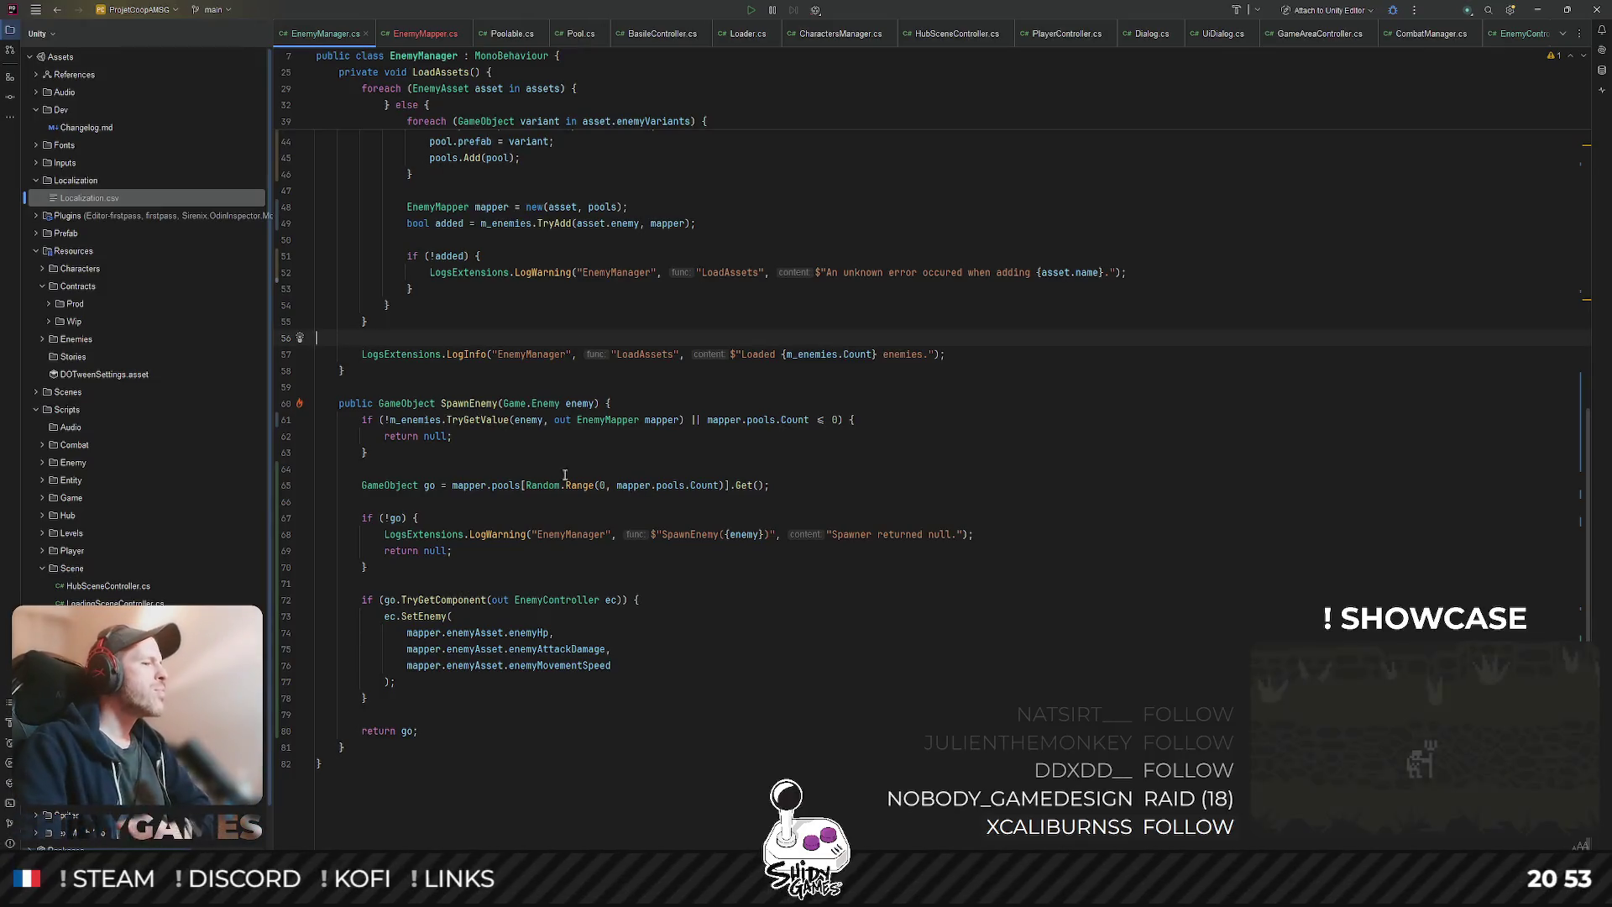
# - Place the caret at the end of line 57 in EnemyManager.cs, then minimize Rider to reveal Unity
pyautogui.moveTo(353, 881)
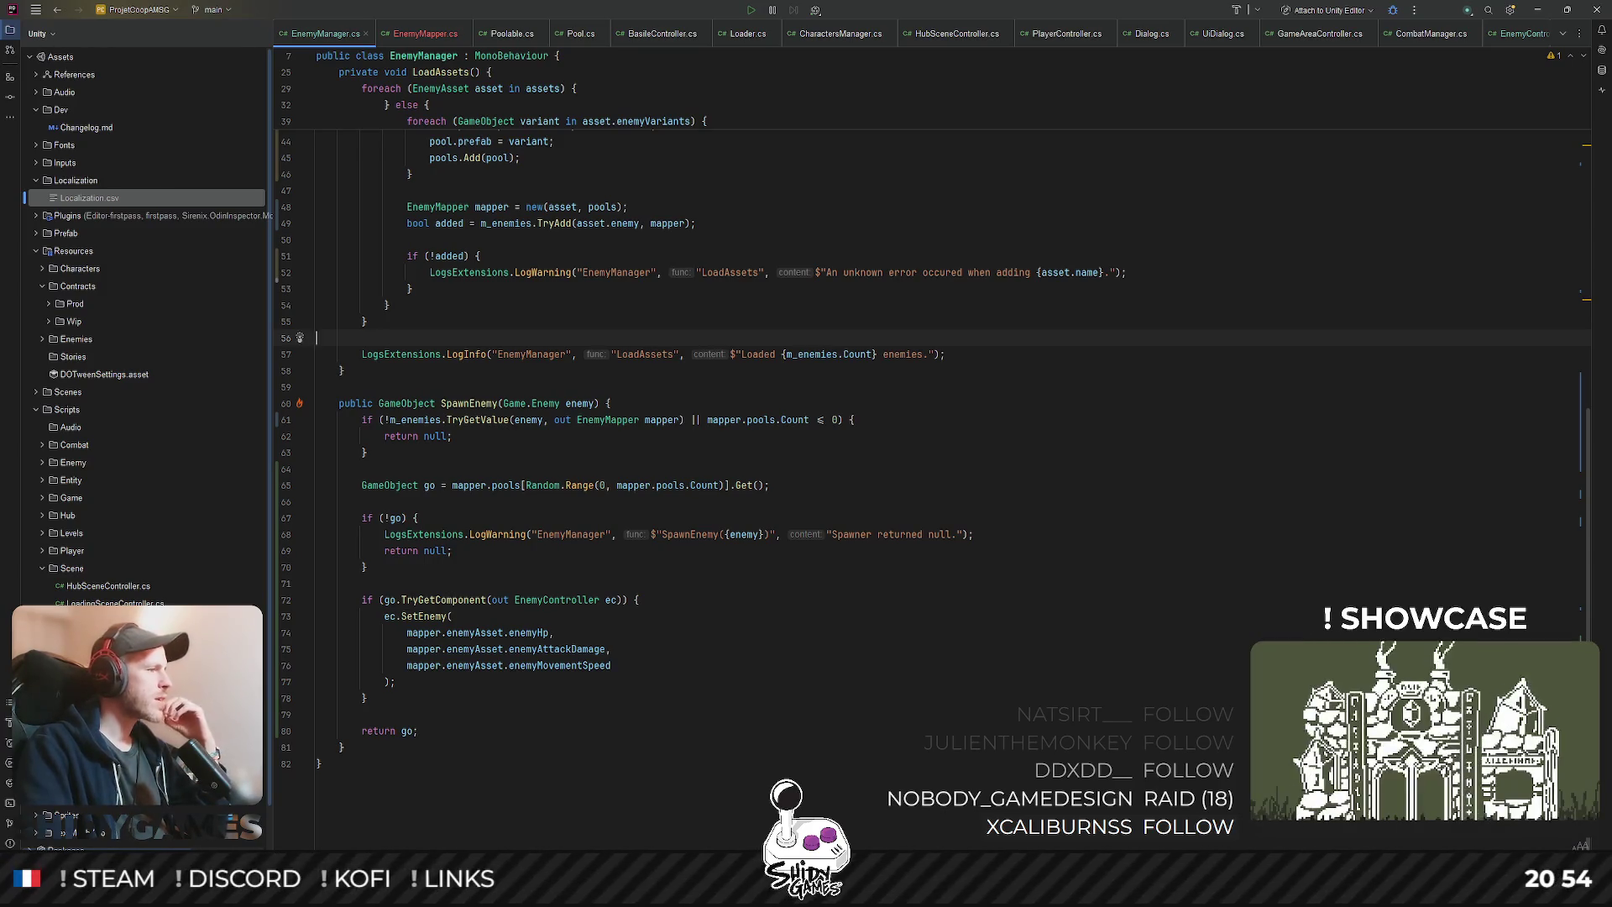
pyautogui.click(936, 354)
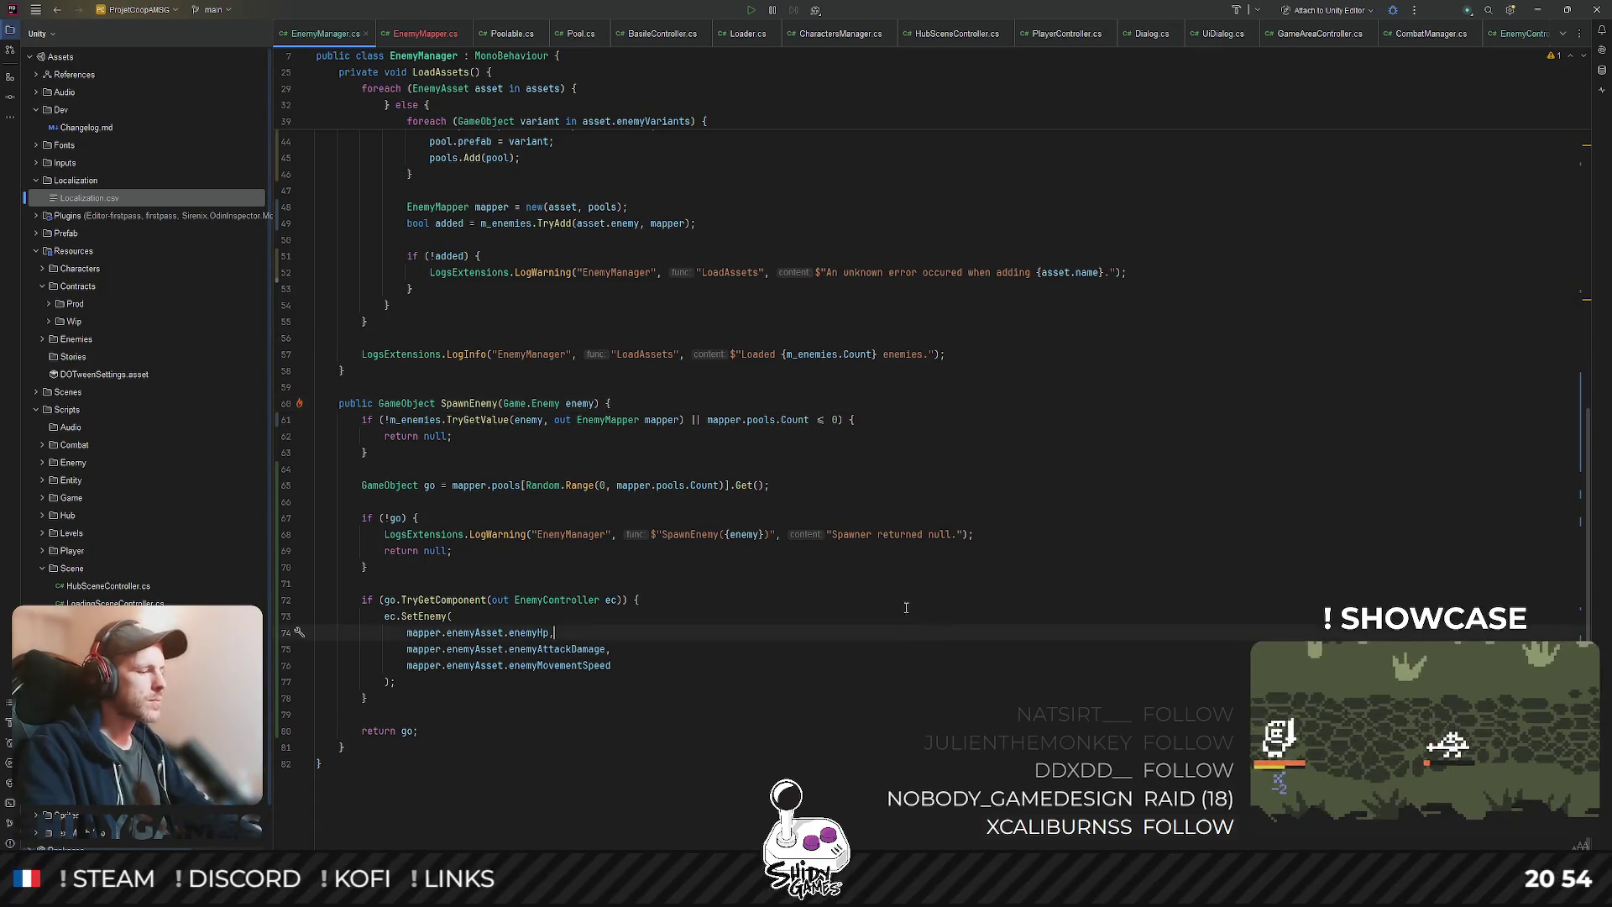
pyautogui.click(1537, 10)
# - Glance at the Game and Scene views, run LoadingScene in play mode, then switch away from Unity
pyautogui.click(256, 58)
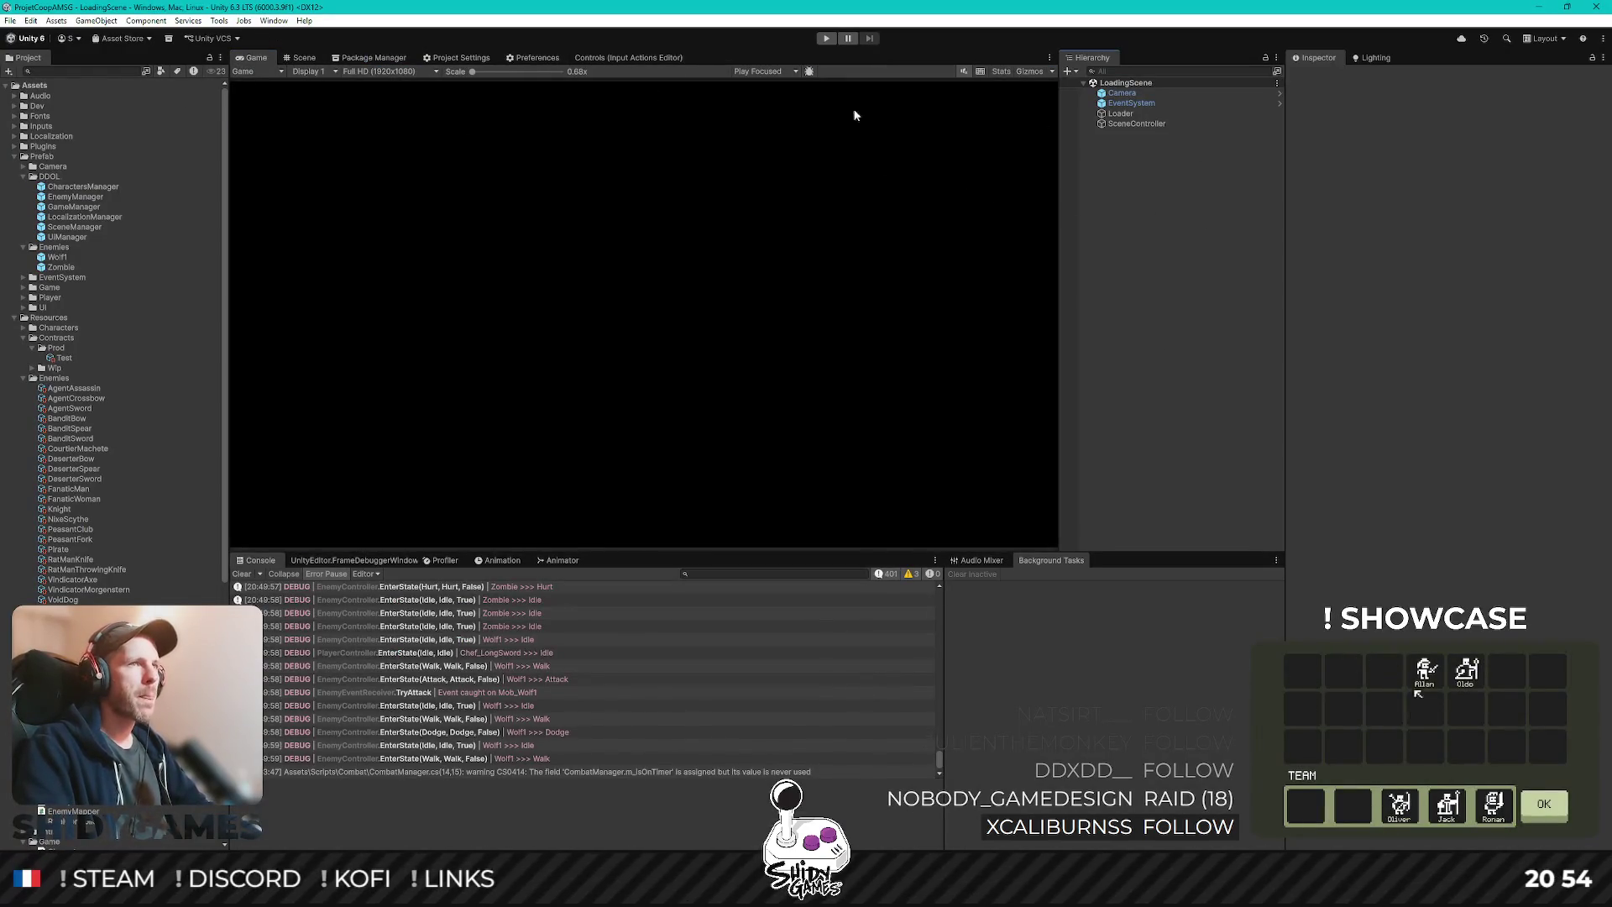
pyautogui.click(312, 61)
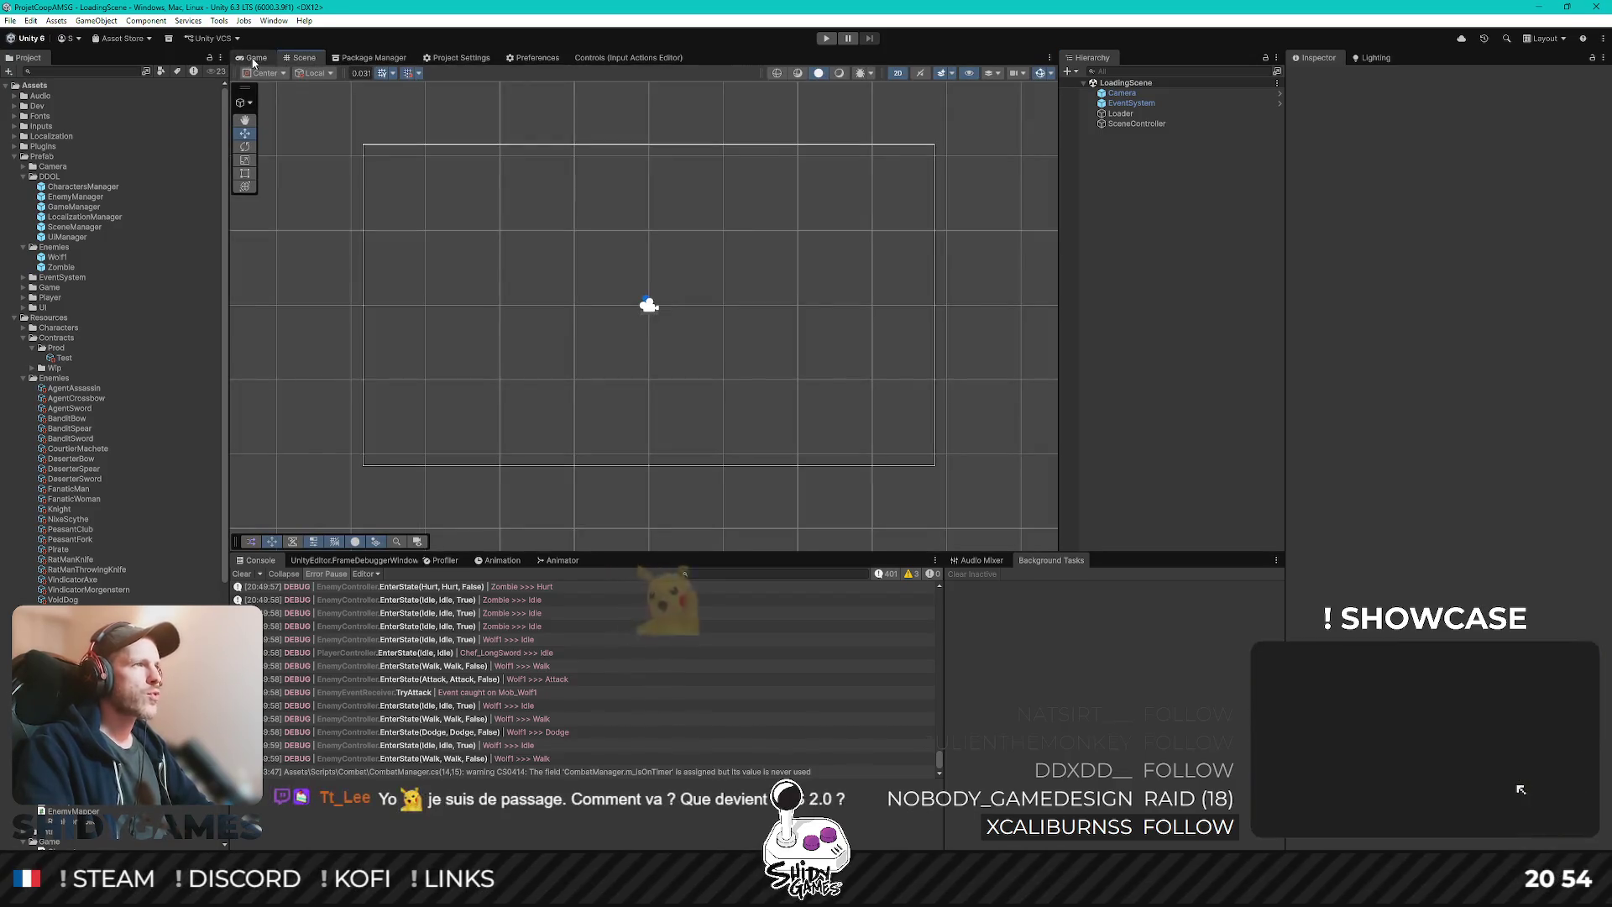
pyautogui.hotkey('ctrl', 'p')
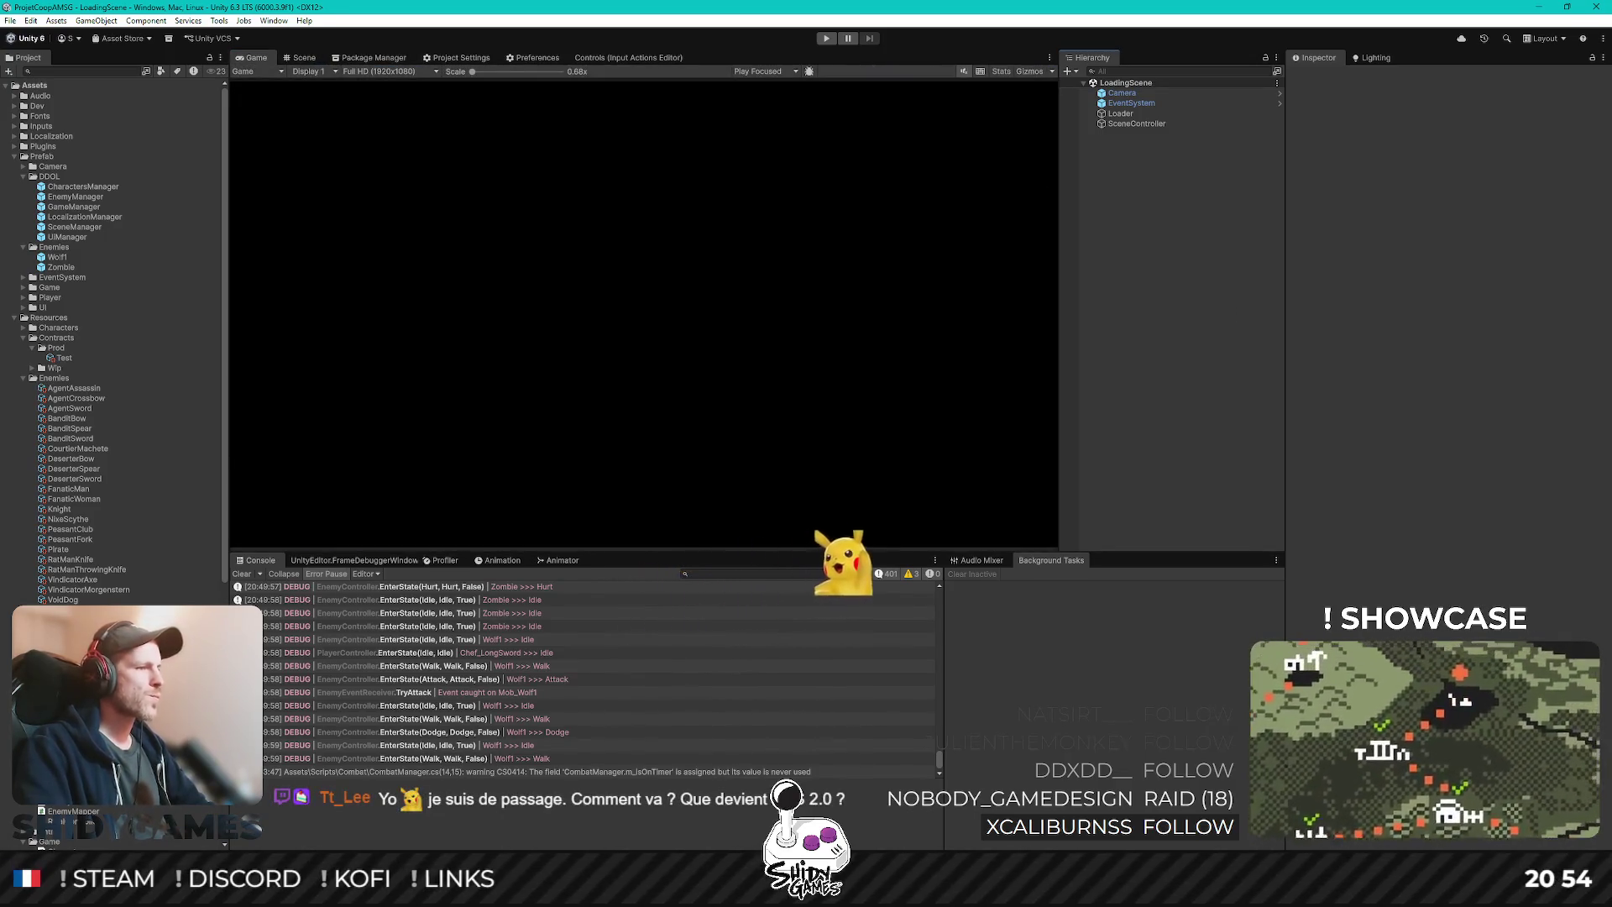
pyautogui.hotkey('alt', 'Tab')
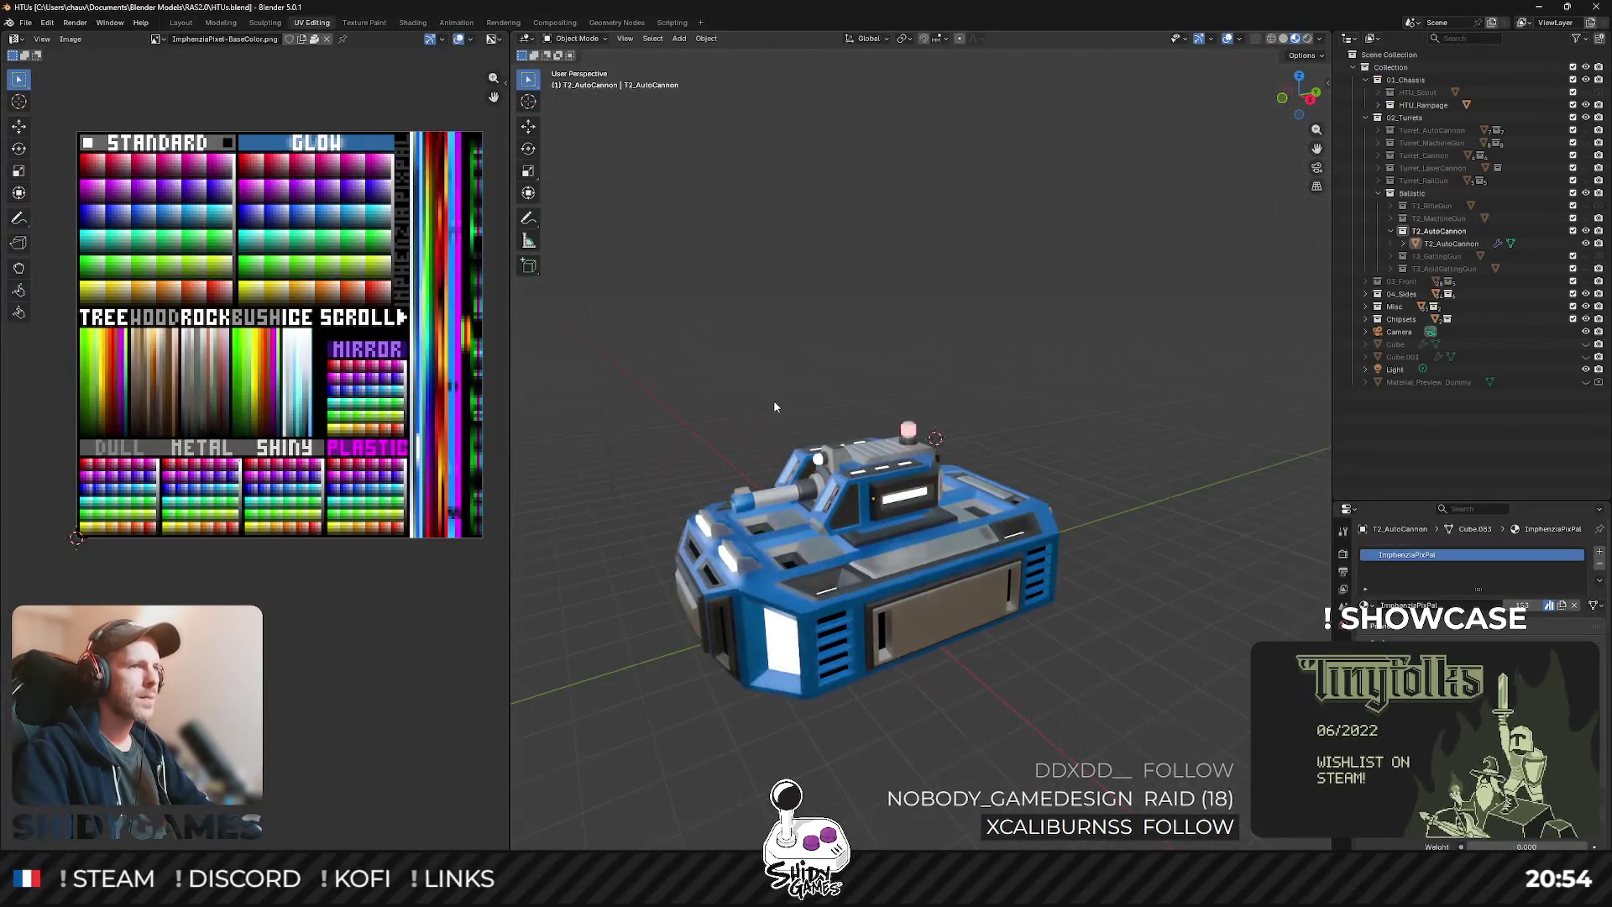
# - Orbit and zoom in on the HTUs tank, hide the T2_AutoCannon turret, and collapse its collection
pyautogui.moveTo(773, 407); pyautogui.dragTo(912, 373)
pyautogui.scroll(5, 912, 374)
pyautogui.moveTo(890, 443); pyautogui.dragTo(1022, 393)
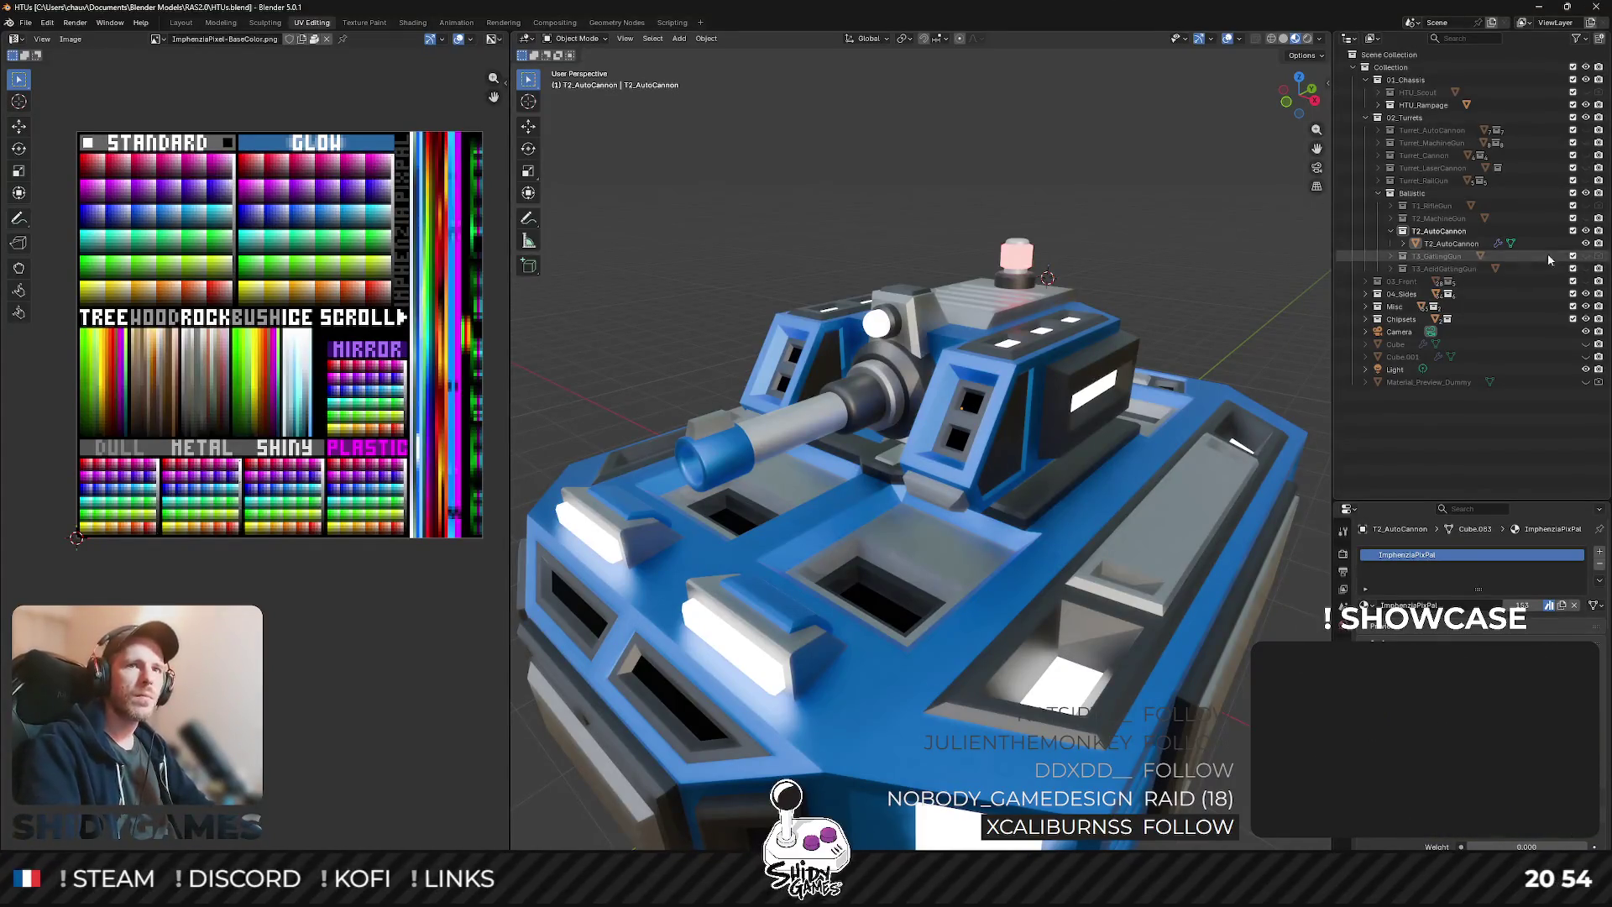
pyautogui.click(1586, 244)
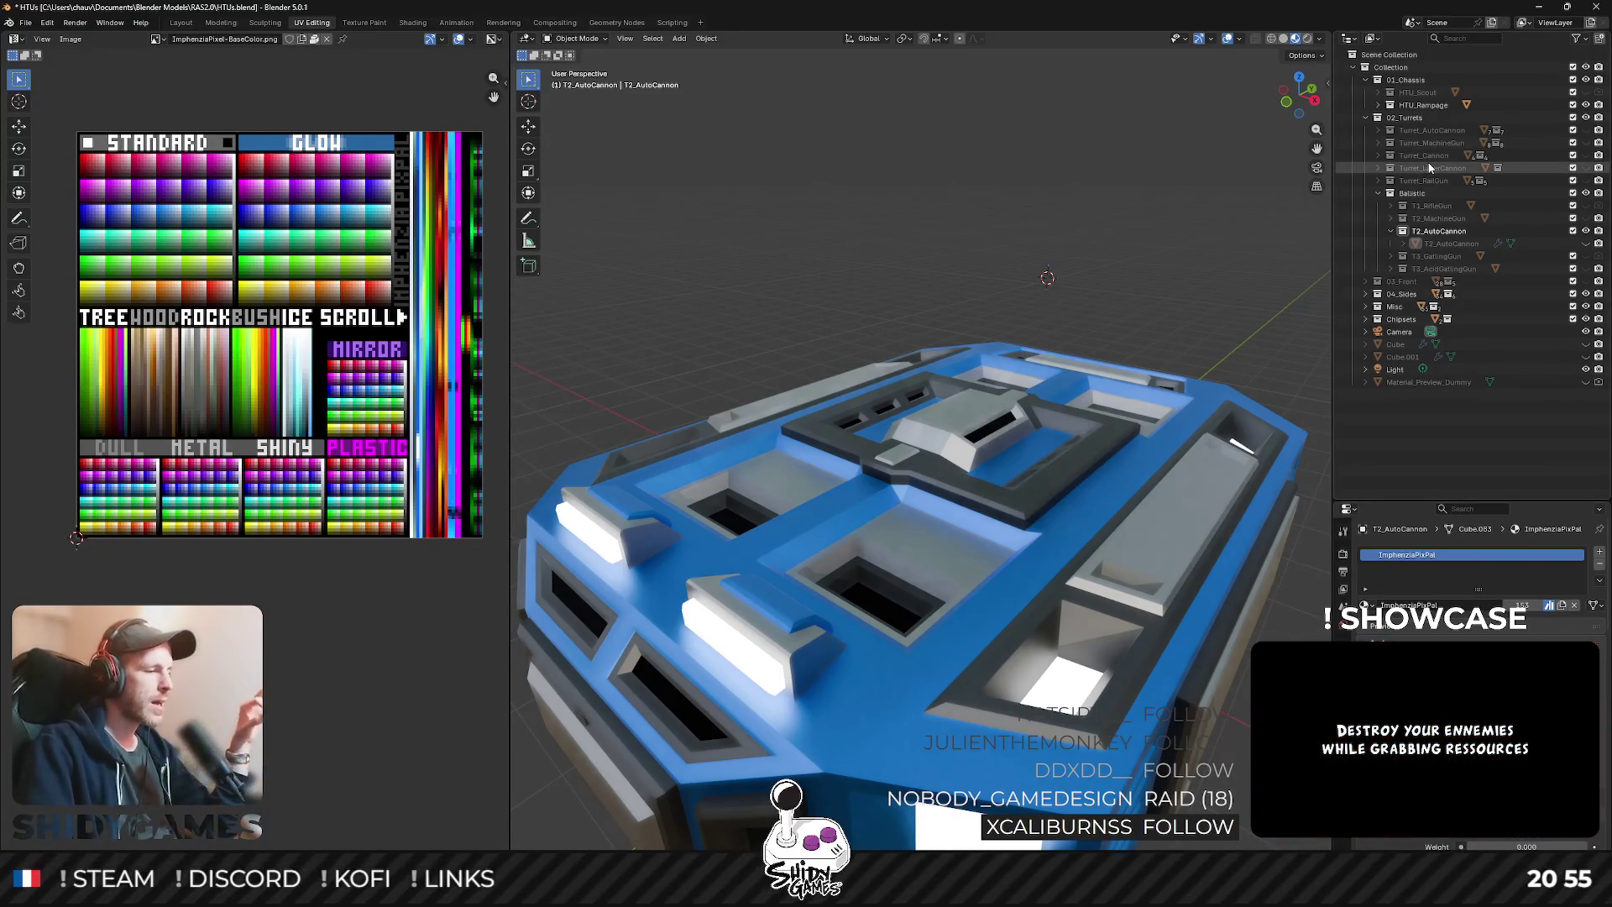
pyautogui.click(1391, 230)
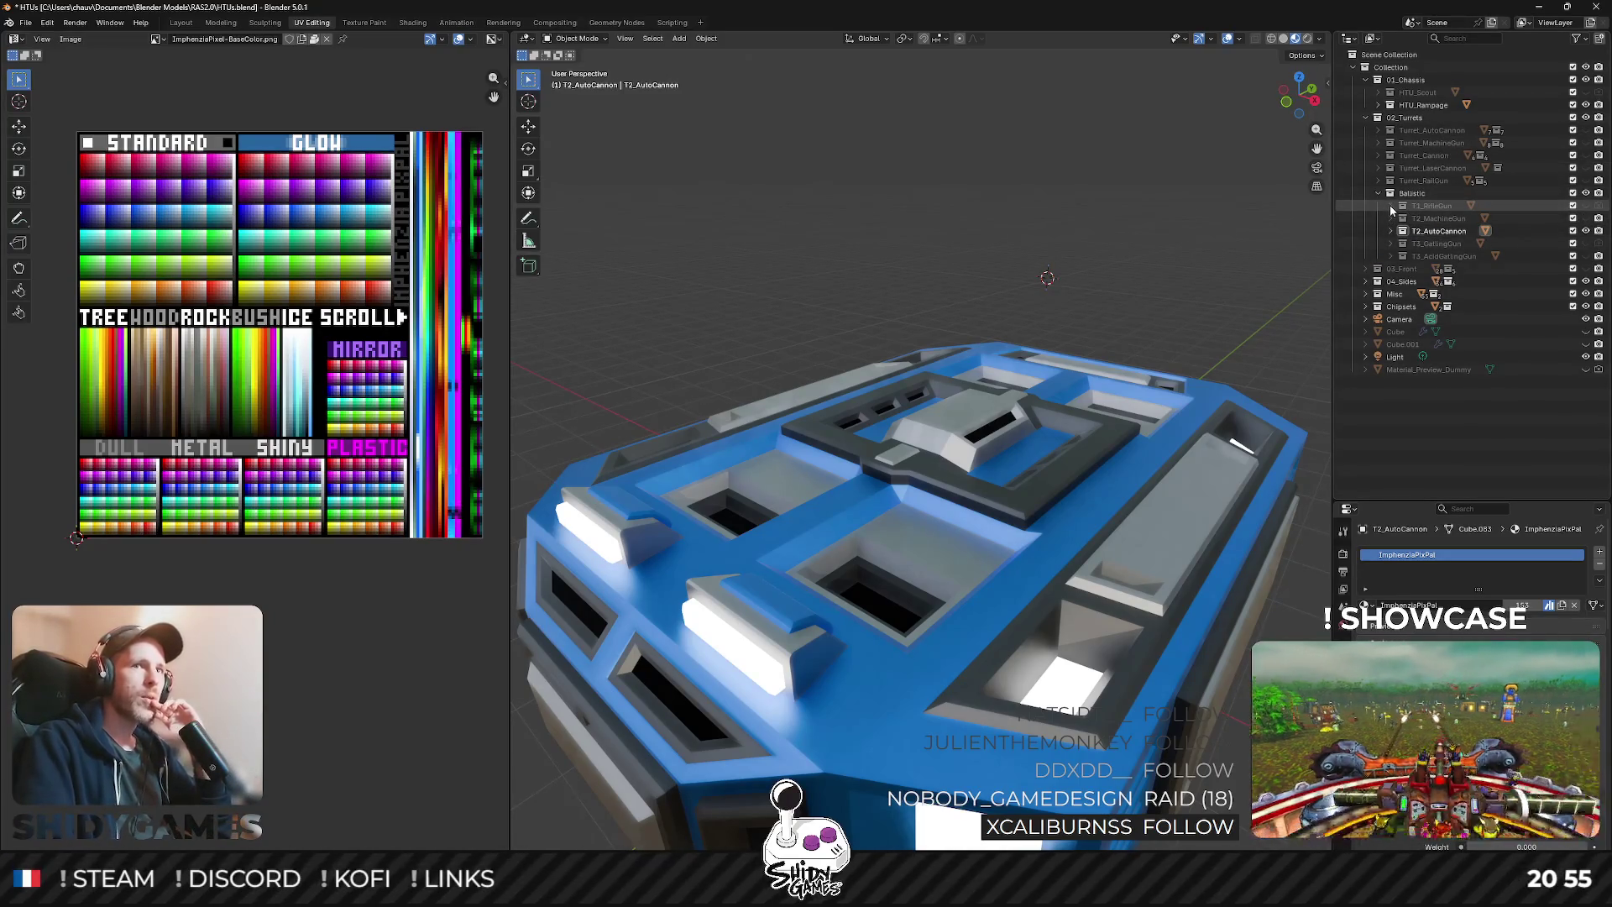
# - Expand and collapse the T1_RifleGun and T2_AutoCannon collections, toggling T2_AutoCannon's visibility
pyautogui.click(1391, 207)
pyautogui.click(1391, 206)
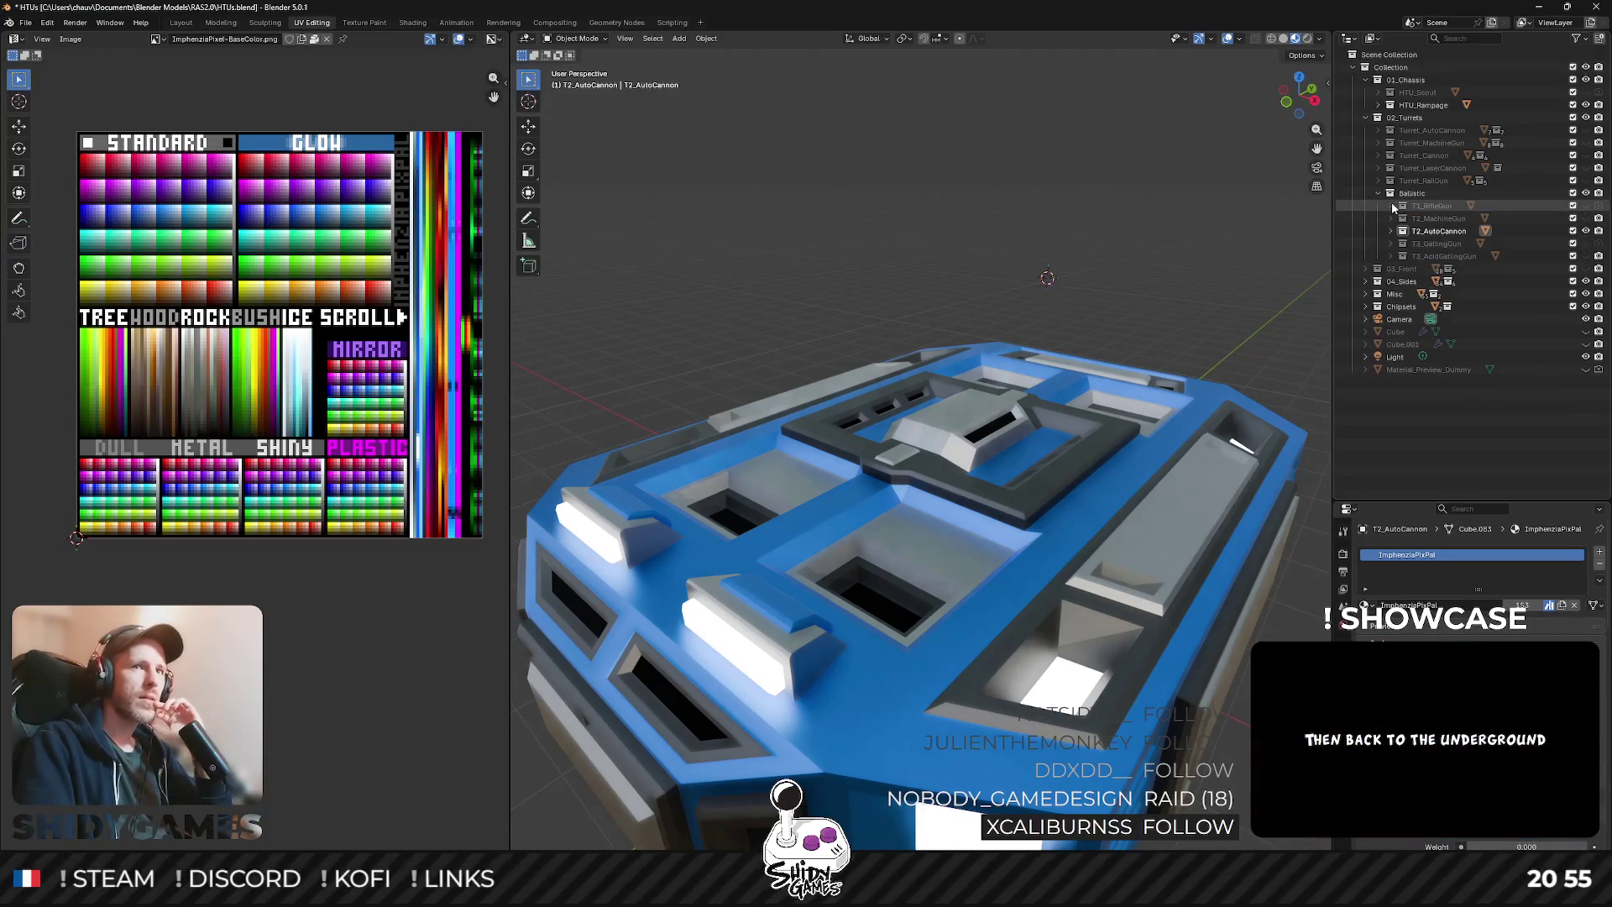
pyautogui.click(1391, 231)
pyautogui.click(1583, 234)
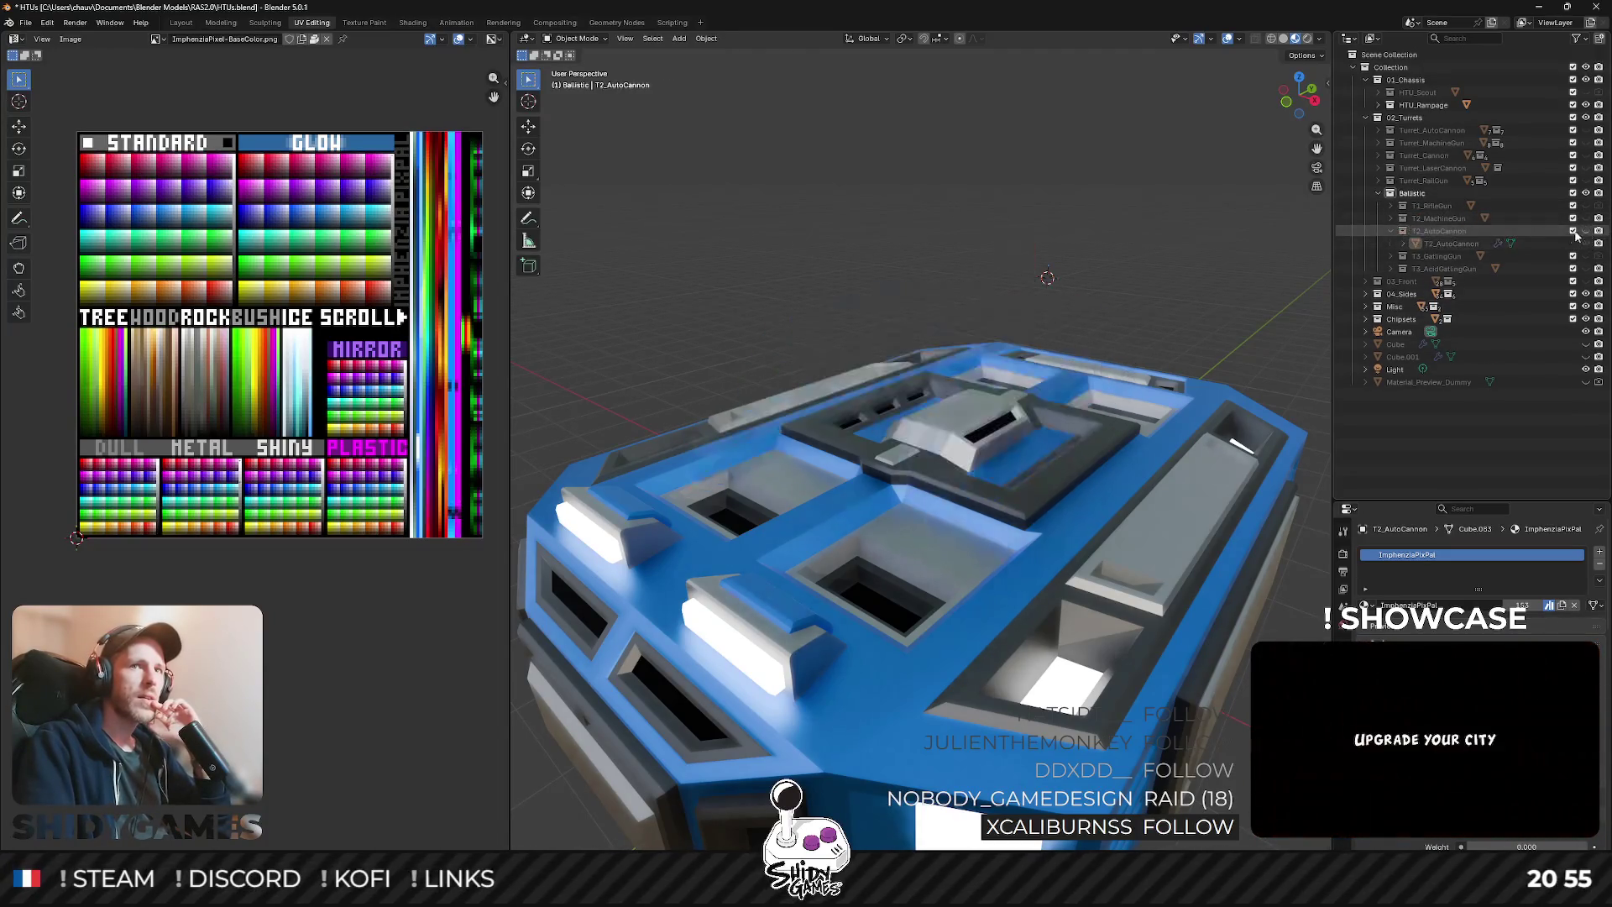
pyautogui.click(1395, 234)
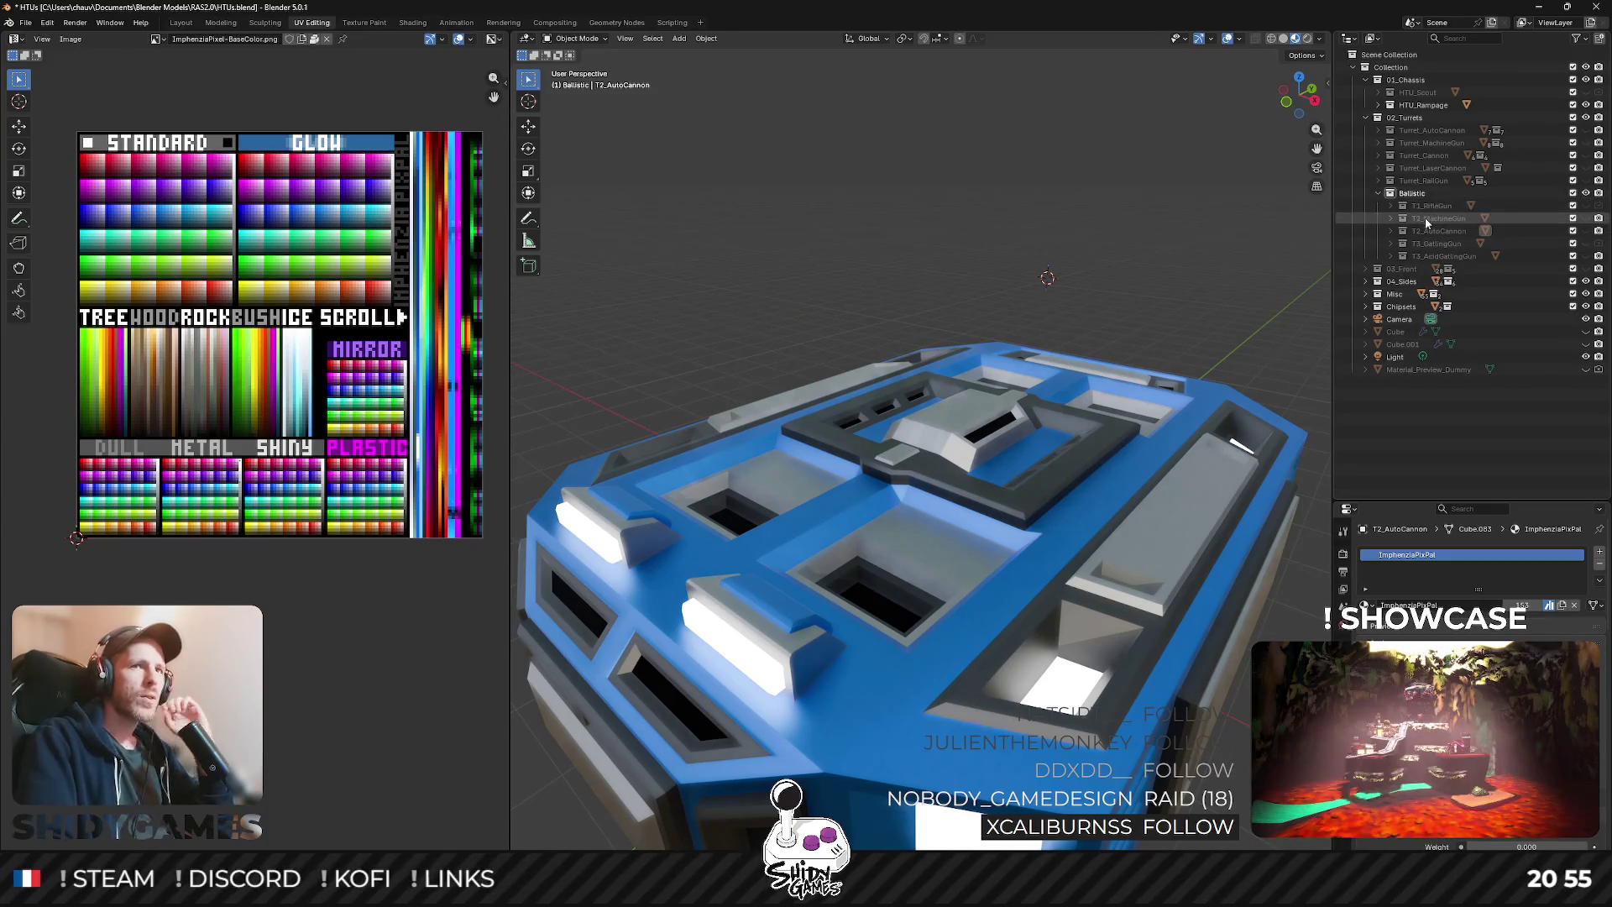
# - Mount and inspect the T1_RifleGun turret, then the T2_MachineGun turret, hiding each afterwards
pyautogui.click(1585, 205)
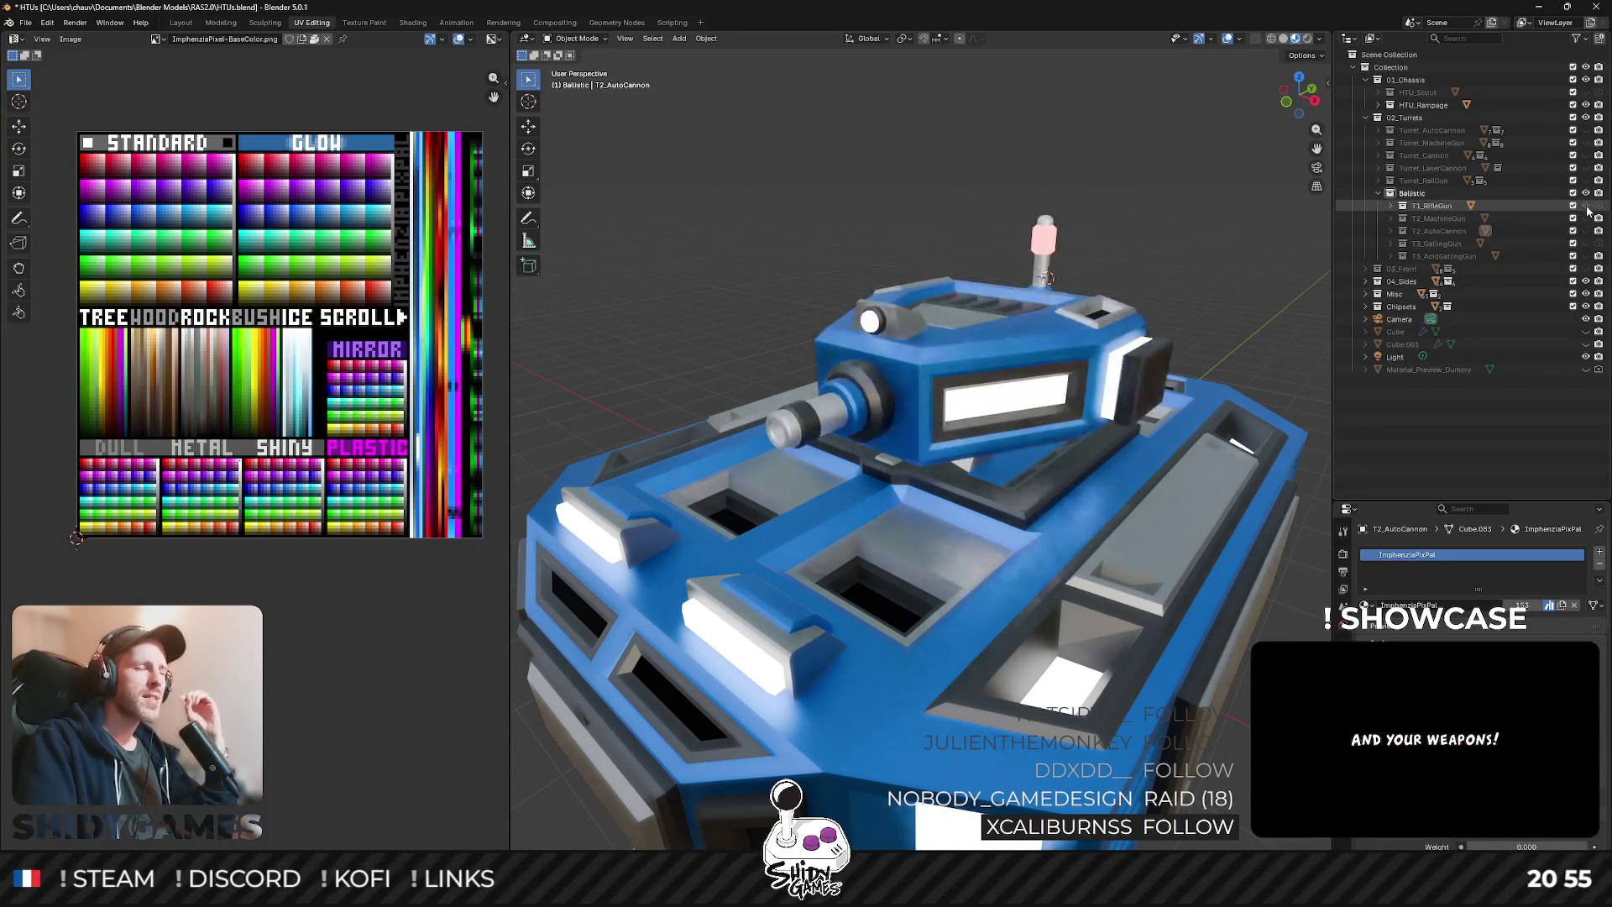
pyautogui.moveTo(1008, 470)
pyautogui.mouseDown()
pyautogui.moveTo(1068, 375)
pyautogui.moveTo(1032, 402)
pyautogui.moveTo(1005, 351)
pyautogui.moveTo(995, 369)
pyautogui.mouseUp()
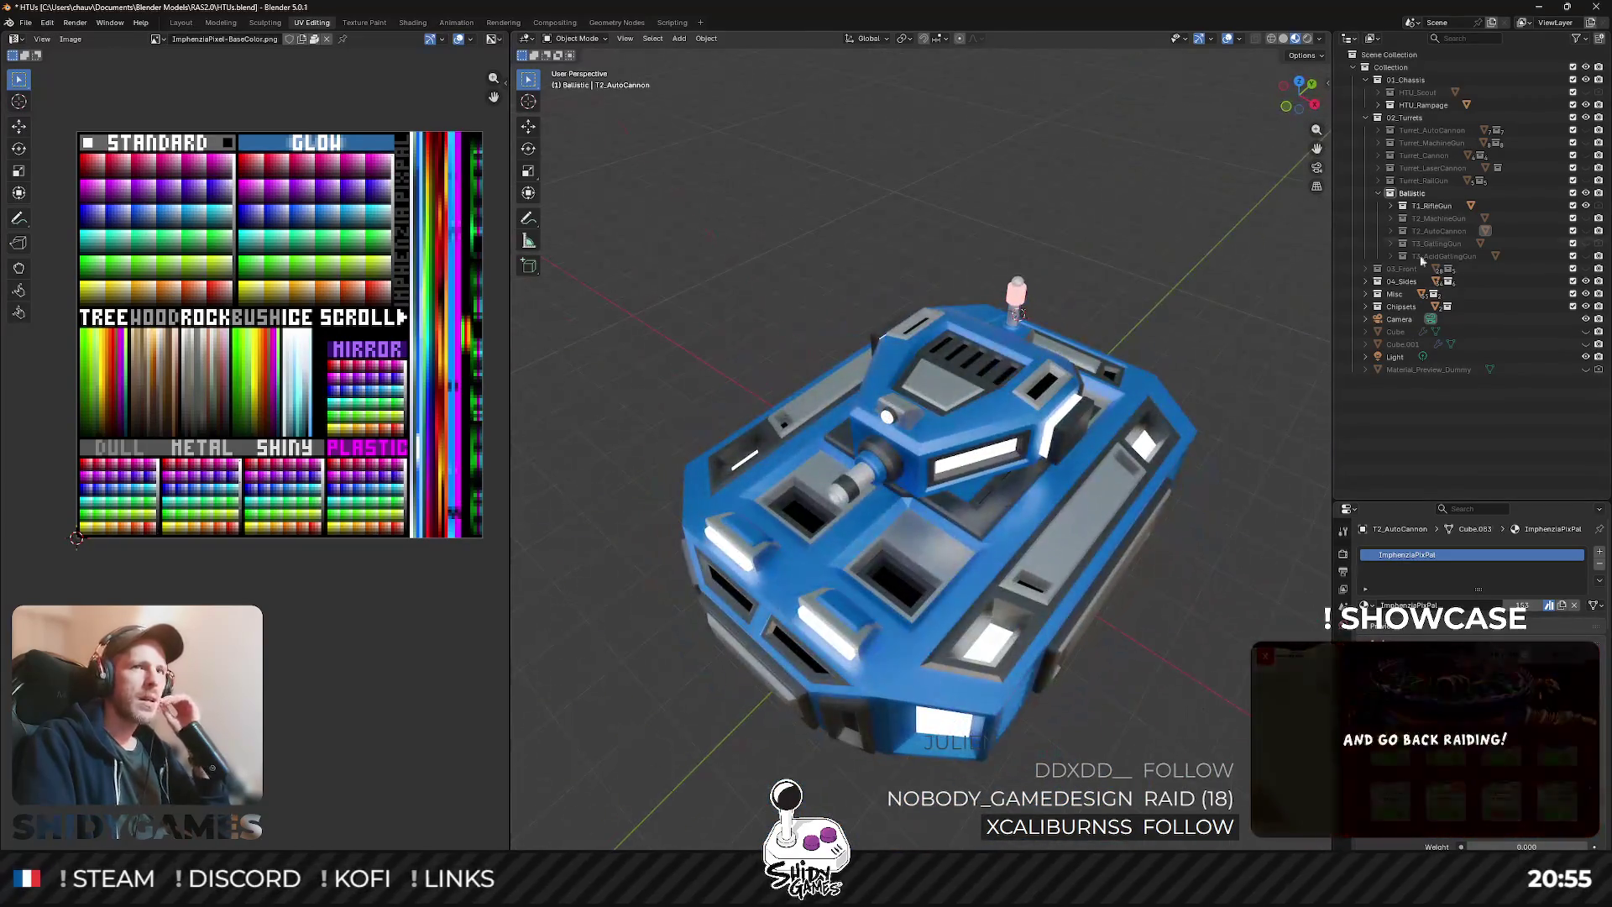
pyautogui.click(1585, 206)
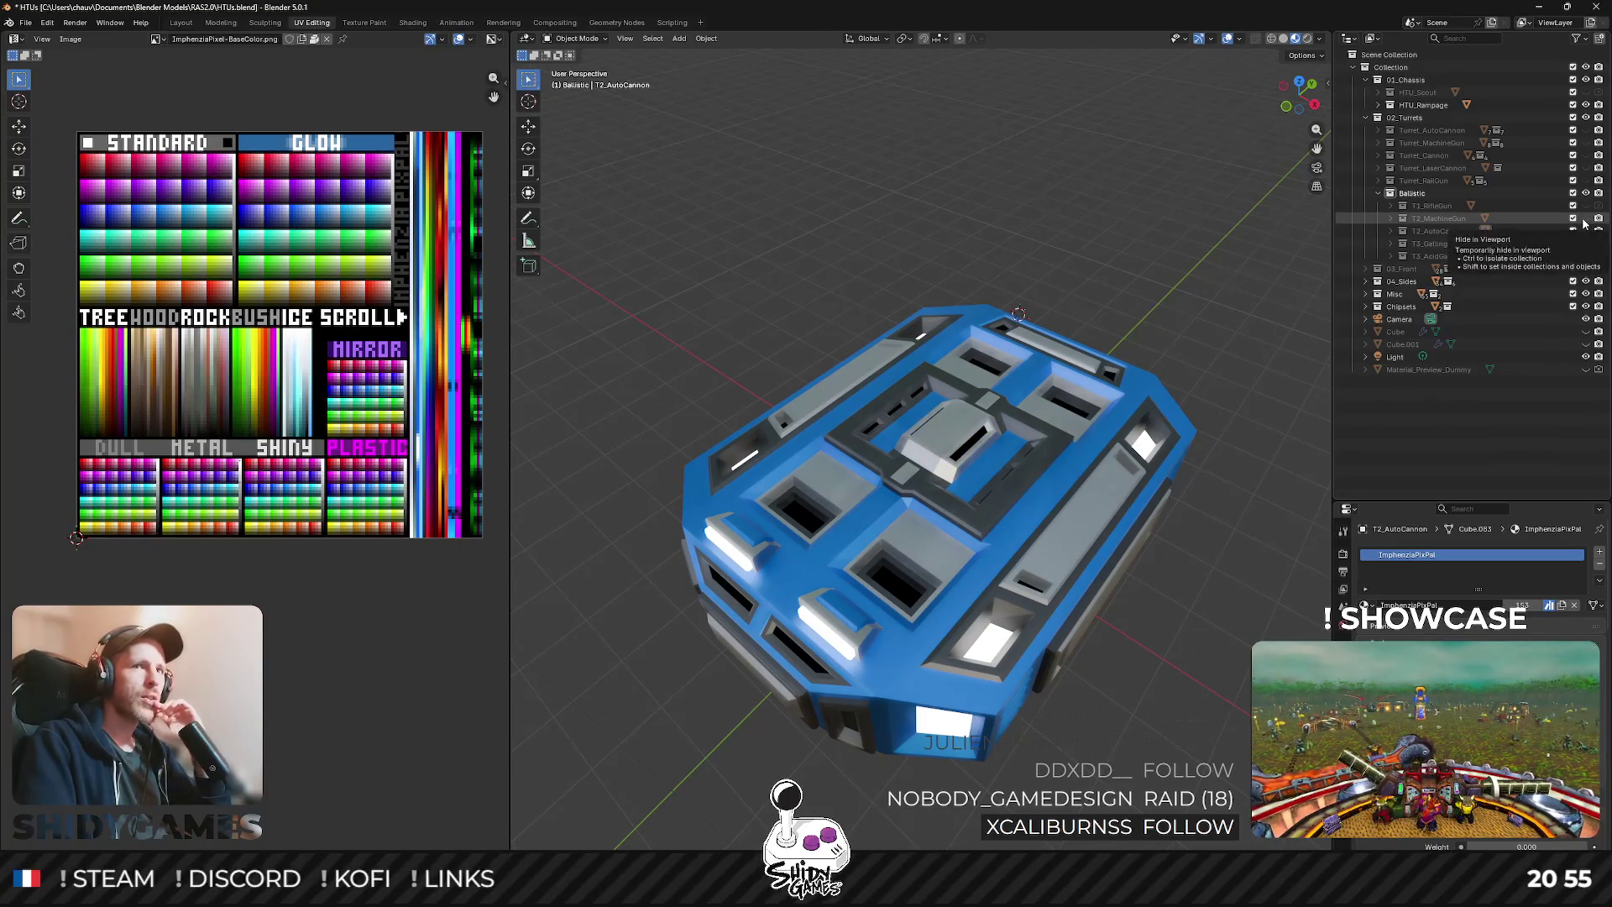
pyautogui.click(1585, 218)
pyautogui.moveTo(1175, 312)
pyautogui.mouseDown()
pyautogui.moveTo(1120, 299)
pyautogui.moveTo(1205, 280)
pyautogui.mouseUp()
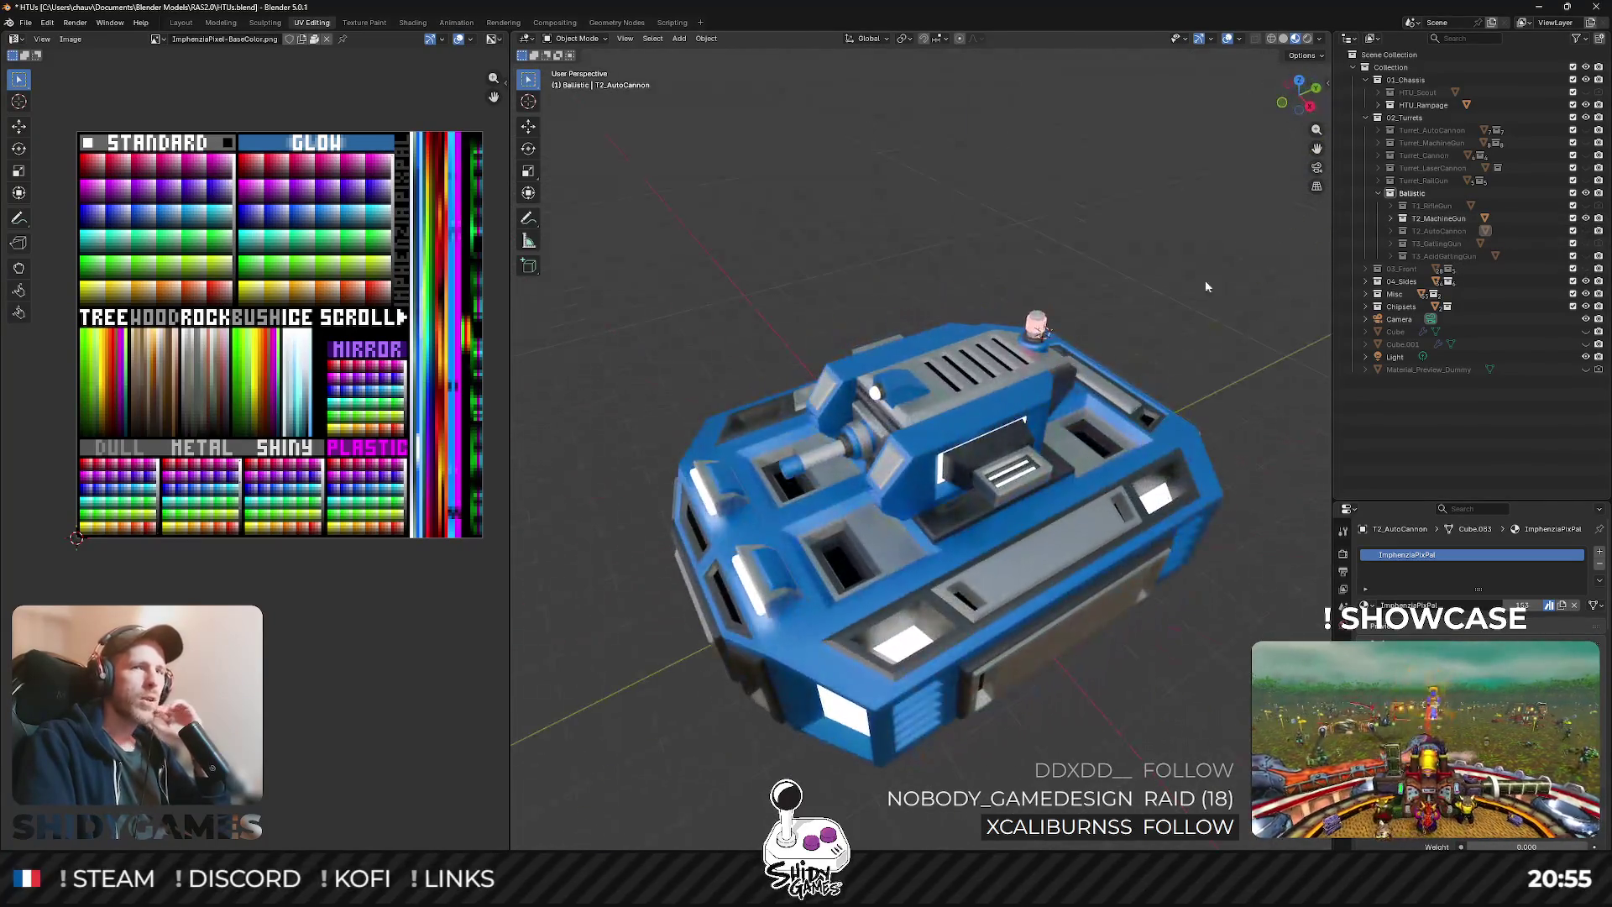
pyautogui.click(1585, 218)
# - Inspect the T2_AutoCannon turret from several angles, then swap it for the T3_GatlingGun turret
pyautogui.click(1585, 231)
pyautogui.moveTo(1092, 289)
pyautogui.mouseDown()
pyautogui.moveTo(984, 284)
pyautogui.moveTo(981, 303)
pyautogui.moveTo(1037, 296)
pyautogui.mouseUp()
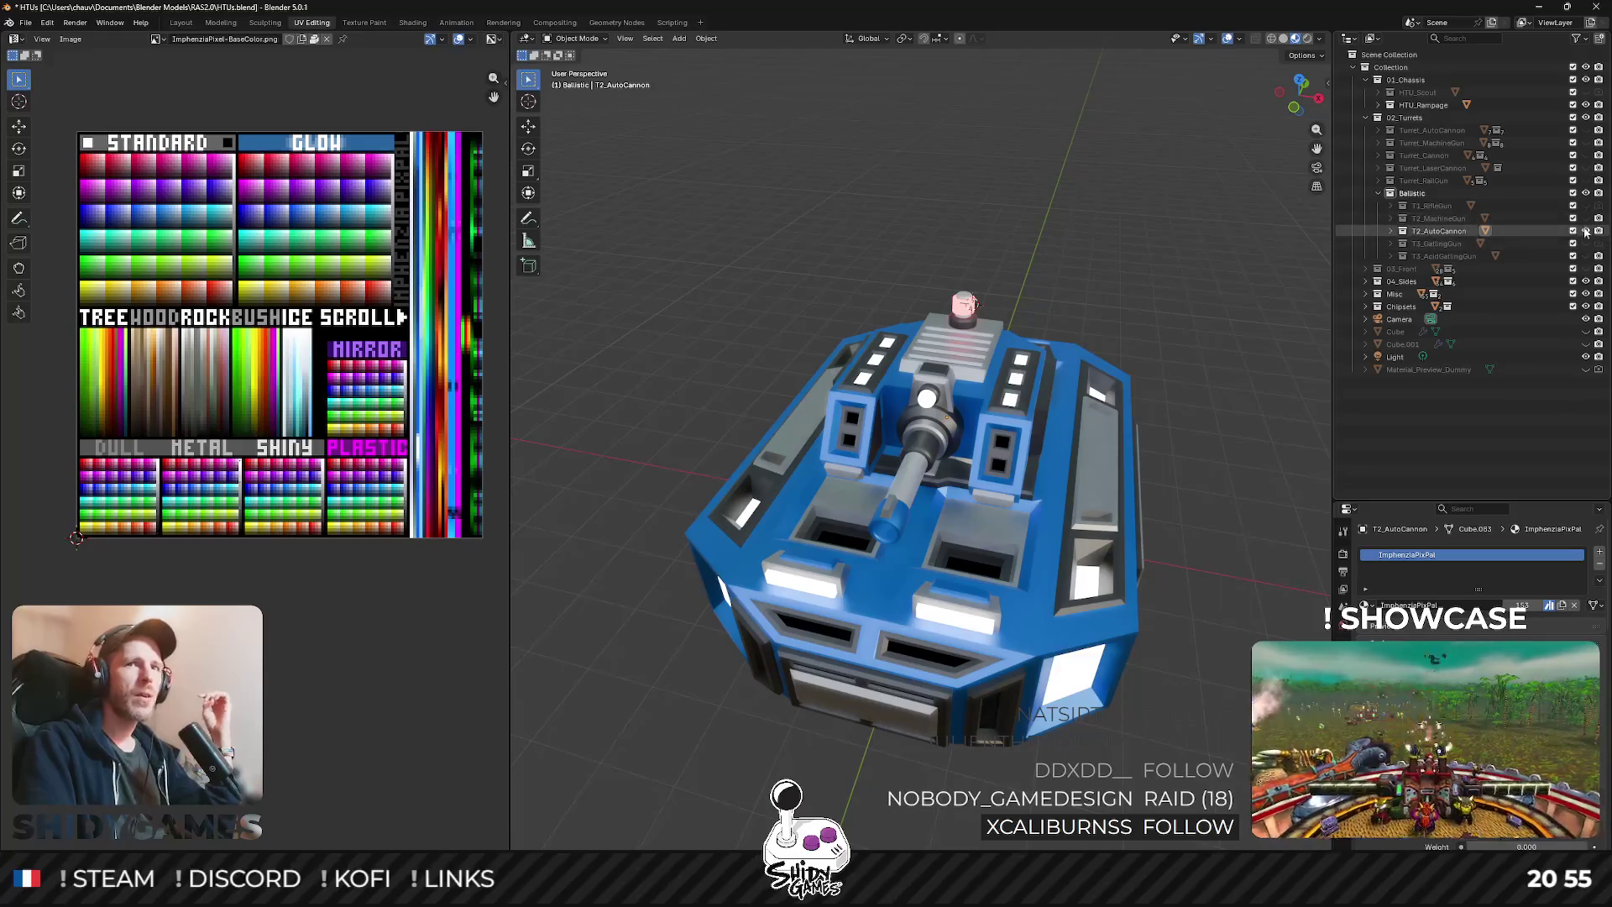
pyautogui.moveTo(989, 304)
pyautogui.mouseDown()
pyautogui.moveTo(1071, 249)
pyautogui.moveTo(1008, 294)
pyautogui.mouseUp()
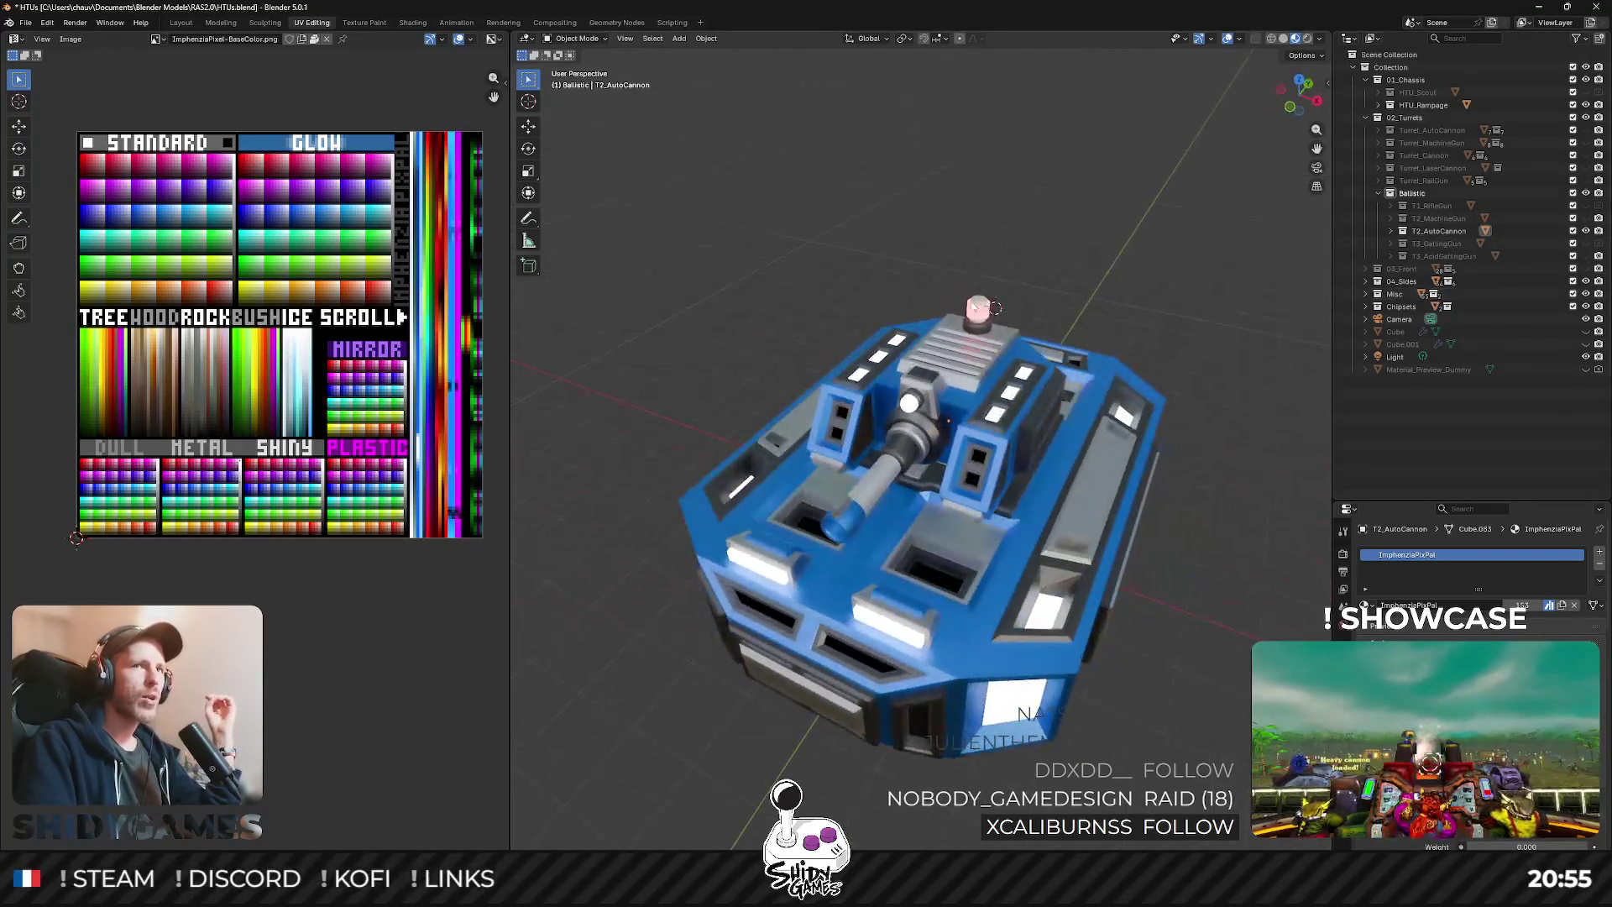
pyautogui.click(1586, 230)
pyautogui.click(1586, 231)
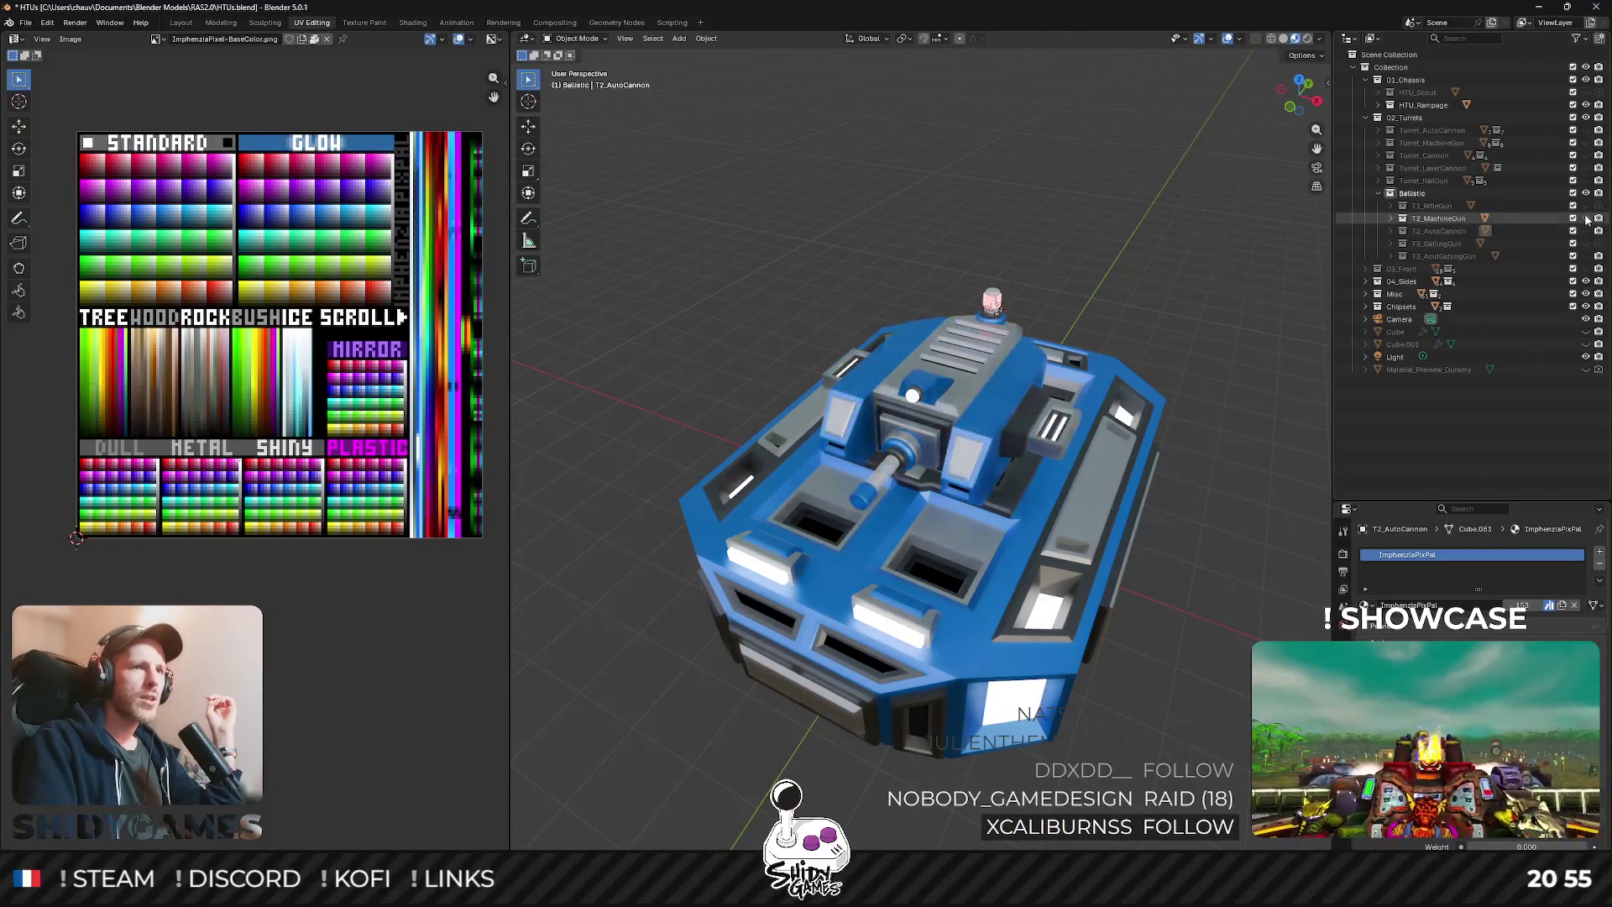
pyautogui.click(1585, 230)
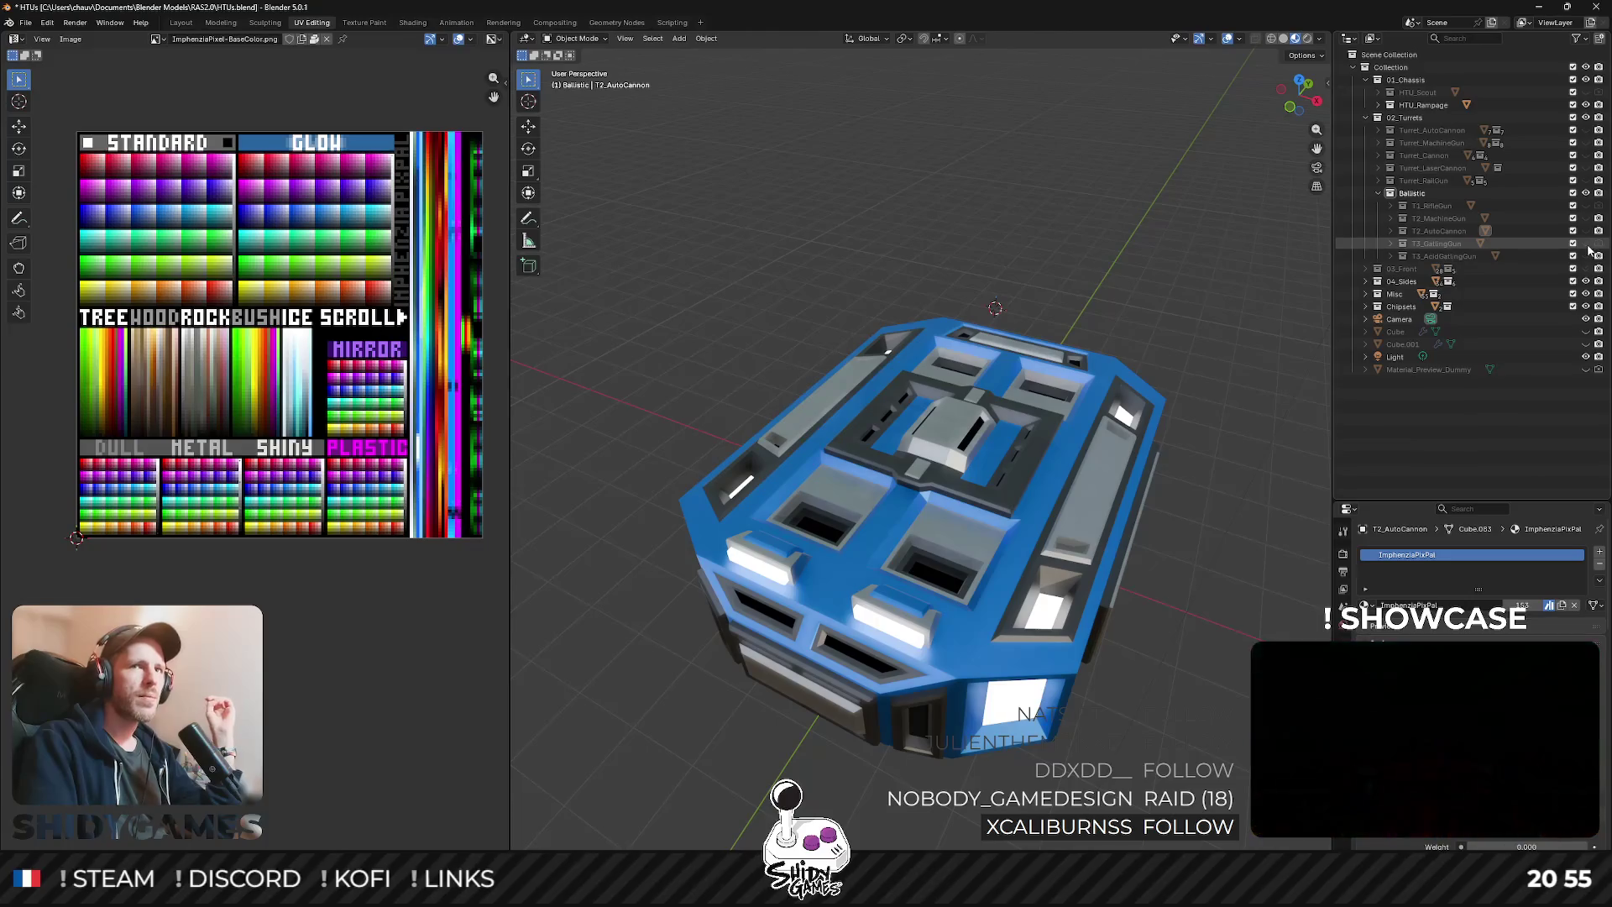
pyautogui.click(1586, 243)
pyautogui.moveTo(1109, 314)
pyautogui.mouseDown()
pyautogui.moveTo(1099, 227)
pyautogui.moveTo(1121, 319)
pyautogui.moveTo(905, 297)
pyautogui.moveTo(1006, 300)
pyautogui.moveTo(1085, 264)
pyautogui.moveTo(1154, 329)
pyautogui.moveTo(1109, 337)
pyautogui.moveTo(1120, 351)
pyautogui.mouseUp()
# - Swap T3_GatlingGun for the T3_AcidGatlingGun turret and orbit to inspect it
pyautogui.click(1586, 243)
pyautogui.click(1586, 256)
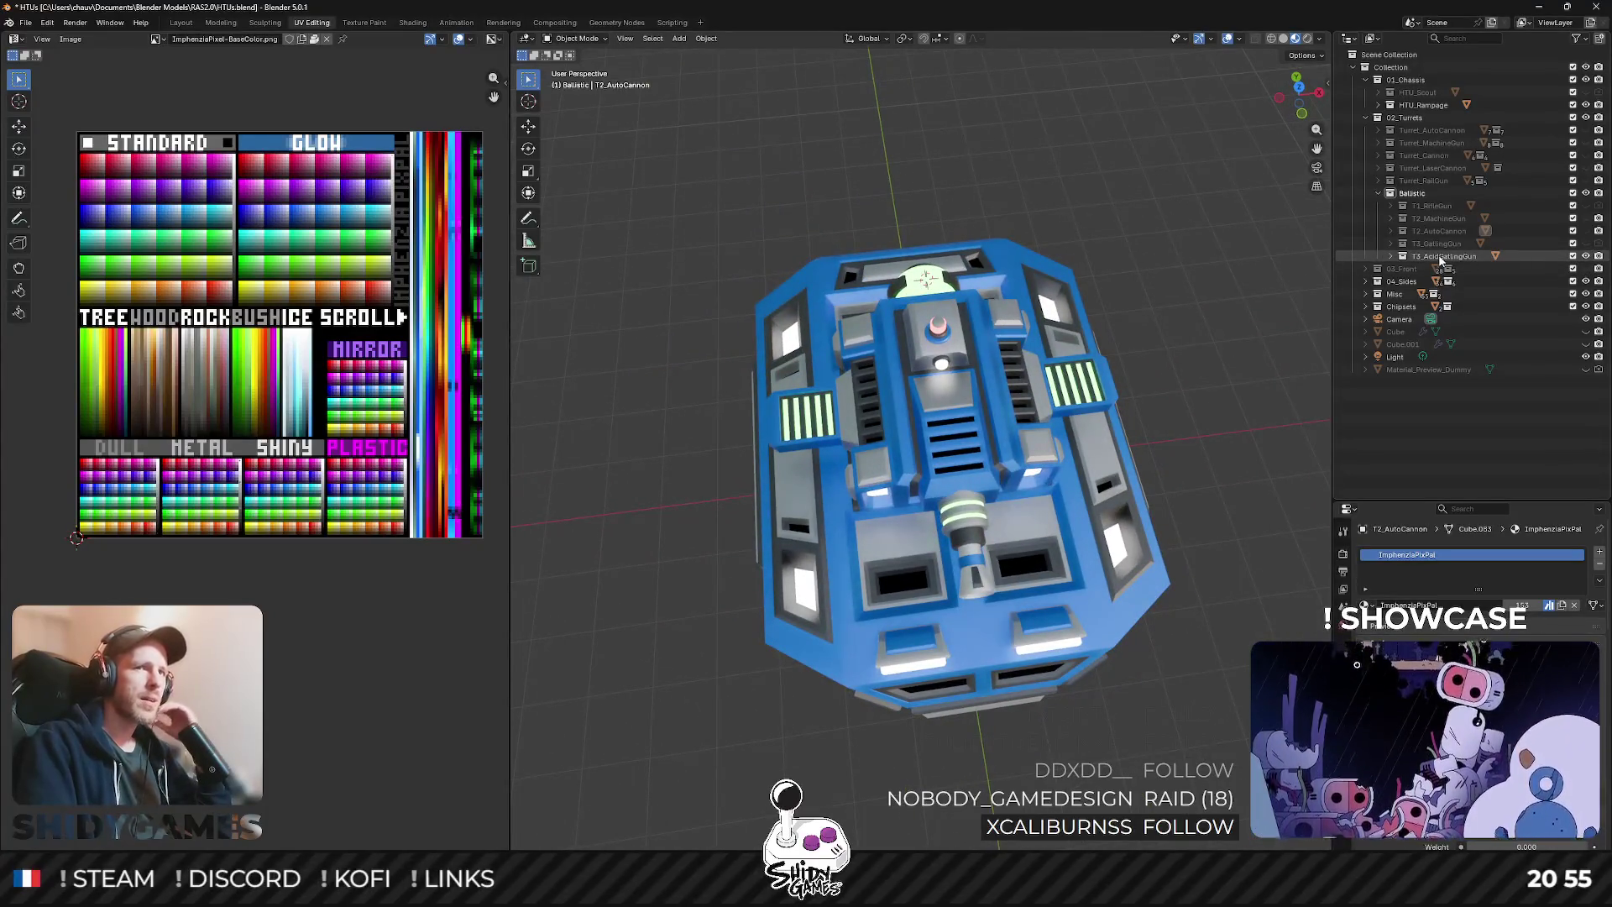
pyautogui.moveTo(1102, 296)
pyautogui.mouseDown()
pyautogui.moveTo(996, 283)
pyautogui.moveTo(904, 245)
pyautogui.moveTo(991, 249)
pyautogui.moveTo(1021, 220)
pyautogui.moveTo(1011, 280)
pyautogui.moveTo(1039, 311)
pyautogui.moveTo(1059, 184)
pyautogui.moveTo(1064, 230)
pyautogui.moveTo(963, 270)
pyautogui.moveTo(1031, 234)
pyautogui.moveTo(903, 215)
pyautogui.moveTo(821, 178)
pyautogui.moveTo(982, 158)
pyautogui.moveTo(984, 178)
pyautogui.moveTo(1025, 182)
pyautogui.moveTo(1055, 242)
pyautogui.mouseUp()
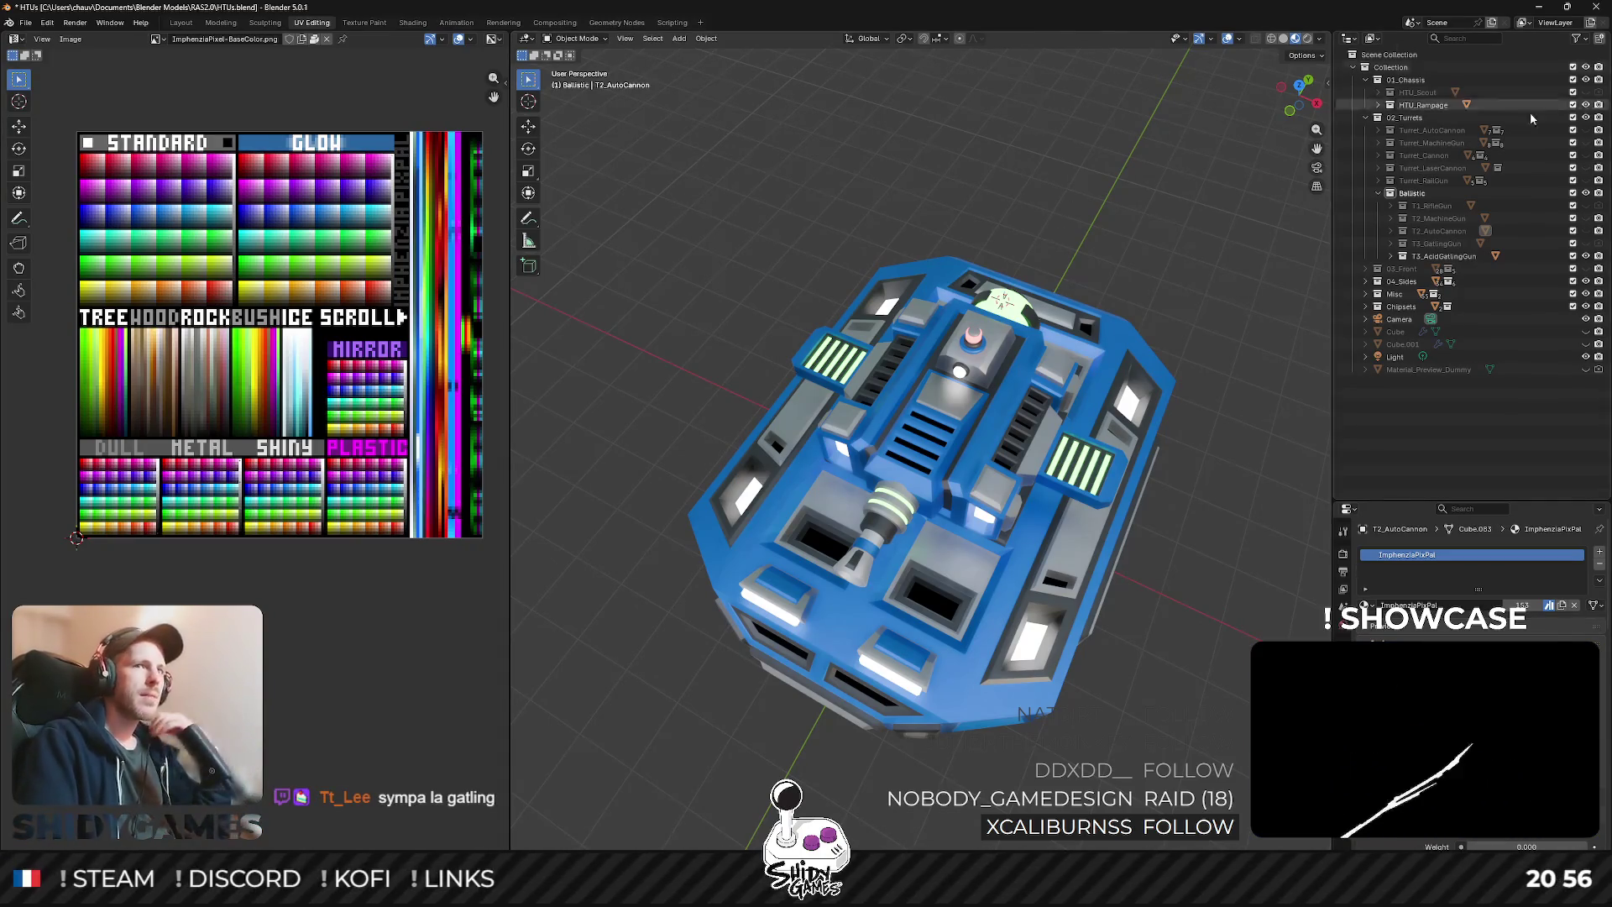
# - Restore the T3_GatlingGun turret, inspect it, then close Blender and answer the save prompt
pyautogui.click(1585, 255)
pyautogui.click(1585, 243)
pyautogui.moveTo(1056, 360)
pyautogui.mouseDown()
pyautogui.moveTo(1081, 340)
pyautogui.moveTo(989, 348)
pyautogui.moveTo(921, 301)
pyautogui.moveTo(868, 314)
pyautogui.moveTo(920, 415)
pyautogui.mouseUp()
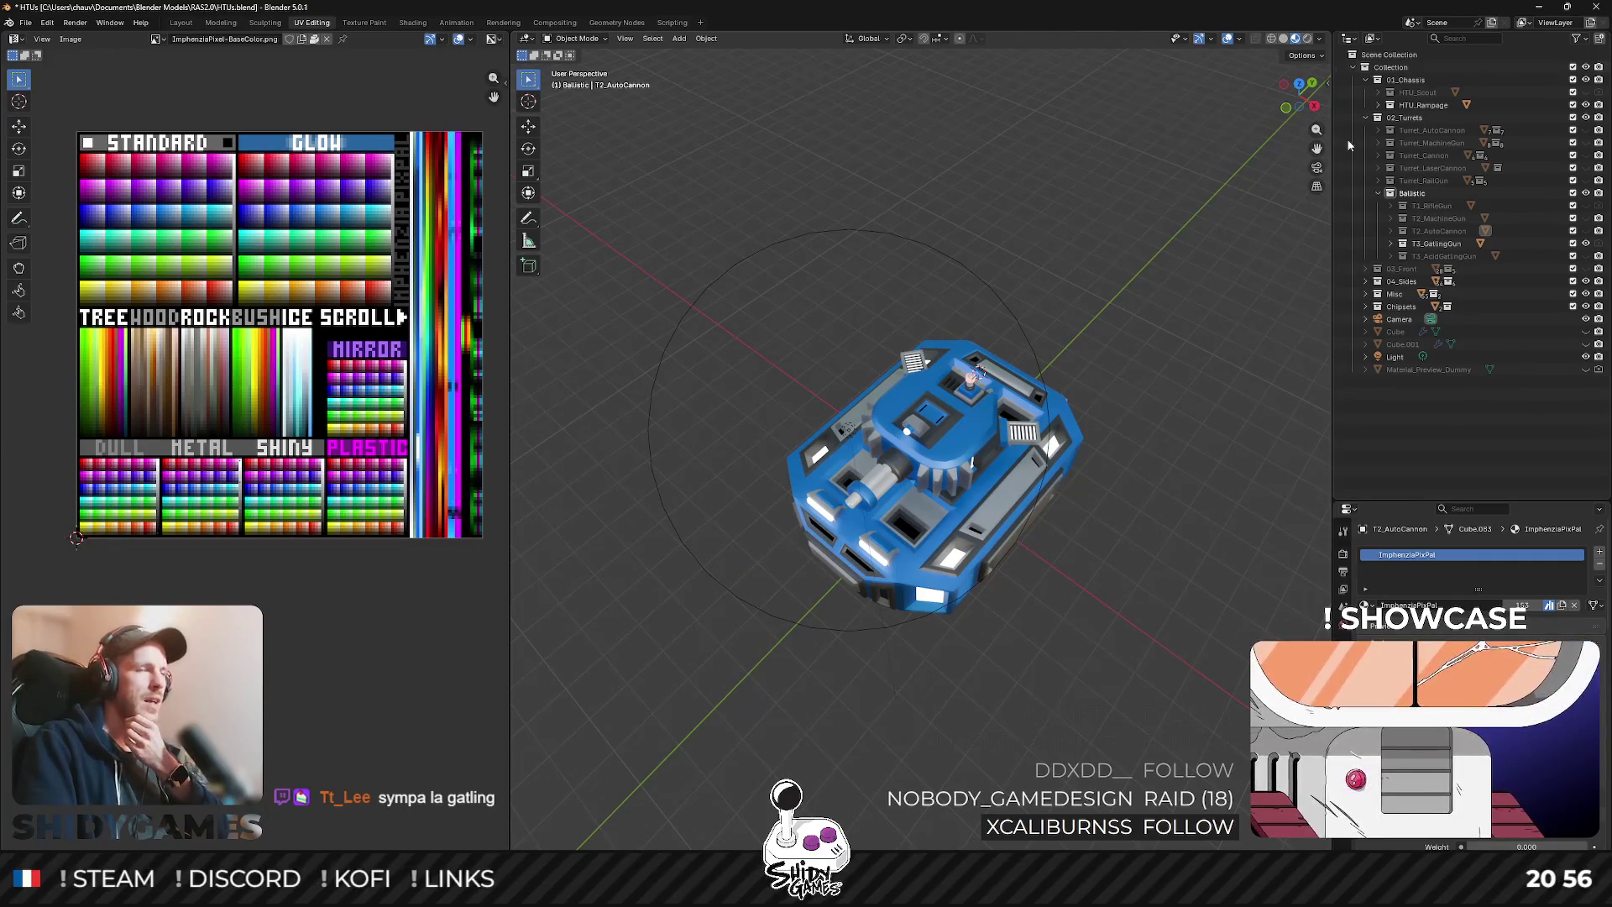
pyautogui.click(1595, 8)
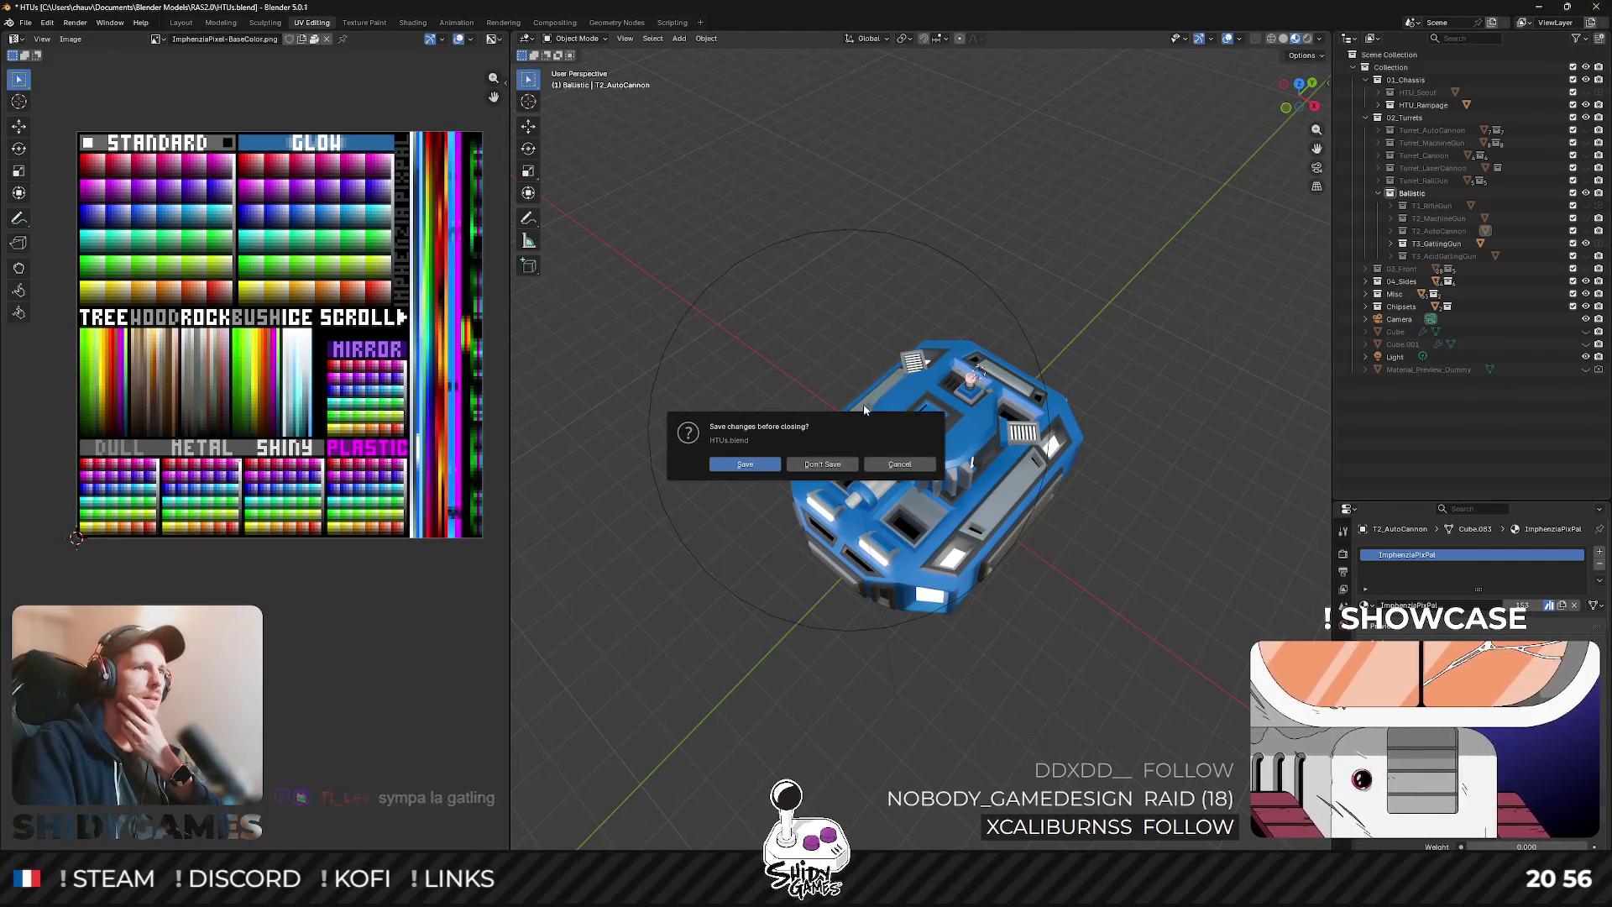
pyautogui.click(702, 460)
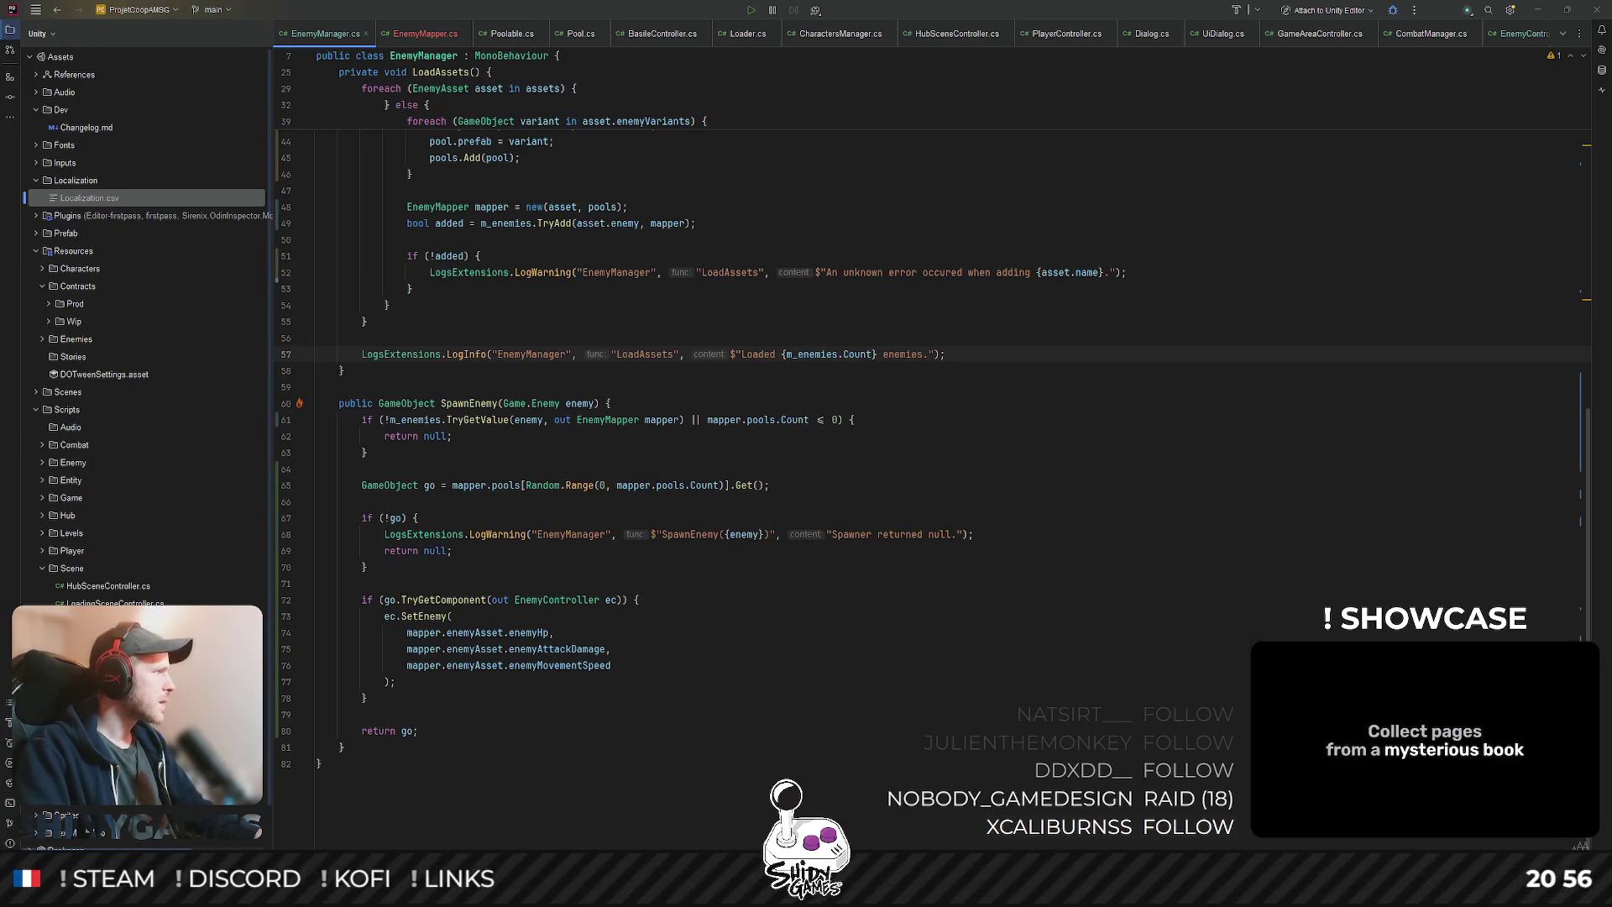
# - Switch to the Excalidraw window showing the turret upgrade tree
pyautogui.hotkey('alt', 'Tab')
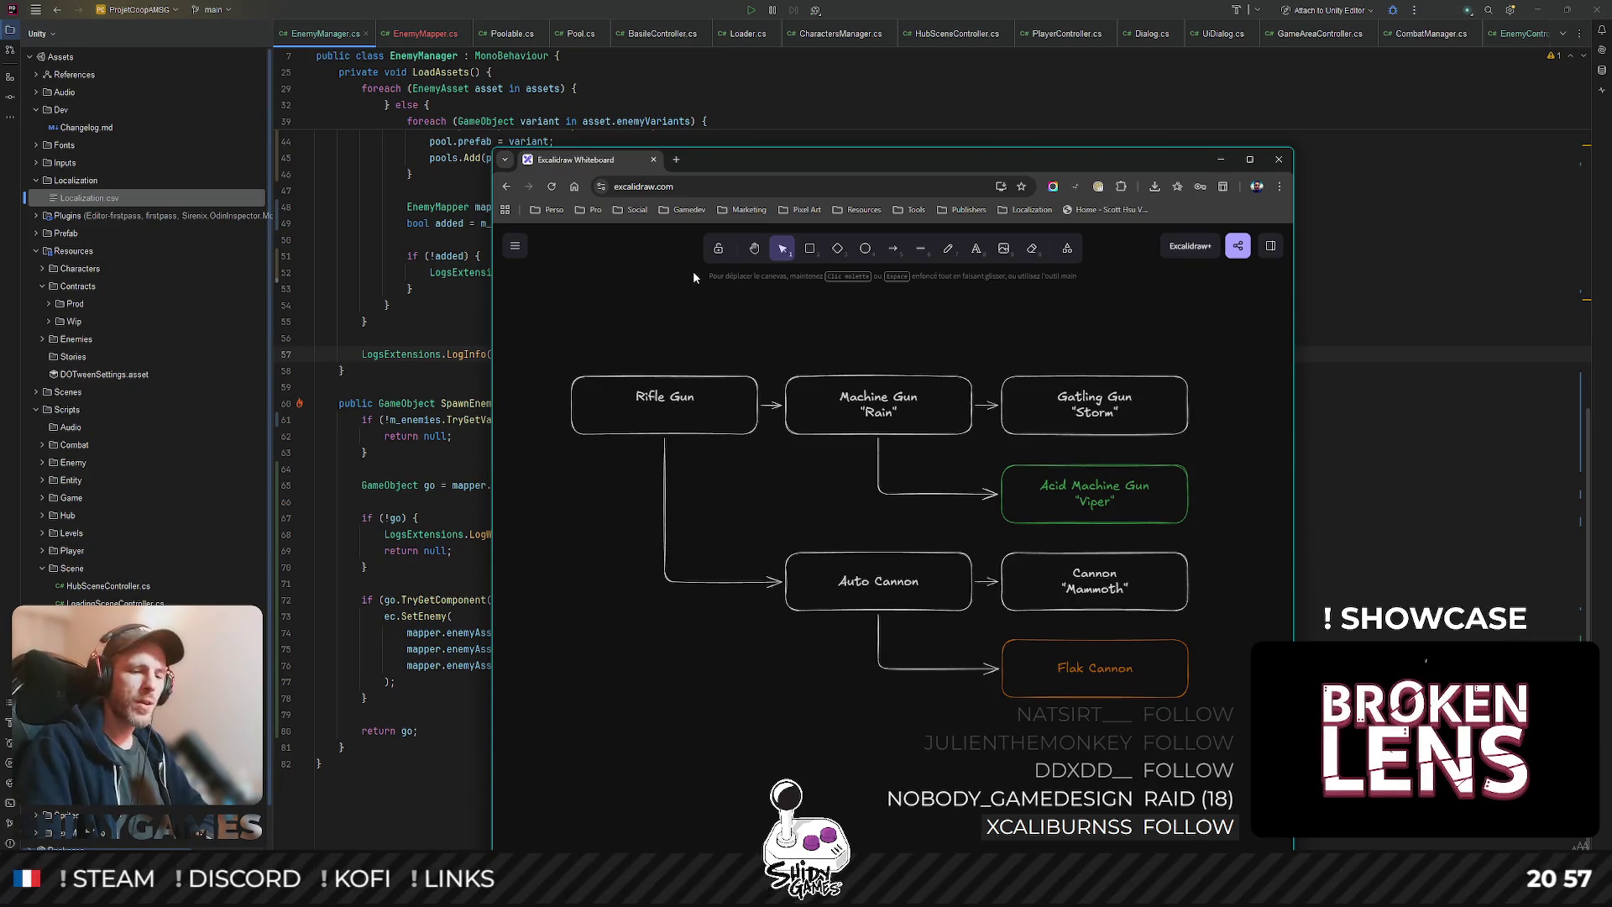
# - Select the Rifle Gun box, then pan right across its Machine Gun and Auto Cannon upgrade branches
pyautogui.moveTo(568, 337); pyautogui.dragTo(766, 452)
pyautogui.moveTo(724, 372); pyautogui.dragTo(856, 356)
pyautogui.click(858, 357)
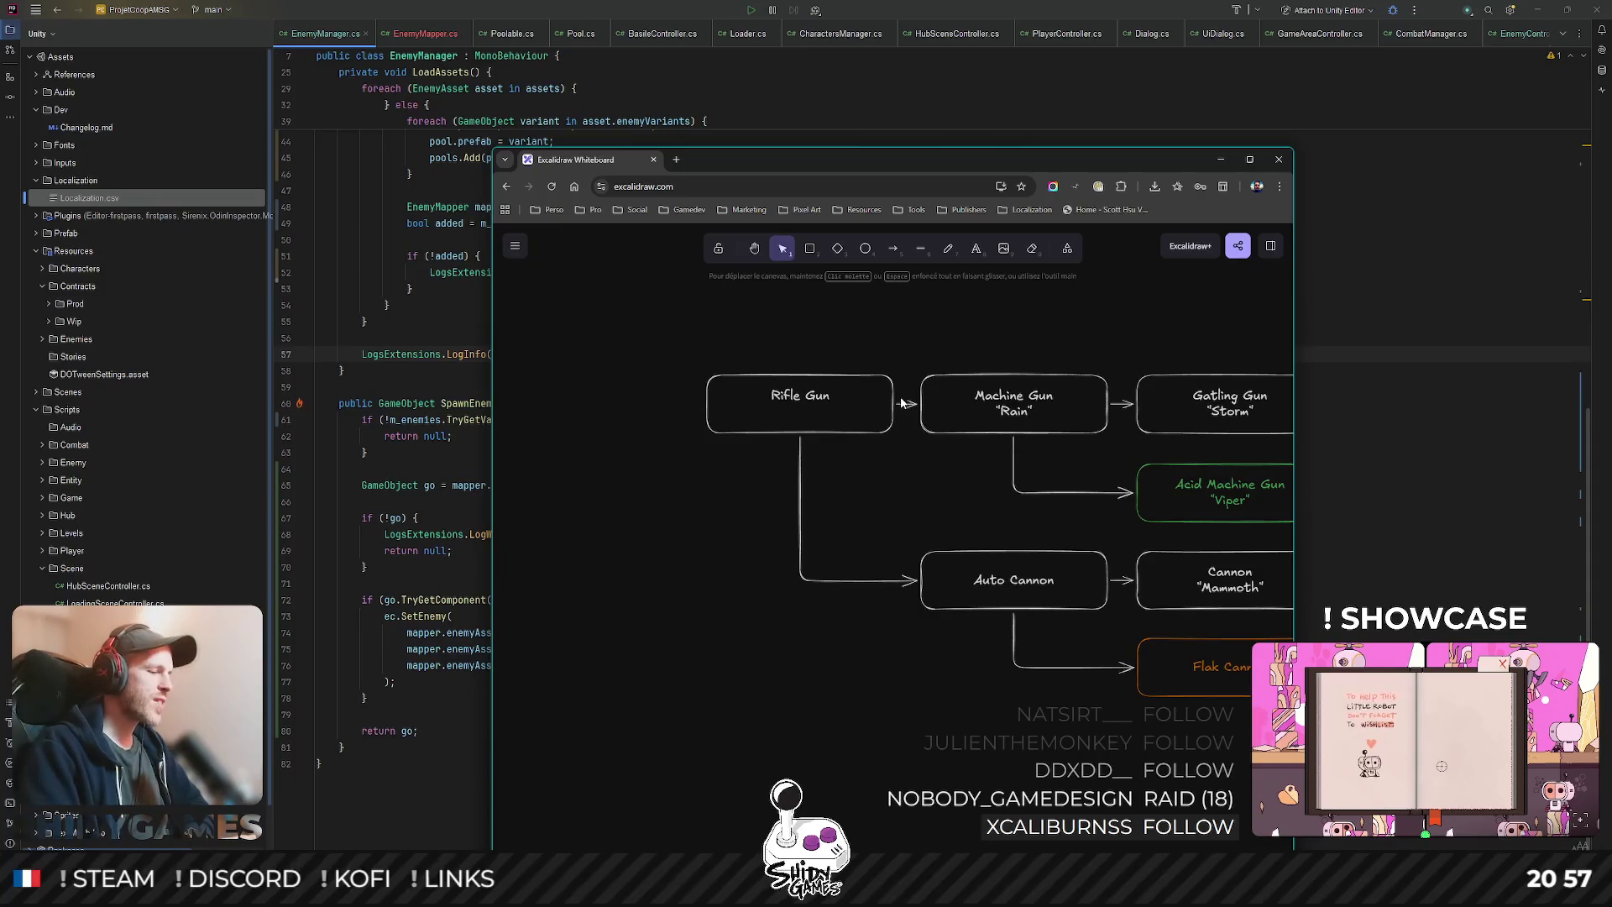
pyautogui.hscroll(3, 840, 479)
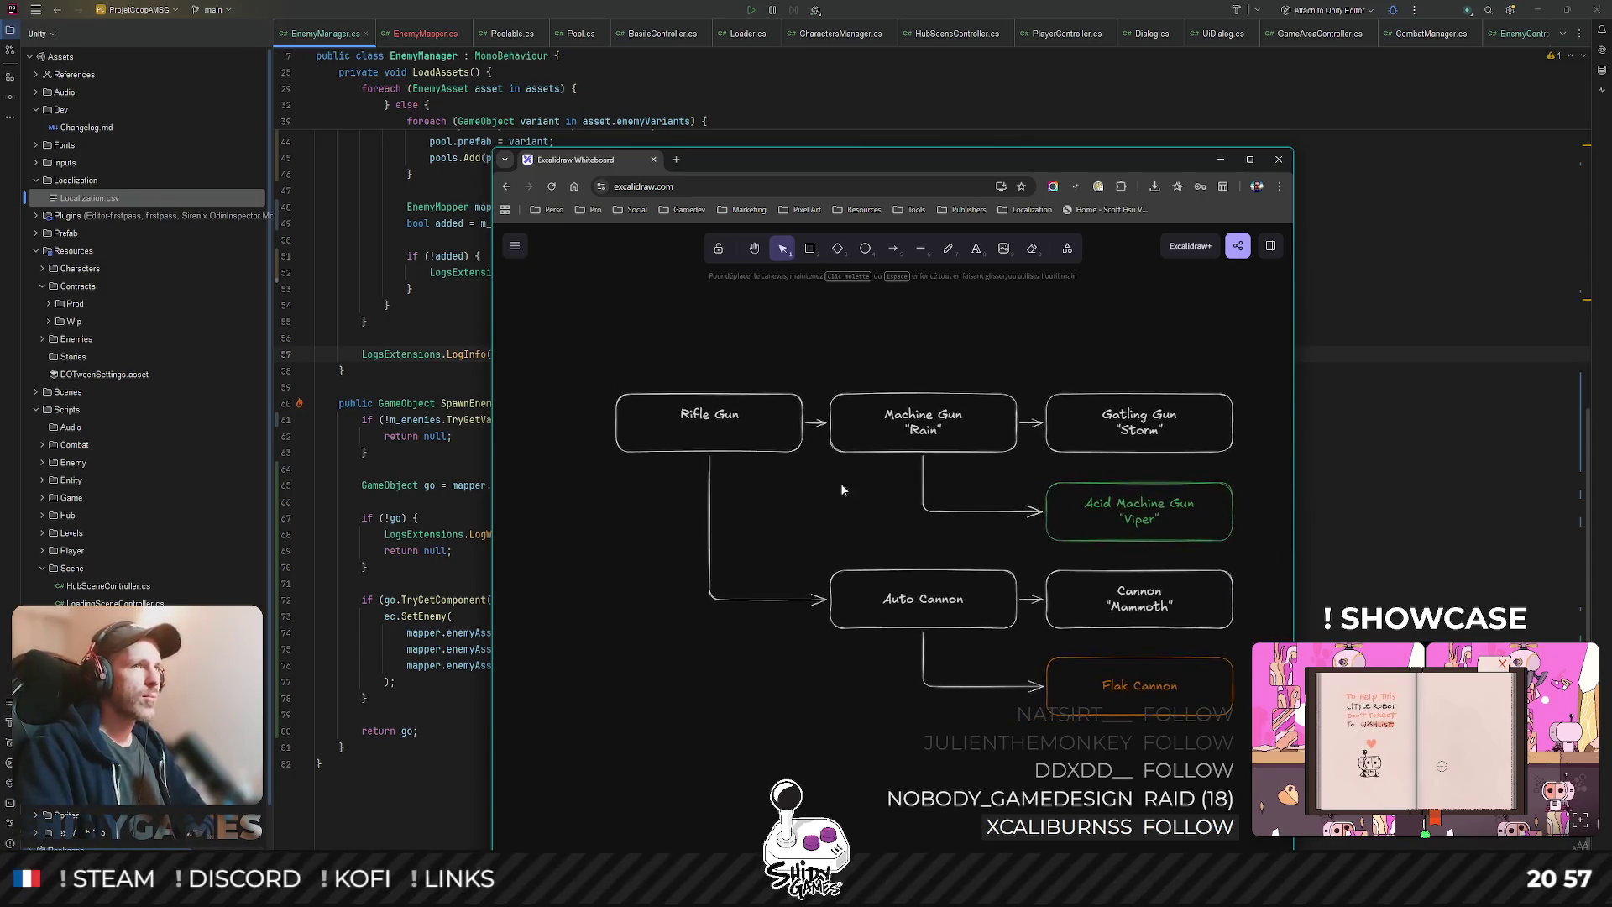
pyautogui.hscroll(1, 860, 496)
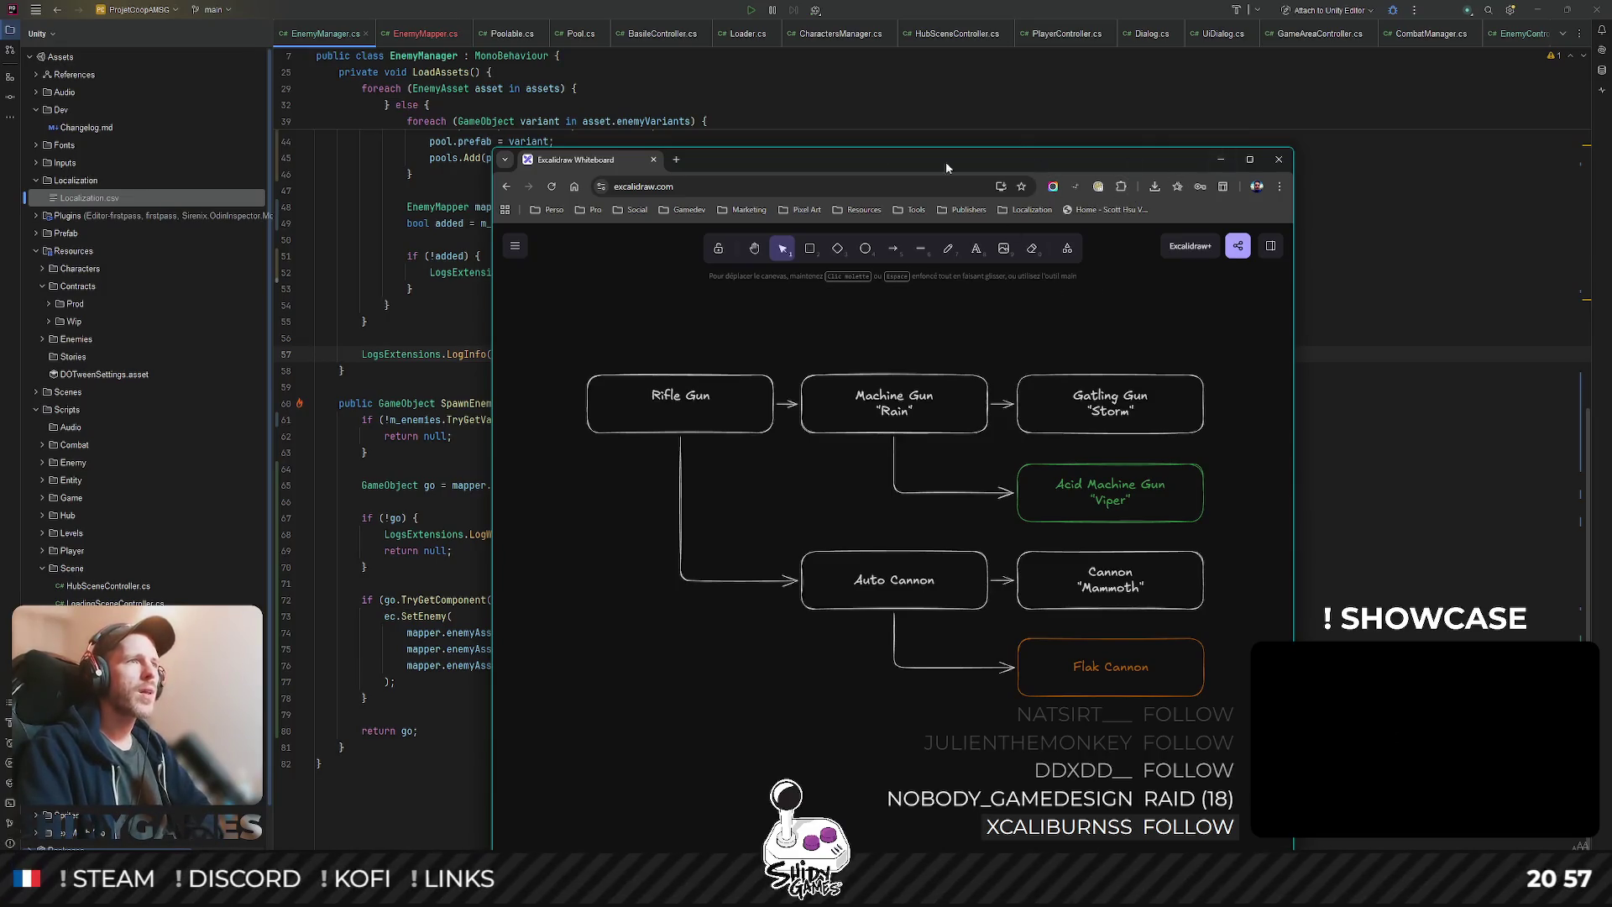
# - Minimize the Excalidraw browser and inspect SpawnEnemy's EnemyController check and SetEnemy calls
pyautogui.click(1223, 159)
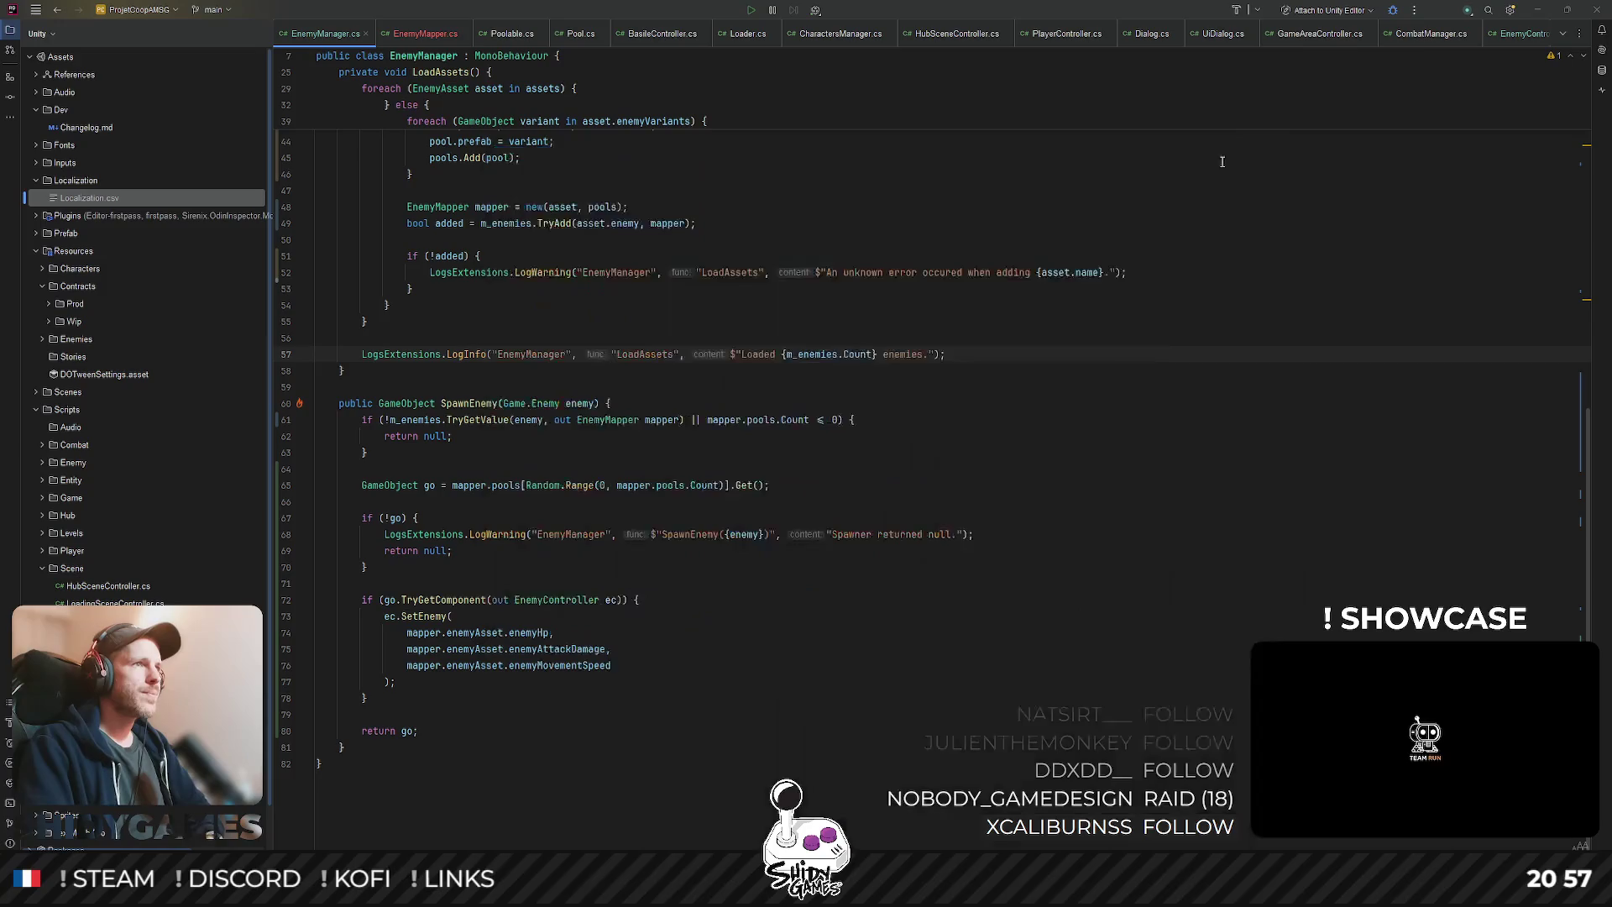
pyautogui.click(780, 518)
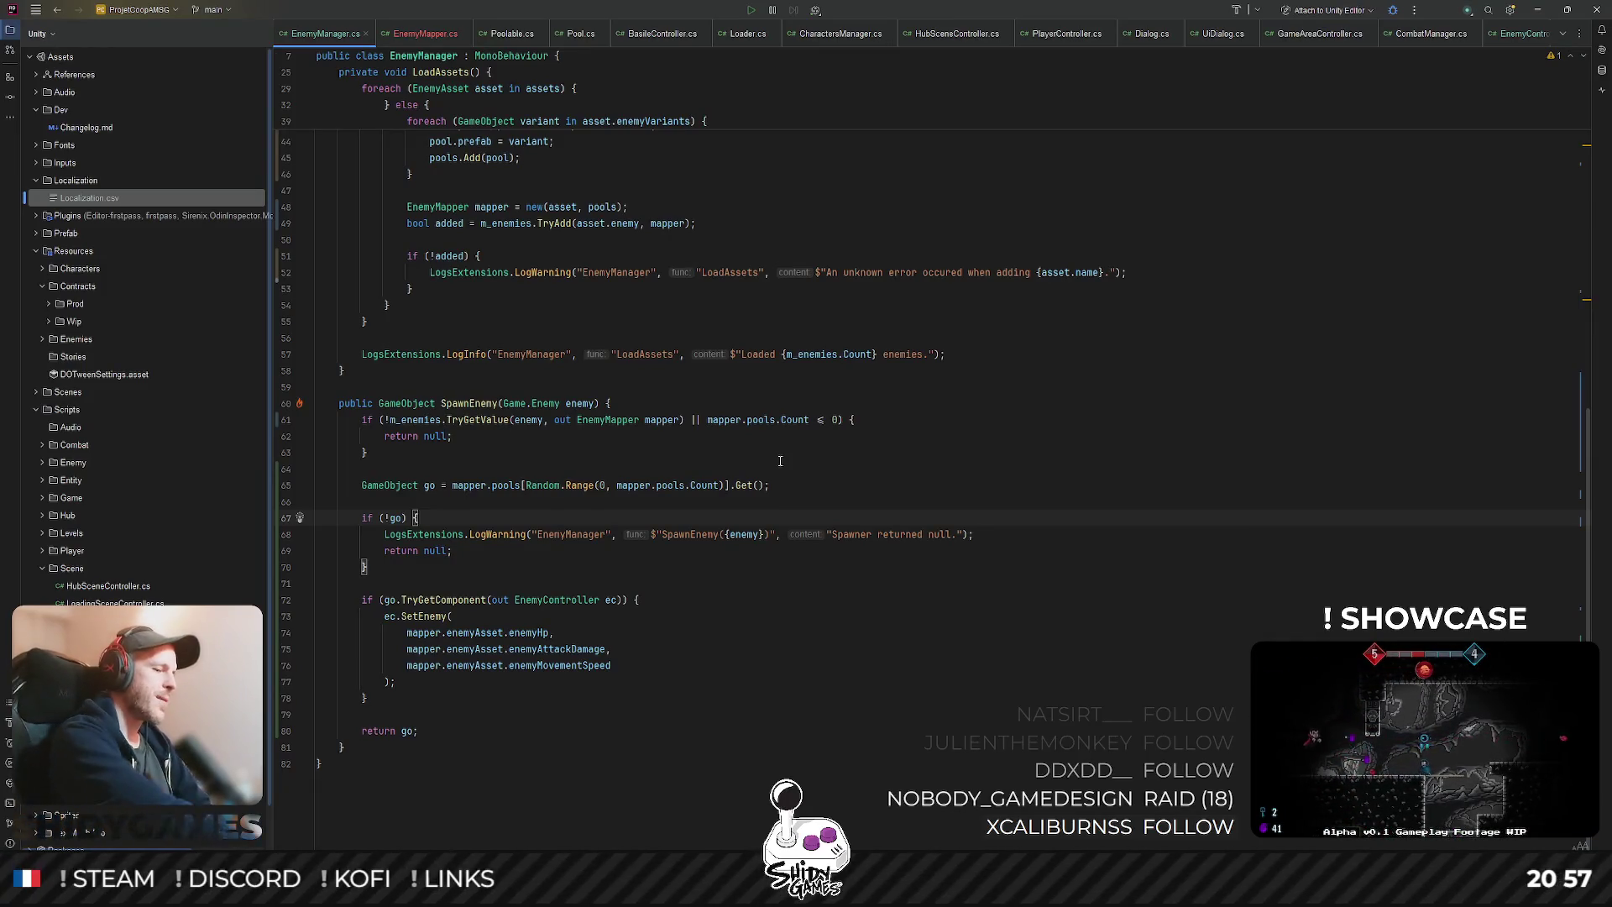
pyautogui.click(950, 596)
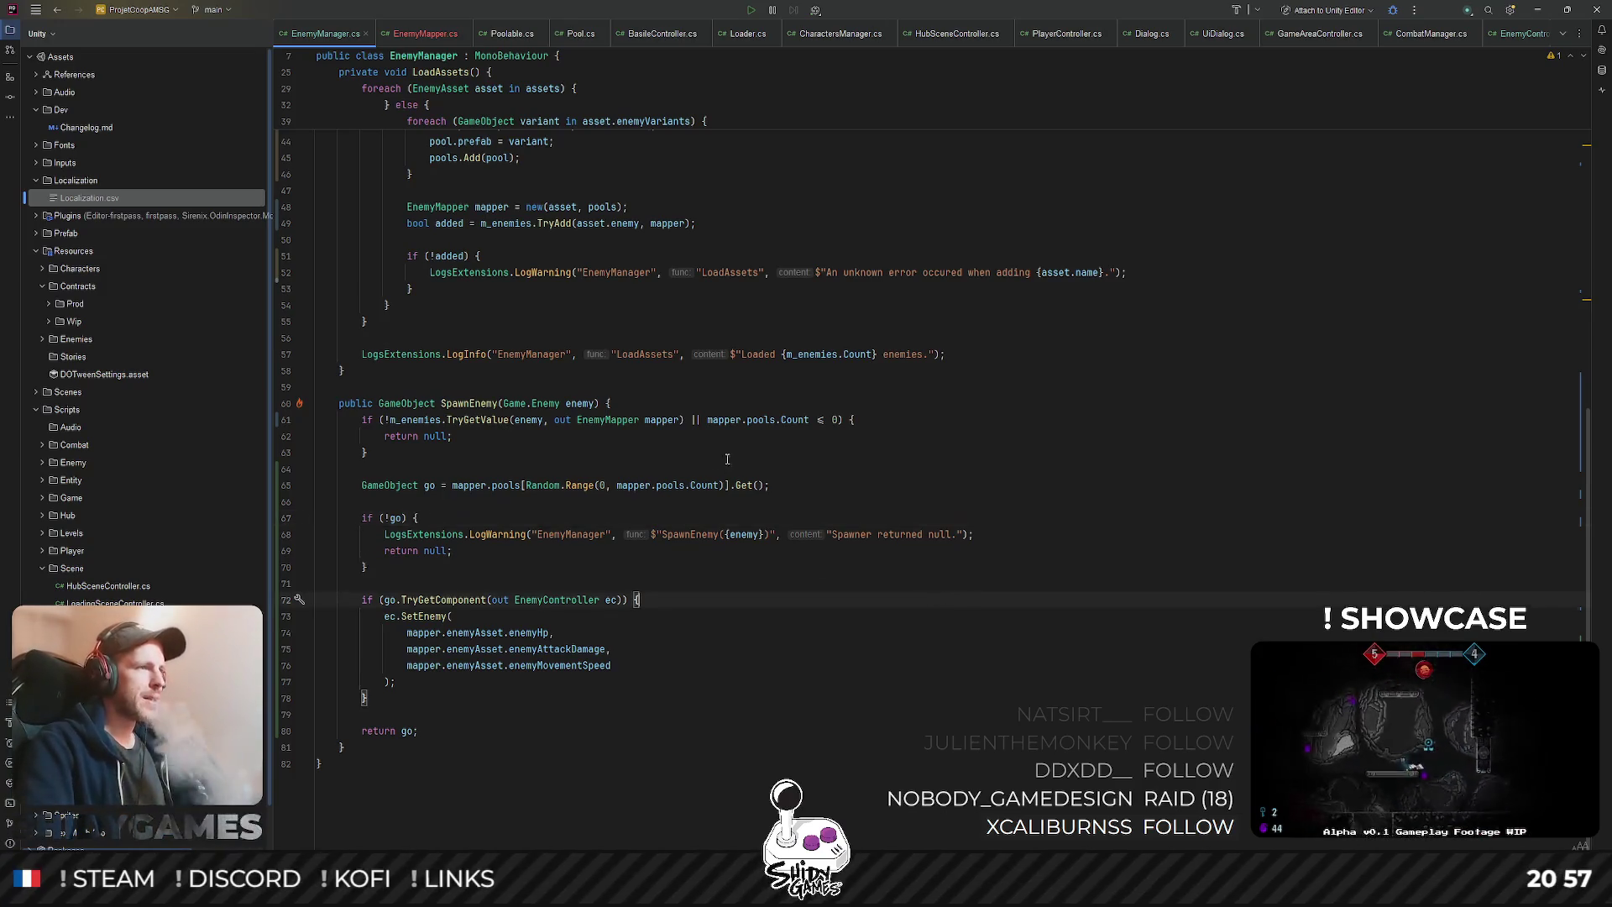
pyautogui.scroll(3, 806, 625)
pyautogui.scroll(-3, 773, 493)
pyautogui.press('Down')
pyautogui.press('Down')
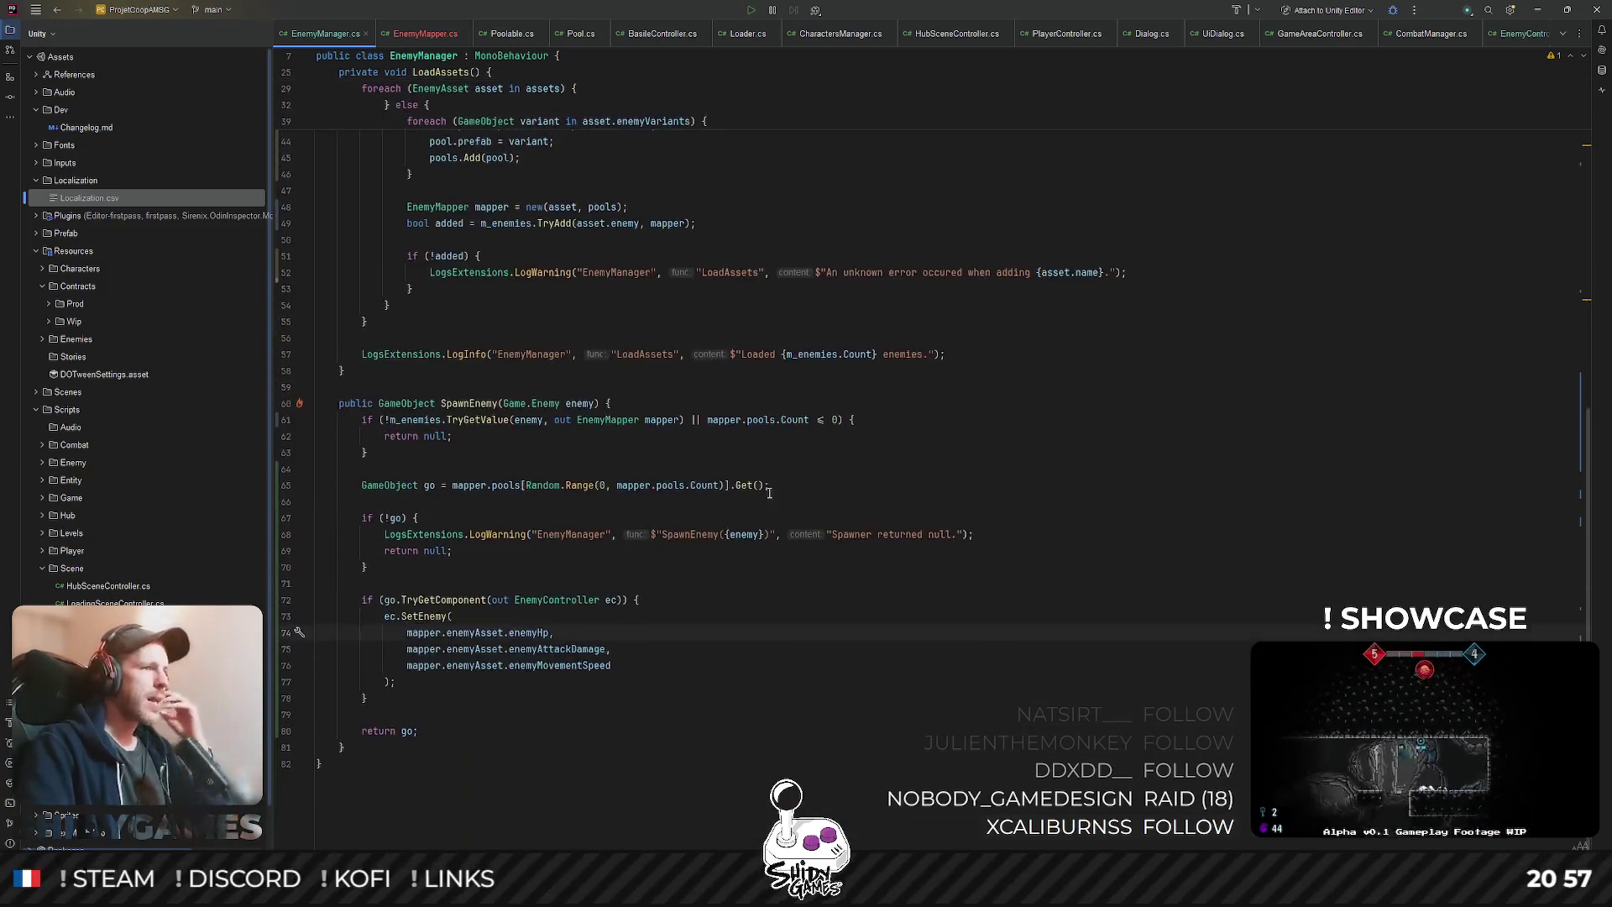
# - Review the spawner-returned-null warning and the pooling loop, then minimize Rider to show Unity
pyautogui.click(849, 531)
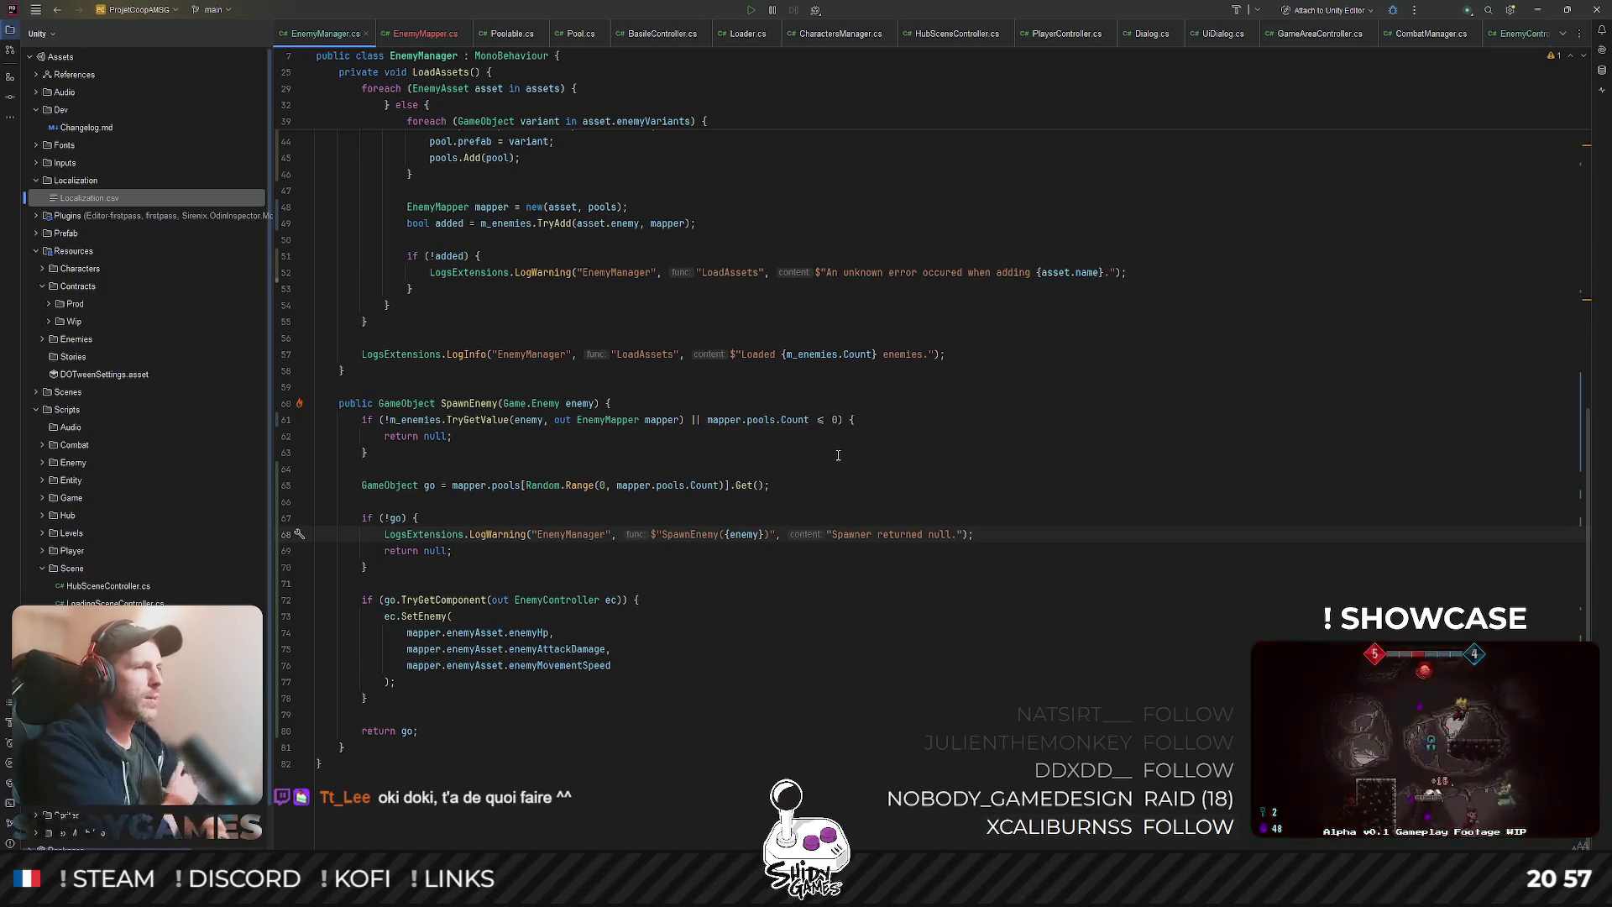
pyautogui.press('Up')
pyautogui.press('Up')
pyautogui.press('Up')
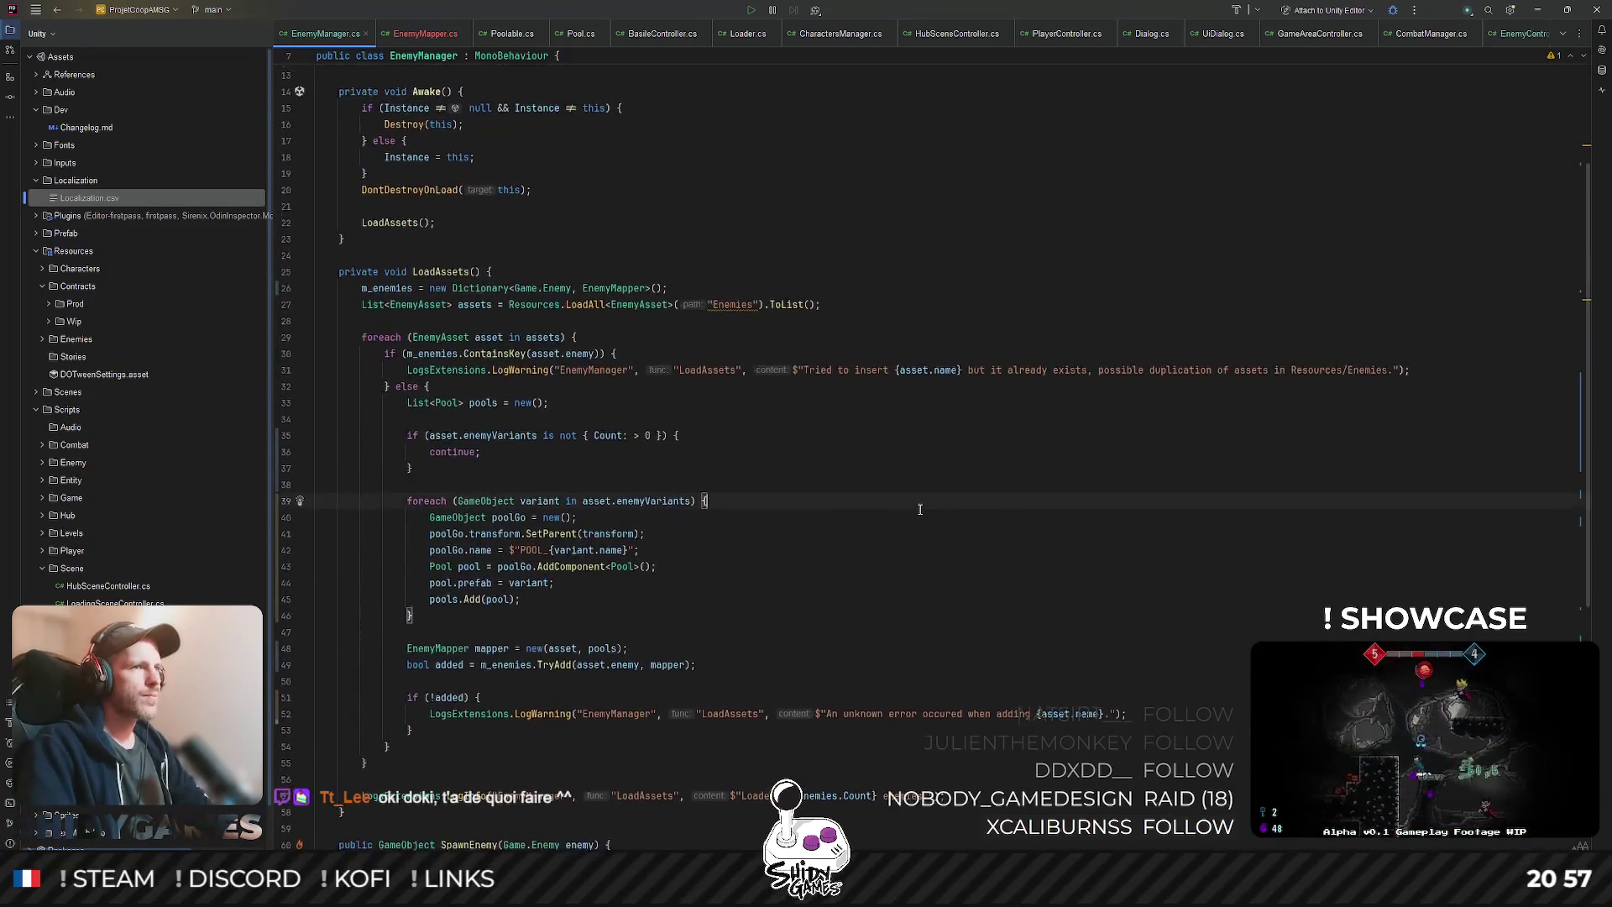
pyautogui.press('Down')
pyautogui.press('Down')
pyautogui.press('Down')
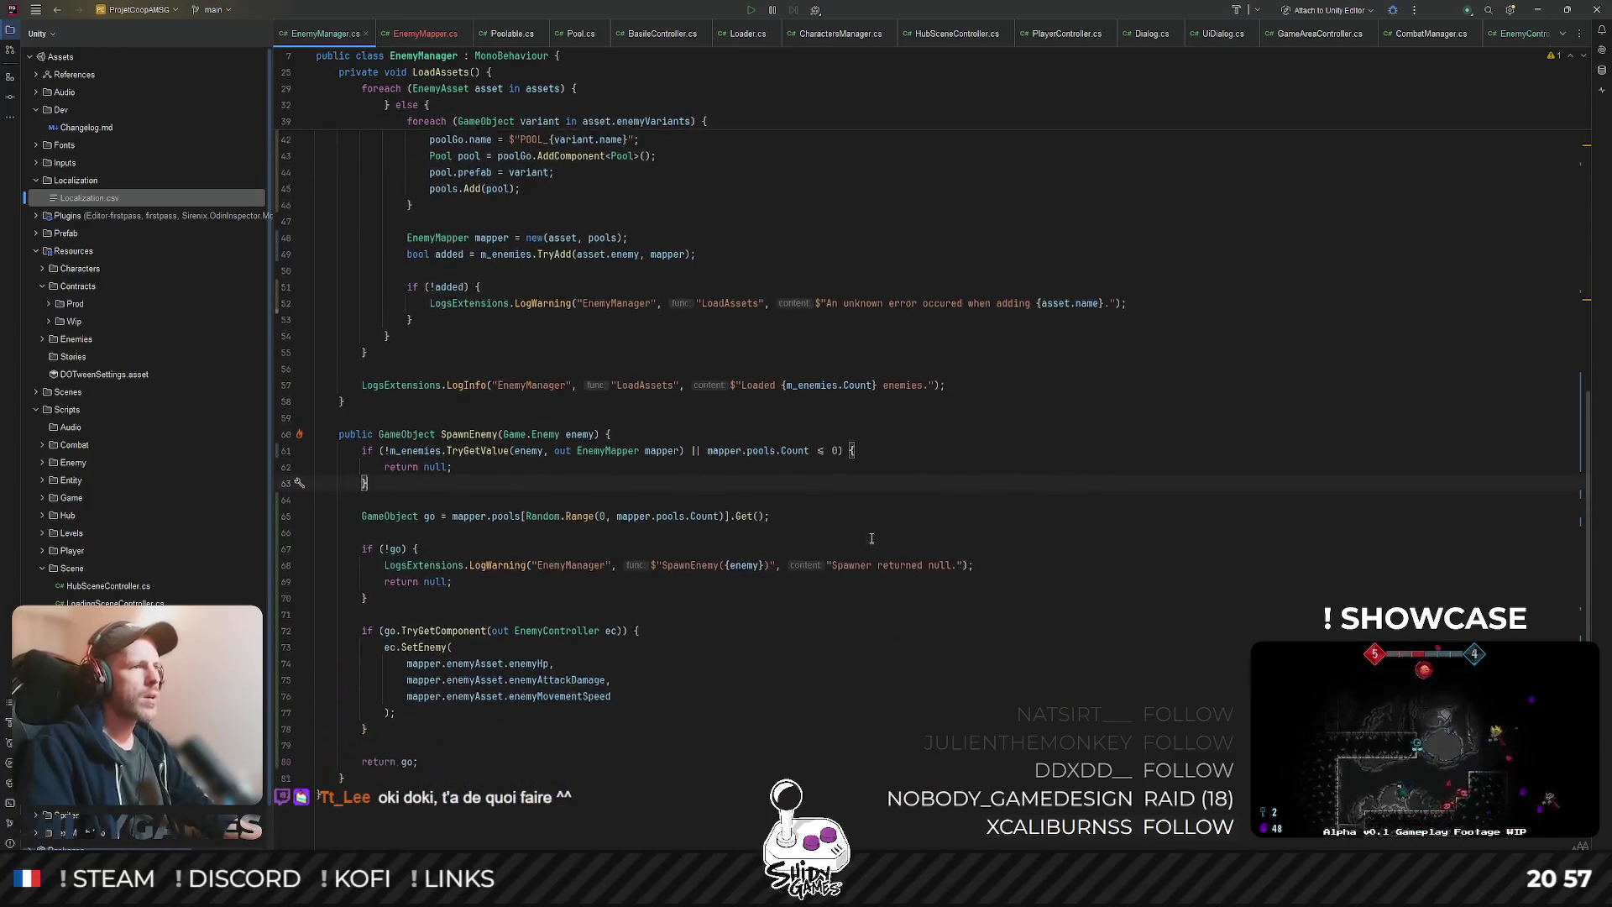
pyautogui.click(1537, 9)
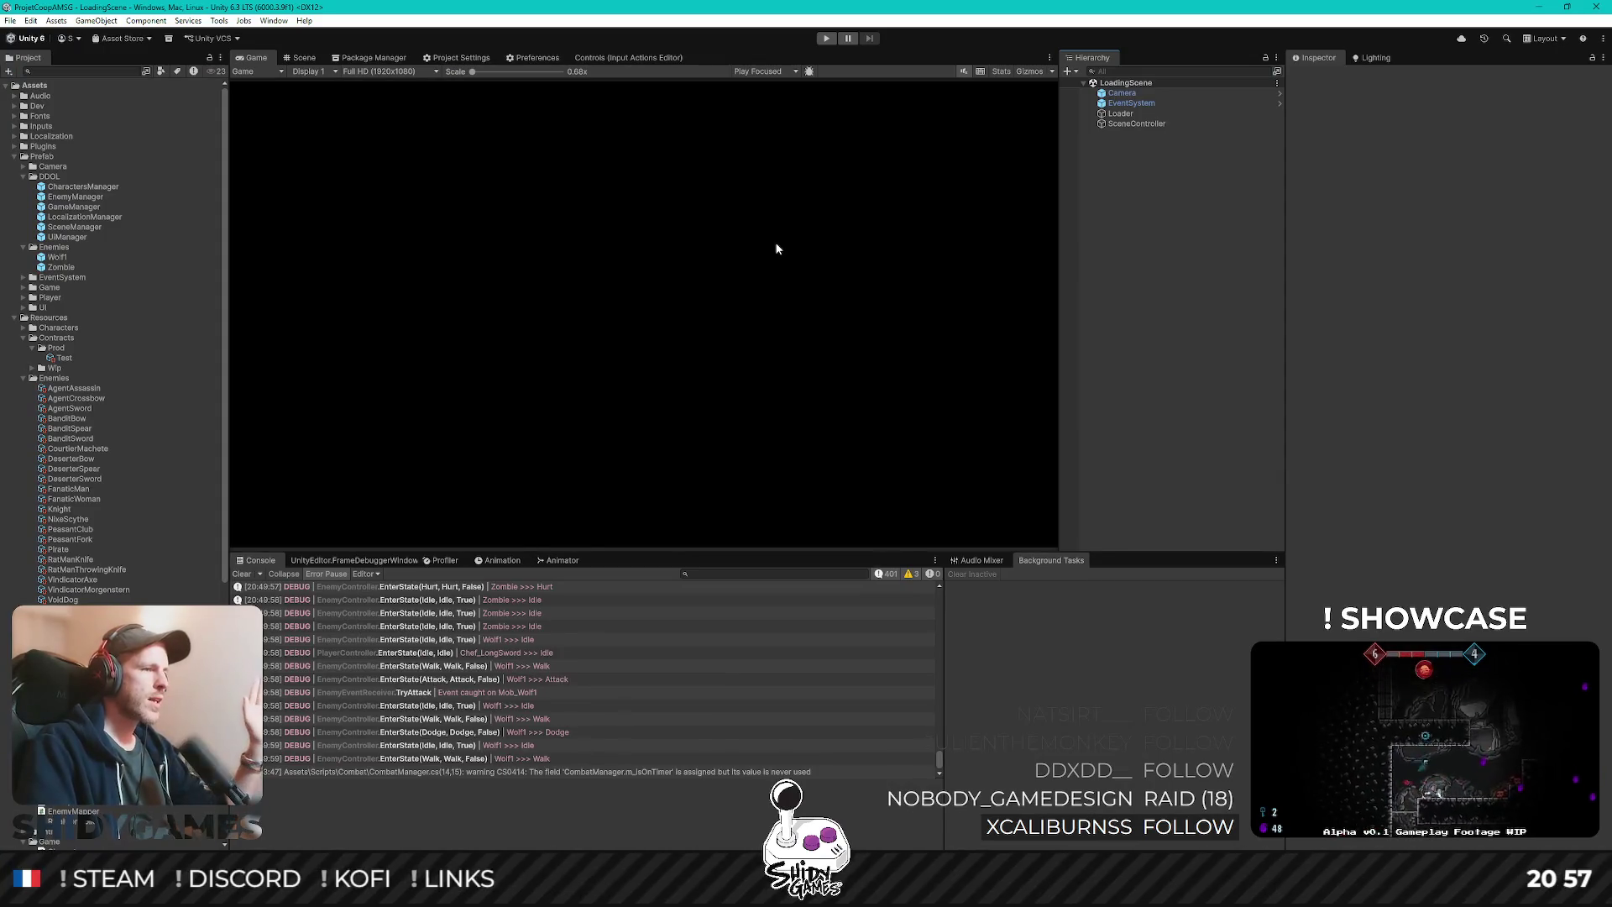
# - Back in Rider, search project files for 'enemycon' and open EnemyController.cs at SetEnemy
pyautogui.hotkey('alt', 'Tab')
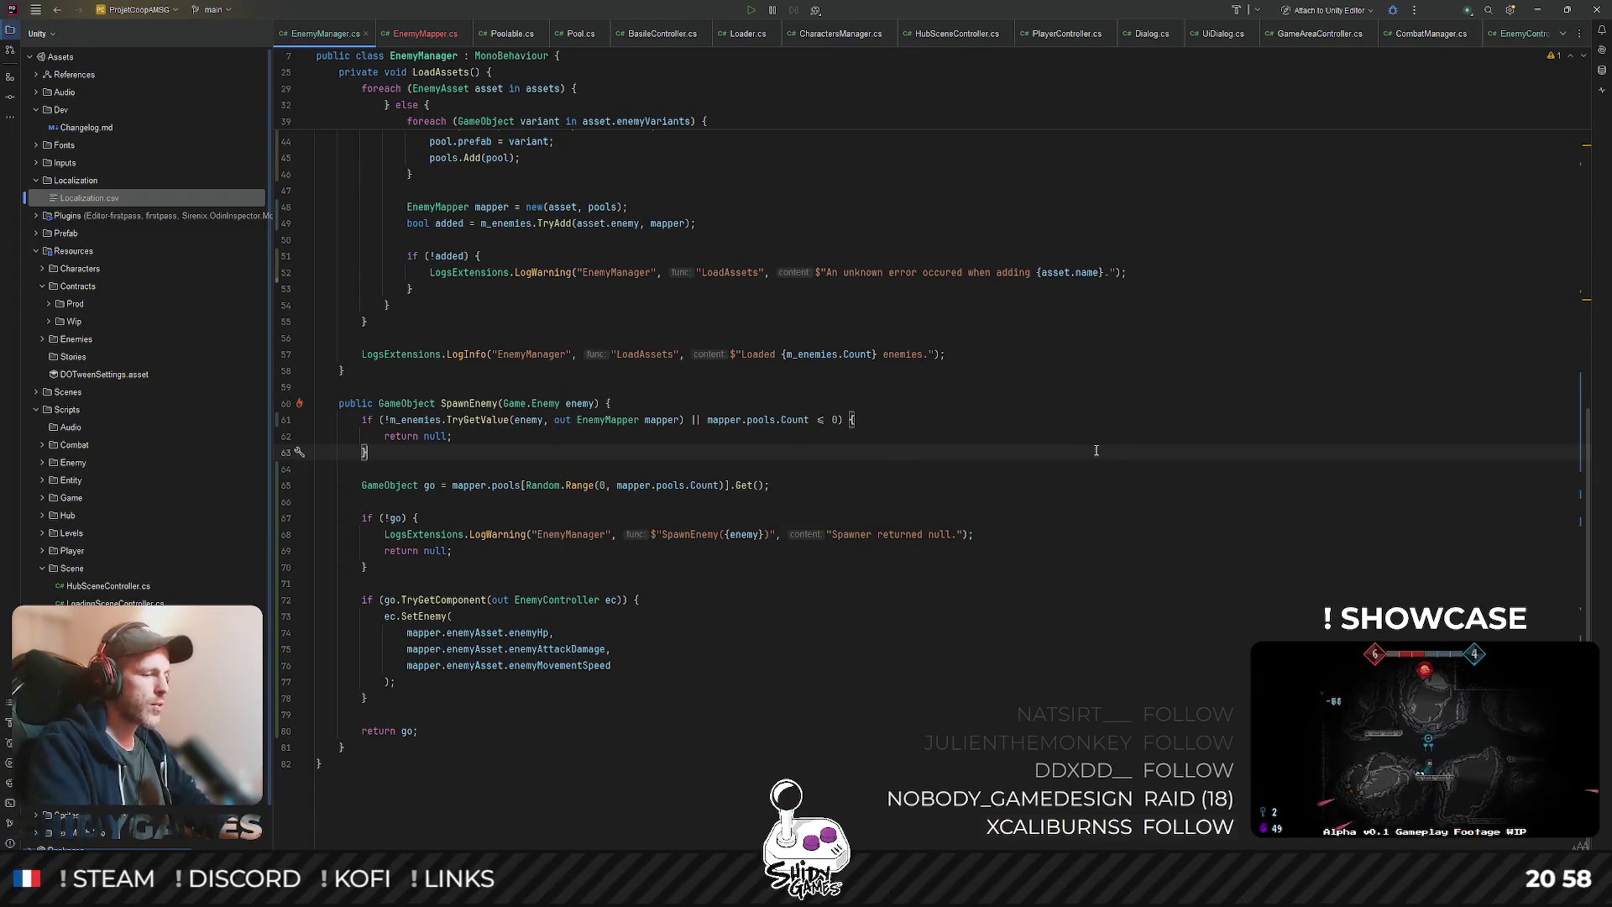
pyautogui.hotkey('ctrl', 'shift', 'n')
pyautogui.write('enemycon')
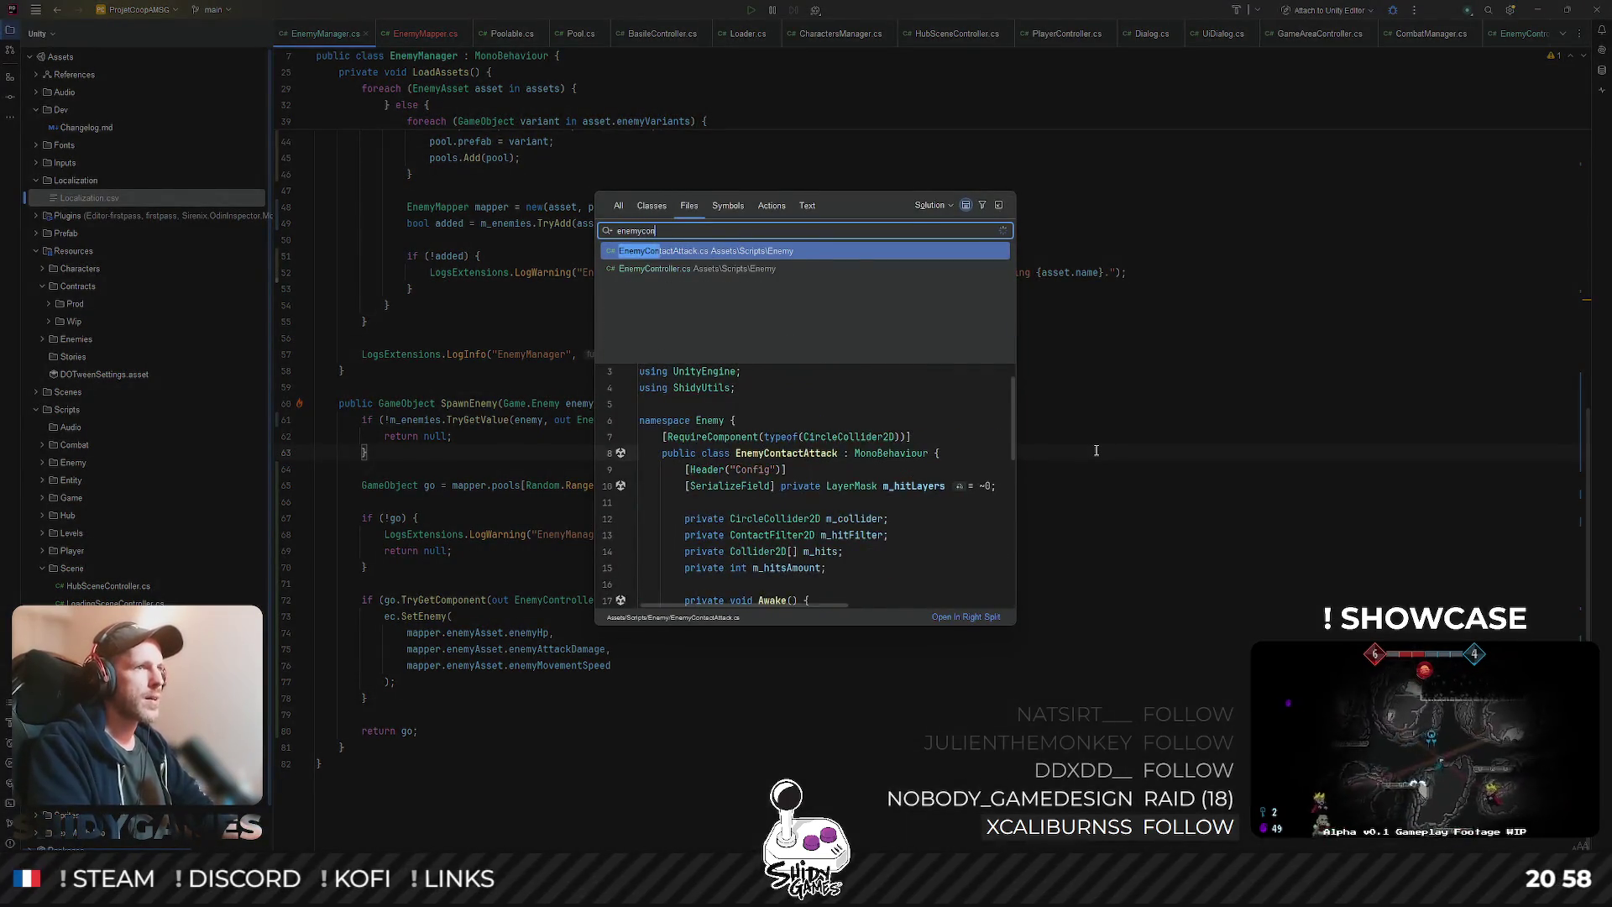
pyautogui.press('Escape')
pyautogui.keyDown('ctrl'); pyautogui.click(424, 616); pyautogui.keyUp('ctrl')
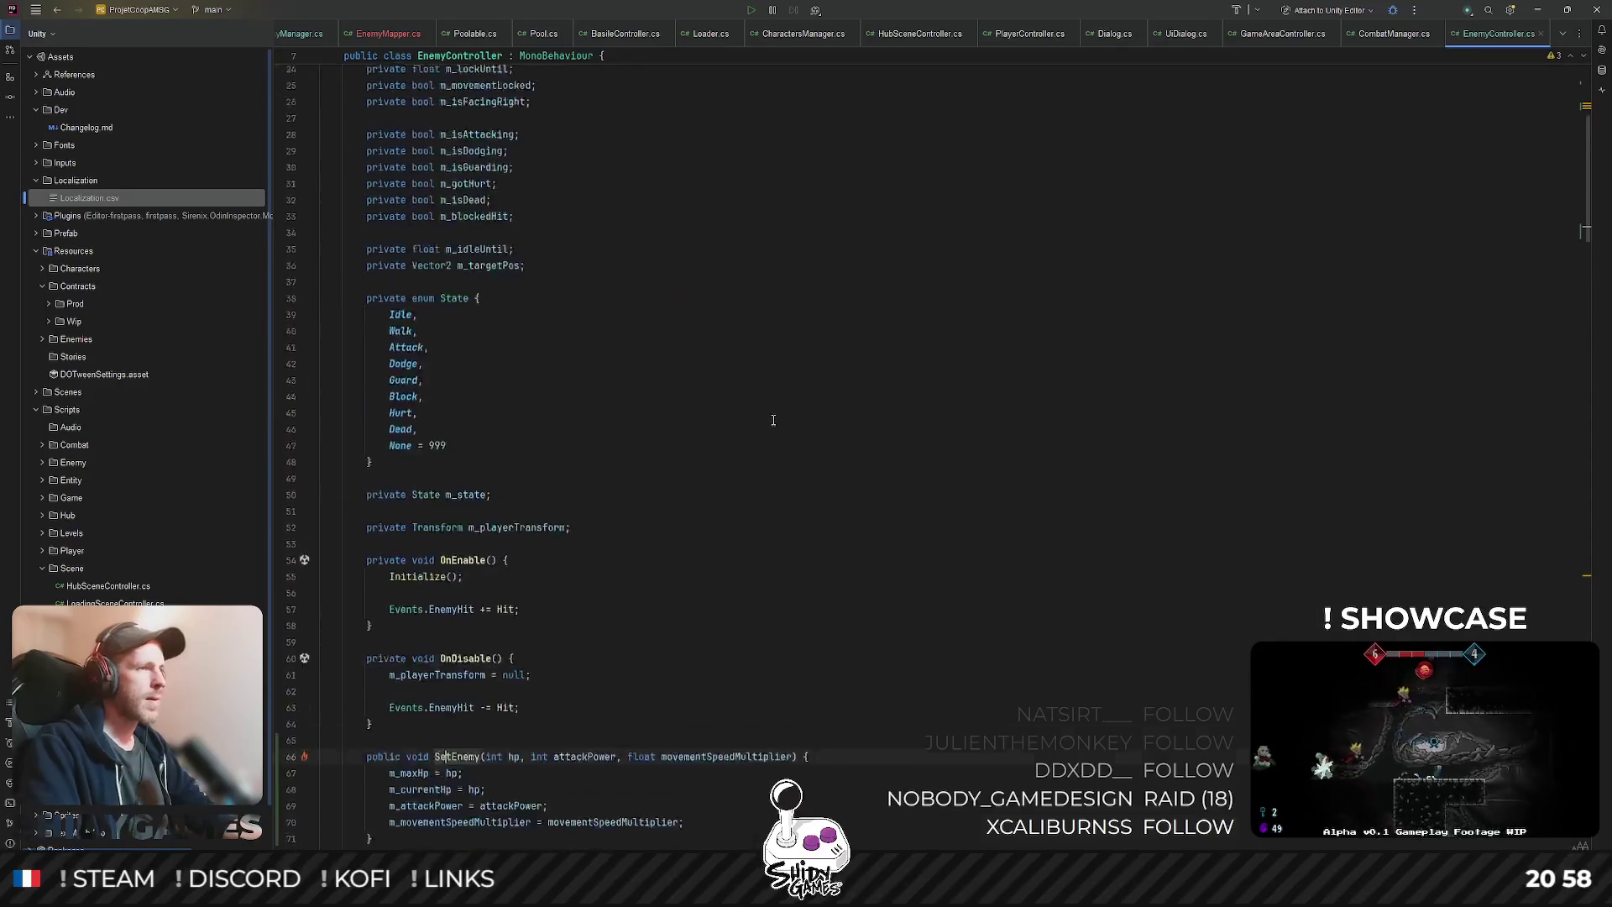
pyautogui.scroll(-2, 773, 420)
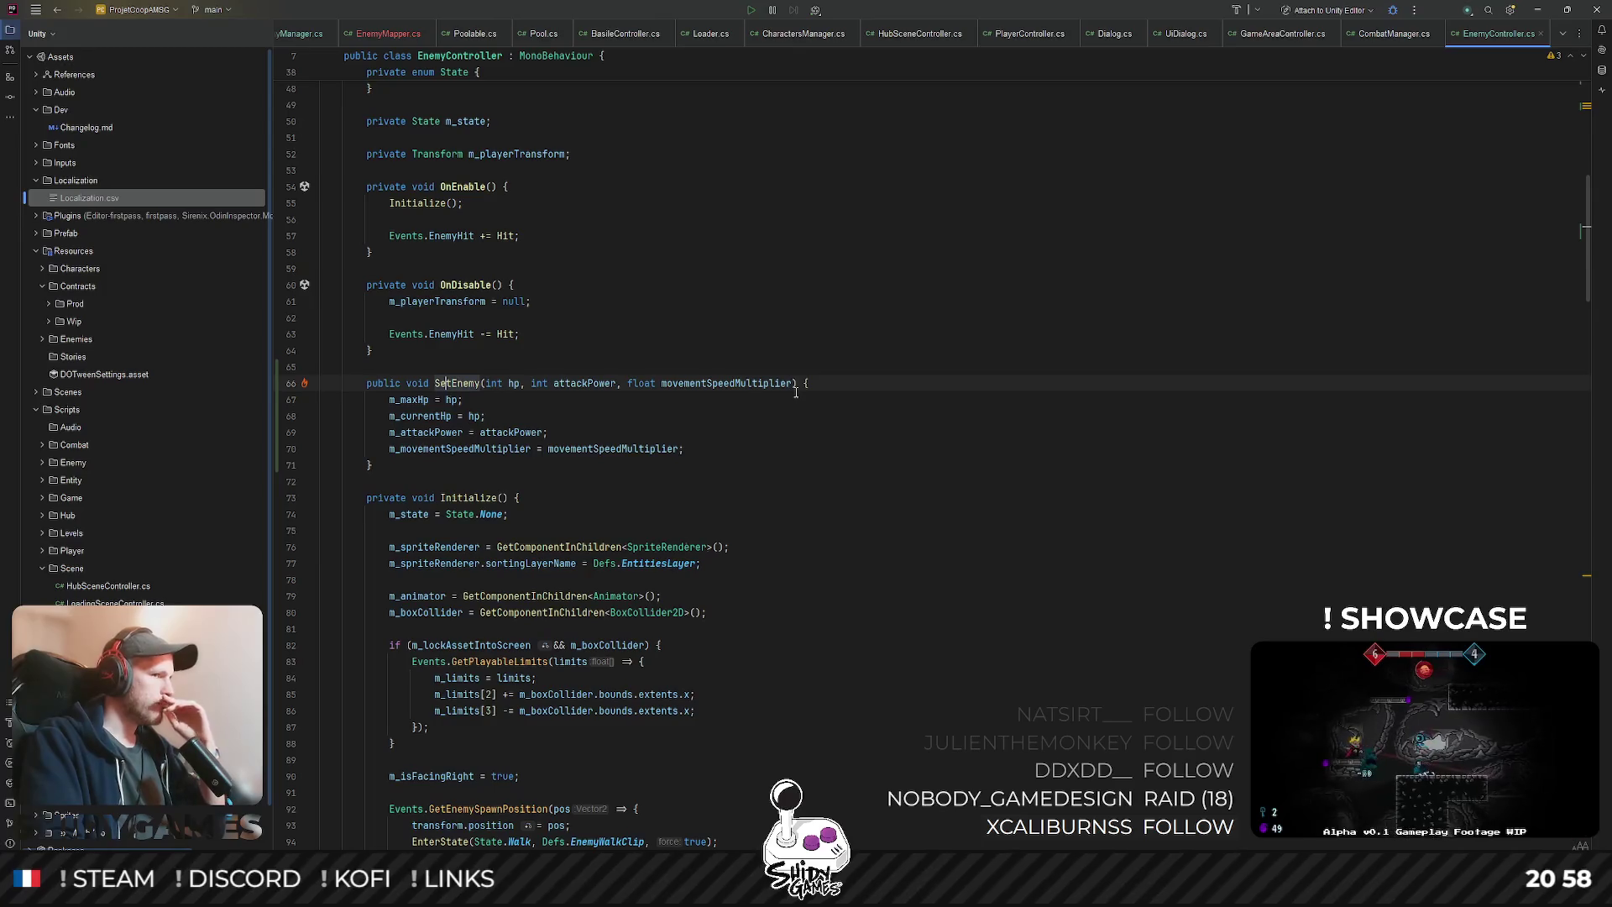
# - Switch to the EnemyManager.cs tab, select CurrentEnemies to check its usage, and scroll toward SpawnEnemy
pyautogui.click(765, 300)
pyautogui.click(297, 33)
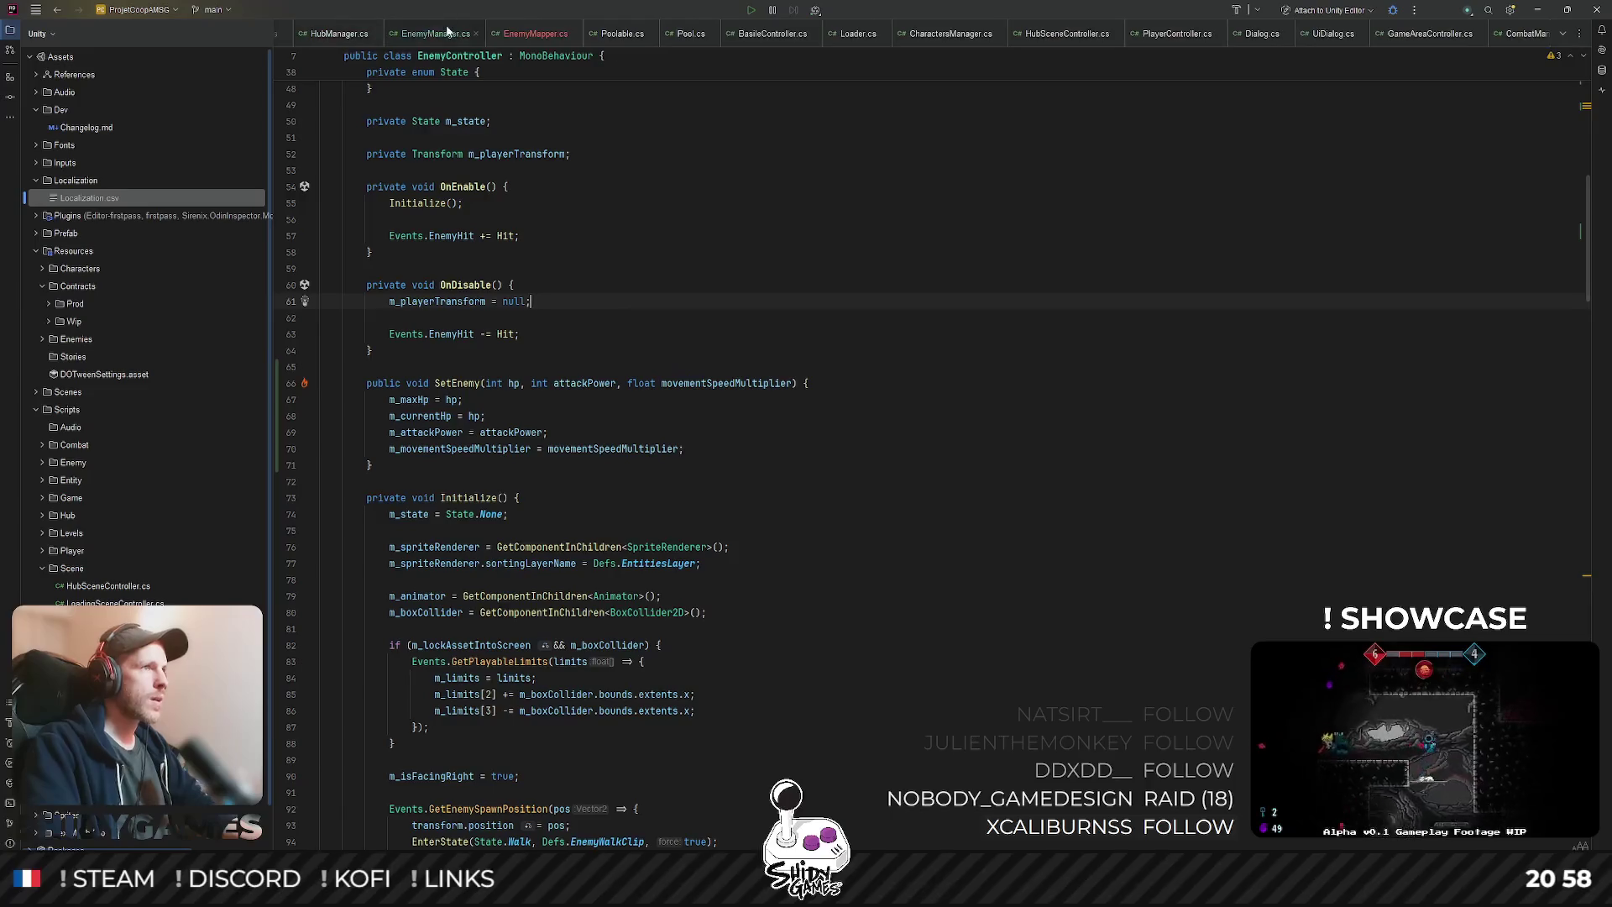
pyautogui.scroll(8, 647, 361)
pyautogui.doubleClick(518, 206)
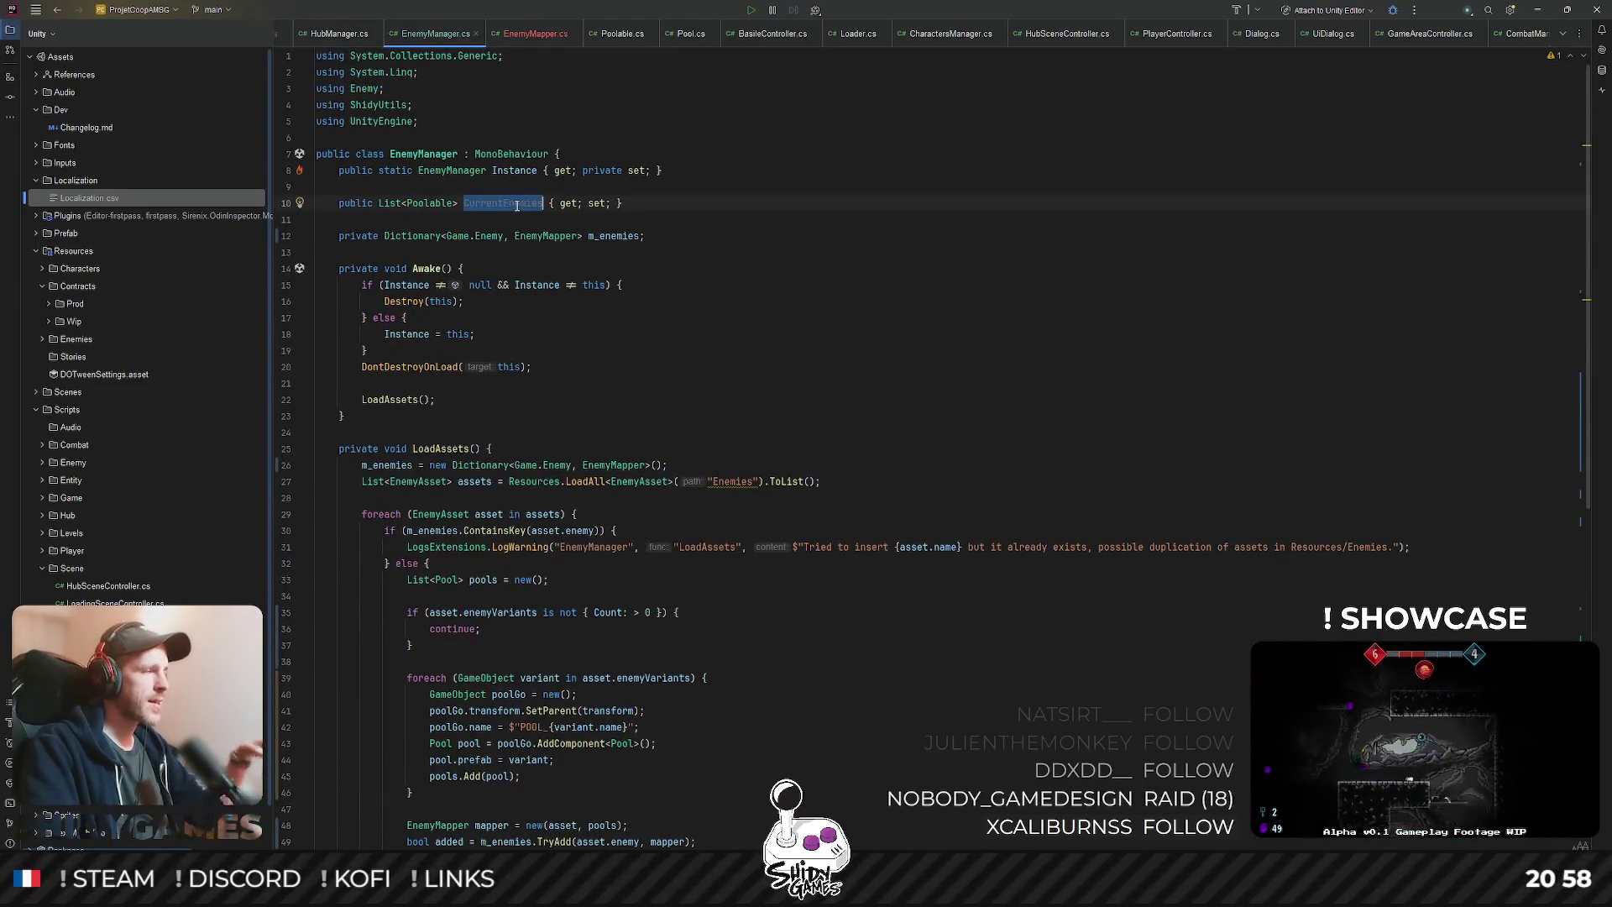
pyautogui.moveTo(517, 206)
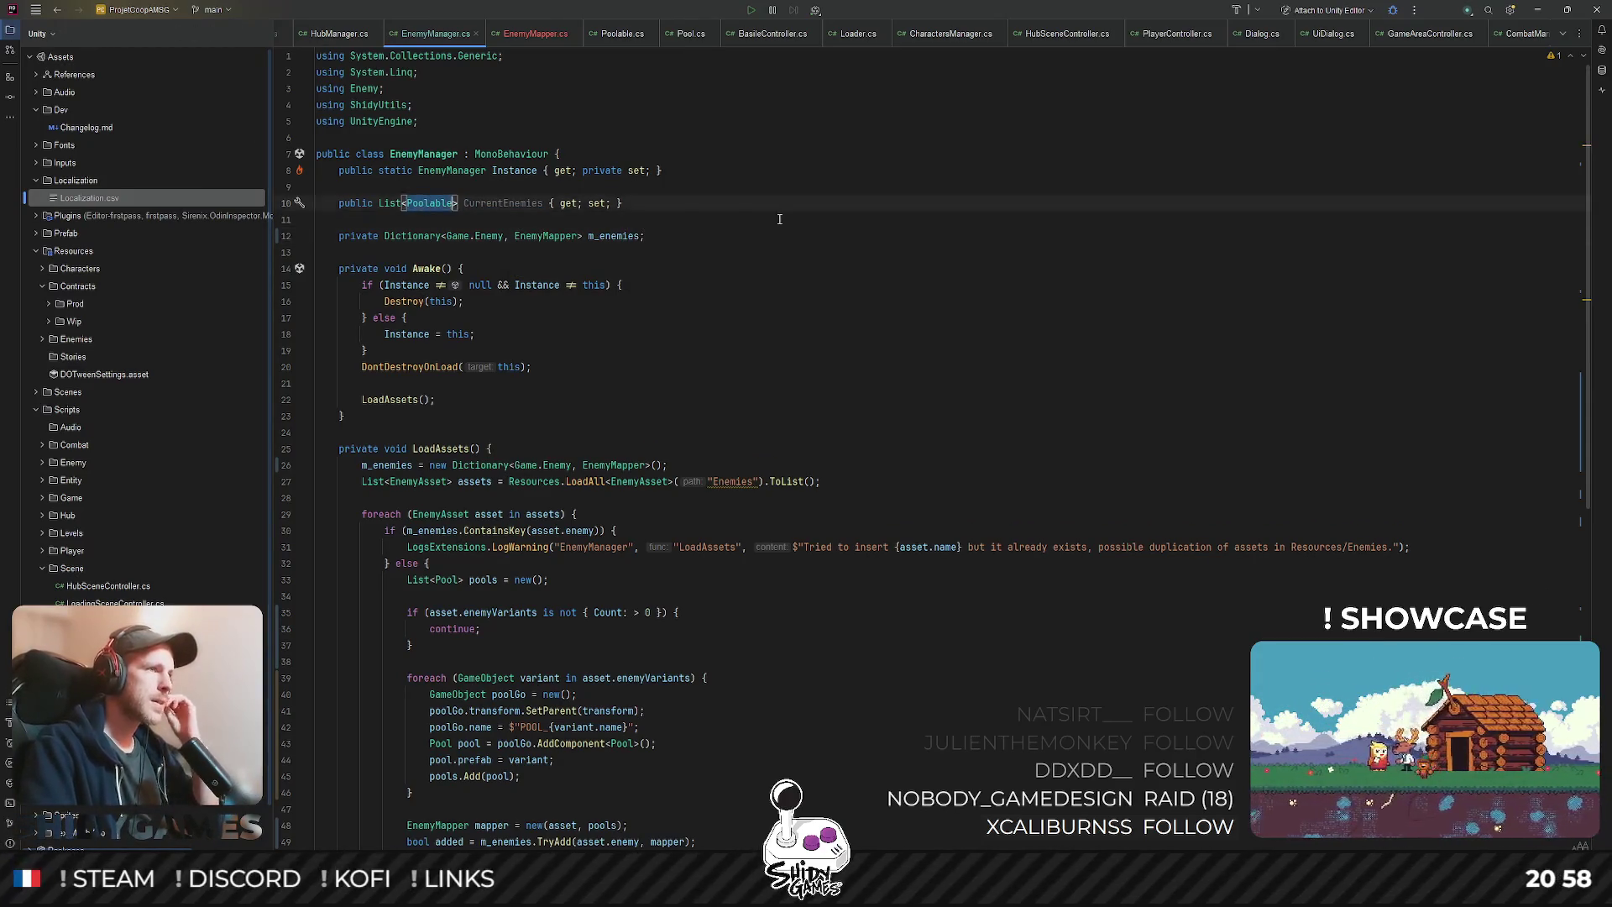
pyautogui.scroll(-4, 759, 248)
pyautogui.scroll(3, 744, 253)
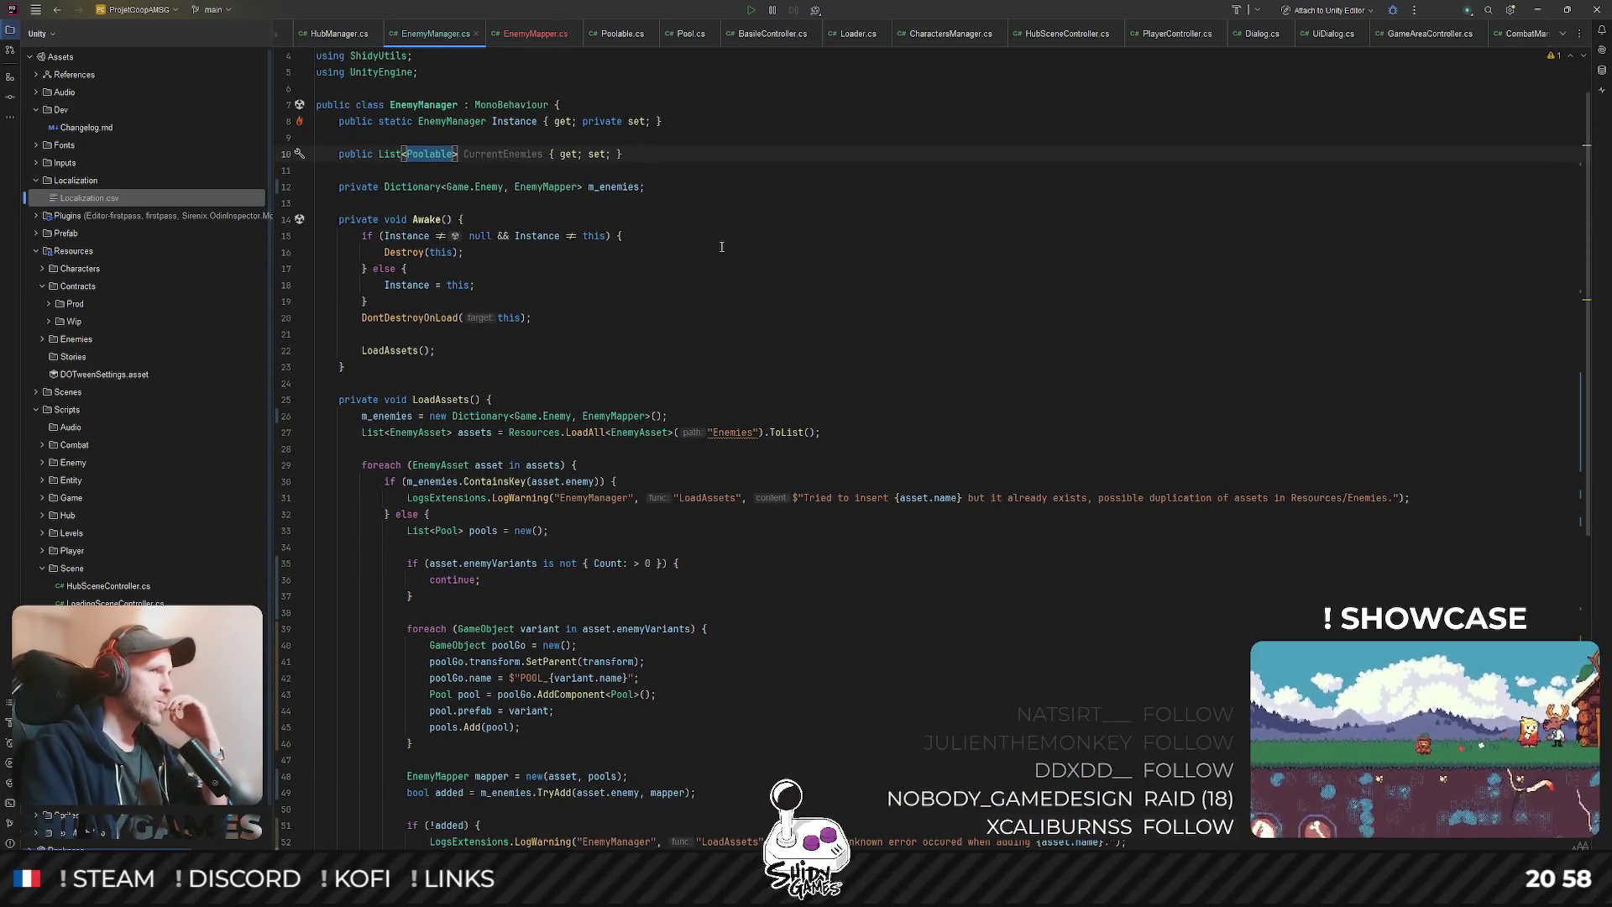
pyautogui.scroll(-13, 722, 247)
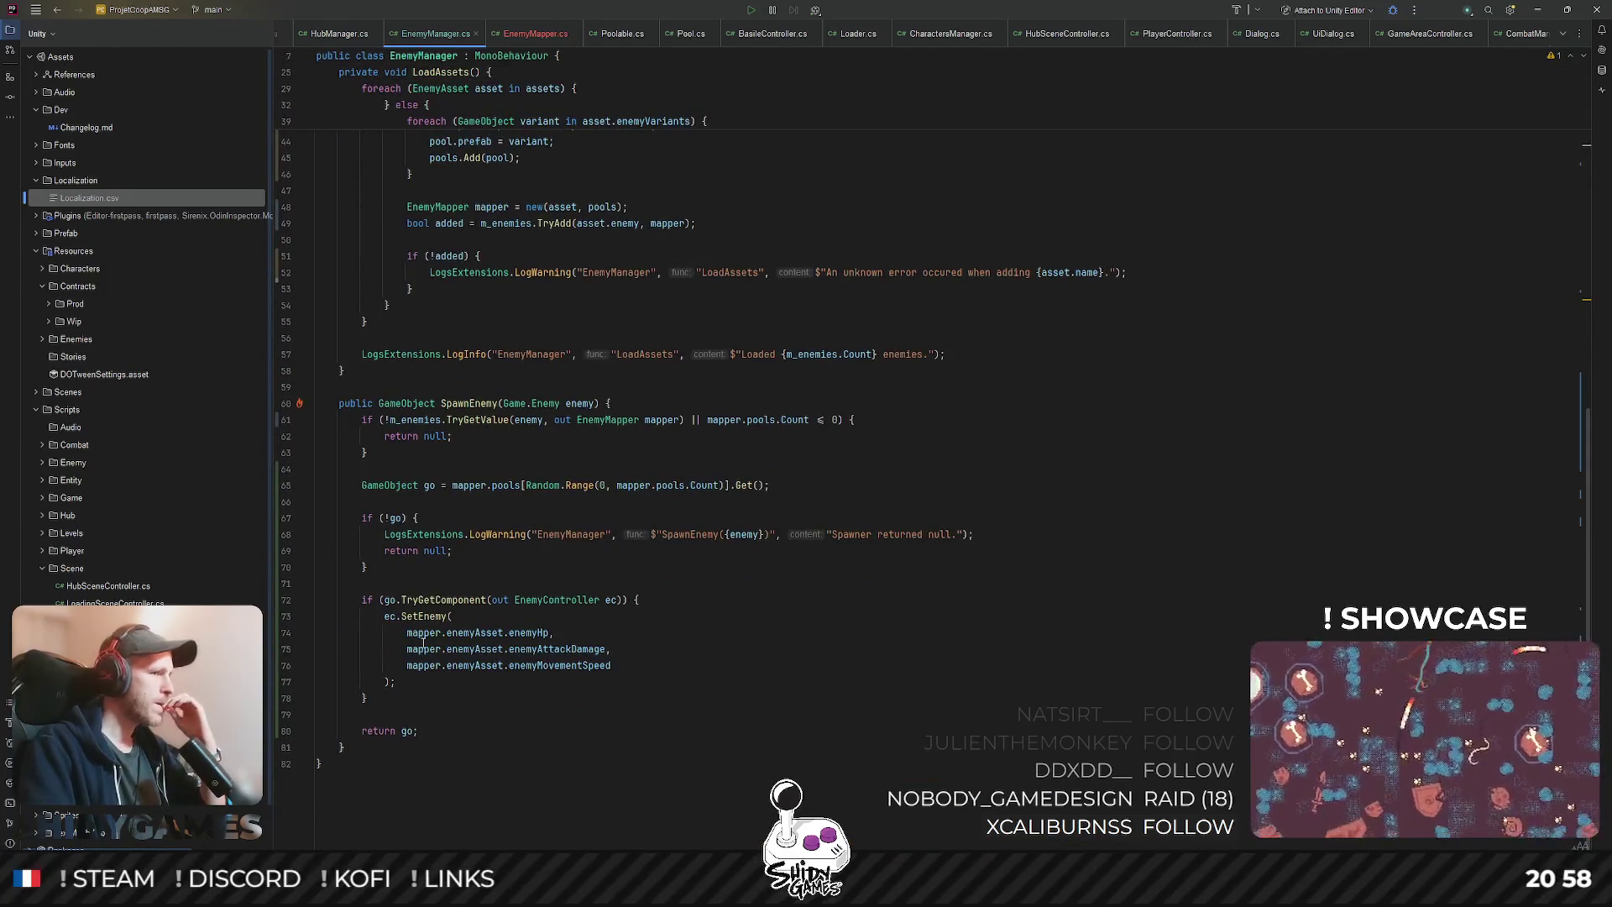
# - Start a CurrentEnemies.Add( call on a new line after SpawnEnemy's enemy setup block
pyautogui.click(387, 698)
pyautogui.press('Return')
pyautogui.press('Return')
pyautogui.write('O')
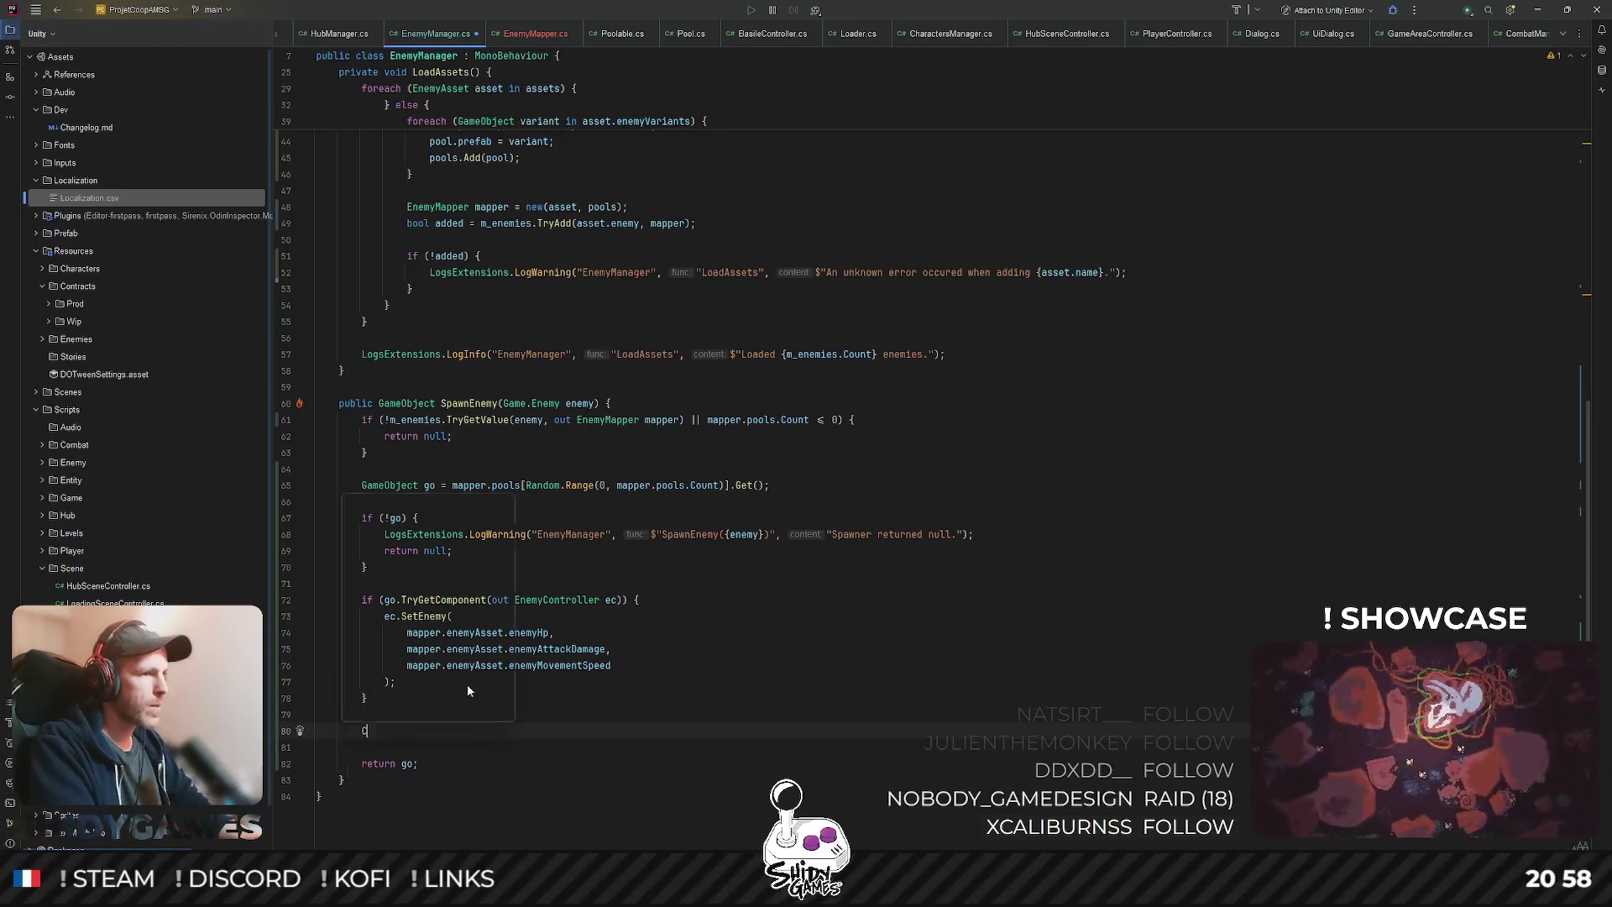
pyautogui.press('Return')
pyautogui.write('.A')
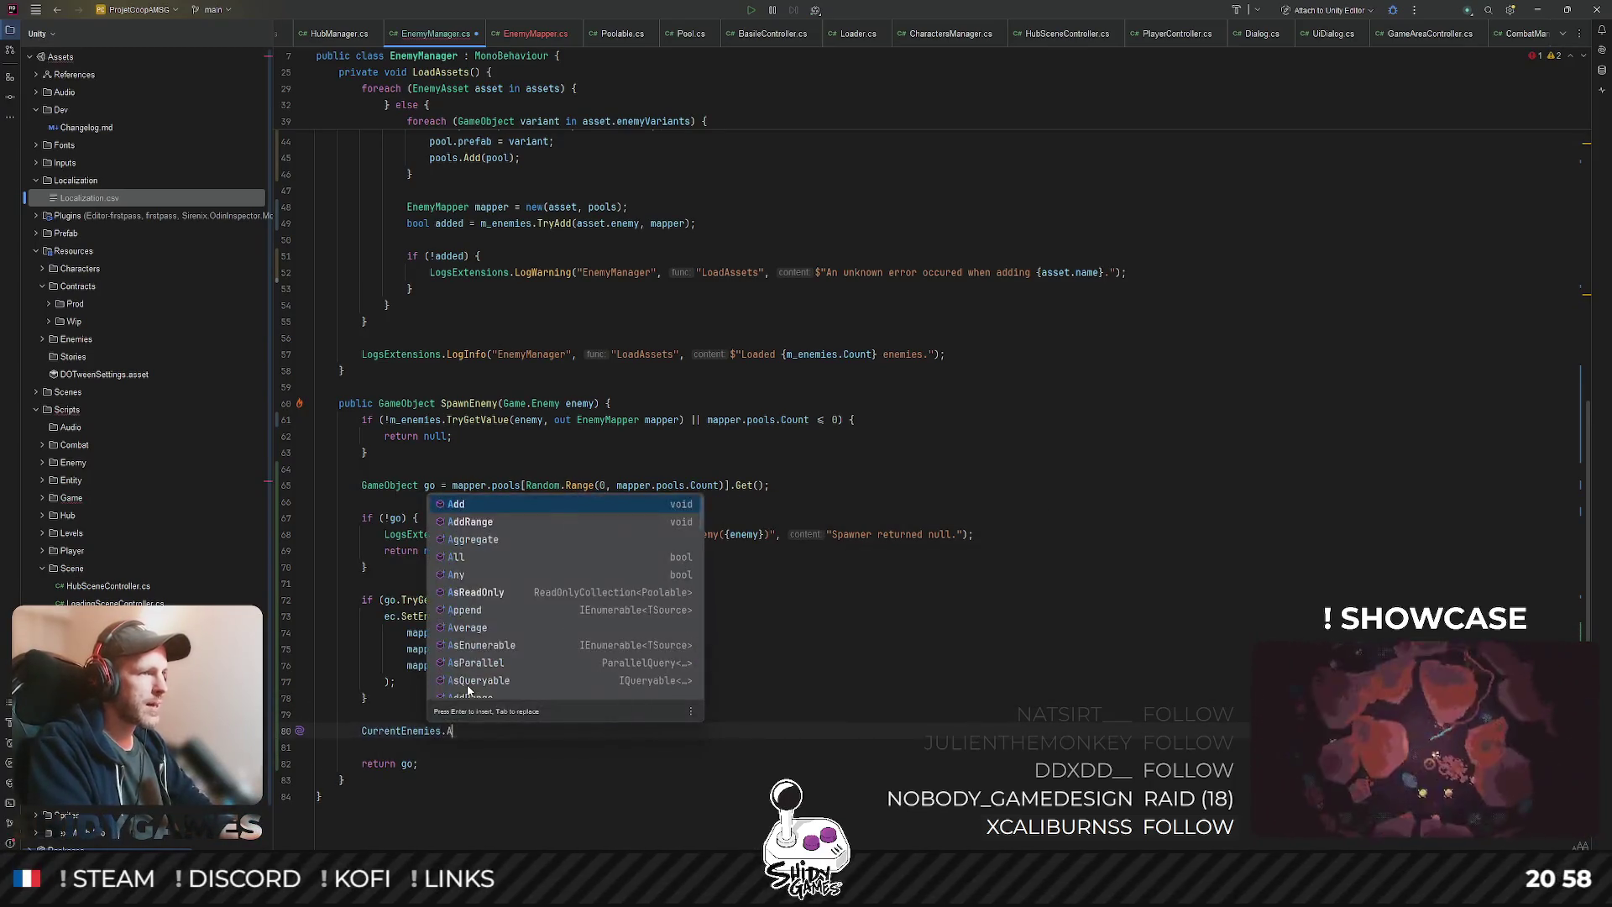
pyautogui.press('BackSpace')
pyautogui.write('Tr')
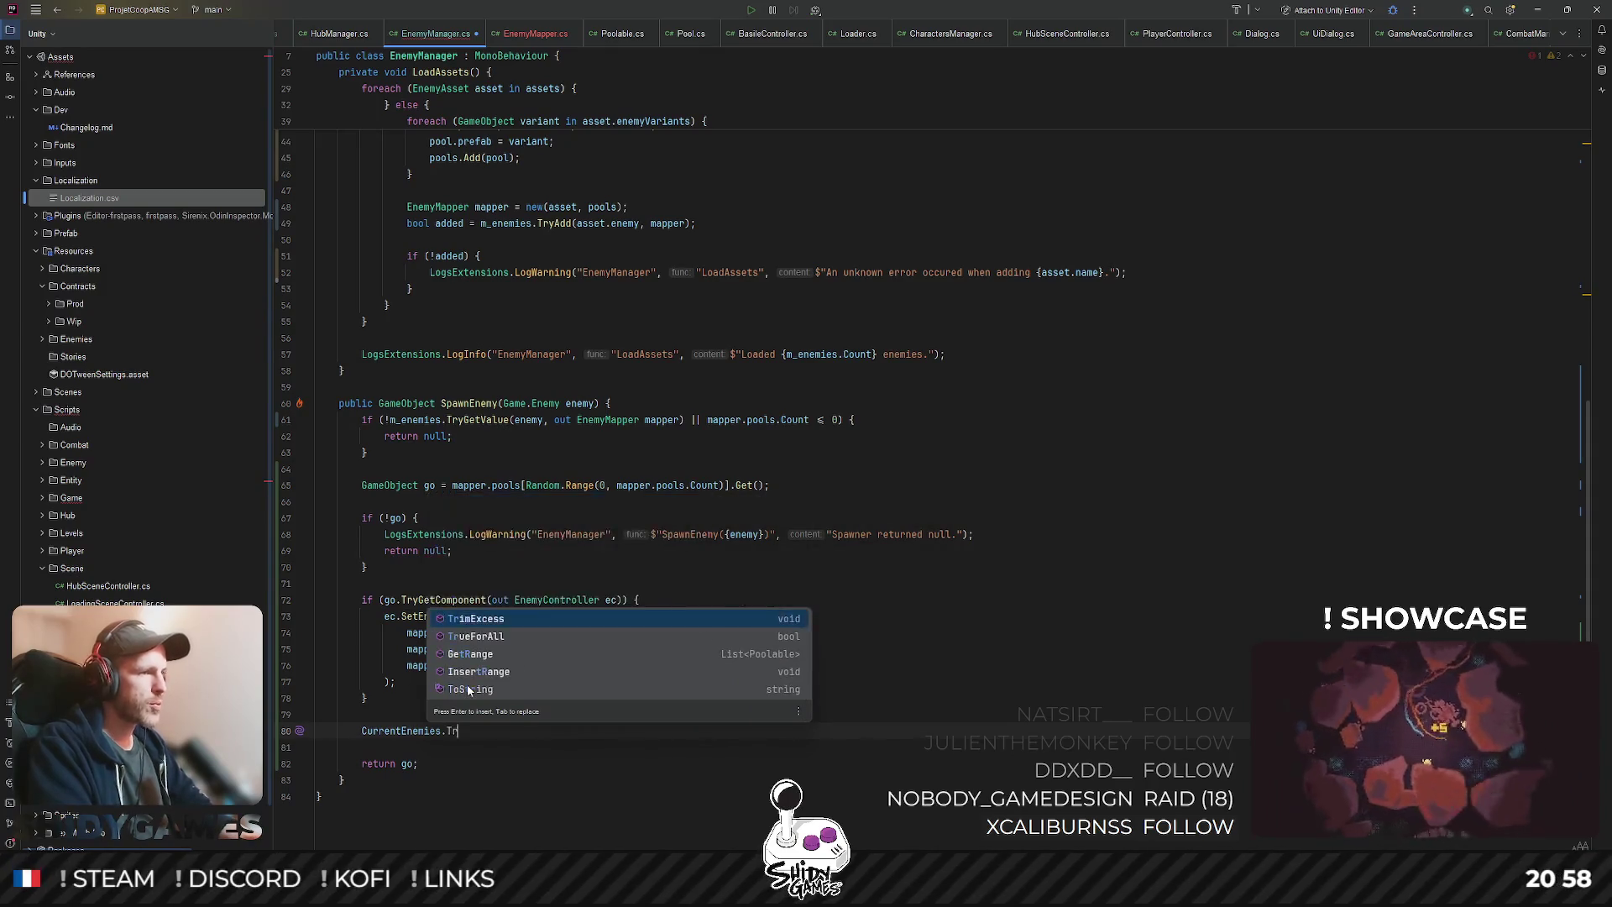
pyautogui.press('BackSpace')
pyautogui.press('BackSpace')
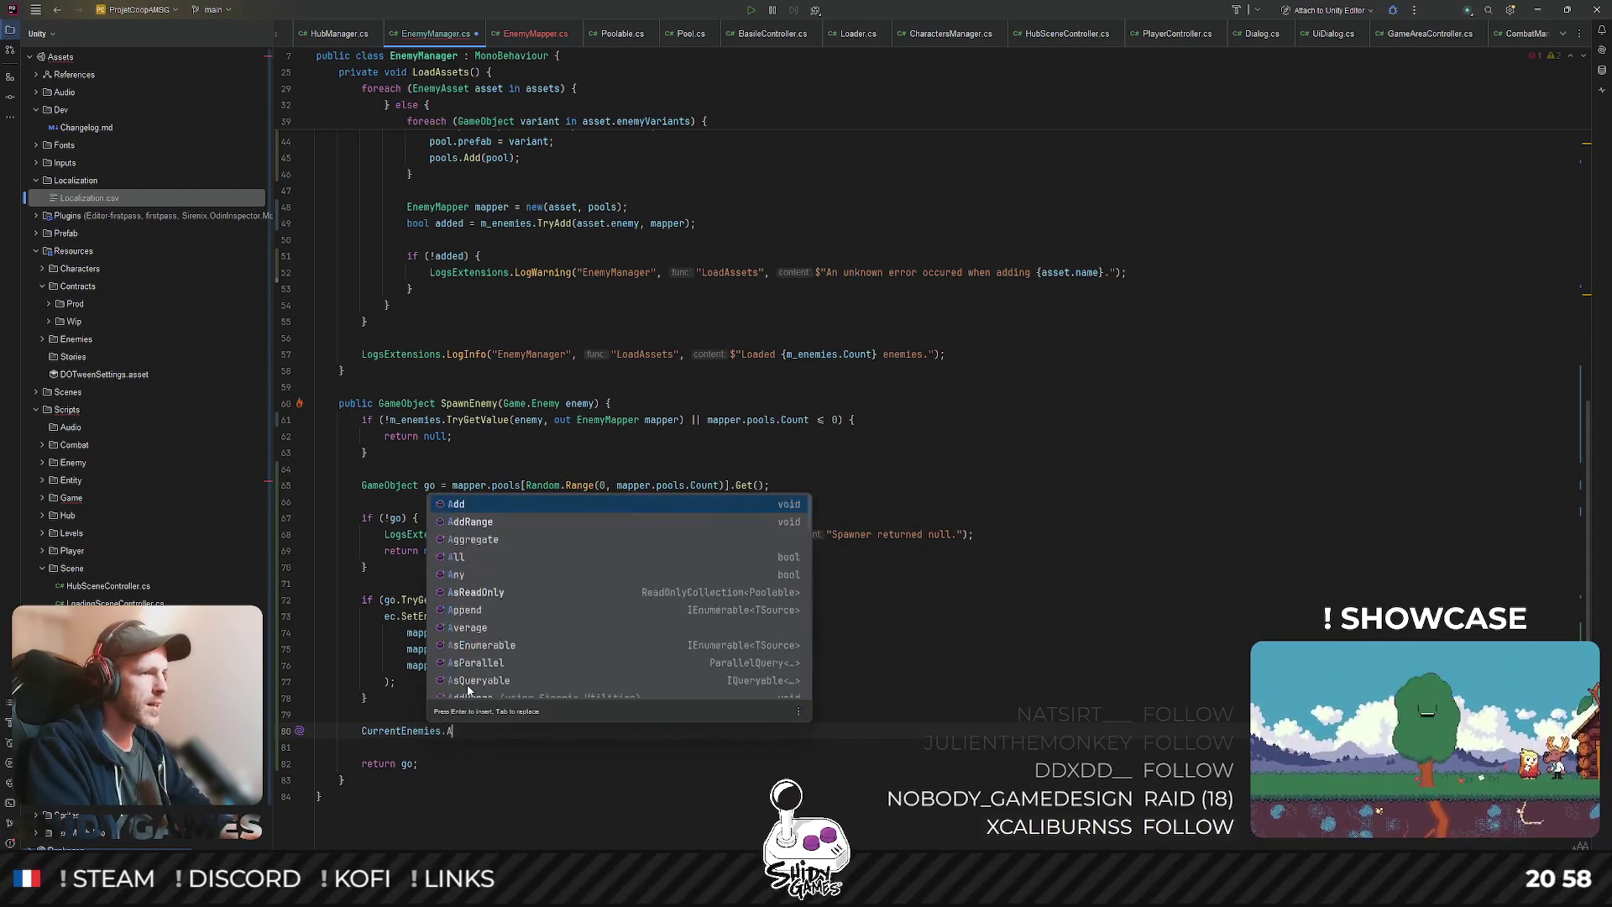
pyautogui.write('Ad')
pyautogui.press('Return')
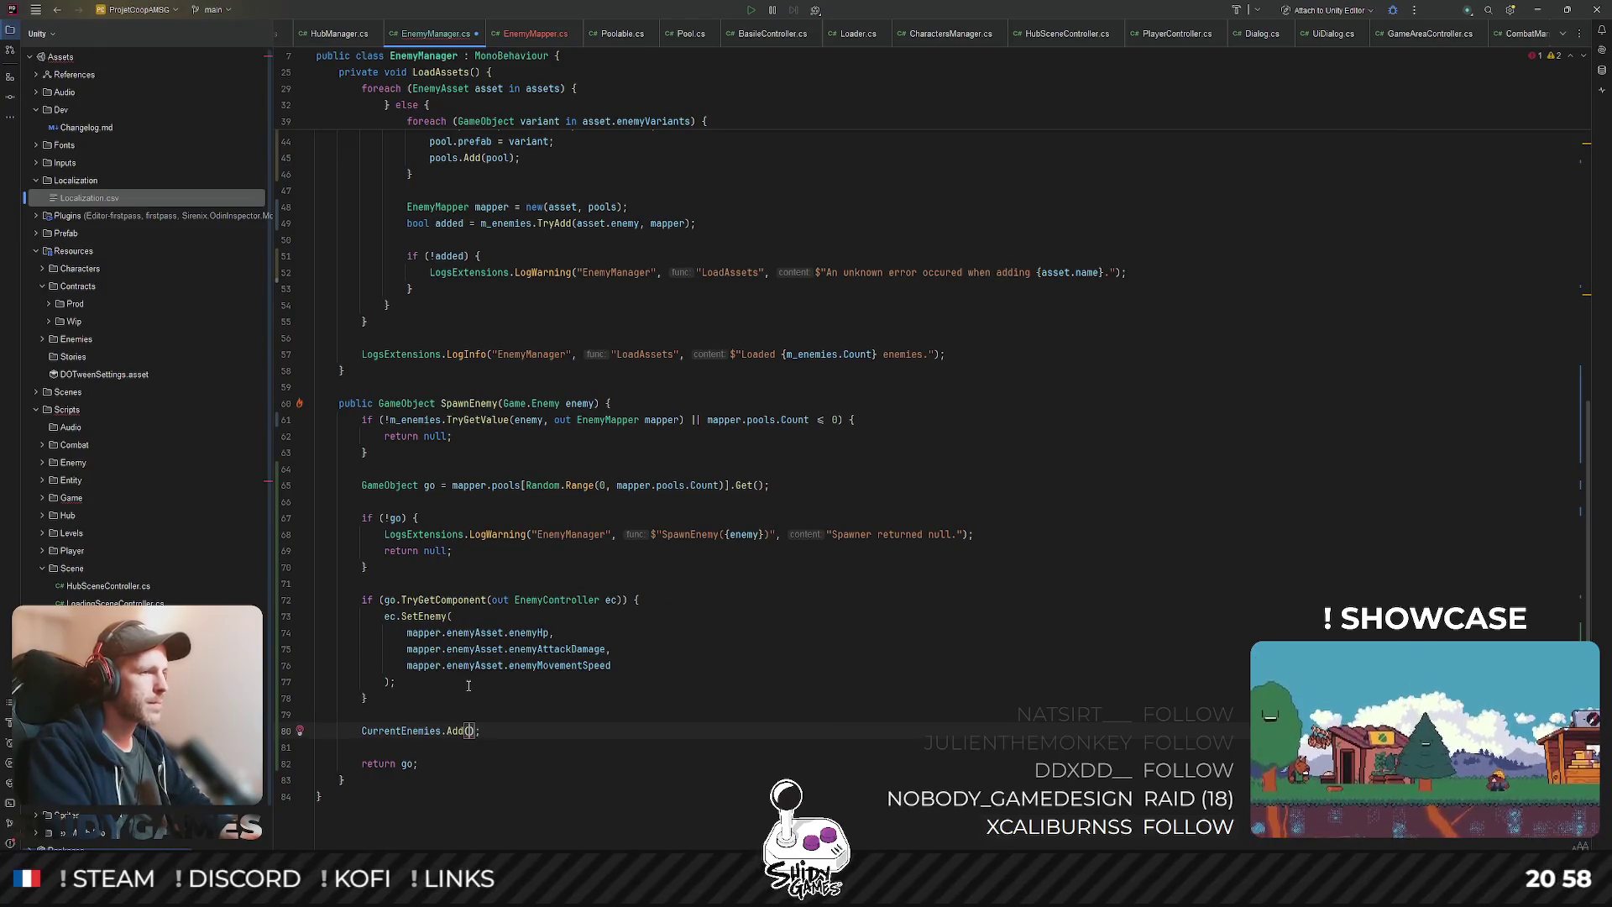
# - Pass go.GetComponent<Poolable>() as the argument of the CurrentEnemies.Add call
pyautogui.write('go.')
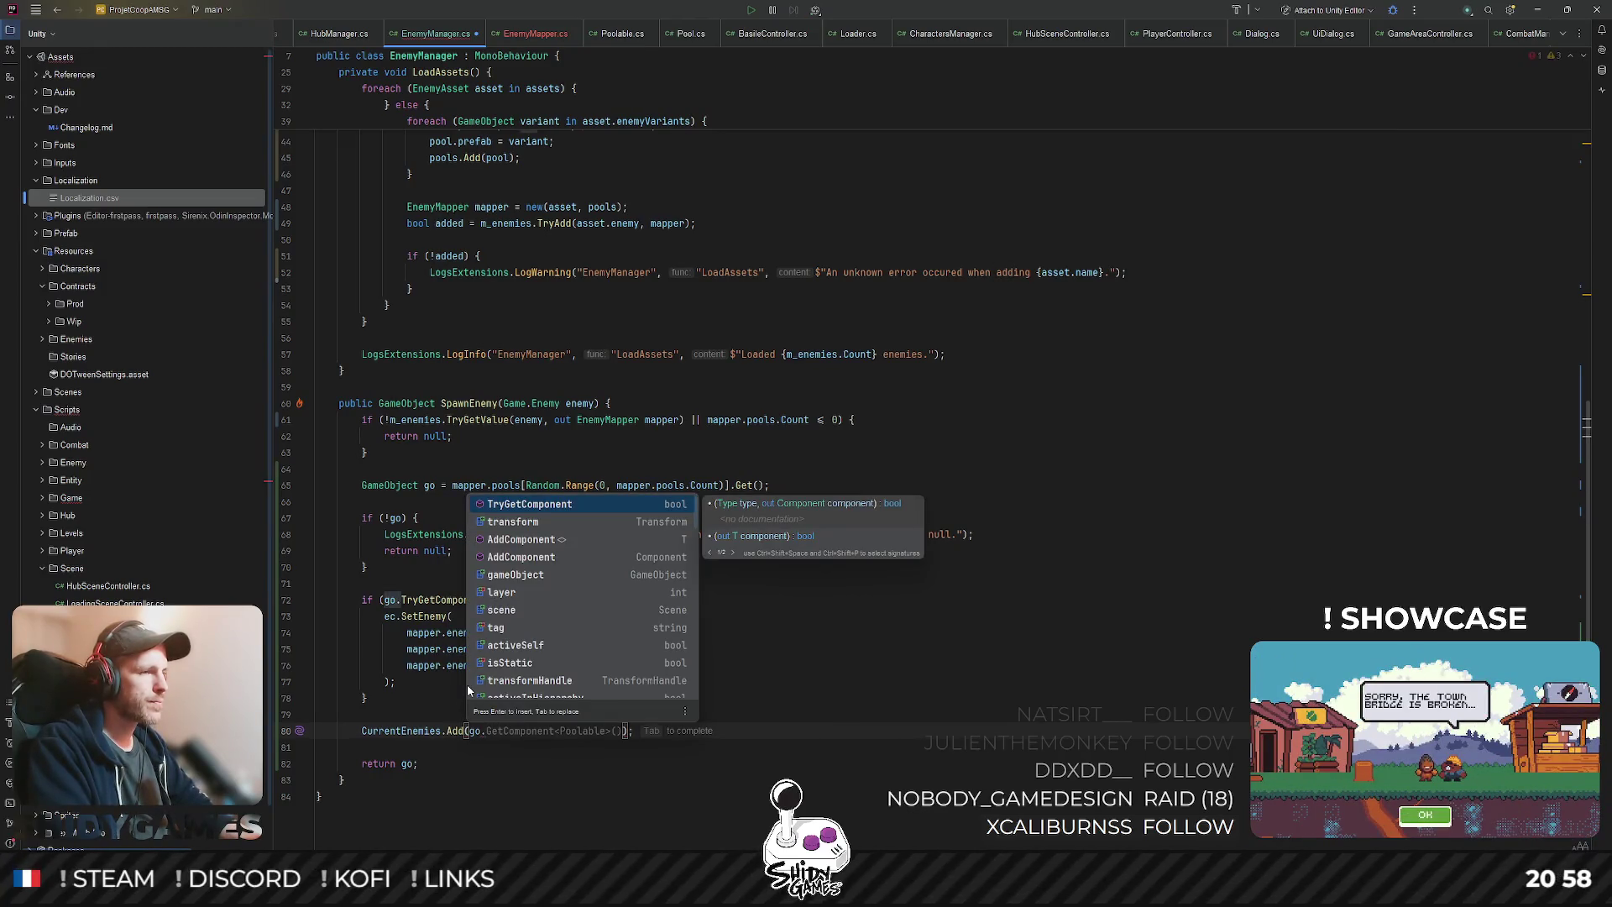
pyautogui.press('Escape')
pyautogui.press('BackSpace')
pyautogui.press('BackSpace')
pyautogui.press('BackSpace')
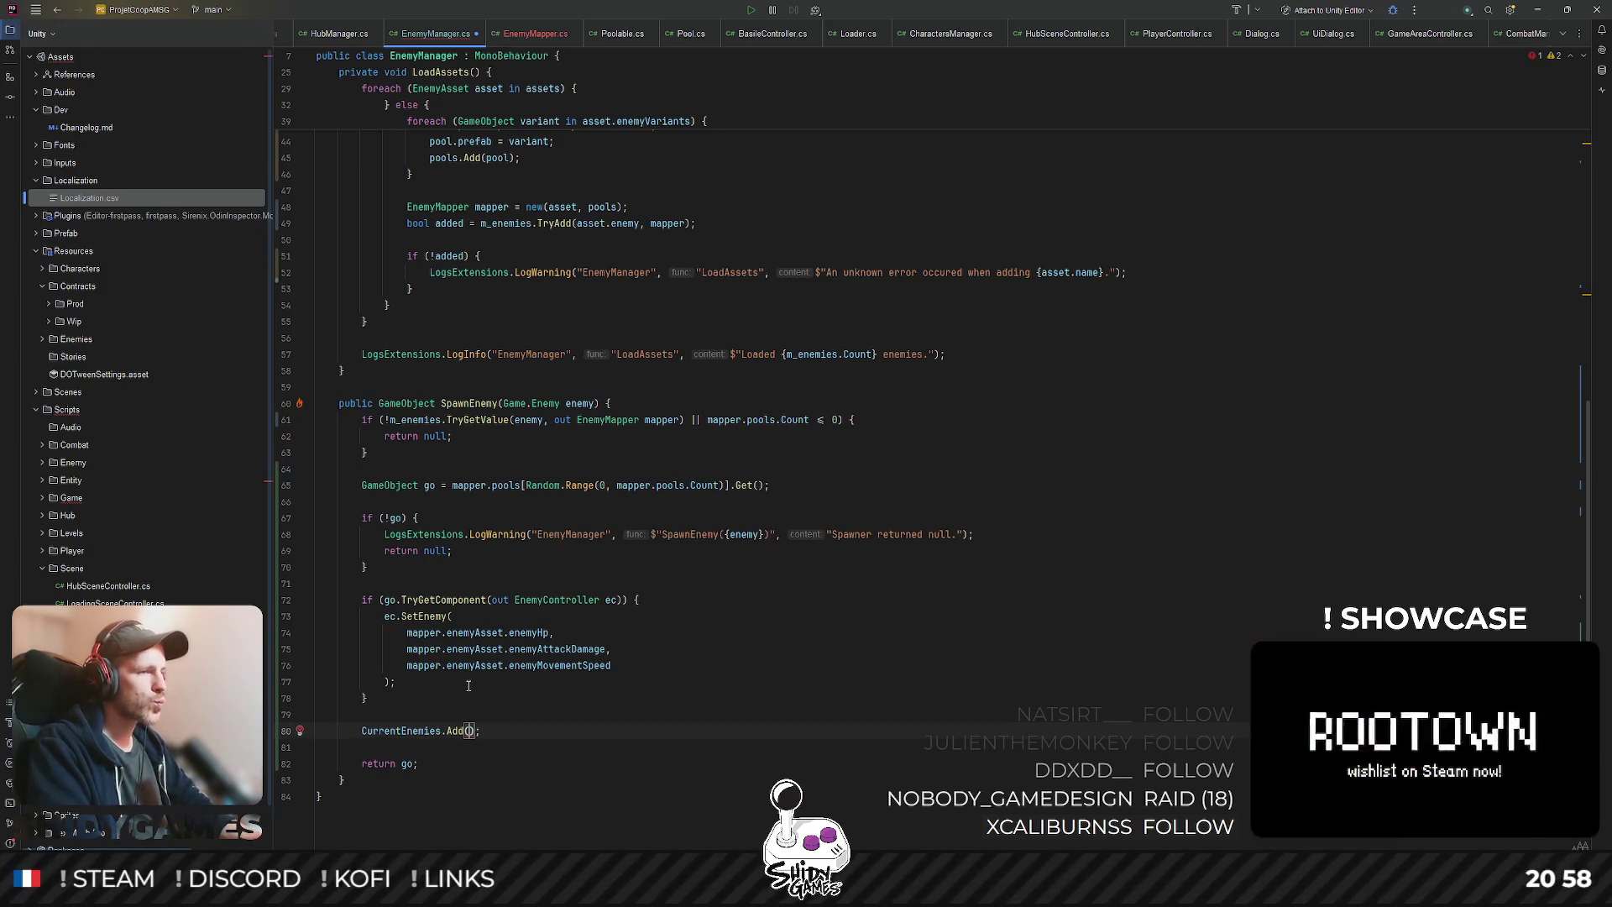
pyautogui.write('go.T')
pyautogui.press('BackSpace')
pyautogui.write('GetC')
pyautogui.press('Return')
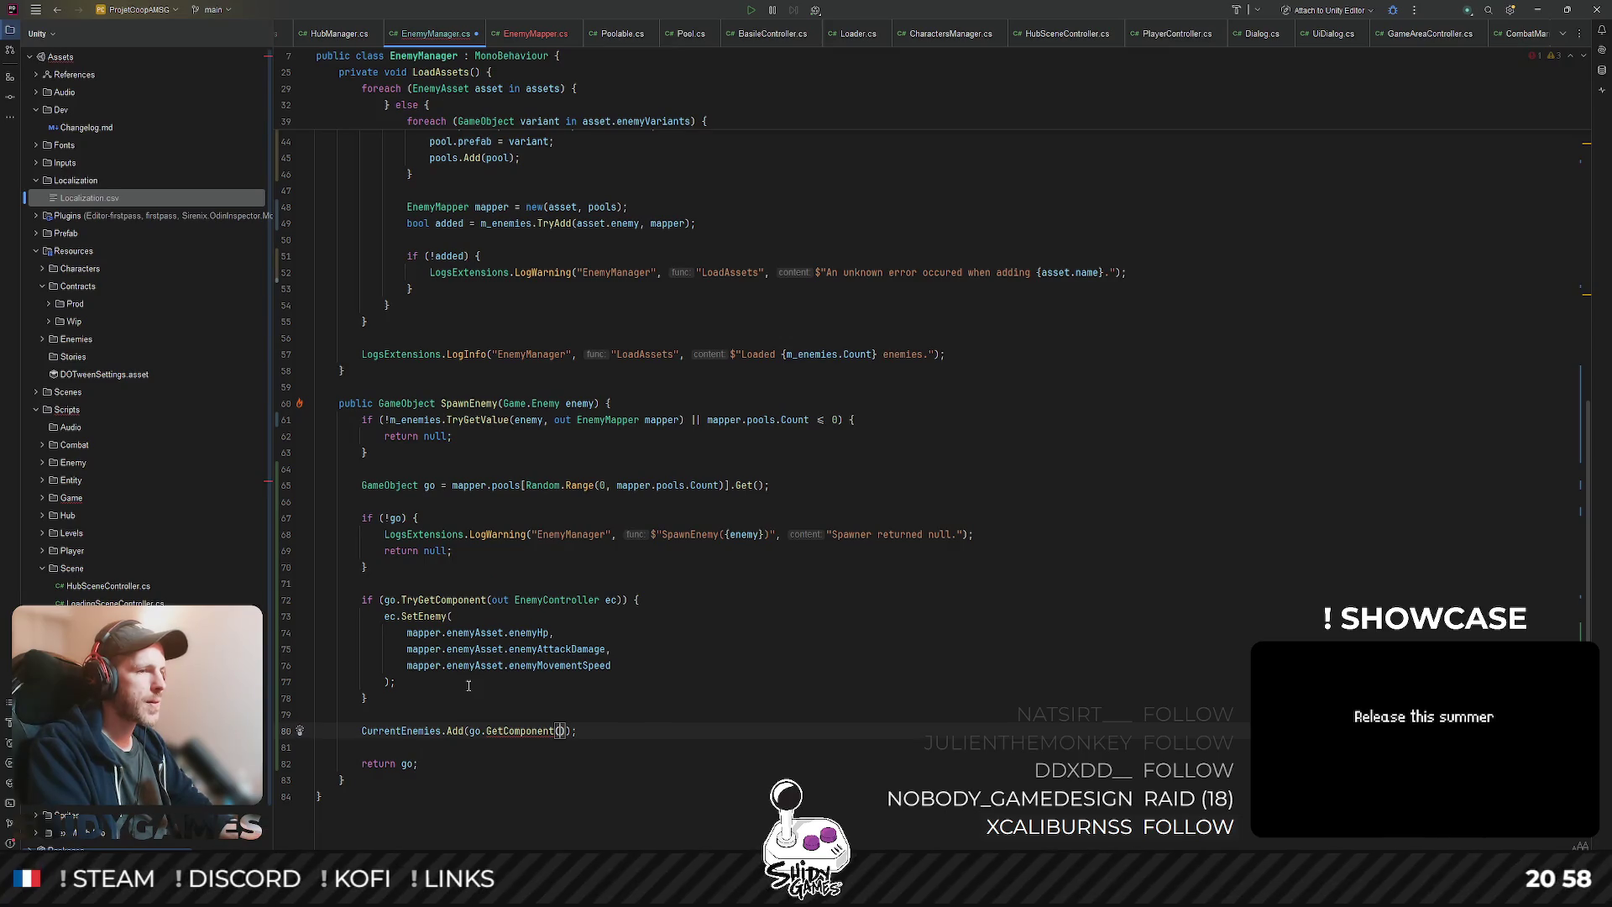
pyautogui.press('BackSpace')
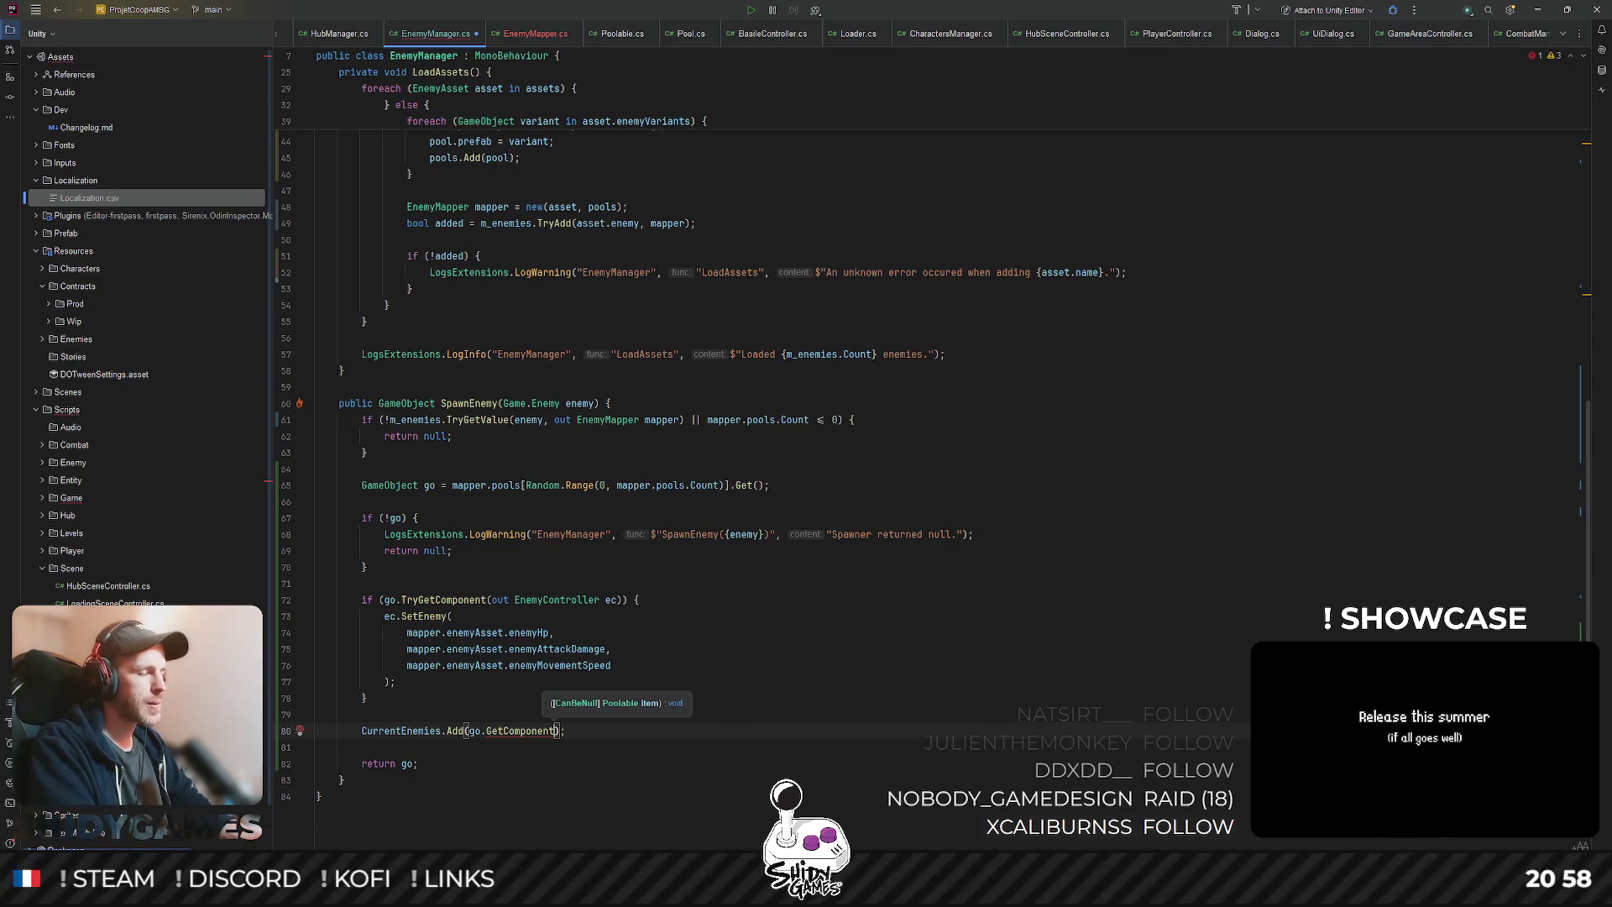
pyautogui.write('<Poolable>()')
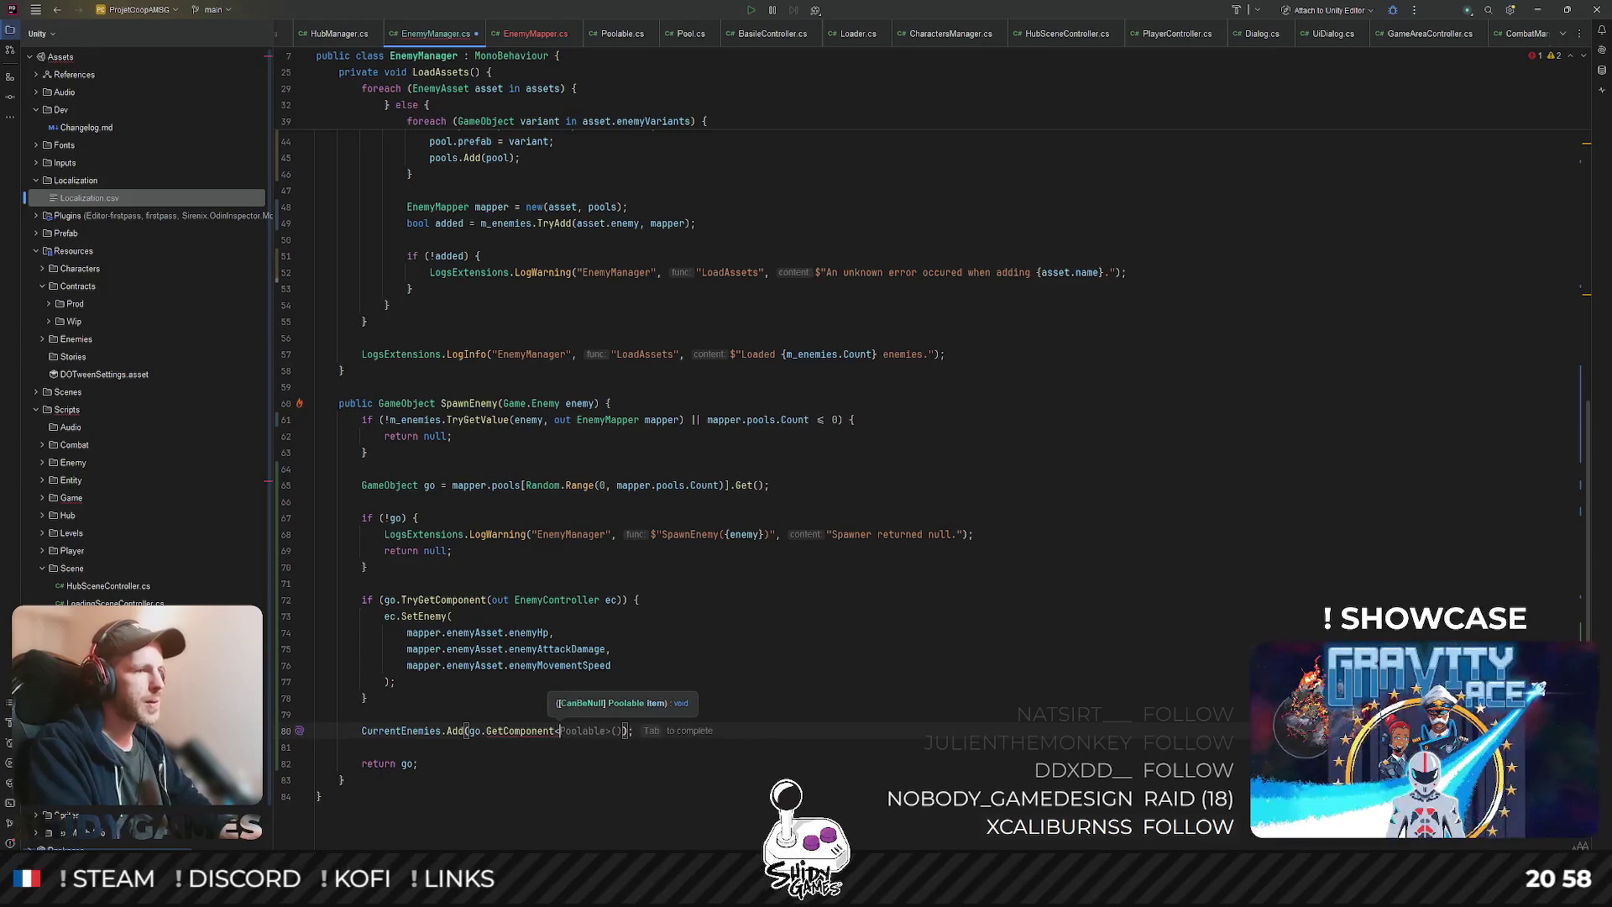
# - Leave the finished Add line and close the GetComponent documentation popup
pyautogui.click(823, 568)
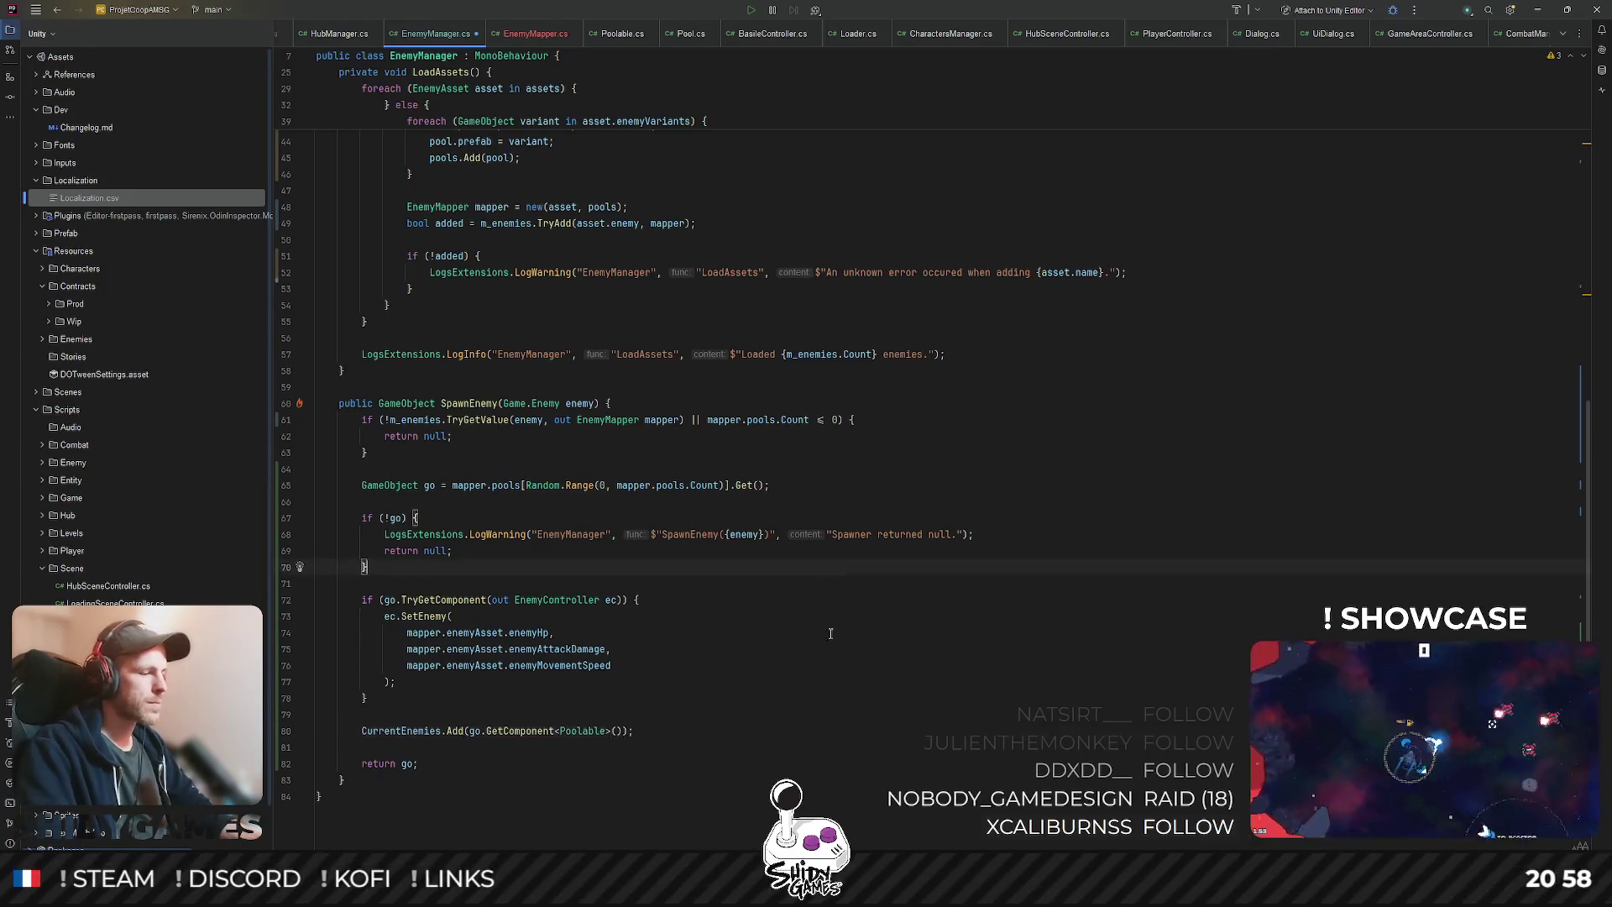
pyautogui.click(652, 692)
pyautogui.click(396, 753)
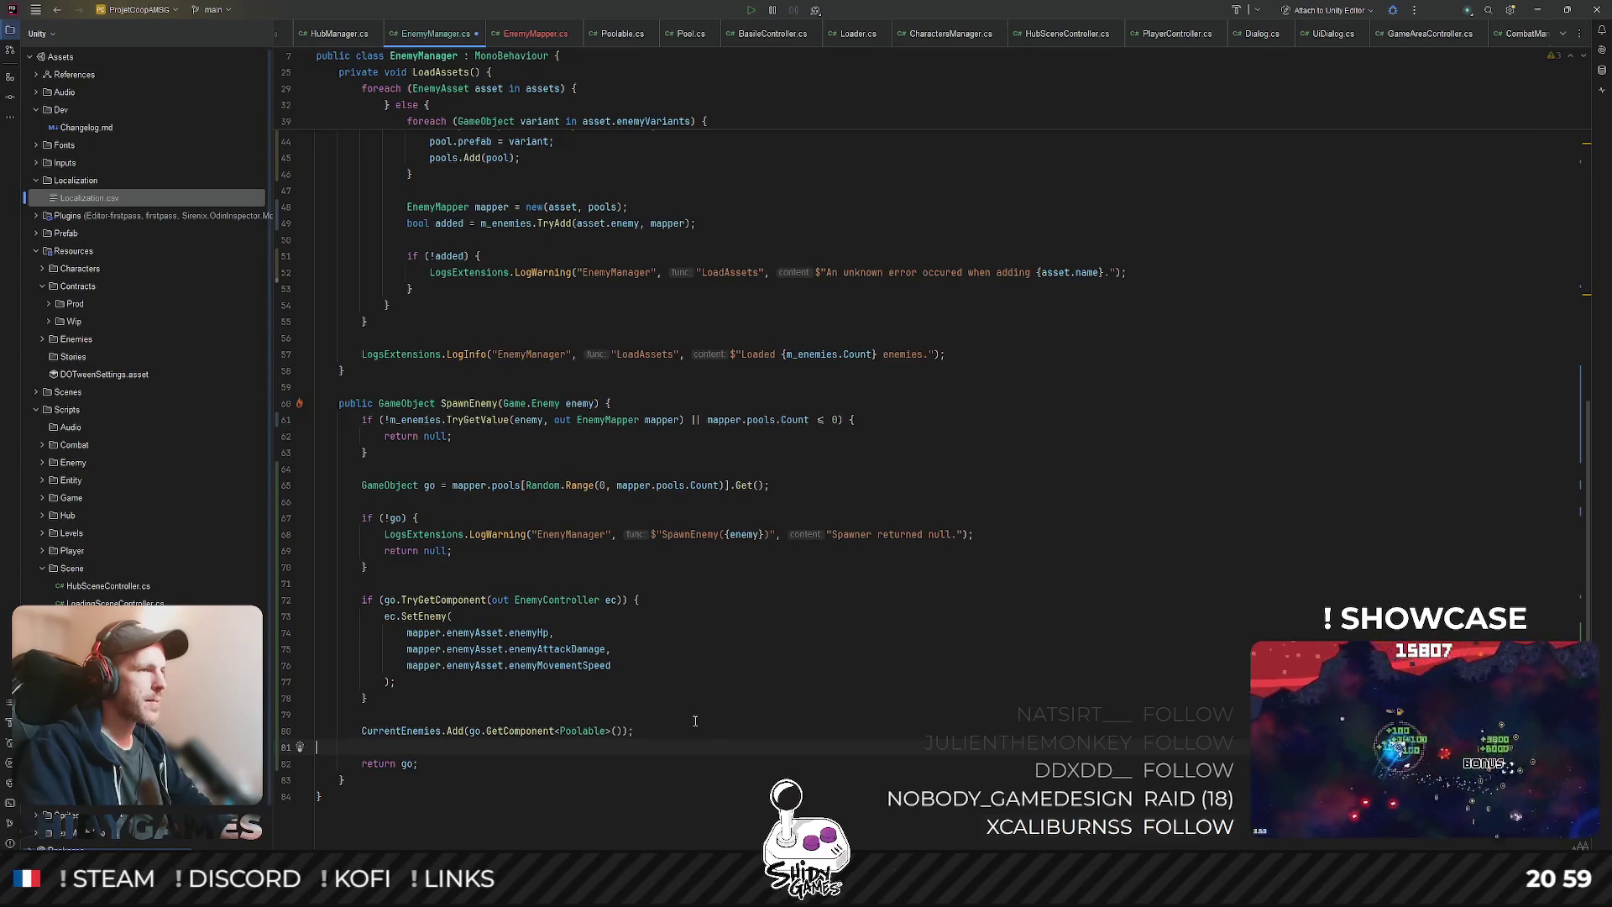
pyautogui.click(751, 675)
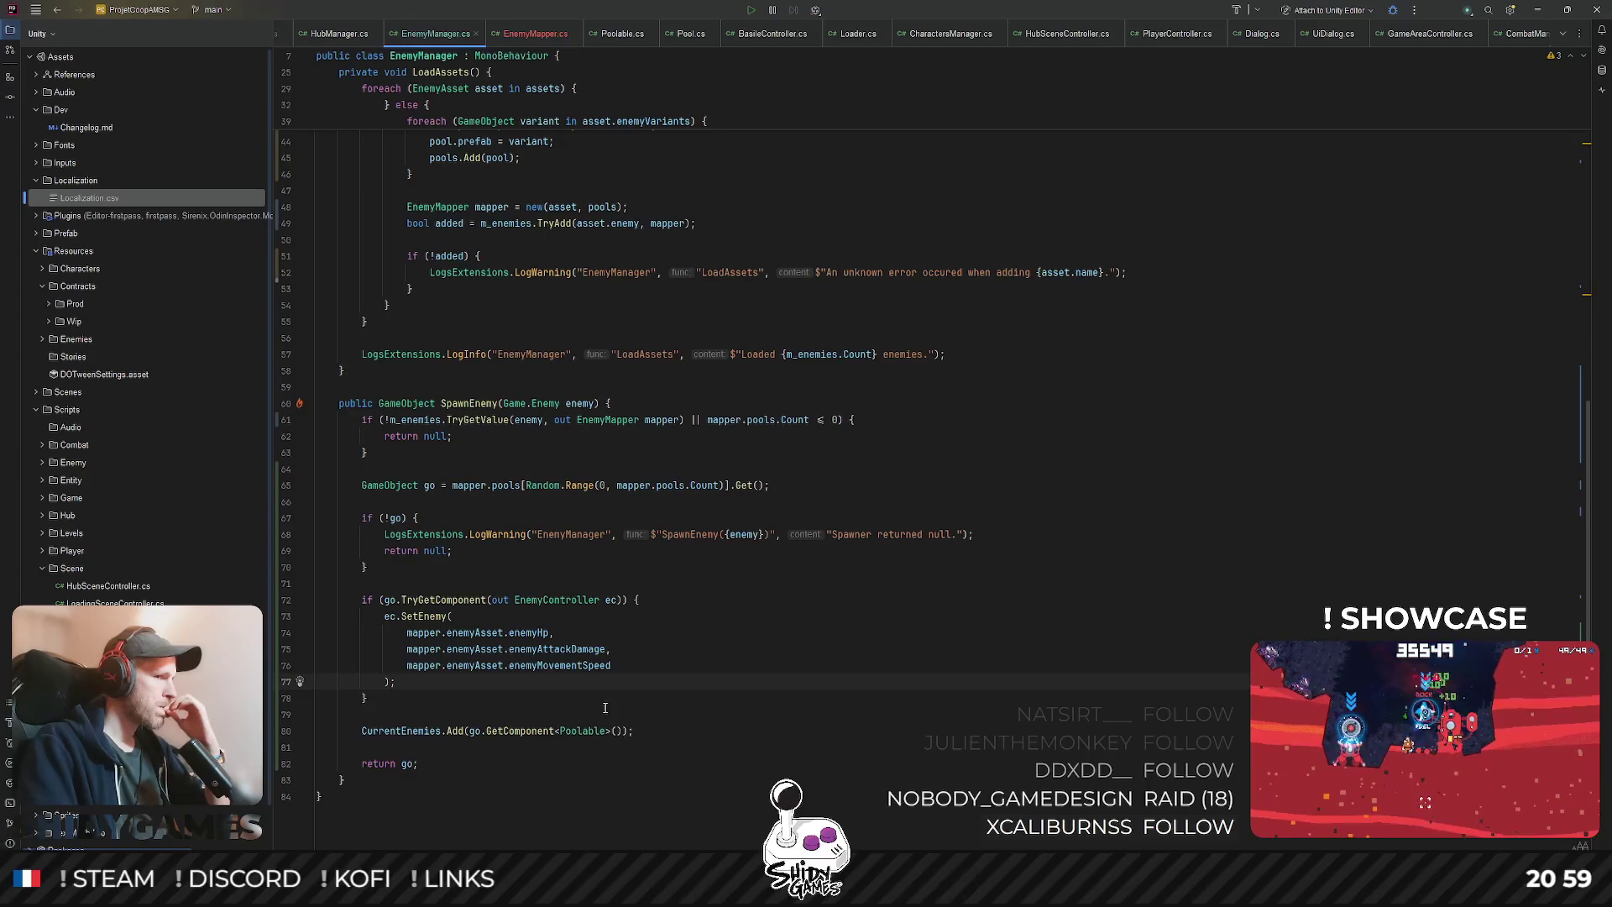
pyautogui.moveTo(527, 732)
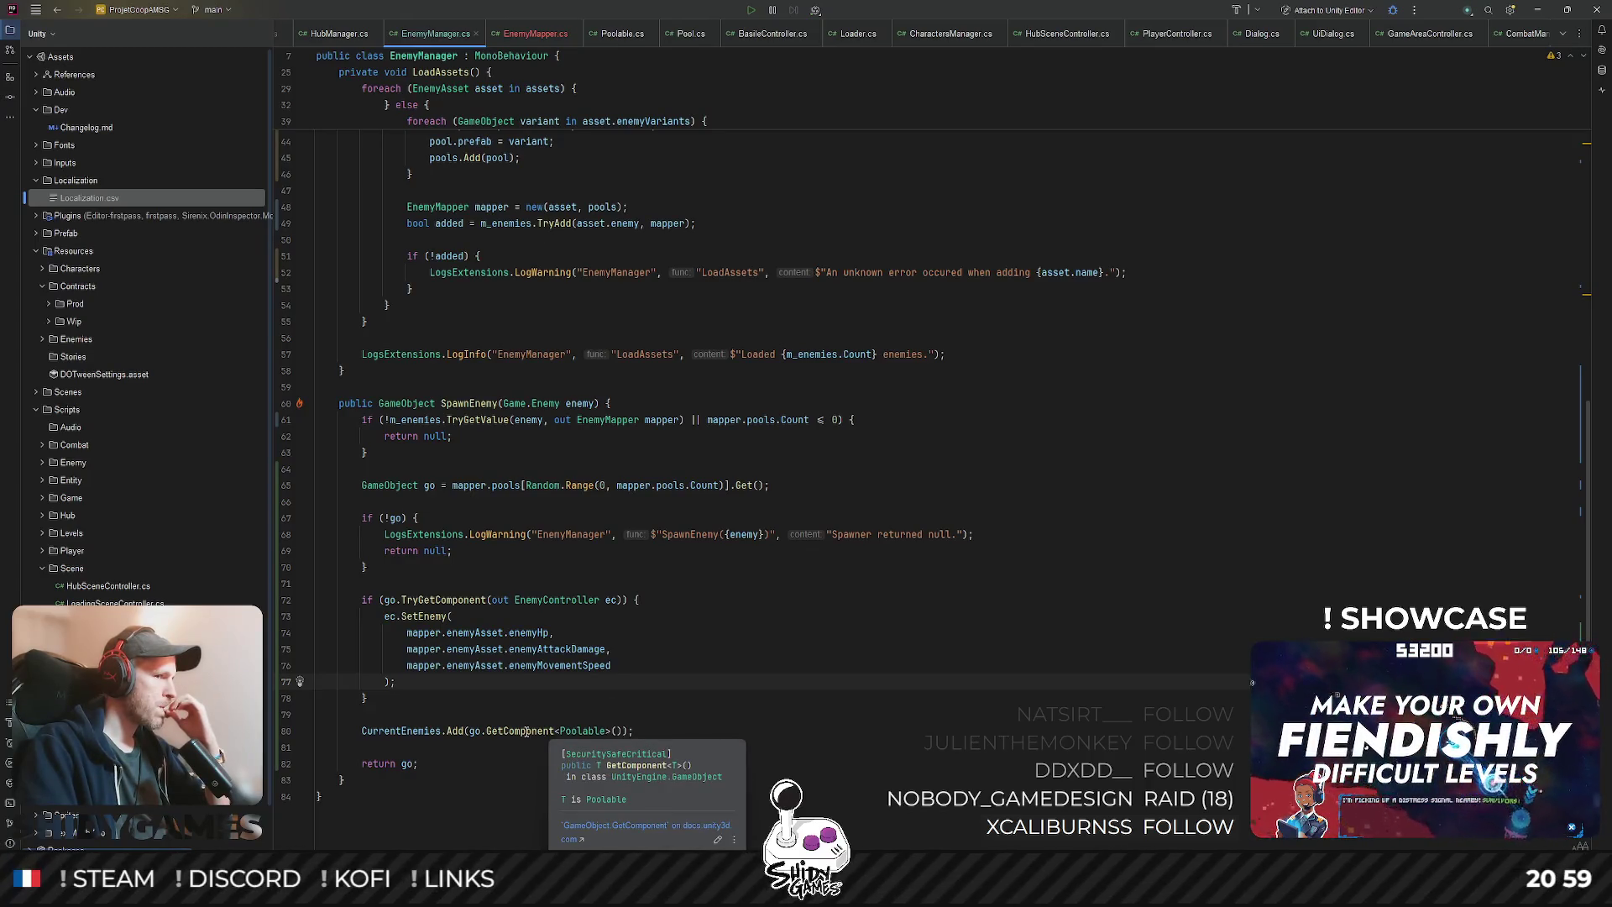
pyautogui.click(733, 696)
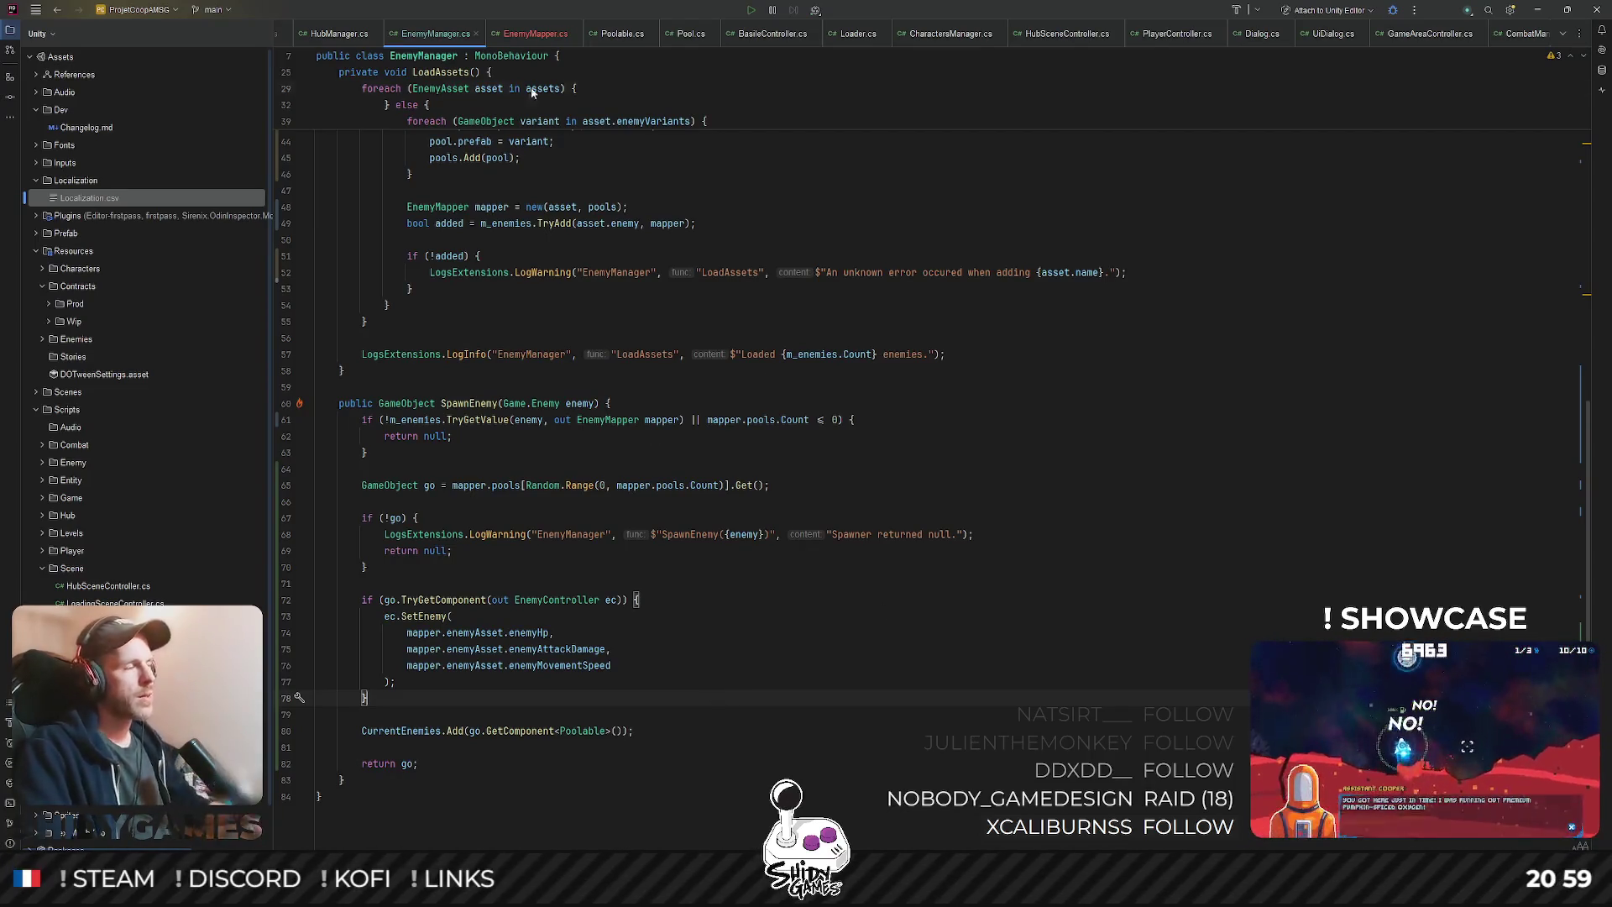
# - Reopen EnemyController.cs through the project file search and scroll to Hit
pyautogui.hotkey('ctrl', 'shift', 'n')
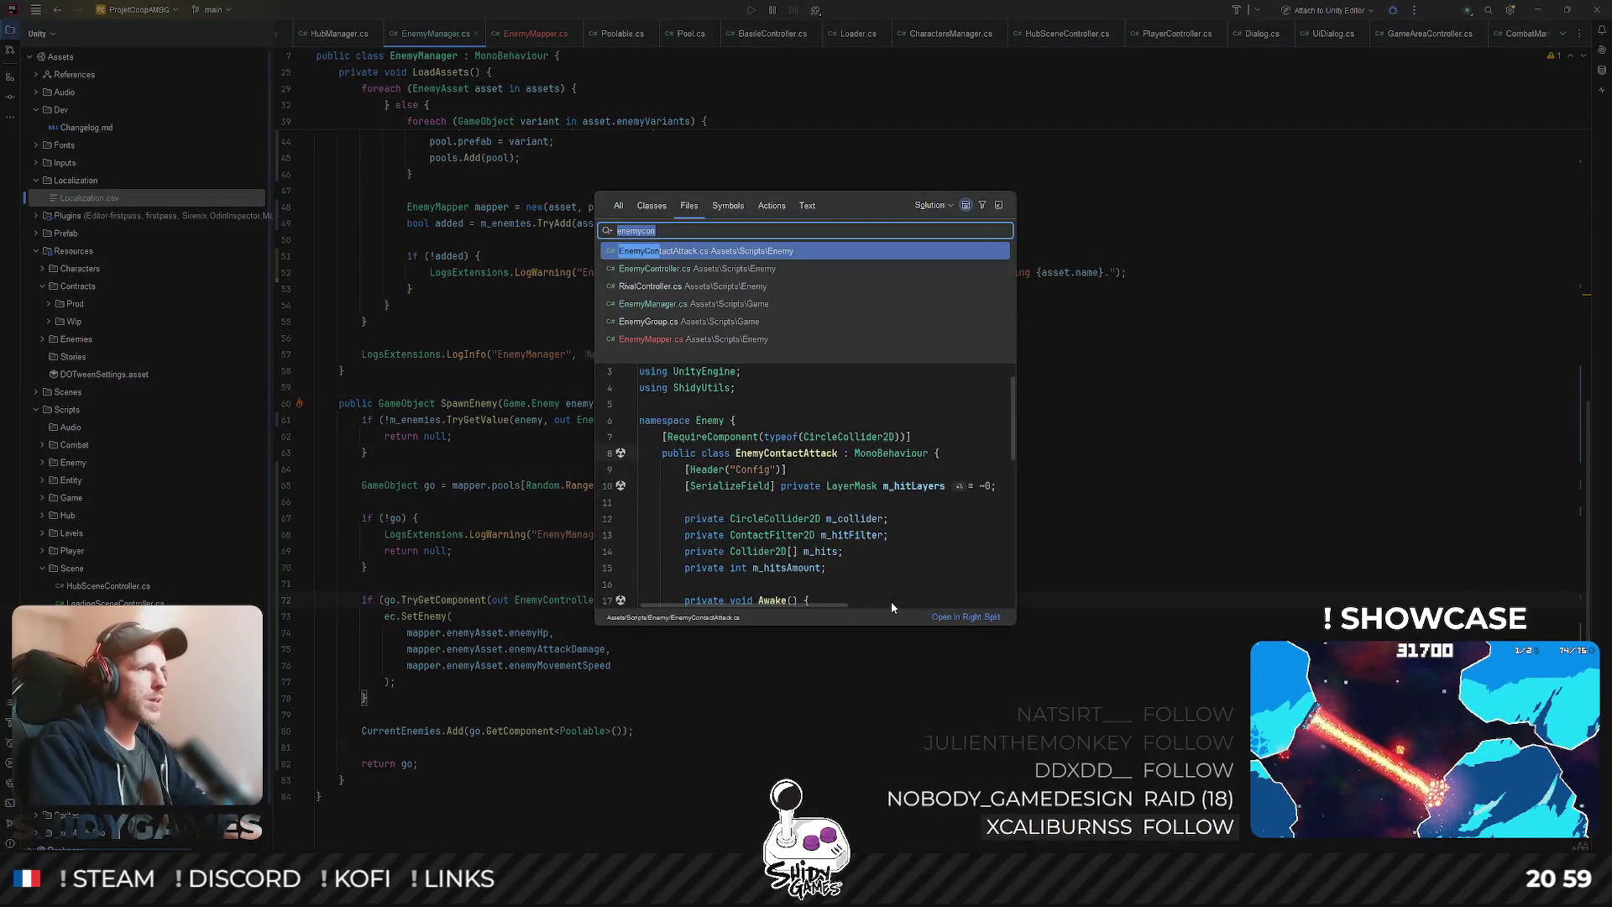
pyautogui.press('Down')
pyautogui.press('Return')
pyautogui.scroll(-10, 889, 534)
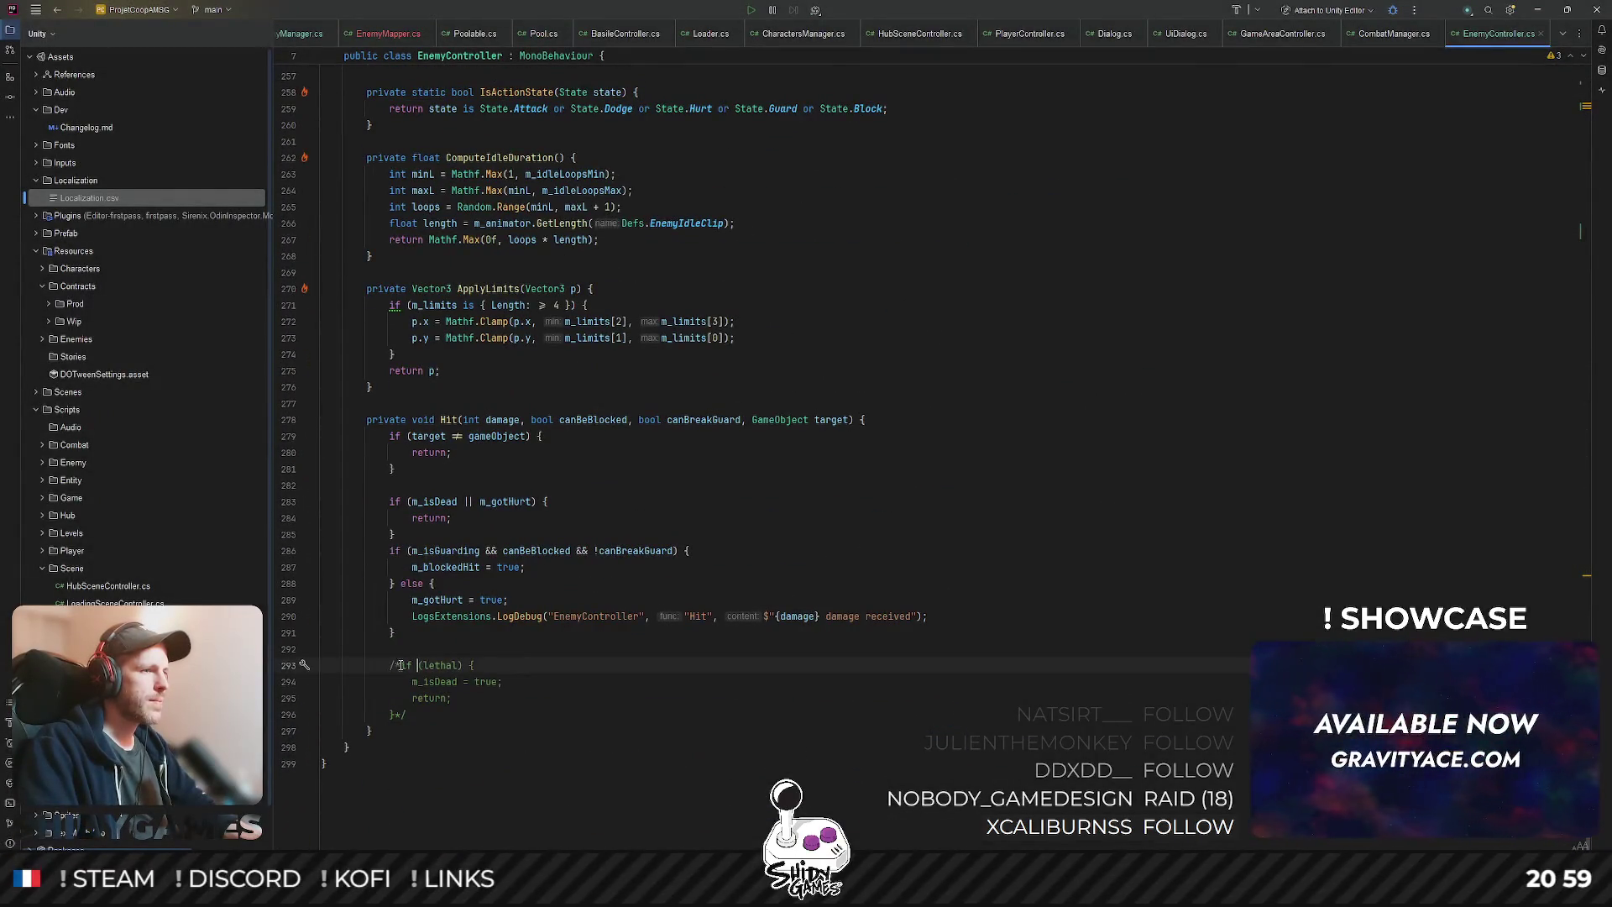
# - Delete the /* and */ markers around the if (lethal) block in Hit
pyautogui.doubleClick(436, 665)
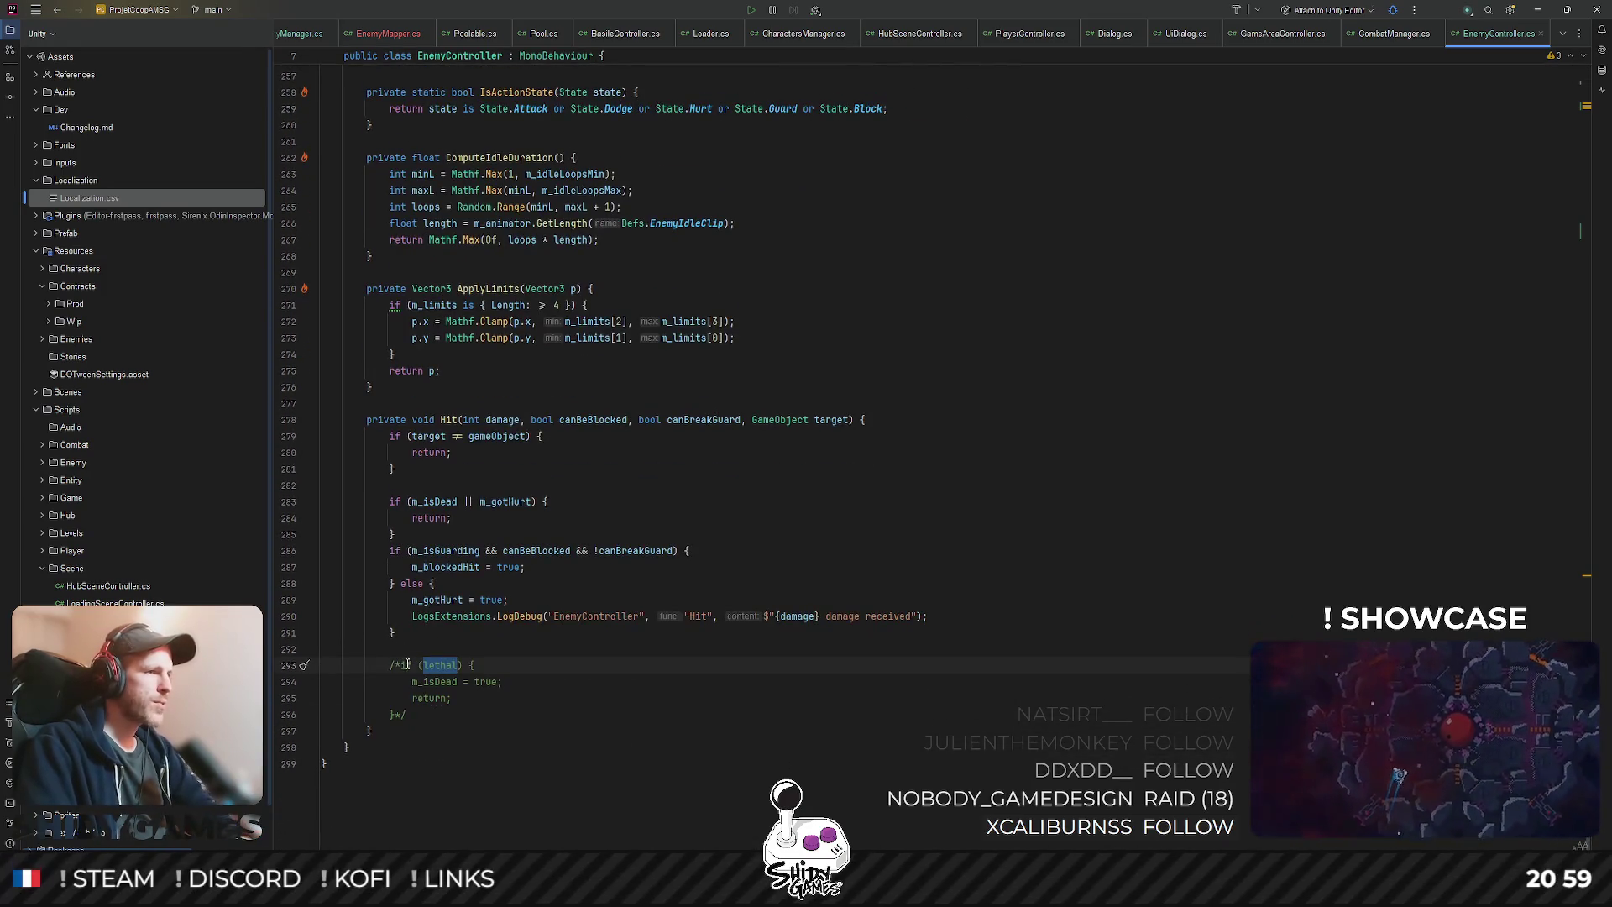
pyautogui.click(418, 665)
pyautogui.click(395, 666)
pyautogui.press('Delete')
pyautogui.press('Delete')
pyautogui.click(406, 714)
pyautogui.press('BackSpace')
pyautogui.press('BackSpace')
pyautogui.click(689, 645)
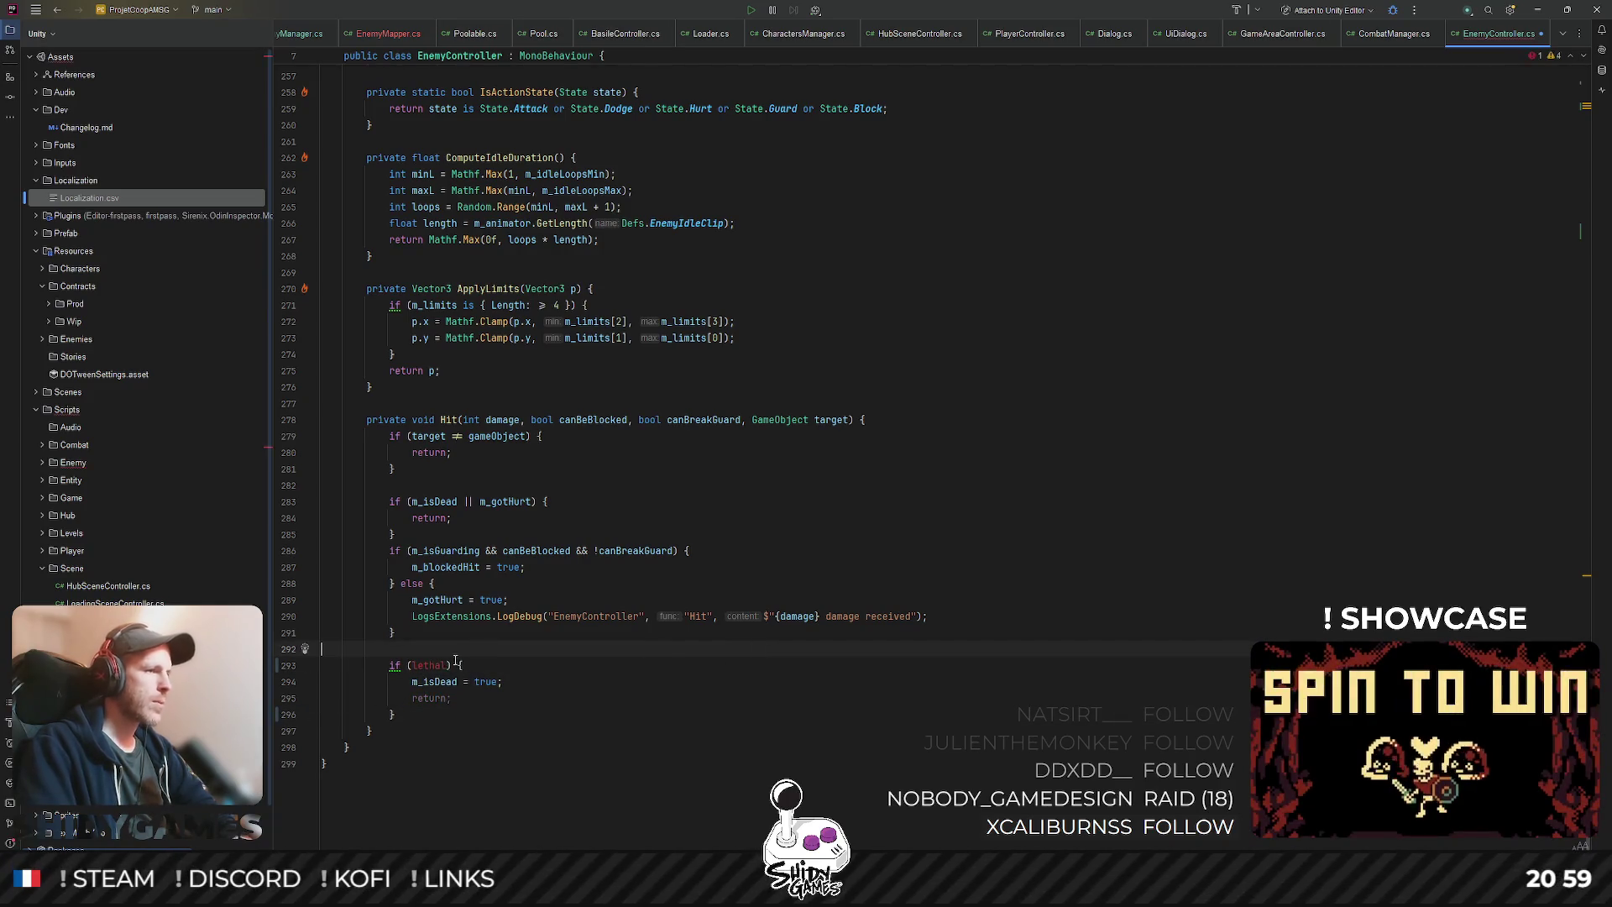
pyautogui.scroll(10, 557, 639)
pyautogui.scroll(5, 556, 640)
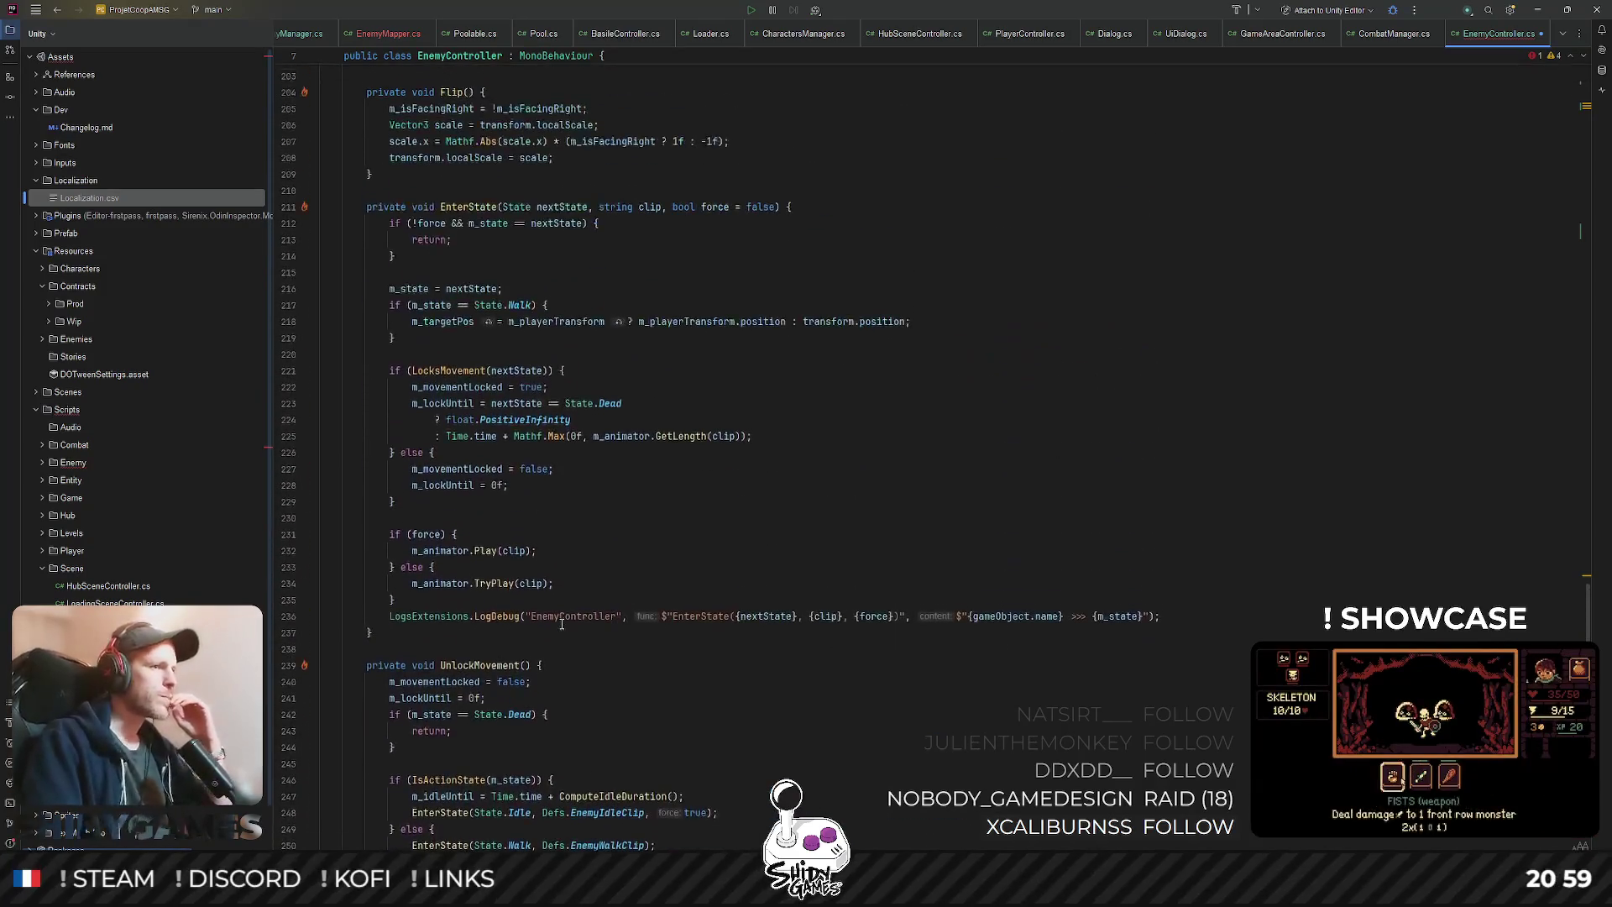
pyautogui.click(394, 599)
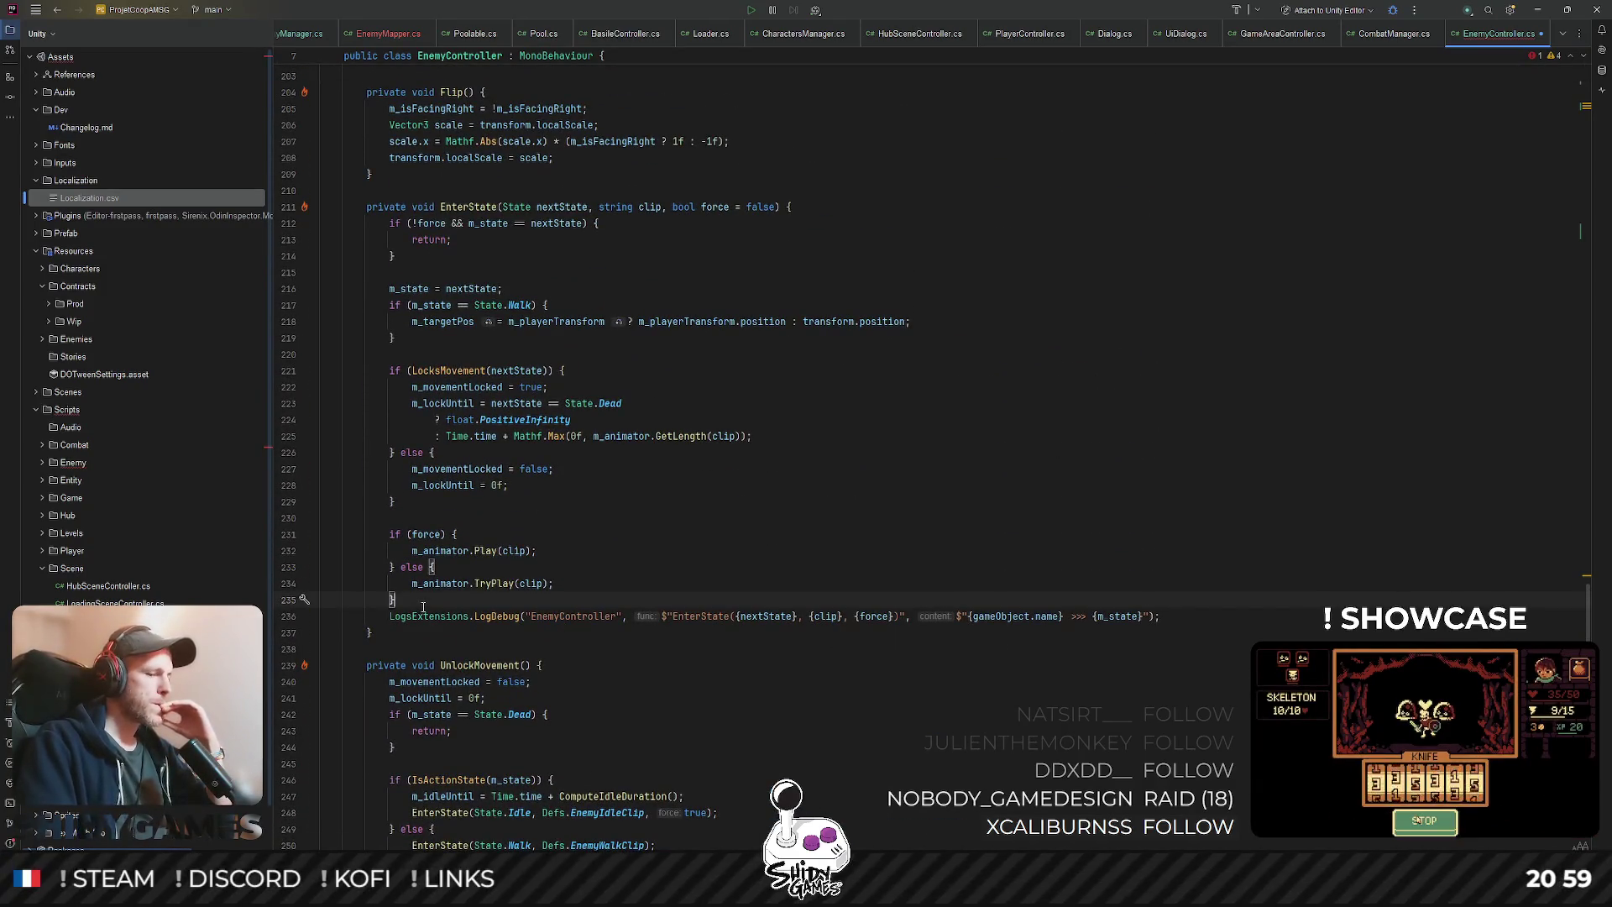
pyautogui.press('Return')
pyautogui.click(822, 483)
pyautogui.scroll(13, 742, 542)
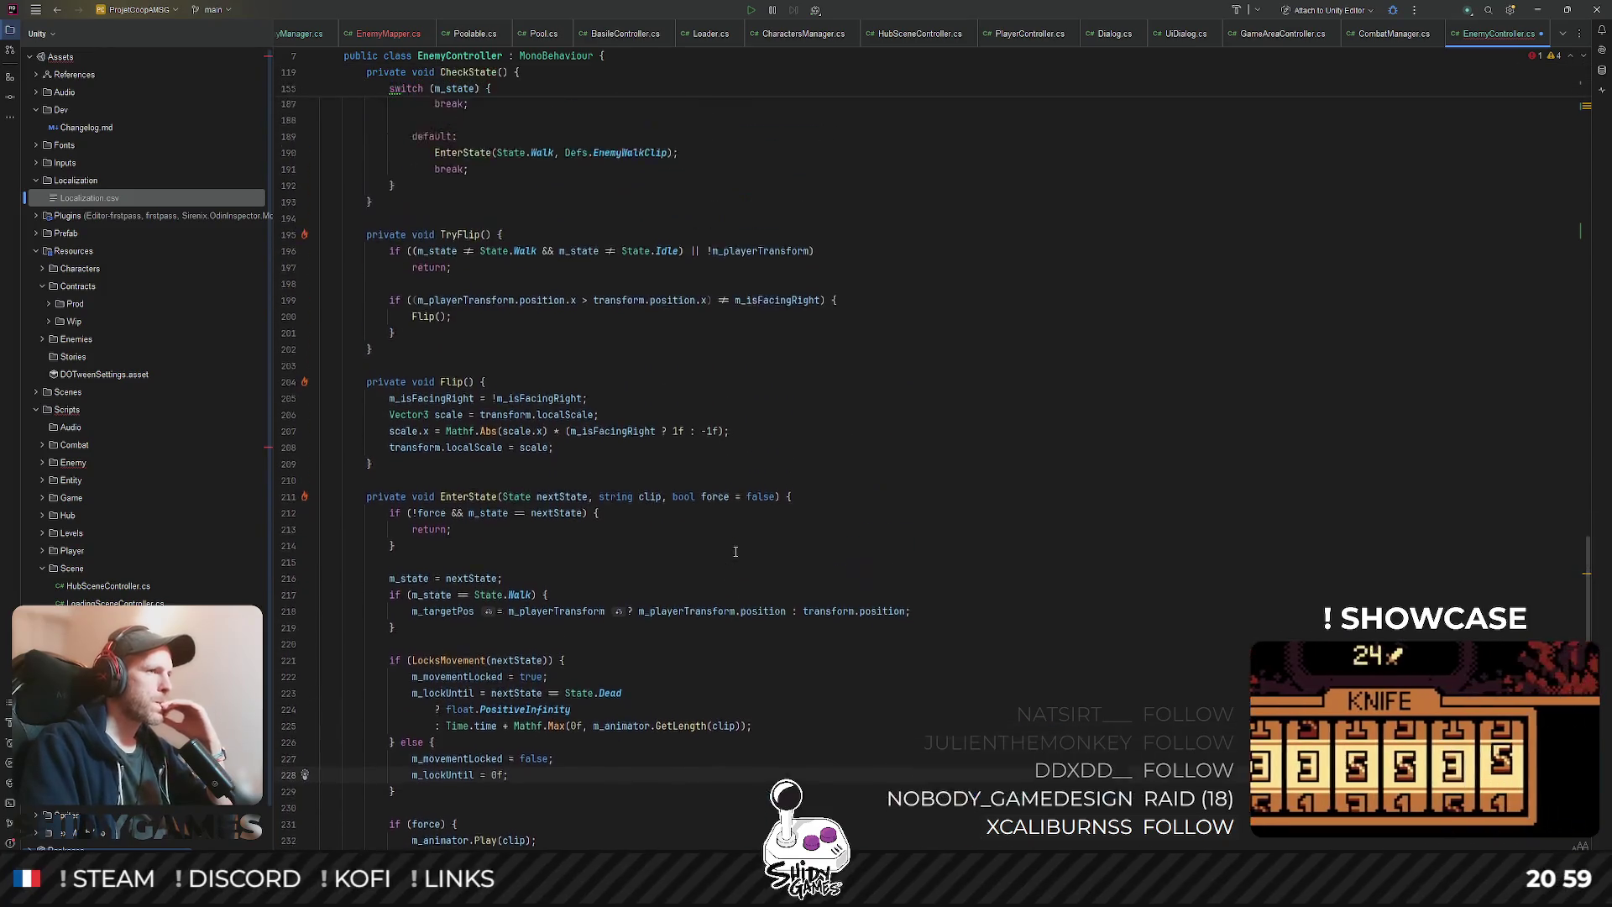
pyautogui.scroll(6, 742, 537)
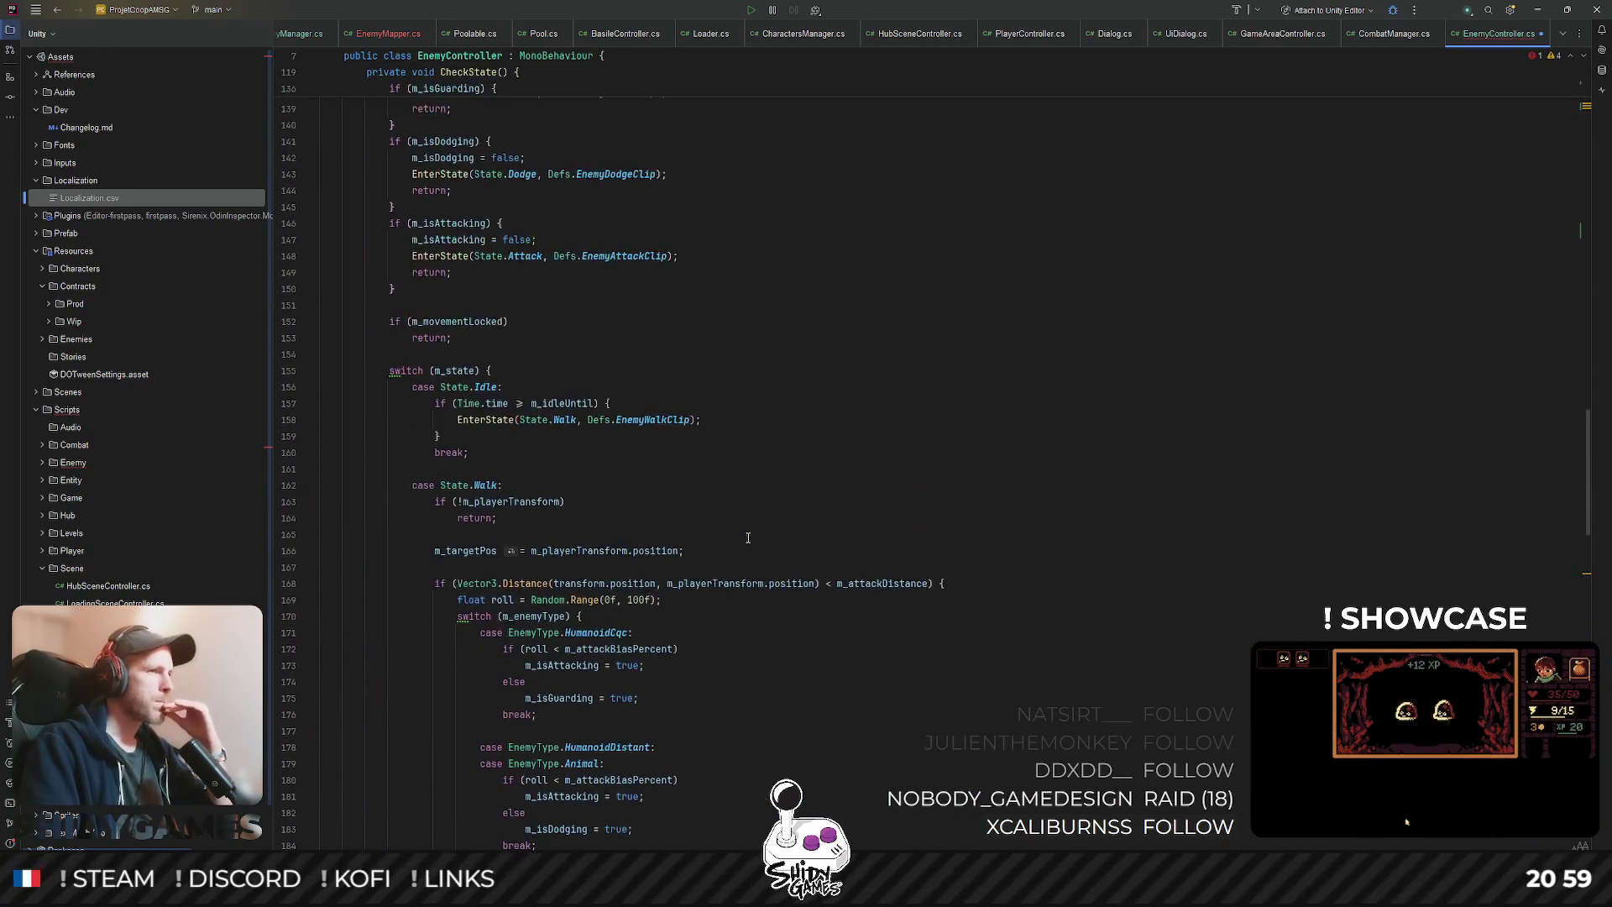
pyautogui.scroll(10, 748, 519)
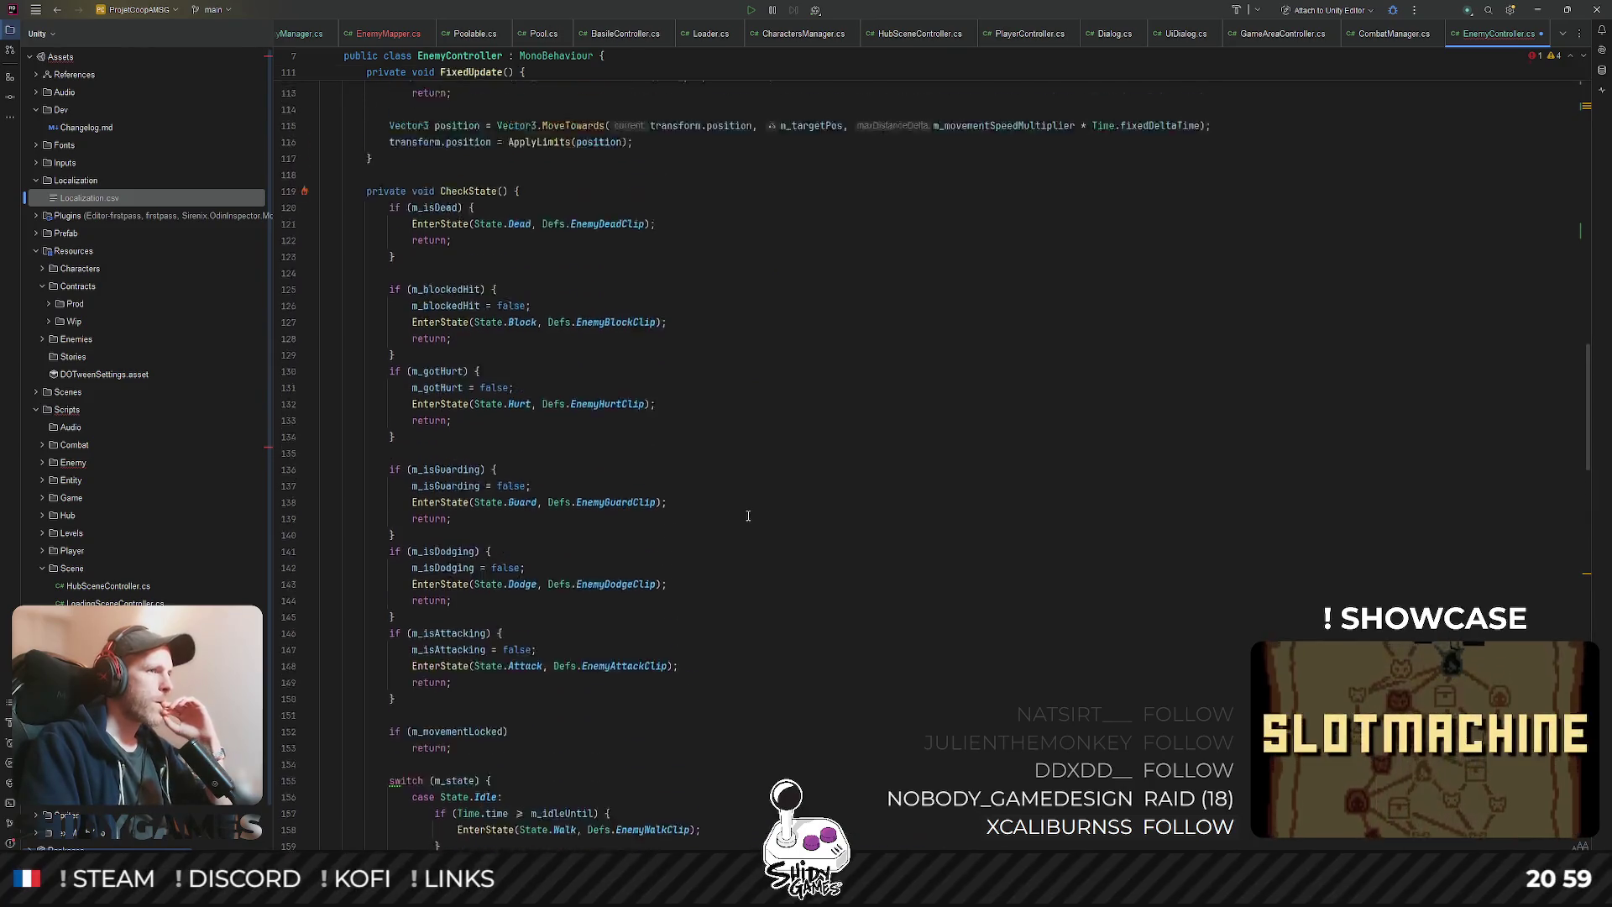
pyautogui.scroll(7, 748, 515)
pyautogui.scroll(-10, 746, 516)
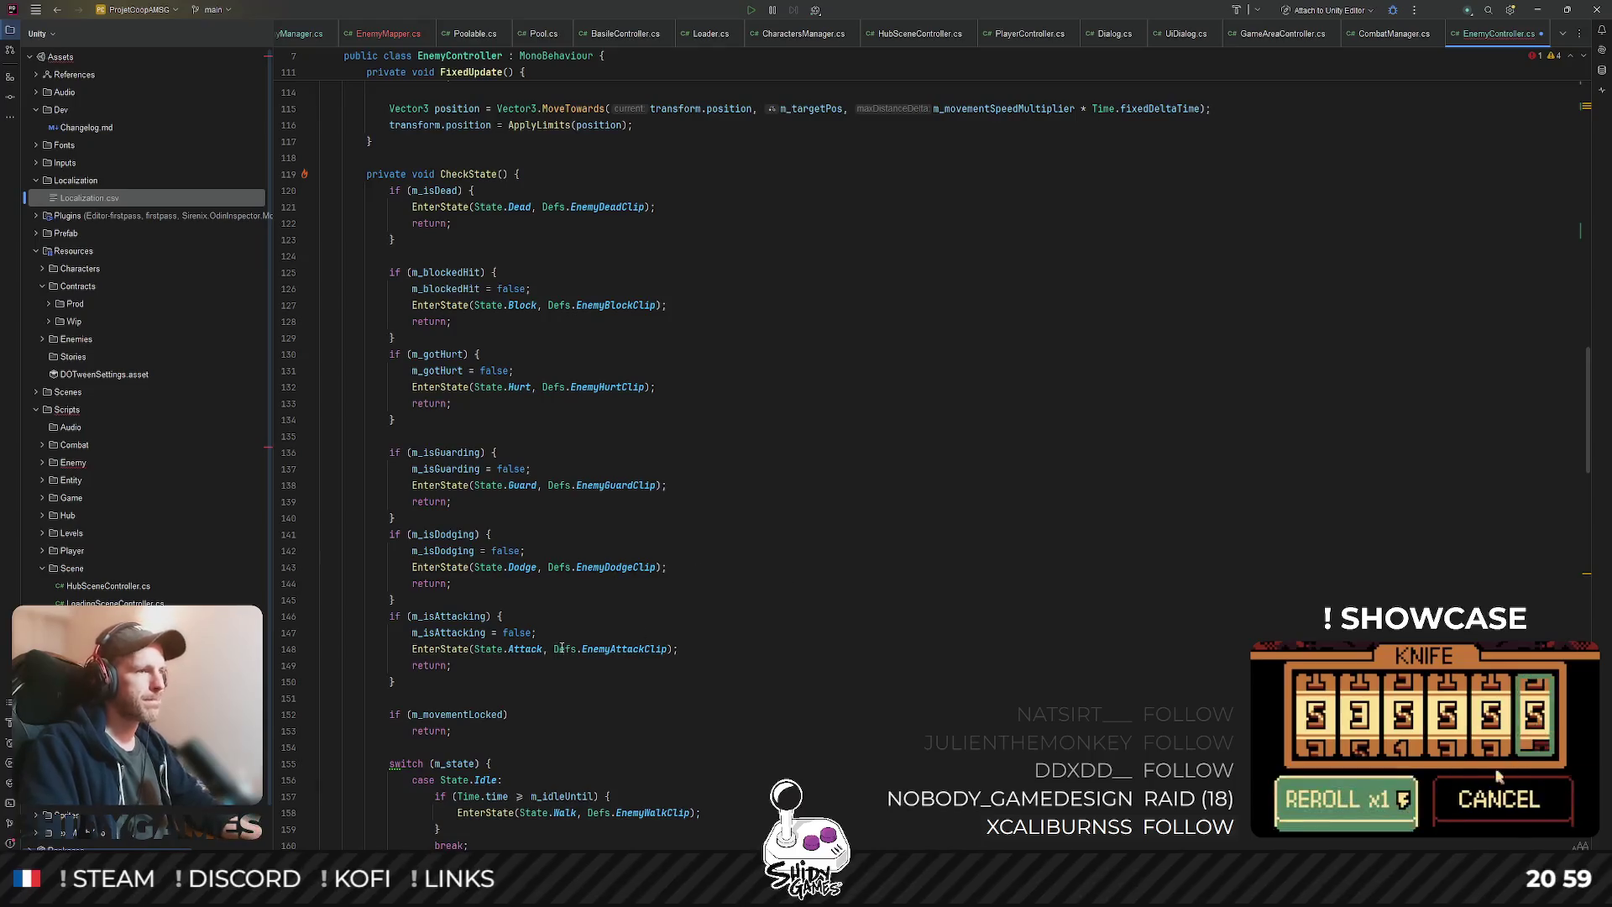
pyautogui.keyDown('ctrl'); pyautogui.click(585, 654); pyautogui.keyUp('ctrl')
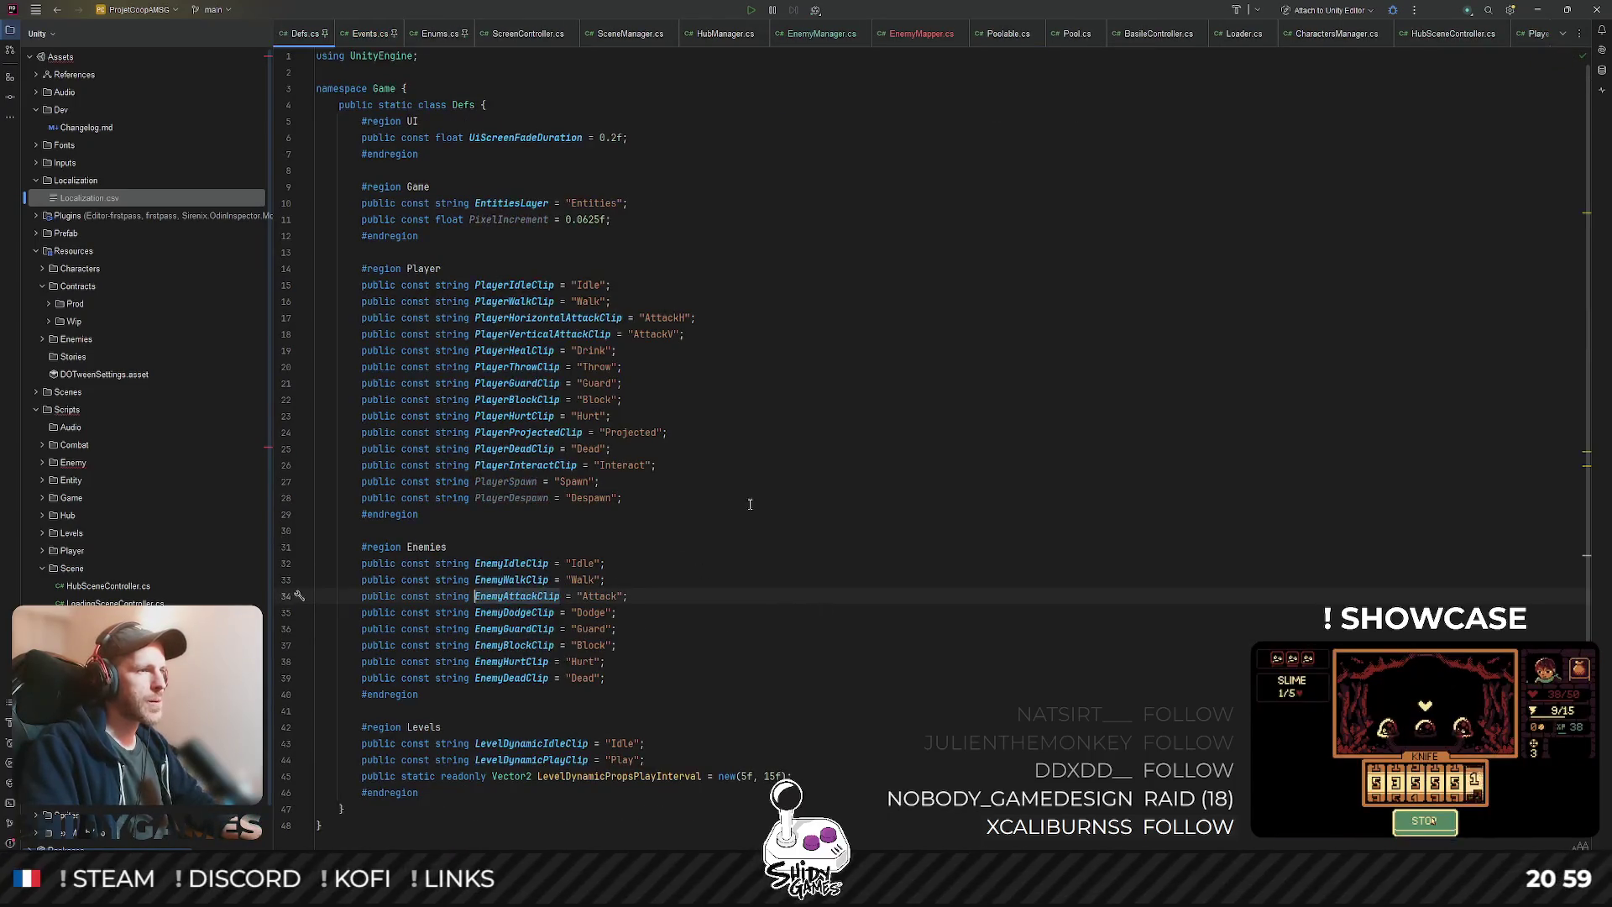
pyautogui.doubleClick(511, 616)
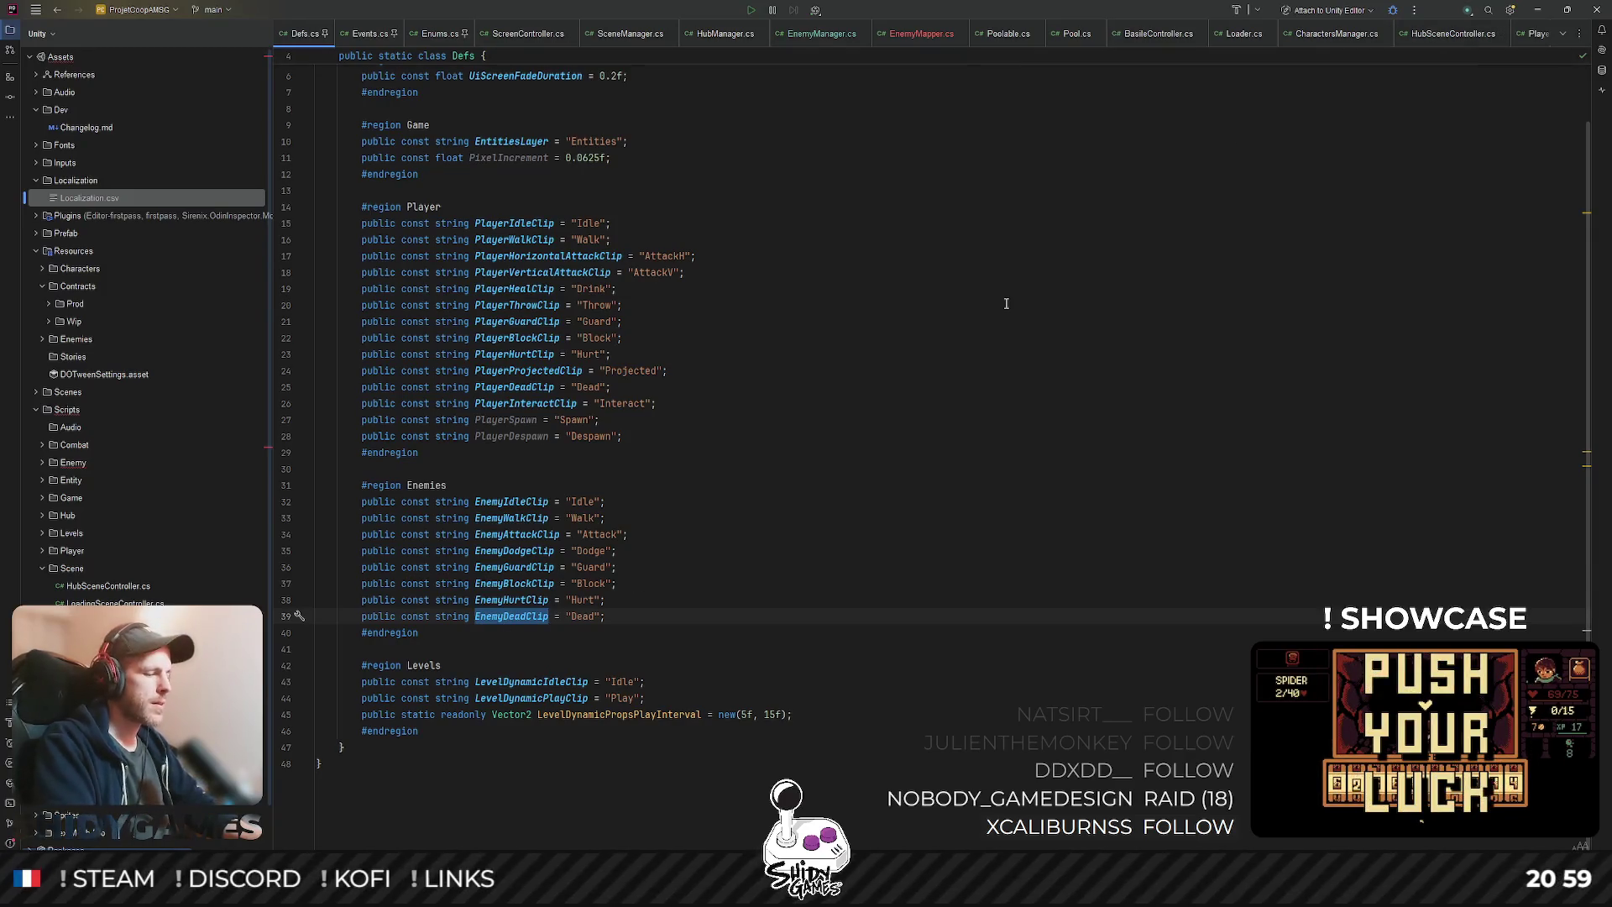
pyautogui.hotkey('ctrl', 'shift', 't')
pyautogui.write('enely')
pyautogui.press('BackSpace')
pyautogui.press('BackSpace')
pyautogui.write('mycontroller')
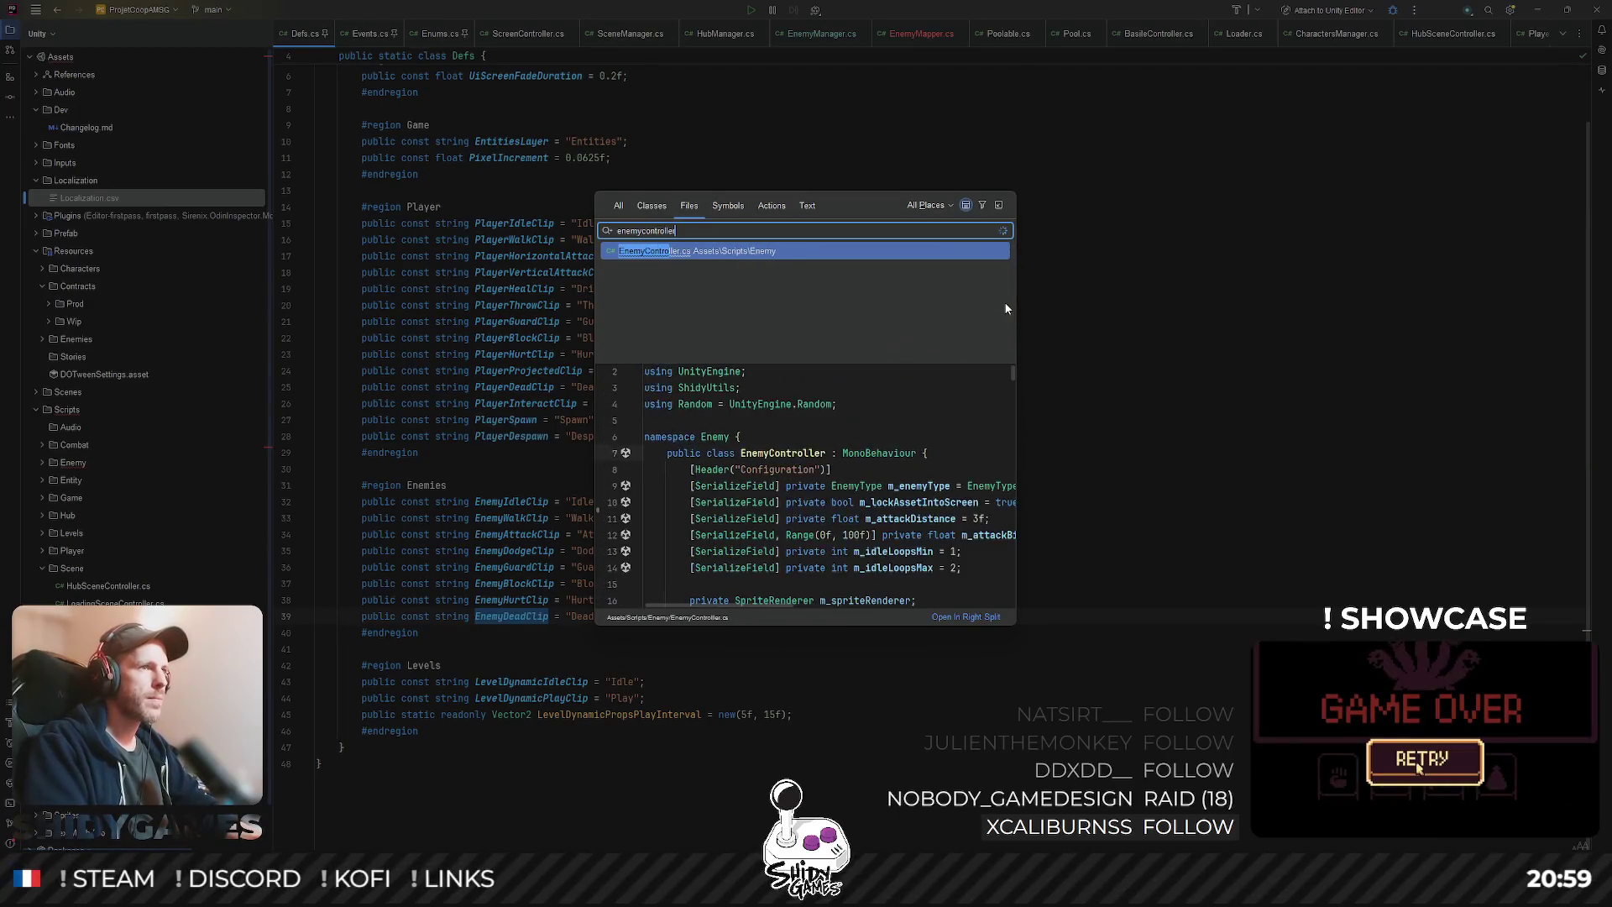
pyautogui.press('Return')
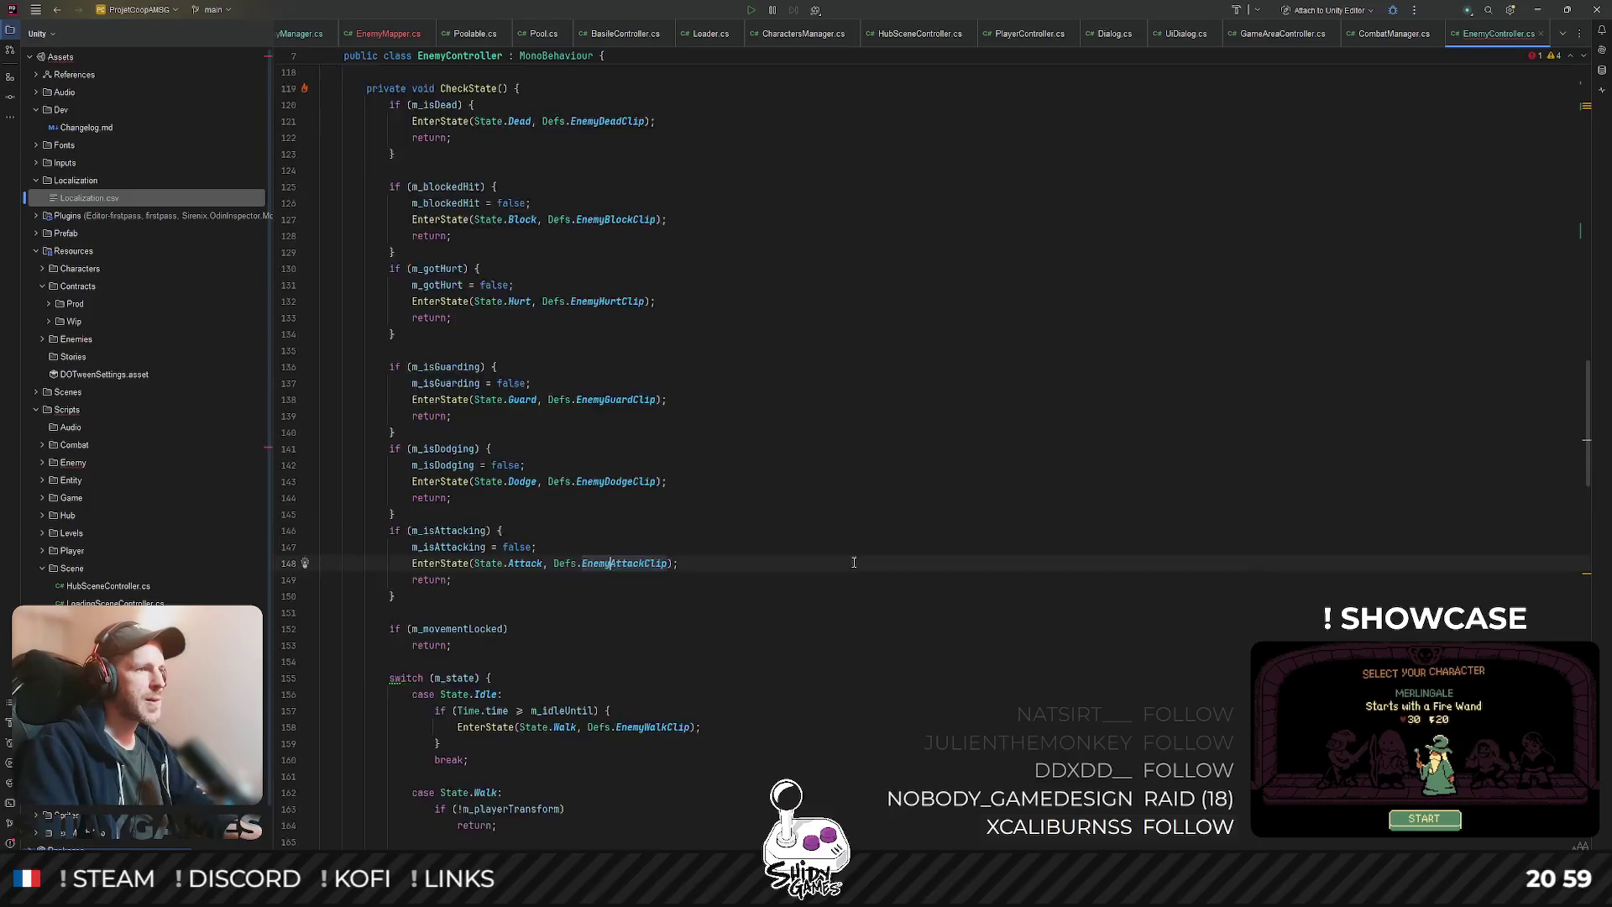
pyautogui.hotkey('ctrl', 'f')
pyautogui.write('EnemyDeadClip')
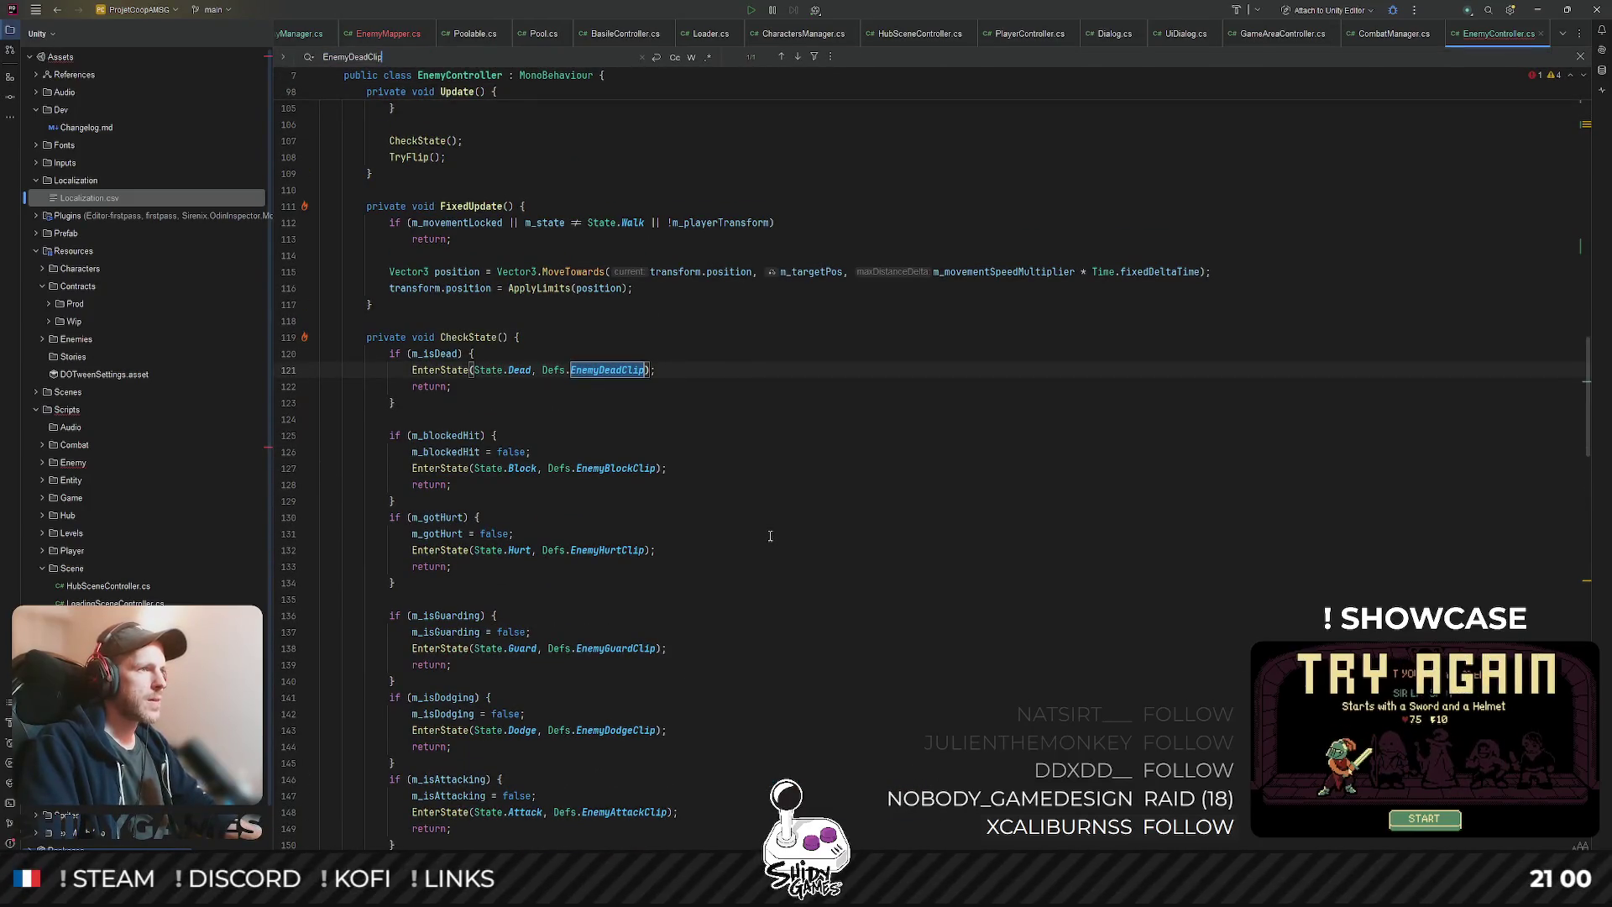
# - Find the m_isDead check in Hit and review where Hit and damage are used
pyautogui.doubleClick(434, 353)
pyautogui.hotkey('ctrl', 'f')
pyautogui.press('Return')
pyautogui.press('Return')
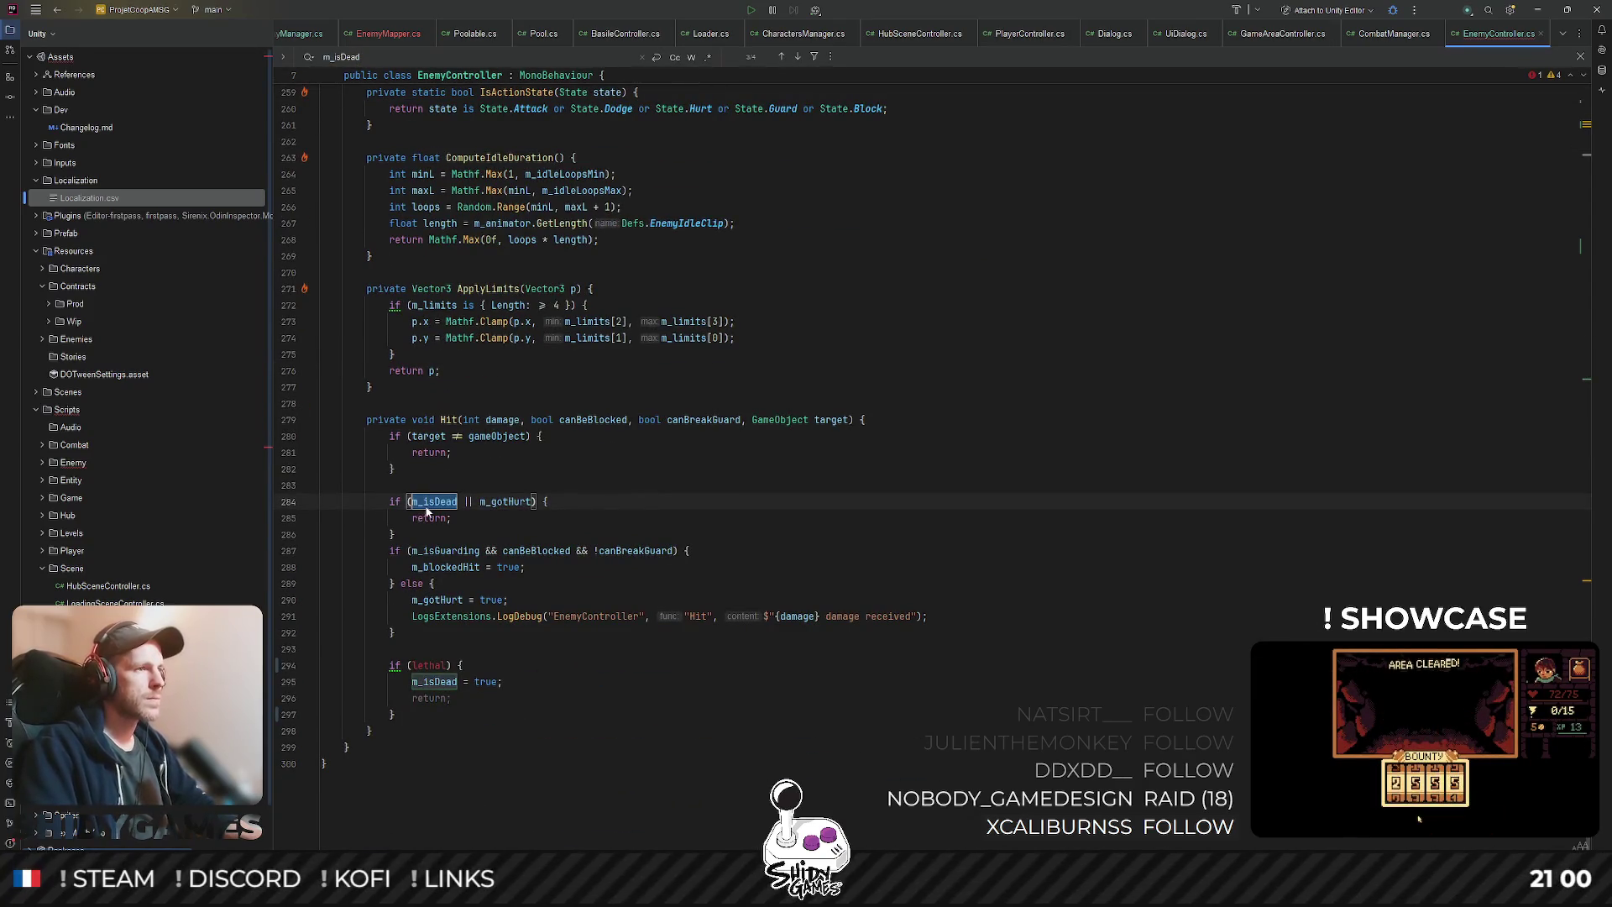
pyautogui.click(449, 419)
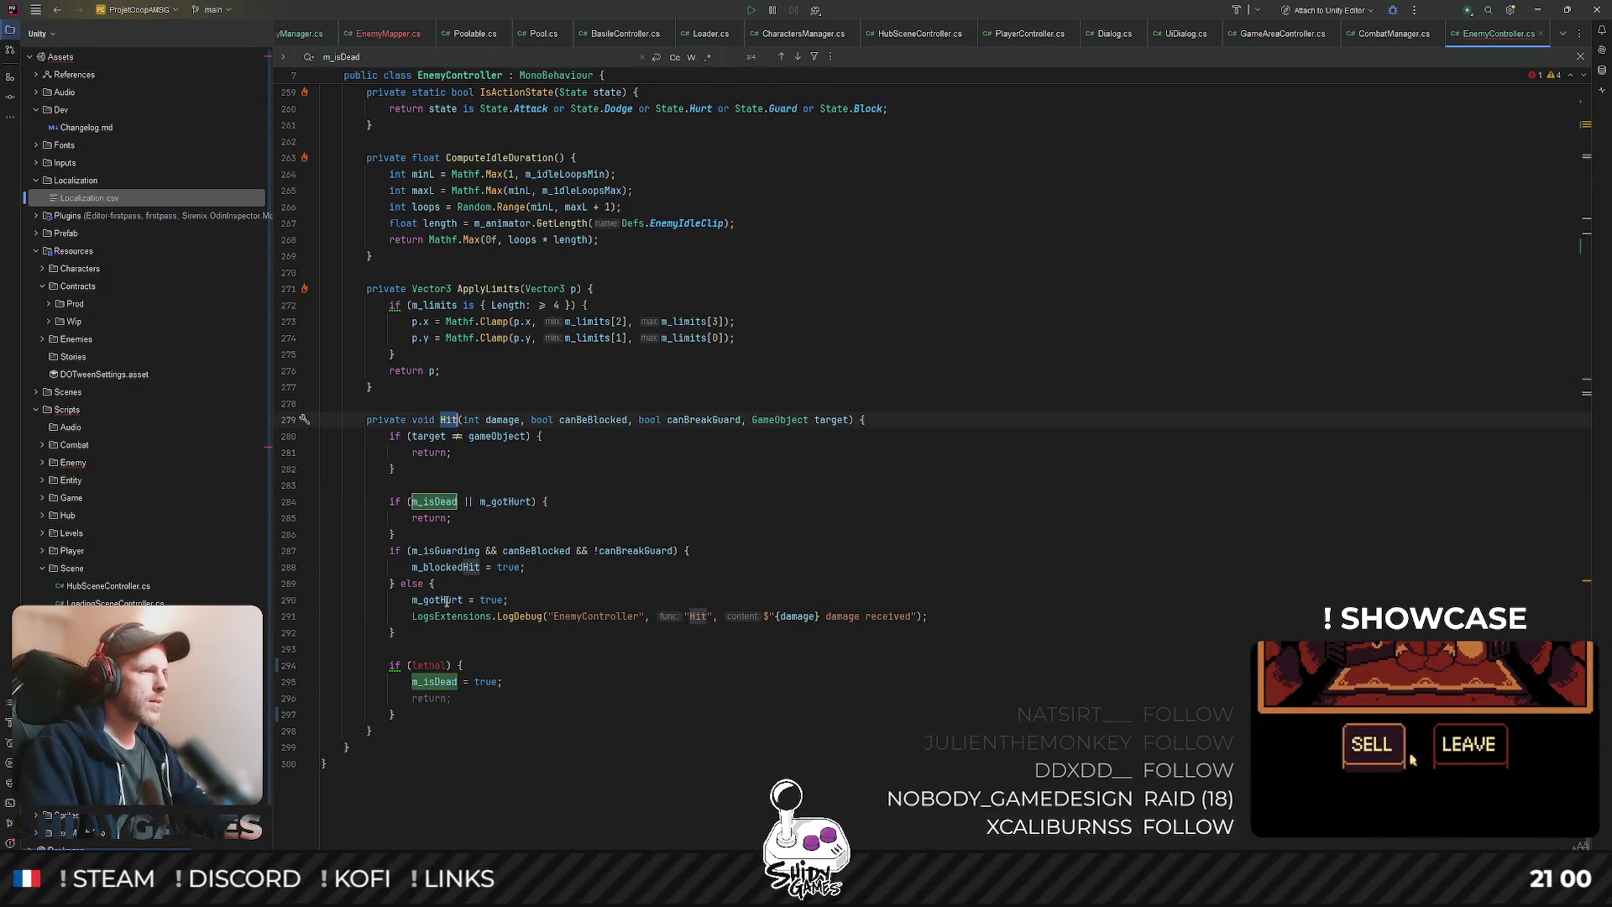
pyautogui.click(514, 599)
pyautogui.click(513, 518)
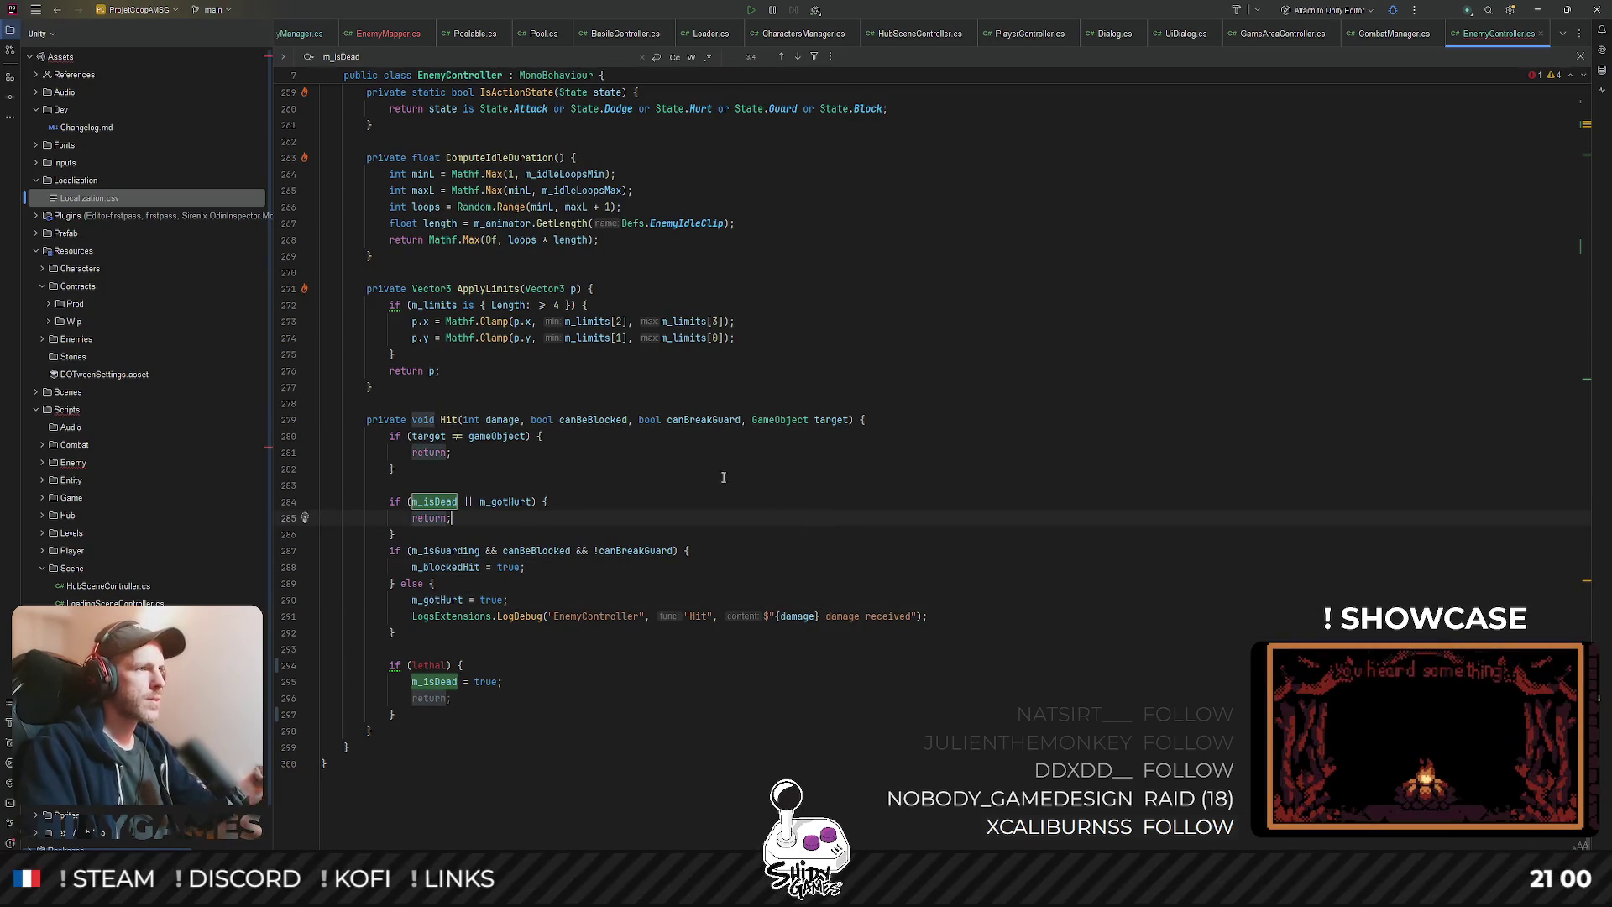
pyautogui.click(502, 418)
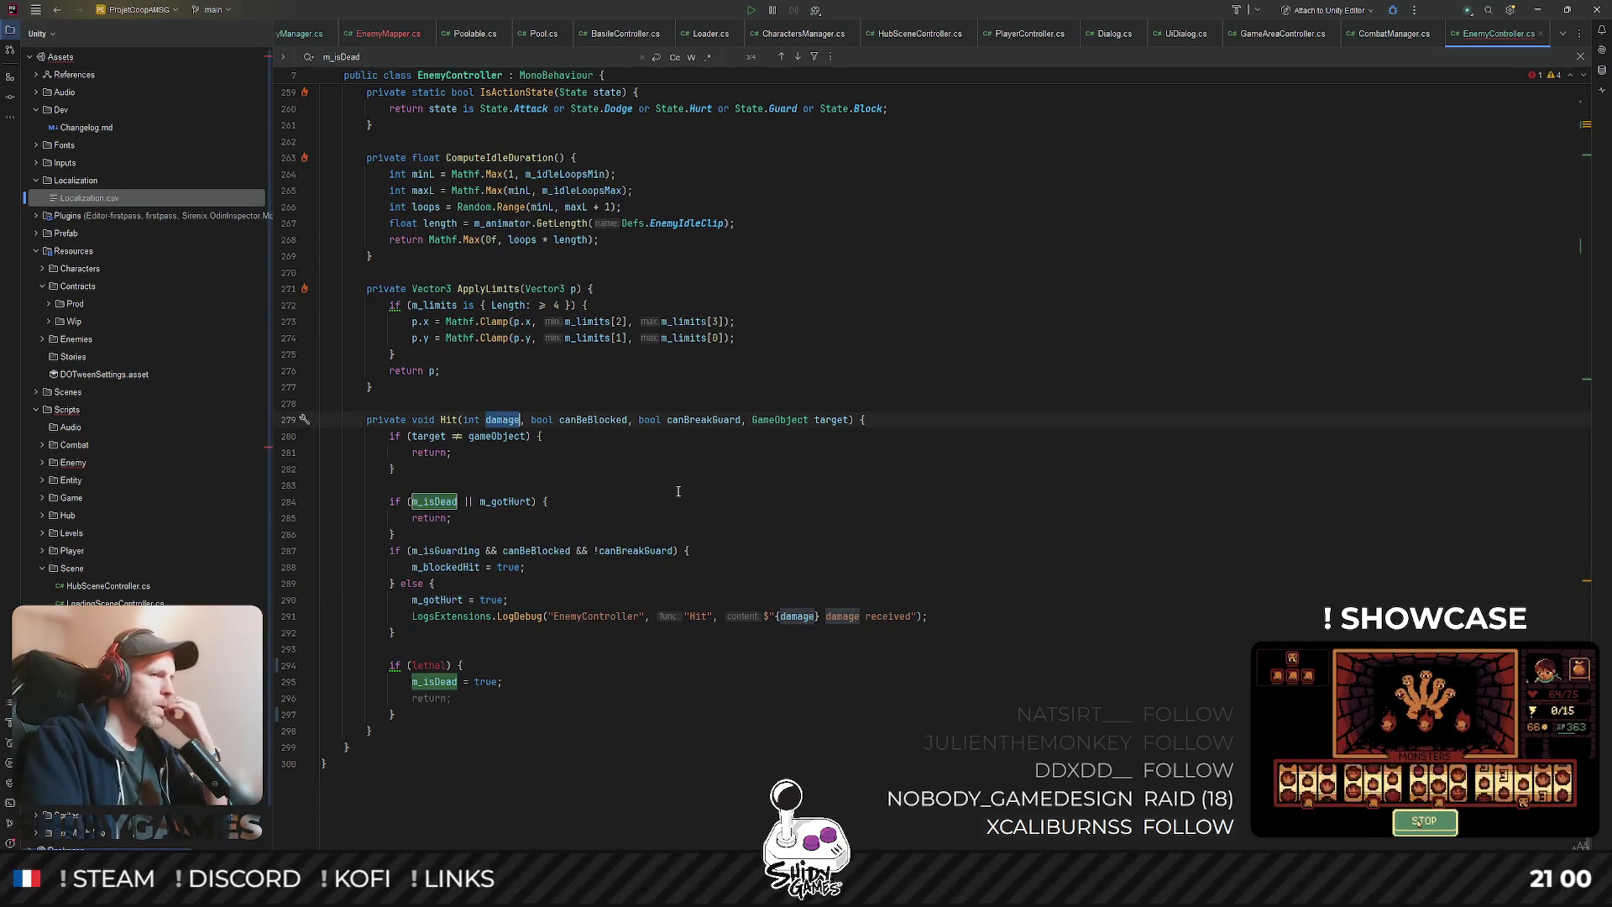
# - After the hit log, add m_currentHp = Mathf.Clamp(m_currentHp - damage, 0, m_maxHp)
pyautogui.click(768, 620)
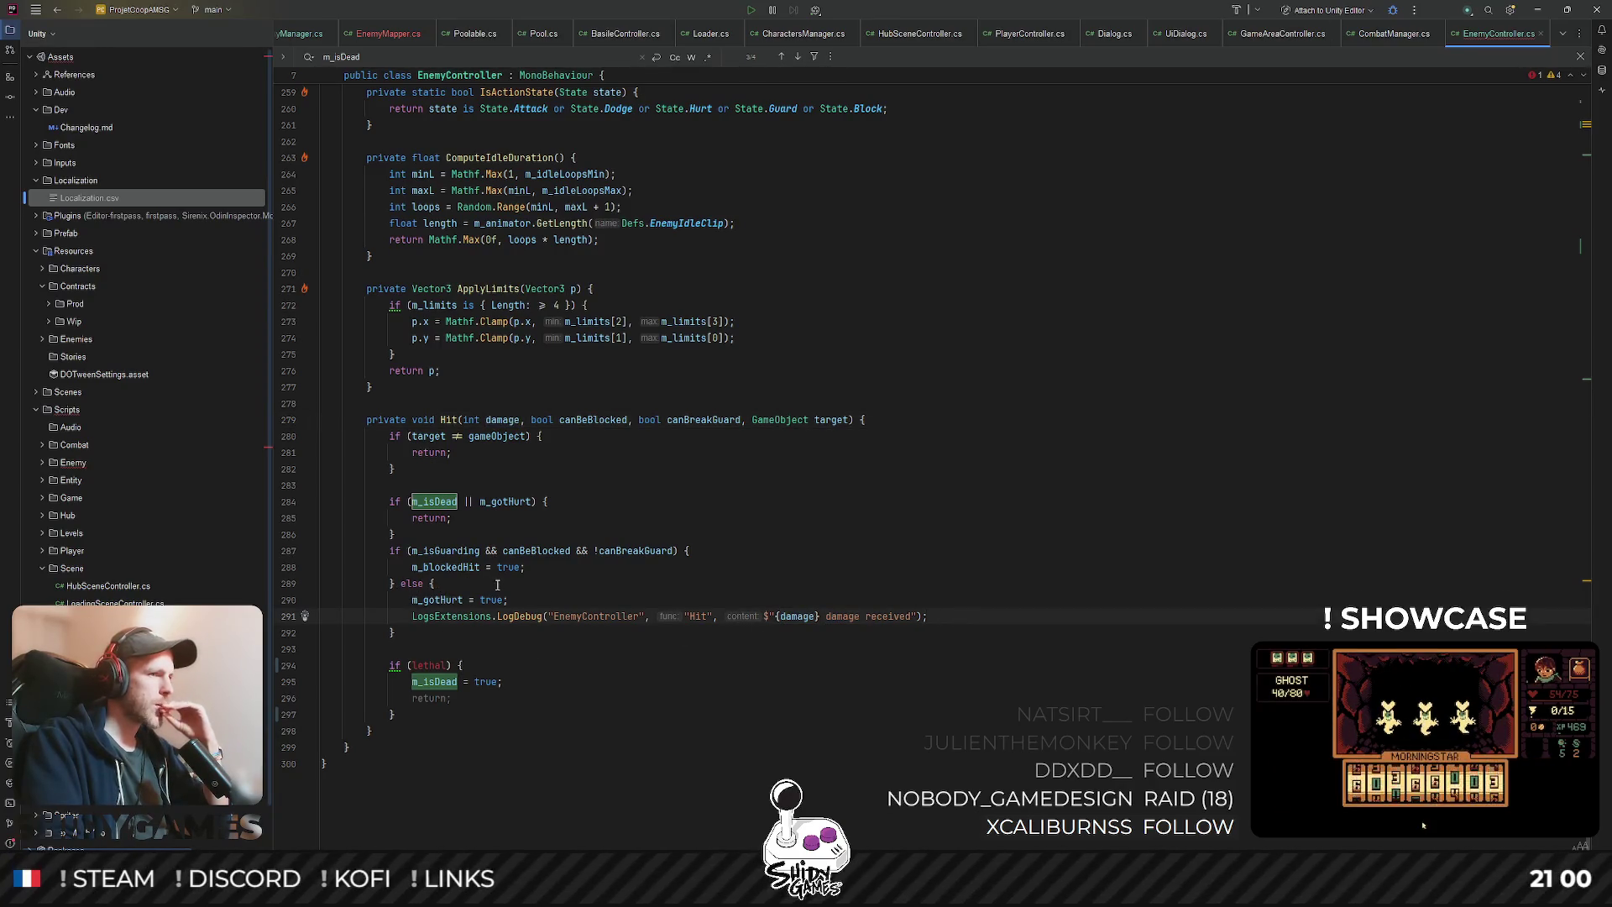
pyautogui.press('Return')
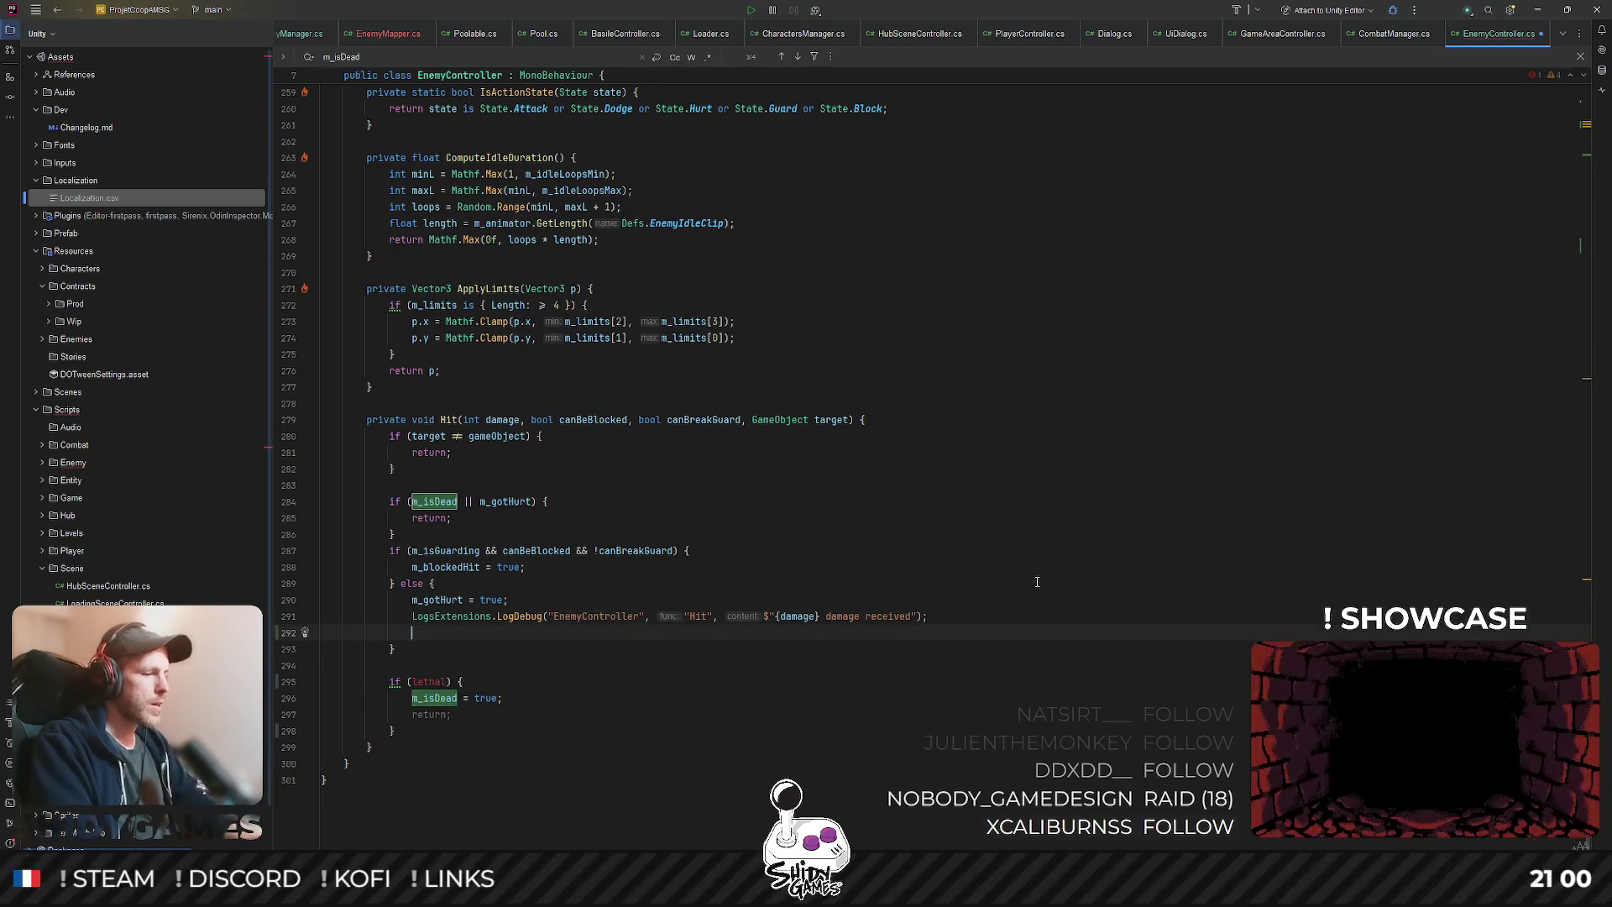
pyautogui.write('m_currentHp')
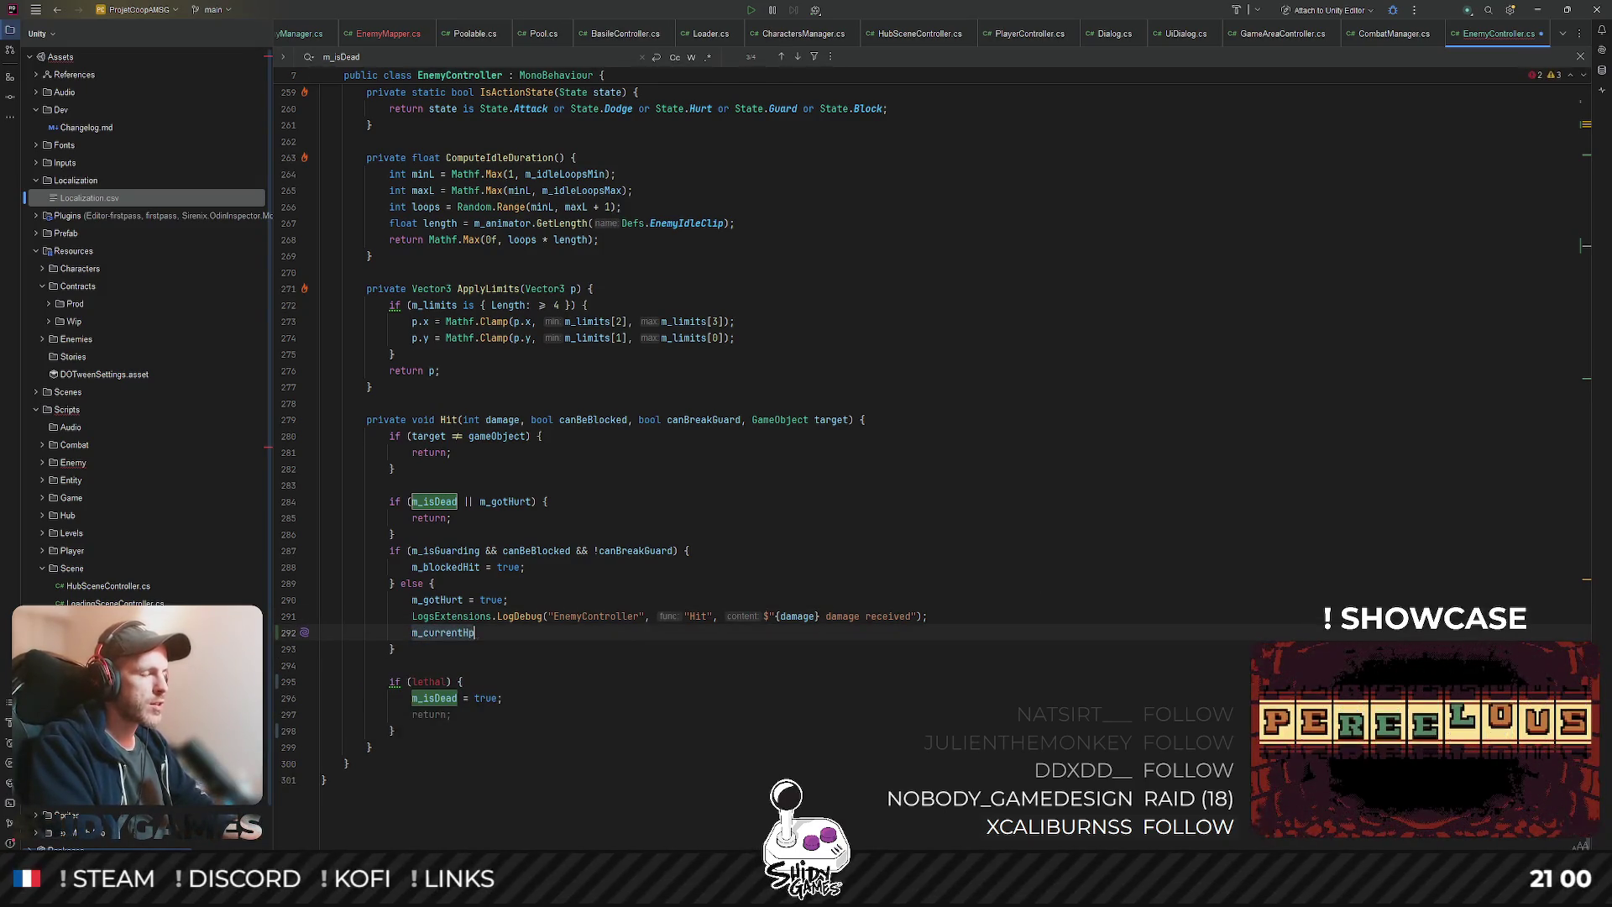
pyautogui.write(' = M')
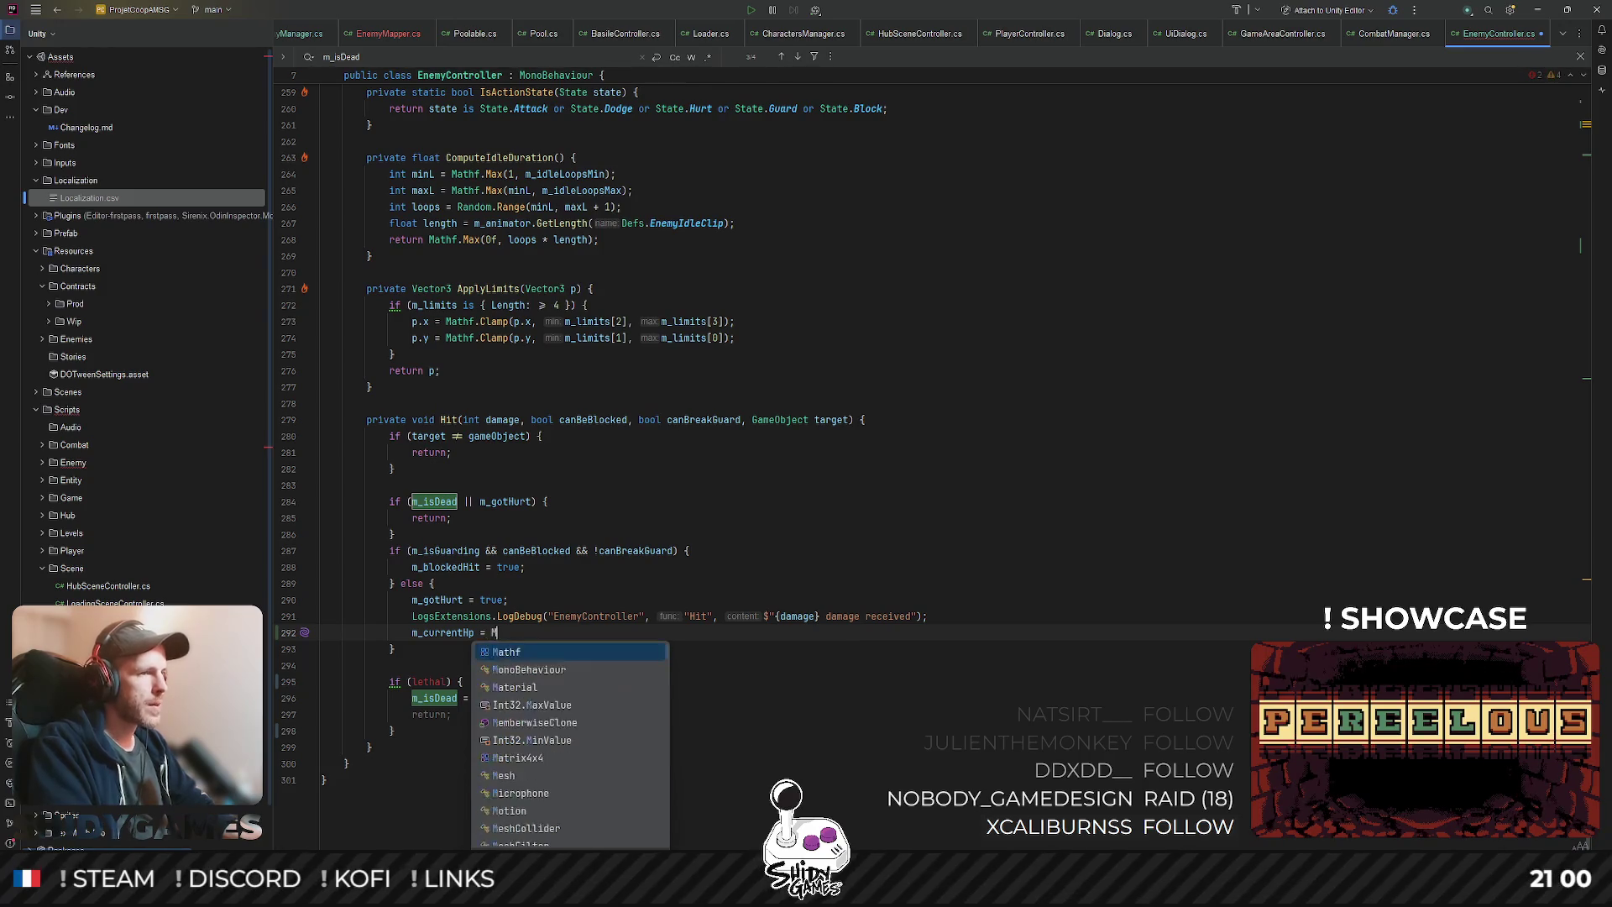
pyautogui.write('athf.C')
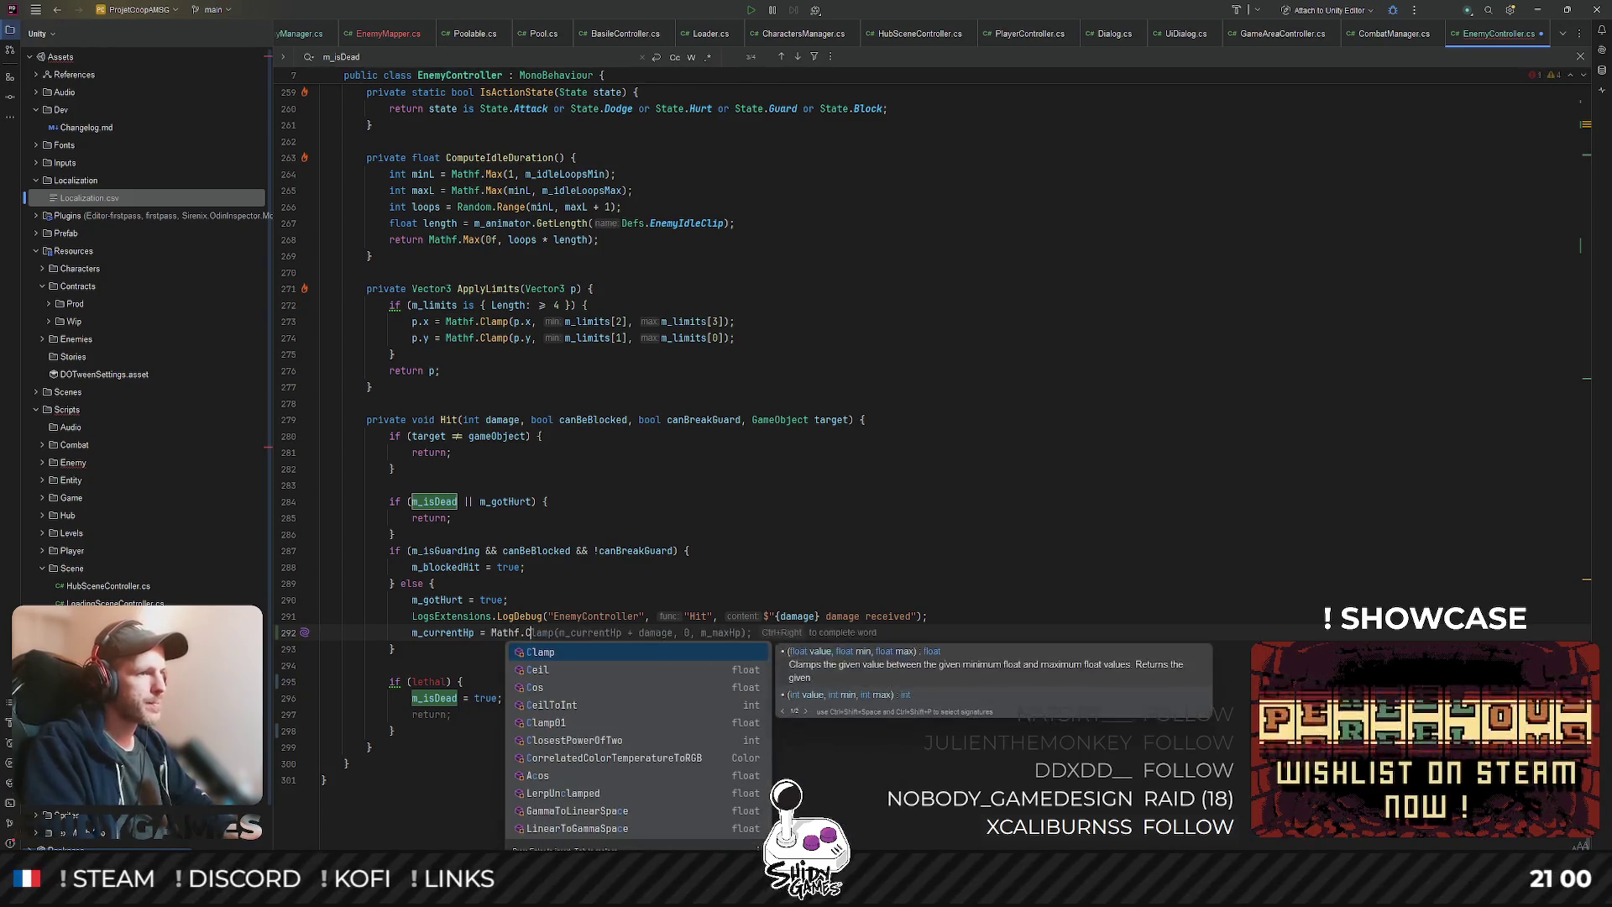
pyautogui.press('Return')
pyautogui.write('m')
pyautogui.press('Tab')
pyautogui.press('Tab')
pyautogui.click(632, 632)
pyautogui.press('BackSpace')
pyautogui.write('-')
pyautogui.click(803, 696)
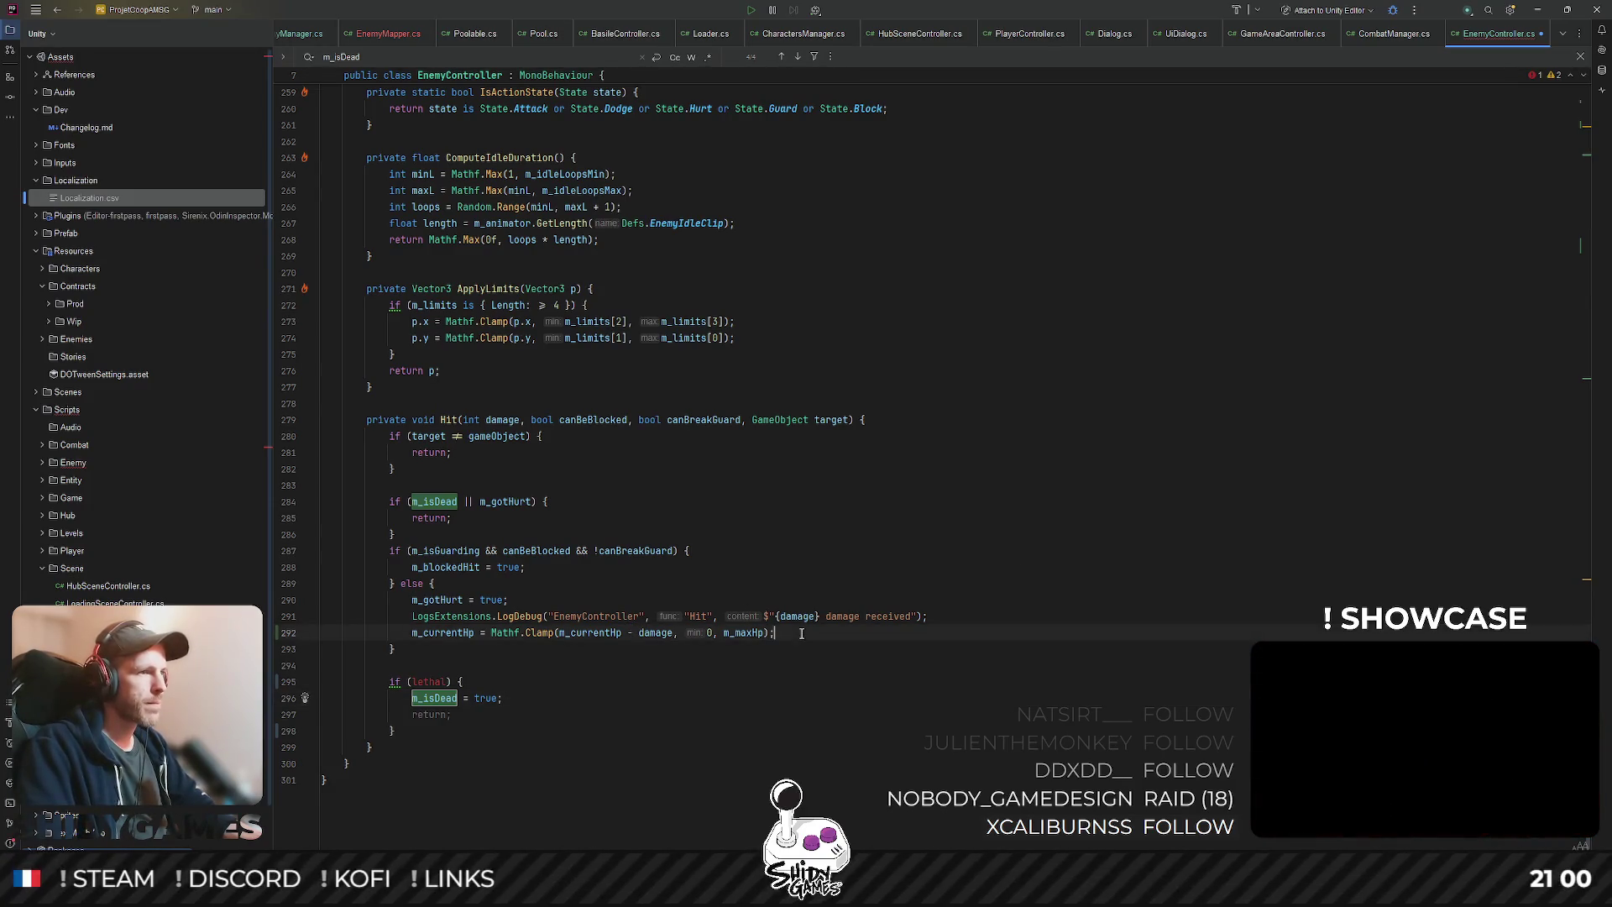
# - Add an m_currentHp <= 0 check setting m_isDead = true, and delete the old lethal block
pyautogui.press('Return')
pyautogui.write('l')
pyautogui.write('m_currentHp <= 0) {')
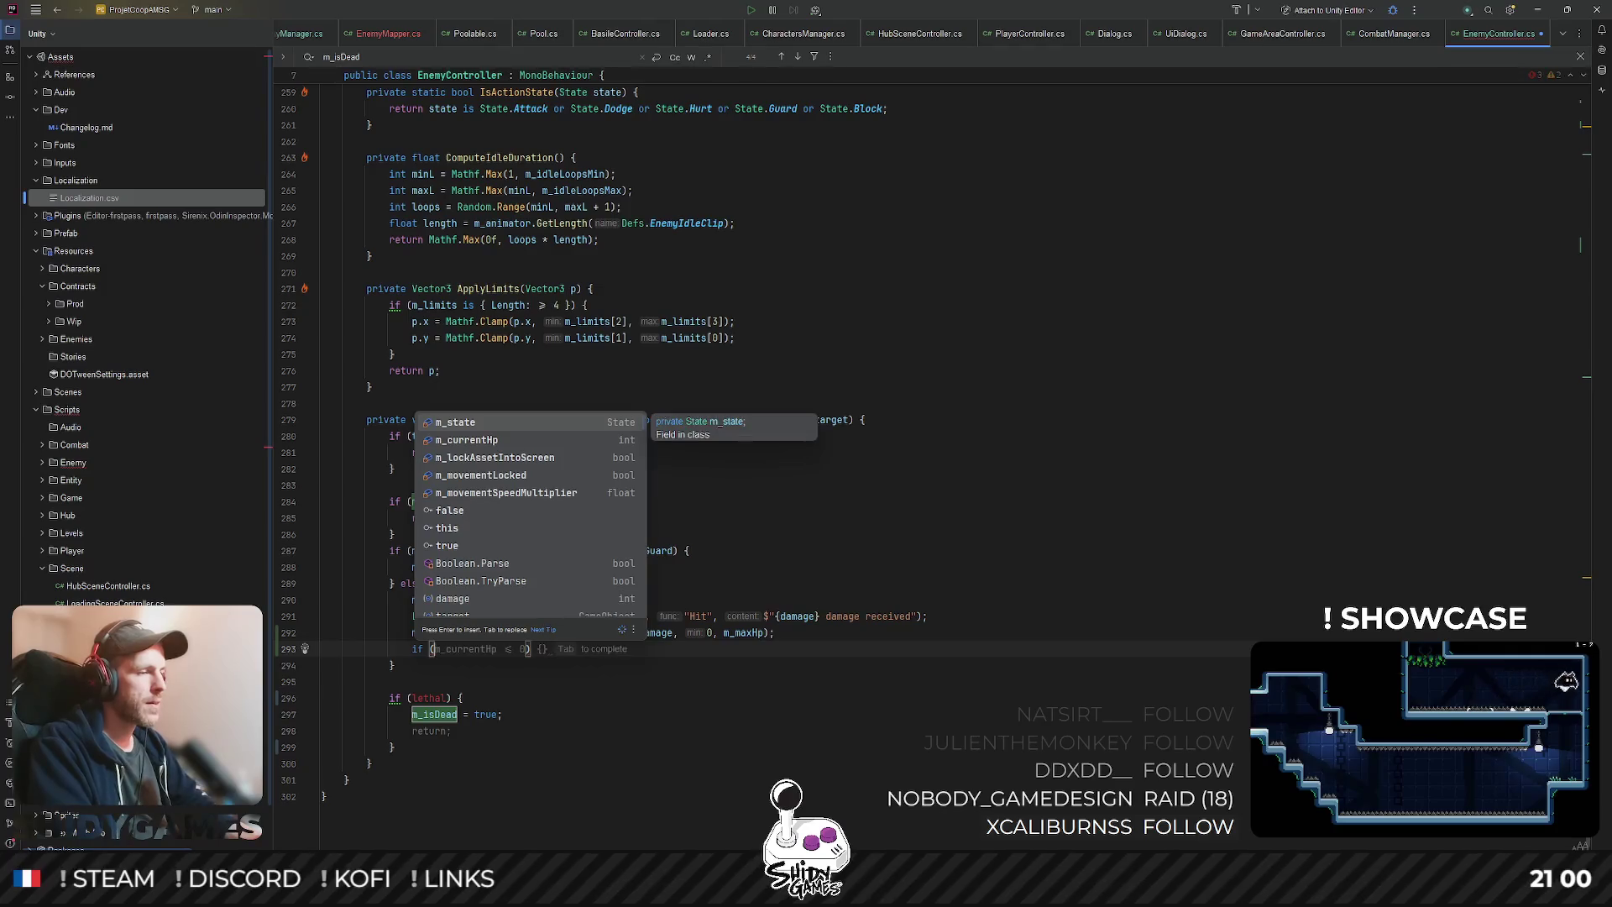
pyautogui.press('Return')
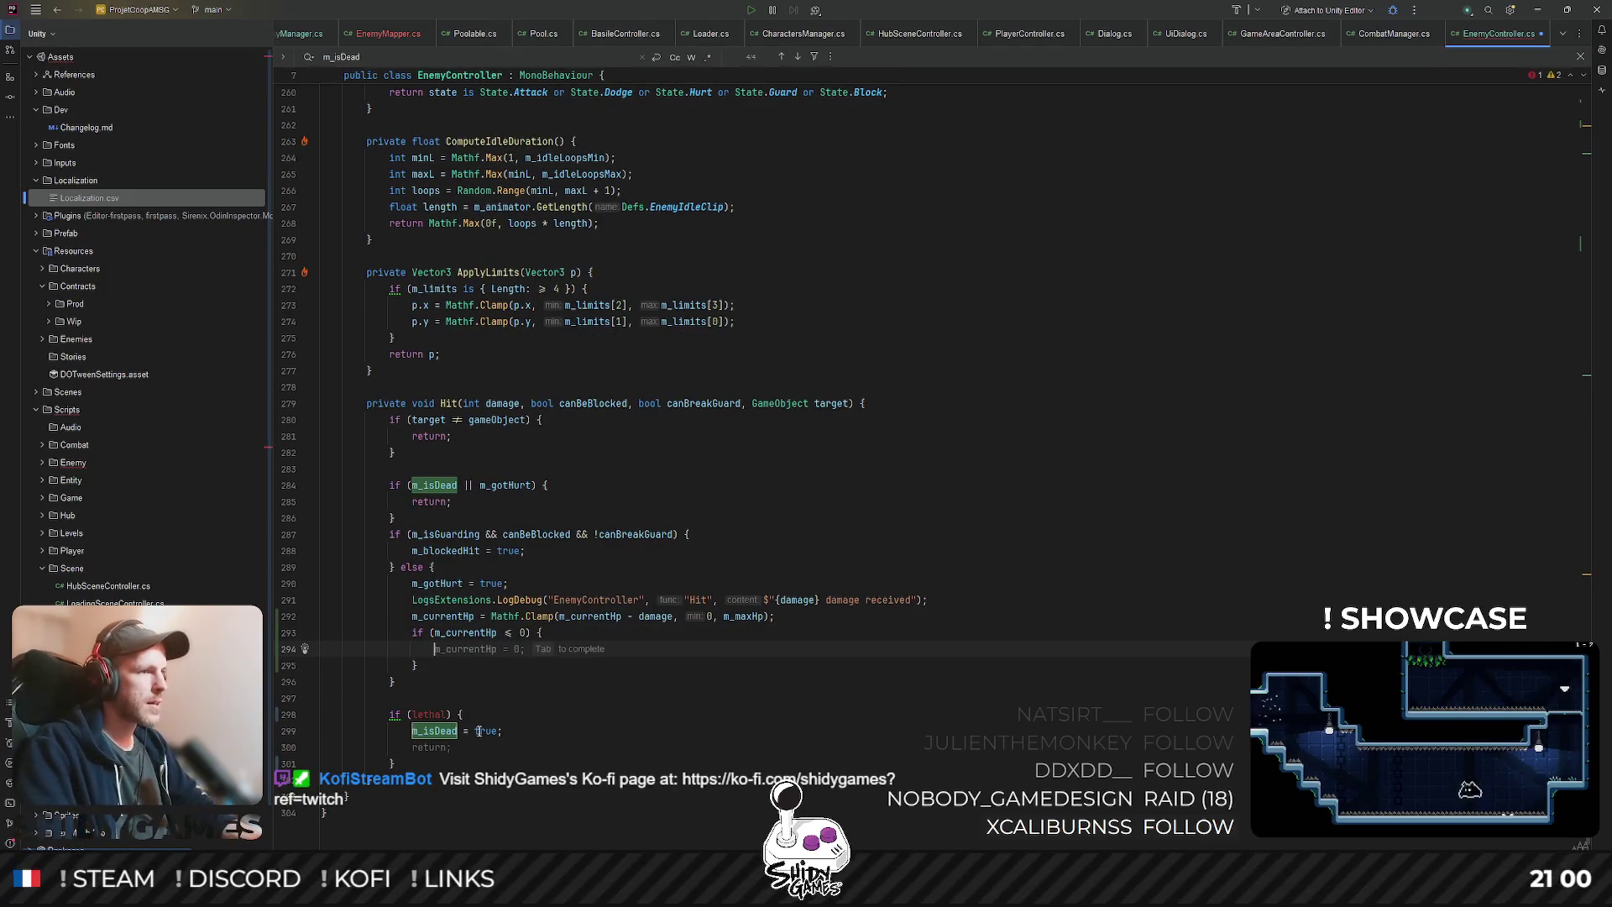
pyautogui.moveTo(607, 763); pyautogui.dragTo(607, 698)
pyautogui.hotkey('ctrl', 'x')
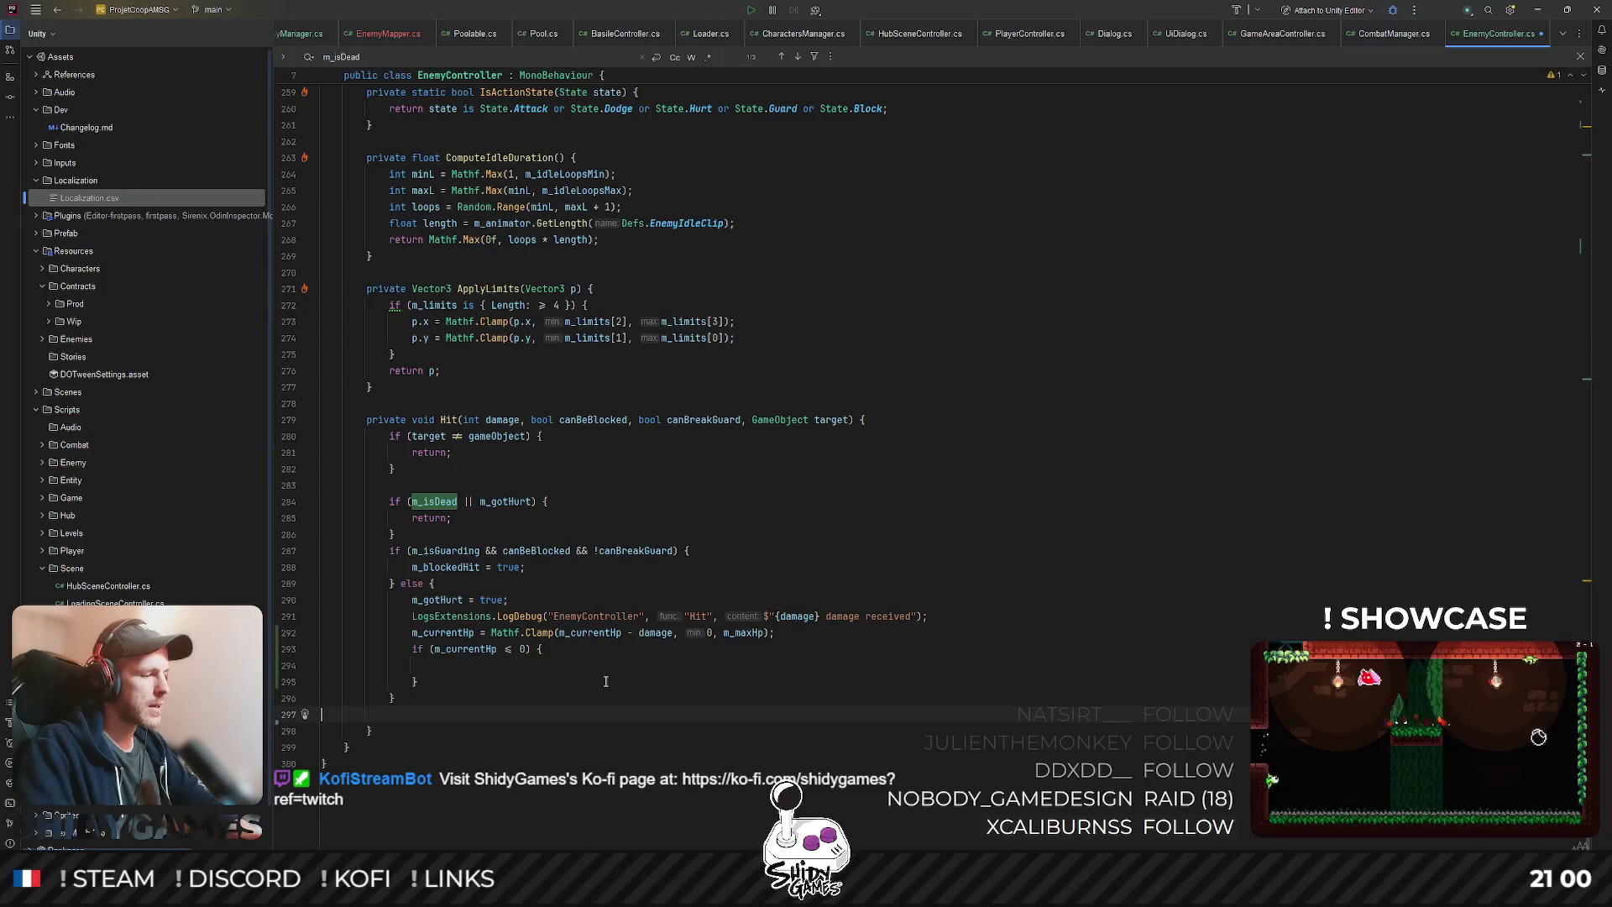
pyautogui.hotkey('ctrl', 'v')
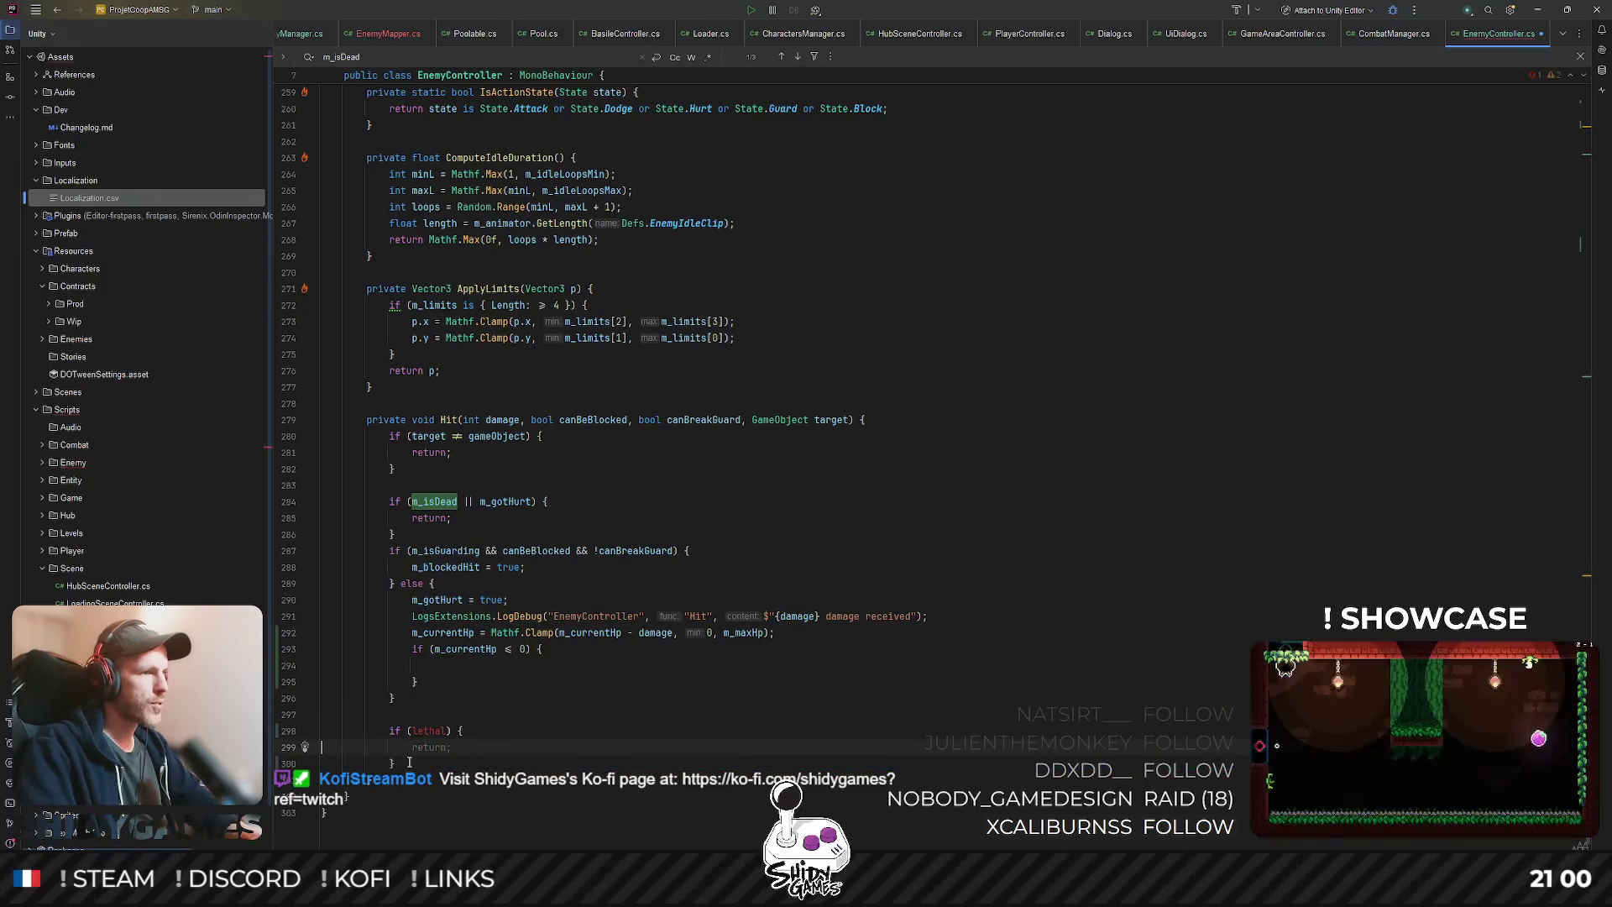
pyautogui.hotkey('ctrl', 'z')
pyautogui.hotkey('ctrl', 'z')
pyautogui.click(451, 681)
pyautogui.write('m_isDead = true;')
# - Separate the HP update with a blank line and switch to Unity to recompile
pyautogui.click(942, 641)
pyautogui.press('Return')
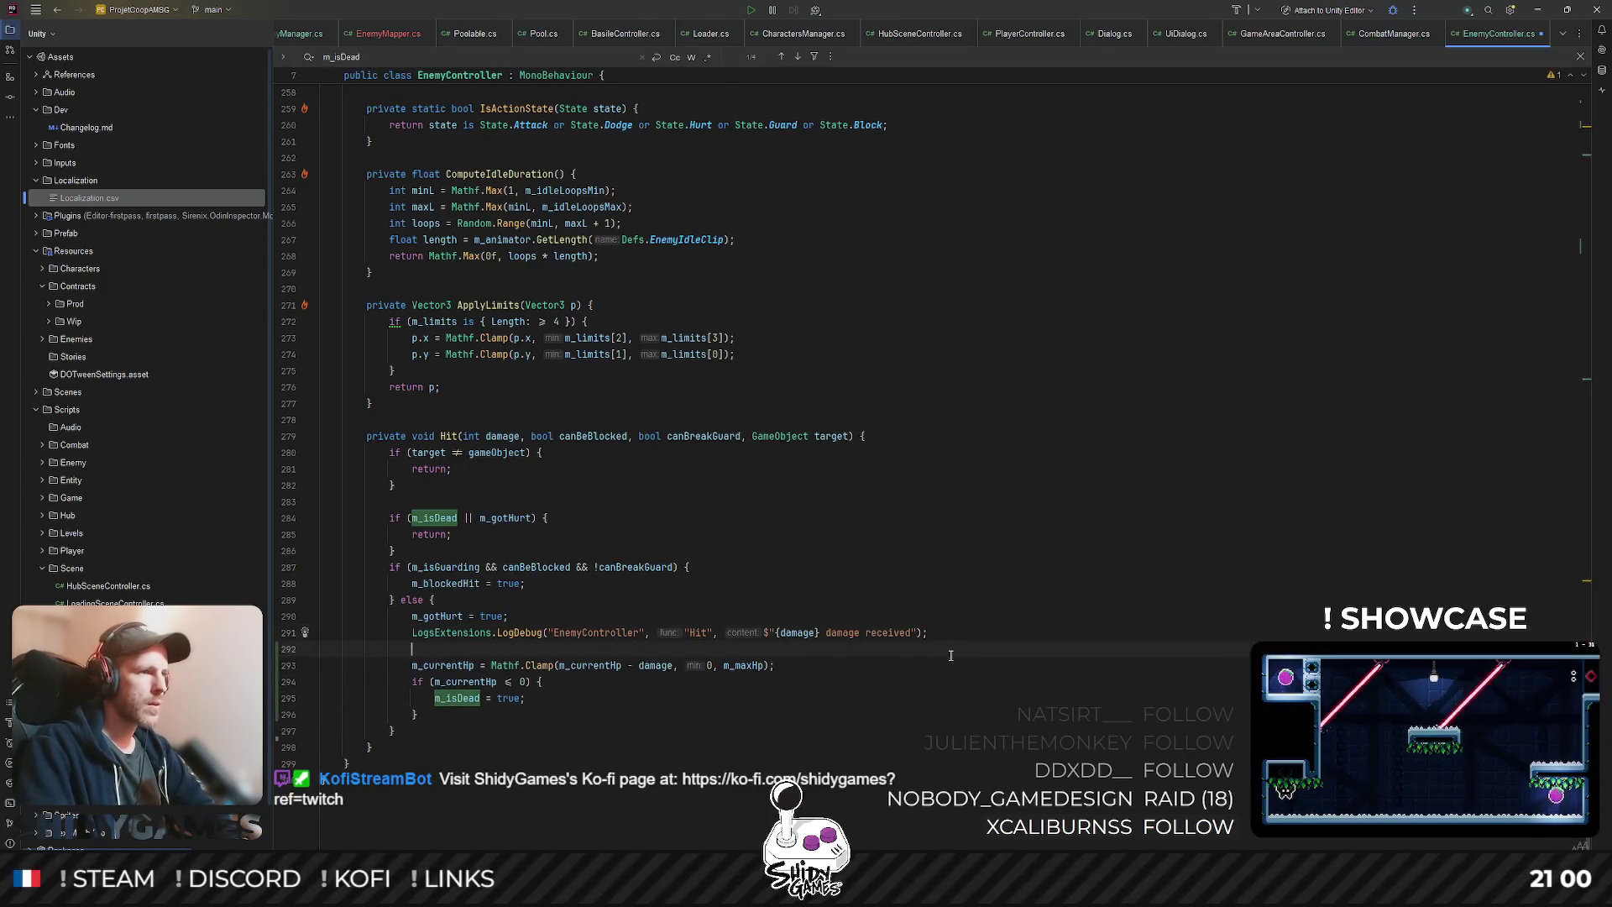
pyautogui.click(485, 615)
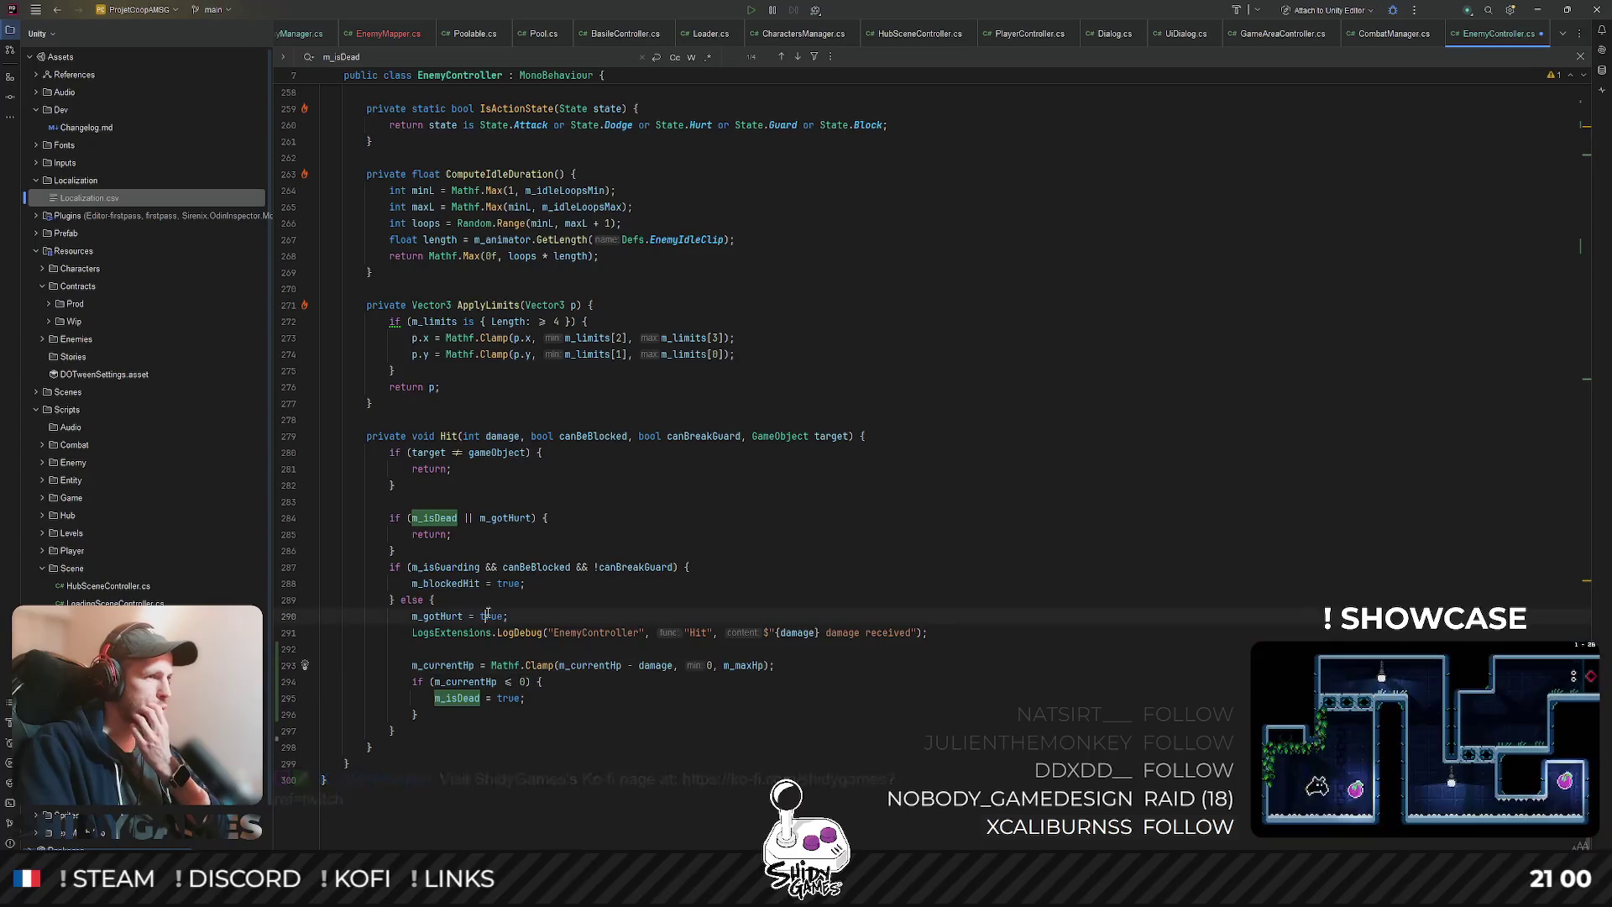
pyautogui.doubleClick(506, 700)
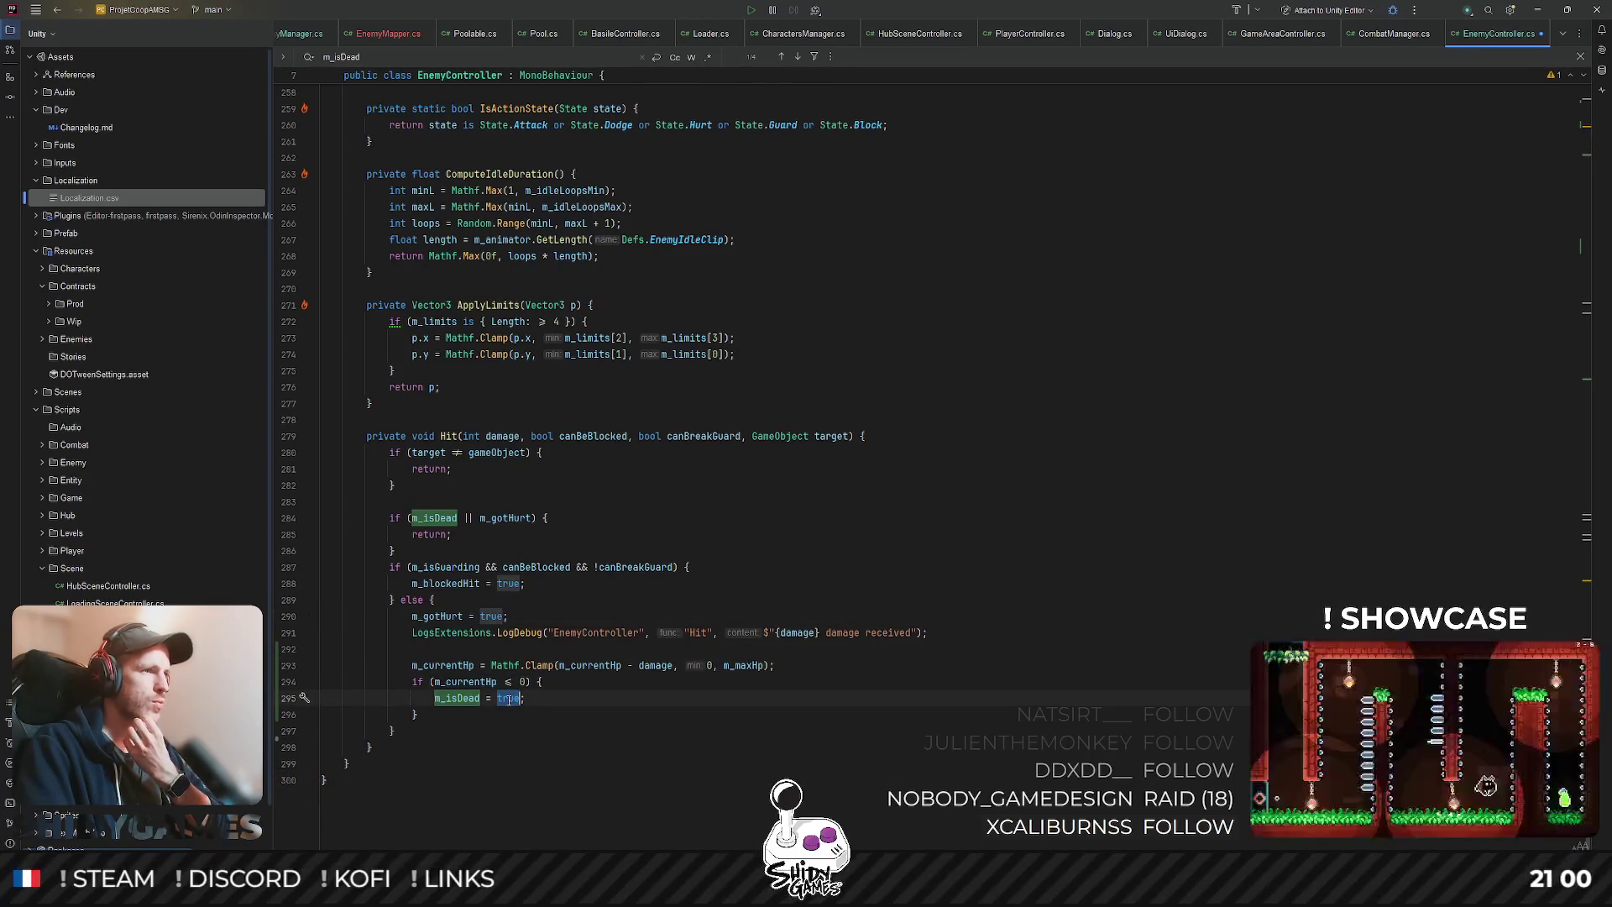
pyautogui.click(919, 501)
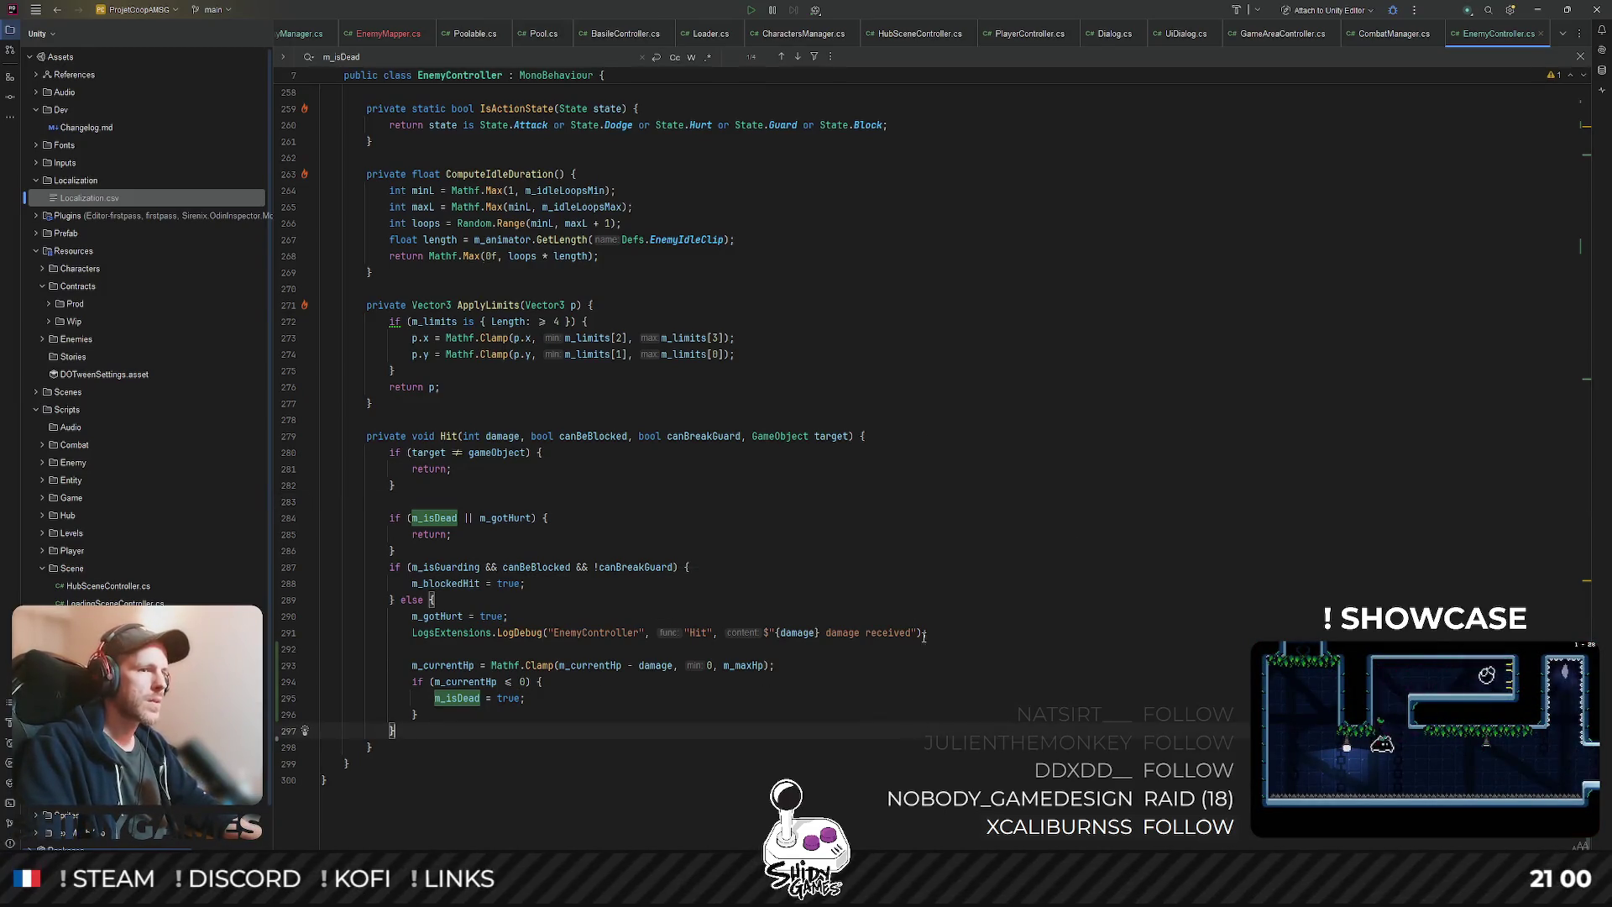
pyautogui.click(1537, 10)
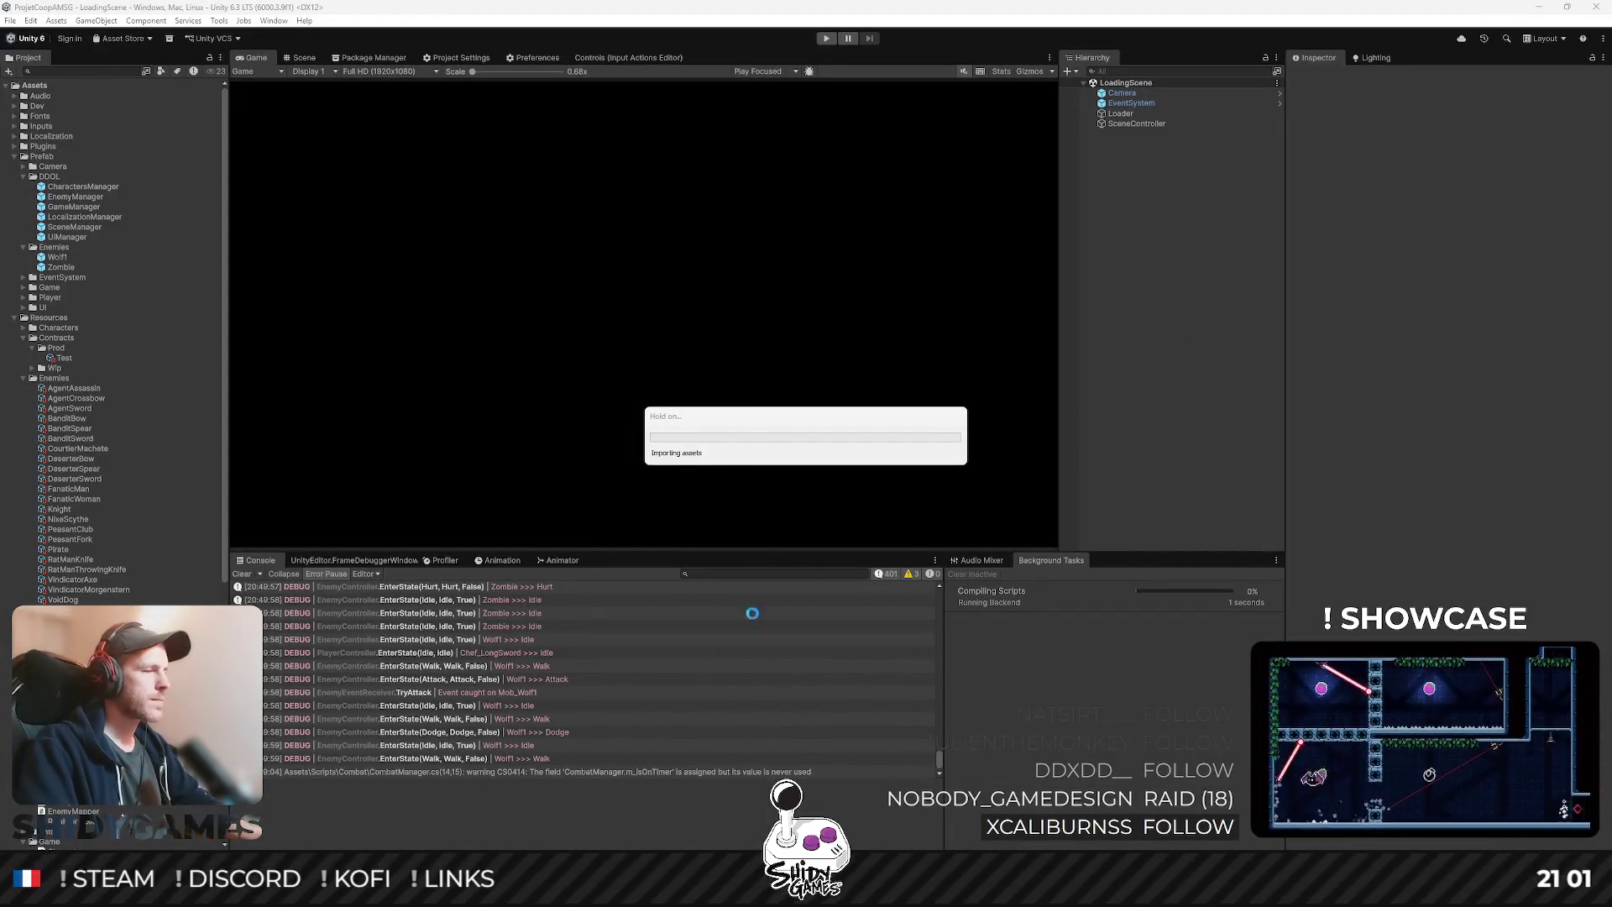
# - Back in EnemyController.cs, list Hit's usages and jump to its EnemyHit subscription
pyautogui.hotkey('alt', 'Tab')
pyautogui.click(403, 386)
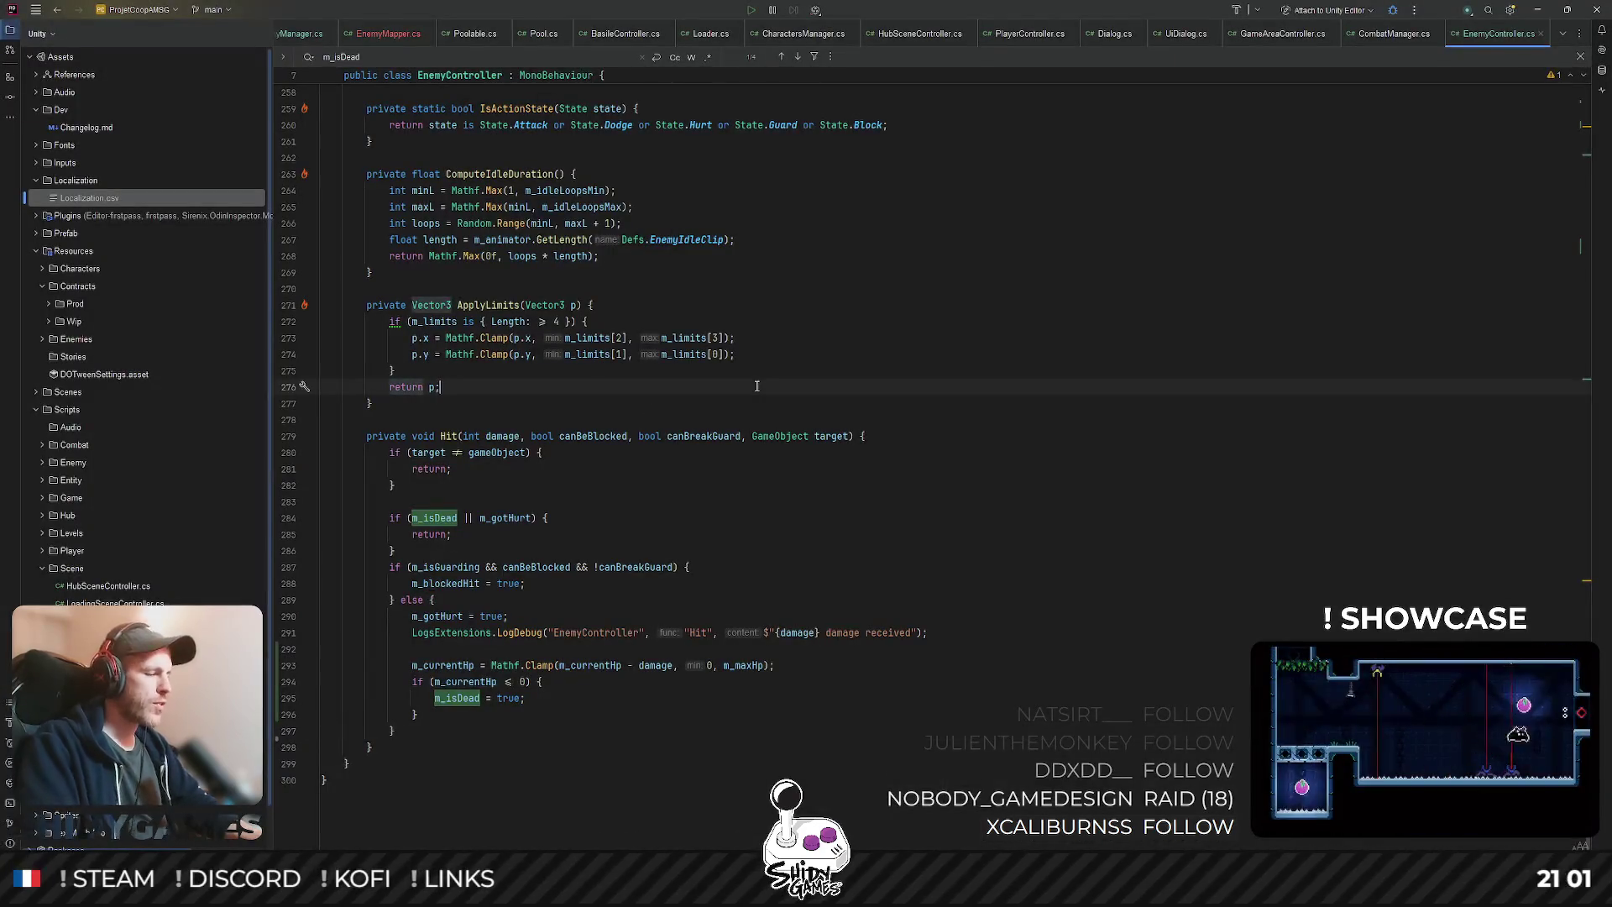
pyautogui.hotkey('ctrl', 'shift', 'n')
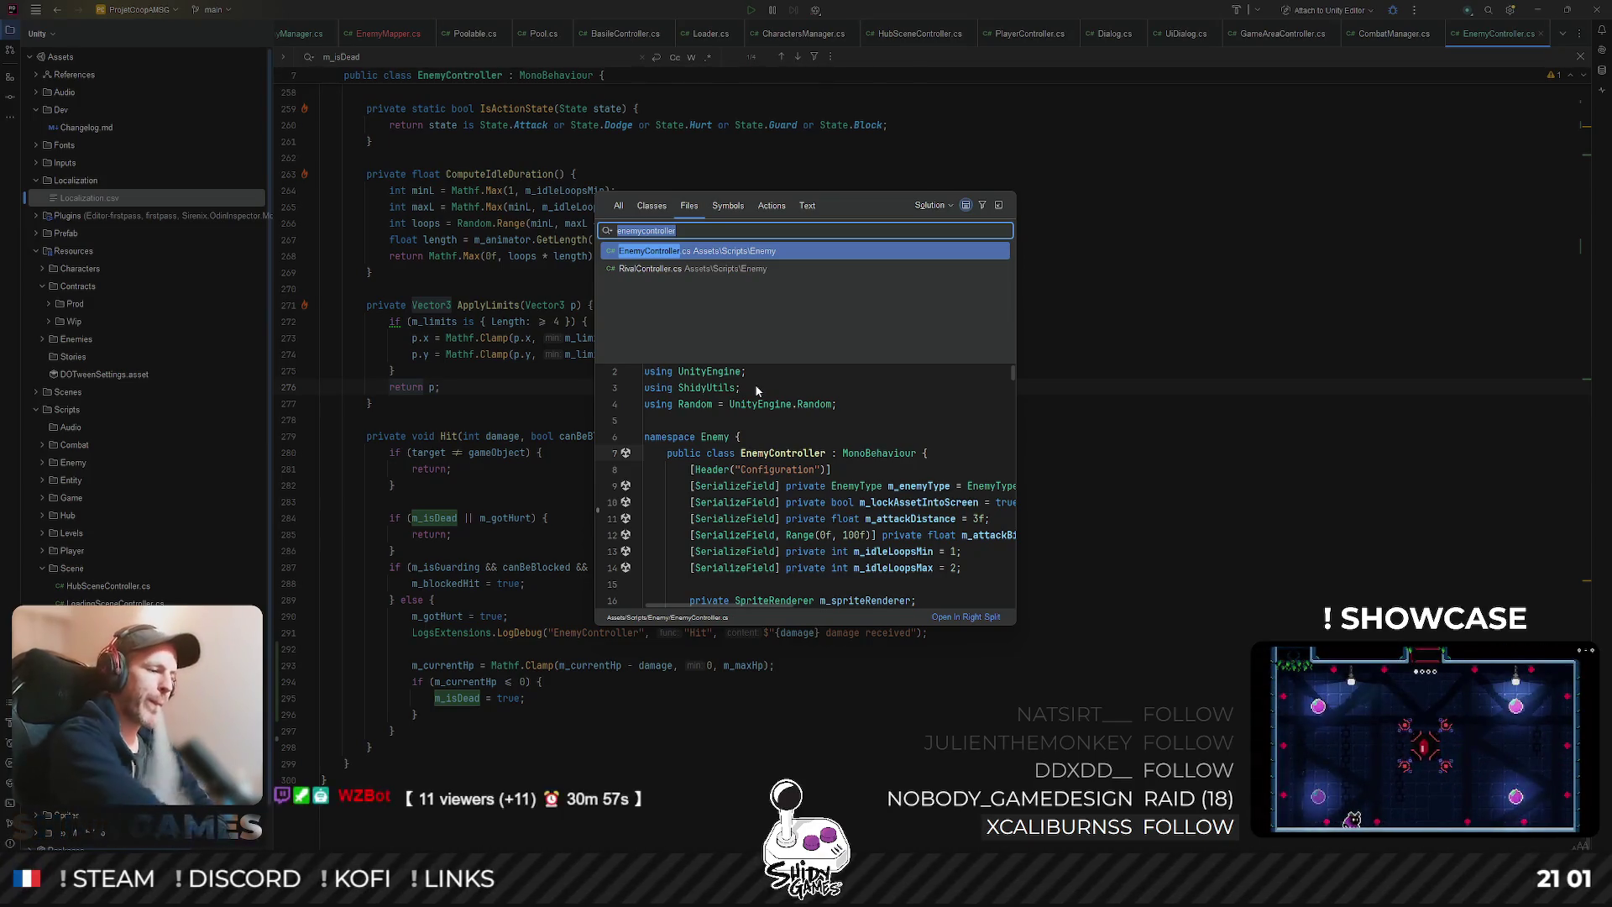
pyautogui.press('Escape')
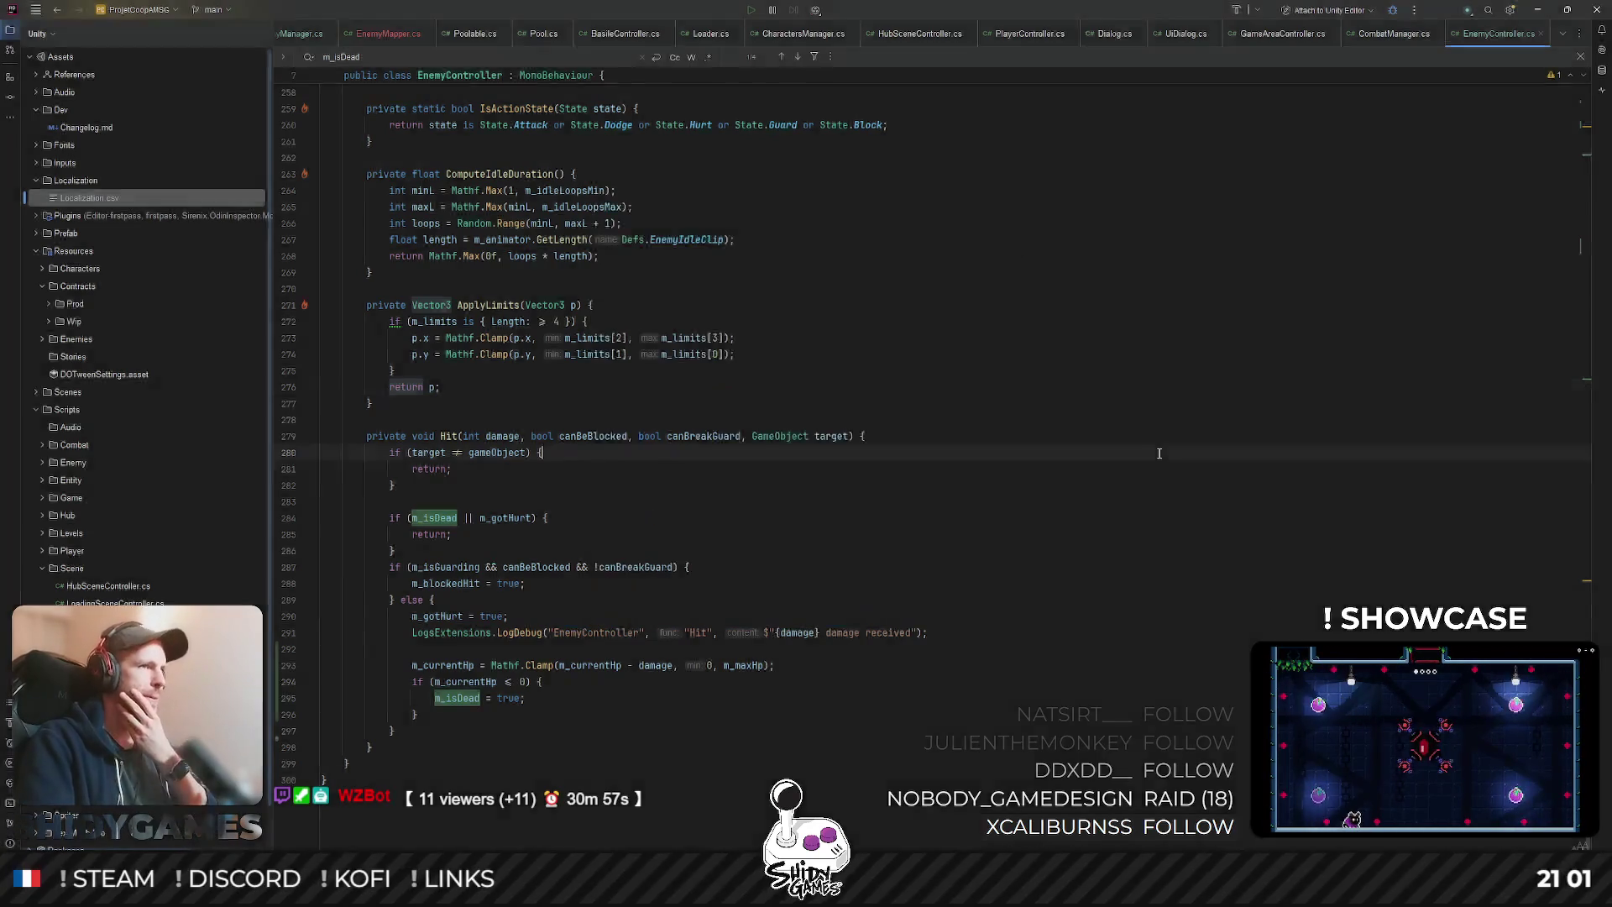
pyautogui.keyDown('ctrl'); pyautogui.click(449, 437); pyautogui.keyUp('ctrl')
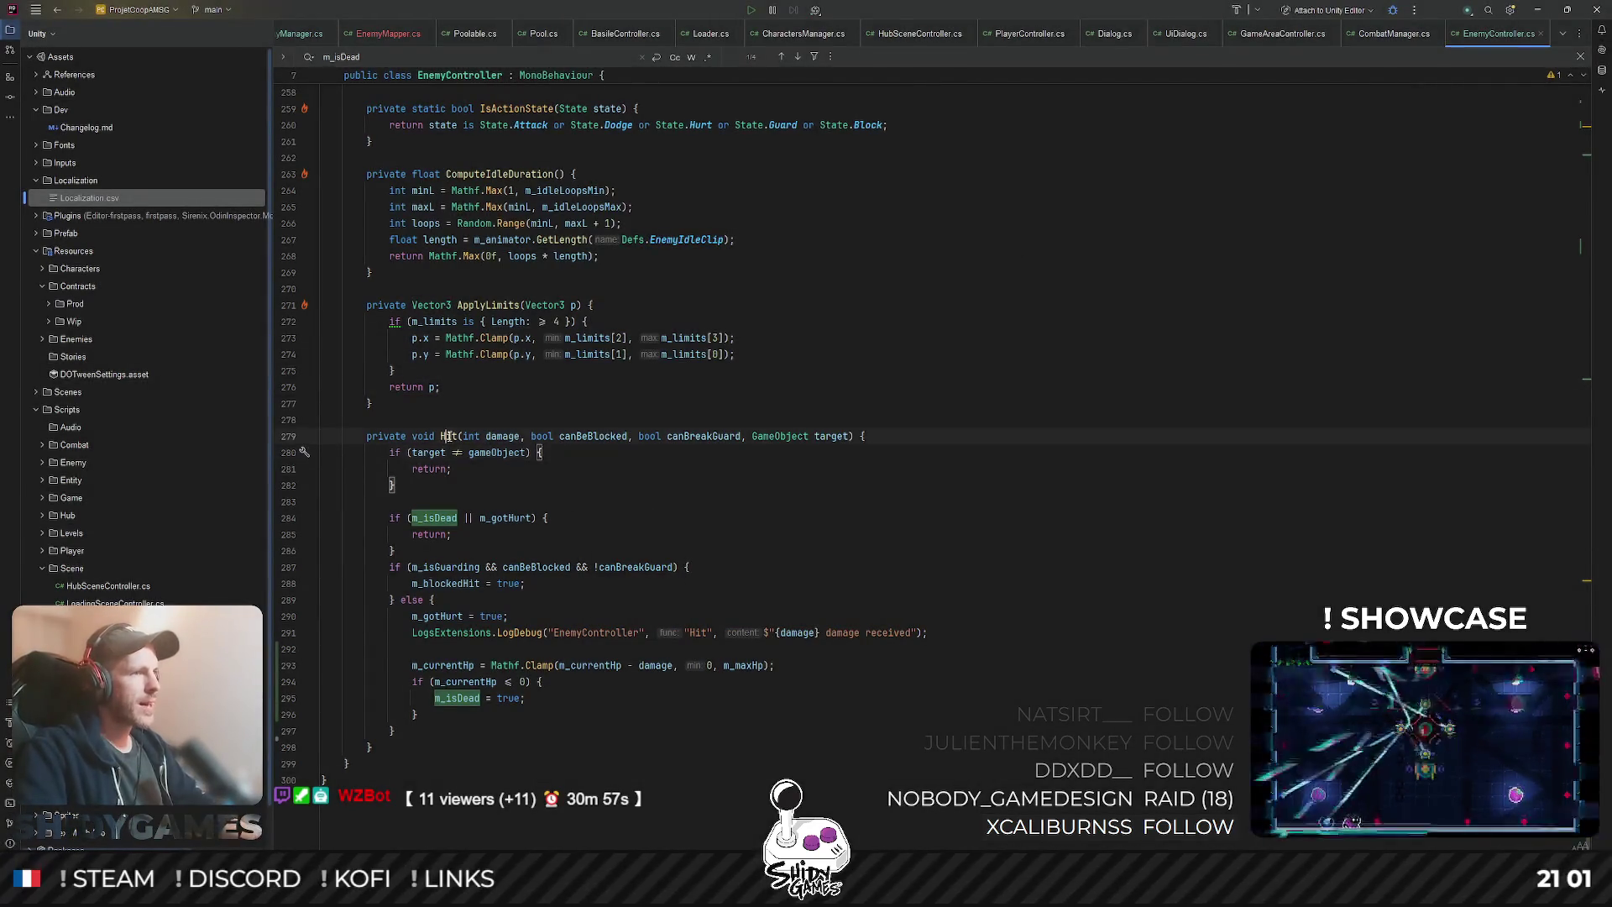
pyautogui.click(608, 499)
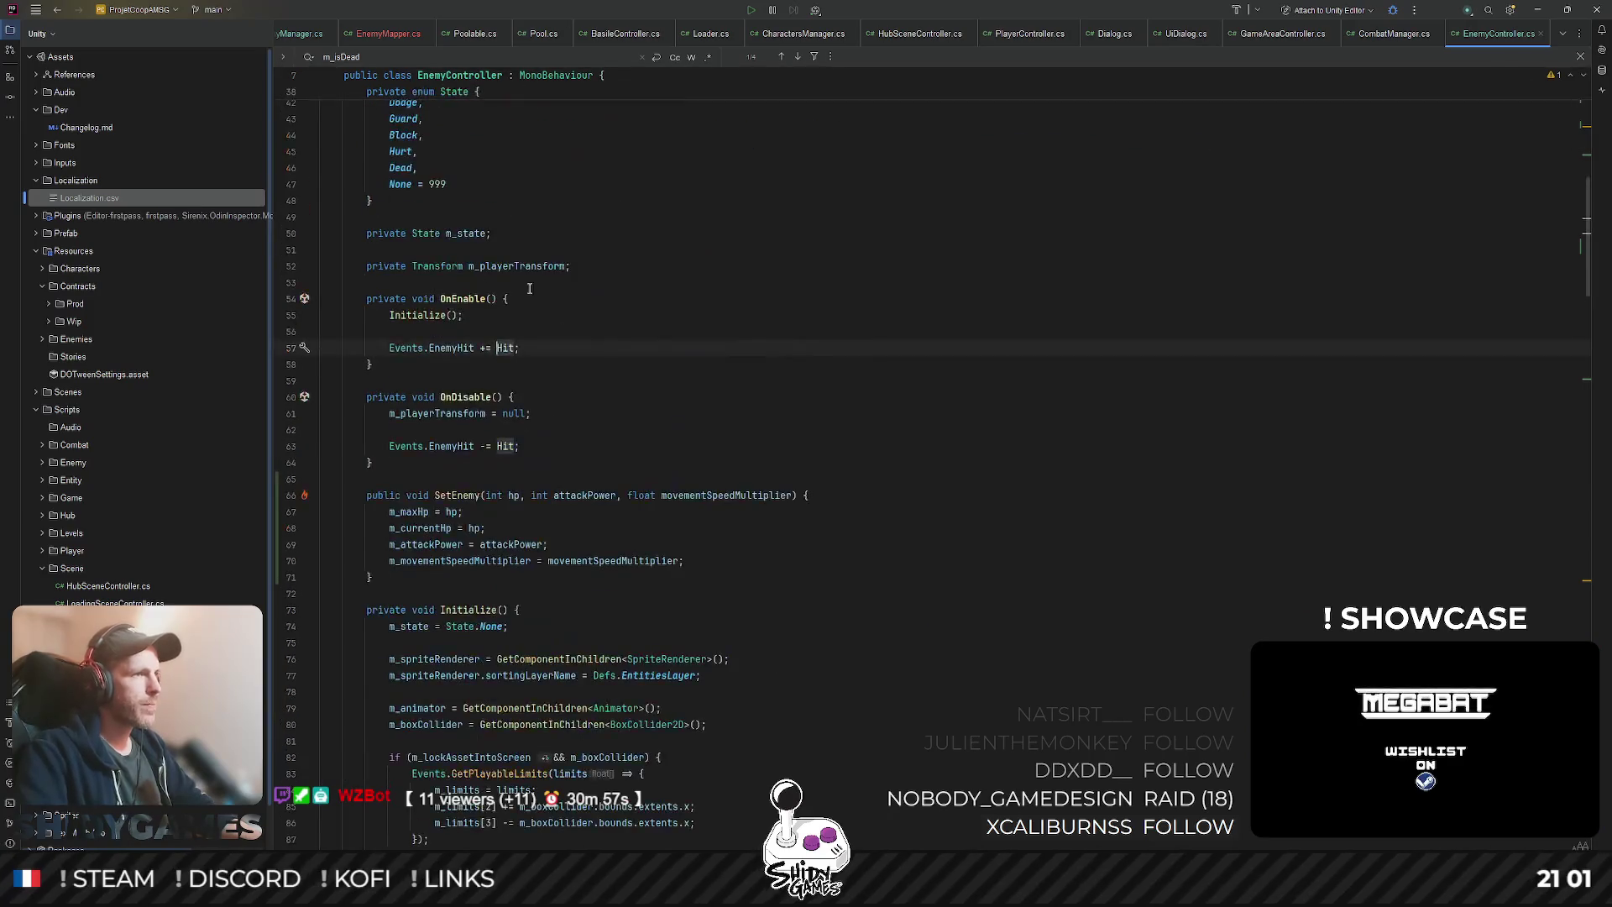
# - Follow EnemyHit to its declaration in Events.cs, then open the HitEnemy caller in PlayerAttack.cs
pyautogui.click(462, 359)
pyautogui.keyDown('ctrl'); pyautogui.click(453, 349); pyautogui.keyUp('ctrl')
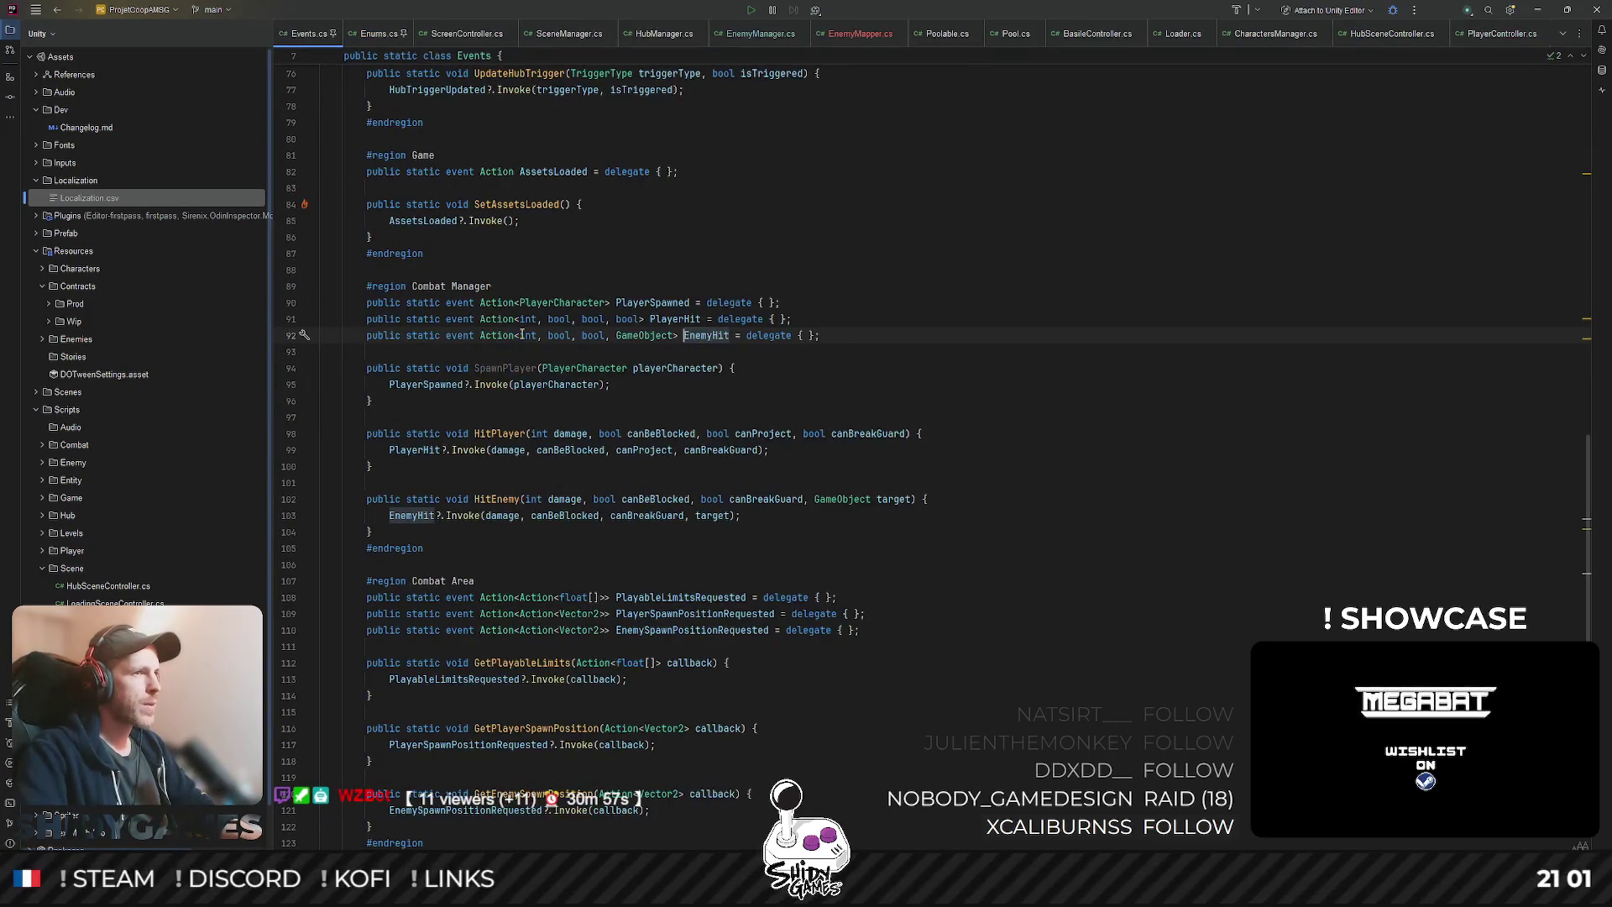
pyautogui.doubleClick(647, 335)
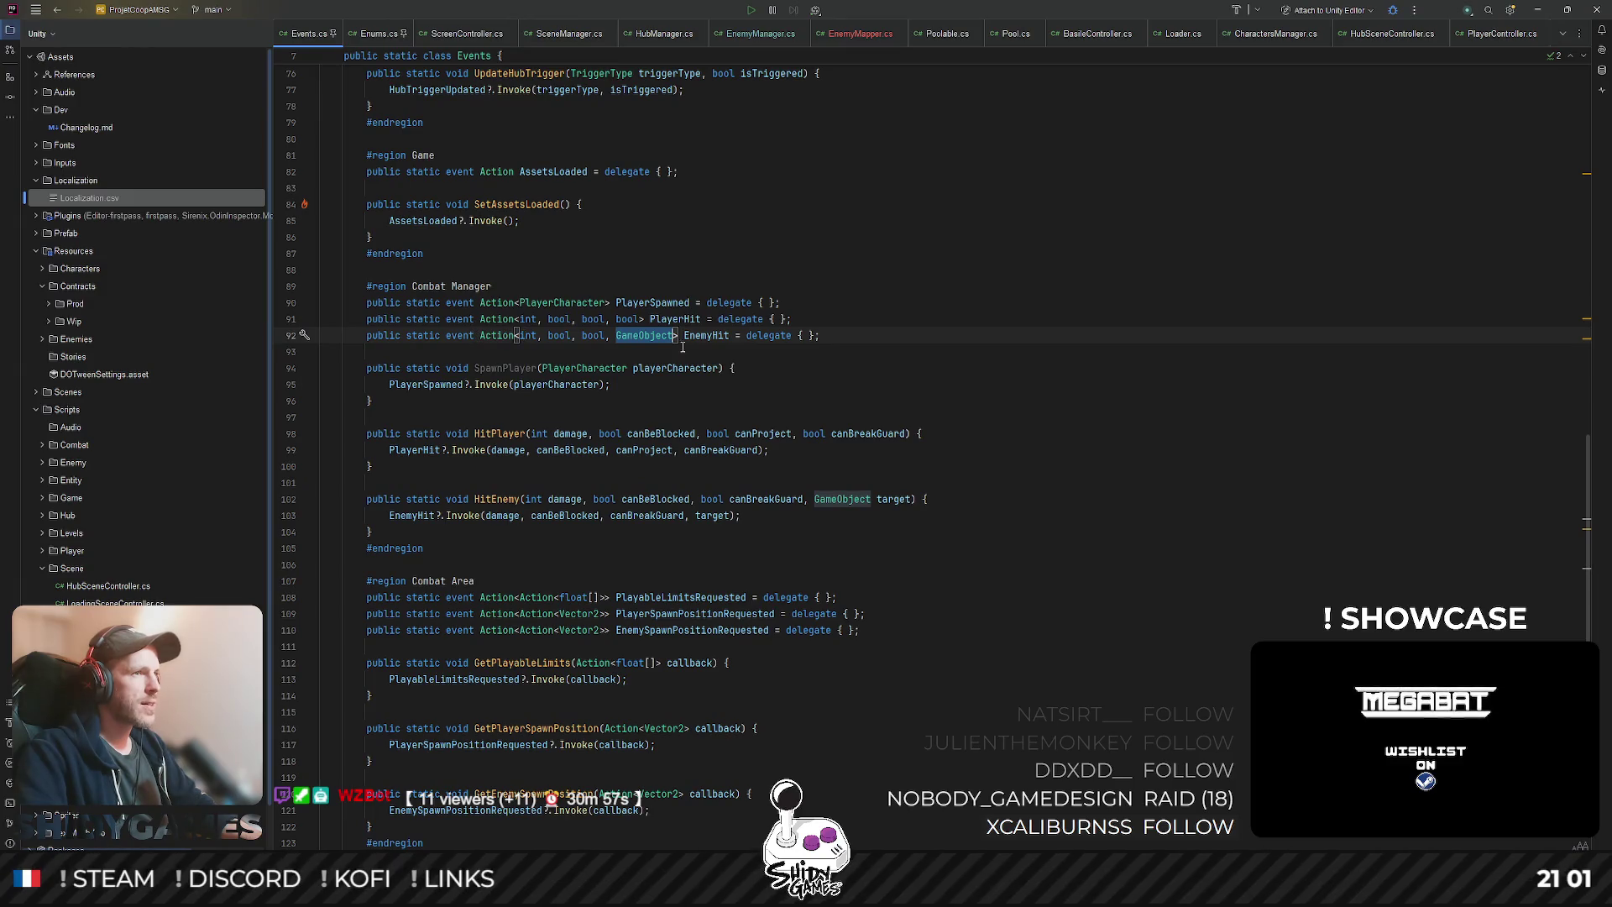
pyautogui.click(629, 344)
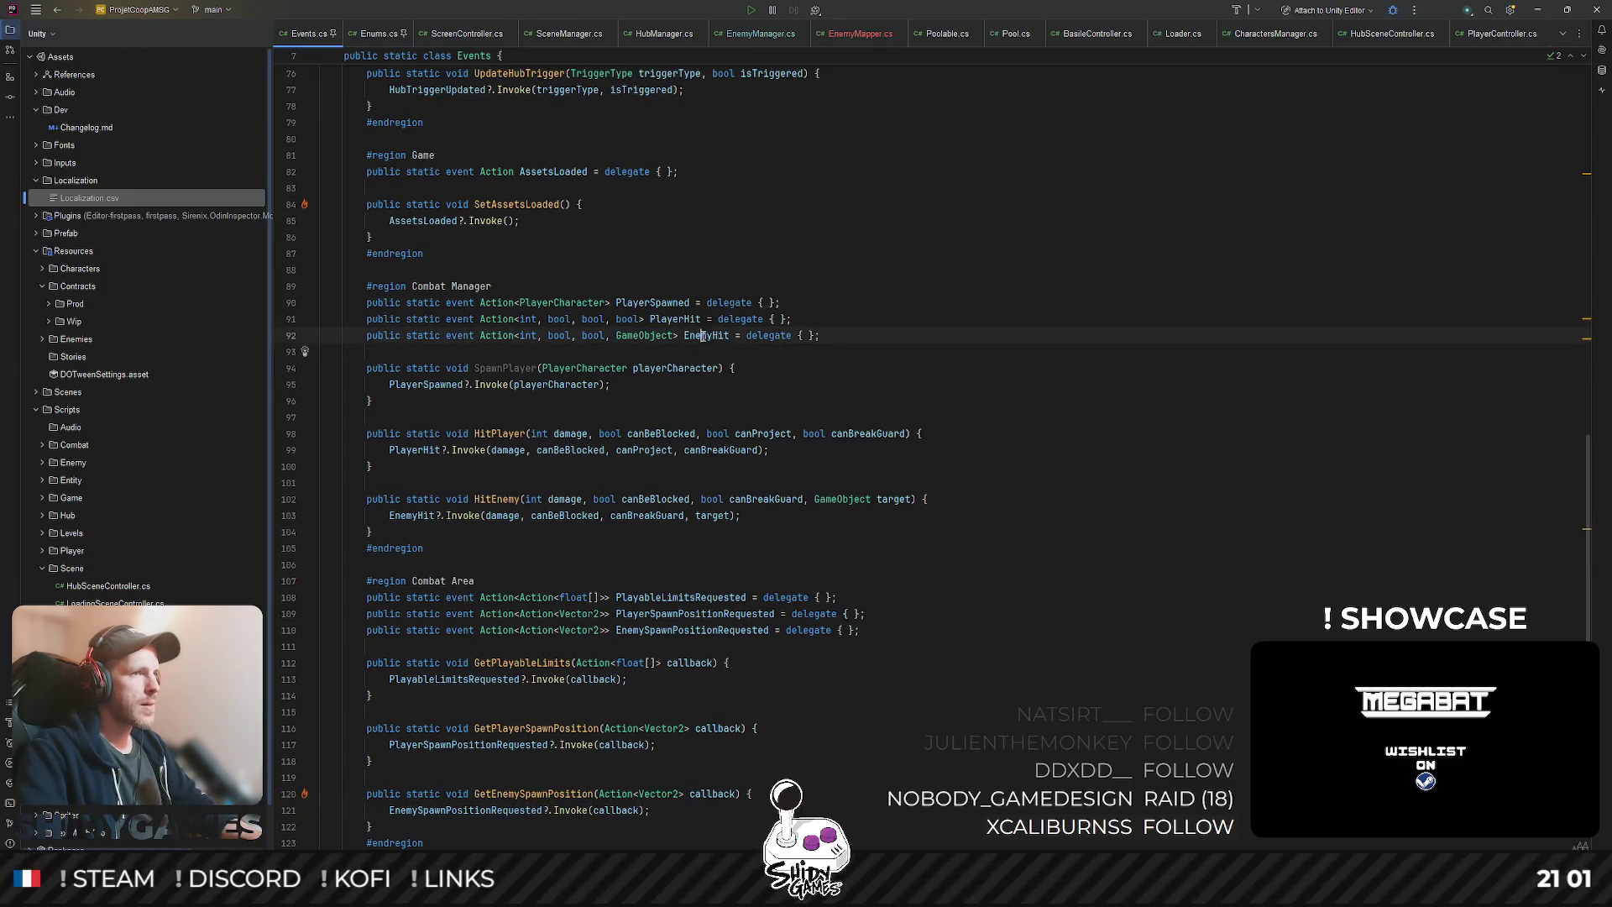
pyautogui.keyDown('ctrl'); pyautogui.click(497, 499); pyautogui.keyUp('ctrl')
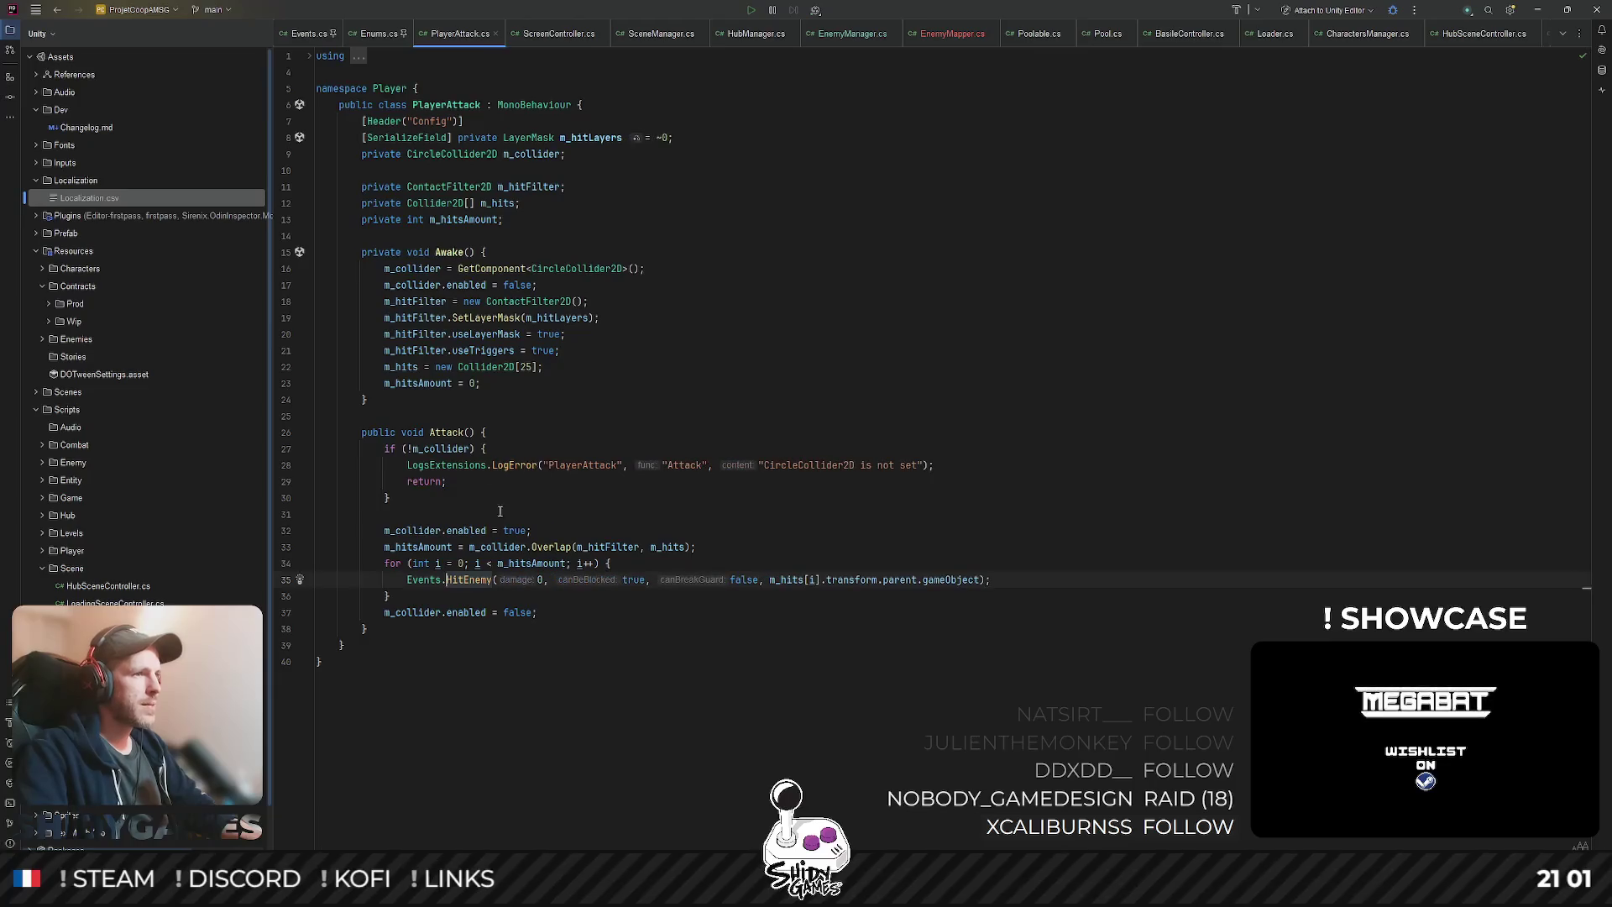
# - Change the HitEnemy damage argument in PlayerAttack's Attack from 0 to 1, then return to Unity
pyautogui.click(538, 580)
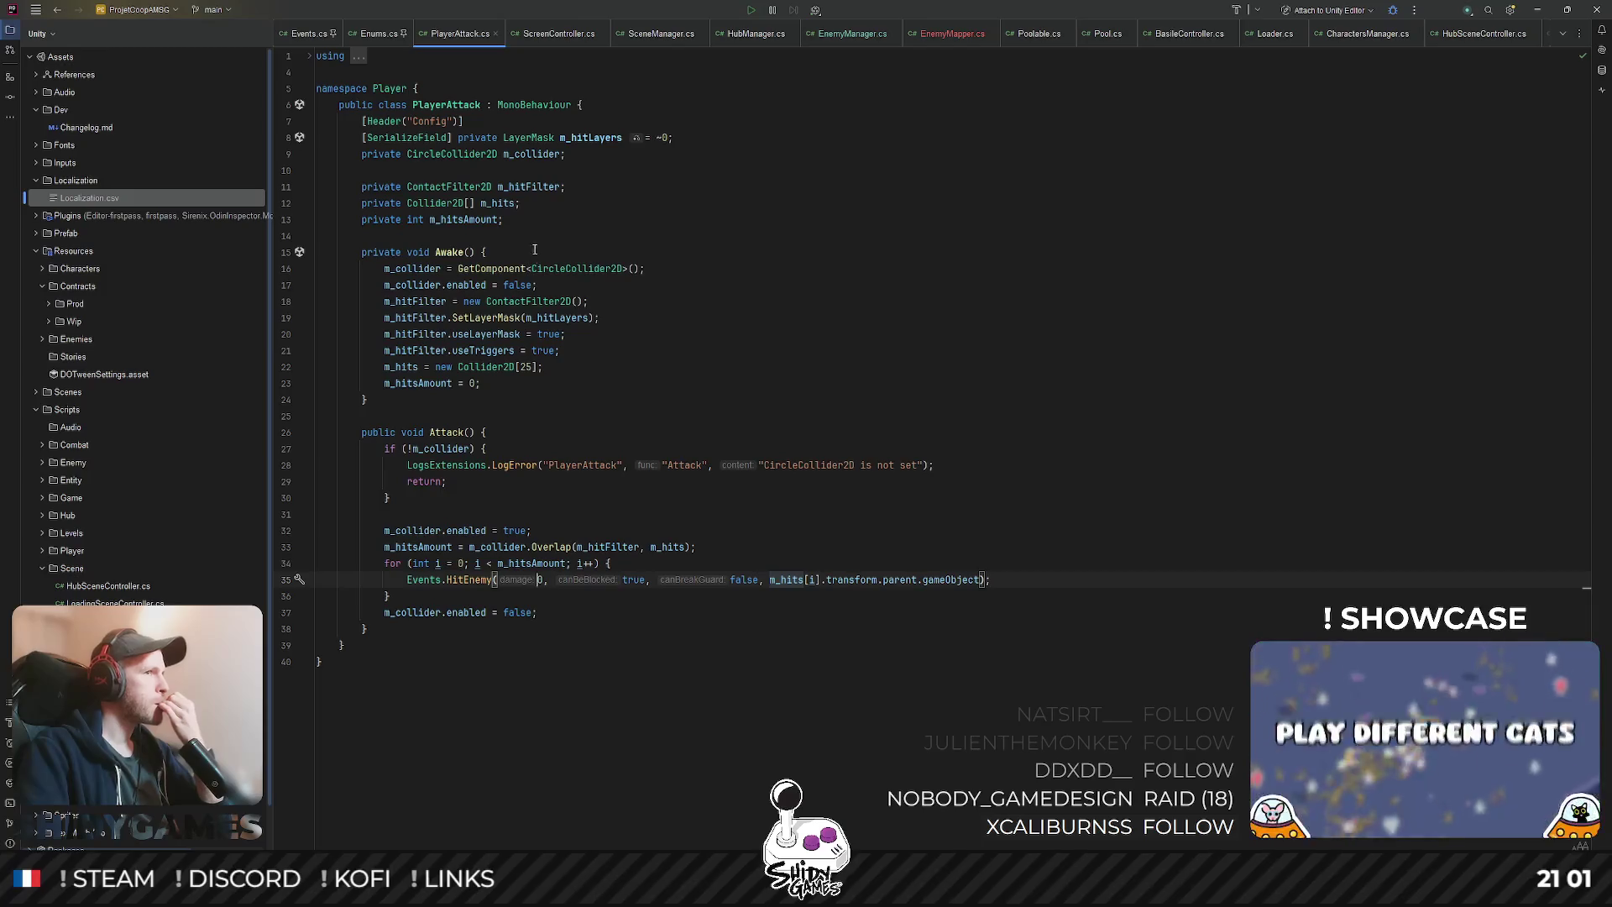
pyautogui.click(690, 384)
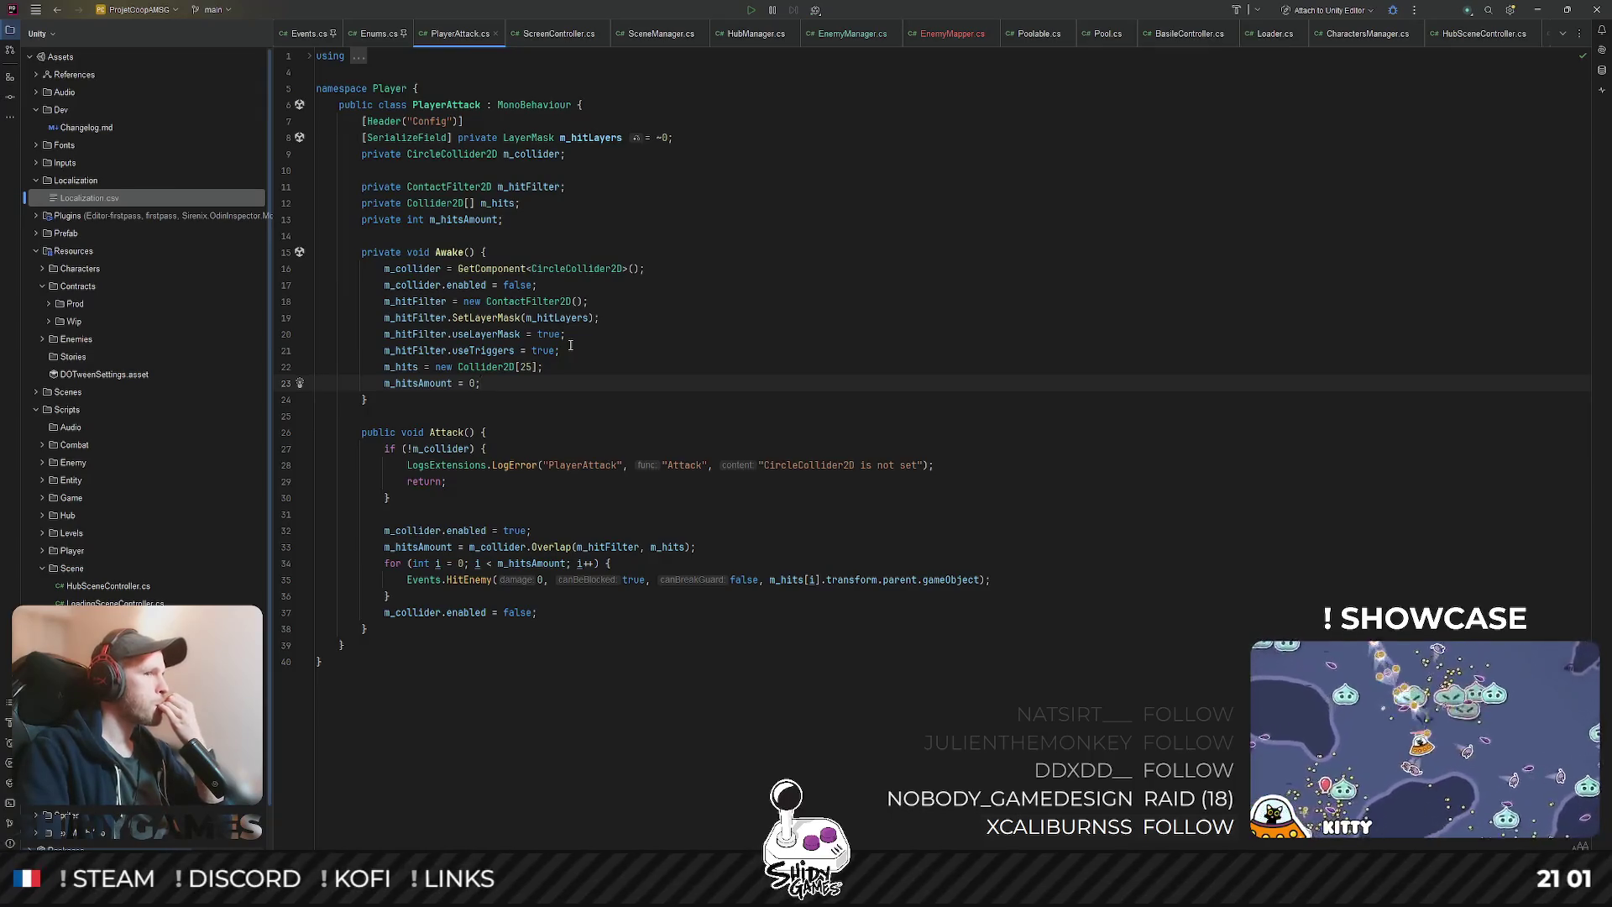
pyautogui.click(832, 306)
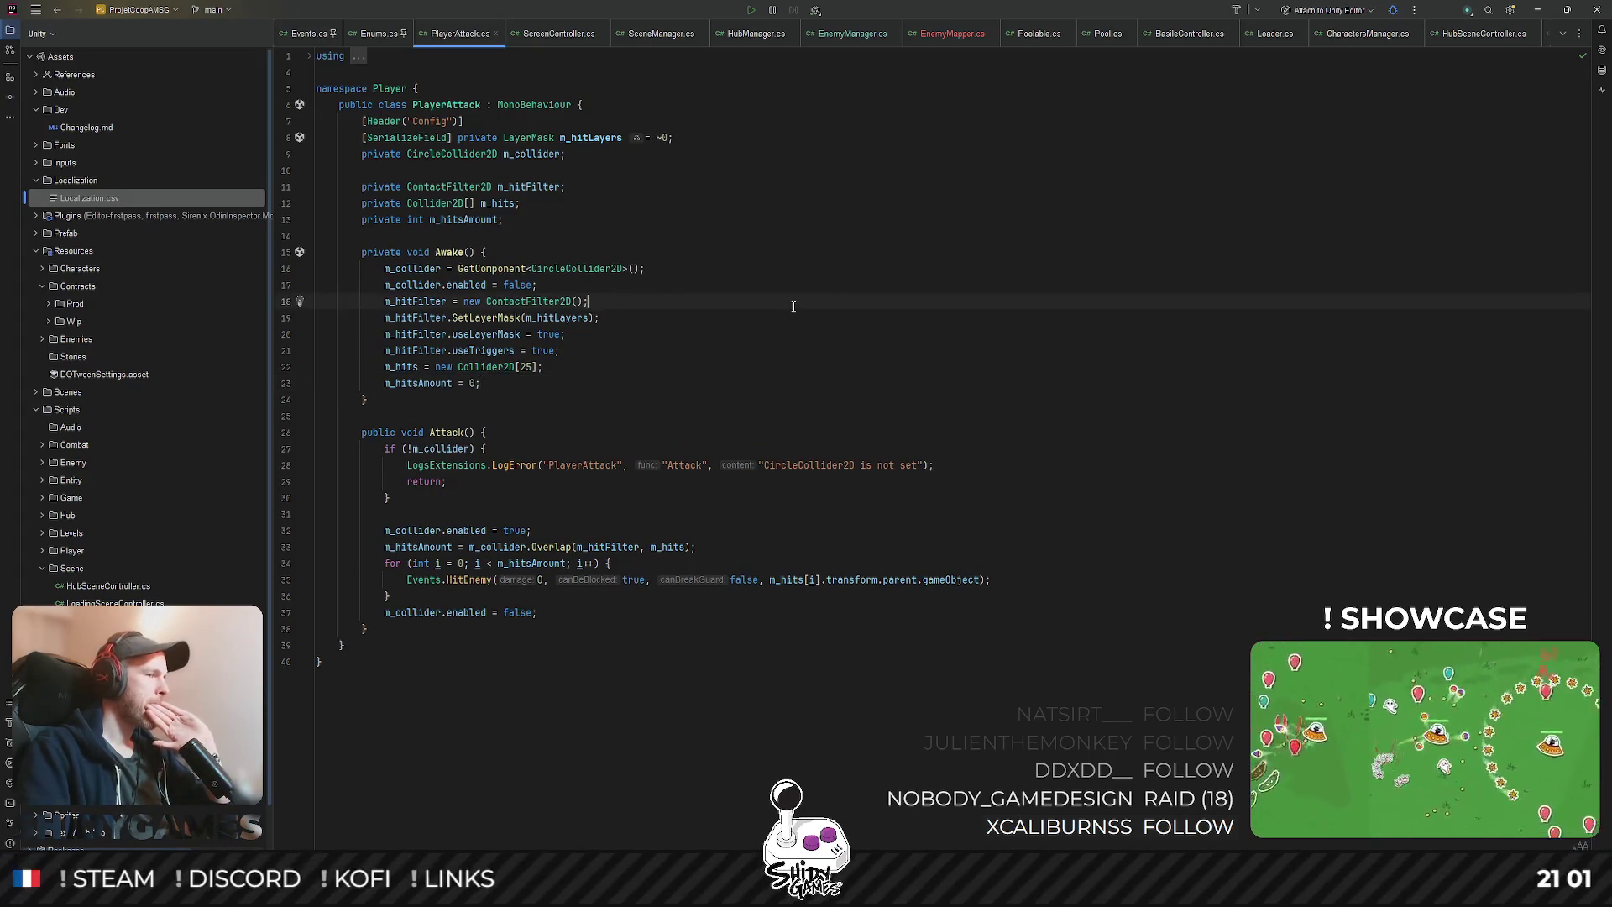
pyautogui.click(540, 581)
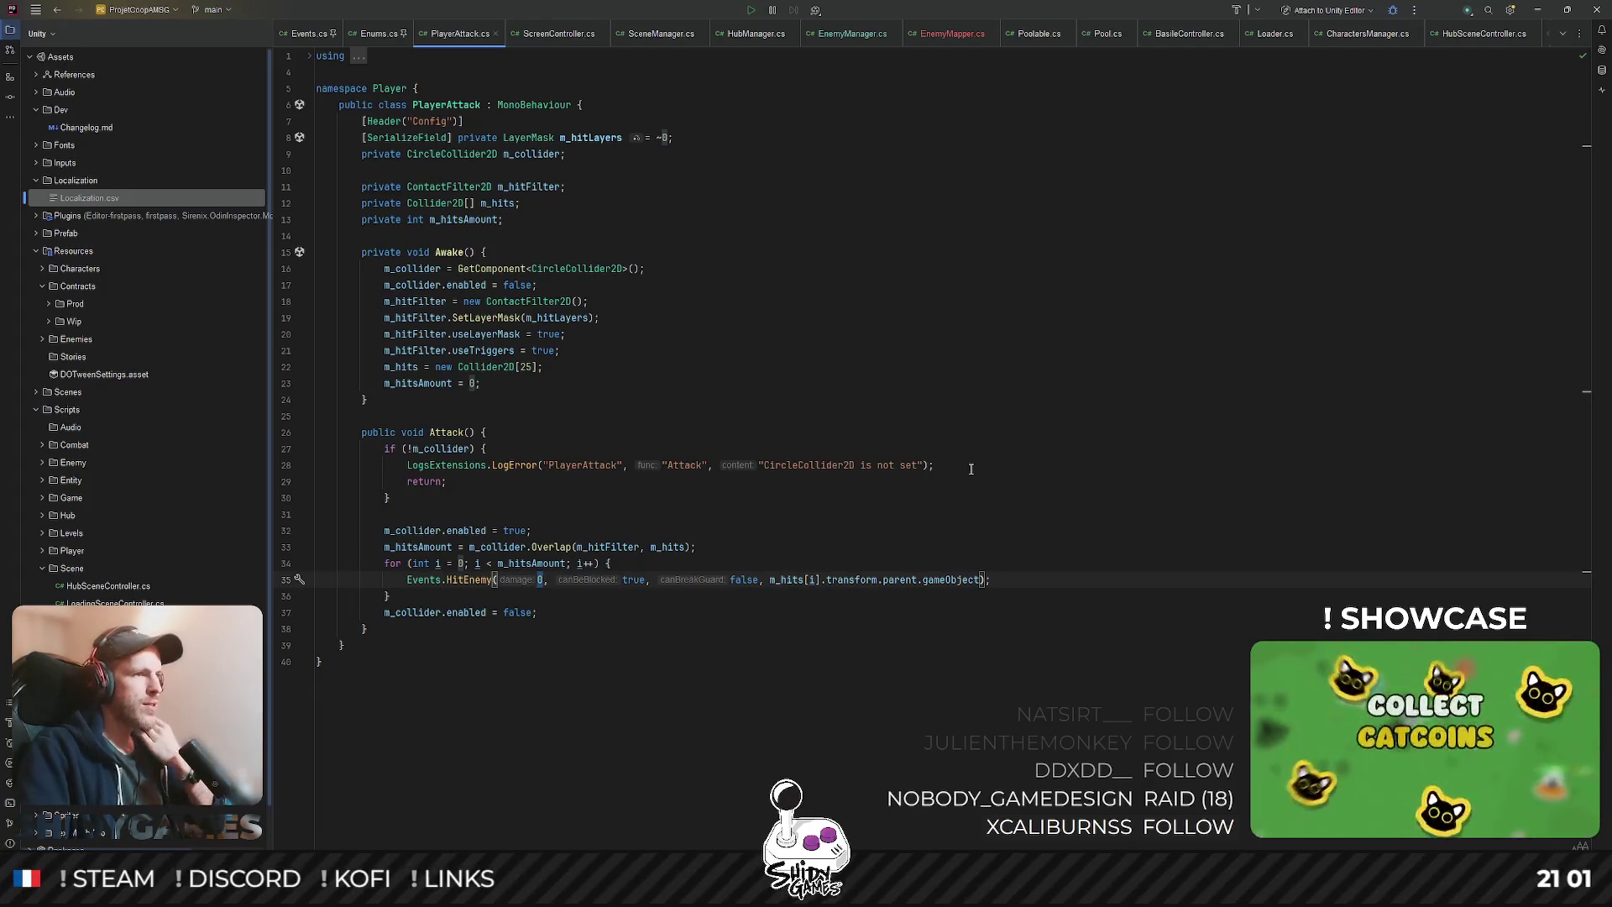
pyautogui.write('1')
pyautogui.click(862, 361)
pyautogui.click(879, 353)
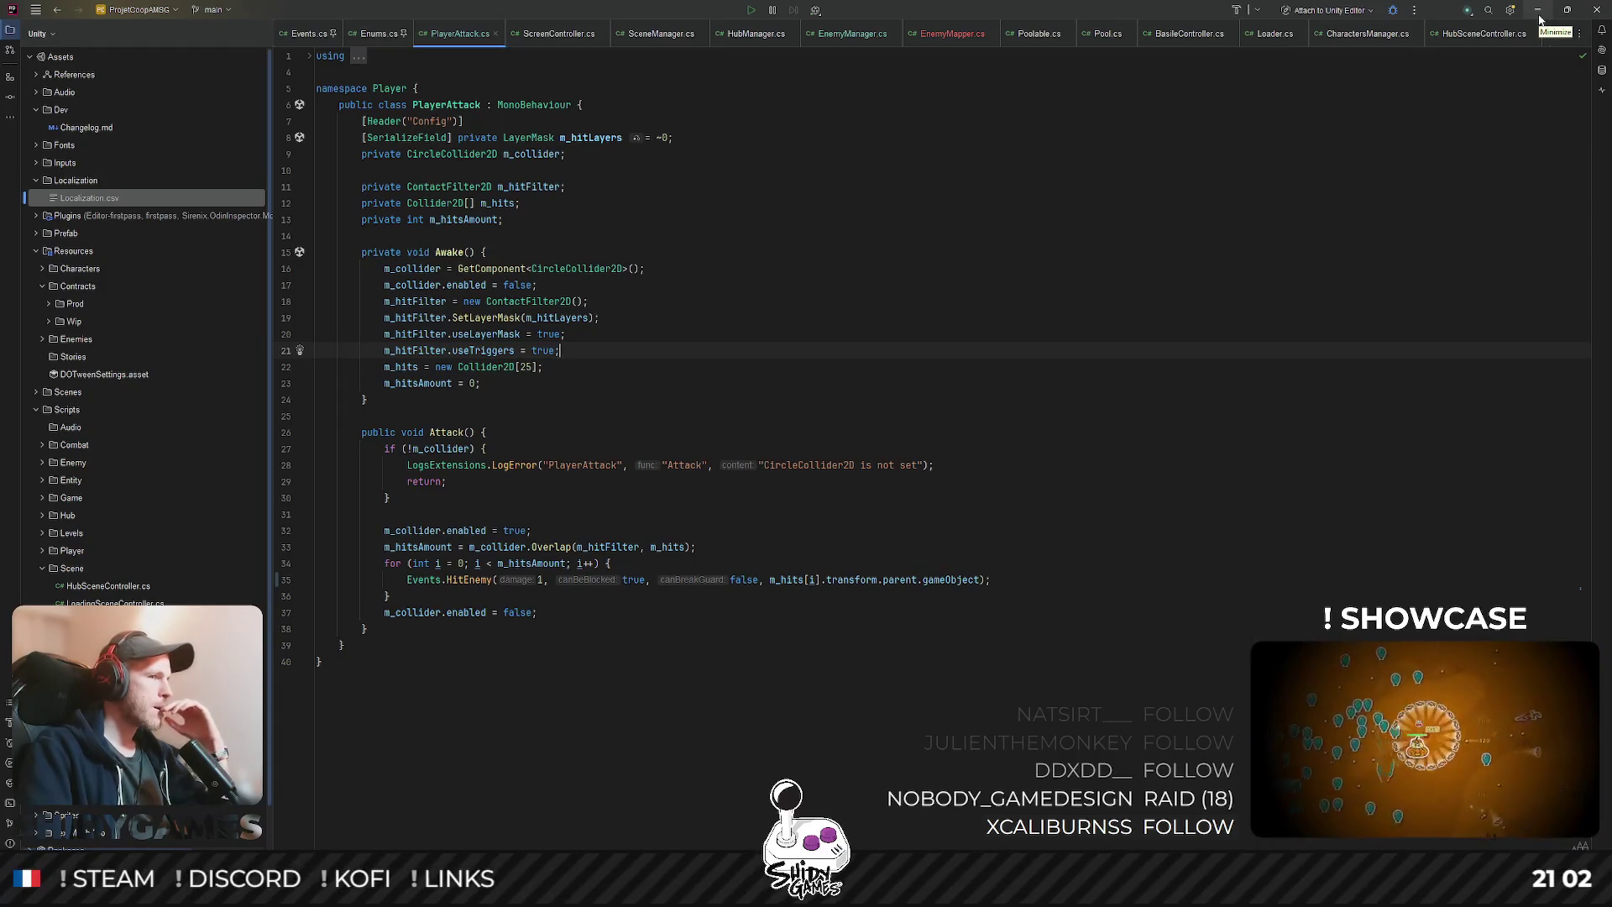
pyautogui.click(1536, 10)
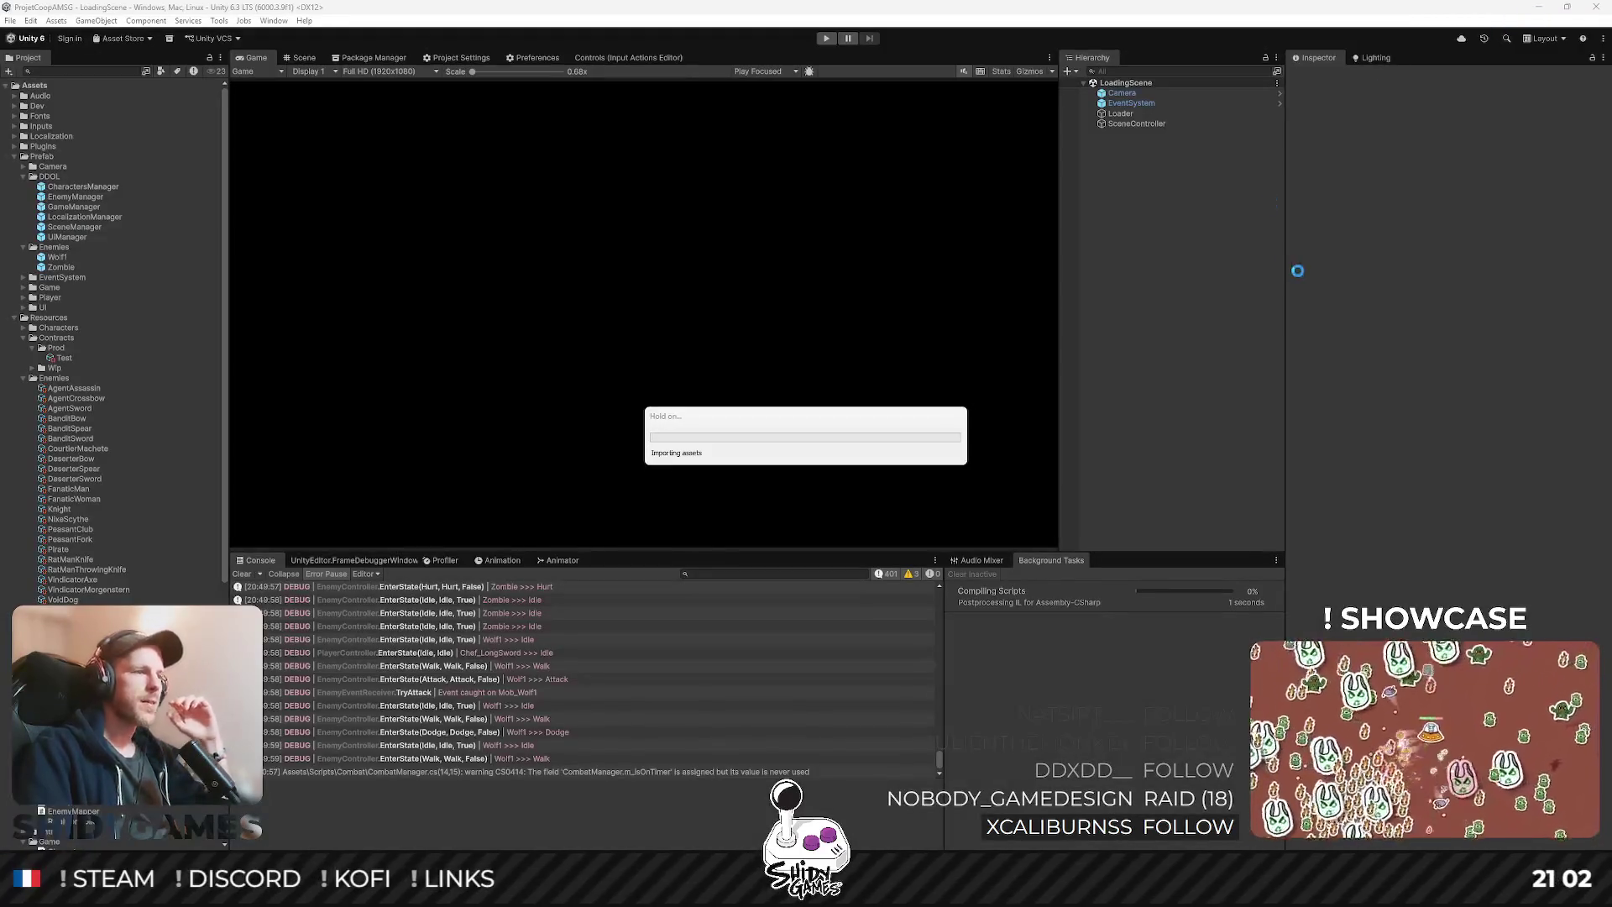
# - Enter play mode and start the game with the Jouer title-menu option
pyautogui.hotkey('ctrl', 'p')
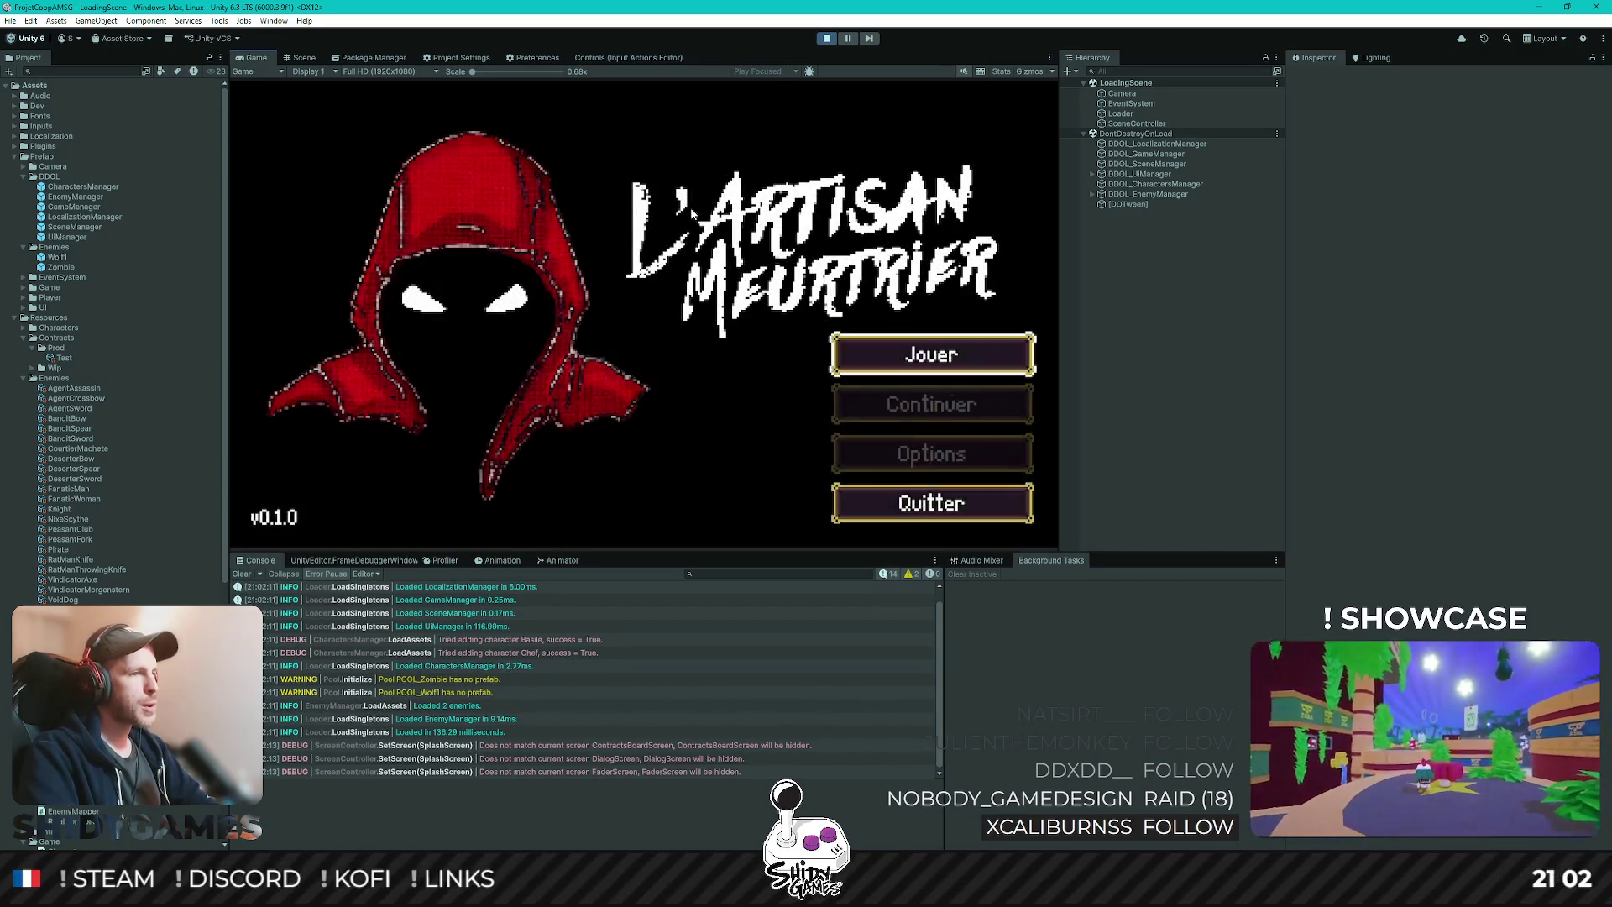
pyautogui.press('Down')
pyautogui.press('Up')
pyautogui.press('Return')
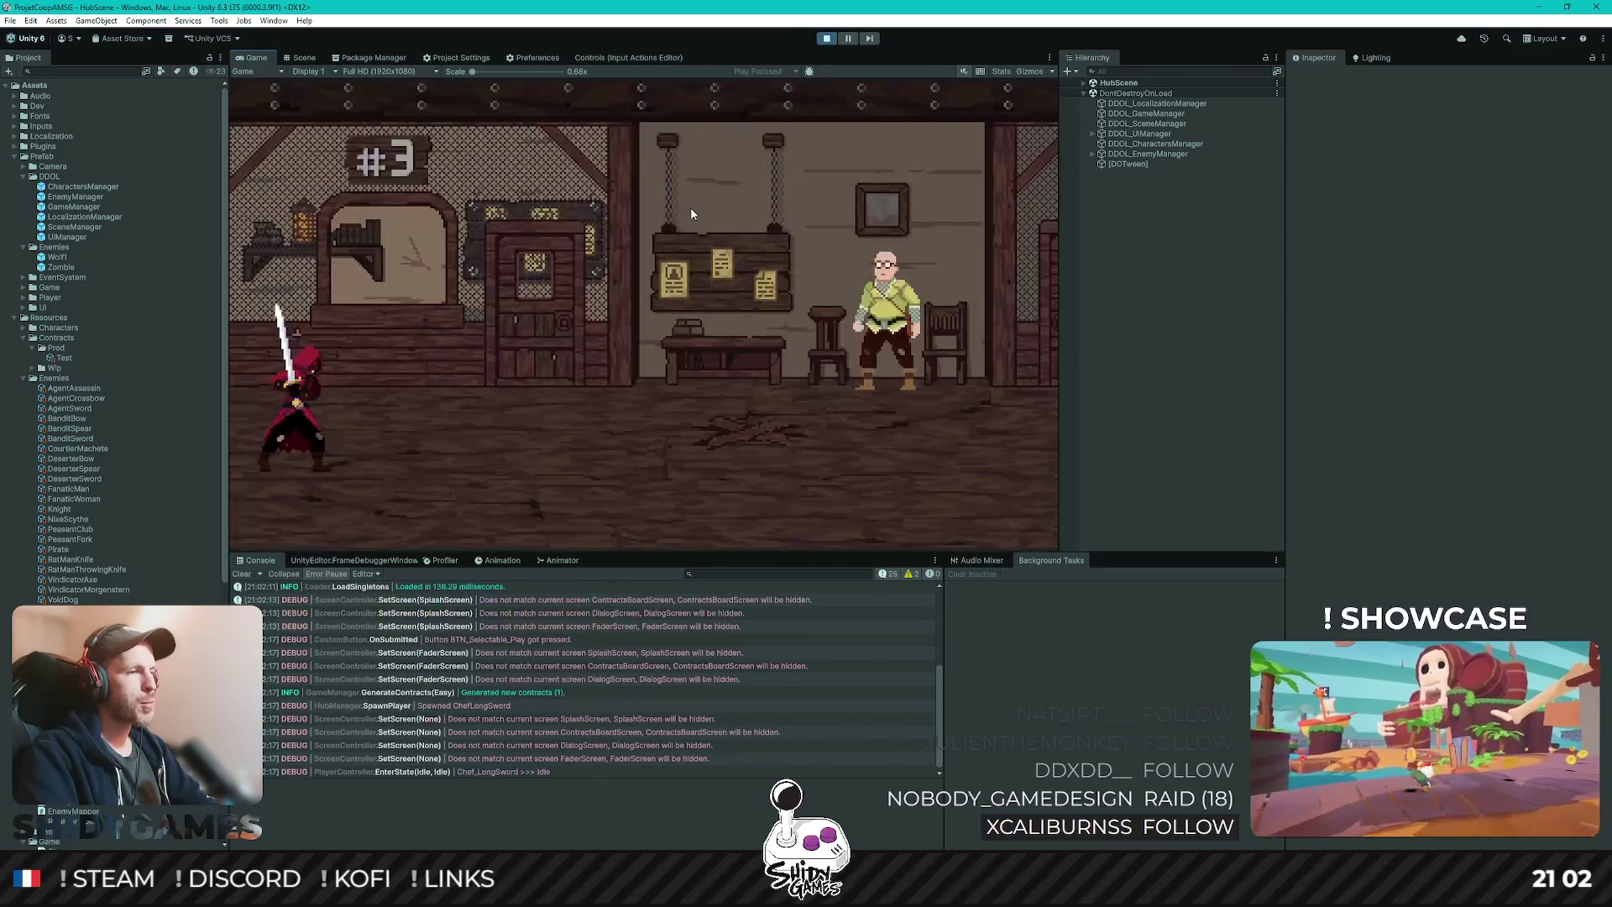
# - Visit the contract board and Basile to start the fight, then open the NullReferenceException's failing line
pyautogui.press('d')
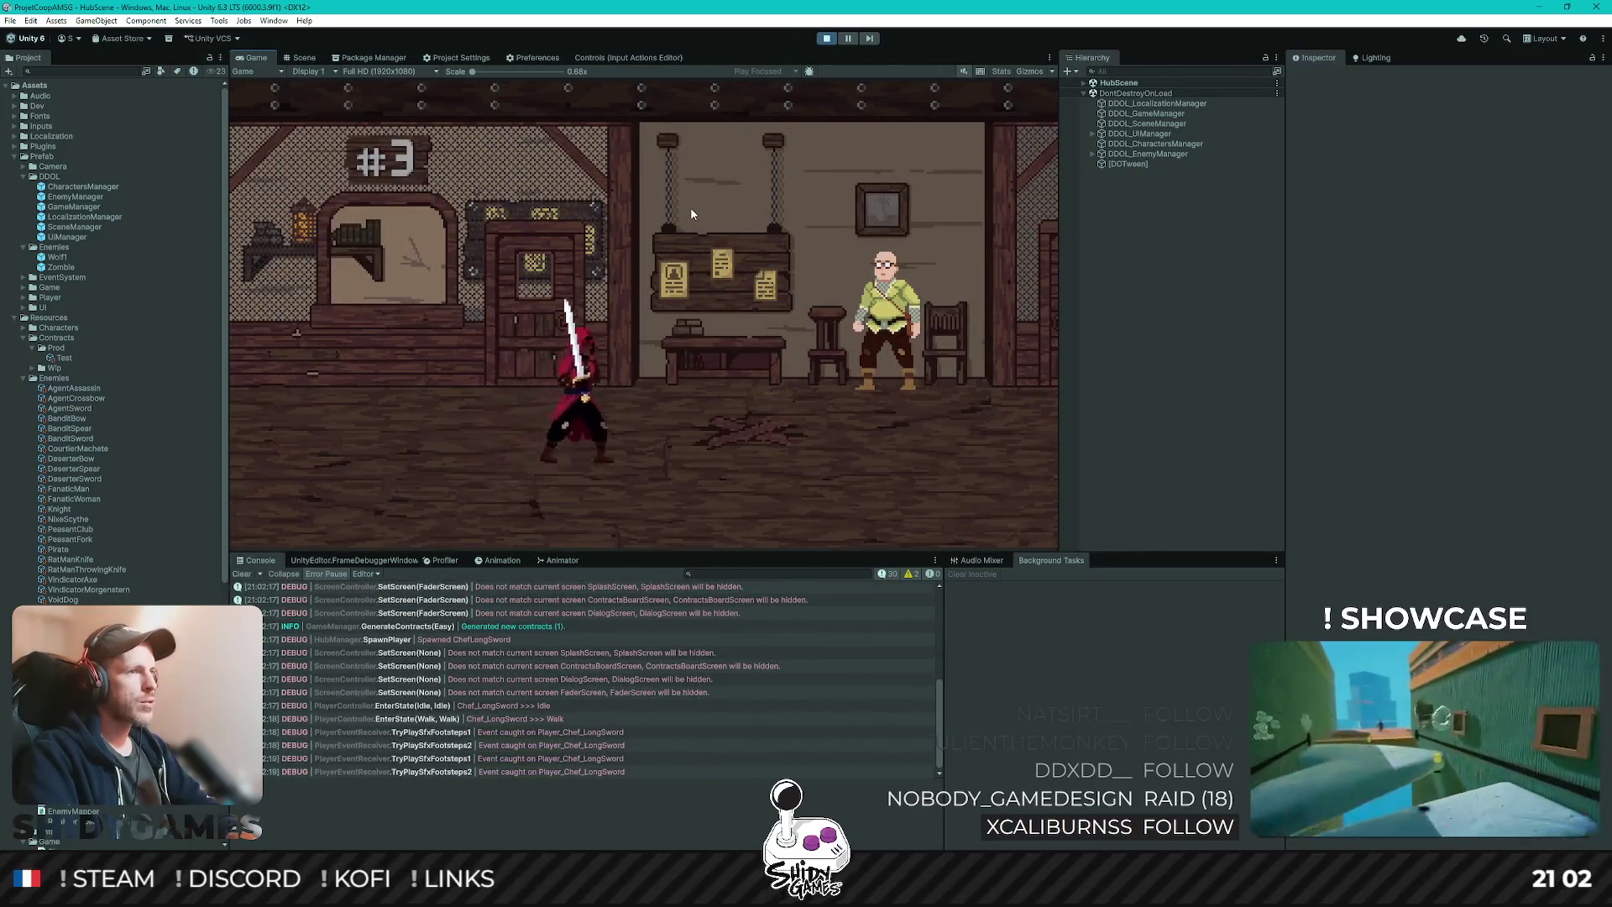
pyautogui.press('e')
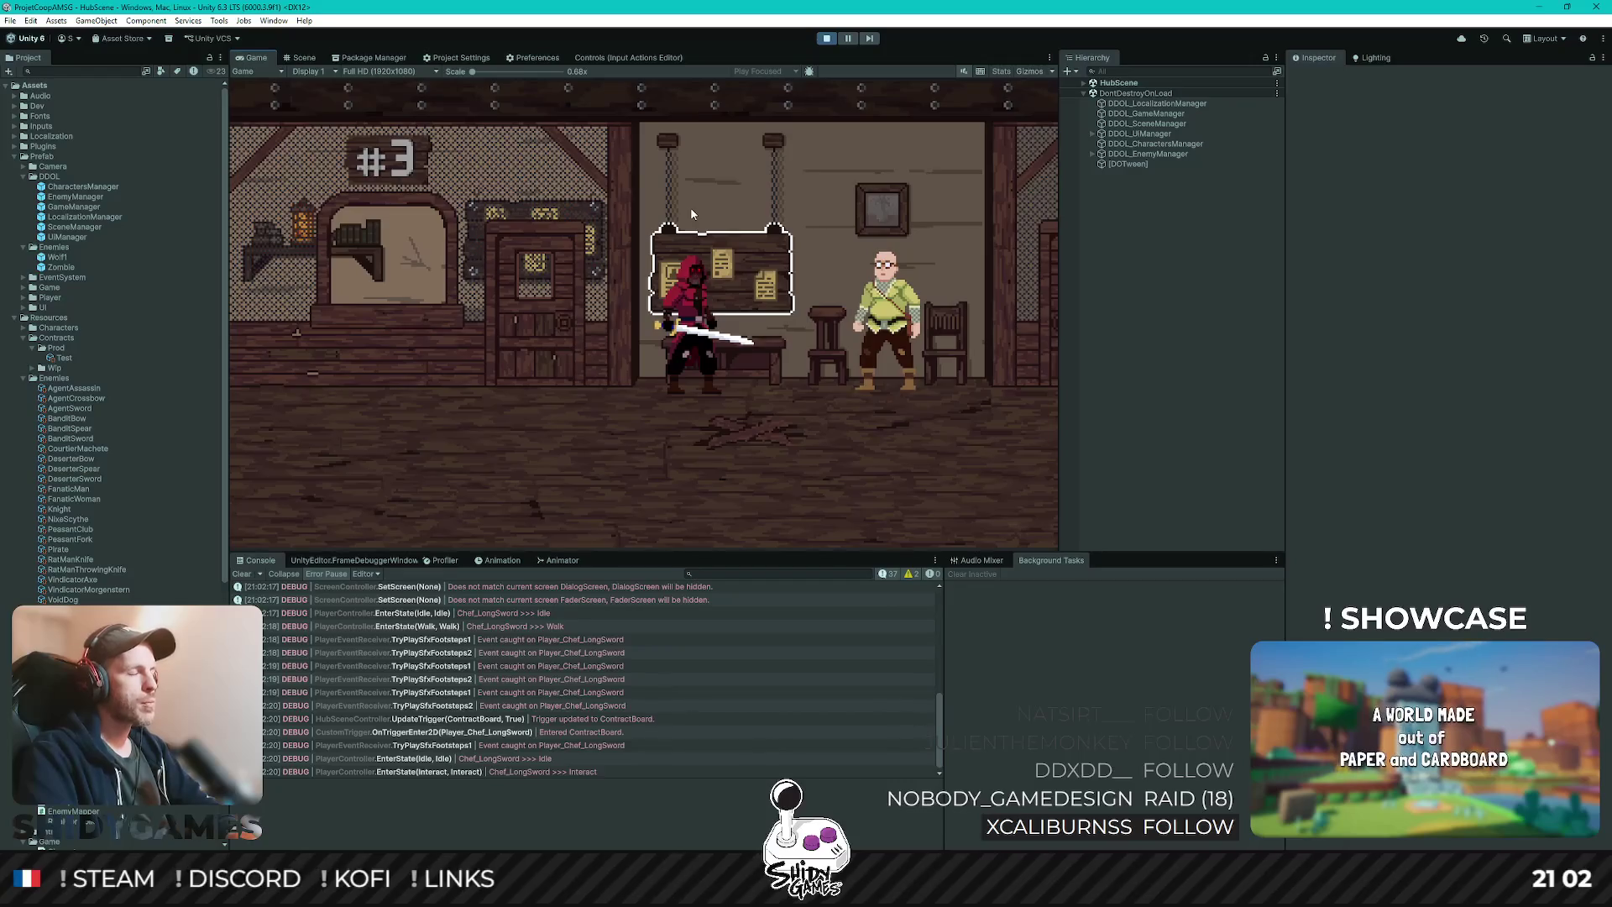
pyautogui.press('Return')
pyautogui.press('d')
pyautogui.press('e')
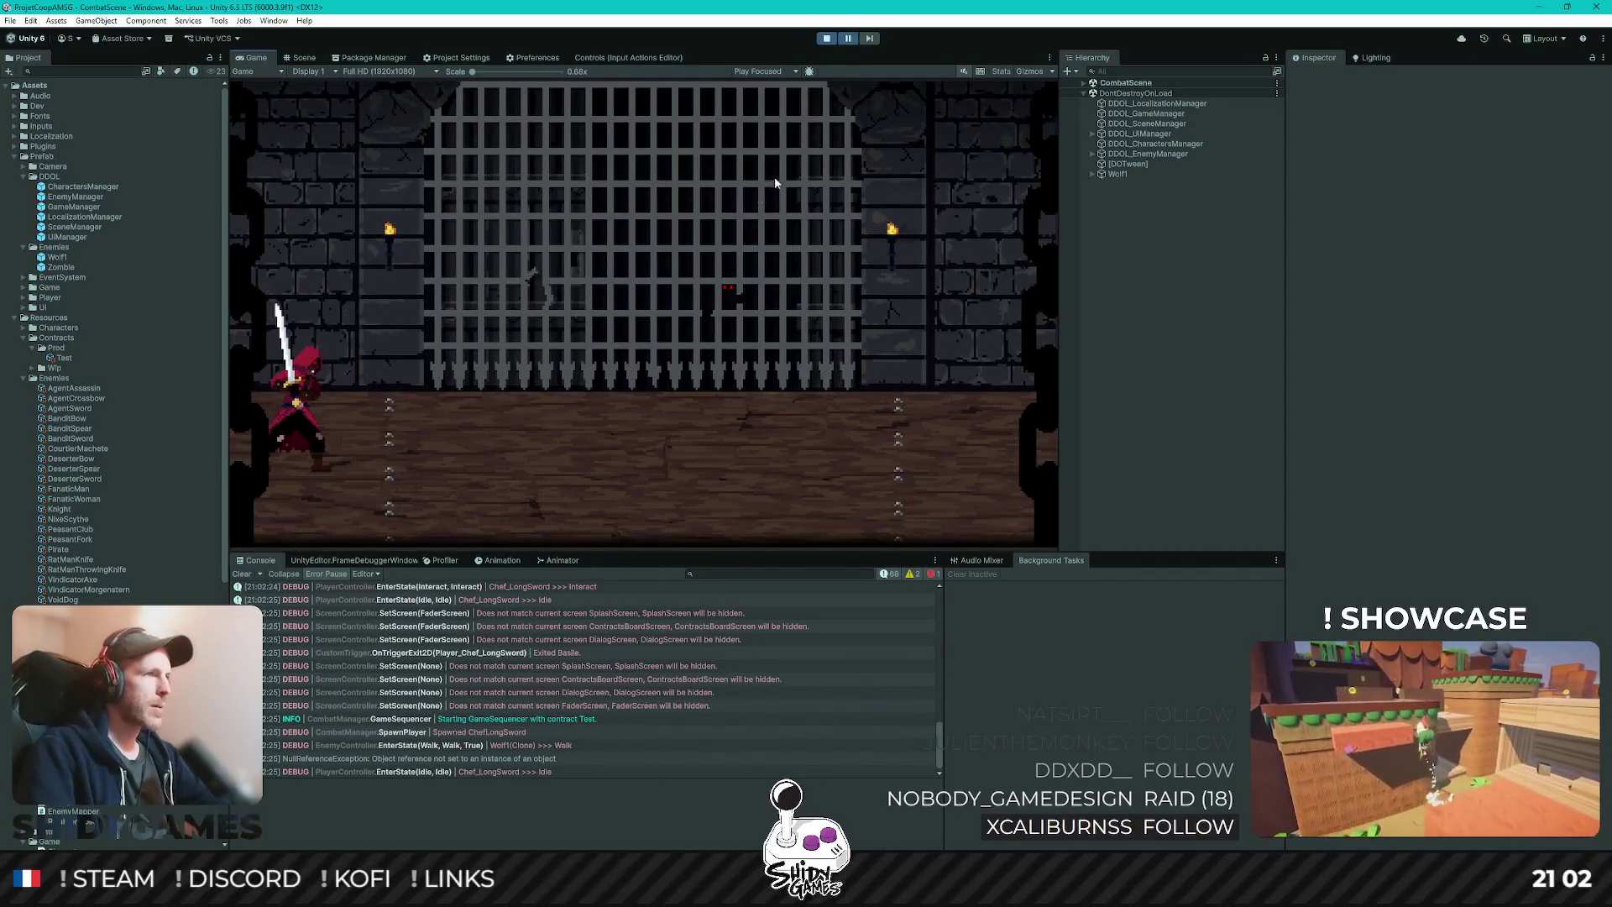
pyautogui.click(520, 758)
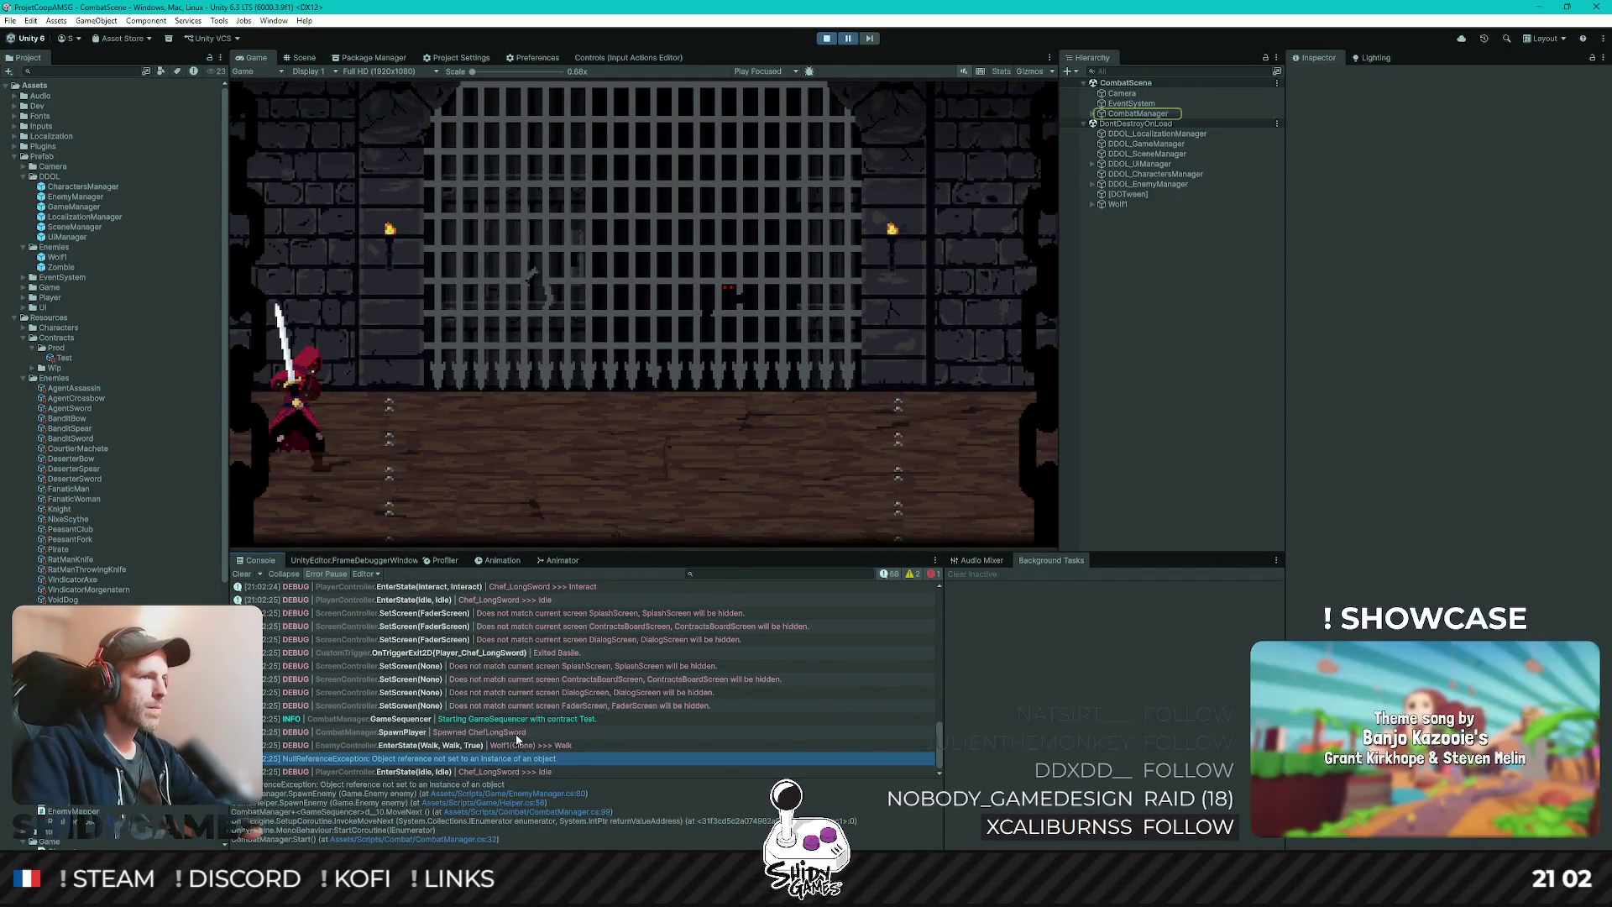
pyautogui.click(570, 793)
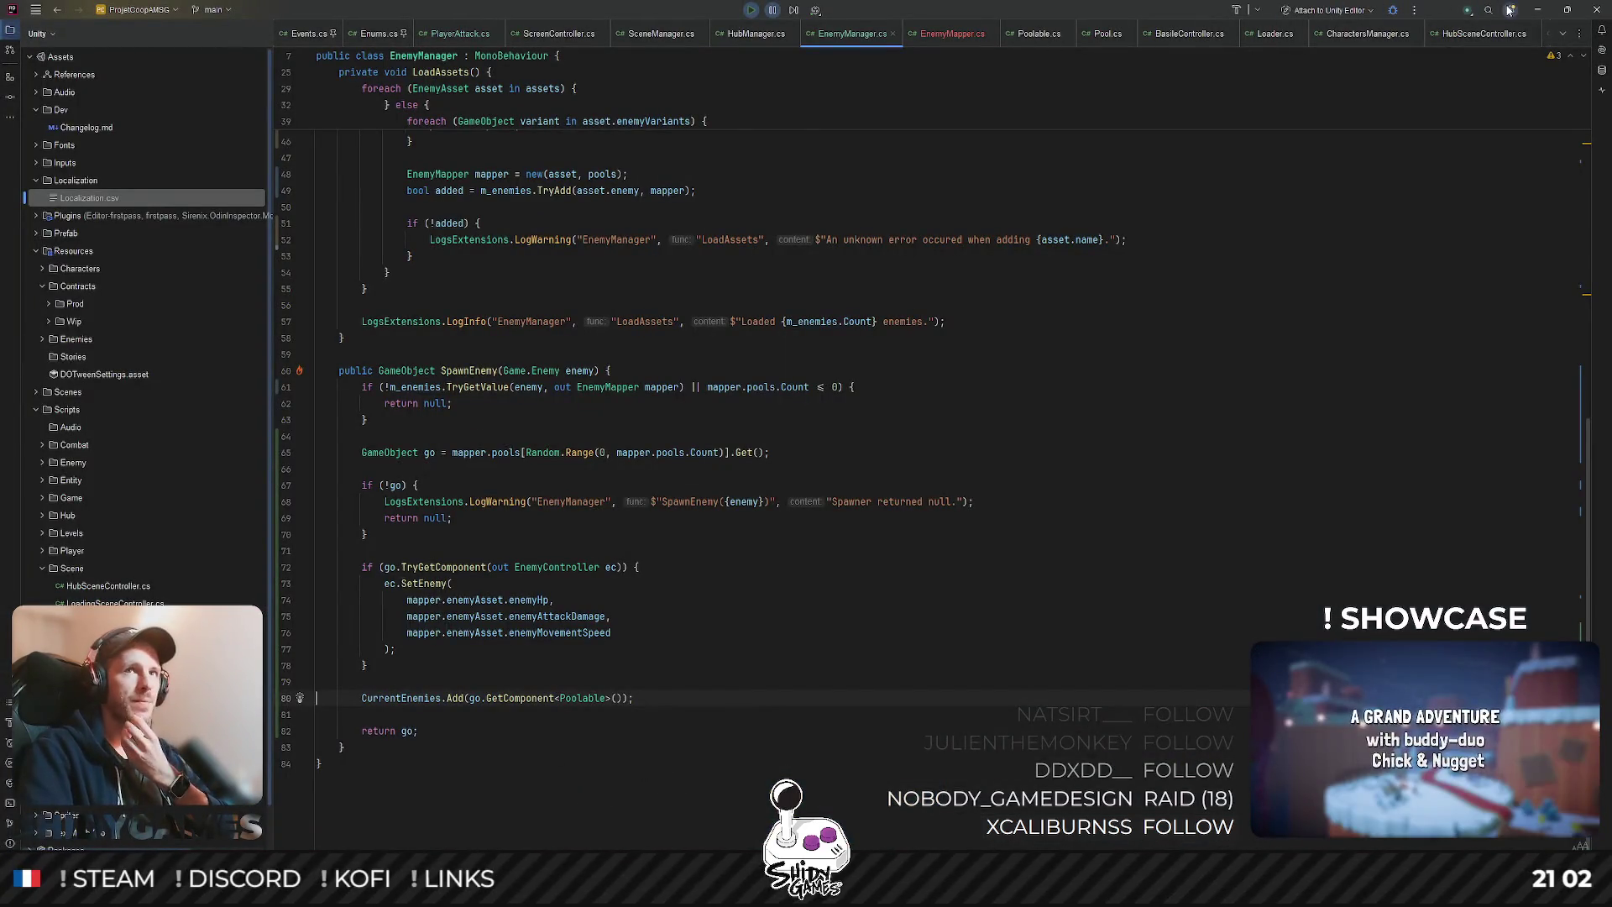
# - Stop the running game in Unity and return to EnemyManager.cs in Rider
pyautogui.click(1537, 10)
pyautogui.click(826, 38)
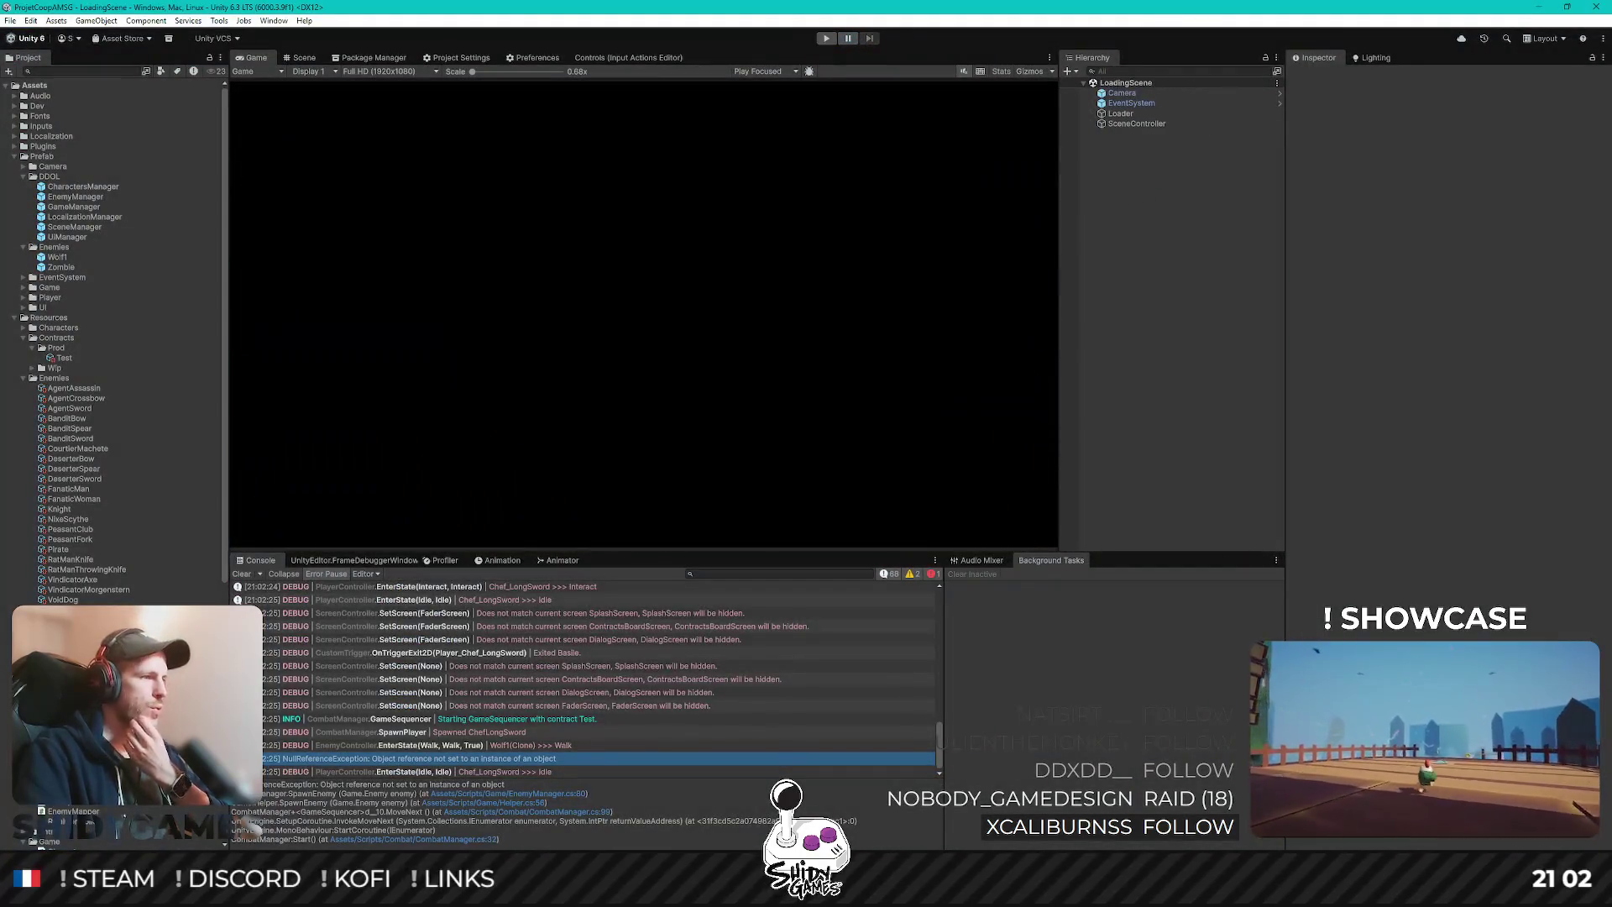
pyautogui.hotkey('alt', 'Tab')
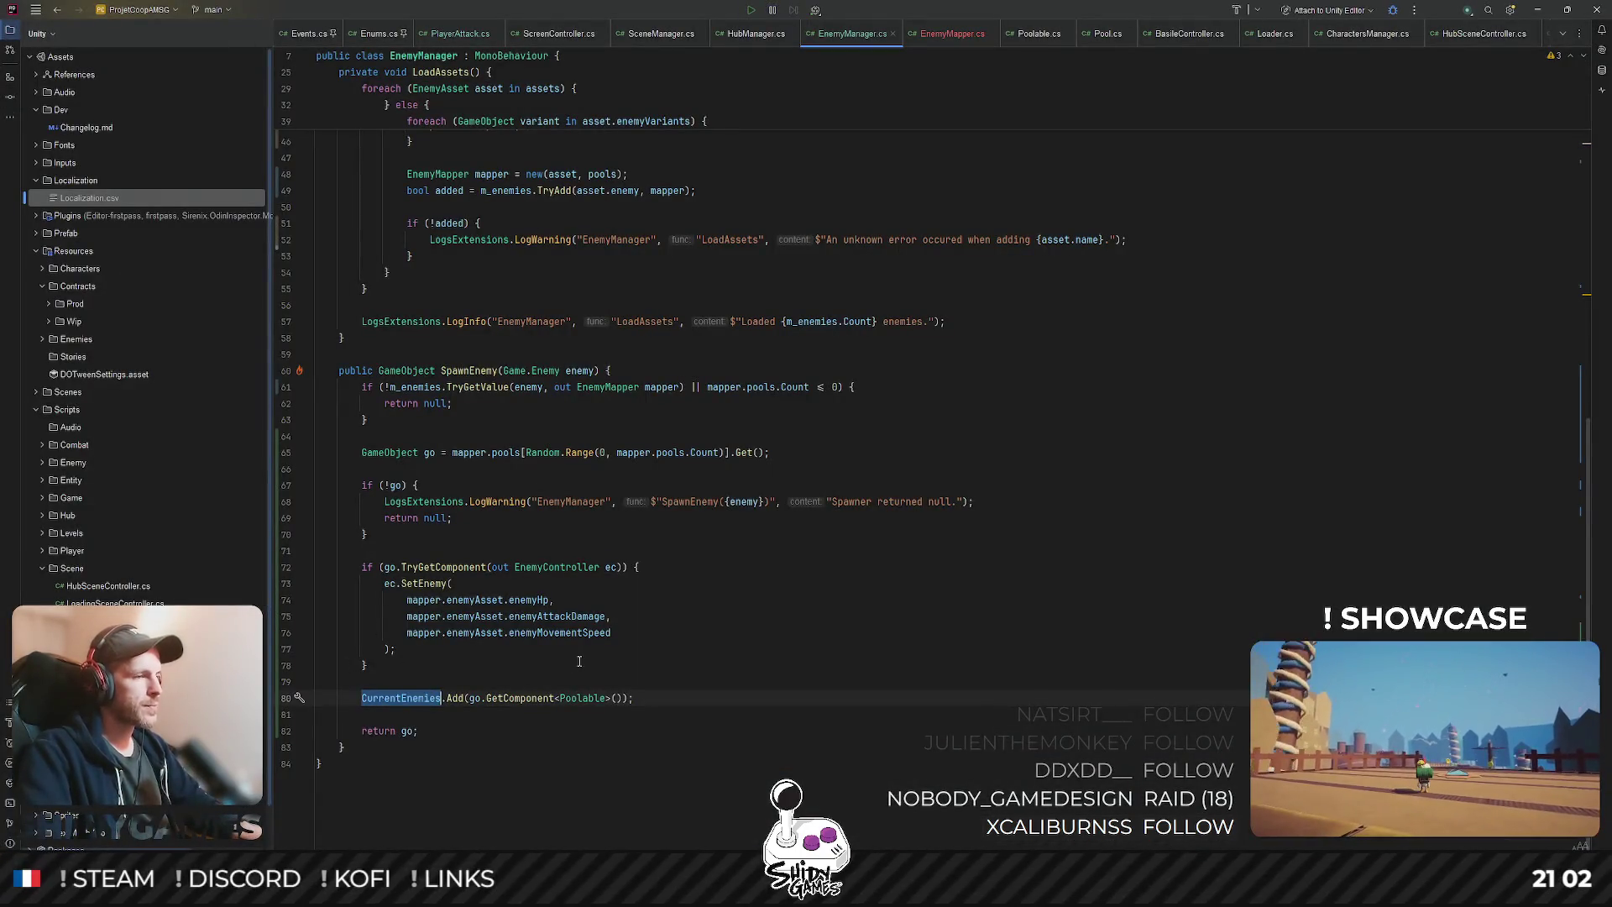
pyautogui.scroll(15, 562, 686)
# - Declare public List<Poolable> CurrentActiveEnemies { get; set; } below CurrentEnemies
pyautogui.click(668, 203)
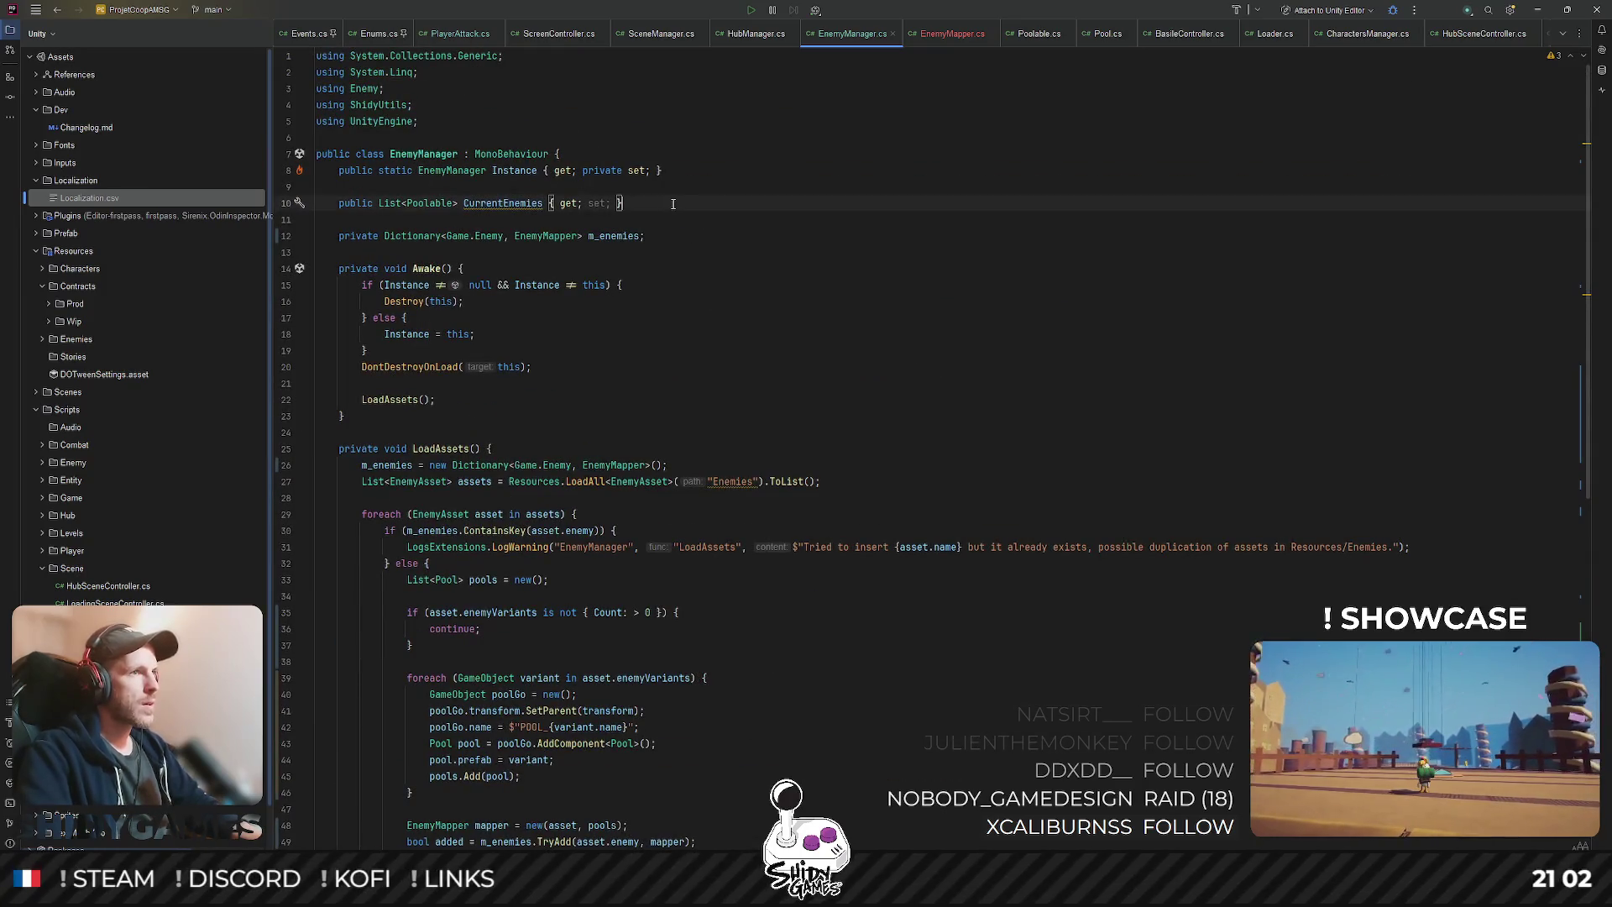
pyautogui.press('Return')
pyautogui.write('pub')
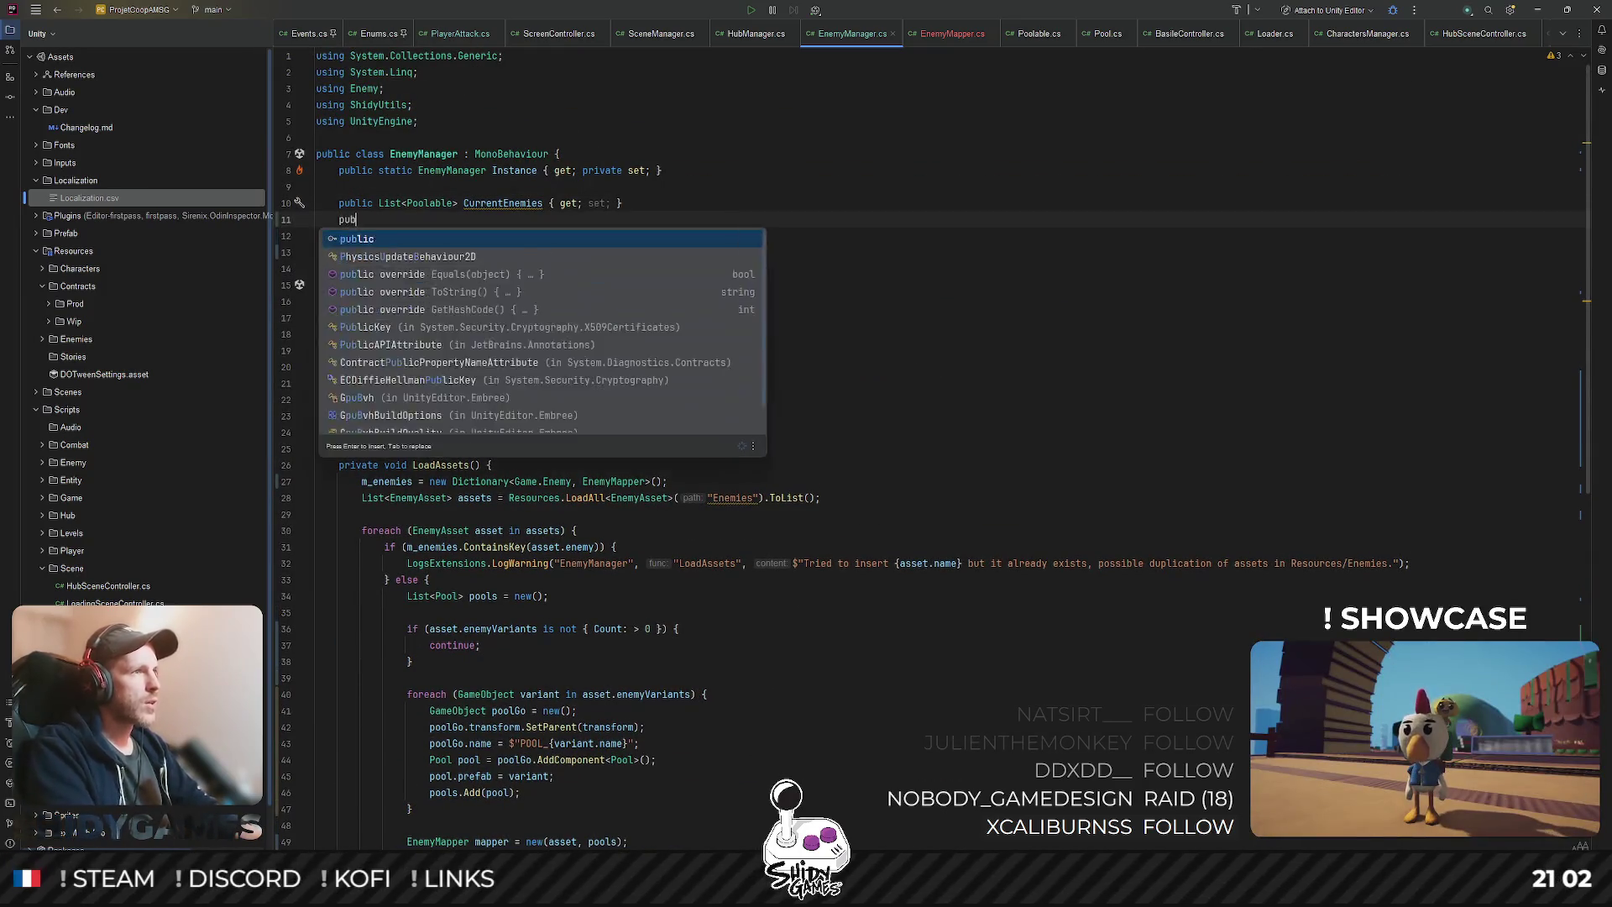
pyautogui.write('lic List Pool')
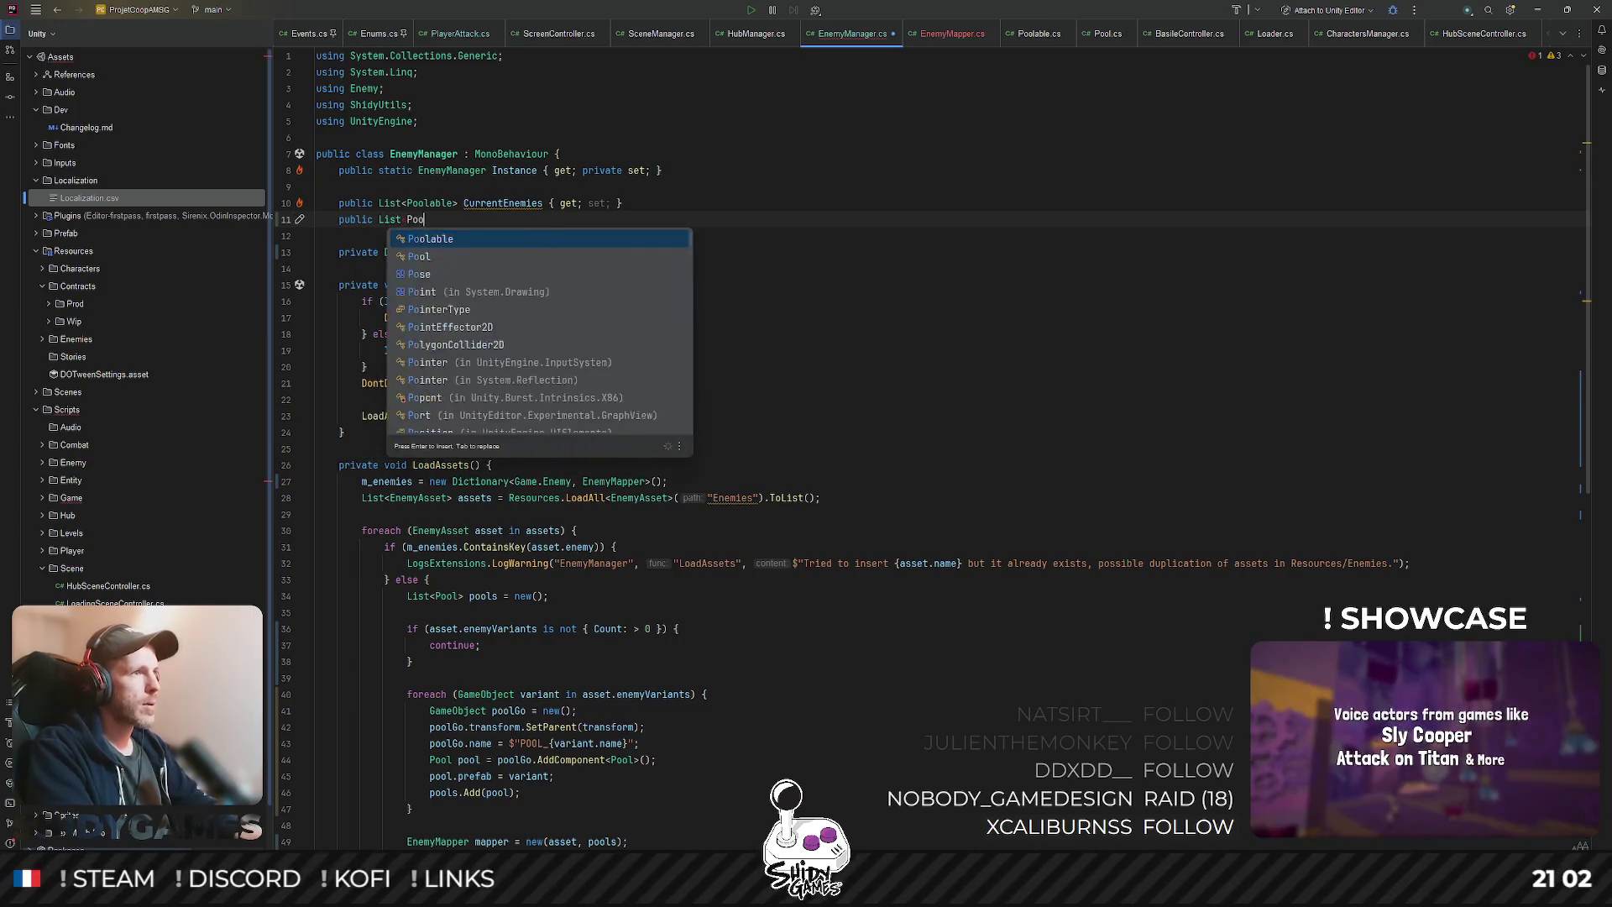
pyautogui.press('Down')
pyautogui.press('Return')
pyautogui.write('>')
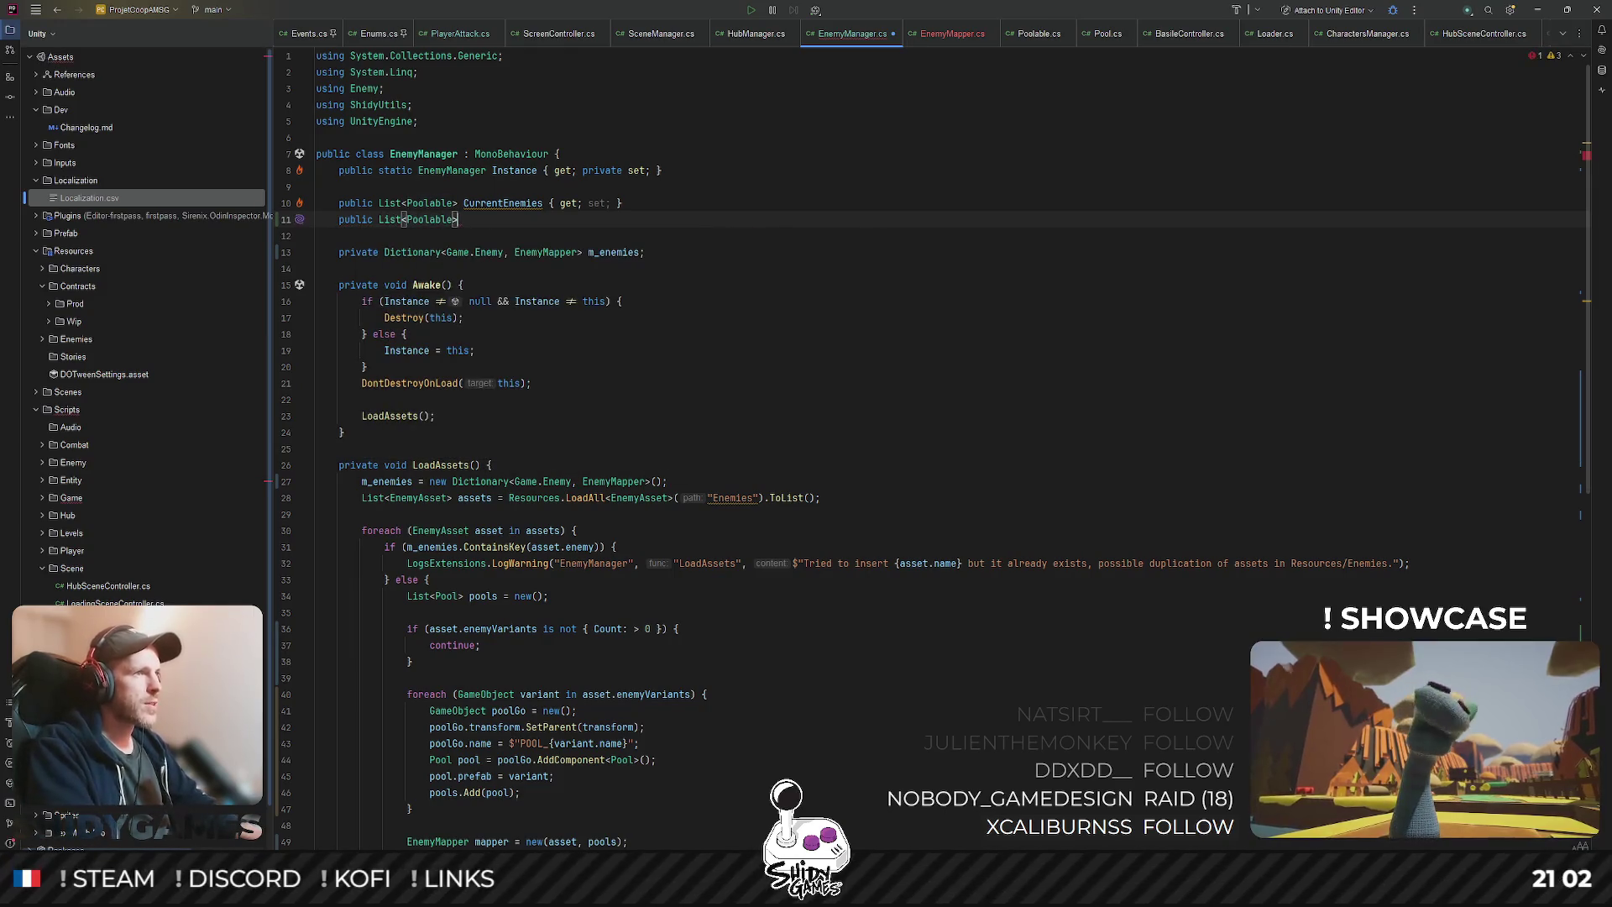
pyautogui.write(' CurrentActiveEne')
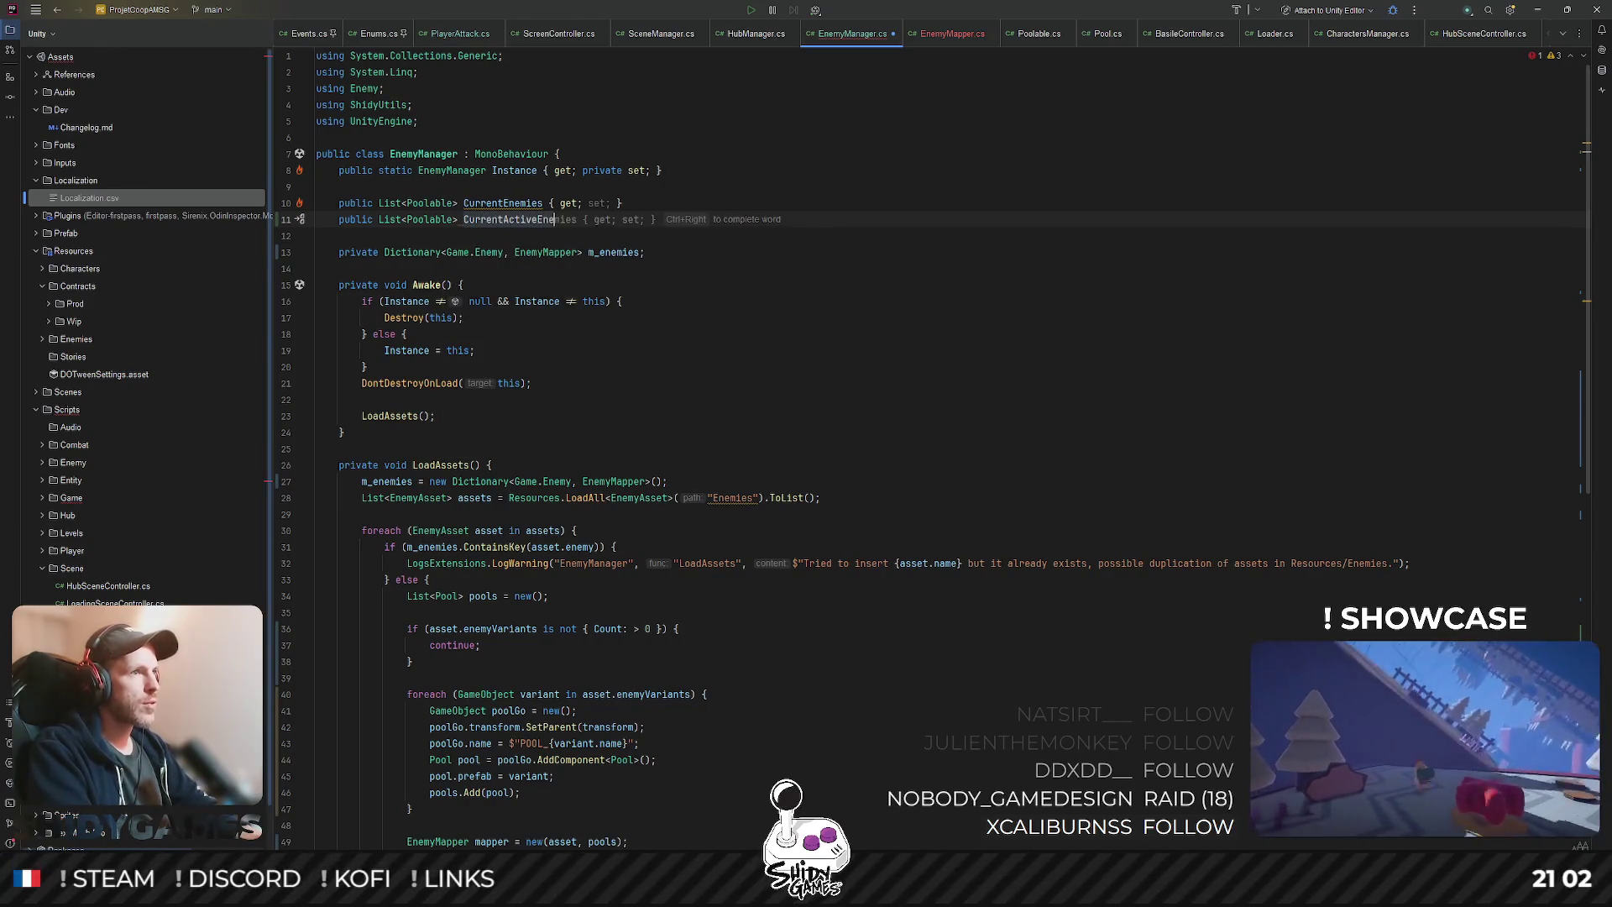
pyautogui.press('Tab')
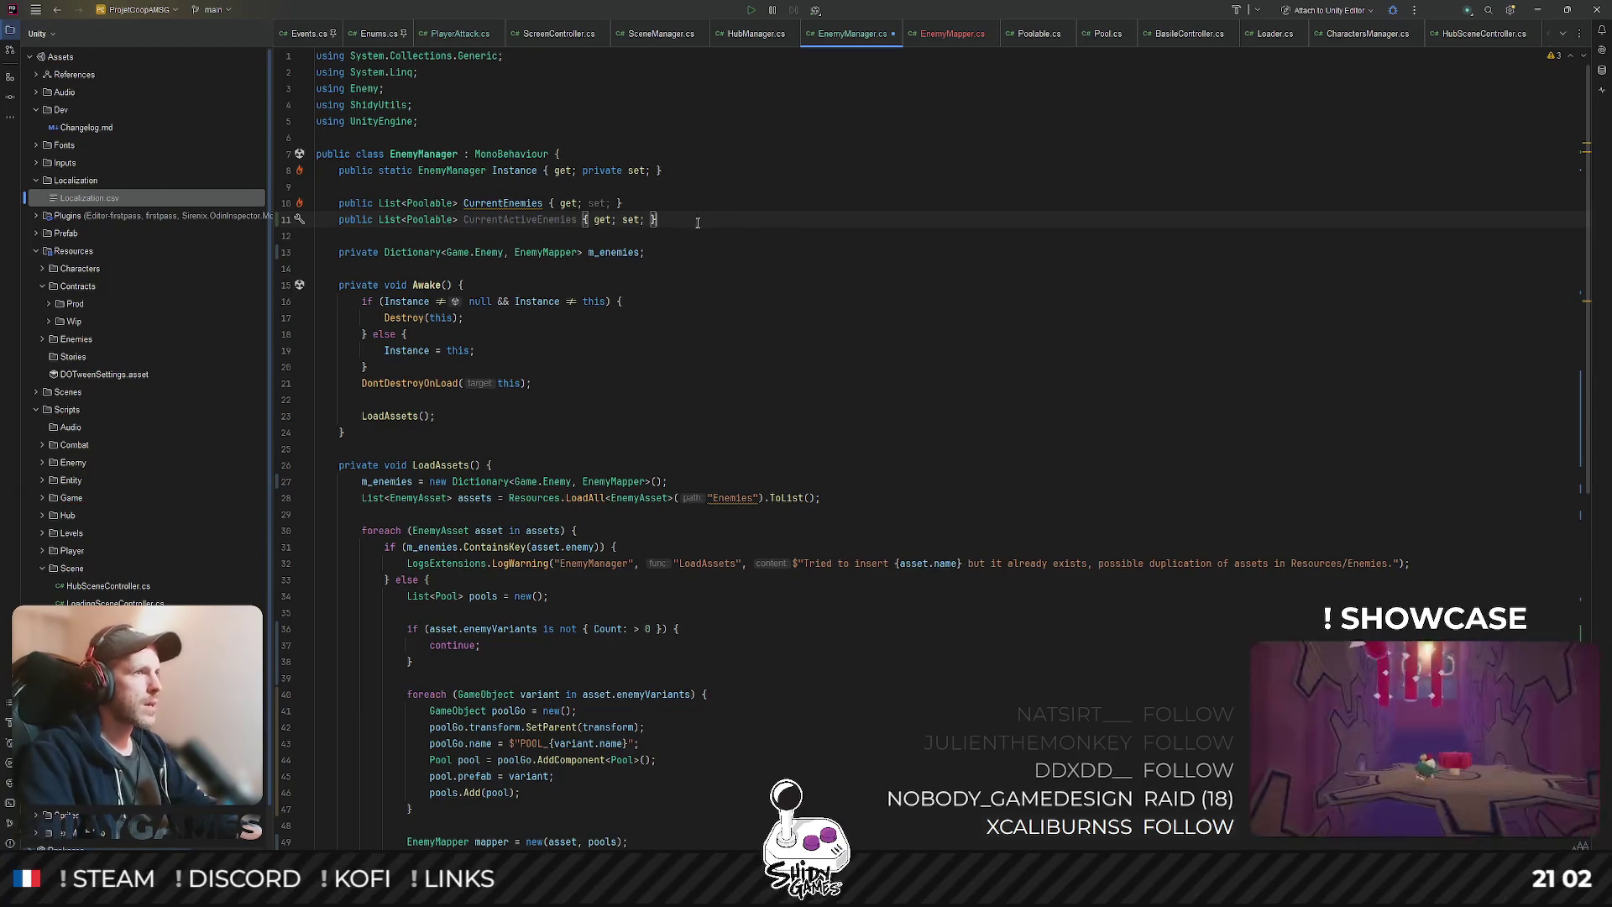
# - Check the new CurrentActiveEnemies property, then go to SpawnEnemy's CurrentEnemies.Add line
pyautogui.moveTo(544, 205)
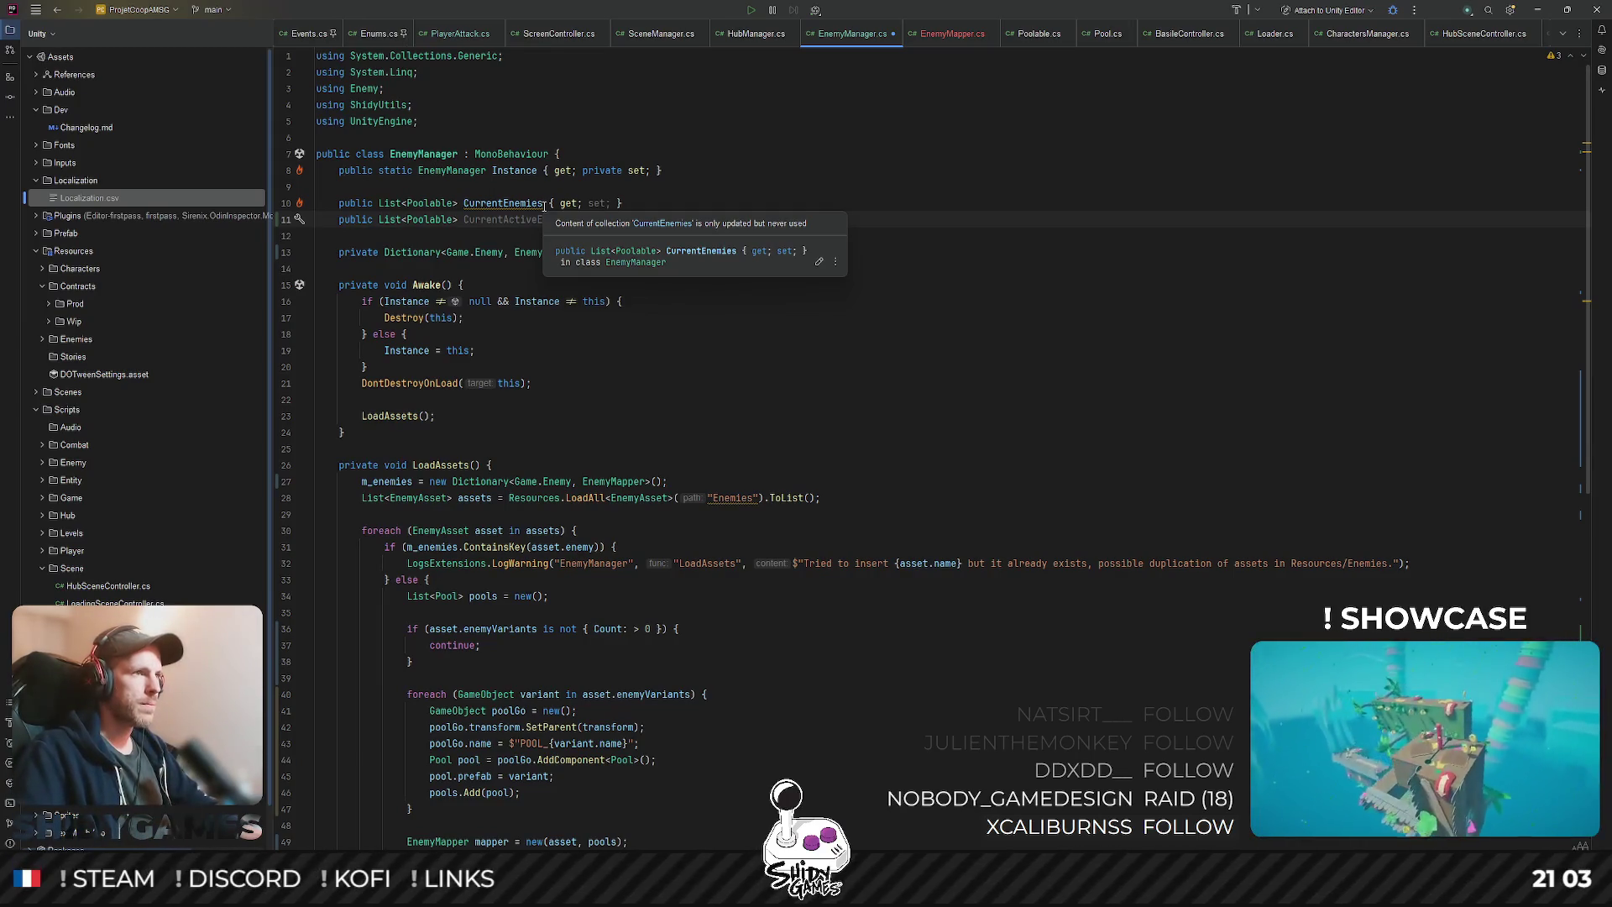
pyautogui.click(829, 257)
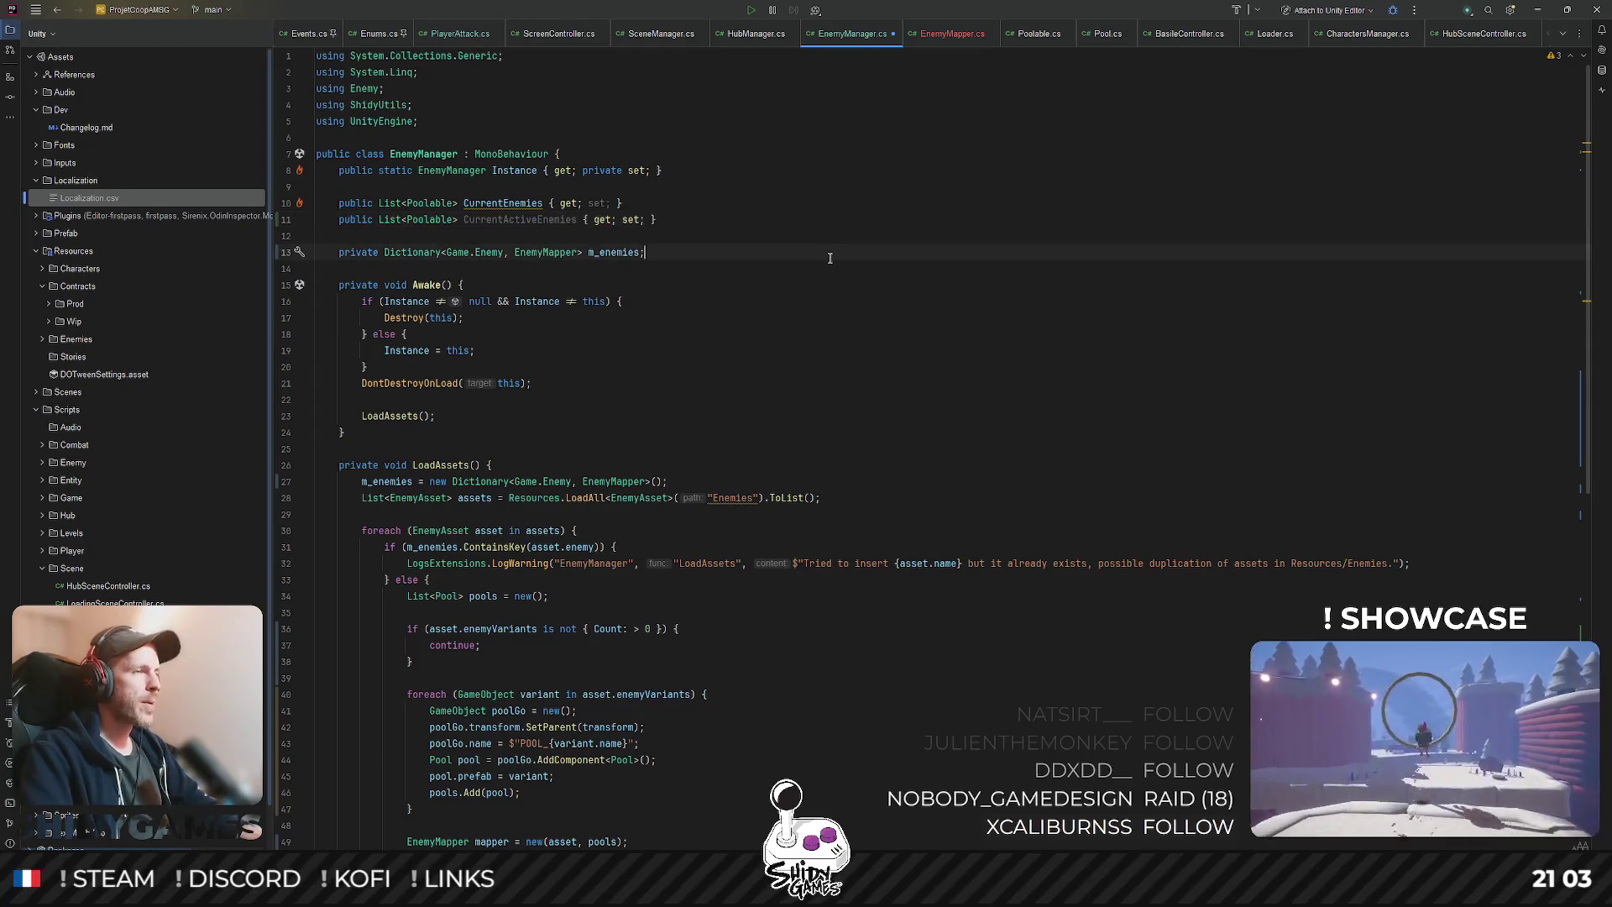
pyautogui.press('Up')
pyautogui.press('Up')
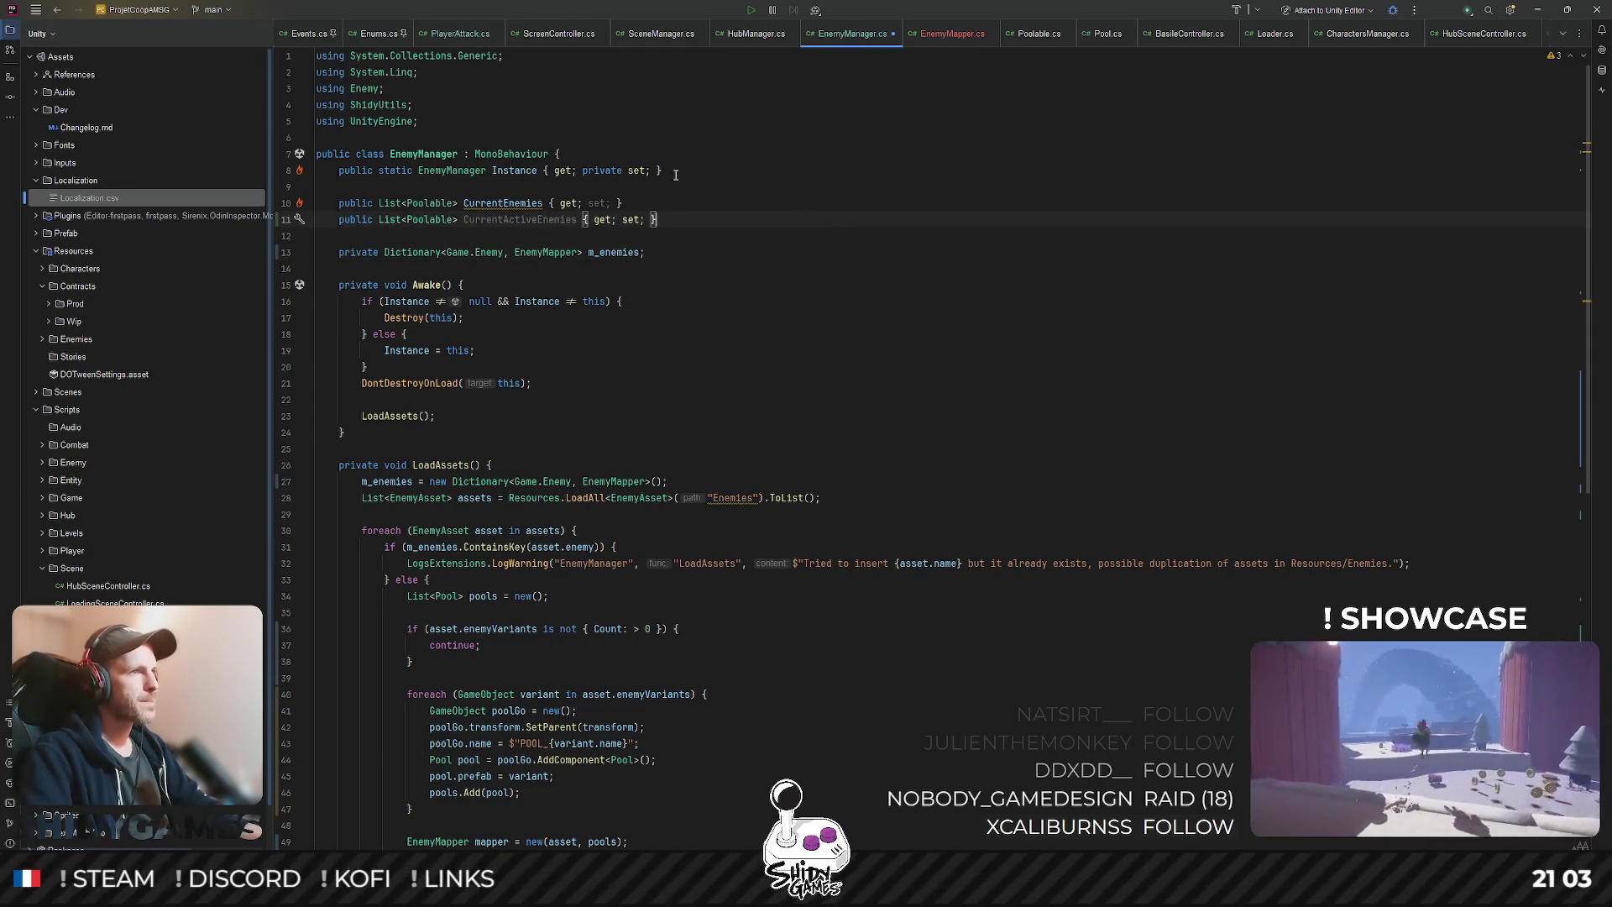
pyautogui.doubleClick(503, 219)
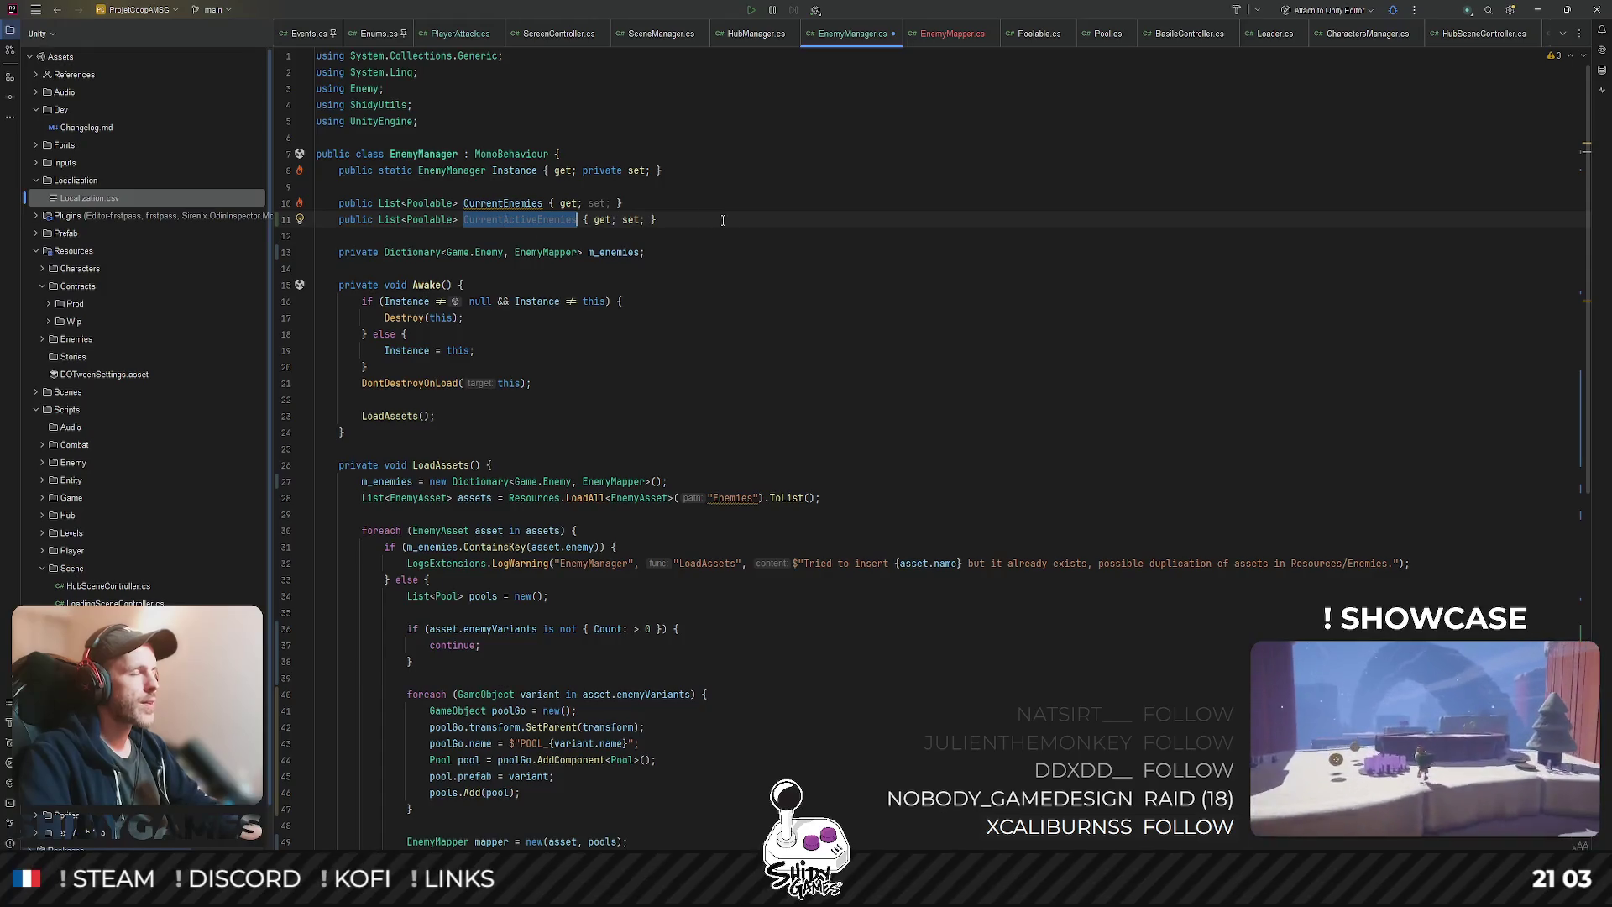
pyautogui.scroll(-15, 639, 377)
pyautogui.click(673, 693)
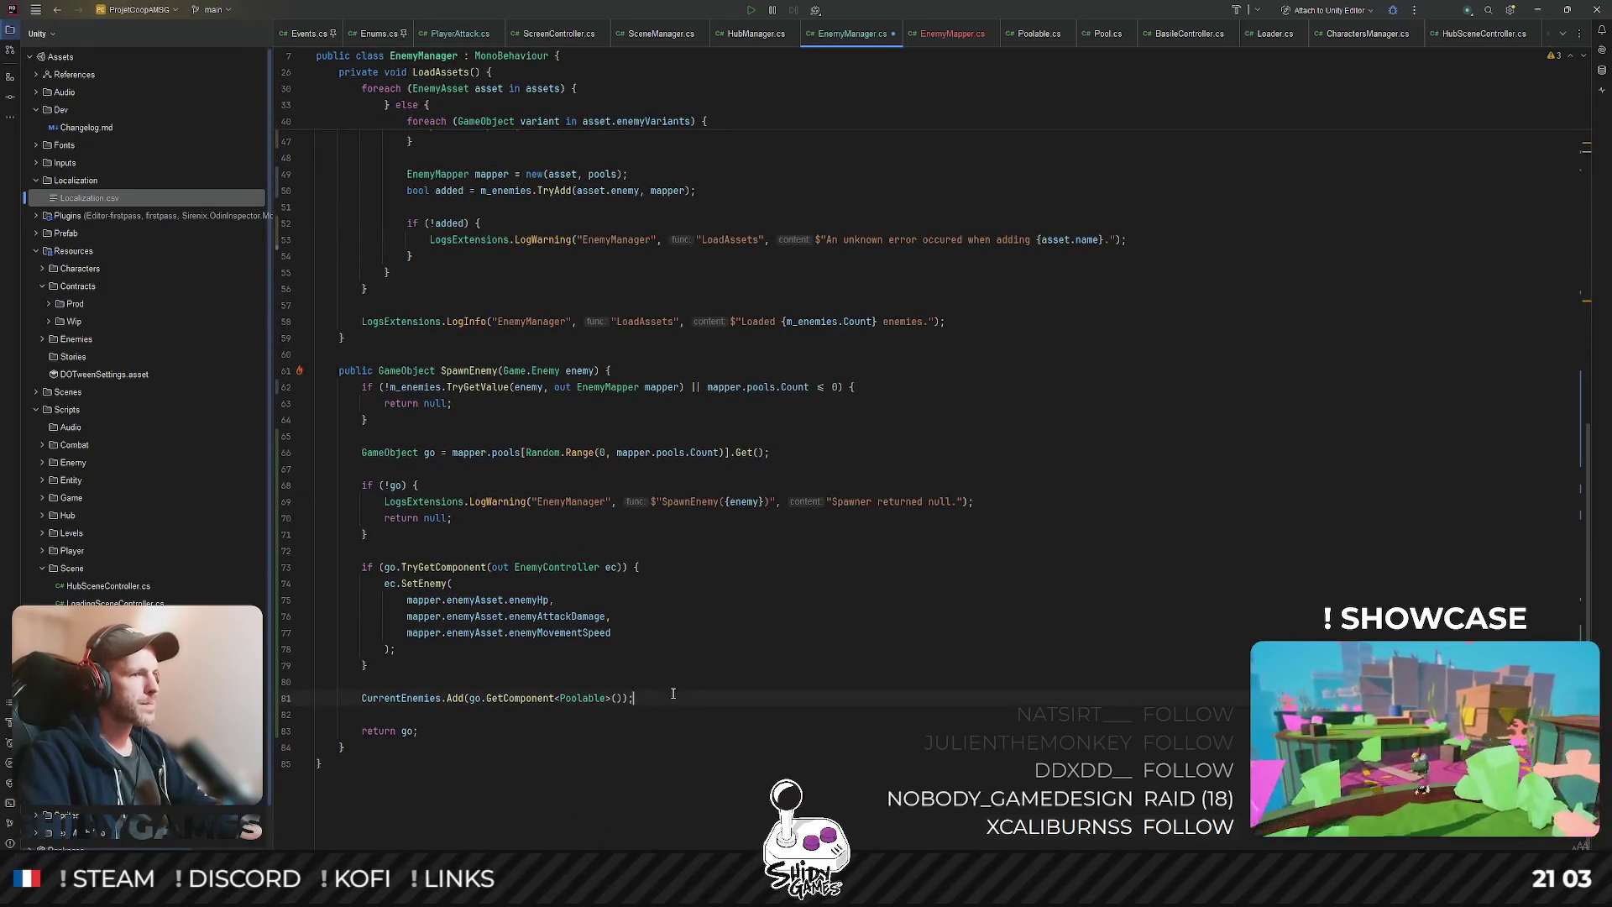
# - Duplicate the CurrentEnemies.Add line and retarget the copy to CurrentActiveEnemies
pyautogui.hotkey('ctrl', 'd')
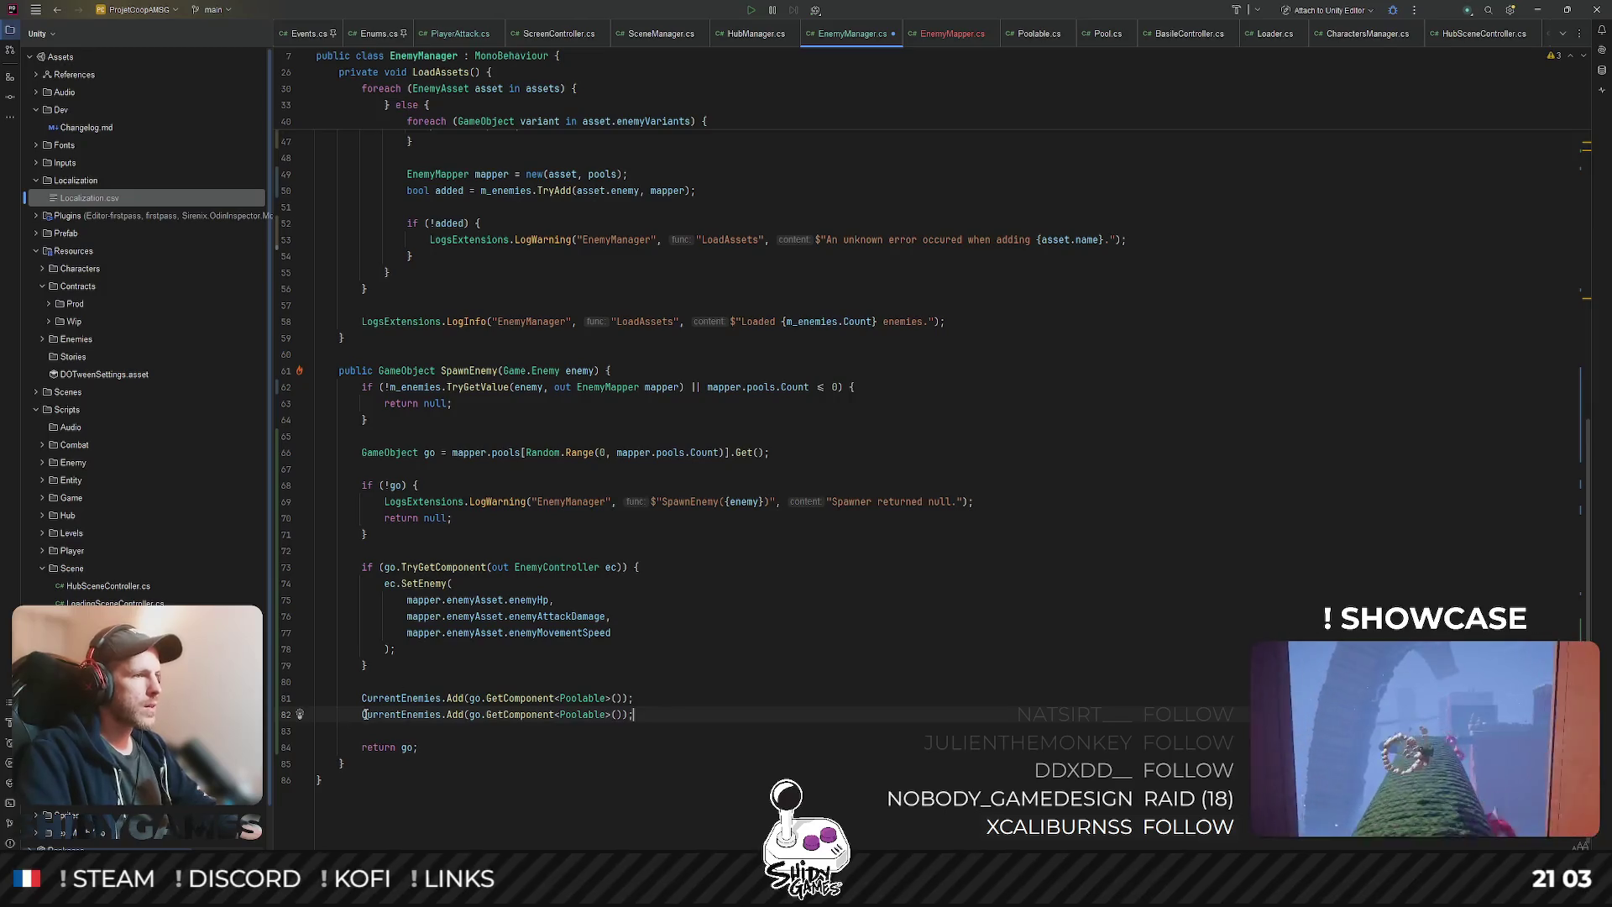
pyautogui.doubleClick(408, 714)
pyautogui.write('Cr')
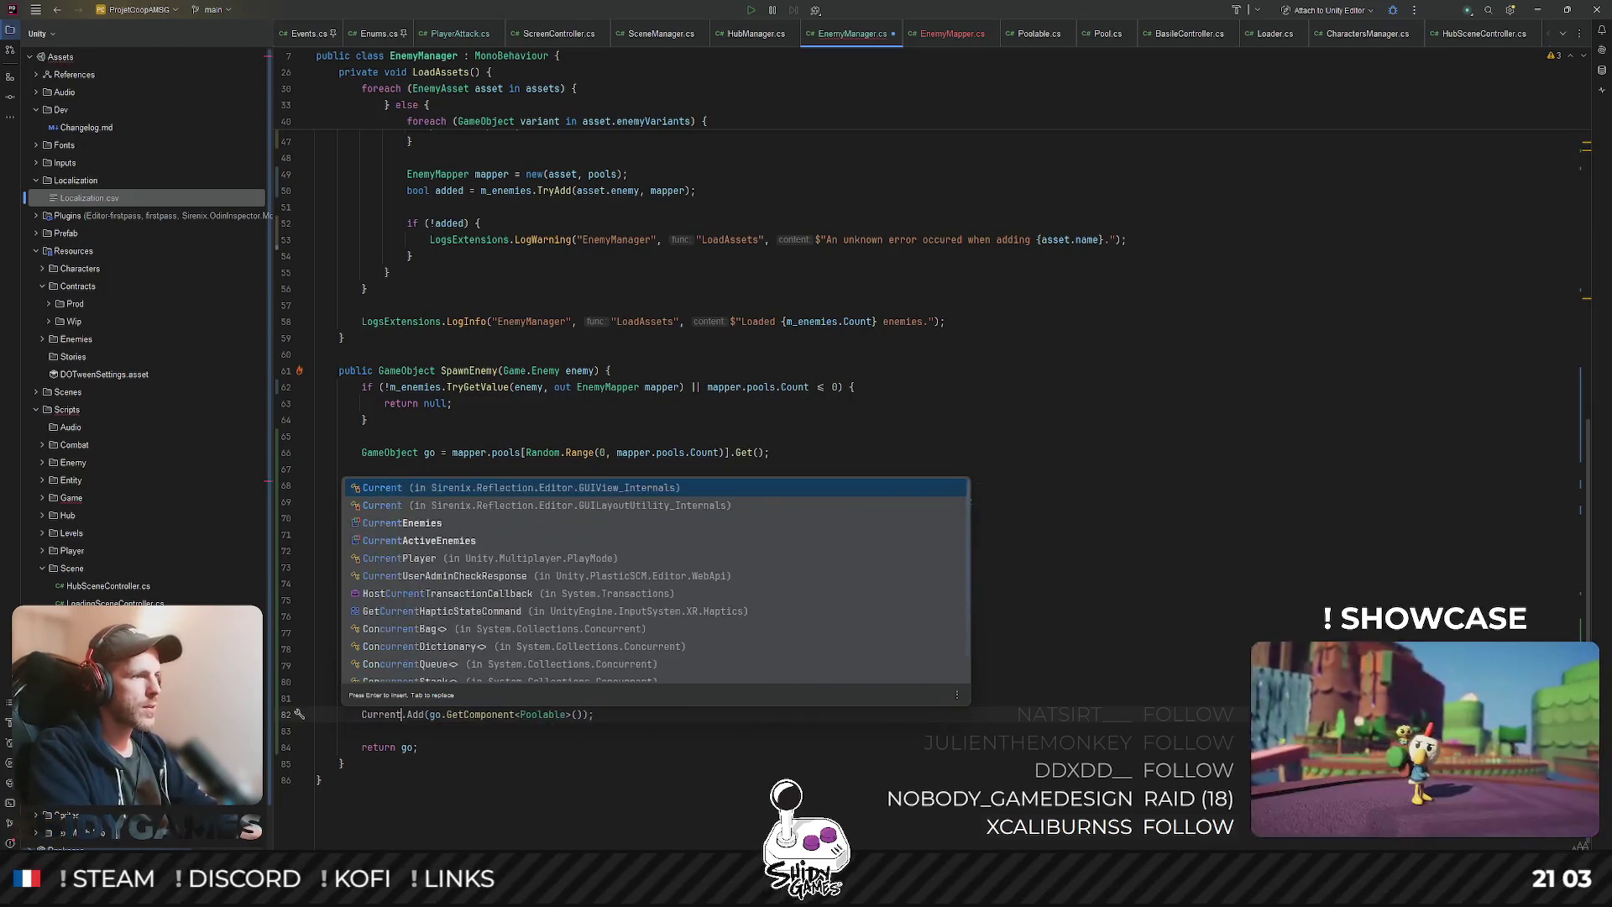
pyautogui.write('A')
pyautogui.press('Return')
pyautogui.scroll(15, 641, 611)
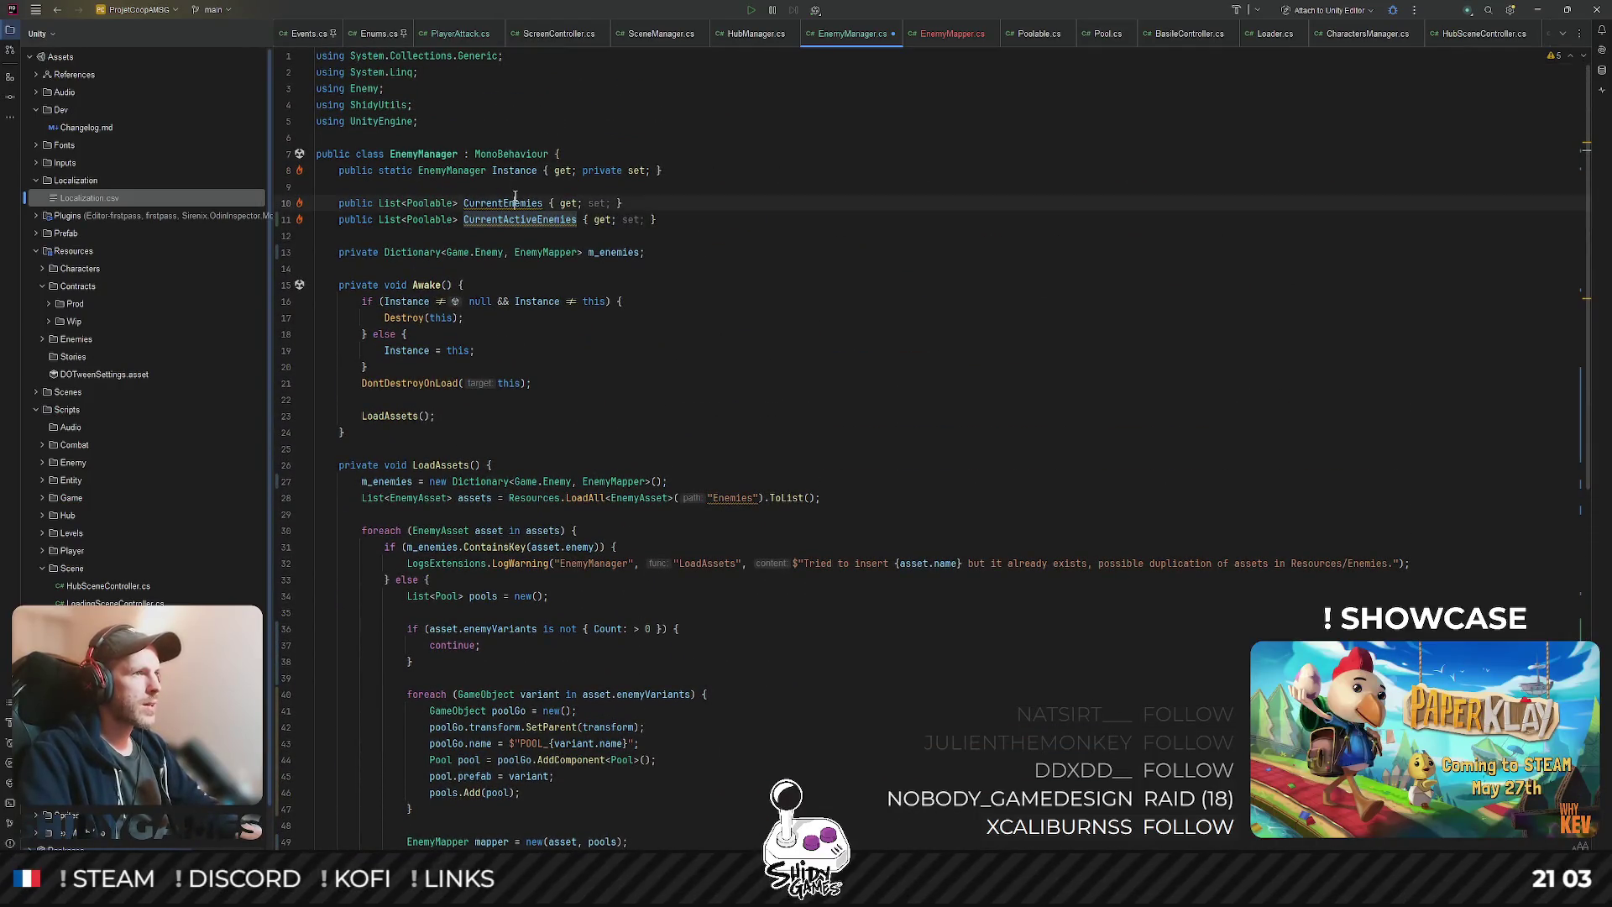
# - In LoadAssets, initialise CurrentEnemies as a new List<Poolable>()
pyautogui.doubleClick(513, 203)
pyautogui.hotkey('ctrl', 'c')
pyautogui.click(831, 498)
pyautogui.press('Return')
pyautogui.hotkey('ctrl', 'v')
pyautogui.write('= ne')
pyautogui.press('Tab')
pyautogui.press('Return')
# - Initialise CurrentActiveEnemies as a new List<Poolable>() on the following line
pyautogui.doubleClick(532, 219)
pyautogui.hotkey('ctrl', 'c')
pyautogui.click(438, 529)
pyautogui.hotkey('ctrl', 'v')
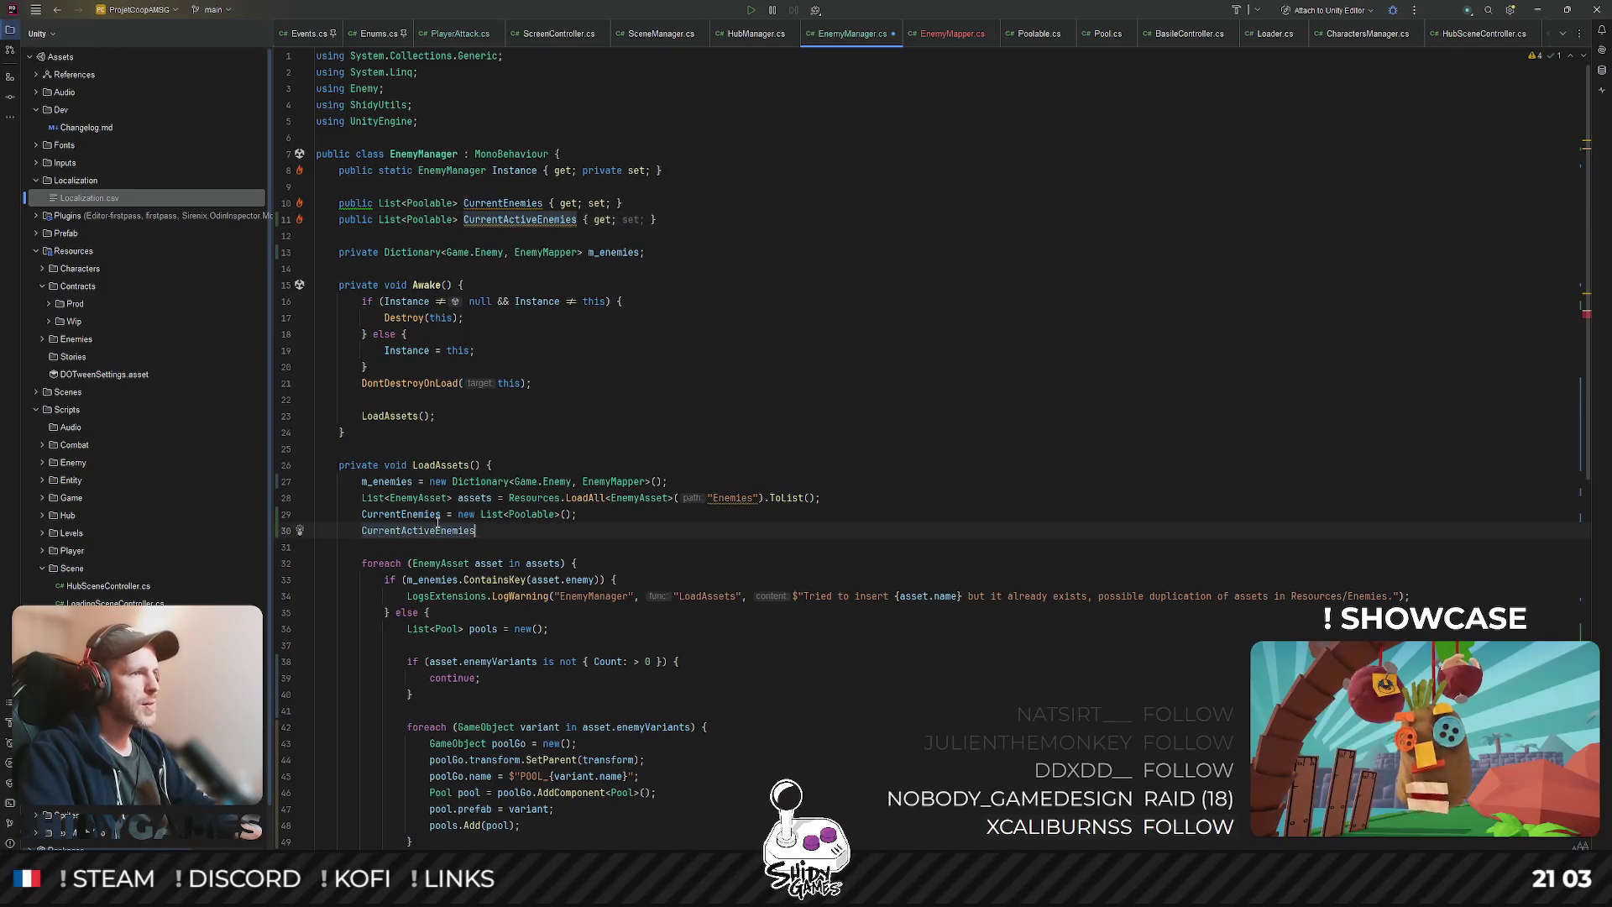
pyautogui.write('= ne')
pyautogui.press('Tab')
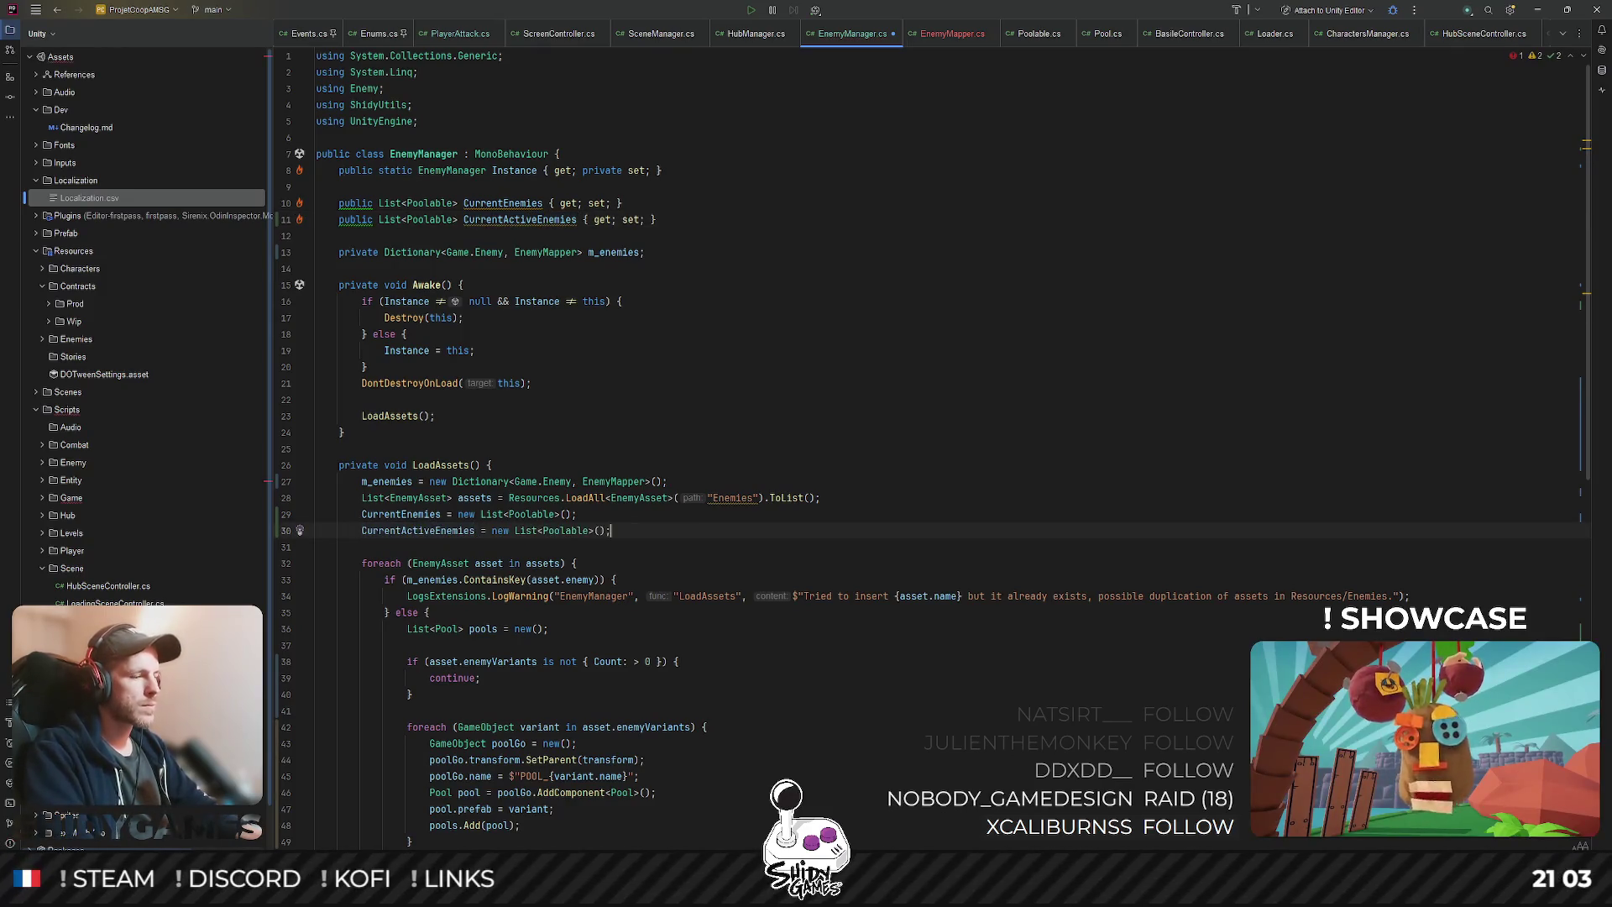
# - Add a blank line before the list initialisations and save the EnemyManager script
pyautogui.click(862, 495)
pyautogui.press('Return')
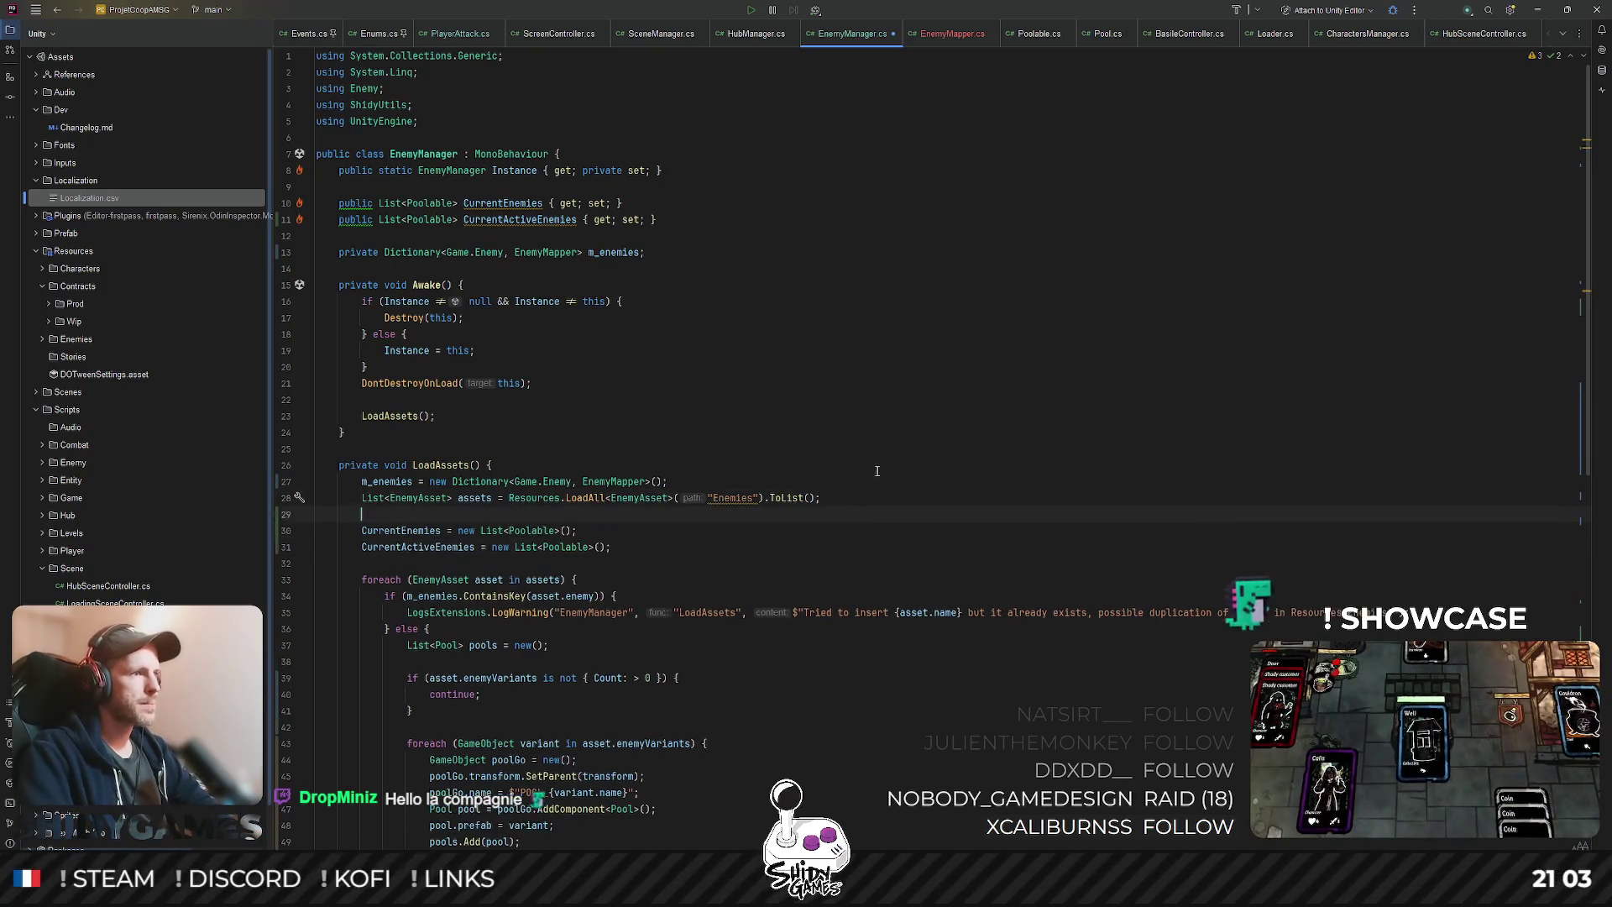
pyautogui.click(892, 449)
pyautogui.hotkey('ctrl', 's')
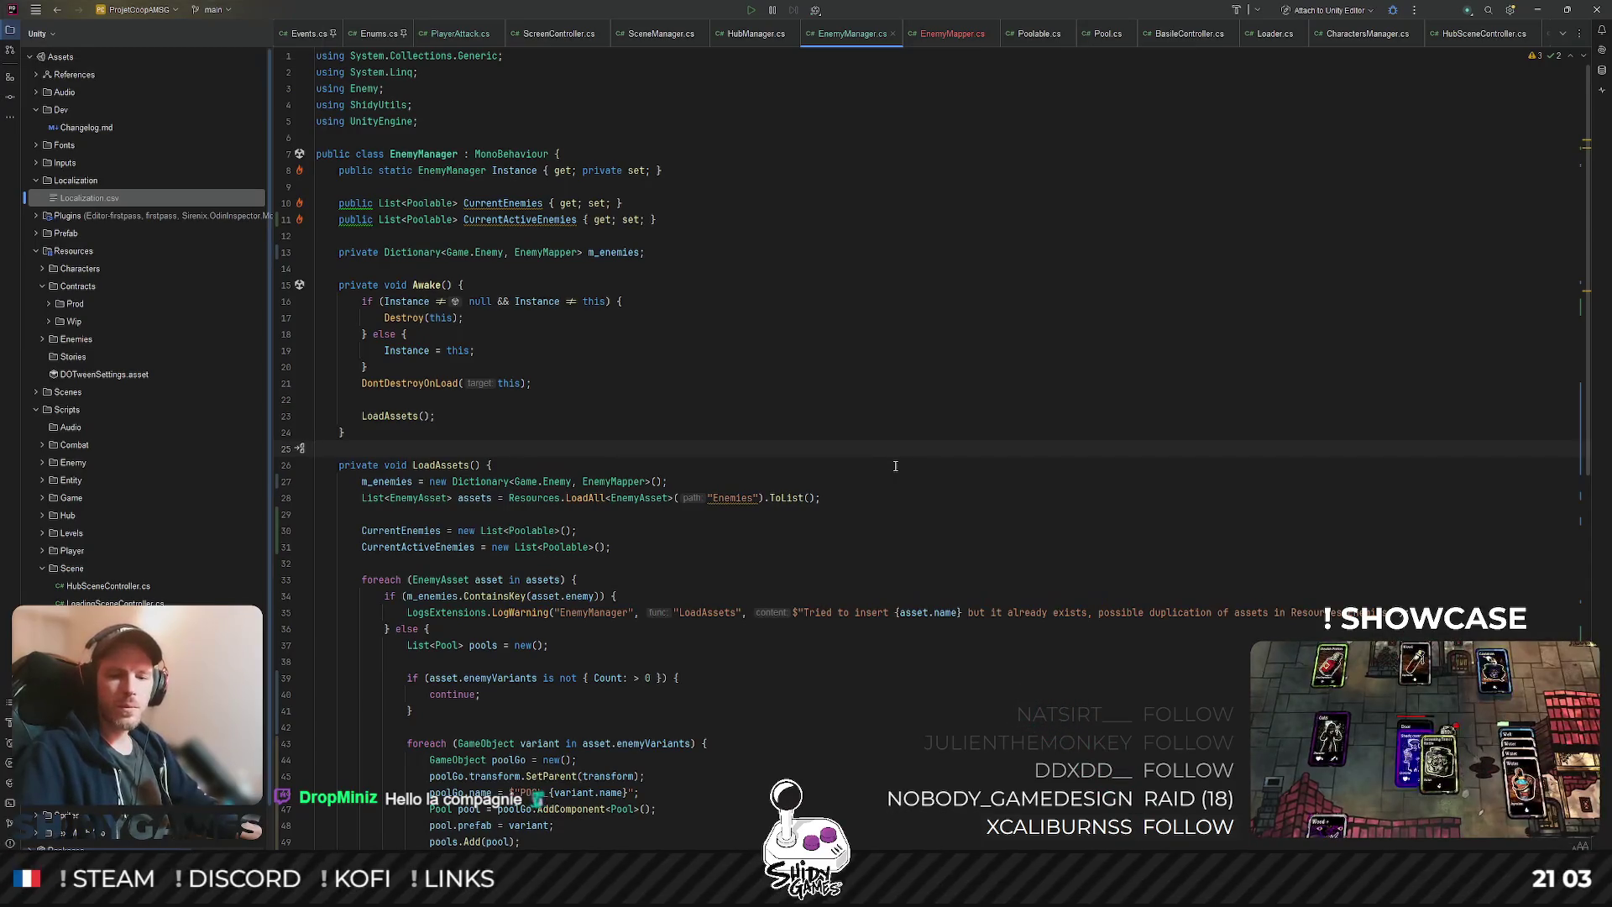
# - Look over the Awake singleton check, then hide Rider to return to Unity
pyautogui.click(966, 317)
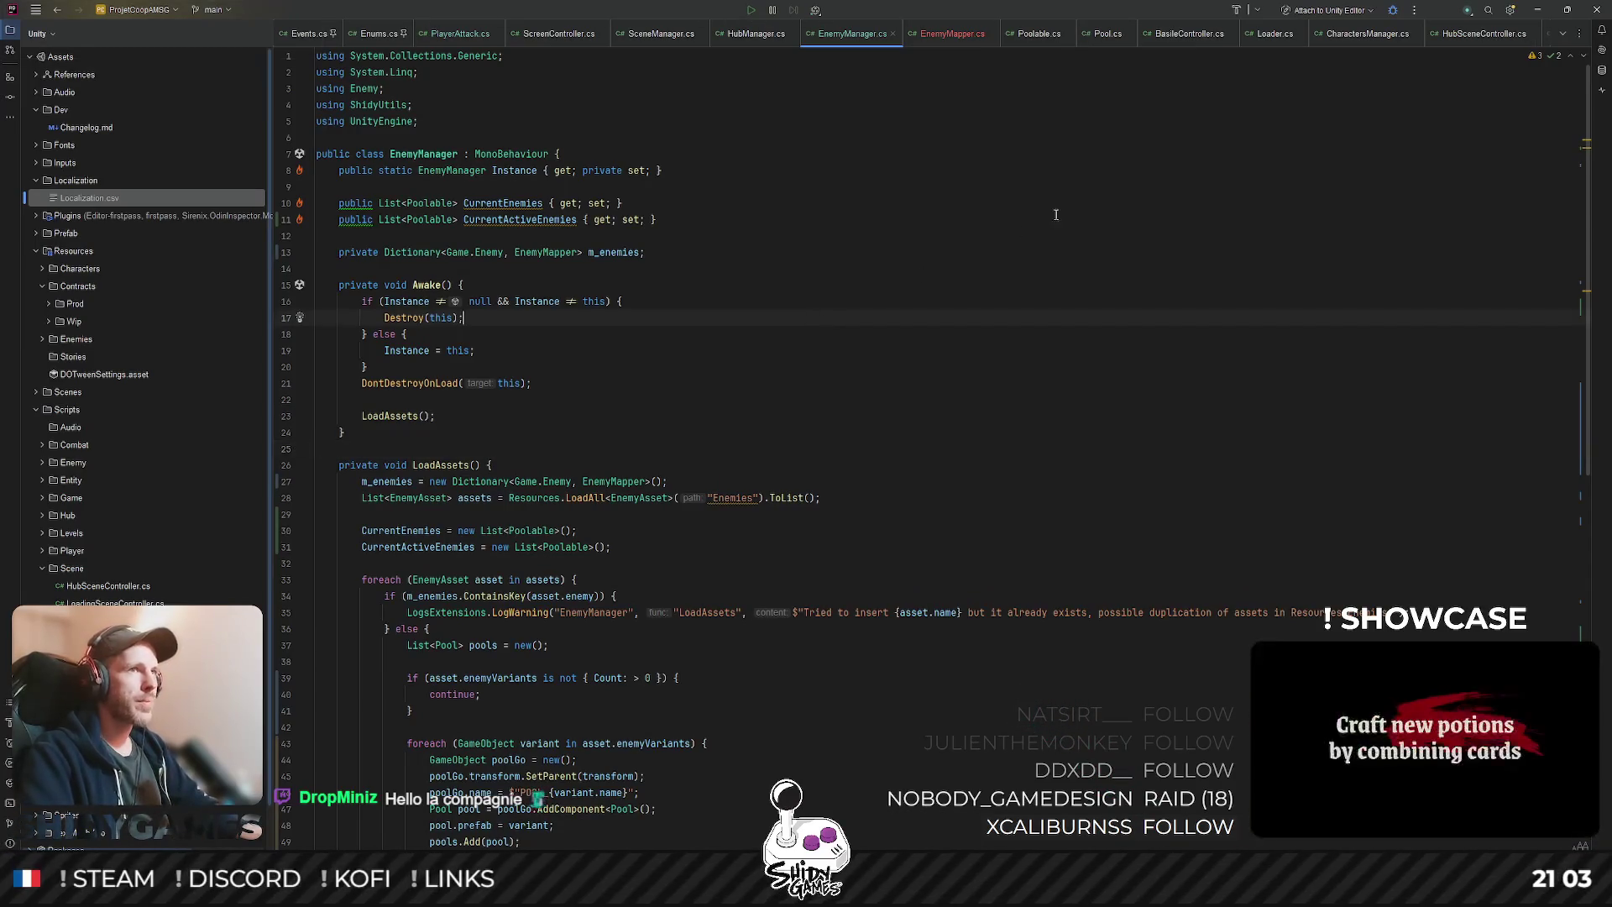
pyautogui.press('Up')
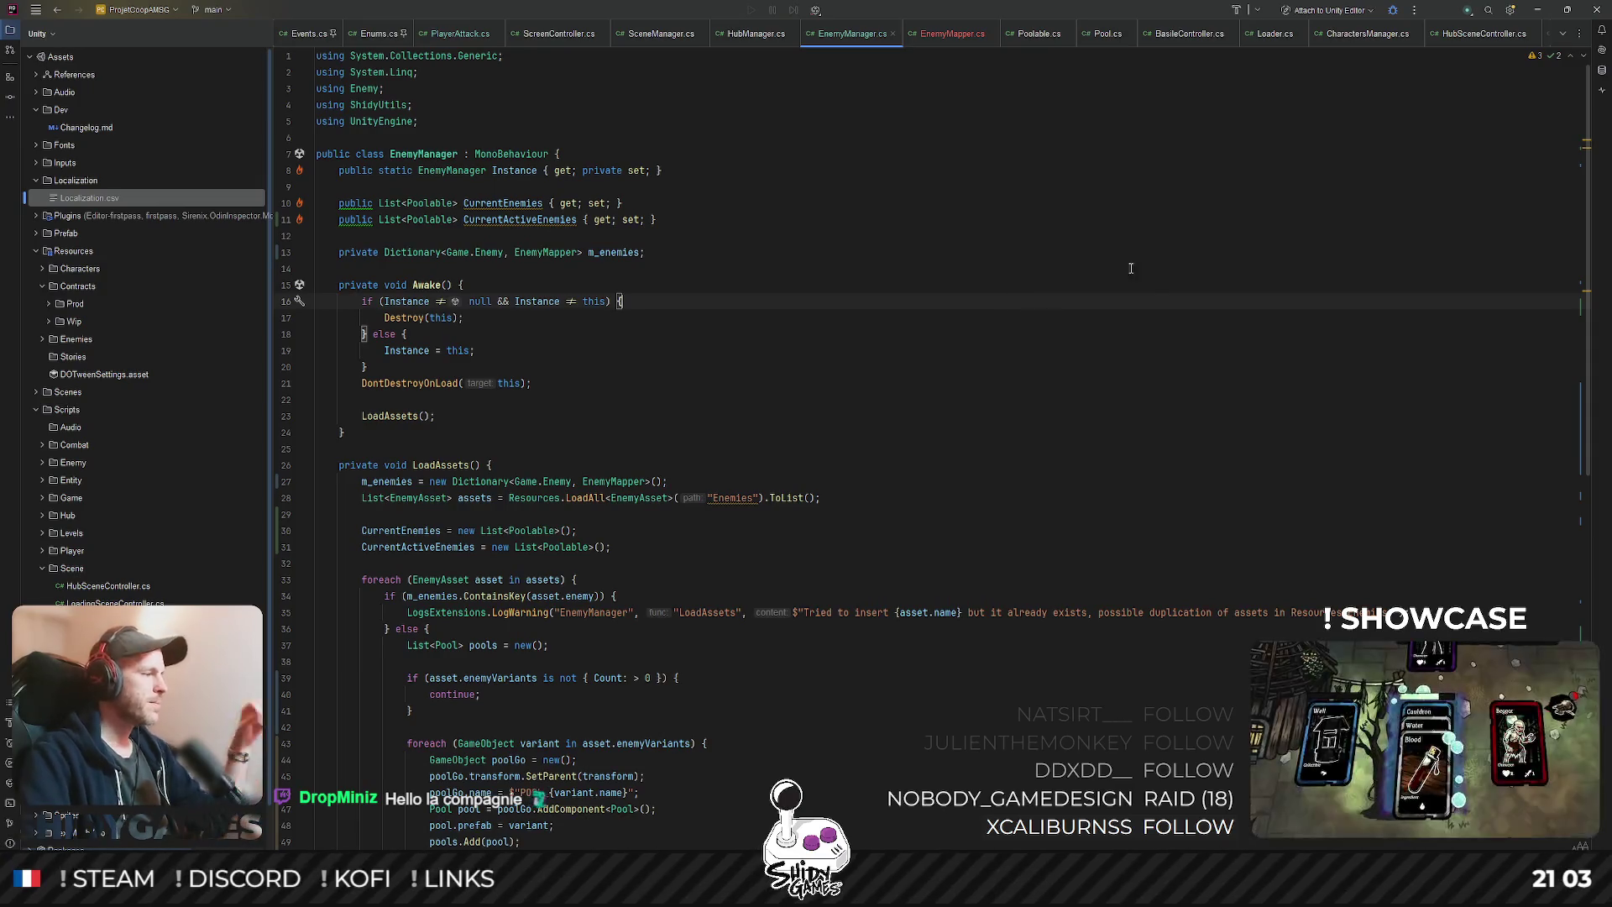
pyautogui.press('Up')
pyautogui.press('Up')
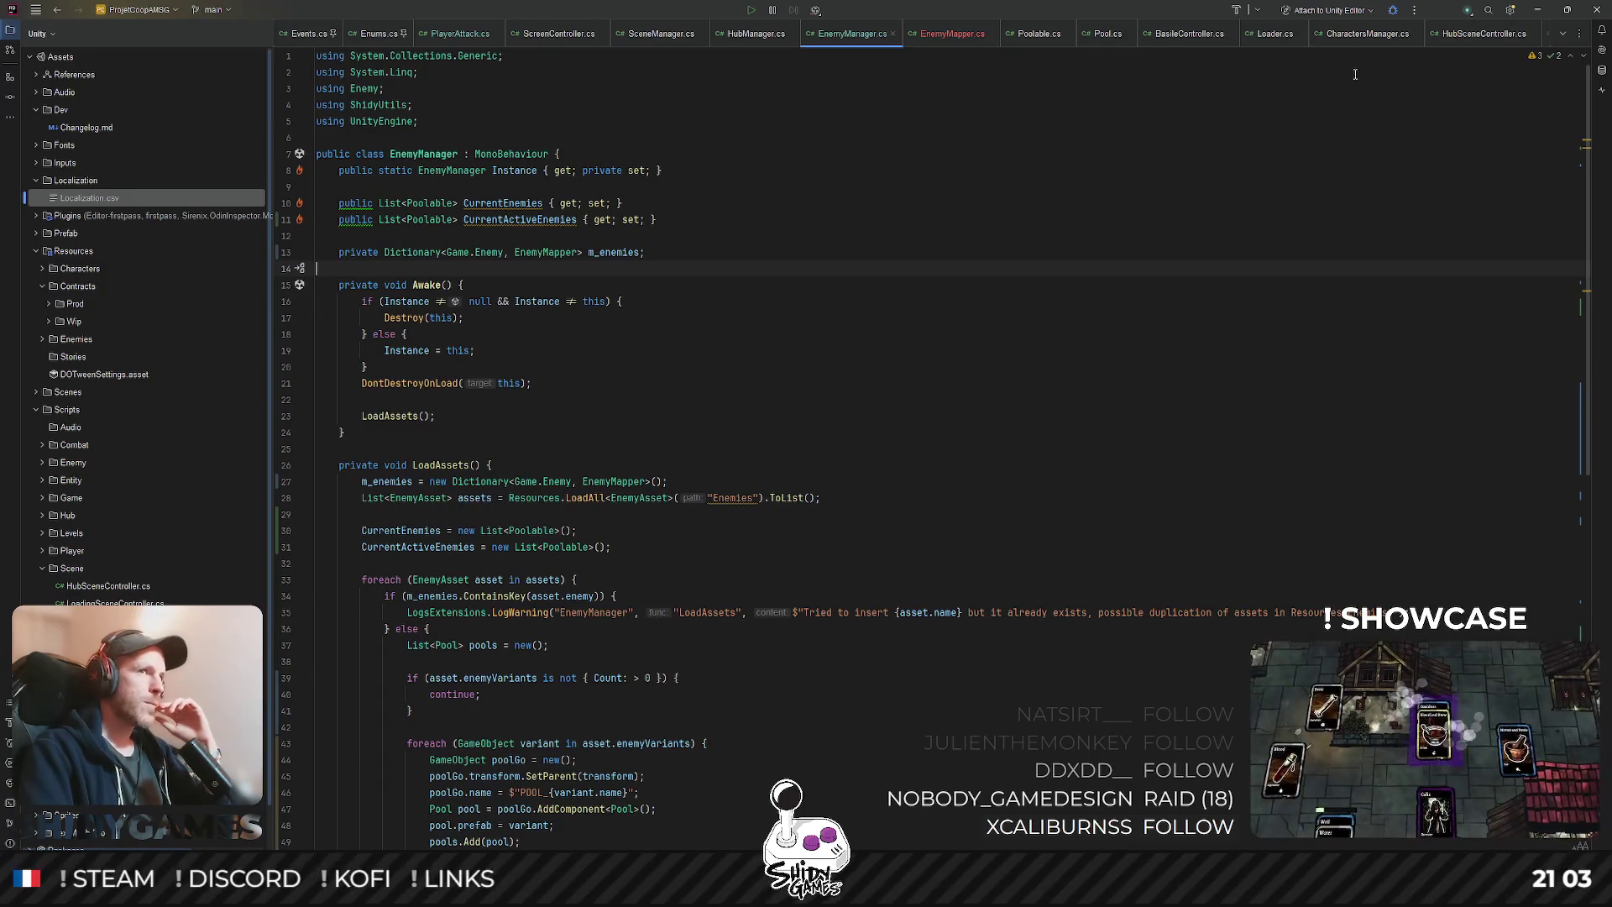
pyautogui.click(1542, 12)
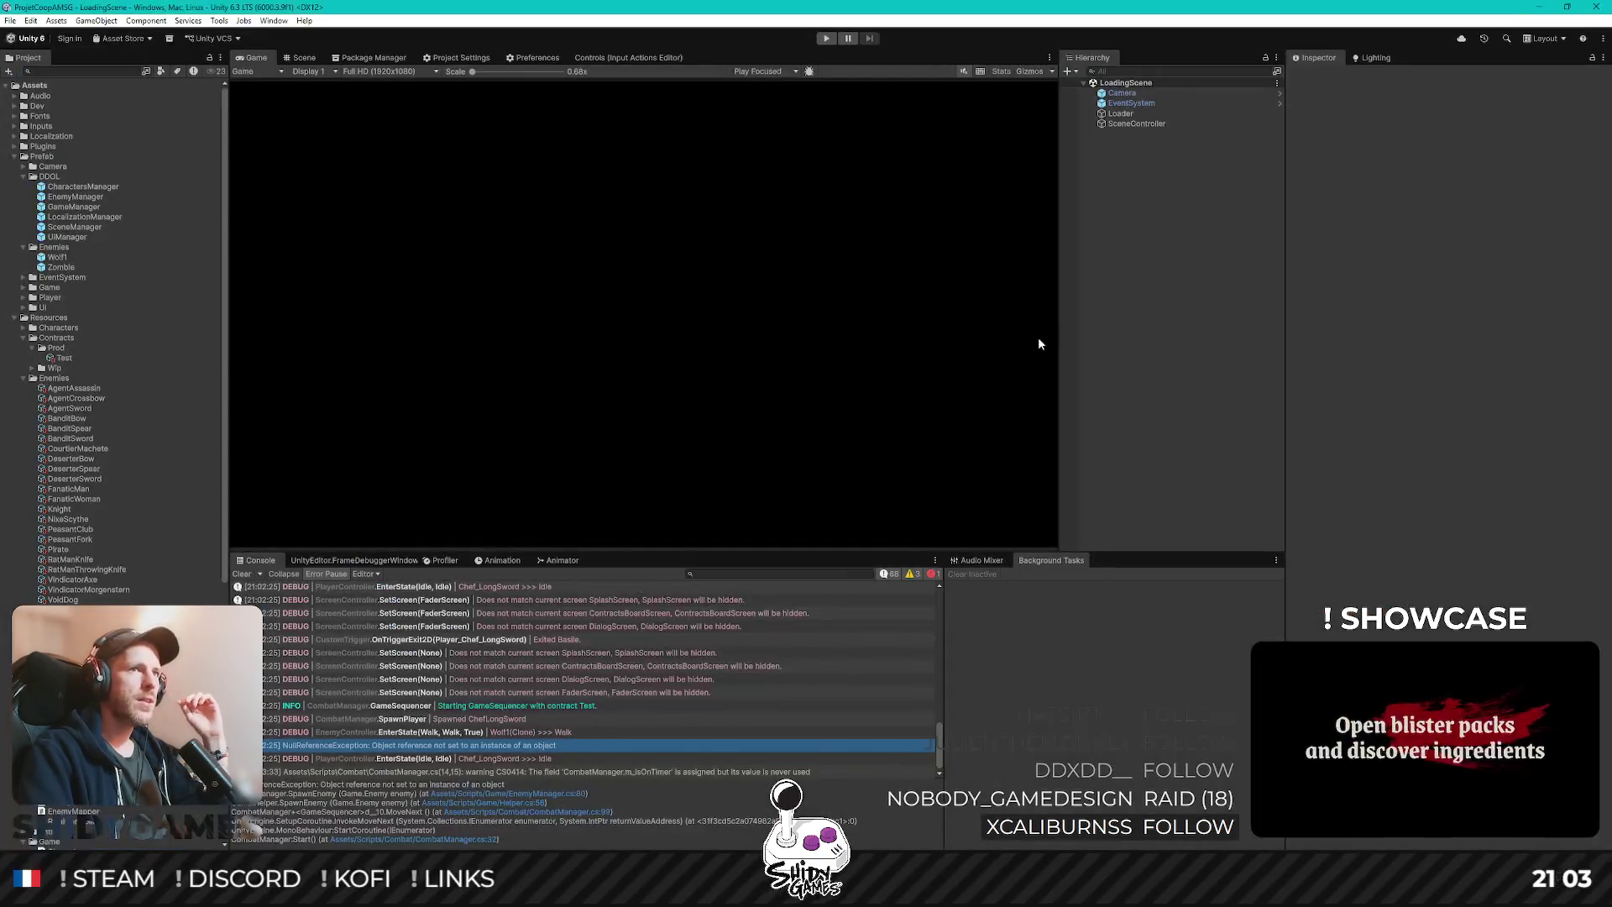
# - Enter Play mode, start the game with Jouer, and pick a contract from the board
pyautogui.click(824, 39)
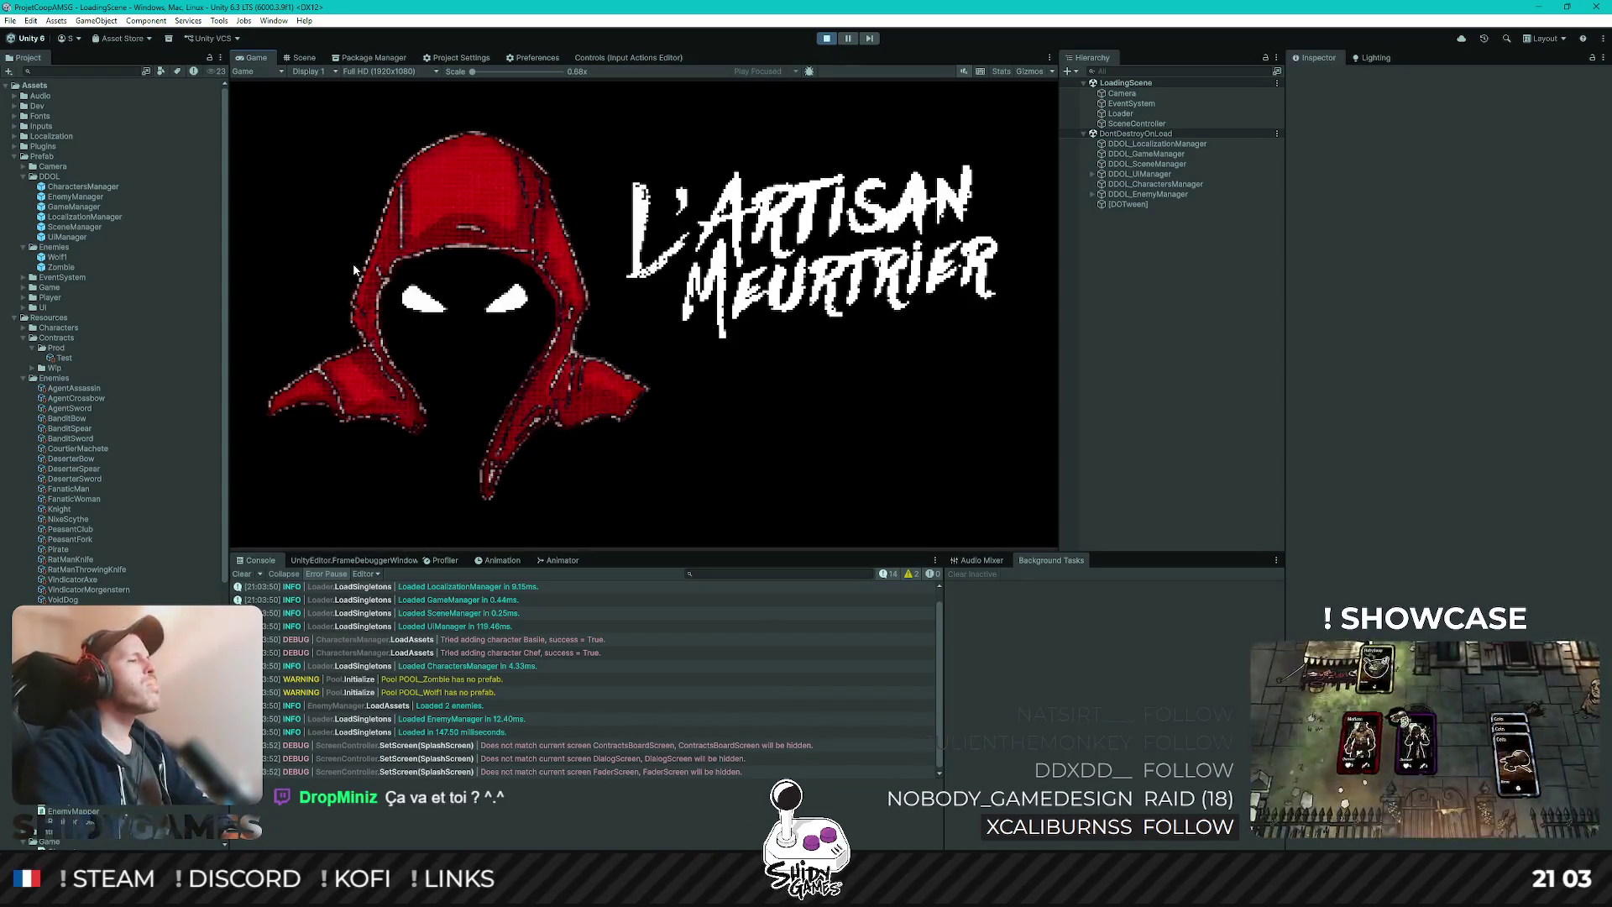
pyautogui.press('Return')
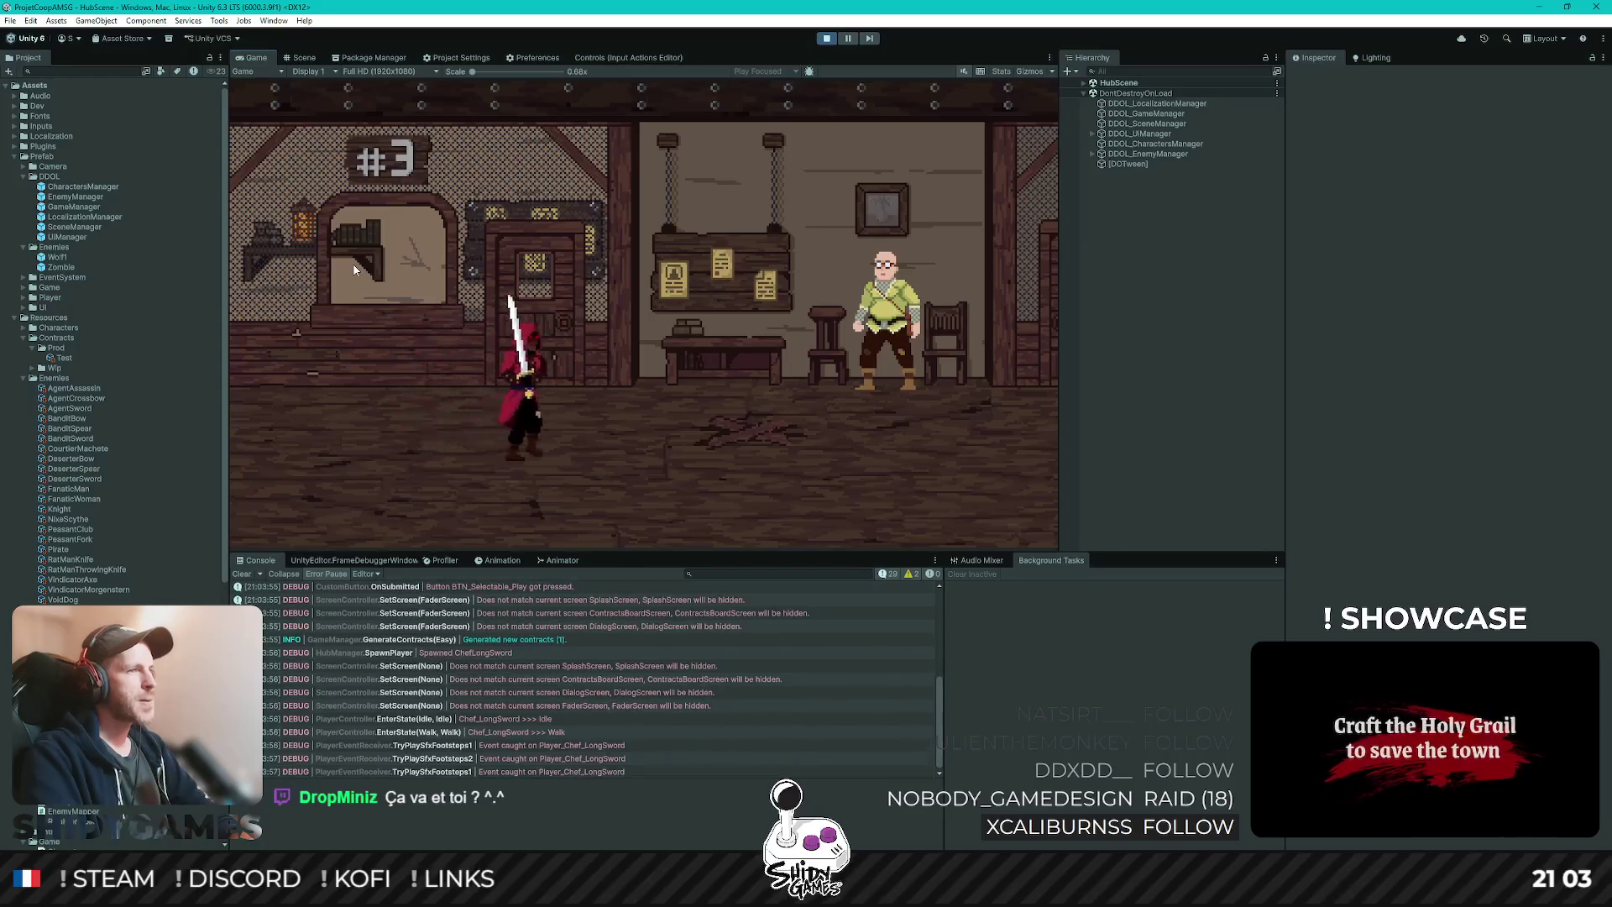
pyautogui.press('e')
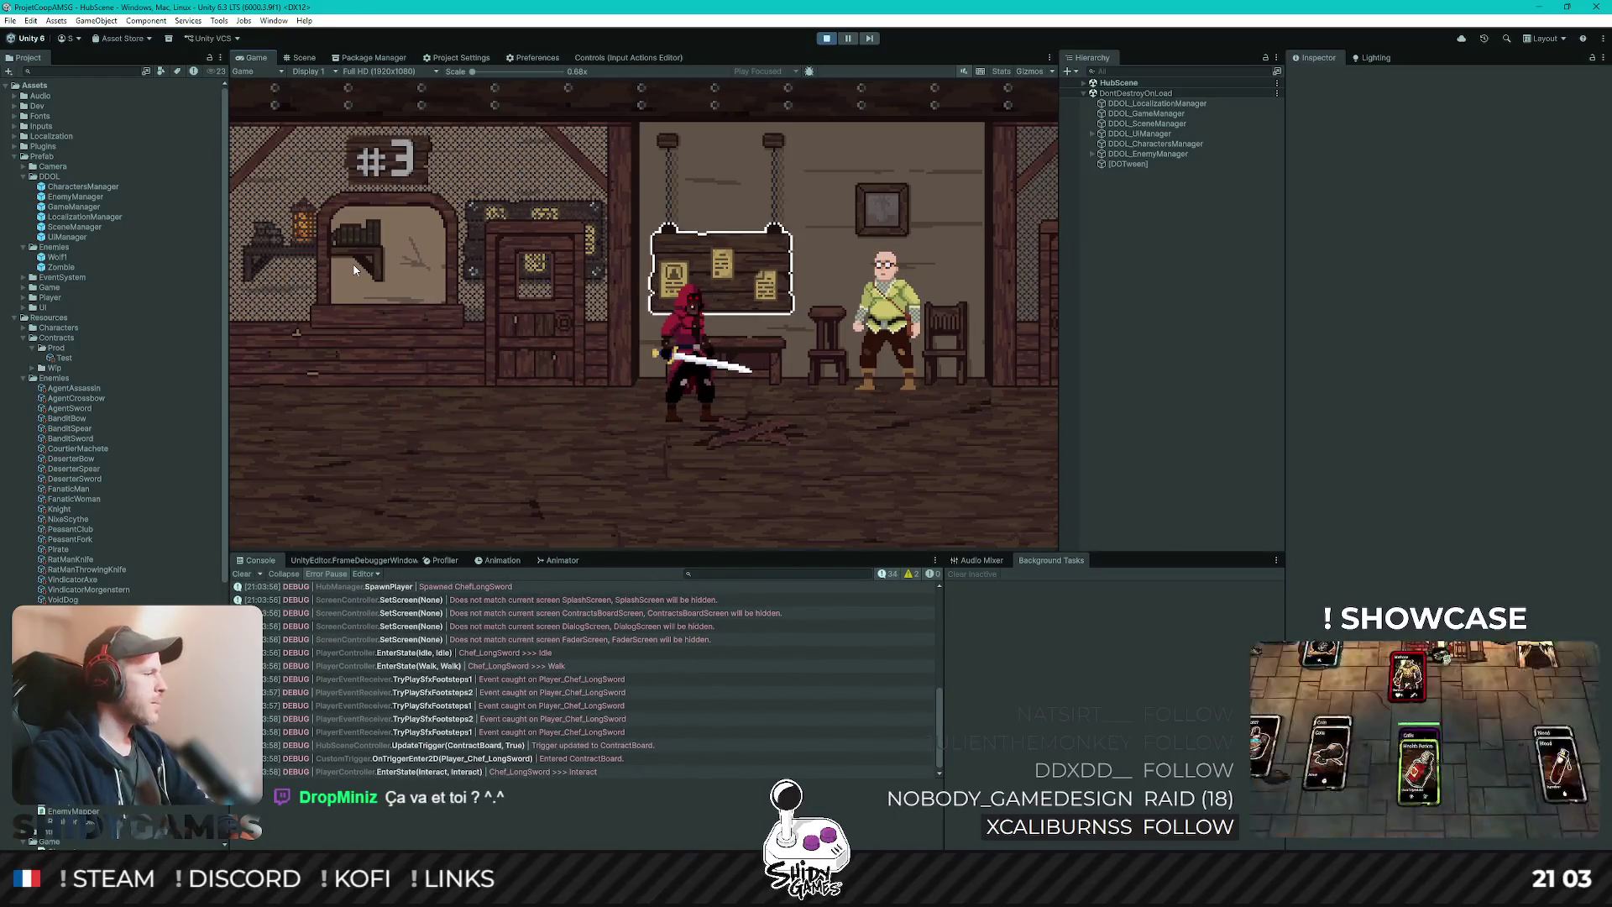
pyautogui.press('Return')
# - Walk to Basile and talk to him to start the combat
pyautogui.press('d')
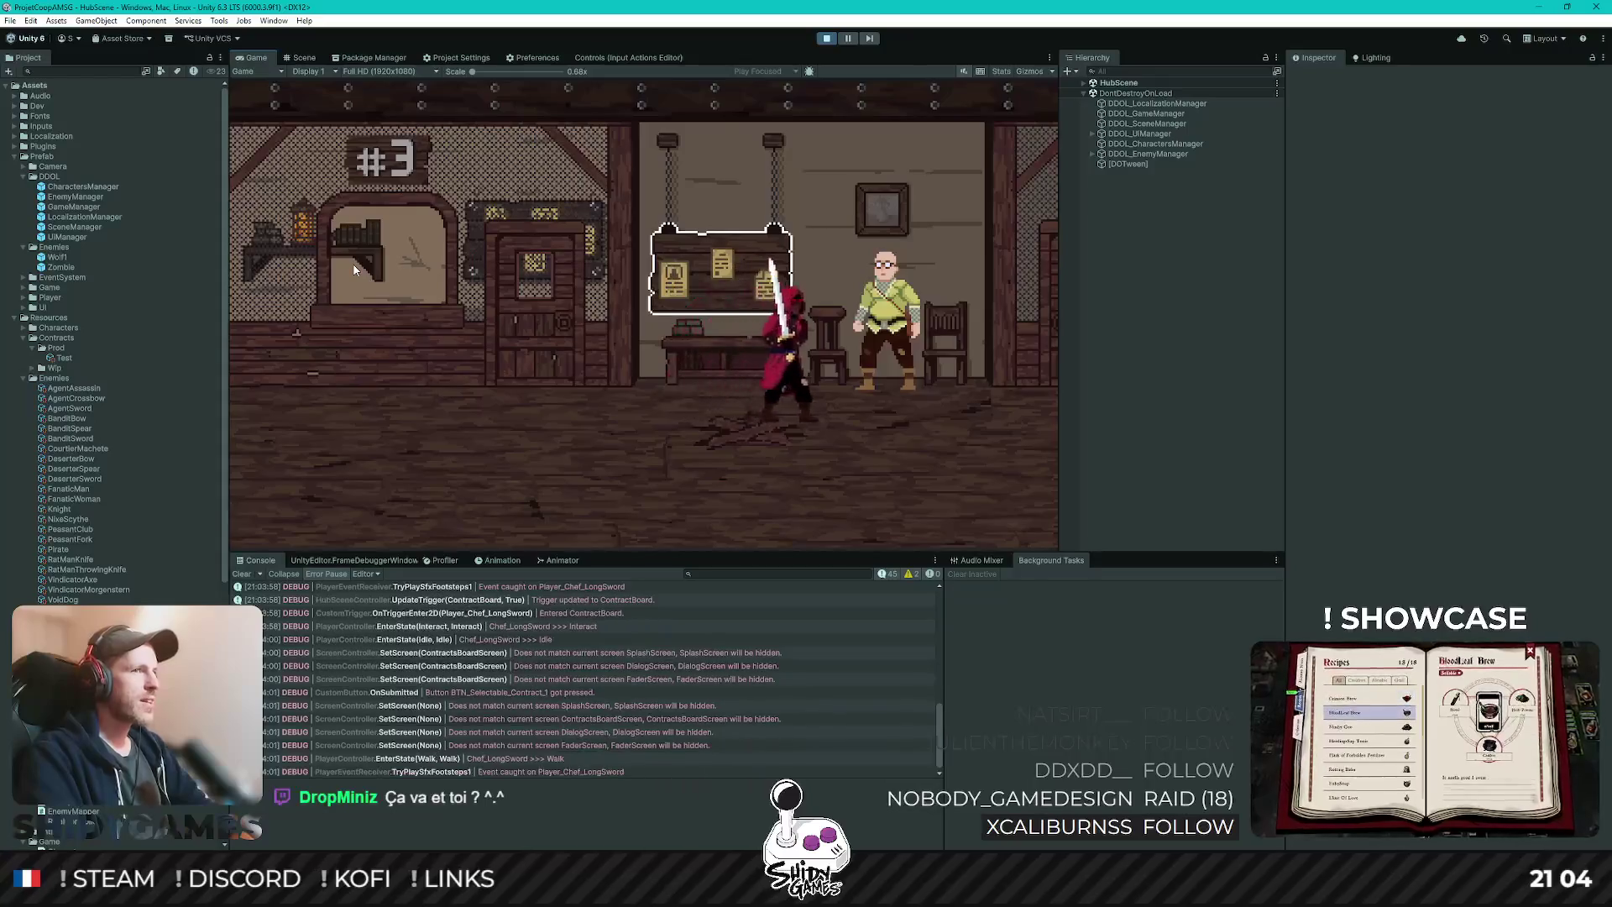
pyautogui.press('a')
pyautogui.press('d')
pyautogui.press('e')
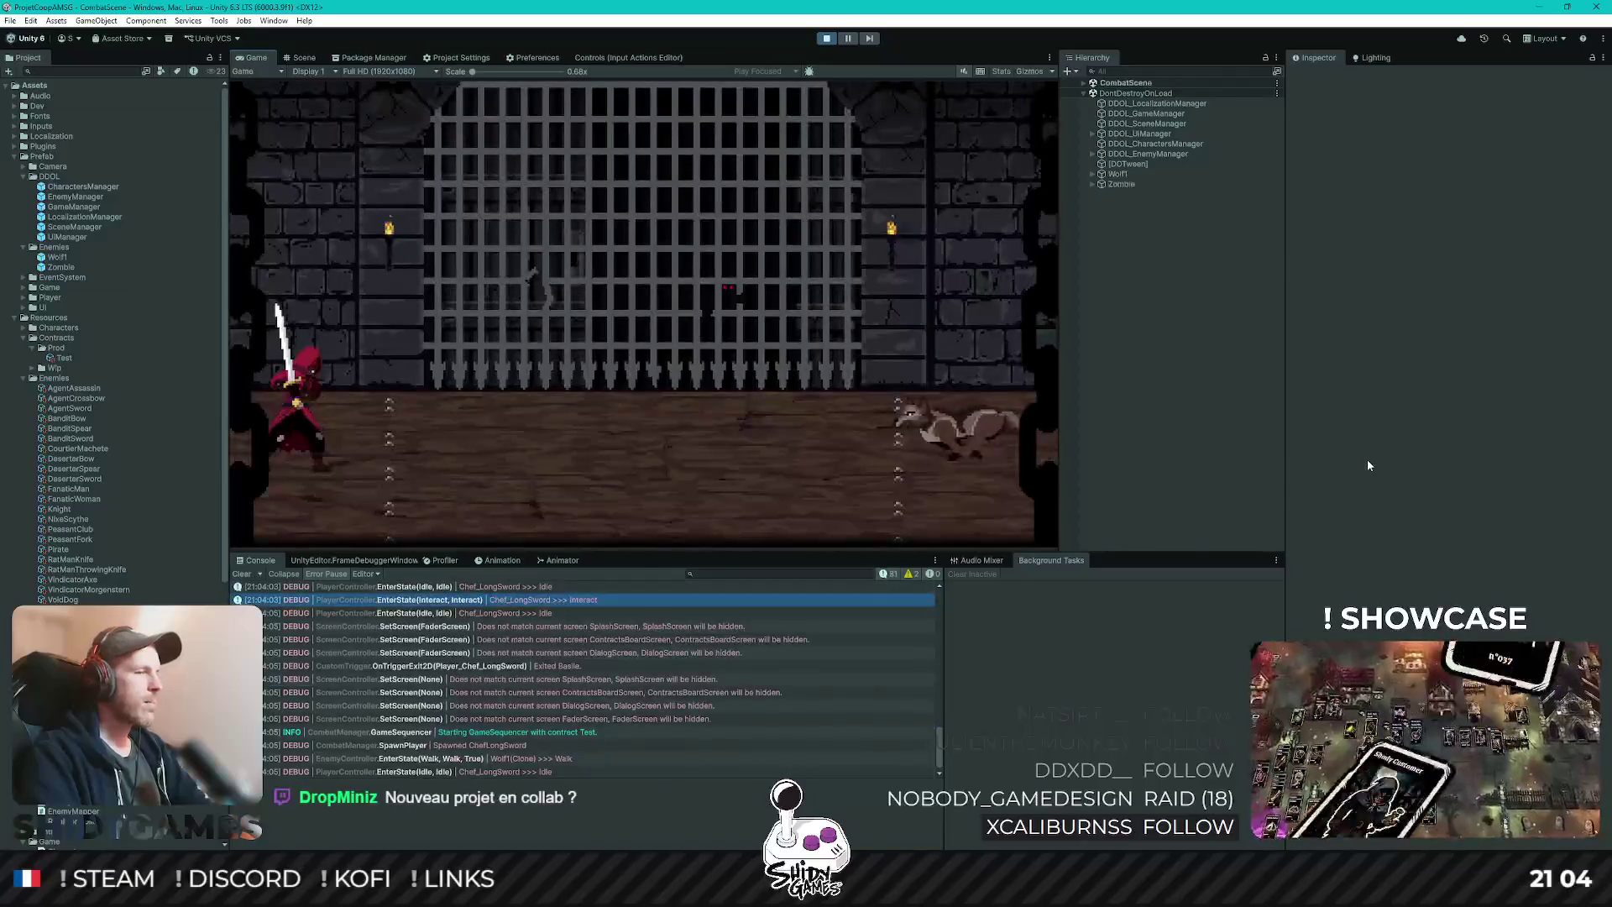
# - Strike the wolf with vertical attacks and kill it with a horizontal slash
pyautogui.press('d')
pyautogui.press('space')
pyautogui.press('a')
pyautogui.press('d')
pyautogui.press('d')
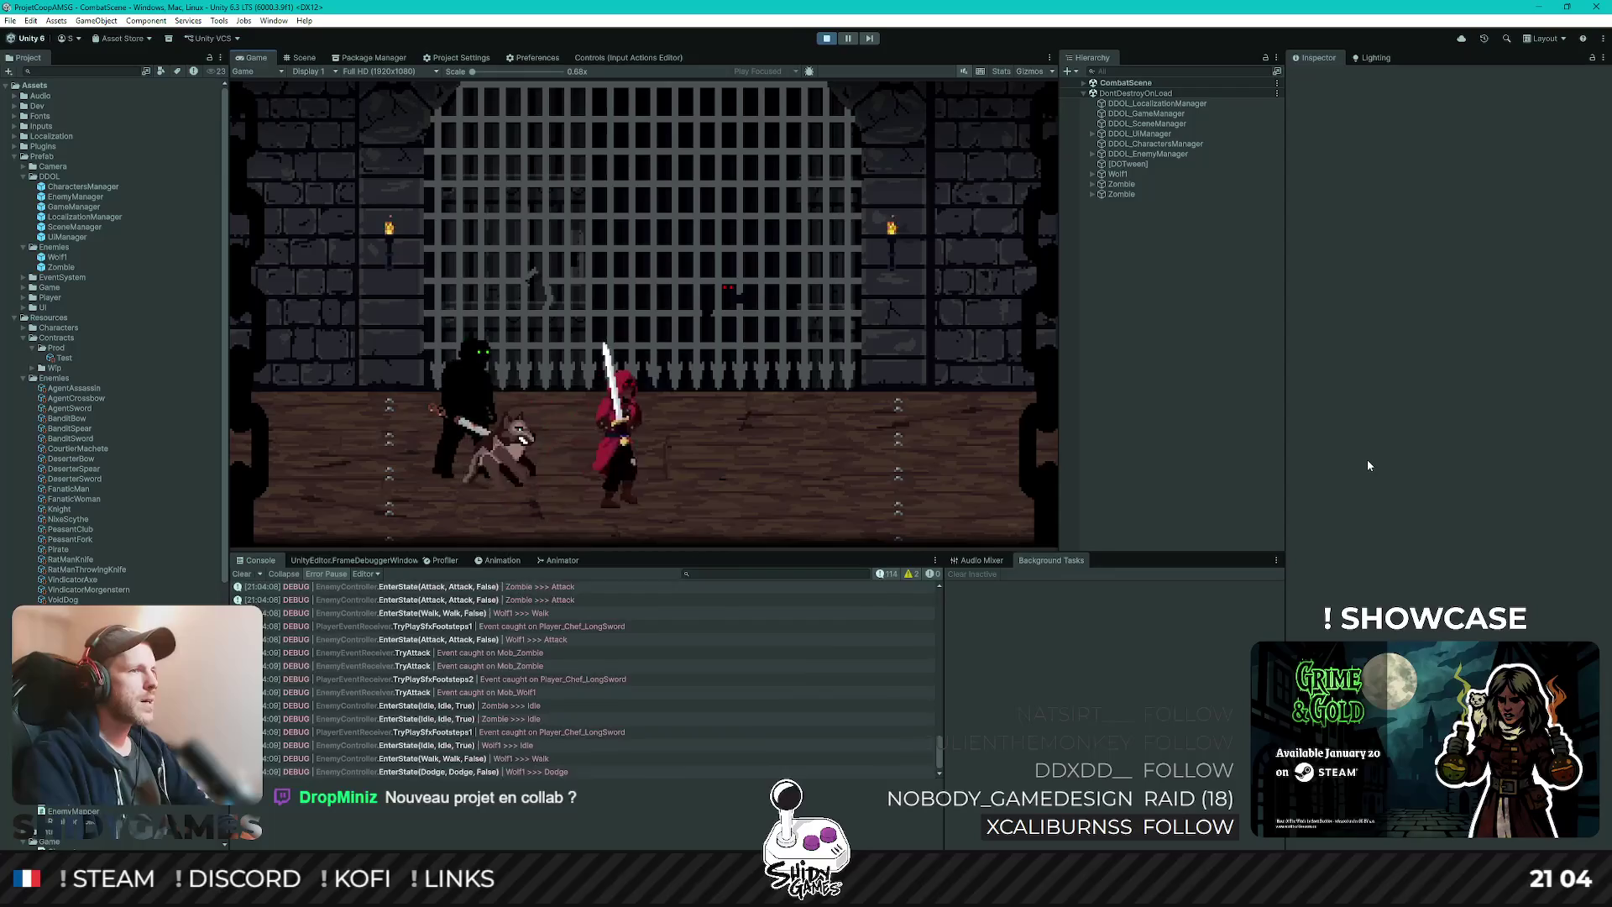
pyautogui.press('w')
pyautogui.press('d')
pyautogui.press('w')
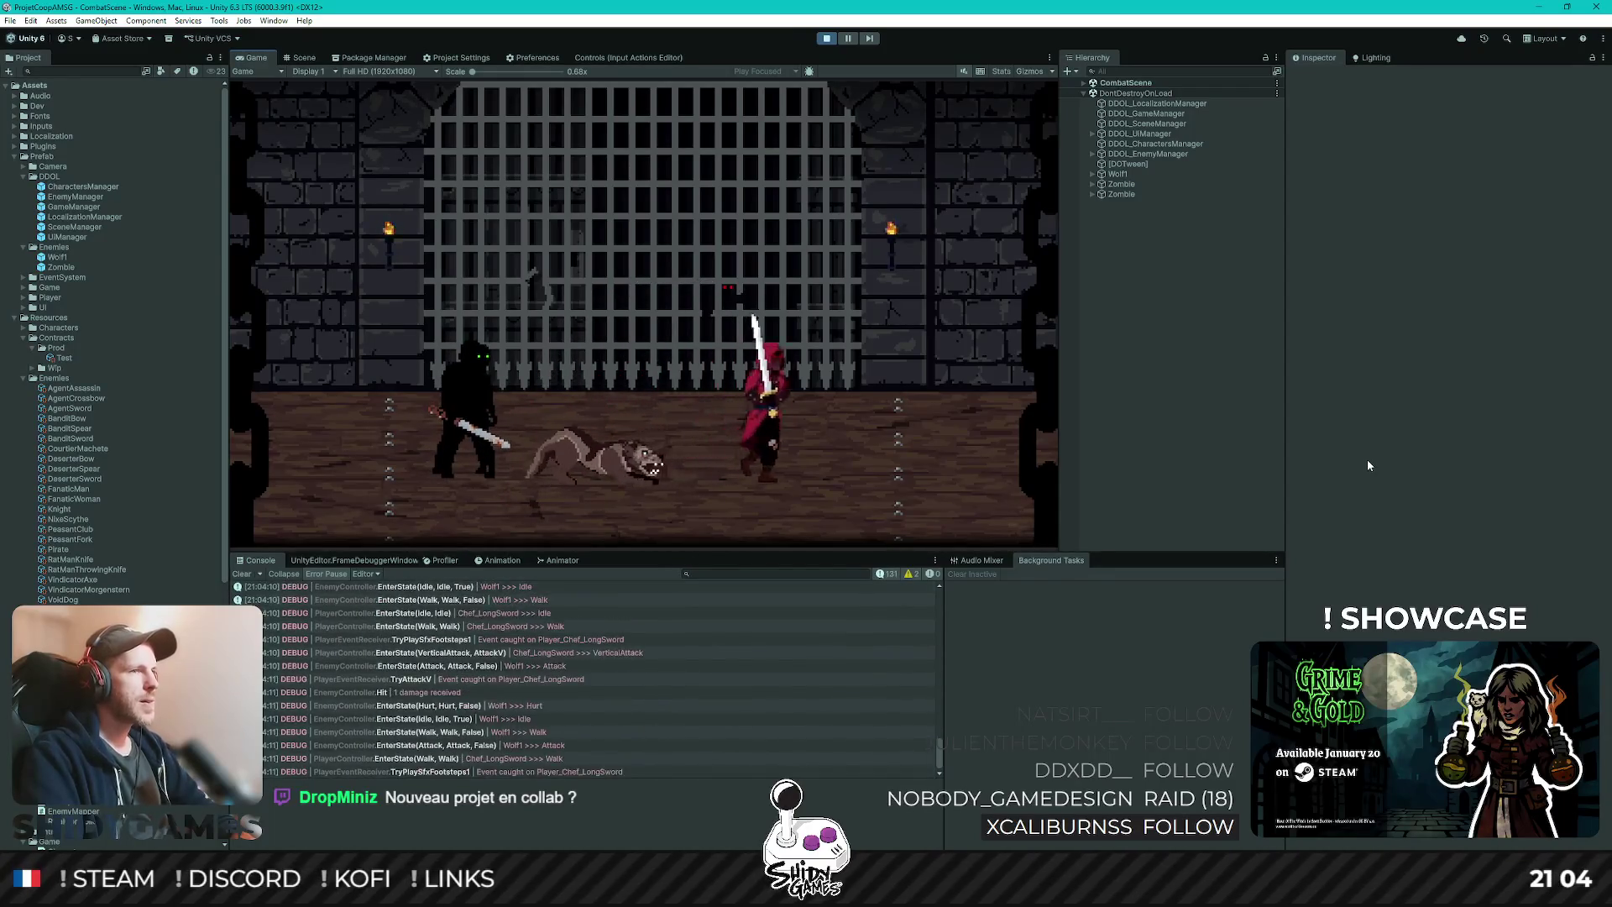
pyautogui.press('w')
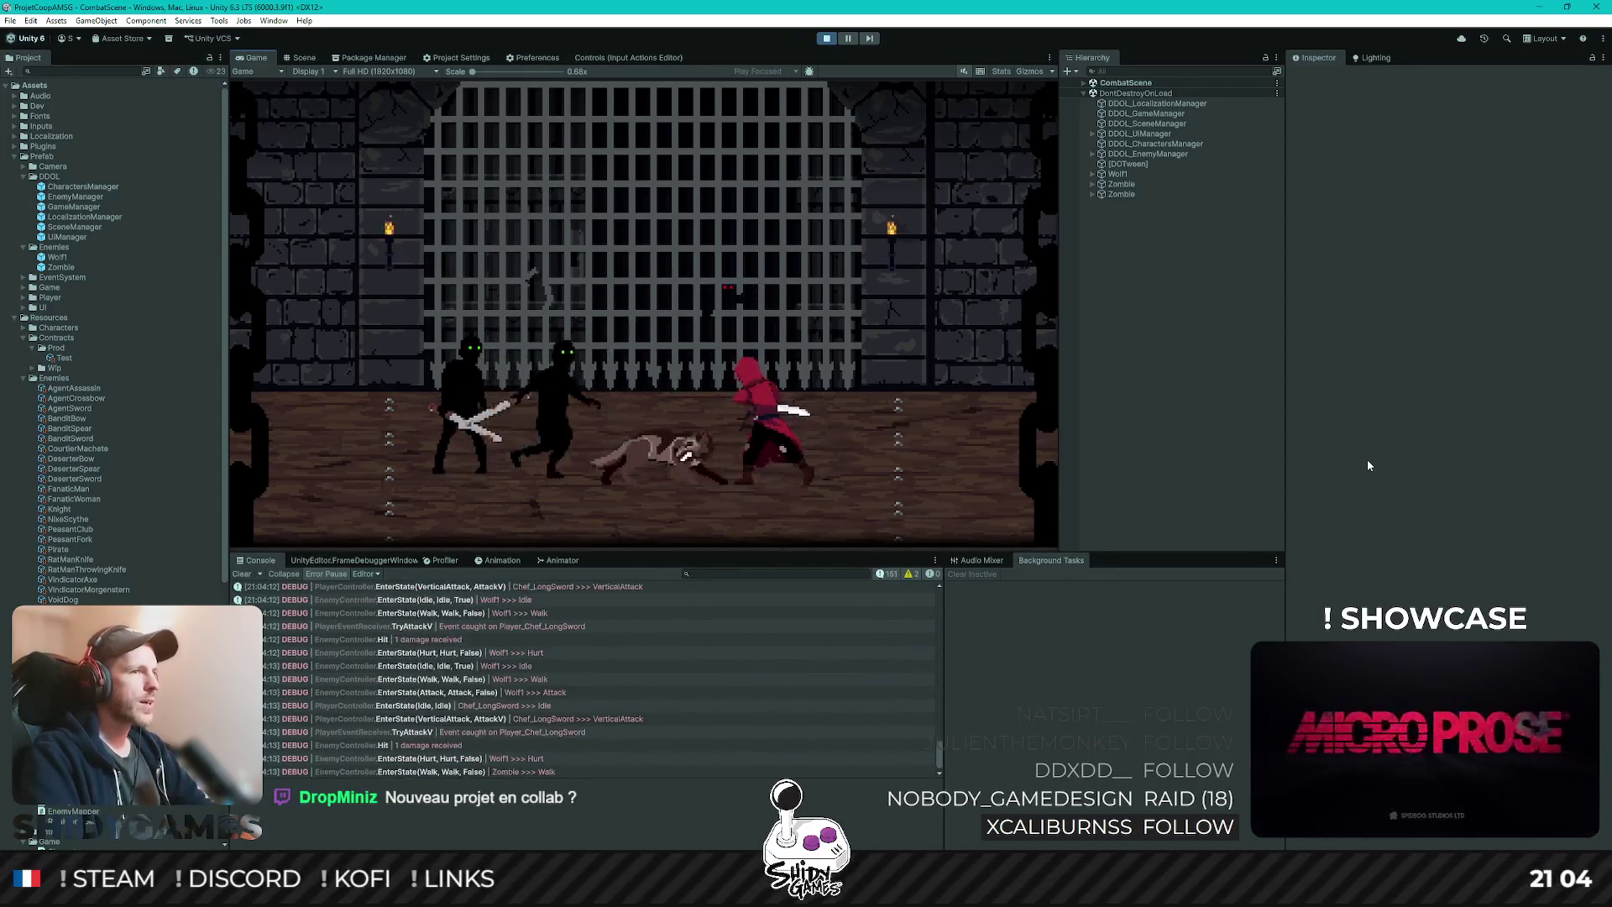
pyautogui.press('x')
pyautogui.press('d')
# - Move to the arena front and slash the approaching zombies, finishing one off
pyautogui.press('a')
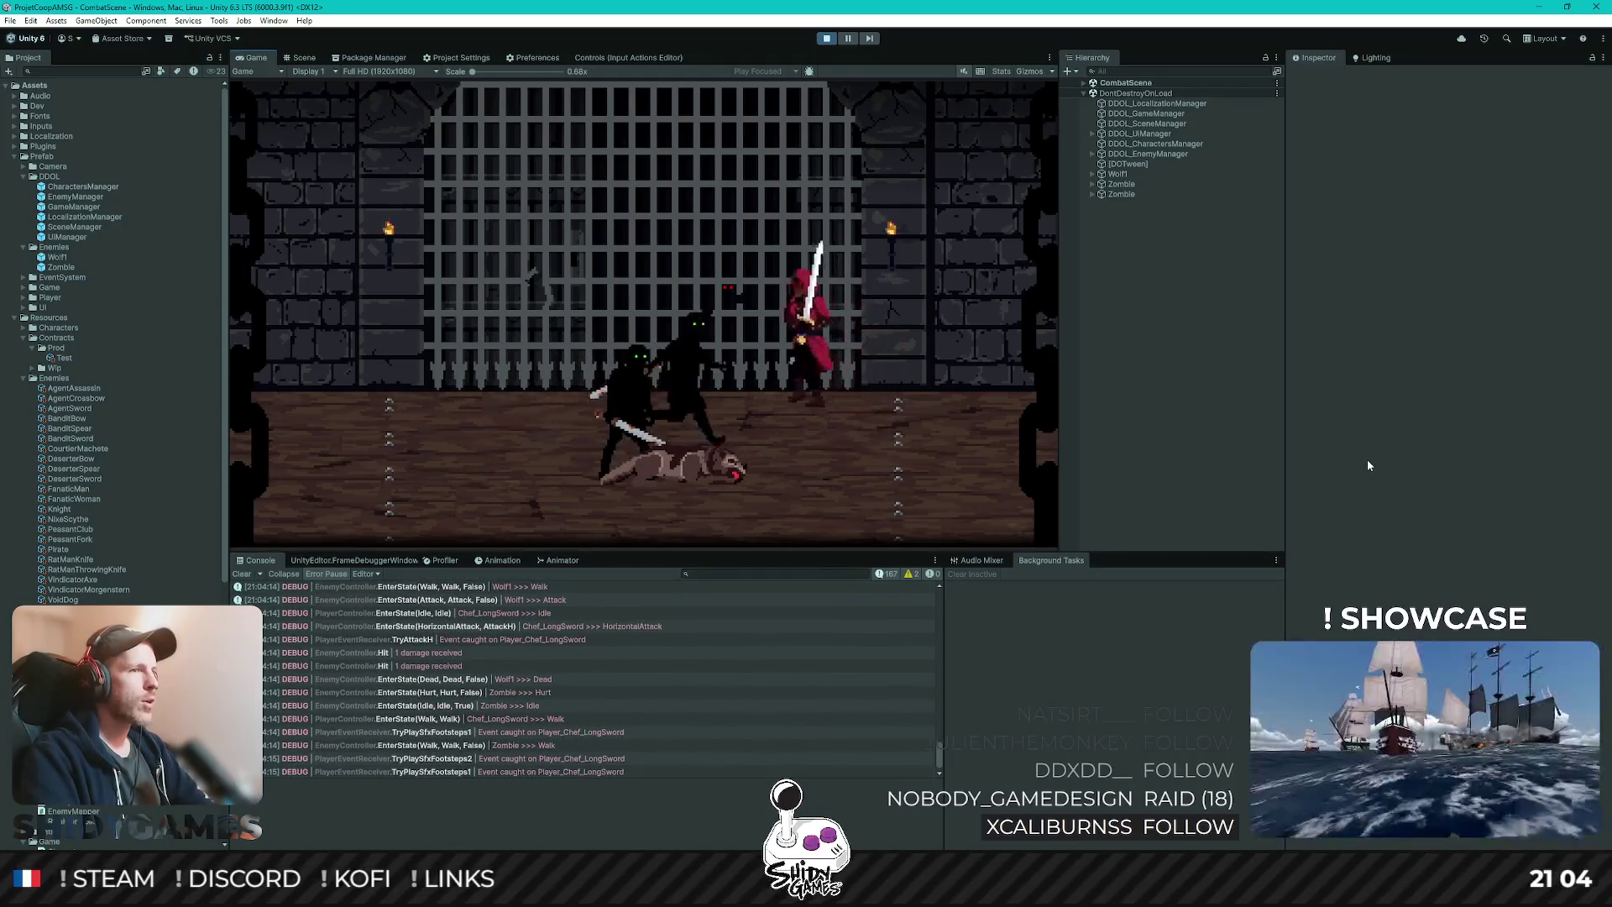
pyautogui.press('s')
pyautogui.press('a')
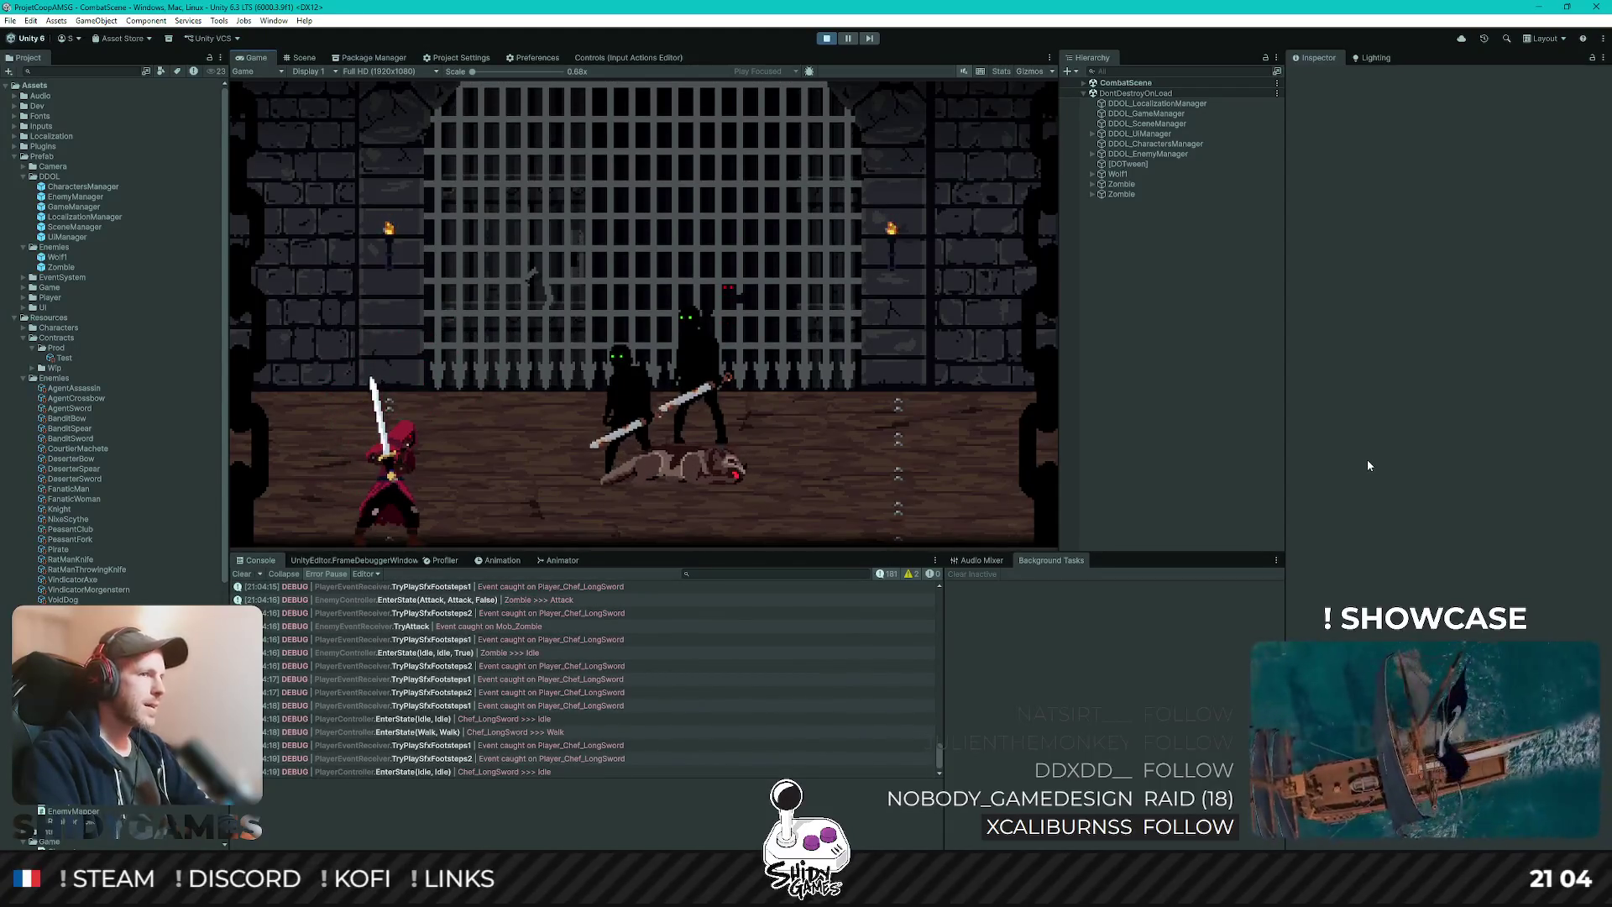
pyautogui.press('d')
pyautogui.press('x')
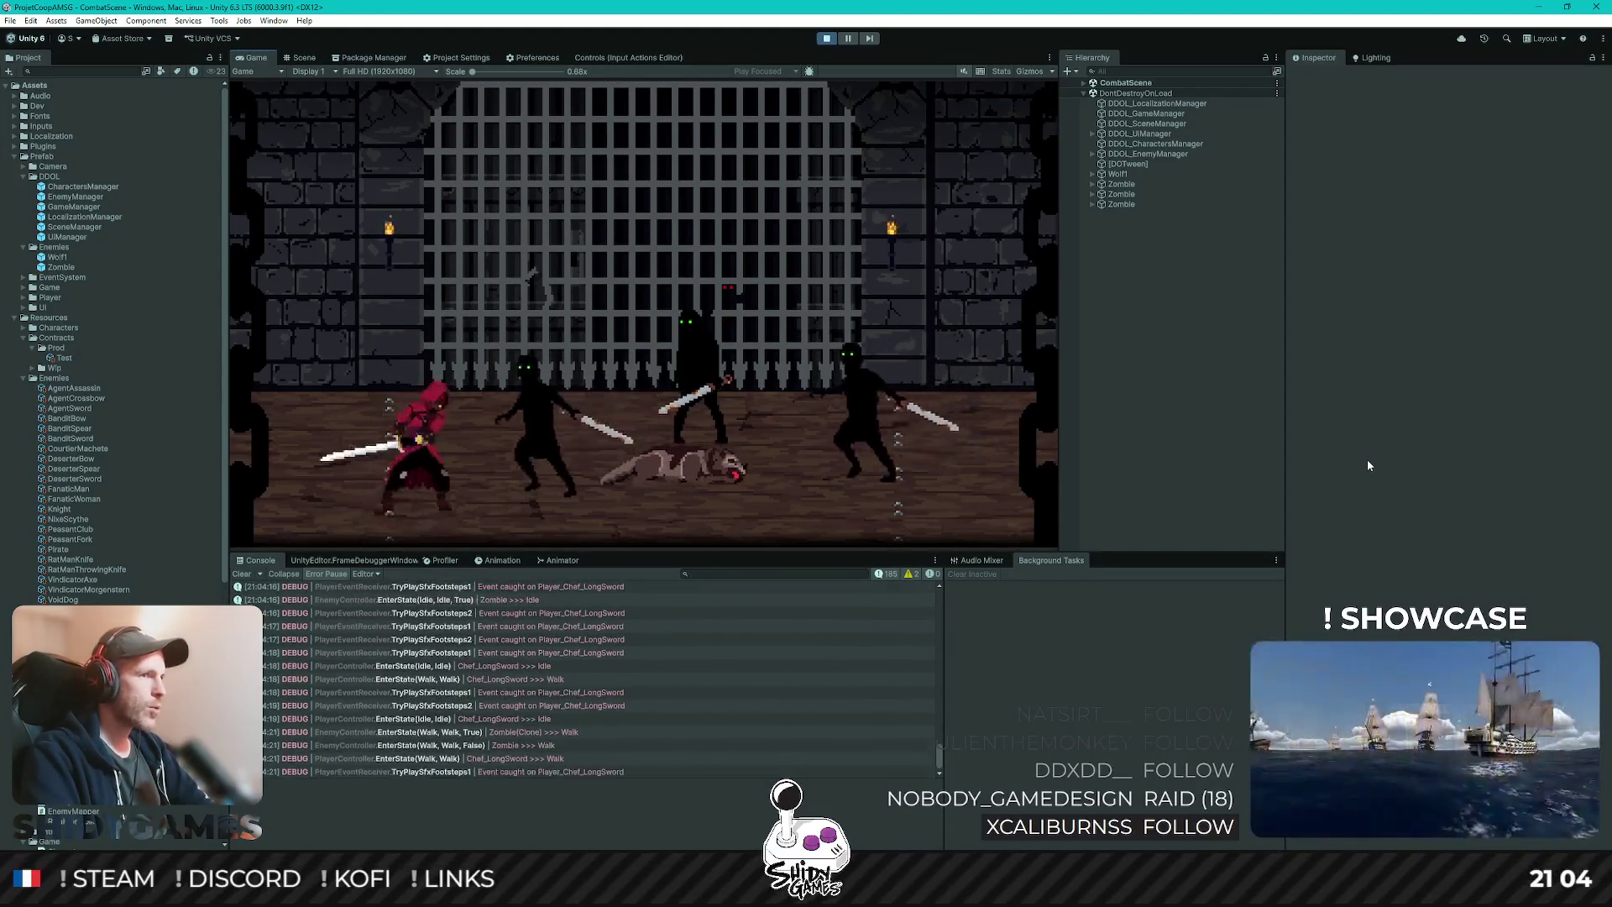
pyautogui.press('x')
pyautogui.press('x')
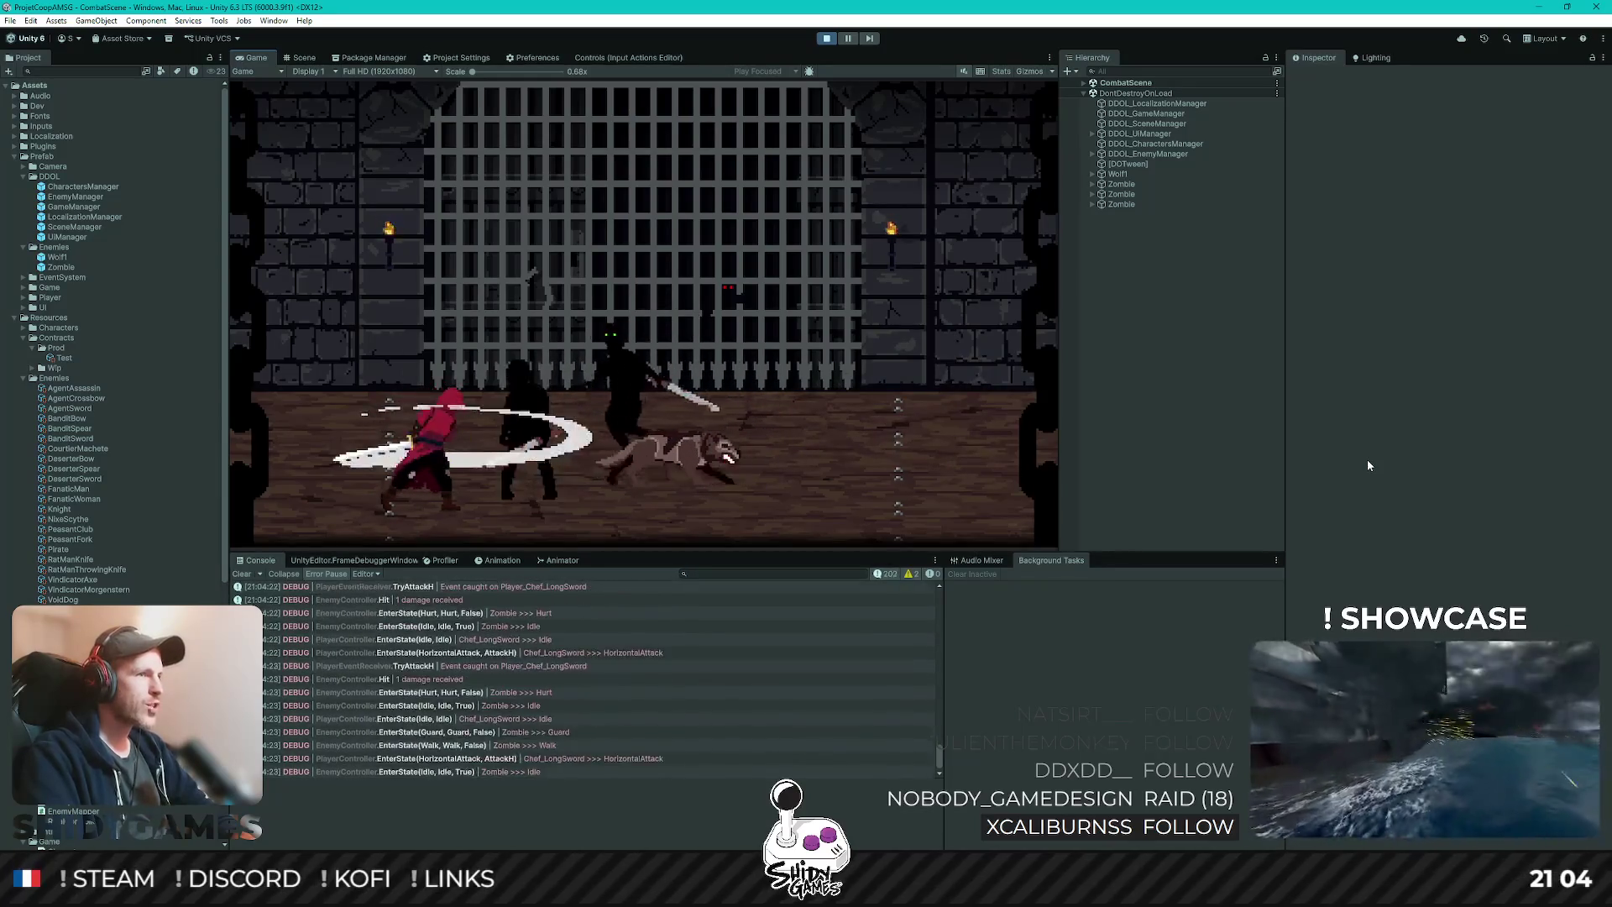
pyautogui.press('x')
pyautogui.press('x')
pyautogui.press('x')
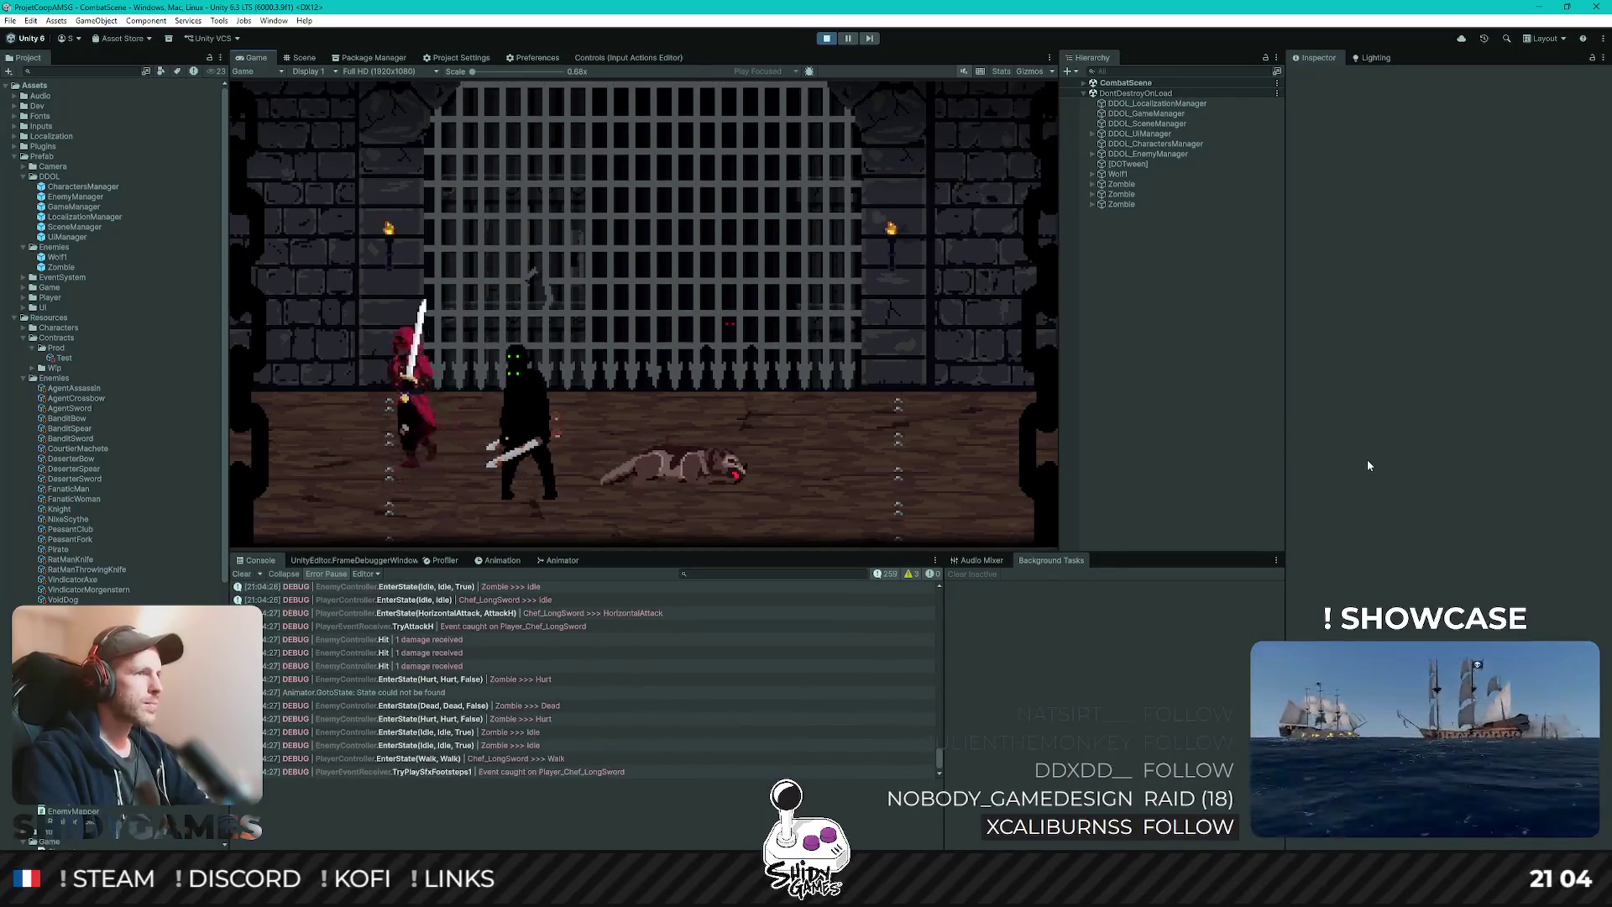
pyautogui.press('d')
pyautogui.press('c')
pyautogui.press('d')
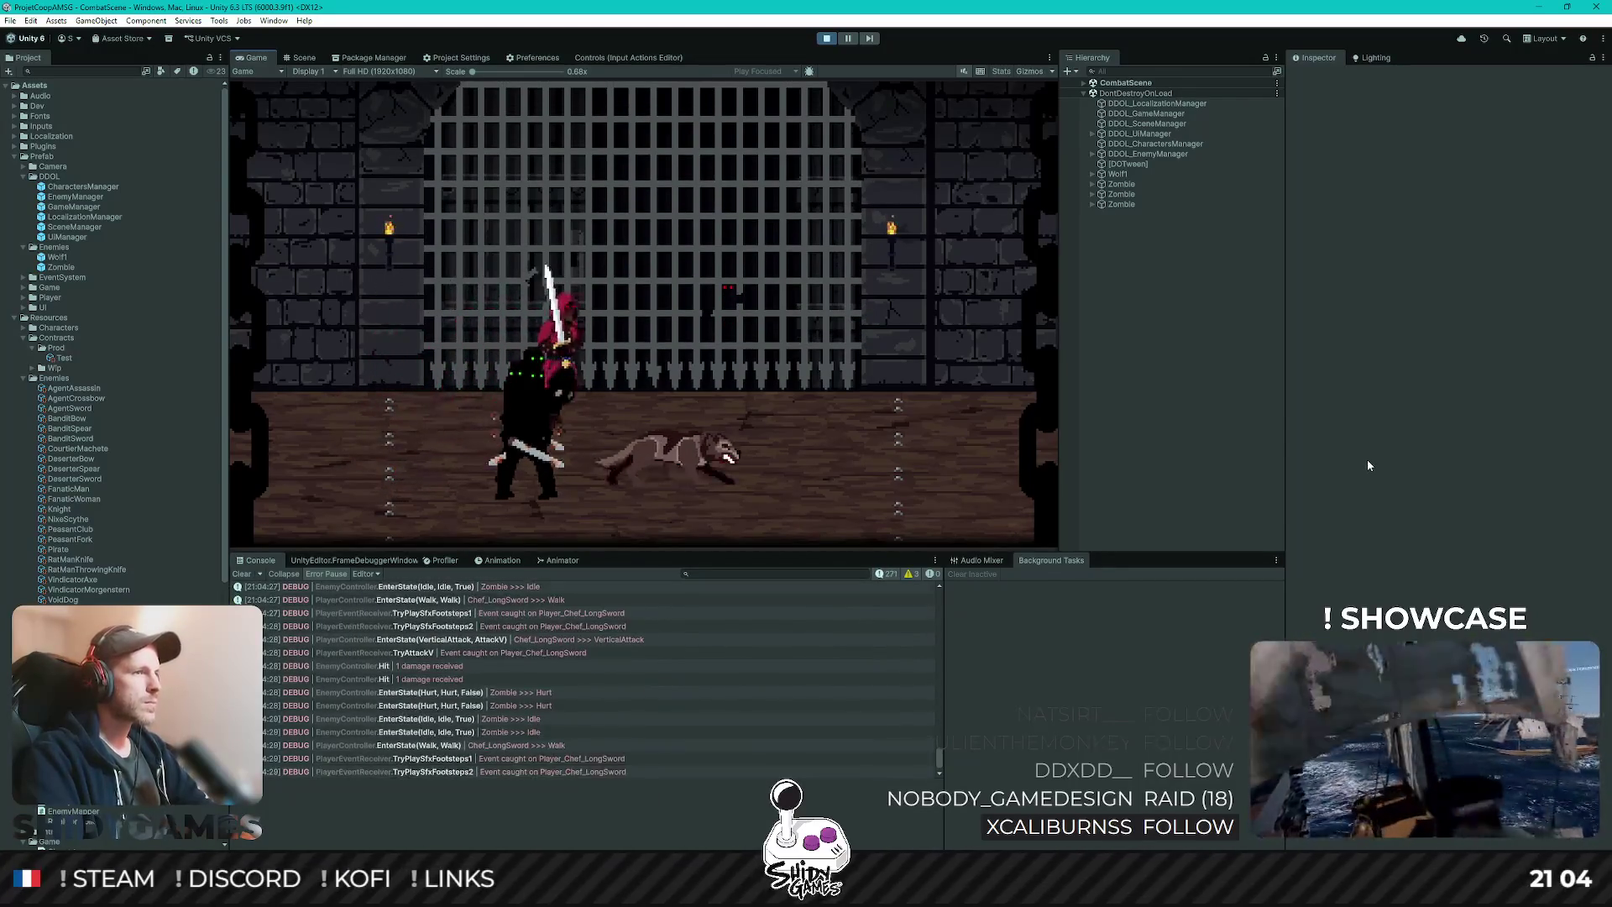
pyautogui.press('a')
pyautogui.press('a')
pyautogui.press('a')
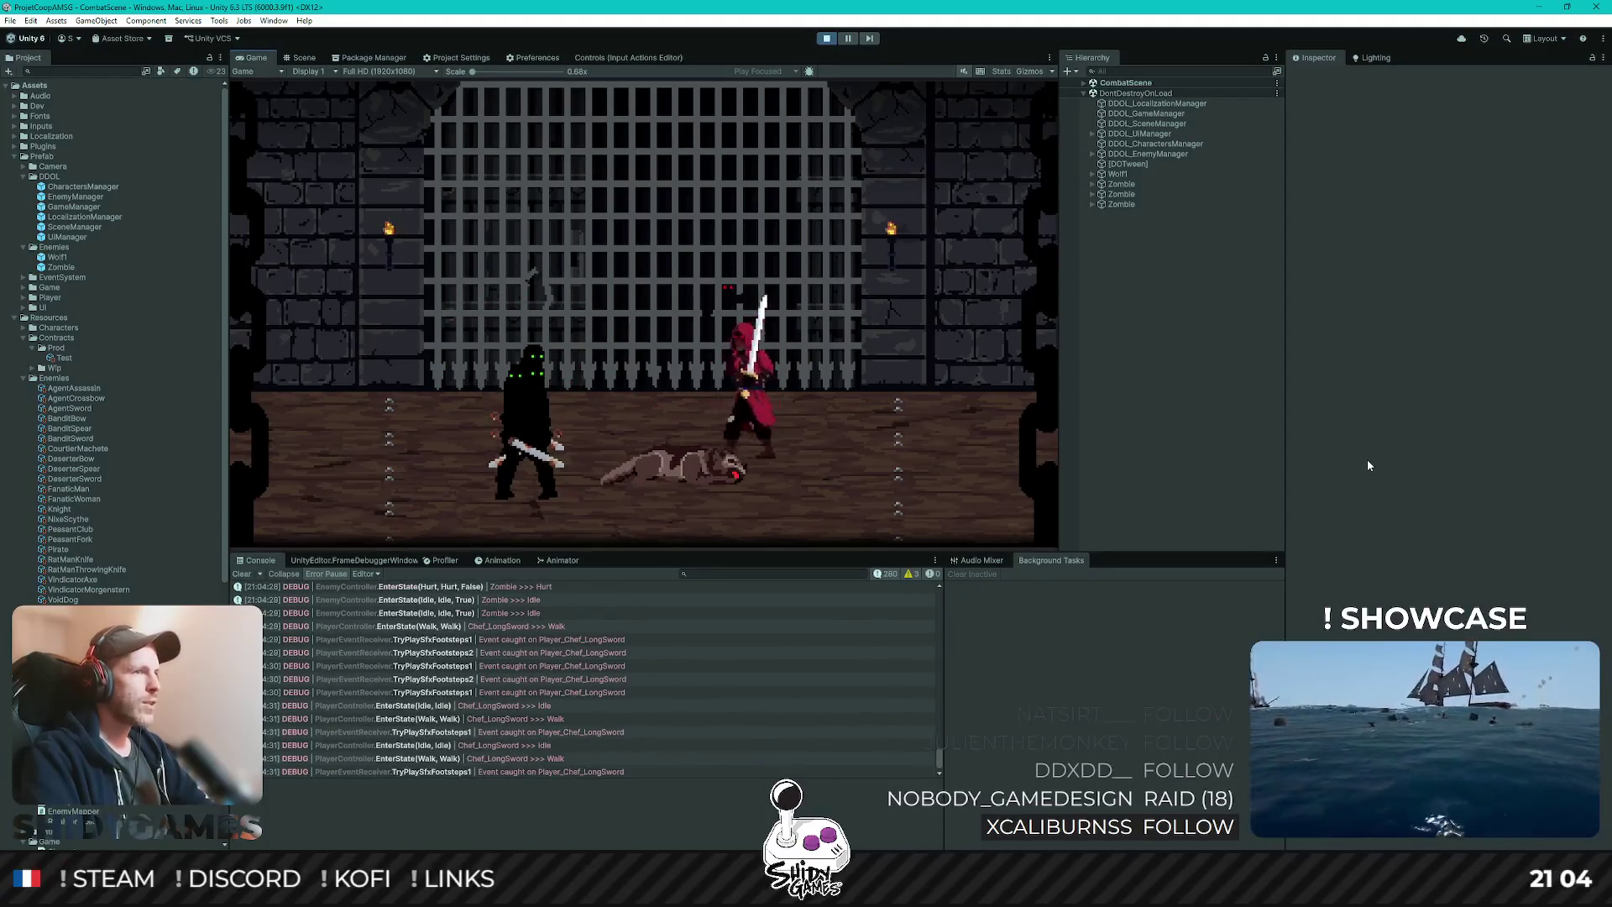
# - Kill more zombies with vertical slashes and slash the remaining ones
pyautogui.press('a')
pyautogui.press('c')
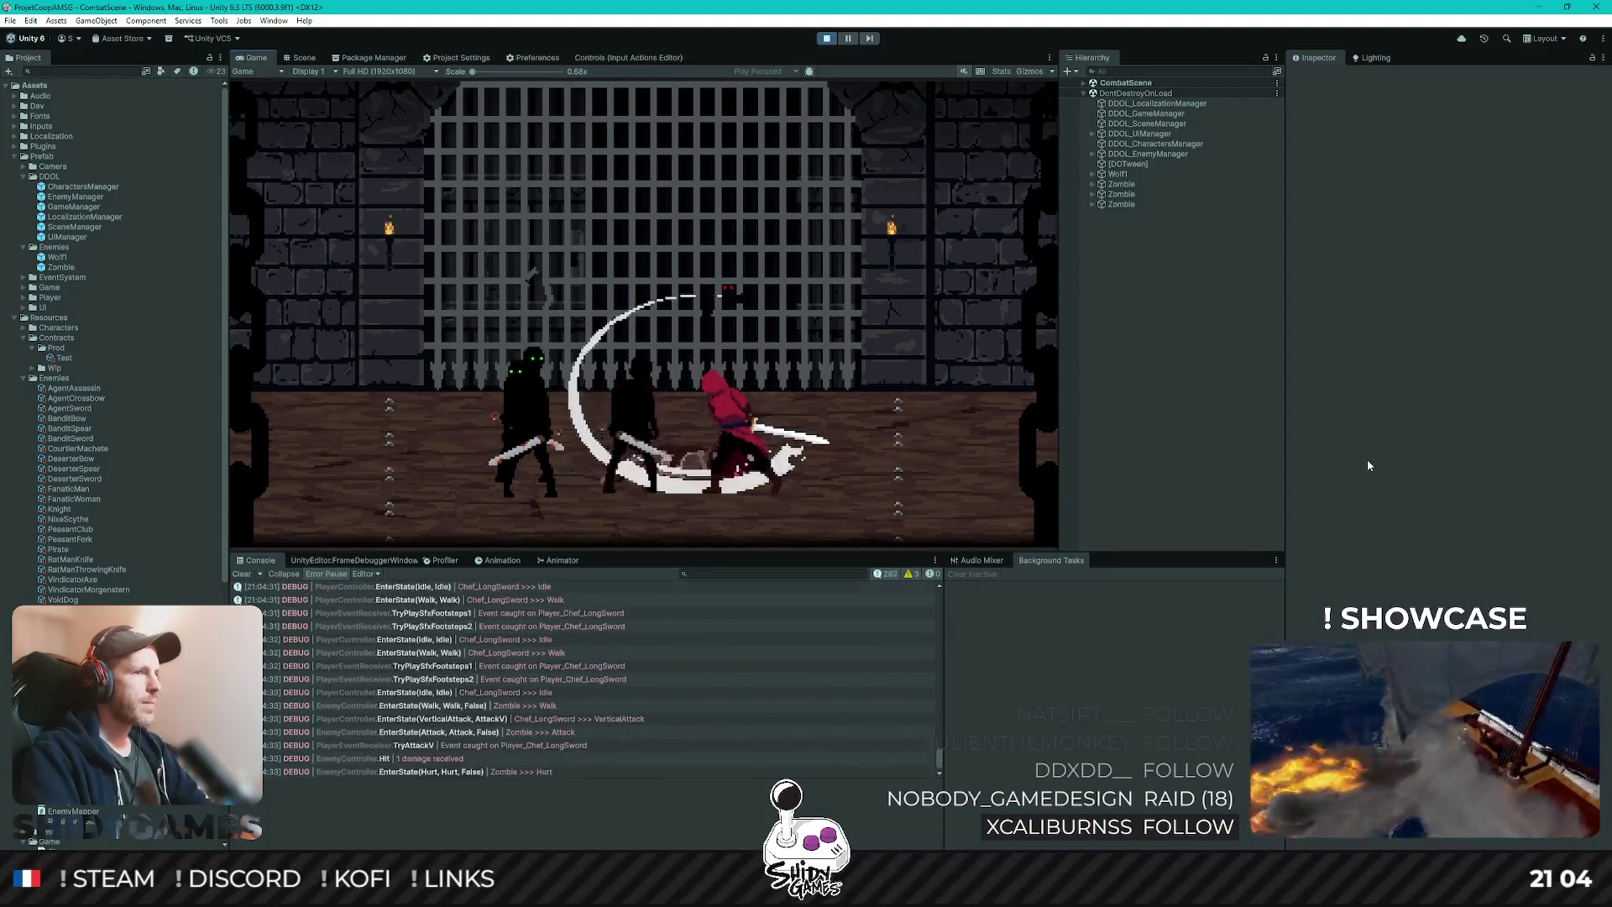
pyautogui.press('w')
pyautogui.press('a')
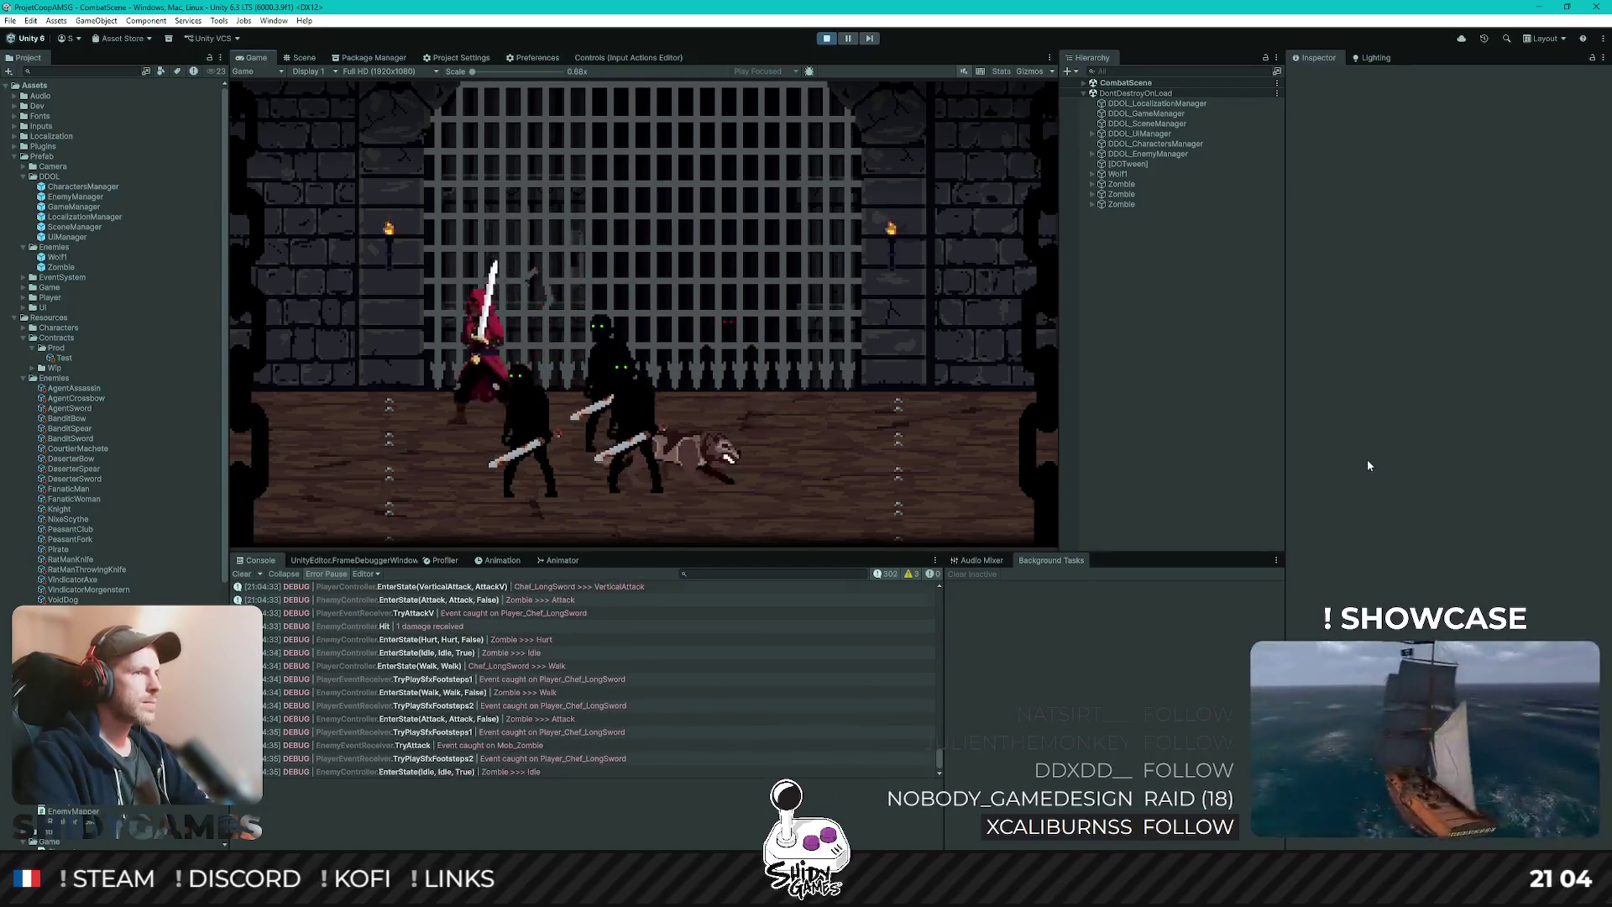
pyautogui.press('c')
pyautogui.press('a')
pyautogui.press('x')
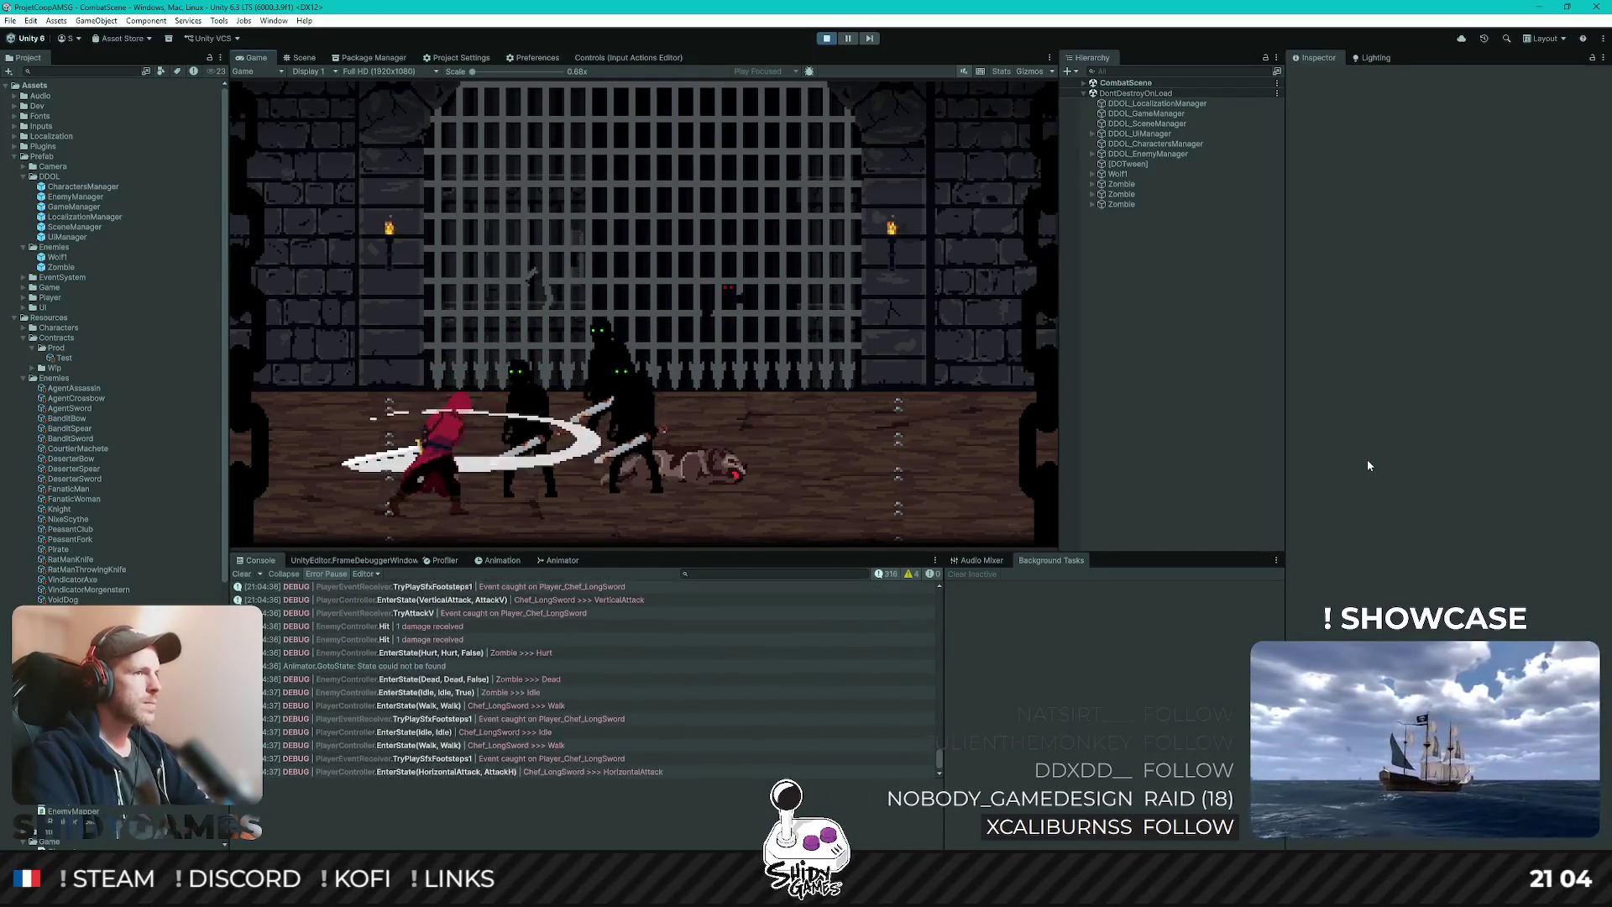
pyautogui.press('x')
pyautogui.press('x')
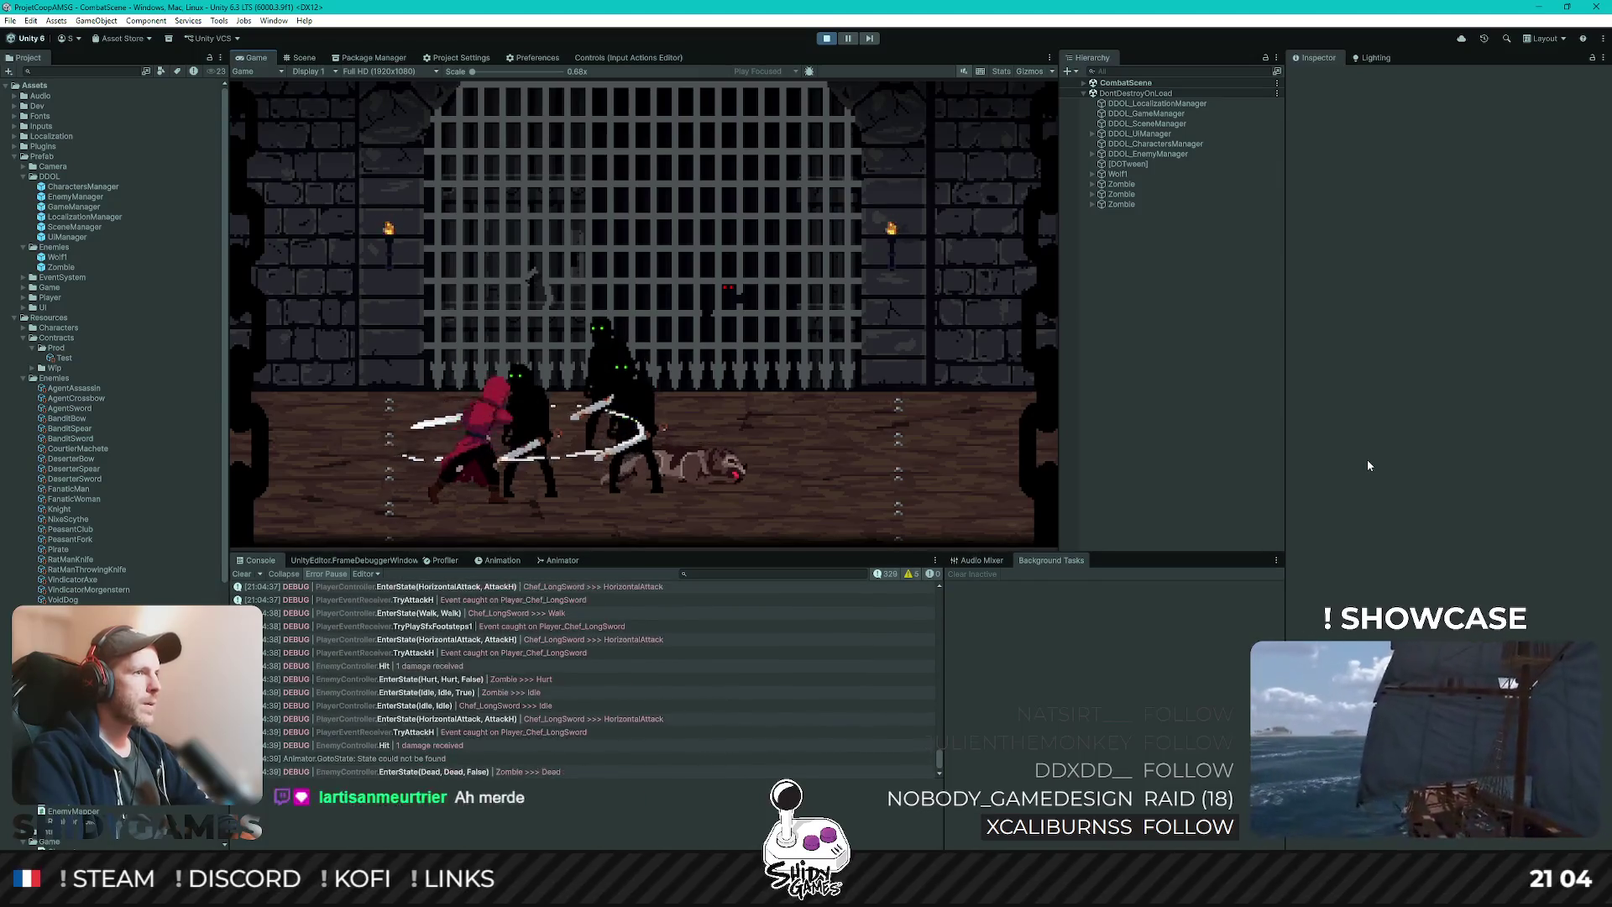
pyautogui.press('d')
# - Walk back left and perform vertical sword attacks
pyautogui.press('a')
pyautogui.press('a')
pyautogui.press('a')
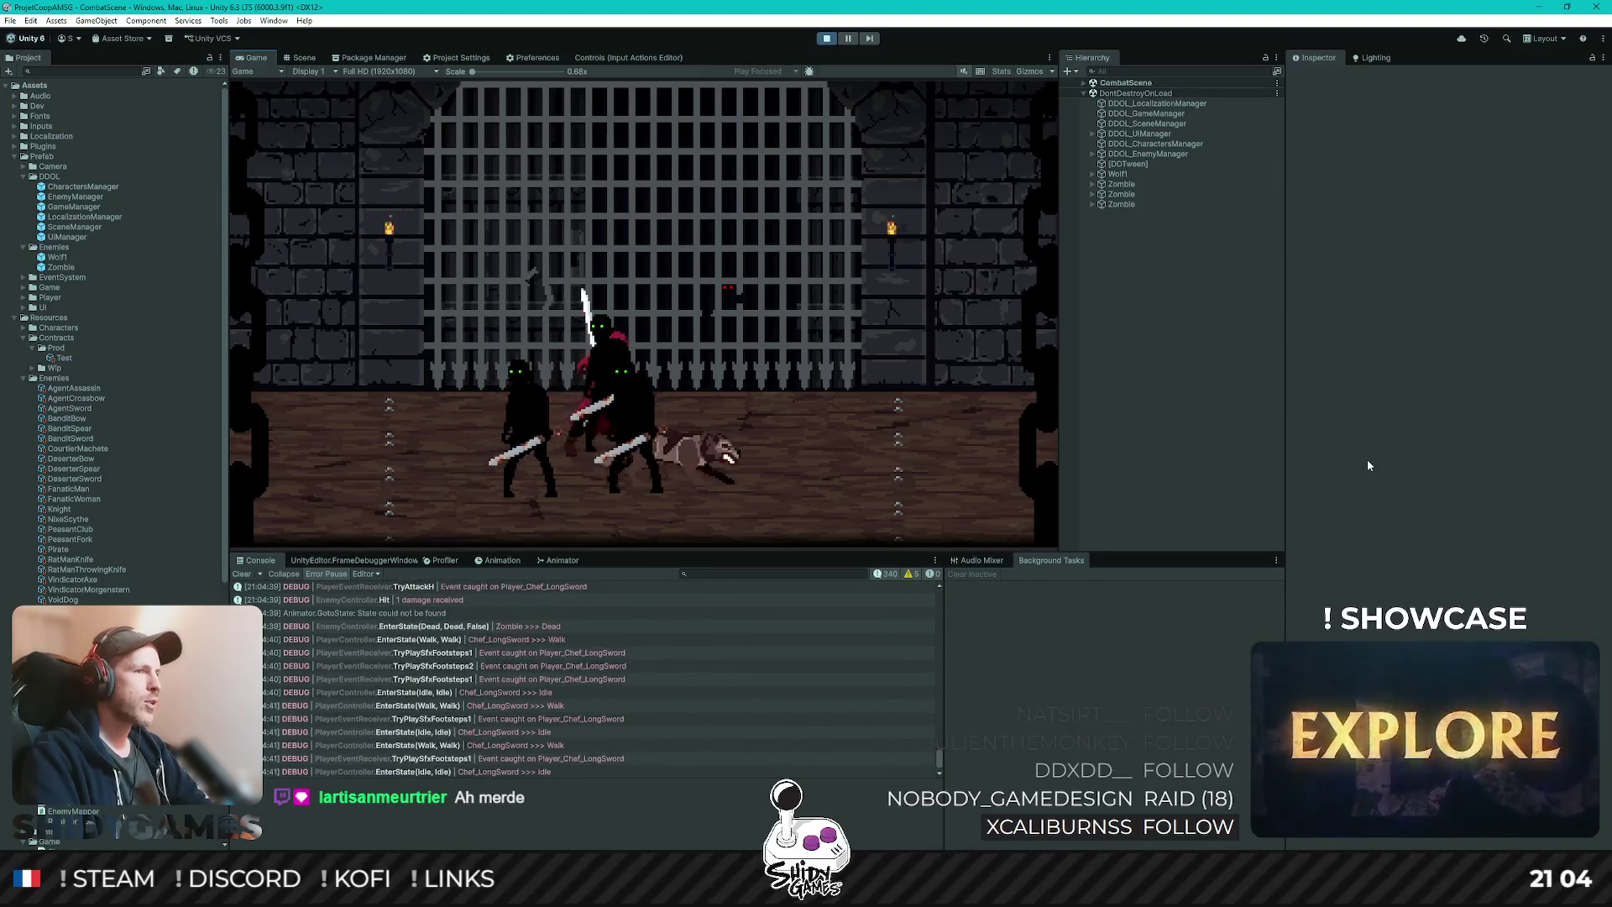
pyautogui.press('v')
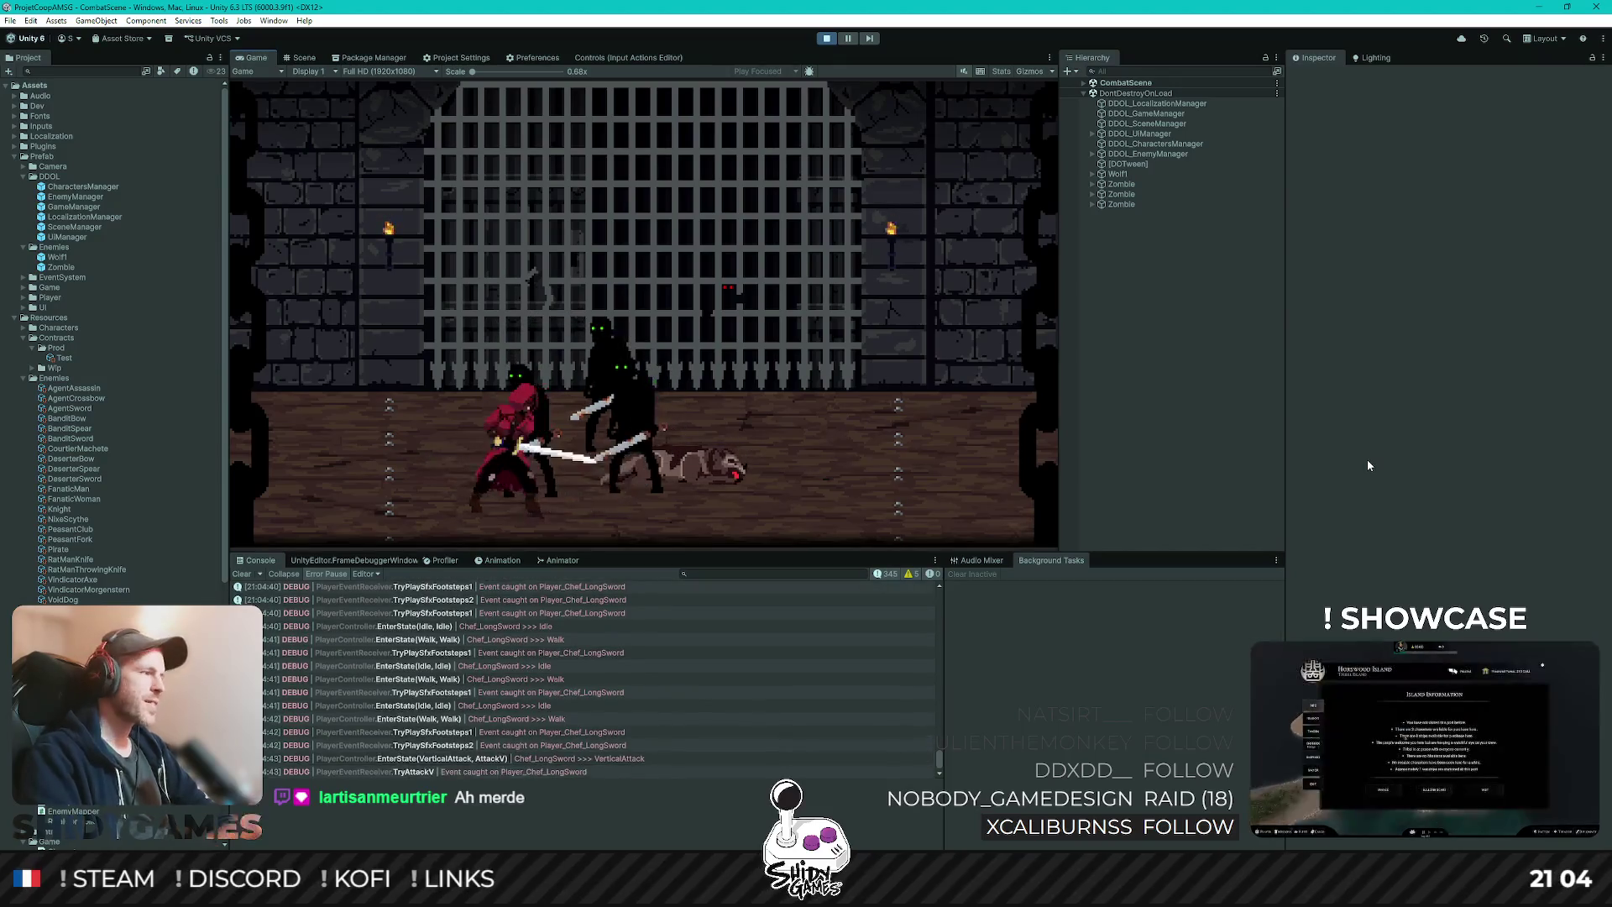
pyautogui.press('a')
pyautogui.press('d')
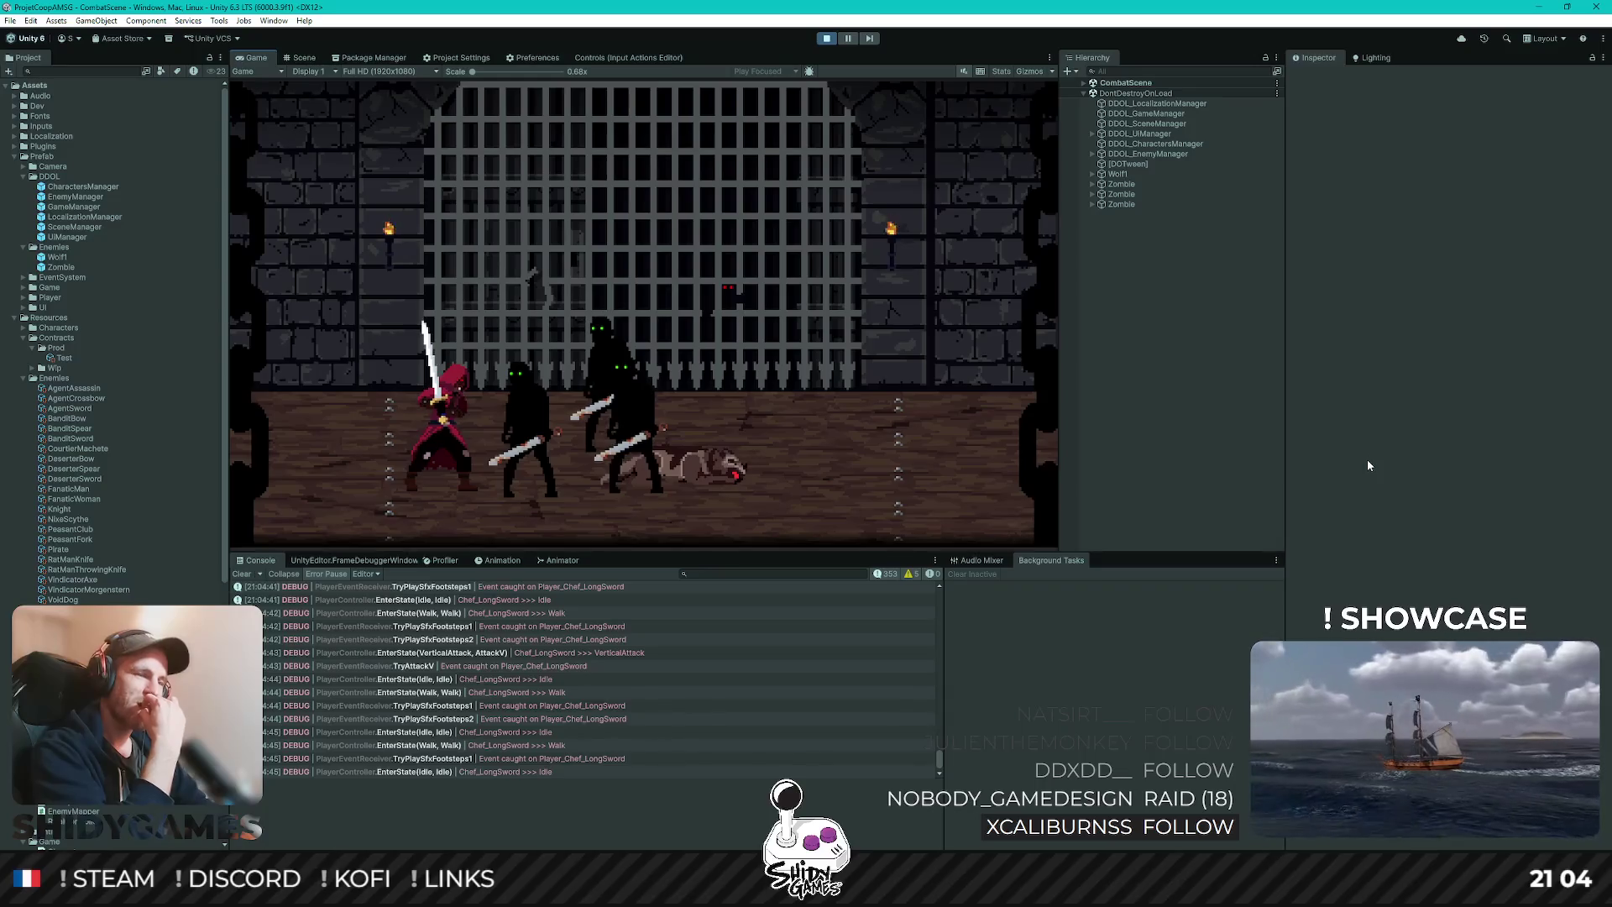
# - Attack the enemy group with vertical and horizontal slashes
pyautogui.press('d')
pyautogui.press('k')
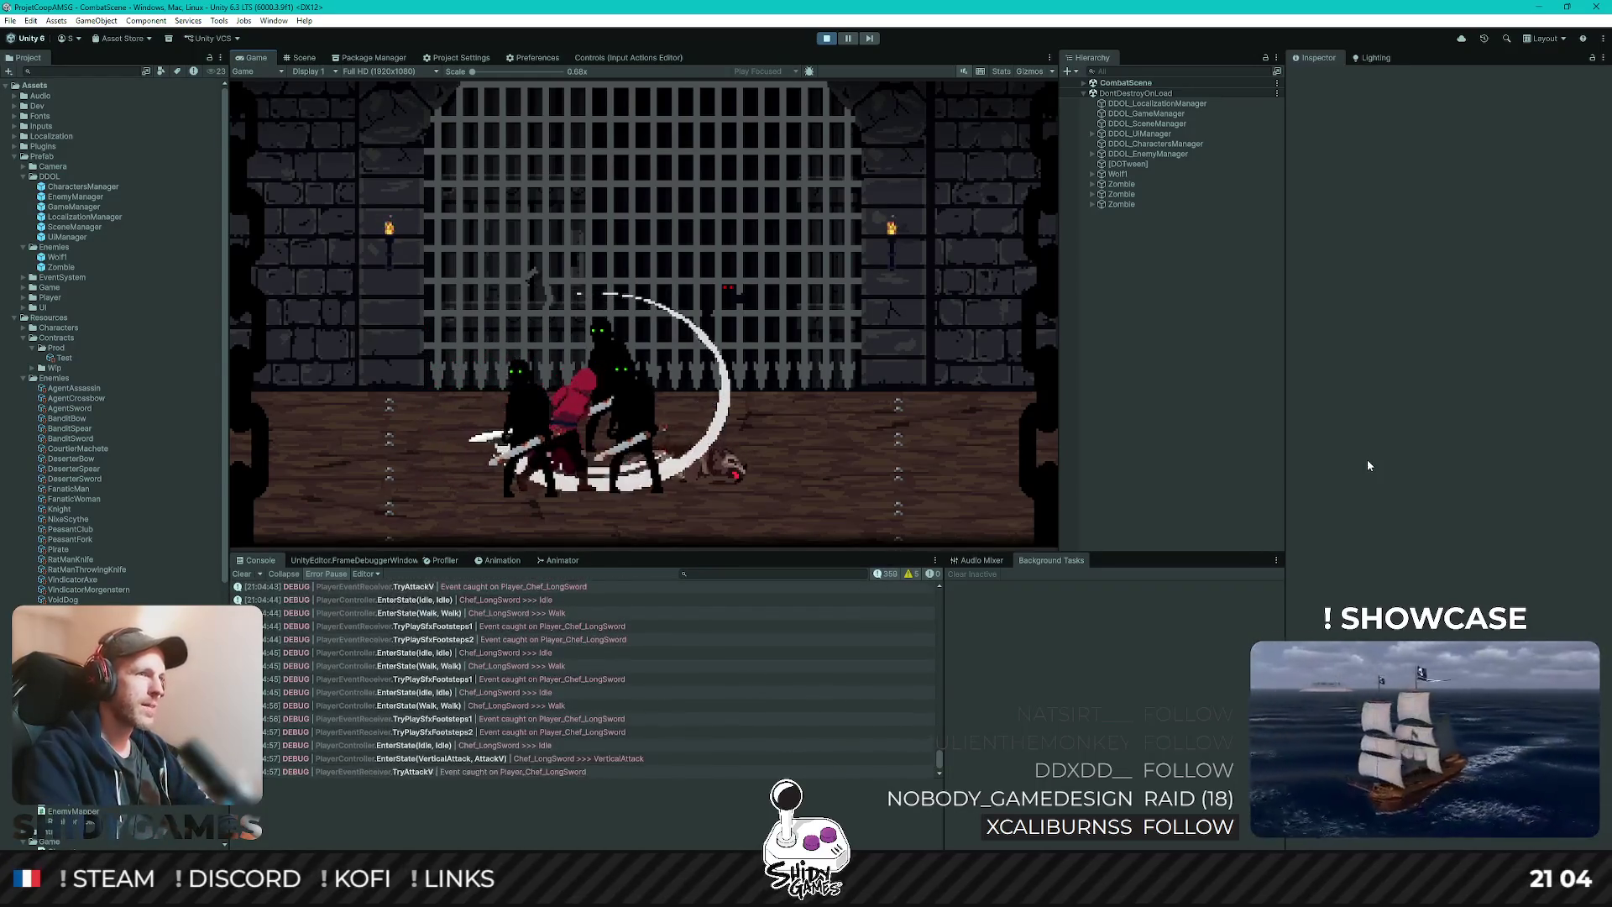
pyautogui.press('d')
pyautogui.press('j')
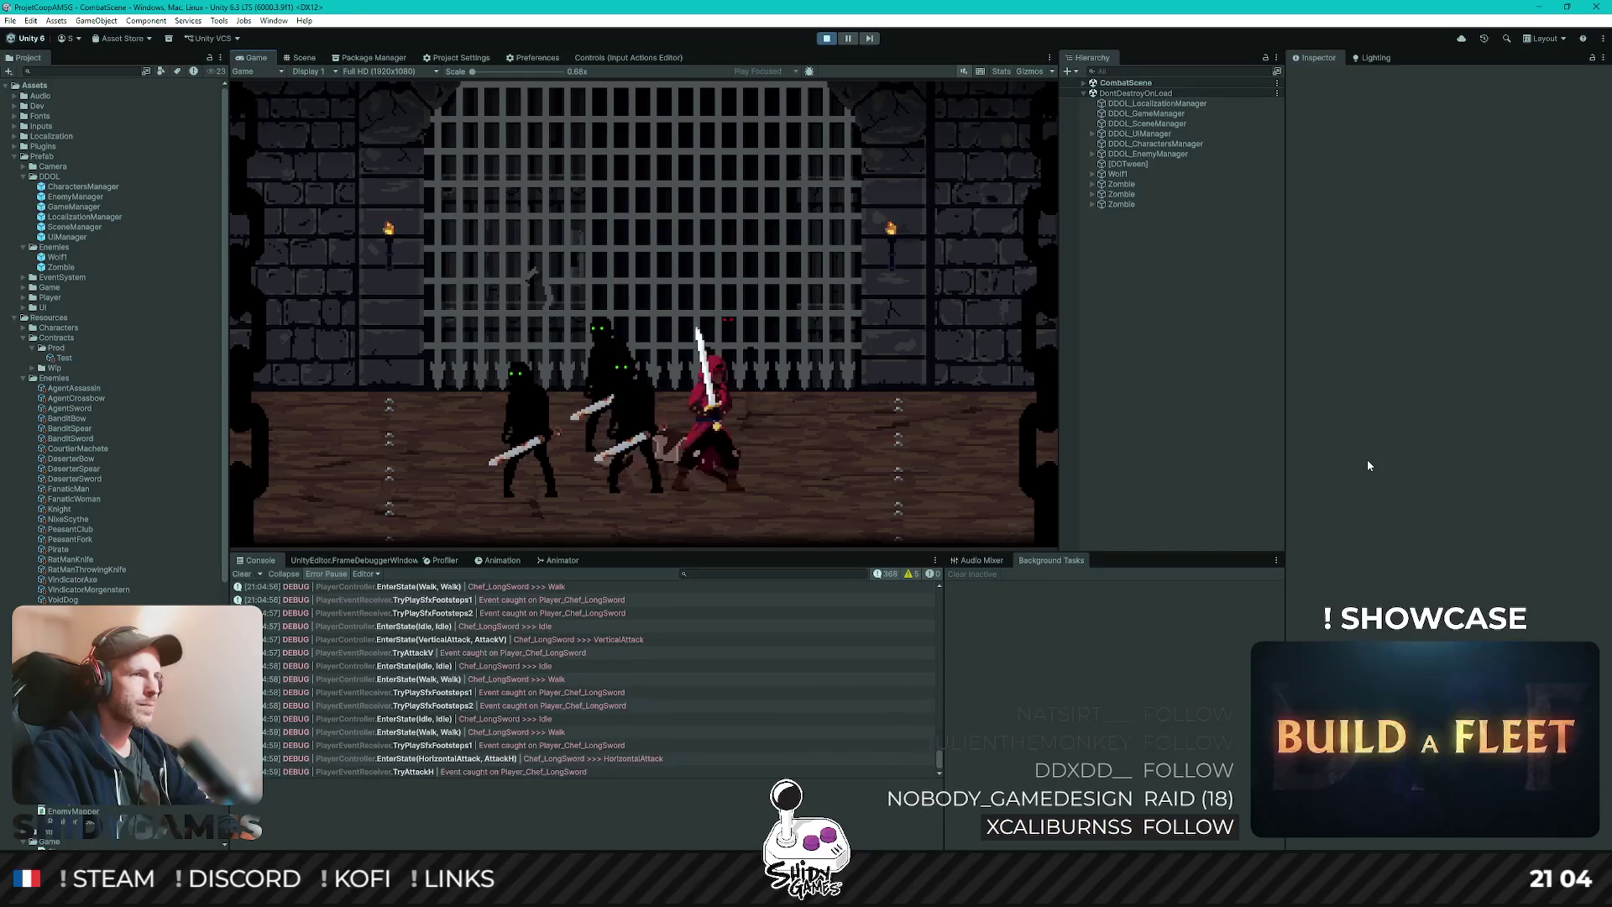
pyautogui.press('d')
pyautogui.press('d')
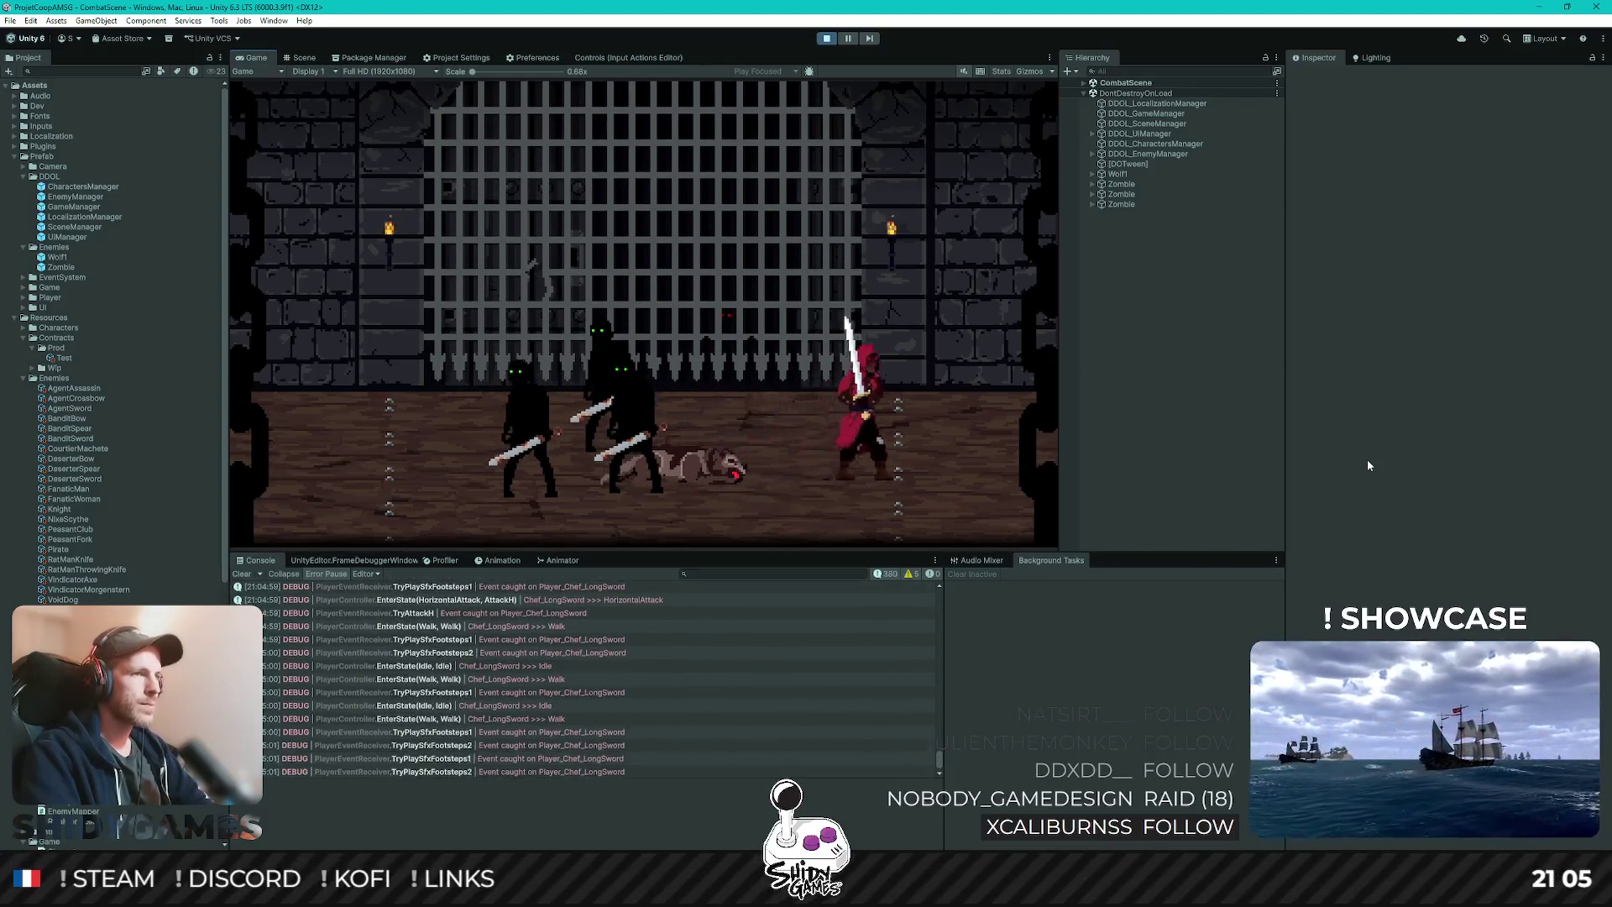
pyautogui.press('a')
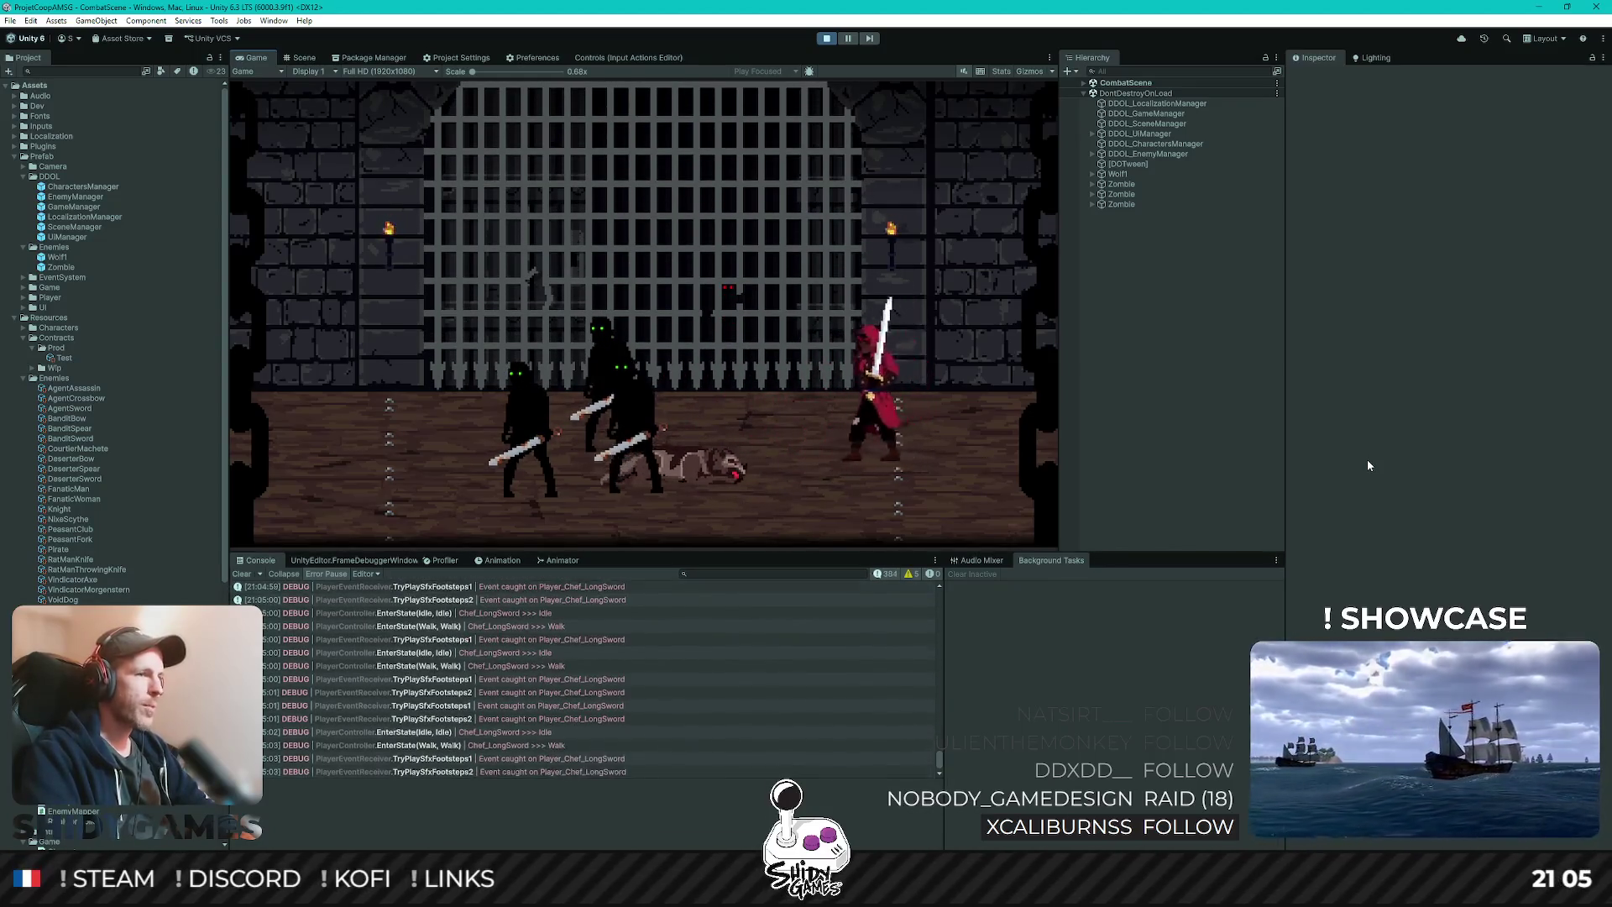
pyautogui.press('j')
pyautogui.press('d')
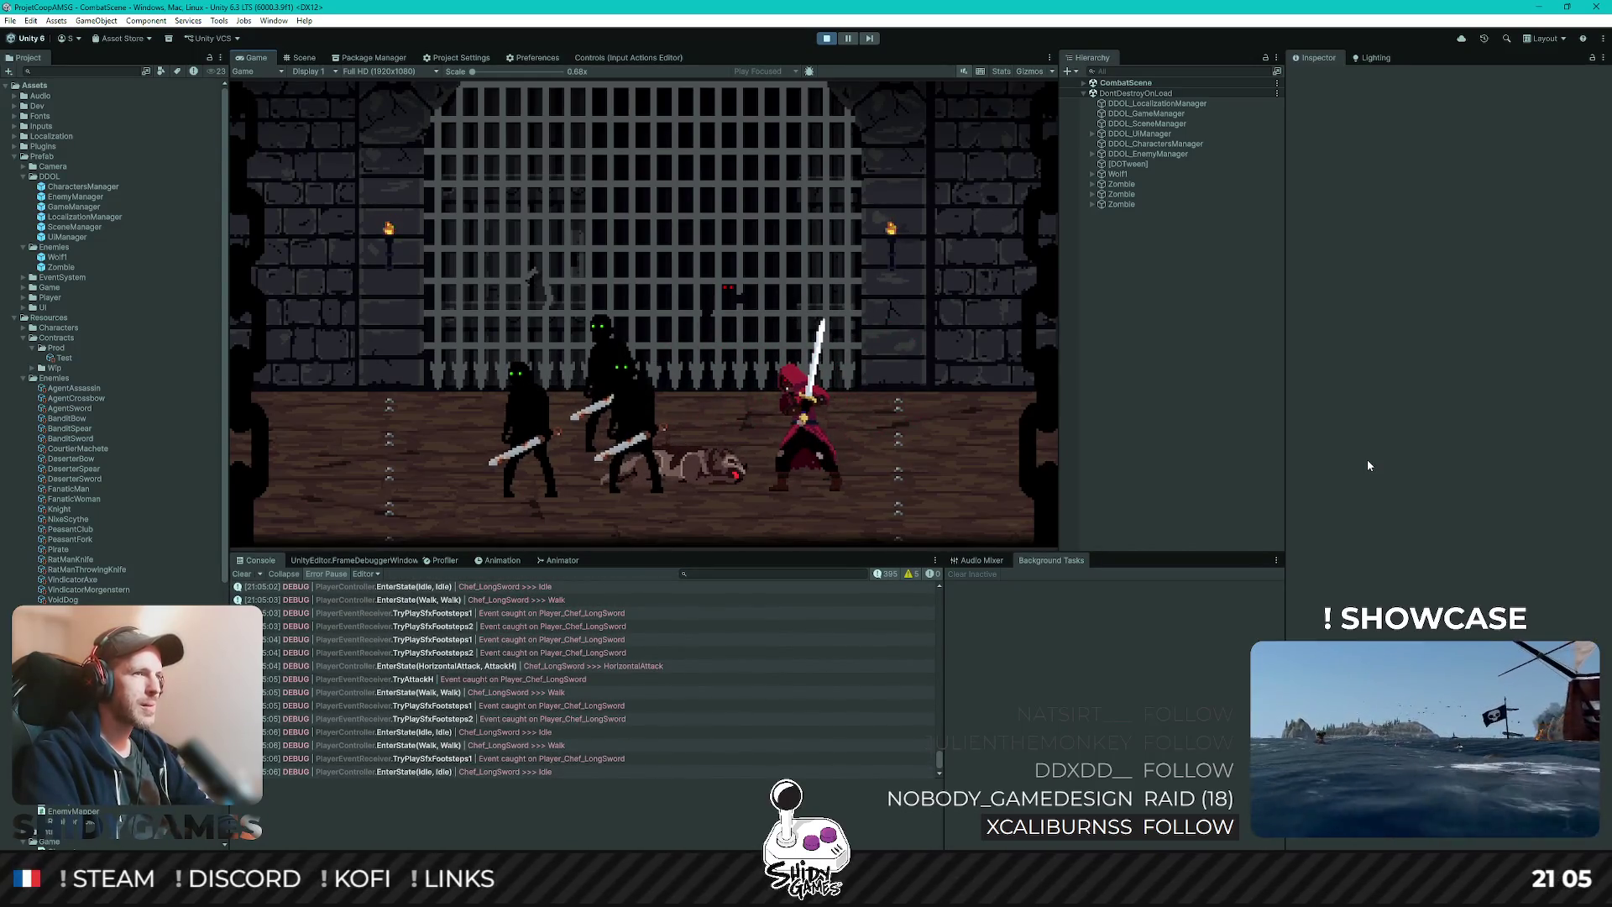
# - Test the throw attack and drink three healing potions while moving around
pyautogui.press('k')
pyautogui.press('d')
pyautogui.press('d')
pyautogui.press('l')
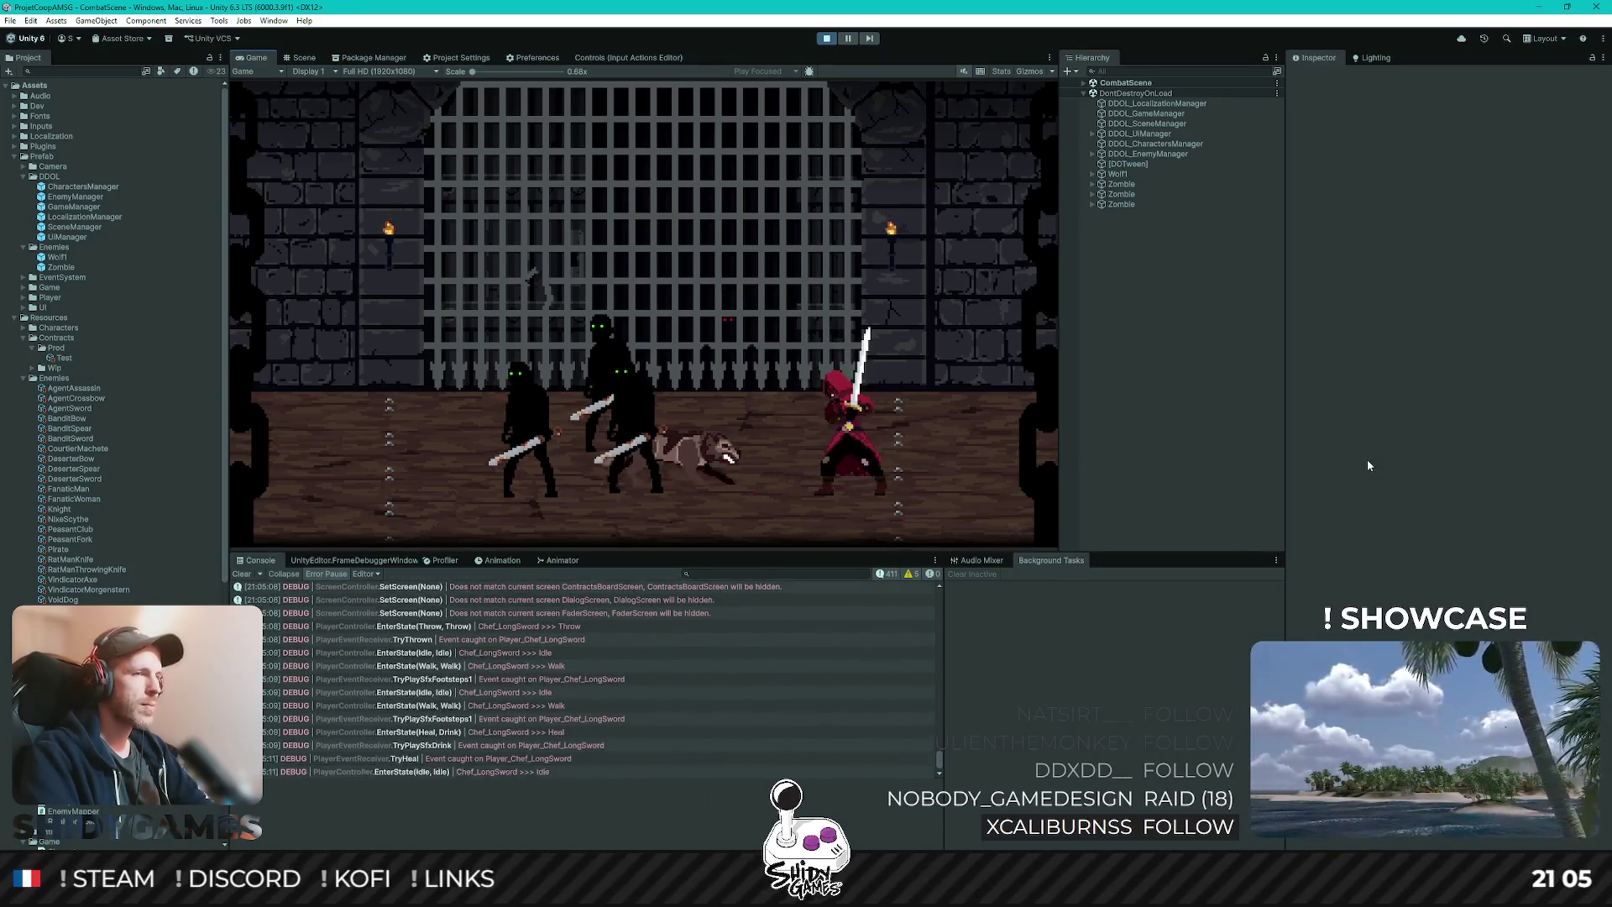
pyautogui.press('a')
pyautogui.press('l')
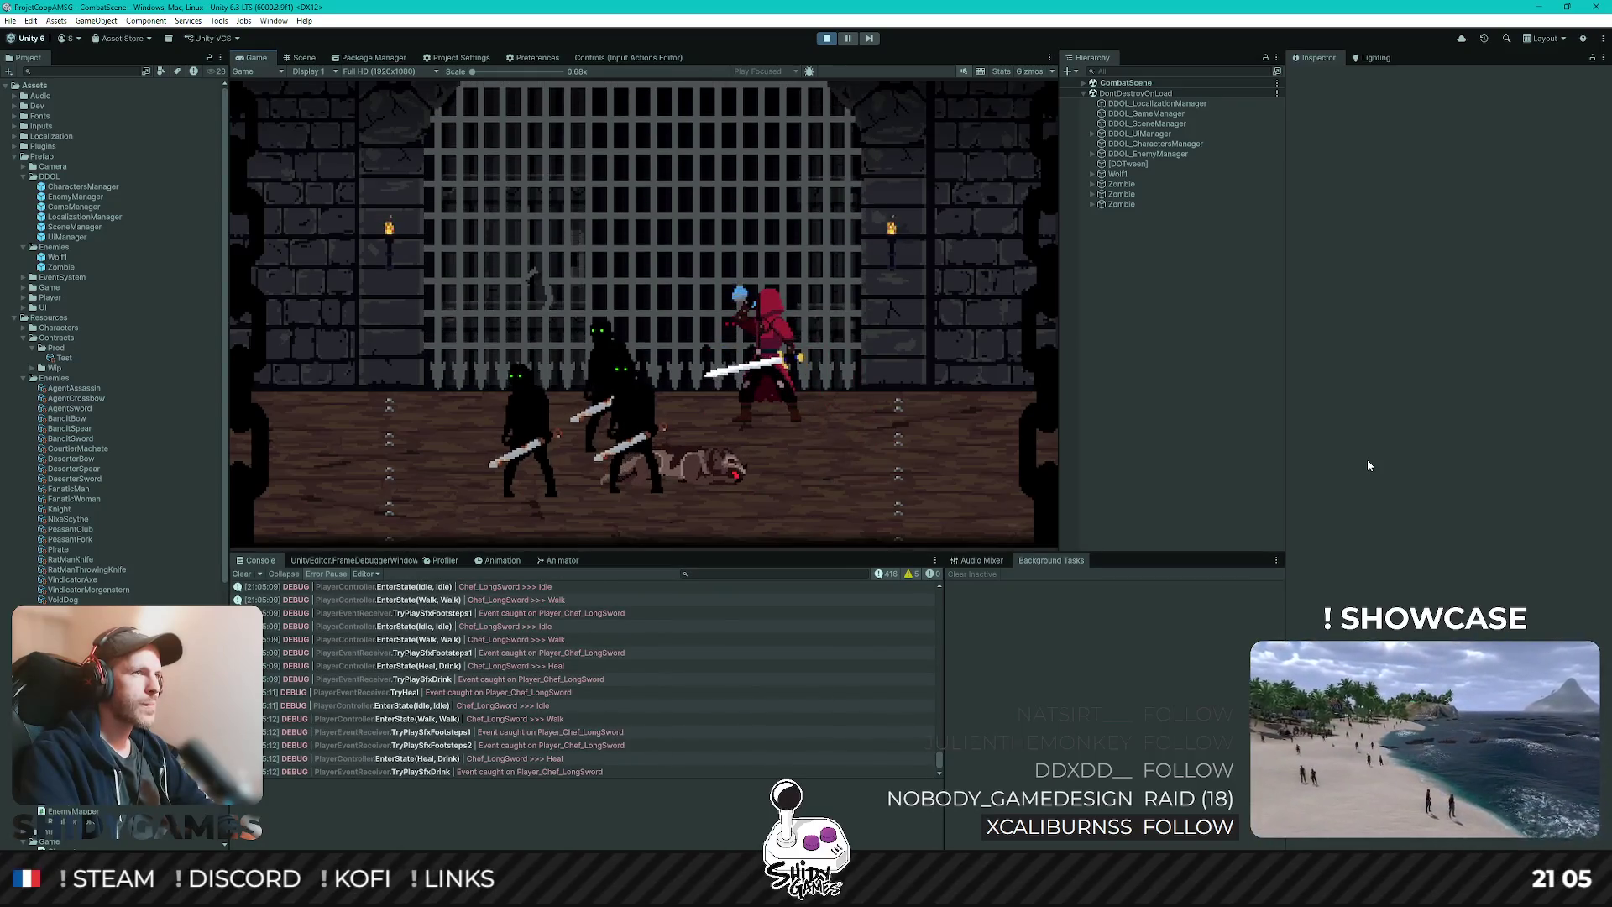
pyautogui.press('a')
pyautogui.press('s')
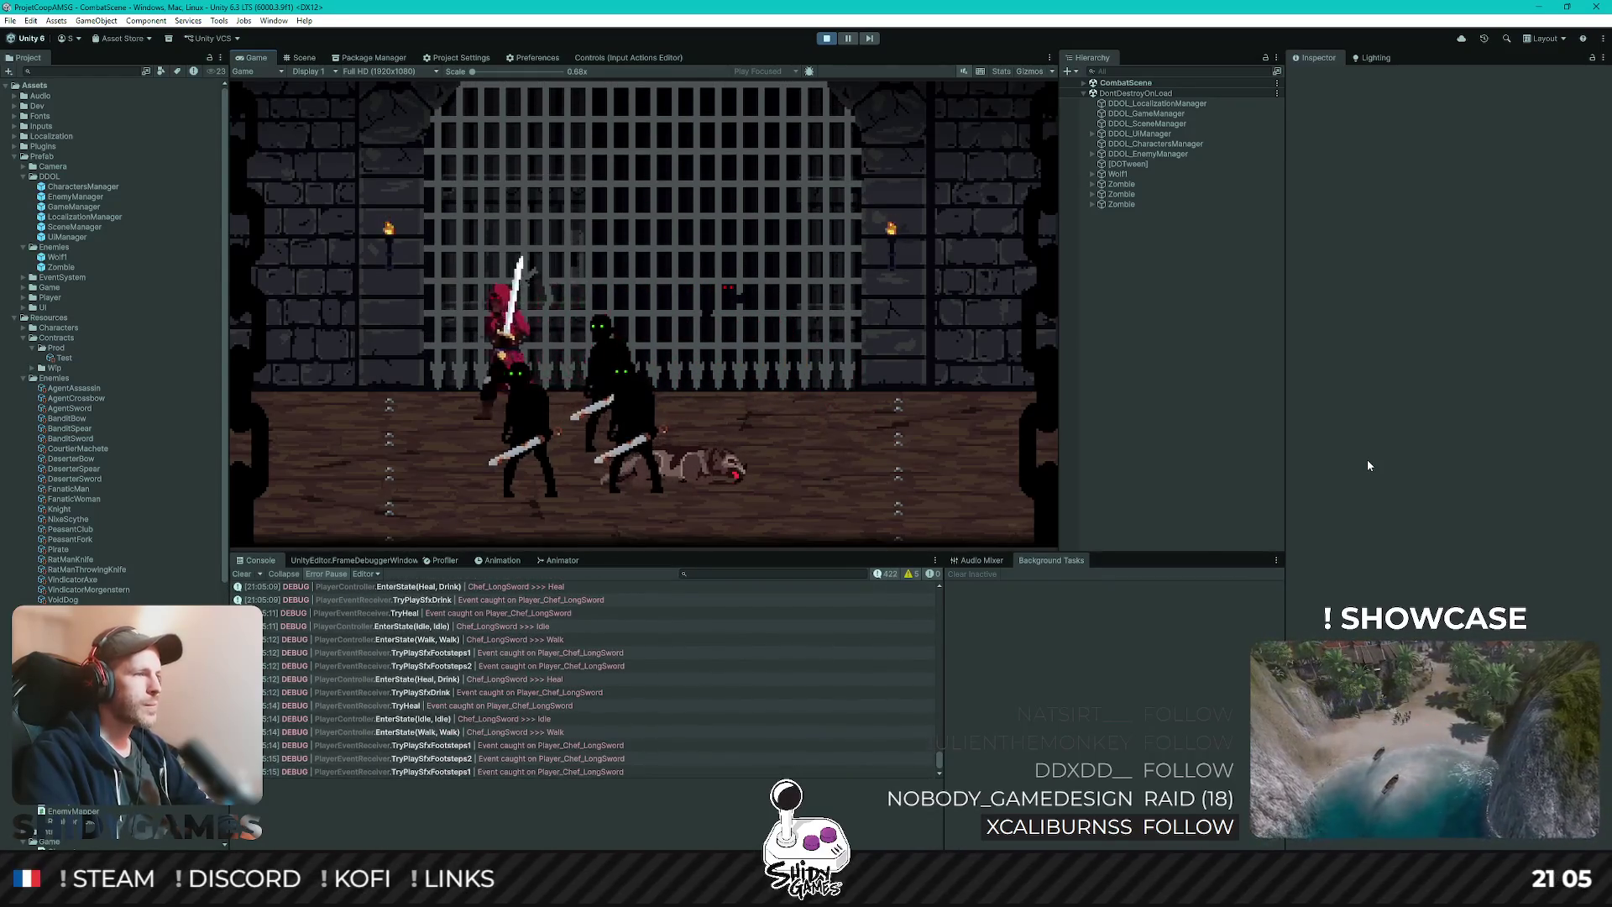
pyautogui.press('l')
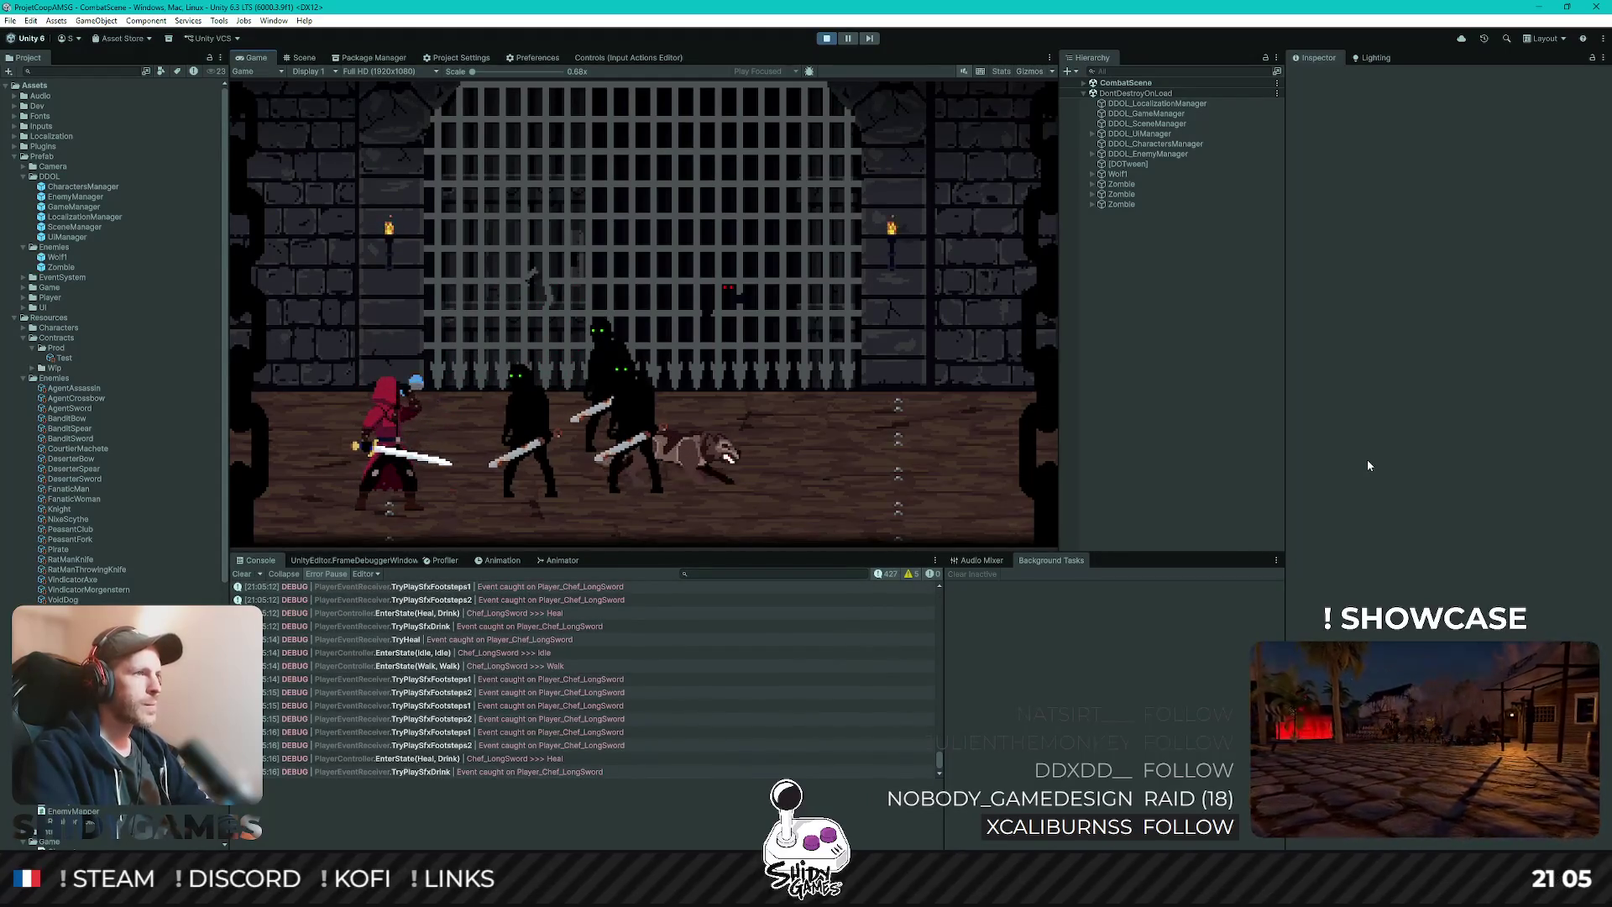
# - Do a final horizontal sword attack, walk past the enemies, and stop the game test
pyautogui.press('d')
pyautogui.press('j')
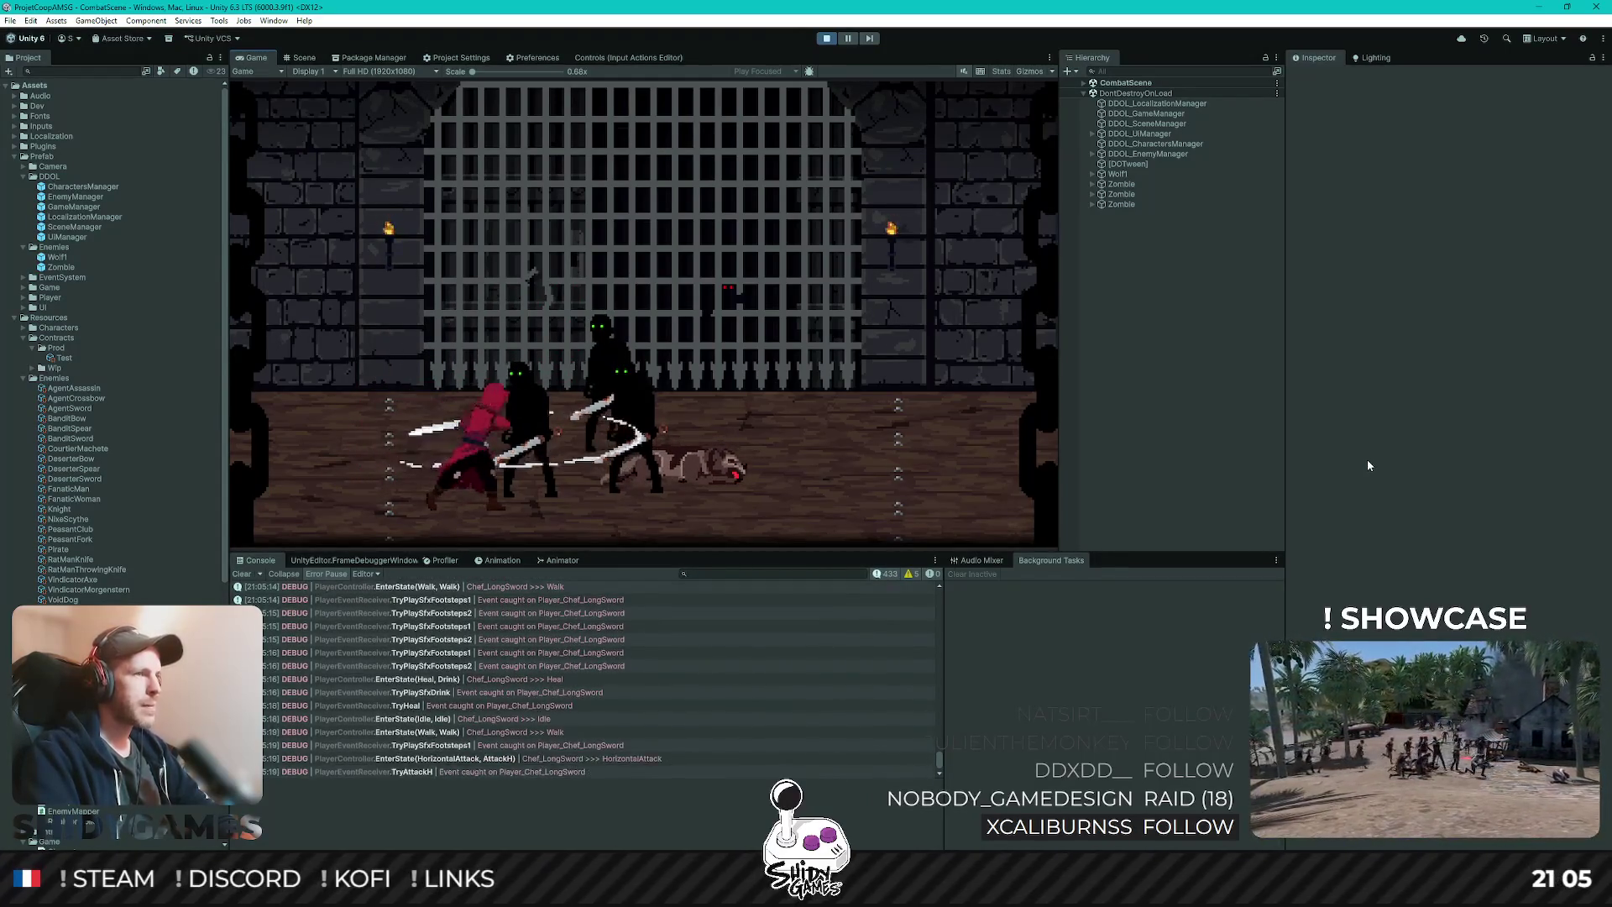
pyautogui.press('d')
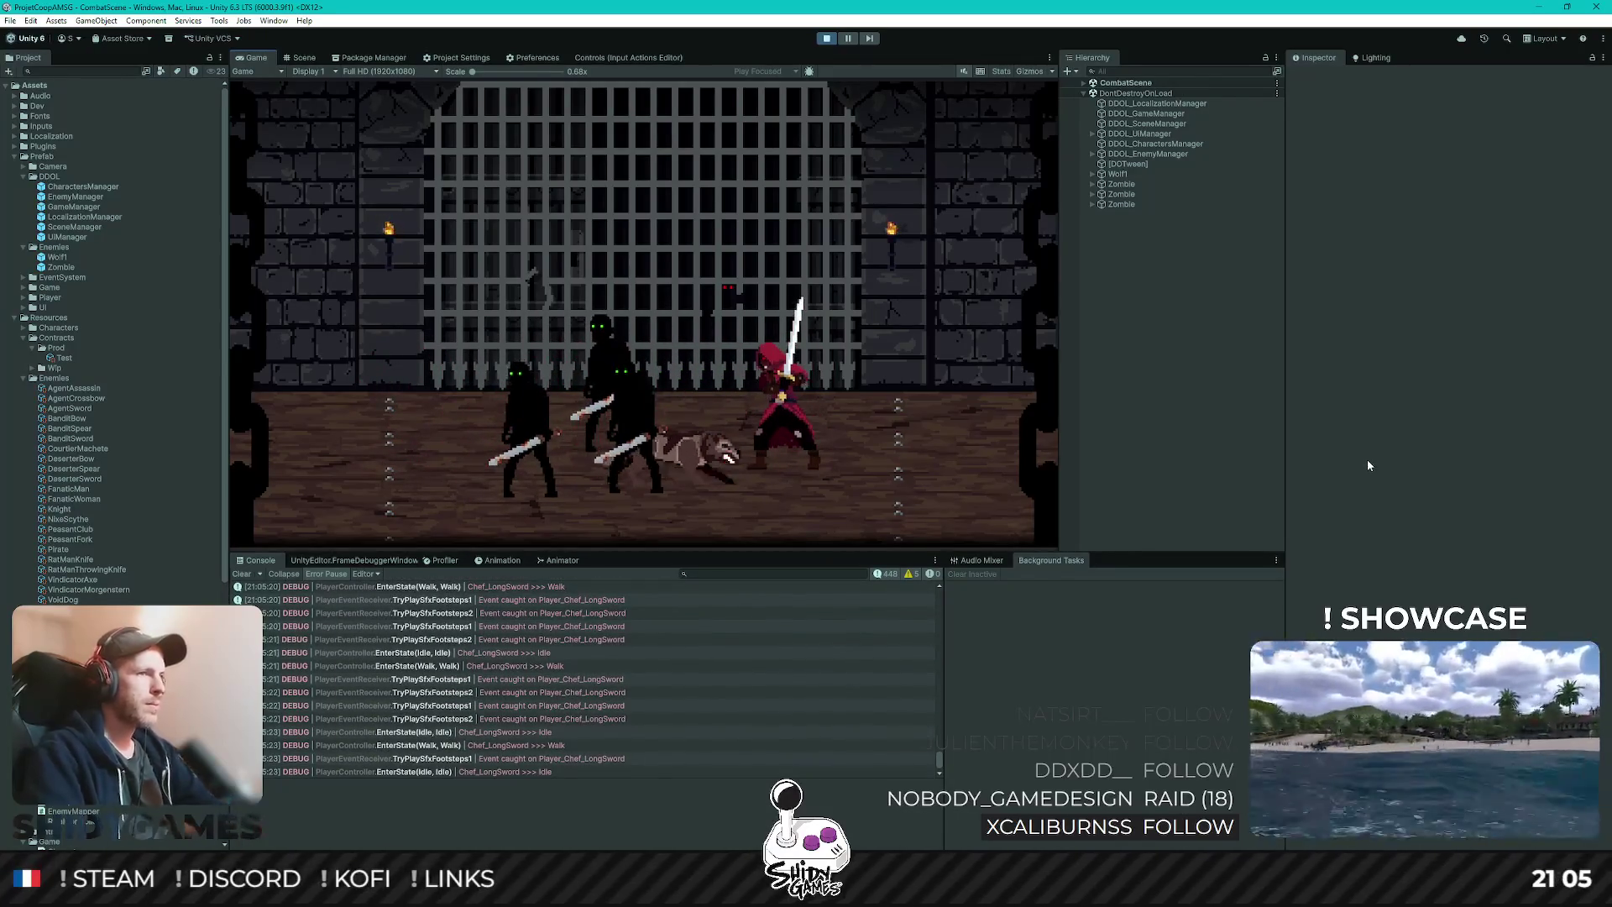
pyautogui.click(826, 38)
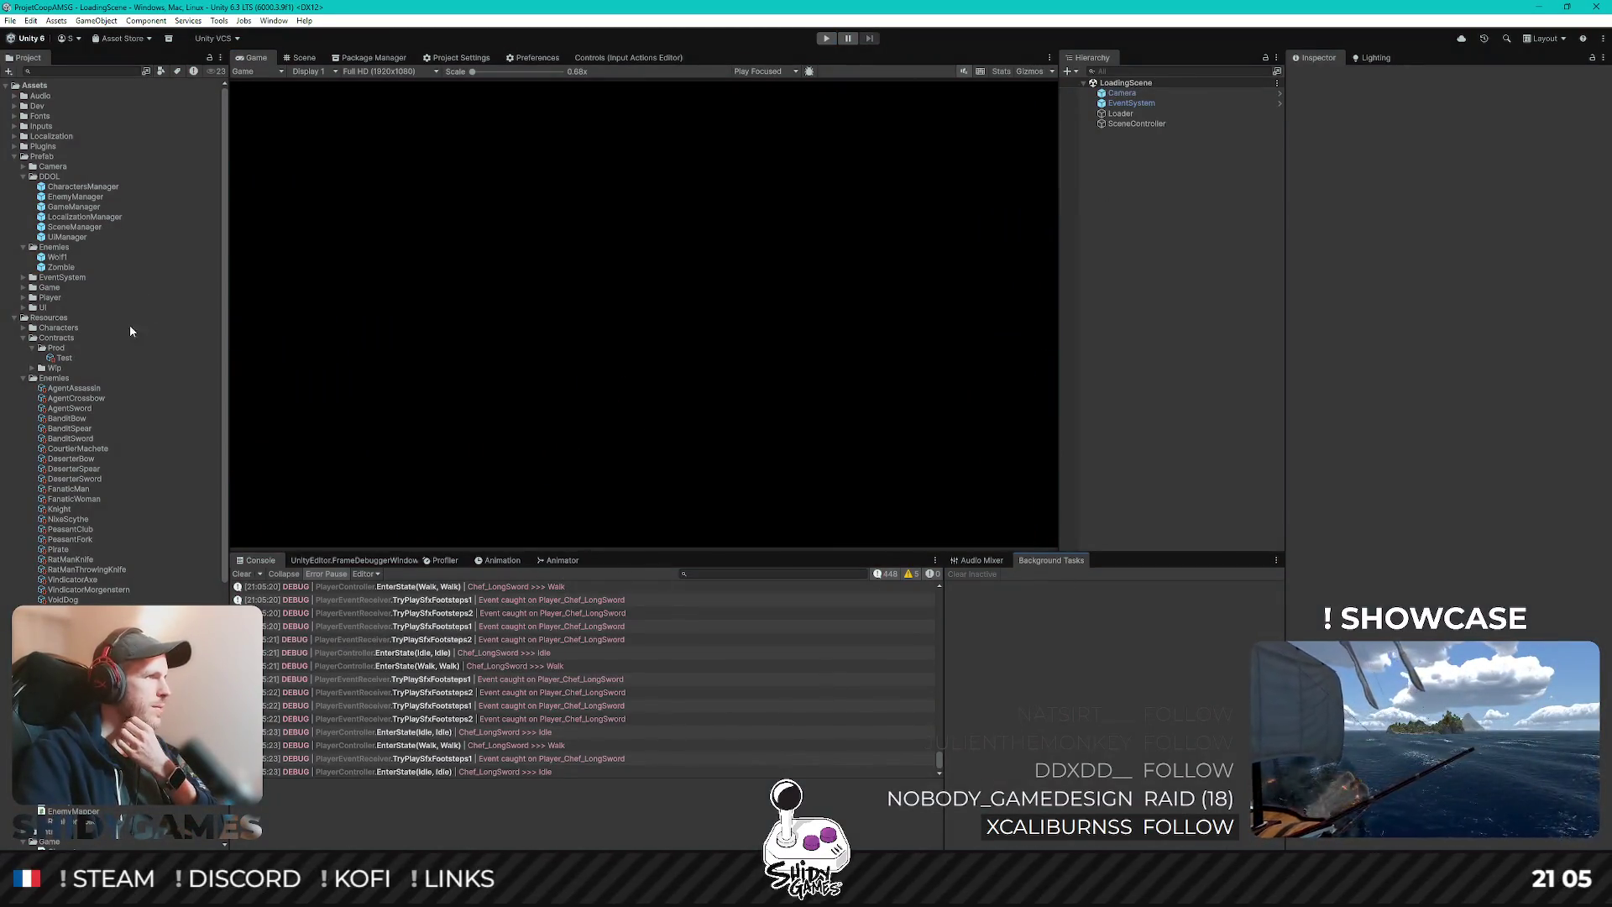
# - Clear the asset selection in the Project panel and bring up the Excalidraw weapon-tree diagram
pyautogui.scroll(-10, 117, 377)
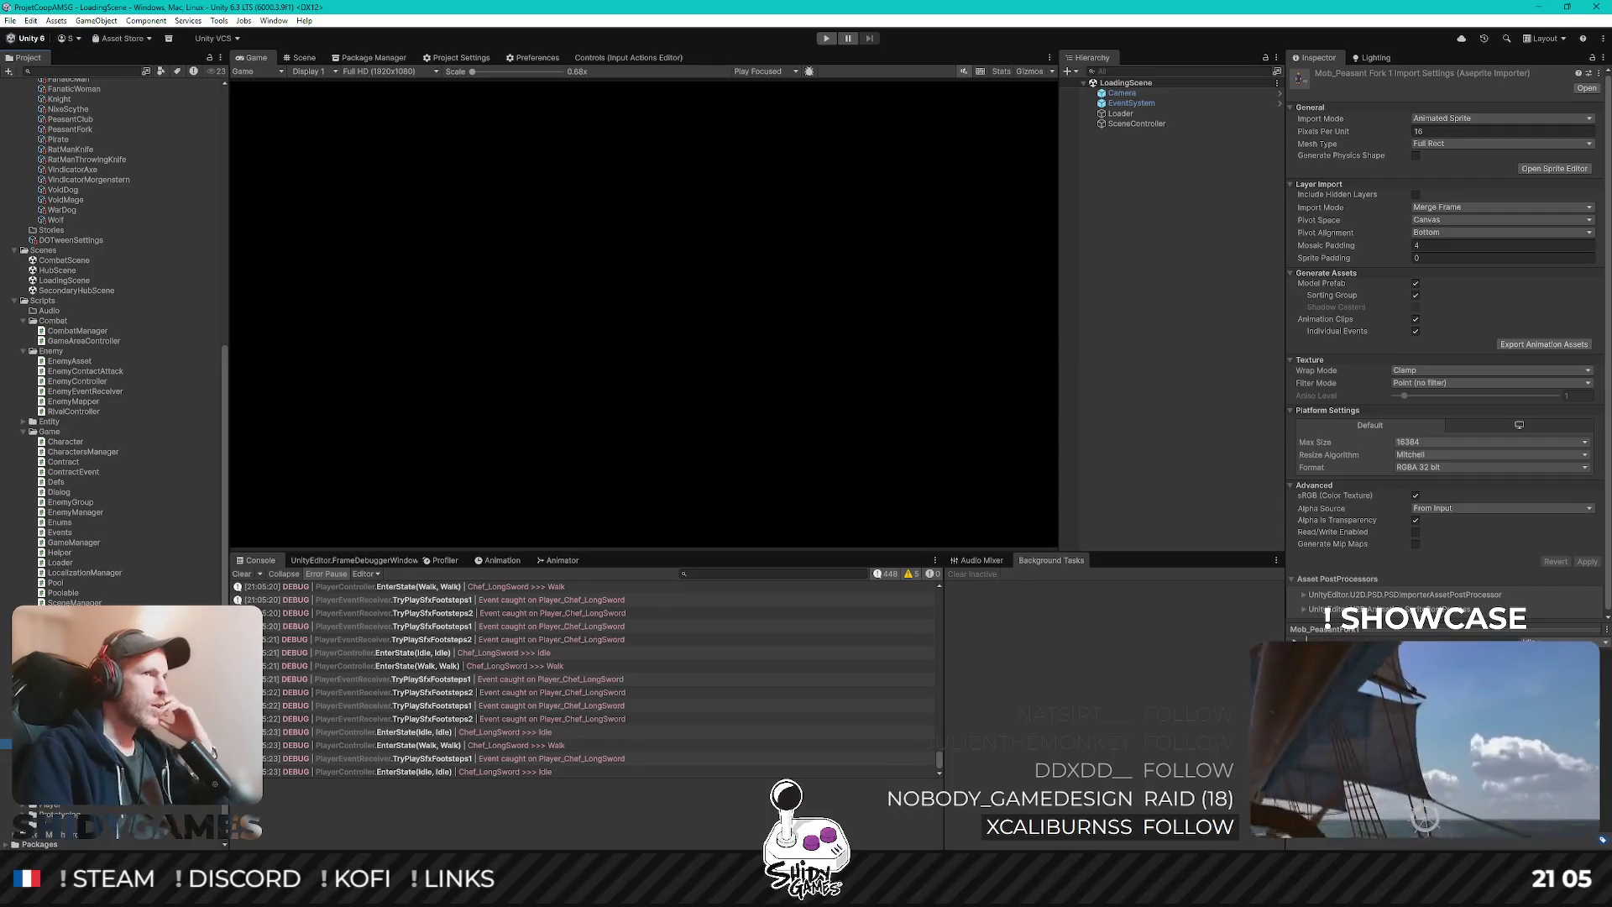
pyautogui.click(1154, 242)
pyautogui.scroll(5, 46, 374)
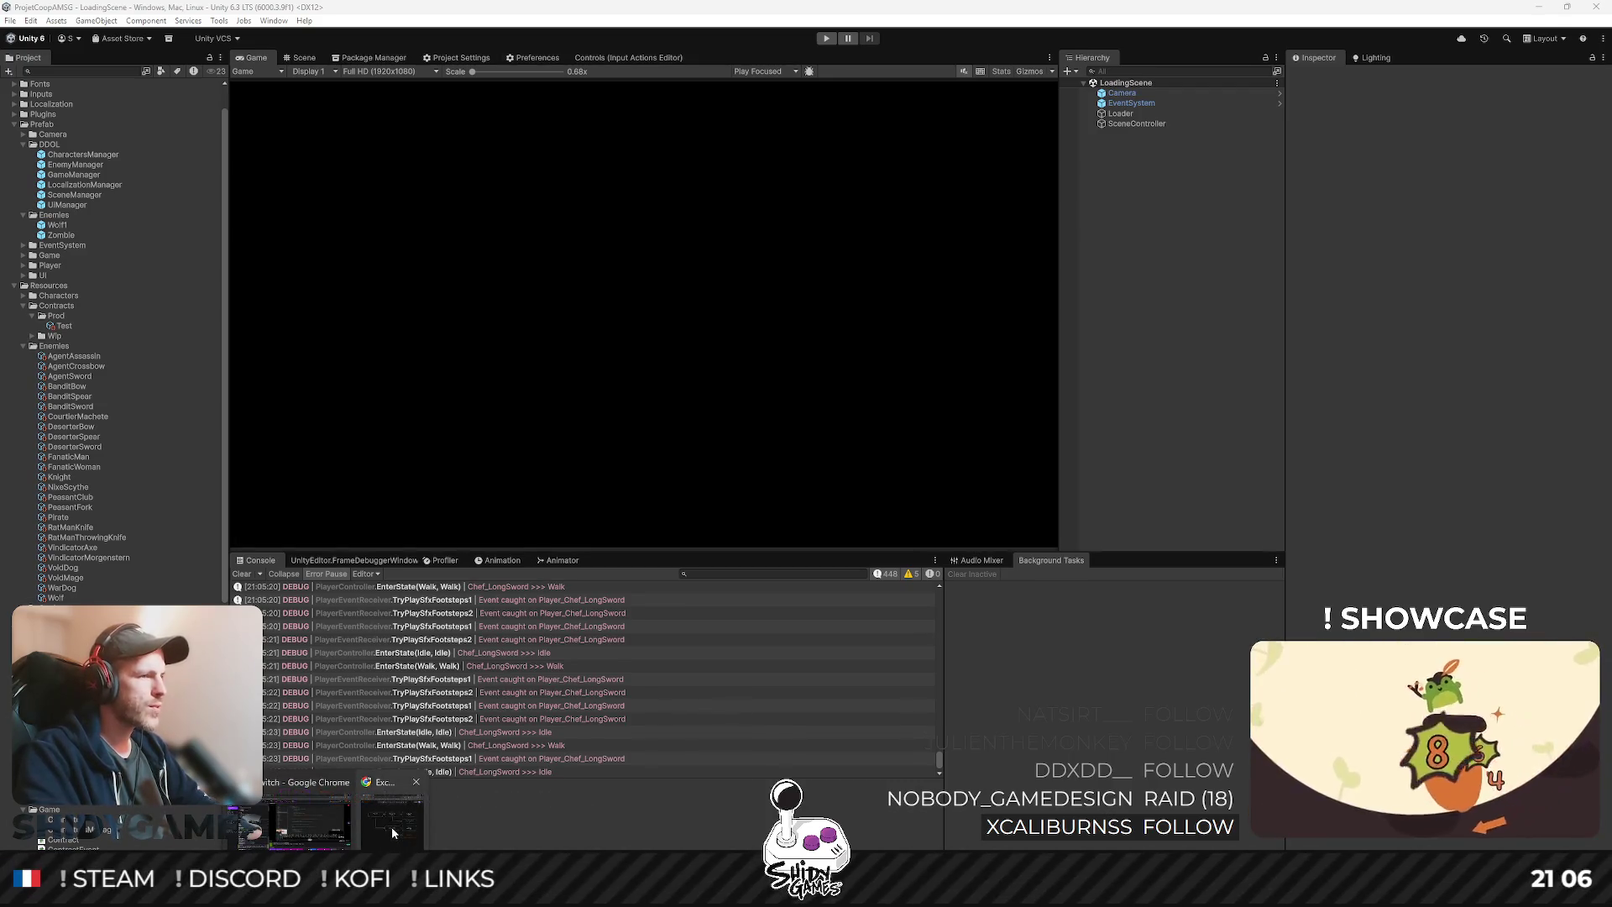
pyautogui.click(381, 824)
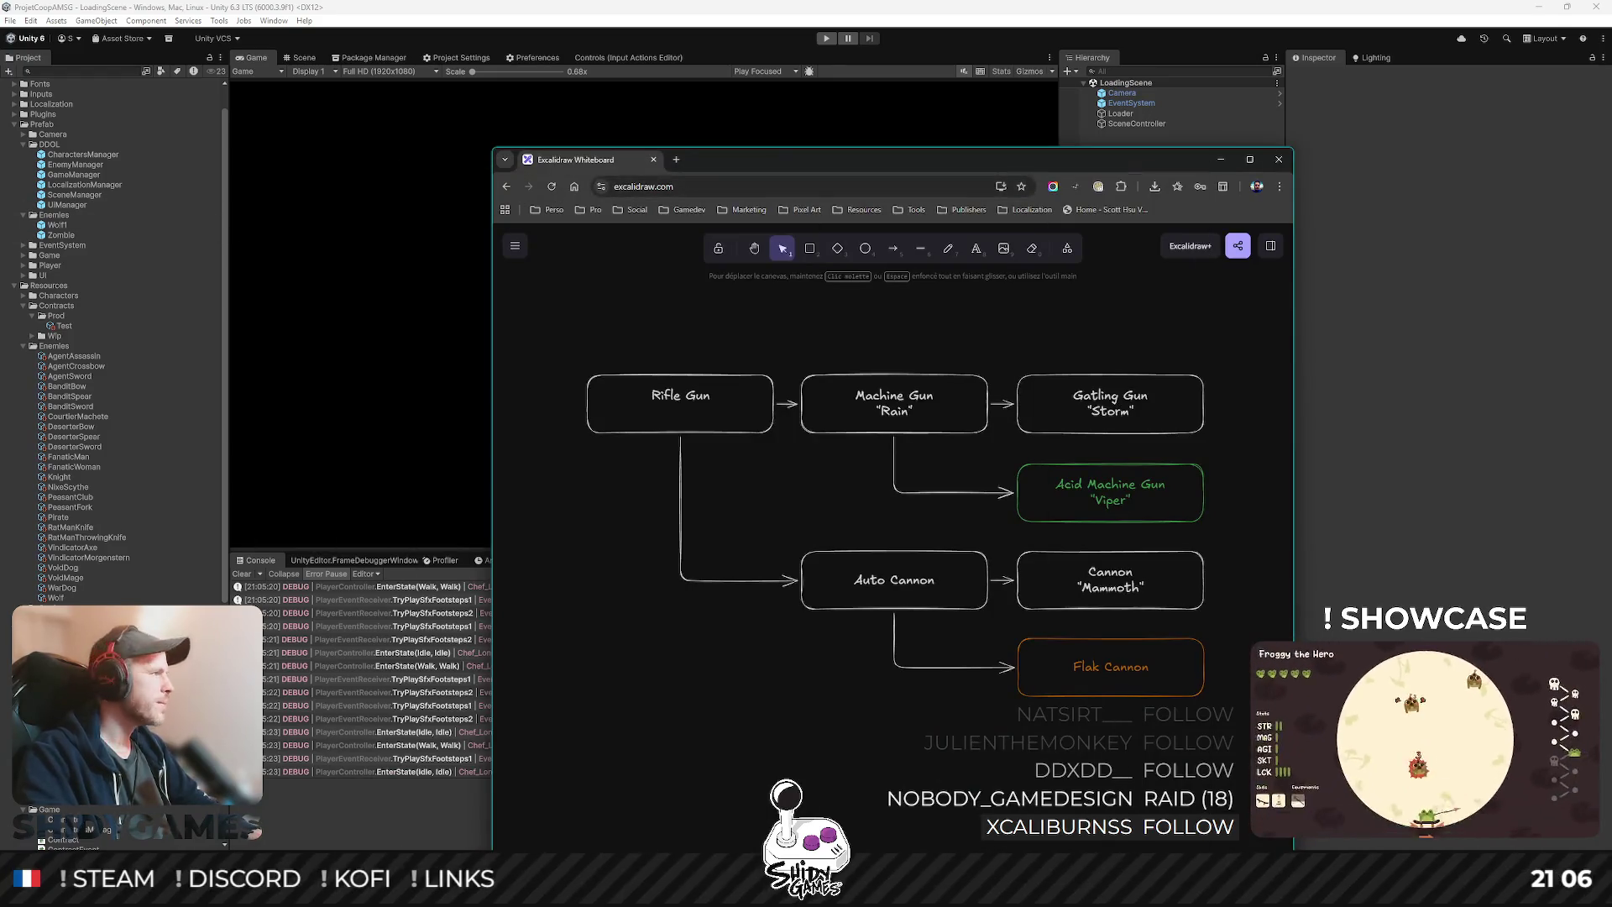
pyautogui.hotkey('alt', 'Tab')
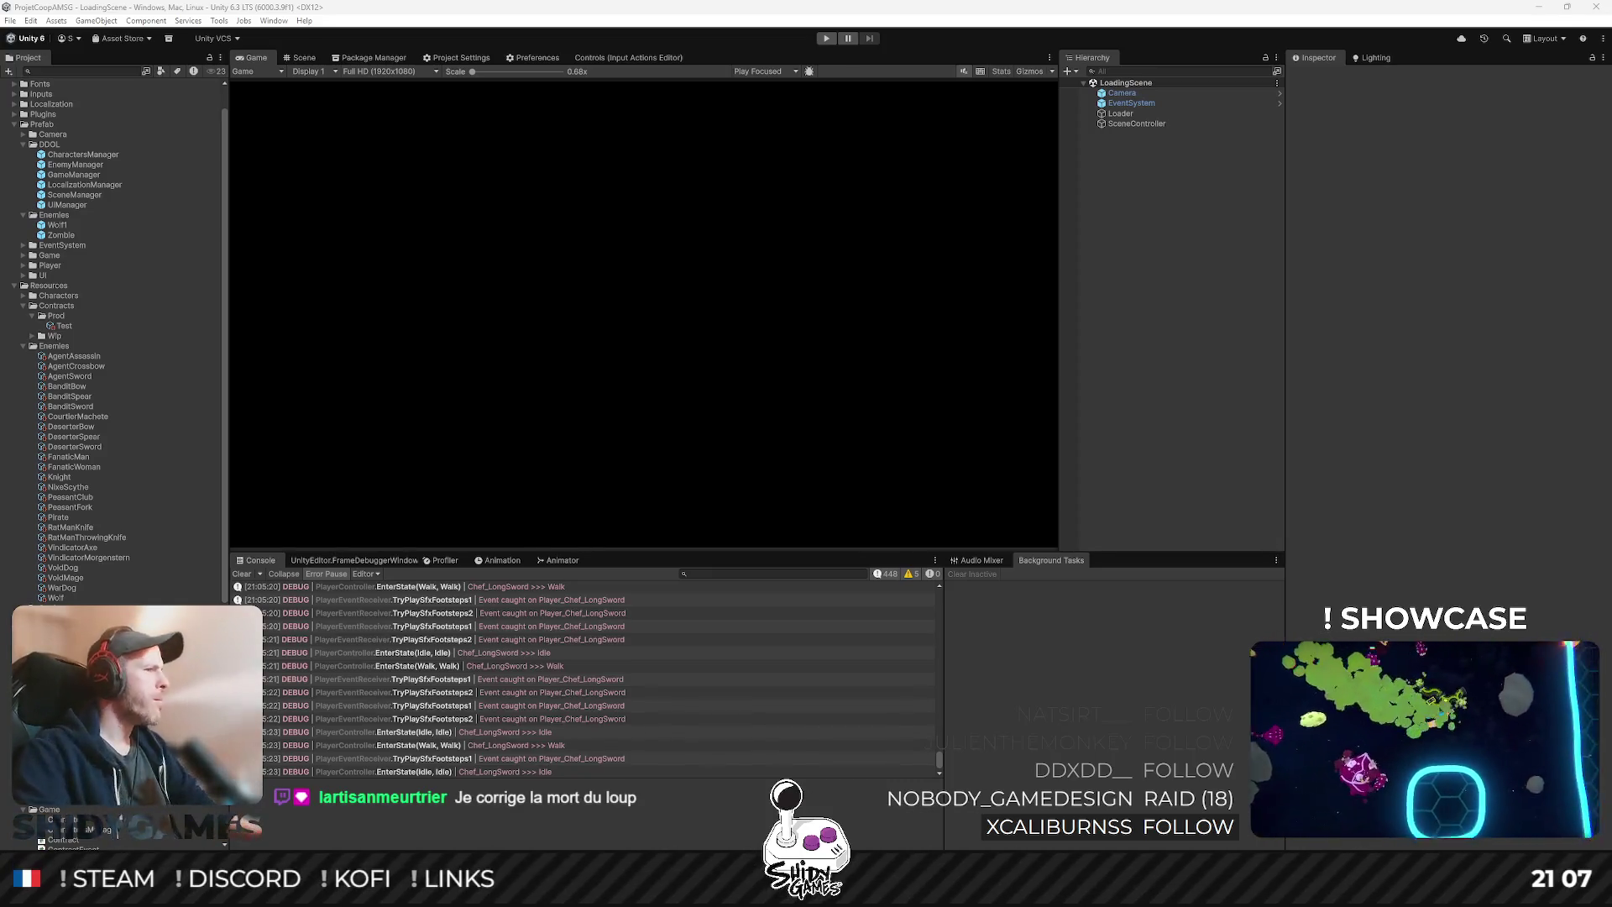
# - Duplicate the Zombie prefab in Prefab/Enemies
pyautogui.scroll(-3, 180, 471)
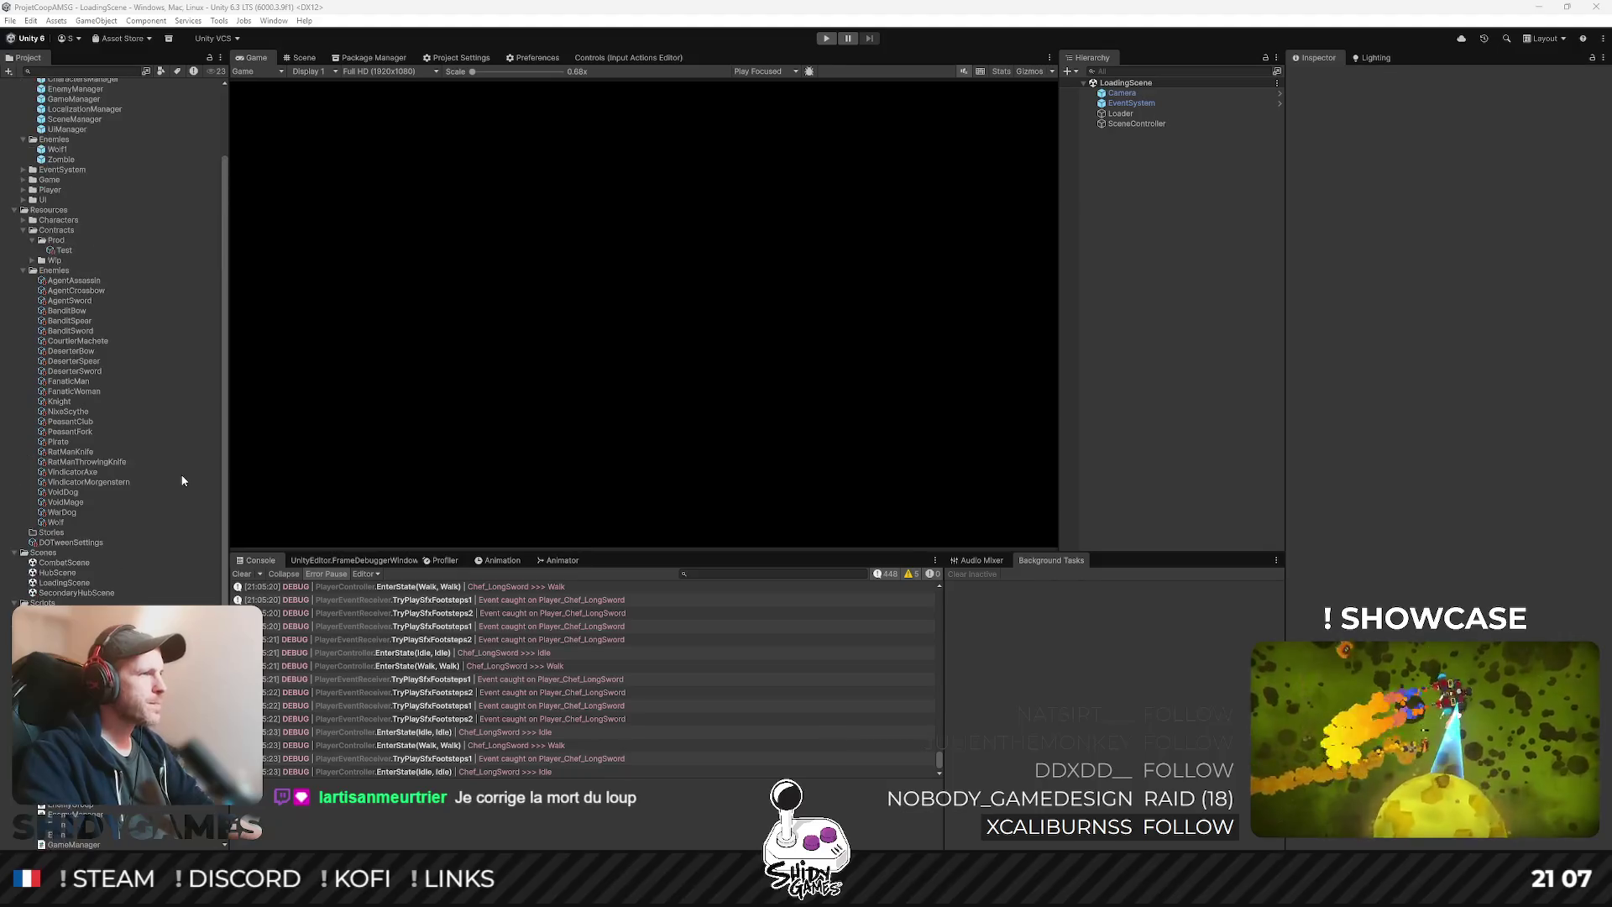
pyautogui.scroll(4, 123, 409)
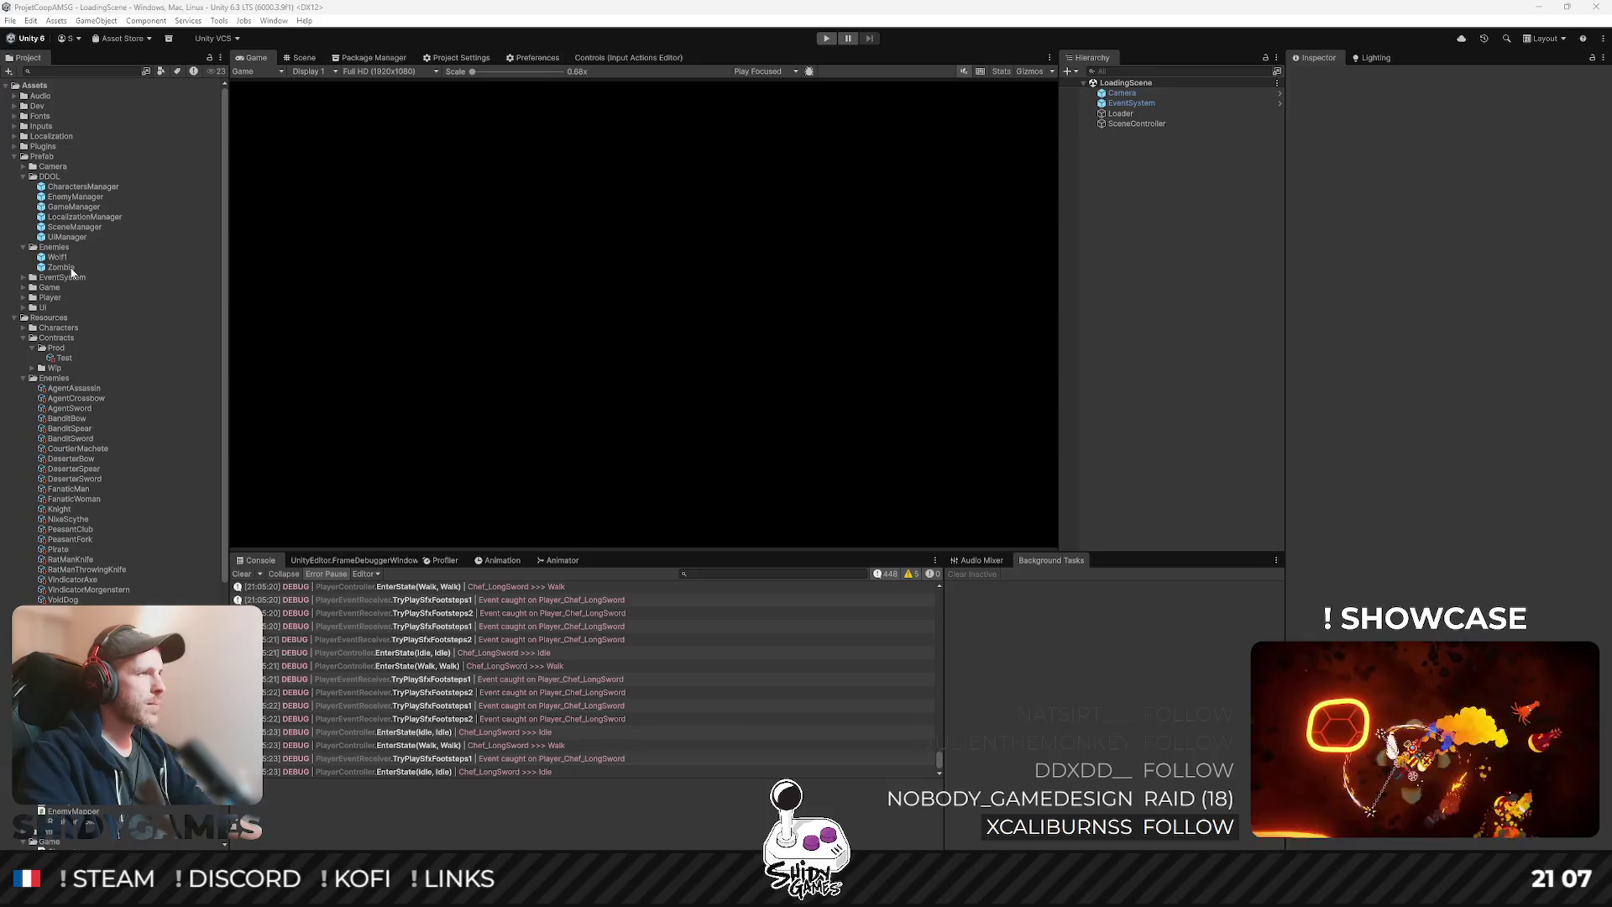
pyautogui.click(113, 267)
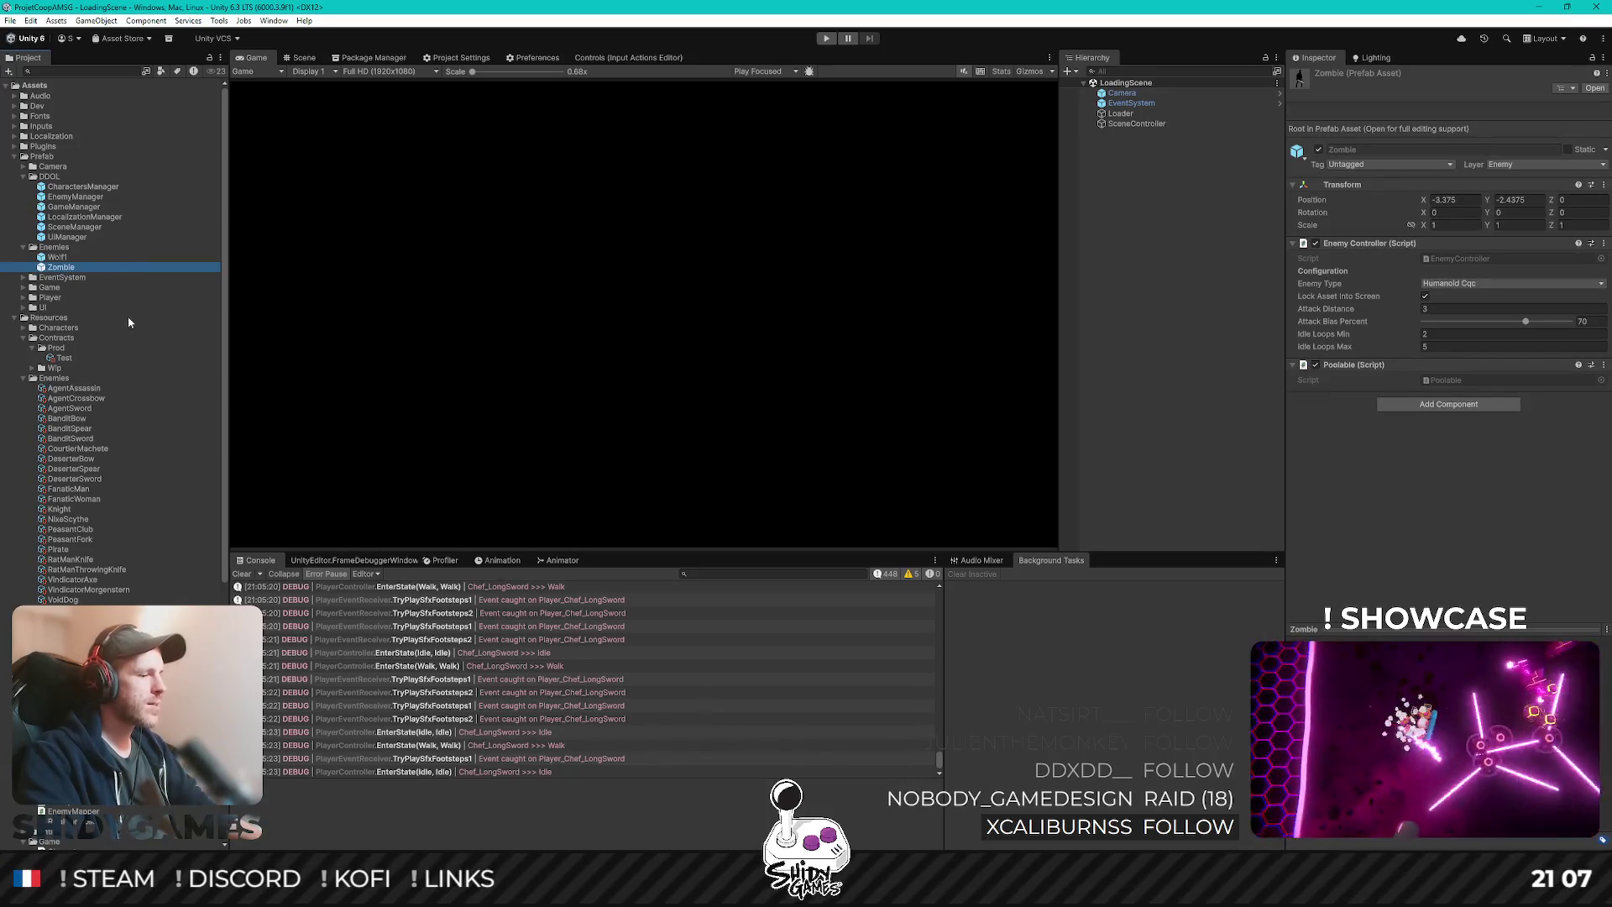
pyautogui.hotkey('ctrl', 'd')
pyautogui.press('Return')
# - Rename the duplicate to Pirate1 and open it in Prefab Mode
pyautogui.scroll(-8, 130, 326)
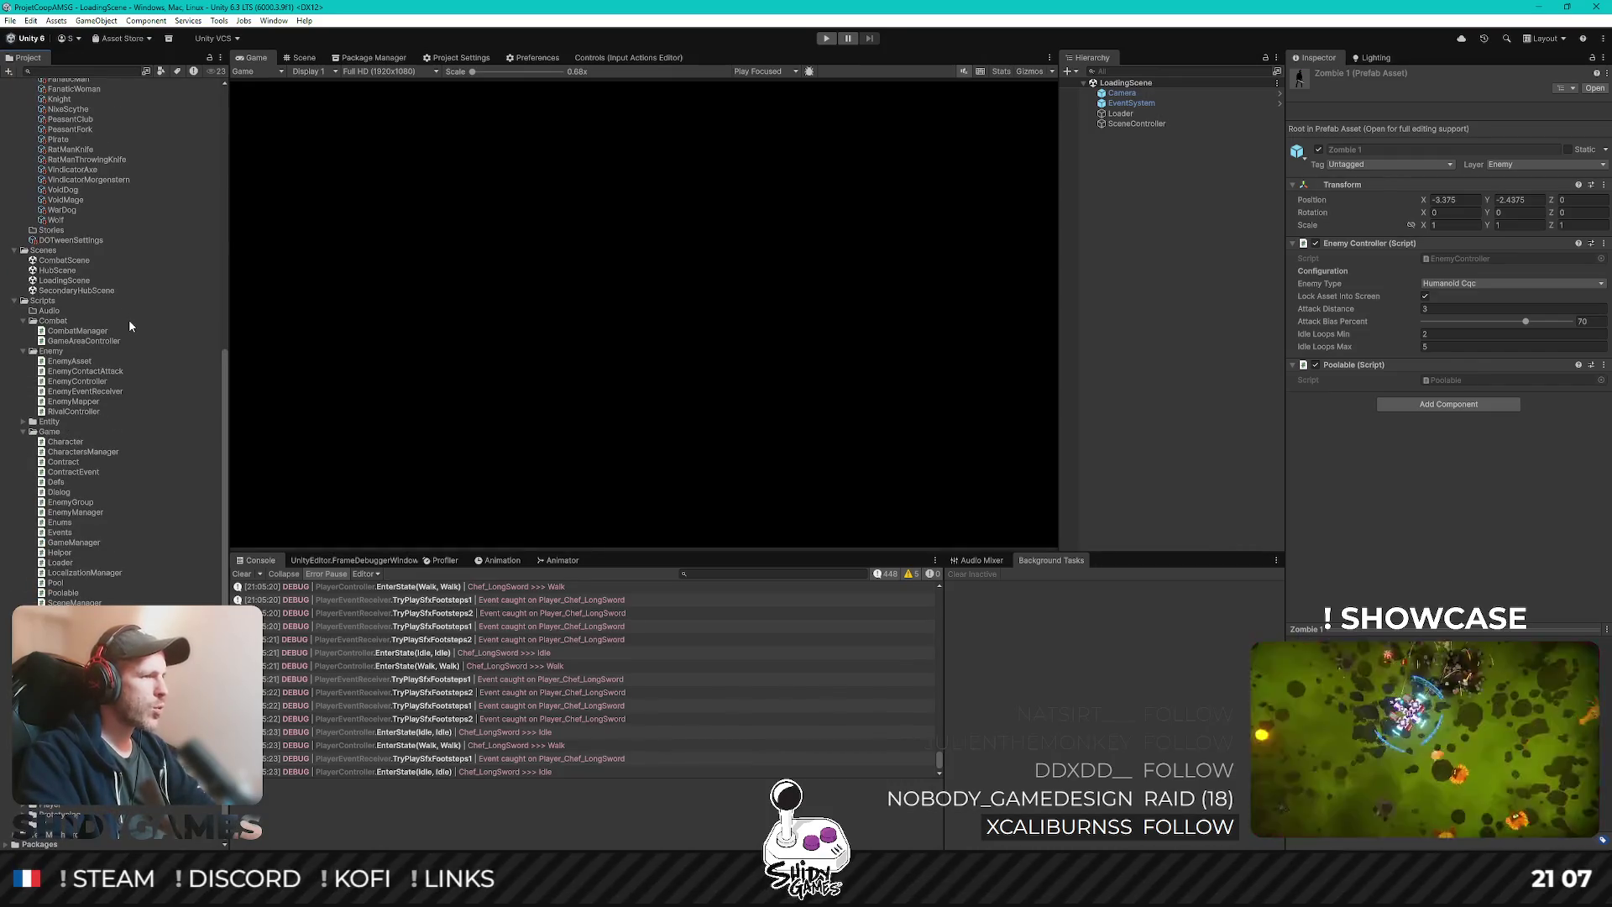
pyautogui.scroll(8, 129, 319)
pyautogui.press('F2')
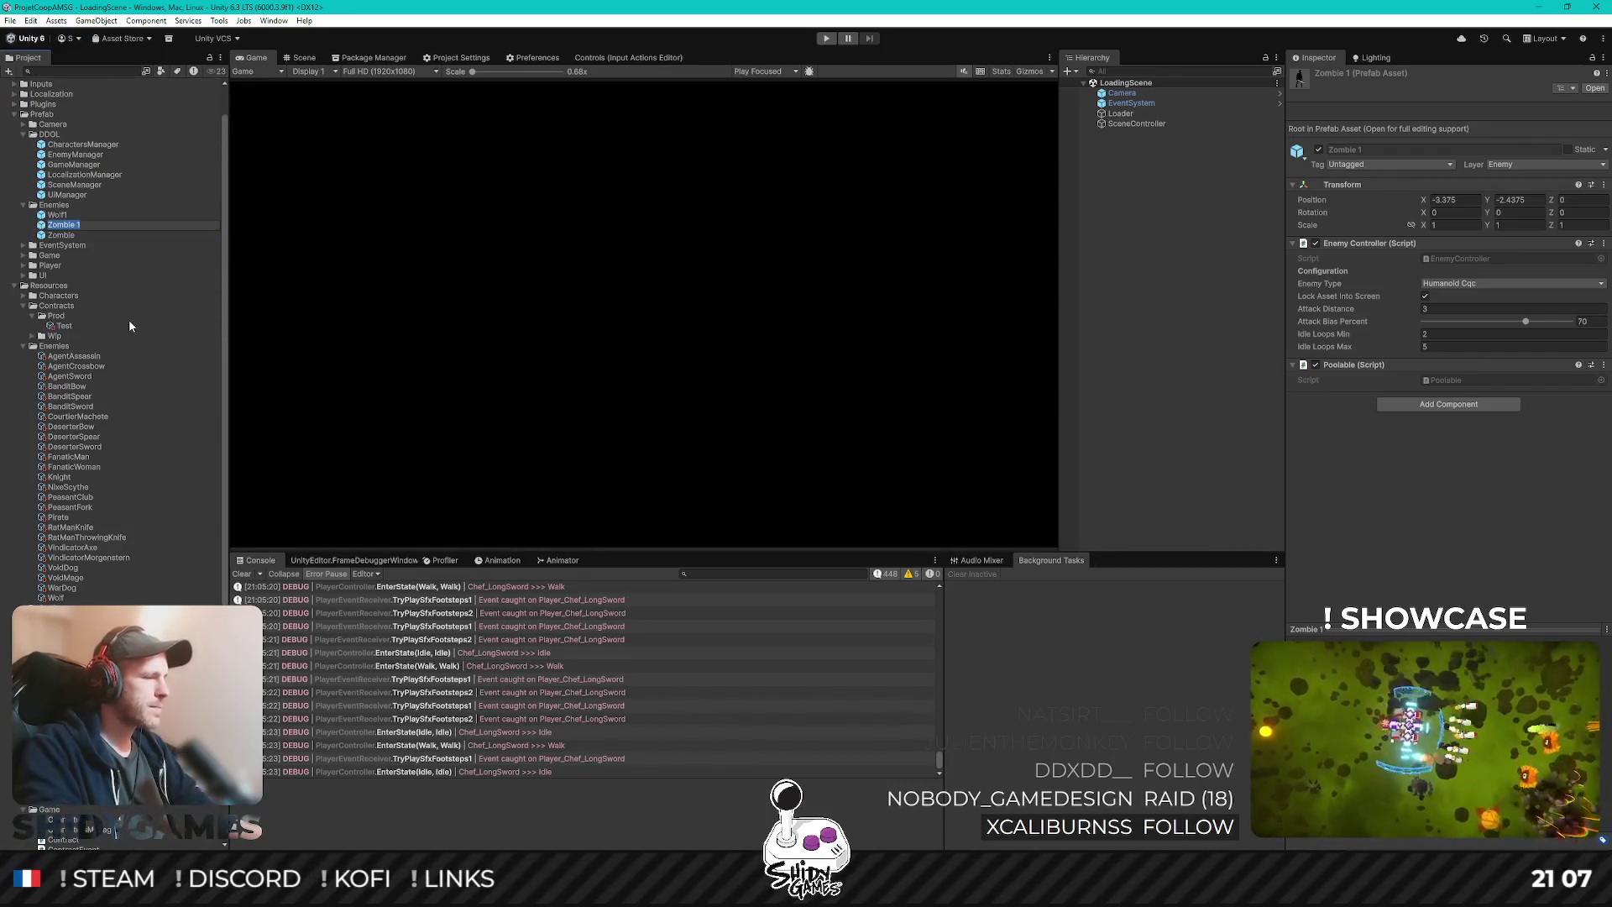
pyautogui.write('Pirate1')
pyautogui.press('Return')
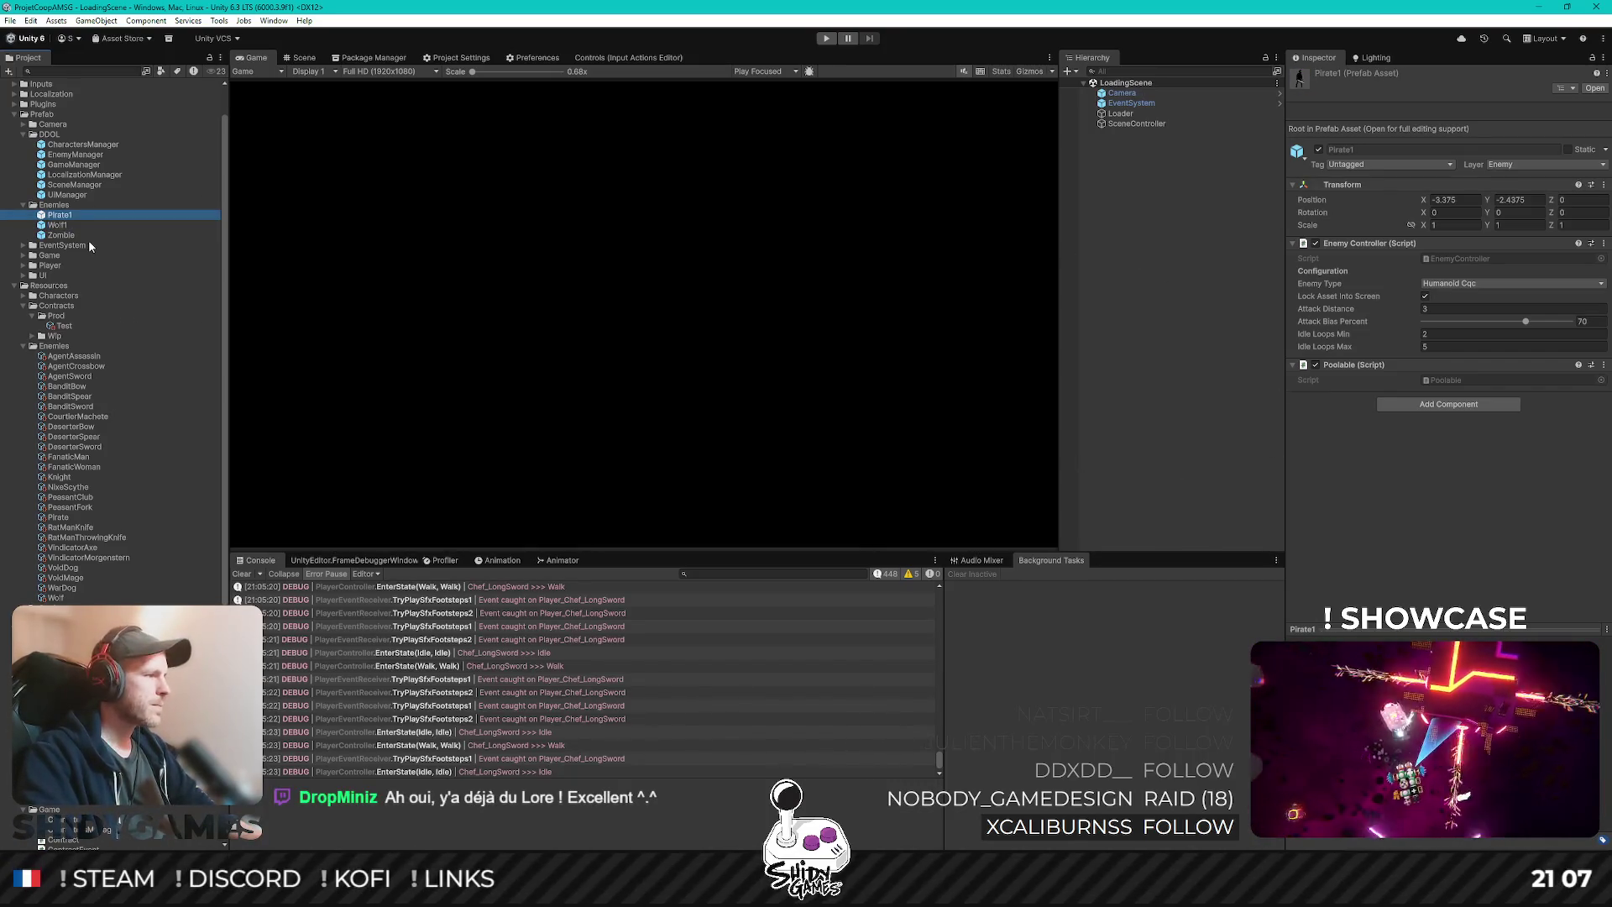
pyautogui.doubleClick(61, 215)
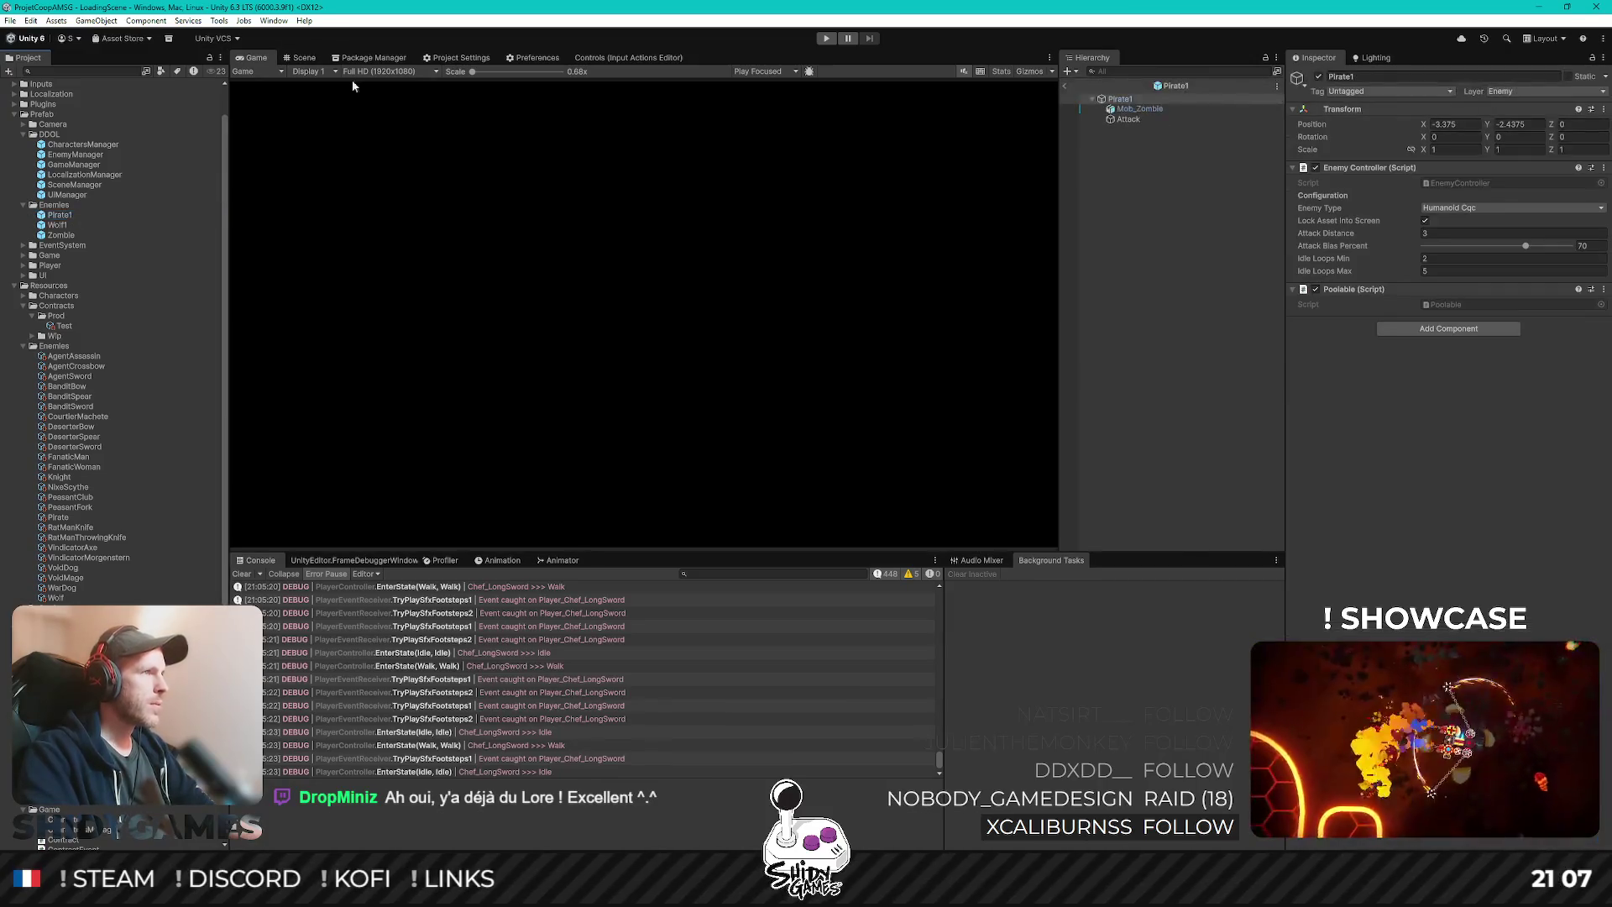
# - In the Scene view, check Pirate1's root and Mob_Zombie child, then drag Mob_Pirate1 under Pirate1
pyautogui.click(301, 58)
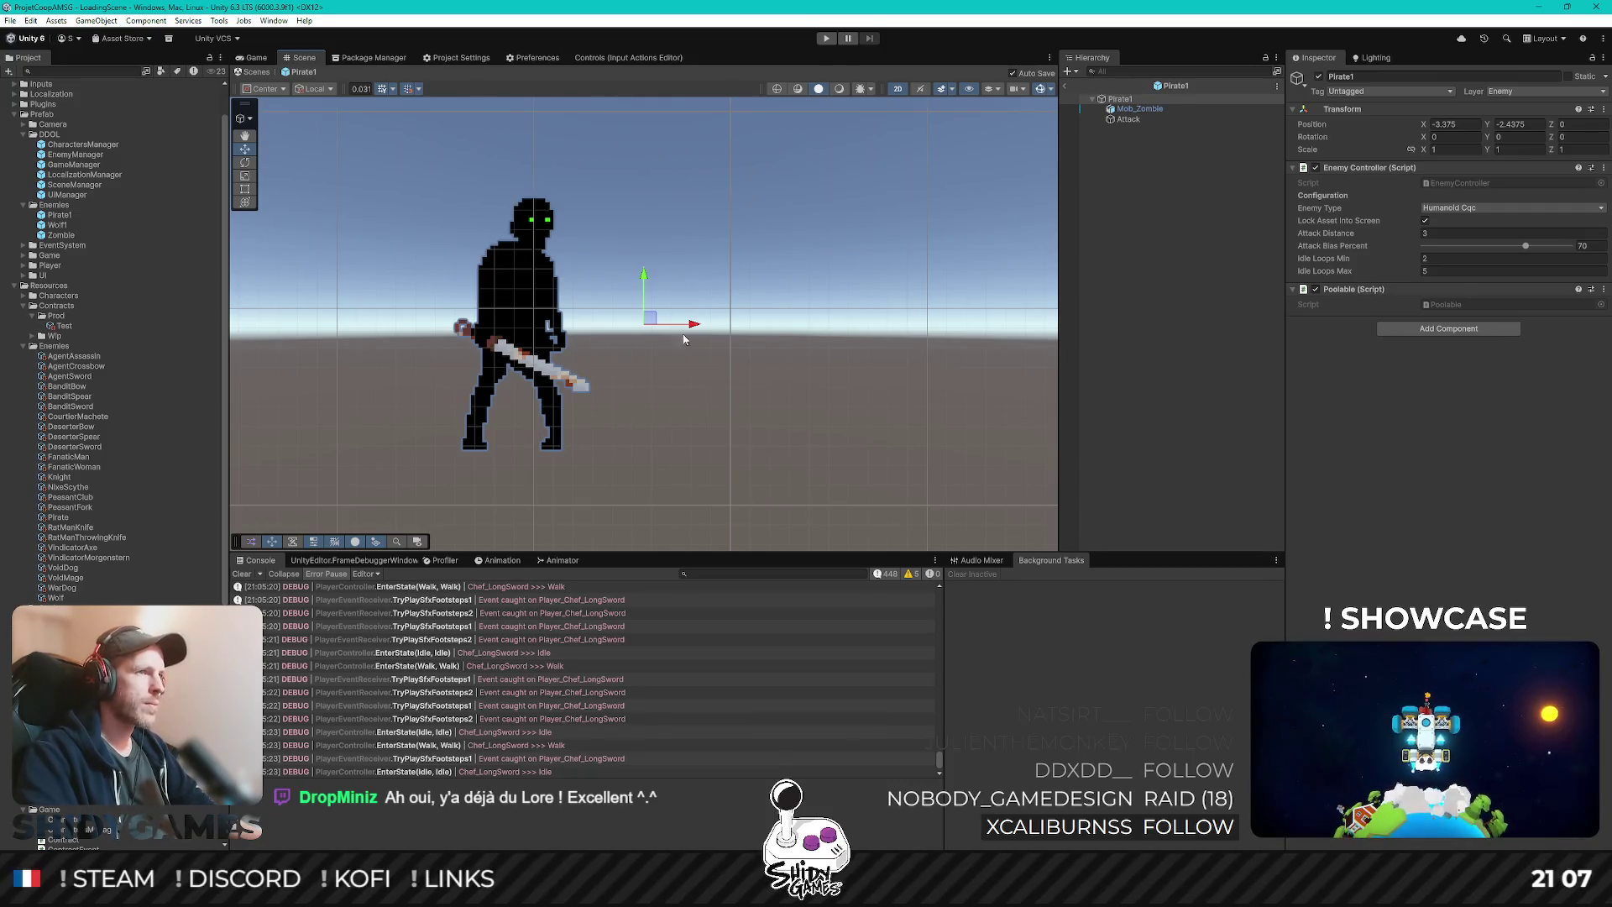
pyautogui.click(1154, 100)
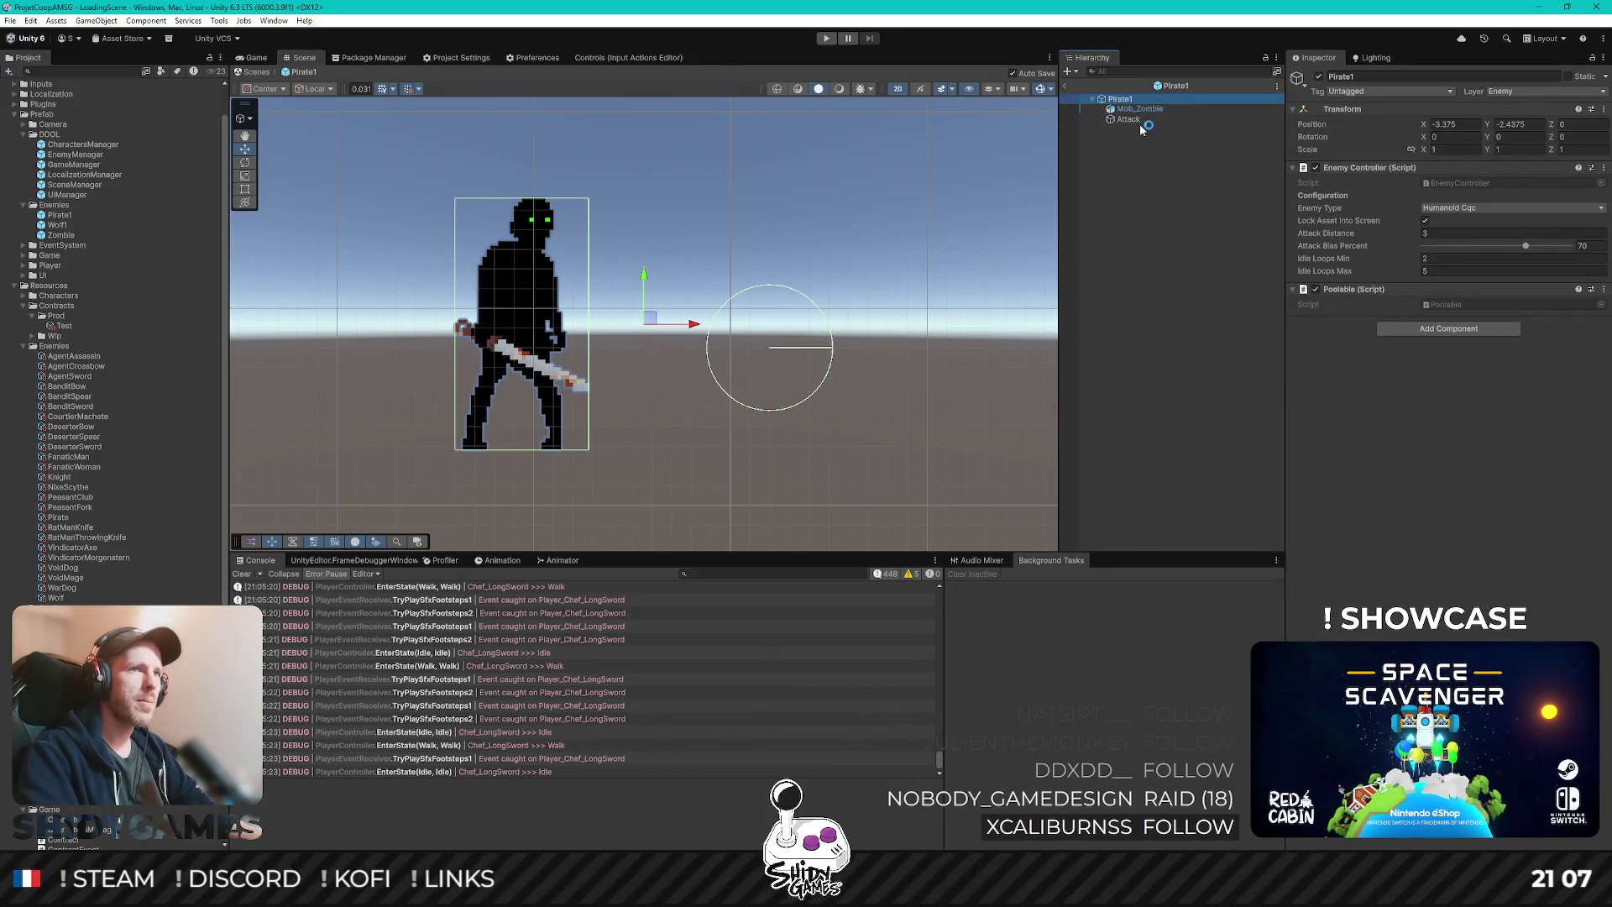
pyautogui.click(1138, 109)
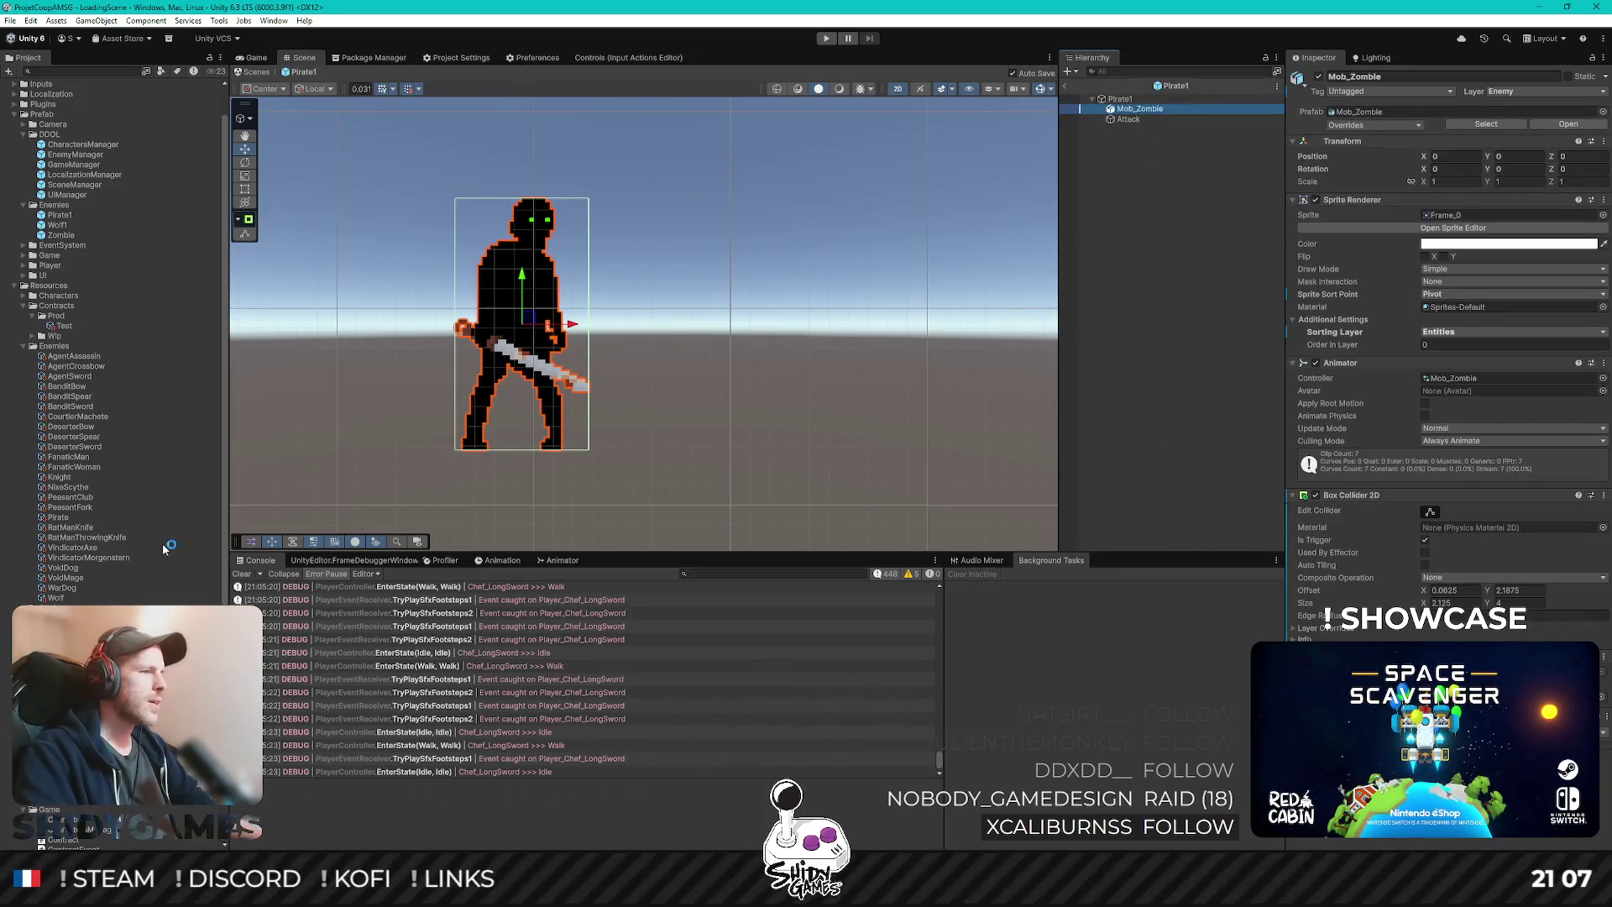
pyautogui.scroll(-5, 159, 546)
pyautogui.scroll(-5, 138, 523)
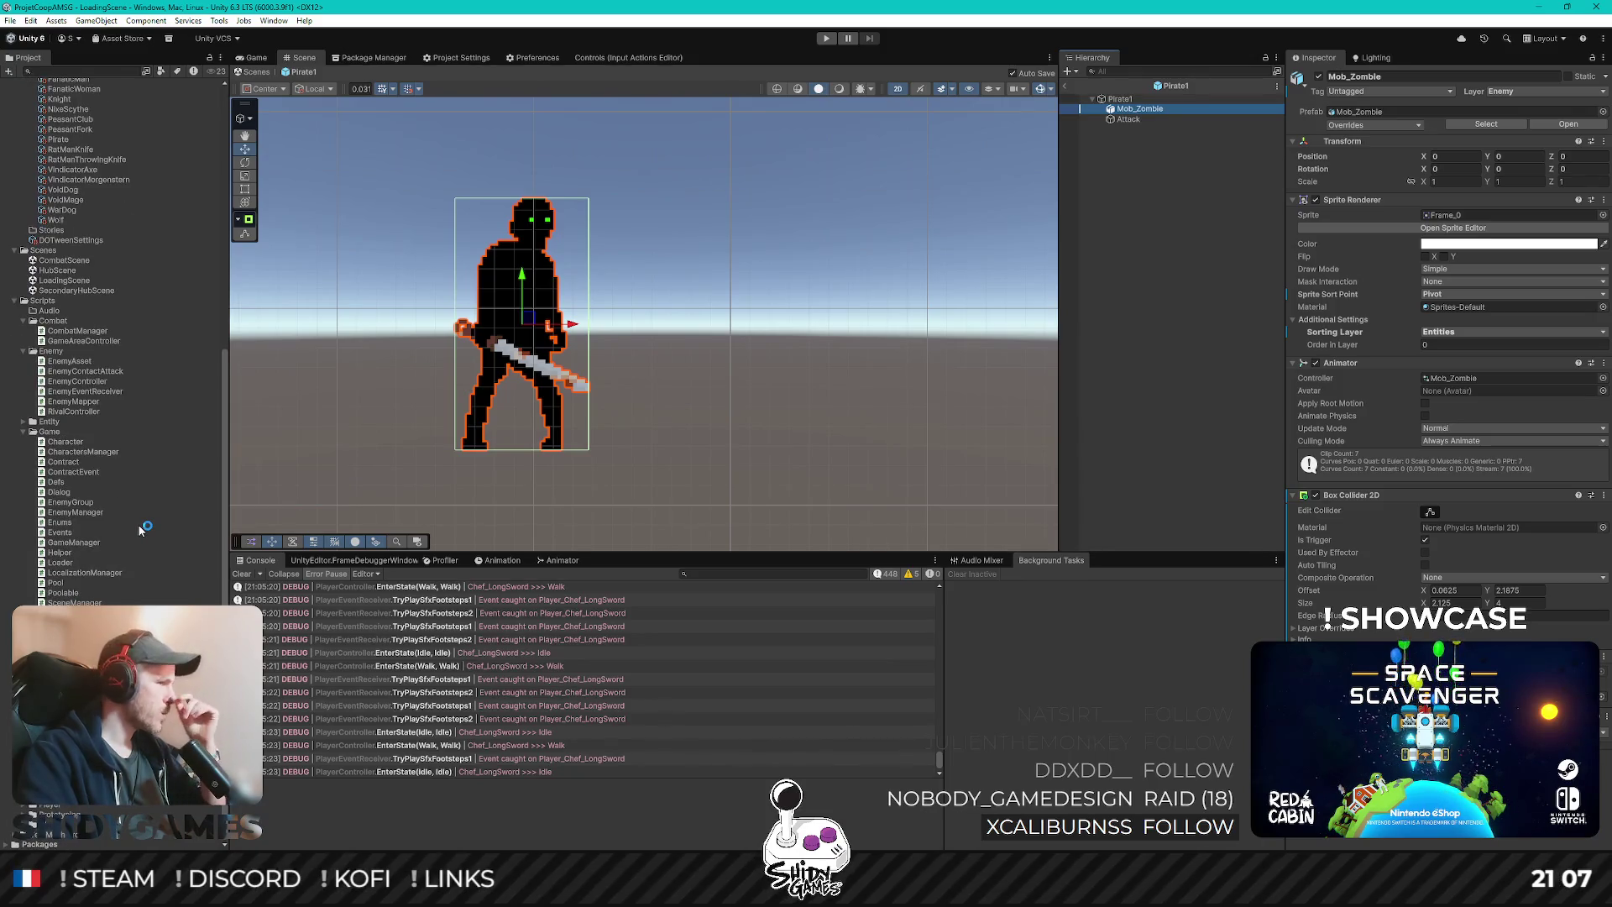
pyautogui.scroll(2, 140, 529)
pyautogui.scroll(-1, 73, 806)
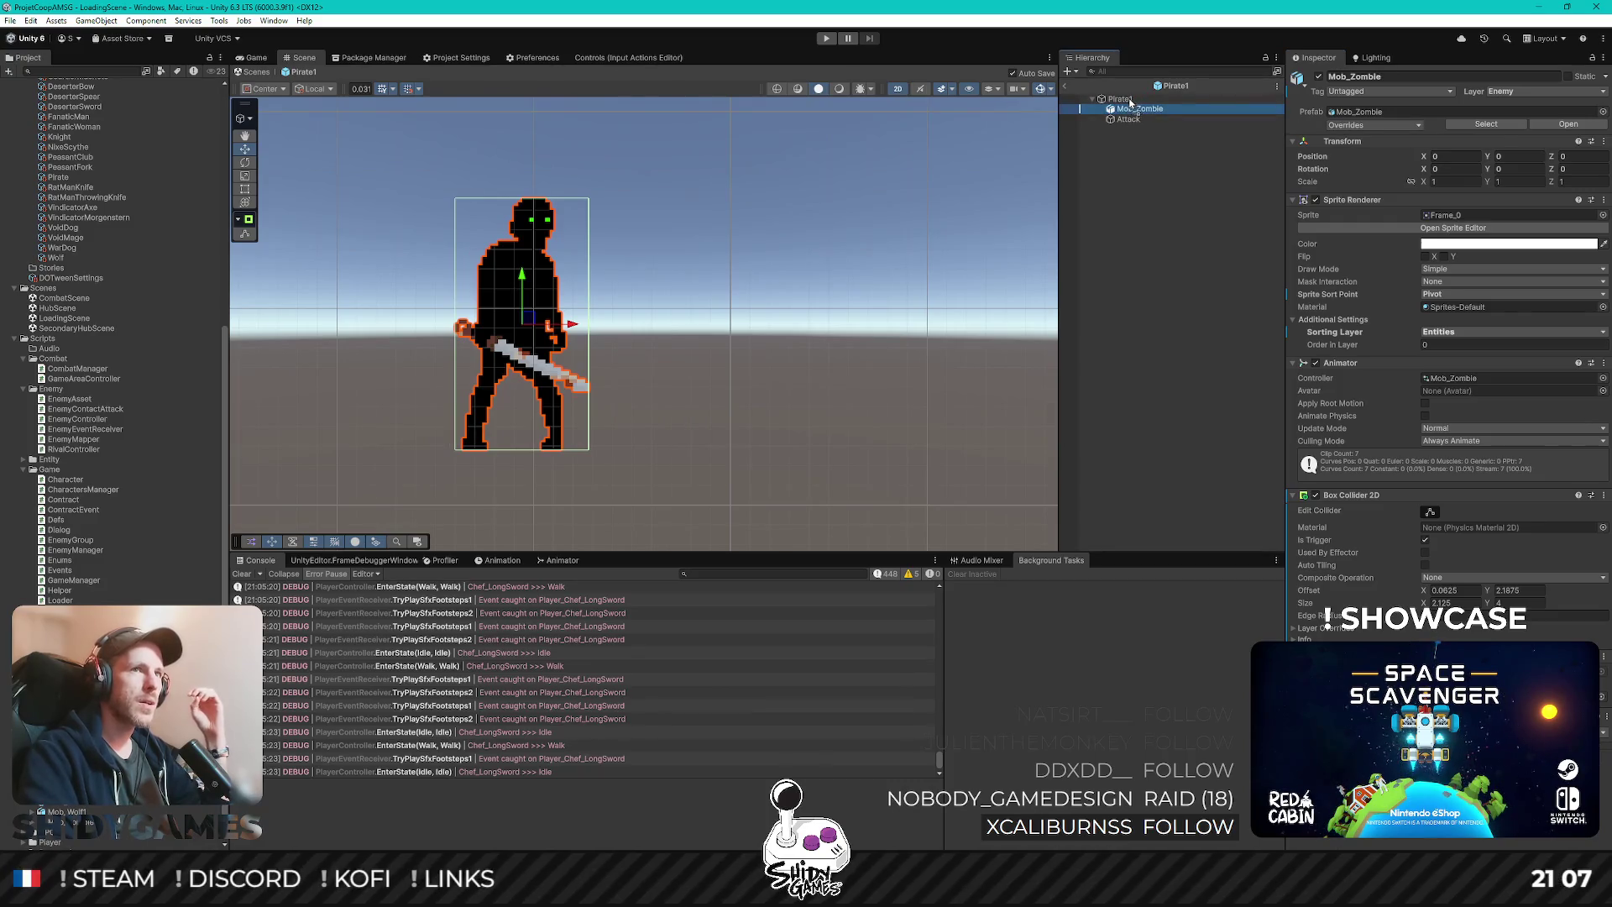
pyautogui.moveTo(1130, 102); pyautogui.dragTo(1129, 100)
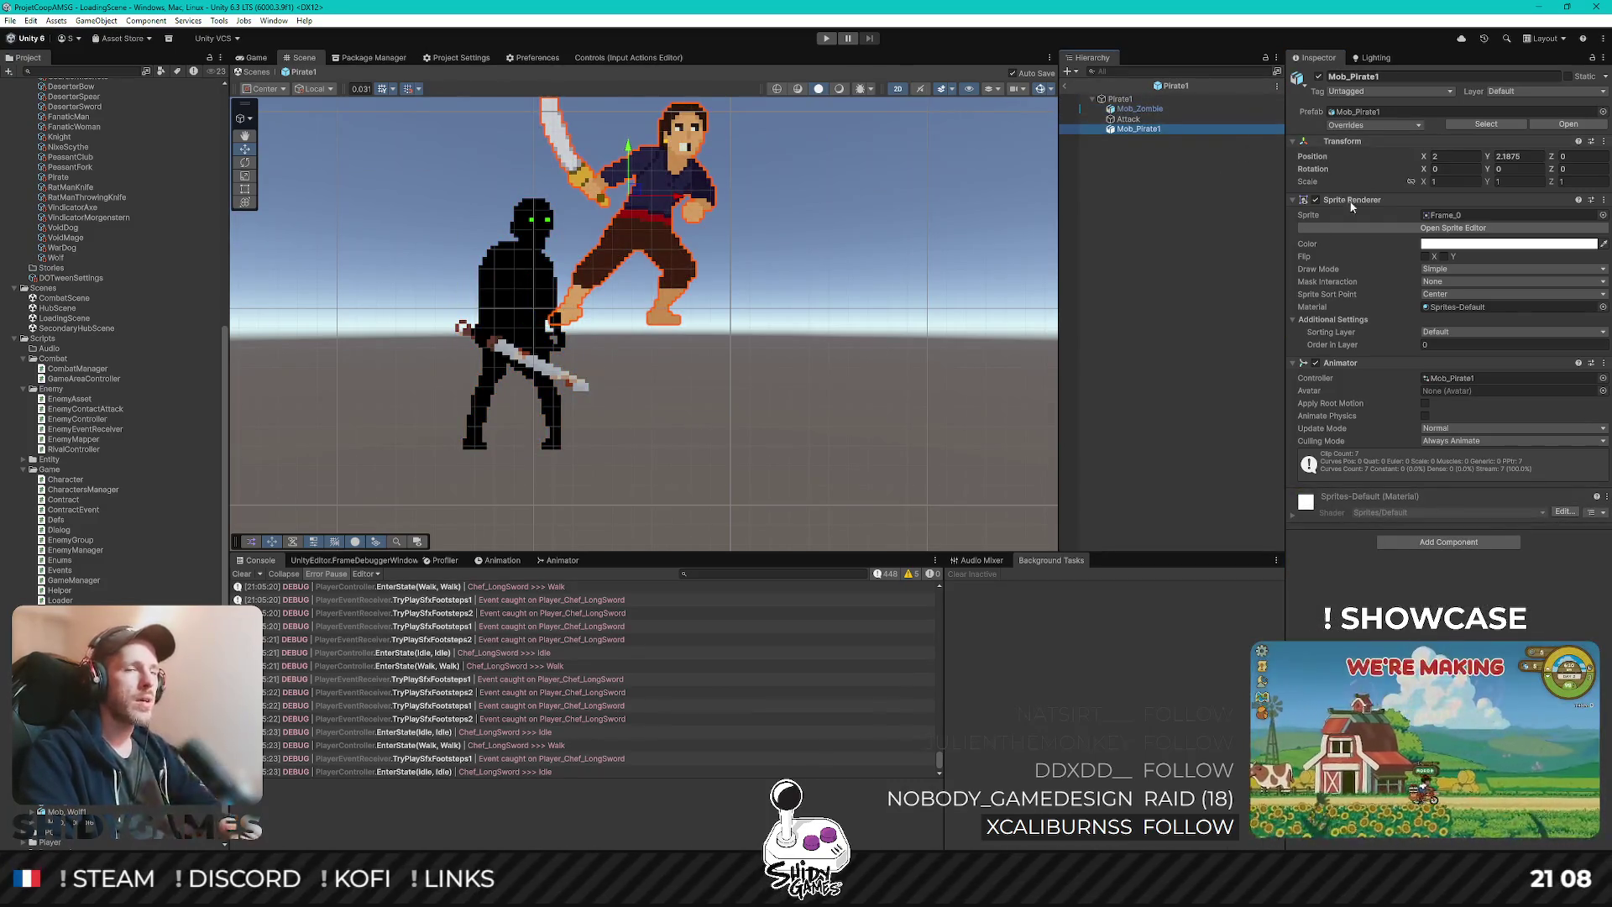
# - Set the pirate sprite's sort point to Pivot and its position to X 0, Y 0
pyautogui.click(1516, 295)
pyautogui.click(1453, 320)
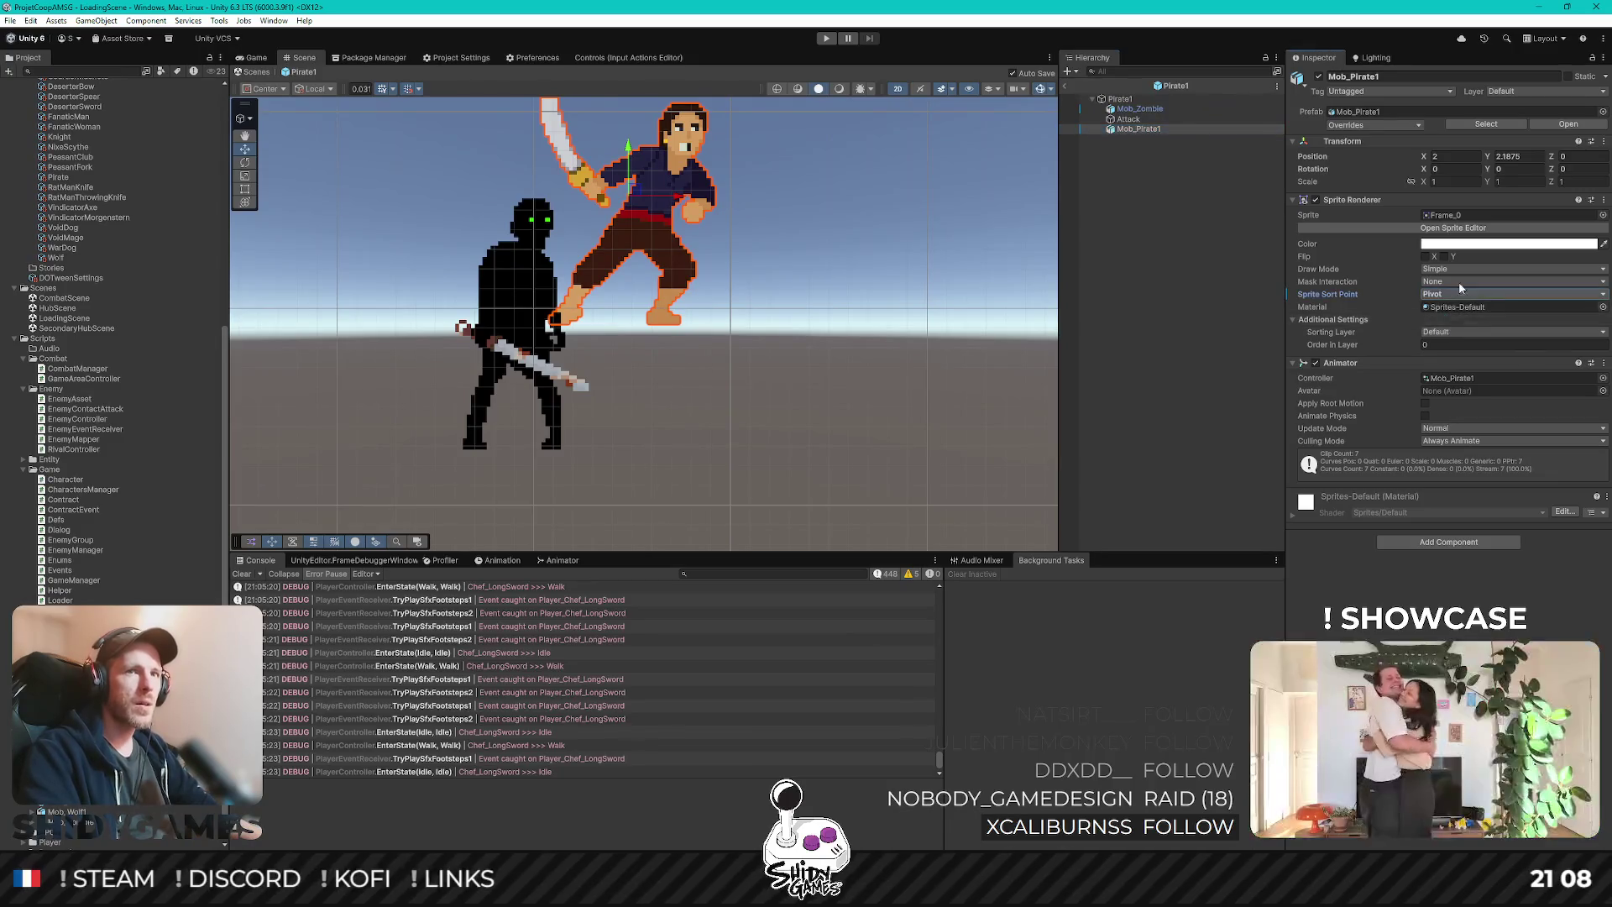
pyautogui.click(1506, 157)
pyautogui.write('0')
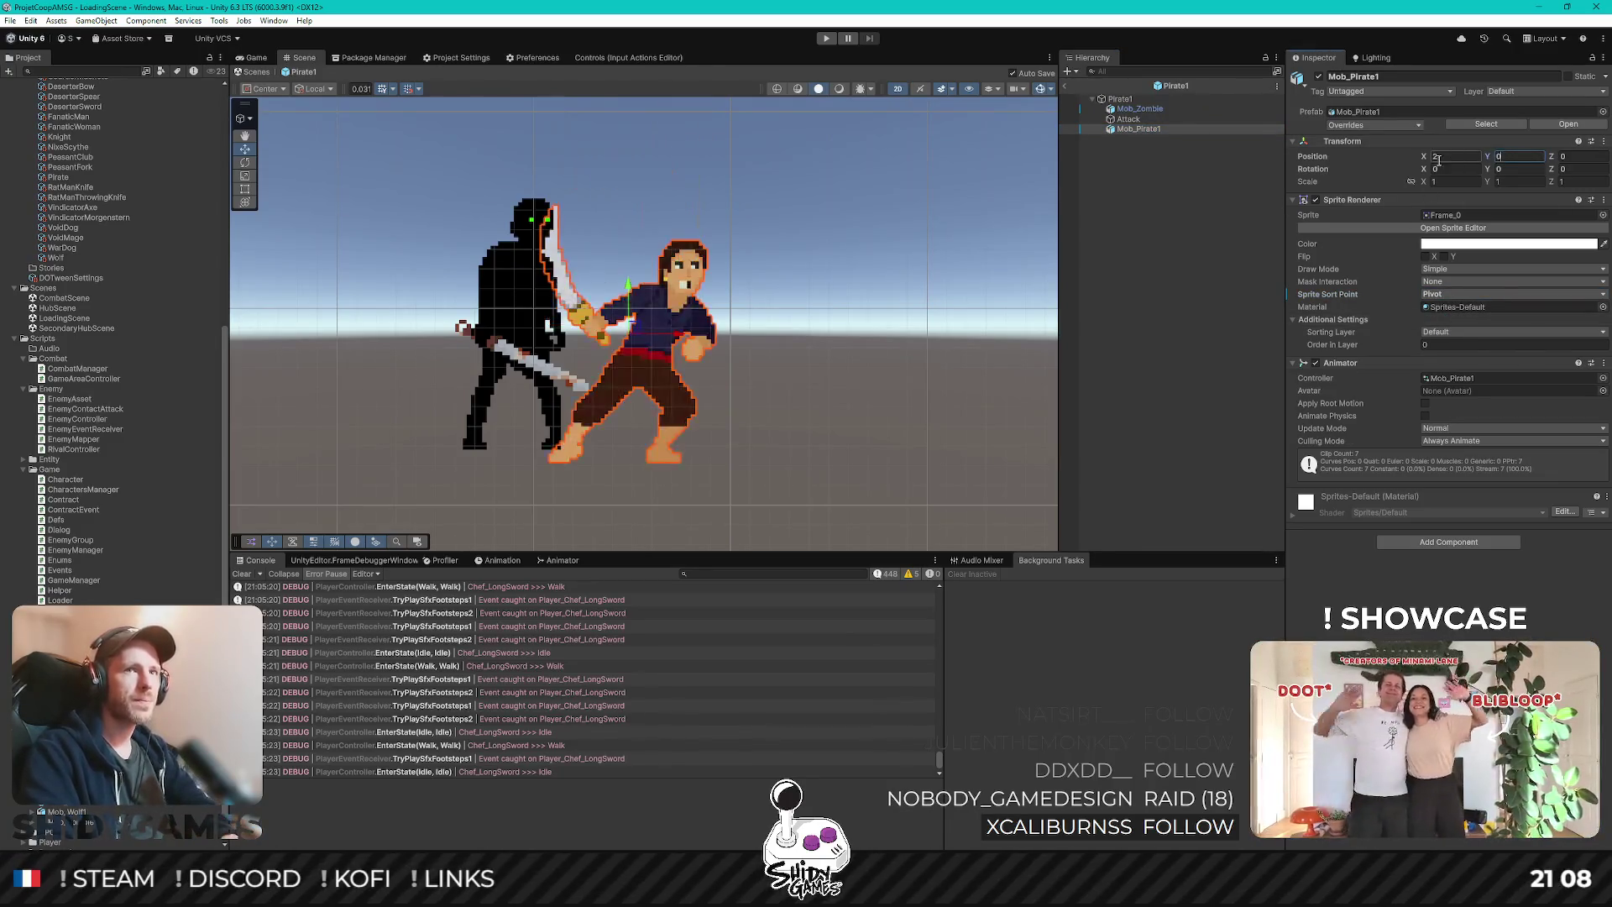
pyautogui.click(1438, 156)
pyautogui.write('0')
# - Copy the zombie sprite's Box Collider 2D component
pyautogui.scroll(1, 563, 408)
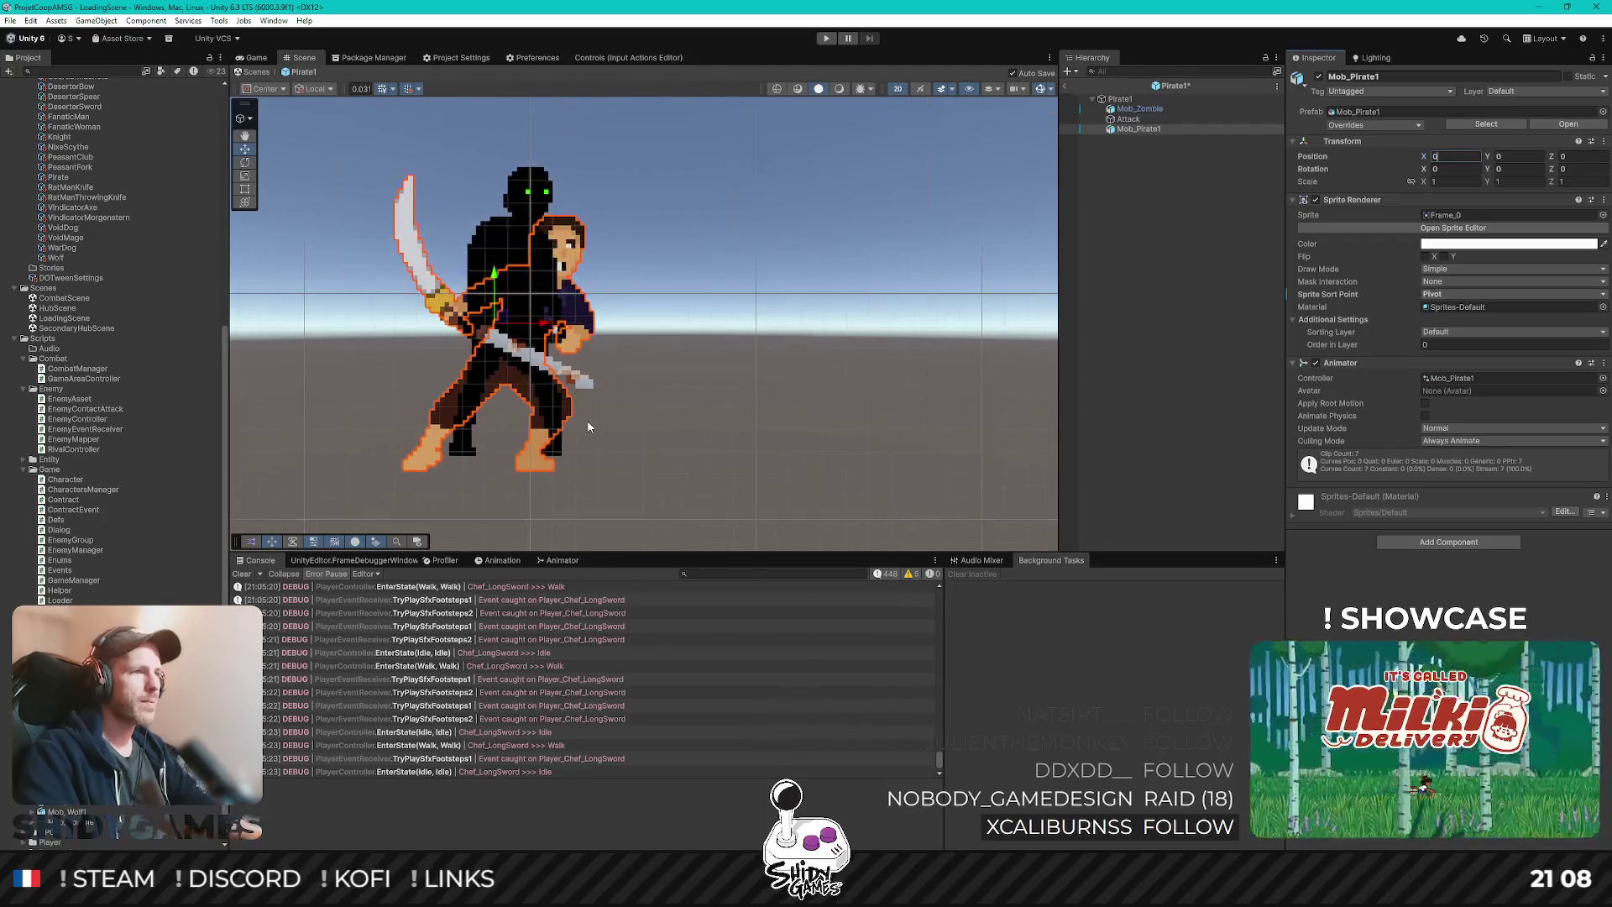
pyautogui.moveTo(586, 421); pyautogui.dragTo(702, 401)
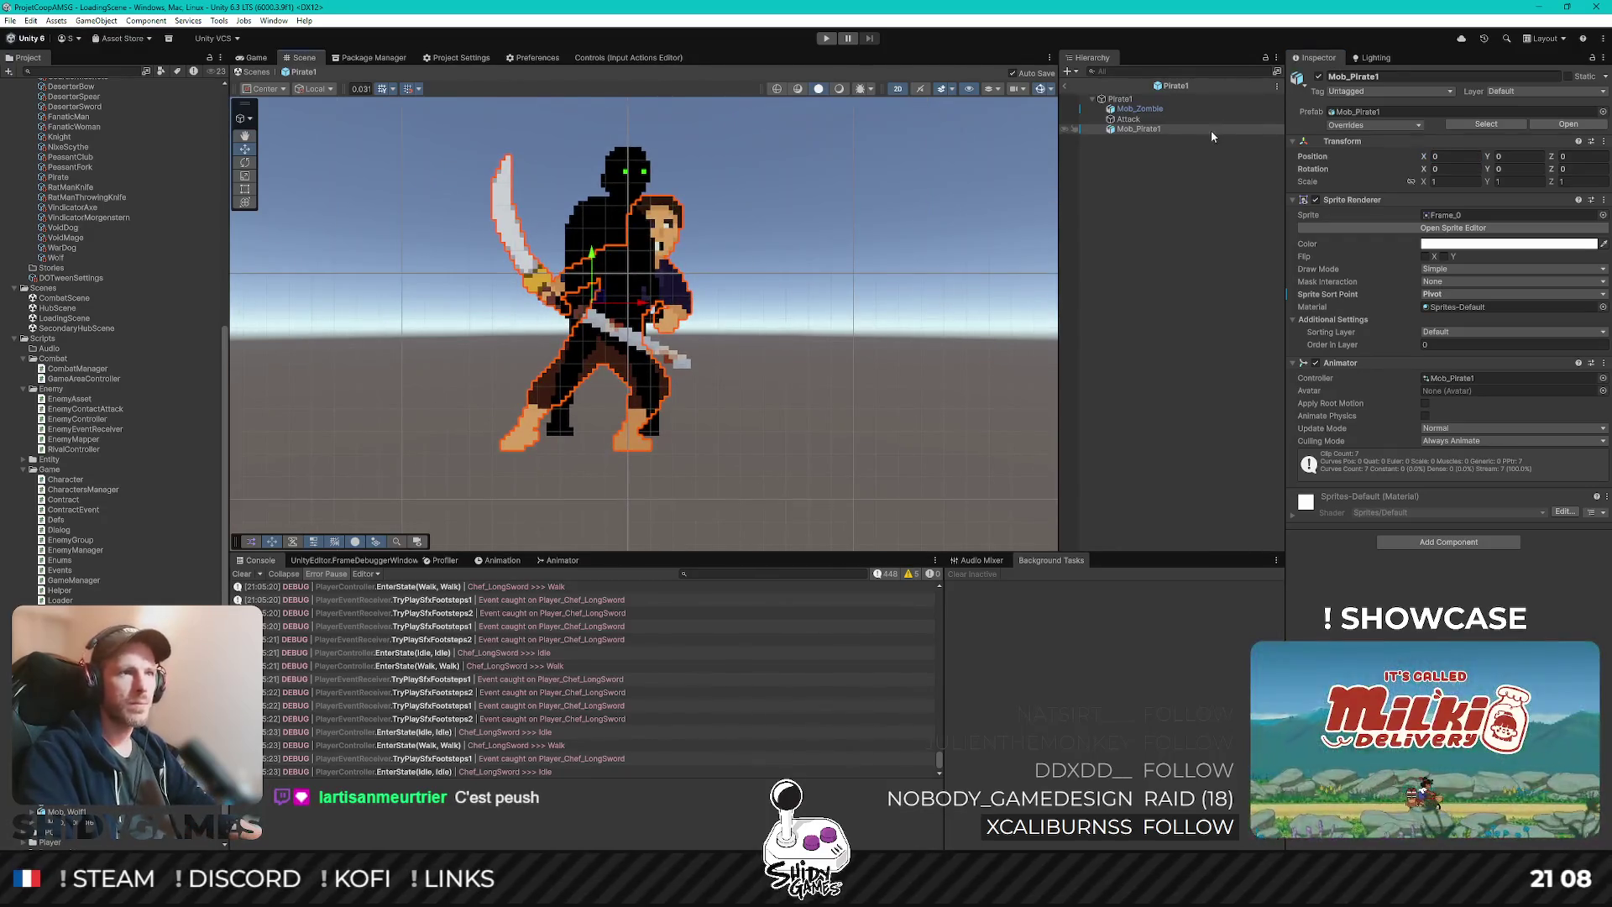
pyautogui.click(1142, 109)
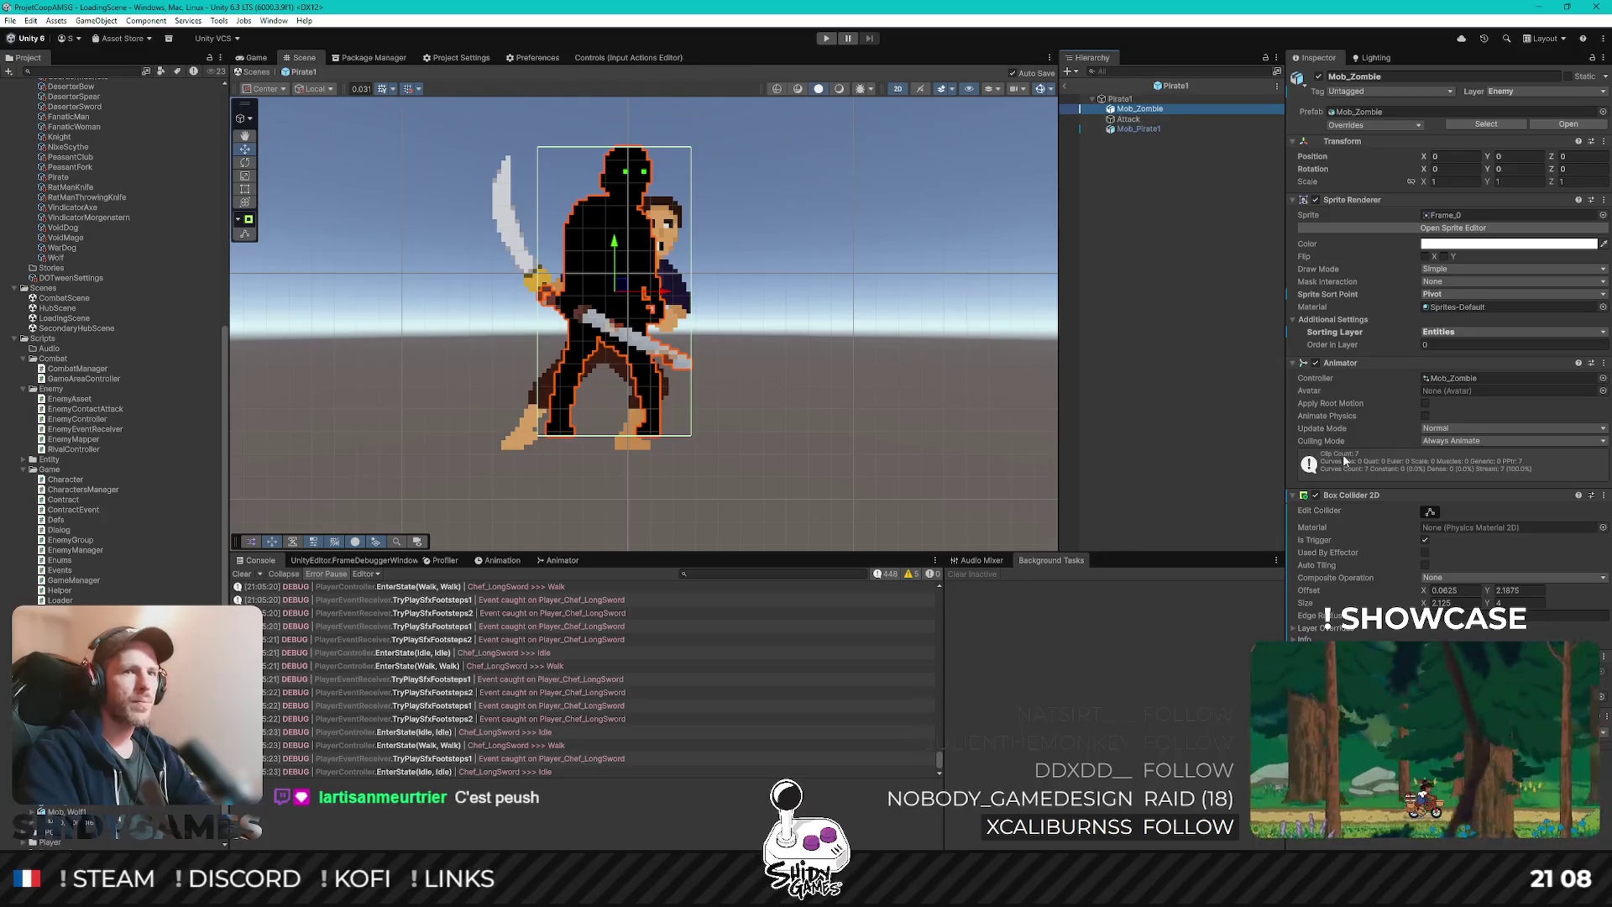
pyautogui.click(1605, 495)
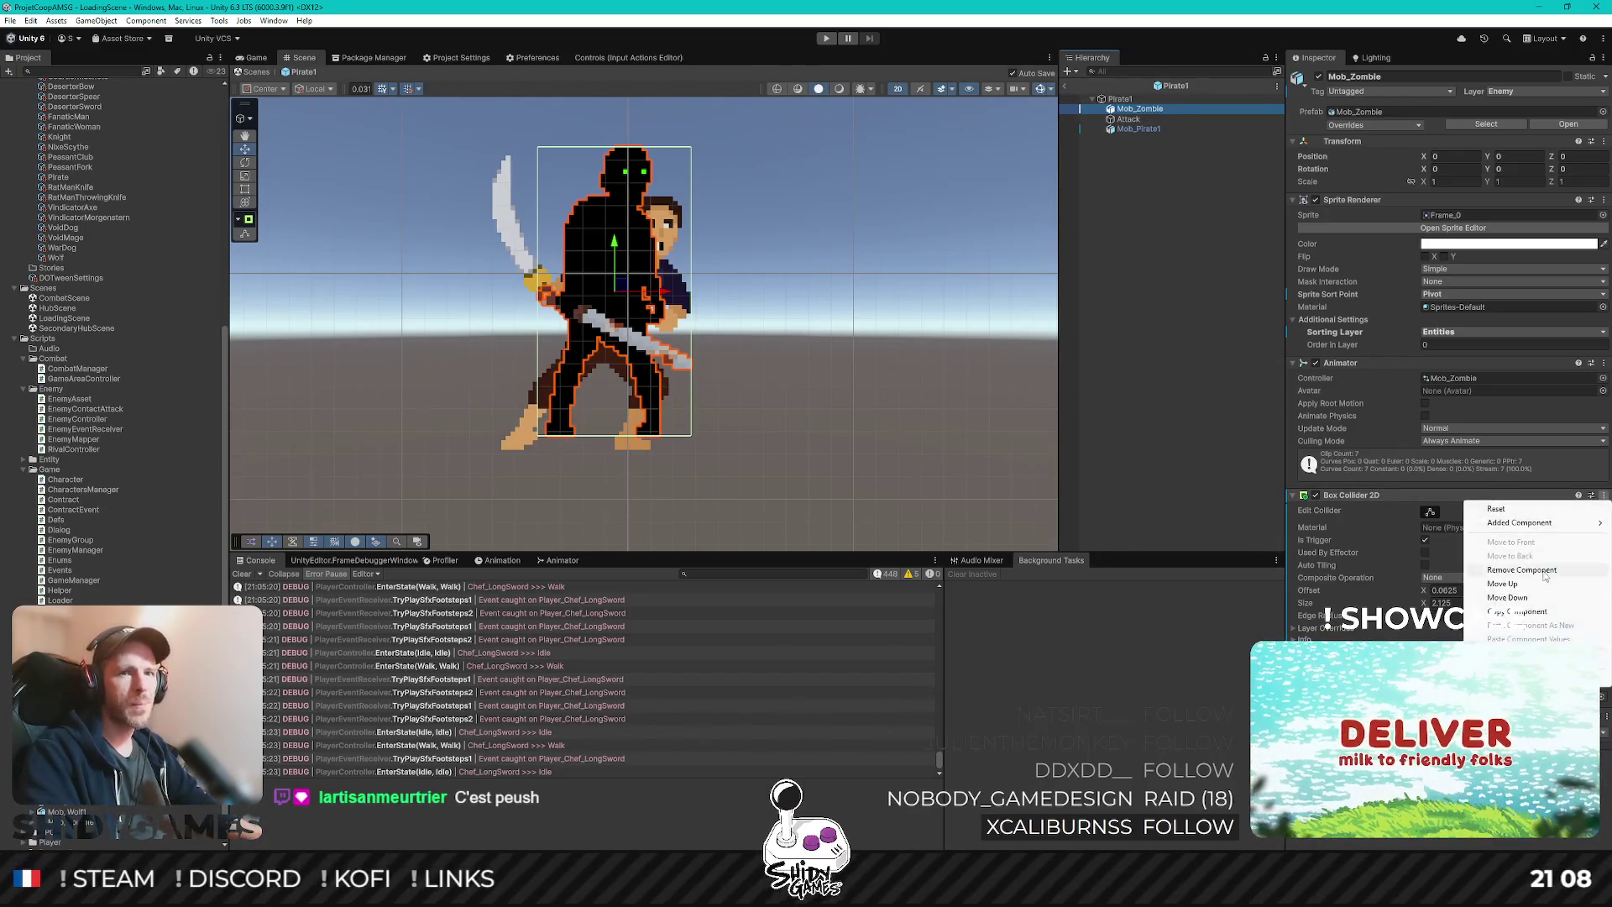
pyautogui.click(1526, 617)
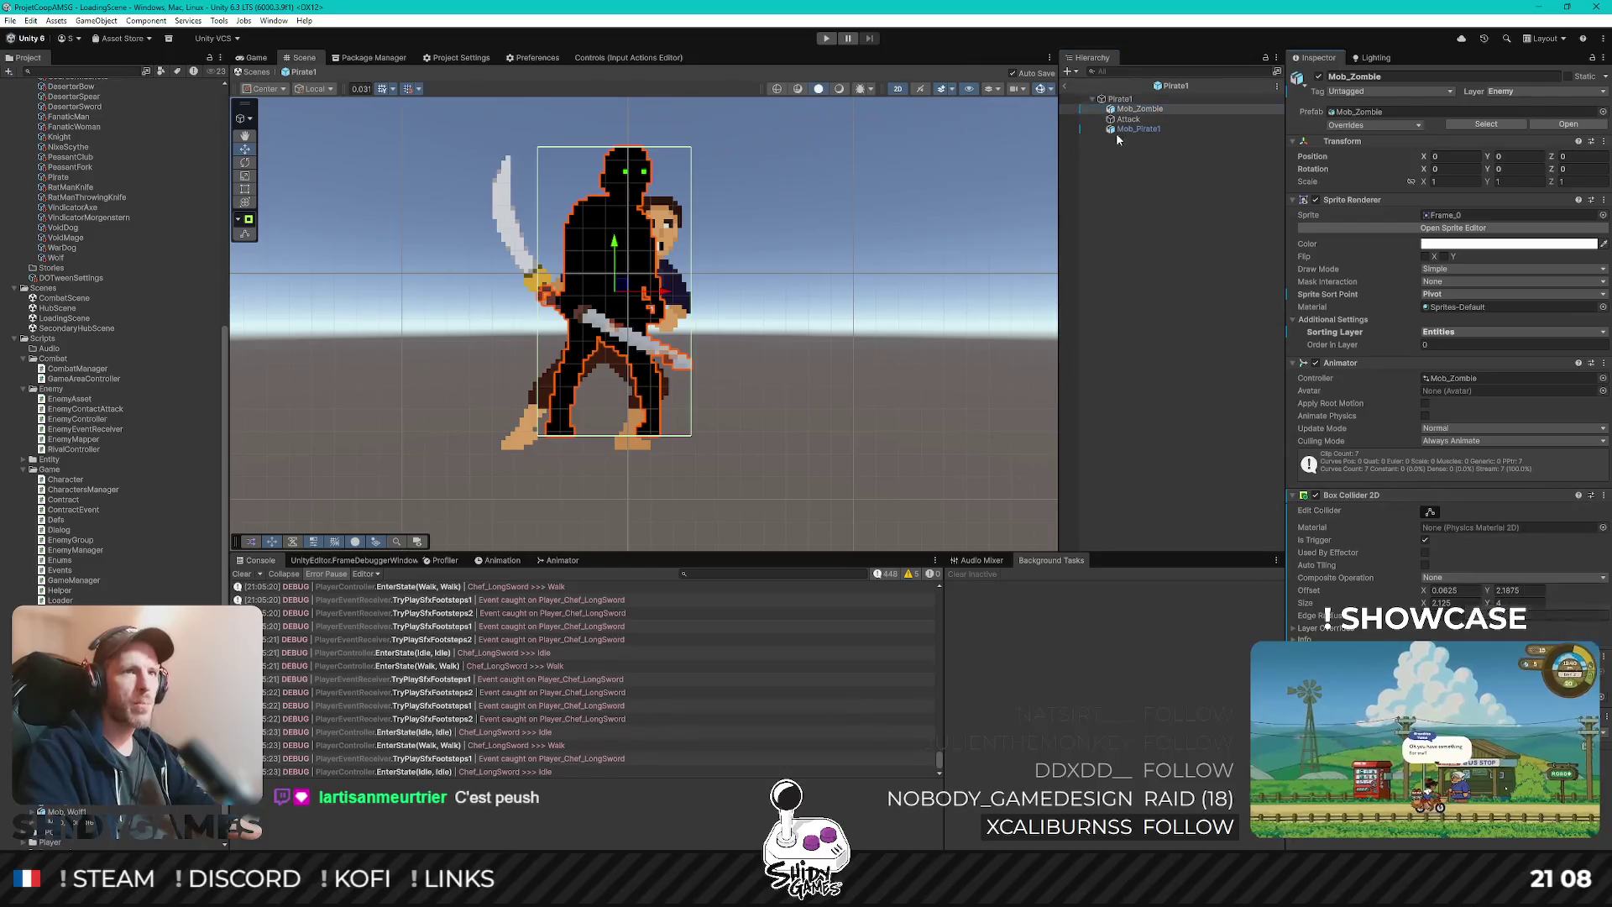
# - Paste the zombie's Box Collider 2D onto the pirate sprite as a new component
pyautogui.click(1139, 129)
pyautogui.click(1604, 200)
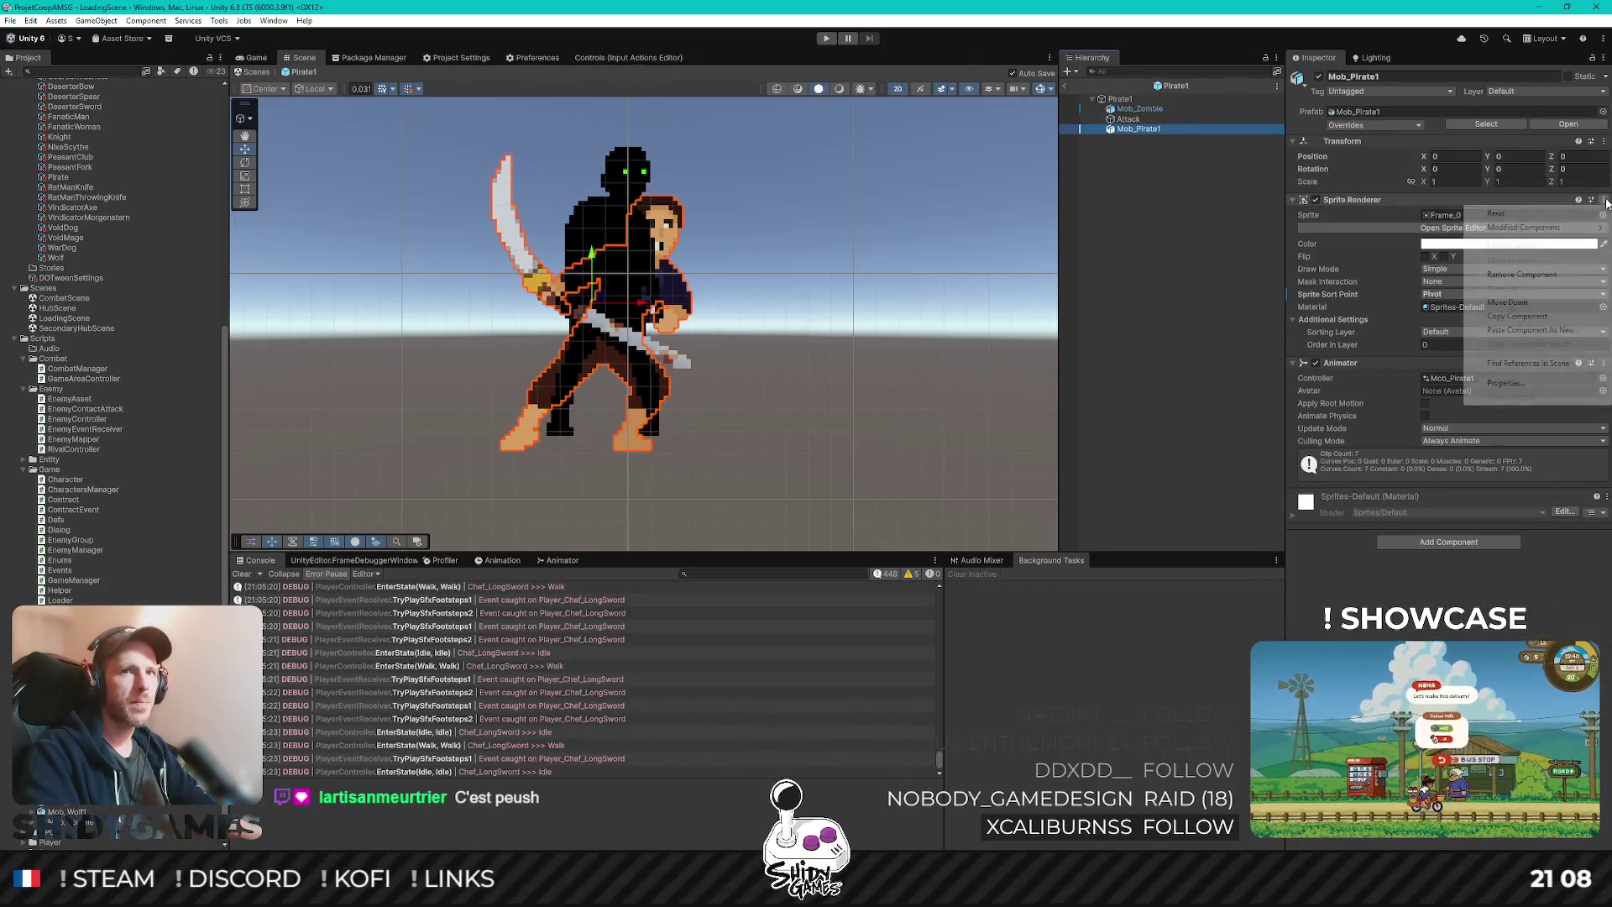
pyautogui.click(1526, 335)
pyautogui.click(1140, 109)
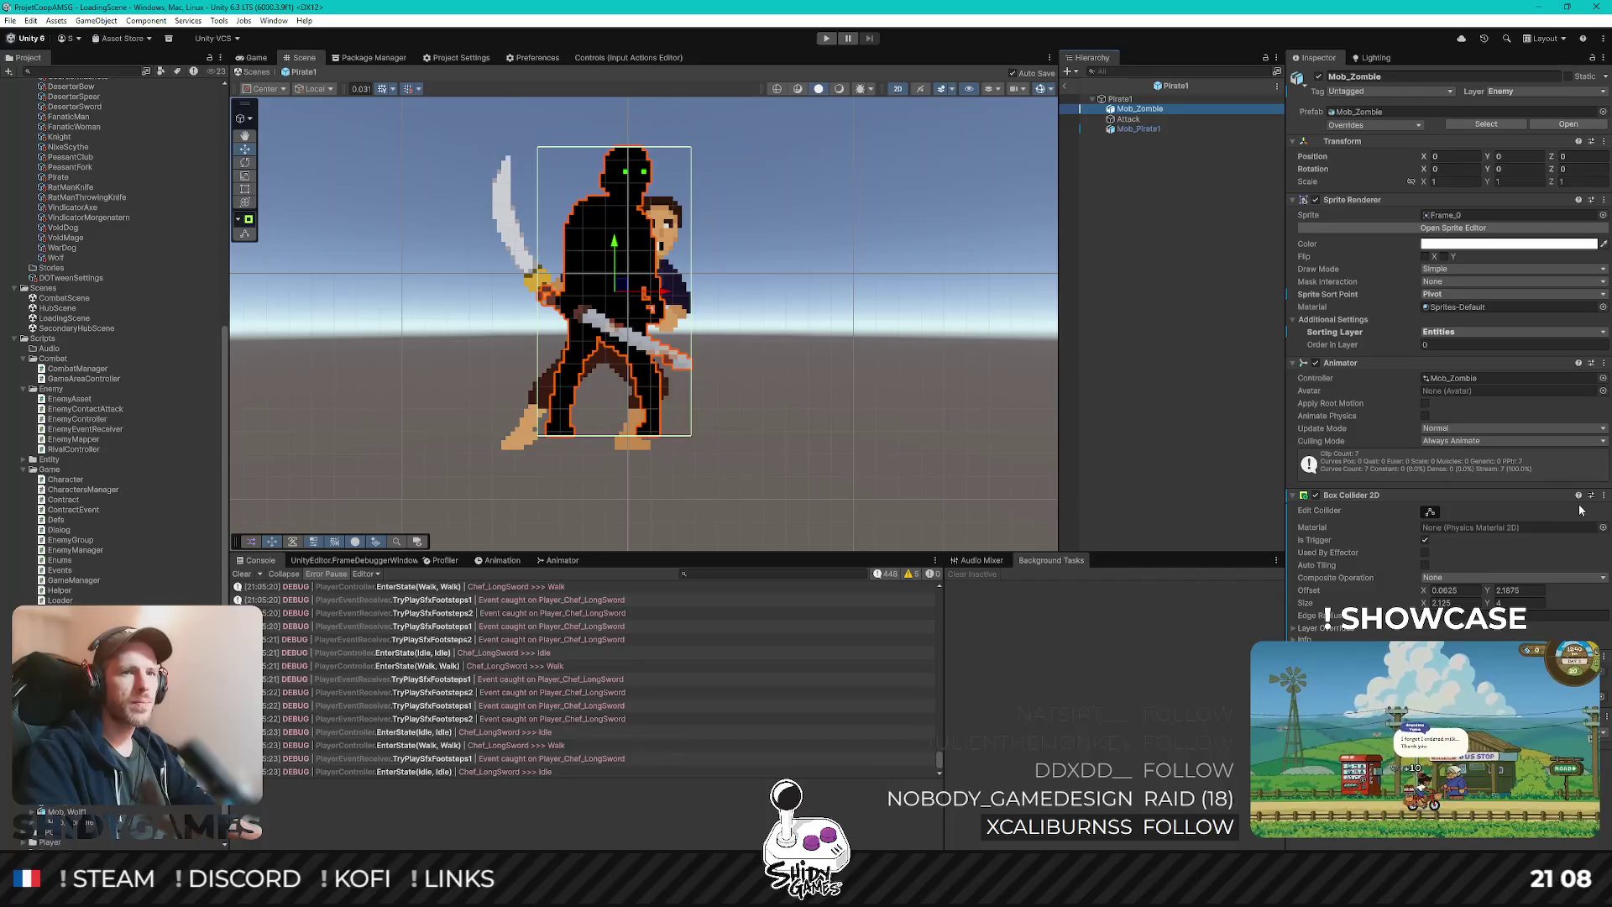
pyautogui.click(1601, 658)
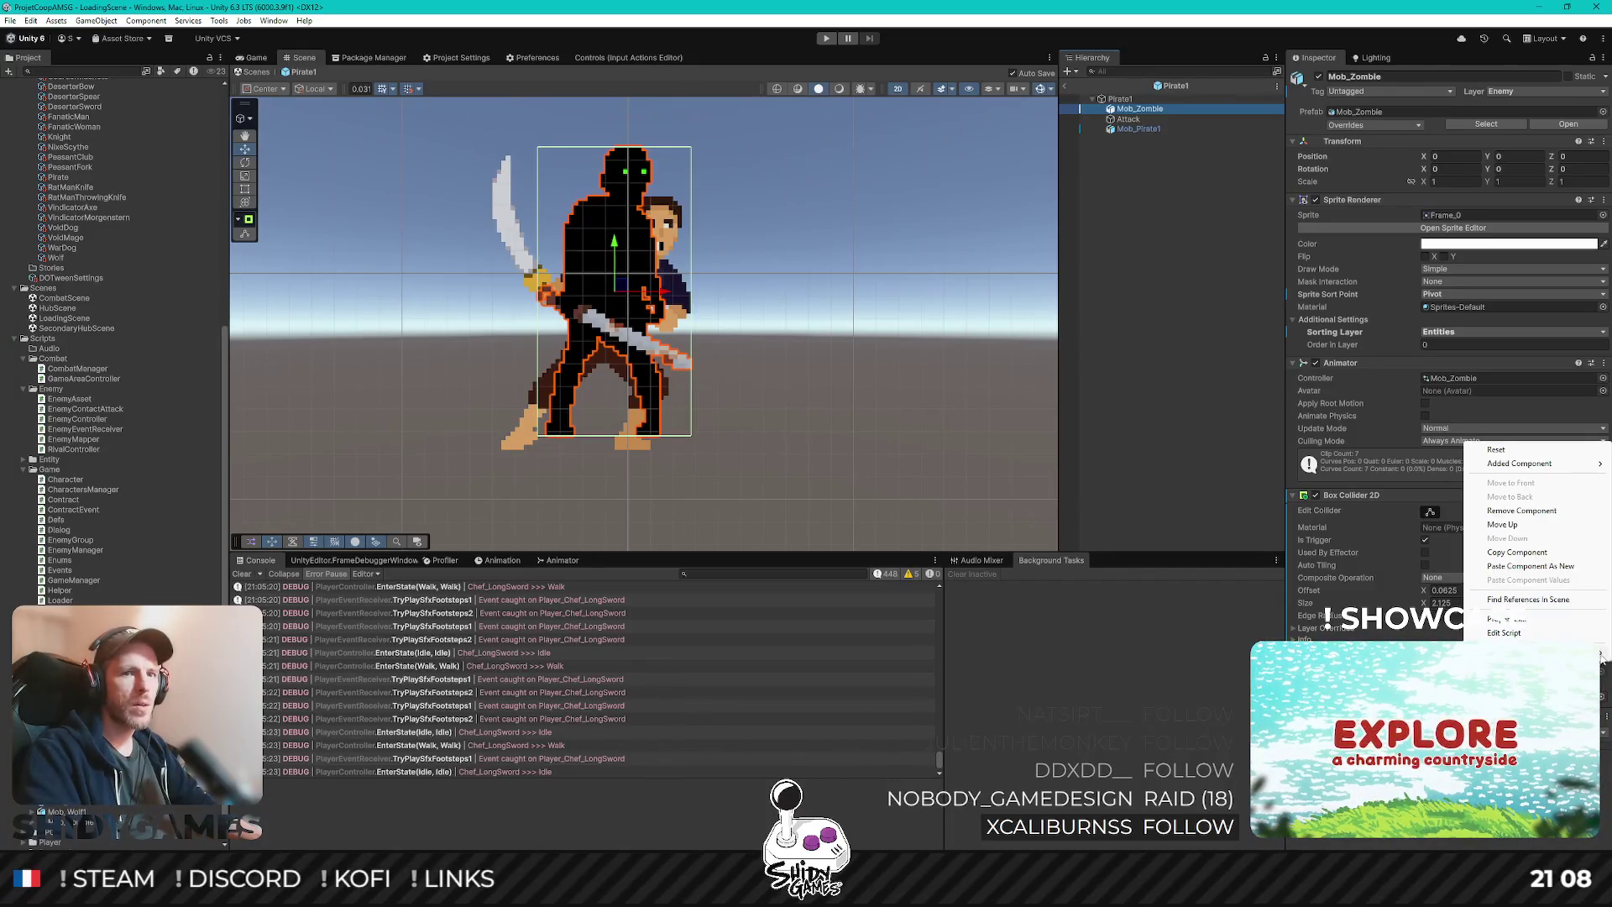
pyautogui.click(1516, 552)
pyautogui.click(1135, 129)
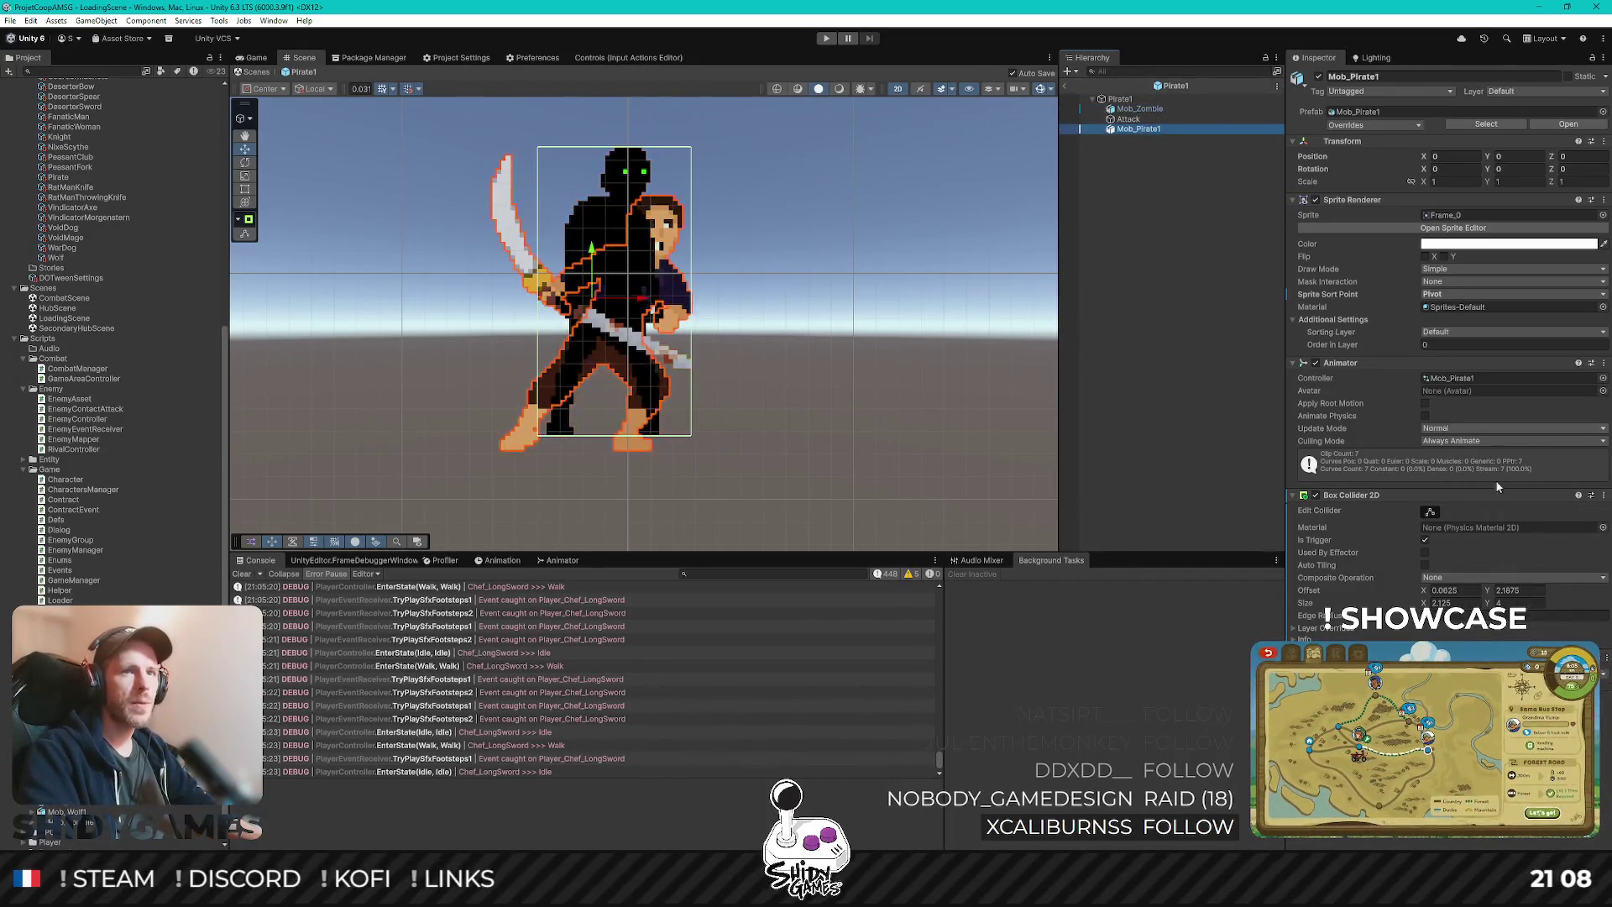
pyautogui.click(1604, 495)
pyautogui.click(1560, 625)
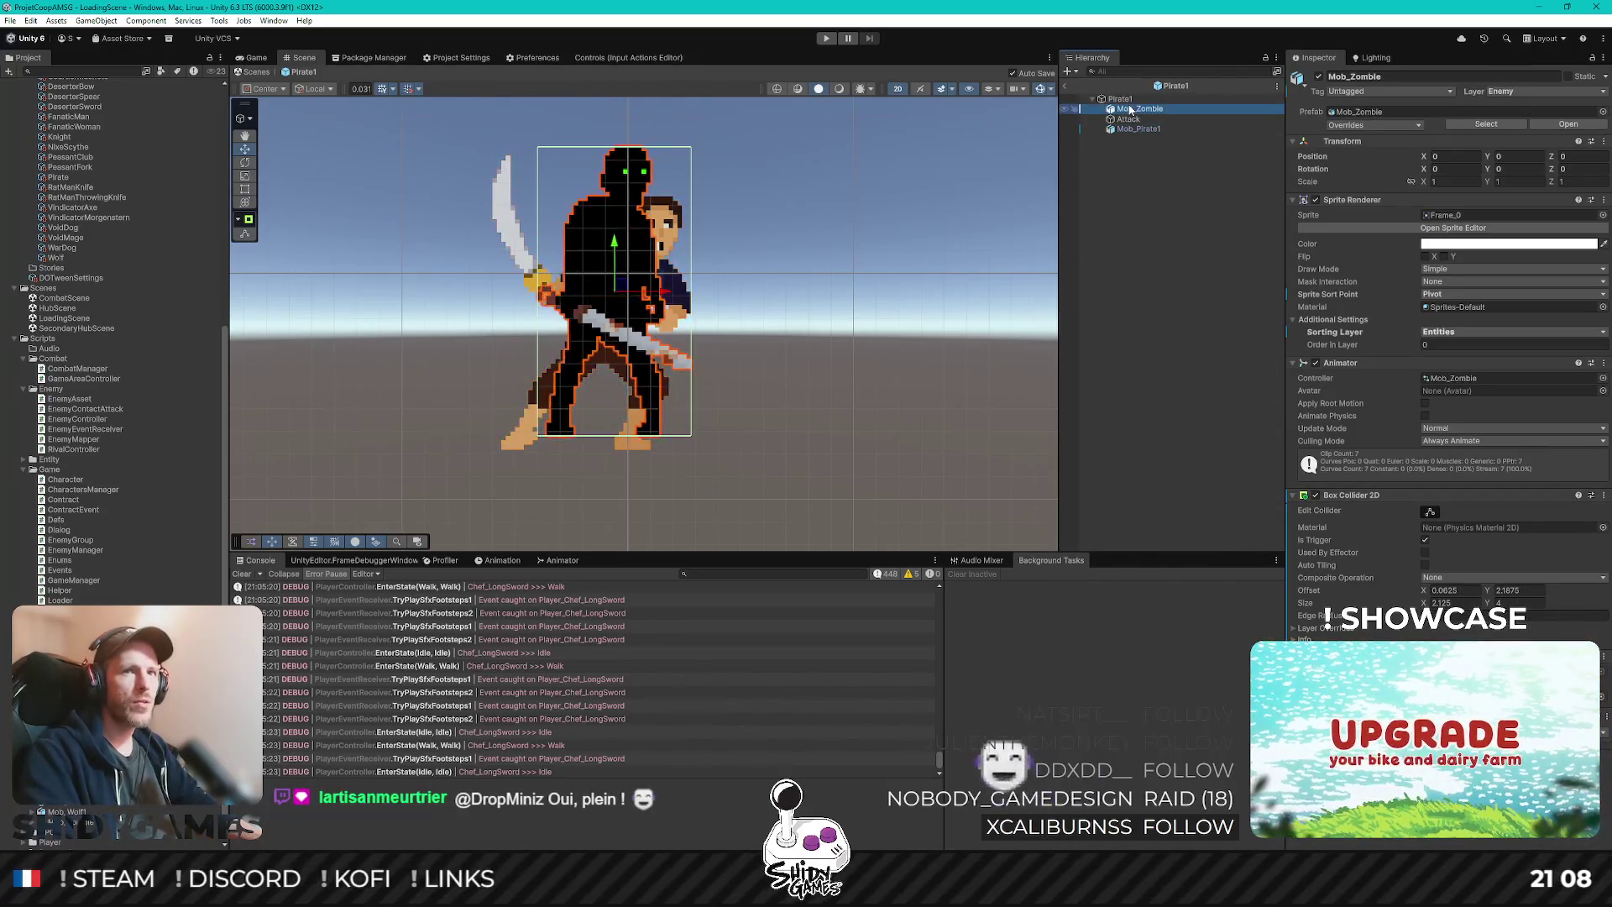
# - Put the pirate sprite on the Enemy layer and the Entities sorting layer
pyautogui.click(1152, 129)
pyautogui.click(1548, 92)
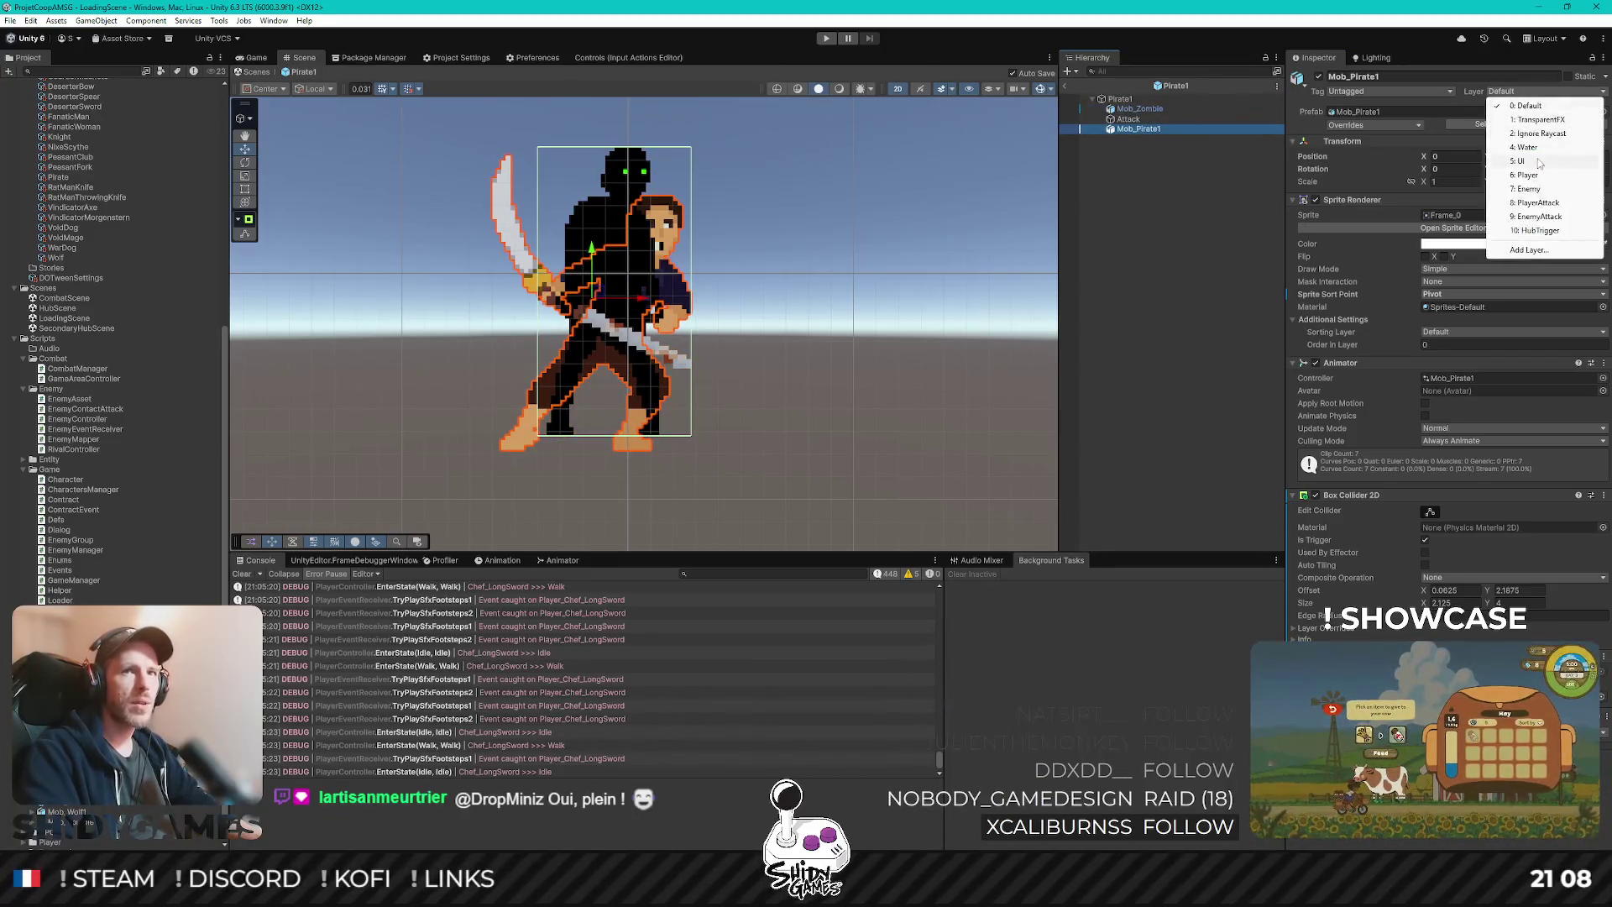
pyautogui.click(1511, 185)
pyautogui.click(1486, 332)
pyautogui.click(1451, 388)
# - Move Attack below the pirate sprite and delete the zombie sprite from the prefab
pyautogui.click(1135, 129)
pyautogui.moveTo(1143, 120); pyautogui.dragTo(1141, 135)
pyautogui.click(1139, 109)
pyautogui.press('Delete')
pyautogui.click(1144, 110)
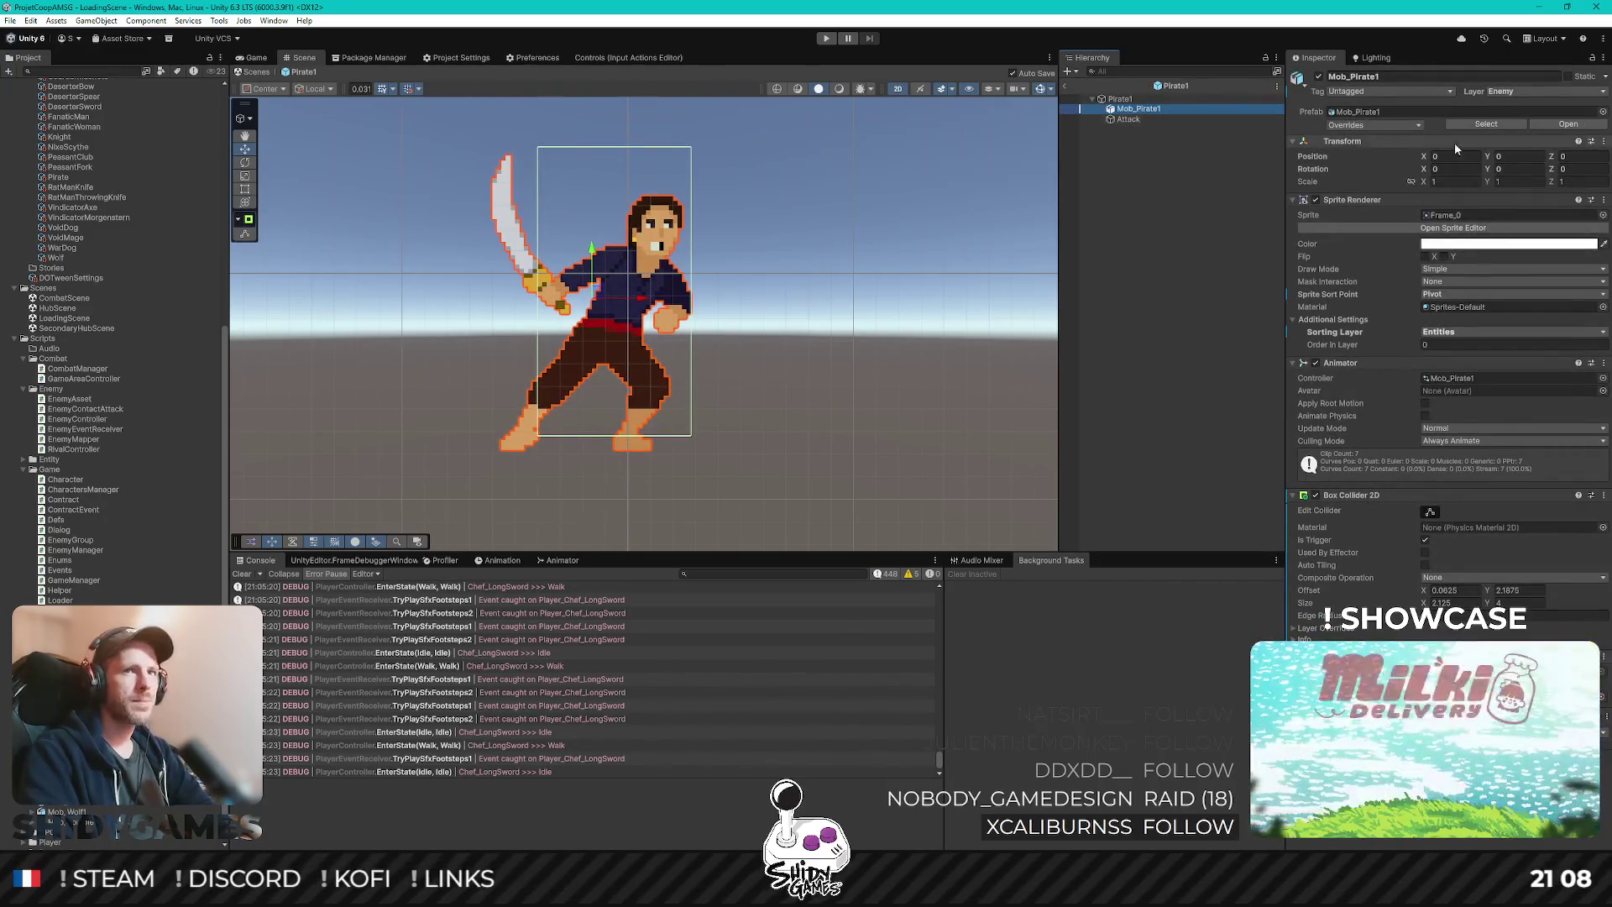
# - Set the Pirate1 root object's position to X 0, Y 0
pyautogui.click(1135, 99)
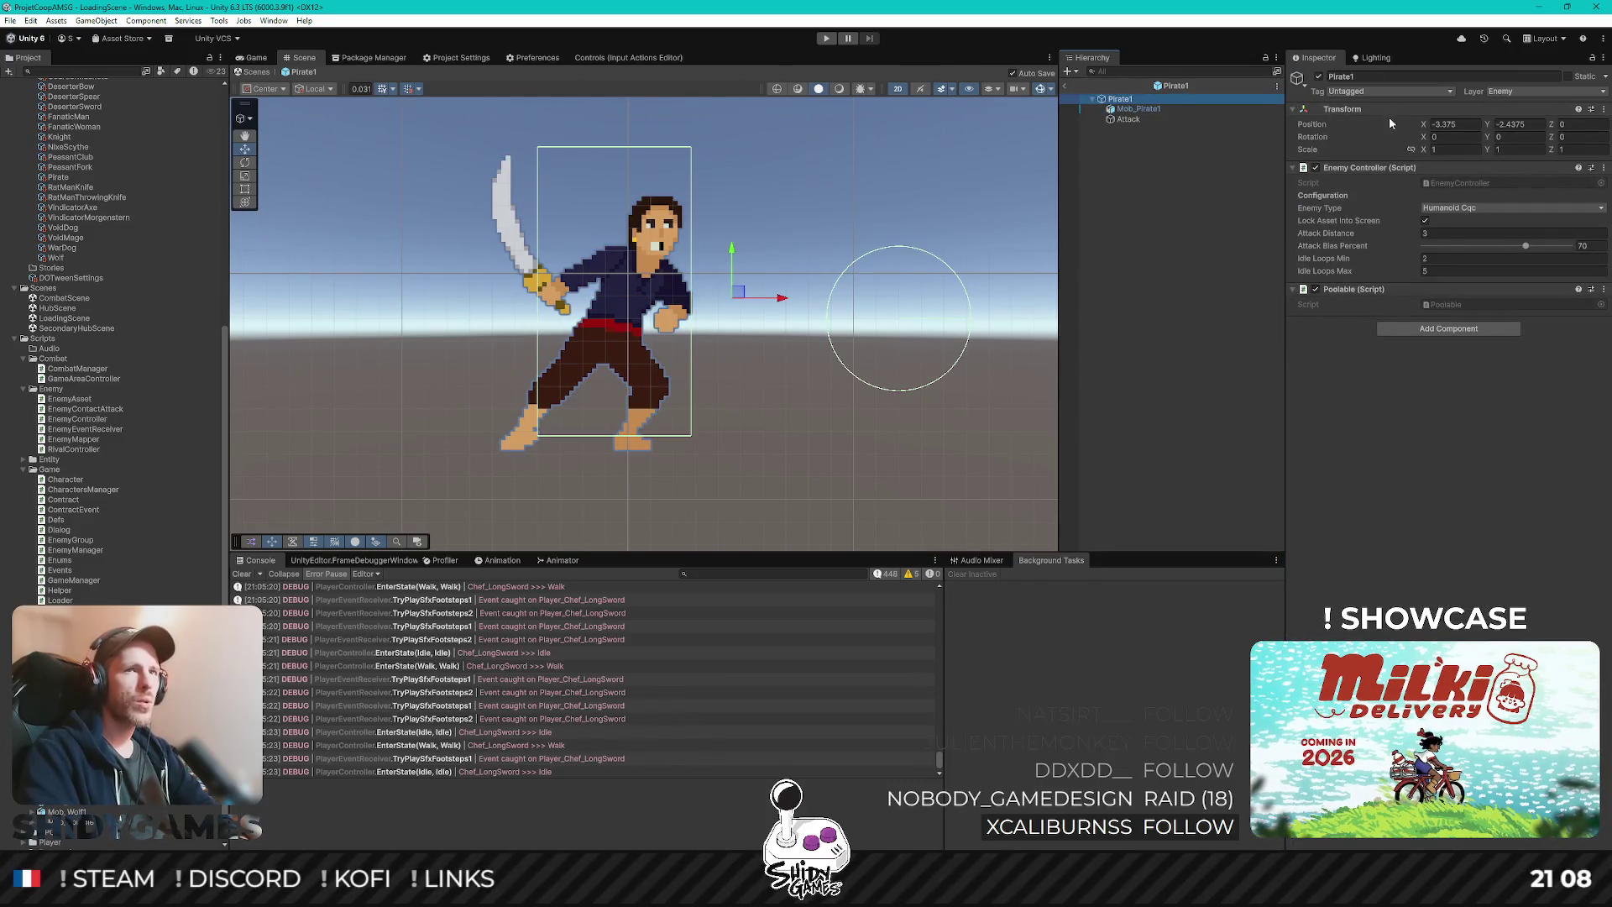
pyautogui.click(1452, 124)
pyautogui.write('0')
pyautogui.click(1524, 124)
pyautogui.write('0')
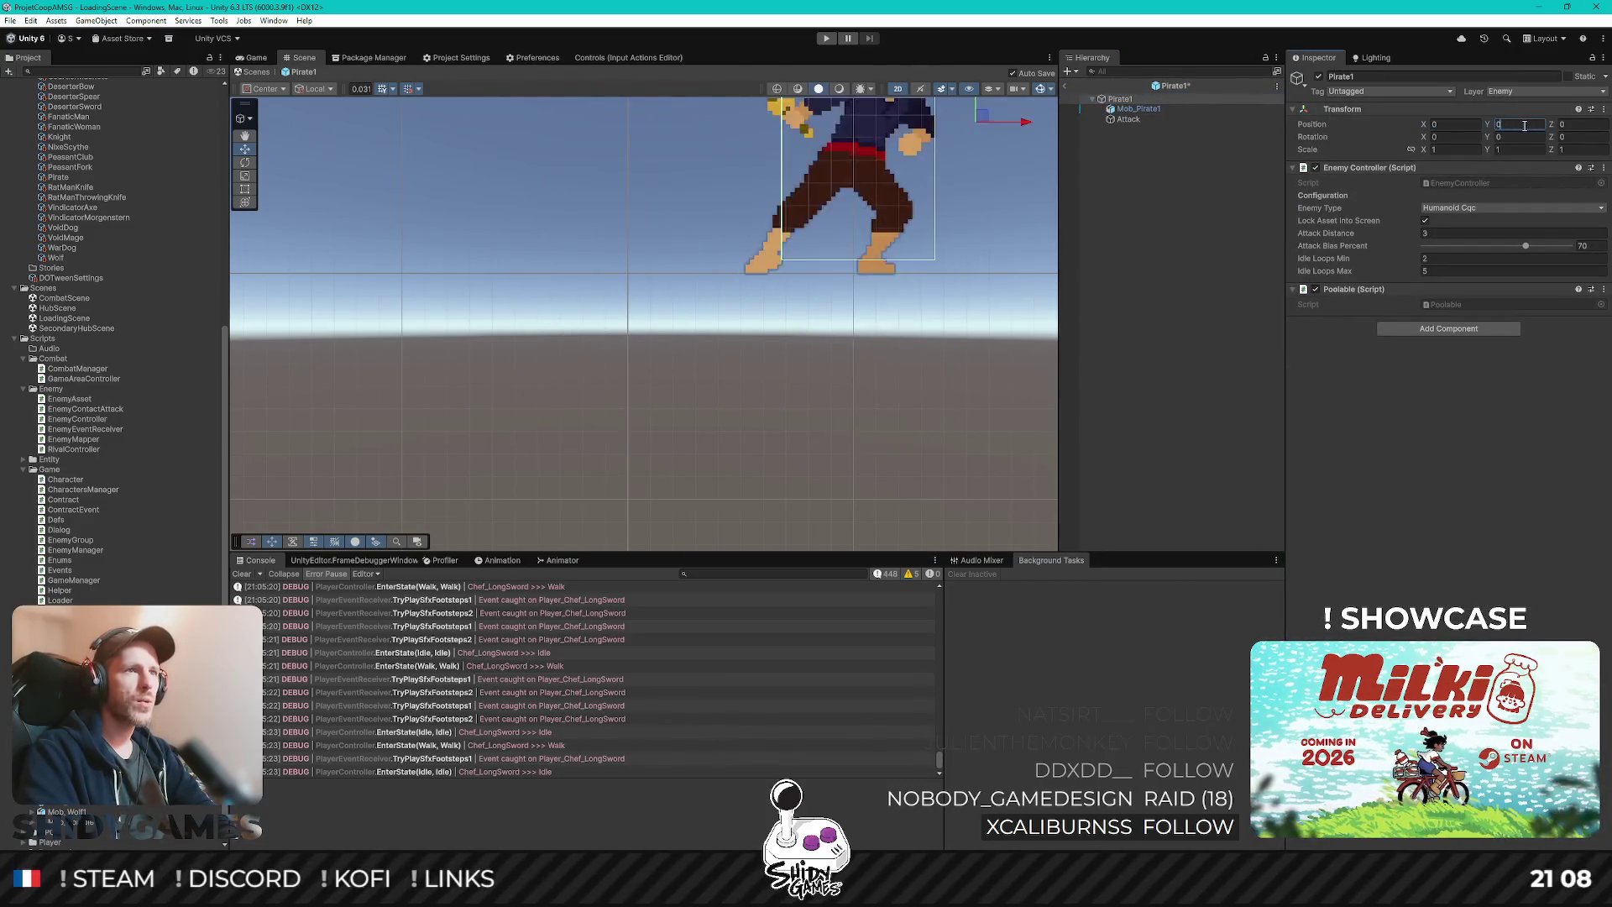
# - Reset the pirate sprite's Box Collider 2D to fit the artwork and tick Is Trigger
pyautogui.doubleClick(1141, 109)
pyautogui.press('f')
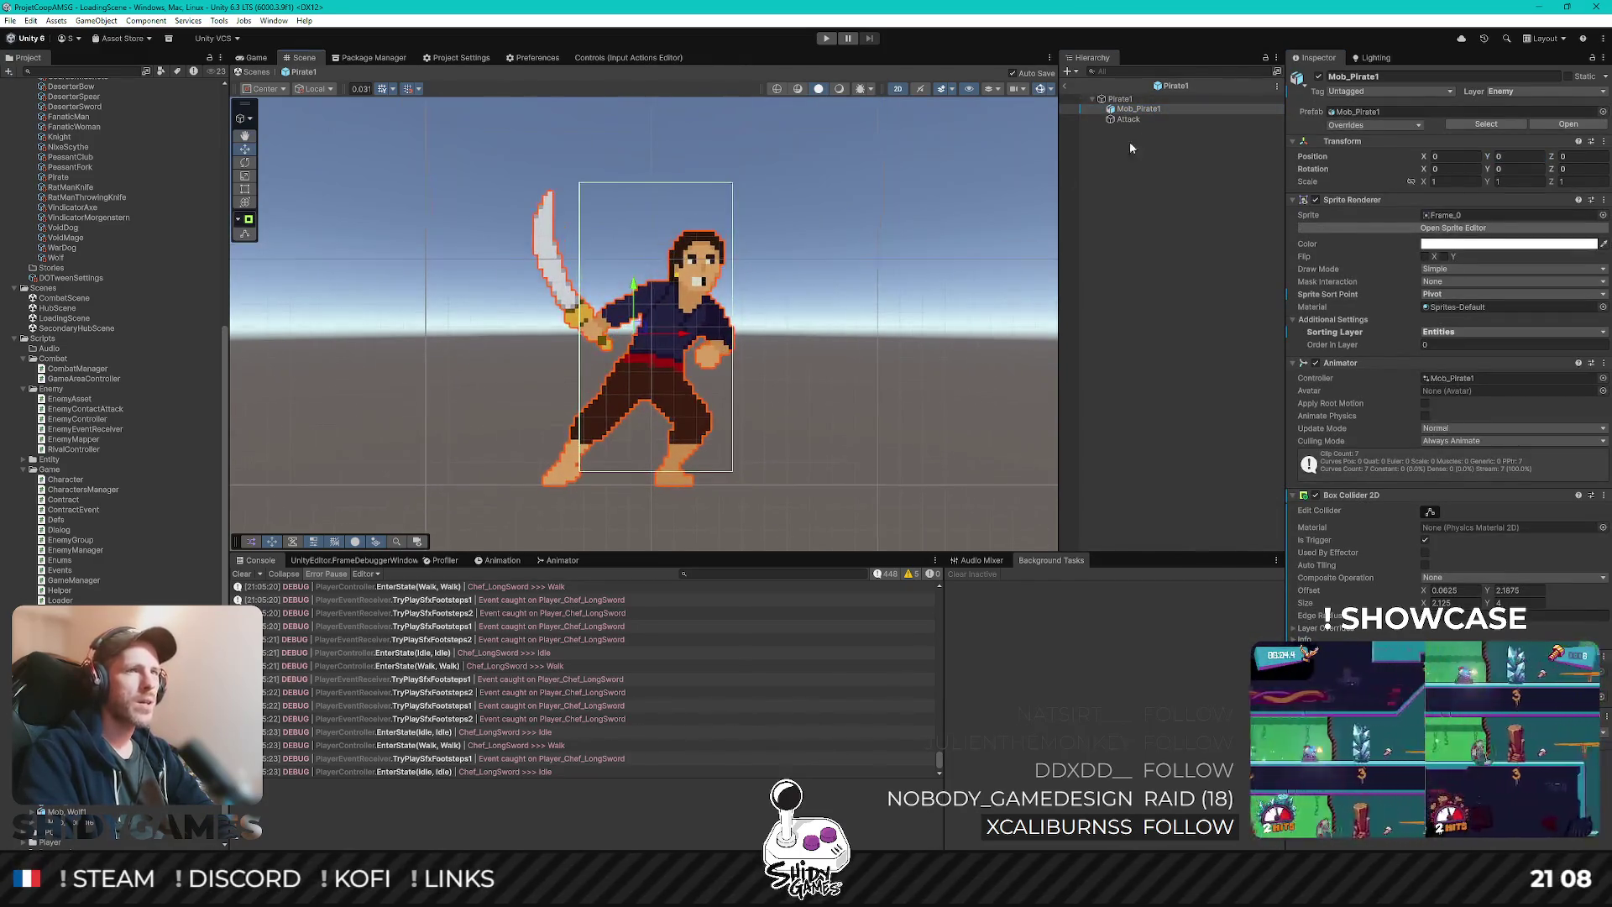
pyautogui.click(1129, 120)
pyautogui.press('Up')
pyautogui.press('Down')
pyautogui.press('Up')
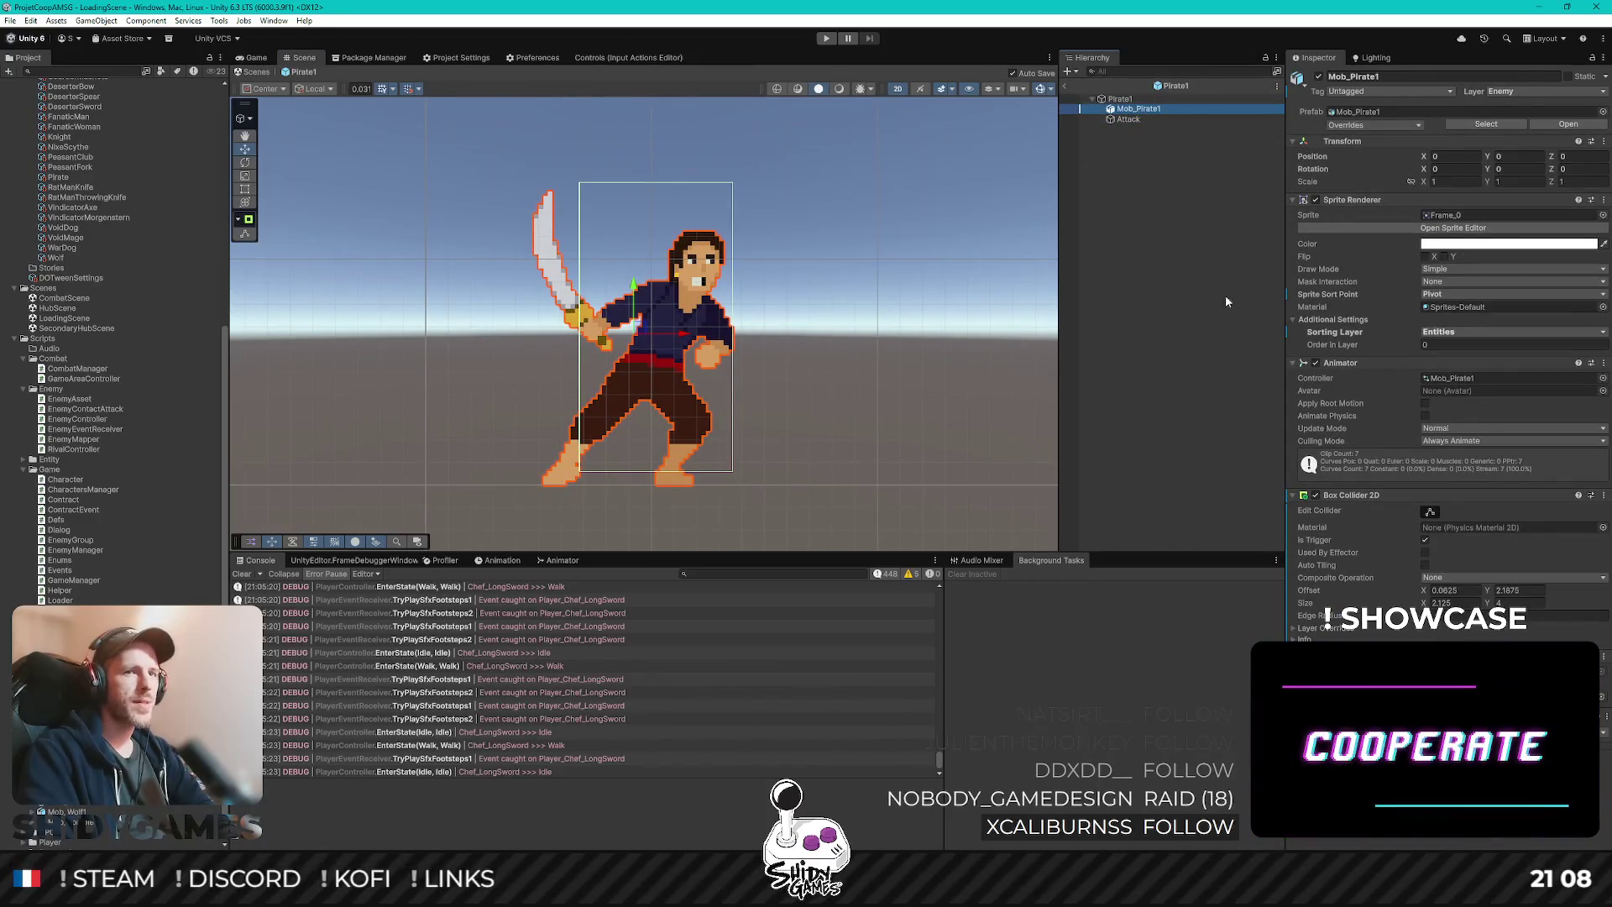
pyautogui.click(1604, 495)
pyautogui.click(1496, 508)
pyautogui.click(1424, 539)
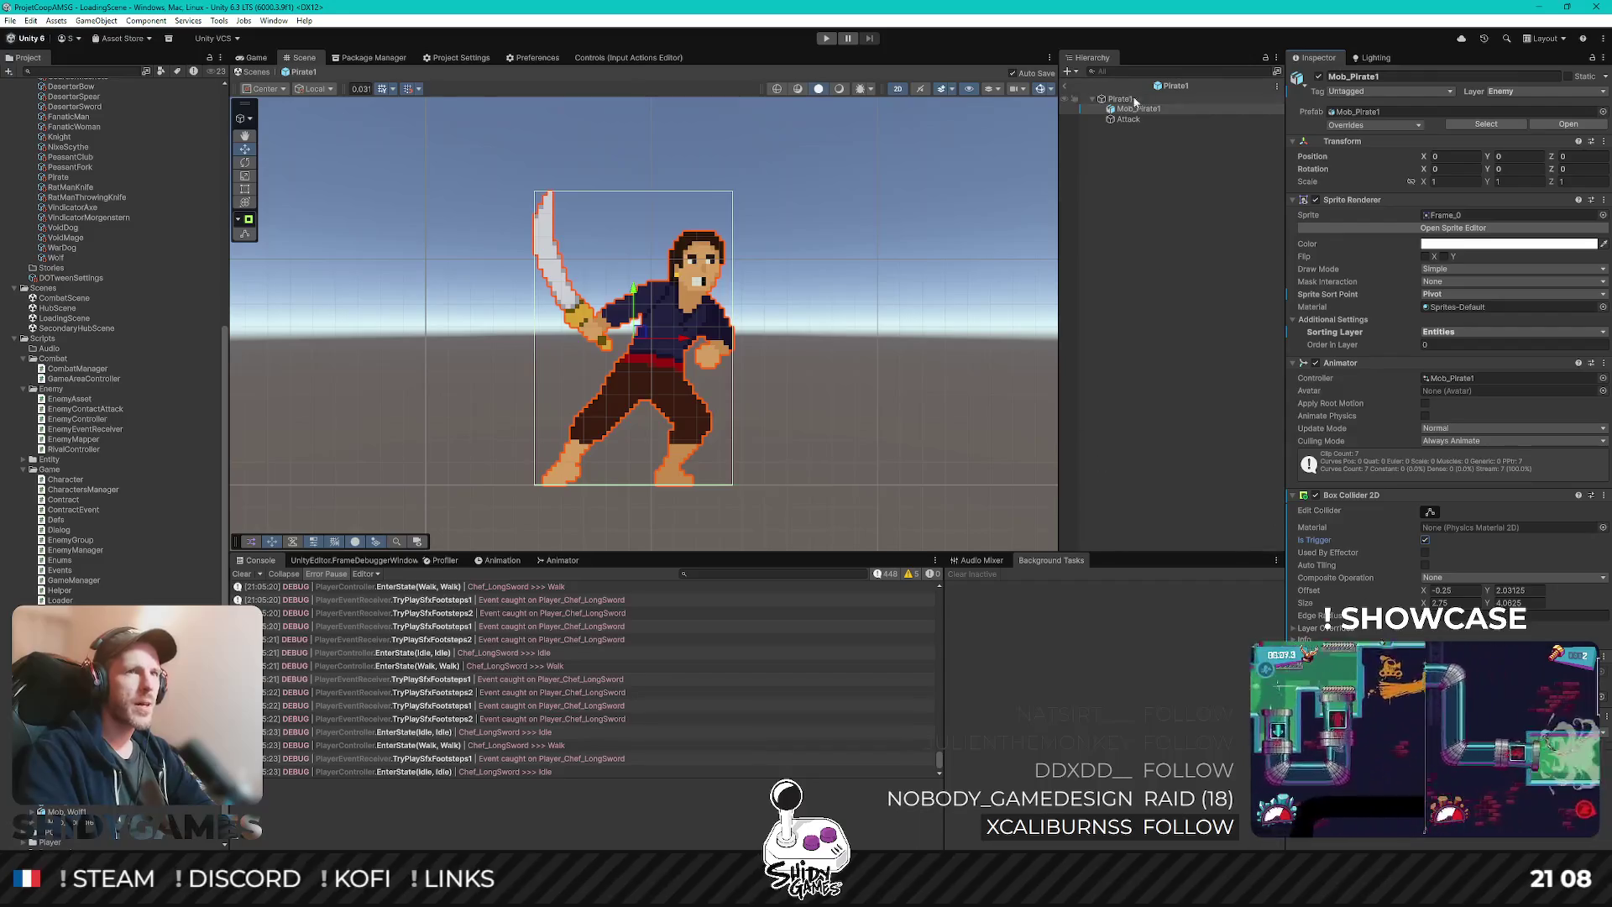
pyautogui.click(504, 561)
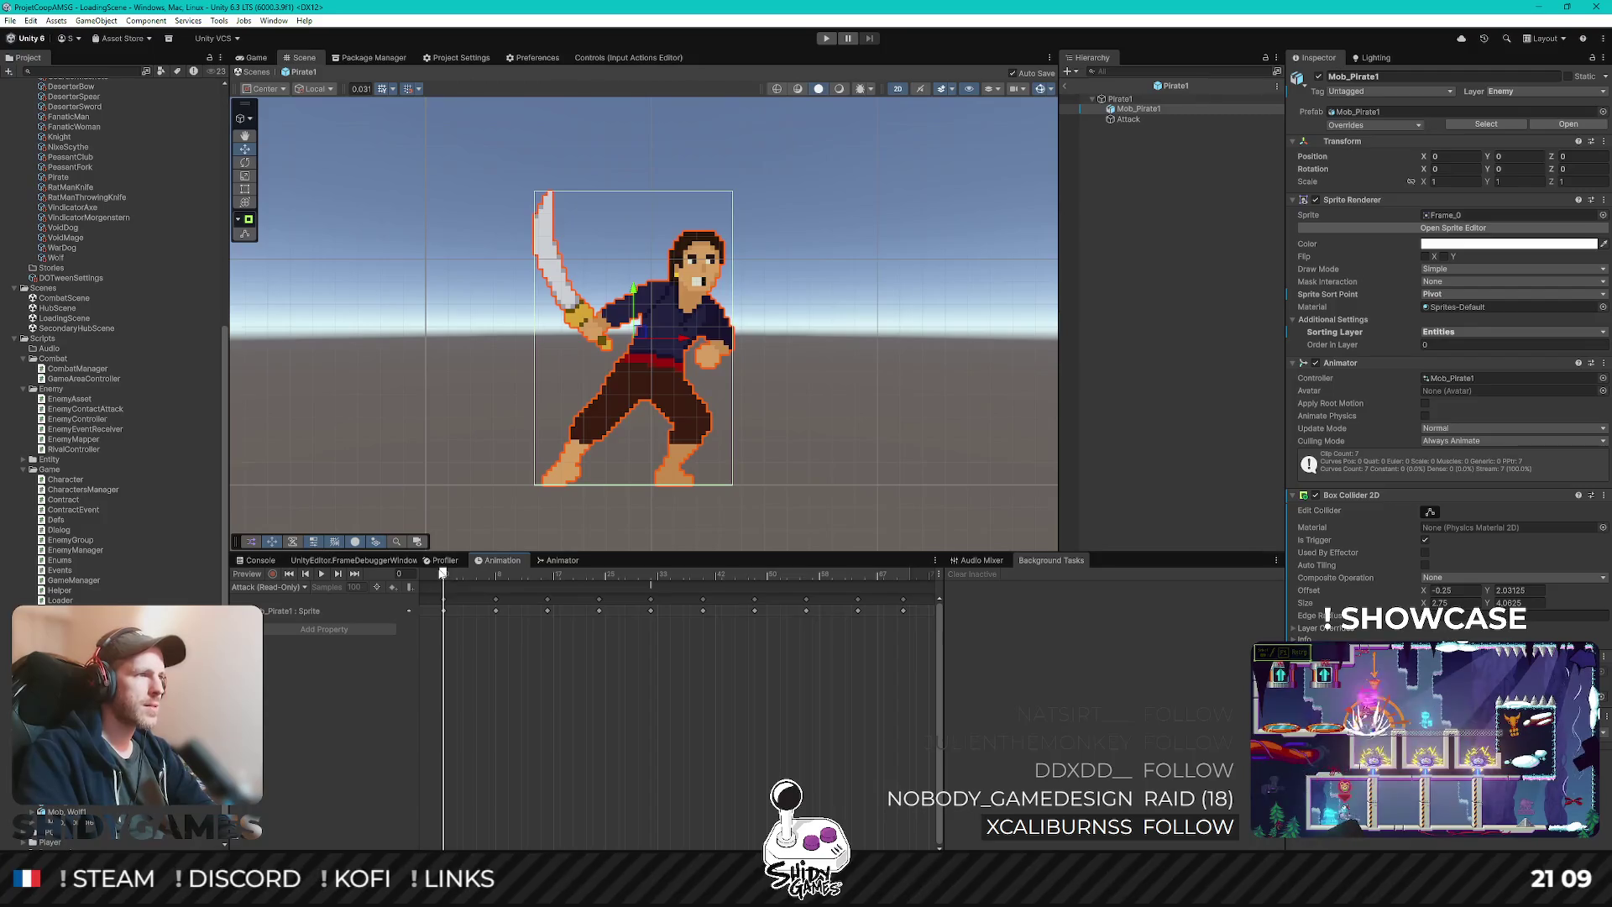
# - Scrub the pirate's Attack animation to preview the swing
pyautogui.moveTo(442, 576)
pyautogui.mouseDown()
pyautogui.moveTo(684, 576)
pyautogui.moveTo(702, 592)
pyautogui.moveTo(616, 588)
pyautogui.moveTo(650, 586)
pyautogui.mouseUp()
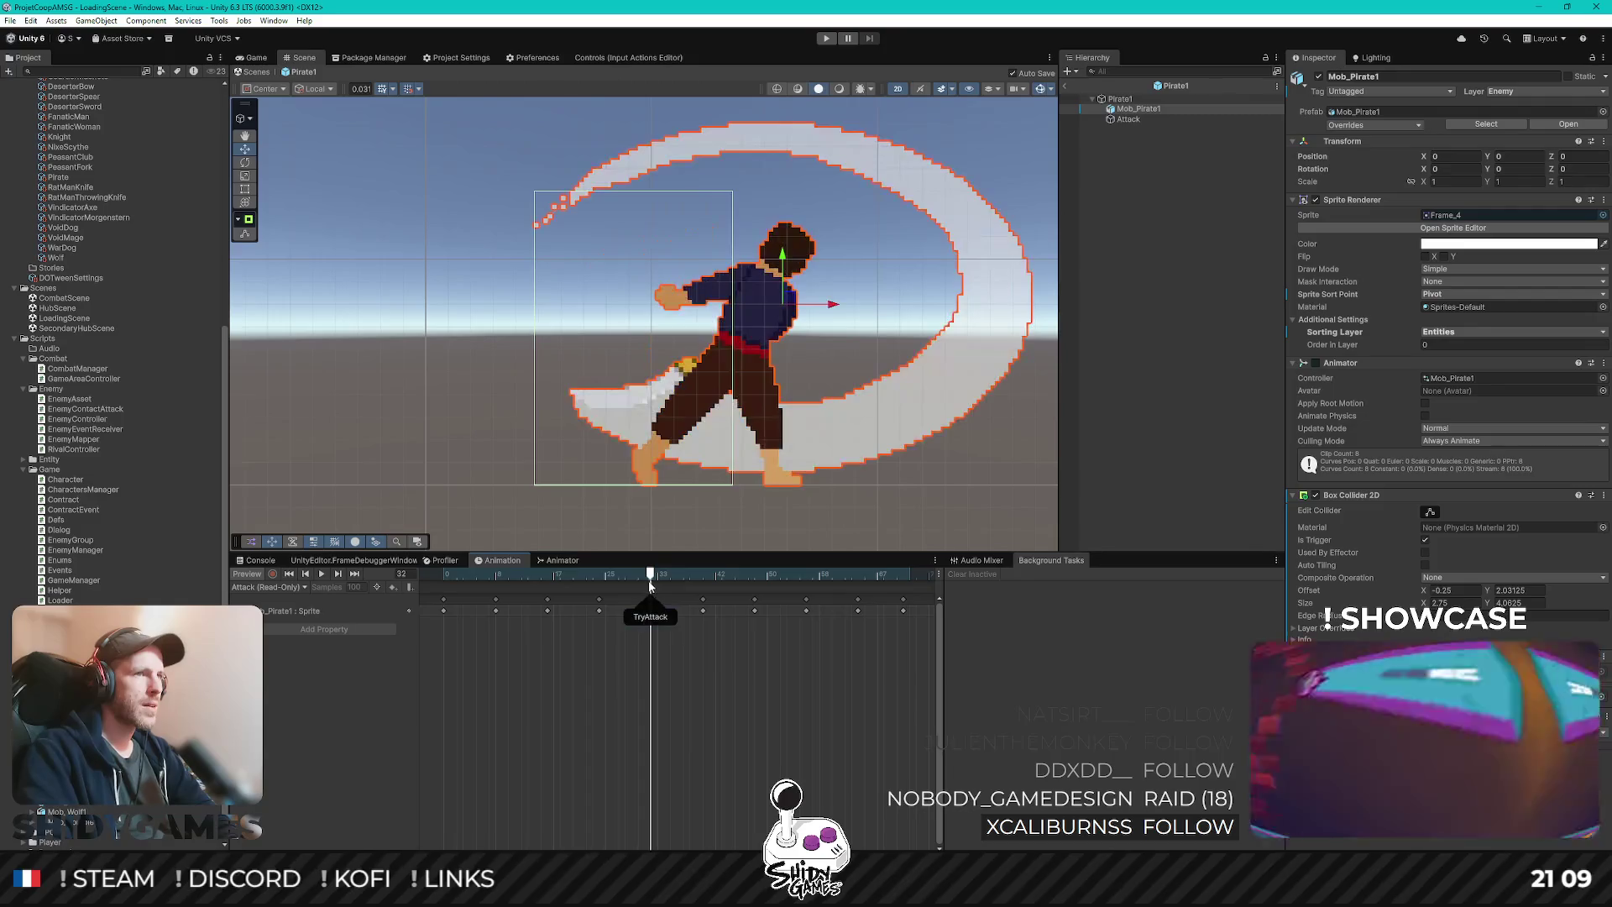
pyautogui.moveTo(978, 334)
pyautogui.mouseDown()
pyautogui.moveTo(852, 334)
pyautogui.moveTo(762, 362)
pyautogui.moveTo(783, 348)
pyautogui.mouseUp()
pyautogui.click(1146, 118)
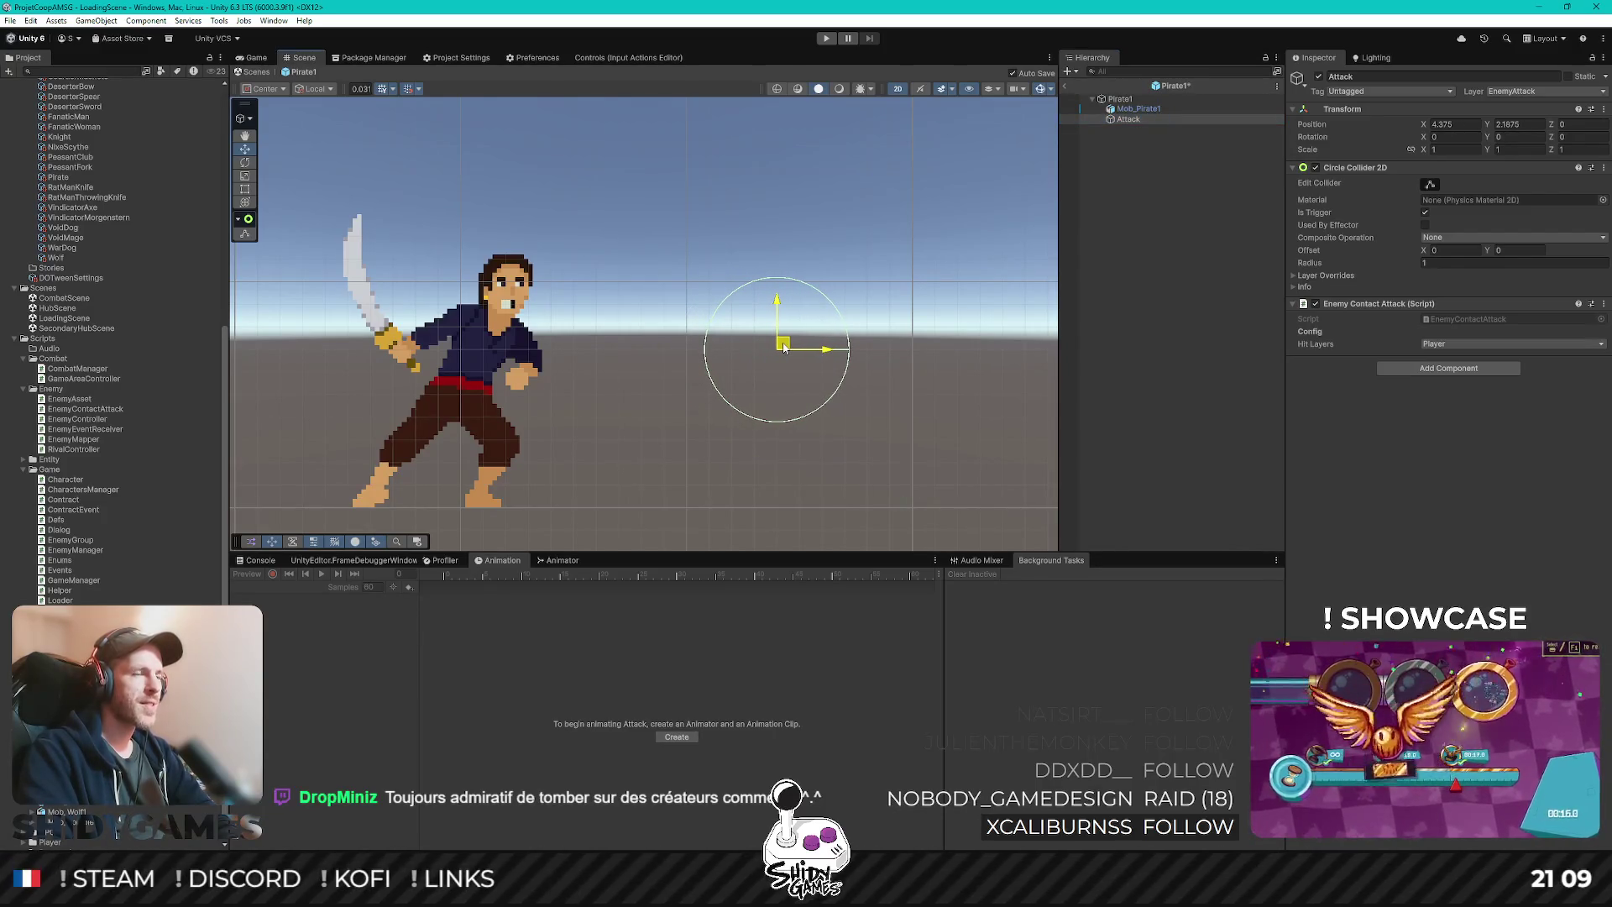
pyautogui.click(1125, 109)
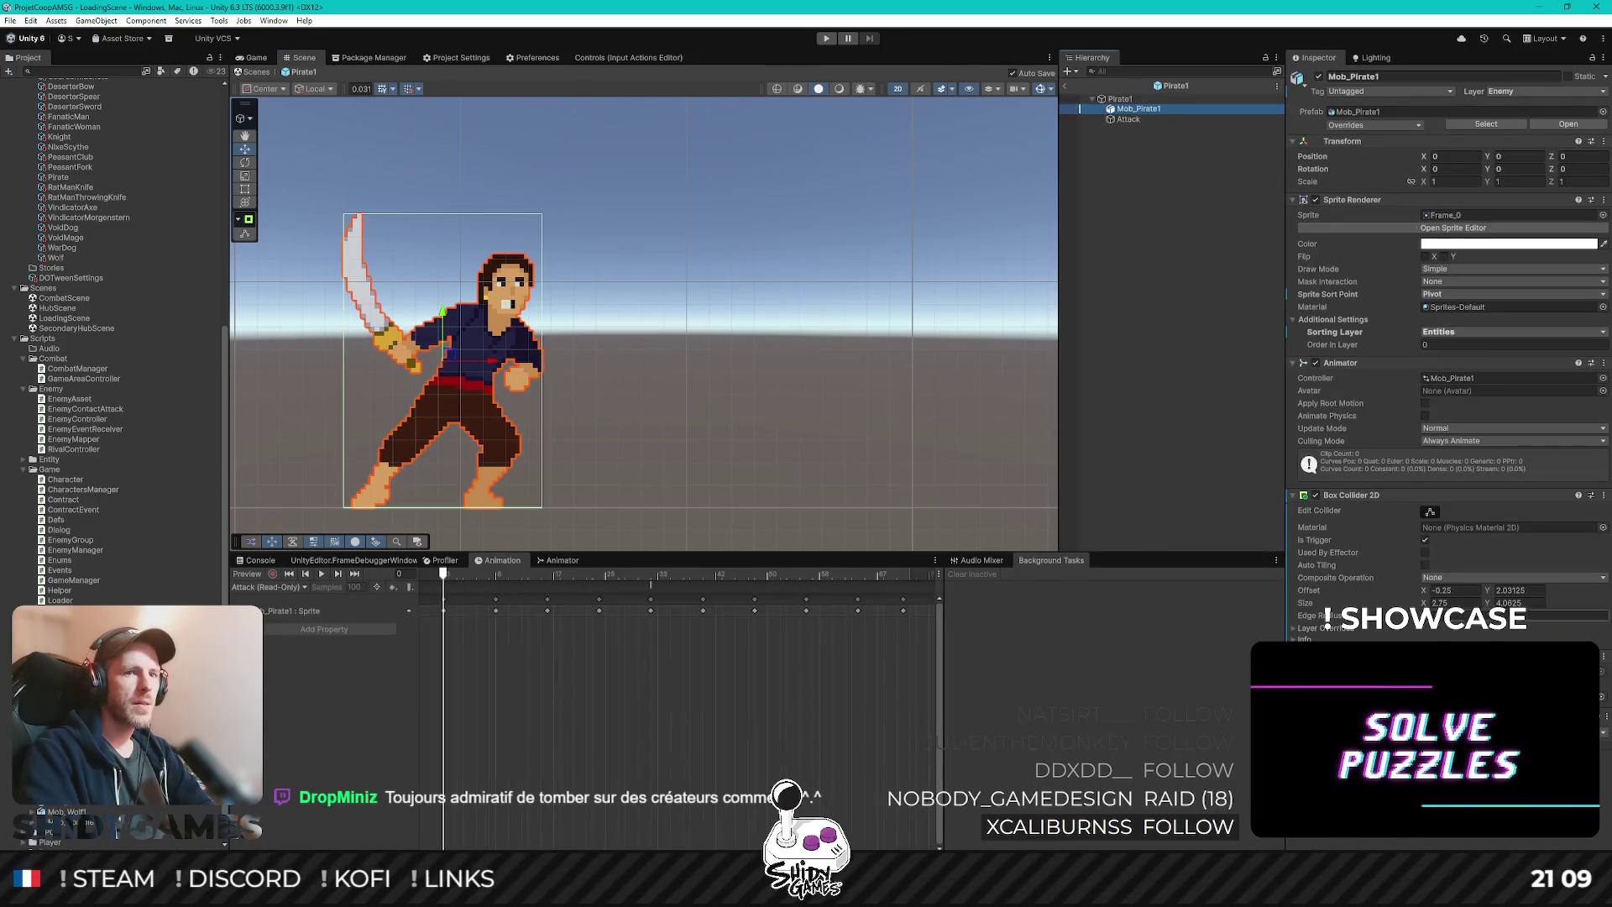
pyautogui.click(1133, 100)
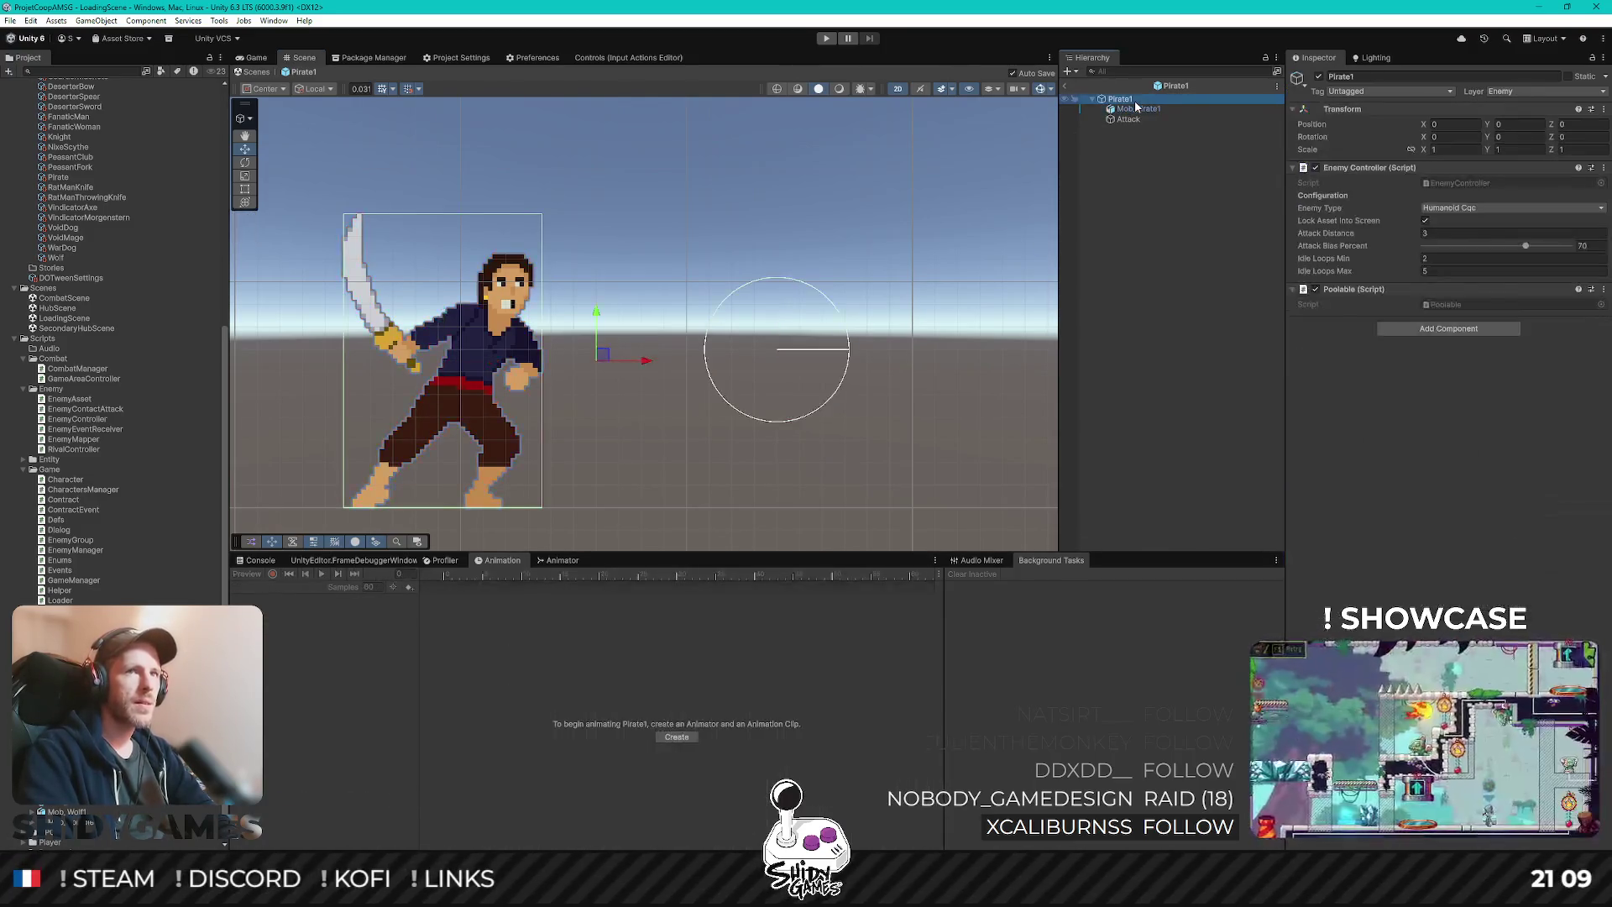
pyautogui.click(1153, 109)
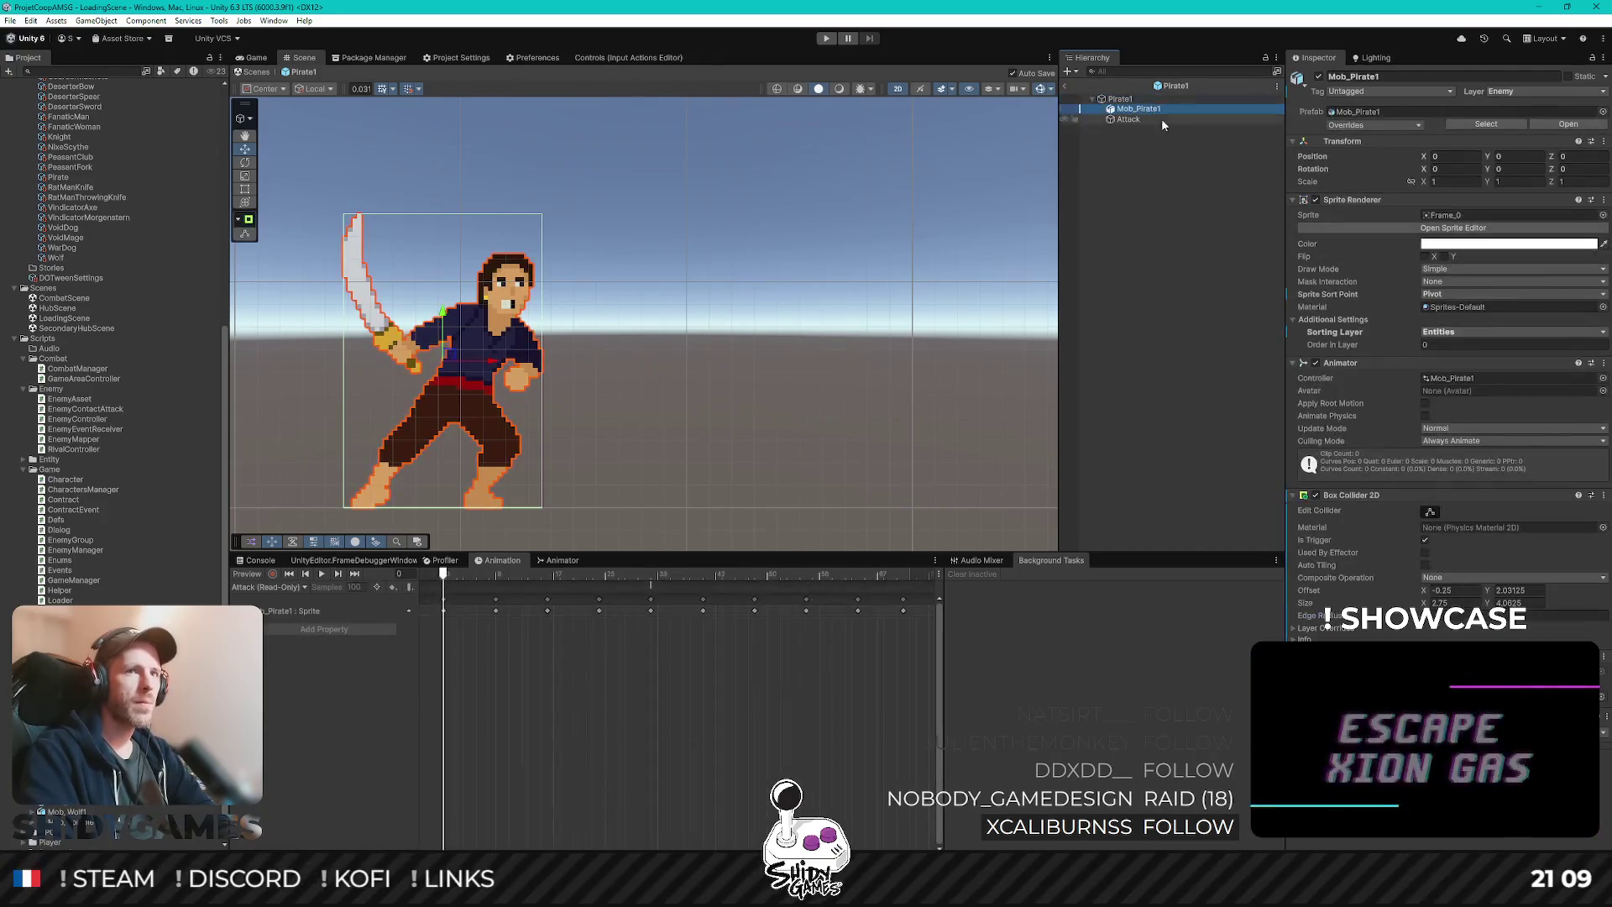
# - Exit the Pirate1 prefab and show LoadingScene's Game view
pyautogui.click(1065, 84)
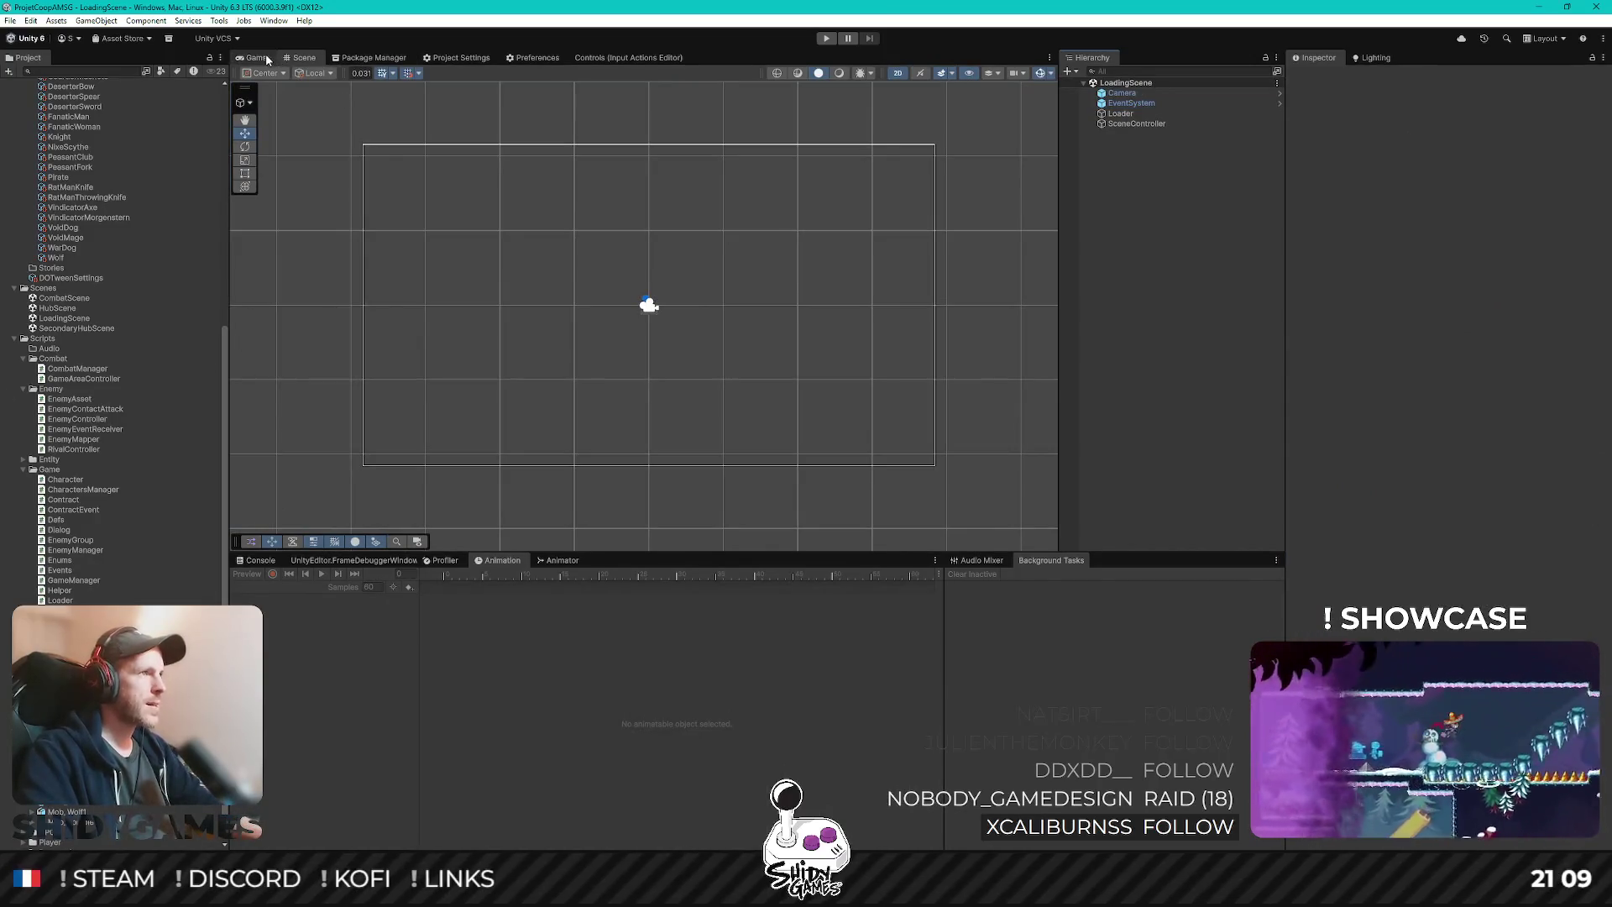
pyautogui.click(254, 57)
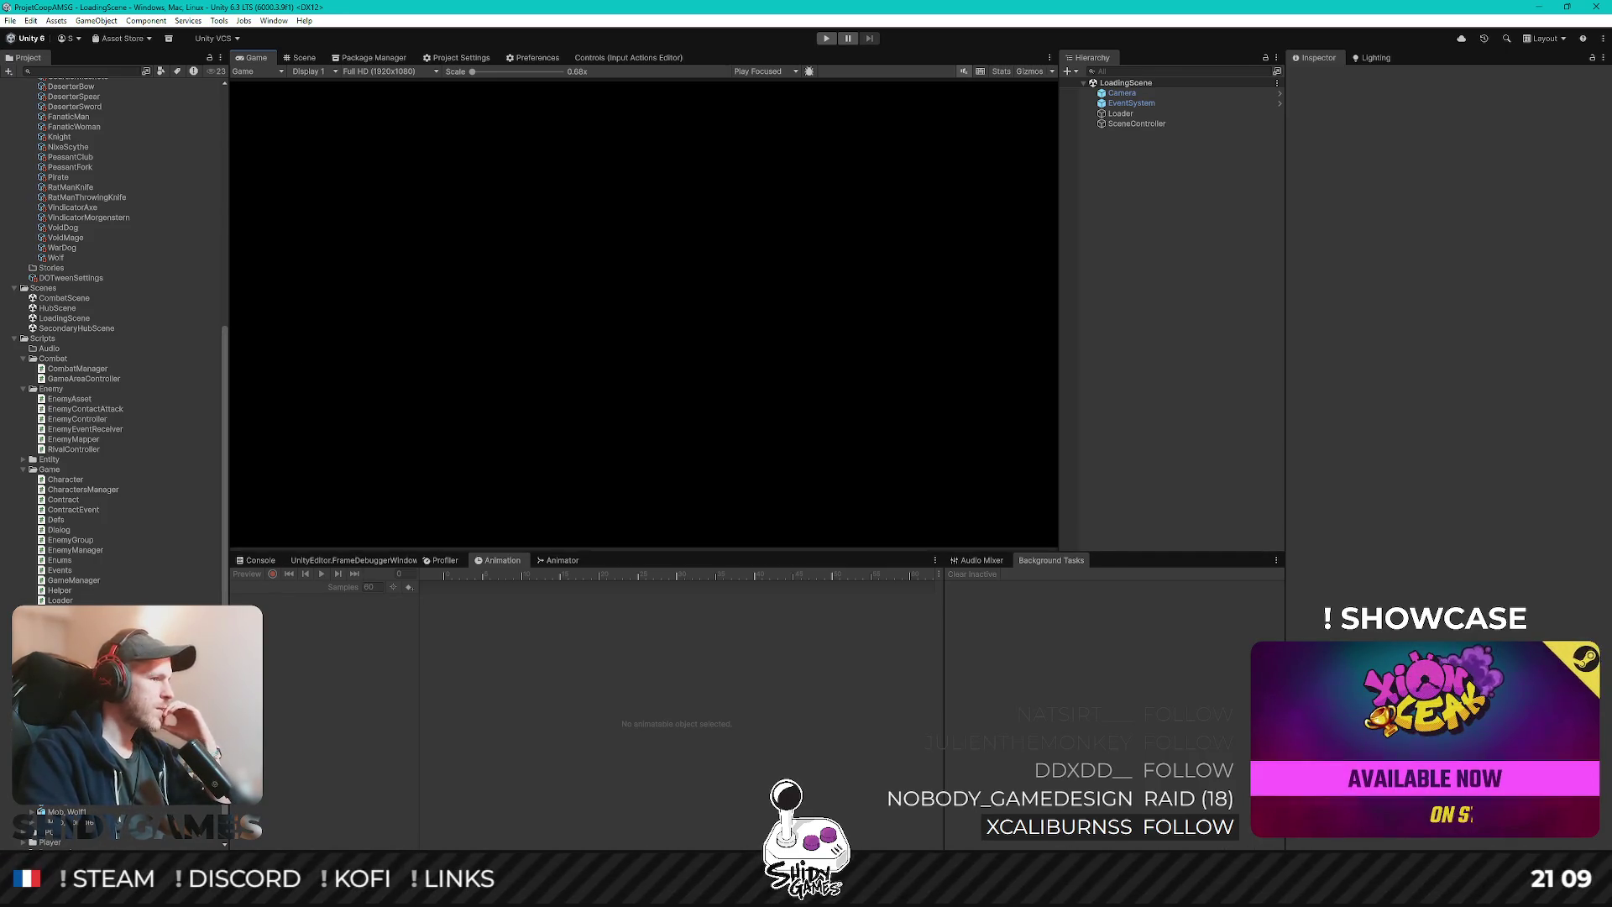
pyautogui.hotkey('alt', 'Tab')
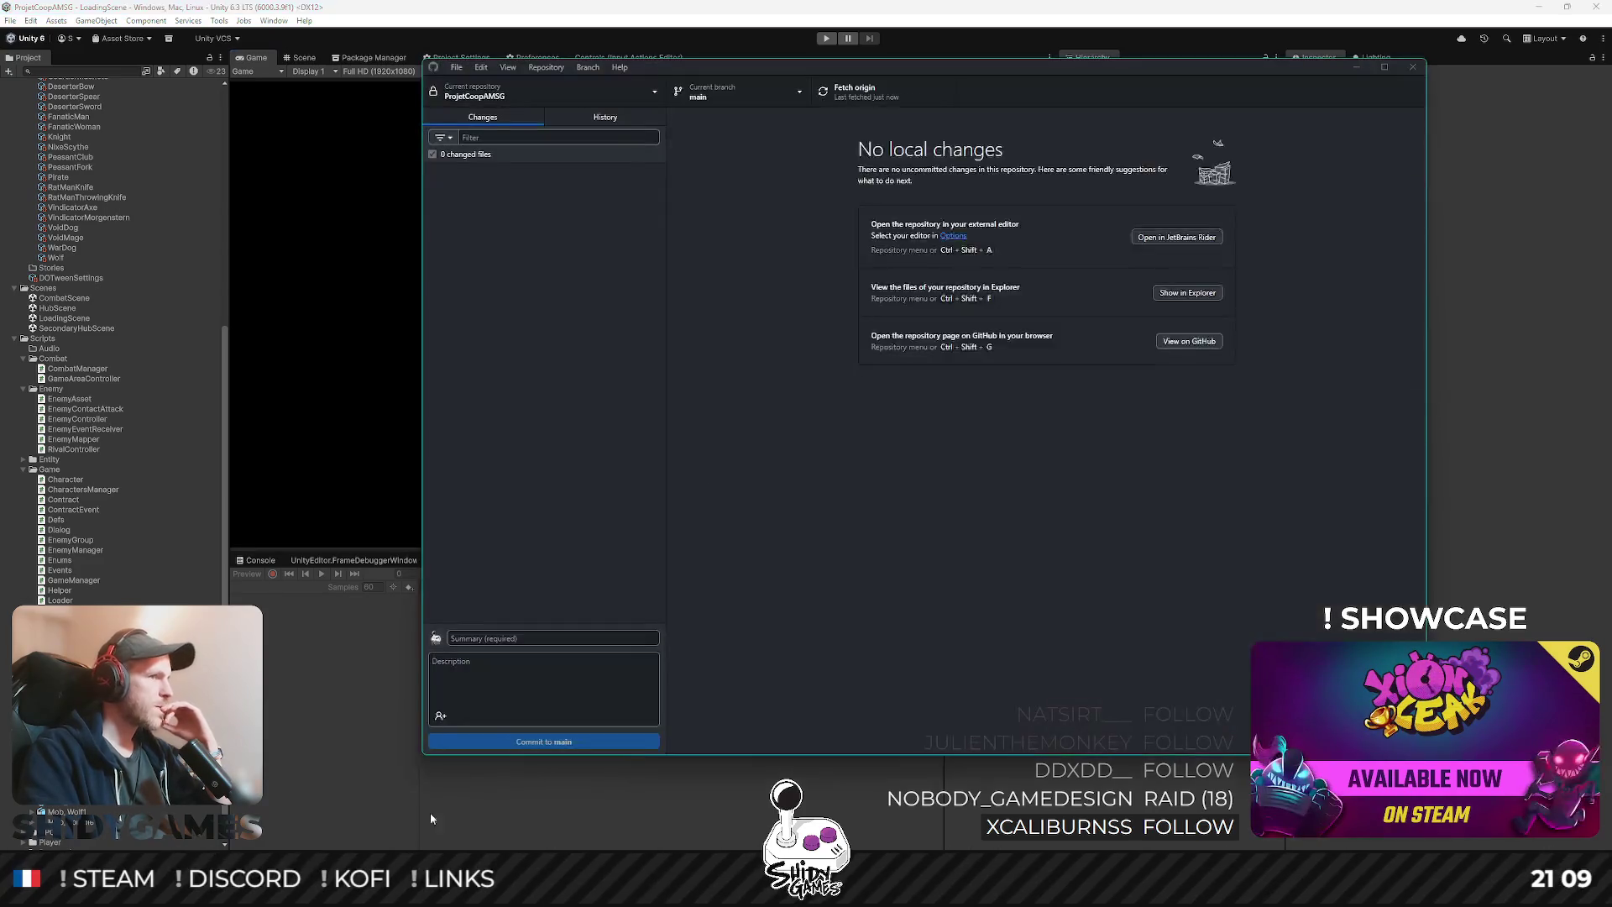
# - Inspect the LanaPixel.asset change and mark the file as ignored in git
pyautogui.click(504, 178)
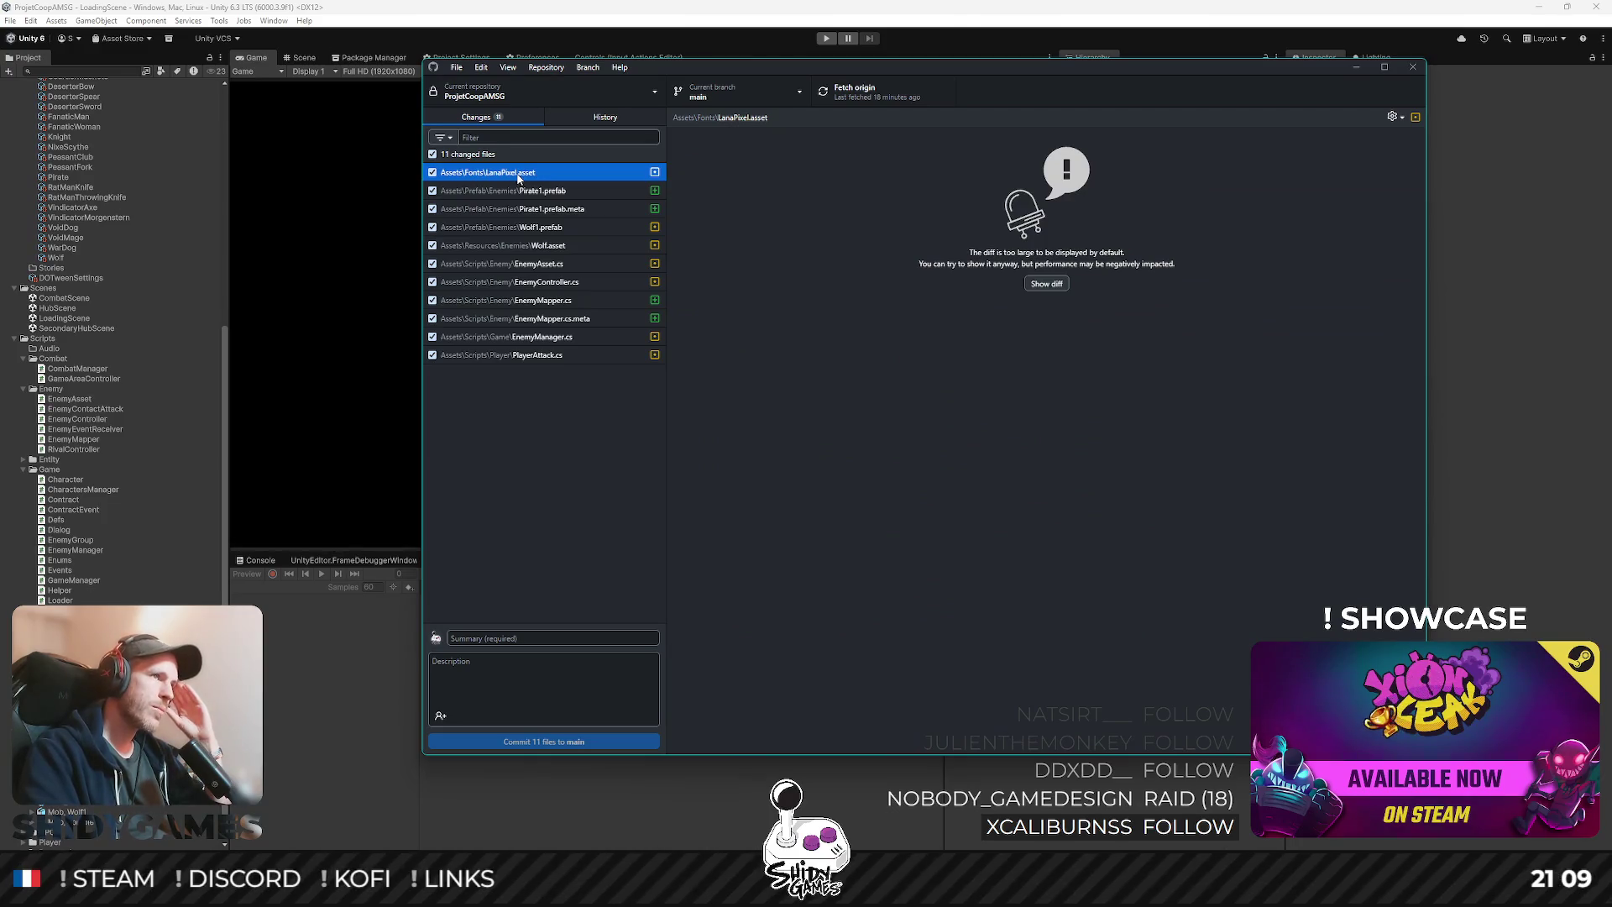
pyautogui.rightClick(519, 178)
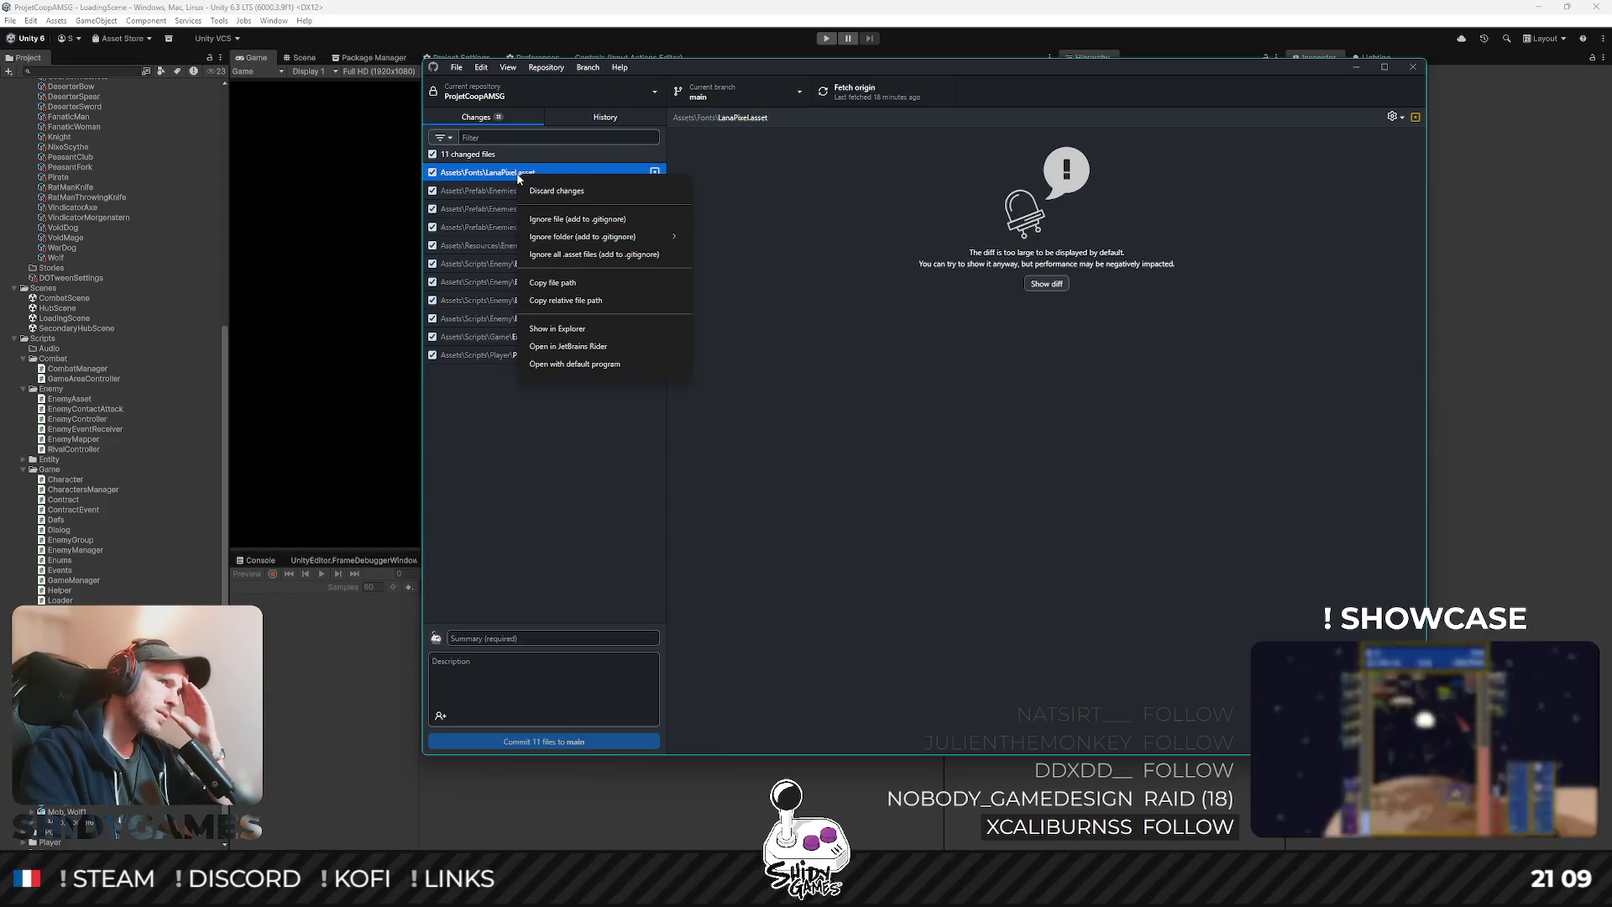
pyautogui.moveTo(617, 236)
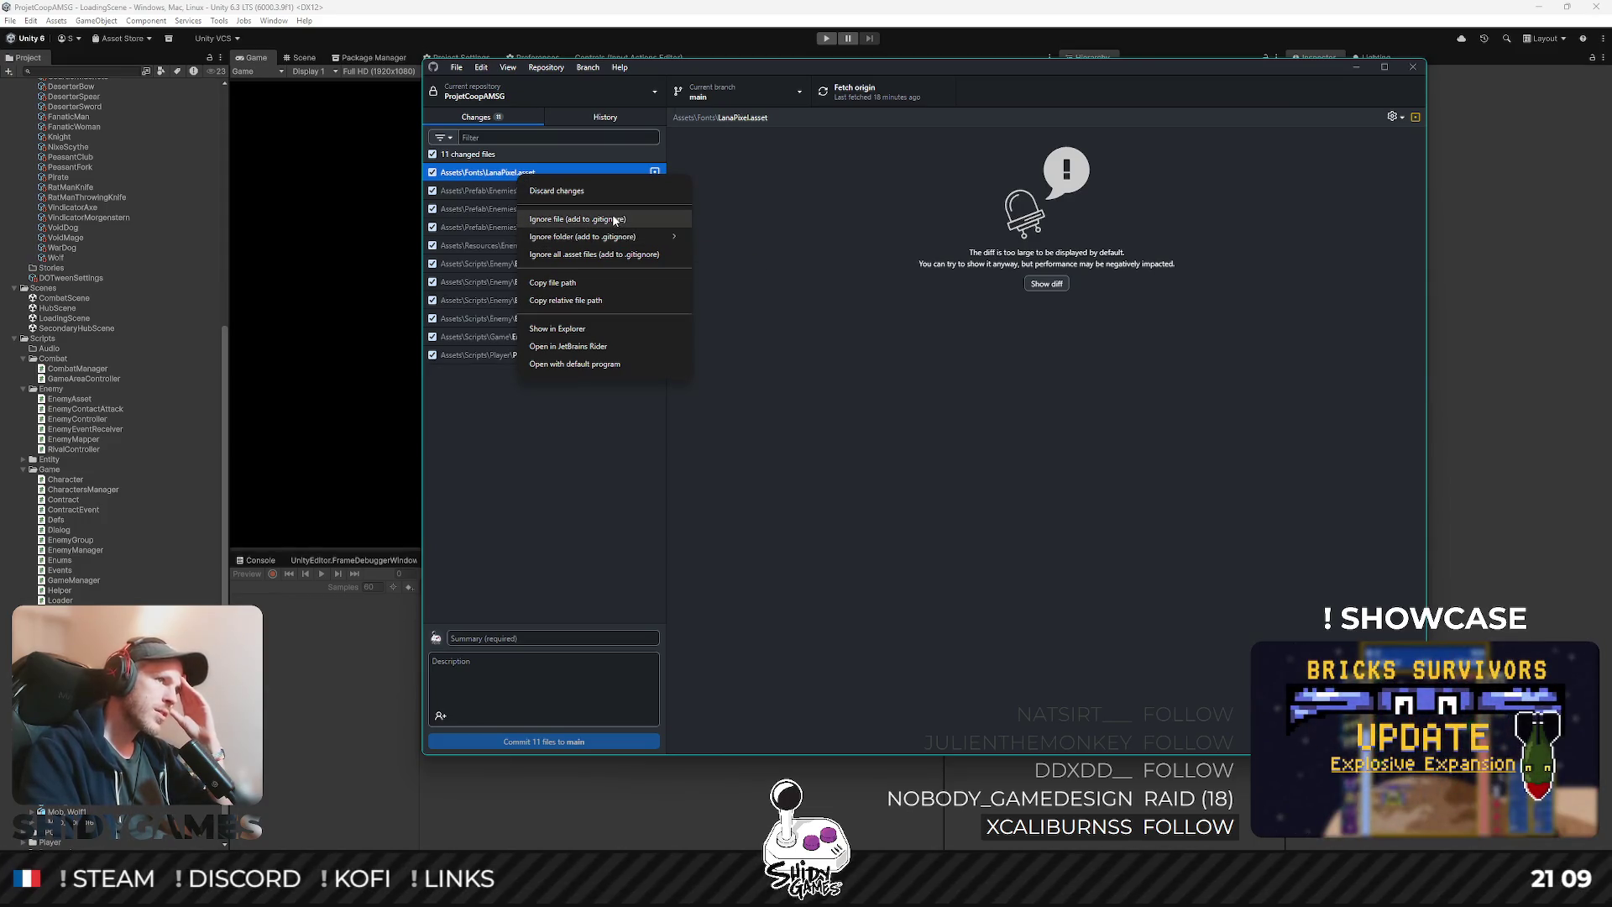
pyautogui.click(577, 219)
pyautogui.click(521, 173)
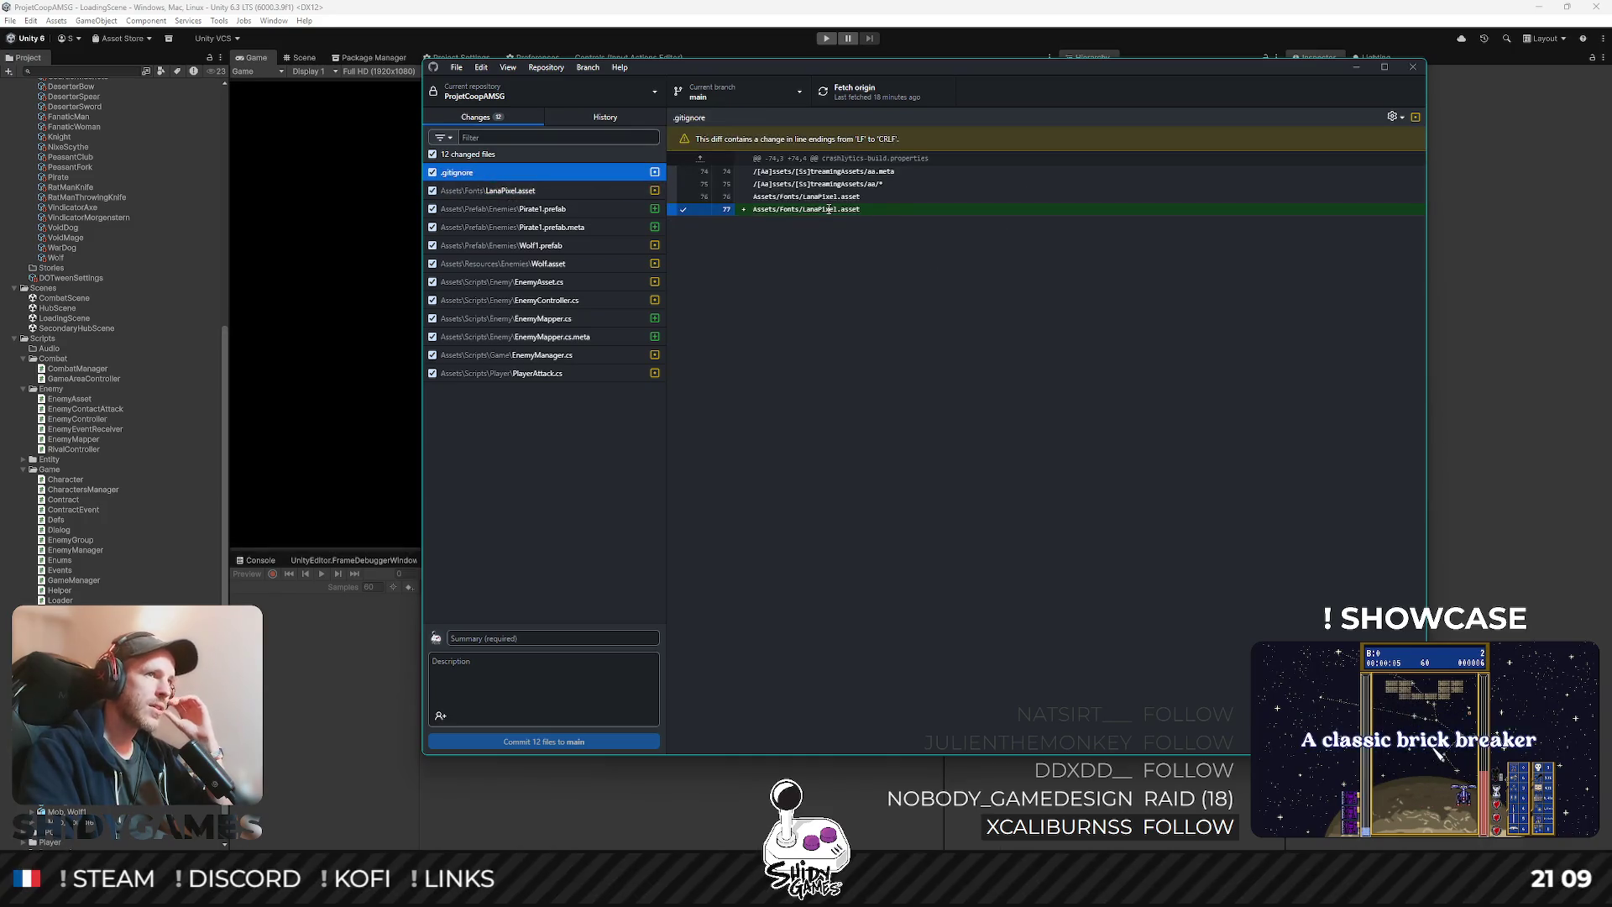
# - Discard the pending .gitignore and LanaPixel.asset changes
pyautogui.click(860, 197)
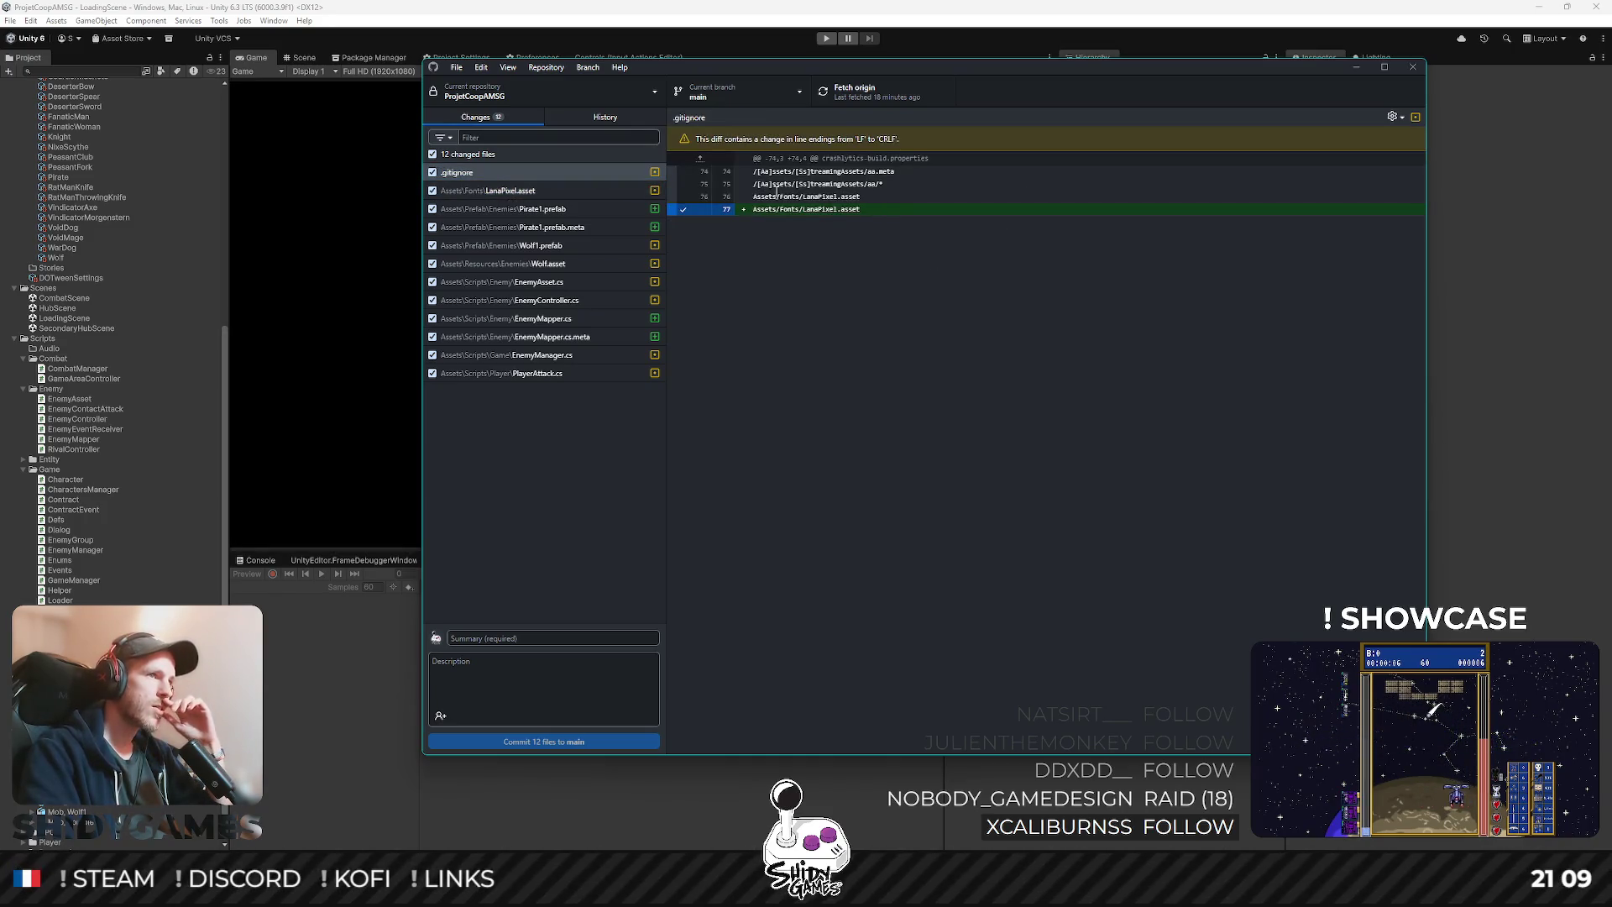
pyautogui.rightClick(517, 171)
pyautogui.press('Escape')
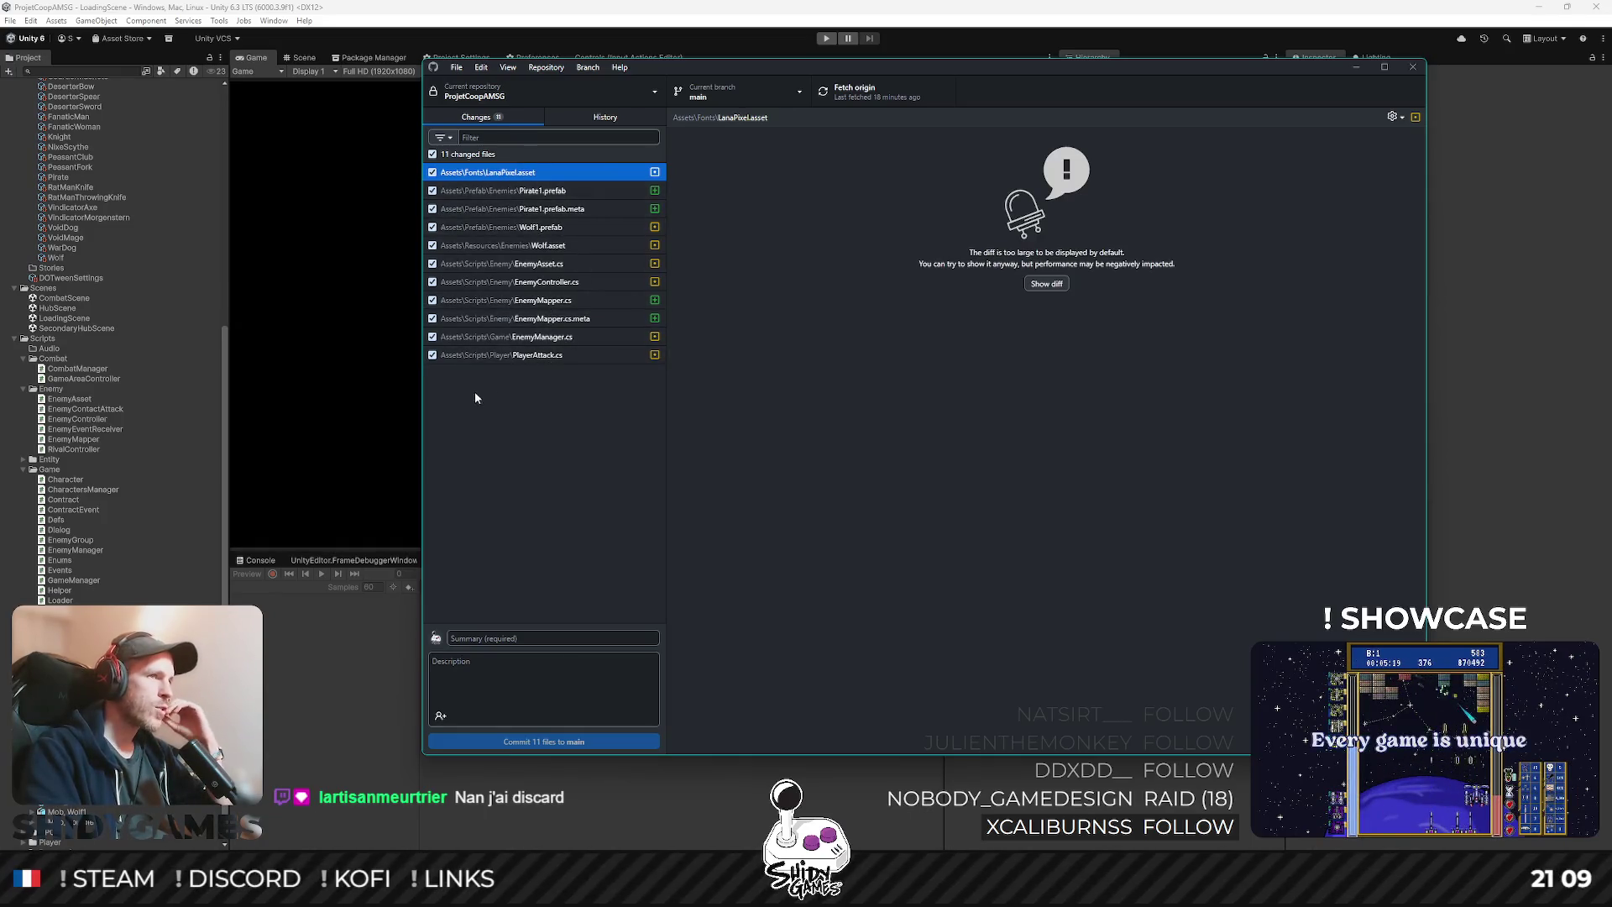
pyautogui.click(531, 191)
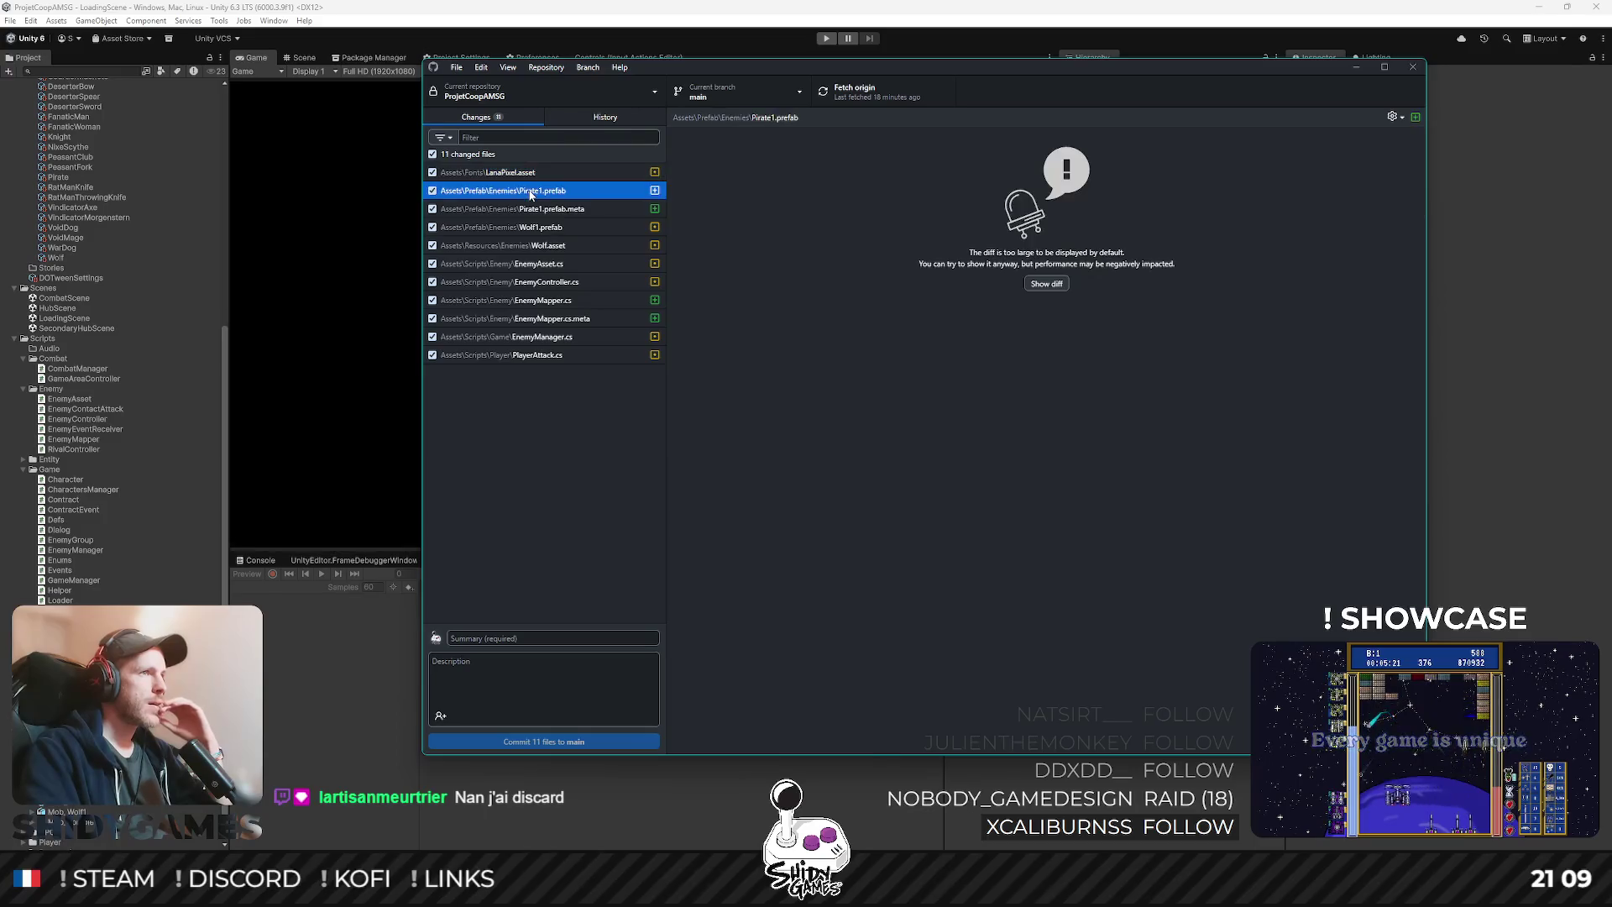
pyautogui.click(532, 173)
pyautogui.rightClick(532, 175)
pyautogui.click(597, 192)
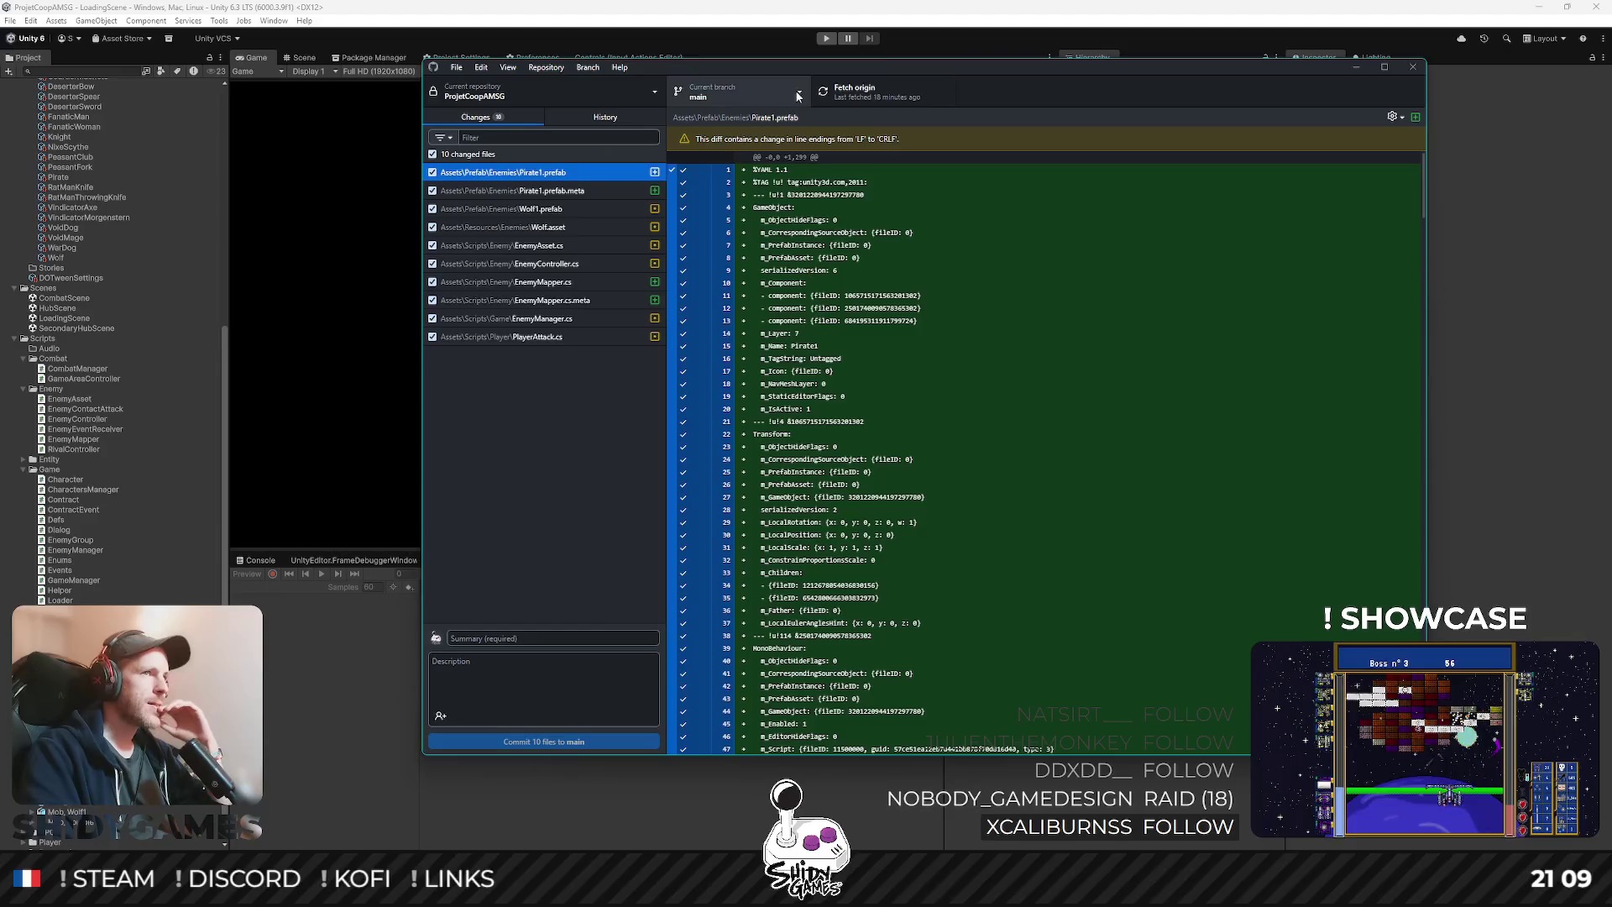
# - Pull origin's new Maj wolf commit, check it in History, and return to Unity
pyautogui.click(854, 90)
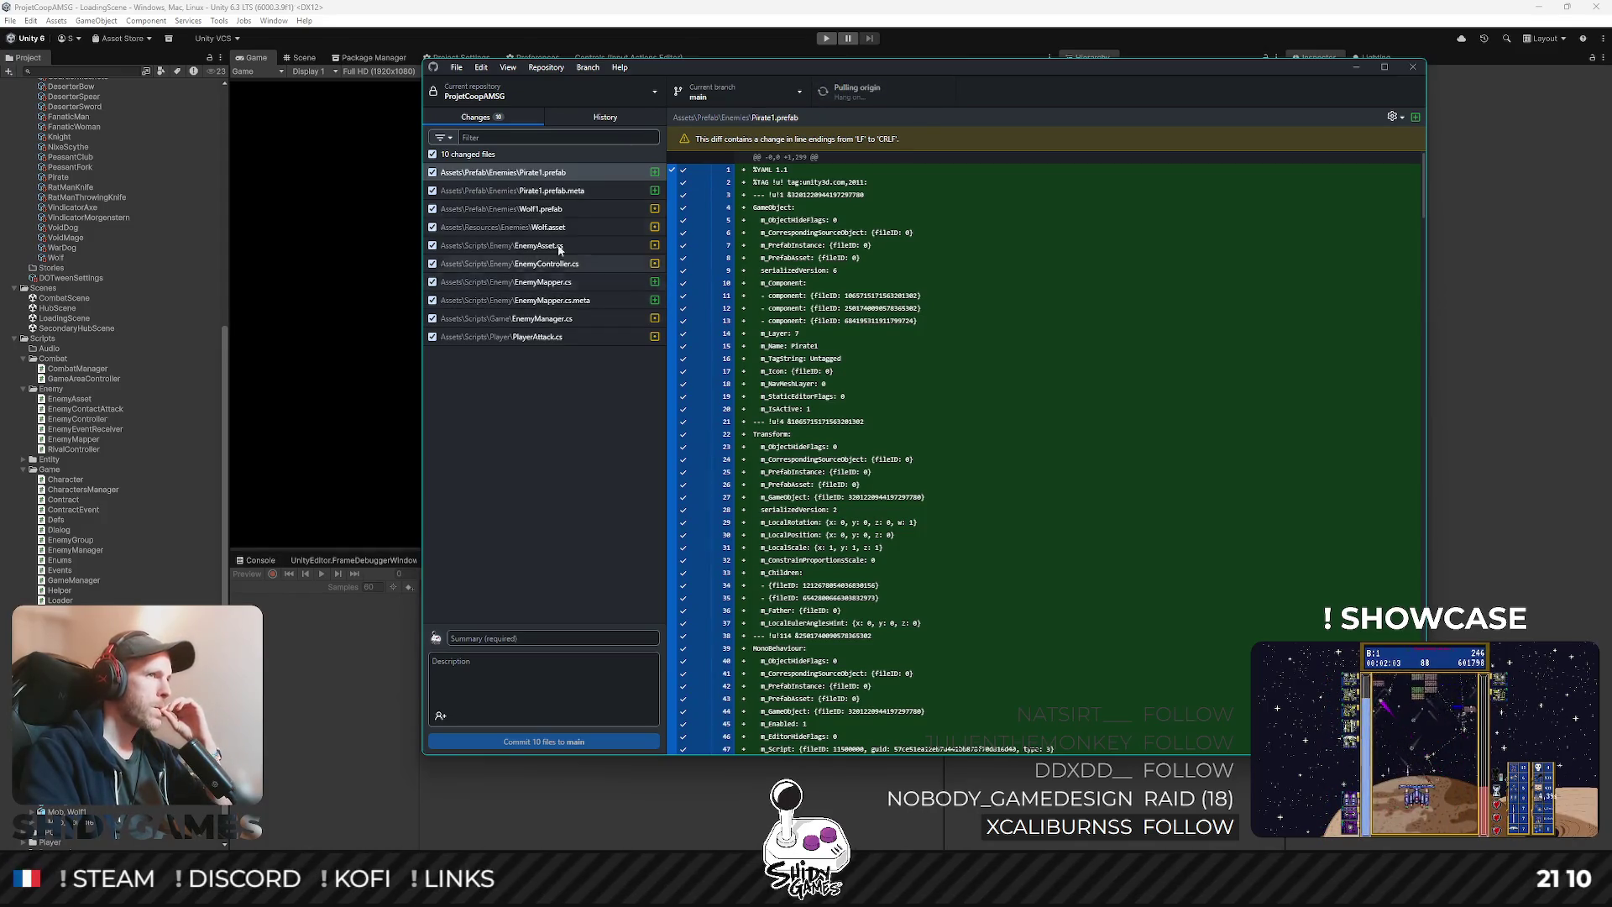
pyautogui.click(591, 119)
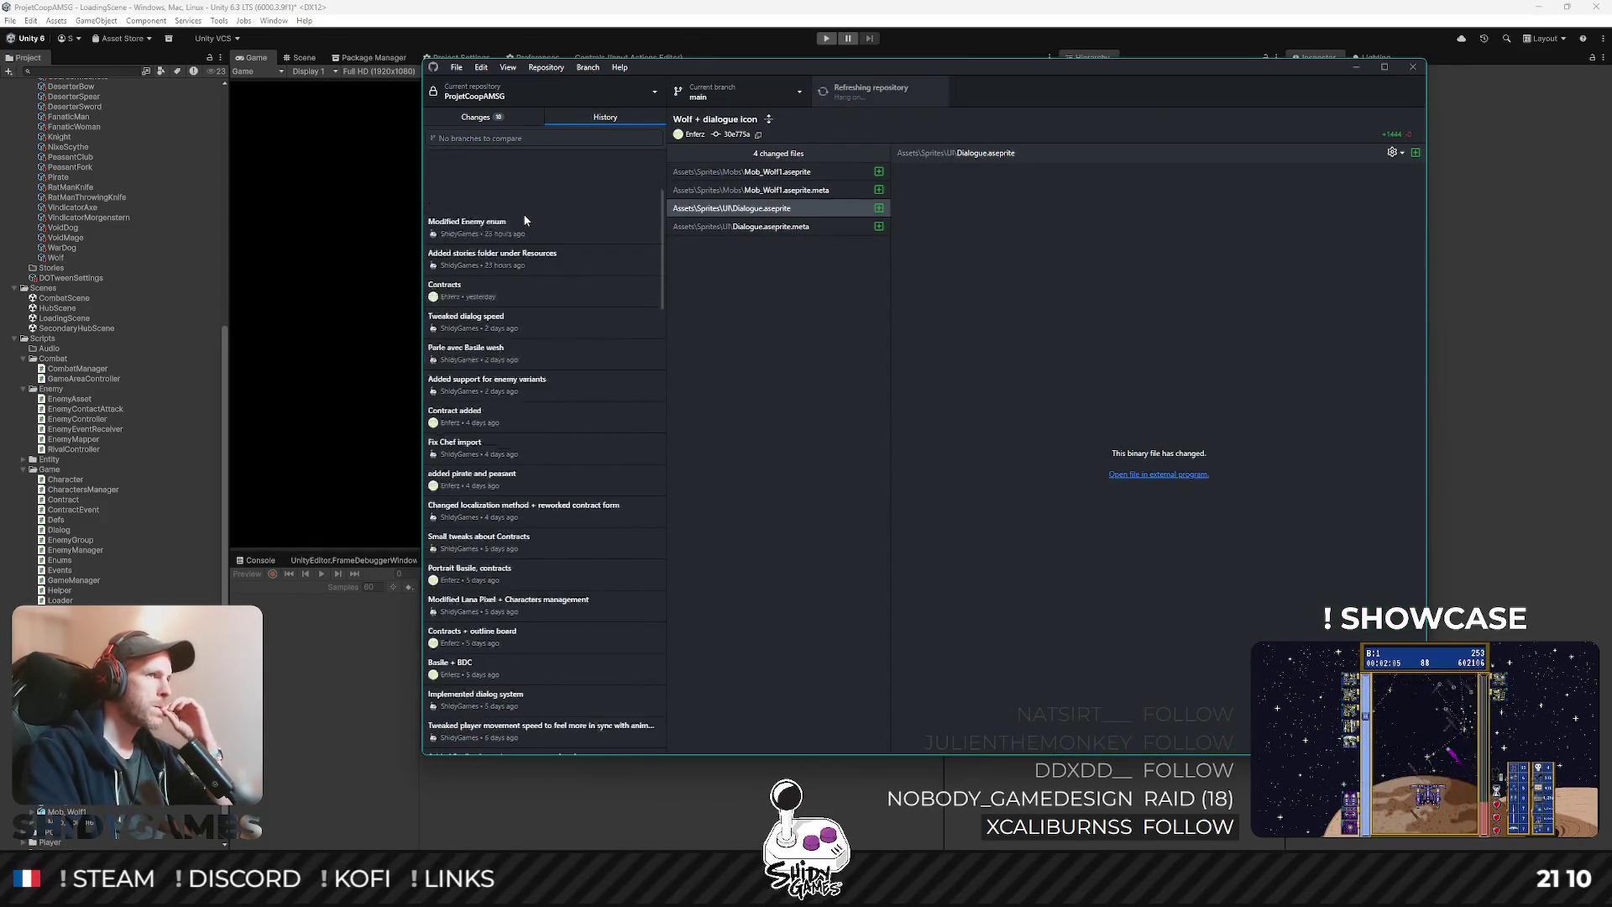
pyautogui.click(540, 168)
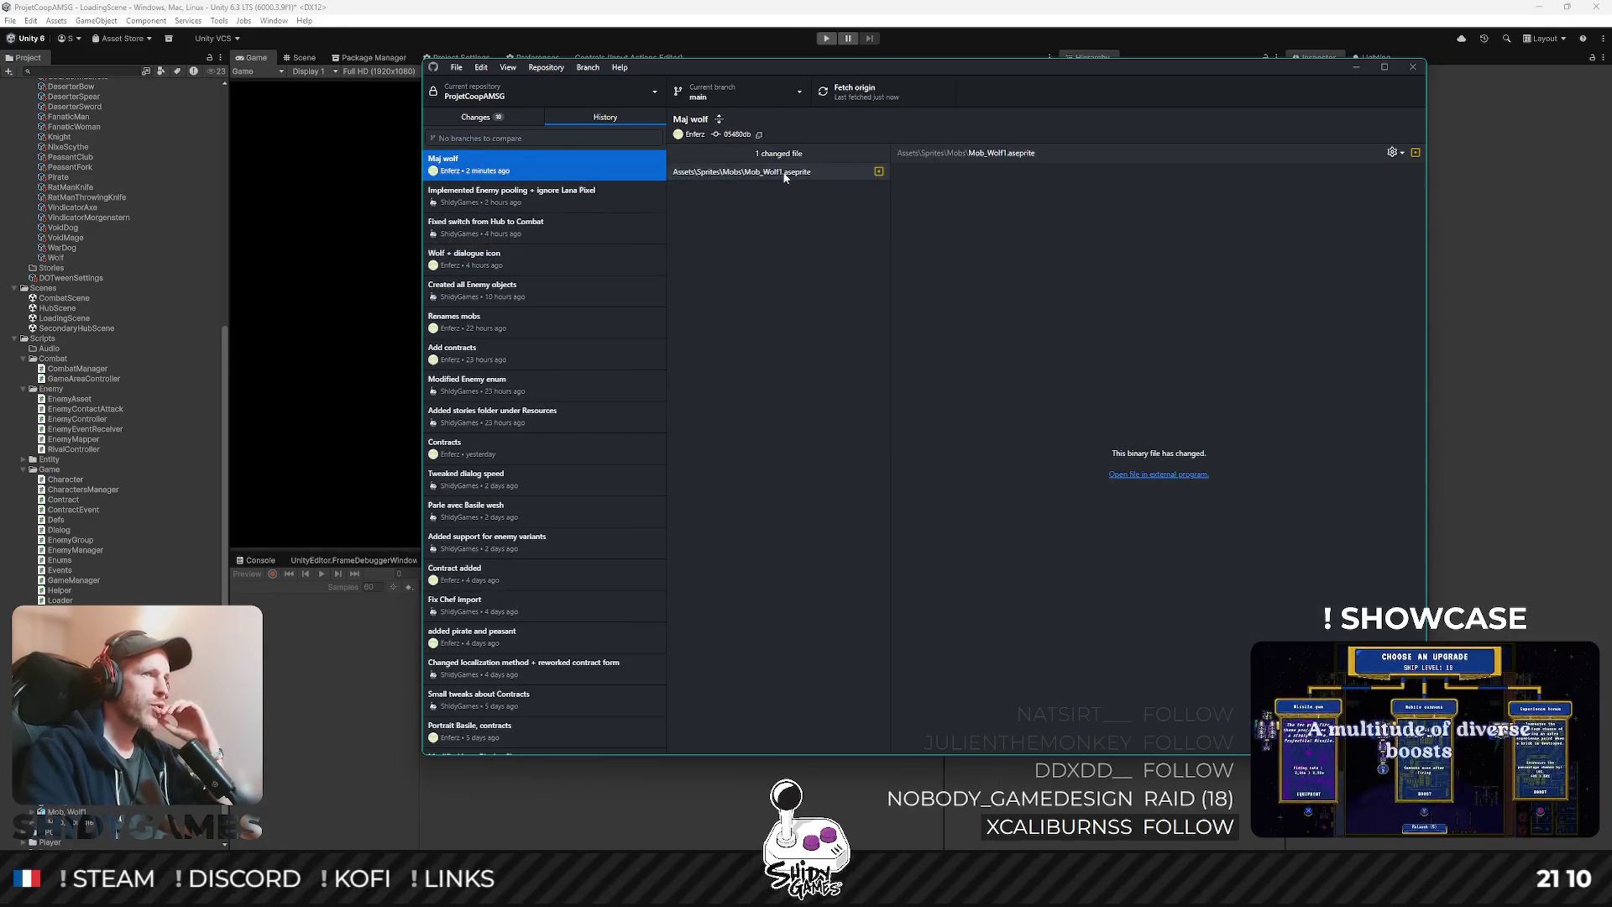
pyautogui.click(1493, 222)
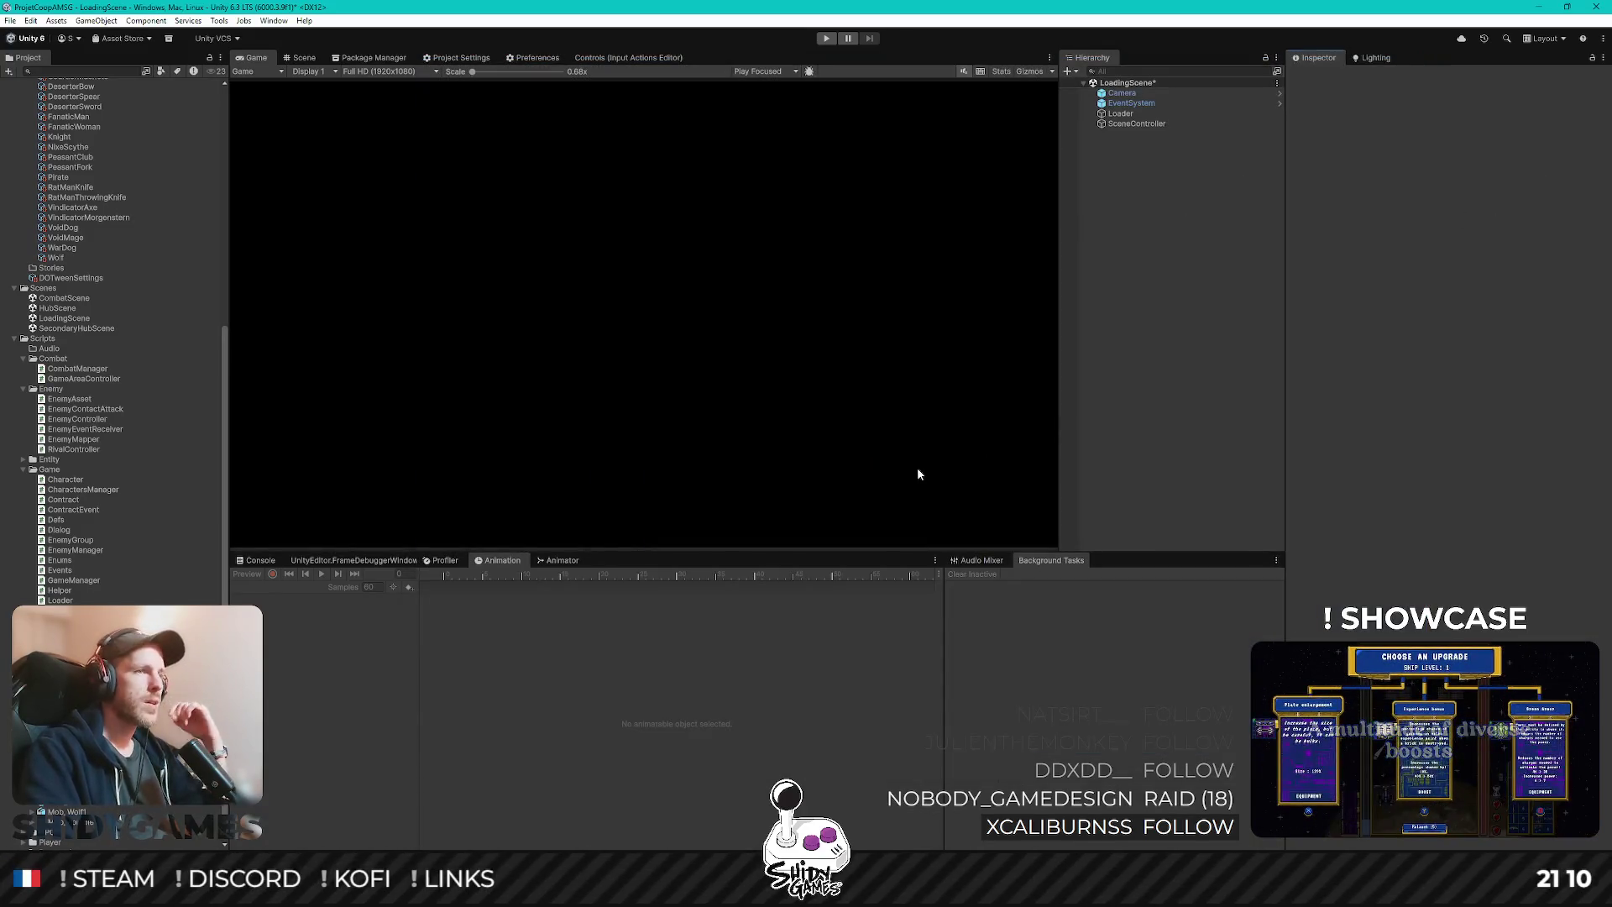
# - Add Pirate1 as a Pirate enemy variant with Enemy Hp 6 and Attack Damage 1, then save
pyautogui.scroll(10, 117, 380)
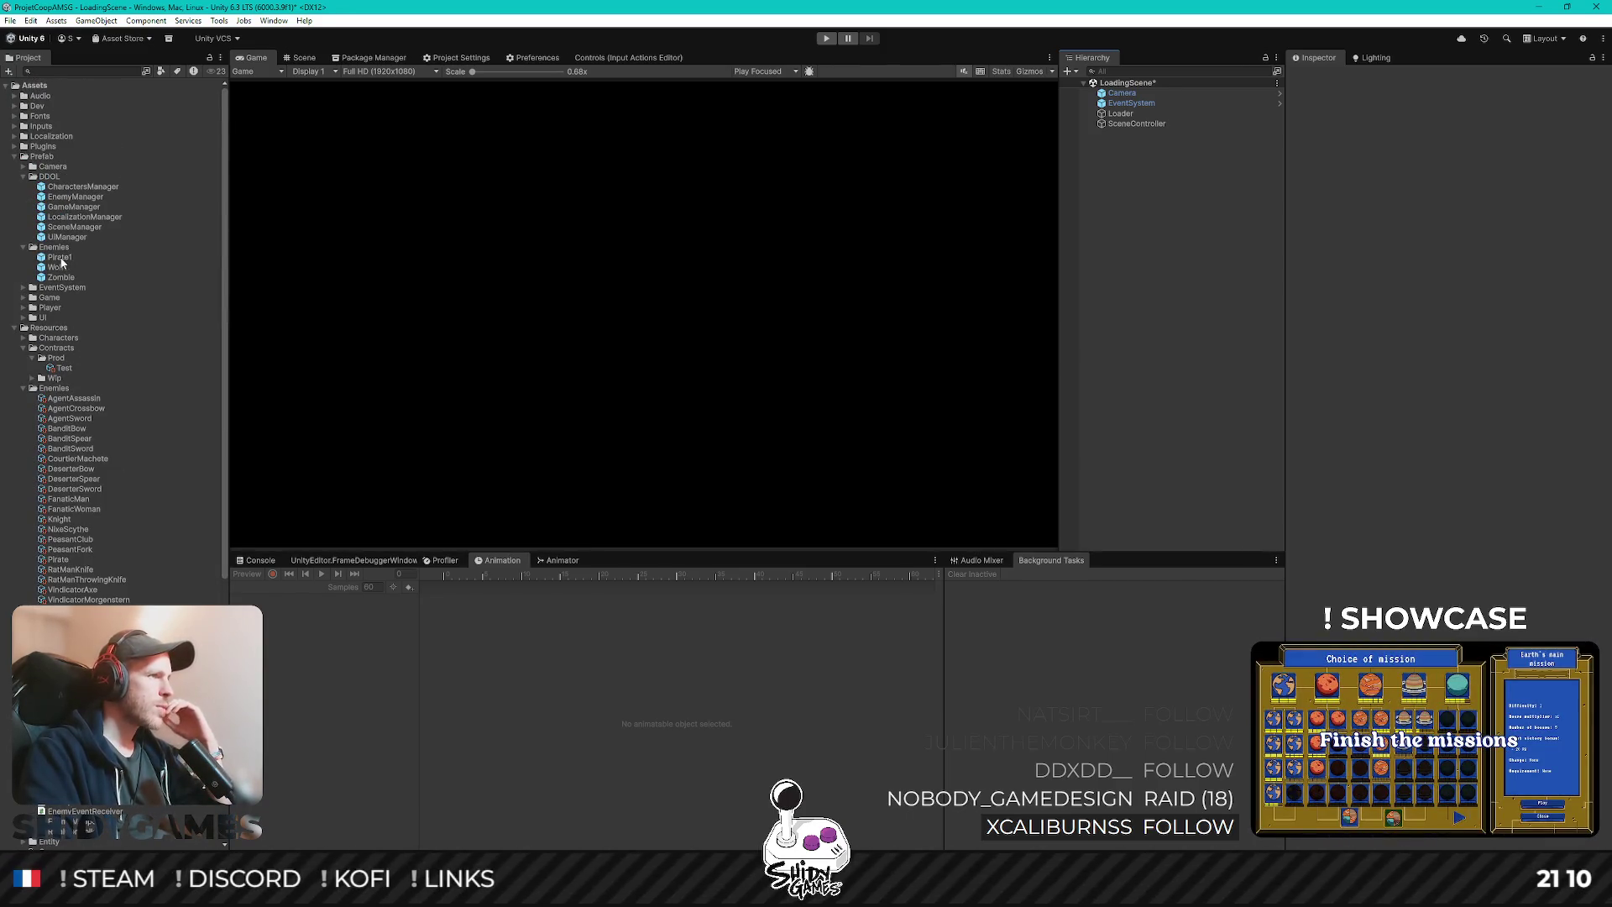
pyautogui.scroll(-3, 63, 262)
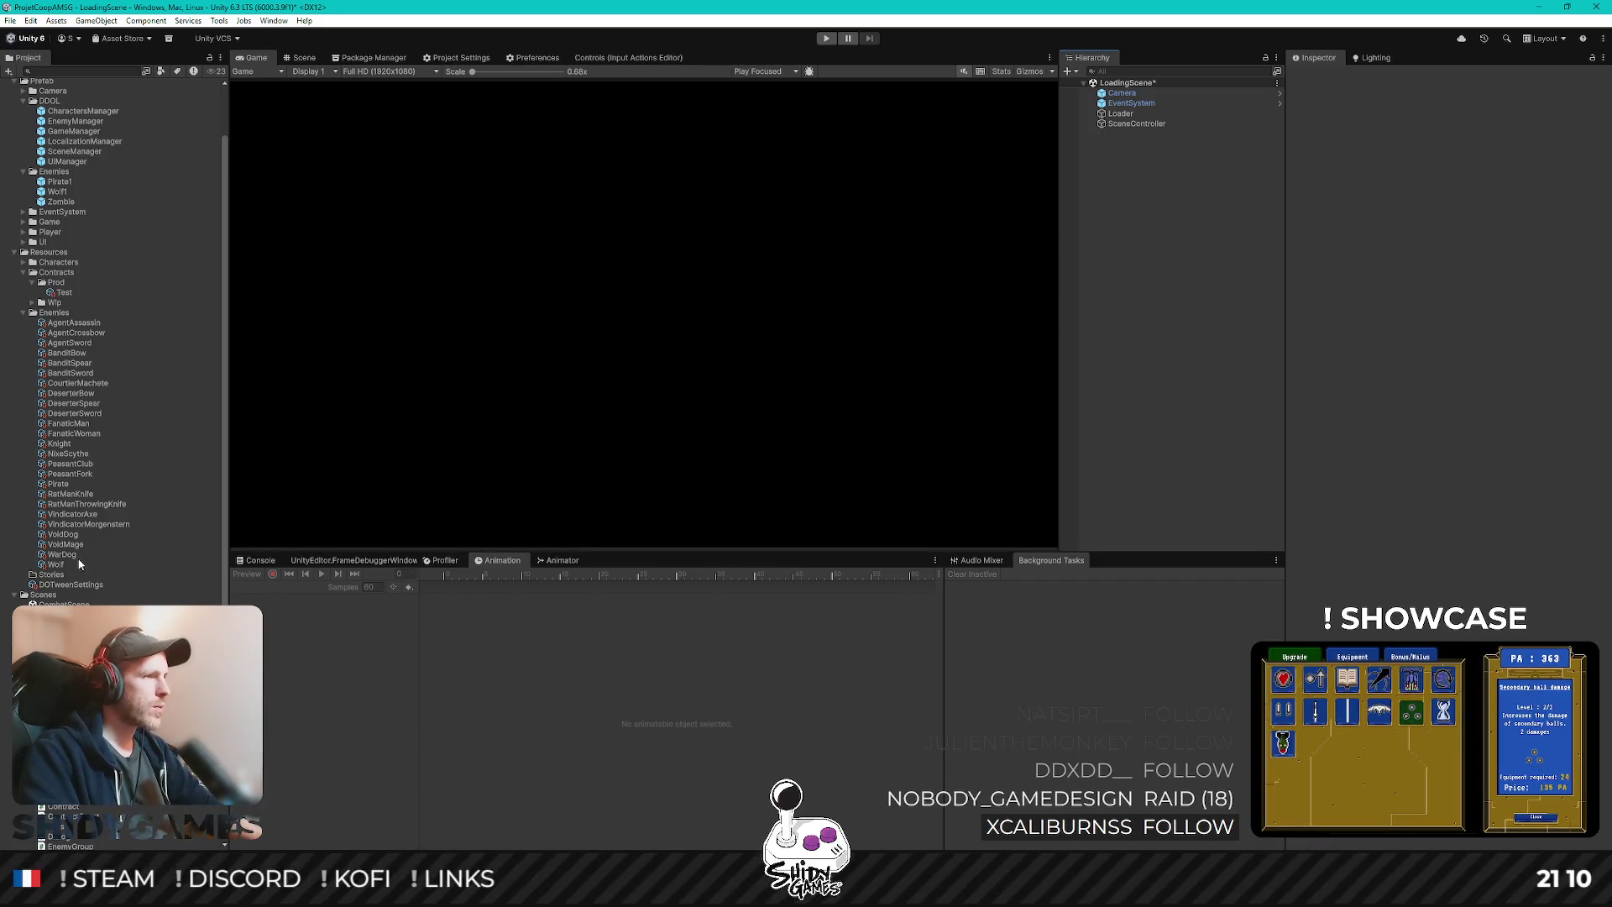
pyautogui.click(66, 485)
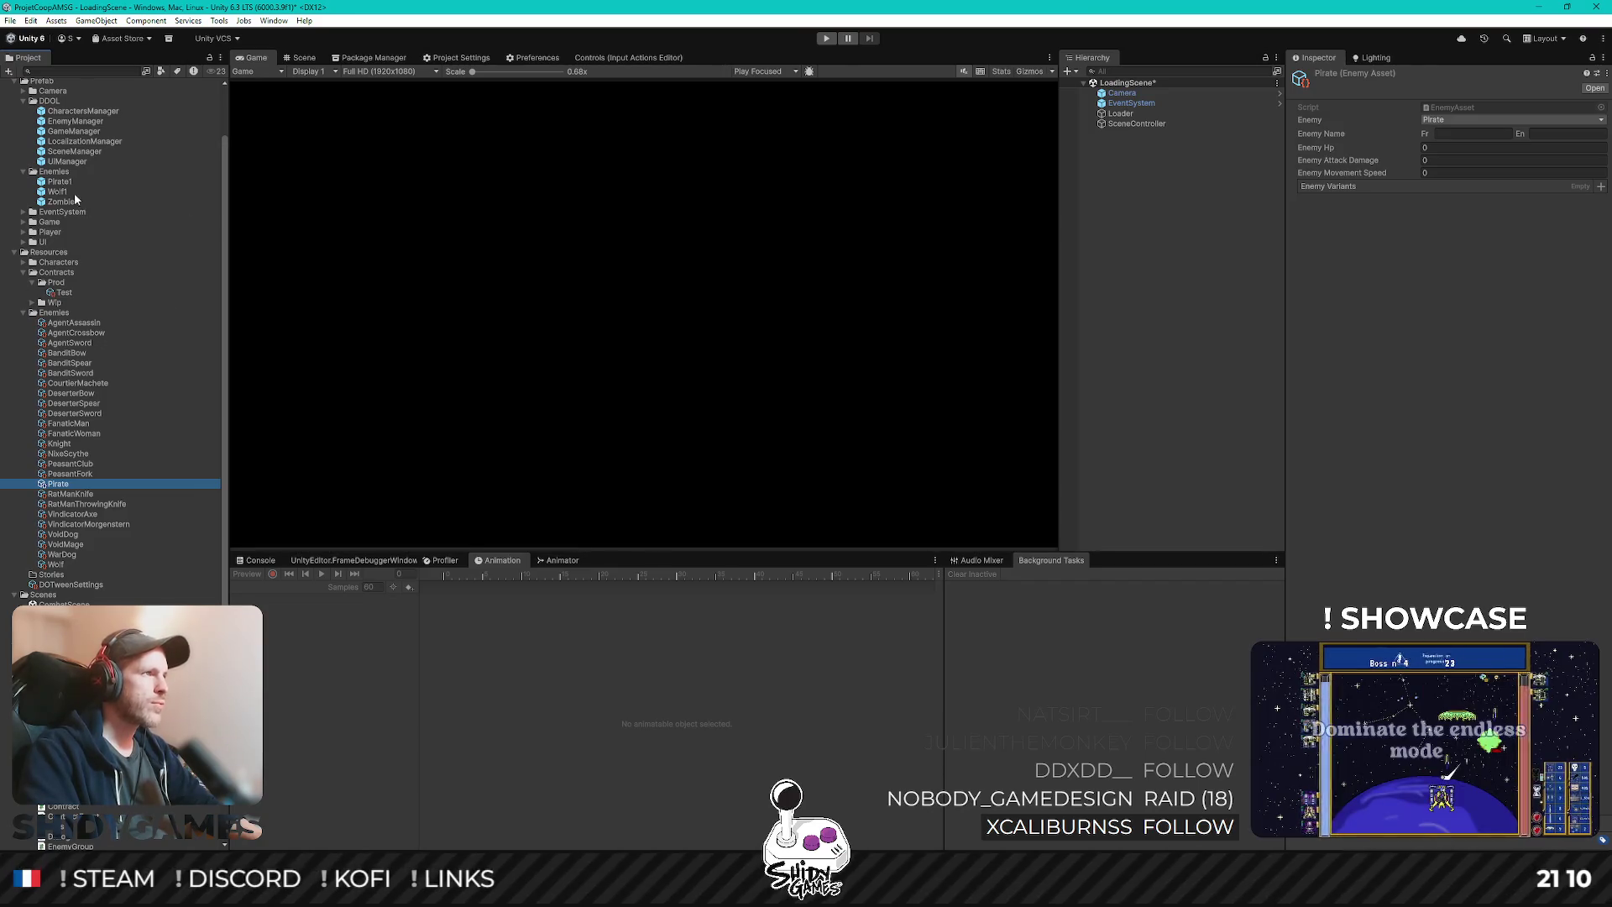
pyautogui.moveTo(1352, 177); pyautogui.dragTo(1354, 188)
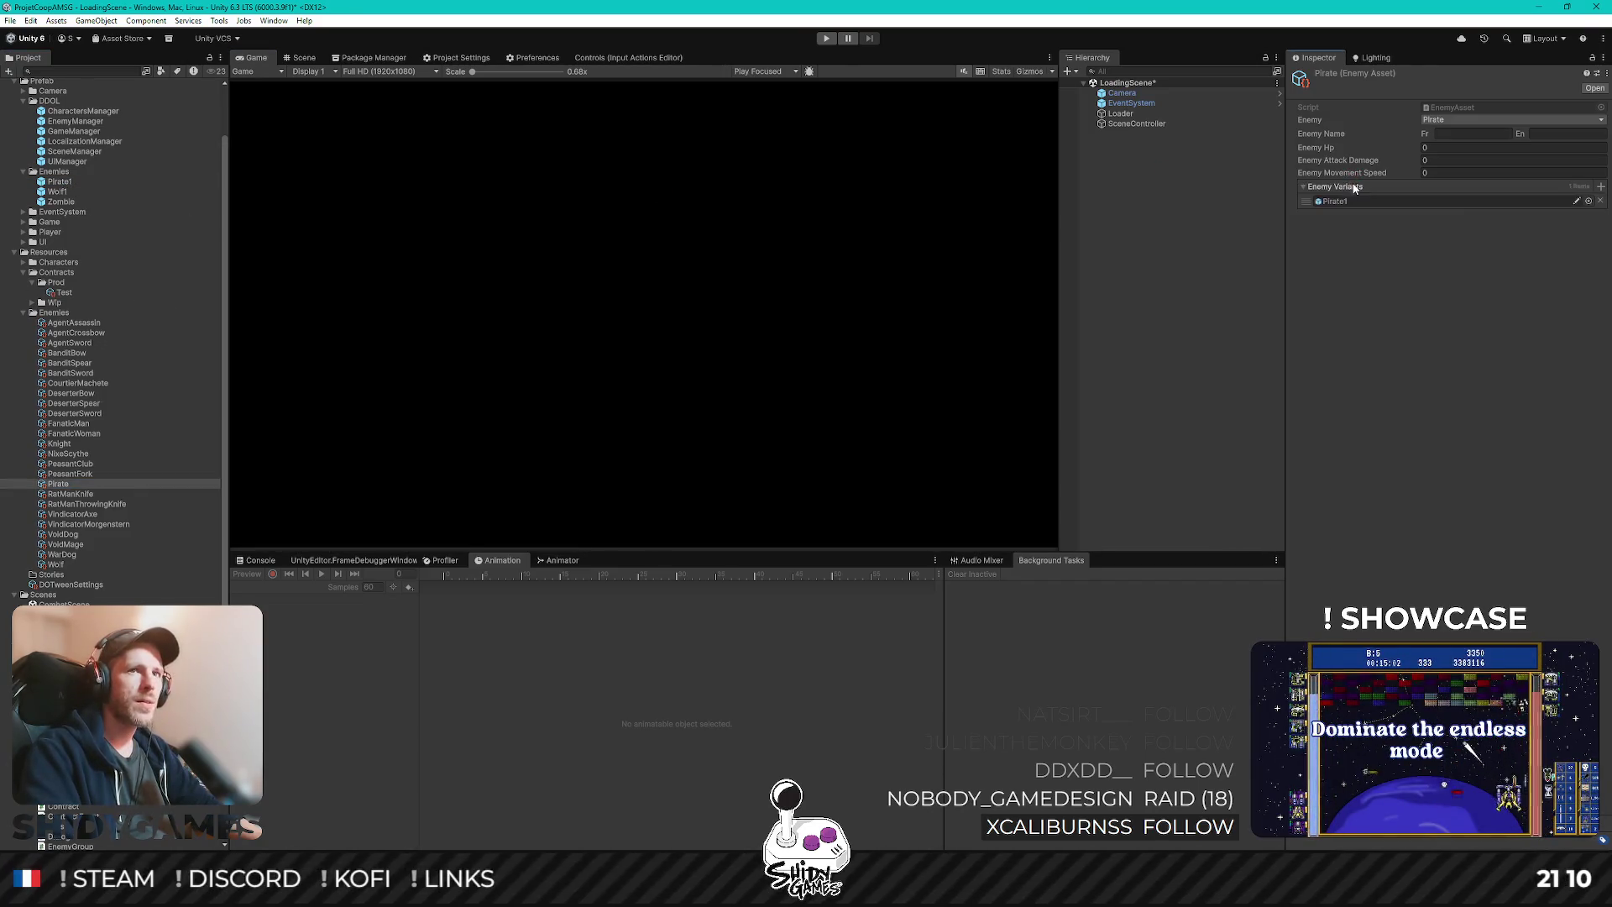
pyautogui.write('6')
pyautogui.click(1448, 159)
pyautogui.write('1')
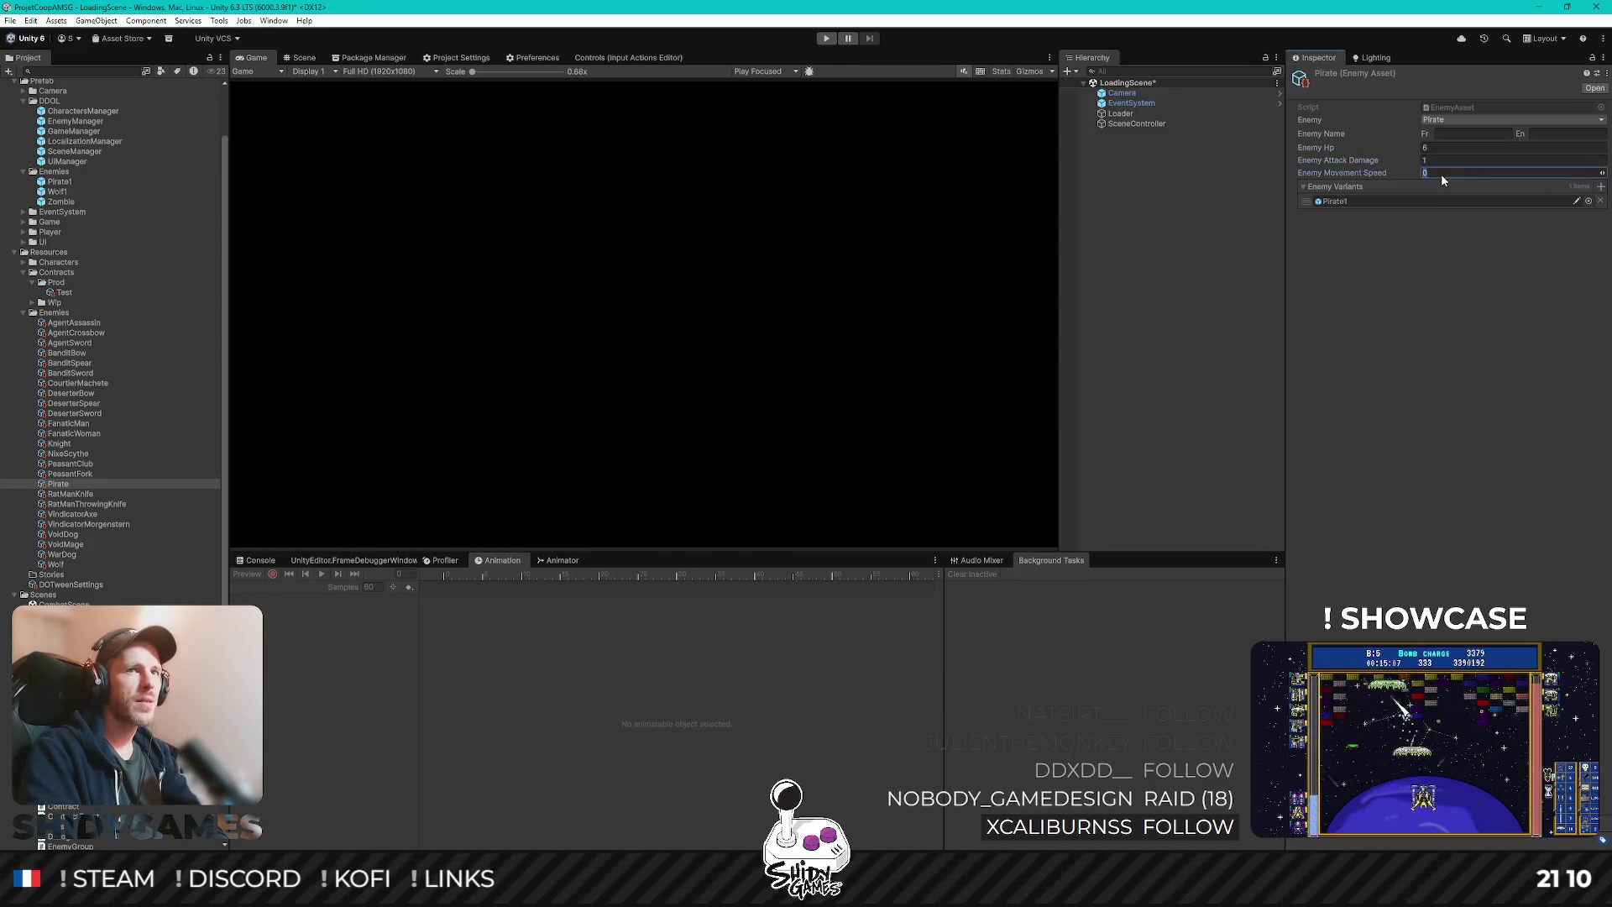
pyautogui.click(1202, 221)
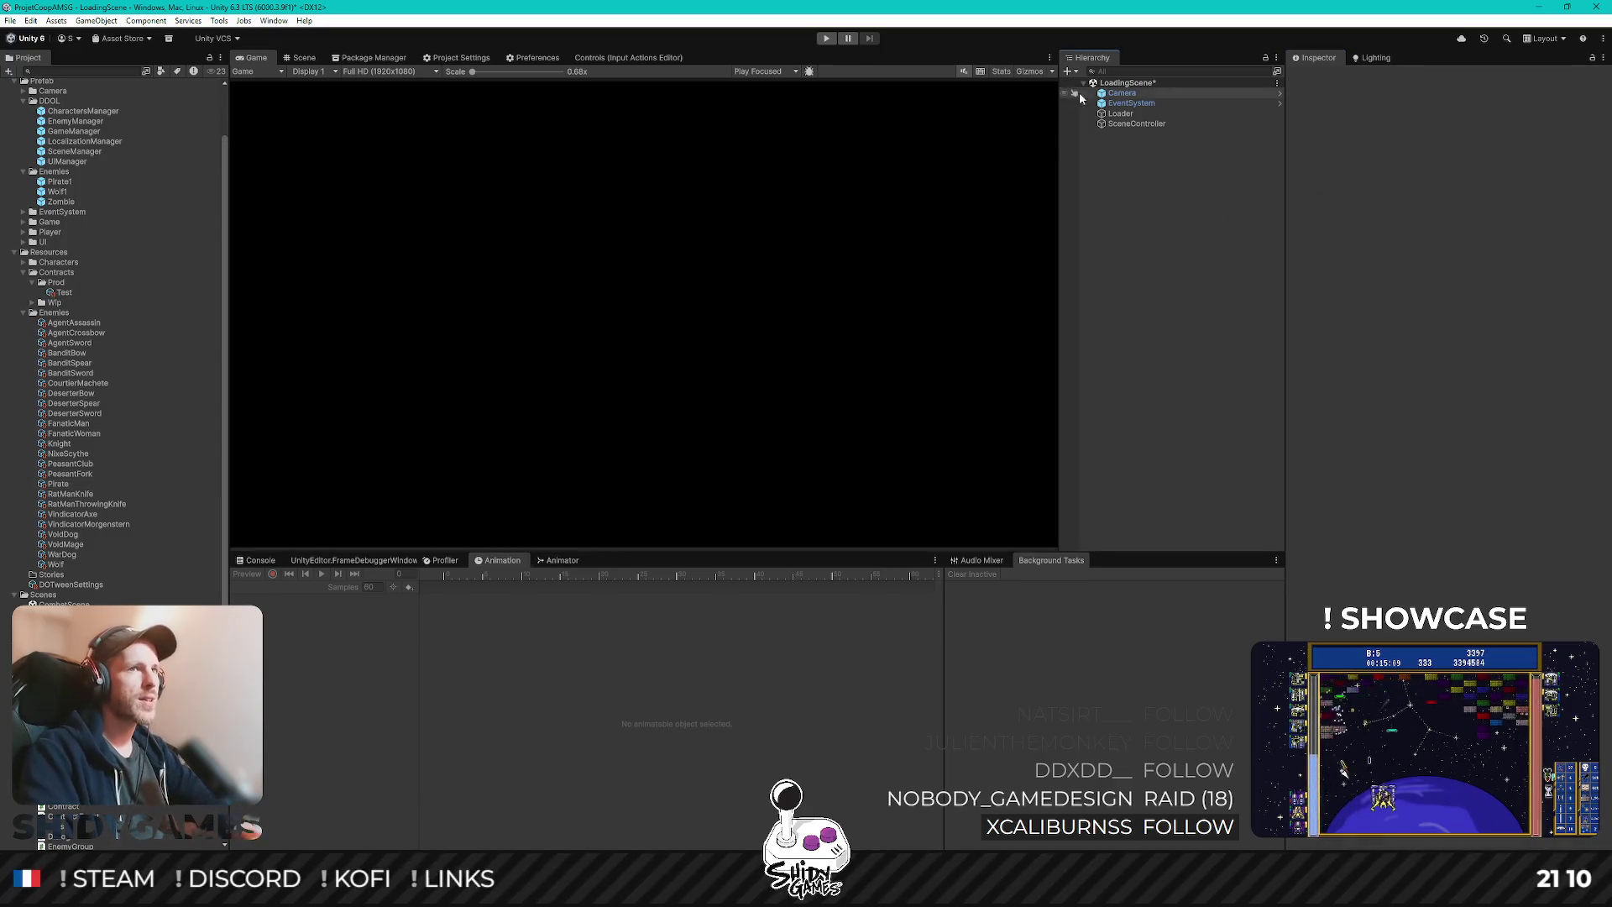
pyautogui.hotkey('ctrl', 's')
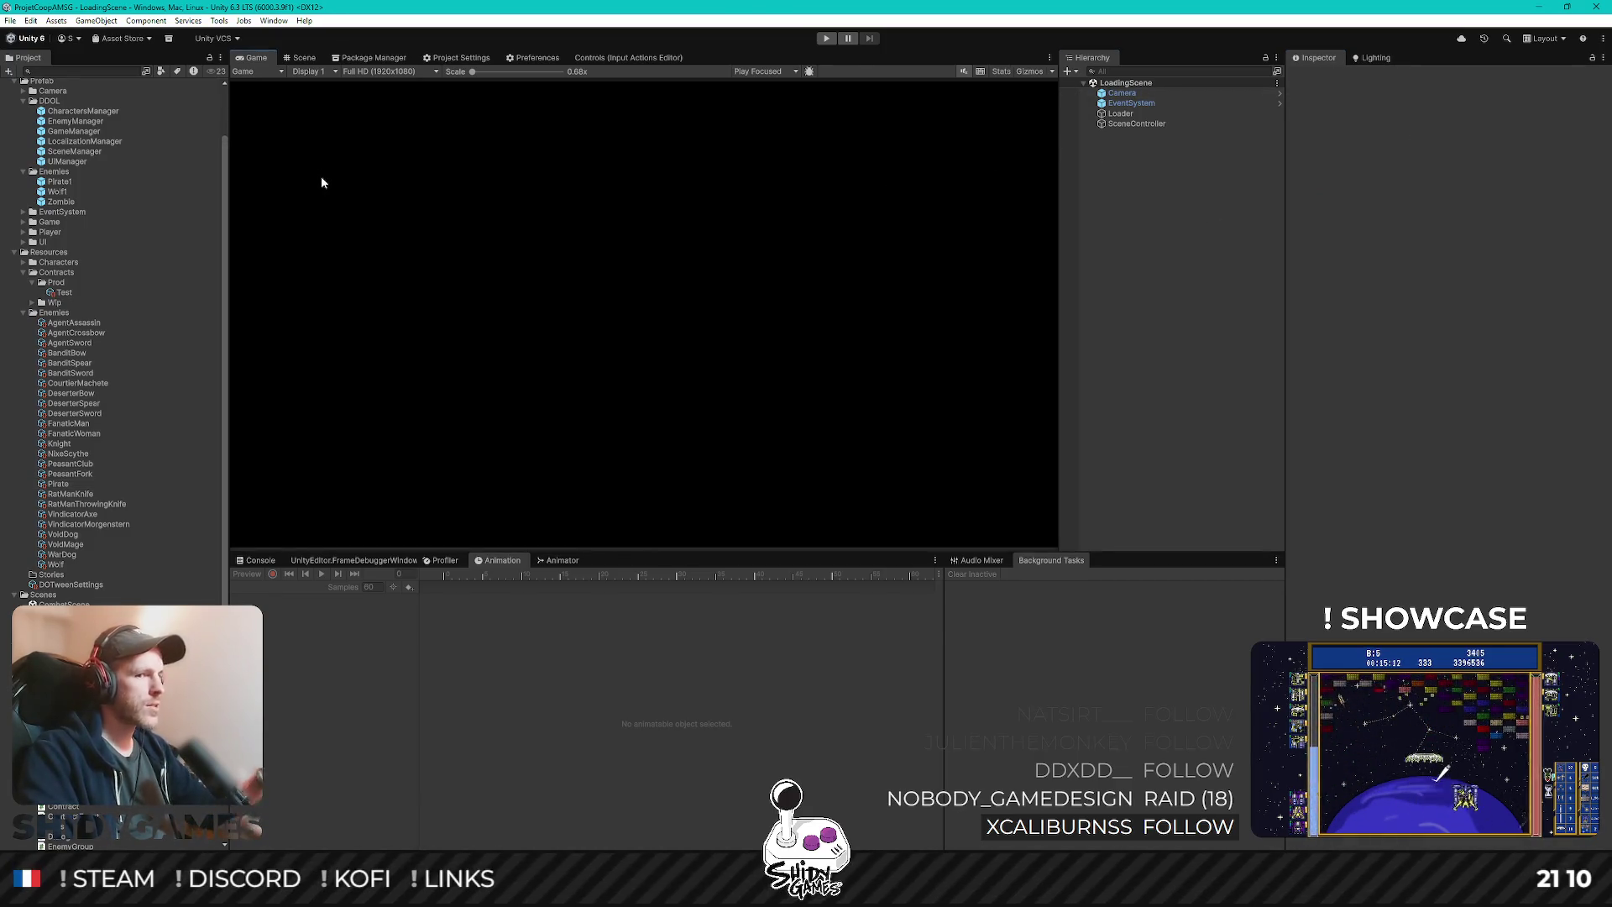
pyautogui.scroll(2, 96, 267)
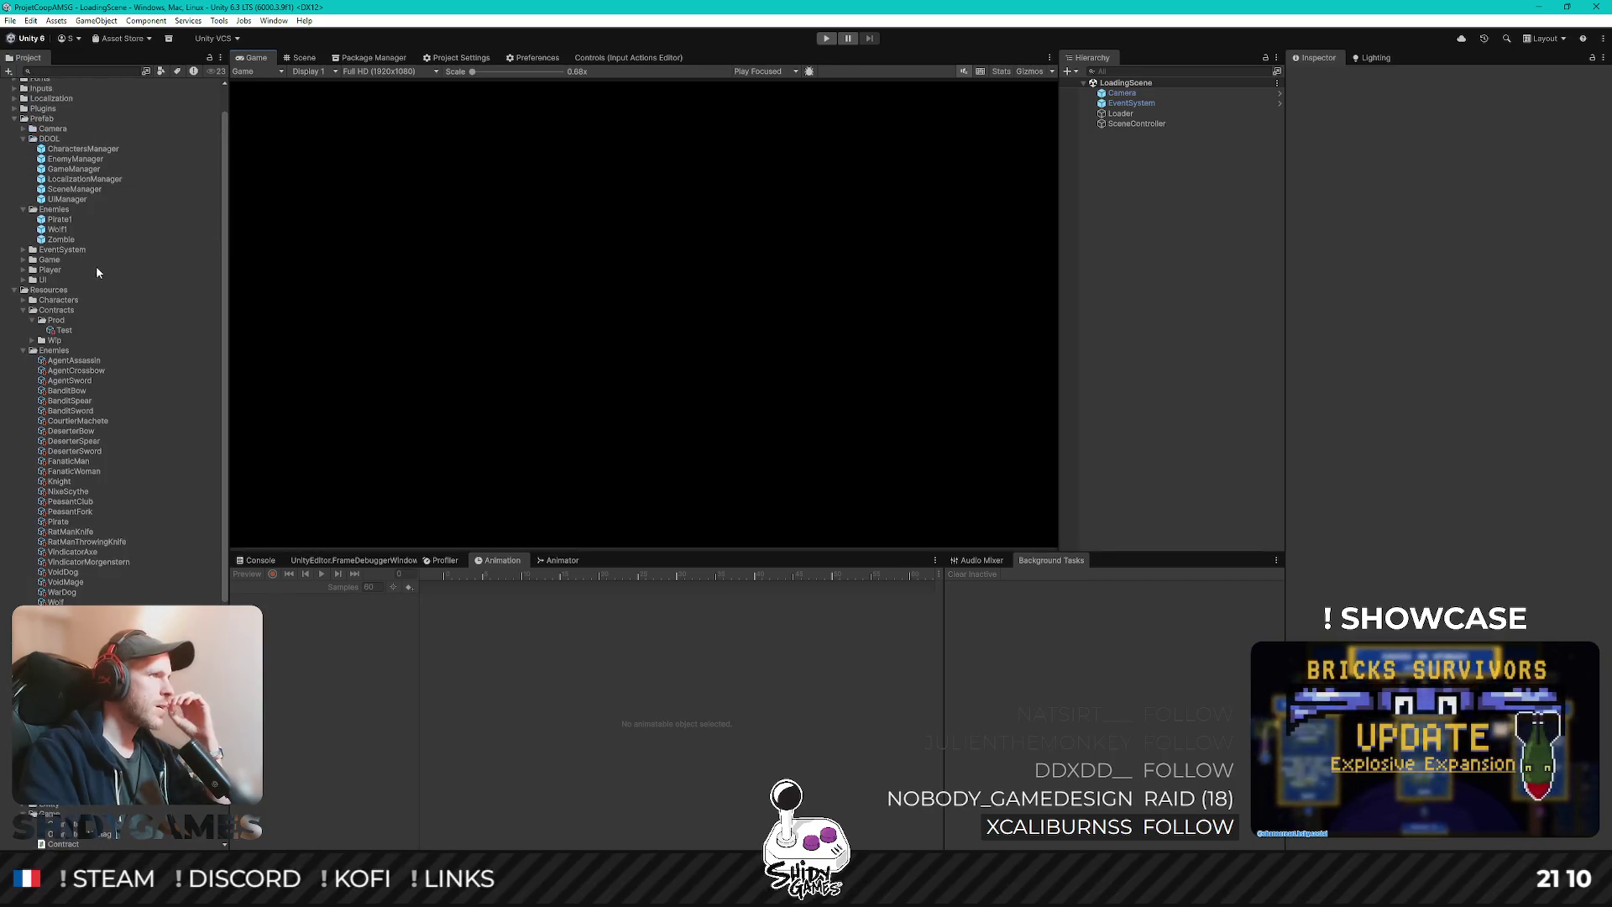
# - Replace Courtier Machete with Pirate in the Test contract's second-wave enemy pool
pyautogui.click(63, 330)
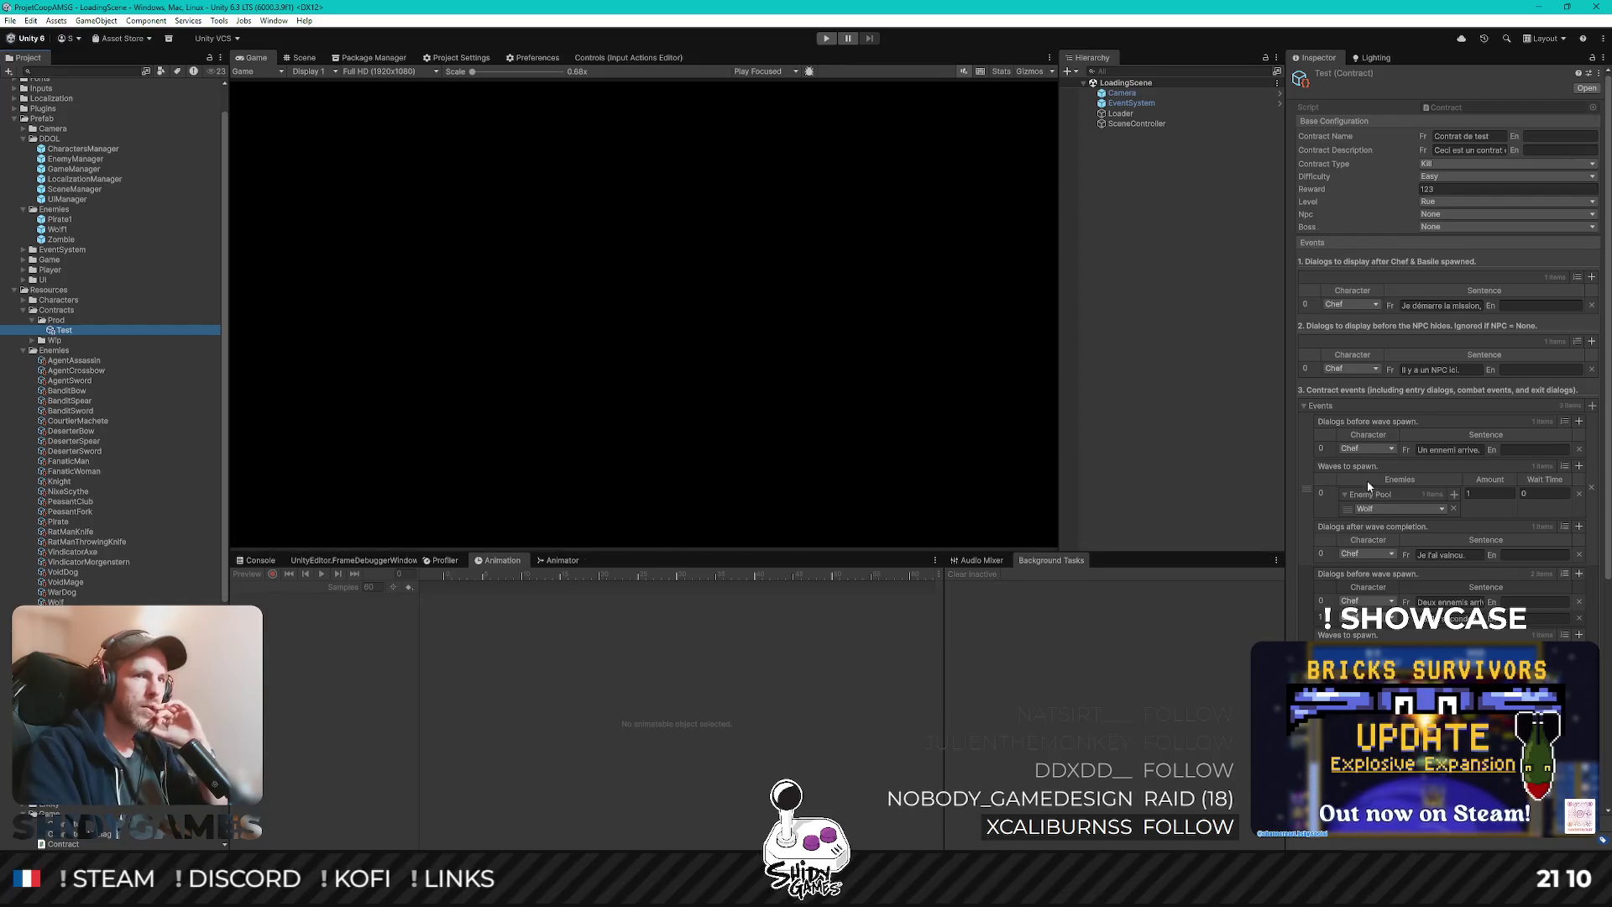
pyautogui.scroll(-5, 1475, 478)
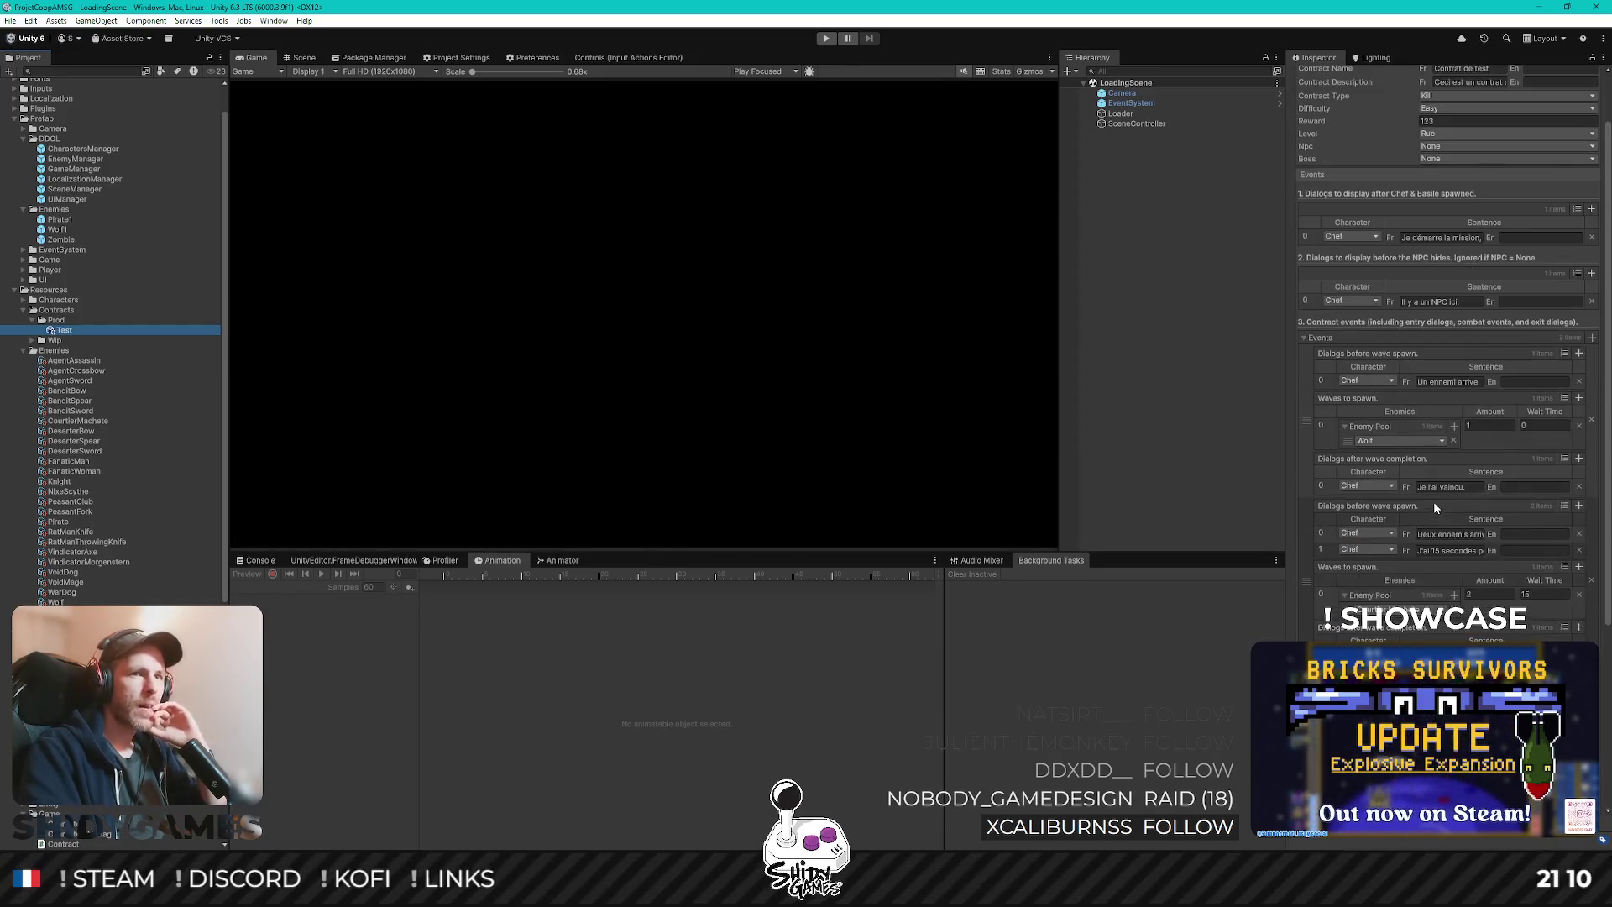
pyautogui.click(1408, 507)
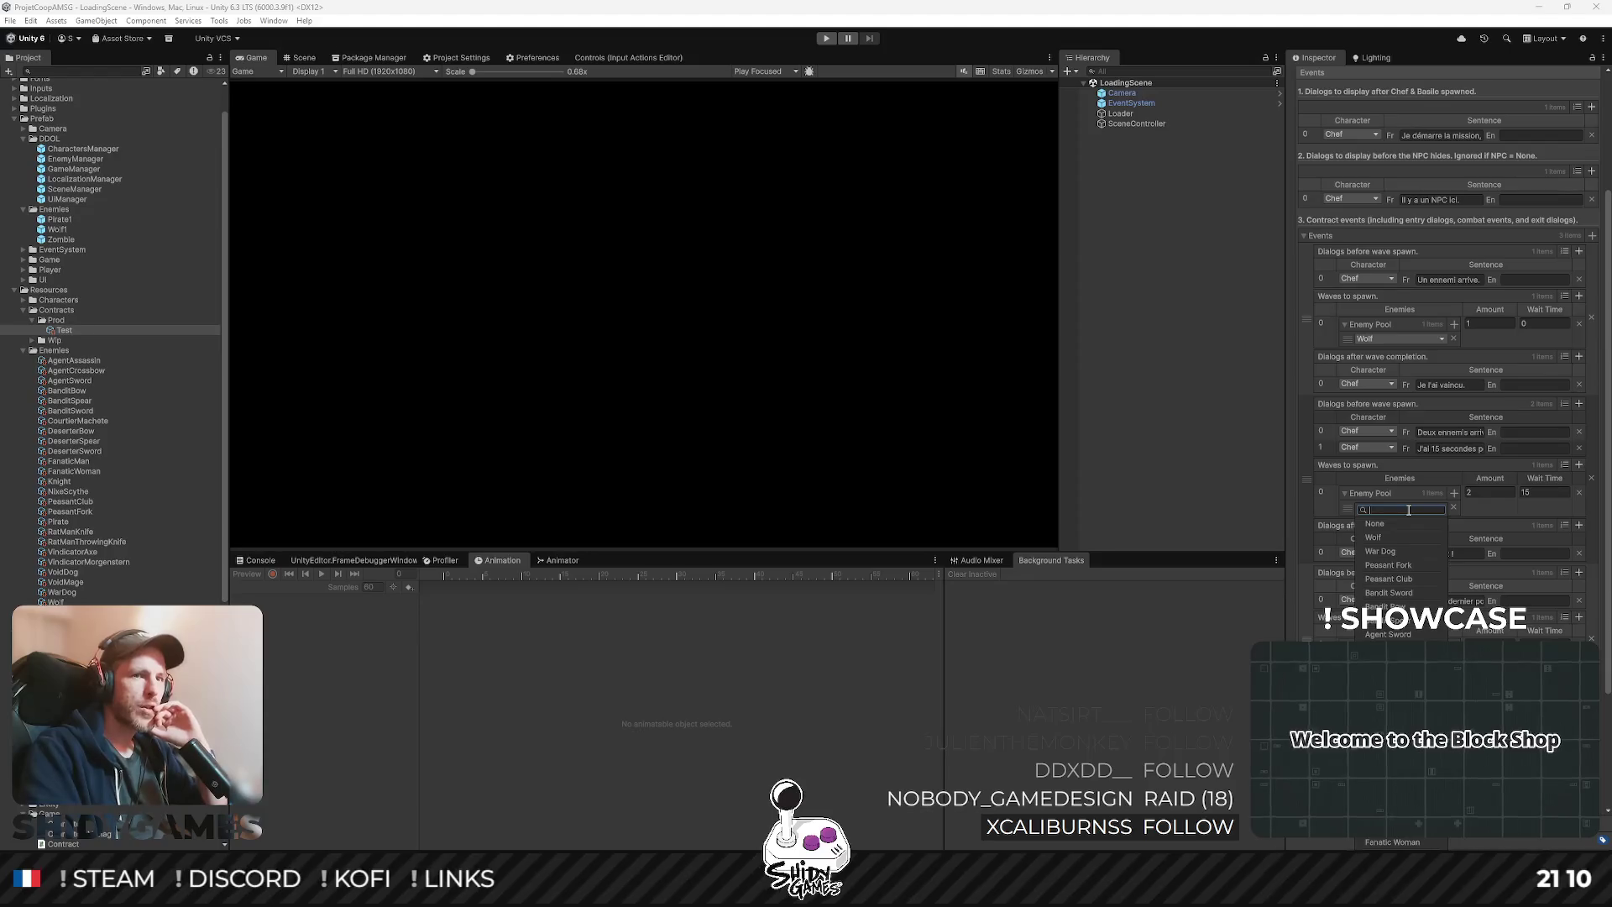
pyautogui.write('pirate')
pyautogui.press('Return')
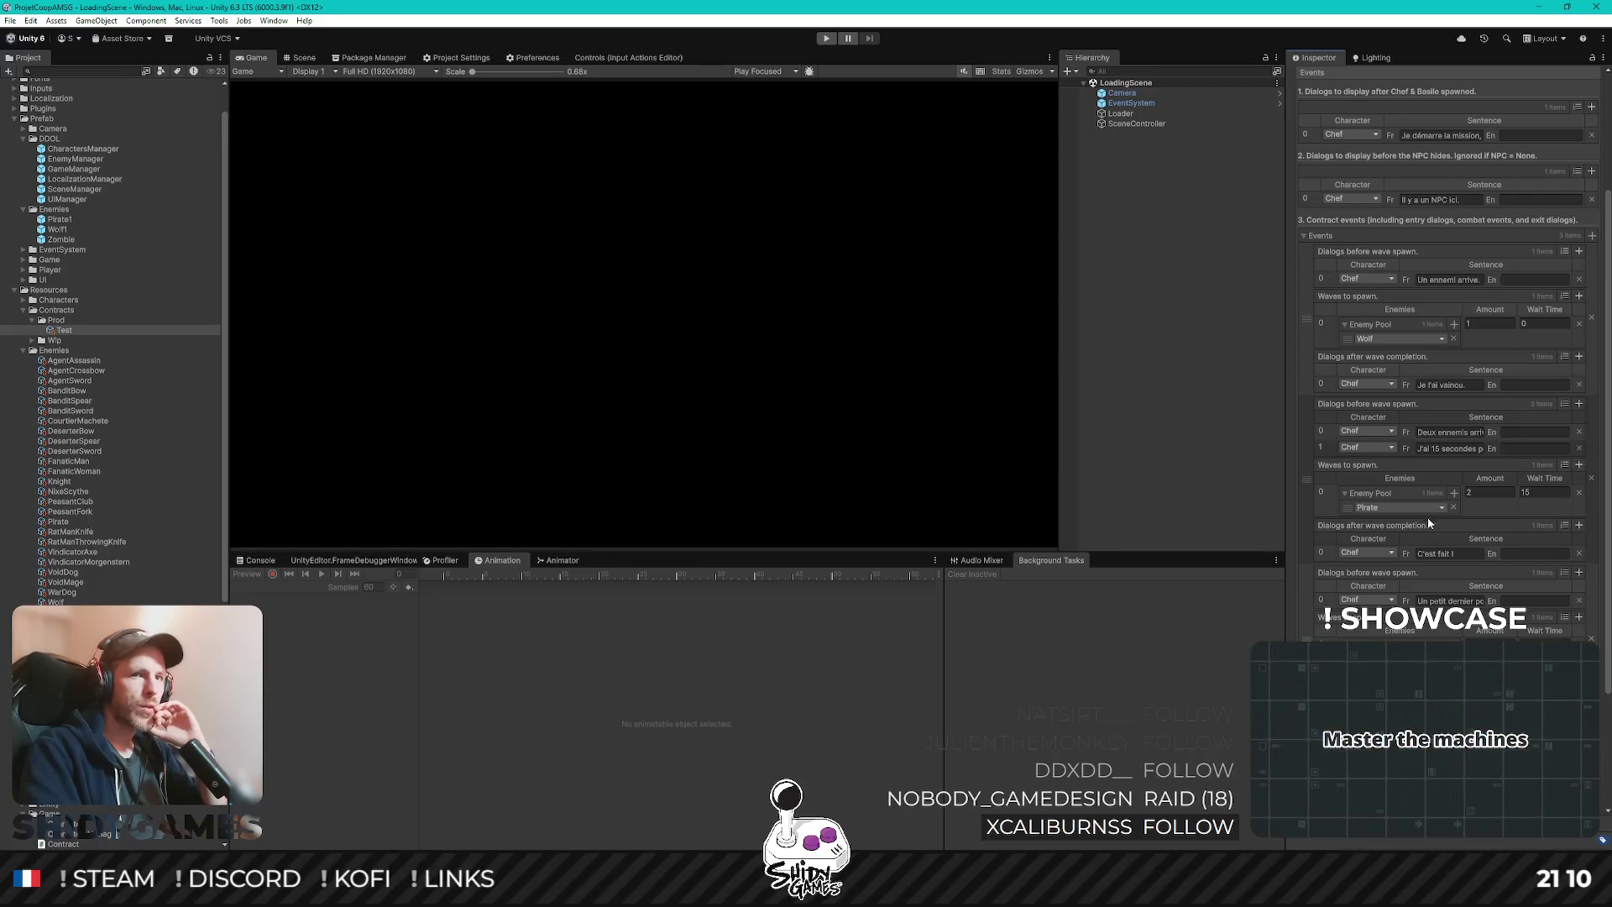
pyautogui.click(1401, 507)
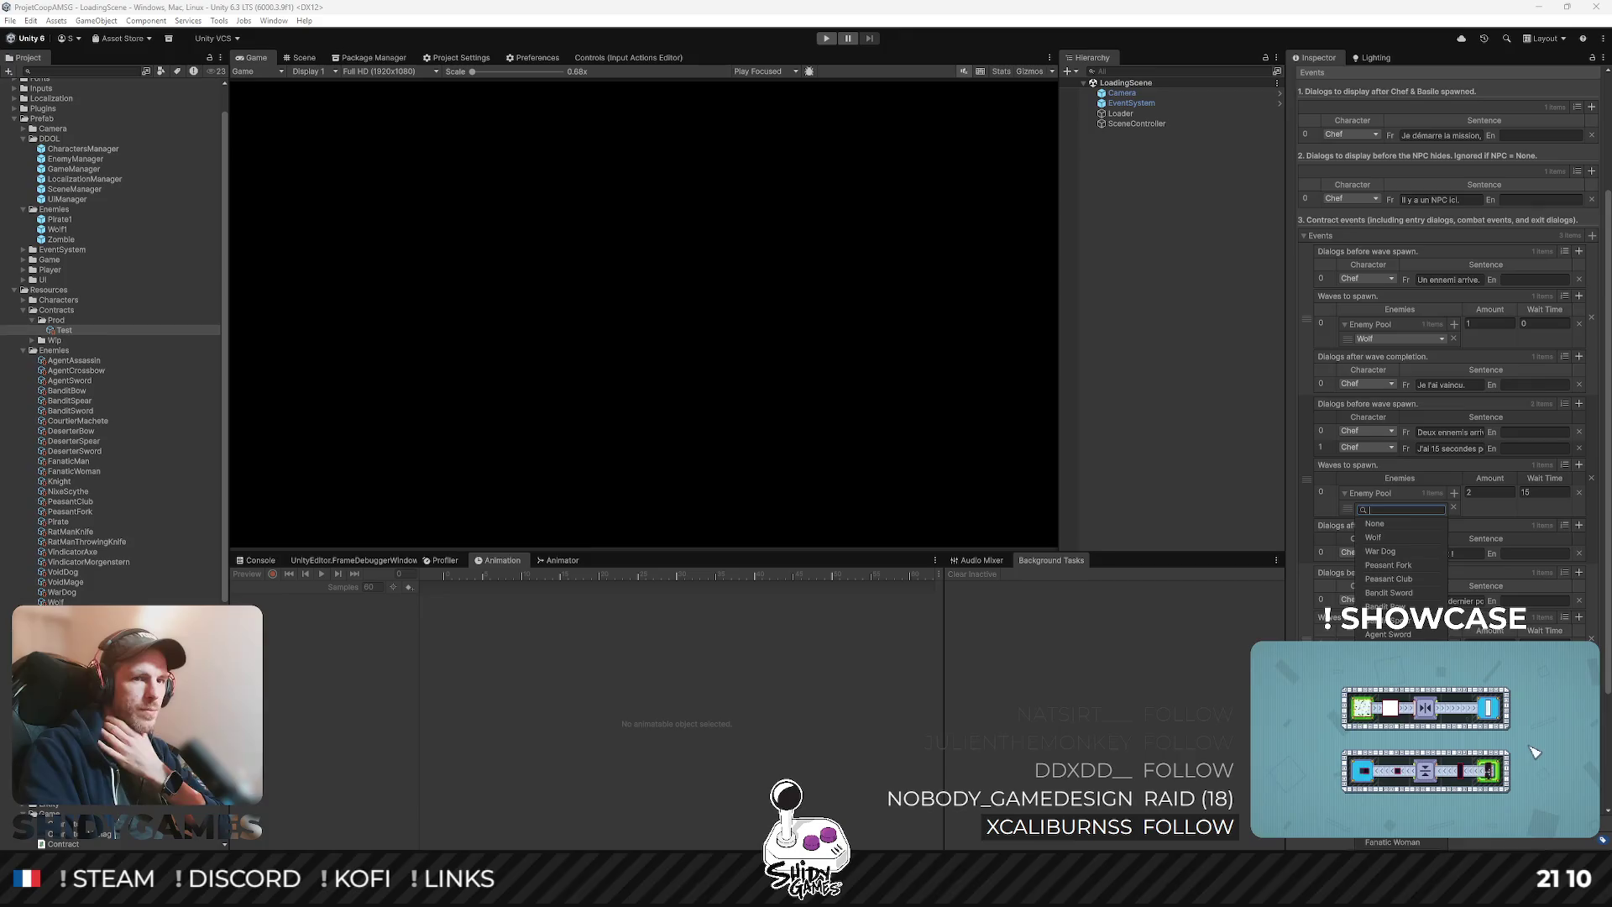
pyautogui.click(1341, 568)
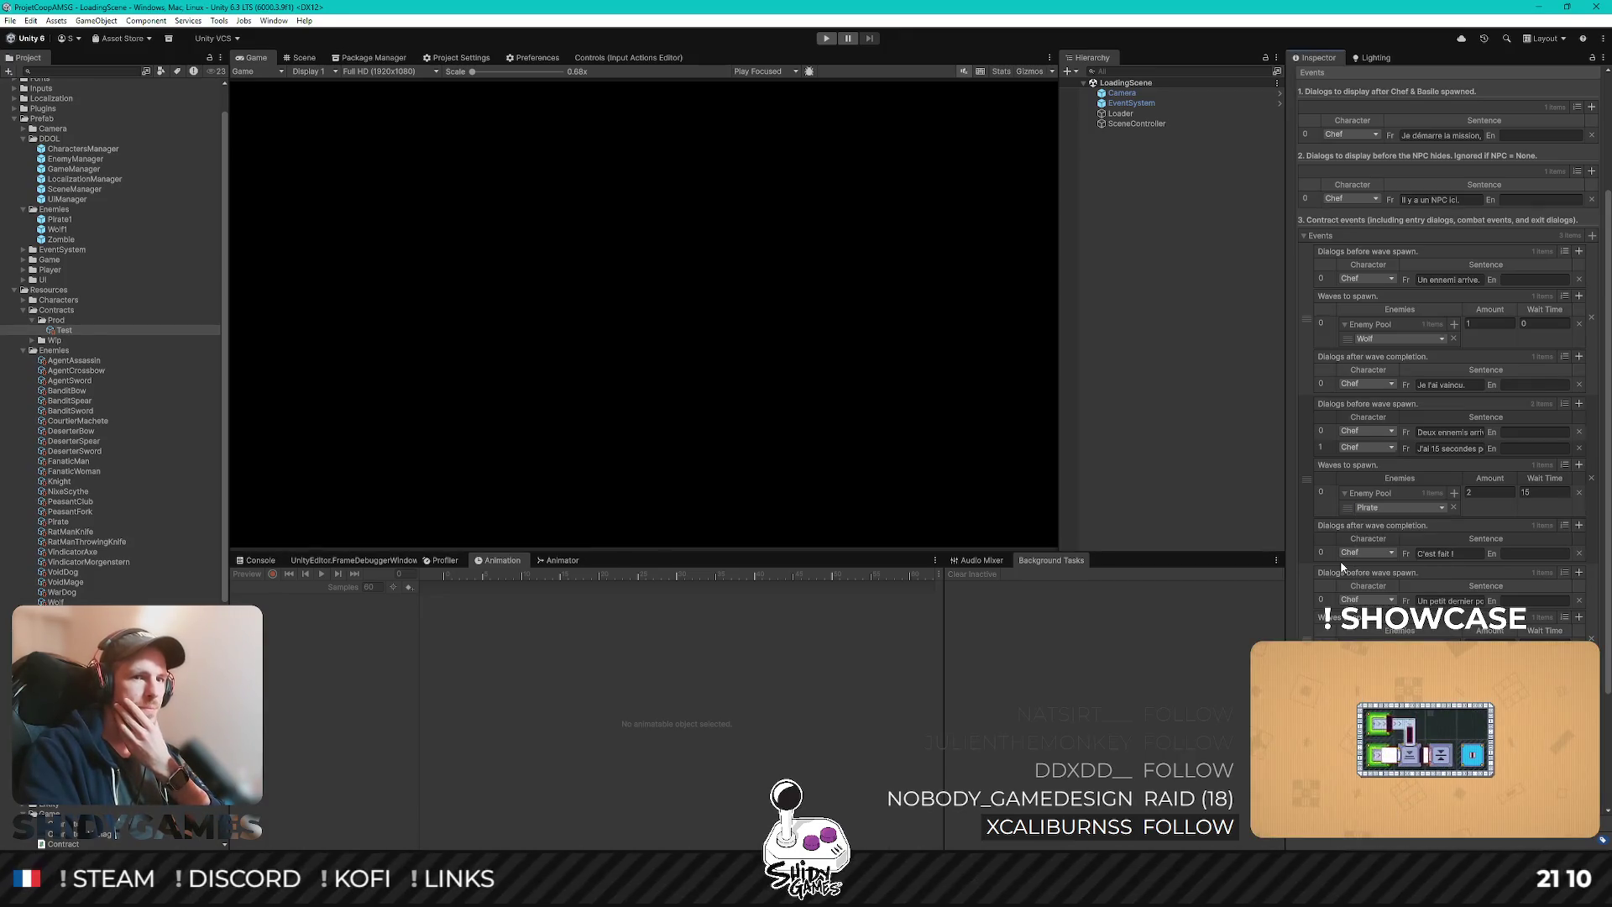
pyautogui.click(1179, 354)
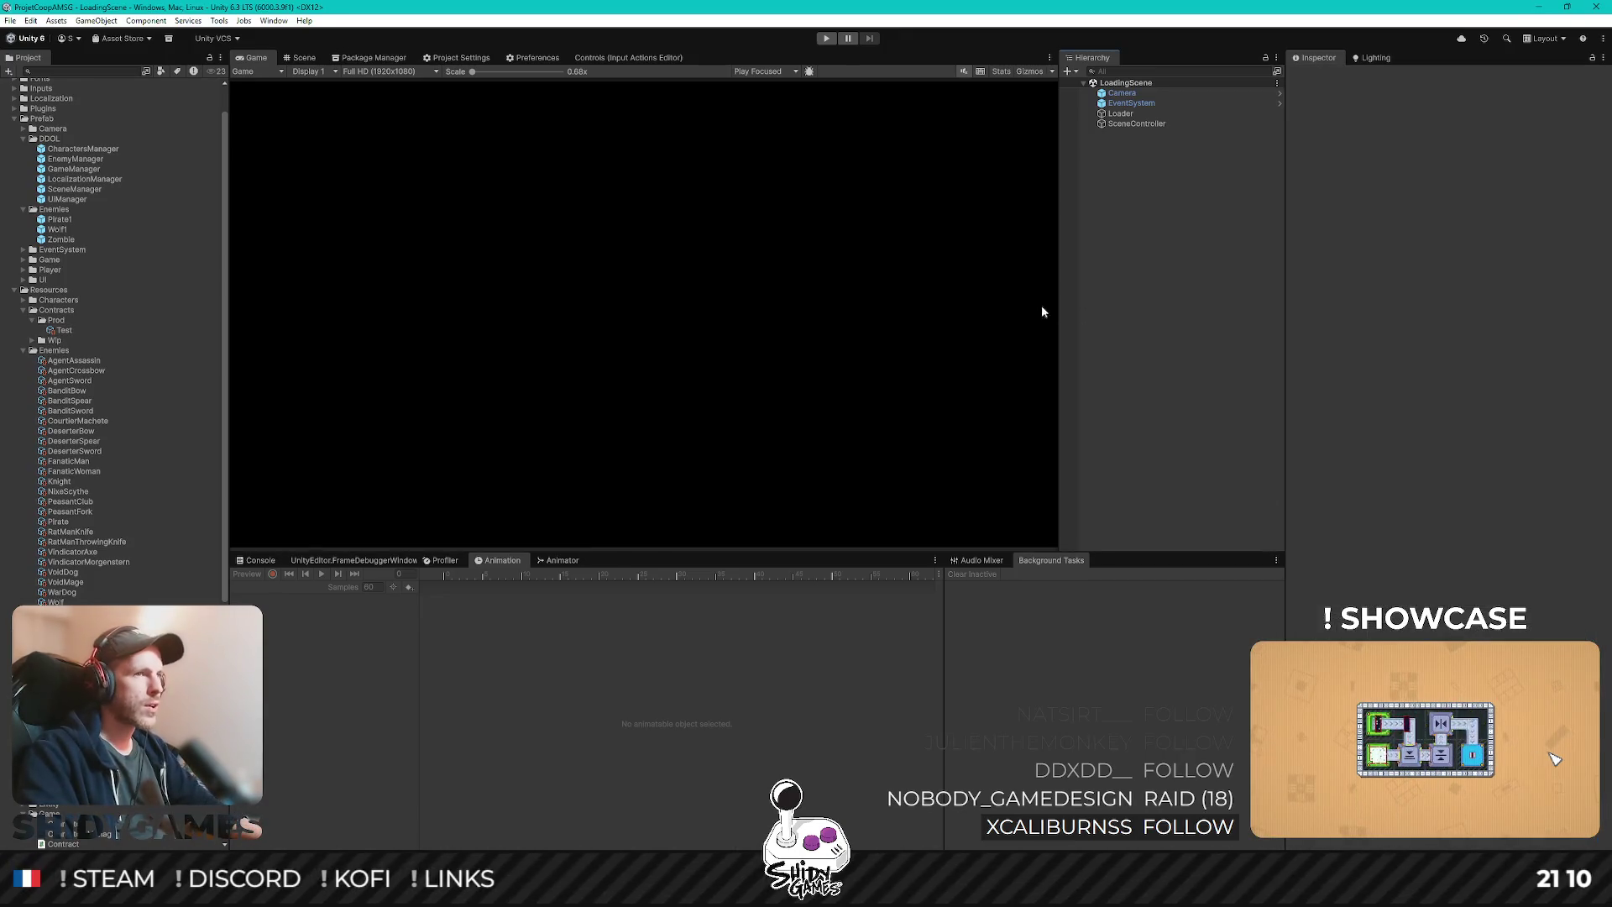
# - Play the game, take the test contract at the notice board, and start combat via the NPC
pyautogui.click(826, 38)
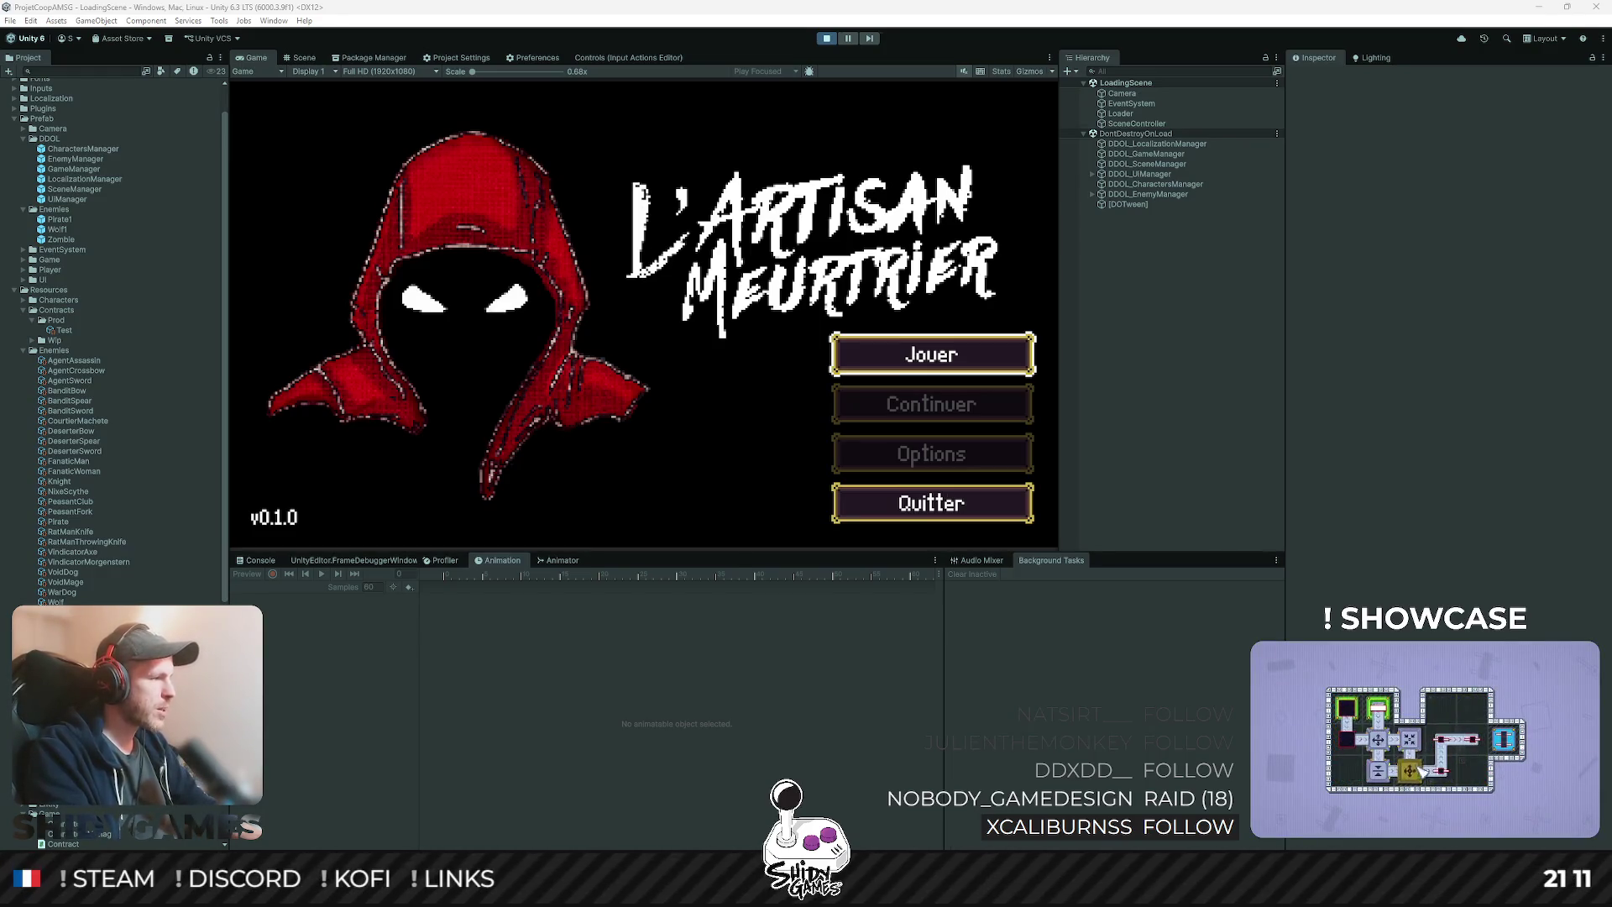
pyautogui.click(659, 255)
pyautogui.press('Return')
pyautogui.press('d')
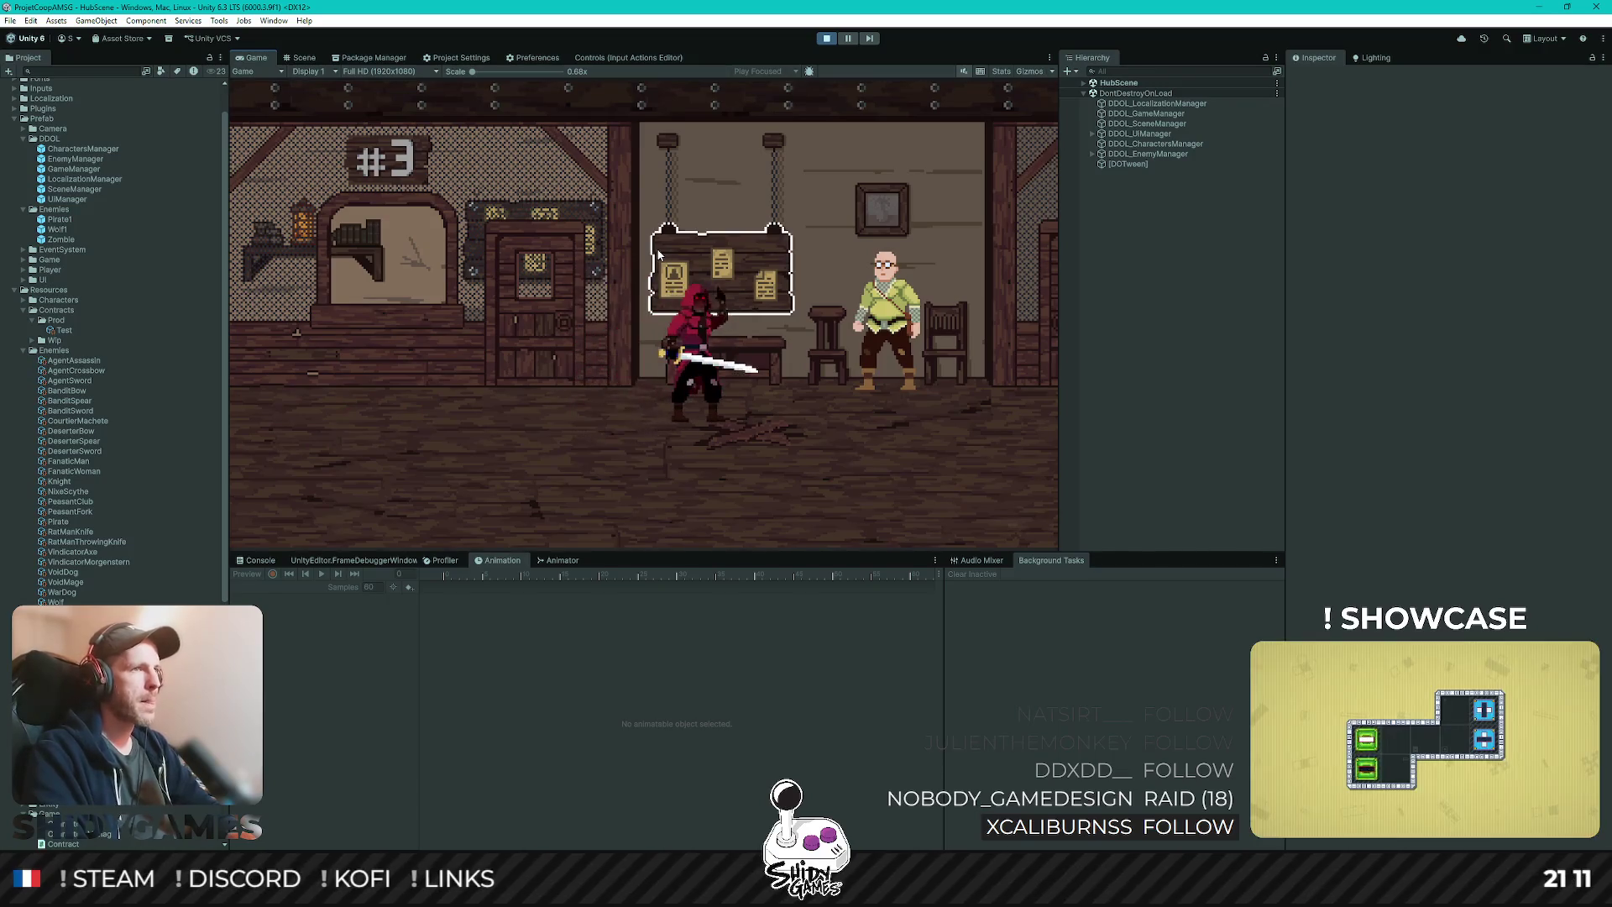
pyautogui.press('e')
pyautogui.press('Escape')
pyautogui.press('d')
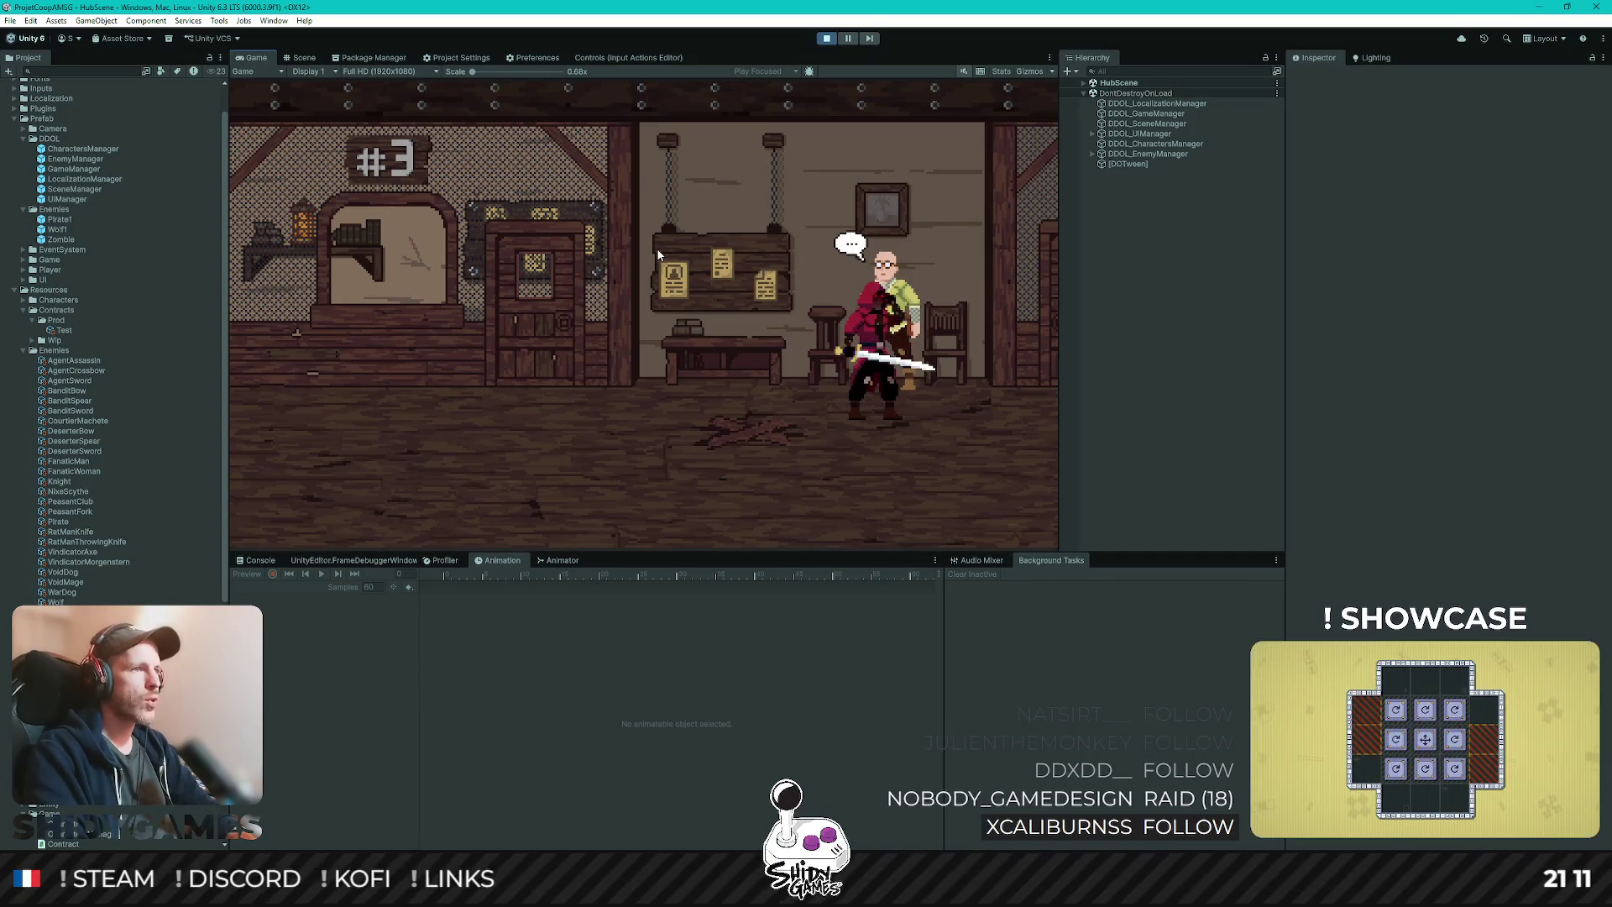
pyautogui.press('e')
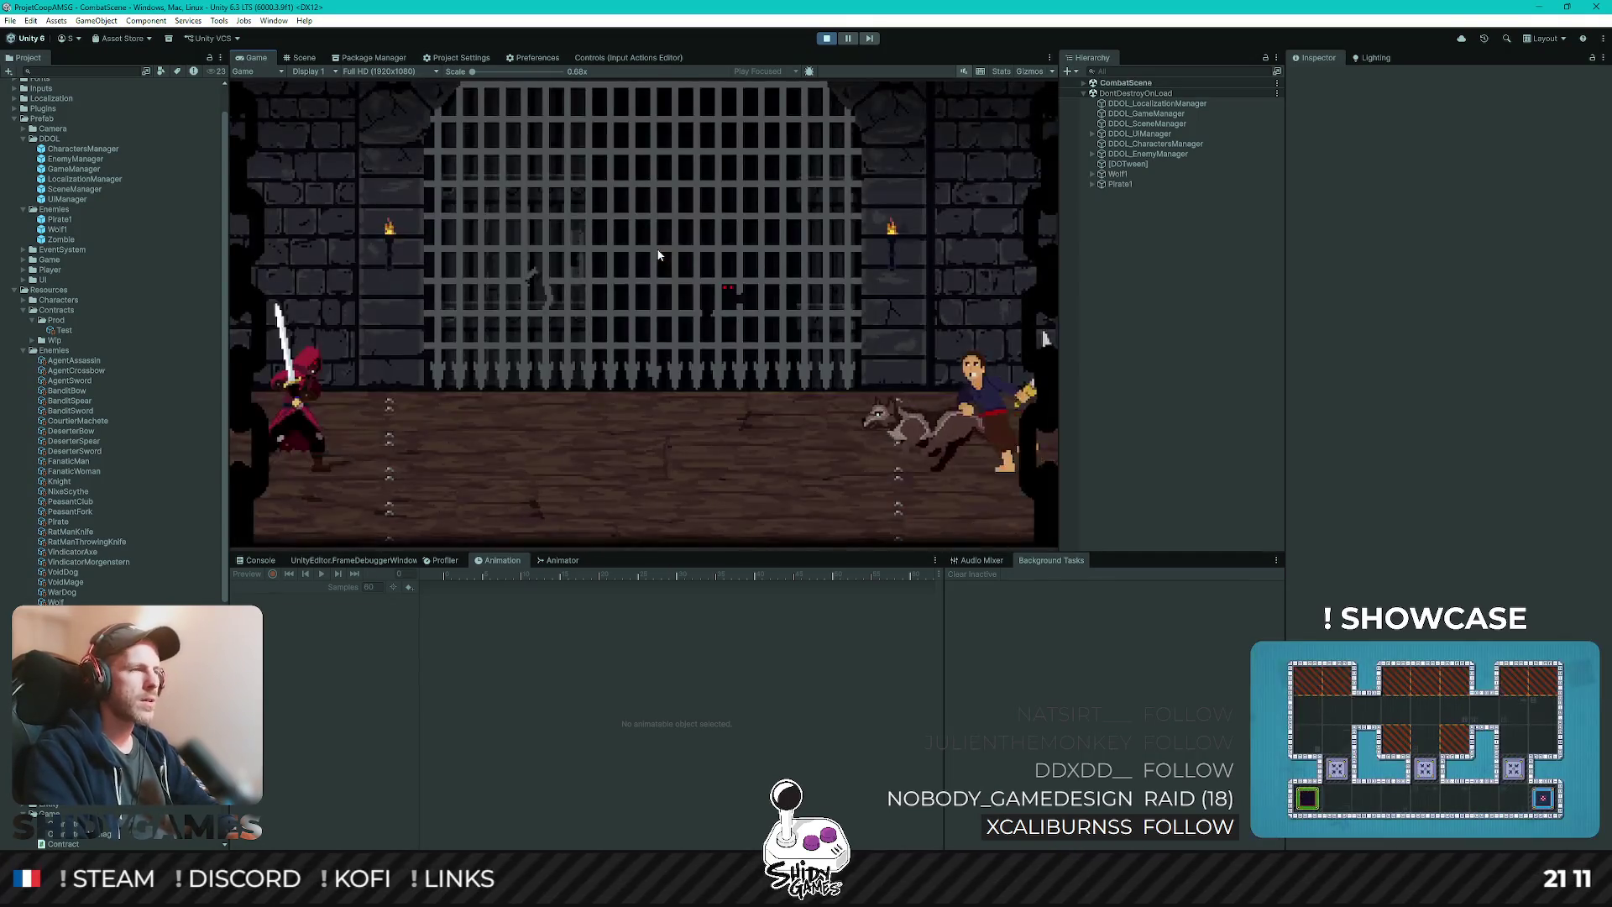
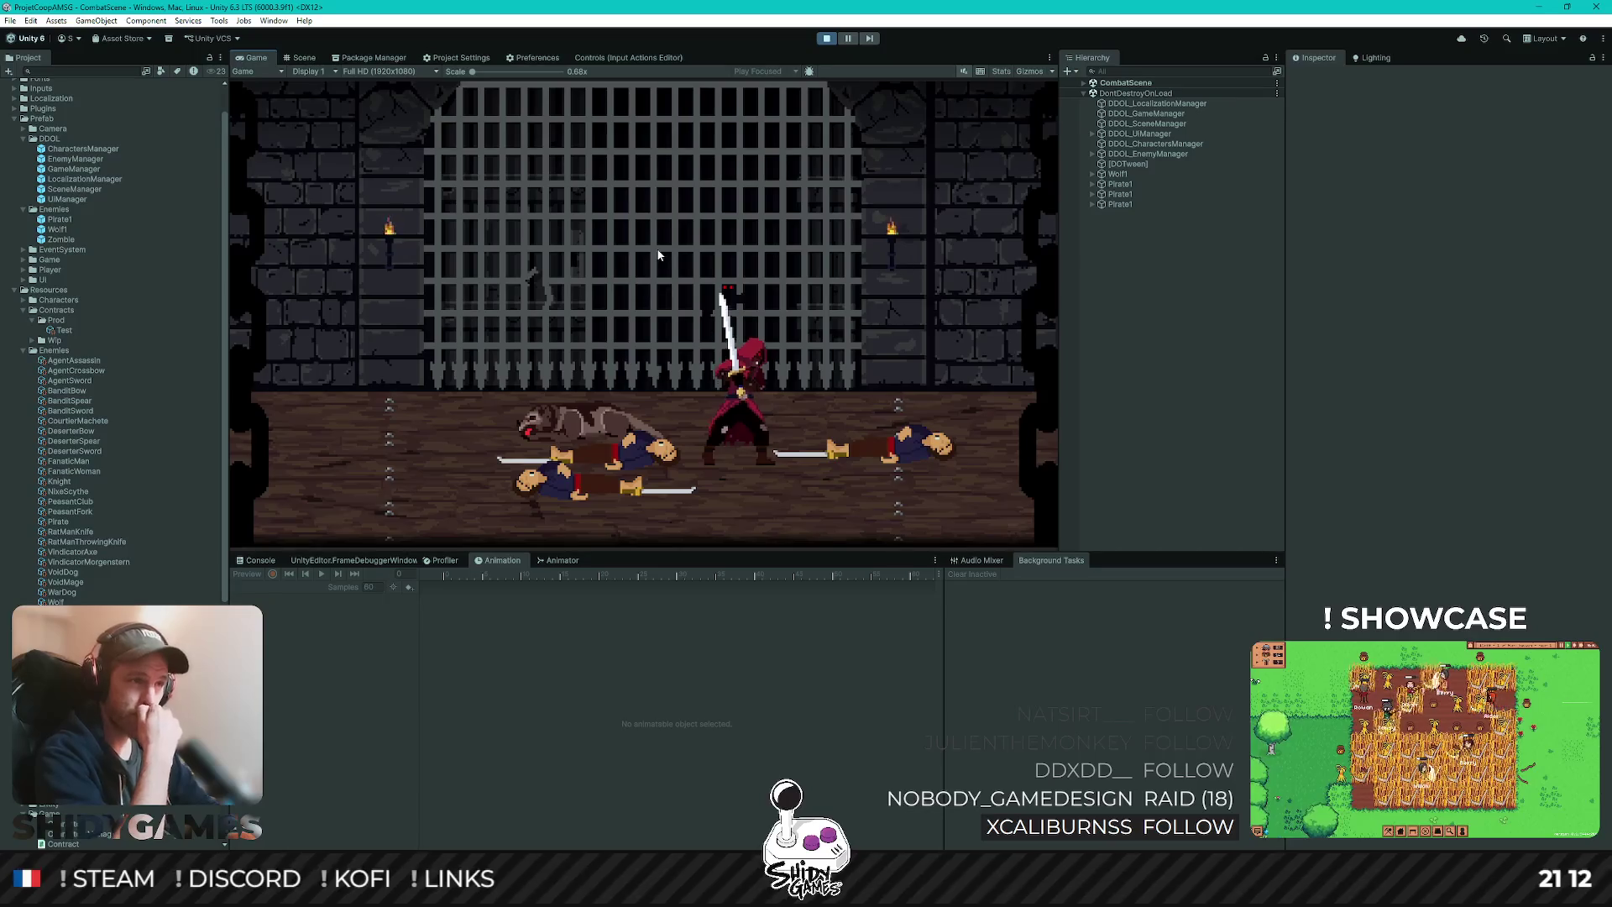
# - Walk the hero left and right across the arena and perform a sword attack combo
pyautogui.press('a')
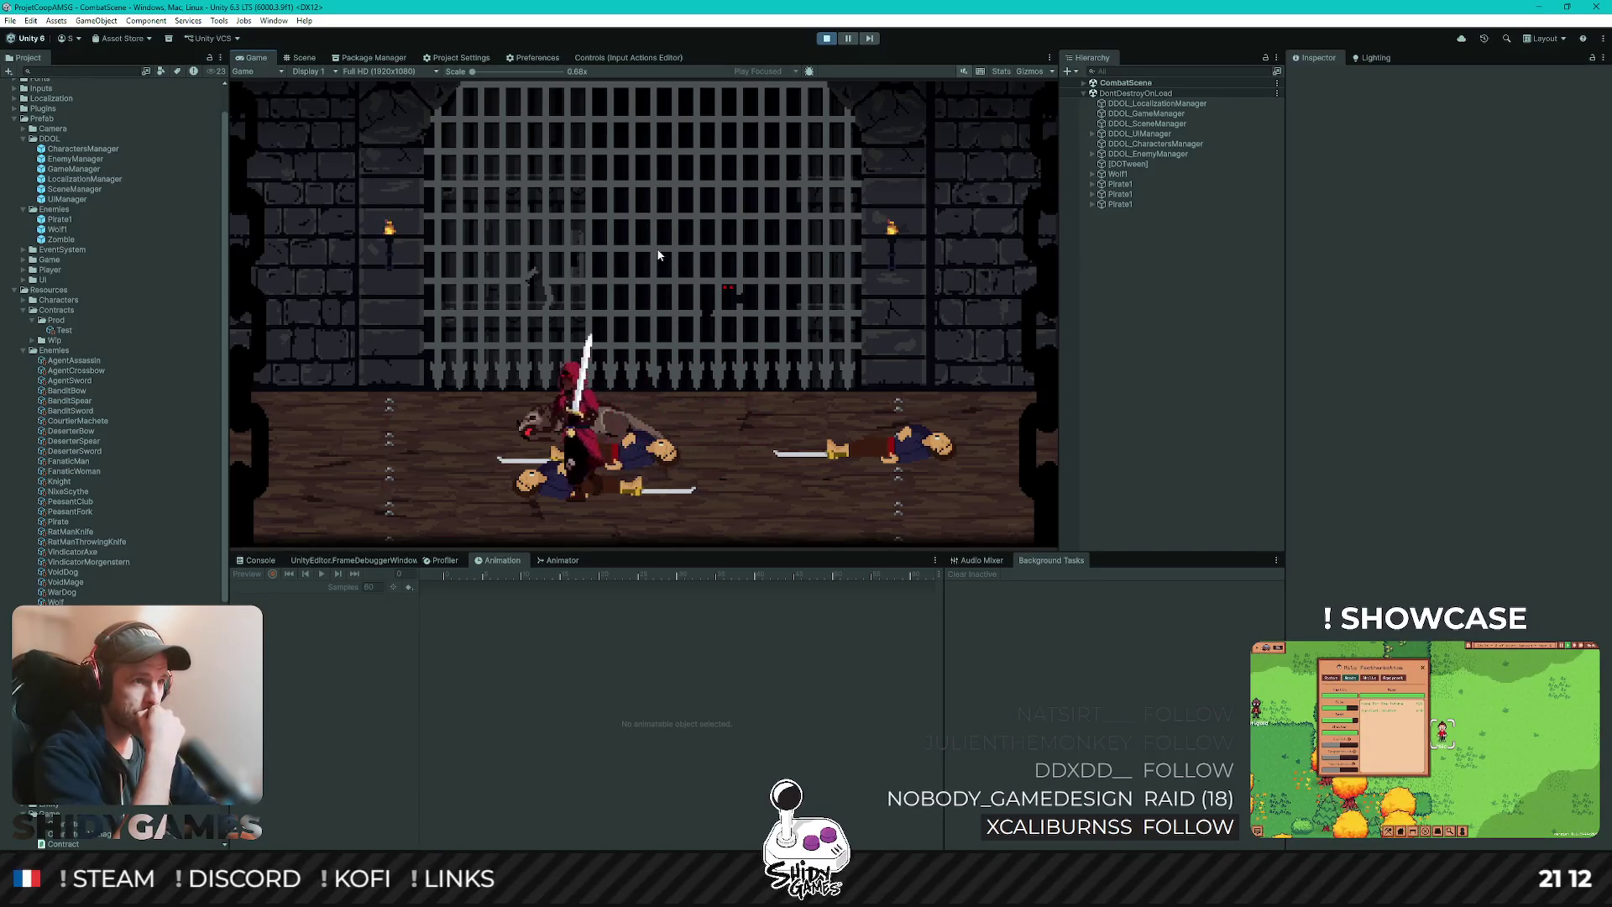
pyautogui.press('d')
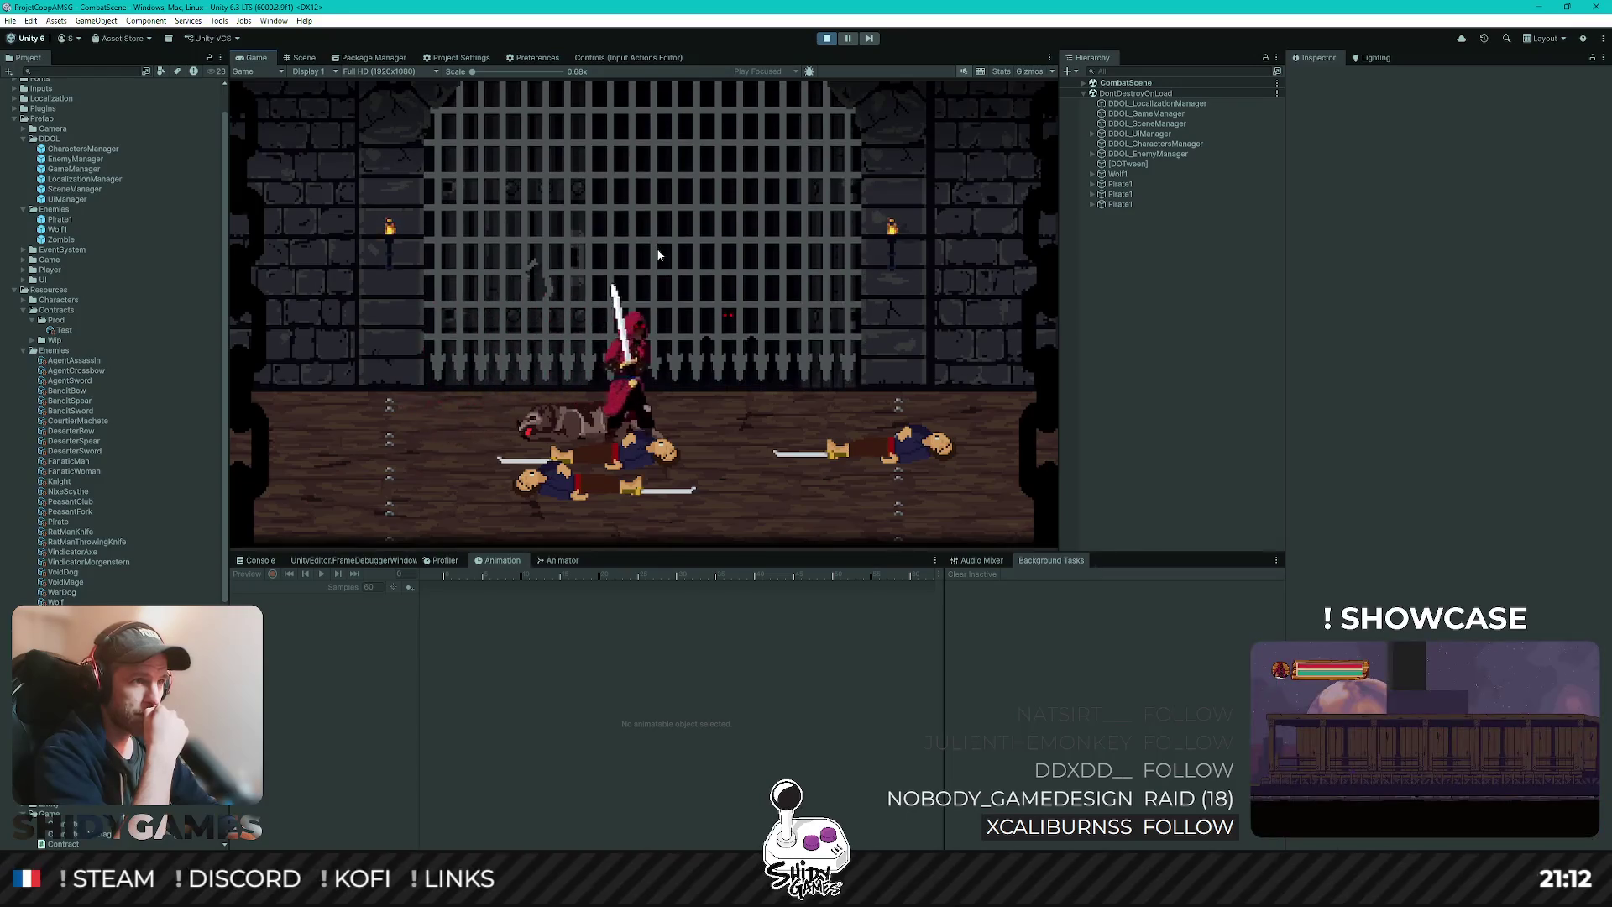
pyautogui.press('d')
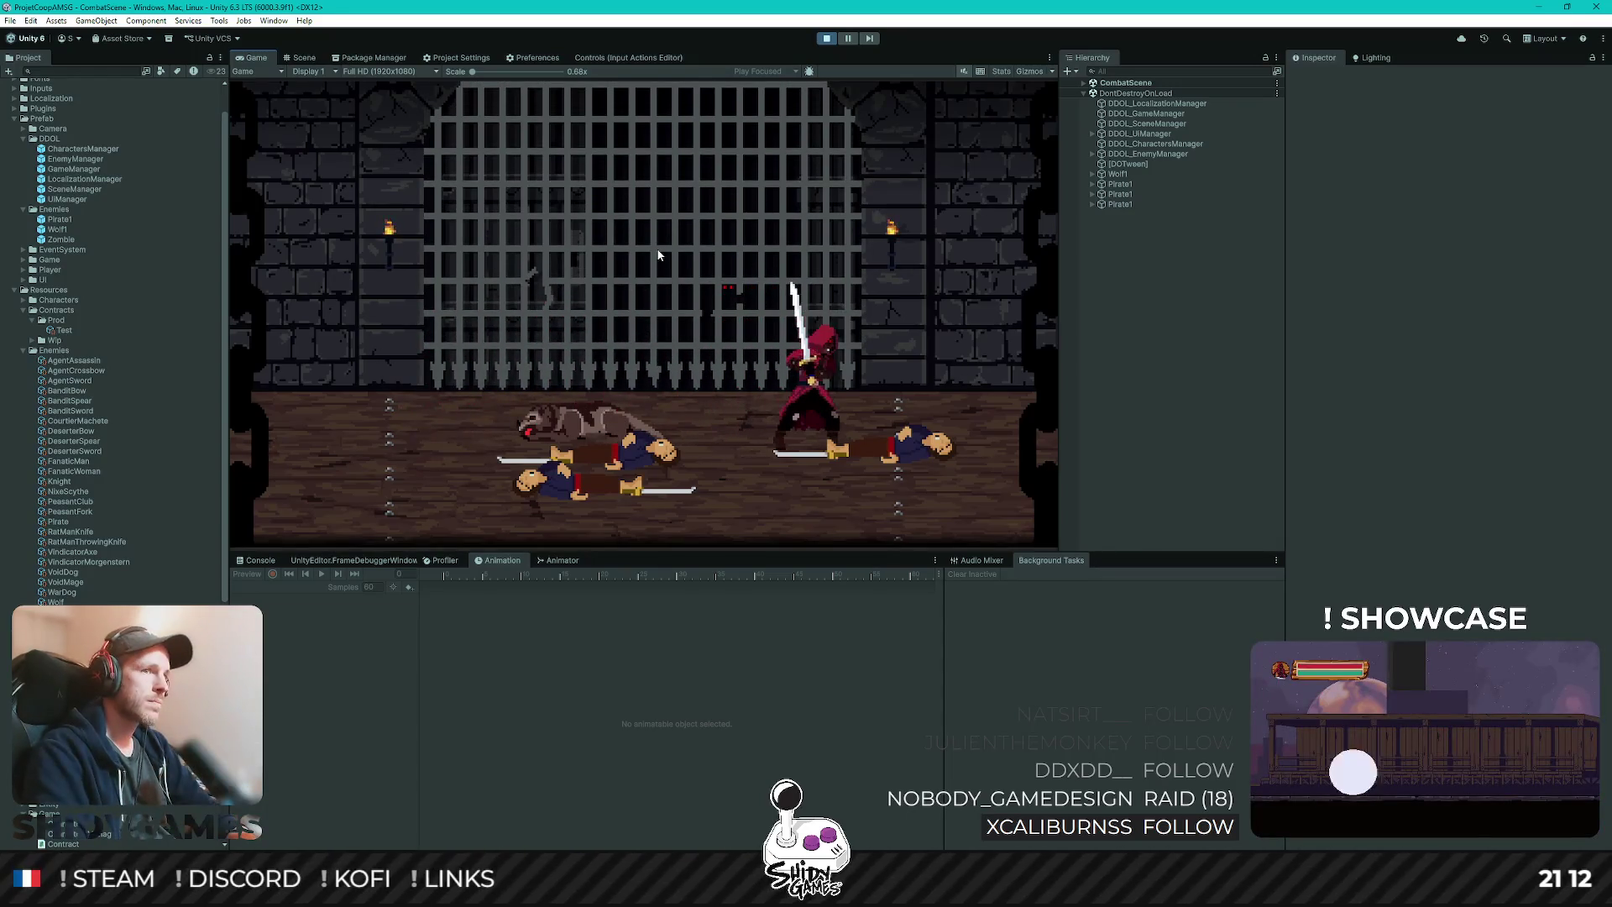
pyautogui.press('a')
pyautogui.press('a')
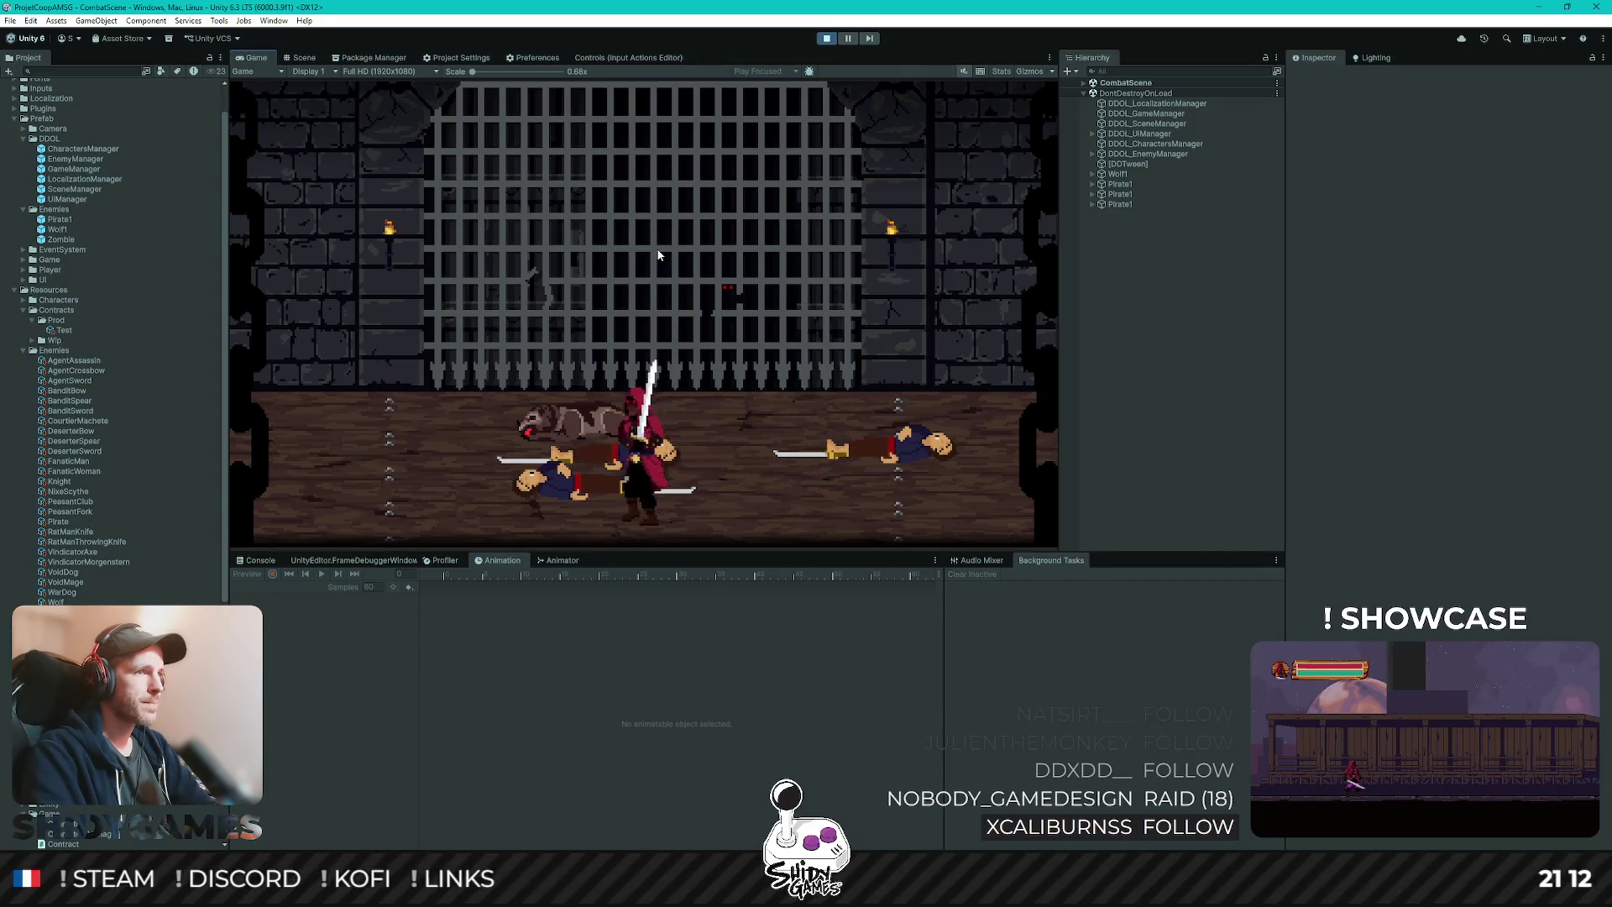
pyautogui.press('a')
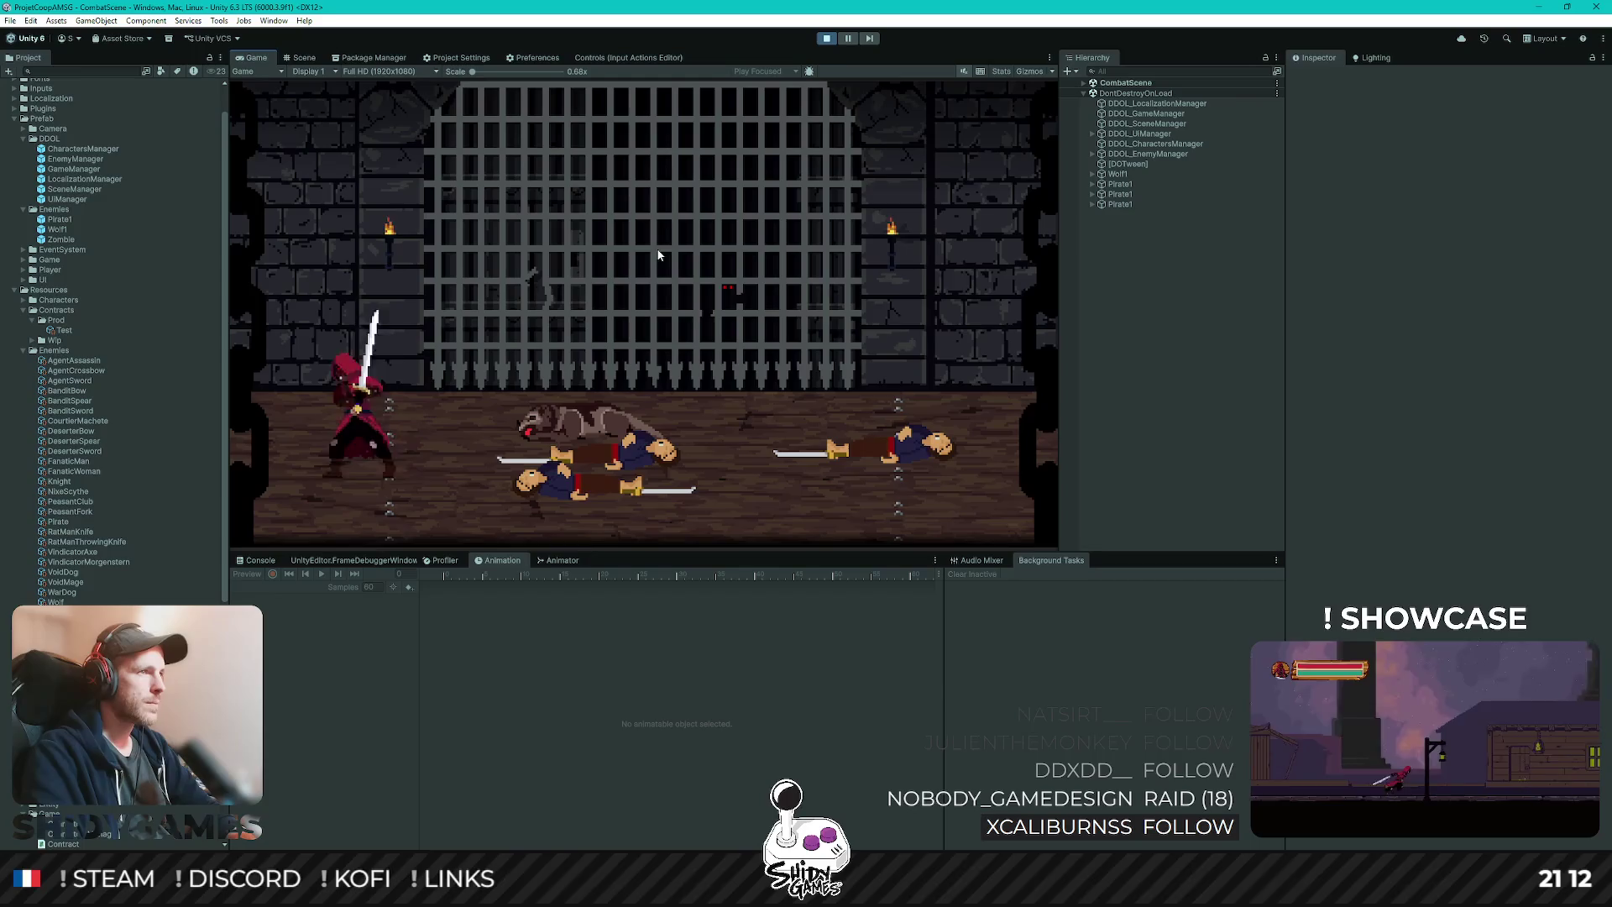
pyautogui.press('d')
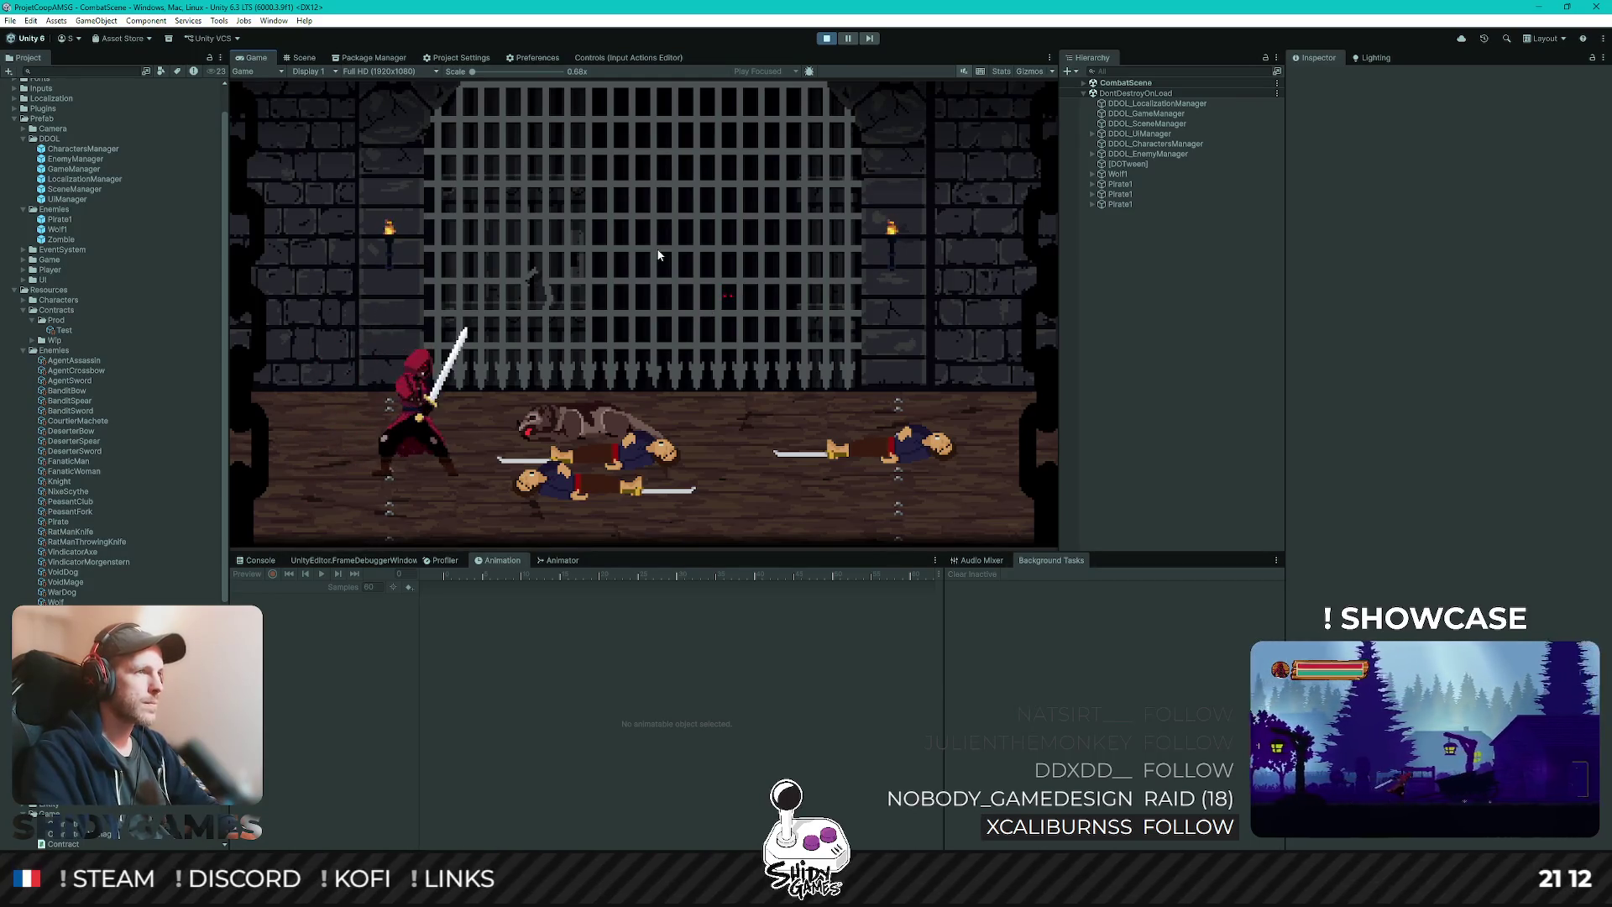
pyautogui.press('a')
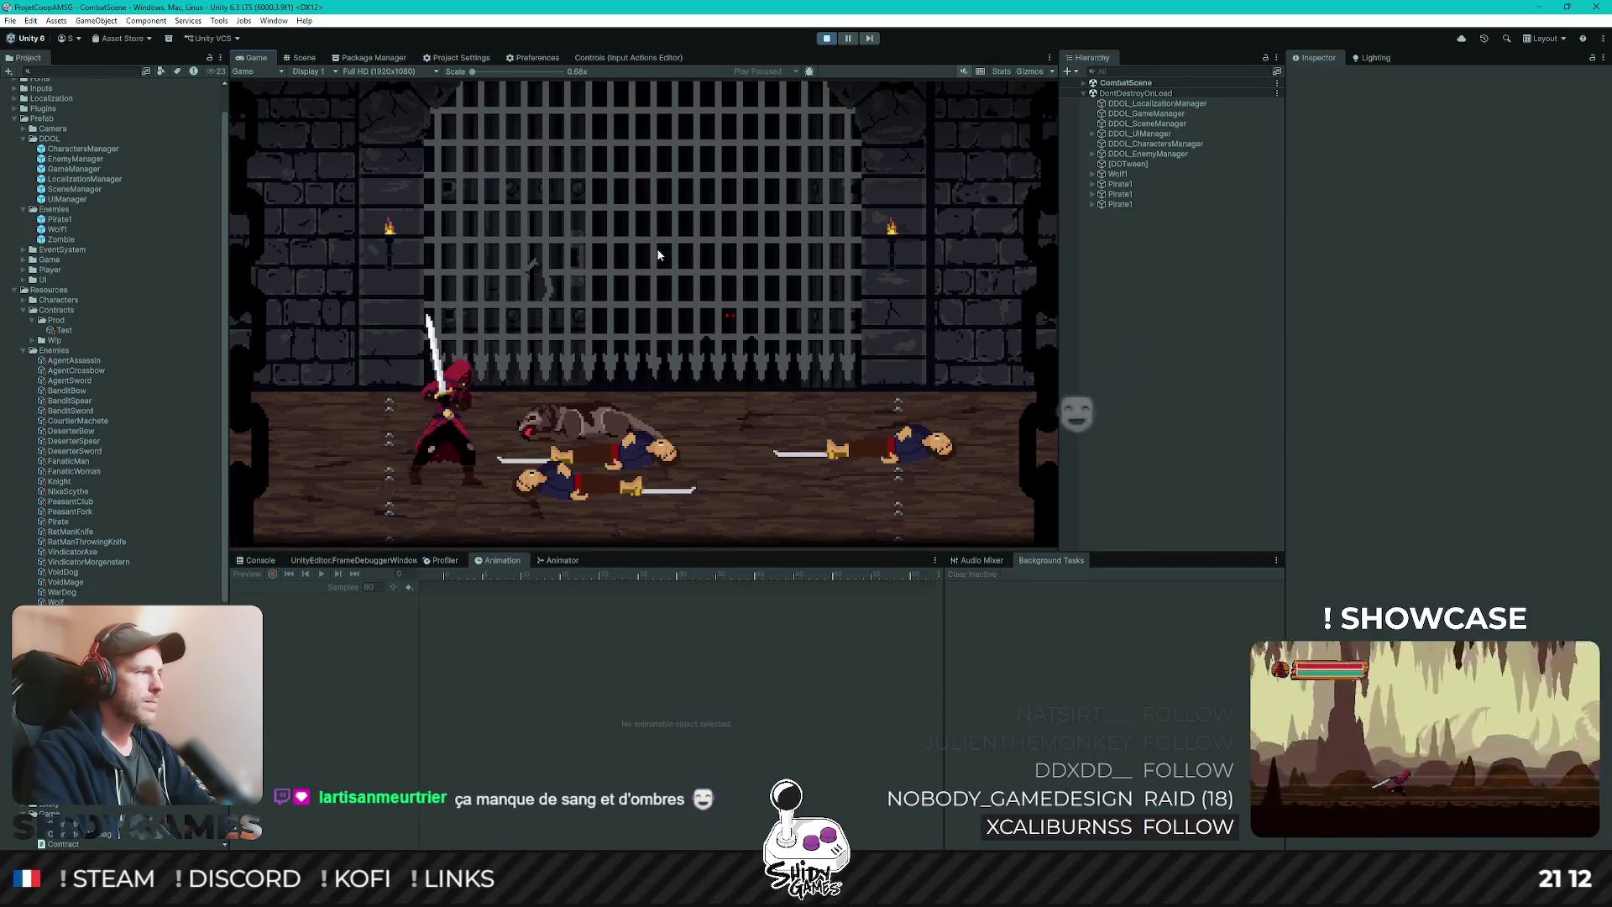
pyautogui.click(658, 255)
pyautogui.click(658, 255)
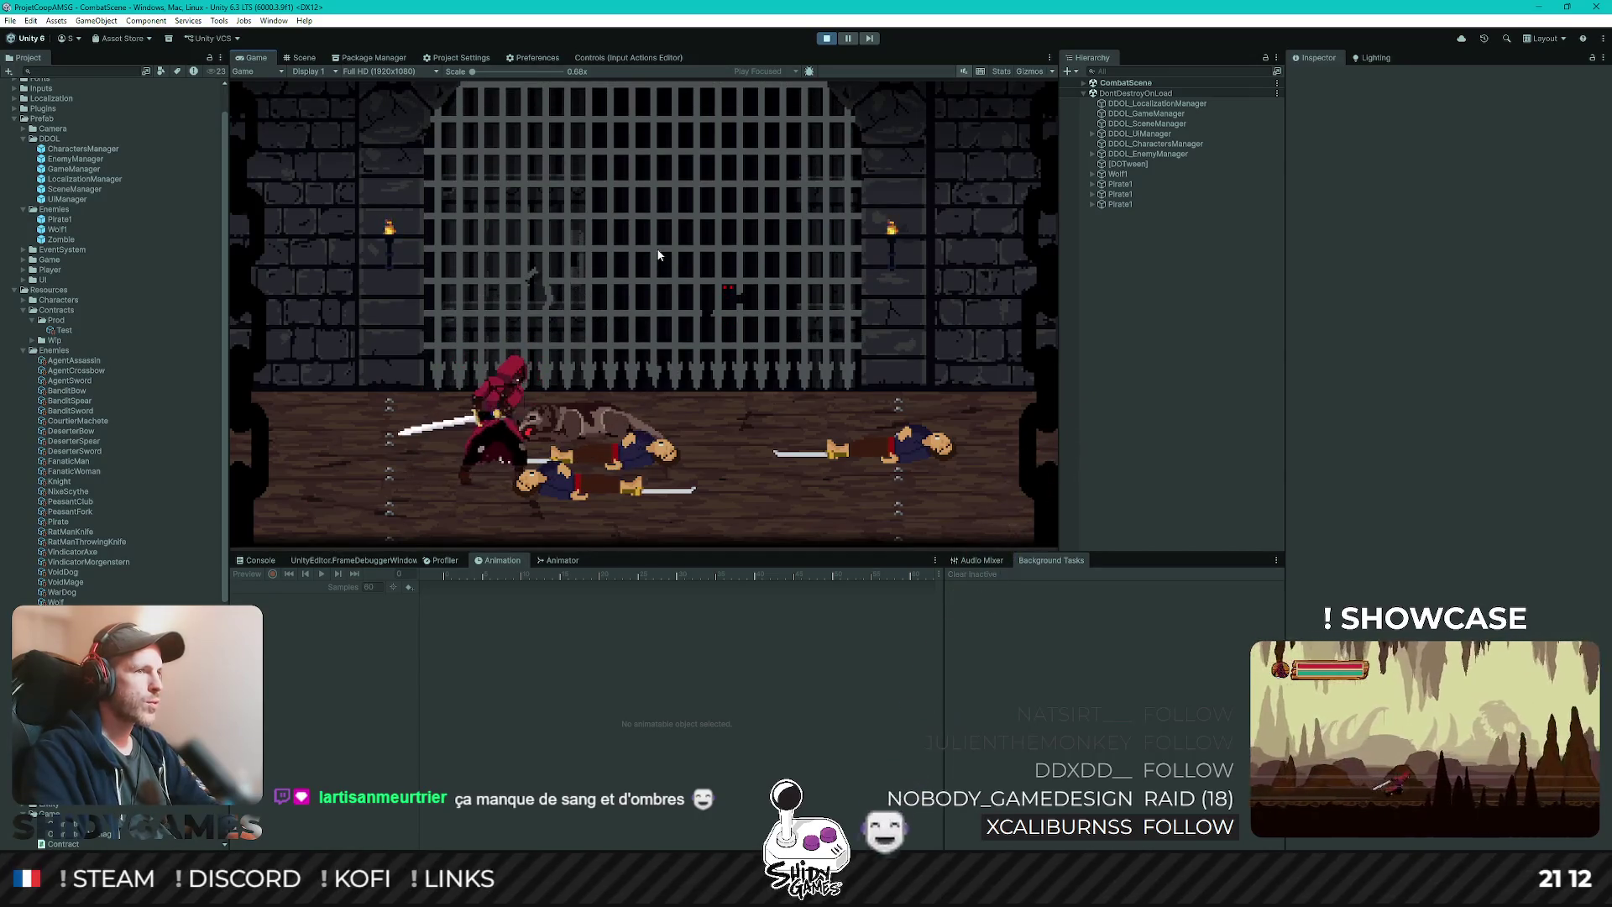
# - Keep moving and slashing through the remaining enemies, then stop Play mode
pyautogui.press('d')
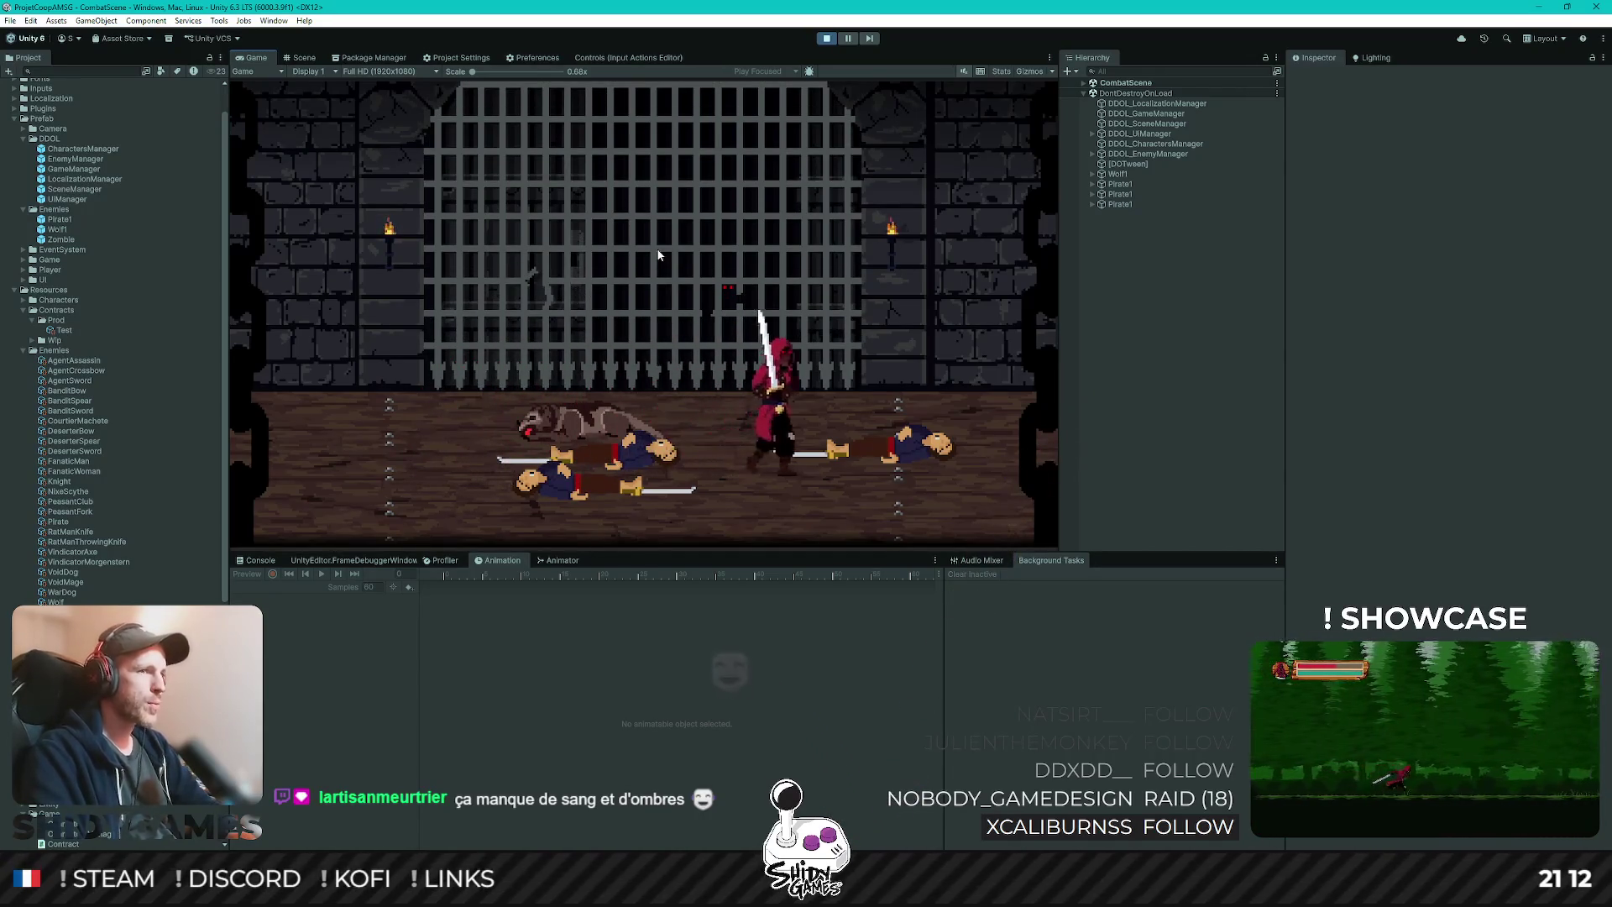
pyautogui.press('a')
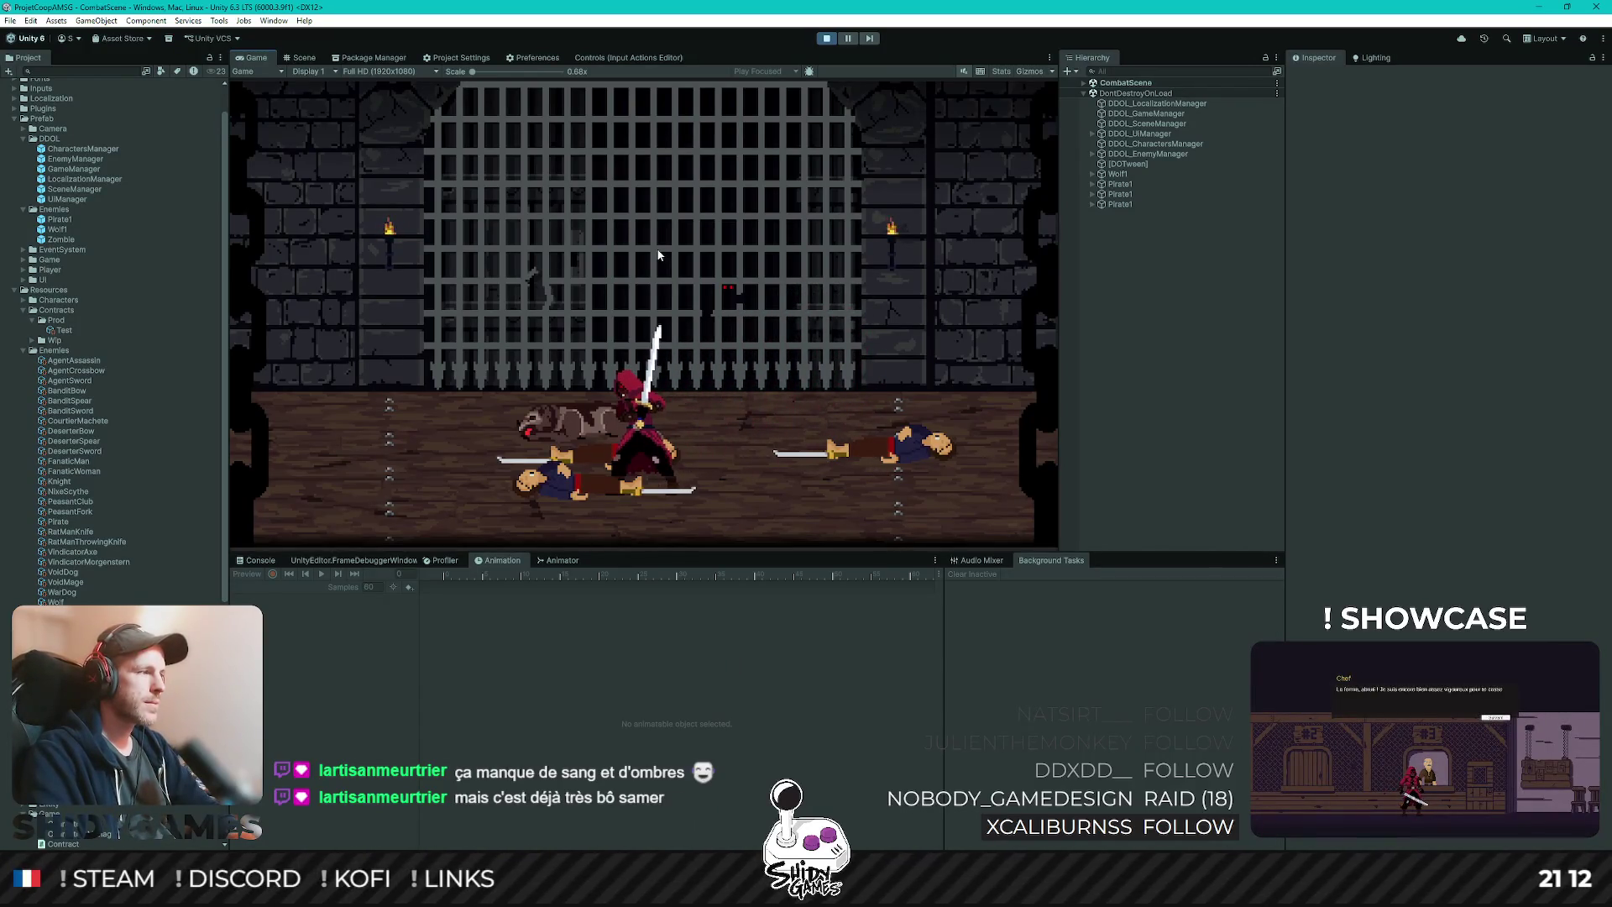
pyautogui.press('d')
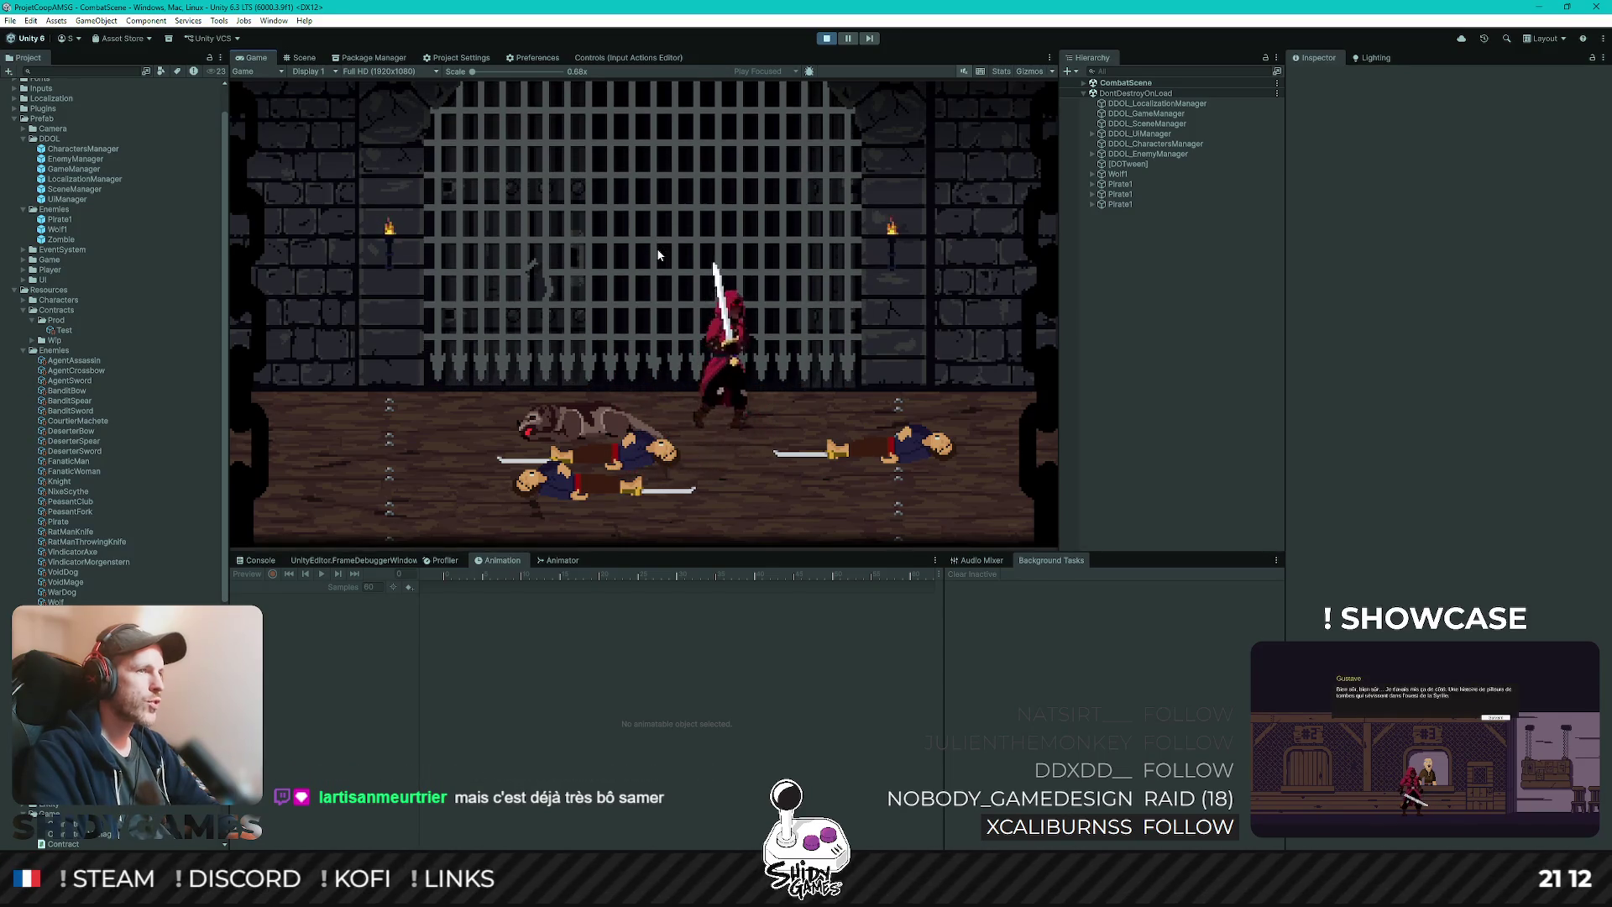
pyautogui.press('d')
pyautogui.press('a')
pyautogui.press('d')
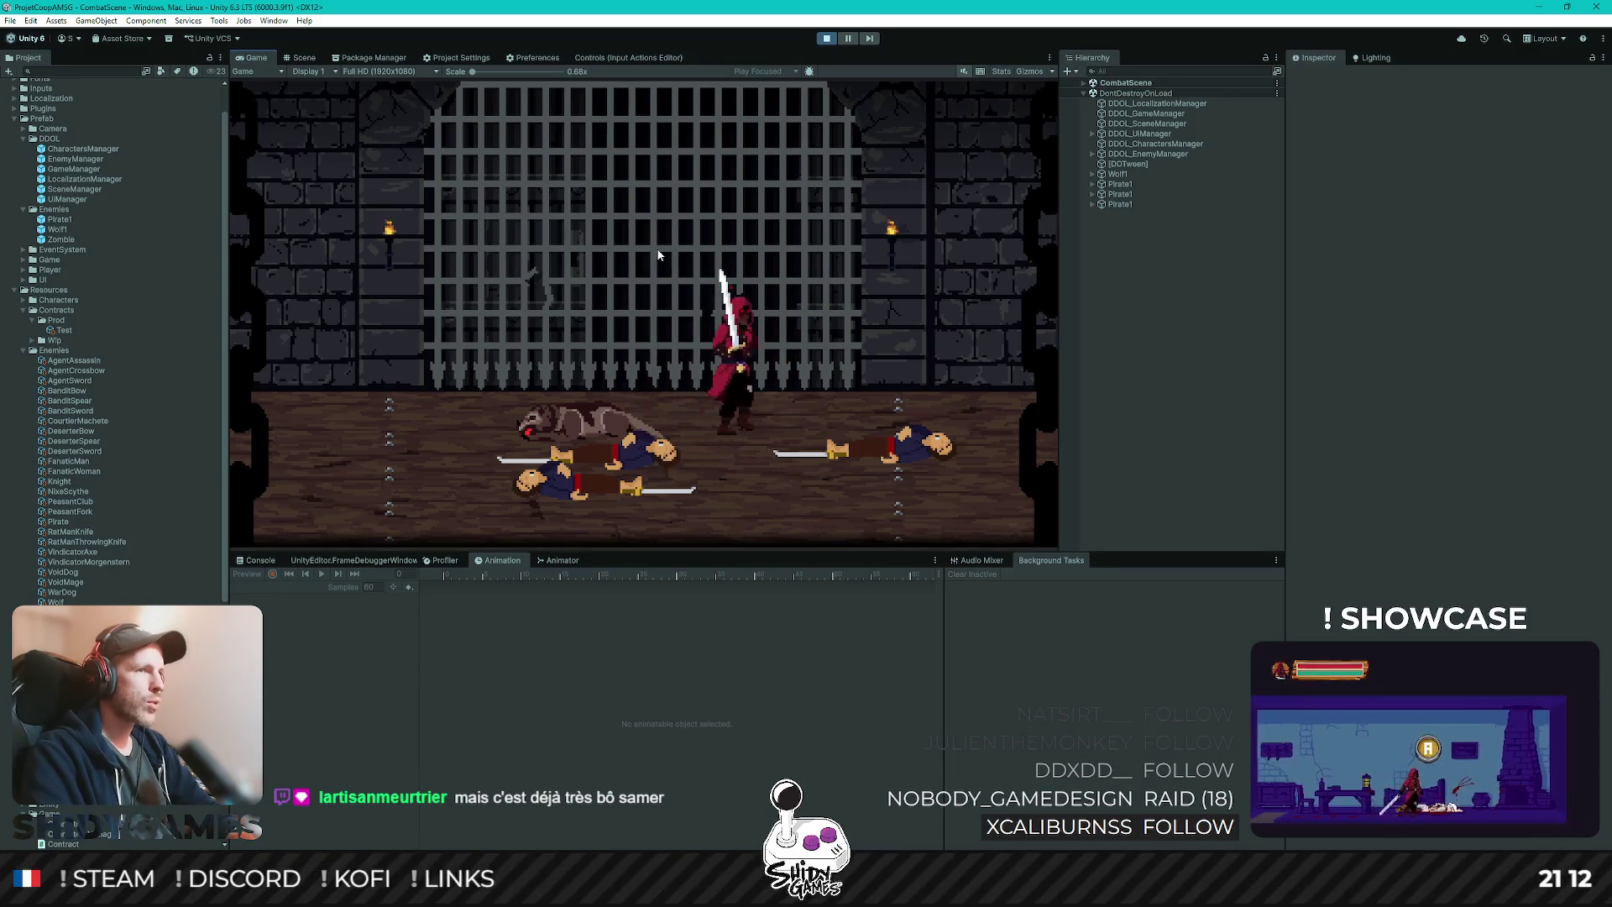
pyautogui.press('a')
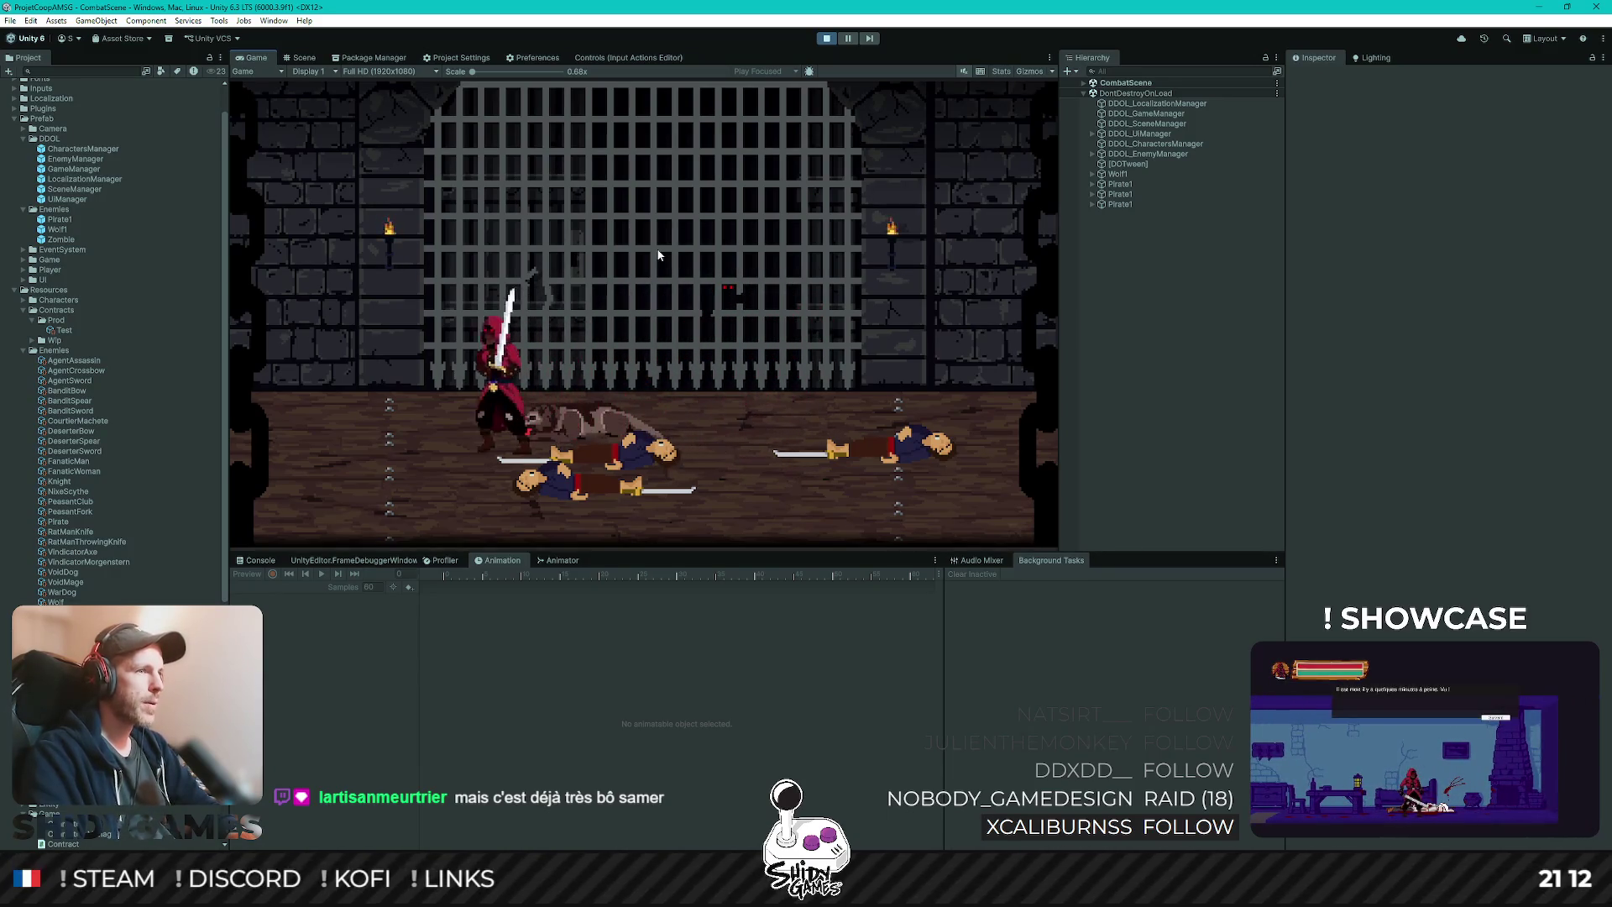
pyautogui.press('d')
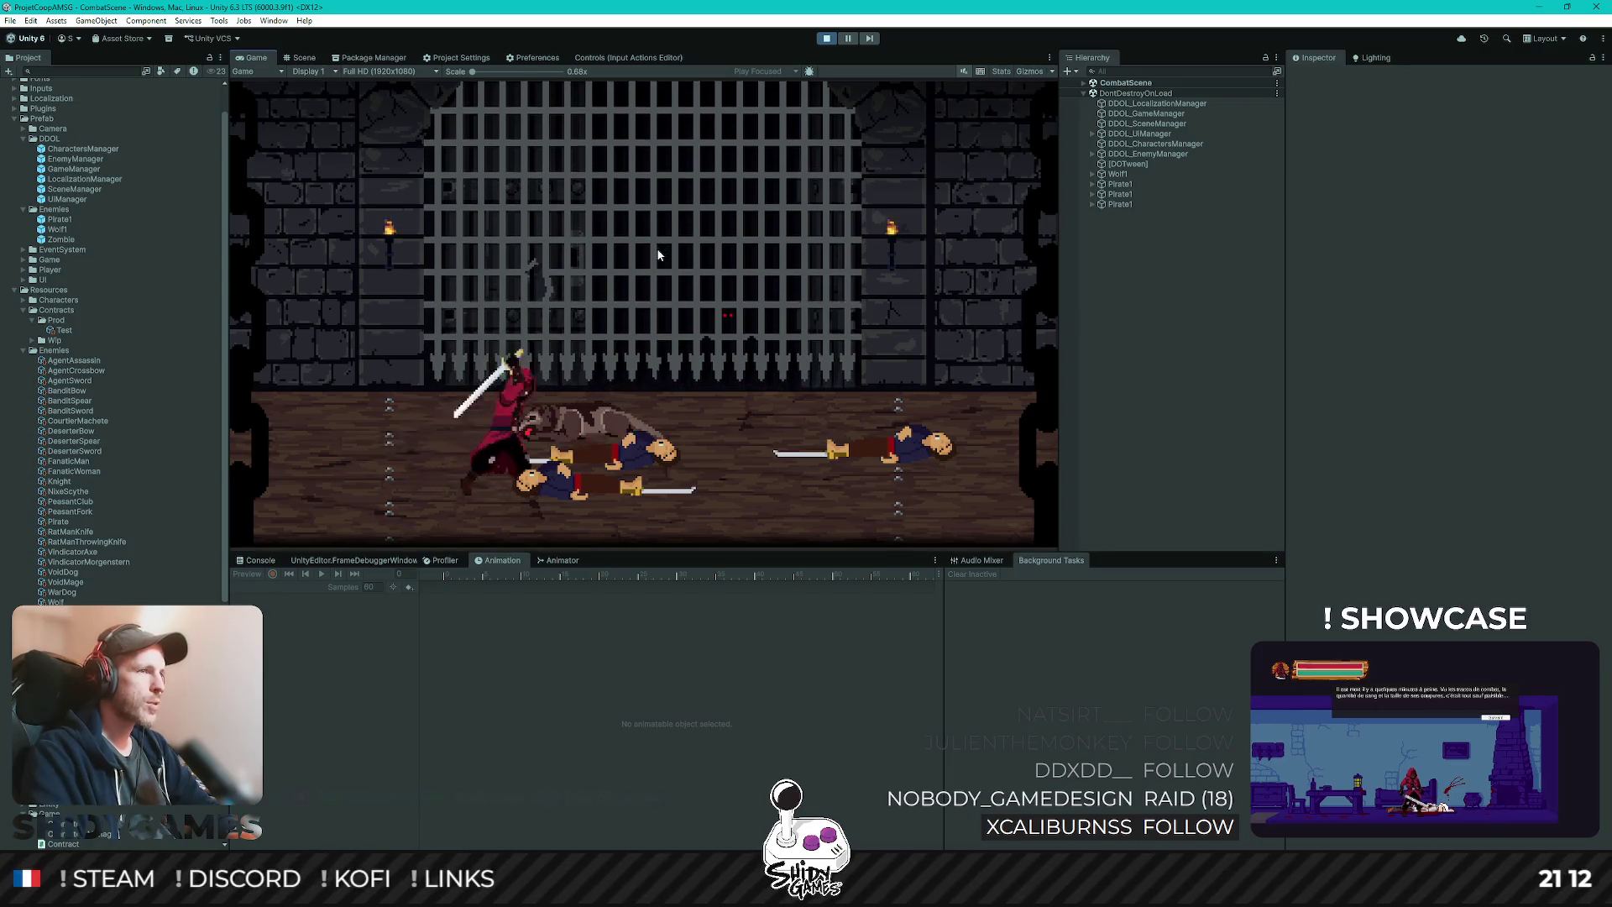
pyautogui.press('d')
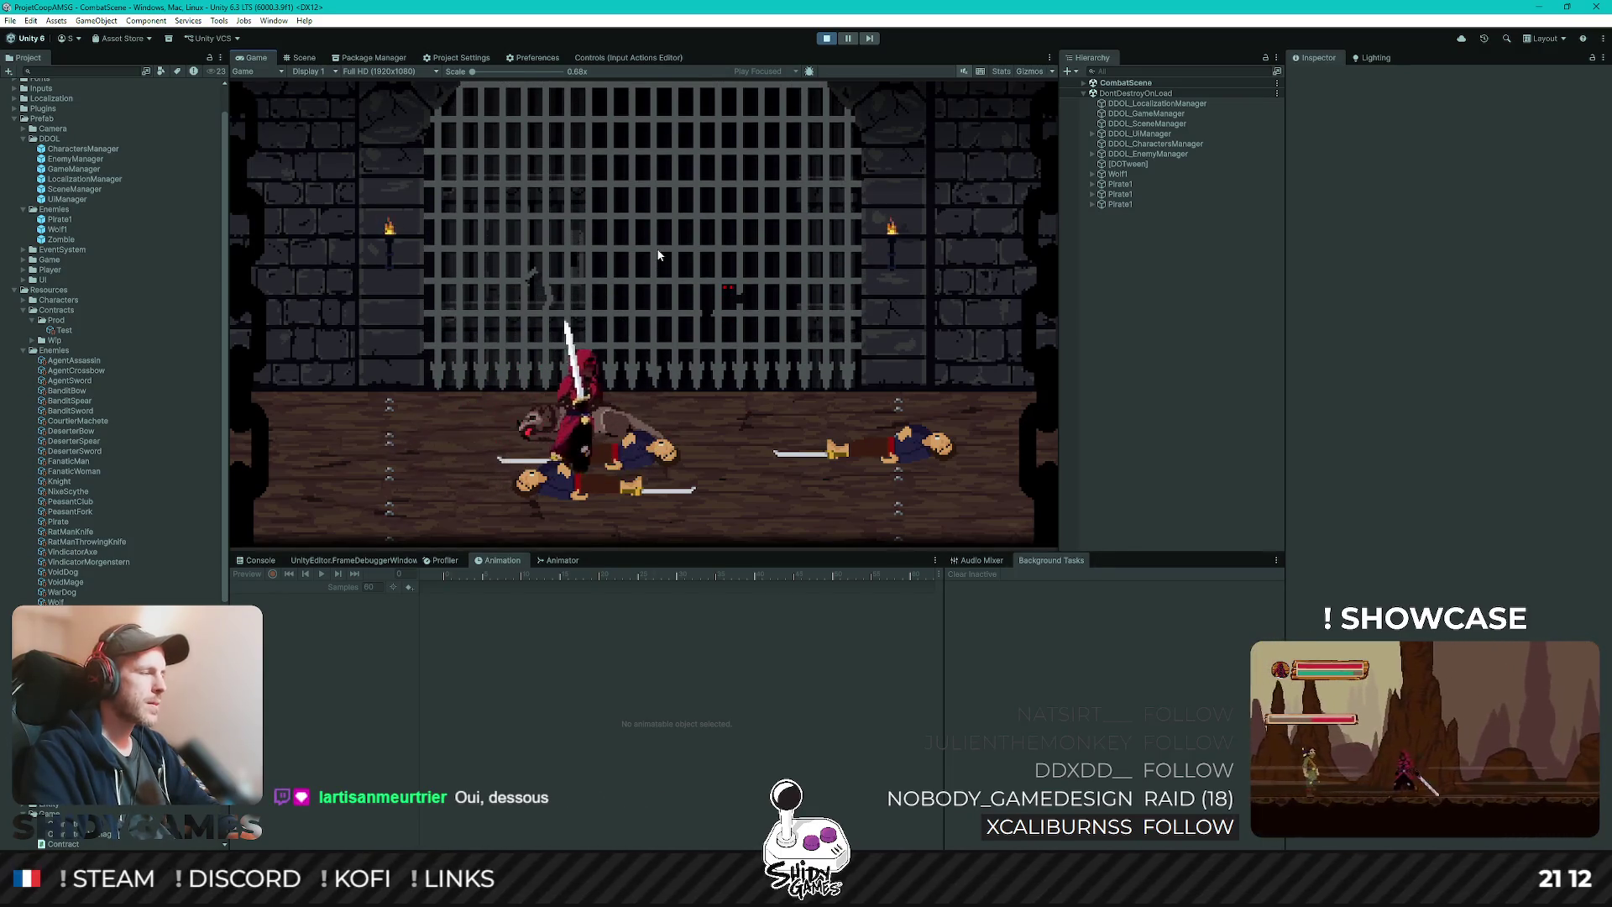
pyautogui.press('d')
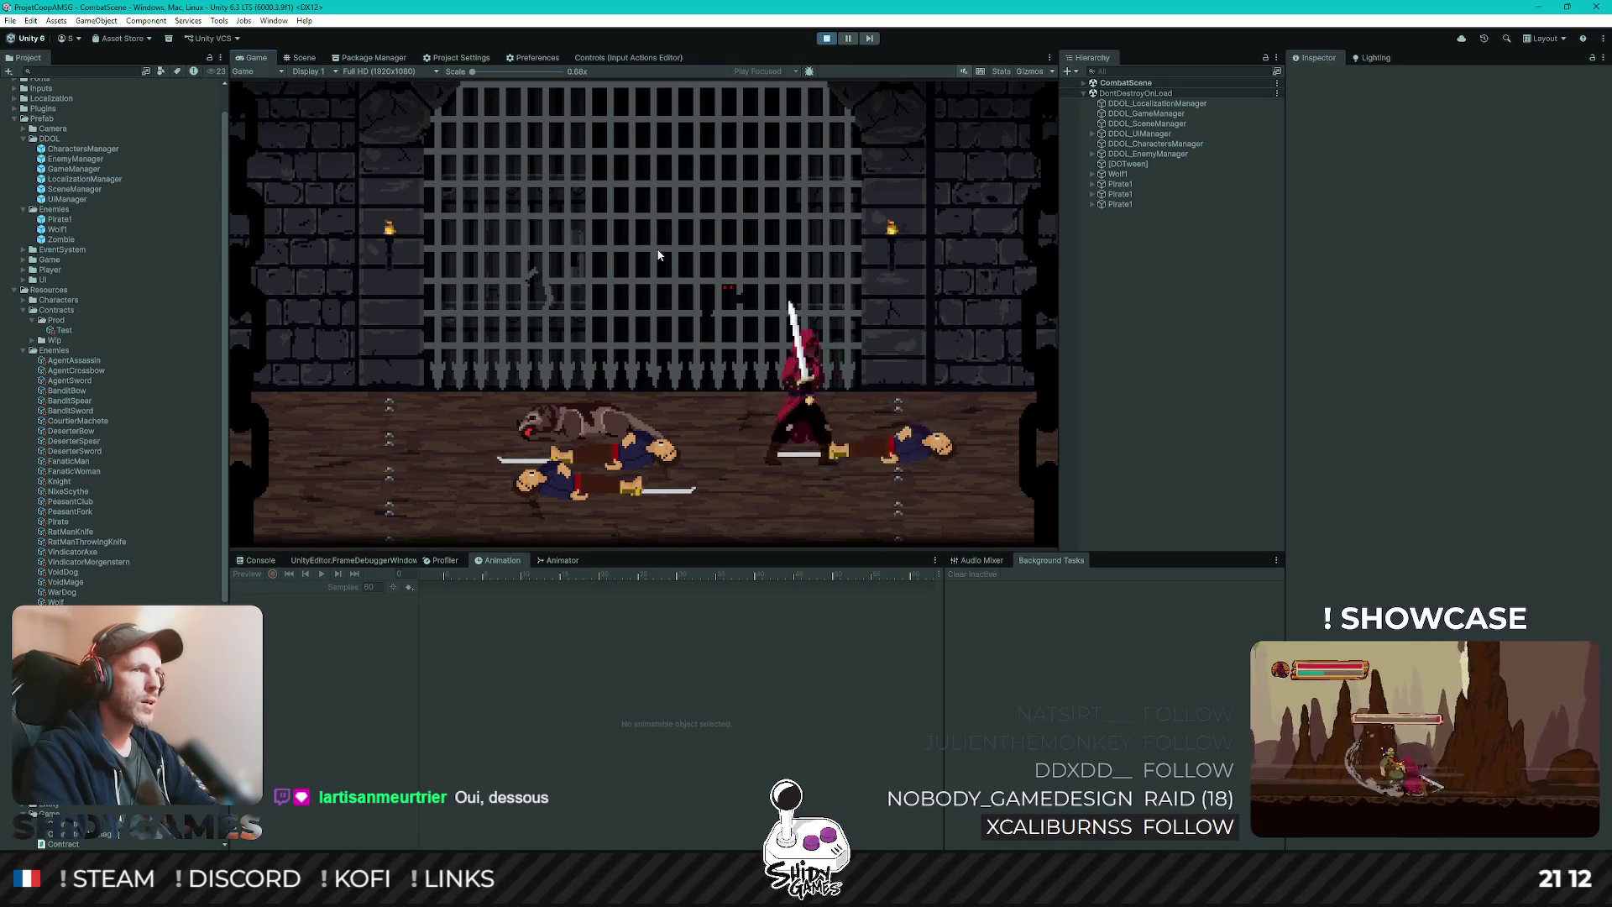
pyautogui.click(826, 37)
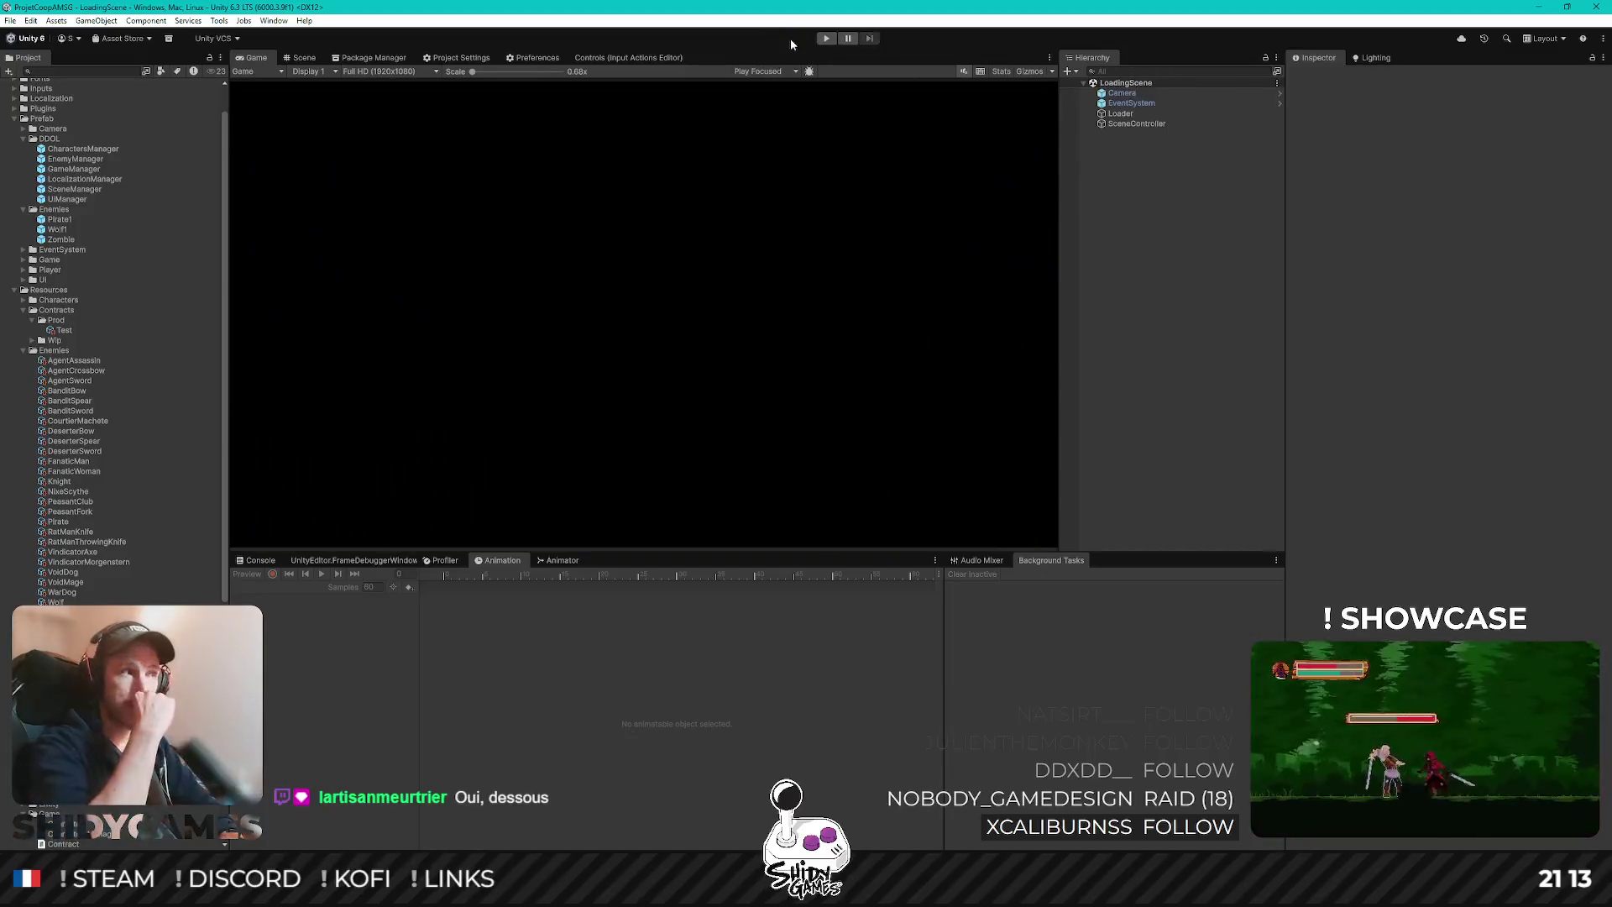
# - Duplicate the Pirate1 enemy prefab as PeasantFork1 and open it in Prefab mode
pyautogui.scroll(-10, 114, 336)
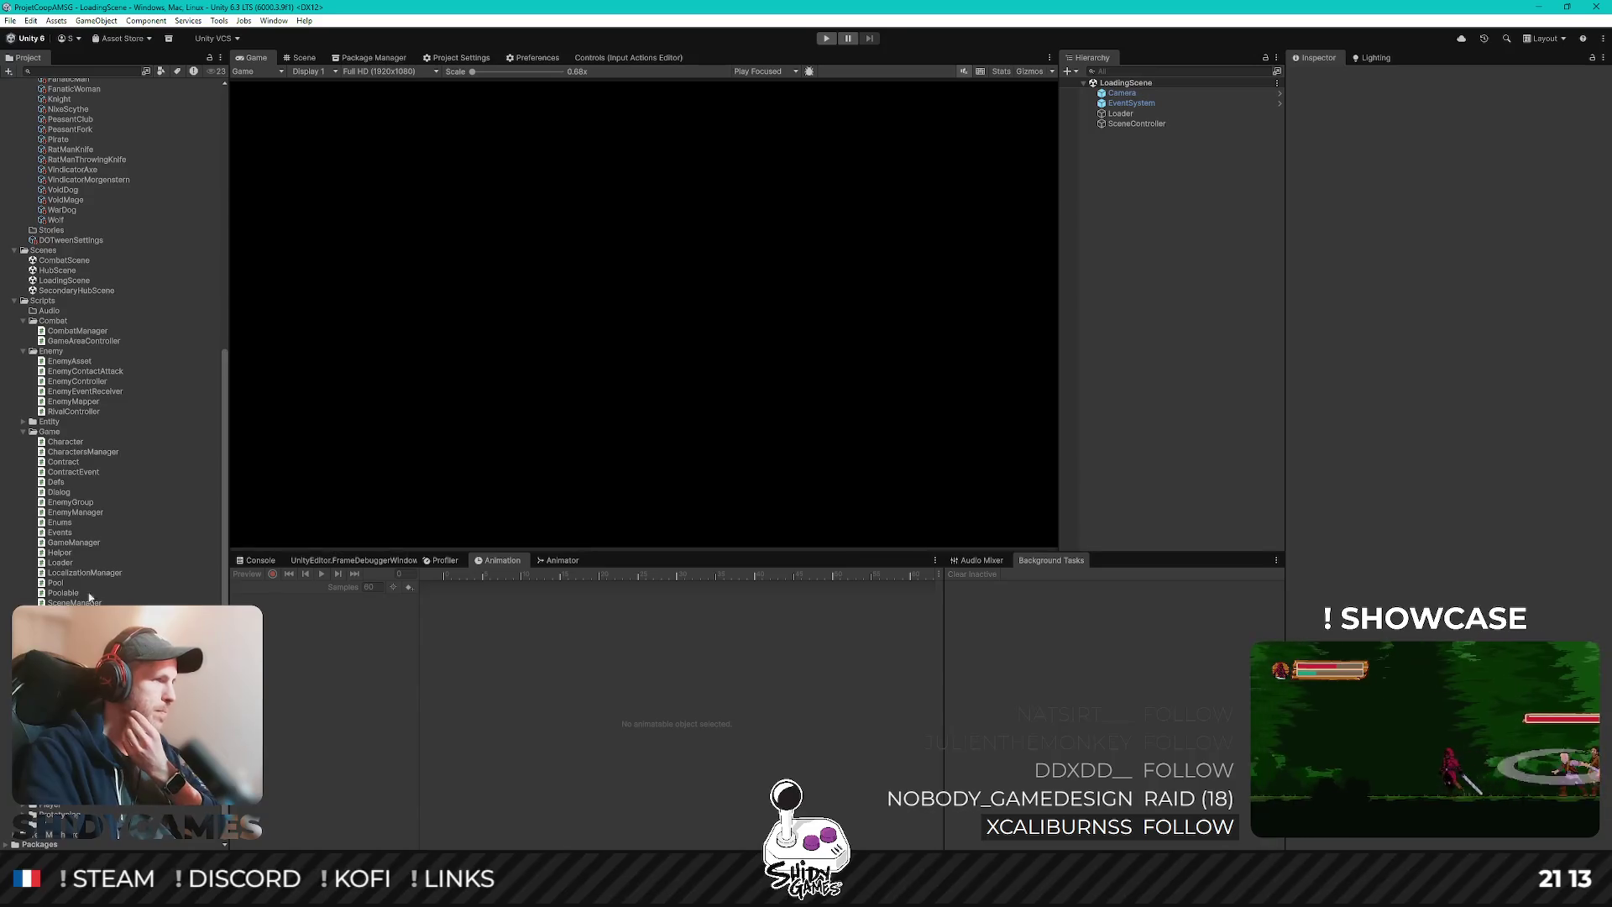
pyautogui.scroll(10, 67, 213)
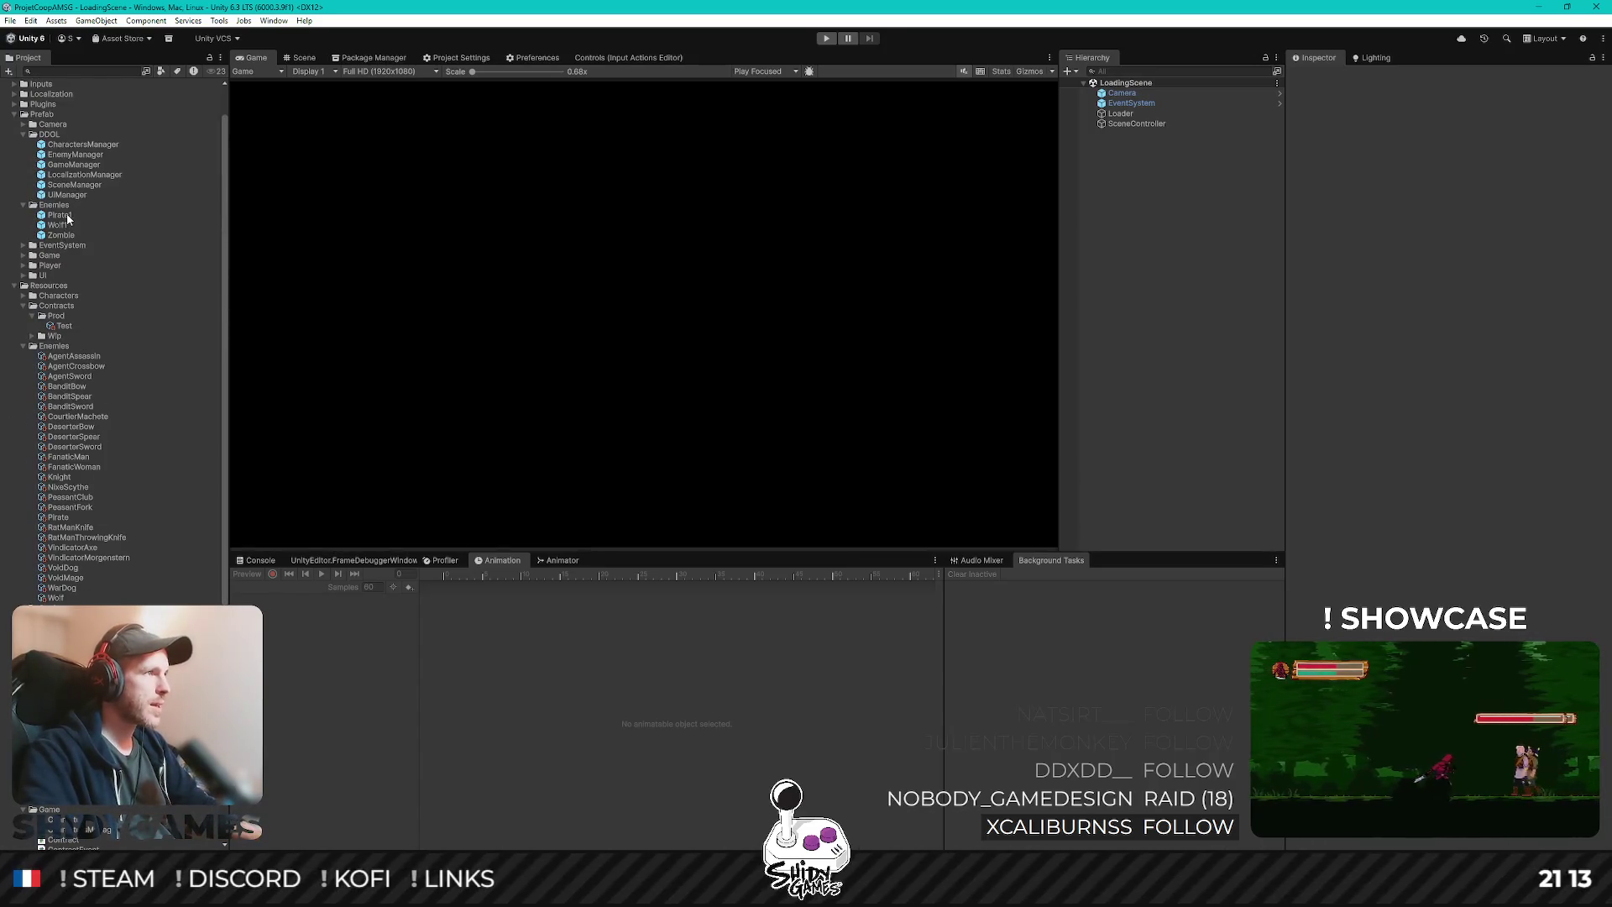
pyautogui.click(67, 215)
pyautogui.hotkey('ctrl', 'd')
pyautogui.write('PeasantFor')
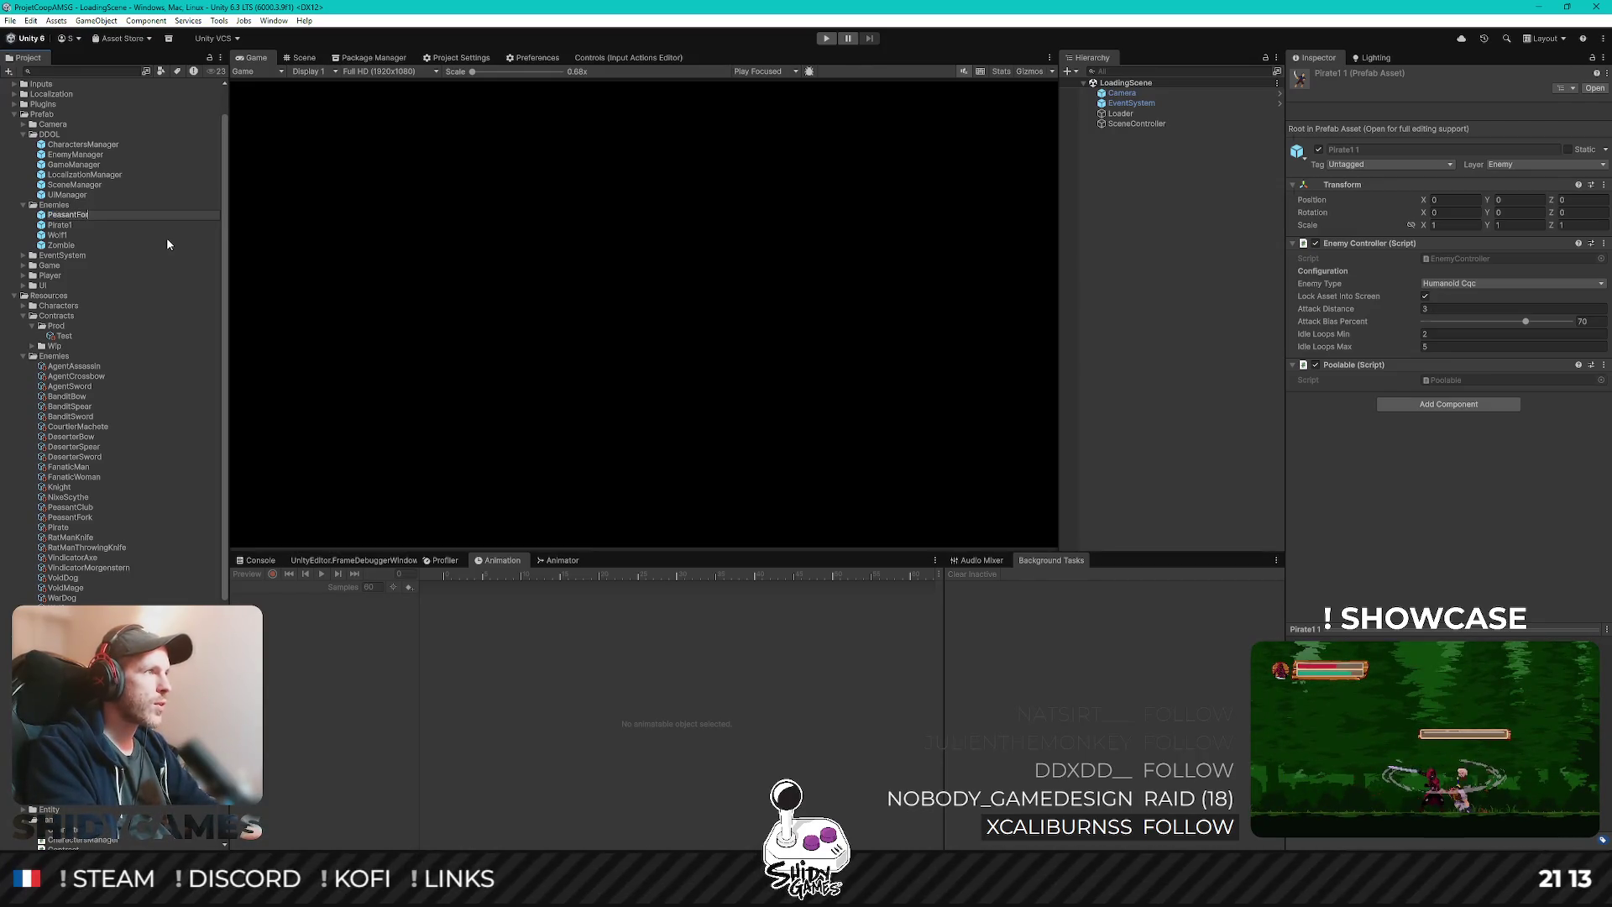
pyautogui.write('k1')
pyautogui.press('Return')
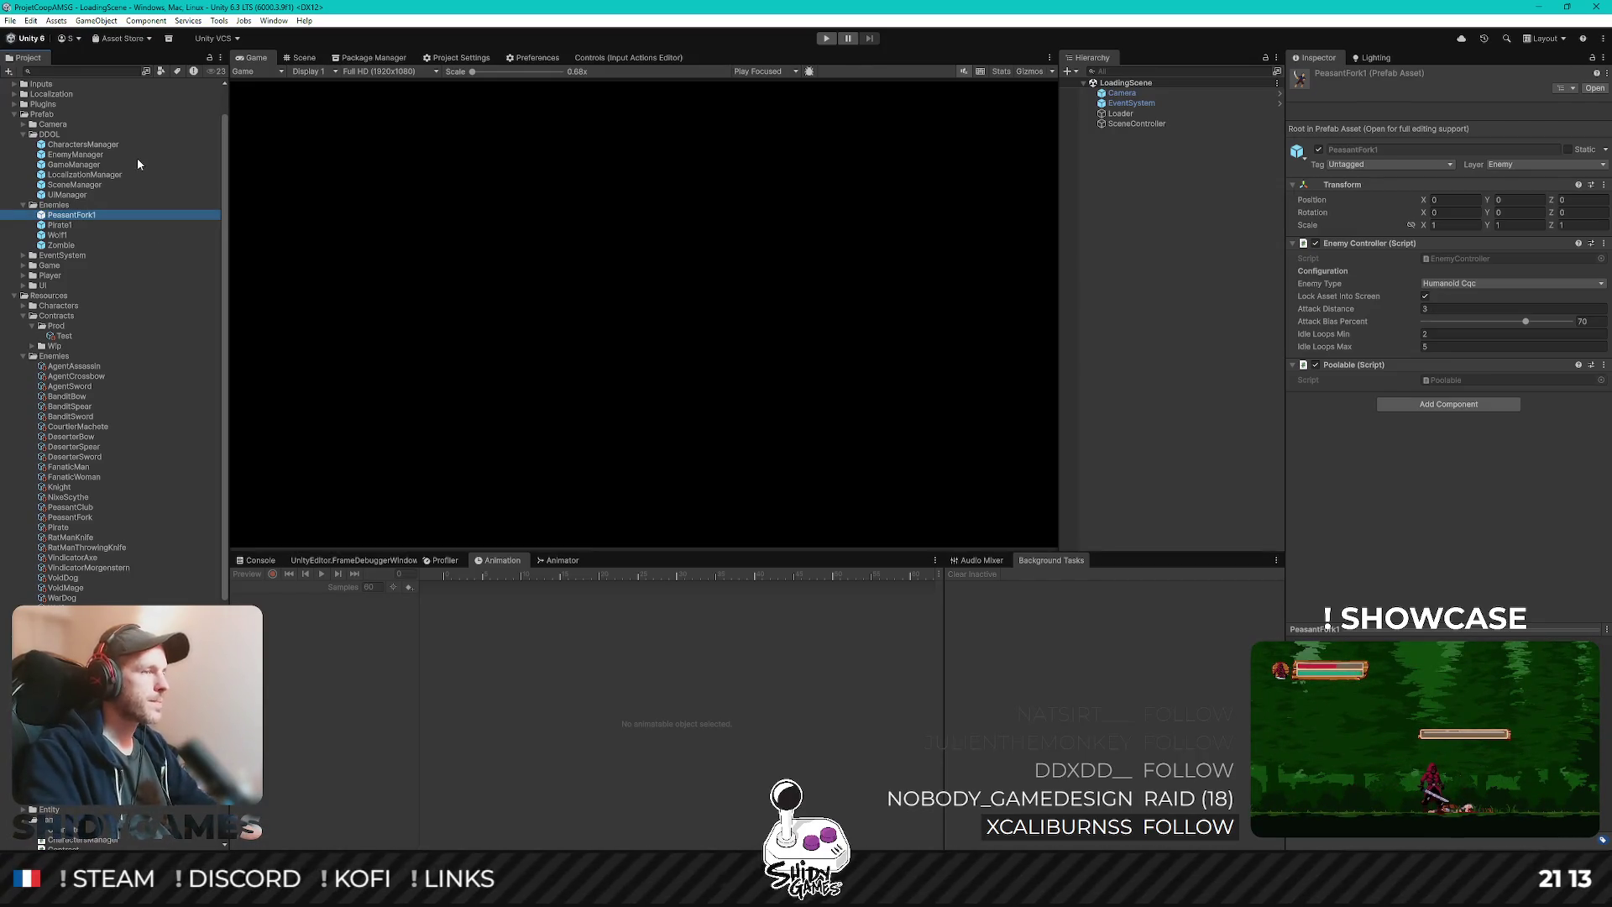
pyautogui.press('Return')
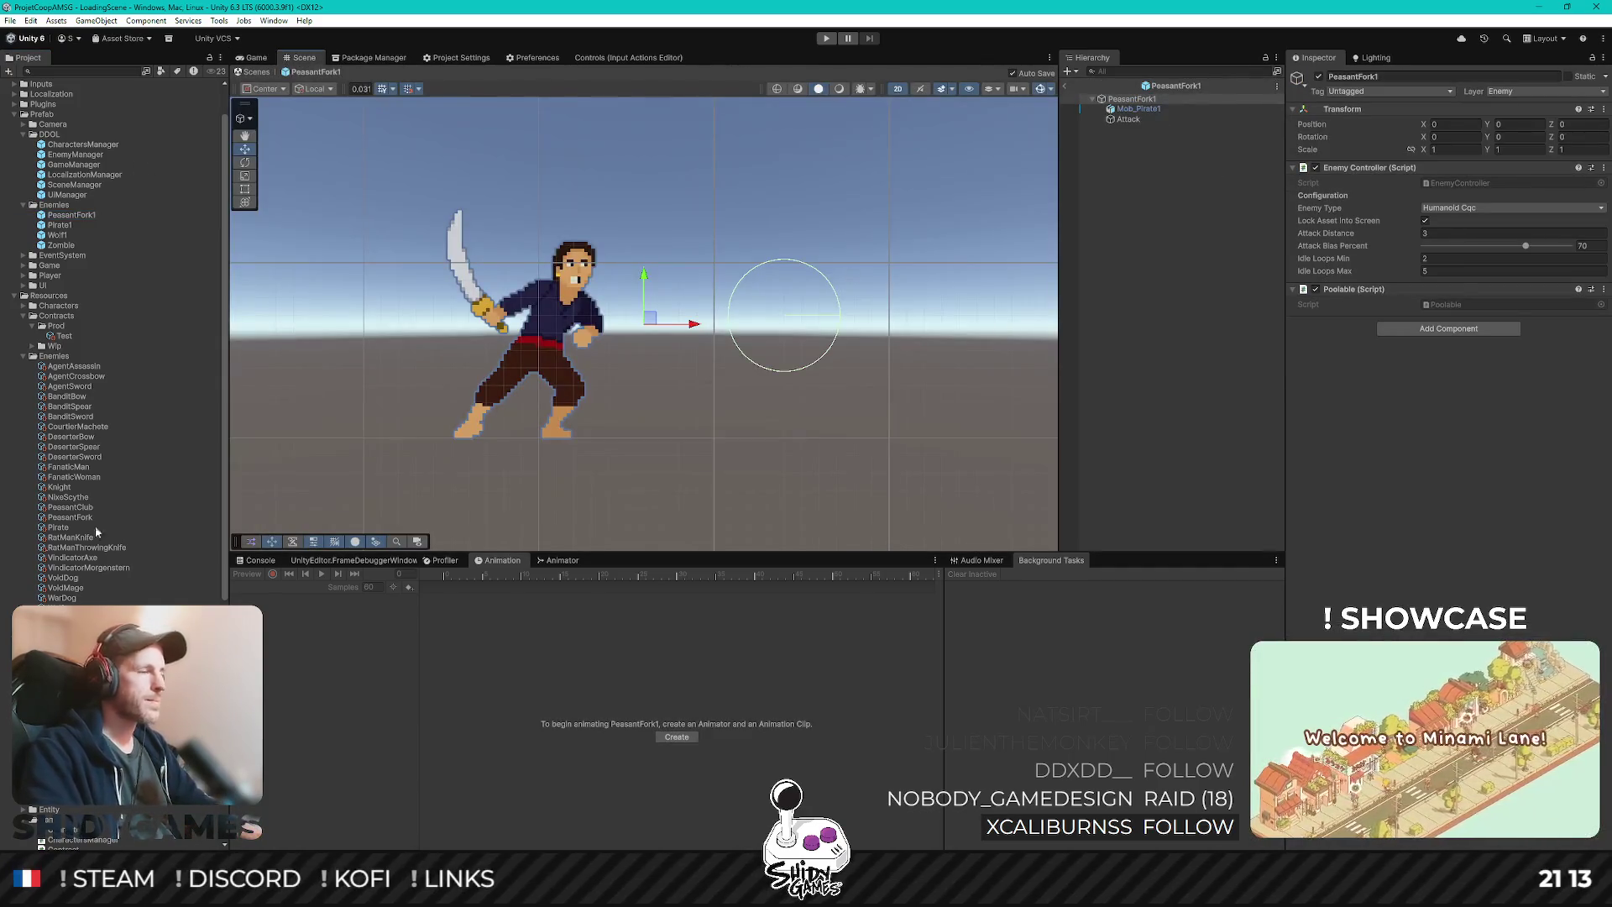
# - Add the Mob_PeasantFork1 sprite to the prefab with sort point Pivot at position 0, 0
pyautogui.scroll(-10, 141, 514)
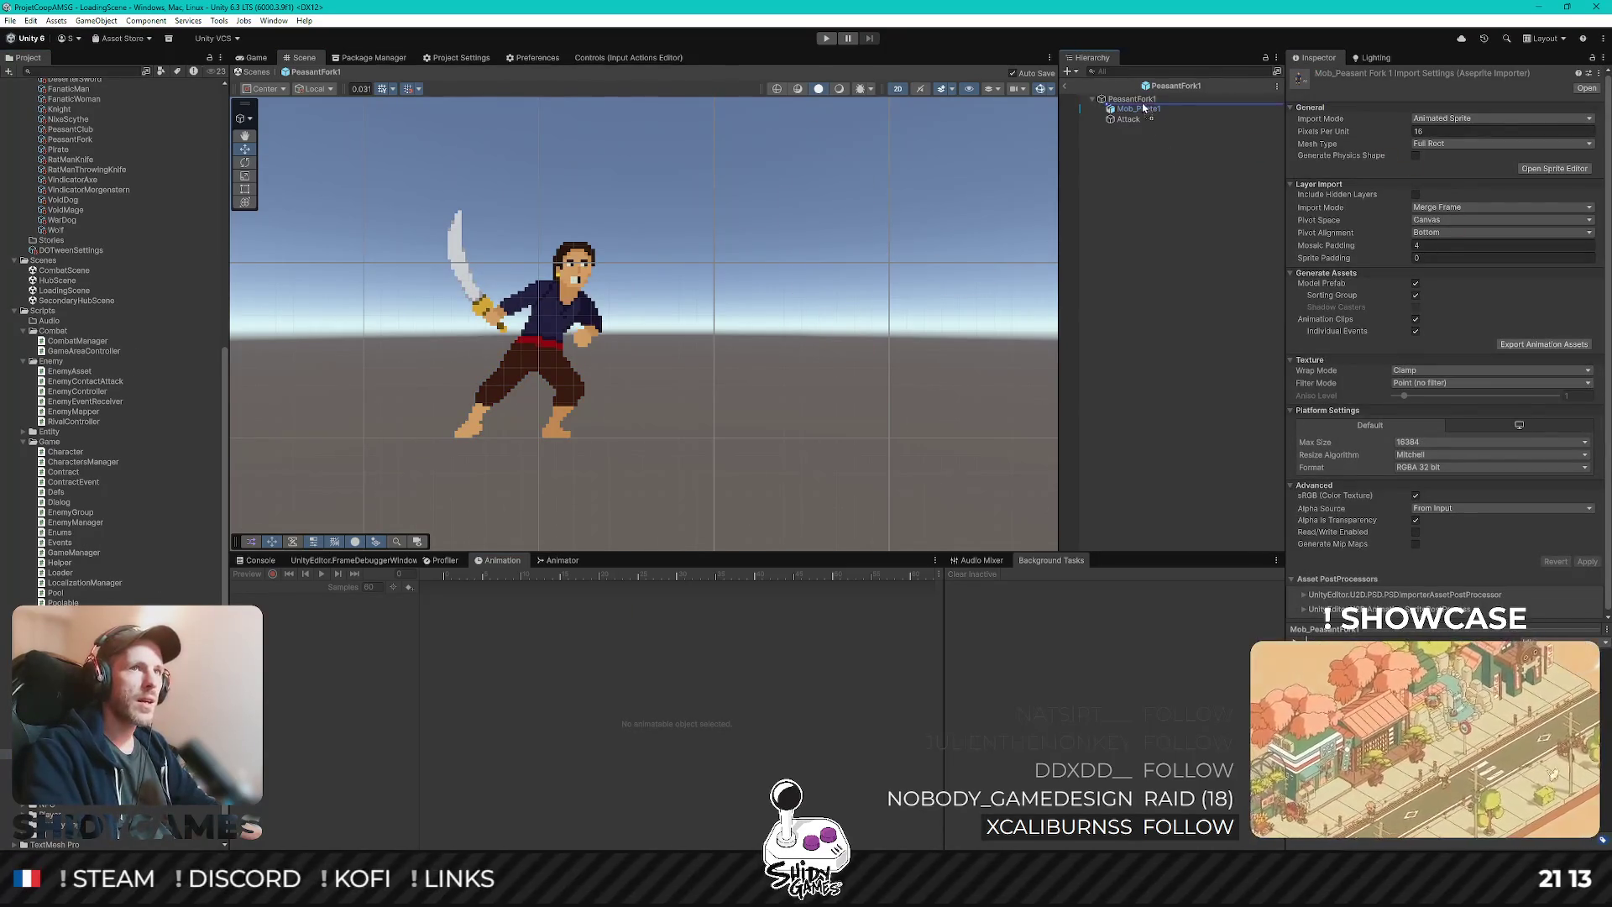
pyautogui.moveTo(1143, 104); pyautogui.dragTo(1144, 104)
pyautogui.click(1460, 294)
pyautogui.click(1462, 322)
pyautogui.click(1453, 156)
pyautogui.write('0')
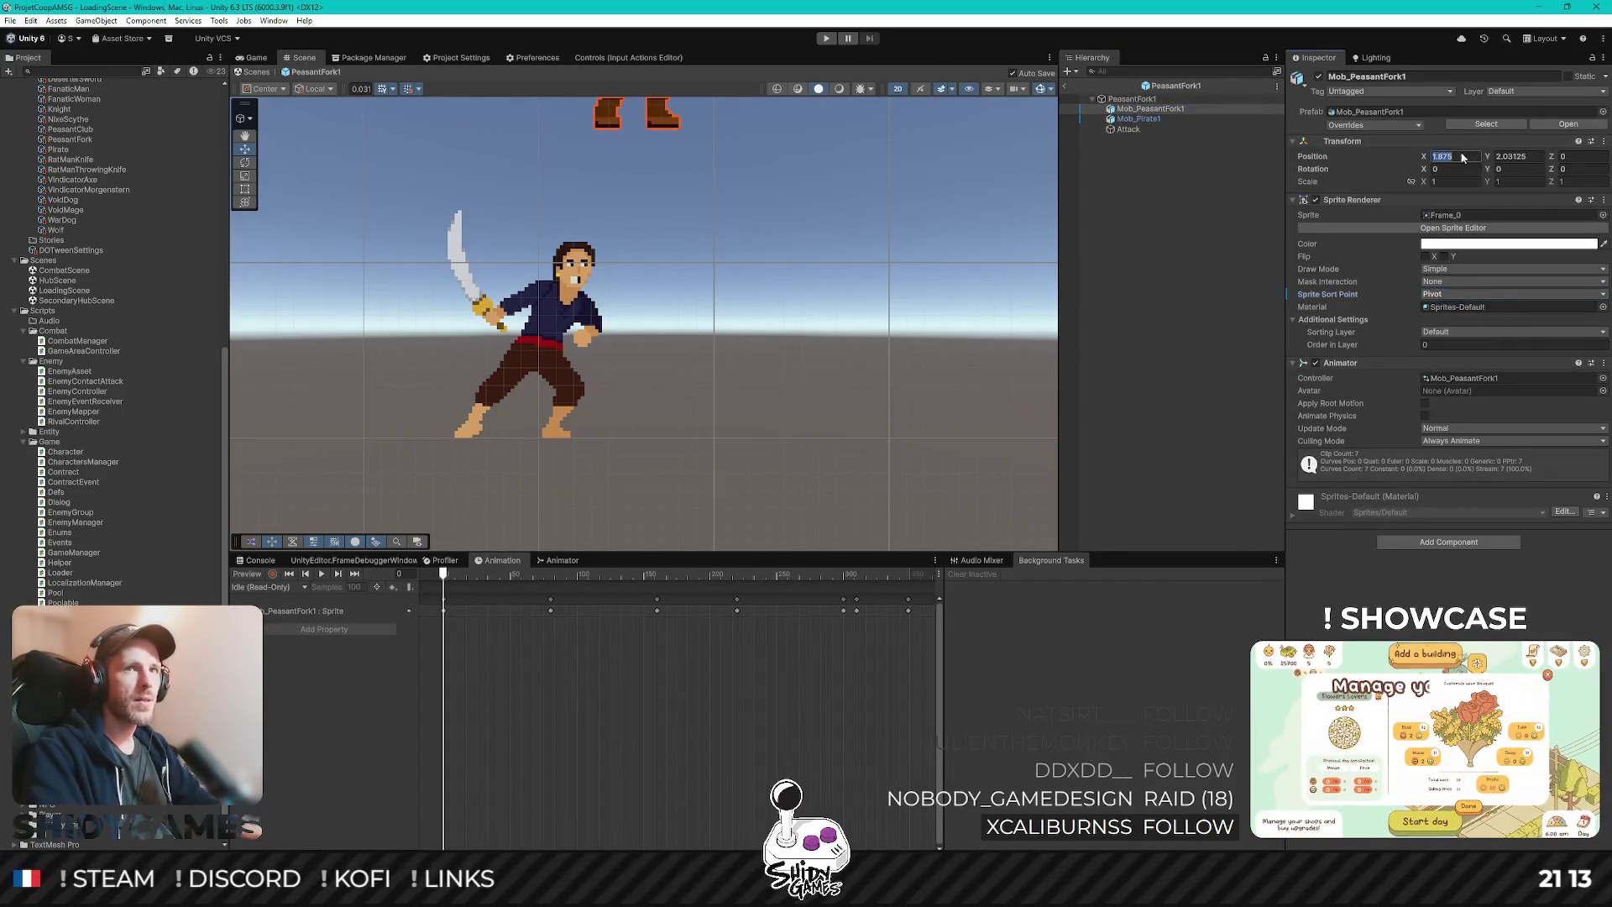
pyautogui.click(1525, 157)
pyautogui.write('0')
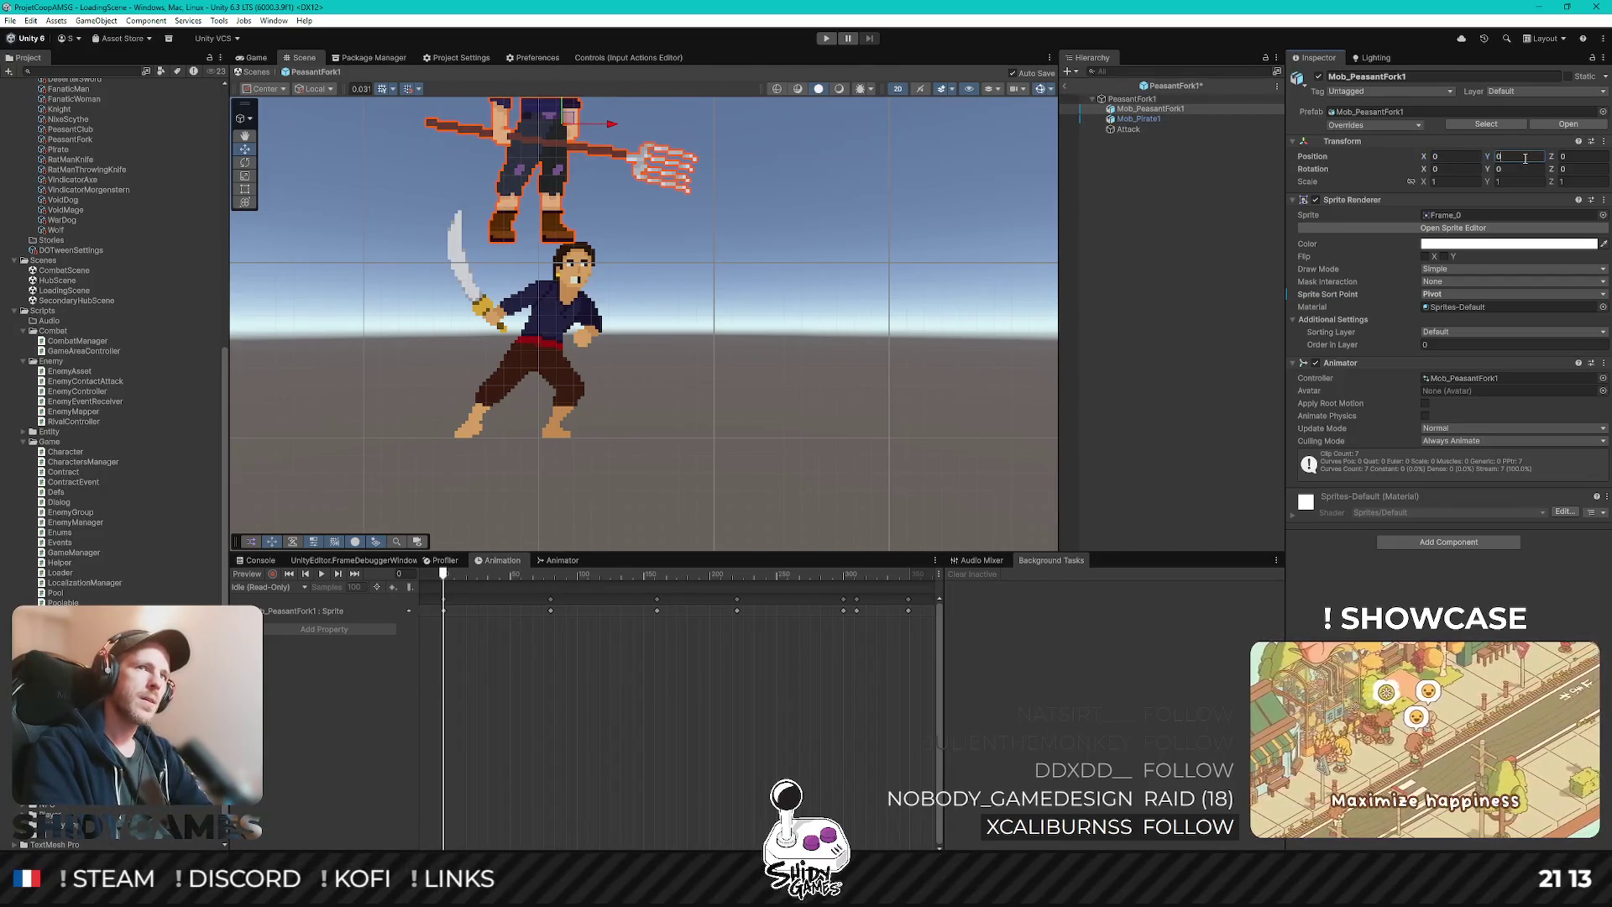
# - Move the peasant sprite down onto the pirate in the scene
pyautogui.scroll(-2, 709, 205)
pyautogui.moveTo(708, 205)
pyautogui.mouseDown()
pyautogui.moveTo(704, 369)
pyautogui.moveTo(712, 324)
pyautogui.mouseUp()
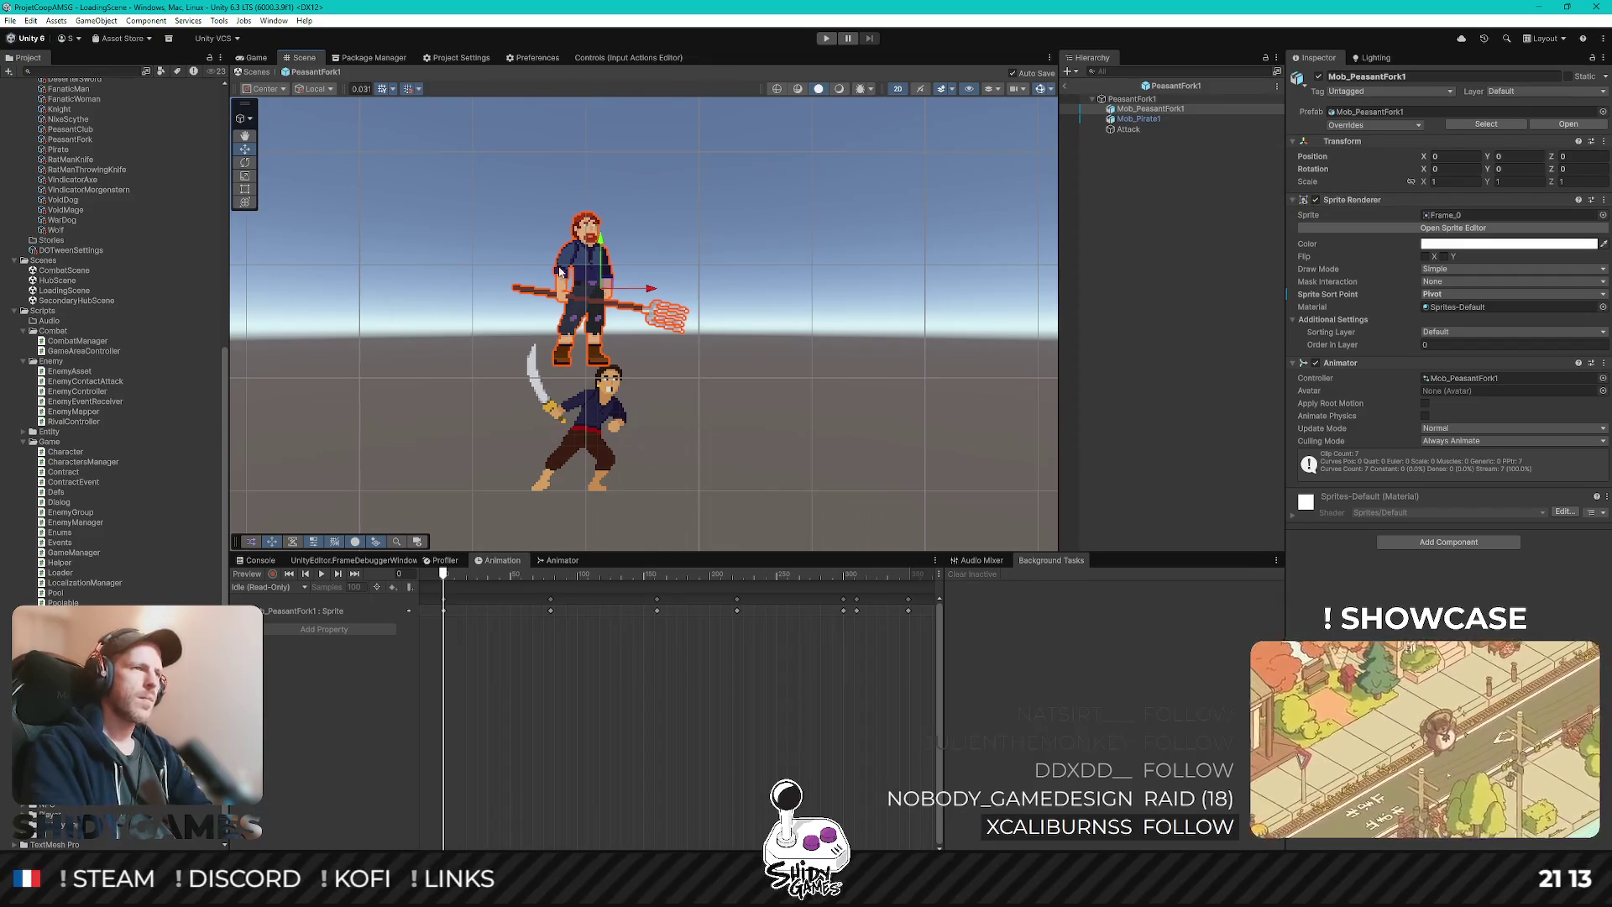
pyautogui.moveTo(601, 252)
pyautogui.mouseDown()
pyautogui.moveTo(597, 419)
pyautogui.moveTo(596, 357)
pyautogui.mouseUp()
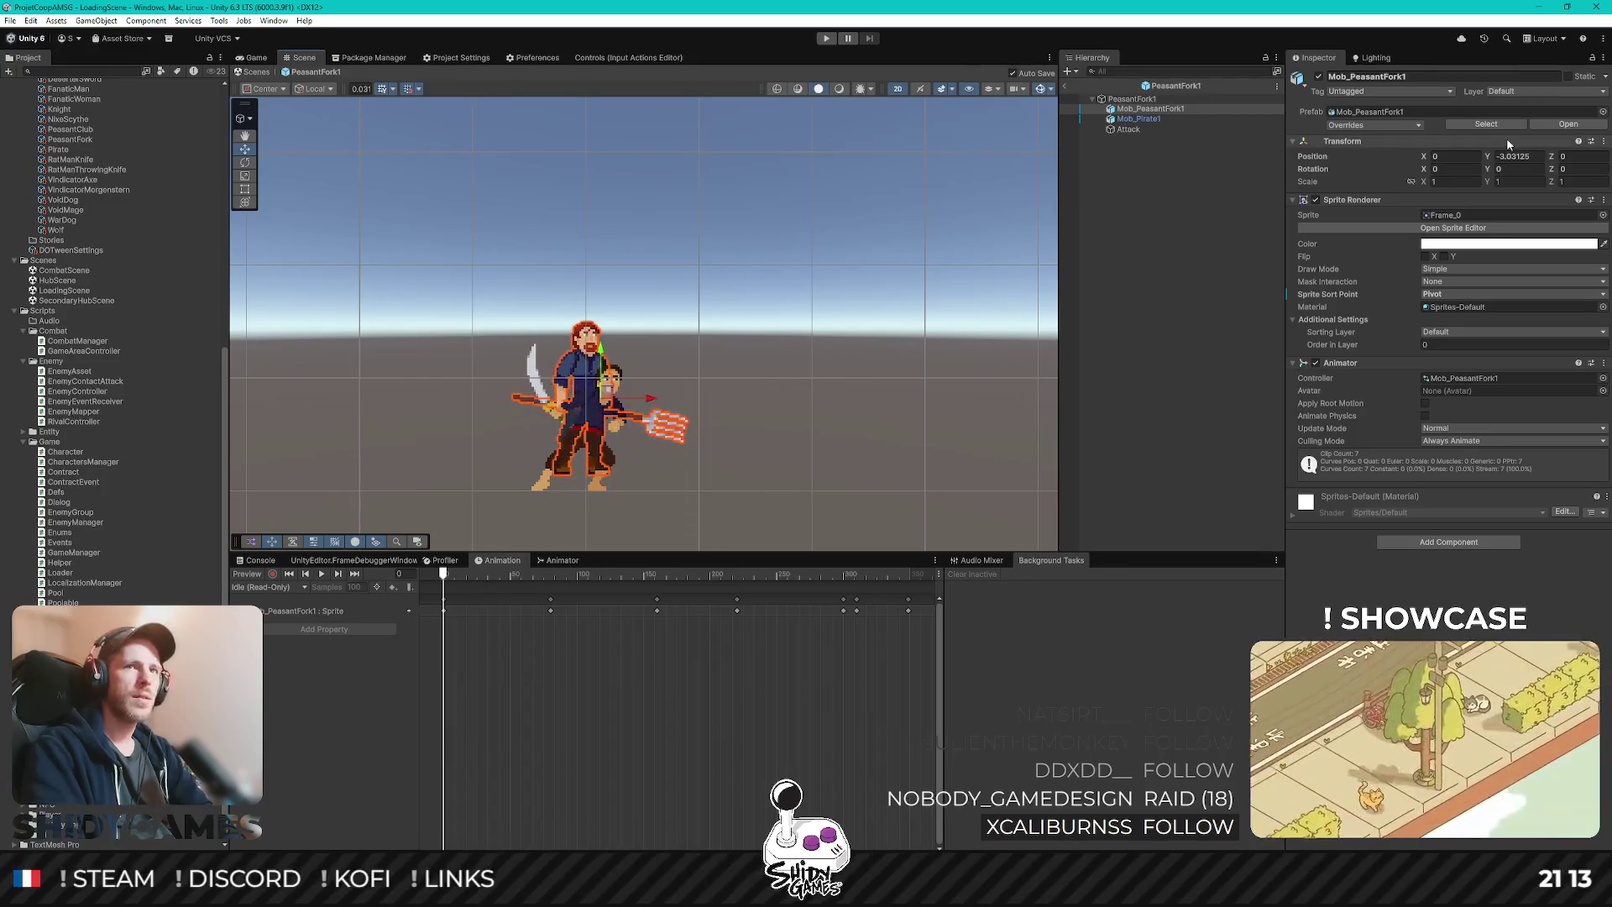
pyautogui.write('0')
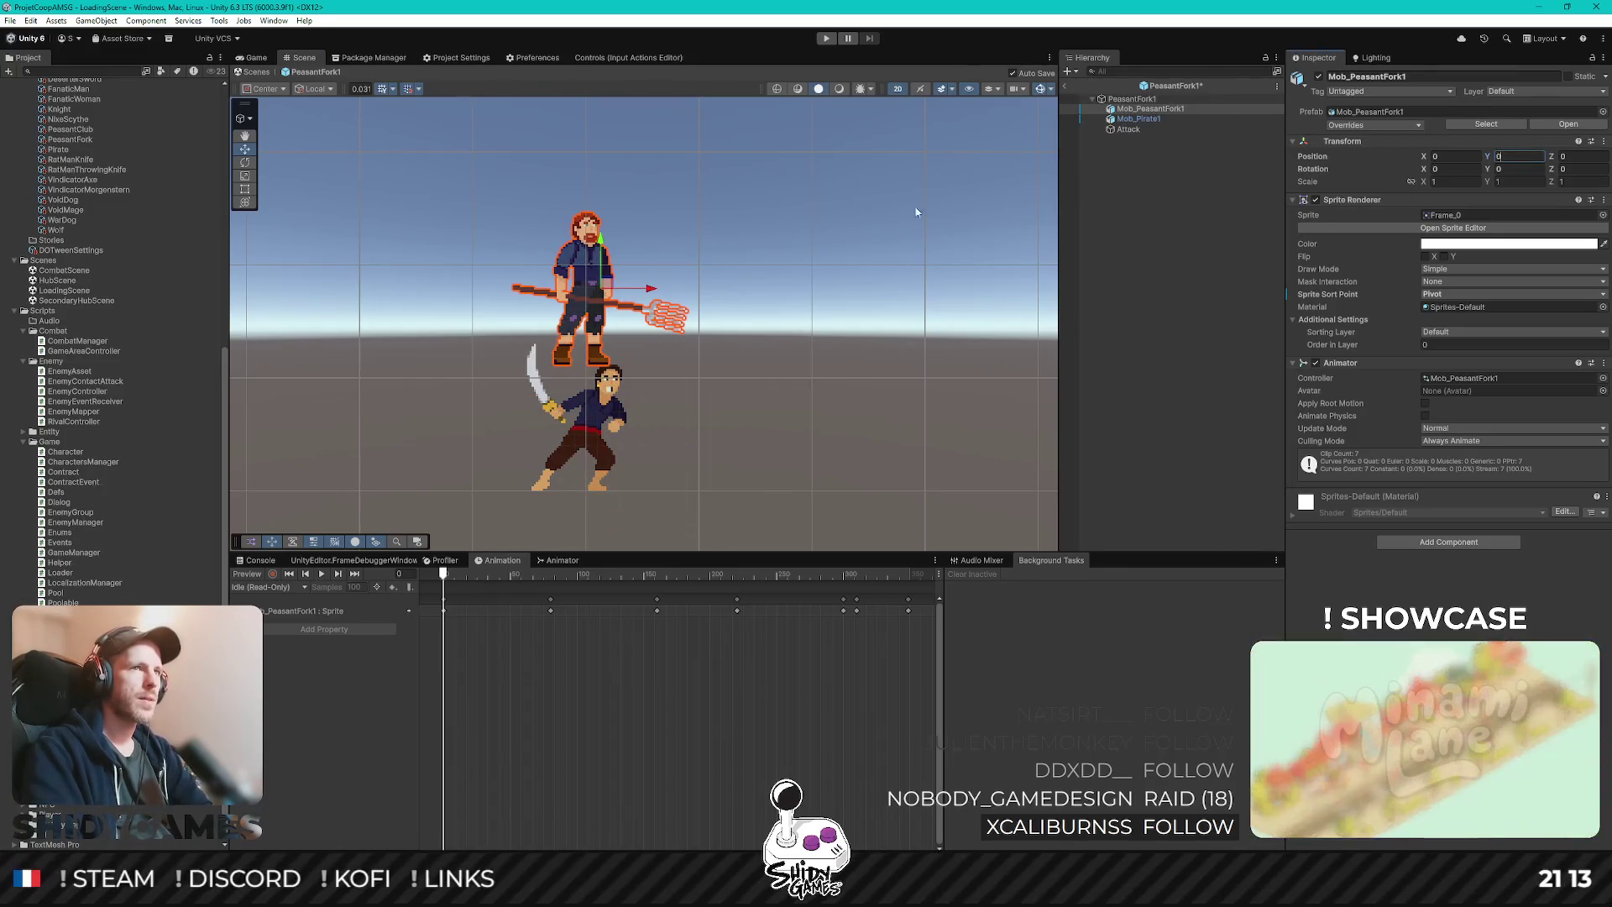
# - Compare the Mob_Pirate1 and Mob_PeasantFork1 sprites, then open the peasant's Sprite Editor
pyautogui.click(1140, 120)
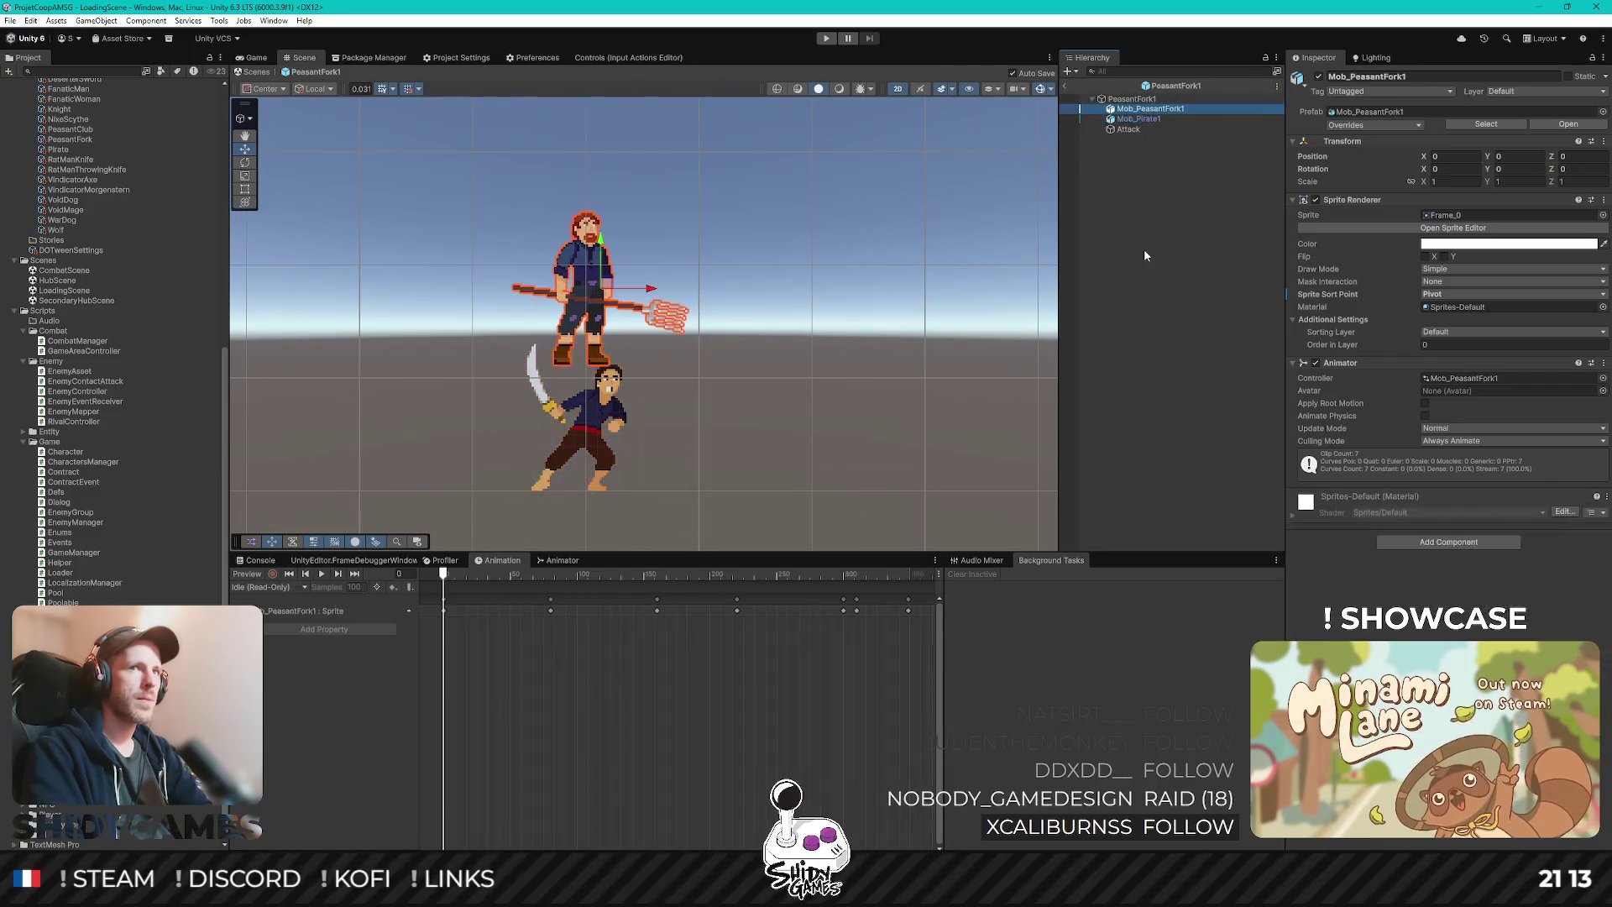
pyautogui.press('Up')
pyautogui.press('Down')
pyautogui.press('Up')
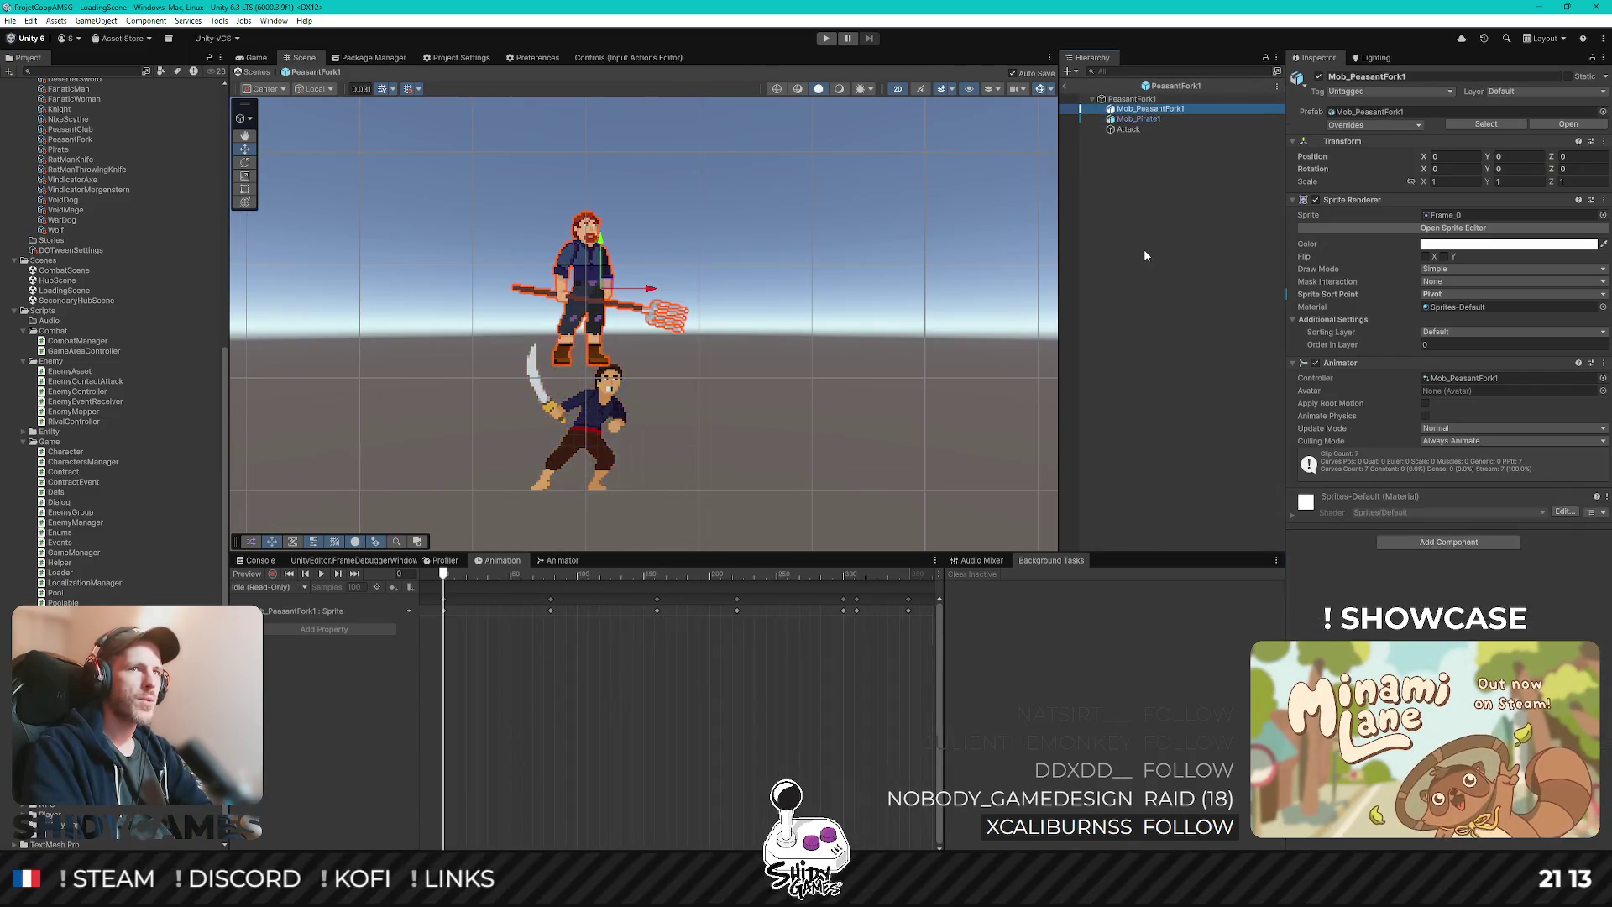
pyautogui.press('Down')
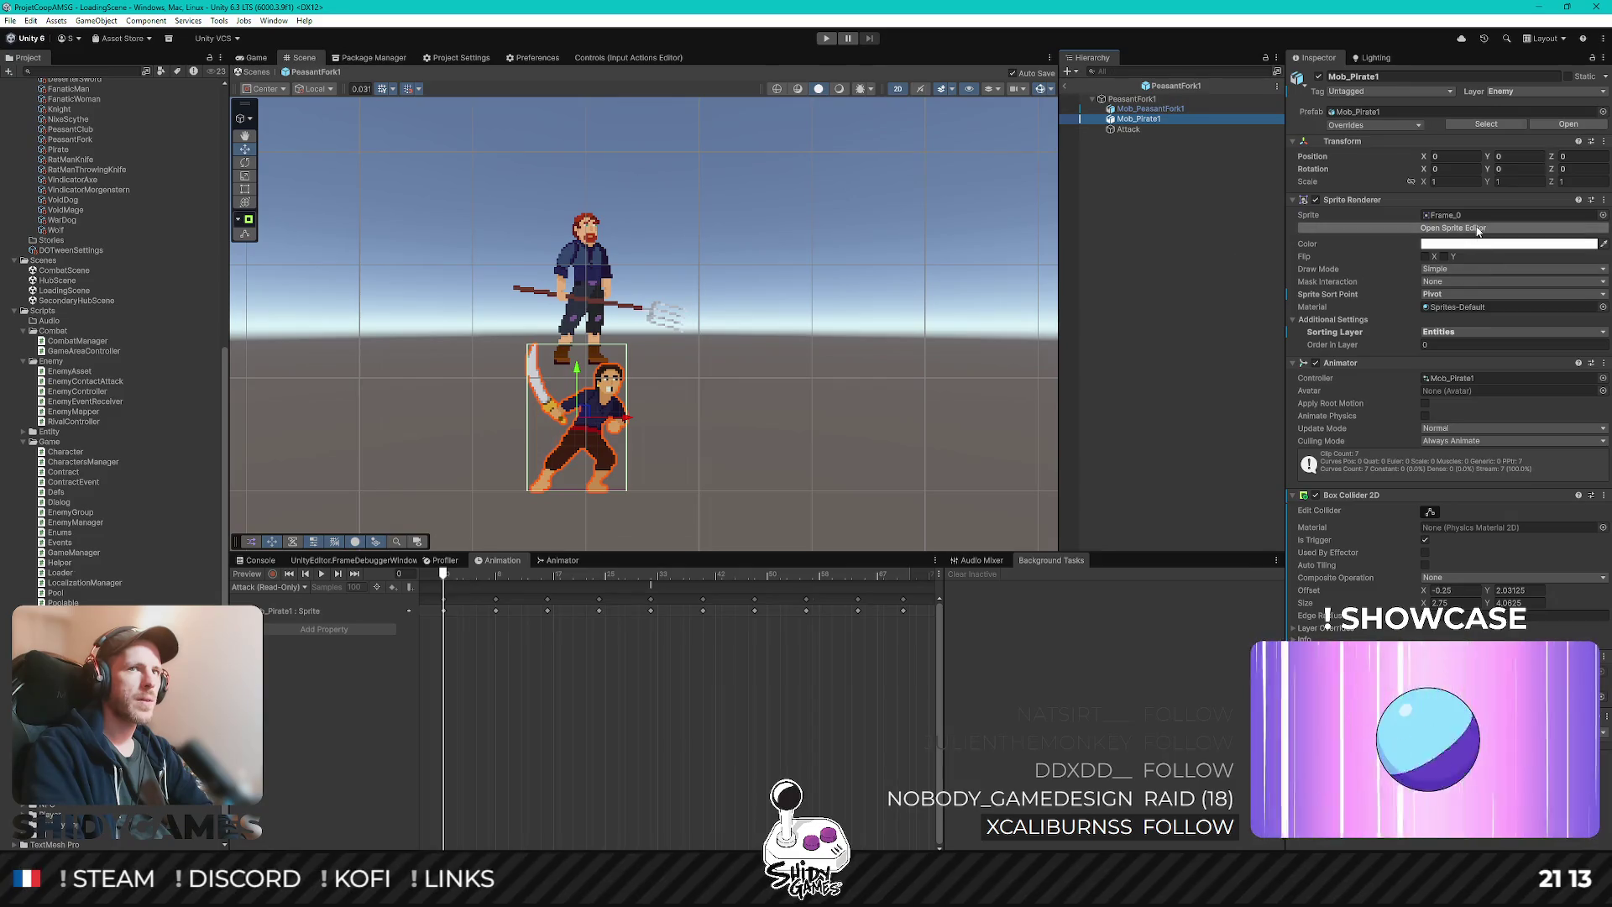
pyautogui.press('Up')
pyautogui.click(1478, 229)
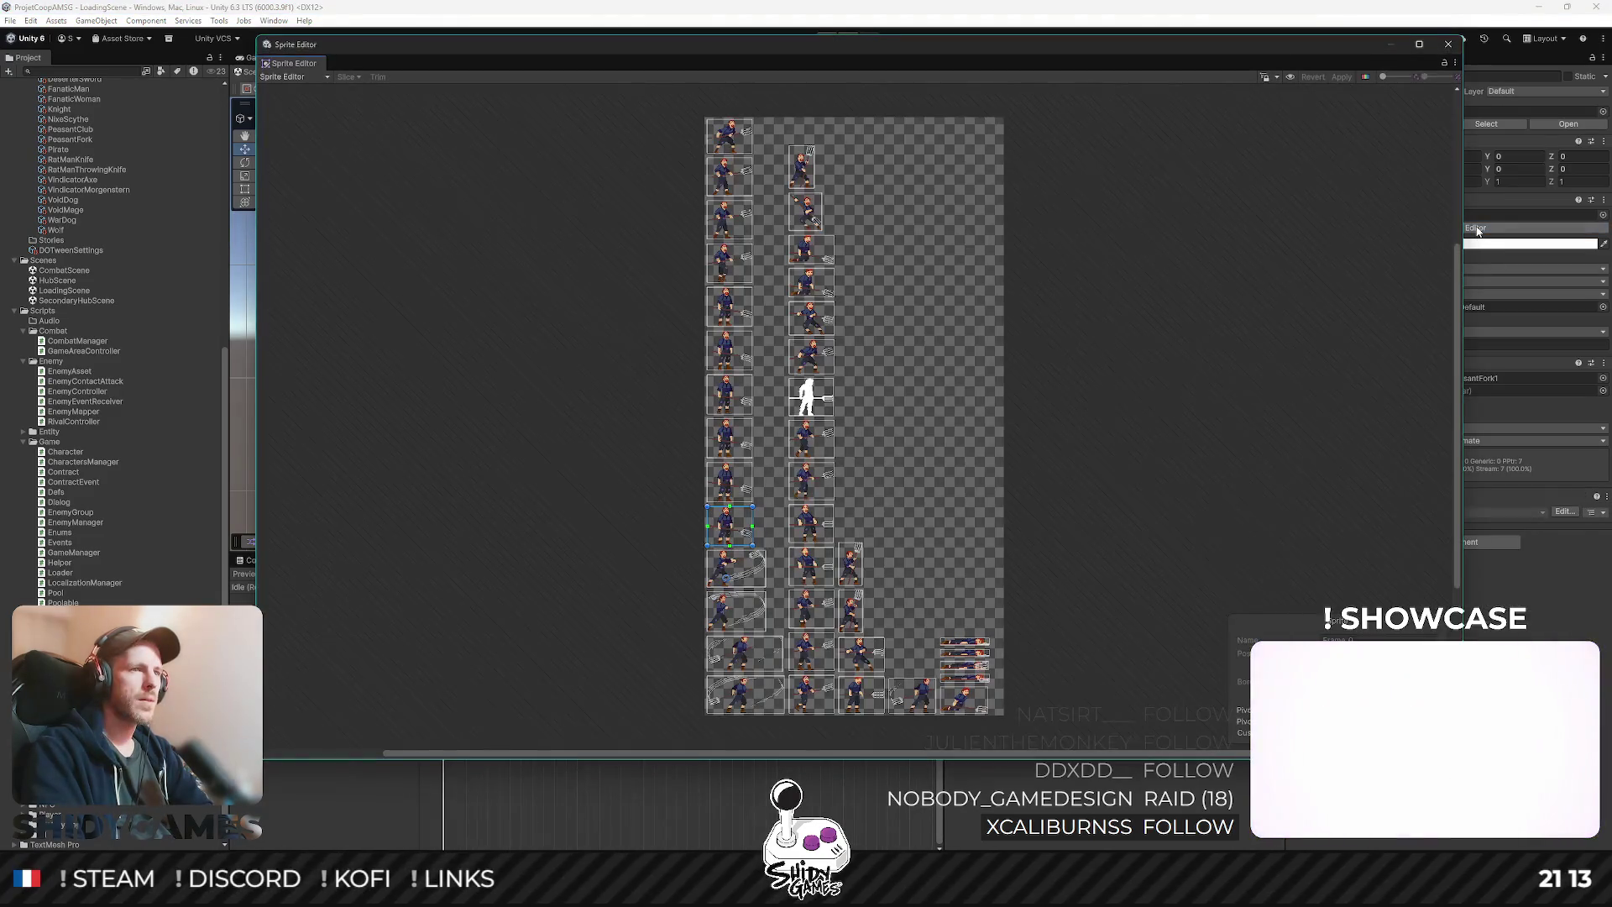
# - Zoom into a peasant frame to check its framing, then close the Sprite Editor
pyautogui.scroll(5, 744, 544)
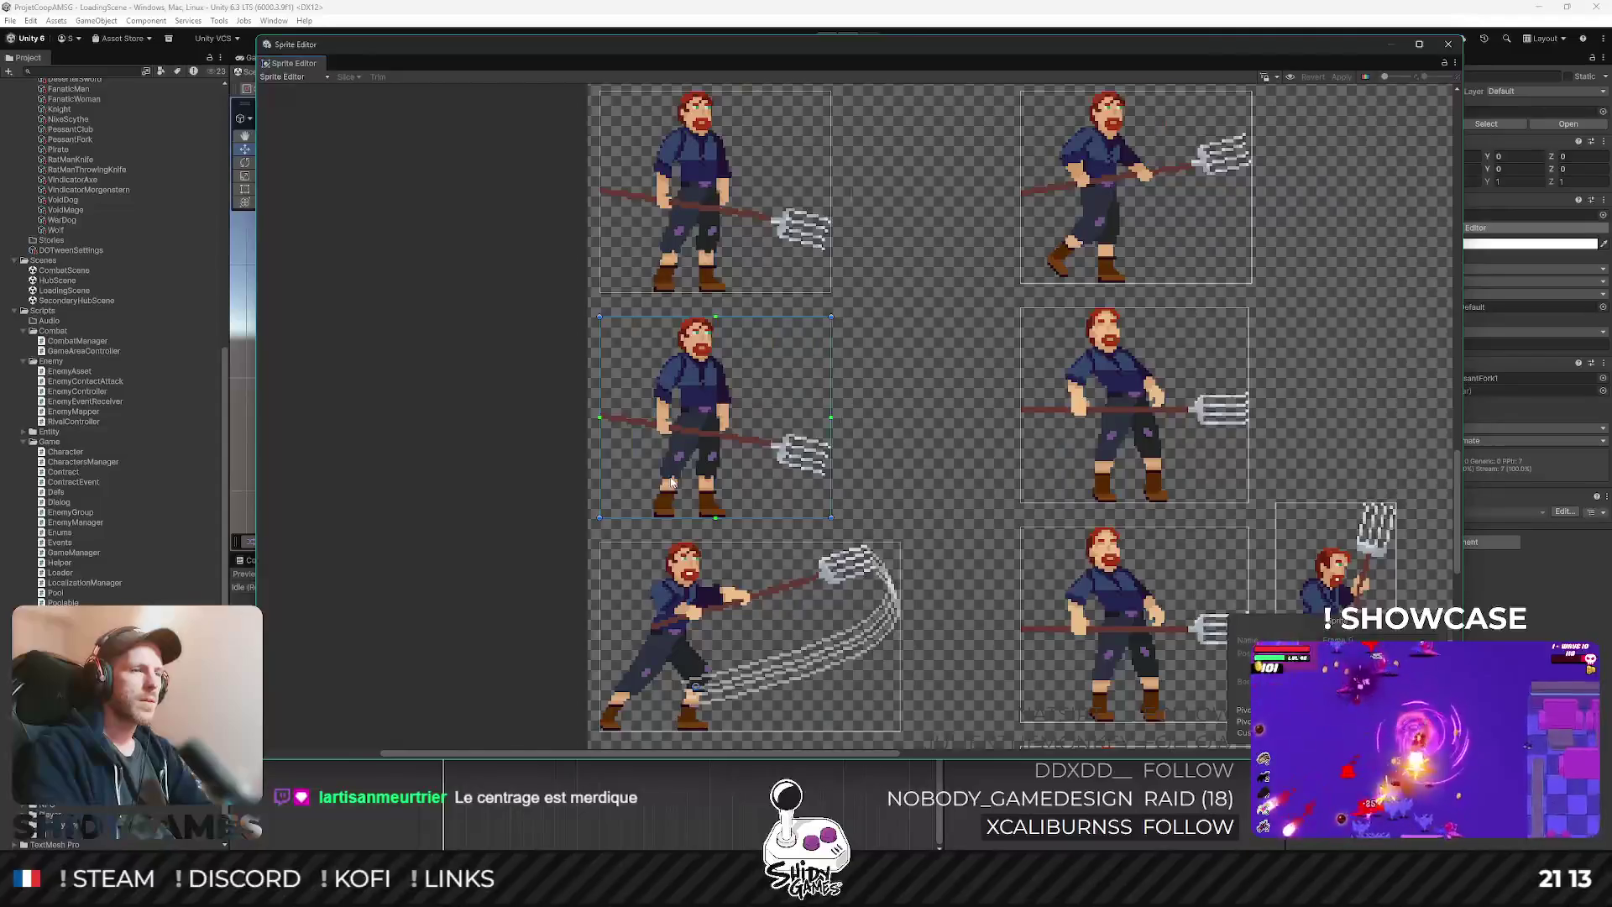
pyautogui.scroll(2, 672, 481)
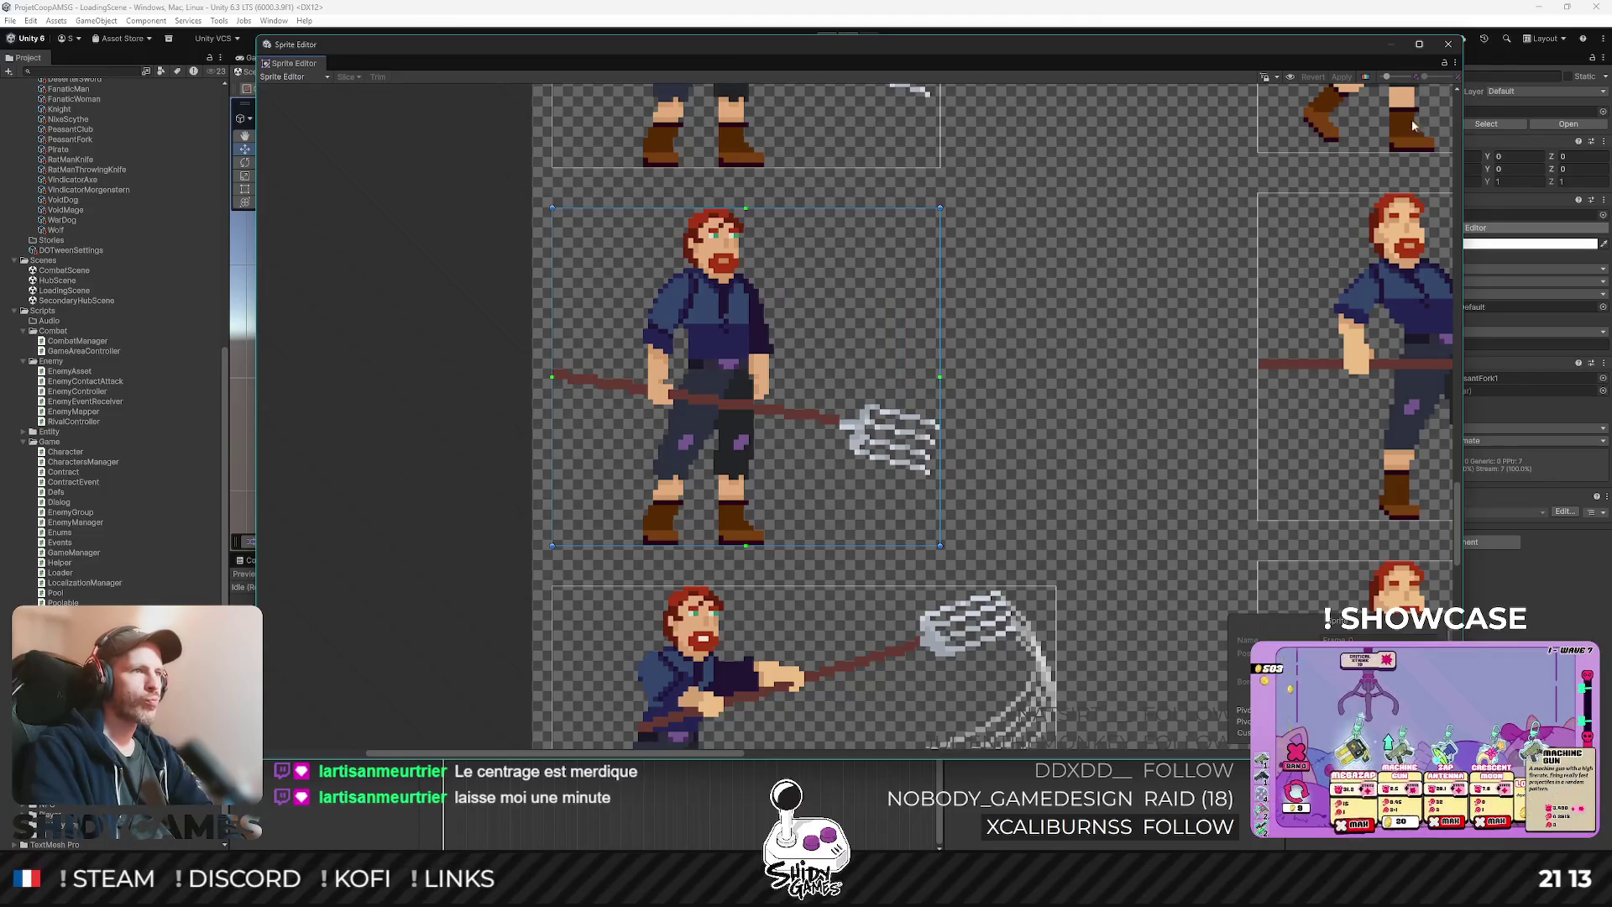
pyautogui.click(1456, 43)
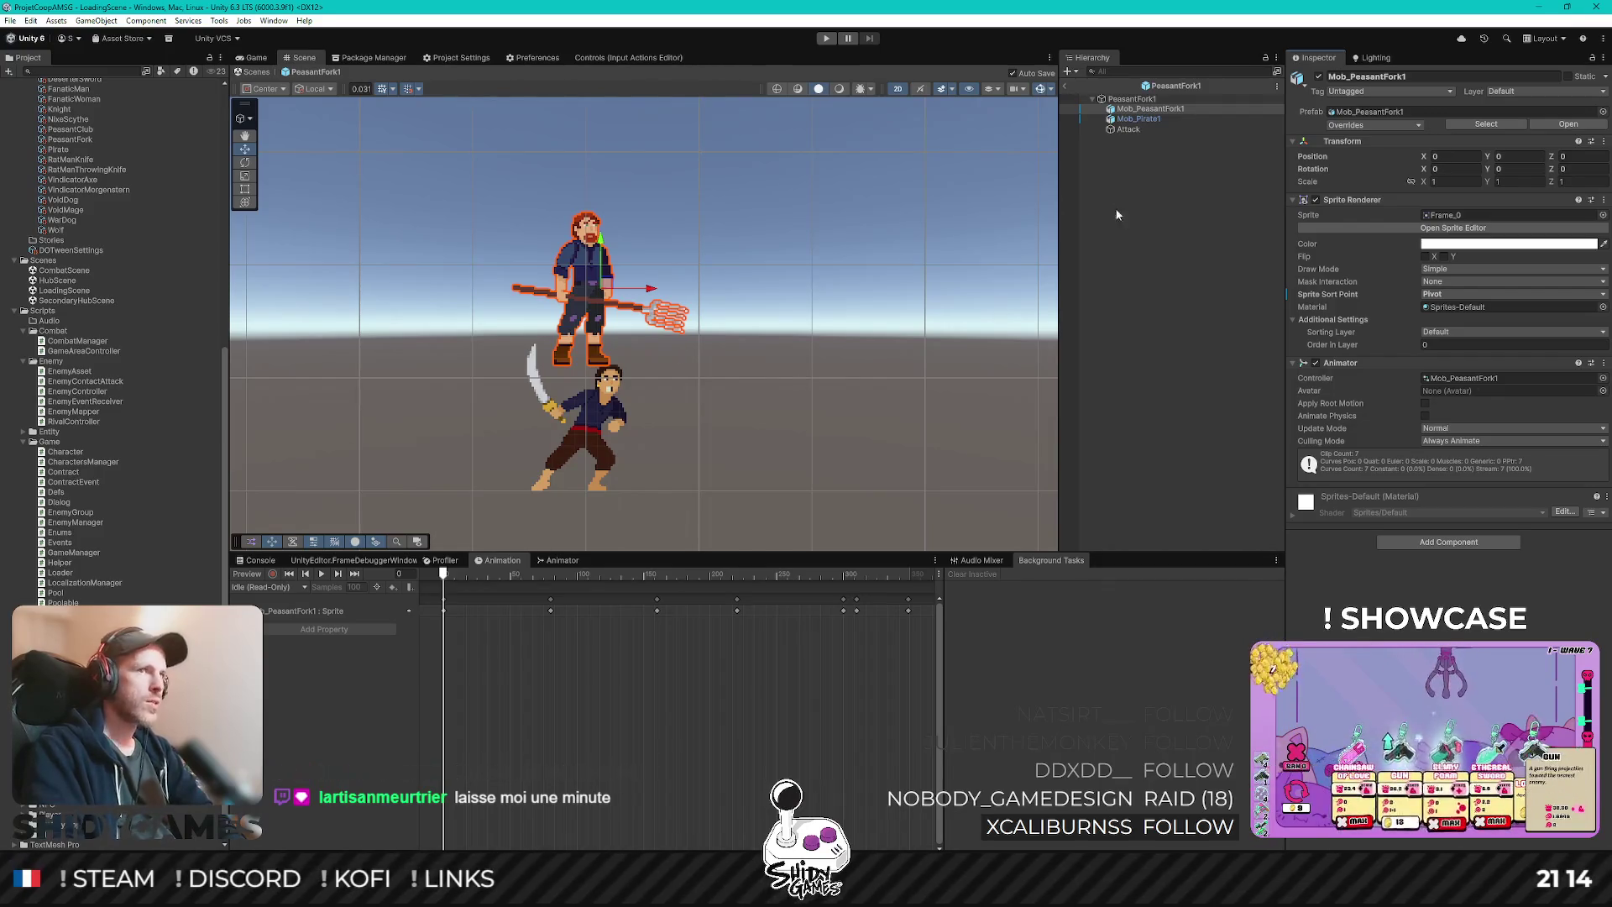
# - Compare the Mob_PeasantFork1 and Mob_Pirate1 .aseprite import settings in the Inspector
pyautogui.scroll(-1, 118, 336)
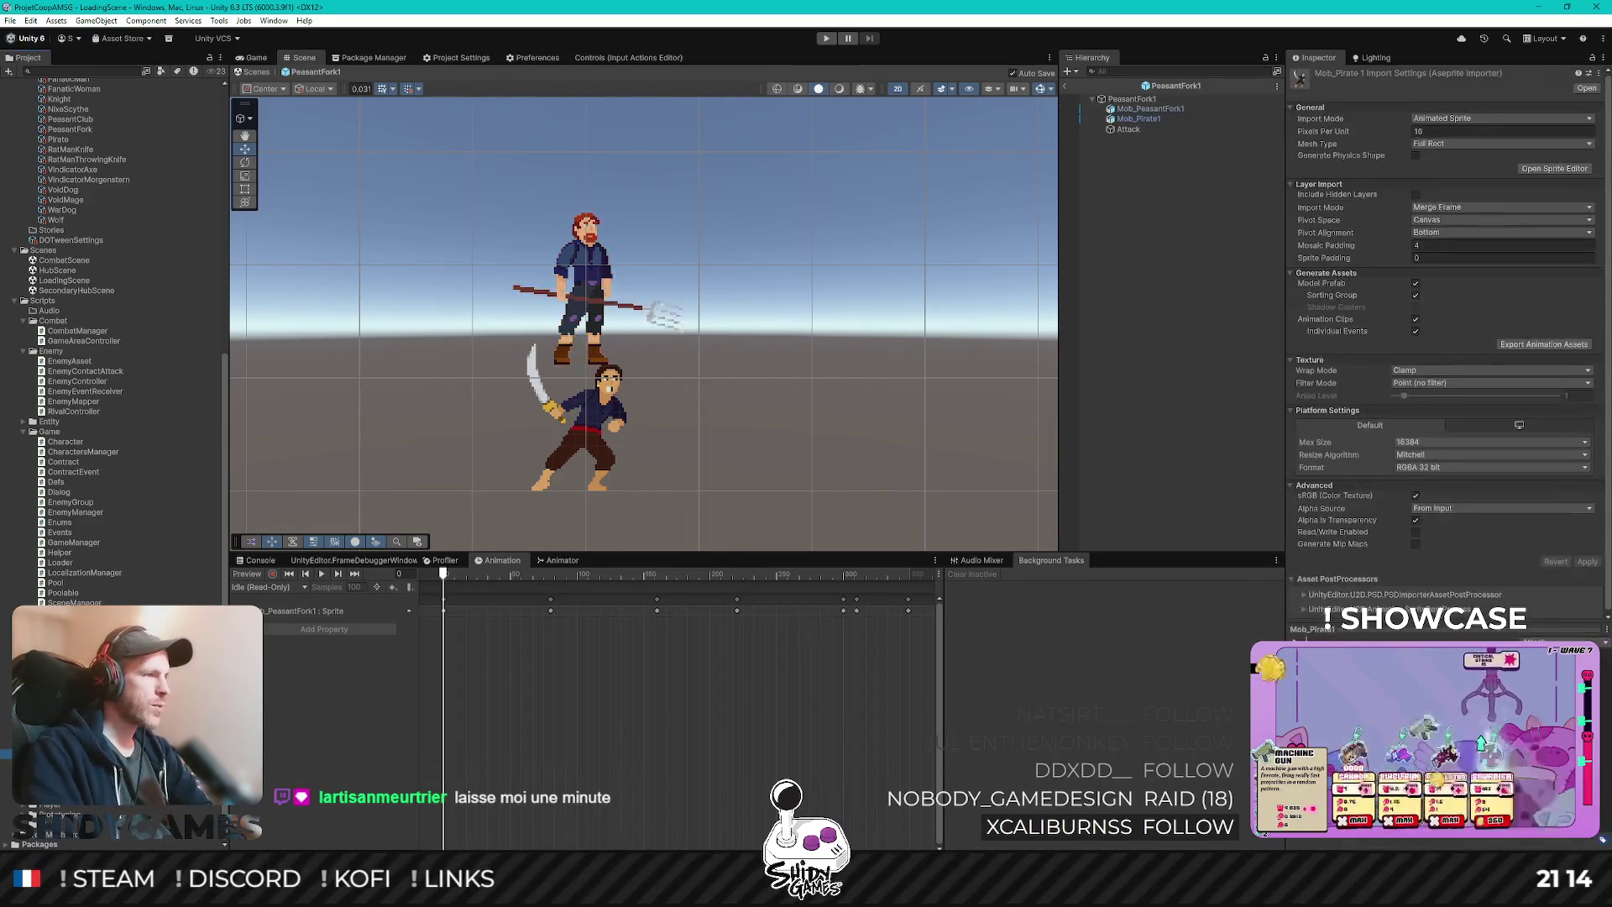
pyautogui.click(609, 676)
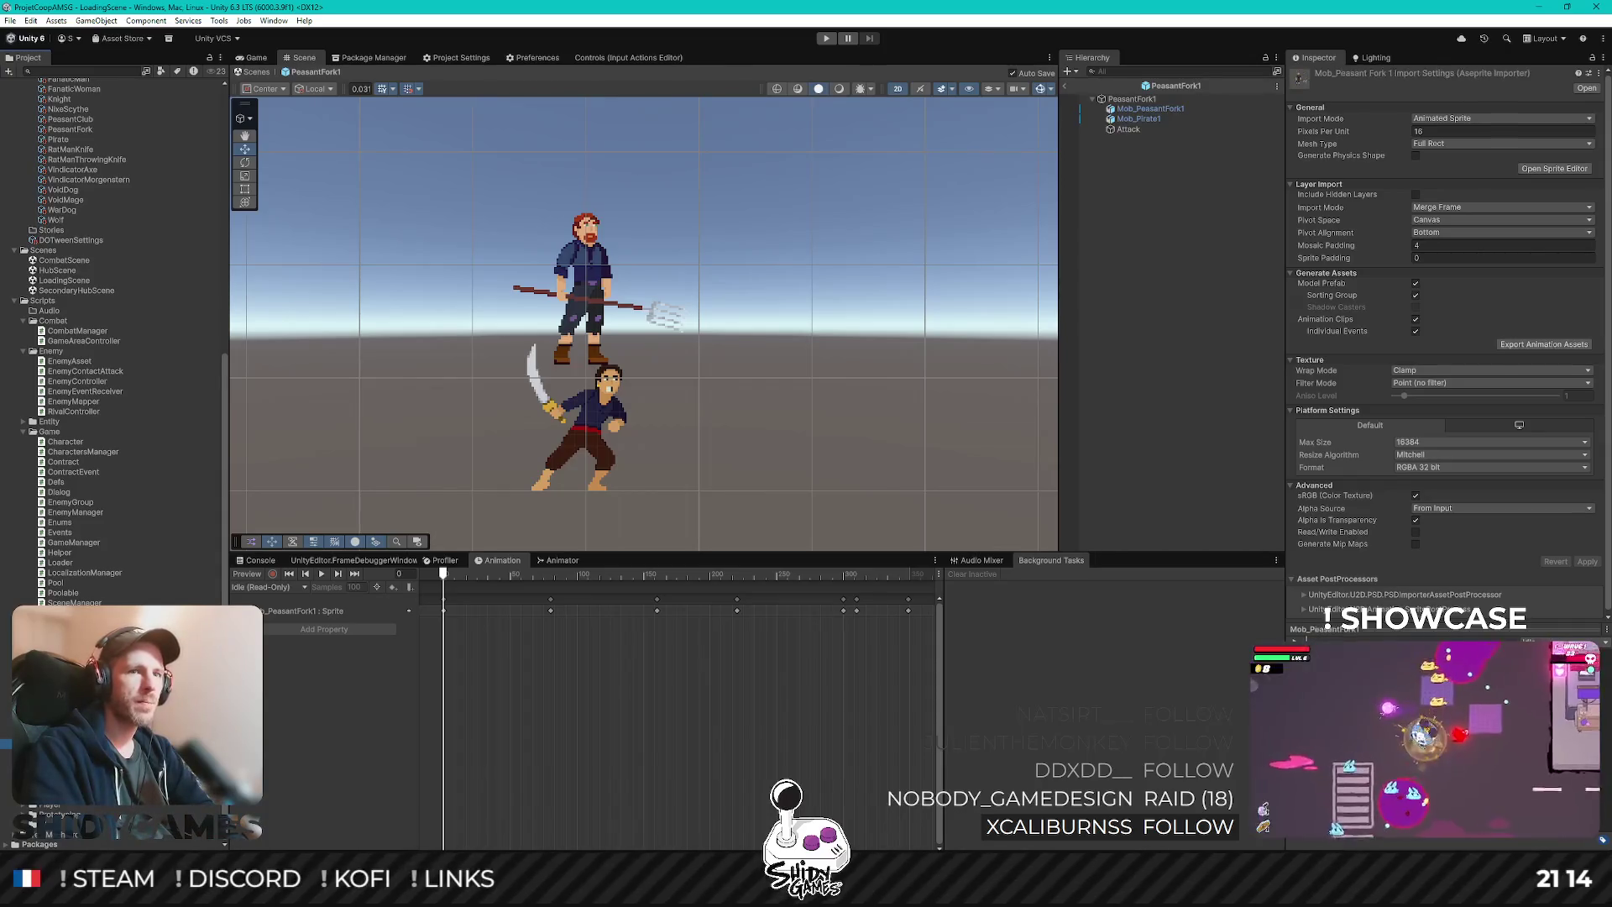
pyautogui.scroll(-1, 1458, 477)
pyautogui.click(1139, 119)
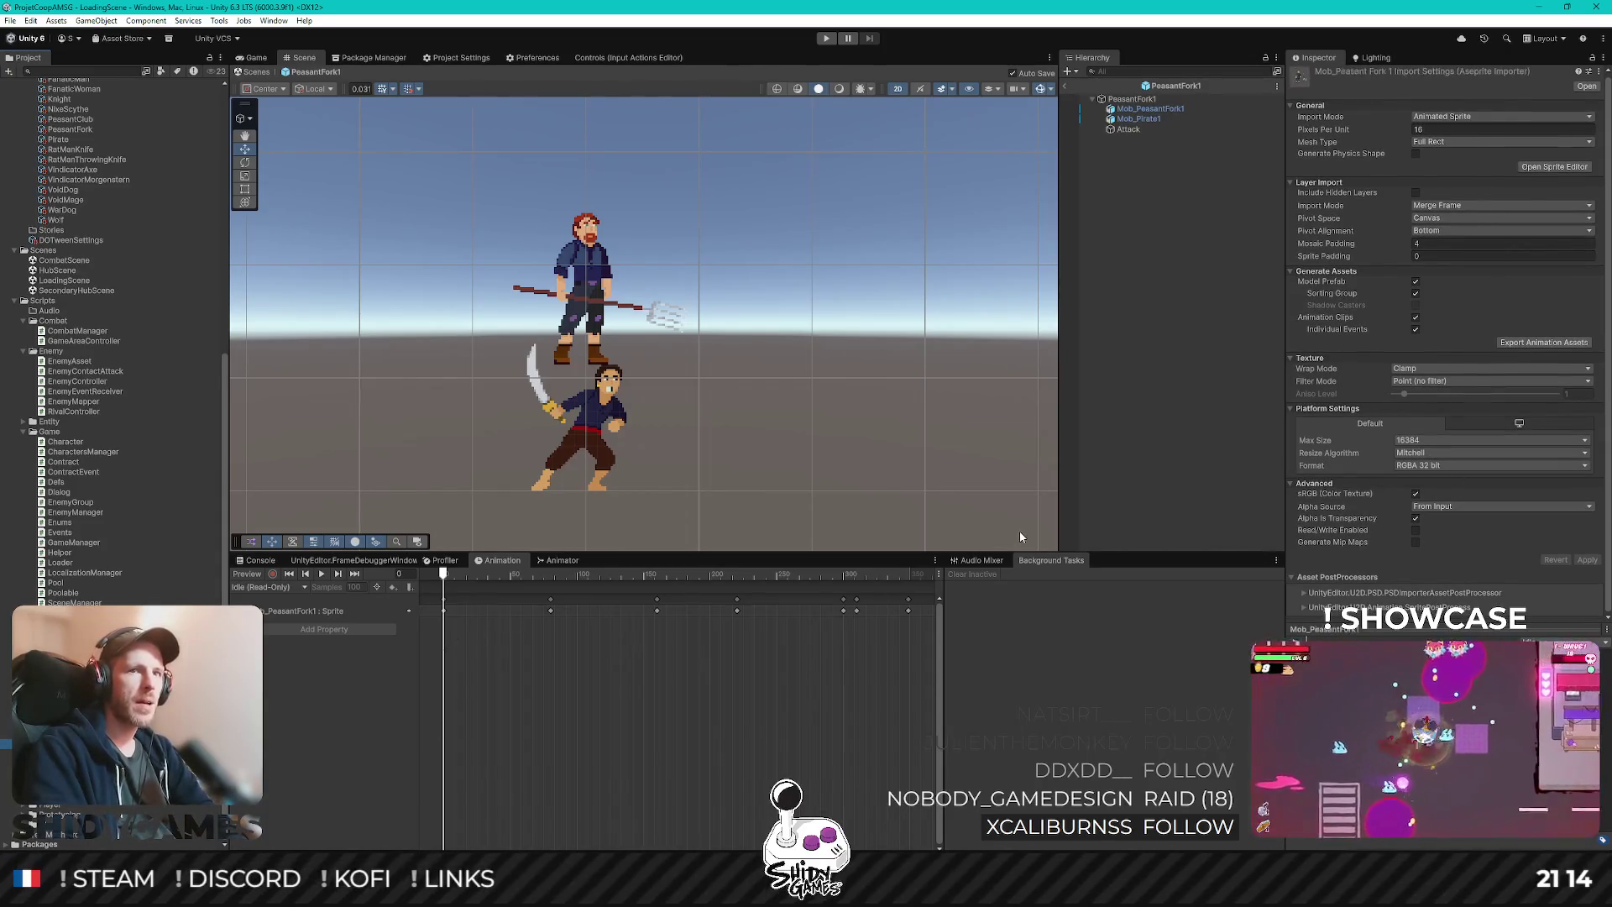
pyautogui.click(321, 598)
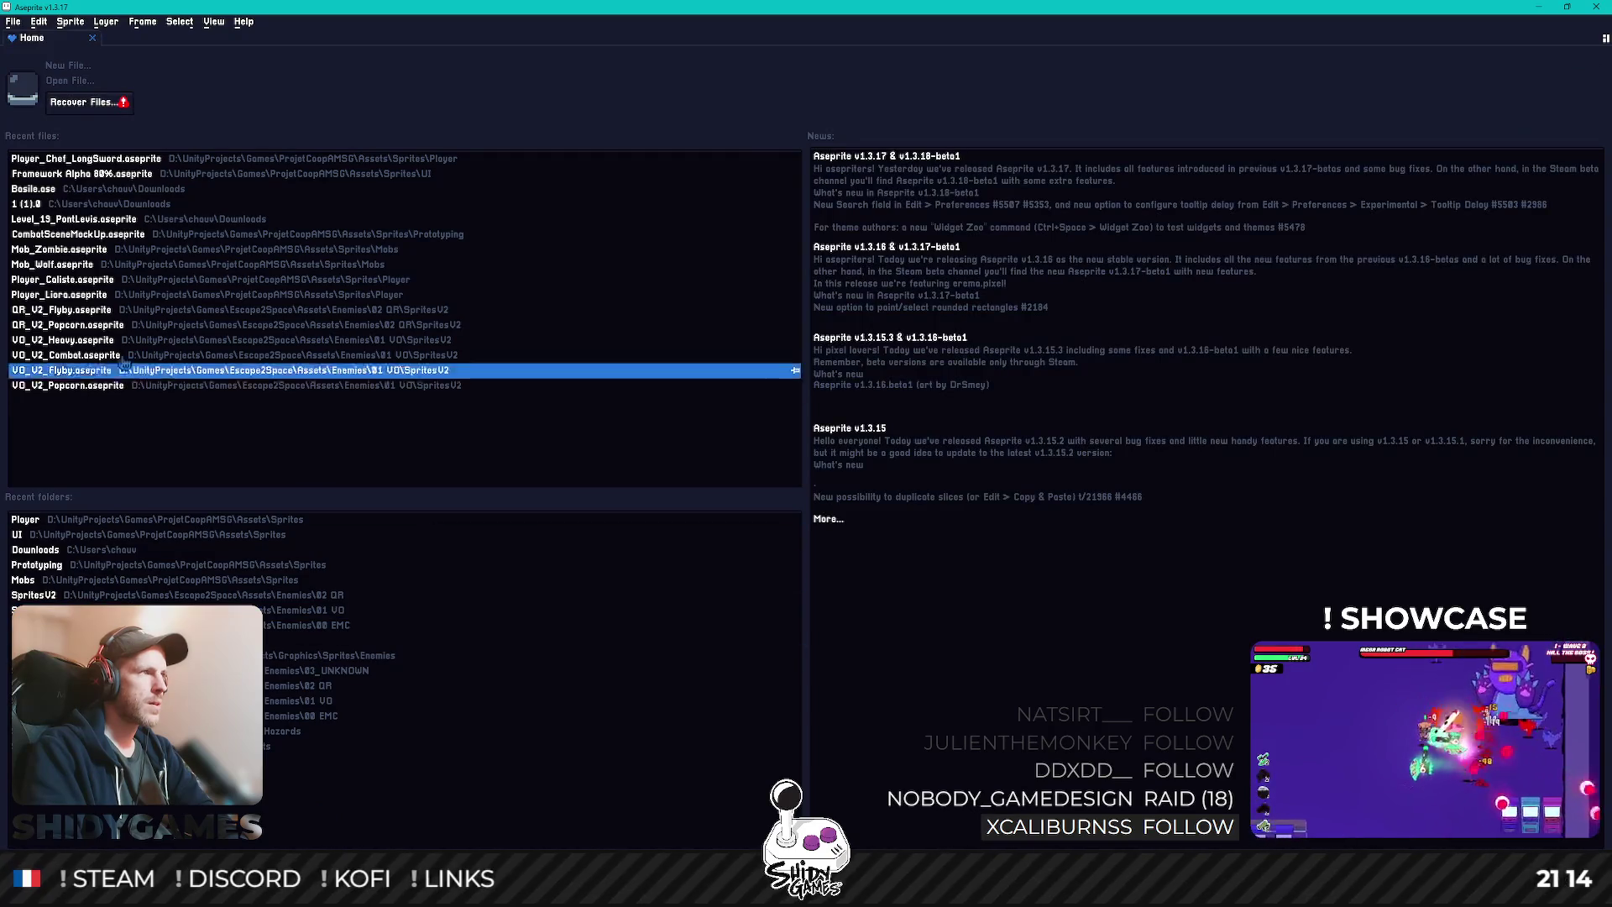
# - Zoom in on the Mob_PeasantFork and Mob_Pirate1 sprites in Aseprite, then go back to Unity
pyautogui.scroll(5, 634, 278)
pyautogui.scroll(-2, 553, 404)
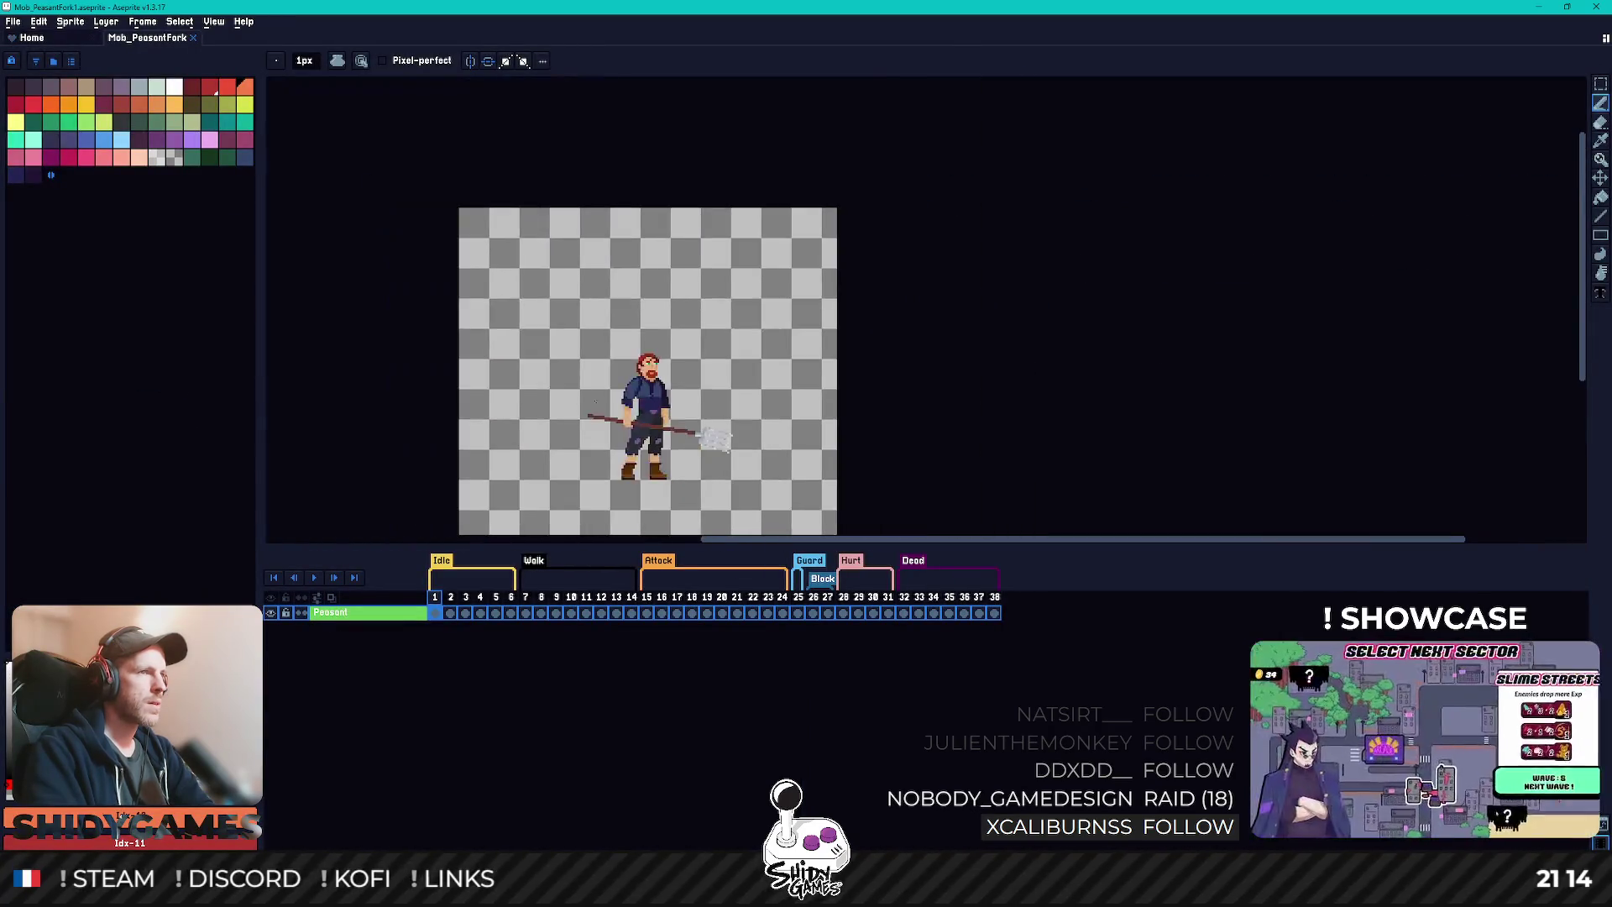
pyautogui.scroll(3, 553, 405)
pyautogui.scroll(-4, 553, 405)
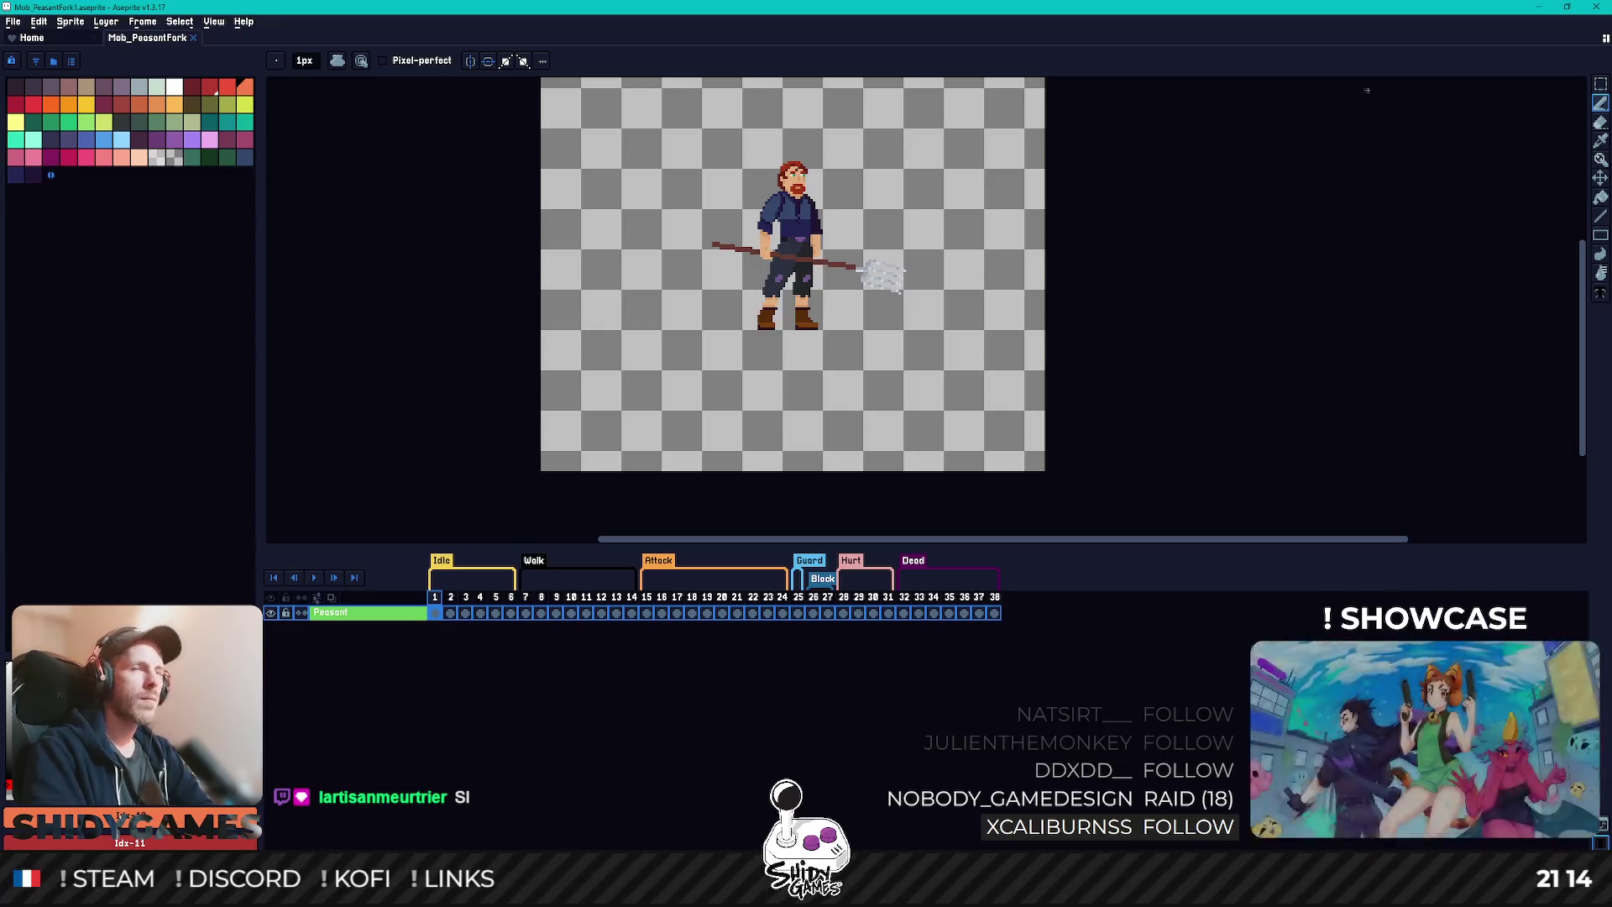
pyautogui.click(1596, 6)
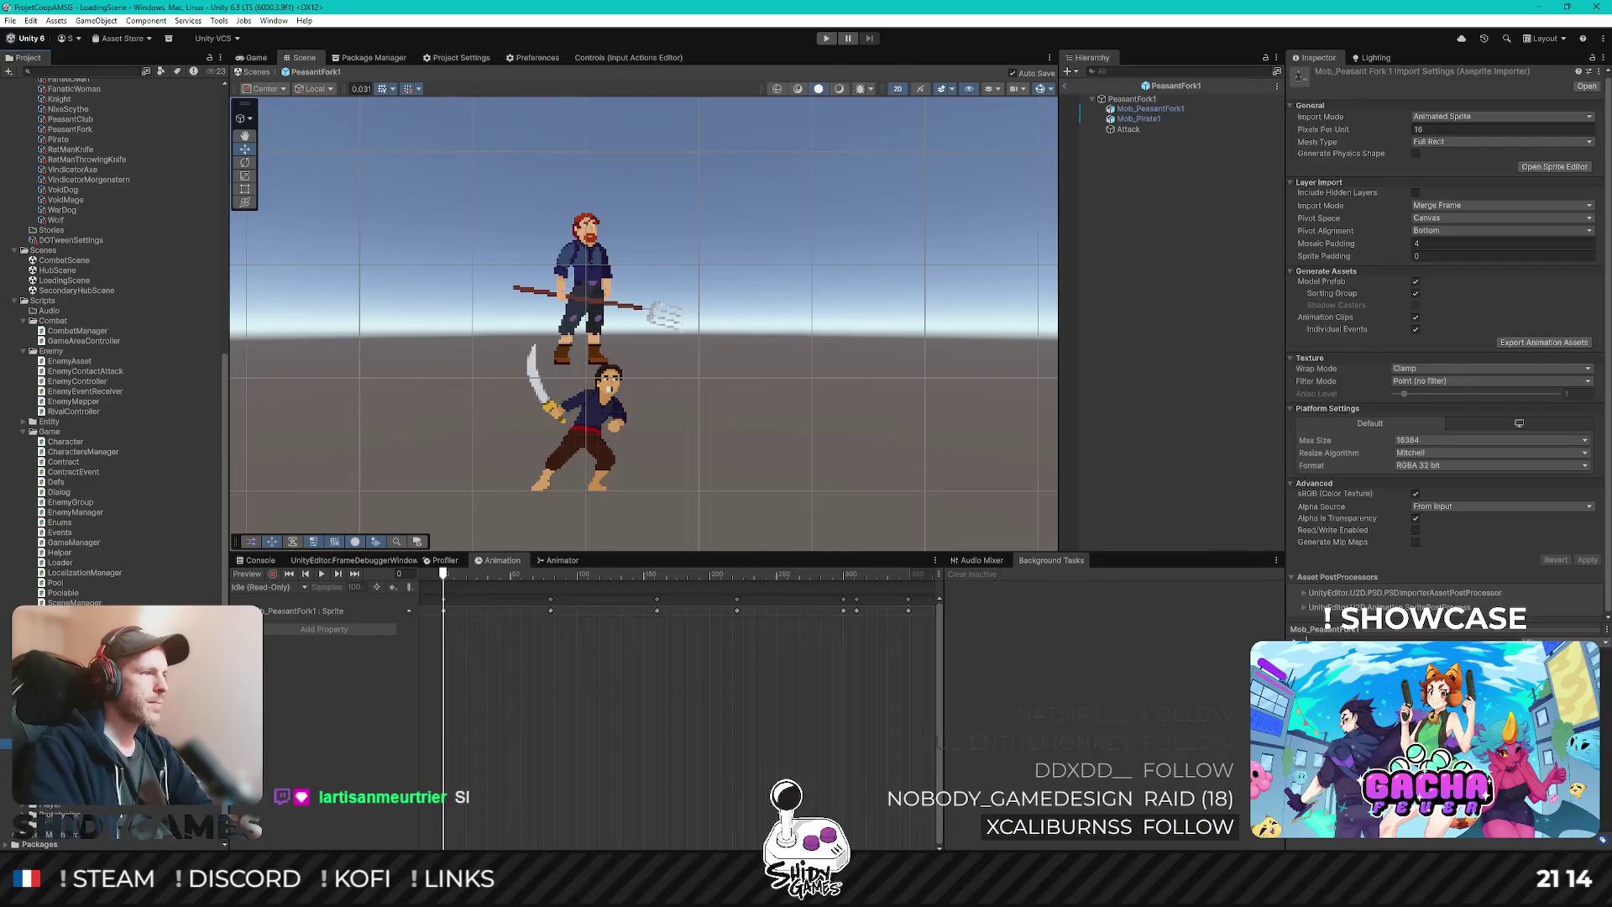
pyautogui.hotkey('alt', 'Tab')
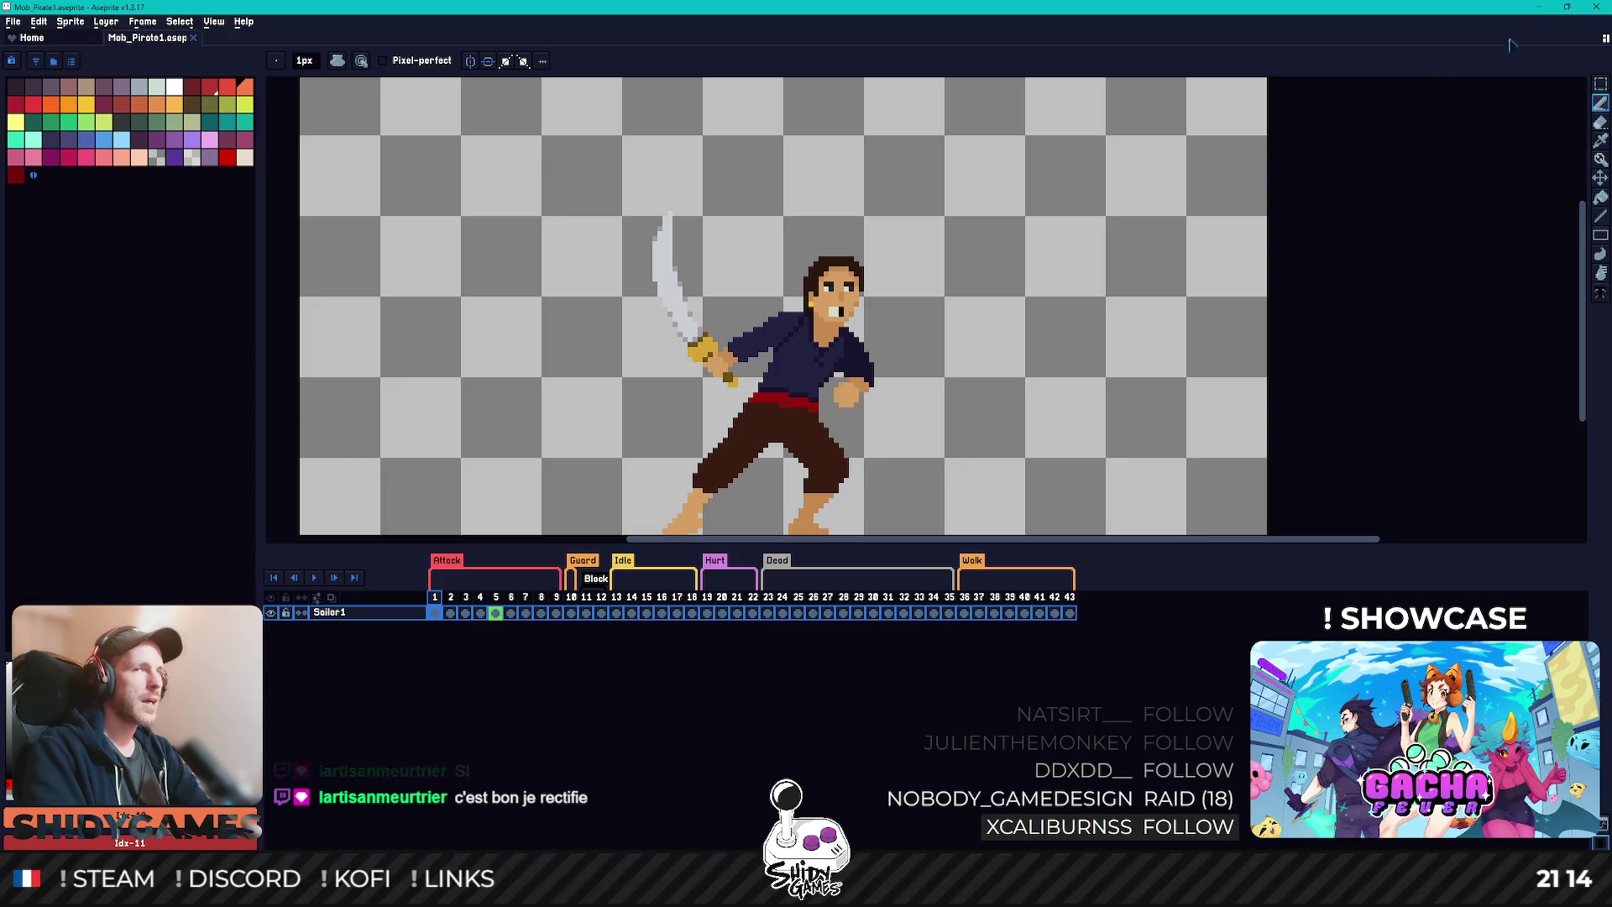
pyautogui.click(1594, 7)
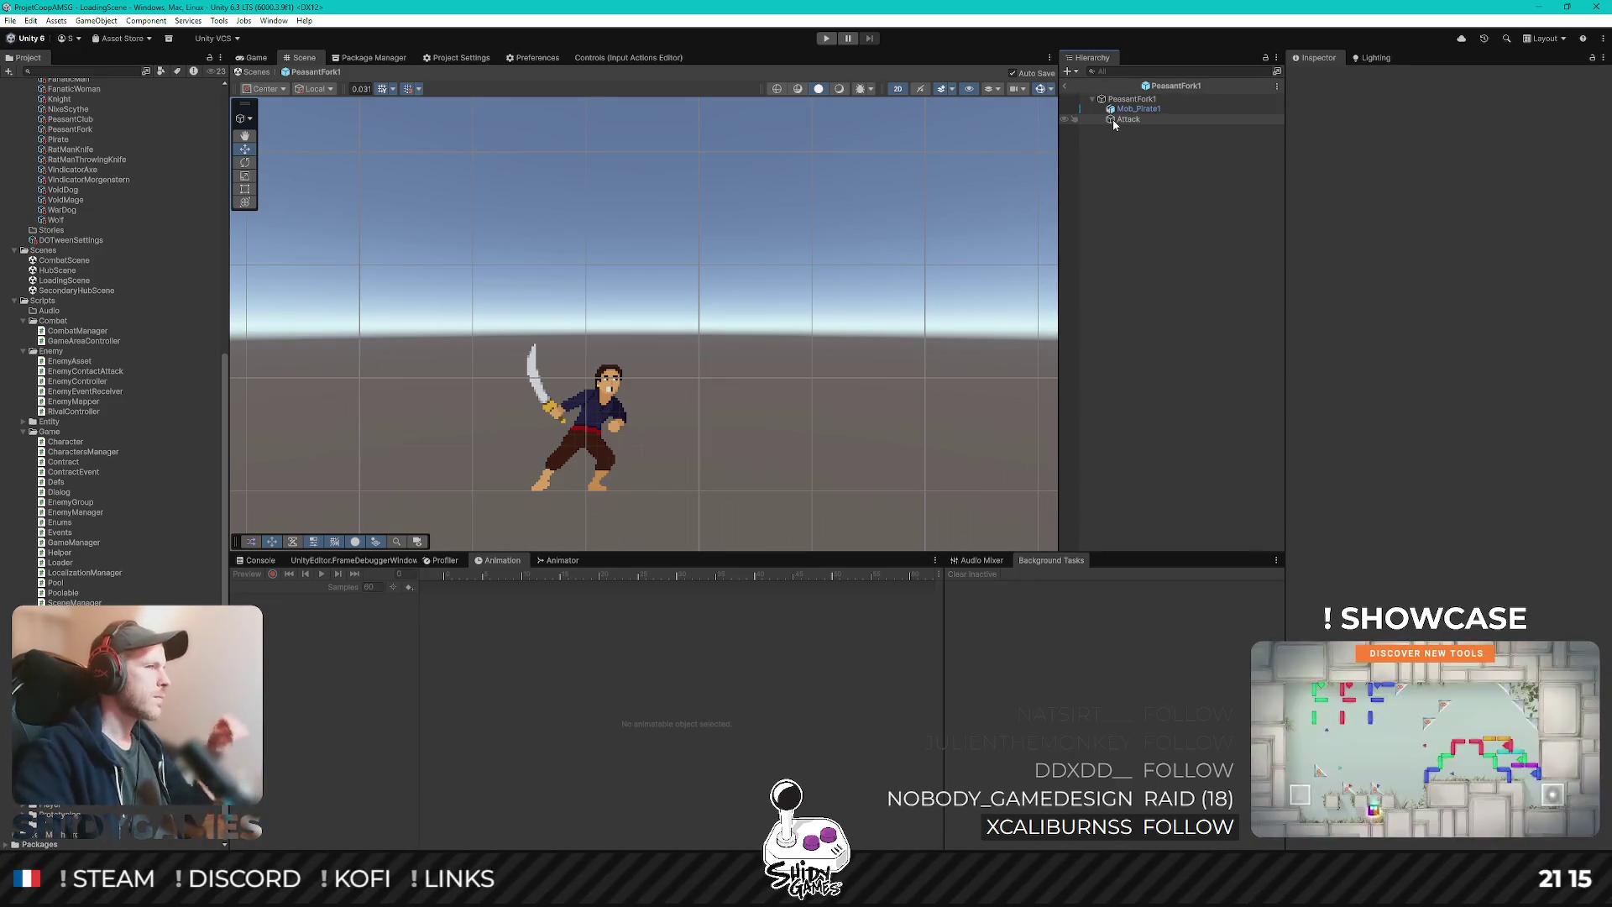
# - Recentre the scene on the pirate, then fetch origin in GitHub Desktop for ProjetCoopAMSG
pyautogui.moveTo(554, 274); pyautogui.dragTo(650, 272)
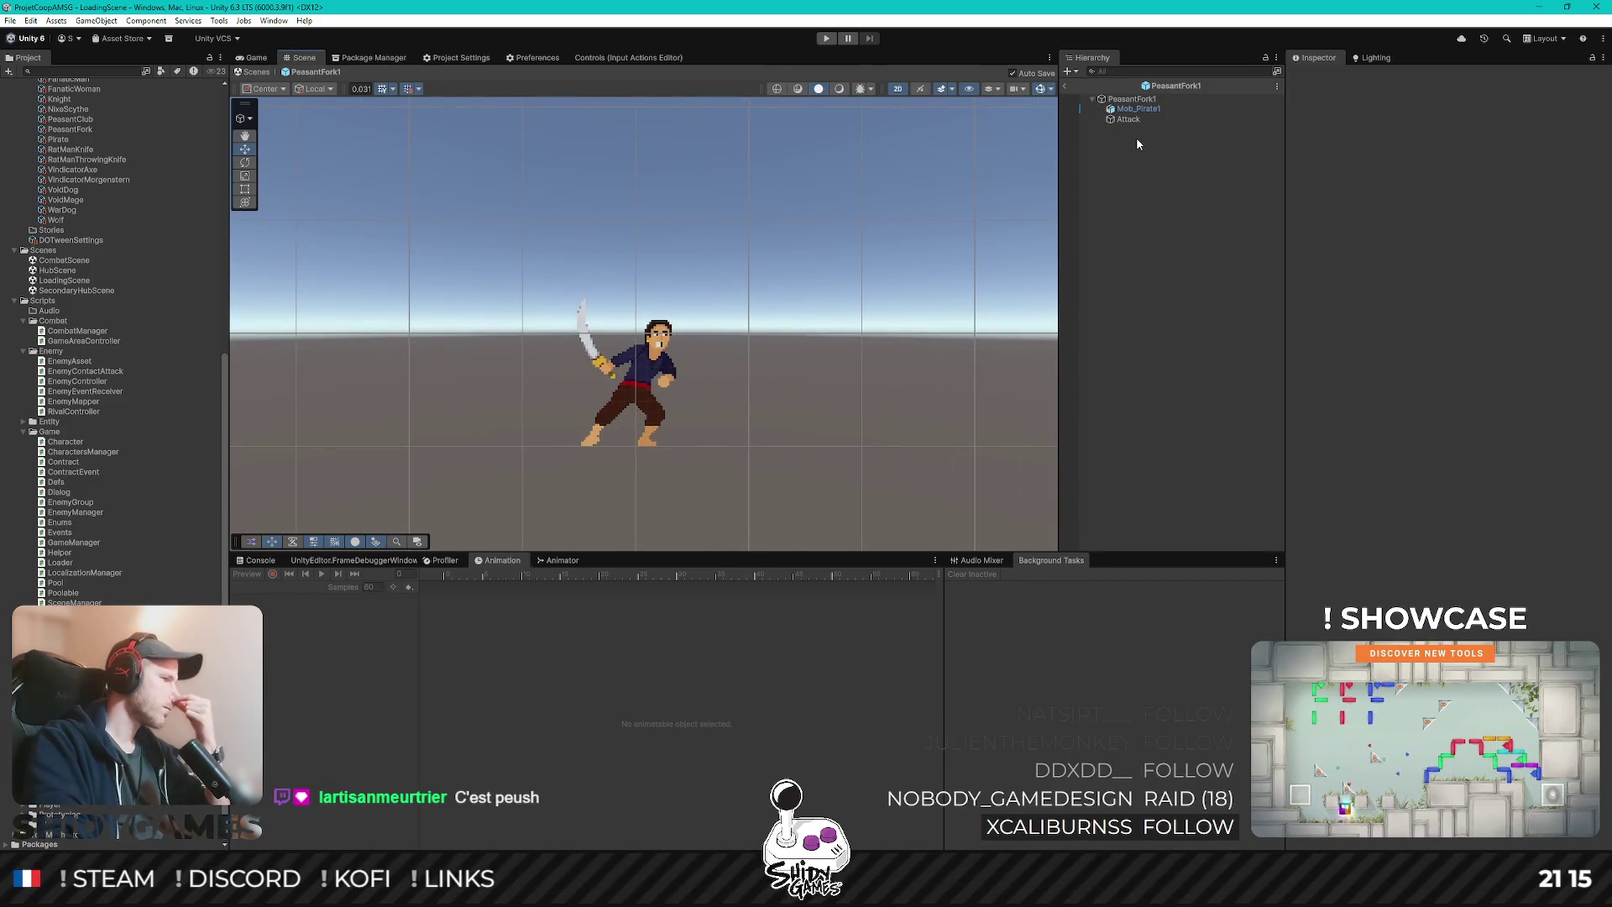
pyautogui.hotkey('alt', 'Tab')
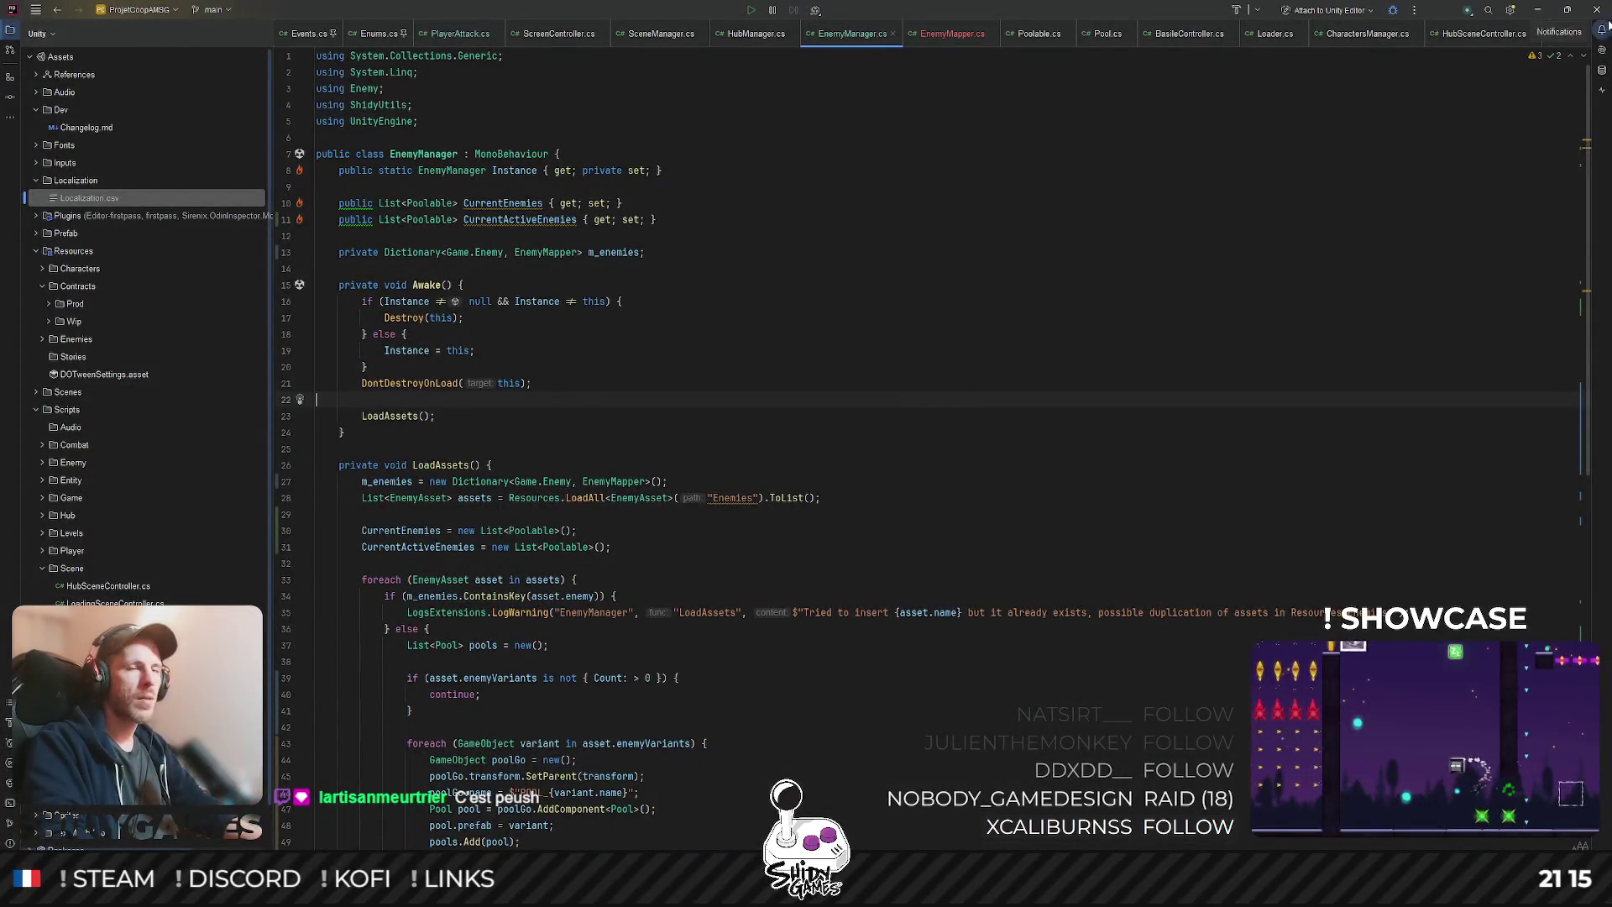
pyautogui.click(1539, 10)
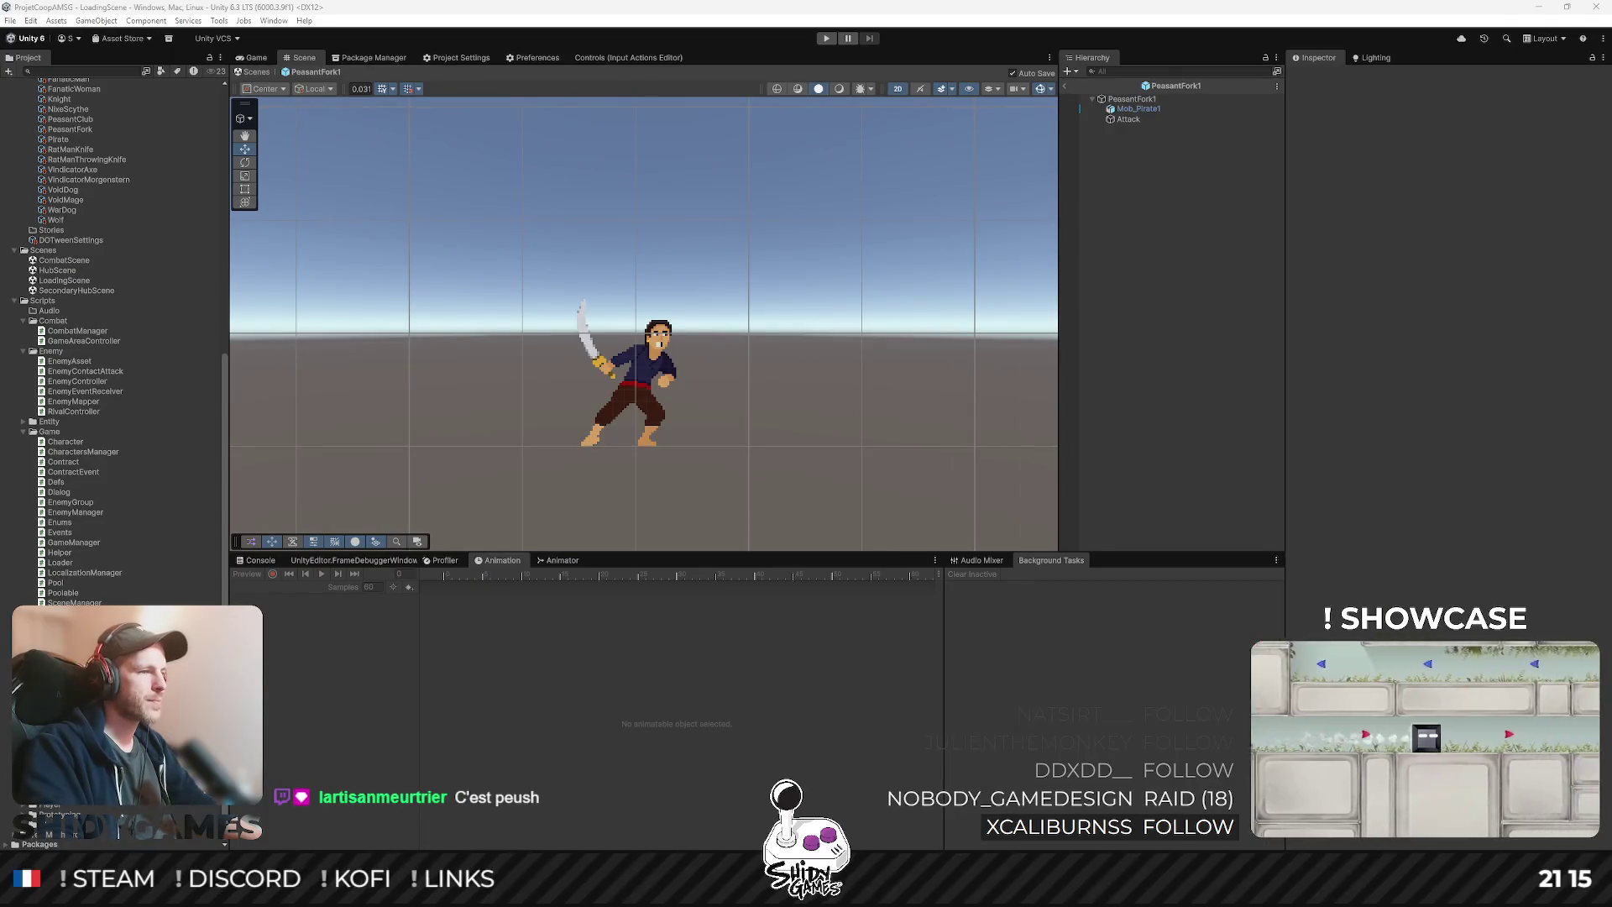
pyautogui.hotkey('alt', 'Tab')
pyautogui.click(852, 91)
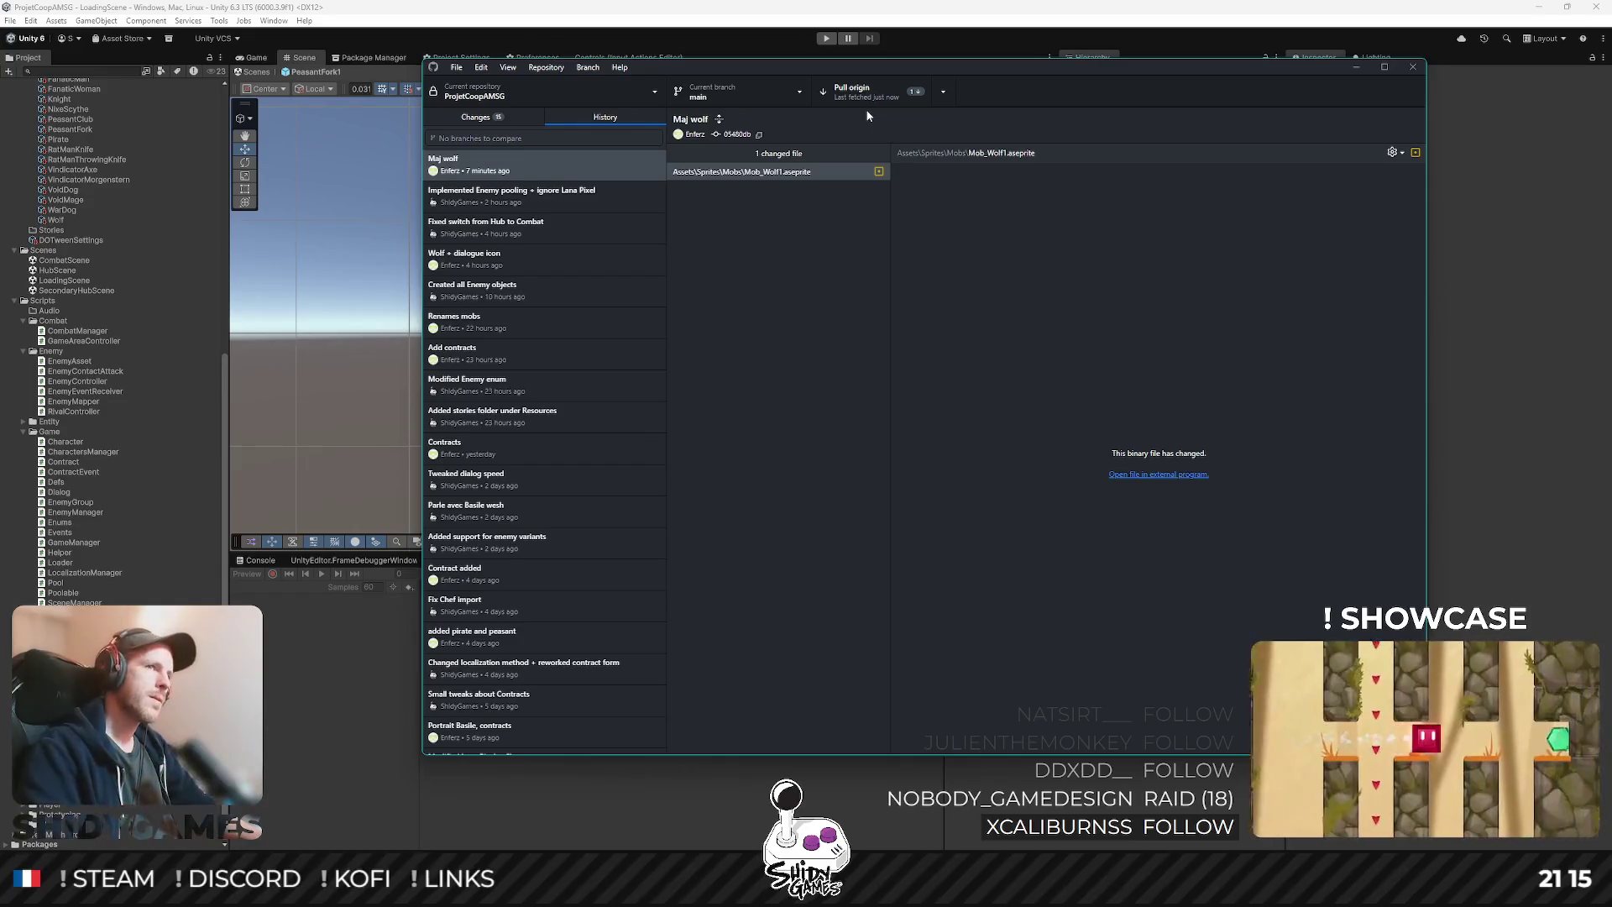
# - Pull origin, review the new 'Peasant center' commit, and return to Unity
pyautogui.click(856, 92)
pyautogui.click(878, 177)
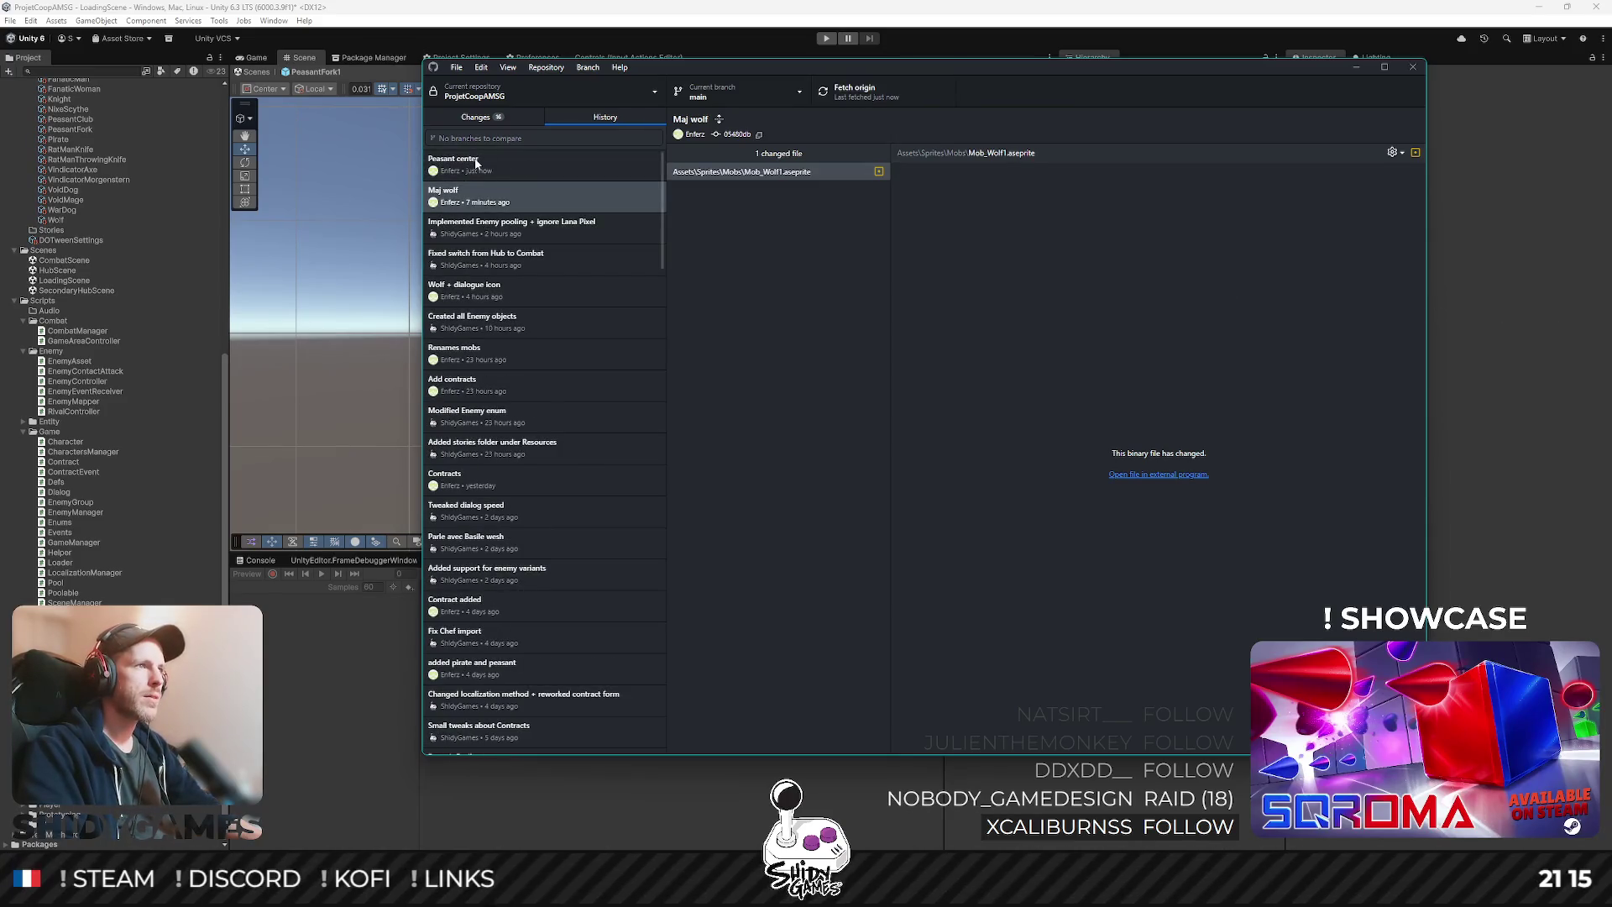
pyautogui.click(476, 162)
pyautogui.click(1509, 343)
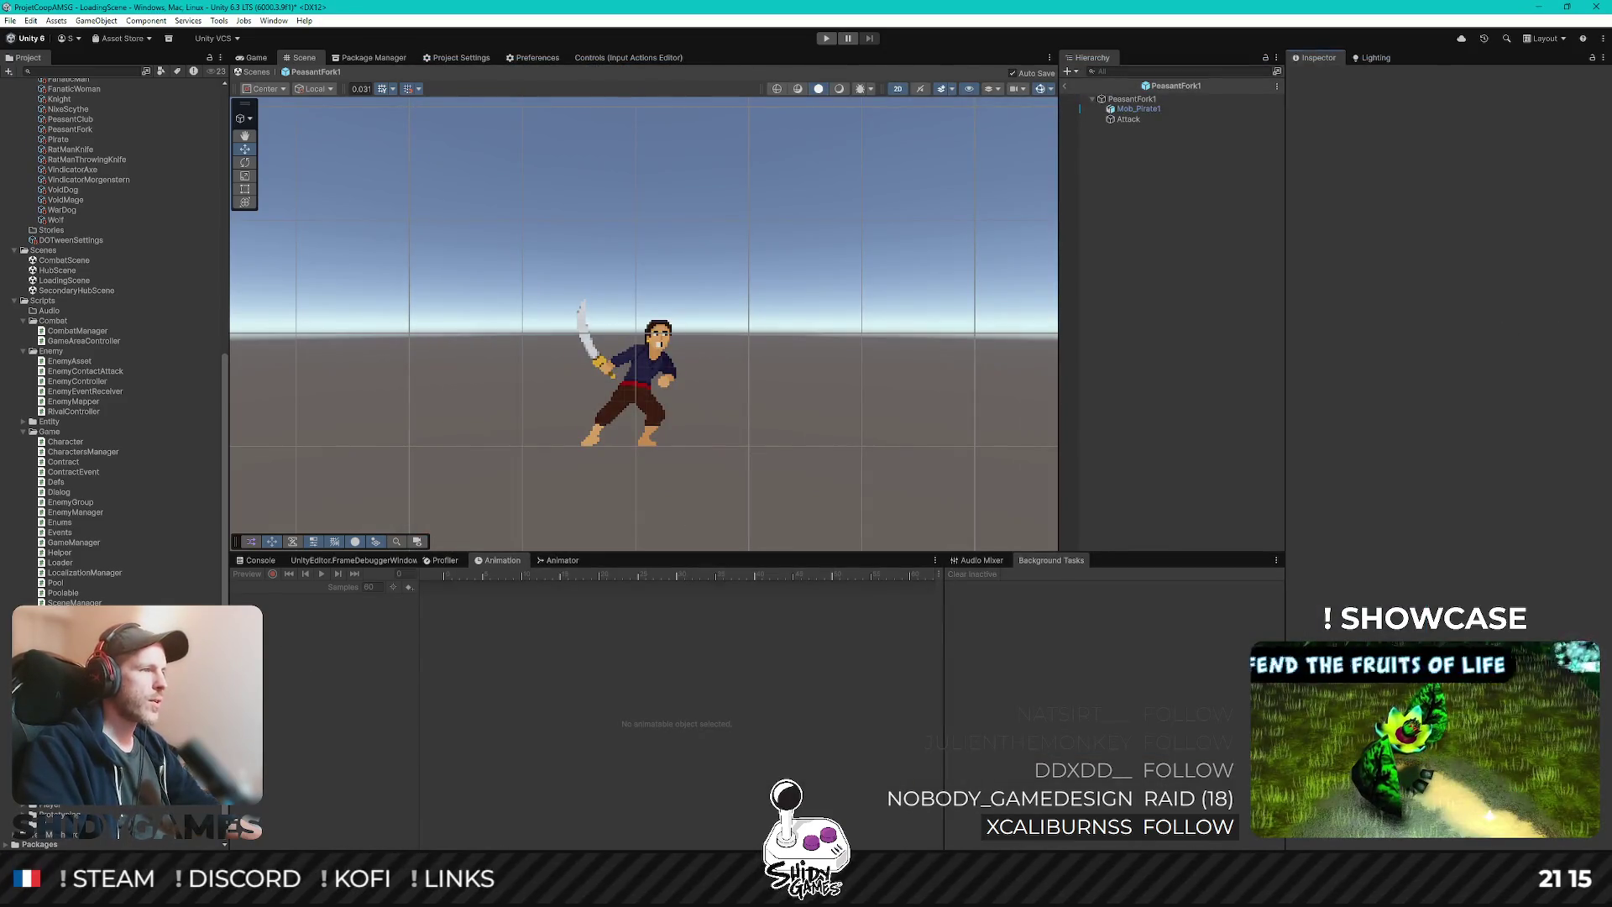
# - Re-add Mob_PeasantFork1 to the PeasantFork1 prefab, sorted by Pivot at position 0, 0
pyautogui.moveTo(1132, 116); pyautogui.dragTo(1131, 114)
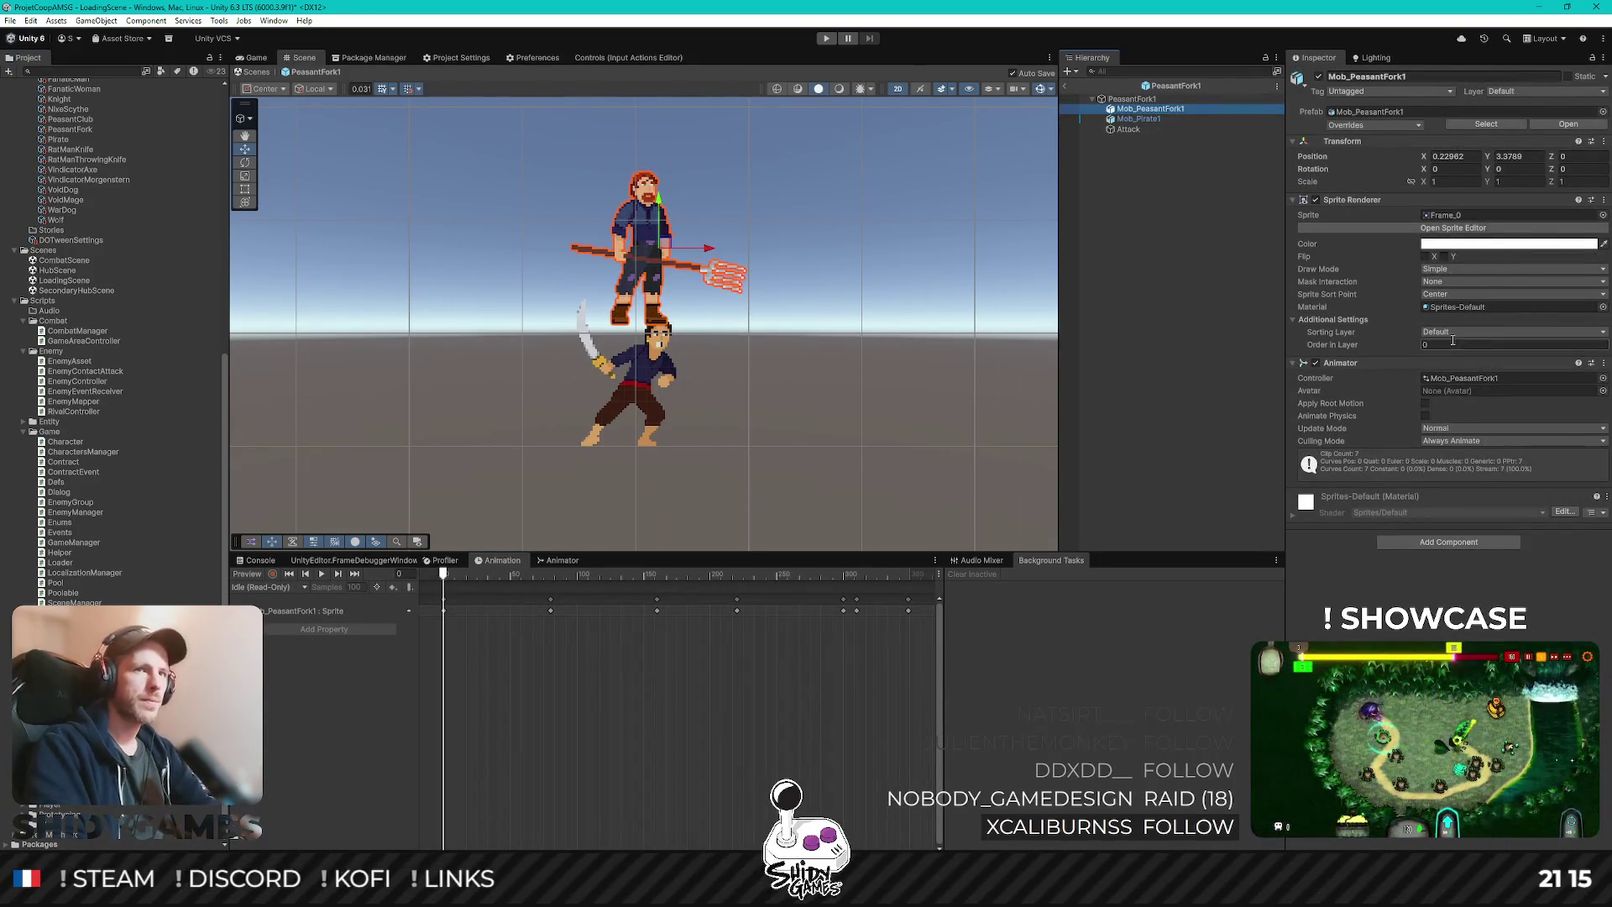
pyautogui.click(1463, 293)
pyautogui.click(1452, 322)
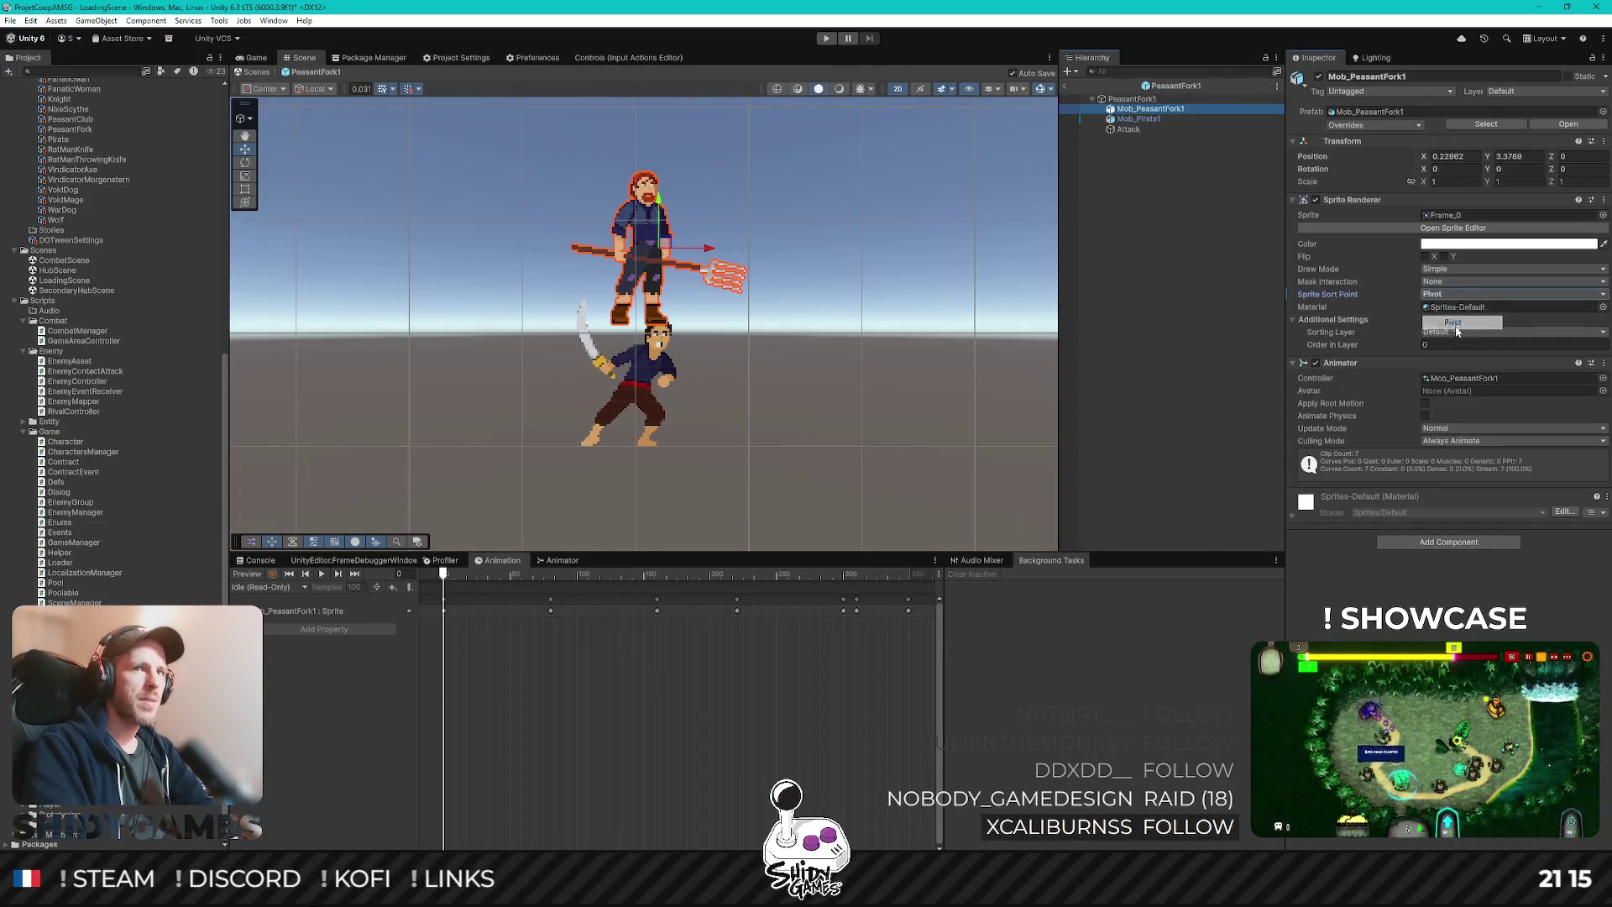
pyautogui.click(1457, 156)
pyautogui.write('0')
pyautogui.click(1513, 157)
pyautogui.write('0')
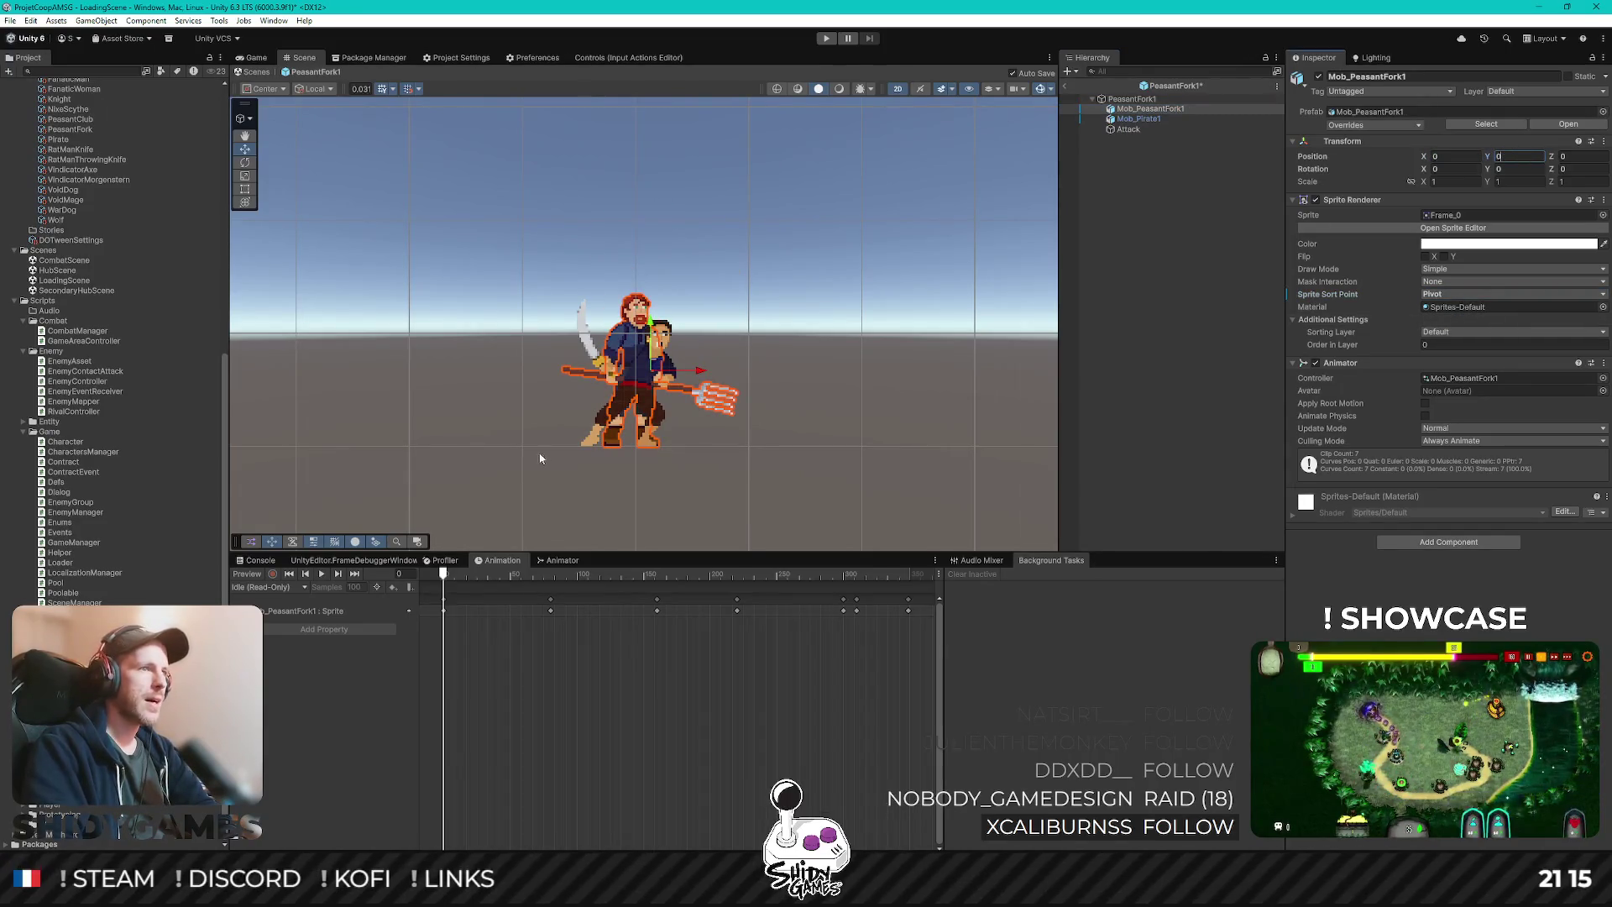
pyautogui.scroll(2, 663, 430)
pyautogui.scroll(1, 663, 430)
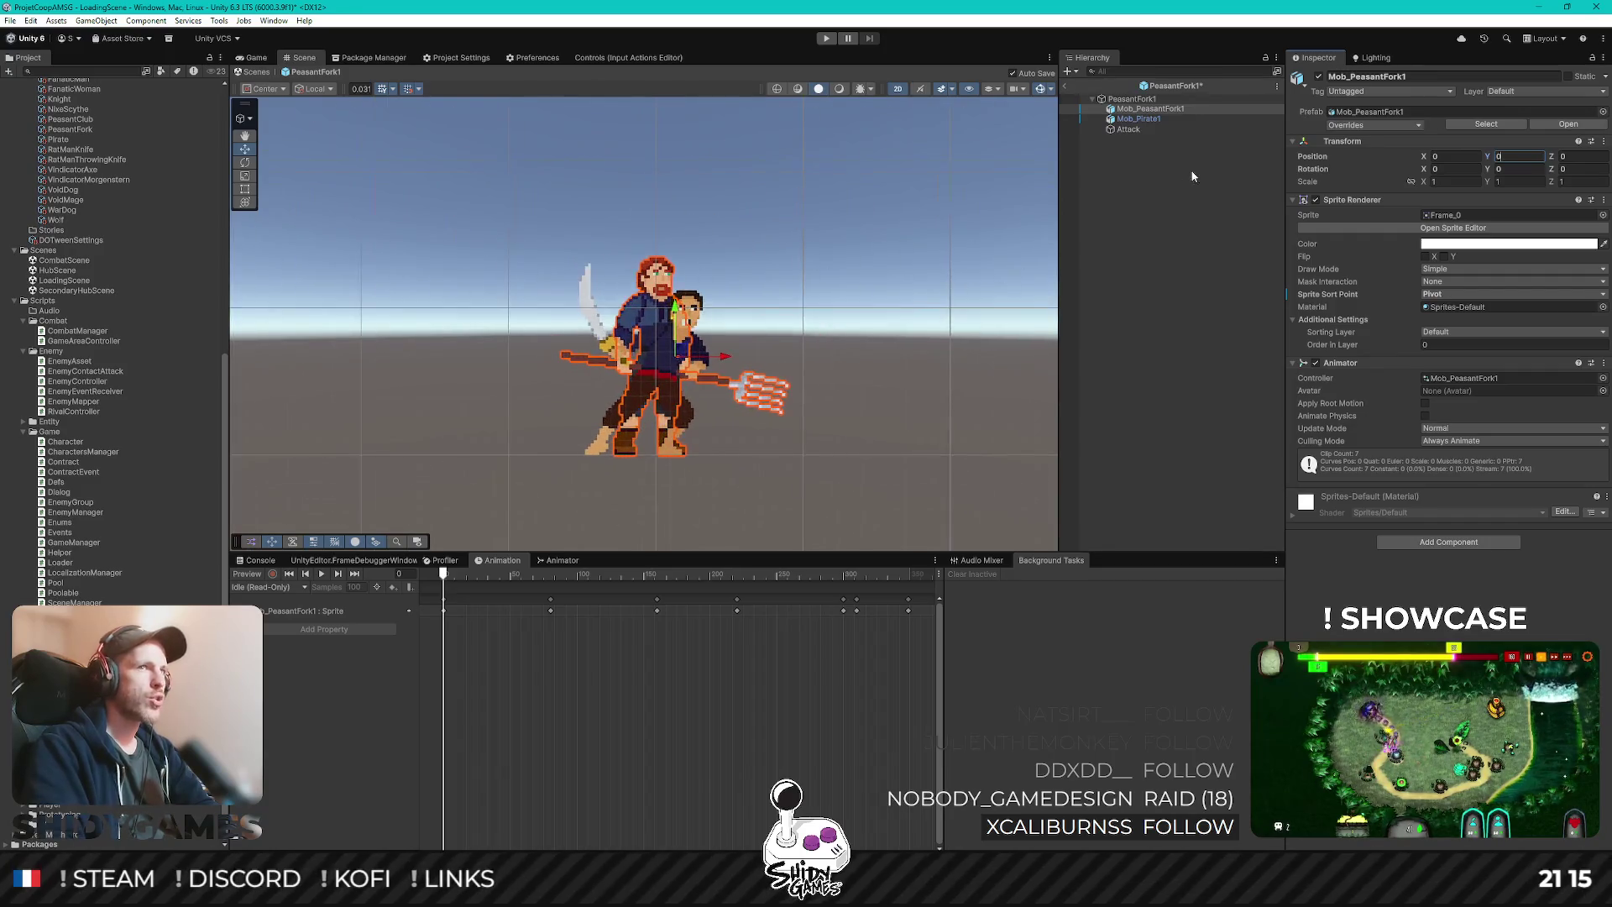
pyautogui.click(1157, 109)
# - Put Mob_PeasantFork1 on the Enemy layer and the Entities sorting layer
pyautogui.click(1142, 119)
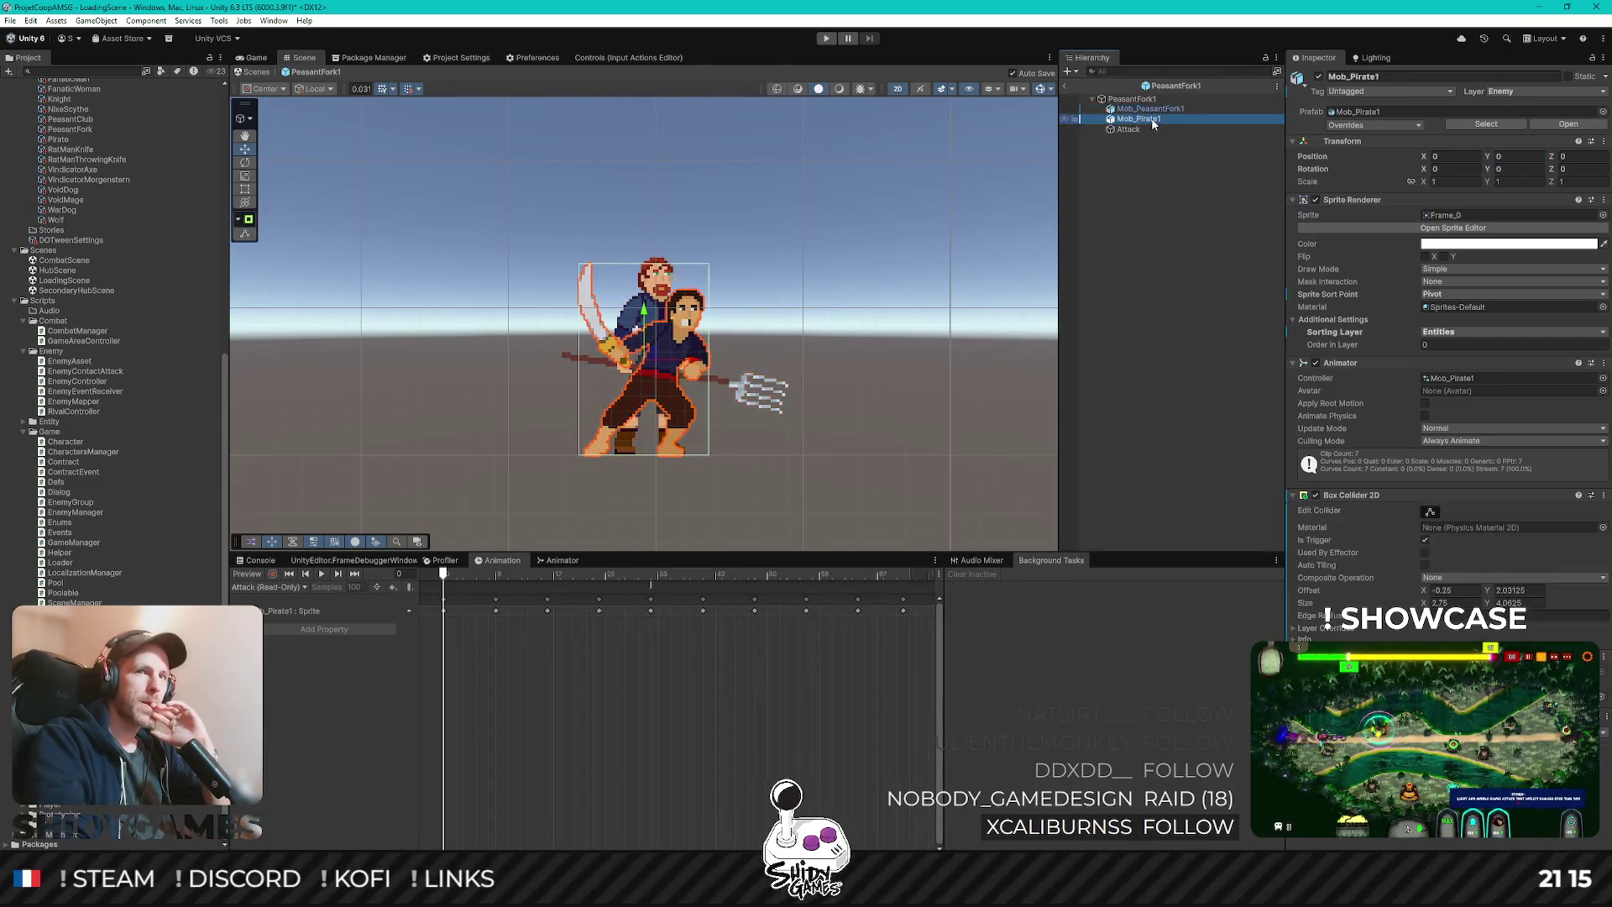
pyautogui.click(1150, 109)
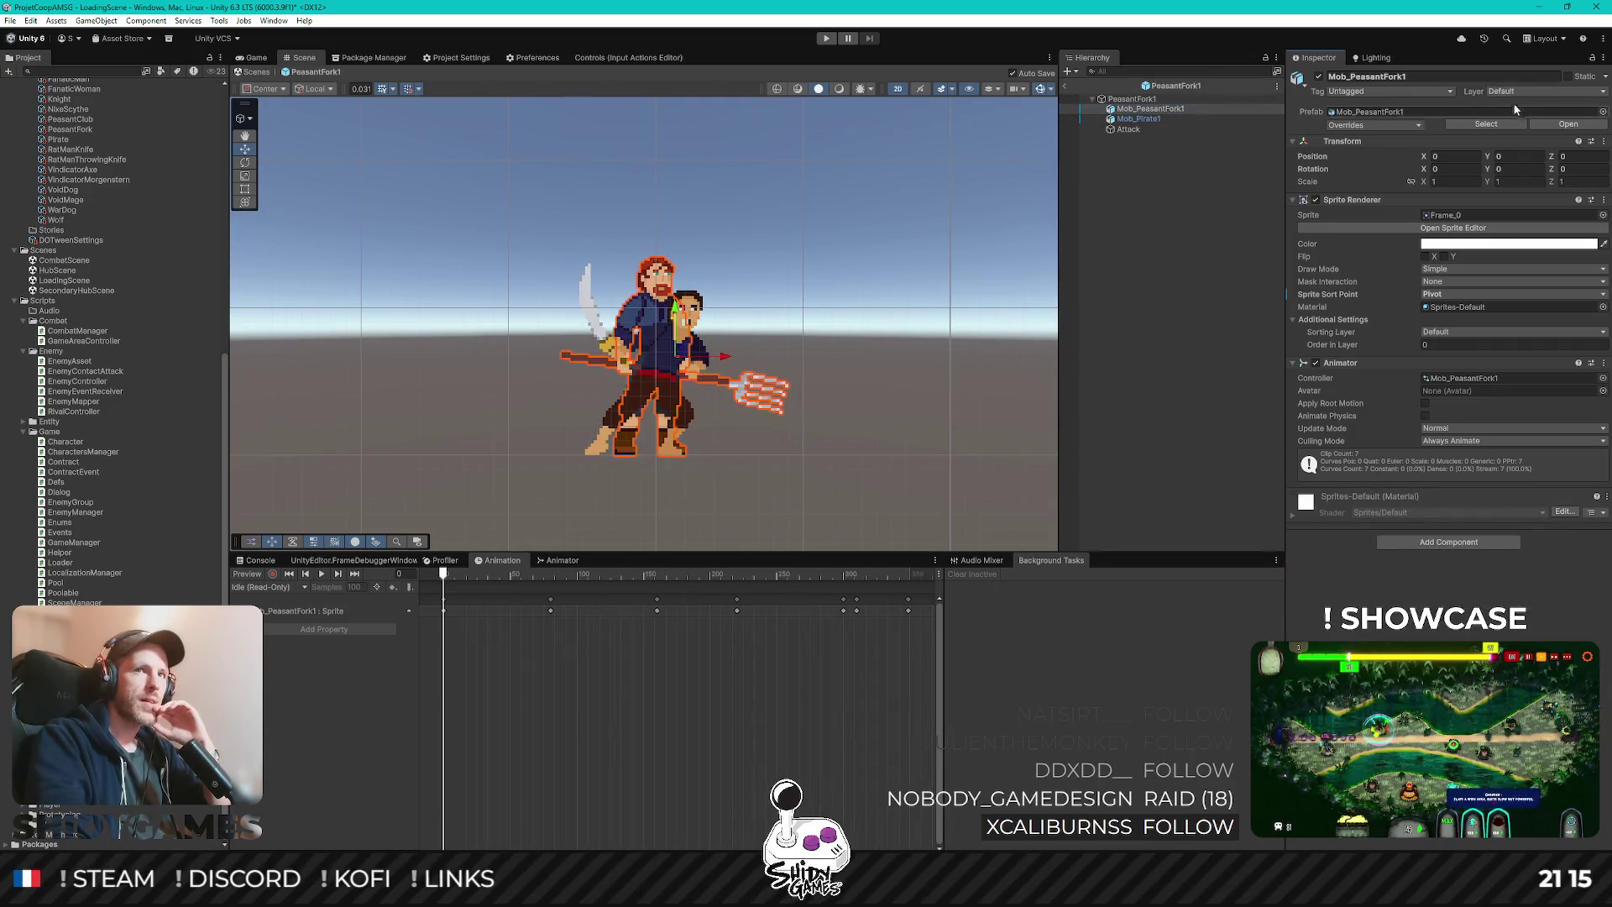
pyautogui.click(1515, 91)
pyautogui.click(1528, 189)
pyautogui.click(1455, 333)
pyautogui.click(1485, 388)
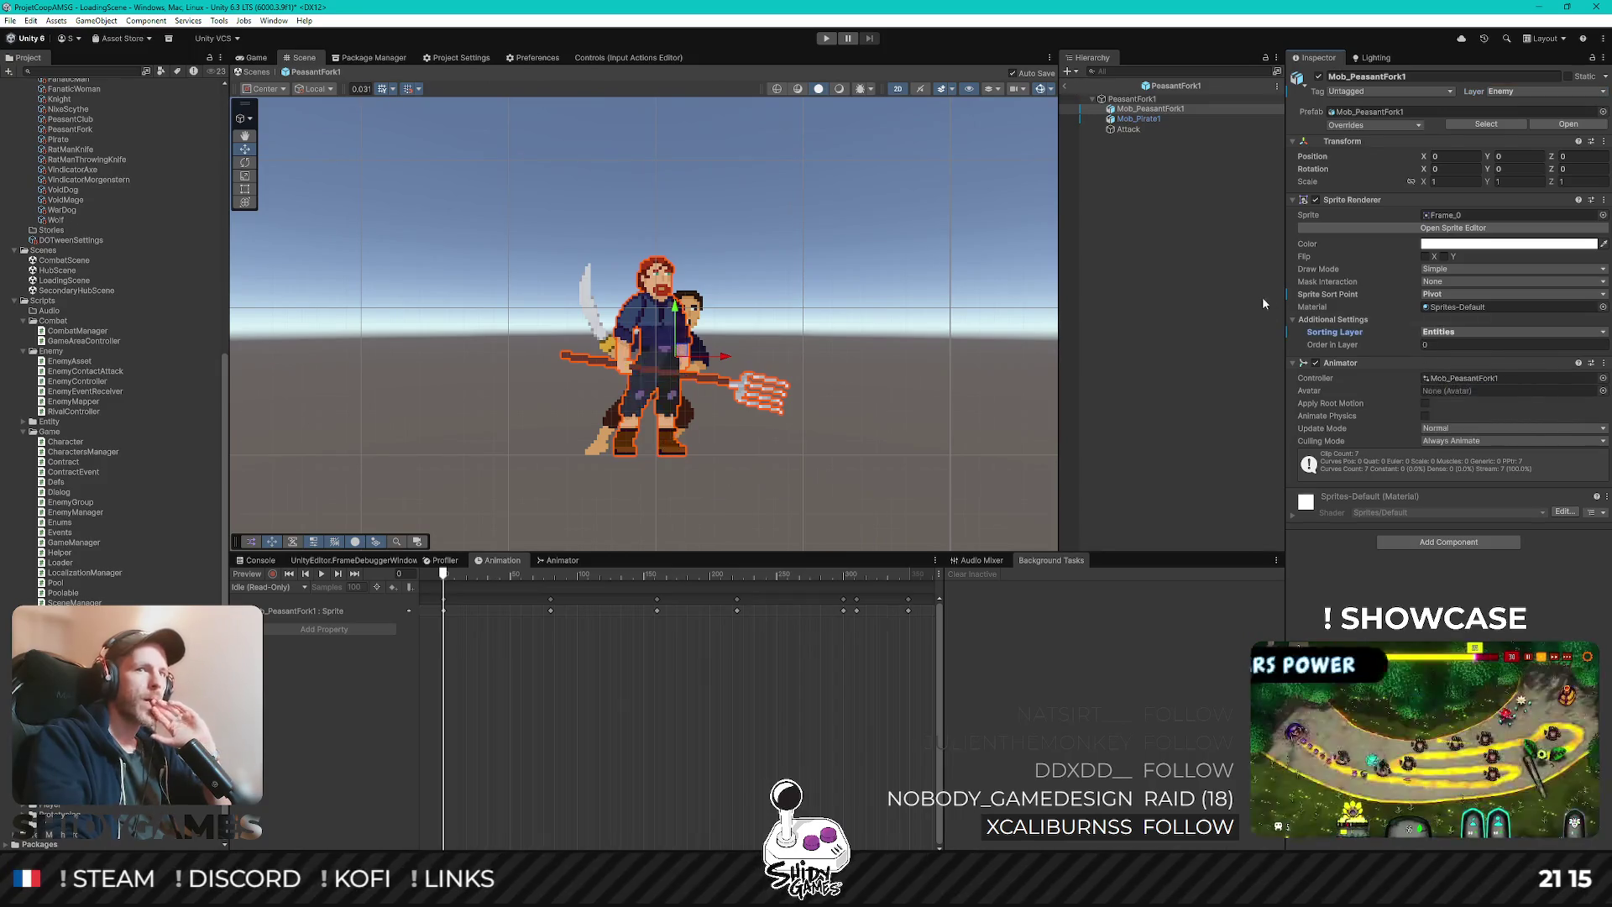
# - Copy the pirate's Box Collider 2D and paste it onto Mob_PeasantFork1
pyautogui.click(1157, 118)
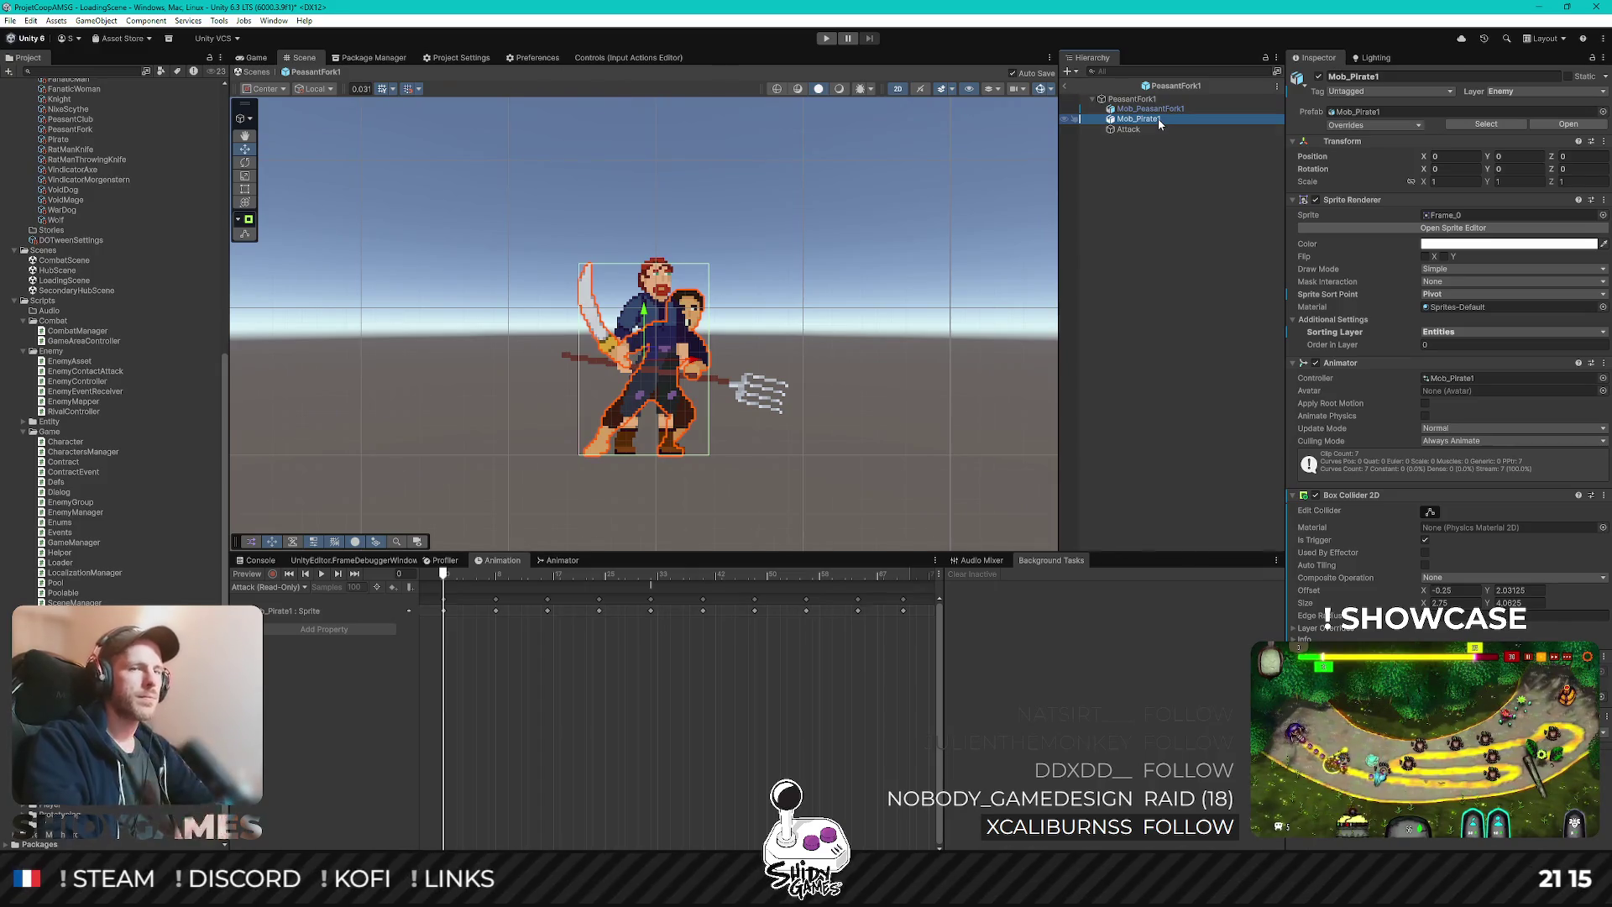
pyautogui.click(1604, 496)
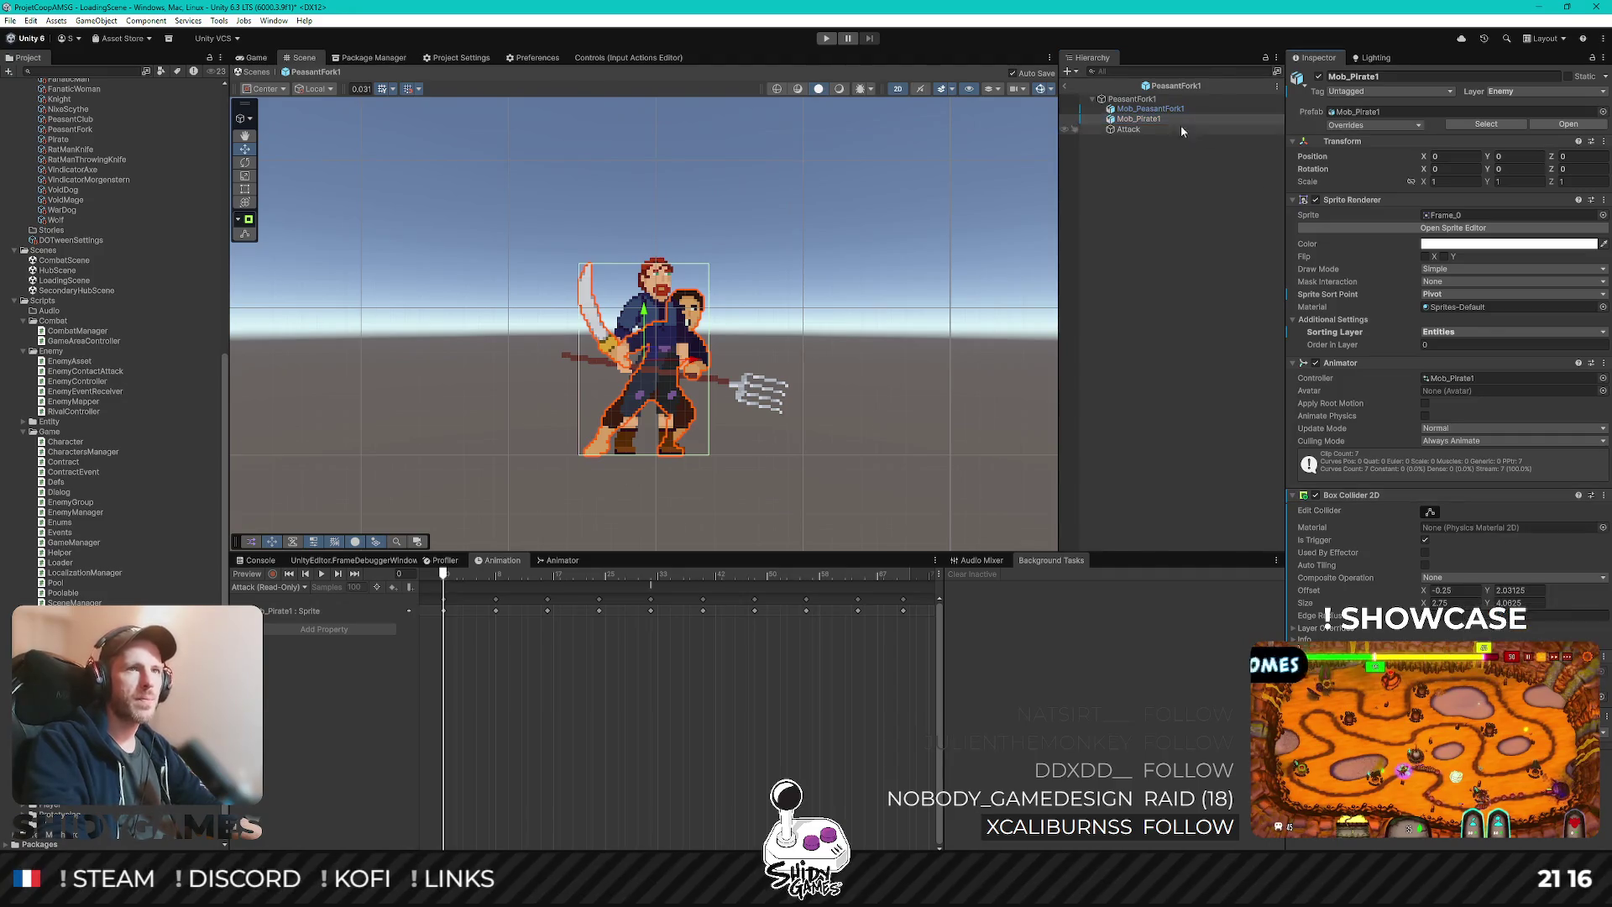
pyautogui.click(1150, 109)
pyautogui.click(1604, 362)
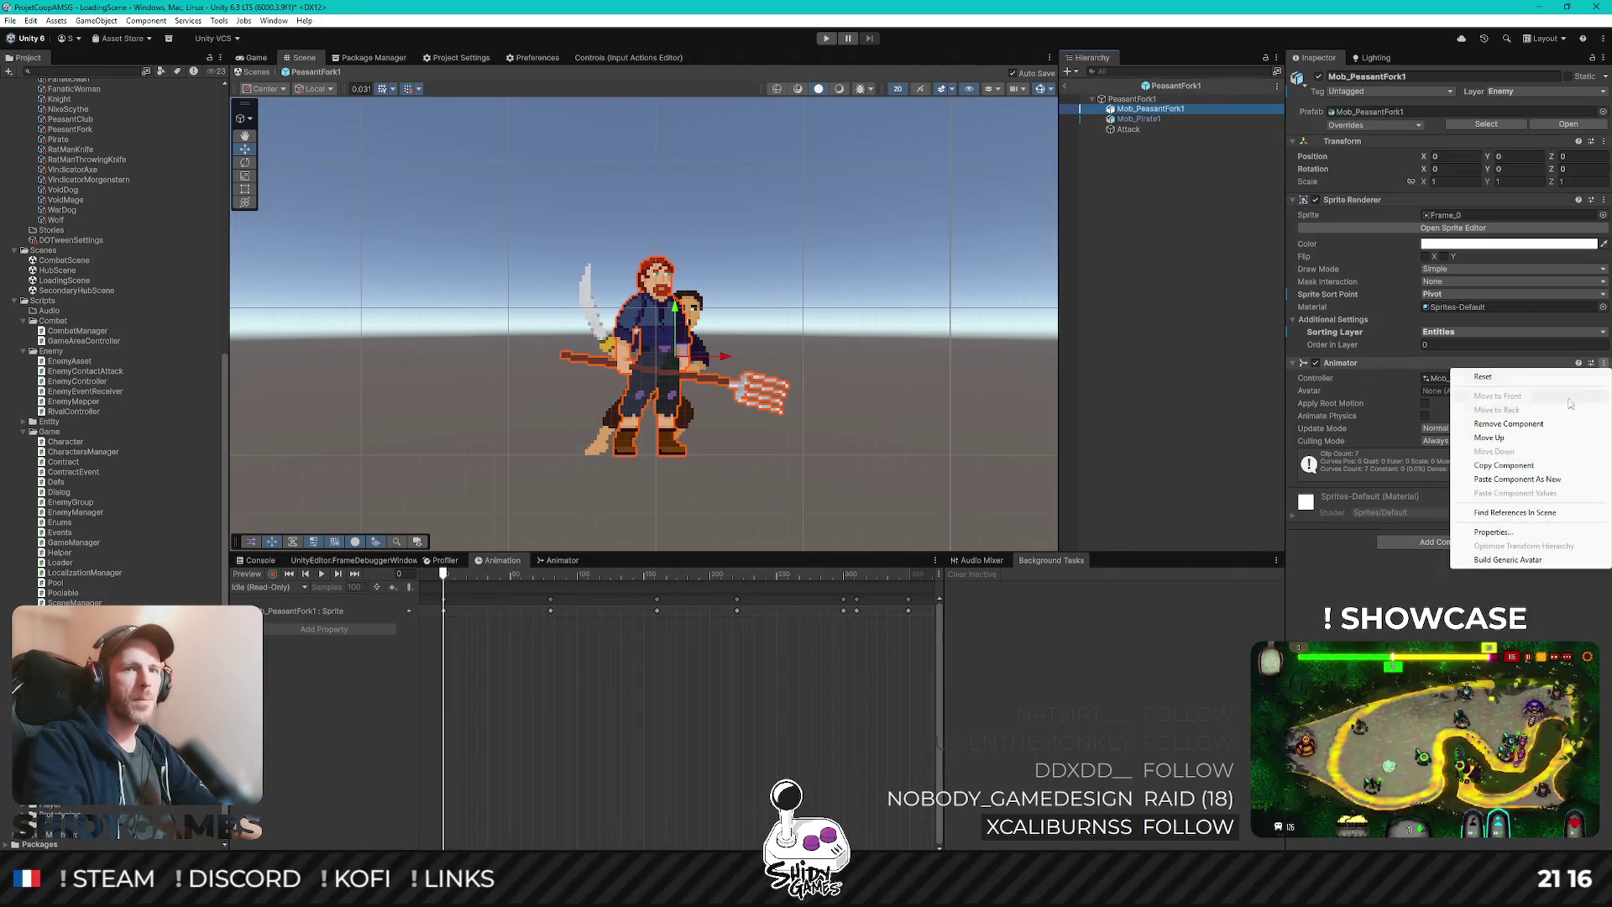
pyautogui.click(1516, 479)
# - Paste the Box Collider 2D onto Mob_PeasantFork1 as a new component and remove Mob_Pirate1
pyautogui.click(1155, 119)
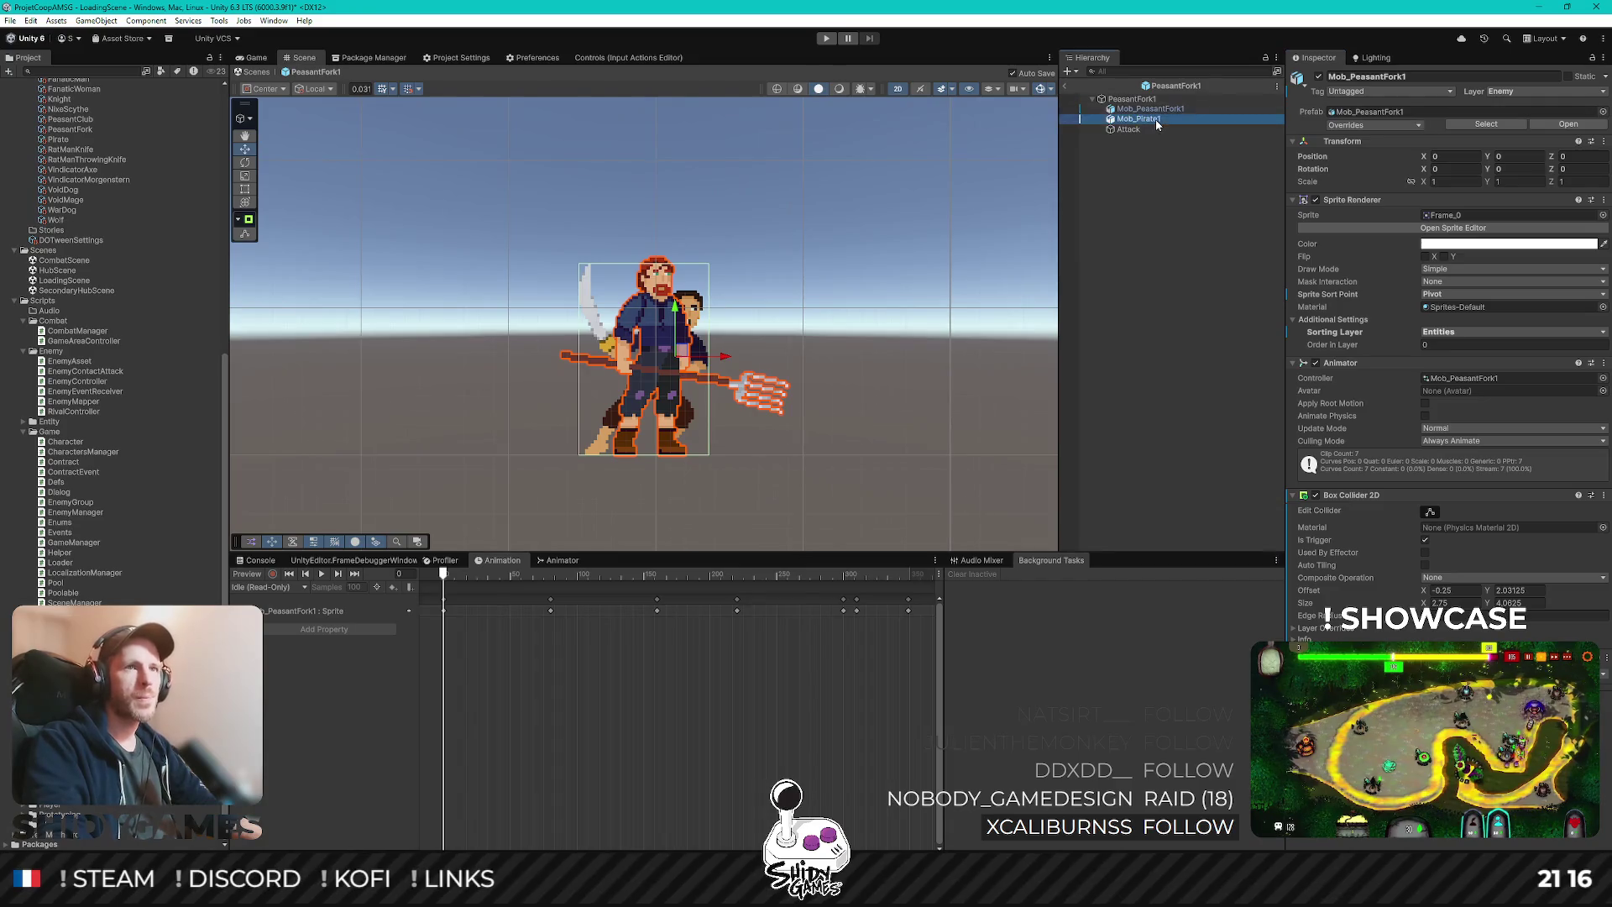
pyautogui.click(1604, 495)
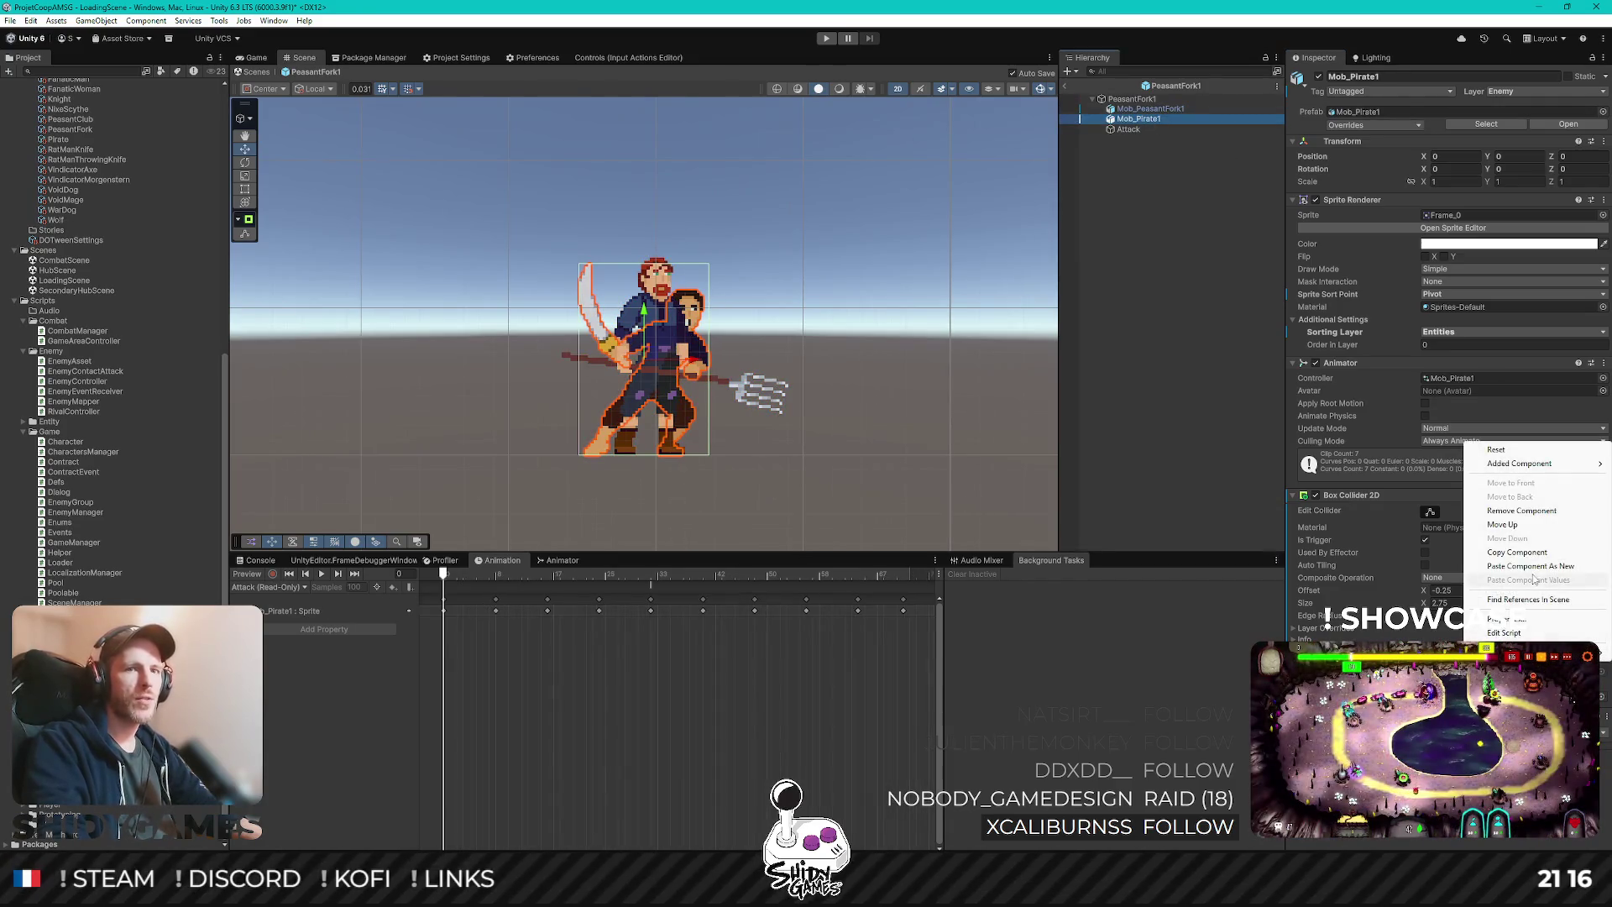
pyautogui.click(1150, 113)
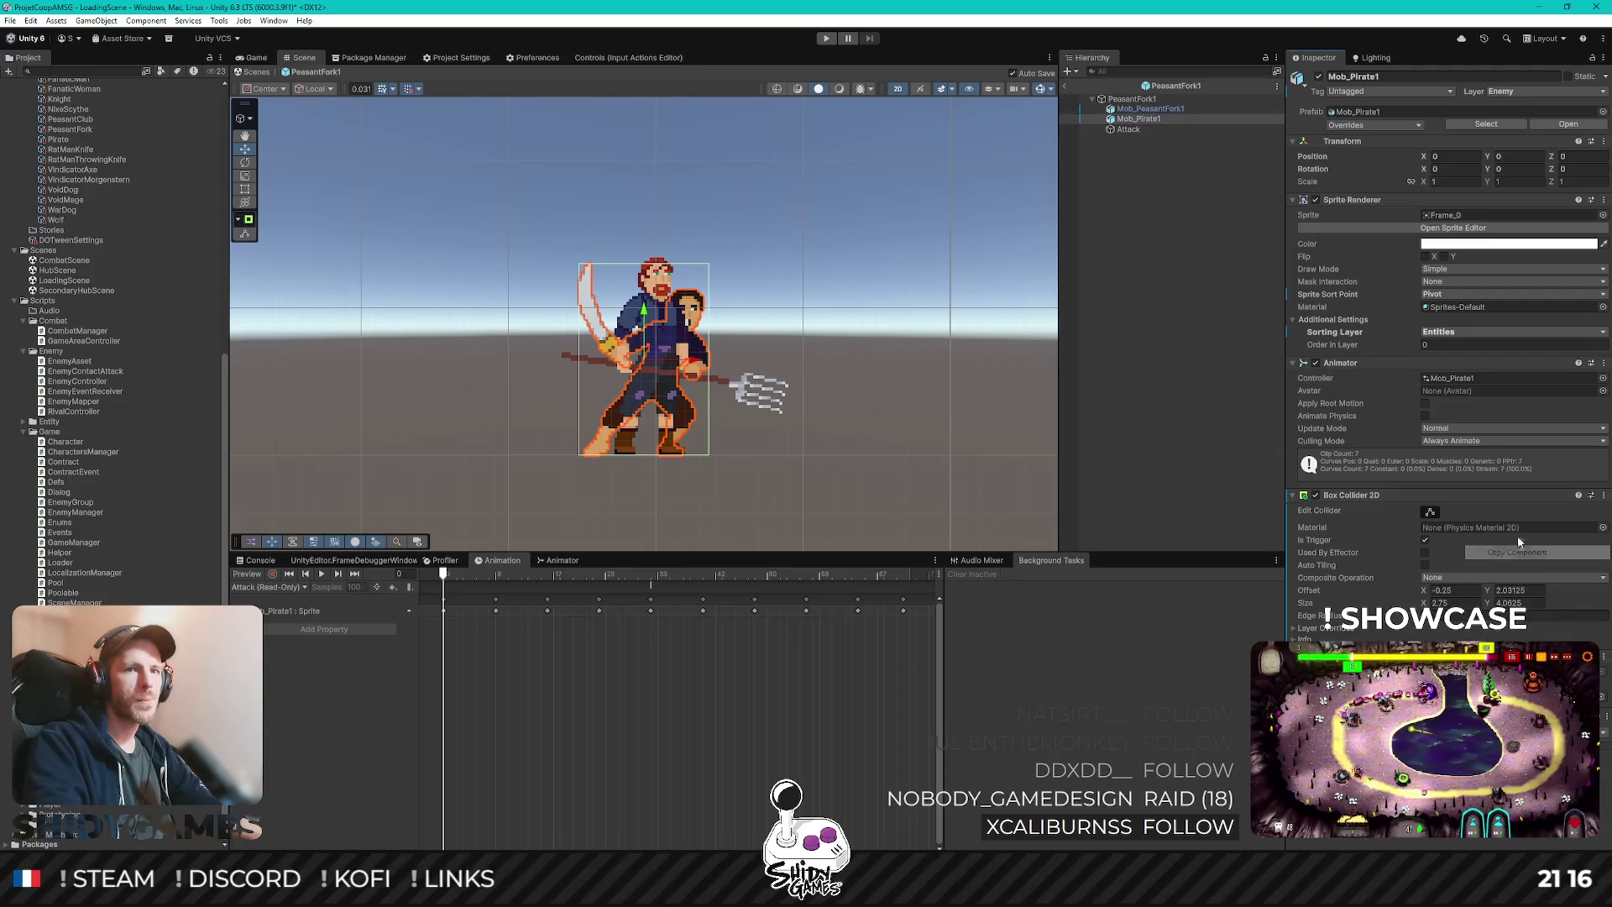
pyautogui.click(1151, 108)
pyautogui.click(1603, 494)
pyautogui.click(1536, 626)
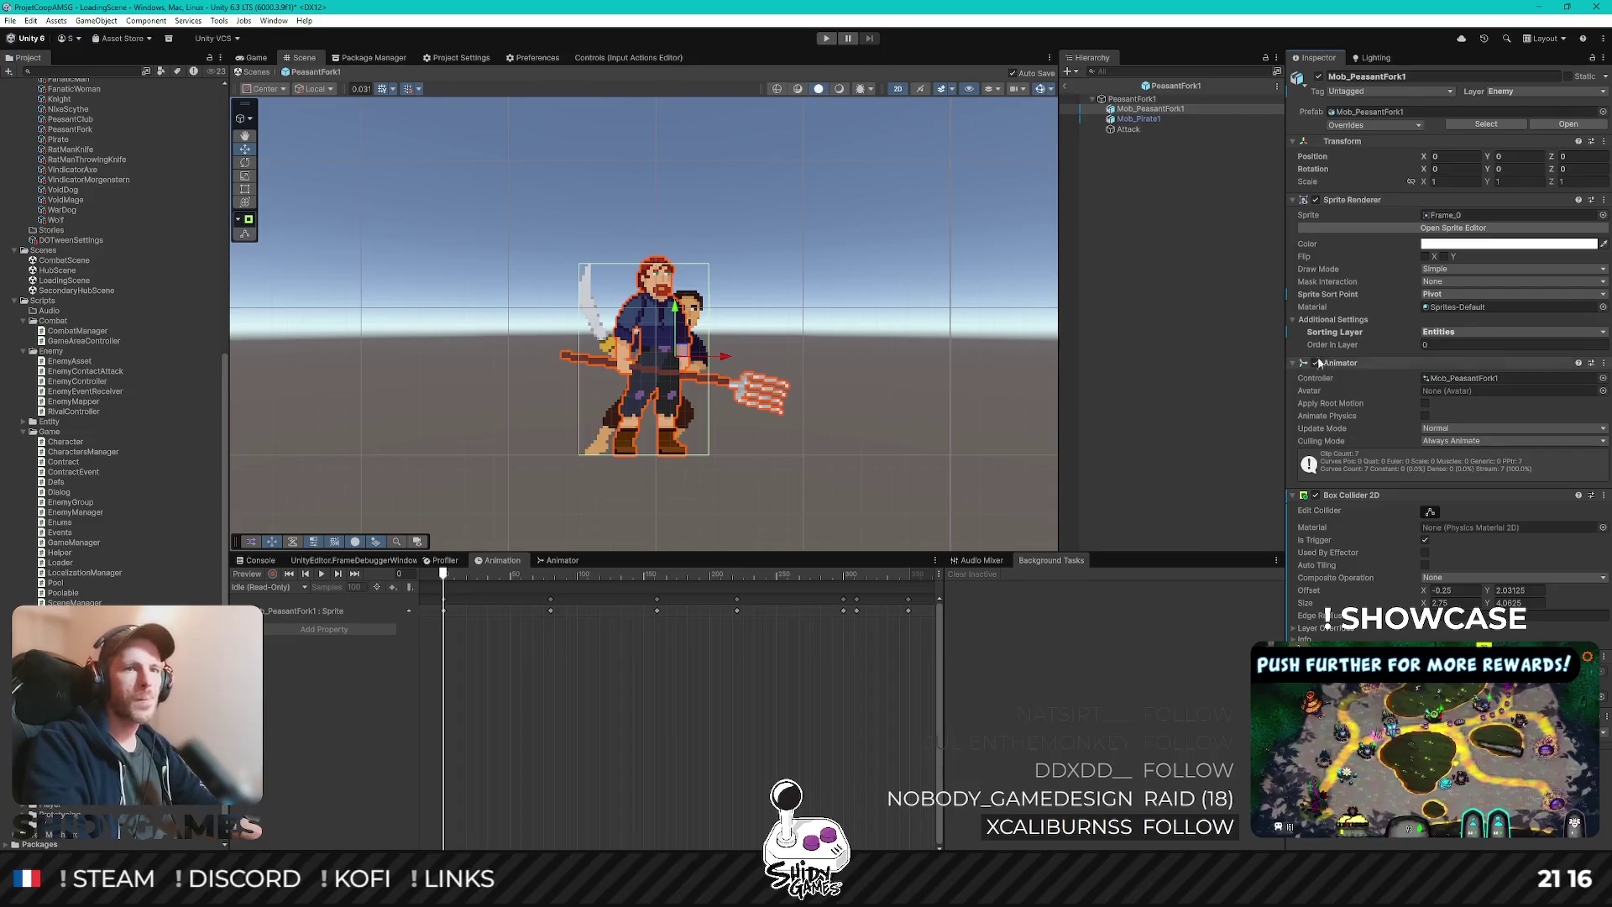
pyautogui.hotkey('ctrl', 'z')
pyautogui.click(1167, 111)
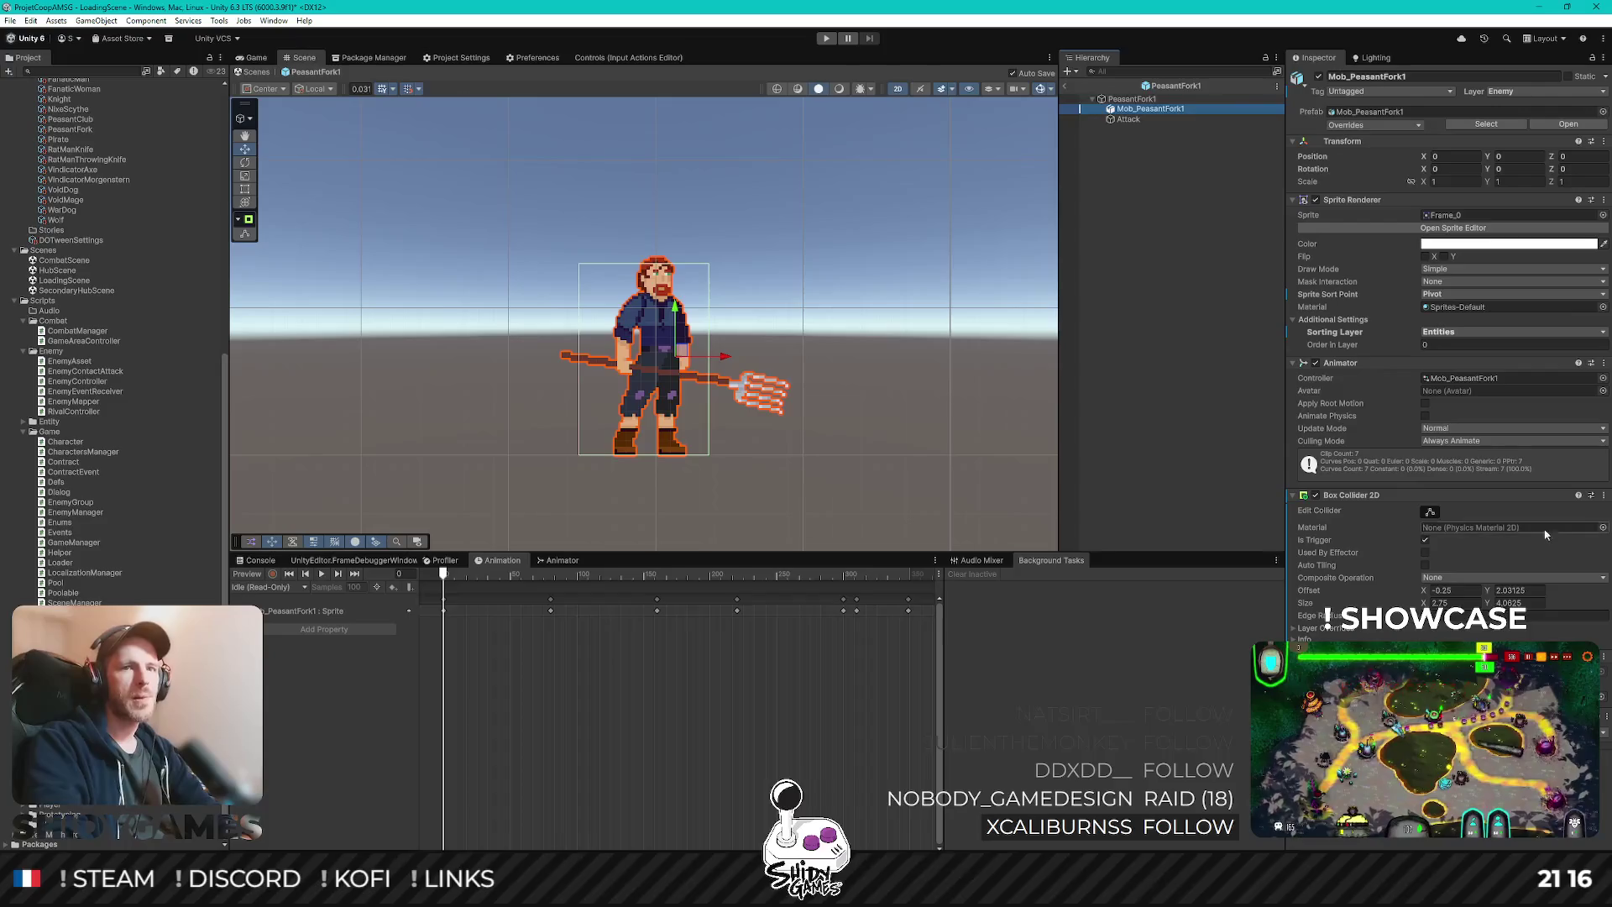
# - Reset Mob_PeasantFork1's Box Collider 2D to fit the sprite and make it a trigger
pyautogui.click(1603, 495)
pyautogui.click(1524, 511)
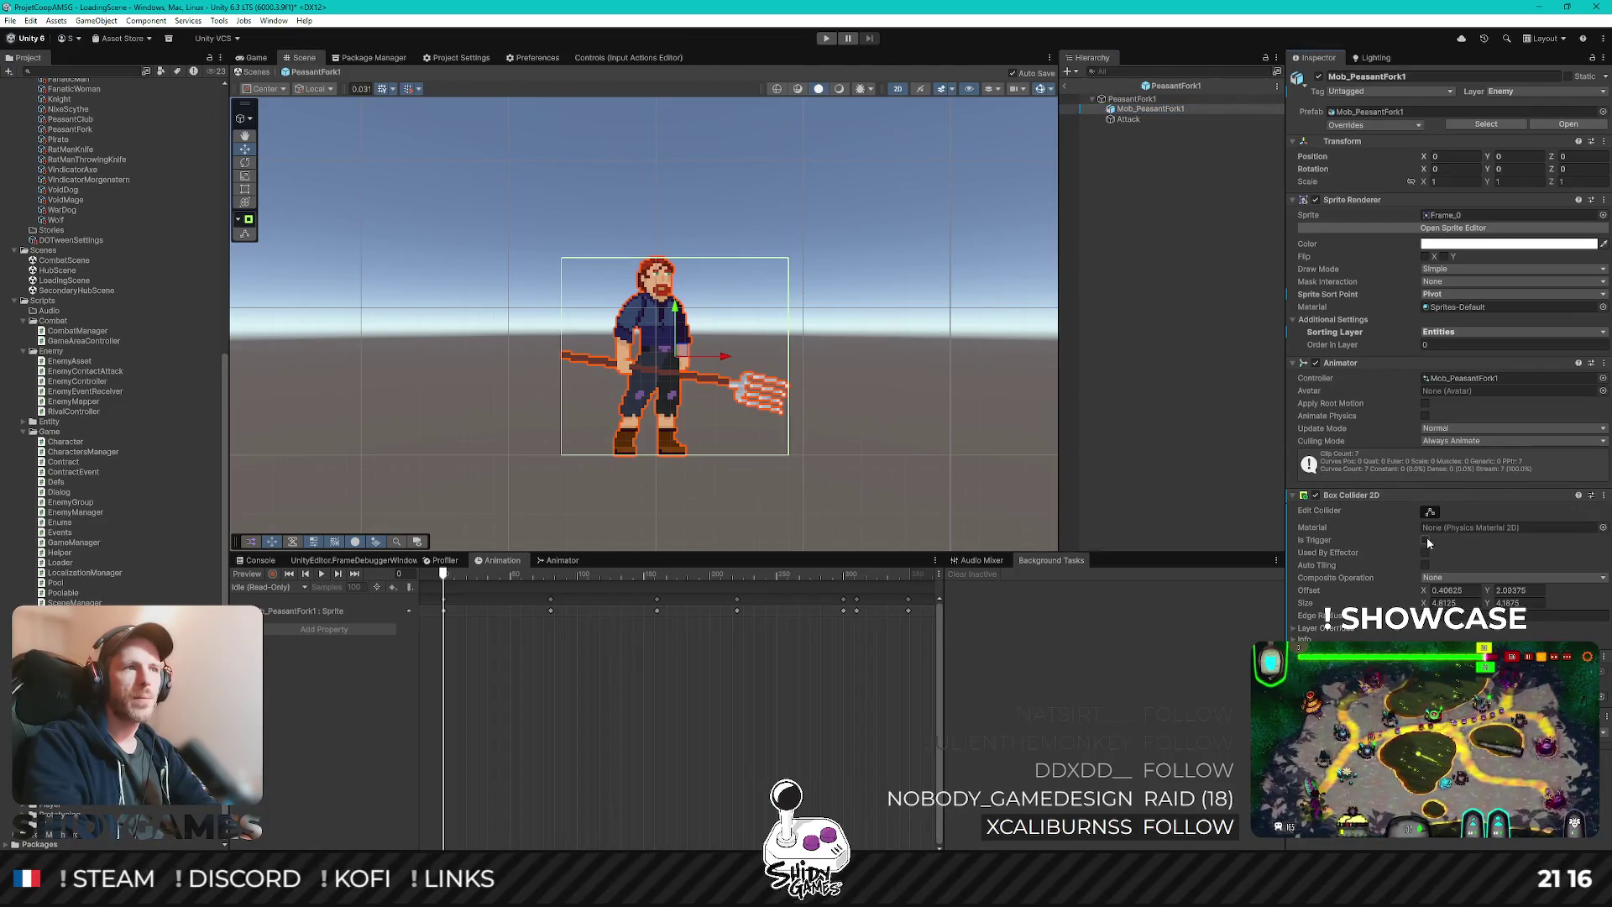
pyautogui.click(1425, 540)
# - Pull the collider's left and right edges in to cover only the peasant's body, excluding the fork
pyautogui.scroll(2, 789, 370)
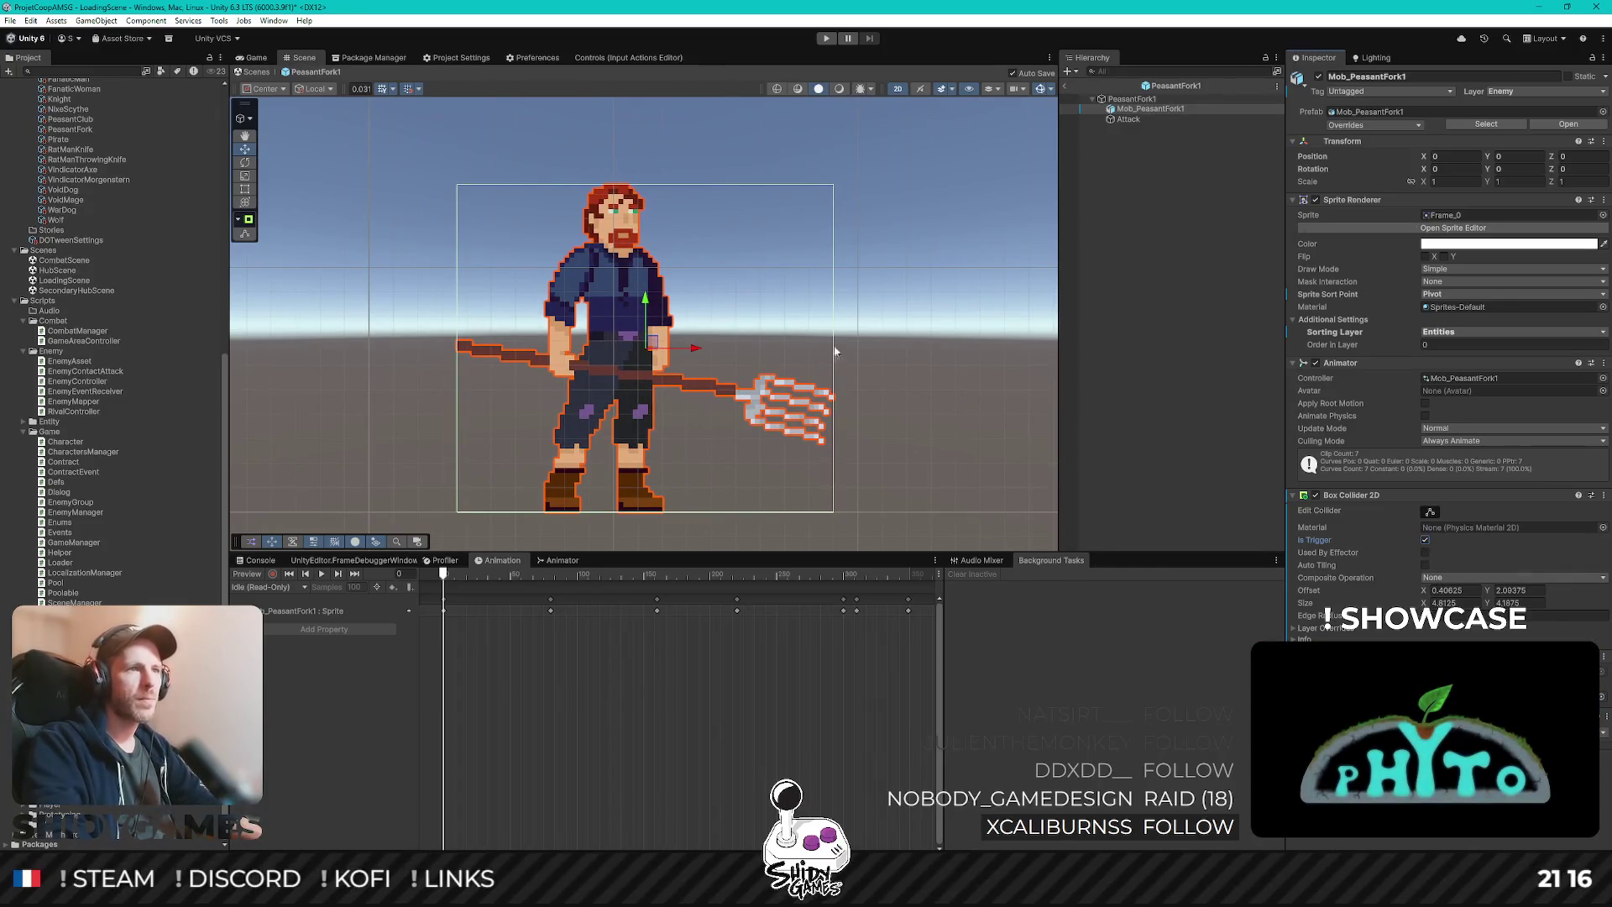
pyautogui.moveTo(735, 346); pyautogui.dragTo(907, 294)
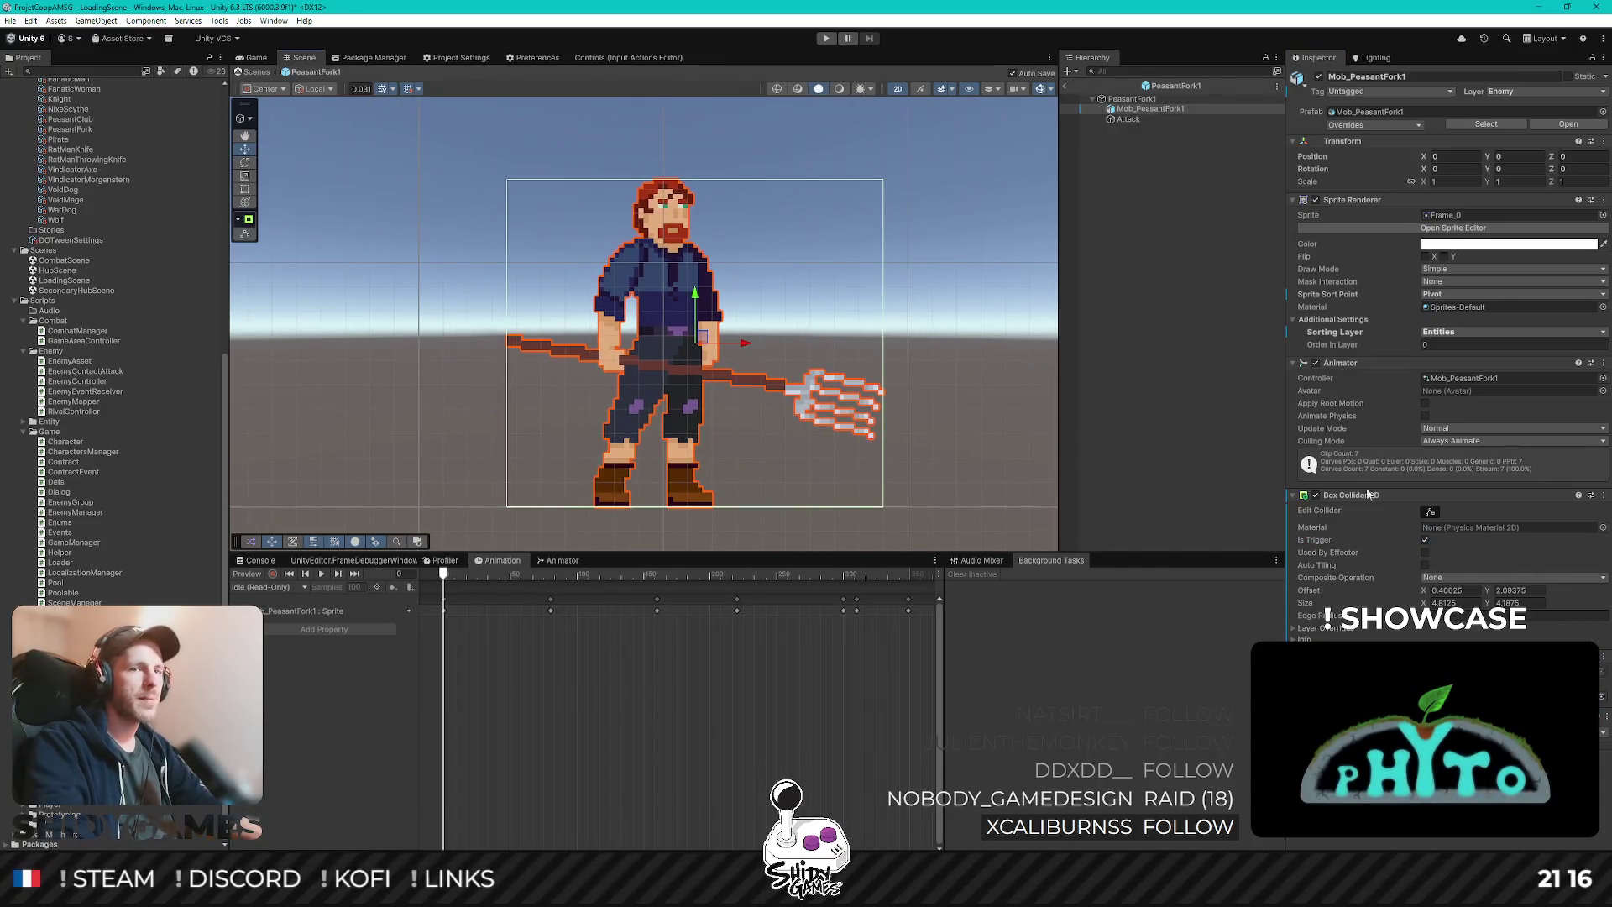
pyautogui.click(1429, 512)
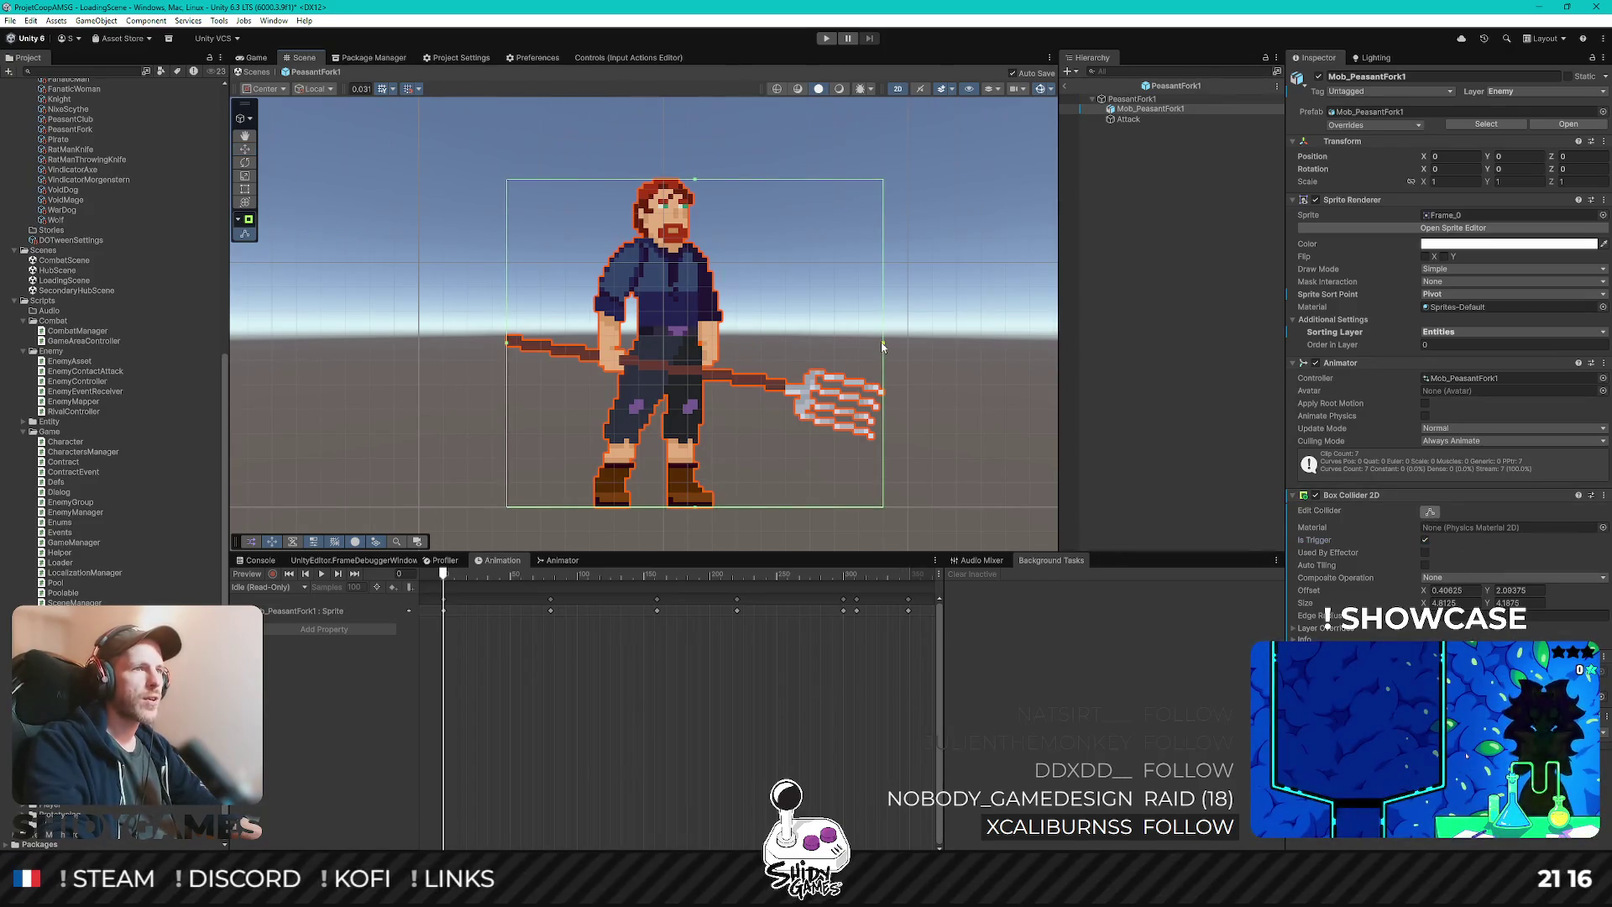
pyautogui.moveTo(882, 346); pyautogui.dragTo(727, 341)
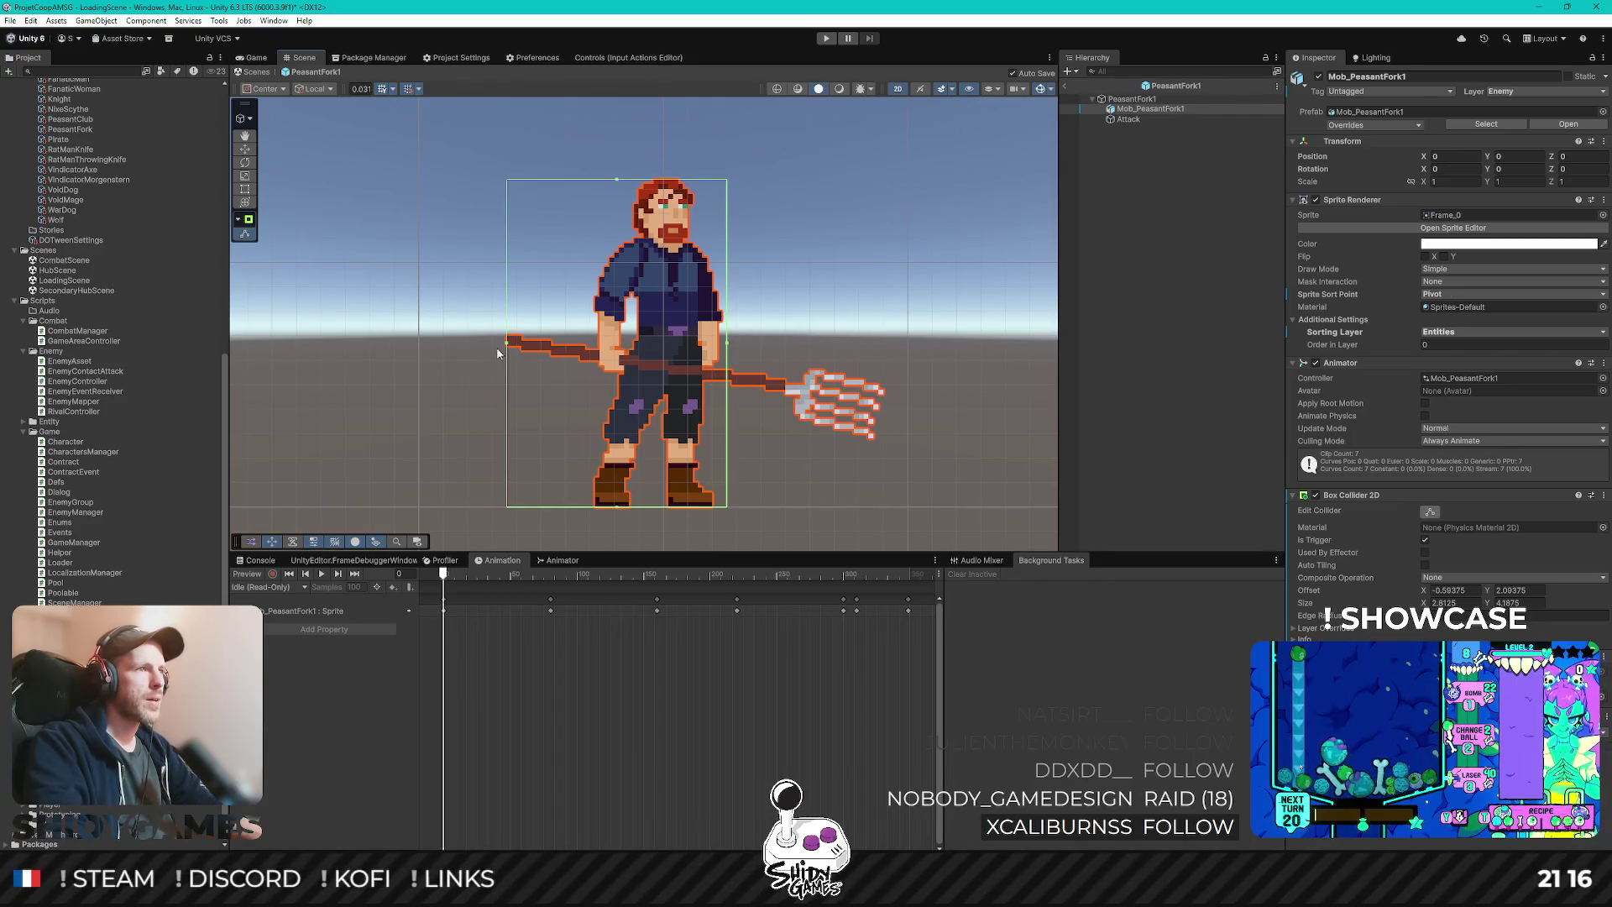
pyautogui.moveTo(528, 345); pyautogui.dragTo(570, 340)
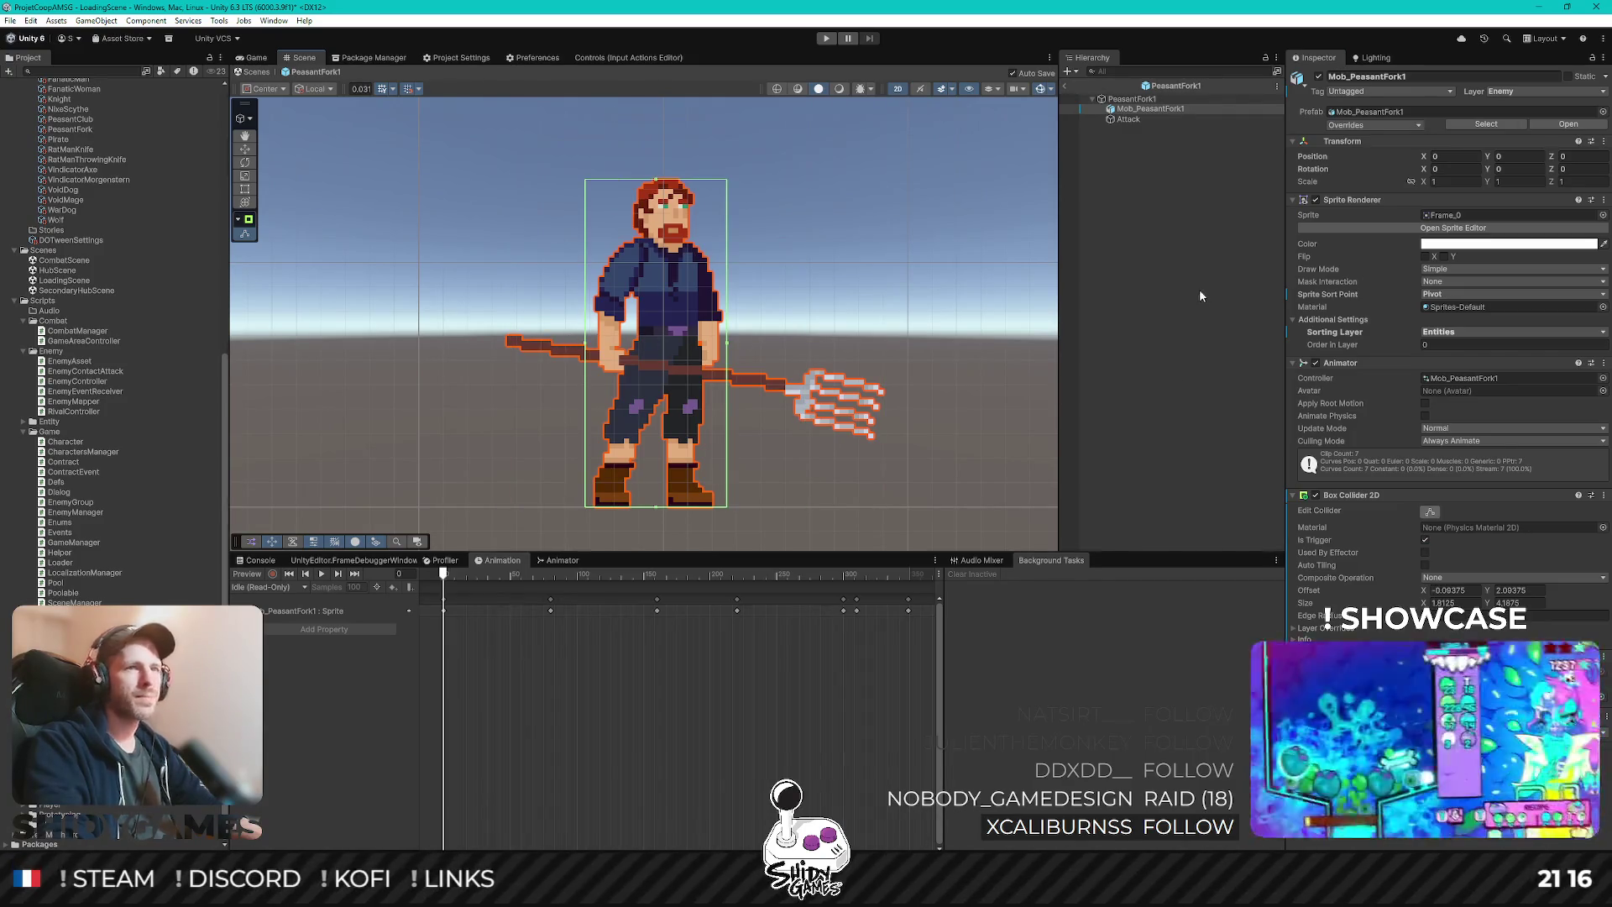
# - Reselect Mob_PeasantFork1, then select its Attack hitbox object
pyautogui.click(1199, 291)
pyautogui.click(1153, 110)
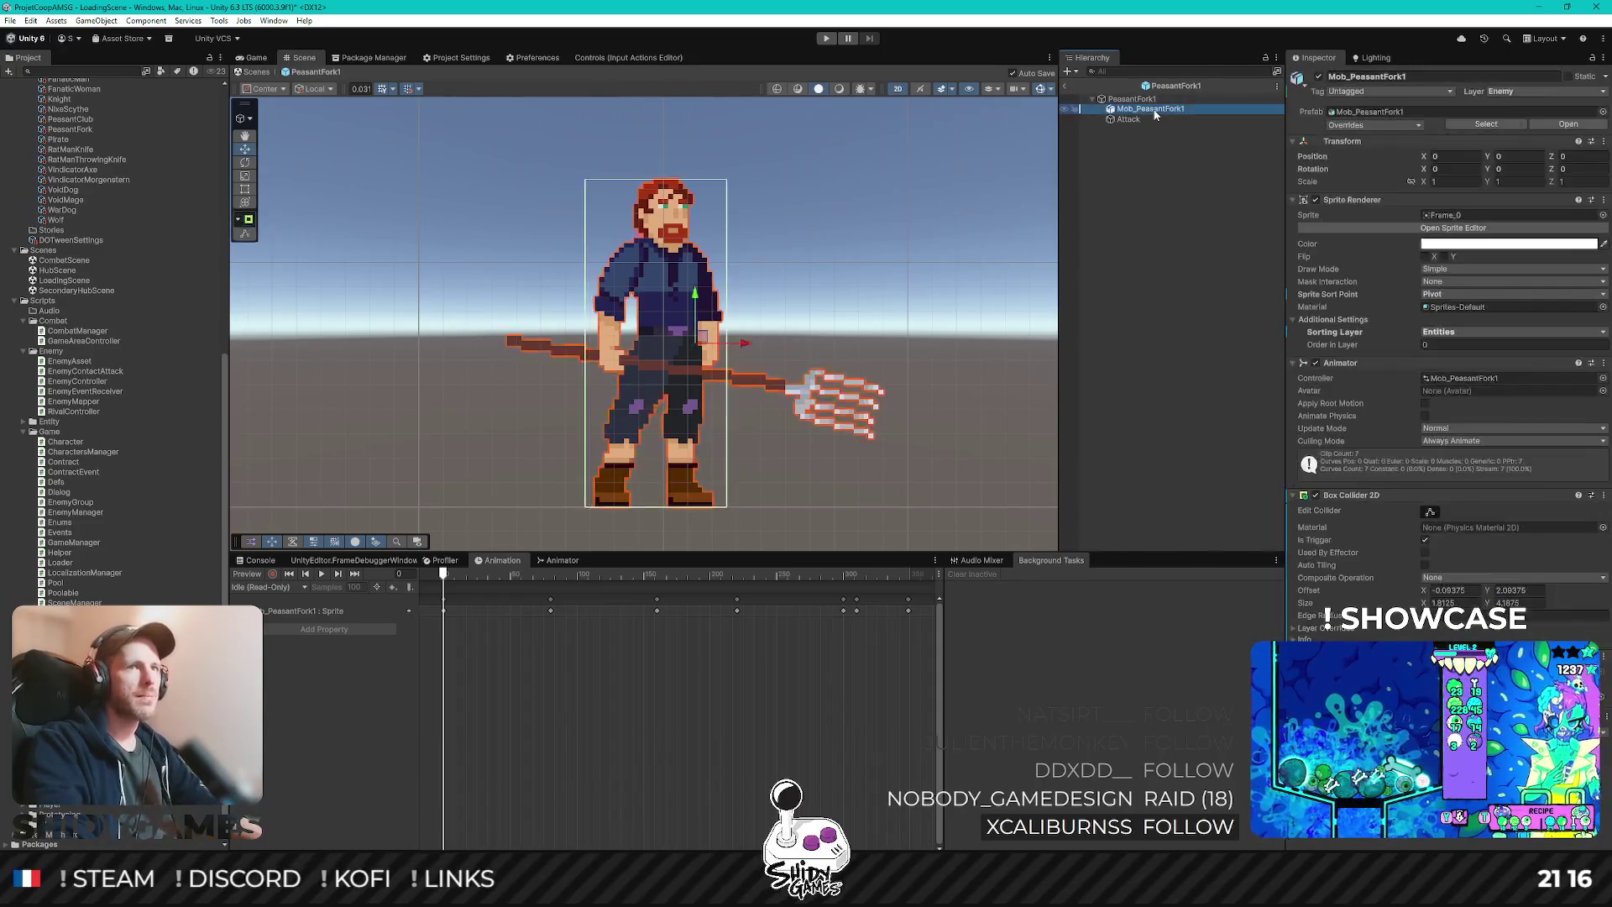
pyautogui.click(1143, 319)
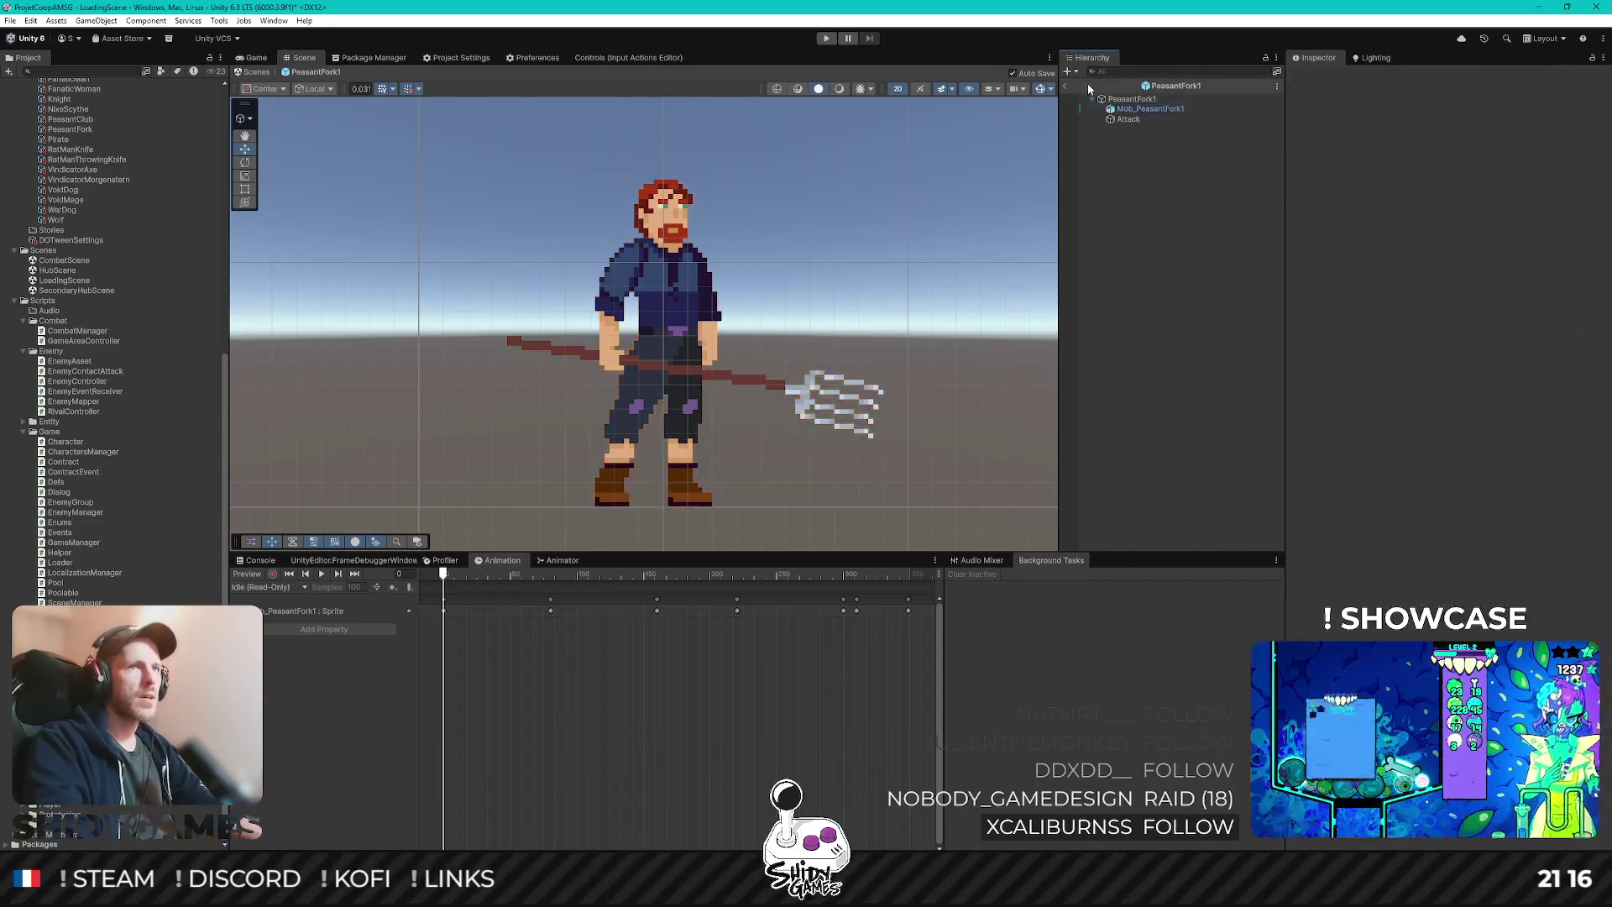
pyautogui.click(1130, 119)
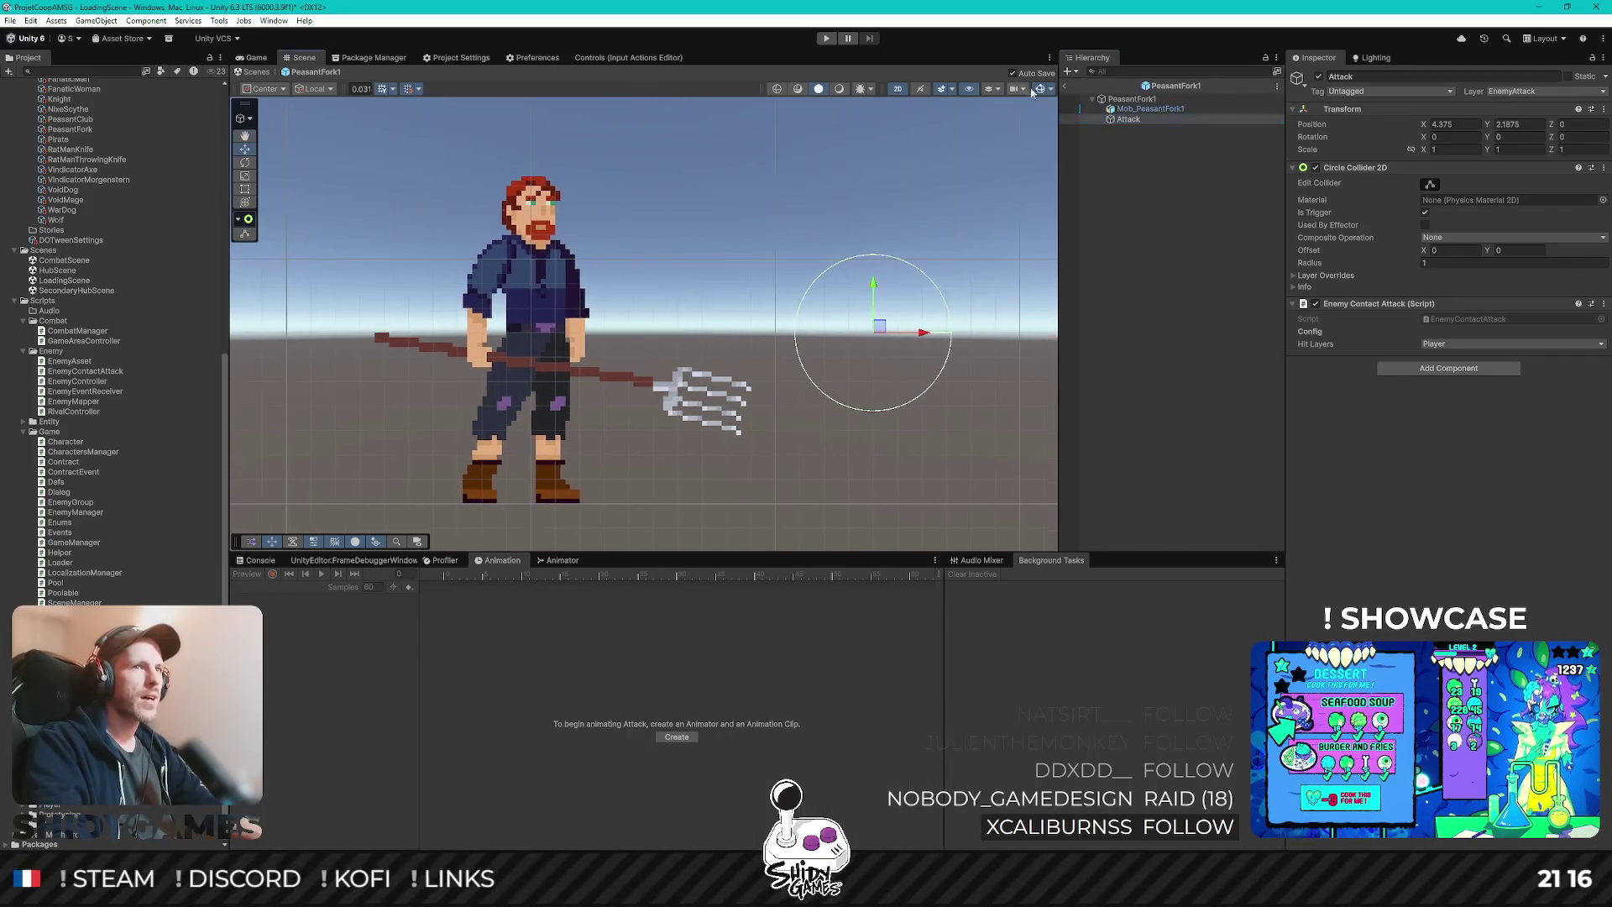
# - Preview Mob_PeasantFork1's Attack clip scrubbed to the pitchfork thrust frame
pyautogui.click(1155, 112)
pyautogui.scroll(-3, 475, 350)
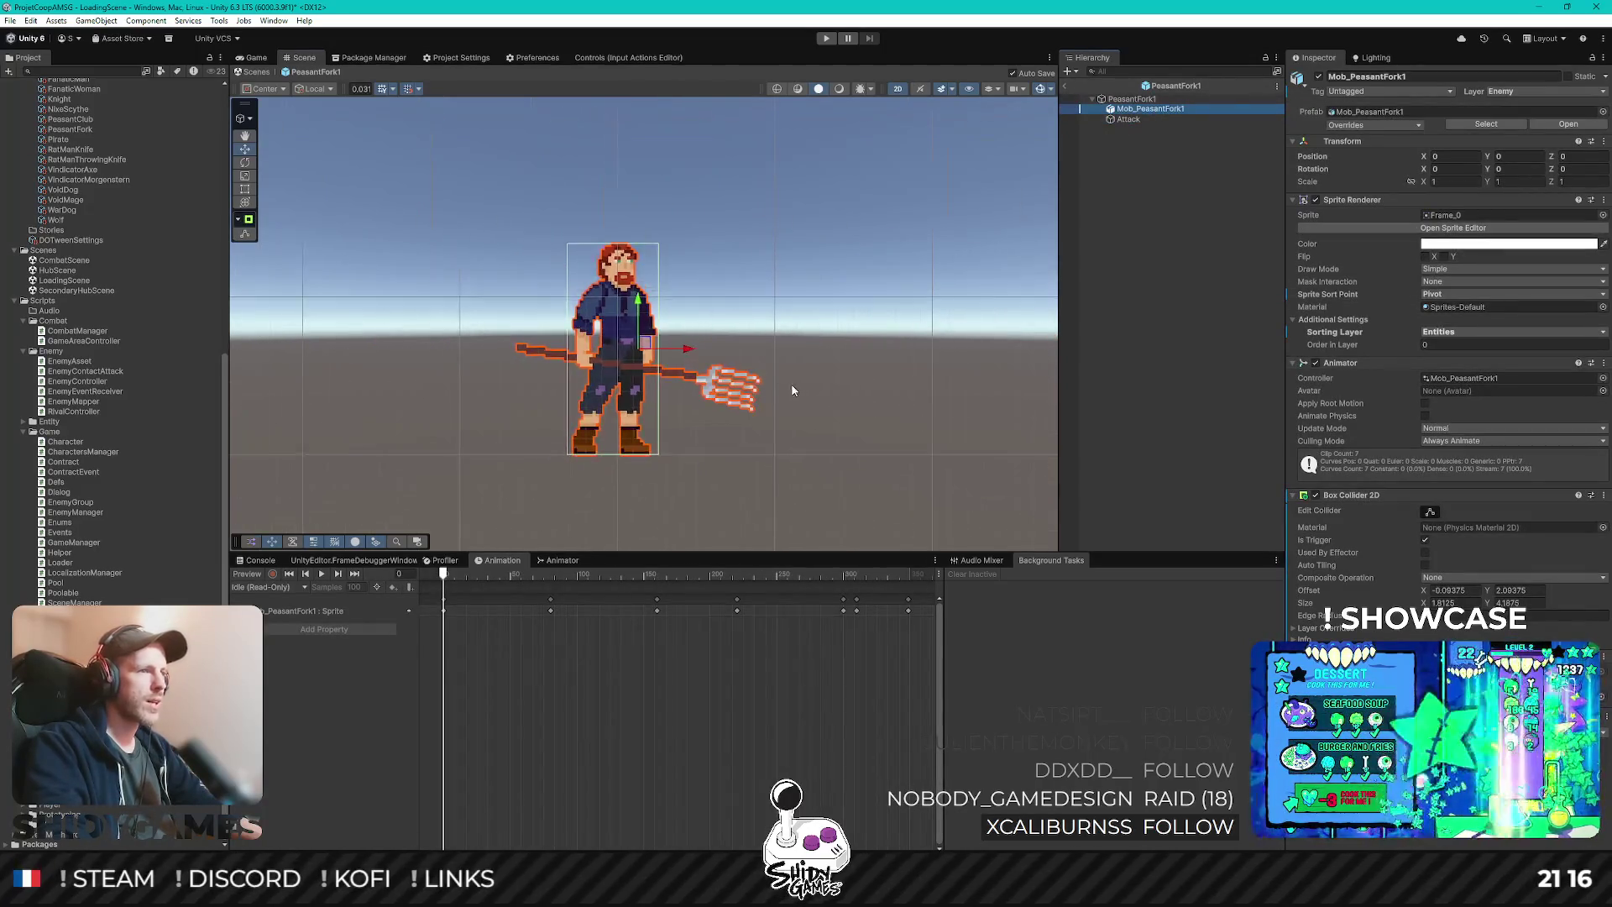
pyautogui.click(277, 587)
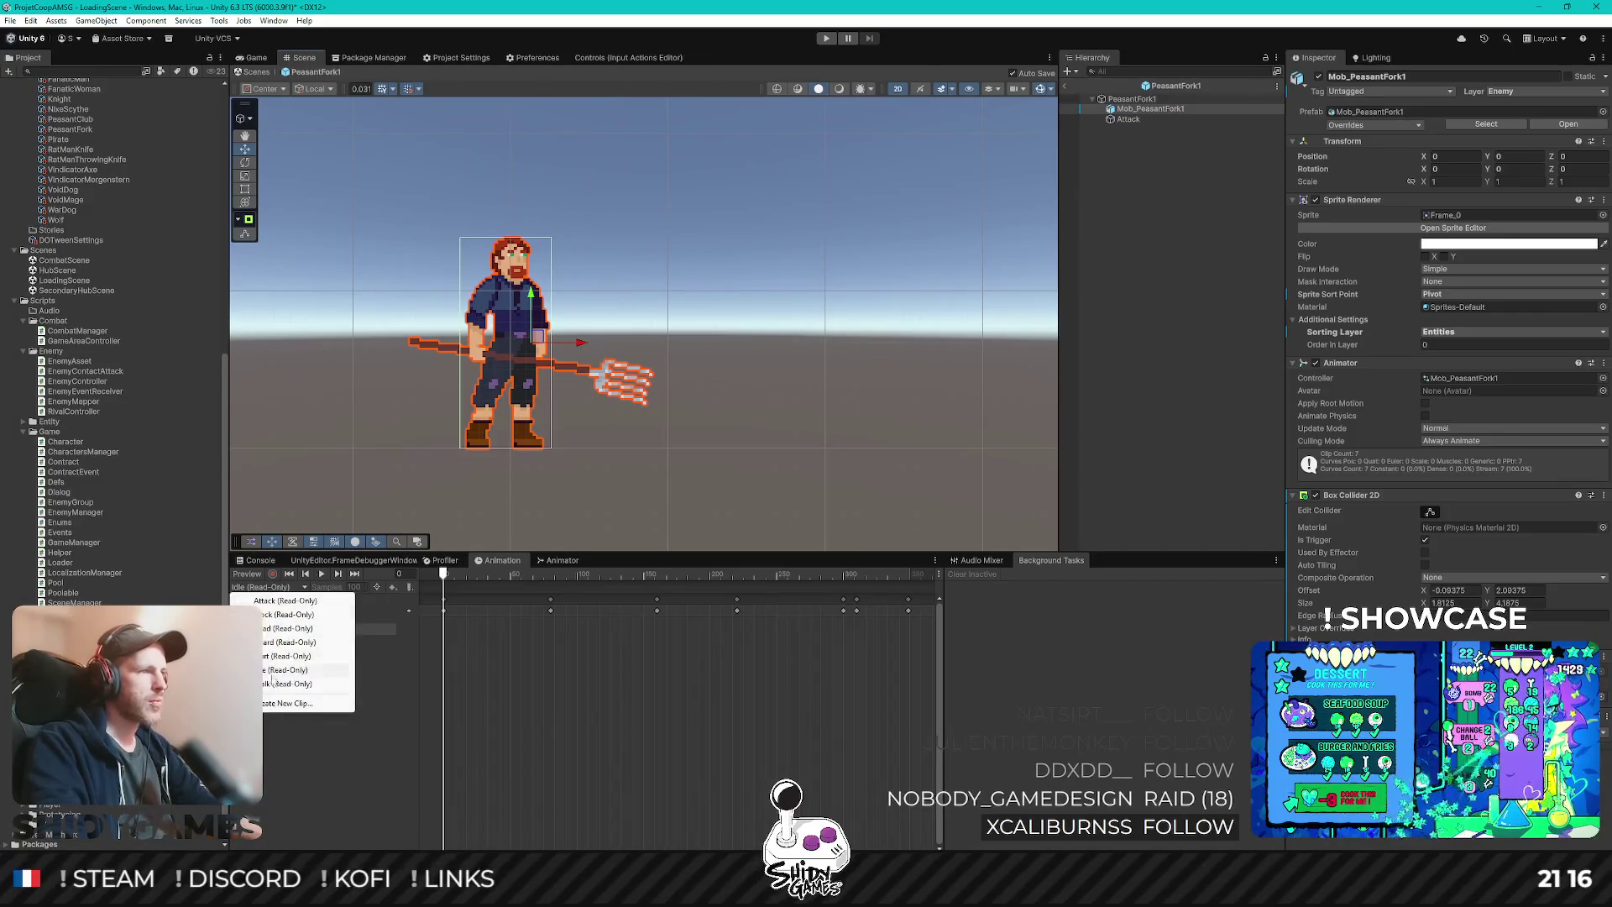
pyautogui.click(281, 601)
pyautogui.moveTo(443, 573)
pyautogui.mouseDown()
pyautogui.moveTo(771, 587)
pyautogui.moveTo(672, 586)
pyautogui.moveTo(738, 587)
pyautogui.moveTo(718, 586)
pyautogui.mouseUp()
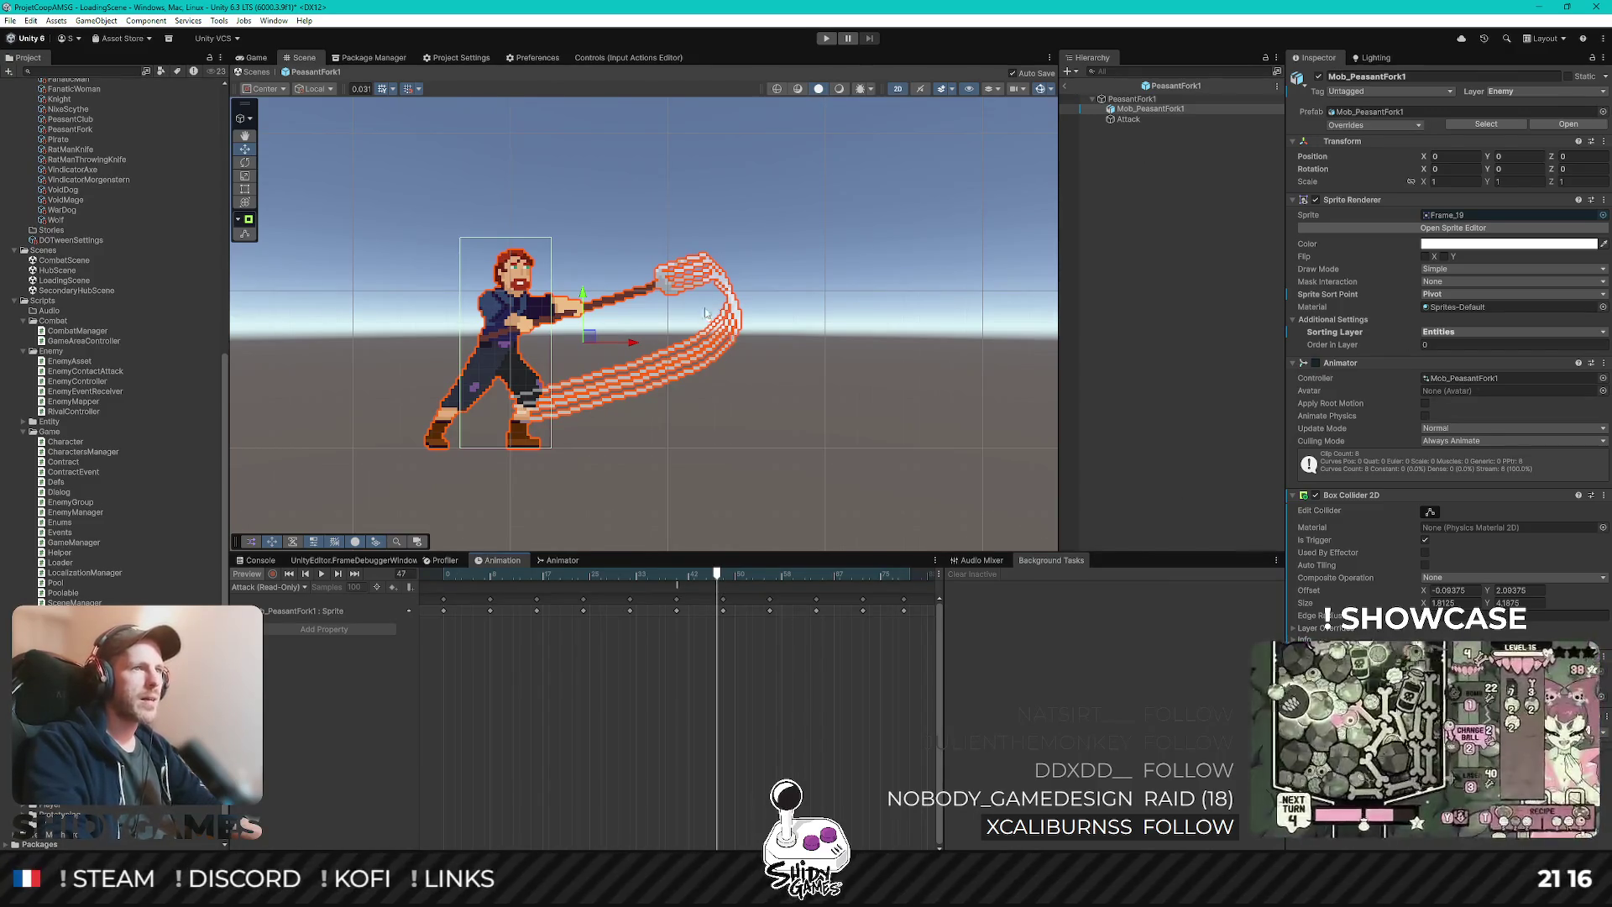
# - Move the Attack hitbox circle up-left to the fork tip (X 3.78125, Y 2.3125)
pyautogui.click(1129, 119)
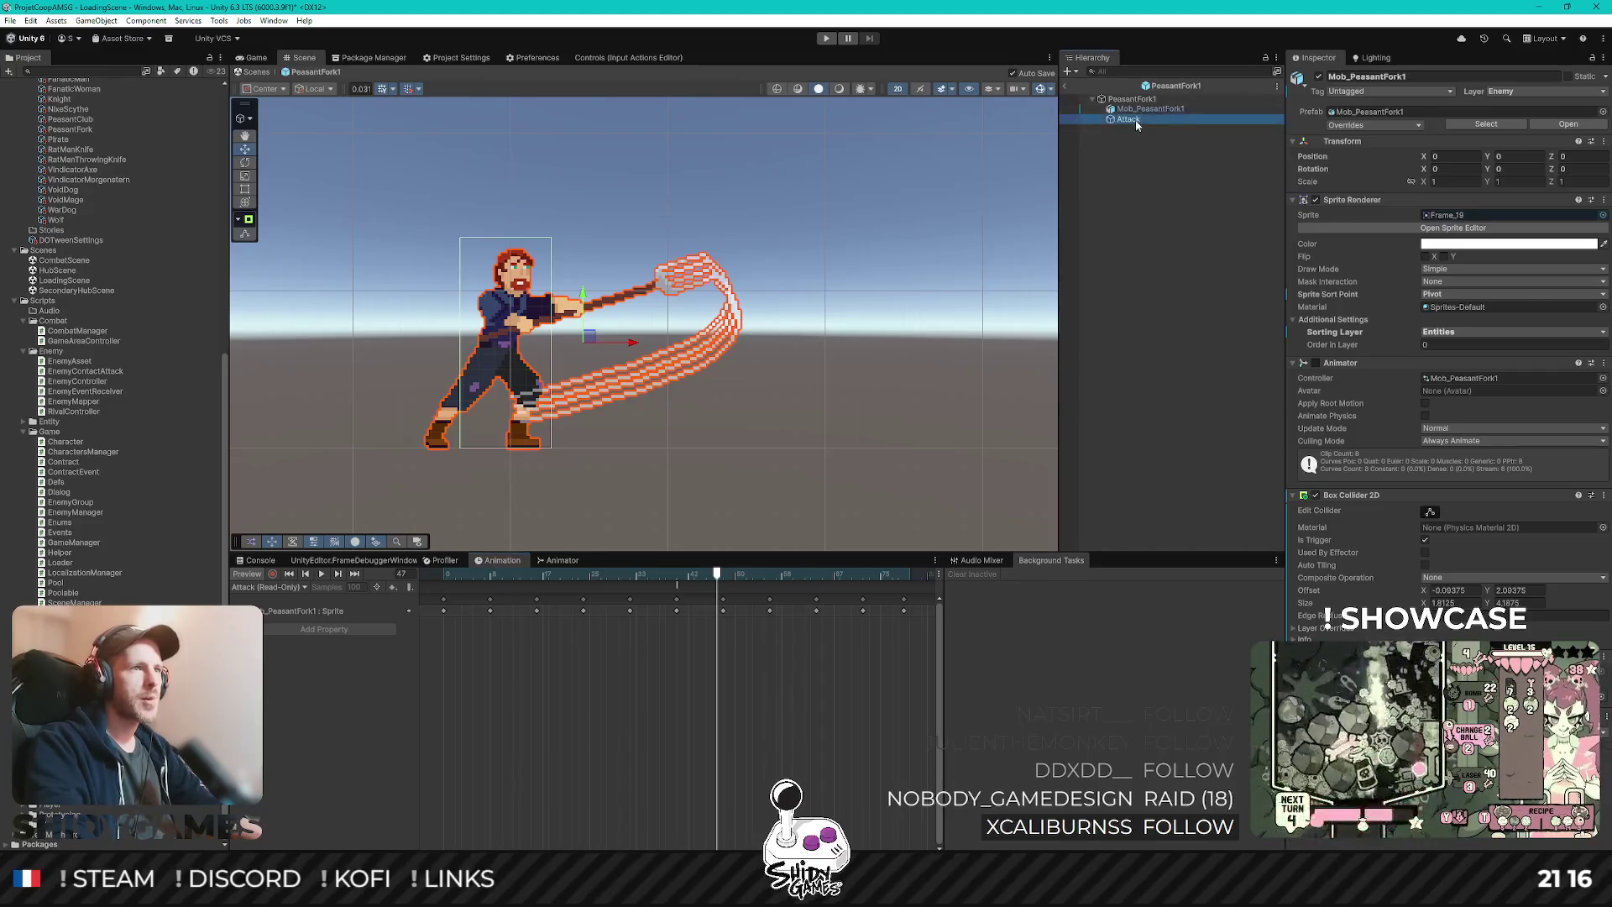
pyautogui.moveTo(736, 333); pyautogui.dragTo(708, 327)
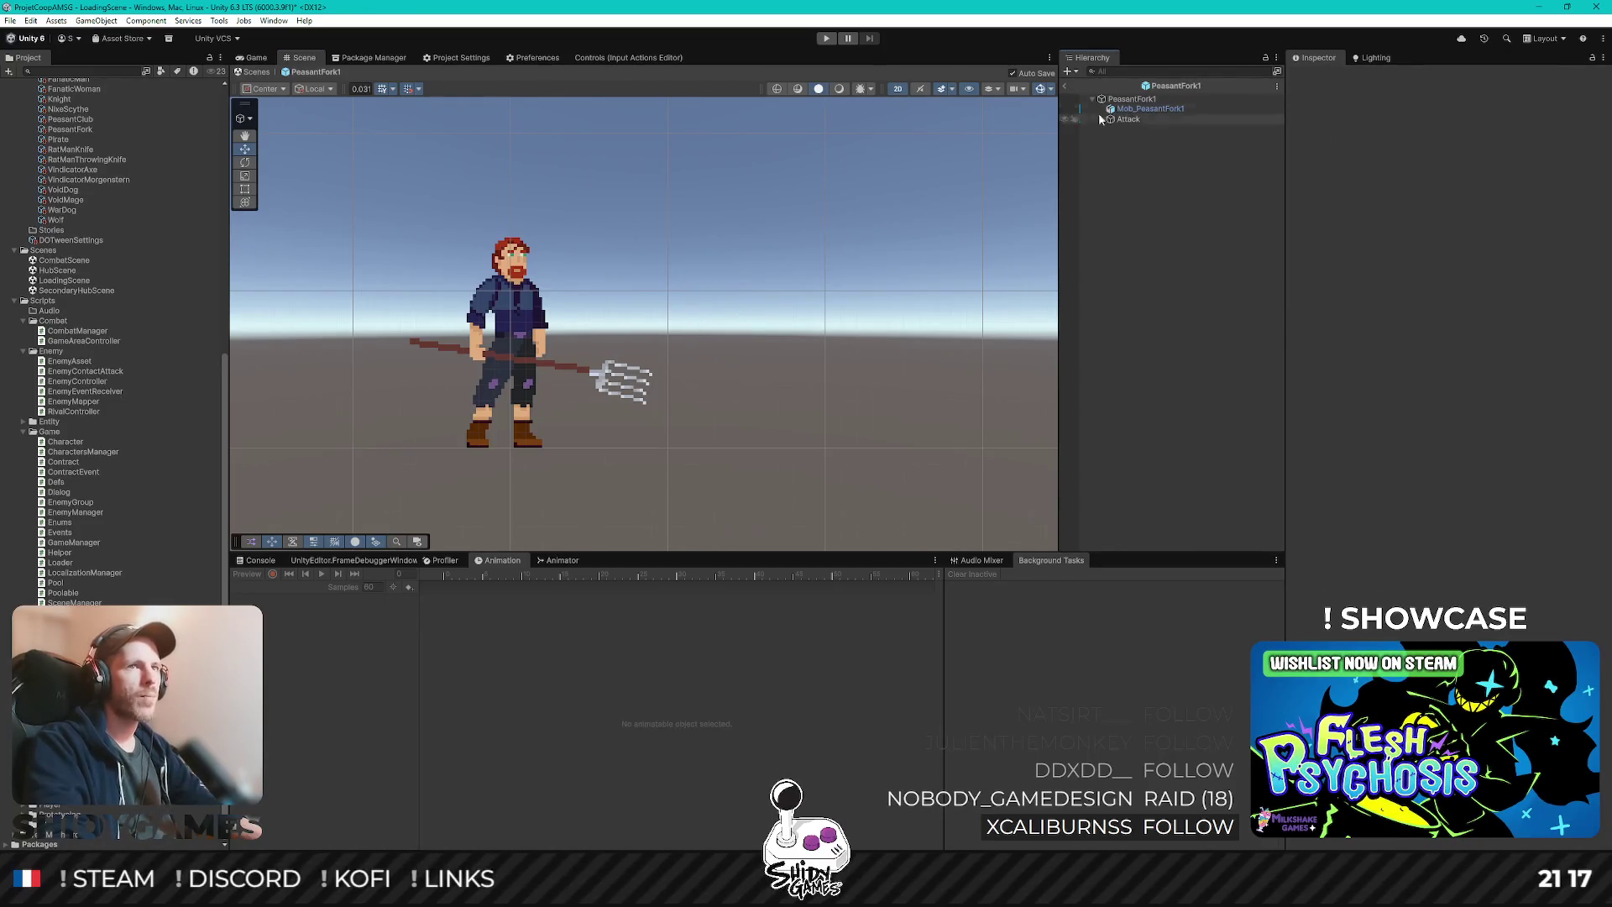
pyautogui.click(1065, 85)
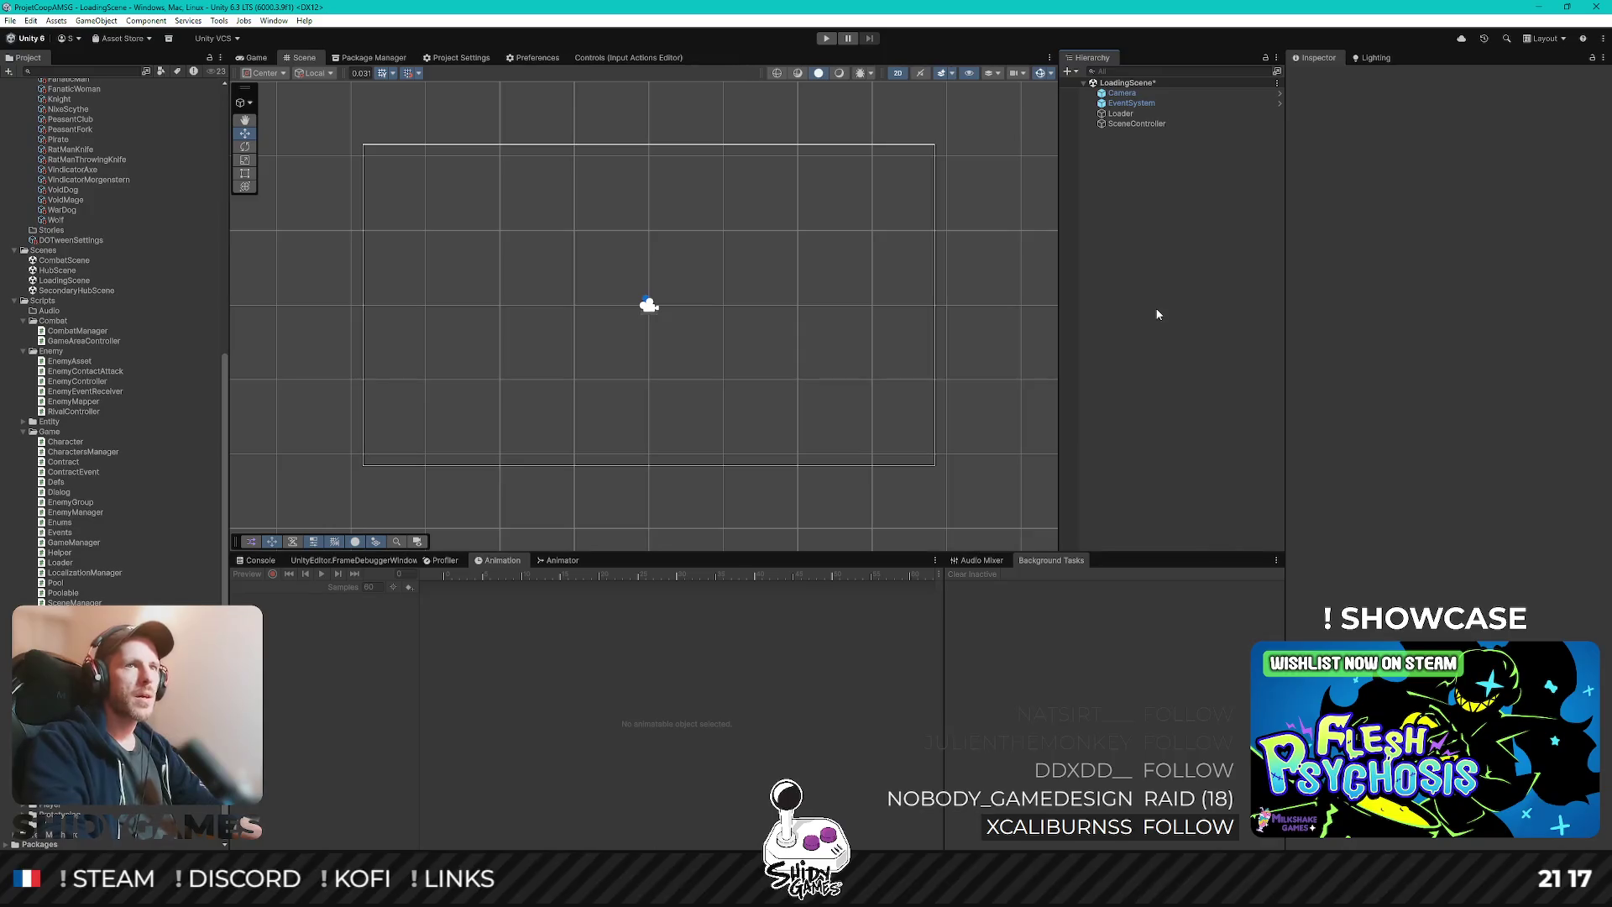
# - Save LoadingScene and add Mob_PeasantFork1 to the PeasantFork asset's Enemy Variants list
pyautogui.hotkey('ctrl', 's')
pyautogui.scroll(6, 115, 473)
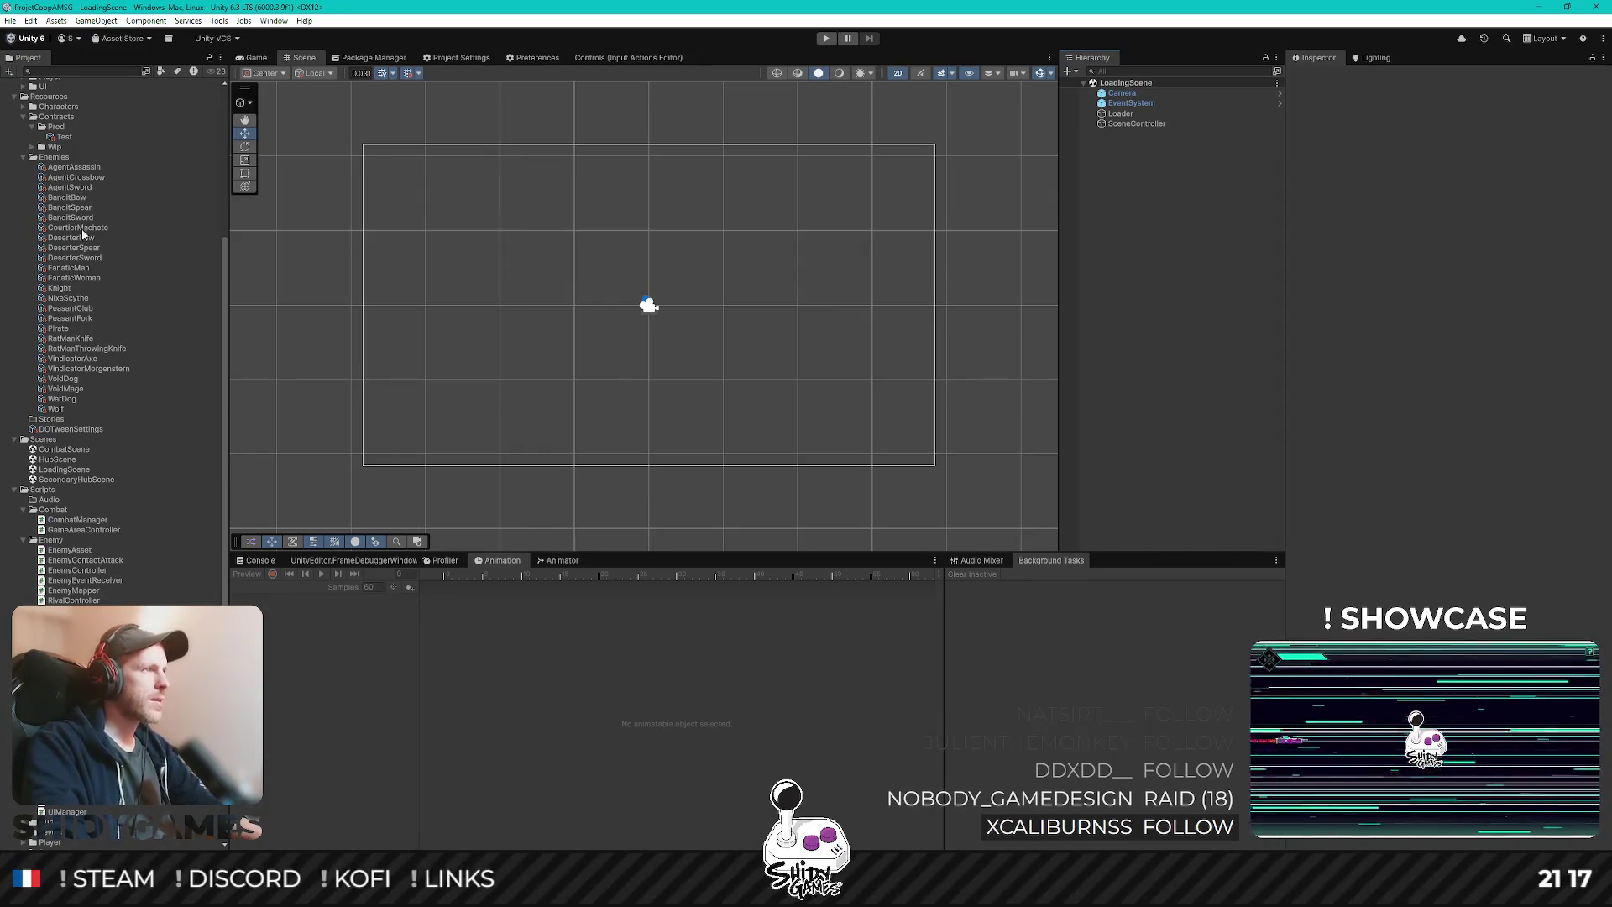
pyautogui.click(73, 319)
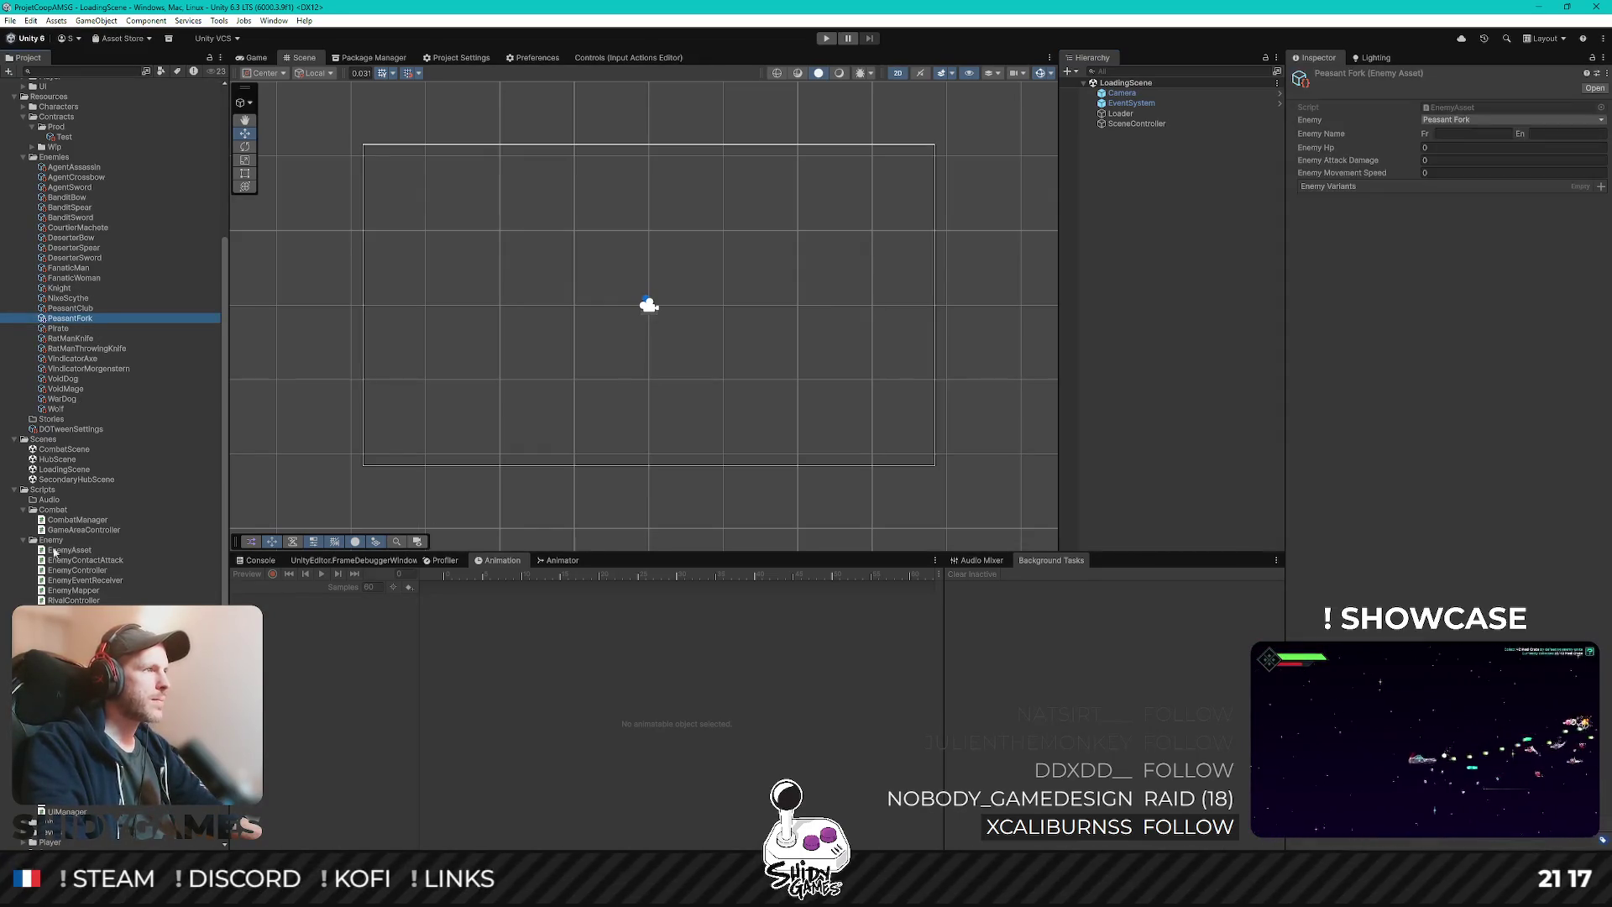
pyautogui.scroll(-5, 114, 335)
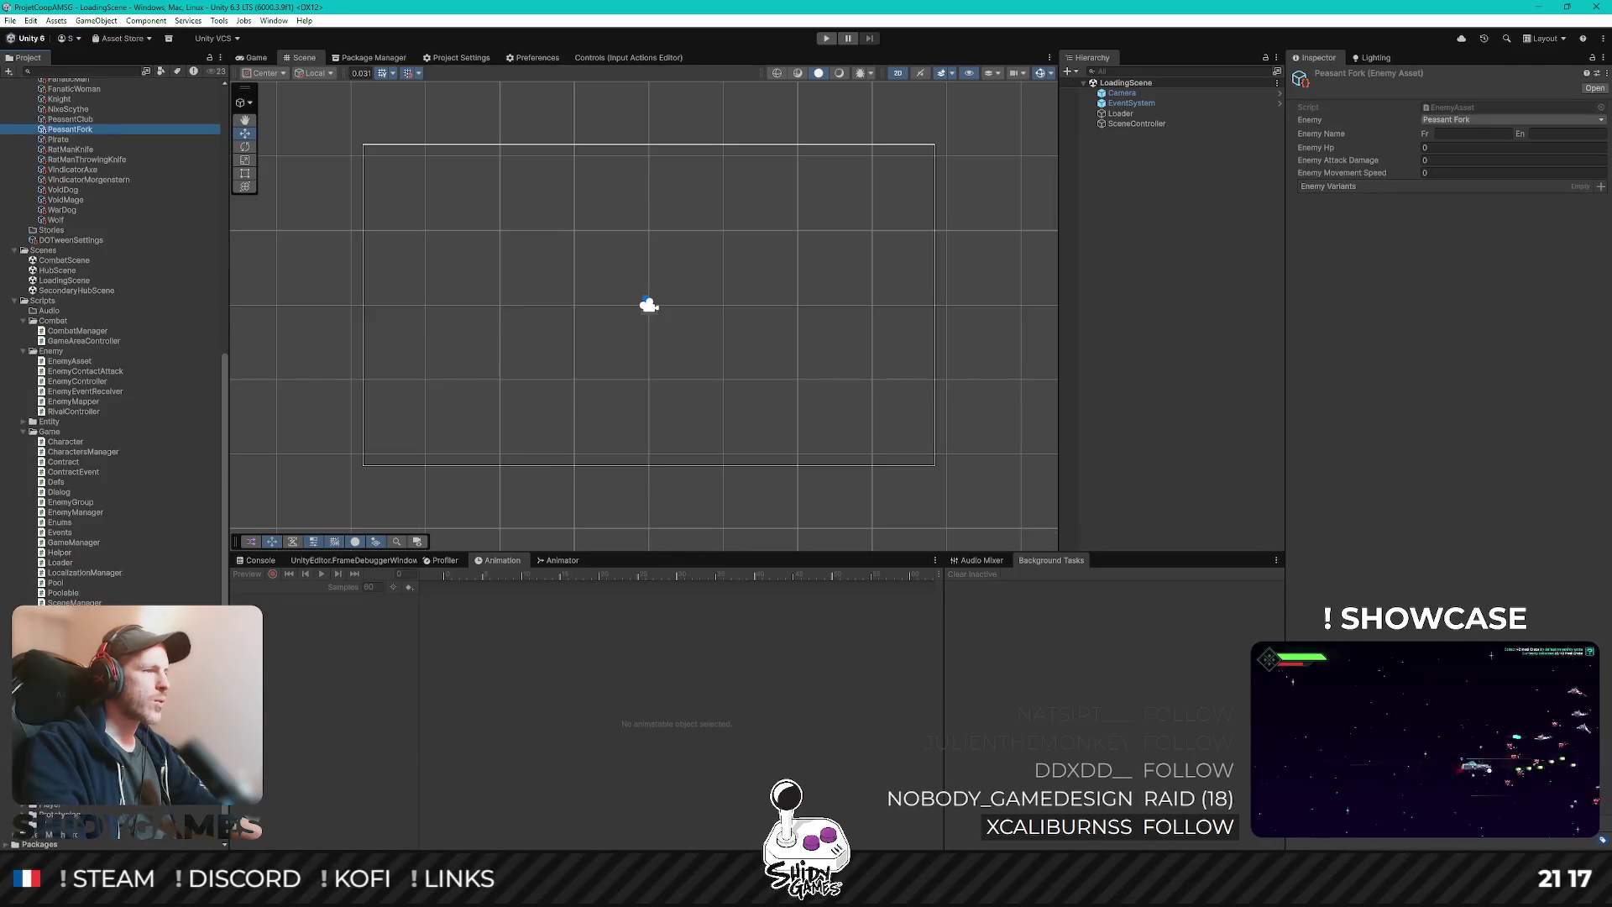
pyautogui.moveTo(70, 129)
pyautogui.mouseDown()
pyautogui.moveTo(1367, 215)
pyautogui.moveTo(1360, 188)
pyautogui.mouseUp()
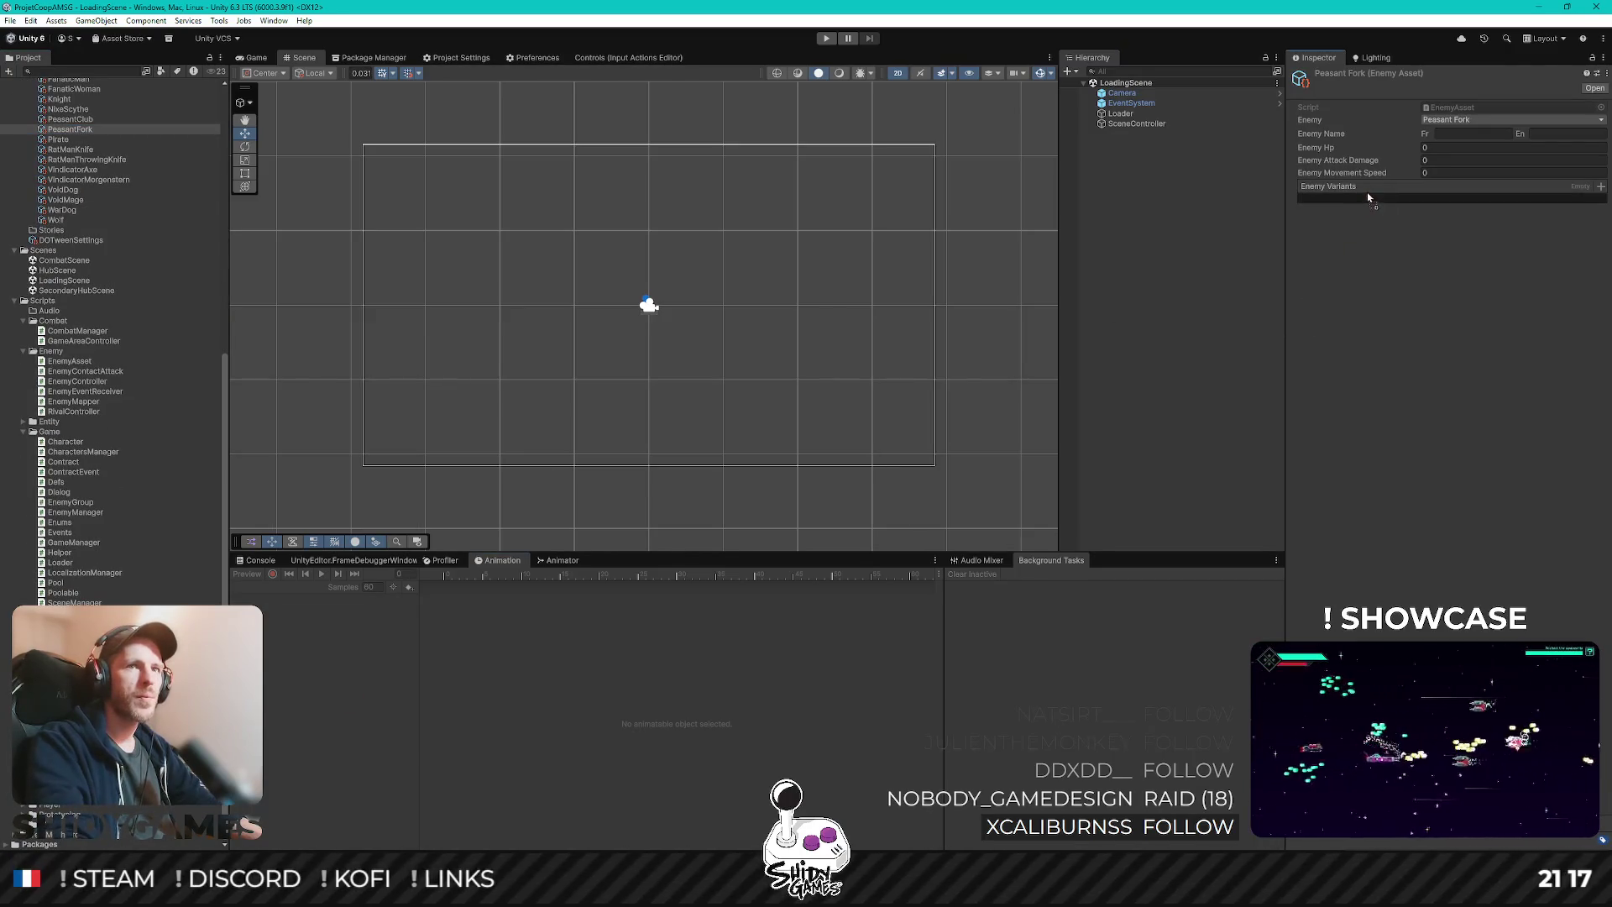
# - Set the new variant's Enemy Hp to 3, damage 2 and movement speed 5
pyautogui.click(1446, 146)
pyautogui.write('3')
pyautogui.write('2')
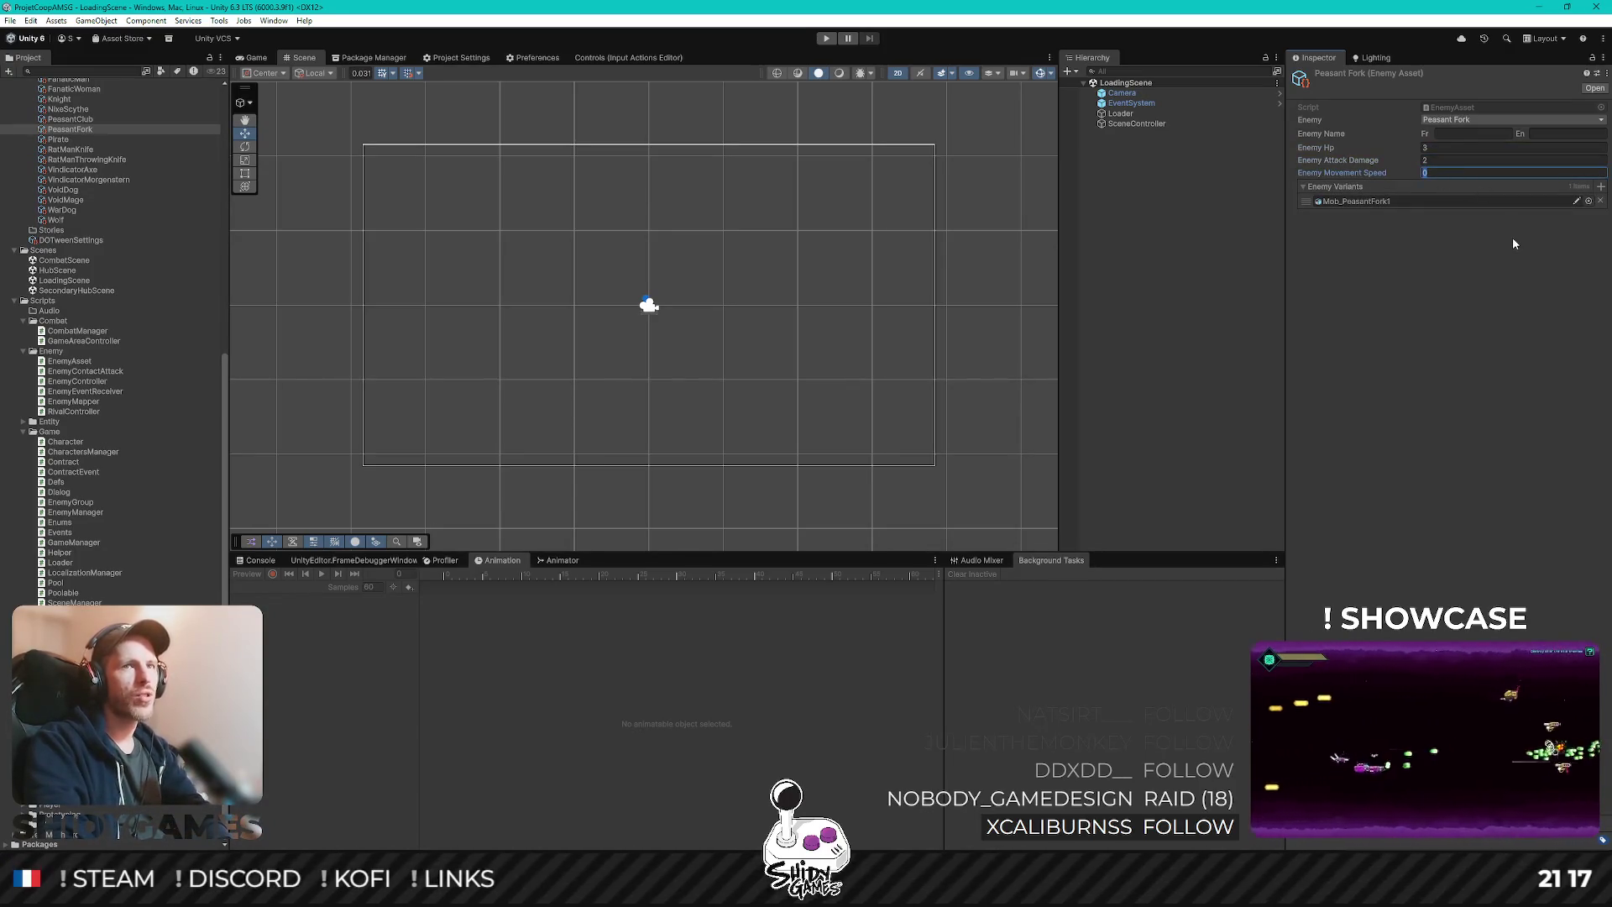
pyautogui.write('5')
pyautogui.press('Return')
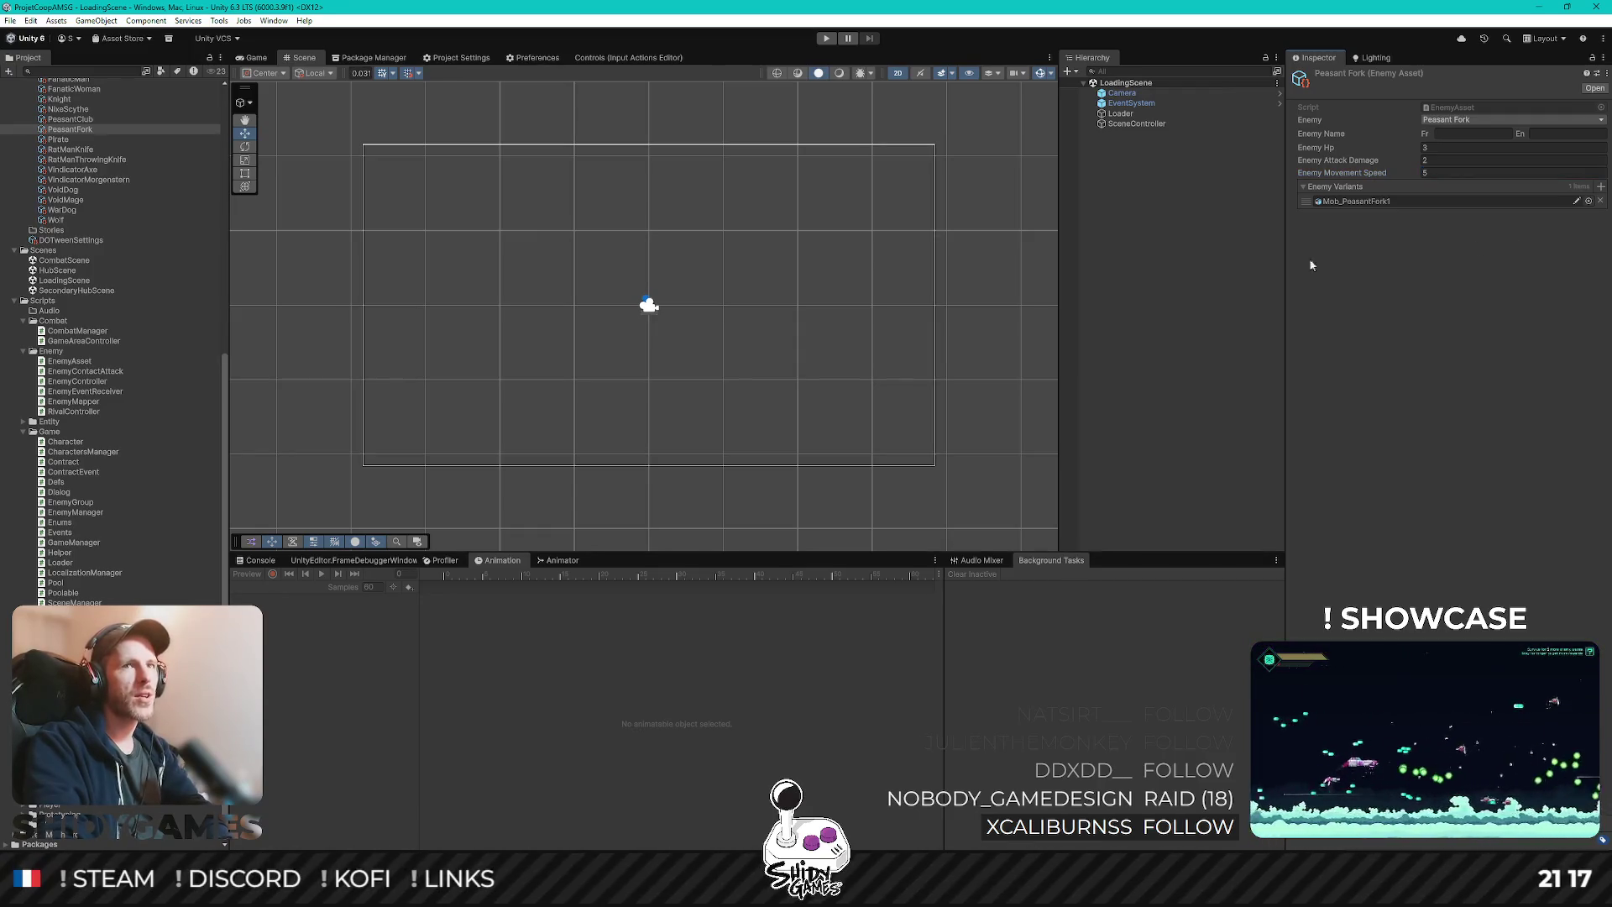
pyautogui.click(1227, 266)
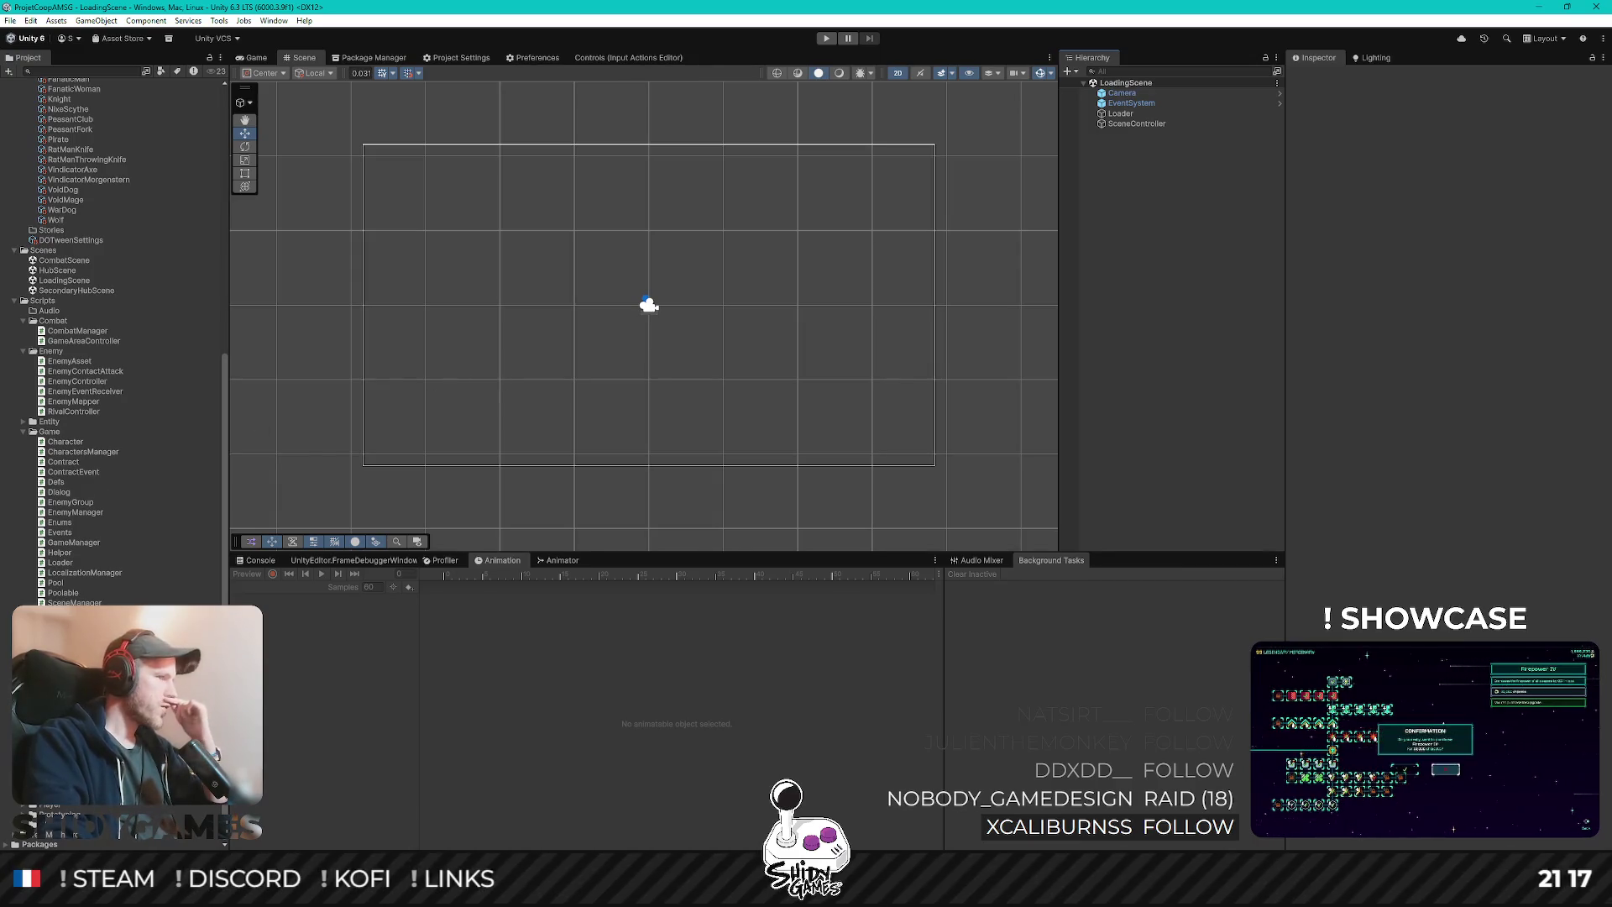
pyautogui.click(84, 753)
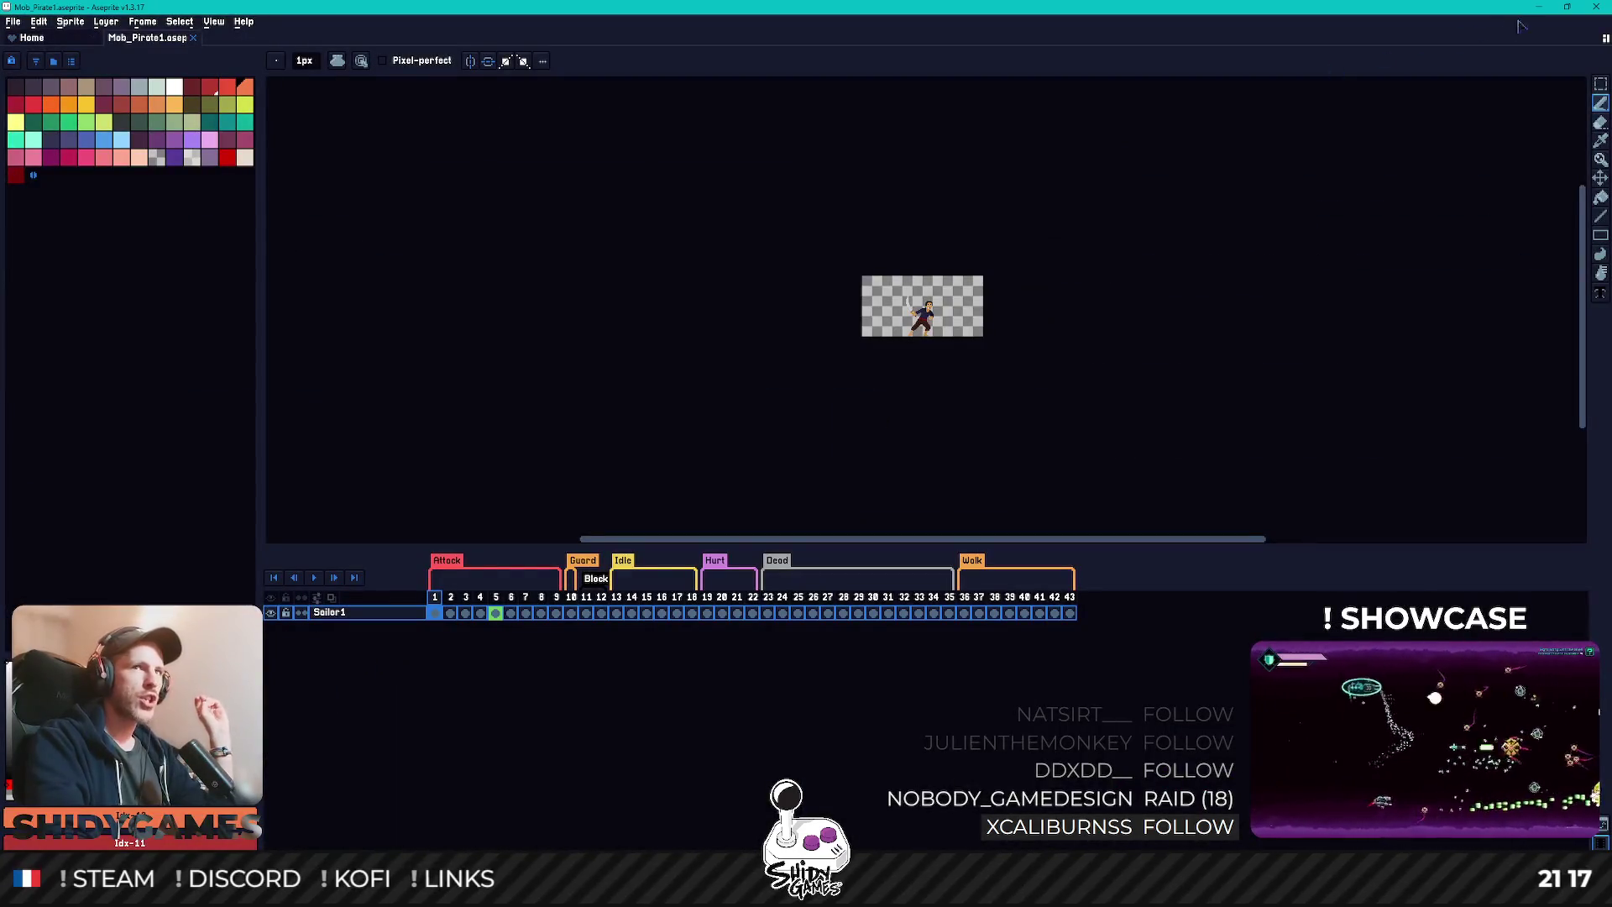
# - Back in Unity, open the Pirate1 prefab and select its Mob_Pirate1 sprite object
pyautogui.hotkey('alt', 'Tab')
pyautogui.scroll(10, 121, 470)
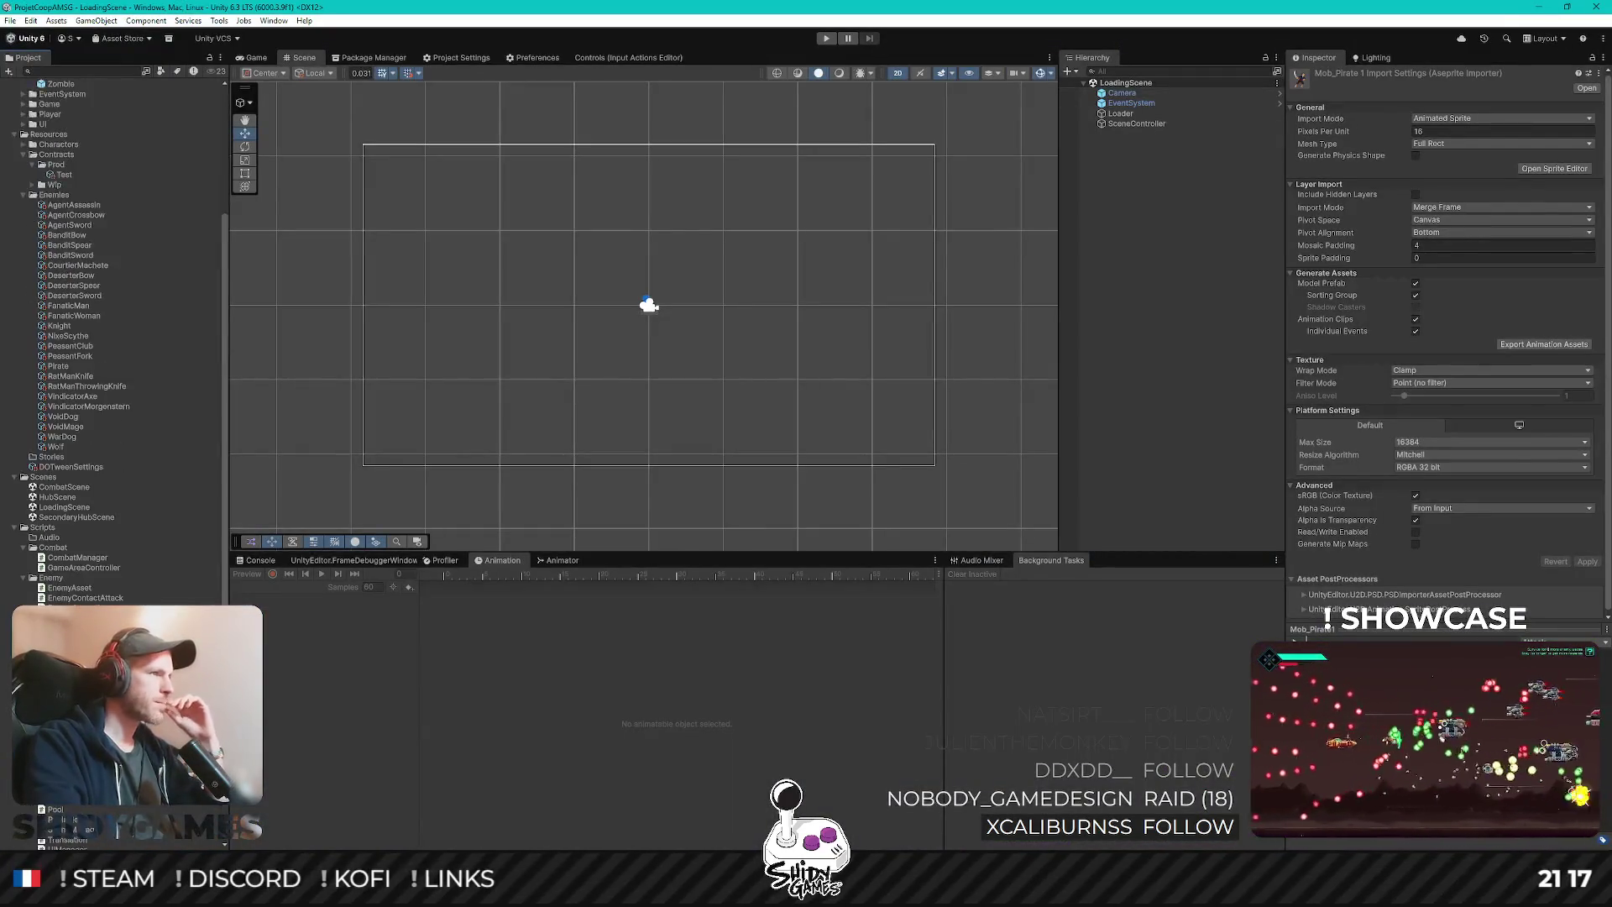
pyautogui.click(72, 214)
pyautogui.doubleClick(72, 214)
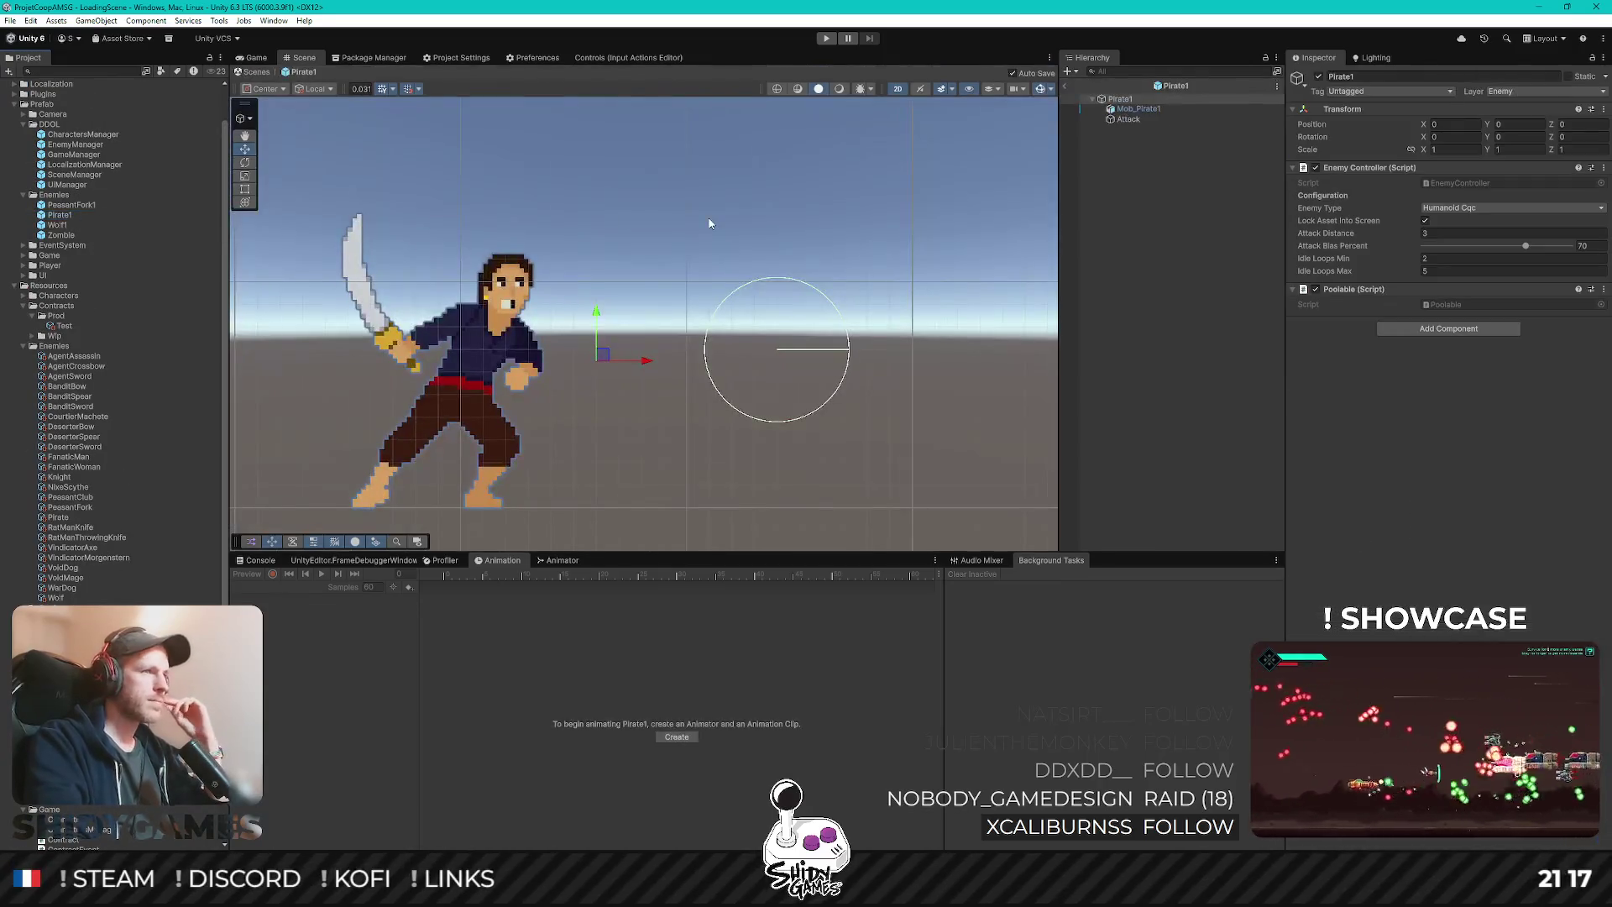
pyautogui.click(1164, 109)
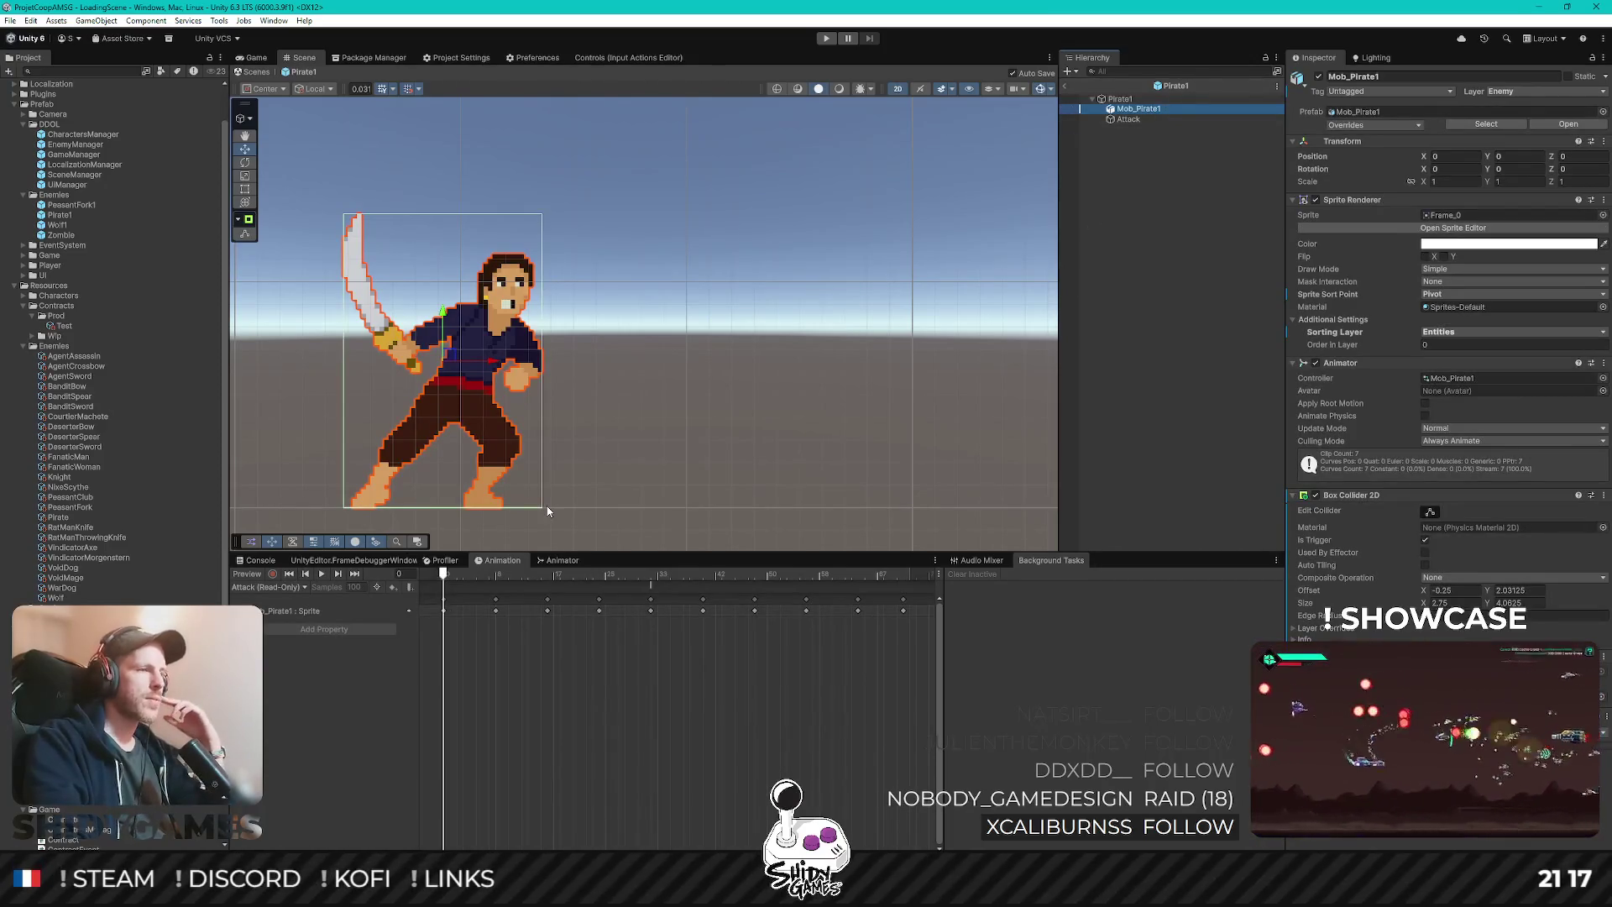
# - Preview and play the pirate's Idle animation clip
pyautogui.click(277, 587)
pyautogui.click(281, 669)
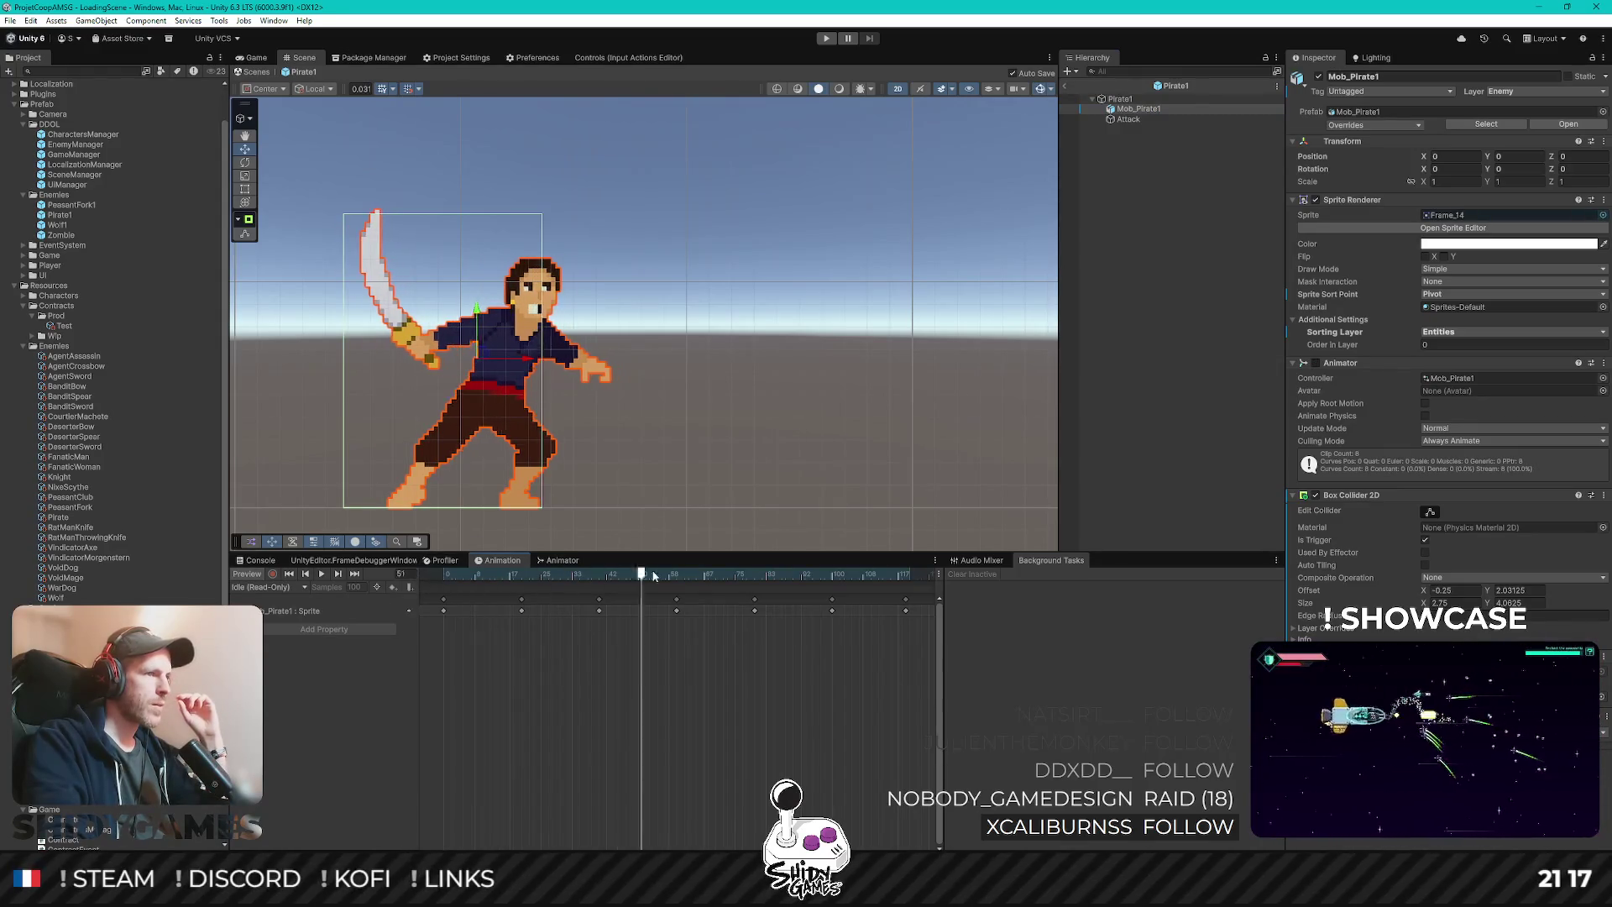
pyautogui.click(730, 573)
pyautogui.click(443, 573)
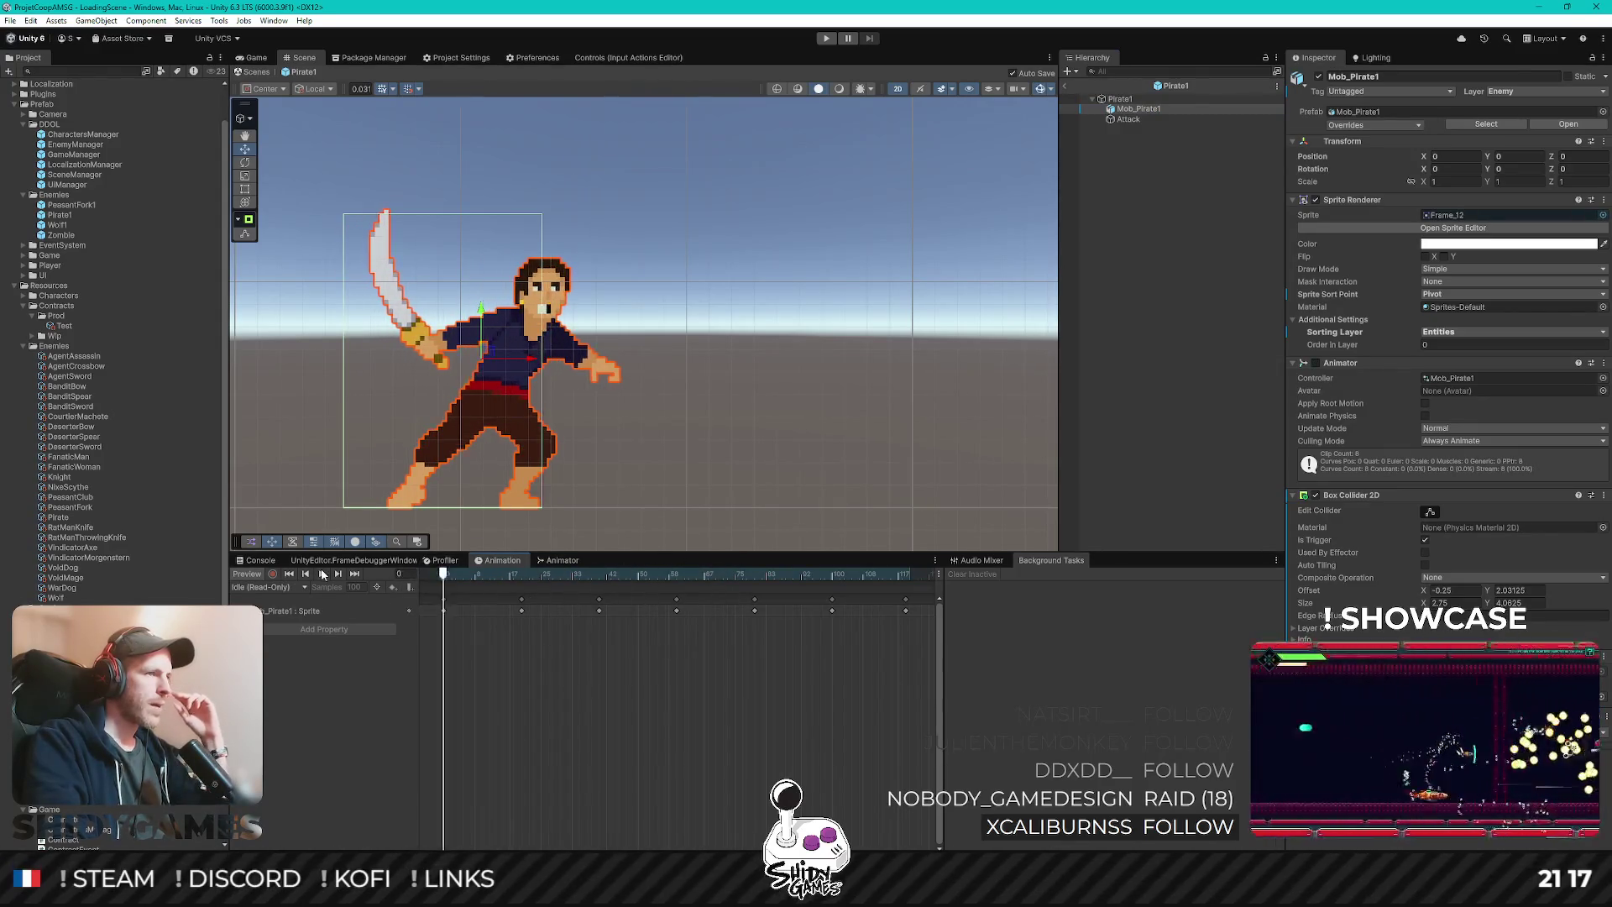
pyautogui.press('space')
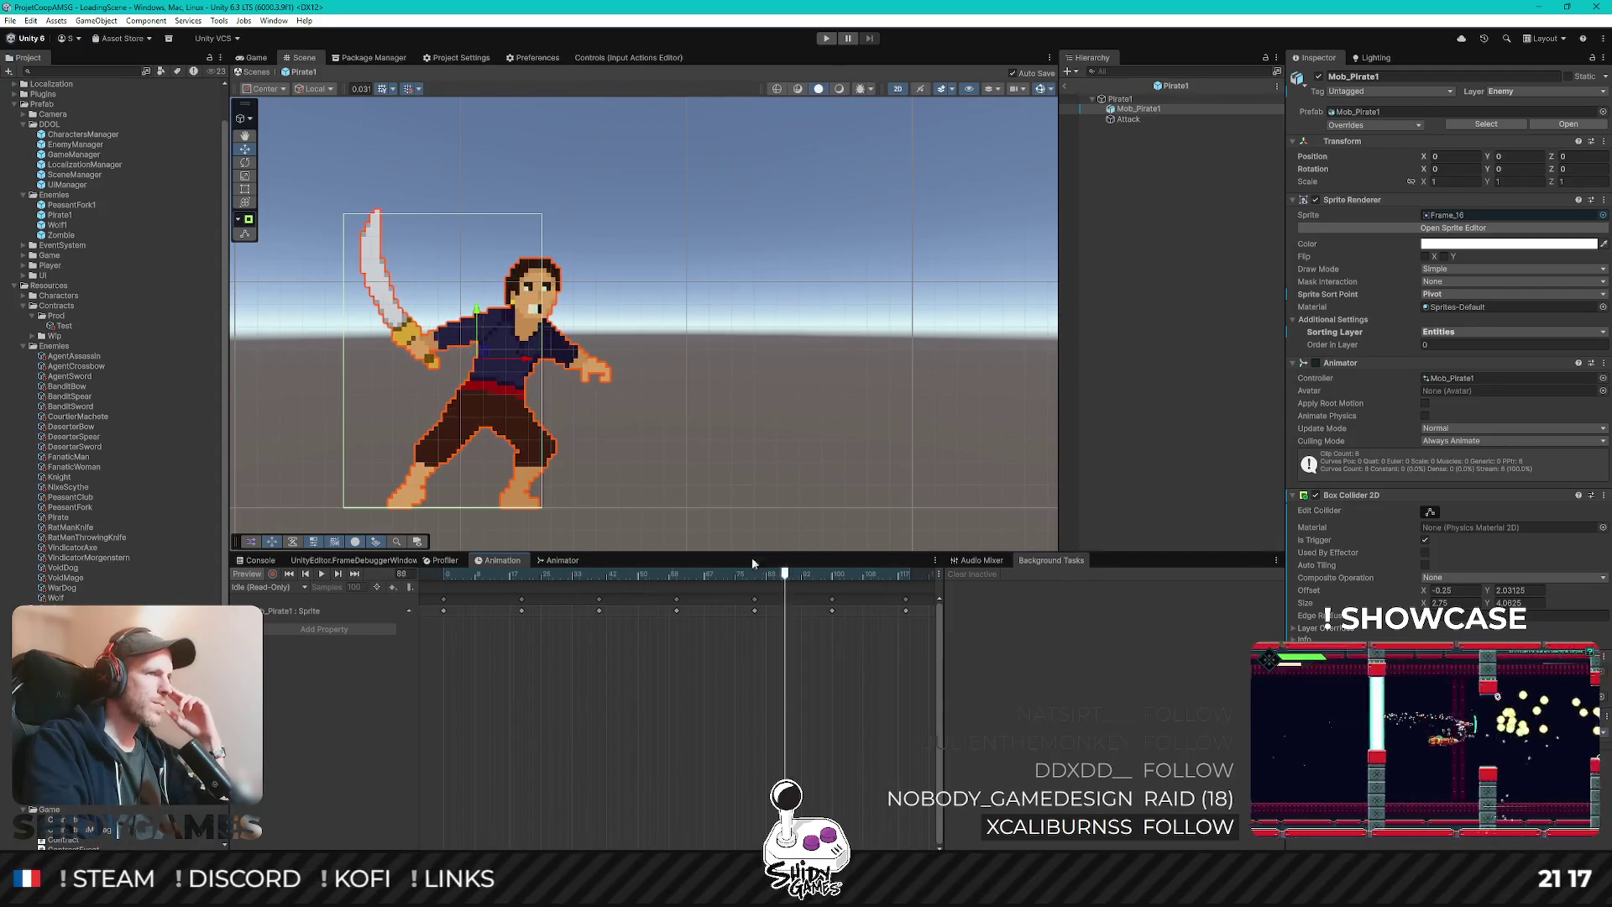
pyautogui.press('space')
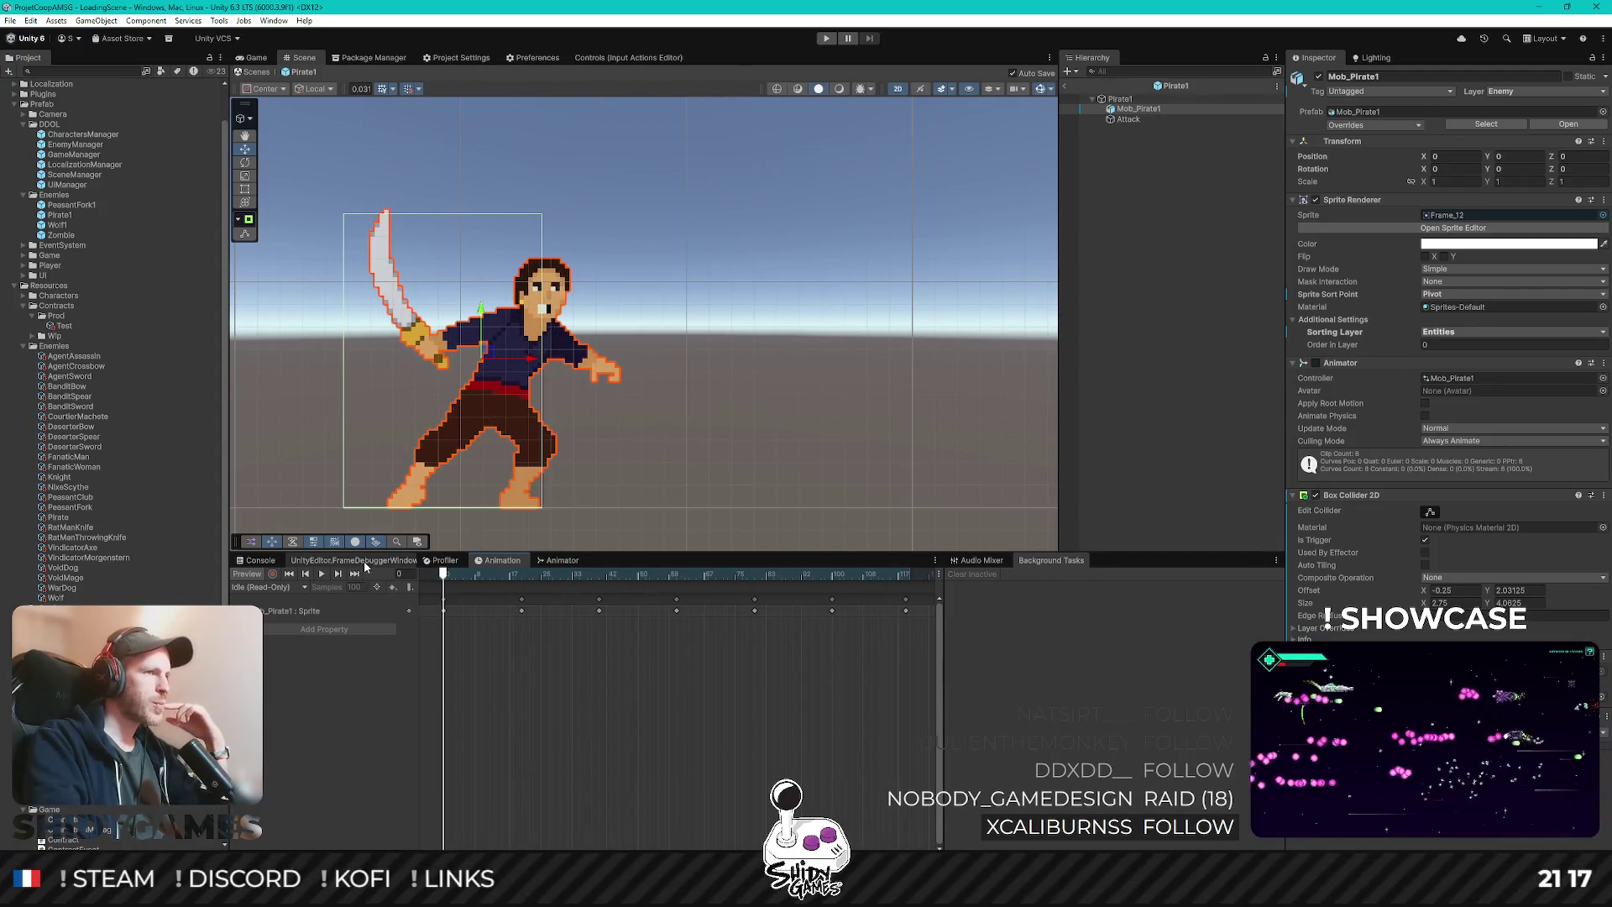
# - Scrub through the Walk clip, then return to Idle and reset to its first frame
pyautogui.click(281, 588)
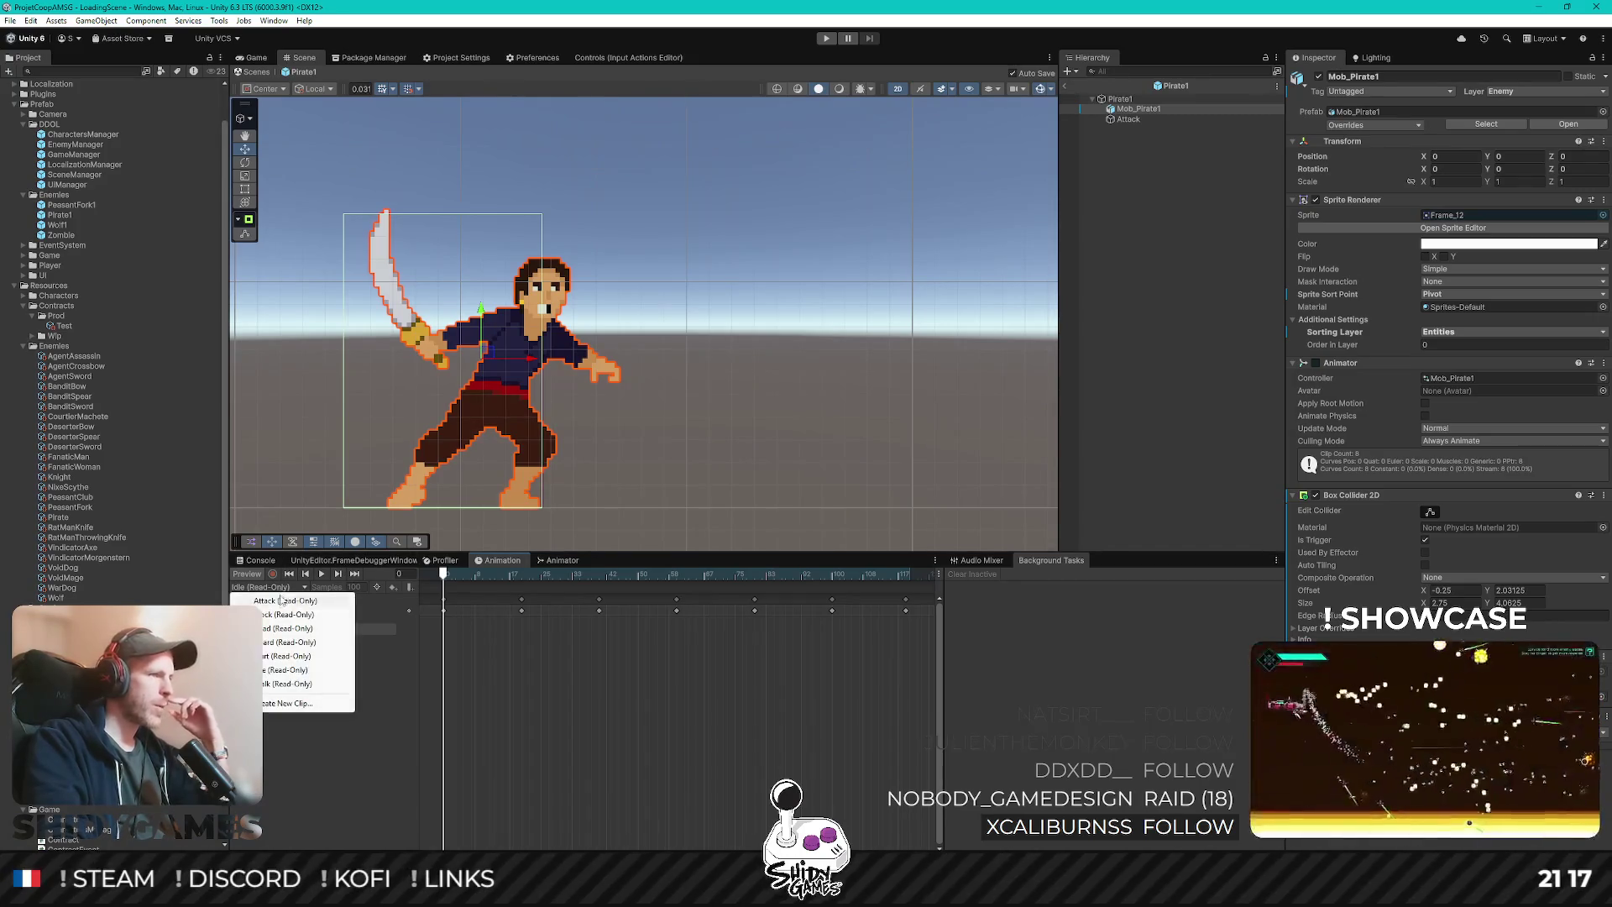
pyautogui.click(315, 682)
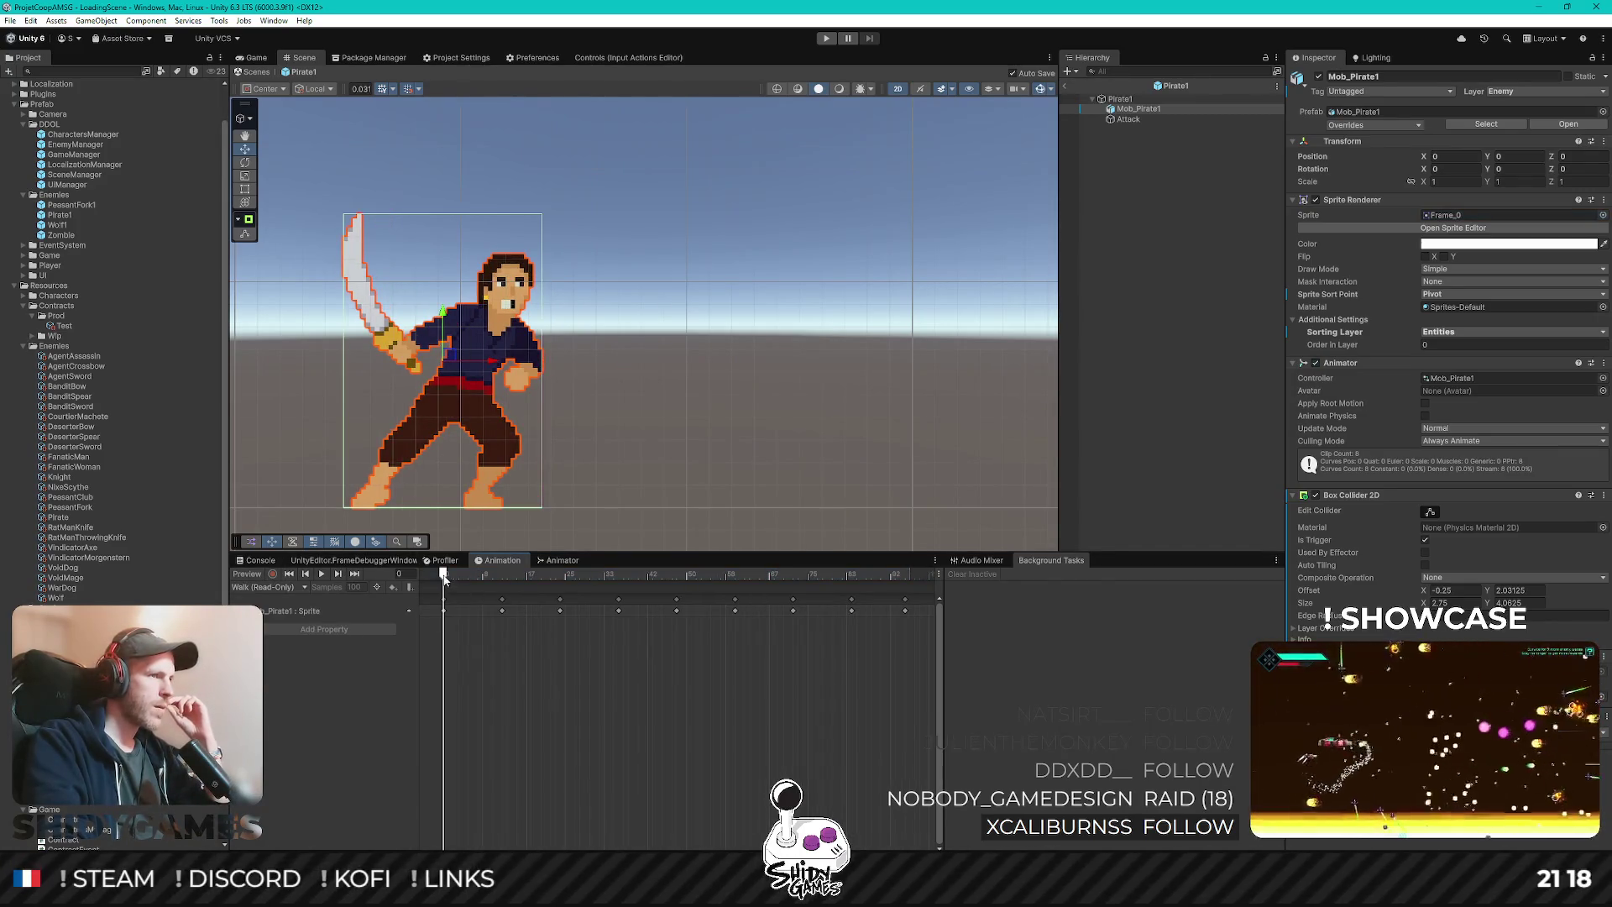
pyautogui.moveTo(445, 576)
pyautogui.mouseDown()
pyautogui.moveTo(577, 563)
pyautogui.moveTo(432, 566)
pyautogui.moveTo(881, 571)
pyautogui.moveTo(443, 574)
pyautogui.mouseUp()
pyautogui.click(278, 591)
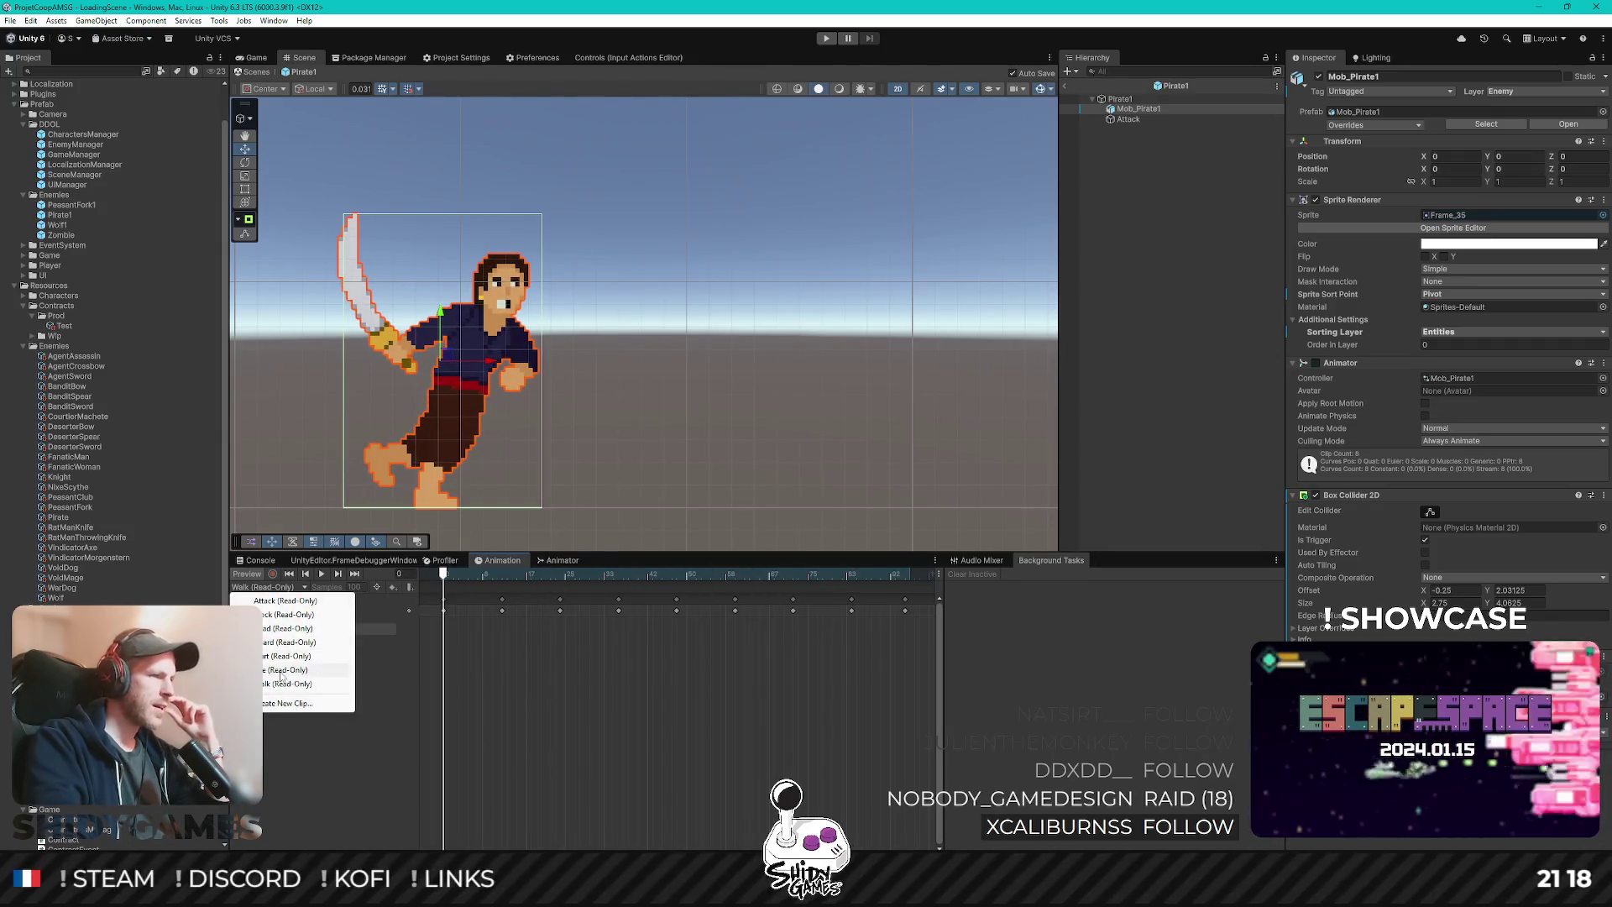
pyautogui.click(283, 670)
pyautogui.moveTo(448, 578)
pyautogui.mouseDown()
pyautogui.moveTo(426, 572)
pyautogui.moveTo(520, 574)
pyautogui.mouseUp()
pyautogui.hotkey('shift', ',')
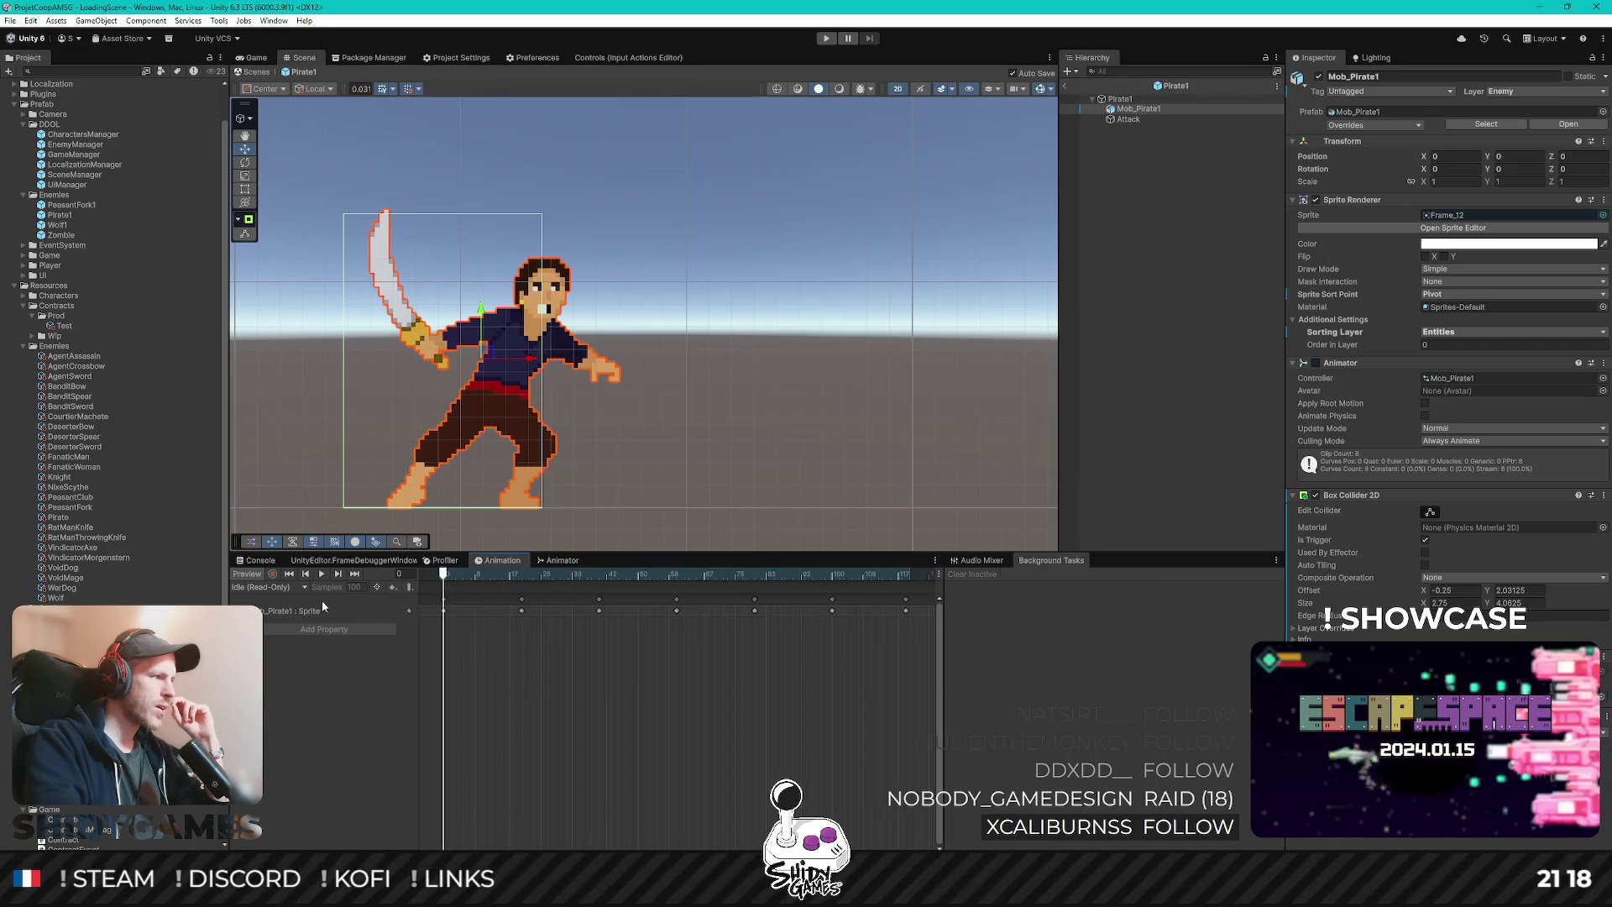
# - Show the import settings of the pirate's Mob_Pirate 1 sprite file
pyautogui.scroll(-8, 117, 336)
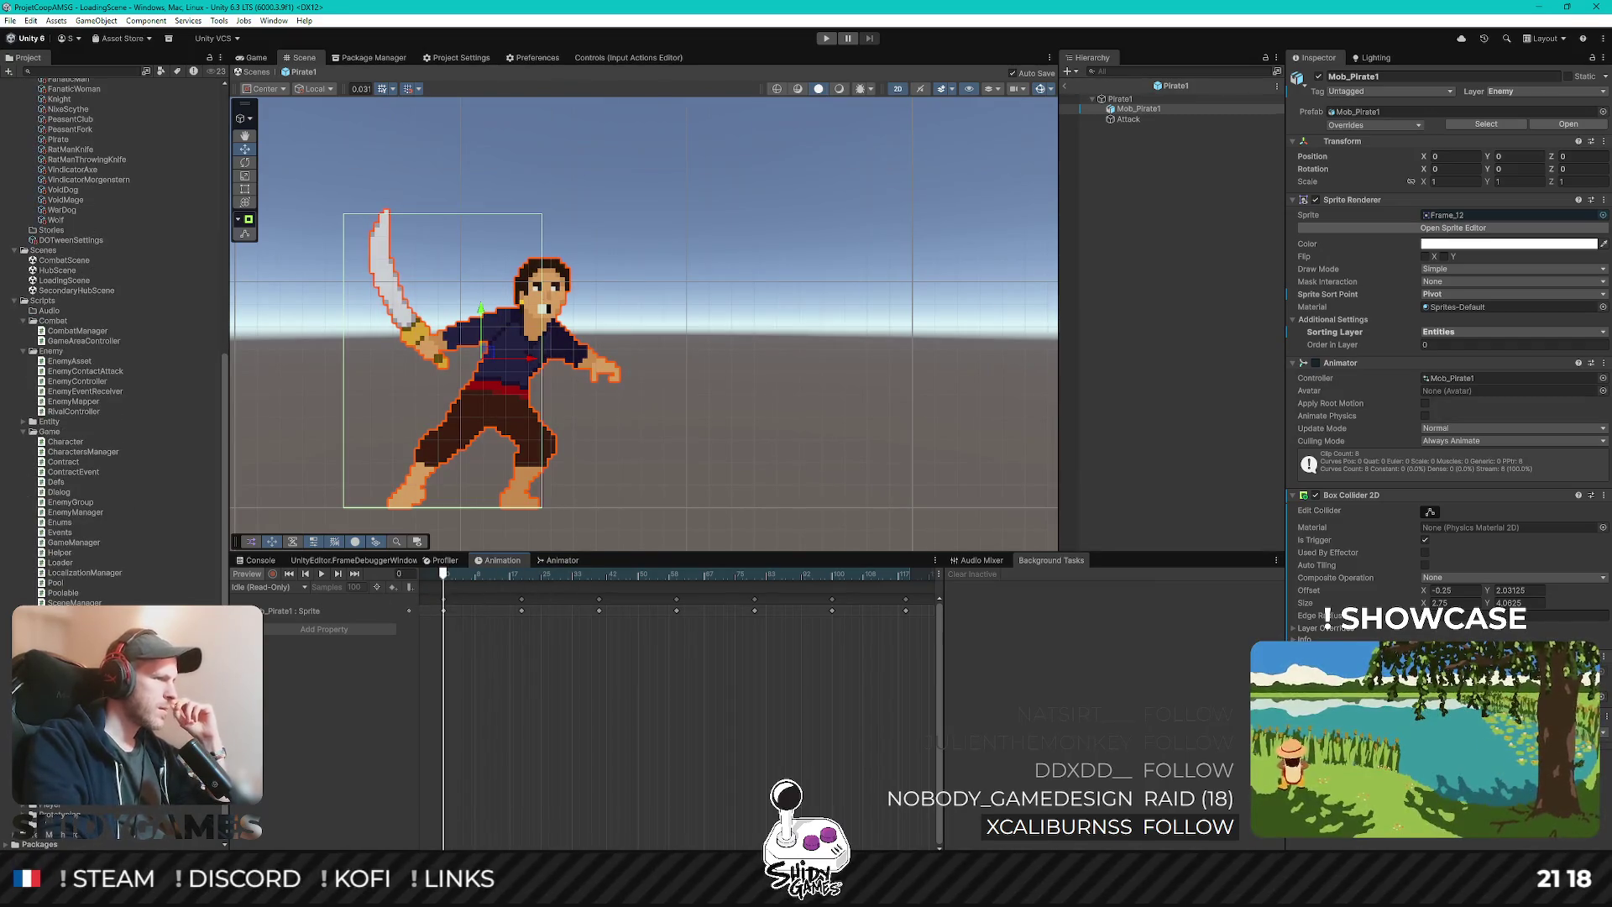
pyautogui.click(1485, 123)
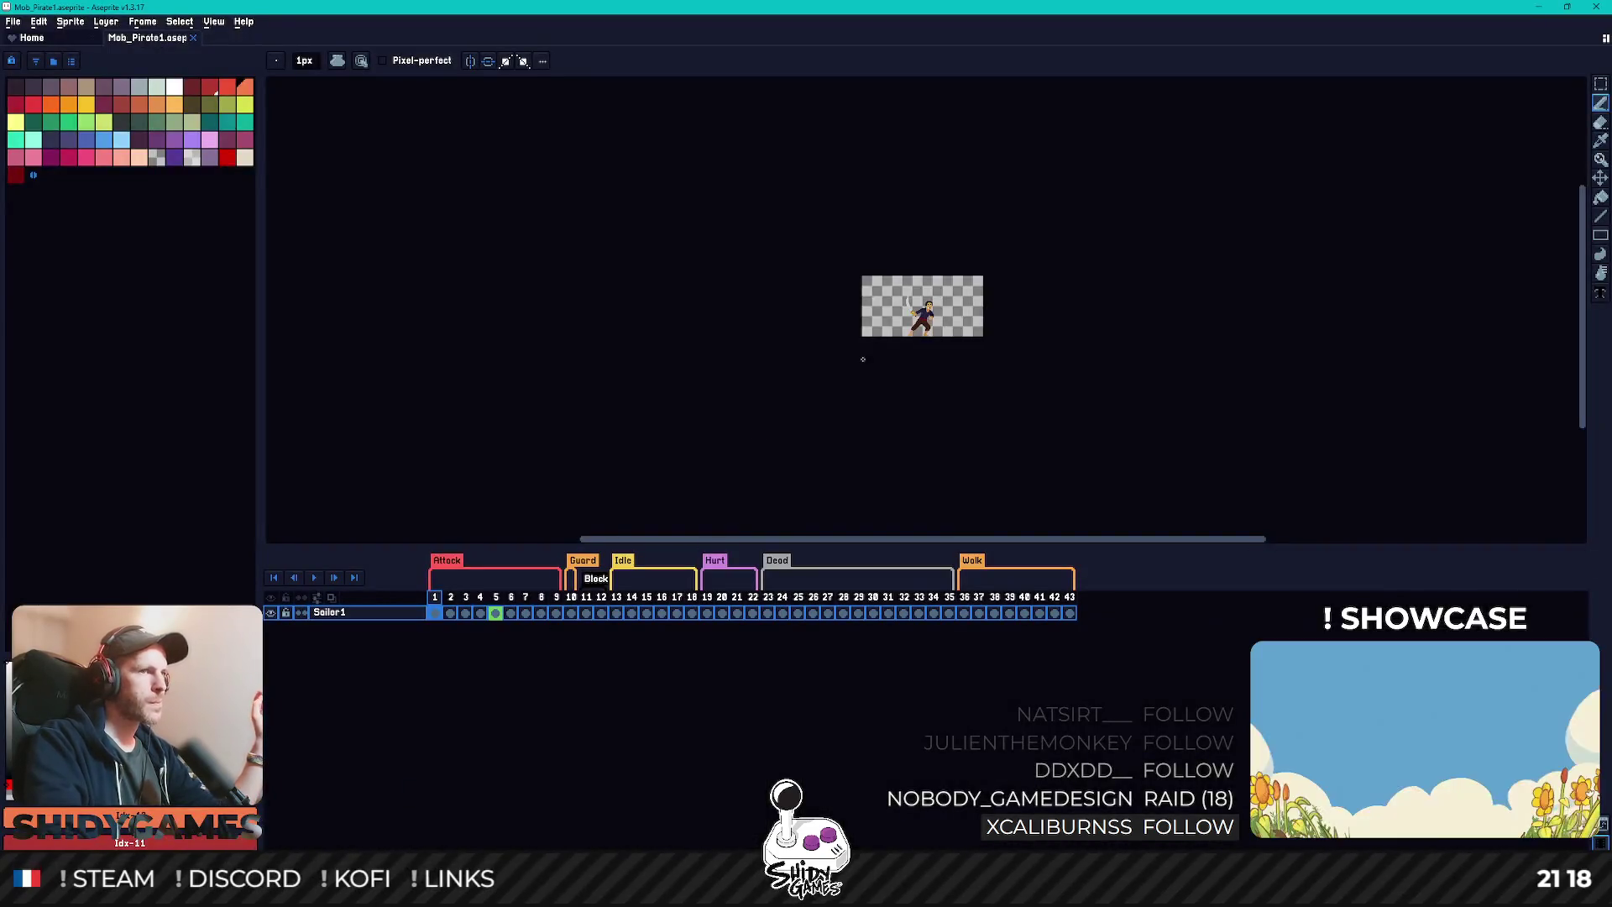
pyautogui.scroll(5, 863, 358)
# - Zoom the canvas onto the pirate's legs and feet and flip through the first frames
pyautogui.scroll(-2, 917, 299)
pyautogui.scroll(4, 918, 299)
pyautogui.scroll(-1, 799, 187)
pyautogui.moveTo(798, 187); pyautogui.dragTo(817, 269)
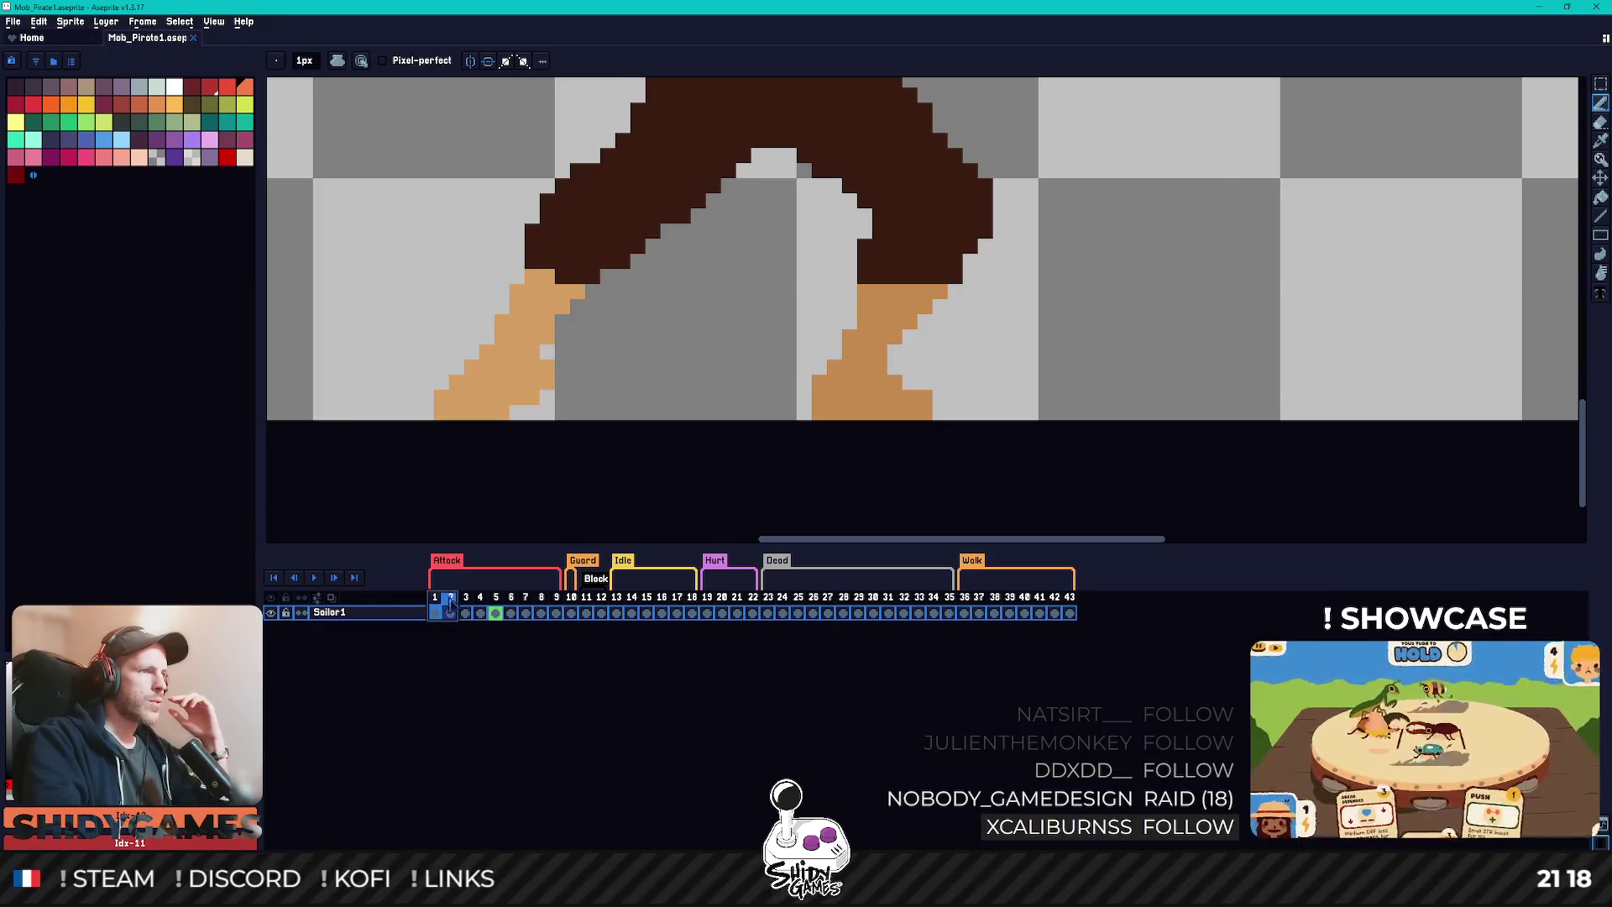
pyautogui.moveTo(477, 617)
pyautogui.mouseDown()
pyautogui.moveTo(495, 617)
pyautogui.moveTo(437, 616)
pyautogui.mouseUp()
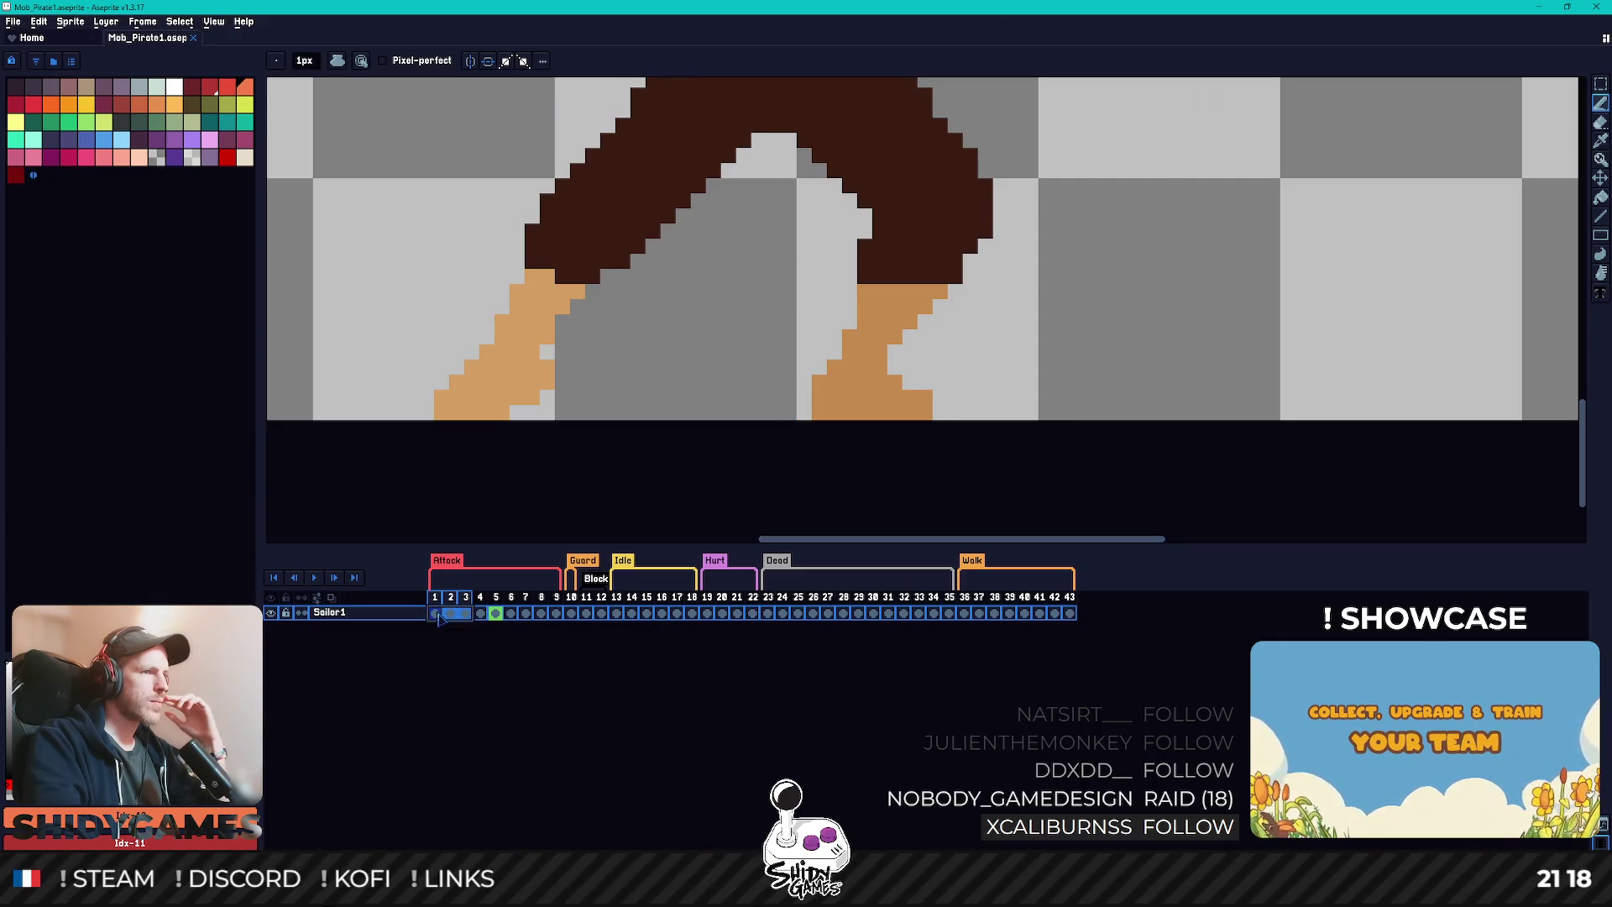
# - Compare the walk pose in frame 36, idle in frame 13 and attack in frame 1
pyautogui.click(965, 615)
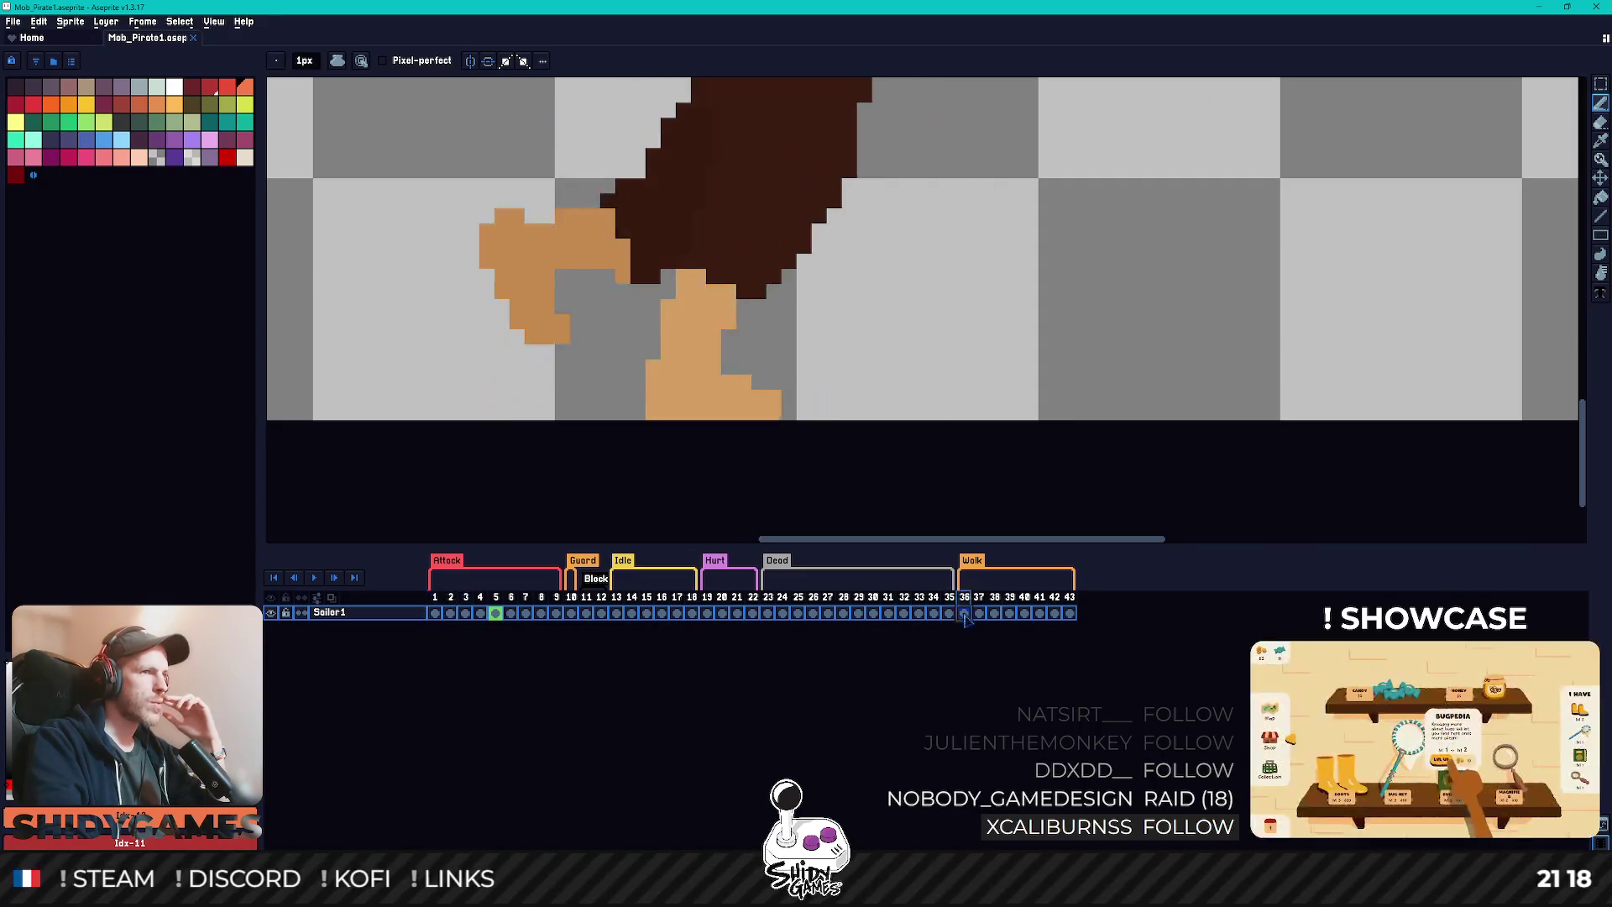
pyautogui.click(617, 614)
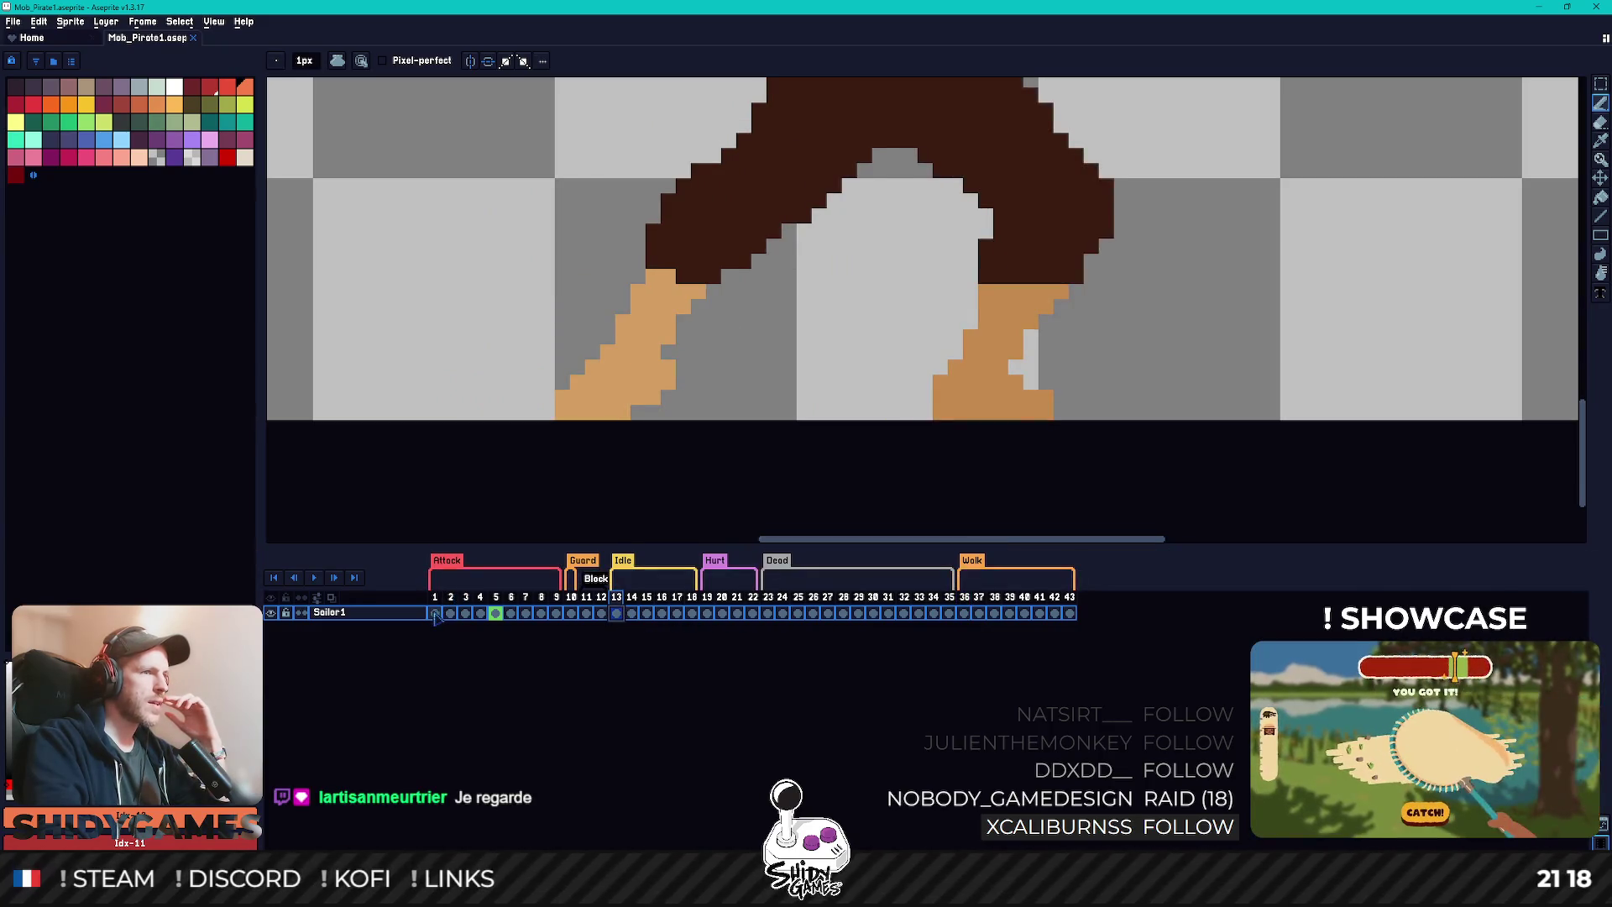
pyautogui.click(436, 617)
pyautogui.click(436, 615)
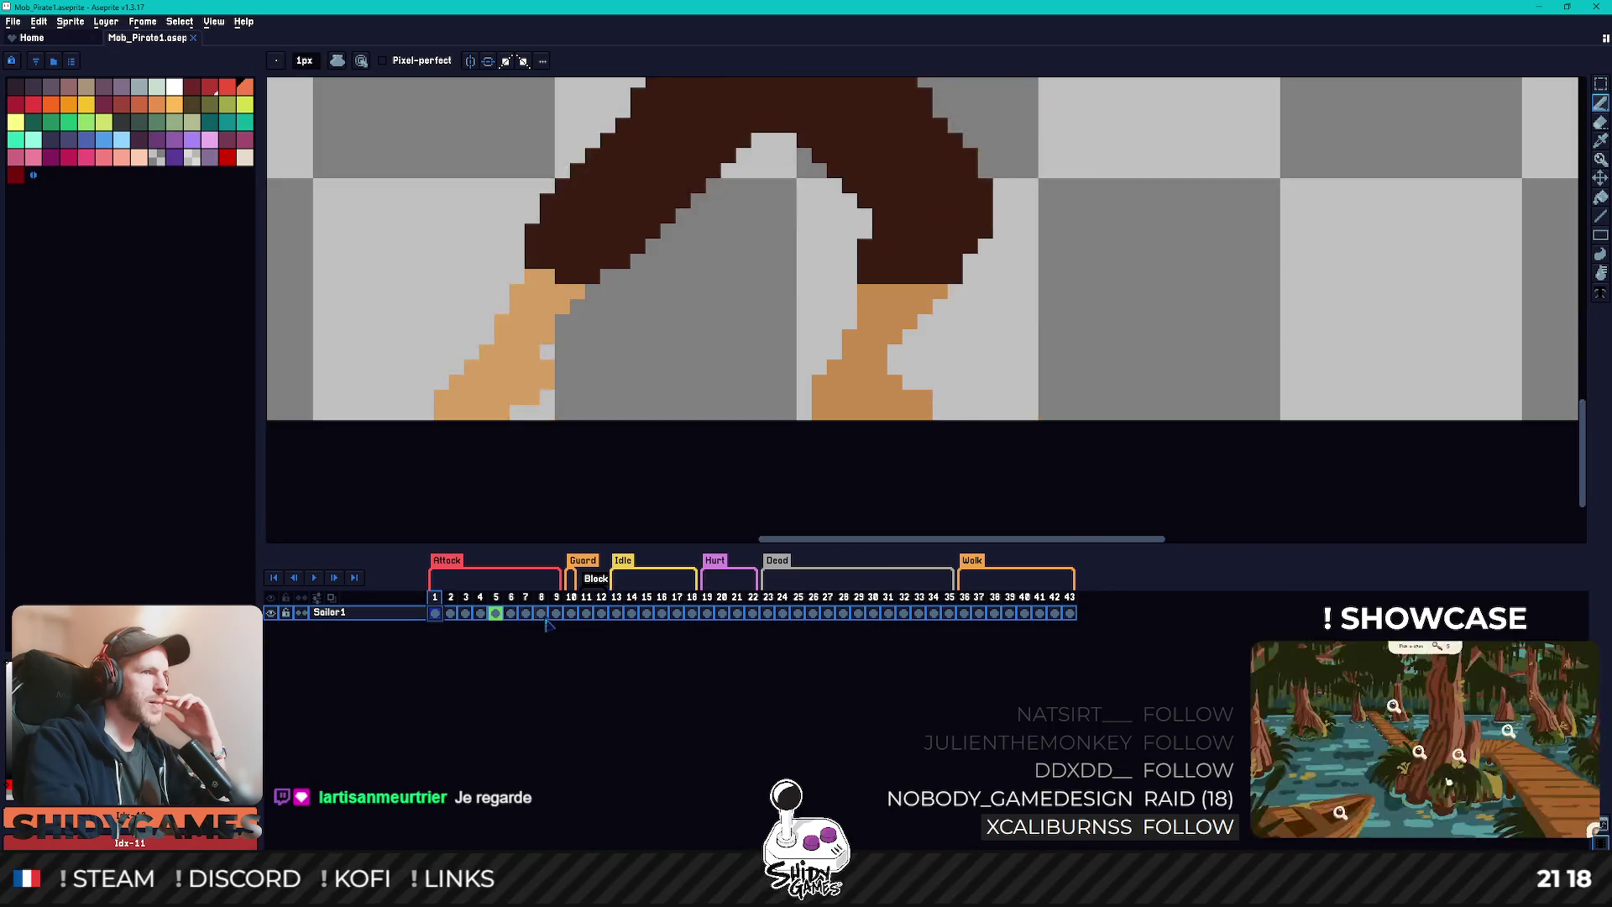
pyautogui.click(617, 615)
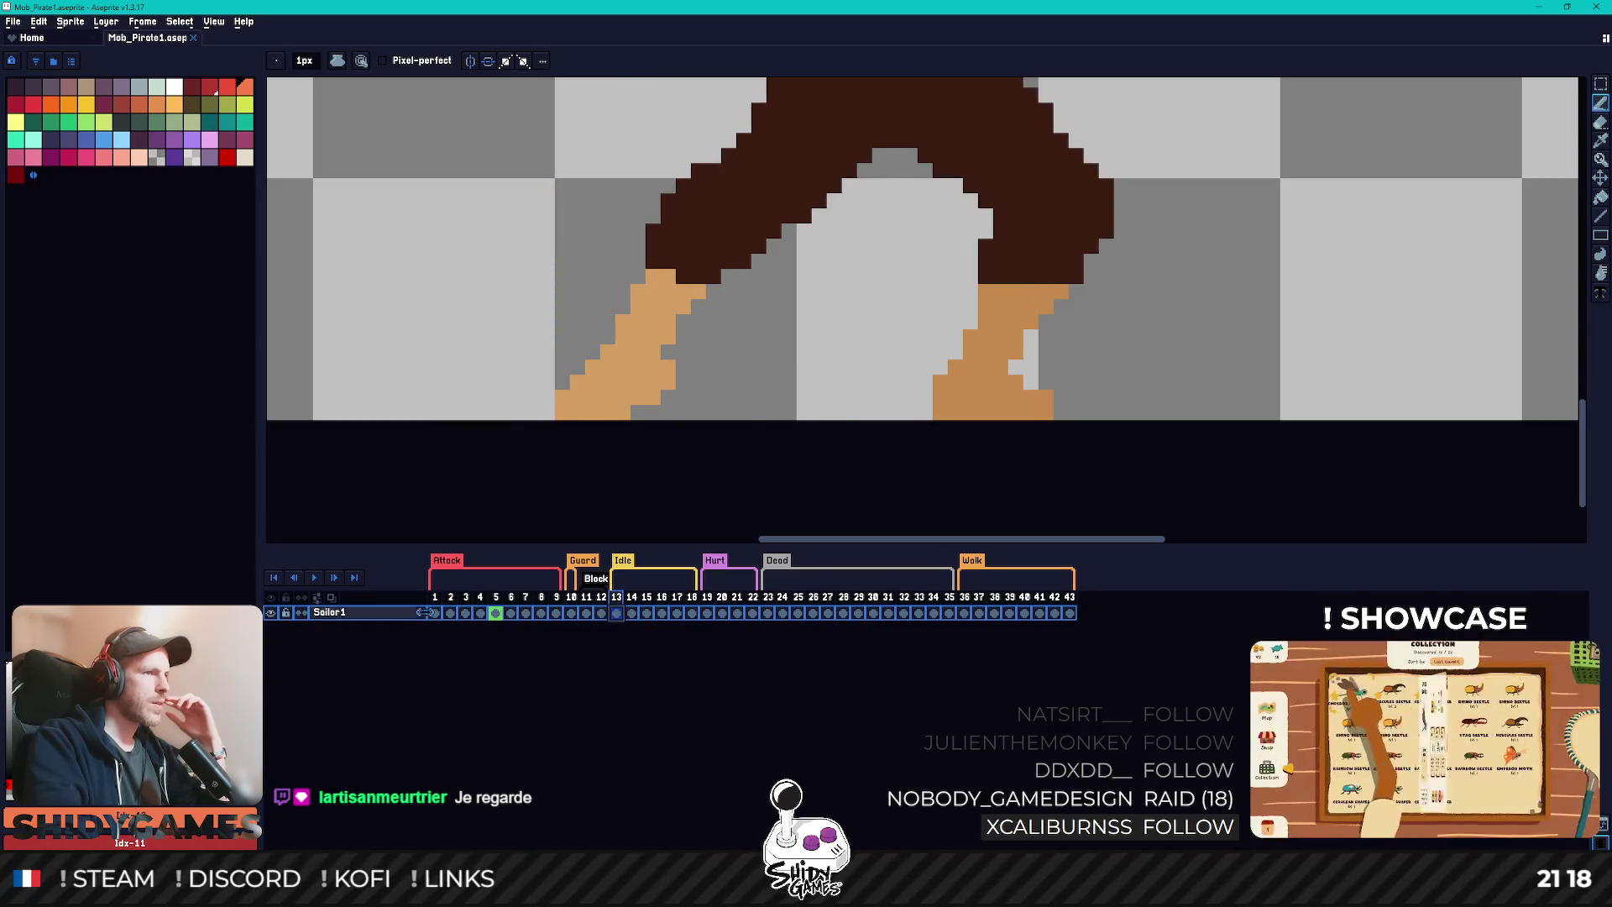
pyautogui.click(436, 616)
pyautogui.click(617, 615)
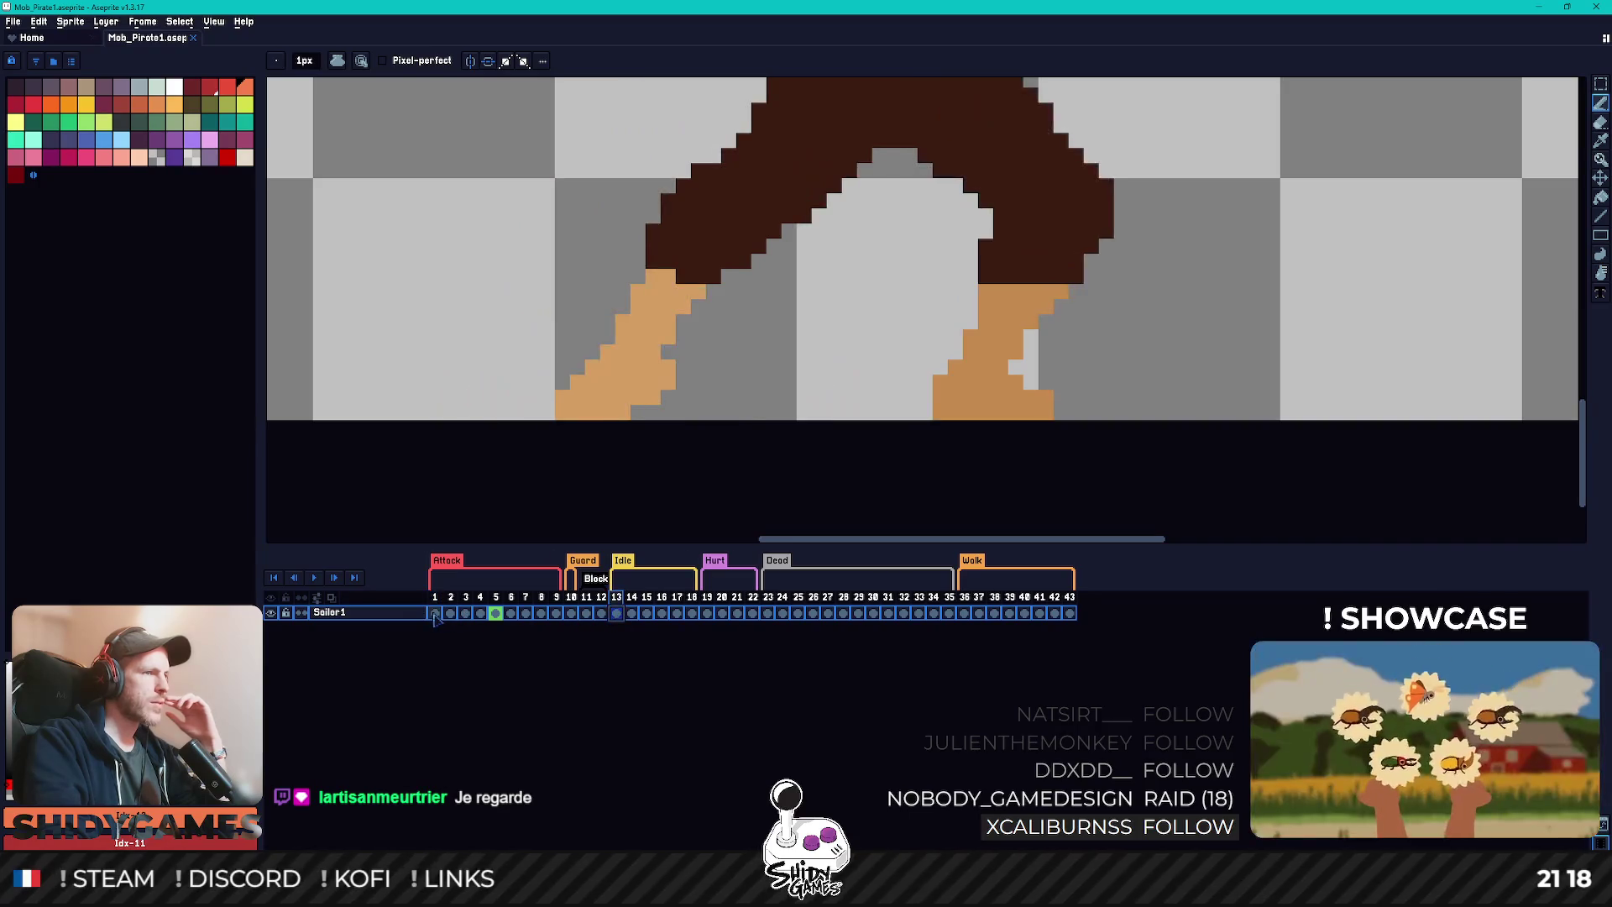
pyautogui.click(434, 615)
pyautogui.click(617, 615)
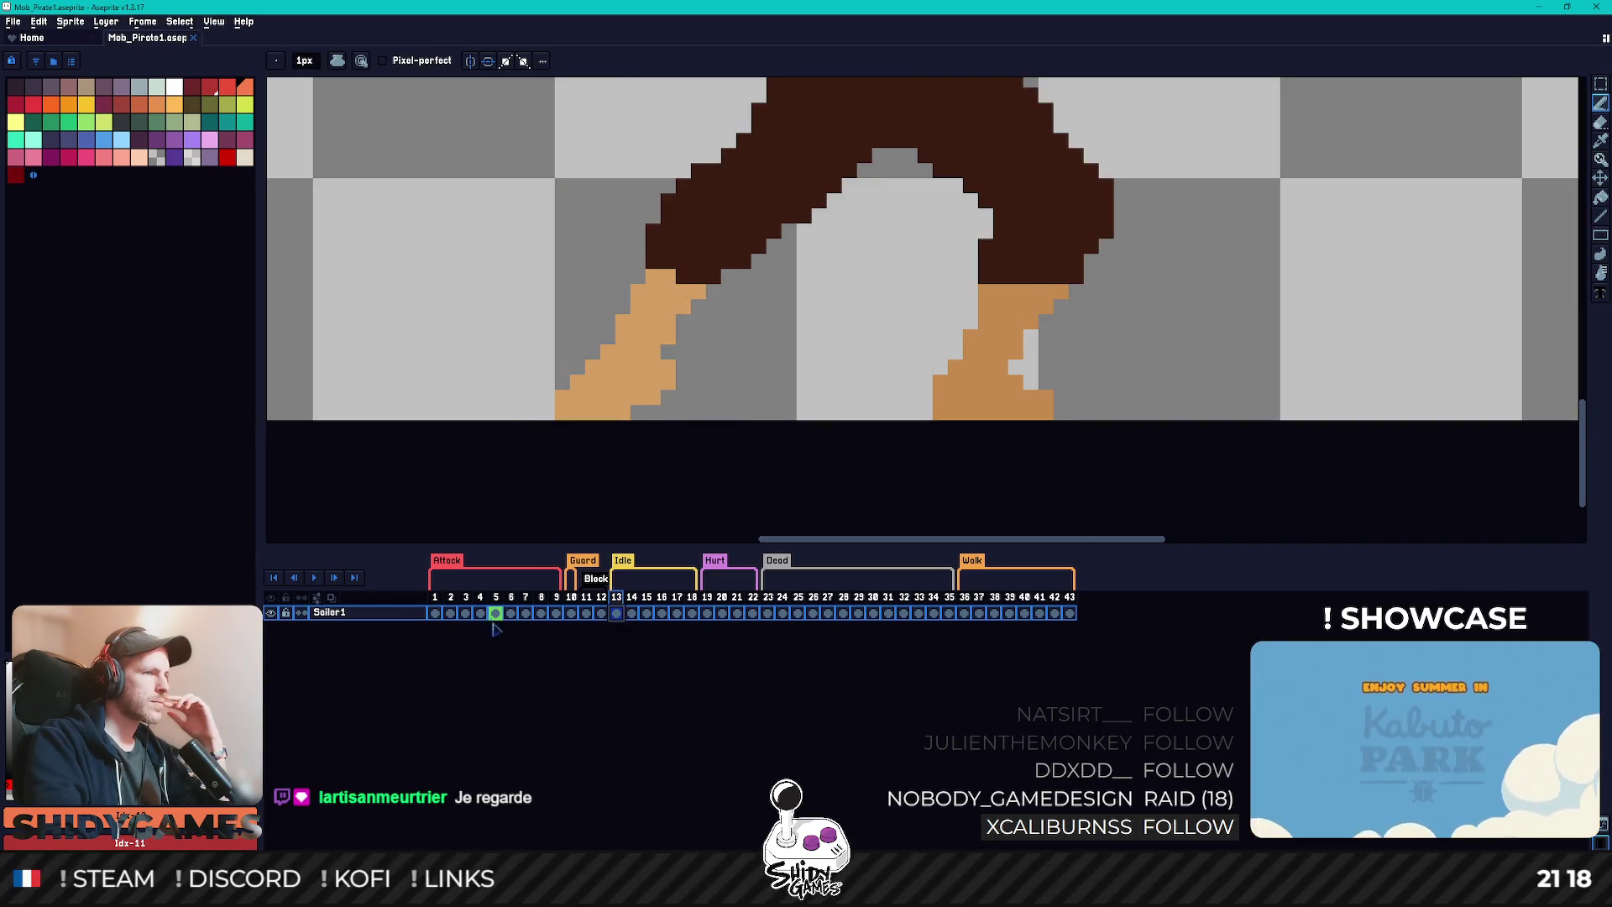
pyautogui.click(435, 619)
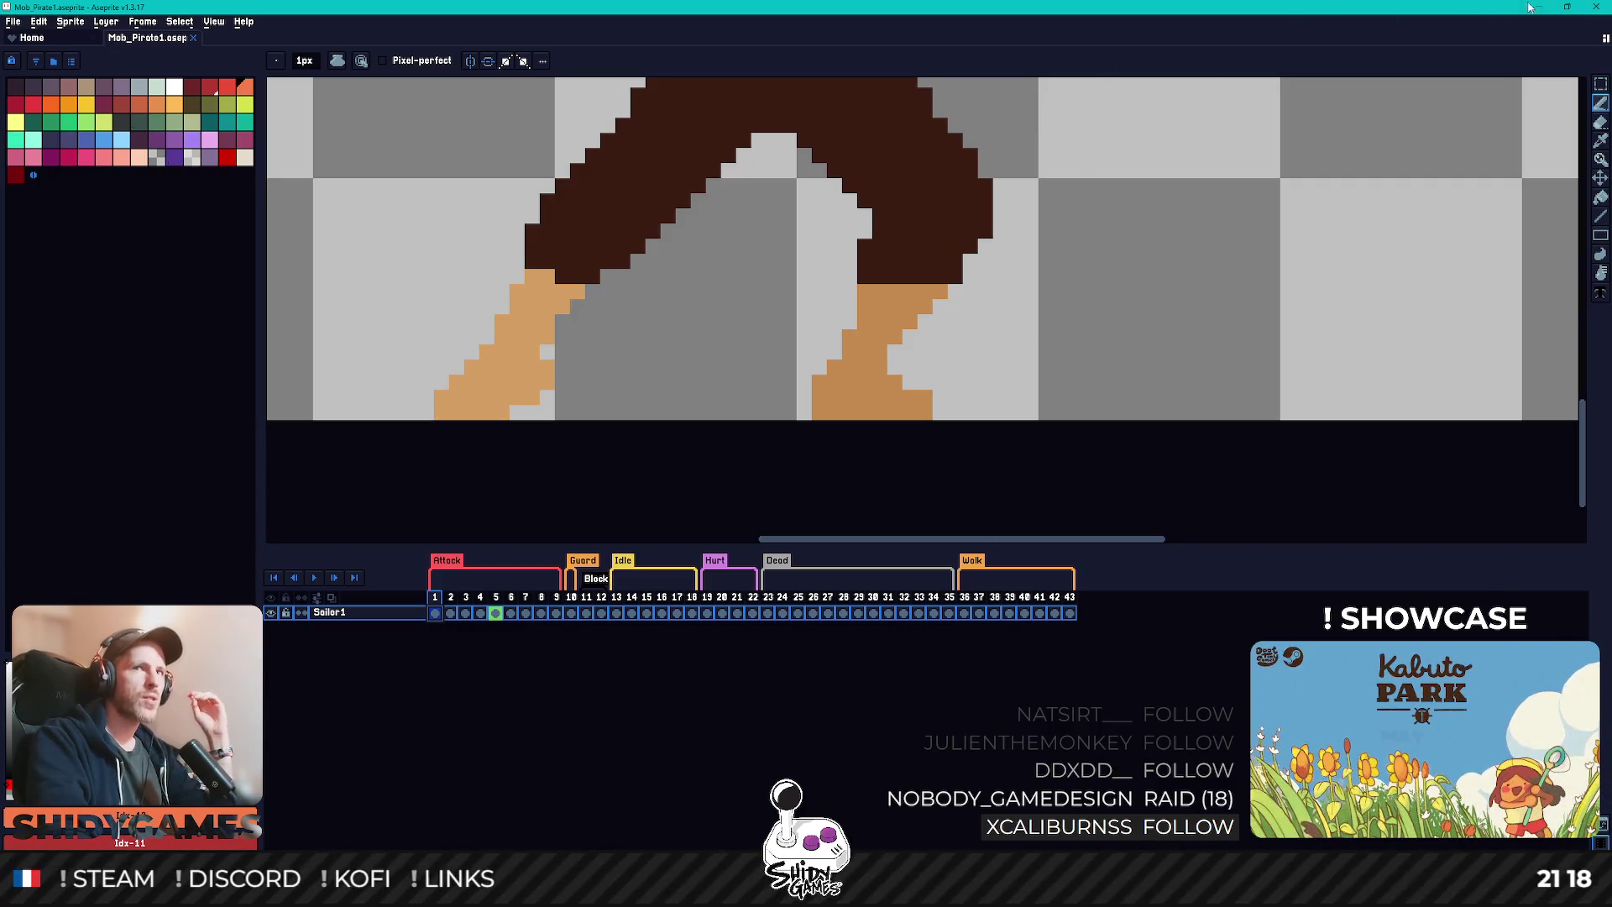
# - Close Aseprite and return to Unity
pyautogui.scroll(-4, 1030, 170)
pyautogui.scroll(2, 1007, 193)
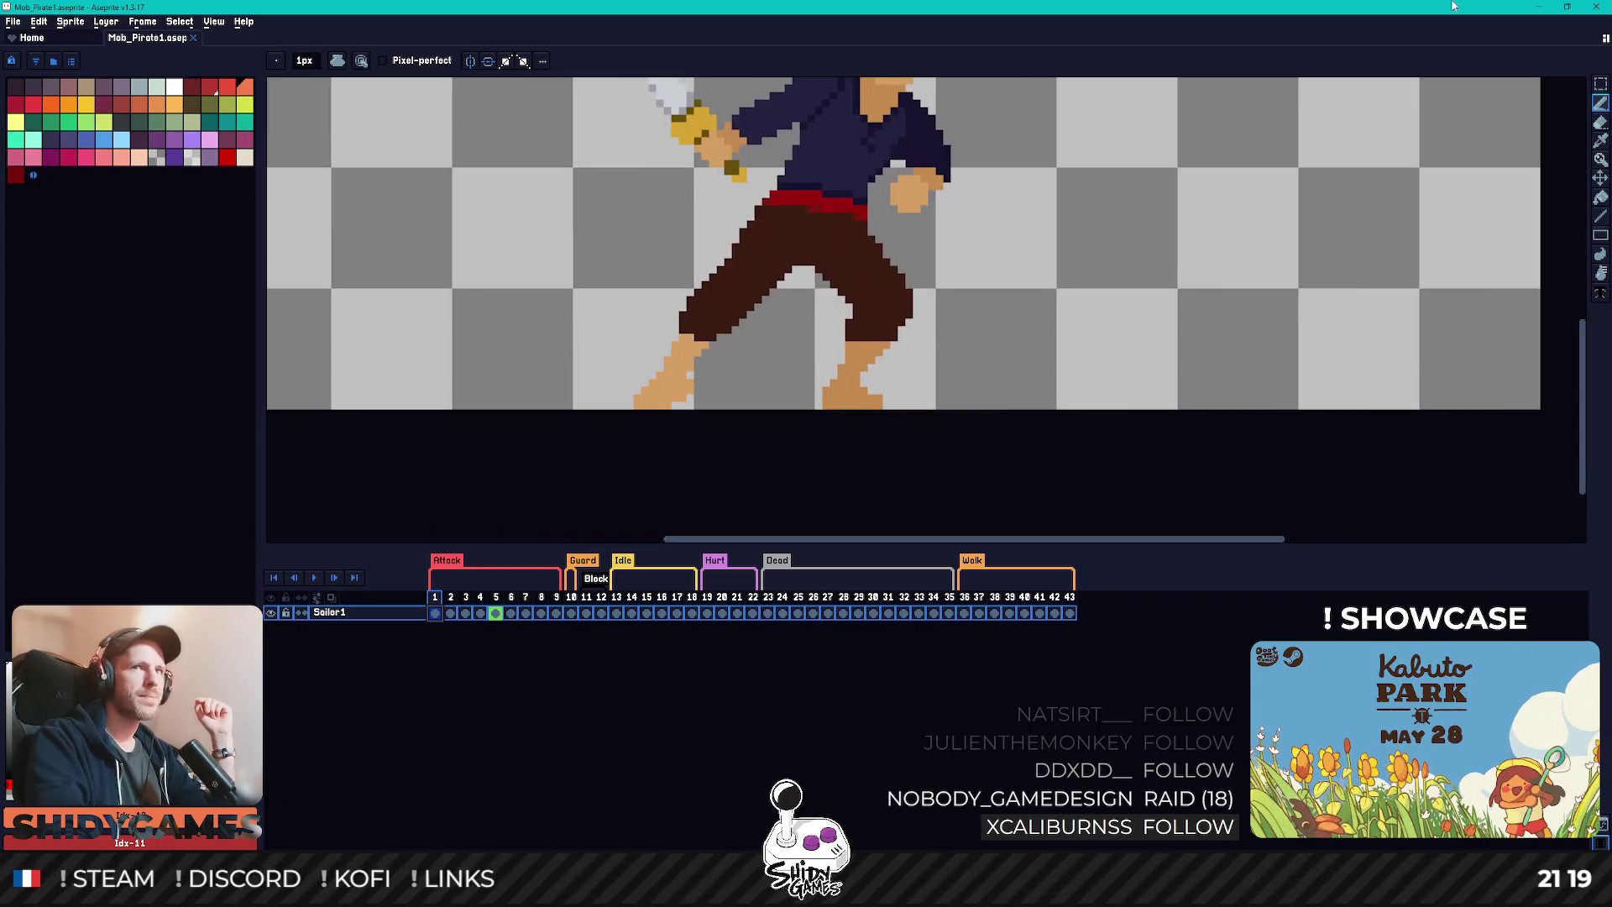
pyautogui.click(1592, 7)
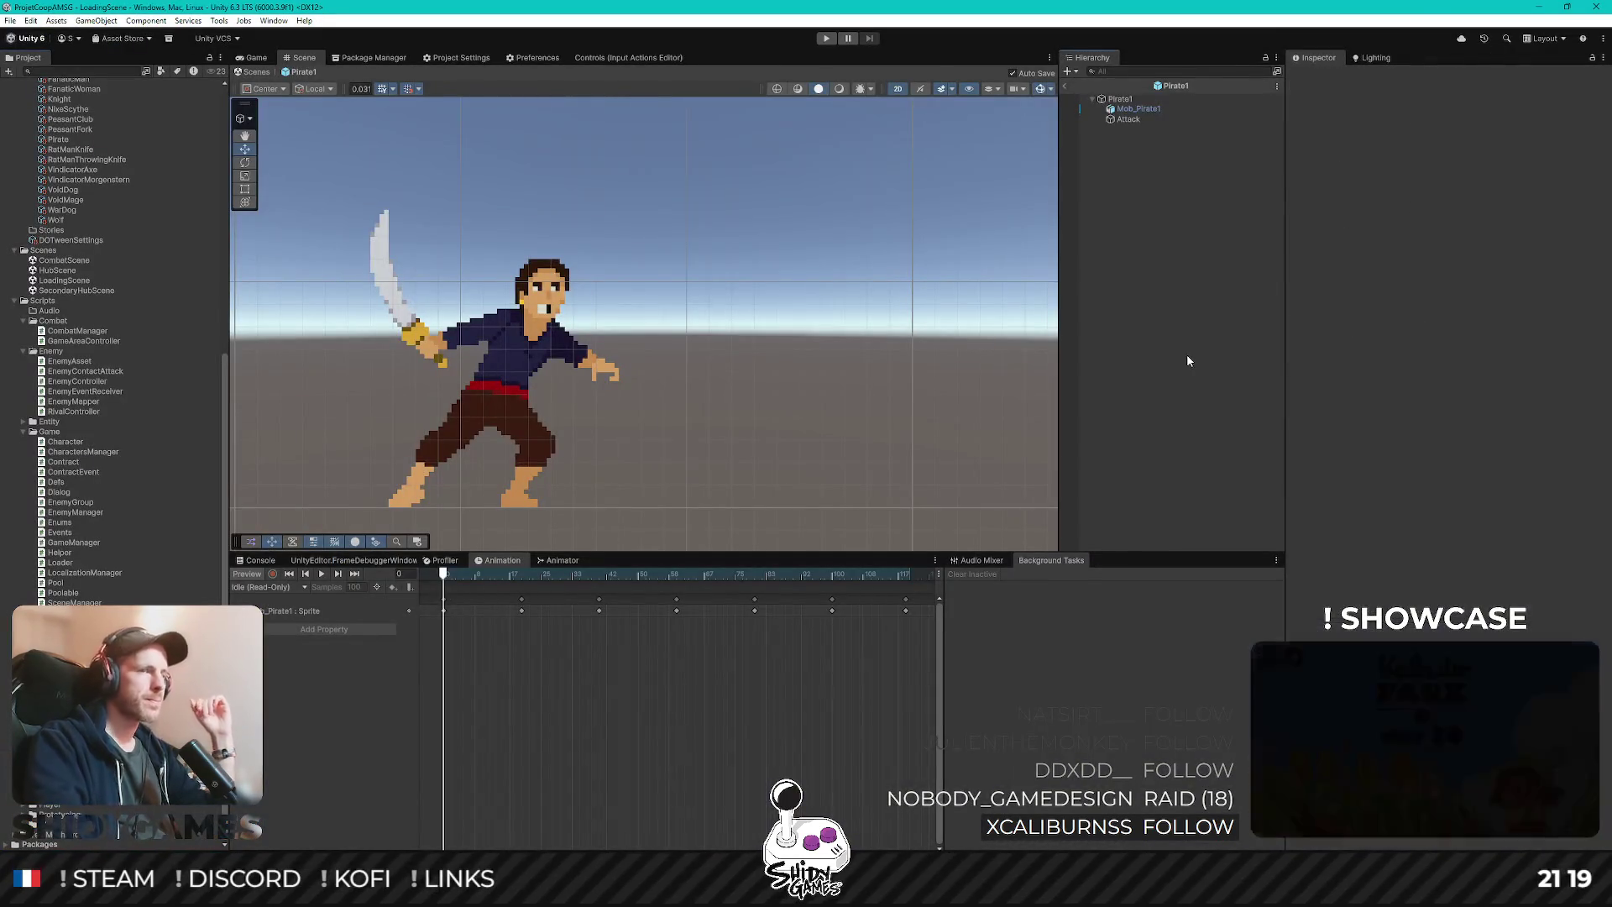
# - Change the Test contract's second-wave Enemy Pool entry from Pirate to Peasant Fork
pyautogui.click(1064, 87)
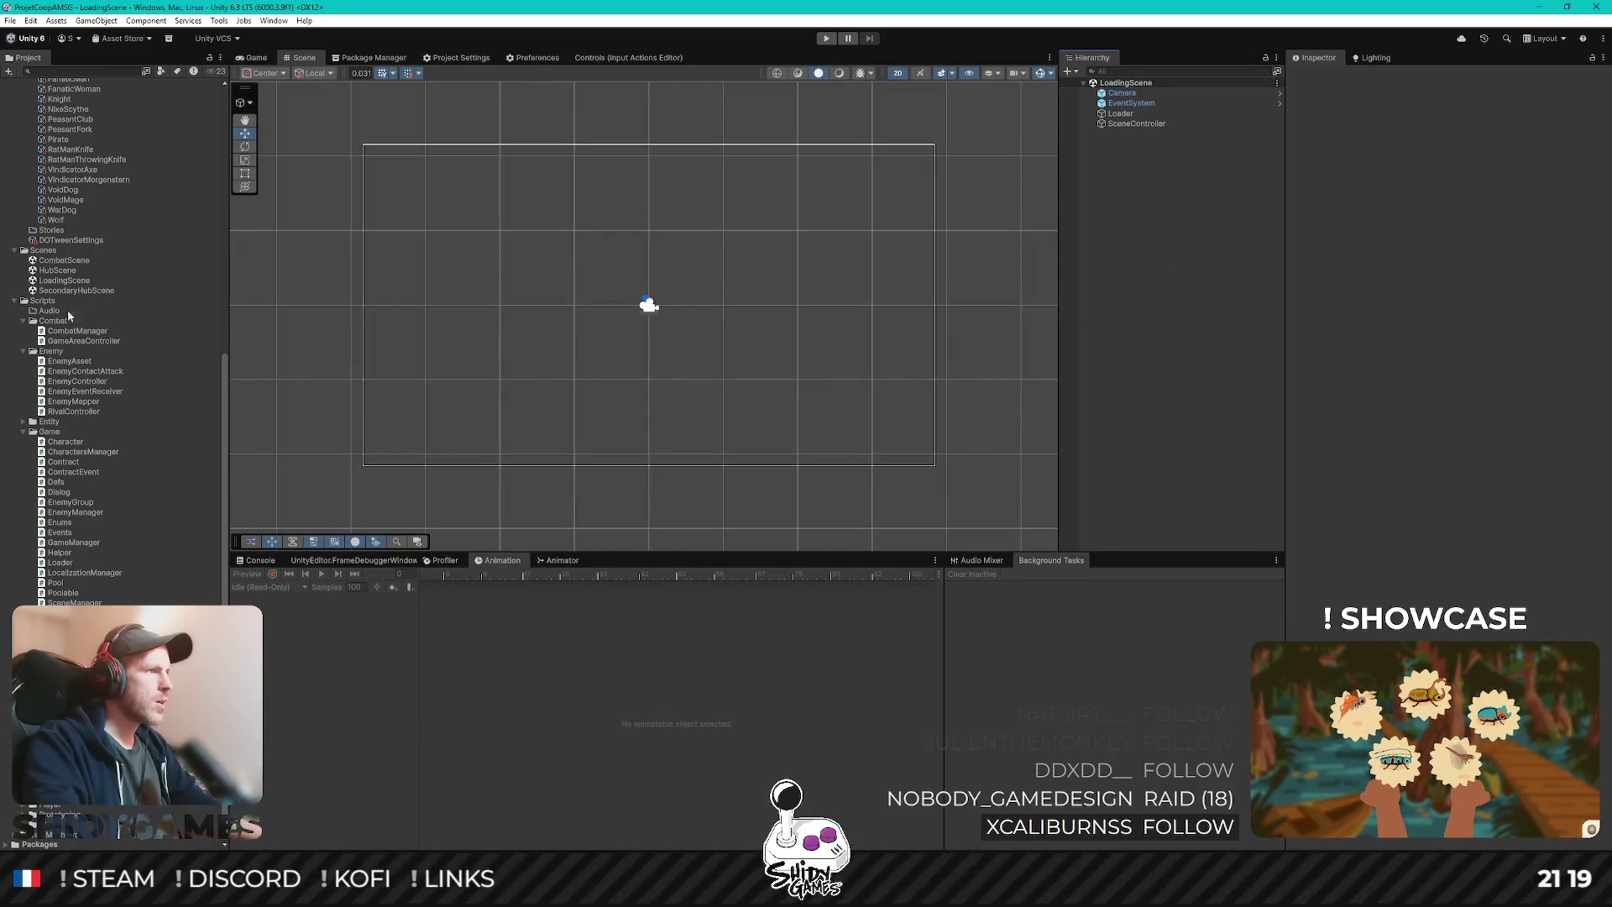
pyautogui.scroll(5, 100, 343)
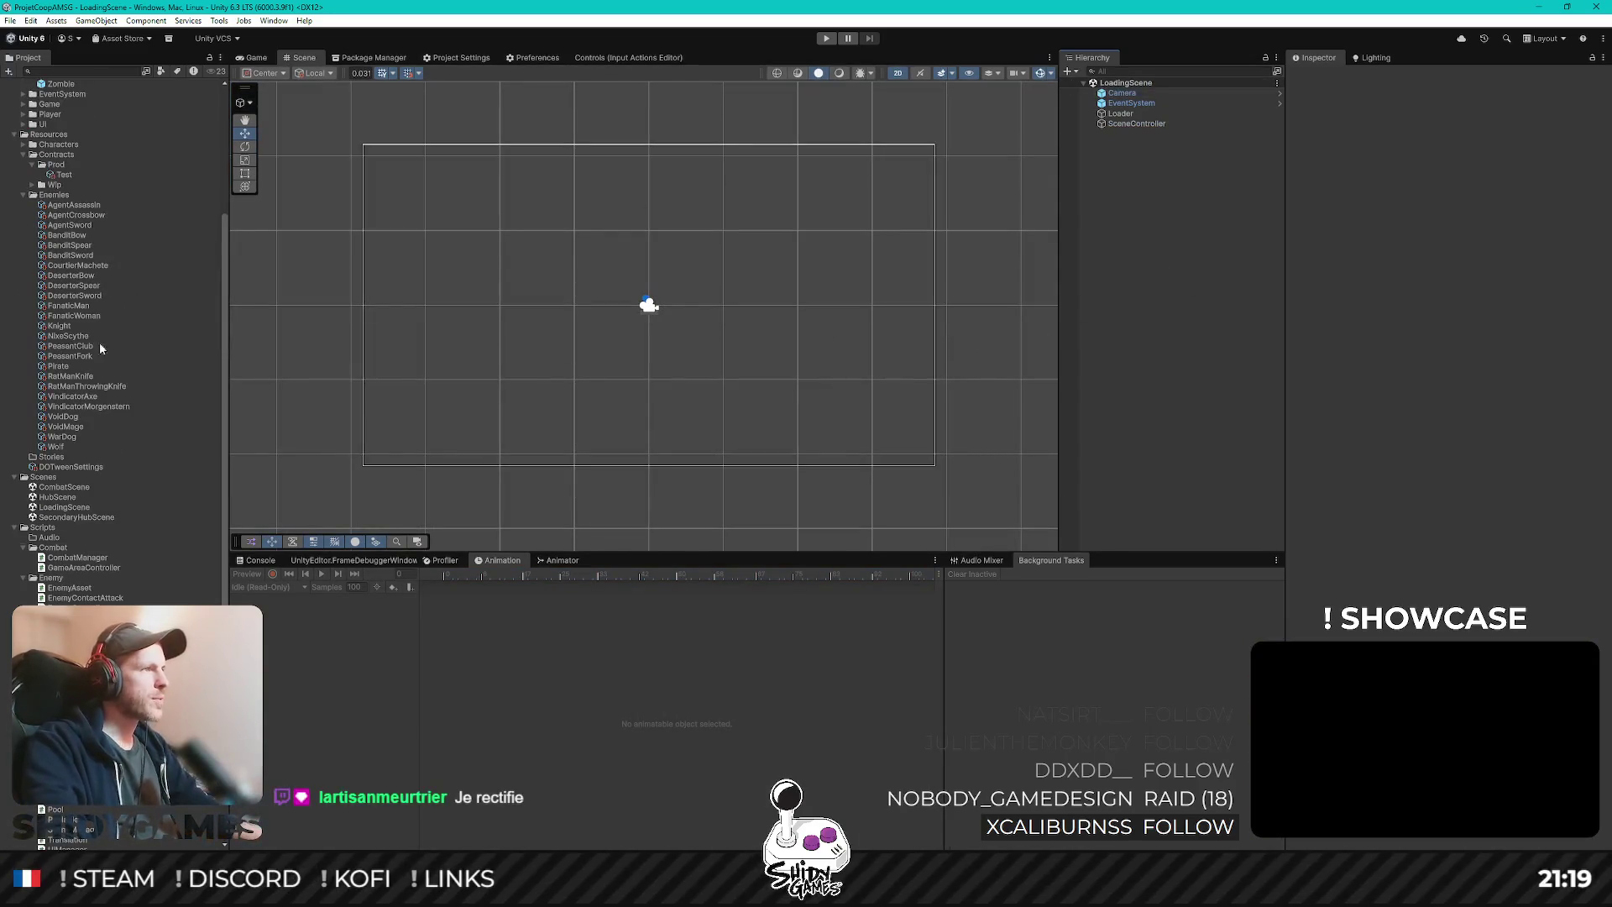
pyautogui.click(64, 175)
pyautogui.scroll(-5, 1384, 472)
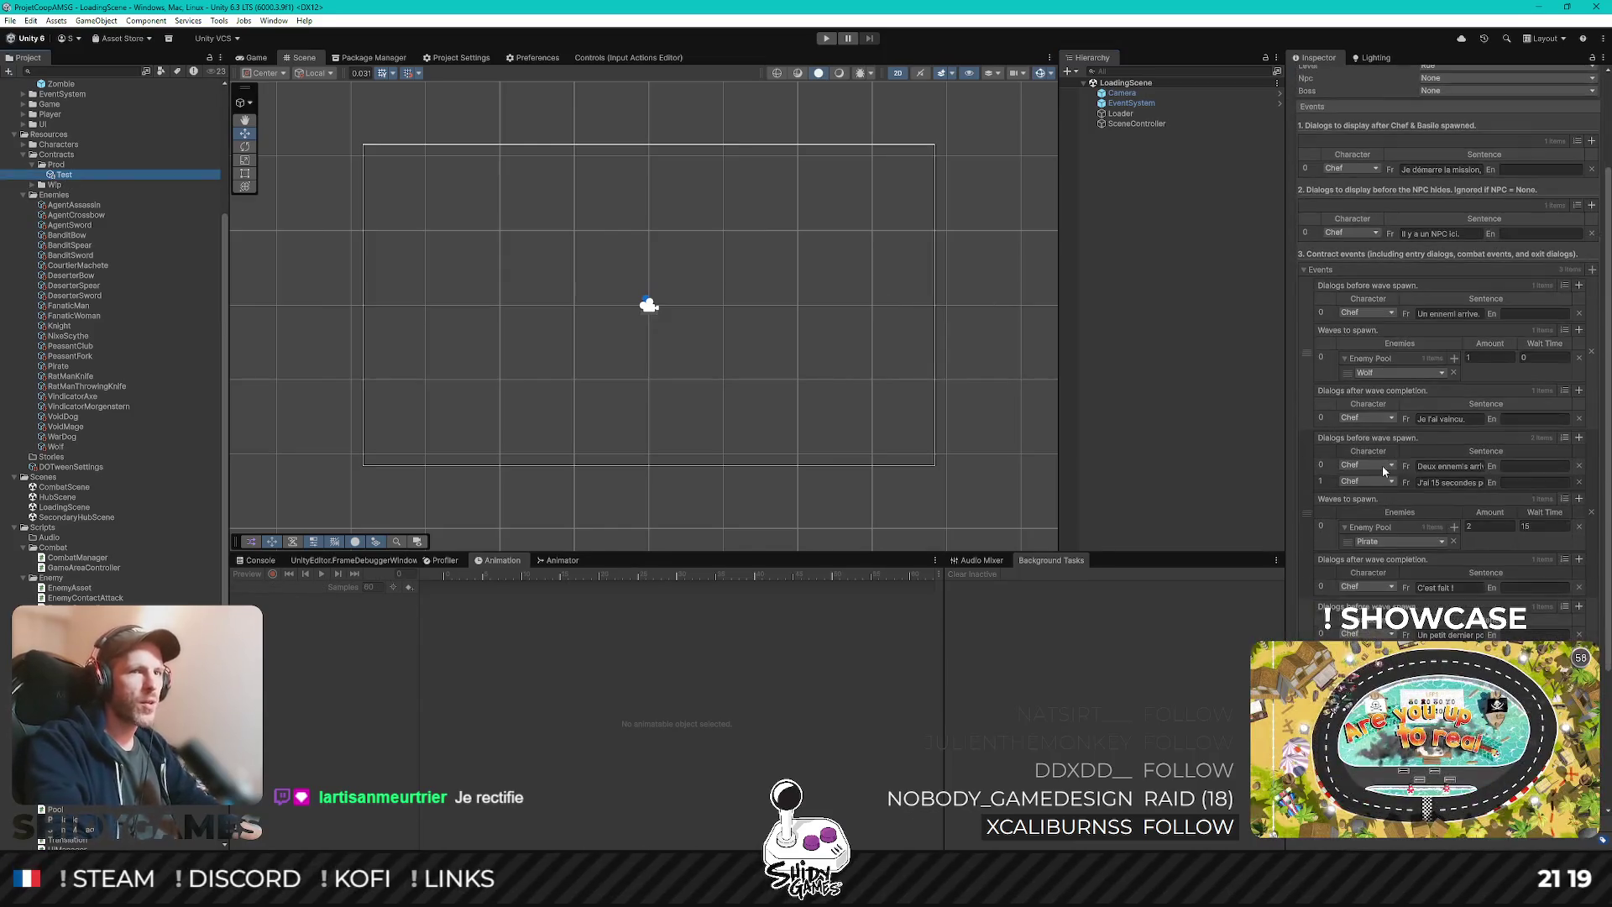
pyautogui.click(1398, 542)
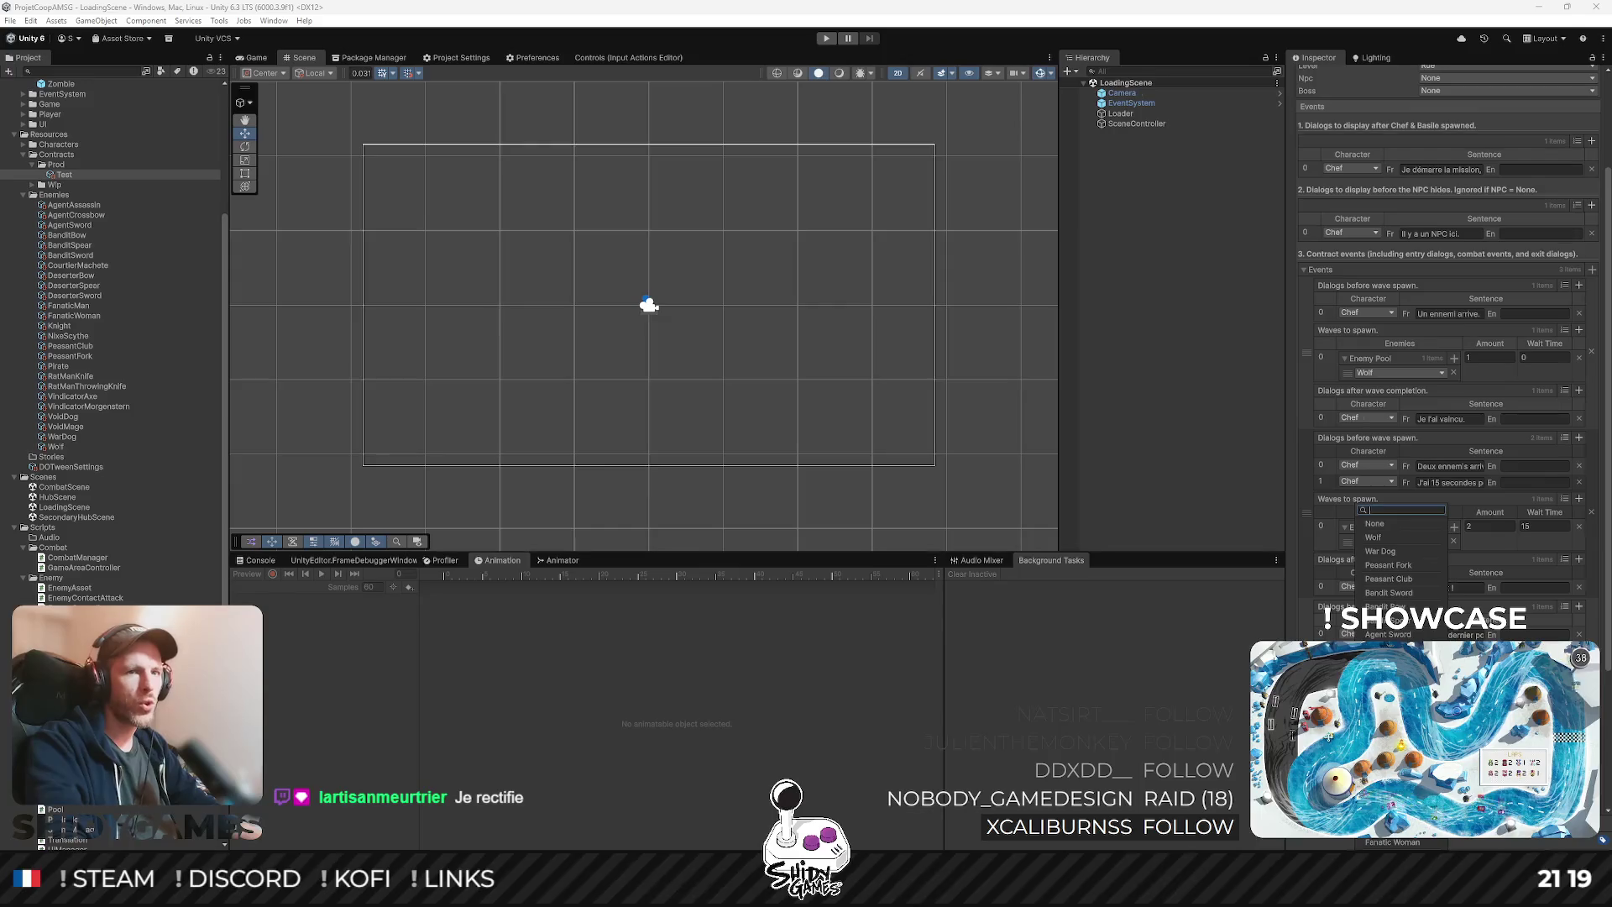
pyautogui.click(1386, 565)
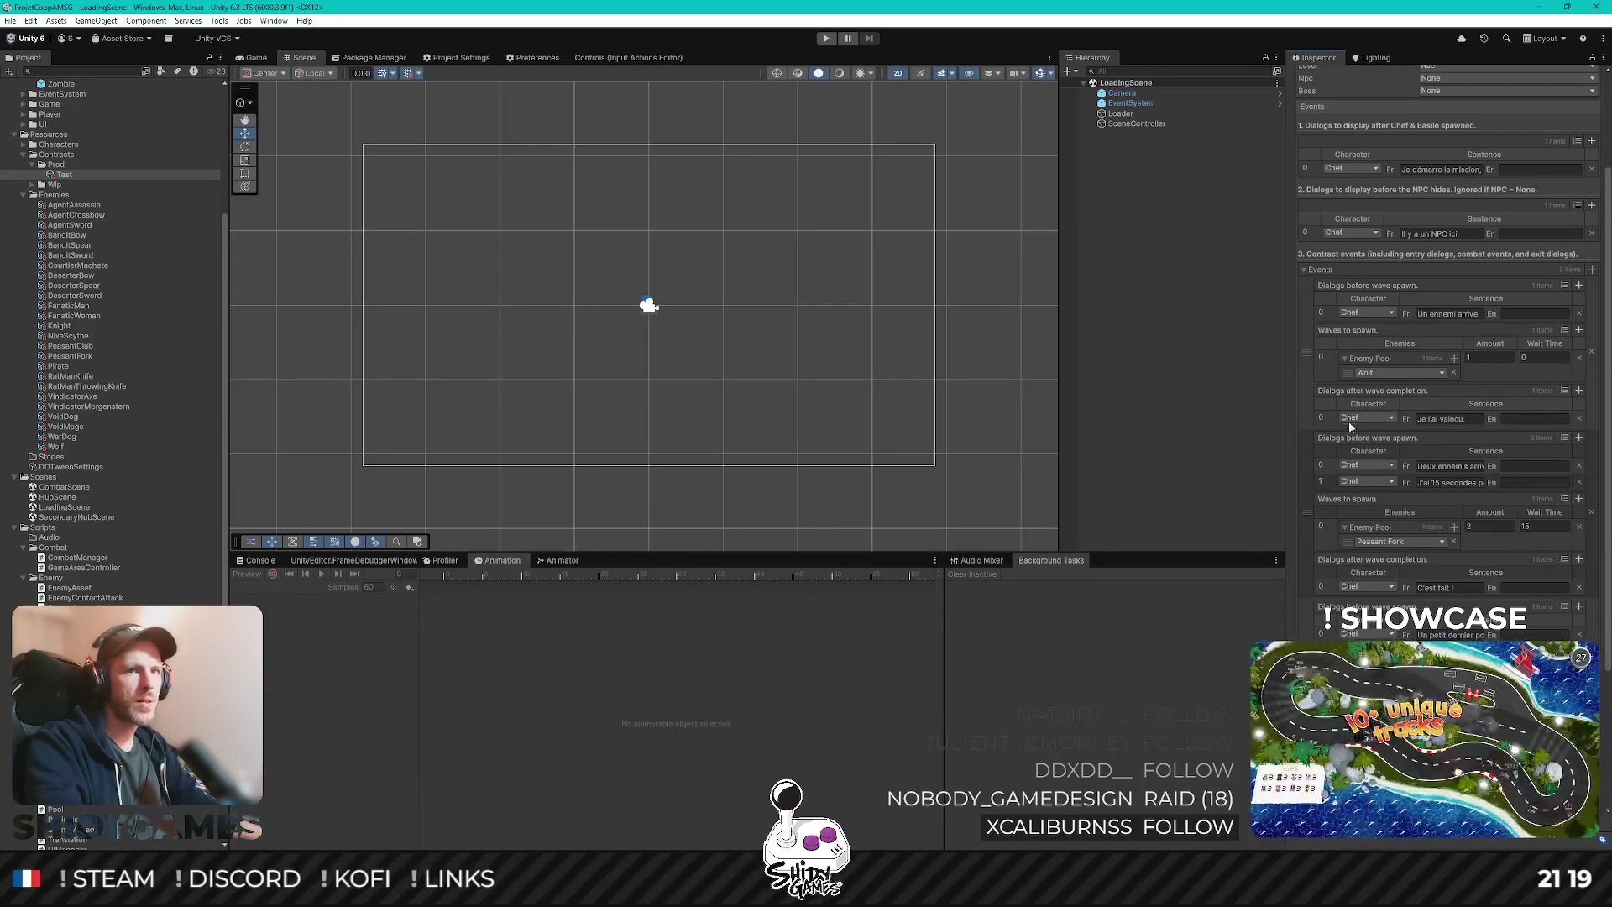
pyautogui.click(1236, 393)
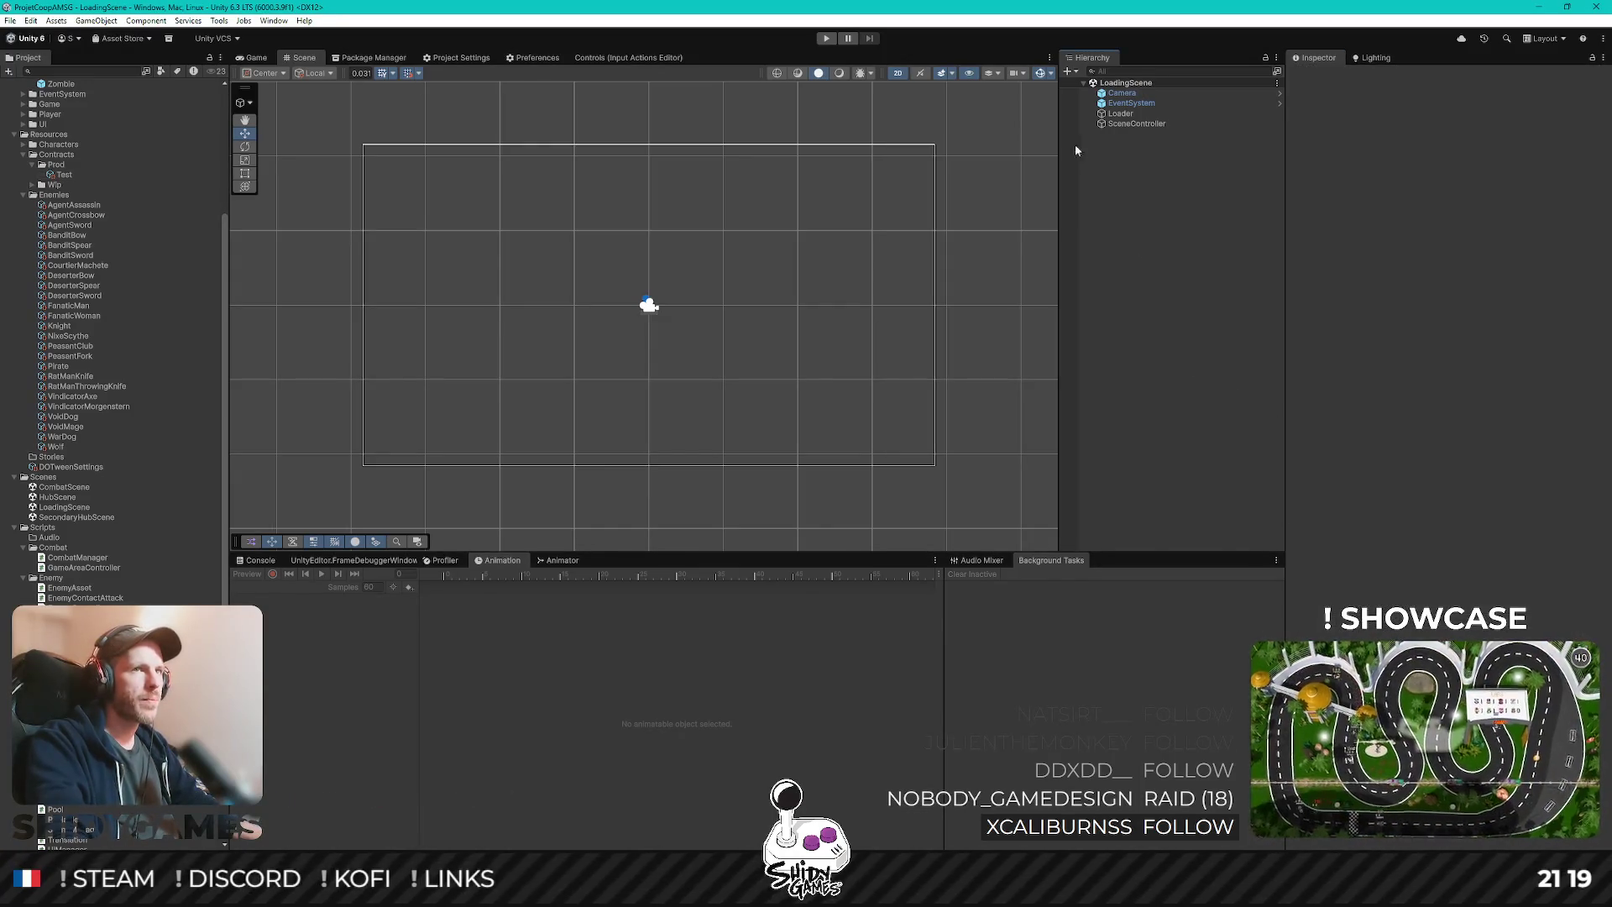
# - Enter Play mode, start the game and talk to the NPC to begin combat
pyautogui.click(824, 39)
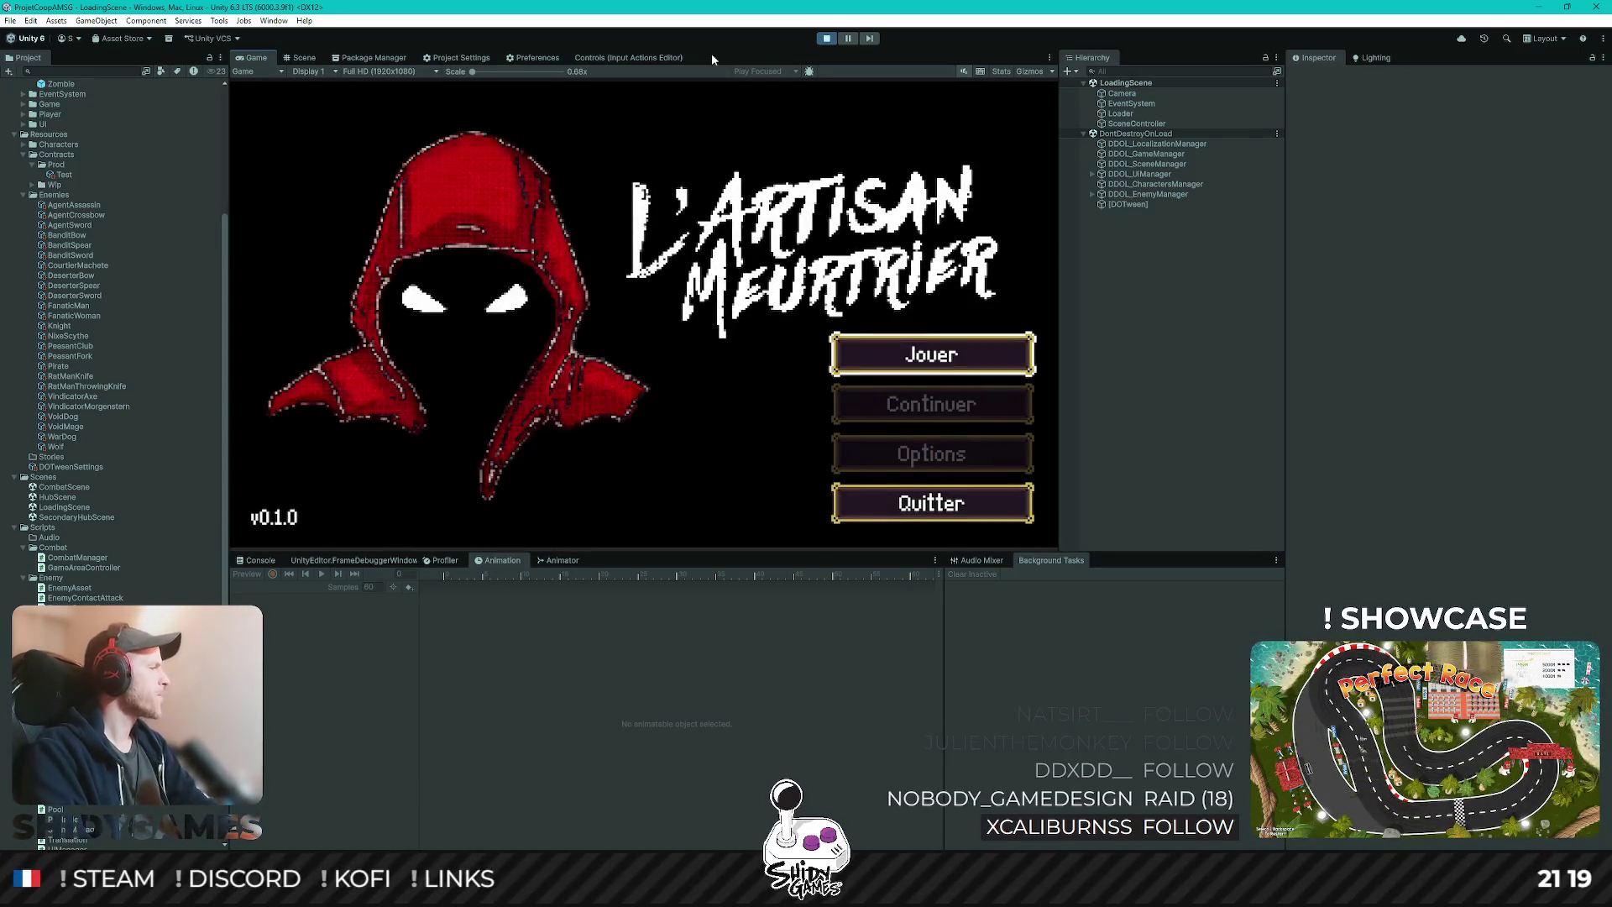
pyautogui.press('Return')
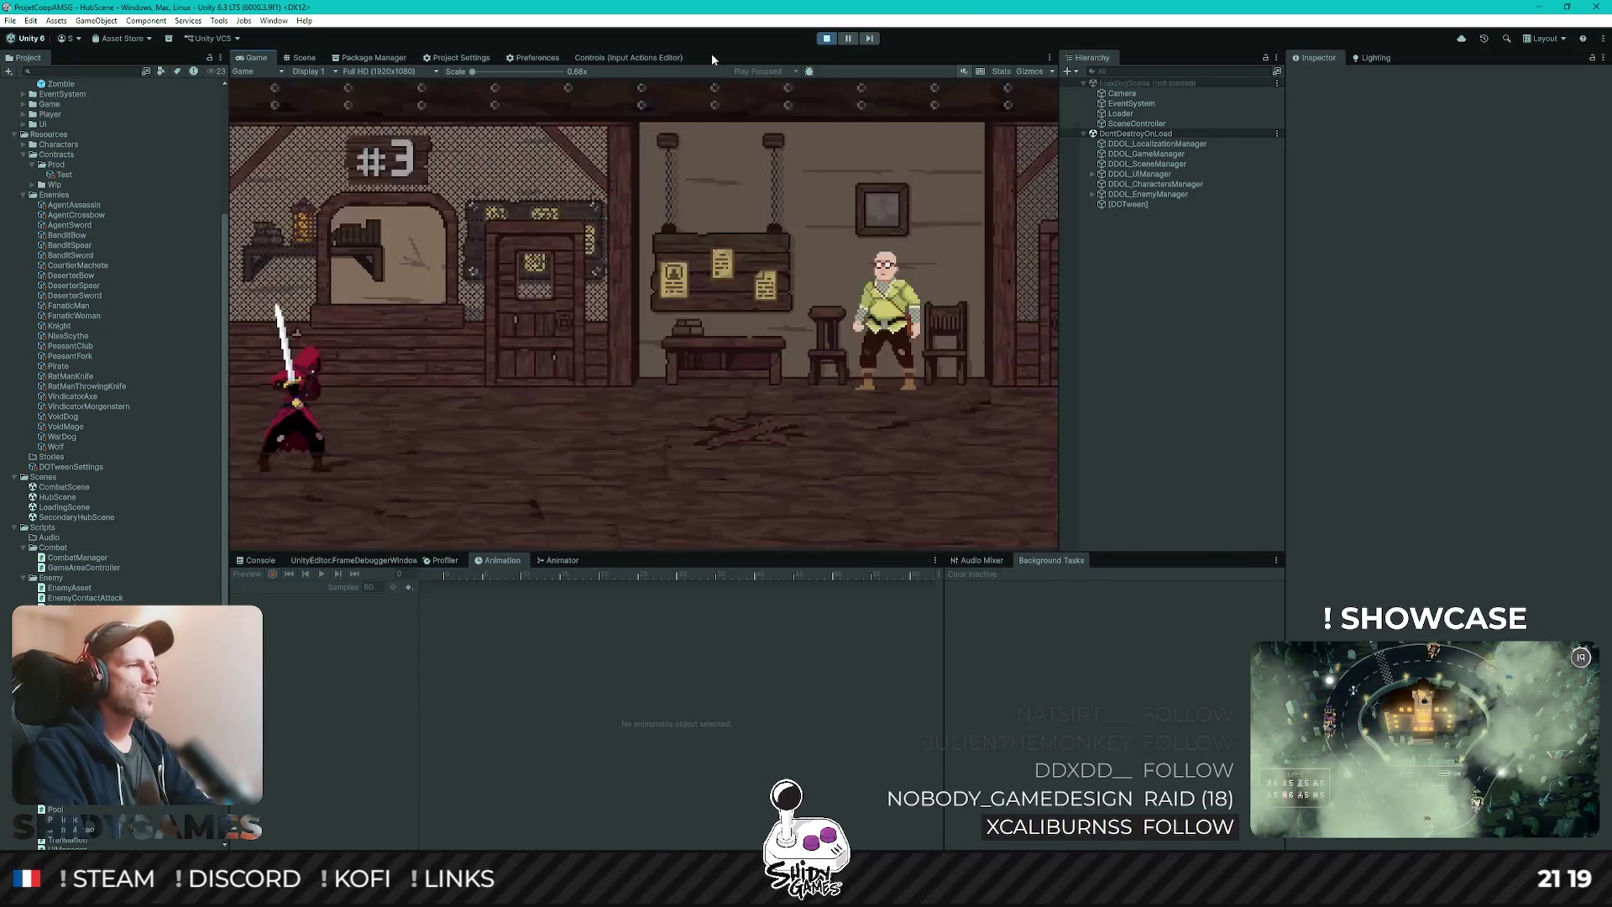
pyautogui.press('d')
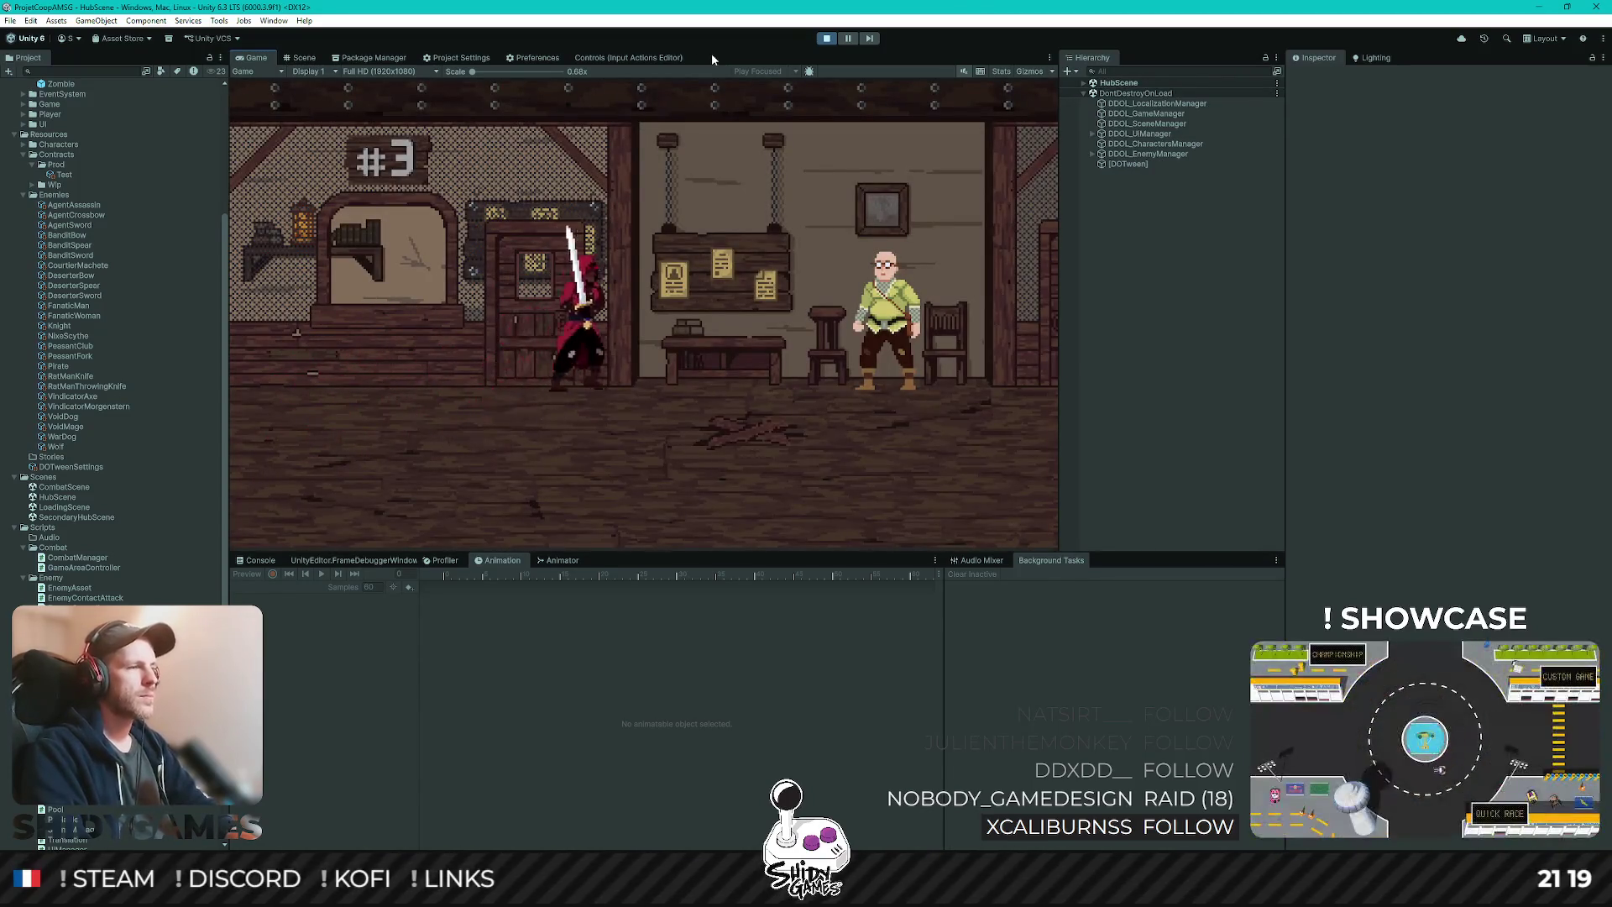
pyautogui.press('e')
pyautogui.press('Escape')
pyautogui.press('d')
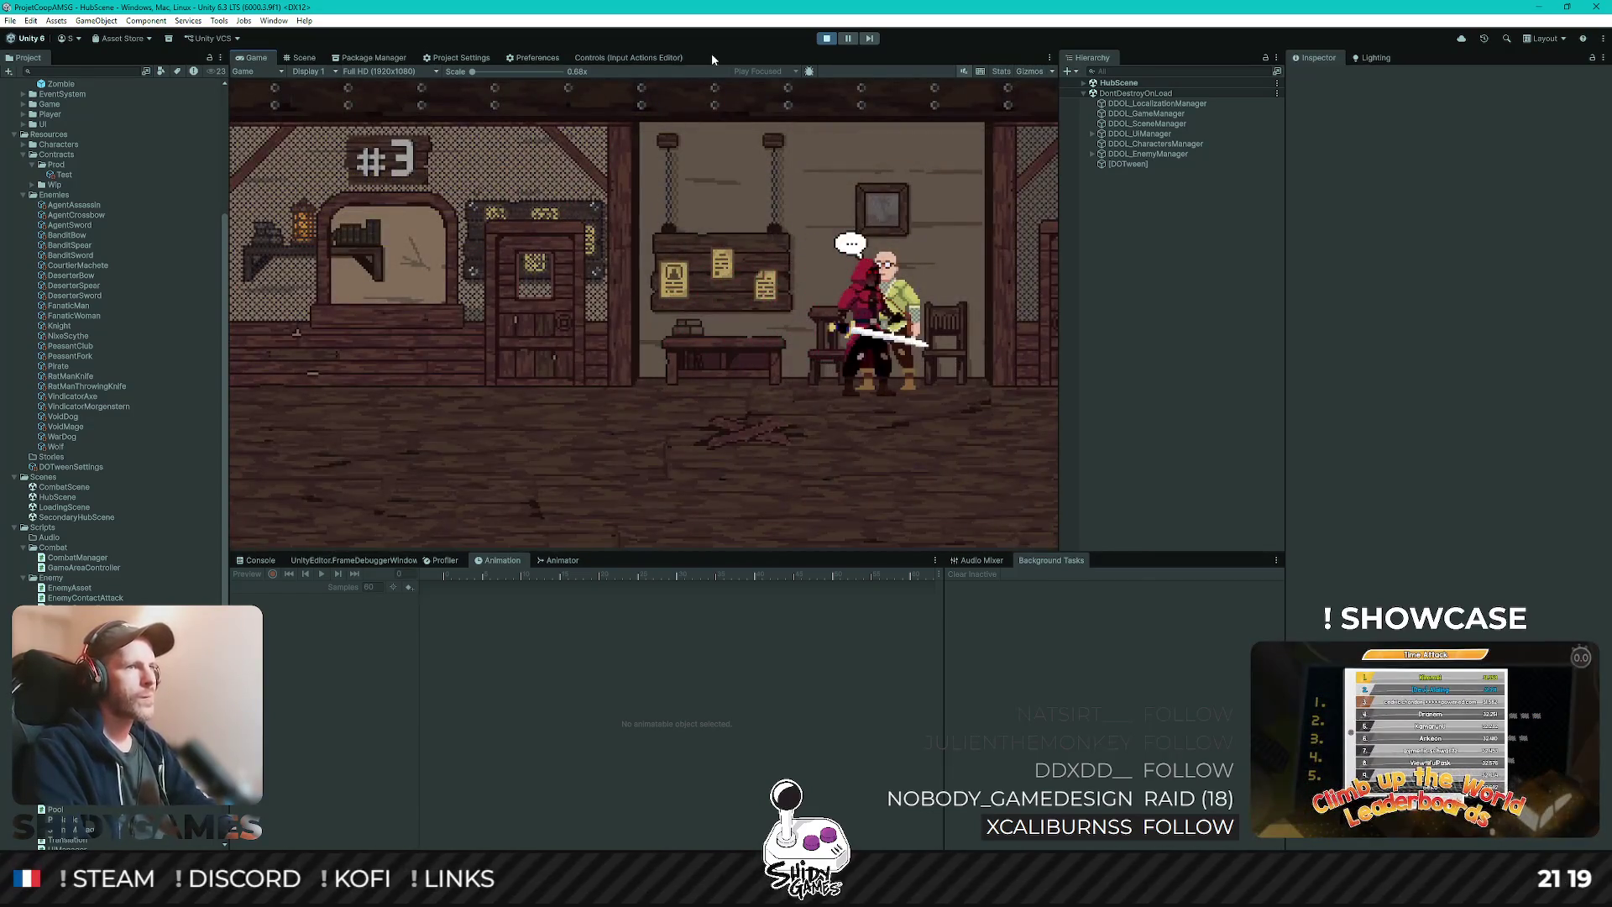
pyautogui.press('e')
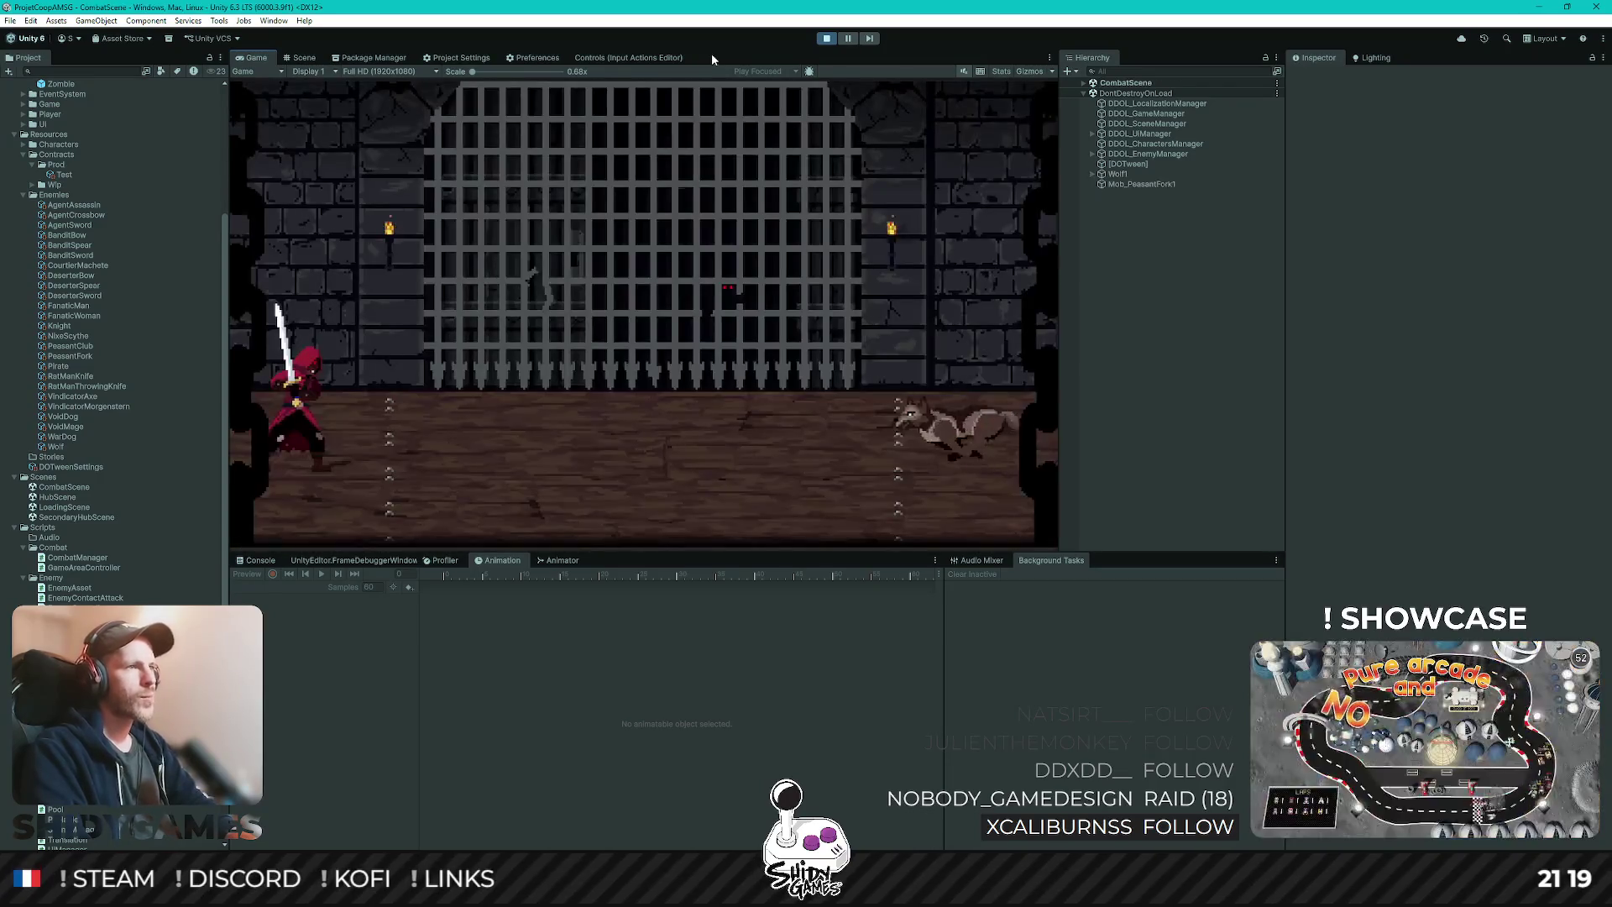
# - Slash the charging wolf until it is defeated
pyautogui.press('d')
pyautogui.press('space')
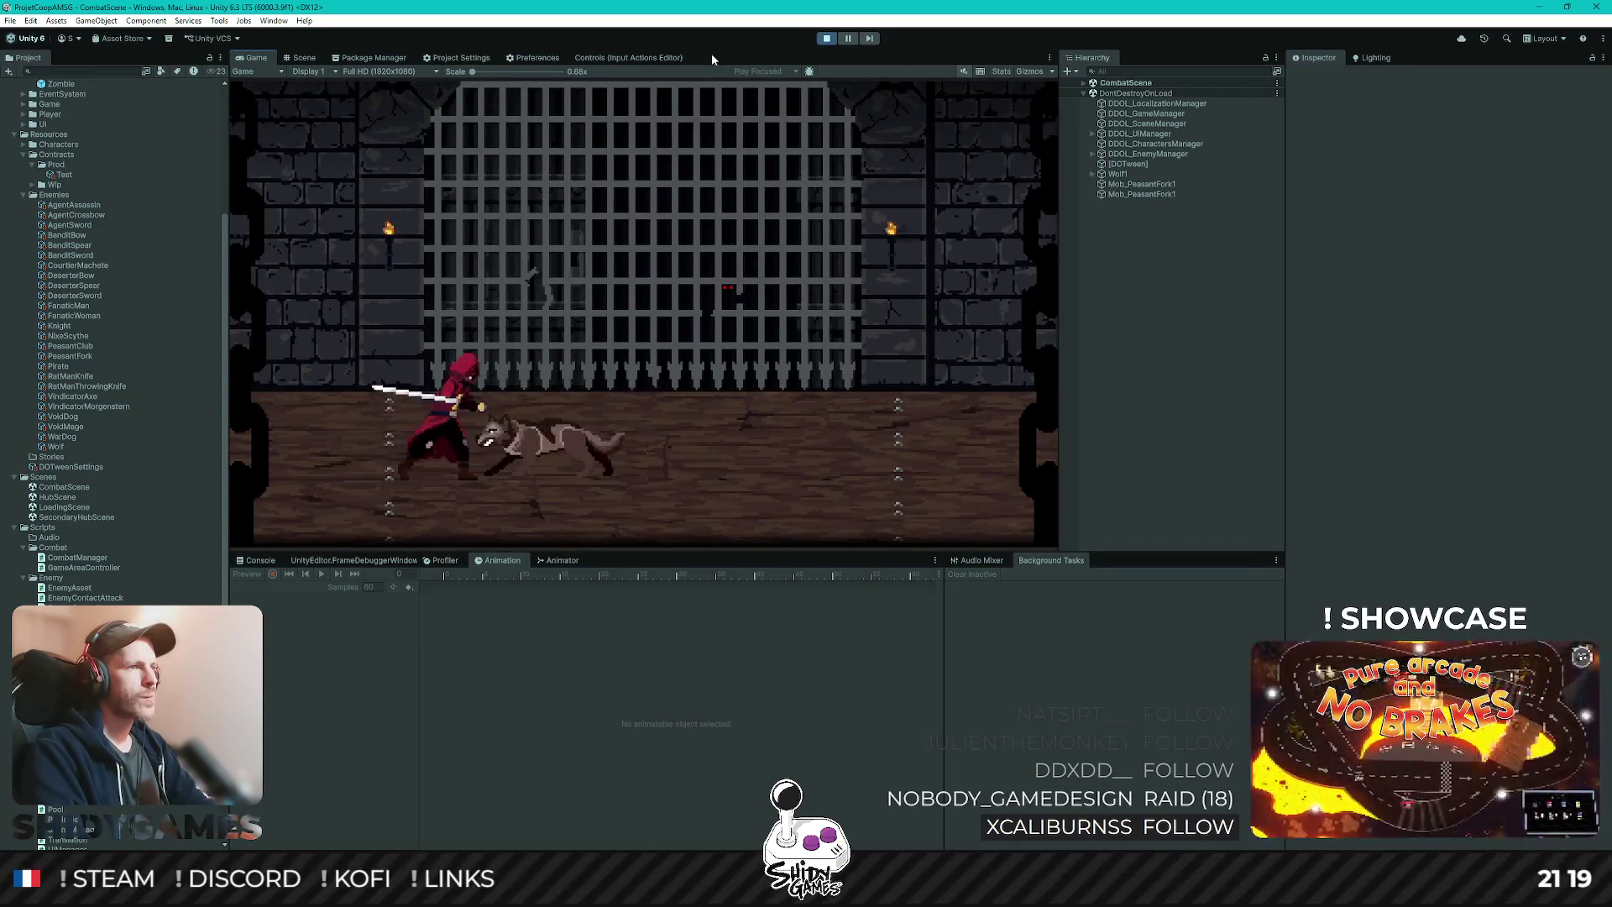
pyautogui.press('space')
pyautogui.press('space')
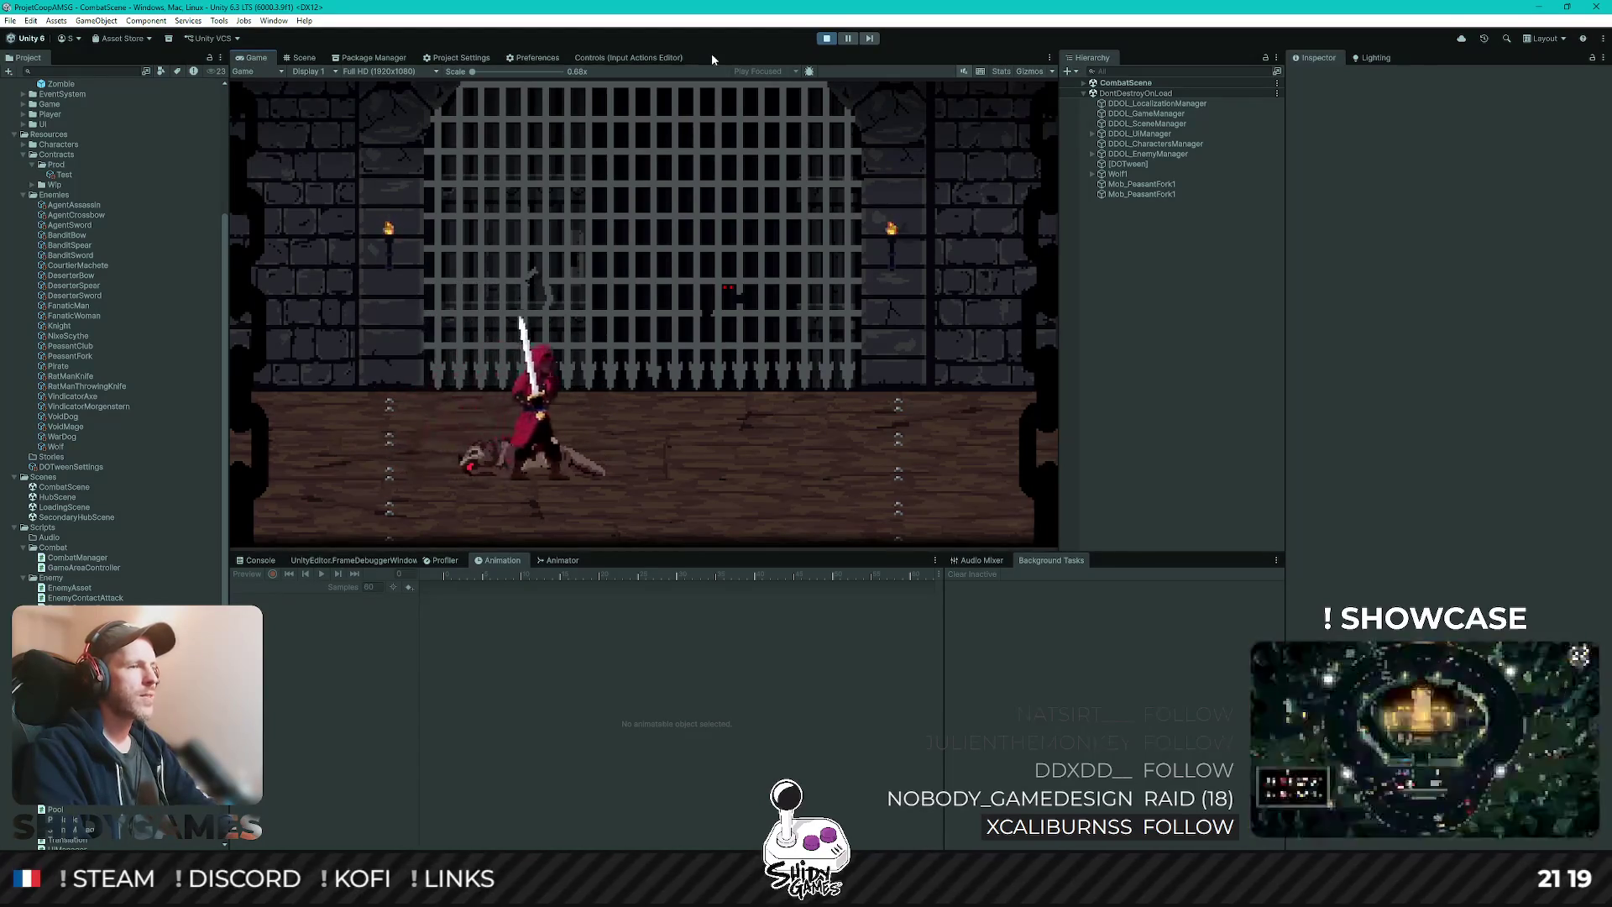
pyautogui.press('d')
pyautogui.press('space')
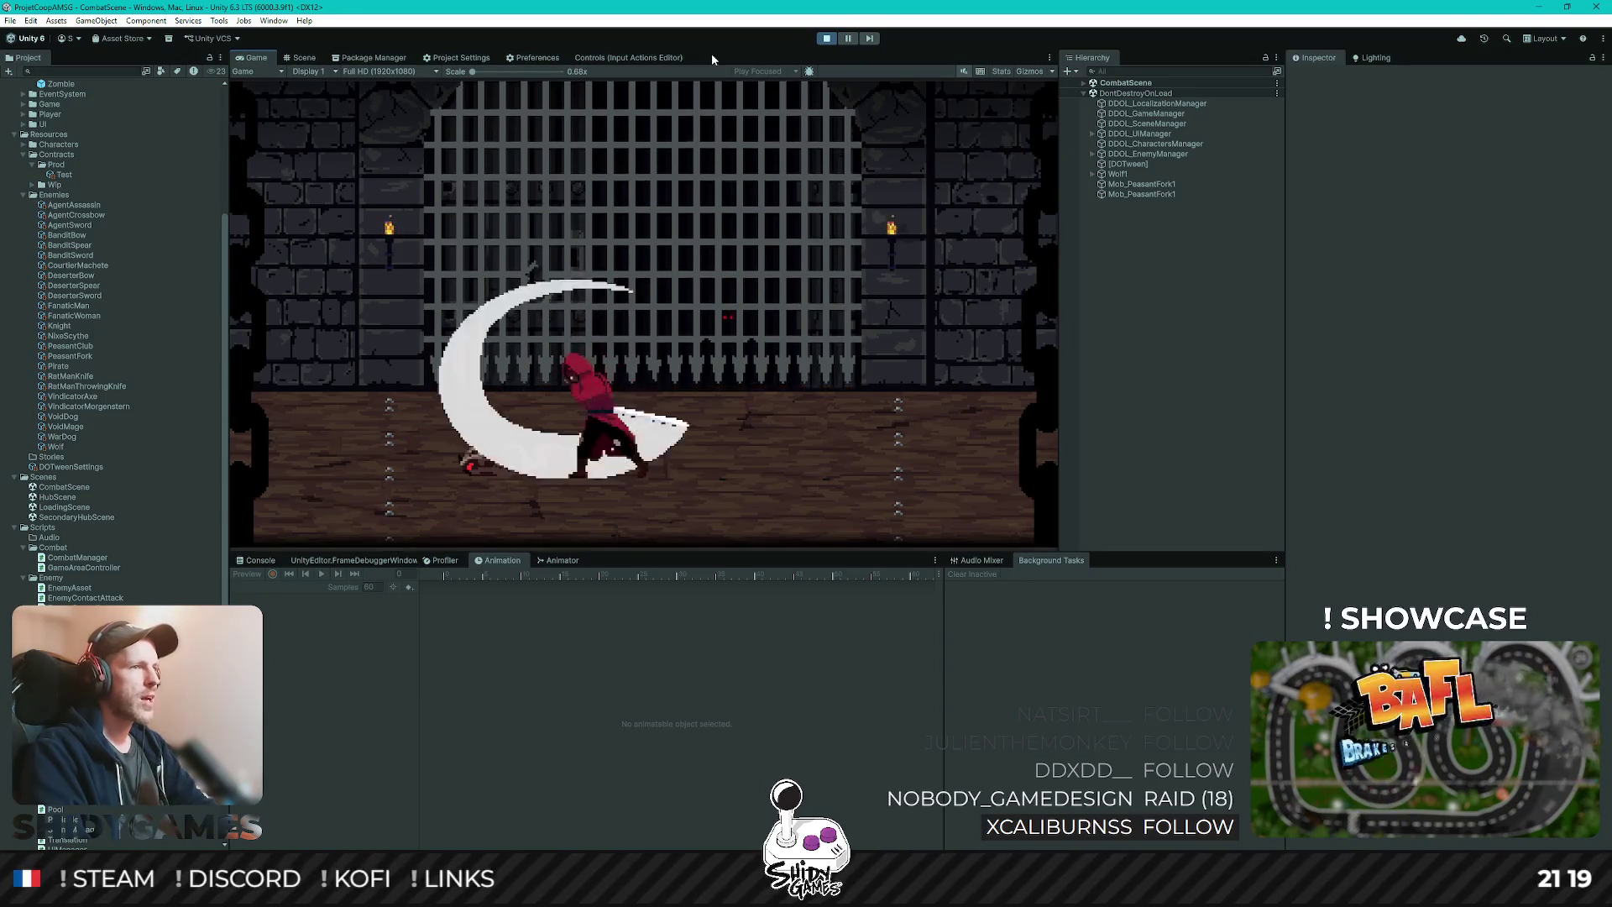
pyautogui.press('d')
pyautogui.press('a')
pyautogui.press('a')
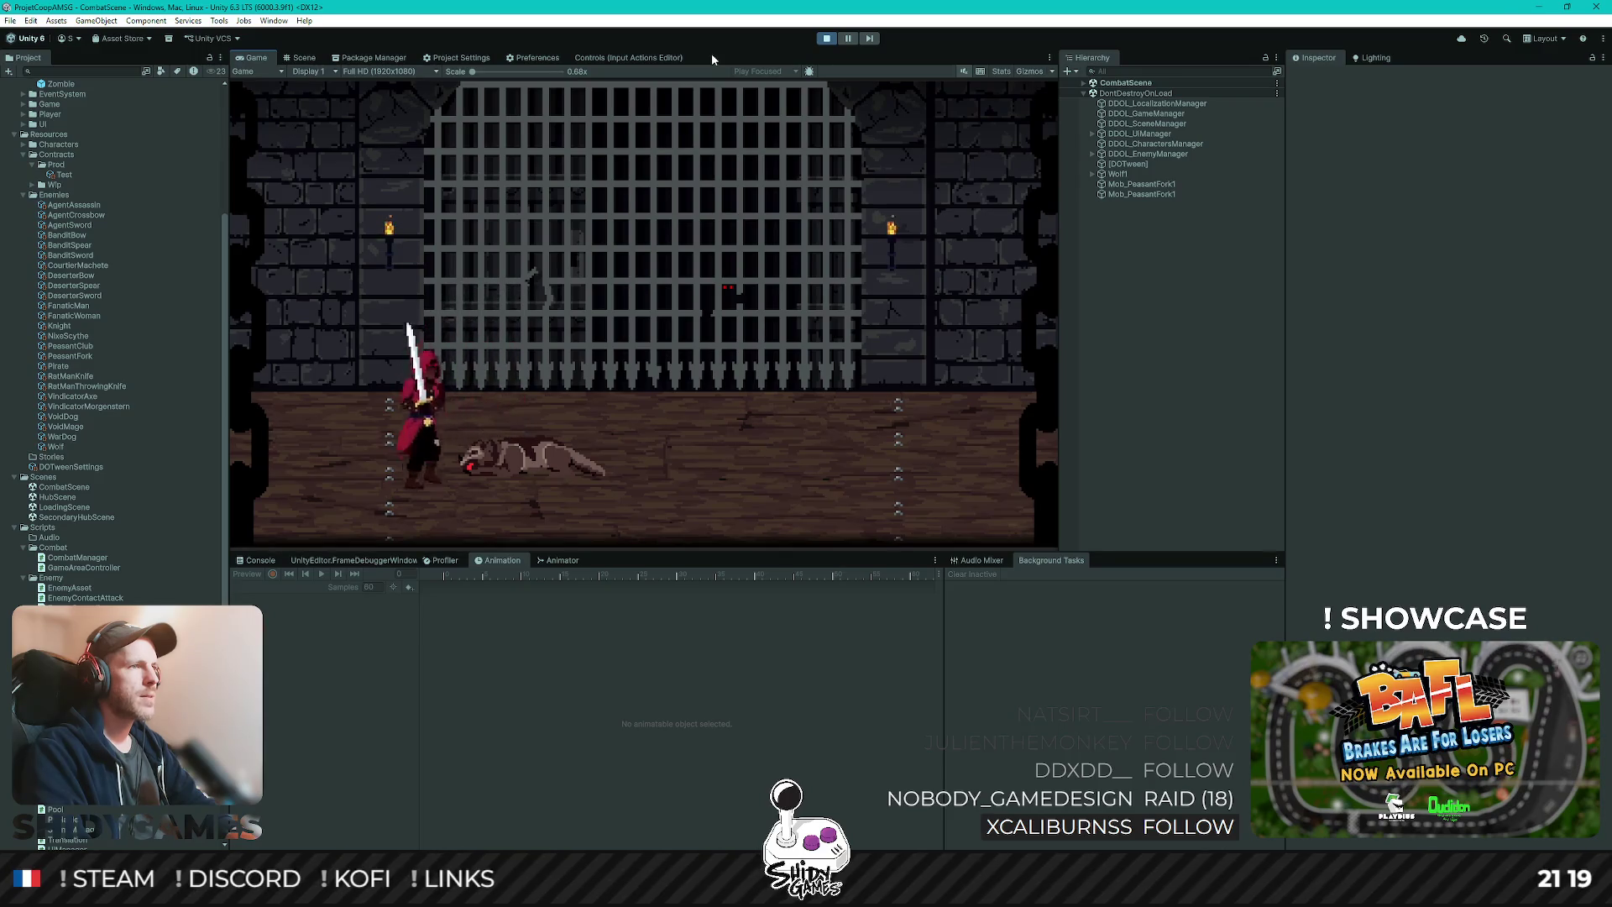
# - Fight and finish off the pirate with sword slashes and a leaping strike
pyautogui.press('d')
pyautogui.press('d')
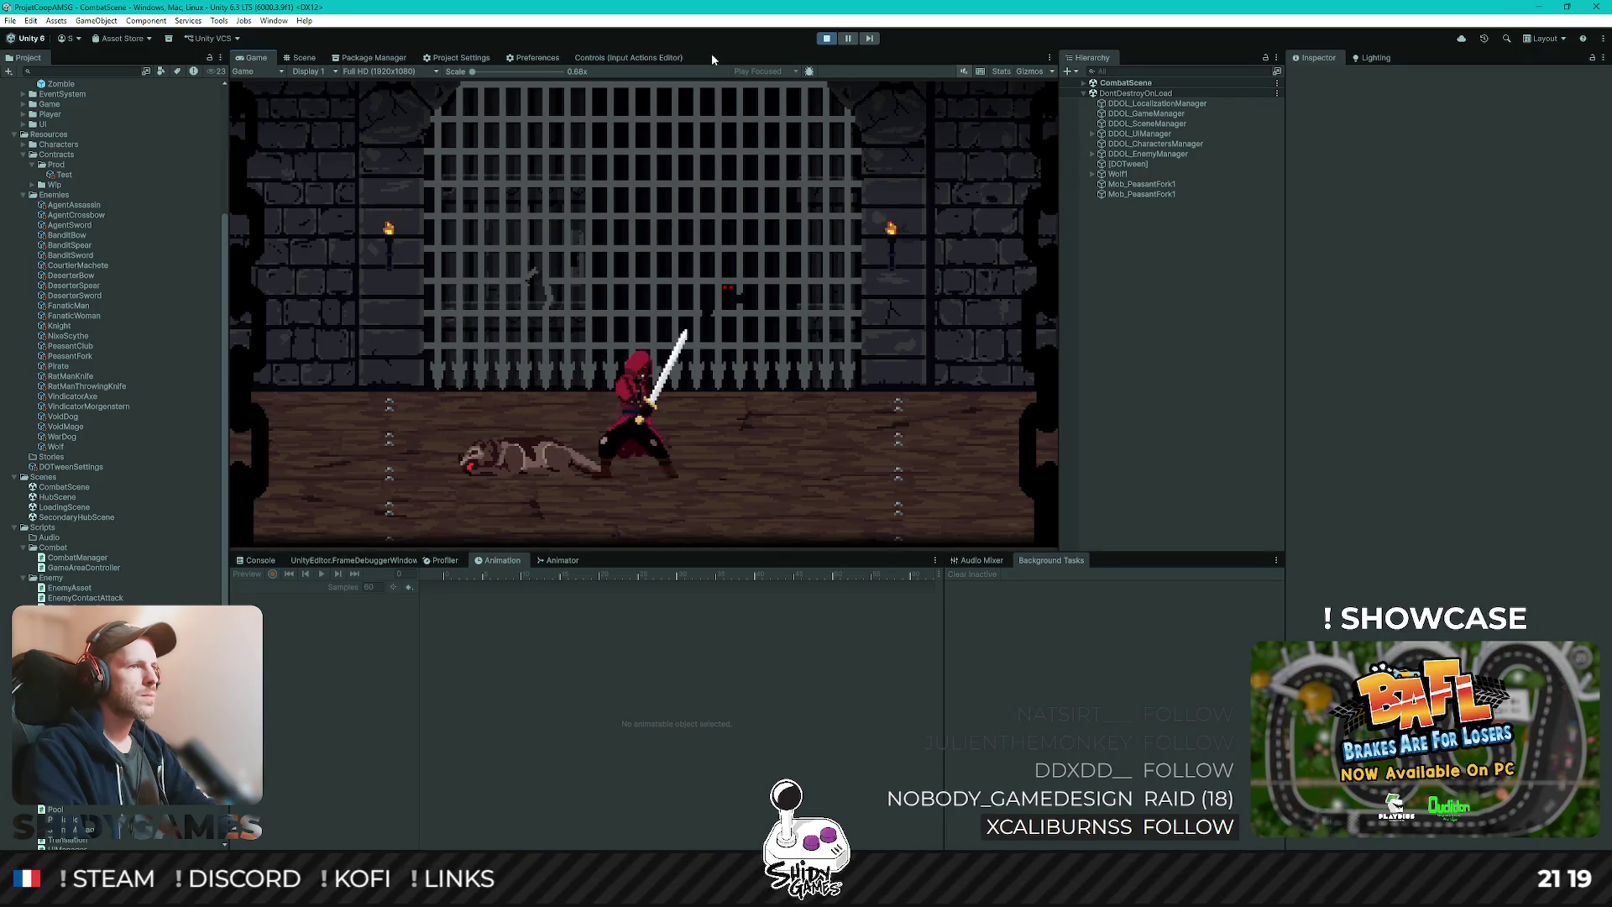
pyautogui.press('a')
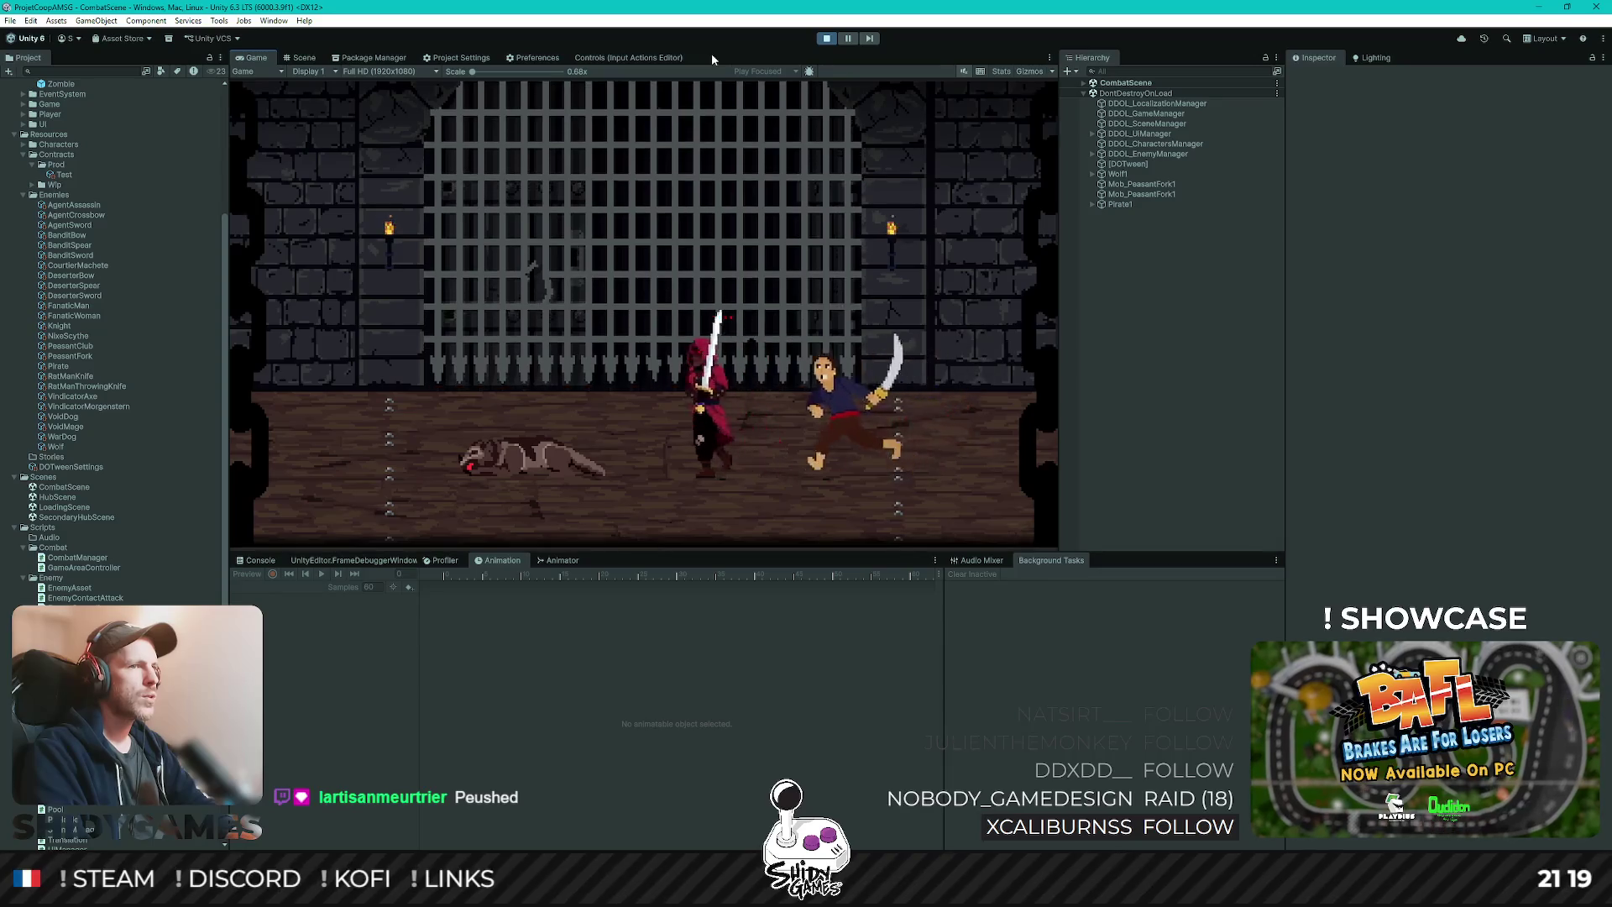
pyautogui.press('j')
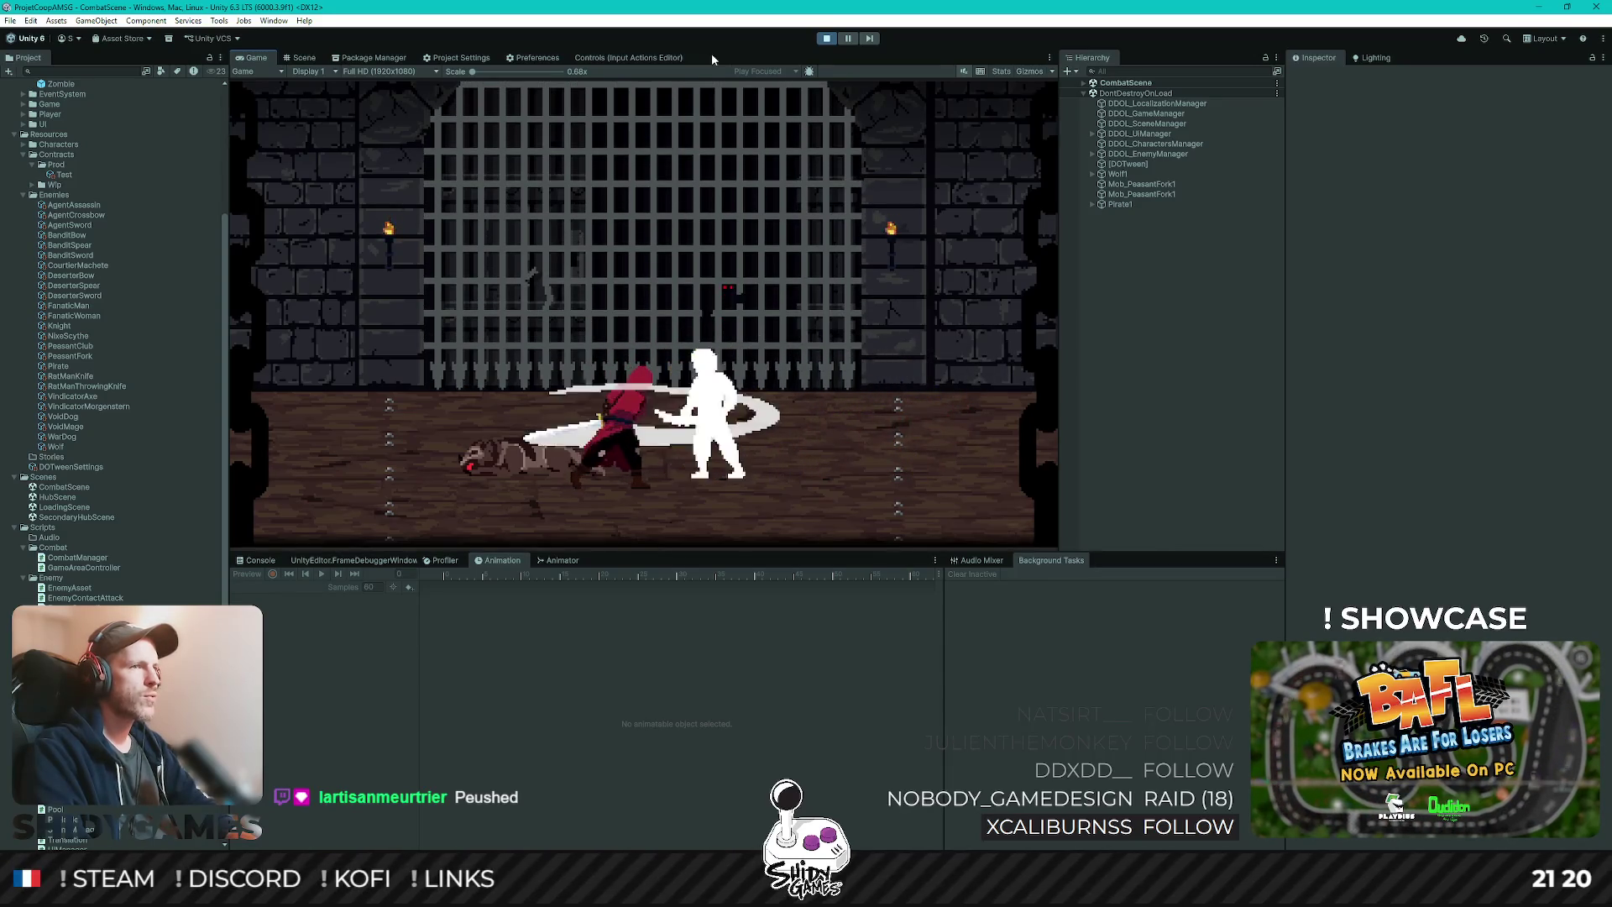
pyautogui.press('j')
pyautogui.press('j')
pyautogui.press('j')
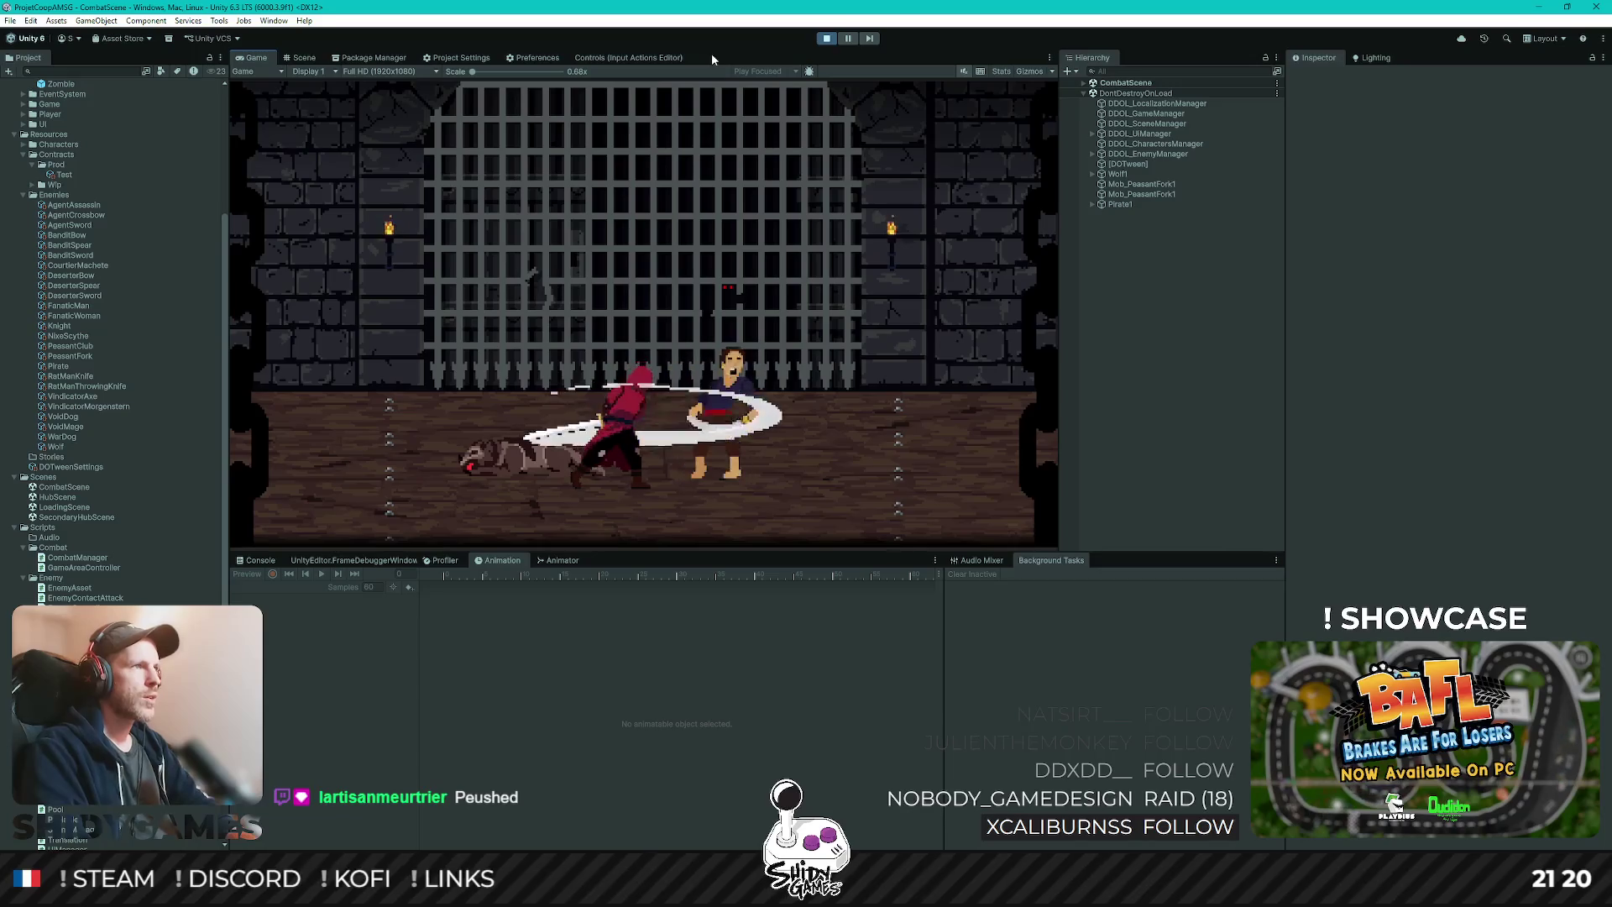
pyautogui.press('space')
pyautogui.press('d')
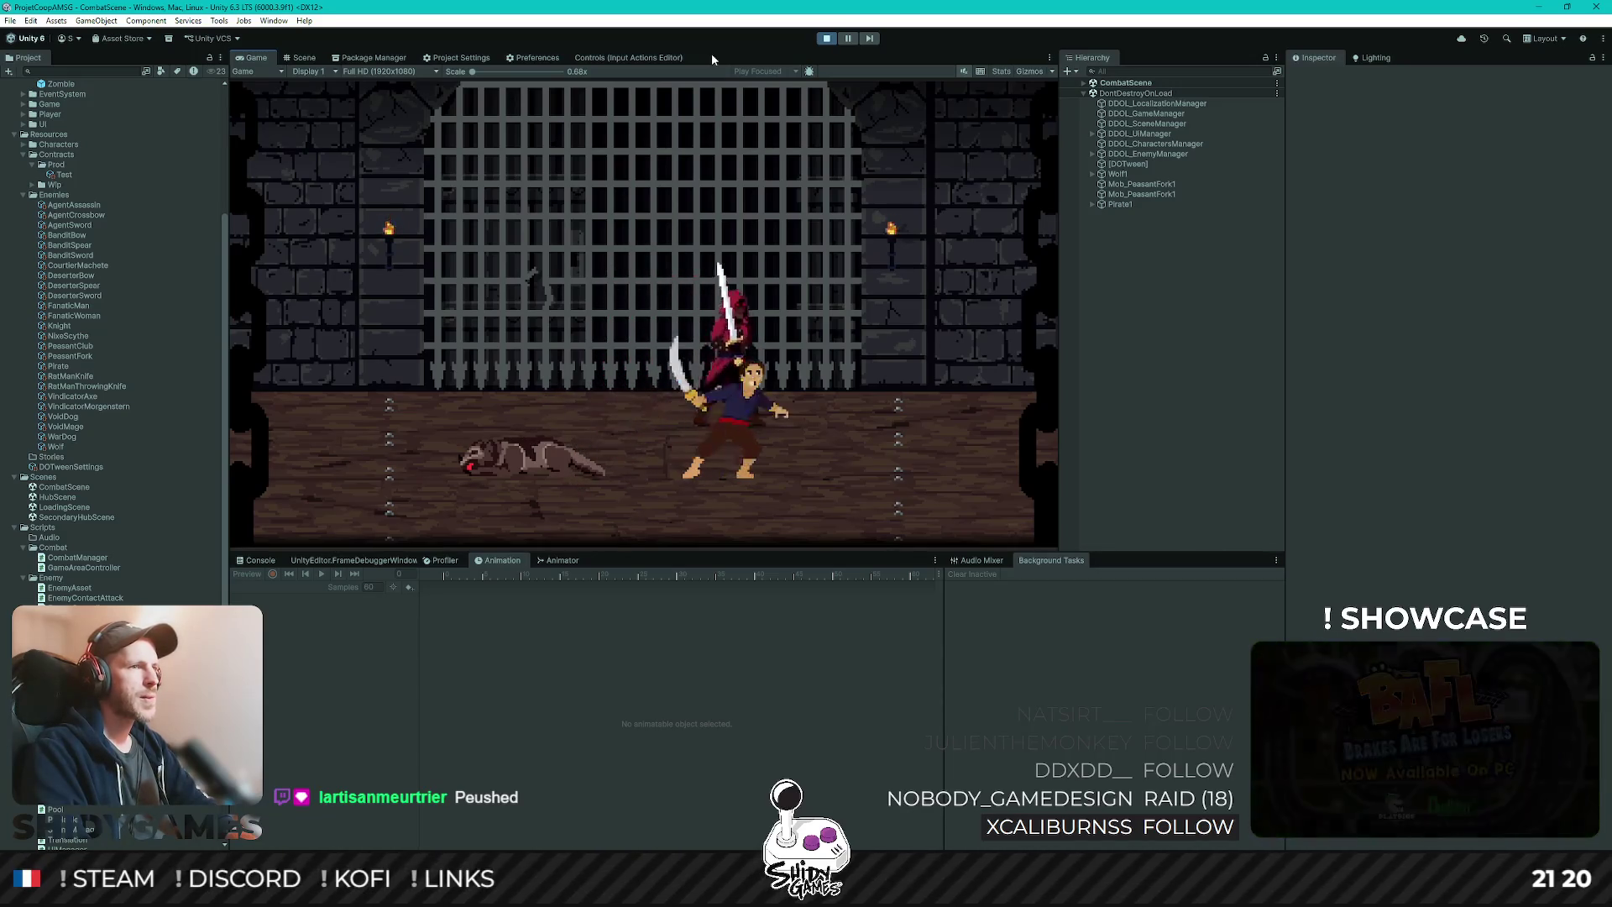
pyautogui.press('j')
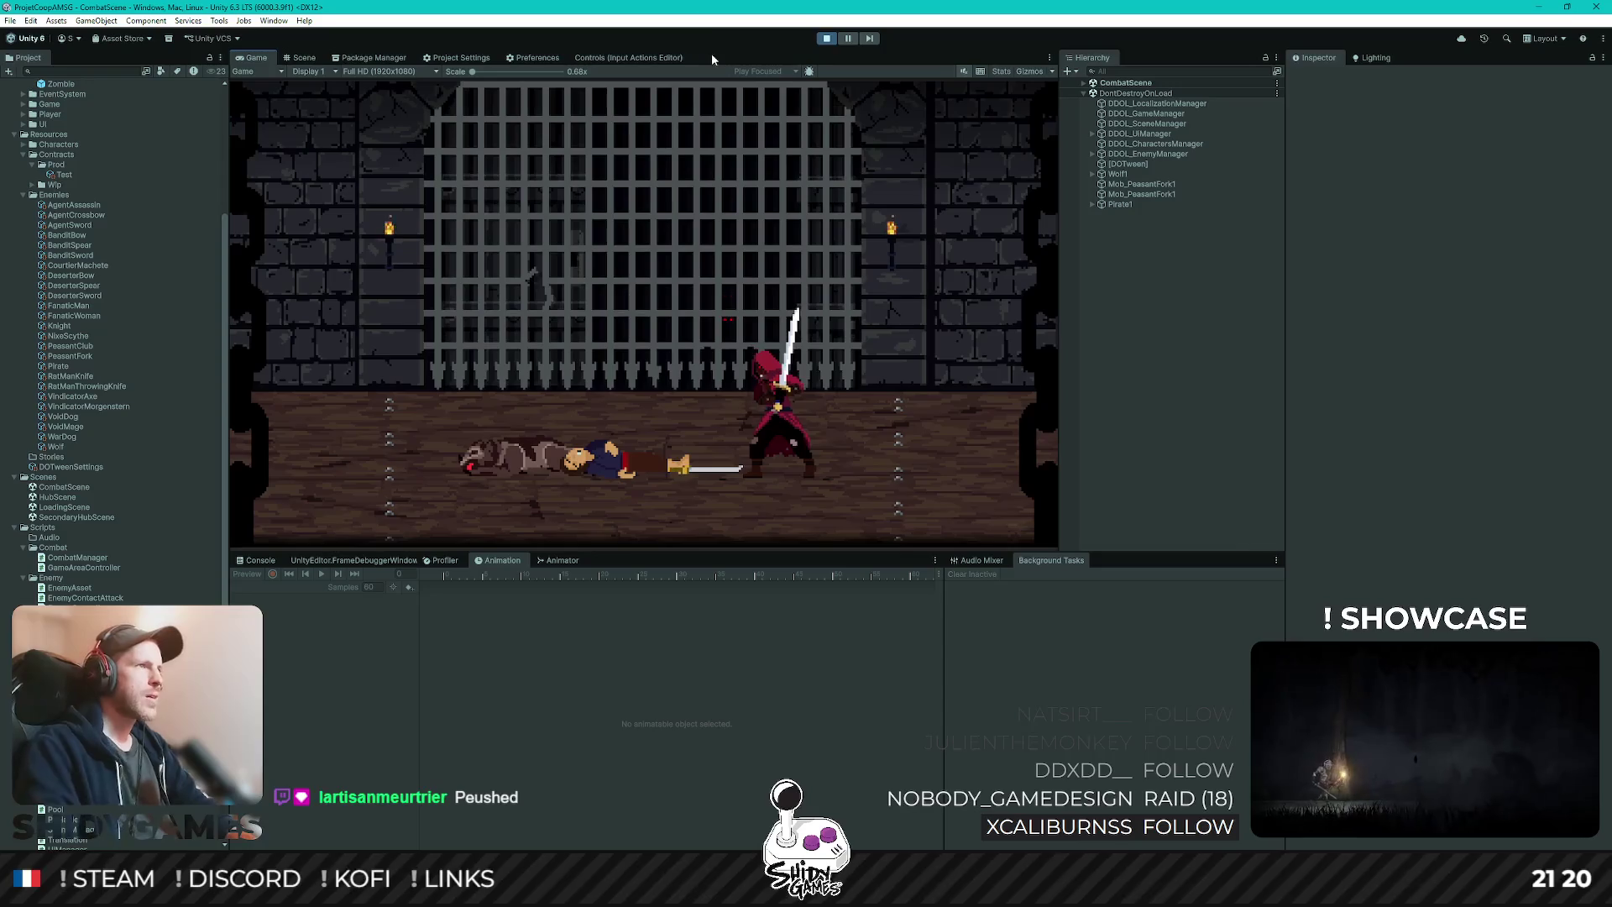
# - Zoom the Scene view in on the spawned pitchfork peasant enemy
pyautogui.click(303, 57)
pyautogui.moveTo(780, 370); pyautogui.dragTo(478, 370)
pyautogui.scroll(4, 719, 372)
pyautogui.scroll(1, 718, 372)
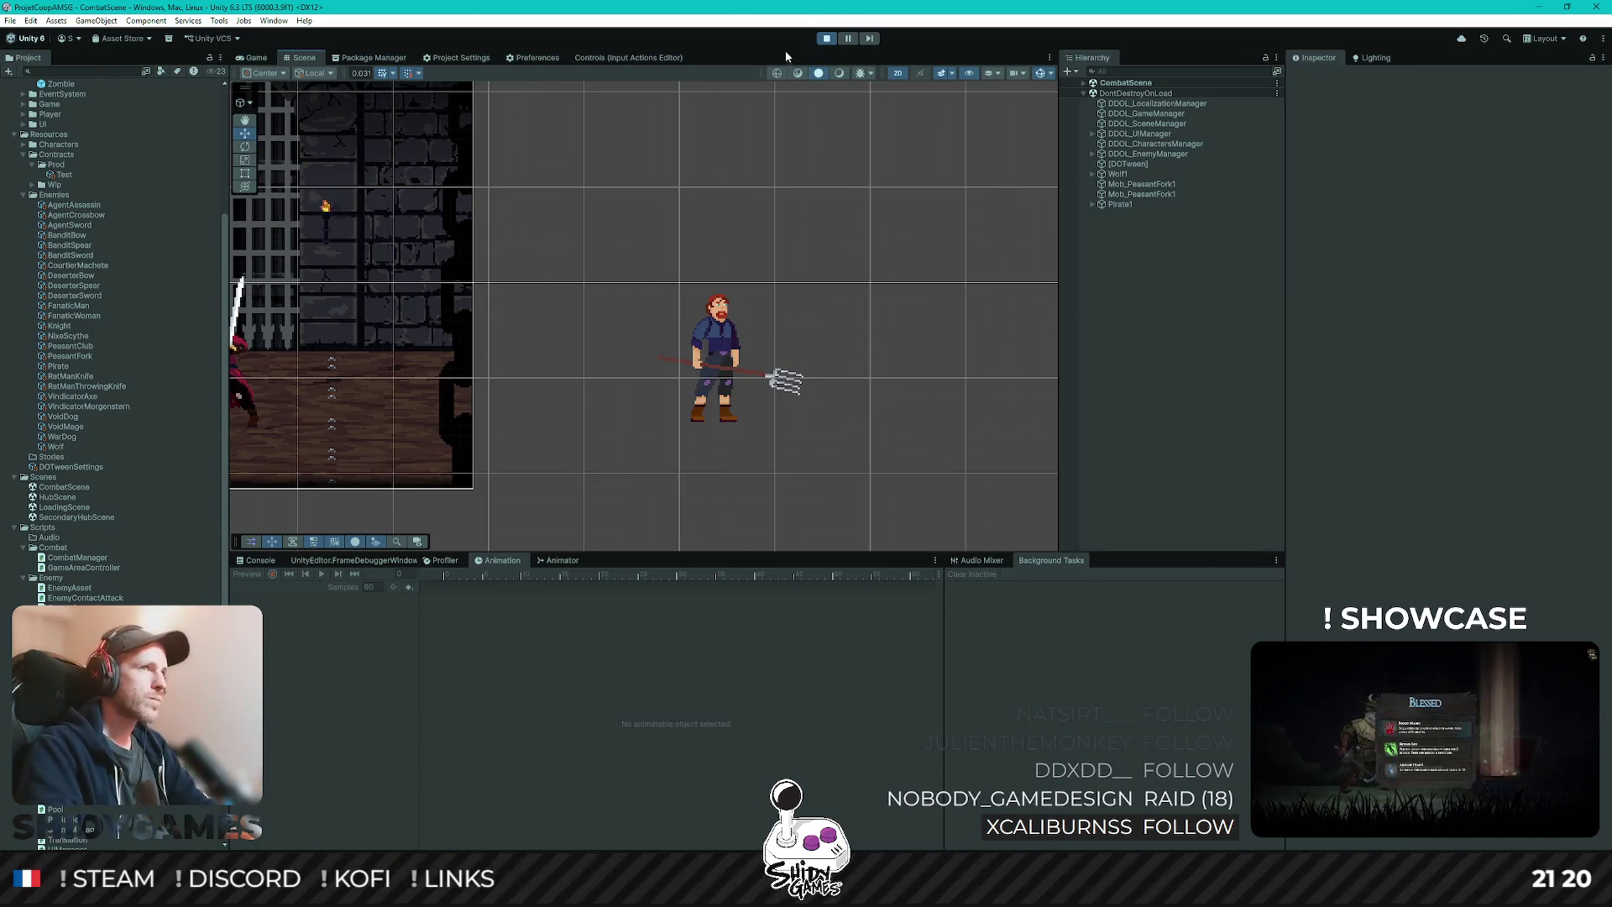
# - Stop Play mode and fetch origin in GitHub Desktop
pyautogui.hotkey('ctrl', 'p')
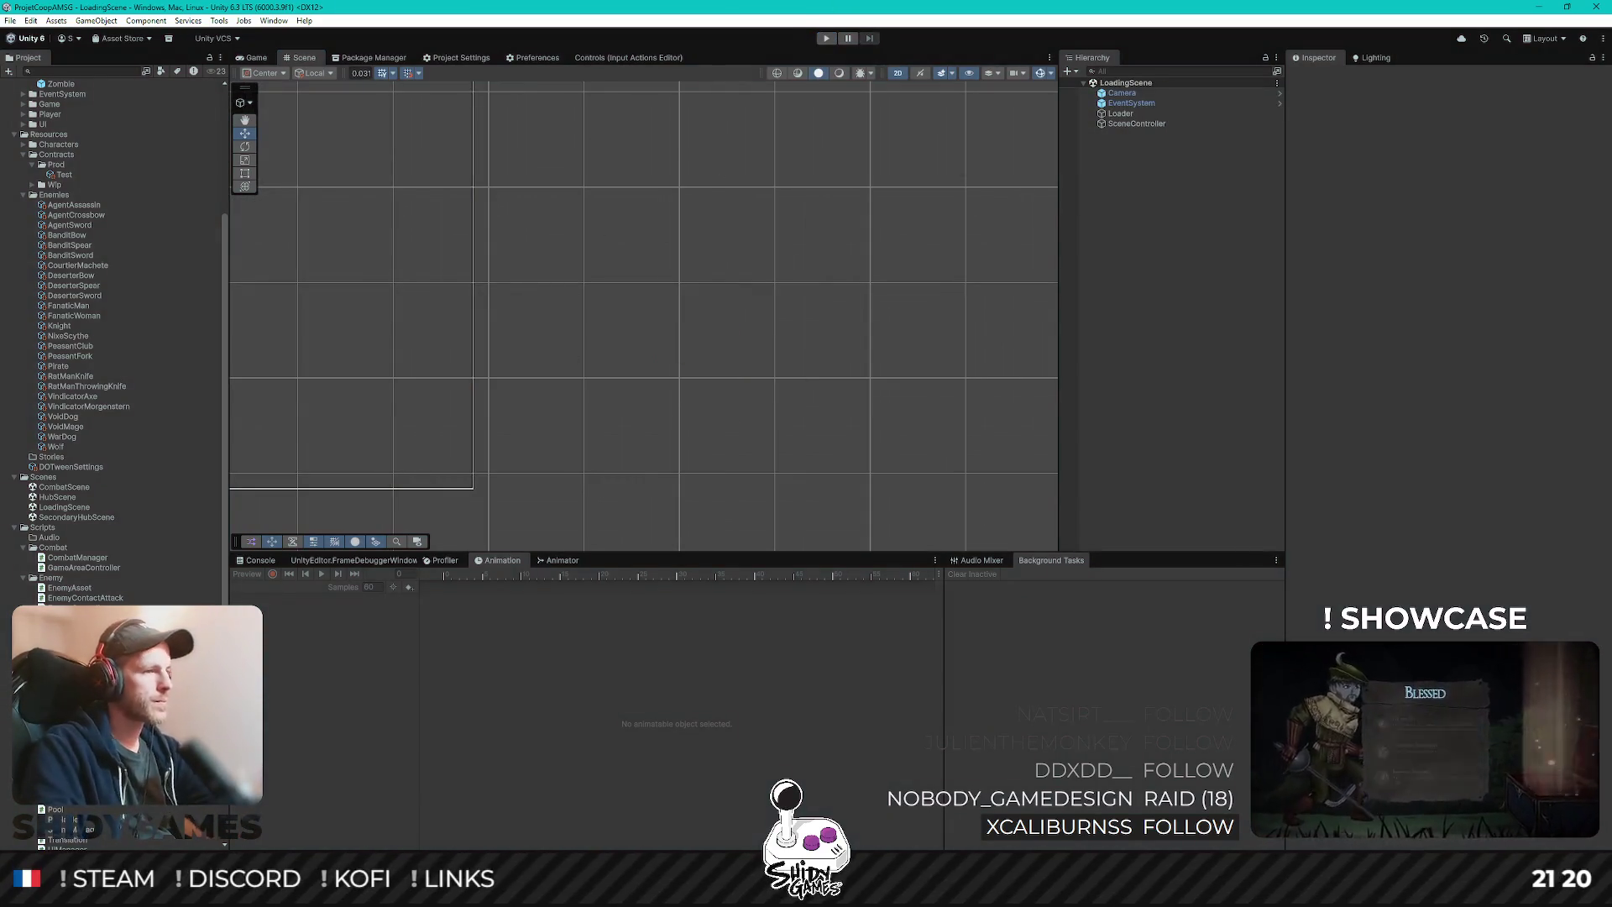
pyautogui.moveTo(325, 890)
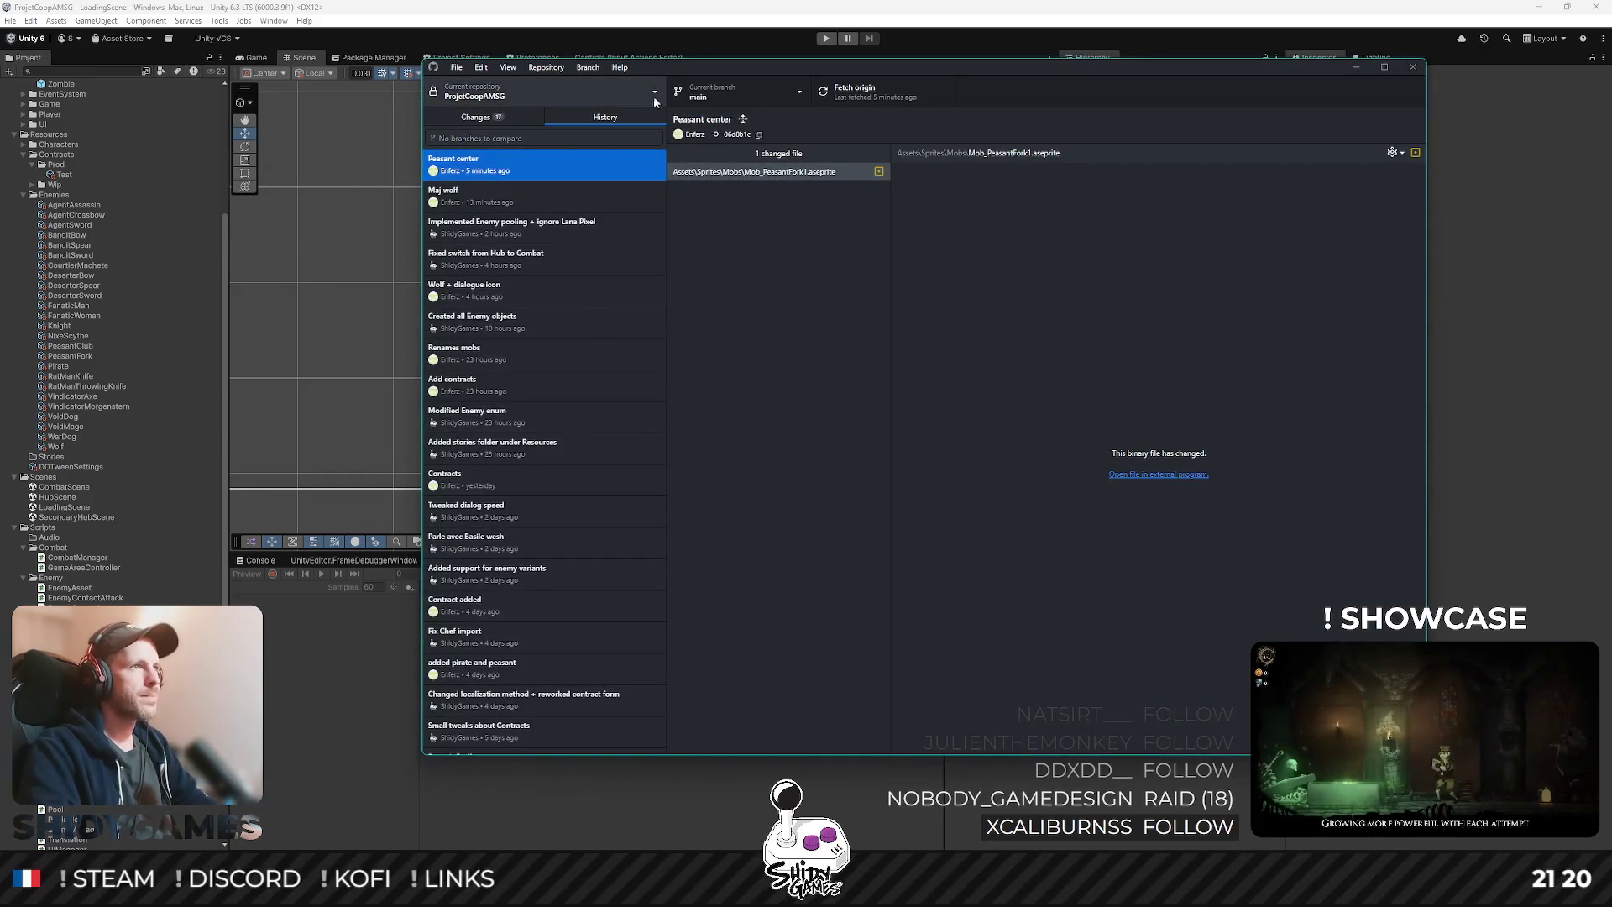
pyautogui.click(880, 93)
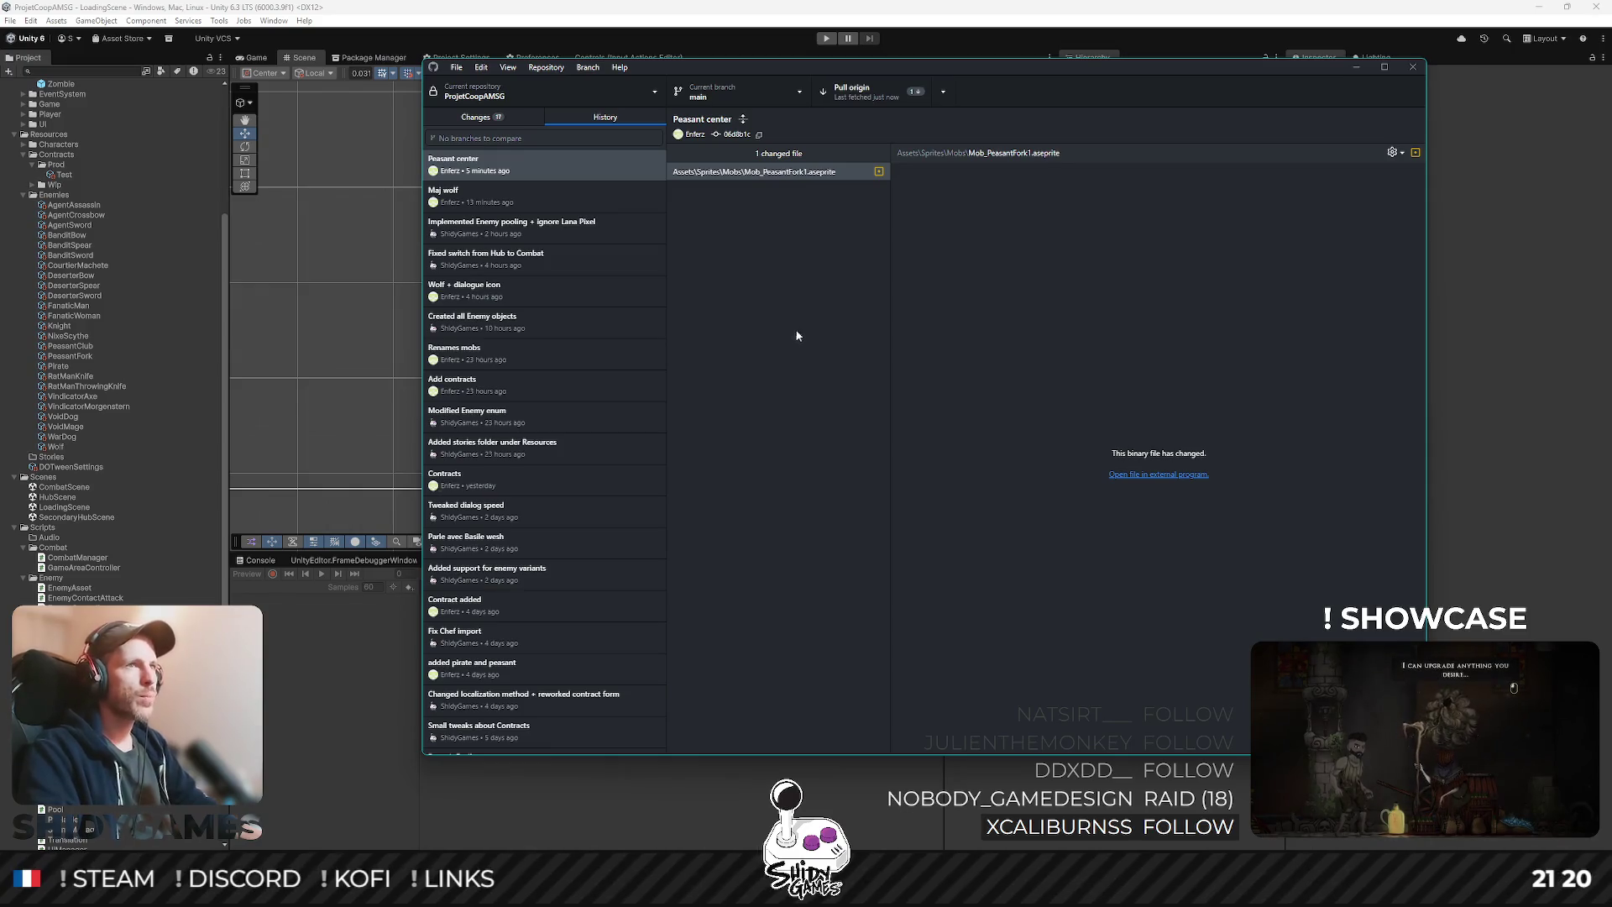
# - Attempt a pull from origin, dismiss the local-changes error, and list the changed files
pyautogui.click(849, 91)
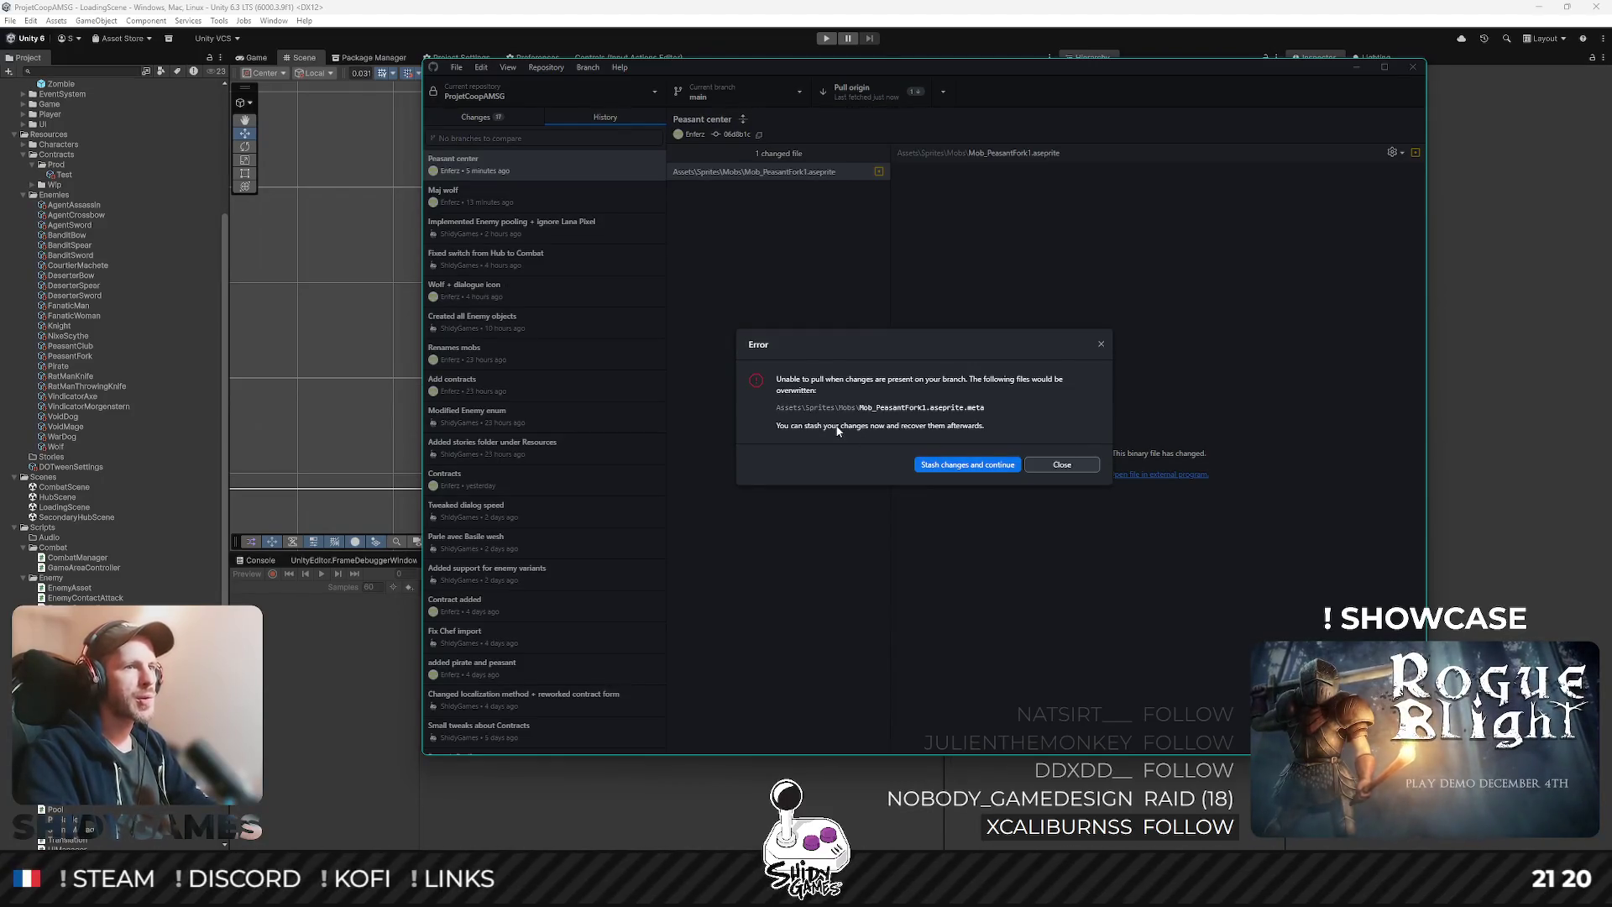
pyautogui.click(1081, 466)
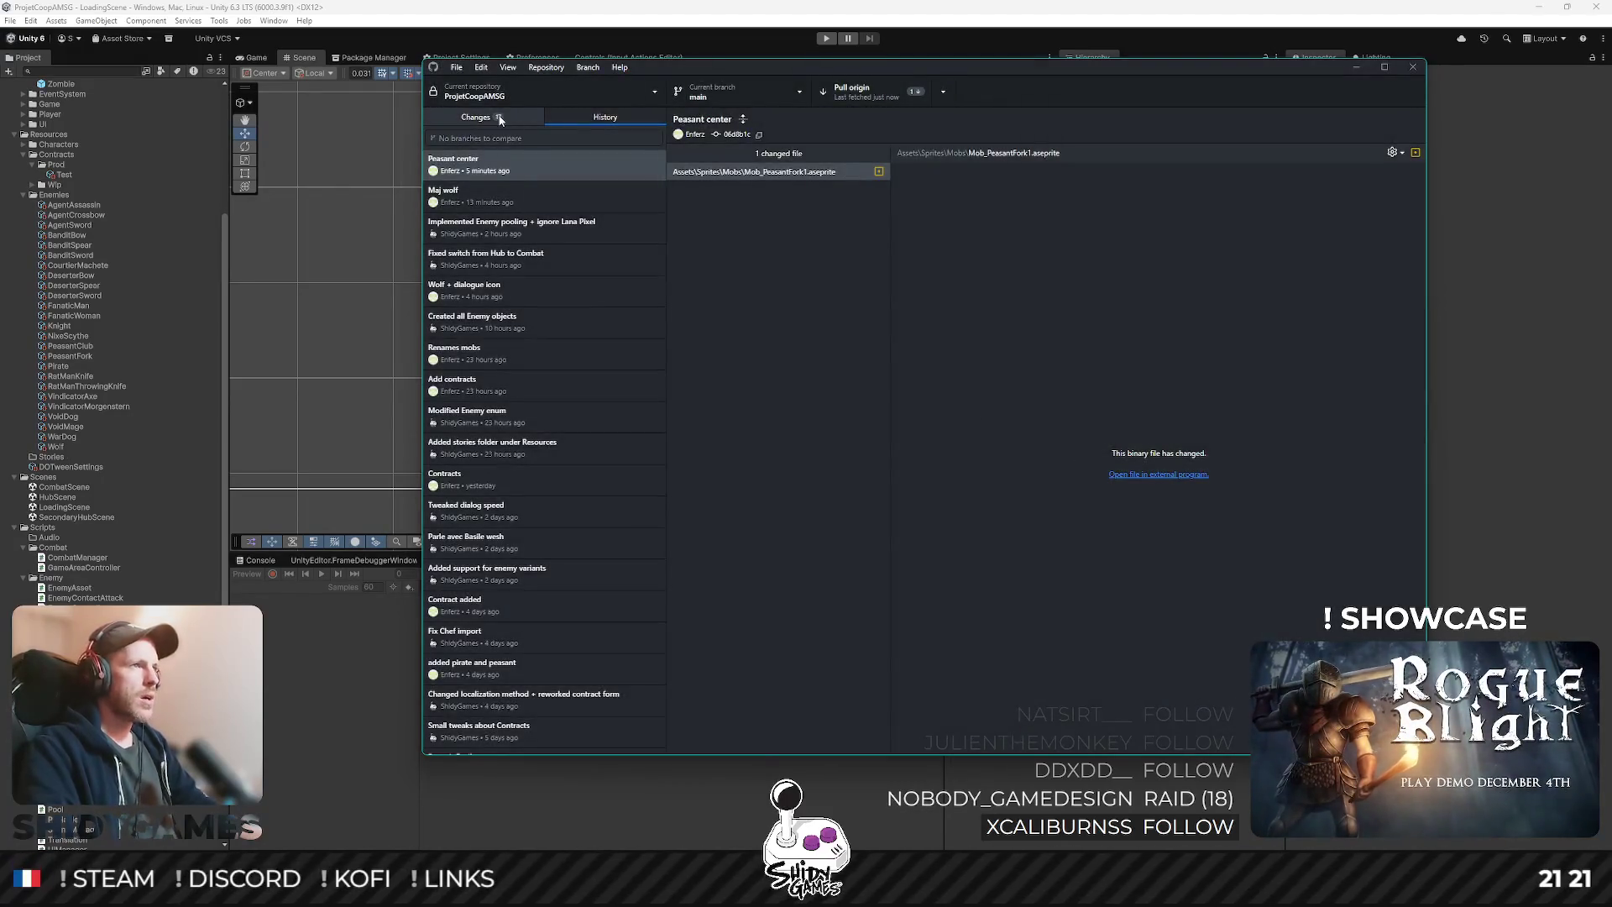
pyautogui.click(499, 119)
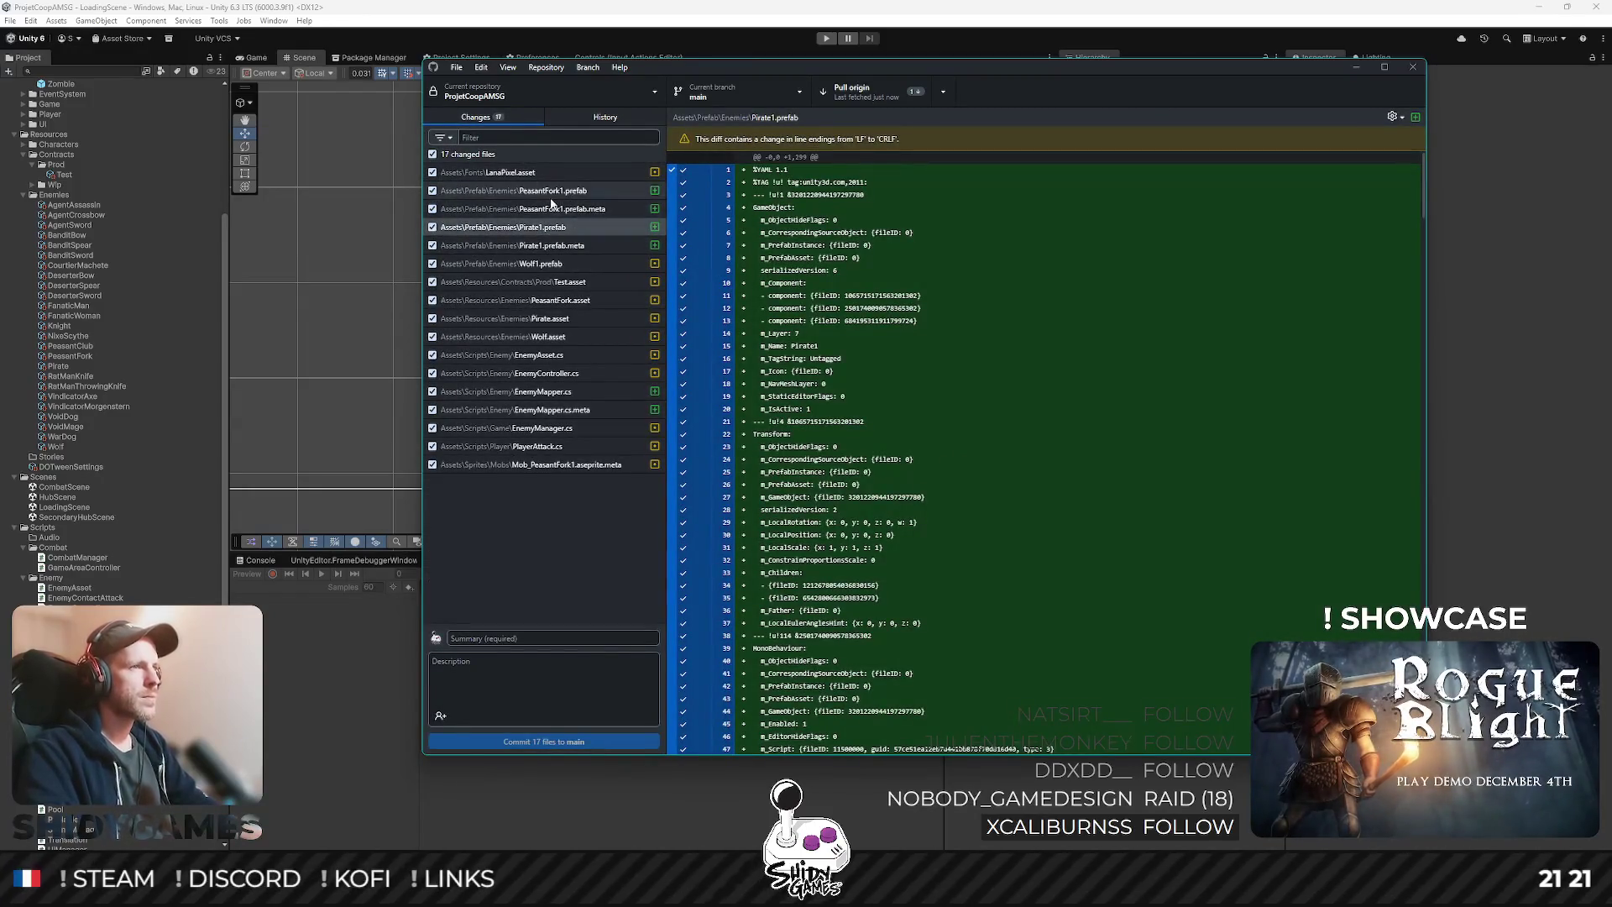
# - Review the diffs of PeasantFork1.prefab, its .meta and Mob_PeasantFork1.aseprite.meta's pivot changes
pyautogui.click(571, 210)
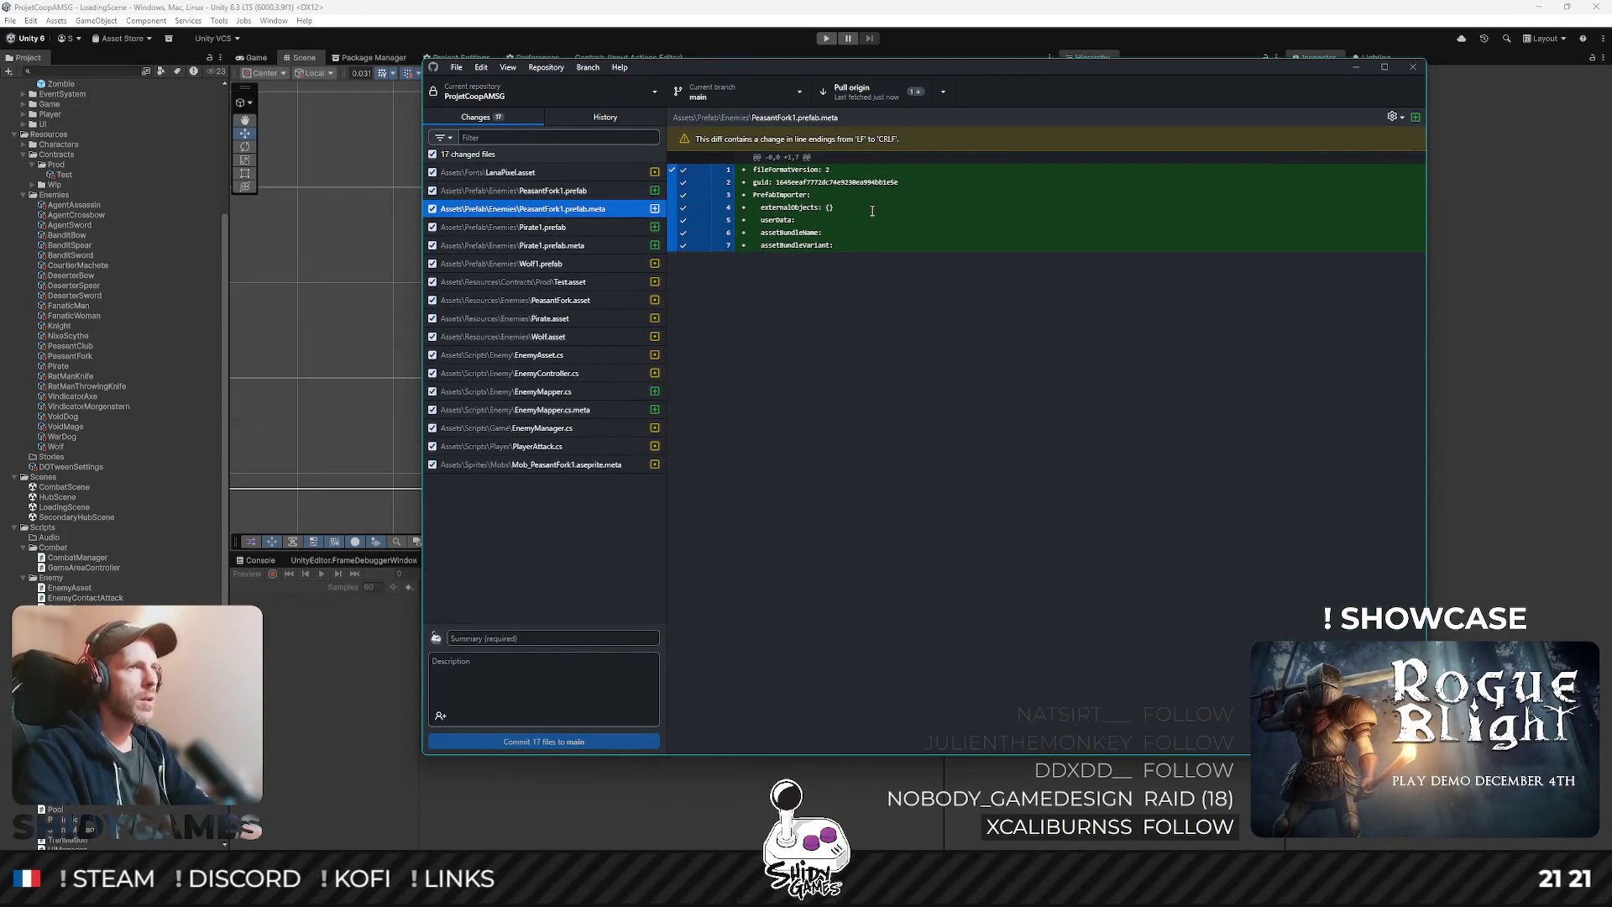
pyautogui.click(554, 190)
pyautogui.click(575, 209)
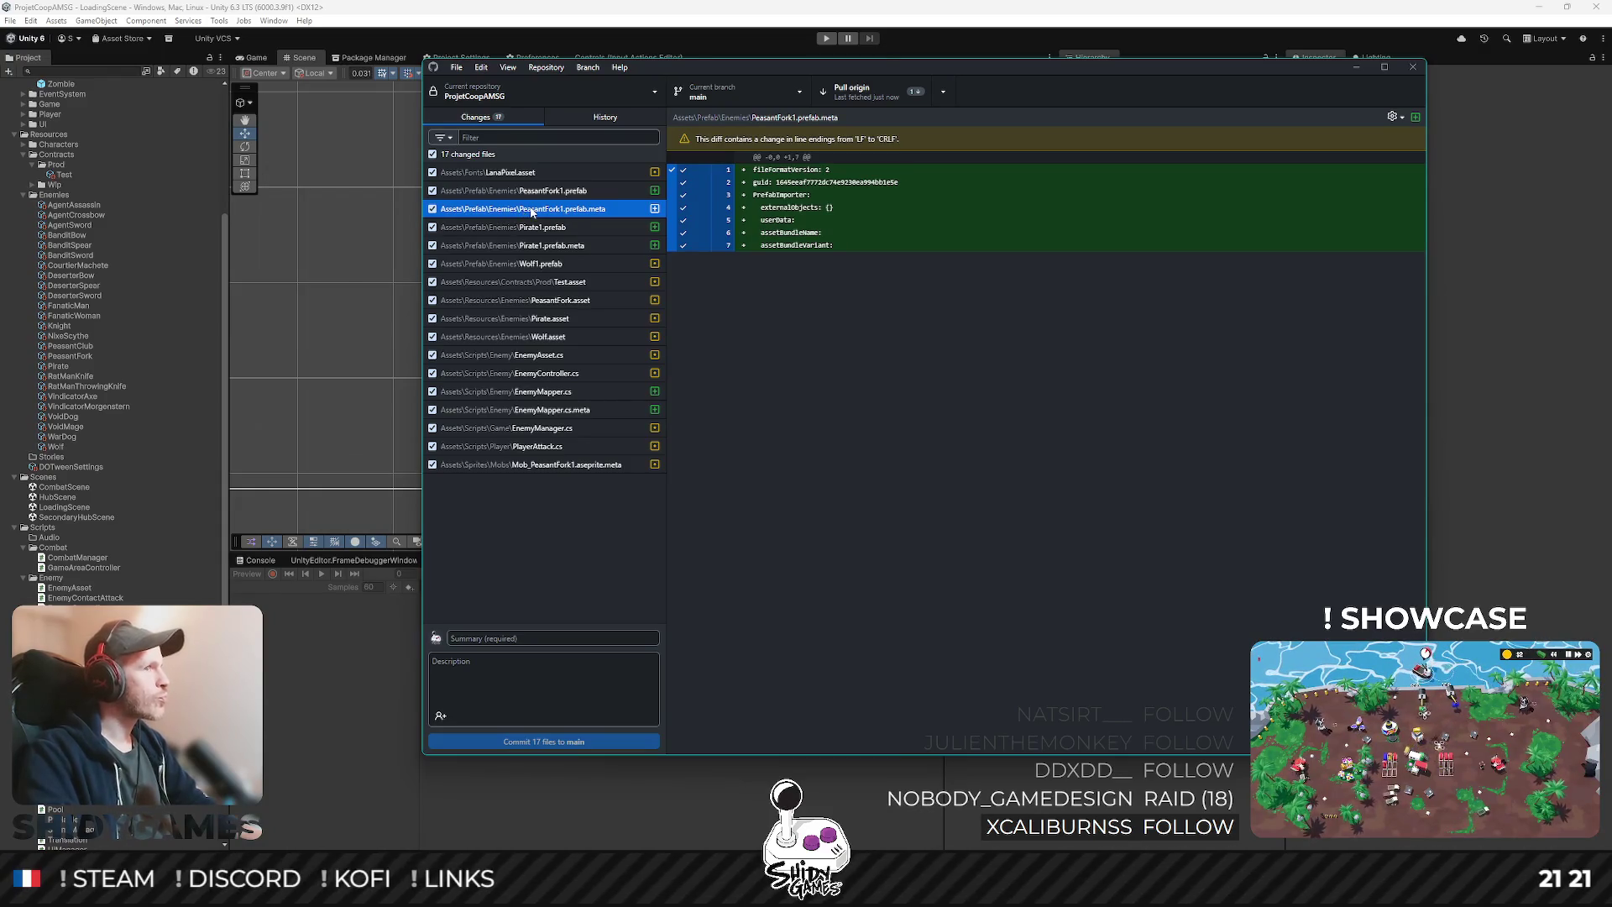
pyautogui.click(550, 467)
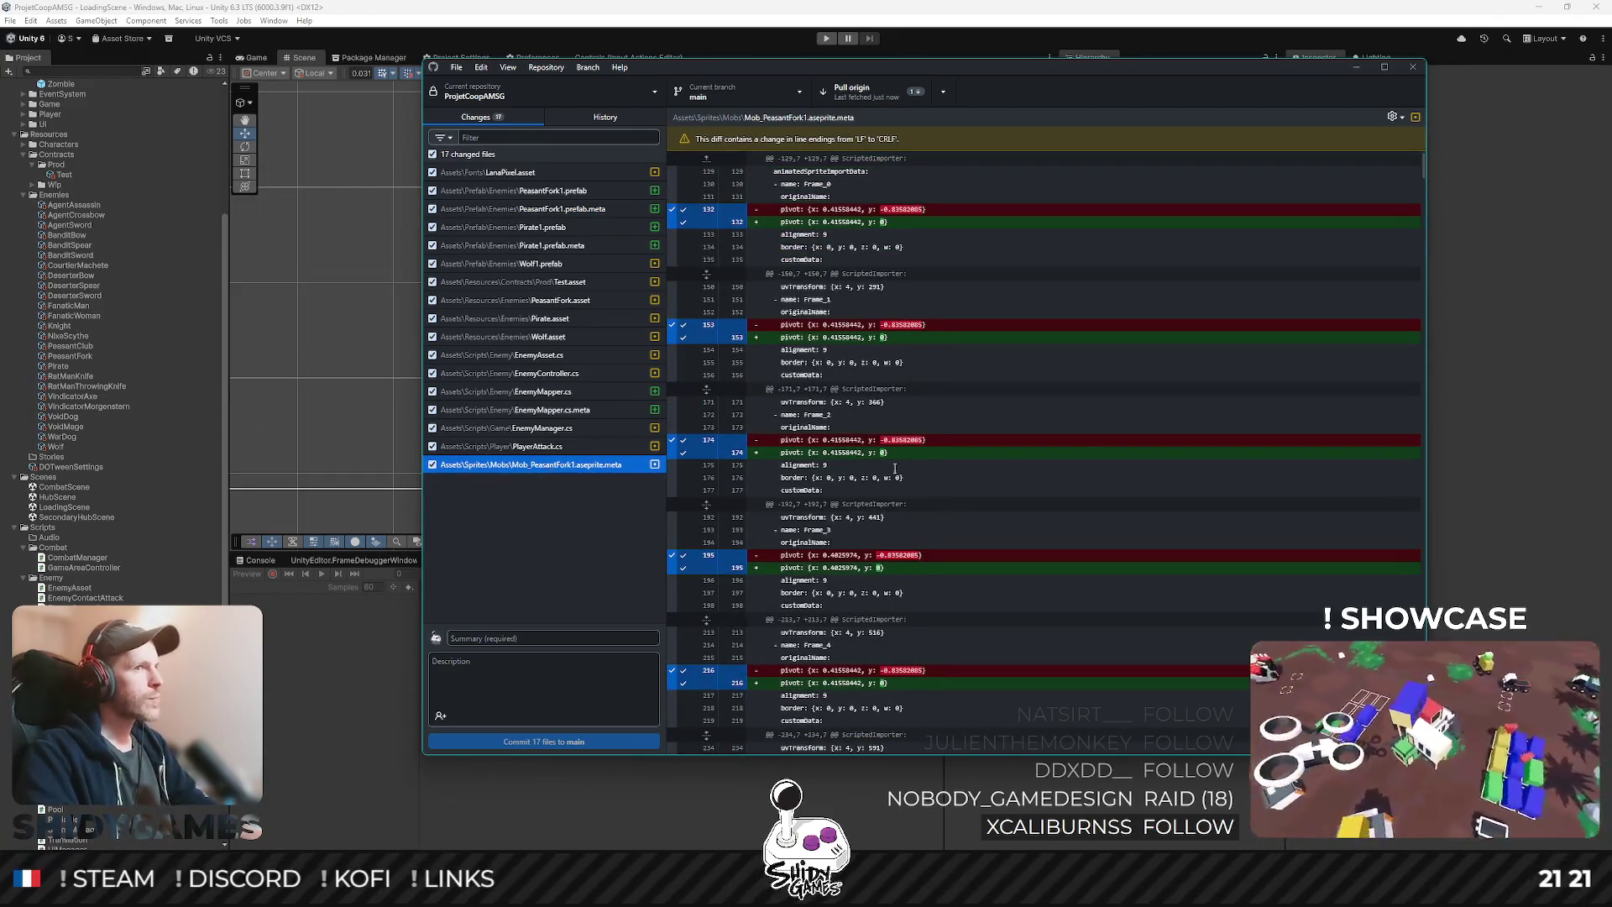
pyautogui.scroll(-20, 1075, 457)
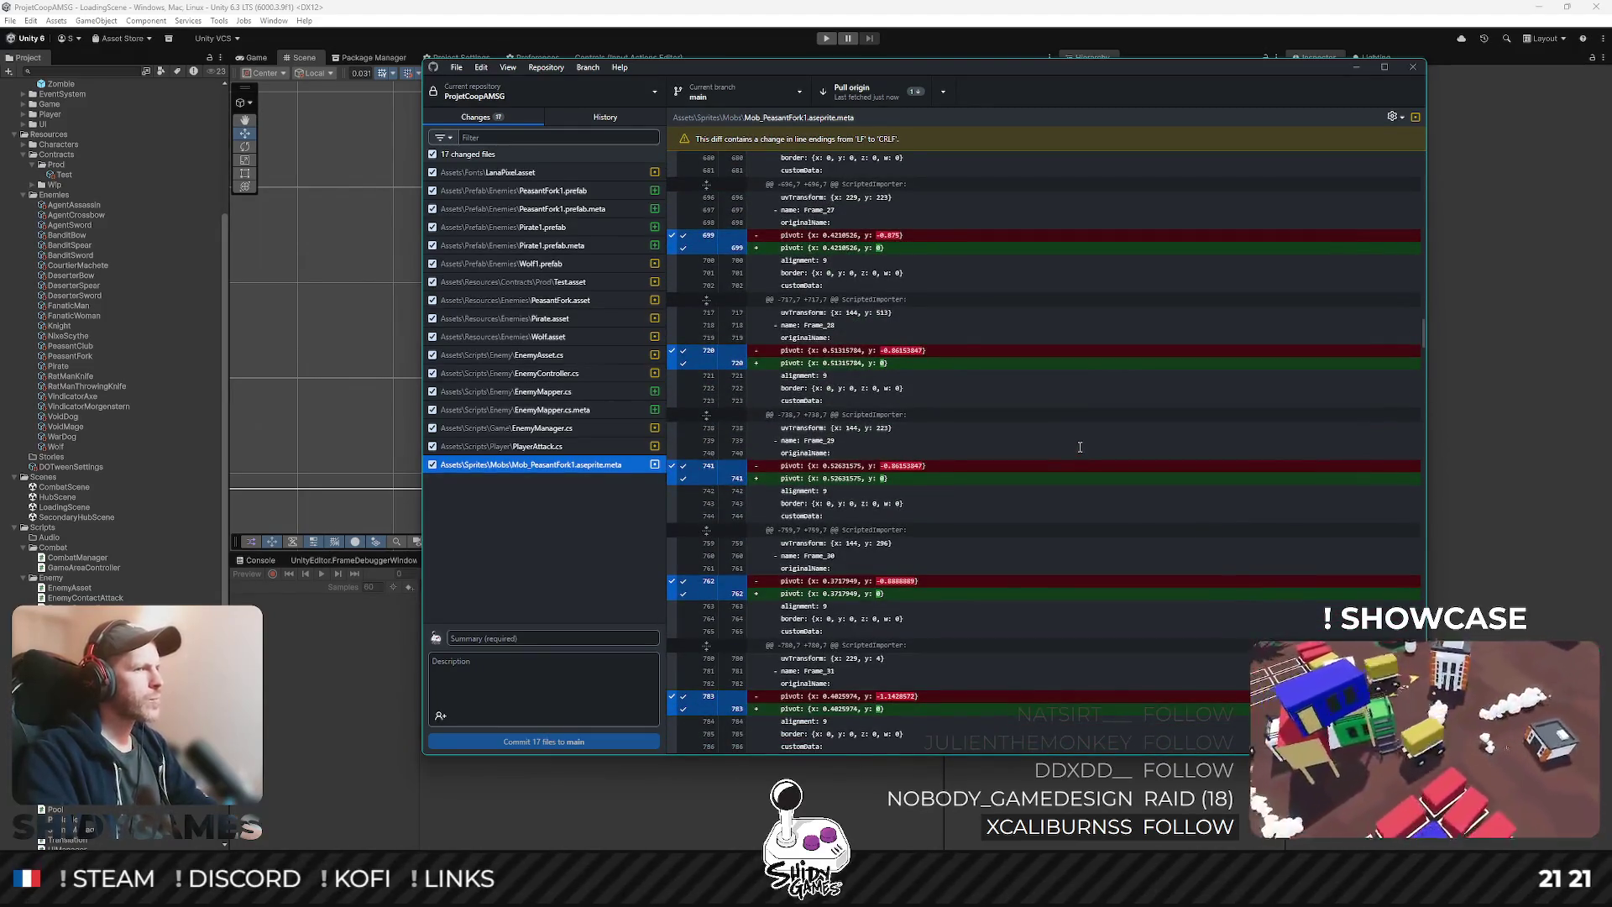
# - Discard the local changes to Mob_PeasantFork1.aseprite.meta and return to Unity
pyautogui.click(537, 446)
pyautogui.click(542, 464)
pyautogui.rightClick(551, 467)
pyautogui.click(585, 479)
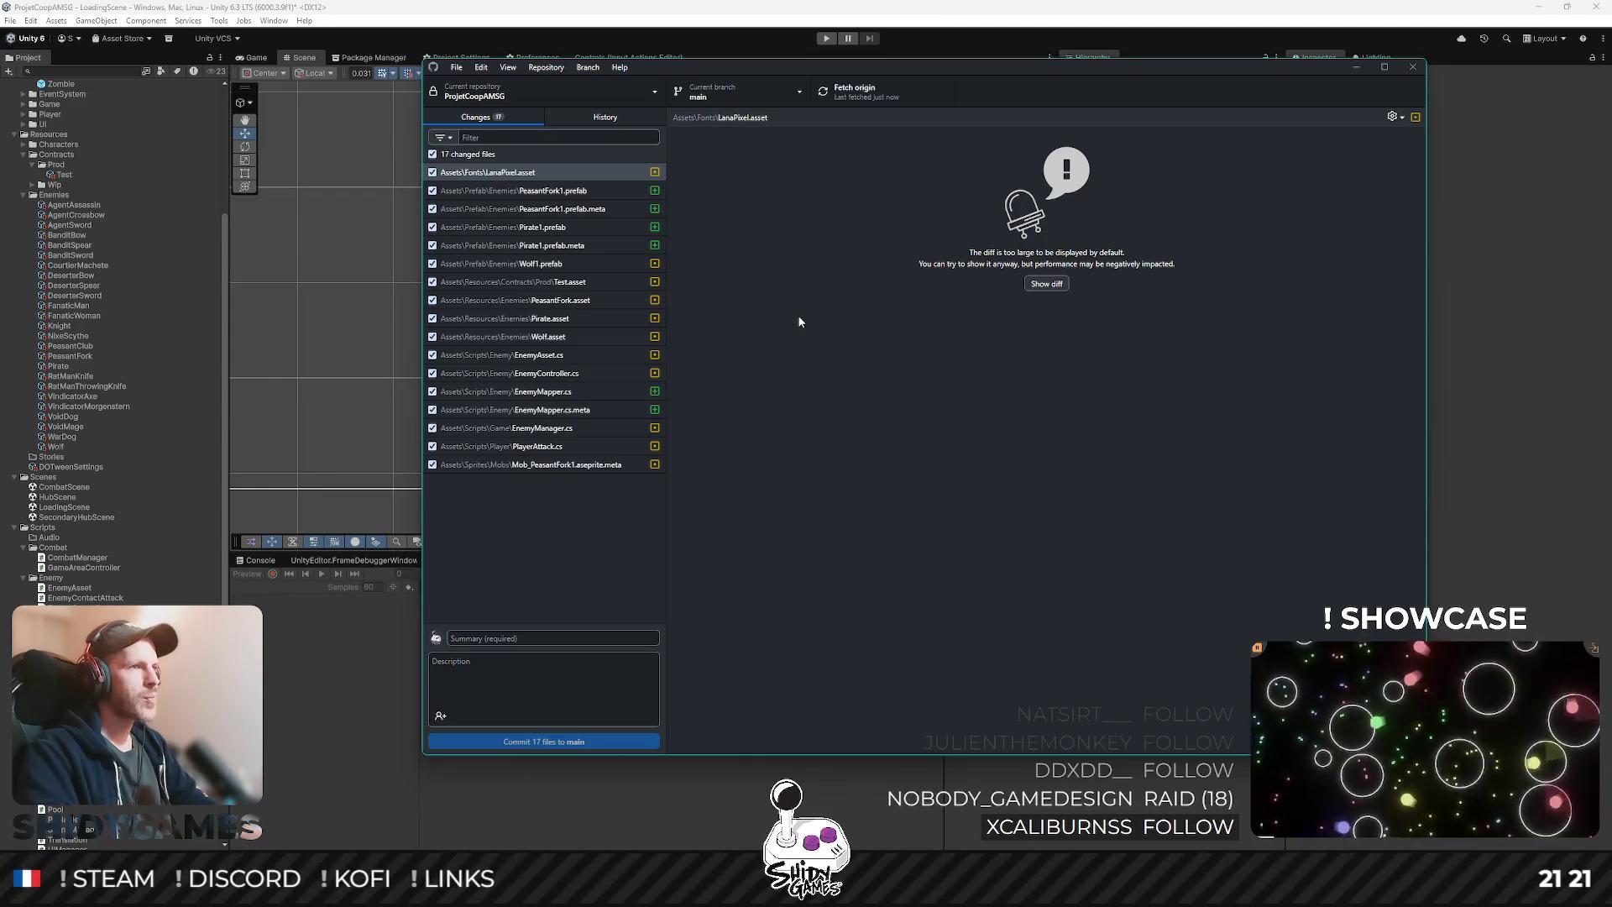
pyautogui.click(554, 465)
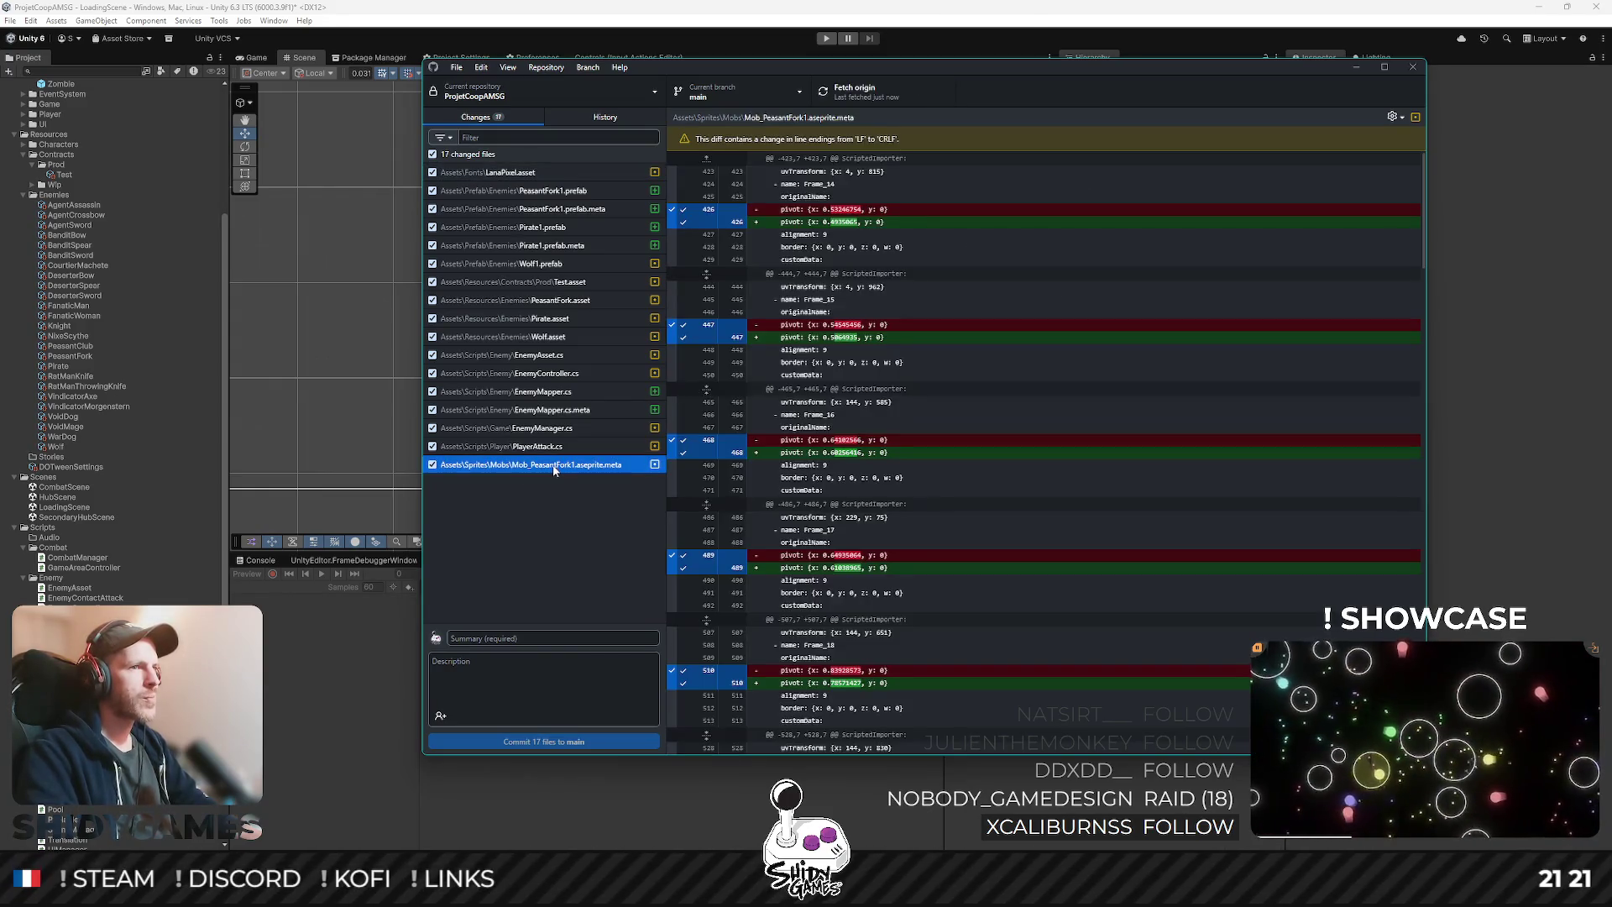
pyautogui.click(1474, 396)
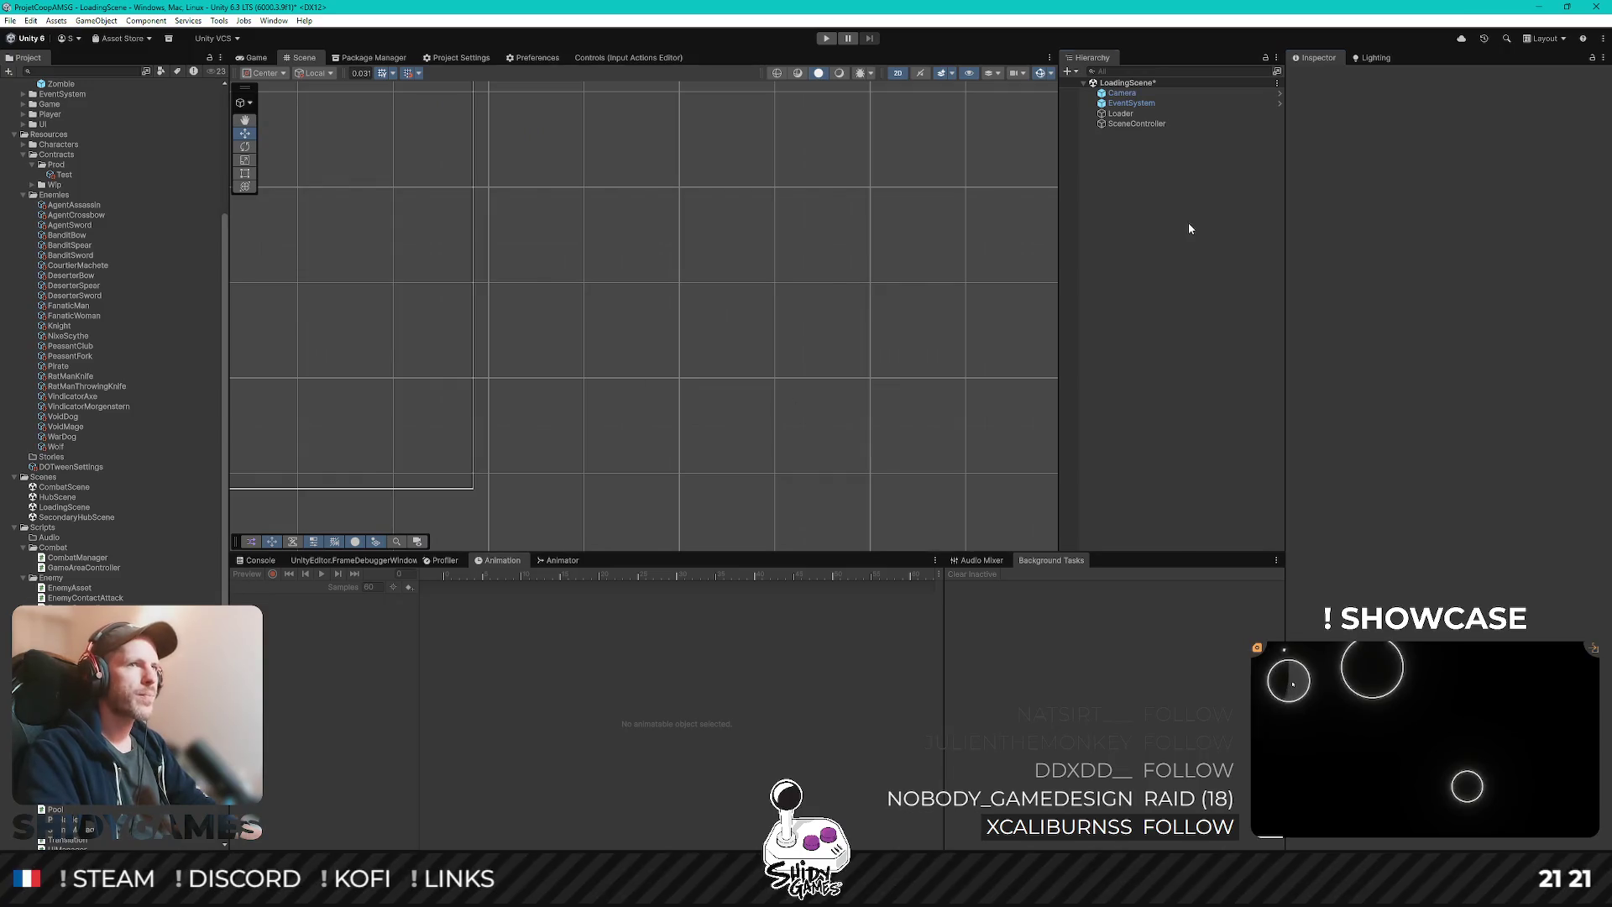
# - Open the PeasantFork1 enemy prefab and select its peasant sprite object
pyautogui.scroll(-2, 521, 266)
pyautogui.press('f')
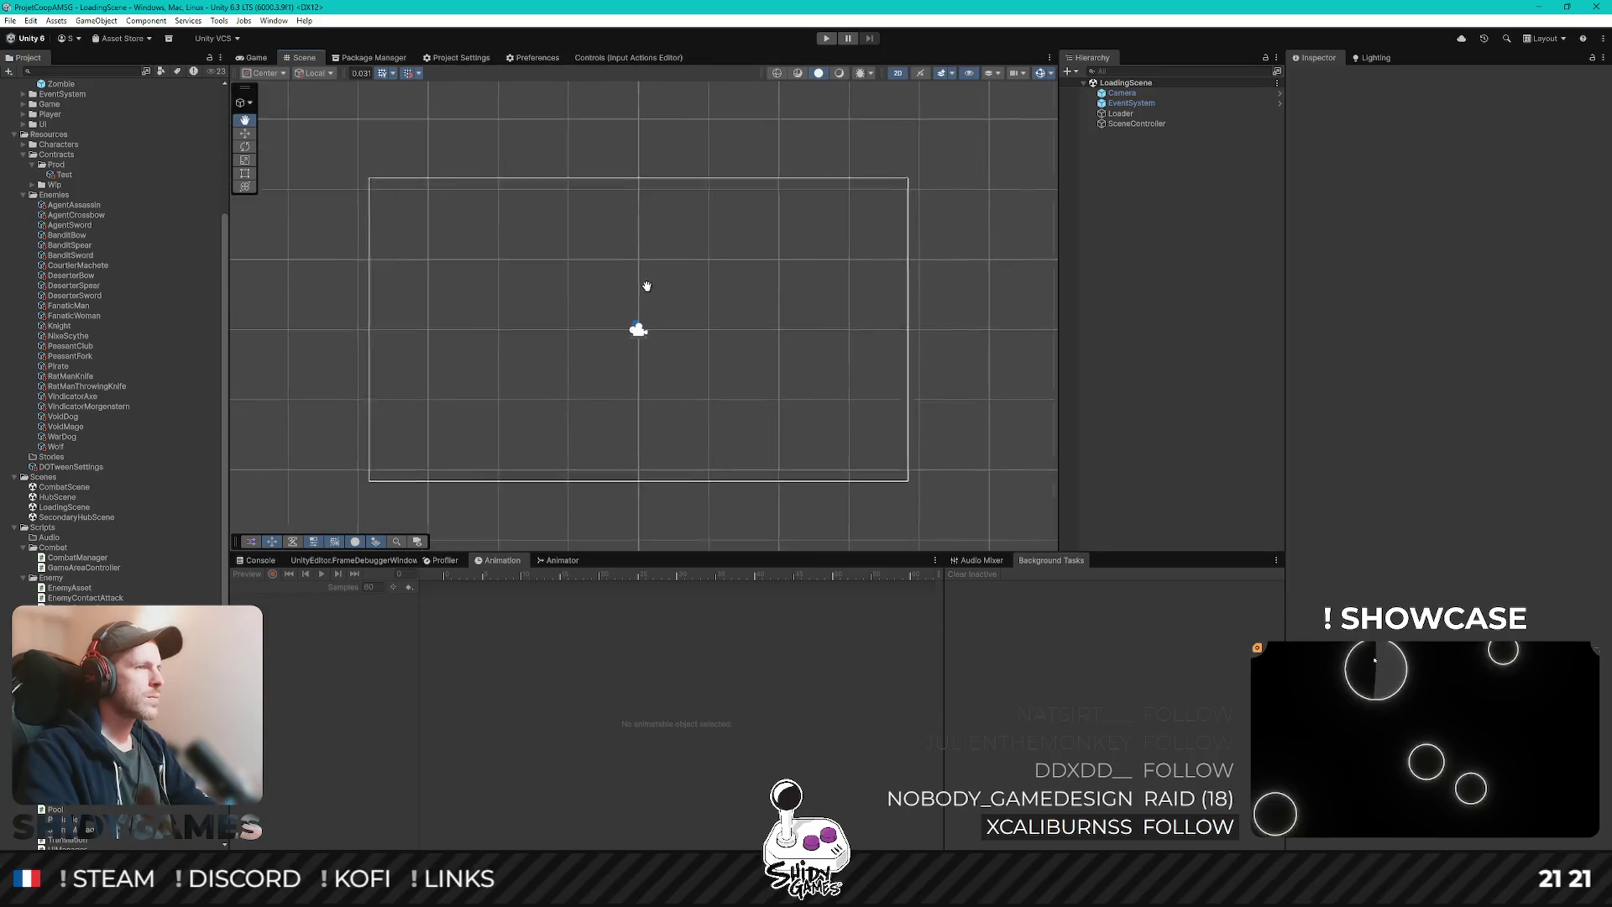
pyautogui.hotkey('ctrl', 'p')
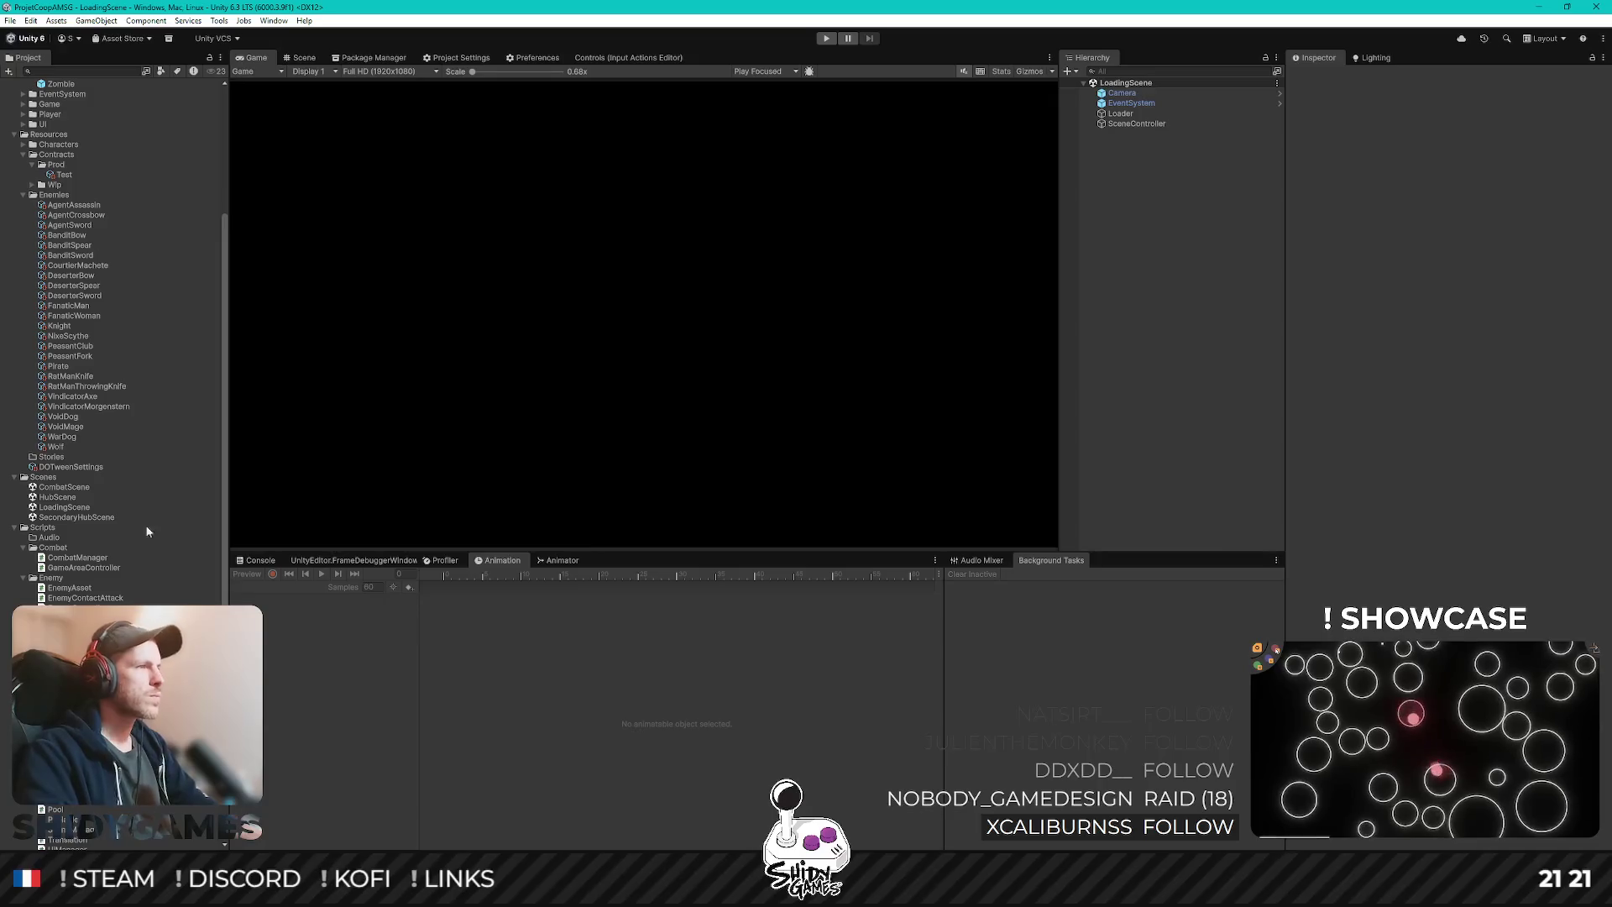
pyautogui.scroll(5, 151, 426)
pyautogui.doubleClick(71, 257)
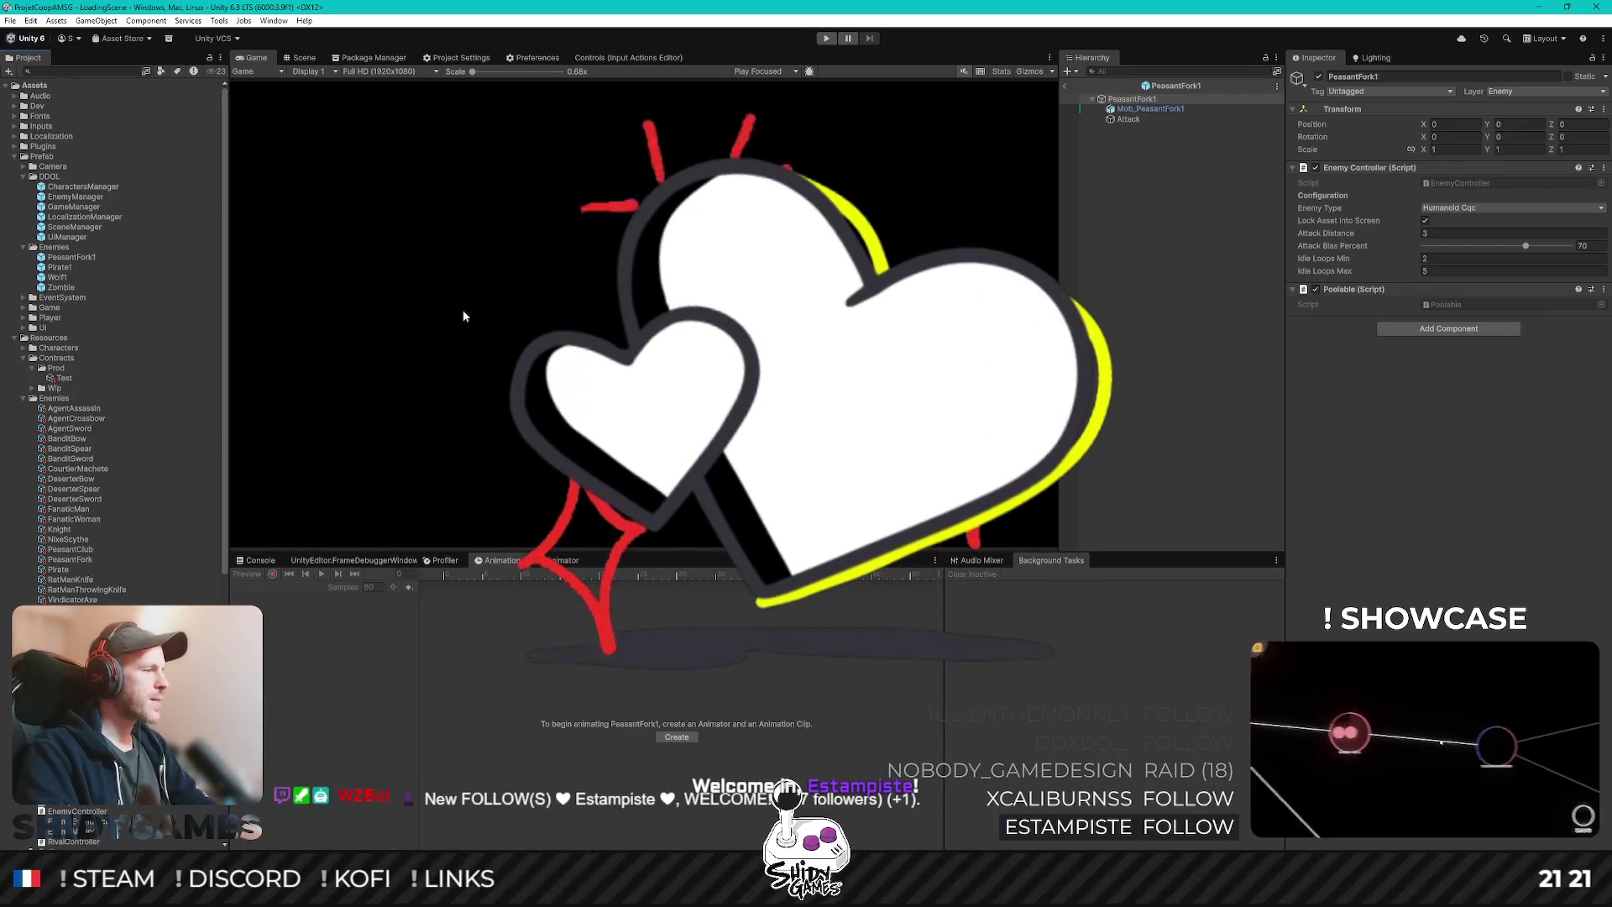
pyautogui.click(1171, 109)
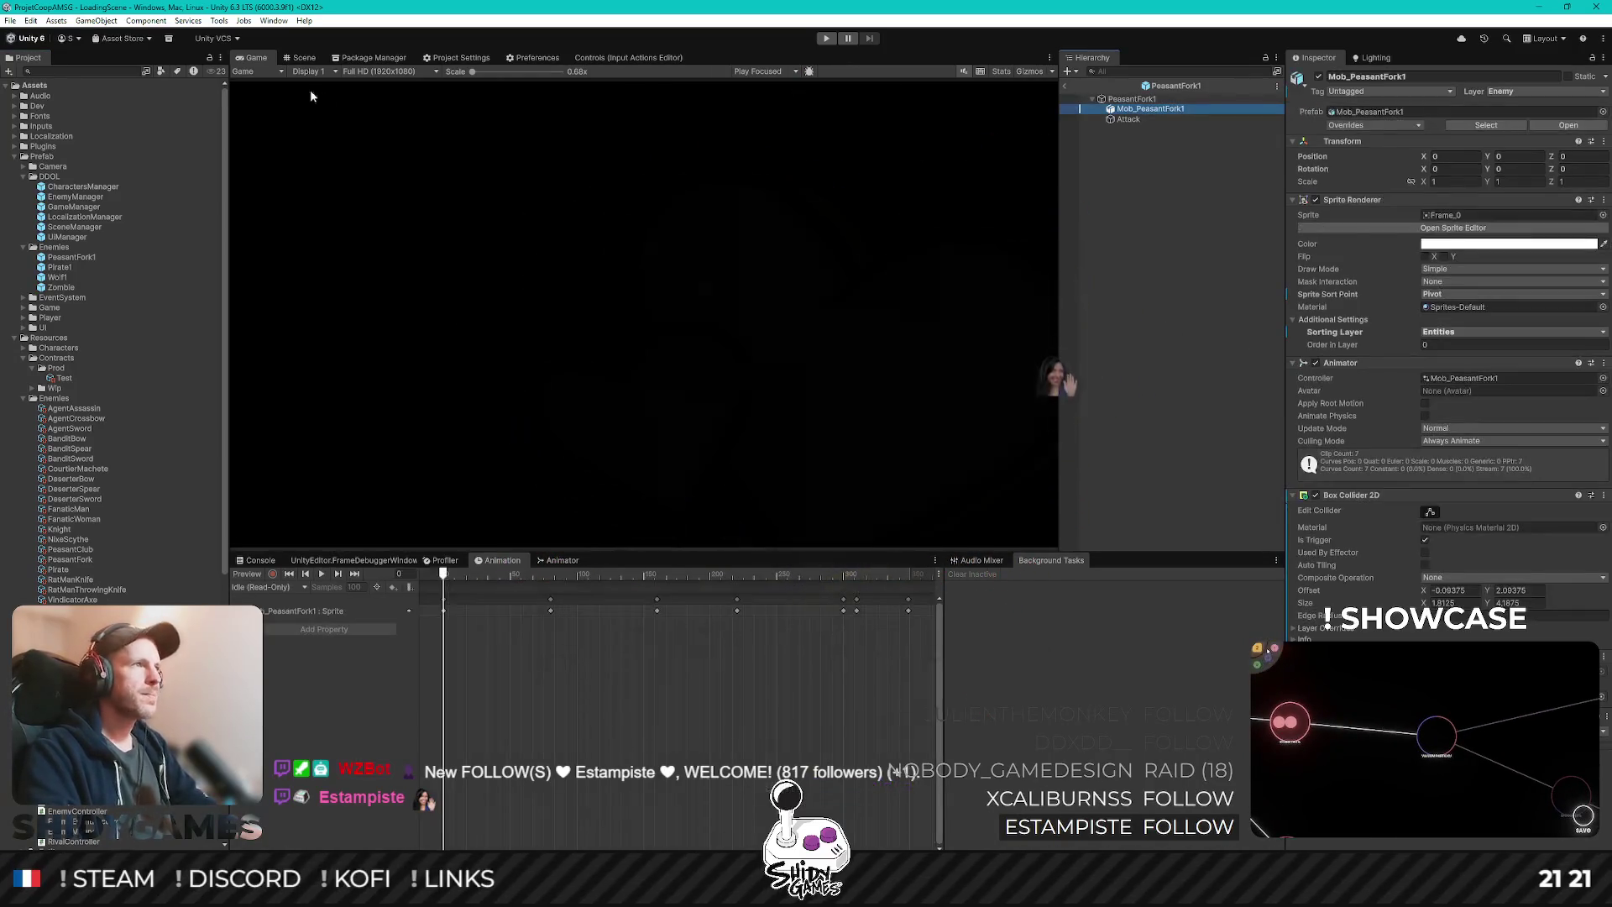
# - Preview the peasant's Attack clip in the Scene view, then open the Pirate1 prefab
pyautogui.click(304, 57)
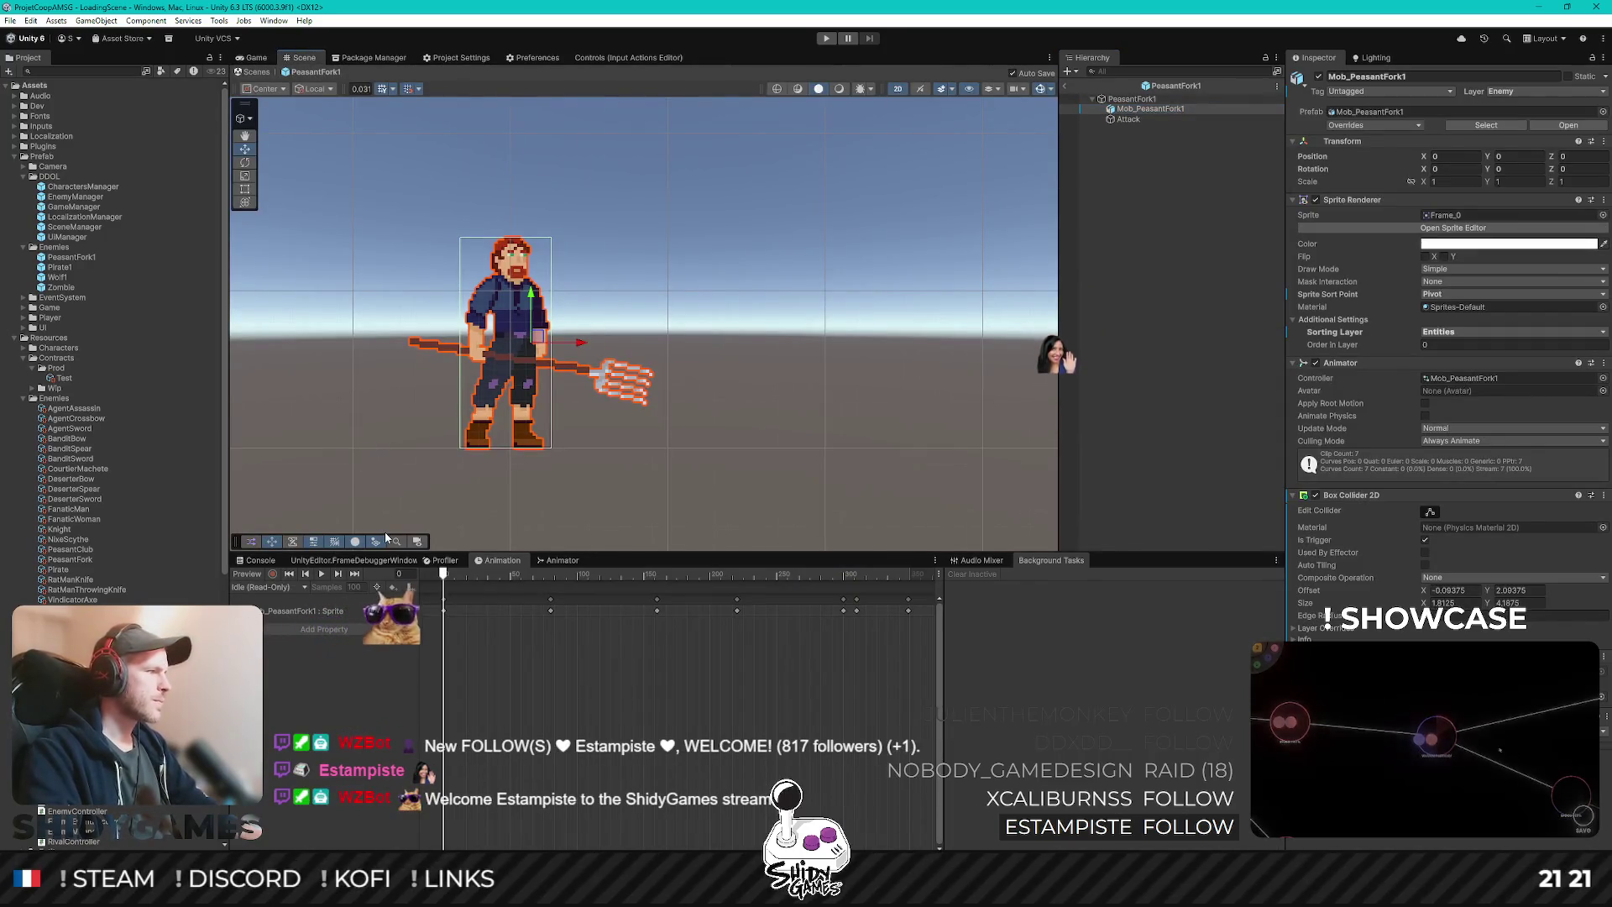
pyautogui.press('f')
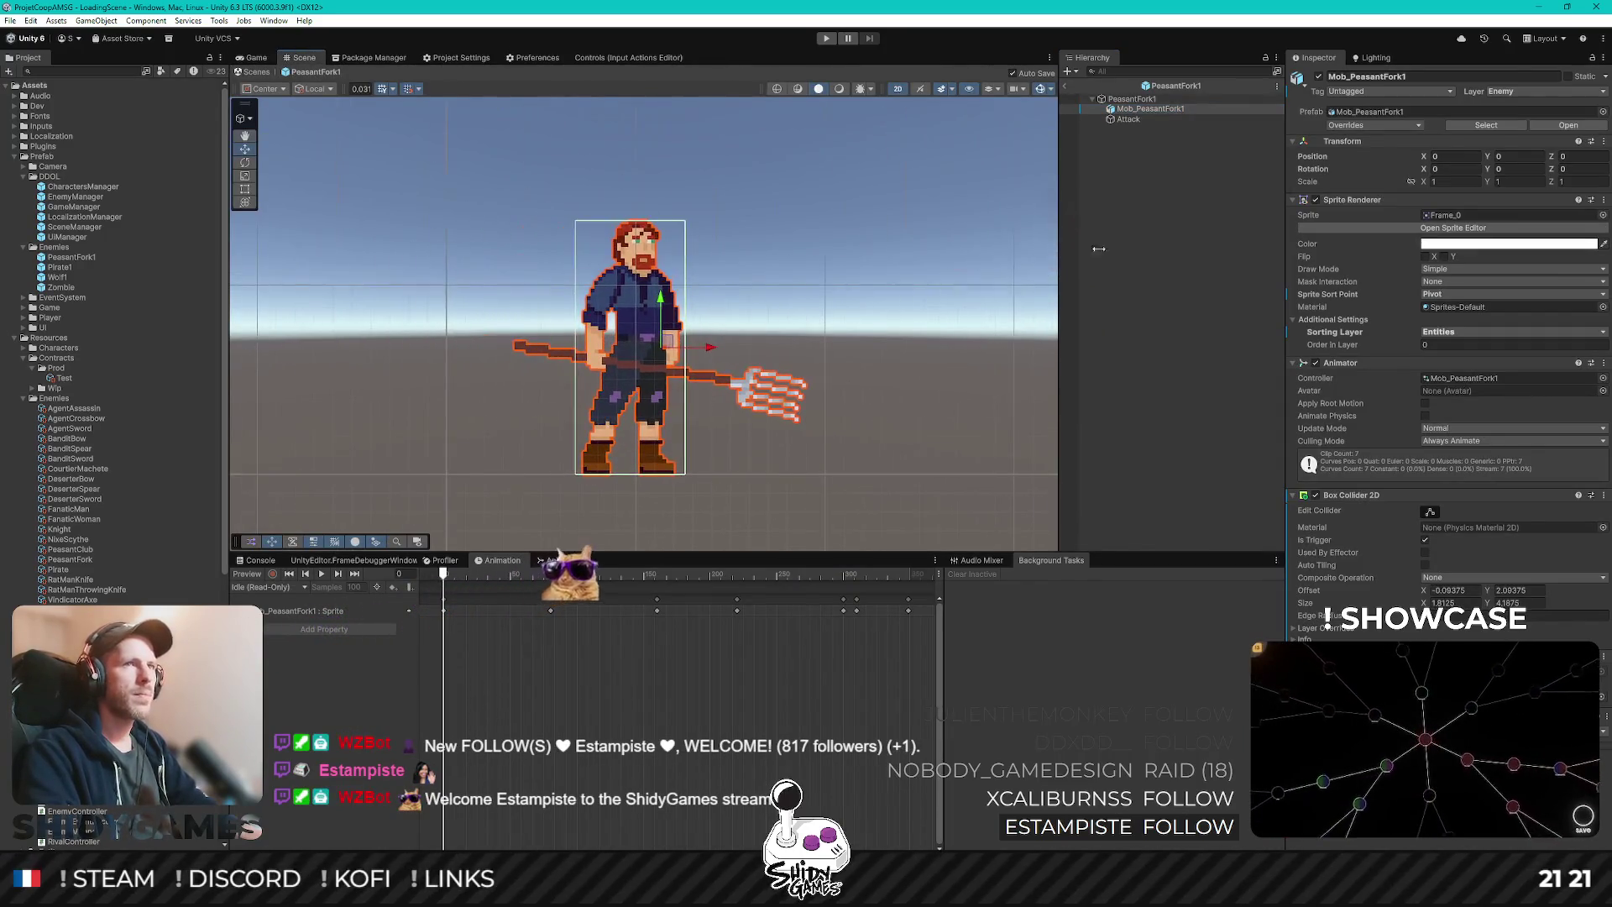
pyautogui.moveTo(516, 574)
pyautogui.mouseDown()
pyautogui.moveTo(876, 576)
pyautogui.moveTo(415, 585)
pyautogui.mouseUp()
pyautogui.click(294, 588)
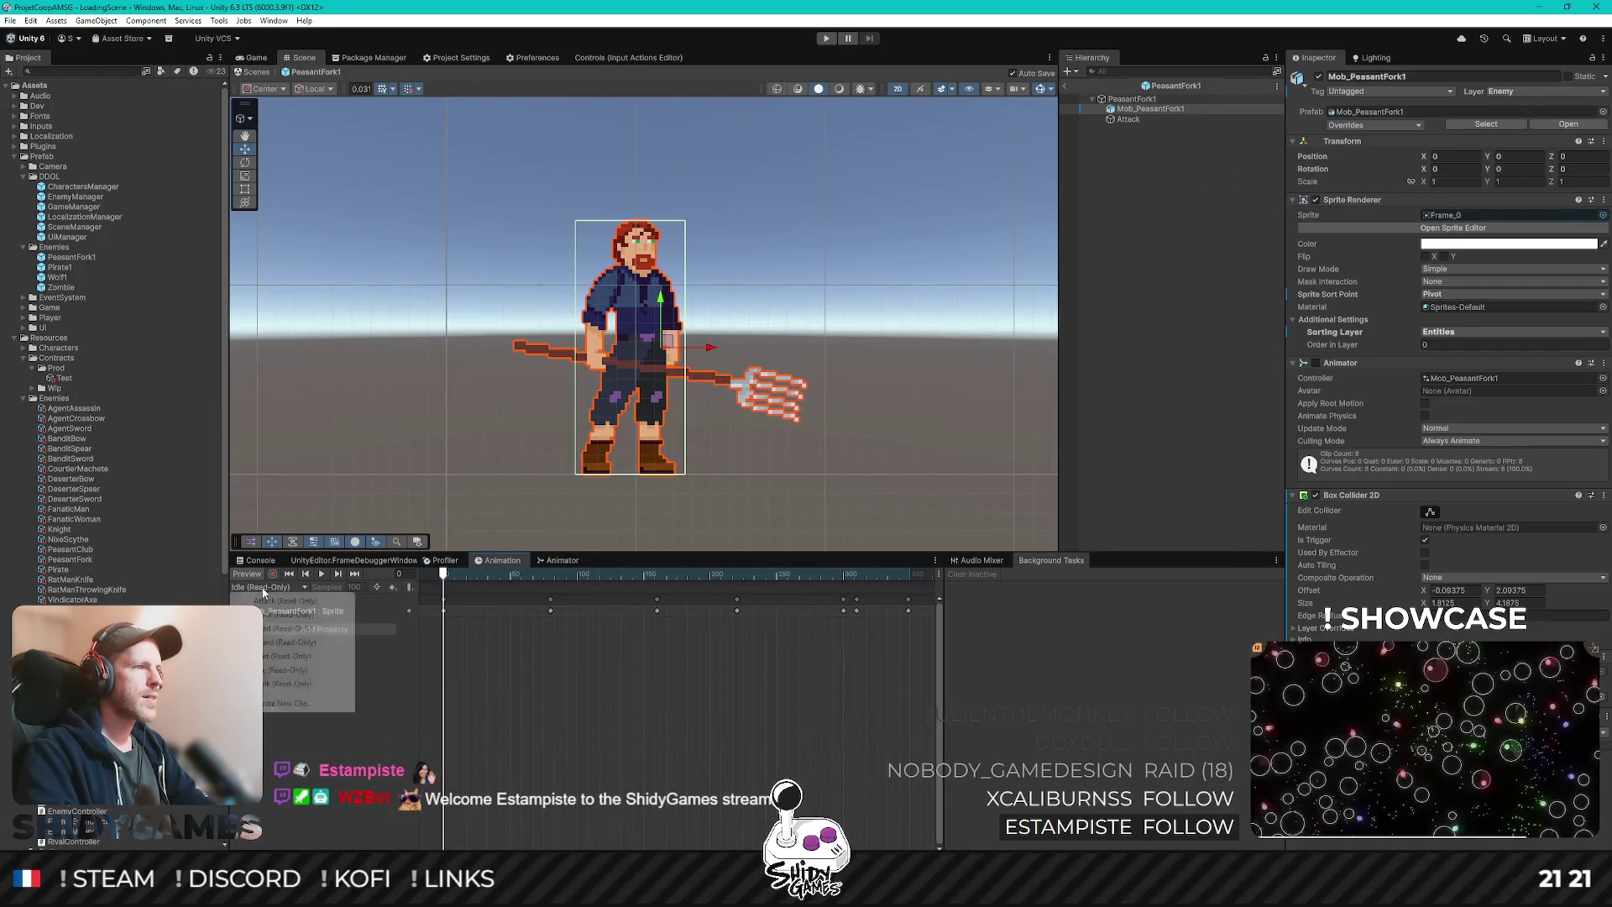
pyautogui.click(294, 601)
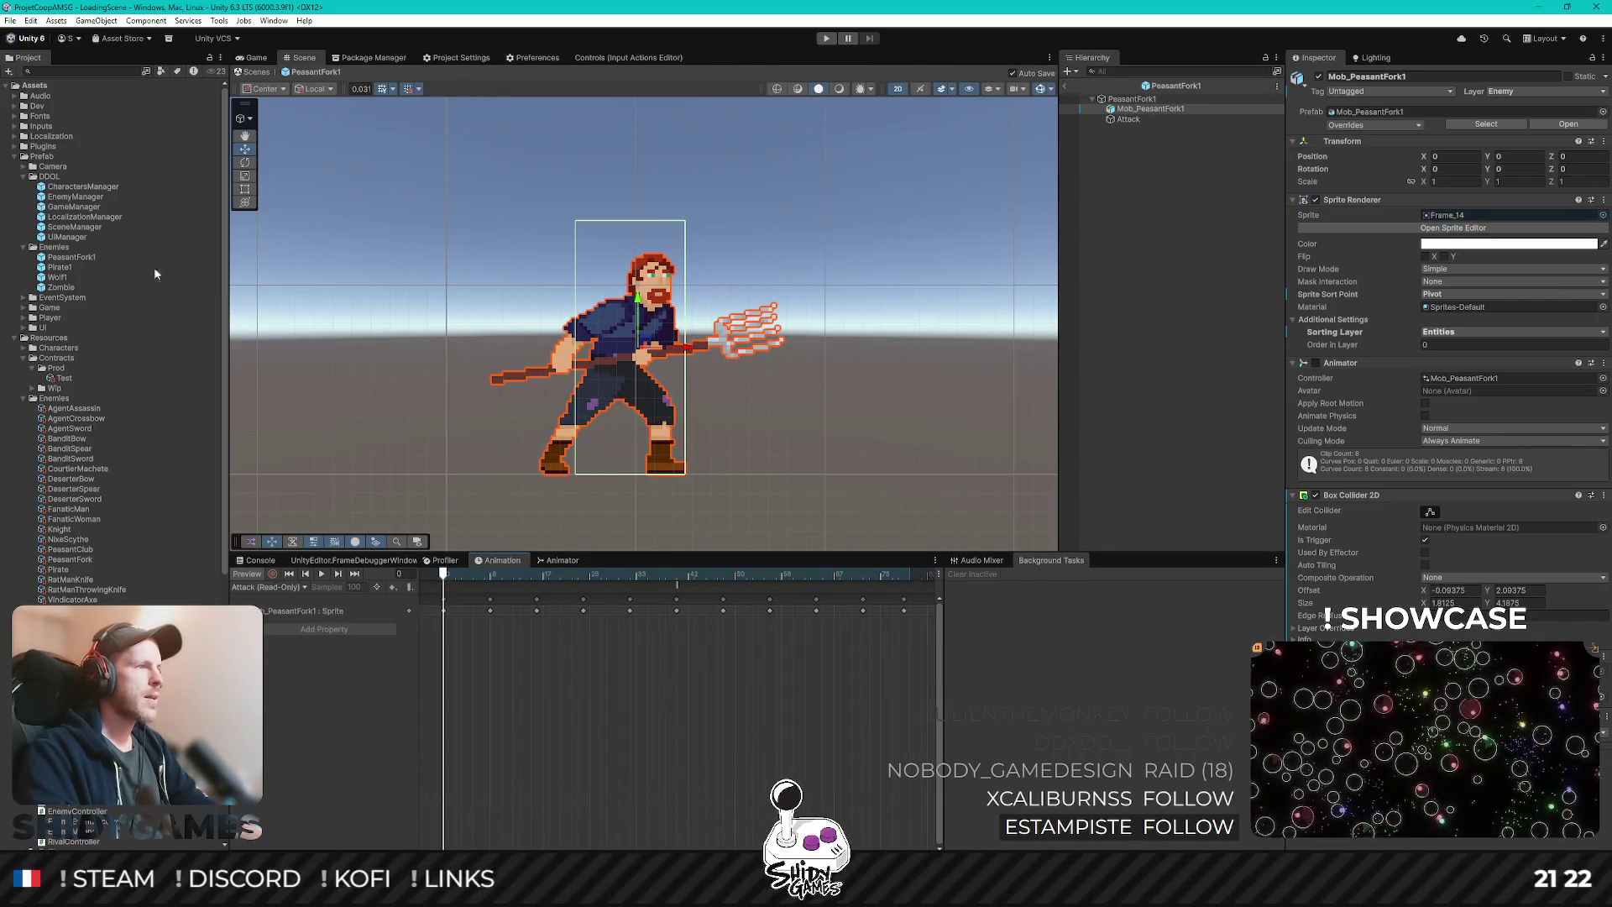
pyautogui.doubleClick(65, 267)
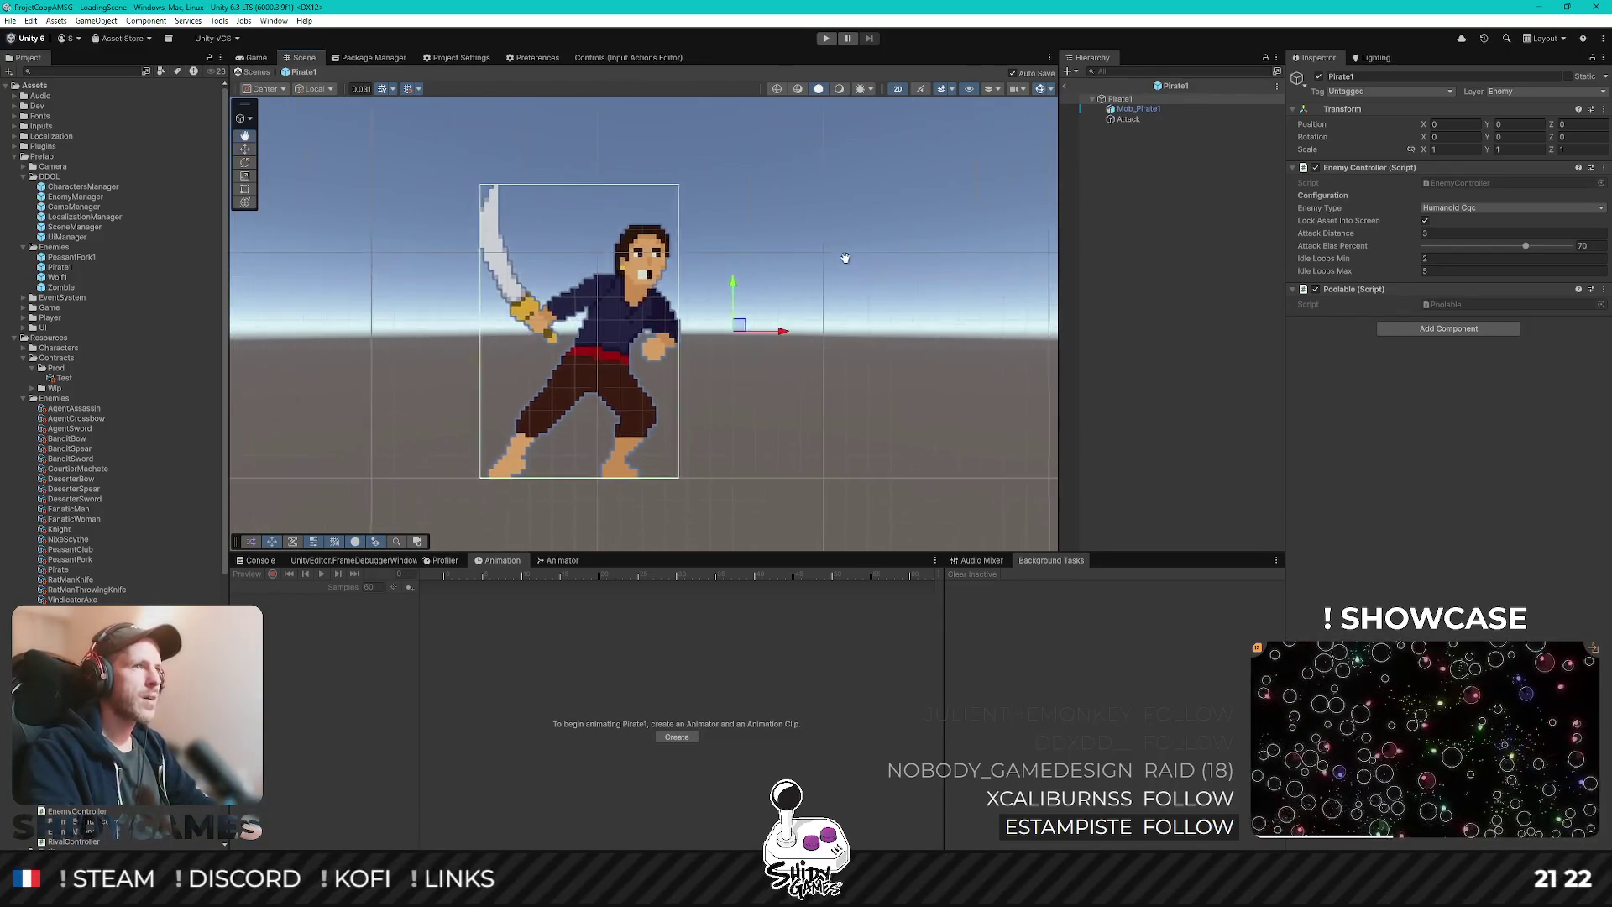
# - Switch the Mob_Pirate1 animation preview from Attack to the Idle clip and play it
pyautogui.click(1139, 109)
pyautogui.moveTo(445, 577)
pyautogui.mouseDown()
pyautogui.moveTo(846, 578)
pyautogui.moveTo(443, 578)
pyautogui.mouseUp()
pyautogui.click(267, 587)
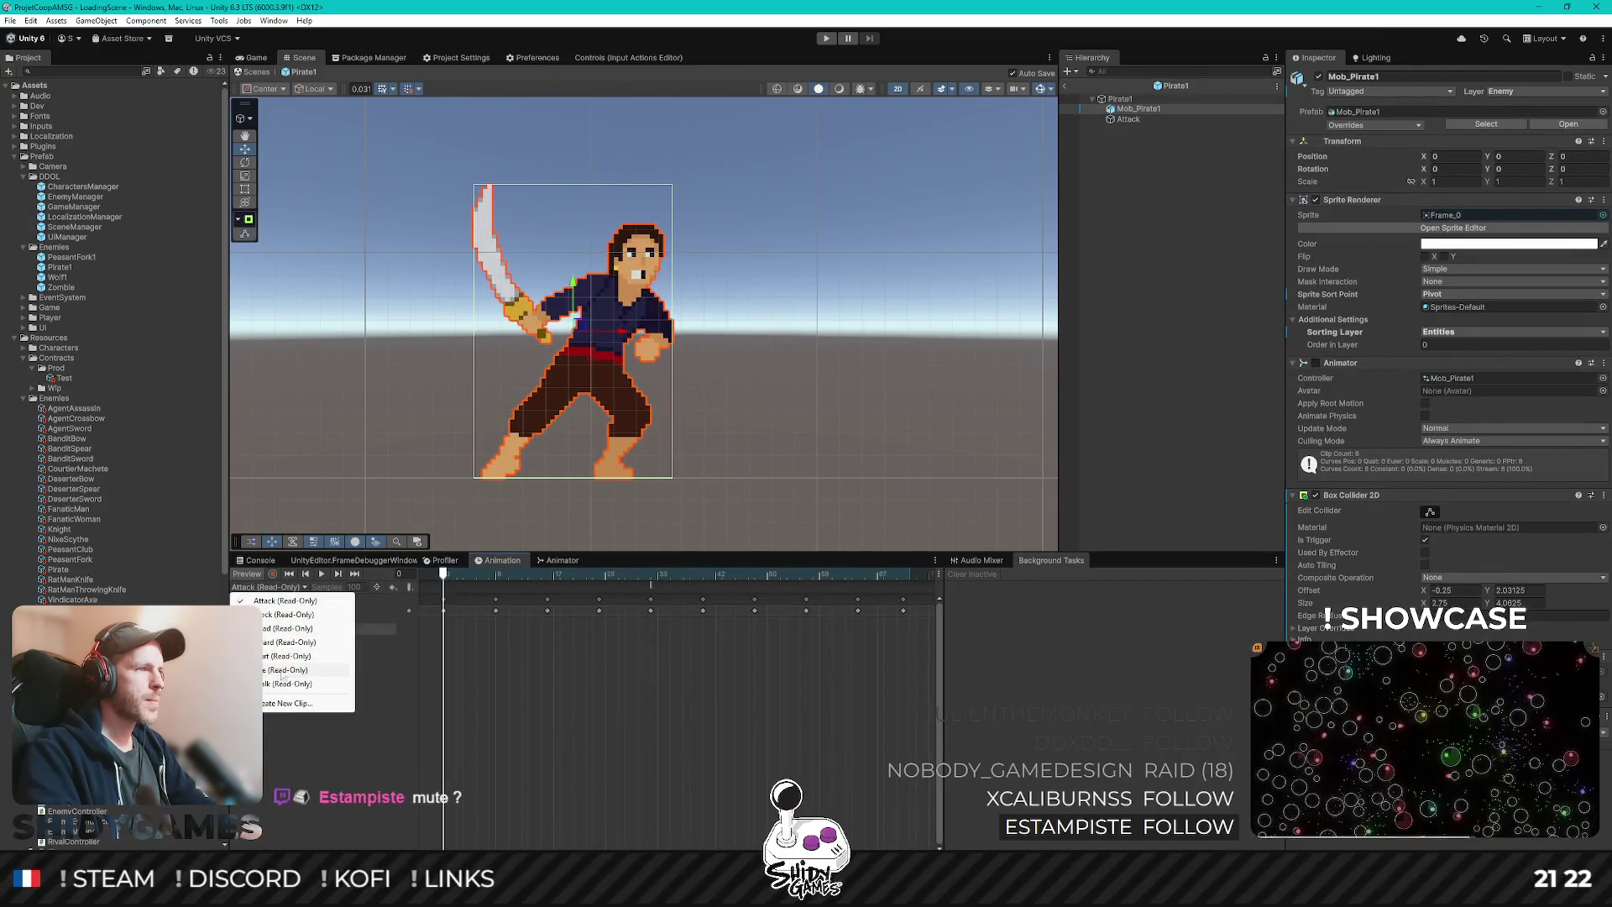
pyautogui.click(287, 670)
pyautogui.press('space')
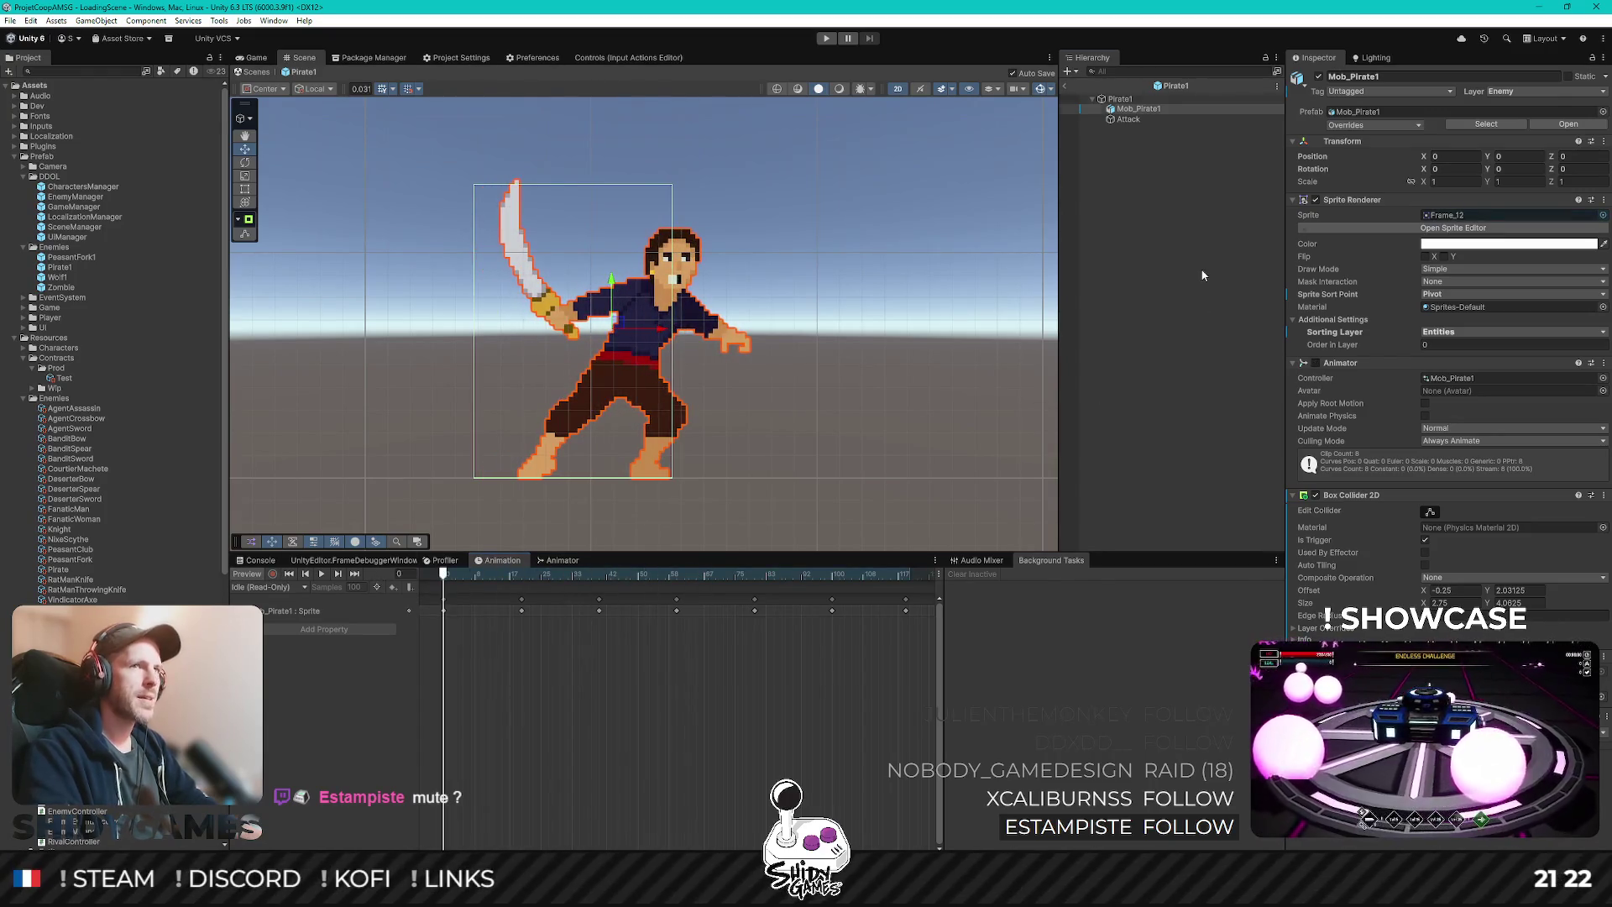
pyautogui.click(1178, 269)
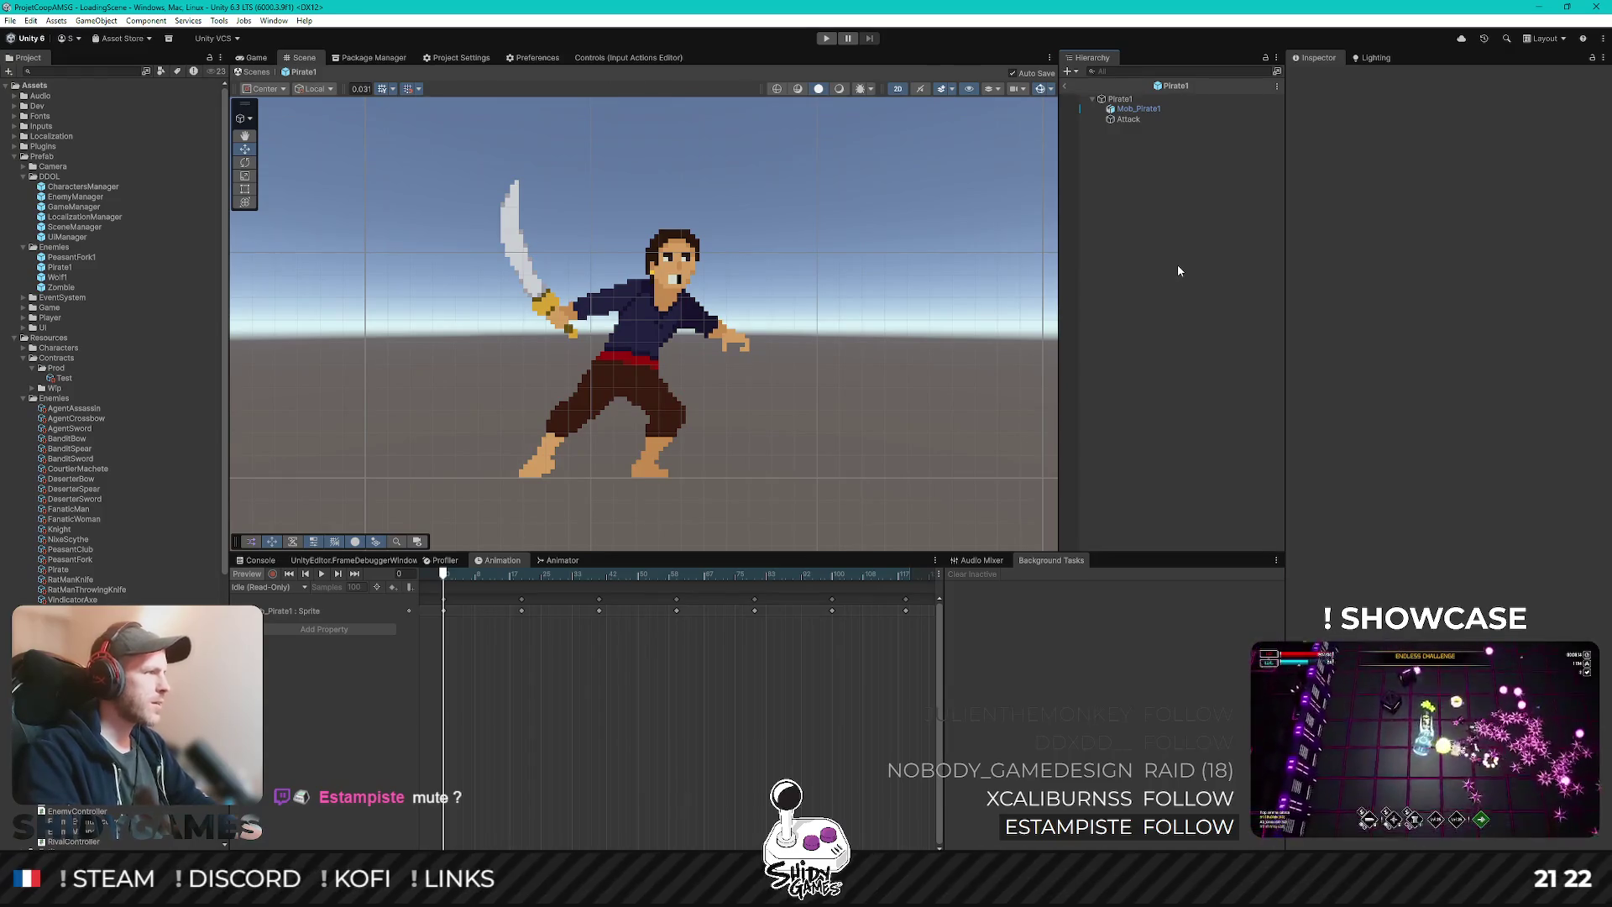
# - Review the latest commit's changed files in GitHub Desktop's History, then return to Unity
pyautogui.hotkey('alt', 'Tab')
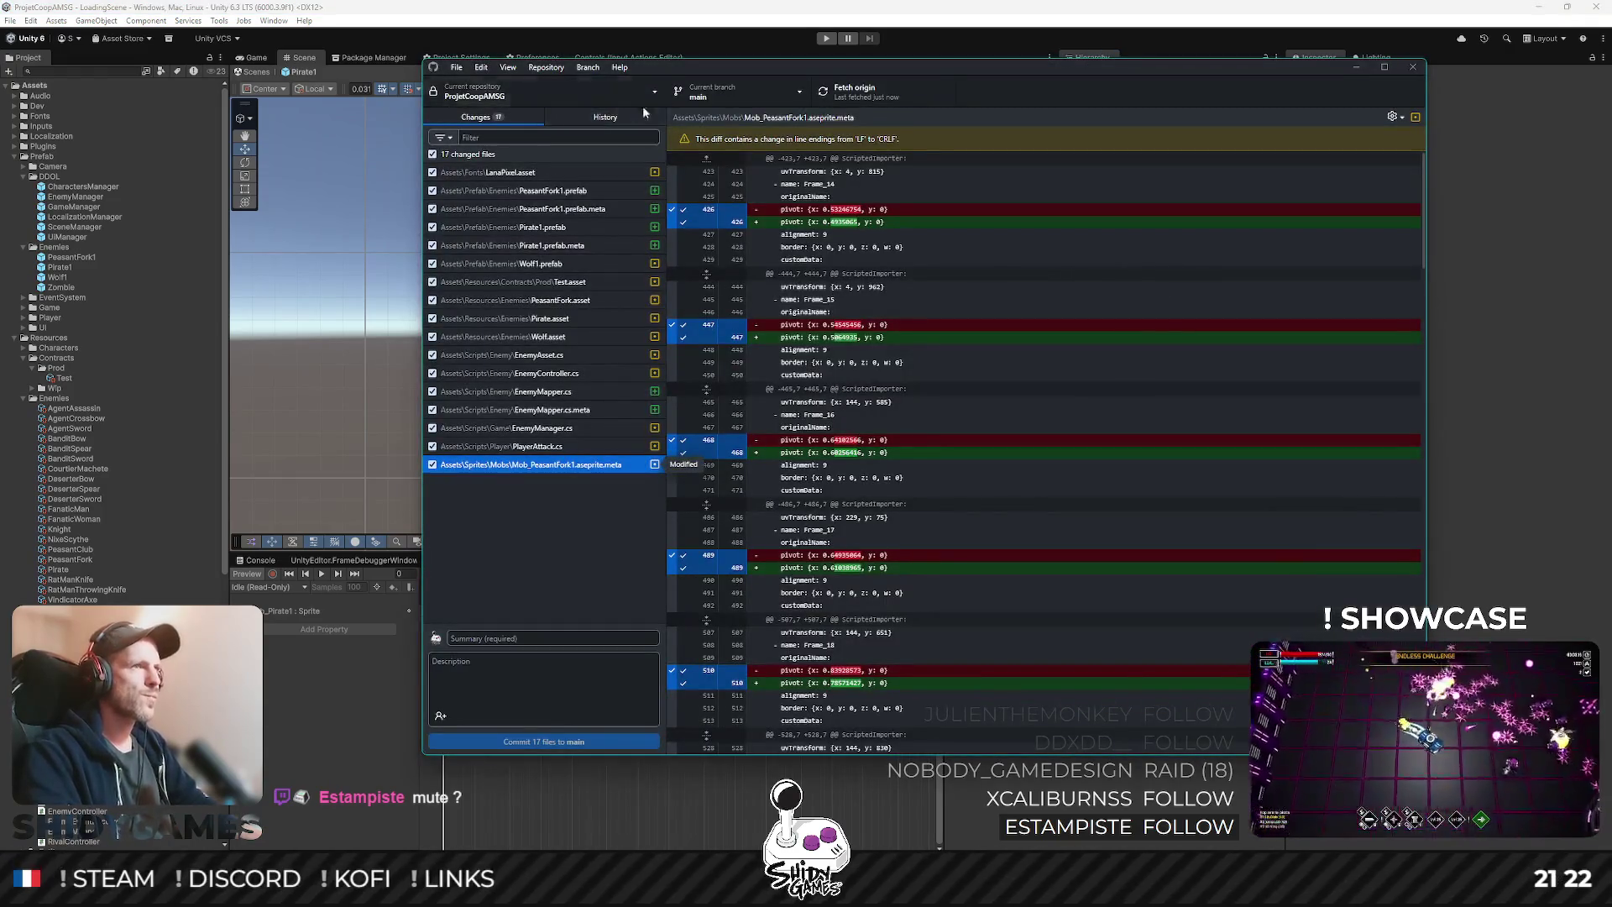
pyautogui.click(631, 114)
pyautogui.click(525, 174)
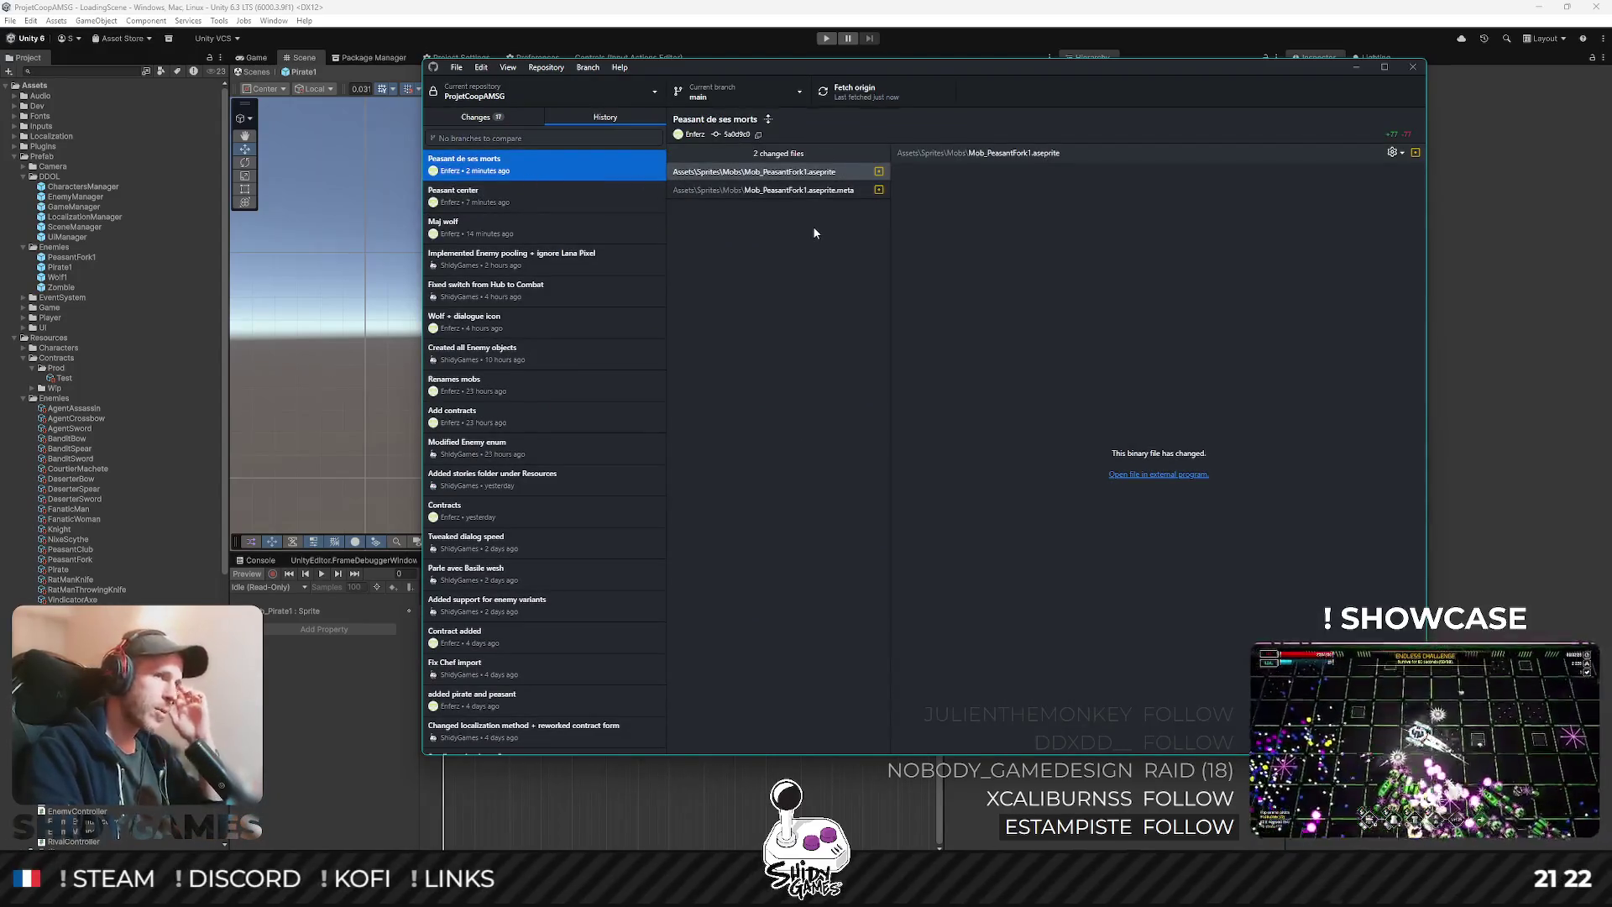
pyautogui.click(1465, 283)
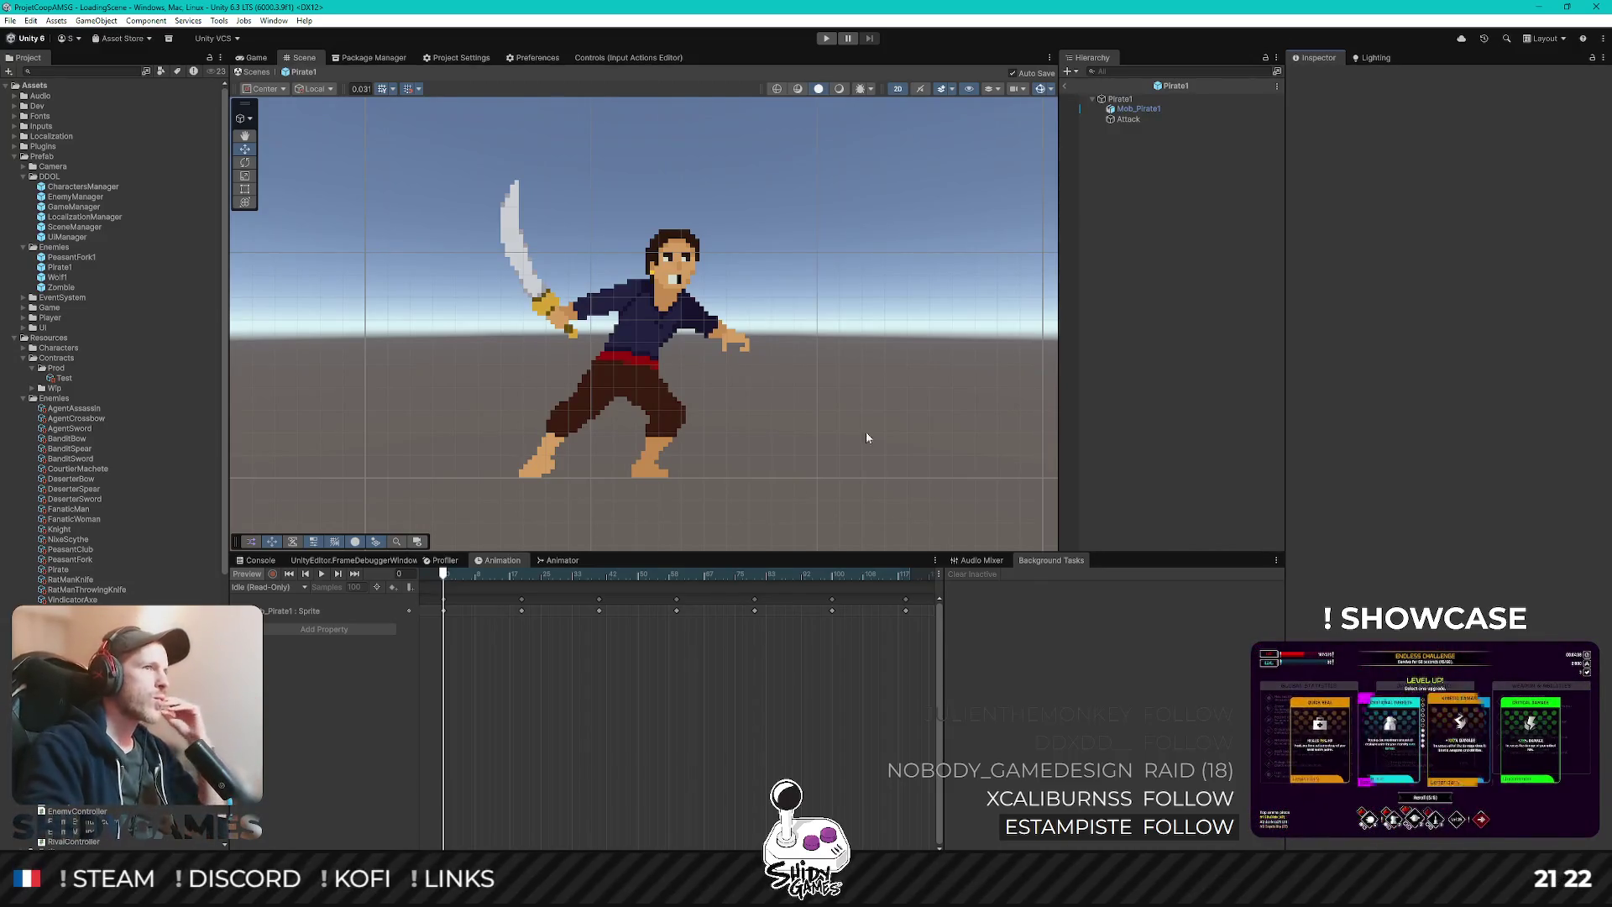
# - Scrub the Idle clip, then switch the preview to Attack and step through its slash poses
pyautogui.moveTo(445, 578); pyautogui.dragTo(547, 580)
pyautogui.click(273, 587)
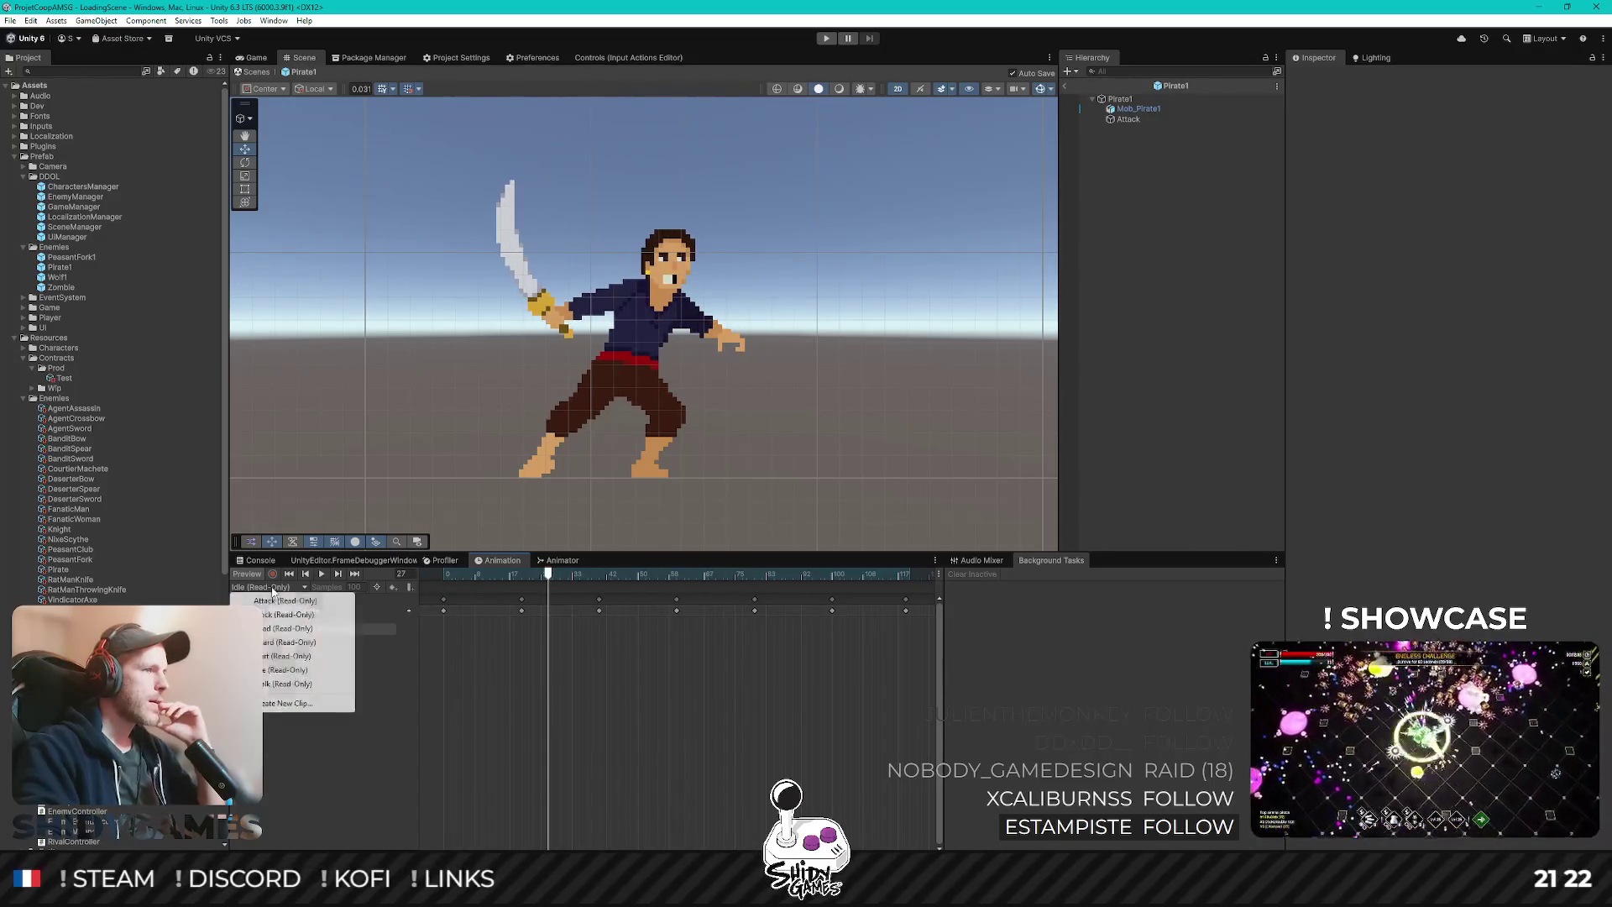
pyautogui.click(285, 601)
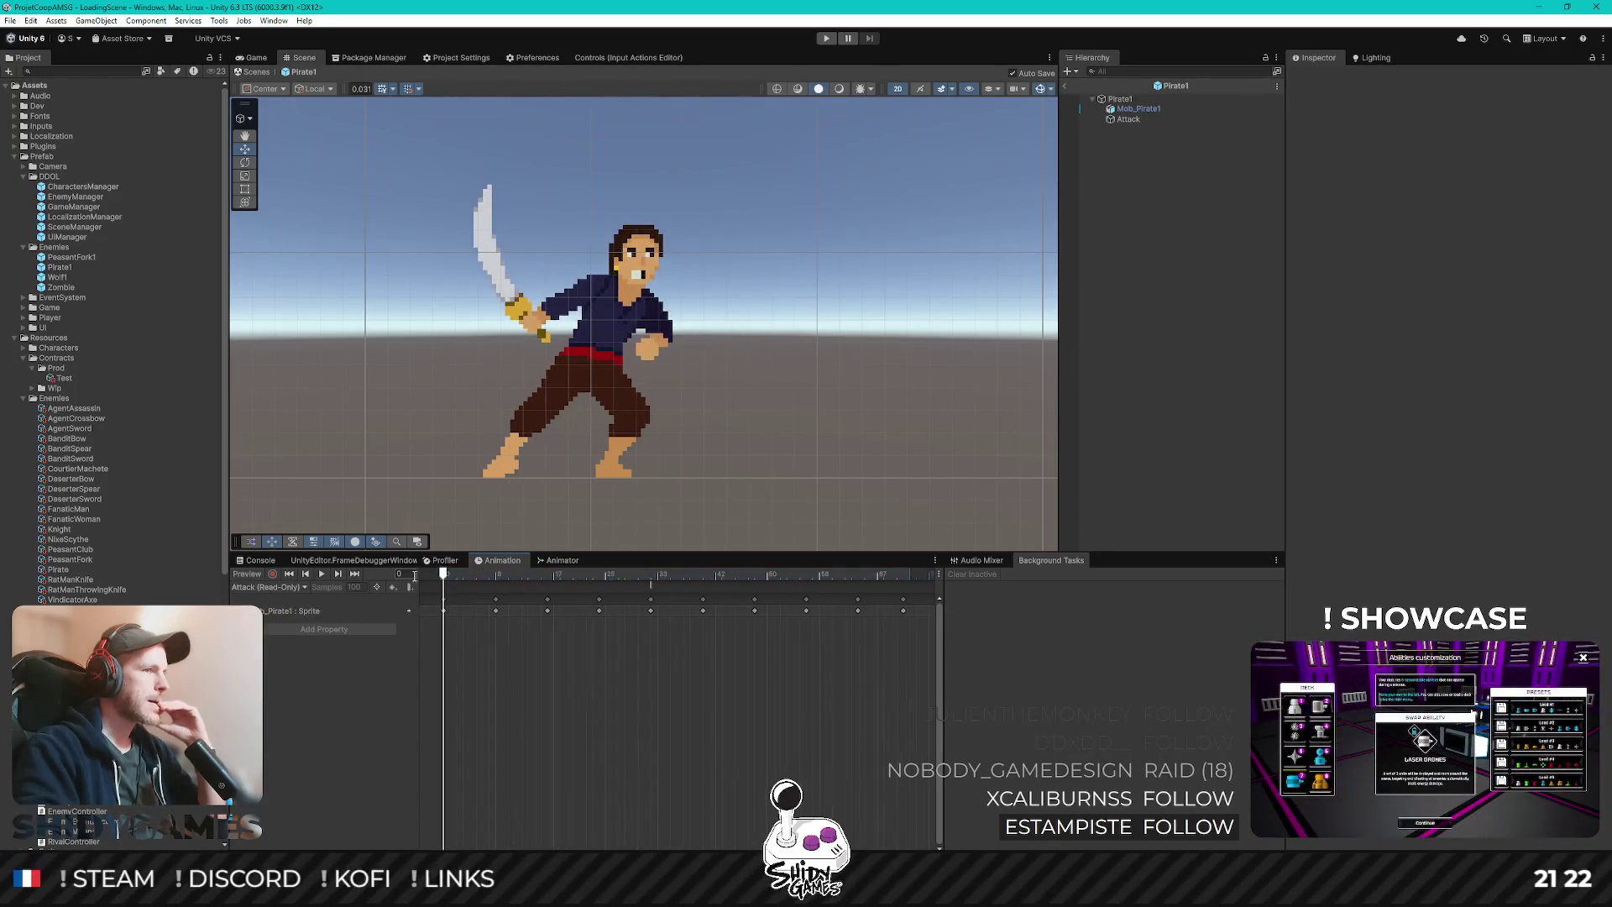
pyautogui.moveTo(444, 575)
pyautogui.mouseDown()
pyautogui.moveTo(610, 576)
pyautogui.moveTo(443, 576)
pyautogui.mouseUp()
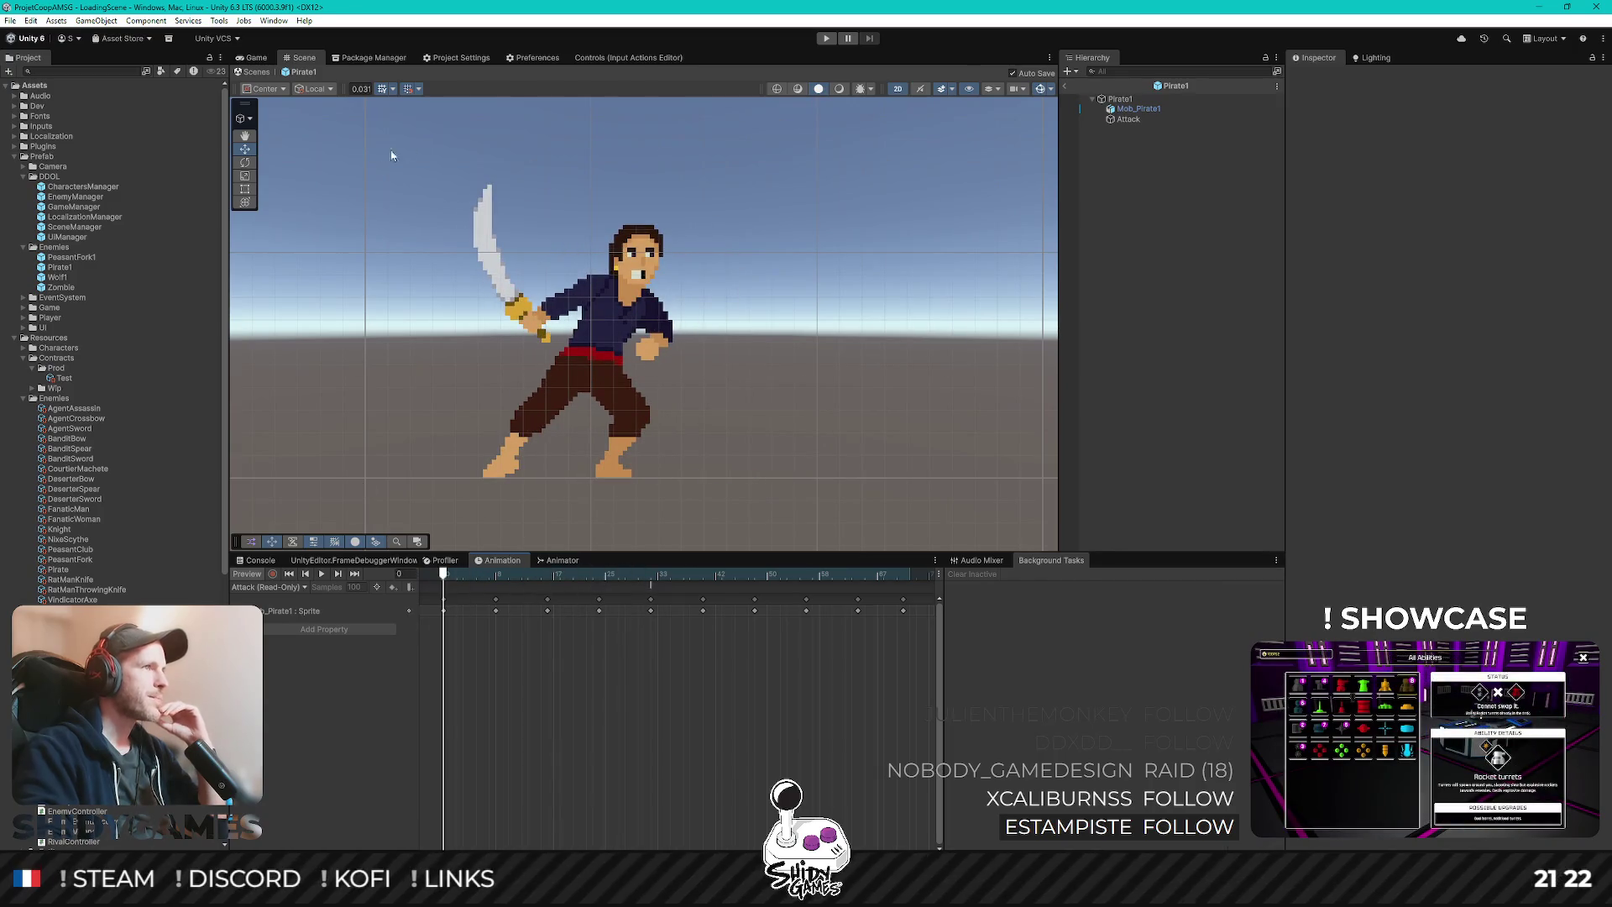
pyautogui.click(1175, 109)
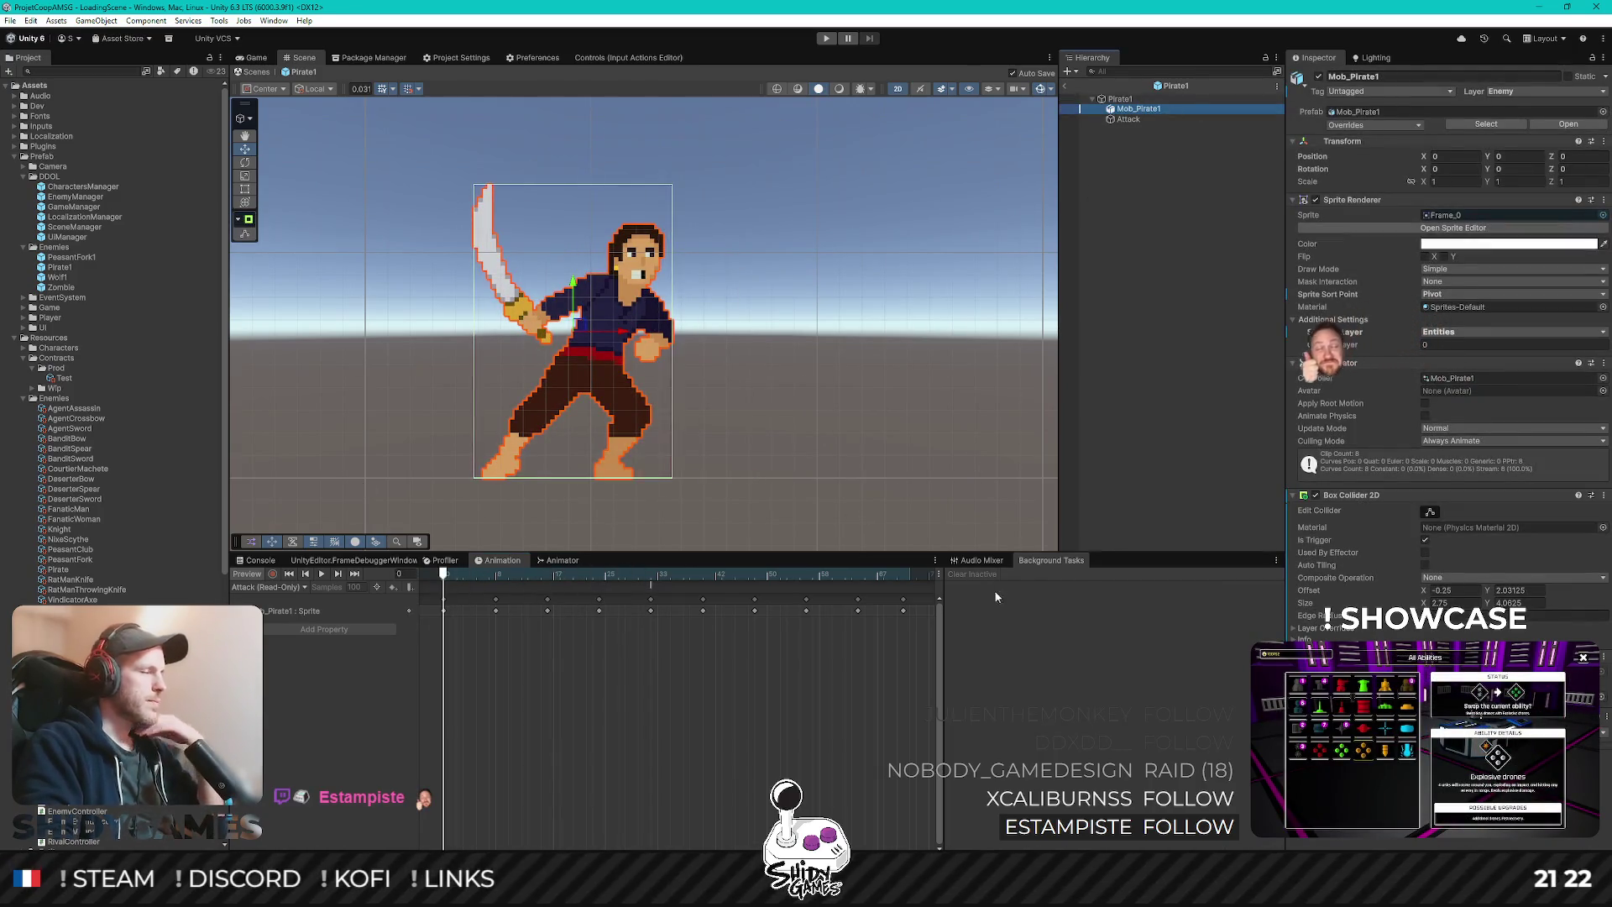
pyautogui.click(1135, 356)
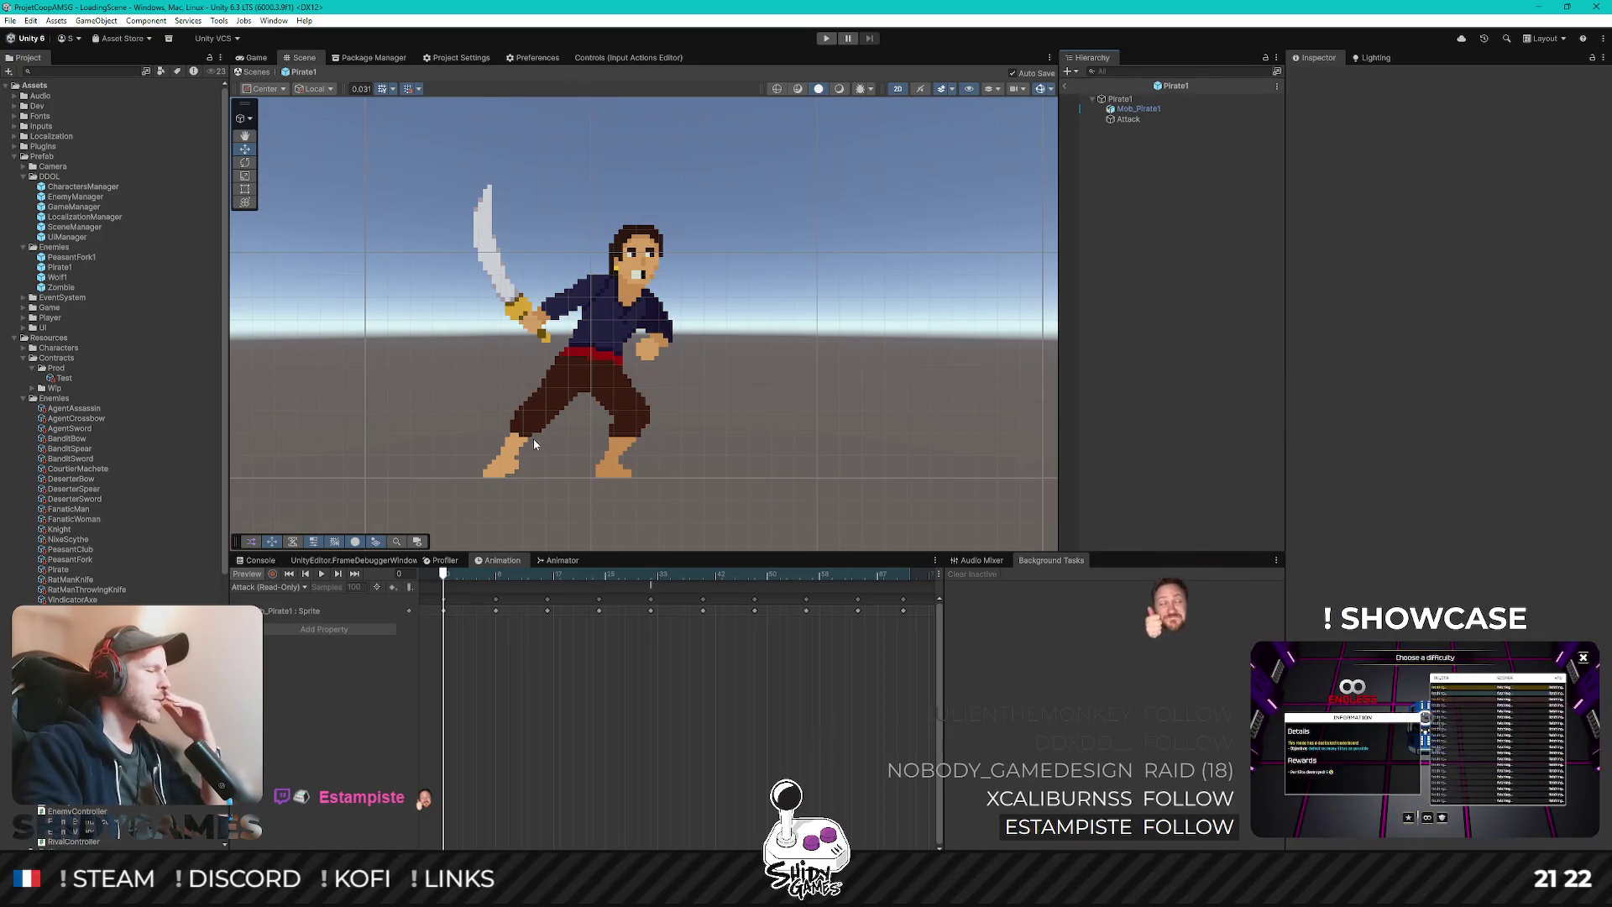
pyautogui.moveTo(443, 575)
pyautogui.mouseDown()
pyautogui.moveTo(717, 576)
pyautogui.moveTo(444, 576)
pyautogui.mouseUp()
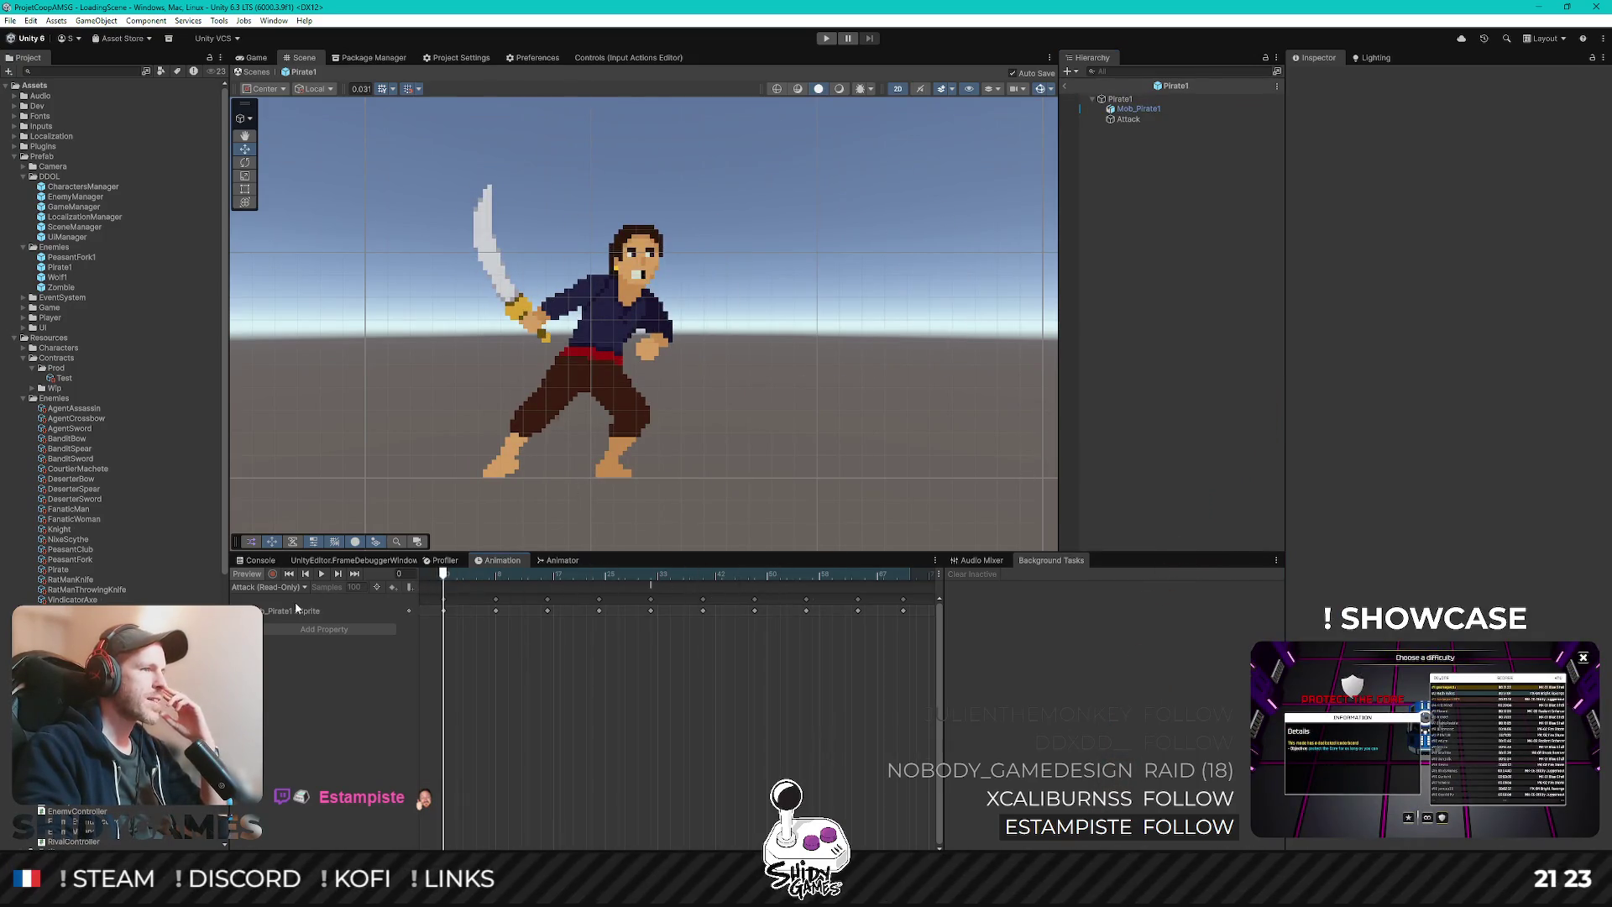
# - Switch the preview back to Idle, scrub its poses, and exit Pirate1 to LoadingScene
pyautogui.click(271, 587)
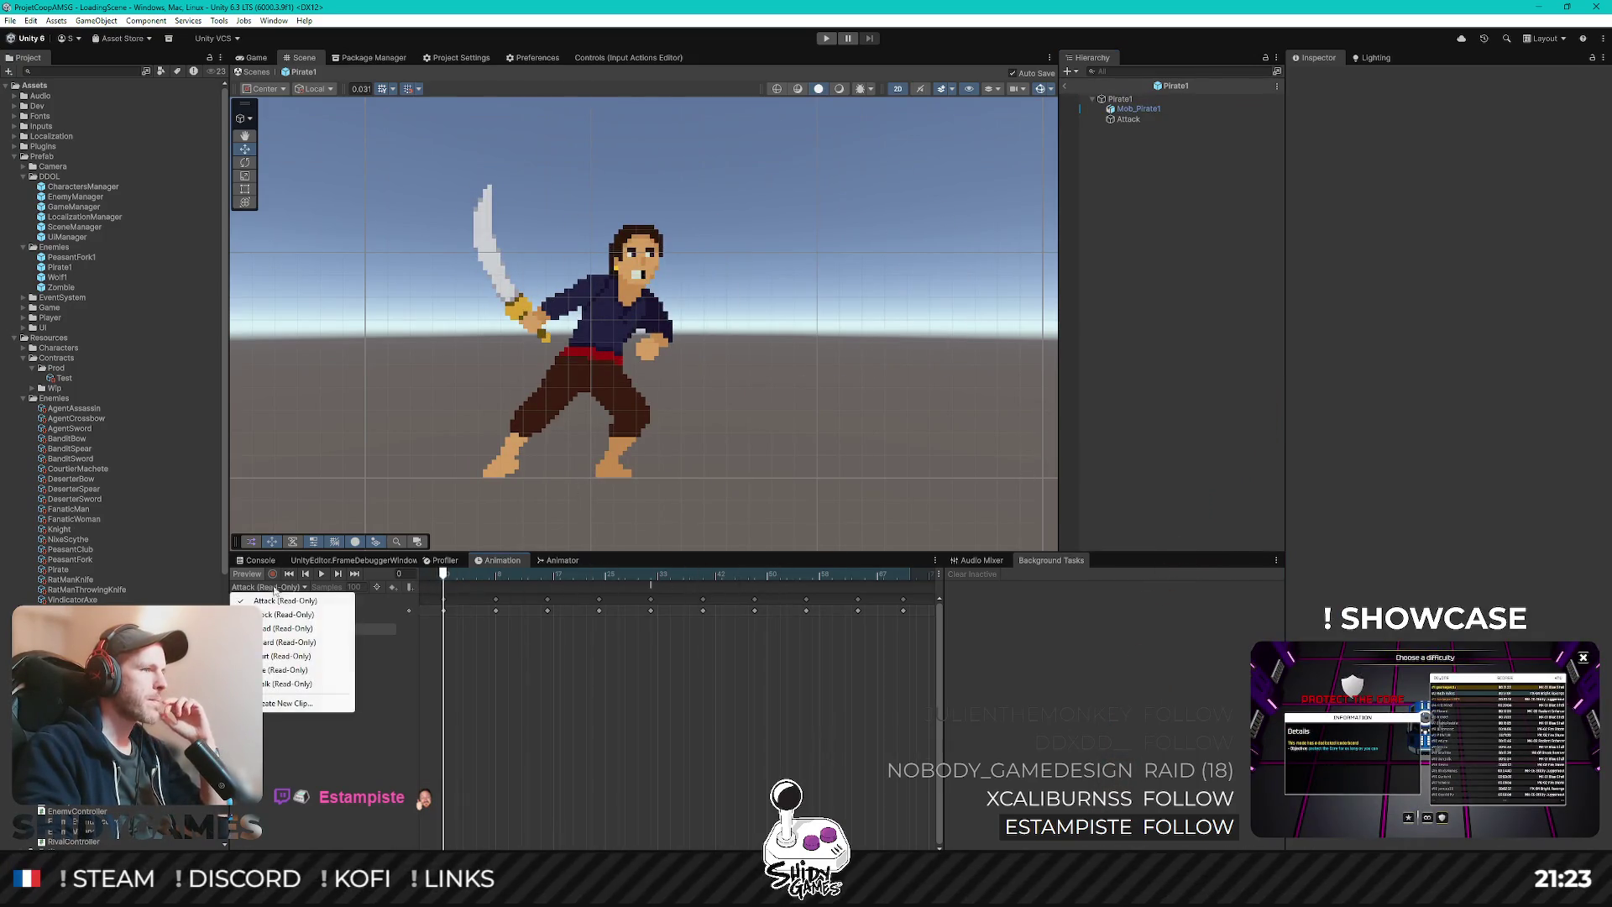
pyautogui.click(1138, 109)
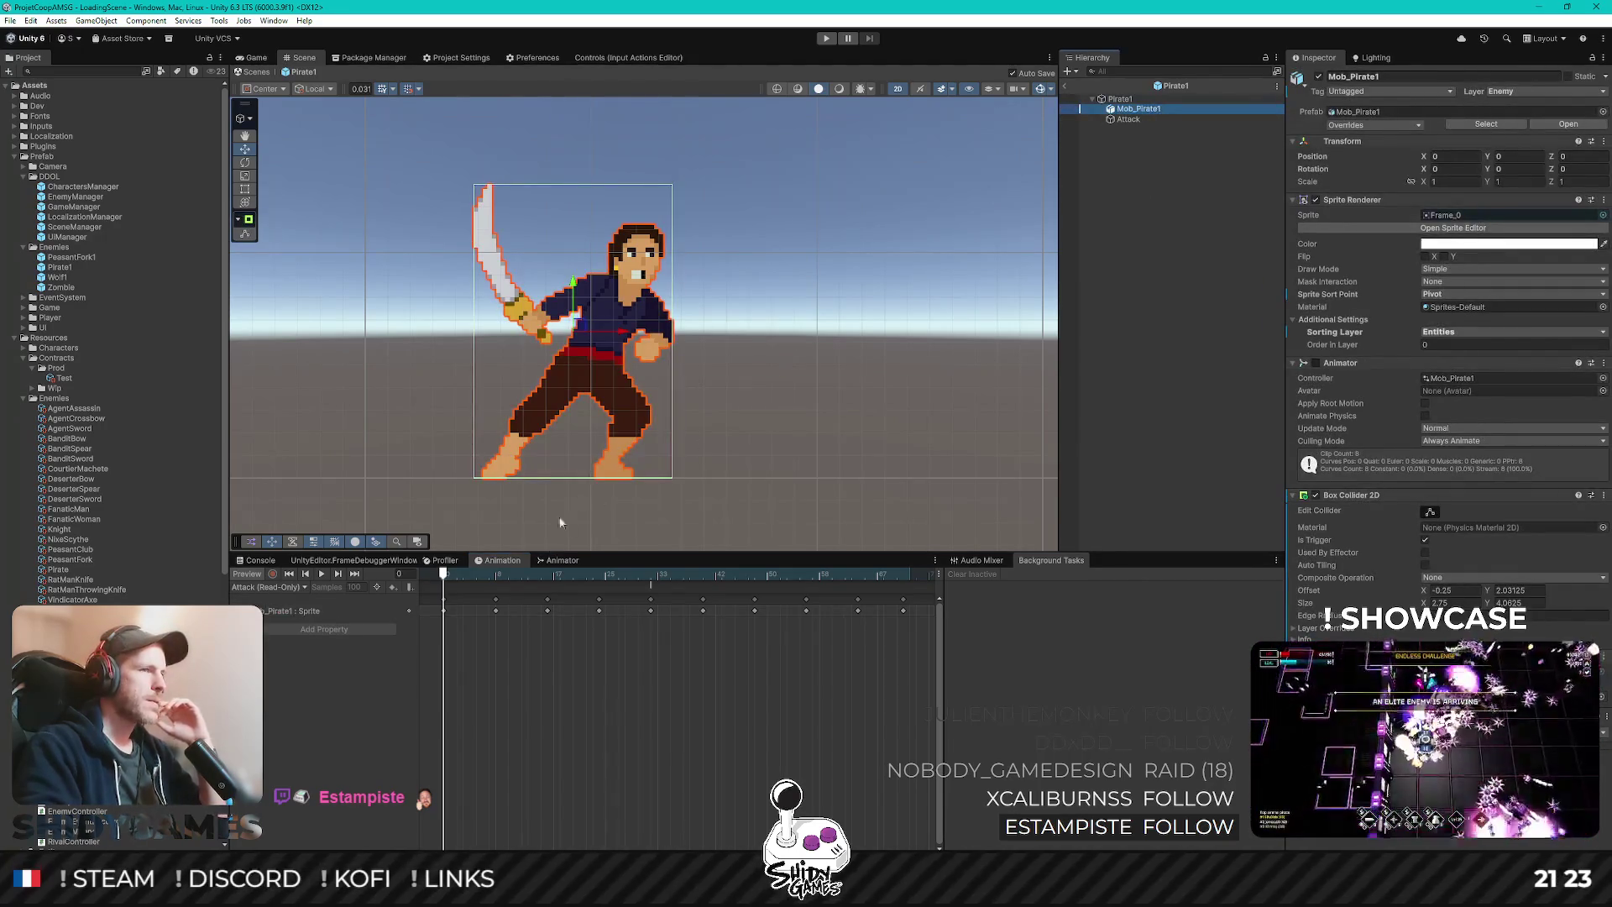
pyautogui.click(277, 587)
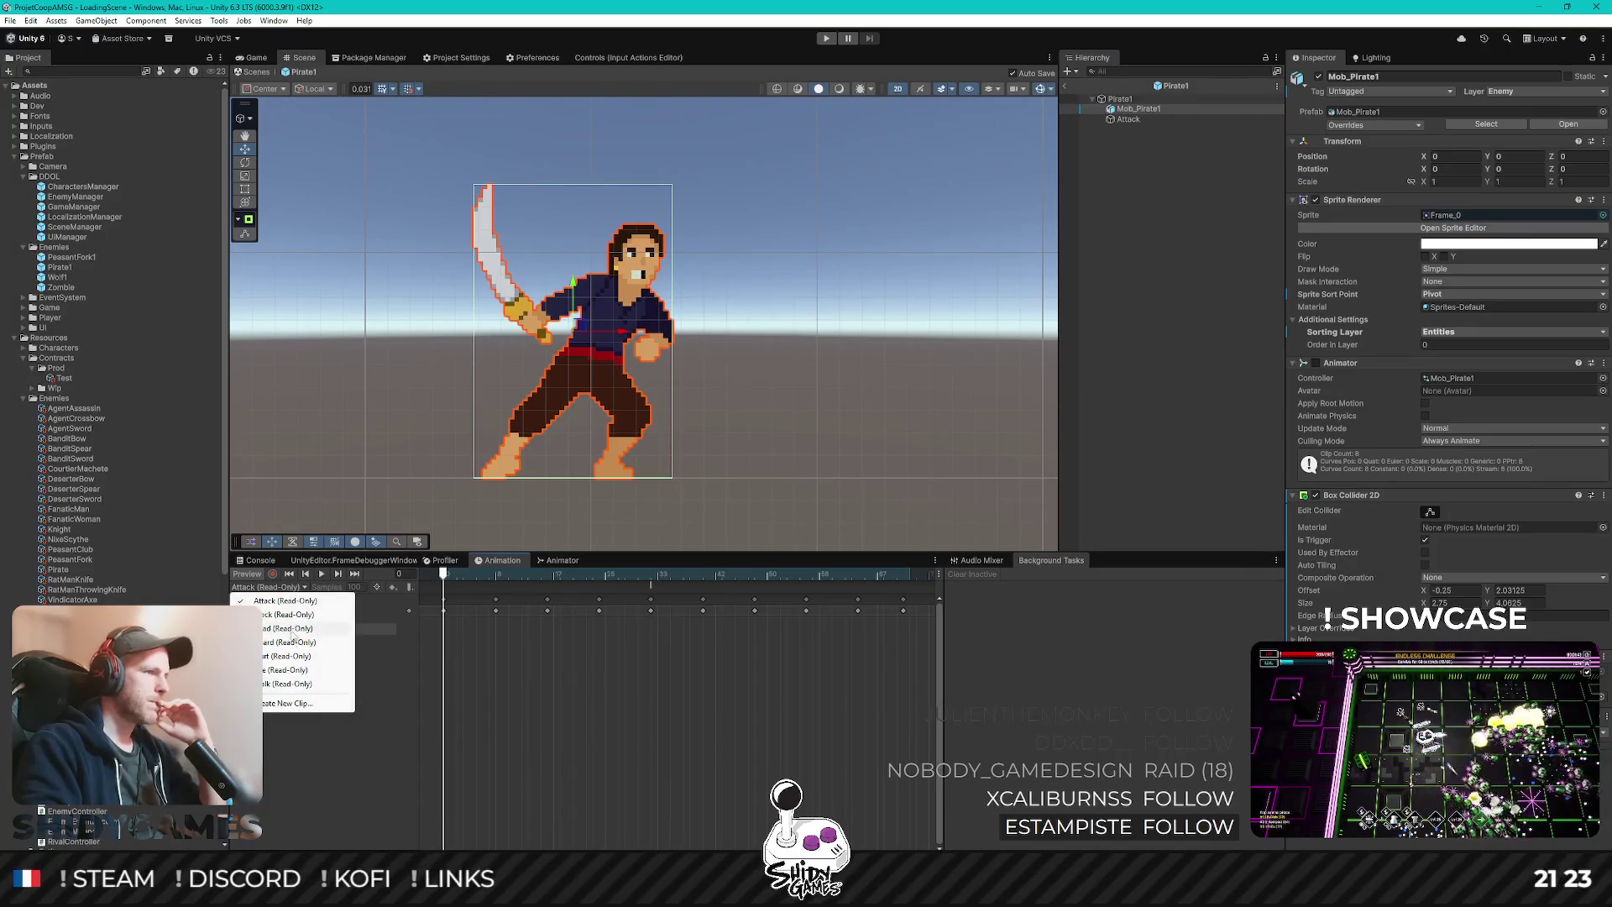
pyautogui.click(287, 670)
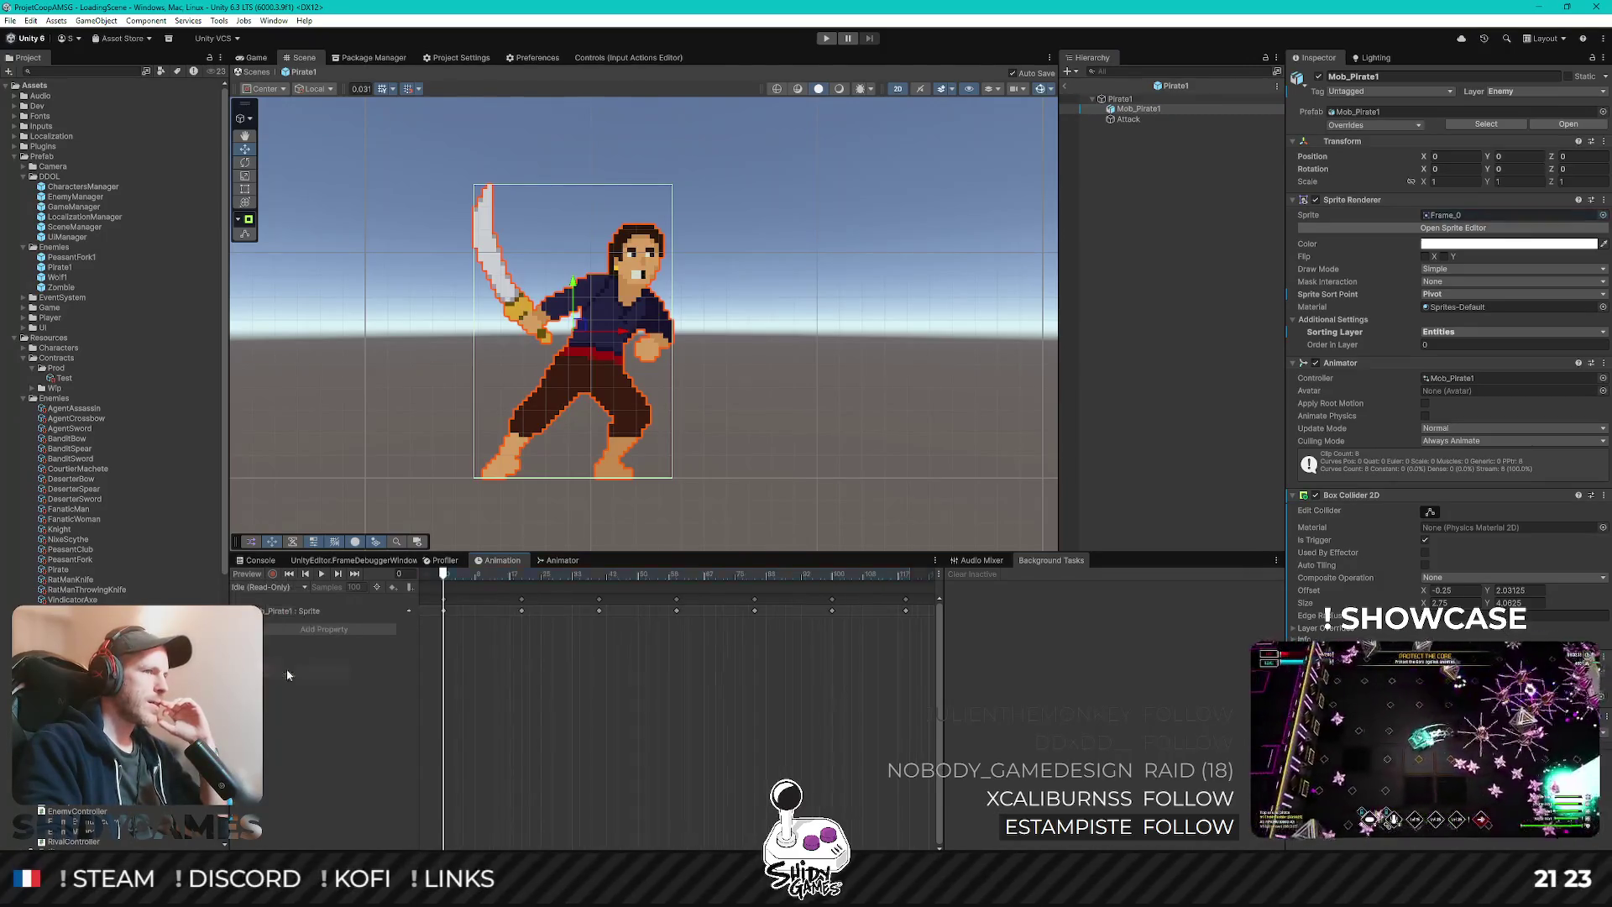
pyautogui.moveTo(444, 576)
pyautogui.mouseDown()
pyautogui.moveTo(460, 576)
pyautogui.moveTo(443, 576)
pyautogui.mouseUp()
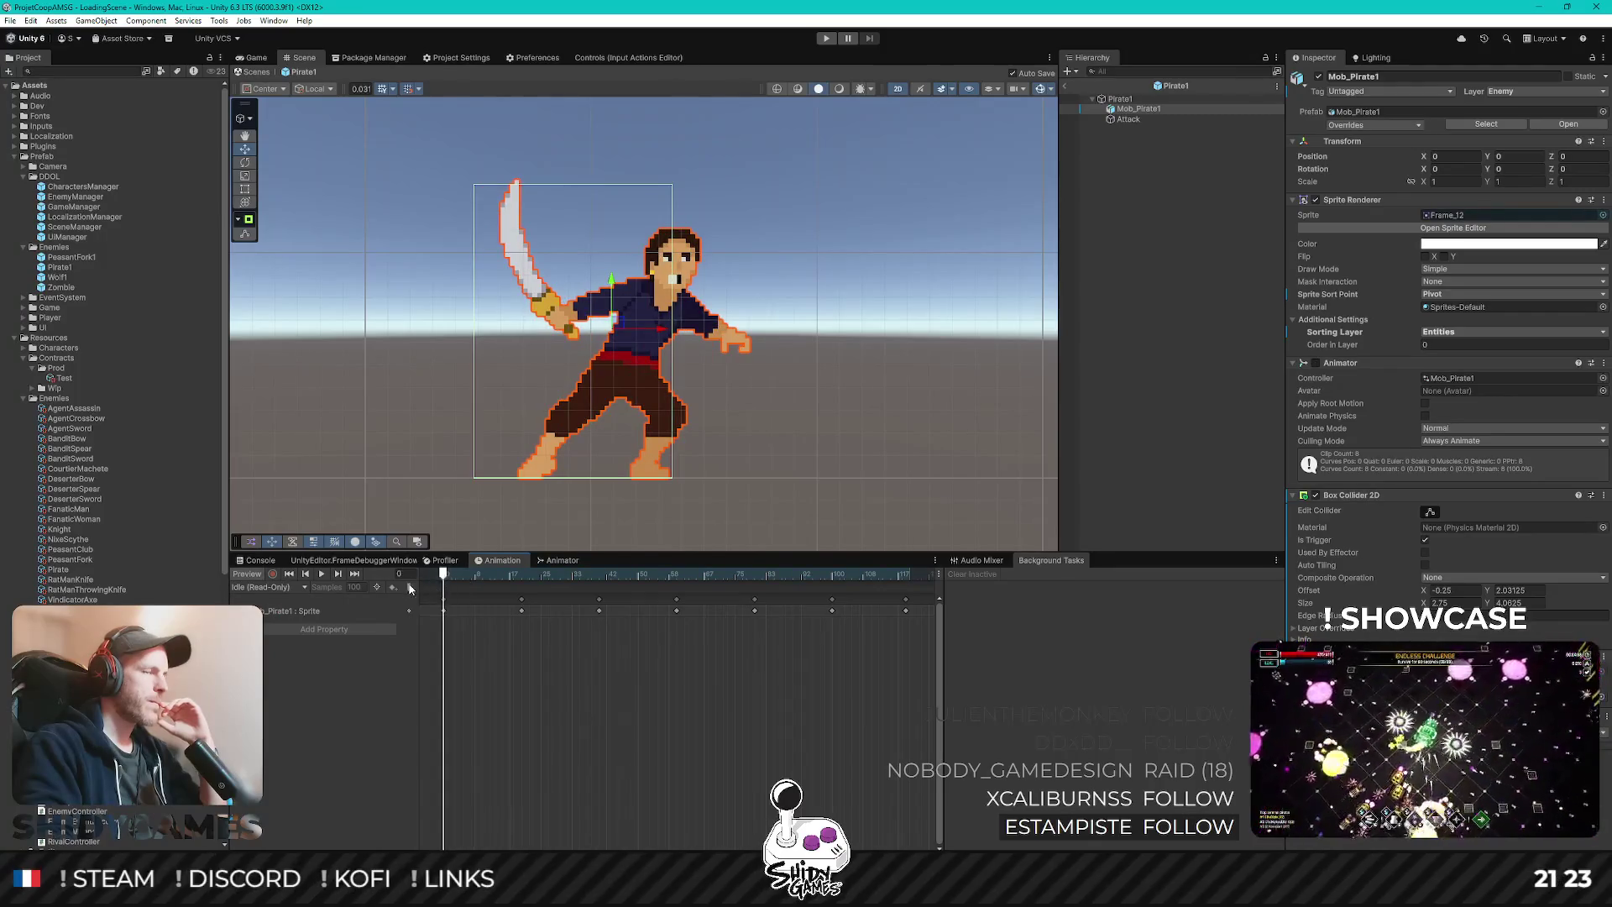
pyautogui.click(1110, 162)
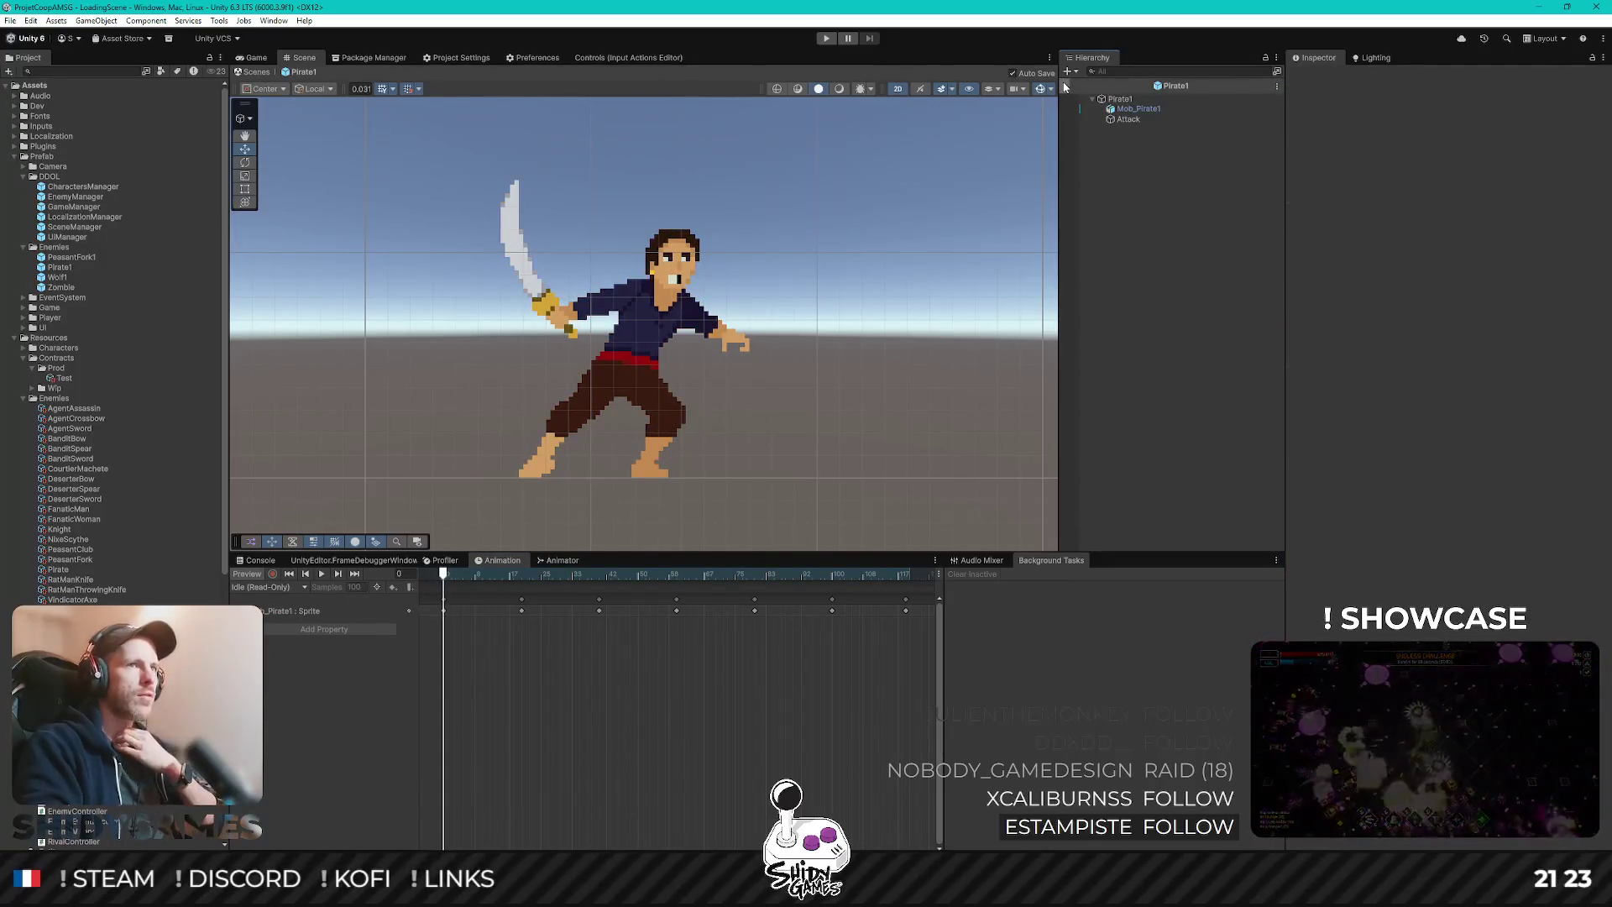
pyautogui.click(1064, 86)
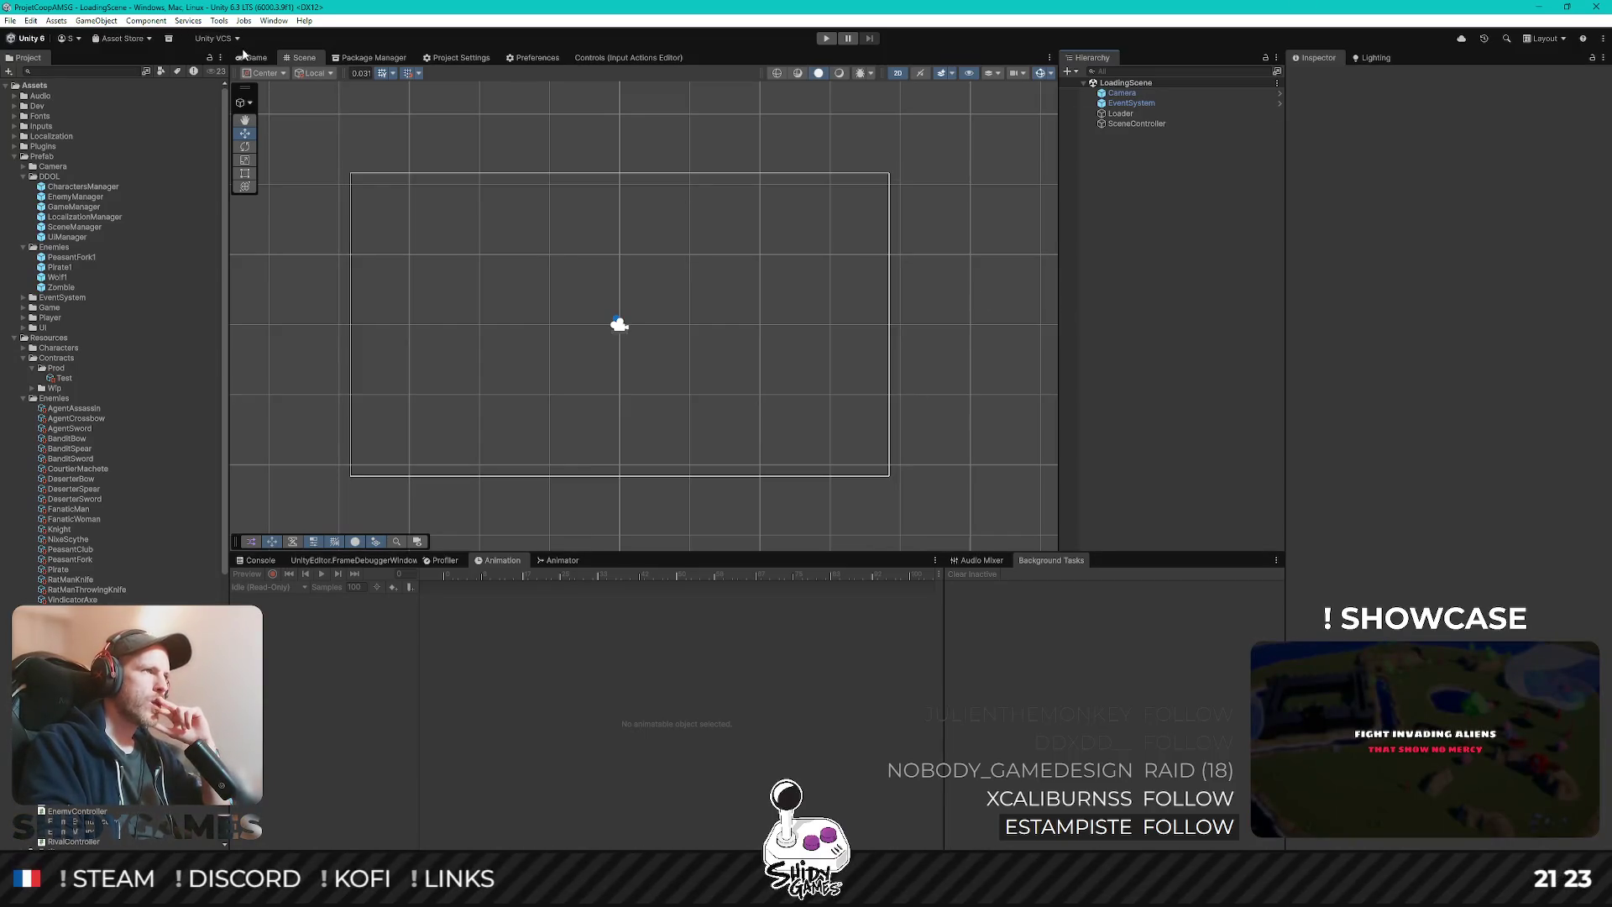
# - Start the game in Play mode from LoadingScene with Ctrl+P and scroll the Project window
pyautogui.hotkey('ctrl', 'p')
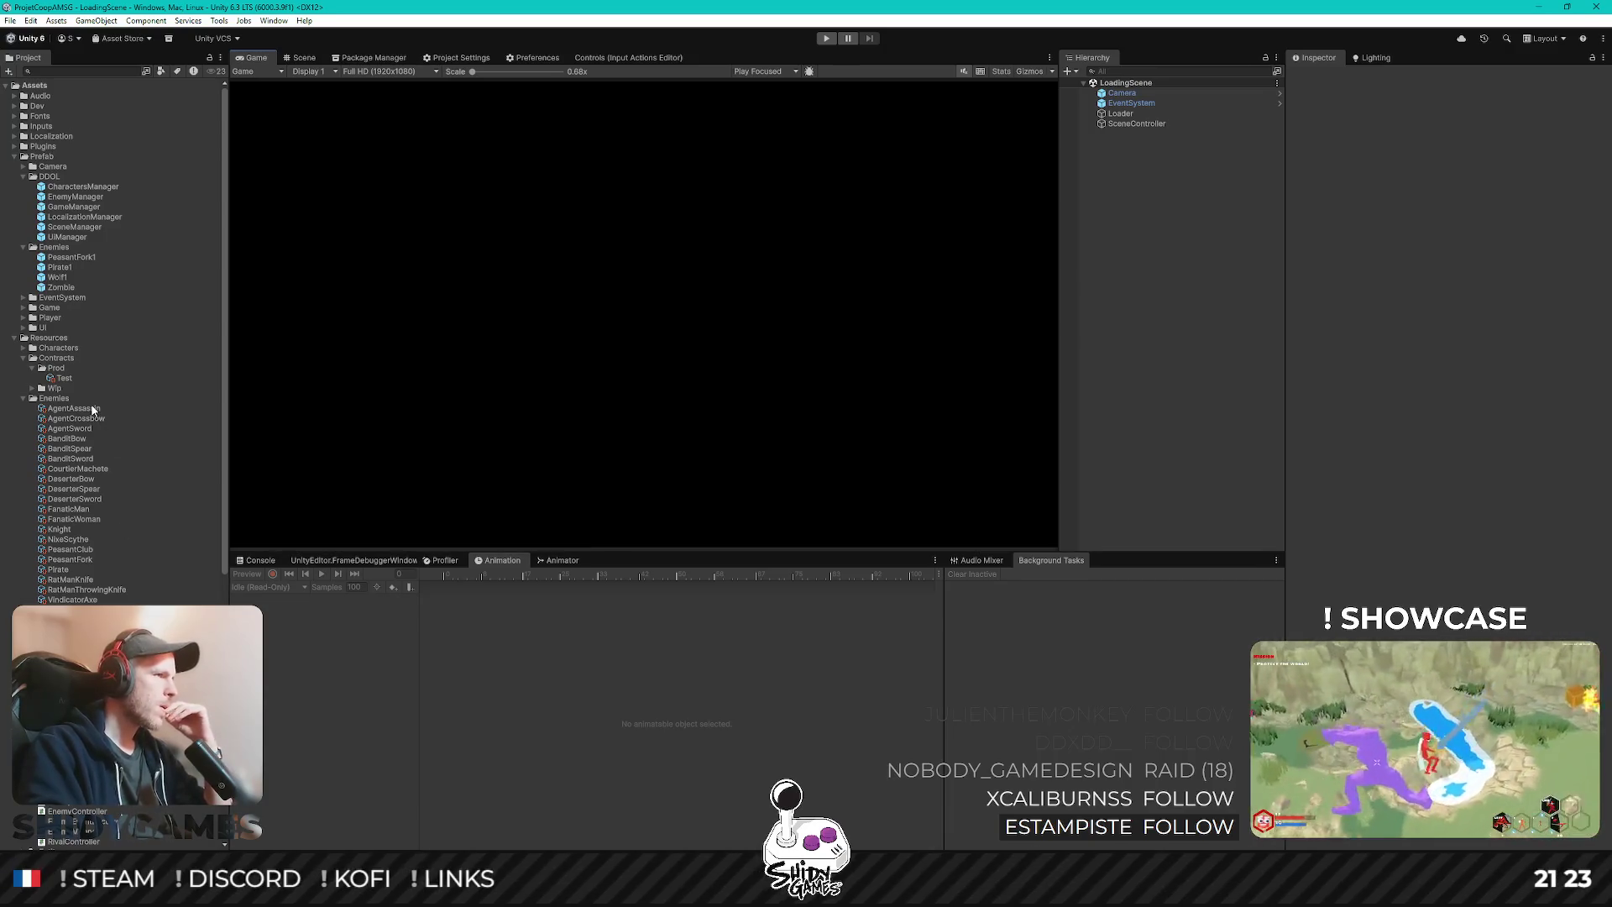
pyautogui.scroll(-10, 80, 260)
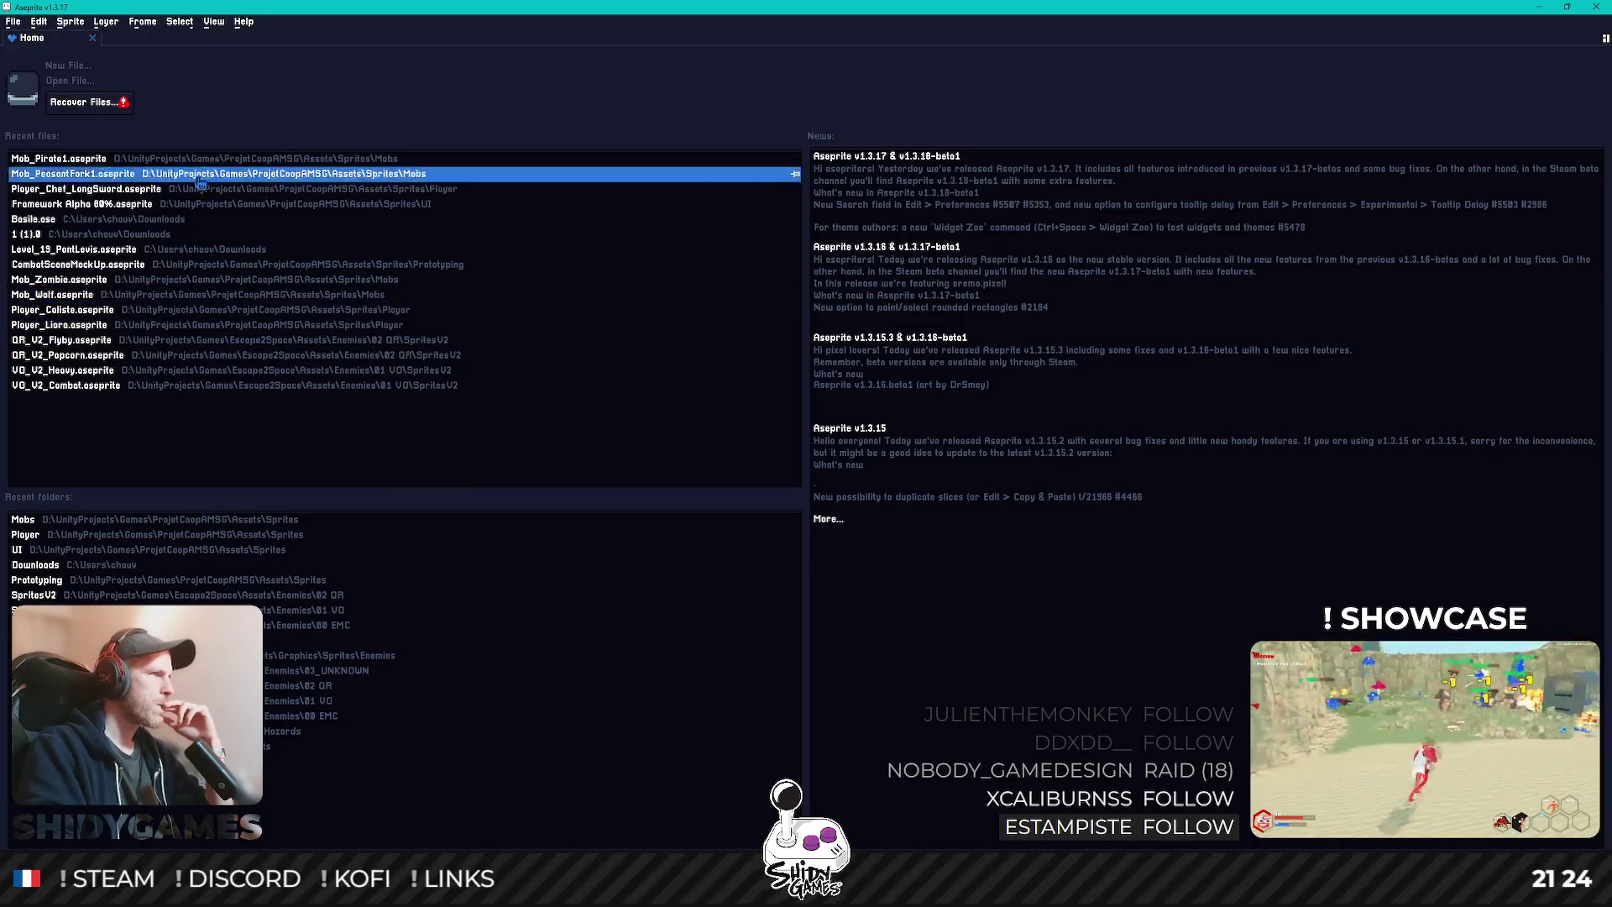
# - Open Mob_Pirate1, Mob_Wolf1 and Mob_PeasantFork1 in Aseprite, comparing Unity import settings, then close Aseprite
pyautogui.click(374, 143)
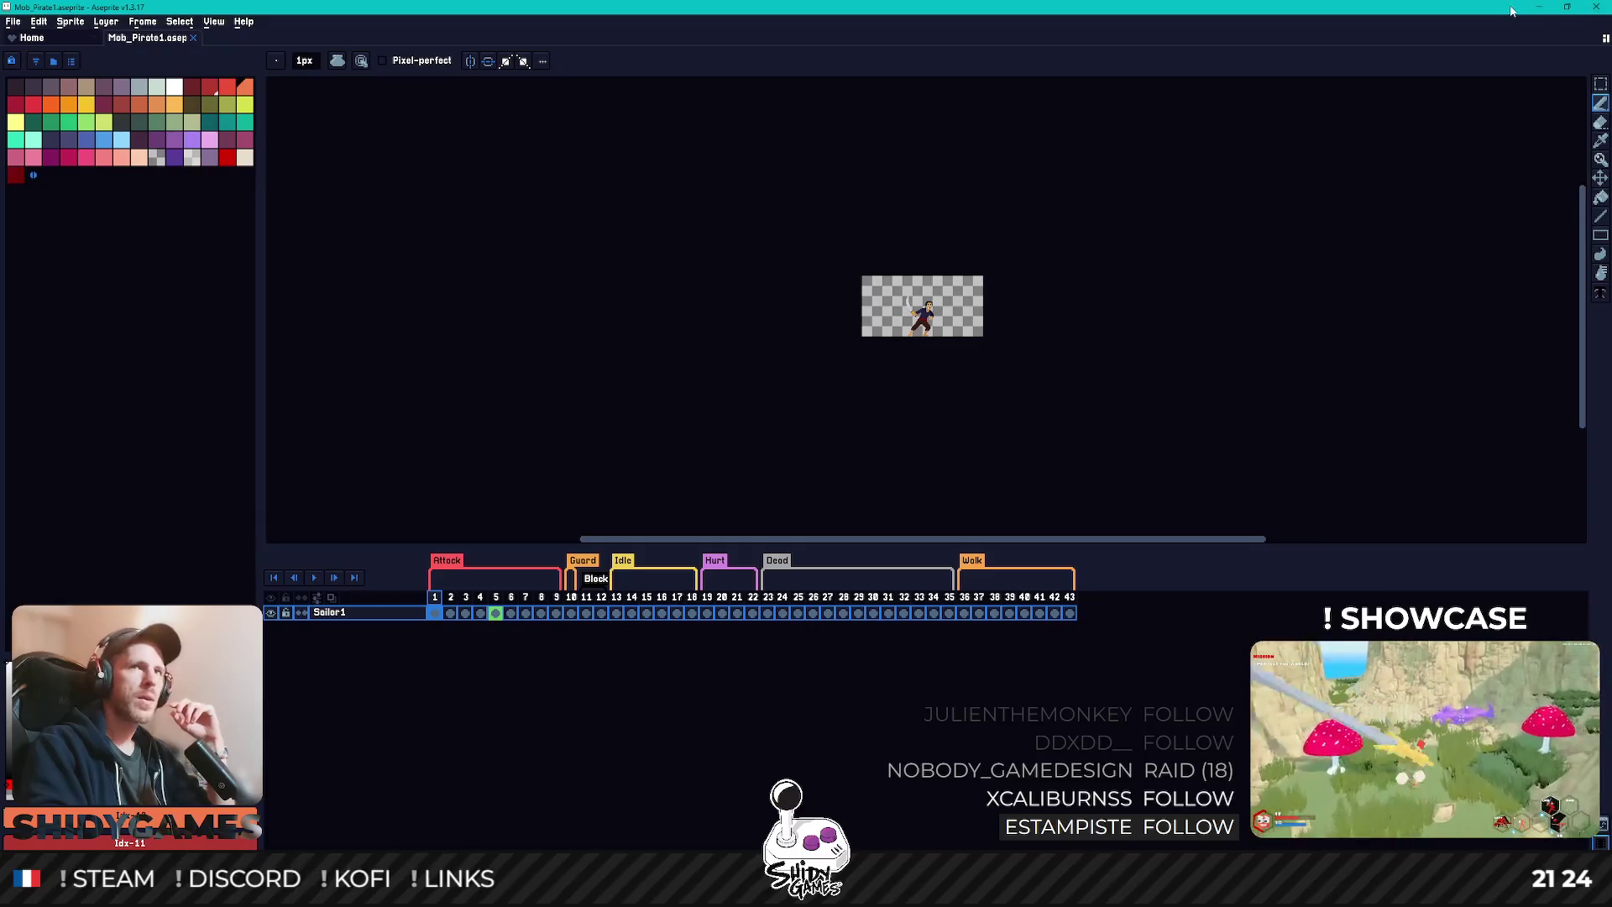
pyautogui.click(1538, 7)
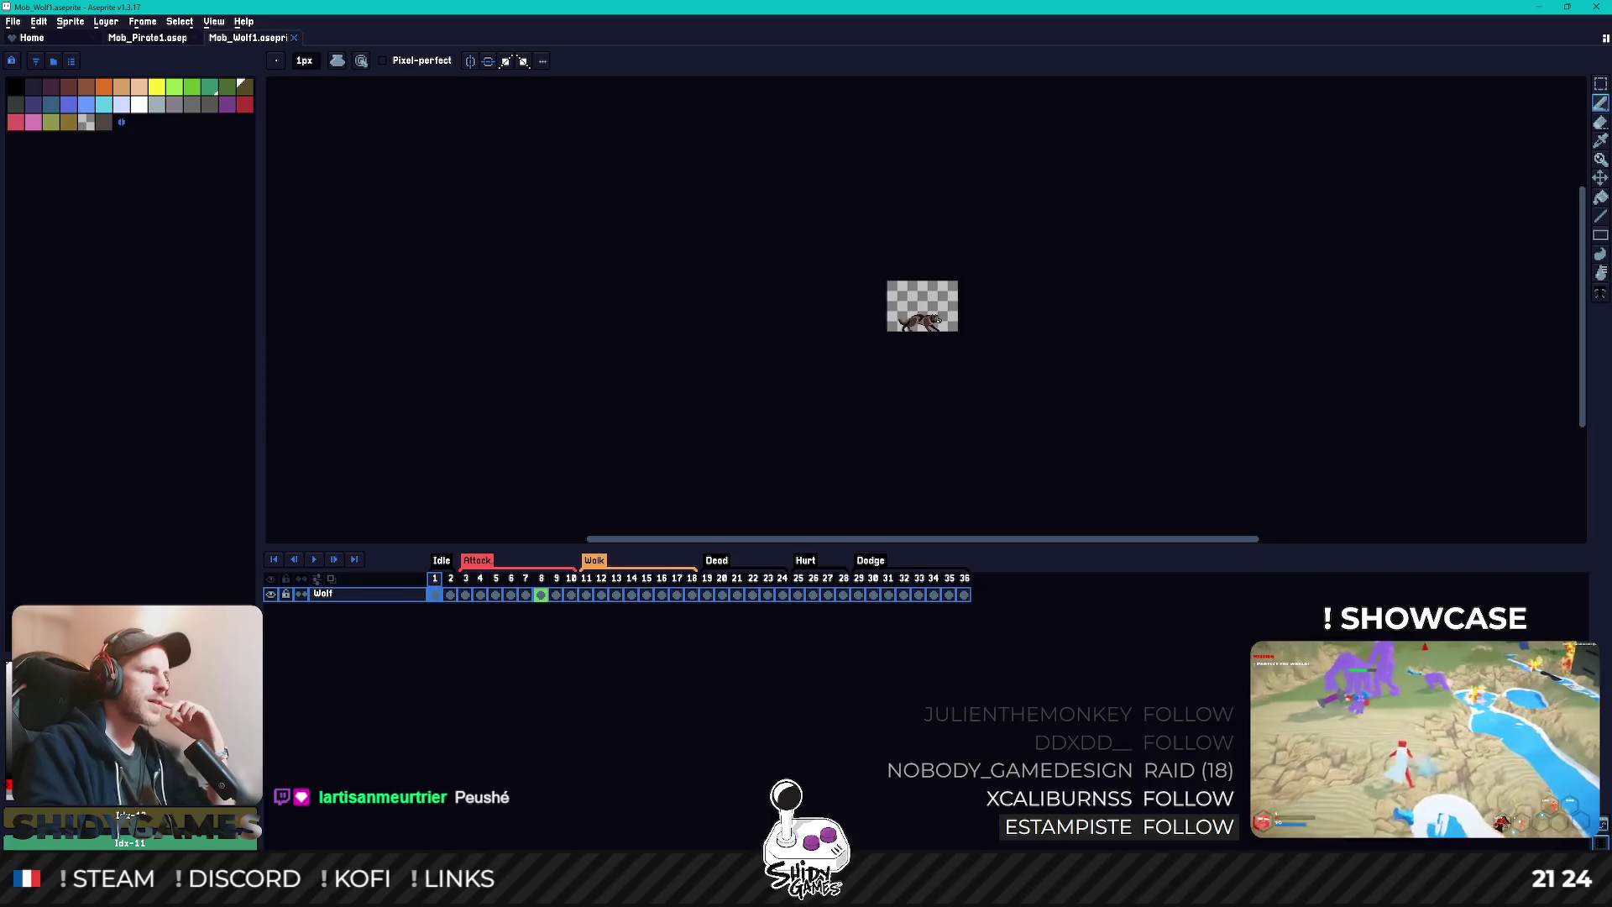
pyautogui.click(1529, 7)
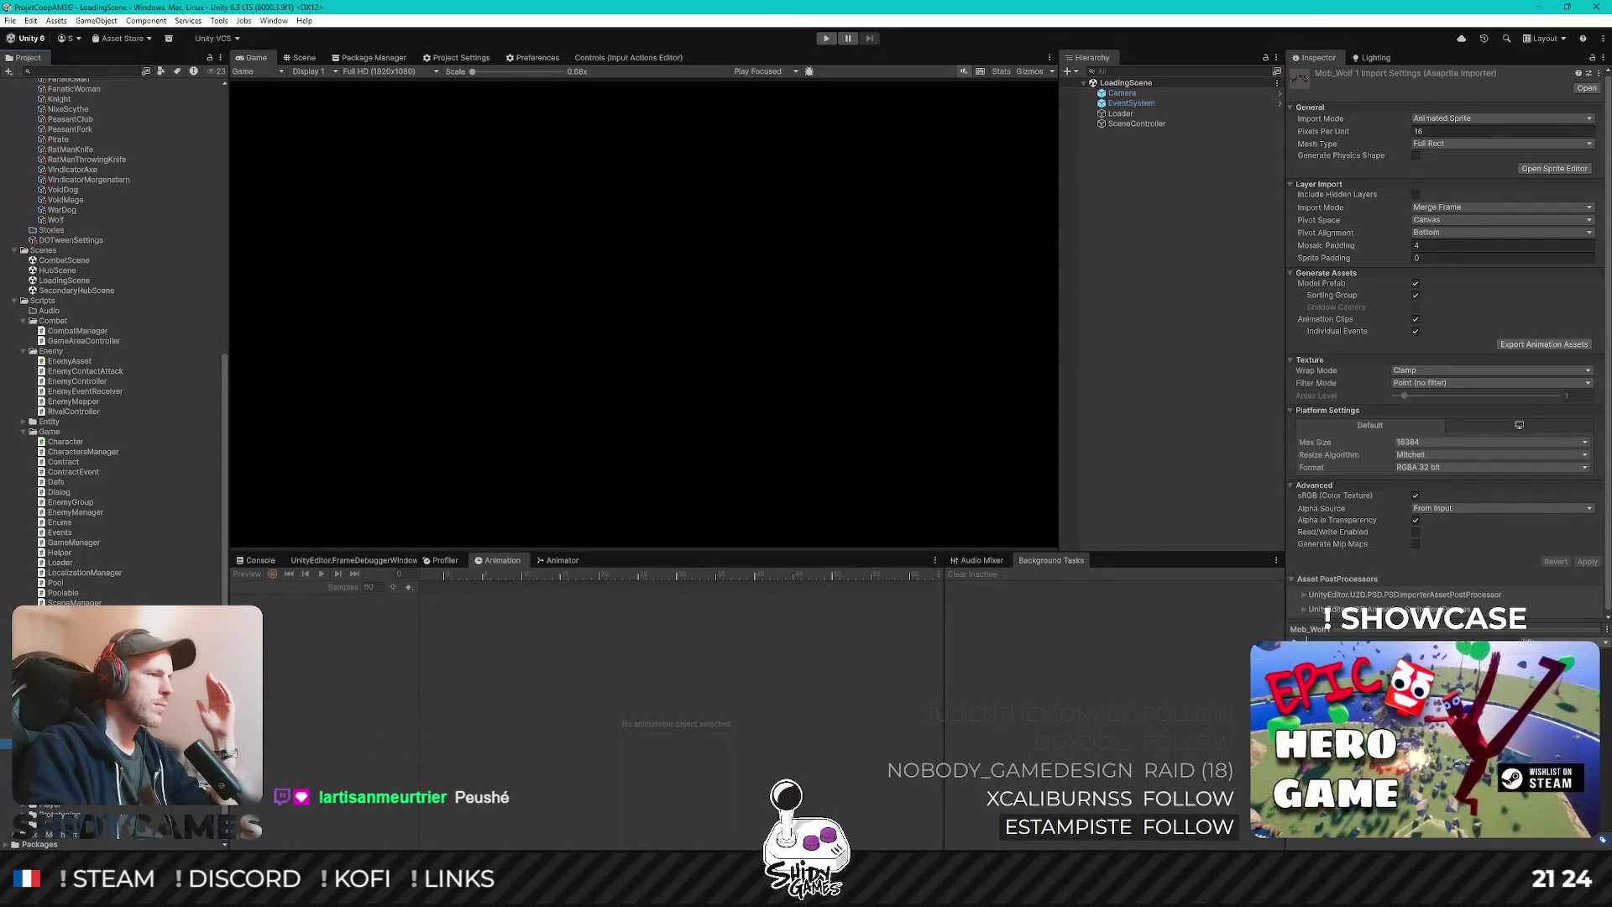
pyautogui.hotkey('alt', 'Tab')
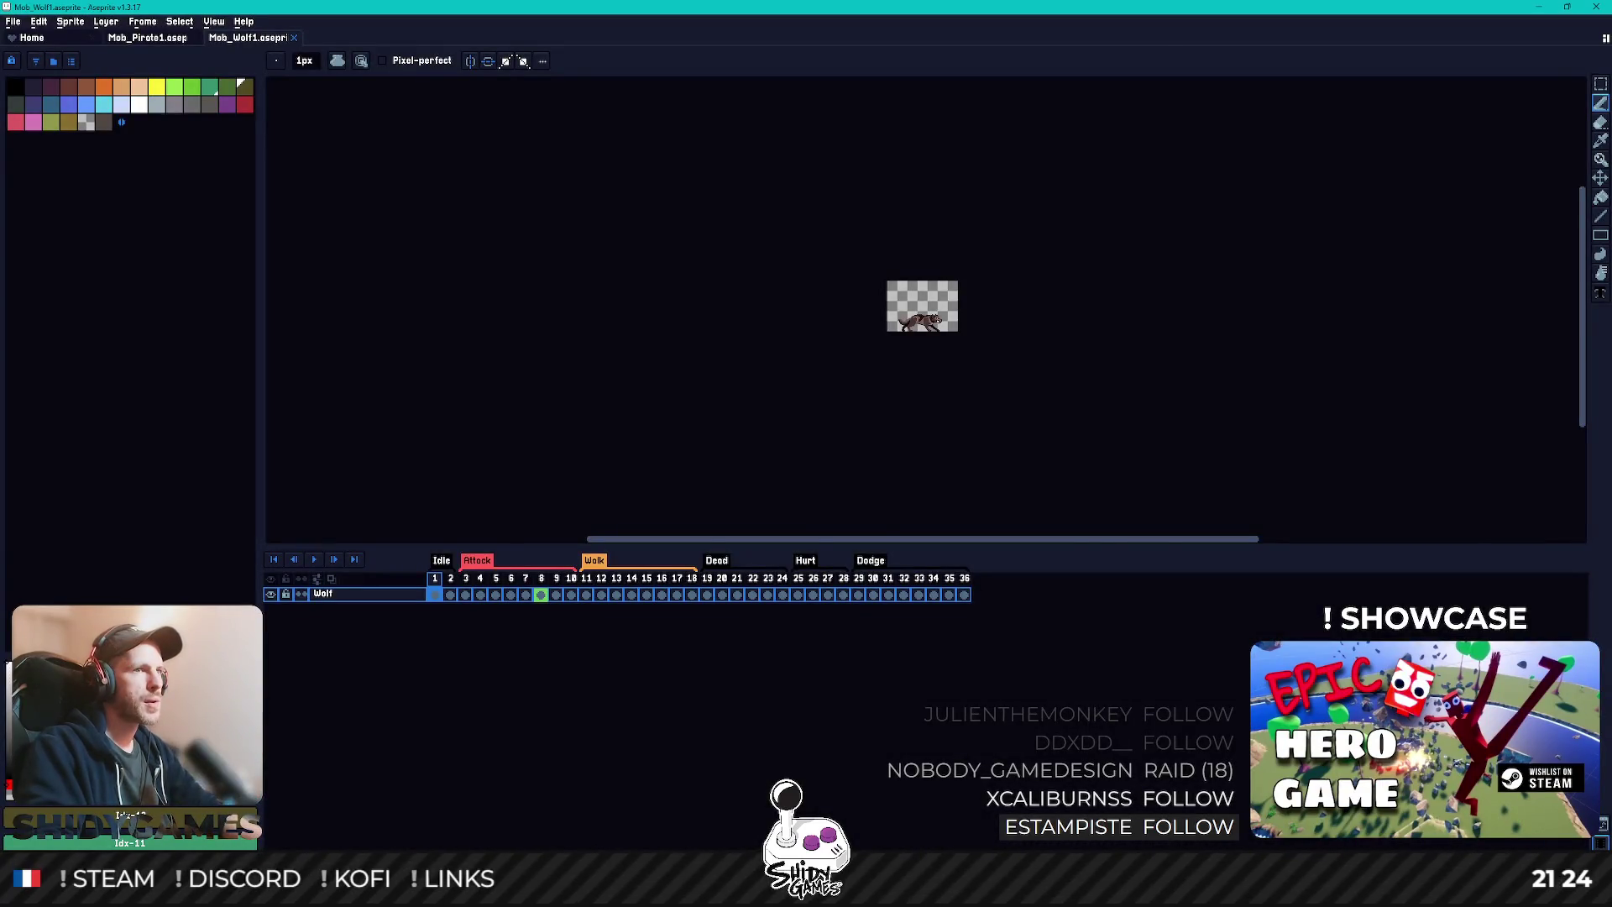
pyautogui.hotkey('alt', 'Tab')
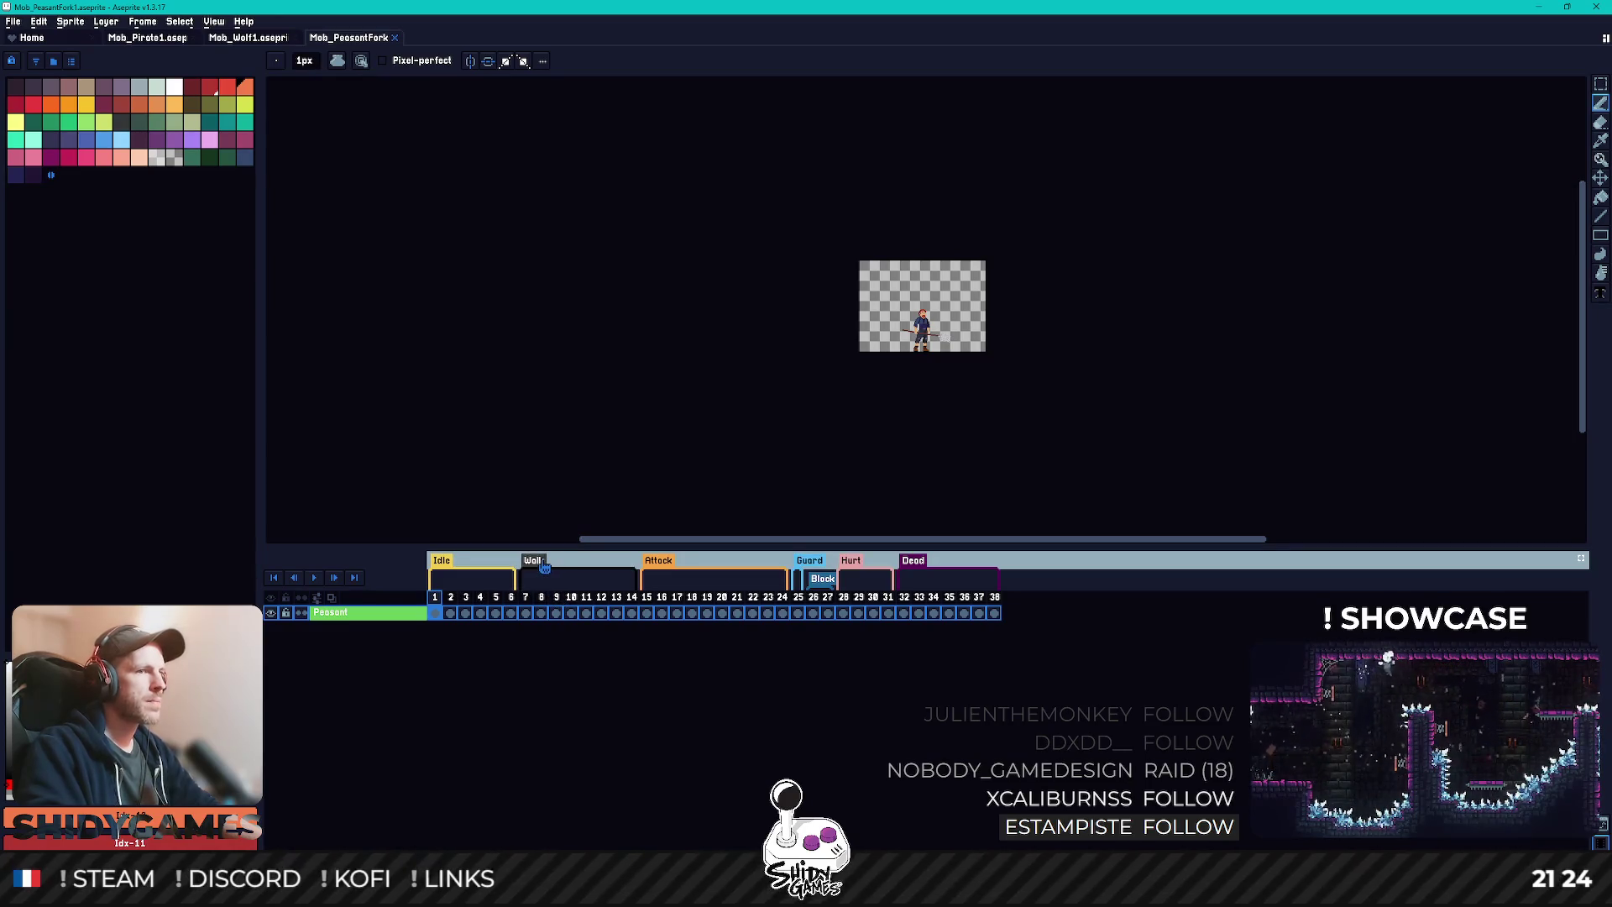
pyautogui.click(1593, 7)
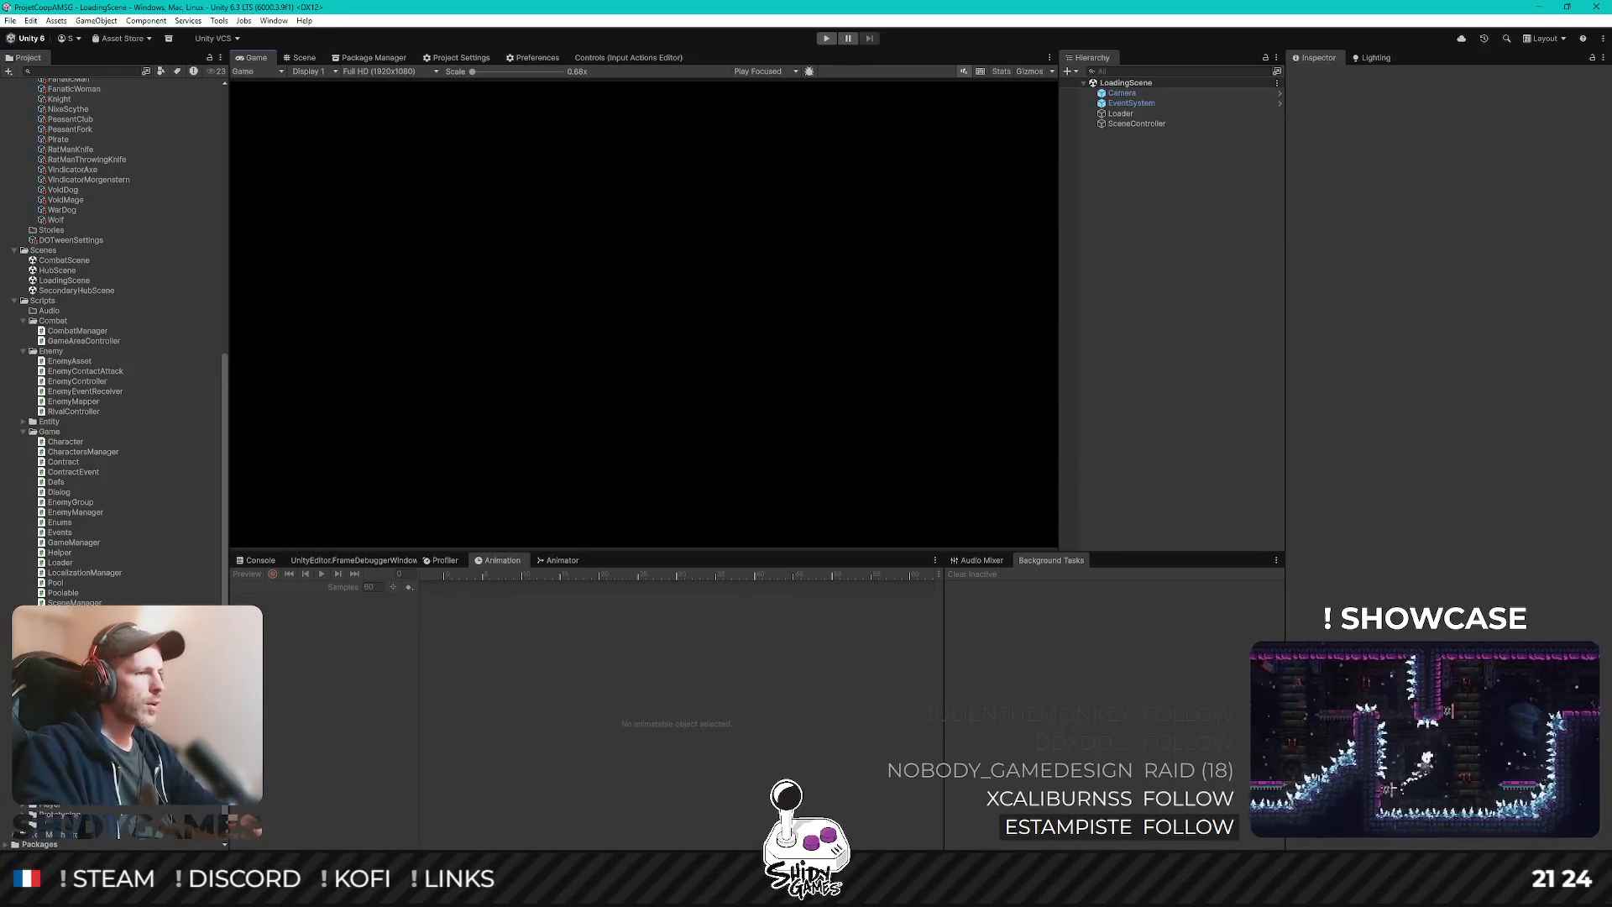
# - Pull from origin, stashing the 17 local changes, then view the empty Changes list
pyautogui.hotkey('alt', 'Tab')
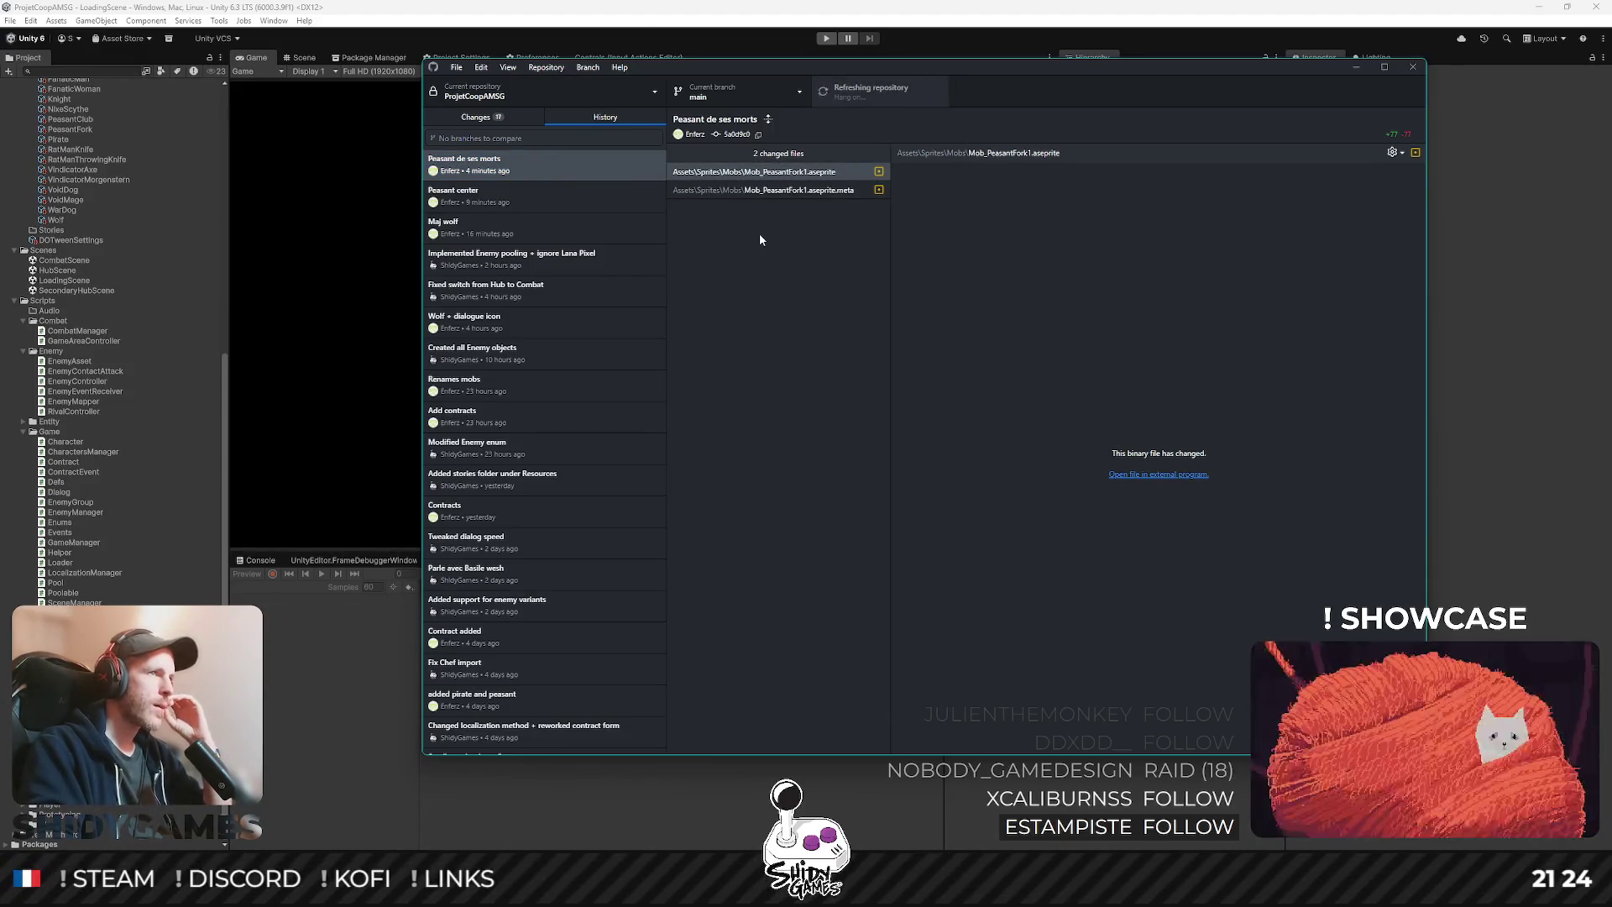
pyautogui.hotkey('ctrl', 'shift', 'p')
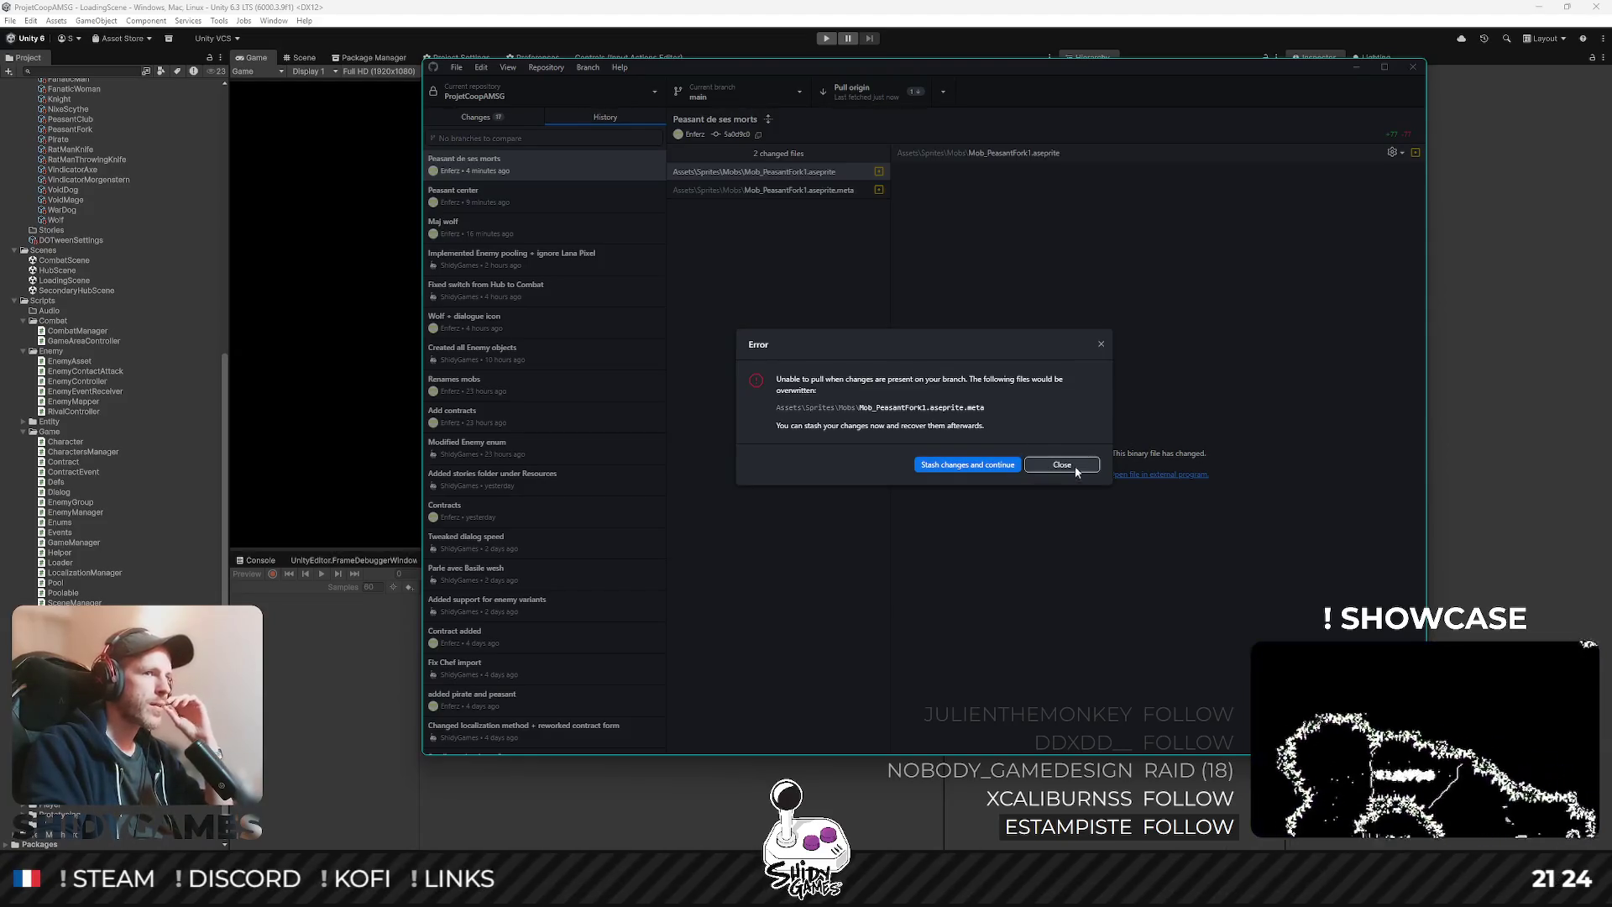
pyautogui.click(961, 467)
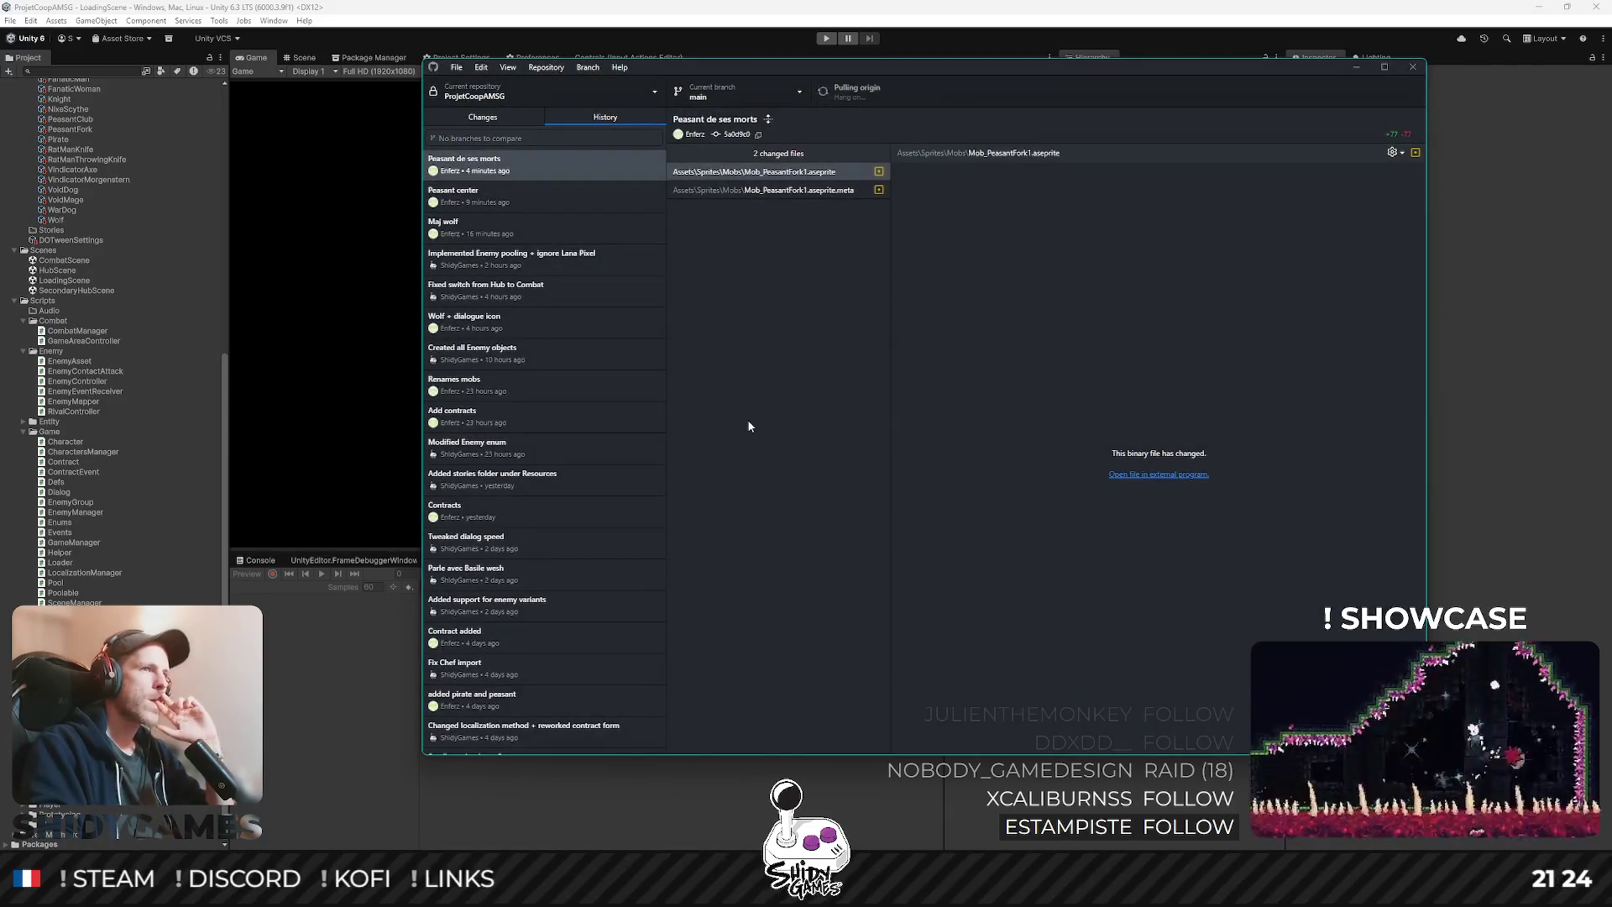
pyautogui.click(480, 118)
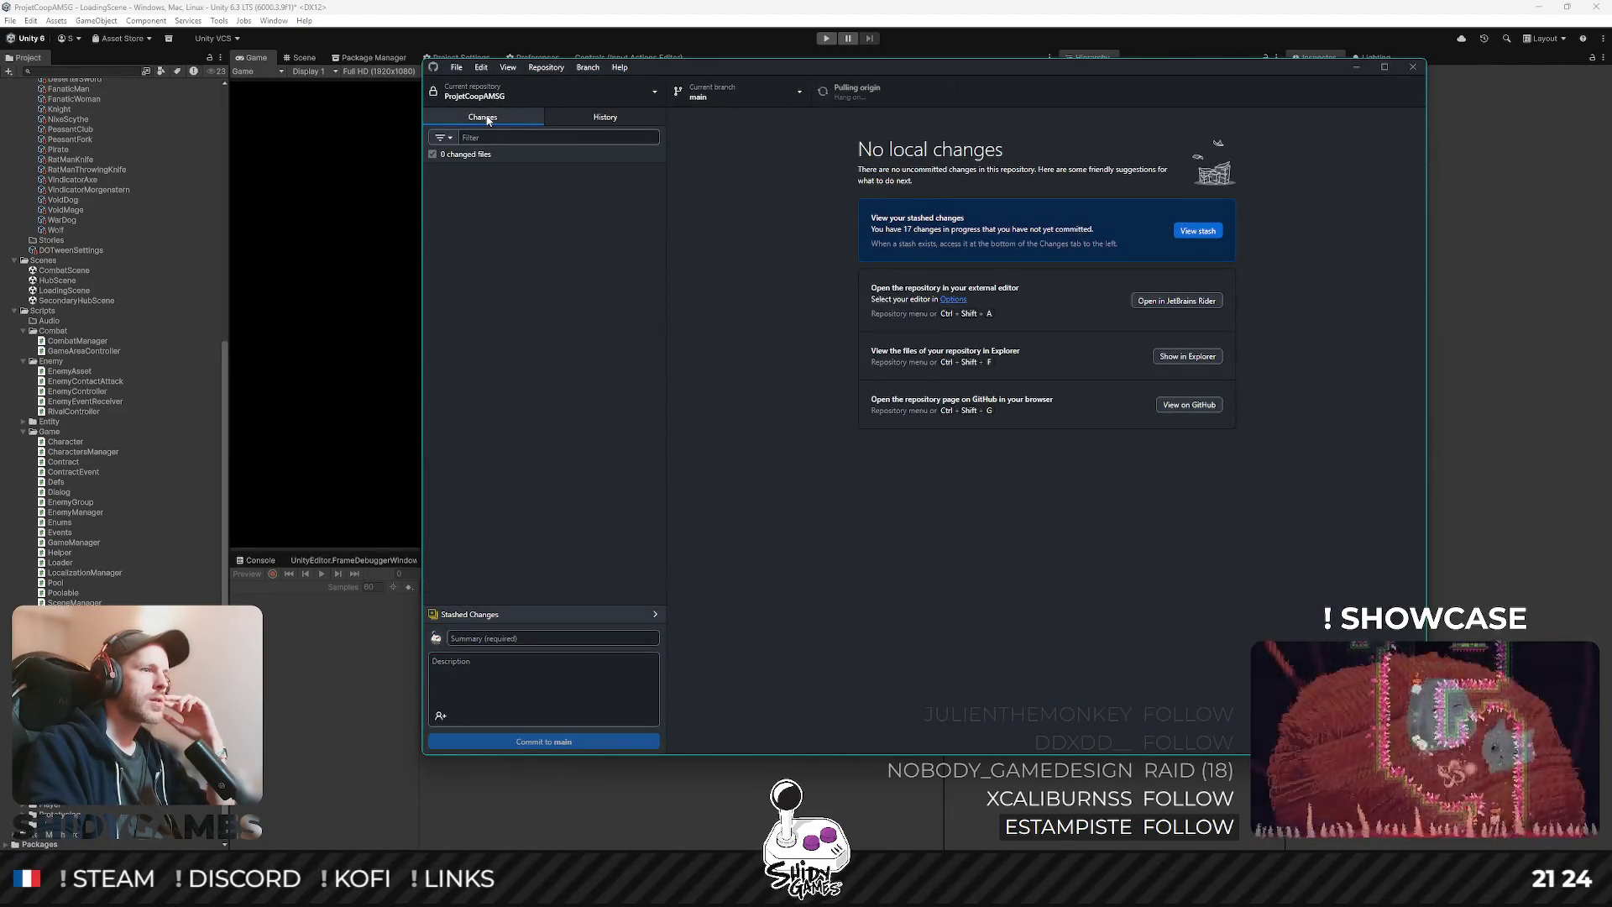
# - Review the stashed diffs of LanaPixel.asset, Mob_PeasantFork1.aseprite.meta, EnemyManager and PlayerAttack
pyautogui.click(503, 614)
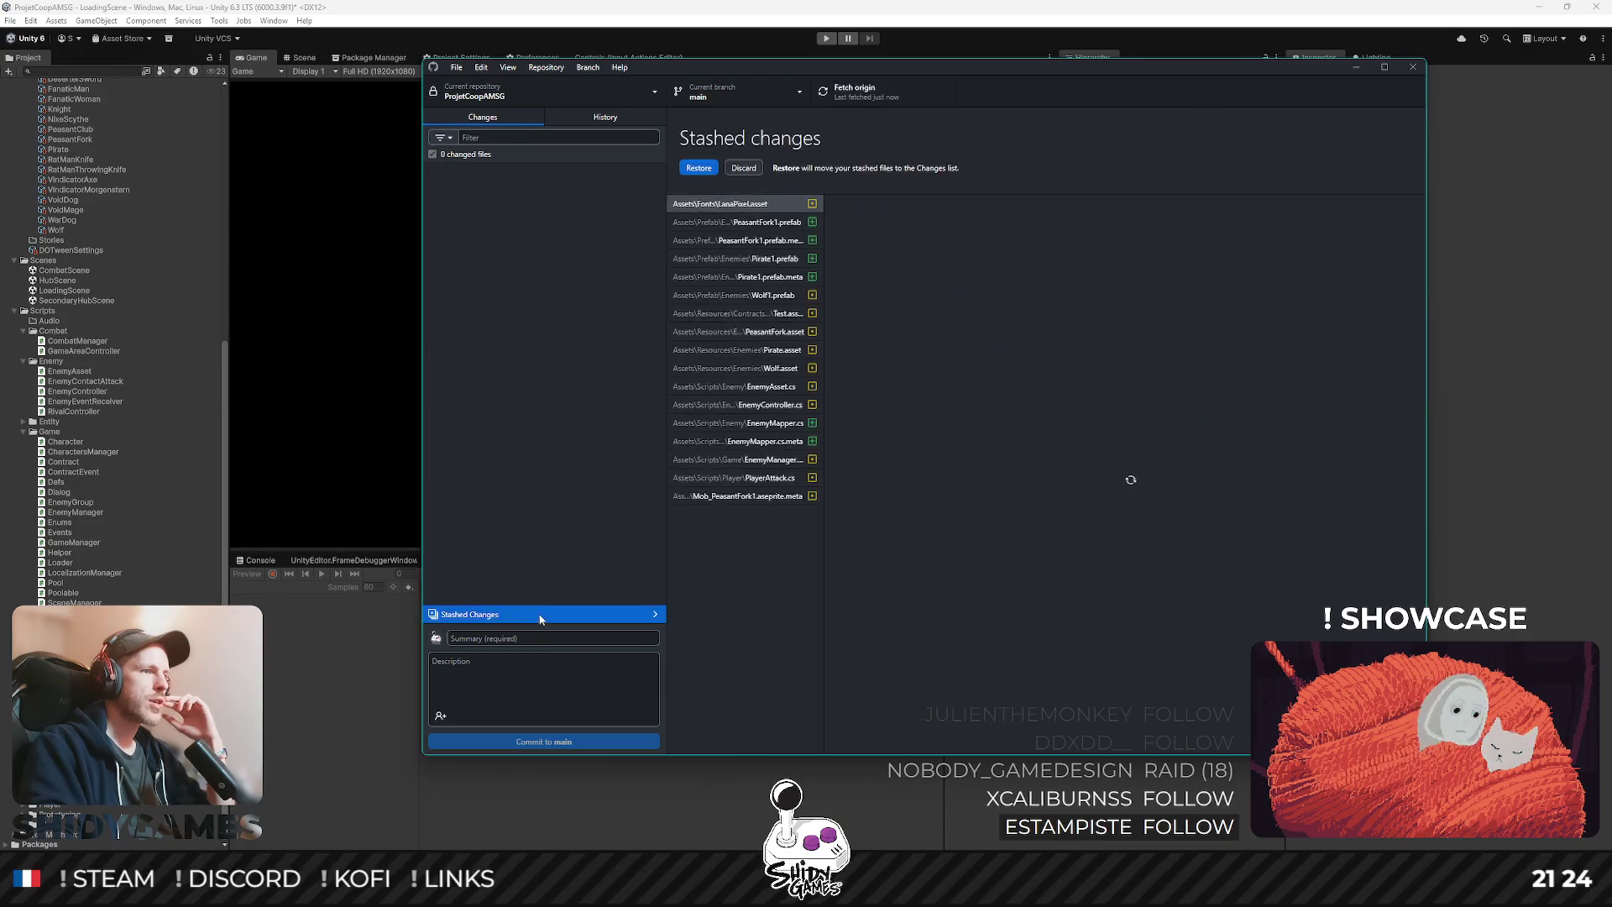
pyautogui.click(751, 206)
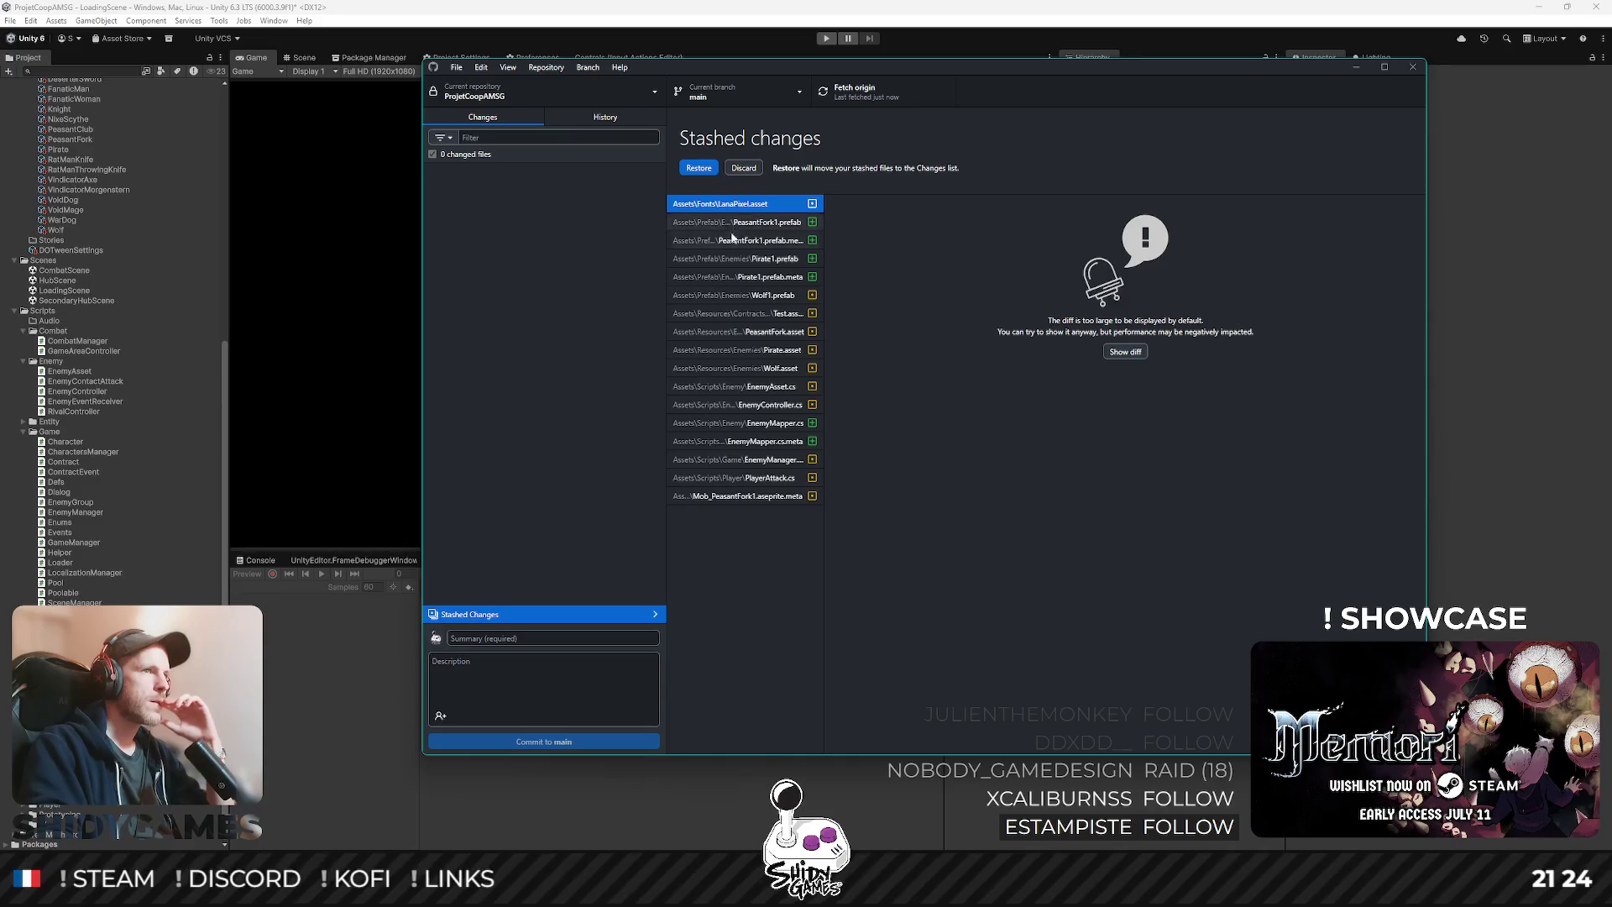
pyautogui.click(758, 497)
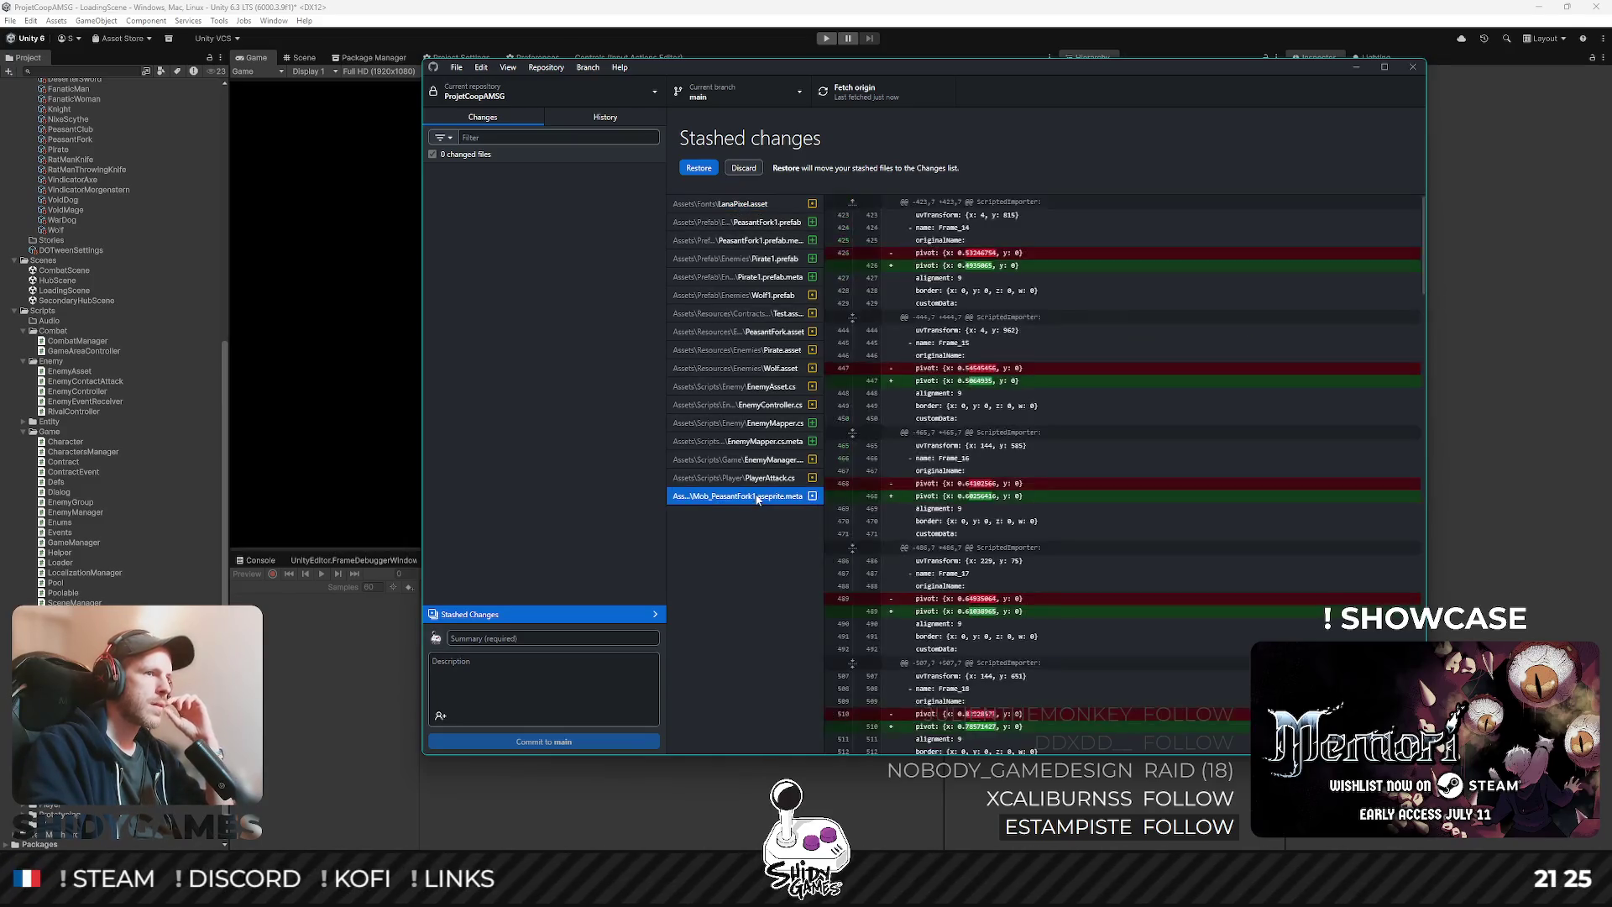
pyautogui.click(758, 478)
pyautogui.click(758, 459)
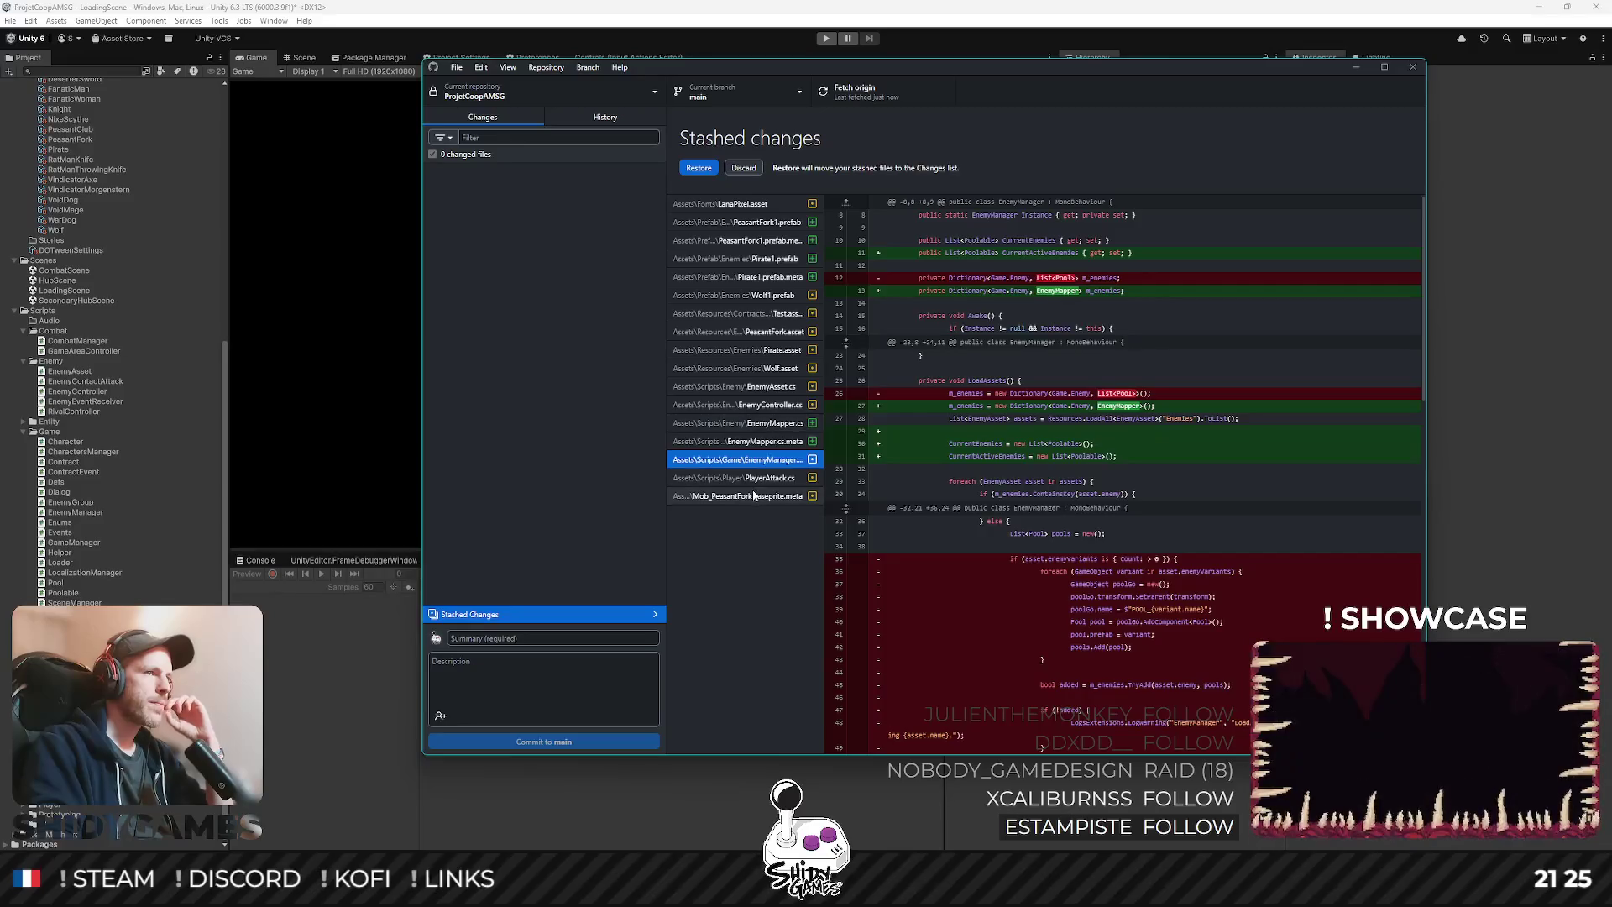
pyautogui.press('Down')
pyautogui.press('Down')
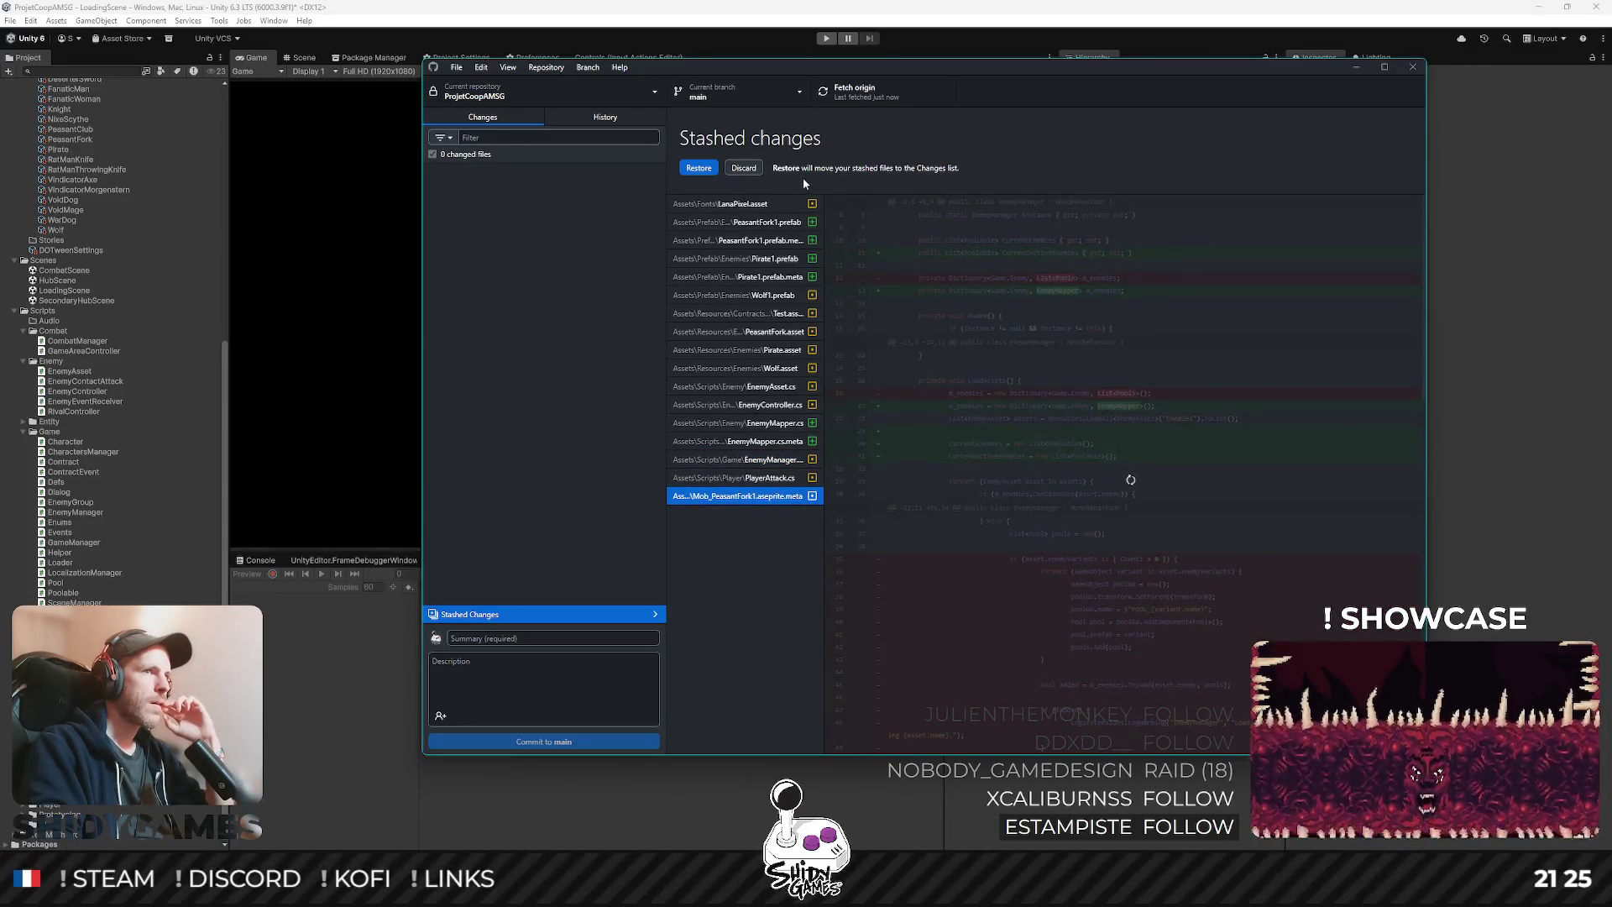
pyautogui.press('Down')
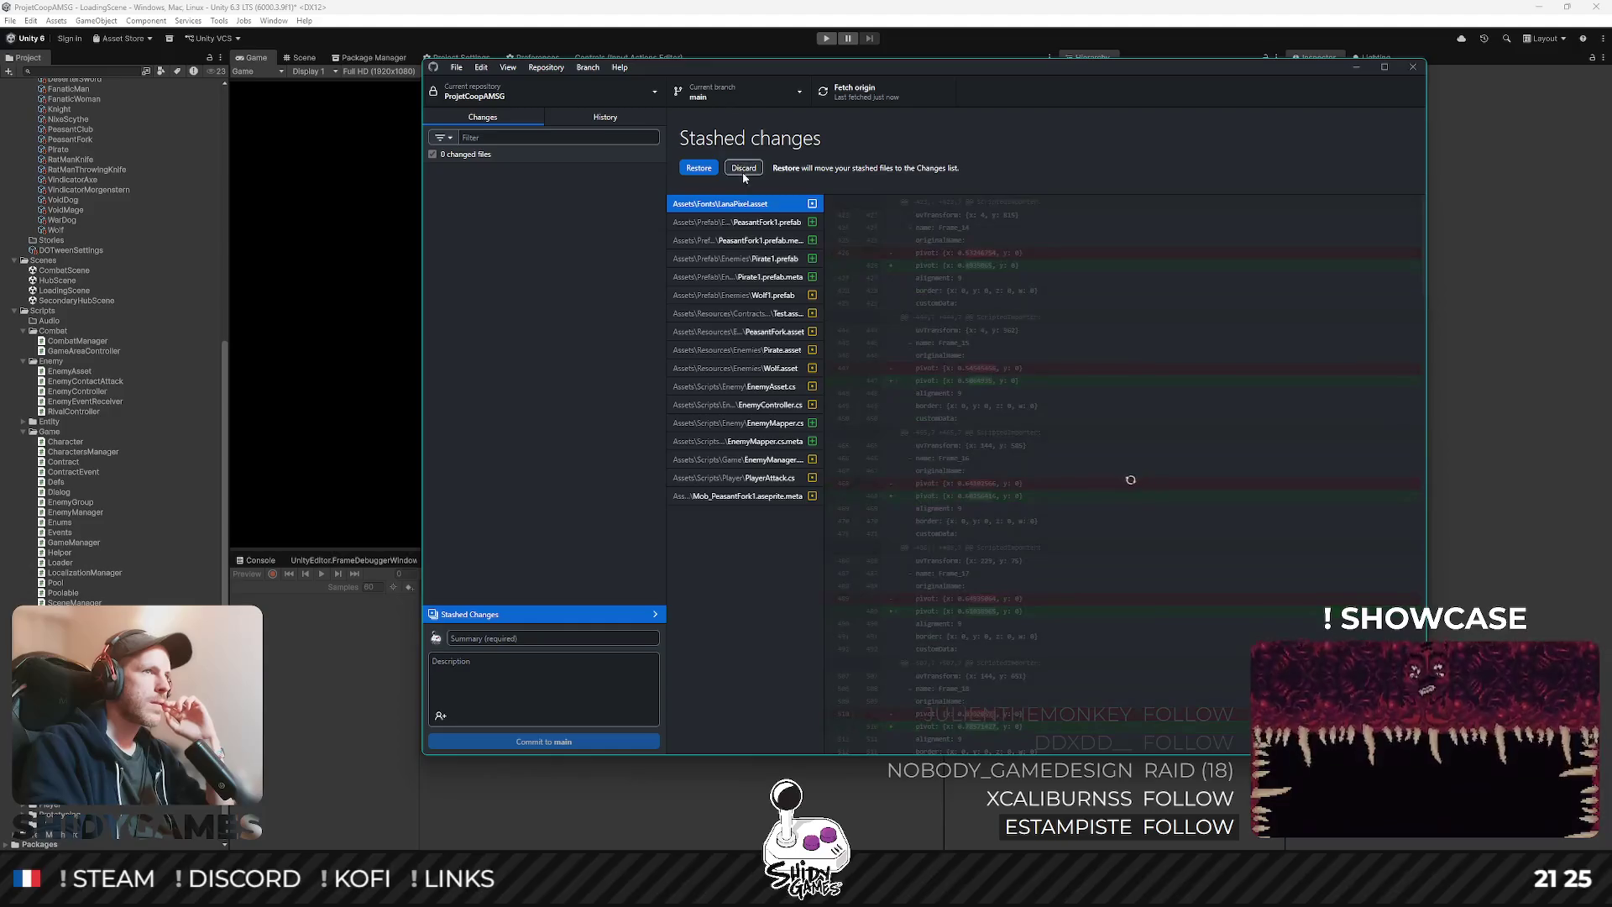
# - Cancel discarding the stash and restore the stashed changes instead, then return to Unity
pyautogui.click(745, 169)
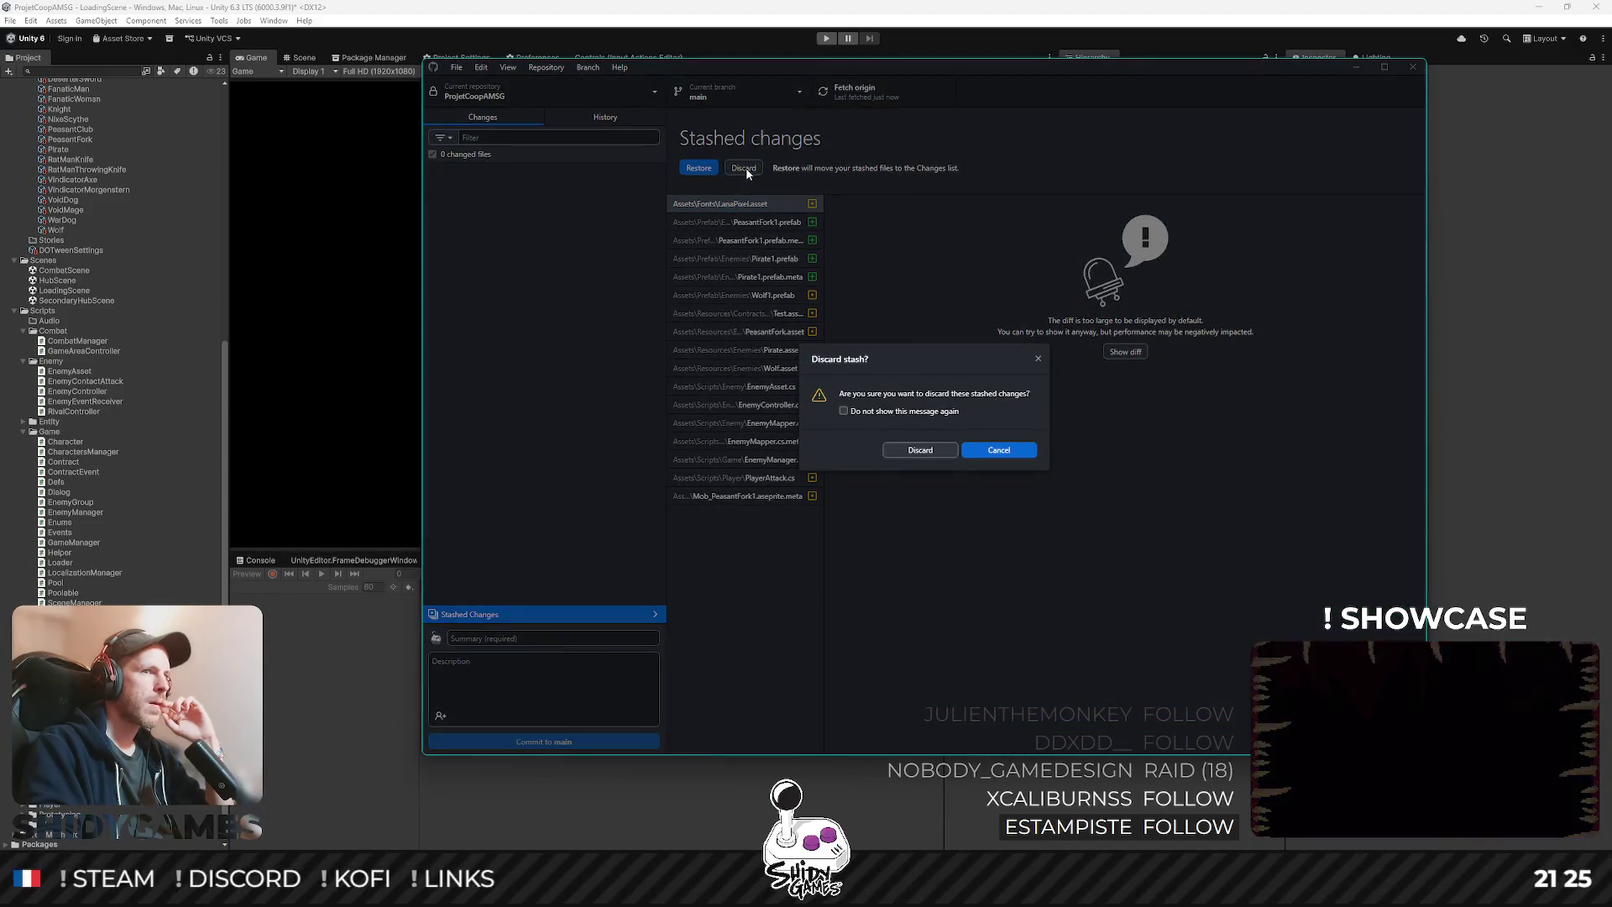
pyautogui.click(1003, 450)
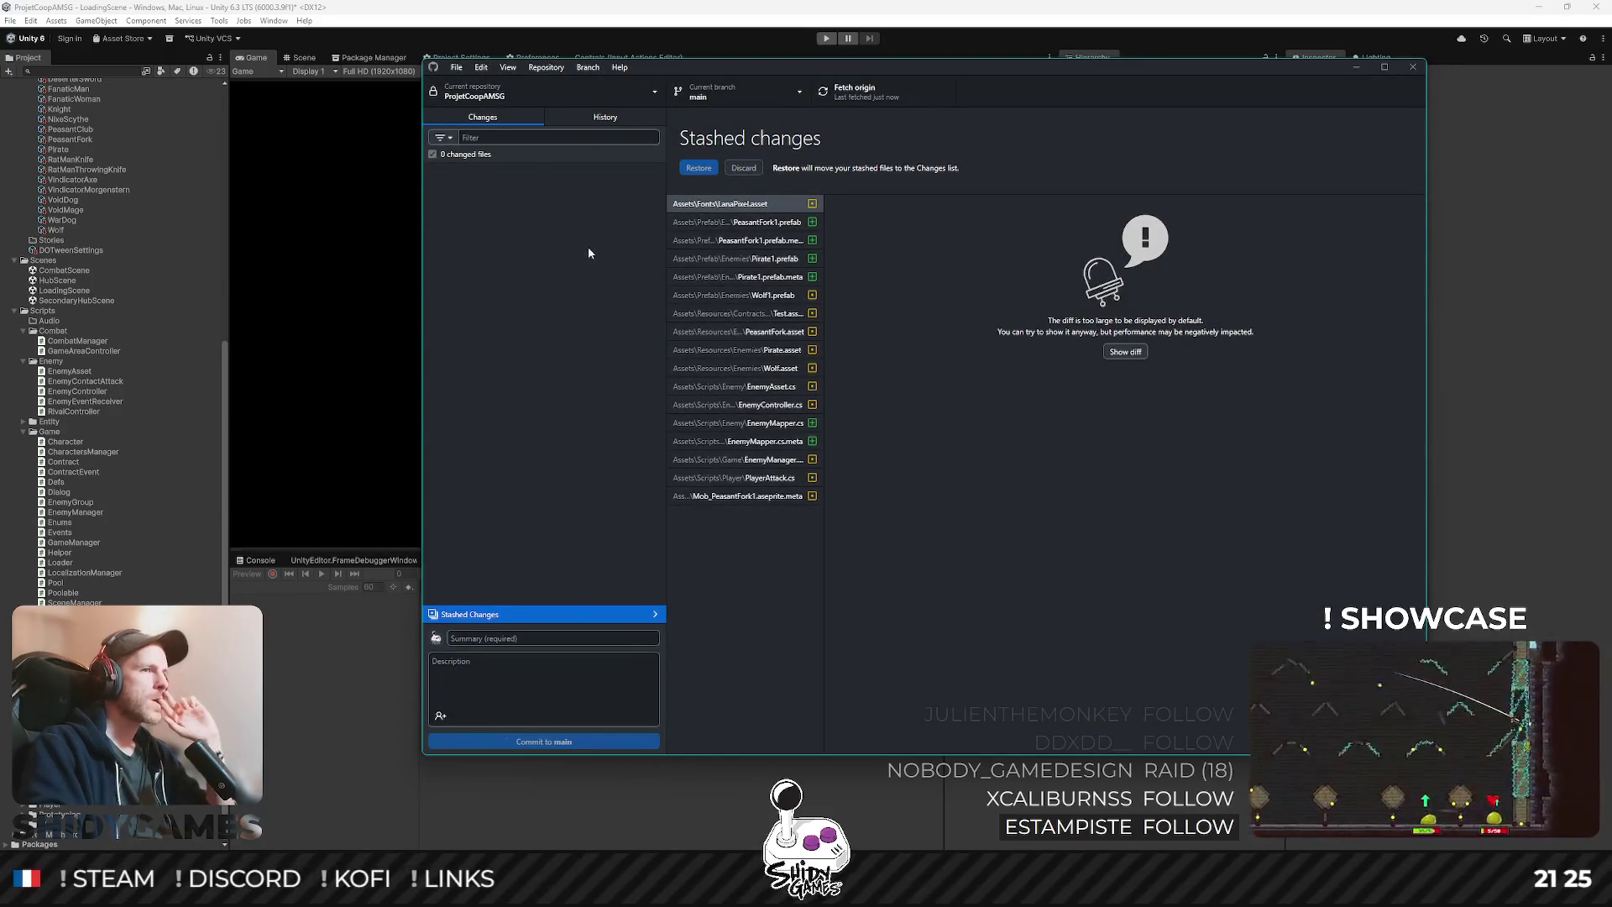
pyautogui.rightClick(542, 172)
pyautogui.click(517, 290)
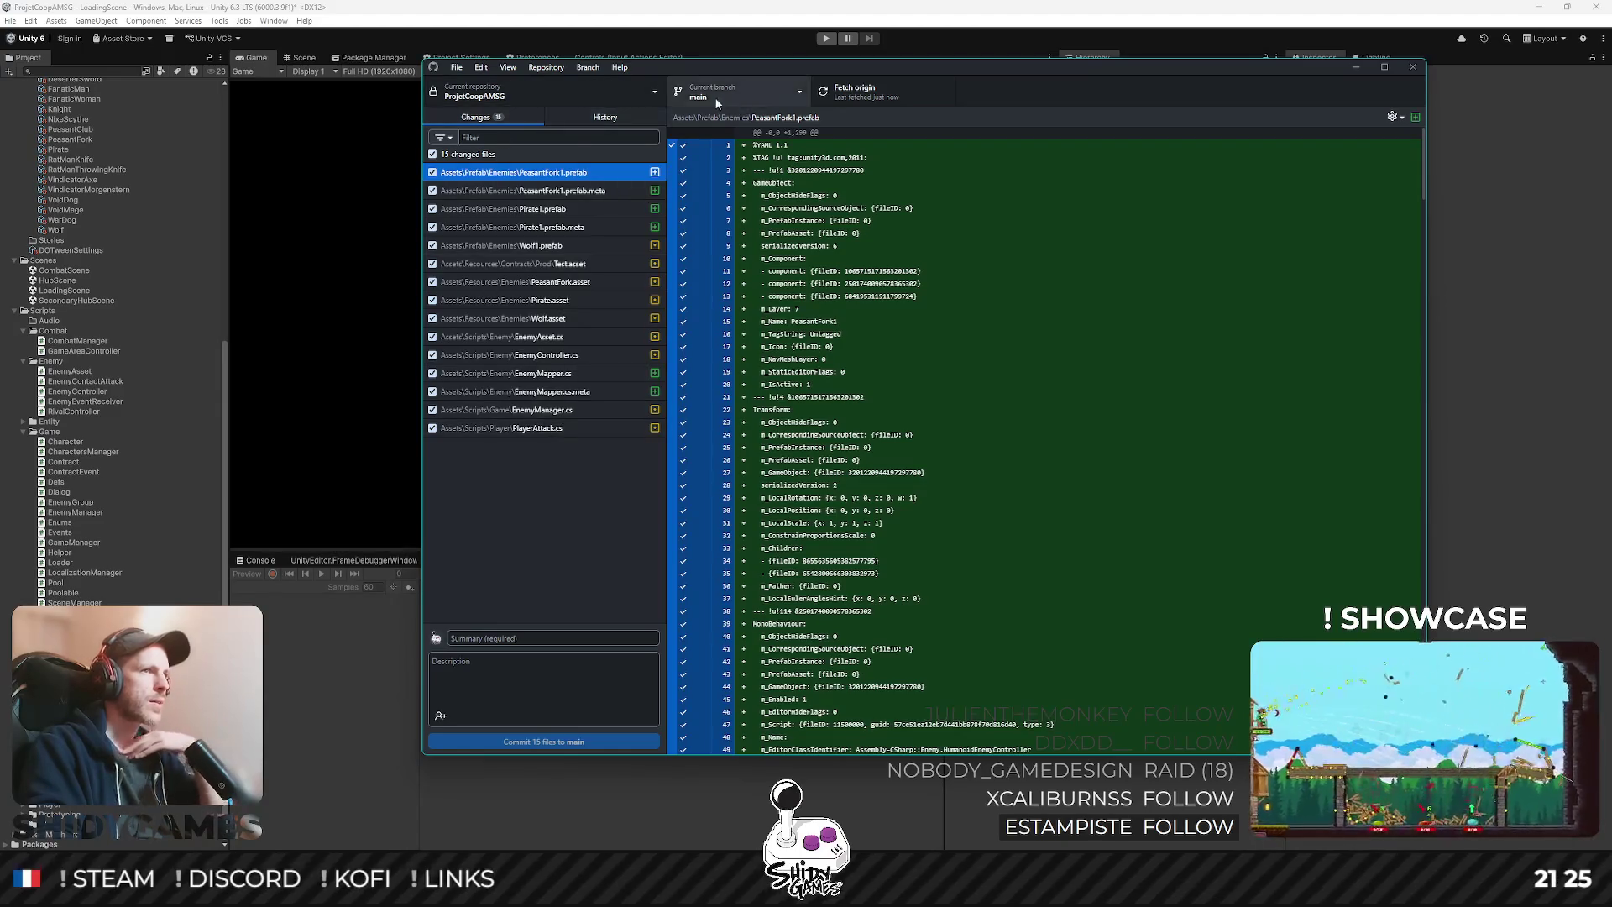
pyautogui.hotkey('alt', 'Tab')
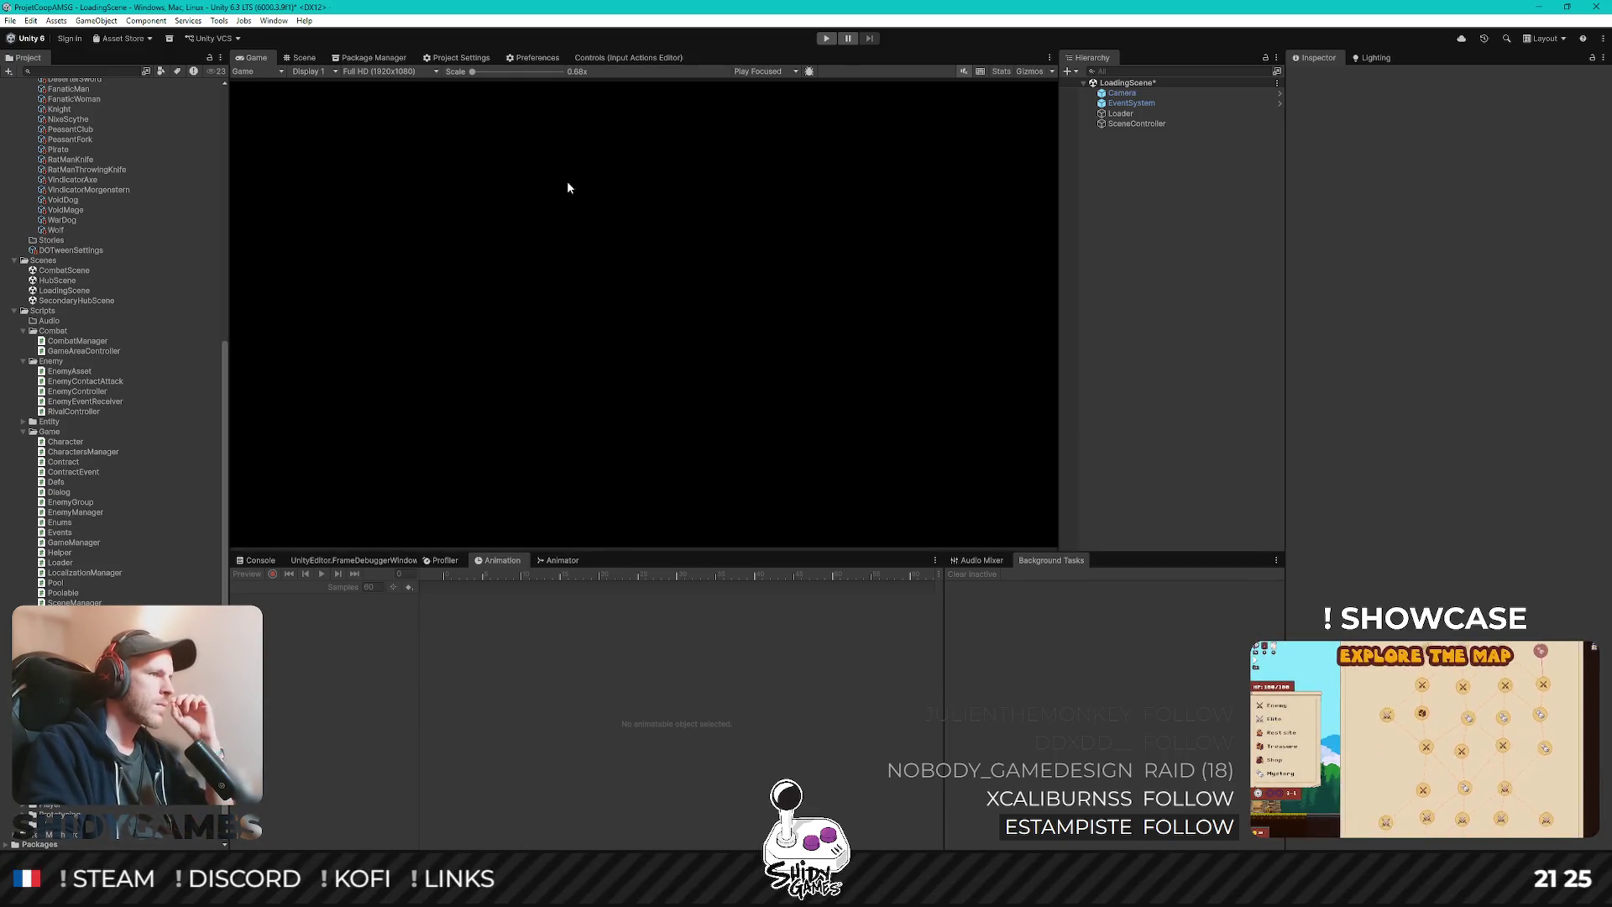
# - Open the Pirate1 prefab and preview its Attack, Walk and Idle clips, ending on Attack
pyautogui.scroll(10, 87, 420)
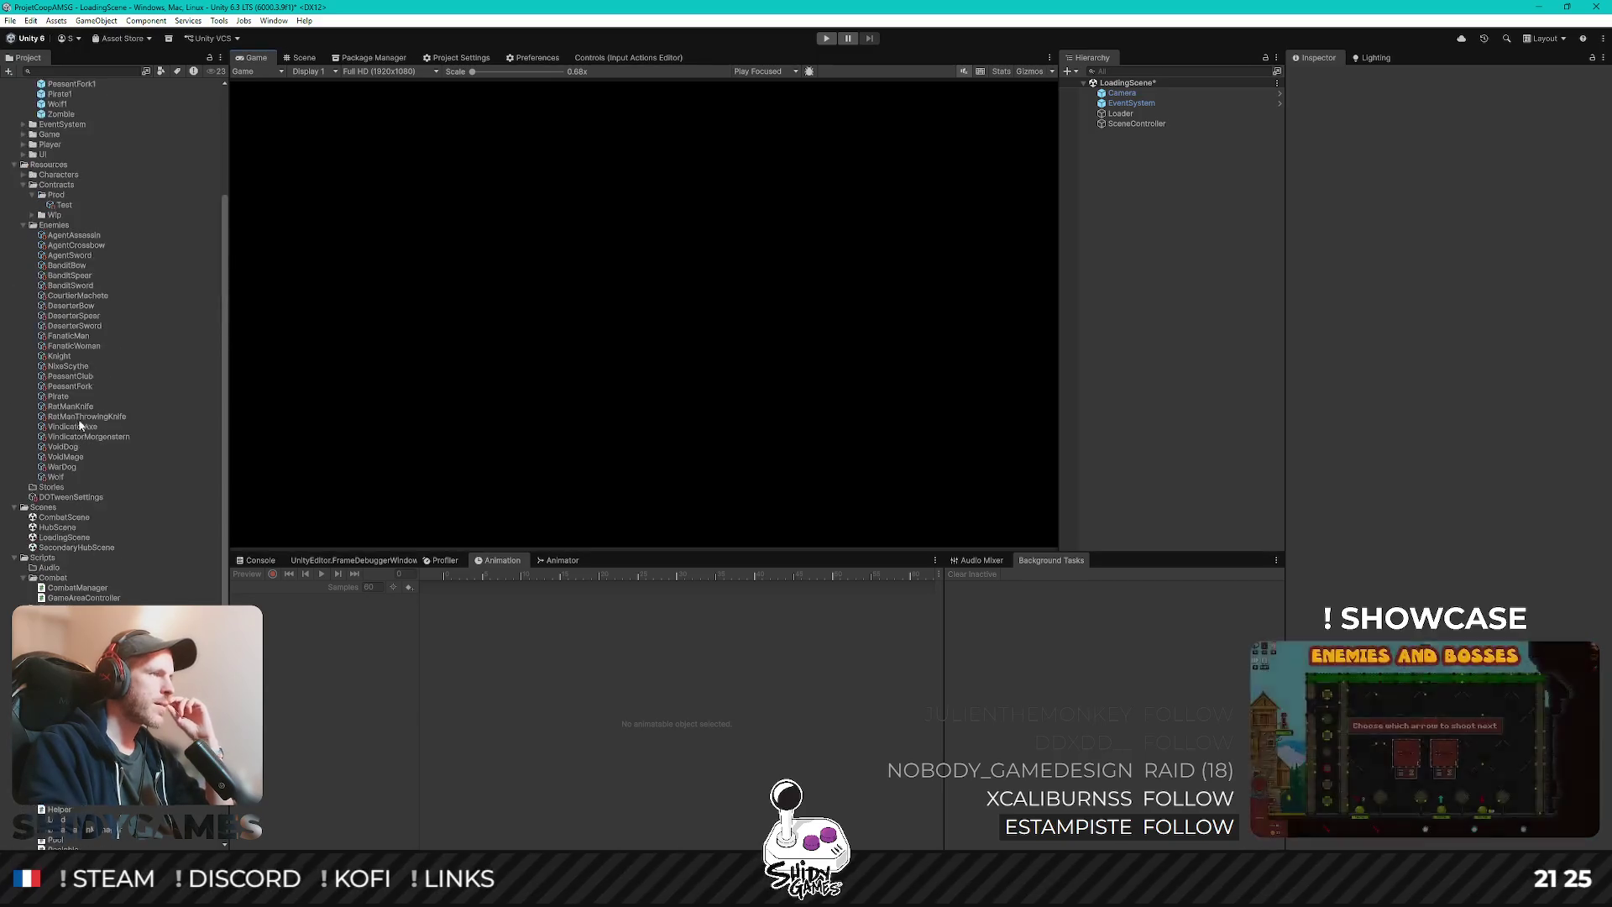
pyautogui.doubleClick(68, 267)
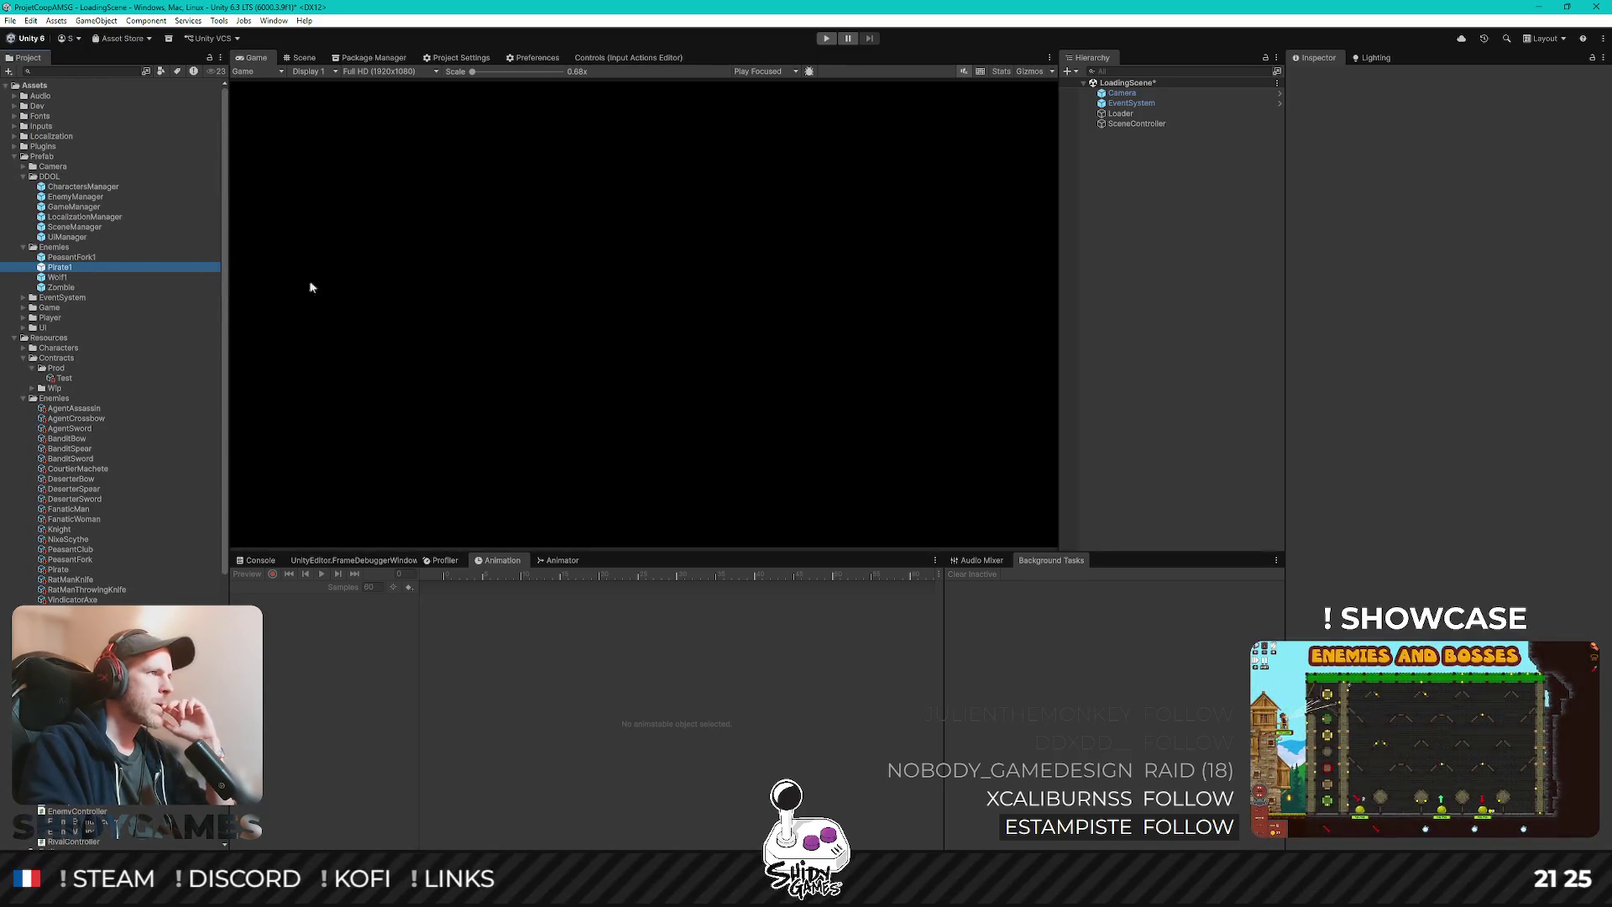
pyautogui.click(305, 58)
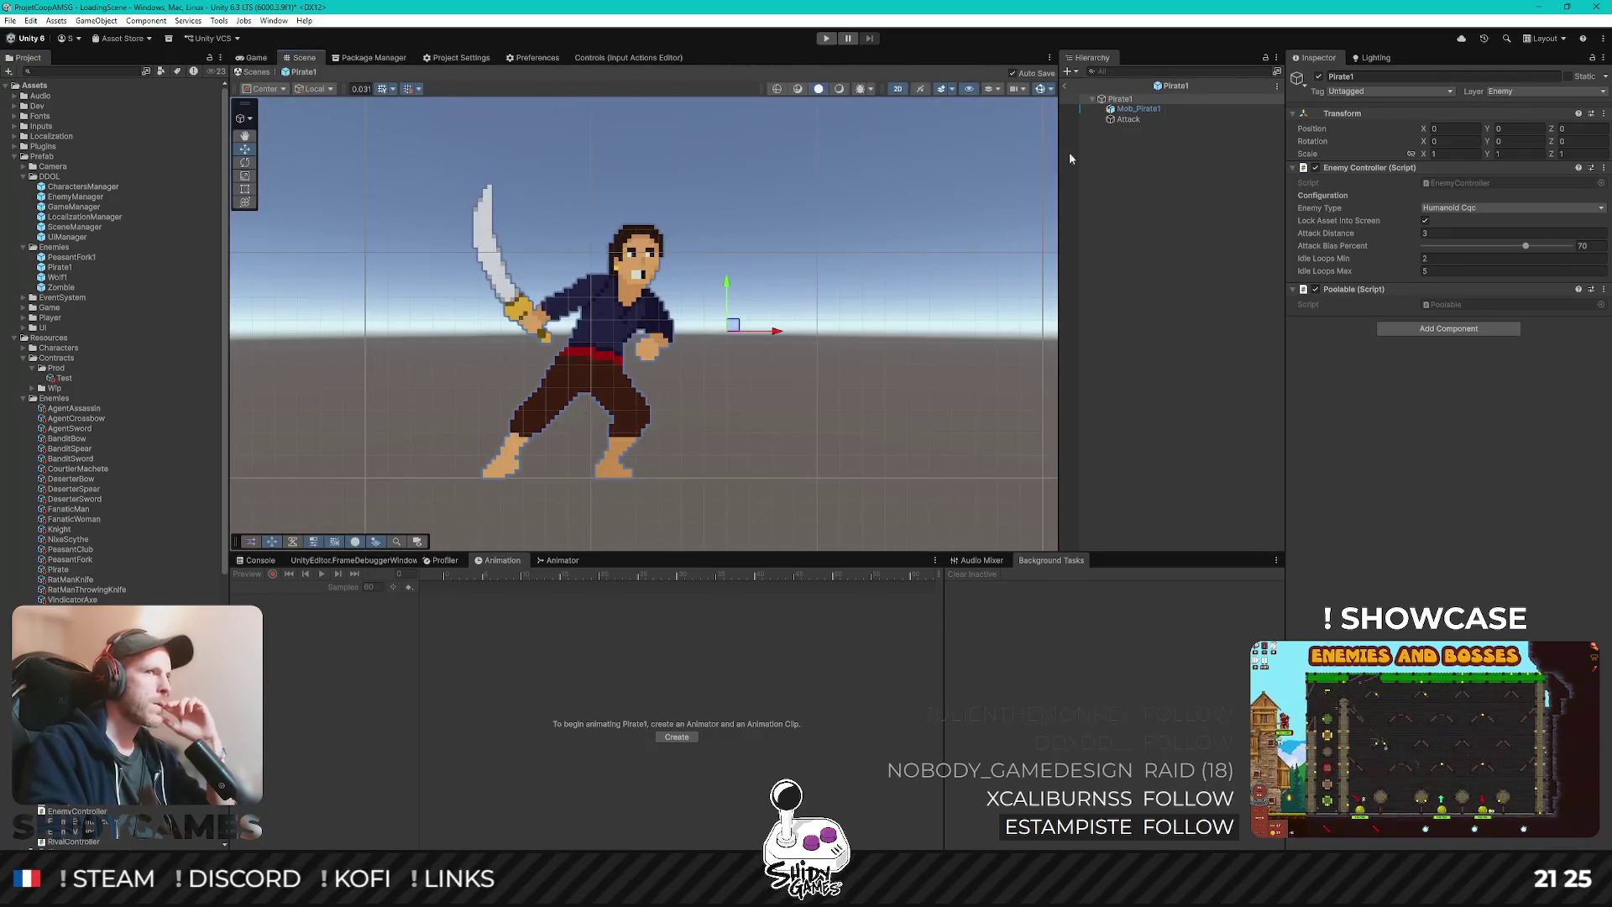
pyautogui.click(1138, 108)
pyautogui.moveTo(464, 574)
pyautogui.mouseDown()
pyautogui.moveTo(812, 574)
pyautogui.moveTo(446, 578)
pyautogui.mouseUp()
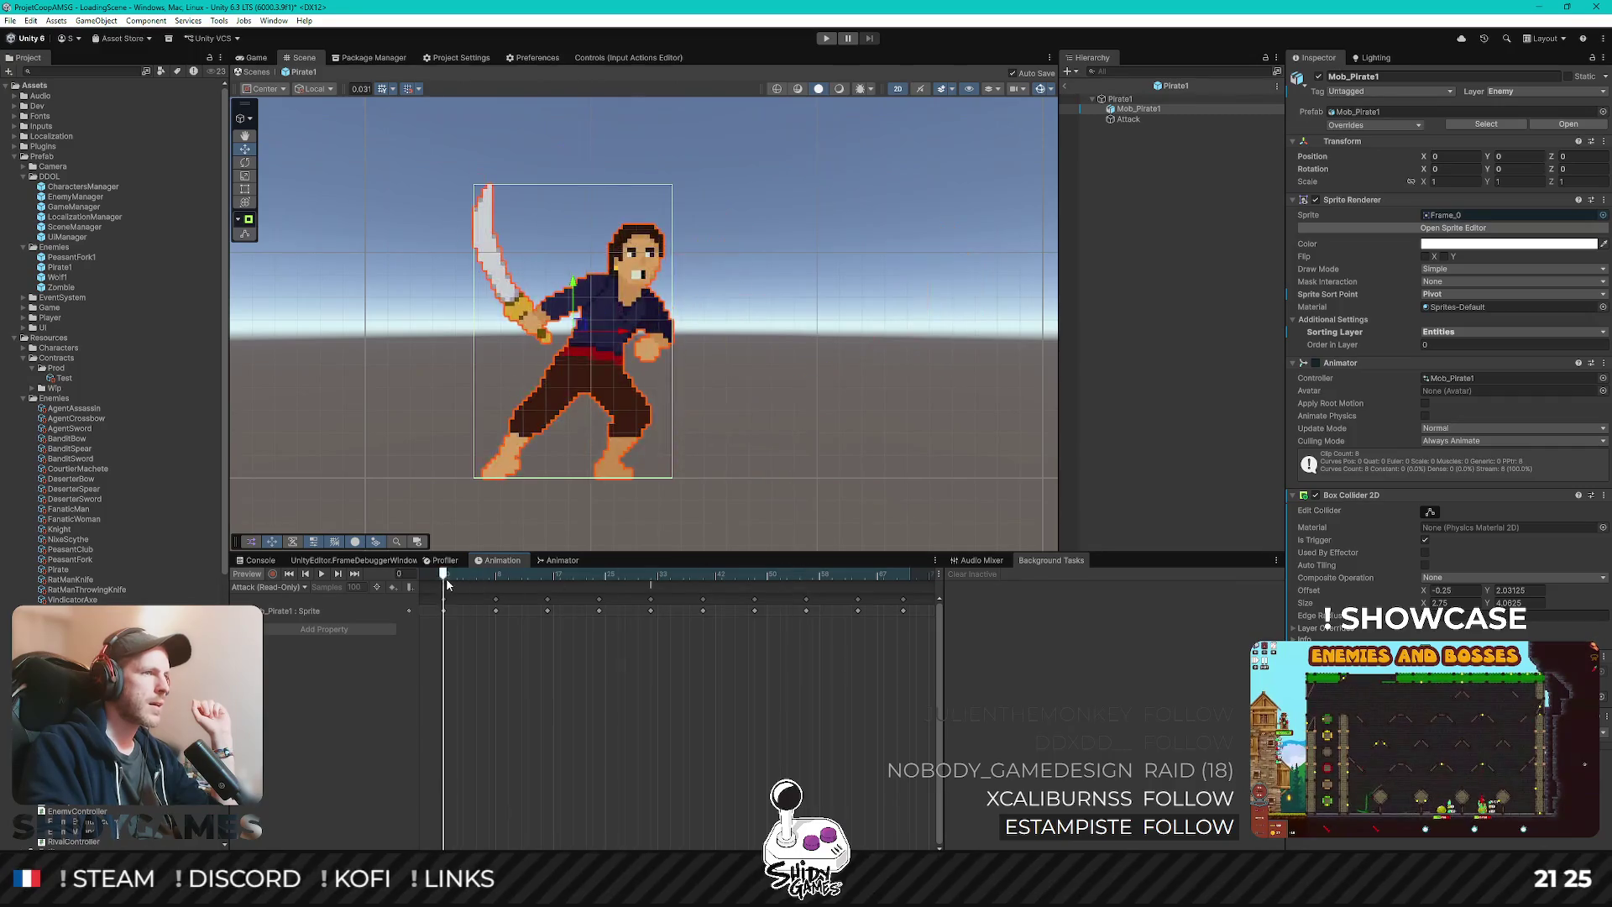
pyautogui.click(272, 588)
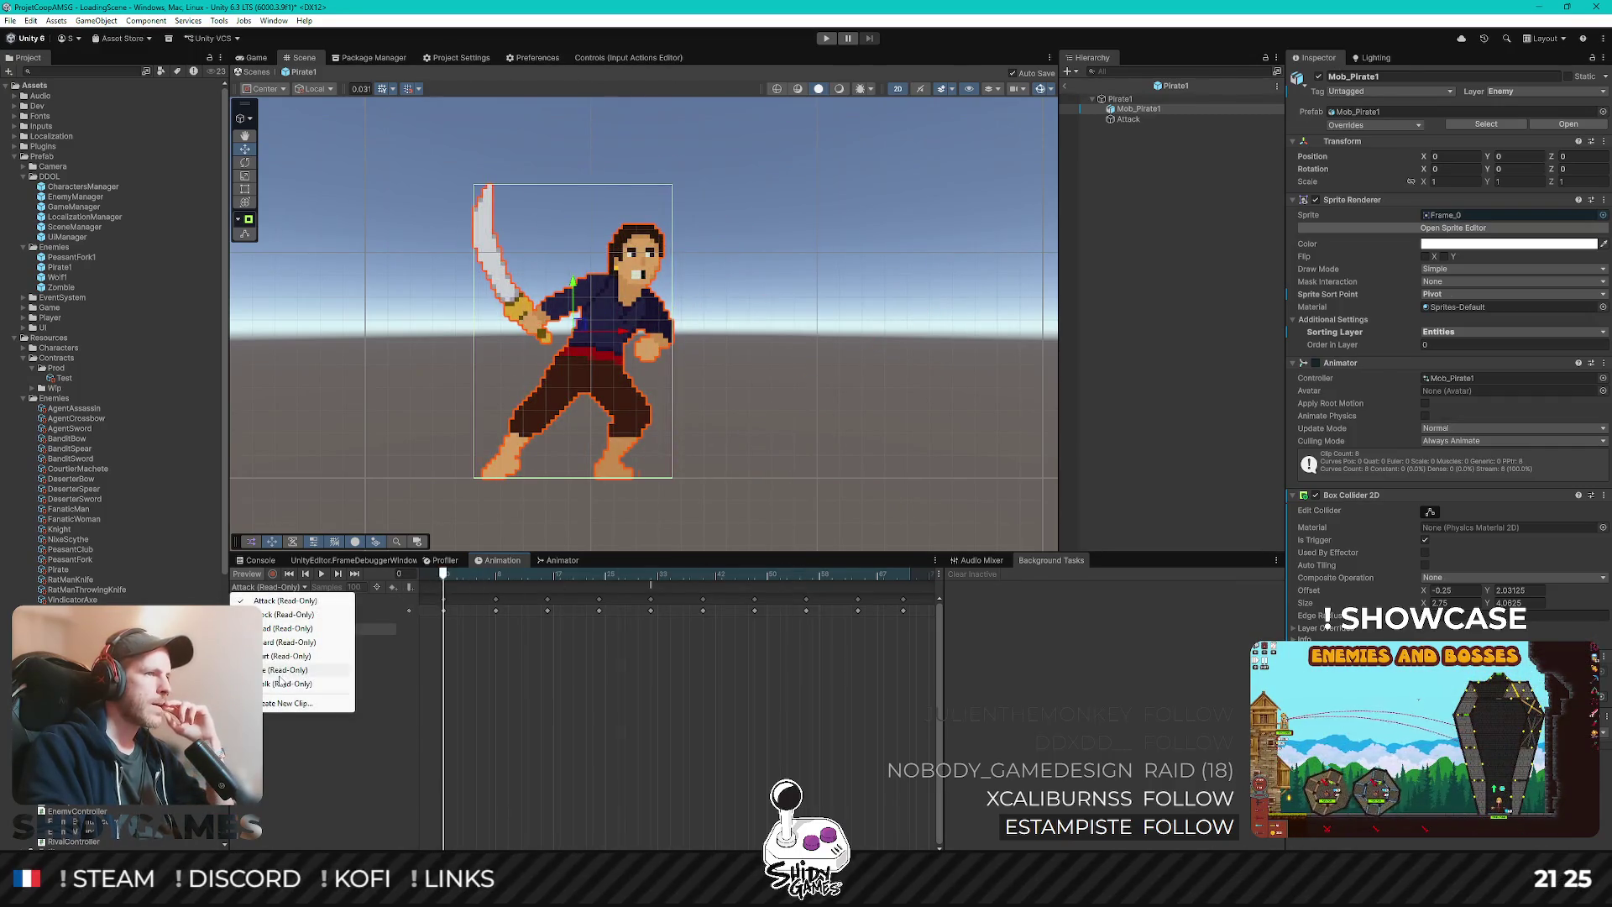
pyautogui.click(281, 682)
pyautogui.moveTo(443, 575)
pyautogui.mouseDown()
pyautogui.moveTo(625, 580)
pyautogui.moveTo(378, 587)
pyautogui.mouseUp()
pyautogui.click(272, 588)
pyautogui.click(280, 670)
pyautogui.click(285, 587)
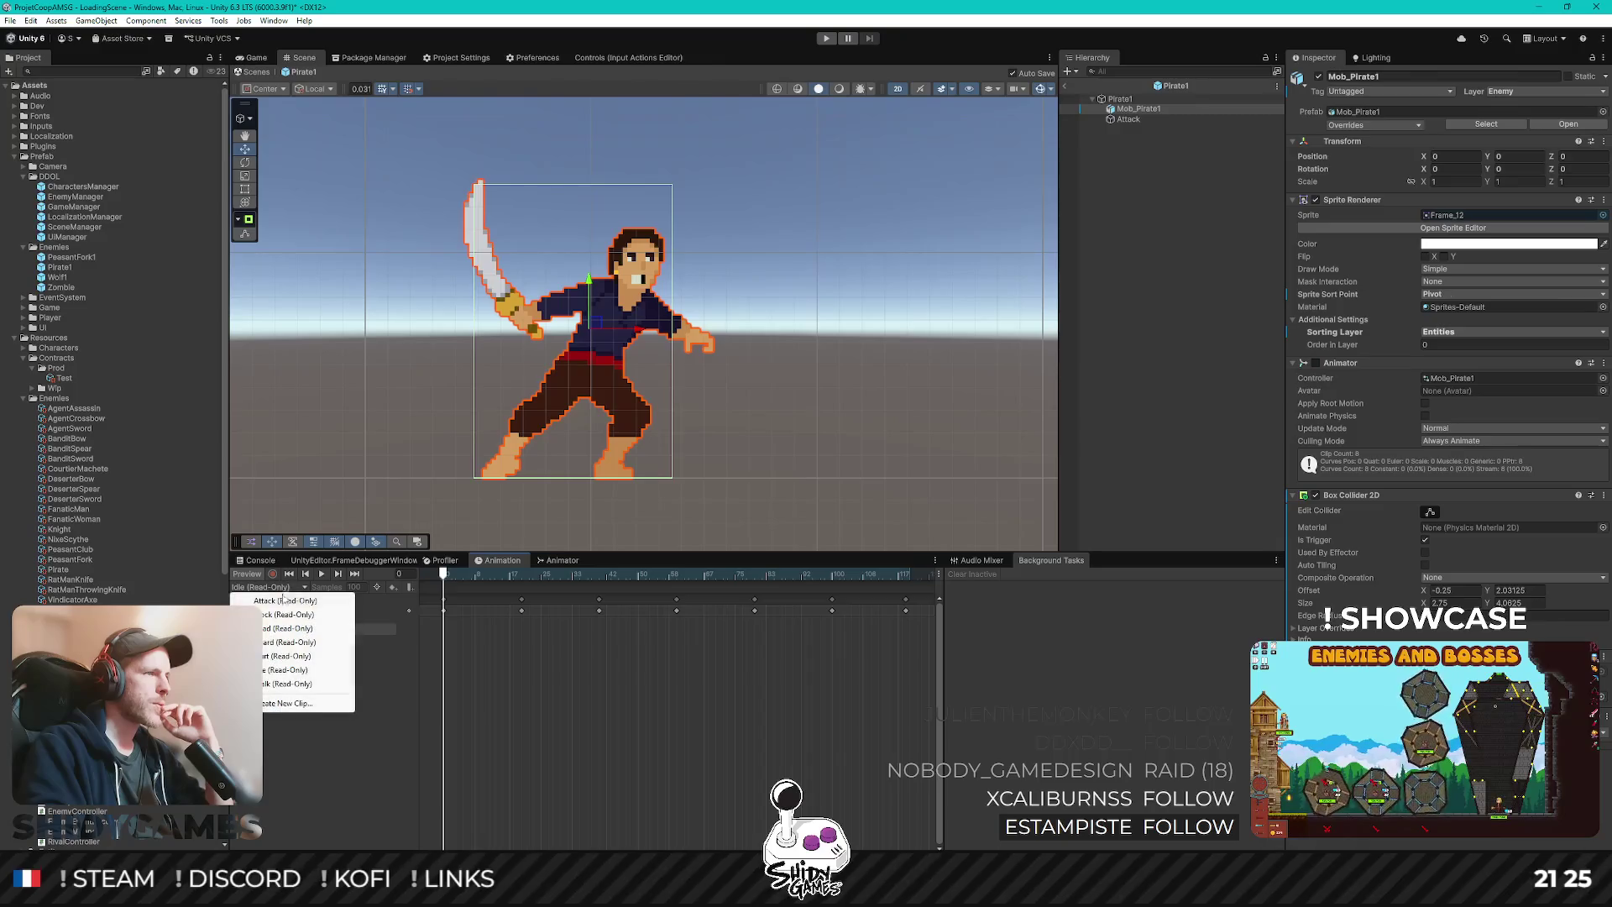
pyautogui.click(286, 601)
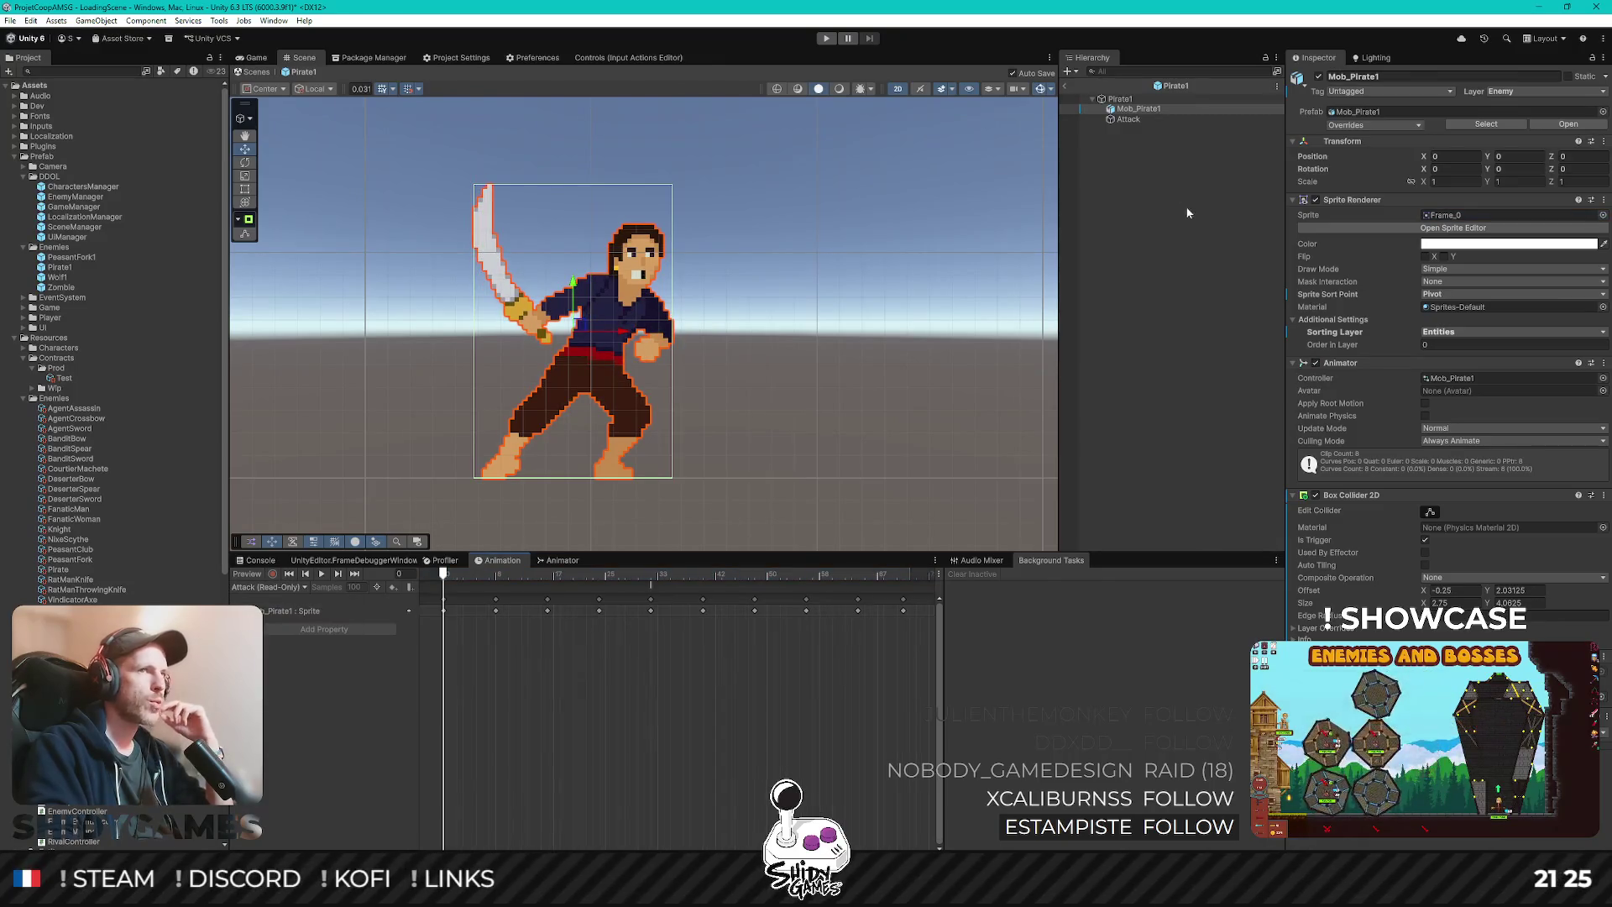
# - Exit prefab mode, save LoadingScene with Ctrl+S, and launch Play mode
pyautogui.click(1067, 87)
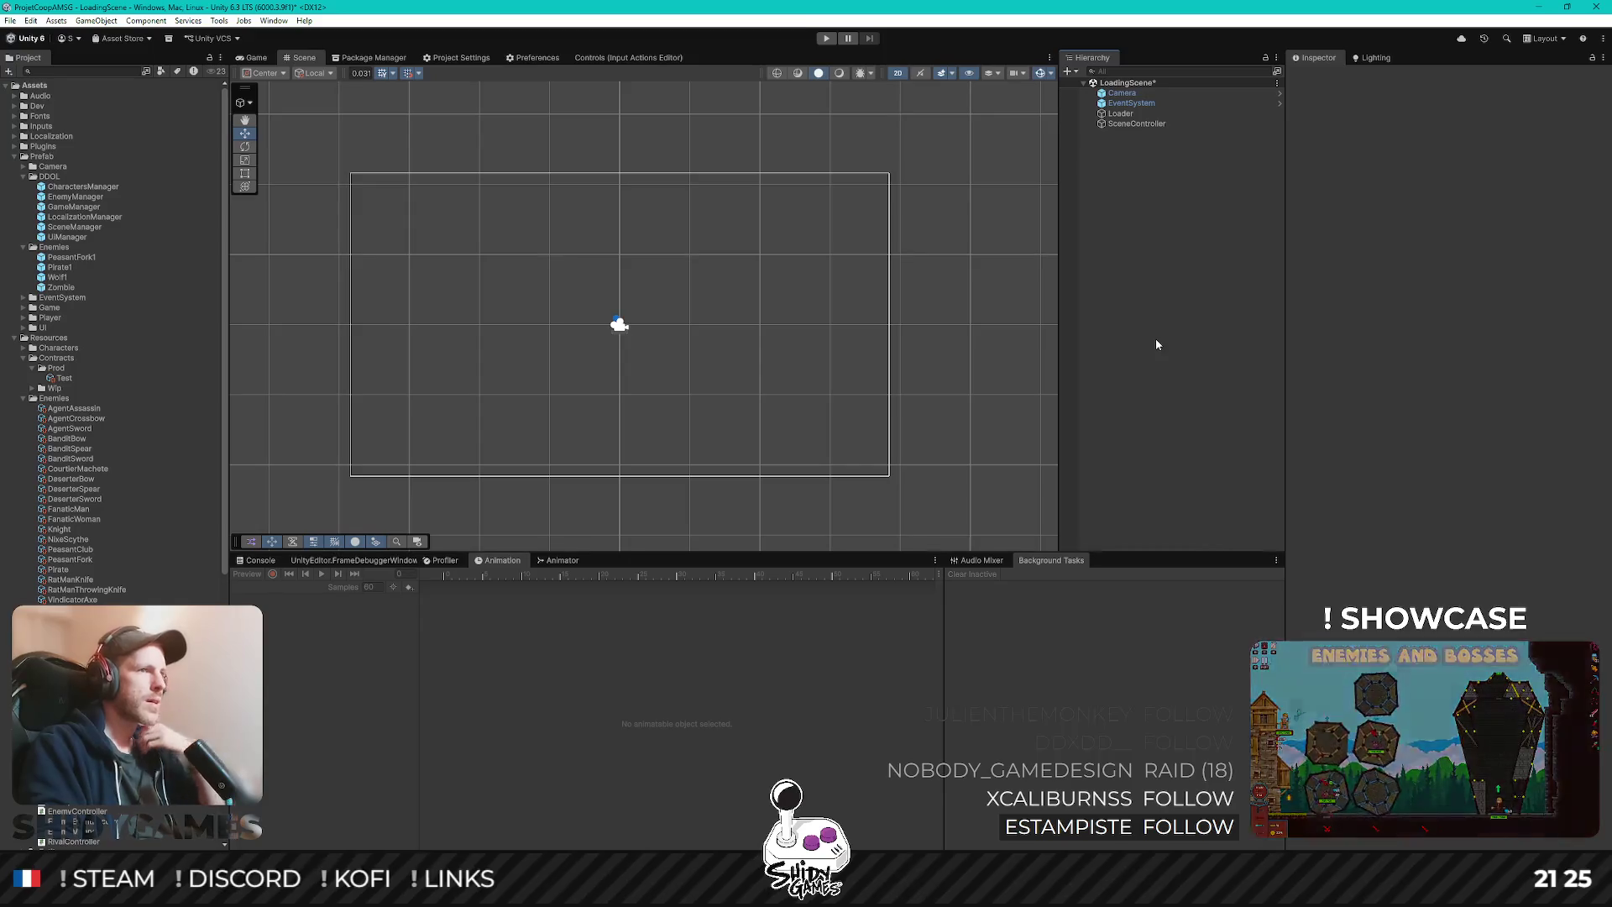
pyautogui.hotkey('ctrl', 's')
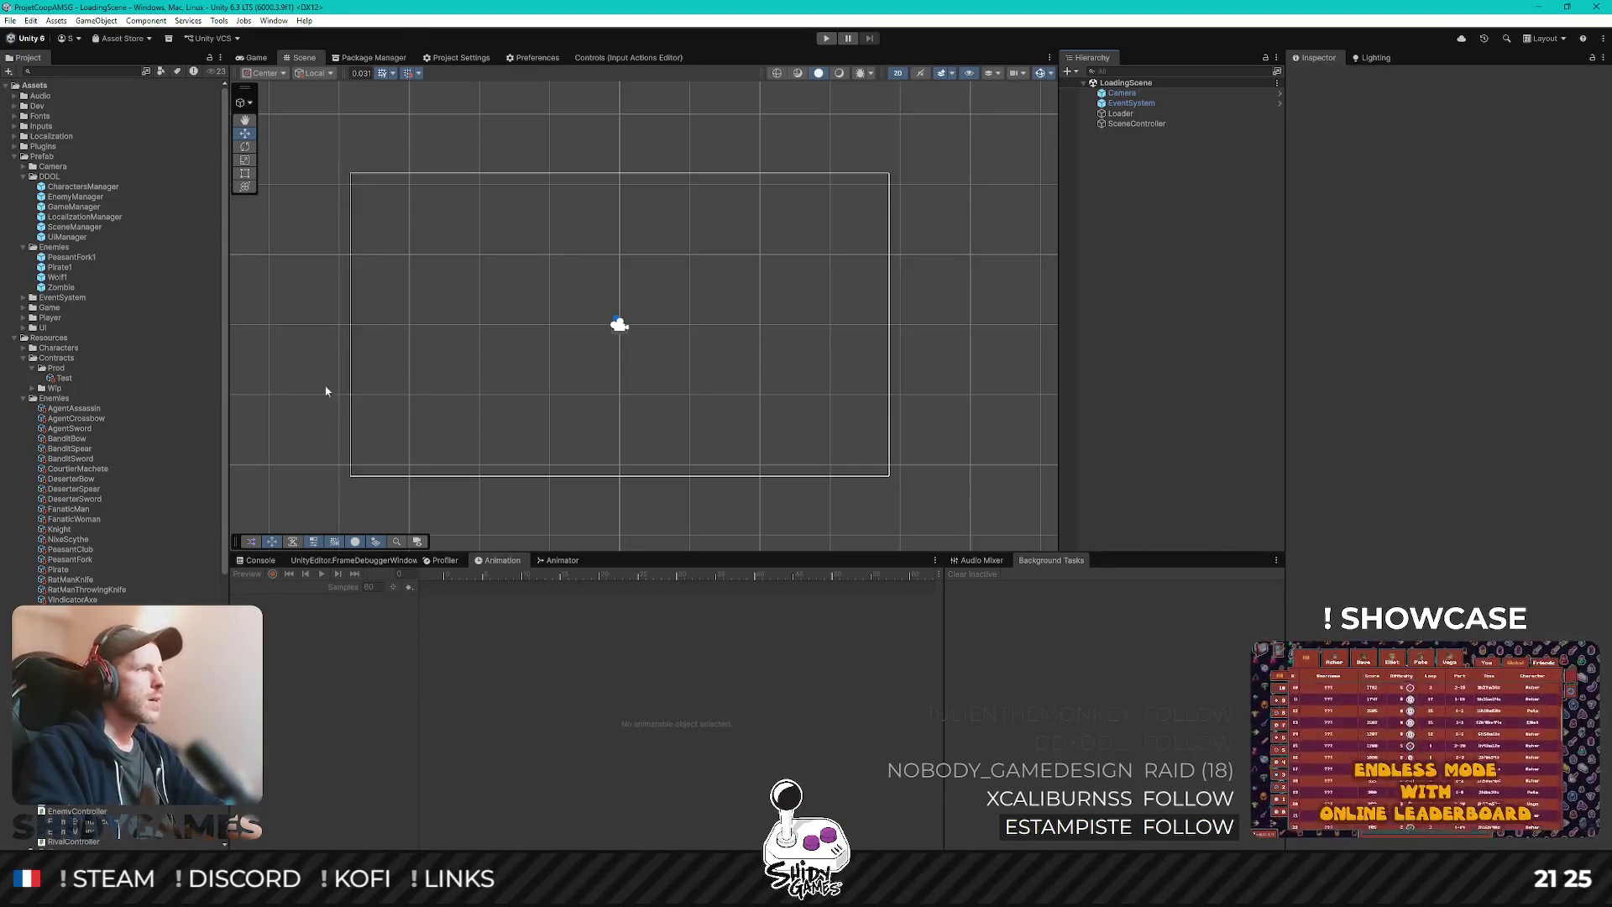
pyautogui.click(847, 37)
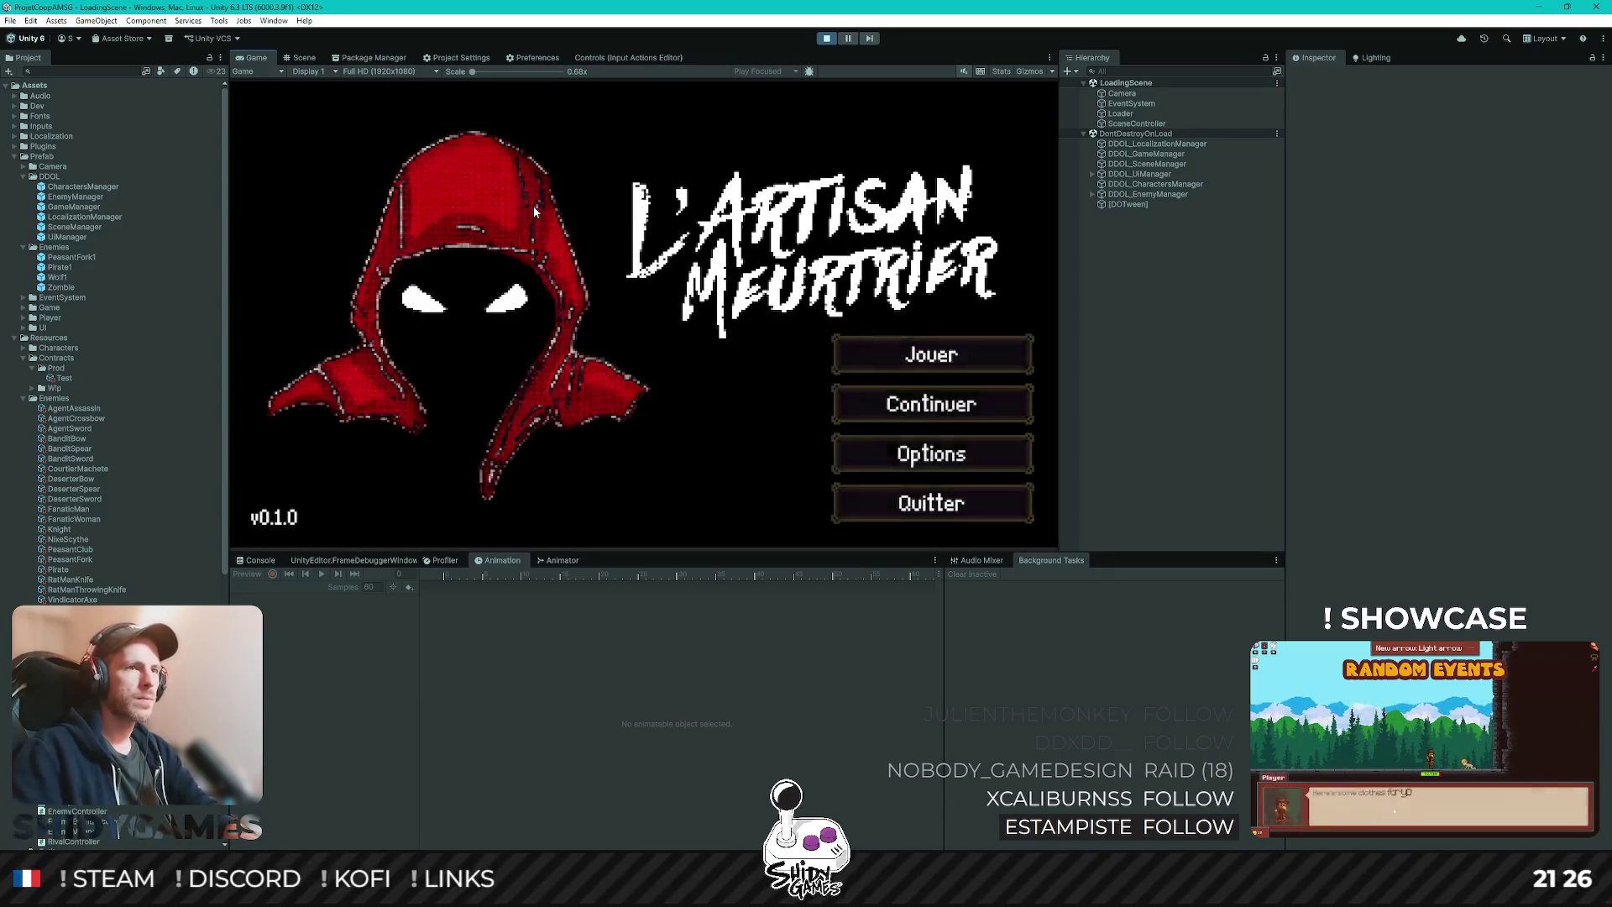
# - Start the game, walk through the hub past the contract board, and enter combat via the bald NPC
pyautogui.press('Return')
pyautogui.press('d')
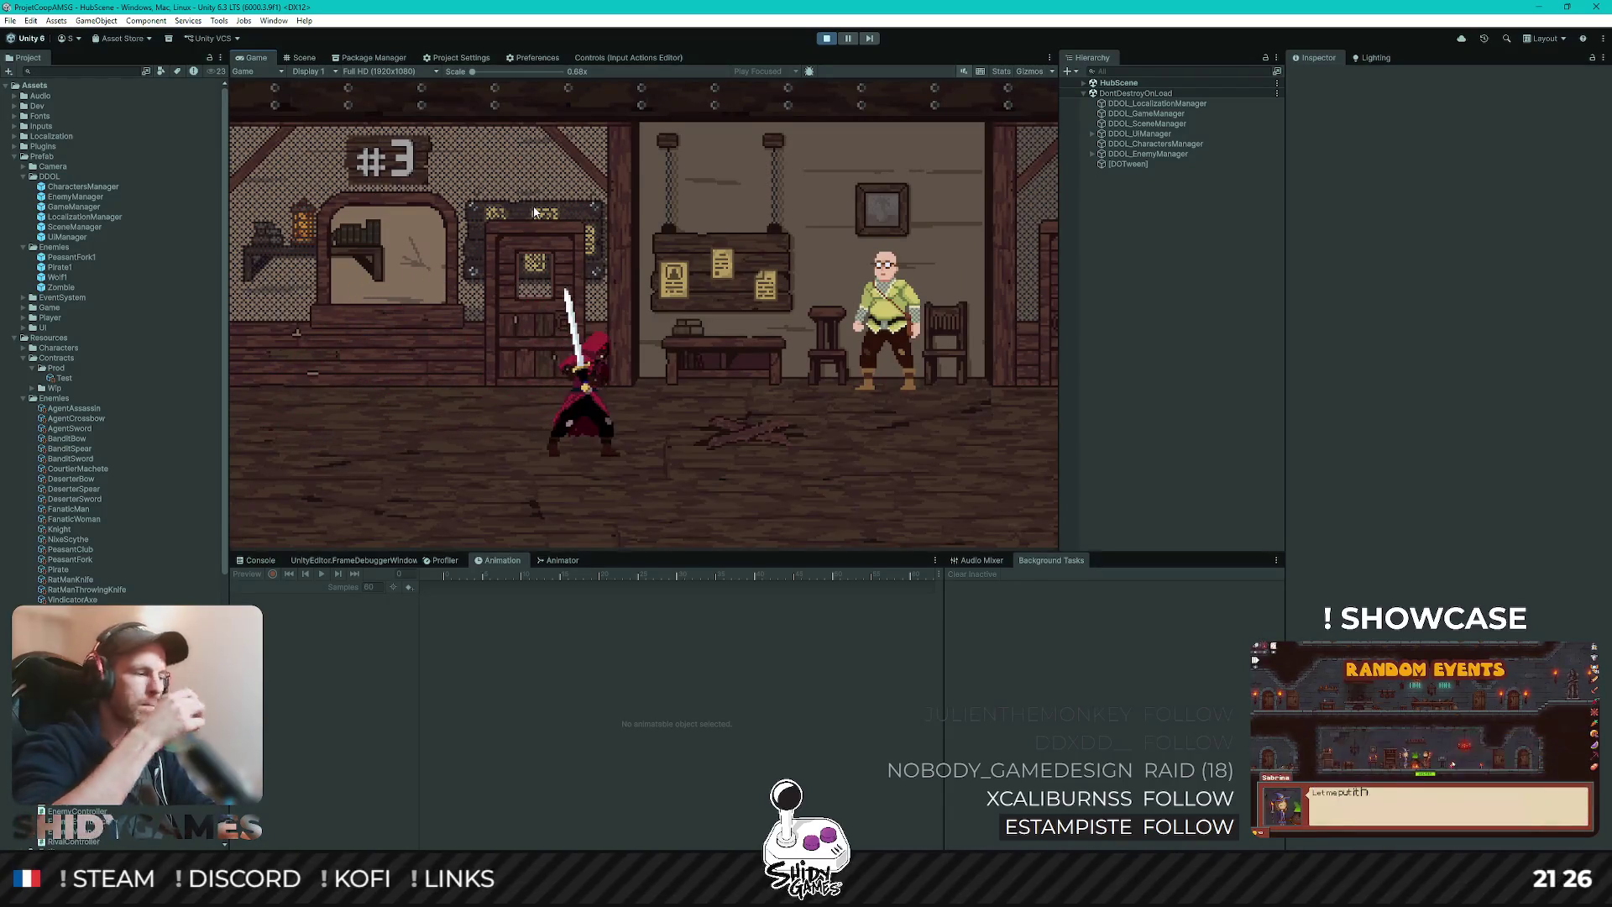
pyautogui.press('d')
pyautogui.click(534, 212)
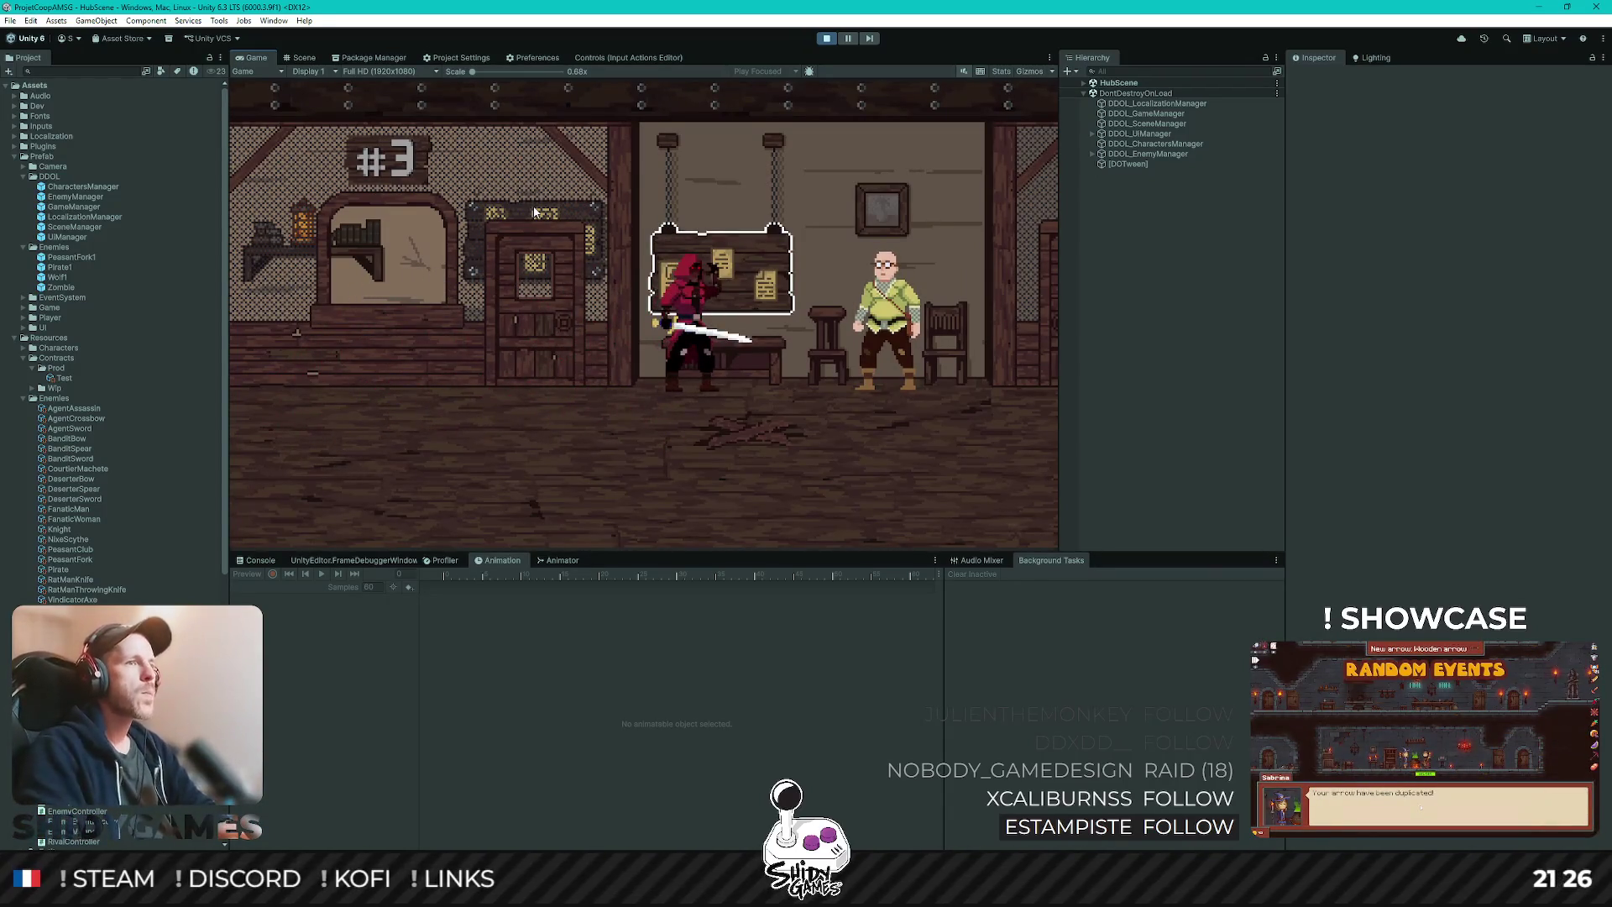
pyautogui.press('e')
pyautogui.press('Escape')
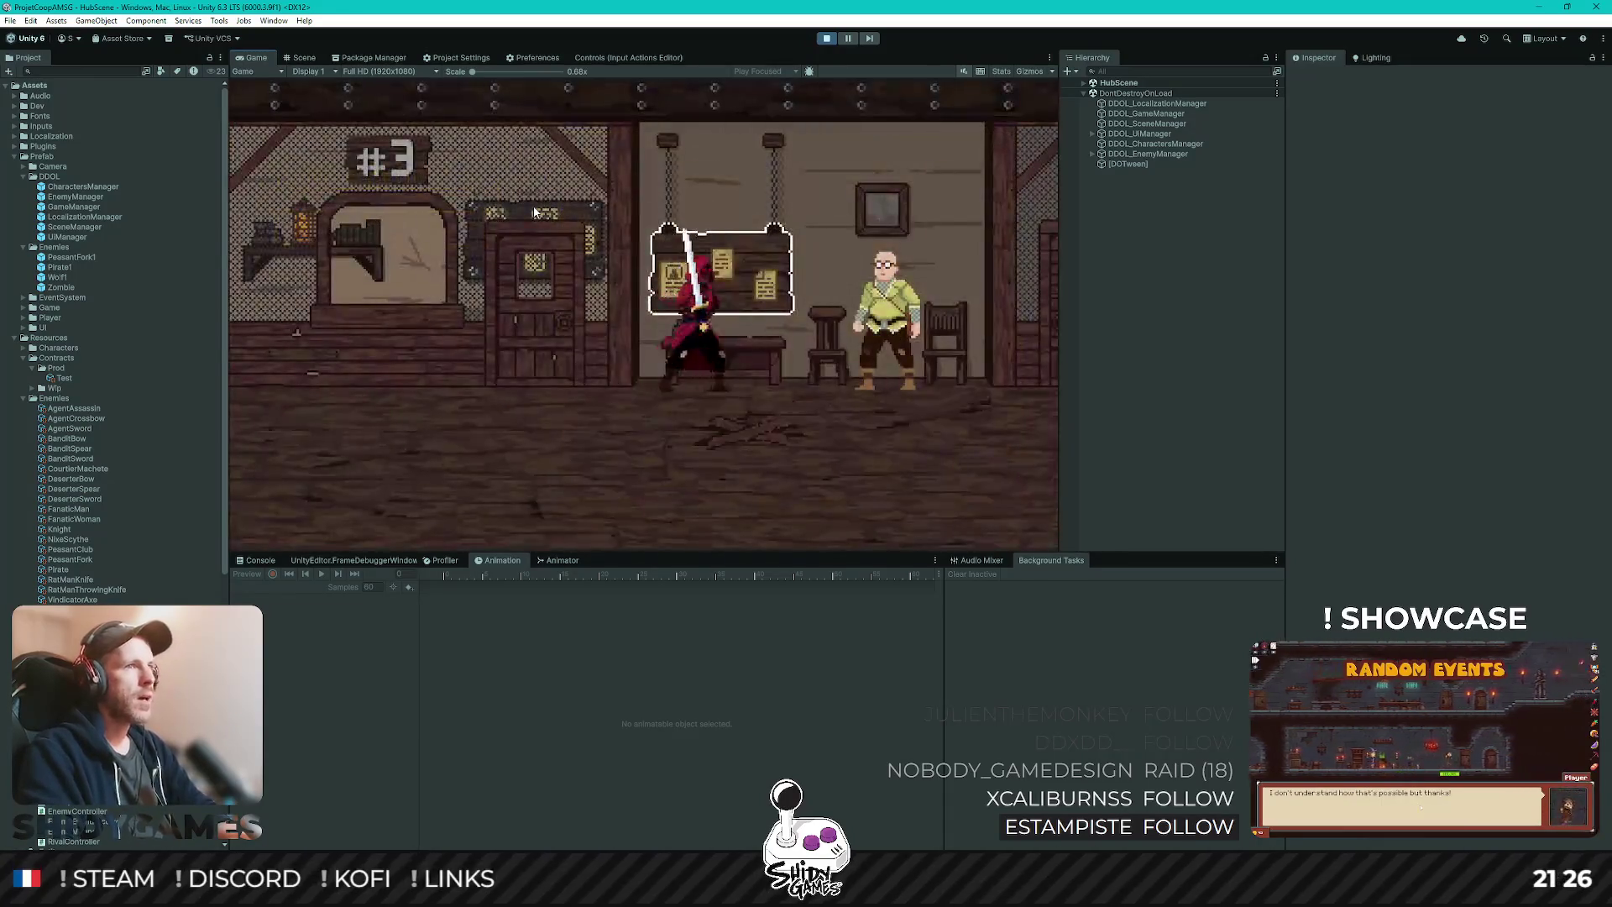
pyautogui.press('d')
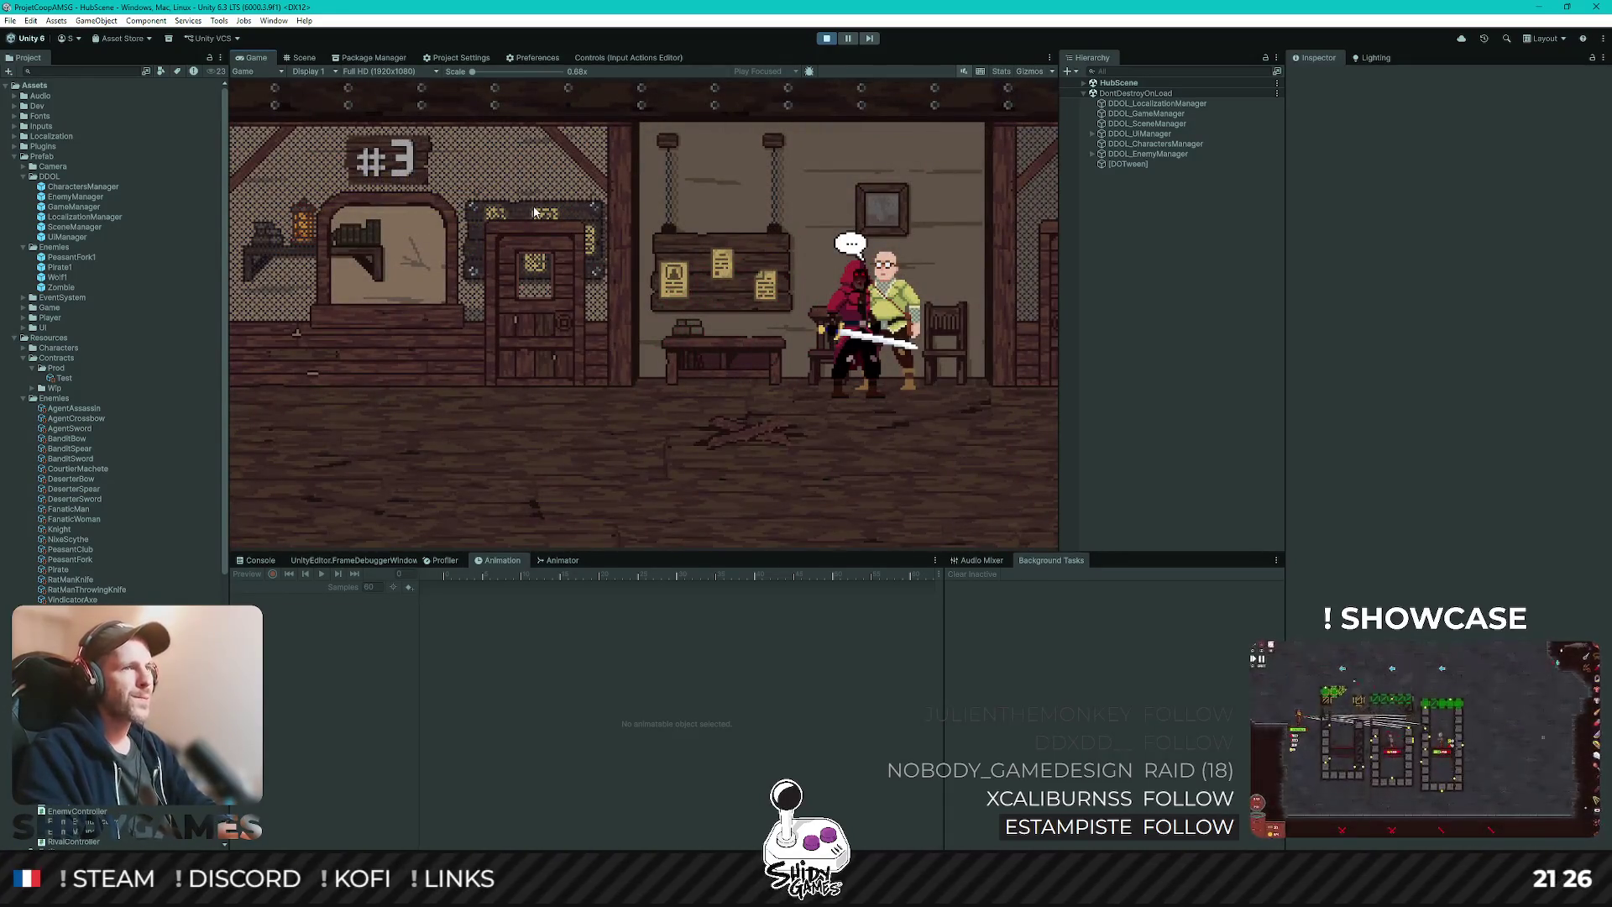
pyautogui.press('e')
# - Fight and defeat the wolf, advance toward the spawned pirate, then stop Play mode
pyautogui.press('d')
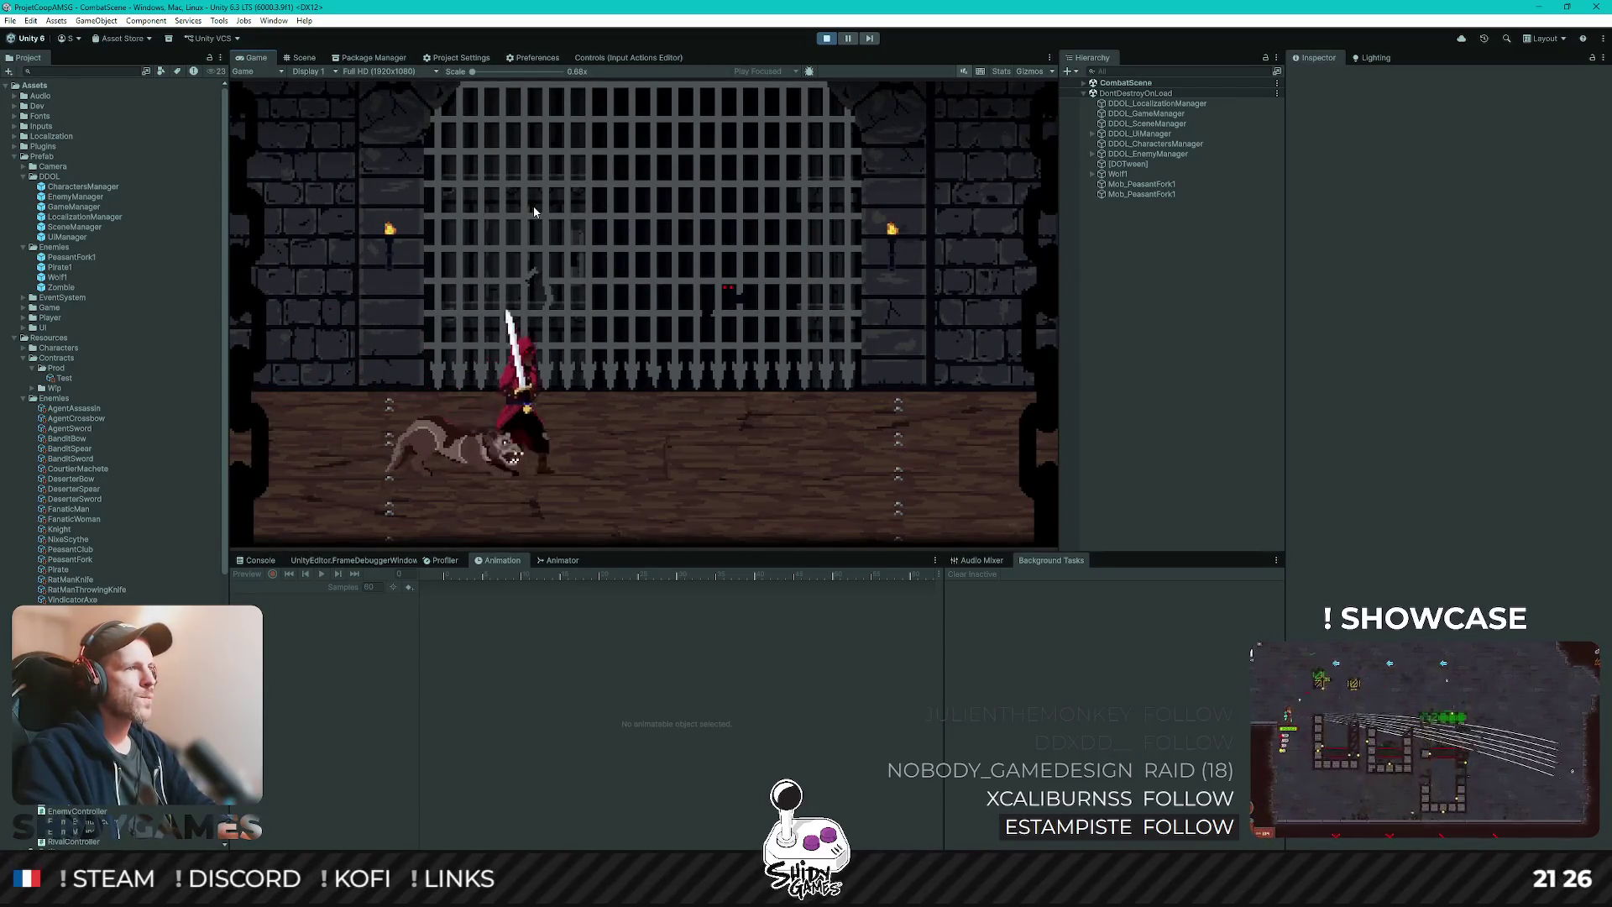
pyautogui.press('d')
pyautogui.click(534, 211)
pyautogui.press('space')
pyautogui.press('a')
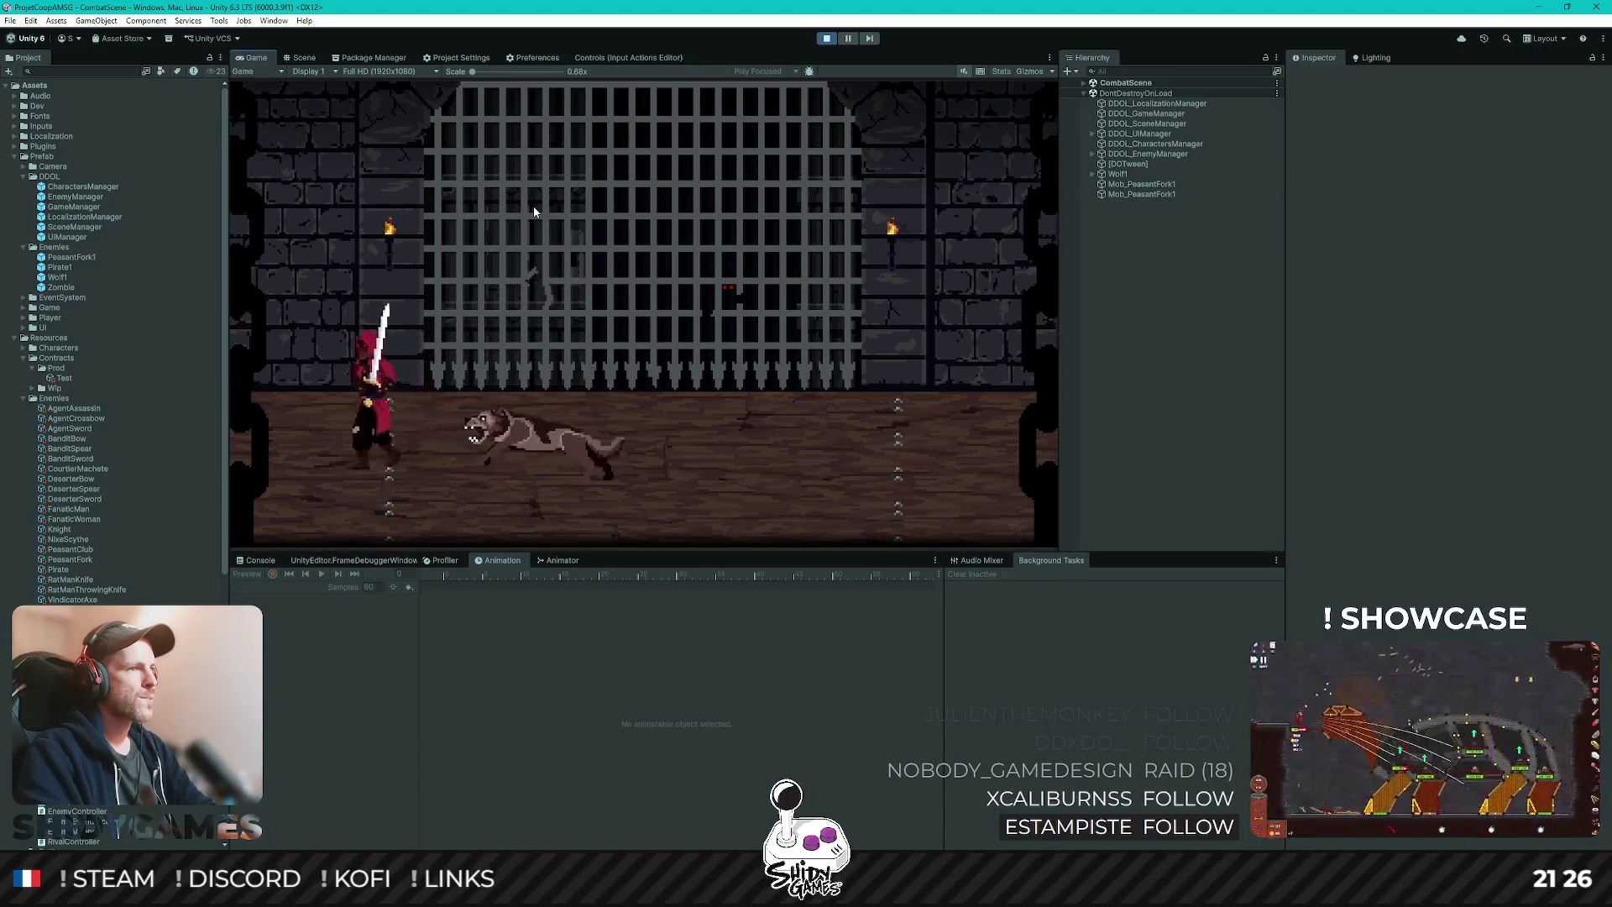
pyautogui.click(534, 212)
pyautogui.click(534, 211)
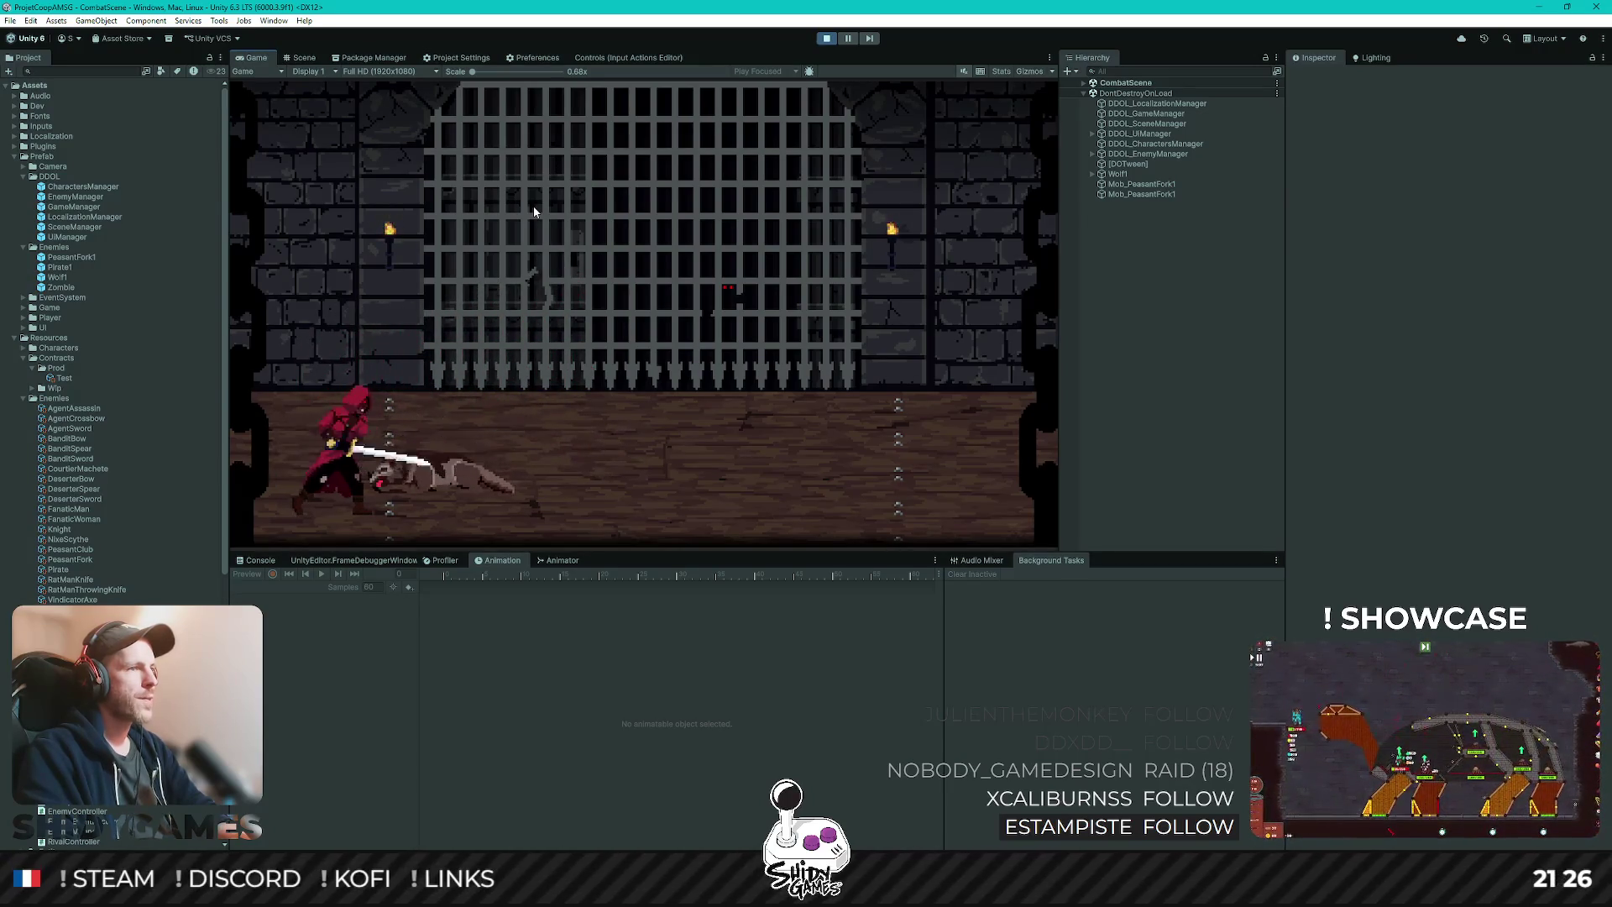
pyautogui.press('d')
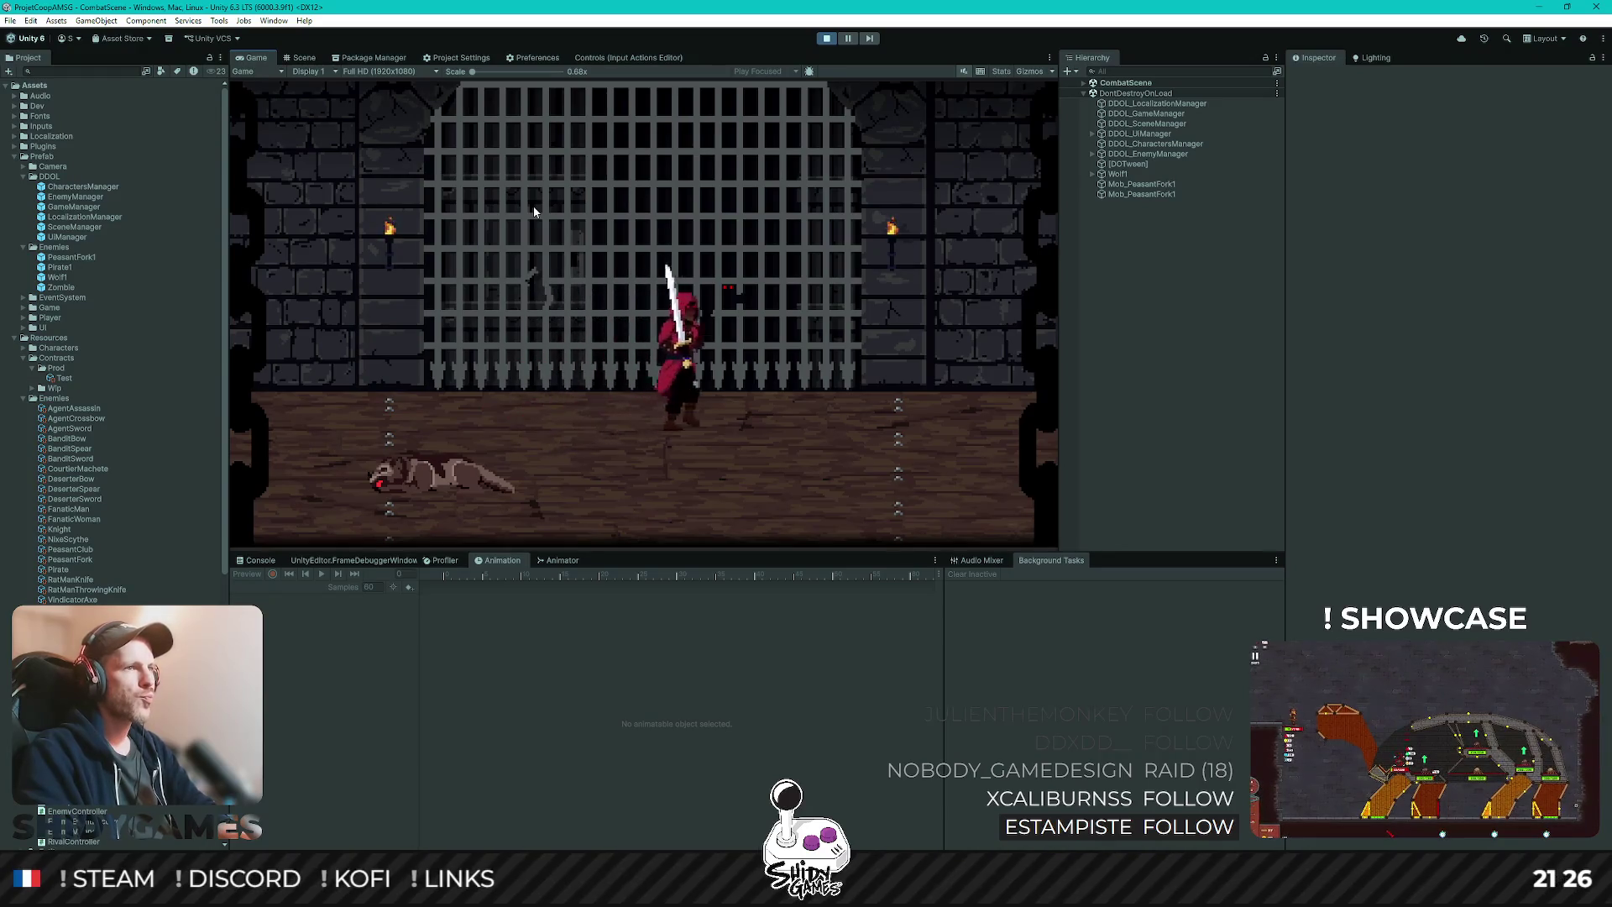
pyautogui.click(534, 211)
pyautogui.press('a')
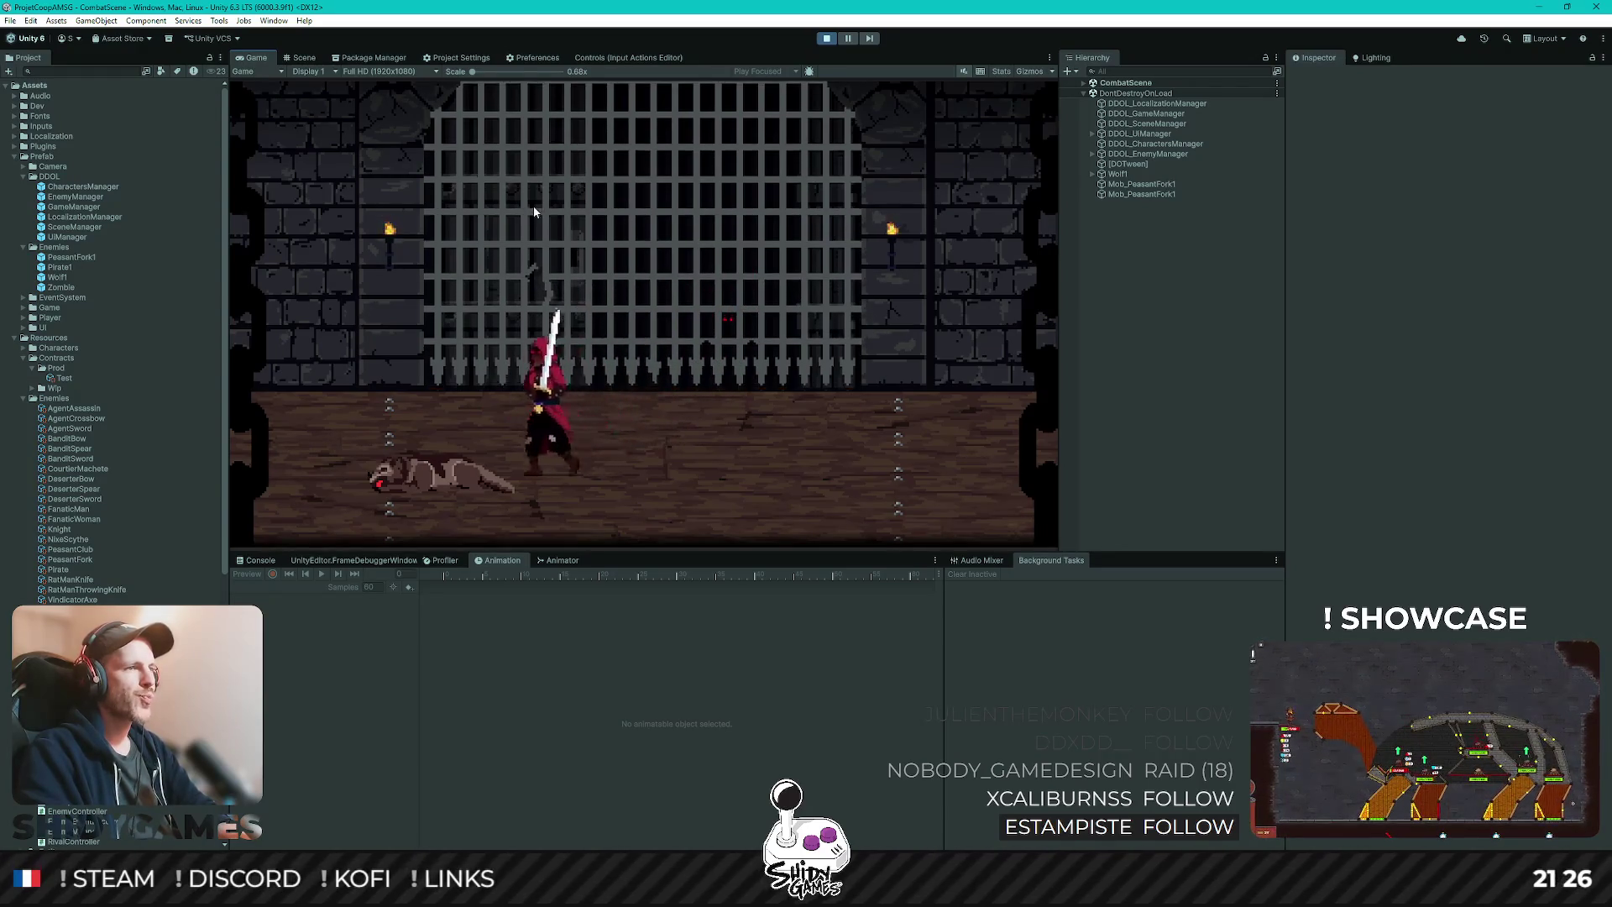
pyautogui.press('d')
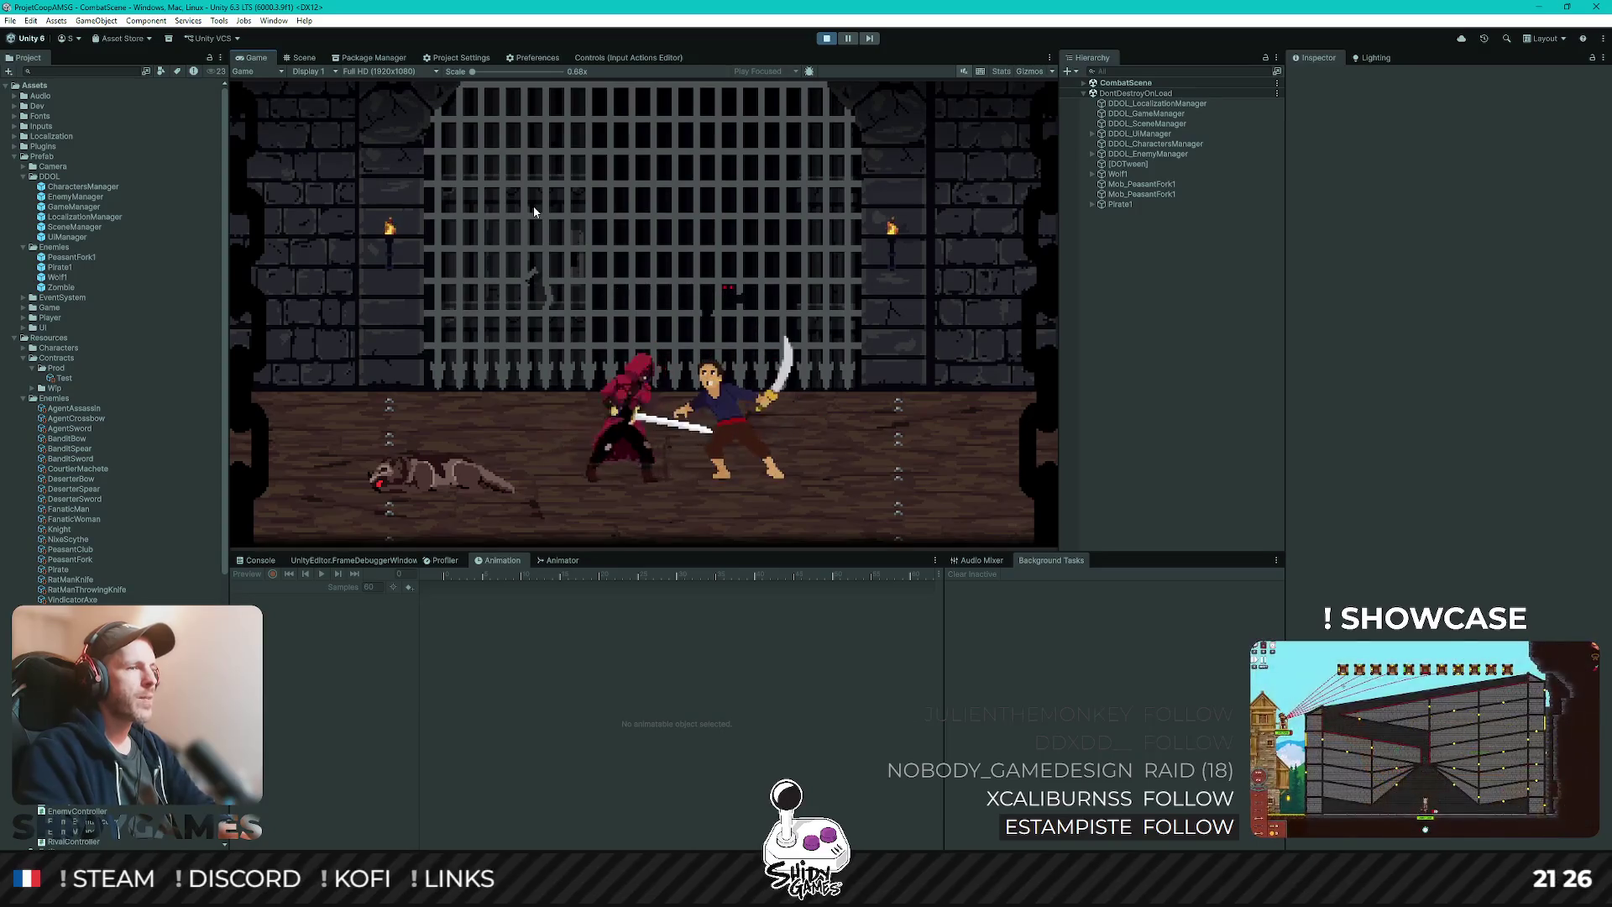
pyautogui.click(826, 38)
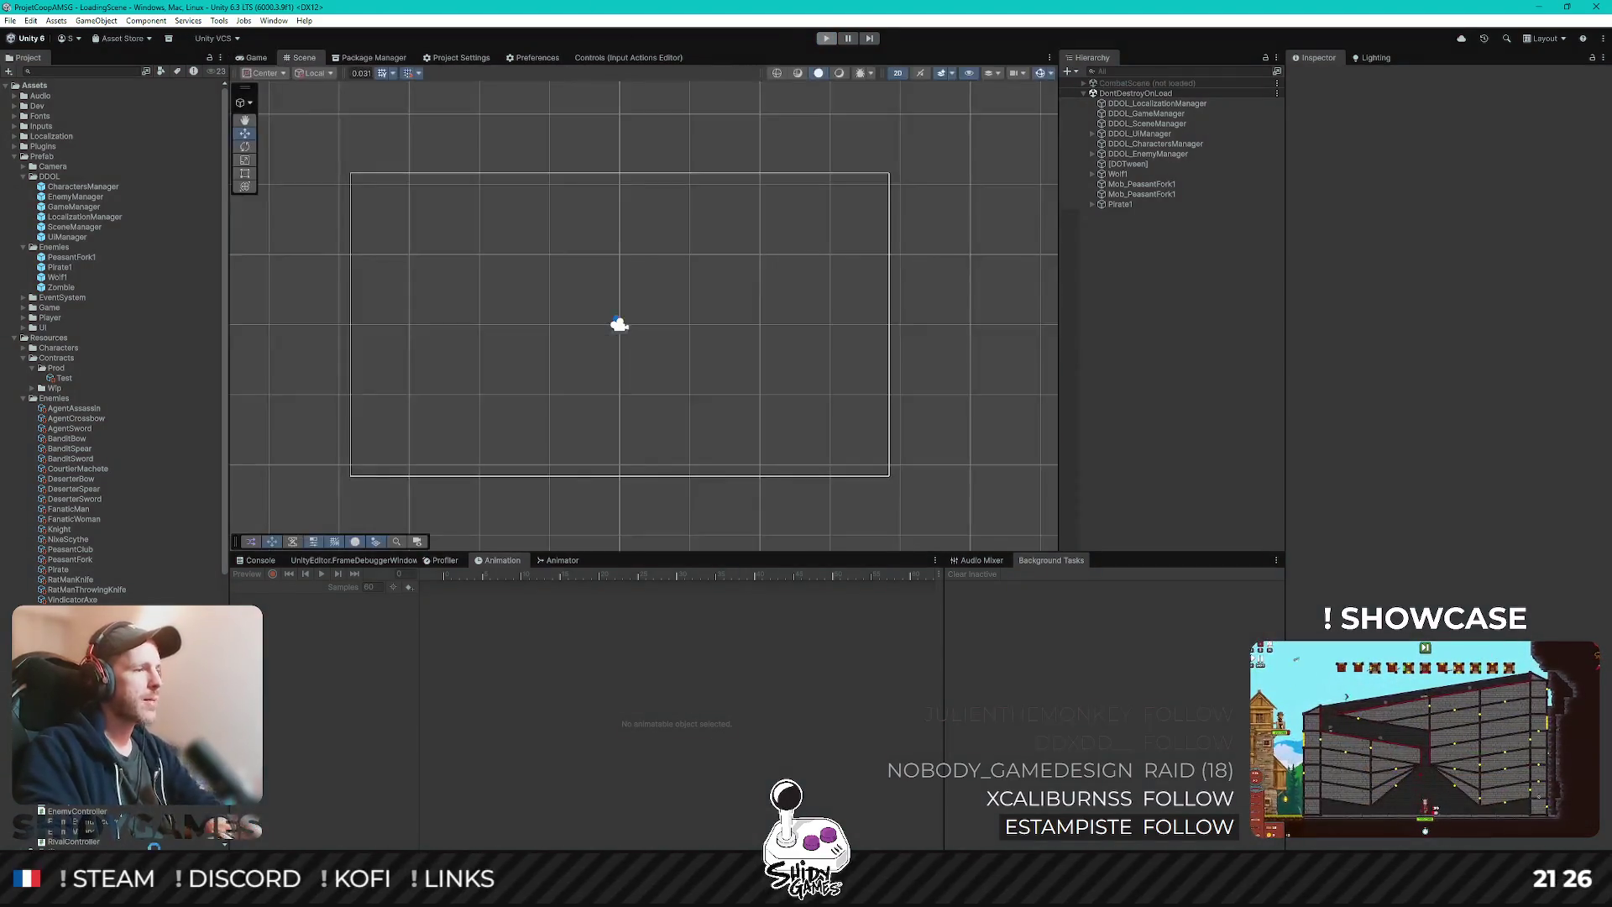
# - Search Rider for 'enemyC', then inspect the PeasantFork1 prefab and PeasantFork enemy asset in Unity
pyautogui.hotkey('alt', 'Tab')
pyautogui.hotkey('ctrl', 'shift', 'n')
pyautogui.write('enemyC')
pyautogui.press('Escape')
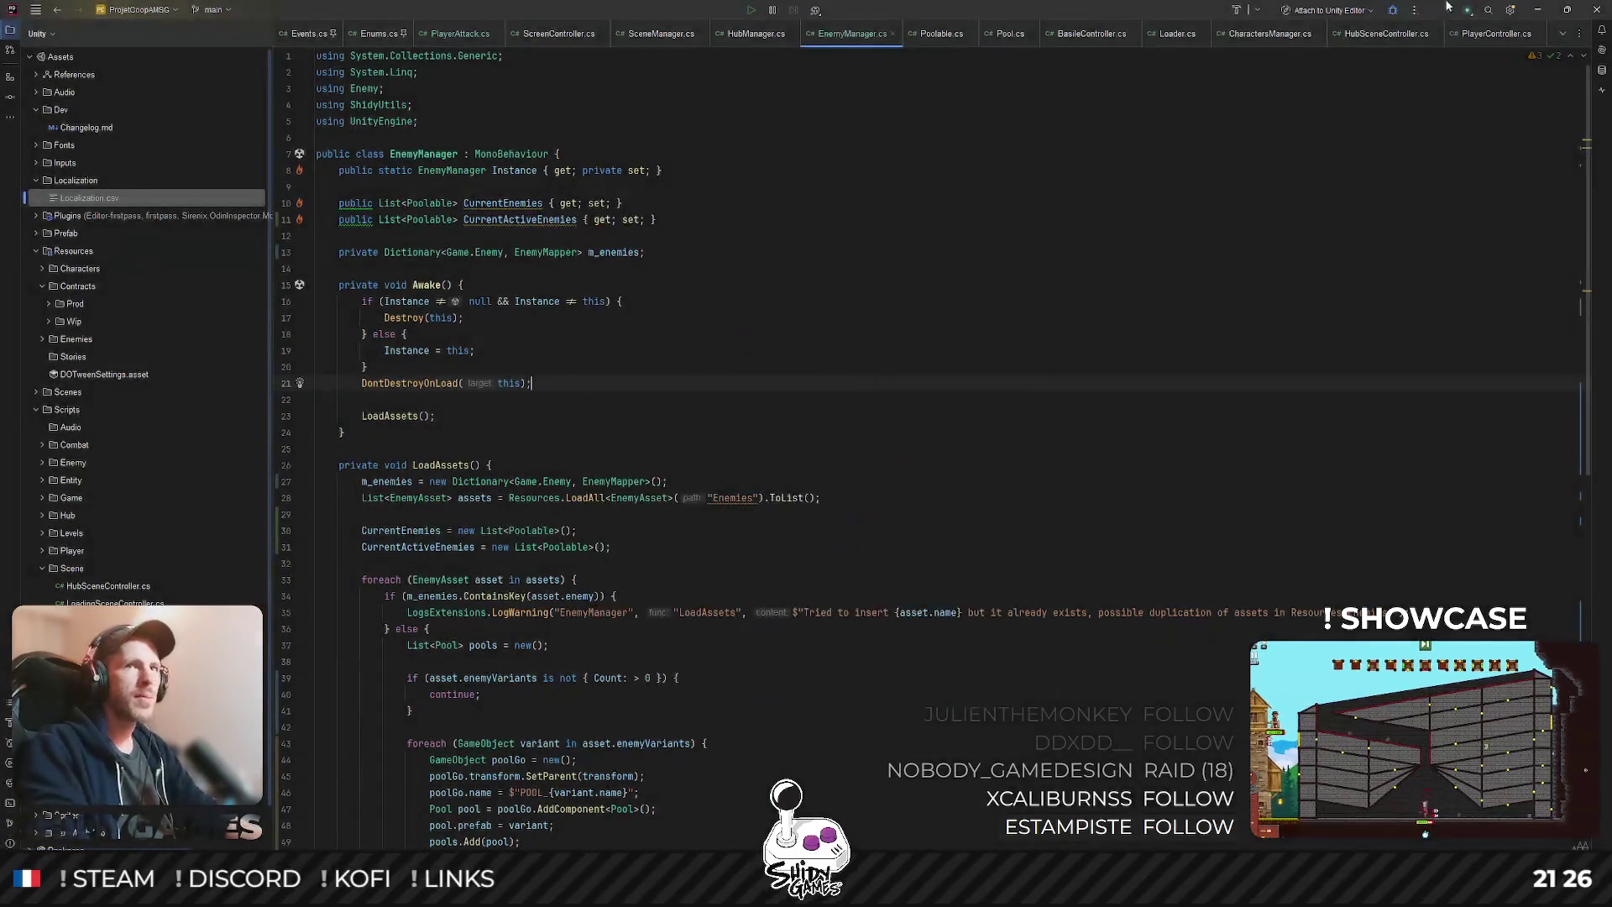
pyautogui.click(1543, 11)
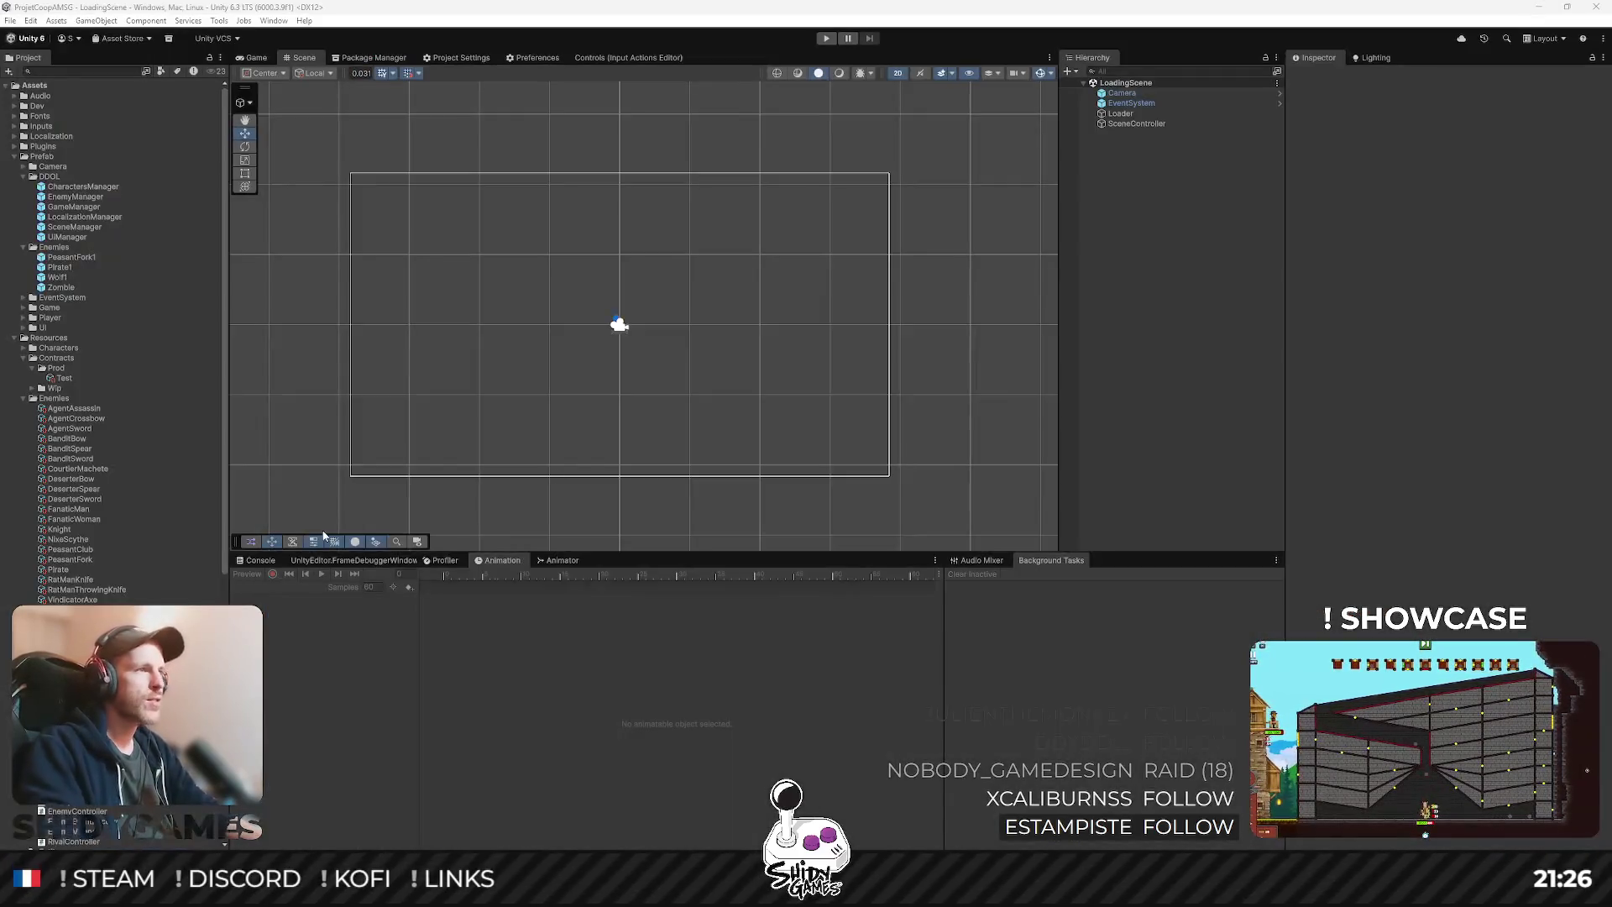
pyautogui.click(70, 258)
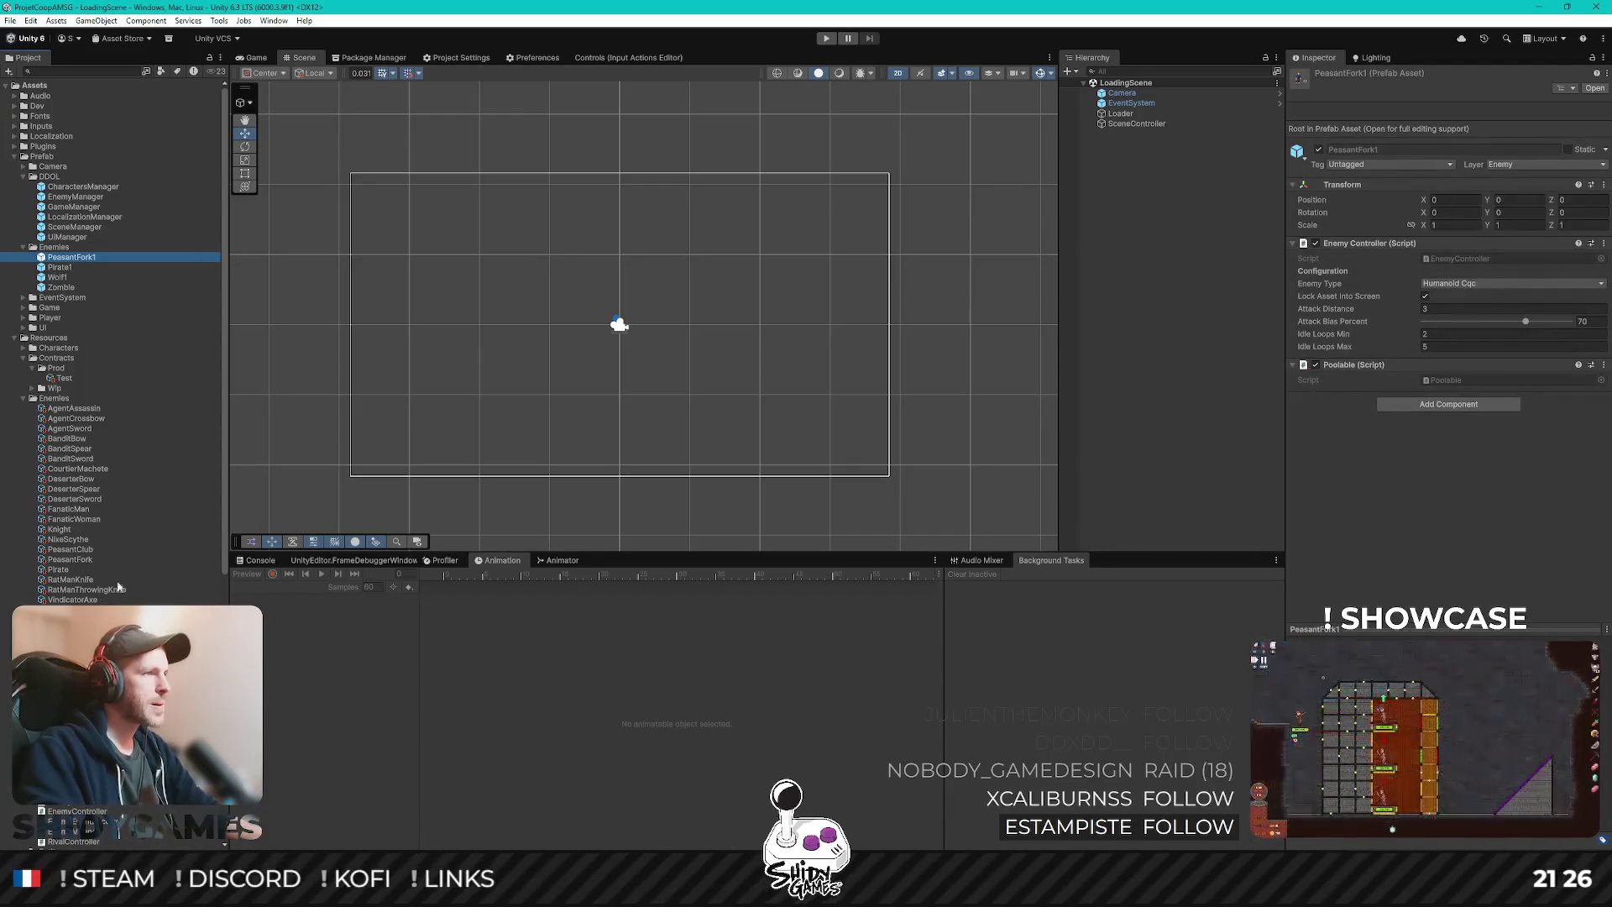
pyautogui.click(87, 559)
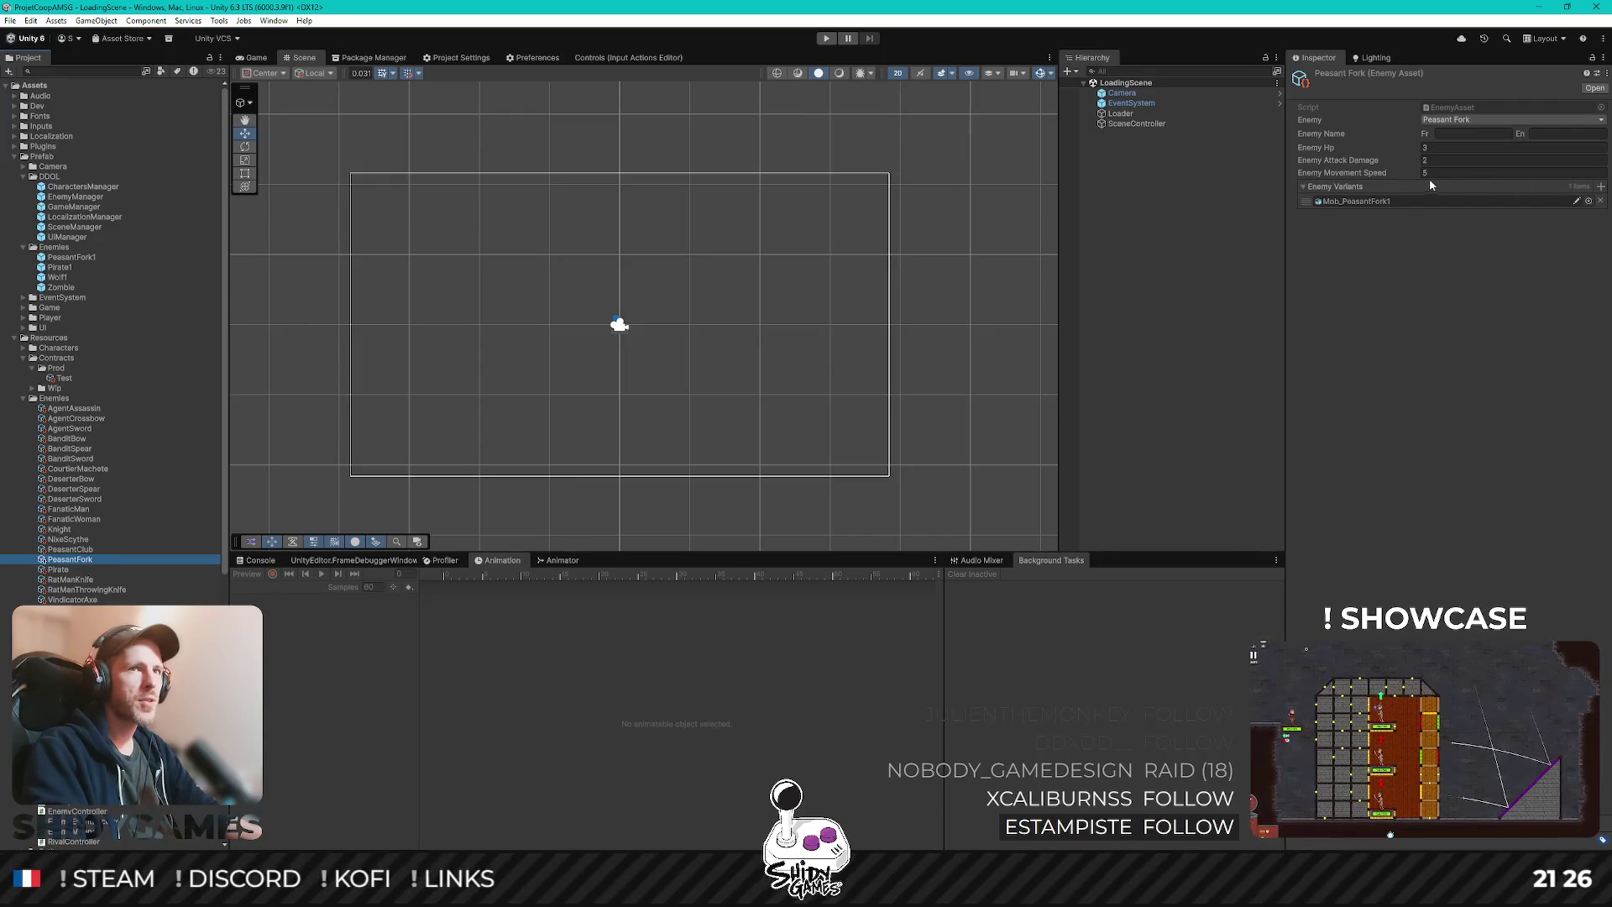
pyautogui.click(1454, 360)
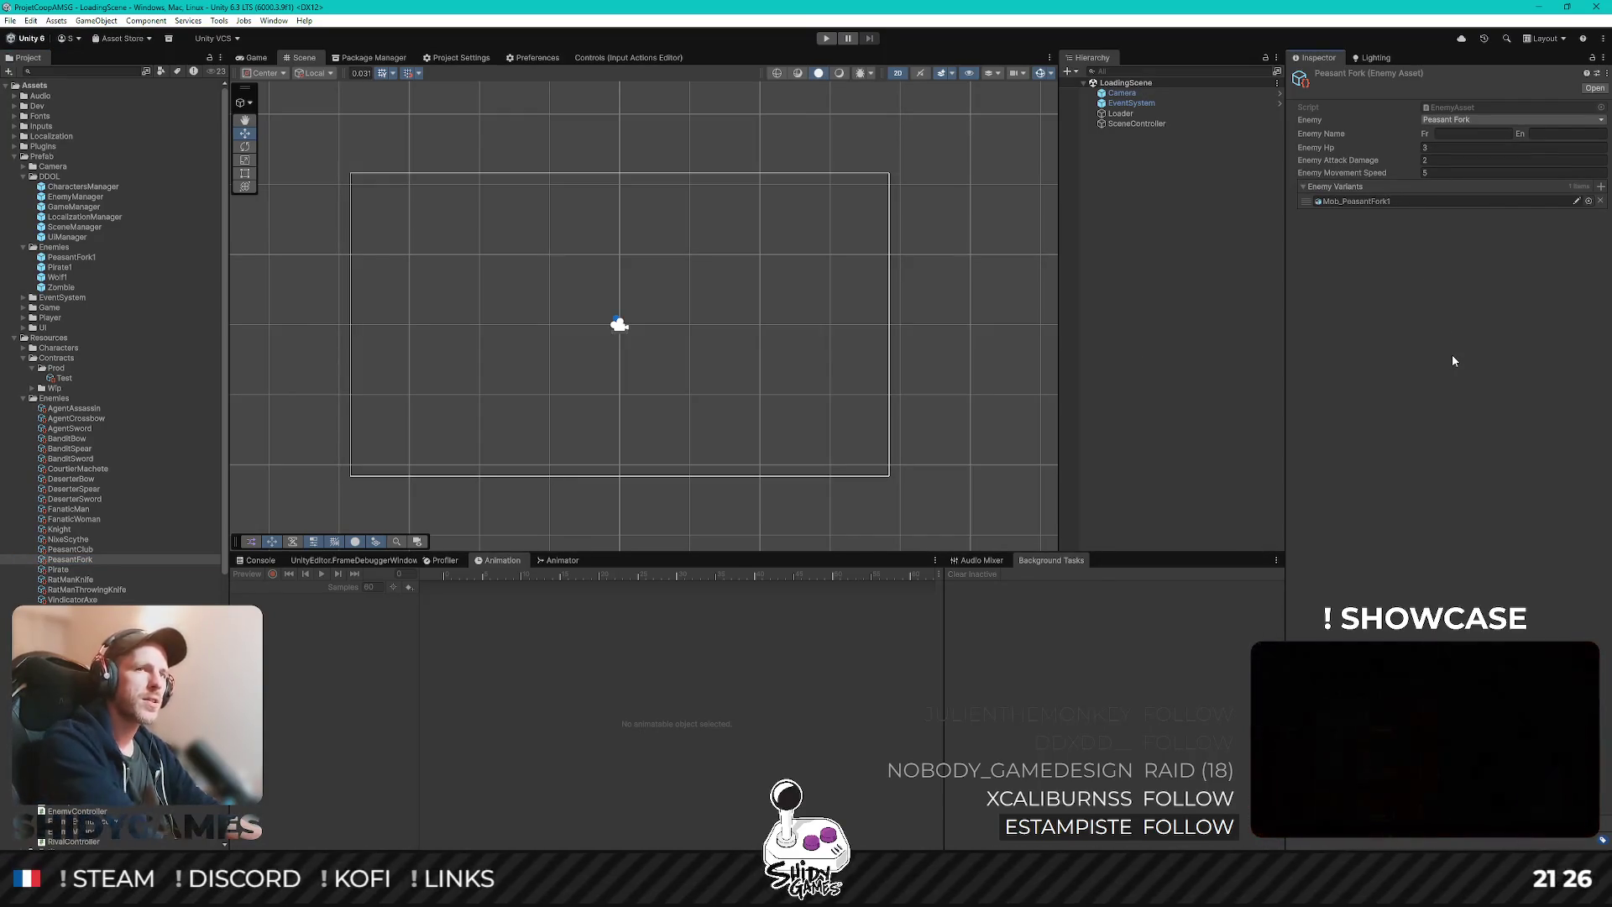
# - Open the EnemyController script in Rider, then show the playtest's Console log in Unity
pyautogui.hotkey('alt', 'Tab')
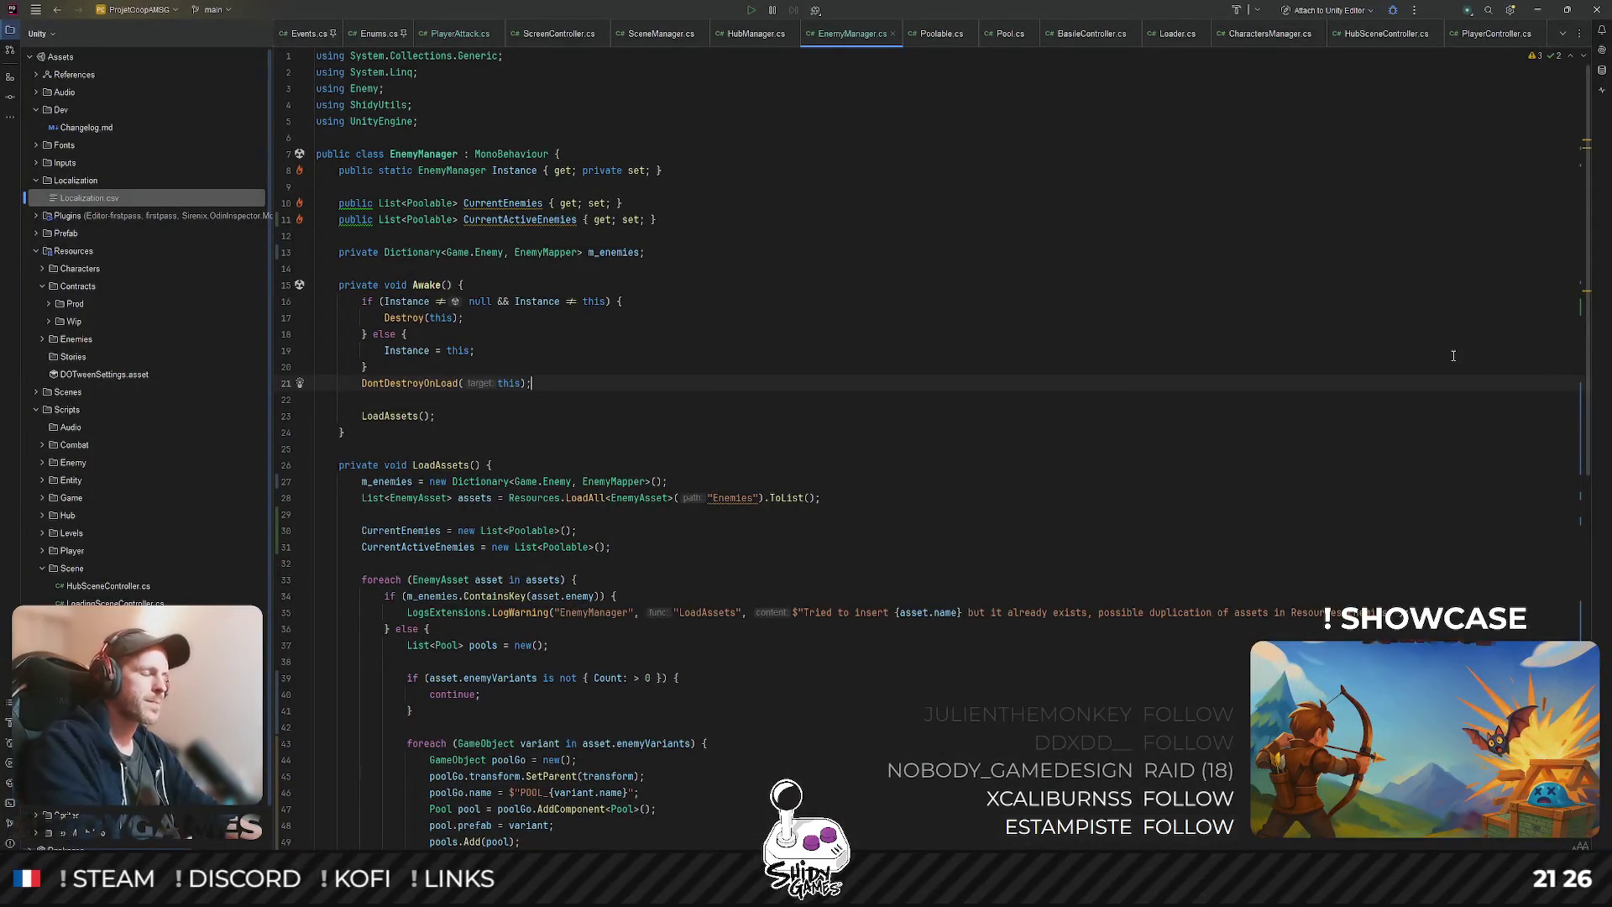
pyautogui.hotkey('ctrl', 'shift', 'n')
pyautogui.write('enemy')
pyautogui.press('Down')
pyautogui.press('Down')
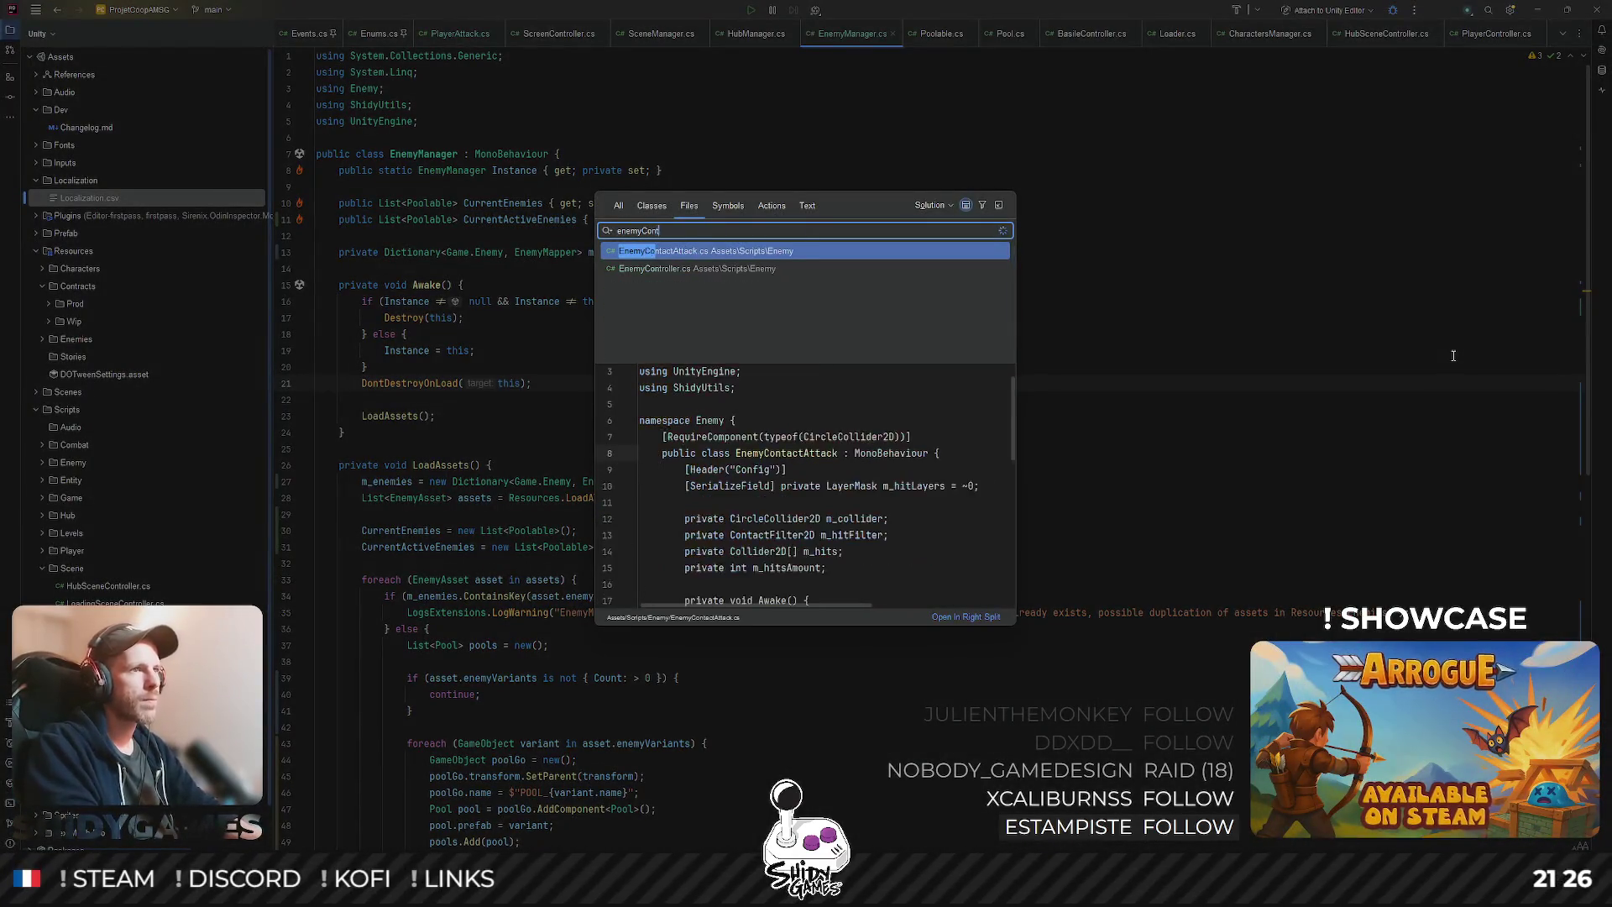
pyautogui.press('Return')
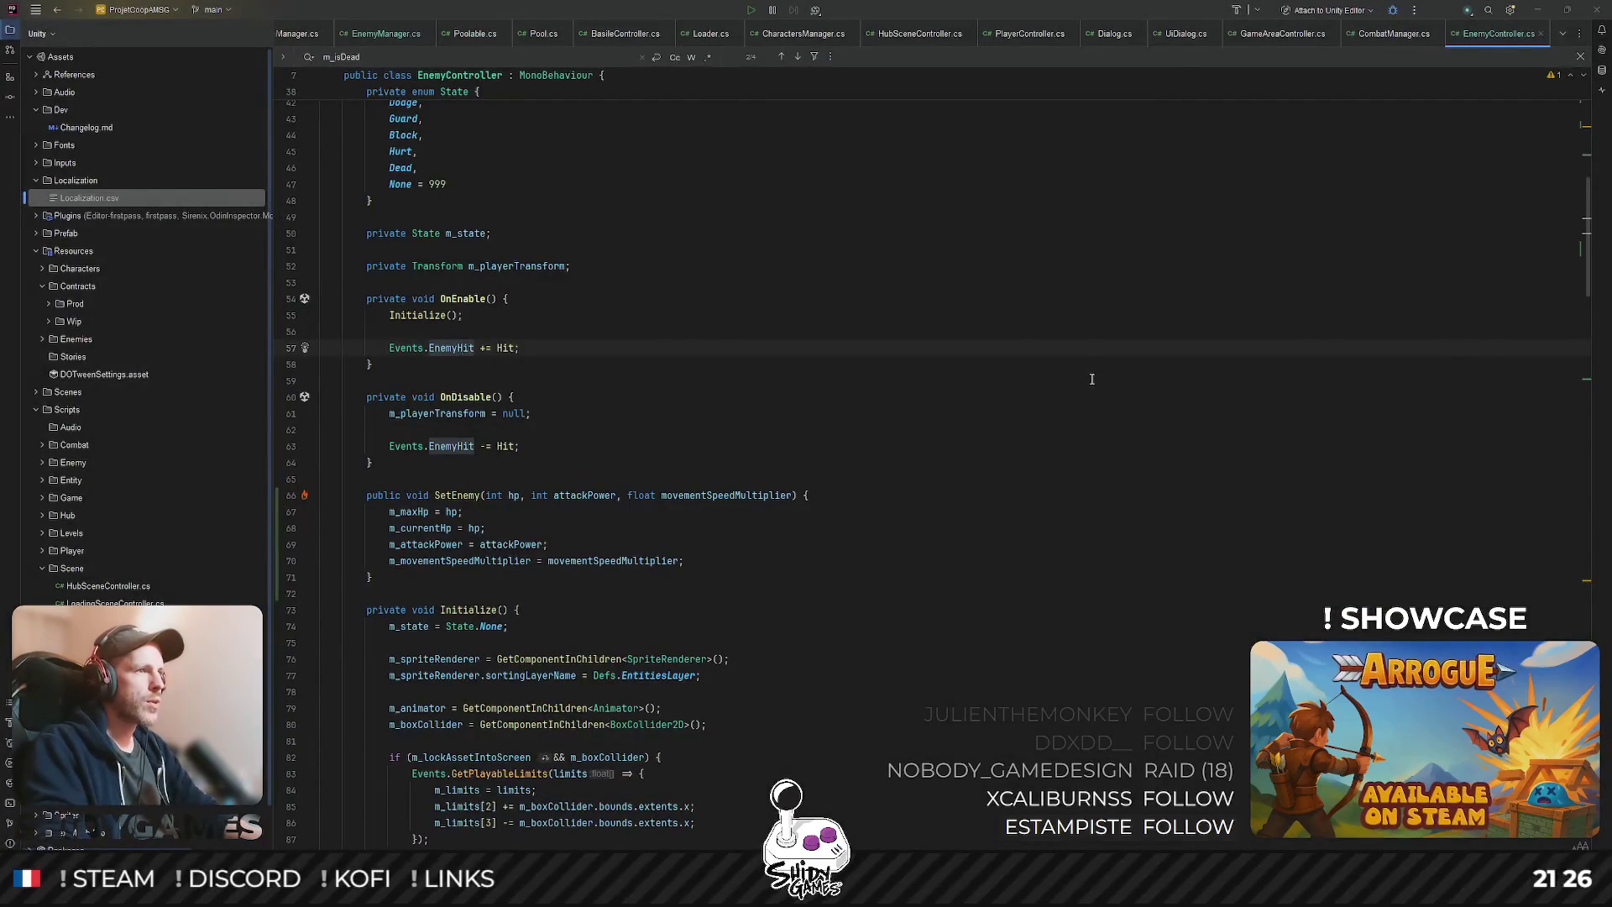
pyautogui.hotkey('alt', 'Tab')
pyautogui.click(242, 562)
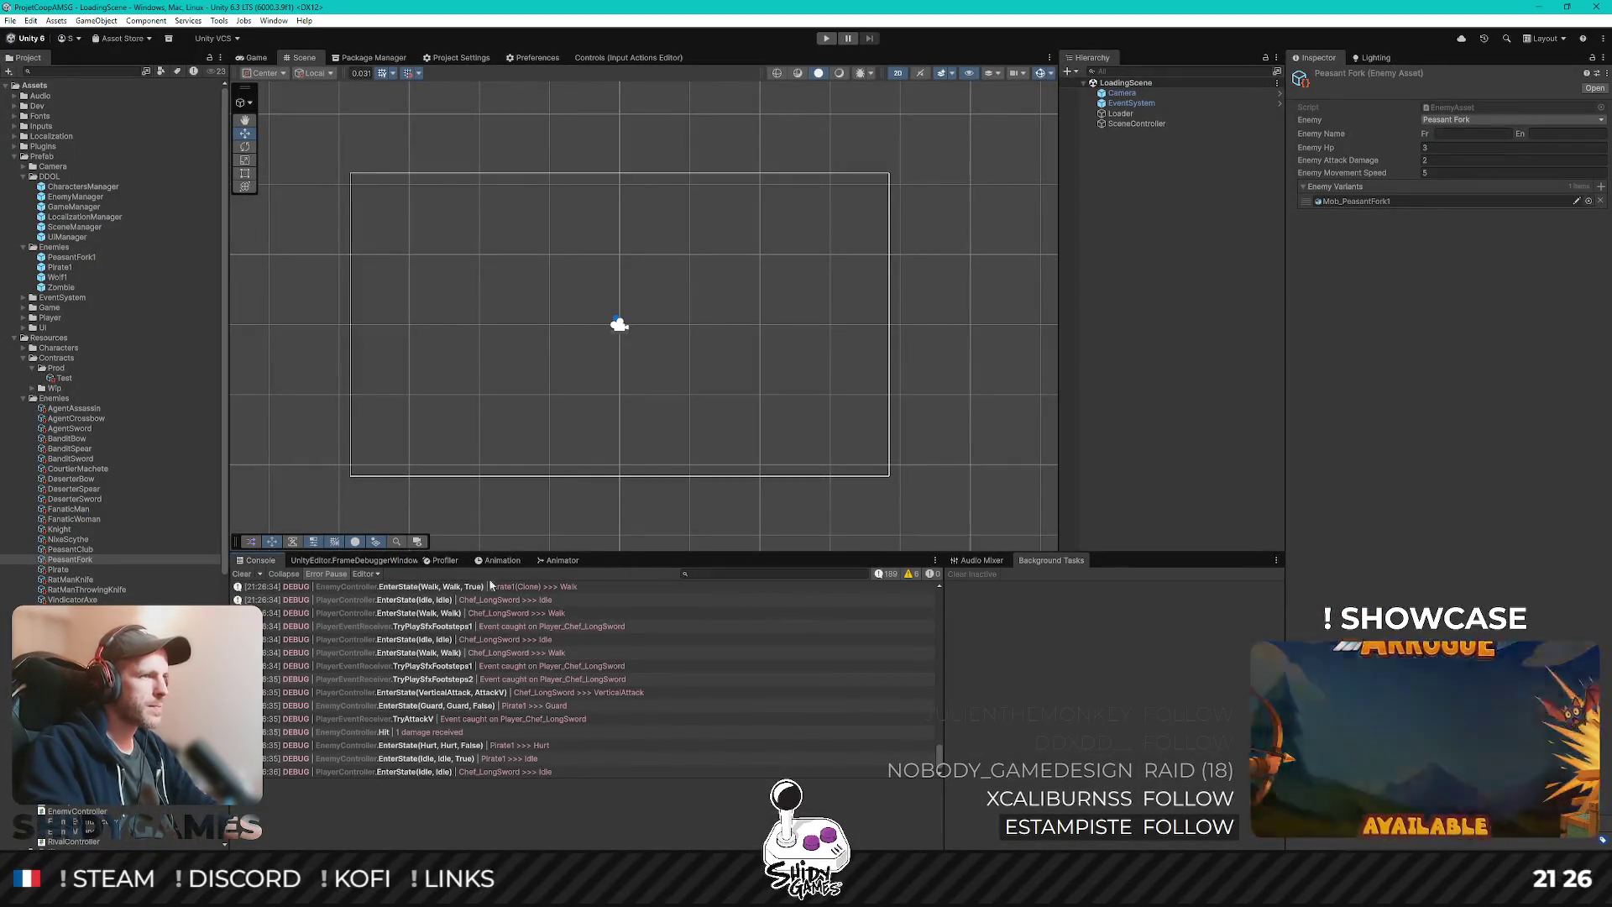
# - Filter the Console on 'peas', then 'pool', and read the missing Poolable warning's stack trace
pyautogui.write('peas')
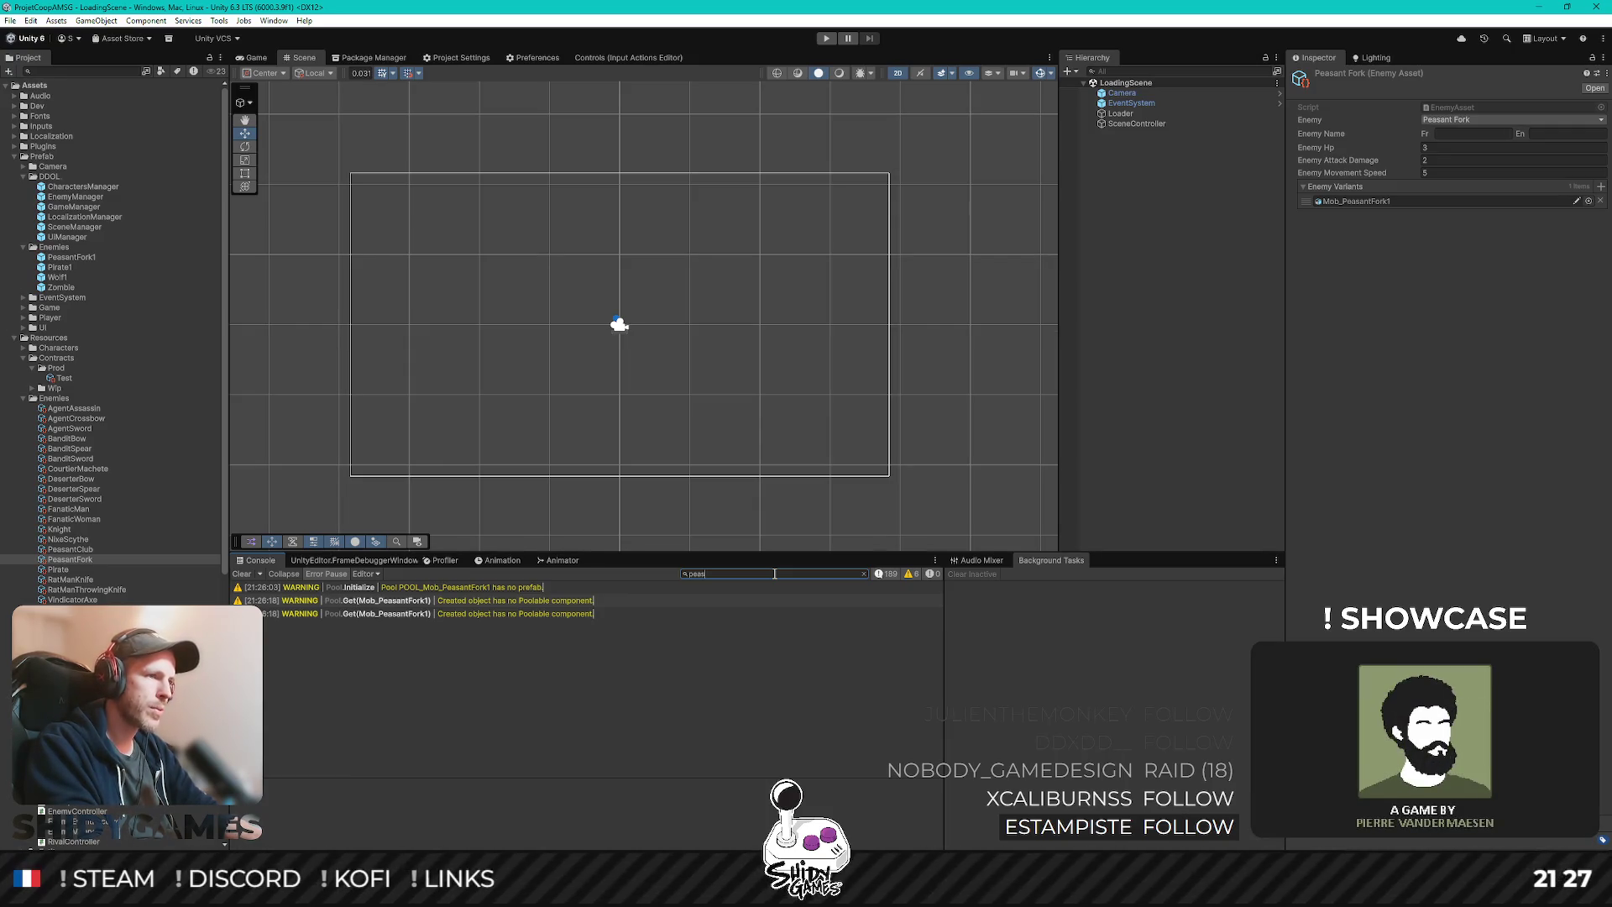
pyautogui.press('Escape')
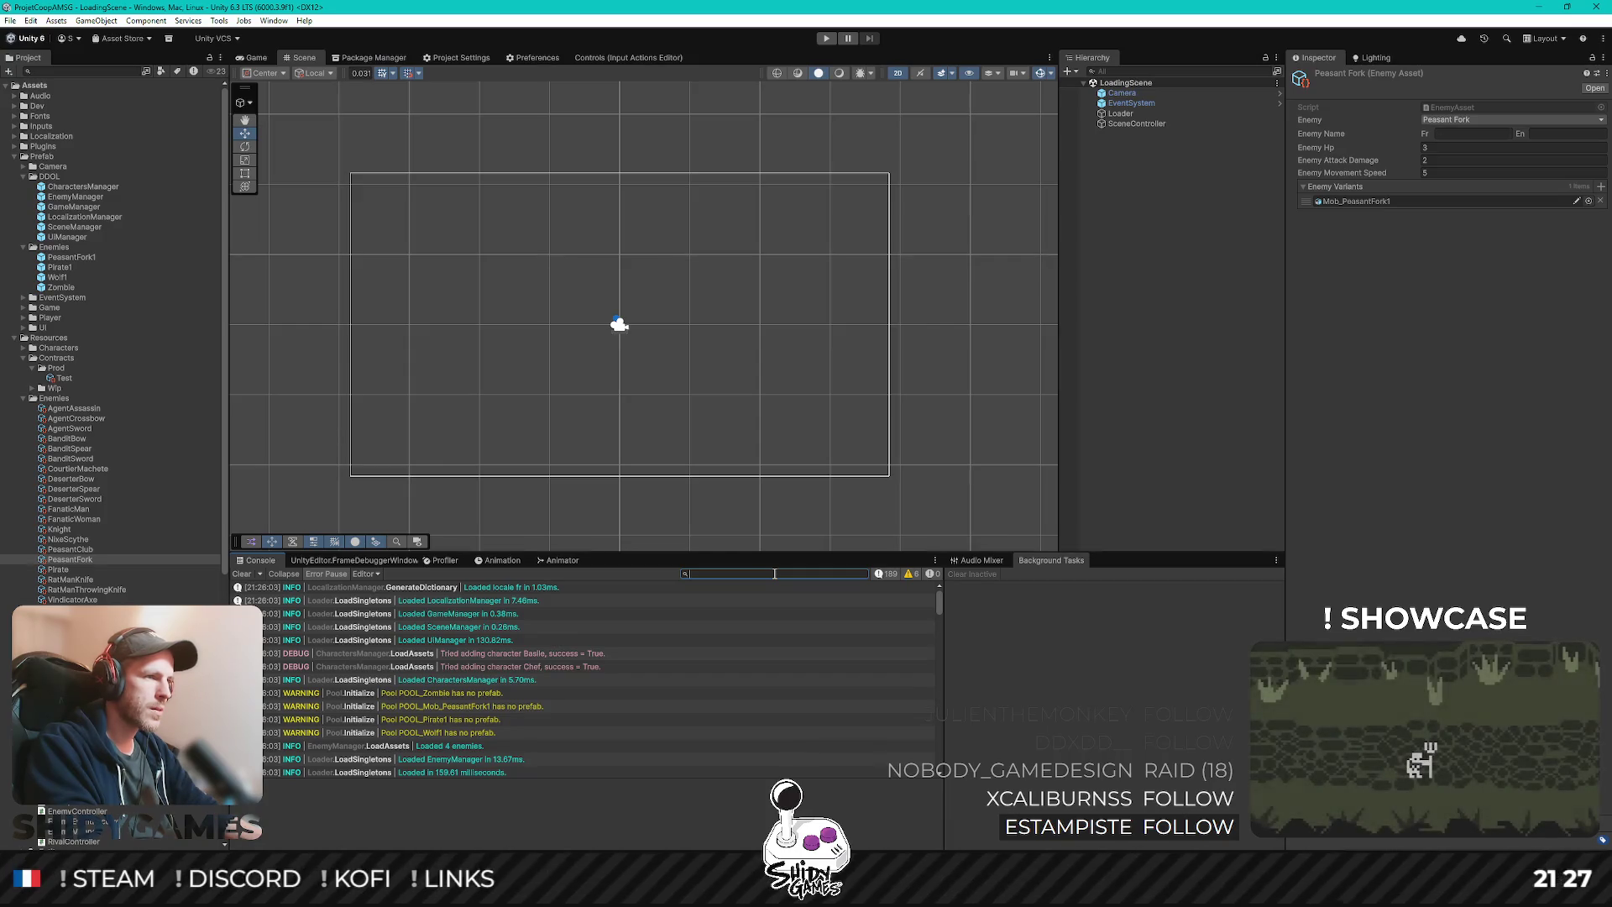
pyautogui.write('pool')
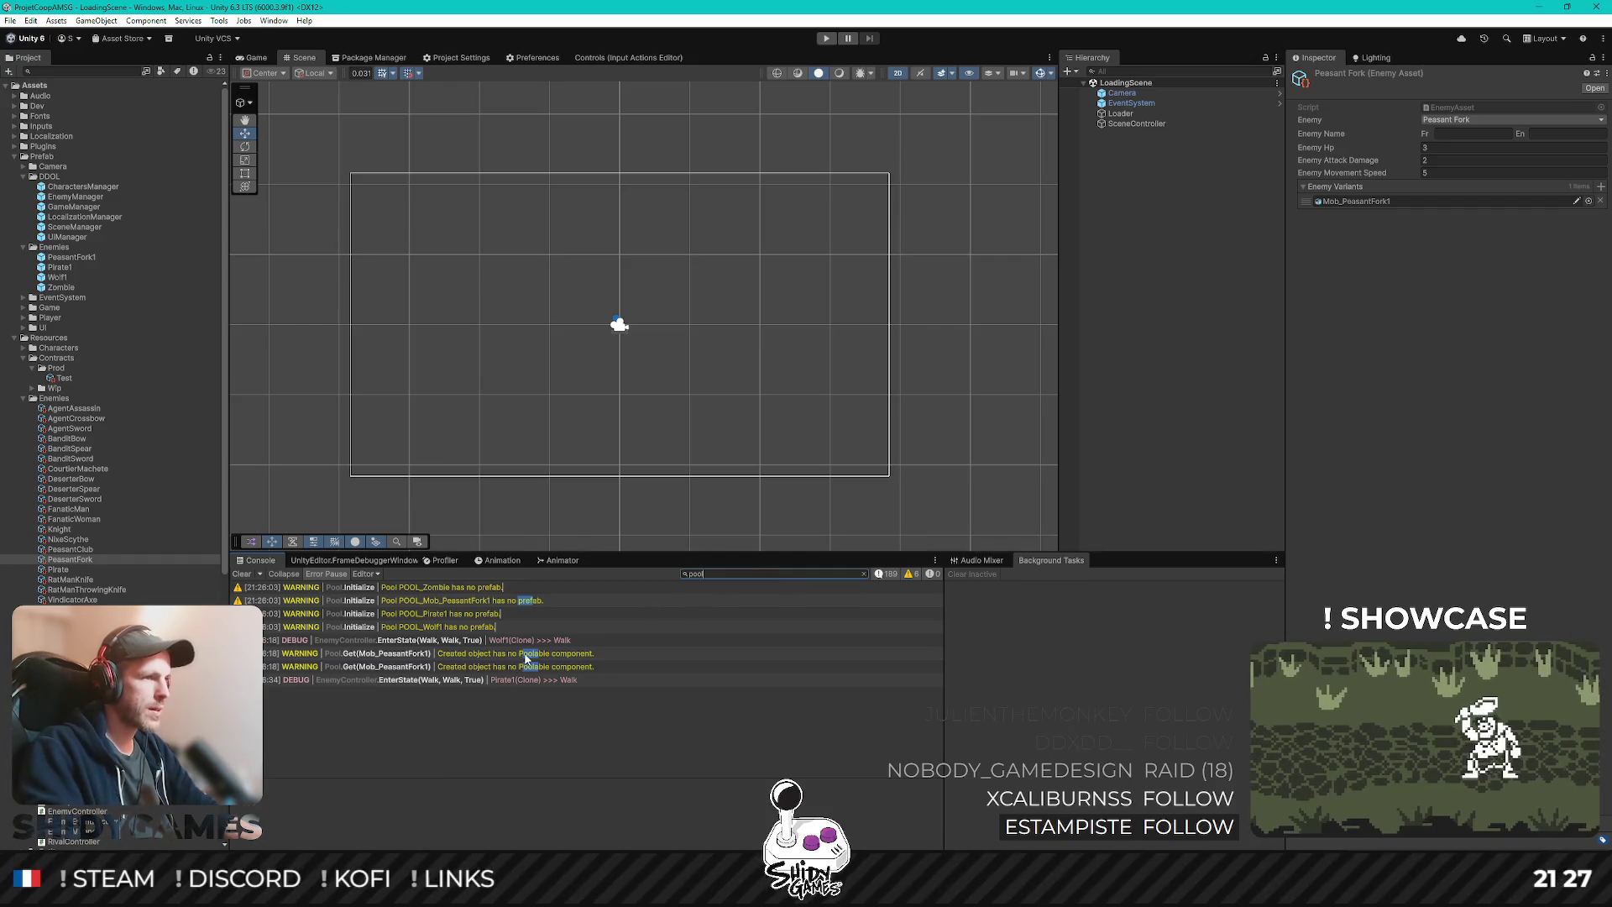
pyautogui.click(524, 655)
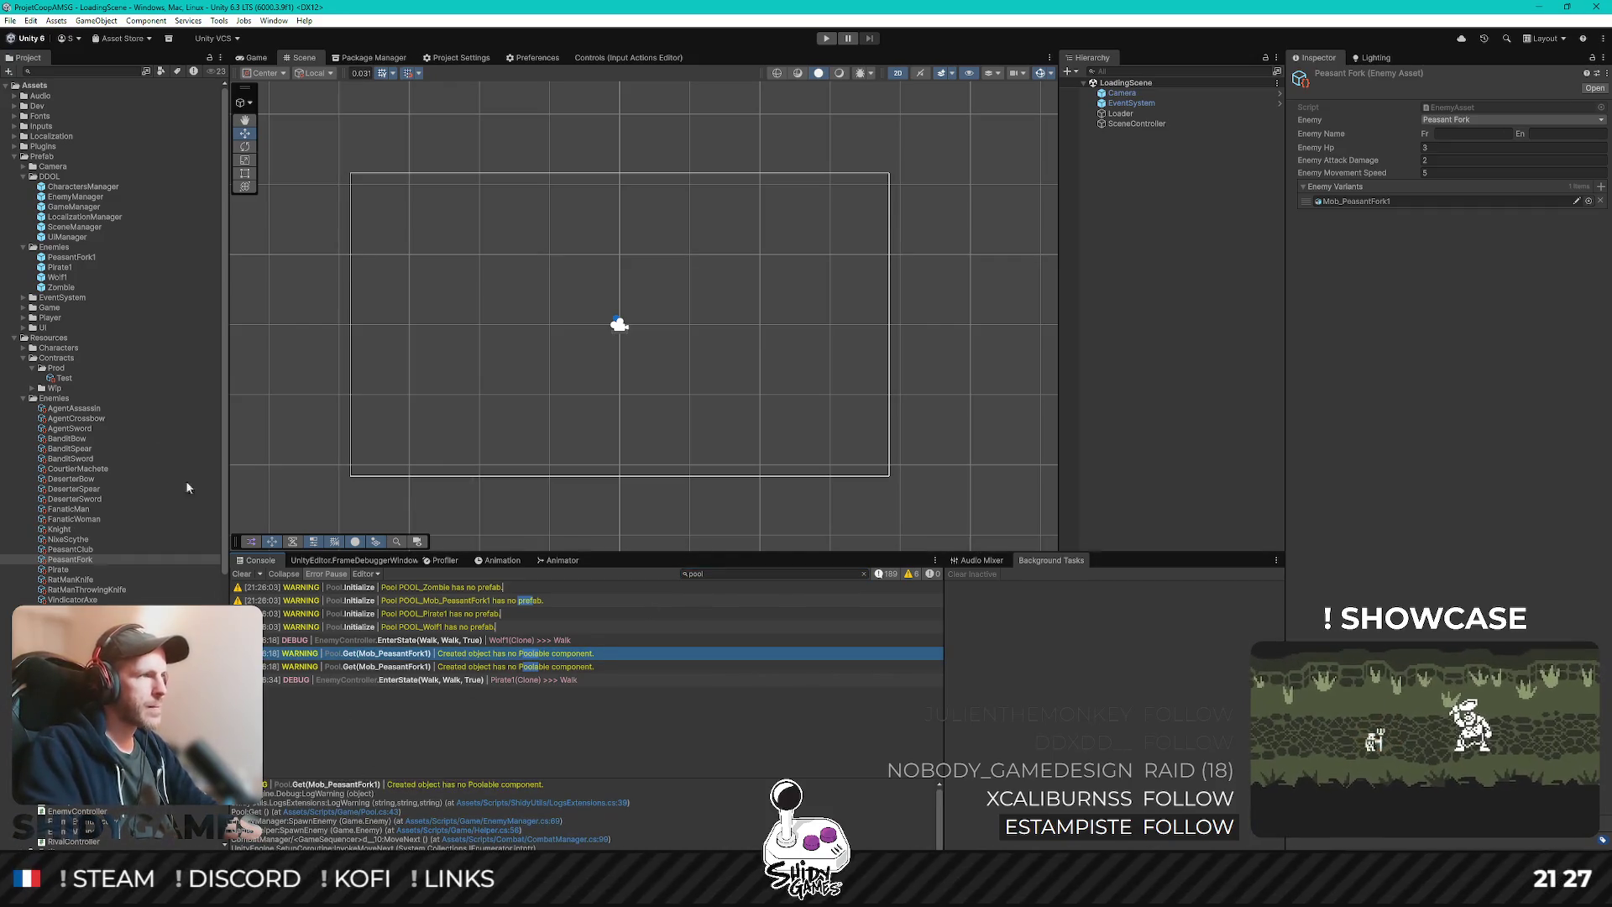
# - Inspect the PeasantFork1 prefab and the PeasantFork asset's Mob_PeasantFork1 variant entry, then show the Game view
pyautogui.click(74, 257)
pyautogui.press('Down')
pyautogui.press('Down')
pyautogui.press('Down')
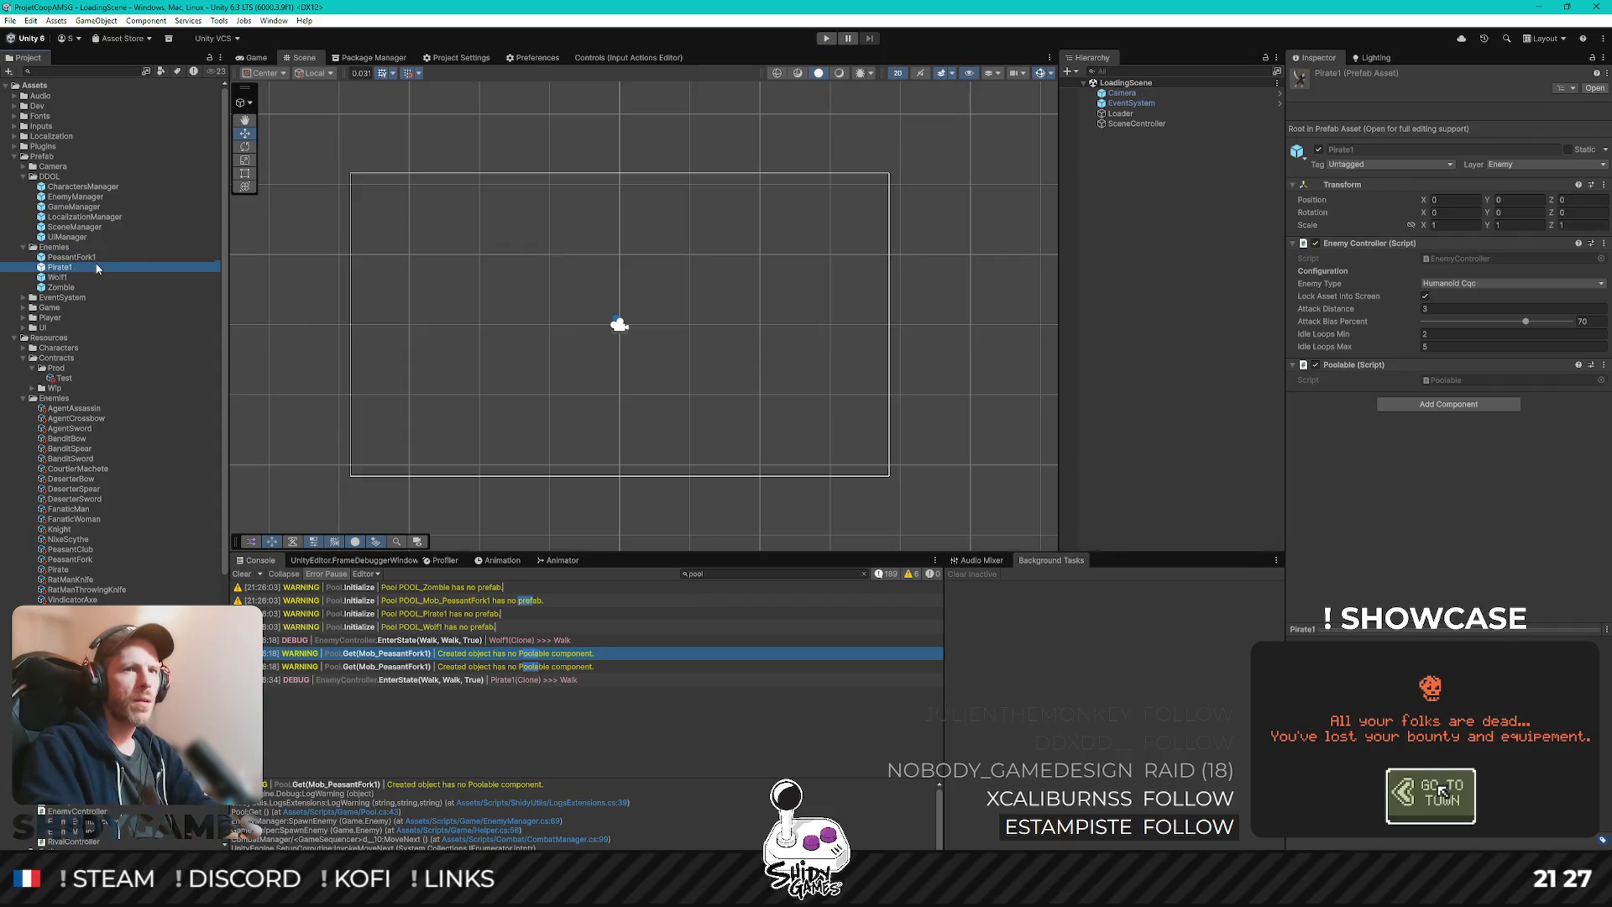
pyautogui.press('Up')
pyautogui.press('Up')
pyautogui.press('Up')
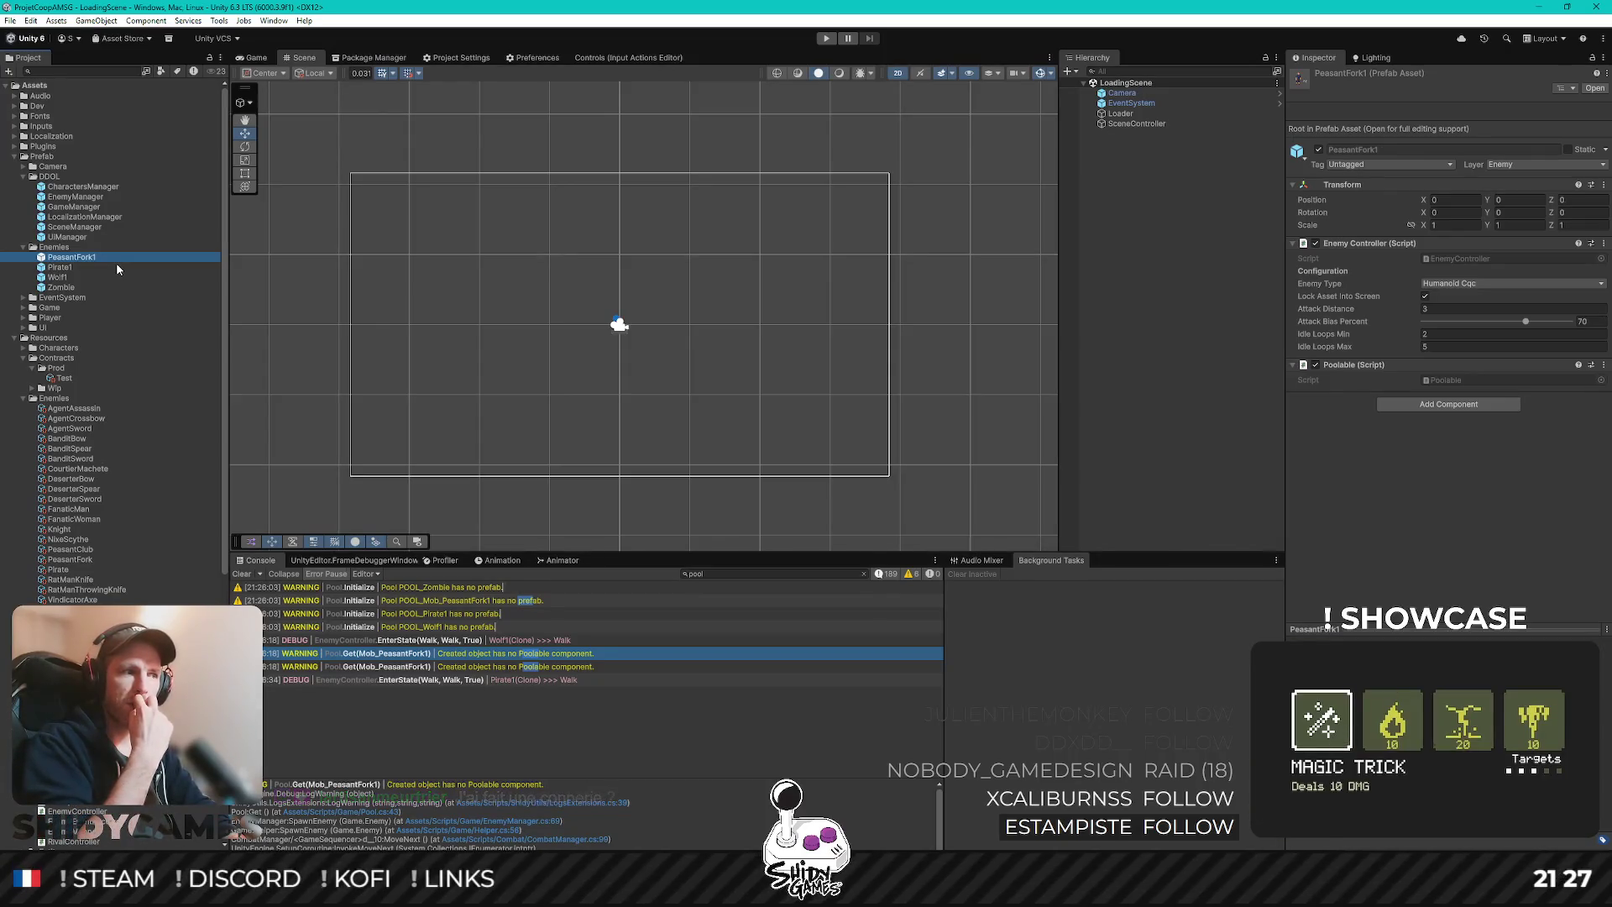
pyautogui.scroll(-10, 117, 470)
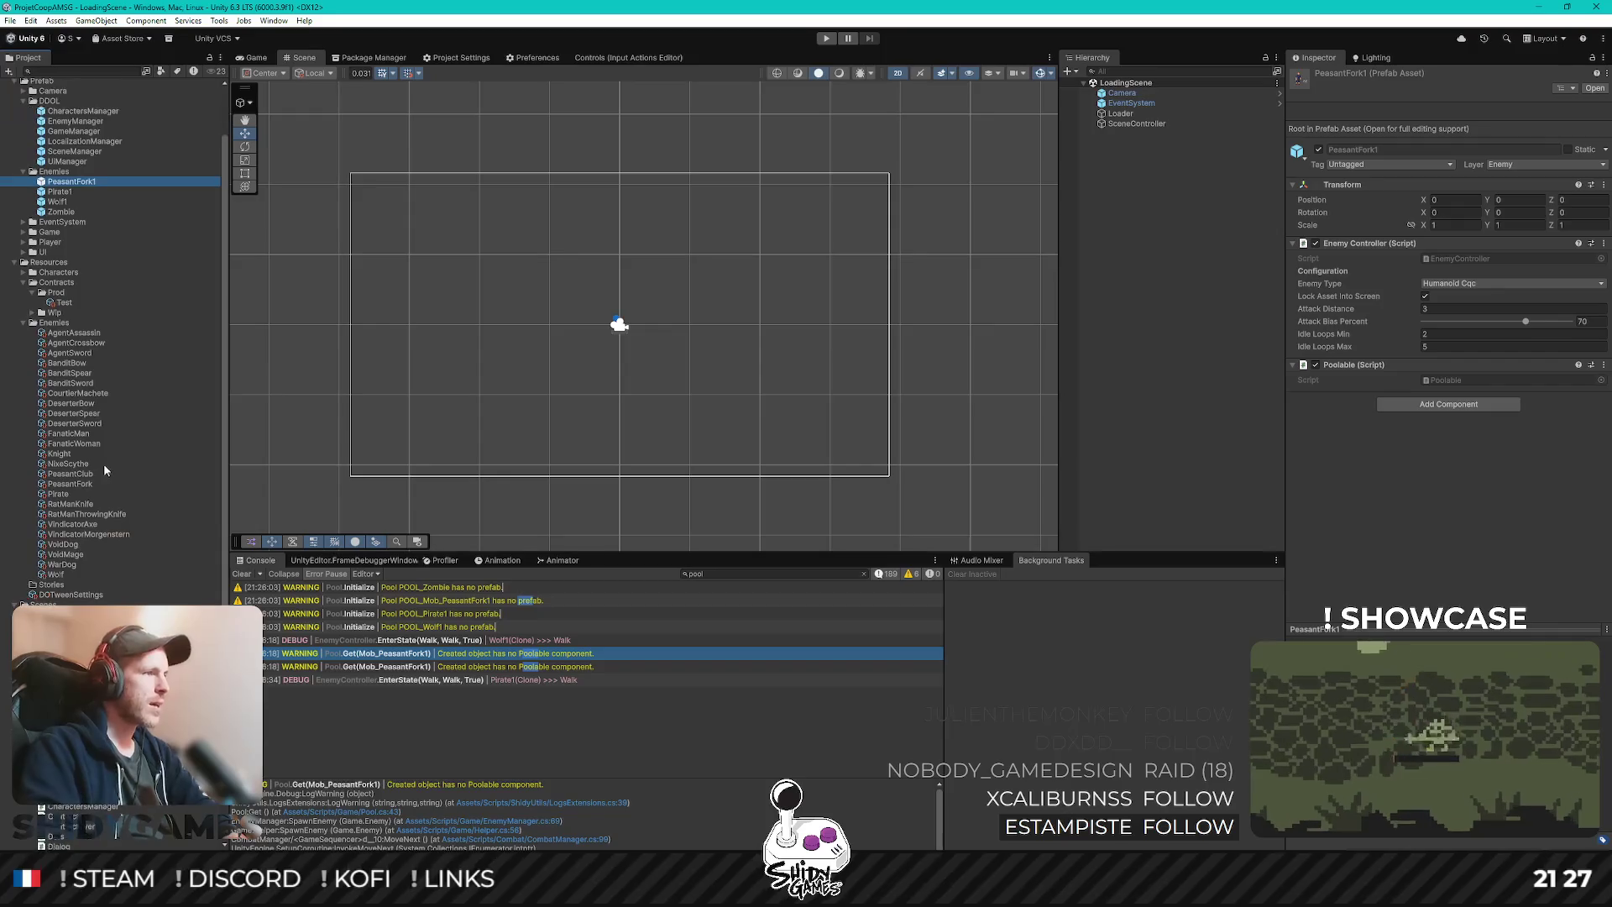
pyautogui.scroll(-3, 120, 480)
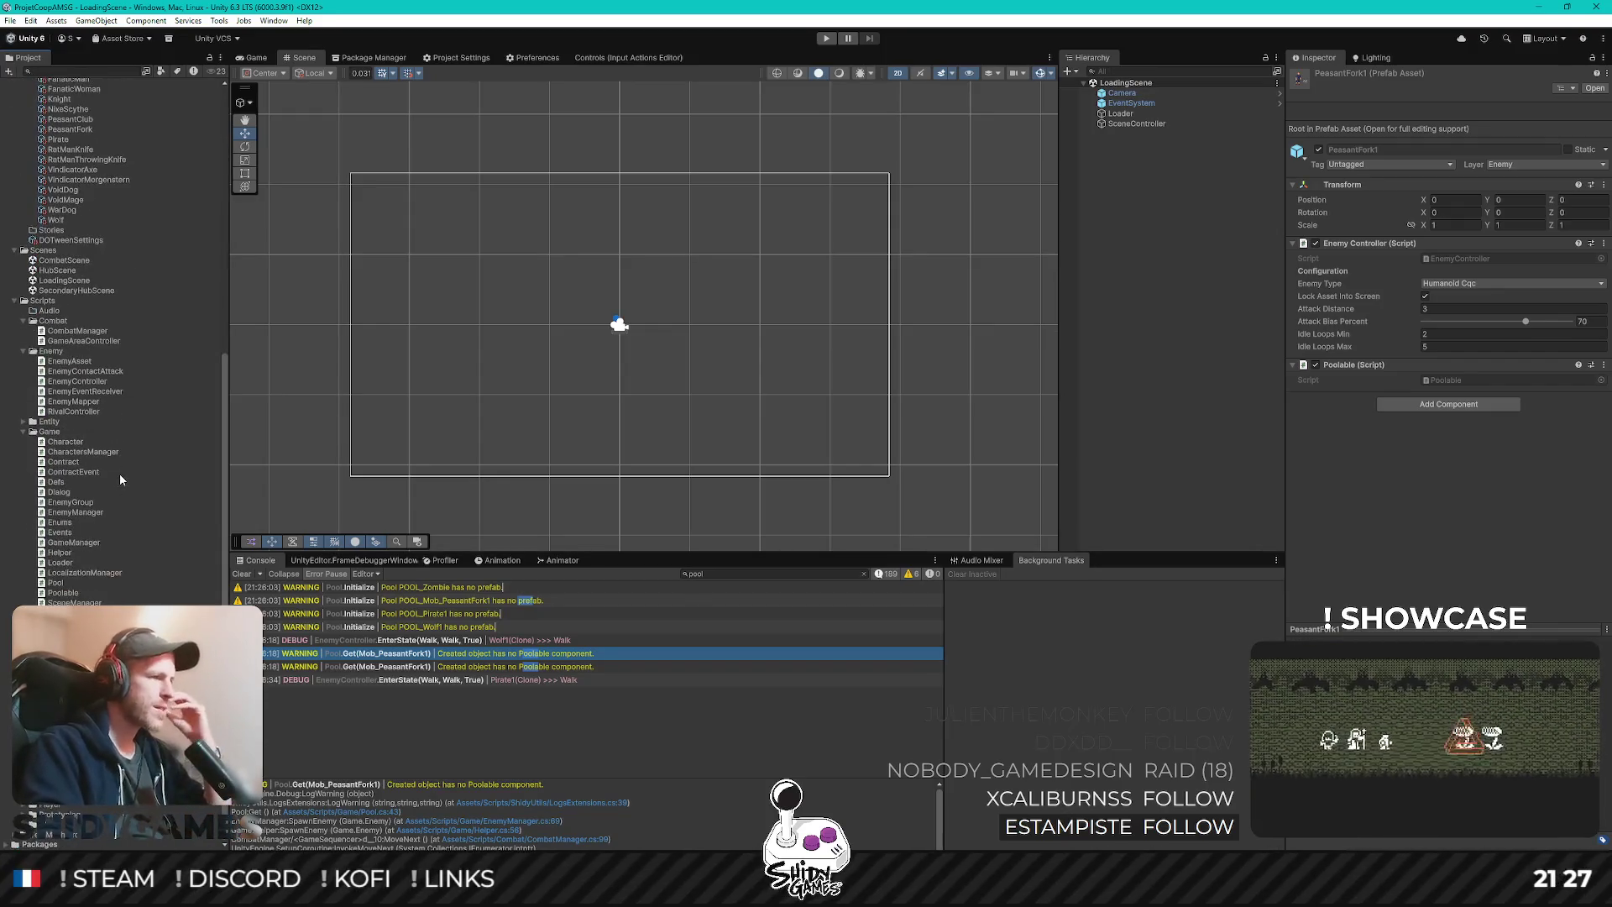
pyautogui.scroll(15, 137, 357)
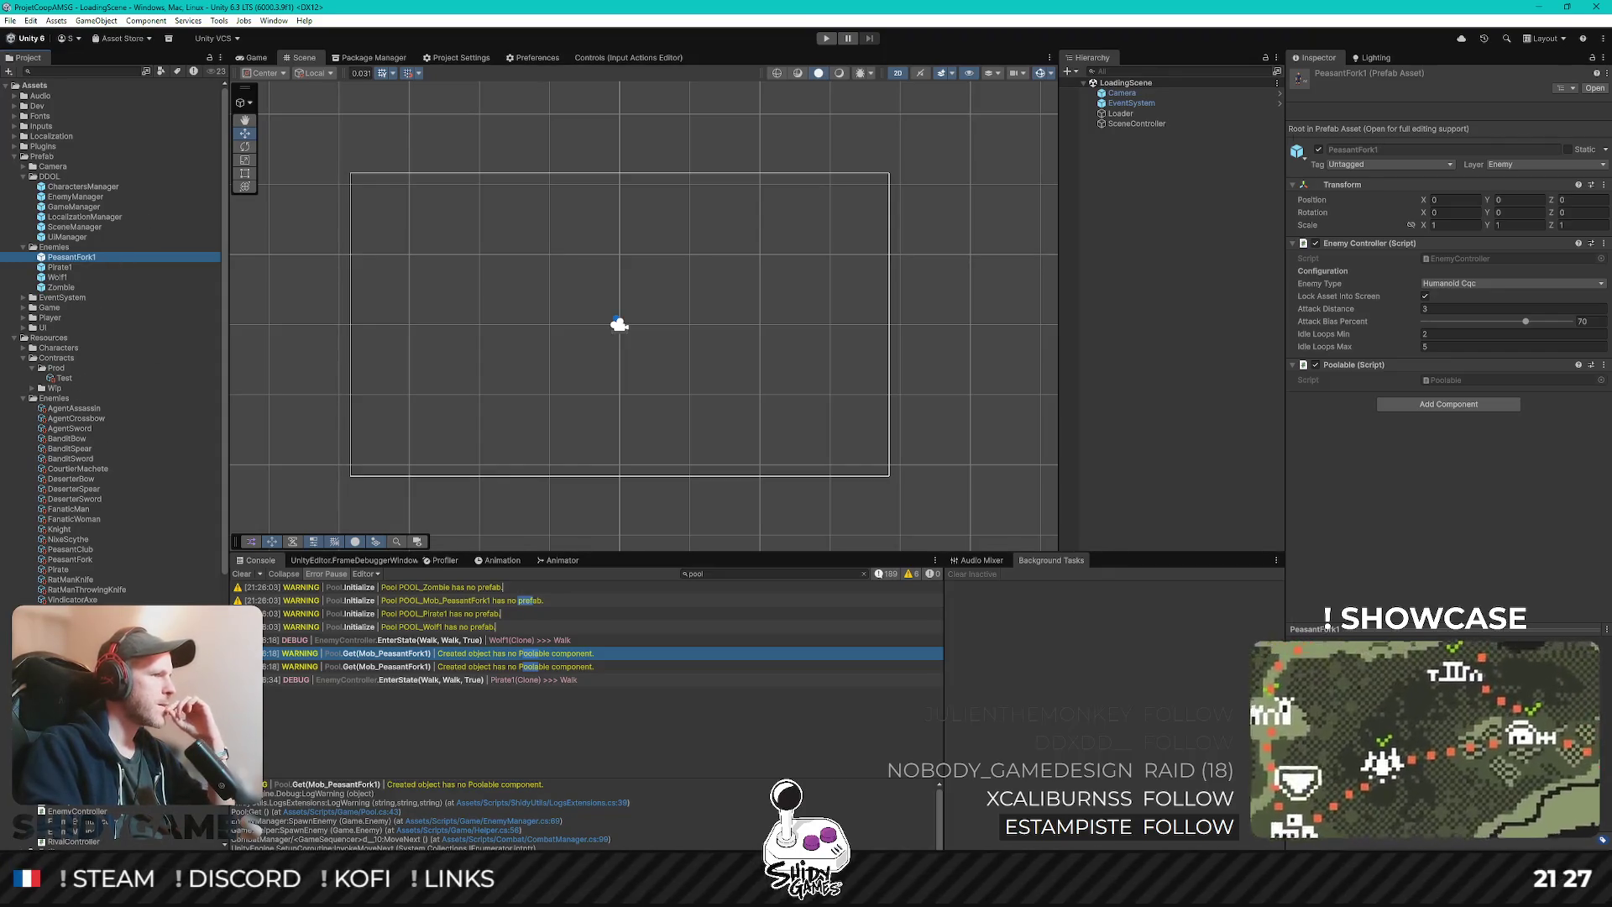
pyautogui.click(71, 559)
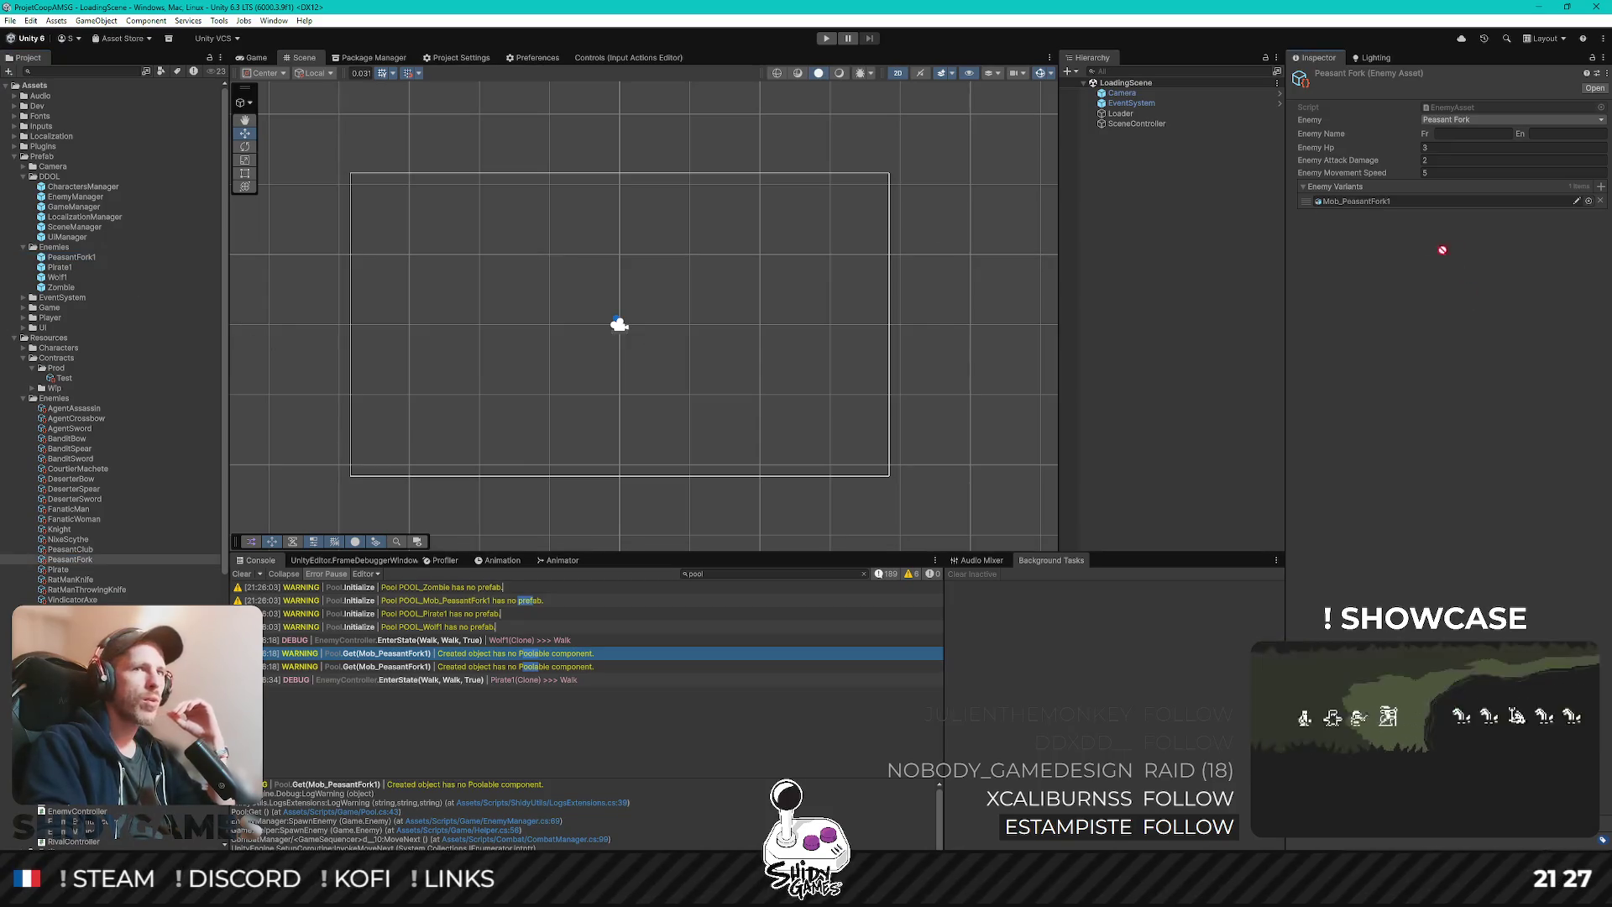
pyautogui.click(1368, 202)
pyautogui.click(1144, 235)
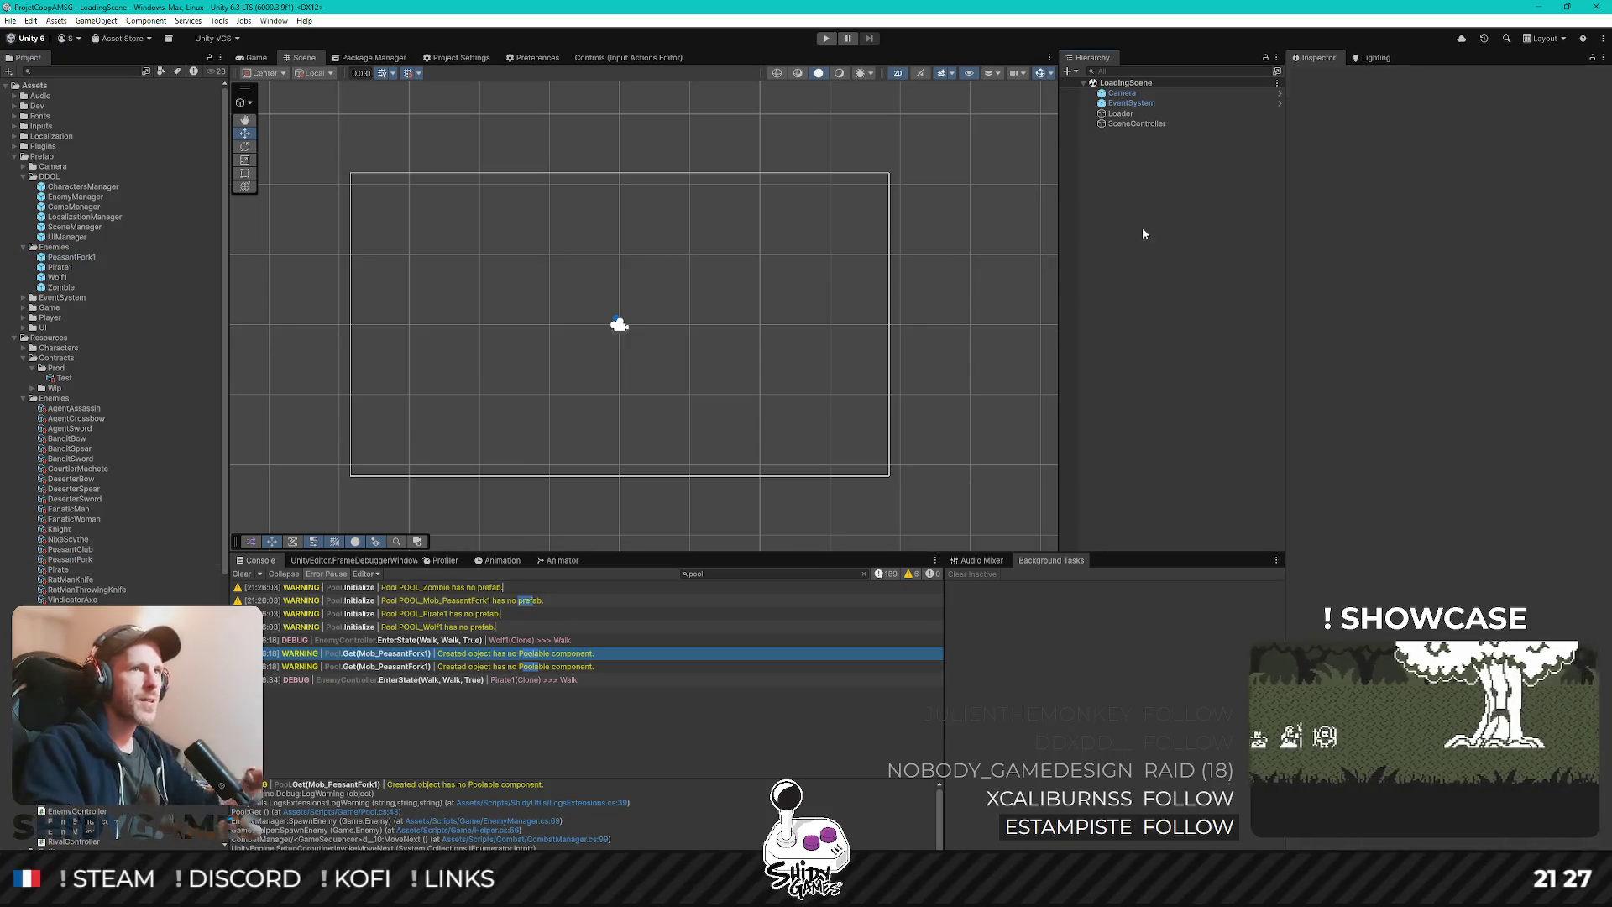
pyautogui.click(256, 57)
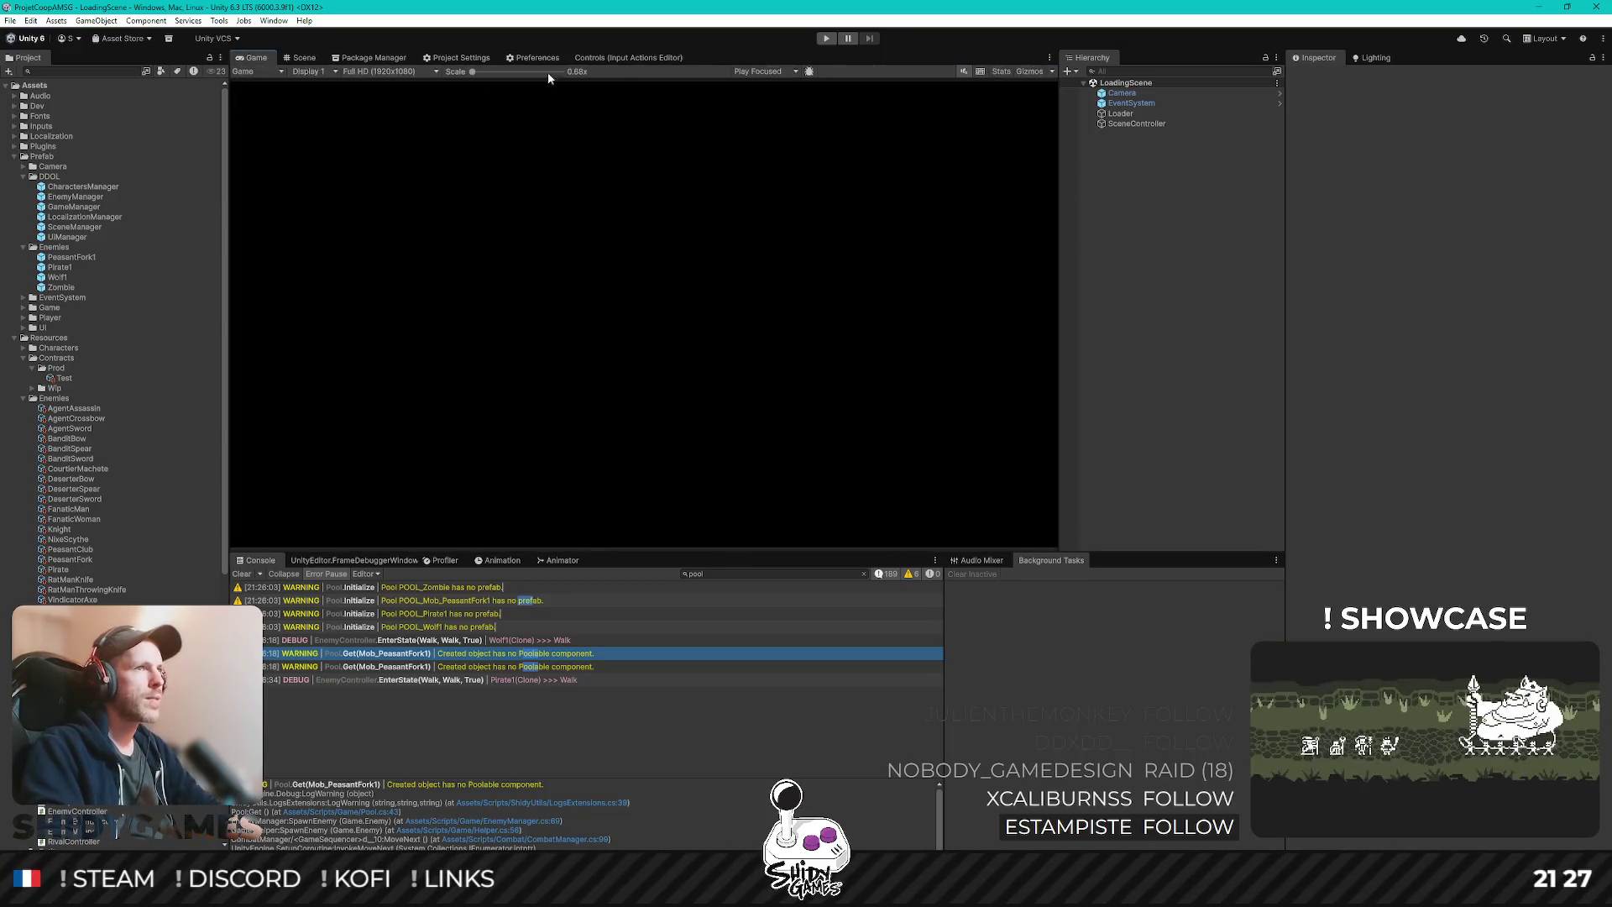
# - Enter Play mode, choose Jouer, check the hub notice board's contracts, then walk right toward the NPC
pyautogui.click(825, 38)
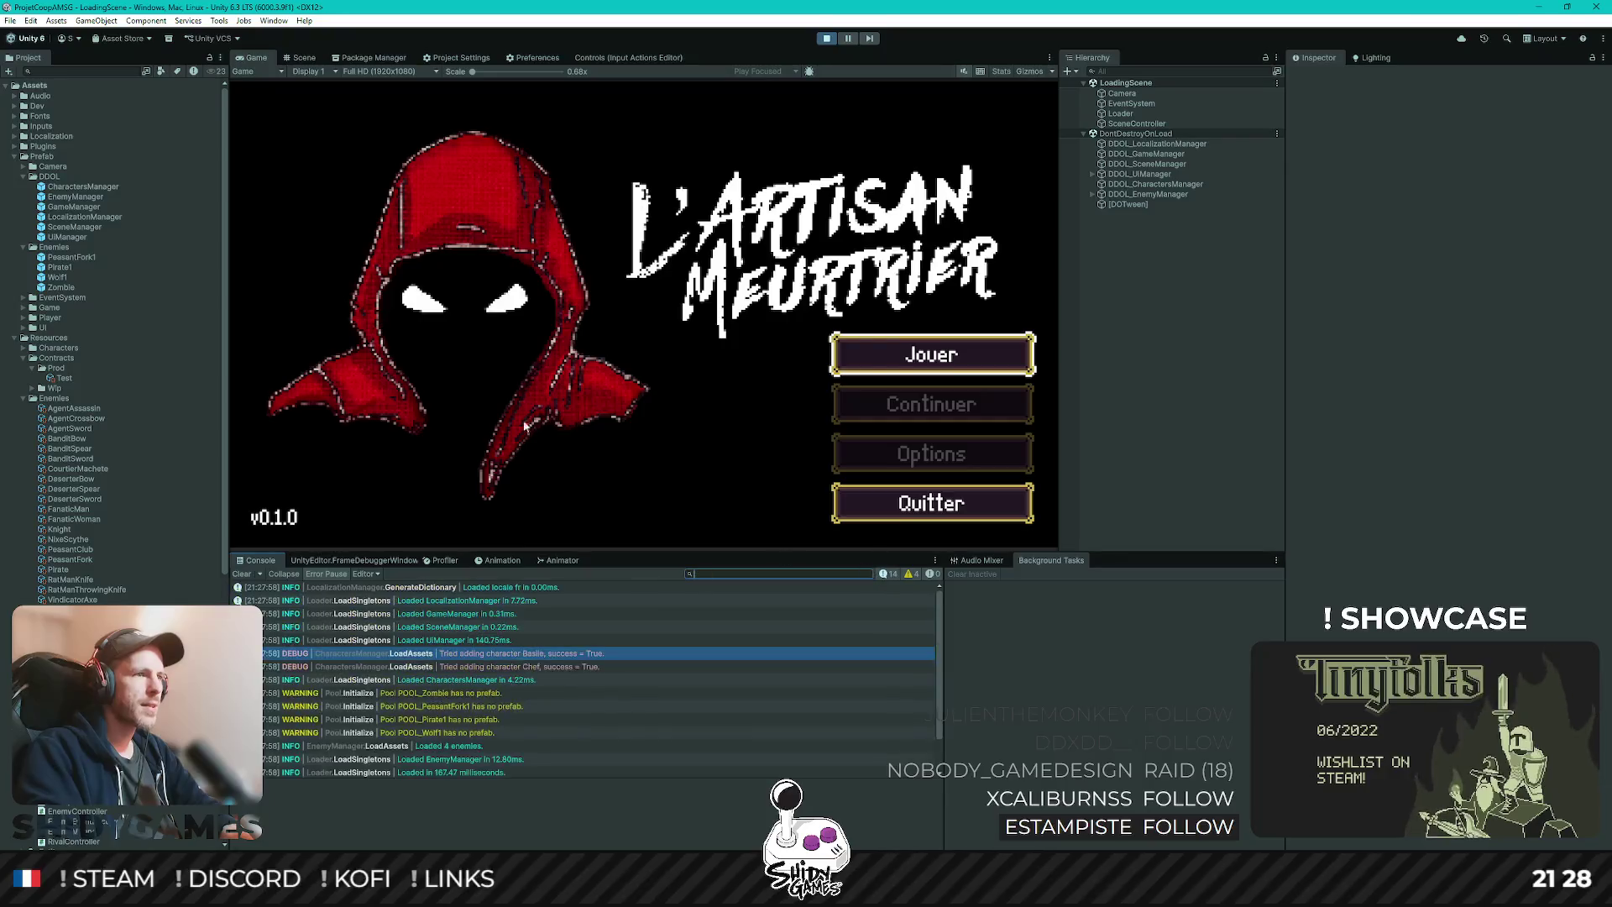
pyautogui.click(904, 361)
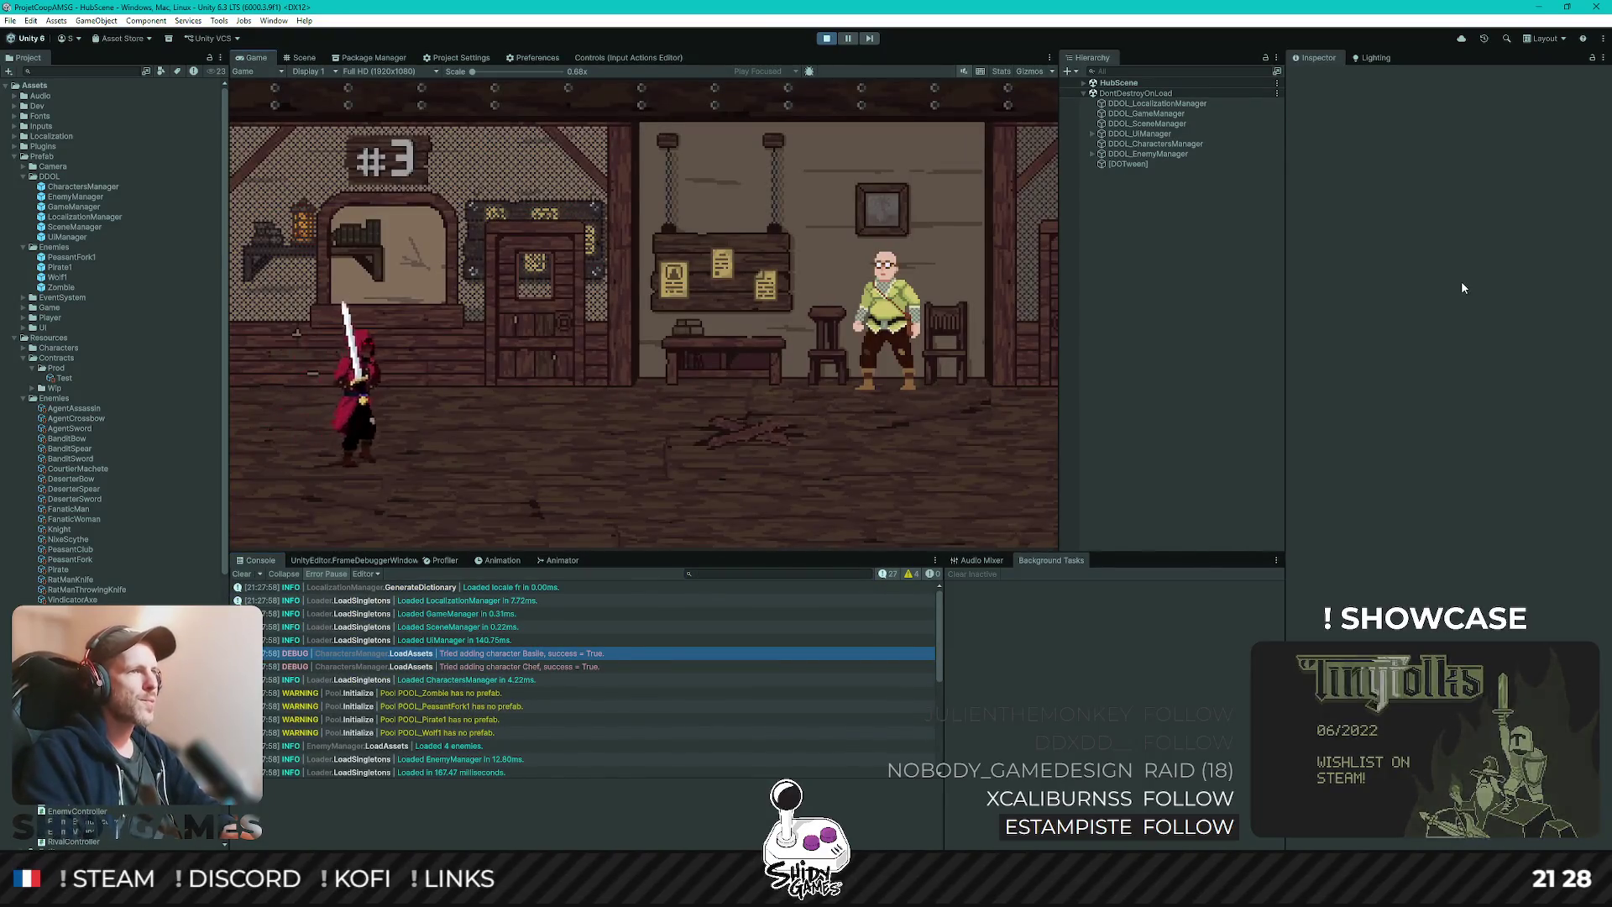
pyautogui.press('d')
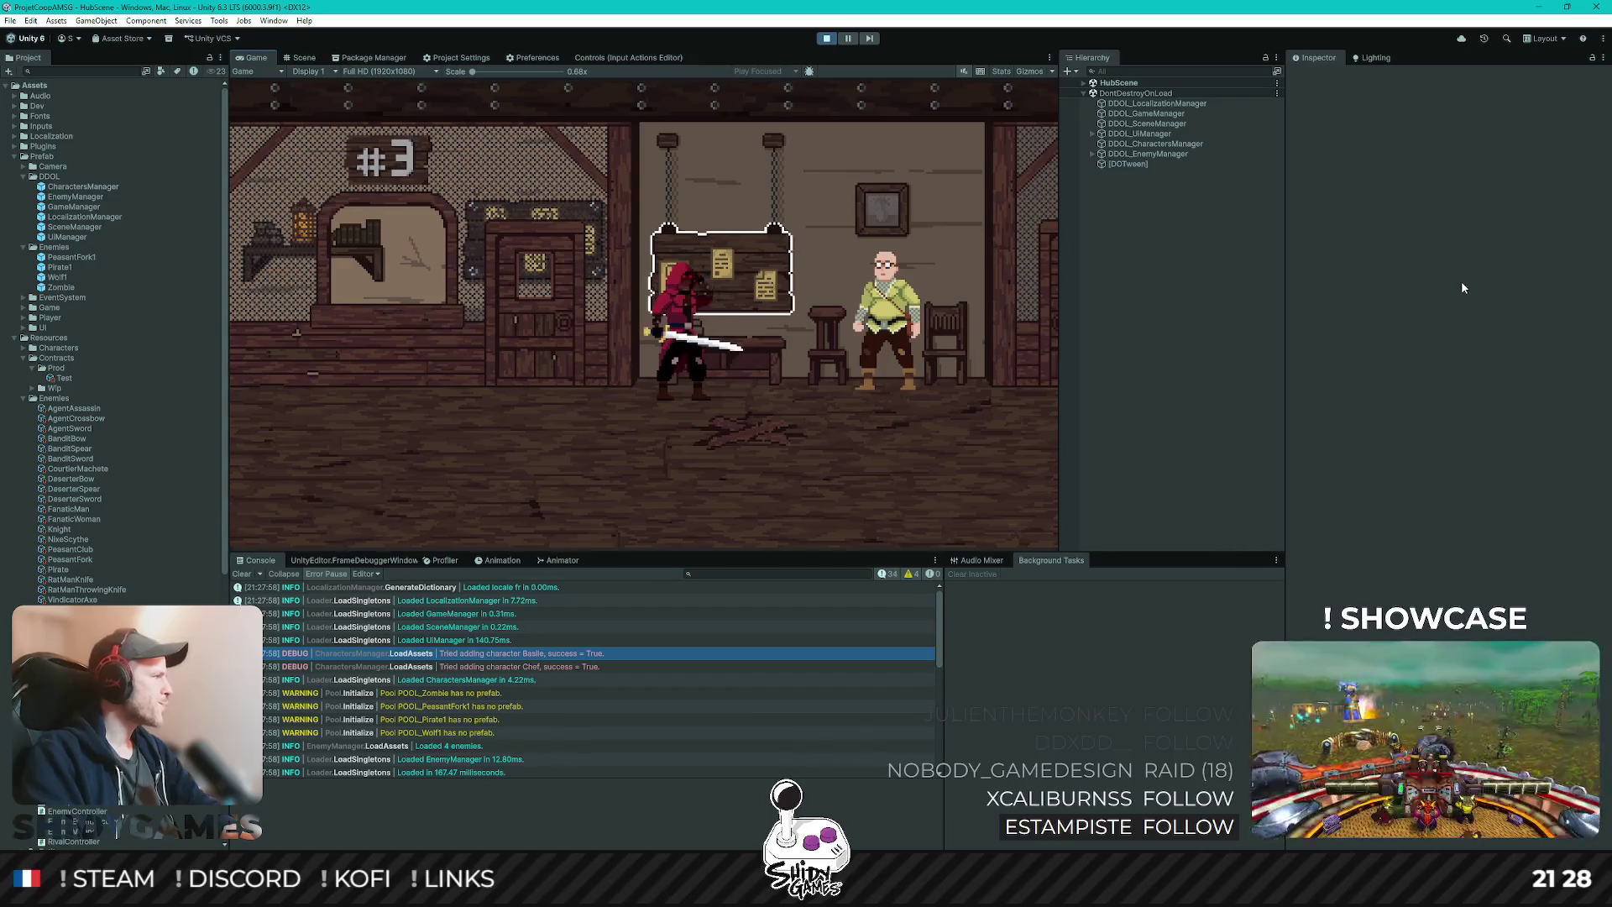
pyautogui.press('e')
pyautogui.press('Escape')
pyautogui.press('d')
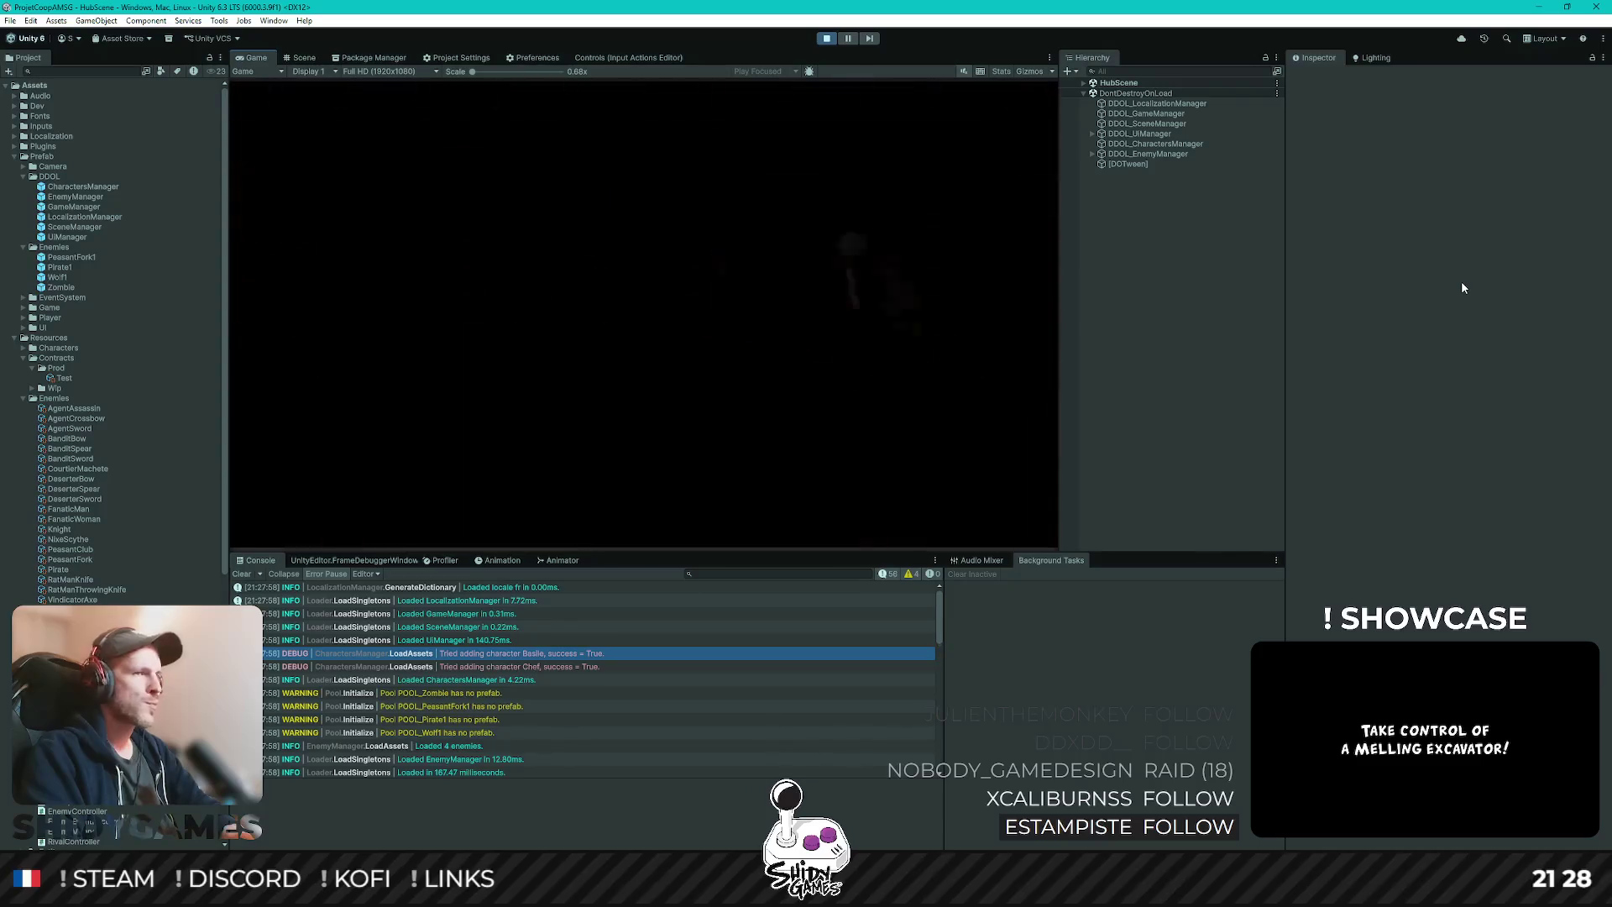
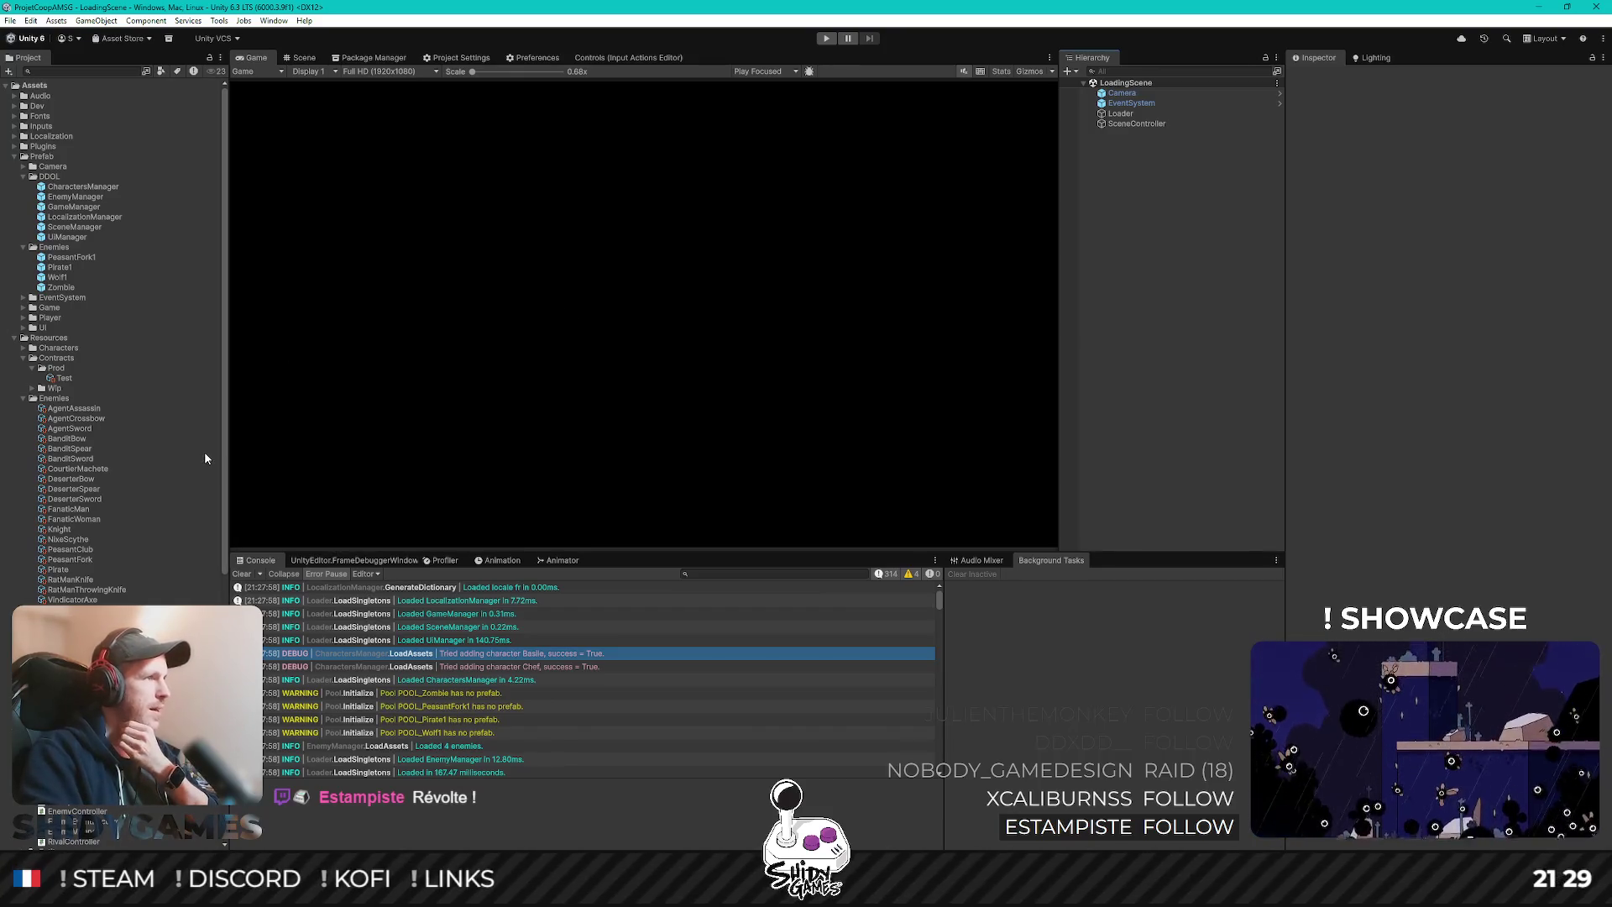
# - Bring up EnemyController.cs in Rider and scroll down to its FixedUpdate method
pyautogui.hotkey('alt', 'Tab')
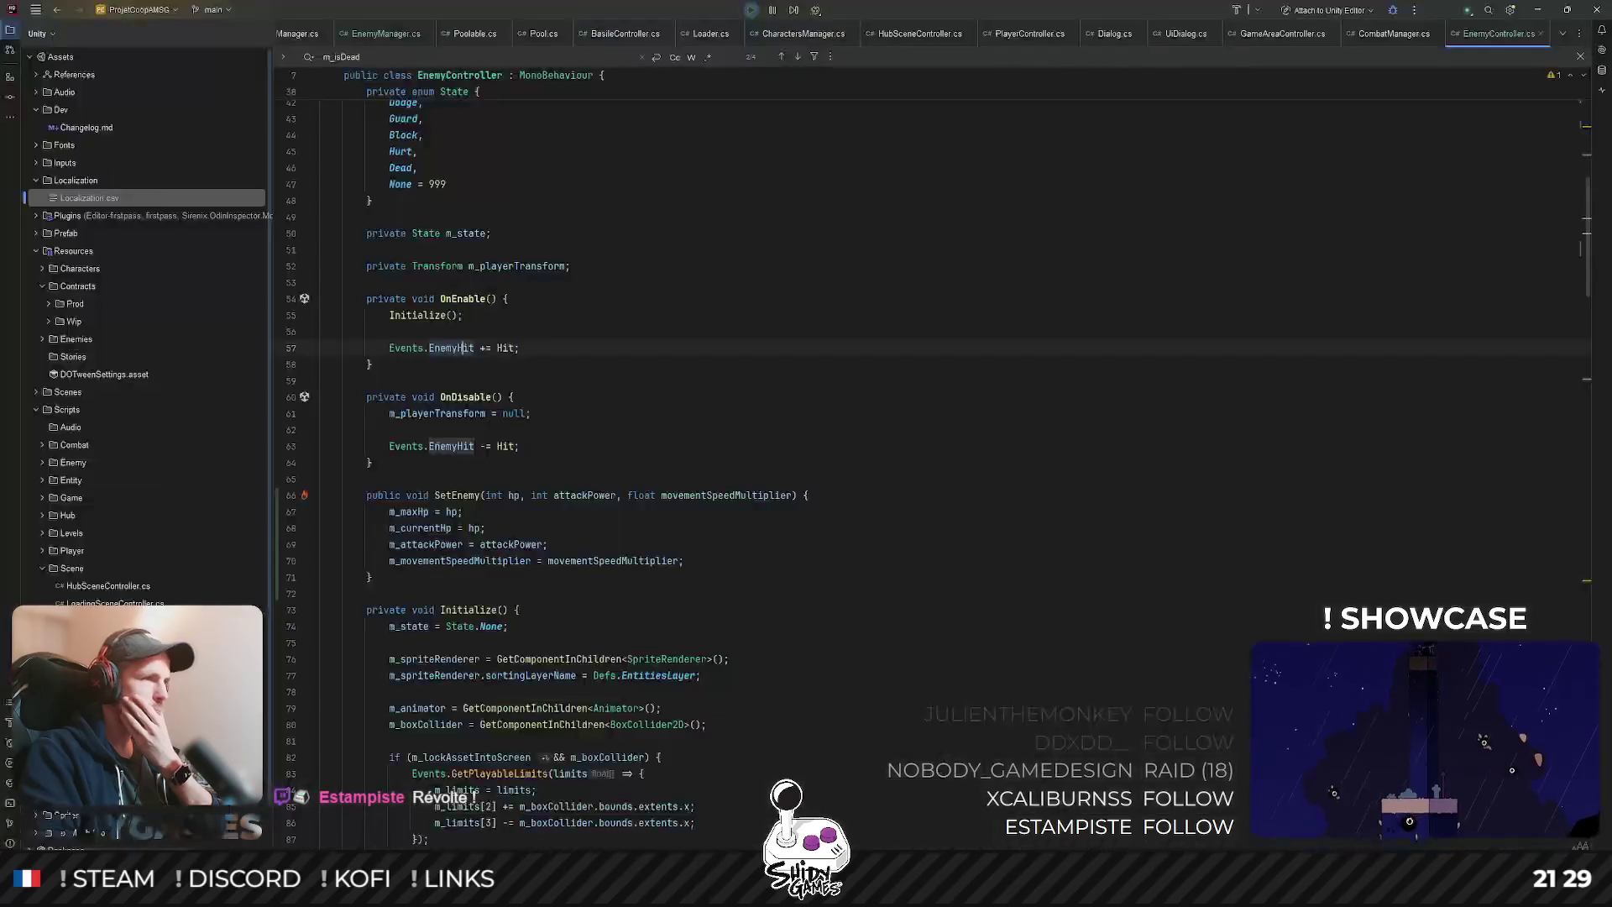
pyautogui.scroll(-5, 790, 431)
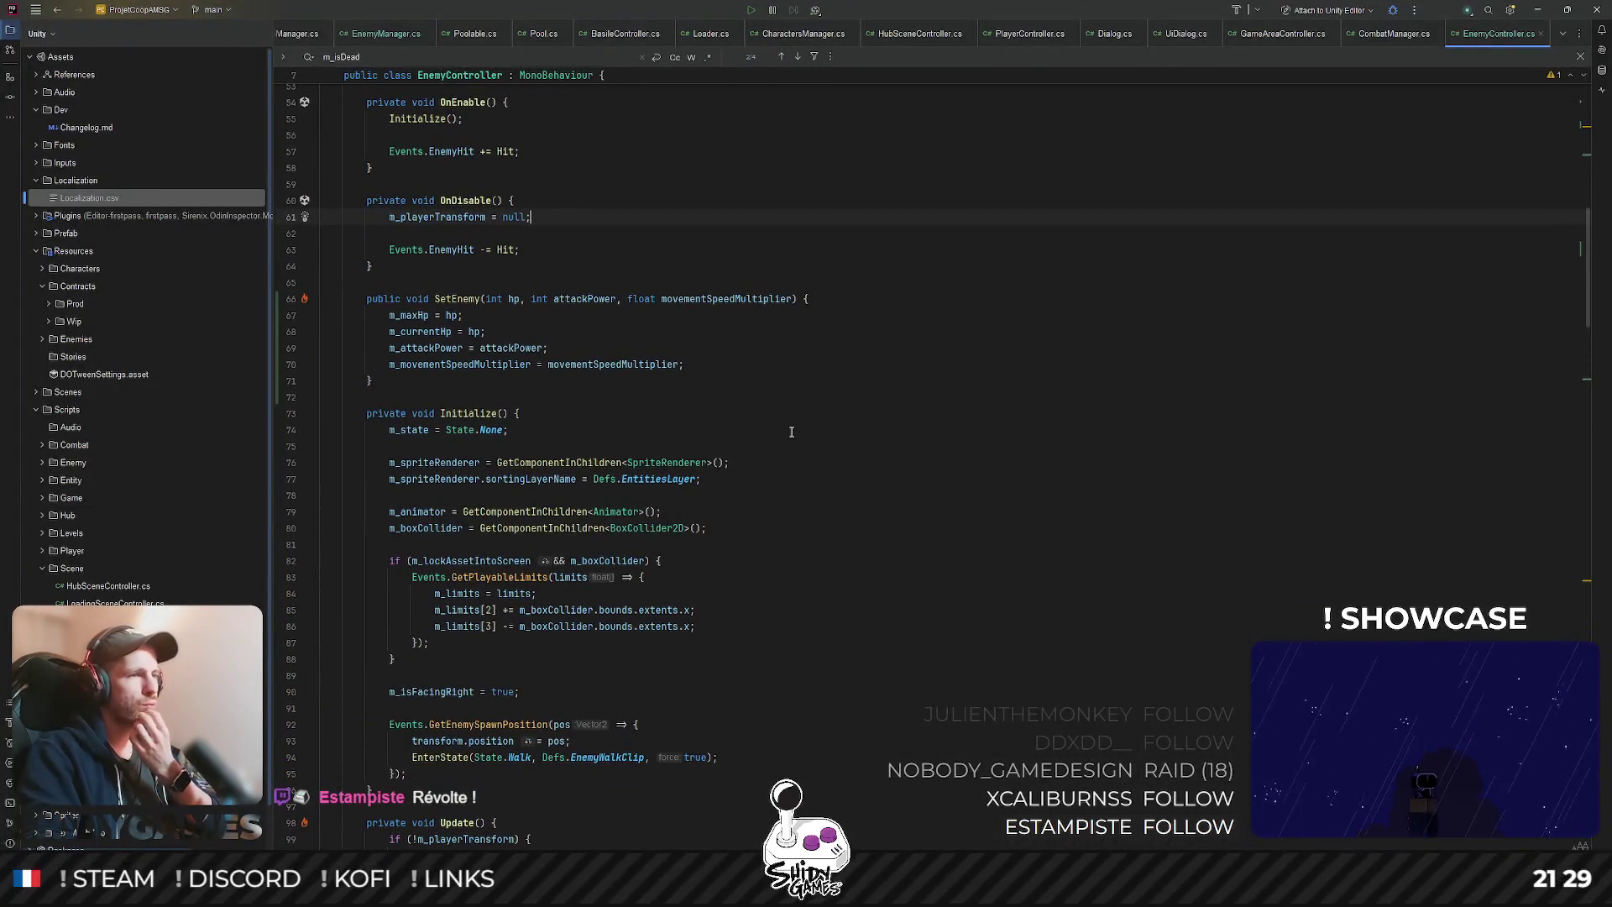
pyautogui.click(842, 512)
pyautogui.scroll(-2, 842, 419)
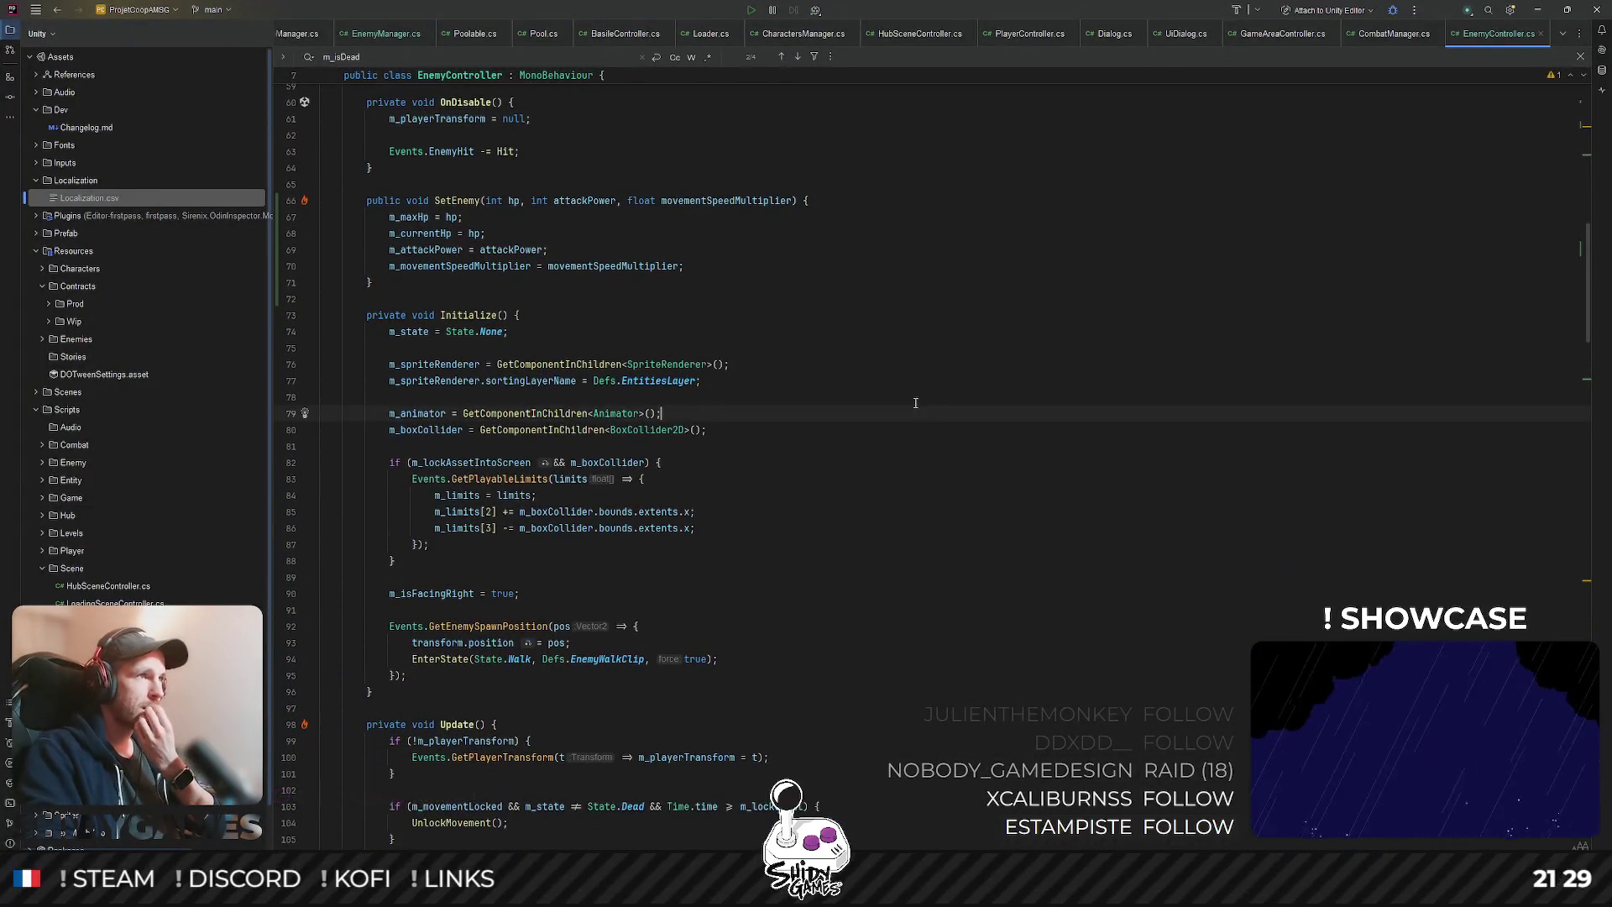
pyautogui.scroll(-5, 883, 386)
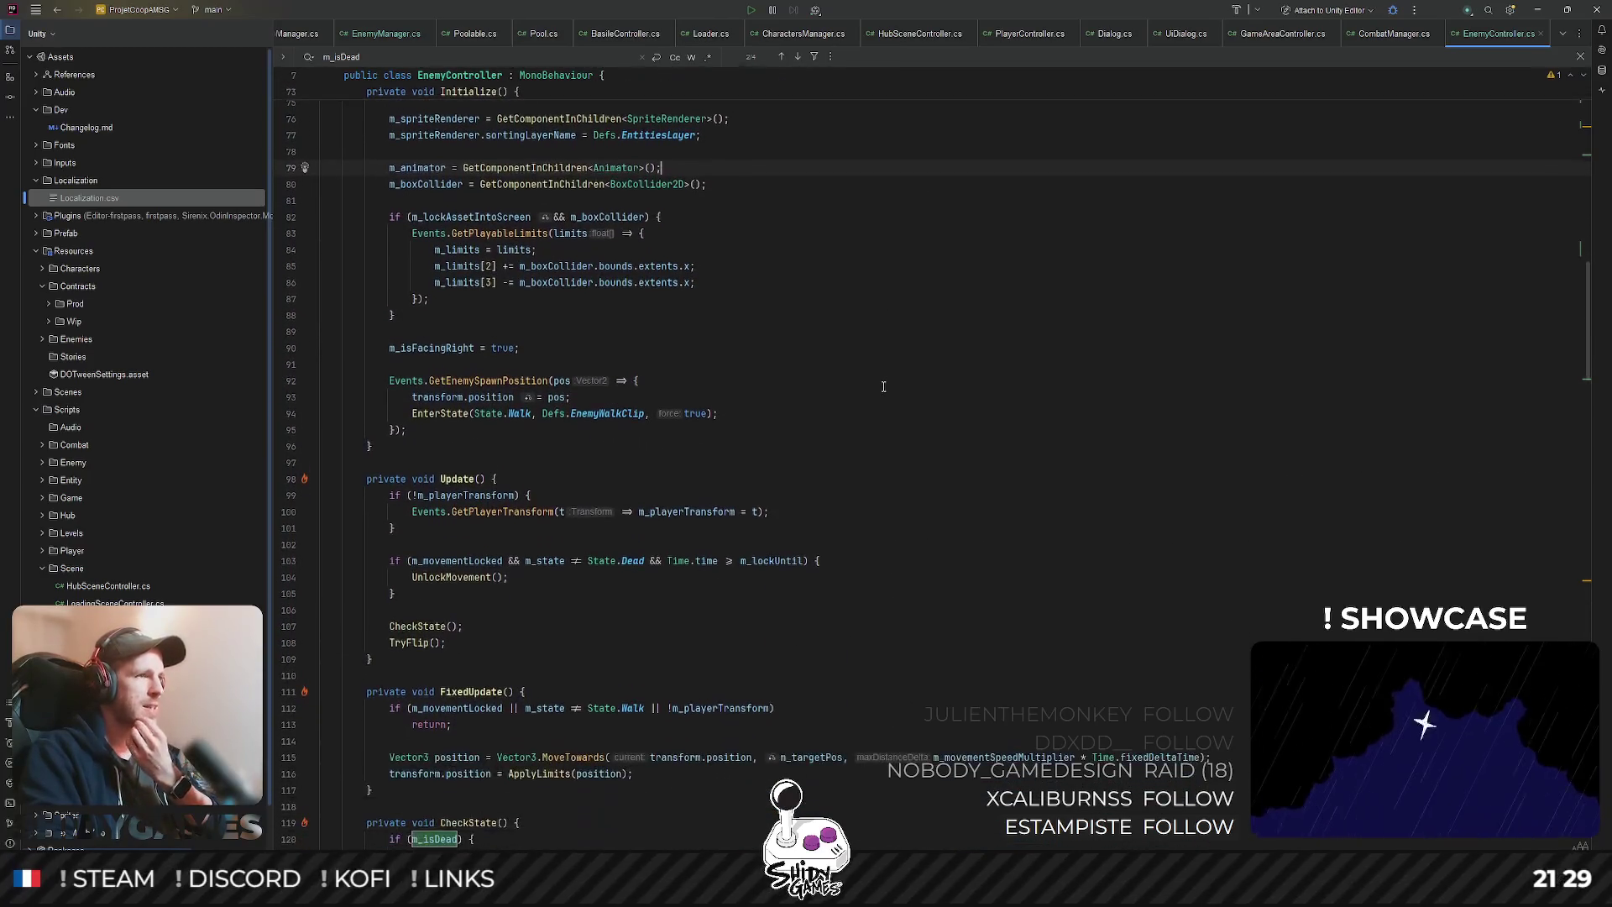
pyautogui.scroll(-3, 889, 381)
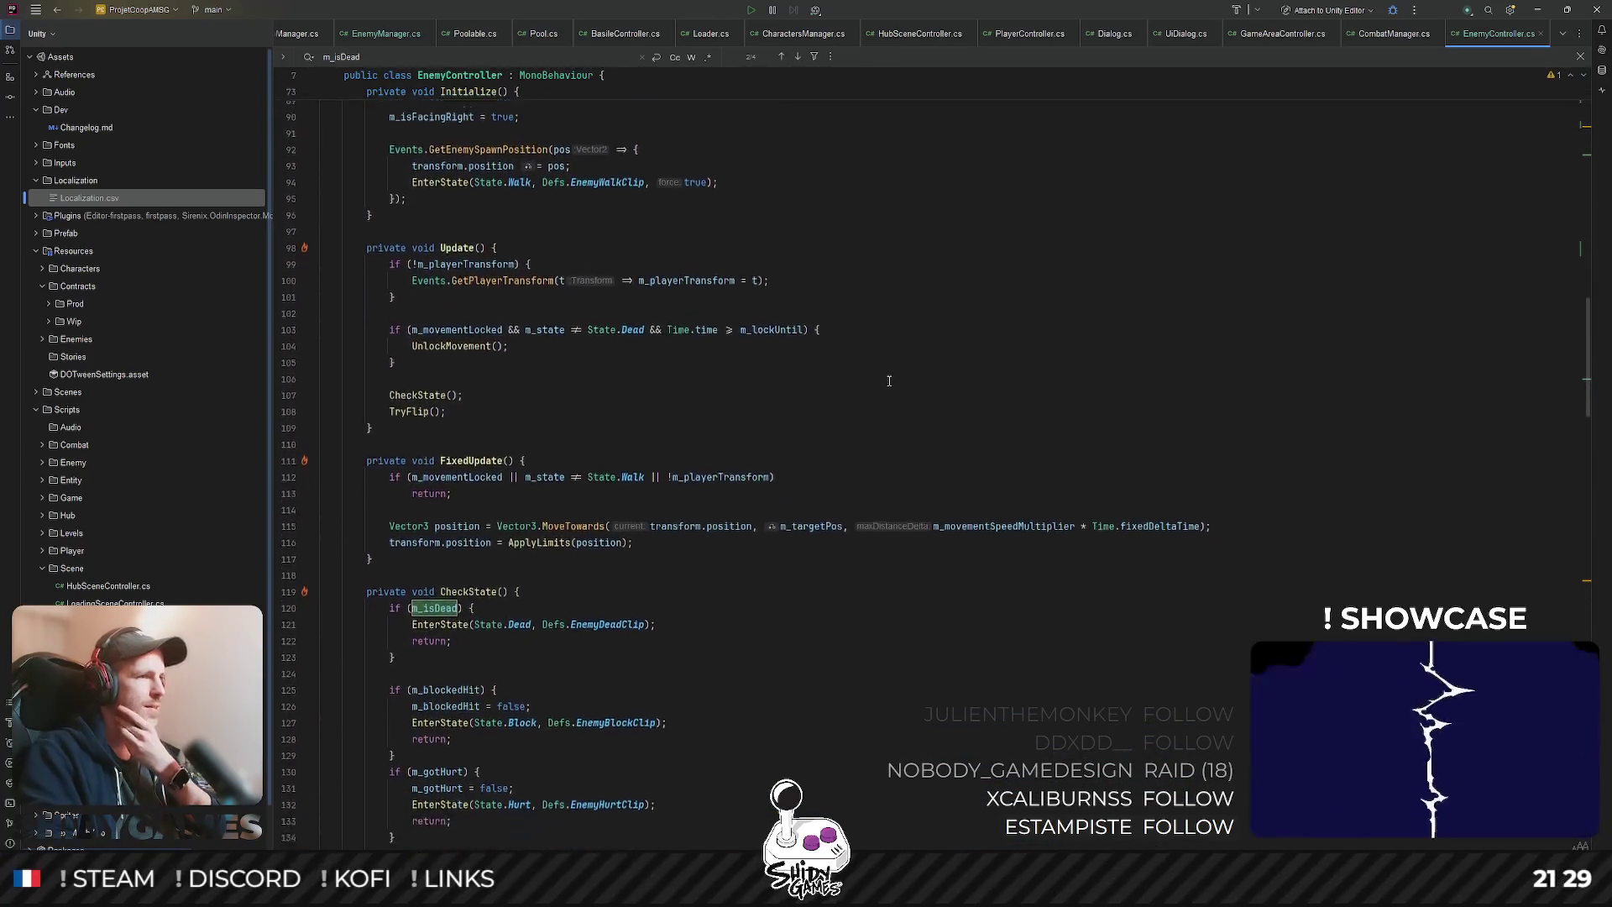
pyautogui.scroll(1, 889, 380)
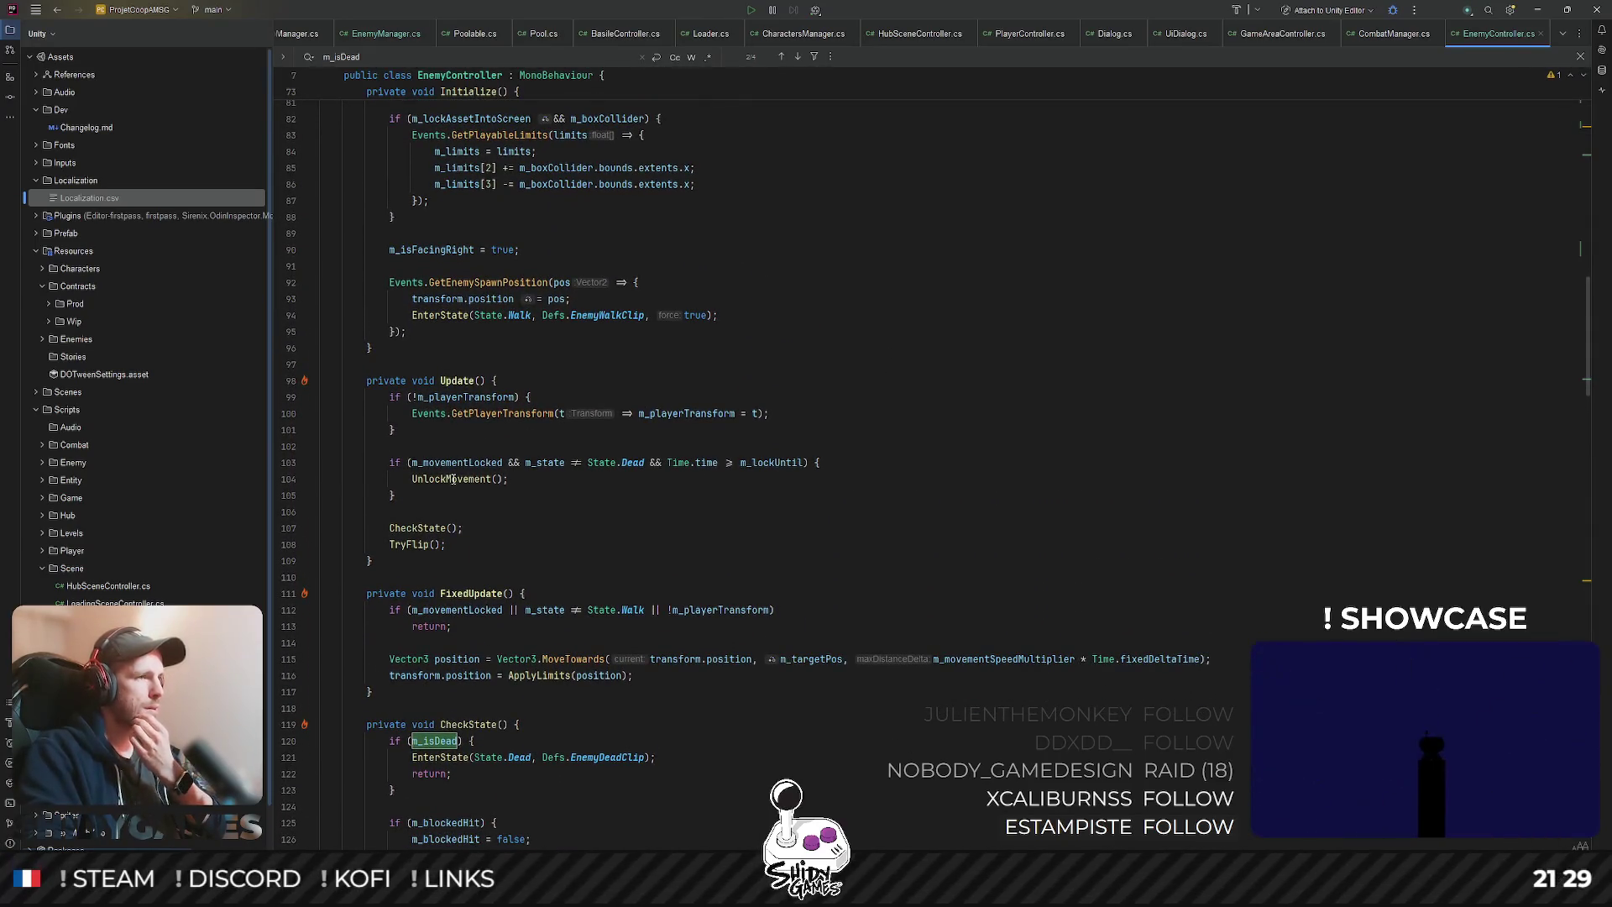
pyautogui.scroll(-7, 633, 365)
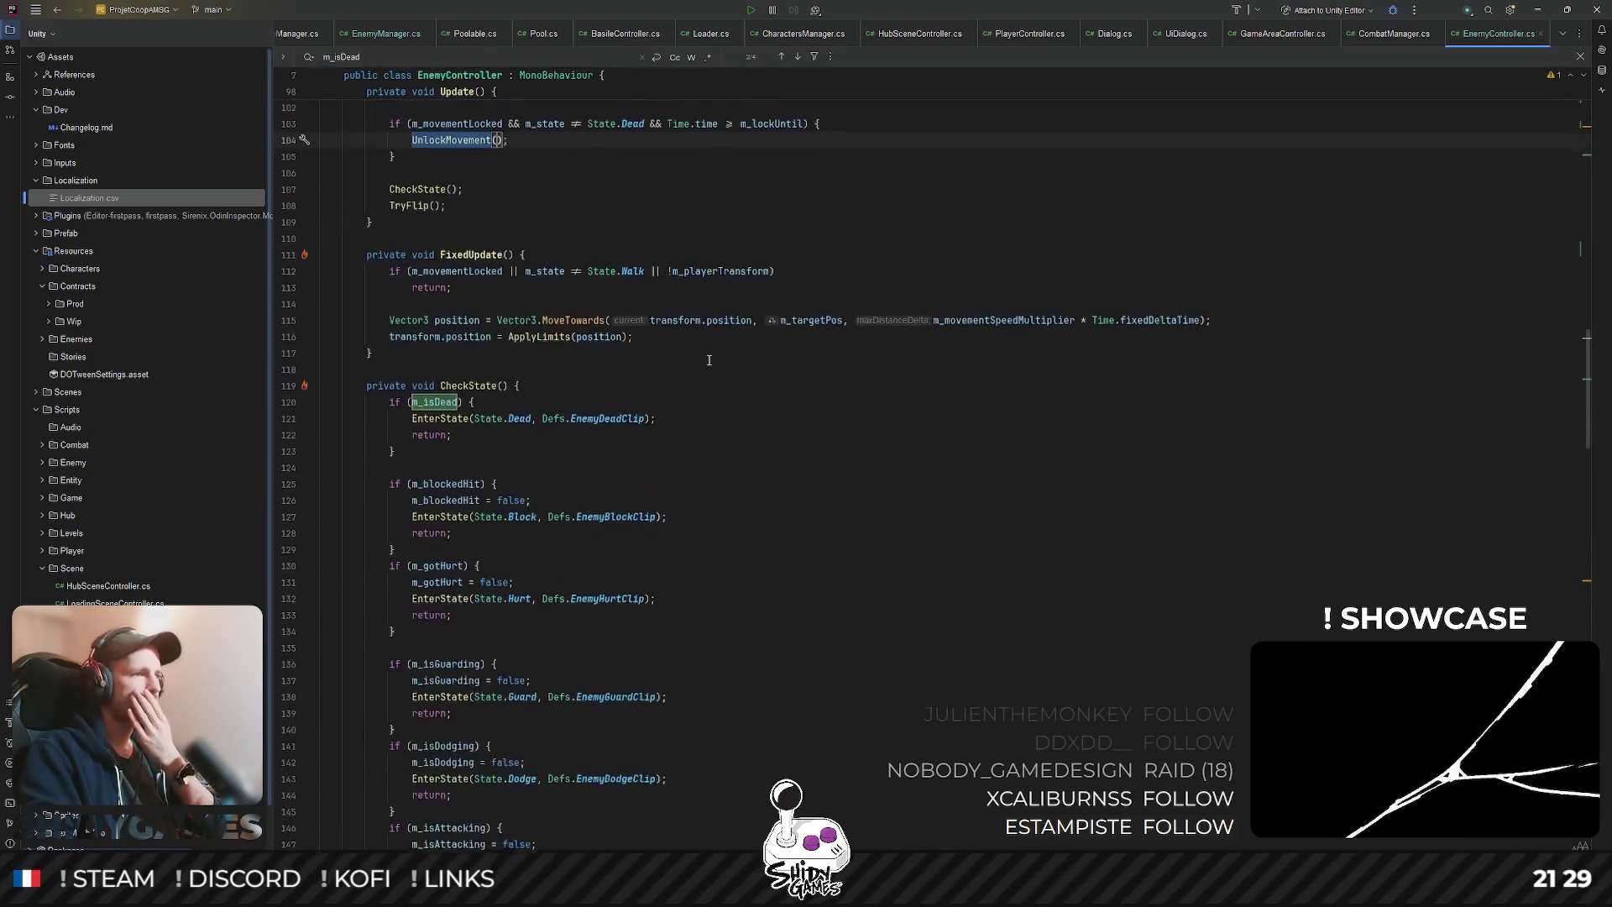
pyautogui.scroll(8, 707, 361)
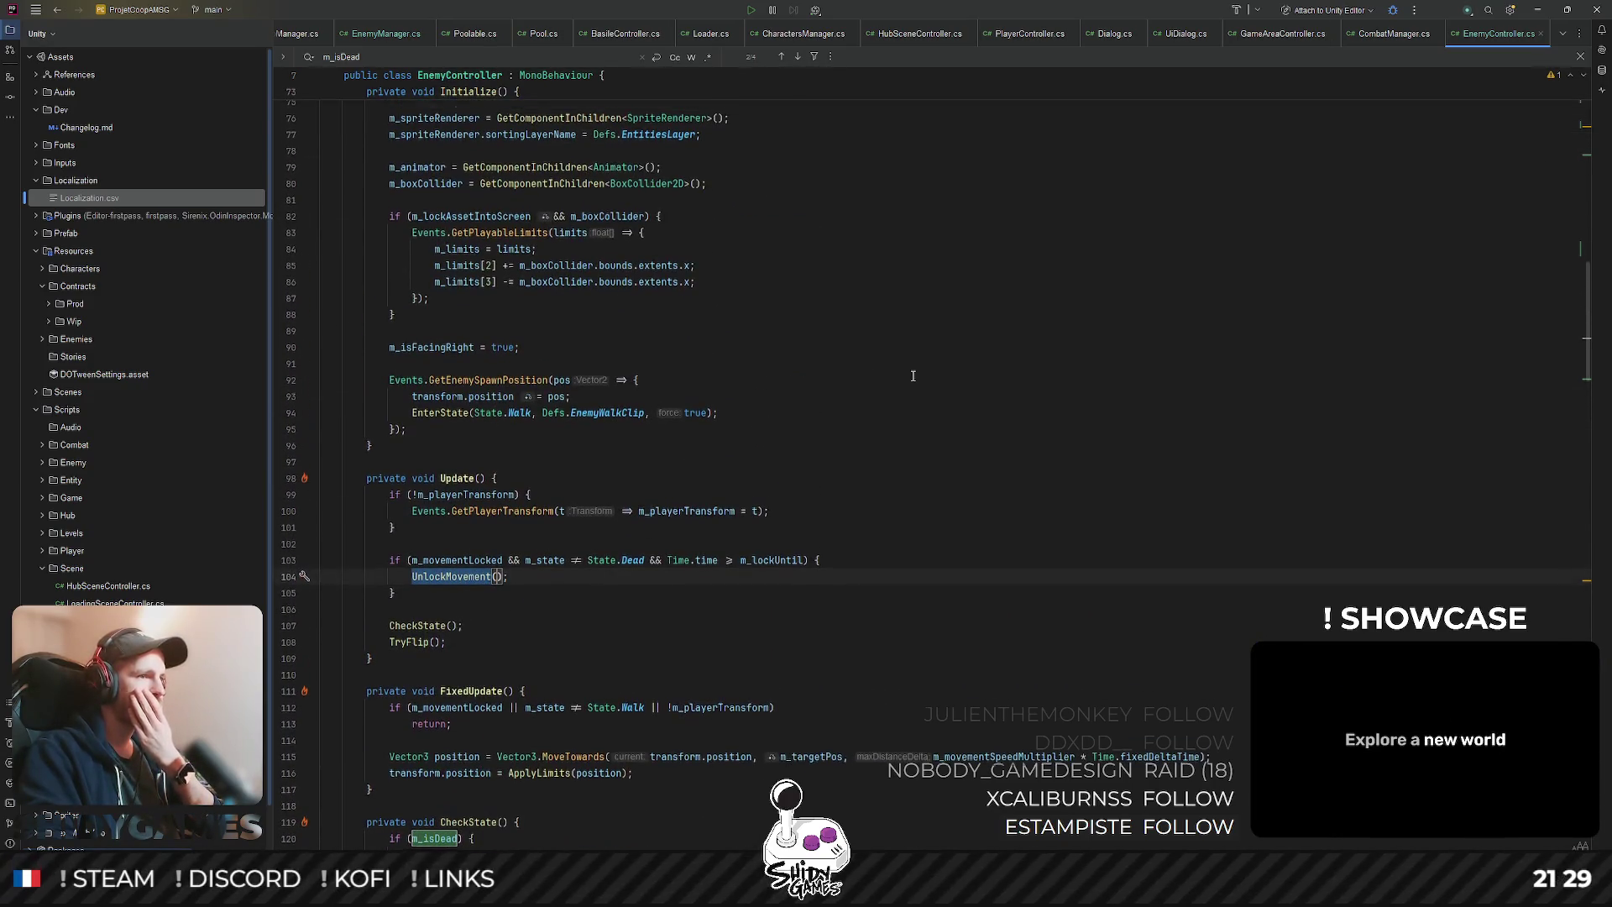
pyautogui.scroll(-4, 914, 376)
# - Inspect FixedUpdate's MoveTowards call, highlighting the uses of position and ApplyLimits
pyautogui.click(491, 530)
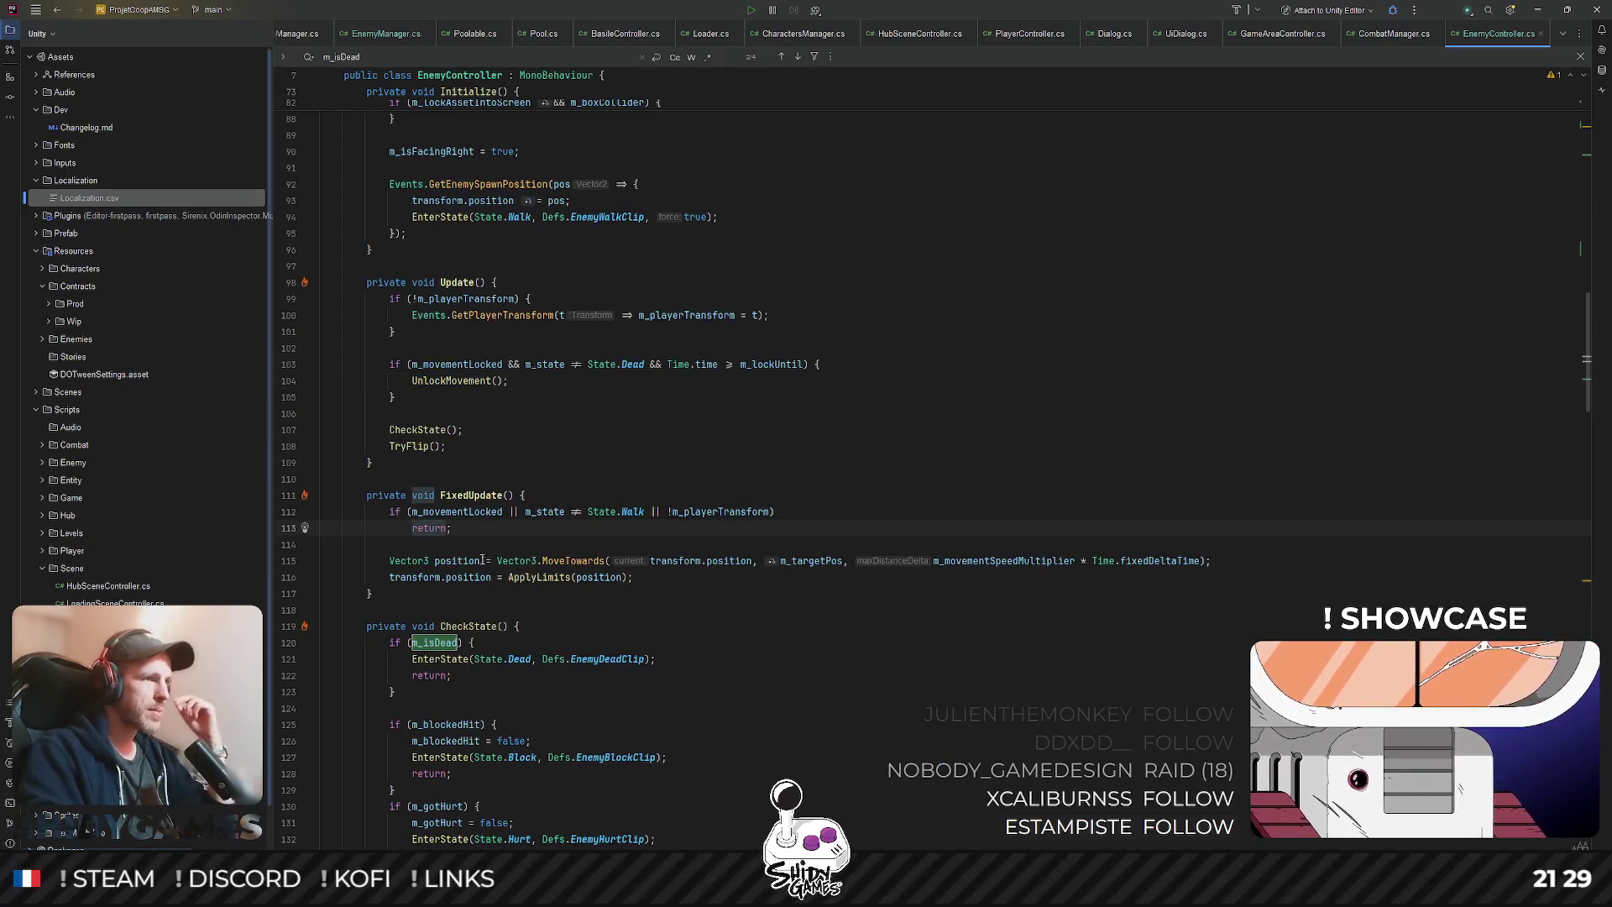
pyautogui.click(578, 559)
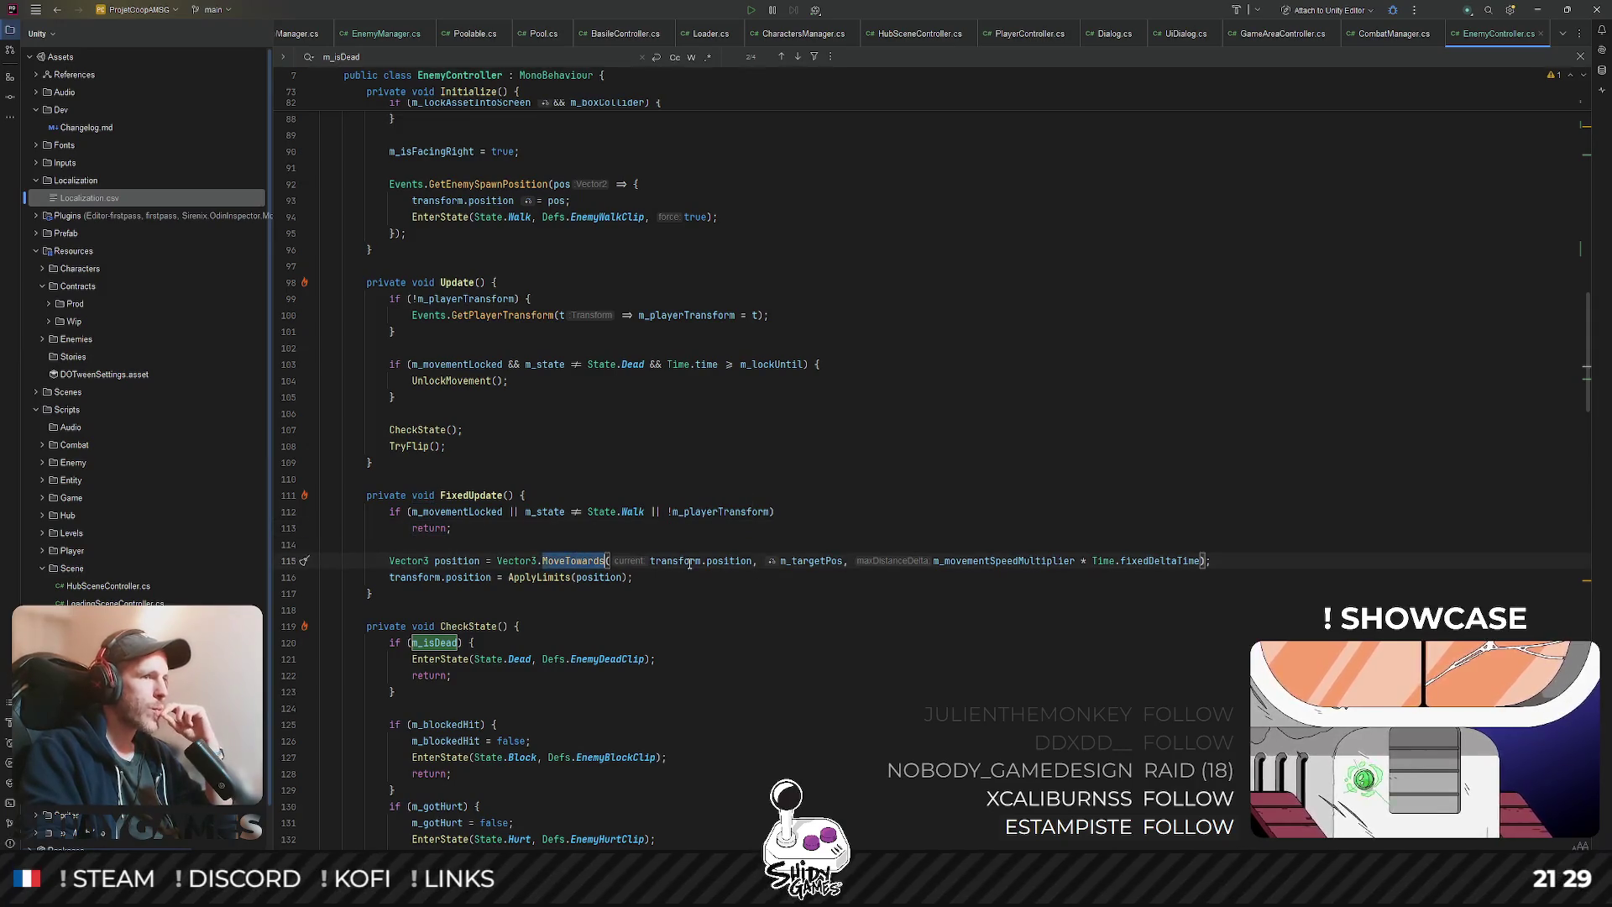
pyautogui.doubleClick(740, 565)
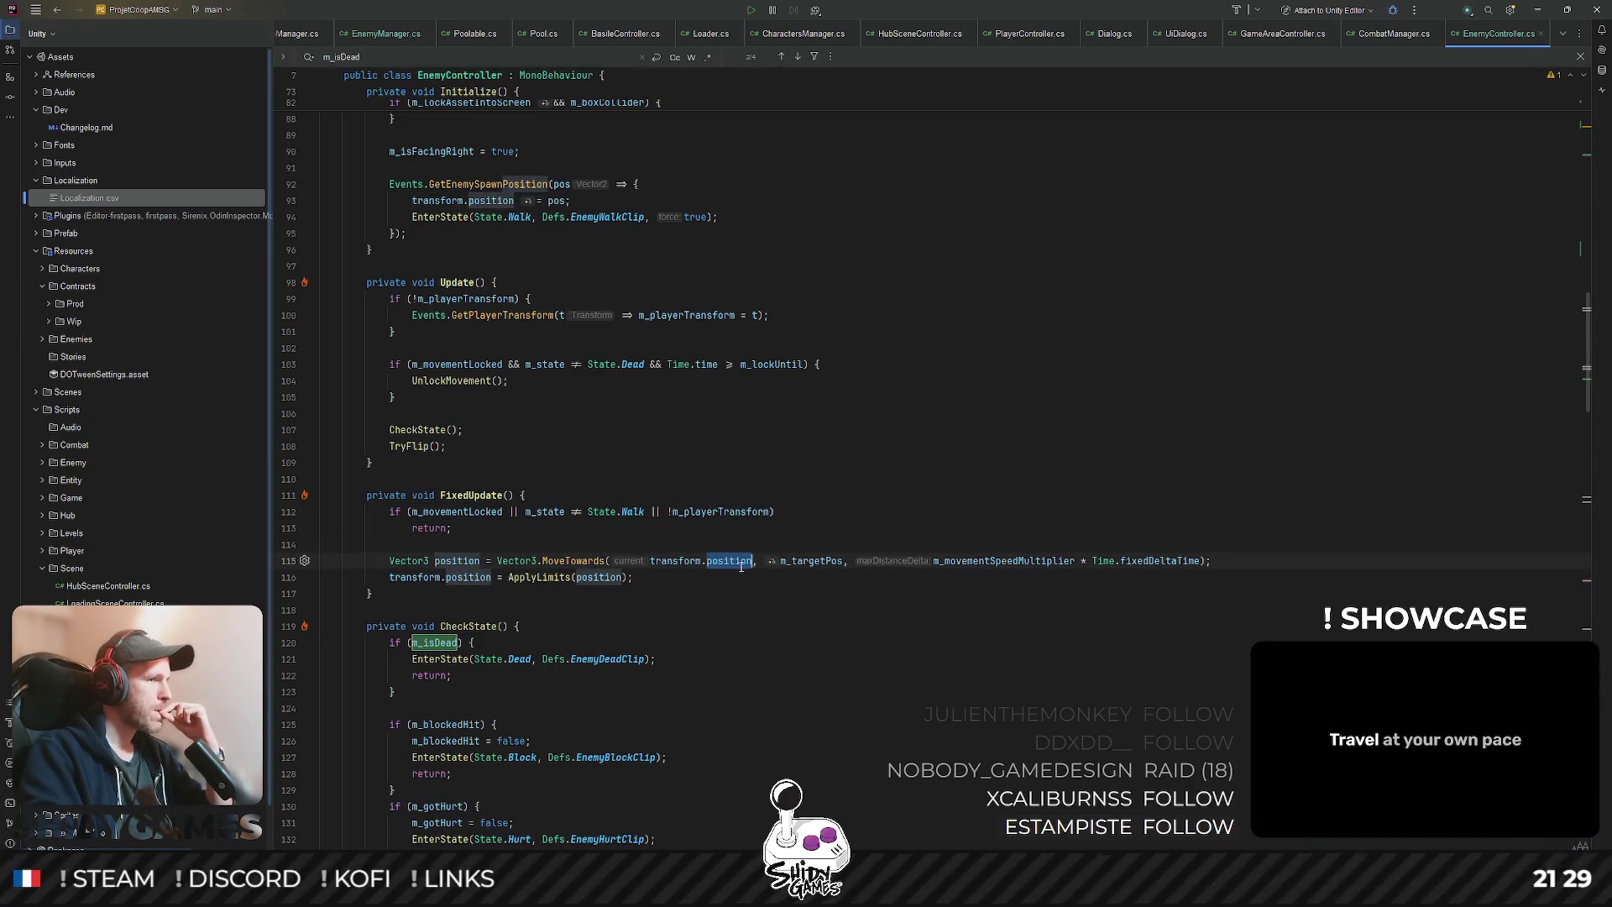
pyautogui.click(571, 578)
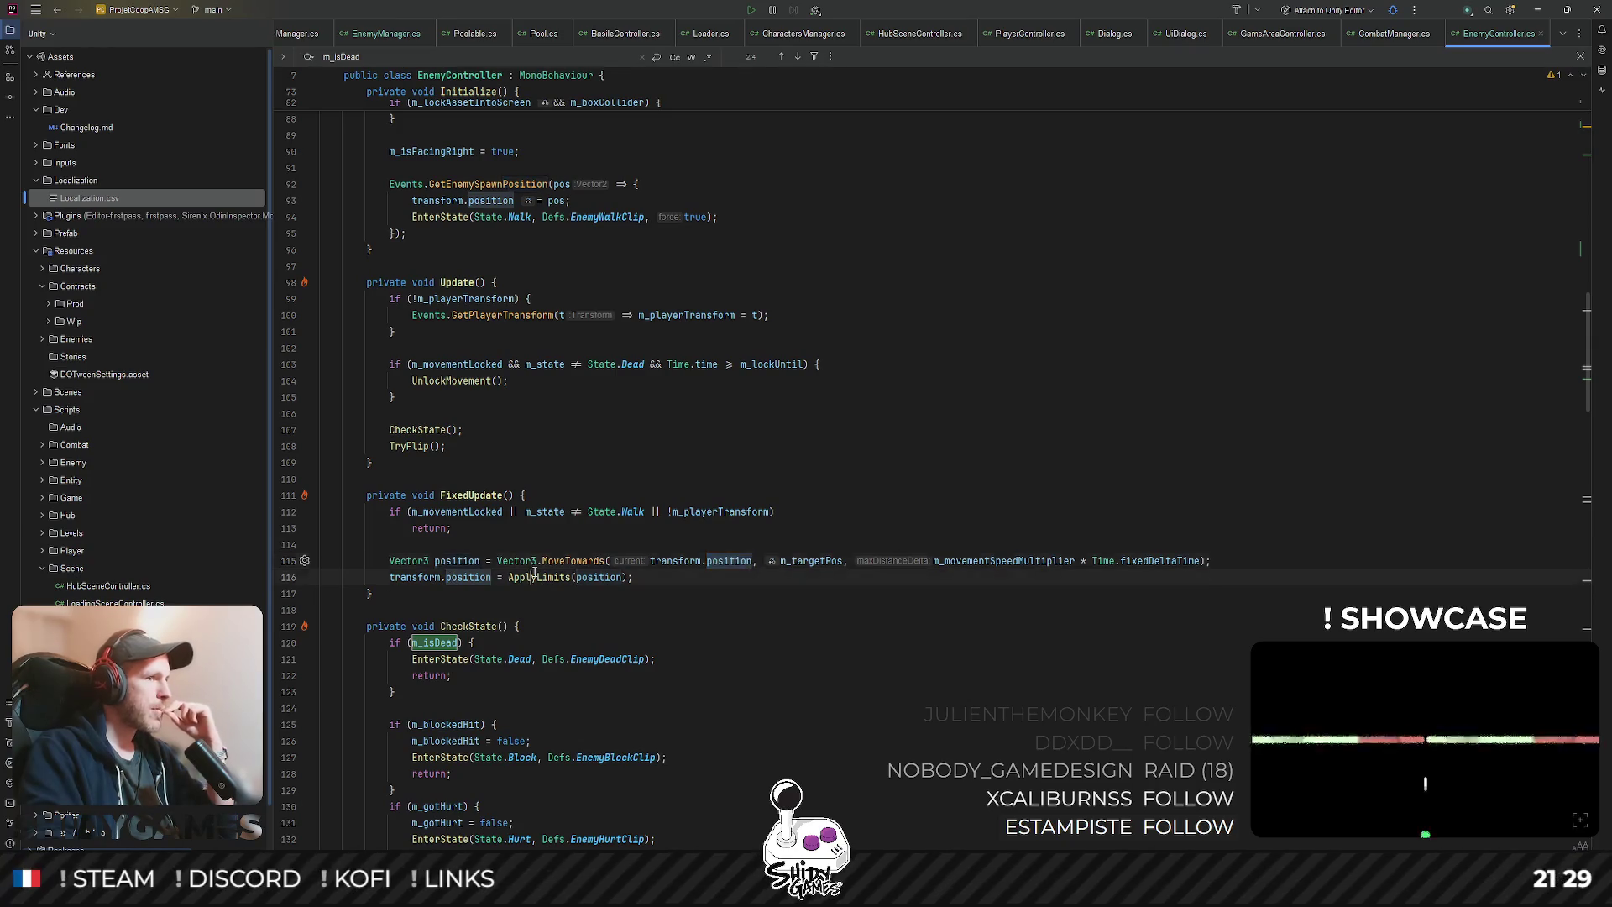
pyautogui.click(572, 612)
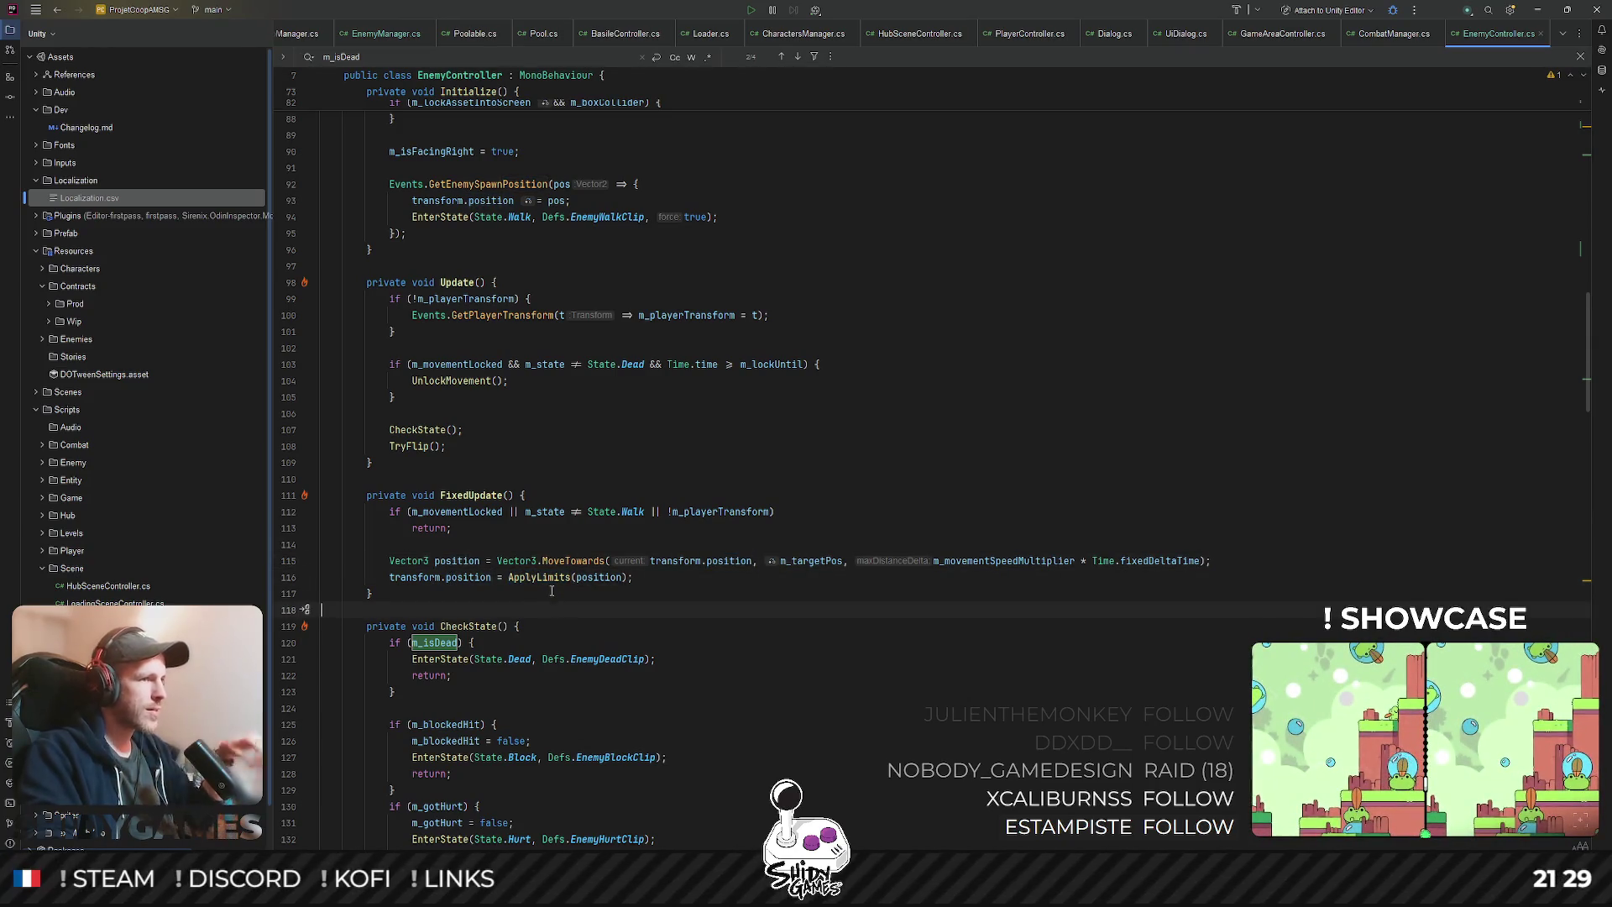
# - View the ApplyLimits definition, then return to FixedUpdate
pyautogui.keyDown('ctrl'); pyautogui.click(543, 577); pyautogui.keyUp('ctrl')
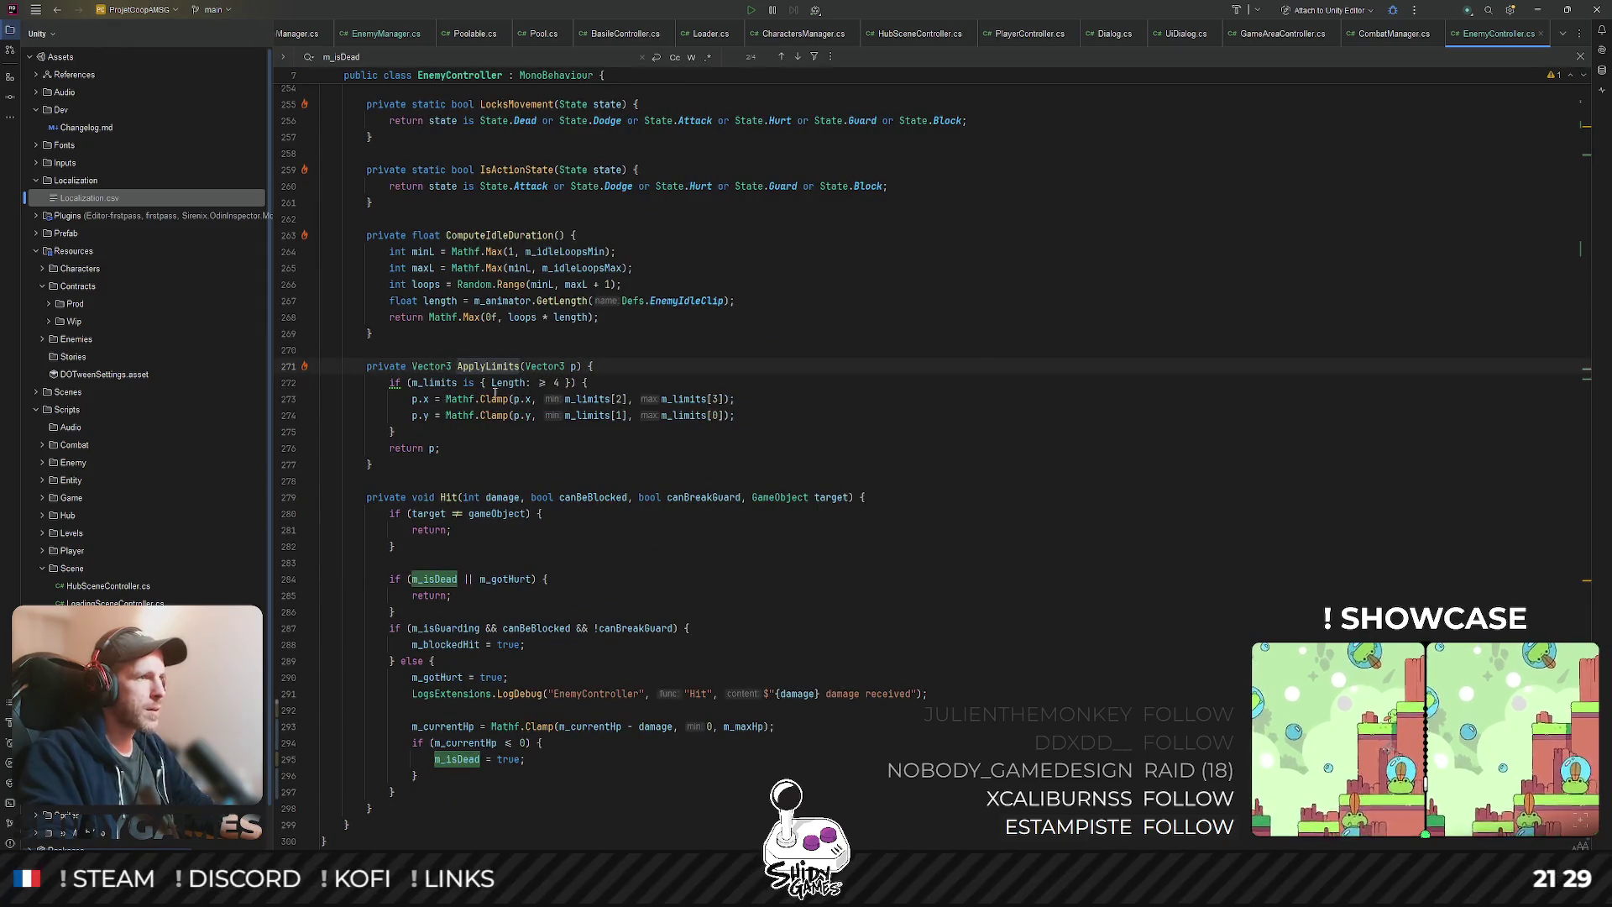
pyautogui.scroll(10, 550, 412)
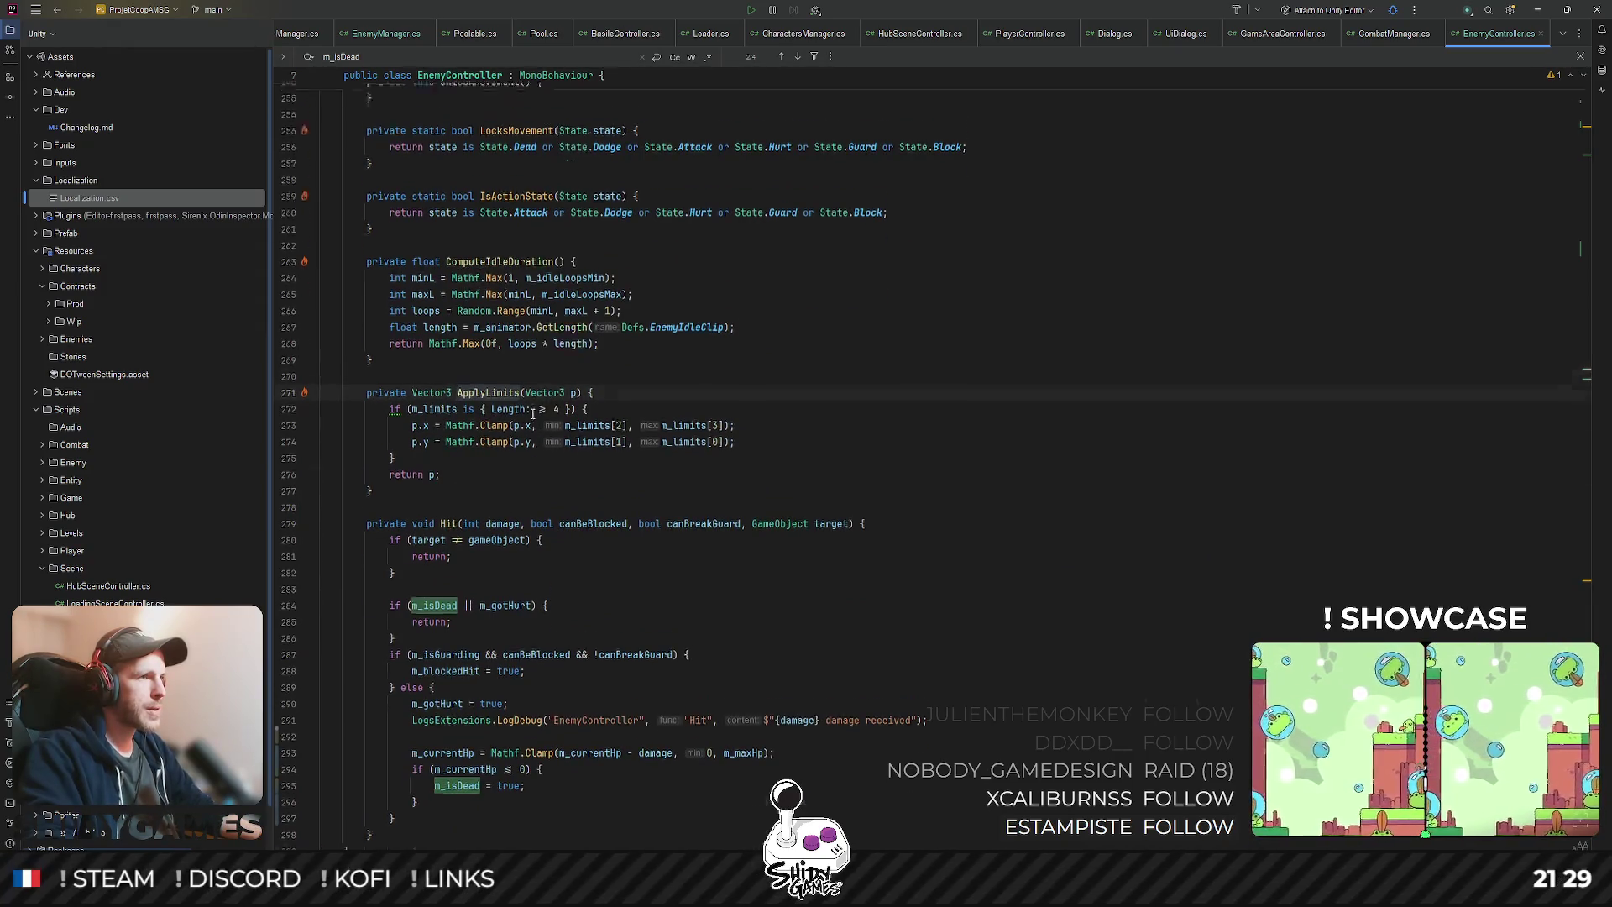
pyautogui.scroll(12, 529, 427)
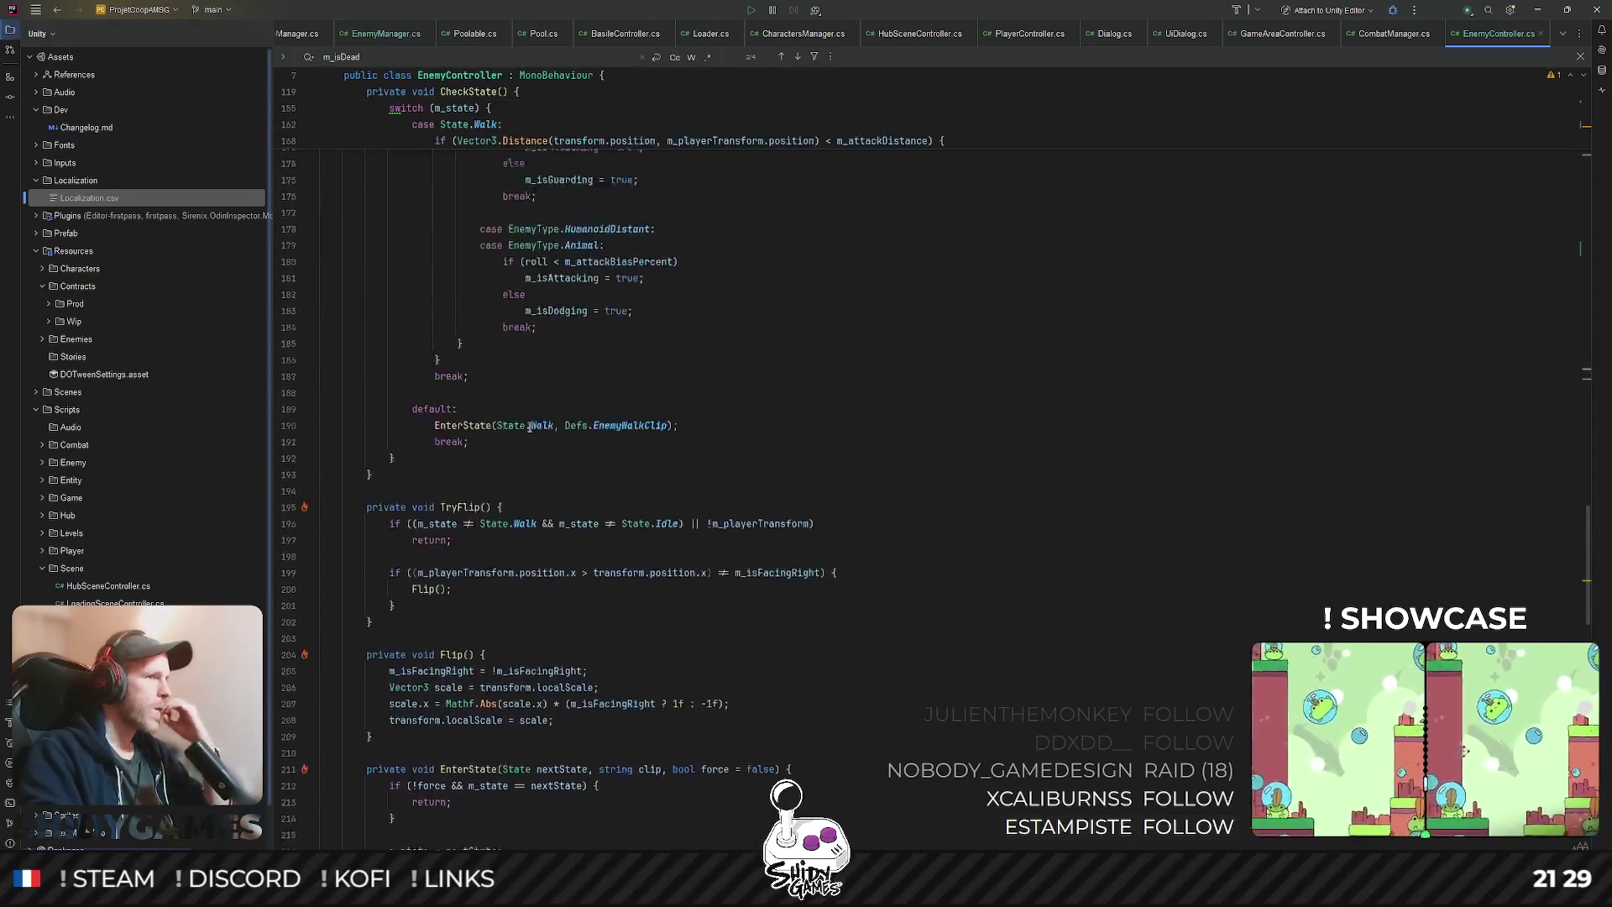
pyautogui.scroll(3, 530, 427)
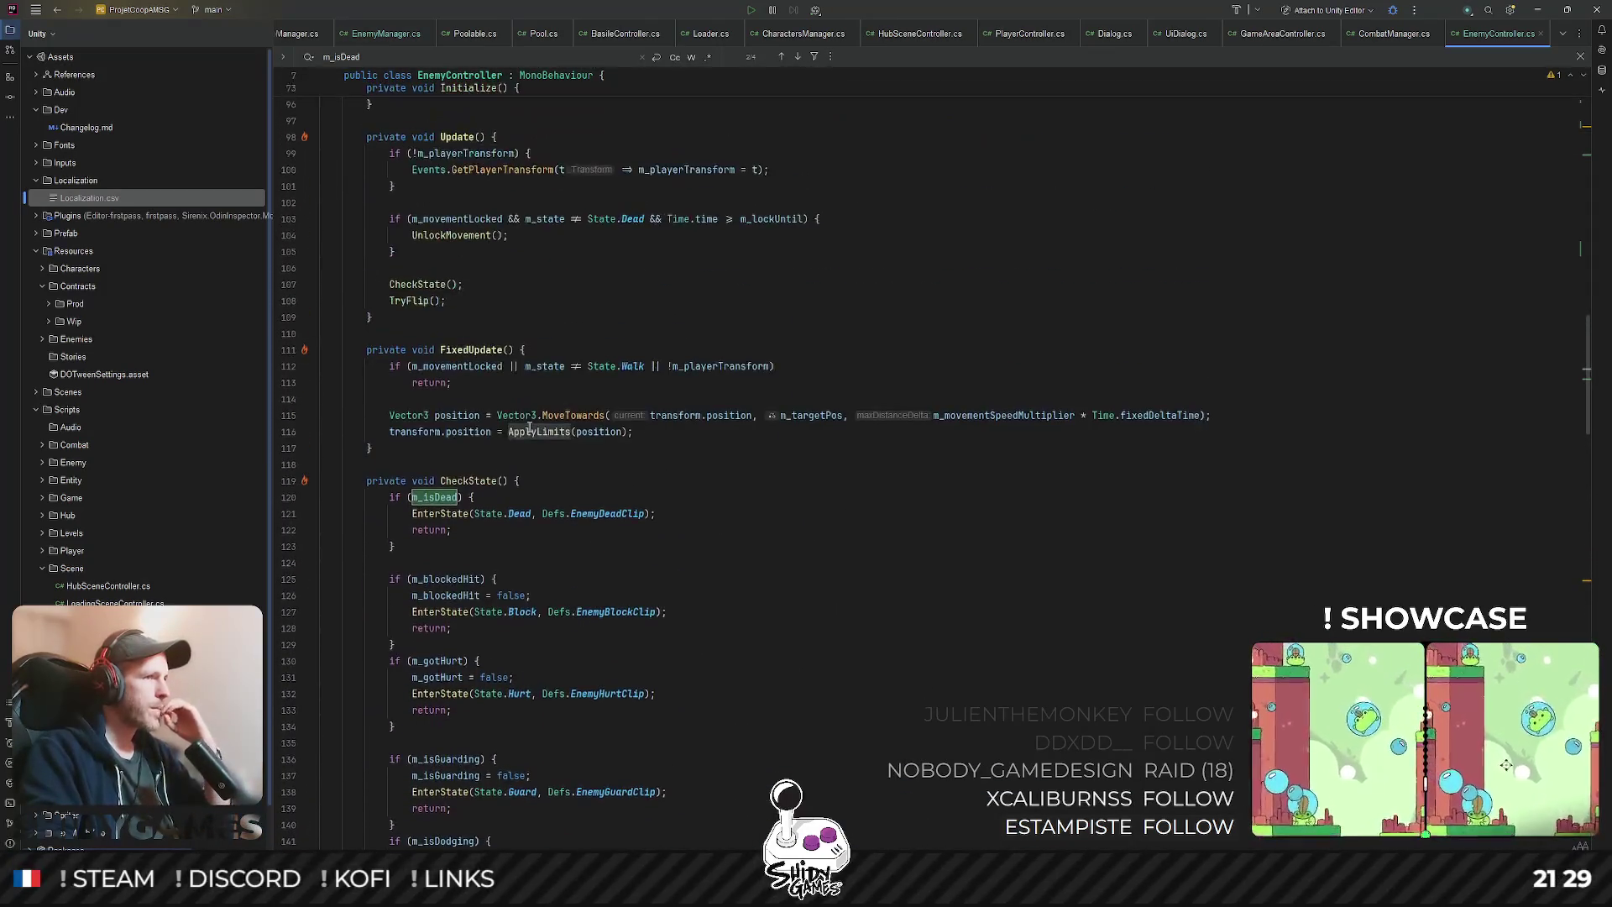
pyautogui.click(756, 465)
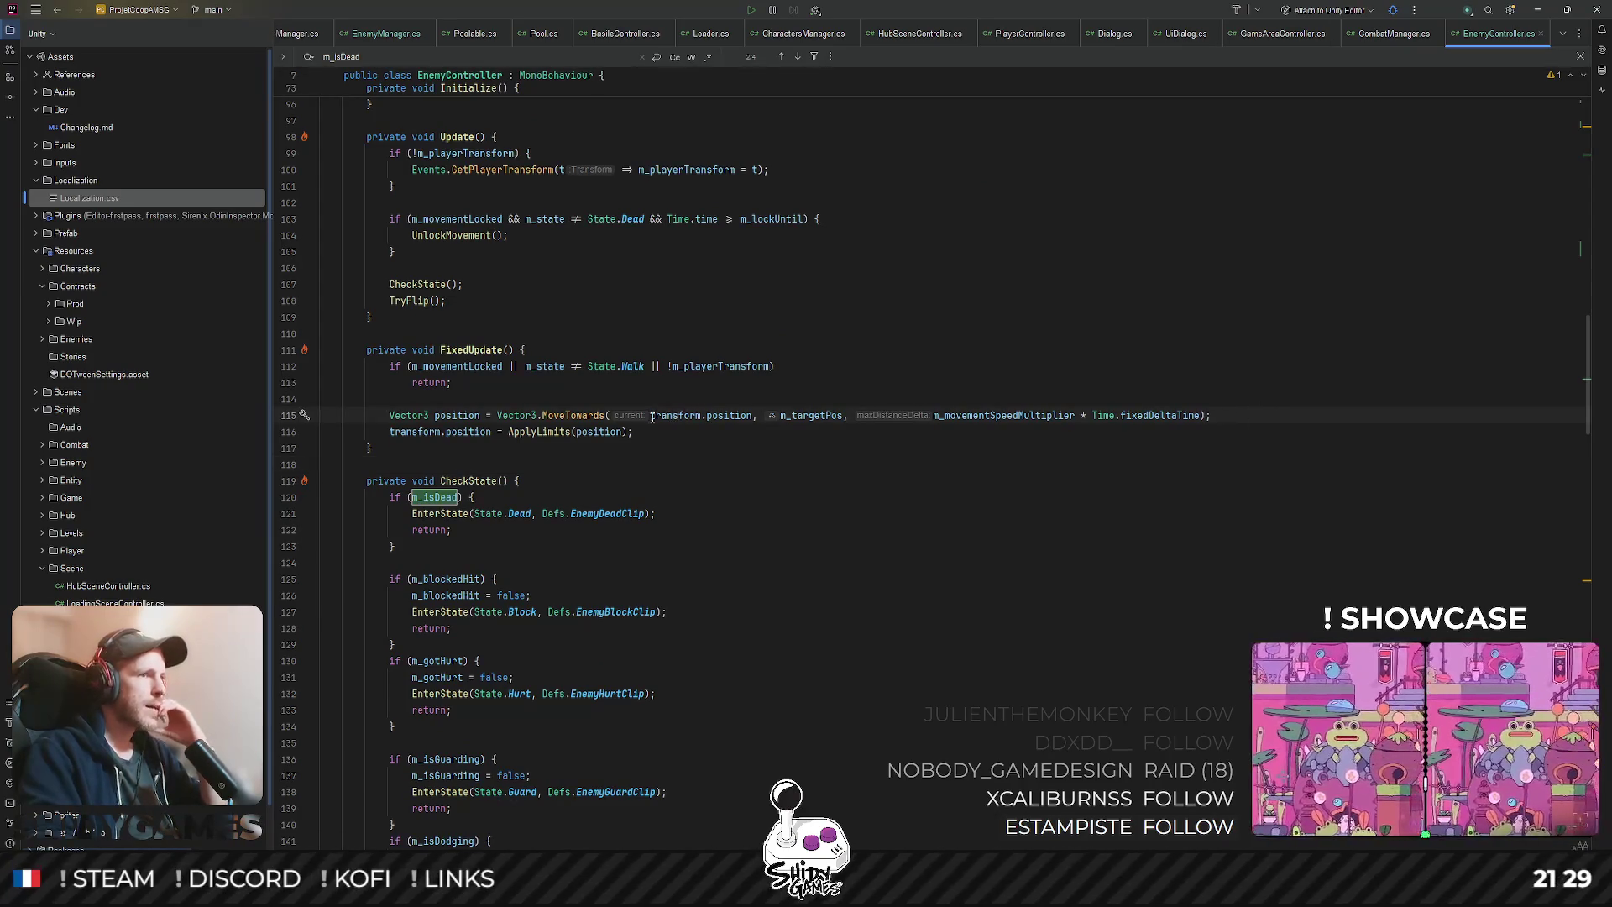
# - Check the usages of position and m_targetPos, leaving the caret after the early return
pyautogui.moveTo(653, 417)
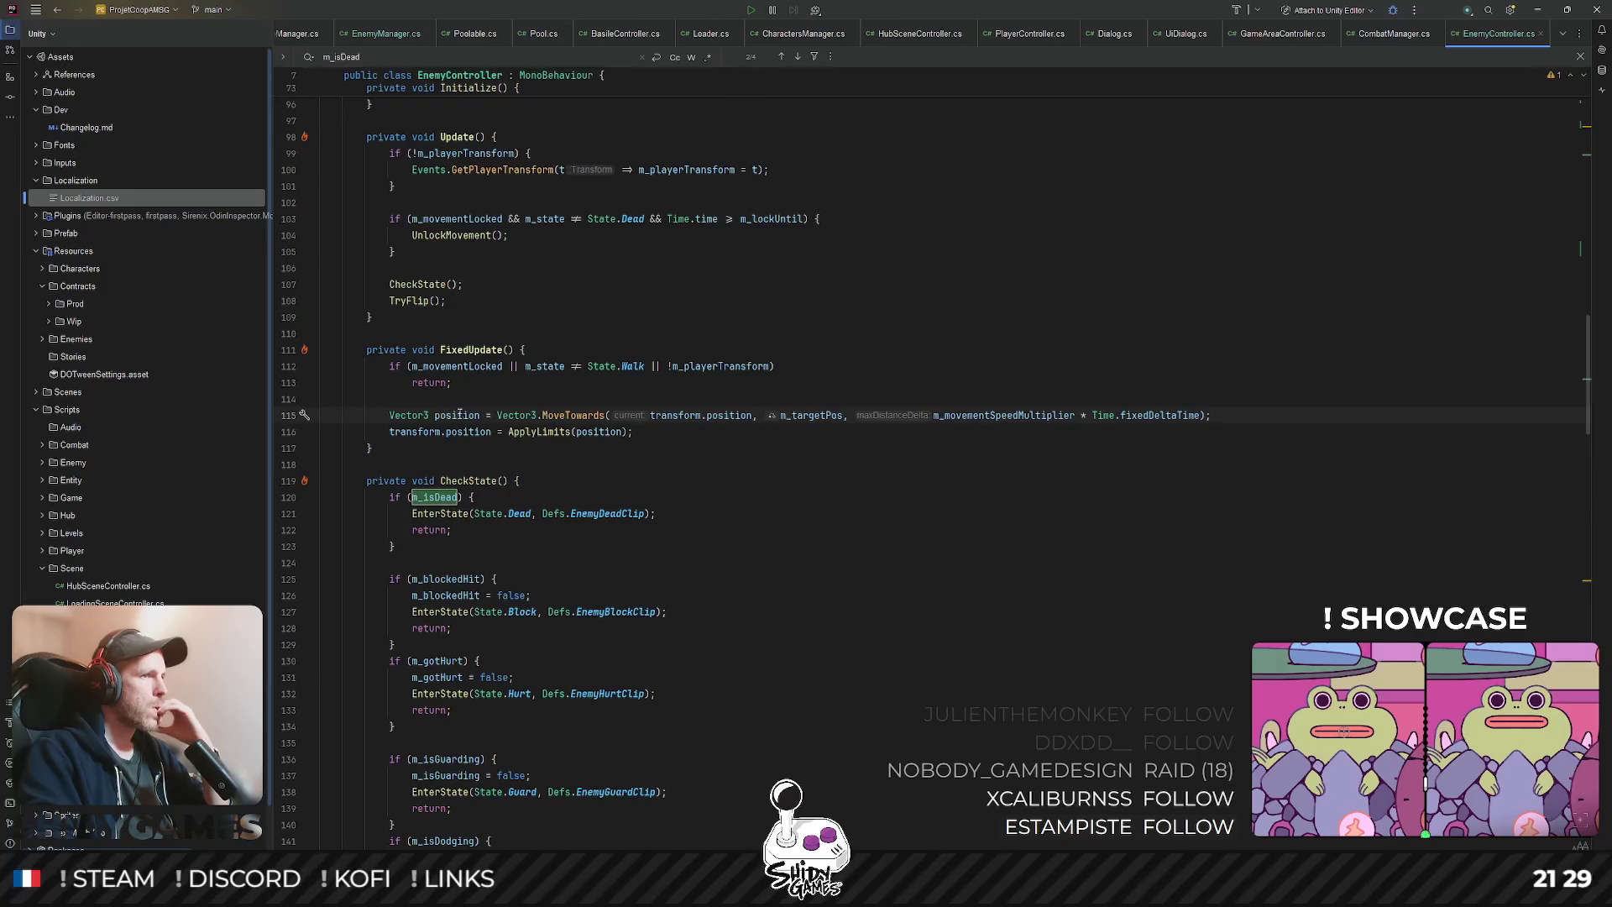
pyautogui.doubleClick(458, 415)
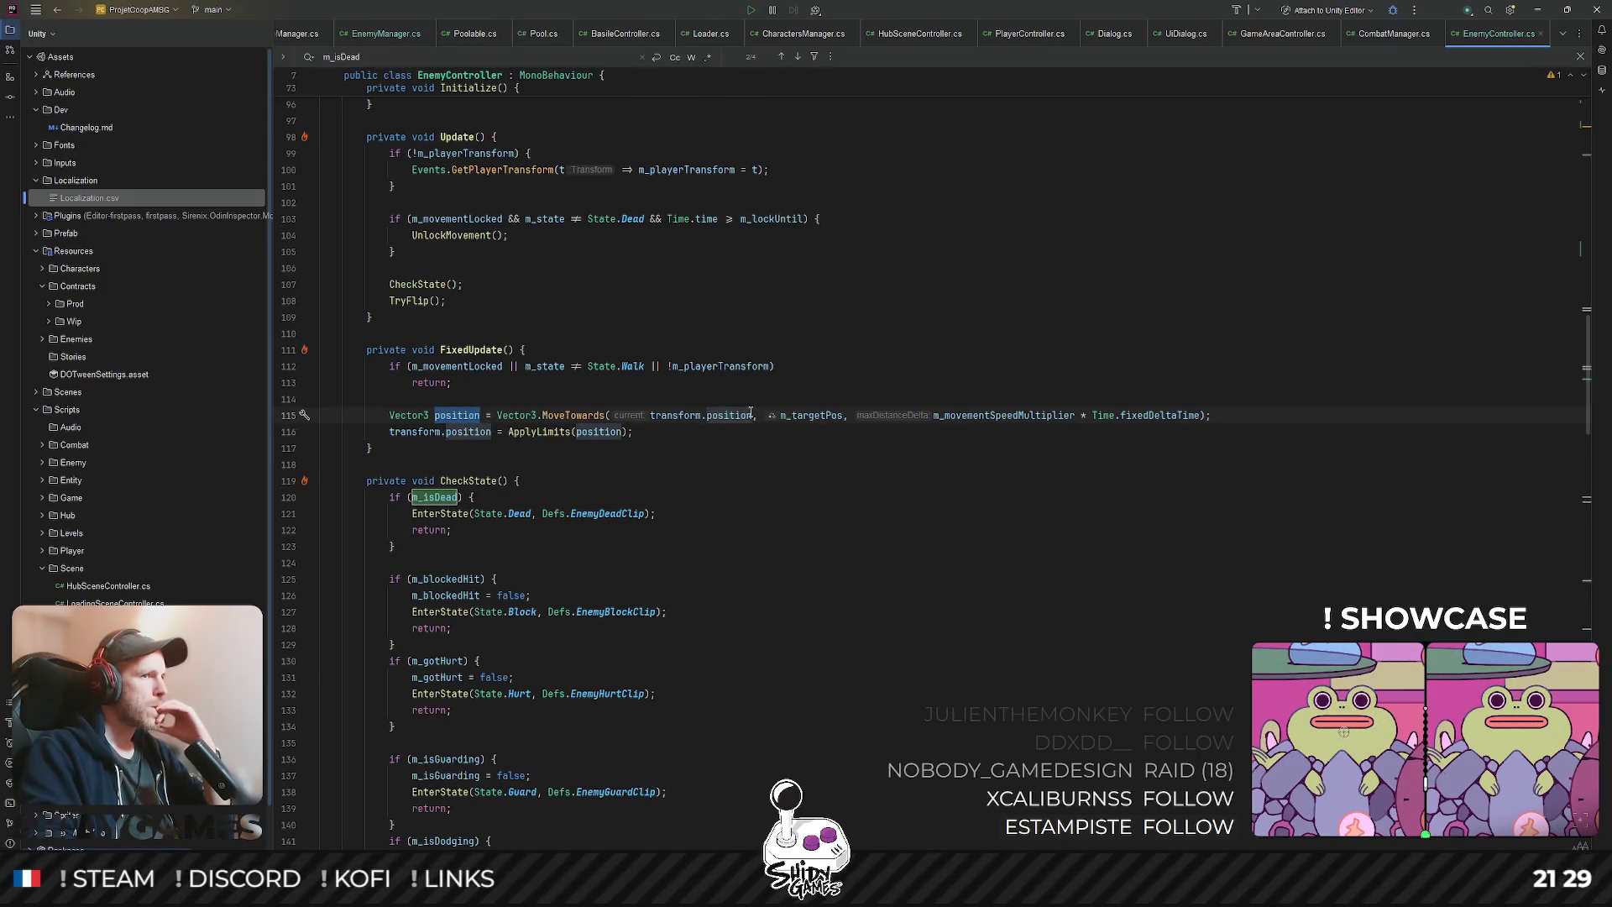
pyautogui.doubleClick(811, 415)
pyautogui.hotkey('ctrl', 'c')
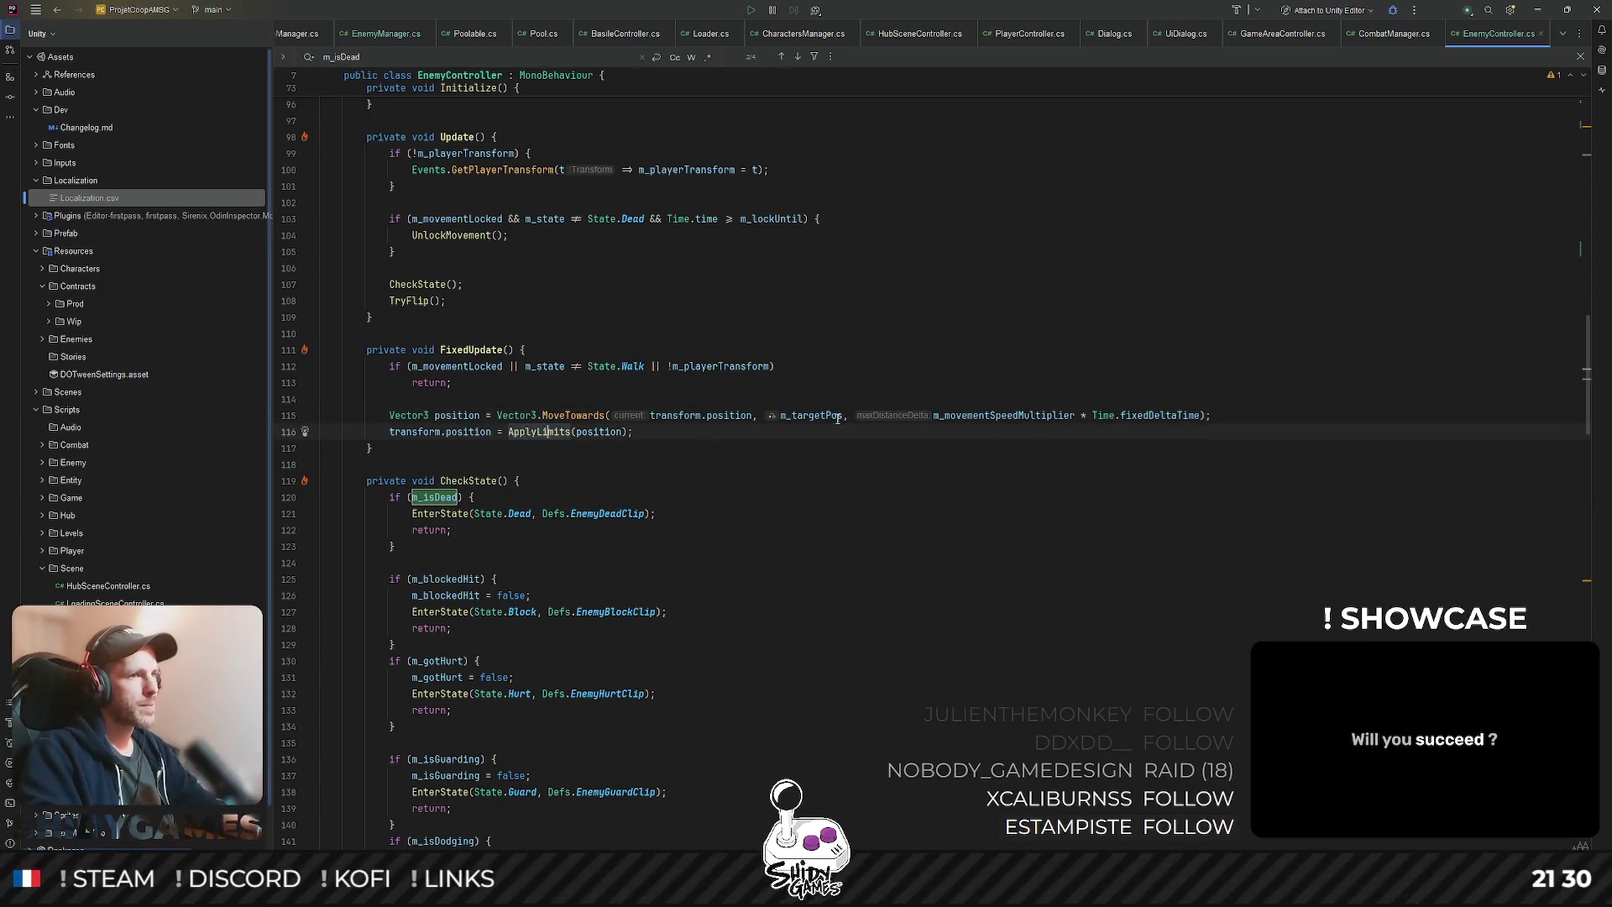
pyautogui.click(683, 385)
# - Insert 'm_targetPos = ApplyLimits(m_targetPos);' above the MoveTowards call, then return to Unity
pyautogui.click(644, 396)
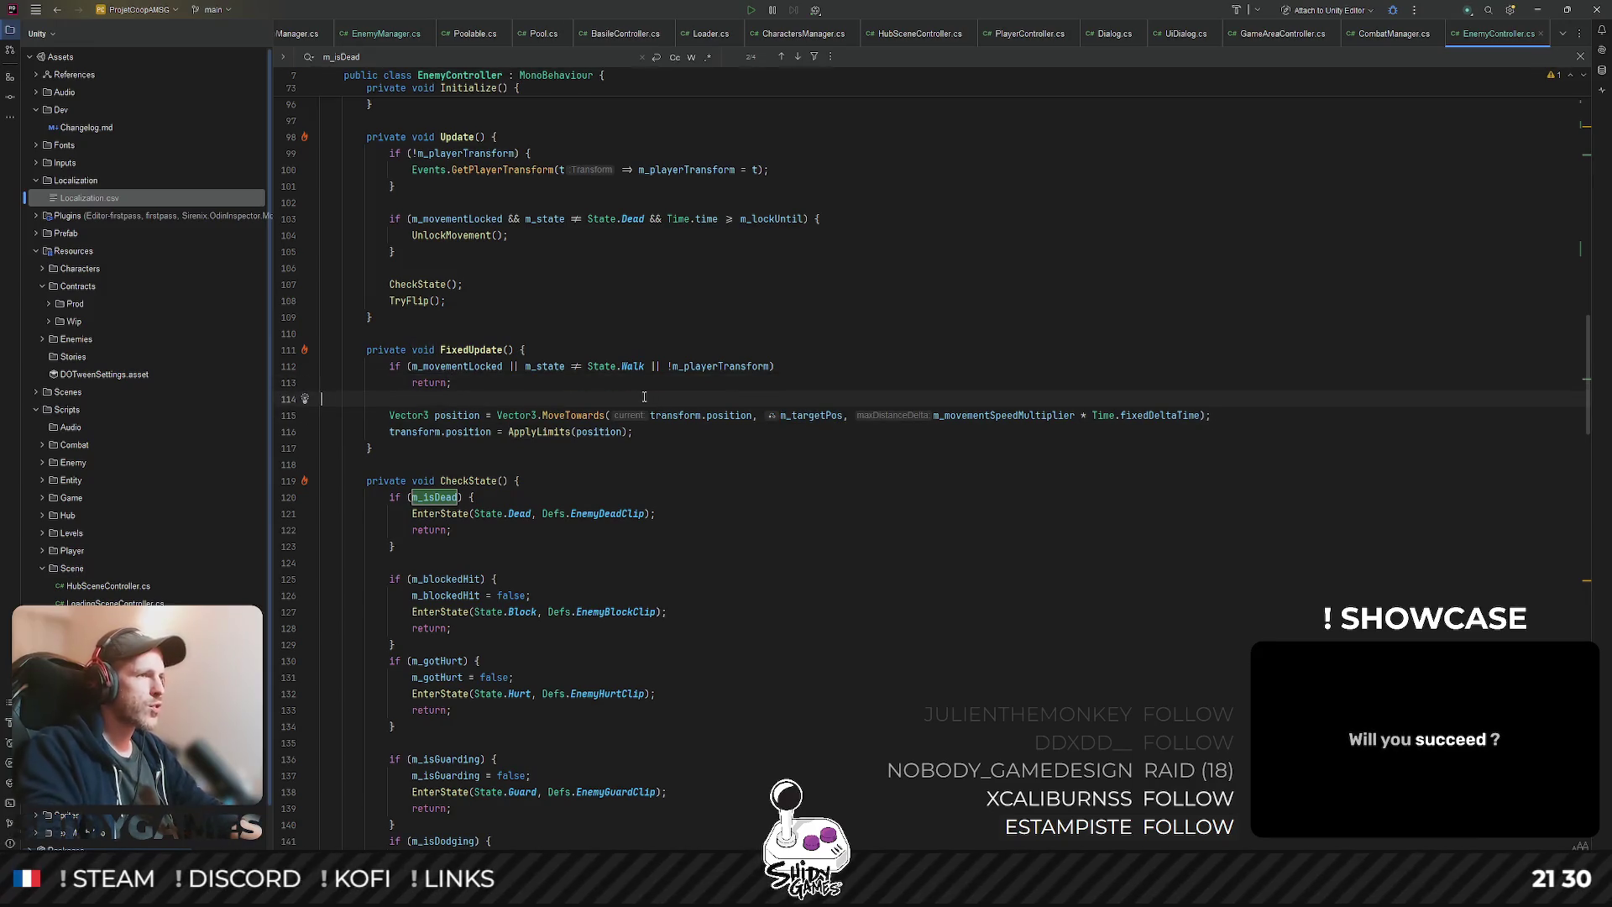
pyautogui.press('Return')
pyautogui.hotkey('ctrl', 'v')
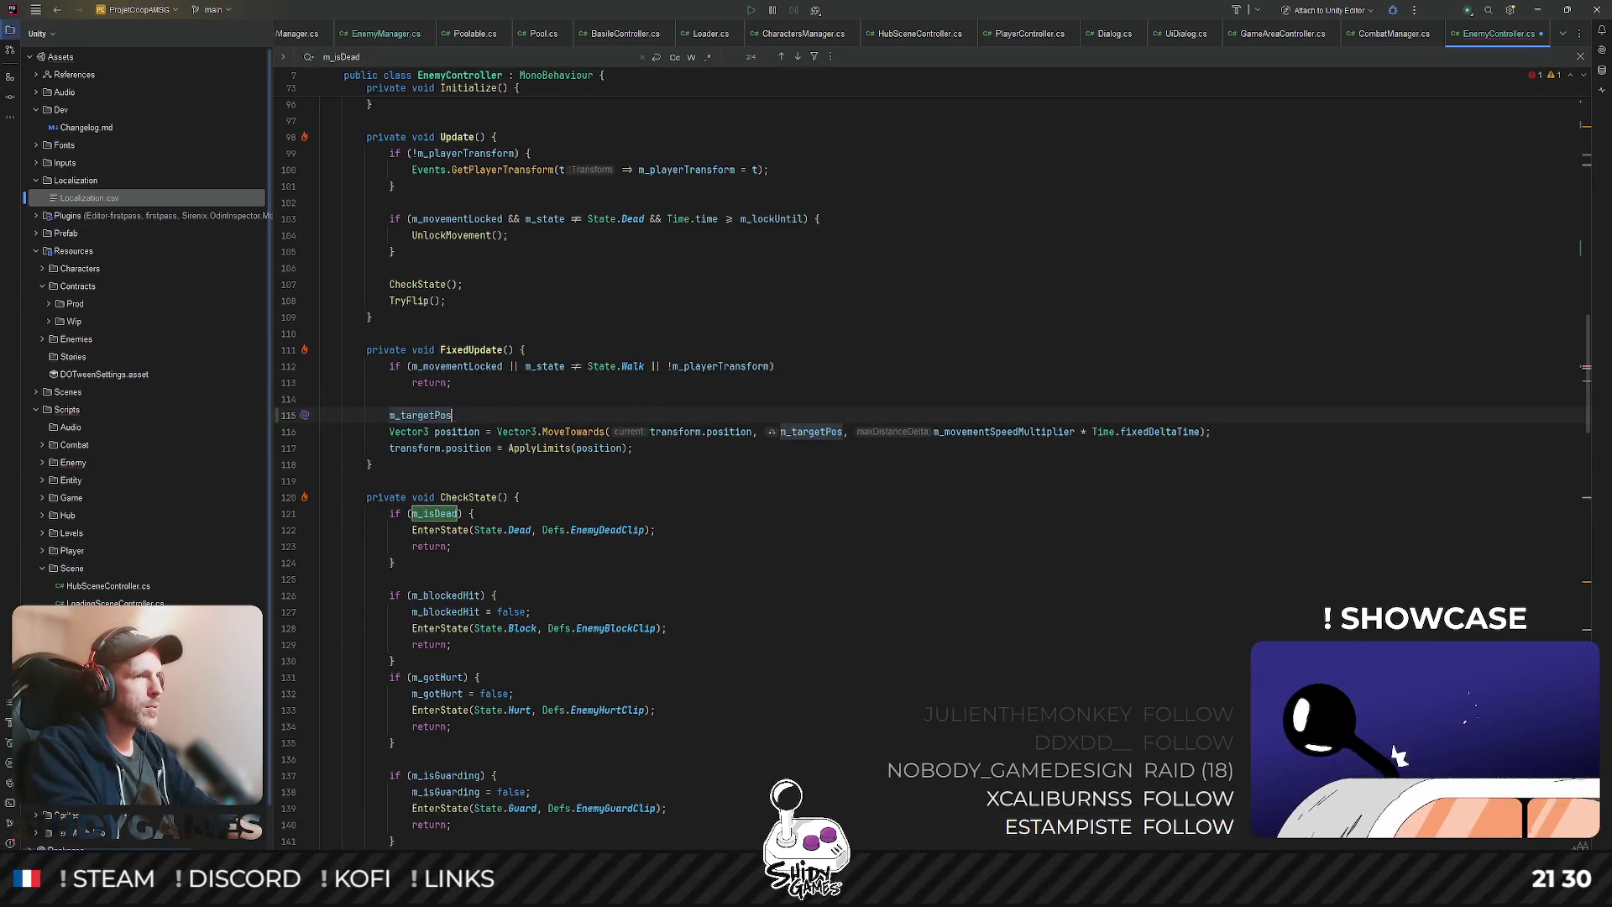
pyautogui.write(' = Ap')
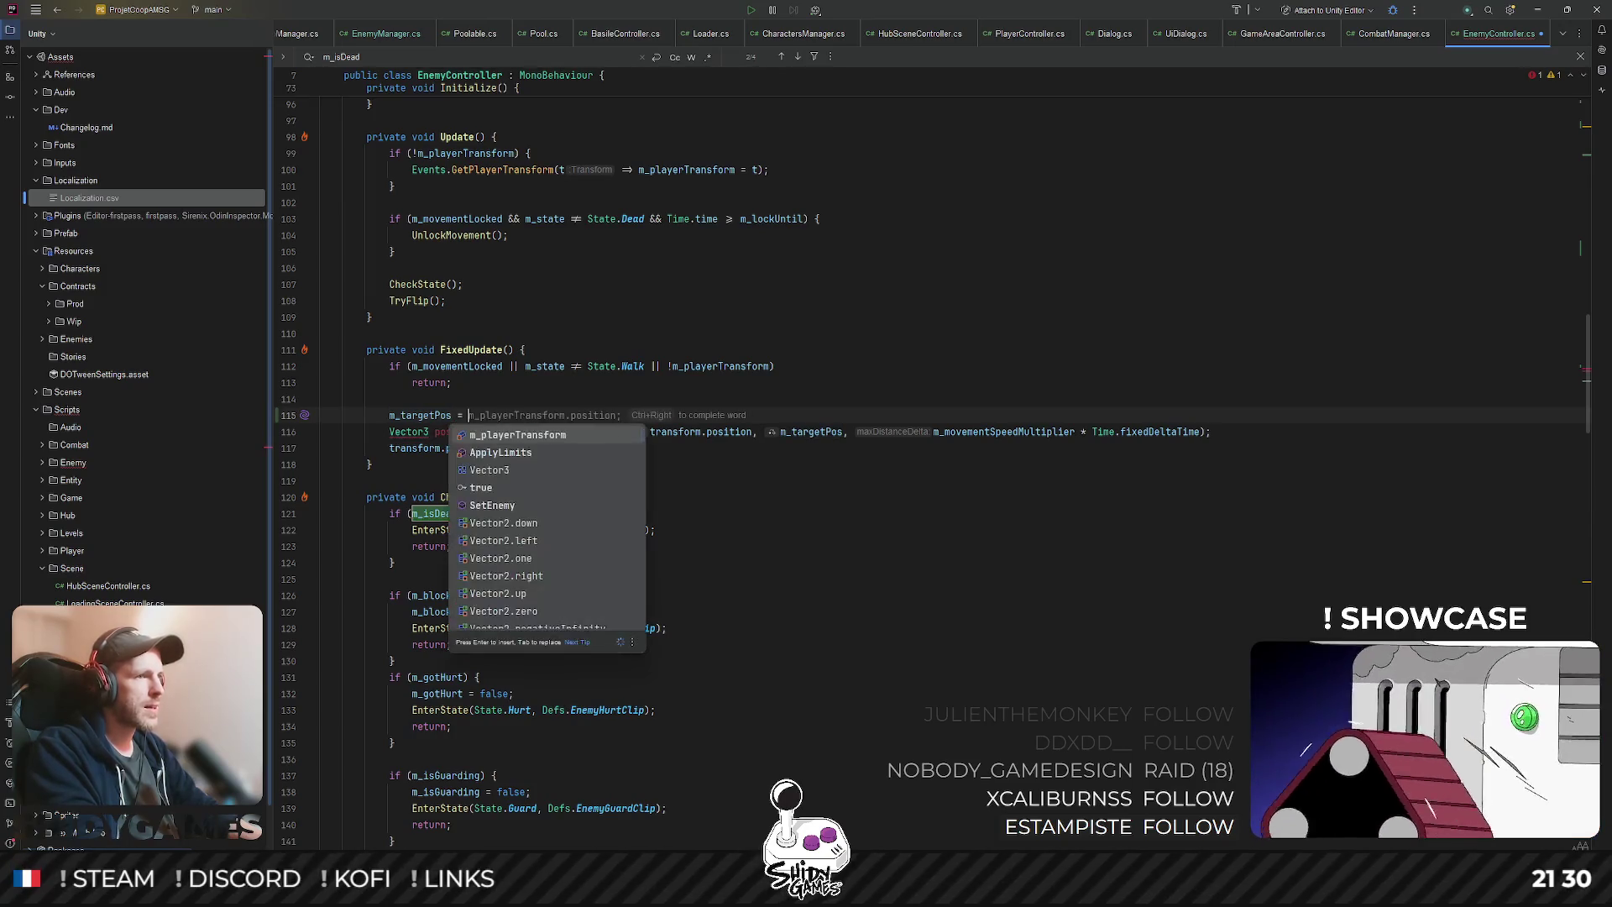
pyautogui.press('Return')
pyautogui.hotkey('ctrl', 'v')
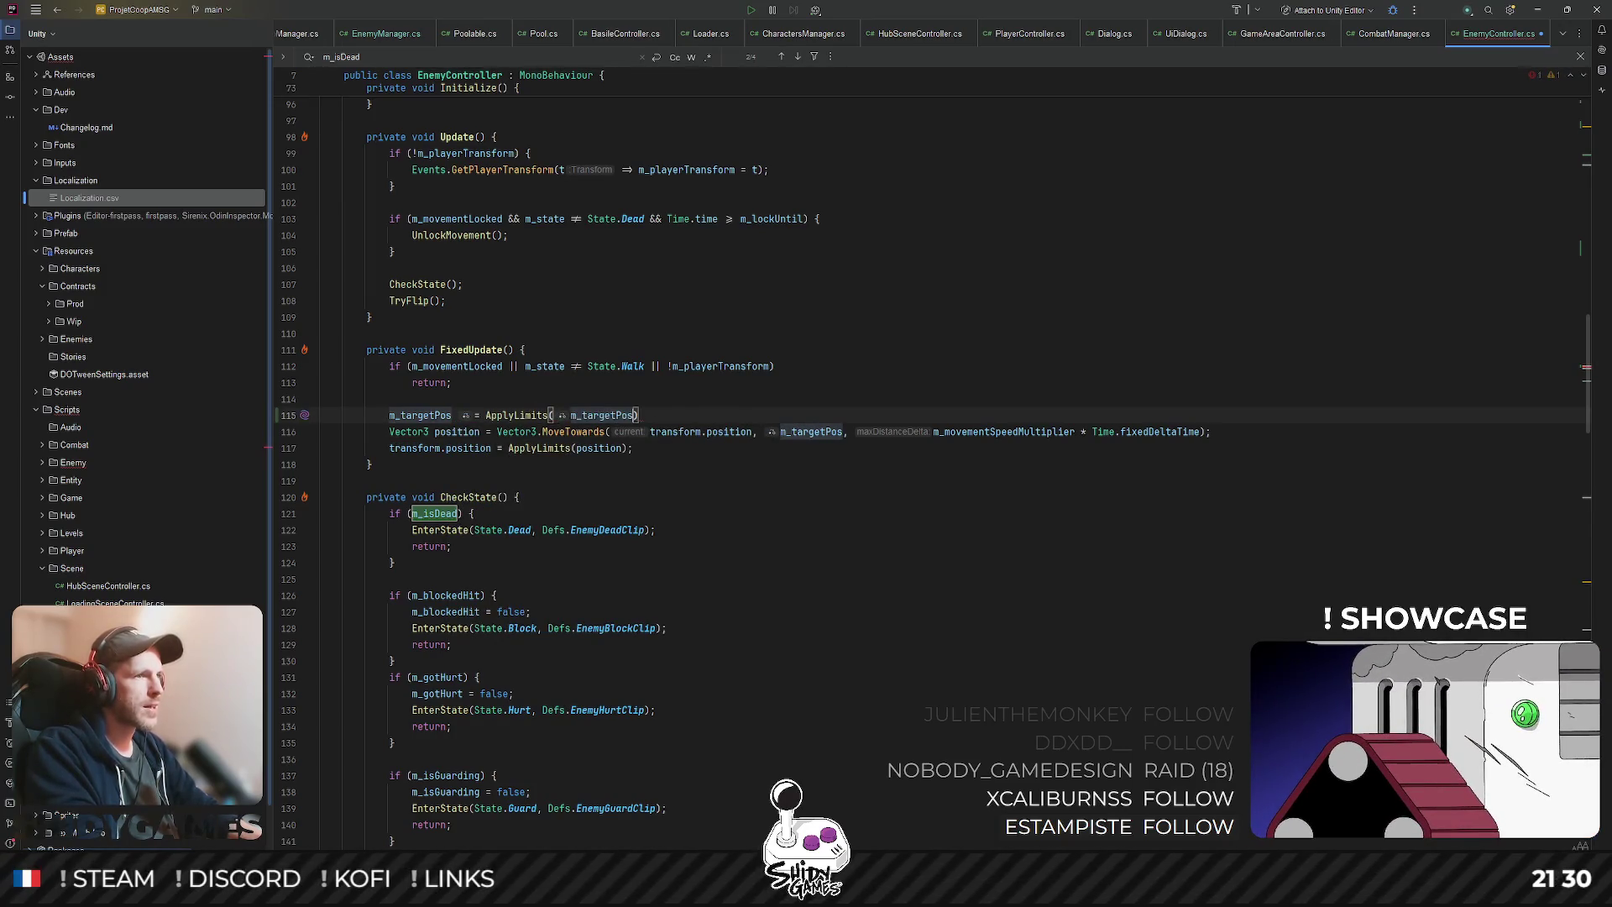
pyautogui.write(';')
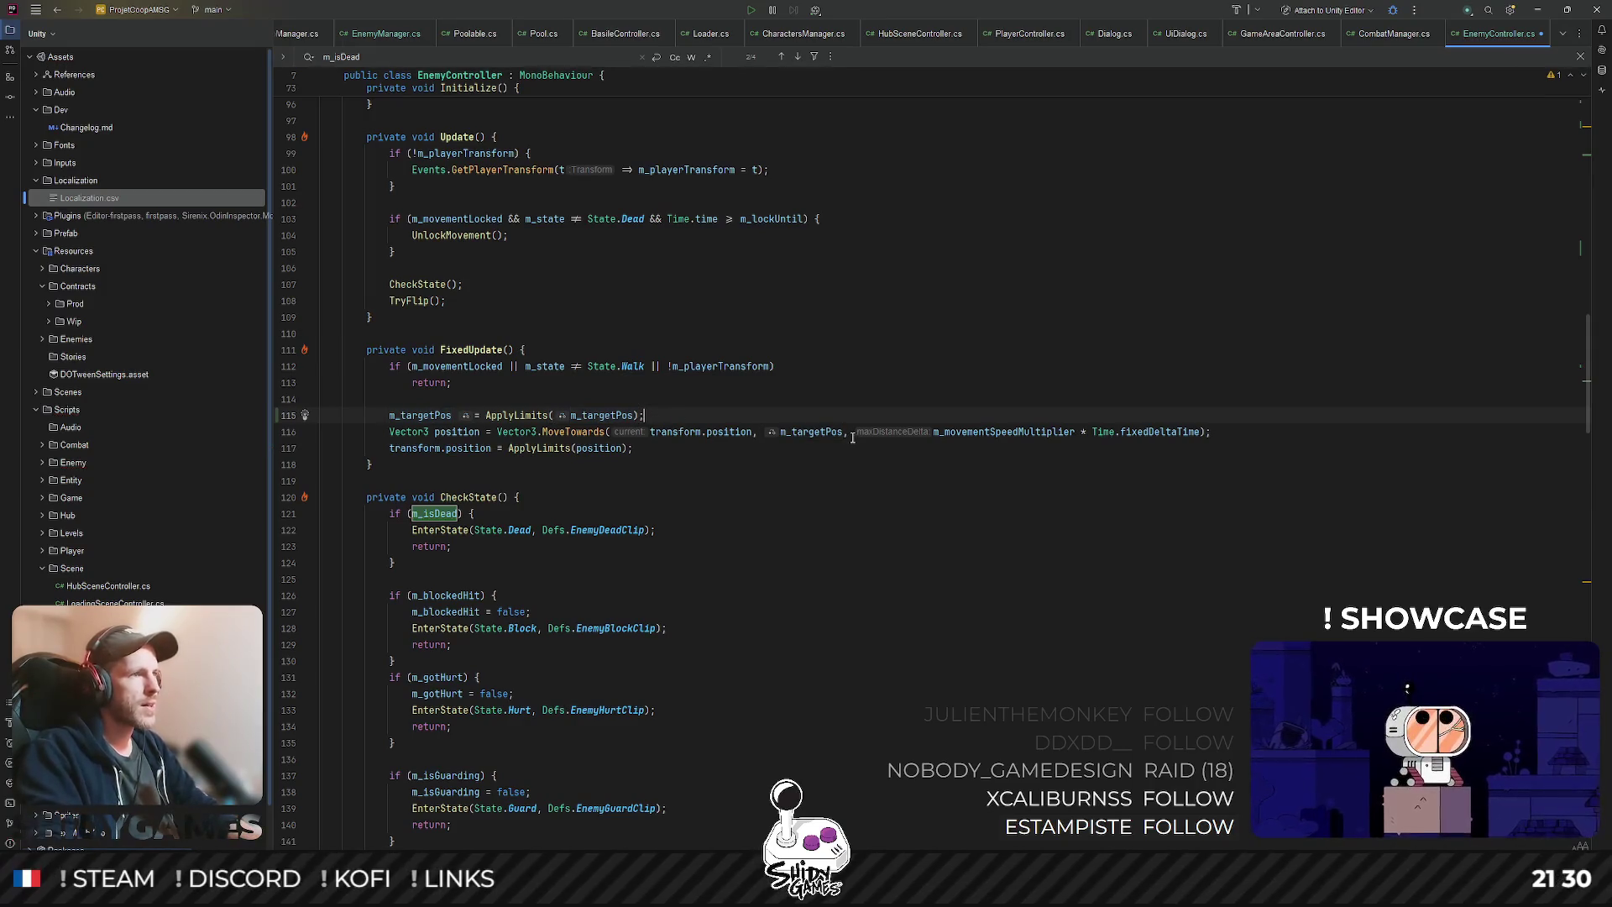
pyautogui.hotkey('alt', 'Tab')
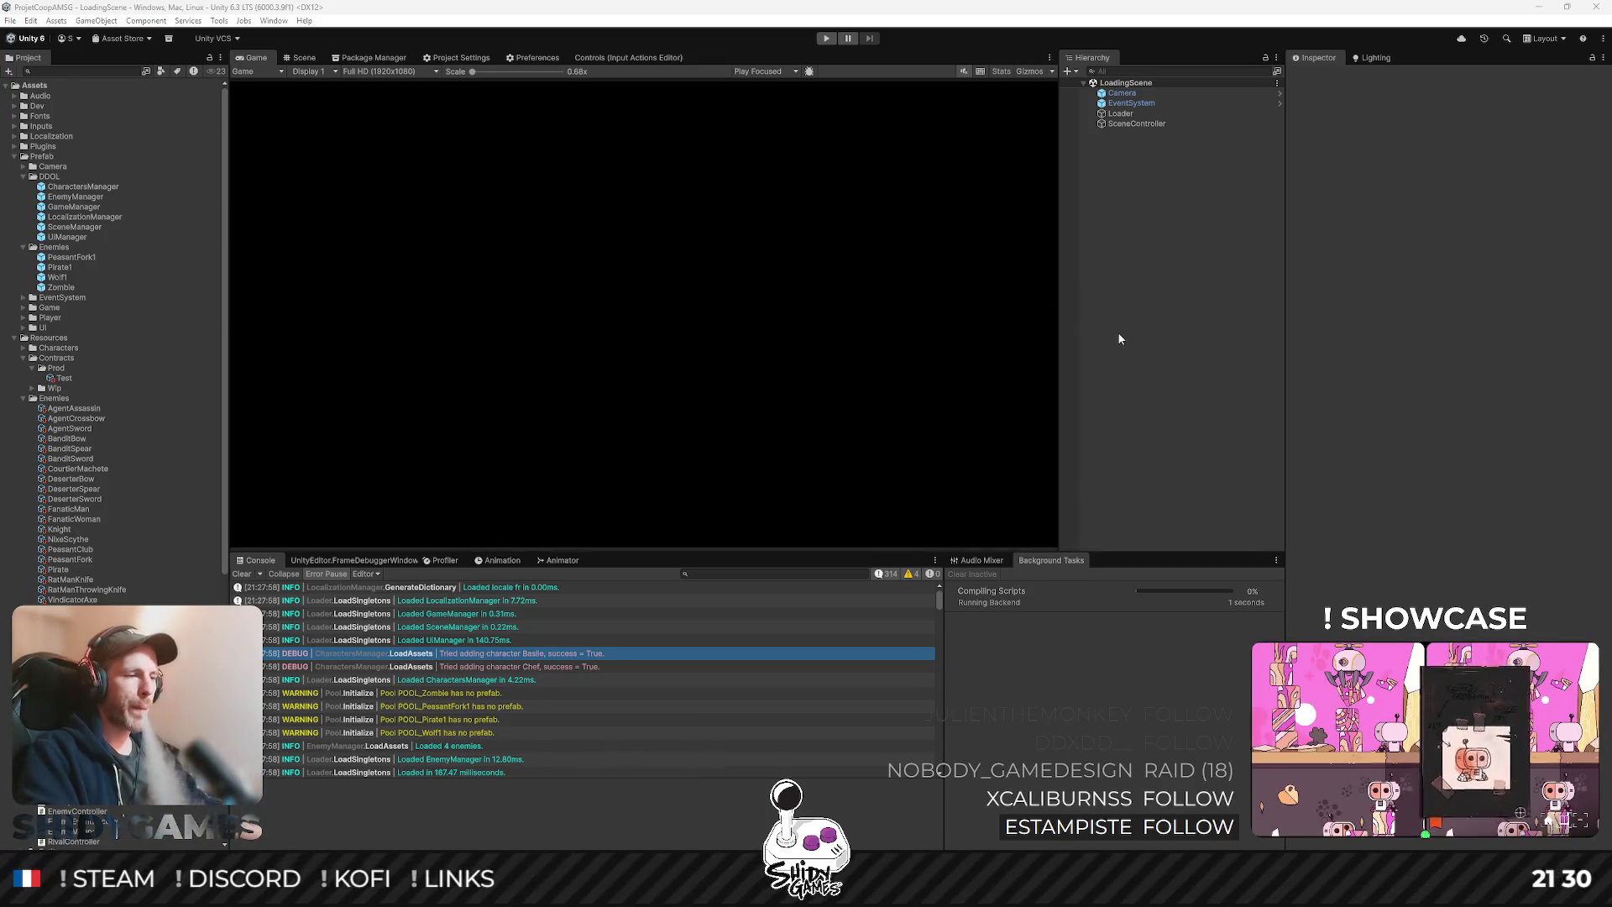
# - Enter play mode, start a new game, take a contract and walk into the combat scene
pyautogui.click(826, 38)
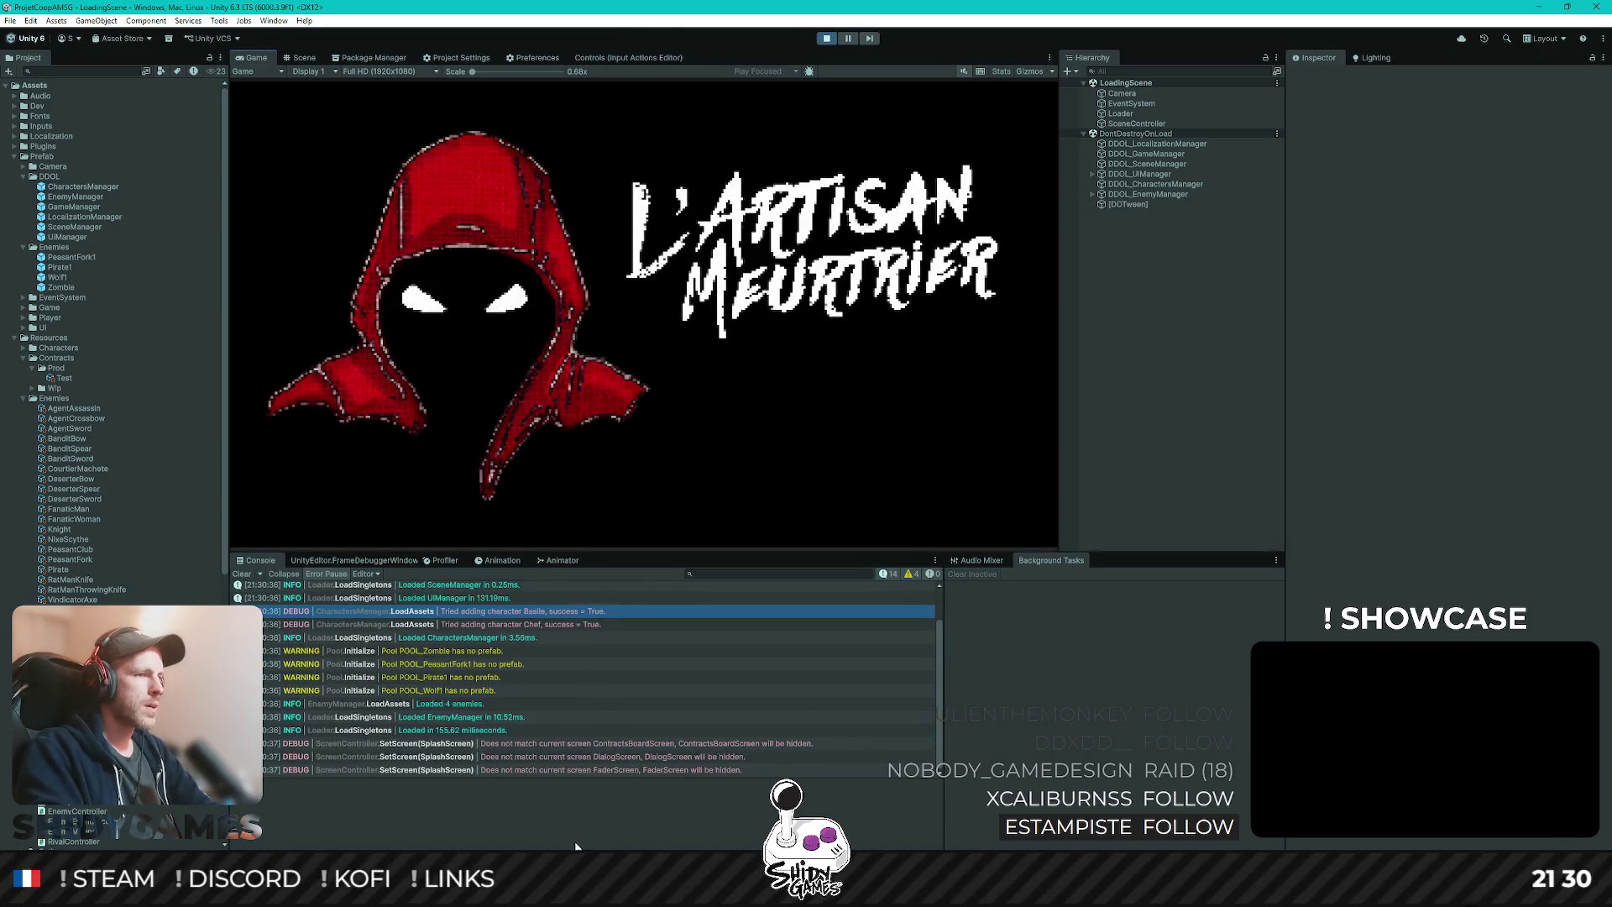
pyautogui.click(778, 770)
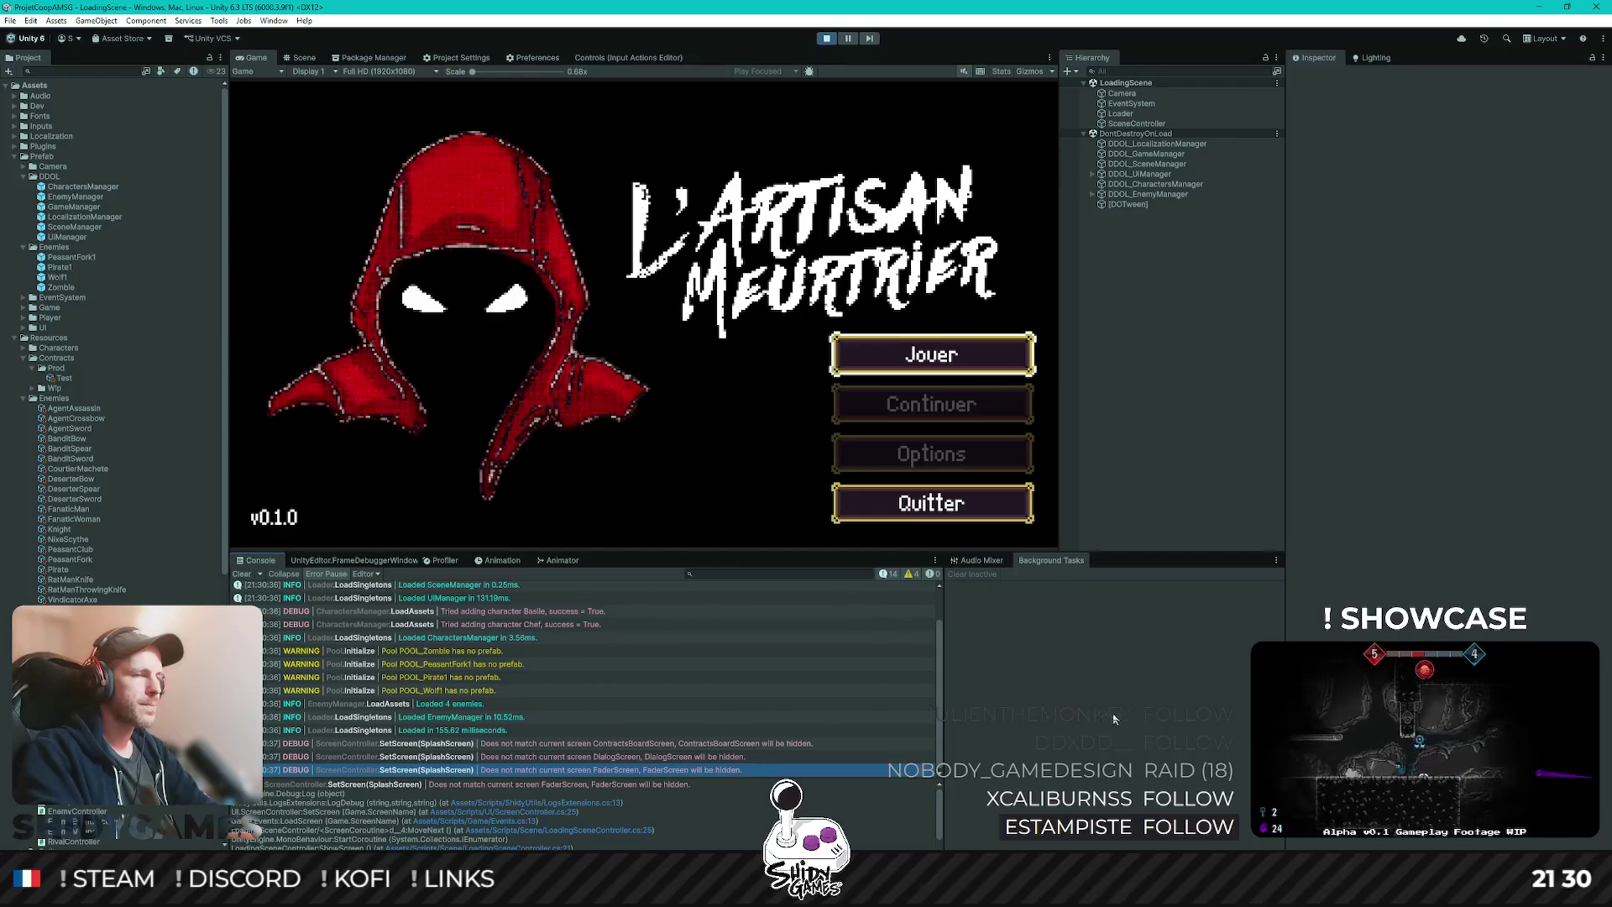
pyautogui.press('Return')
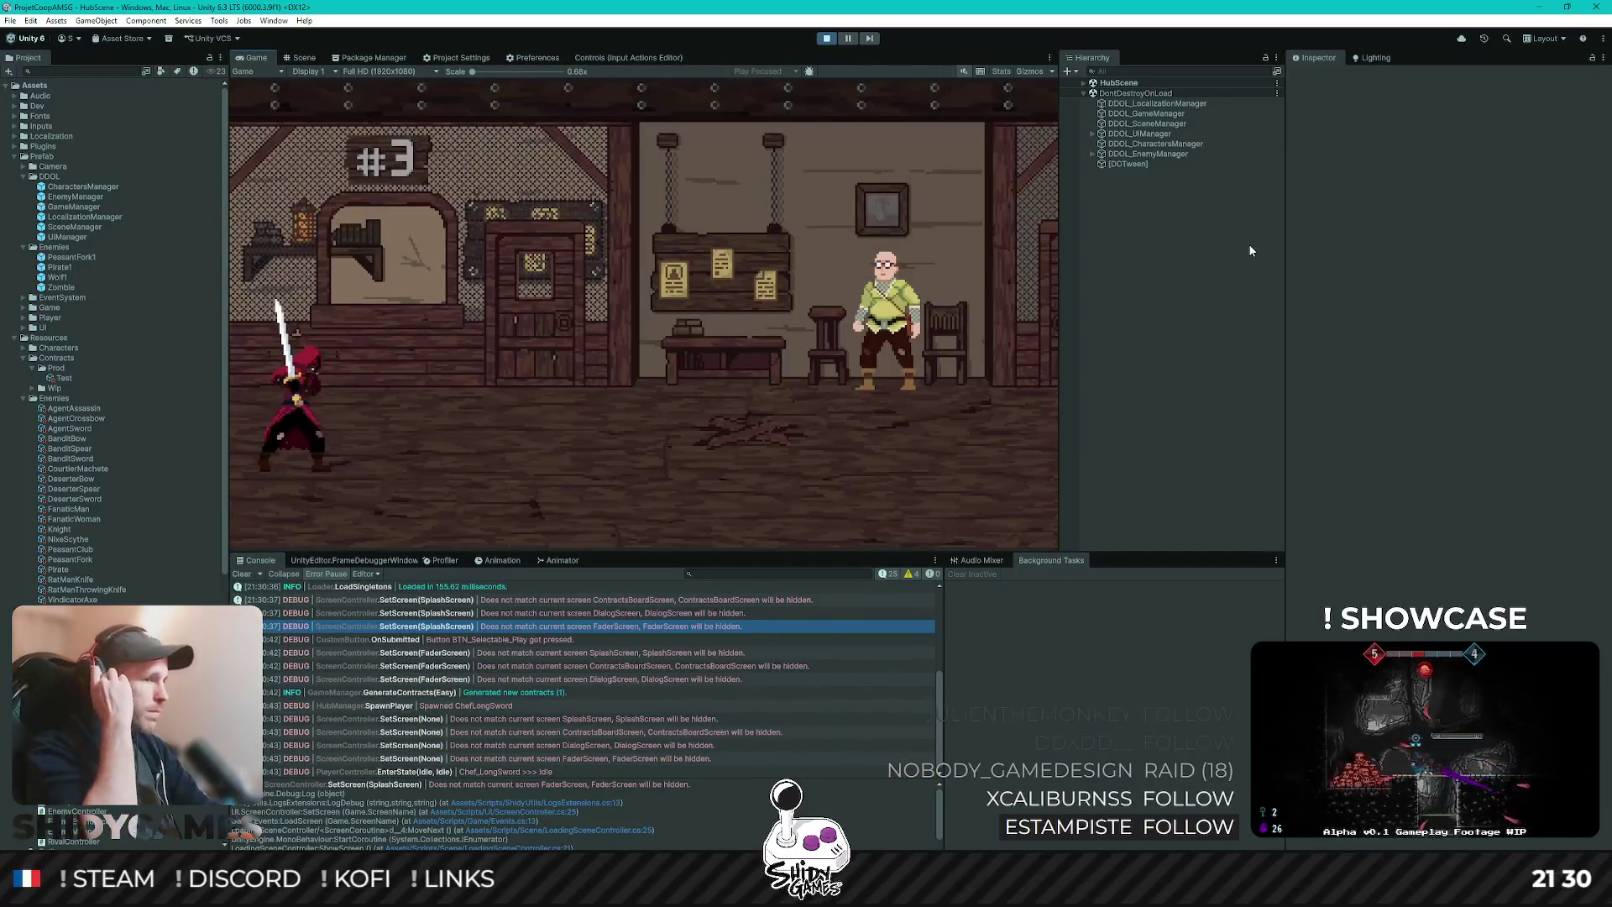
pyautogui.press('d')
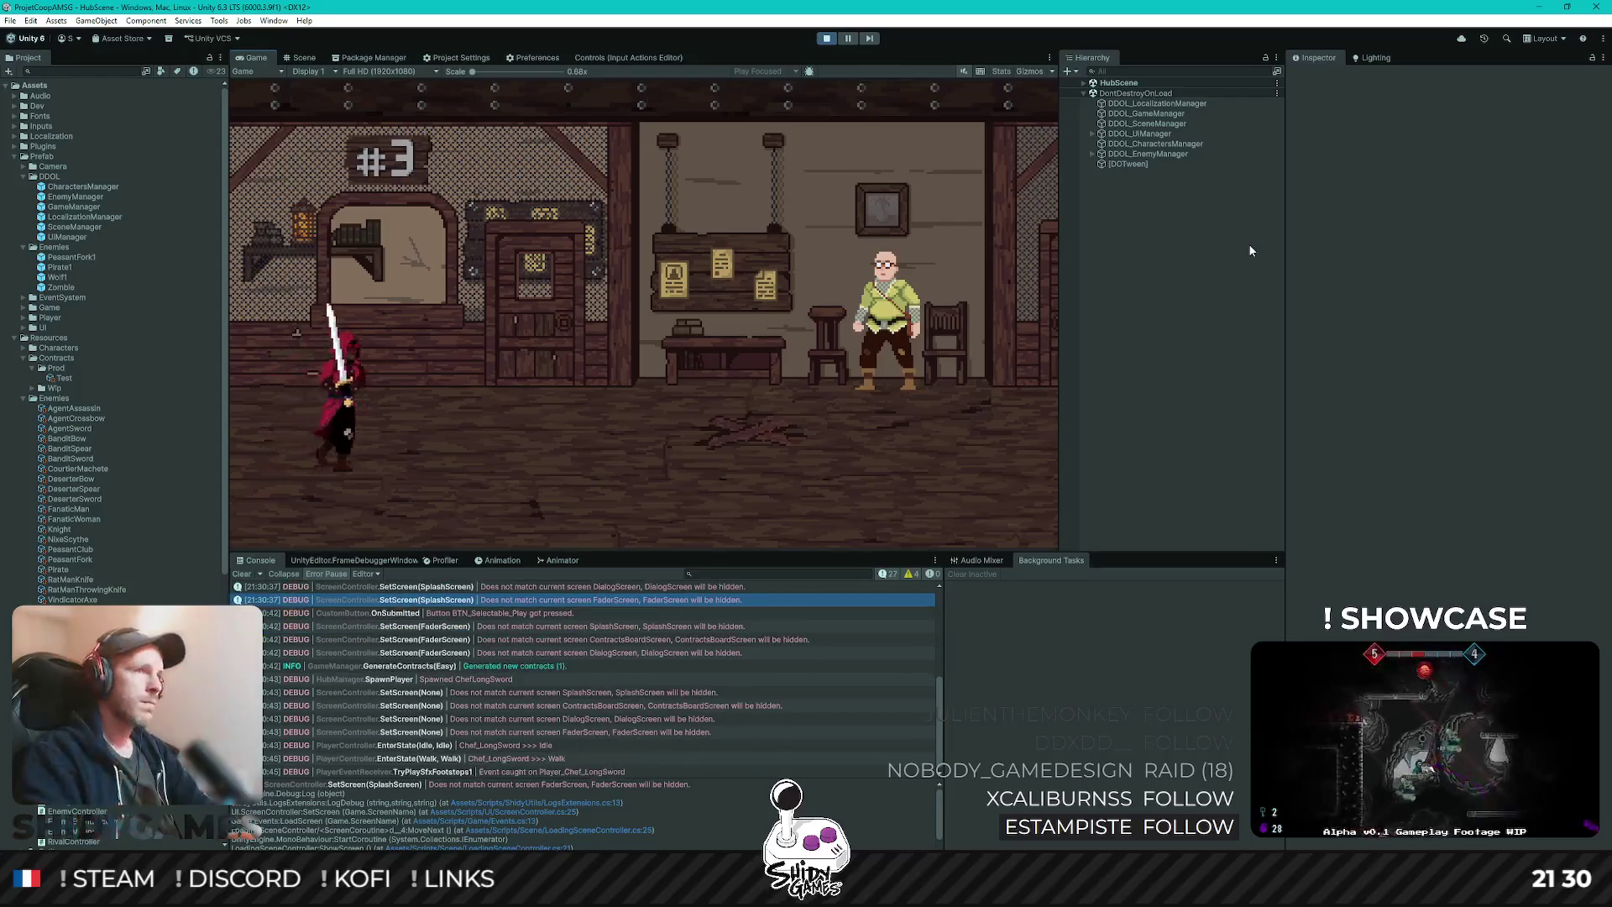
pyautogui.press('e')
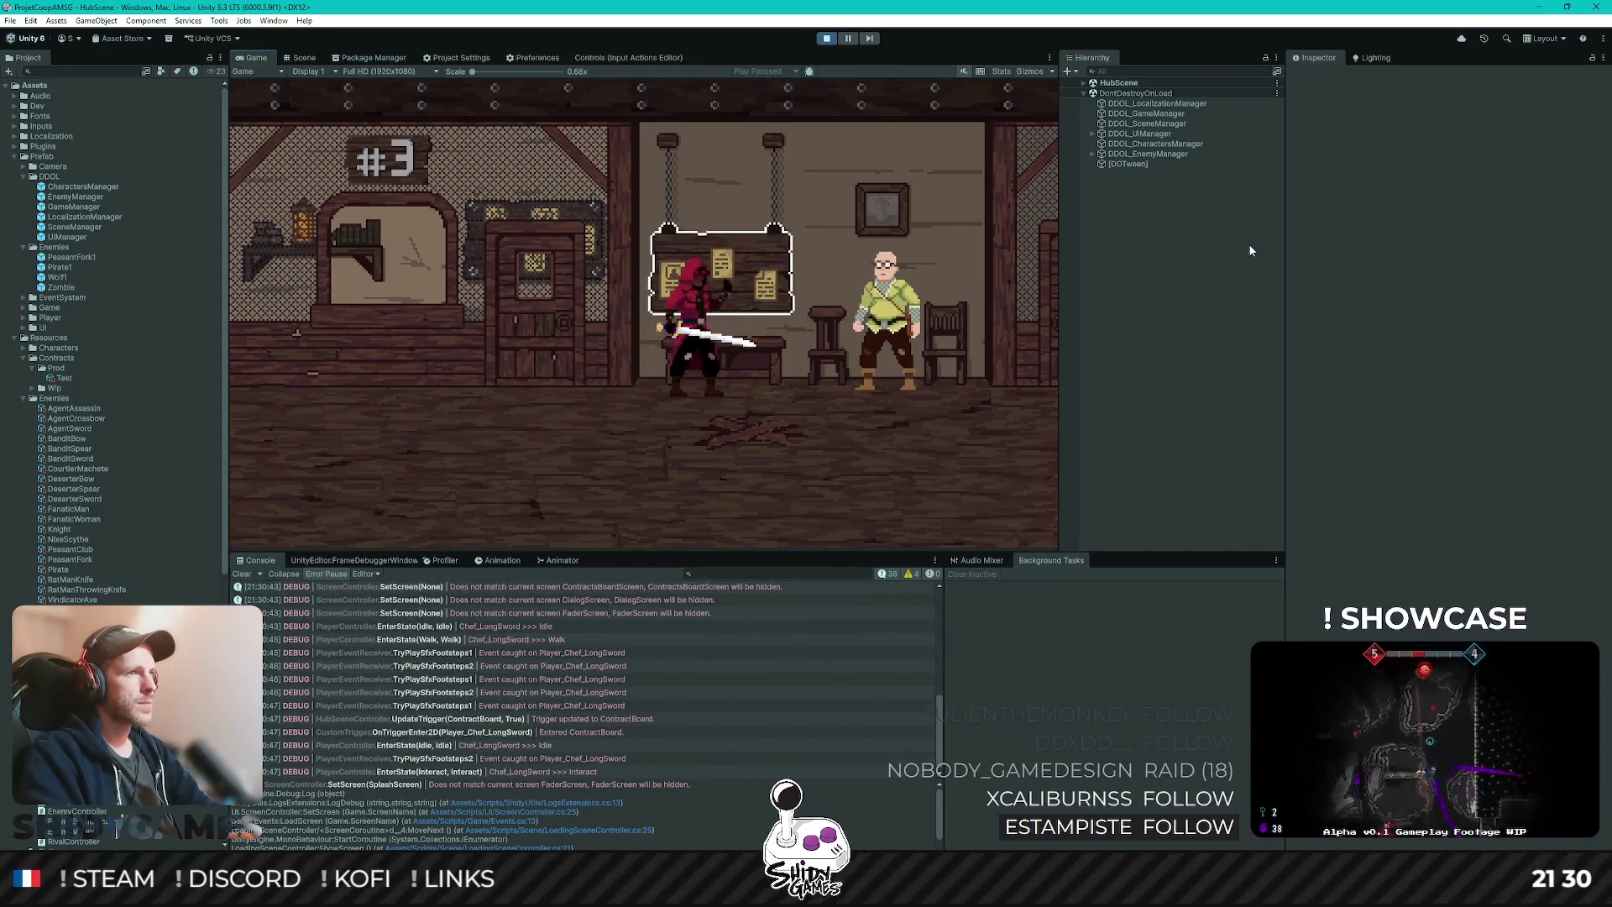
pyautogui.press('Return')
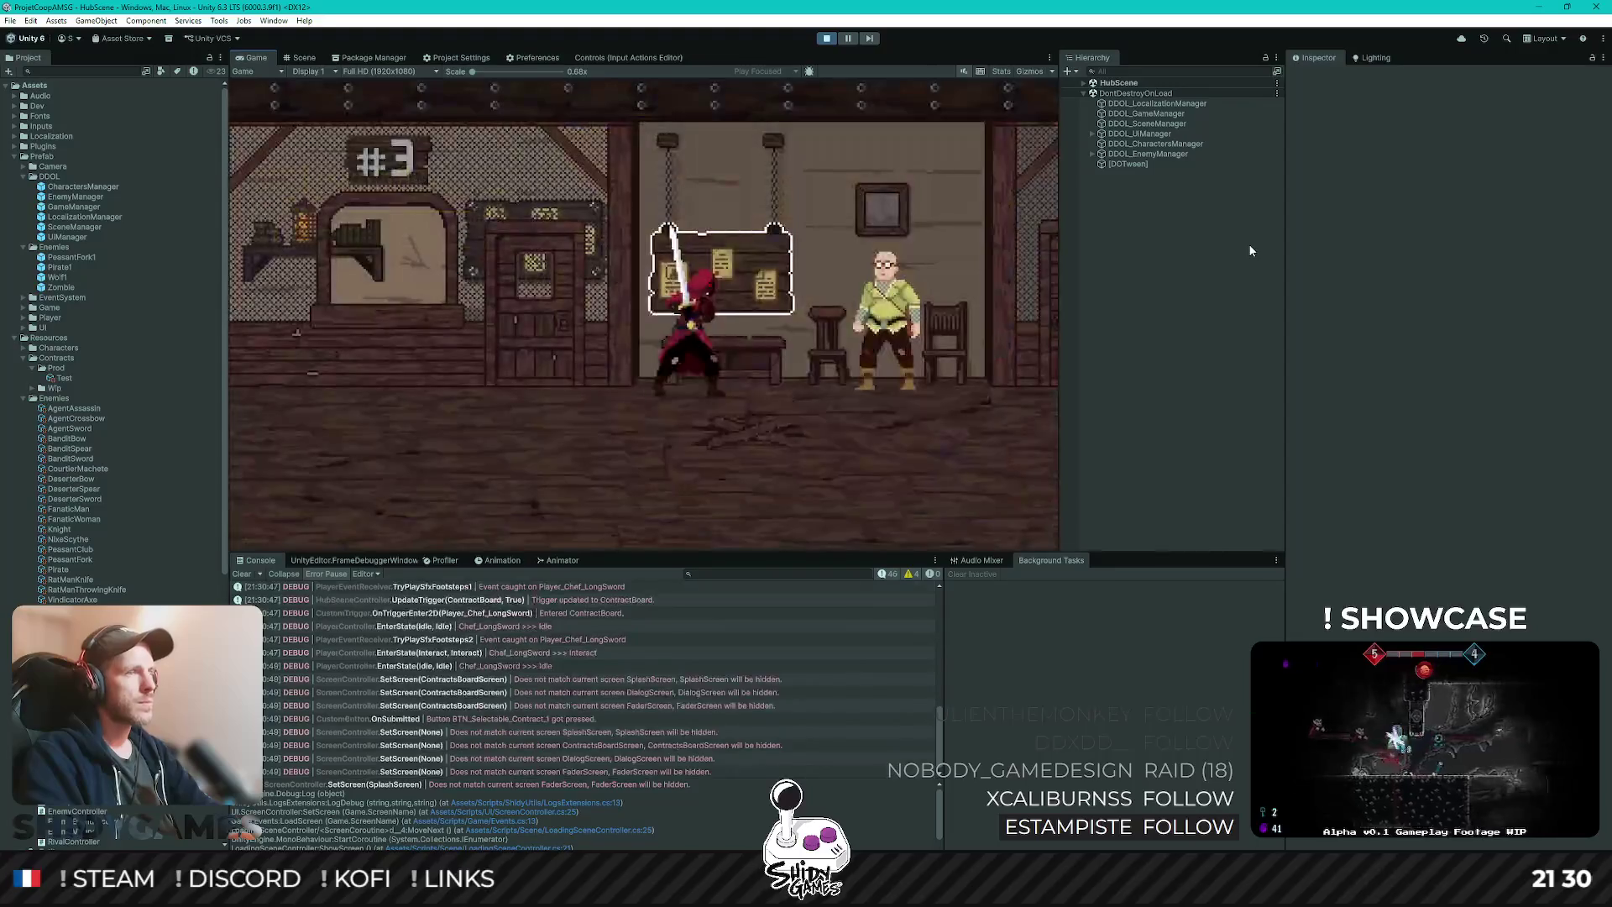
pyautogui.press('d')
pyautogui.press('e')
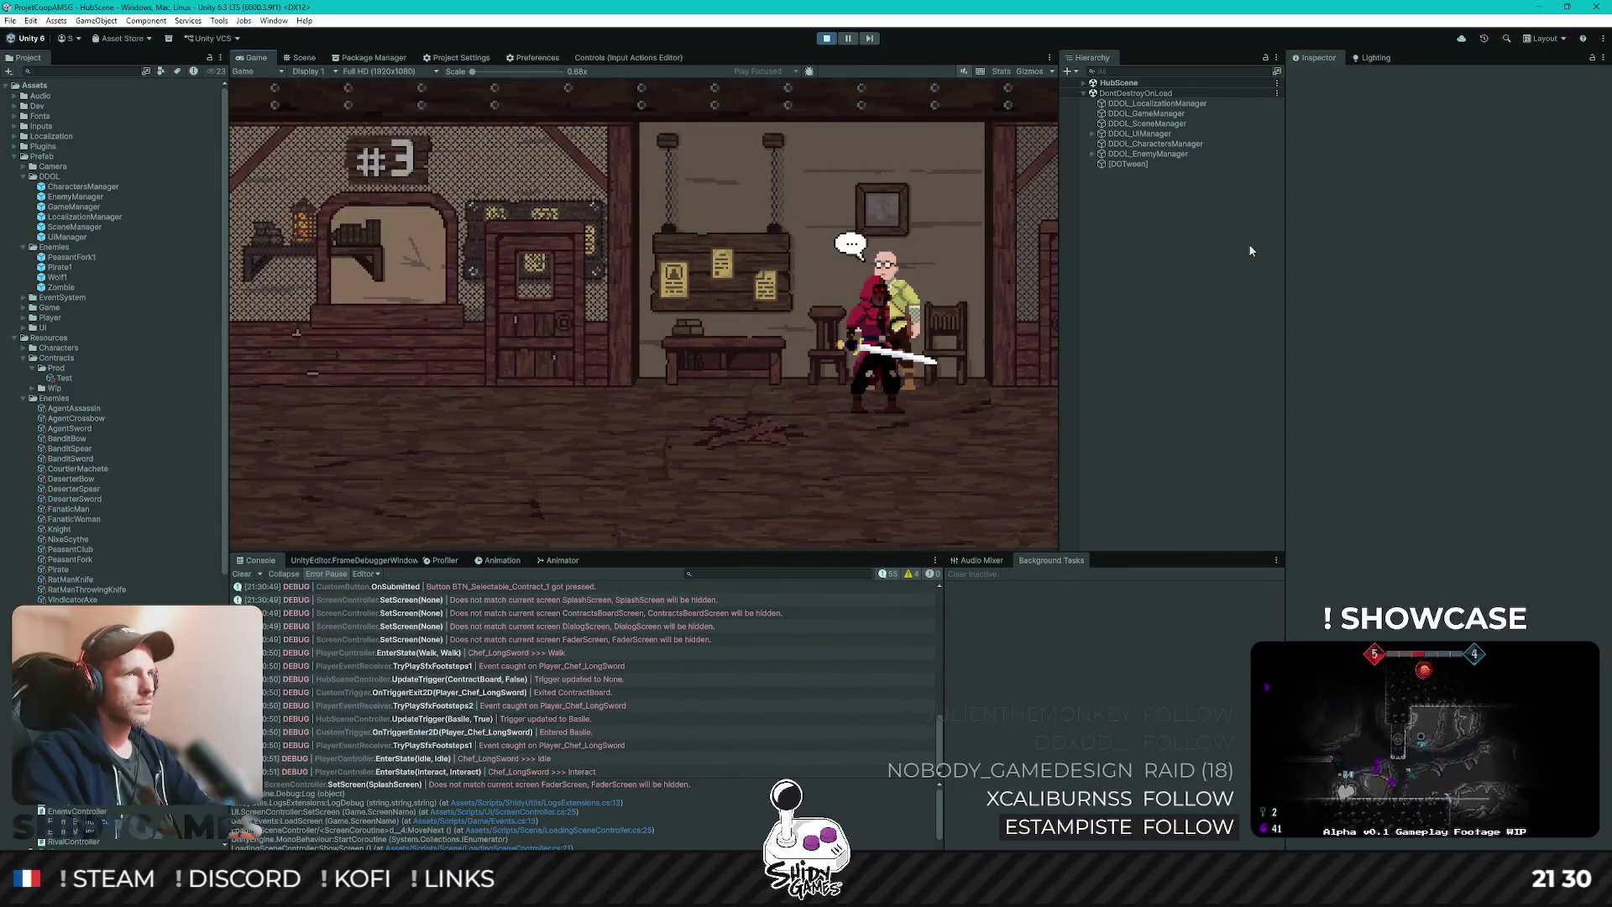
pyautogui.press('d')
# - Kill the wolf with vertical and horizontal sword attacks
pyautogui.press('j')
pyautogui.press('d')
pyautogui.press('d')
pyautogui.press('j')
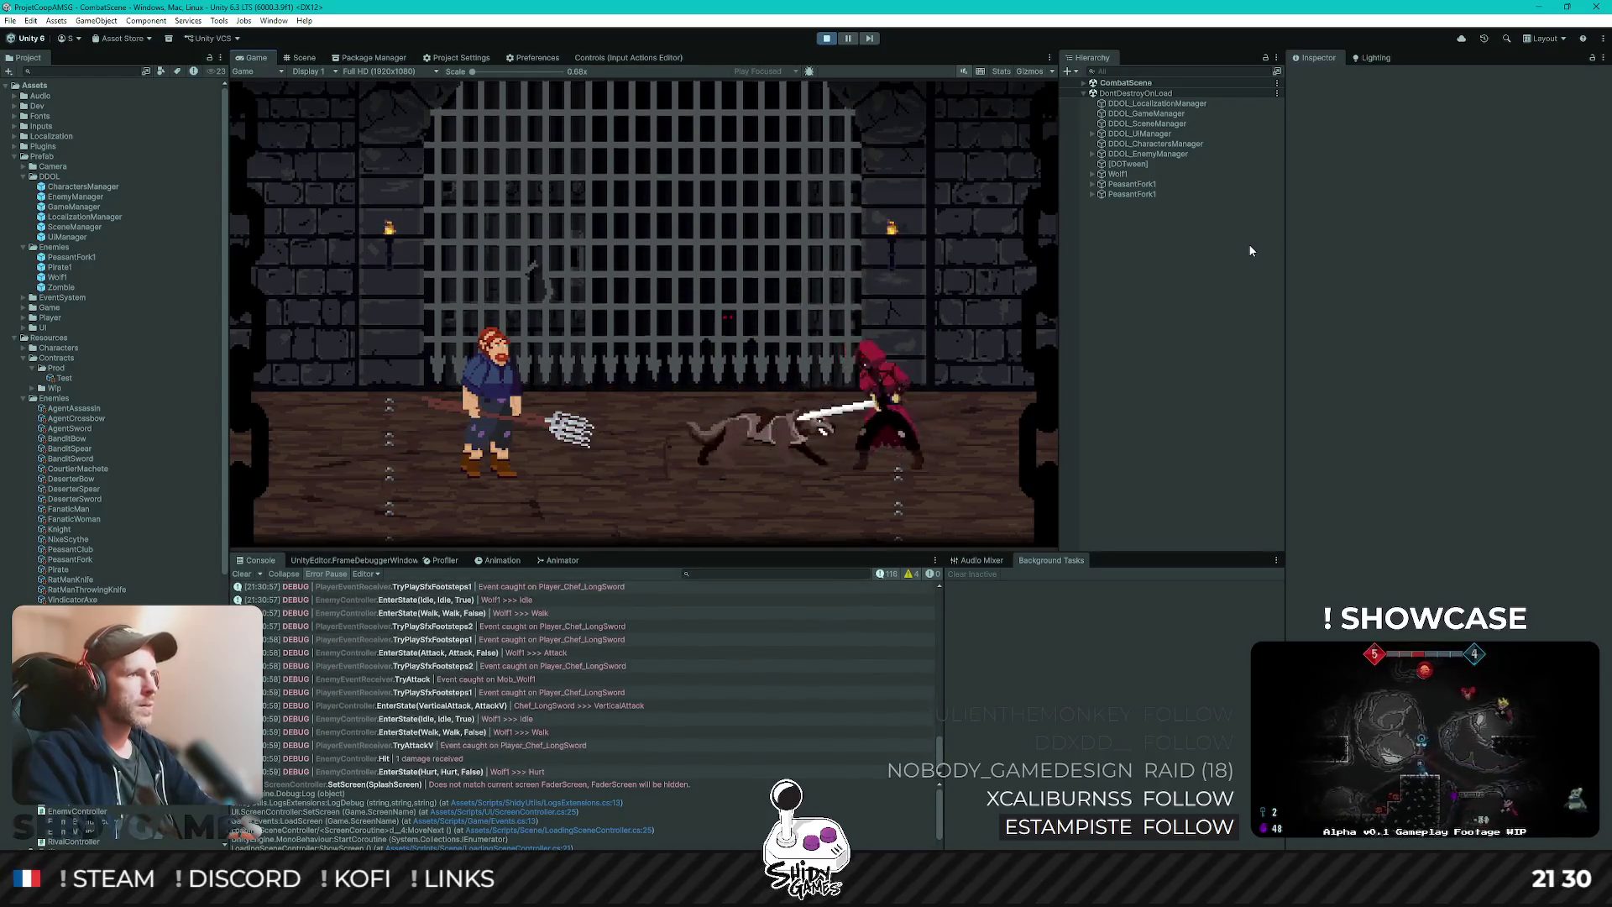
pyautogui.press('d')
pyautogui.press('j')
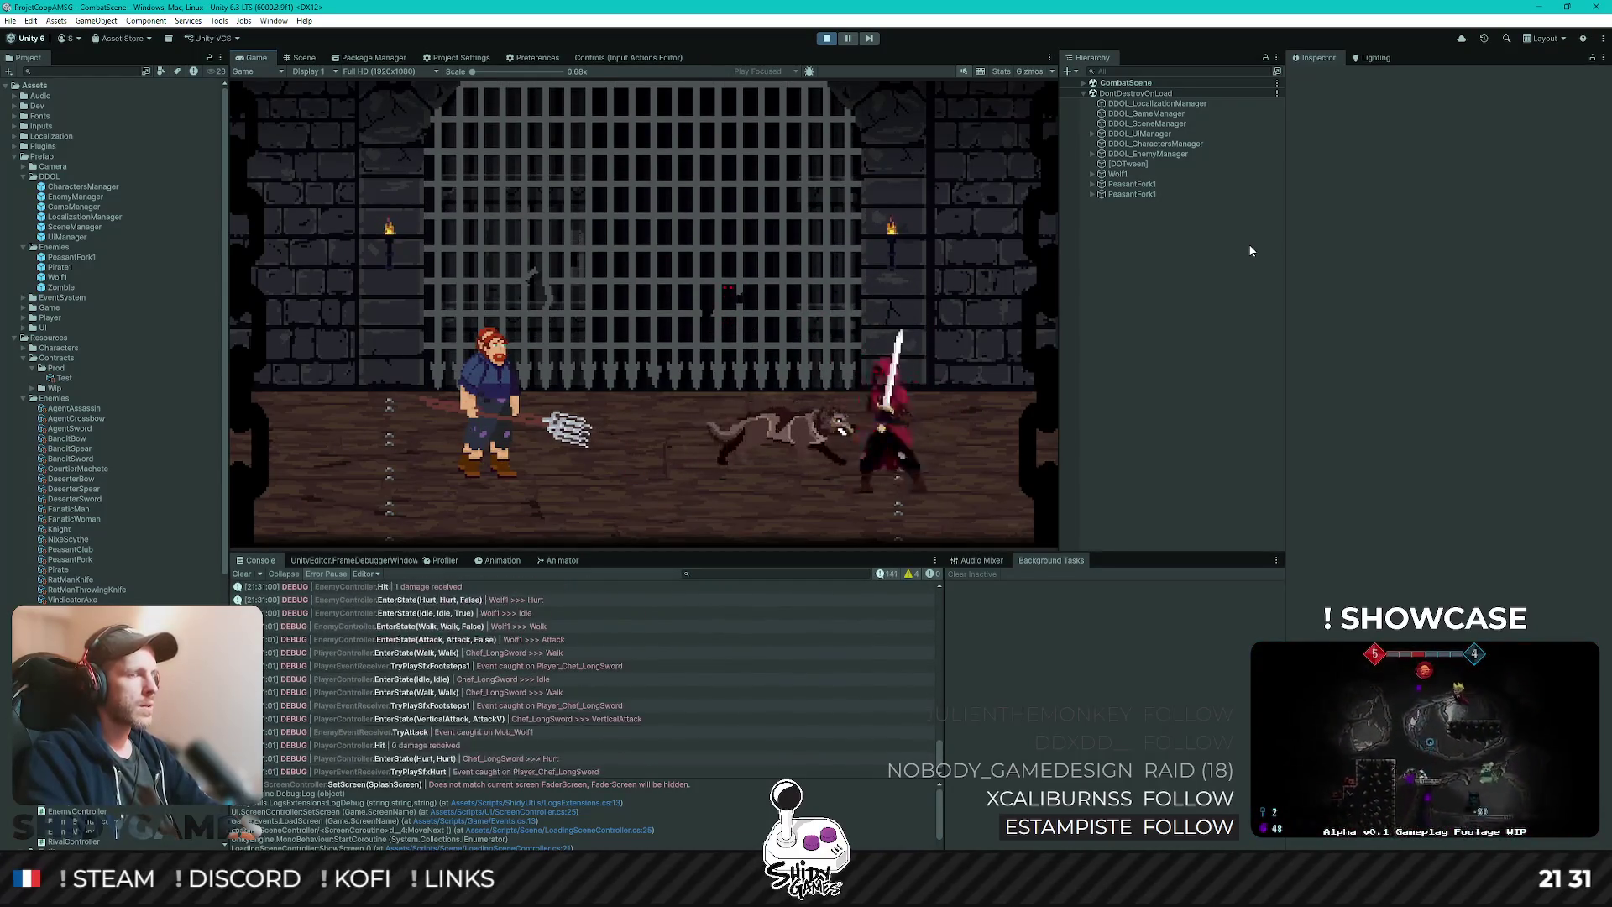
pyautogui.press('d')
pyautogui.press('k')
# - Kill the peasant, slash the newly spawned pirate, then stop play mode
pyautogui.press('a')
pyautogui.press('j')
pyautogui.press('j')
pyautogui.press('k')
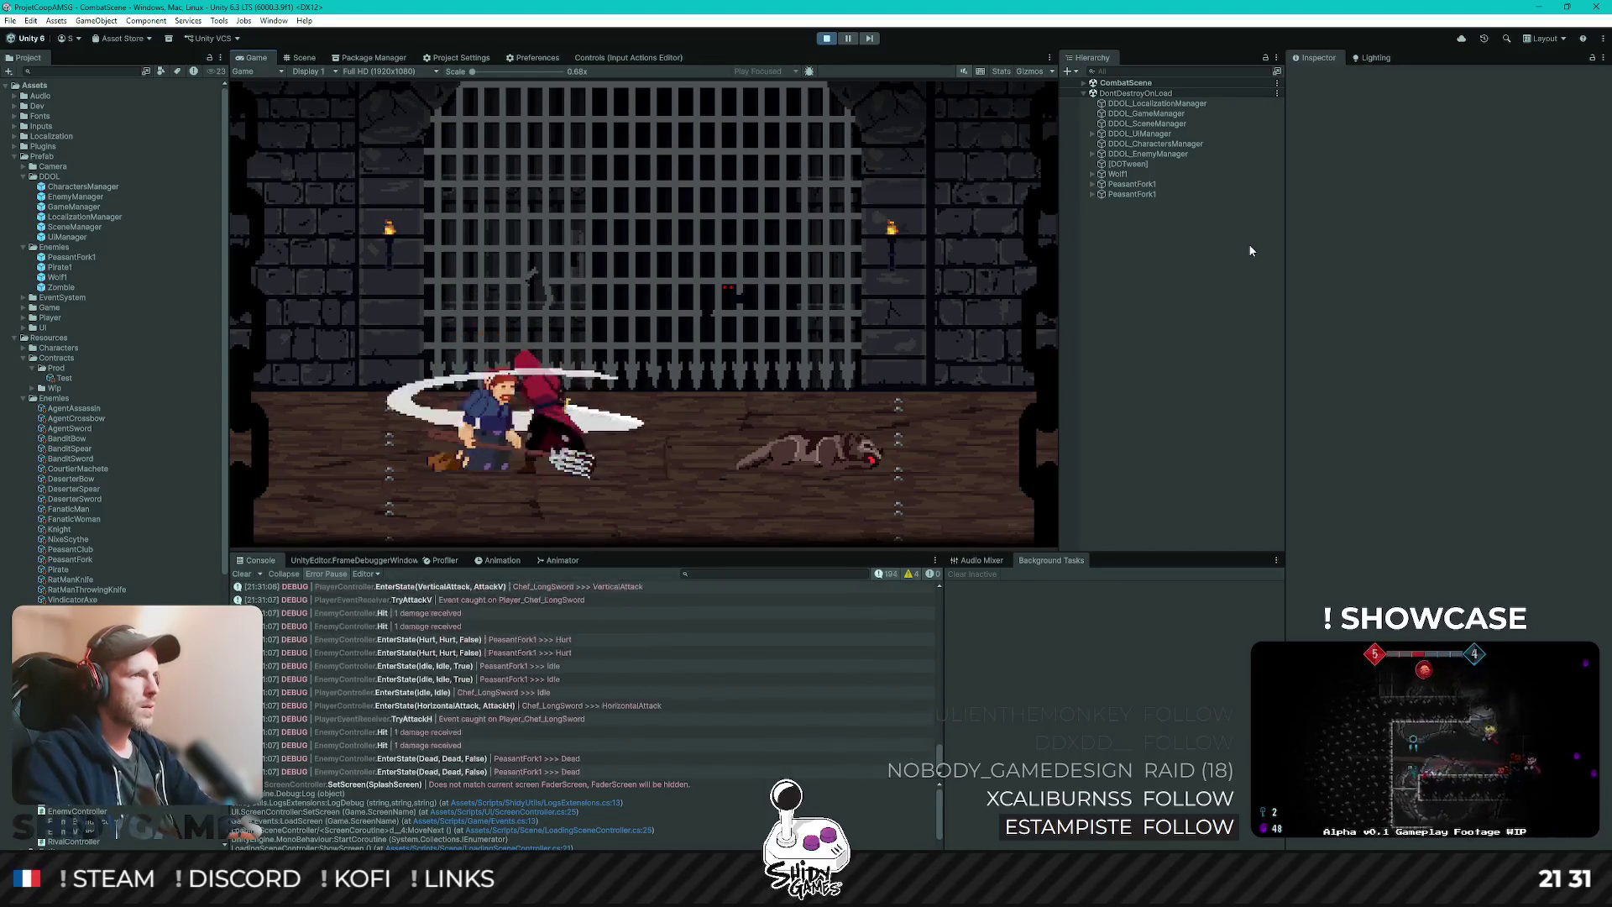
pyautogui.press('d')
pyautogui.press('l')
pyautogui.press('d')
pyautogui.press('k')
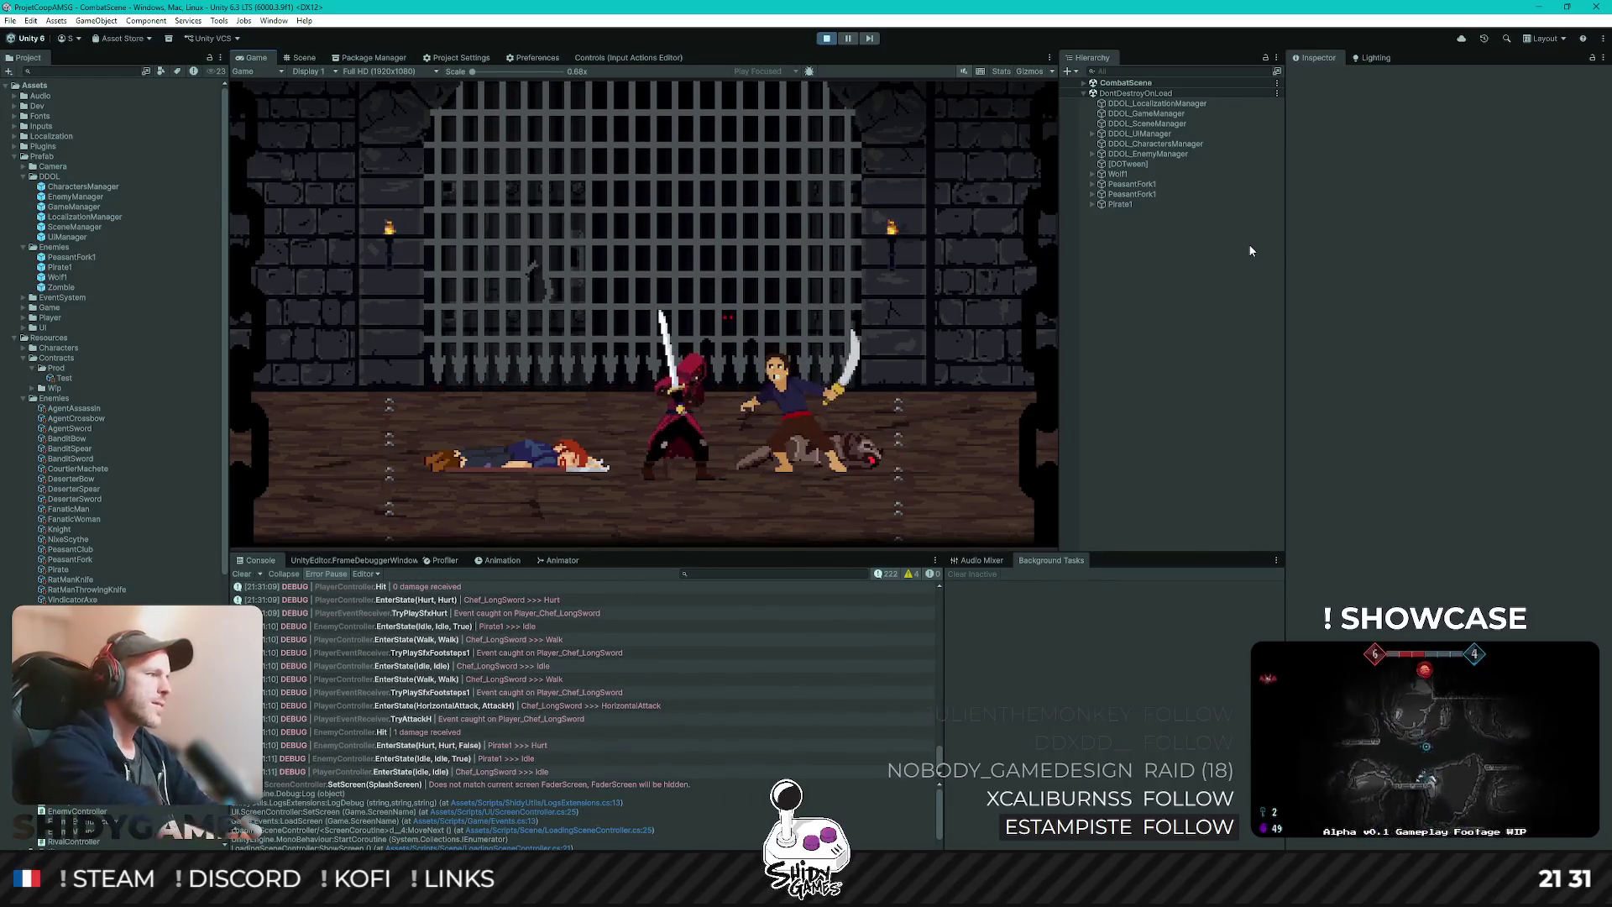
pyautogui.click(826, 37)
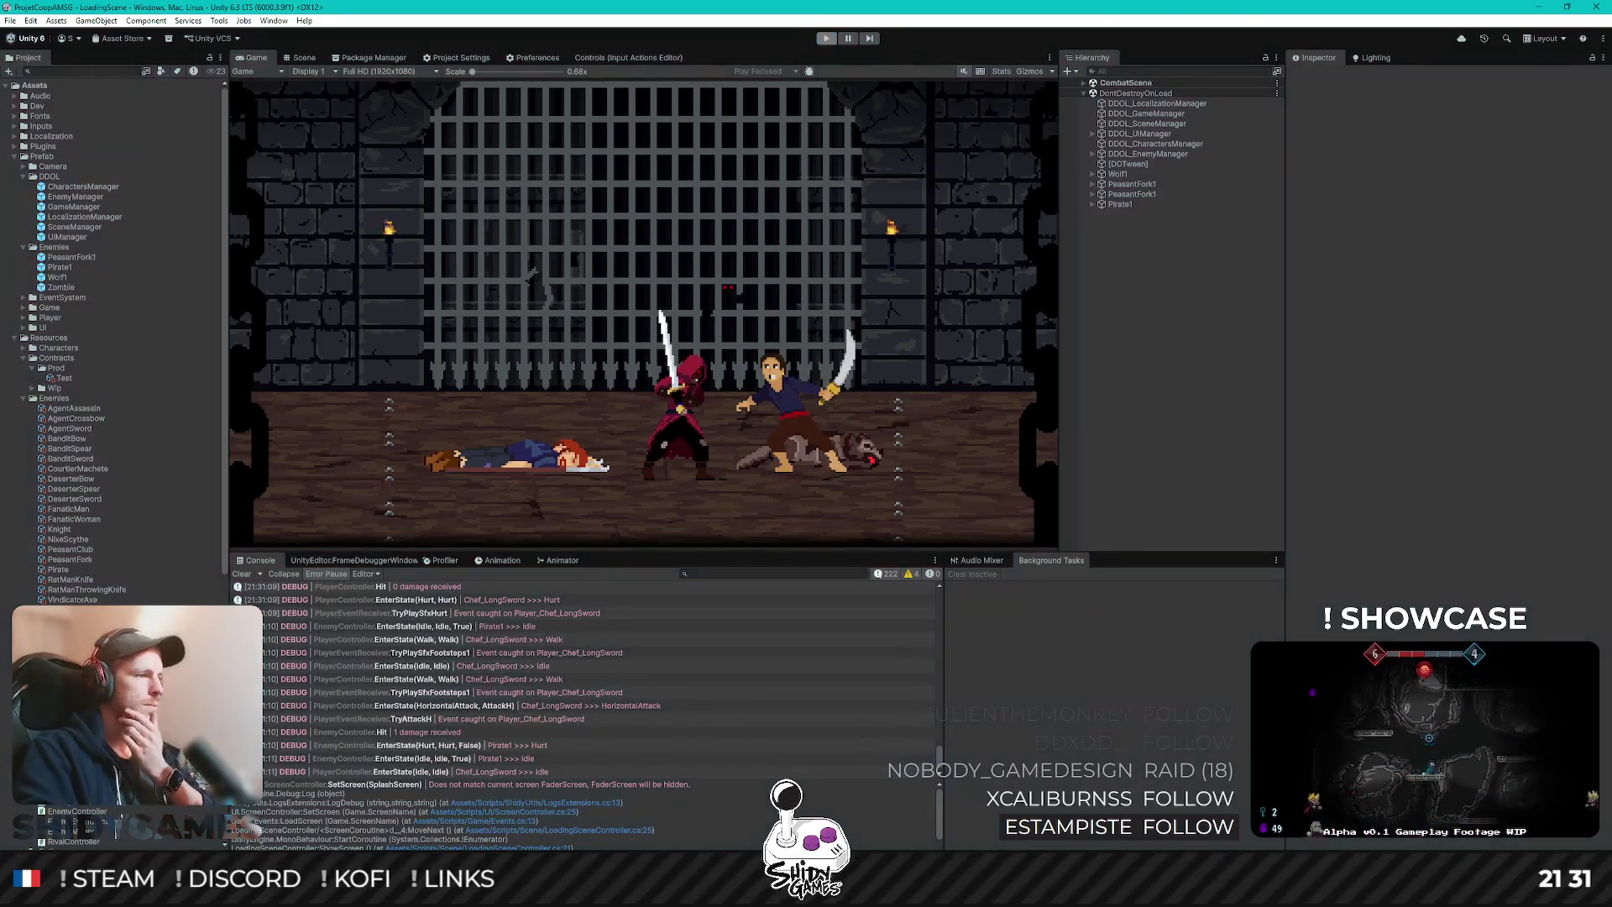
# - Undo the m_targetPos ApplyLimits line and search for other m_targetPos uses
pyautogui.hotkey('alt', 'Tab')
pyautogui.hotkey('ctrl', 'z')
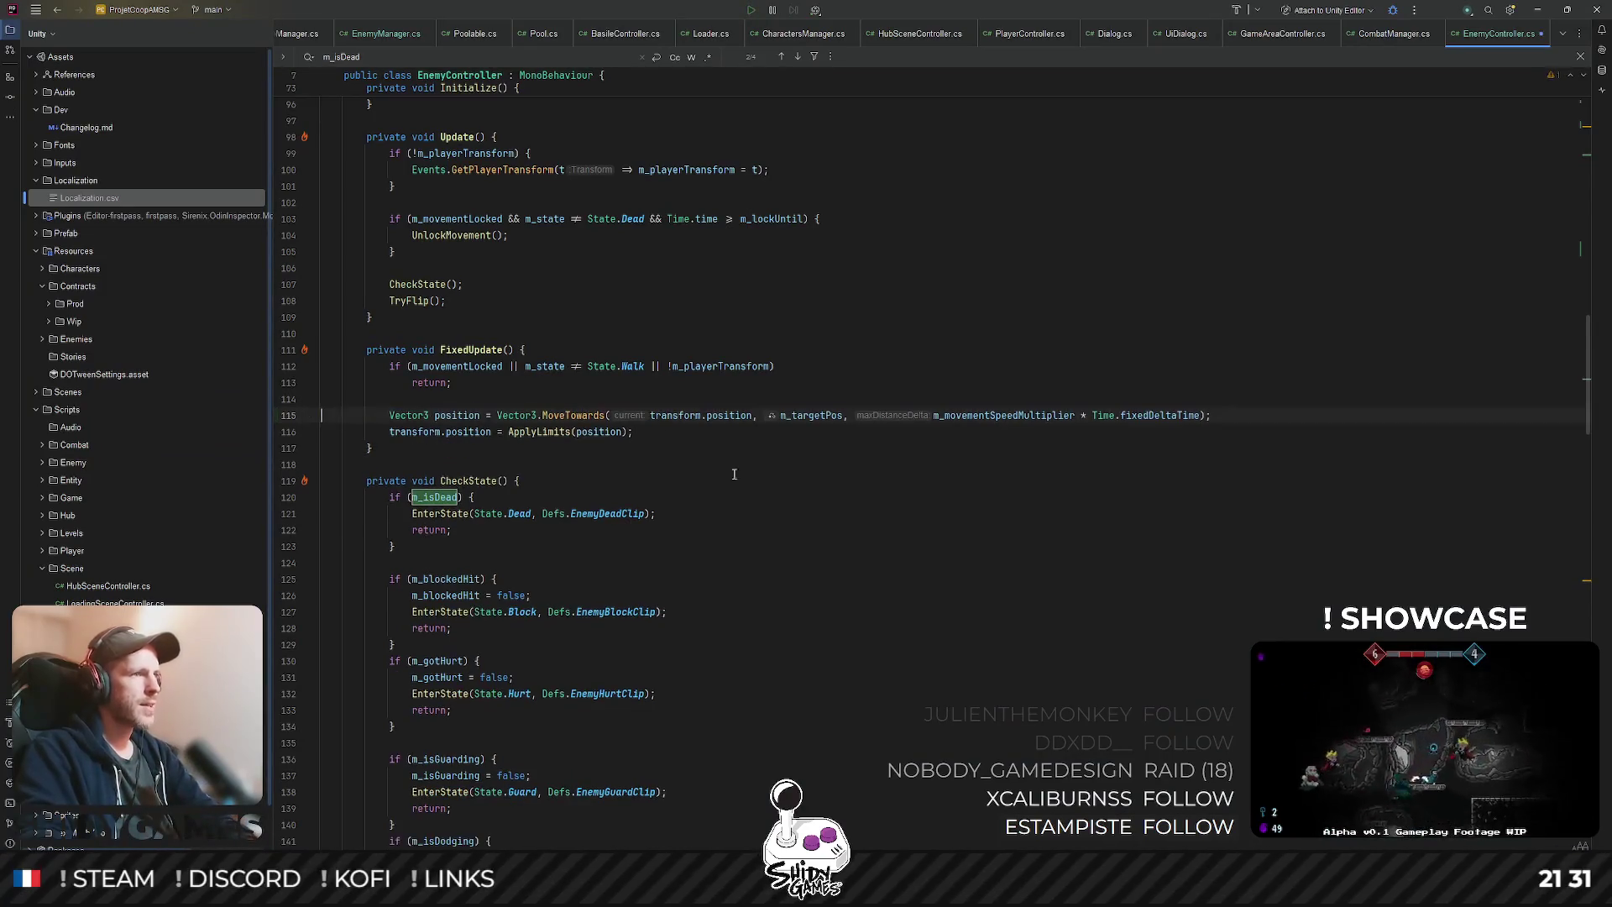
pyautogui.doubleClick(818, 416)
pyautogui.hotkey('ctrl', 'f')
pyautogui.press('Return')
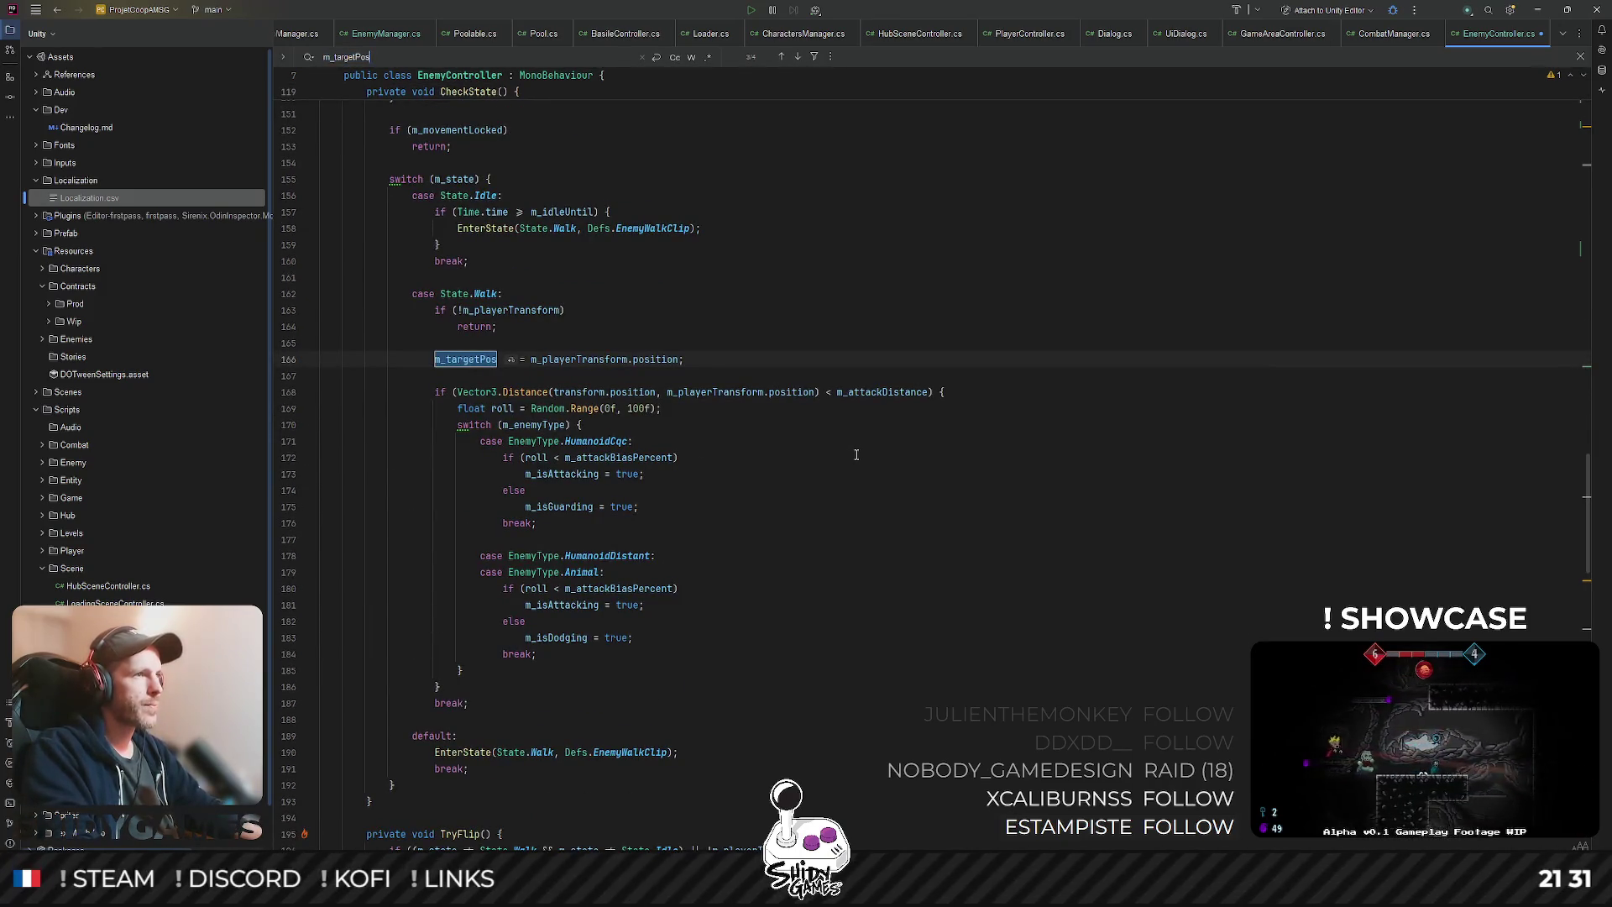
# - Find where the CheckState method is called
pyautogui.scroll(10, 630, 298)
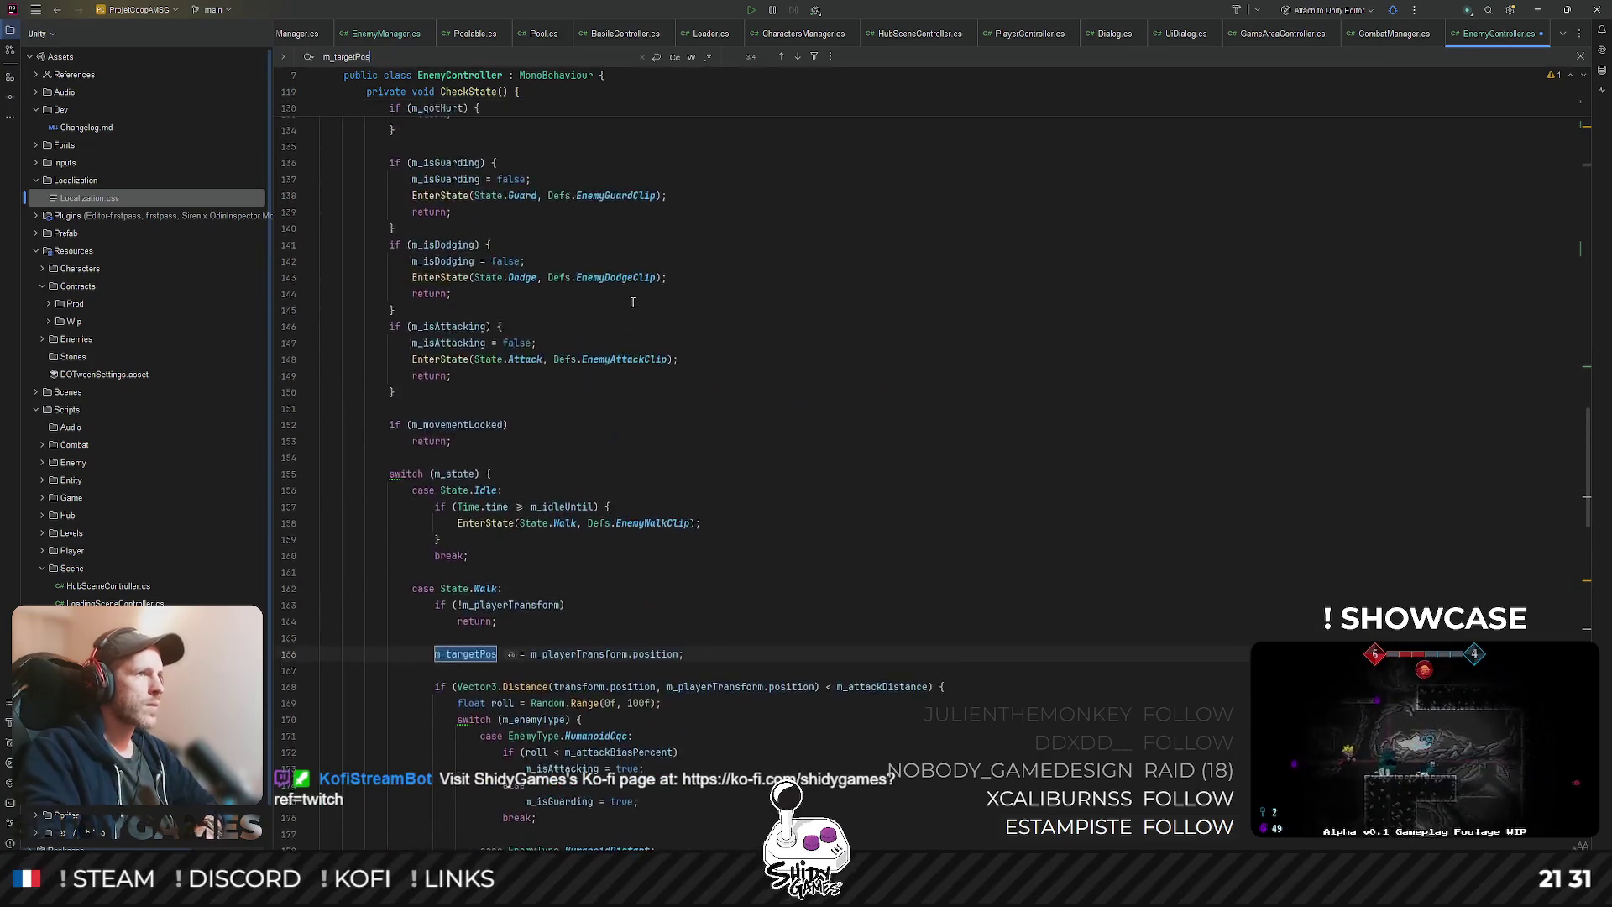
pyautogui.scroll(1, 629, 298)
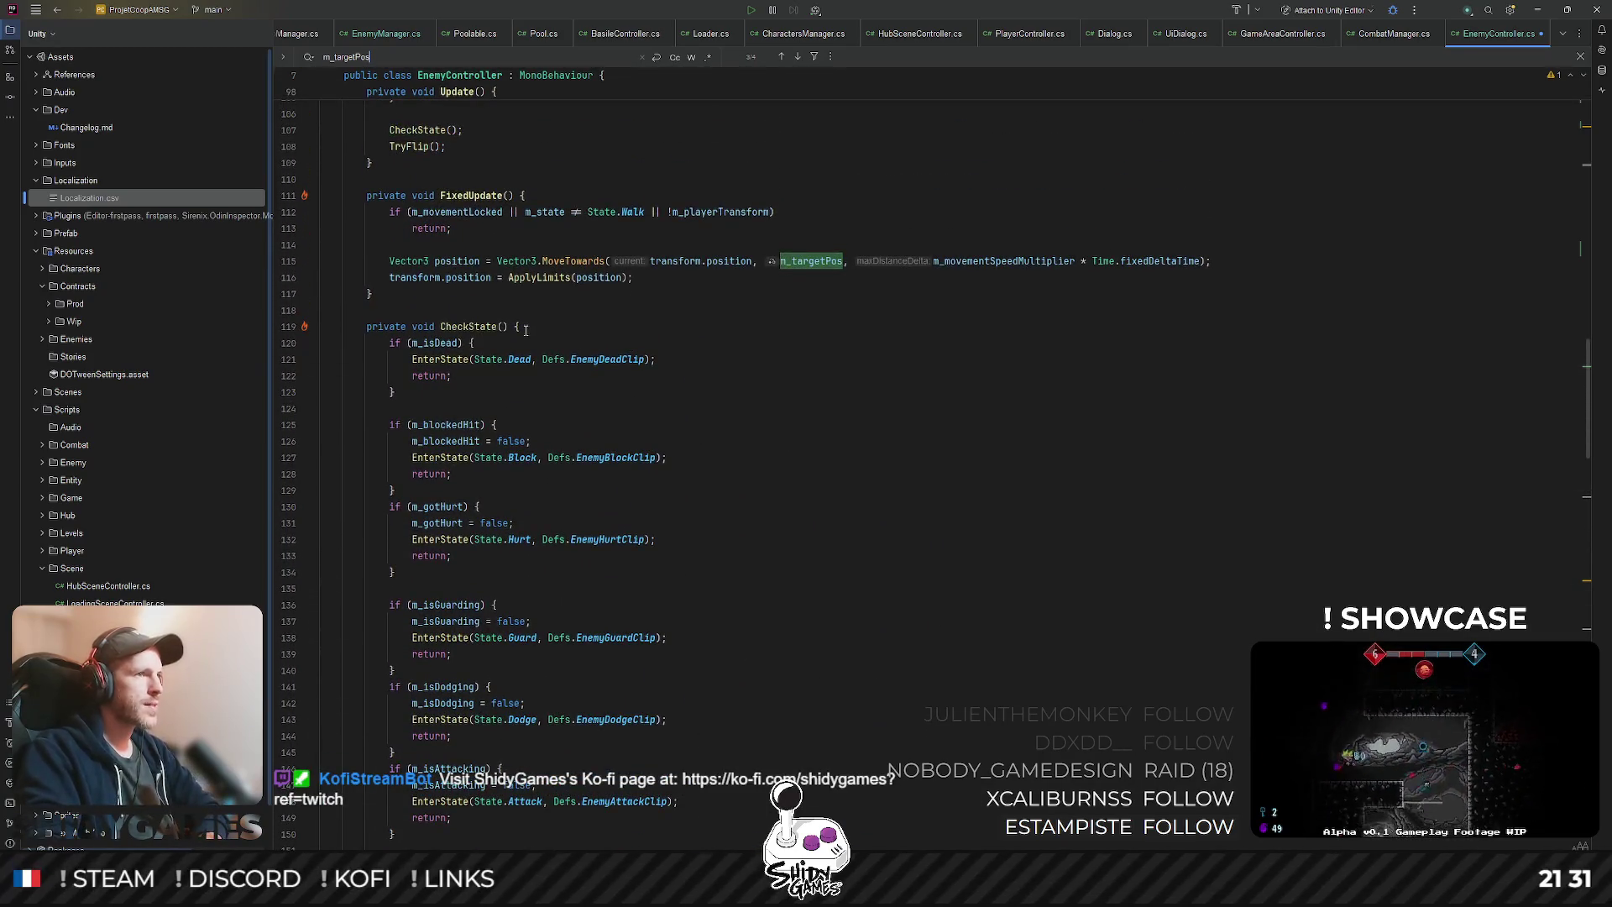
pyautogui.click(476, 326)
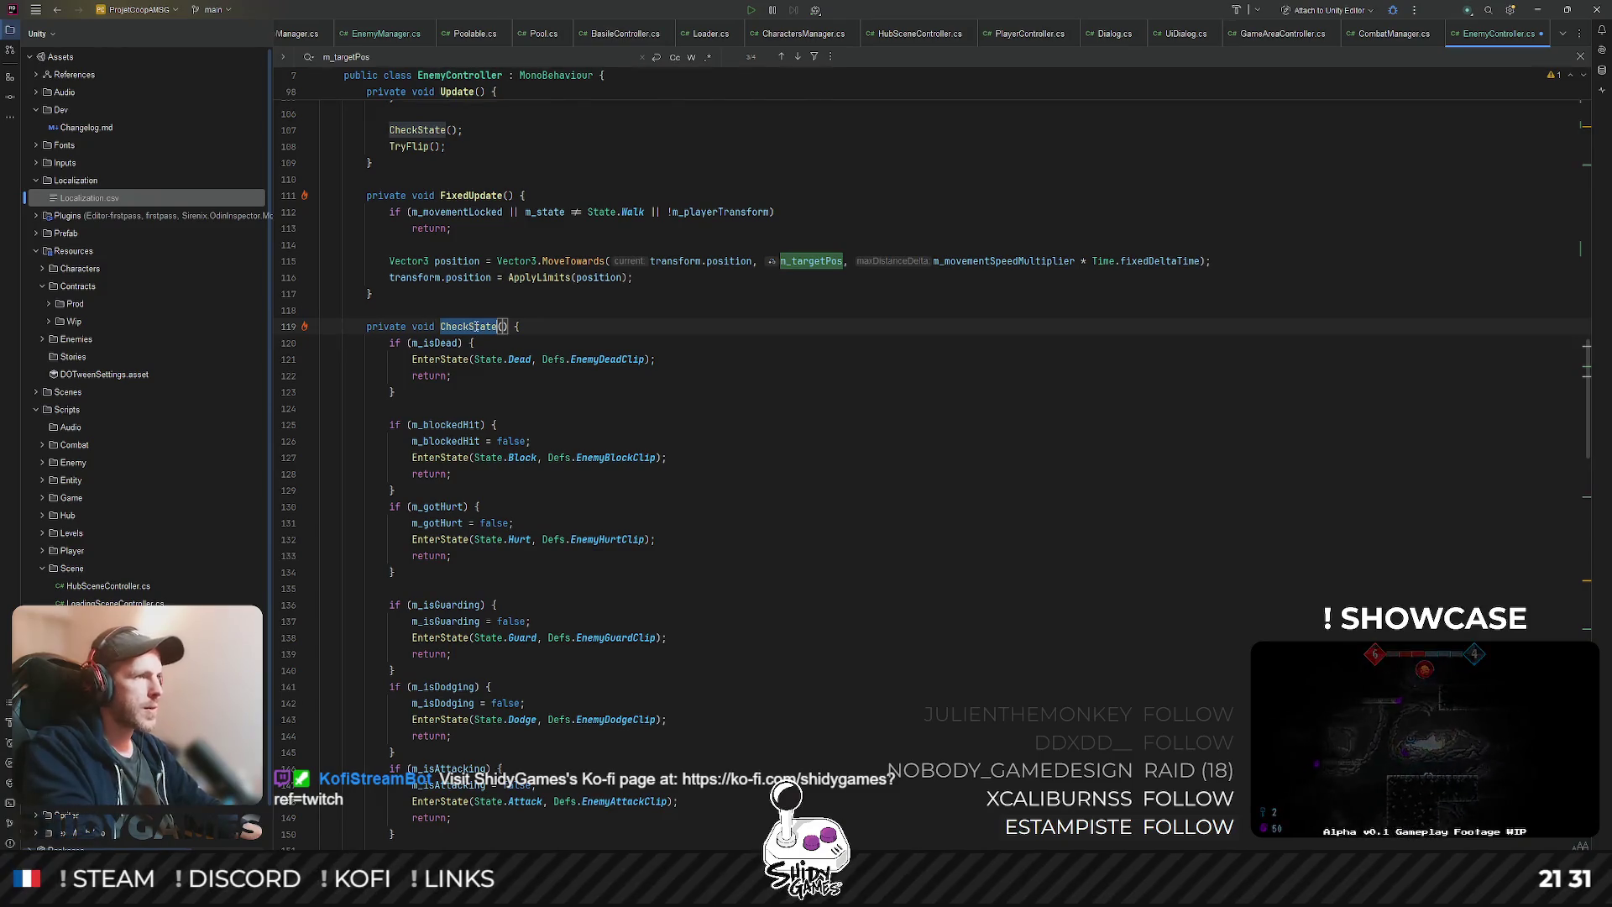
pyautogui.hotkey('ctrl', 'f')
pyautogui.press('Return')
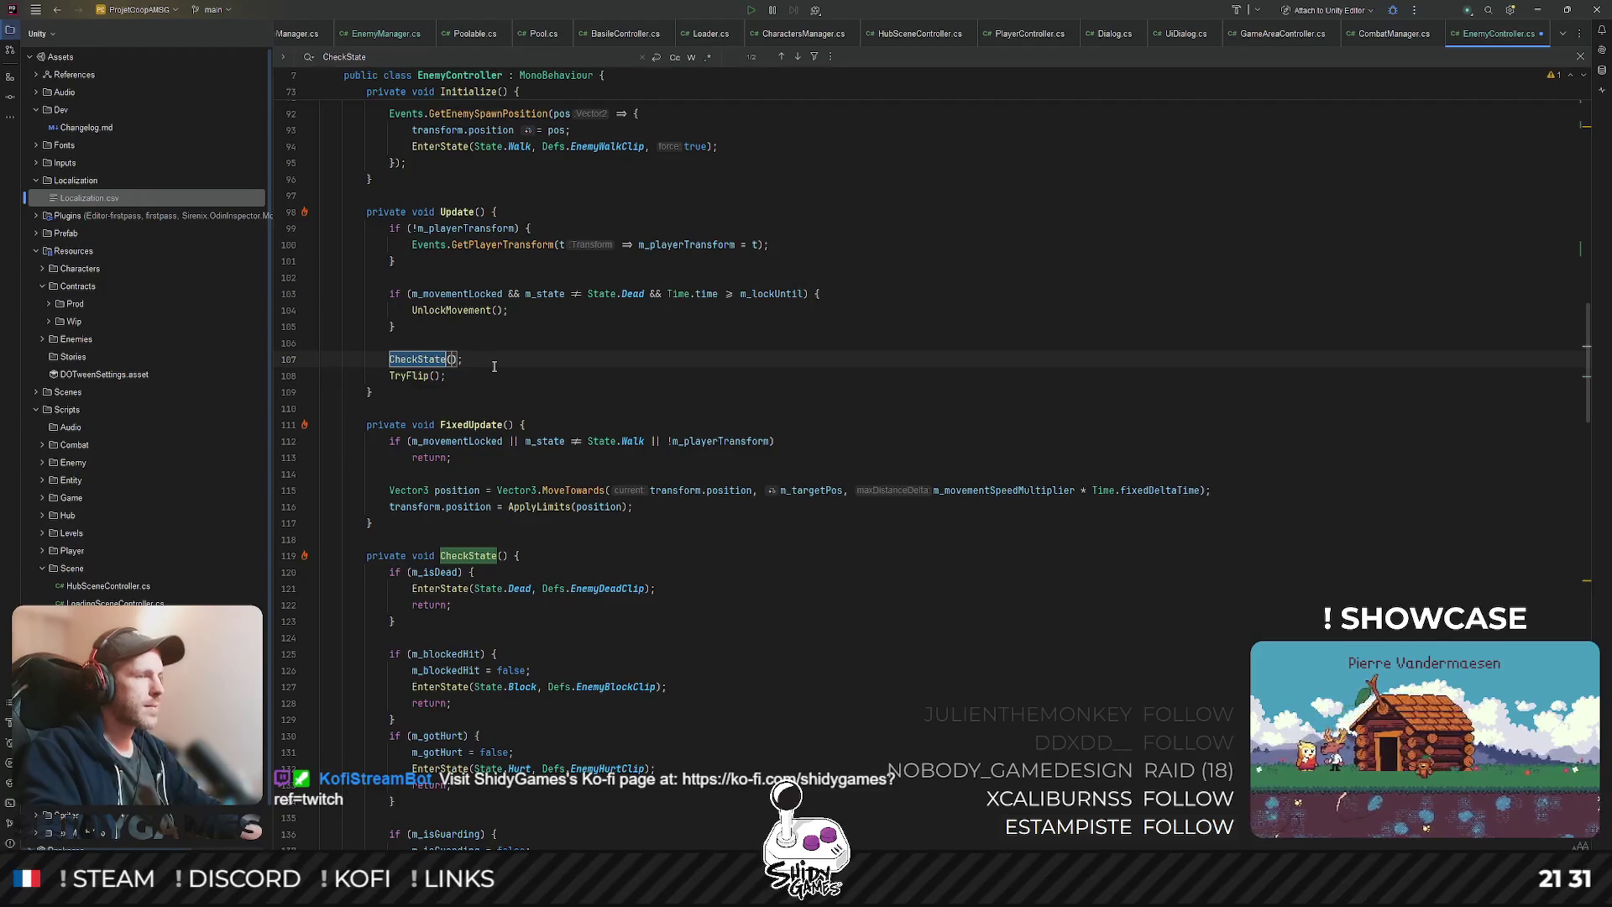
# - Wrap the Walk case's no-player early return in braces
pyautogui.scroll(-6, 542, 425)
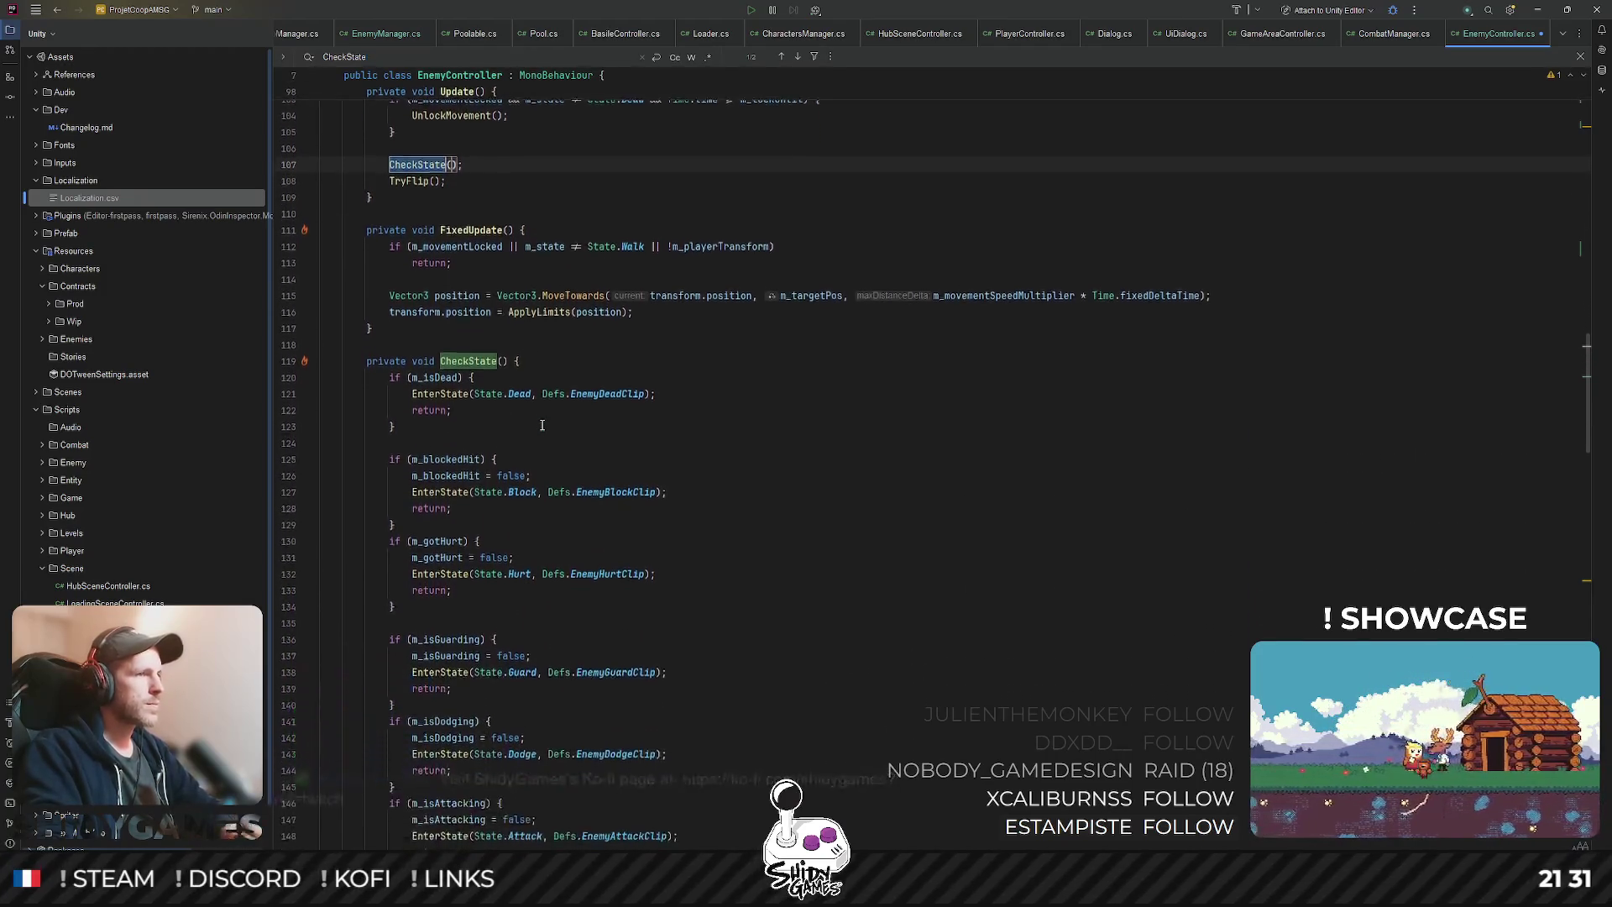
pyautogui.scroll(-5, 541, 425)
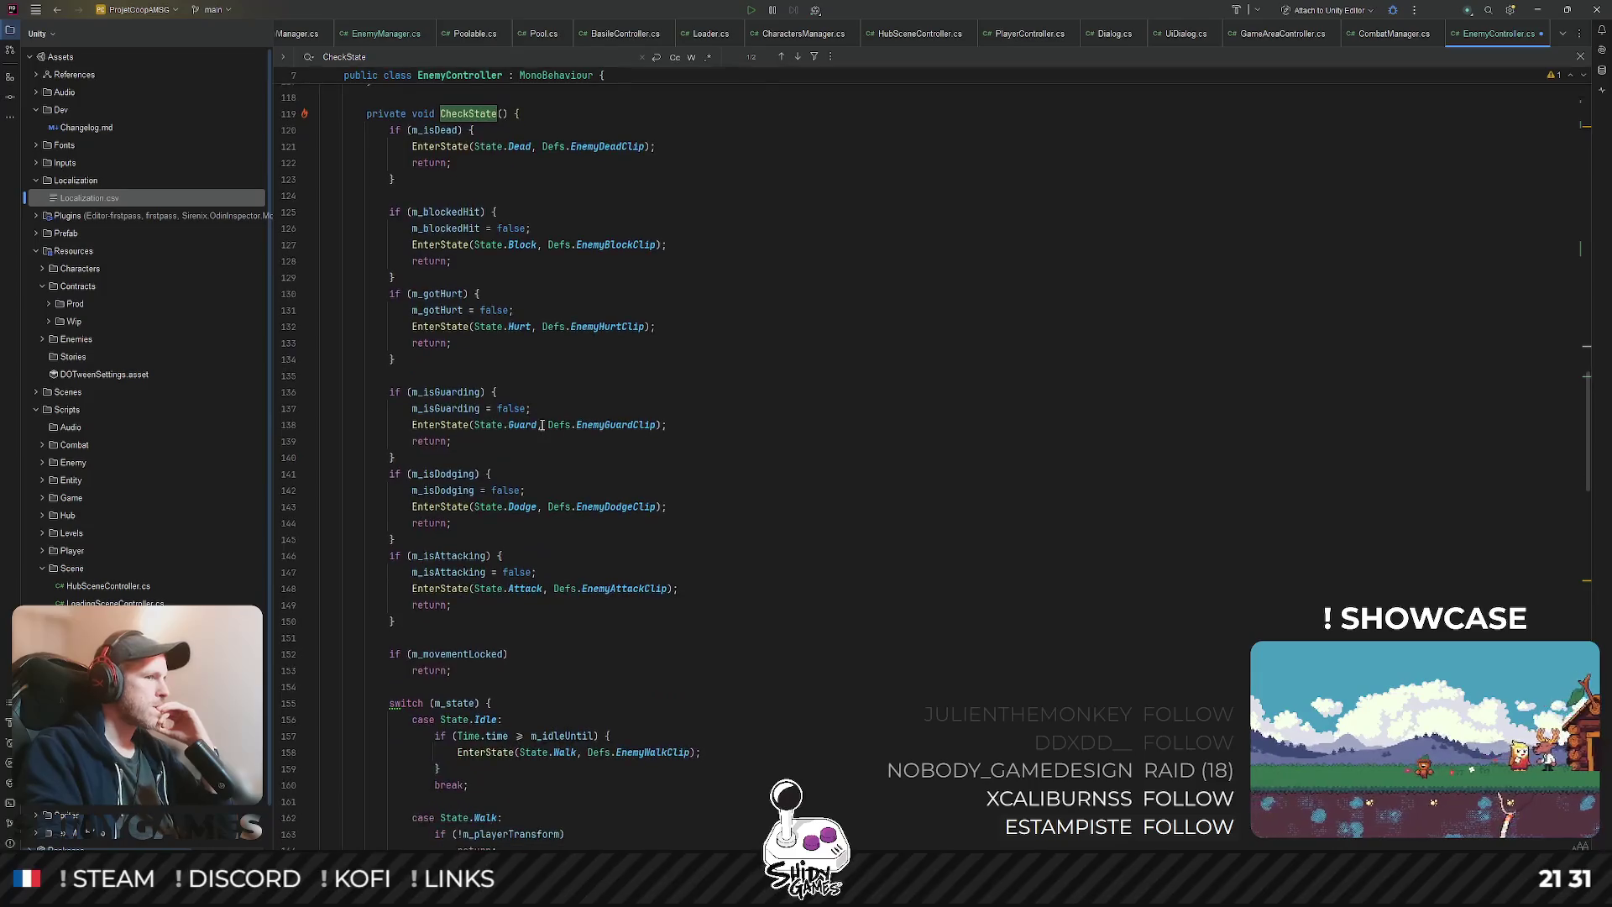
pyautogui.scroll(-6, 542, 425)
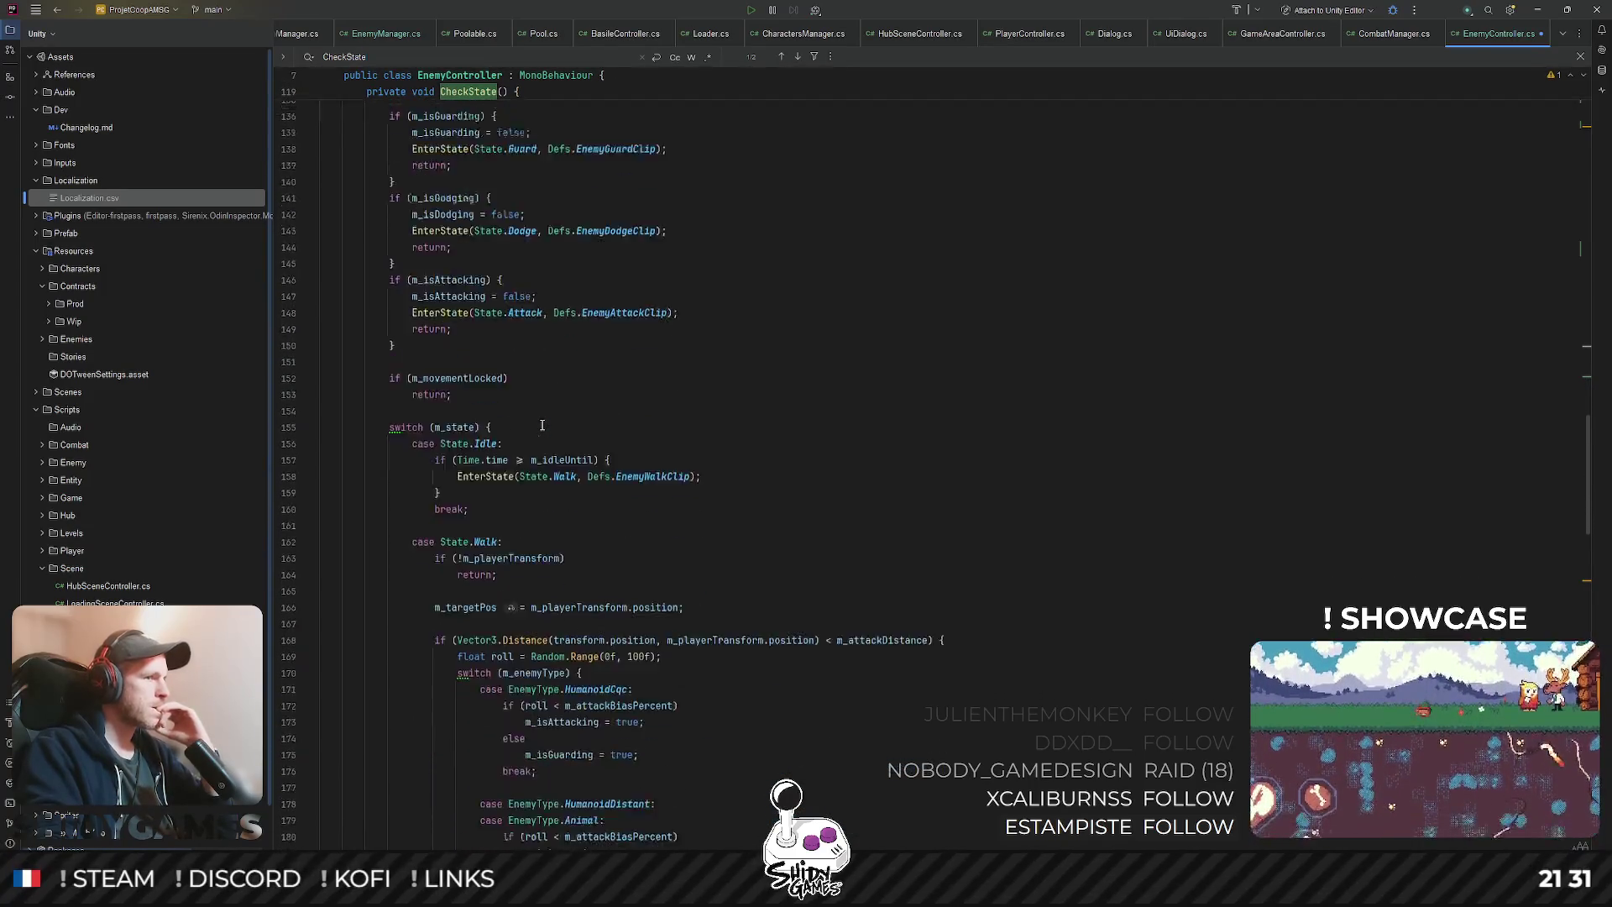
pyautogui.moveTo(501, 439); pyautogui.dragTo(615, 454)
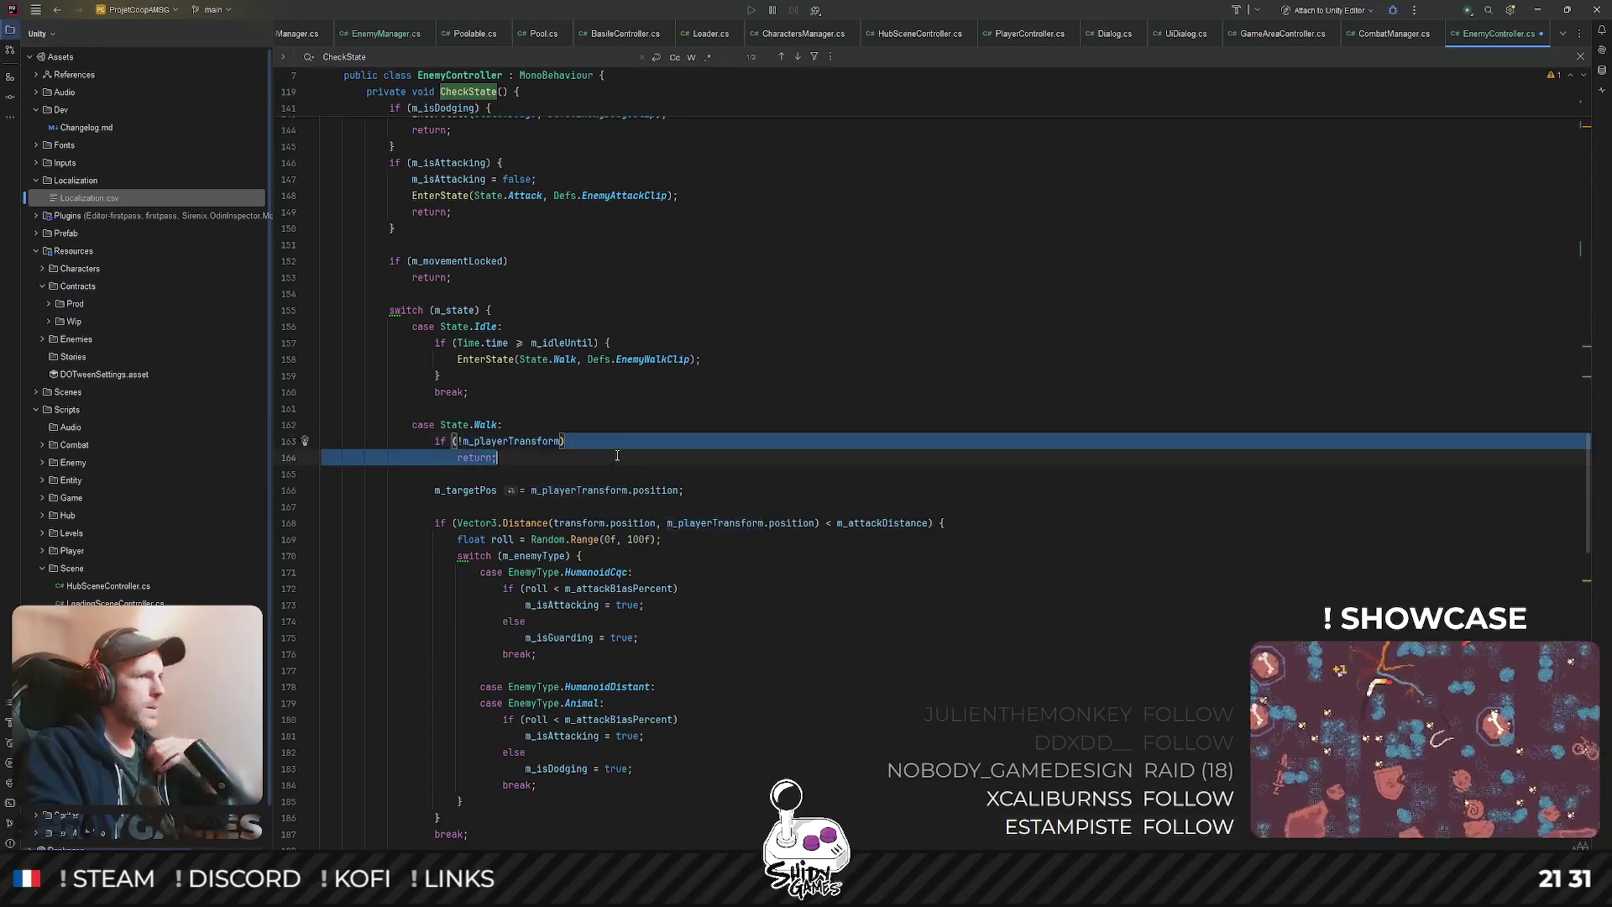
pyautogui.write('{')
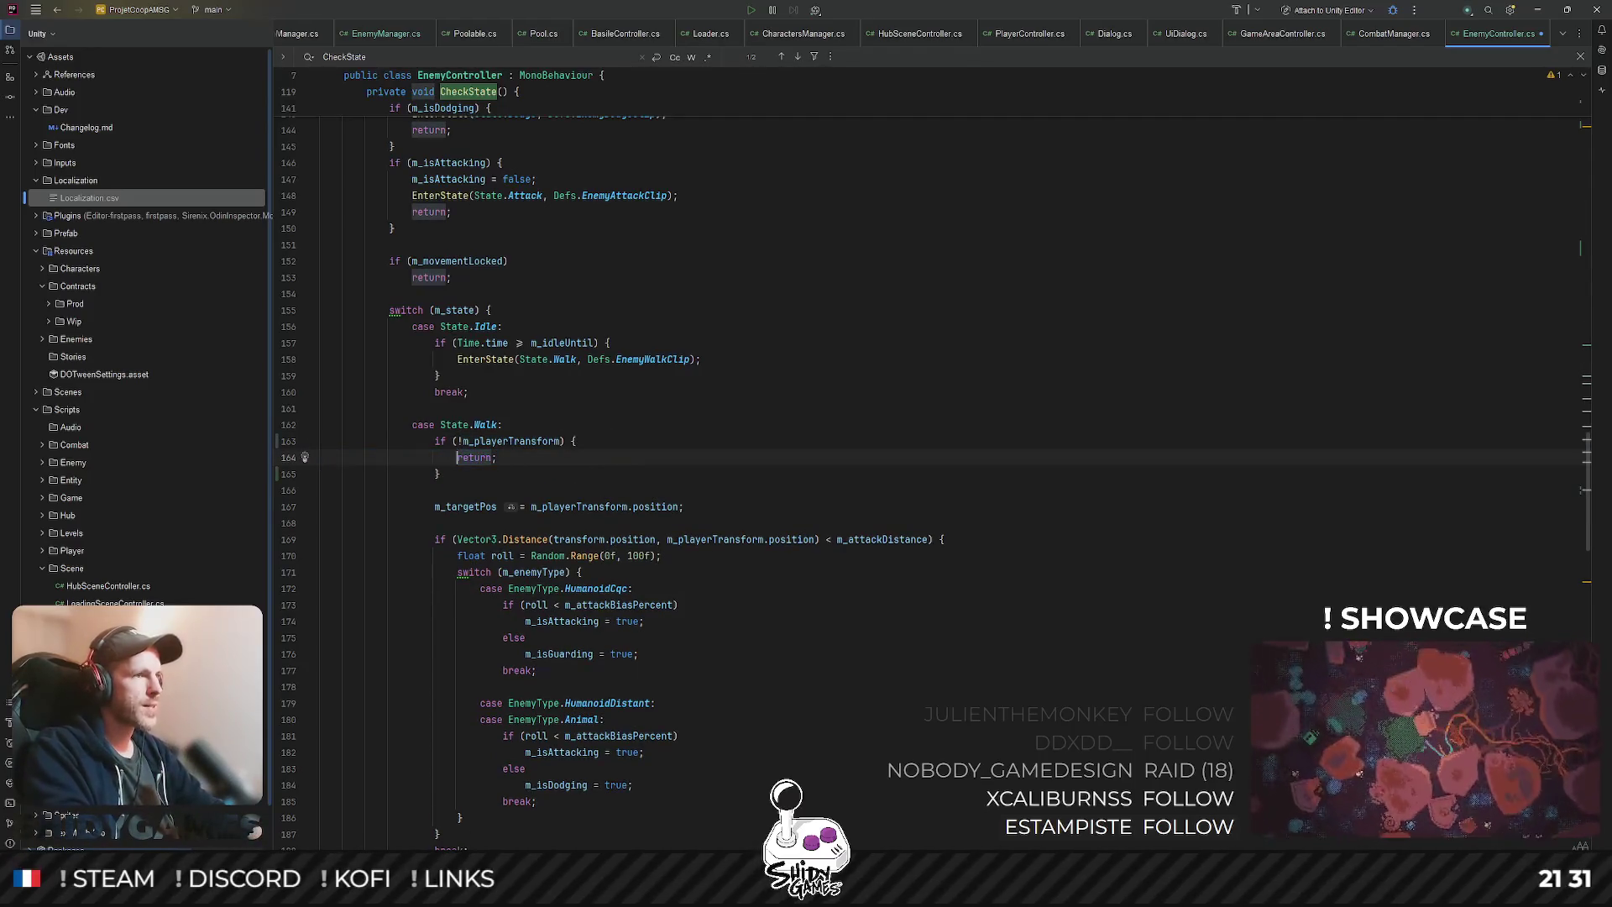
# - Review the Idle case and target assignment, then look up the m_attackDistance declaration (3f)
pyautogui.click(437, 375)
pyautogui.scroll(-2, 442, 438)
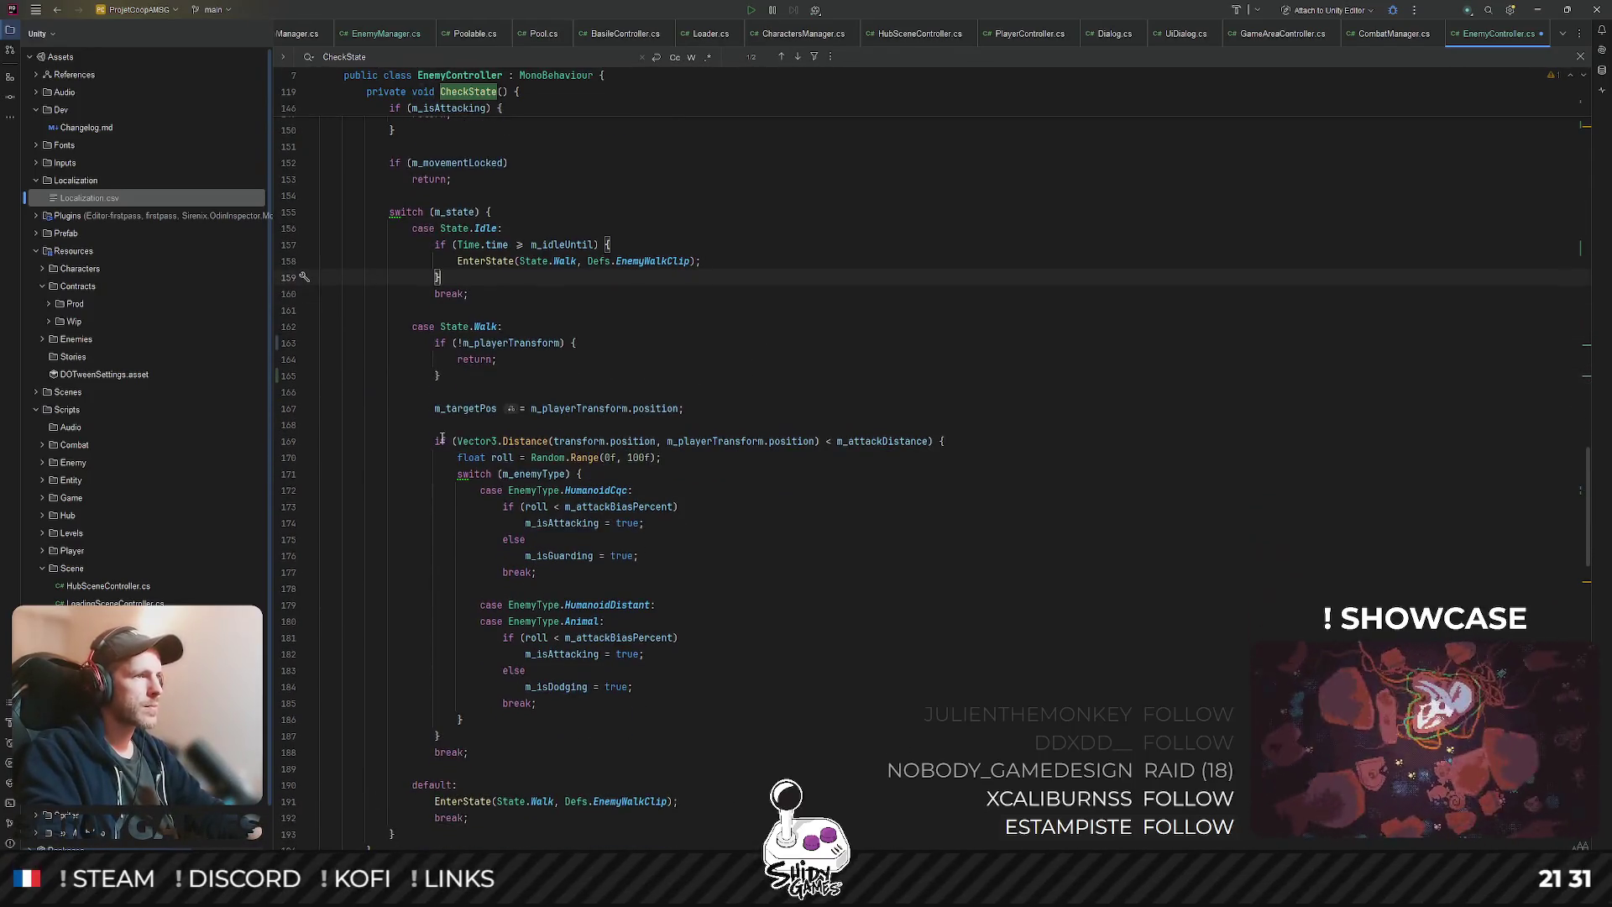
pyautogui.click(680, 408)
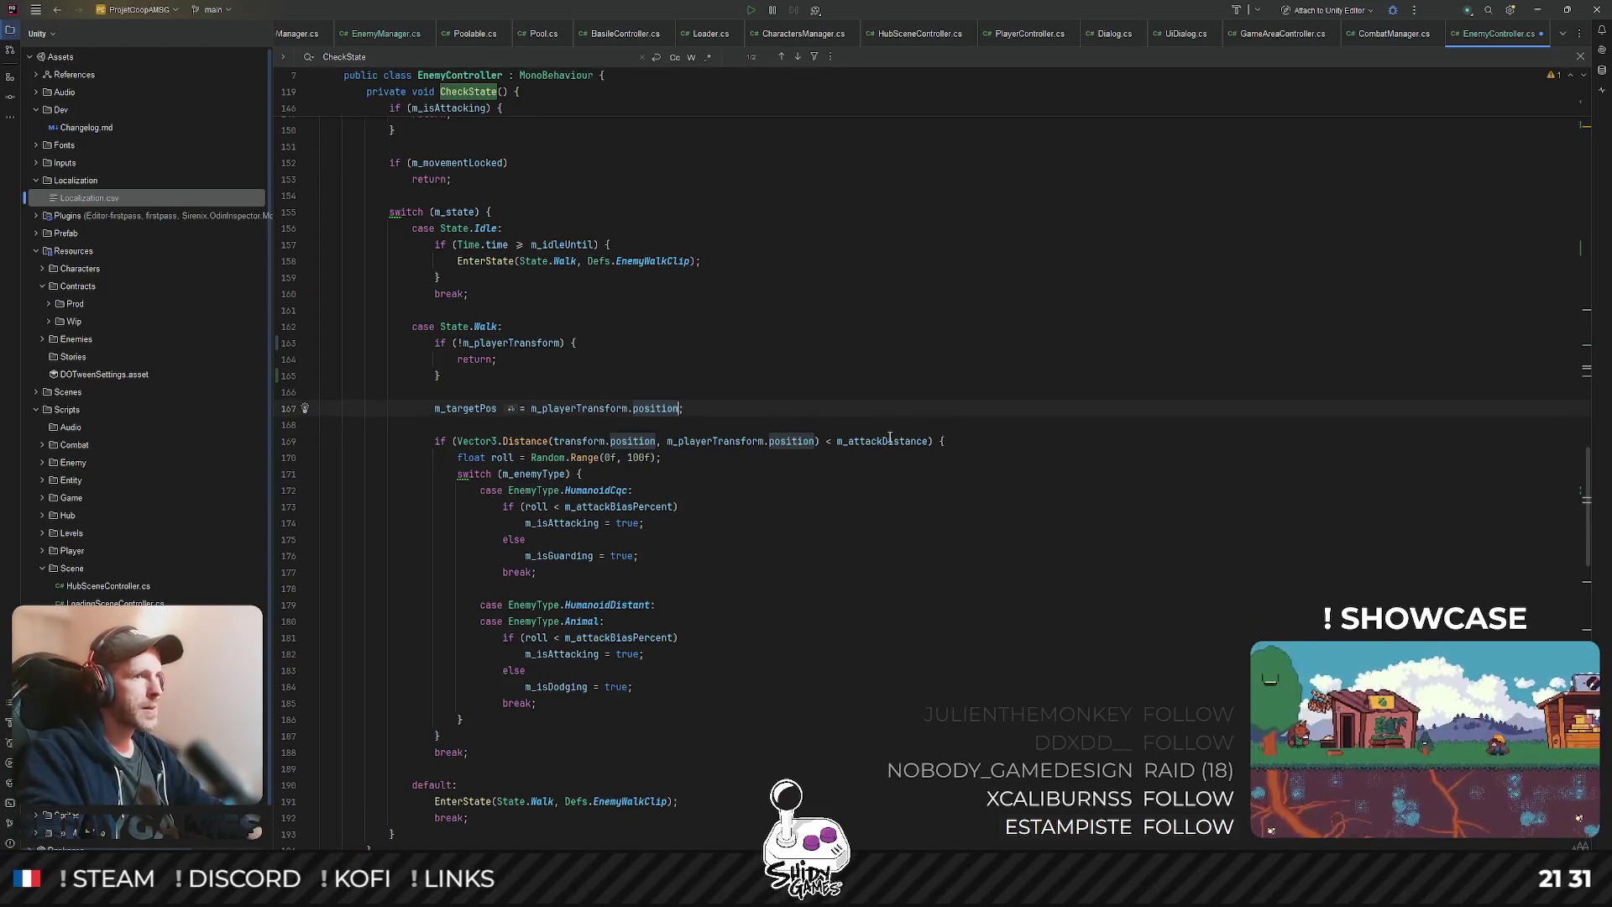
pyautogui.doubleClick(890, 440)
pyautogui.hotkey('ctrl', 'f')
pyautogui.press('Return')
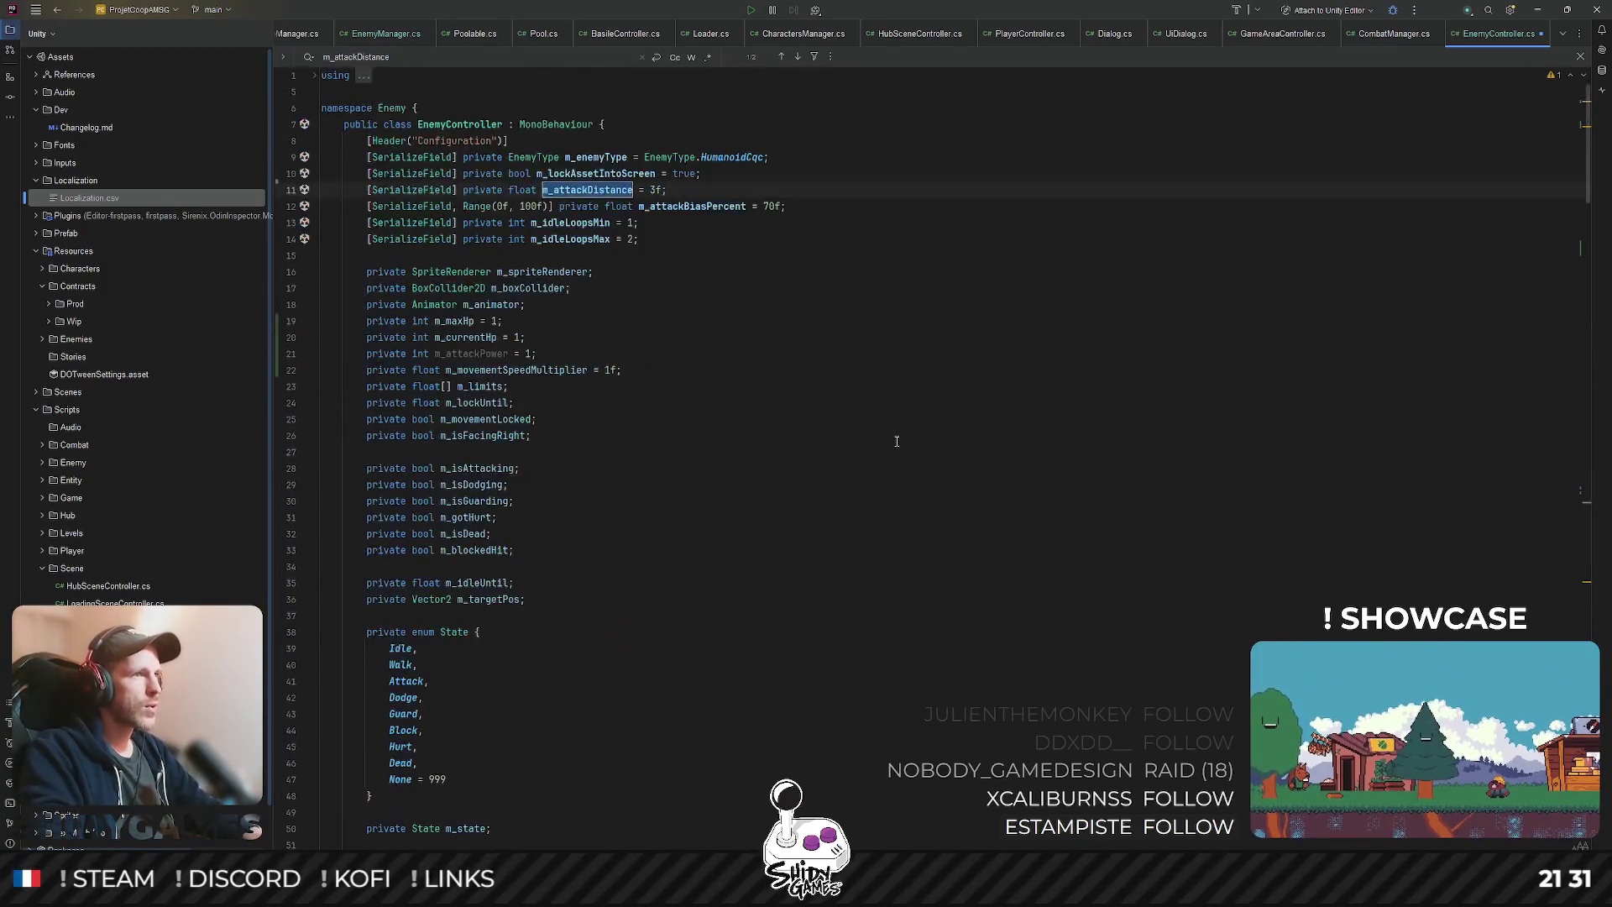
pyautogui.press('Return')
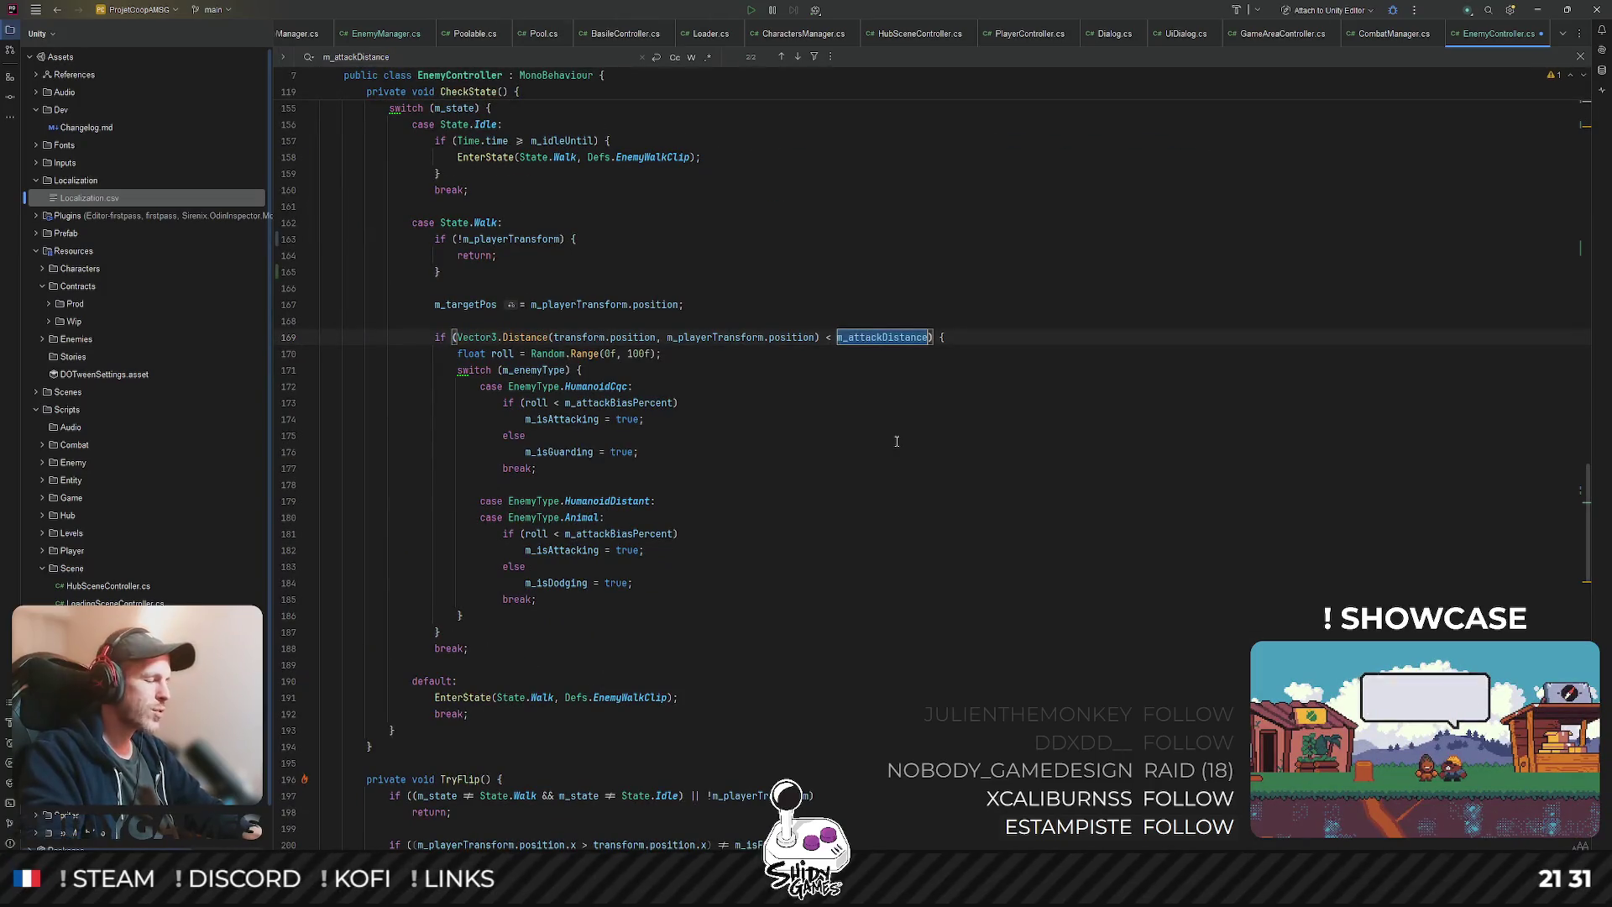
# - Place the caret at the end of the last configuration field and close the search bar
pyautogui.click(722, 316)
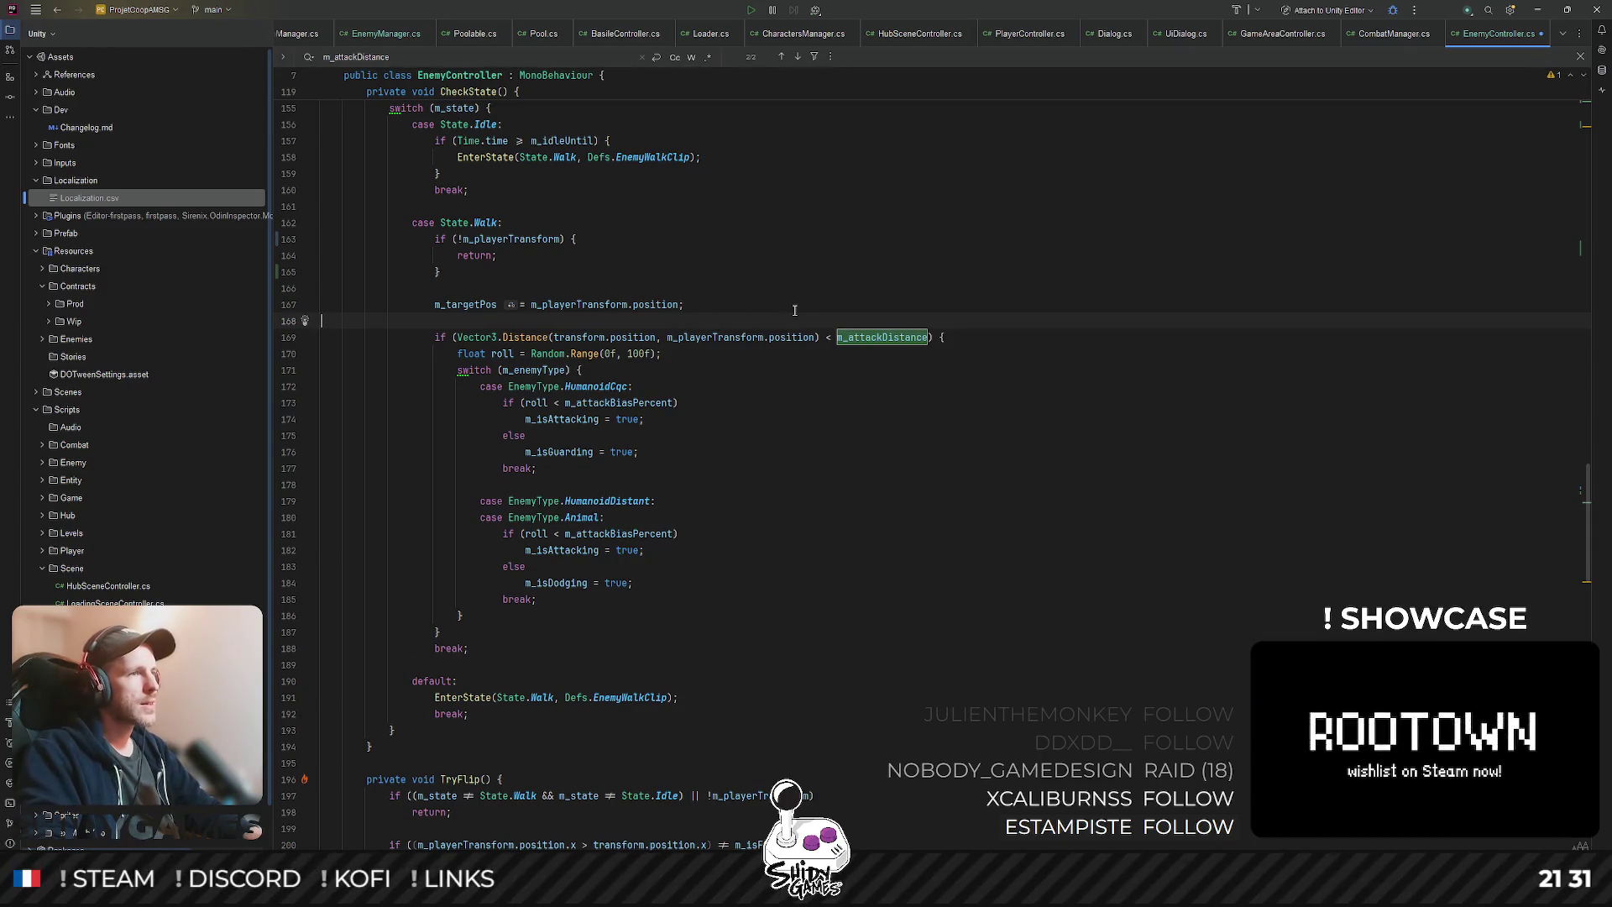
pyautogui.scroll(20, 789, 314)
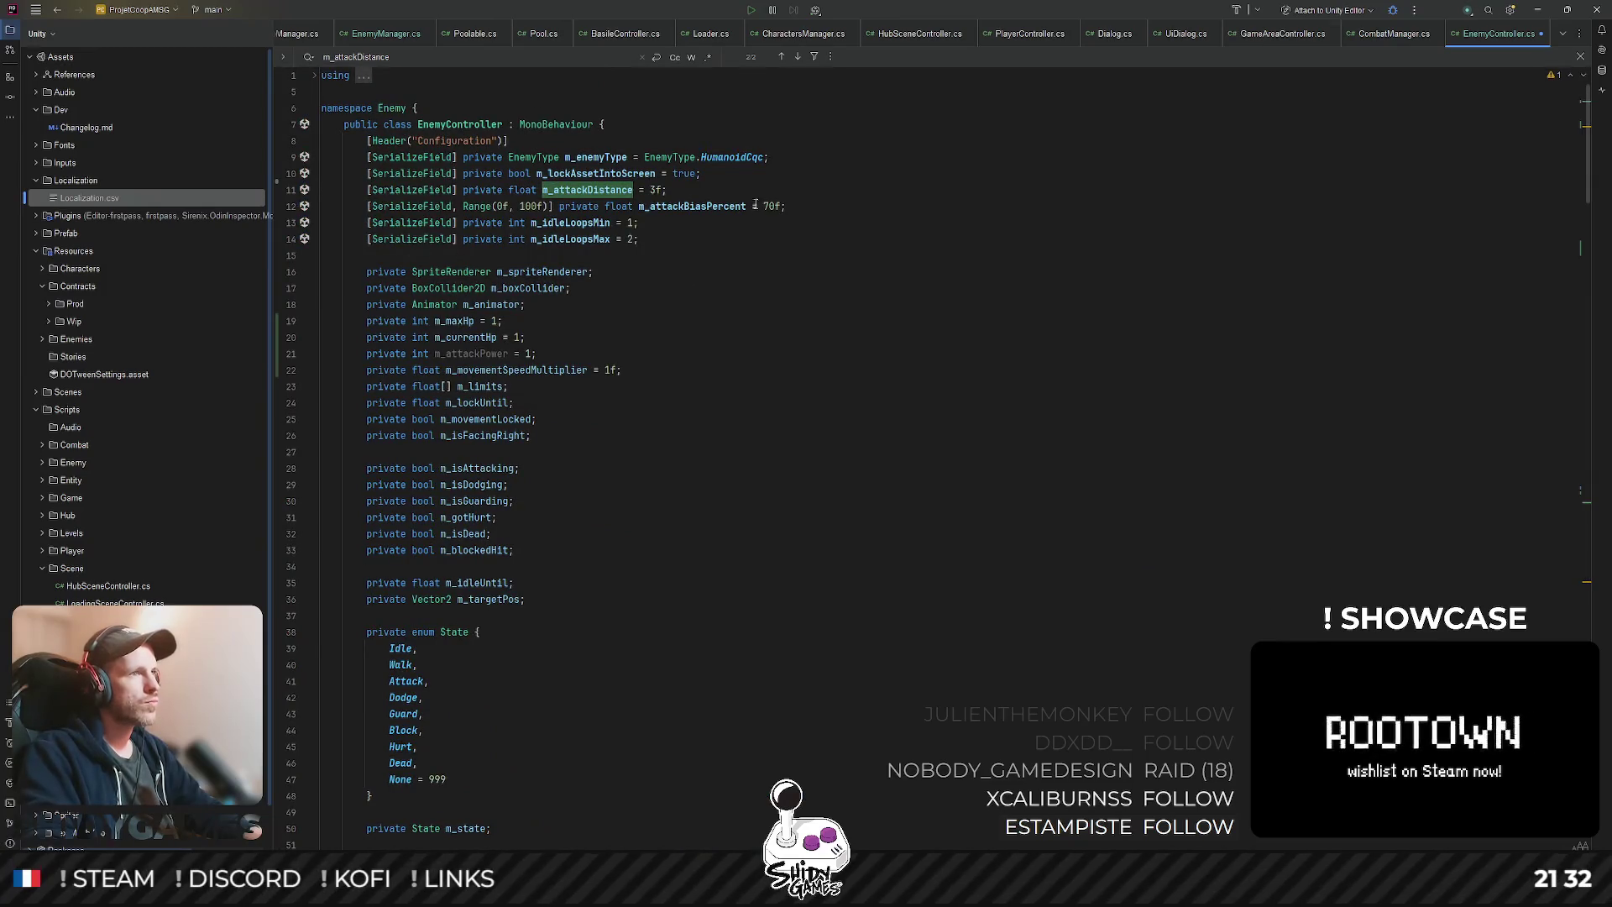
pyautogui.click(694, 245)
pyautogui.press('Escape')
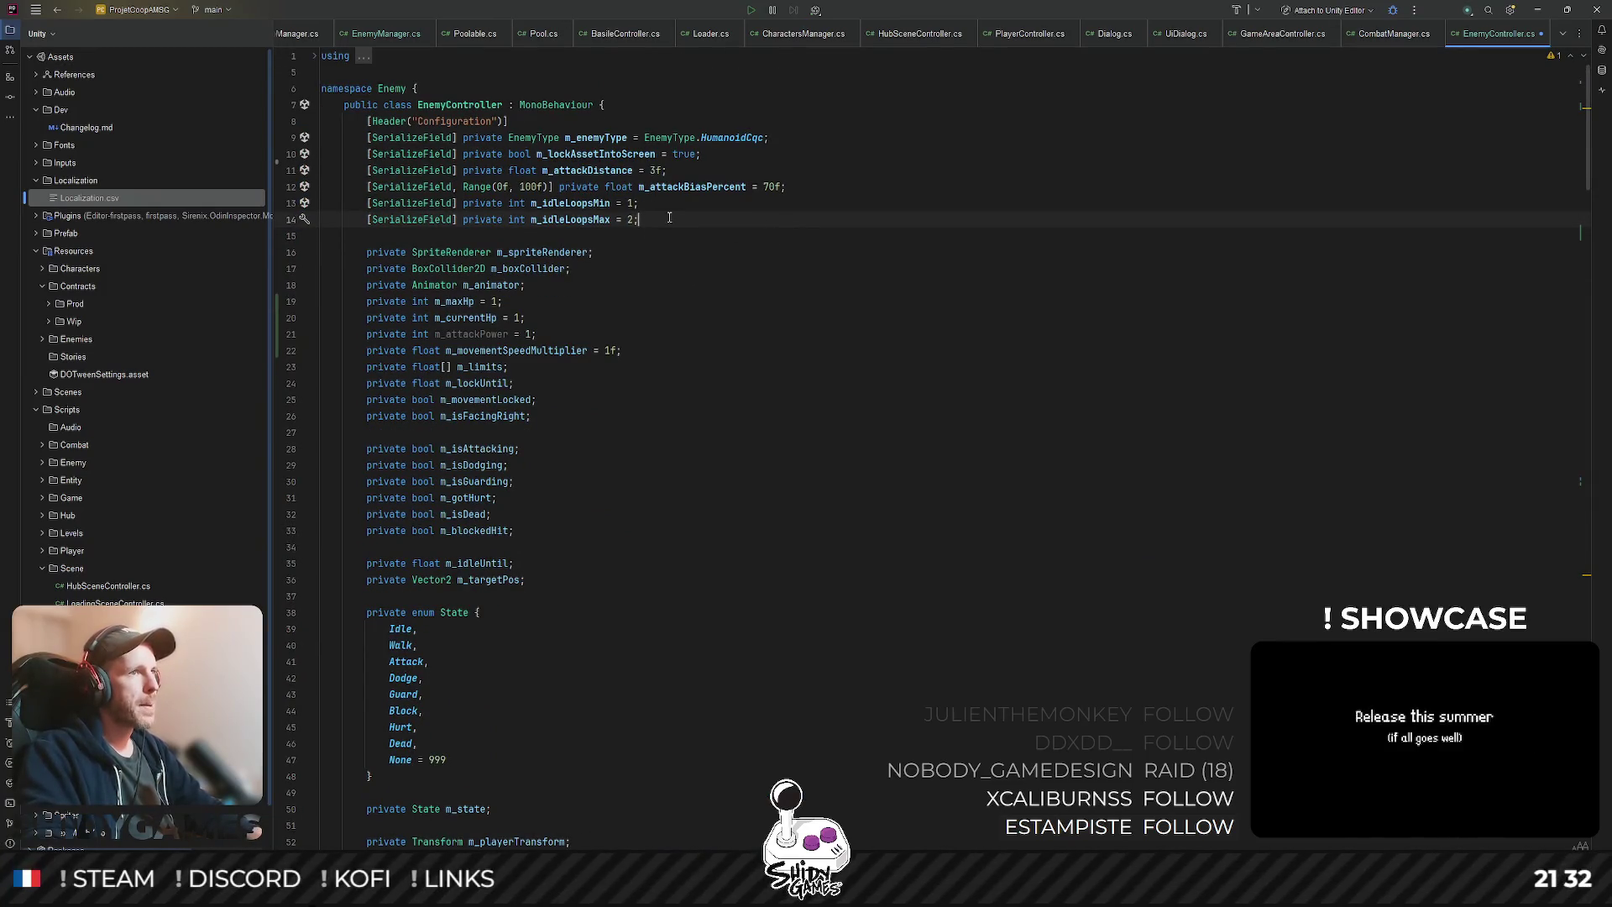
# - Add the field '[SerializeField] private float m_attackDistanceVariation = 0.5f;'
pyautogui.press('Return')
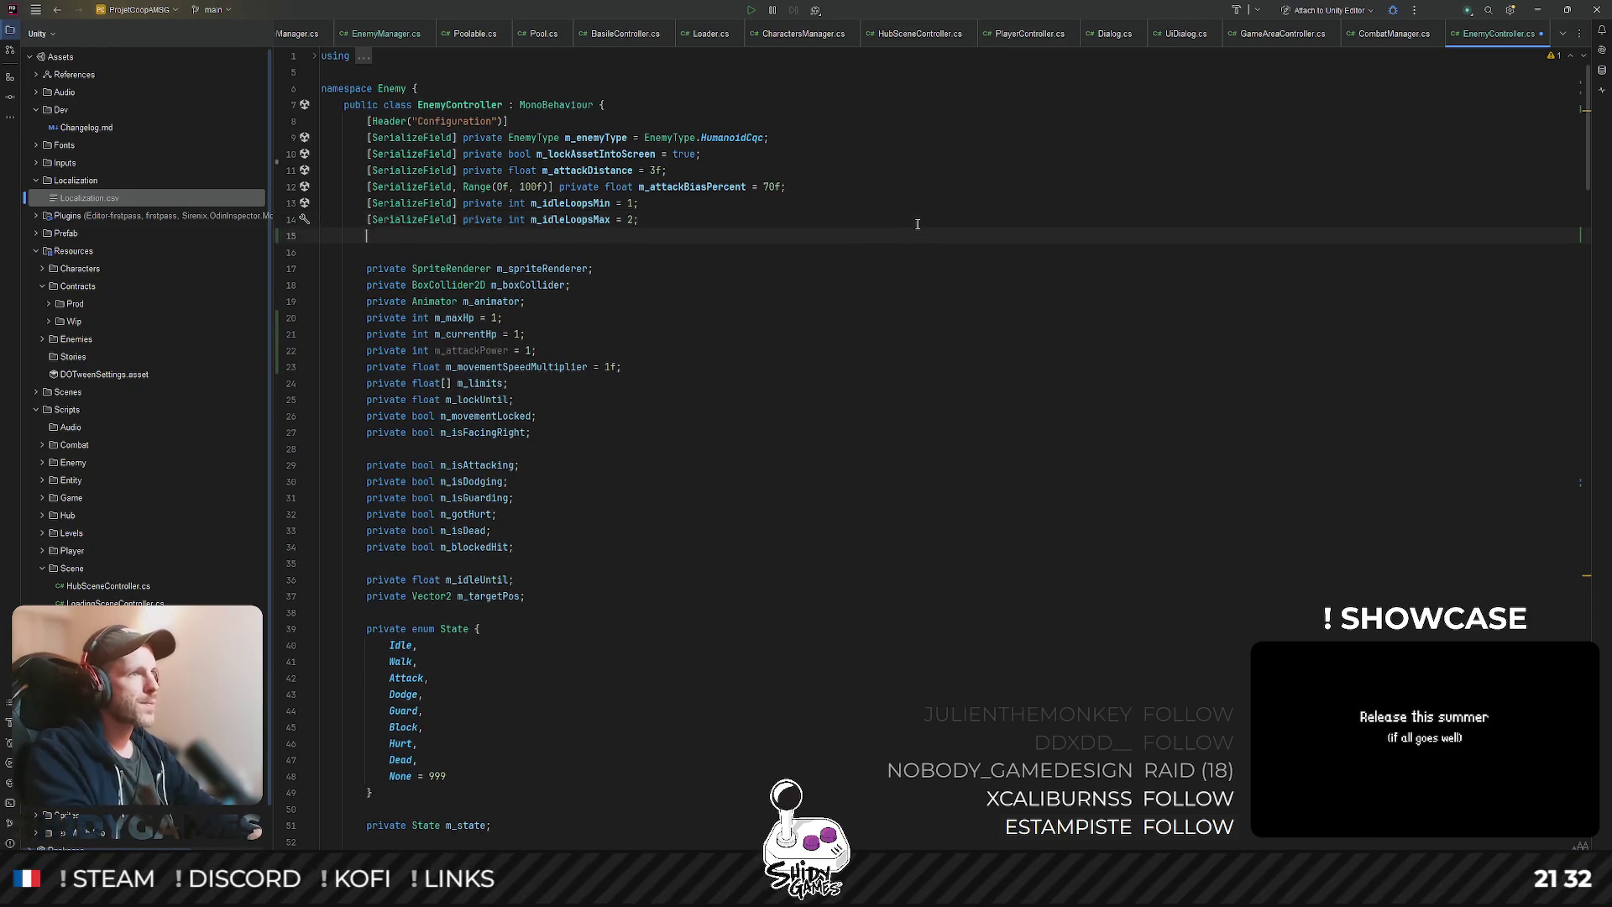
pyautogui.write('[Ser')
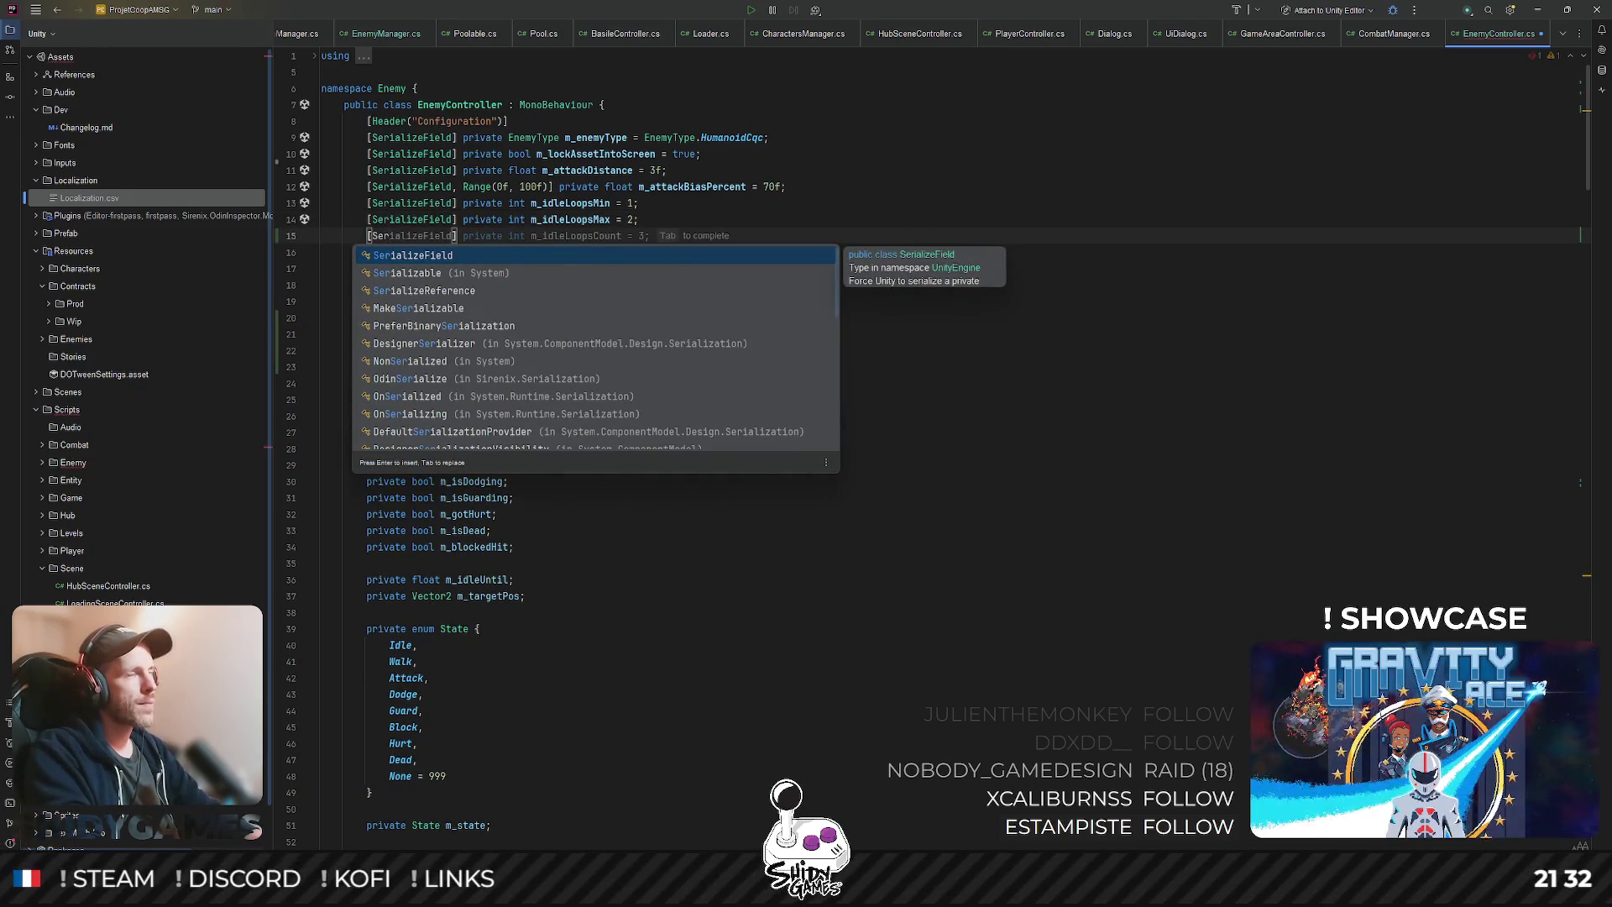
pyautogui.press('Return')
pyautogui.write('pr')
pyautogui.press('Return')
pyautogui.write('fl')
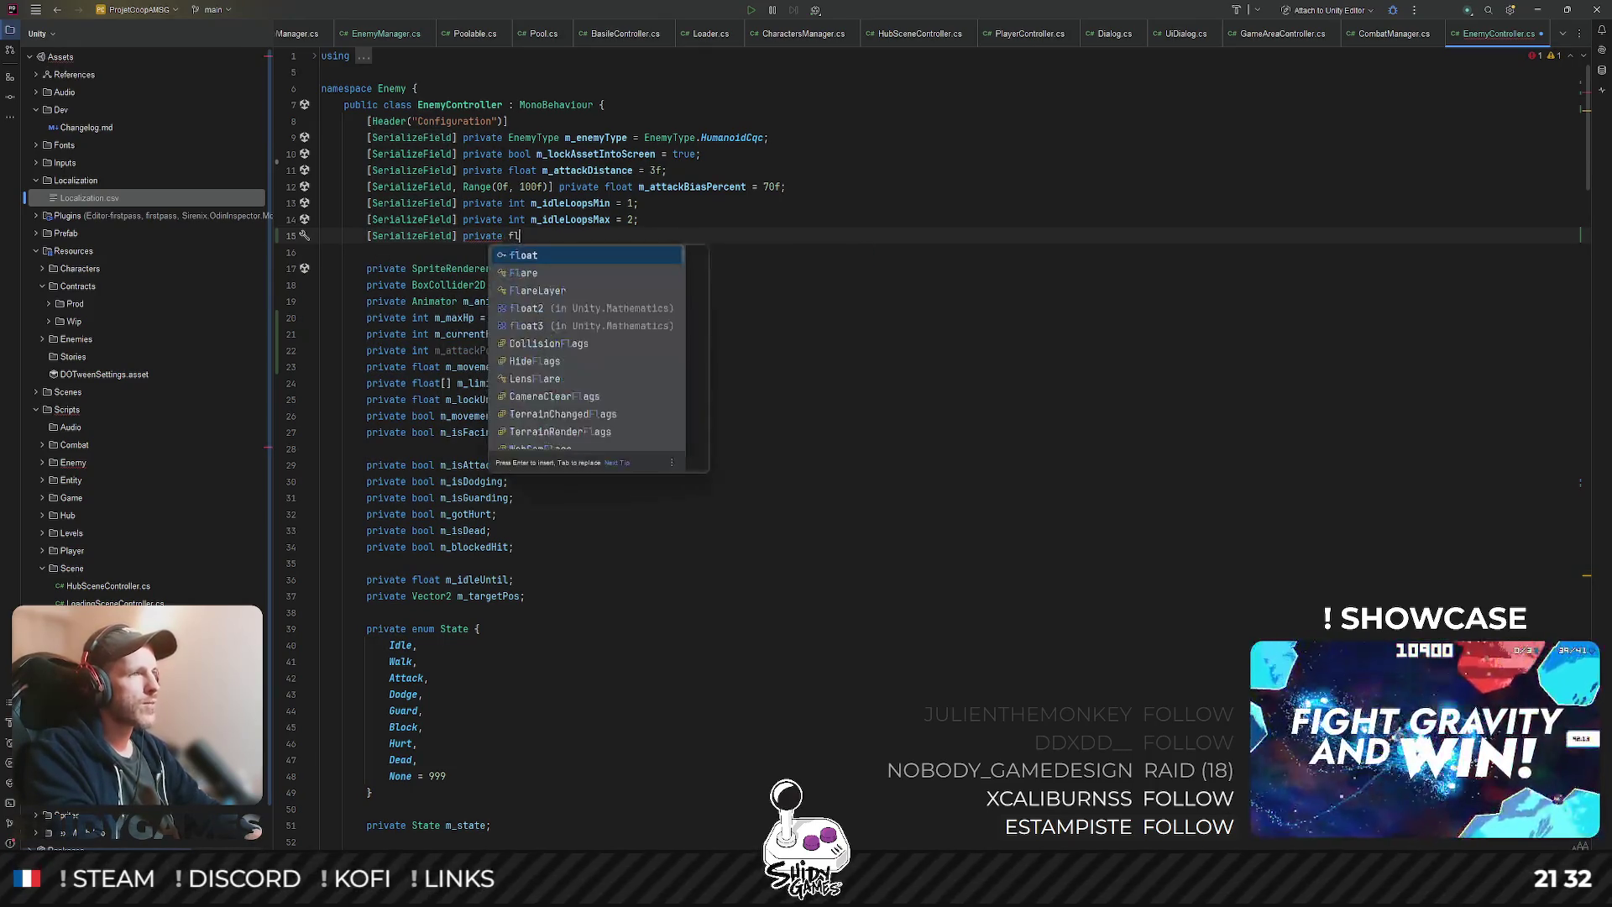
pyautogui.write('oat m_')
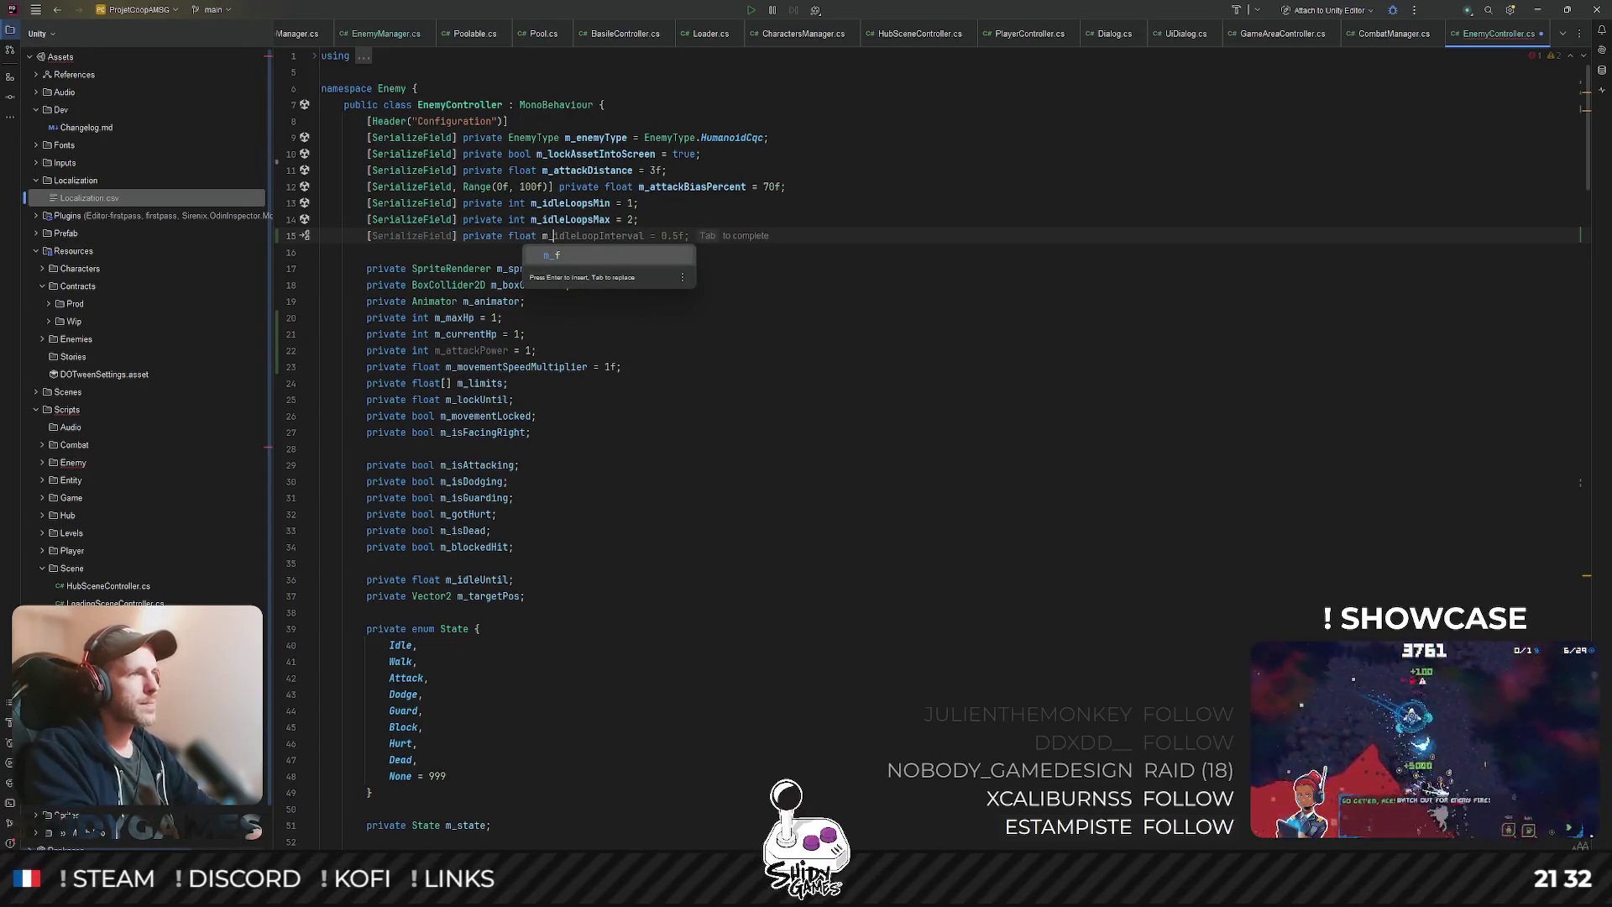
pyautogui.write('attackDistanceVariation')
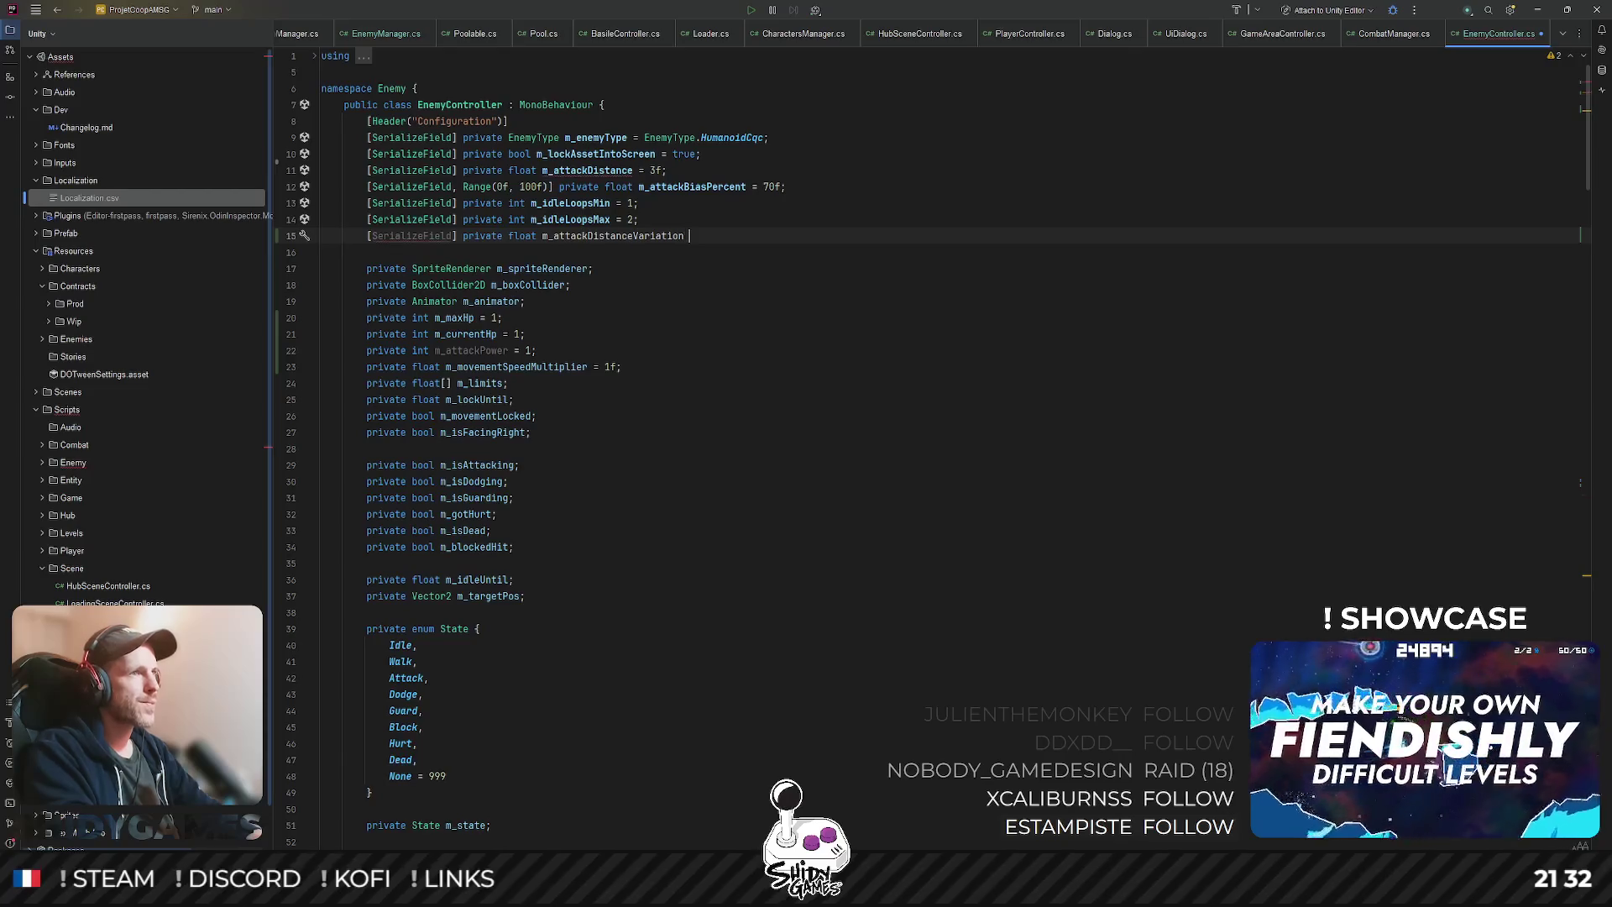
pyautogui.write('= 0.5f;')
# - Start a second serialized private float field named m_targetPositionVariation on the next line
pyautogui.press('Return')
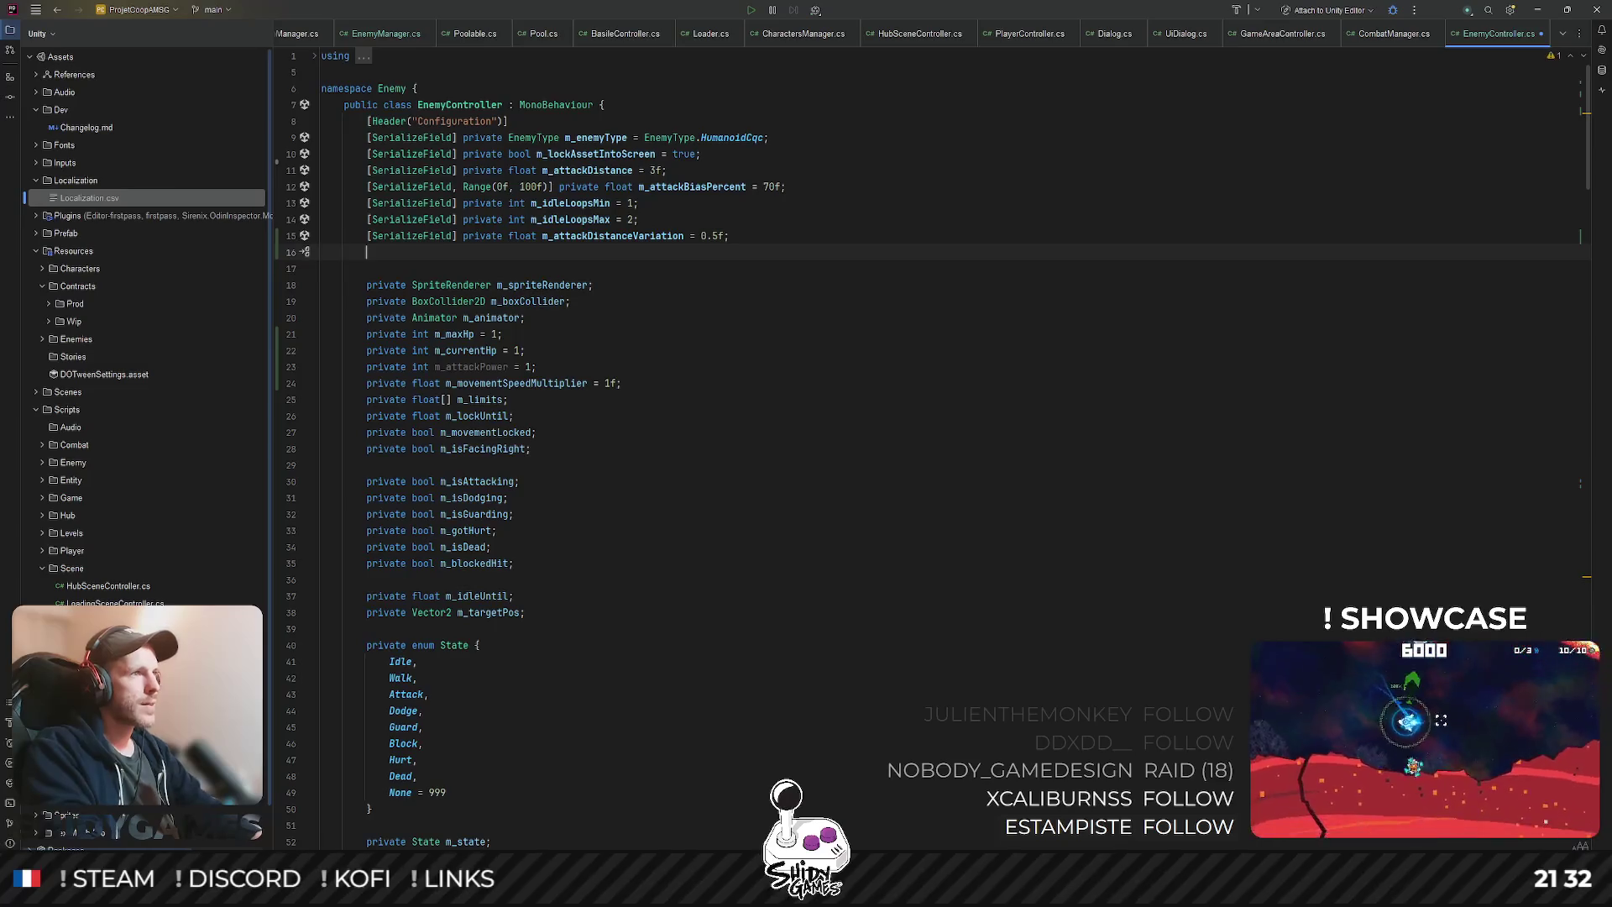
pyautogui.write('[Ser')
pyautogui.press('Return')
pyautogui.write('] pr')
pyautogui.press('Return')
pyautogui.write('fl')
pyautogui.press('Return')
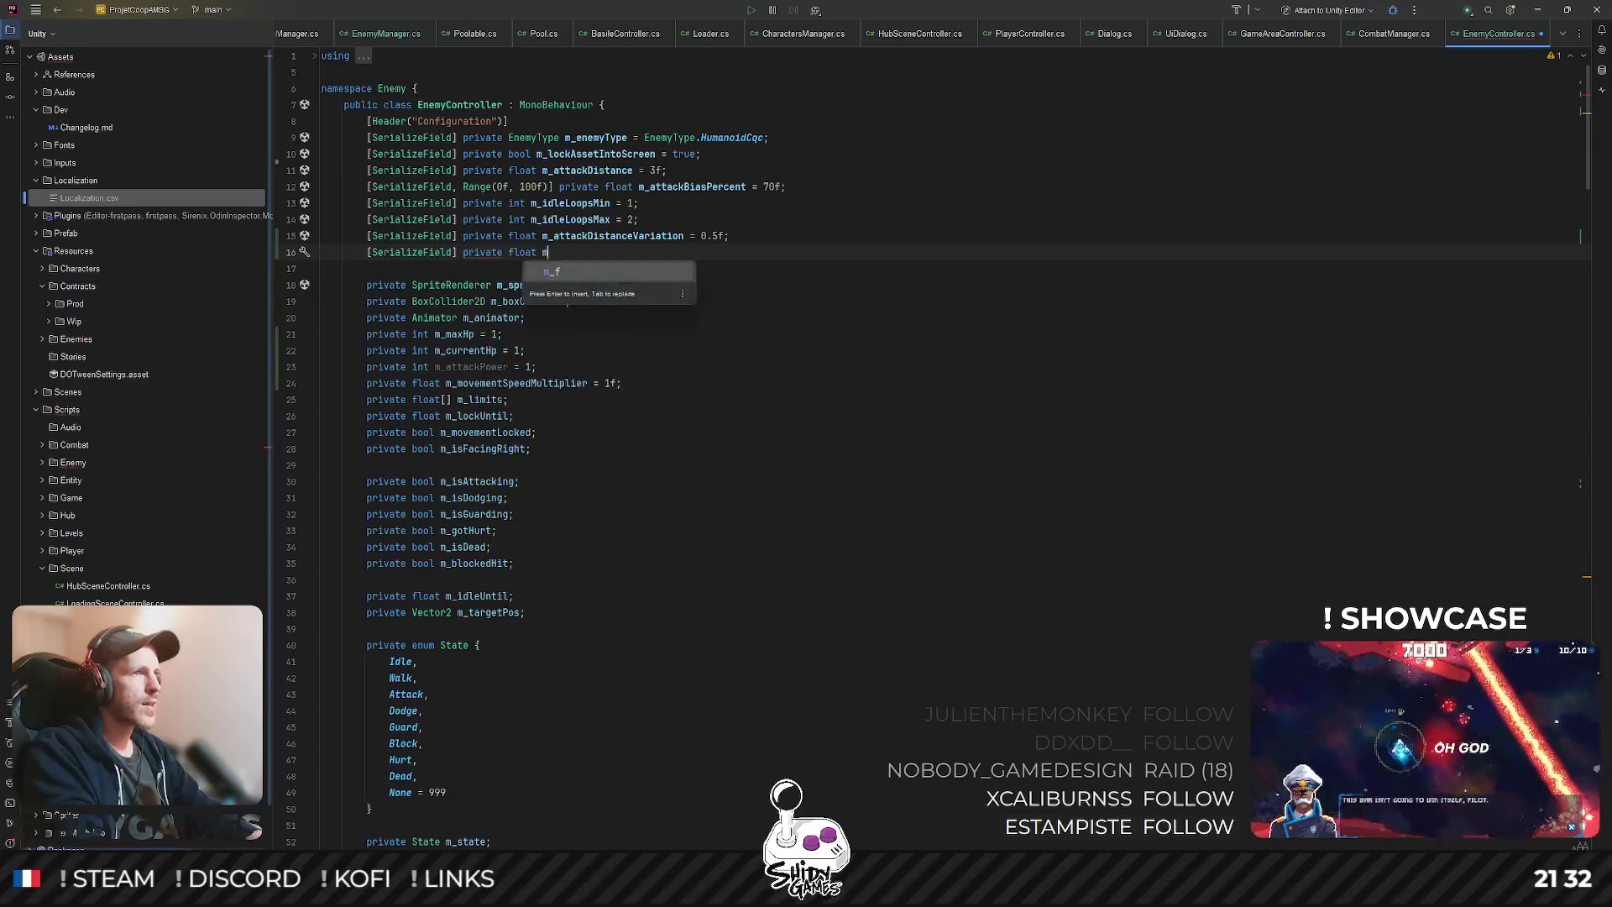
pyautogui.write('ma')
pyautogui.press('BackSpace')
pyautogui.write('_targetPositionVariation = 0.5f;')
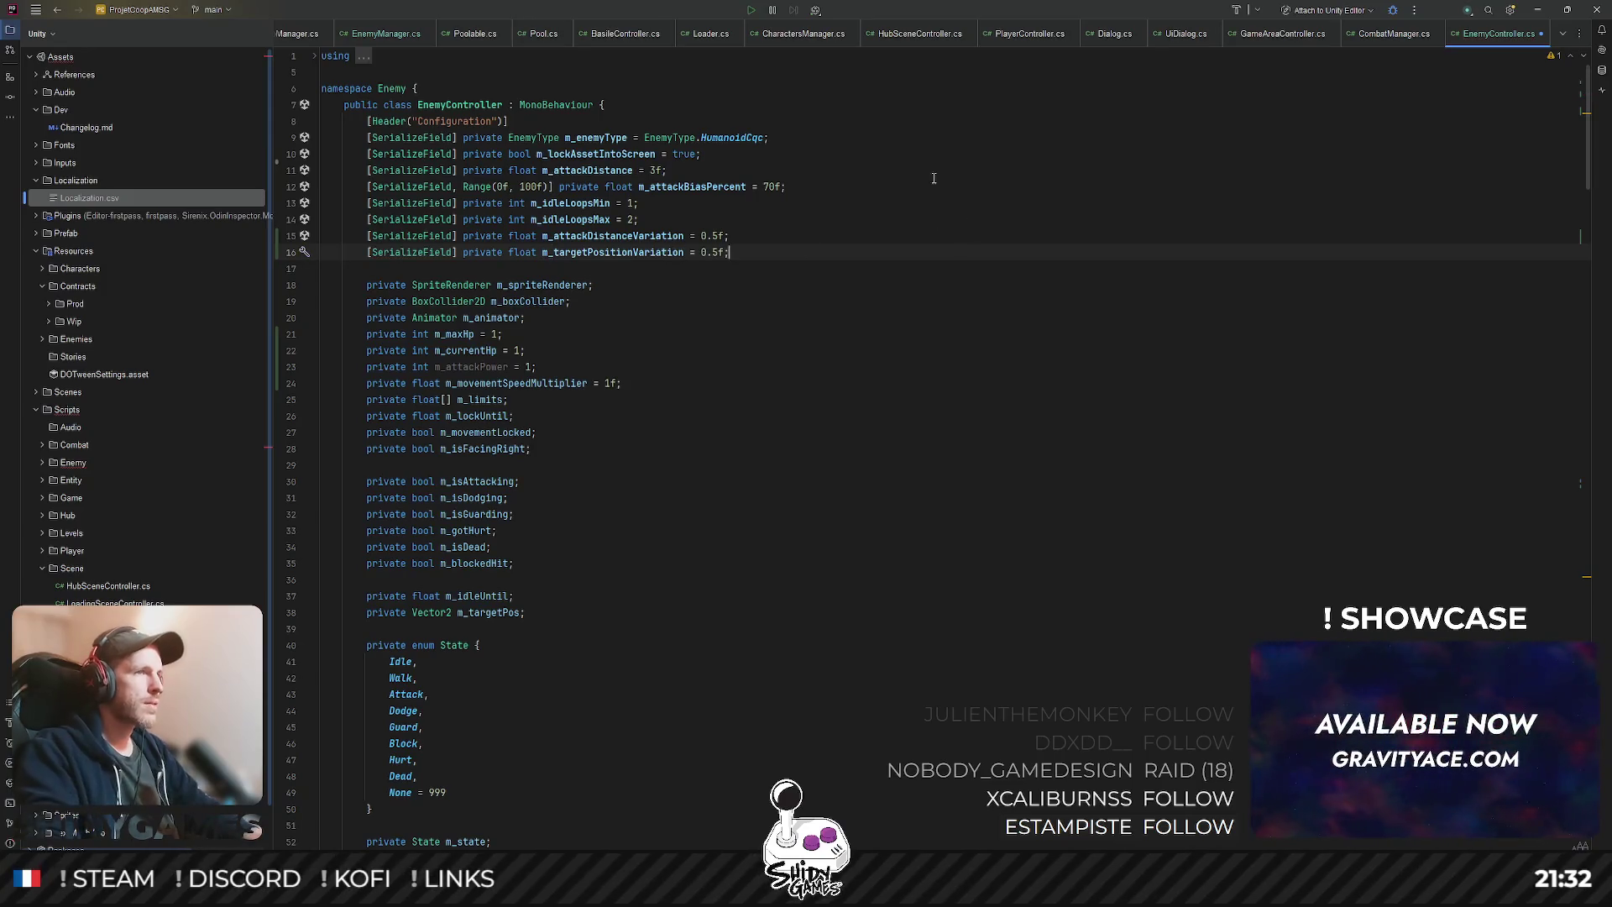
# - Inspect the m_targetPos assignment in EnterState and highlight the m_playerTransform usages
pyautogui.scroll(-20, 818, 457)
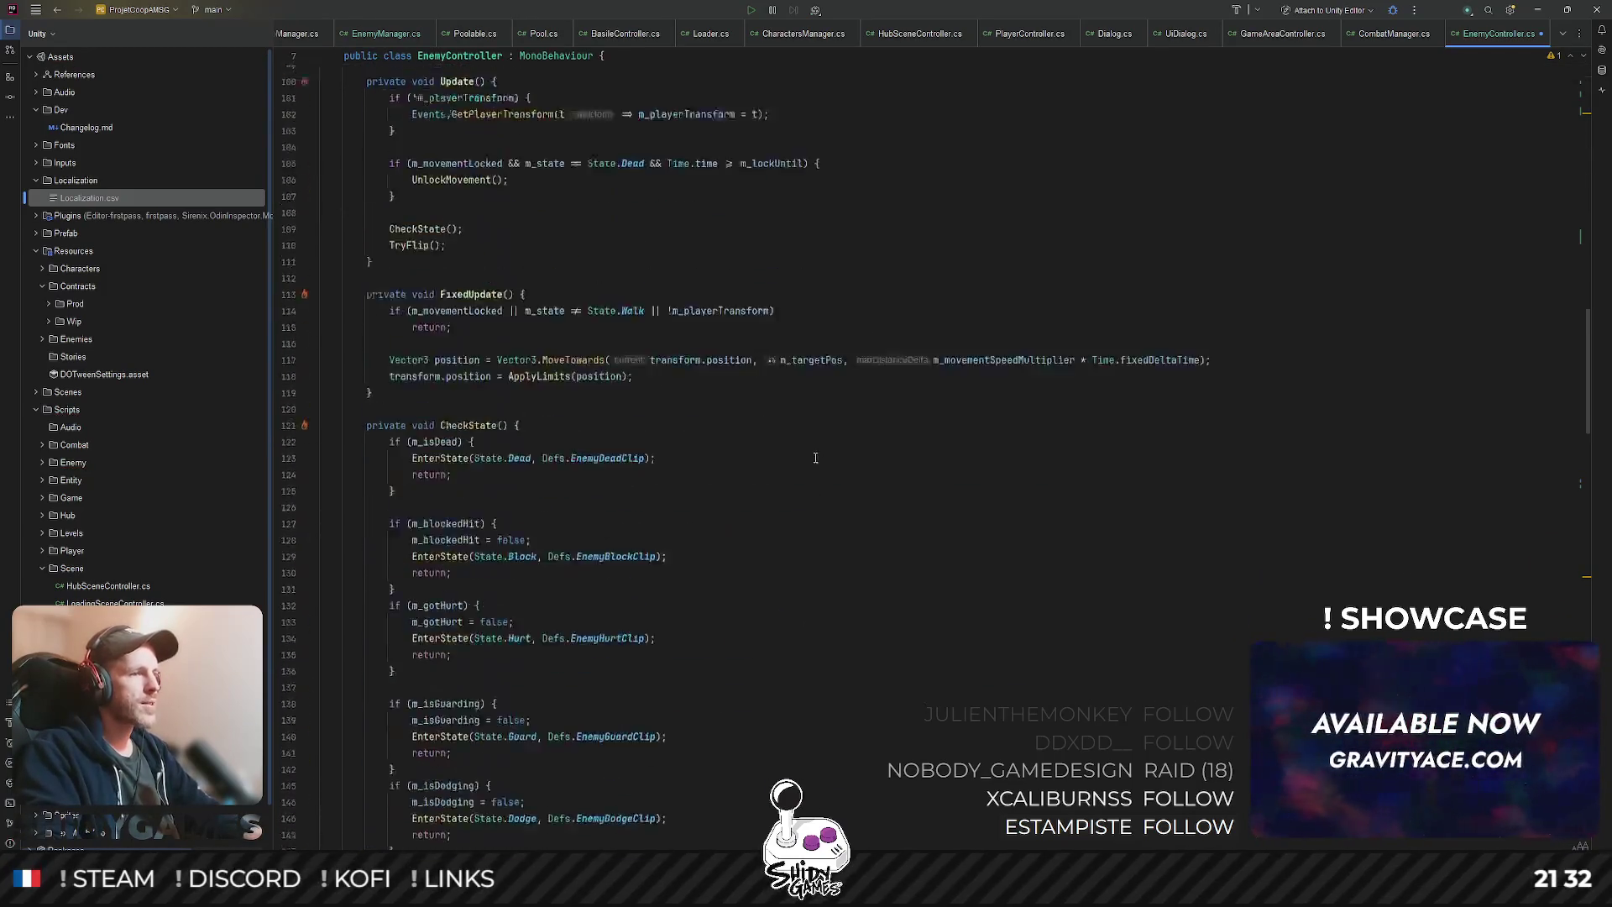
pyautogui.scroll(-6, 818, 457)
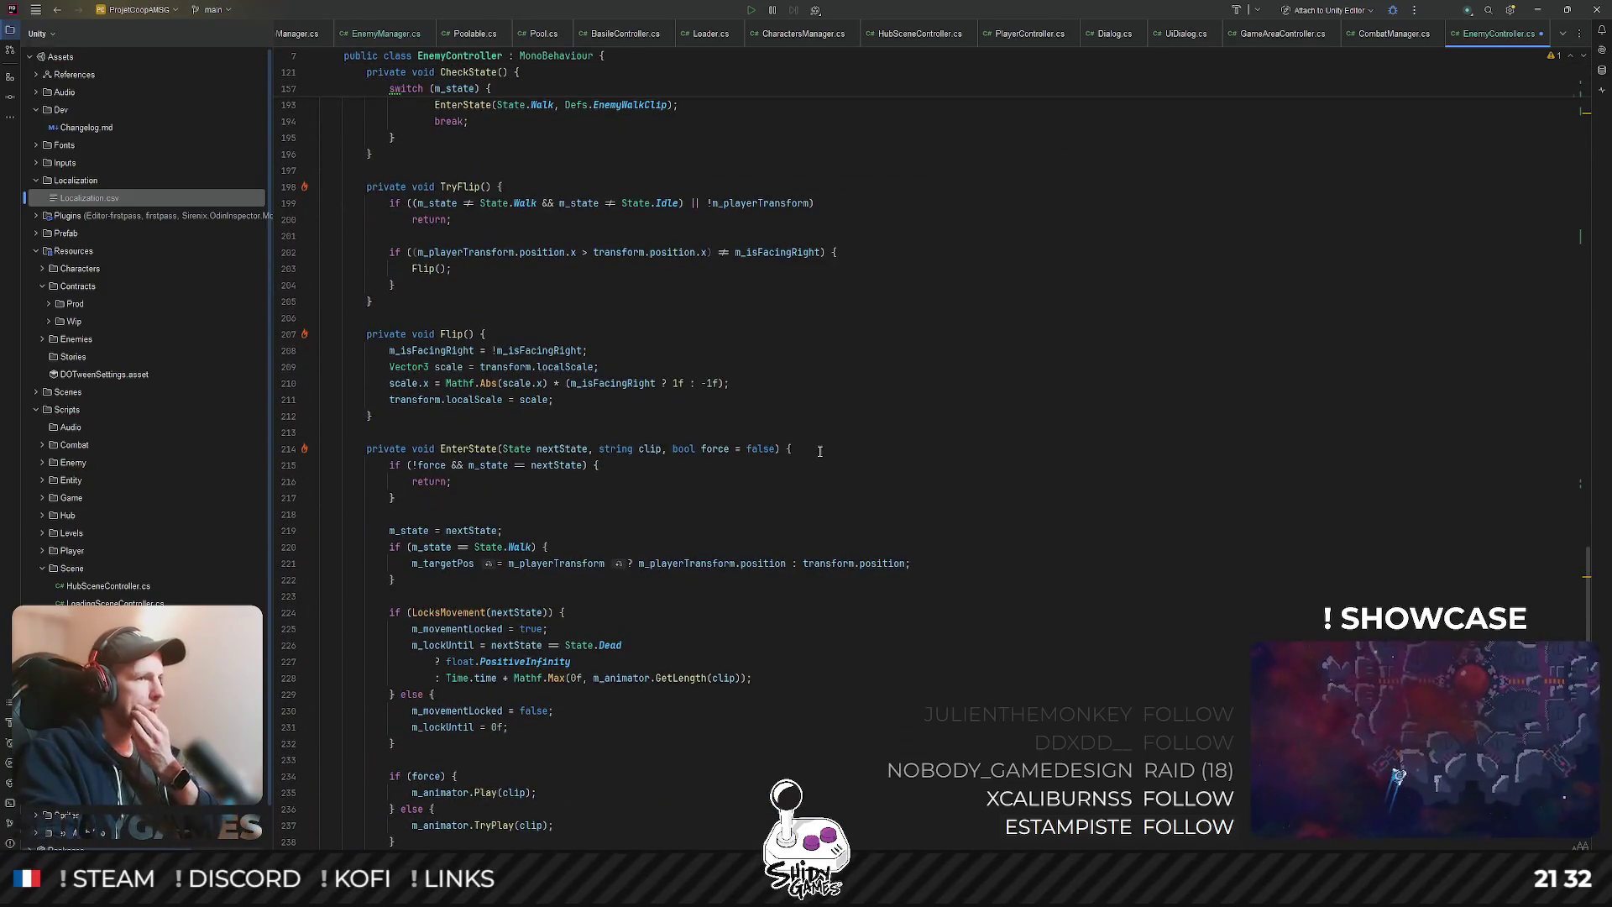
pyautogui.scroll(-2, 819, 452)
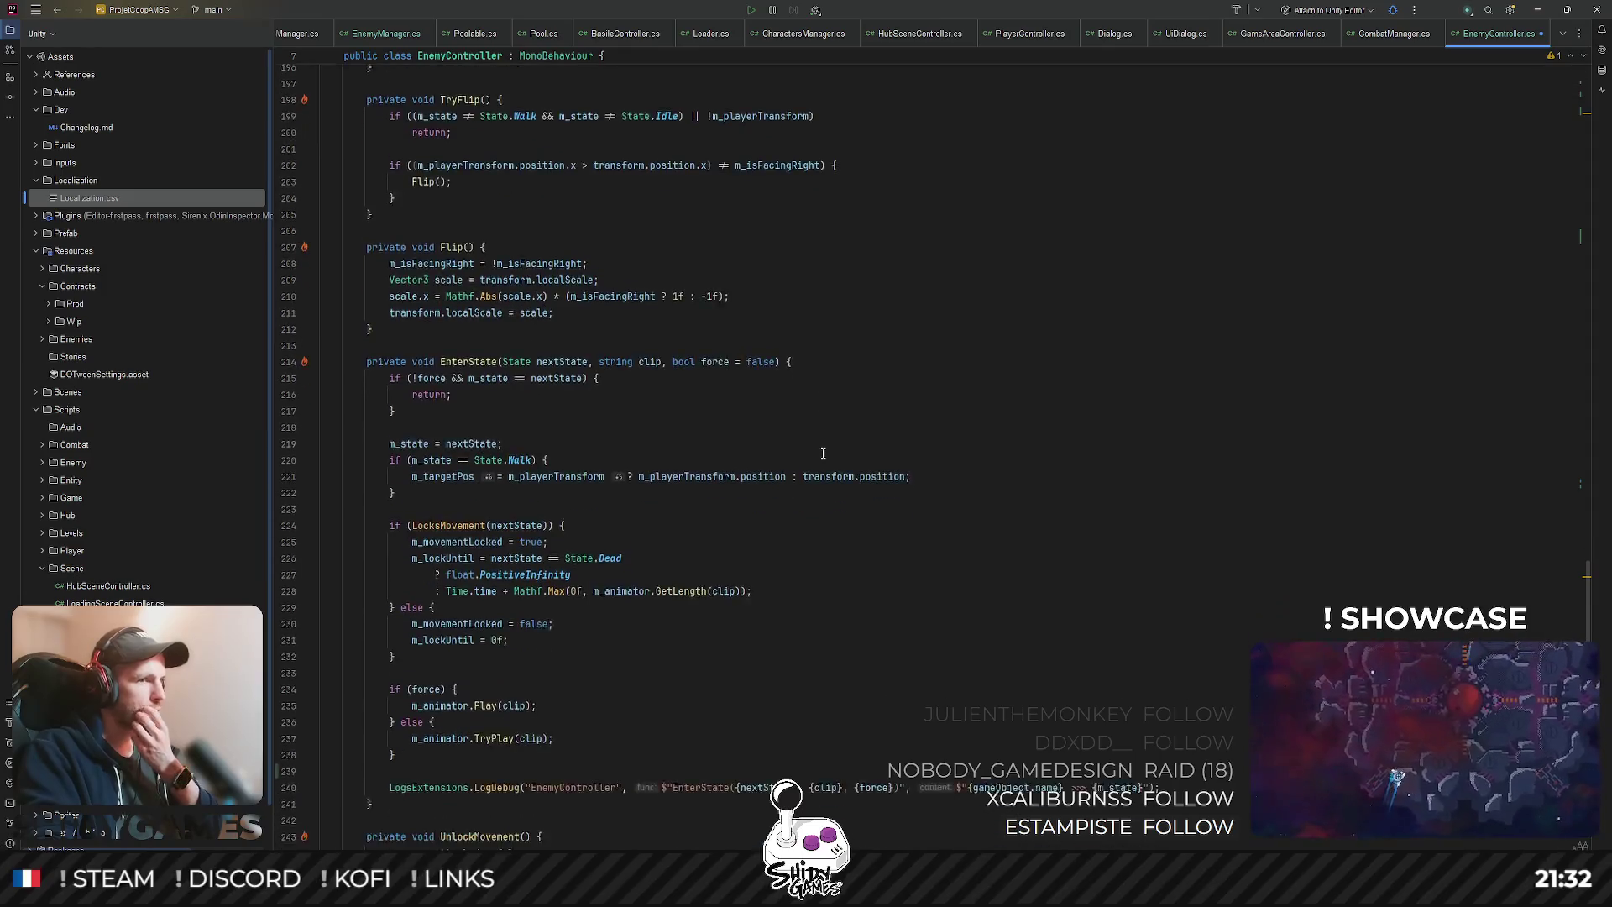
pyautogui.click(445, 470)
pyautogui.hotkey('ctrl', 'Right')
pyautogui.hotkey('ctrl', 'Right')
pyautogui.hotkey('ctrl', 'shift', 'Right')
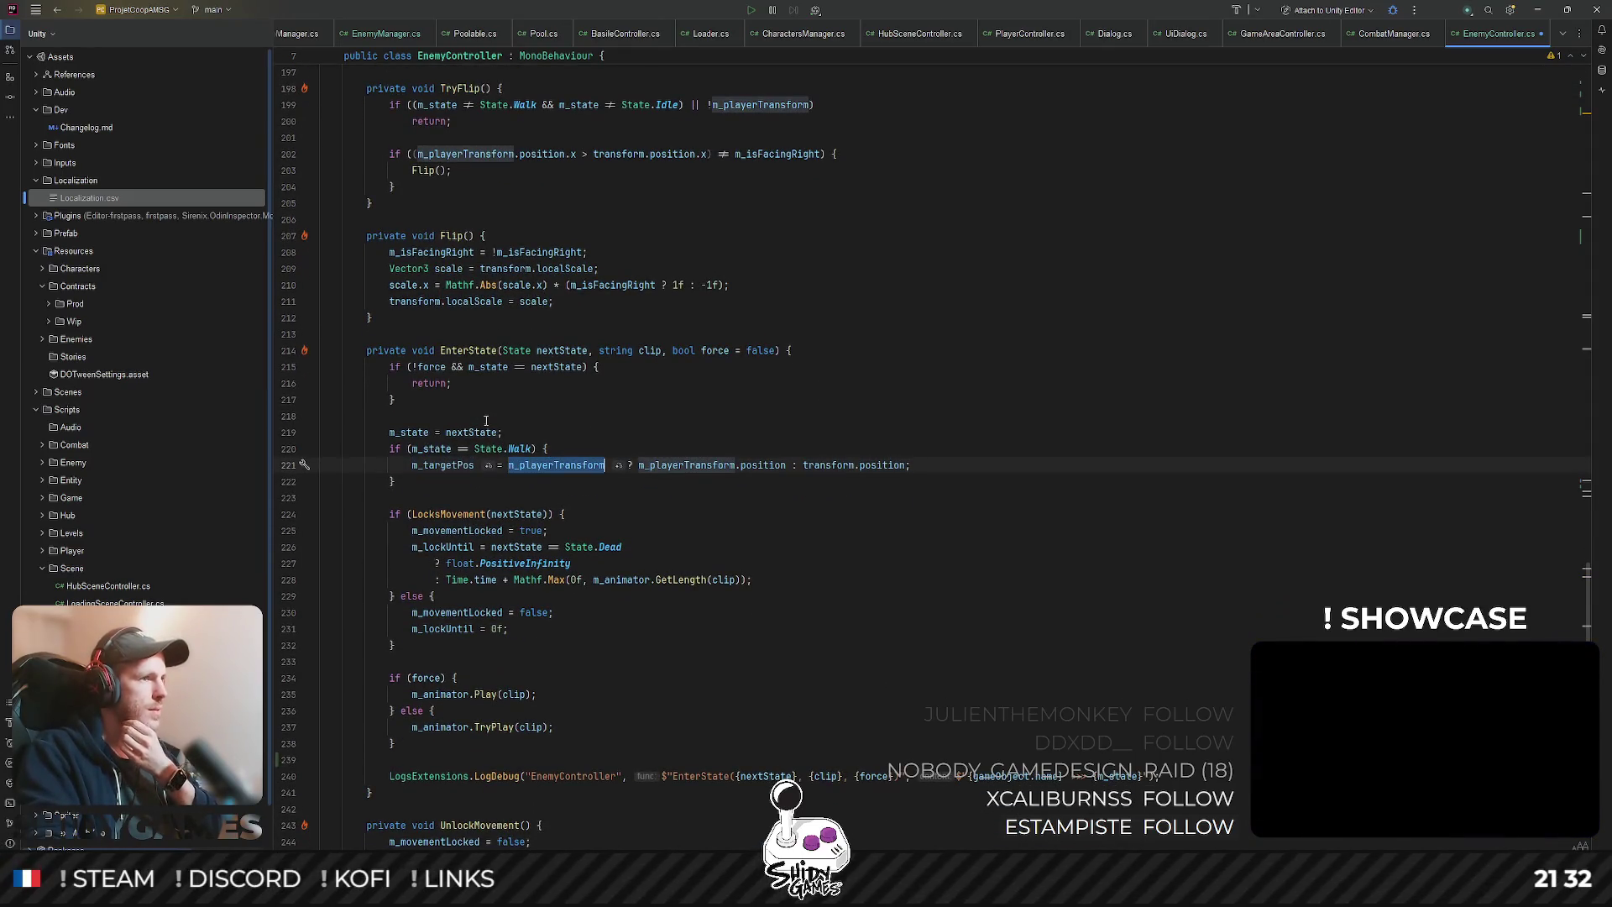
# - Search for m_targetPos and land on its Walk-case assignment on line 169
pyautogui.scroll(-2, 491, 419)
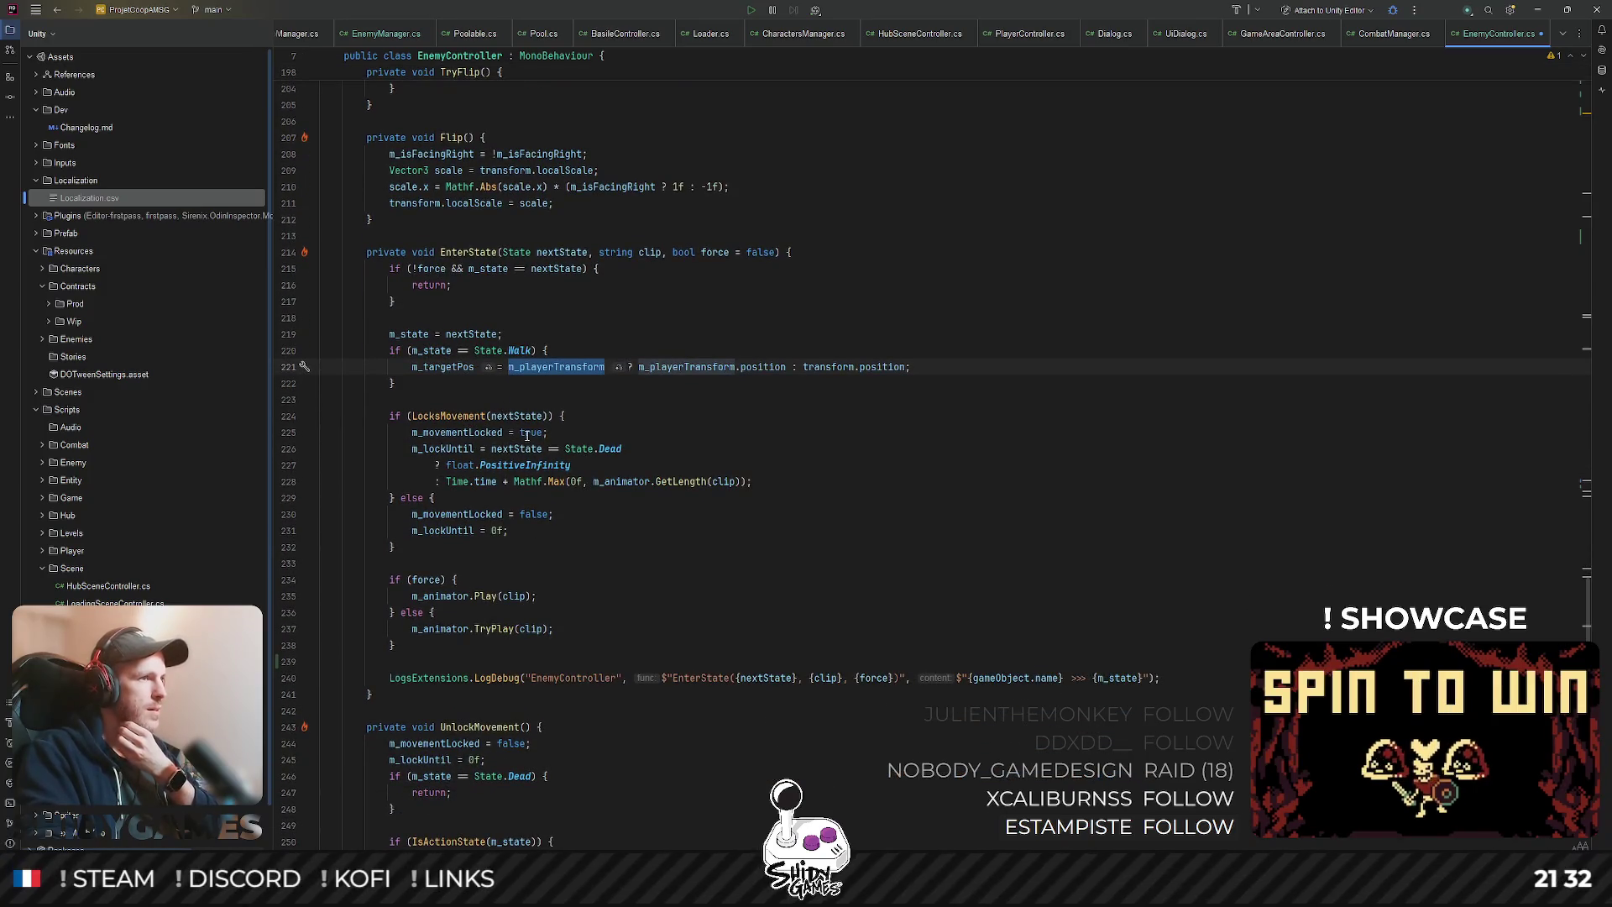
pyautogui.scroll(-2, 527, 434)
pyautogui.scroll(-5, 659, 446)
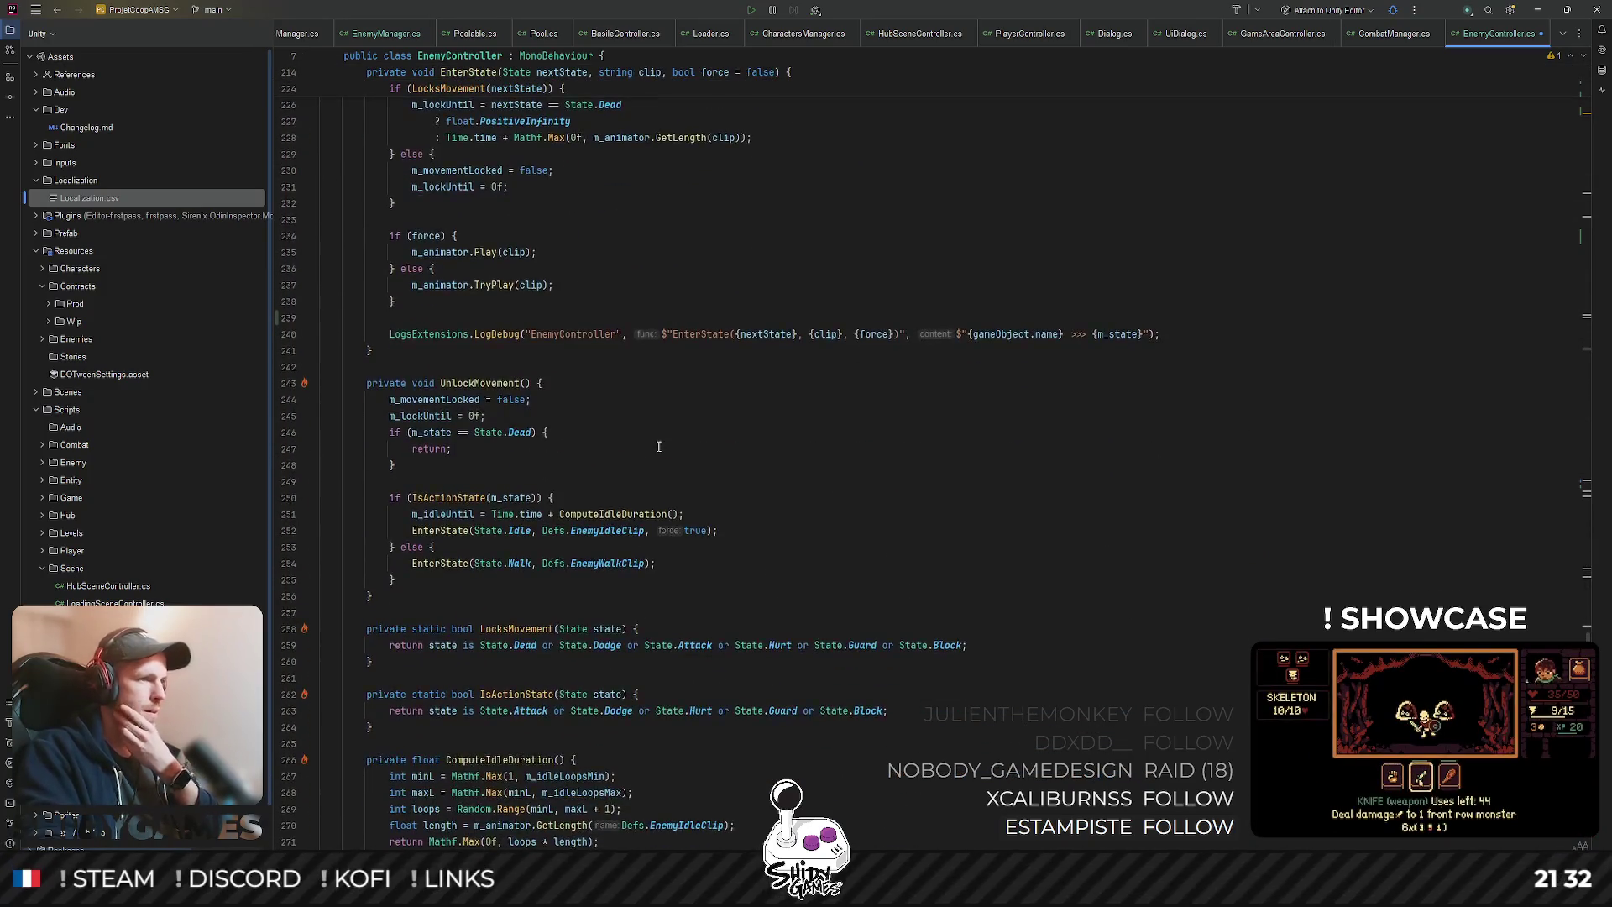
pyautogui.scroll(7, 659, 447)
pyautogui.press('Down')
pyautogui.press('Down')
pyautogui.press('Down')
pyautogui.doubleClick(445, 367)
pyautogui.hotkey('ctrl', 'f')
pyautogui.press('Return')
pyautogui.press('Return')
pyautogui.press('Return')
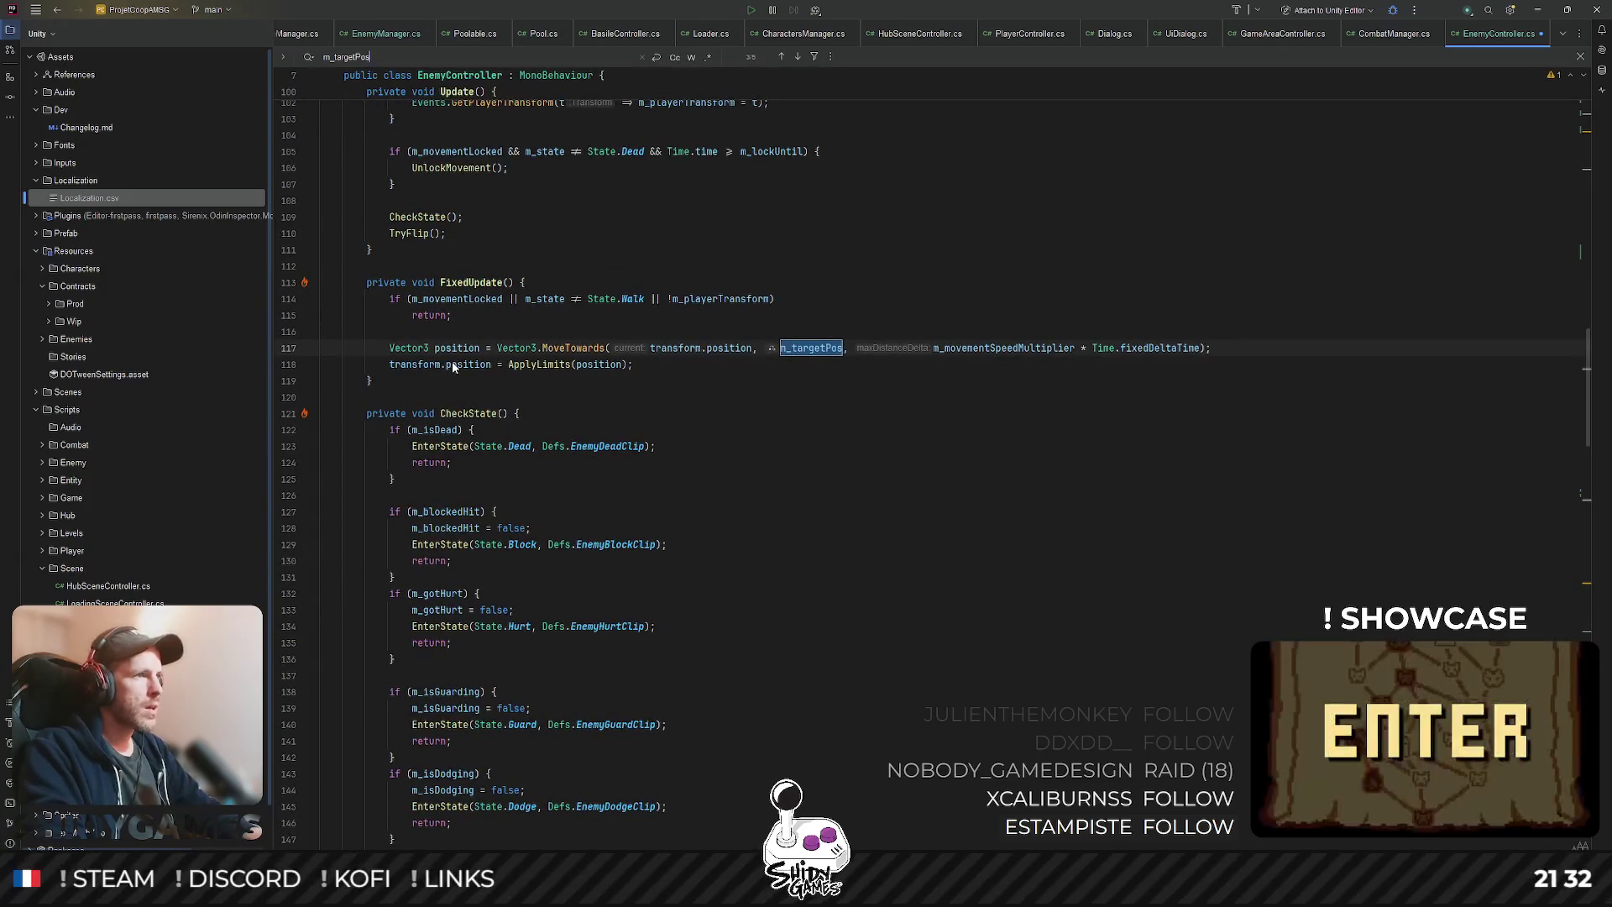
pyautogui.press('Return')
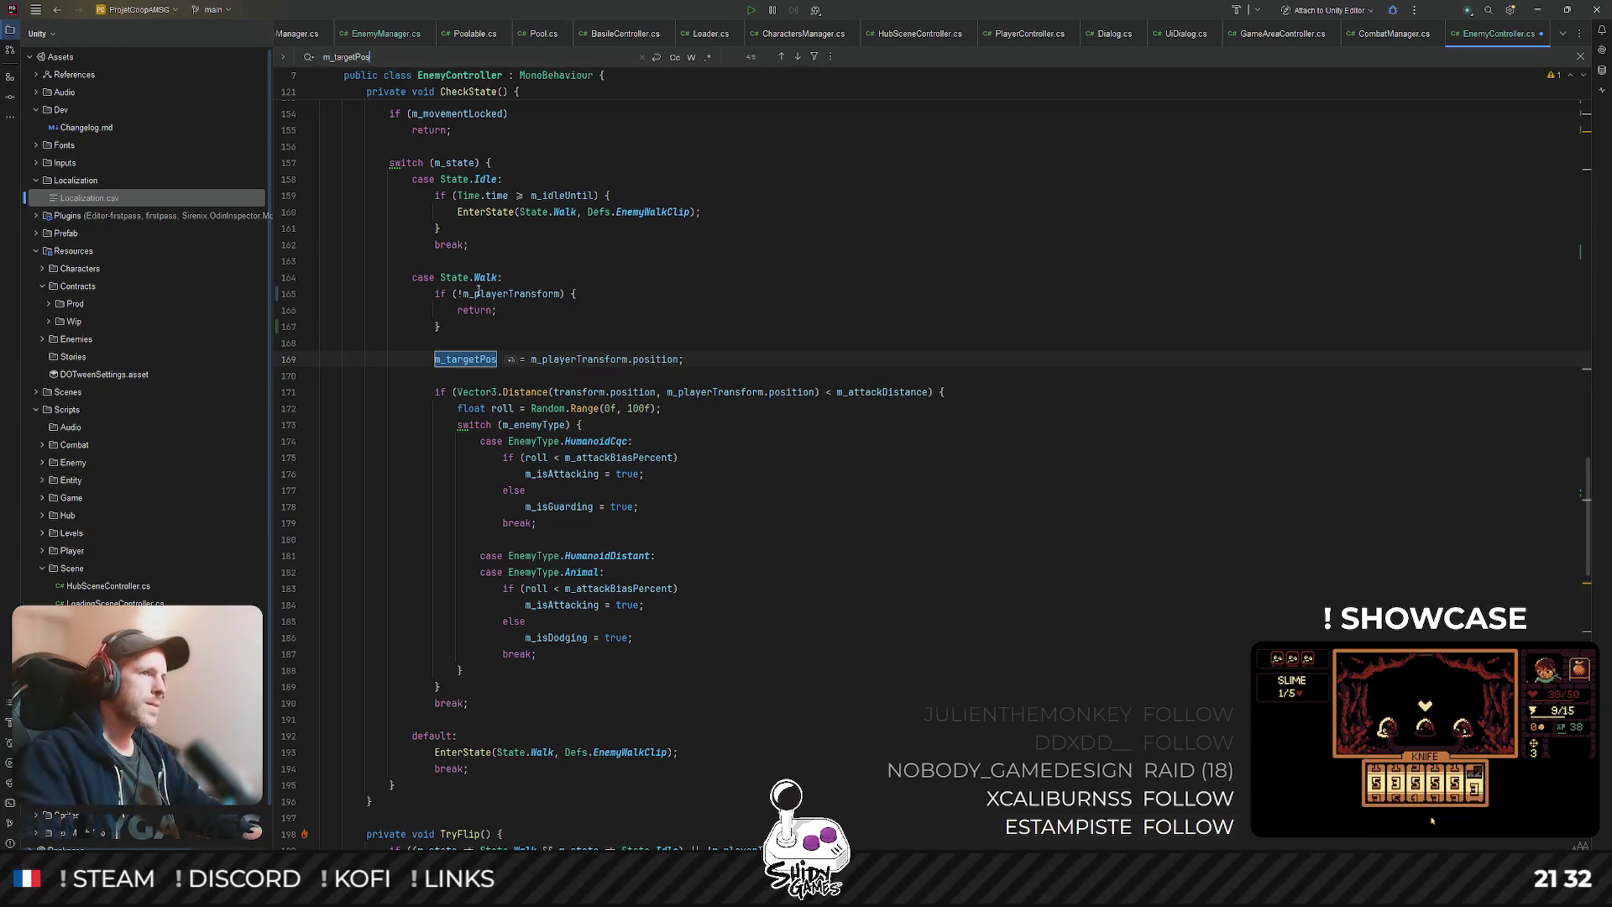
pyautogui.click(679, 361)
# - Append '+ Random.' after the player position, briefly trying the insideUnitCircle suggestion
pyautogui.write('+ Rnad')
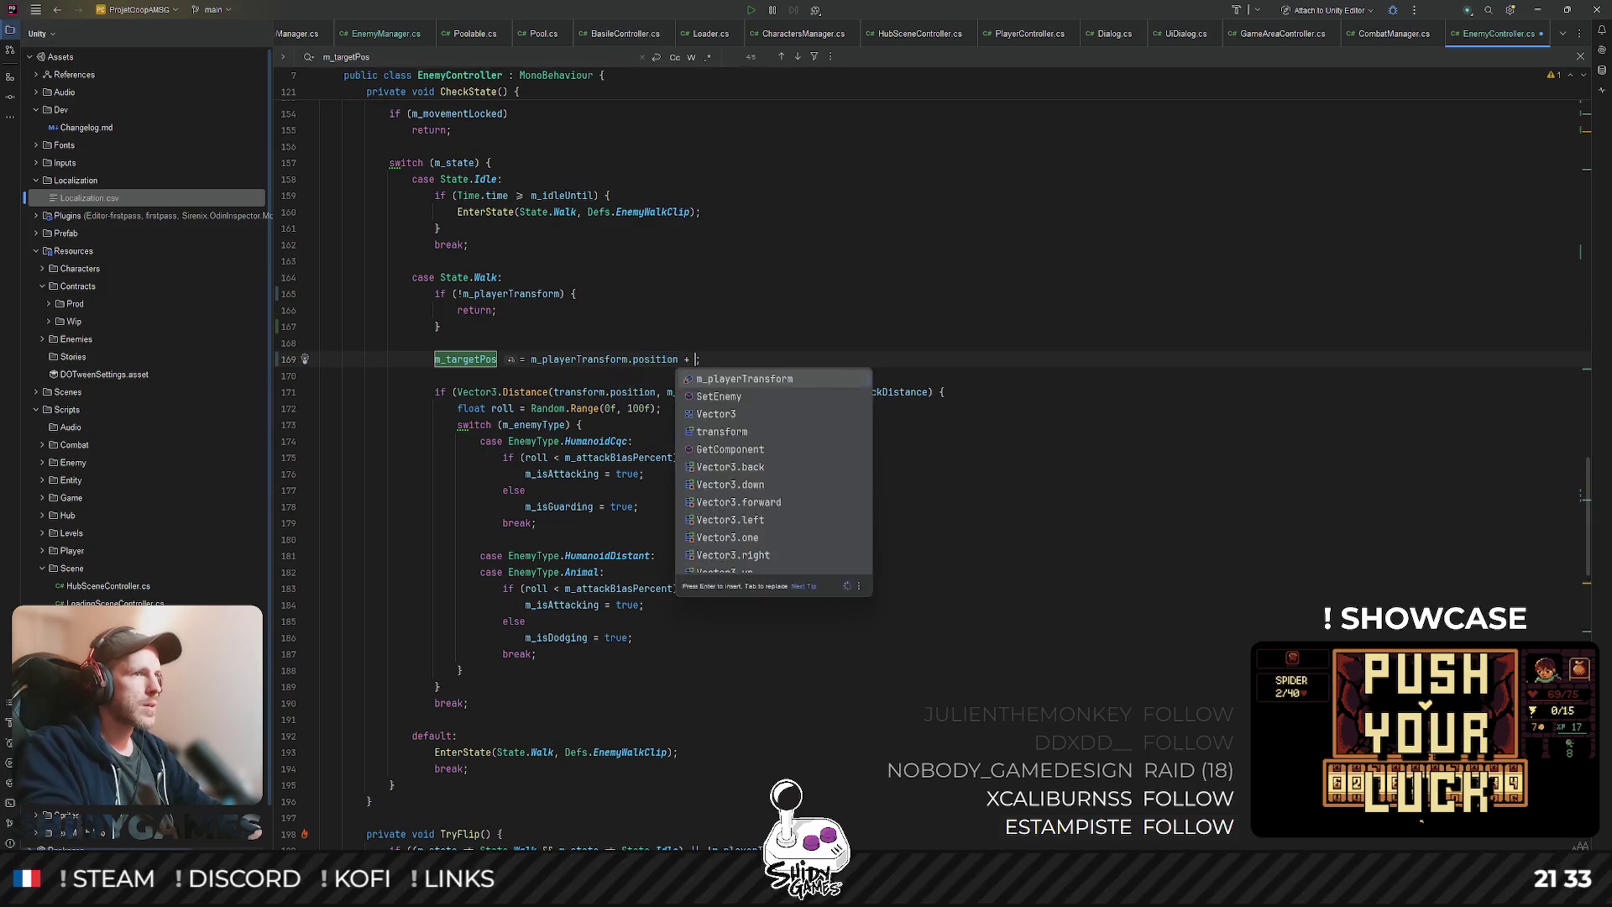
pyautogui.press('BackSpace')
pyautogui.press('BackSpace')
pyautogui.press('BackSpace')
pyautogui.write('a')
pyautogui.press('Return')
pyautogui.write('.Ra')
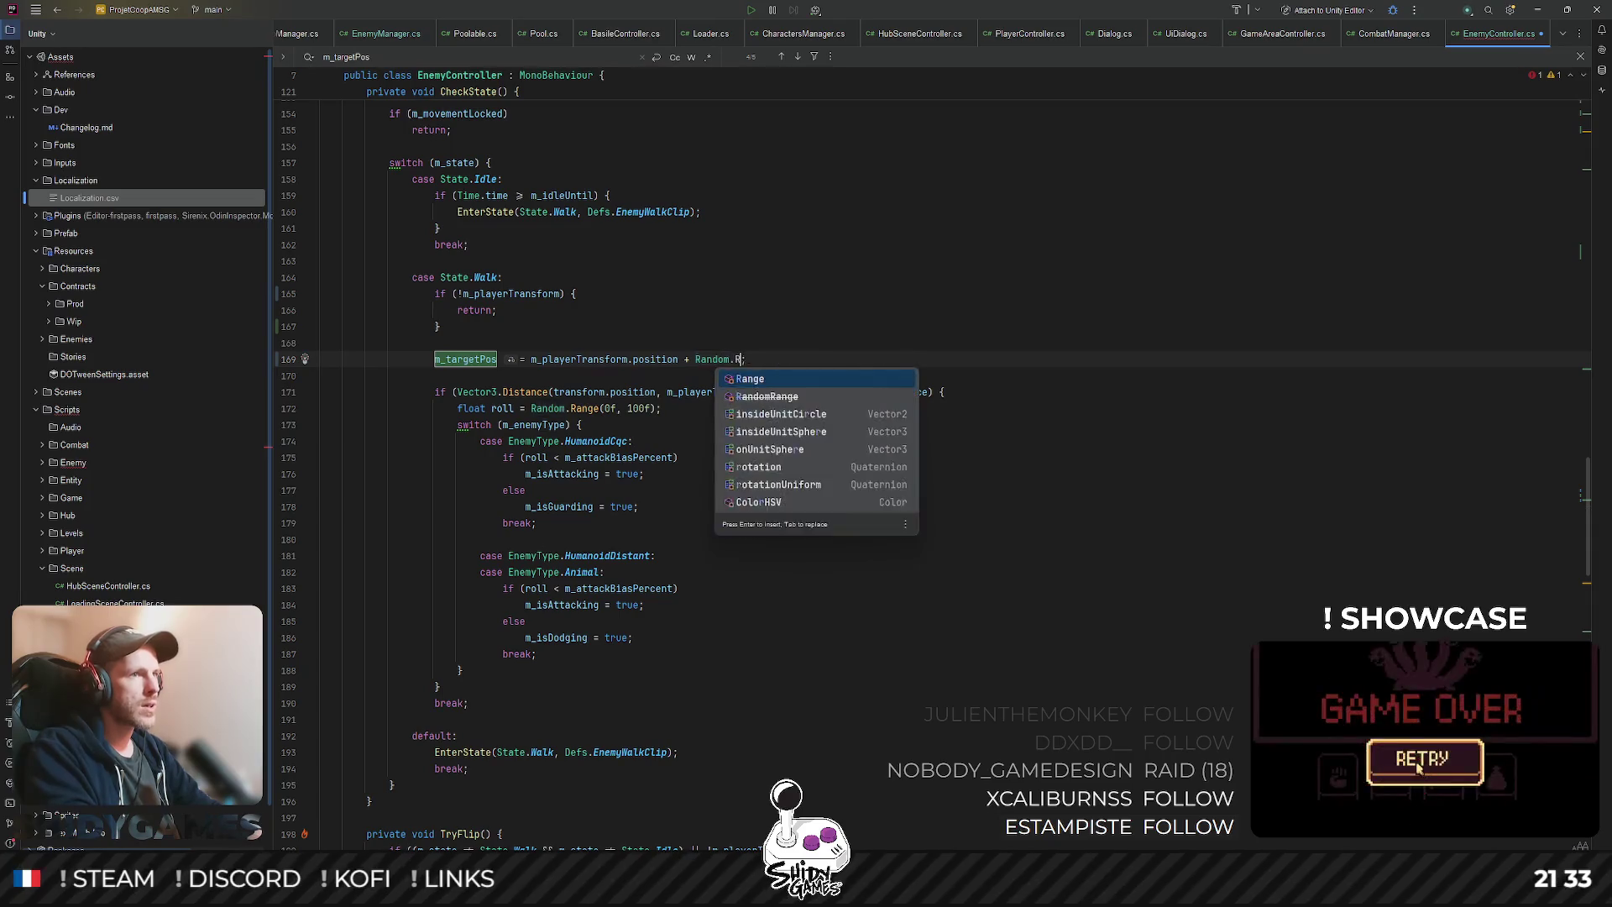
pyautogui.press('BackSpace')
pyautogui.press('BackSpace')
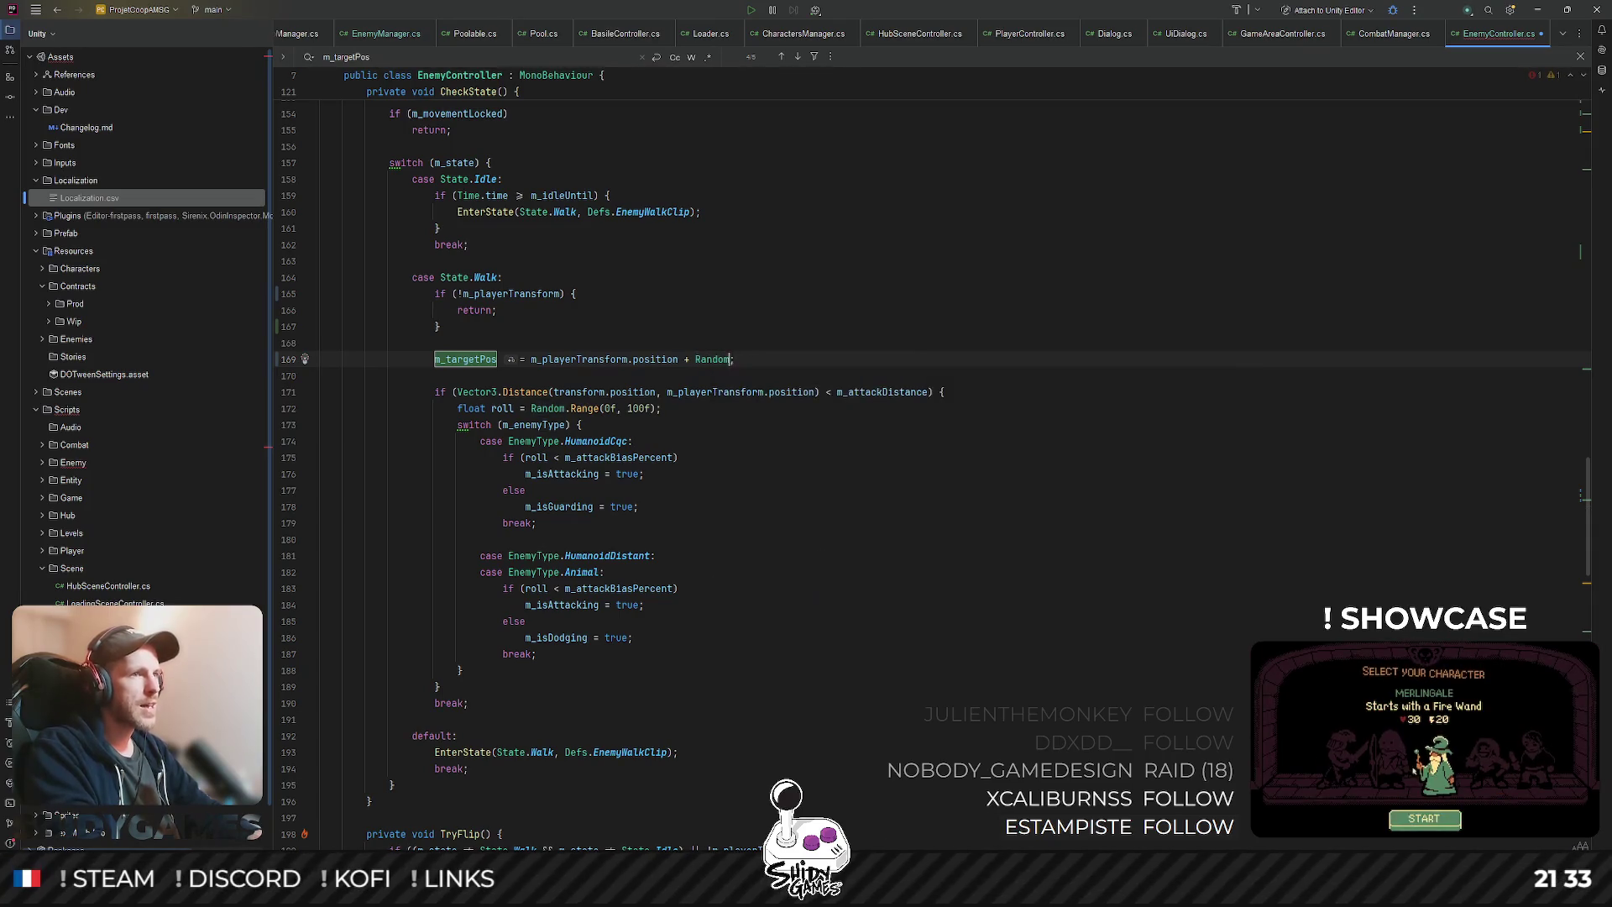
pyautogui.write('.')
pyautogui.press('Tab')
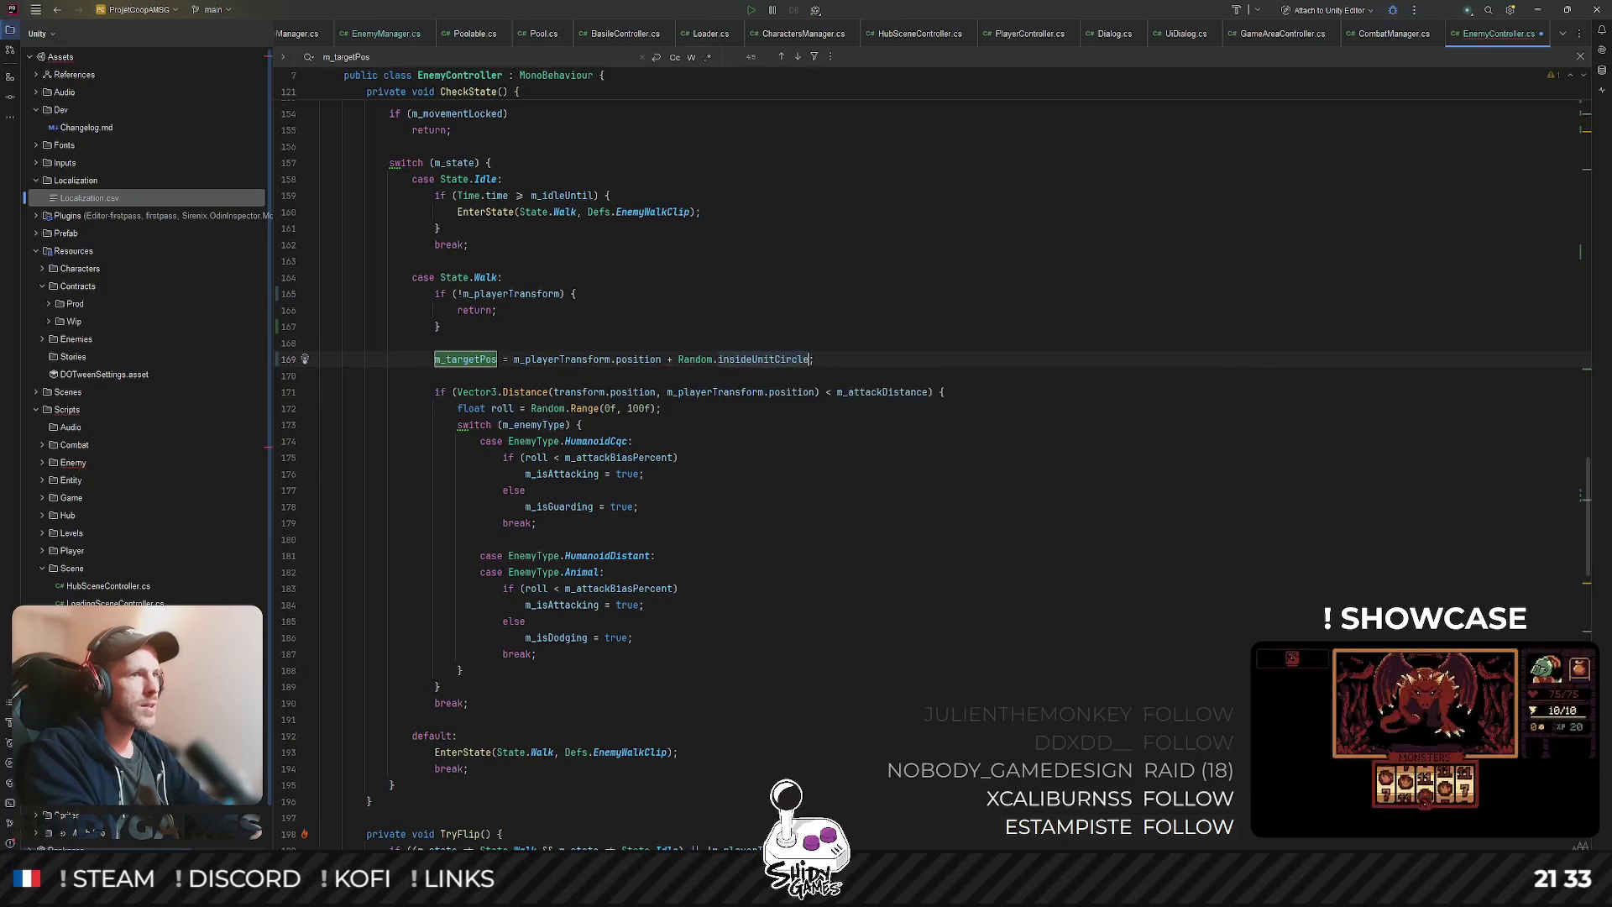
pyautogui.write('(')
pyautogui.press('BackSpace')
# - Remove insideUnitCircle so that only 'Random.' is left after the player position
pyautogui.press('Up')
pyautogui.press('Up')
pyautogui.press('Up')
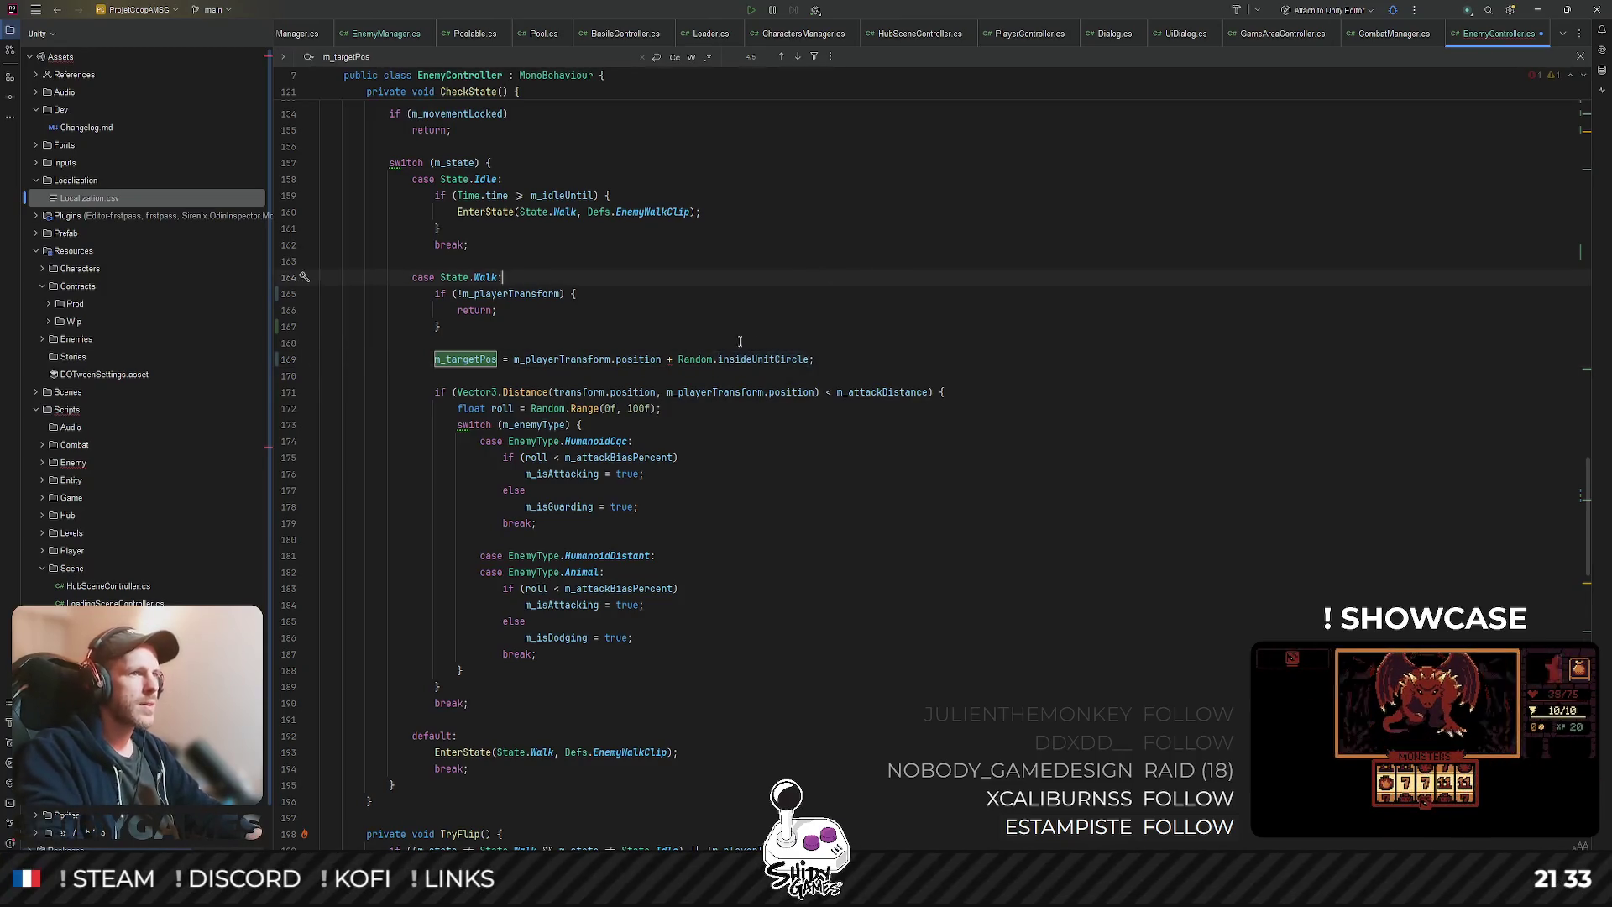
pyautogui.moveTo(761, 358)
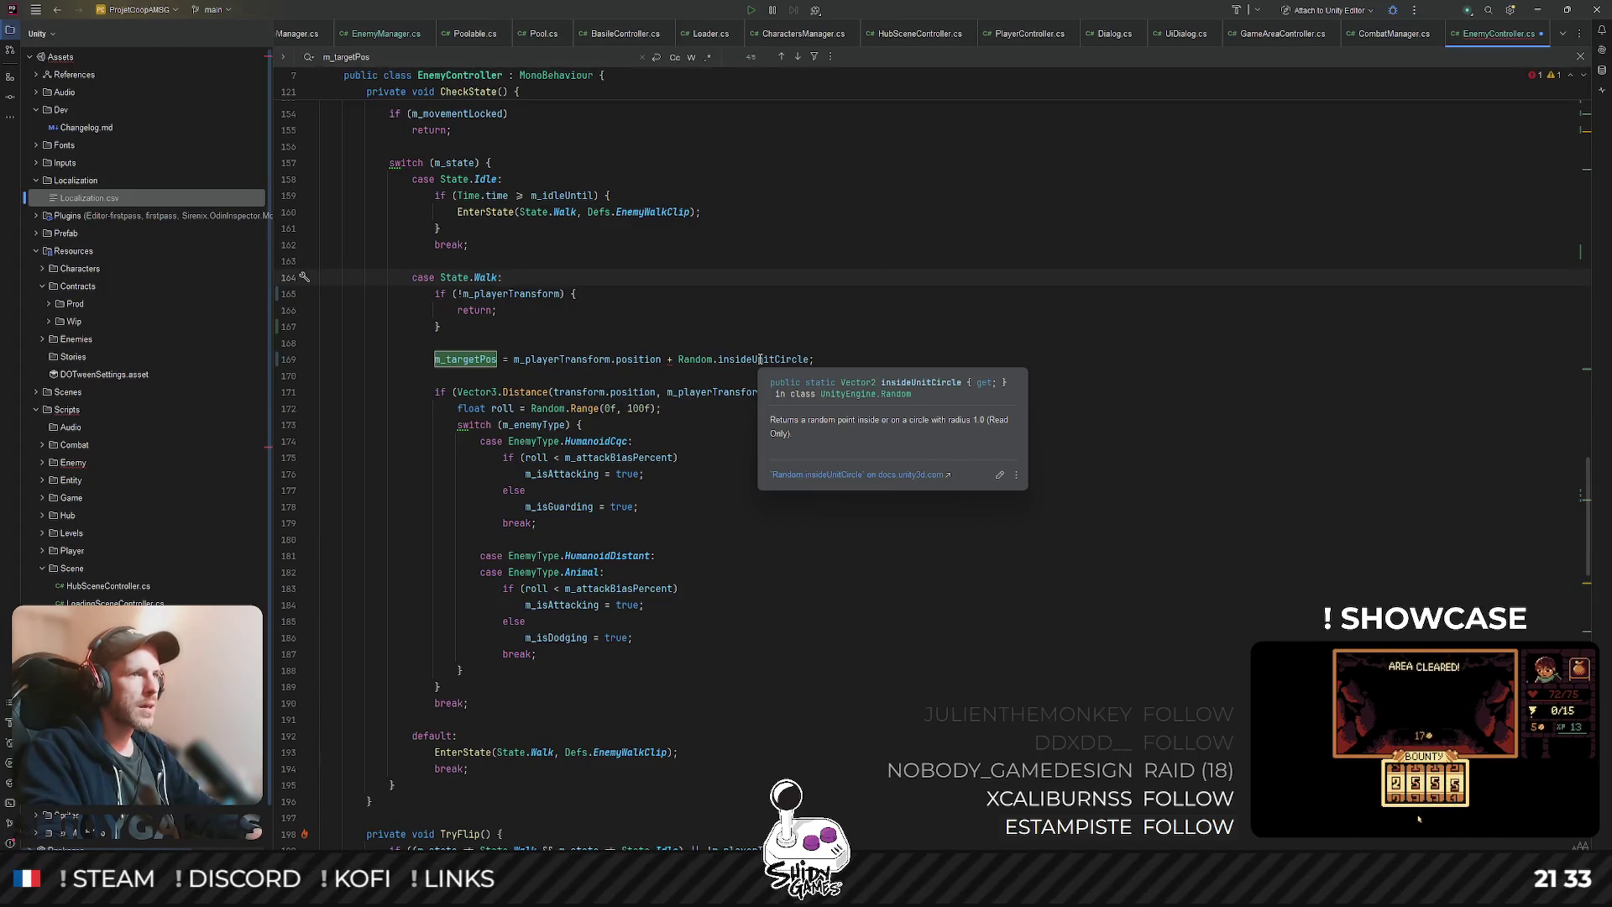
pyautogui.doubleClick(761, 358)
pyautogui.write('c')
pyautogui.press('BackSpace')
pyautogui.press('BackSpace')
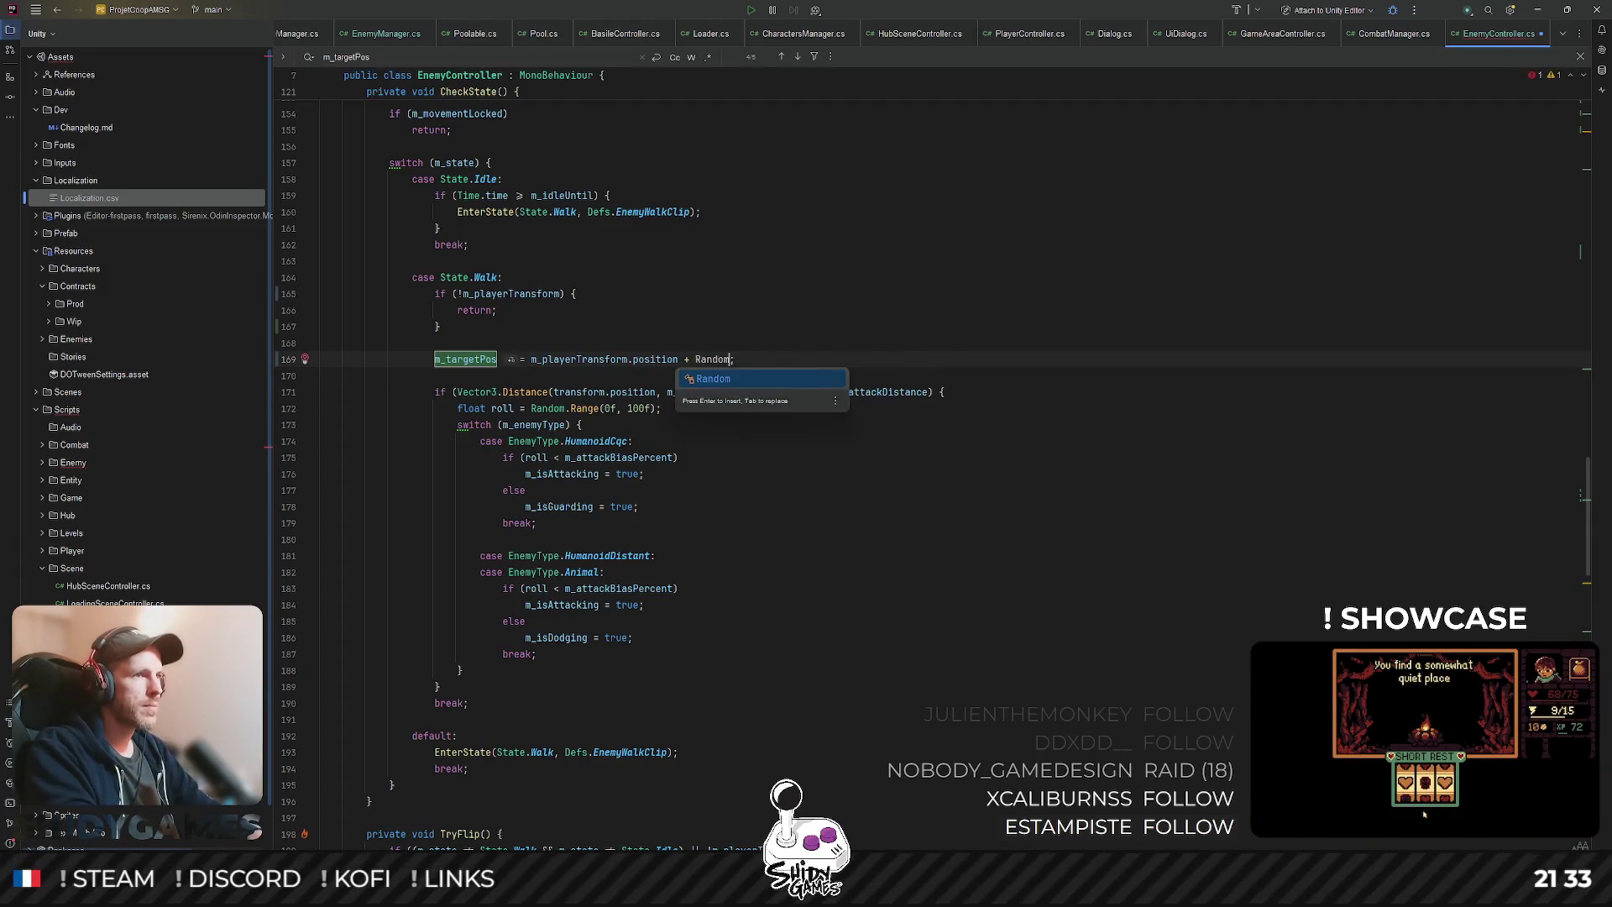
pyautogui.write('.')
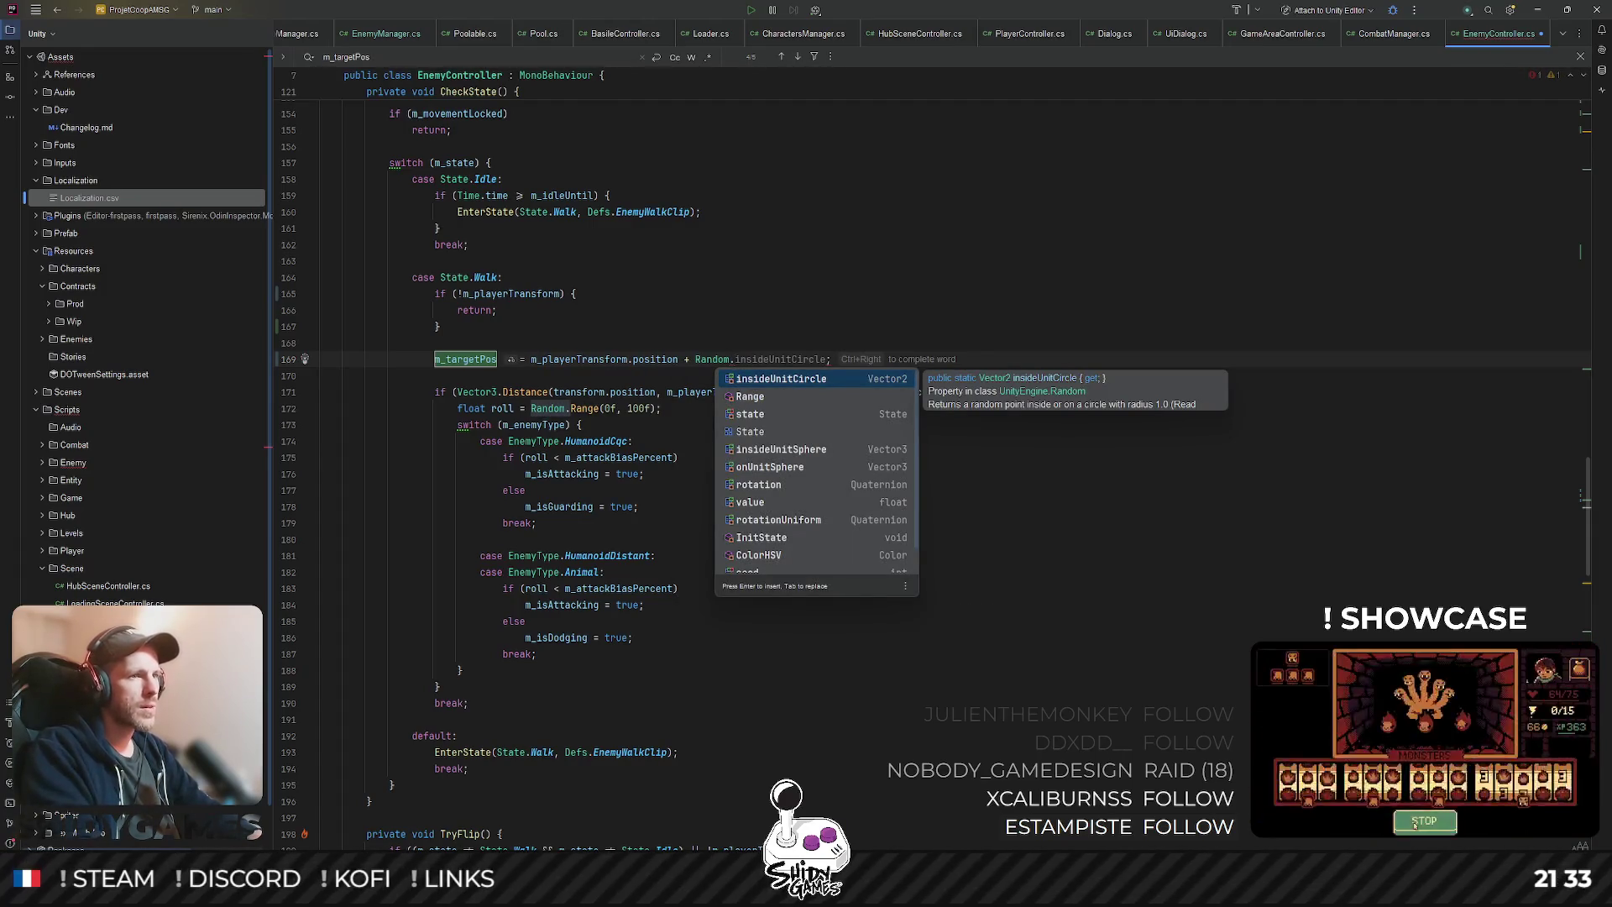
# - Choose Range from the Random member list and begin its first argument with '-mva'
pyautogui.press('Down')
pyautogui.press('Down')
pyautogui.press('Down')
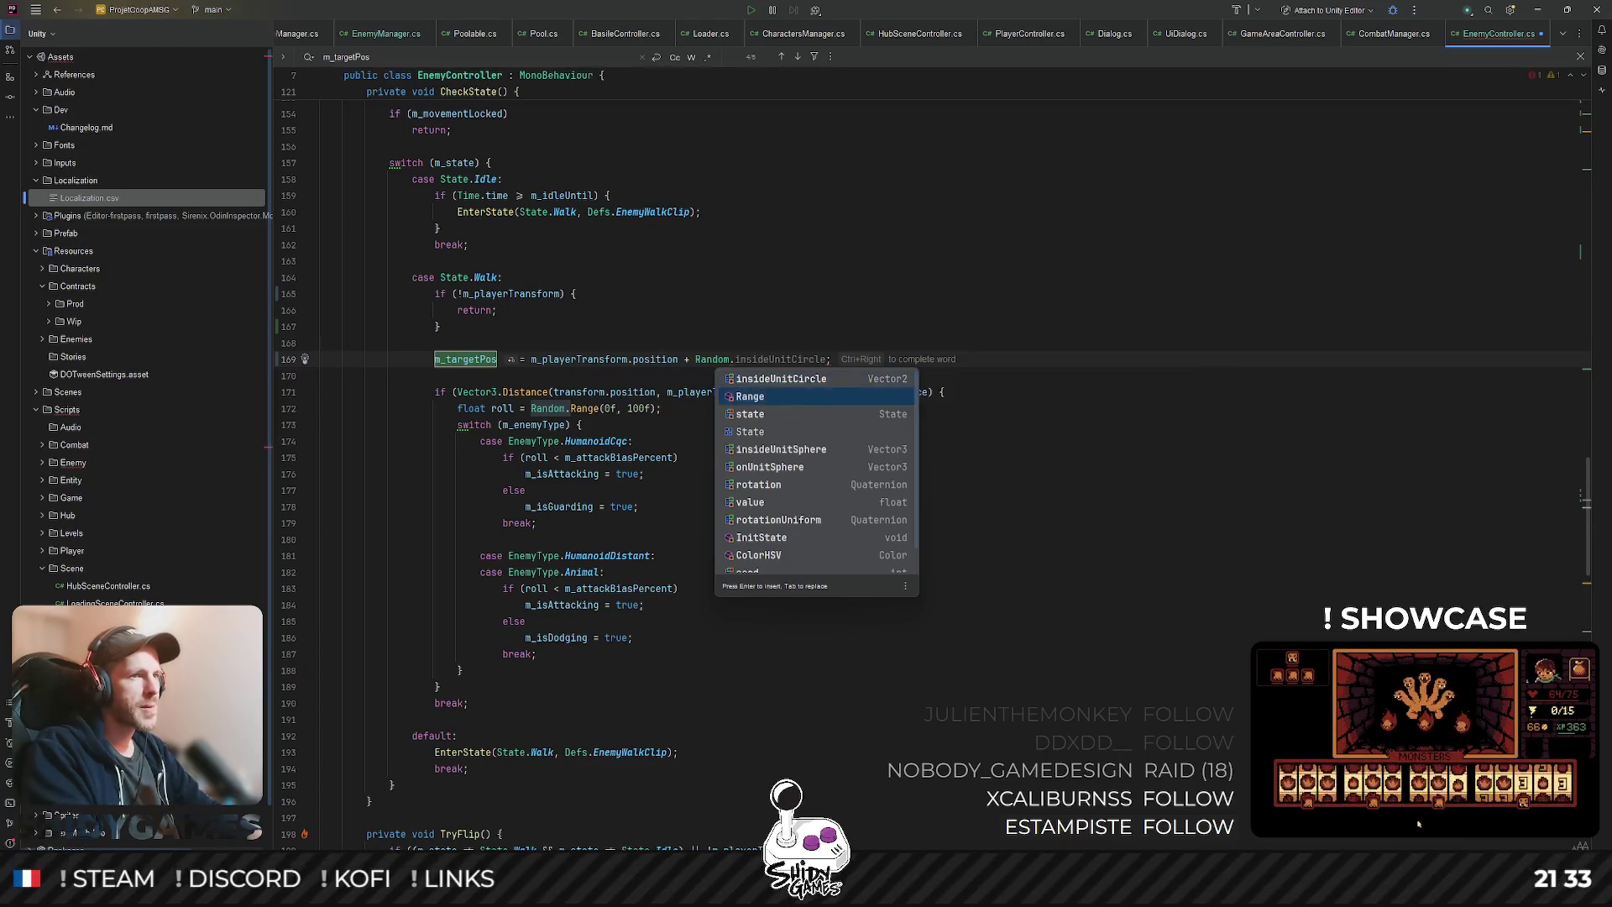
pyautogui.press('Down')
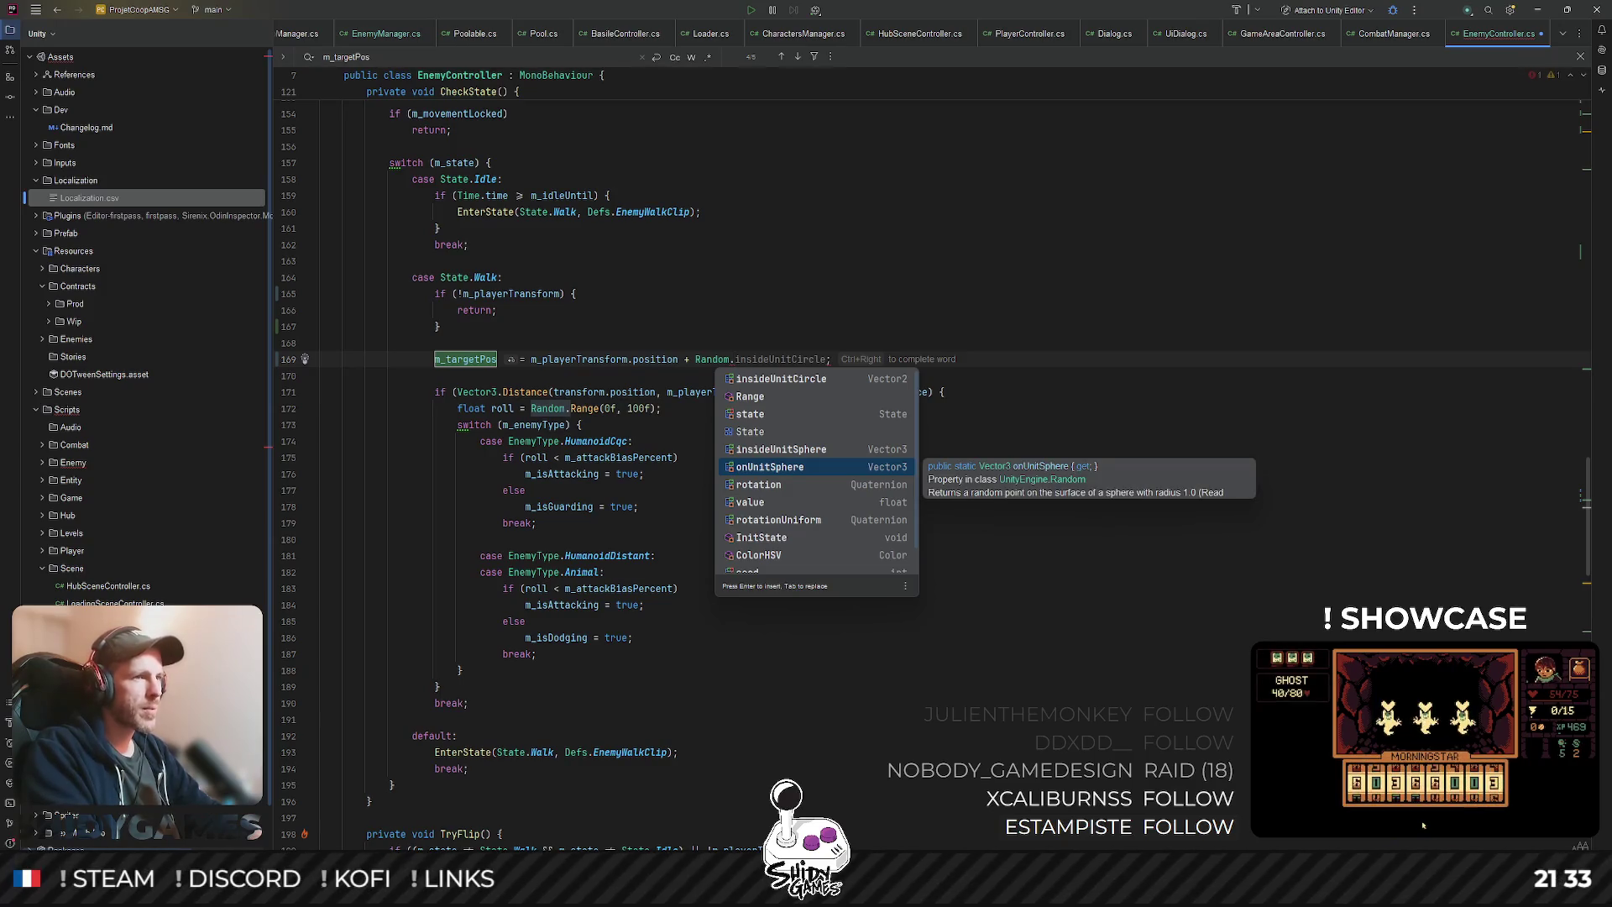
pyautogui.press('Down')
pyautogui.press('Down')
pyautogui.press('Down')
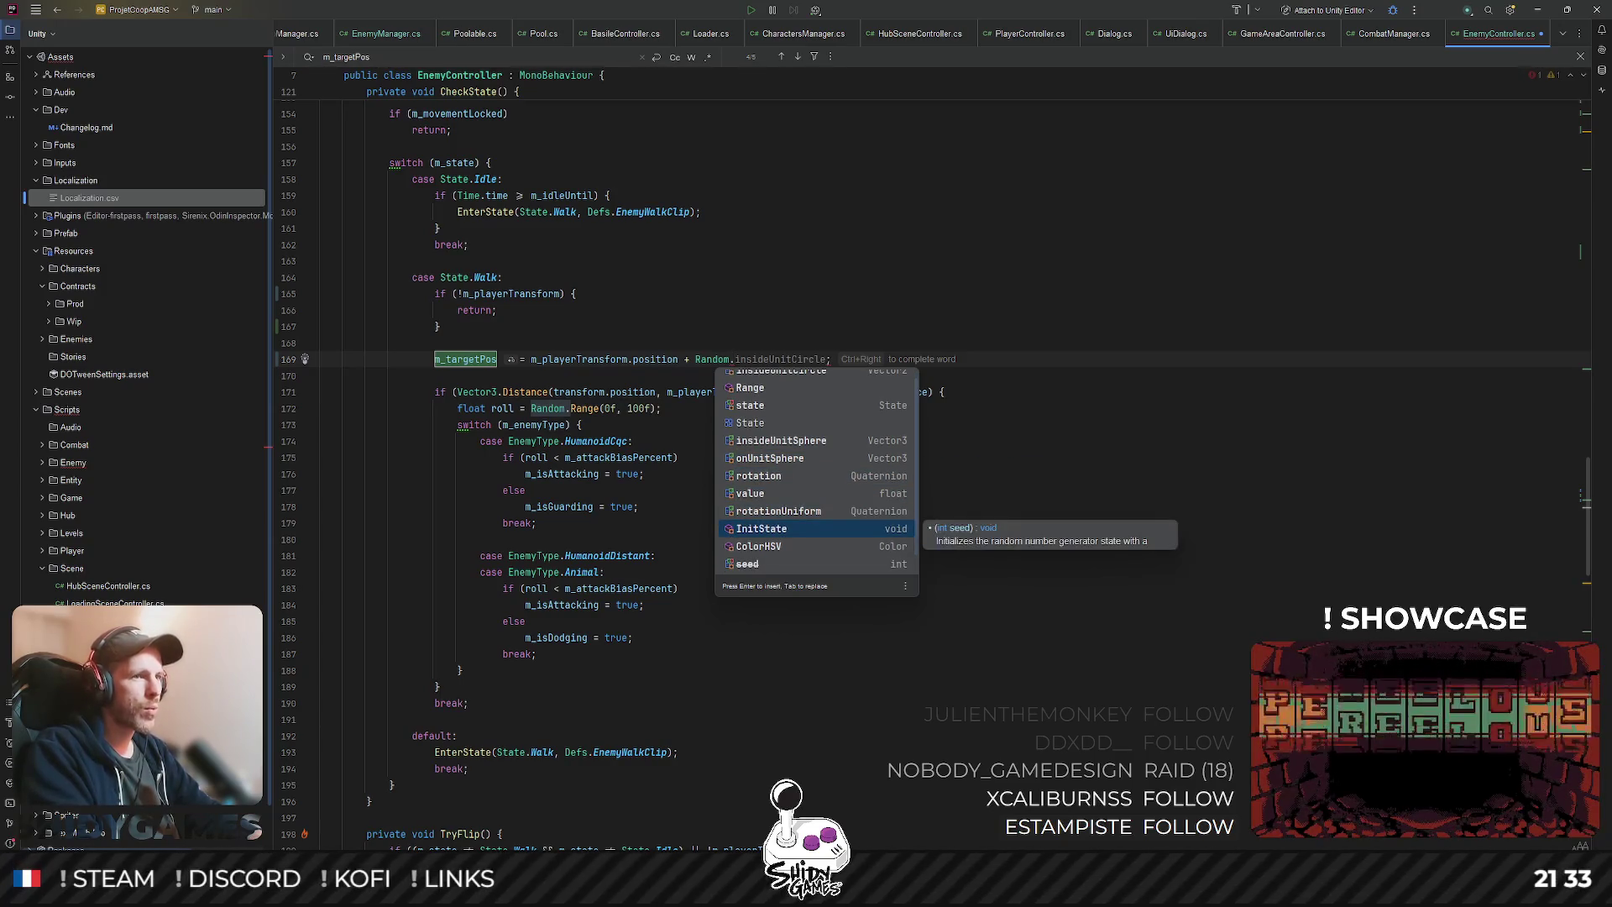
pyautogui.press('Down')
pyautogui.press('Down')
pyautogui.press('Down')
pyautogui.press('Up')
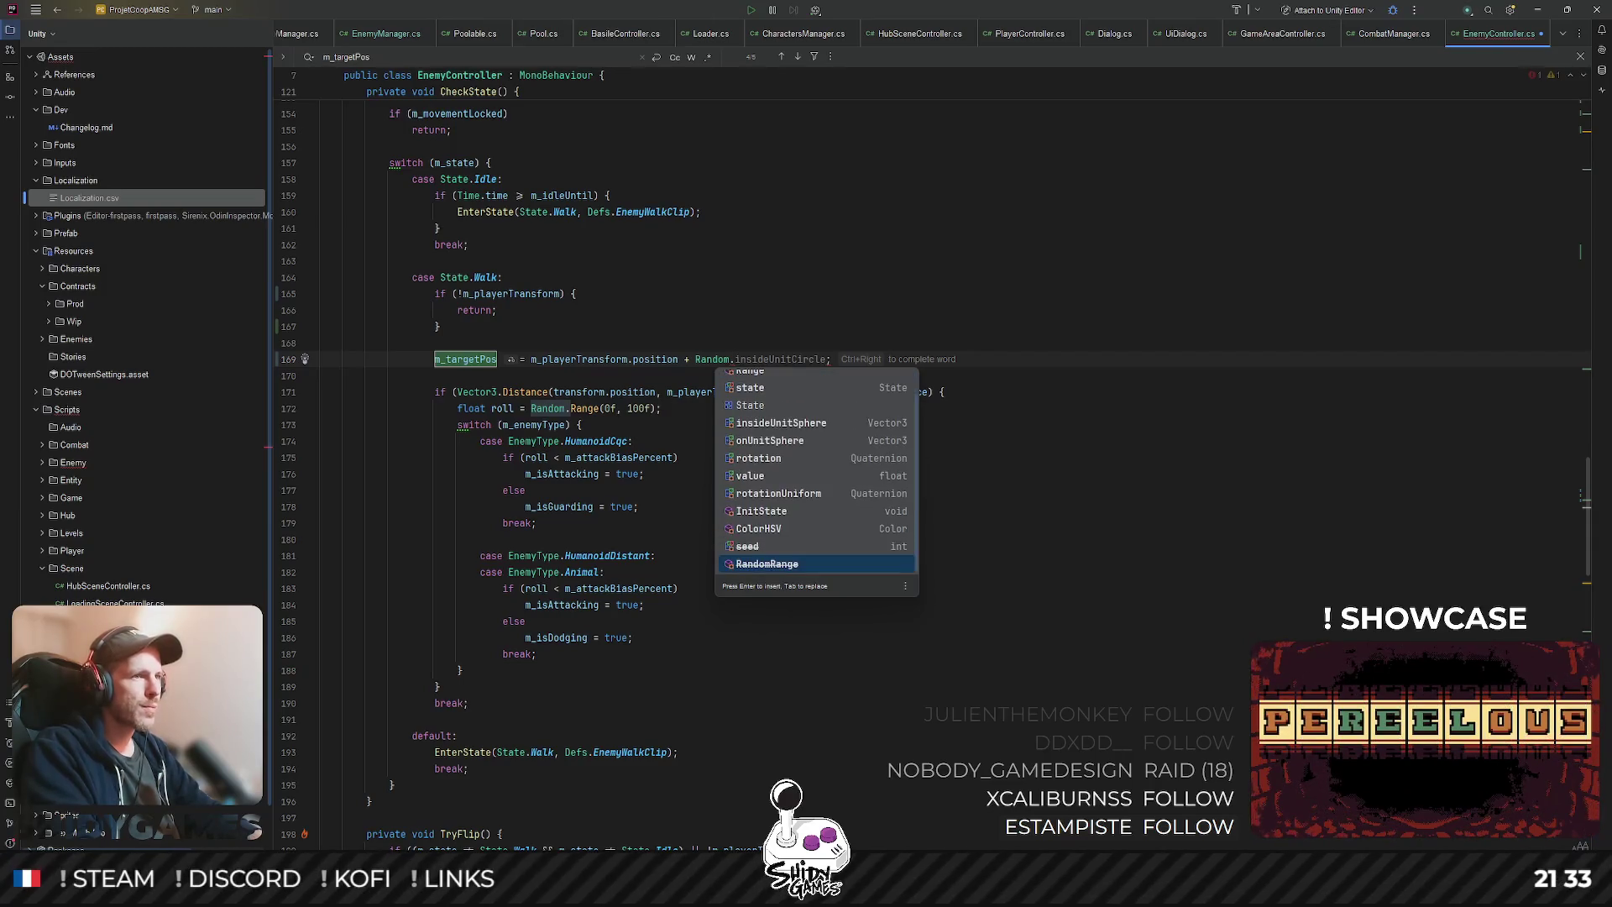
pyautogui.press('Down')
pyautogui.press('Down')
pyautogui.press('Up')
pyautogui.press('Down')
pyautogui.press('Up')
pyautogui.press('Down')
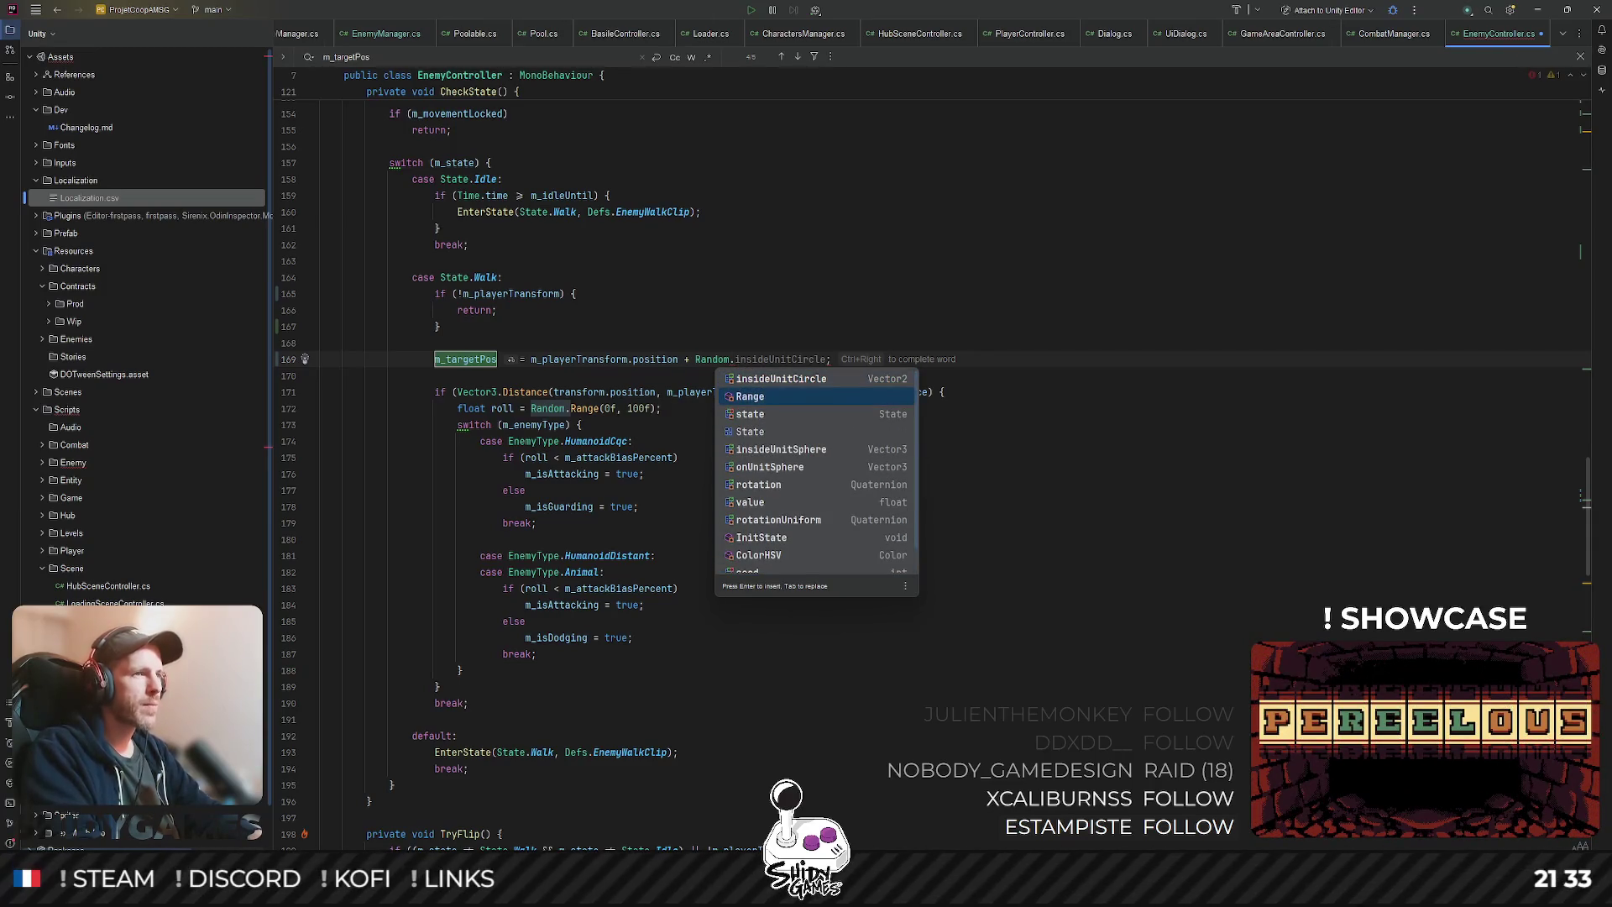
pyautogui.press('Return')
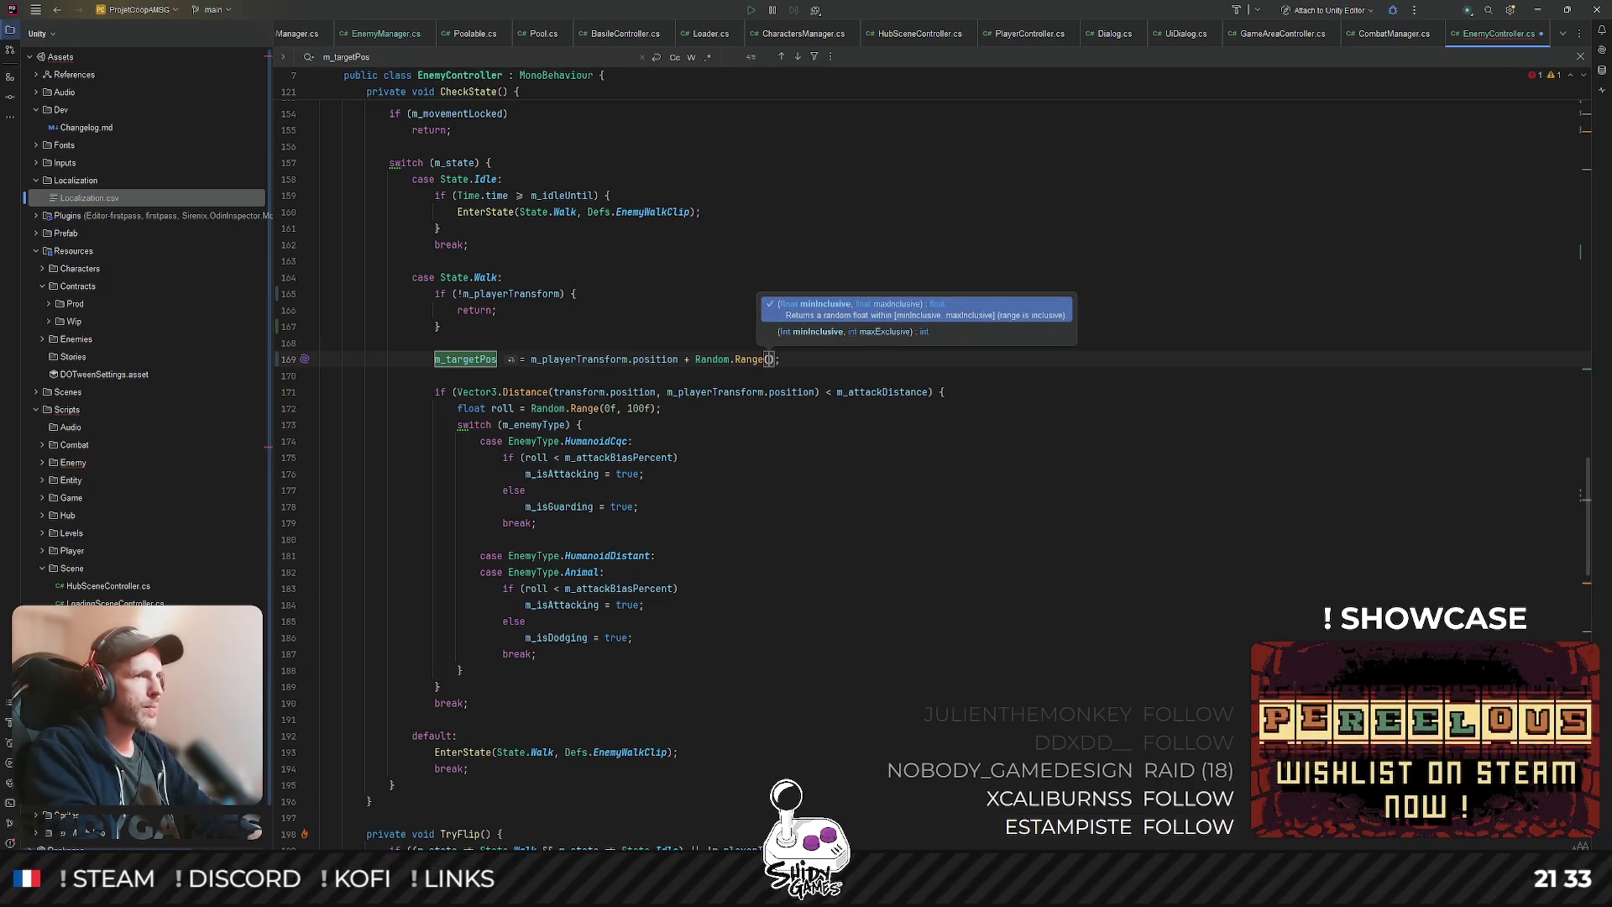
pyautogui.write('-')
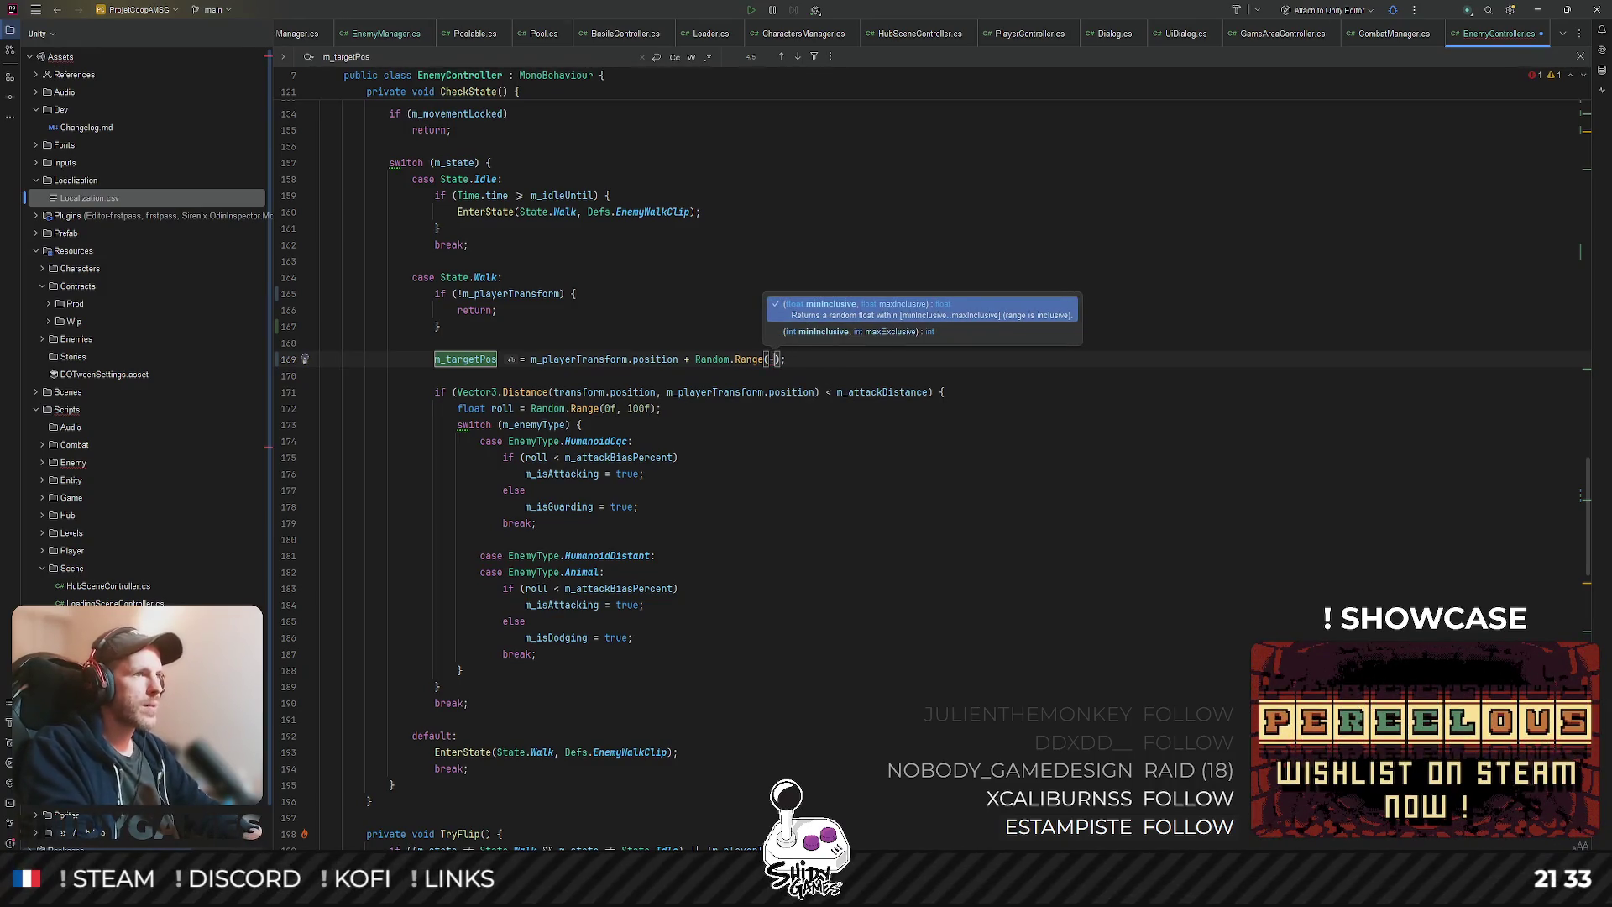
pyautogui.write('mva')
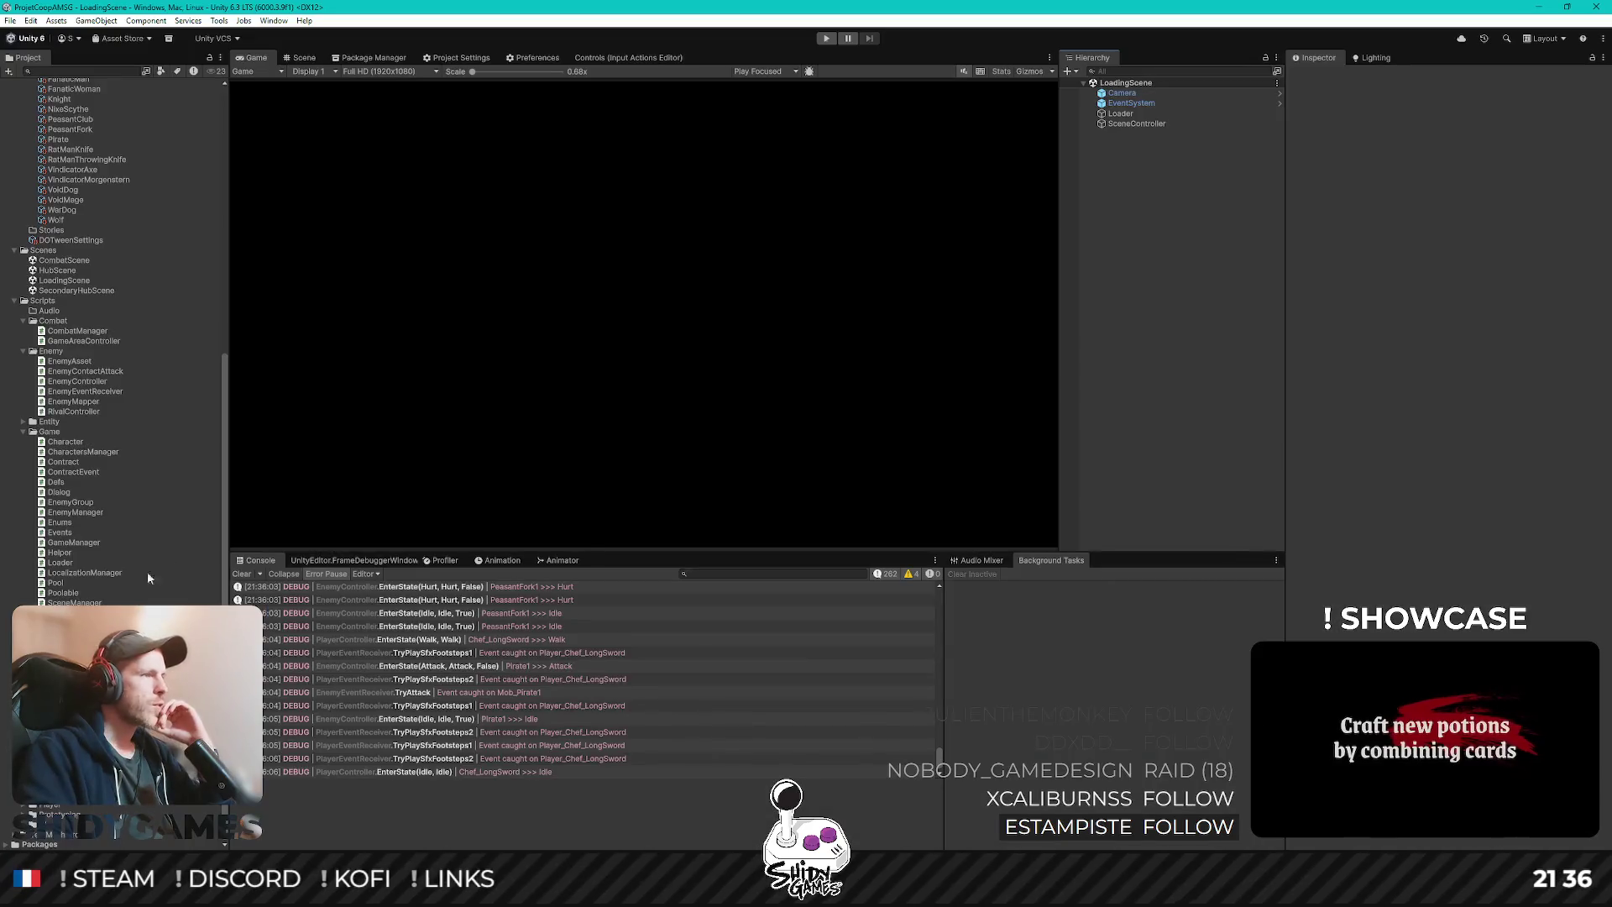
# - Preview Mob_PeasantFork1's animation in the PeasantFork1 prefab, then exit back to LoadingScene and Rider
pyautogui.scroll(10, 157, 527)
pyautogui.doubleClick(71, 257)
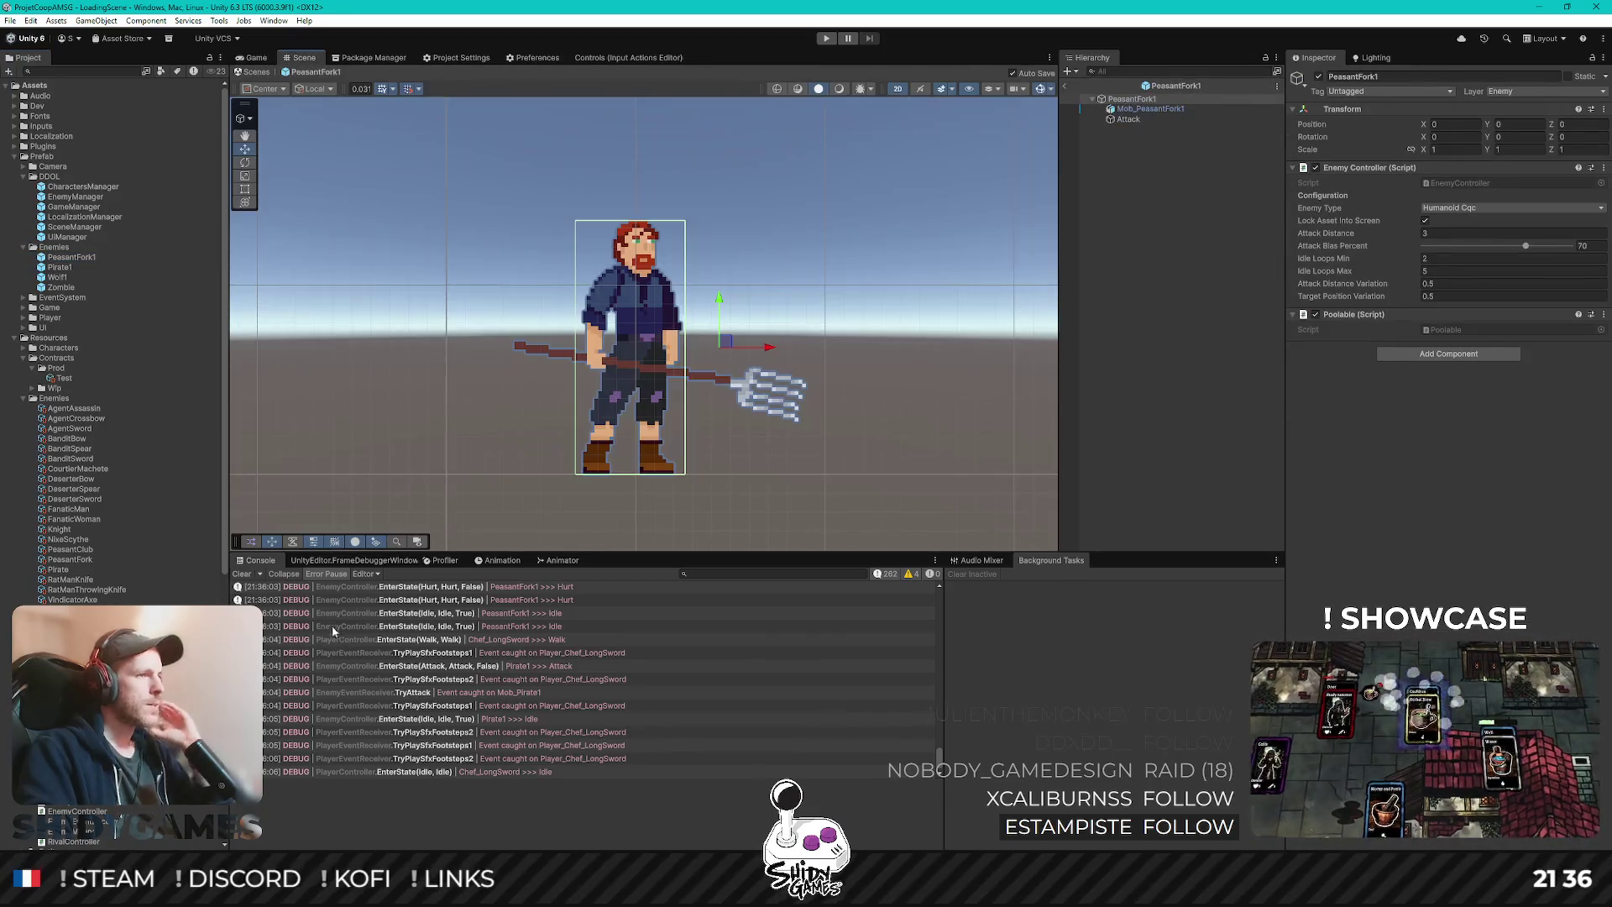
pyautogui.click(486, 565)
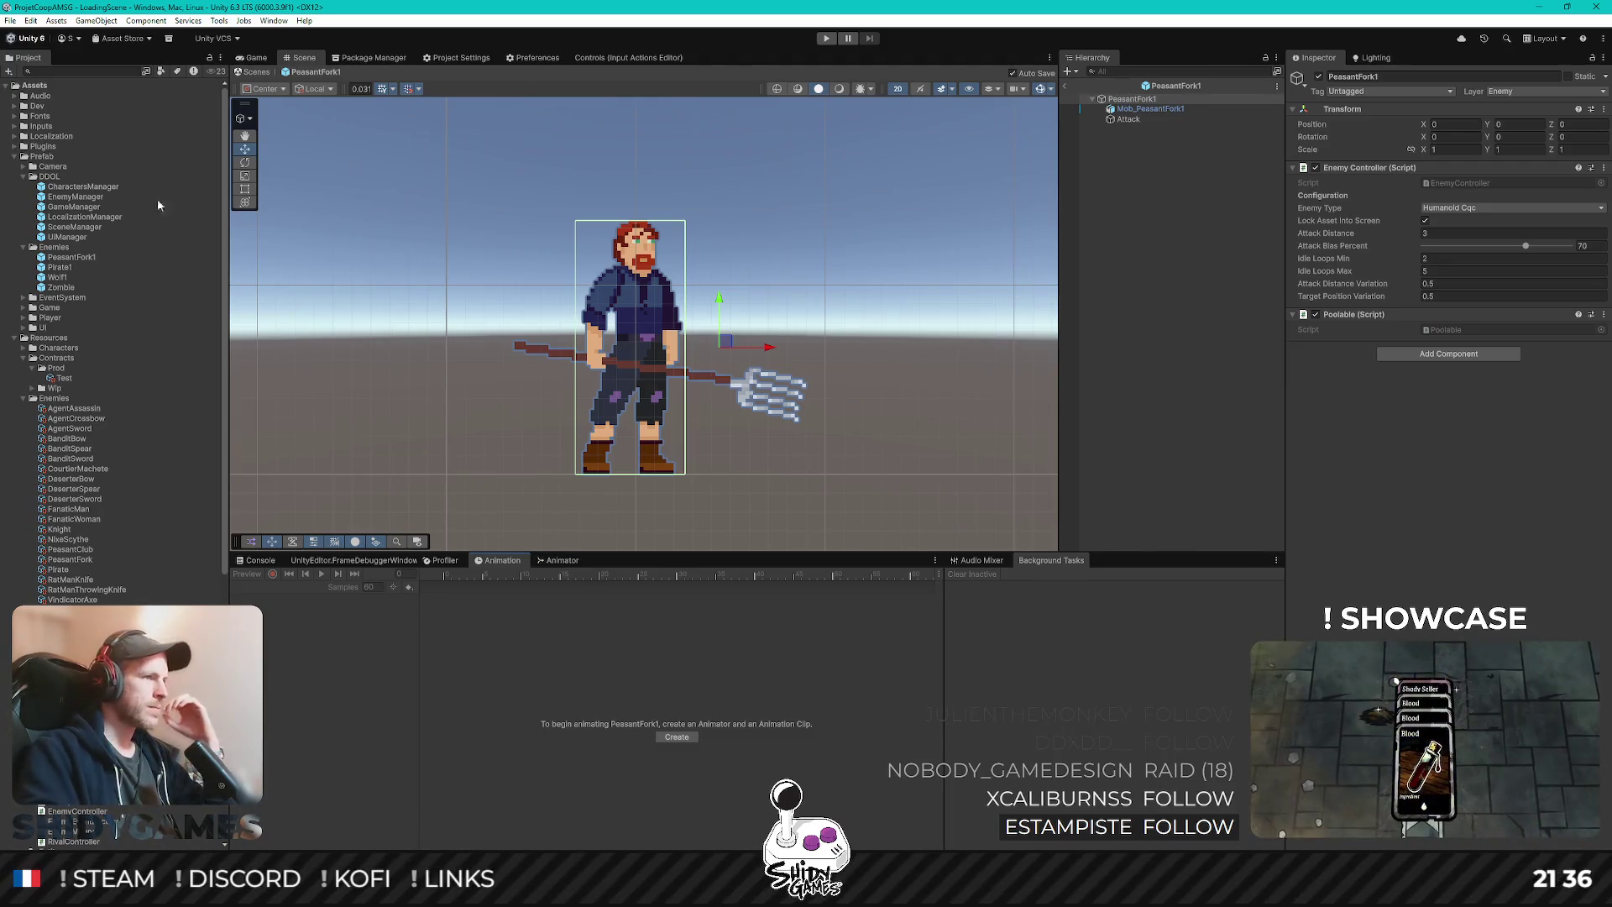
pyautogui.click(1151, 108)
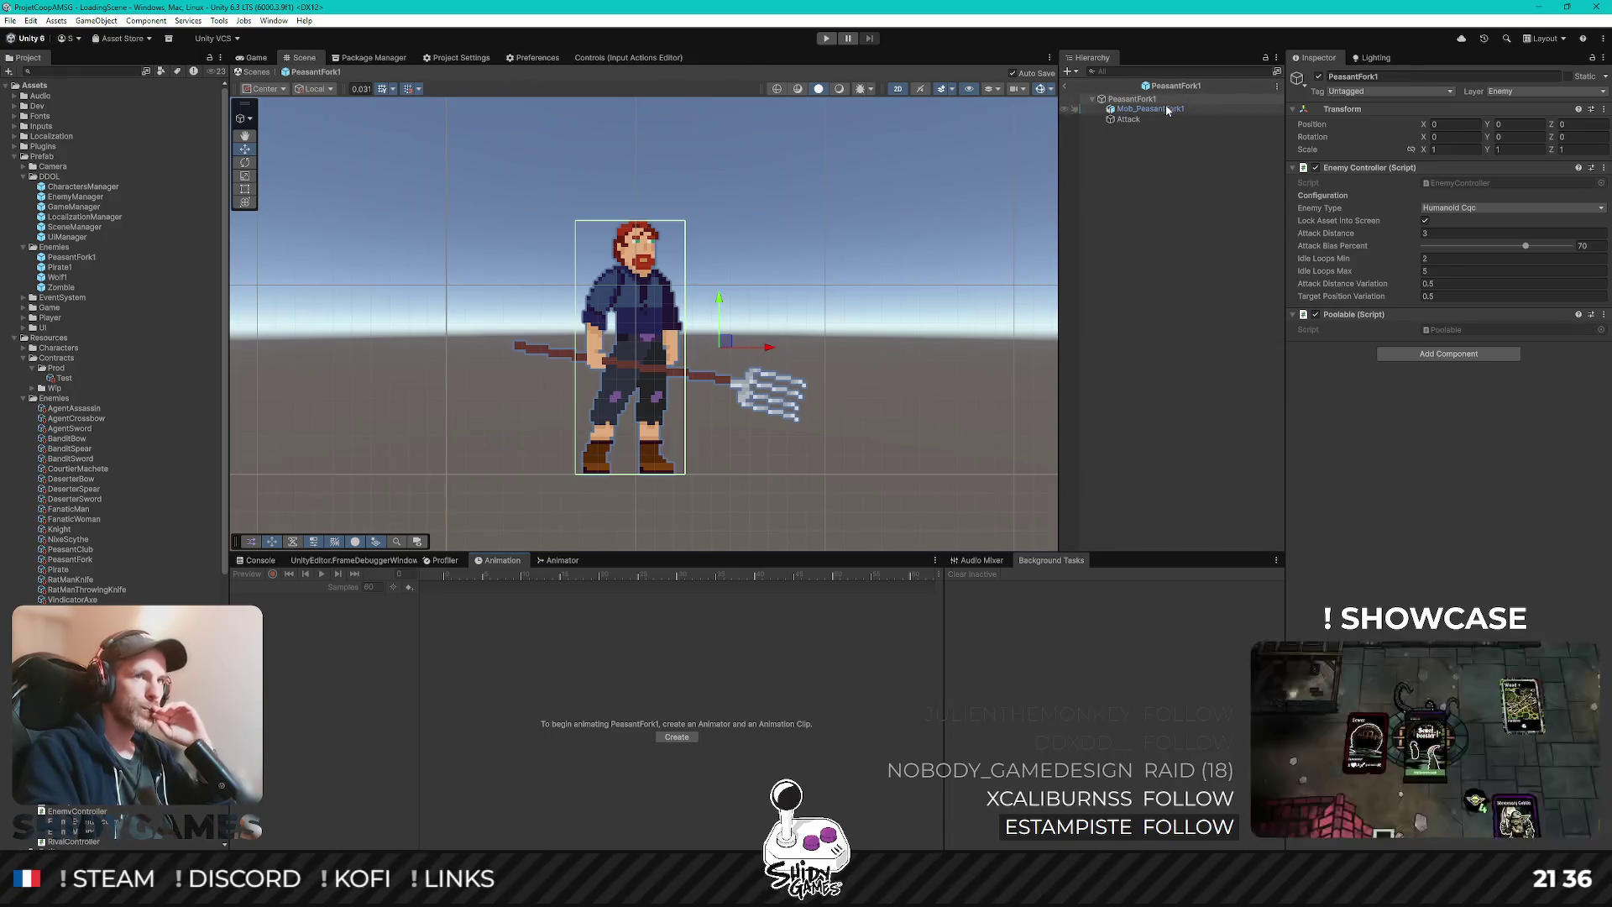
pyautogui.click(322, 576)
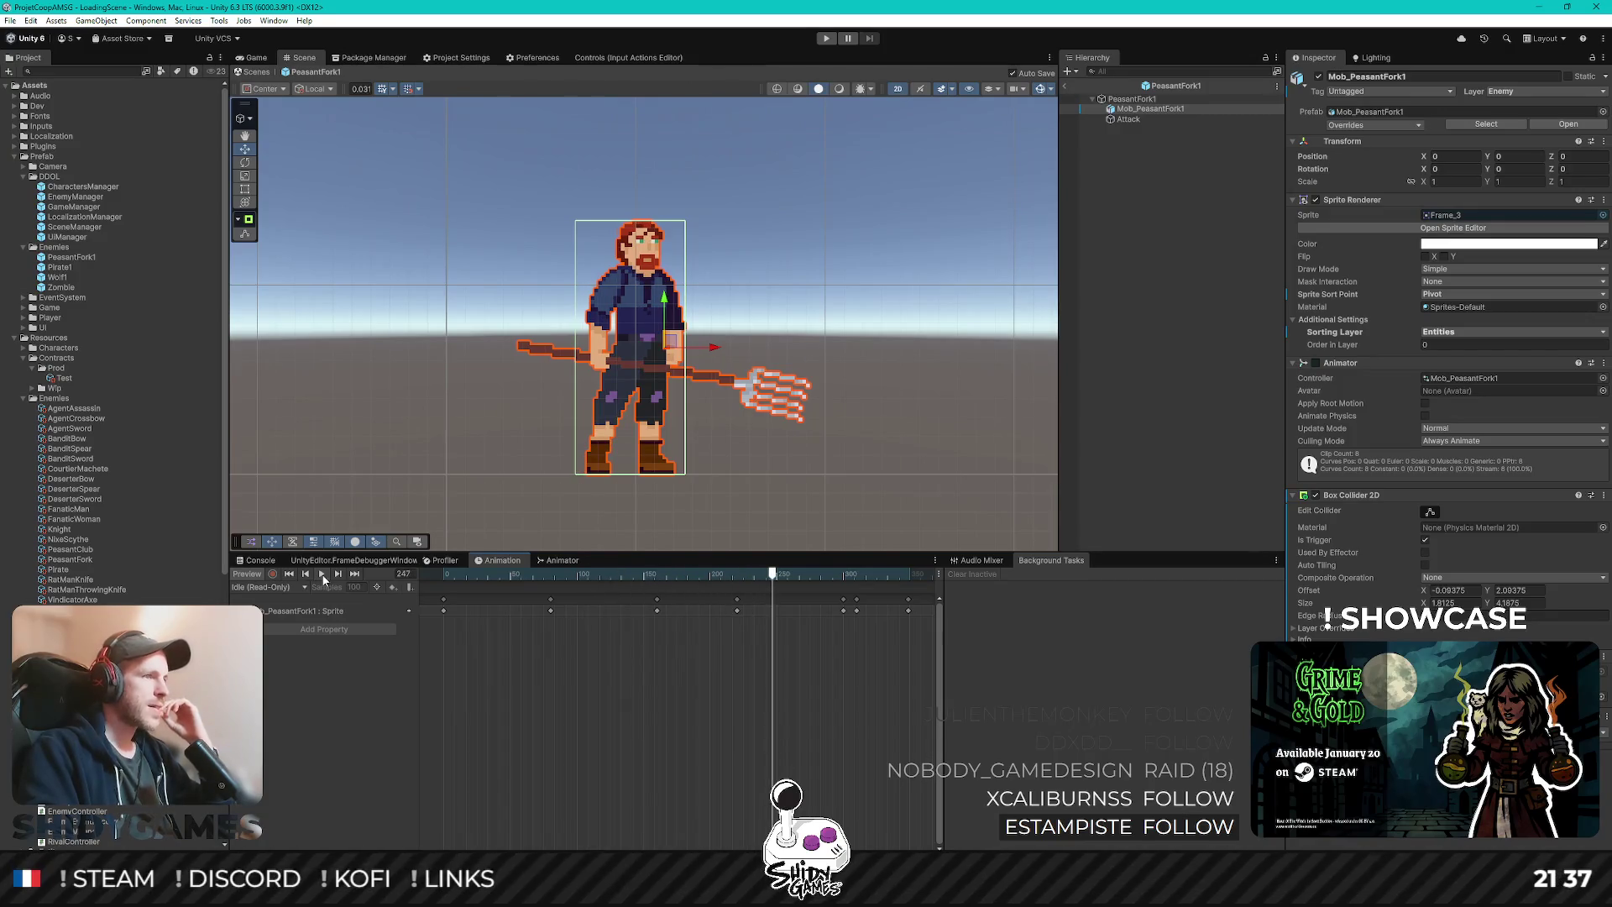
pyautogui.click(1065, 86)
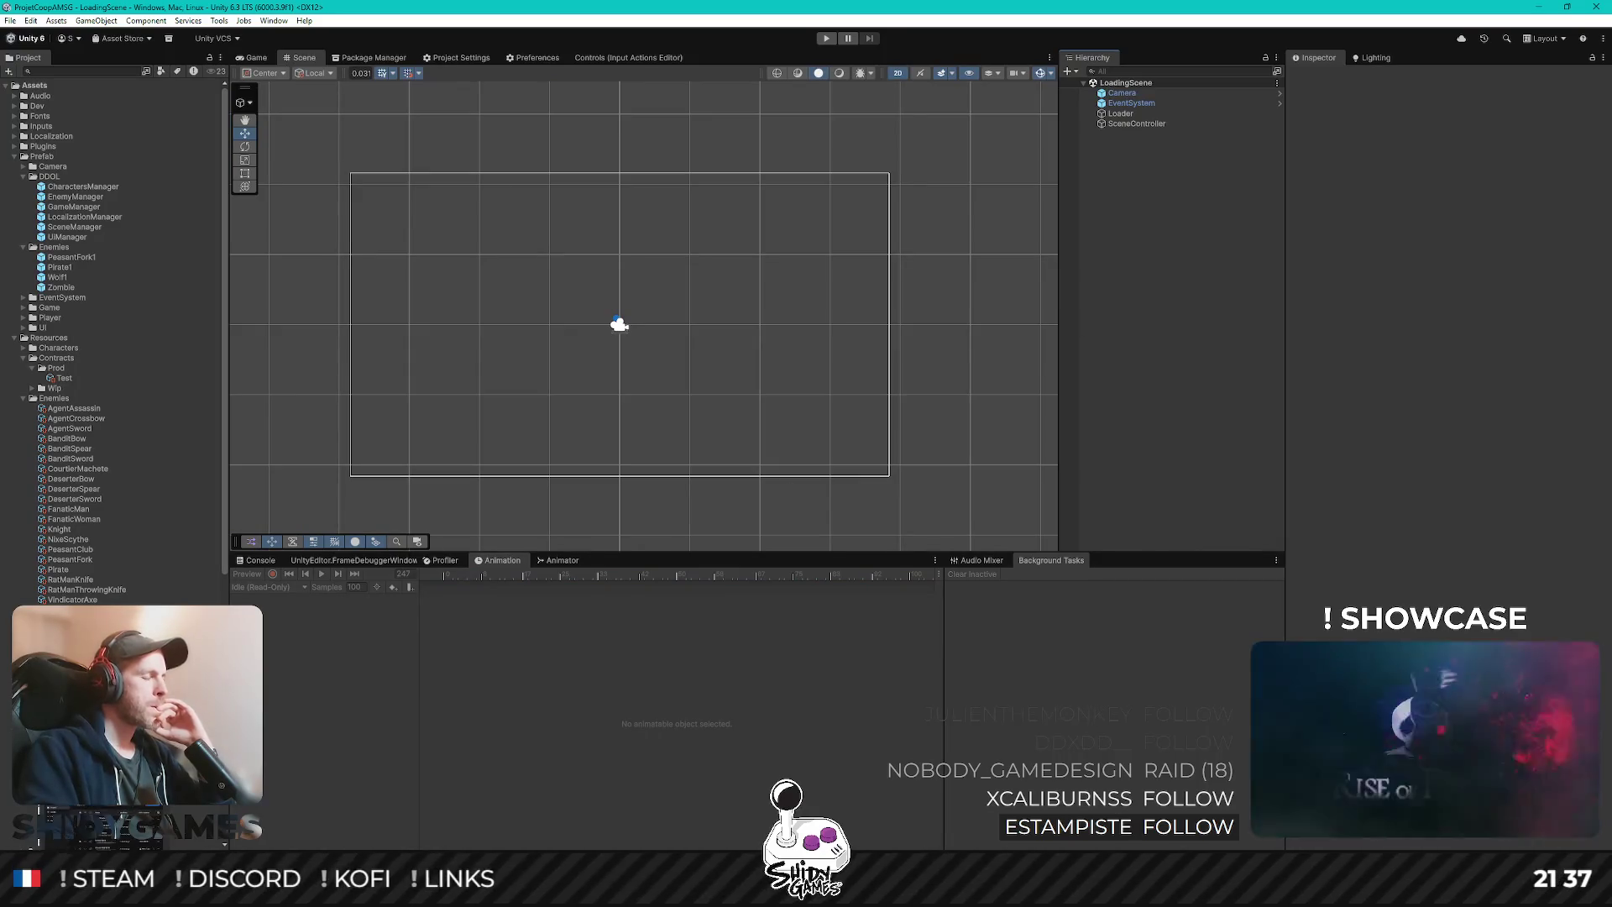
pyautogui.hotkey('alt', 'Tab')
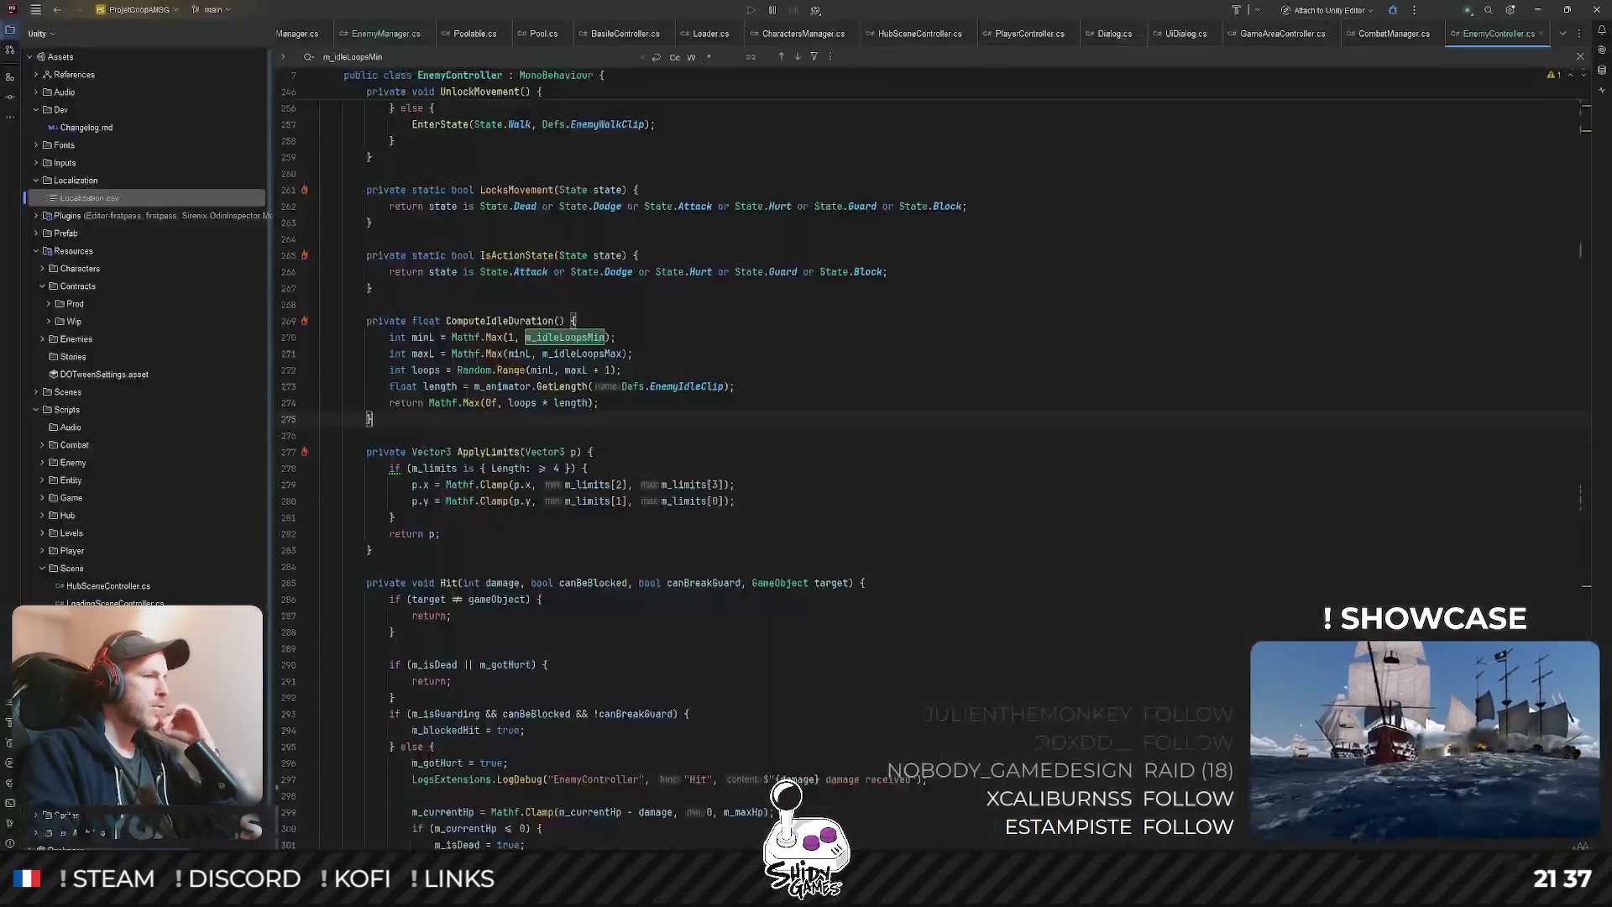
# - Add a [SerializeField] private float m_idleTimerMin field below m_attackBiasPercent
pyautogui.scroll(3, 811, 486)
pyautogui.doubleClick(514, 470)
pyautogui.click(797, 510)
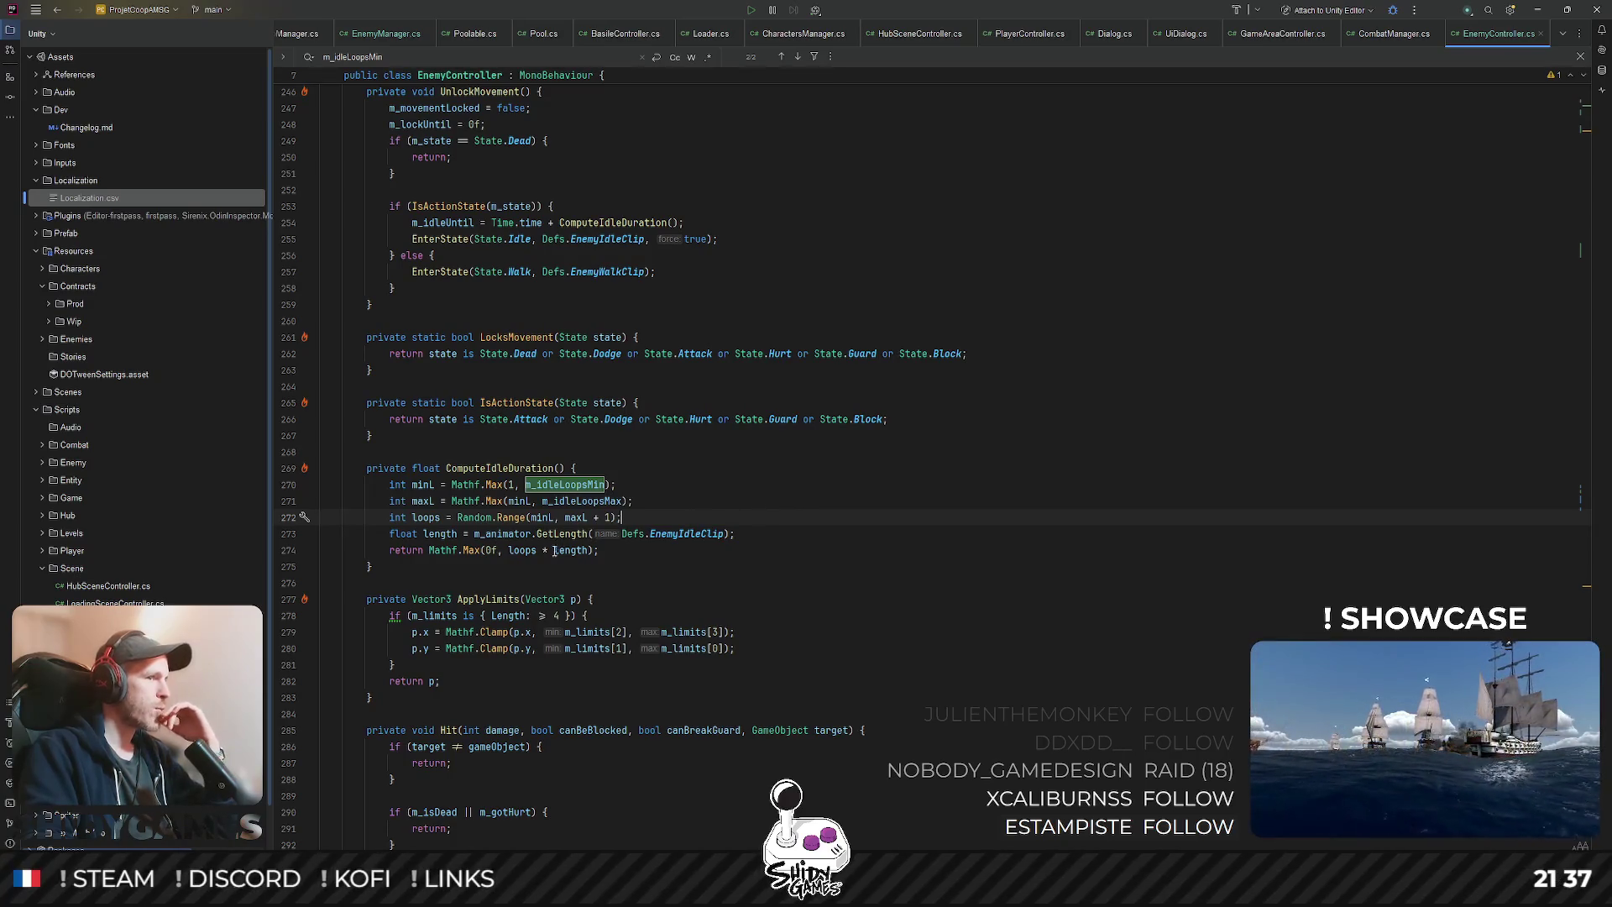
pyautogui.scroll(20, 662, 490)
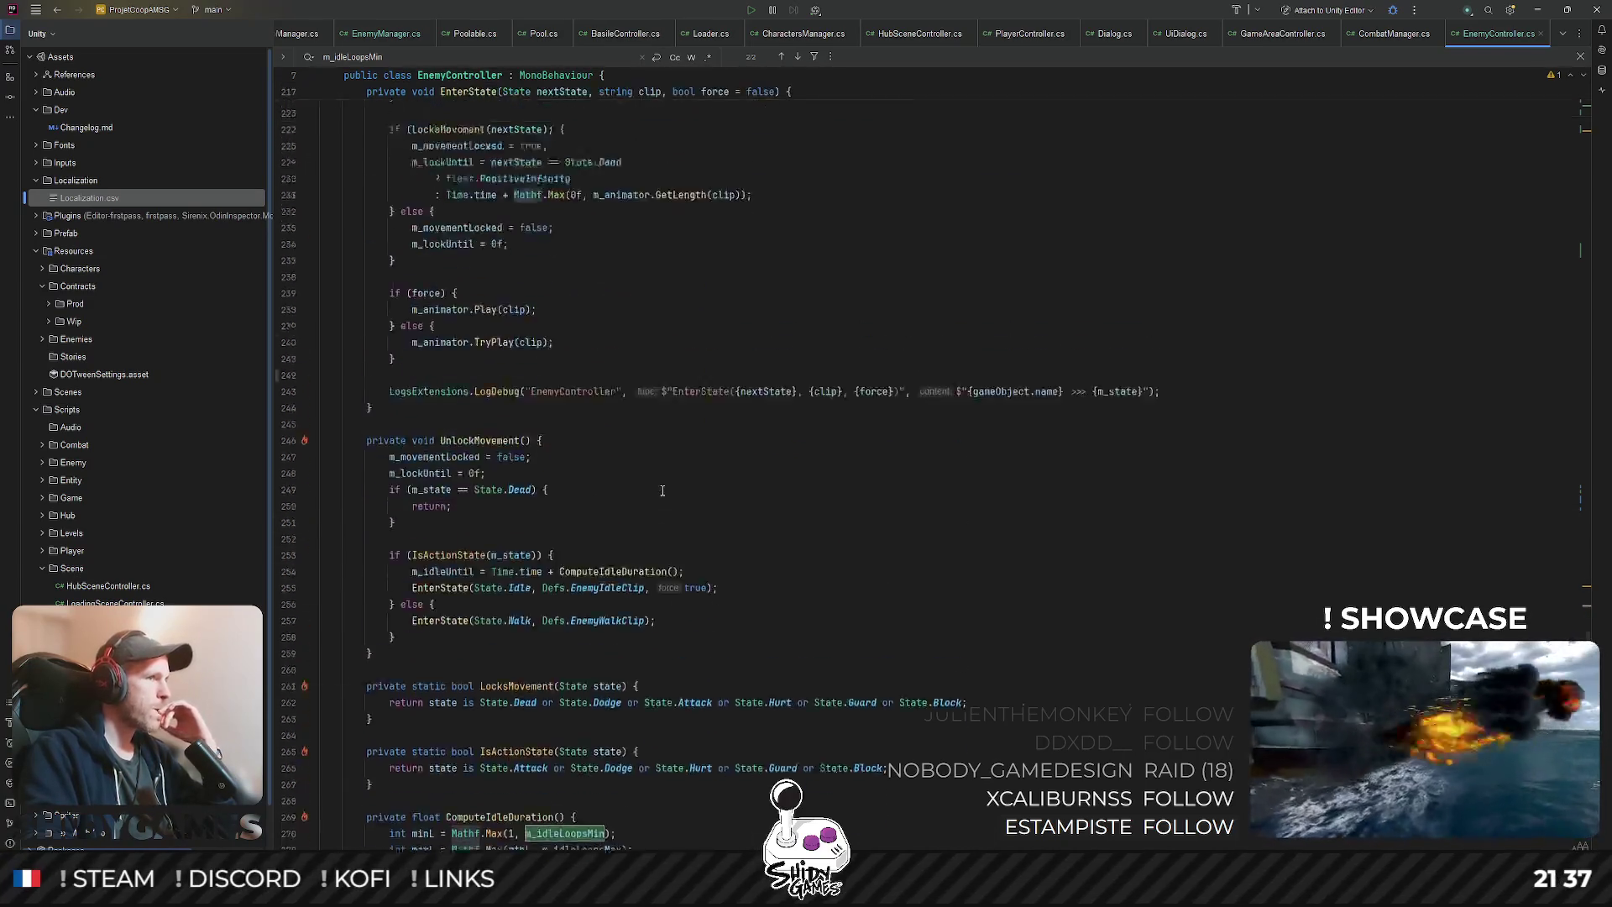
pyautogui.scroll(20, 663, 490)
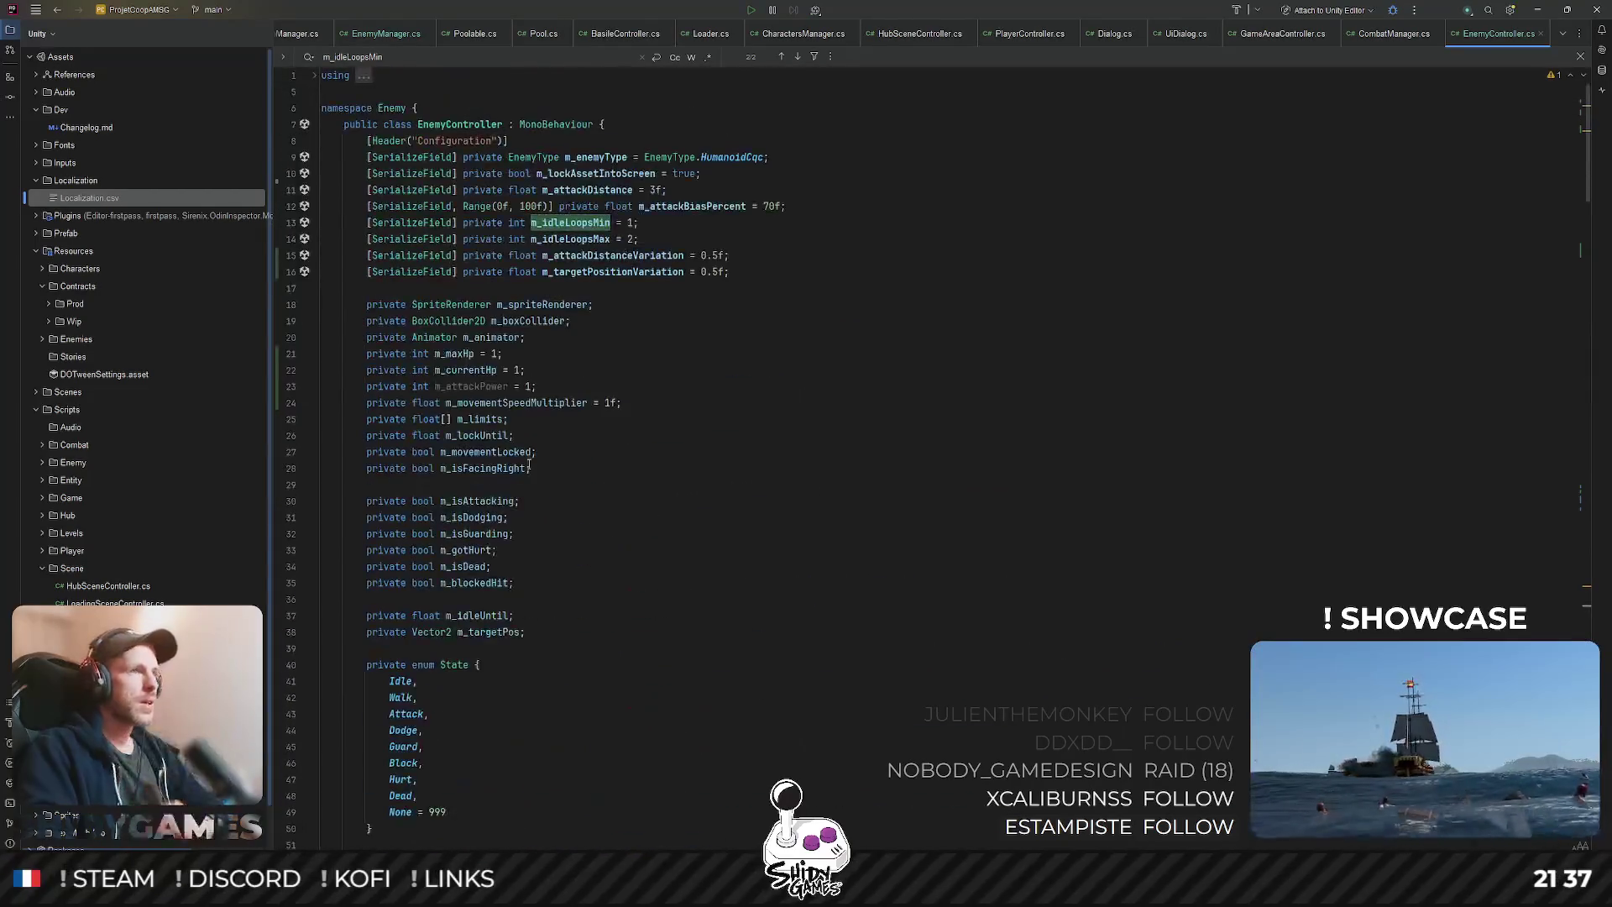
pyautogui.click(831, 206)
pyautogui.press('Return')
pyautogui.write('[See')
pyautogui.press('BackSpace')
pyautogui.press('Return')
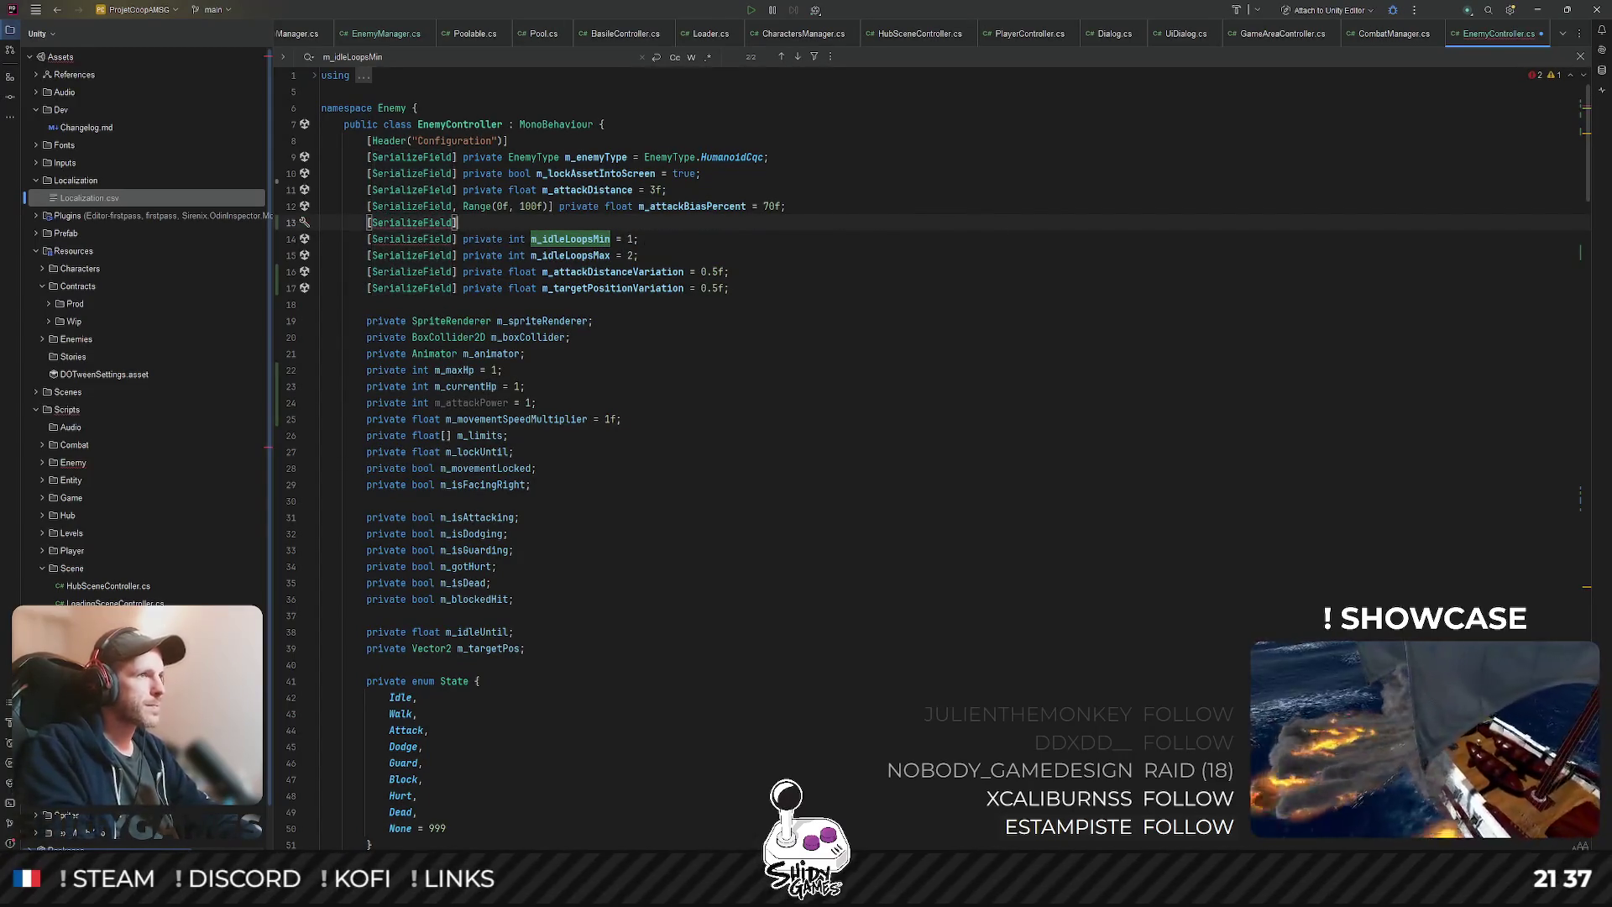
pyautogui.write('private float m_')
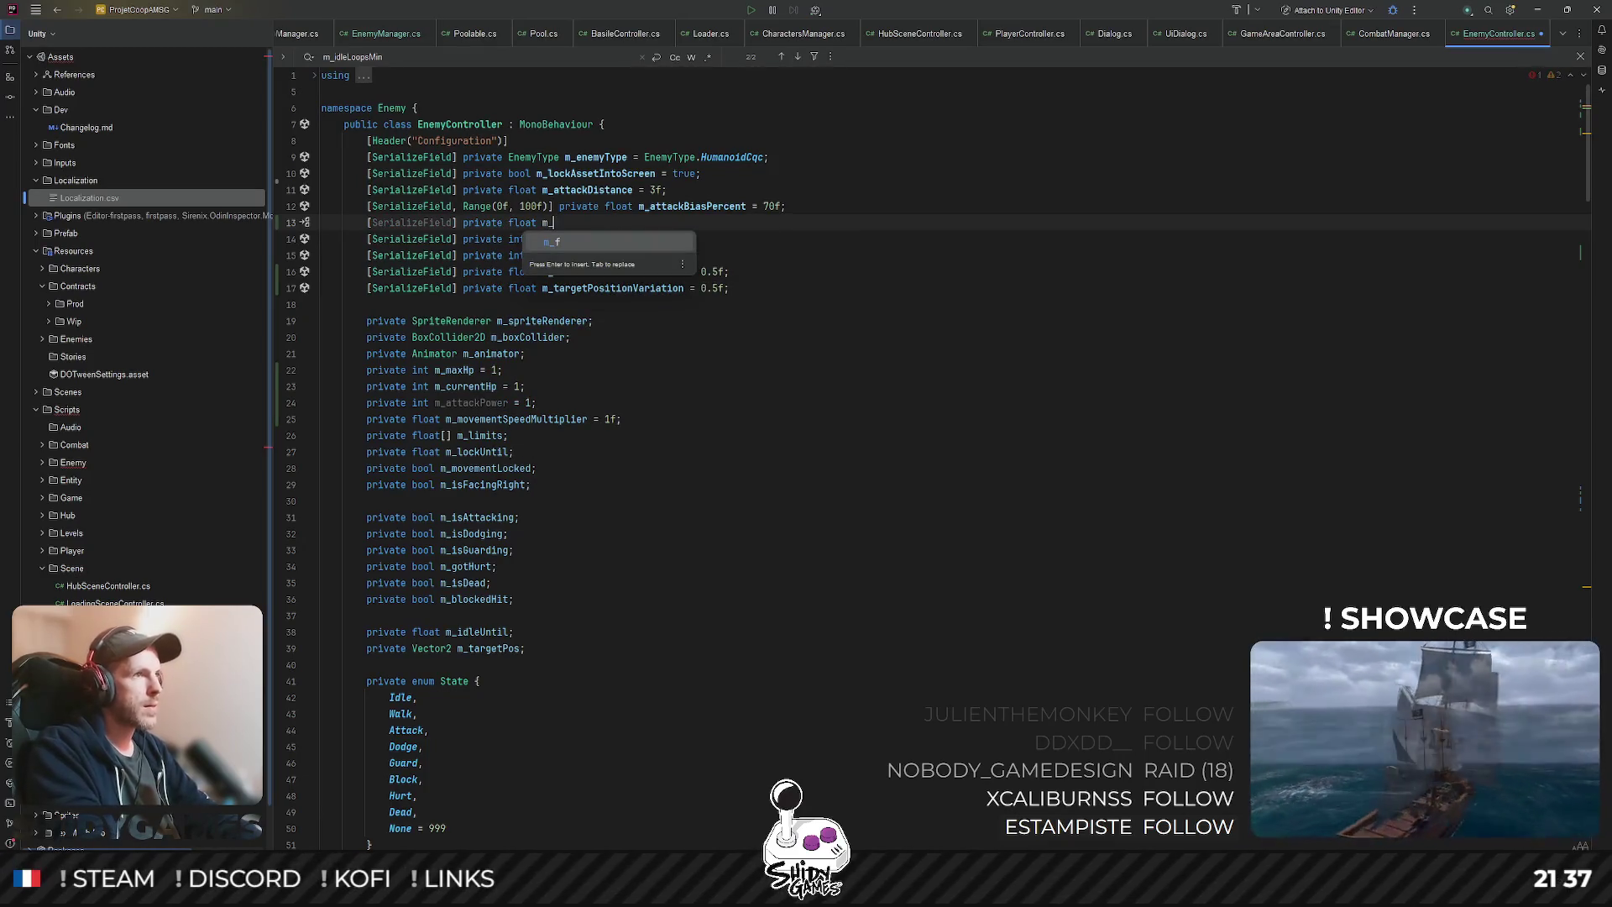
pyautogui.write('idleTimerMin;')
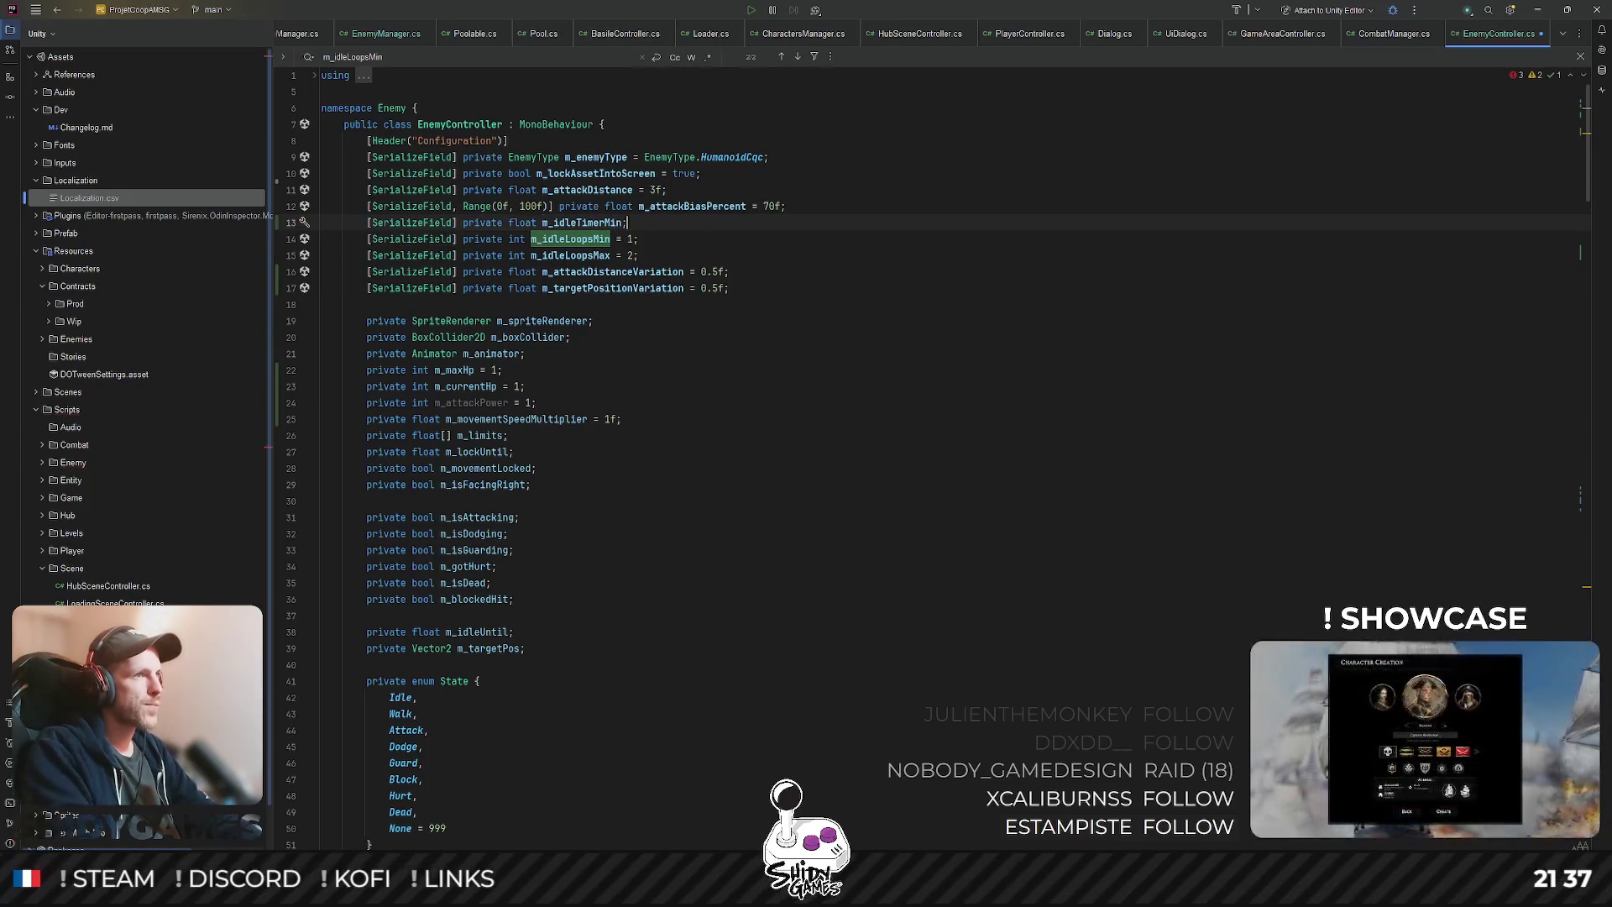
# - Duplicate it as m_idleTimerMax, give defaults 1f and 3f, then look up m_idleLoopsMin's uses
pyautogui.hotkey('ctrl', 'd')
pyautogui.click(552, 239)
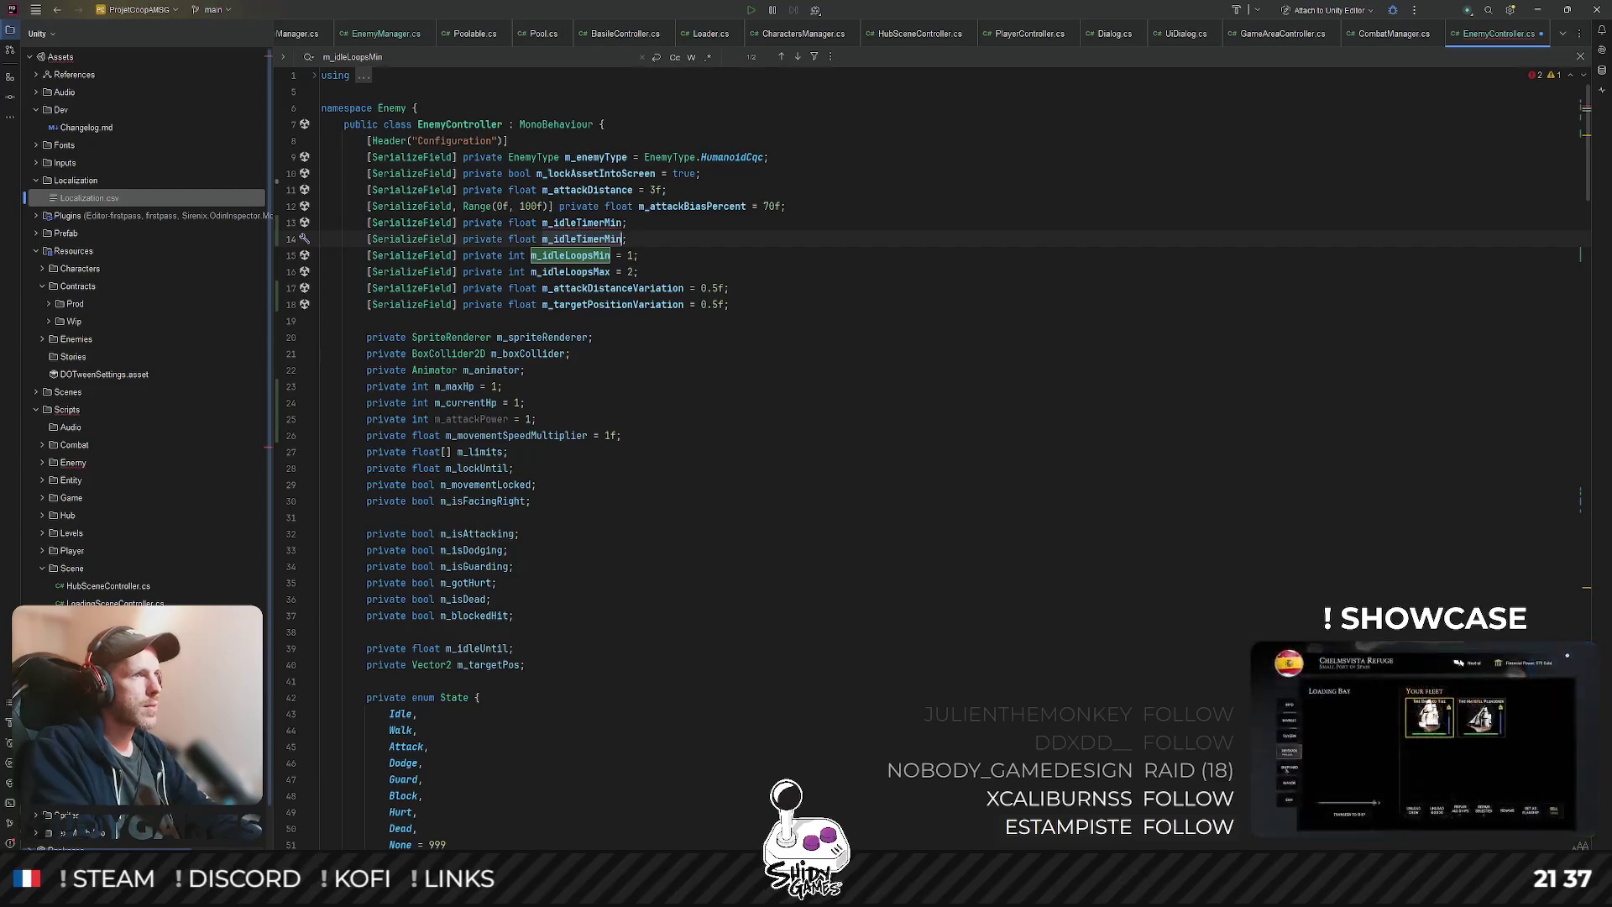
pyautogui.write('ax')
pyautogui.press('Escape')
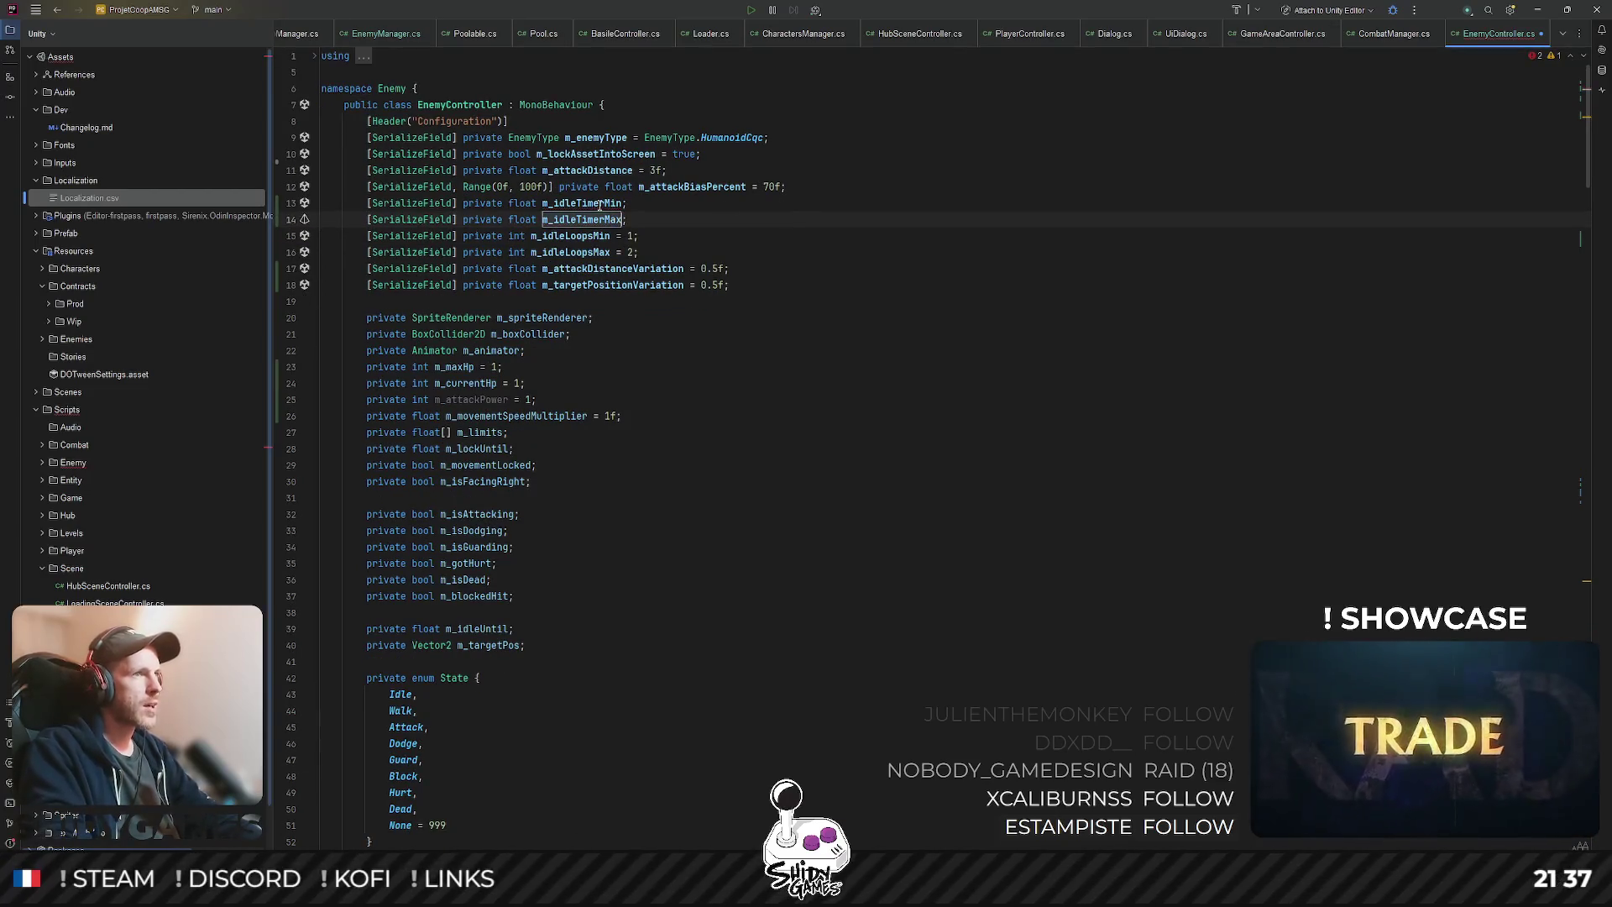
pyautogui.click(625, 204)
pyautogui.write('= ')
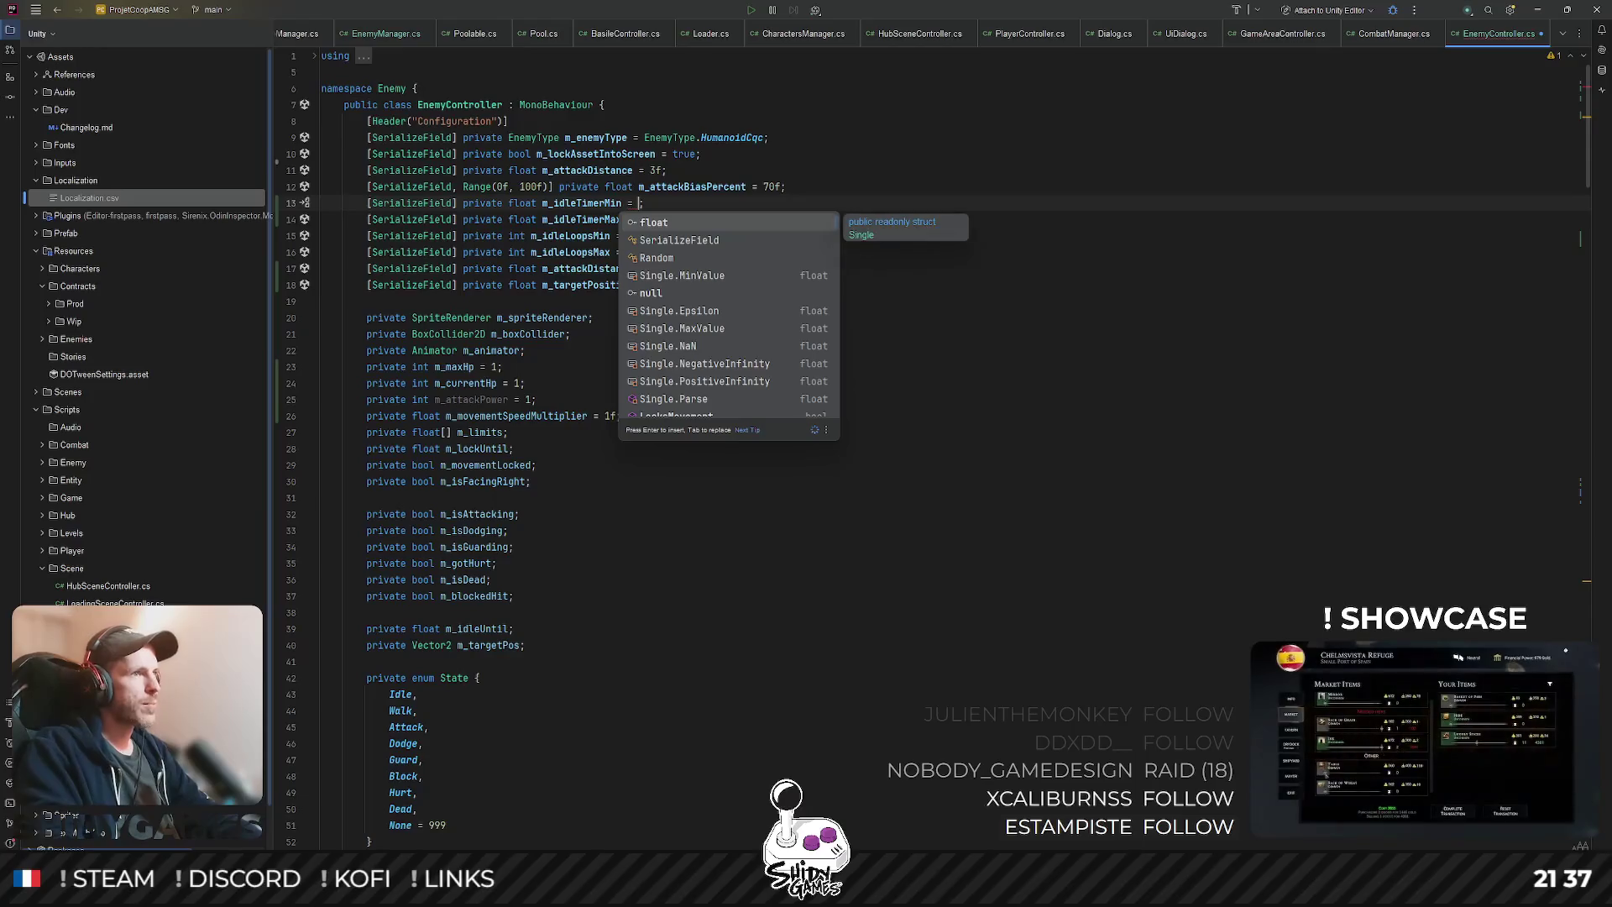
pyautogui.write('1f')
pyautogui.press('Left')
pyautogui.write('3f')
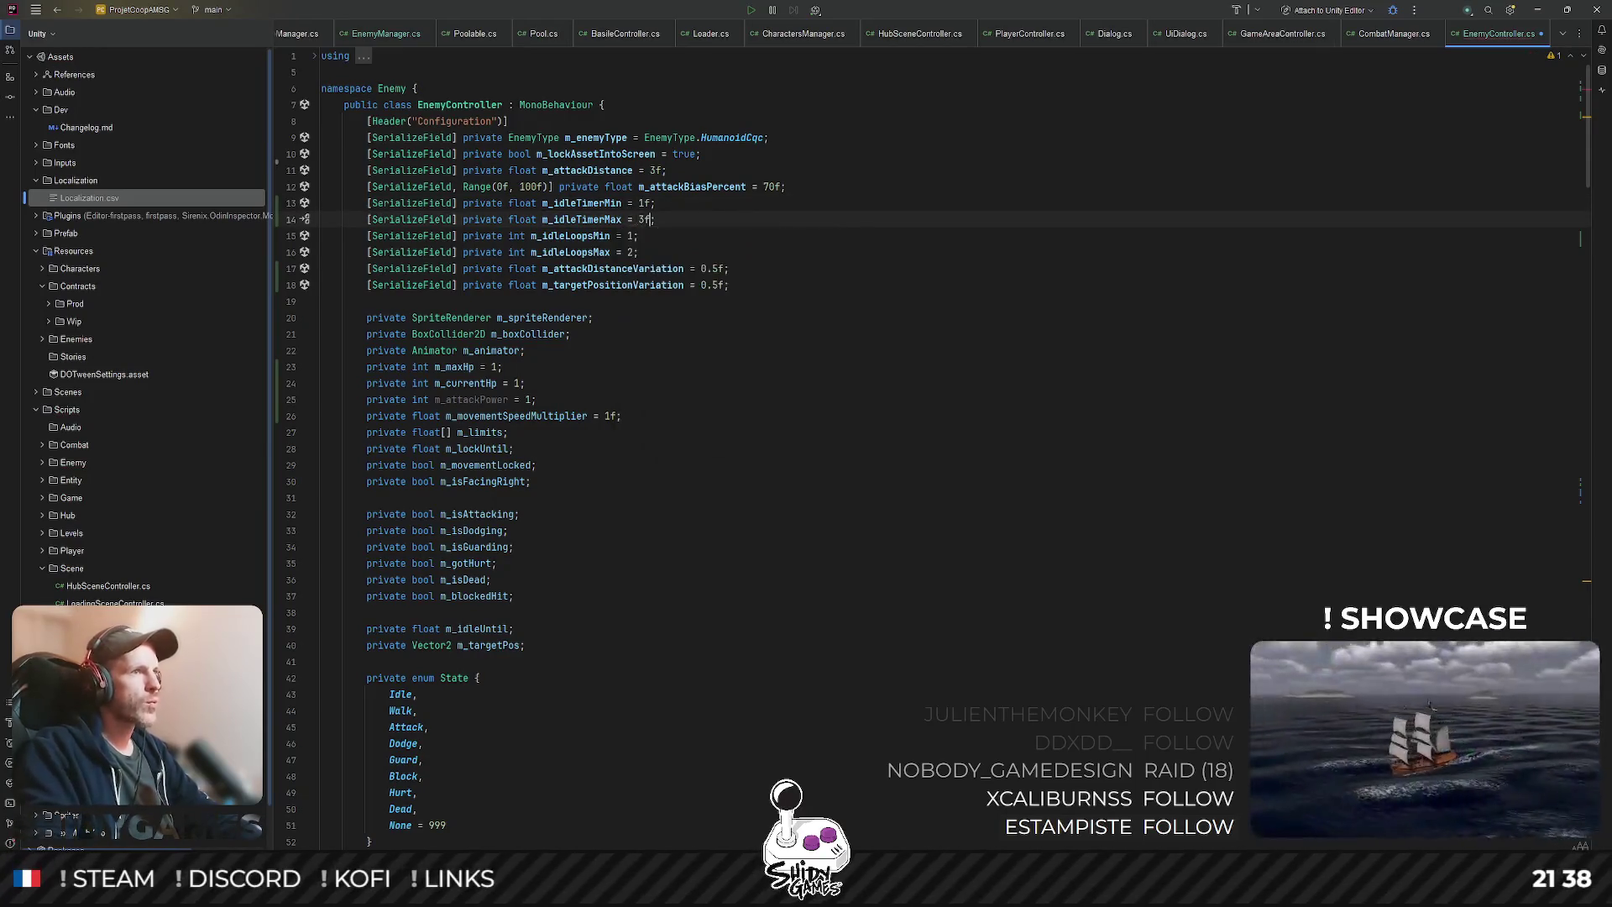
pyautogui.doubleClick(588, 235)
pyautogui.hotkey('ctrl', 'f')
pyautogui.press('Return')
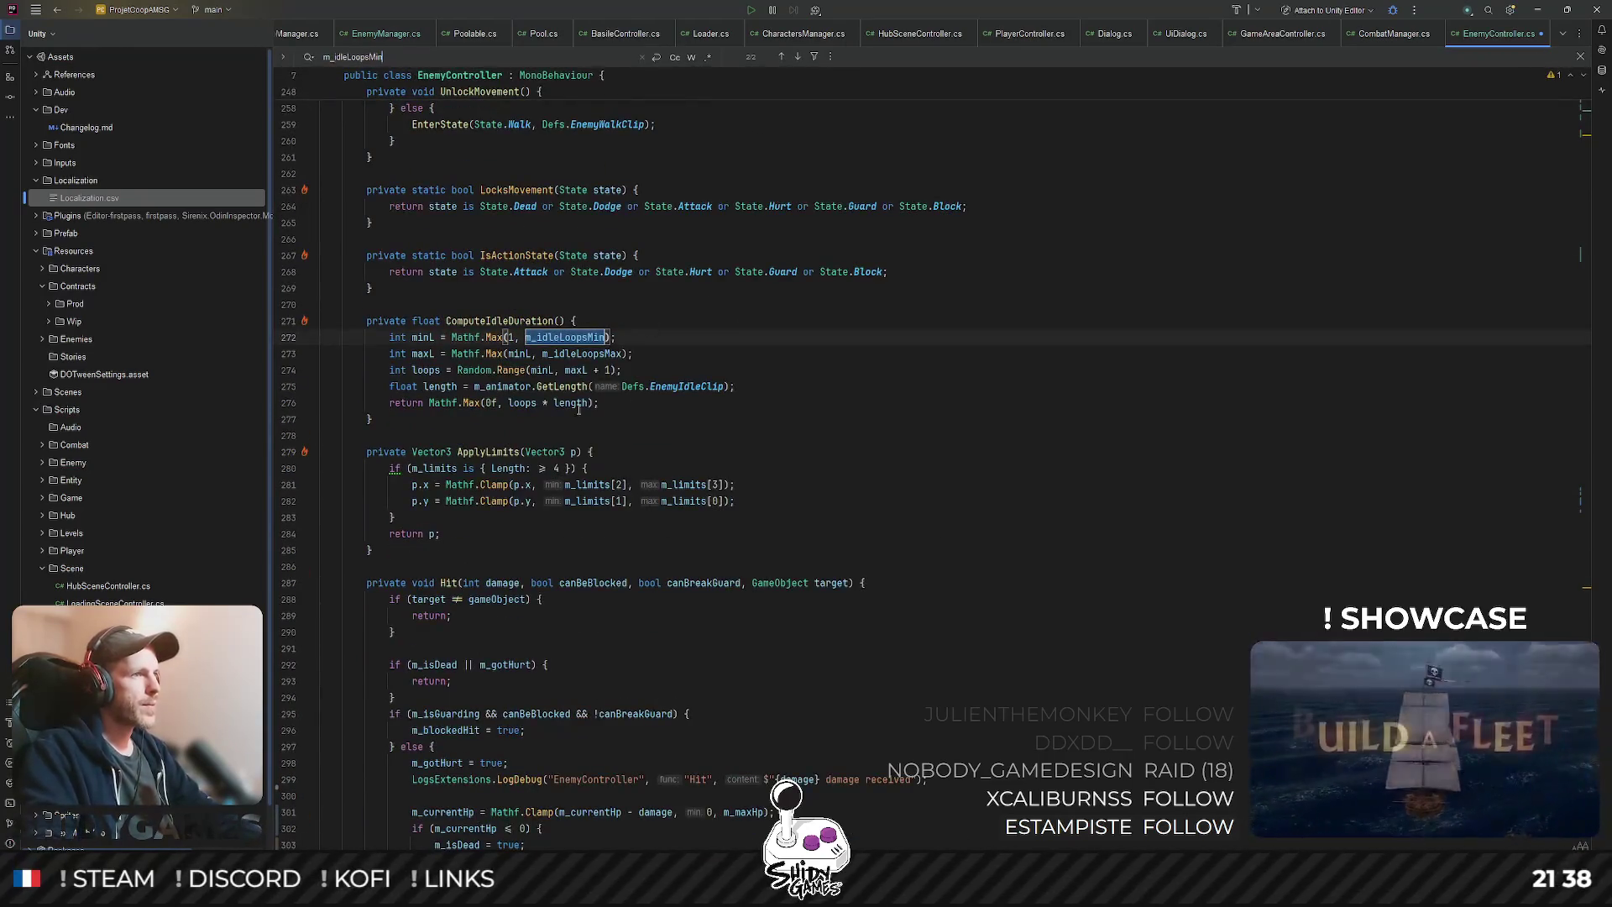
# - Comment out the loop-based idle duration calculation in ComputeIdleDuration
pyautogui.click(460, 417)
pyautogui.press('Escape')
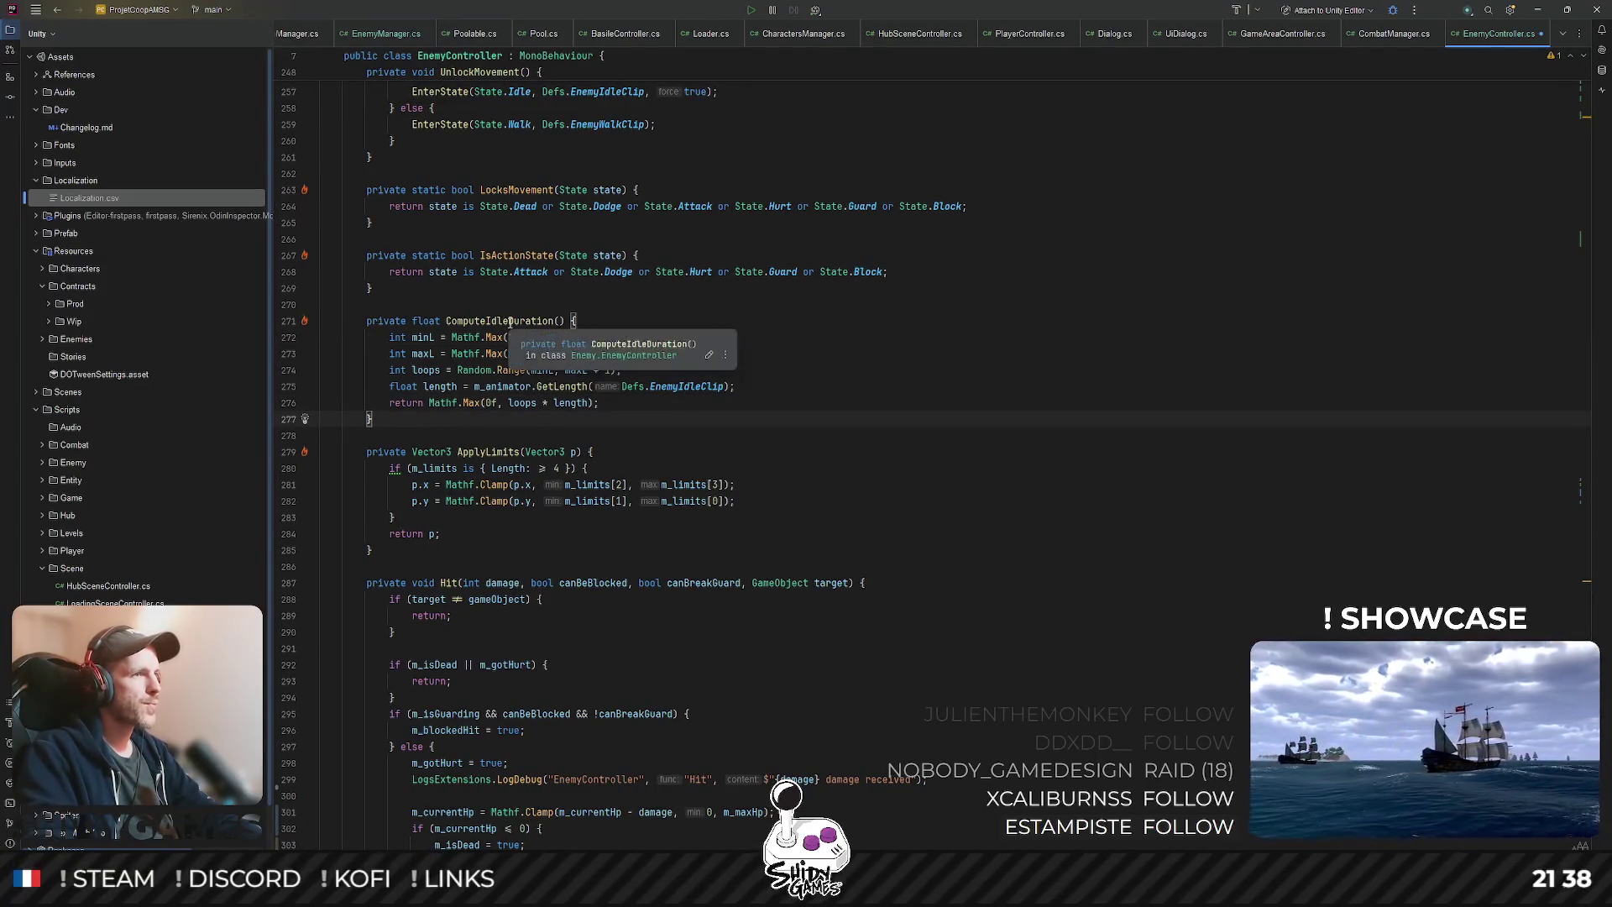
pyautogui.moveTo(801, 382); pyautogui.dragTo(235, 334)
pyautogui.hotkey('ctrl', 'shift', '/')
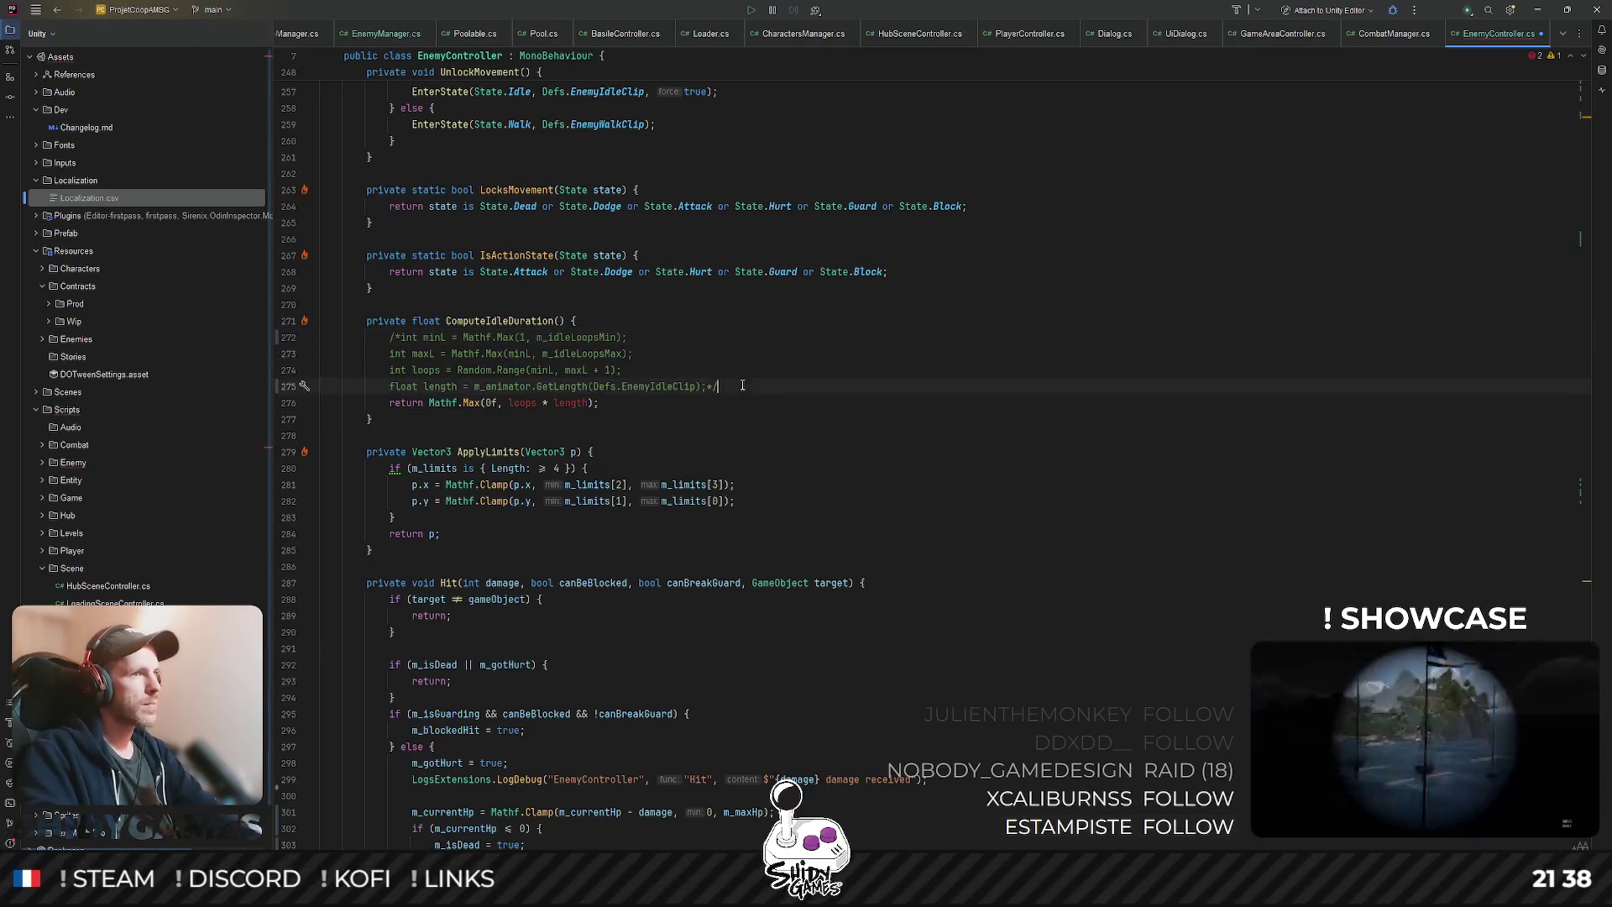
pyautogui.press('Return')
# - Replace the returned loops * length with Random.Range(m_idleTimerMin, m_idleLoopsMax)
pyautogui.doubleClick(519, 418)
pyautogui.press('Left')
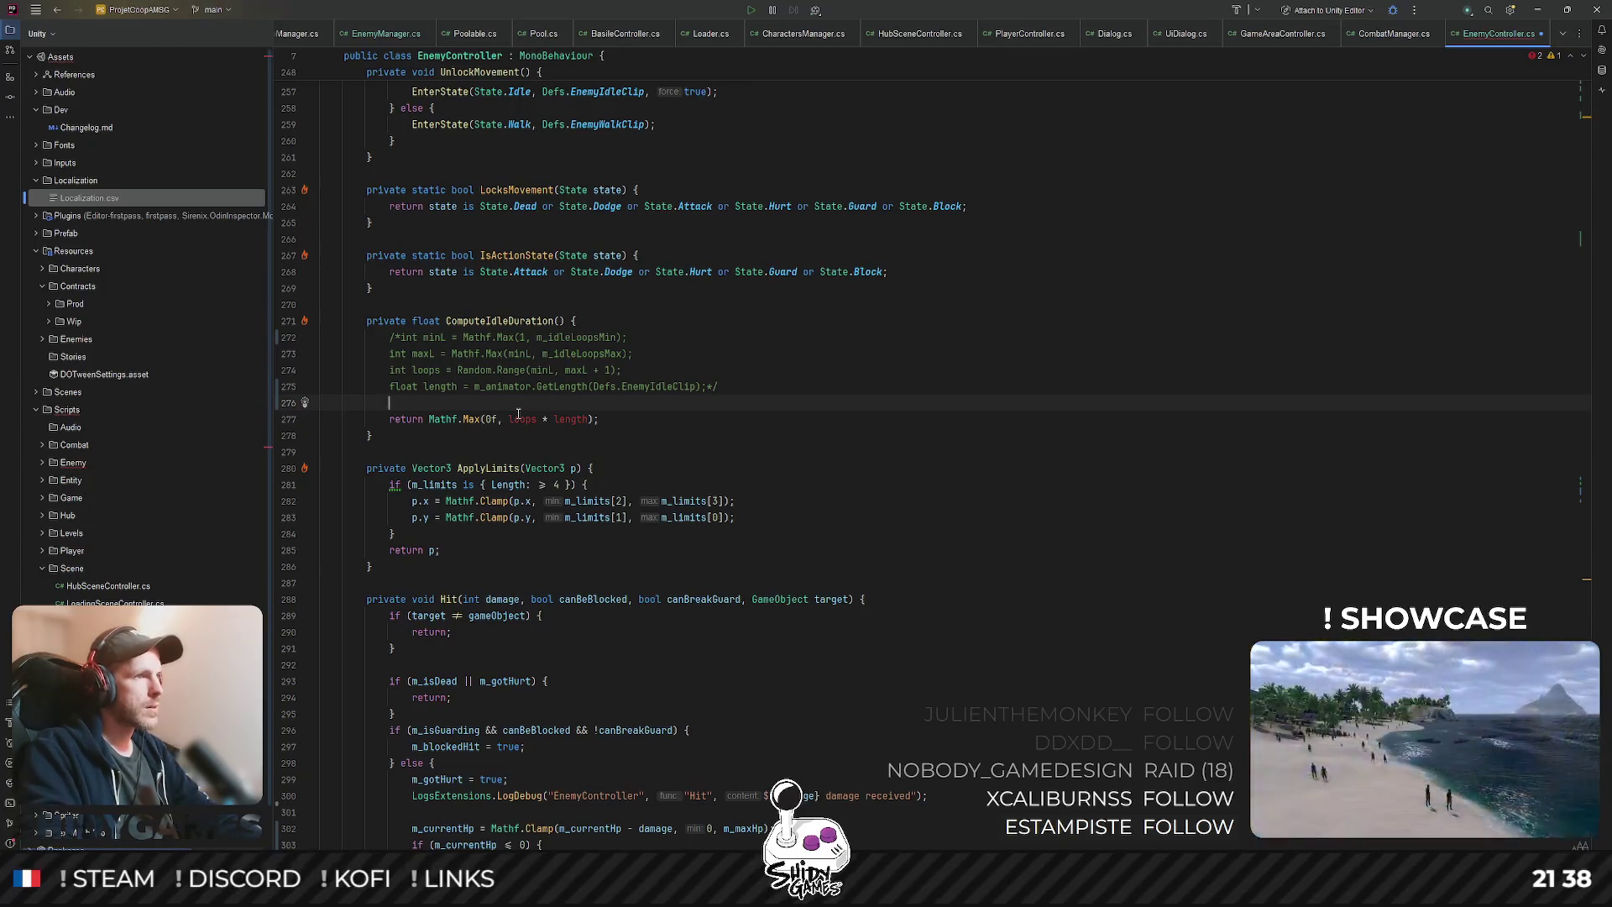
pyautogui.moveTo(508, 419); pyautogui.dragTo(594, 419)
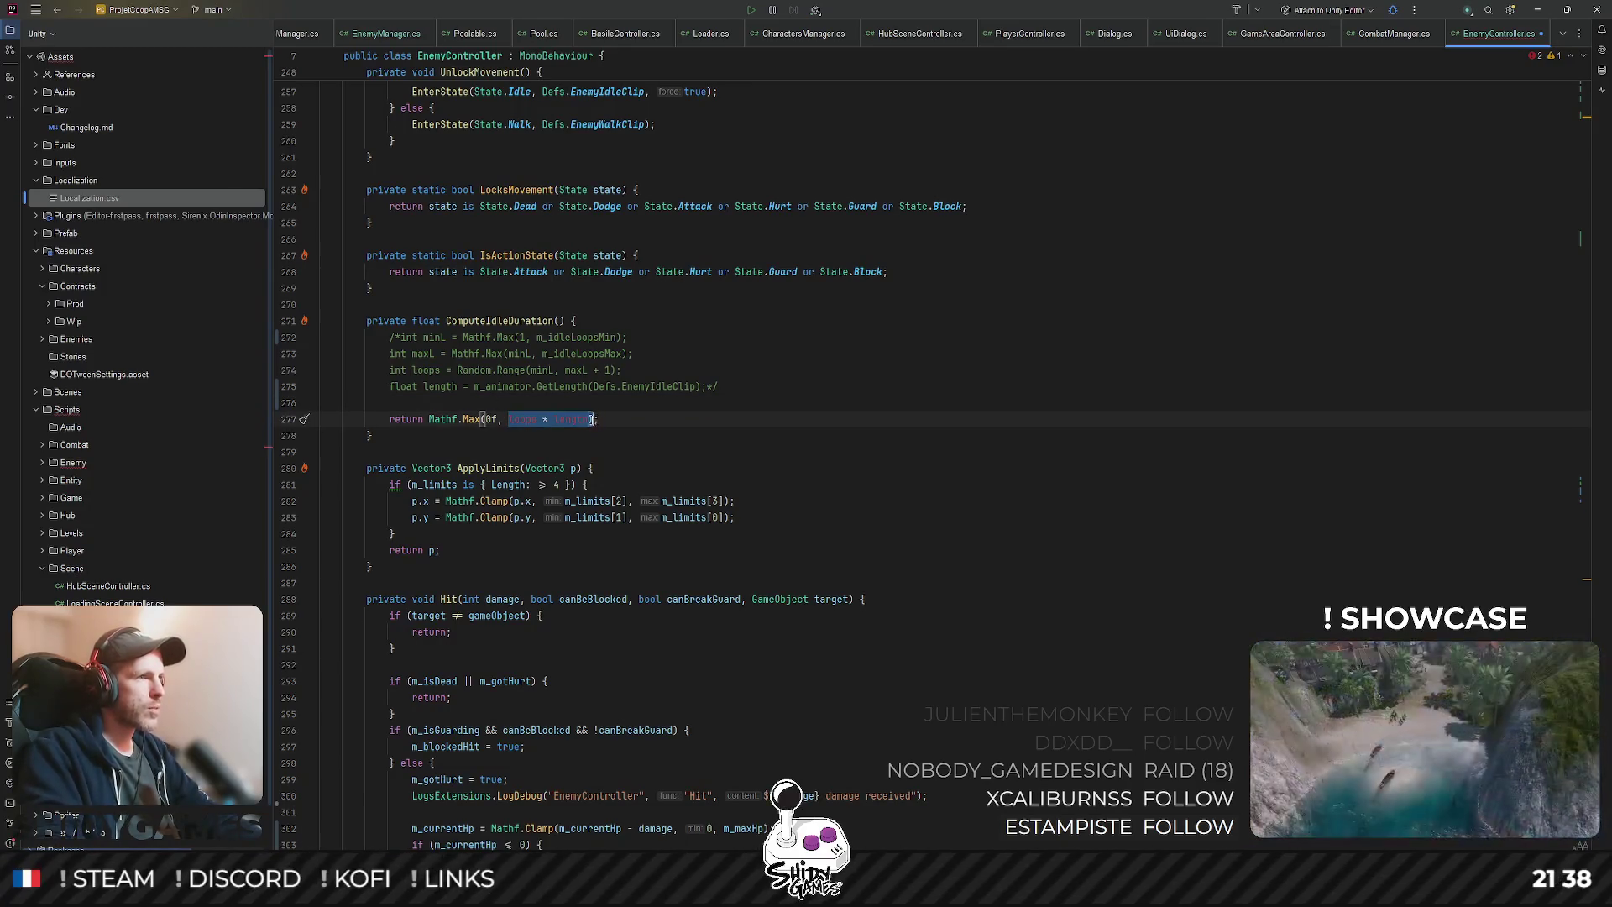
pyautogui.write('Random.Range(')
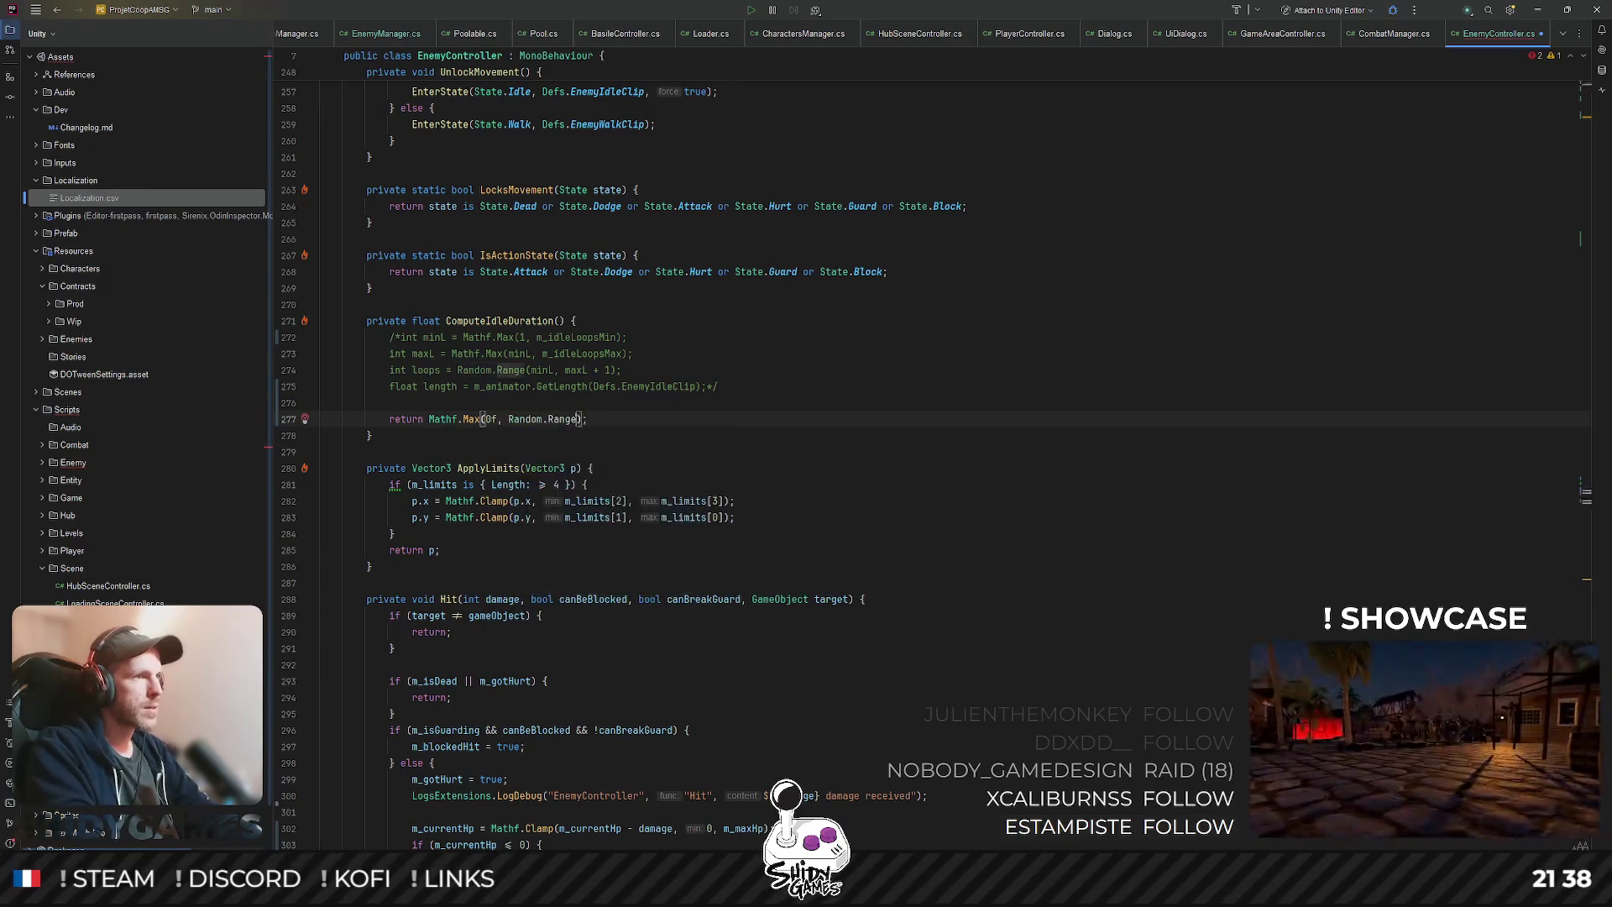
pyautogui.write('midle')
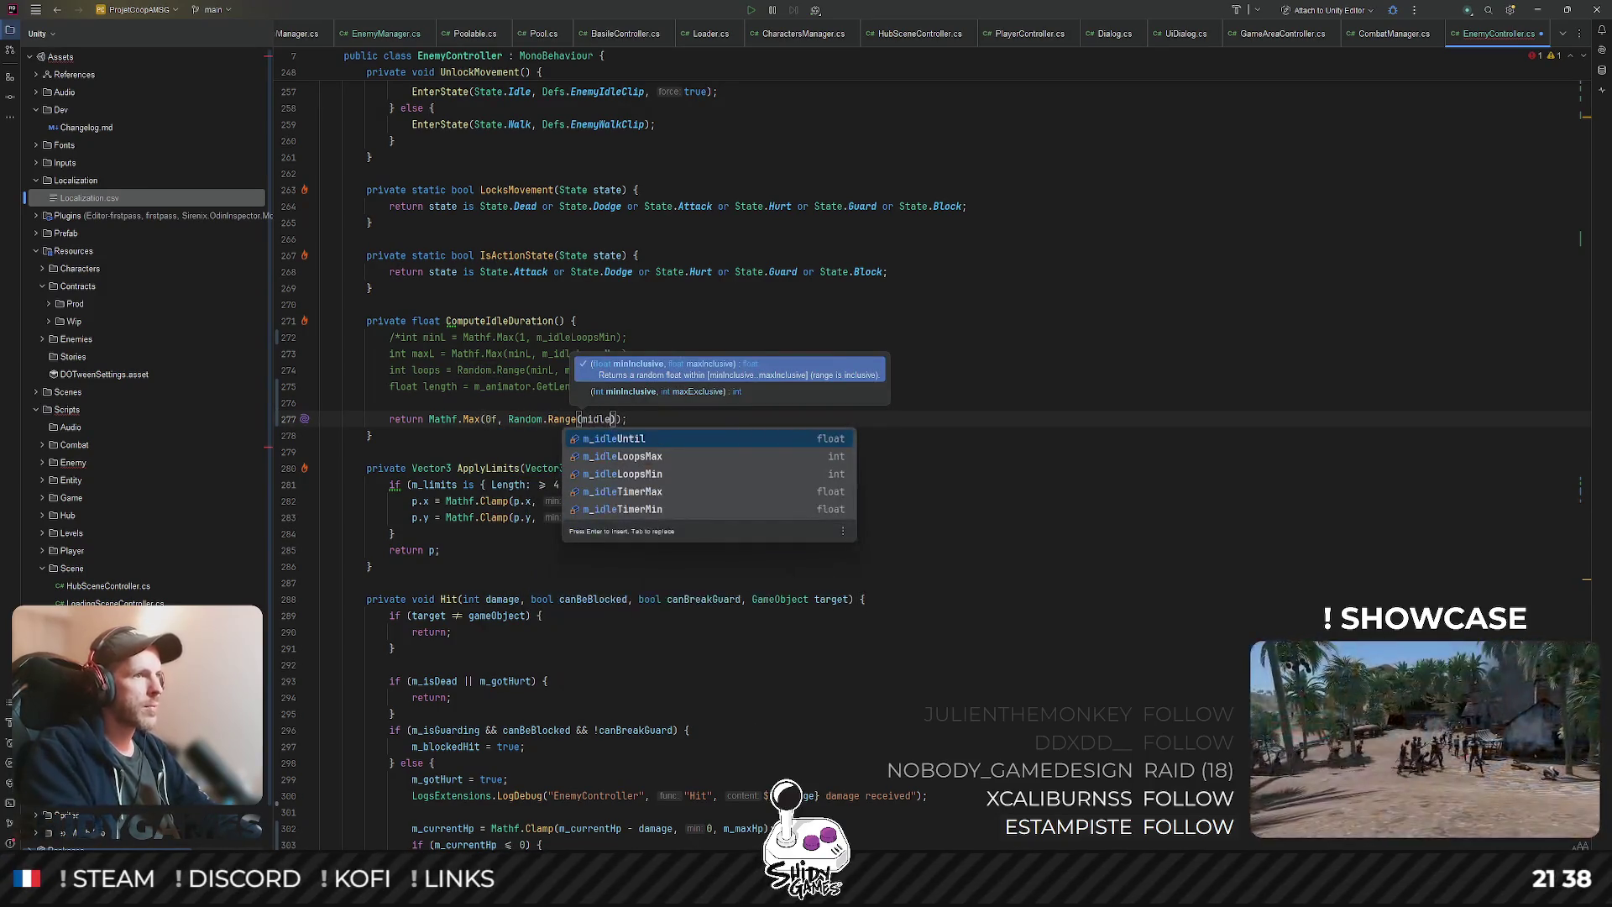
pyautogui.press('Down')
pyautogui.press('Down')
pyautogui.press('Down')
pyautogui.press('Down')
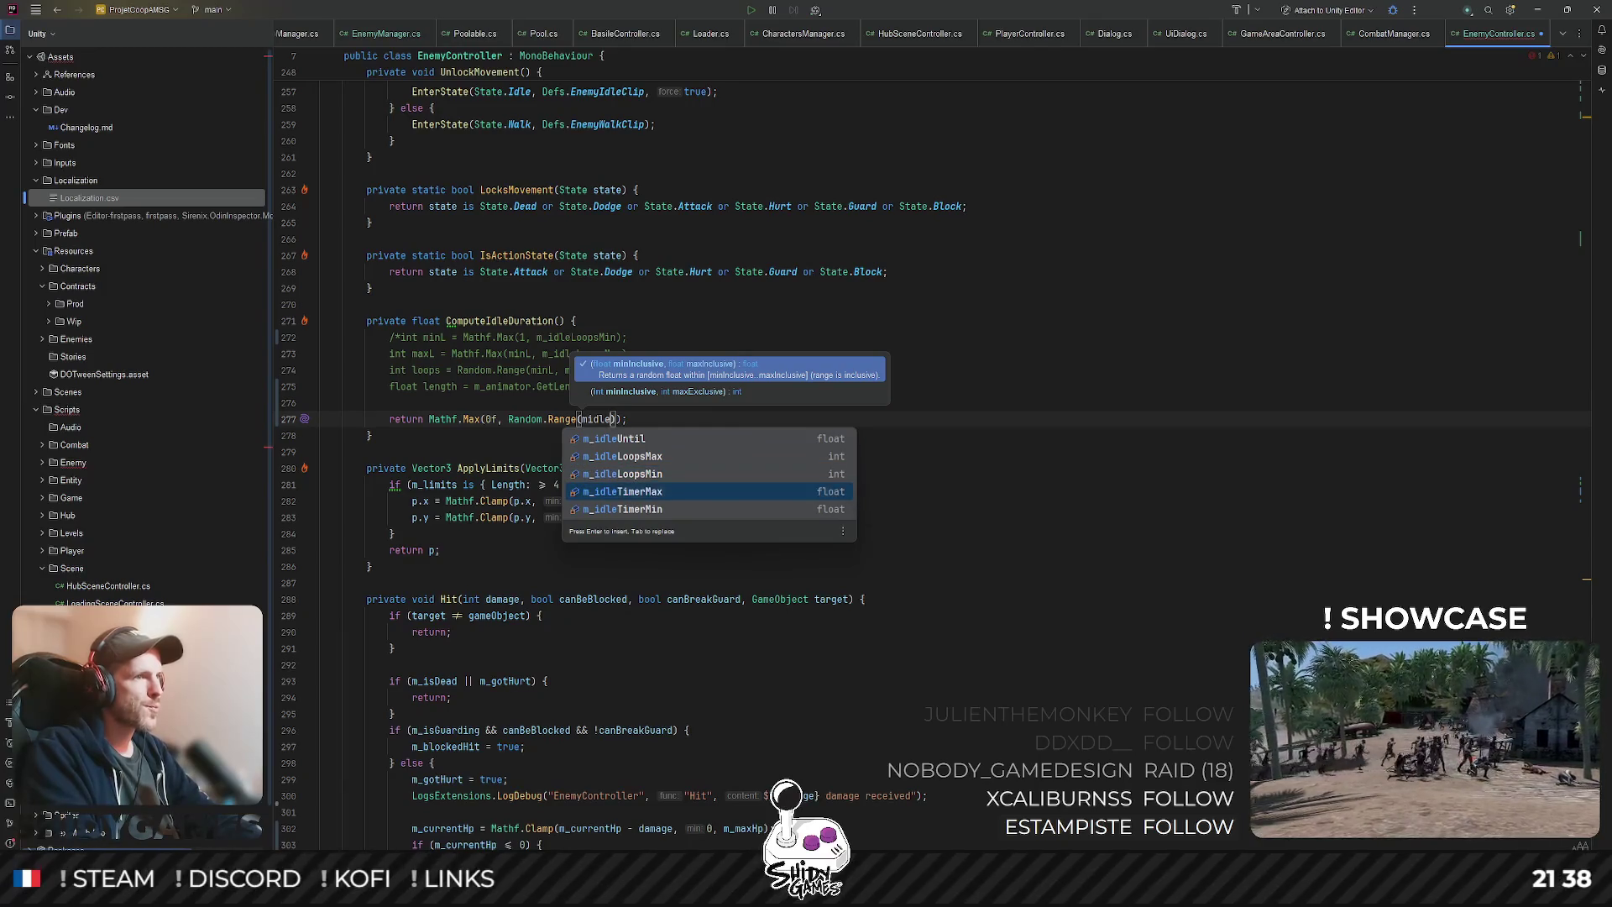
pyautogui.press('Return')
pyautogui.write(', mmax')
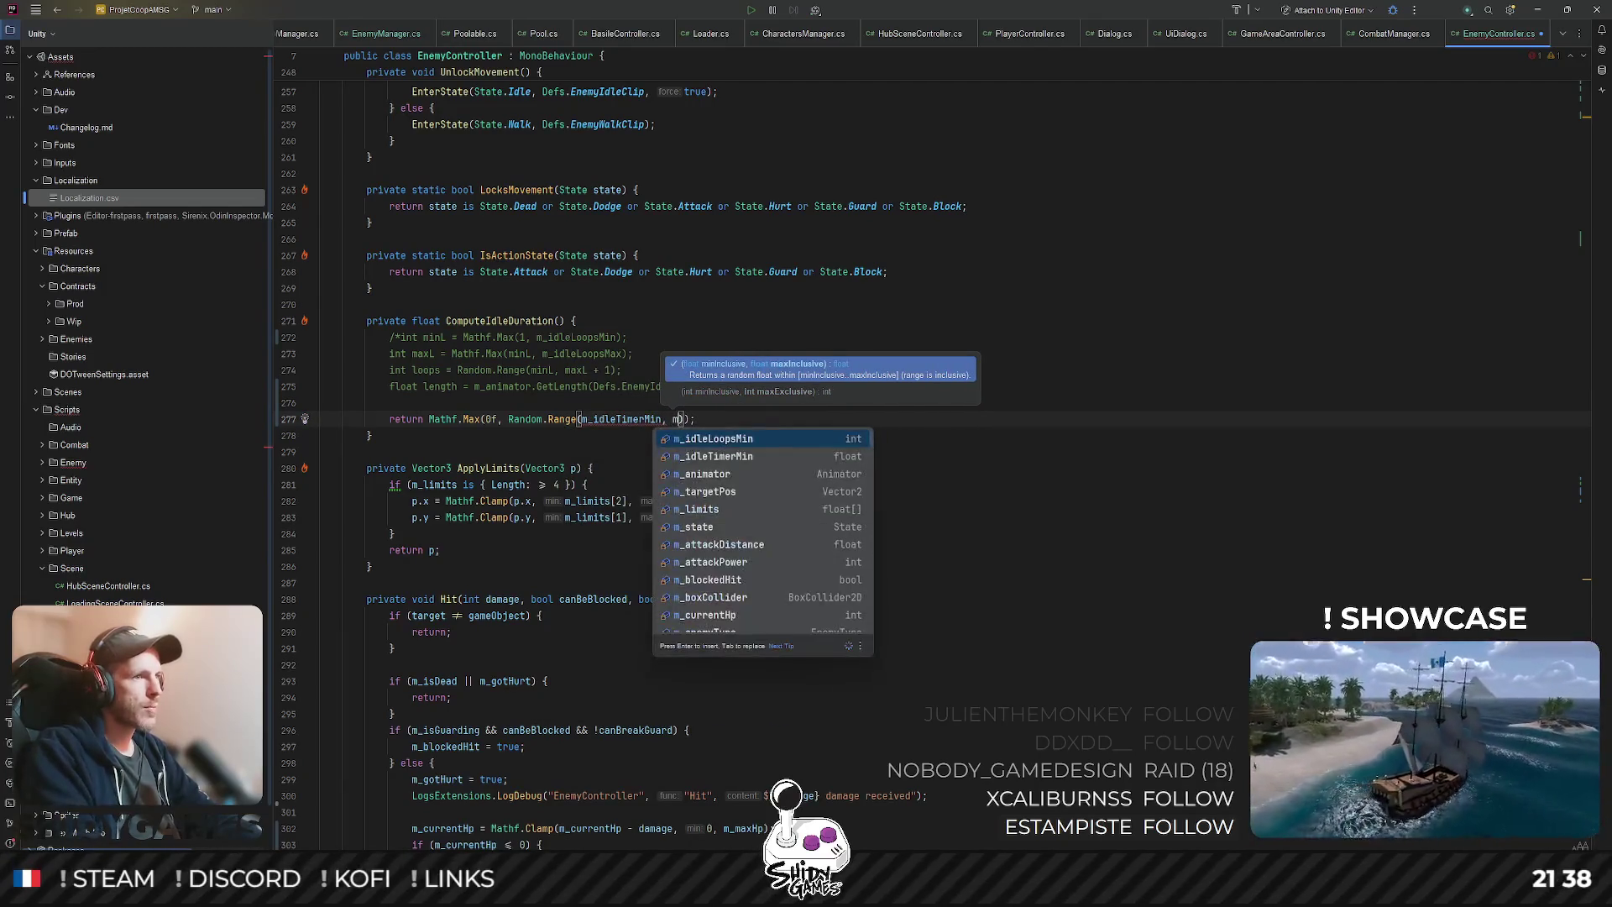
pyautogui.press('Down')
pyautogui.press('Return')
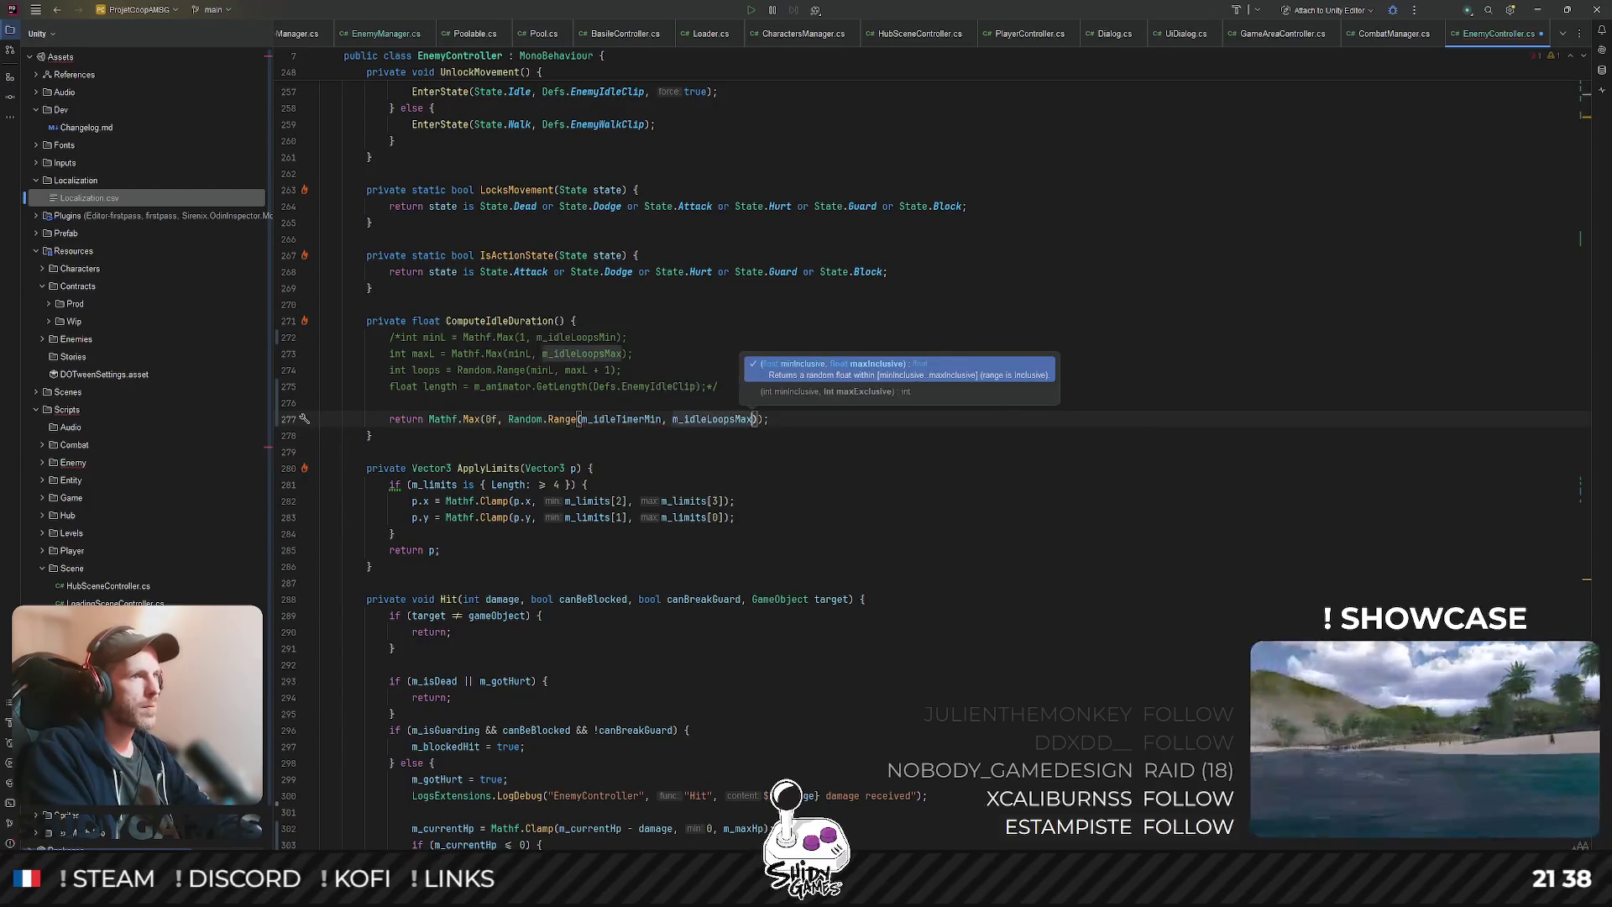
pyautogui.click(619, 409)
pyautogui.press('BackSpace')
# - Comment out the idle loop count fields, leaving the new idle timer fields active
pyautogui.click(859, 364)
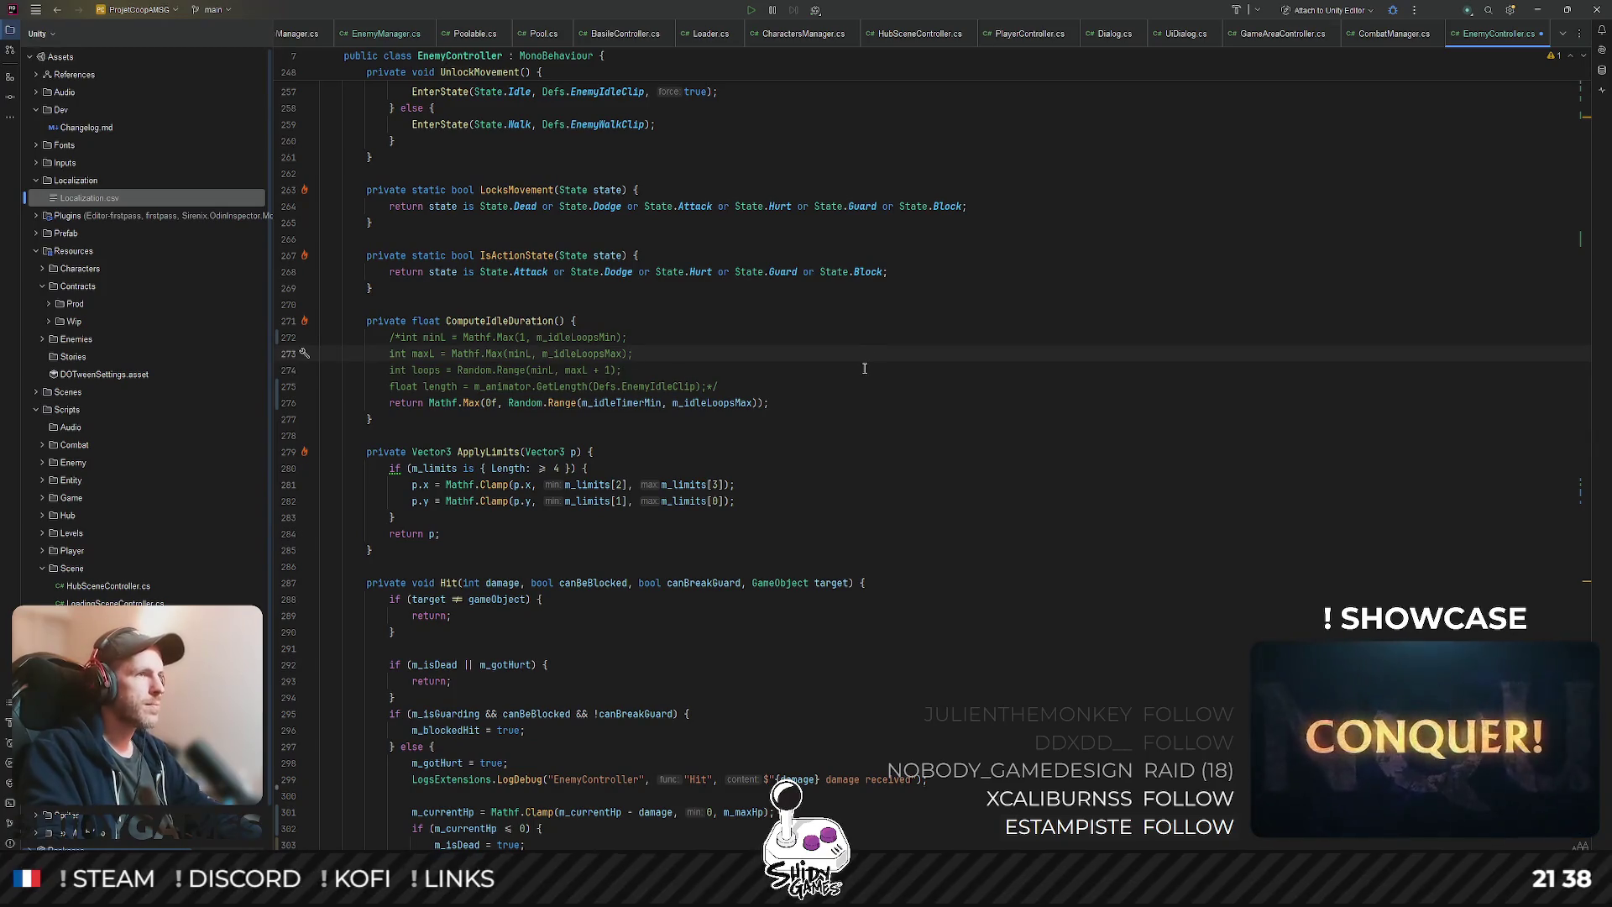
pyautogui.scroll(20, 862, 371)
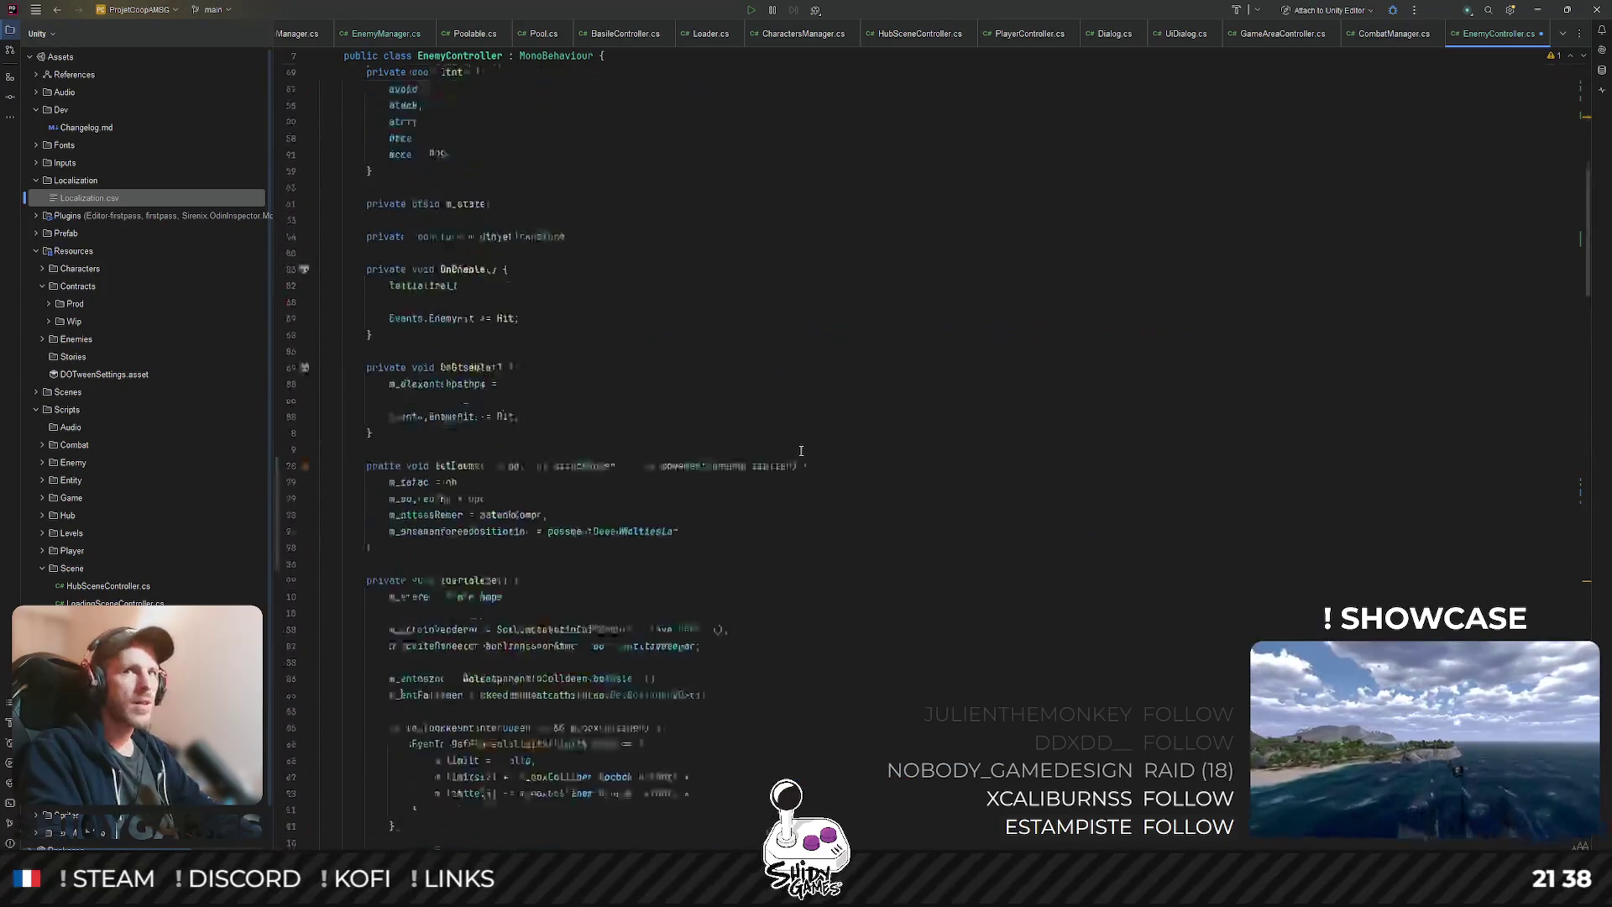
pyautogui.moveTo(687, 222); pyautogui.dragTo(271, 204)
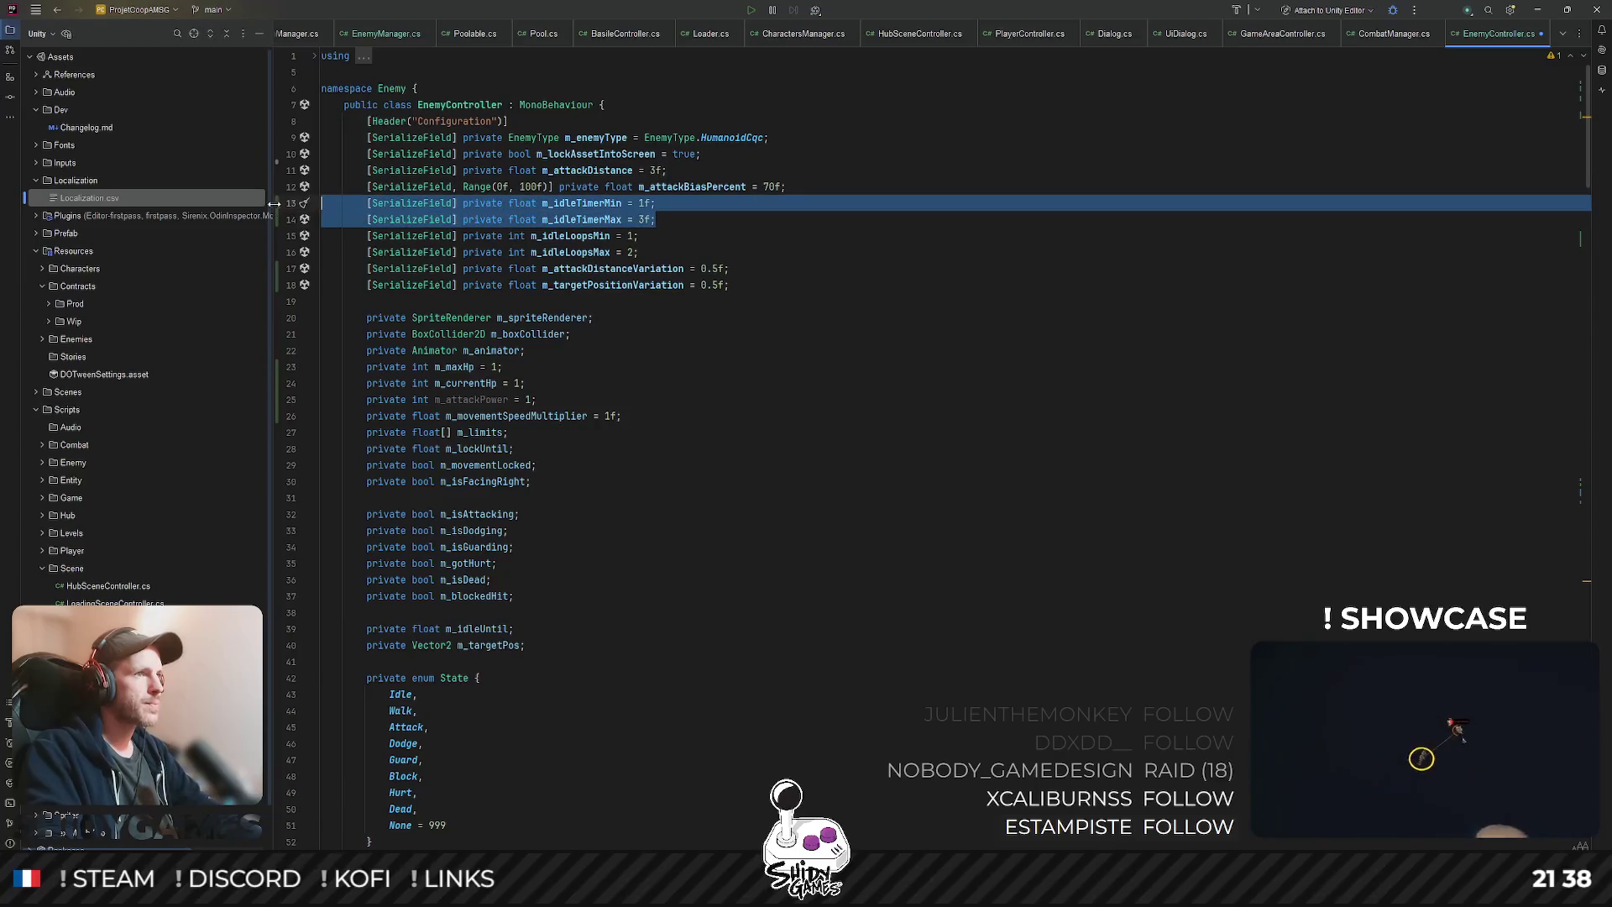
pyautogui.moveTo(644, 254); pyautogui.dragTo(277, 238)
pyautogui.hotkey('ctrl', 'shift', '/')
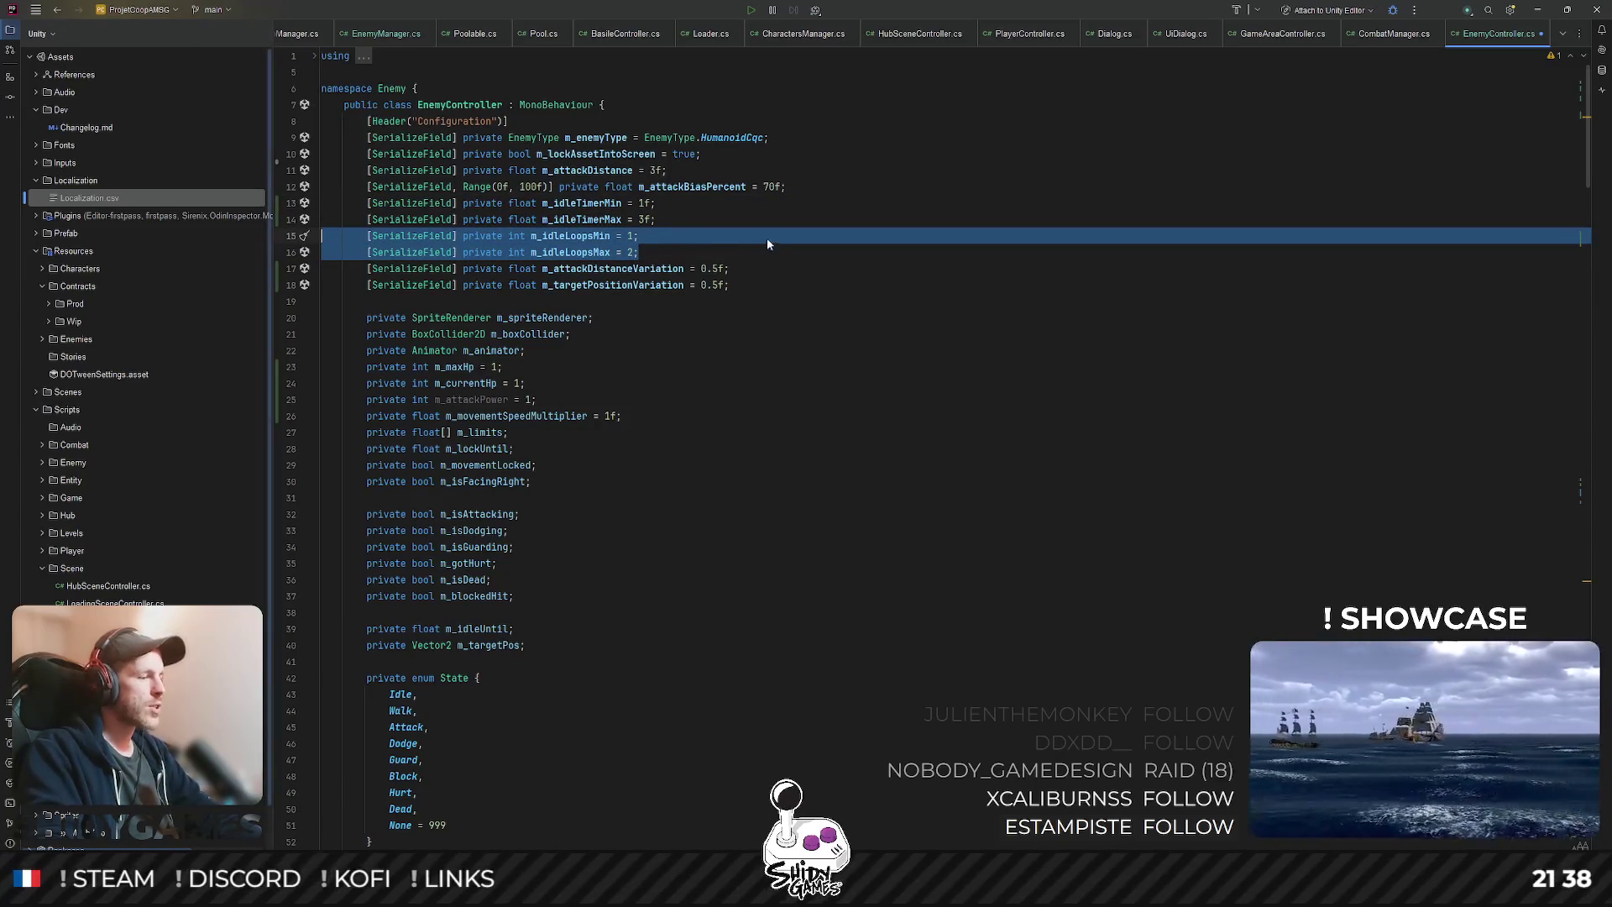
pyautogui.press('Escape')
pyautogui.click(947, 219)
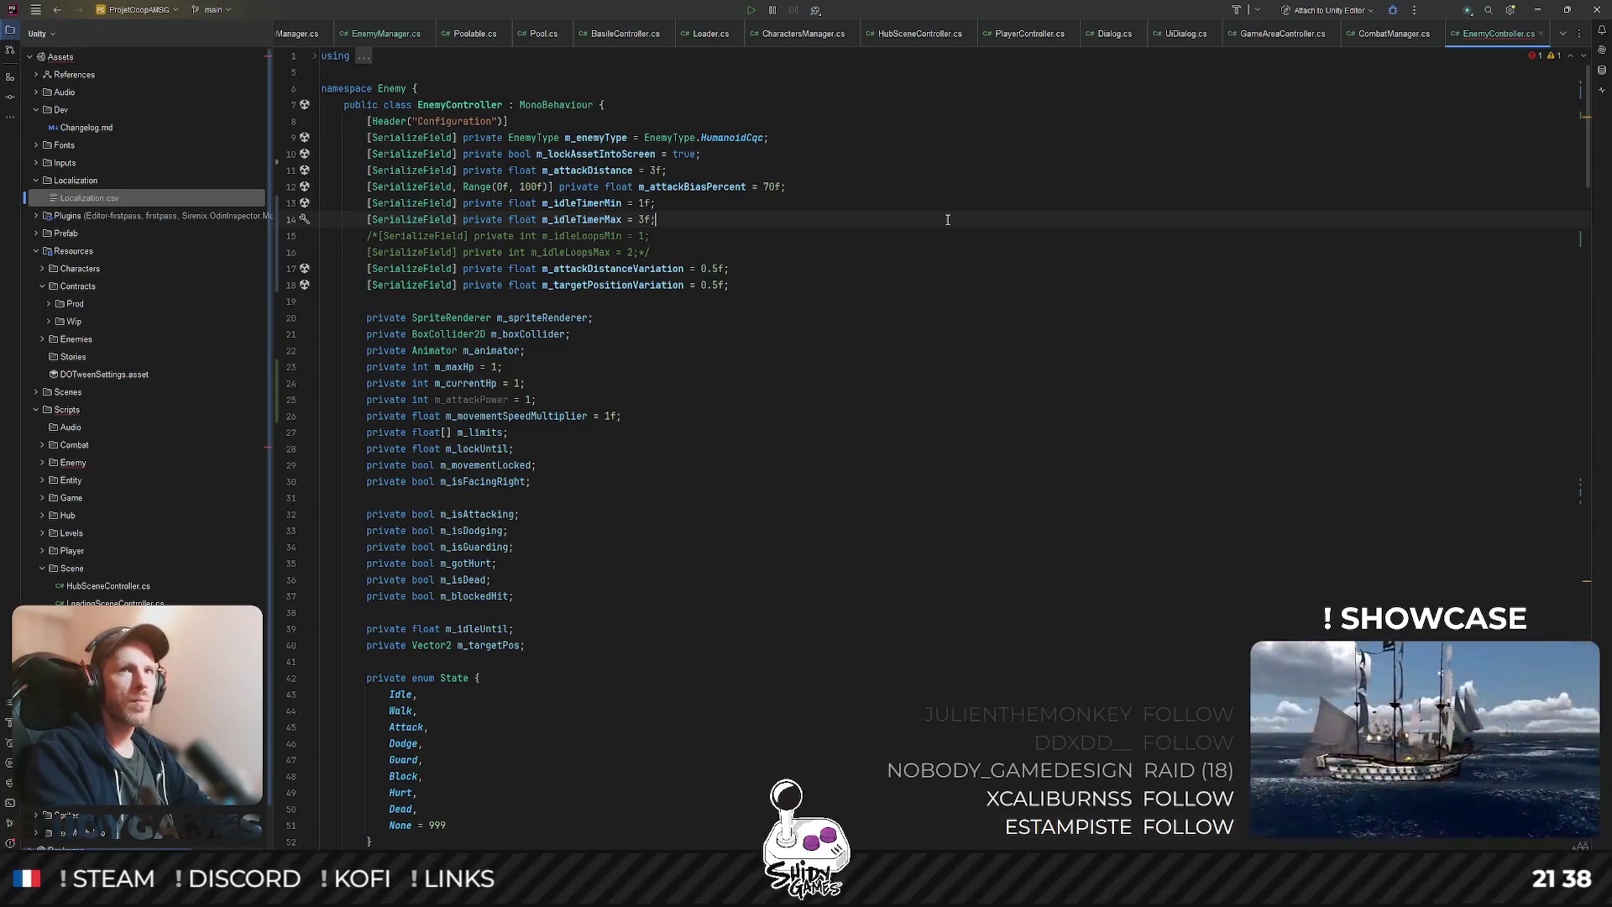
# - Change the Random.Range maximum to m_idleTimerMax, then return to Unity to recompile
pyautogui.scroll(-15, 1038, 447)
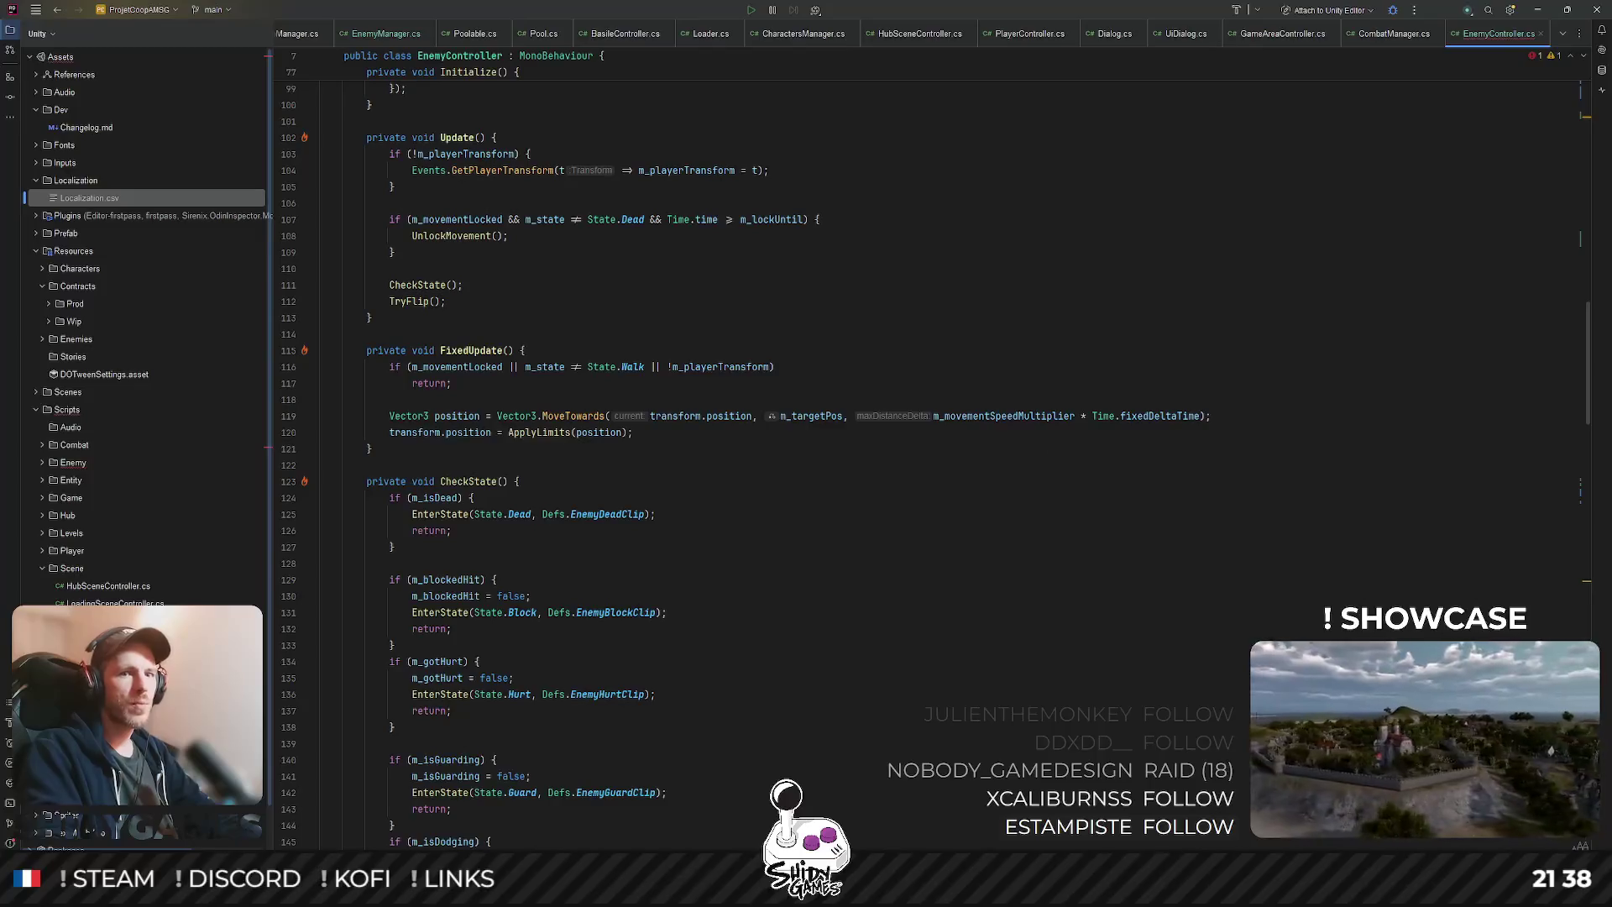
pyautogui.scroll(-8, 931, 448)
pyautogui.scroll(-6, 1161, 644)
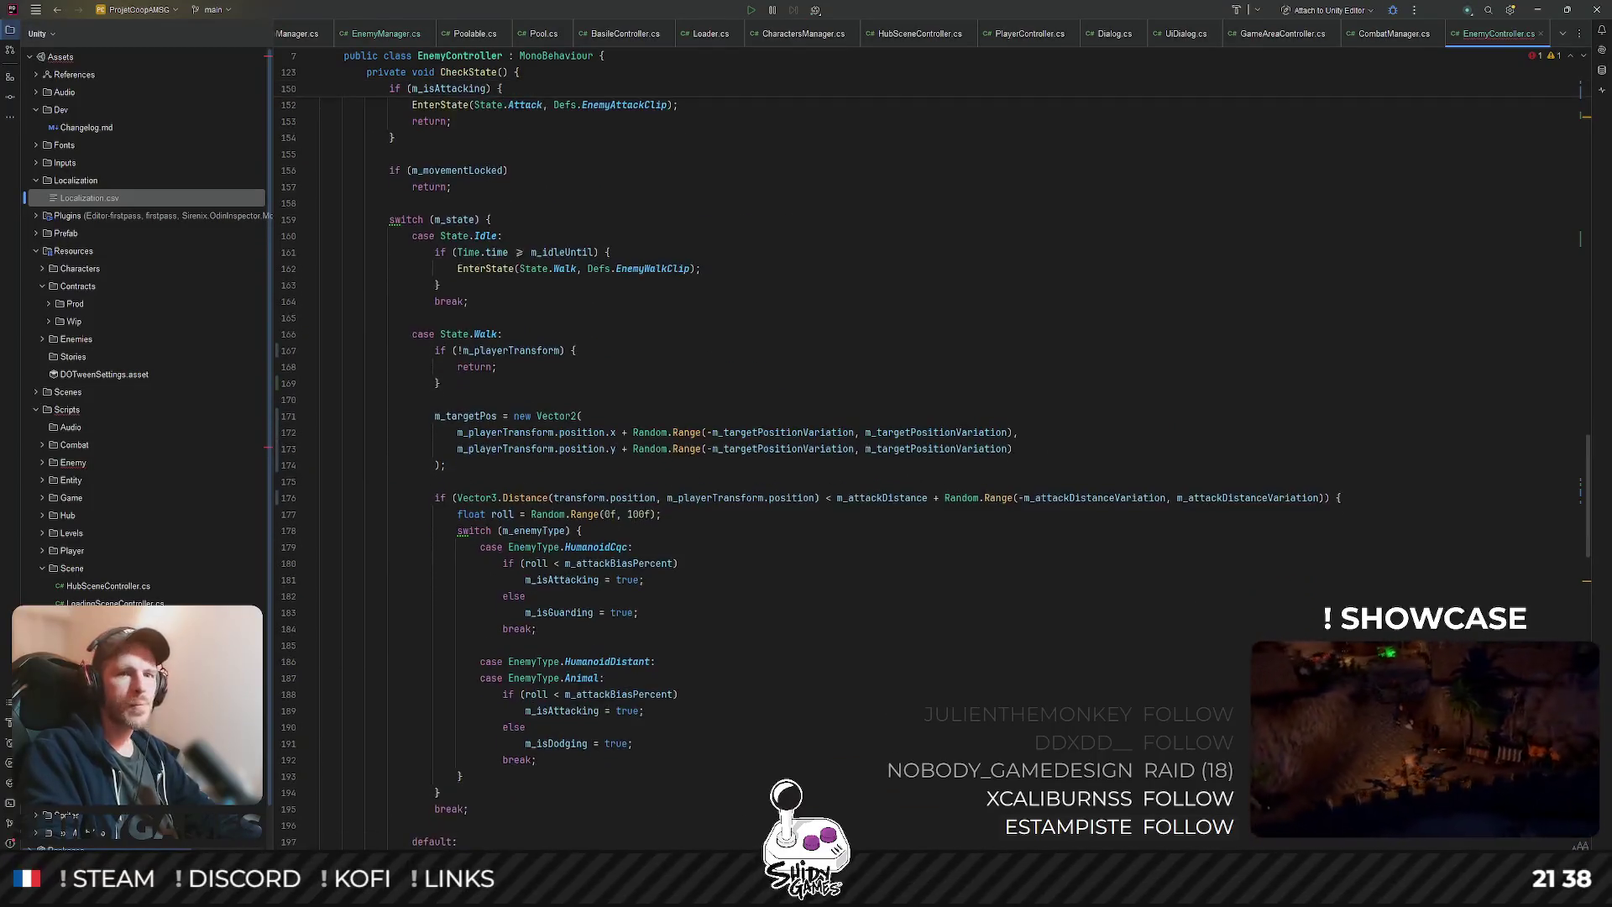
pyautogui.scroll(-12, 1371, 620)
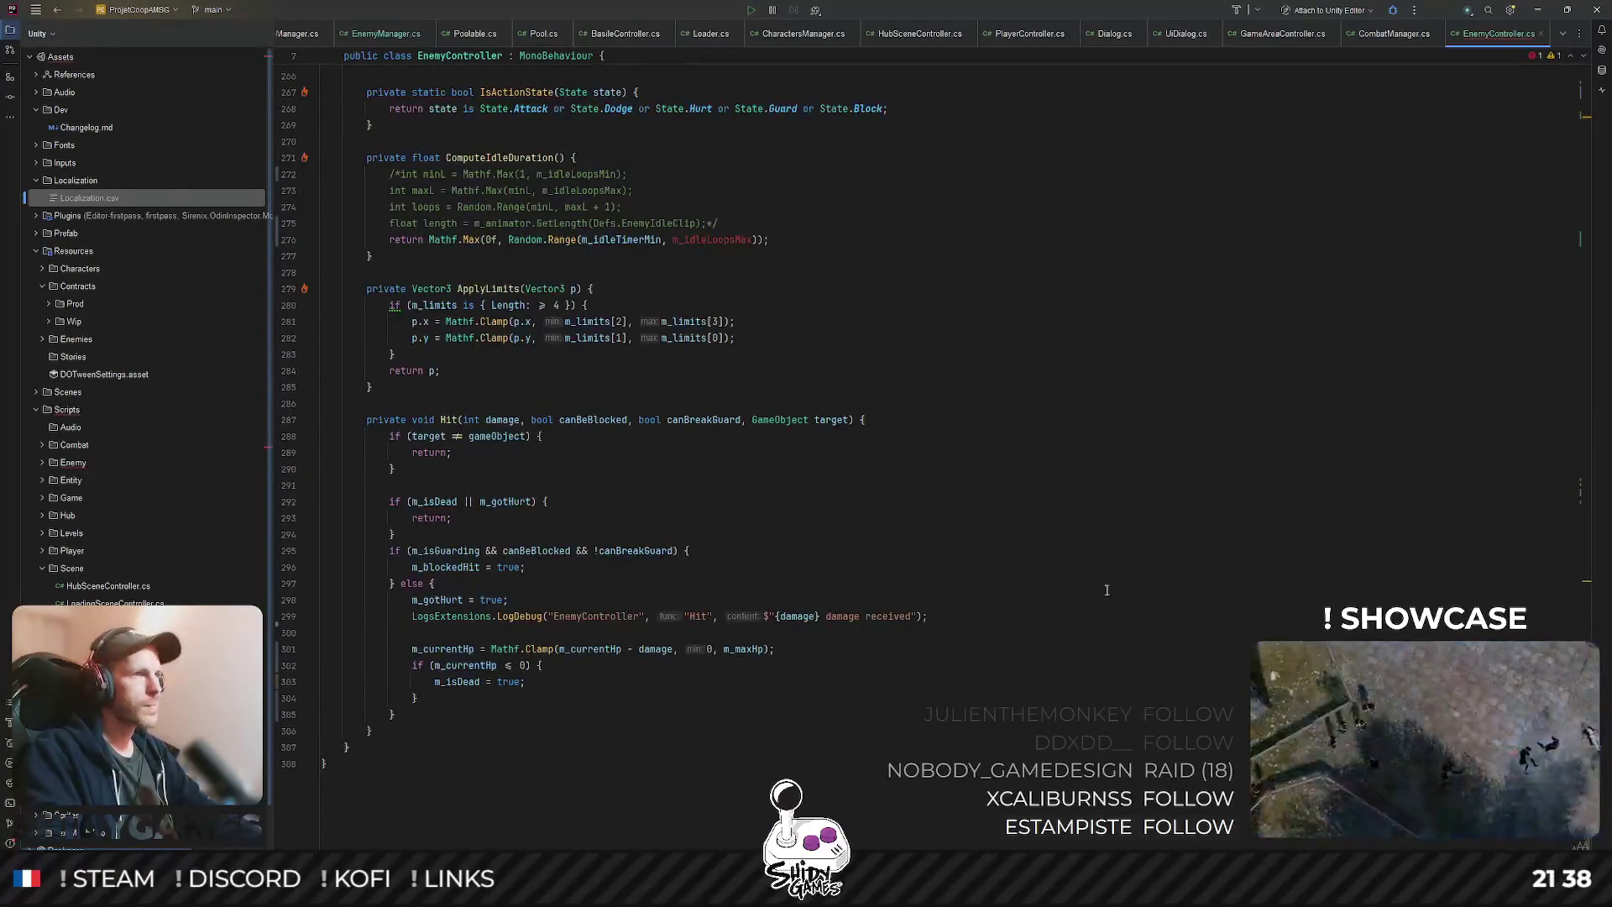
pyautogui.scroll(3, 1131, 592)
pyautogui.doubleClick(724, 489)
pyautogui.write('midle')
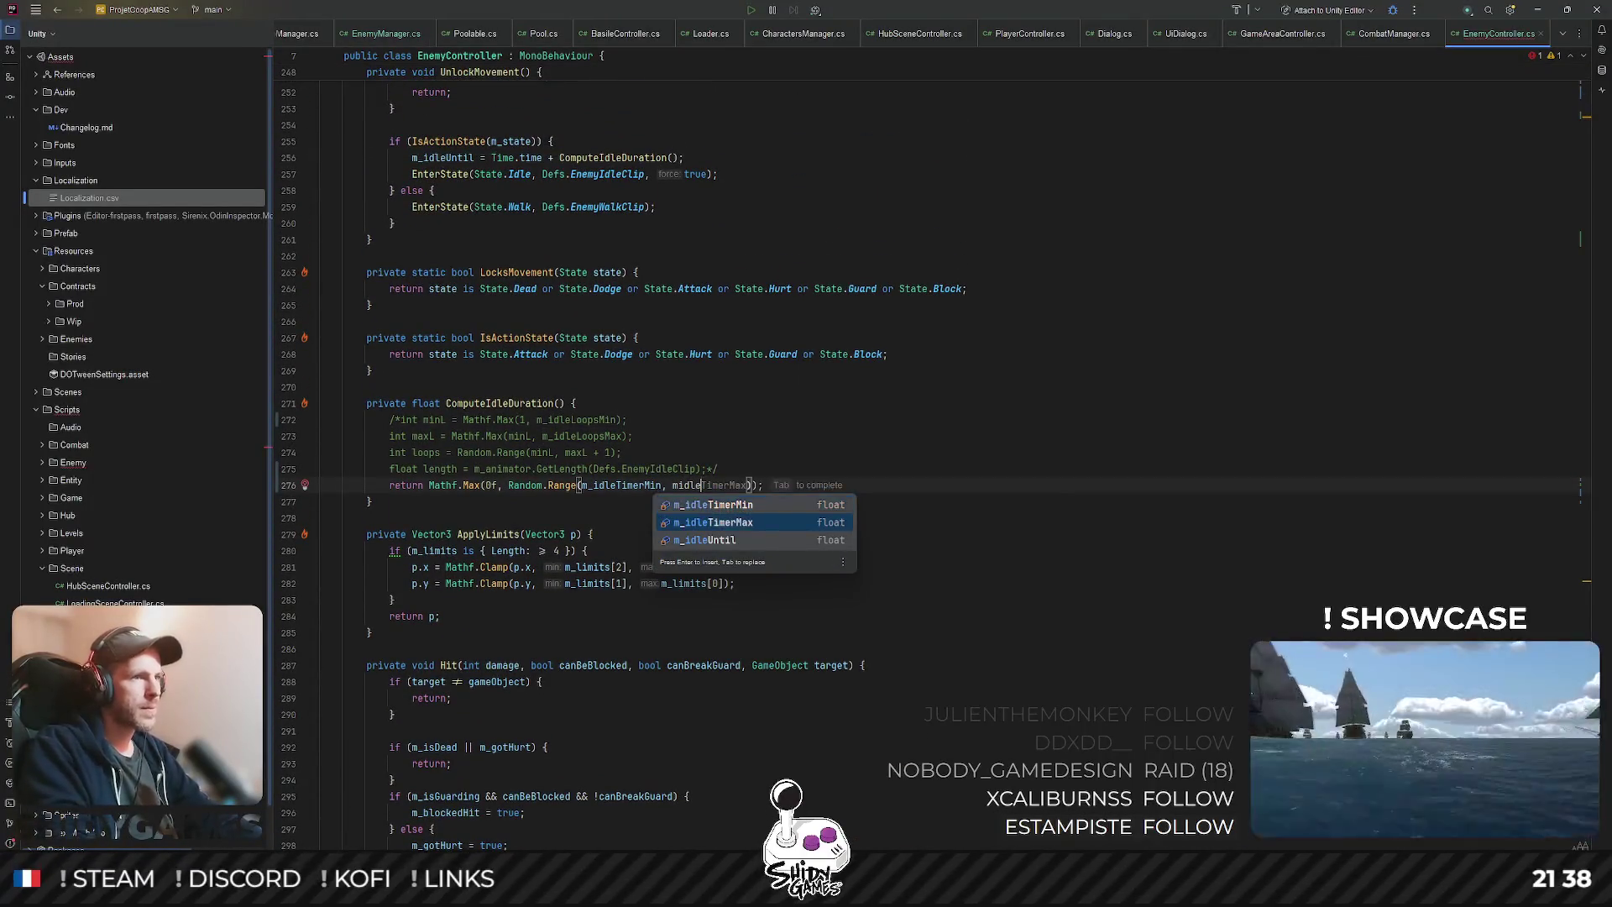
pyautogui.press('Tab')
pyautogui.click(807, 383)
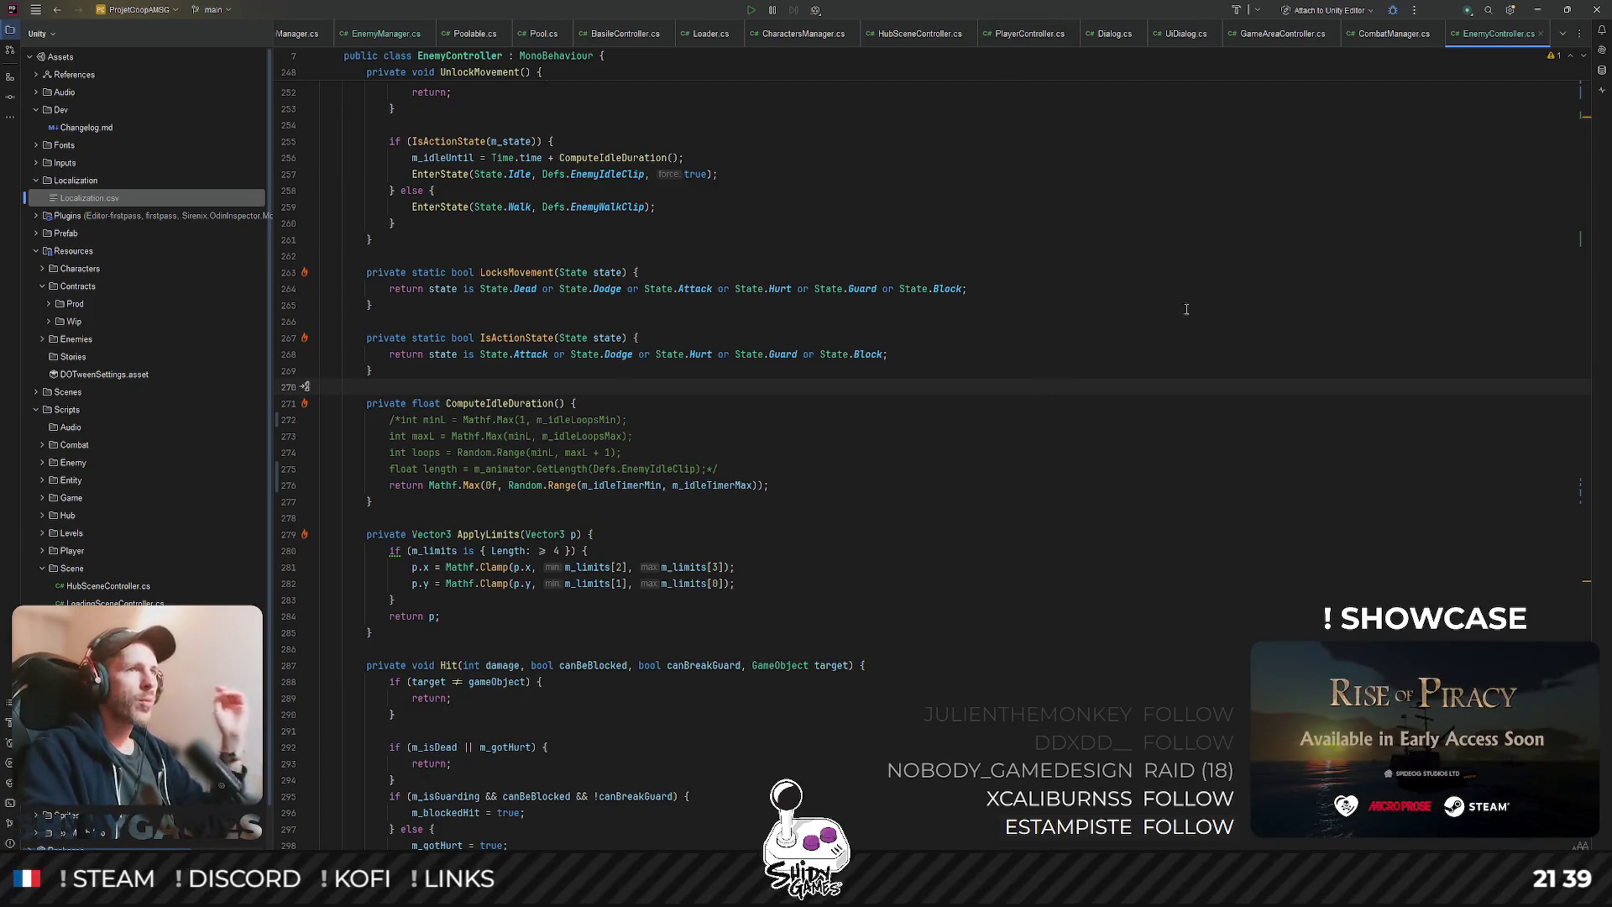
pyautogui.click(1537, 9)
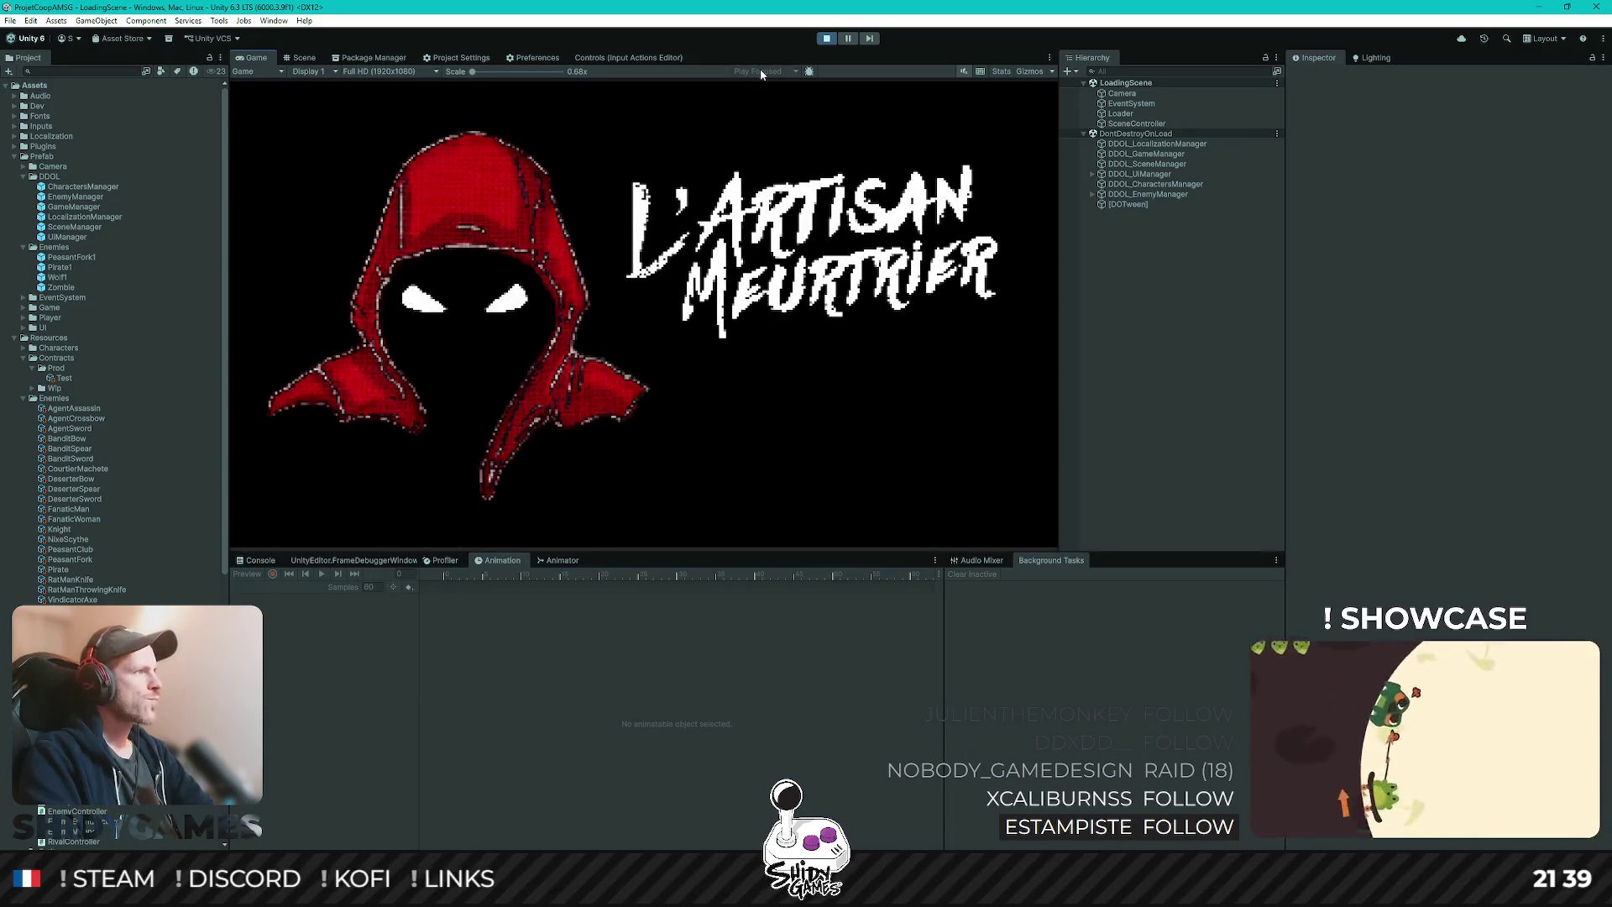
# - Start a new game, take Contrat1 from the notice board and talk to the NPC to begin combat
pyautogui.press('Return')
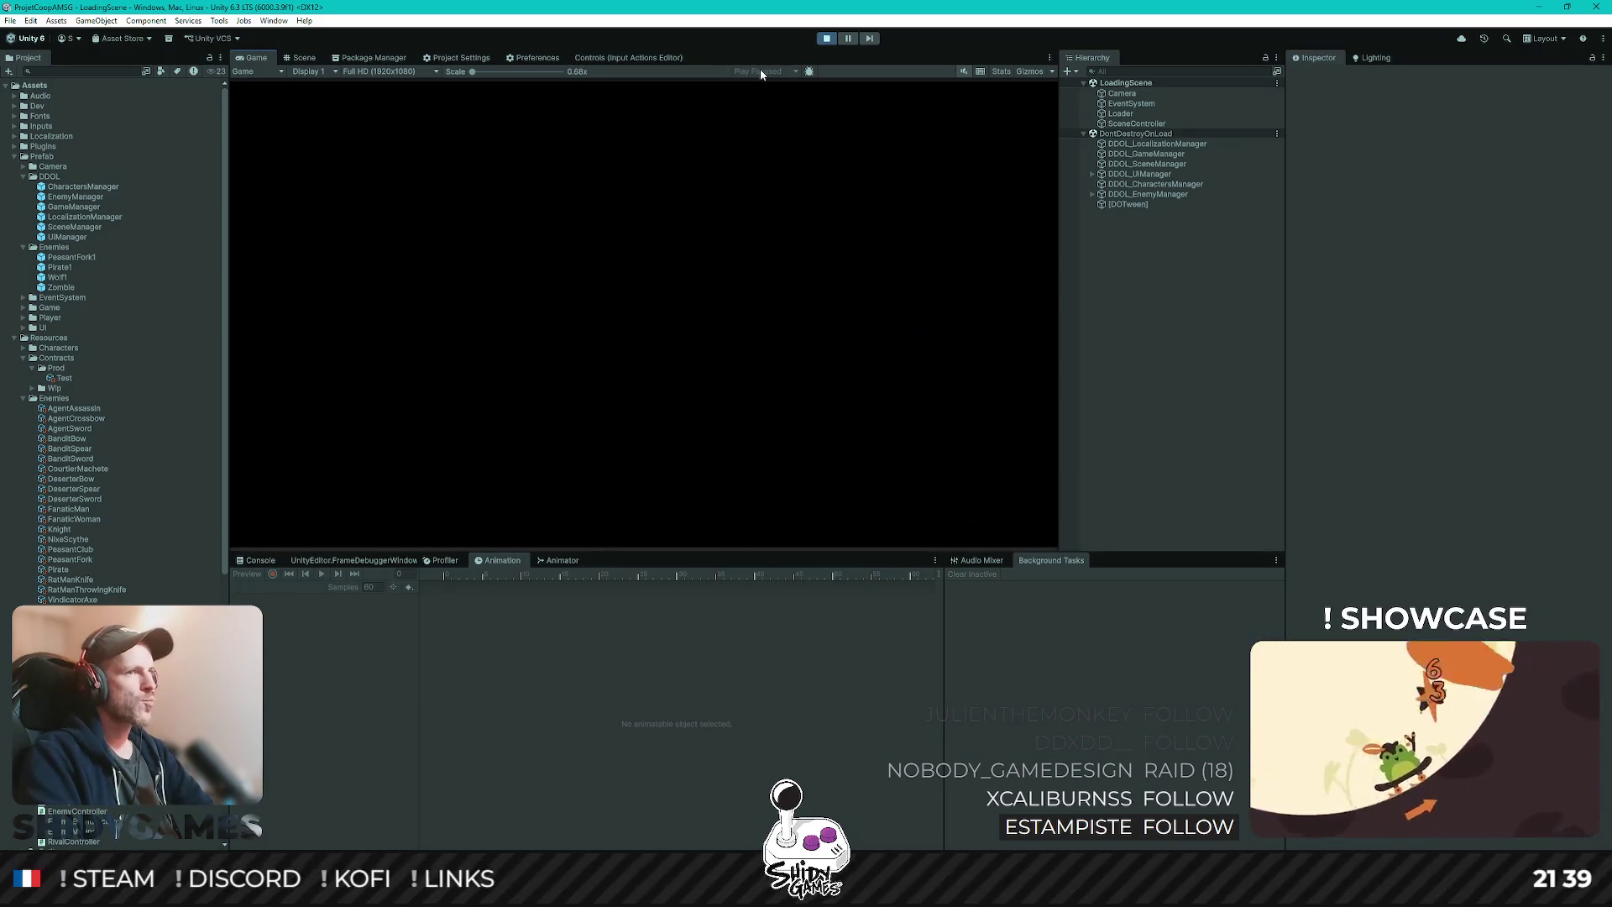
pyautogui.press('d')
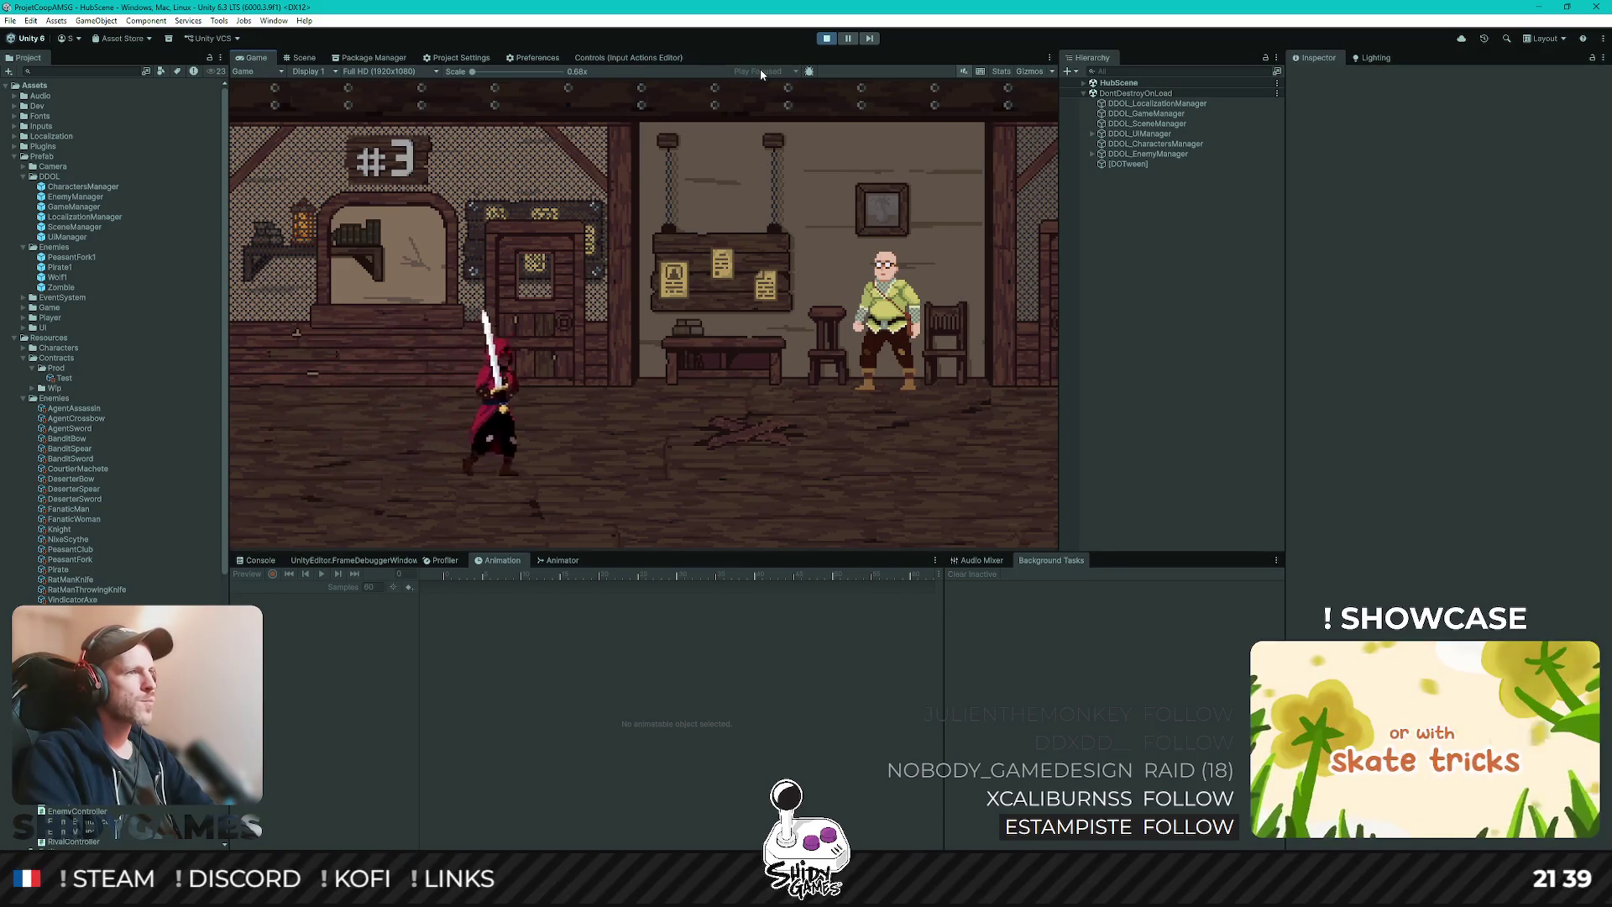
pyautogui.press('e')
pyautogui.press('Escape')
pyautogui.press('d')
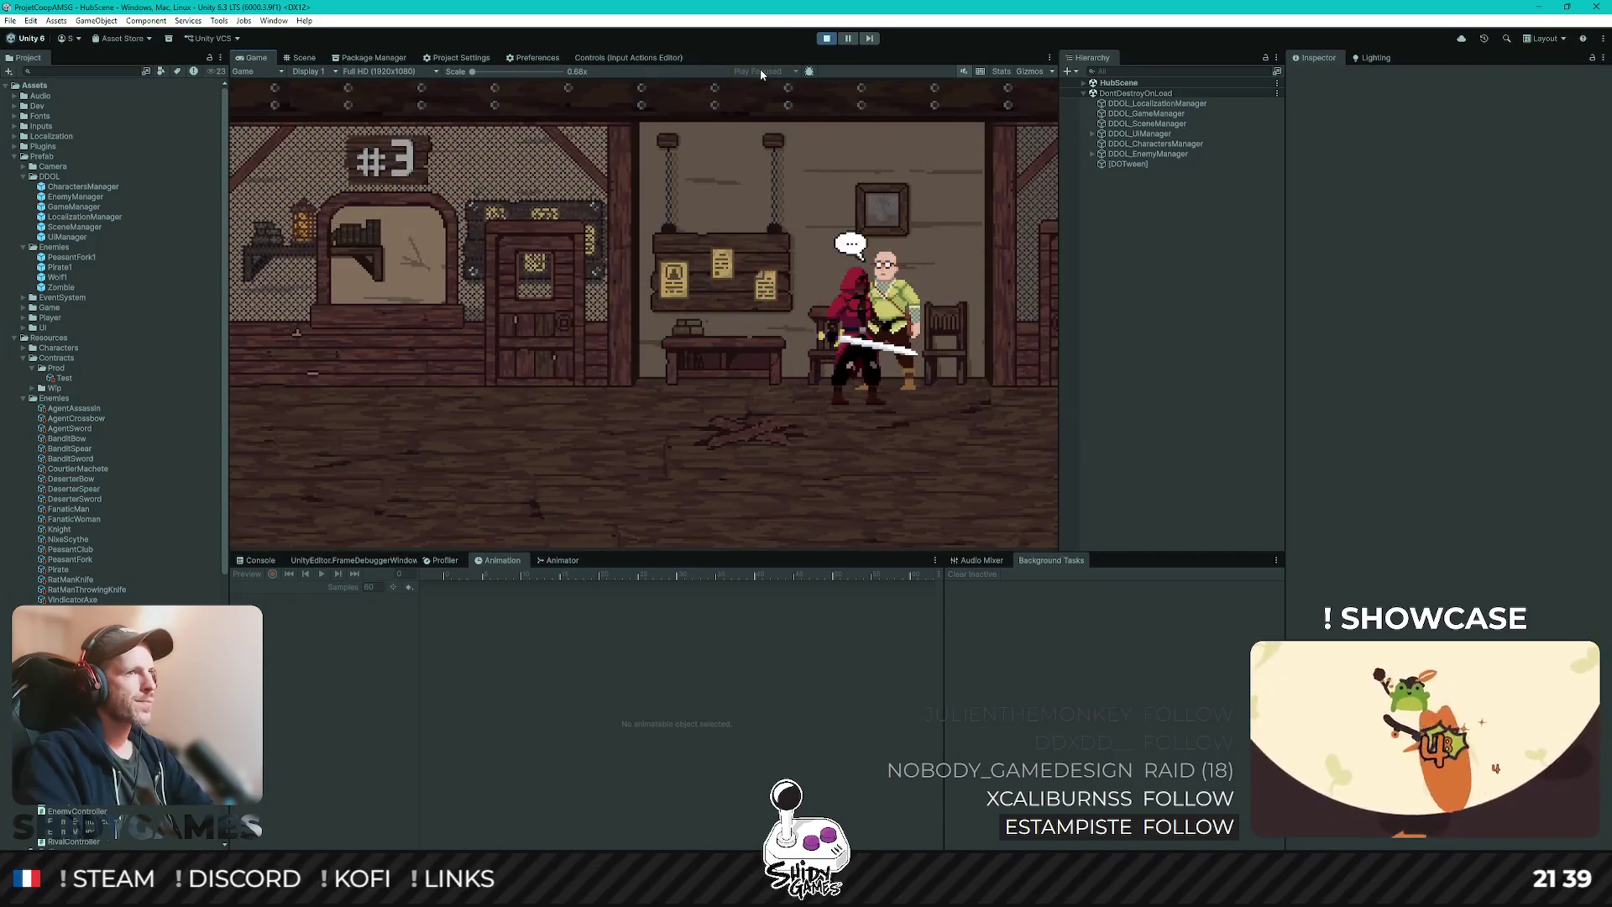
pyautogui.press('e')
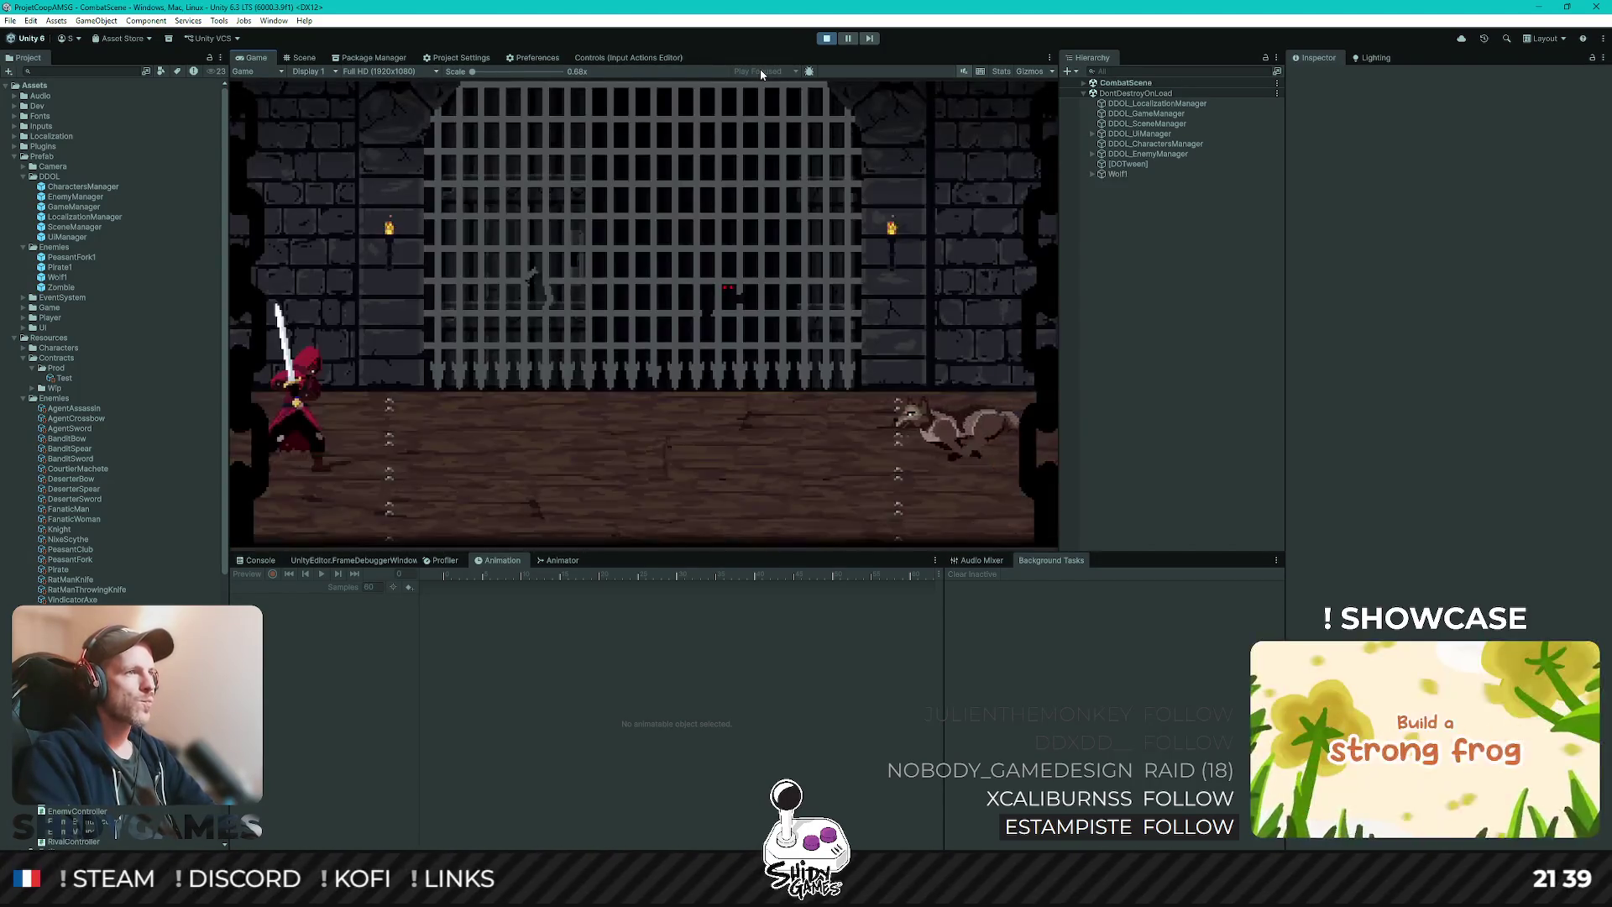
# - Jump and run around the arena, dodging the wolf and peasants
pyautogui.press('space')
pyautogui.press('d')
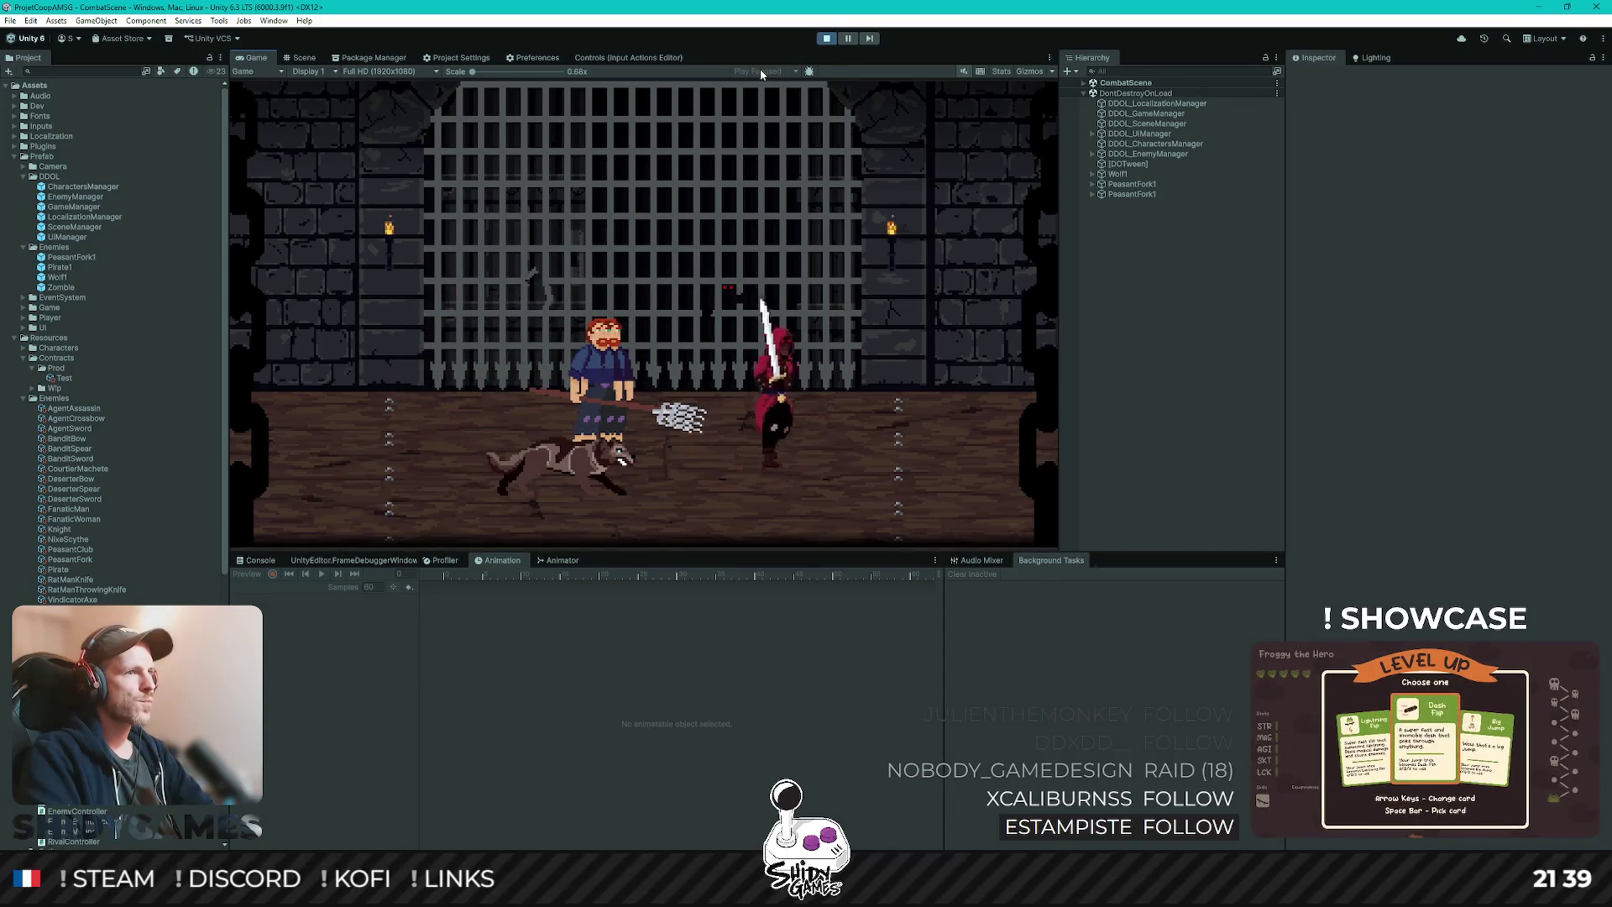
pyautogui.press('a')
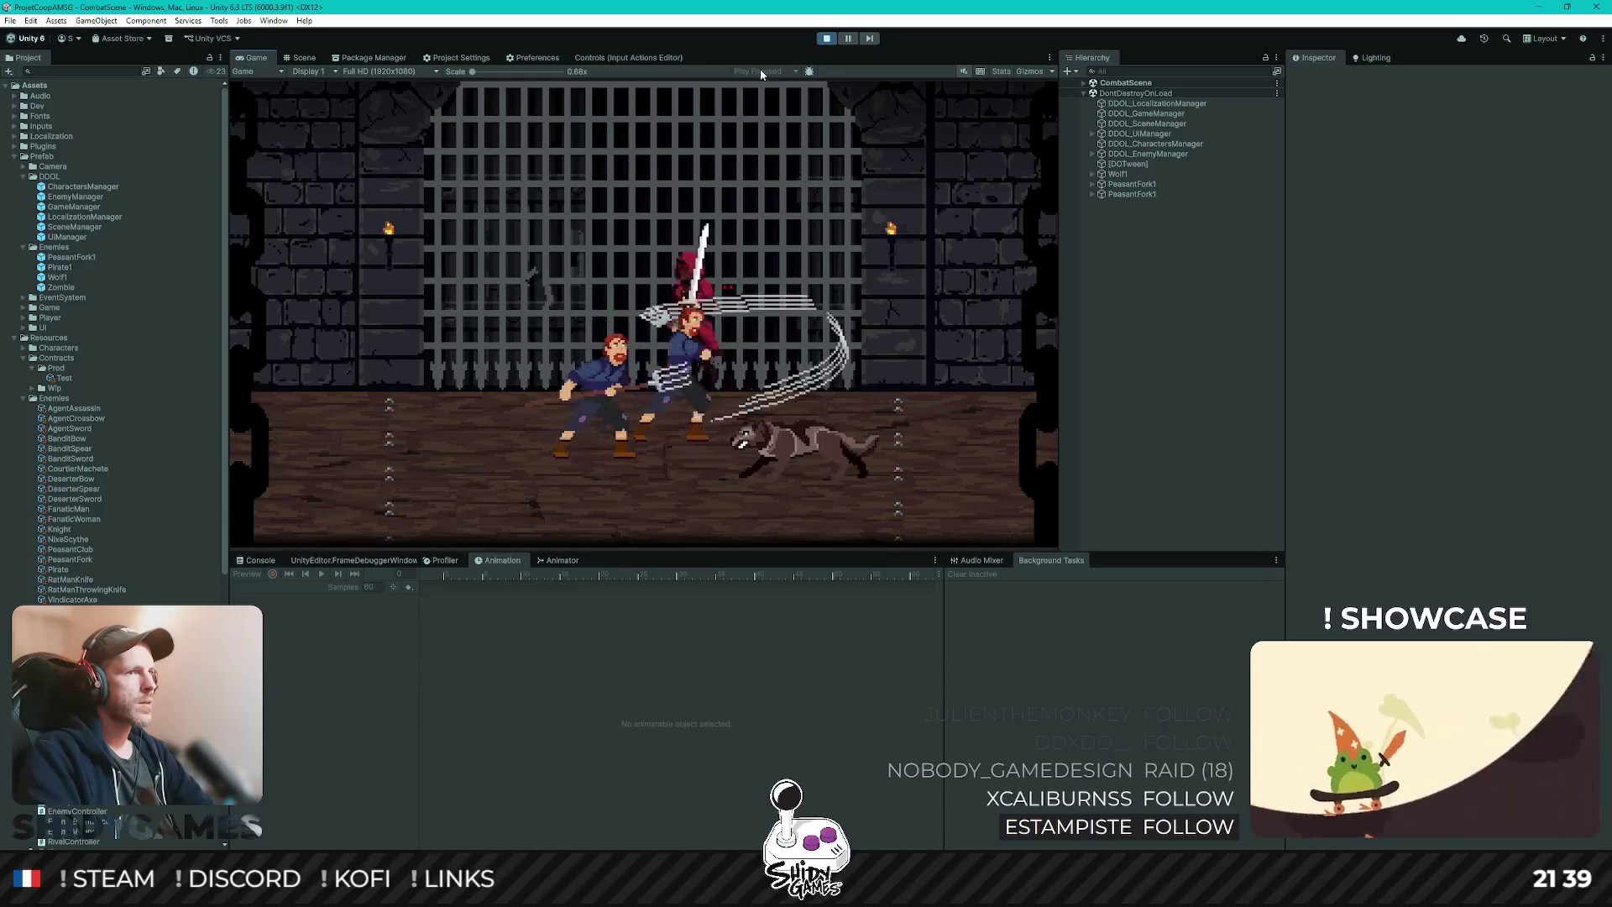
pyautogui.press('a')
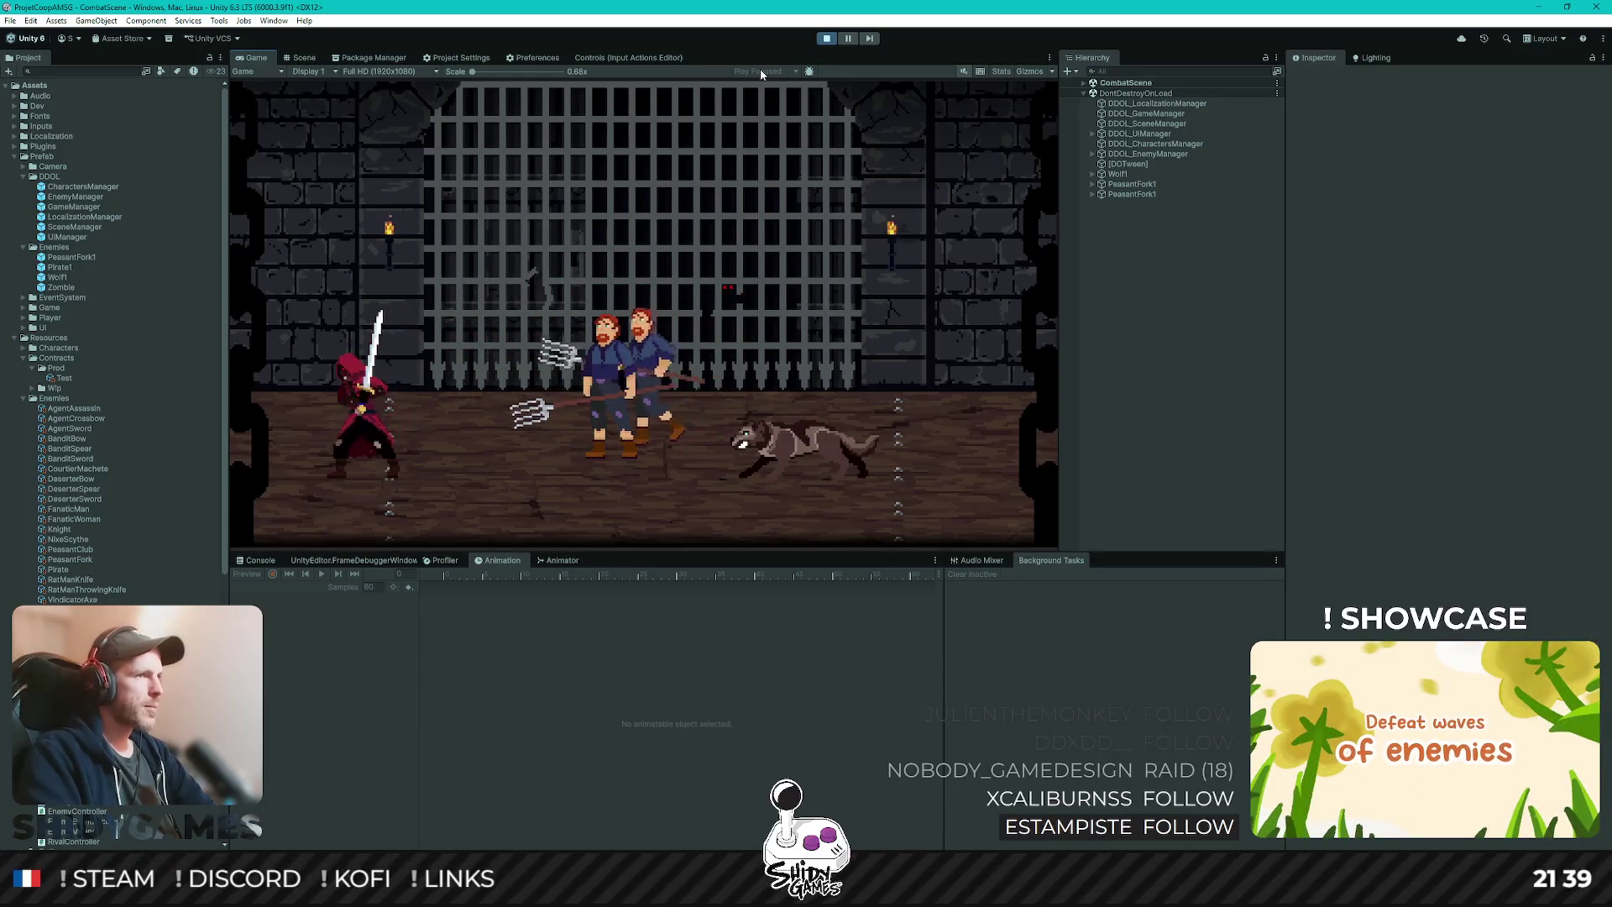
pyautogui.press('d')
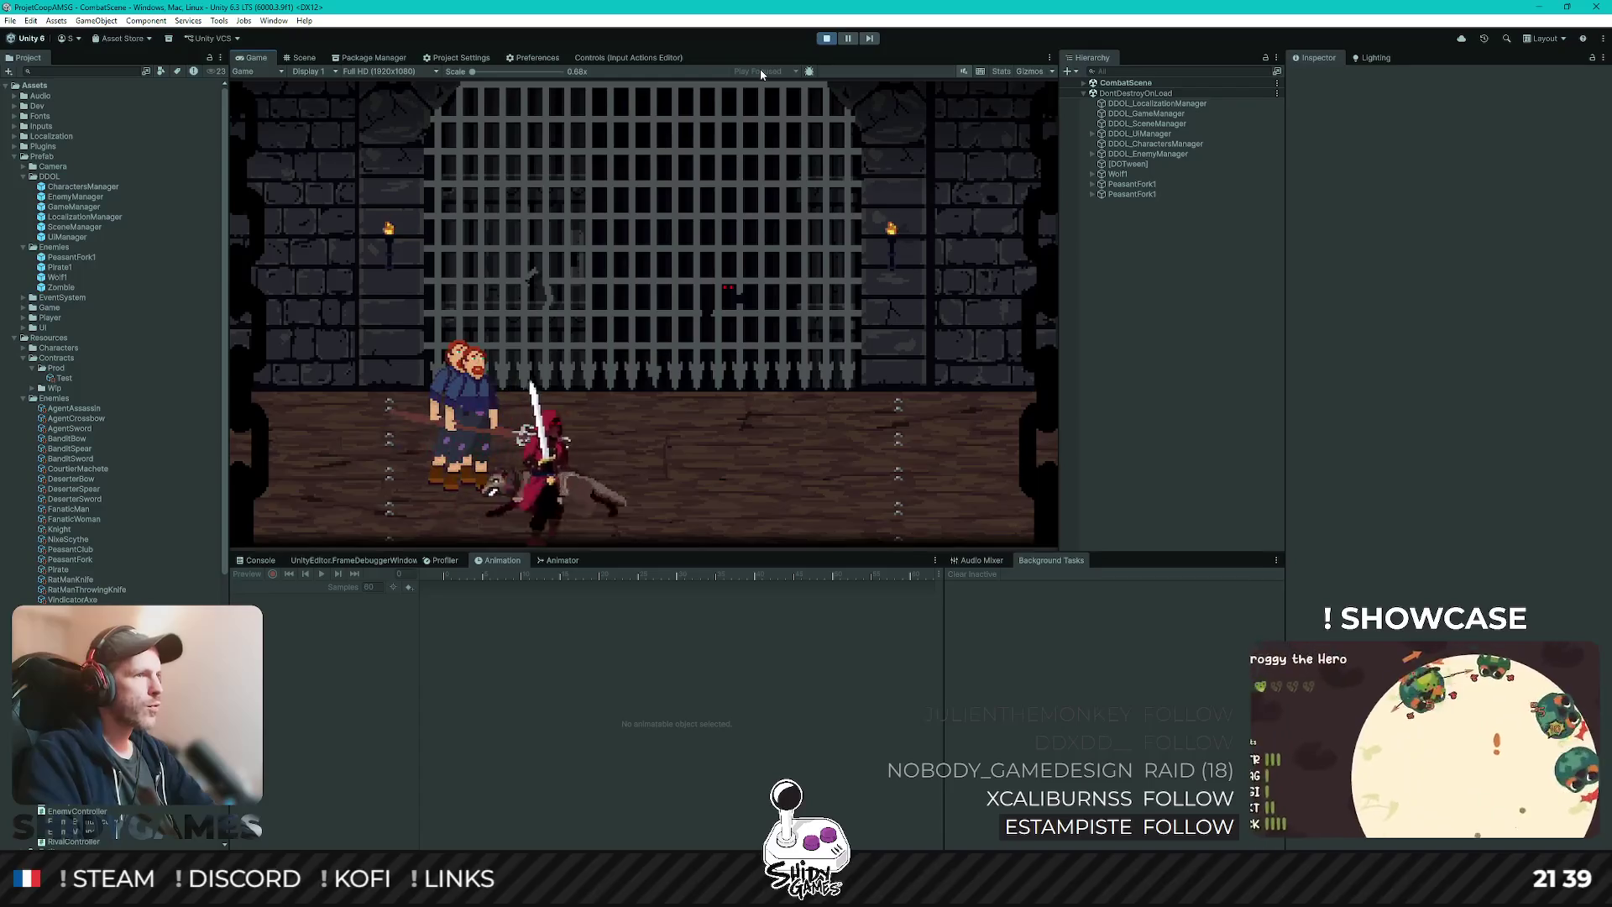
pyautogui.press('d')
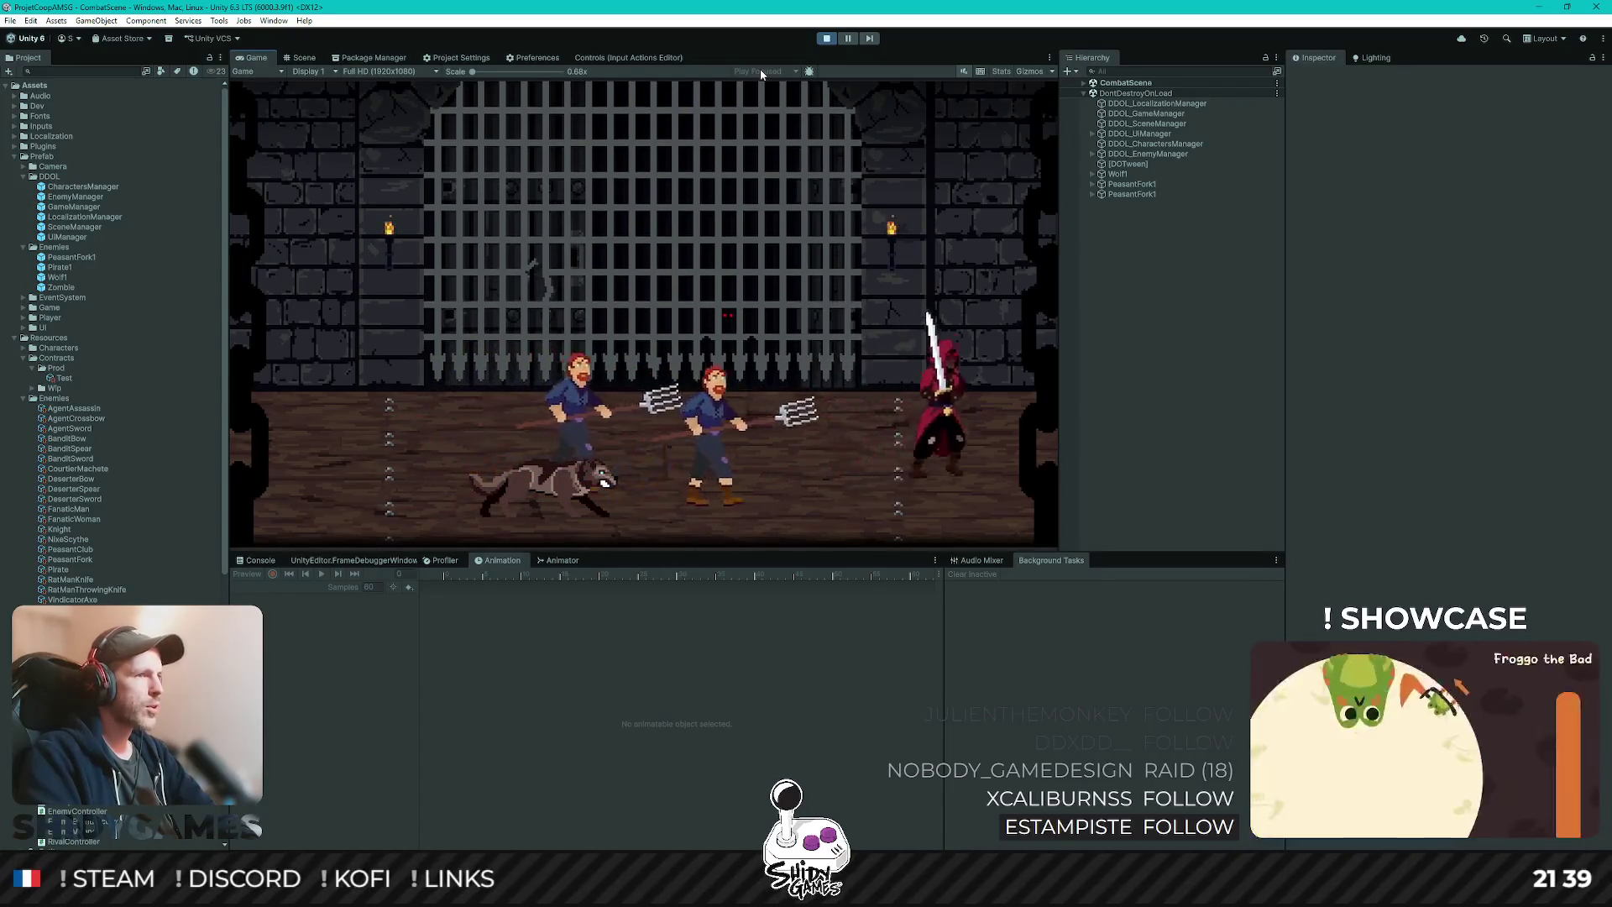
pyautogui.press('a')
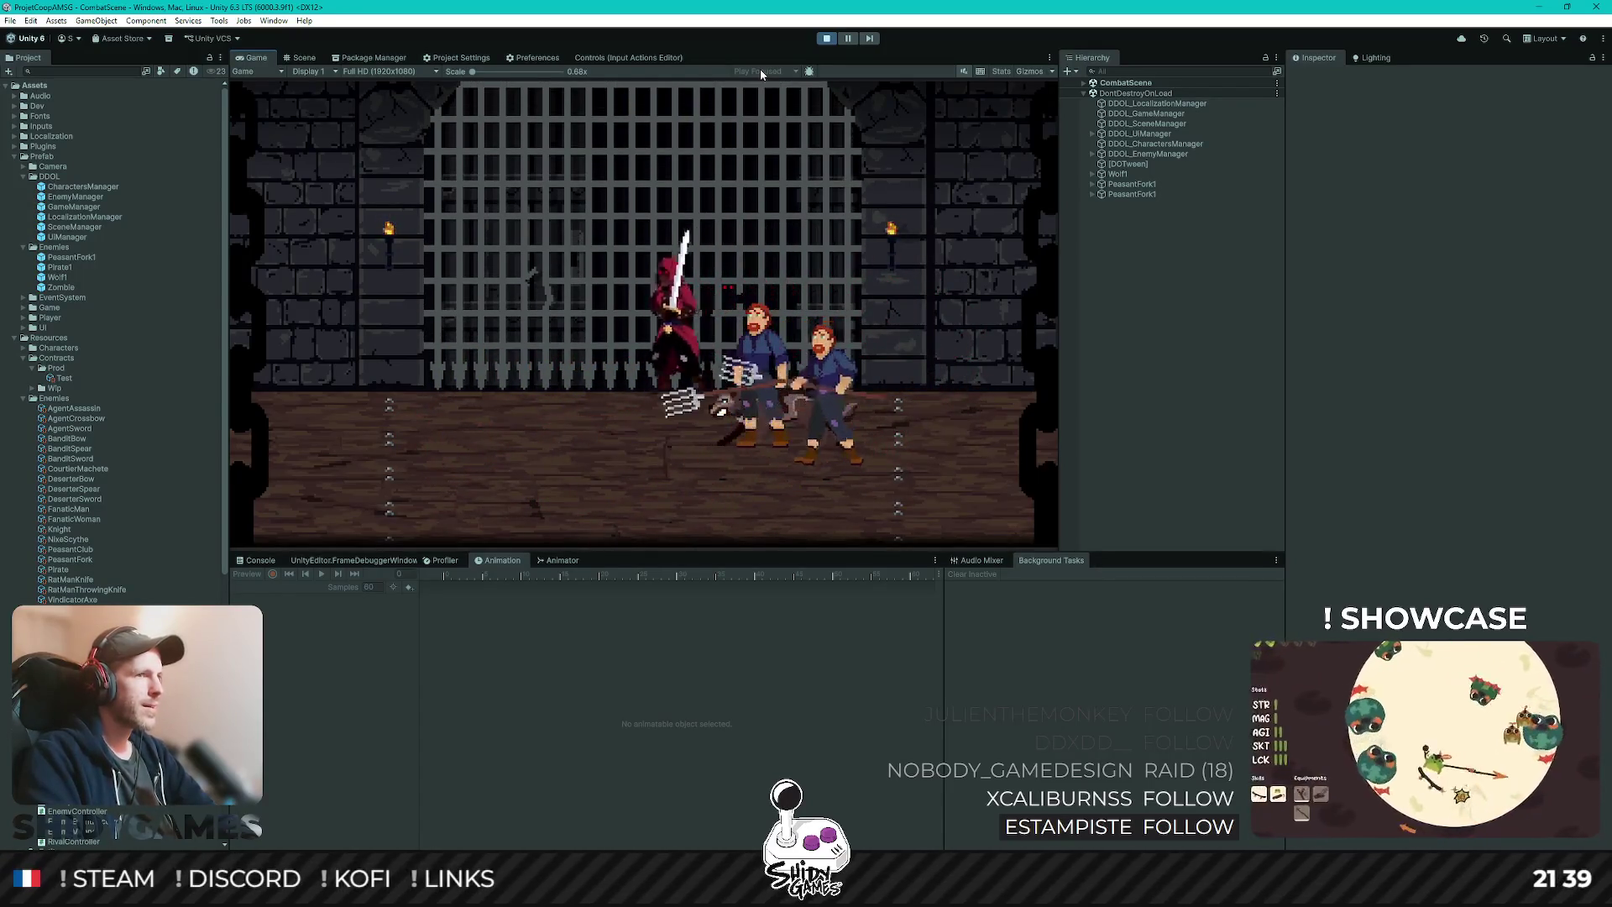
pyautogui.press('a')
pyautogui.press('d')
pyautogui.press('d')
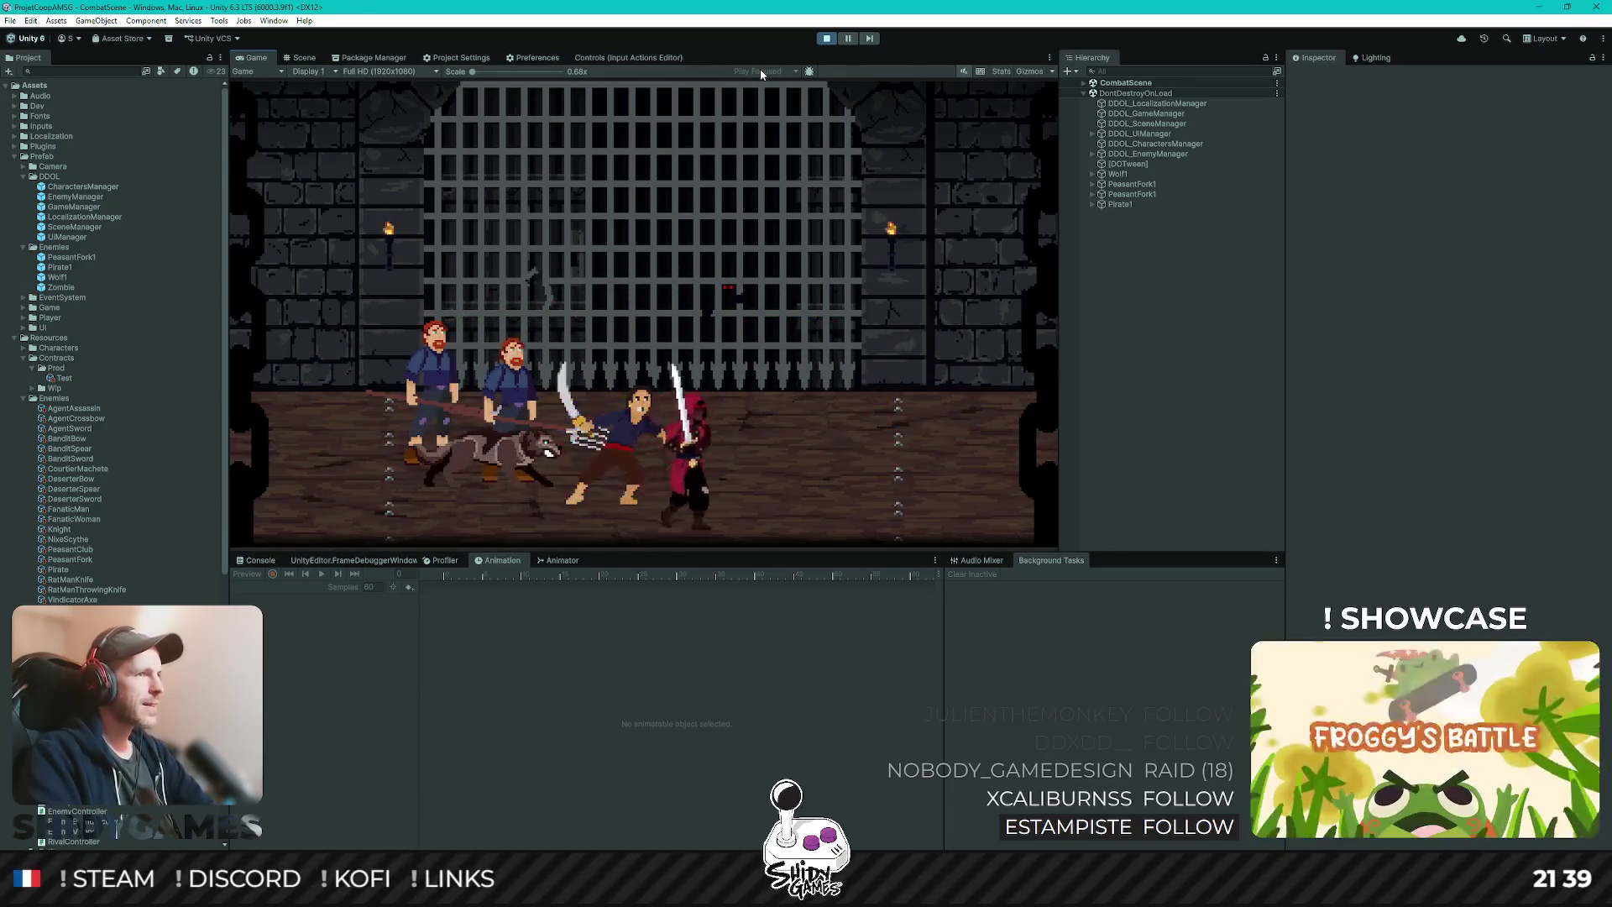
pyautogui.press('w')
pyautogui.press('a')
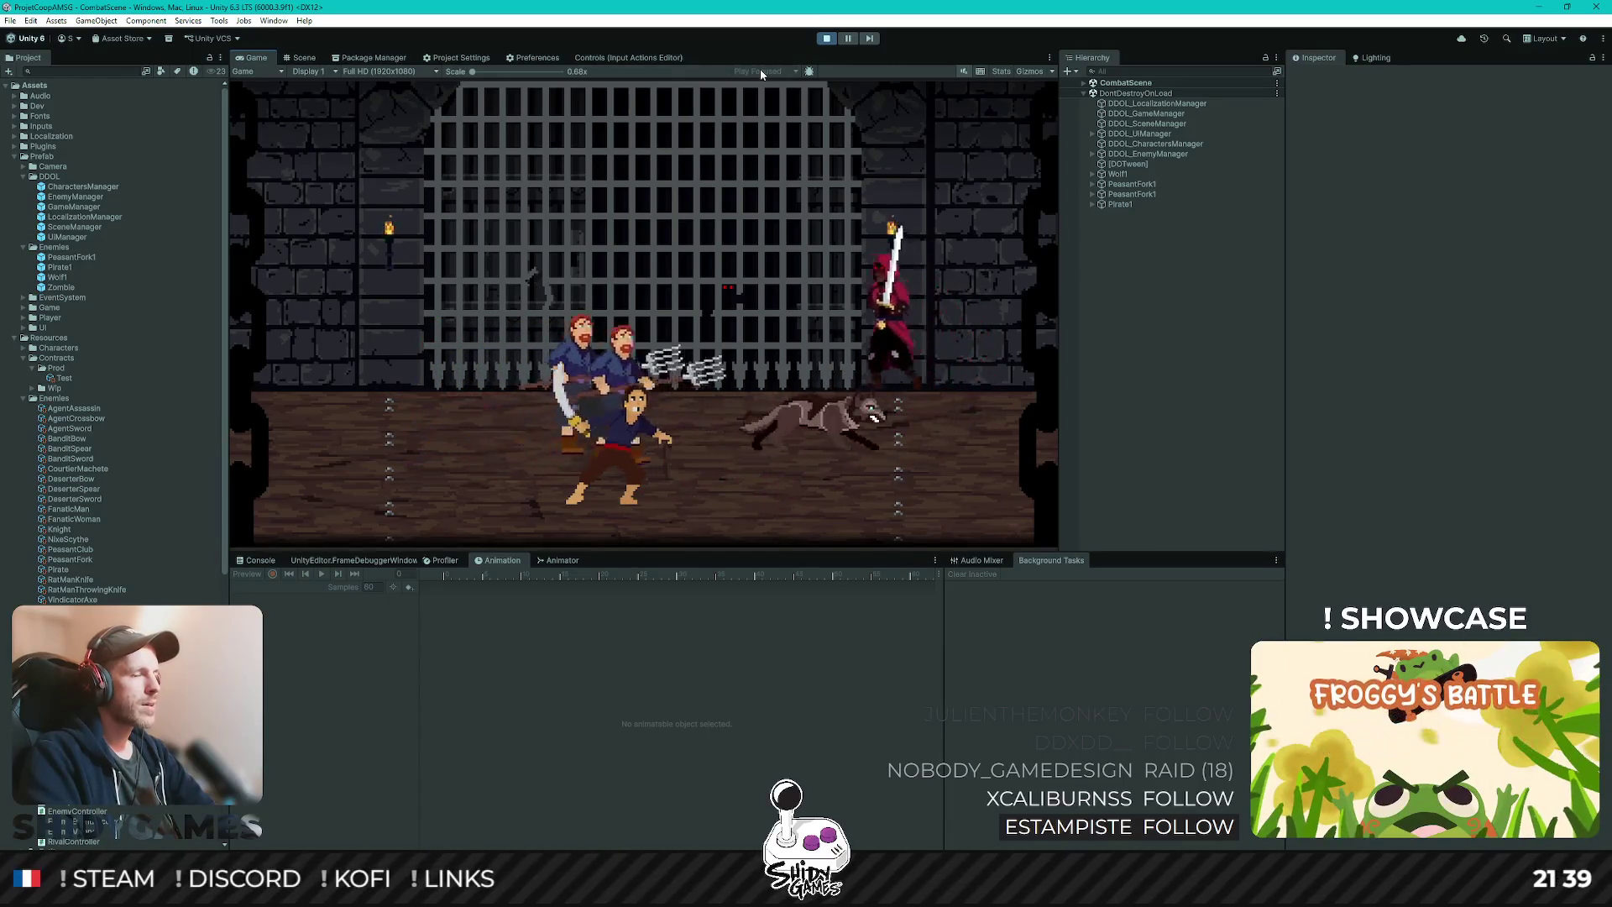
pyautogui.press('a')
pyautogui.press('s')
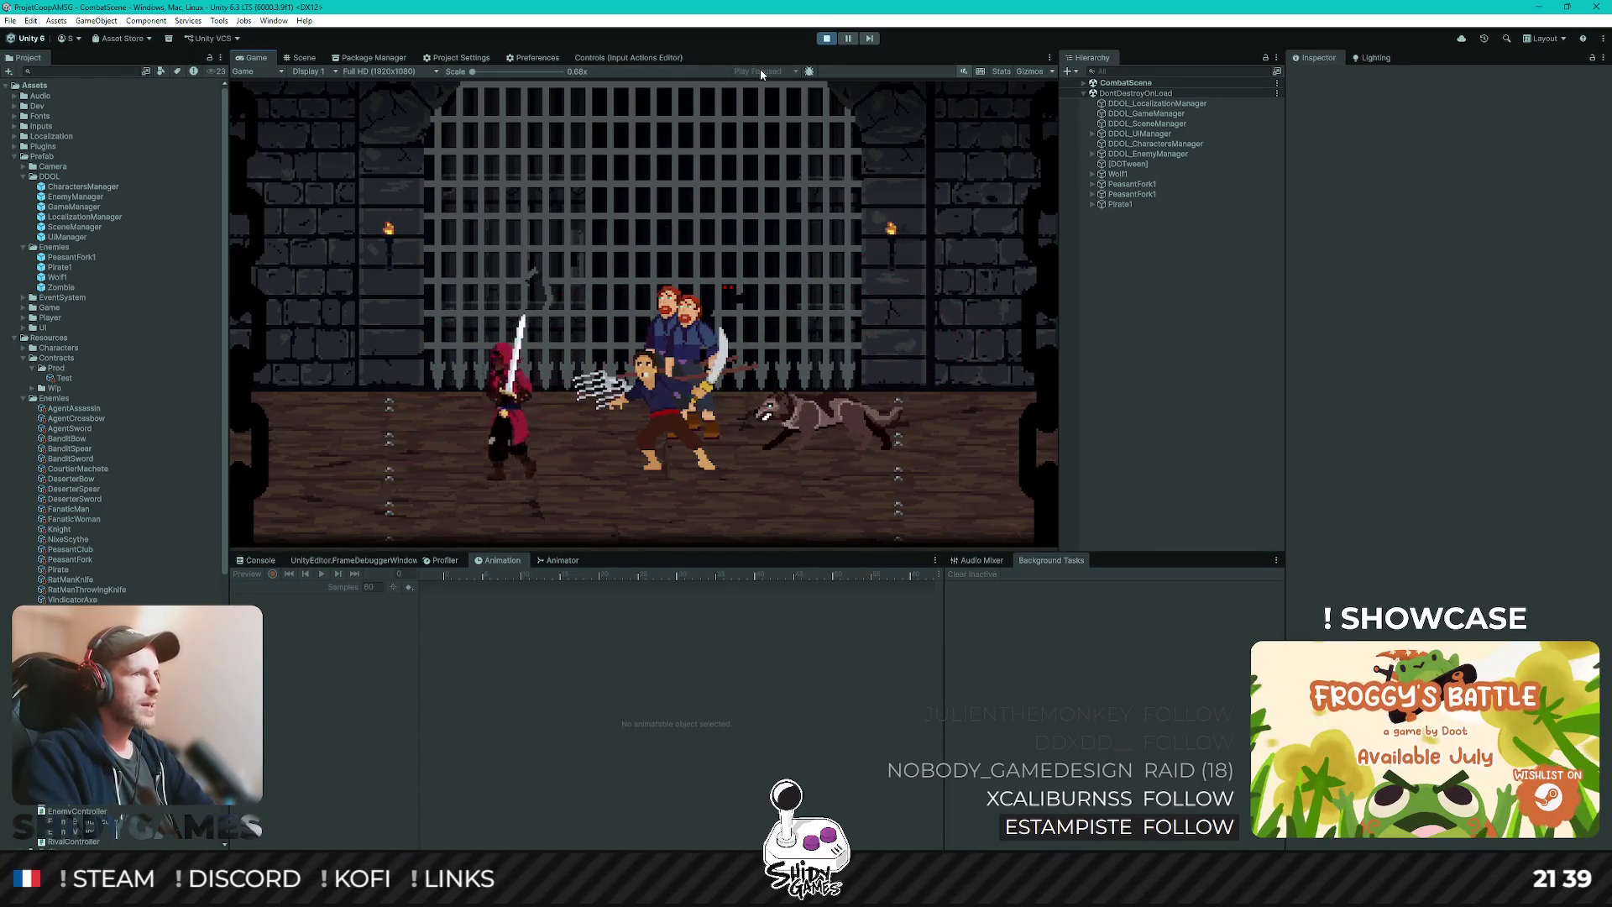
pyautogui.press('d')
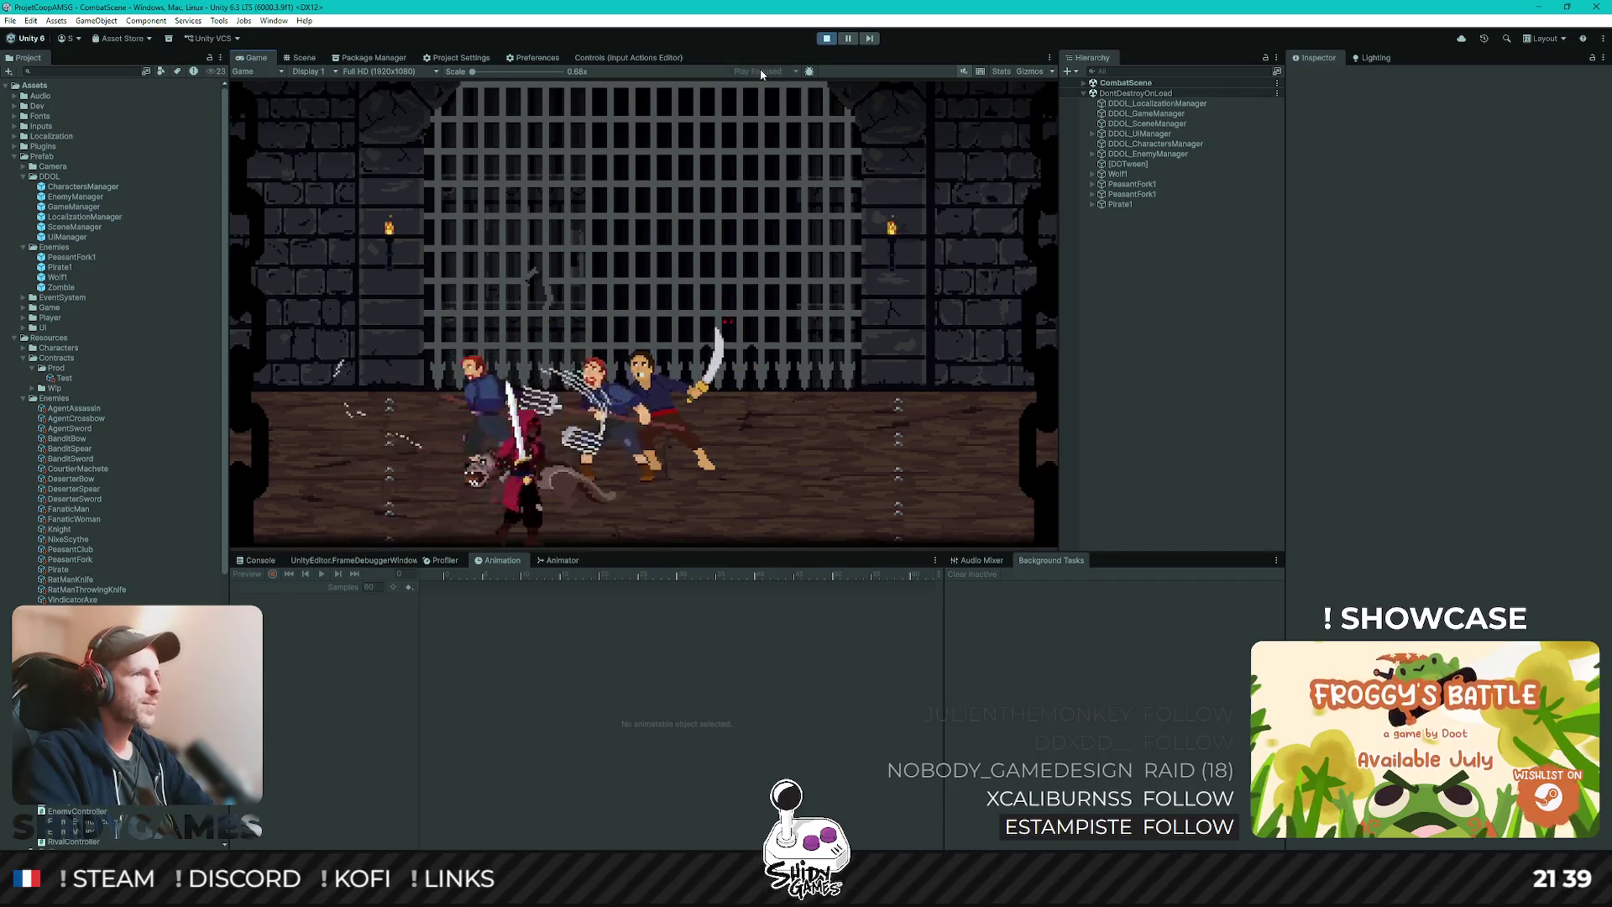
pyautogui.press('d')
pyautogui.press('w')
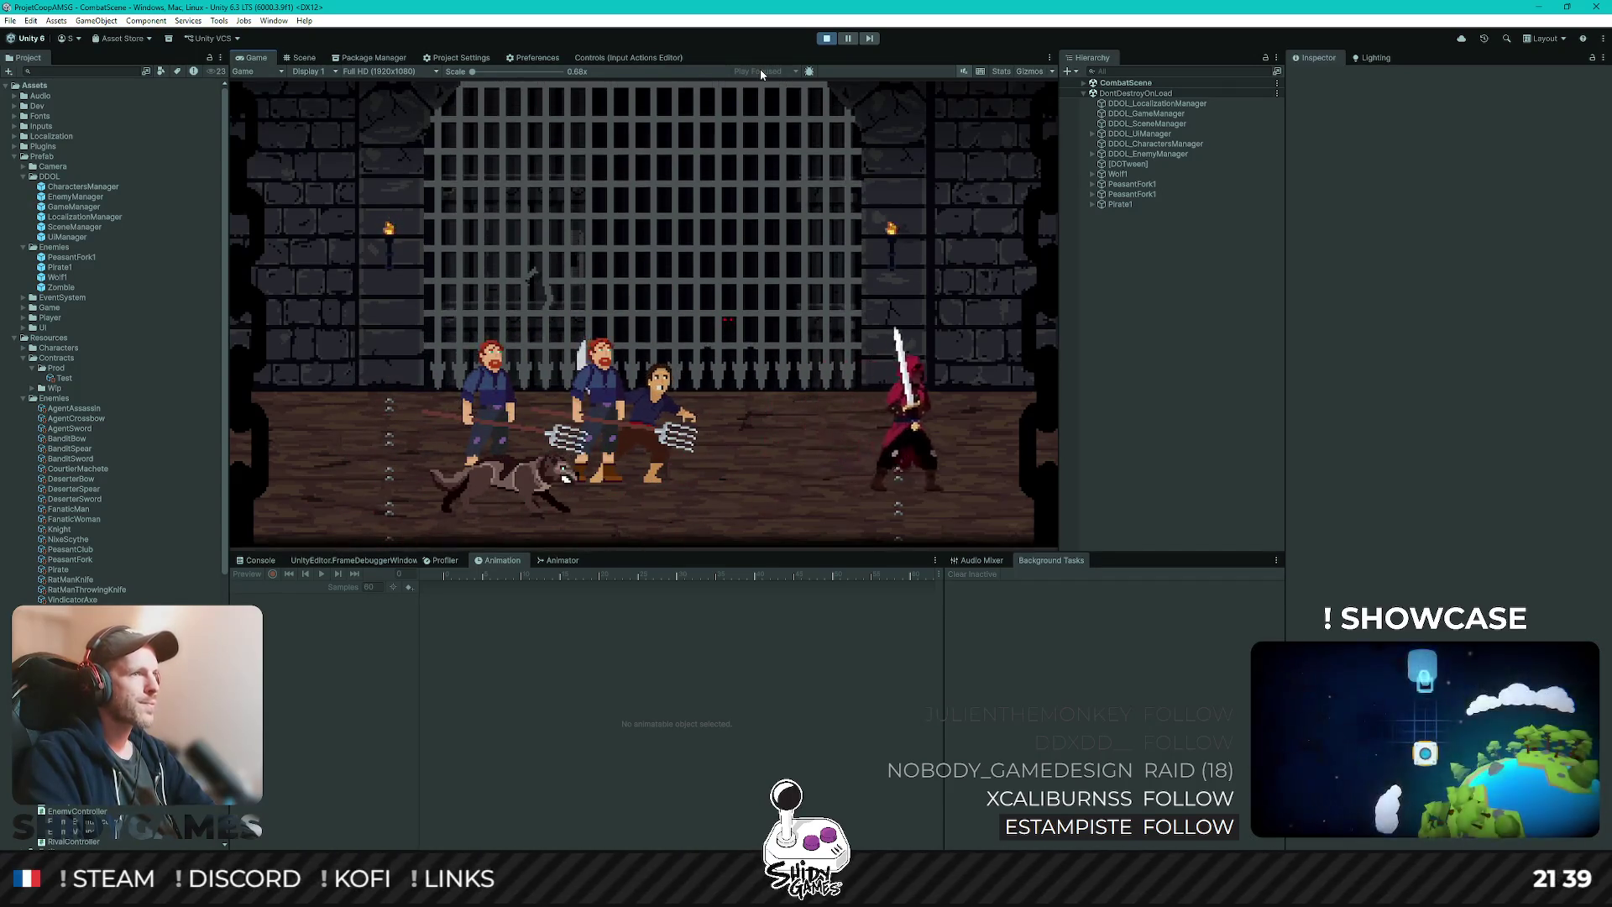
pyautogui.press('a')
pyautogui.press('w')
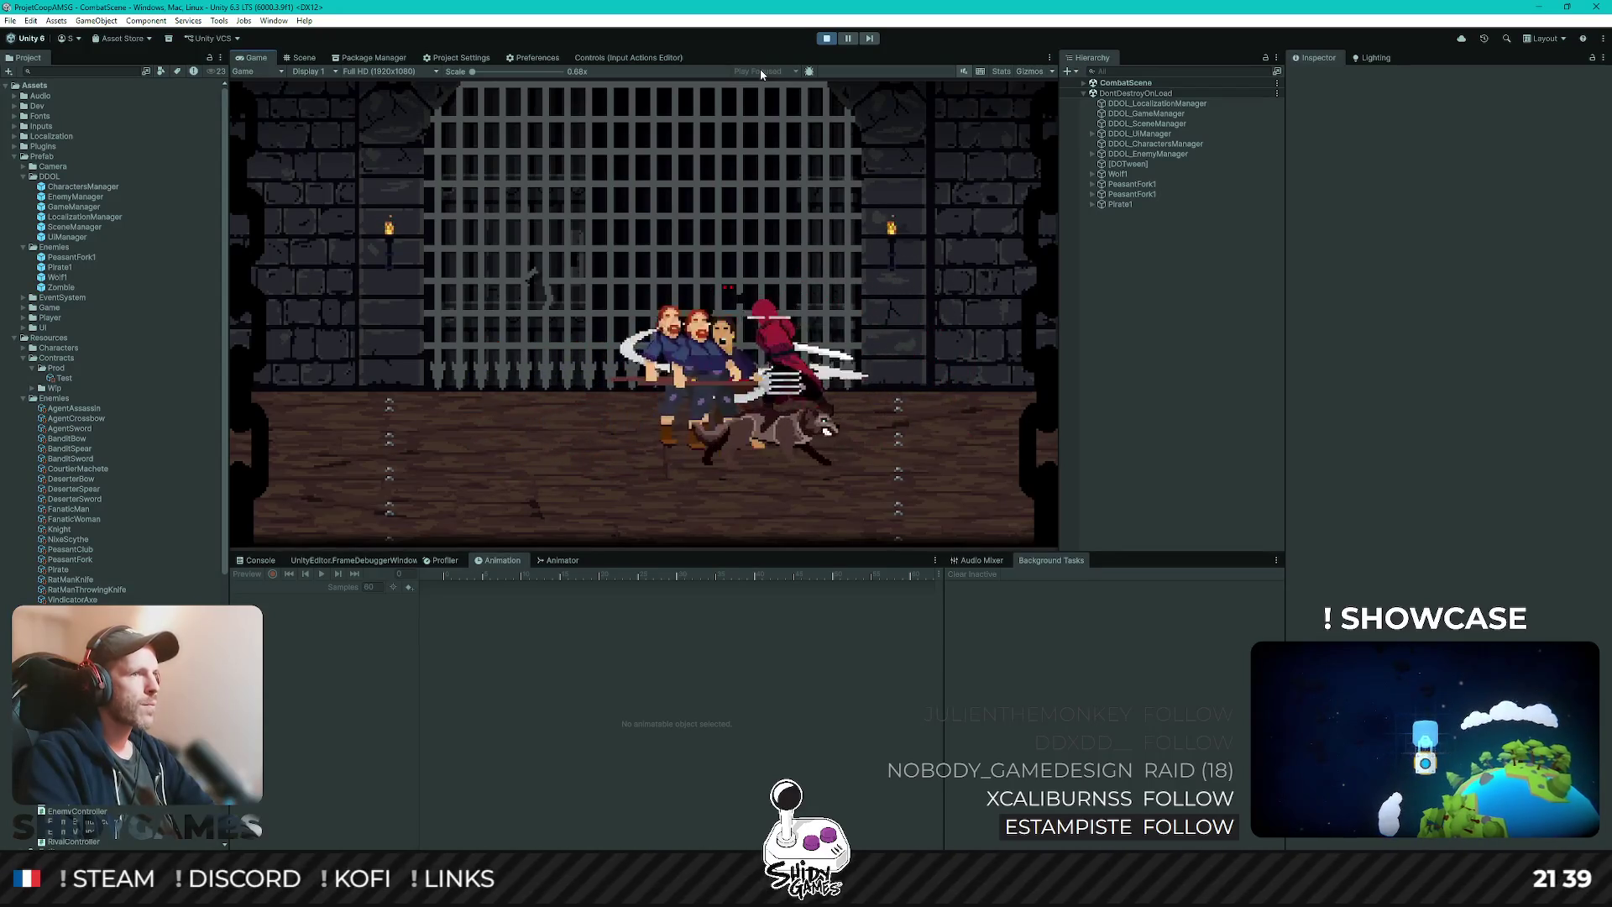
pyautogui.press('a')
pyautogui.press('s')
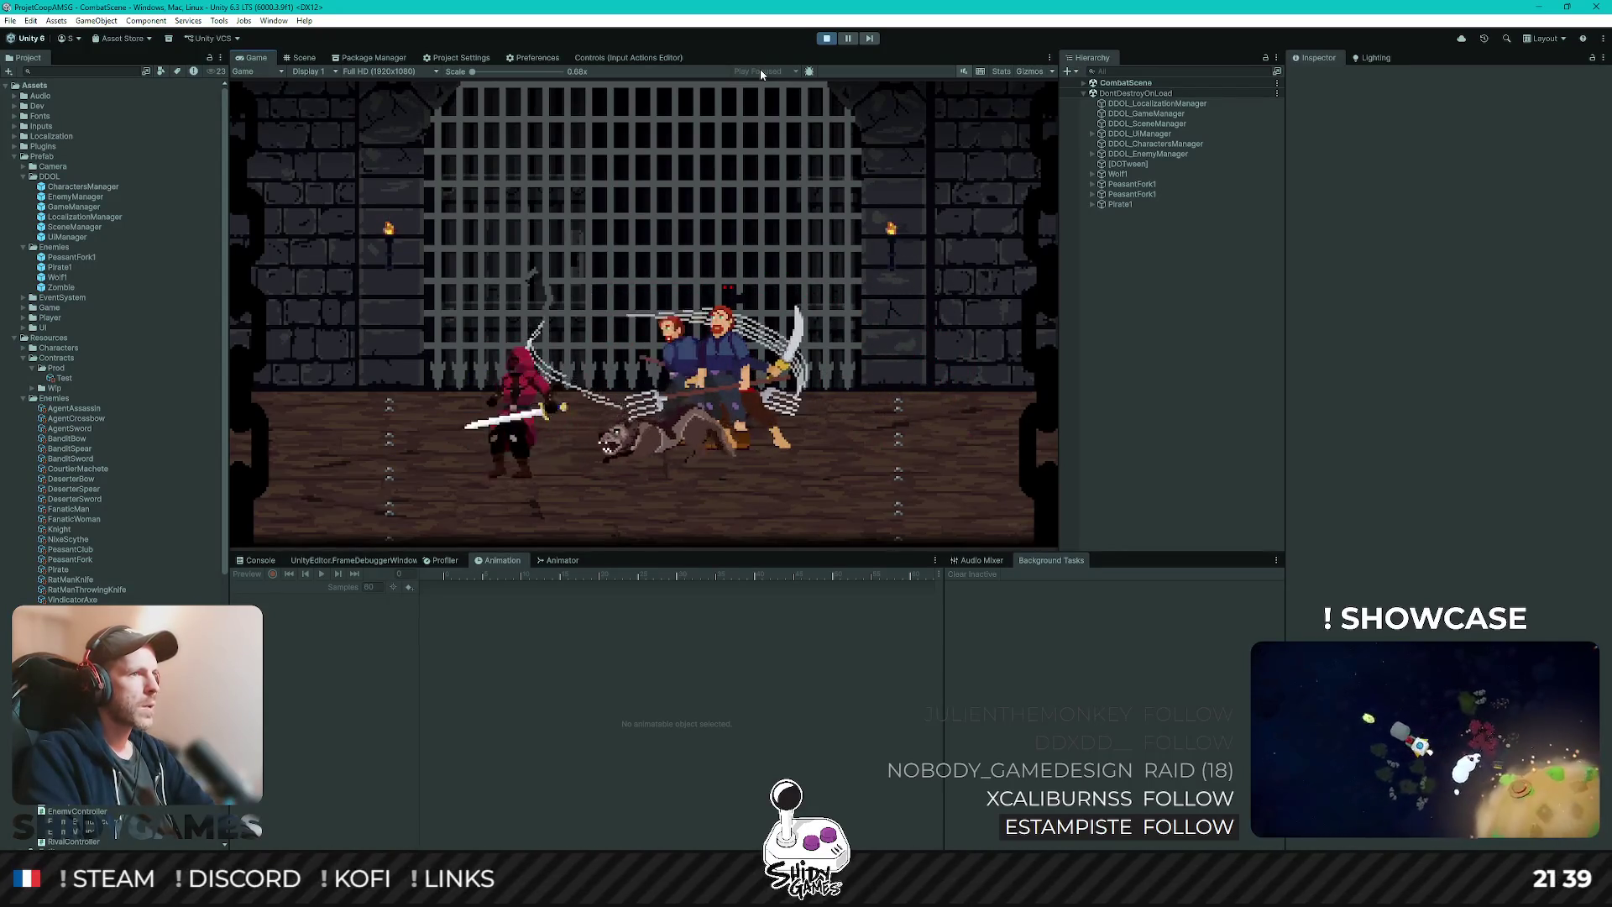
# - Slash, leap and spin-slash the peasants and wolf until they fall, then stop play mode
pyautogui.press('a')
pyautogui.press('j')
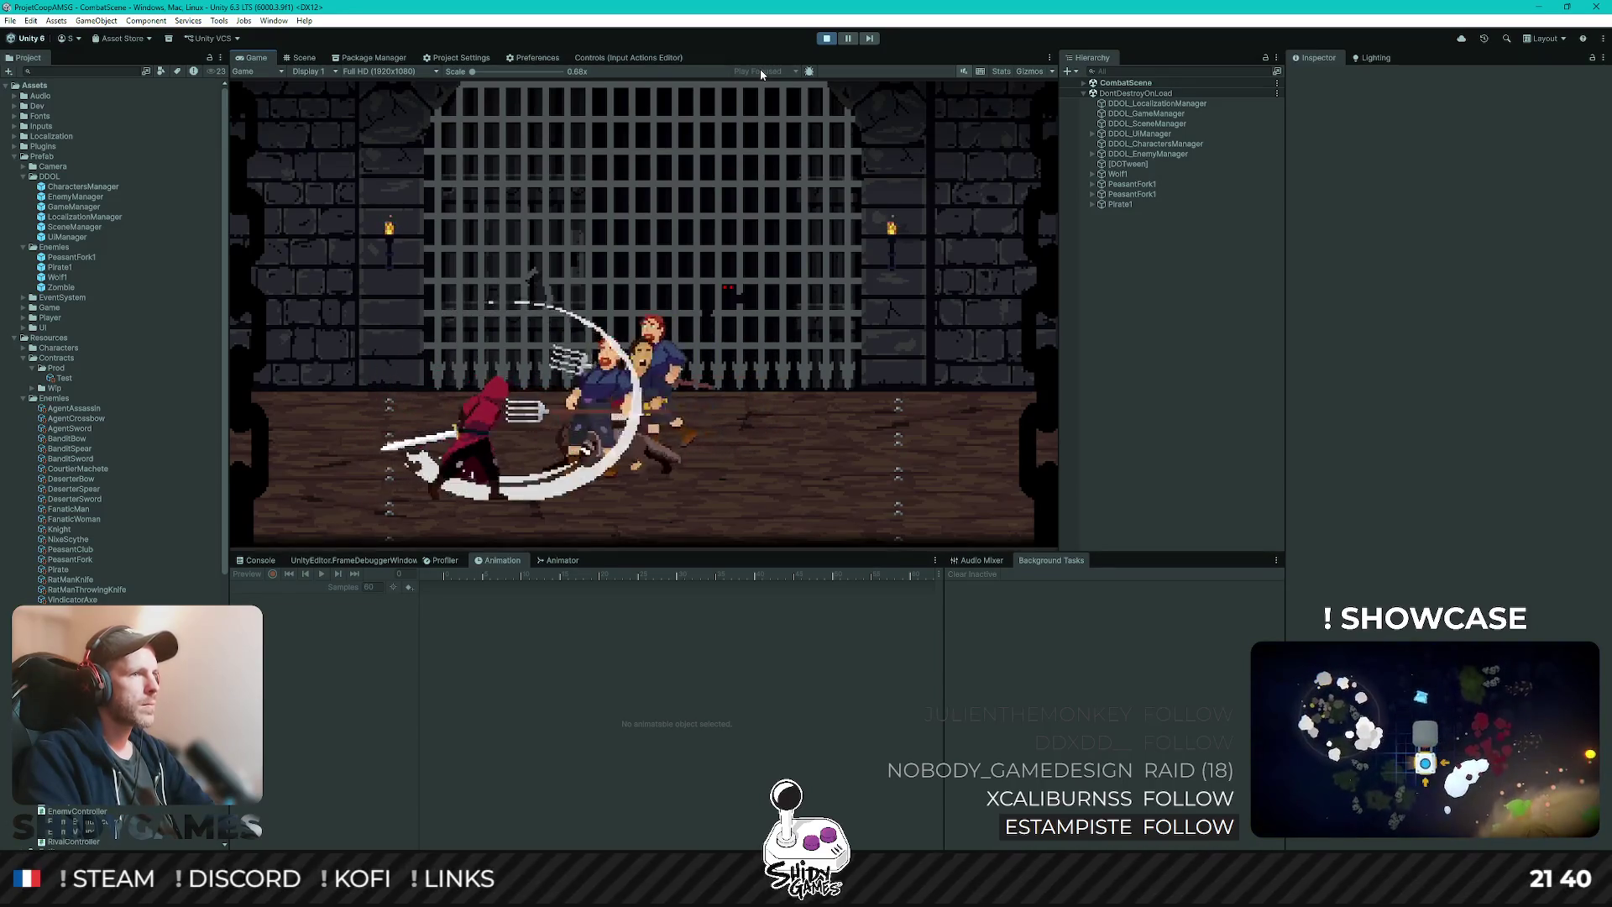
pyautogui.press('a')
pyautogui.press('j')
pyautogui.press('space')
pyautogui.press('d')
pyautogui.press('j')
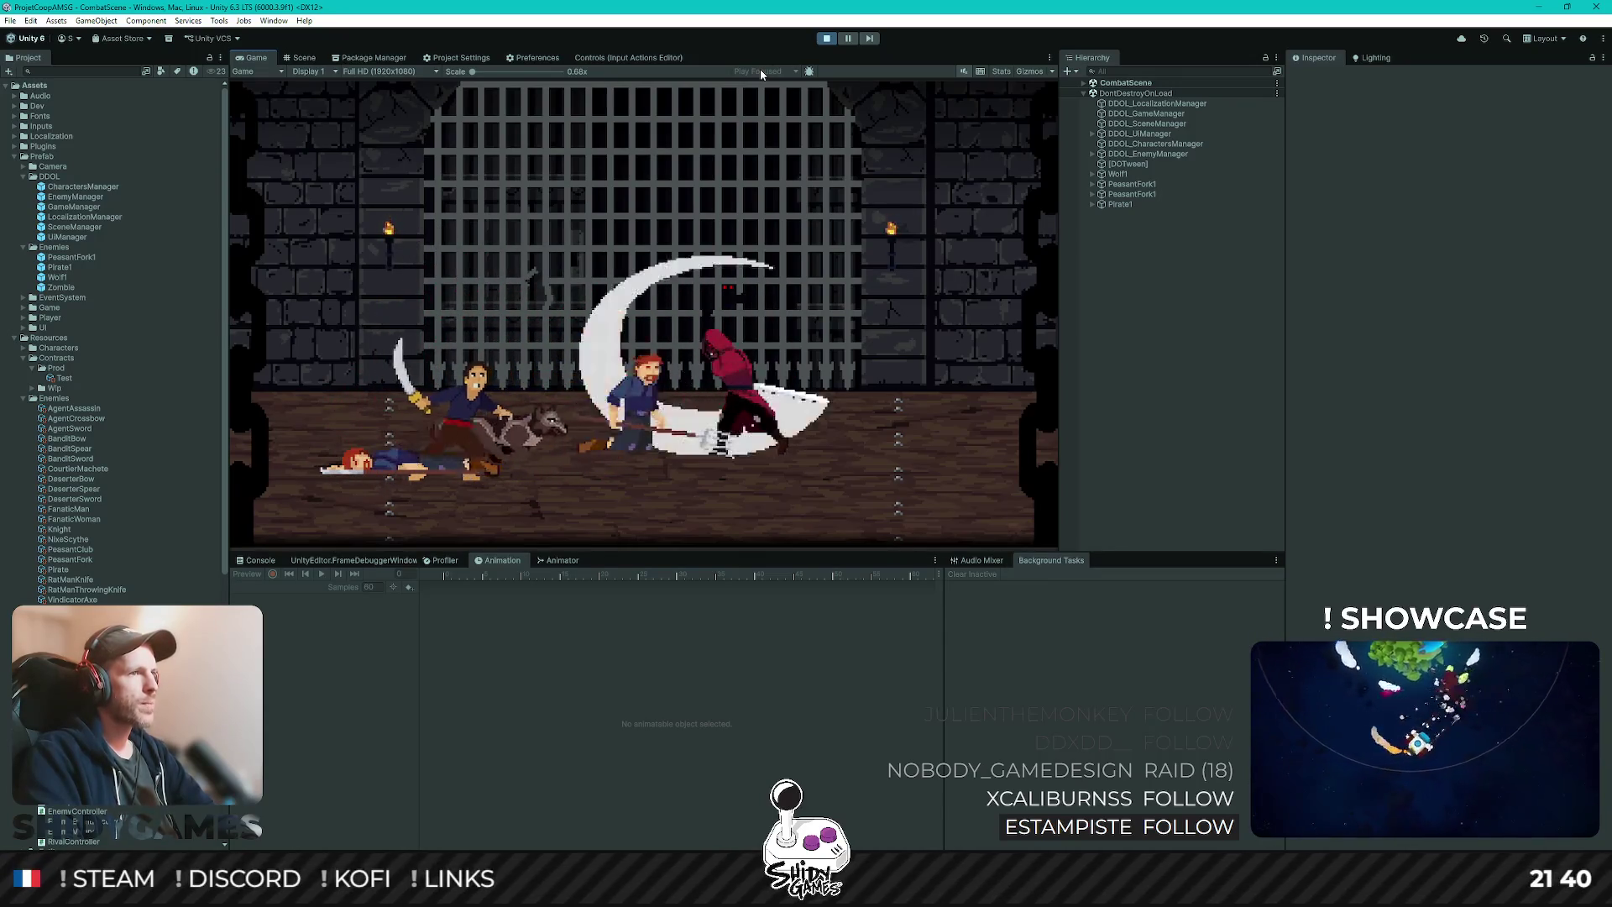
pyautogui.press('d')
pyautogui.press('j')
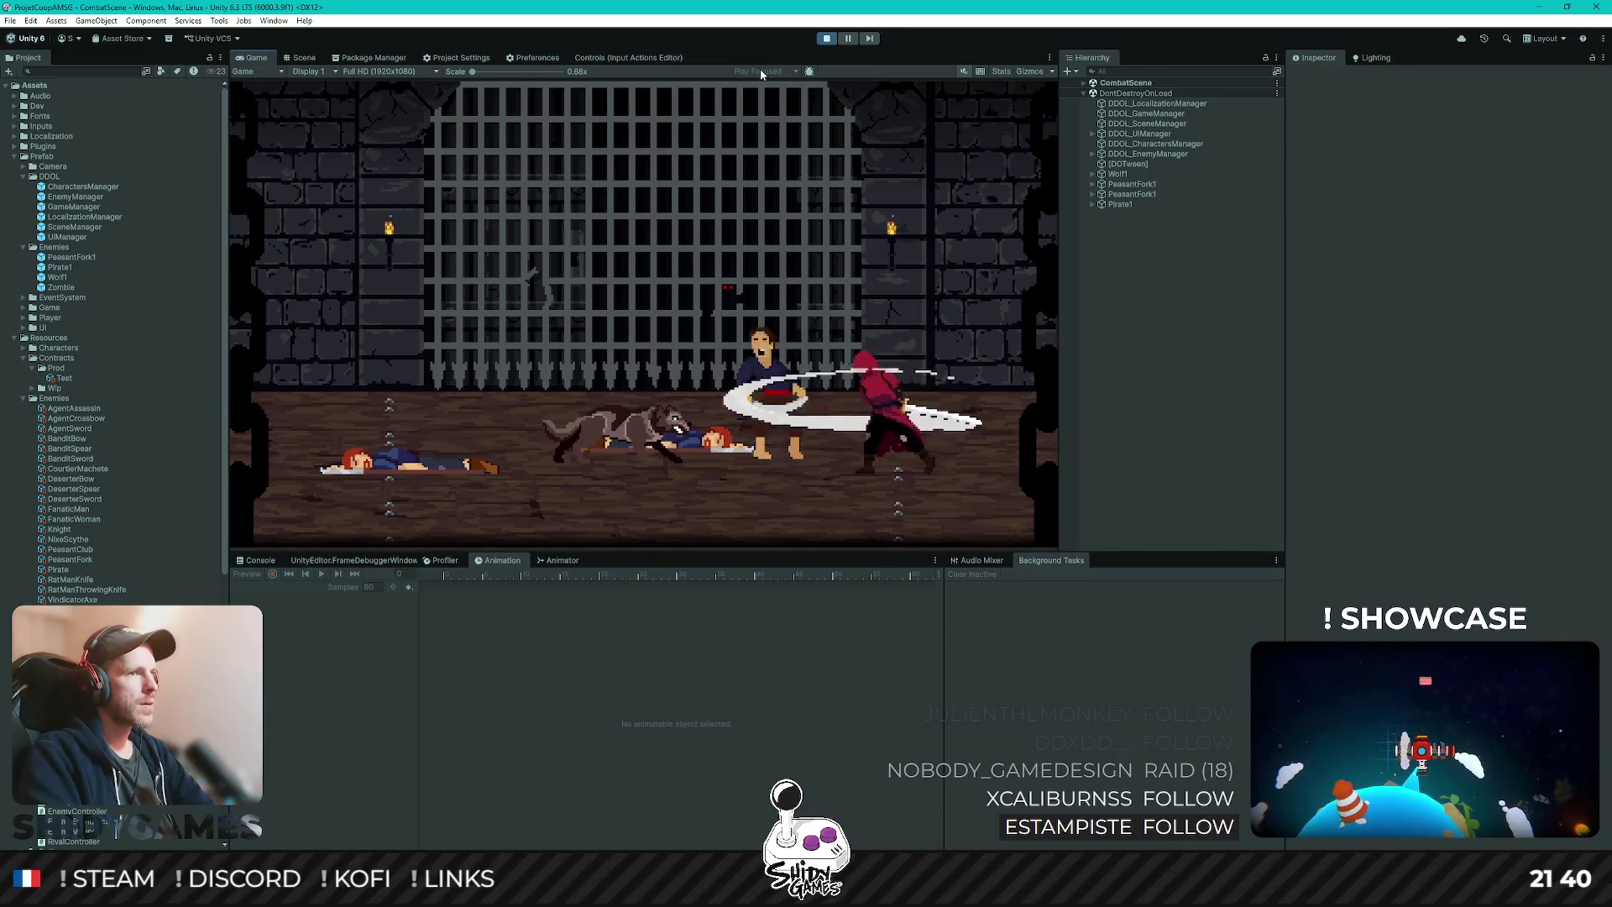
pyautogui.press('j')
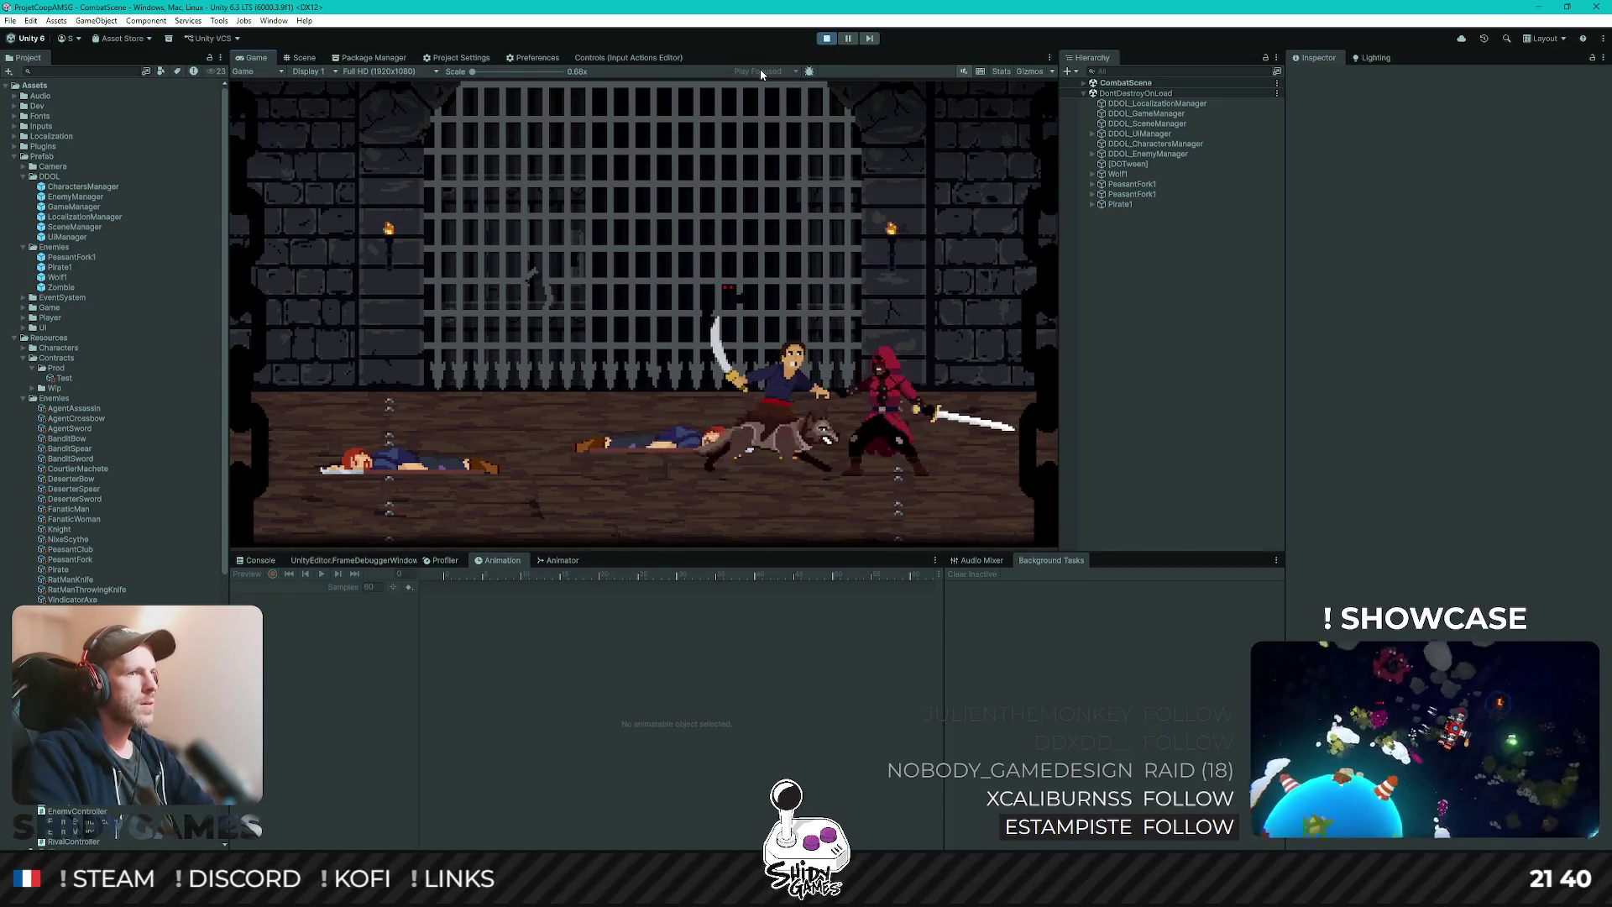
pyautogui.press('a')
pyautogui.press('space')
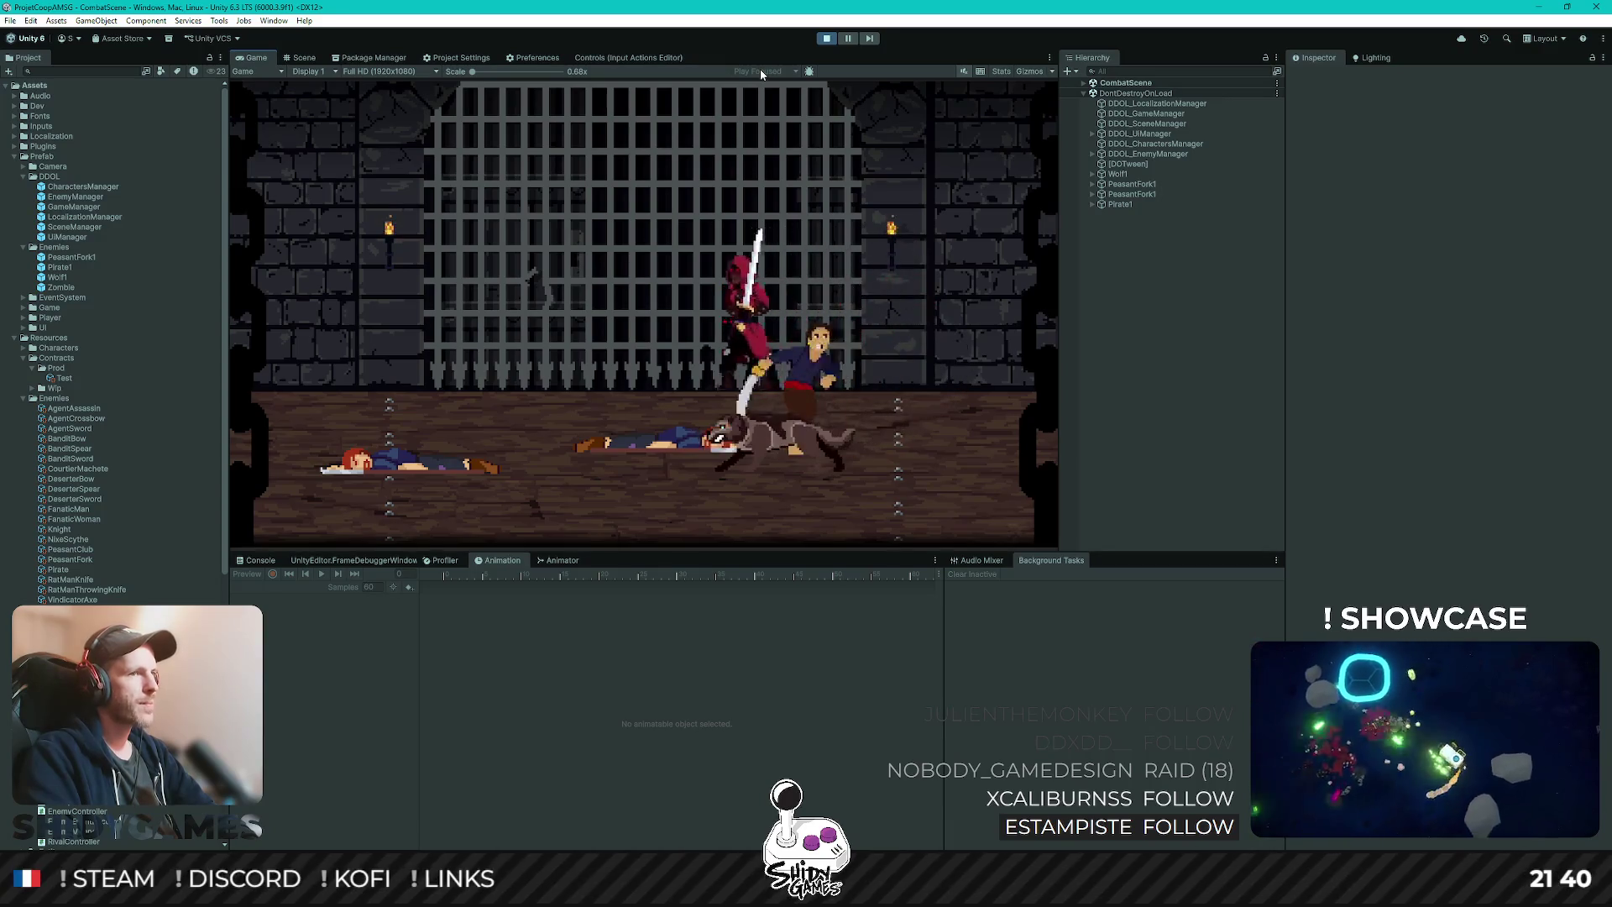
pyautogui.press('j')
pyautogui.press('j')
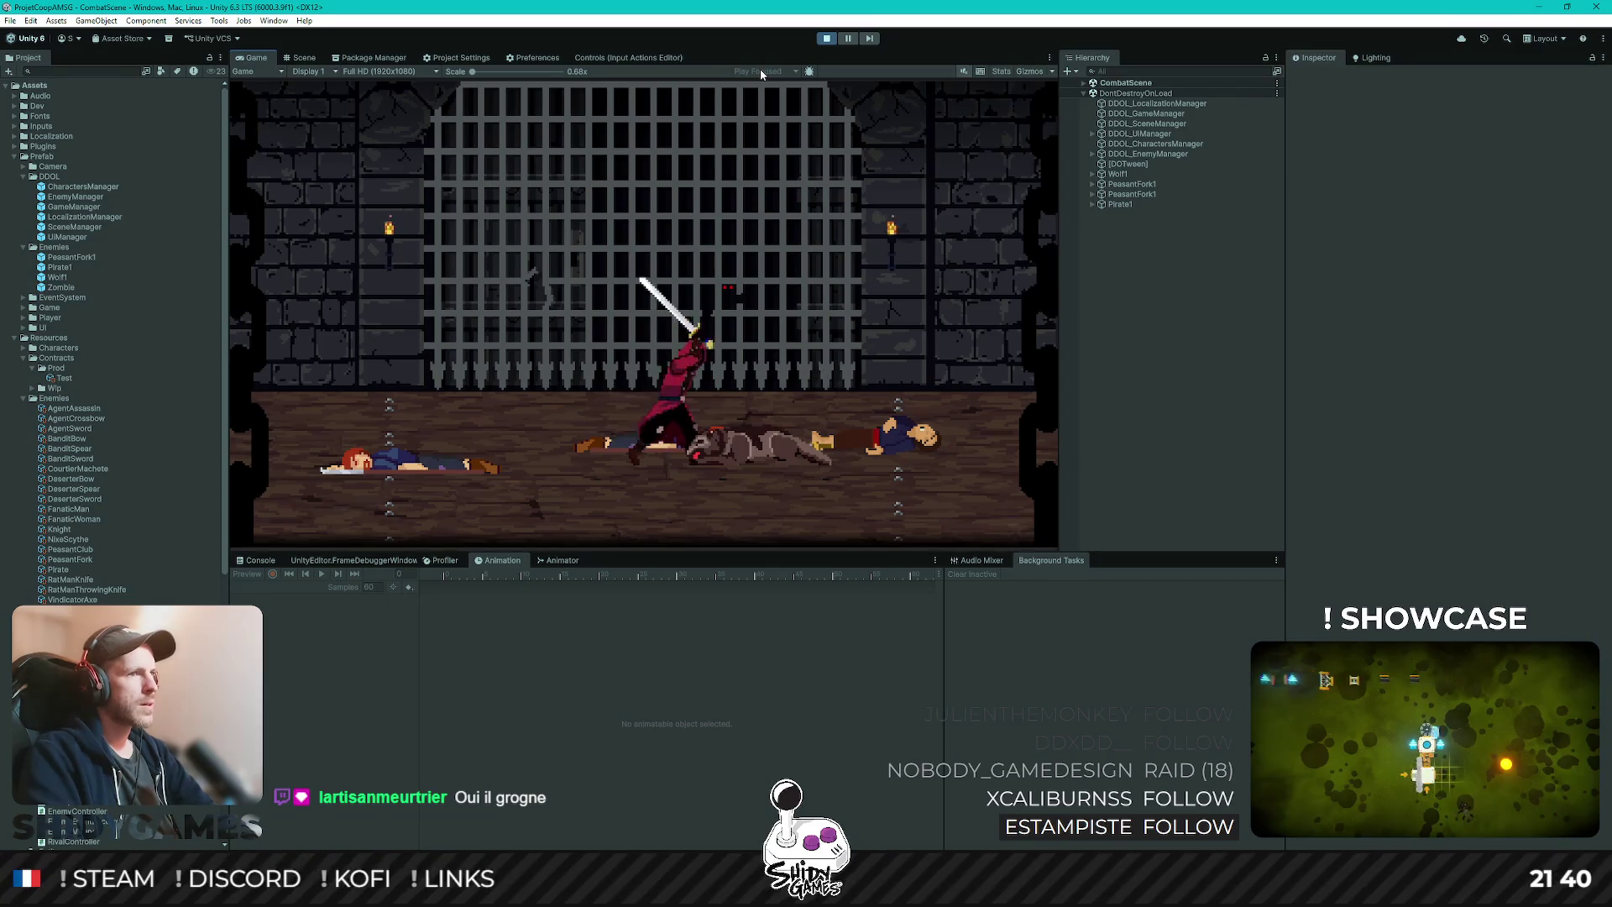
pyautogui.press('j')
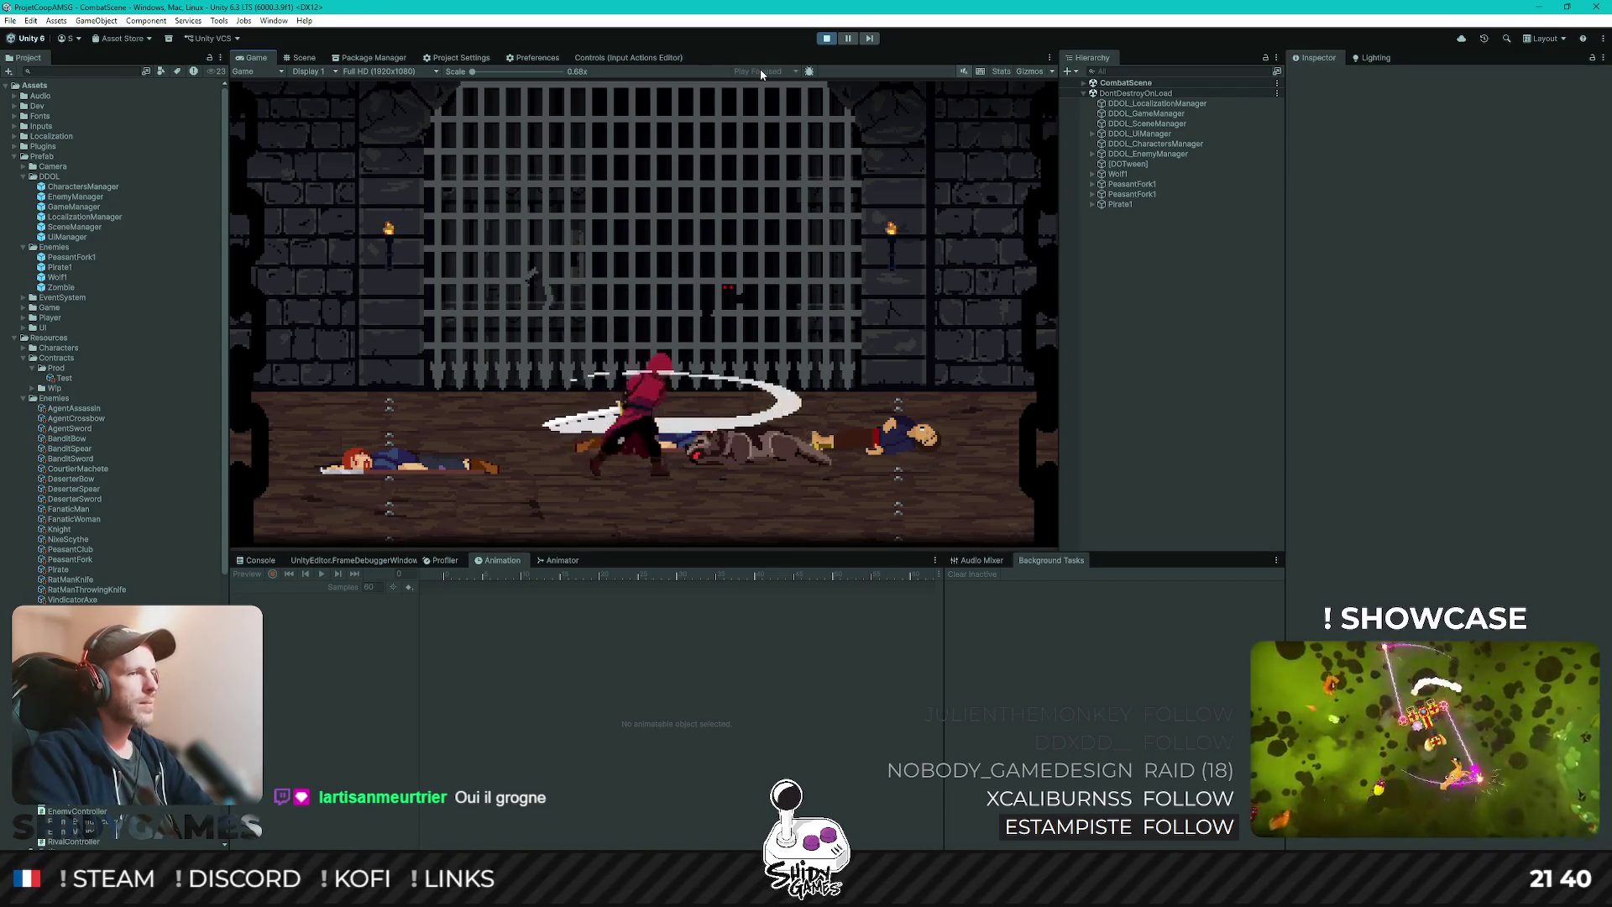
pyautogui.click(822, 41)
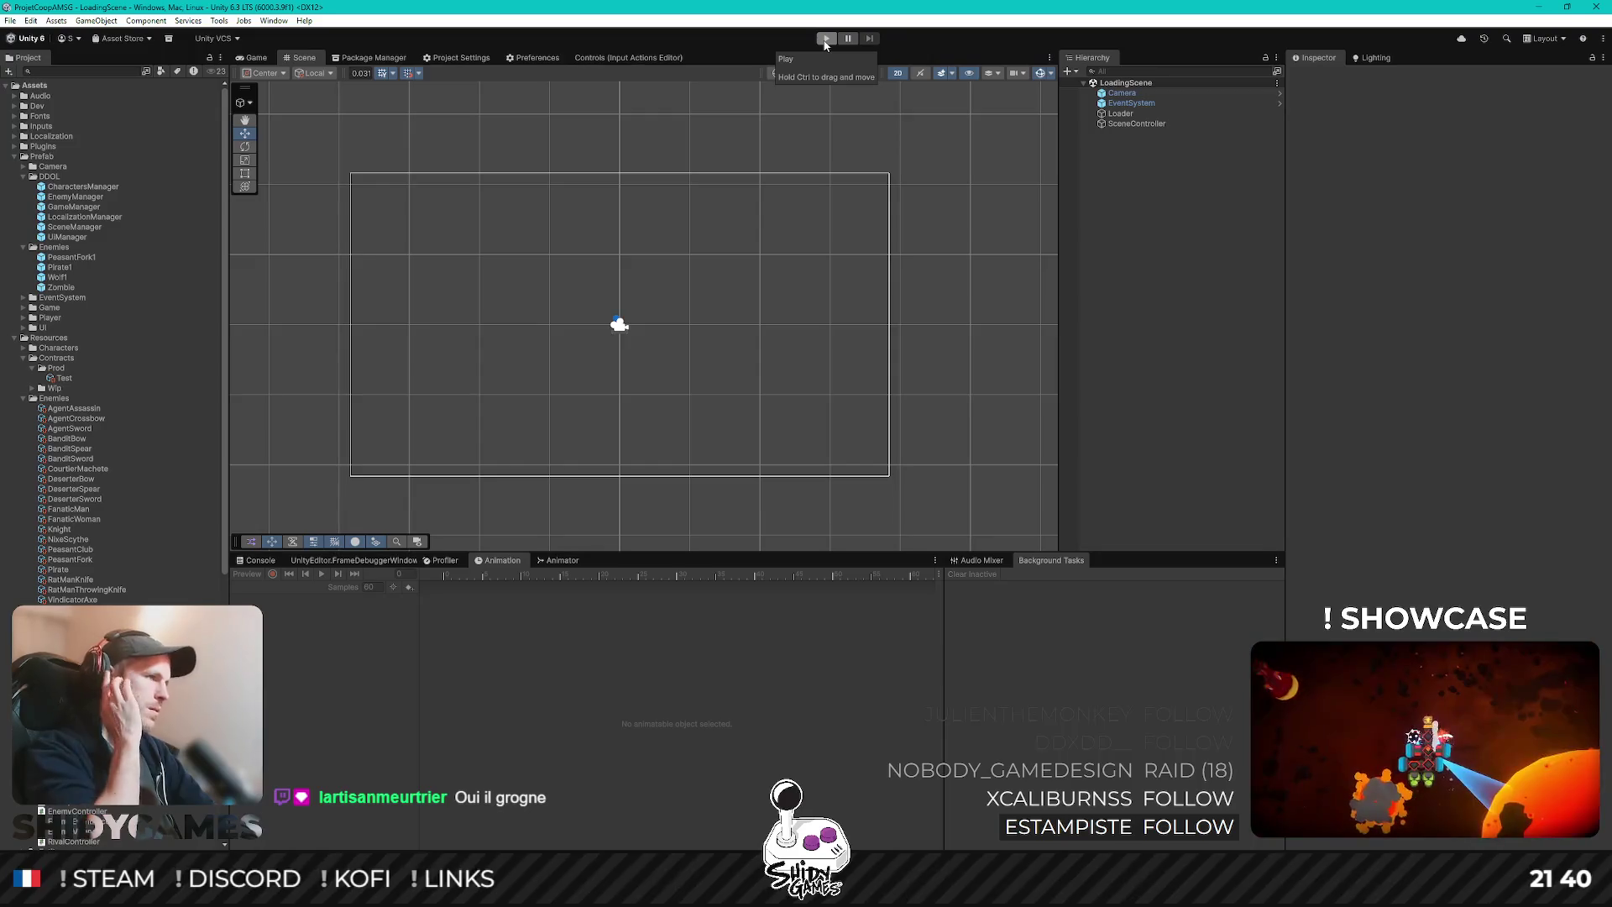
# - Restart play mode with the Game view maximized, take the notice board contract and talk to the NPC
pyautogui.click(825, 40)
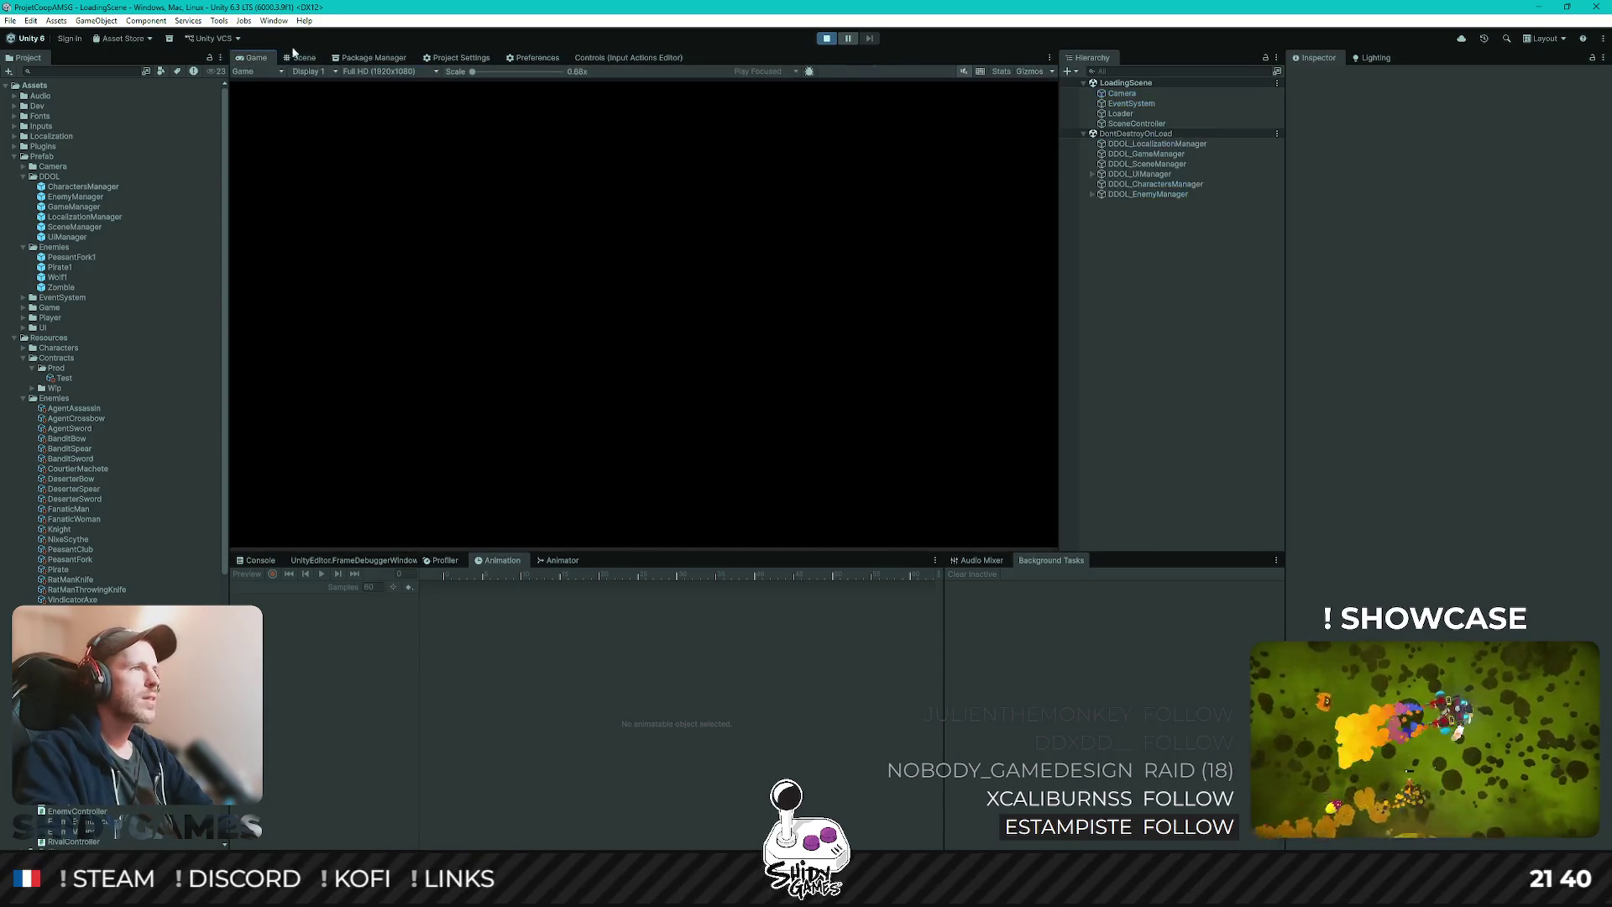
pyautogui.doubleClick(263, 58)
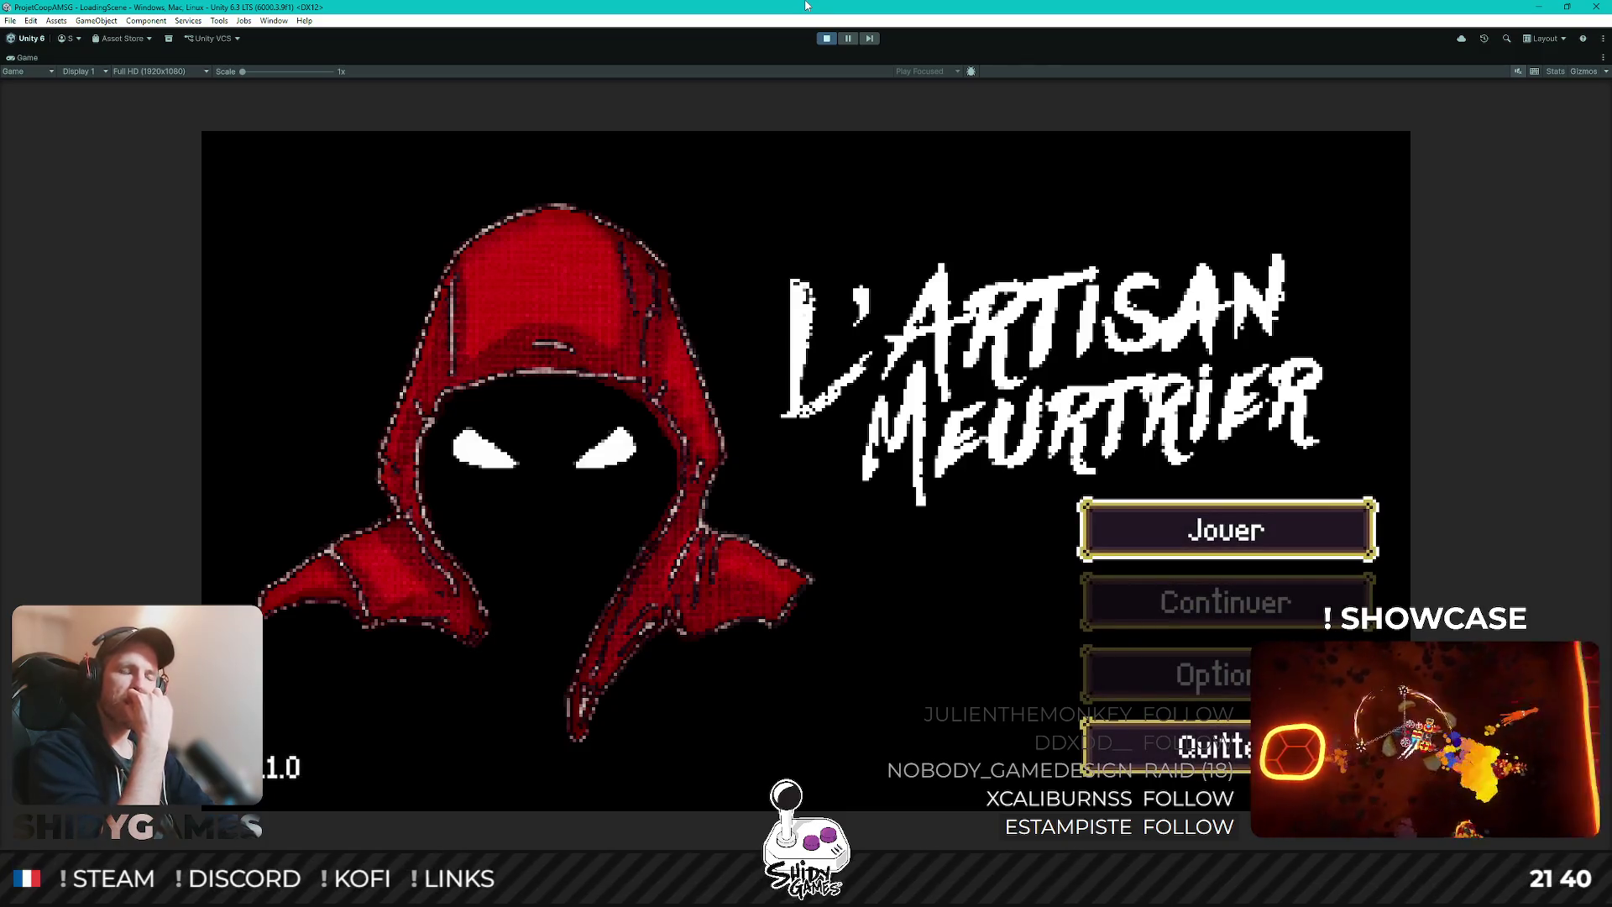
pyautogui.press('Return')
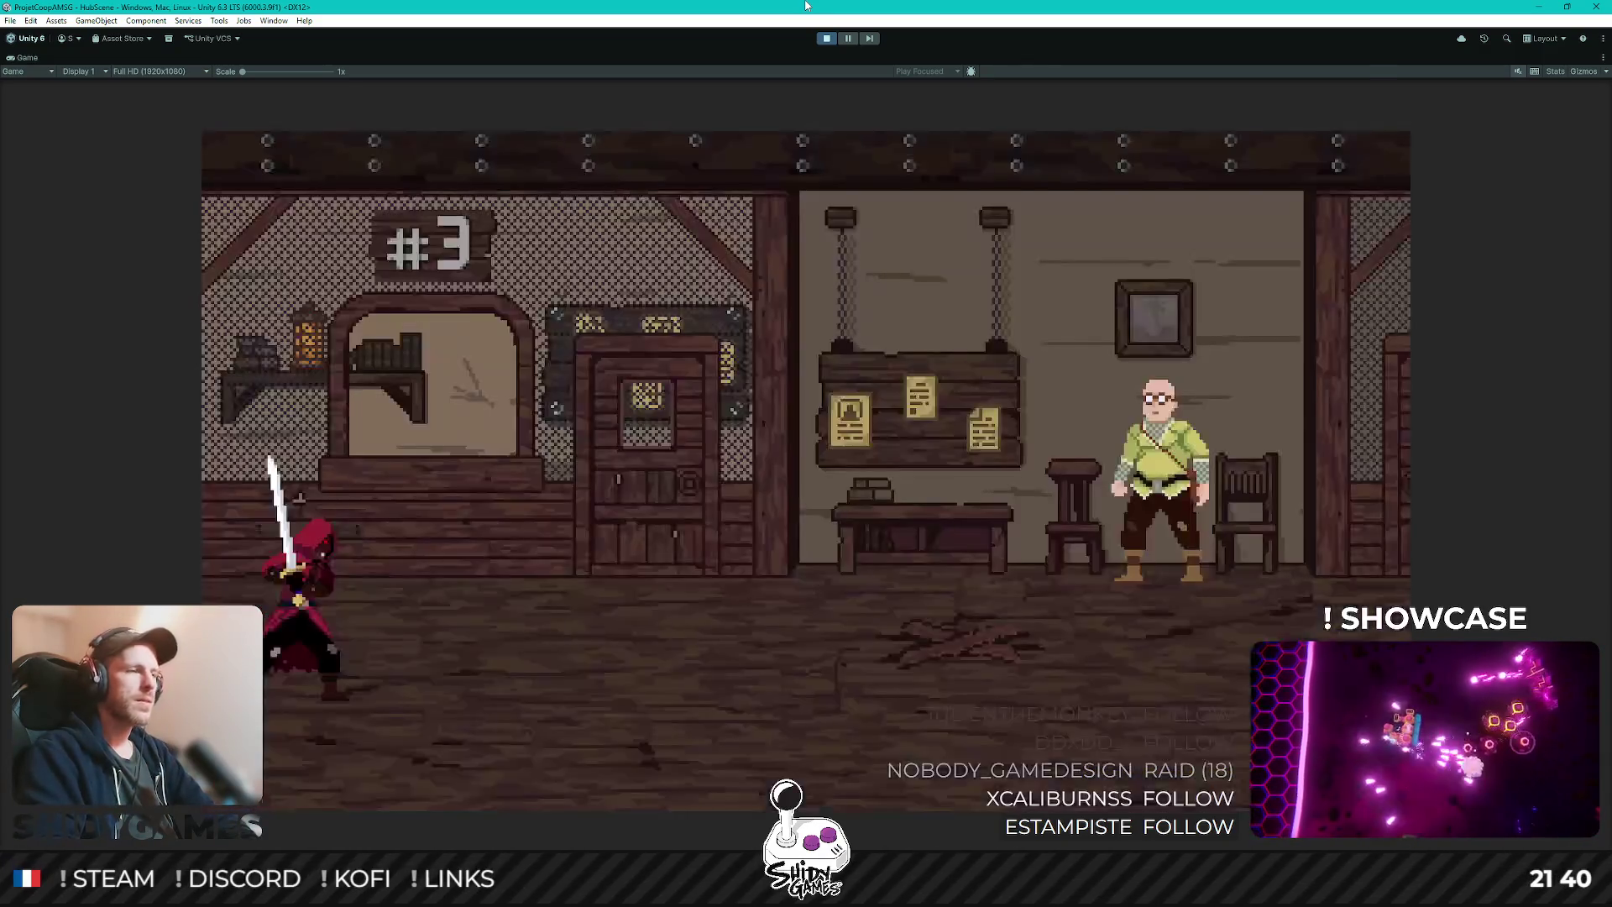
pyautogui.press('d')
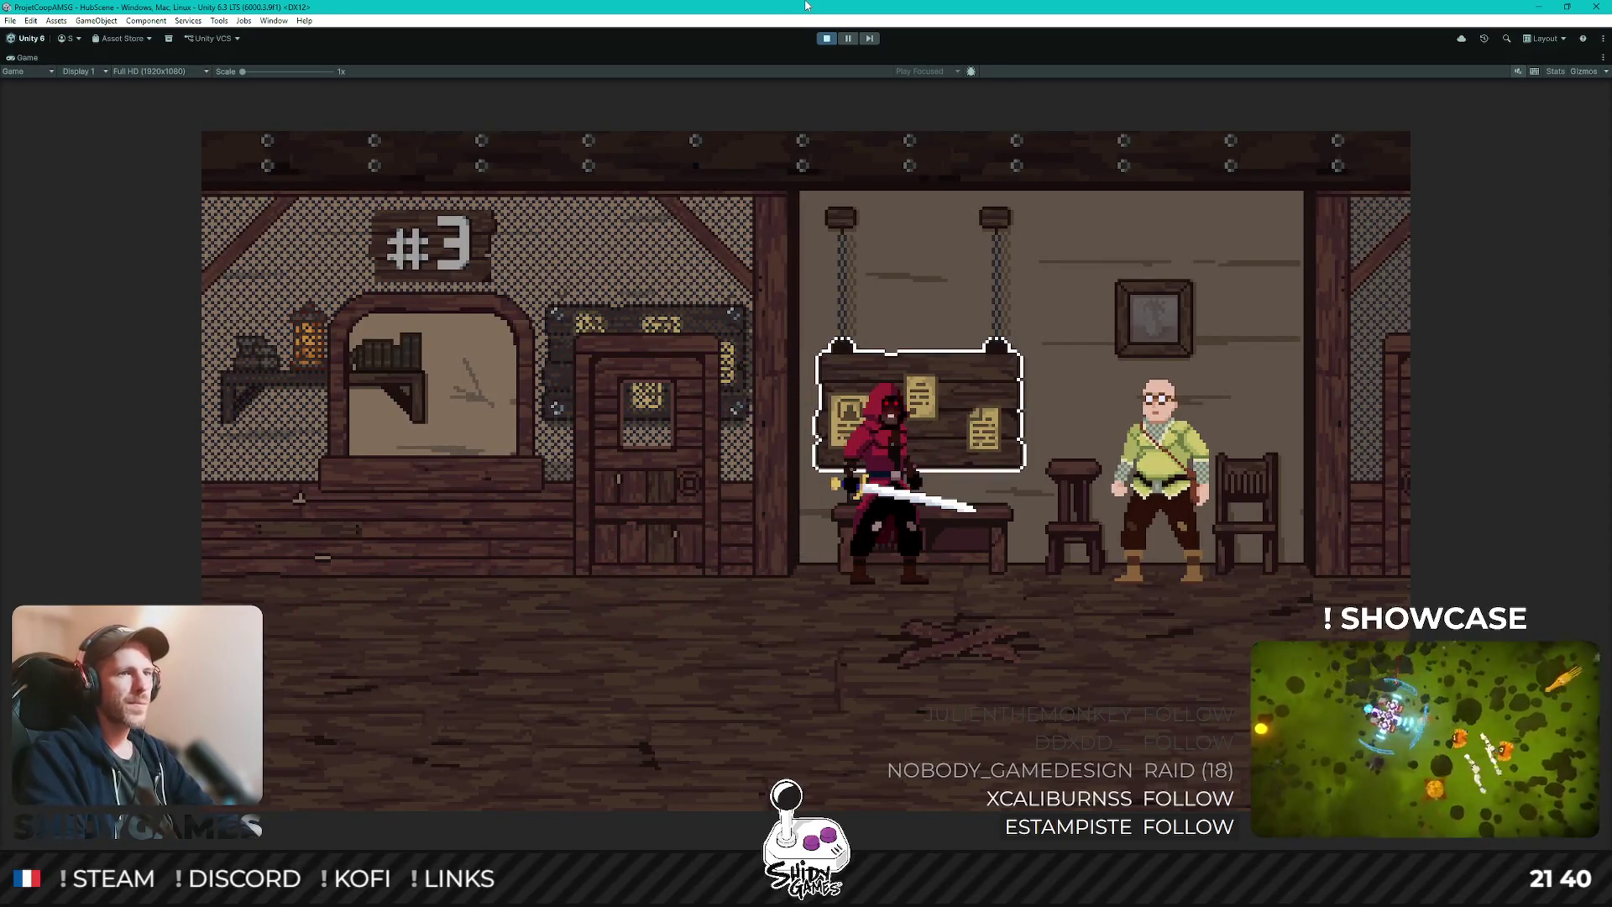
pyautogui.press('e')
pyautogui.press('Escape')
pyautogui.press('d')
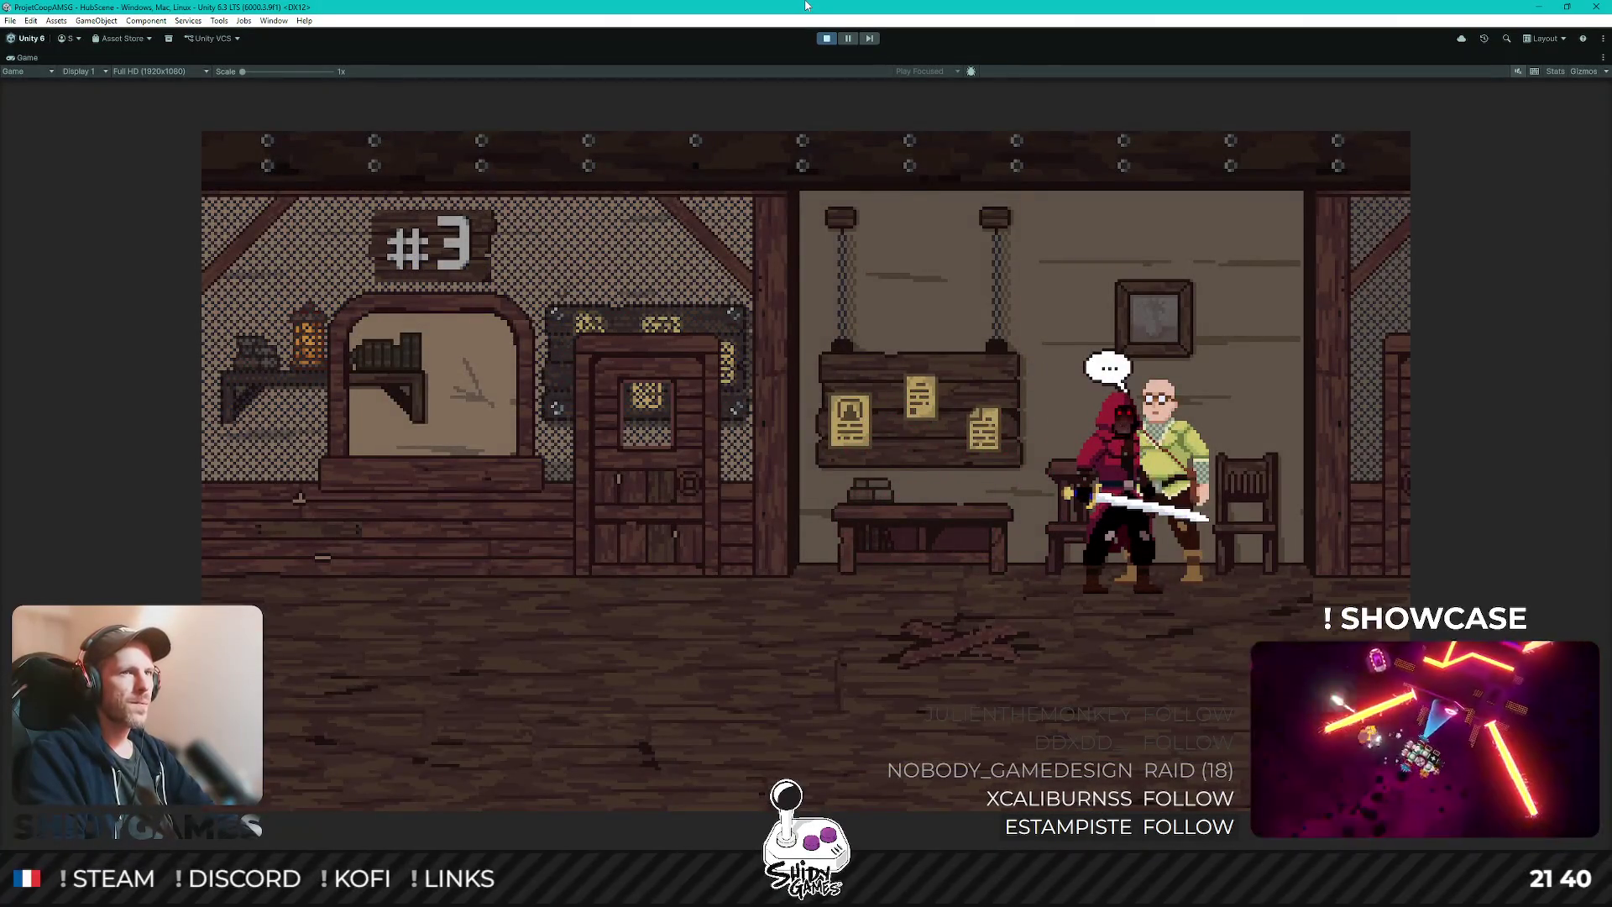
pyautogui.press('e')
pyautogui.press('a')
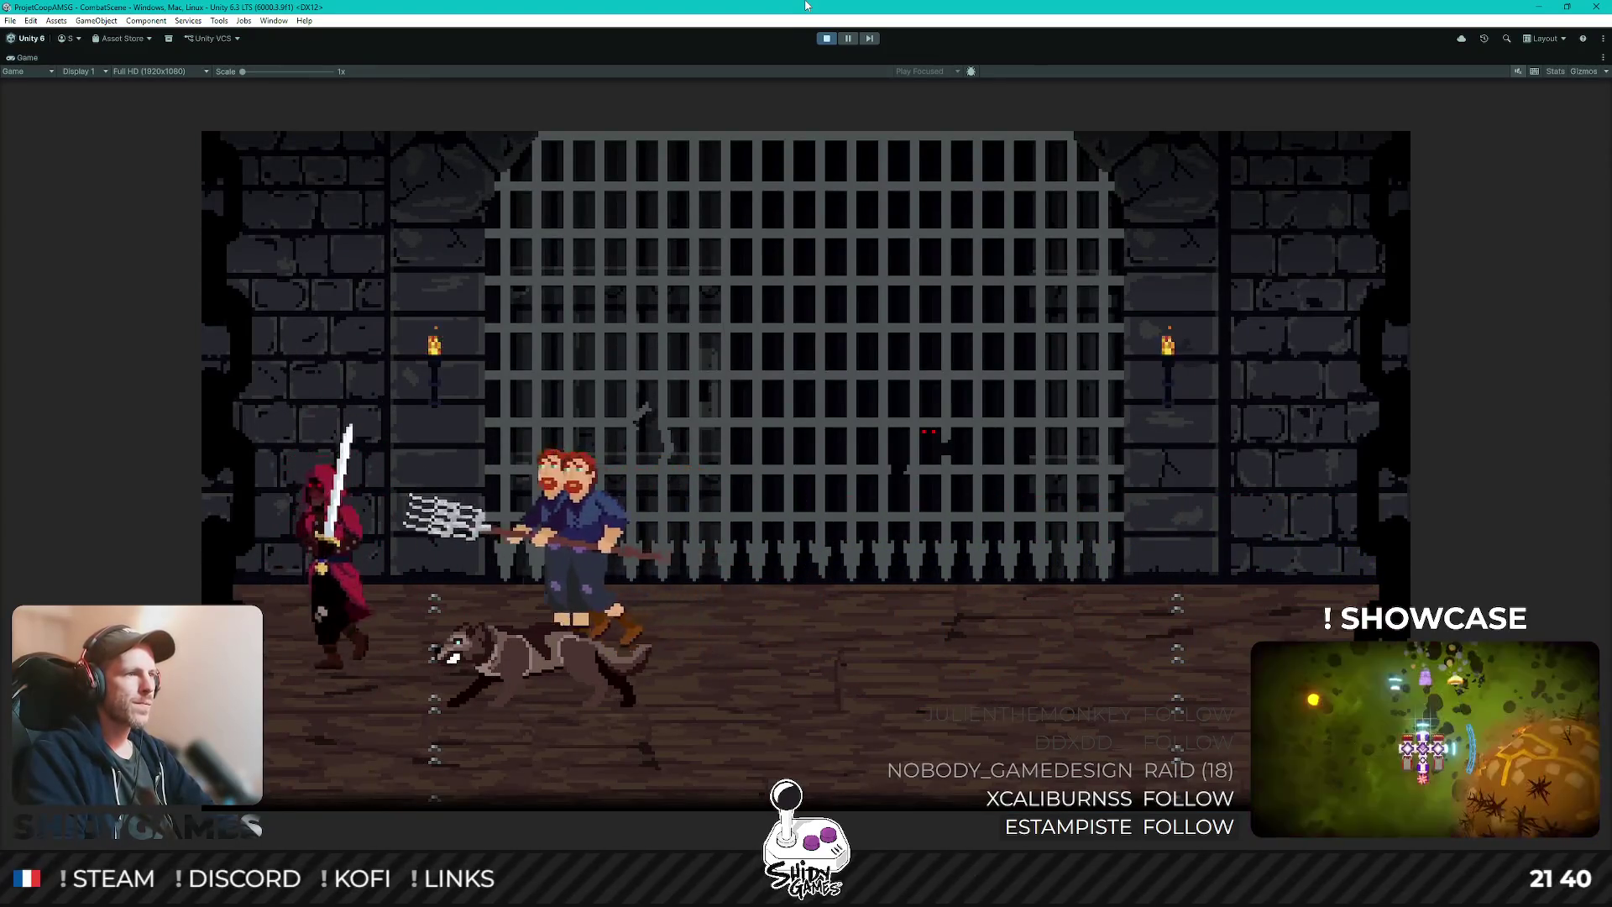
# - Maneuver around the arena, slashing and dashing at the wolf and villagers
pyautogui.press('d')
pyautogui.press('d')
pyautogui.press('a')
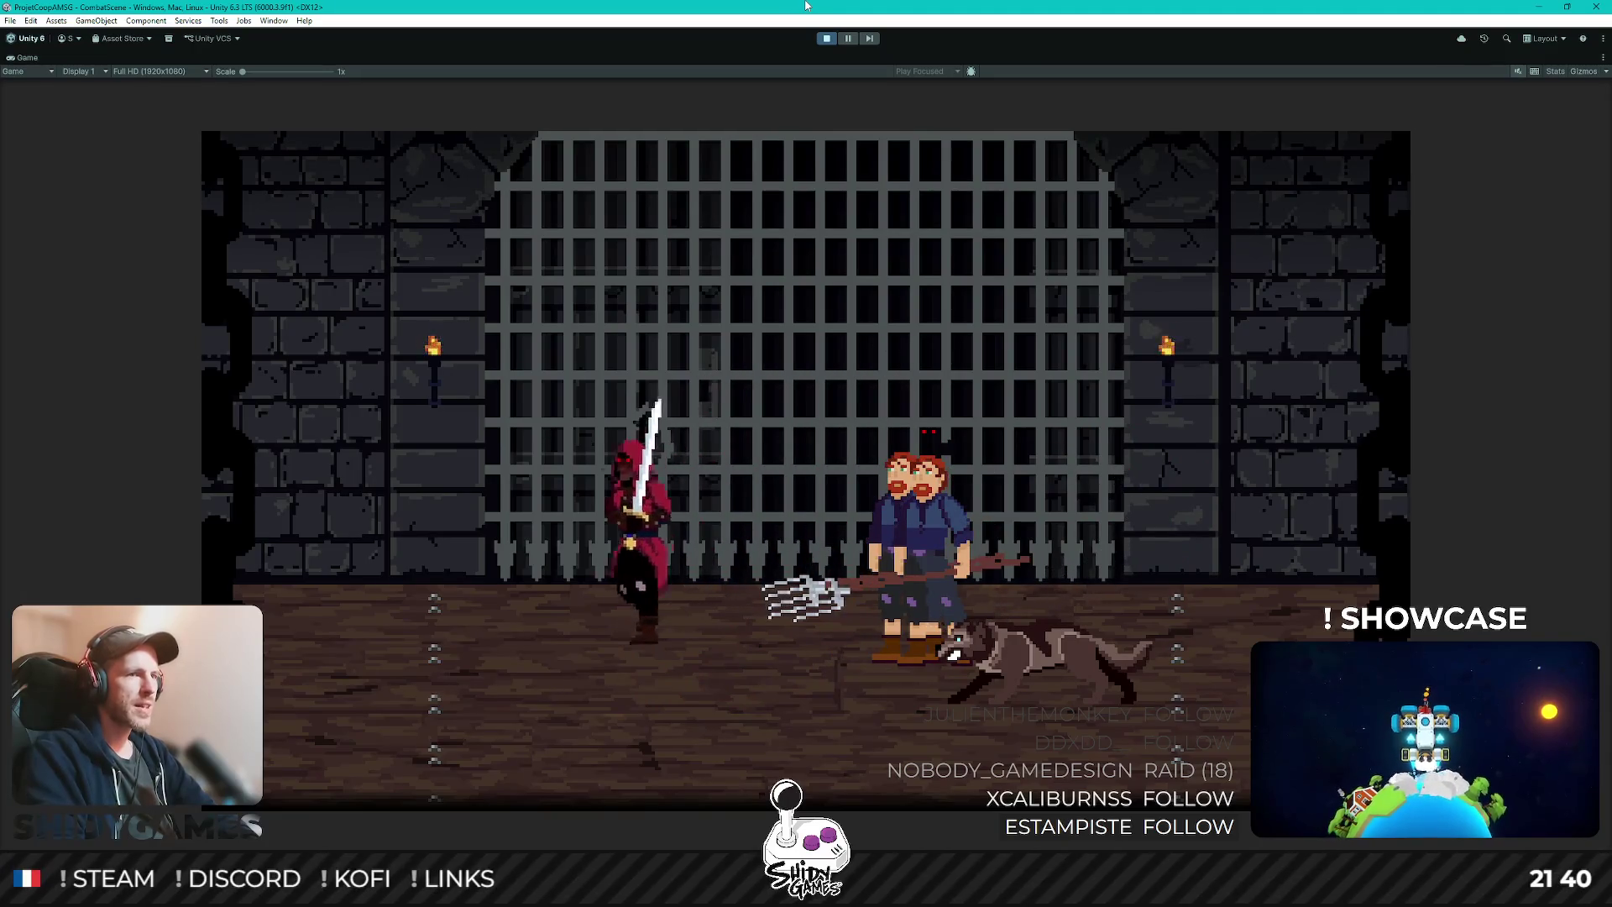
pyautogui.press('a')
pyautogui.press('s')
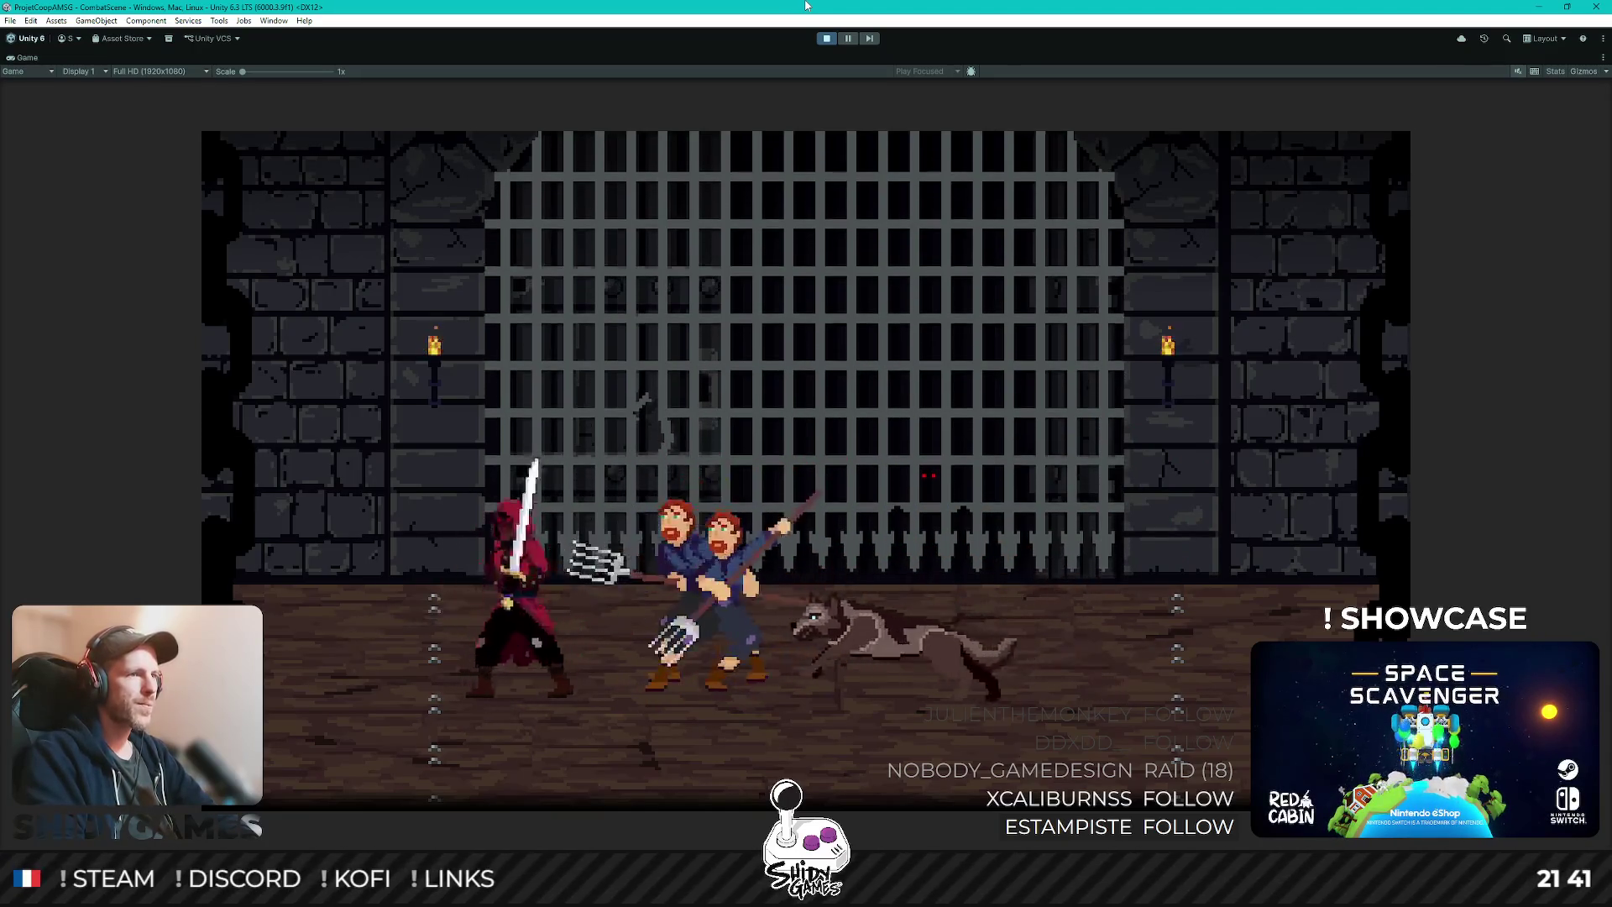
pyautogui.press('a')
pyautogui.press('d')
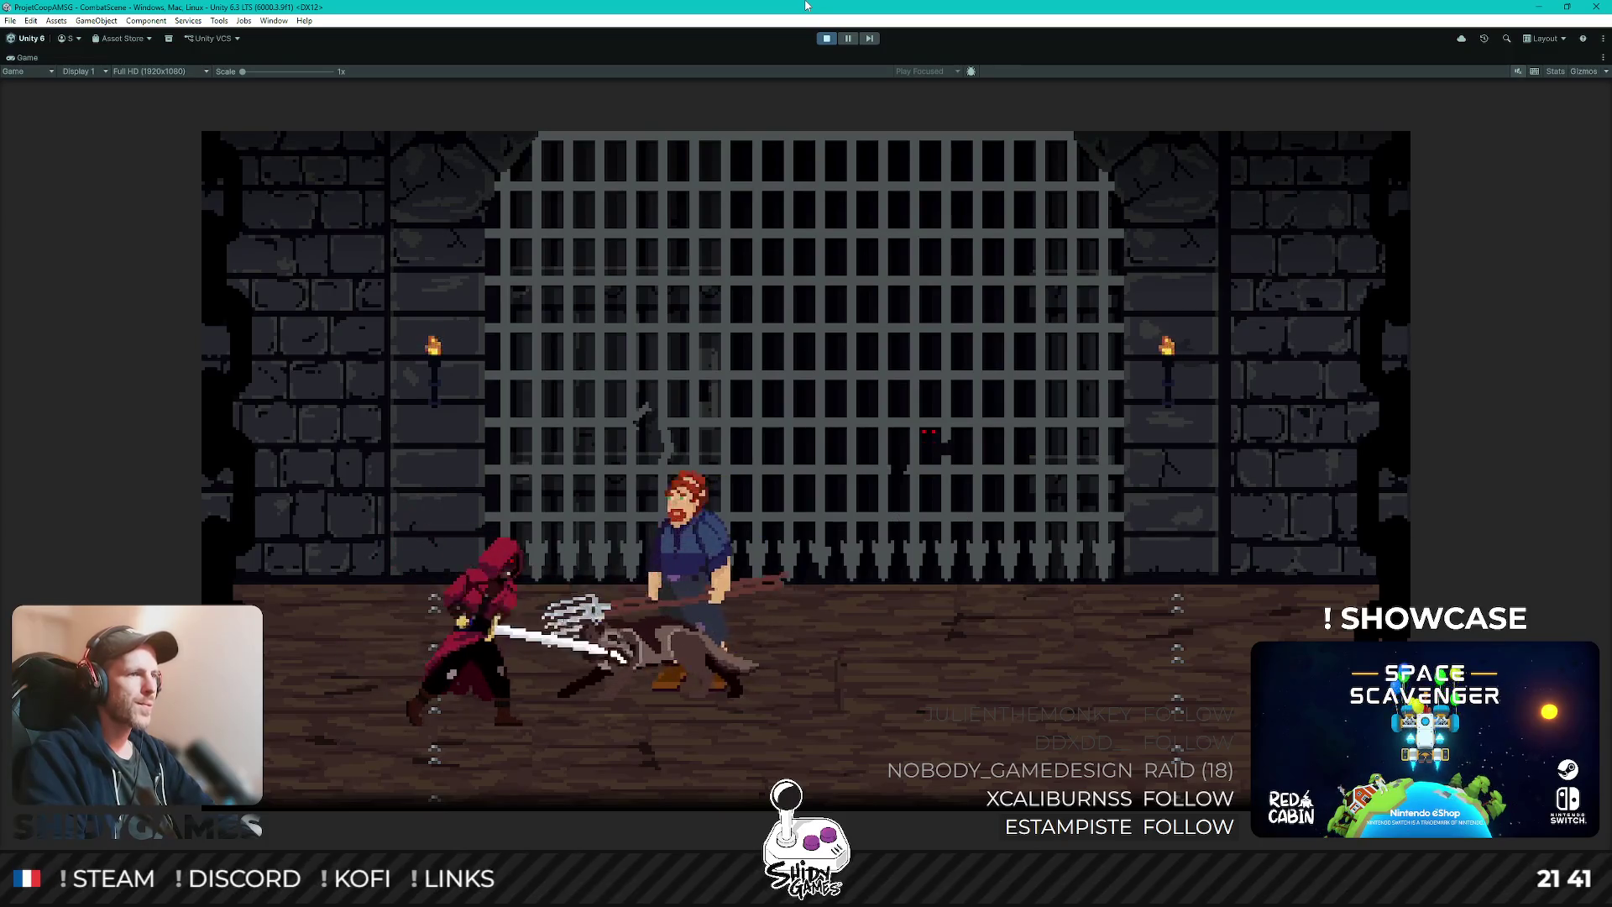
pyautogui.press('d')
pyautogui.press('w')
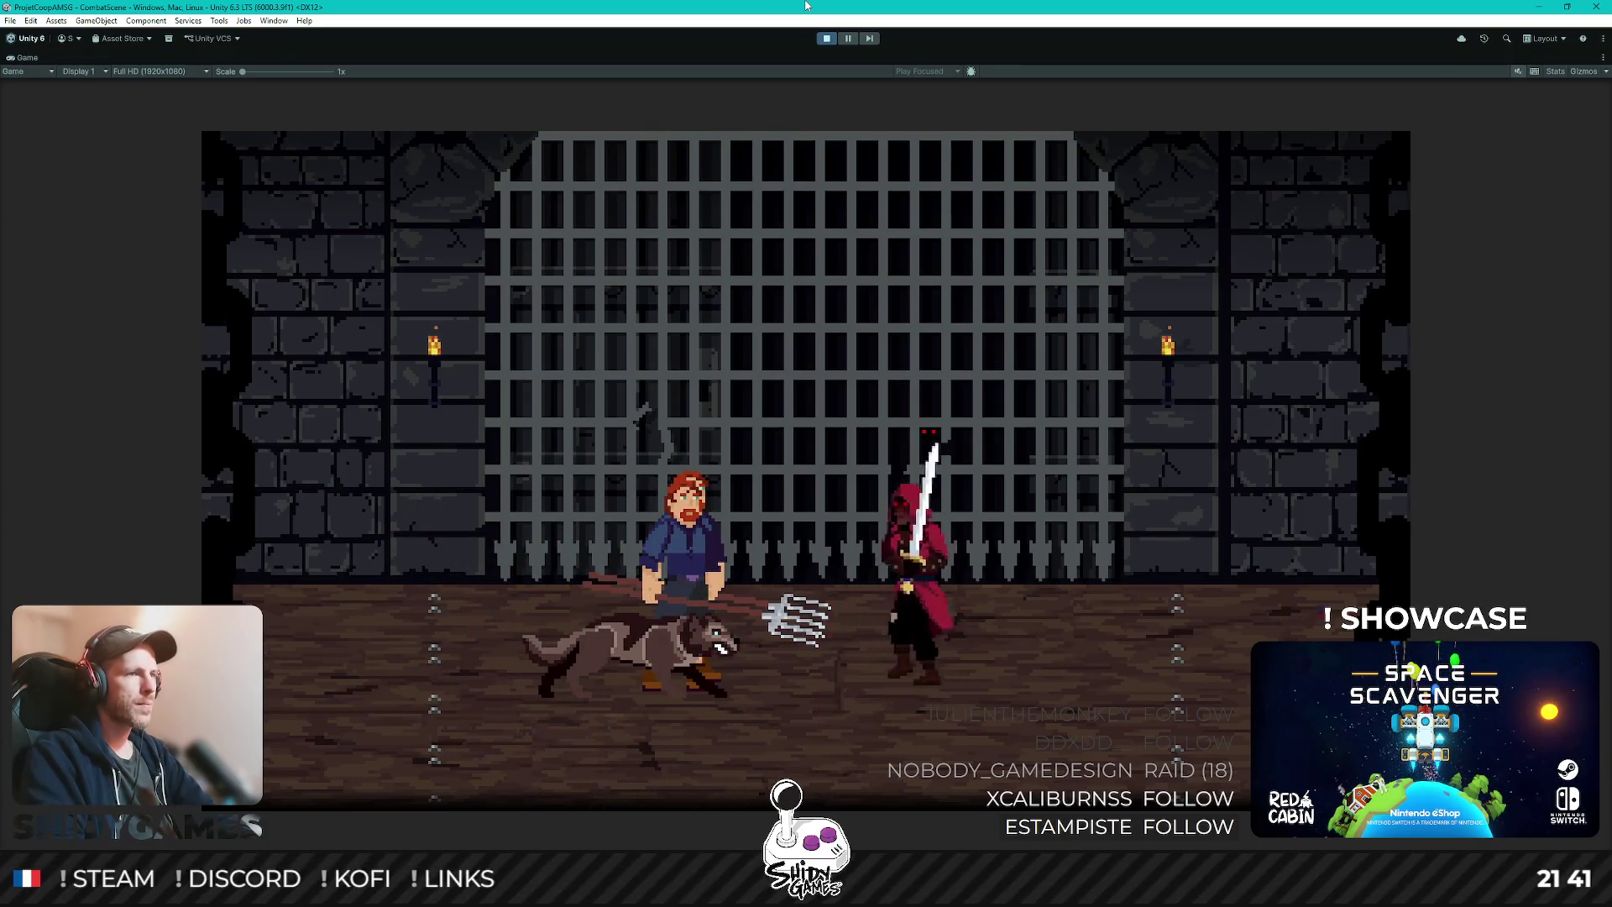
pyautogui.press('a')
pyautogui.press('d')
pyautogui.press('w')
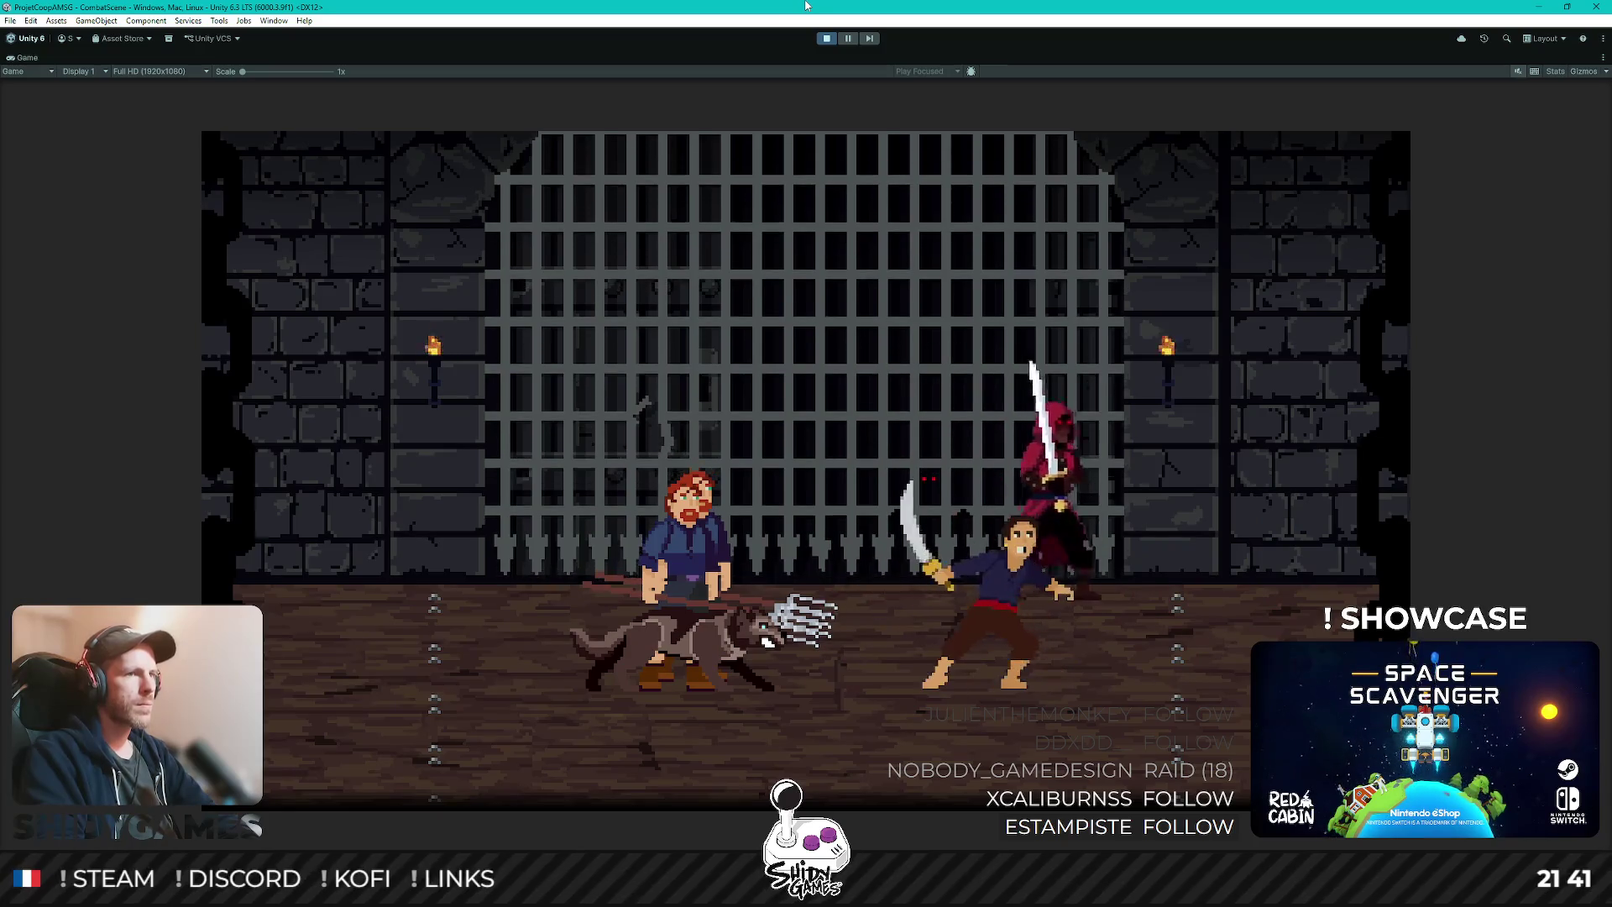
pyautogui.press('d')
pyautogui.press('s')
pyautogui.press('a')
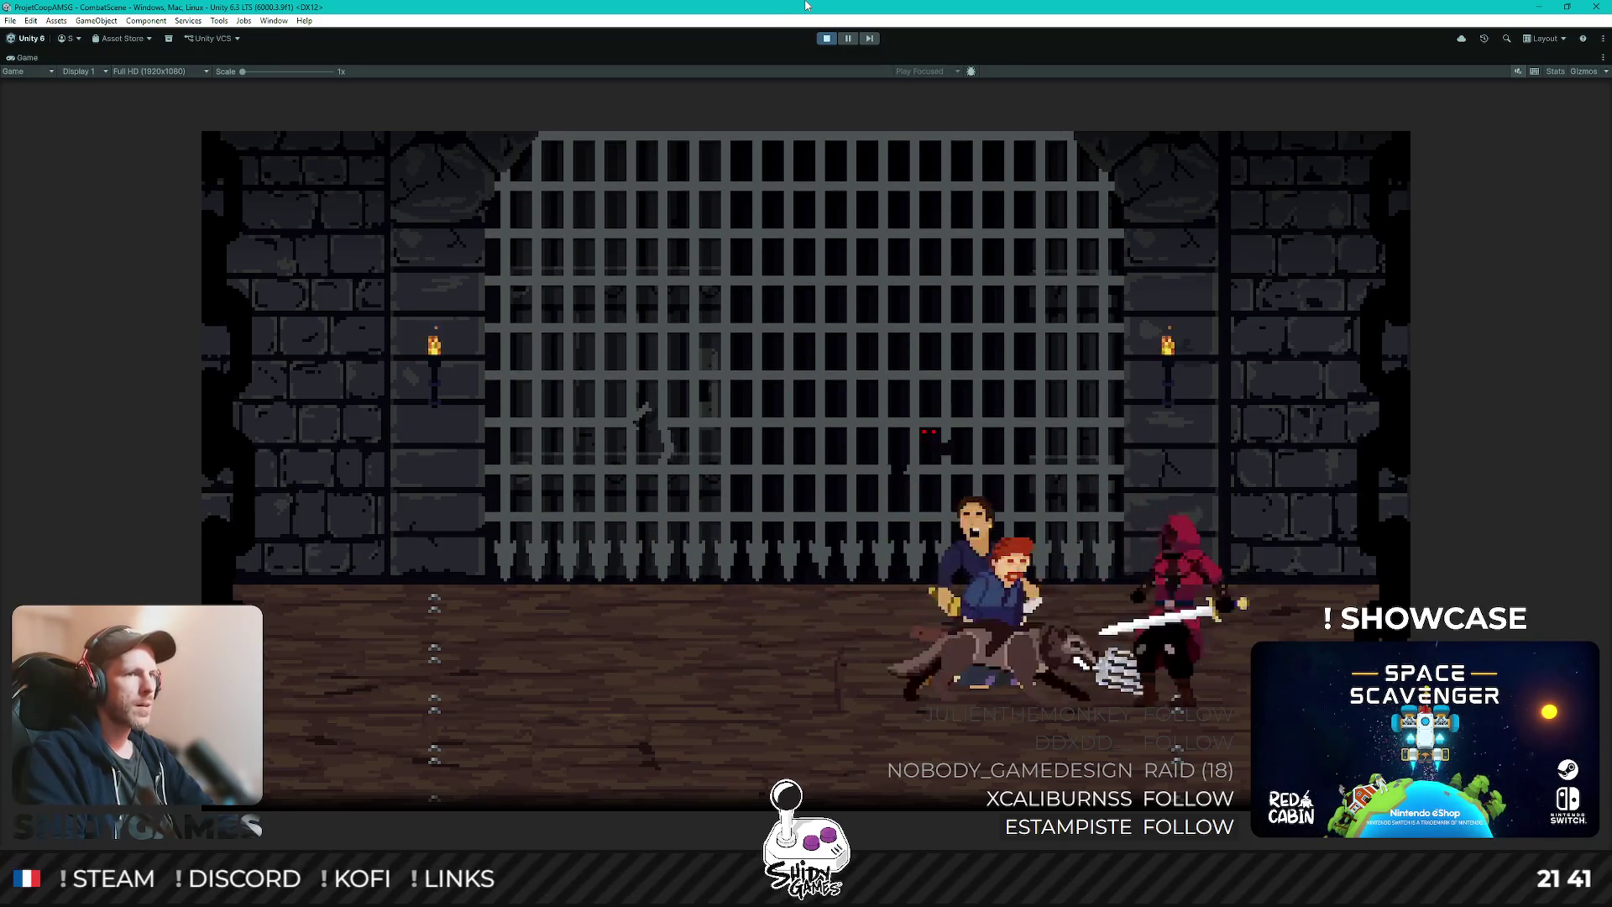
pyautogui.press('a')
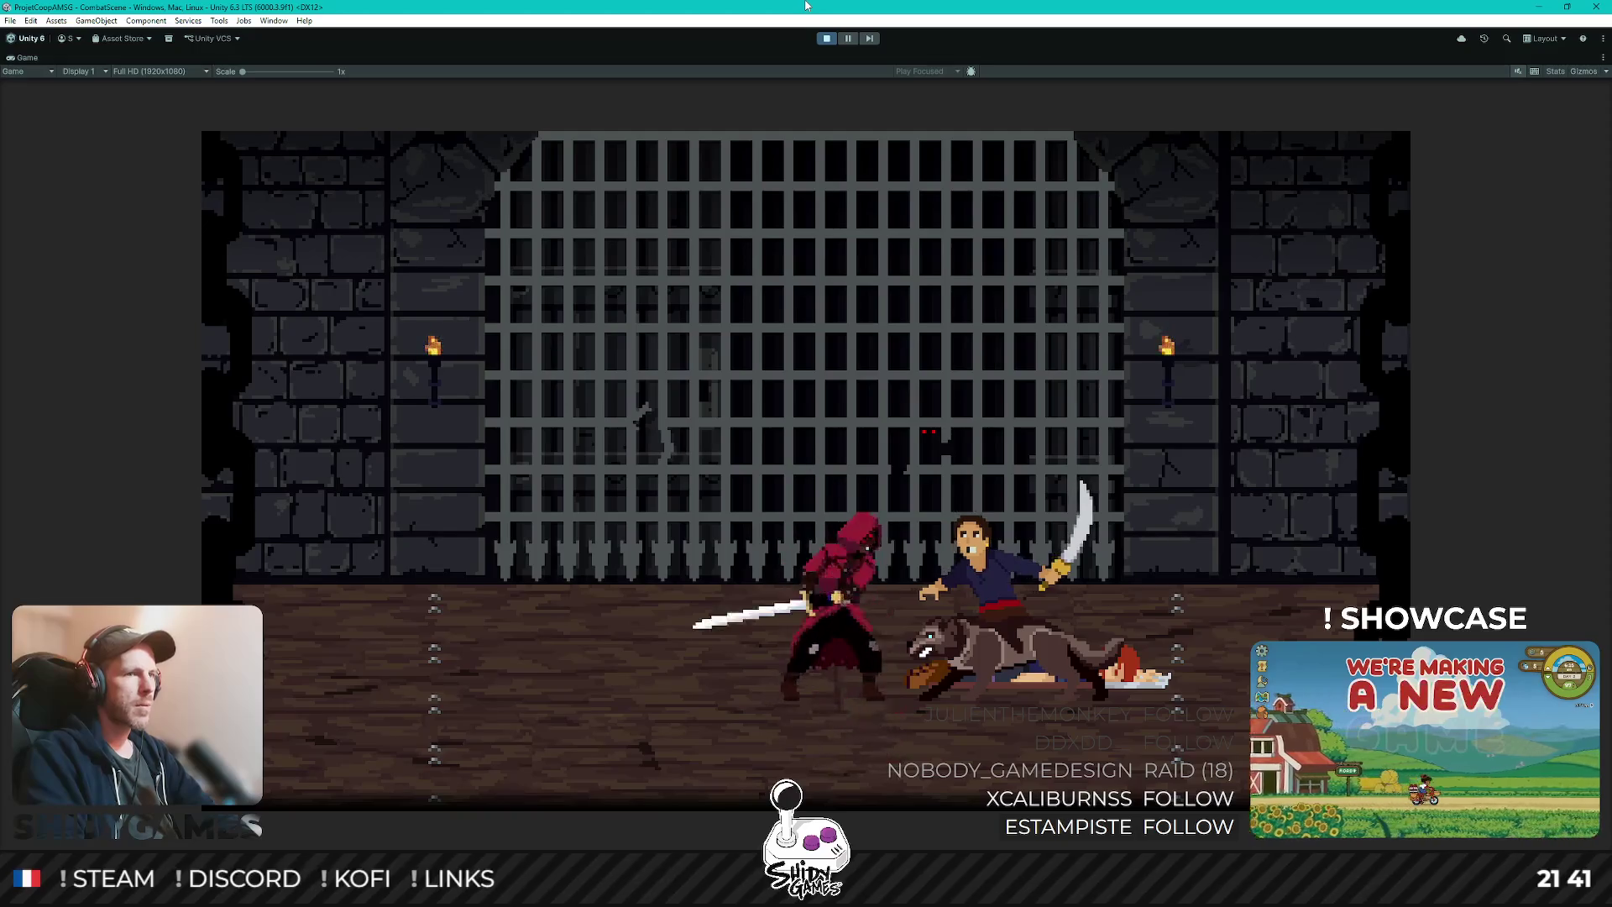
pyautogui.press('a')
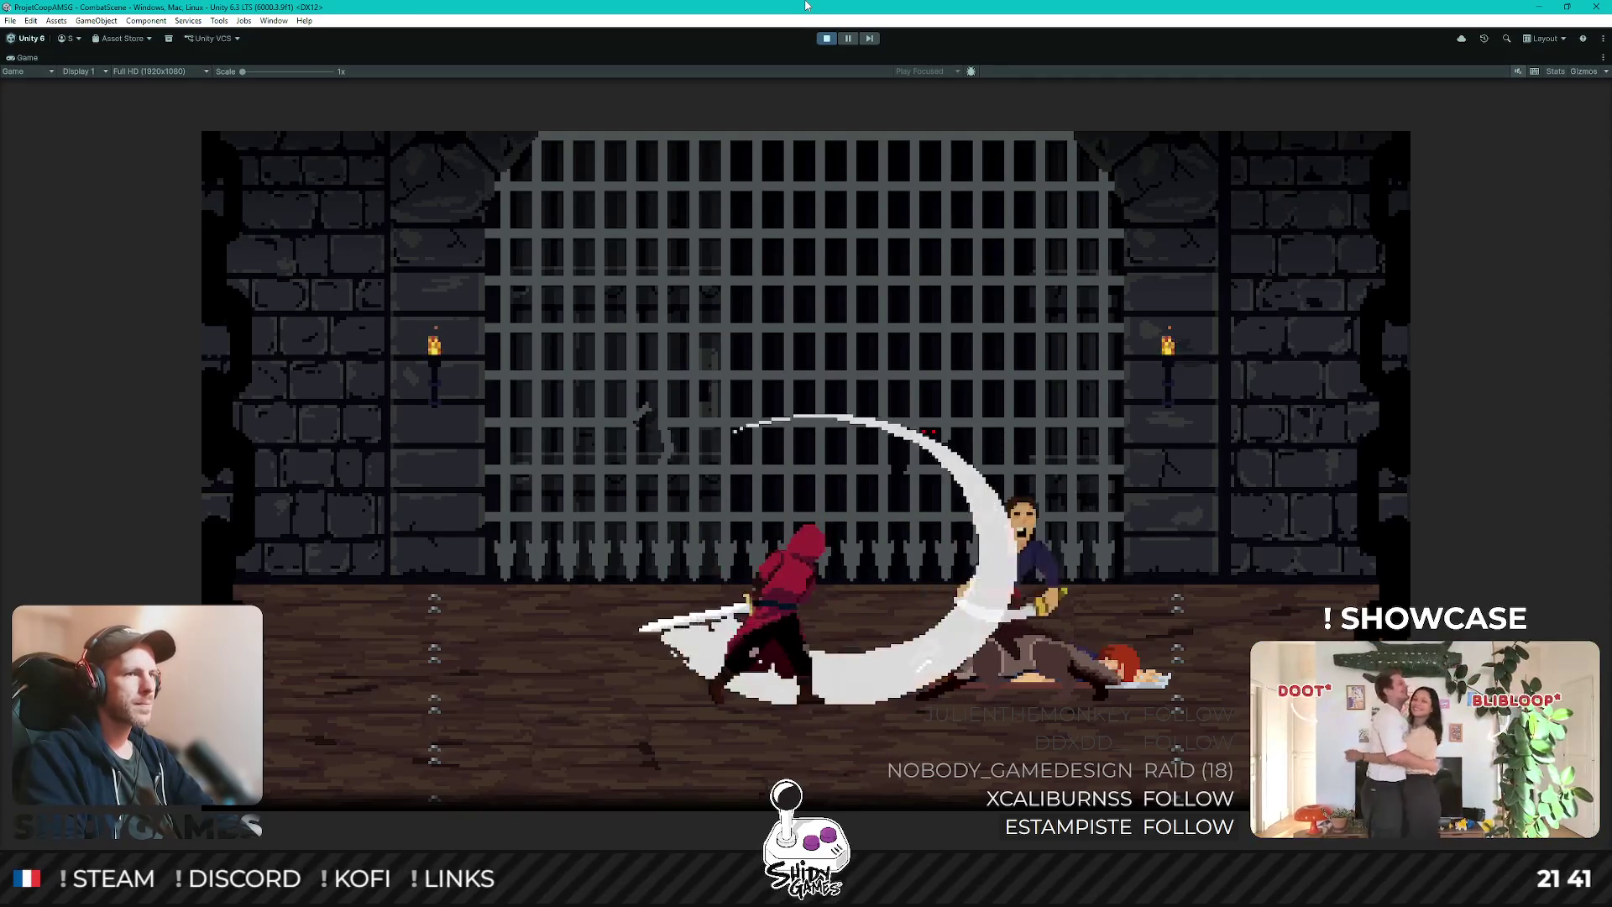
pyautogui.press('a')
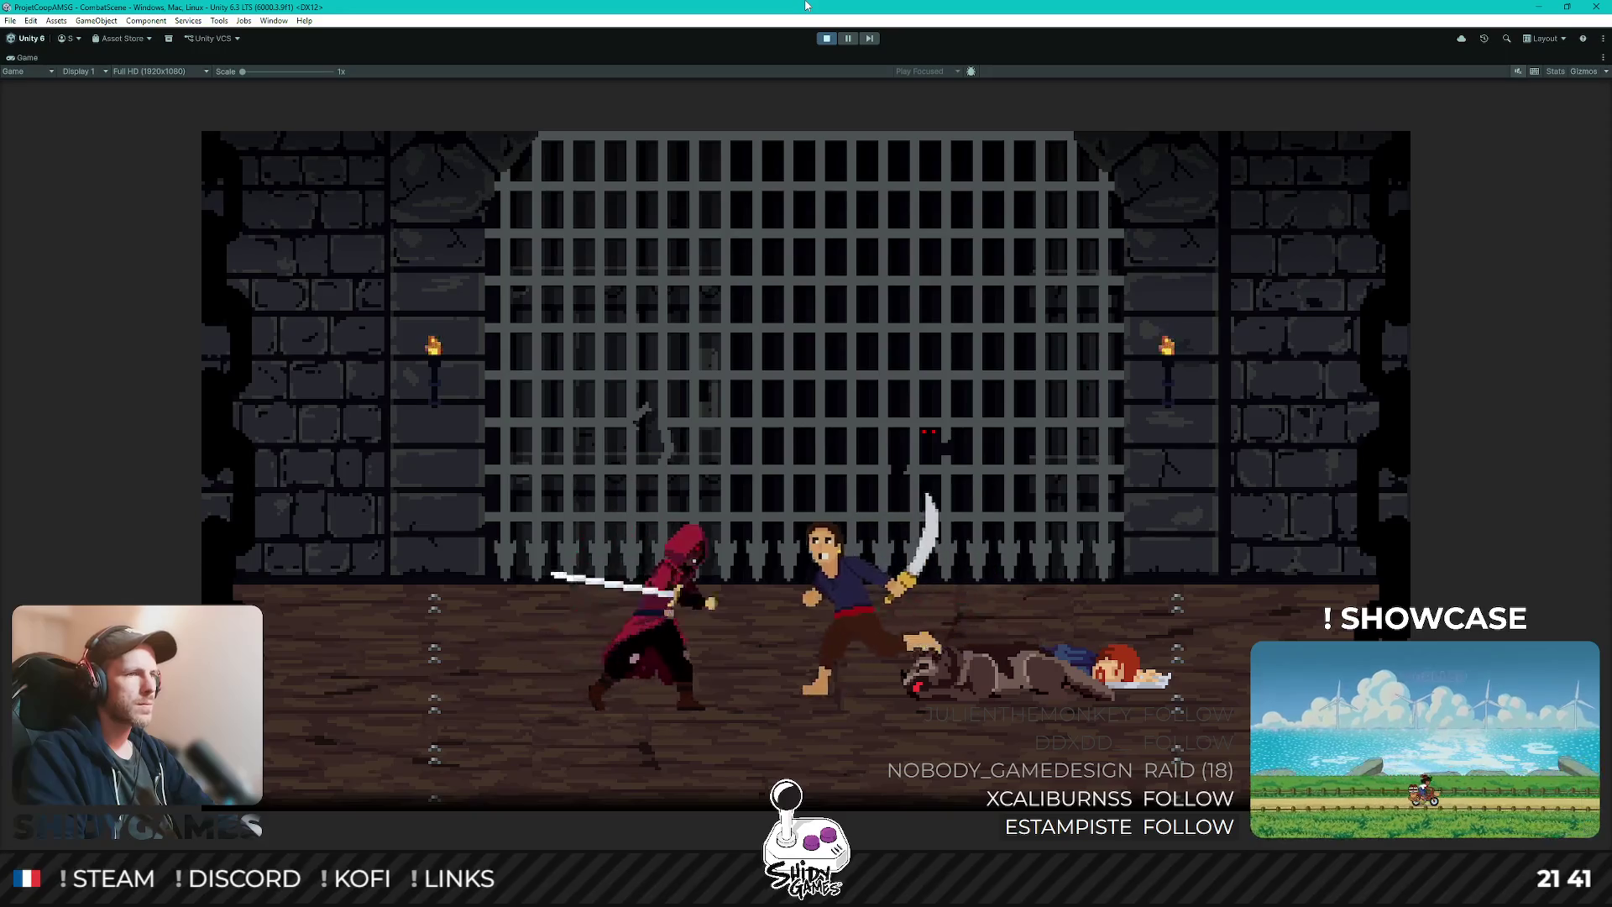
# - Strike down the sabre-wielding villager and keep moving the hero around the arena
pyautogui.press('j')
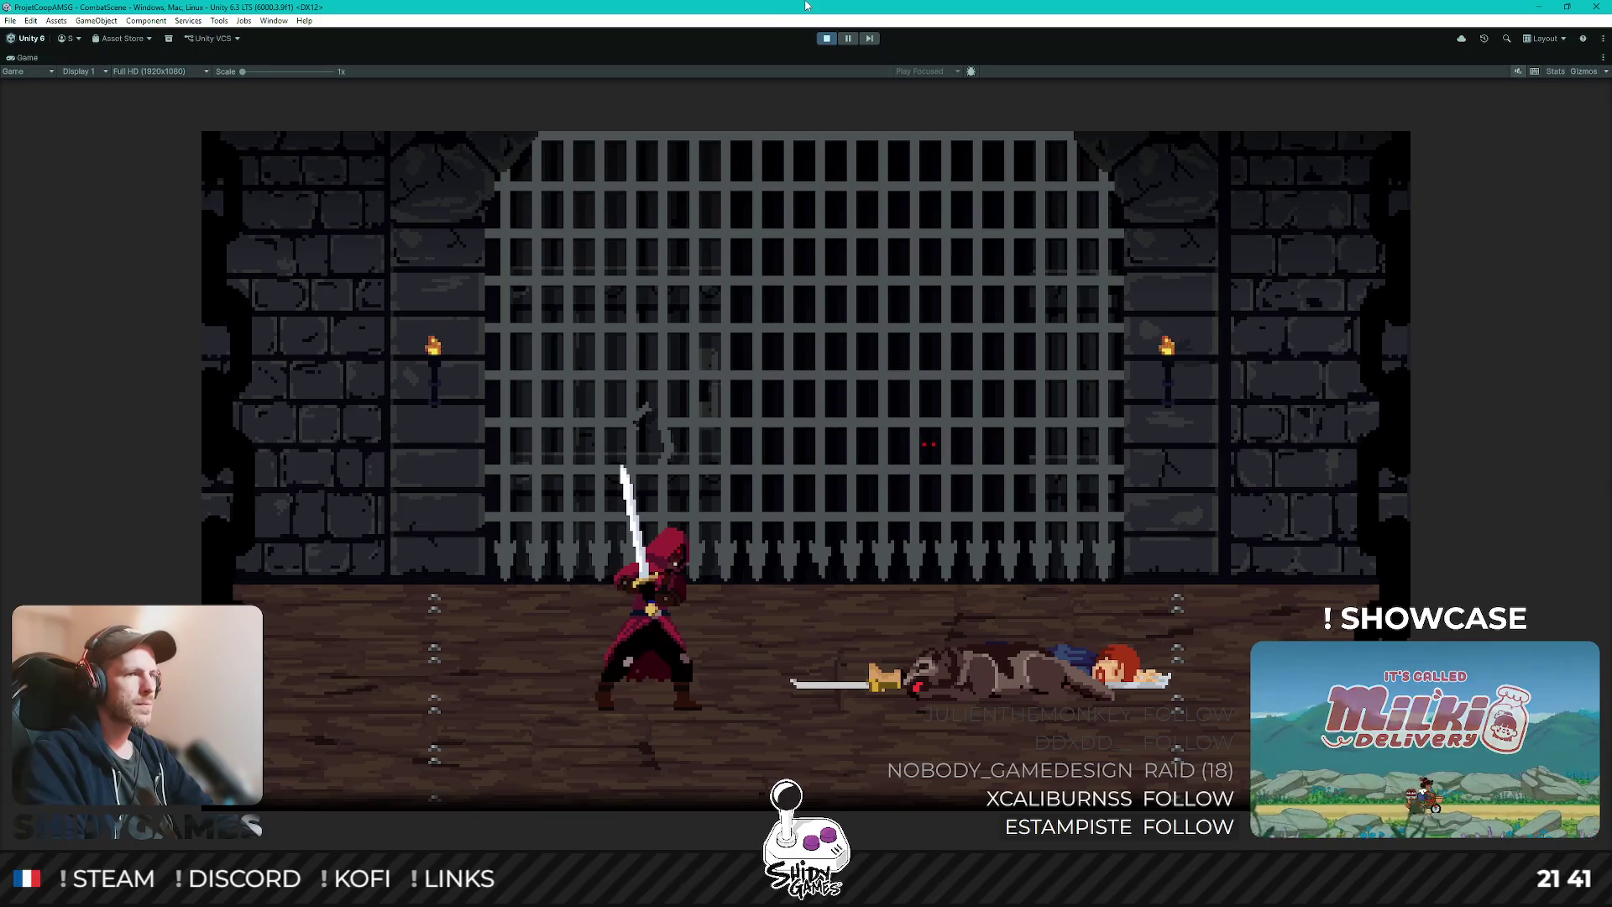
pyautogui.press('d')
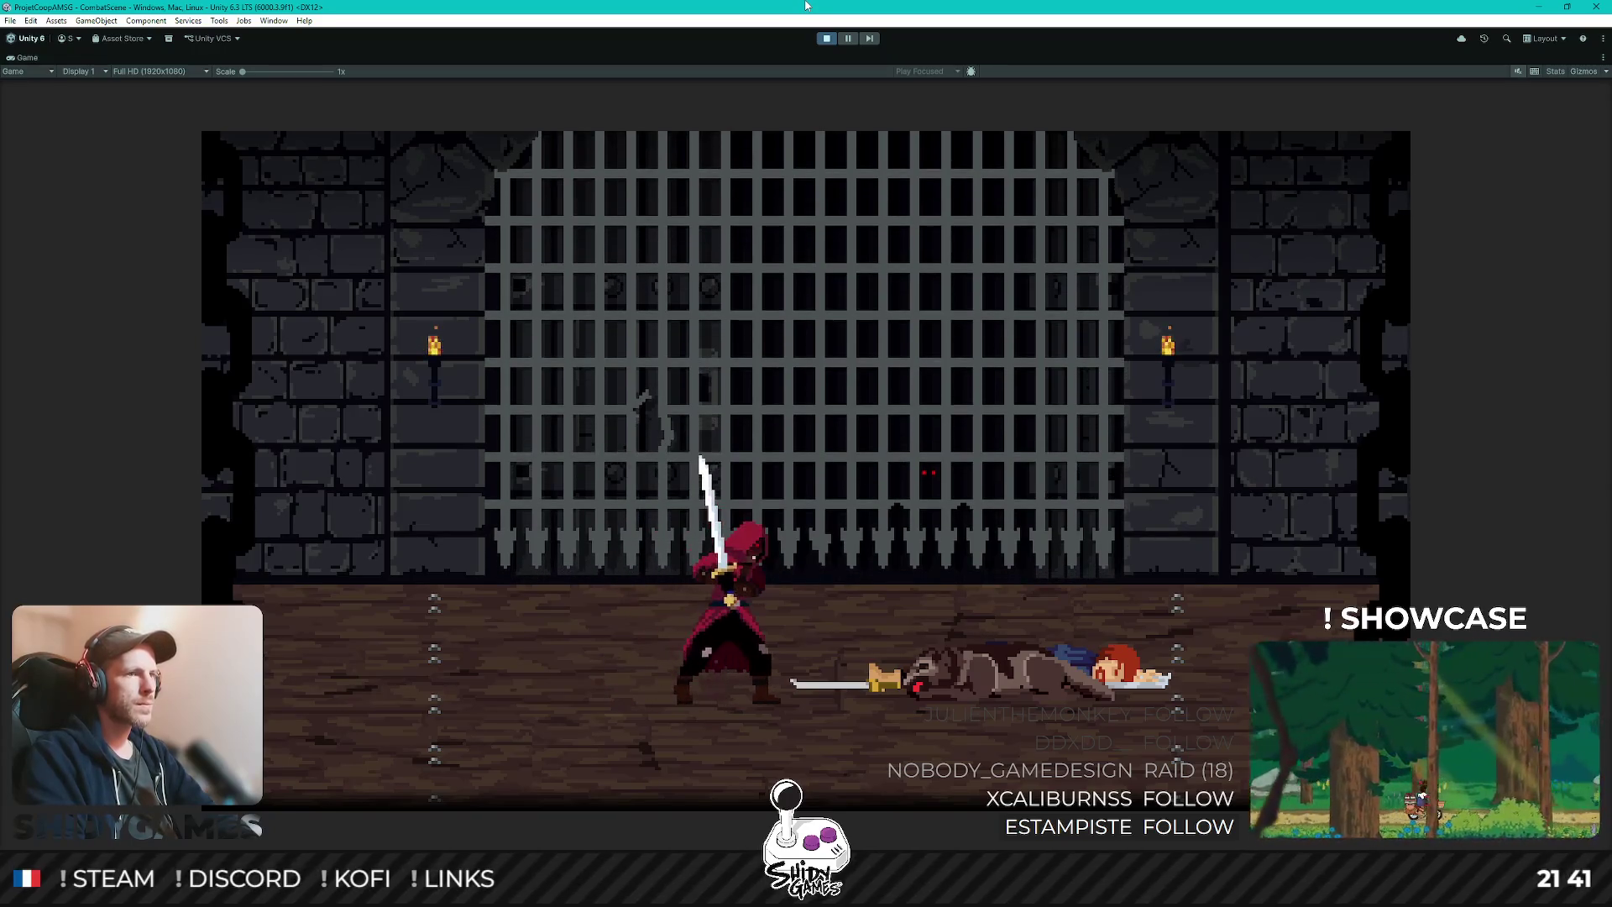
pyautogui.press('w')
pyautogui.press('d')
pyautogui.press('j')
pyautogui.press('a')
pyautogui.press('s')
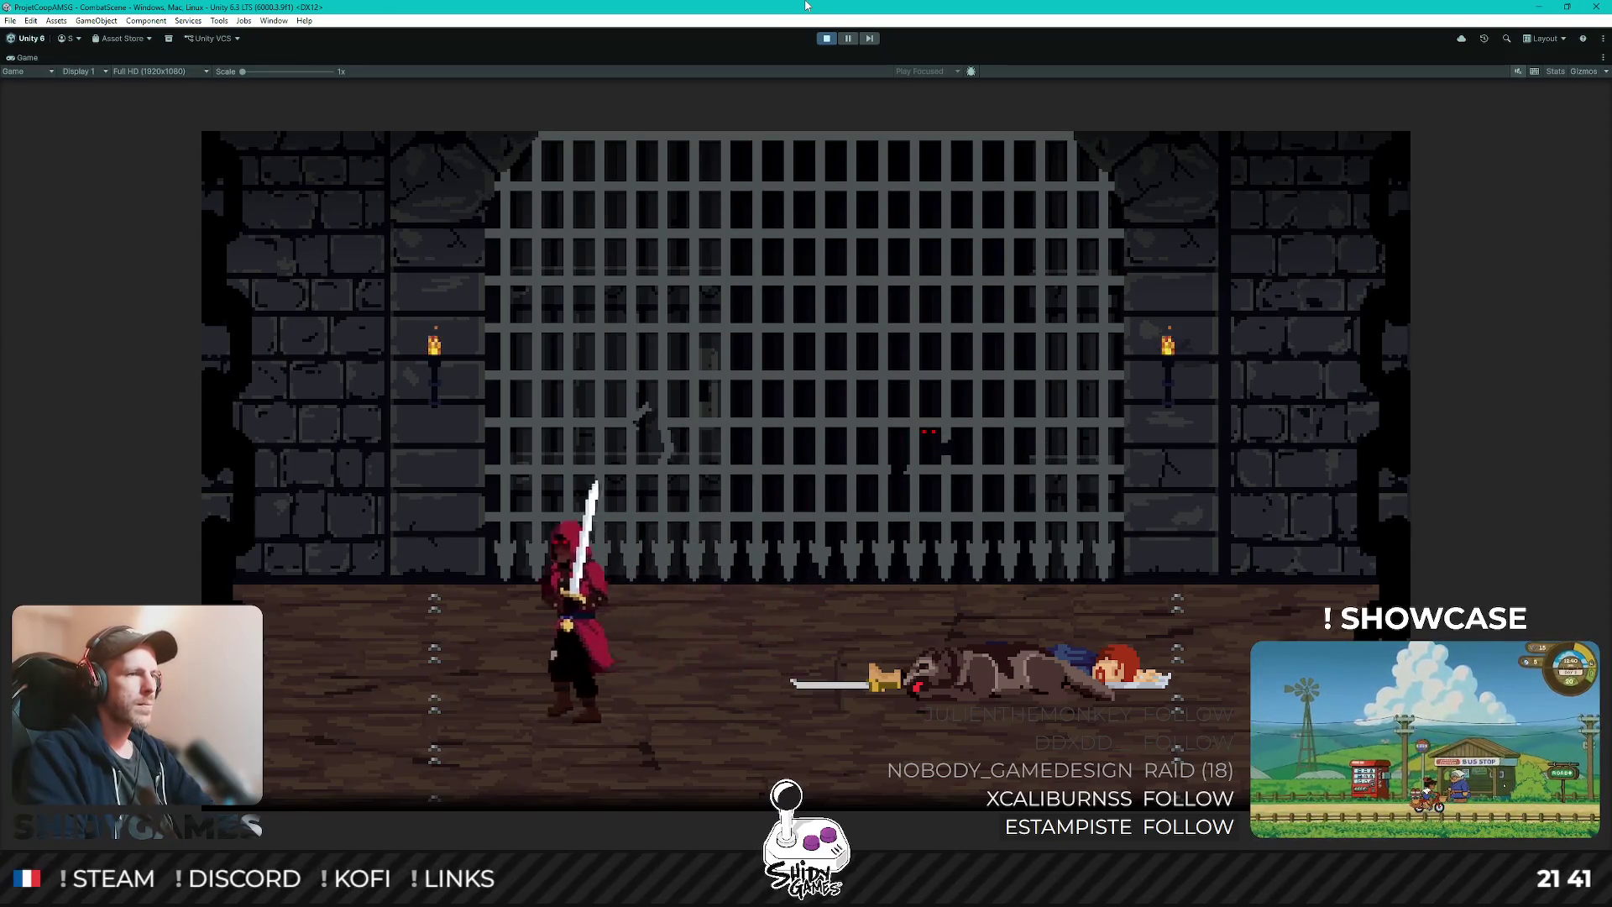
pyautogui.press('d')
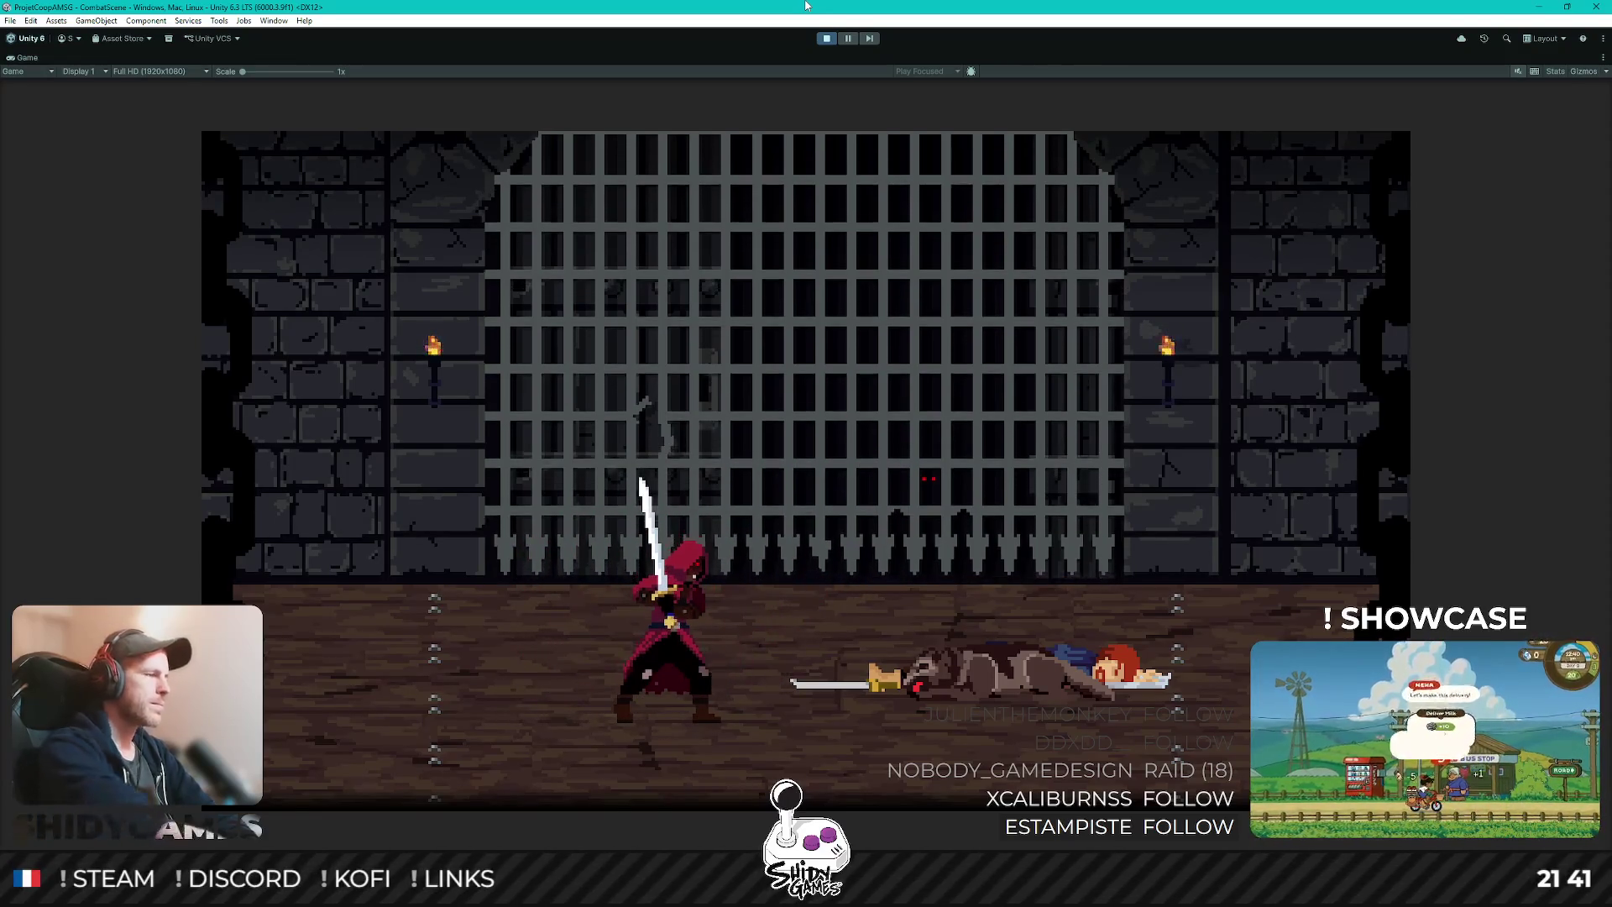
# - Stop play mode, re-enter it with Ctrl+P, then switch back to the ComputeIdleDuration code
pyautogui.click(826, 38)
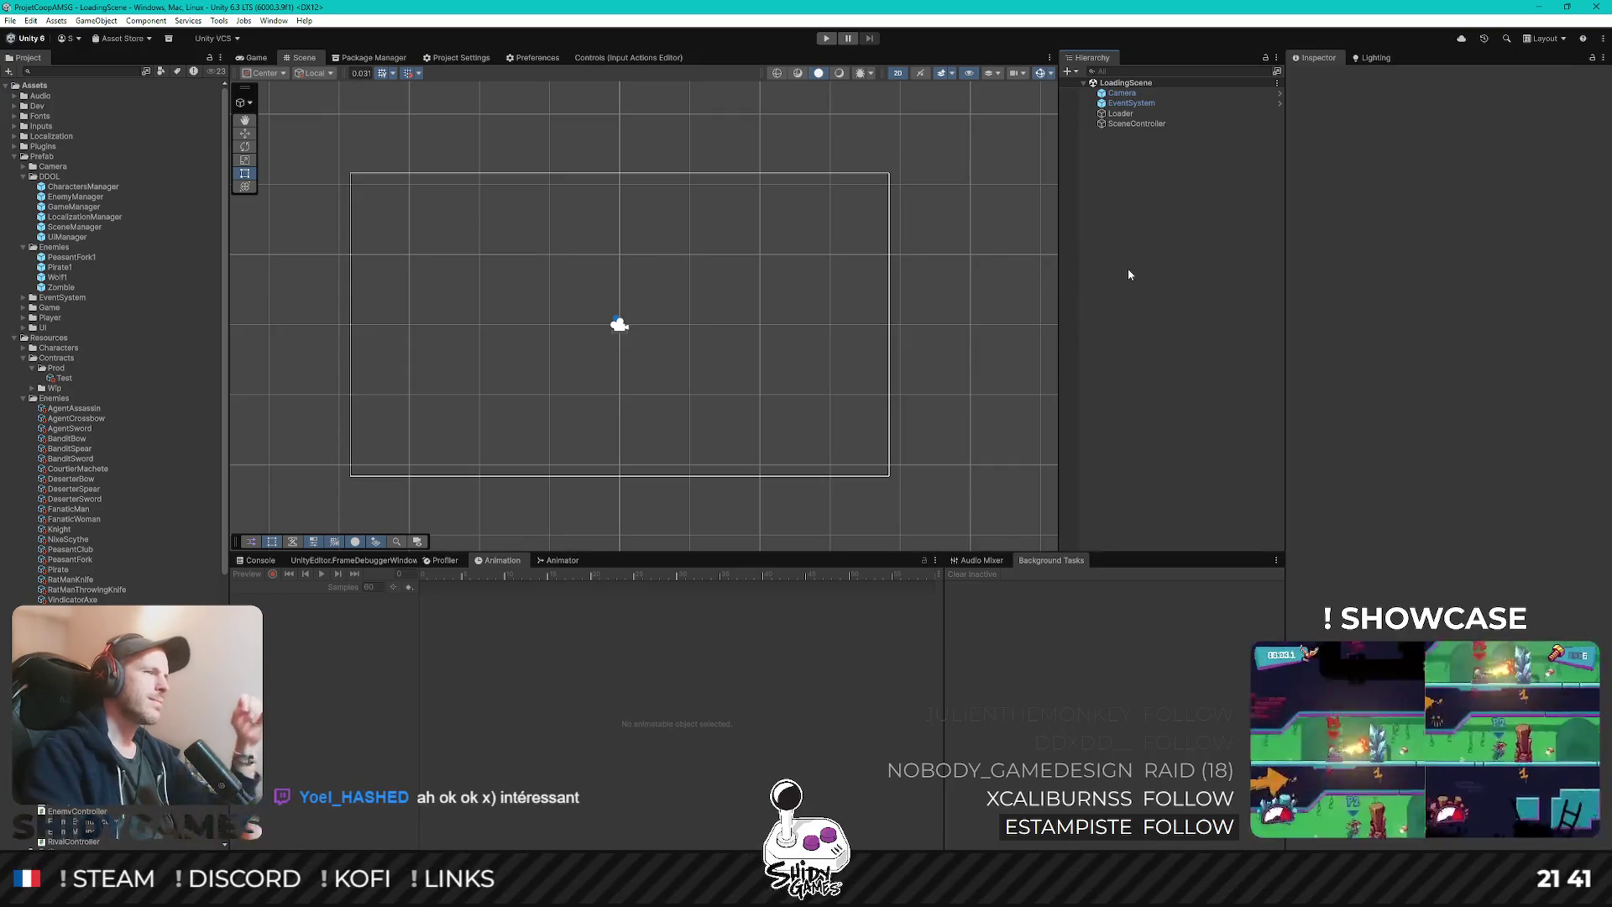
pyautogui.hotkey('ctrl', 'p')
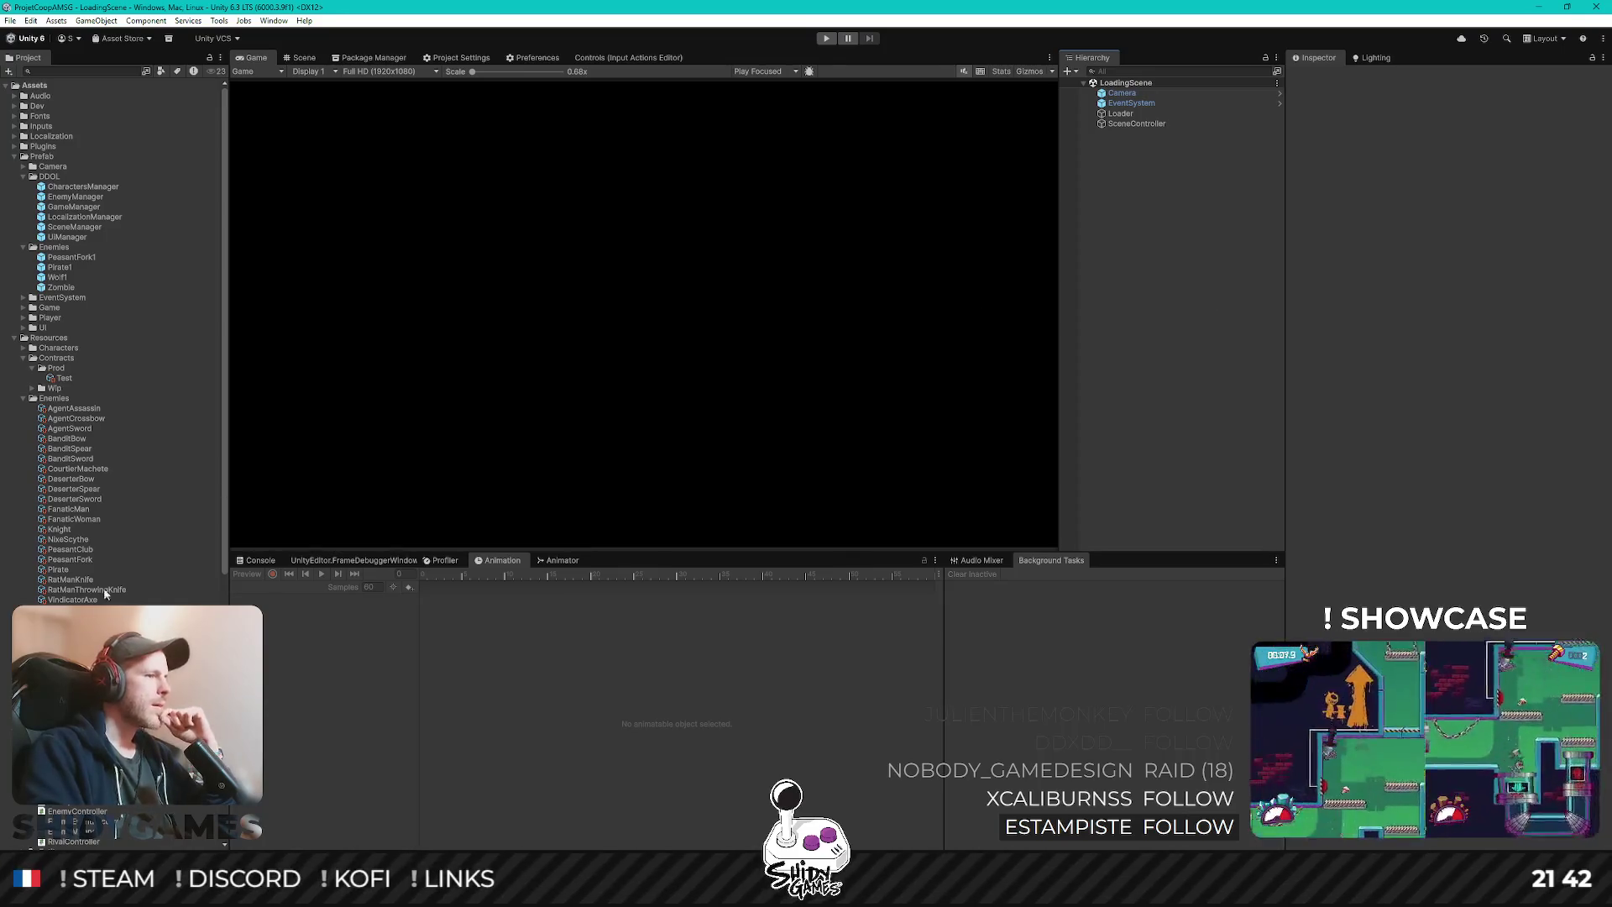
pyautogui.hotkey('alt', 'Tab')
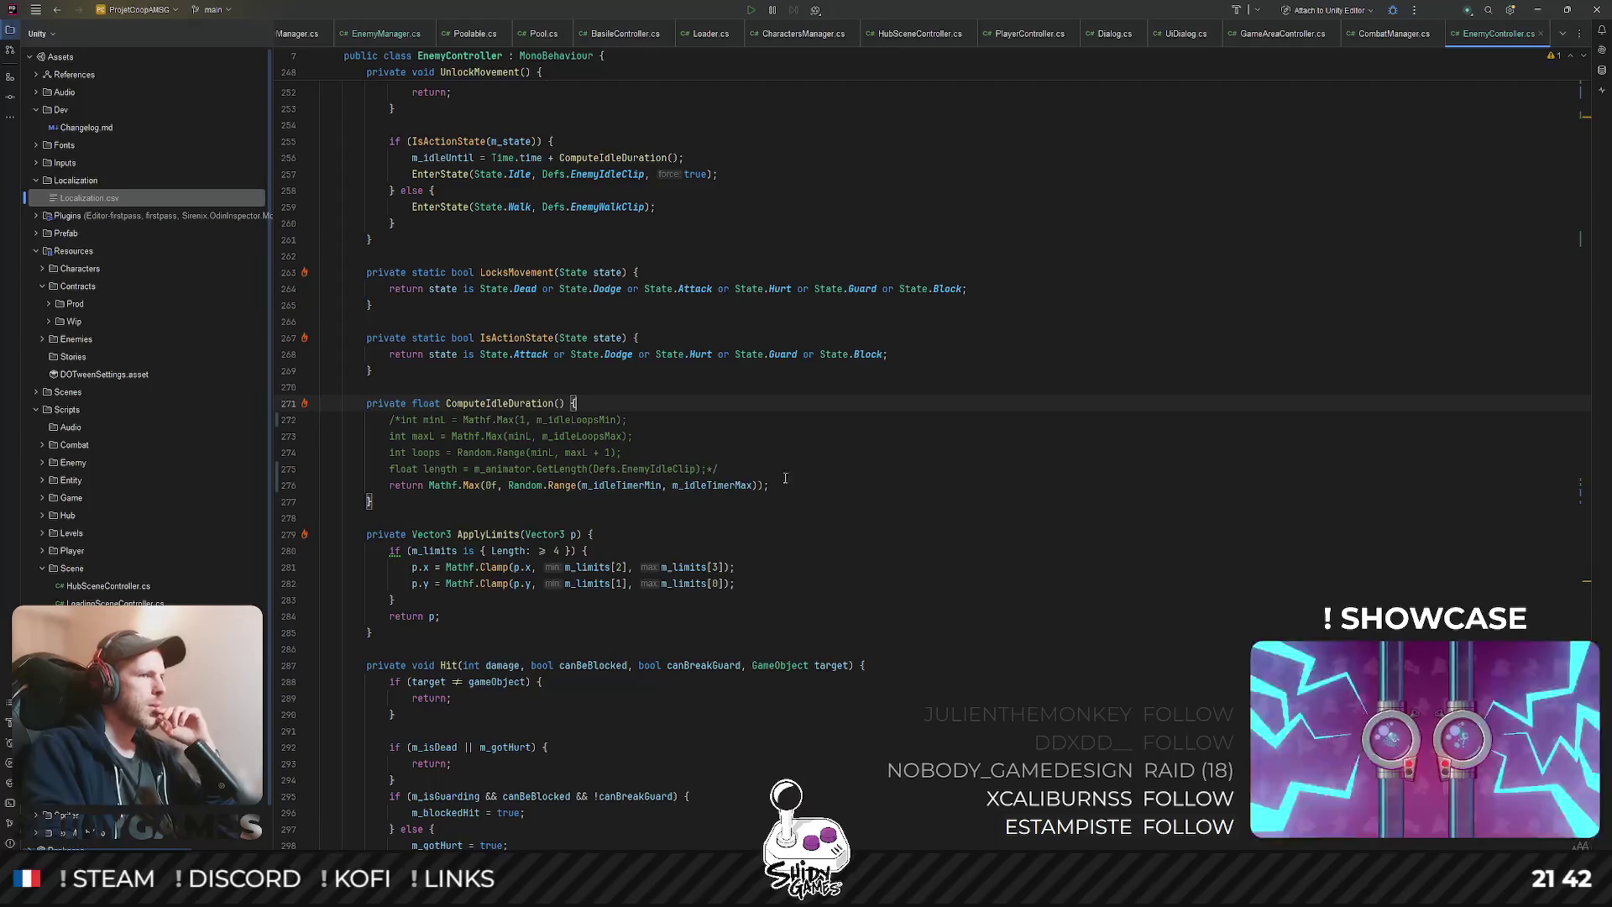
pyautogui.moveTo(739, 472); pyautogui.dragTo(240, 430)
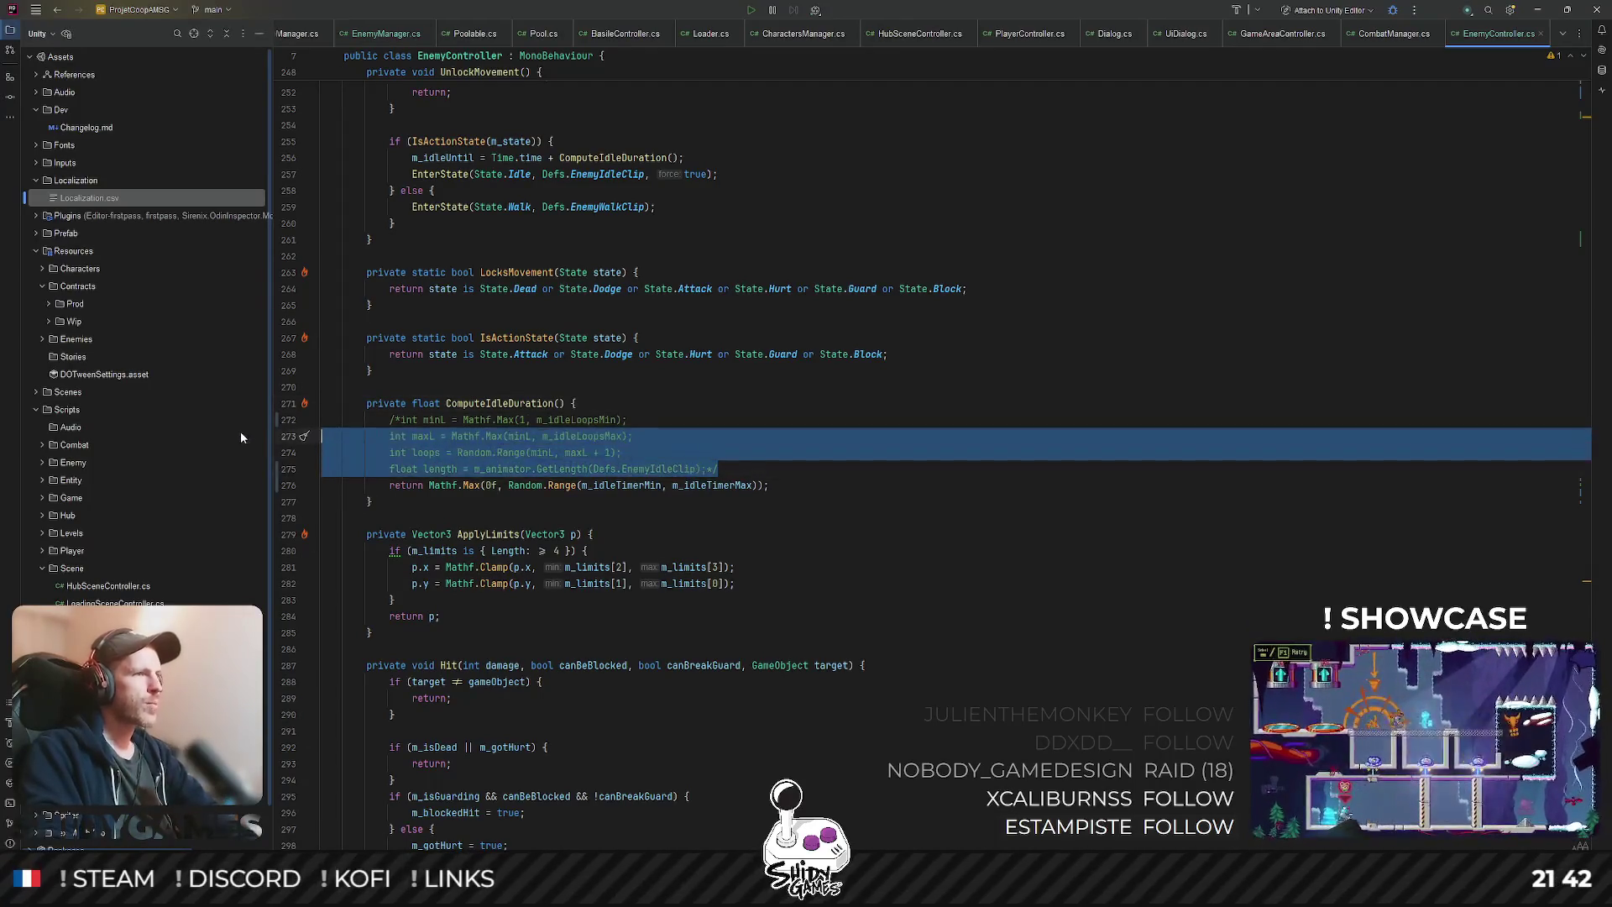
pyautogui.press('BackSpace')
pyautogui.scroll(1, 967, 416)
pyautogui.scroll(7, 966, 416)
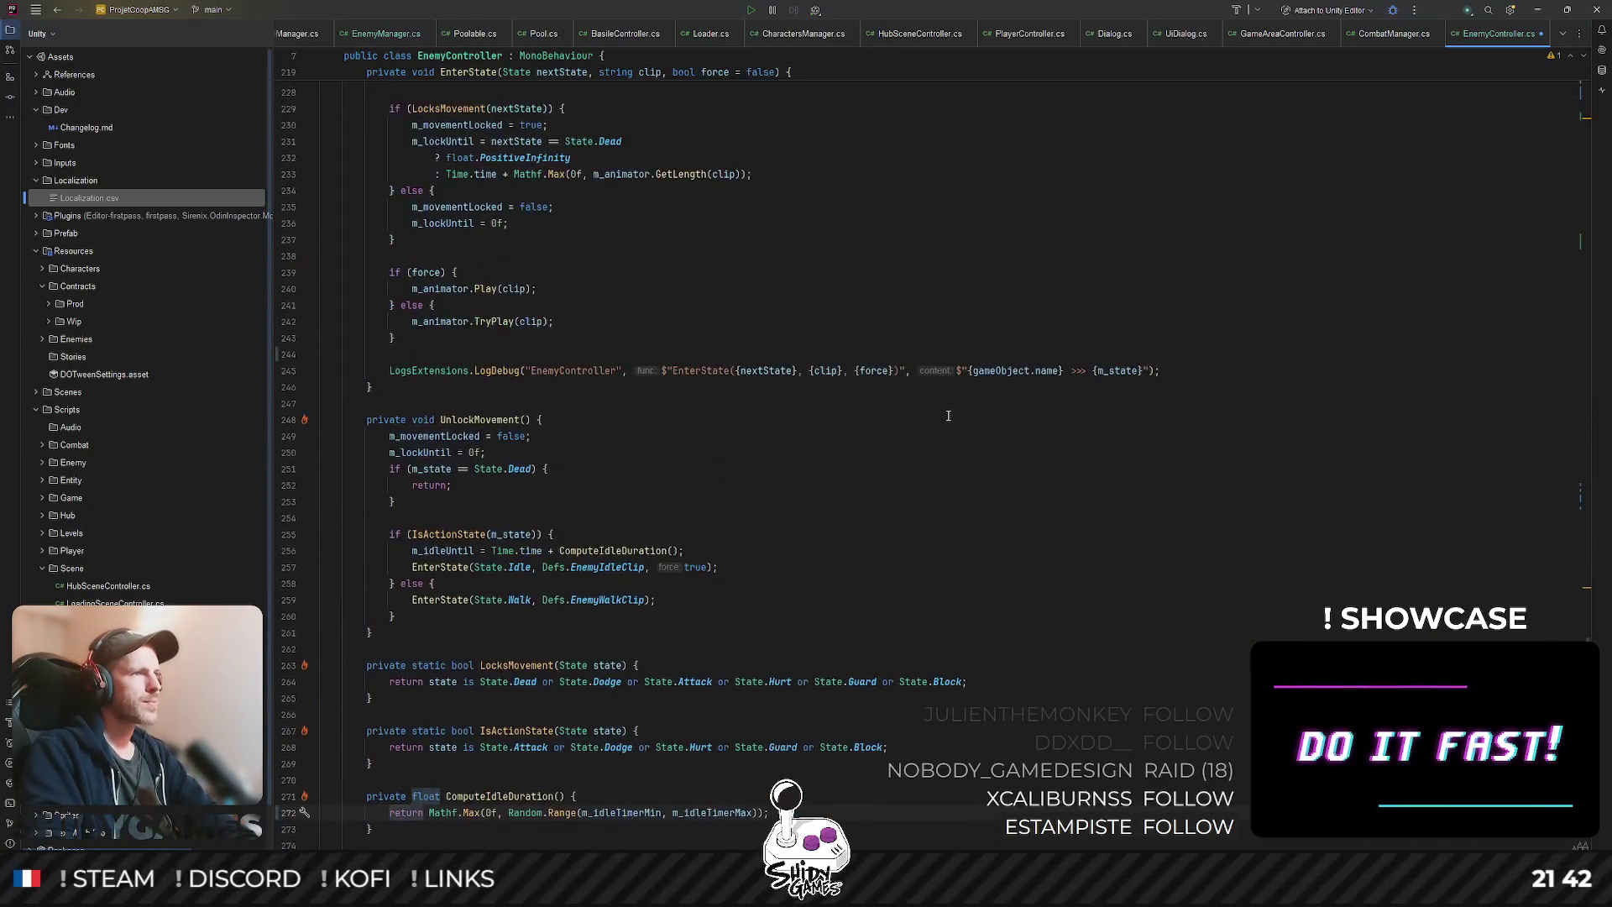
pyautogui.scroll(20, 947, 415)
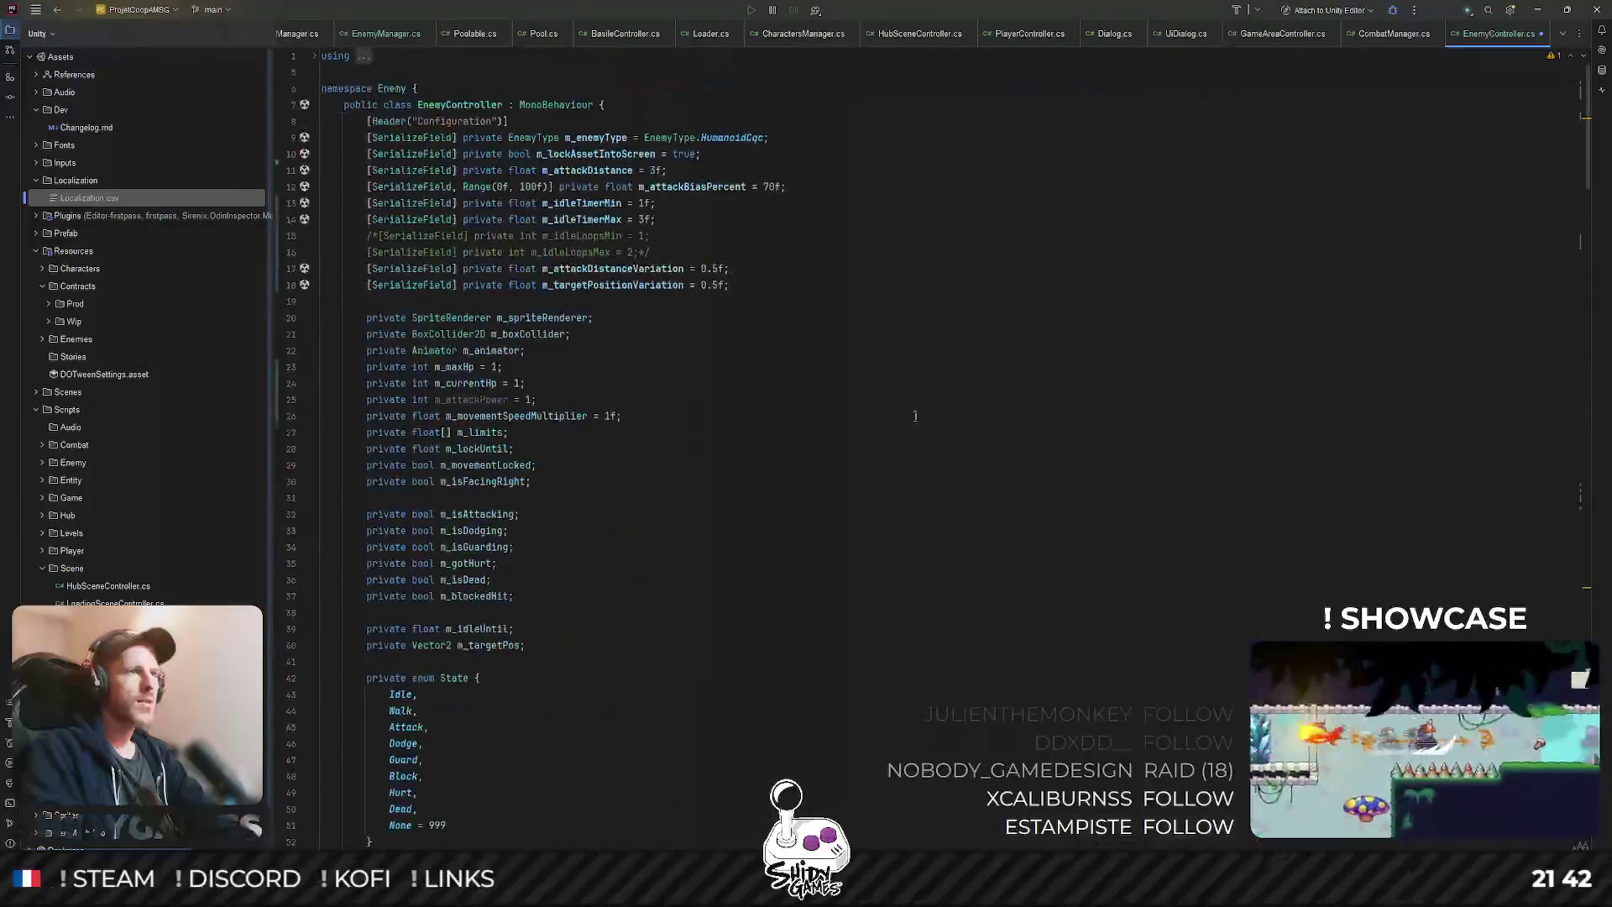
pyautogui.moveTo(663, 252)
pyautogui.mouseDown()
pyautogui.moveTo(529, 251)
pyautogui.moveTo(655, 219)
pyautogui.mouseUp()
pyautogui.press('BackSpace')
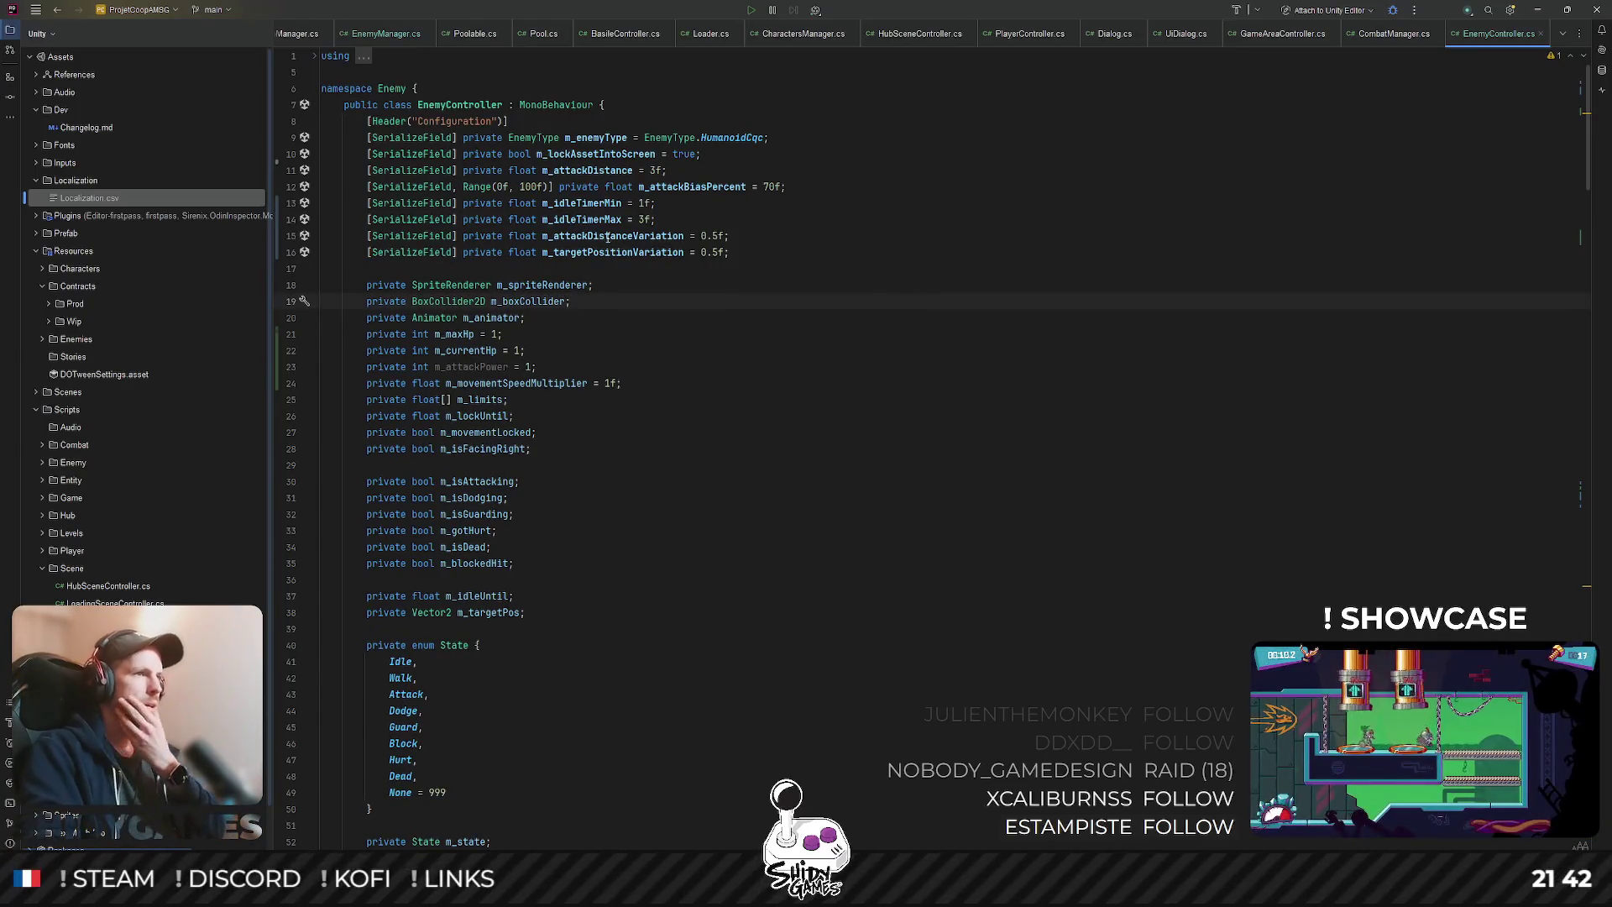
pyautogui.click(762, 251)
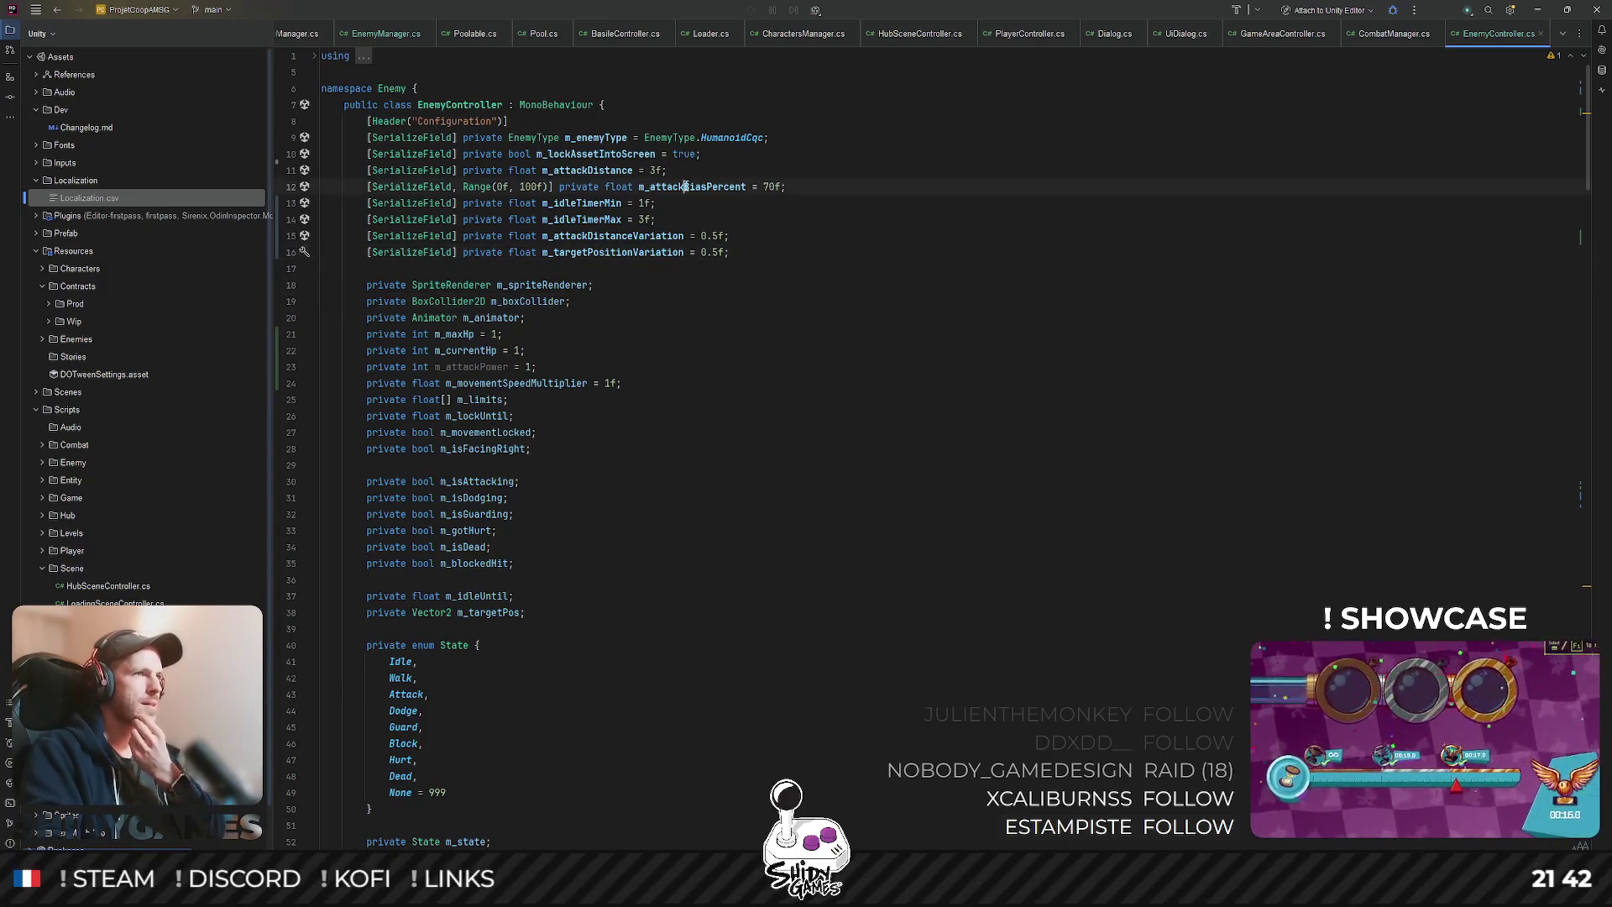
pyautogui.click(585, 171)
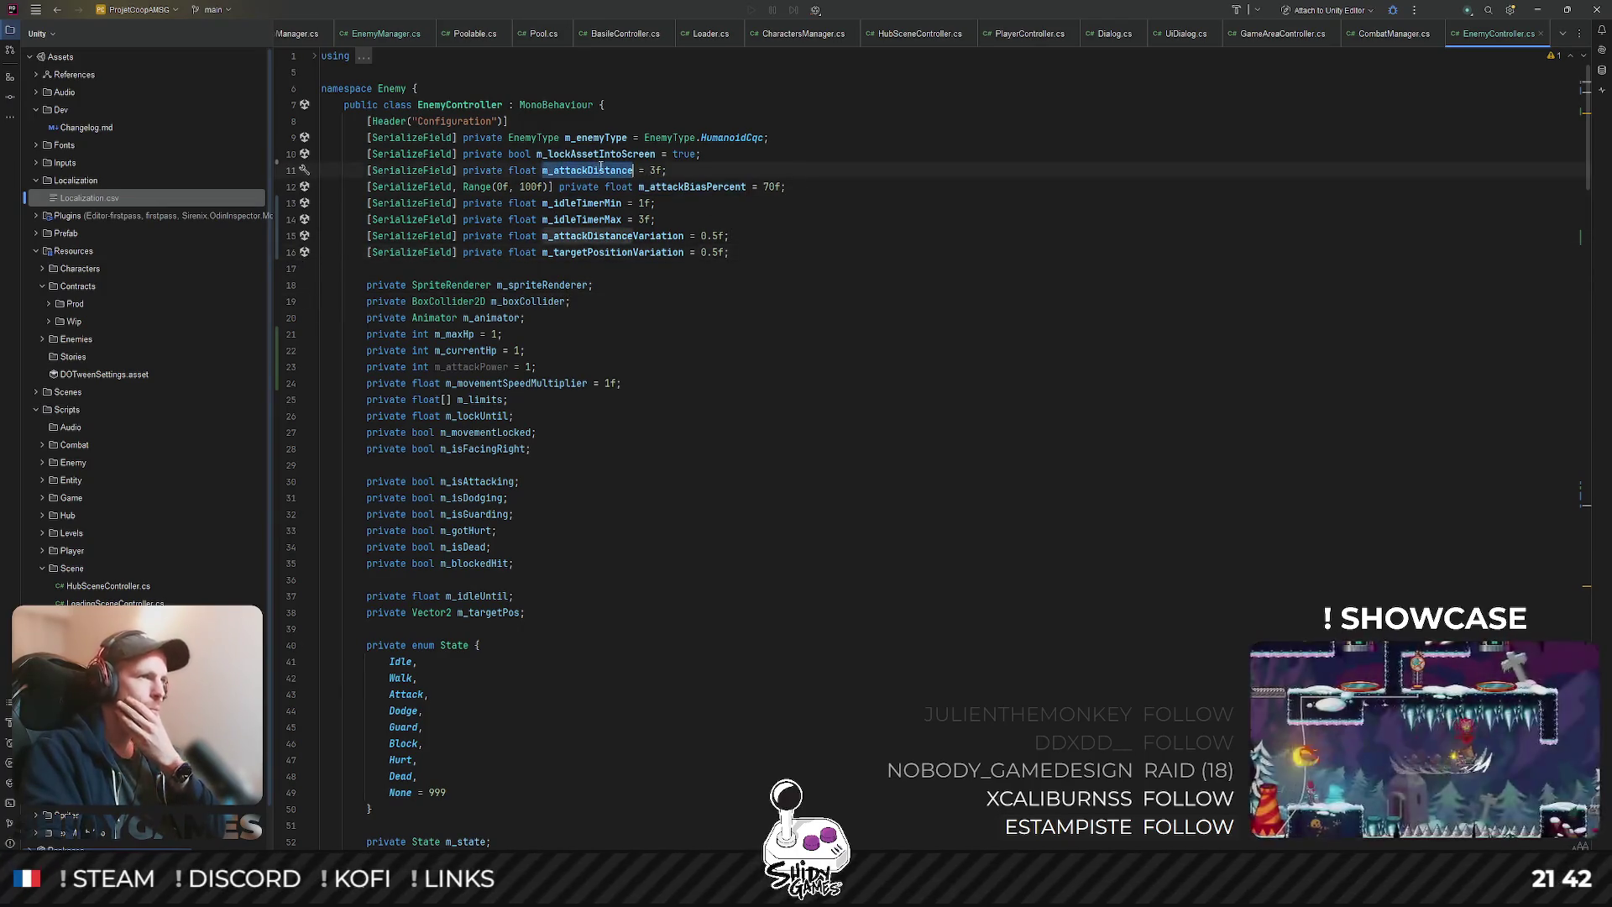
pyautogui.press('Down')
pyautogui.press('Down')
pyautogui.press('Down')
pyautogui.press('End')
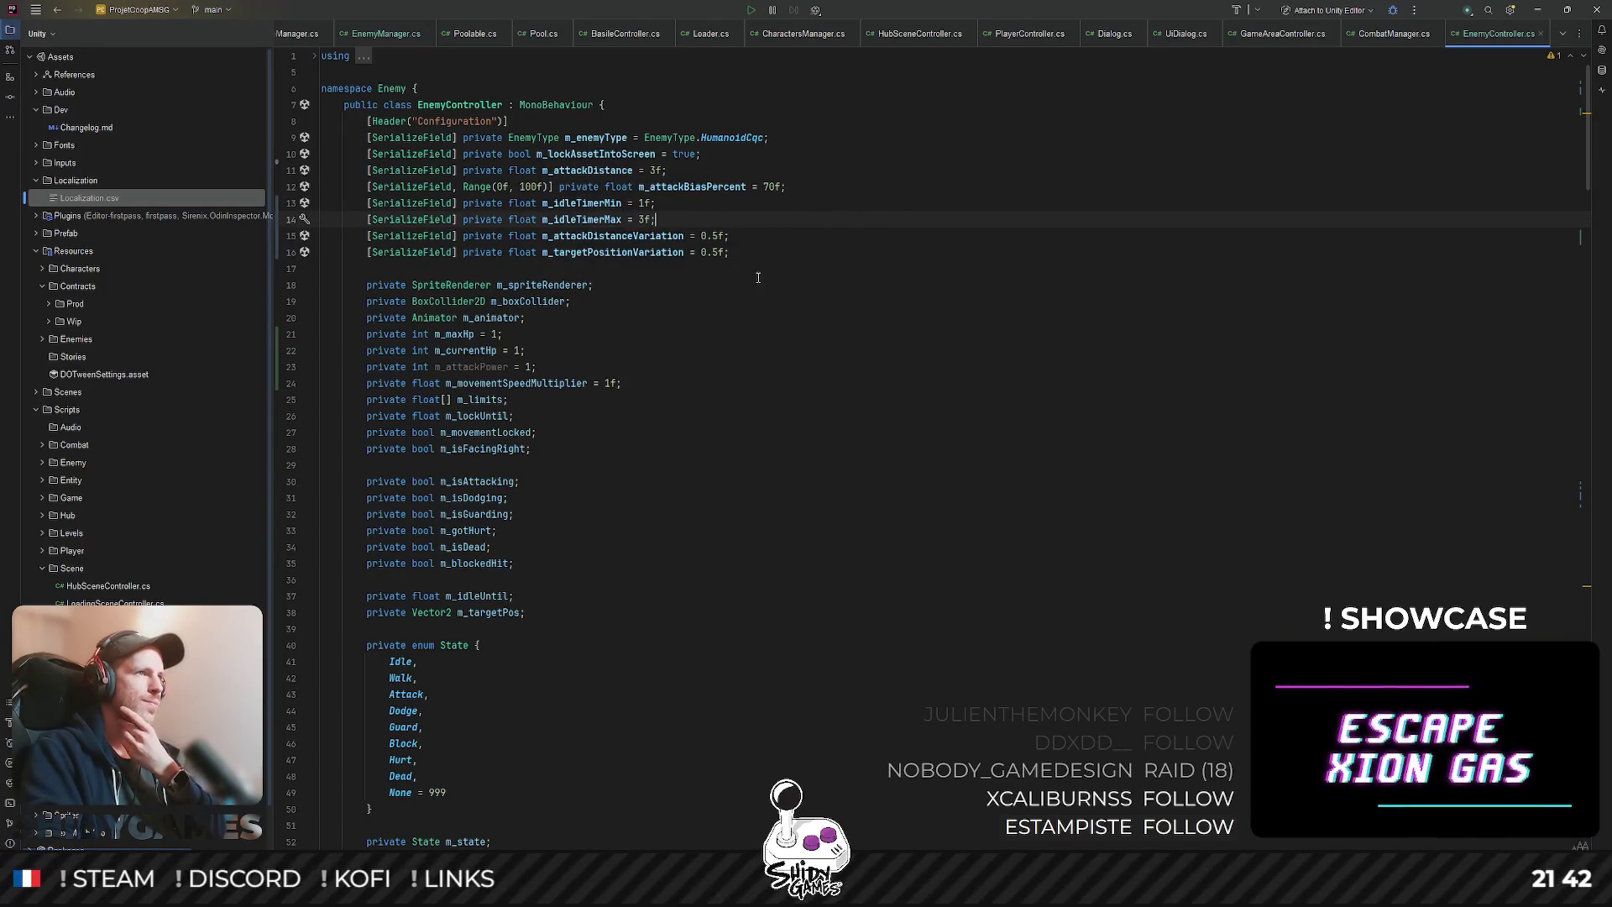
pyautogui.scroll(-4, 758, 270)
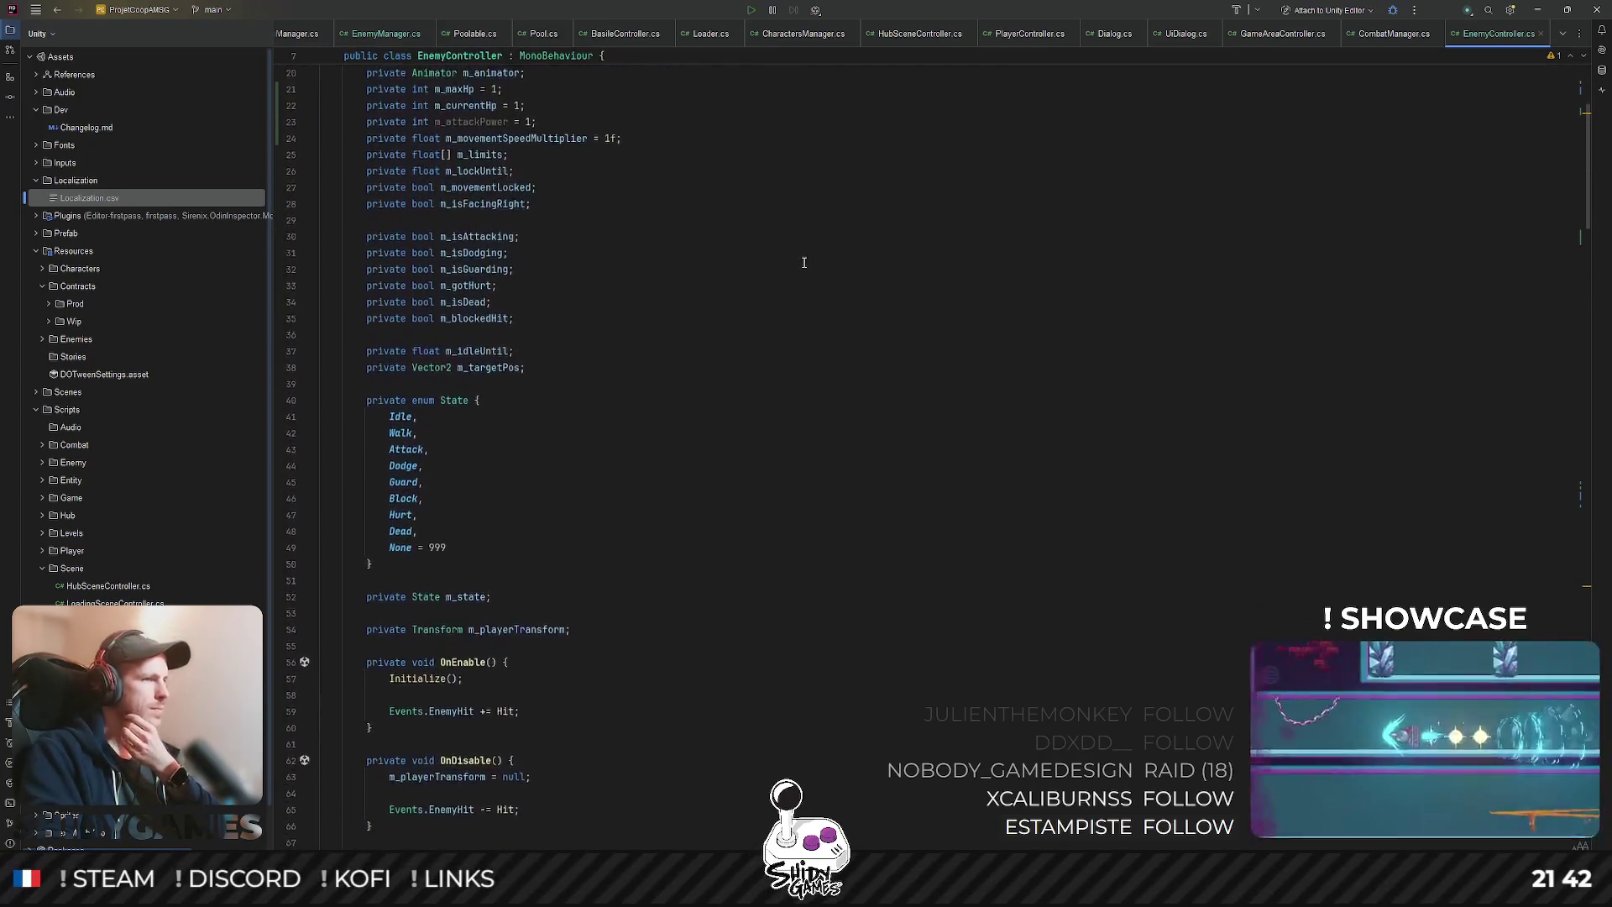
pyautogui.scroll(-8, 804, 263)
pyautogui.scroll(6, 810, 260)
pyautogui.scroll(5, 813, 256)
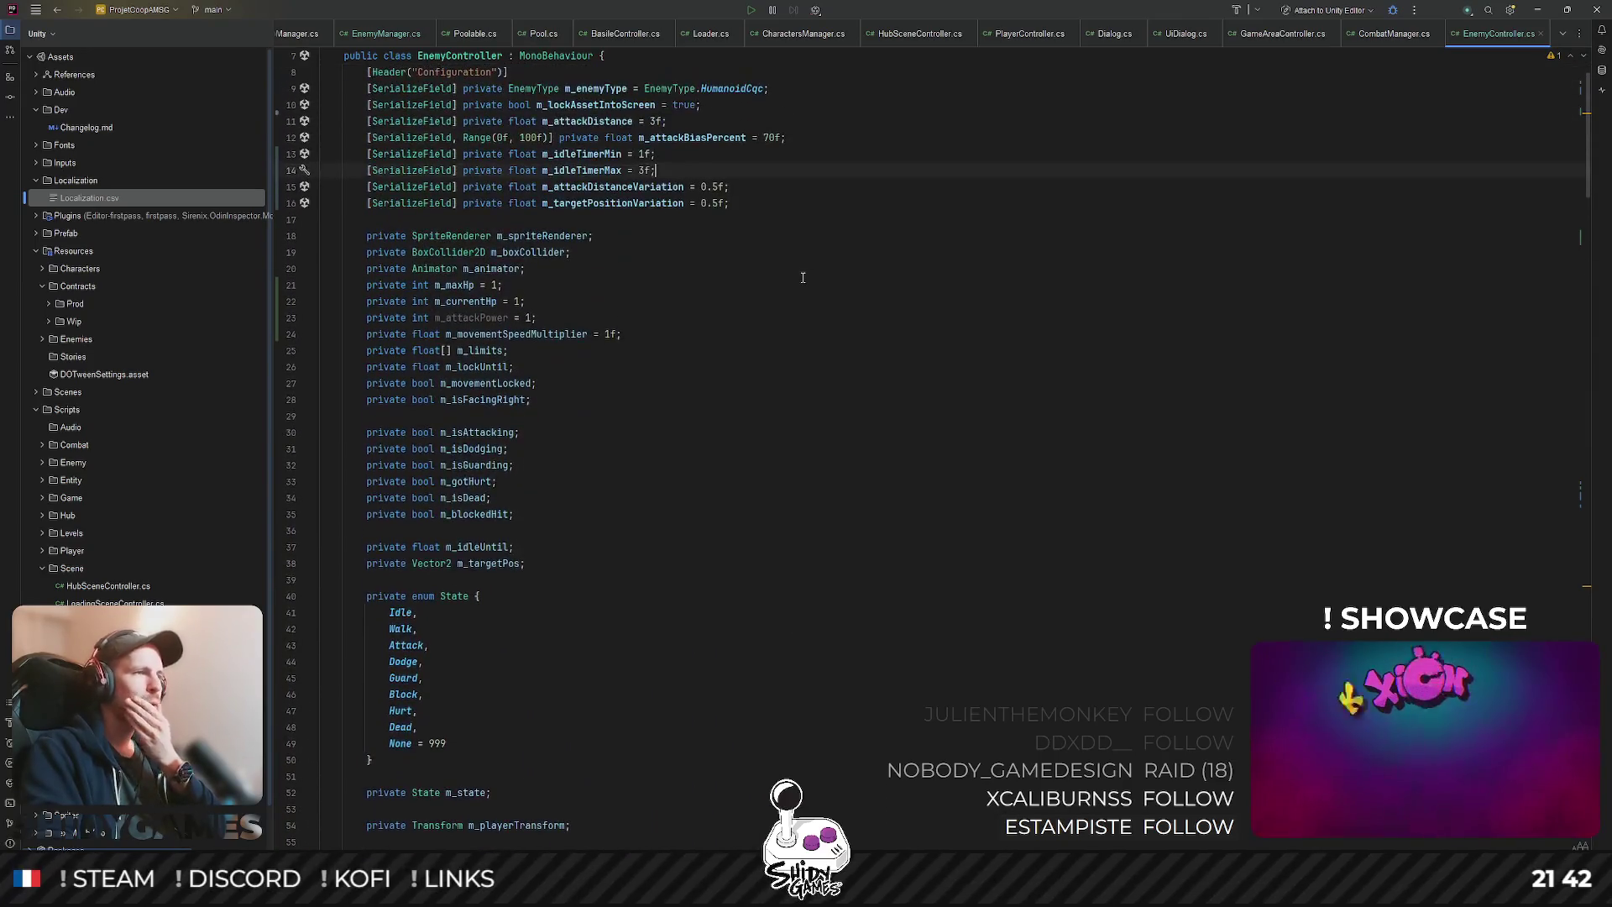
pyautogui.doubleClick(458, 319)
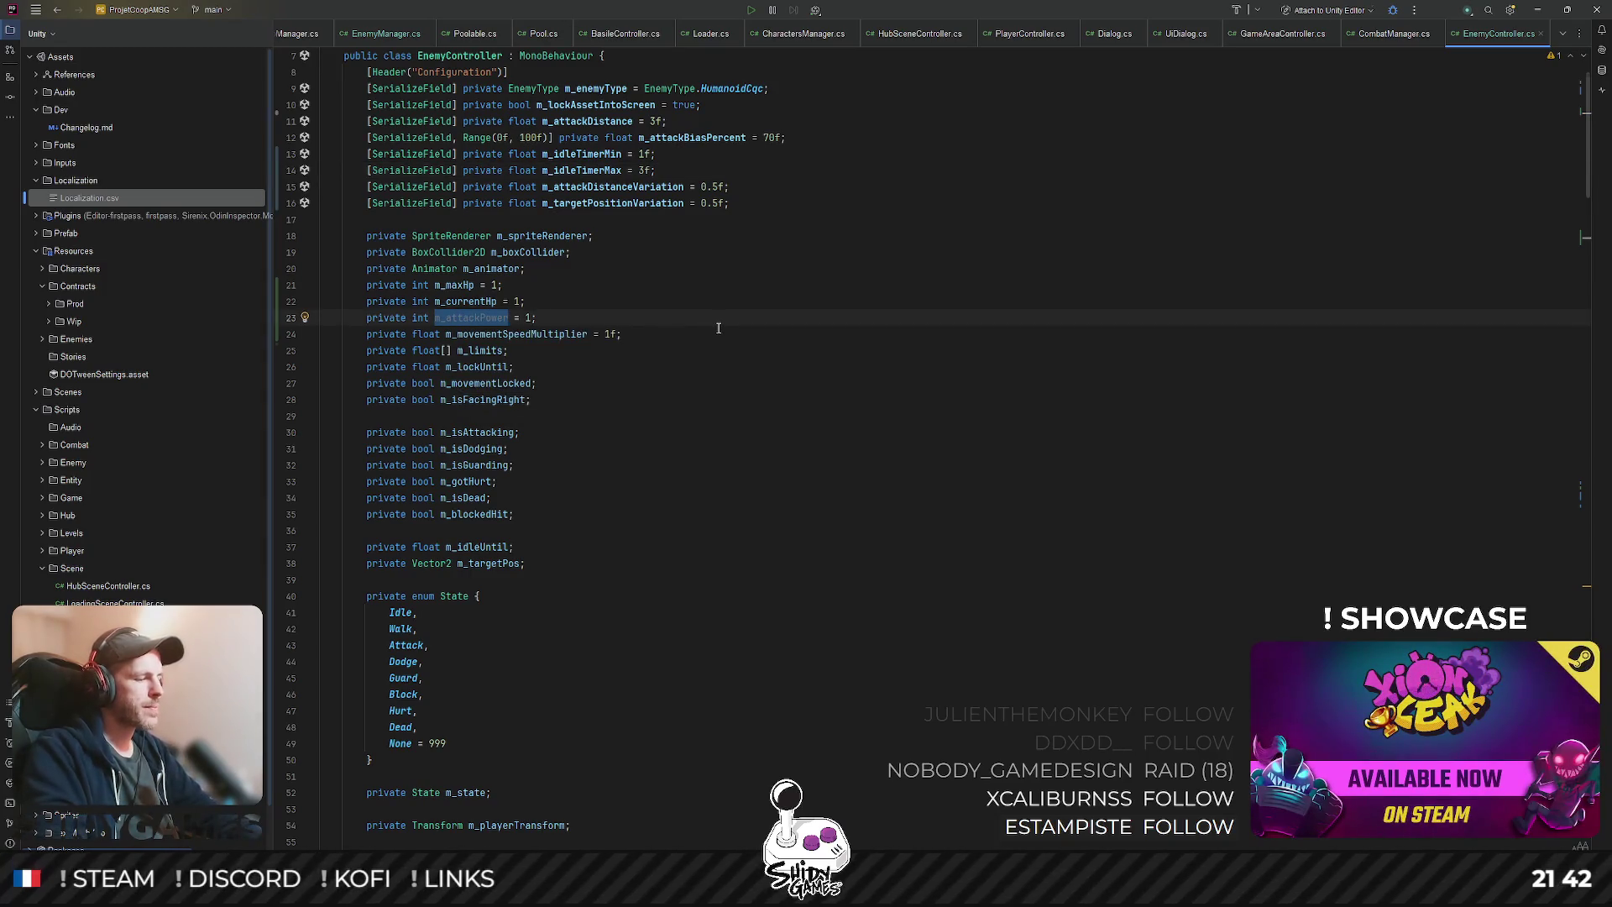
pyautogui.click(823, 286)
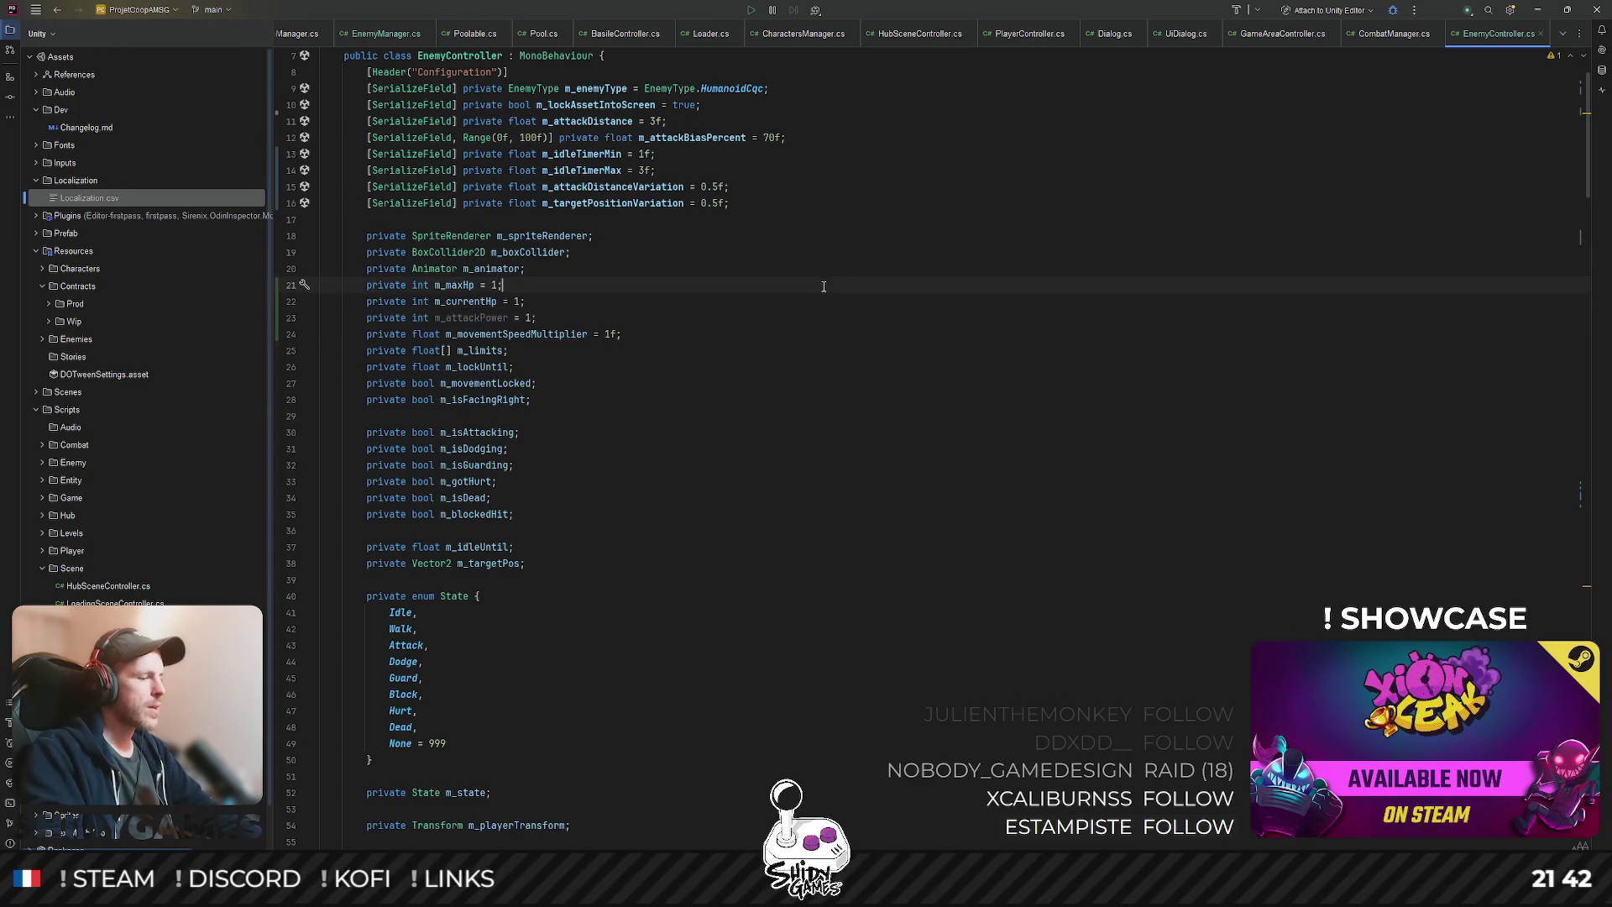
pyautogui.click(790, 323)
pyautogui.scroll(-2, 790, 327)
pyautogui.hotkey('alt', 'Tab')
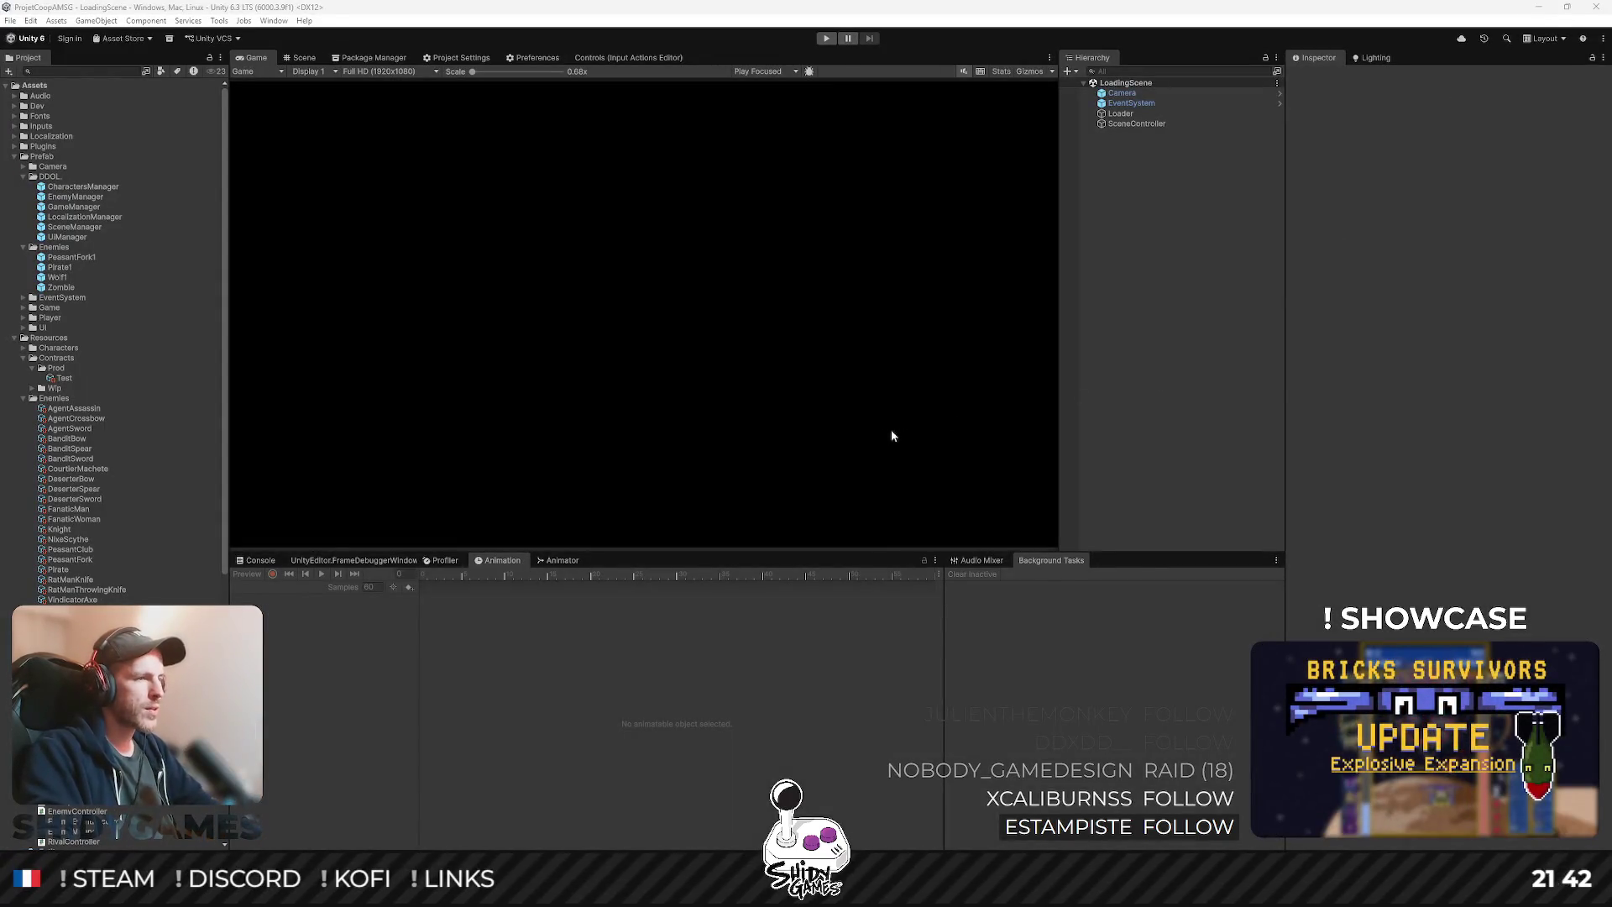
# - Review the m_isDead line in EnemyController's Hit, then search SpawnEnemy to jump to Helper.cs
pyautogui.hotkey('alt', 'Tab')
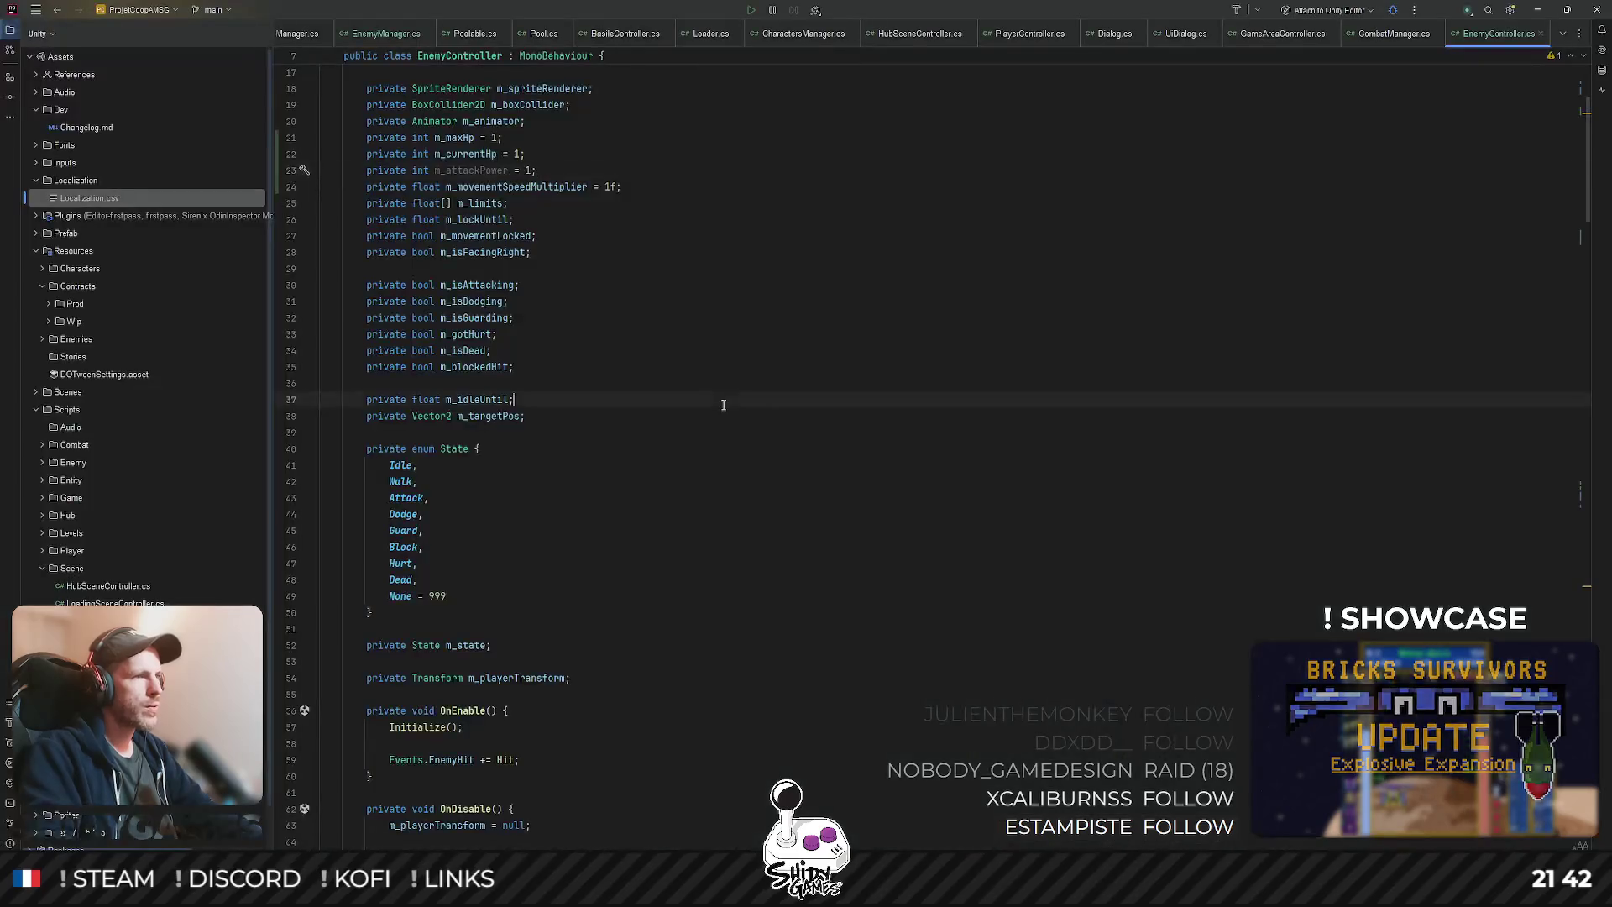
pyautogui.scroll(-20, 694, 490)
pyautogui.scroll(-20, 693, 490)
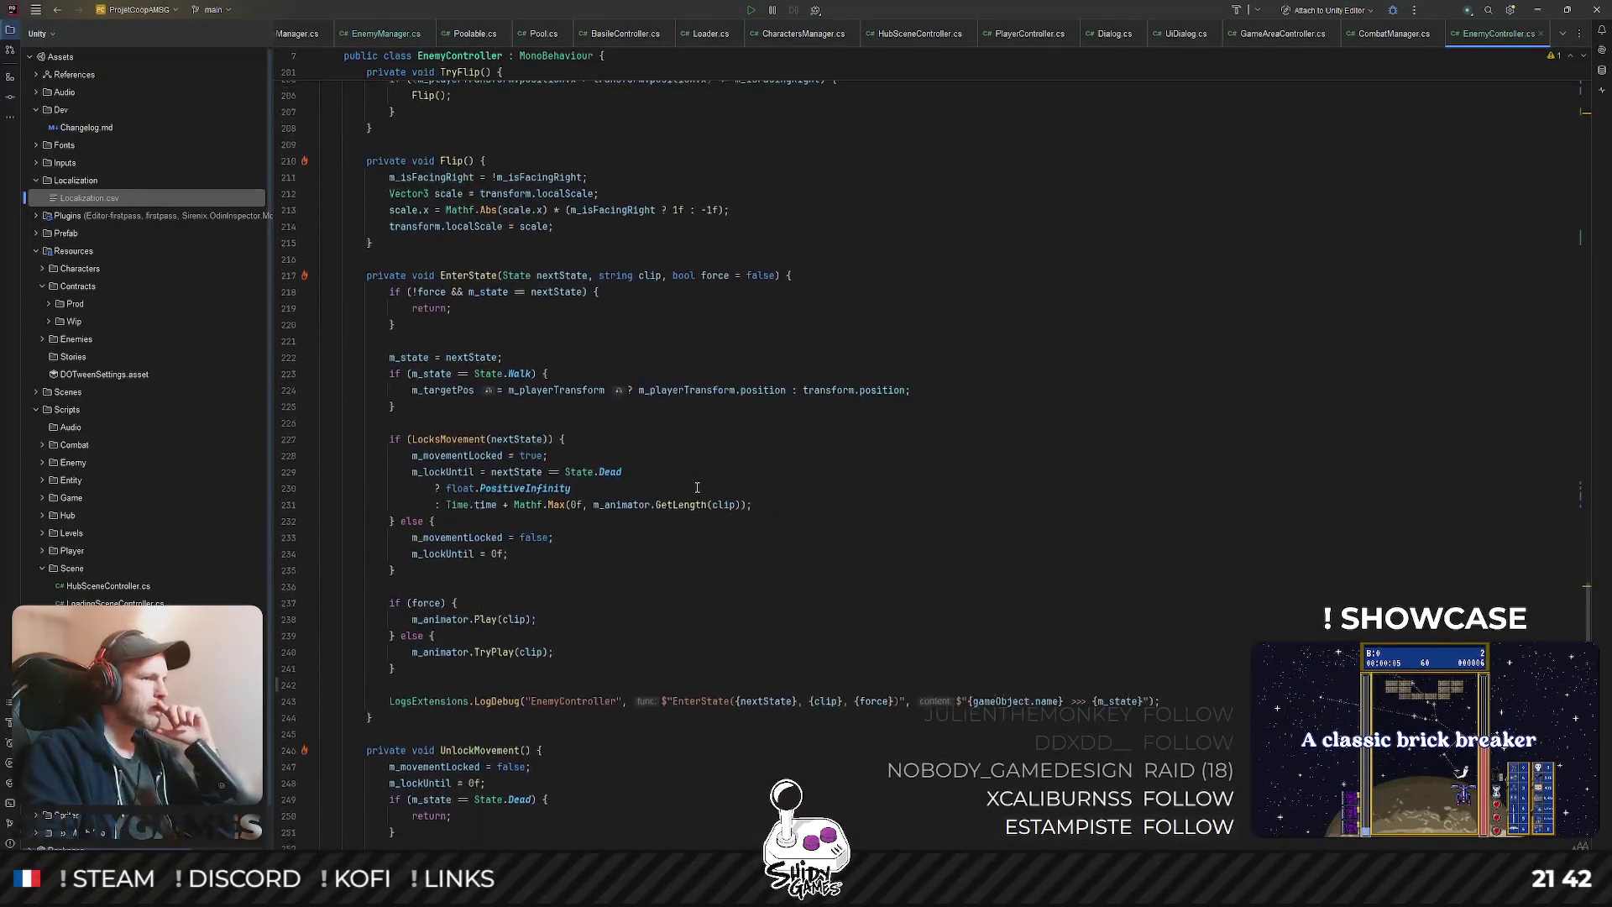
pyautogui.scroll(-12, 697, 487)
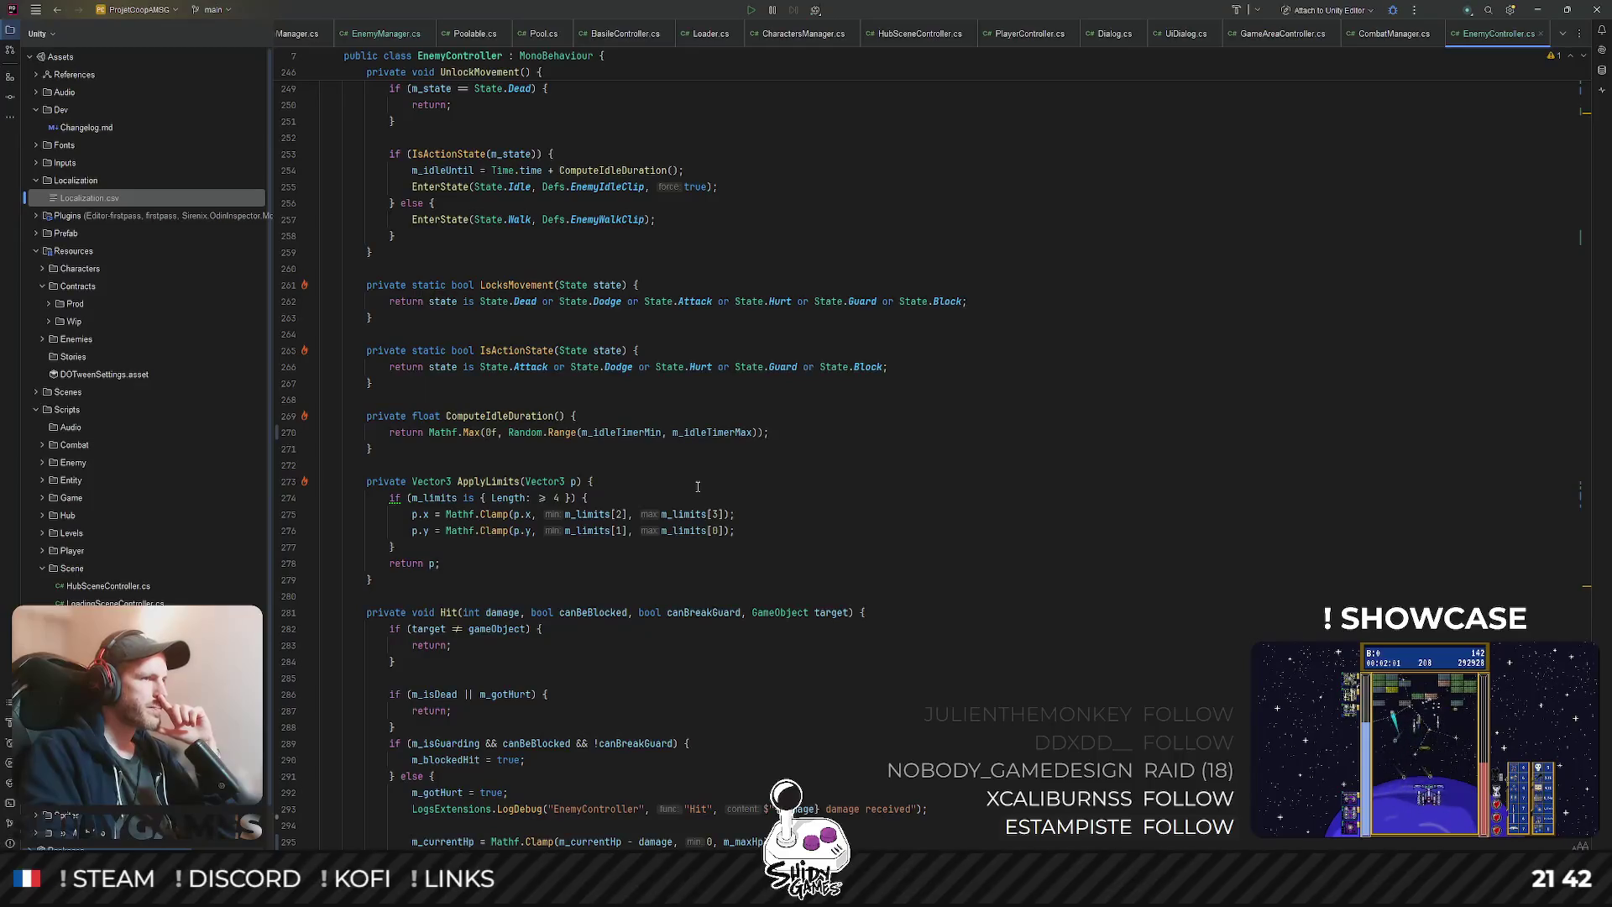
pyautogui.scroll(-4, 697, 487)
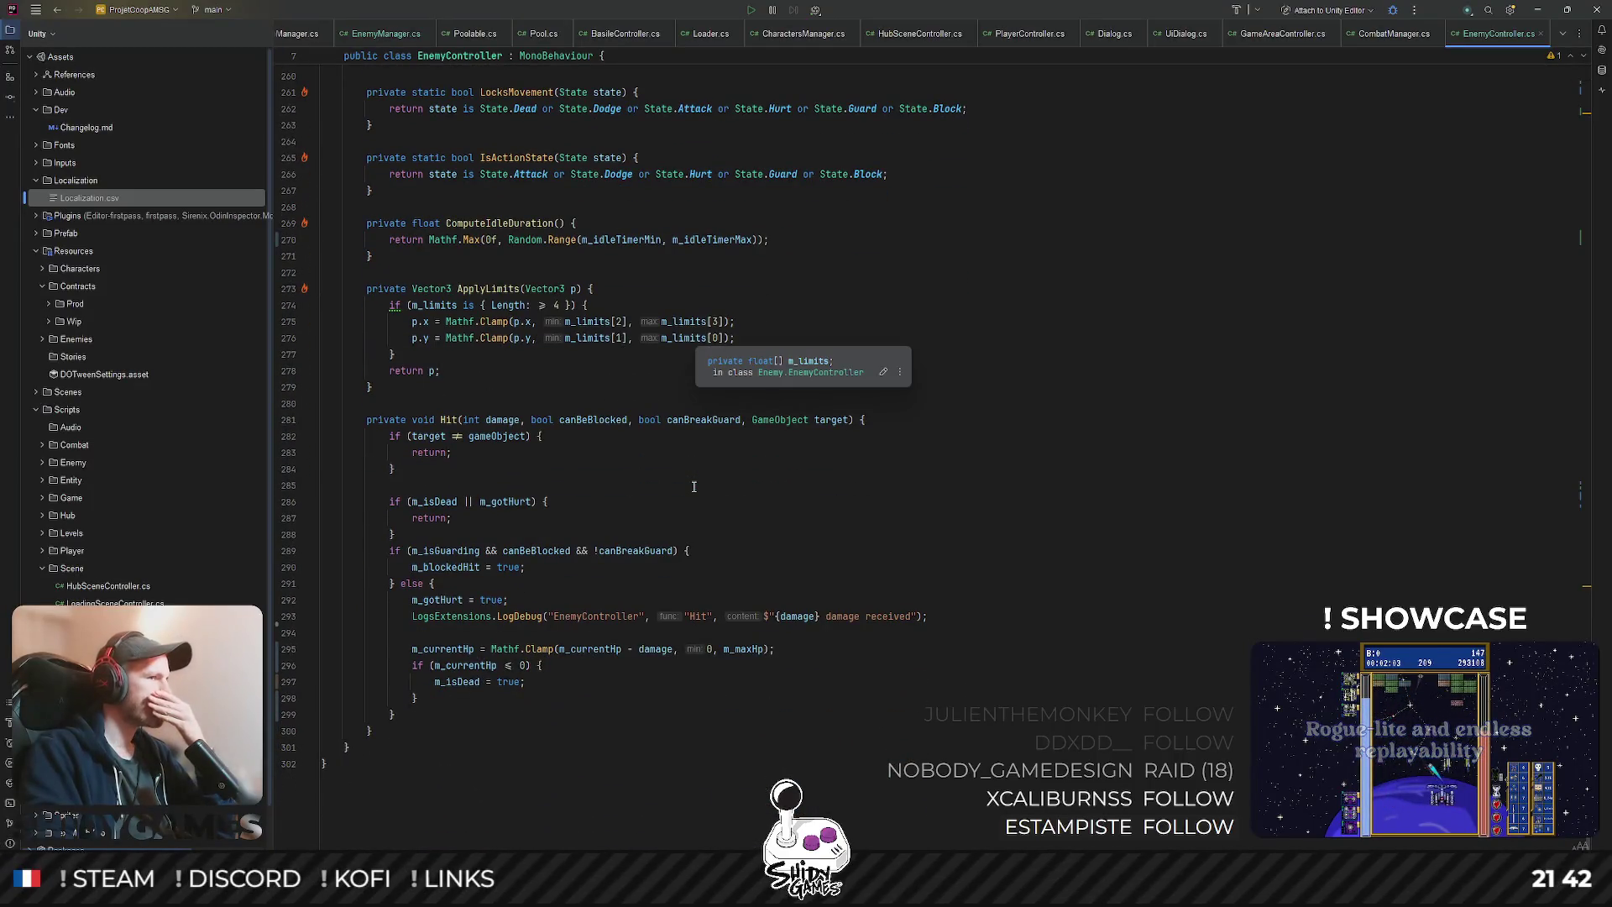
pyautogui.click(578, 683)
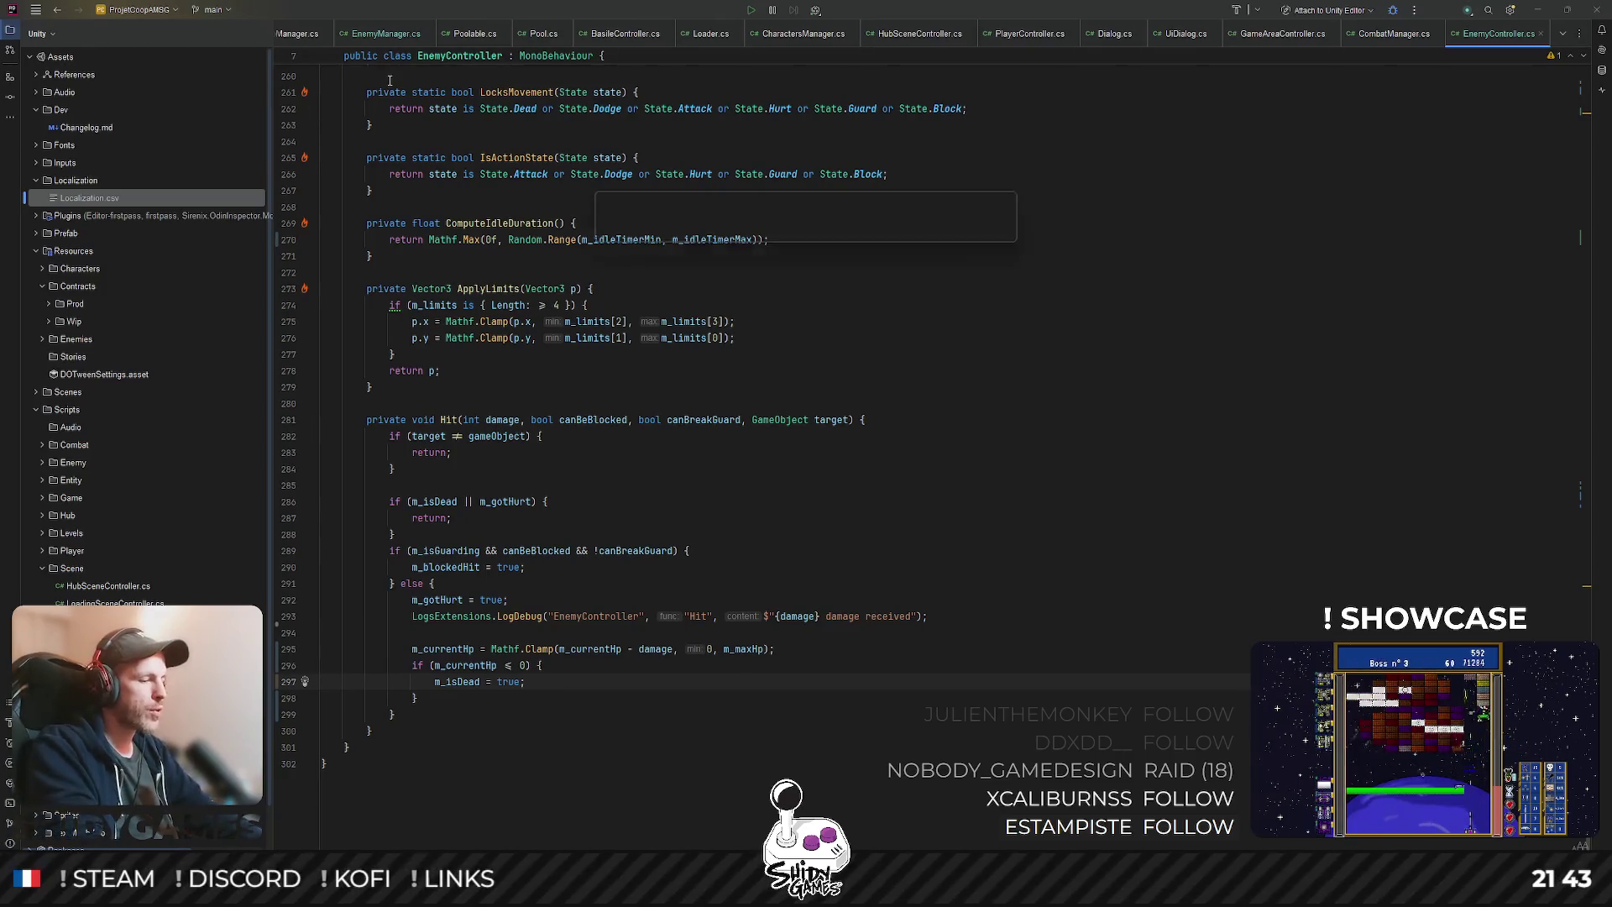
pyautogui.write('SpawnEnemy')
pyautogui.press('Return')
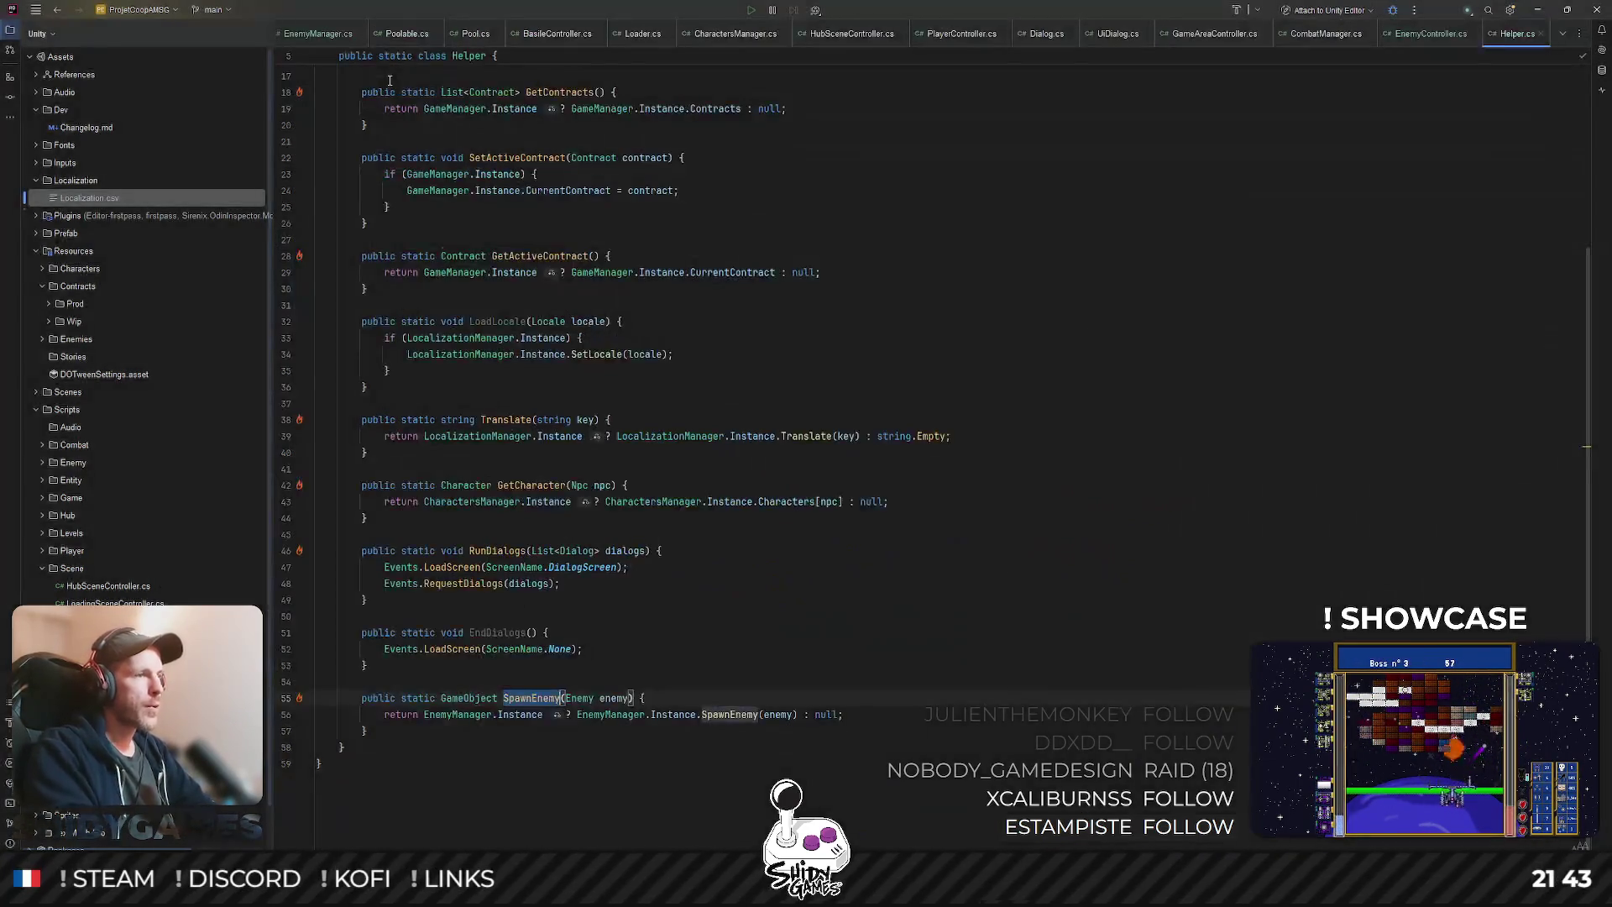
# - Add a public static void EnemyGotKilled(Poolable poolable) method below SpawnEnemy in Helper
pyautogui.click(415, 740)
pyautogui.press('Return')
pyautogui.press('Return')
pyautogui.write('public st')
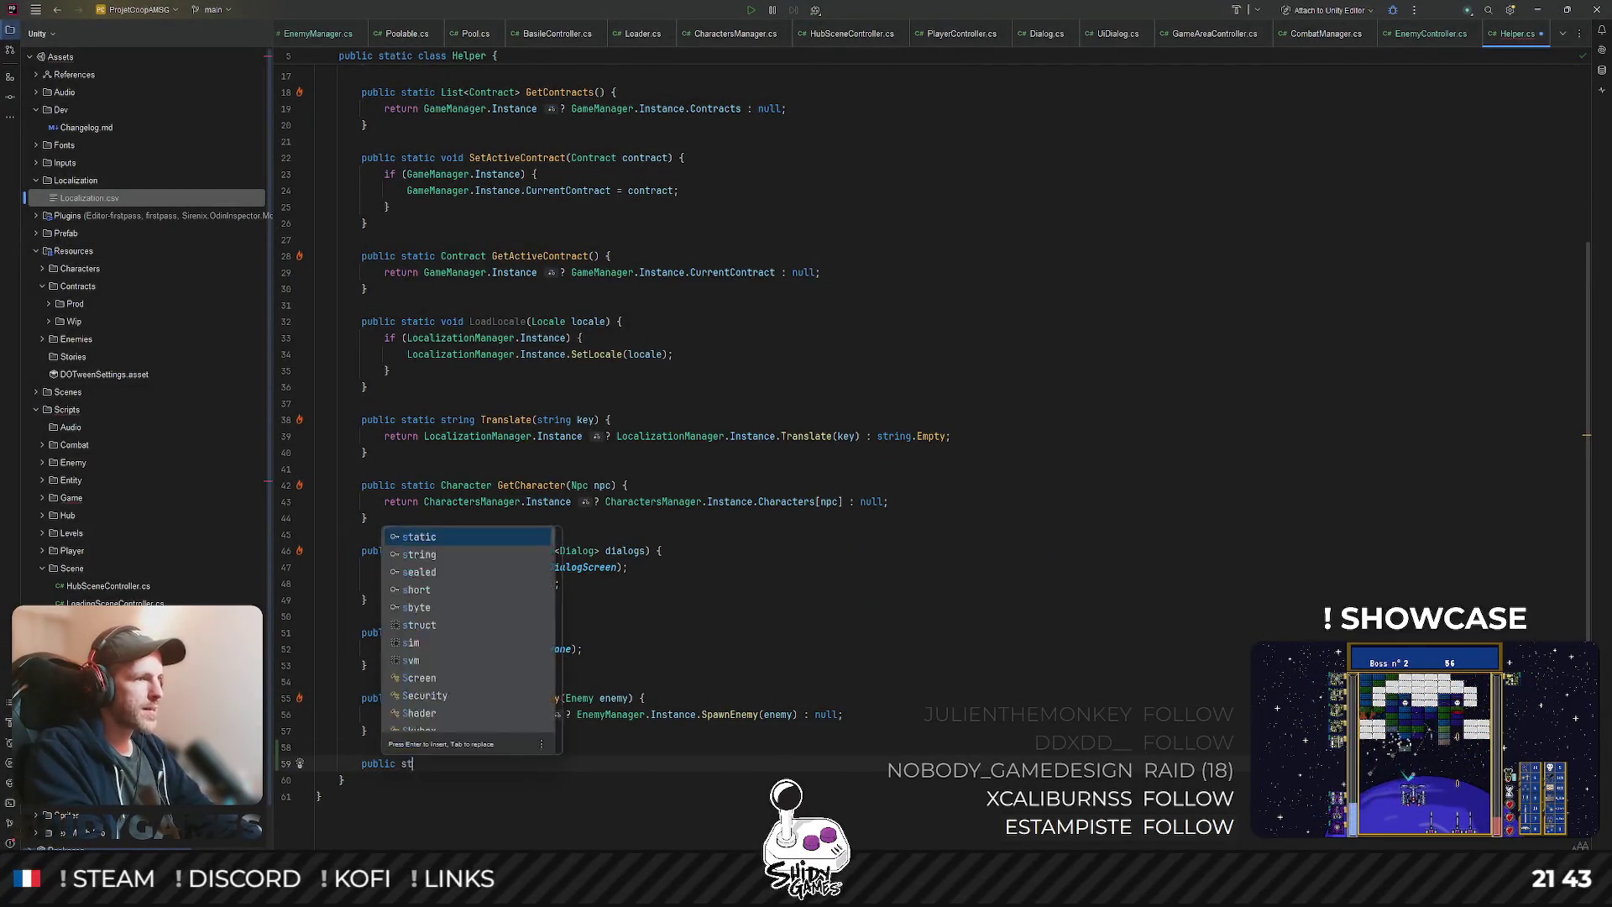
pyautogui.write('atic Ga')
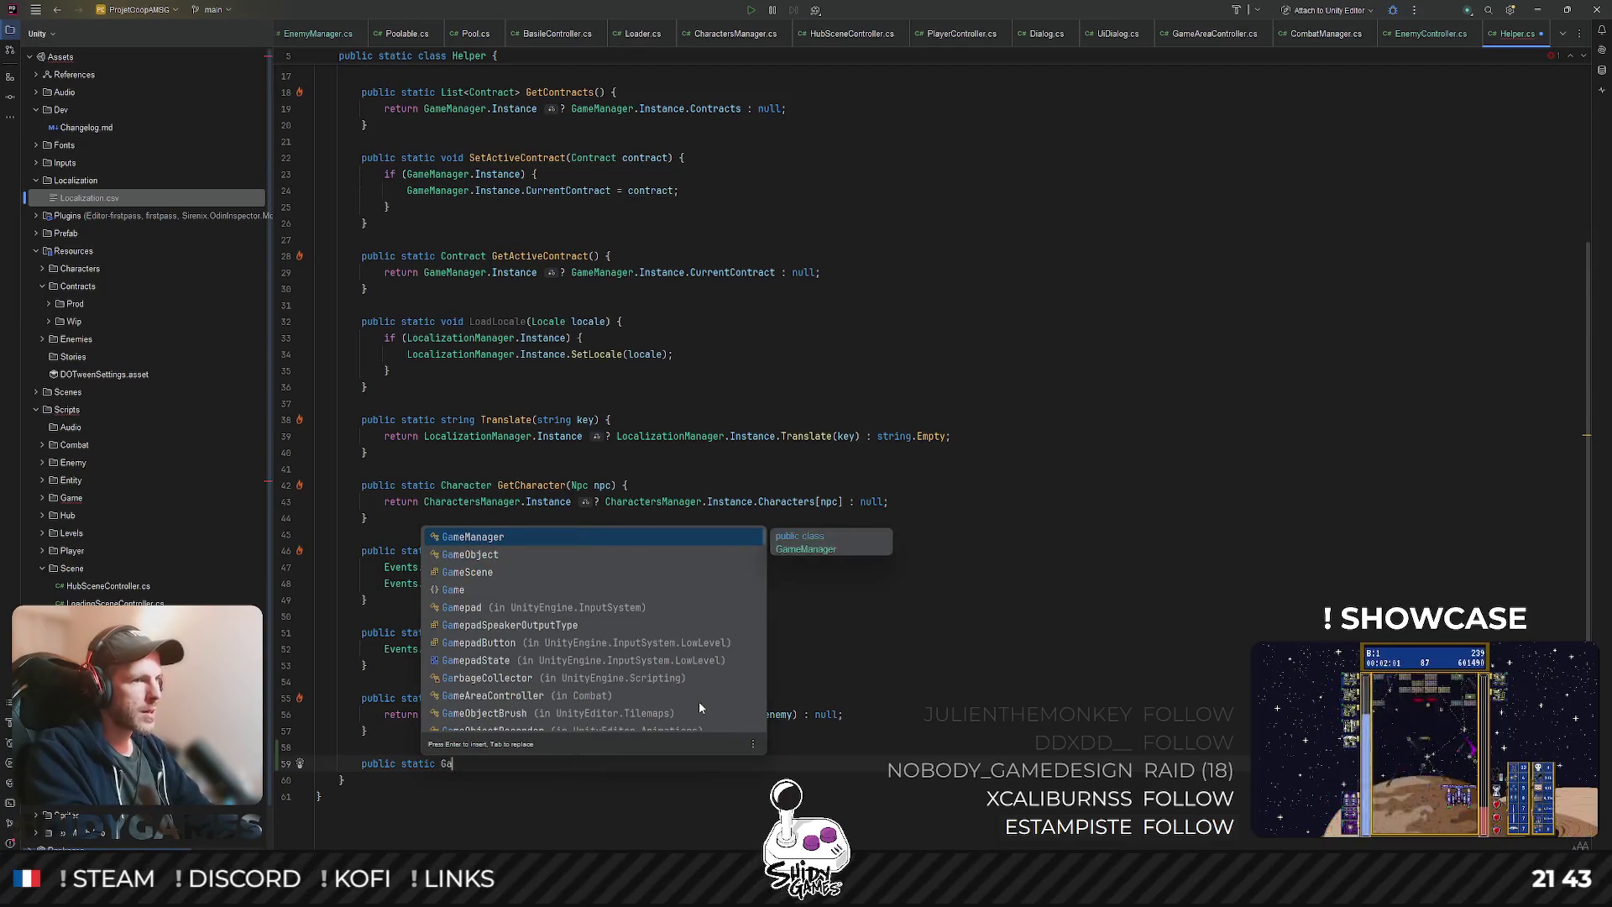
pyautogui.press('Escape')
pyautogui.press('BackSpace')
pyautogui.press('BackSpace')
pyautogui.write('void ')
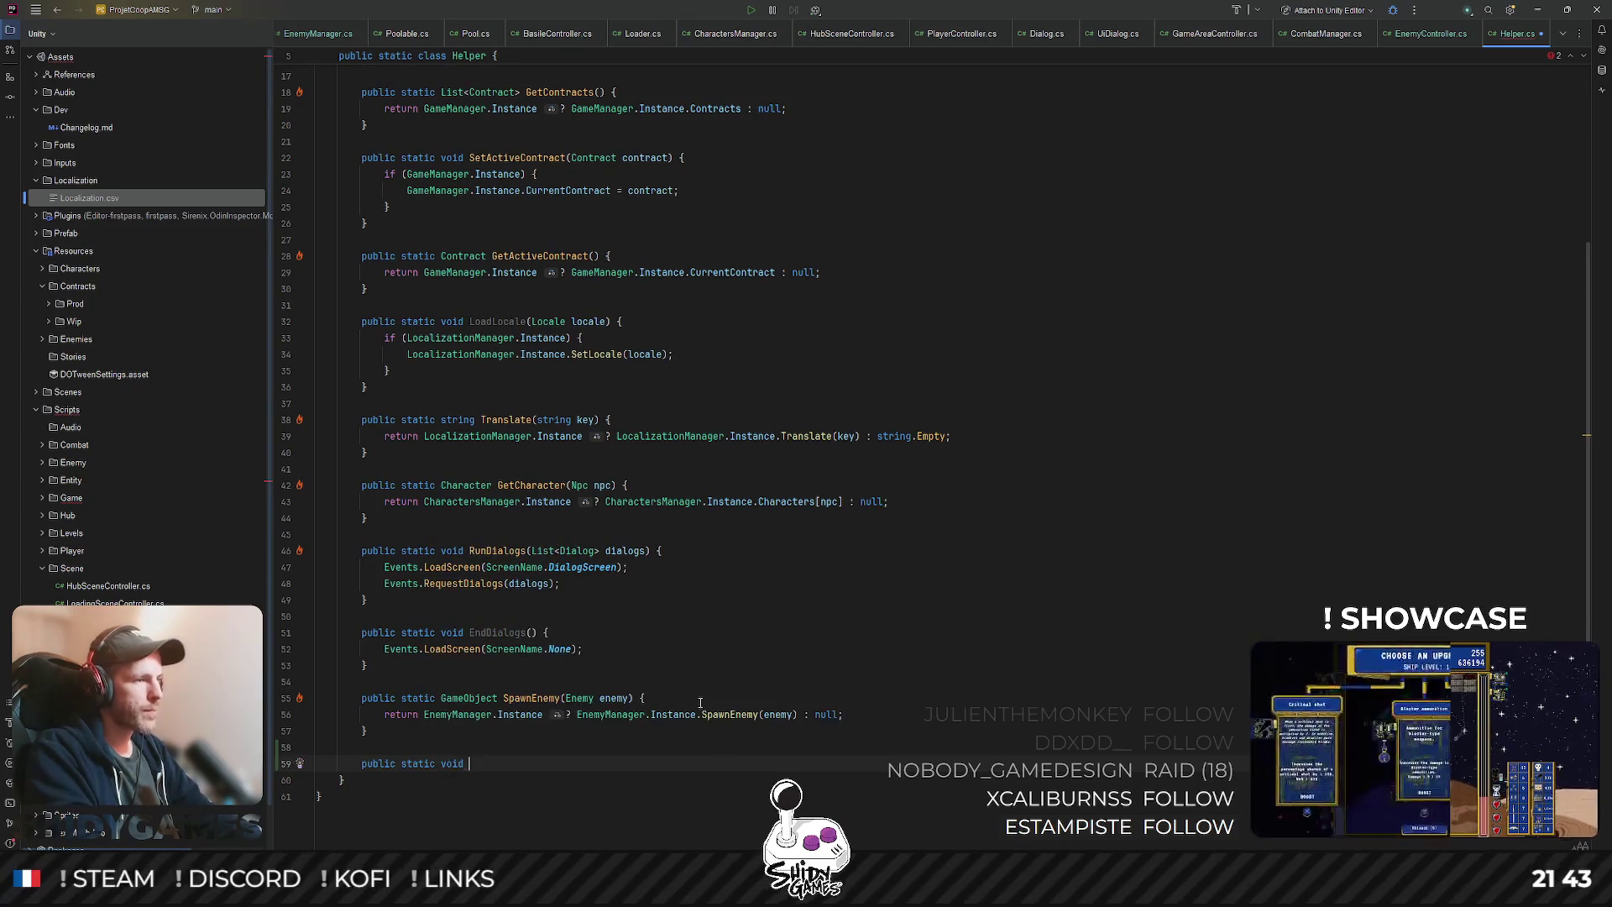
pyautogui.write('KillEne')
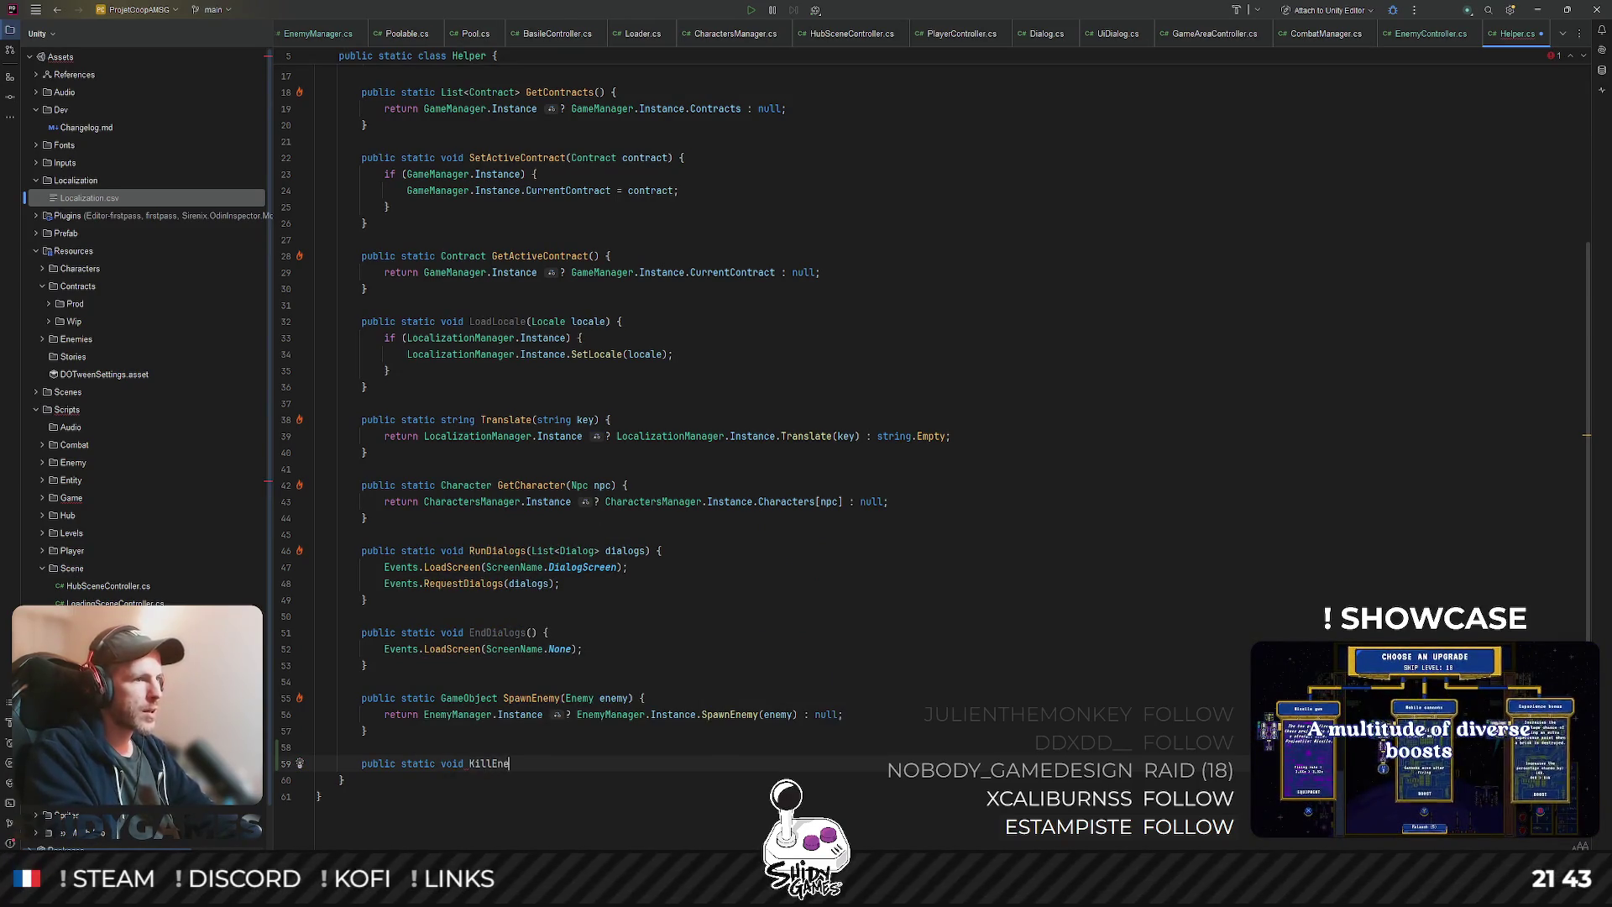
pyautogui.write('my(')
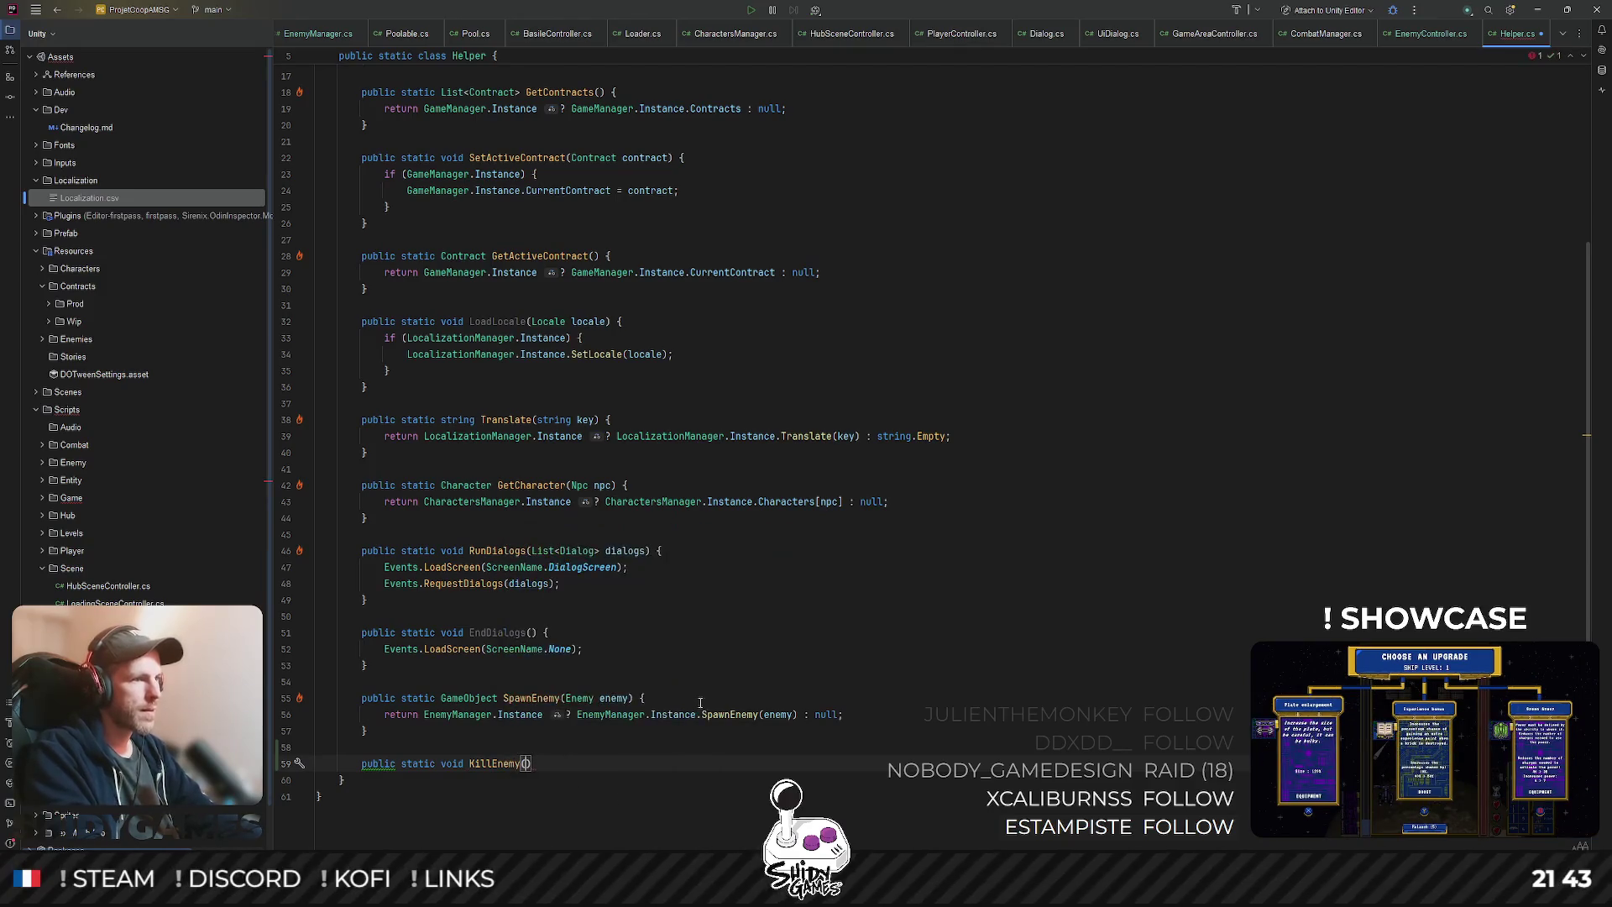
pyautogui.write('Pool')
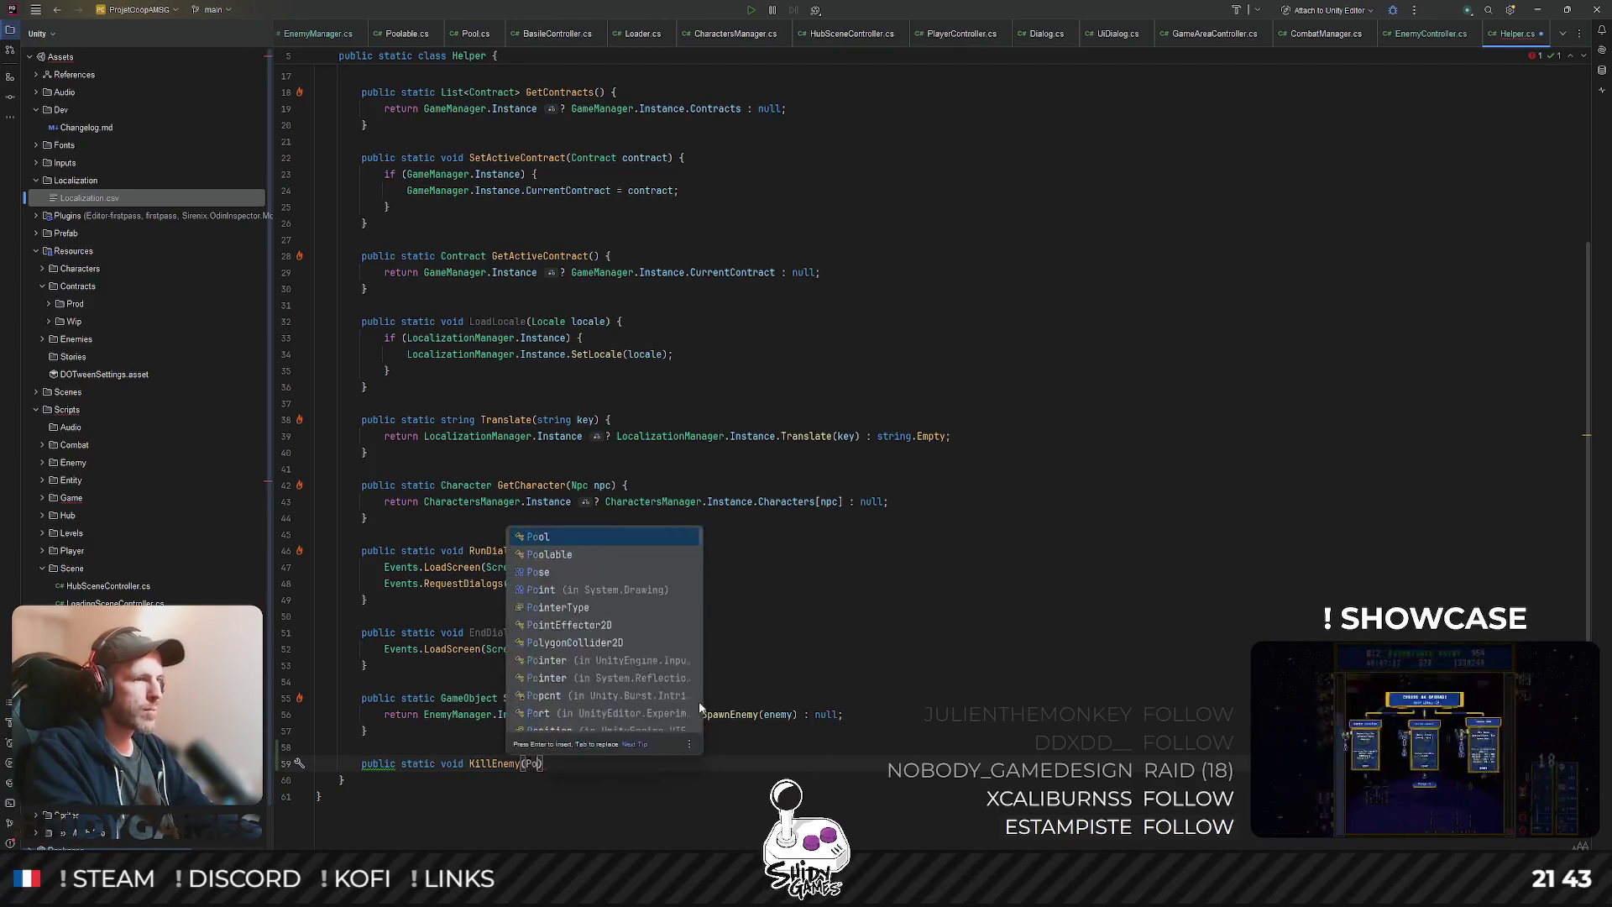
pyautogui.press('Down')
pyautogui.press('Return')
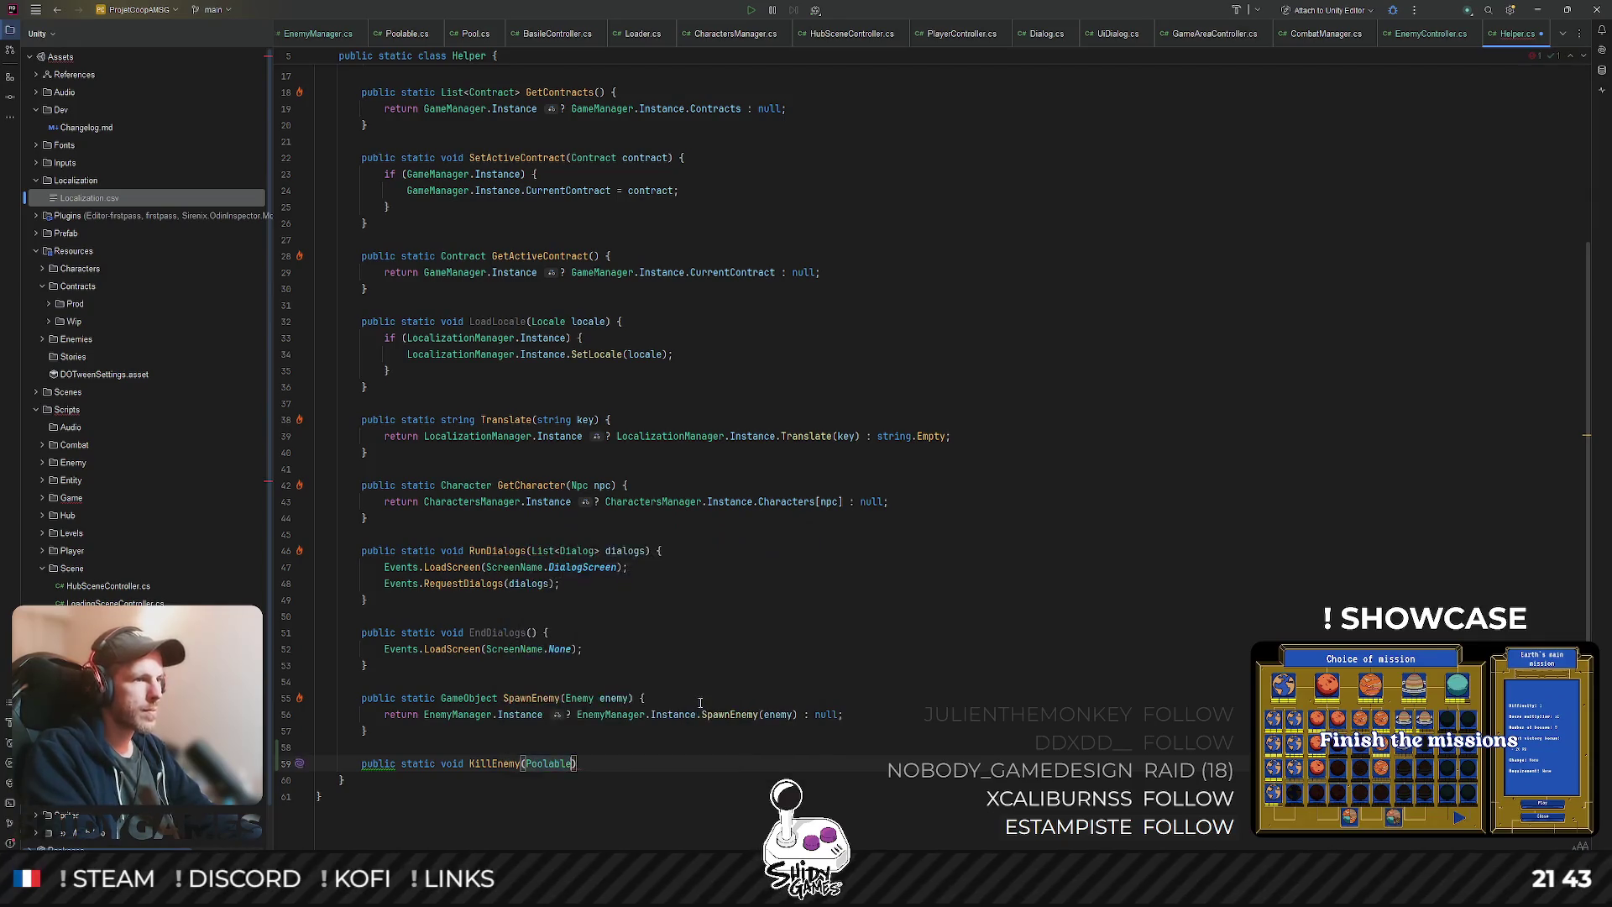
pyautogui.hotkey('ctrl', 'shift', 'Left')
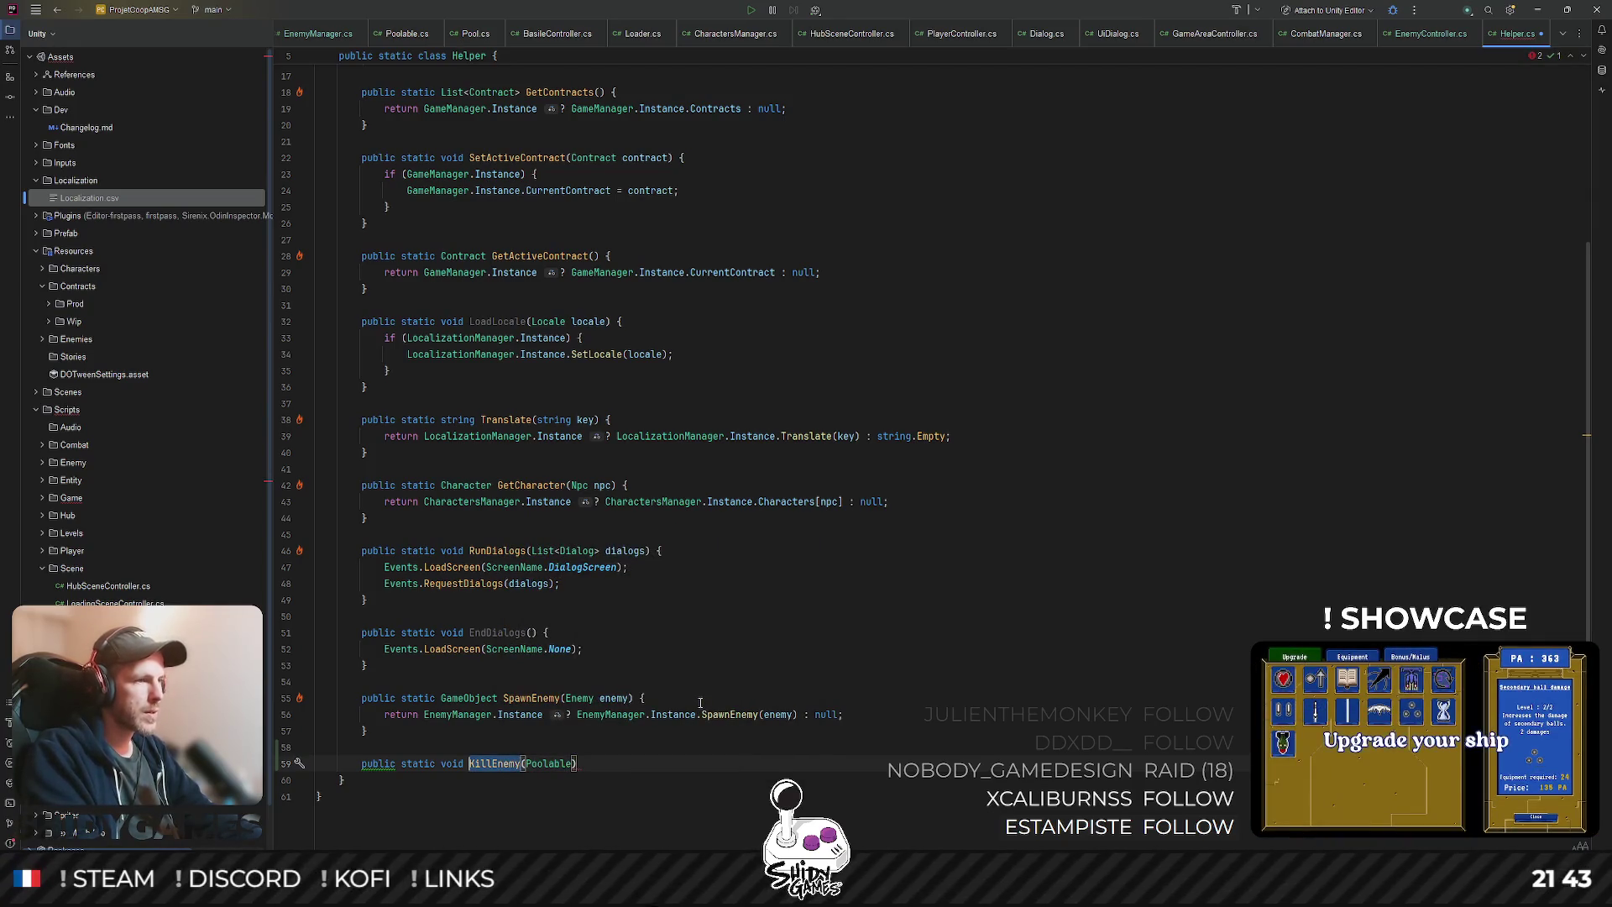
pyautogui.write('EnemyGotK')
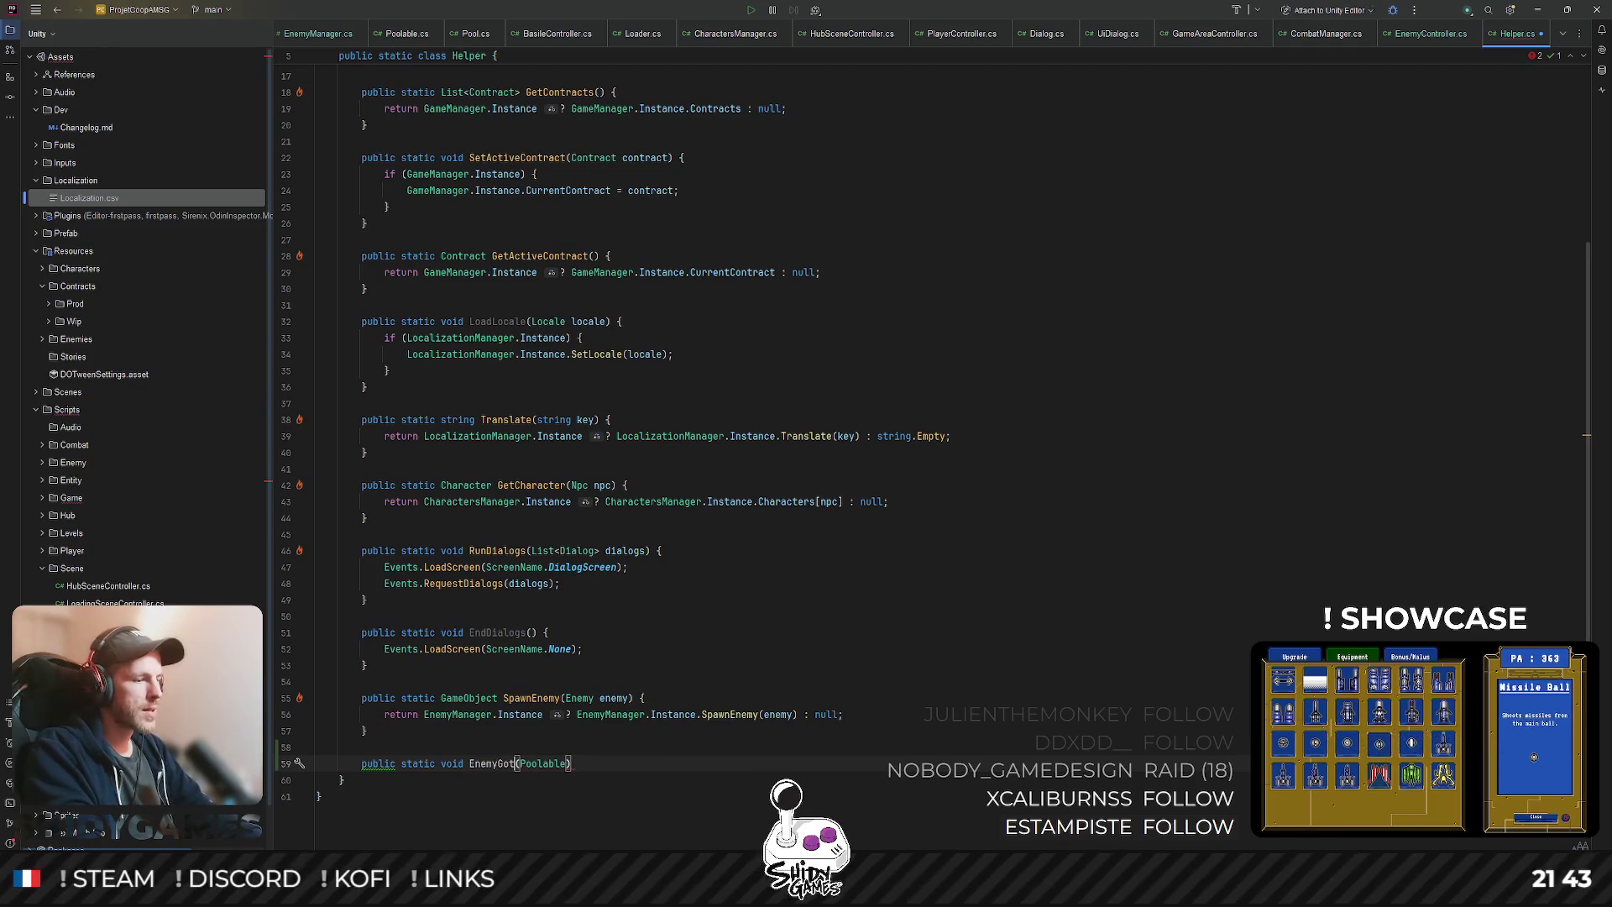
pyautogui.write('illed')
pyautogui.hotkey('ctrl', 'Right')
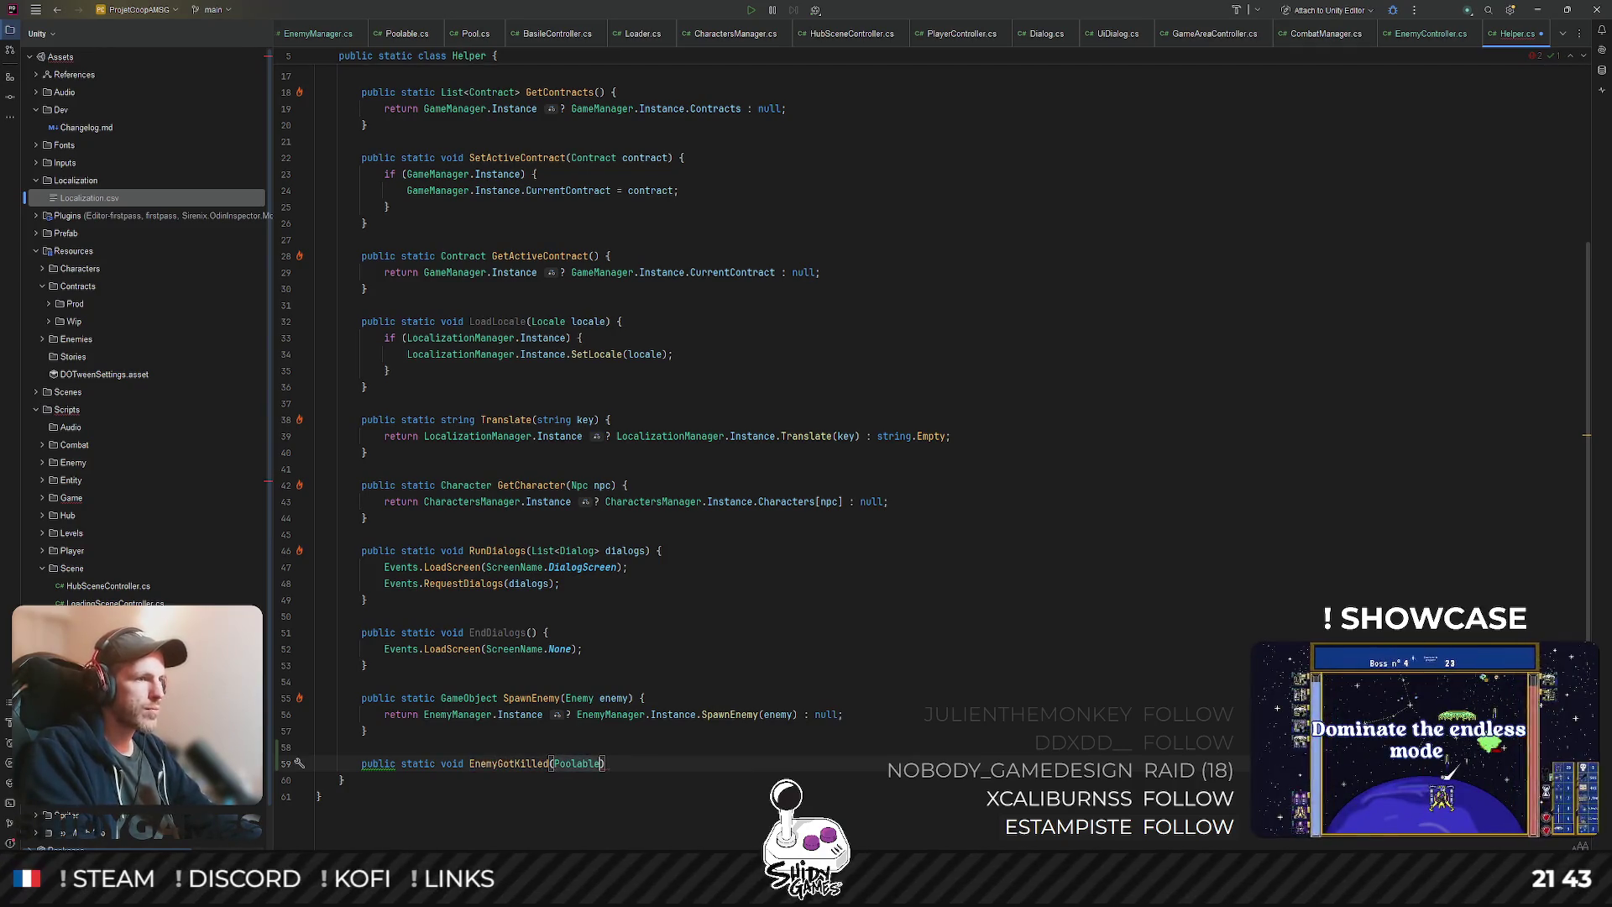
pyautogui.press('Return')
pyautogui.press('End')
pyautogui.press('Return')
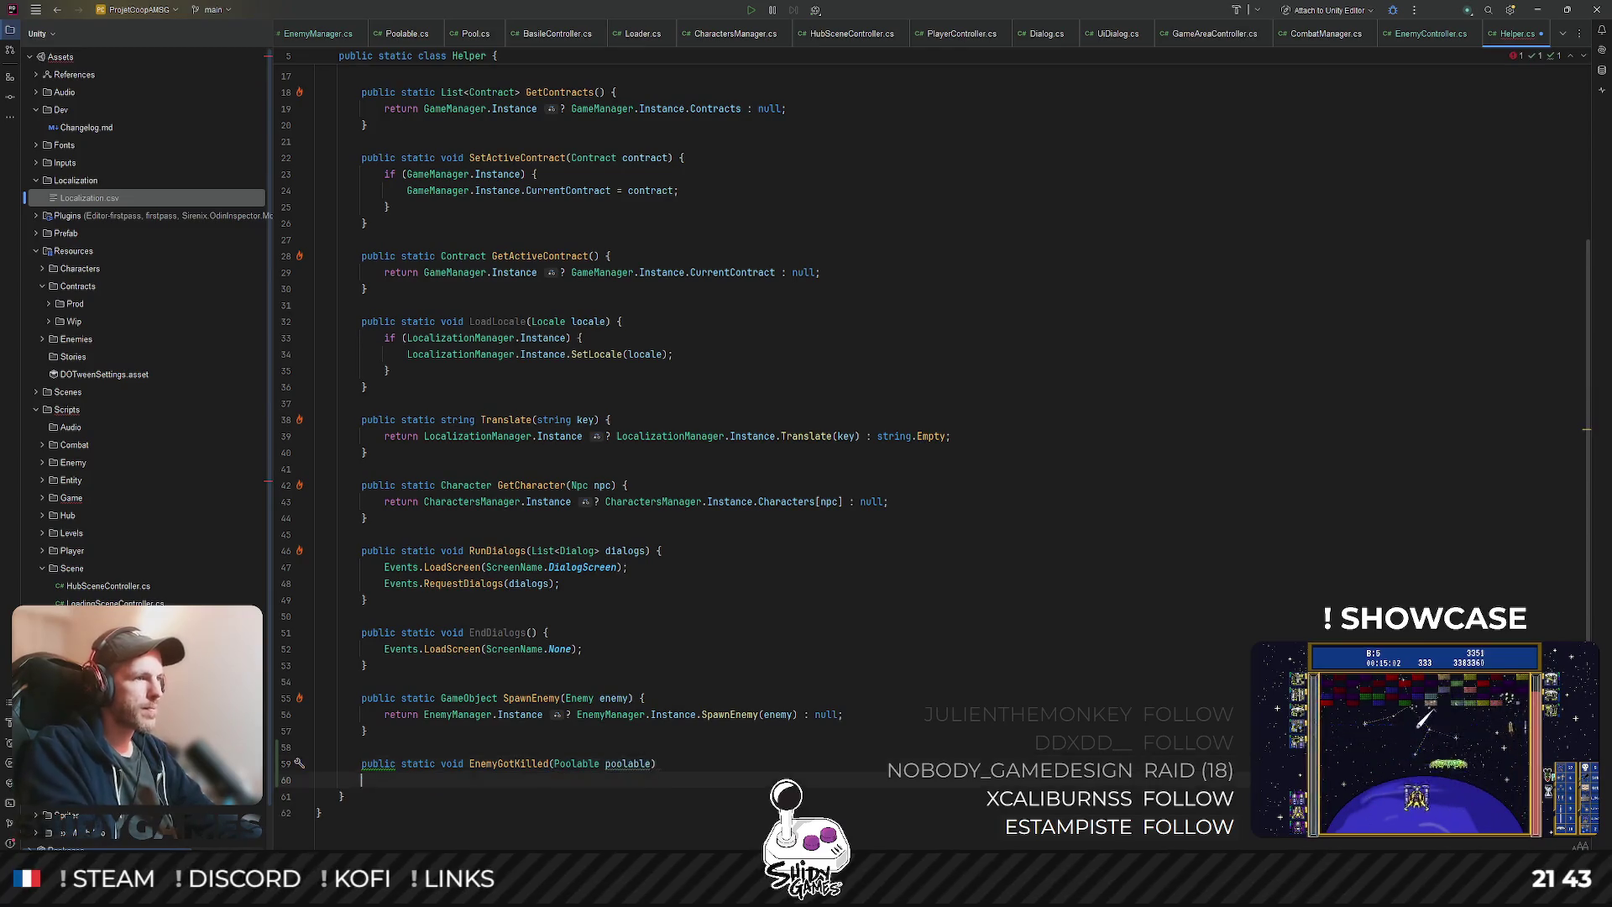
pyautogui.write('{')
# - Make its body remove poolable from EnemyManager.Instance.CurrentActiveEnemies when Instance is not null
pyautogui.scroll(-2, 728, 610)
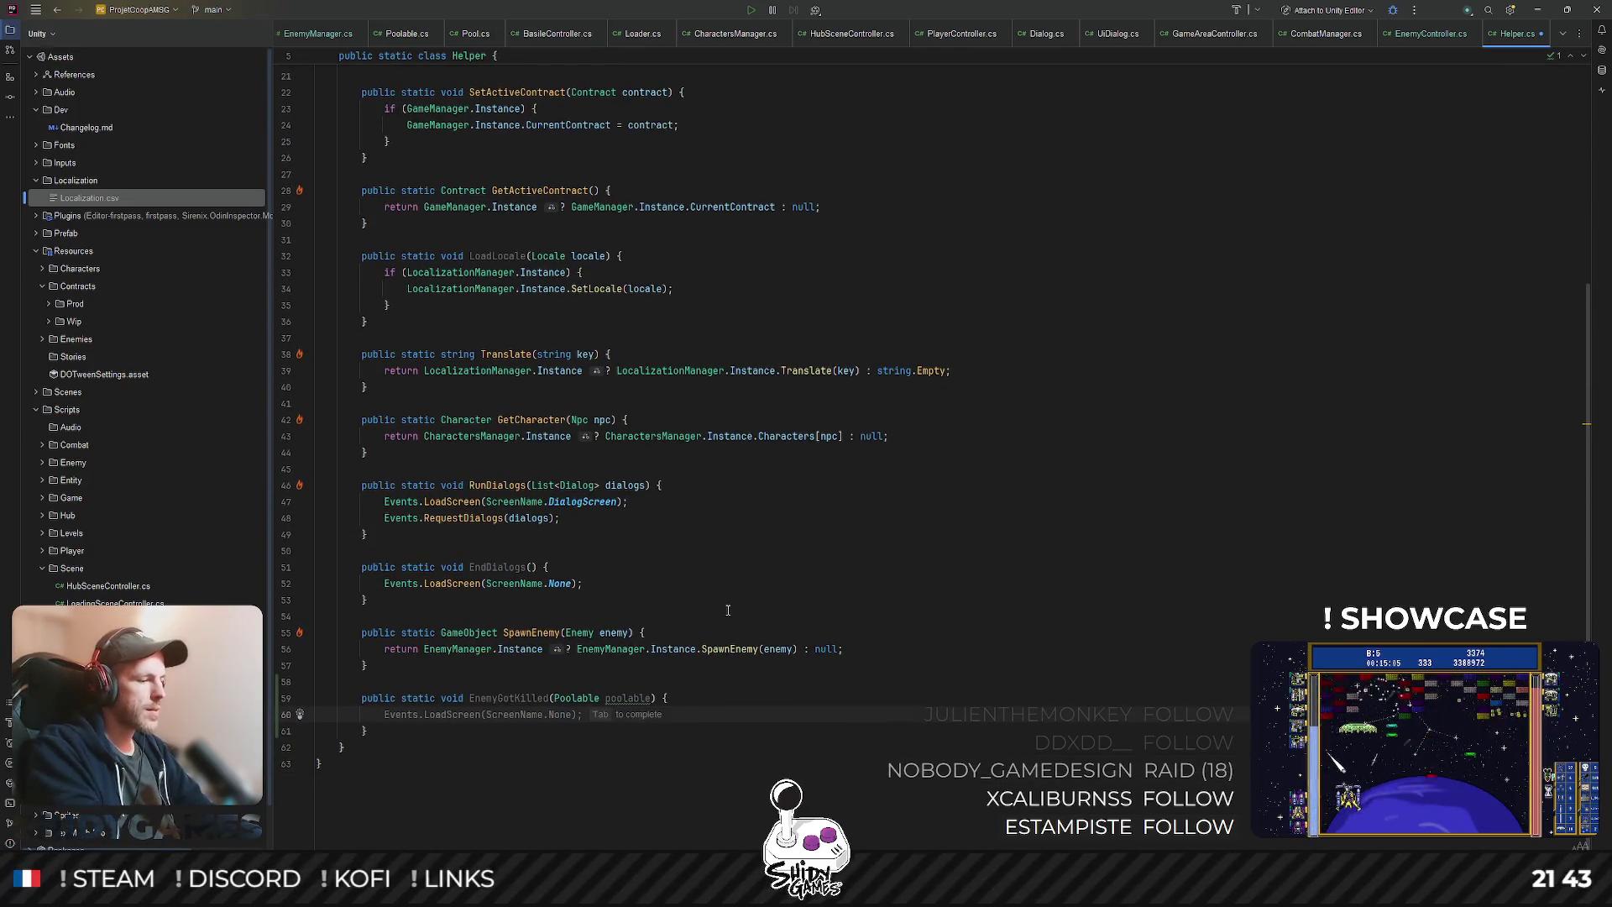
pyautogui.write('if (EnemyM')
pyautogui.press('Return')
pyautogui.write('.In')
pyautogui.press('Tab')
pyautogui.press('Return')
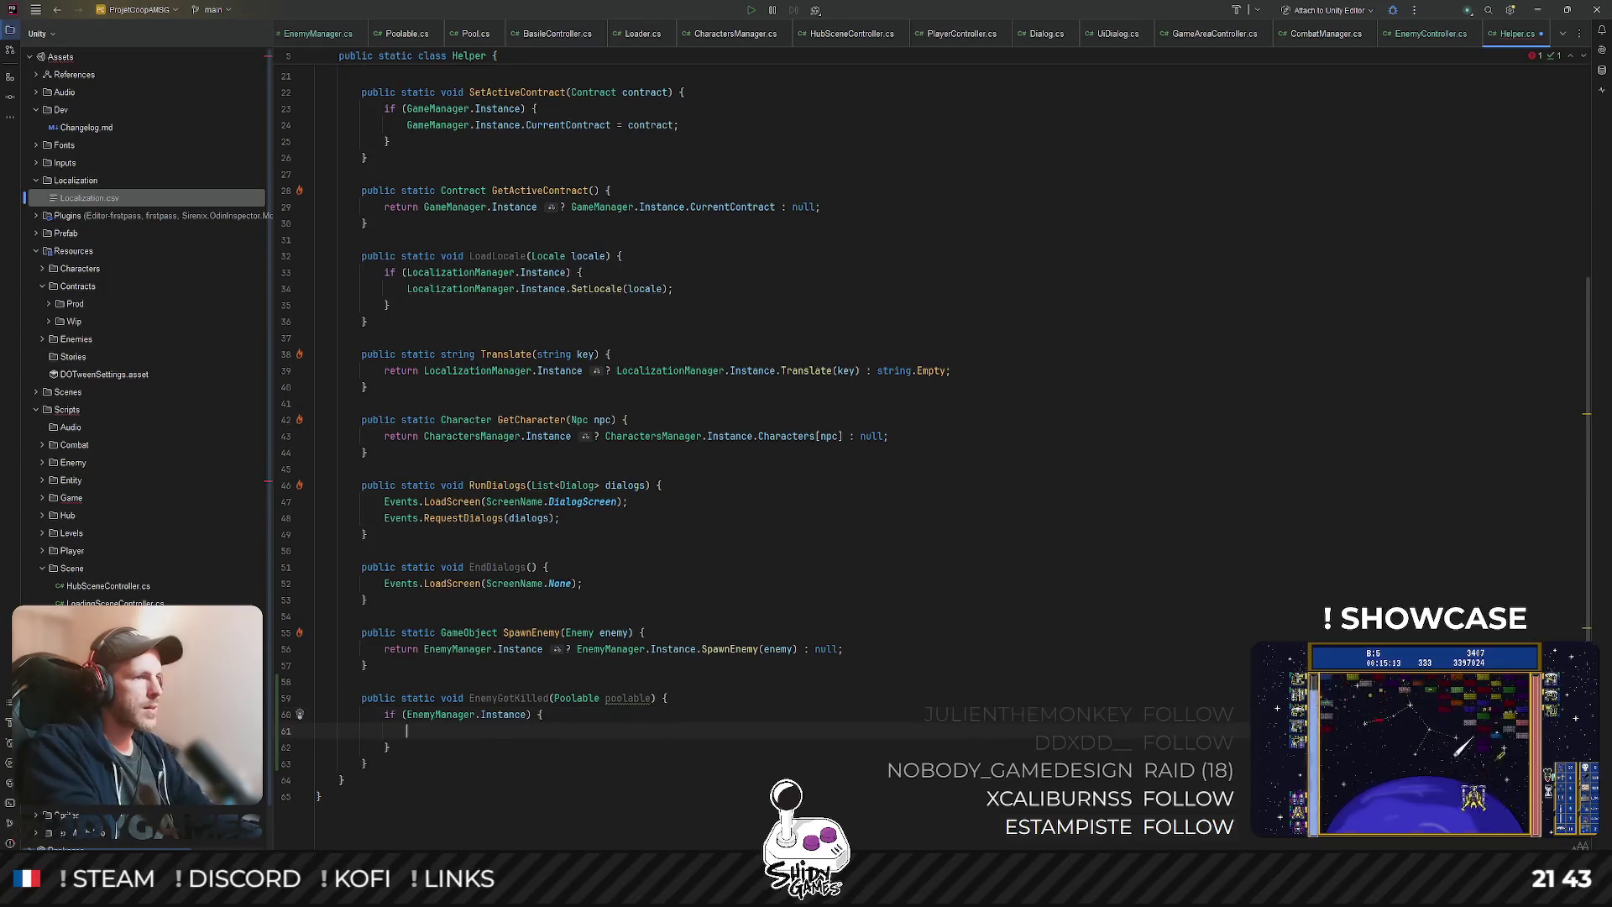
pyautogui.write('Ene')
pyautogui.press('Return')
pyautogui.write('.Instance.')
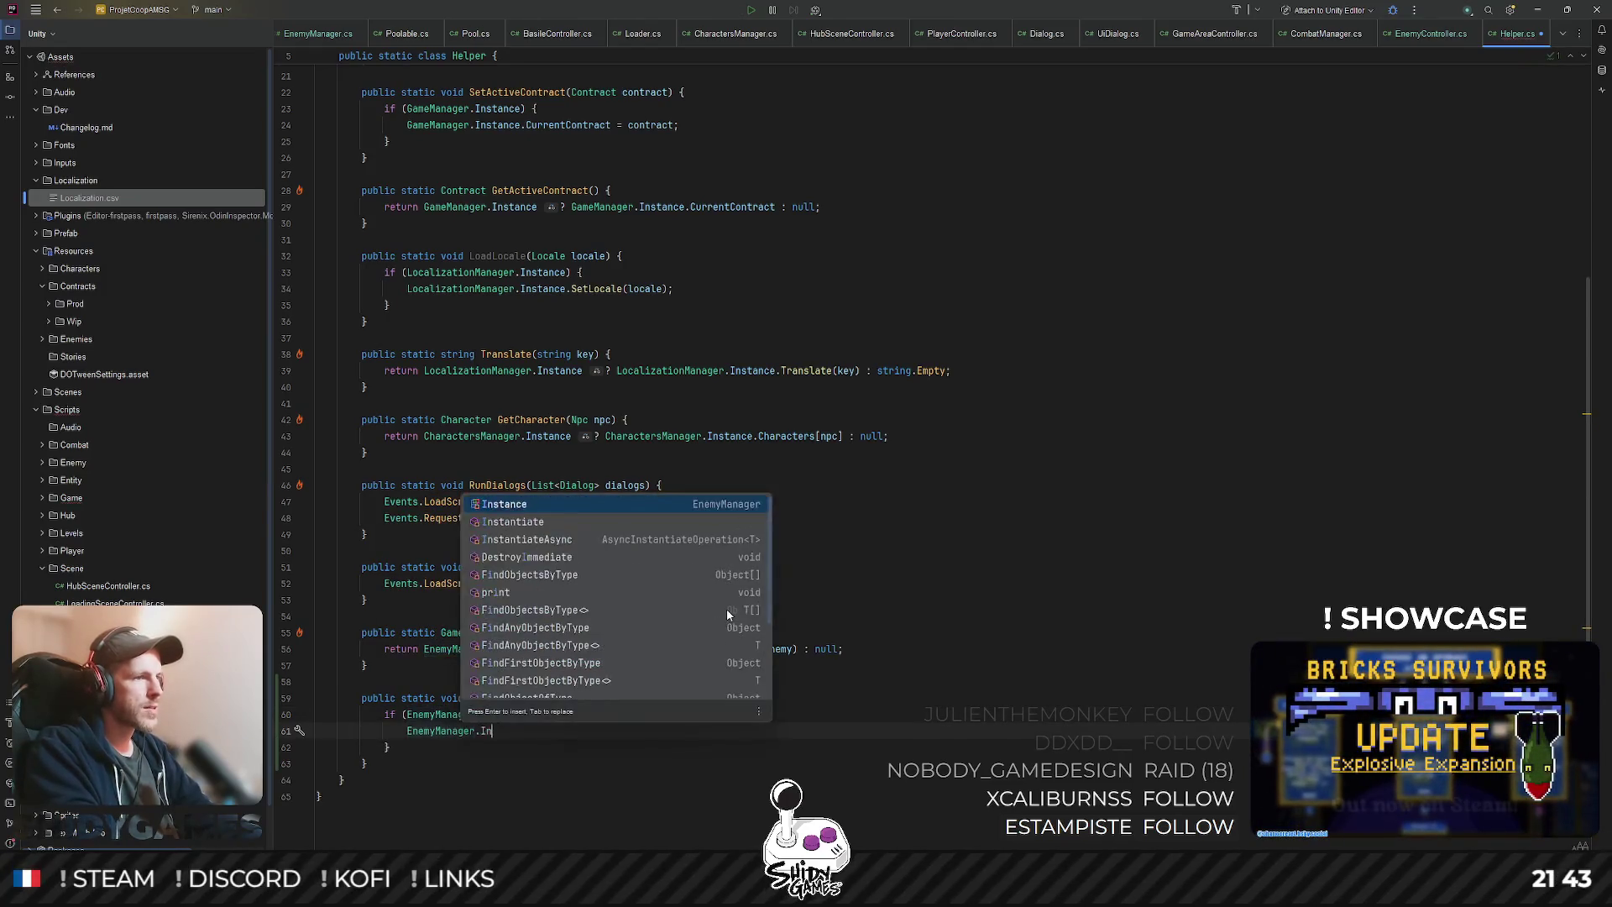
pyautogui.press('Return')
pyautogui.write('.')
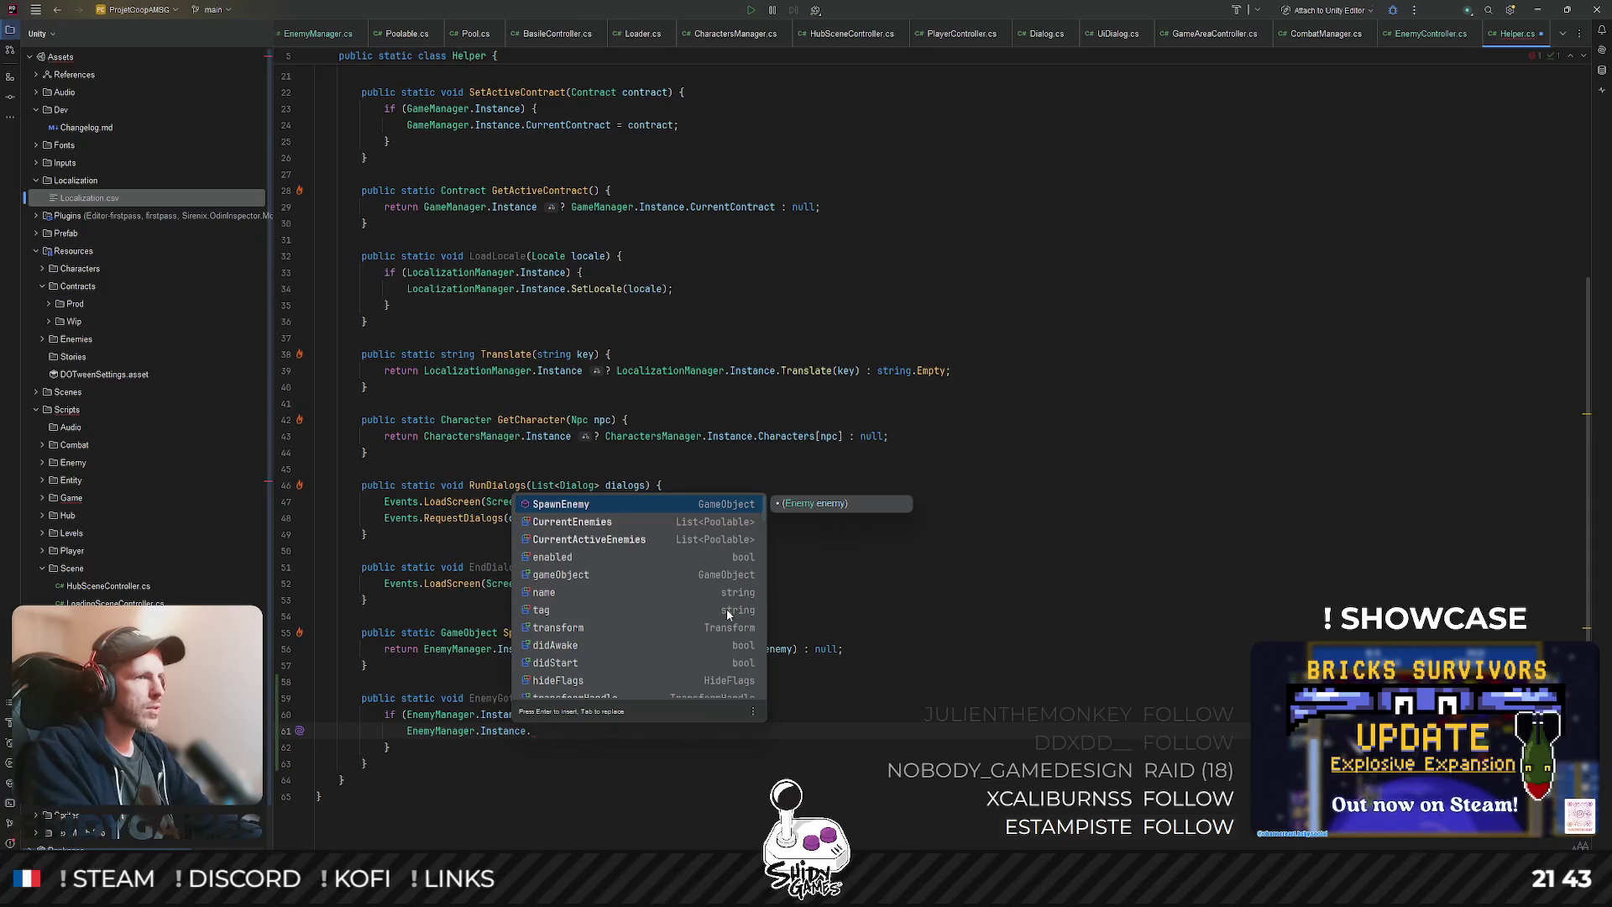
pyautogui.press('Down')
pyautogui.press('Down')
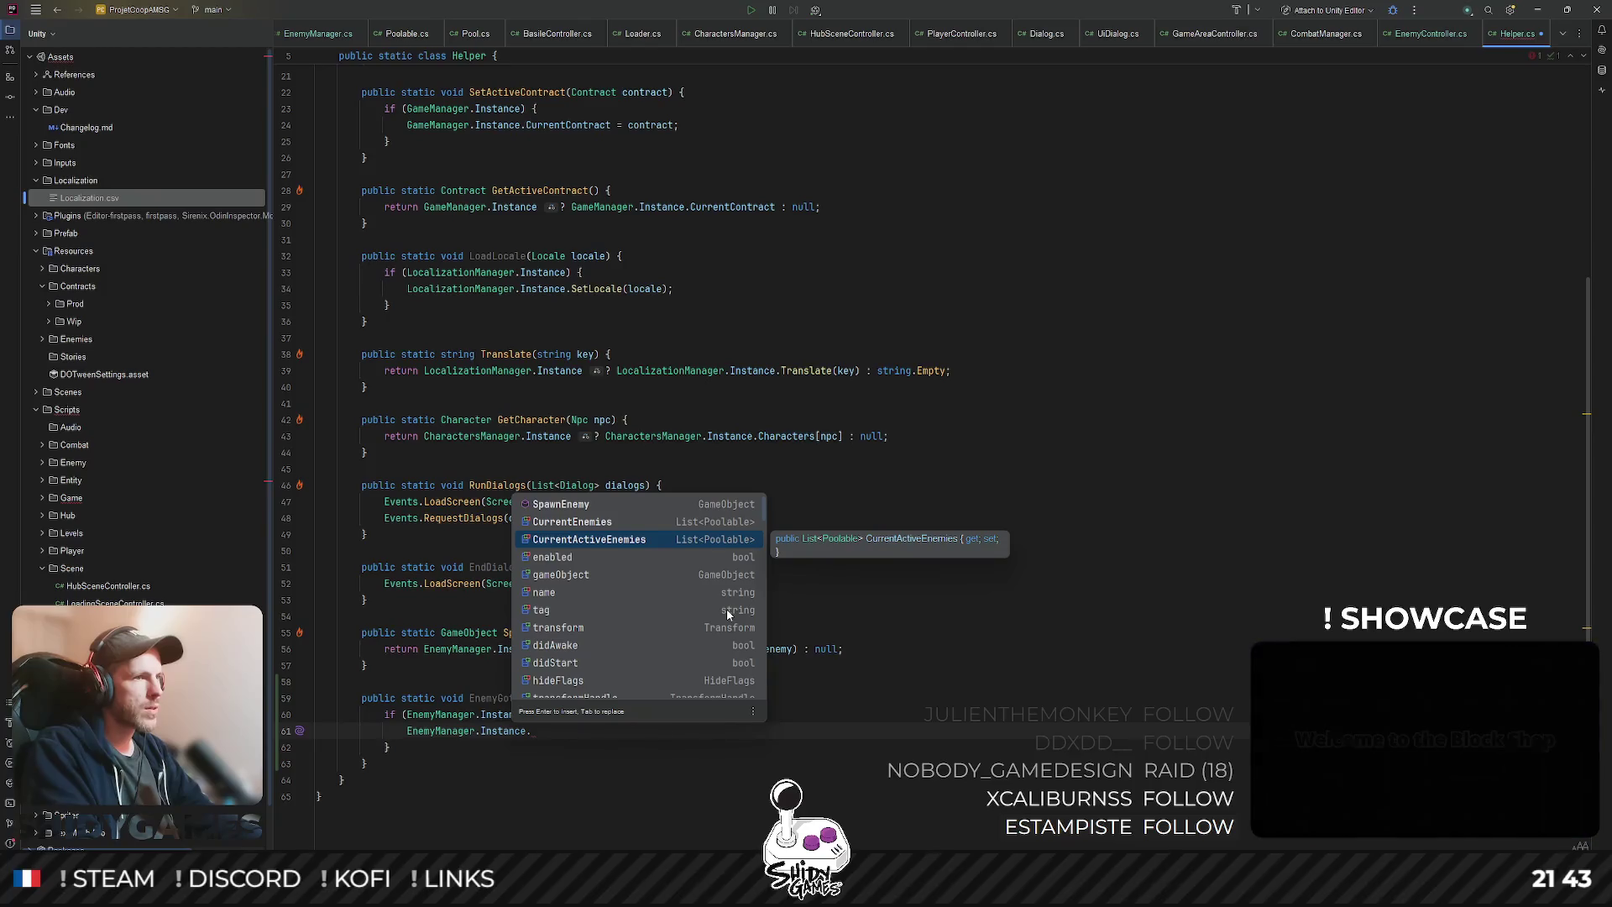
pyautogui.press('Return')
pyautogui.press('Tab')
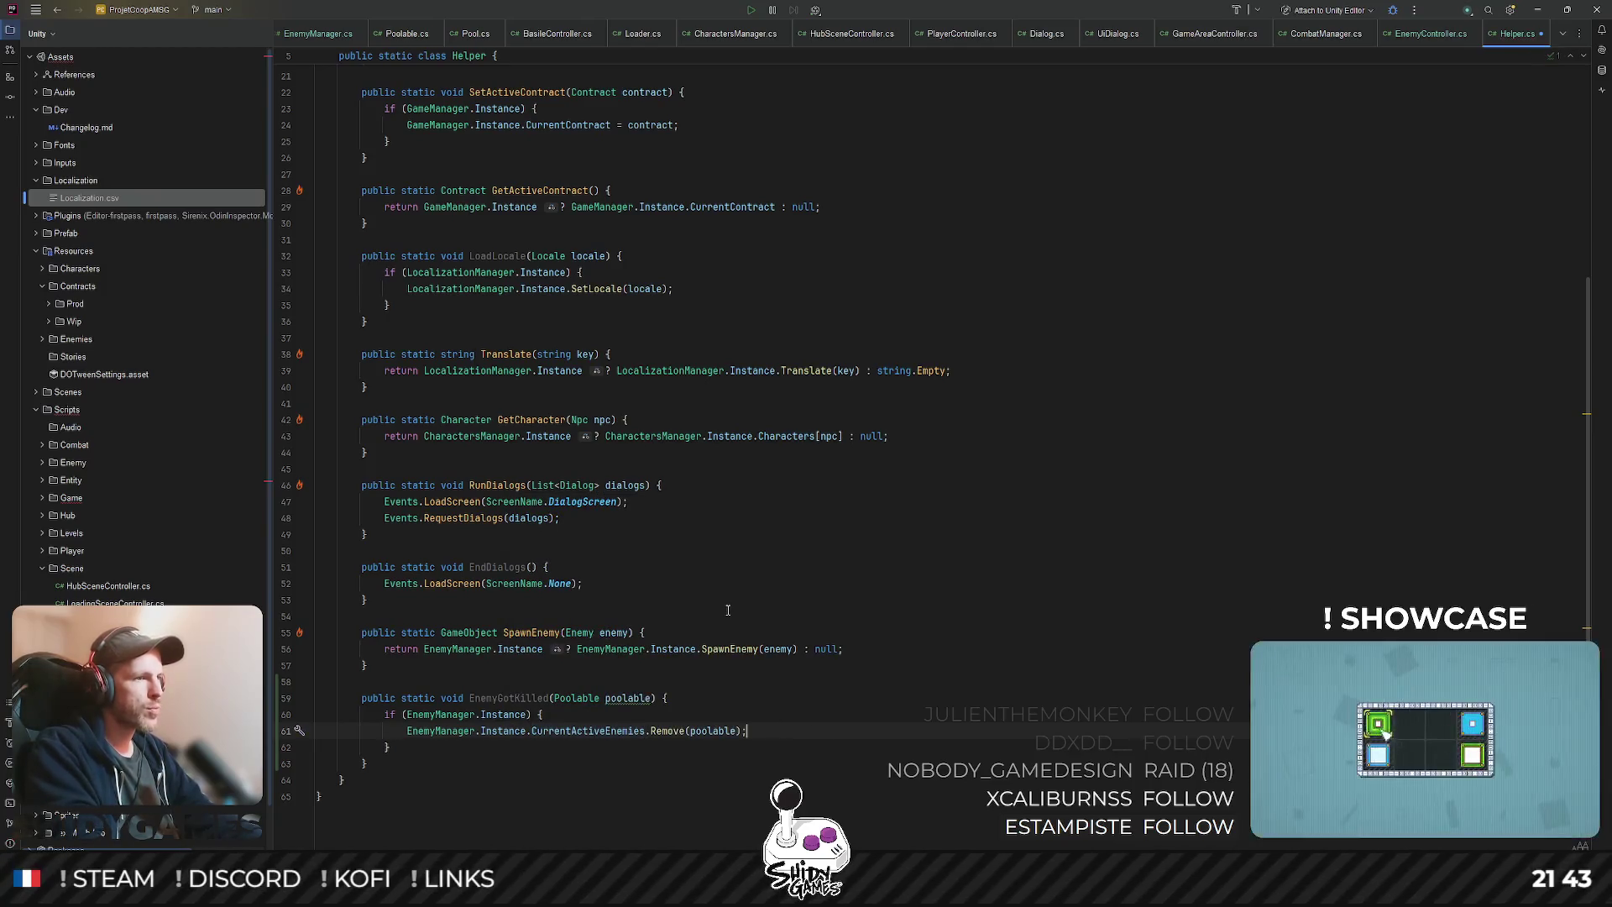
pyautogui.press('Down')
pyautogui.press('Down')
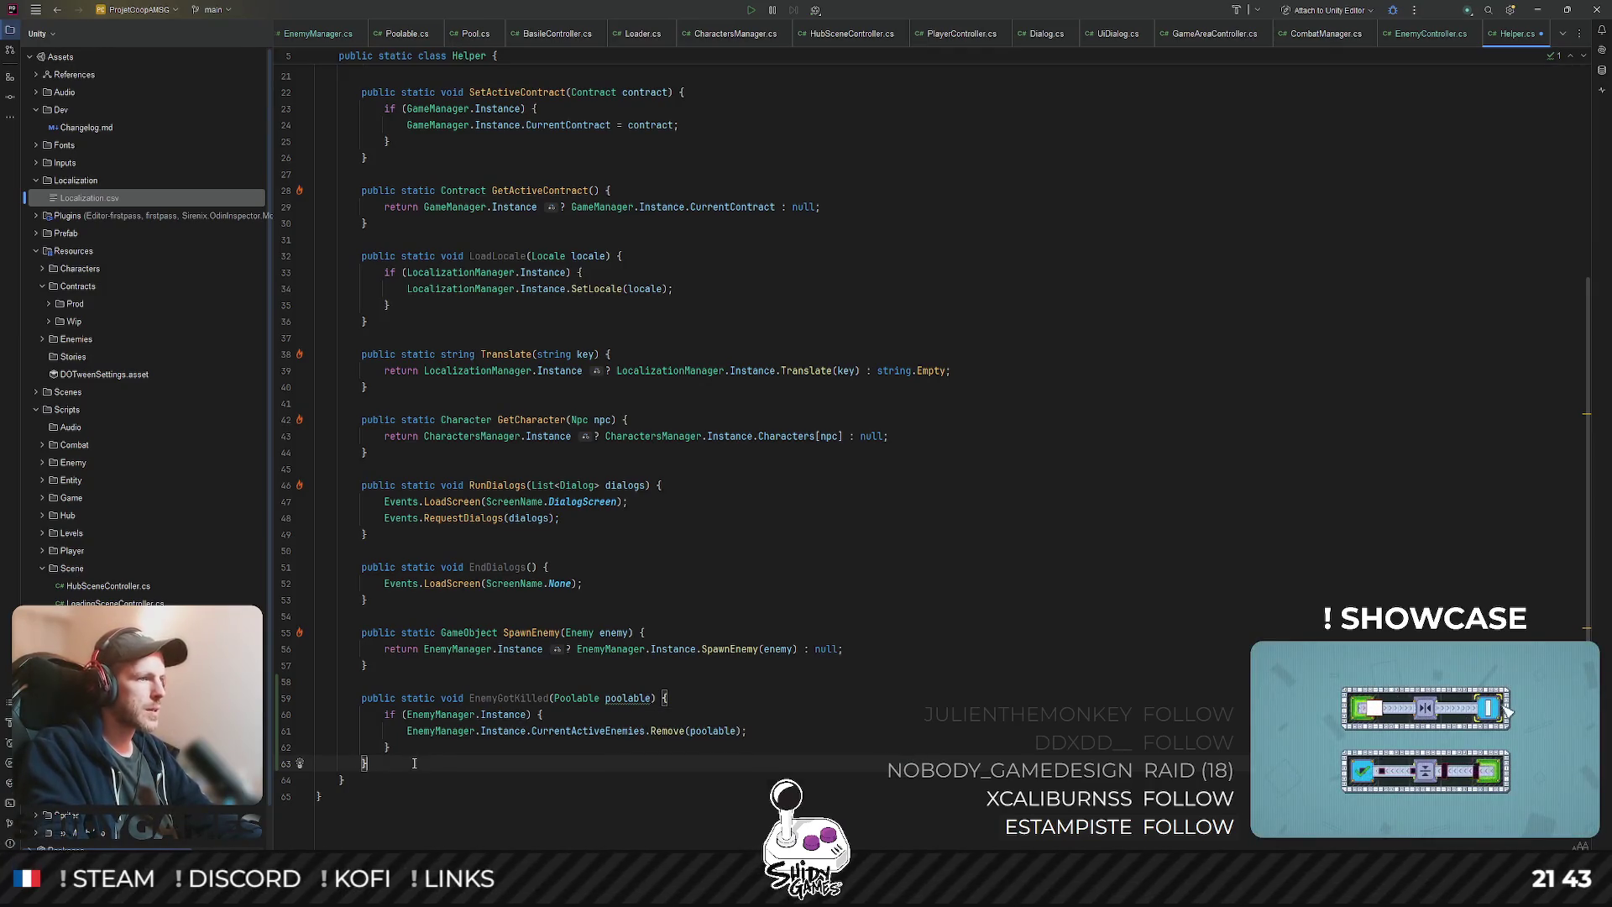
# - Discard the half-typed extra EnemyGot method line and bring up the project file search
pyautogui.press('Return')
pyautogui.press('Return')
pyautogui.write('public stati')
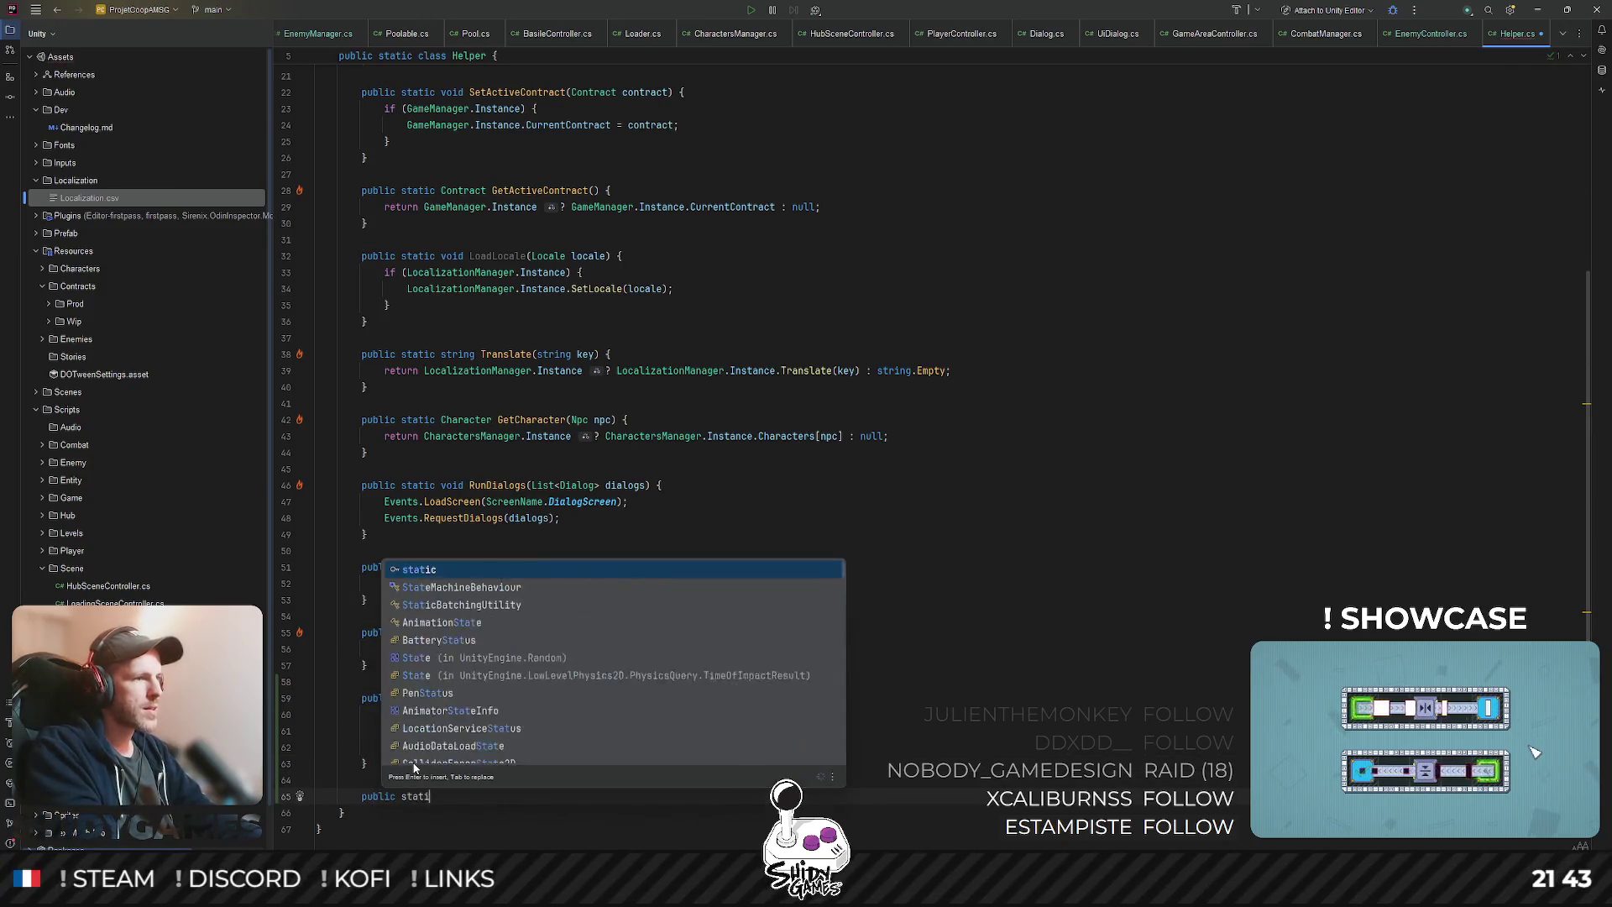
pyautogui.write('c void ')
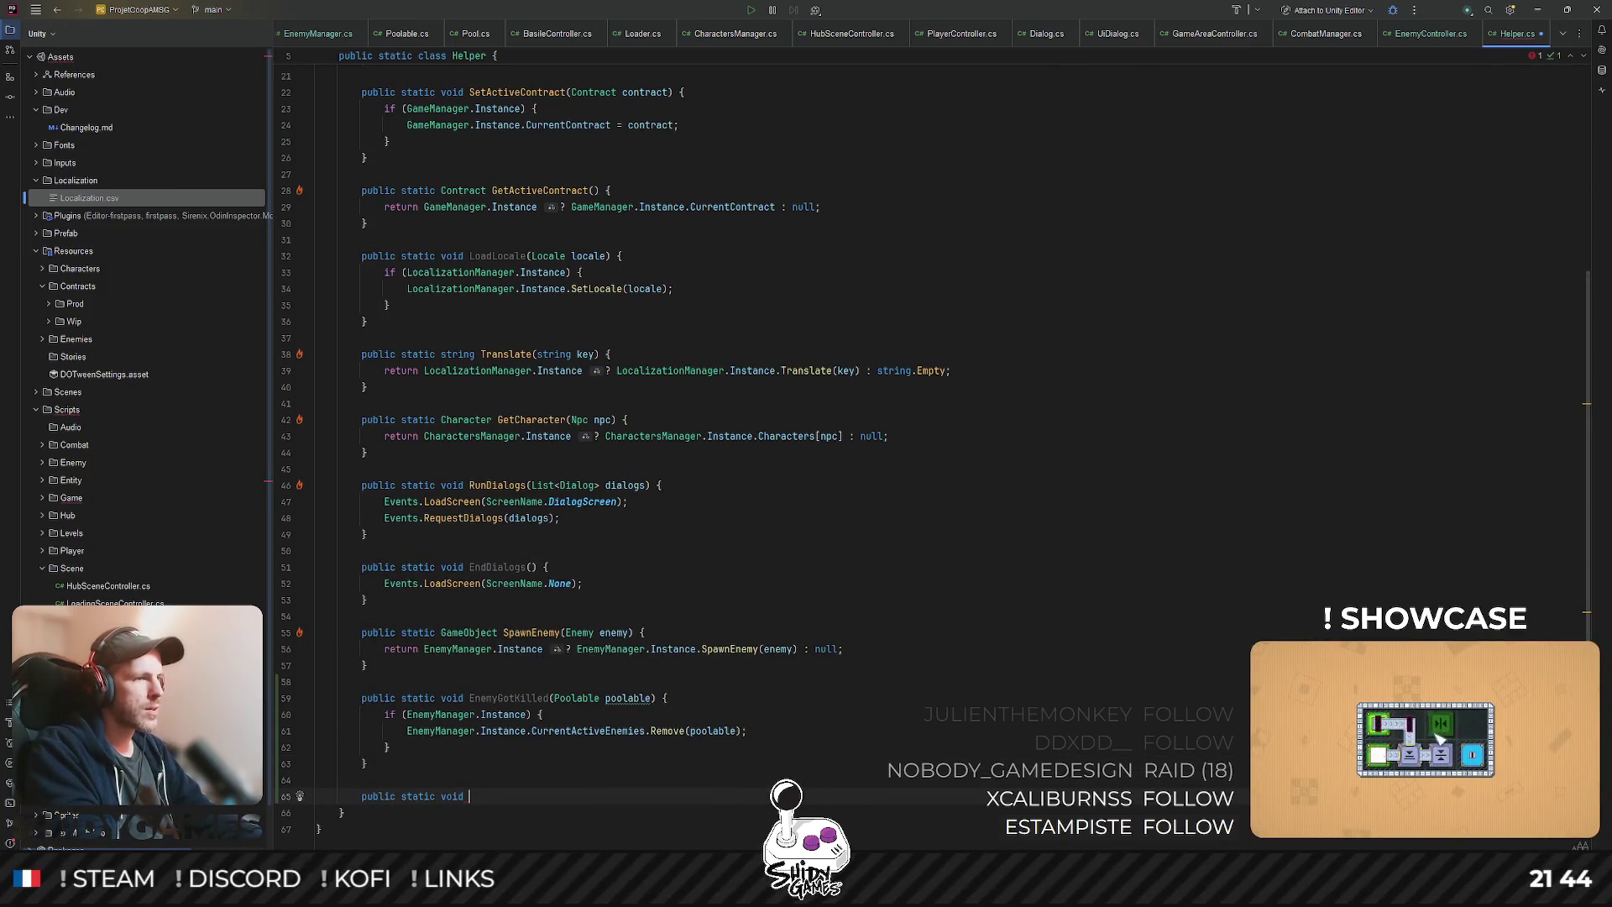
pyautogui.write('Enem')
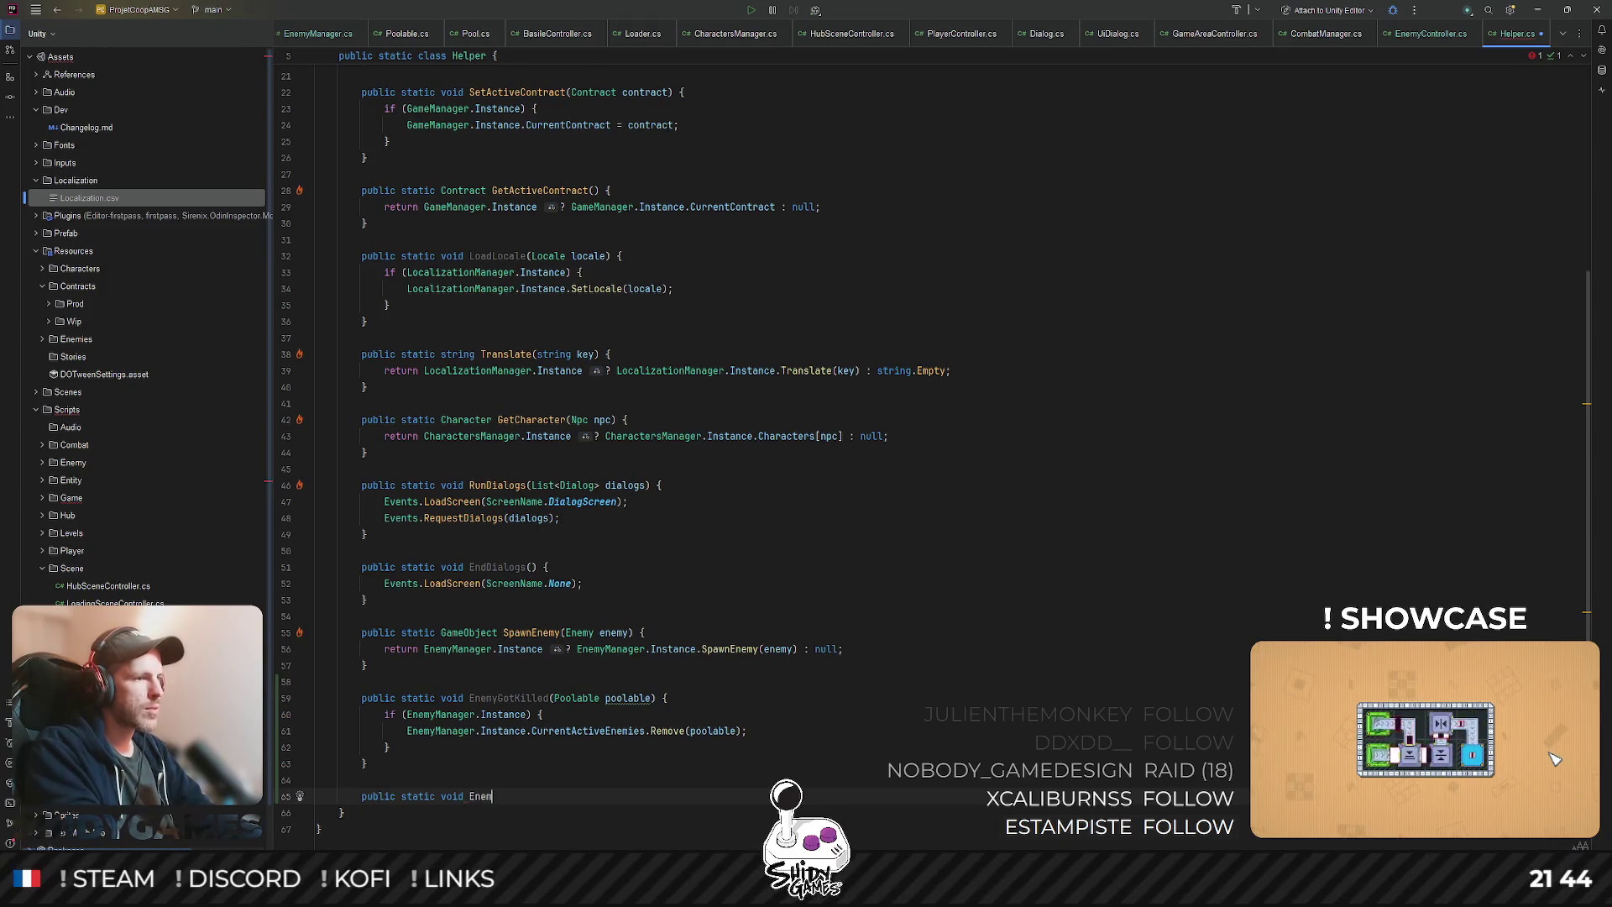
pyautogui.write('yGot')
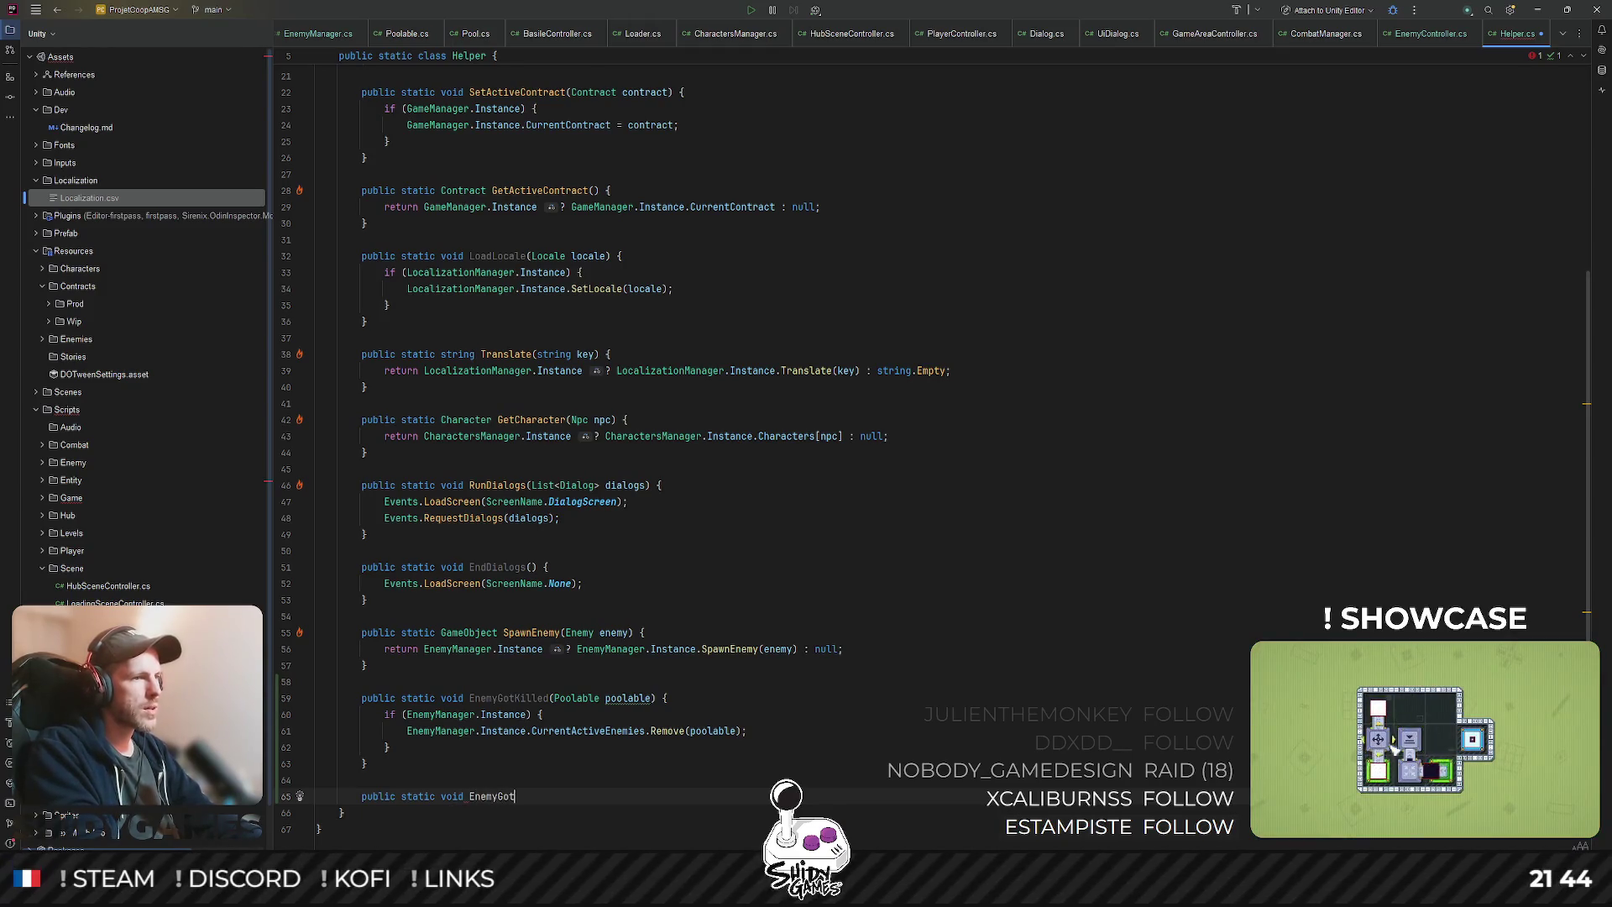
pyautogui.hotkey('ctrl', 'BackSpace')
pyautogui.hotkey('ctrl', 'BackSpace')
pyautogui.hotkey('ctrl', 'BackSpace')
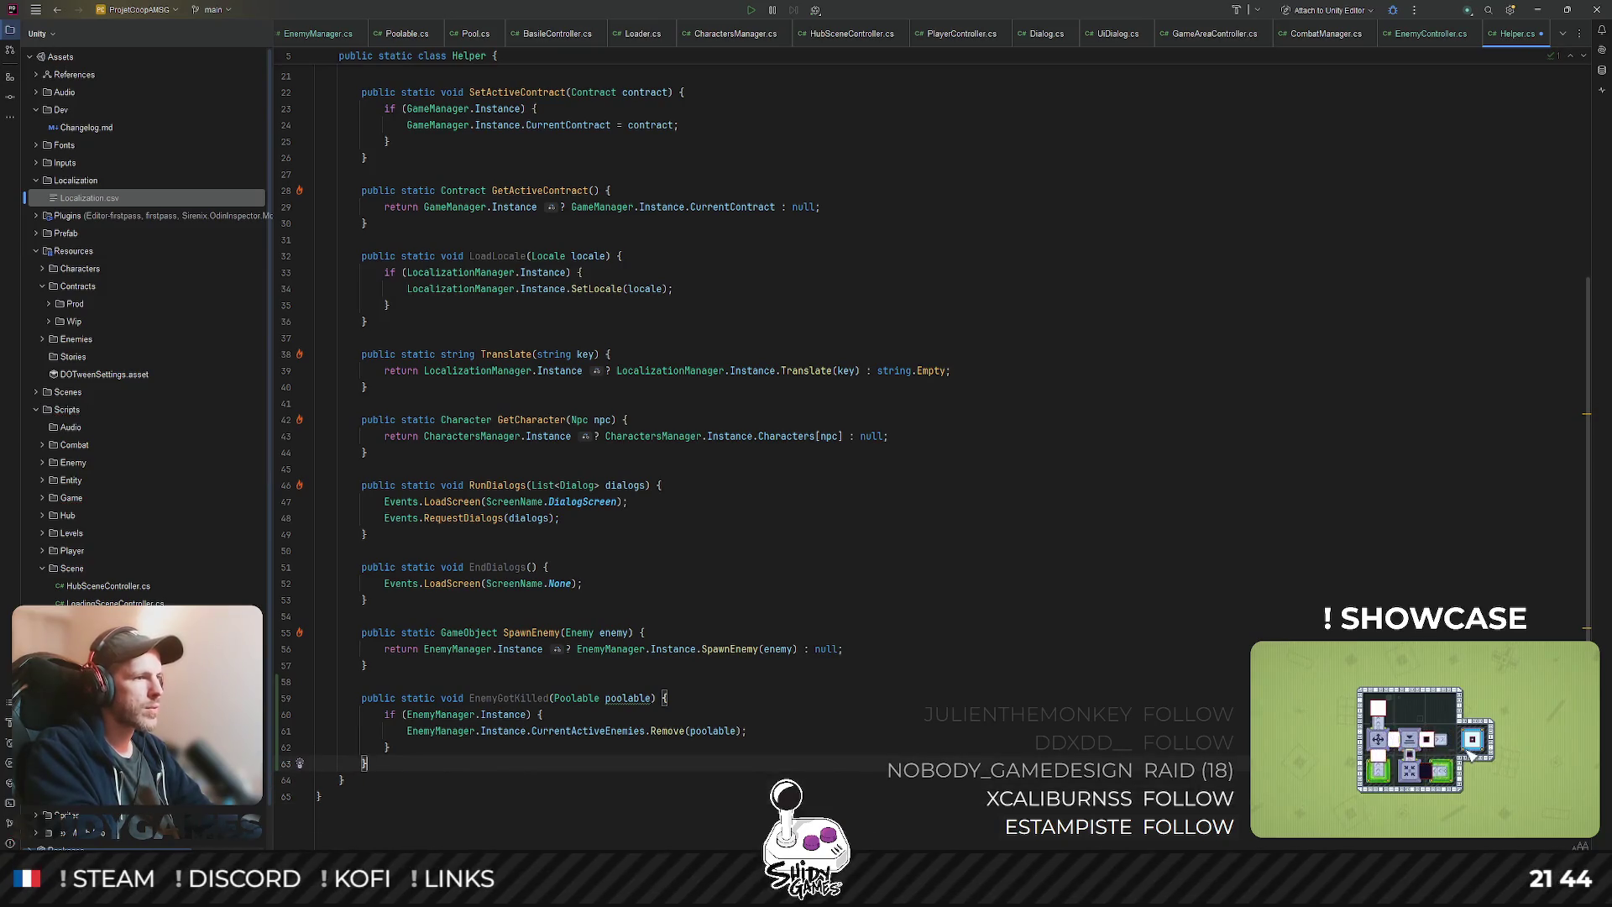
pyautogui.hotkey('ctrl', 'shift', 'n')
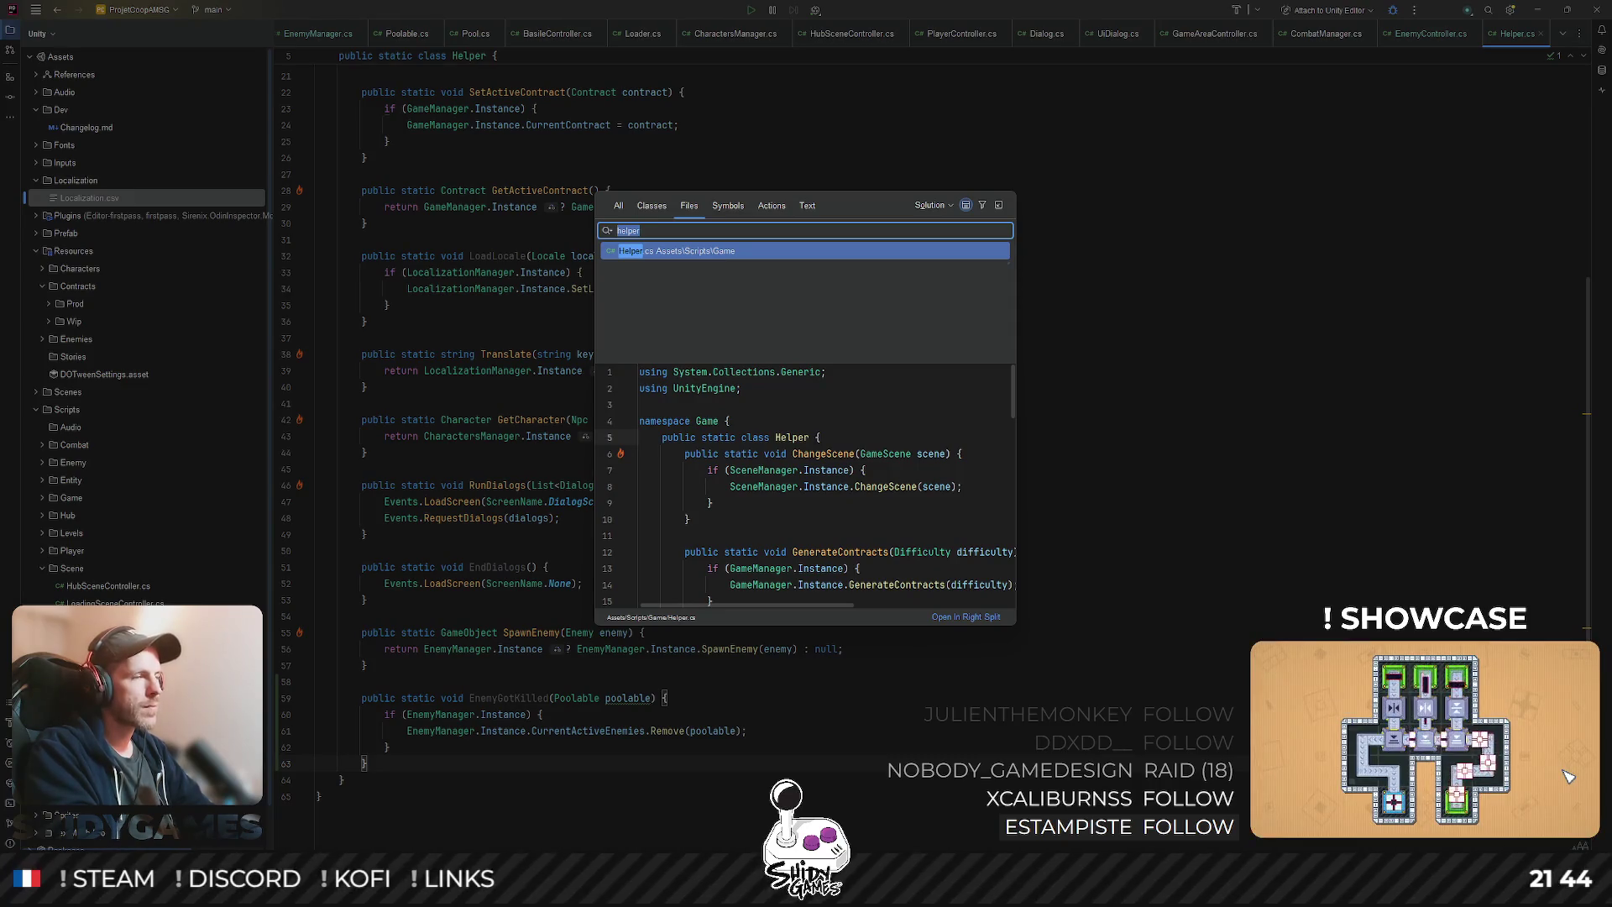
# - Open EnemyManager.cs via file search and look through its SpawnEnemy and LoadAssets code
pyautogui.press('BackSpace')
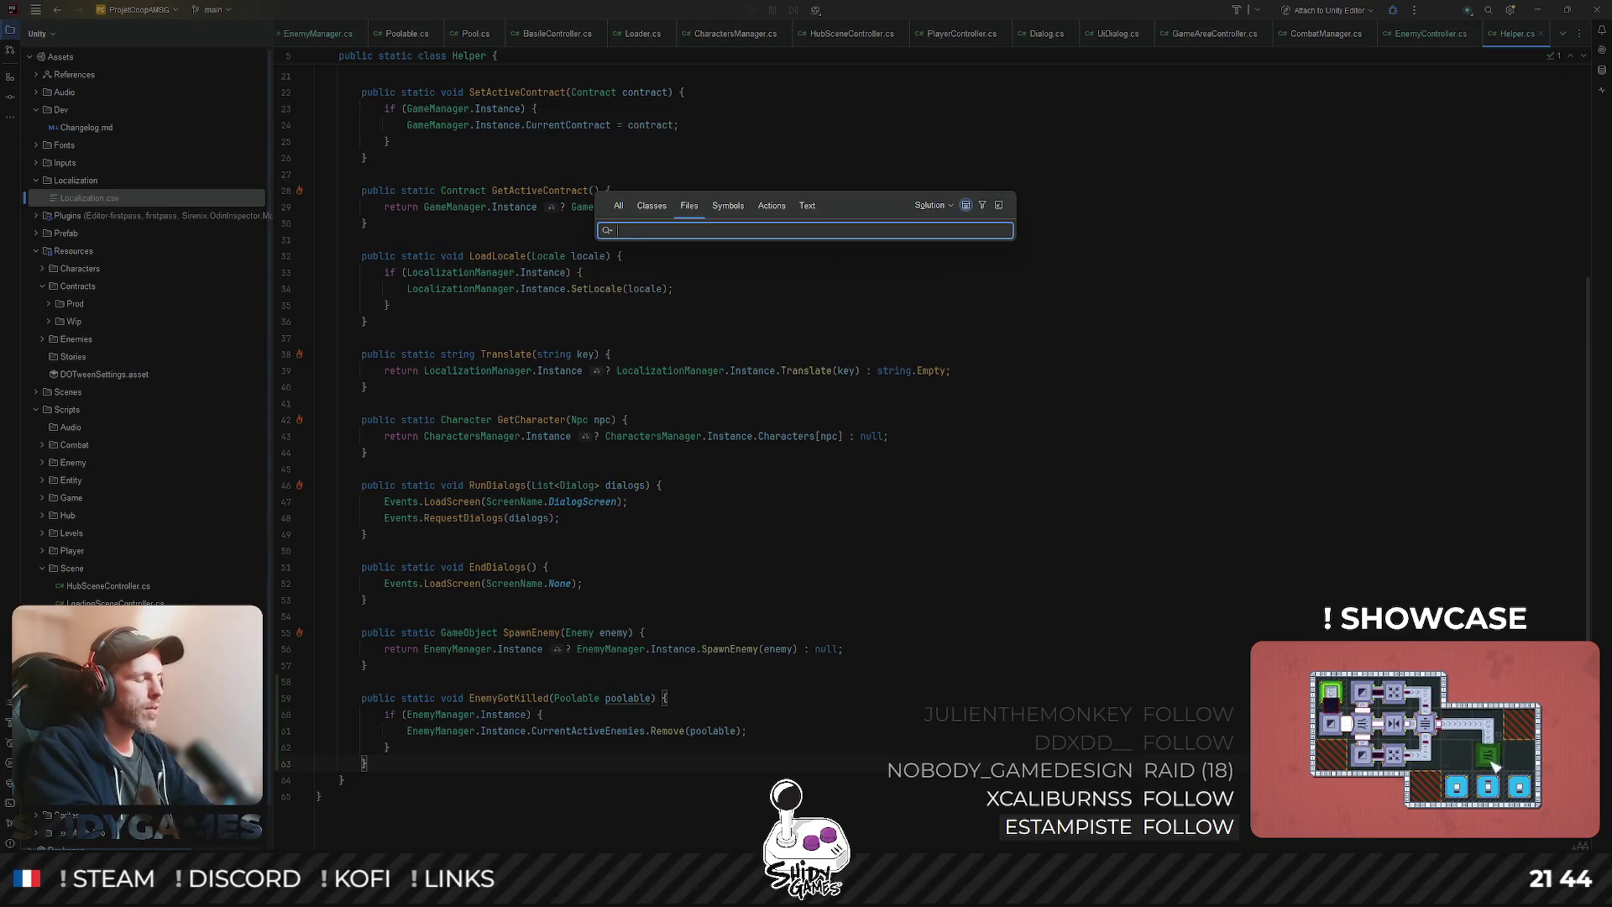
pyautogui.write('Em')
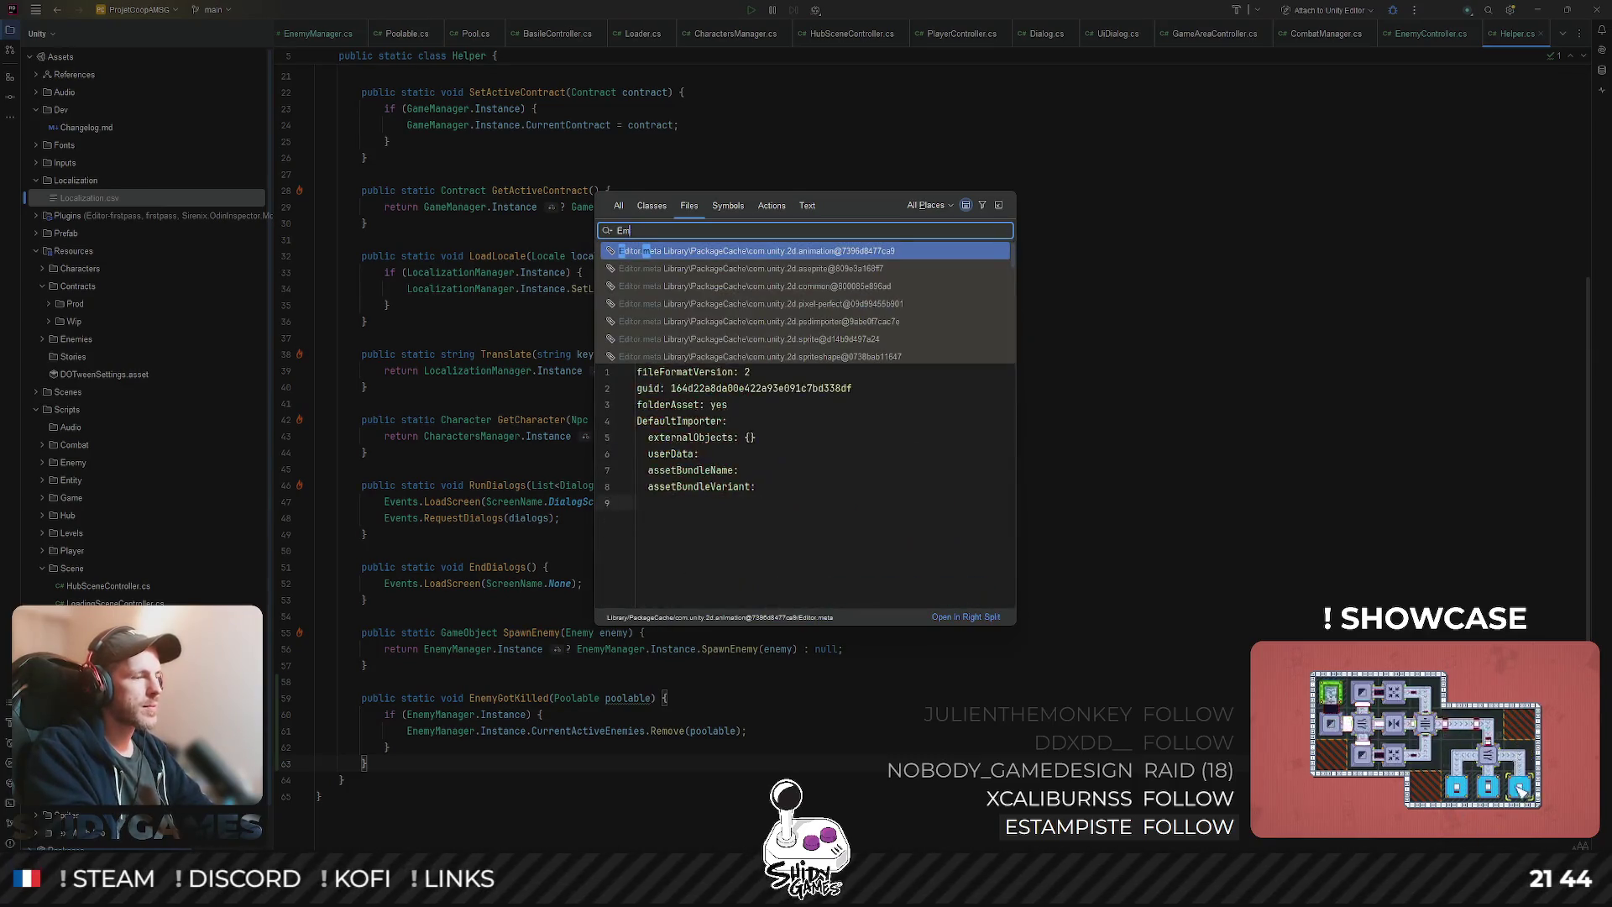
pyautogui.press('BackSpace')
pyautogui.write('nemyMa')
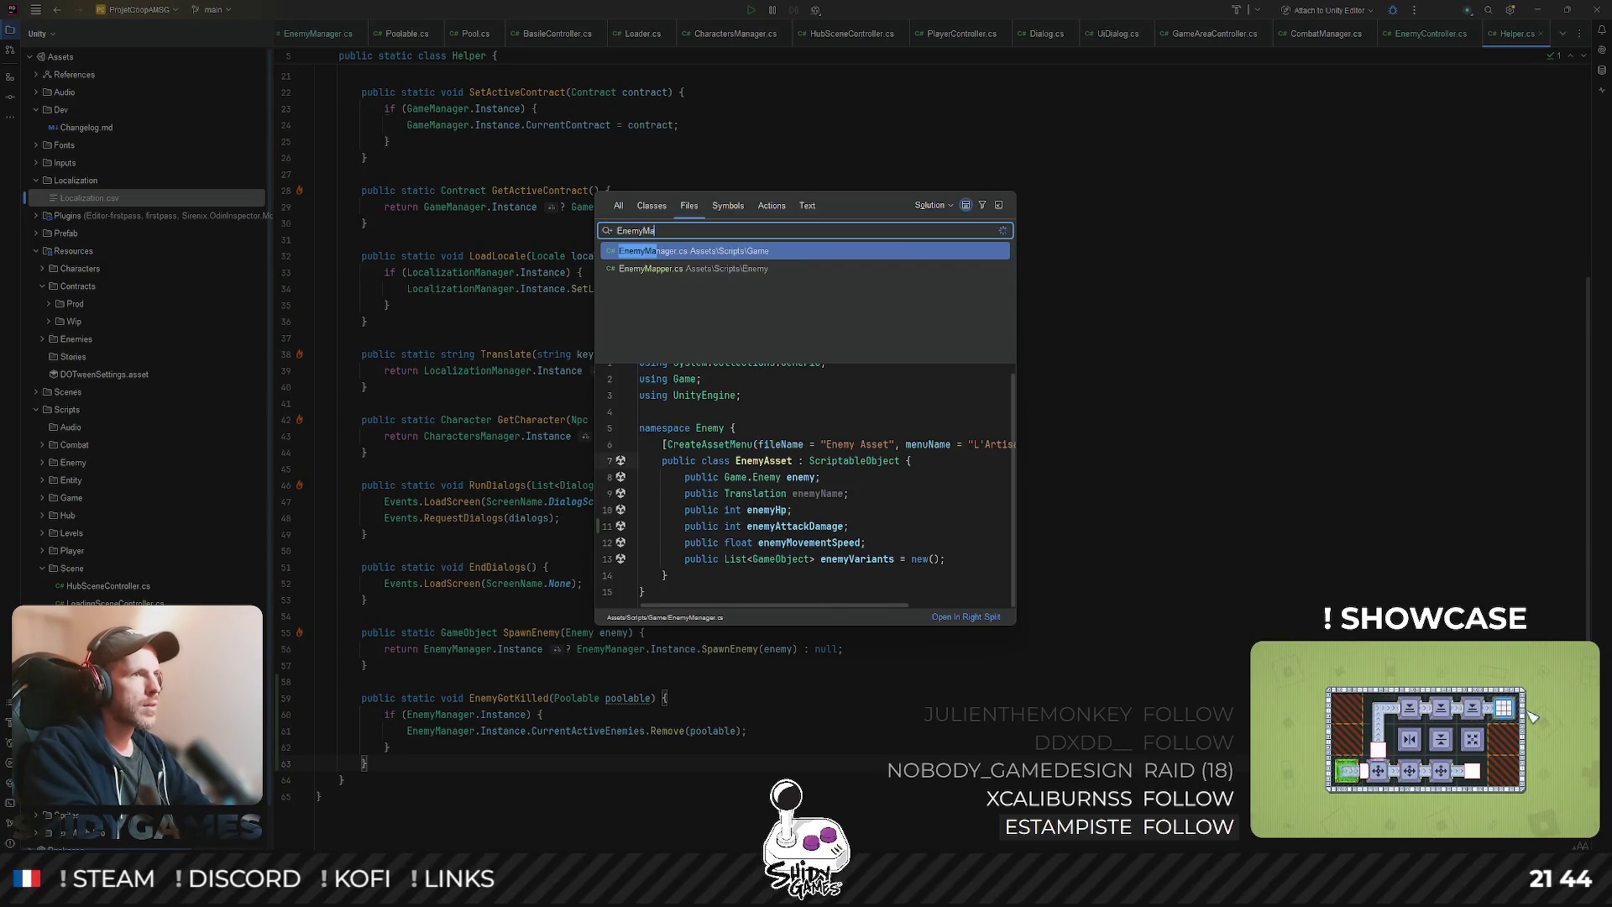
pyautogui.write('n')
pyautogui.press('Return')
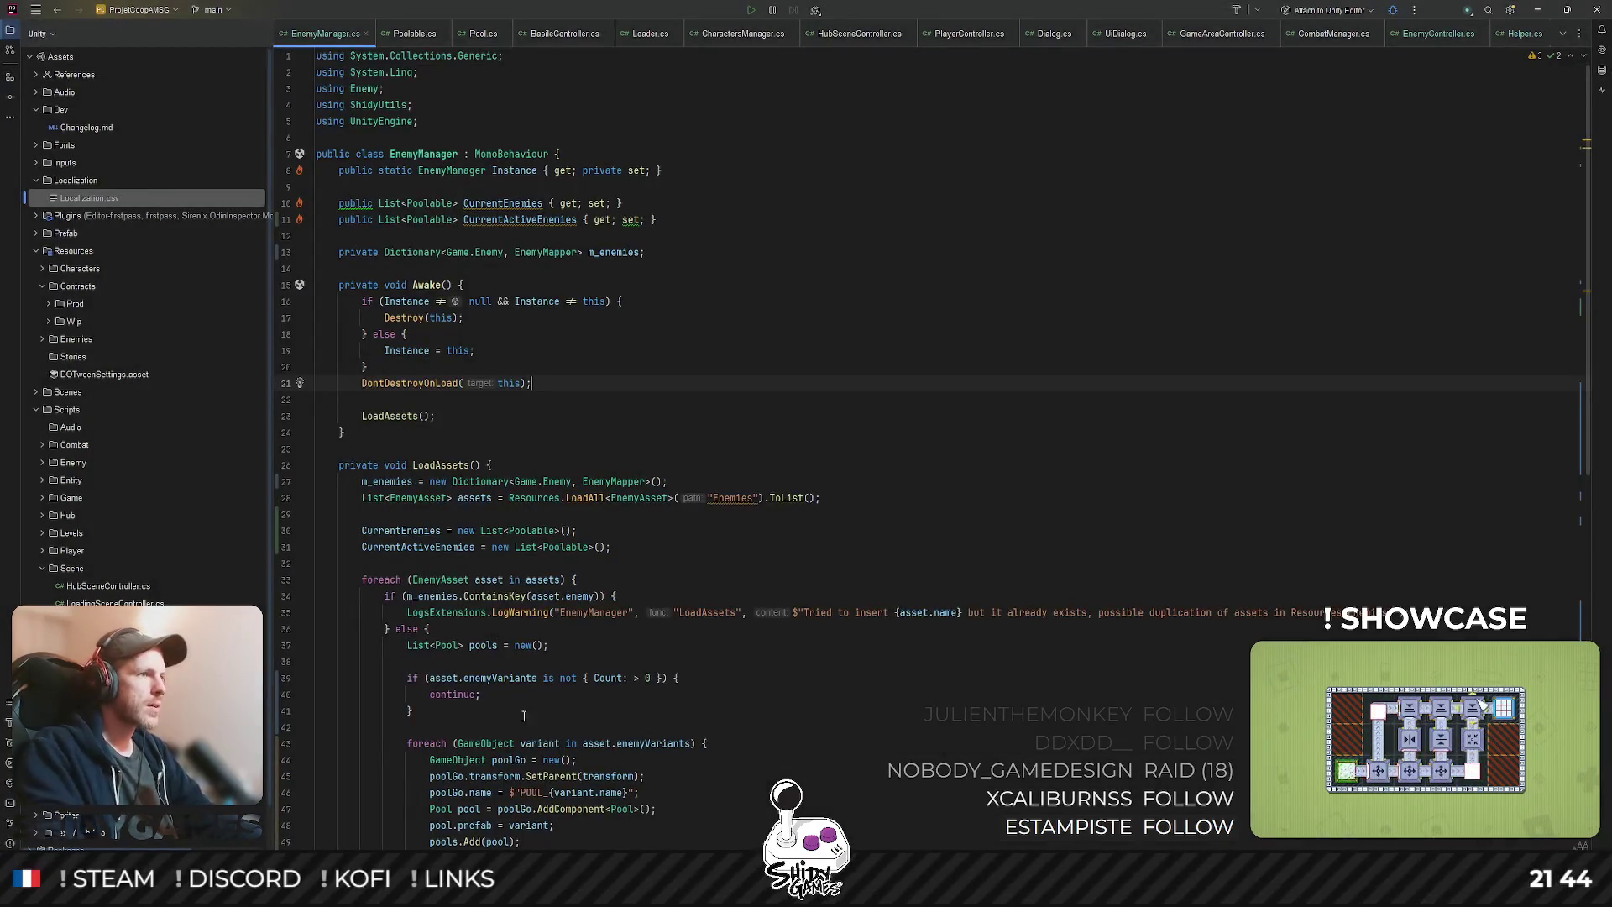
pyautogui.scroll(-15, 509, 736)
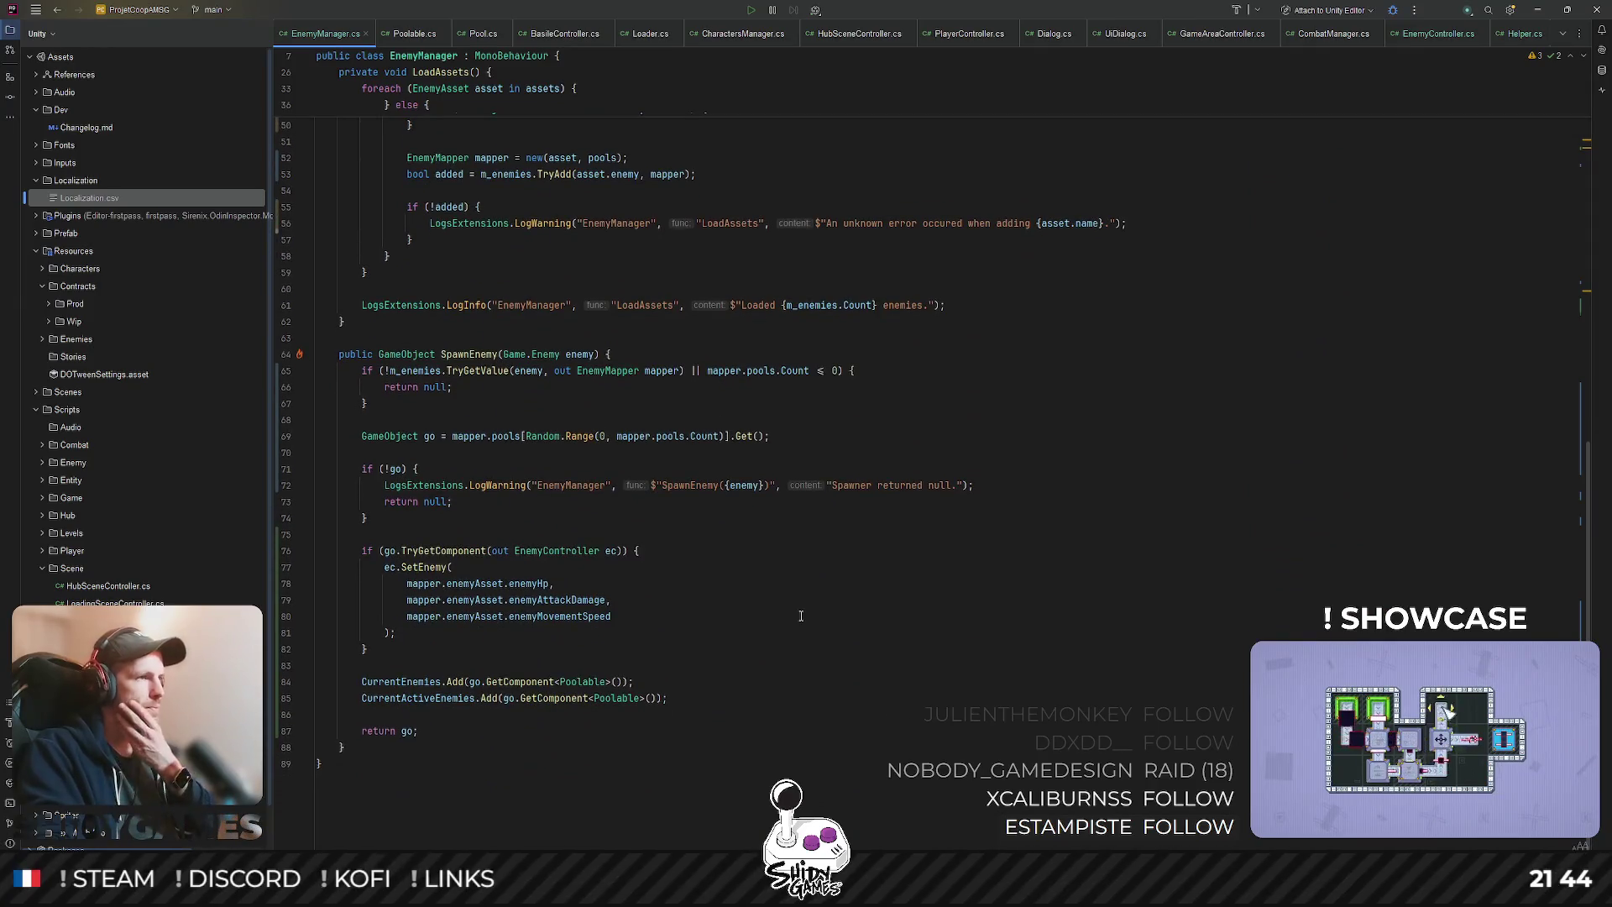
pyautogui.scroll(6, 801, 615)
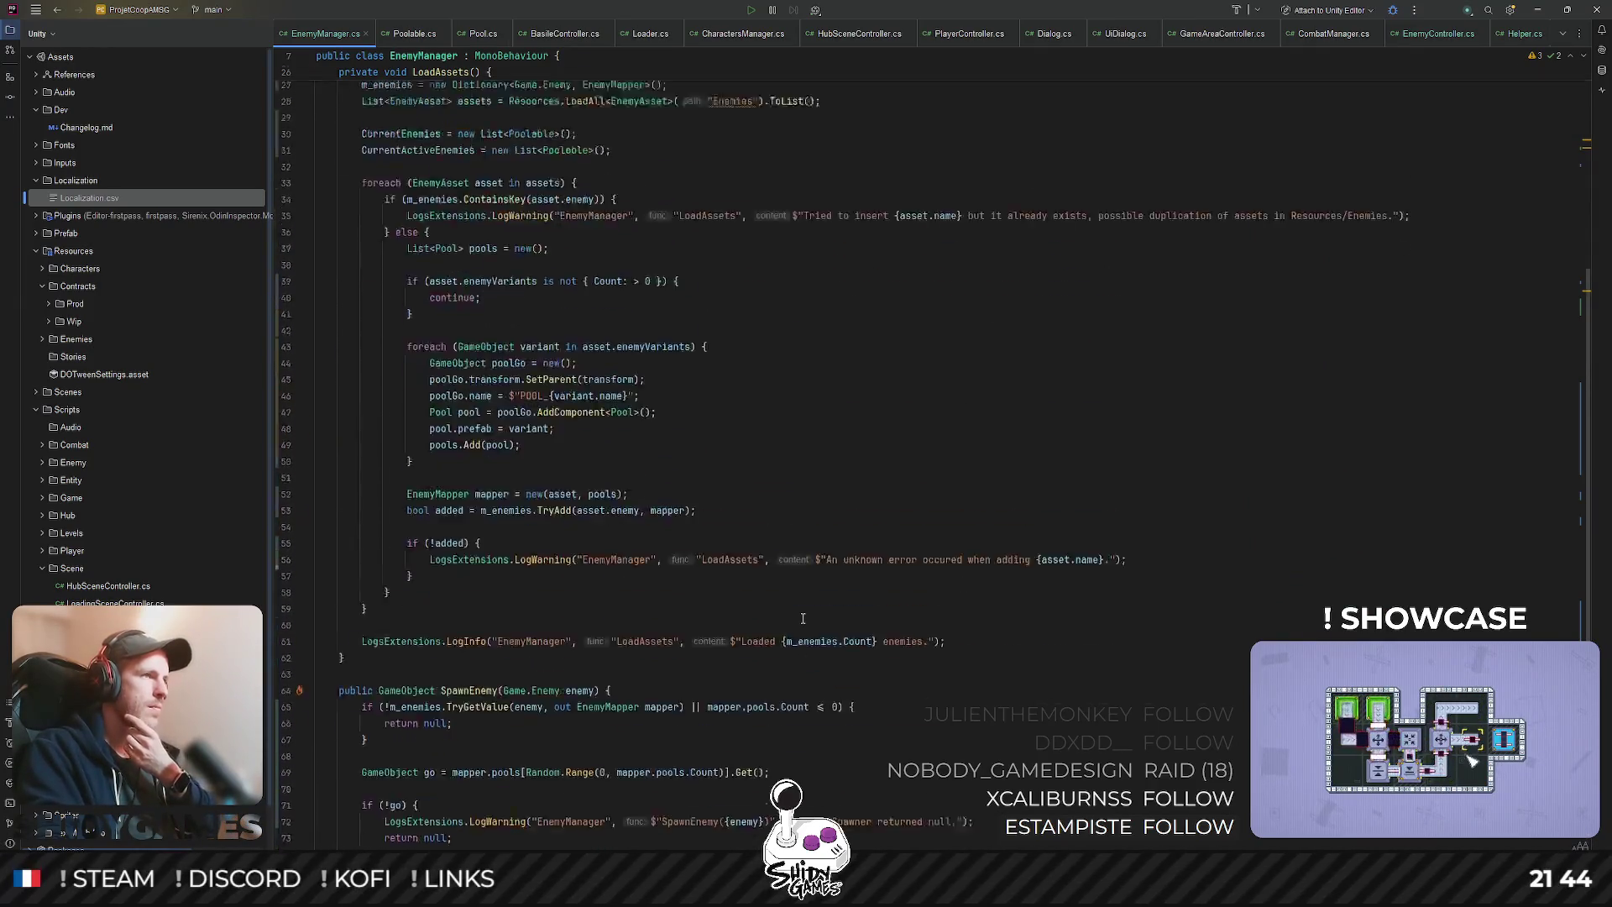
pyautogui.scroll(9, 803, 618)
pyautogui.scroll(-2, 803, 623)
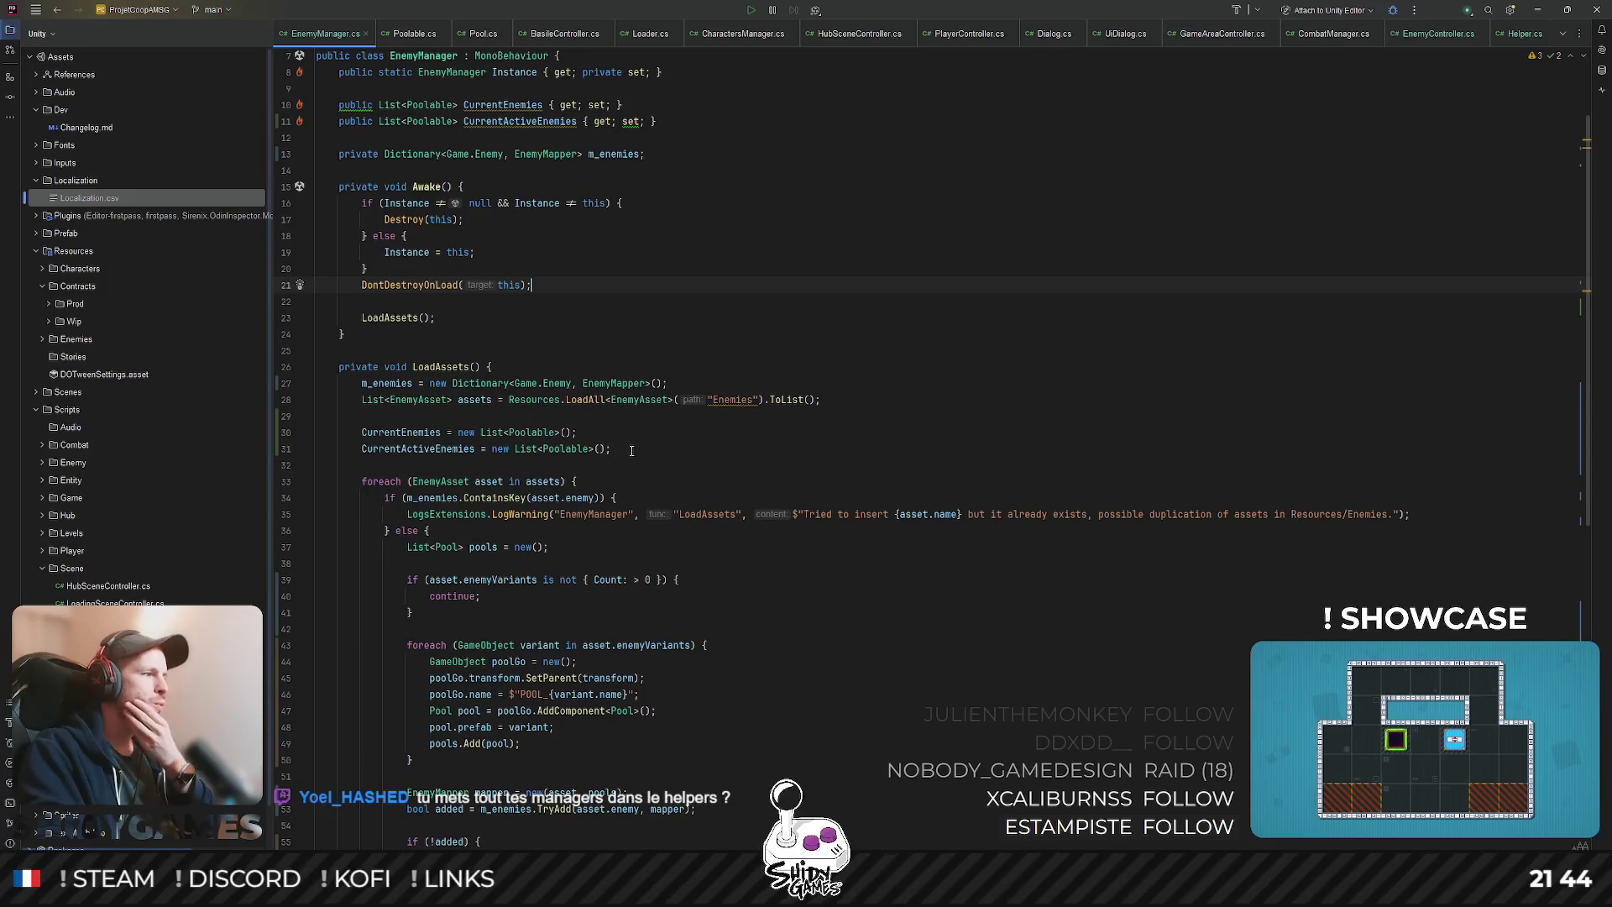
pyautogui.scroll(-3, 689, 447)
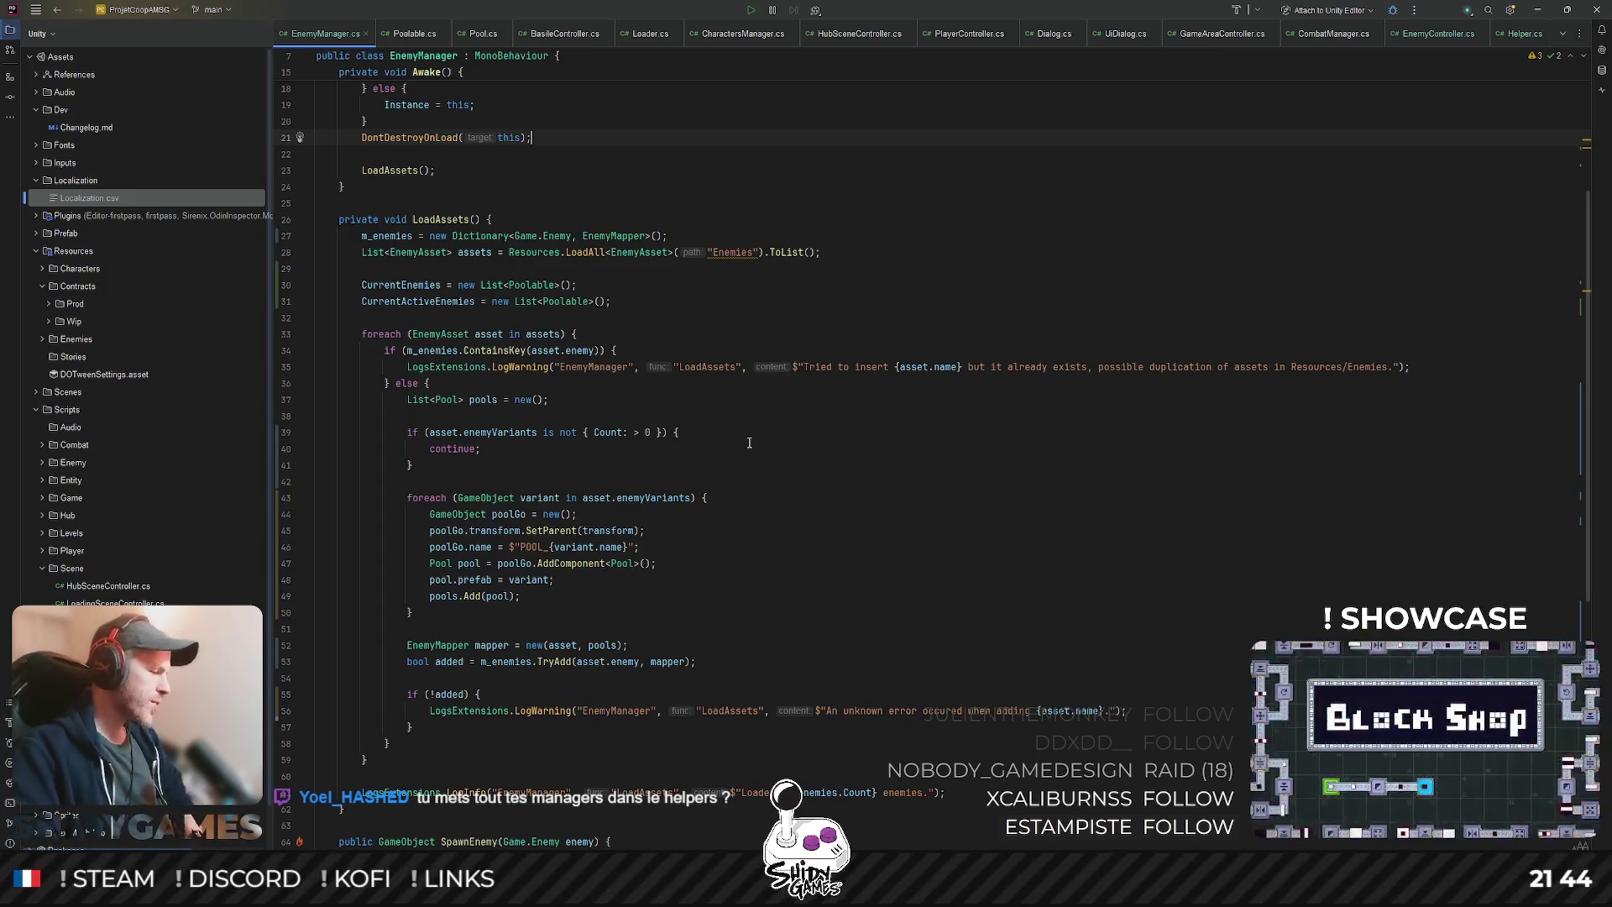
# - Glance at the Poolable.cs tab, then return to EnemyController.cs
pyautogui.click(414, 33)
pyautogui.click(545, 33)
pyautogui.click(414, 34)
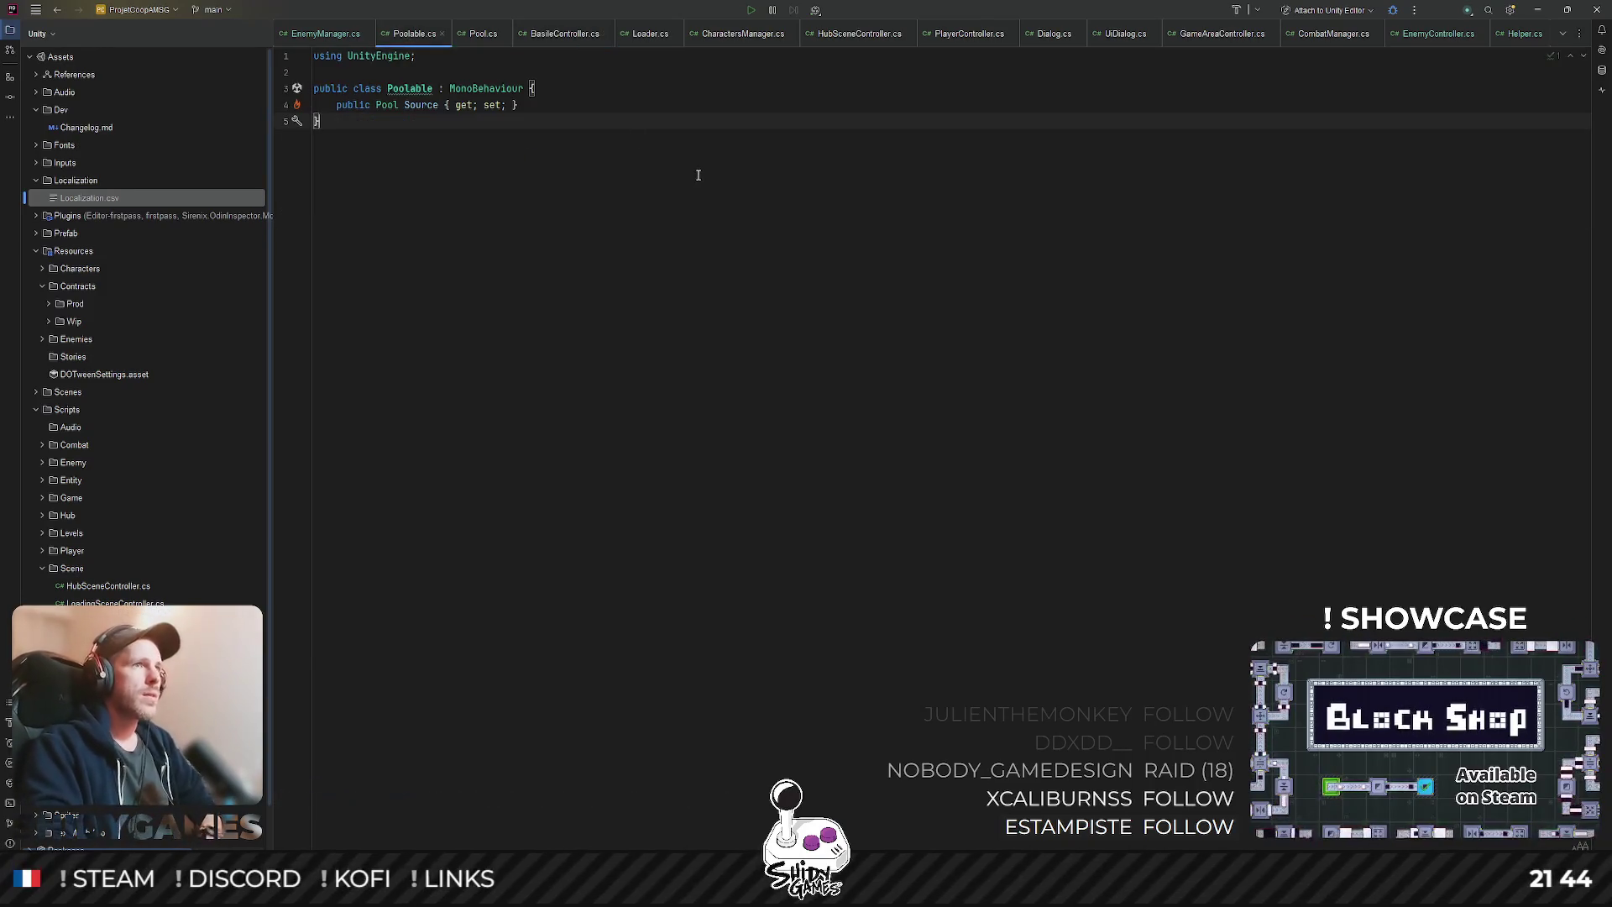
pyautogui.click(1438, 33)
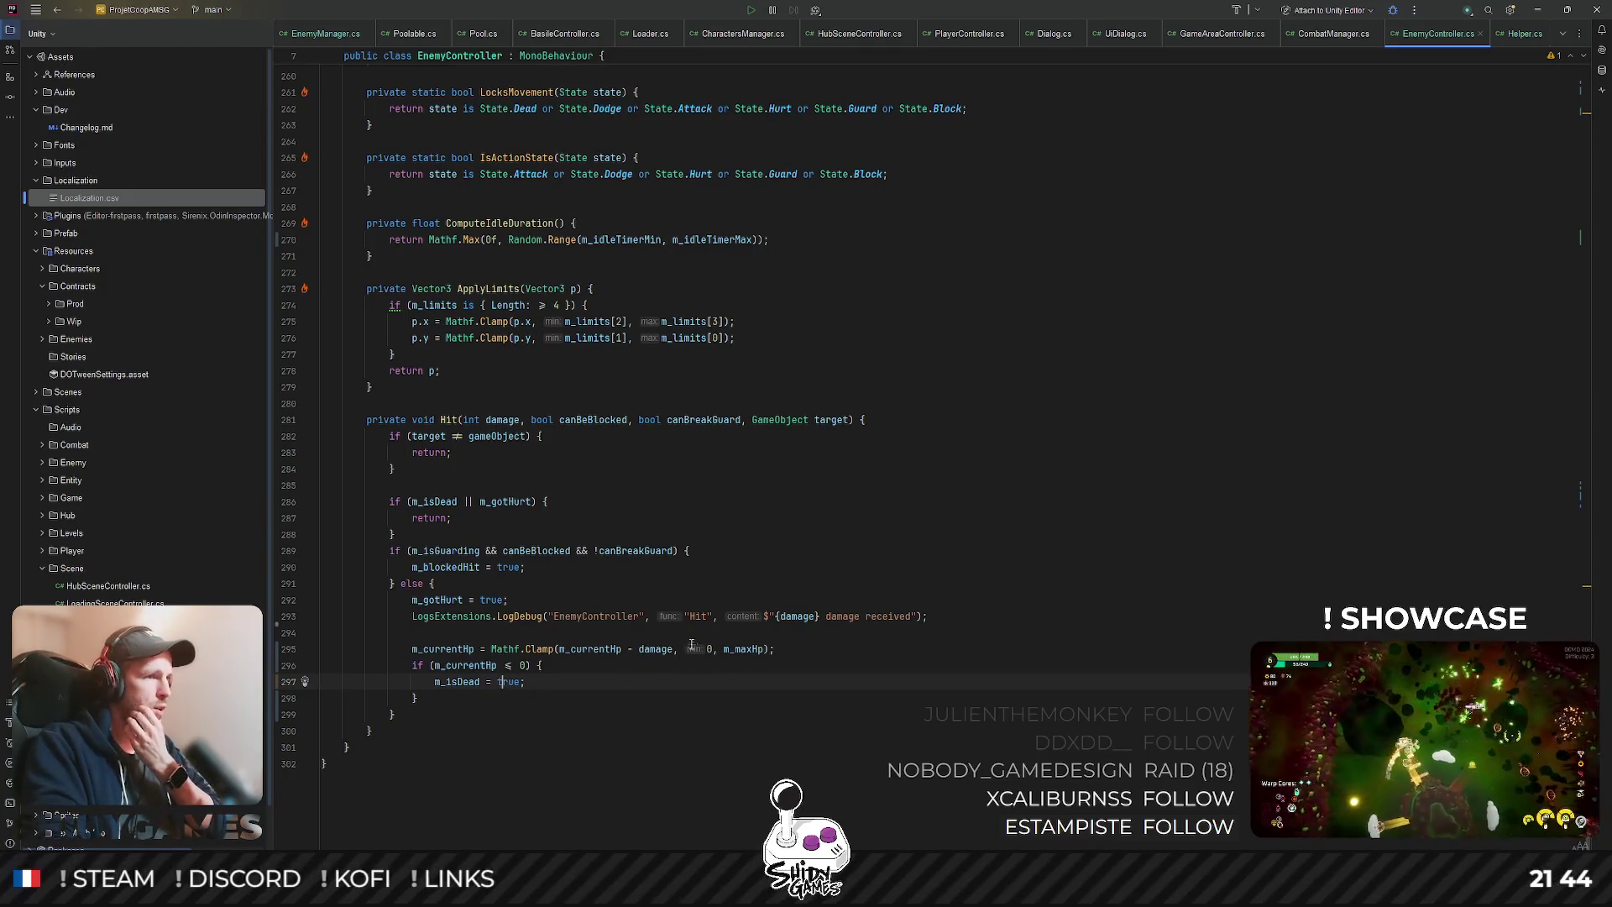
# - Insert a Helper.EnemyGotKilled() call on a new line after m_isDead = true; in Hit
pyautogui.click(568, 666)
pyautogui.press('Down')
pyautogui.press('Return')
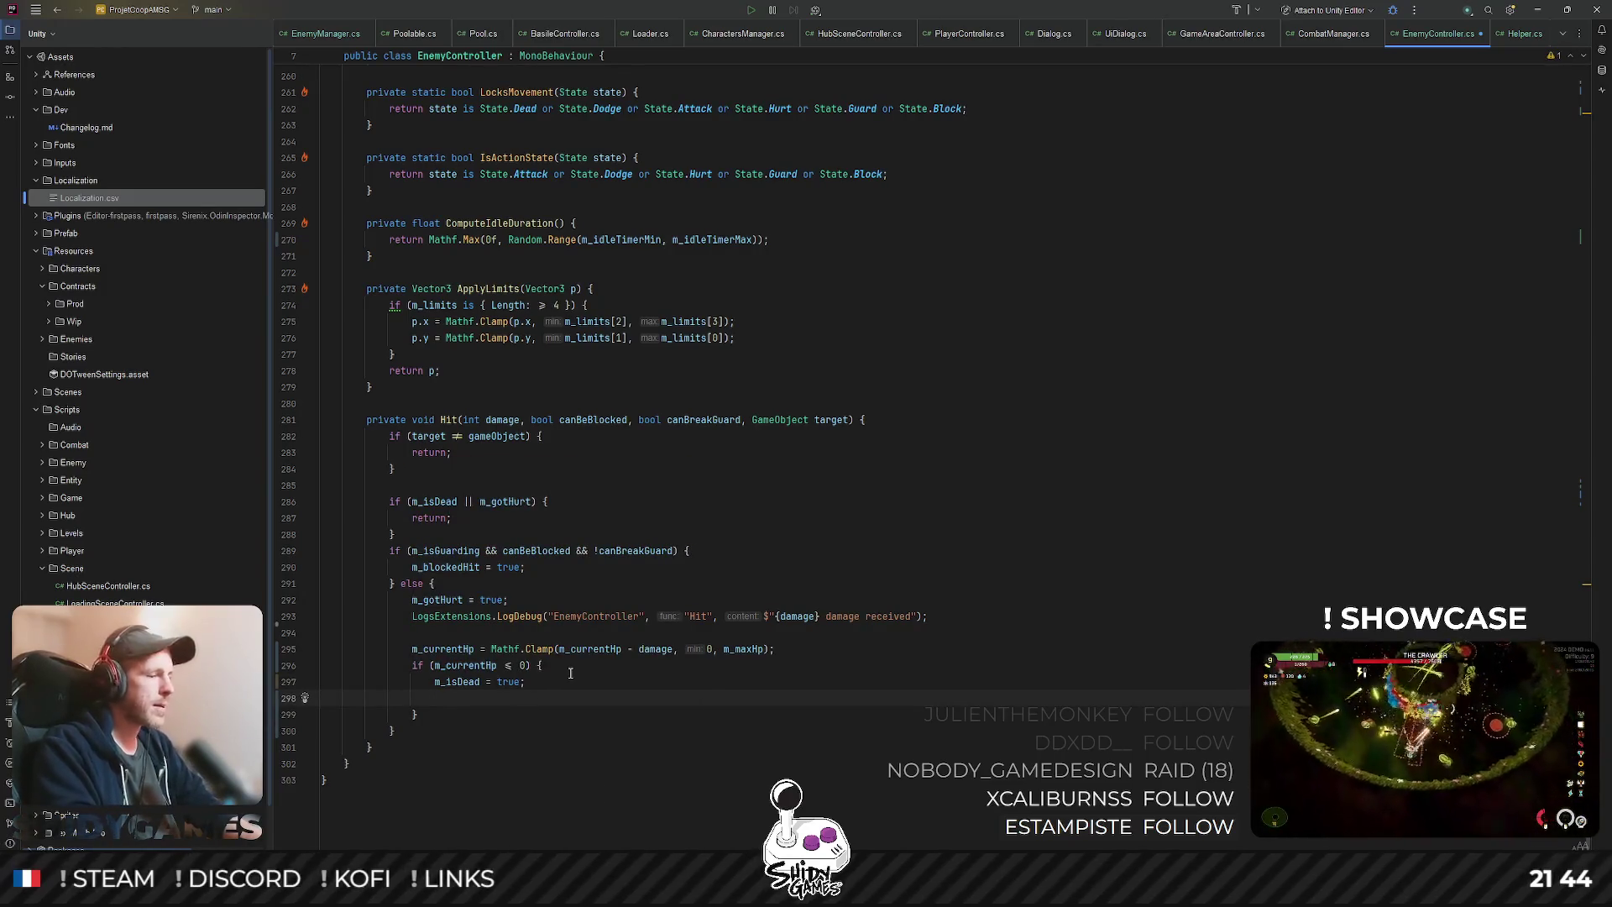
pyautogui.write('Helper.')
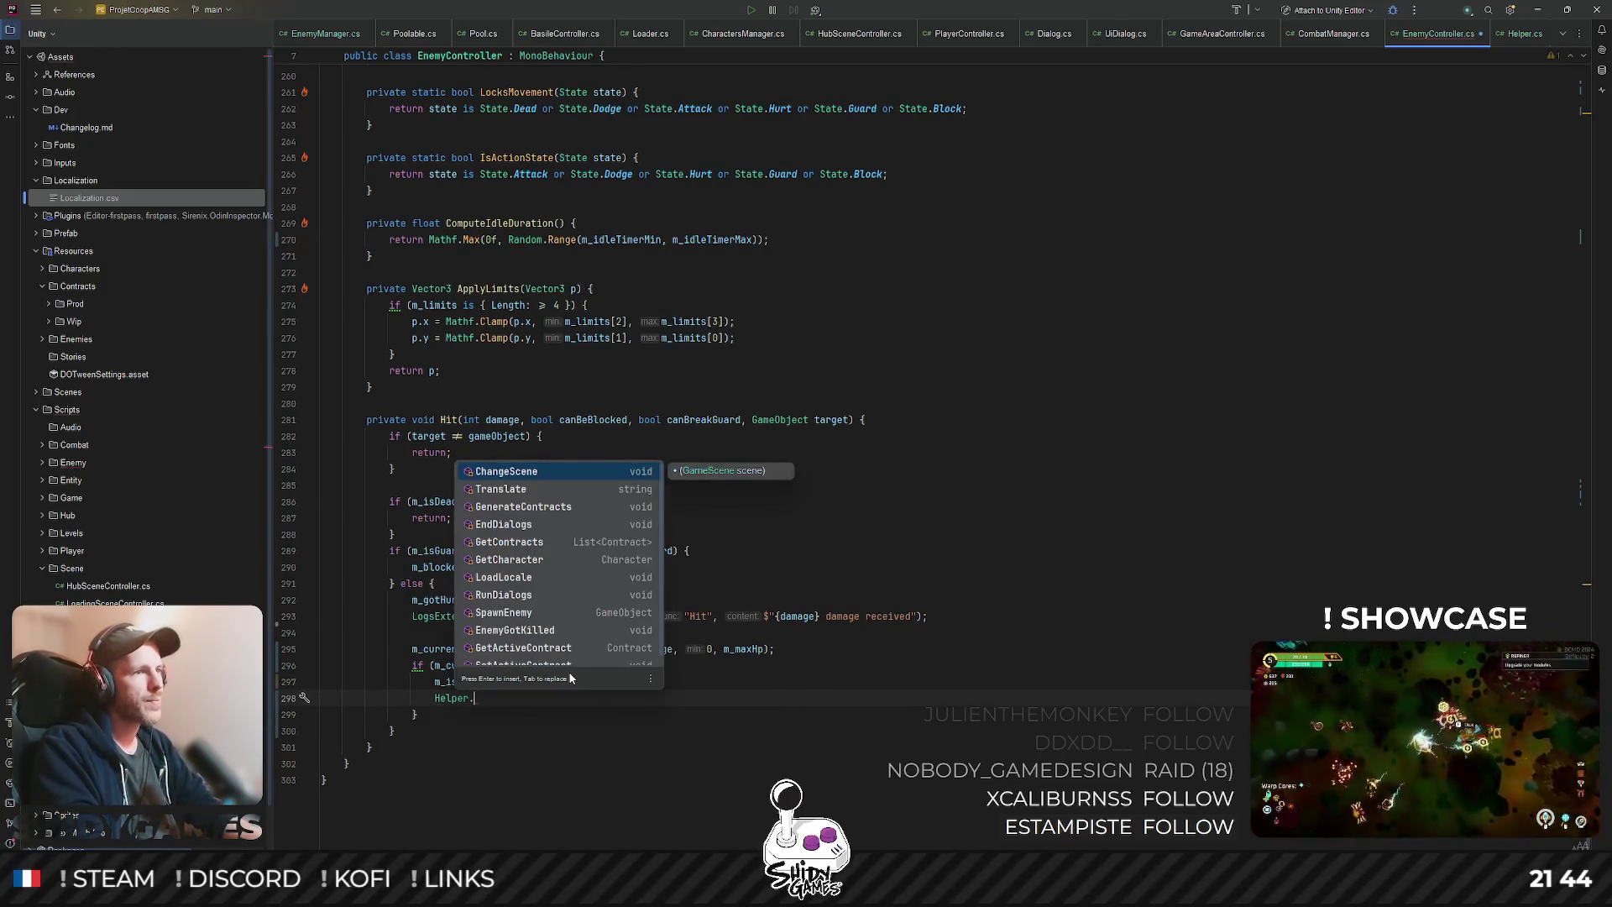
pyautogui.write('Enemy')
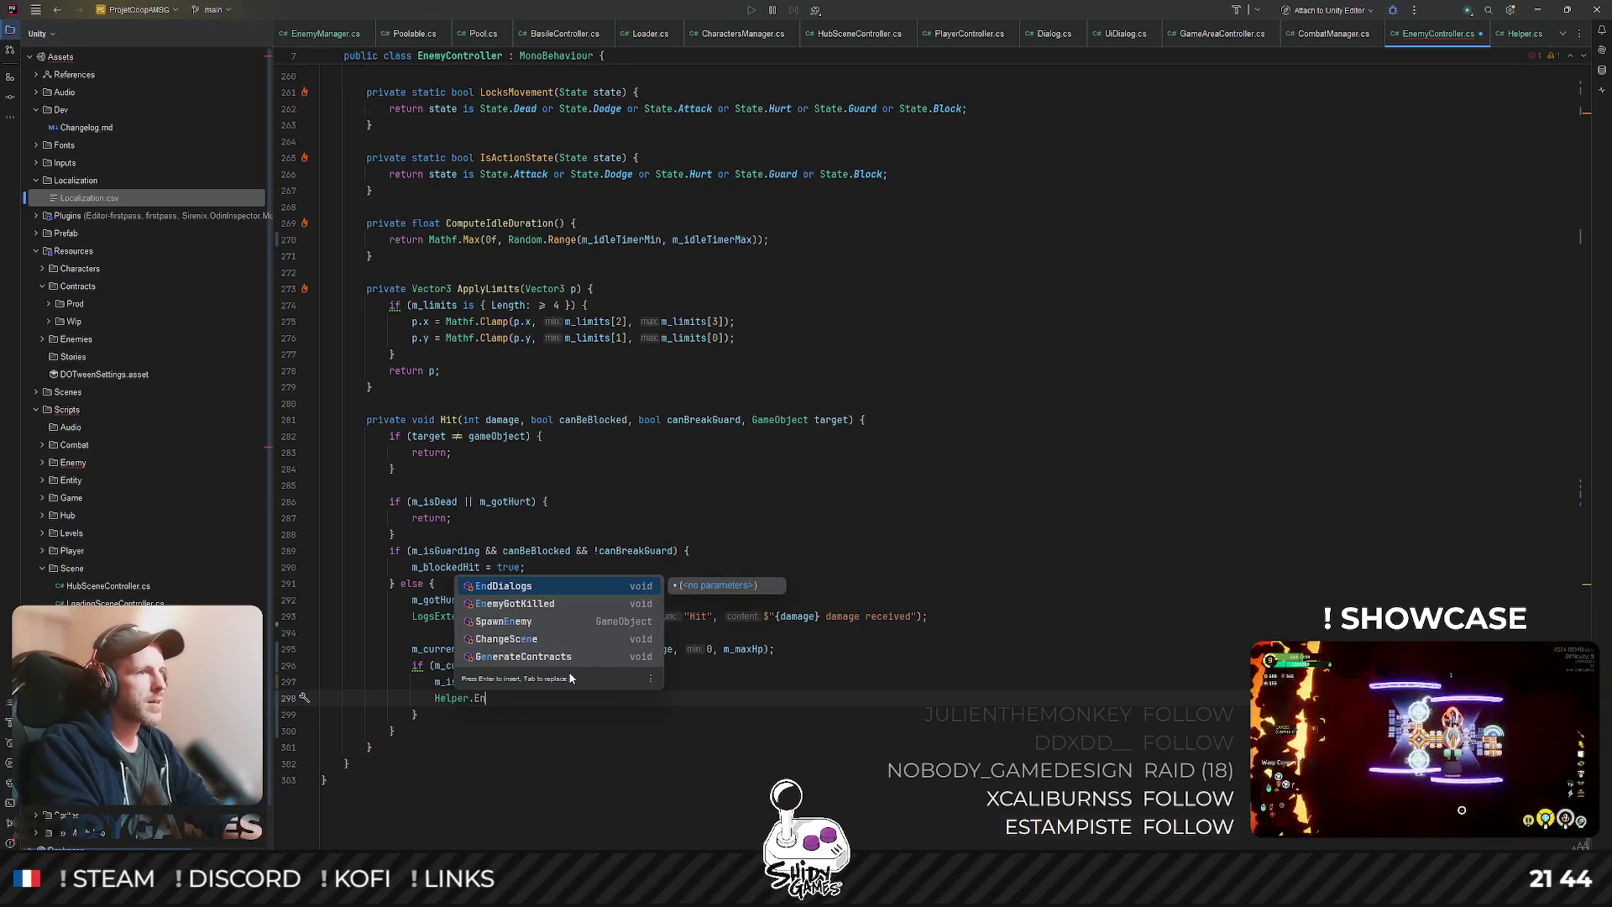
pyautogui.press('Return')
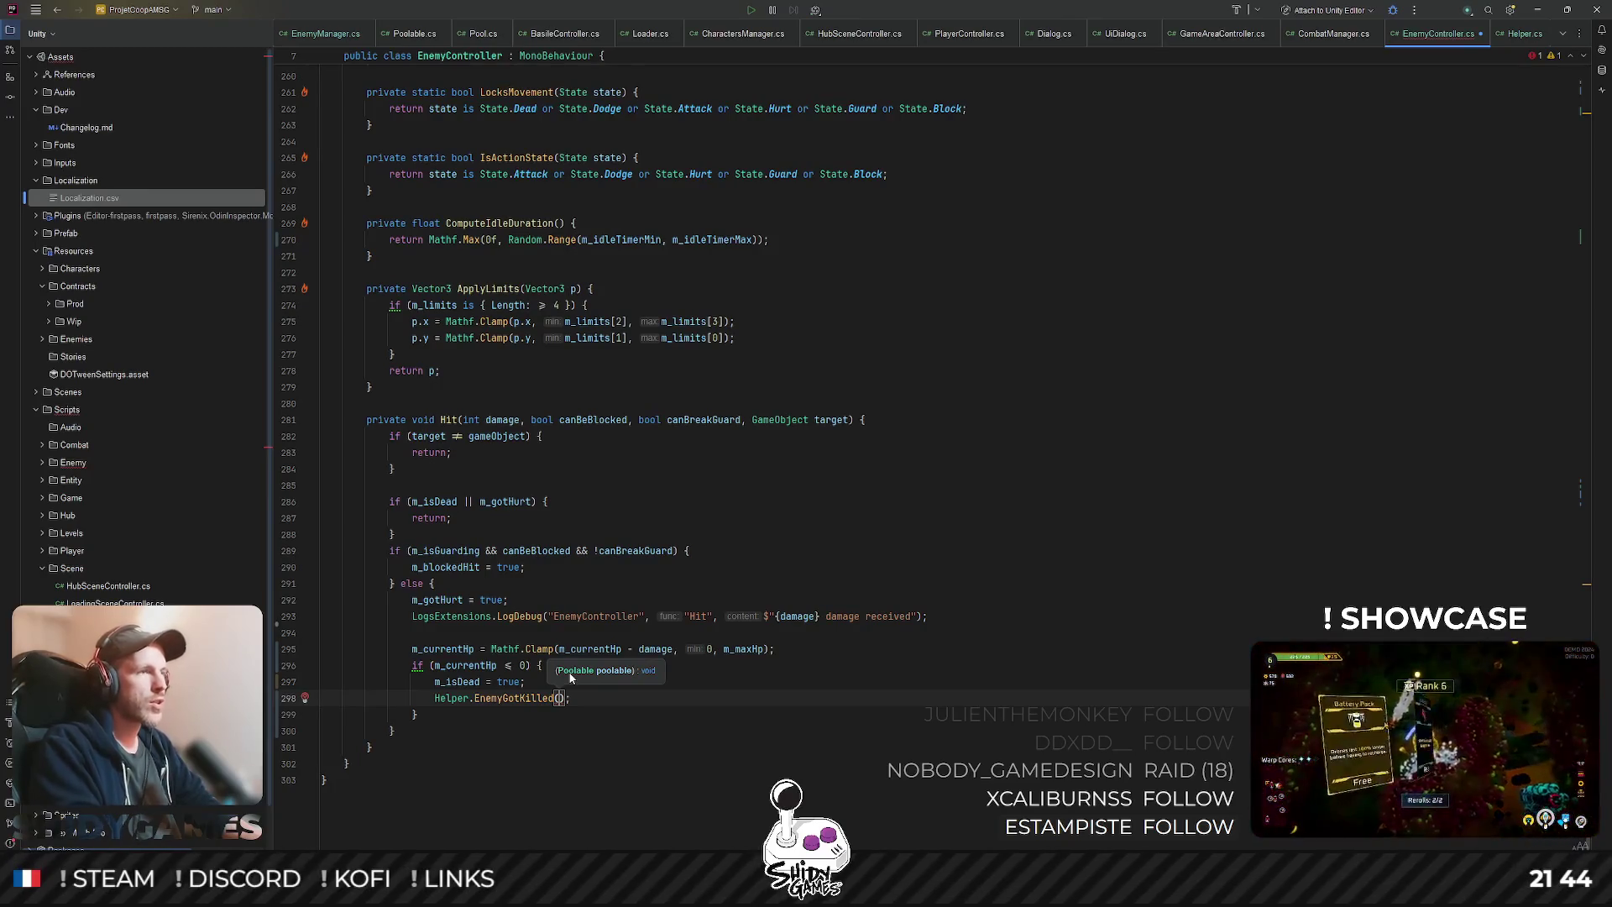
pyautogui.scroll(20, 799, 538)
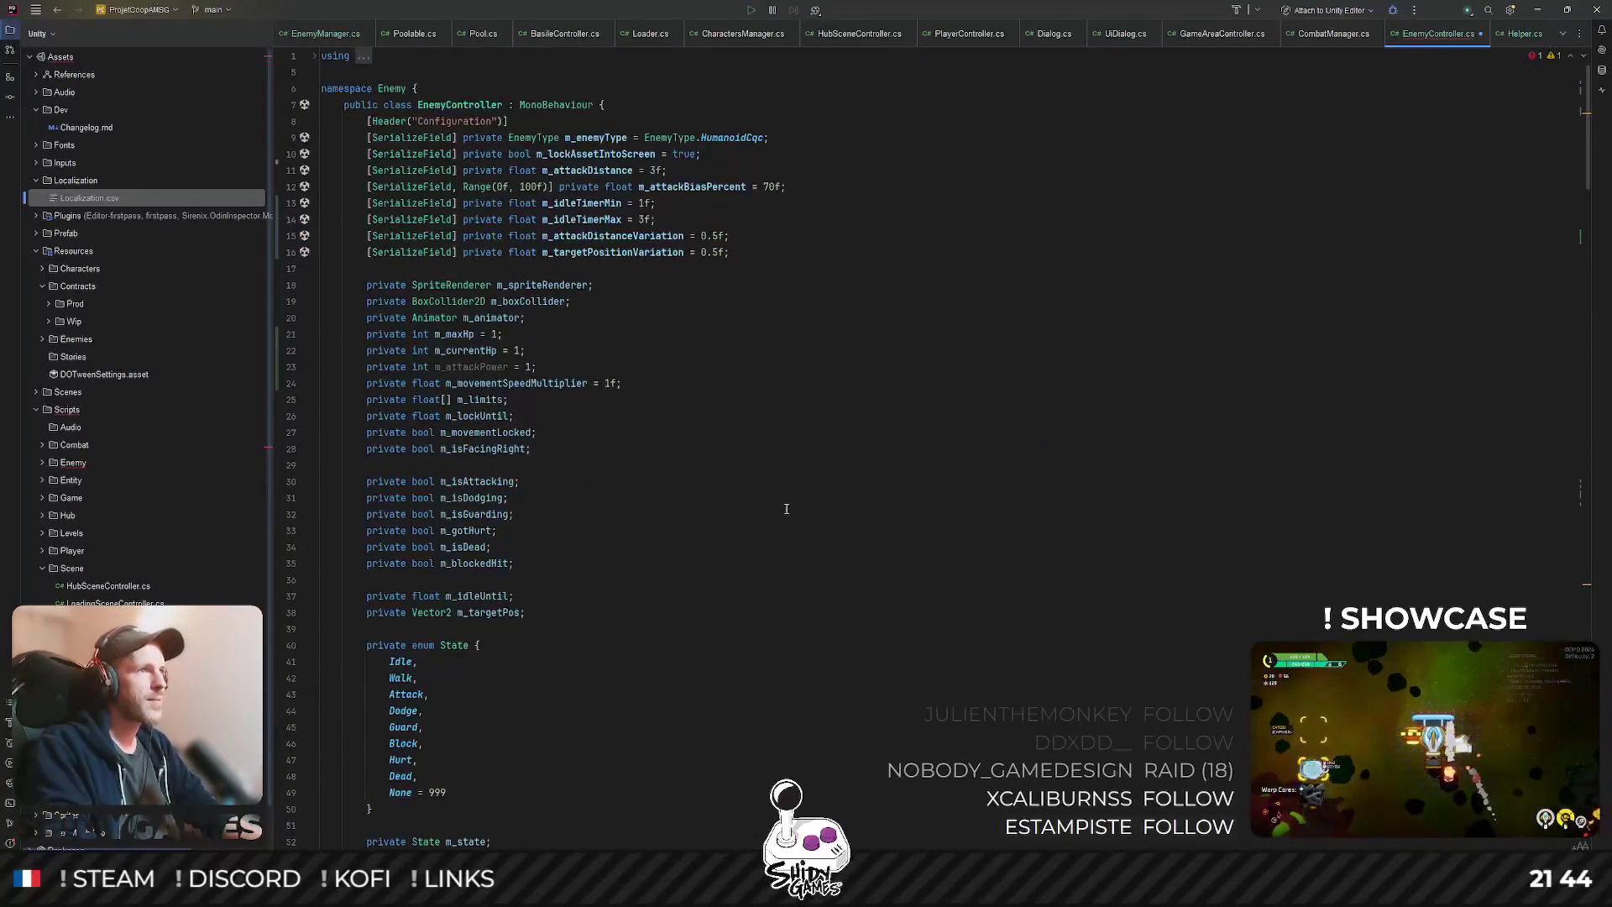
# - Declare a private Poolable m_poolable field below m_targetPos in EnemyController
pyautogui.scroll(-2, 587, 321)
pyautogui.scroll(-2, 618, 286)
pyautogui.scroll(4, 638, 281)
pyautogui.scroll(-1, 668, 271)
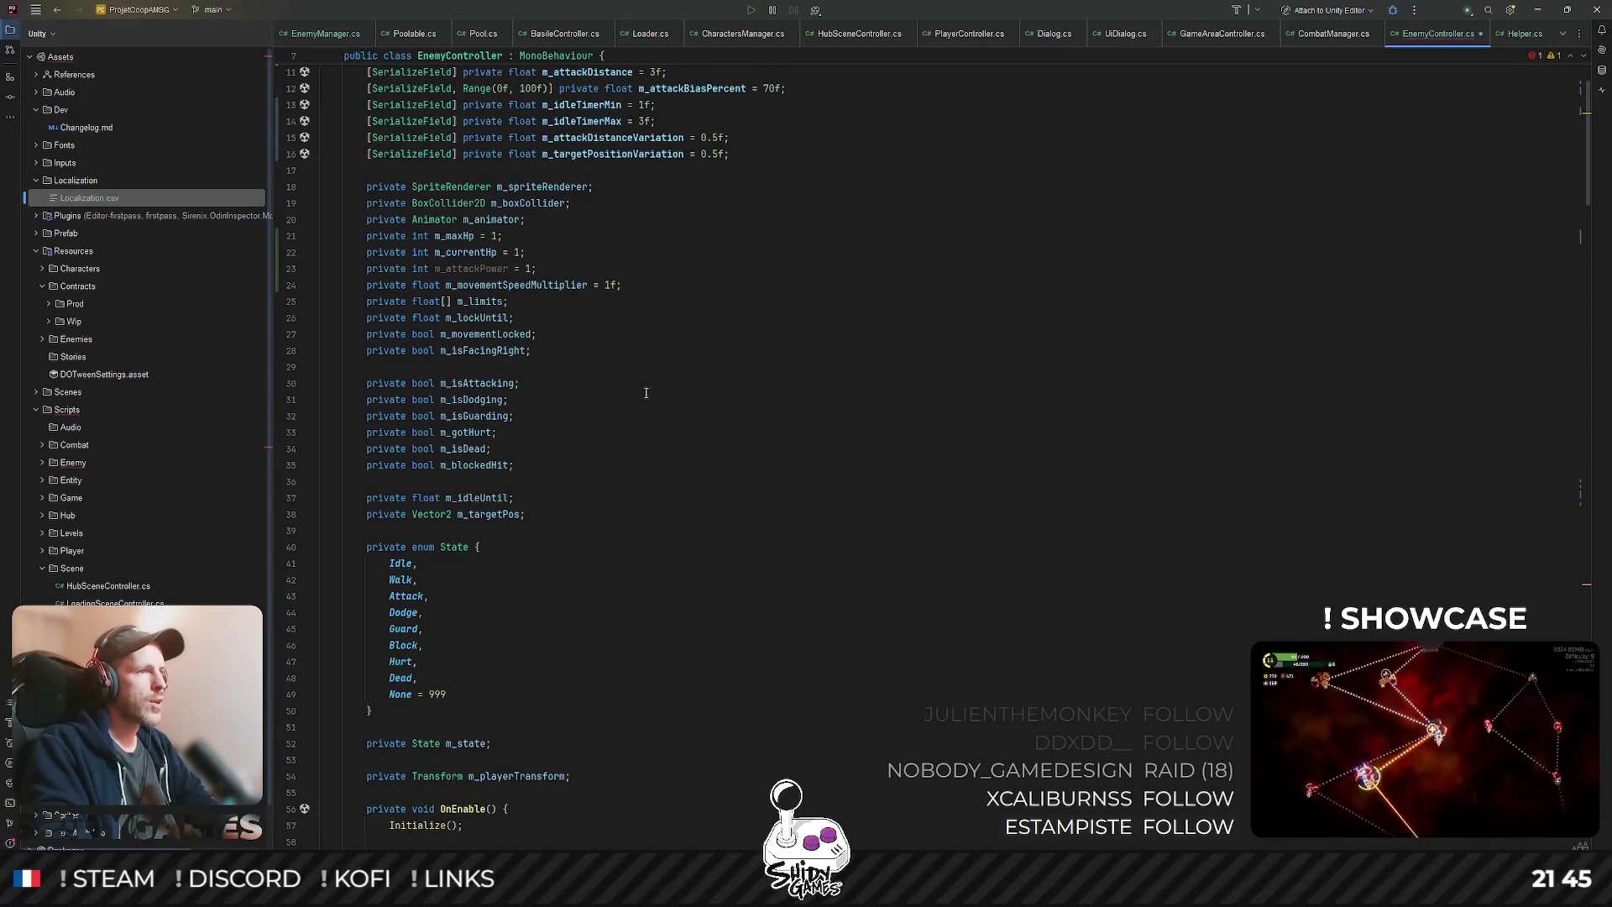
pyautogui.press('Return')
pyautogui.write('private ')
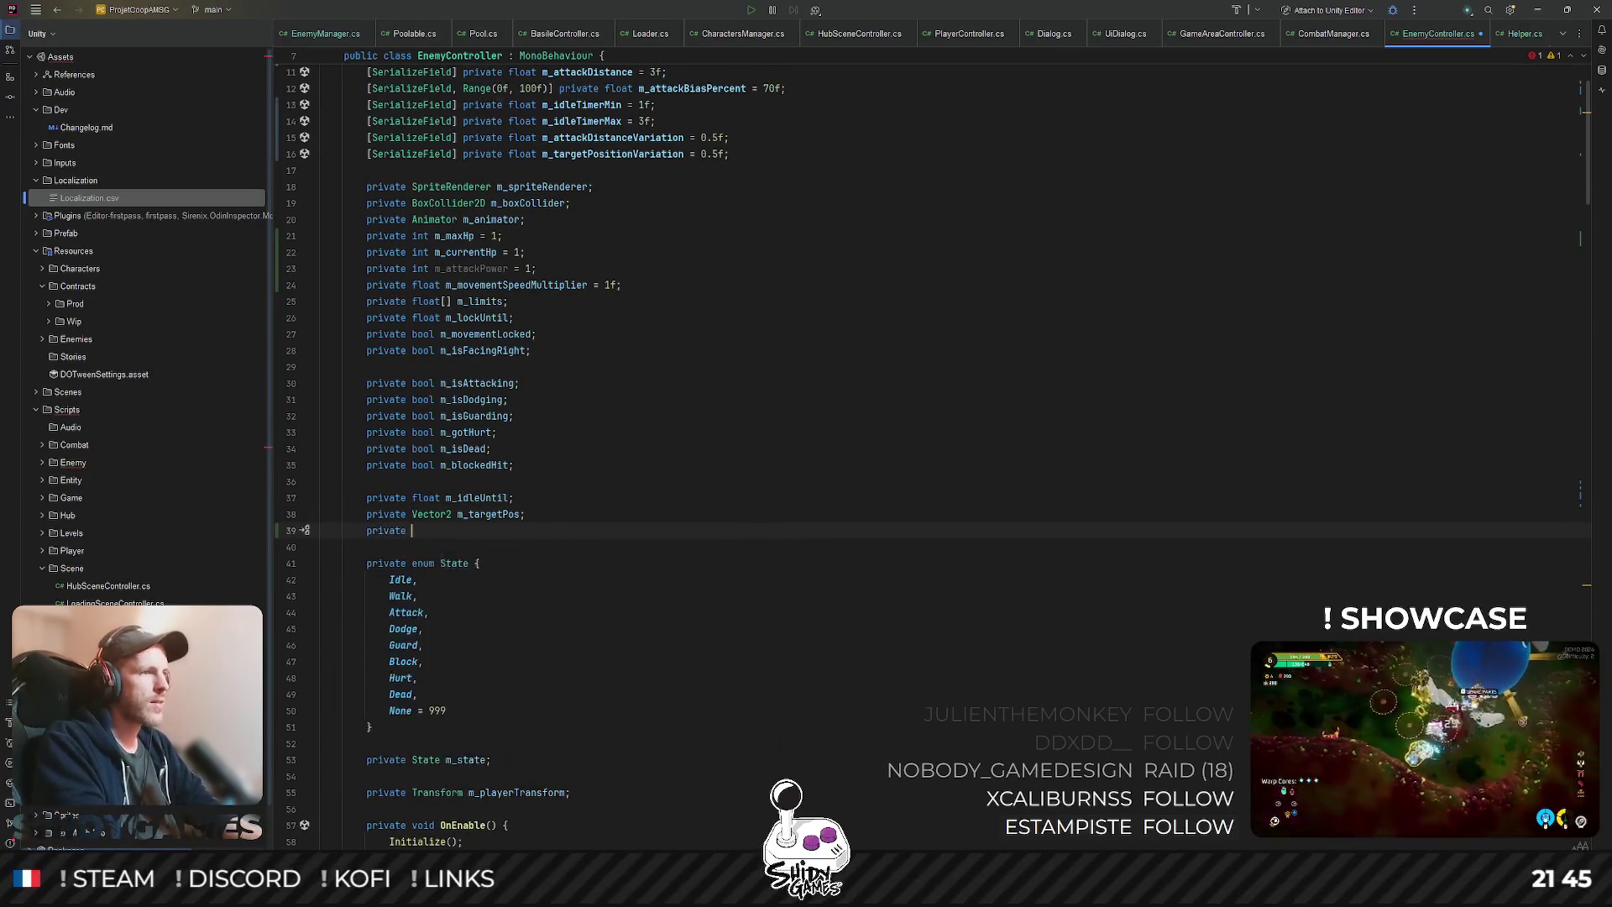
pyautogui.write('Poola')
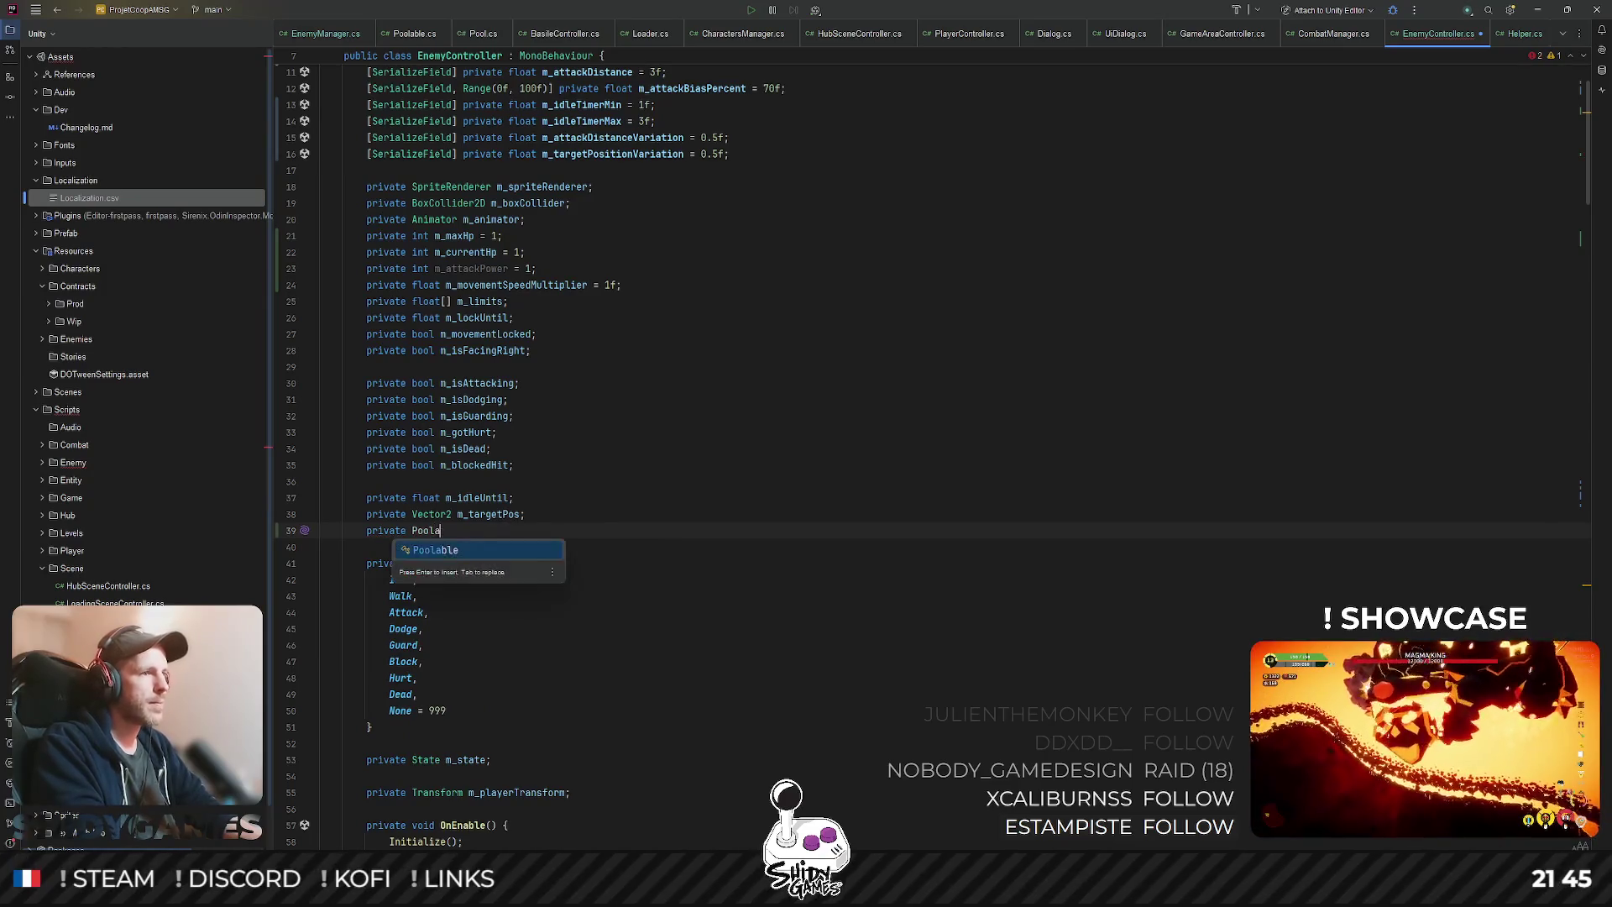
pyautogui.write('ble m_p')
pyautogui.press('Return')
pyautogui.write(';')
pyautogui.doubleClick(509, 532)
# - At the end of SetEnemy, add if (!m_poolable) { m_poolable = GetComponent<Poolable>(); }
pyautogui.scroll(-5, 638, 533)
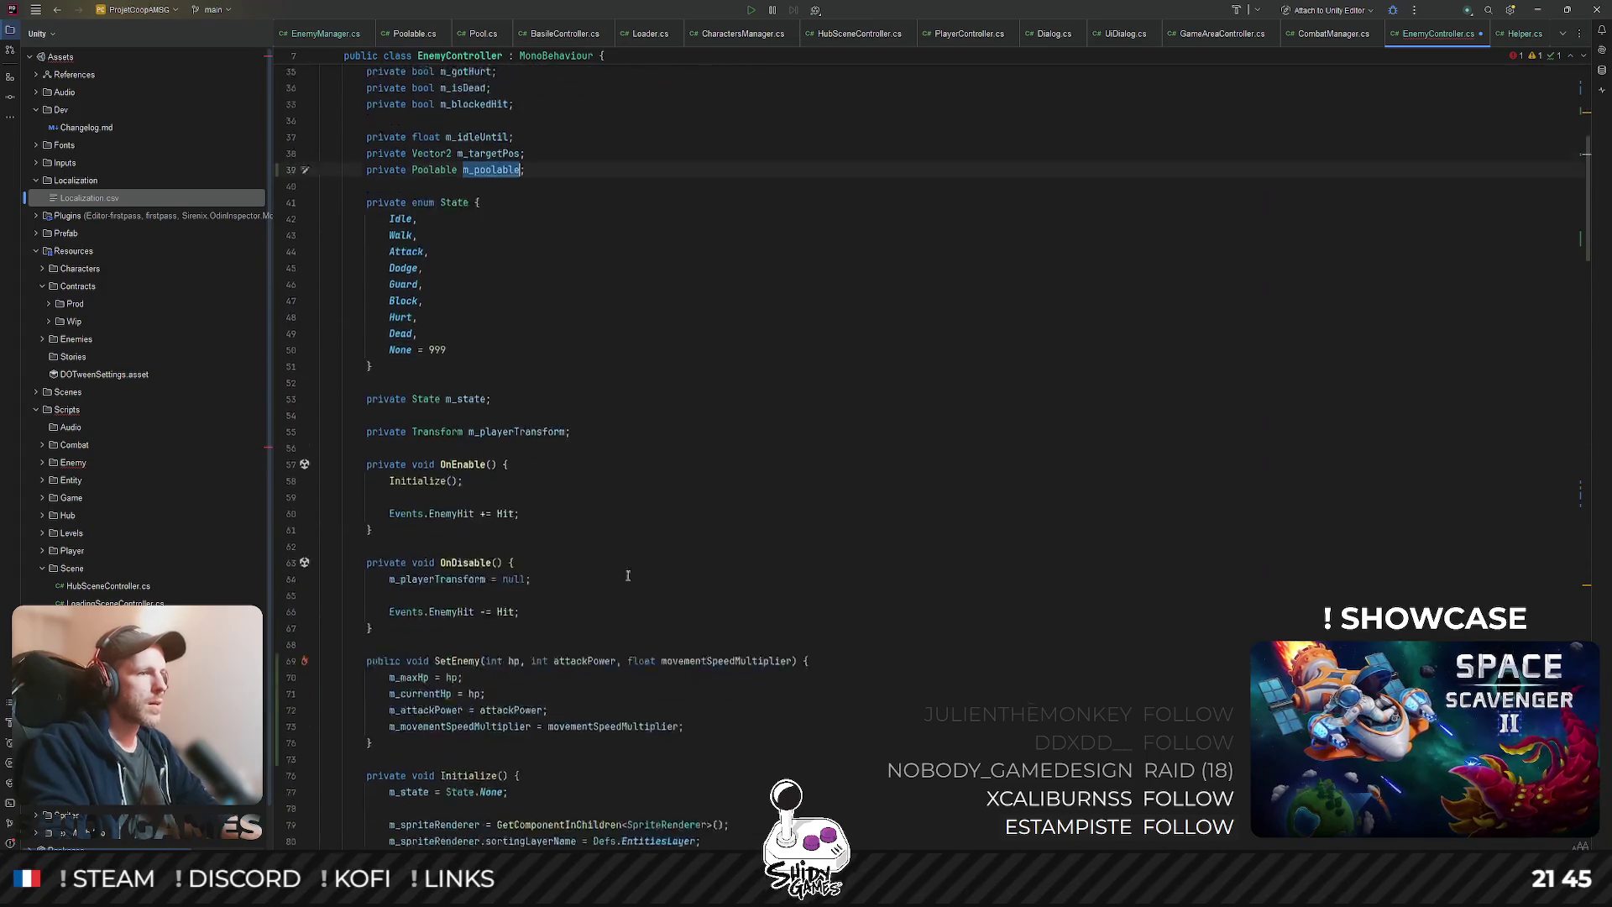
pyautogui.scroll(-5, 588, 504)
pyautogui.click(501, 492)
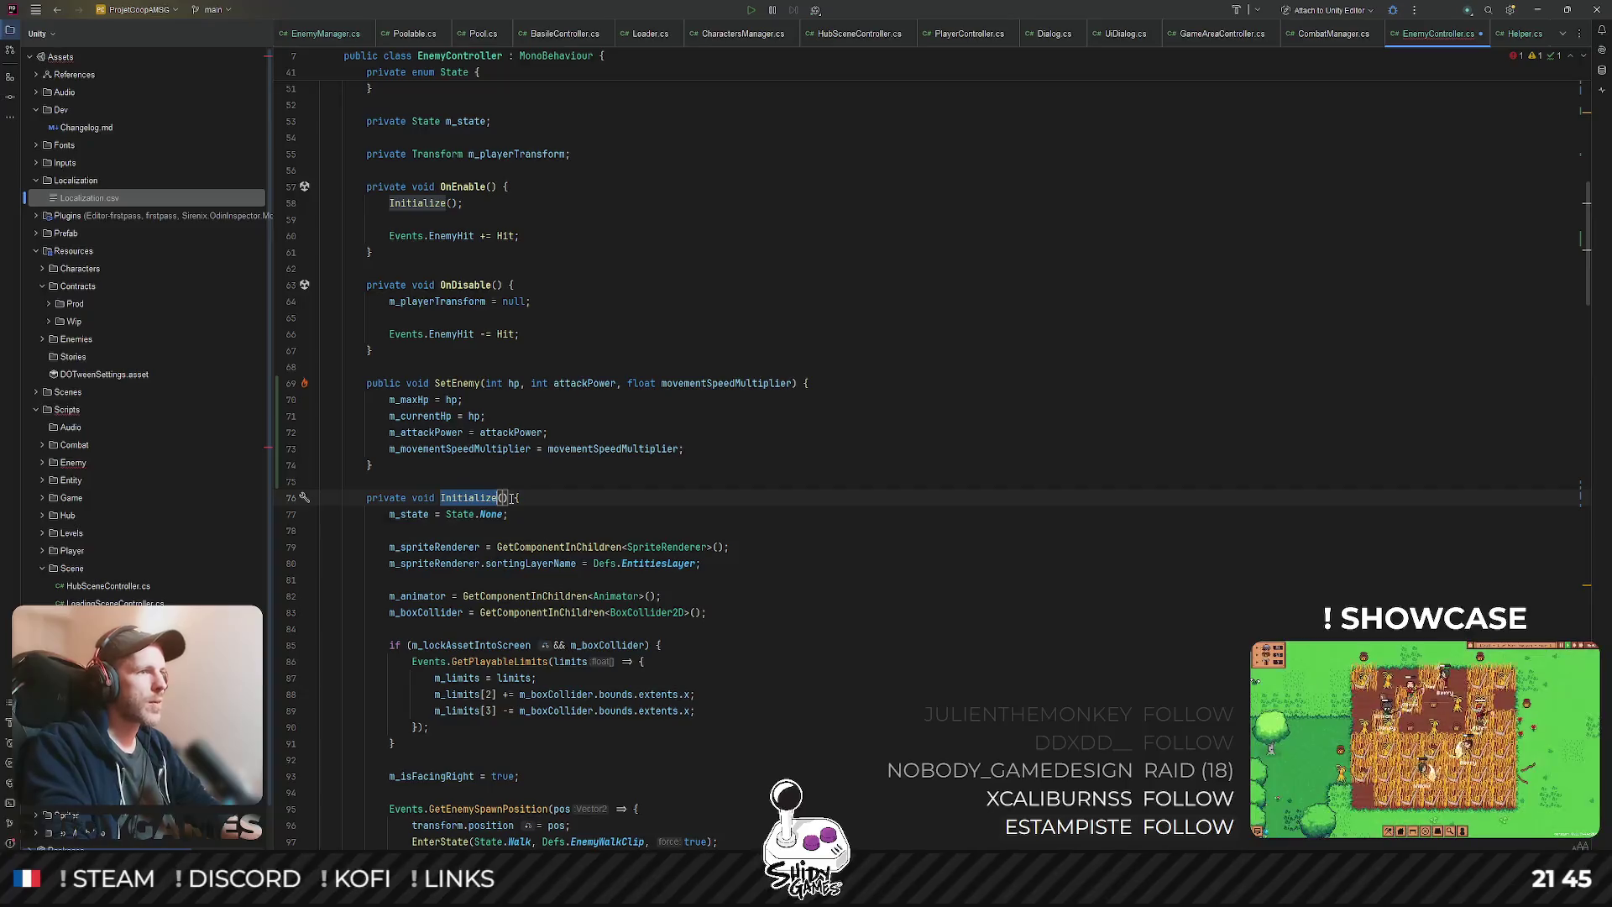
pyautogui.click(561, 465)
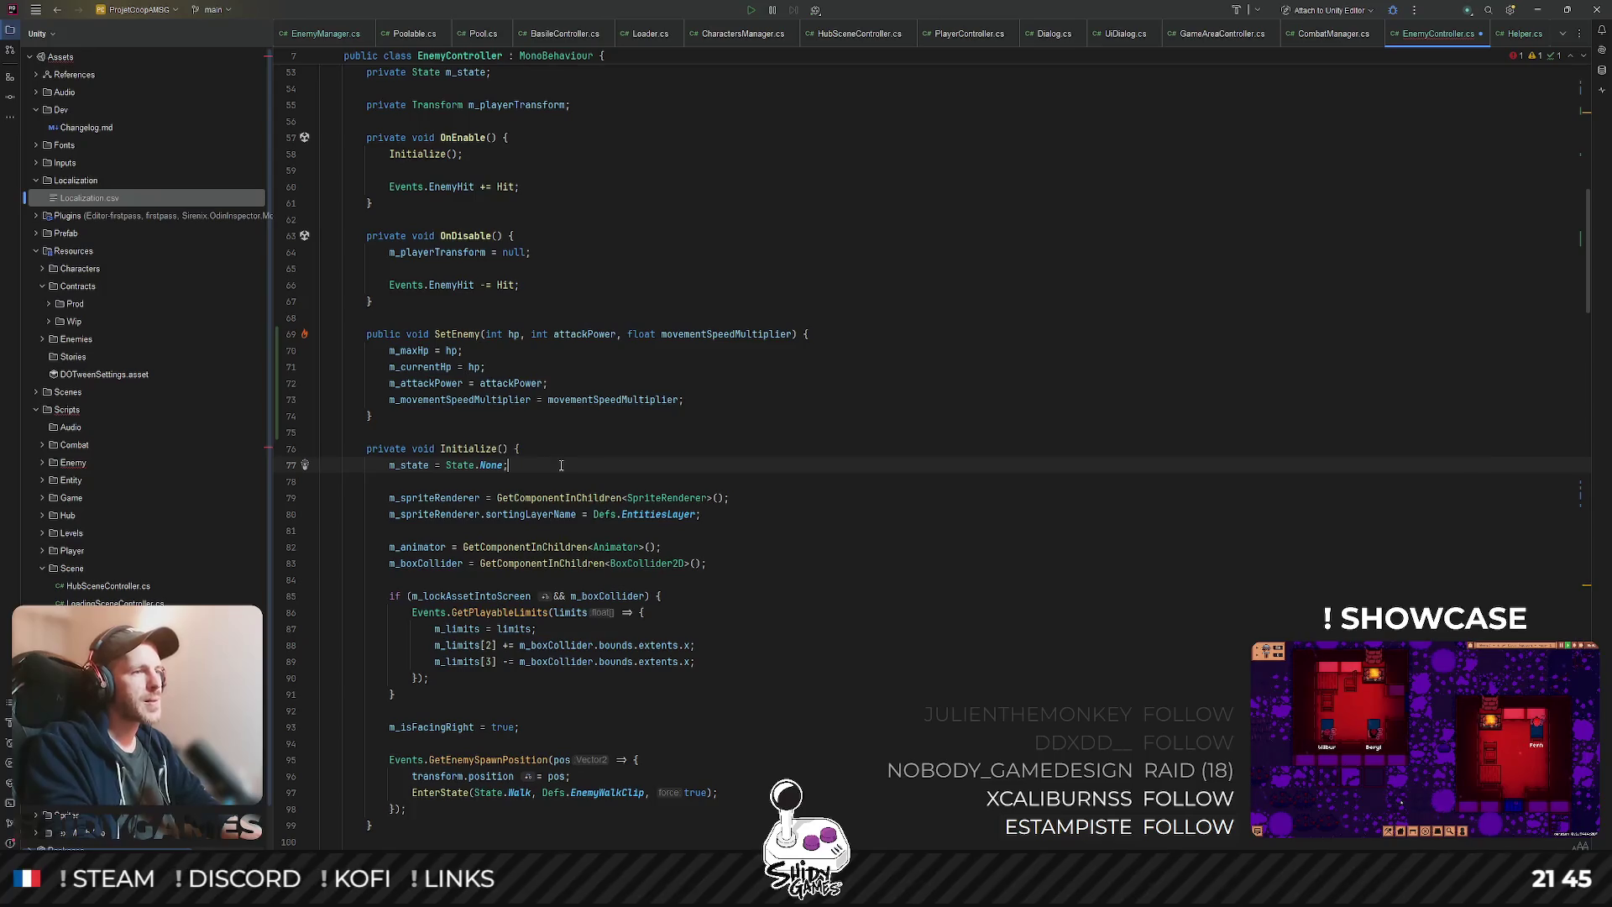
pyautogui.scroll(-4, 561, 464)
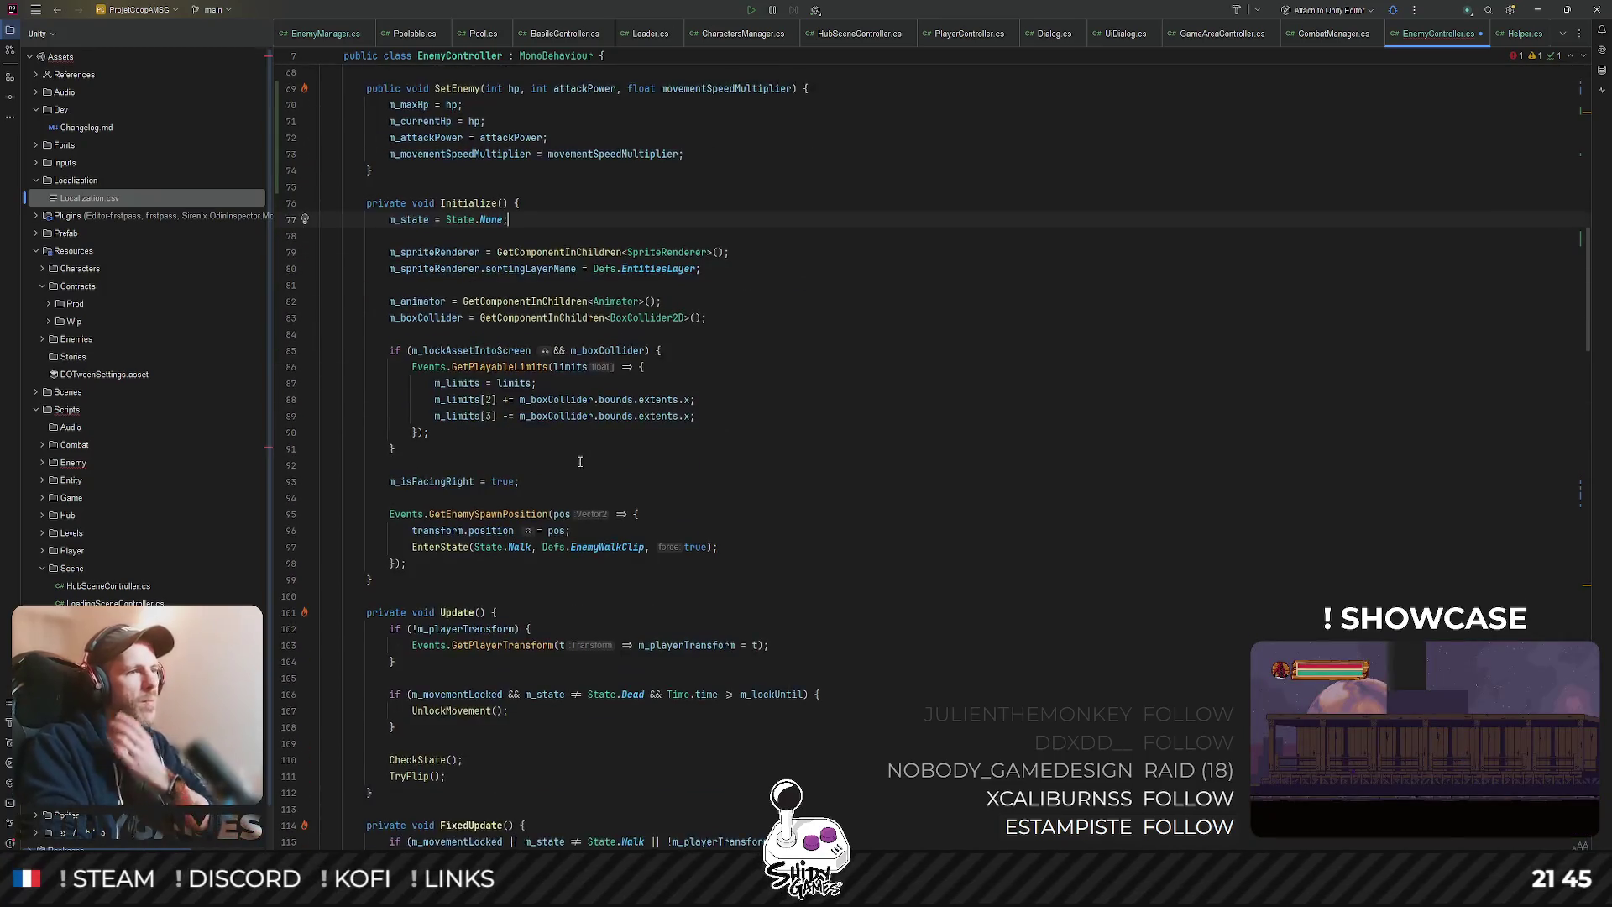
pyautogui.click(824, 206)
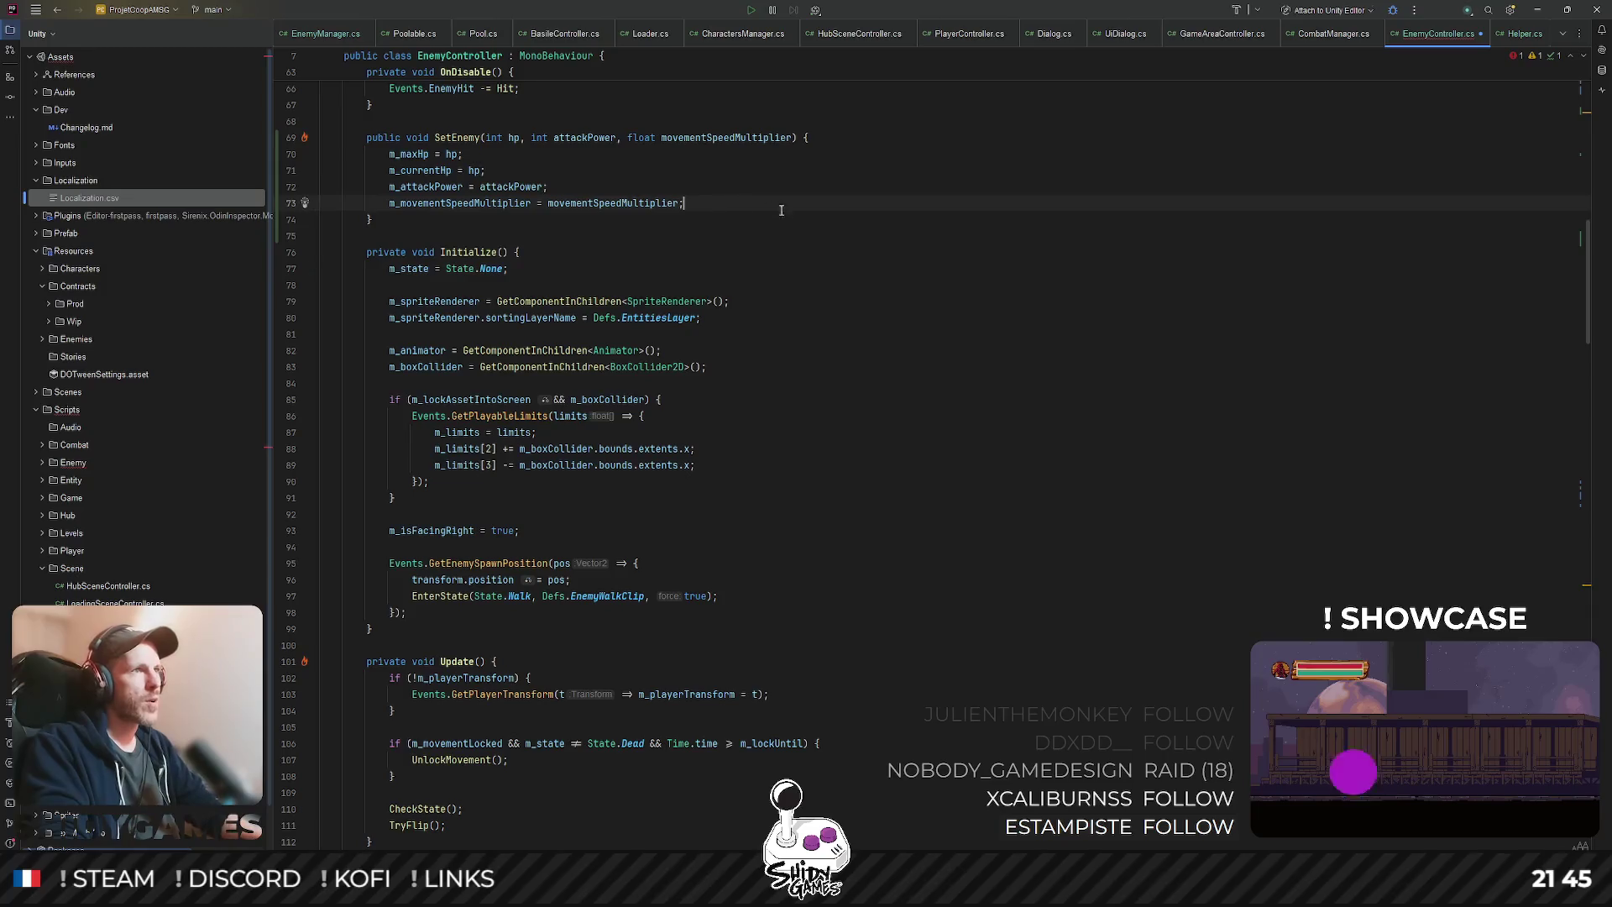
pyautogui.press('Return')
pyautogui.press('Return')
pyautogui.write('m_poolable')
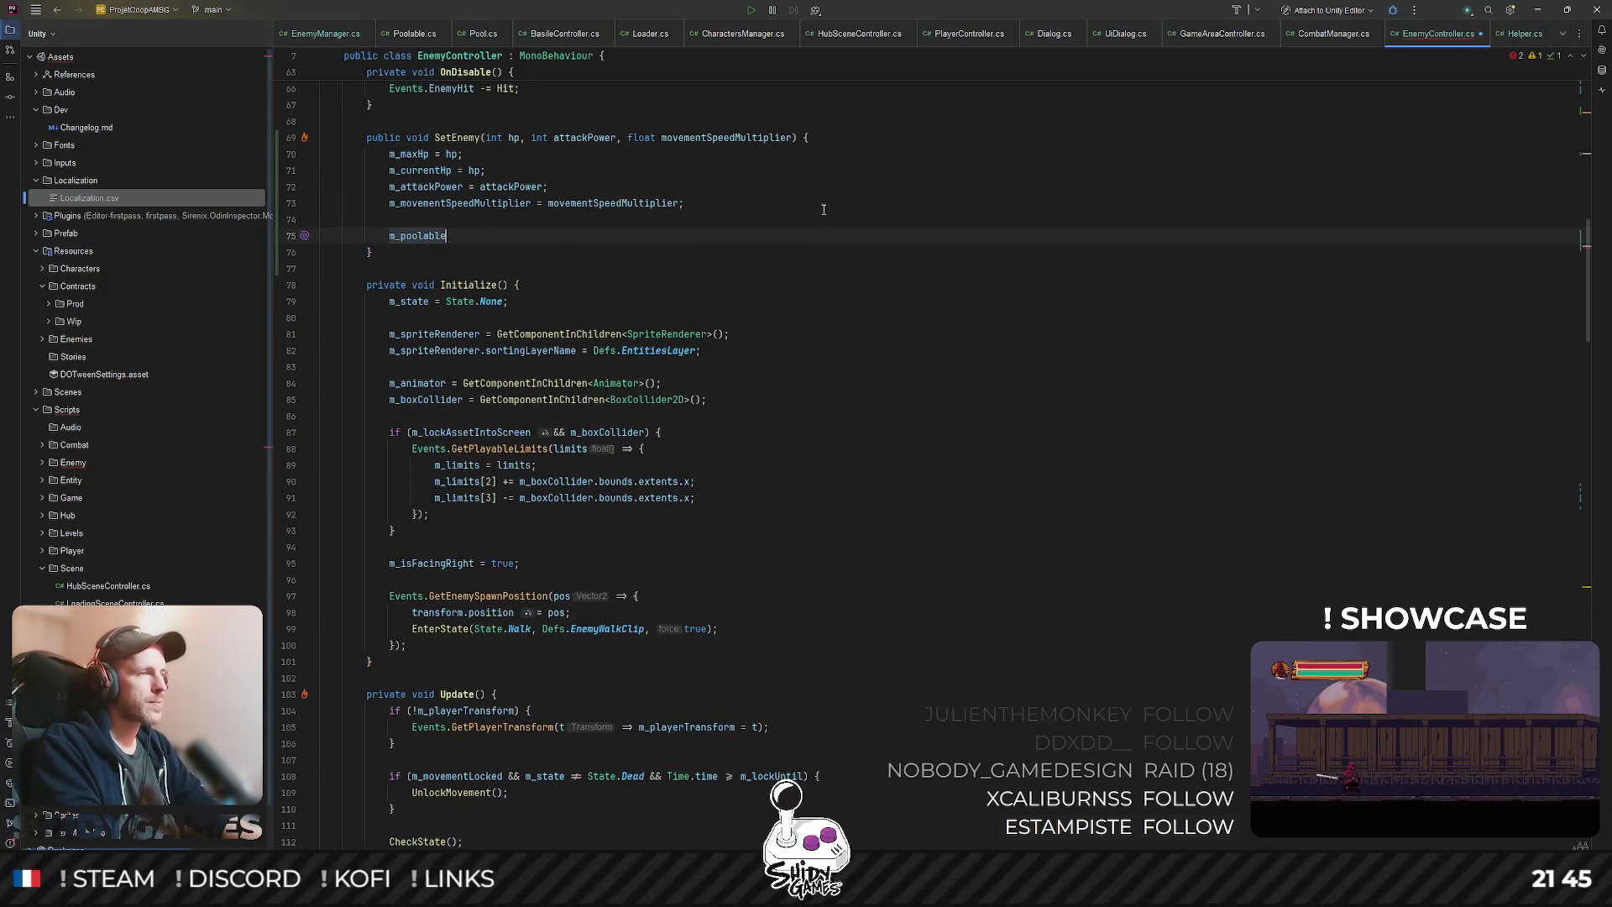
pyautogui.hotkey('ctrl', 'BackSpace')
pyautogui.write('if (')
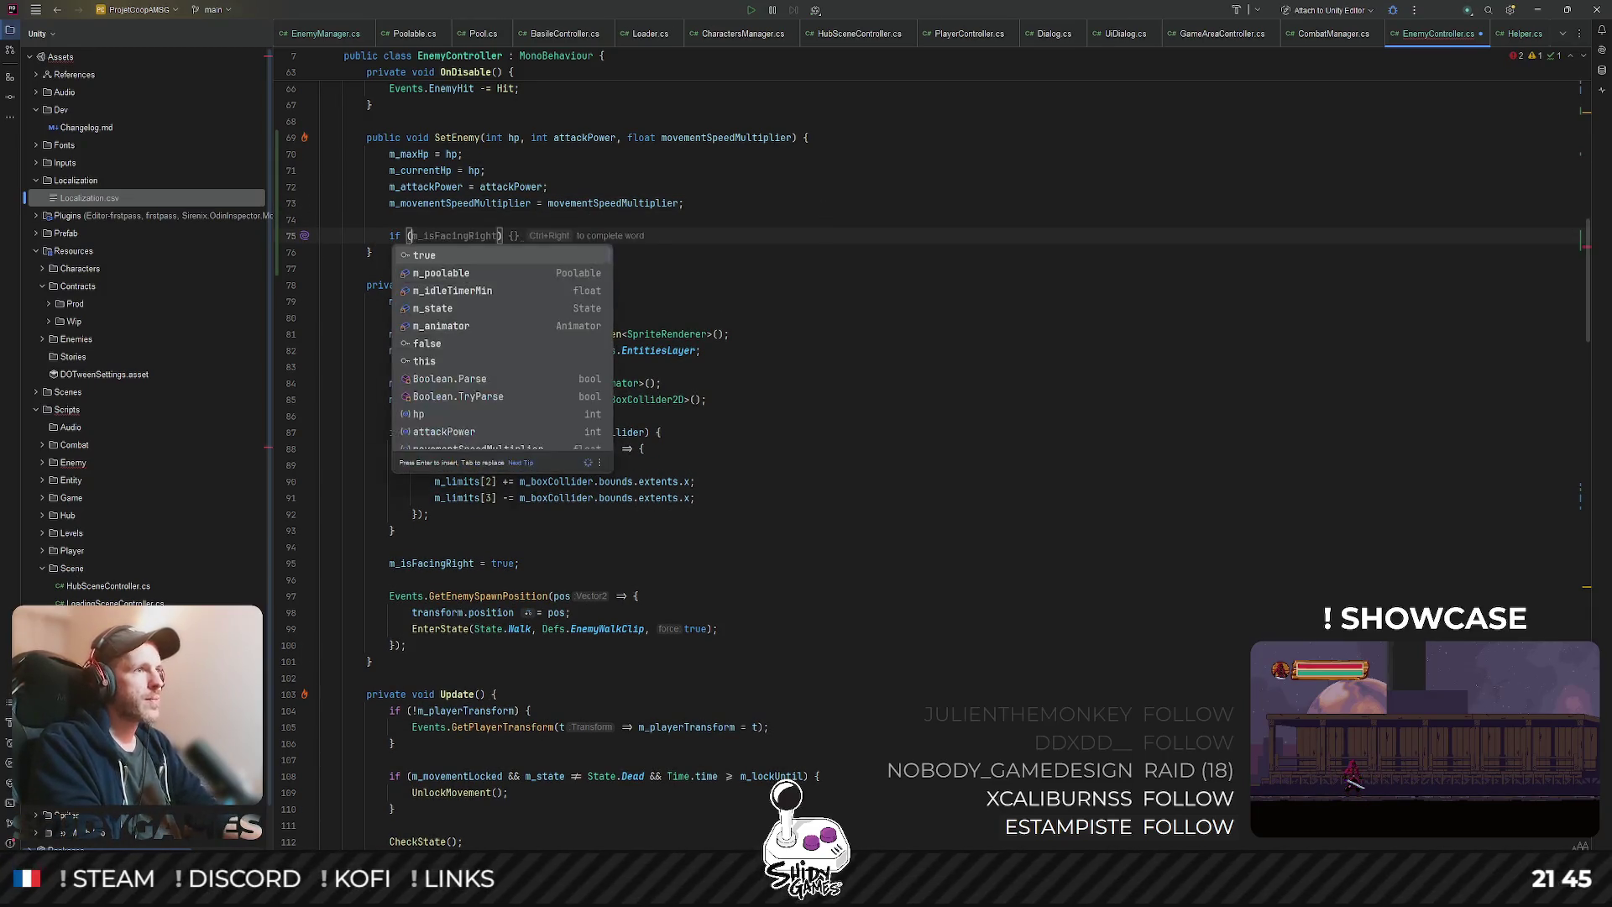
pyautogui.press('Down')
pyautogui.press('Return')
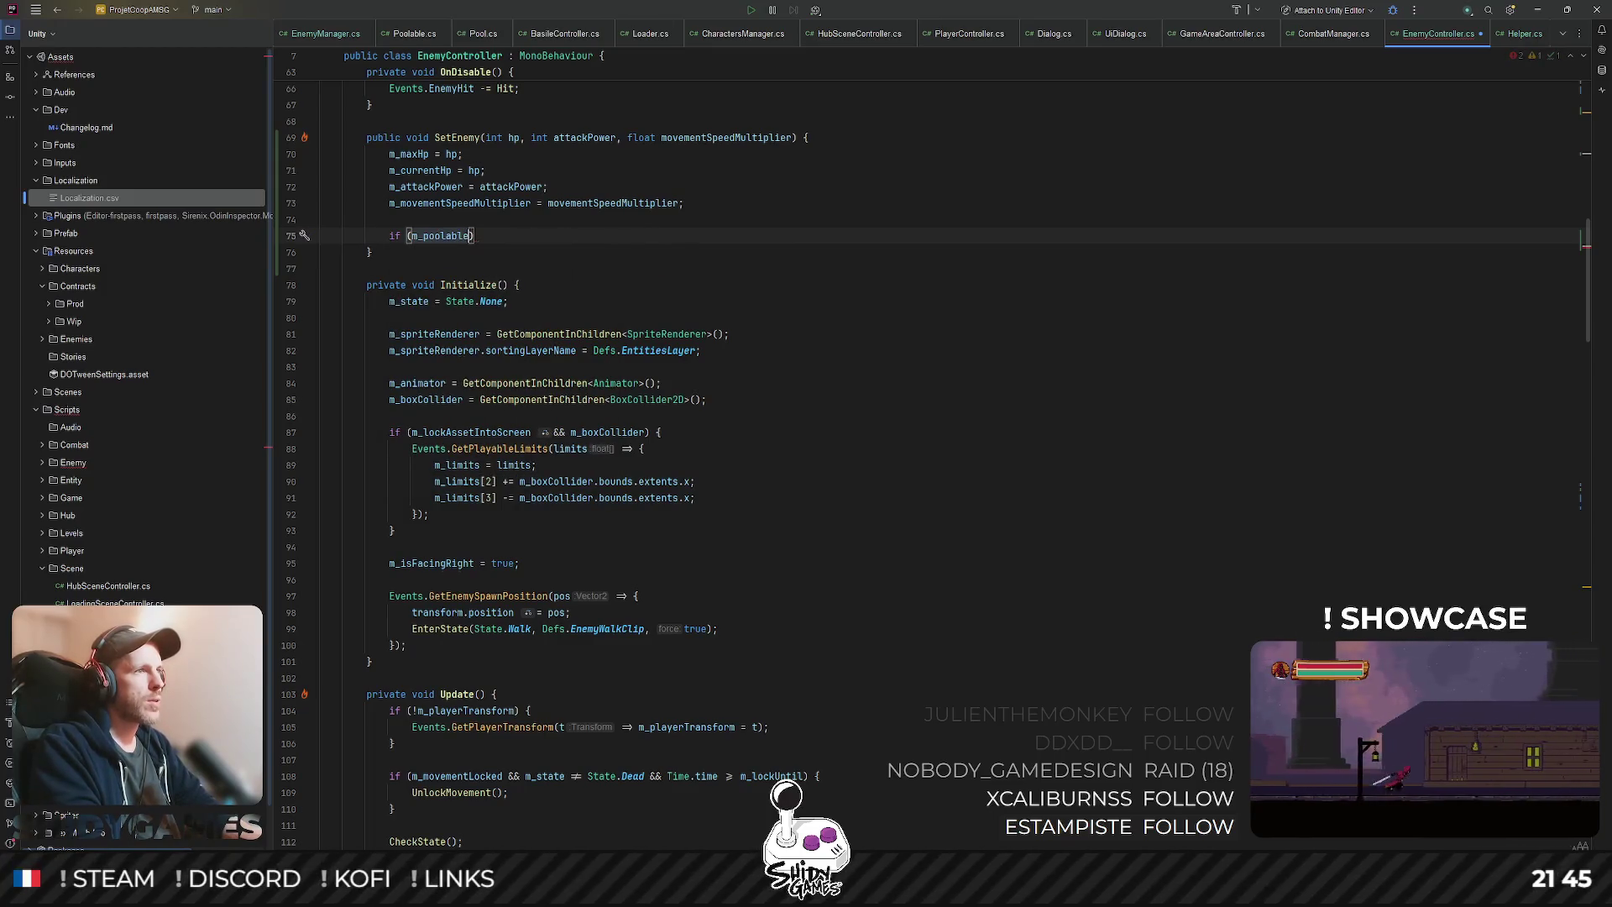
pyautogui.write('!')
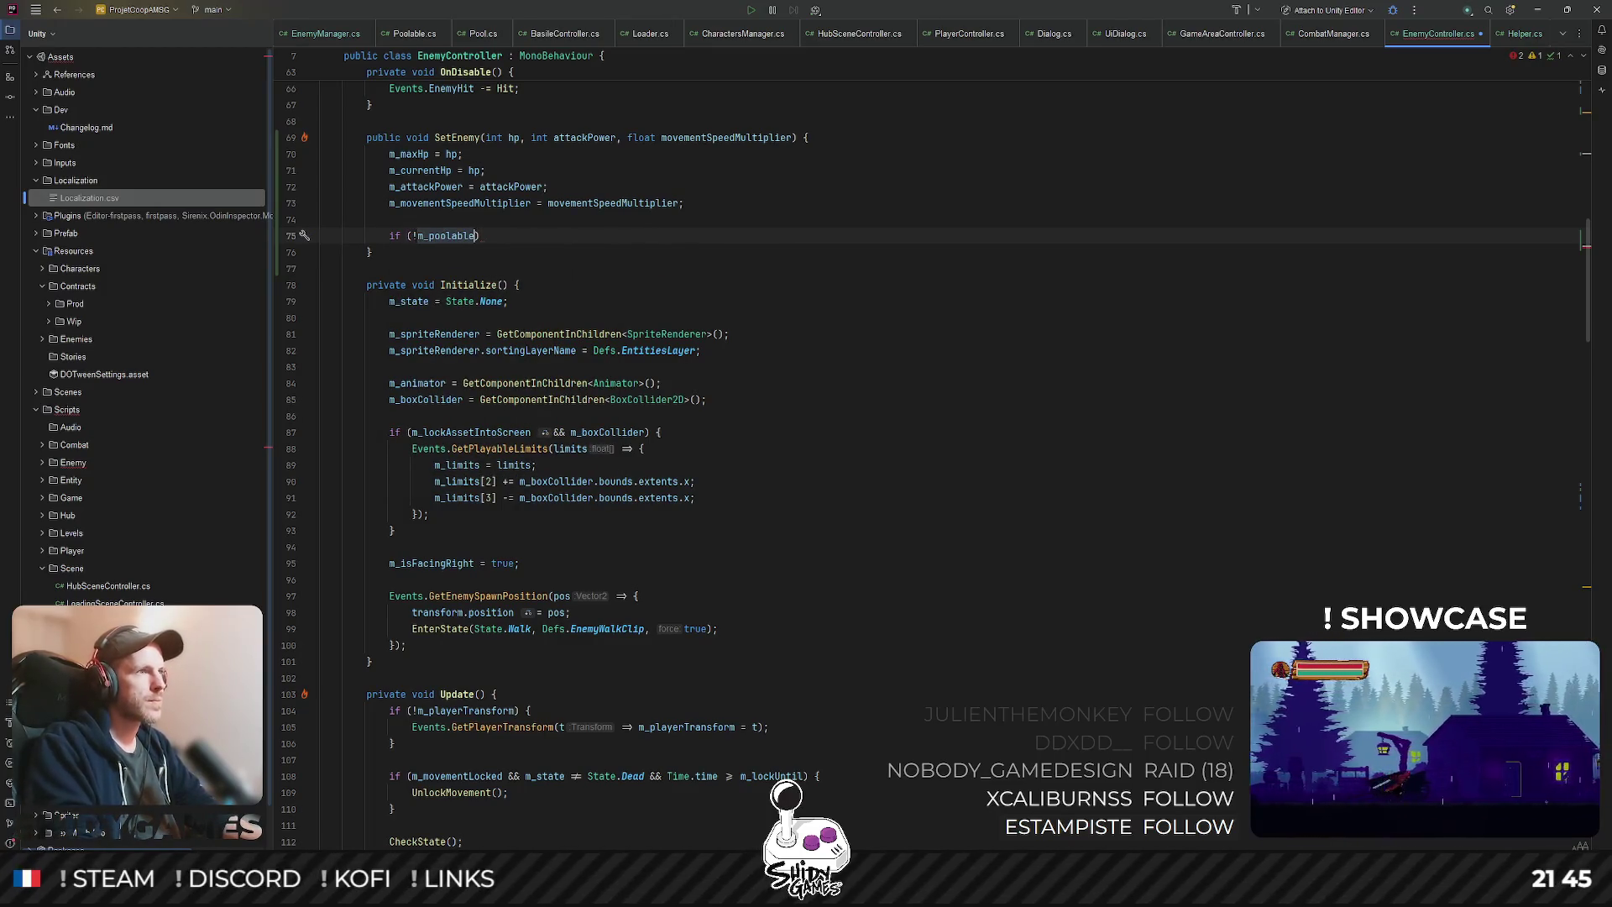
pyautogui.press('End')
pyautogui.write('{')
pyautogui.press('Return')
pyautogui.press('Tab')
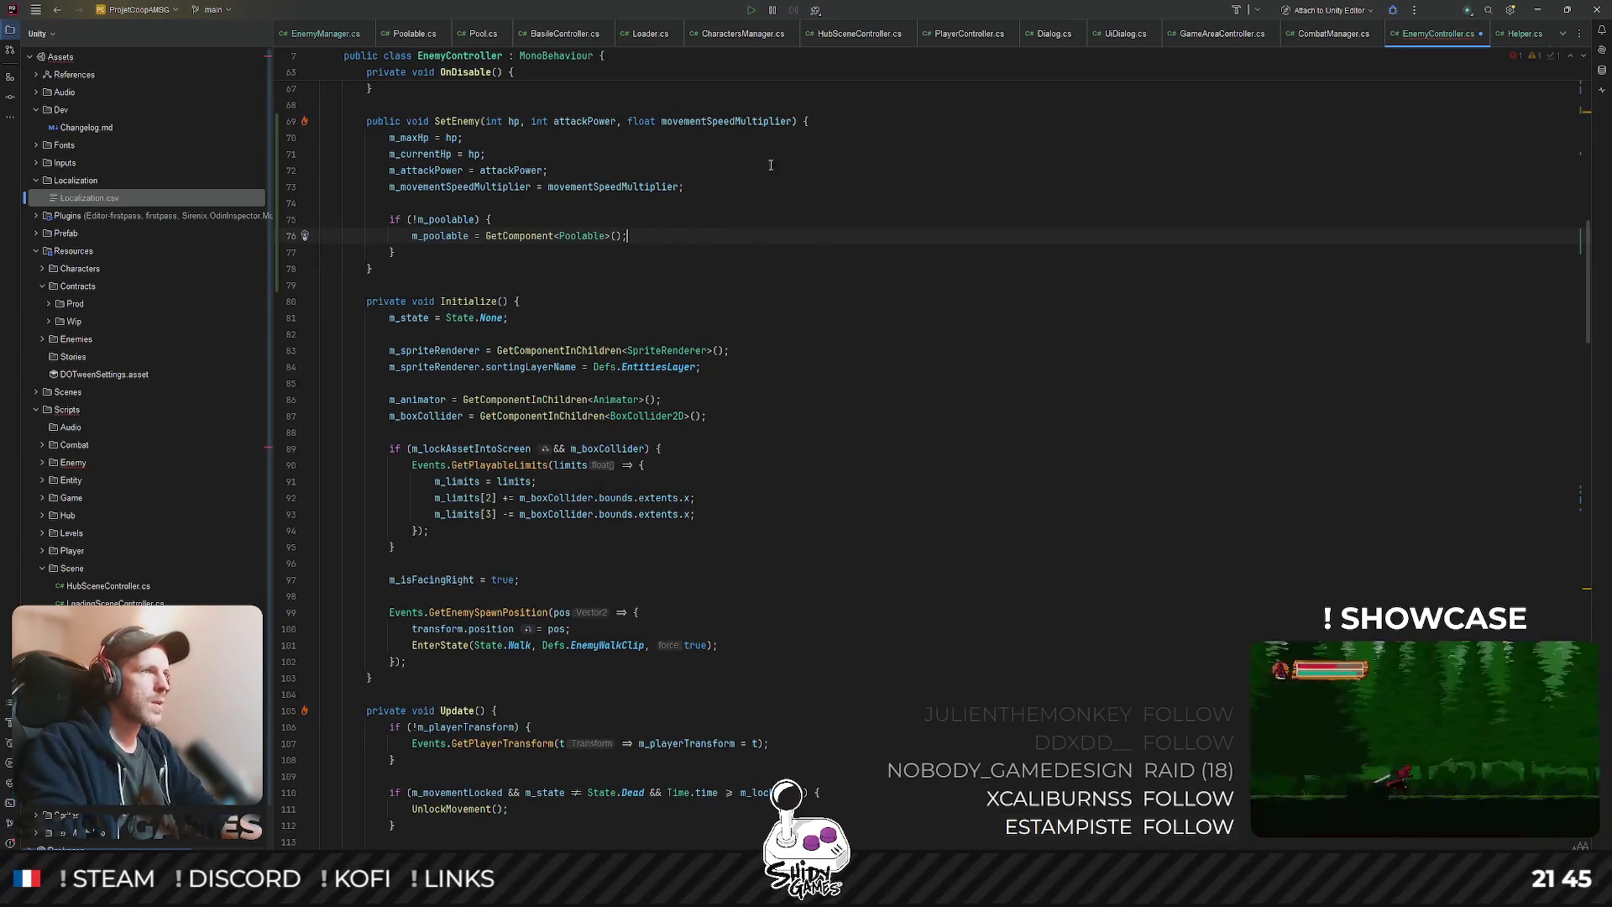
# - Pass m_poolable as the argument to Helper.EnemyGotKilled in Hit
pyautogui.scroll(-20, 879, 527)
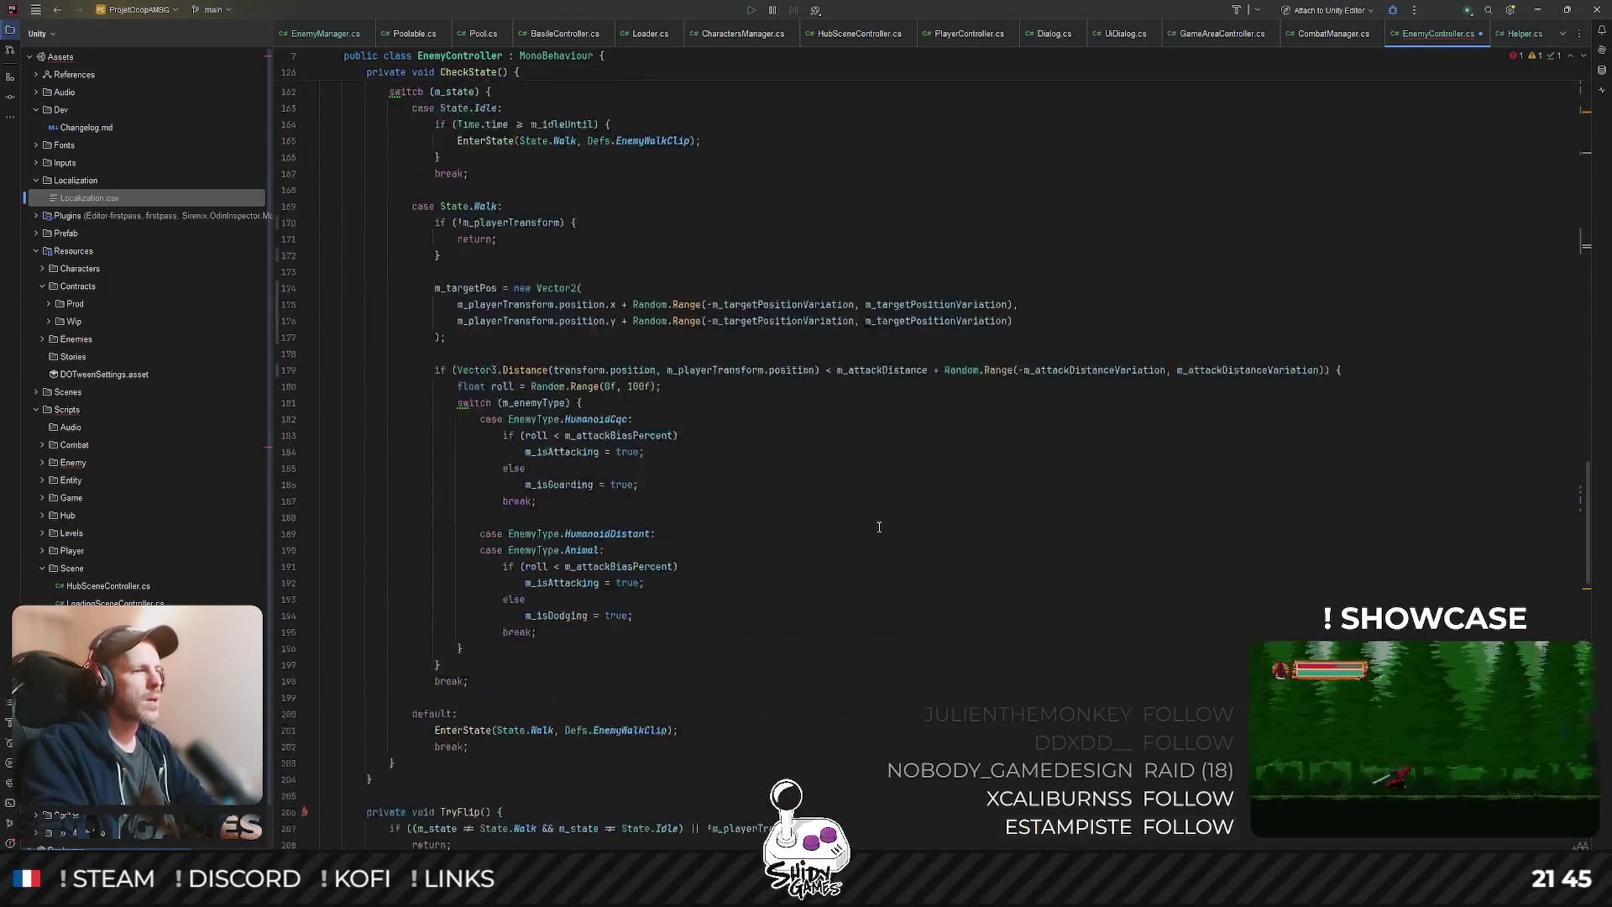
pyautogui.scroll(-20, 879, 526)
pyautogui.click(563, 710)
pyautogui.write('m_poolable')
pyautogui.click(975, 459)
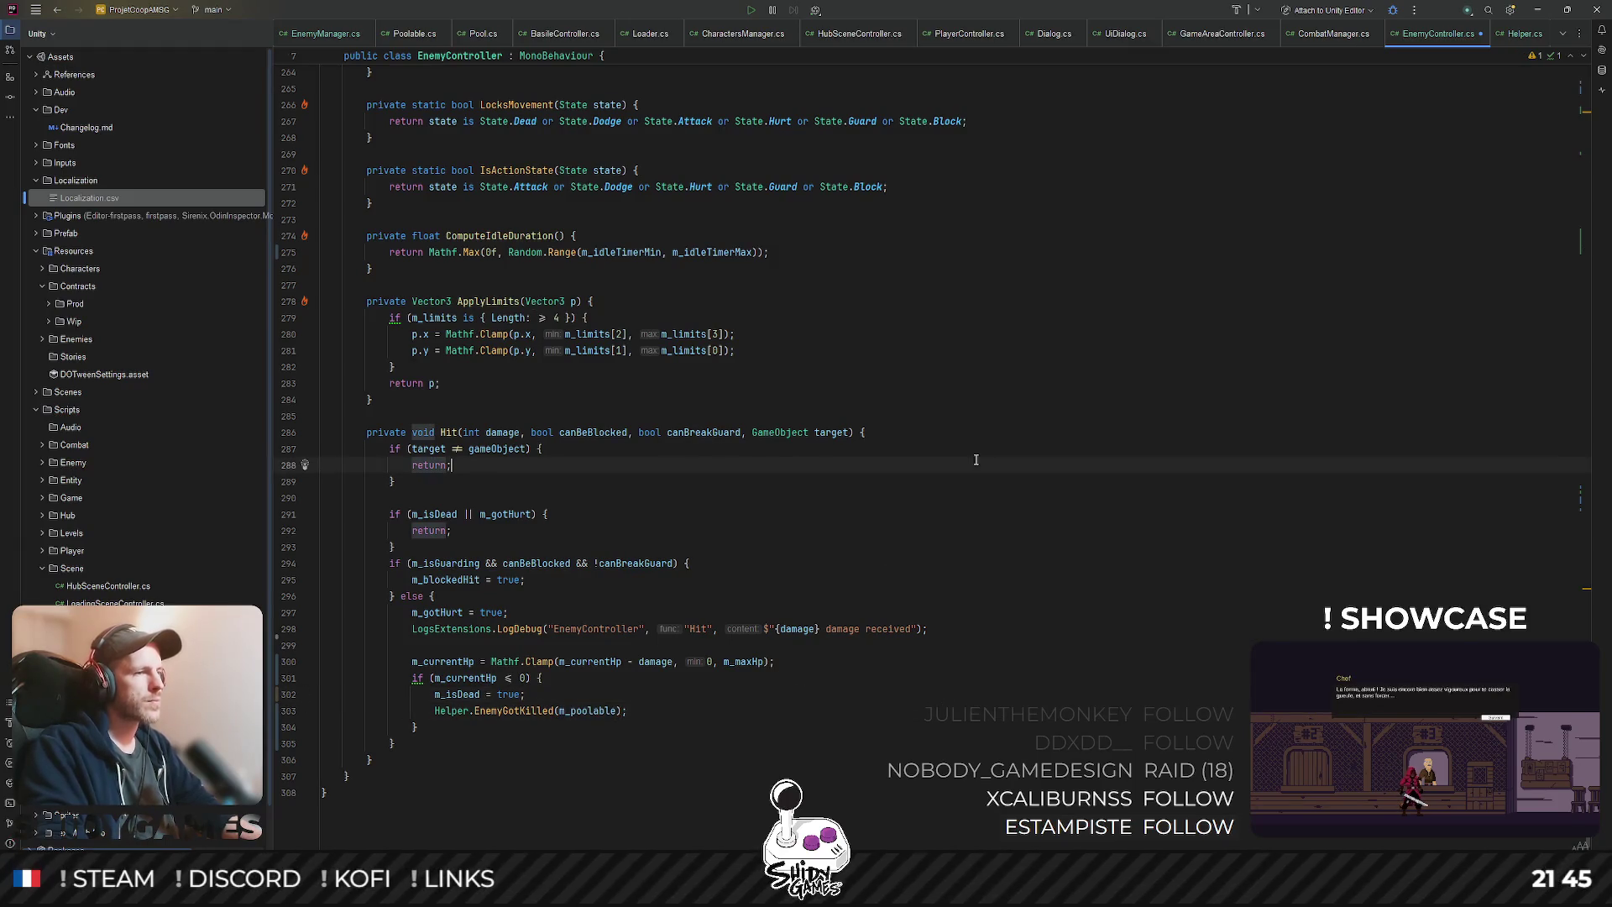
# - Add a blank line after the HP clamp, then jump to EnemyGotKilled's definition in Helper.cs
pyautogui.click(793, 662)
pyautogui.press('Return')
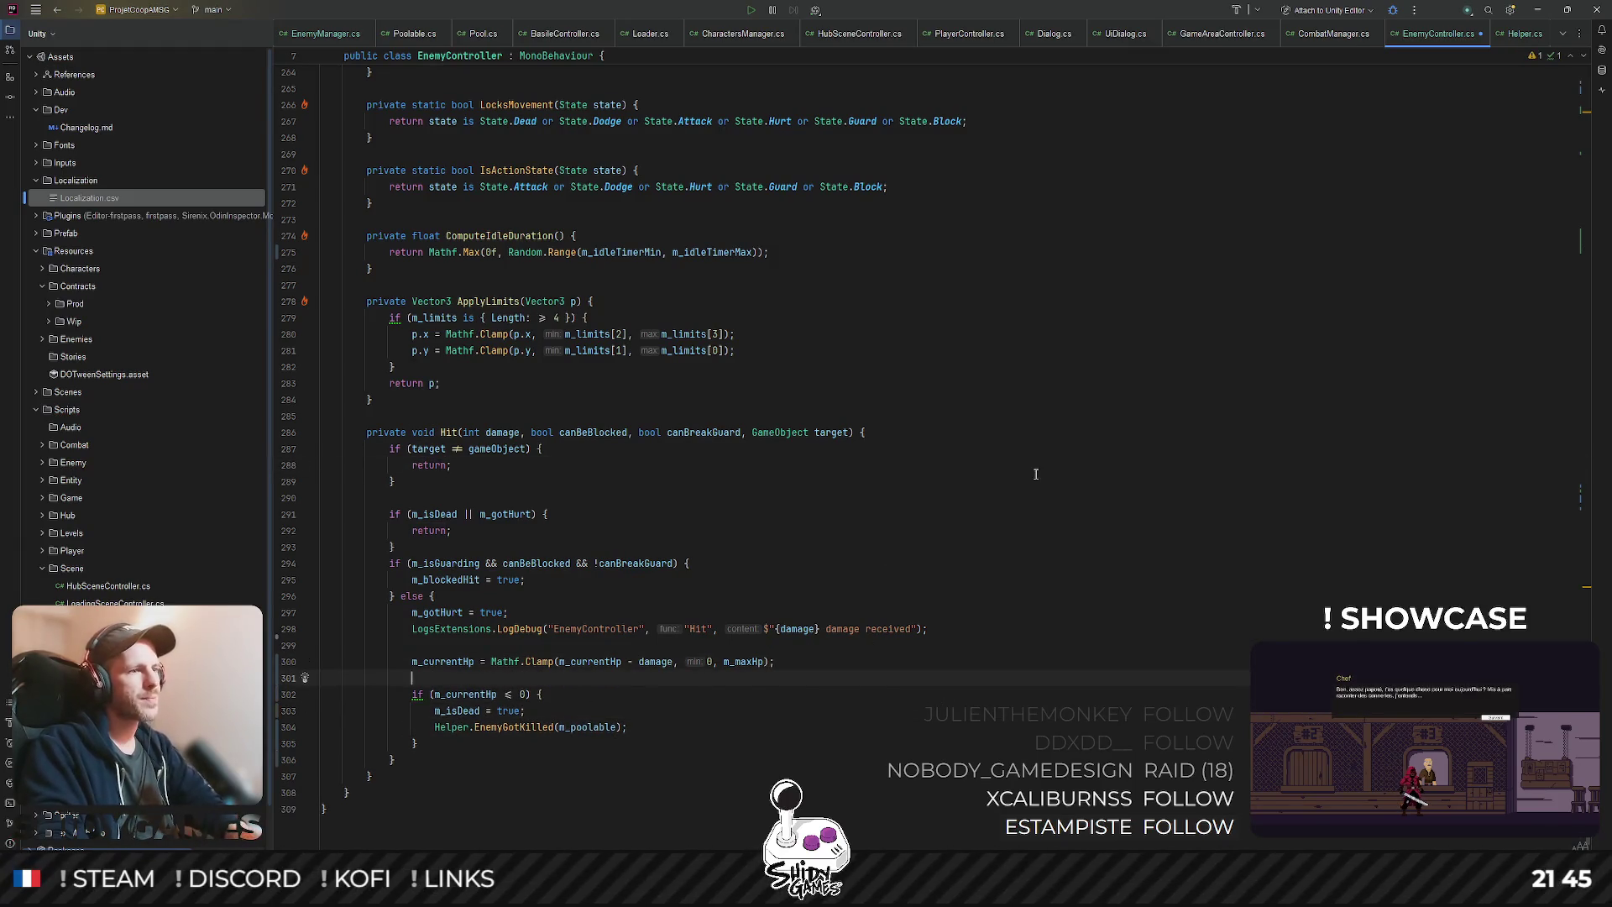
pyautogui.click(748, 661)
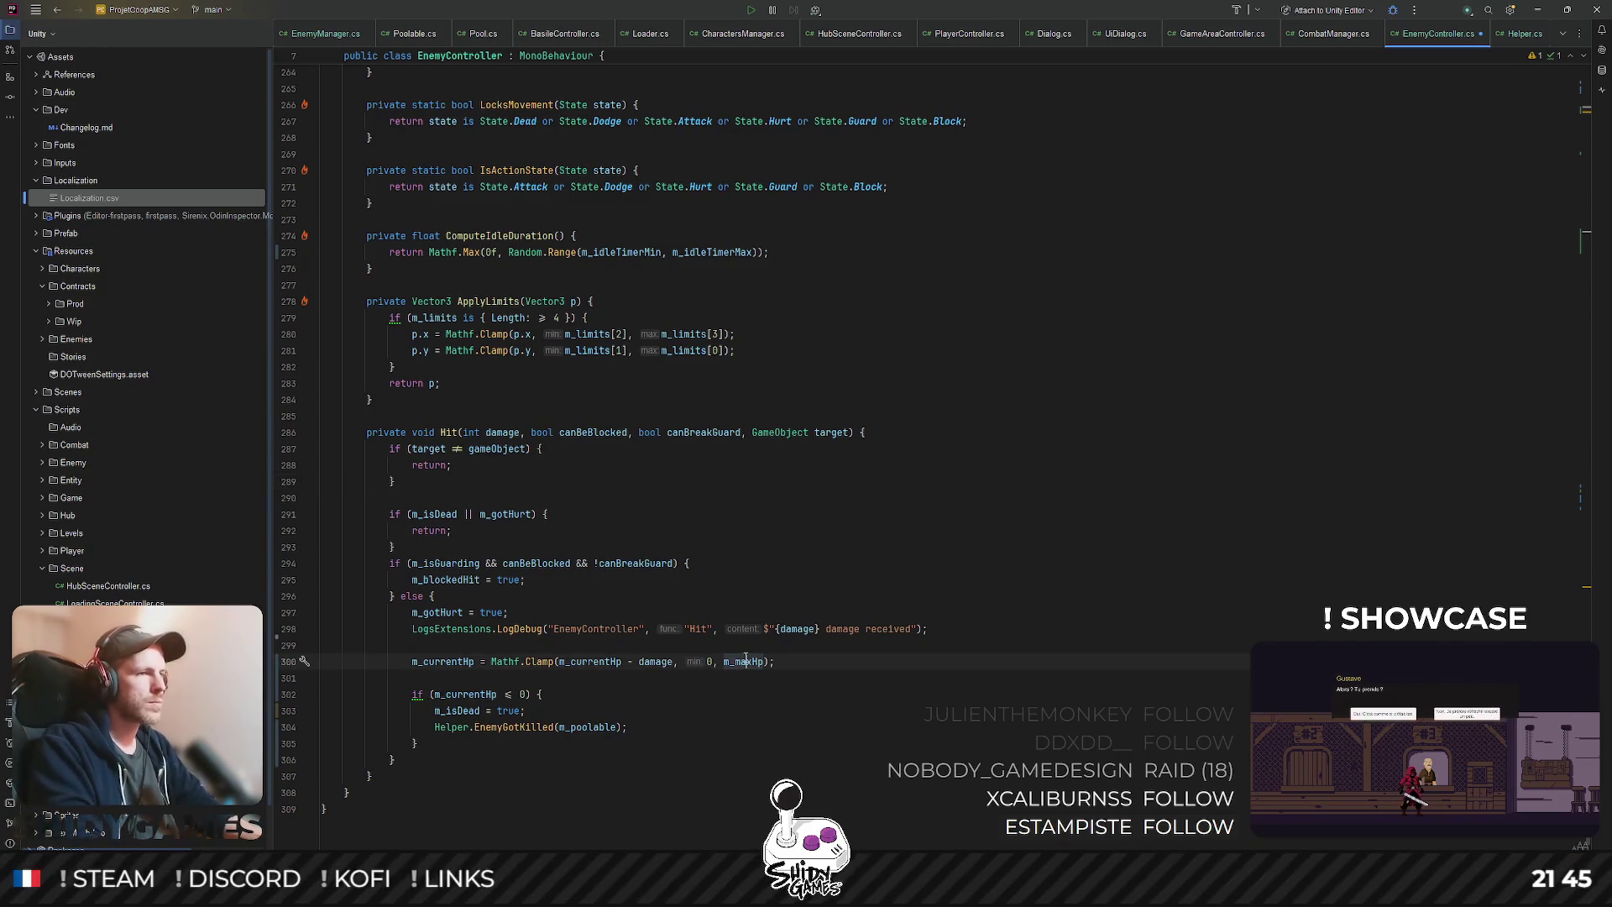
pyautogui.scroll(-1, 511, 684)
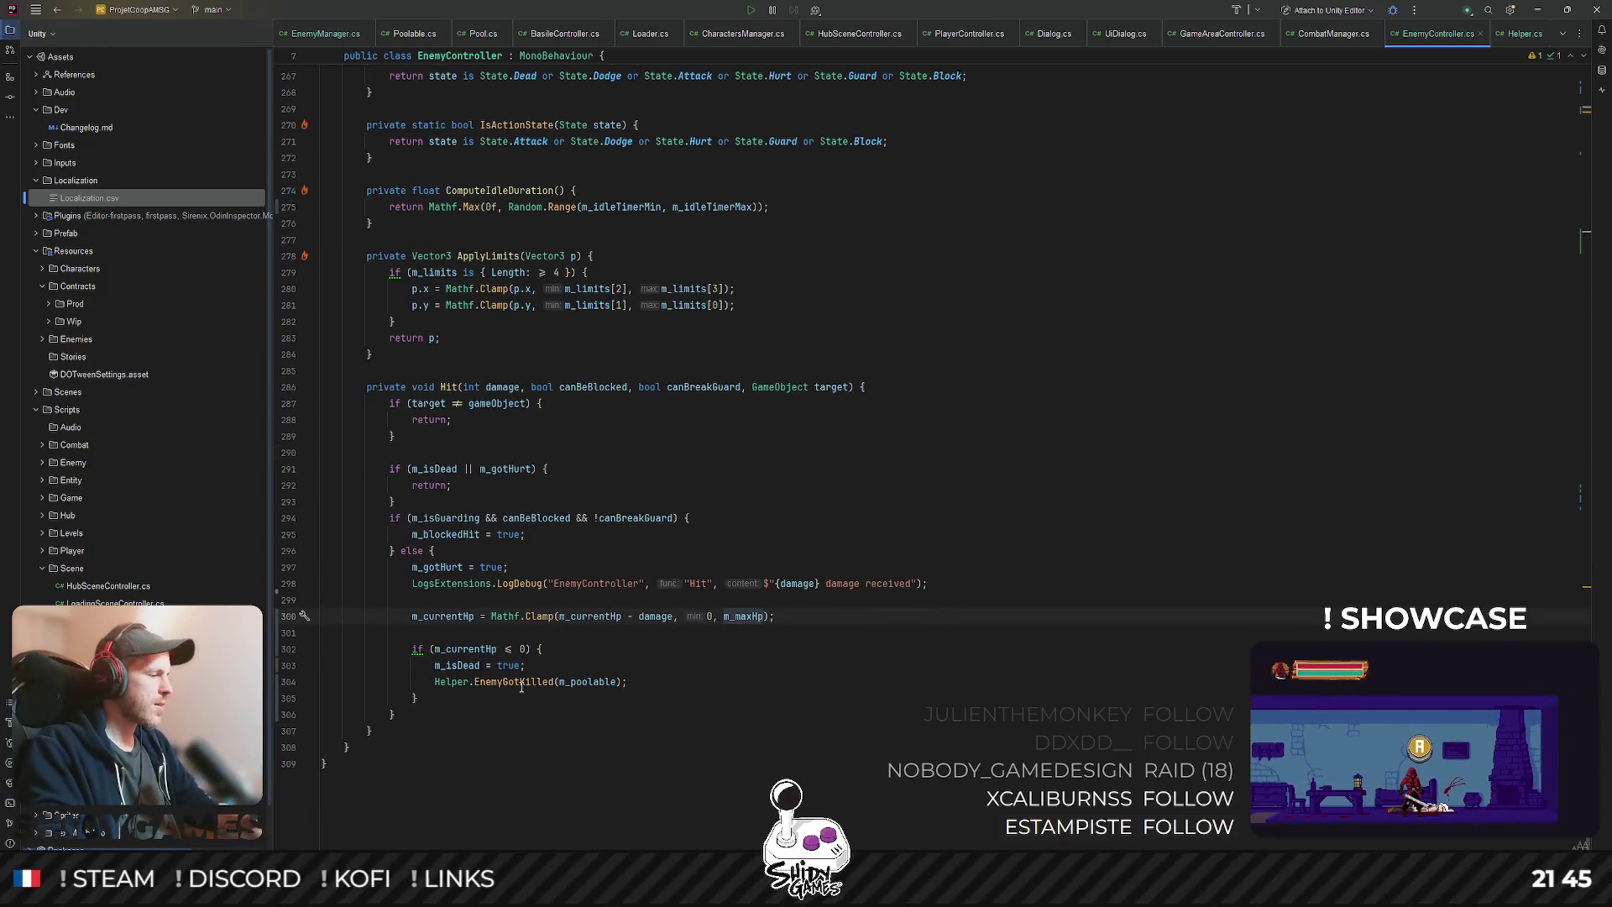
pyautogui.moveTo(522, 686)
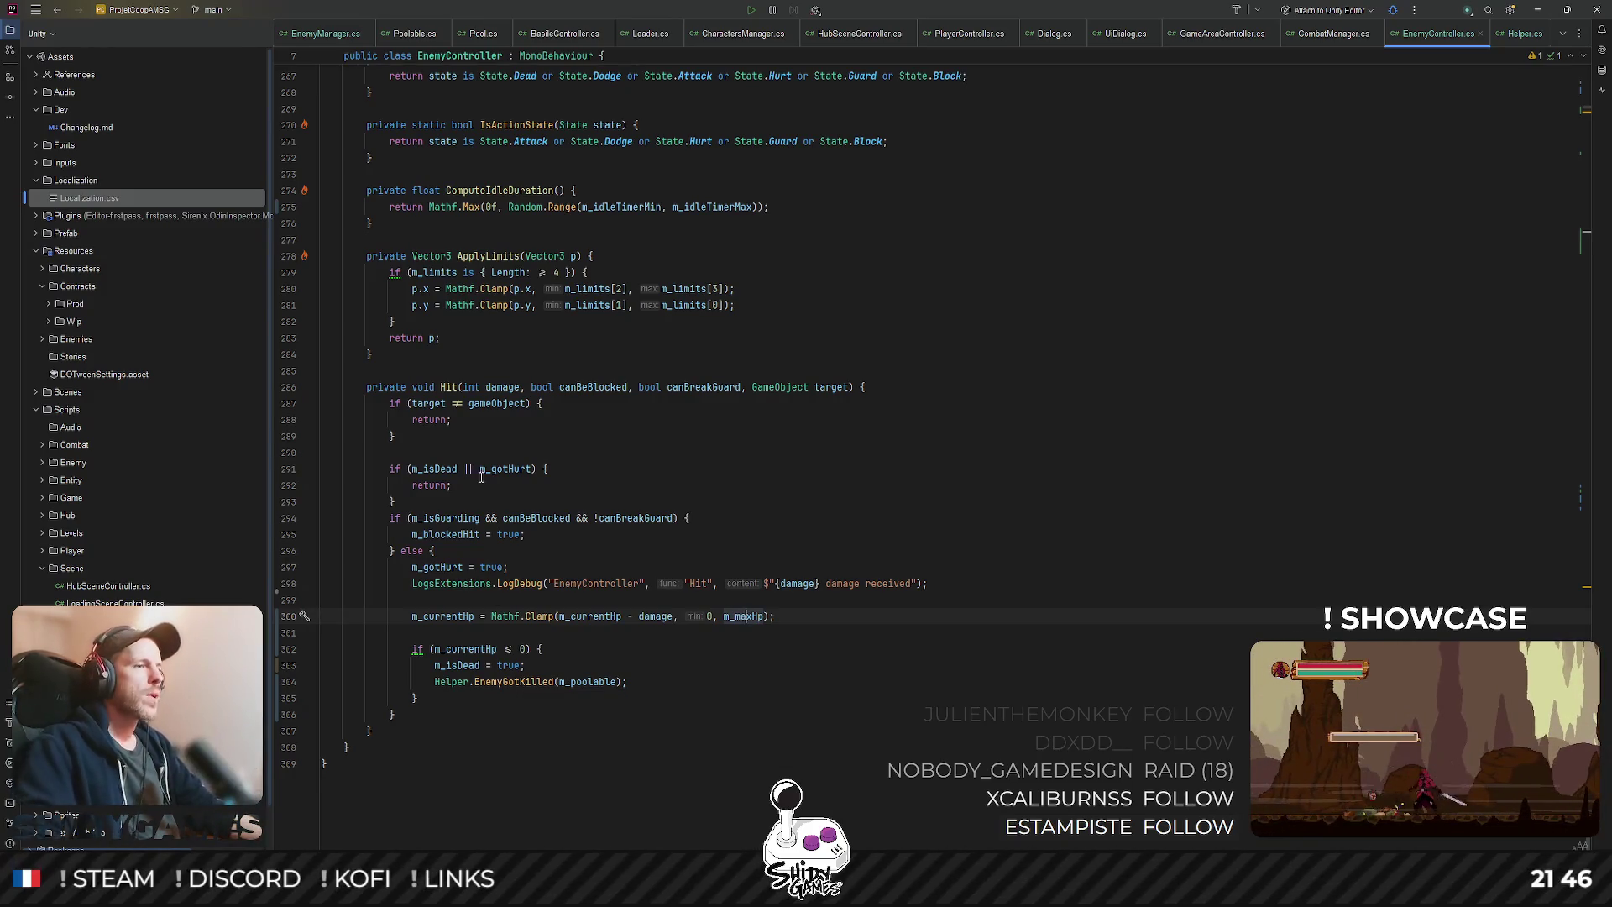
pyautogui.click(1178, 466)
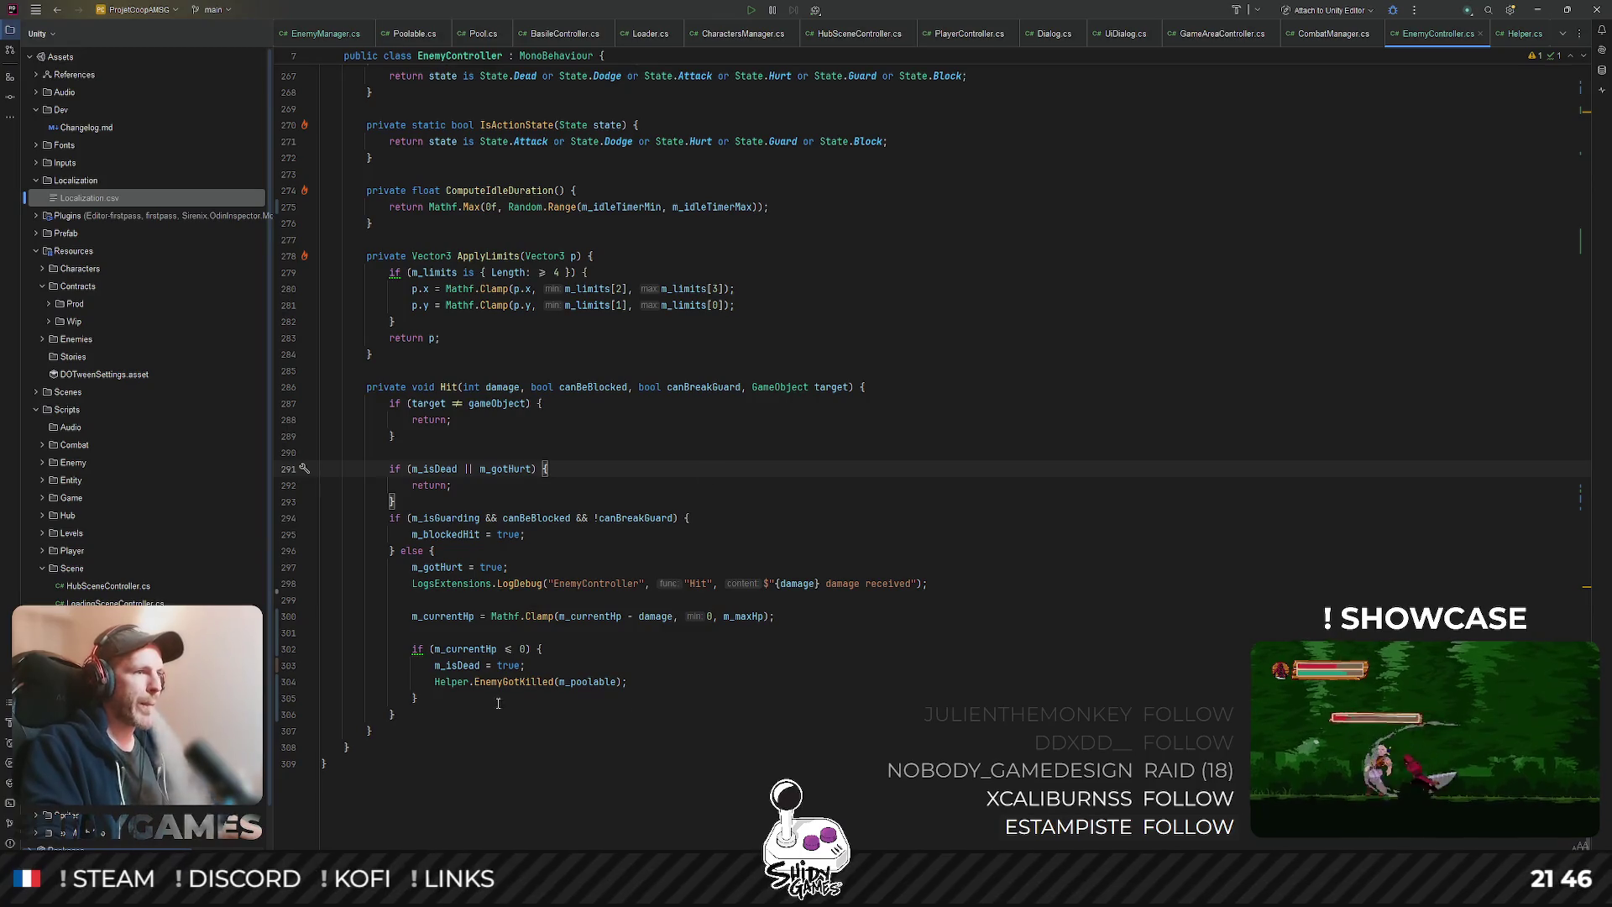
pyautogui.keyDown('ctrl'); pyautogui.click(514, 682); pyautogui.keyUp('ctrl')
pyautogui.click(935, 367)
pyautogui.scroll(-1, 553, 124)
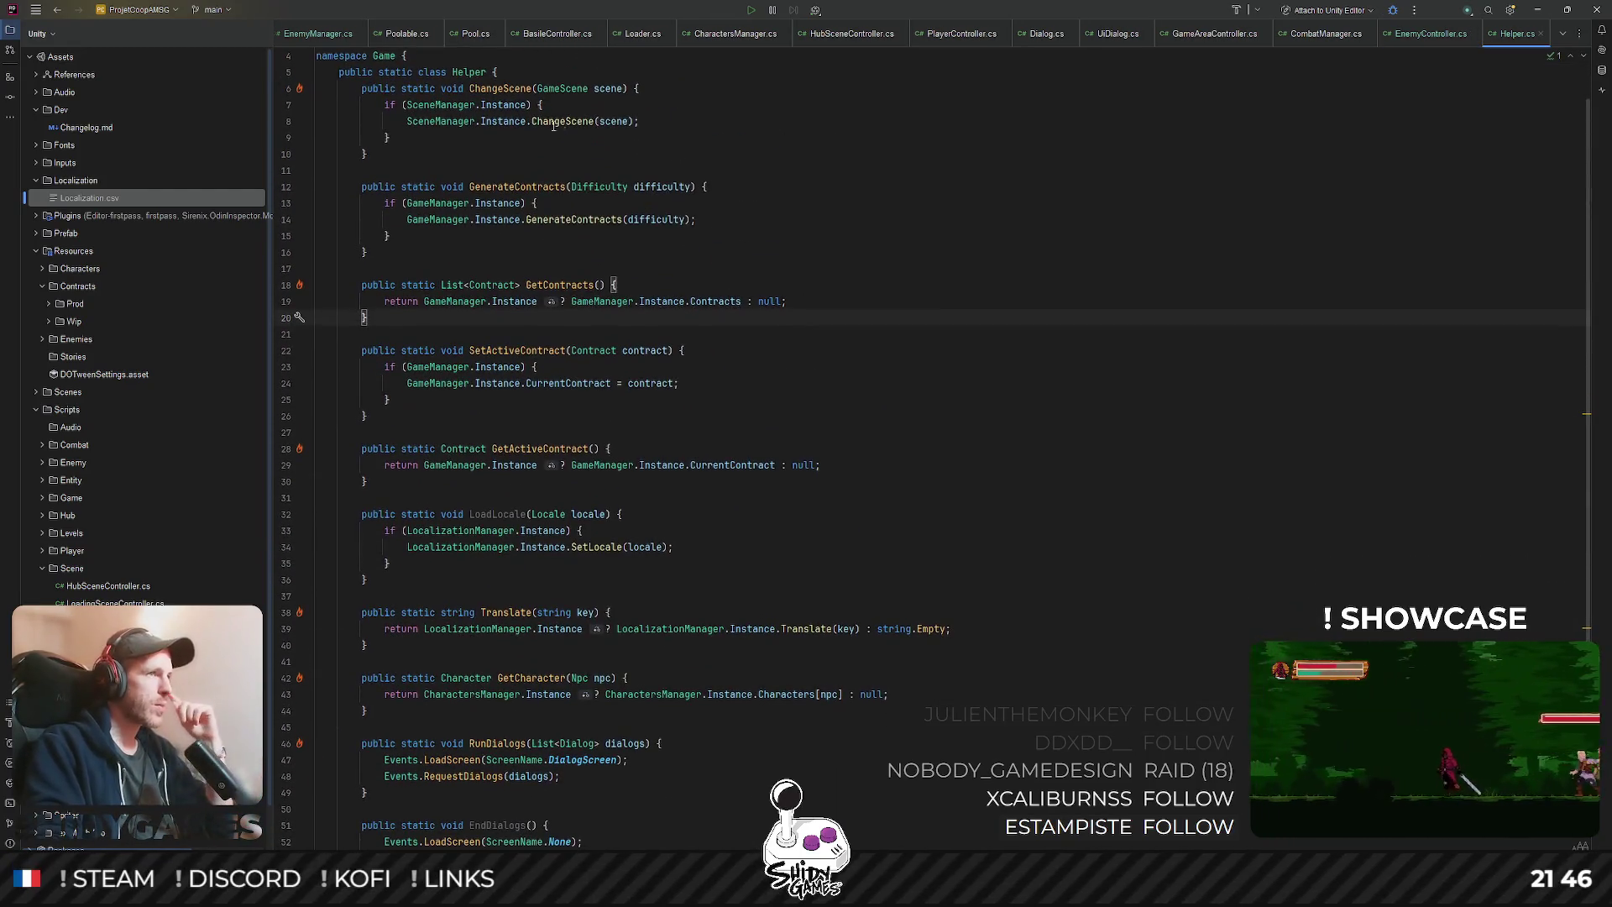
pyautogui.click(918, 180)
pyautogui.scroll(-2, 839, 210)
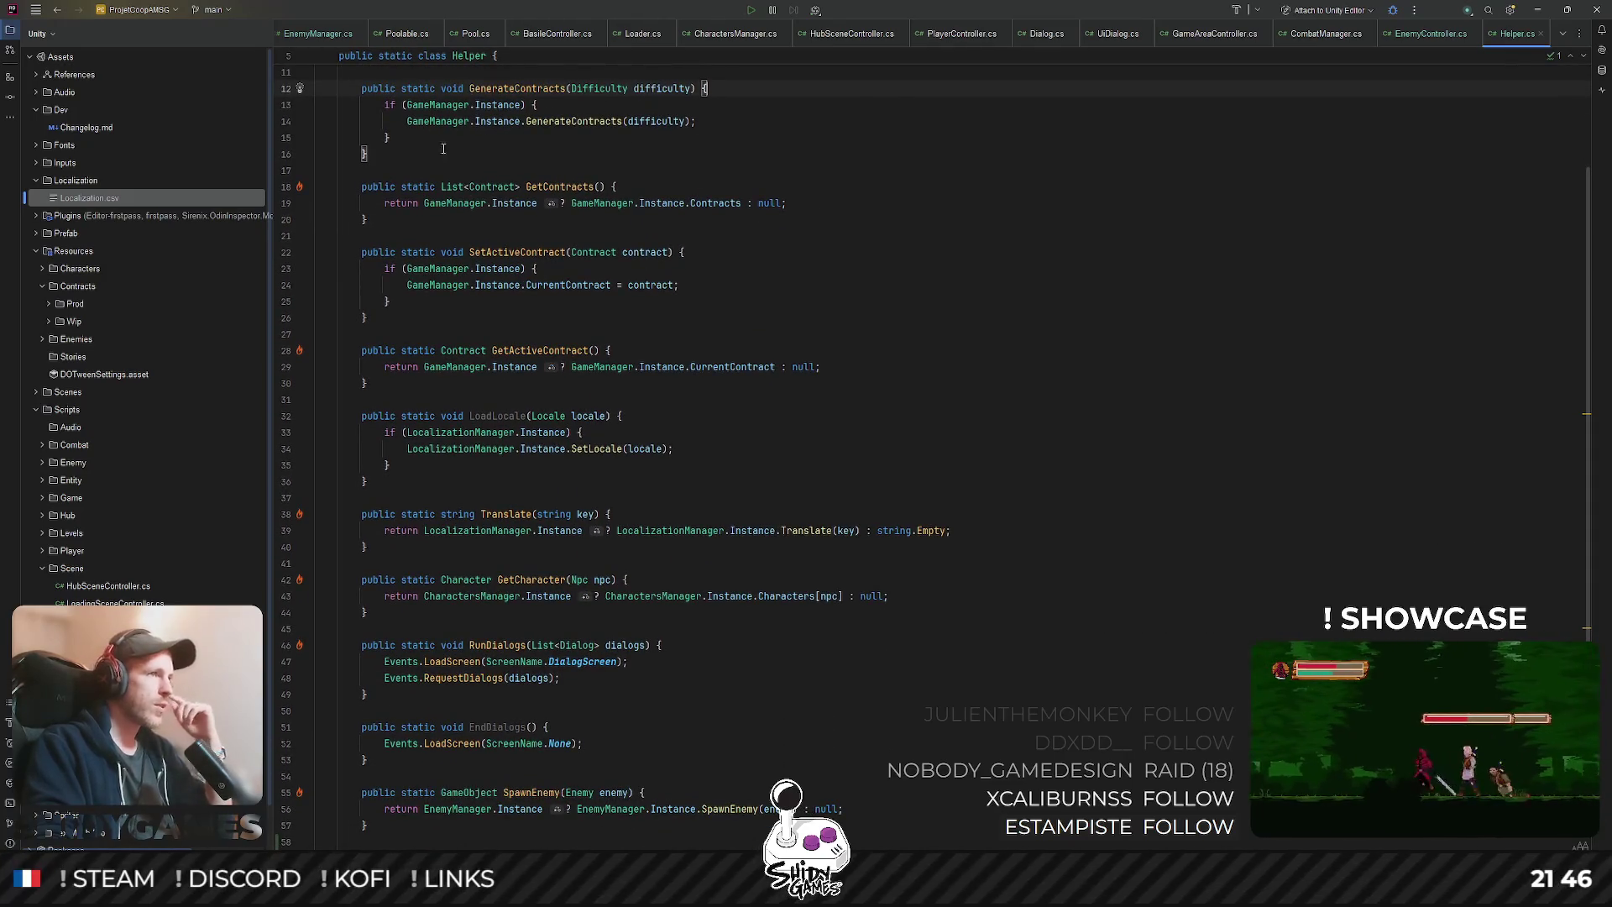
pyautogui.click(436, 121)
pyautogui.click(494, 286)
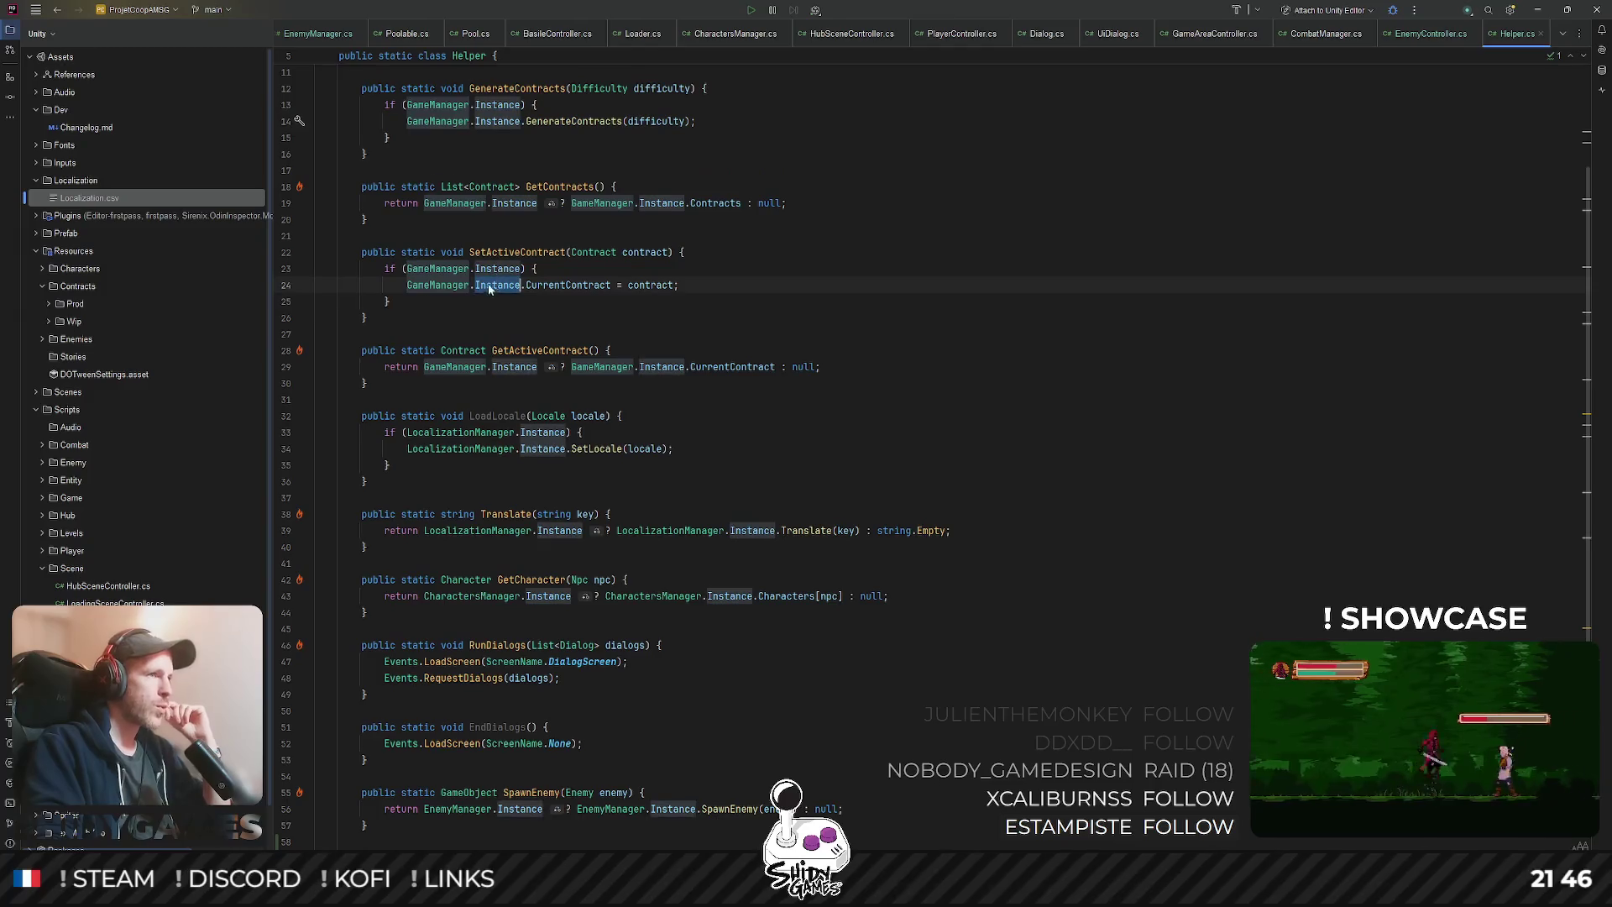
pyautogui.click(400, 367)
pyautogui.scroll(-4, 574, 360)
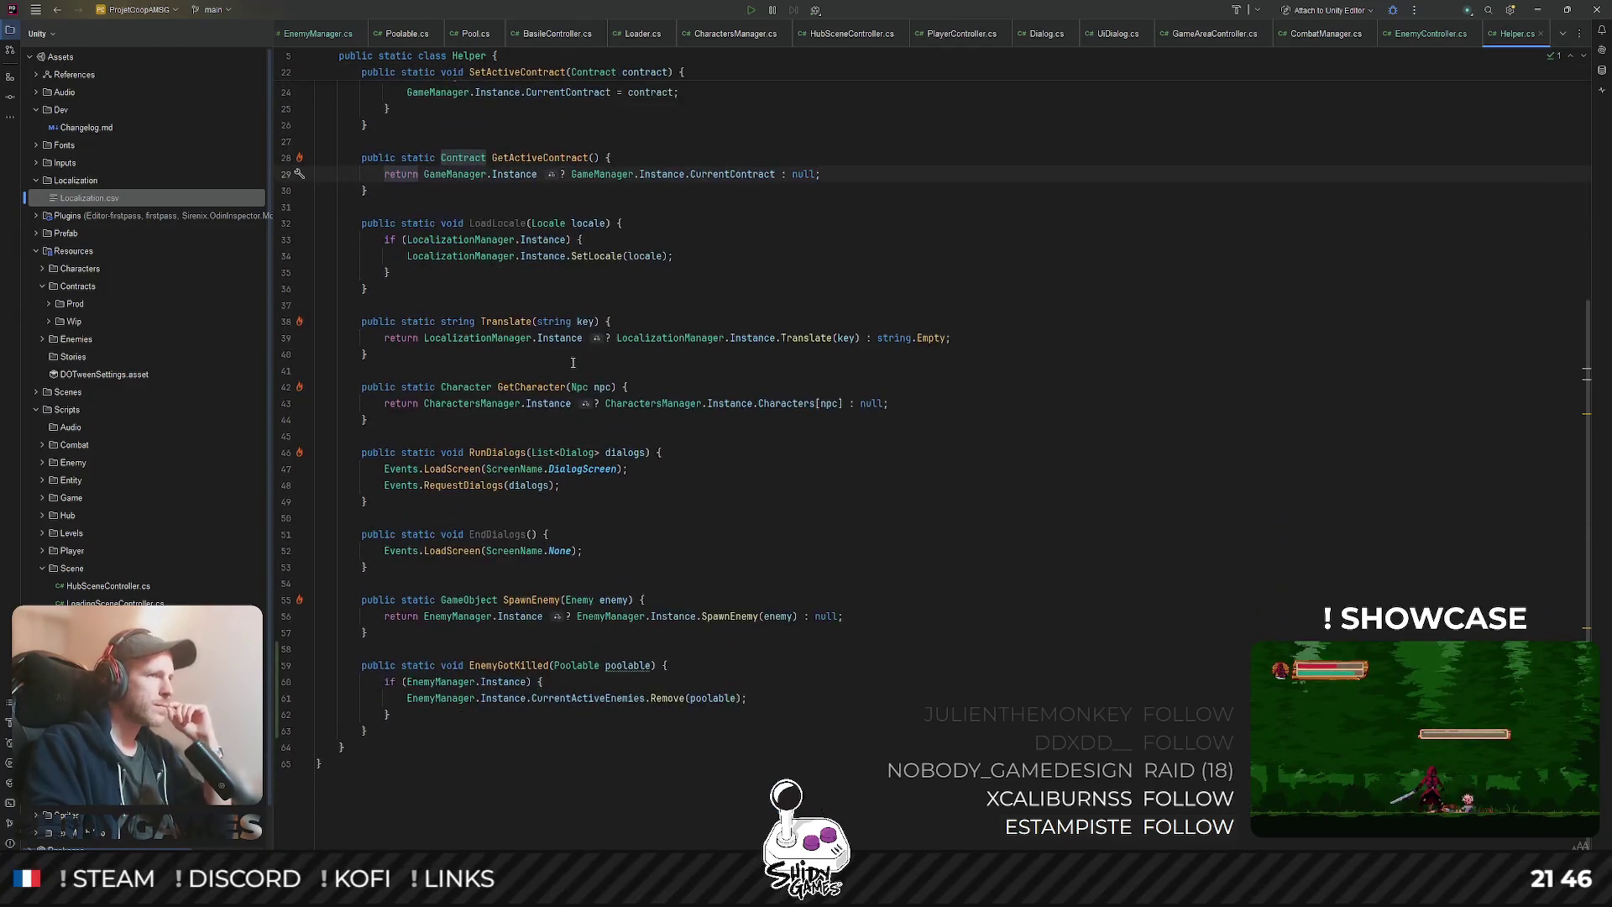
pyautogui.click(924, 380)
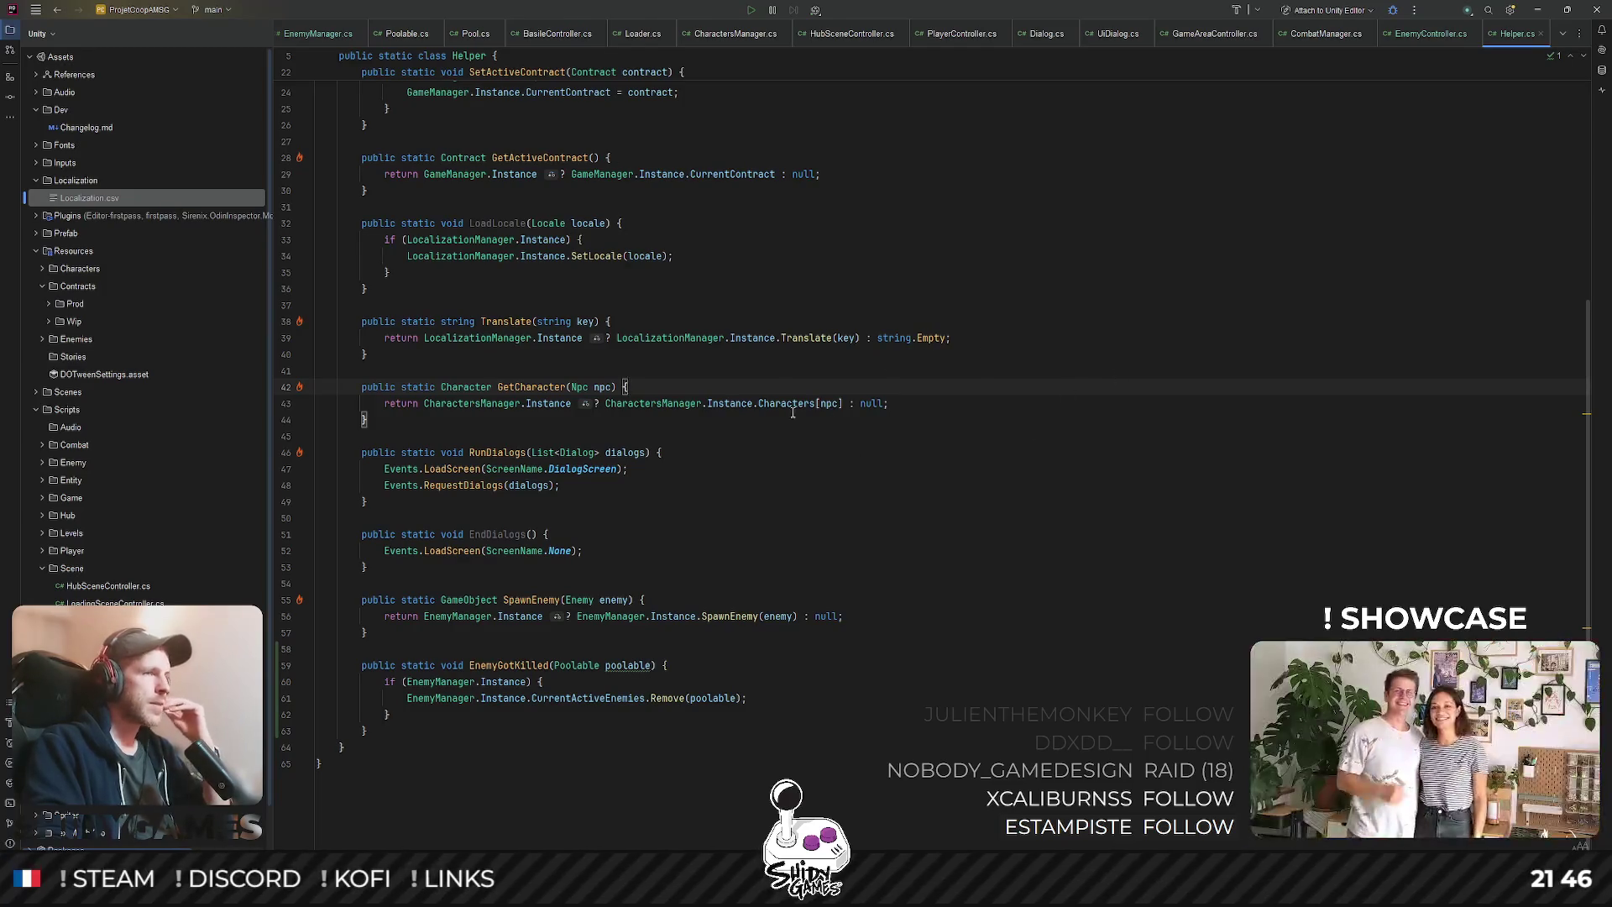
pyautogui.scroll(5, 793, 412)
pyautogui.scroll(-5, 798, 399)
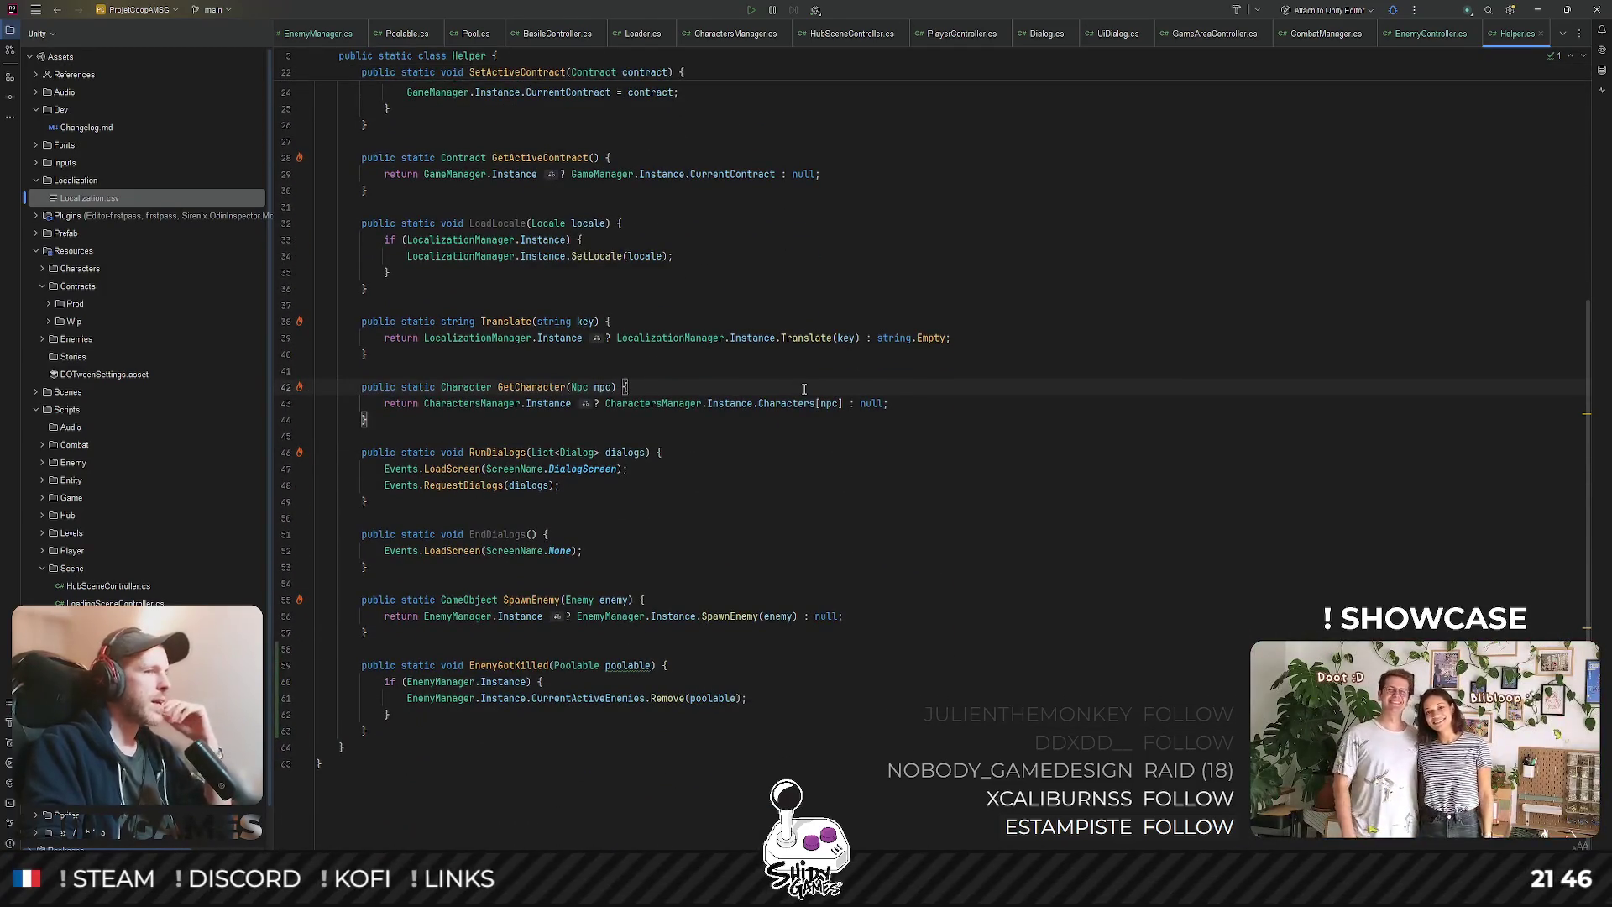
pyautogui.click(1106, 367)
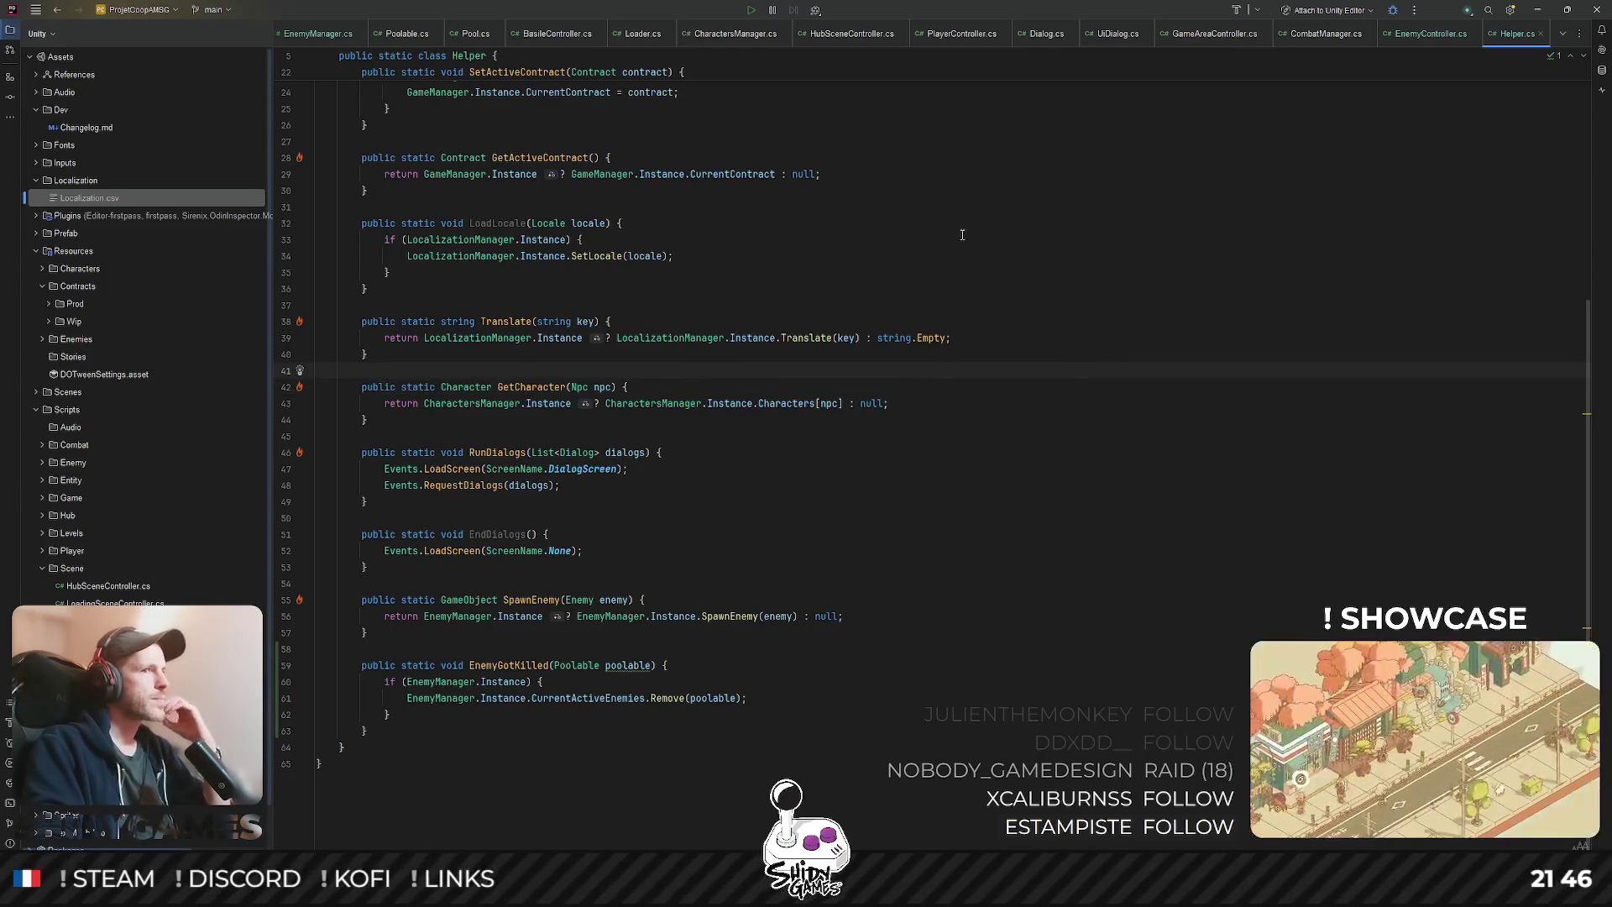
pyautogui.click(1538, 12)
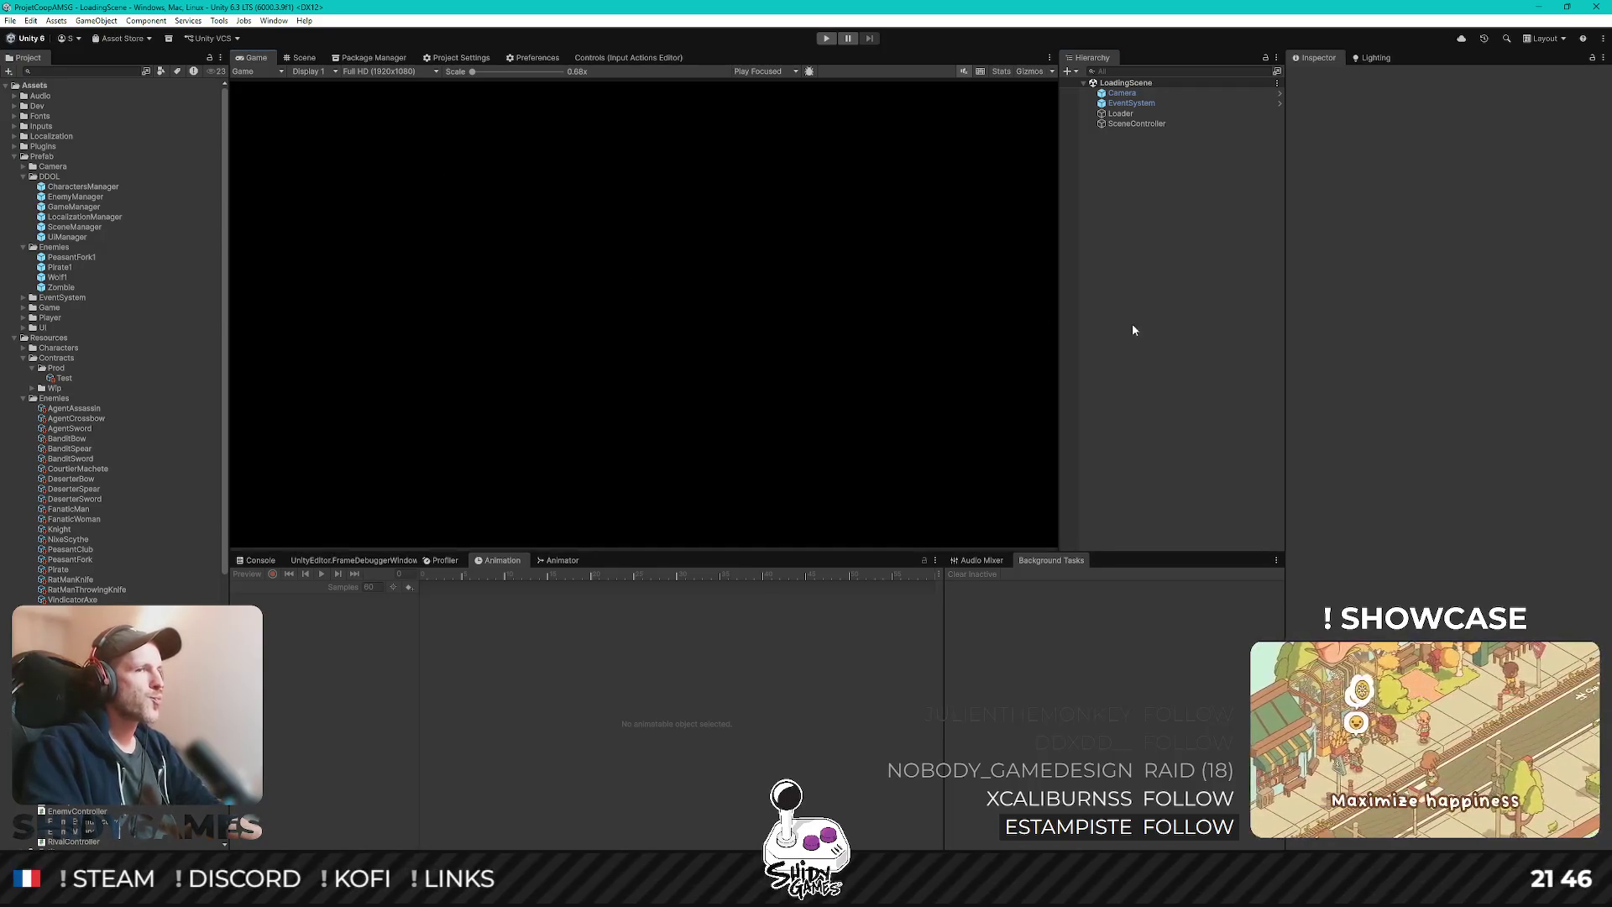
pyautogui.hotkey('alt', 'Tab')
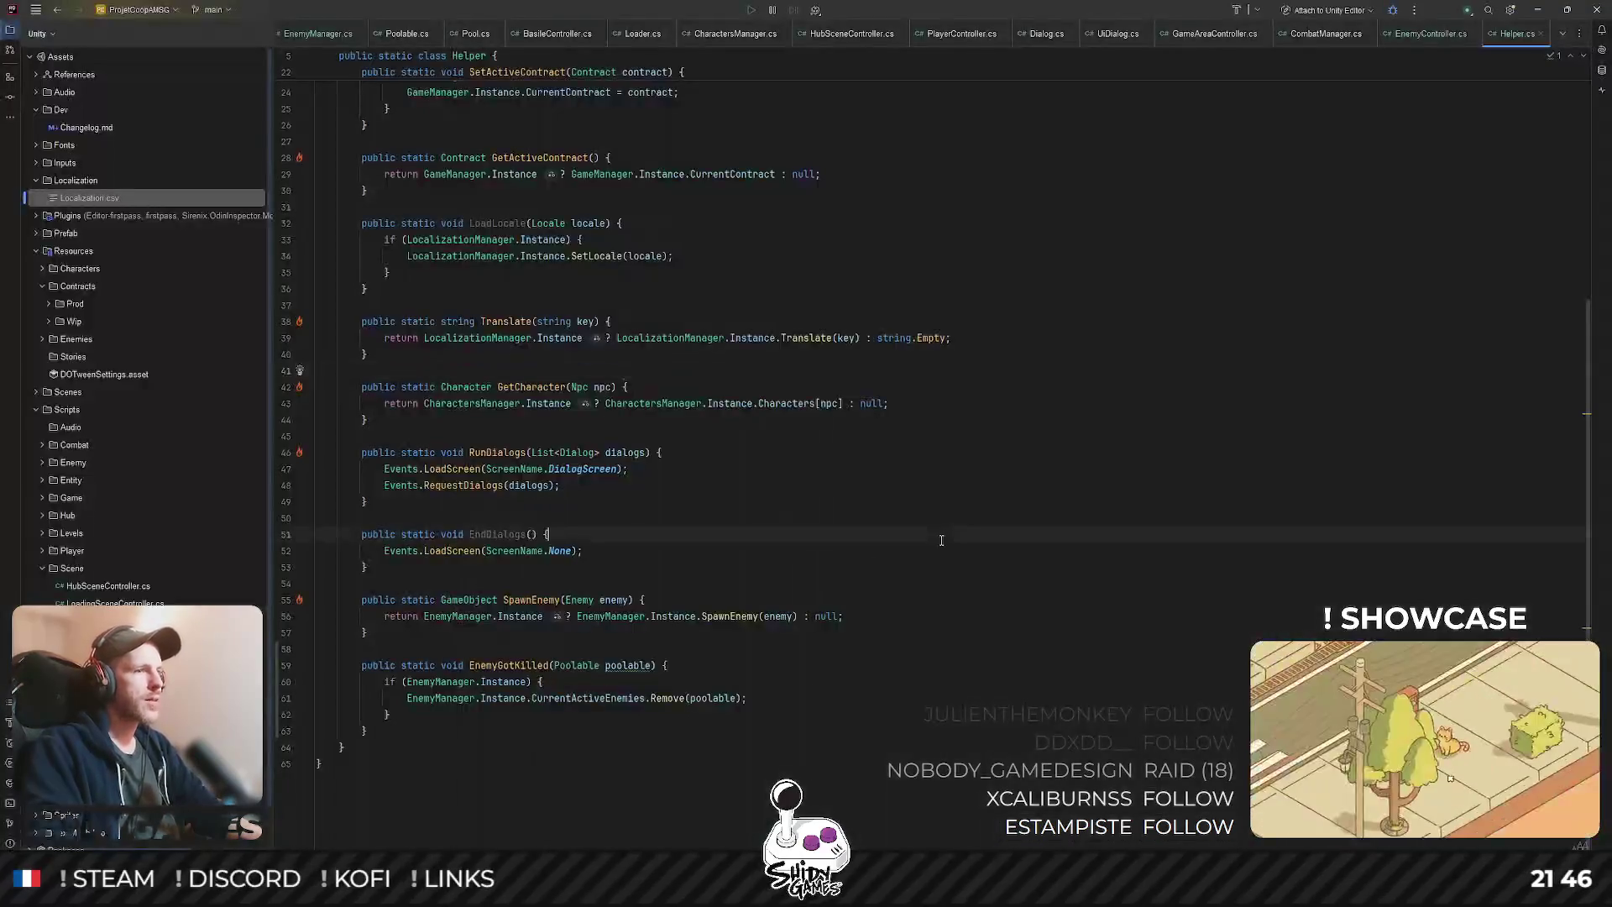
pyautogui.click(600, 322)
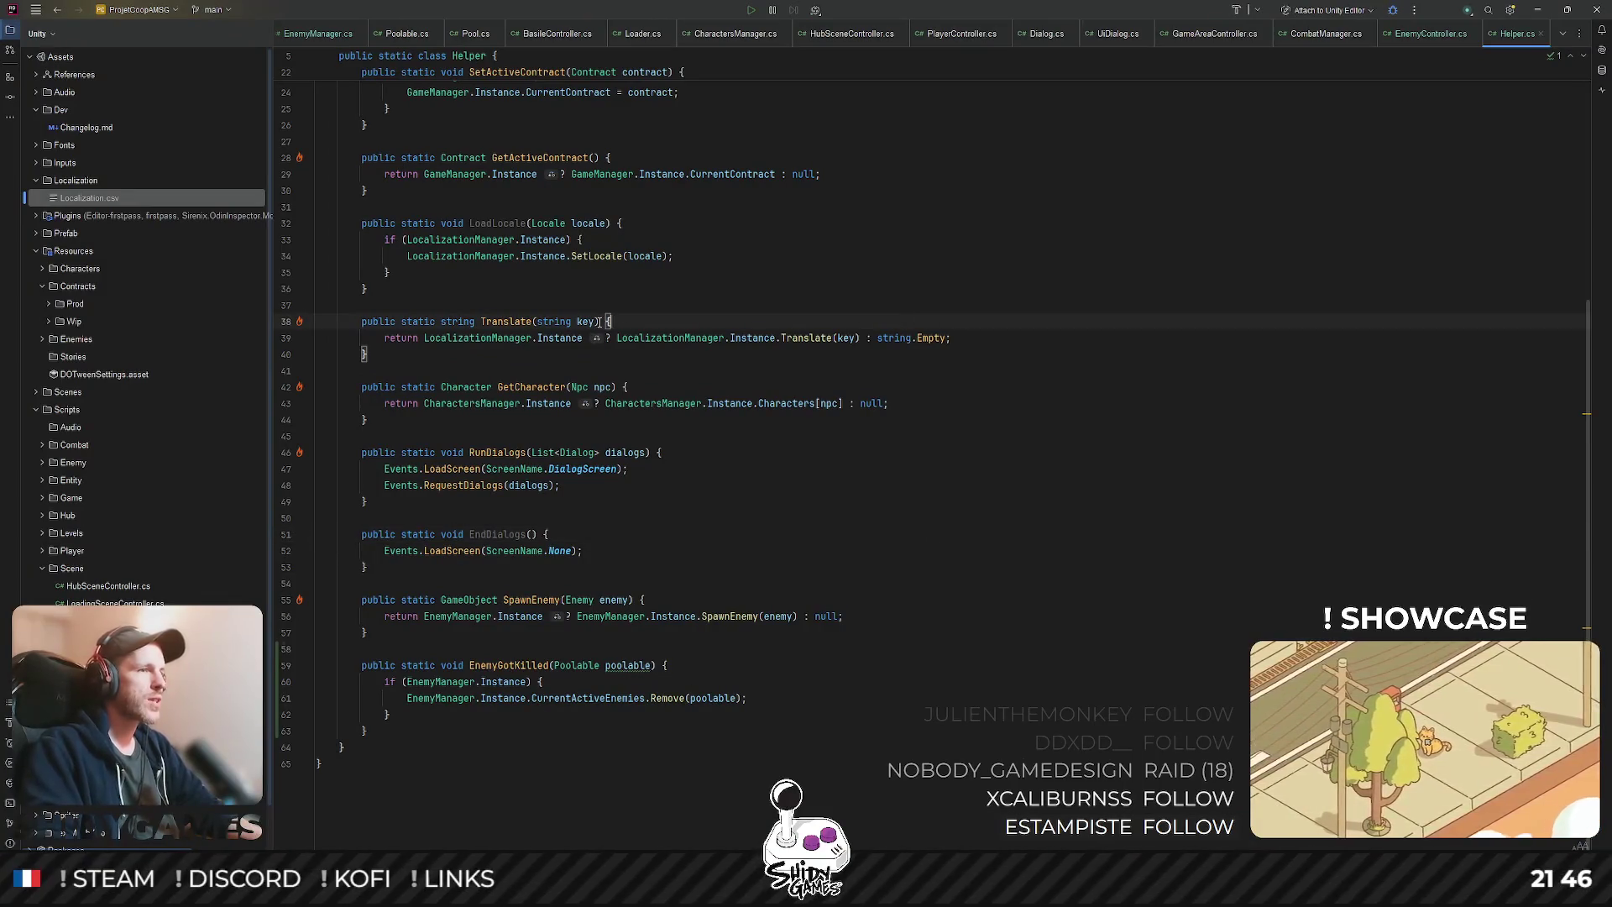
pyautogui.scroll(7, 648, 440)
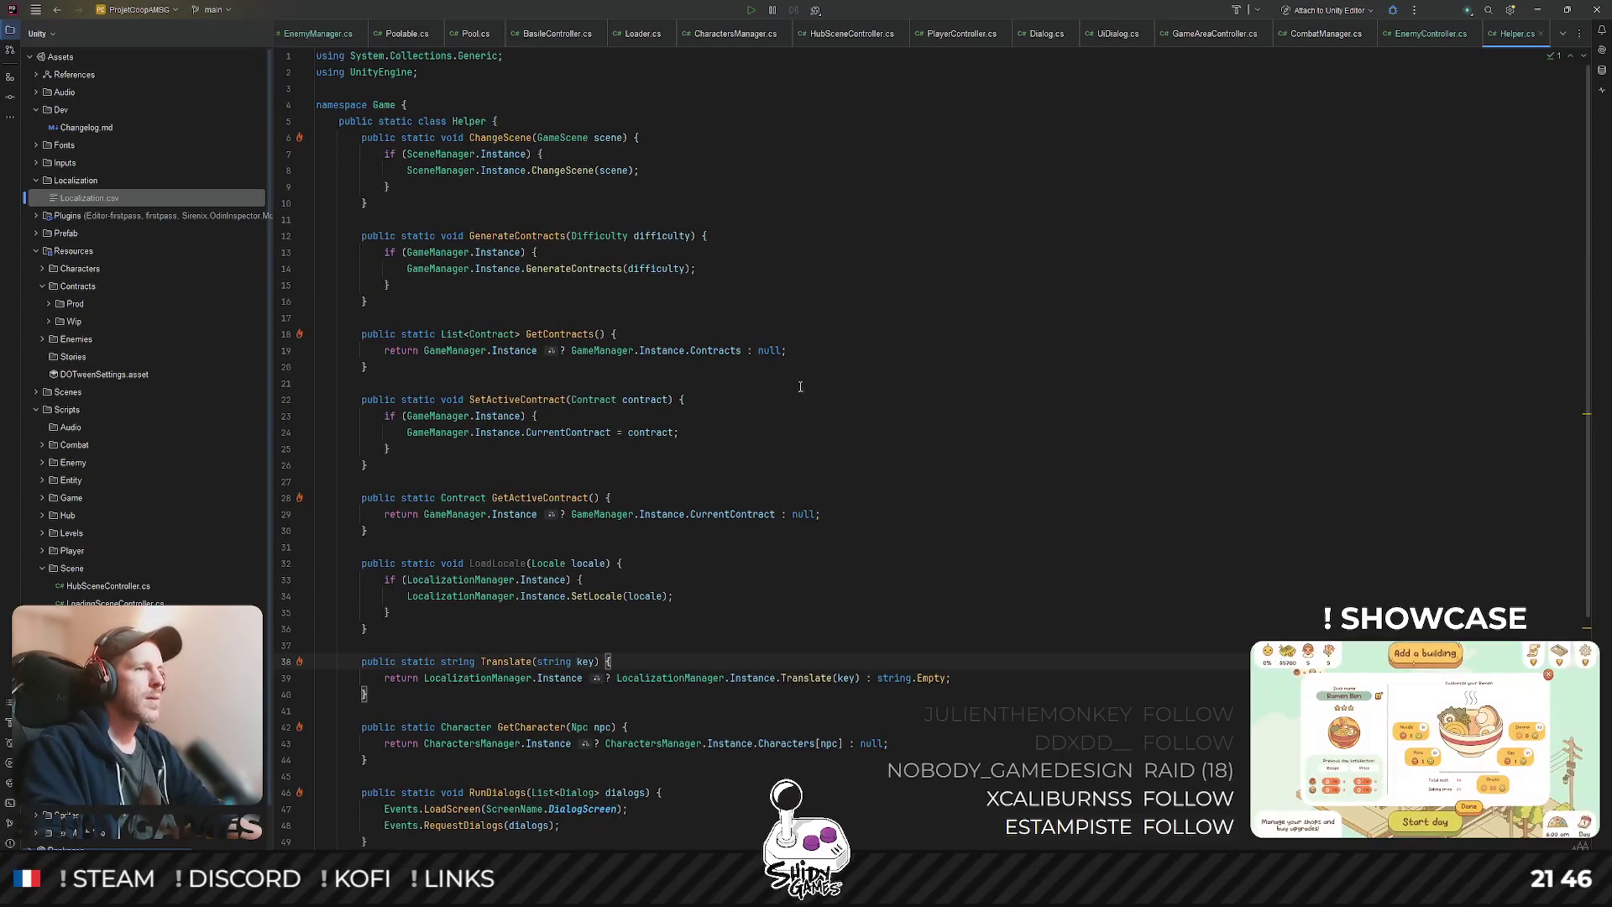
pyautogui.scroll(-5, 754, 375)
pyautogui.click(754, 375)
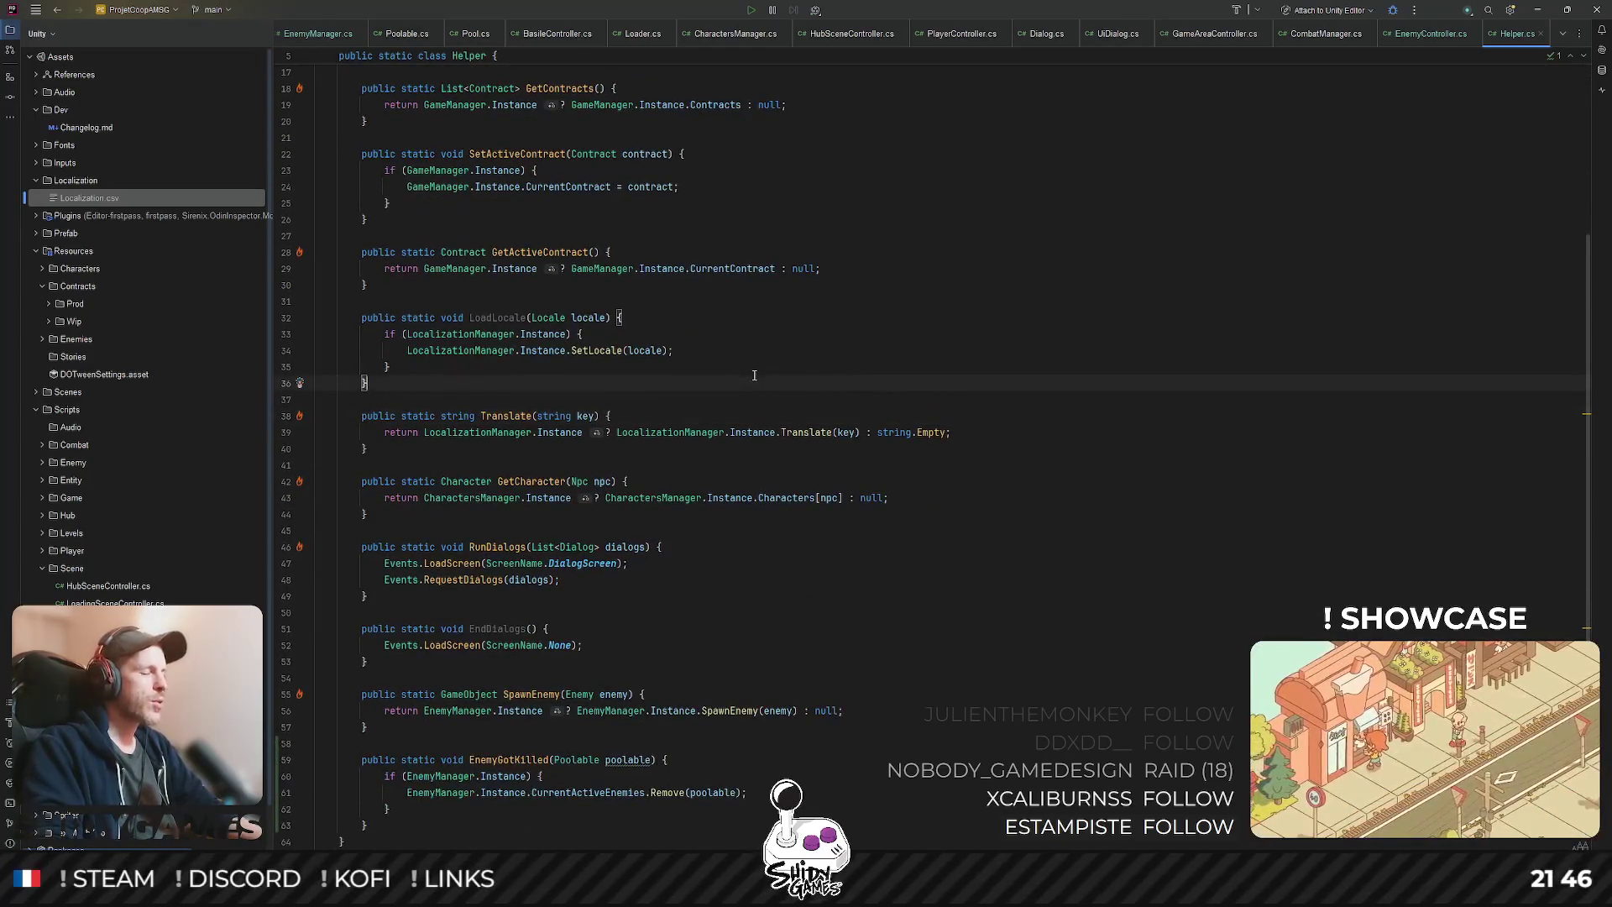
pyautogui.scroll(10, 306, 38)
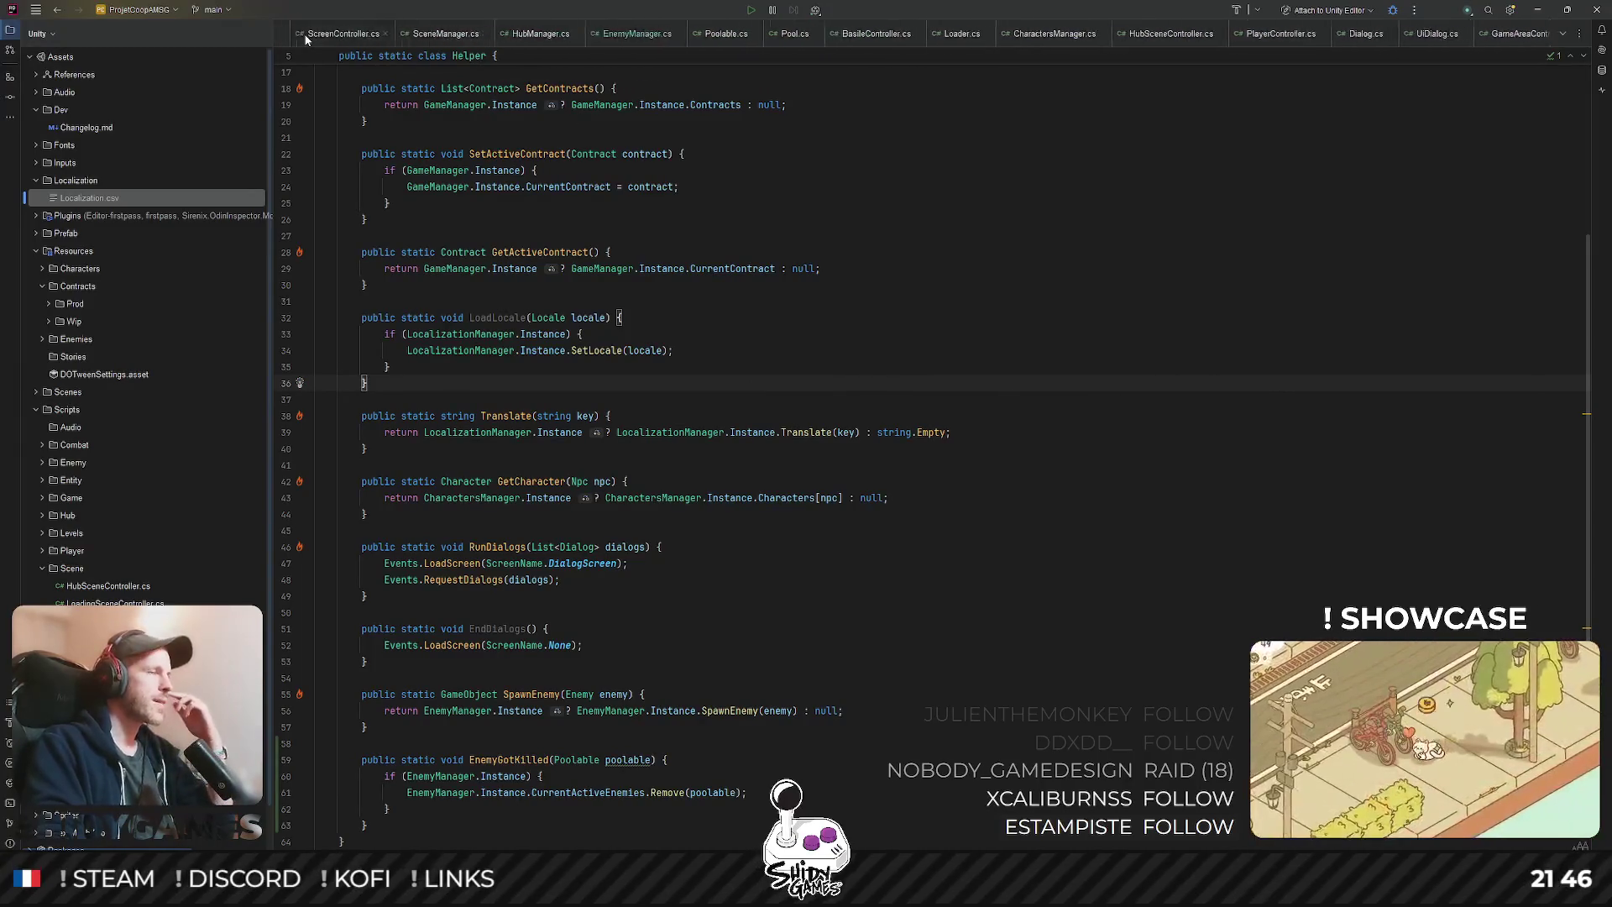
pyautogui.scroll(2, 306, 38)
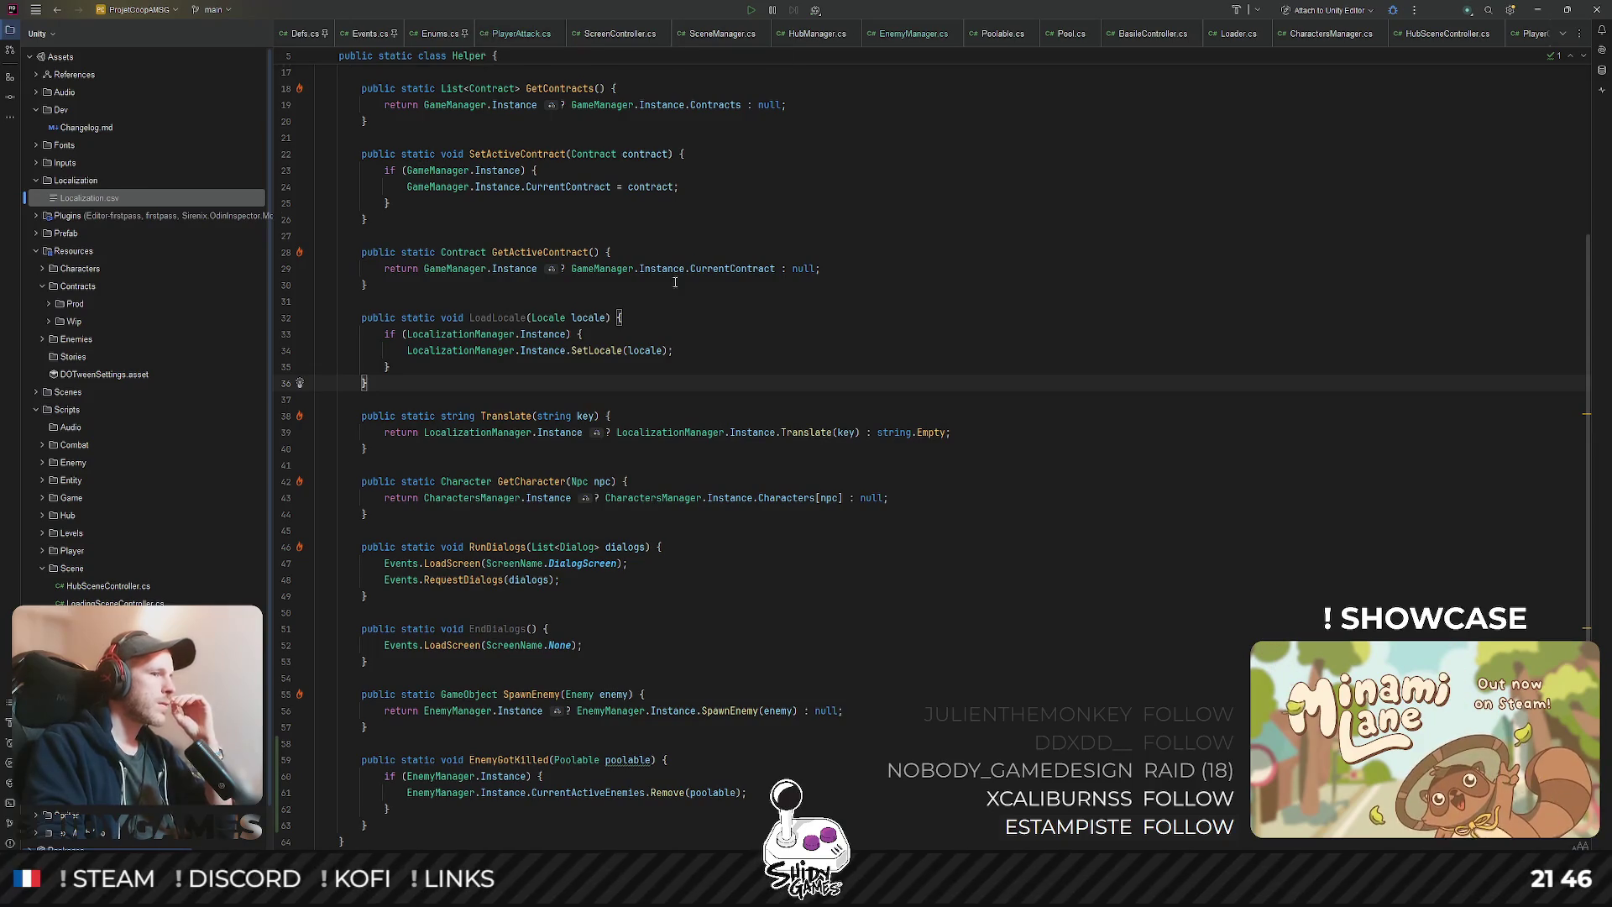
pyautogui.scroll(5, 675, 283)
pyautogui.scroll(-7, 624, 157)
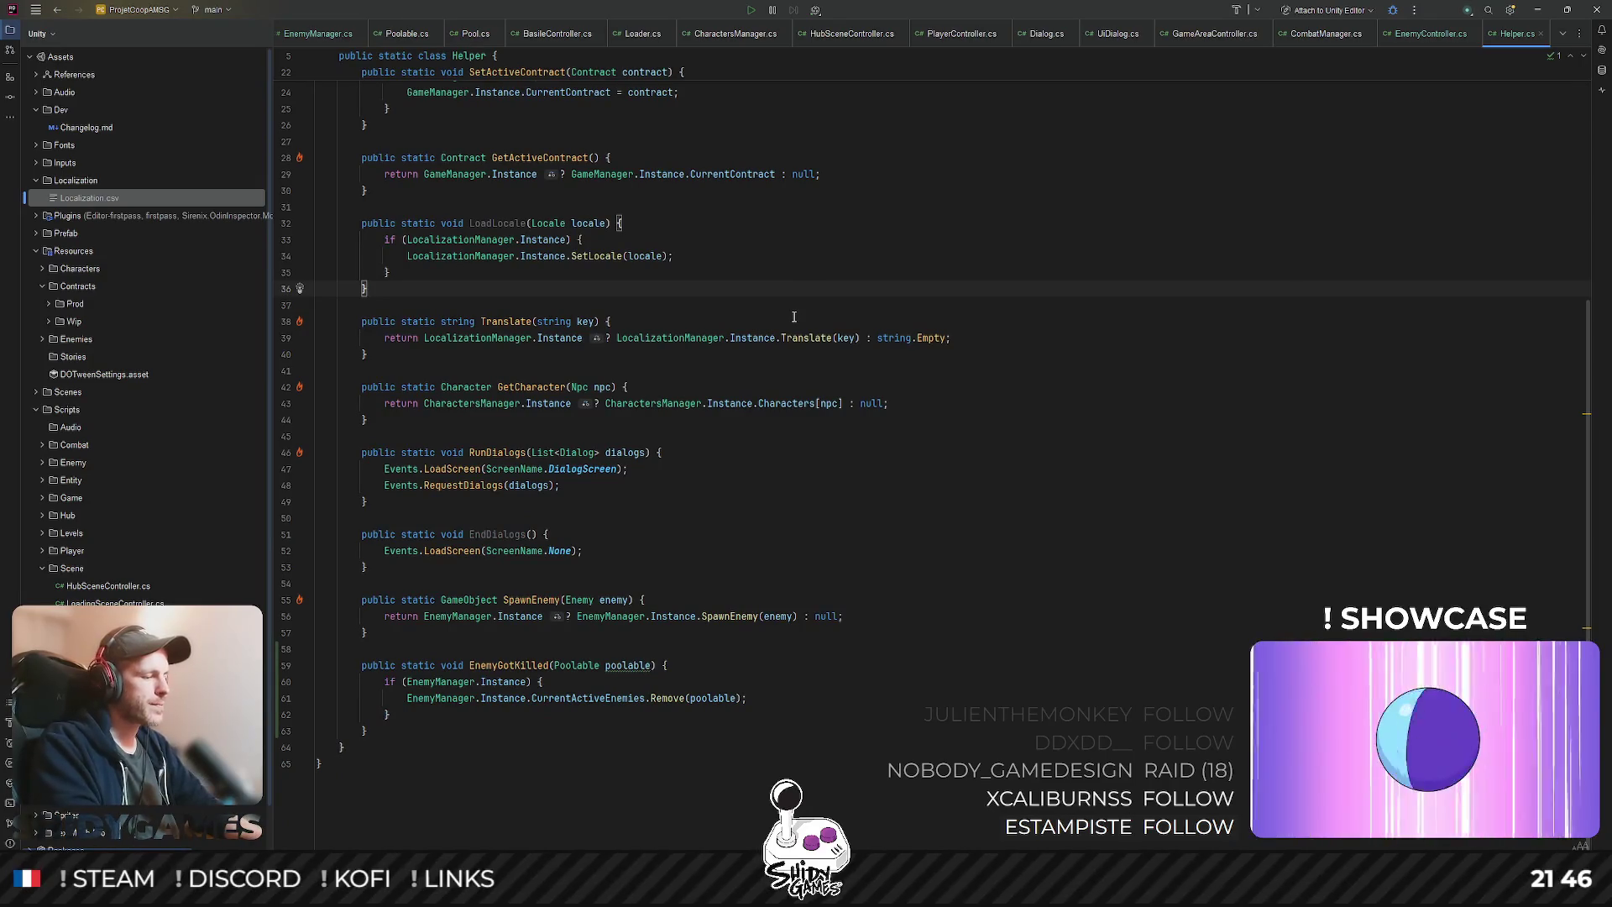
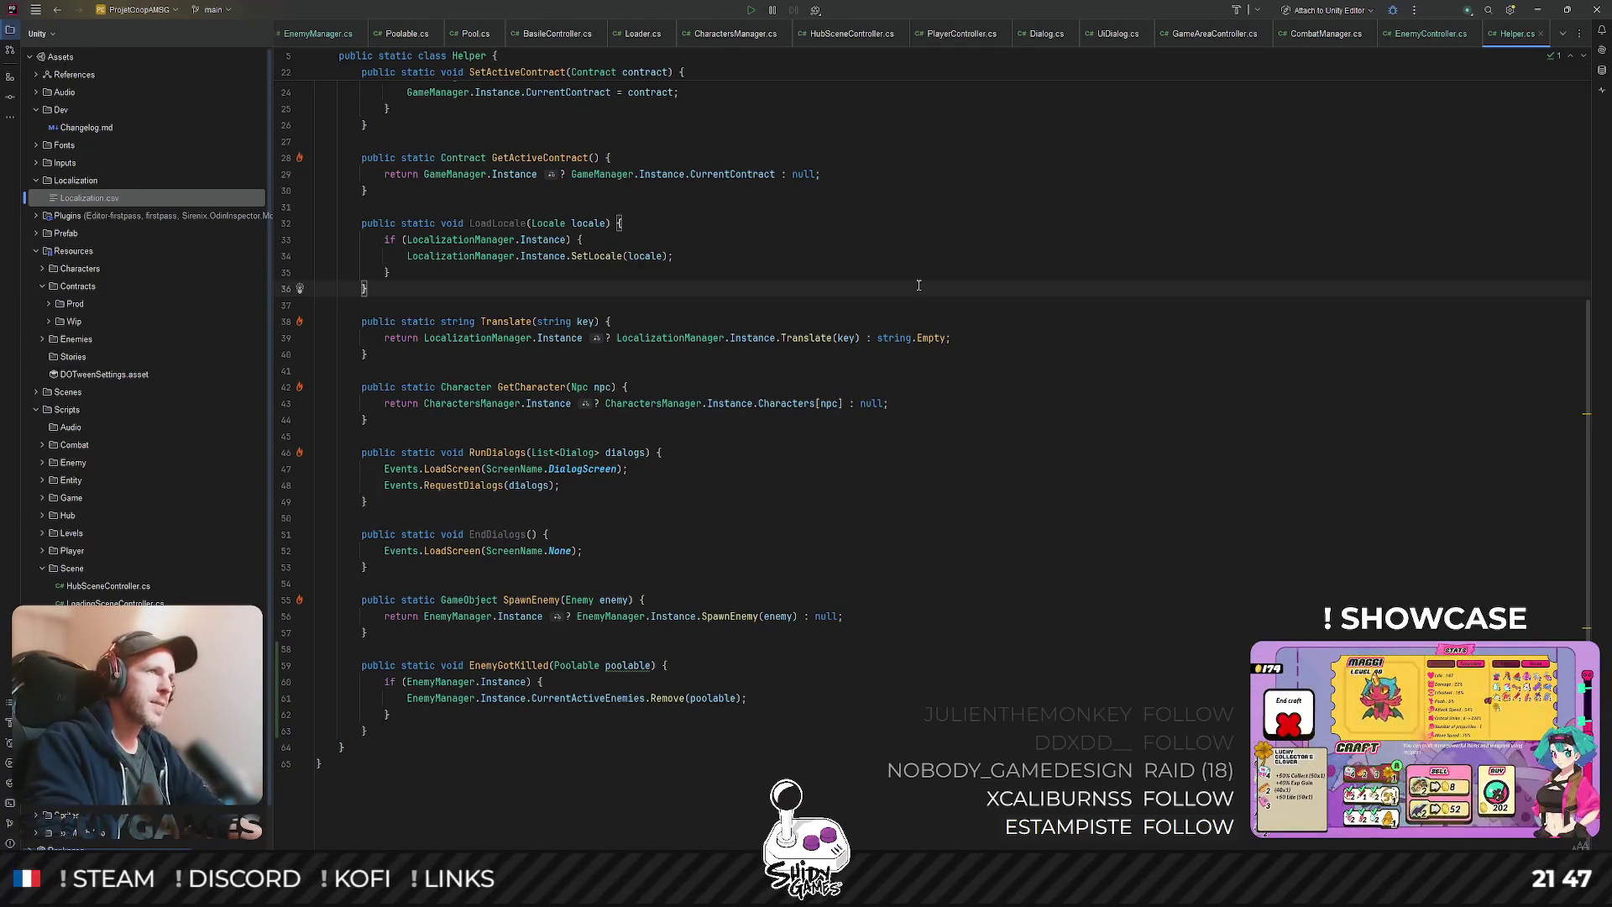
# - Open CombatManager.cs by searching project files for 'combatma'
pyautogui.scroll(5, 935, 59)
pyautogui.click(1018, 287)
pyautogui.hotkey('ctrl', 'shift', 'n')
pyautogui.write('combatma')
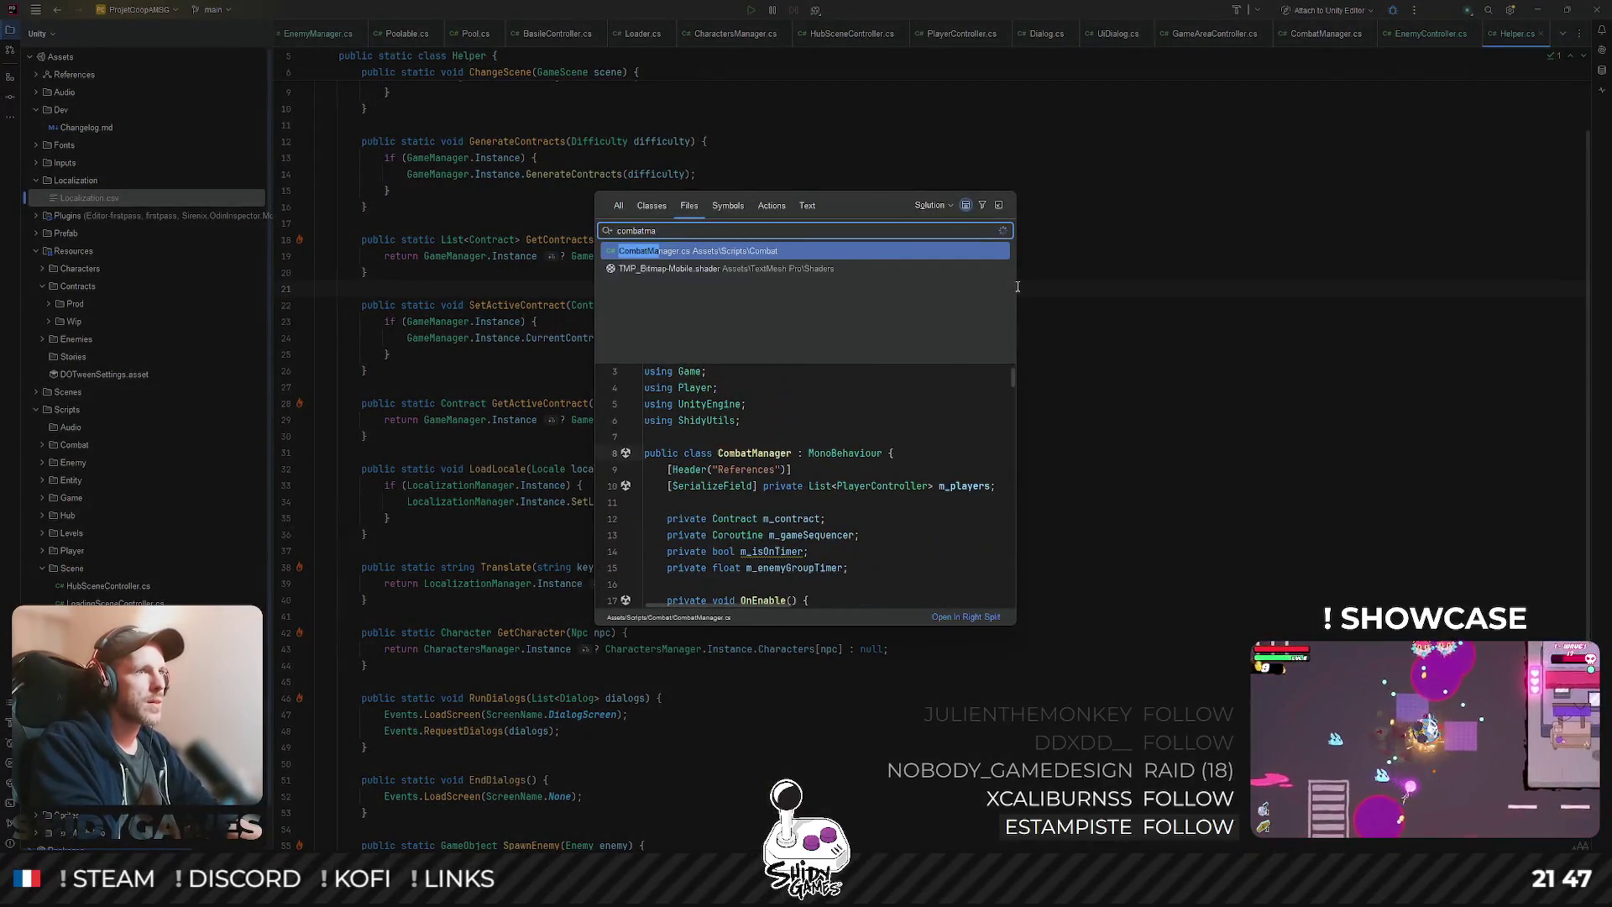
pyautogui.press('Return')
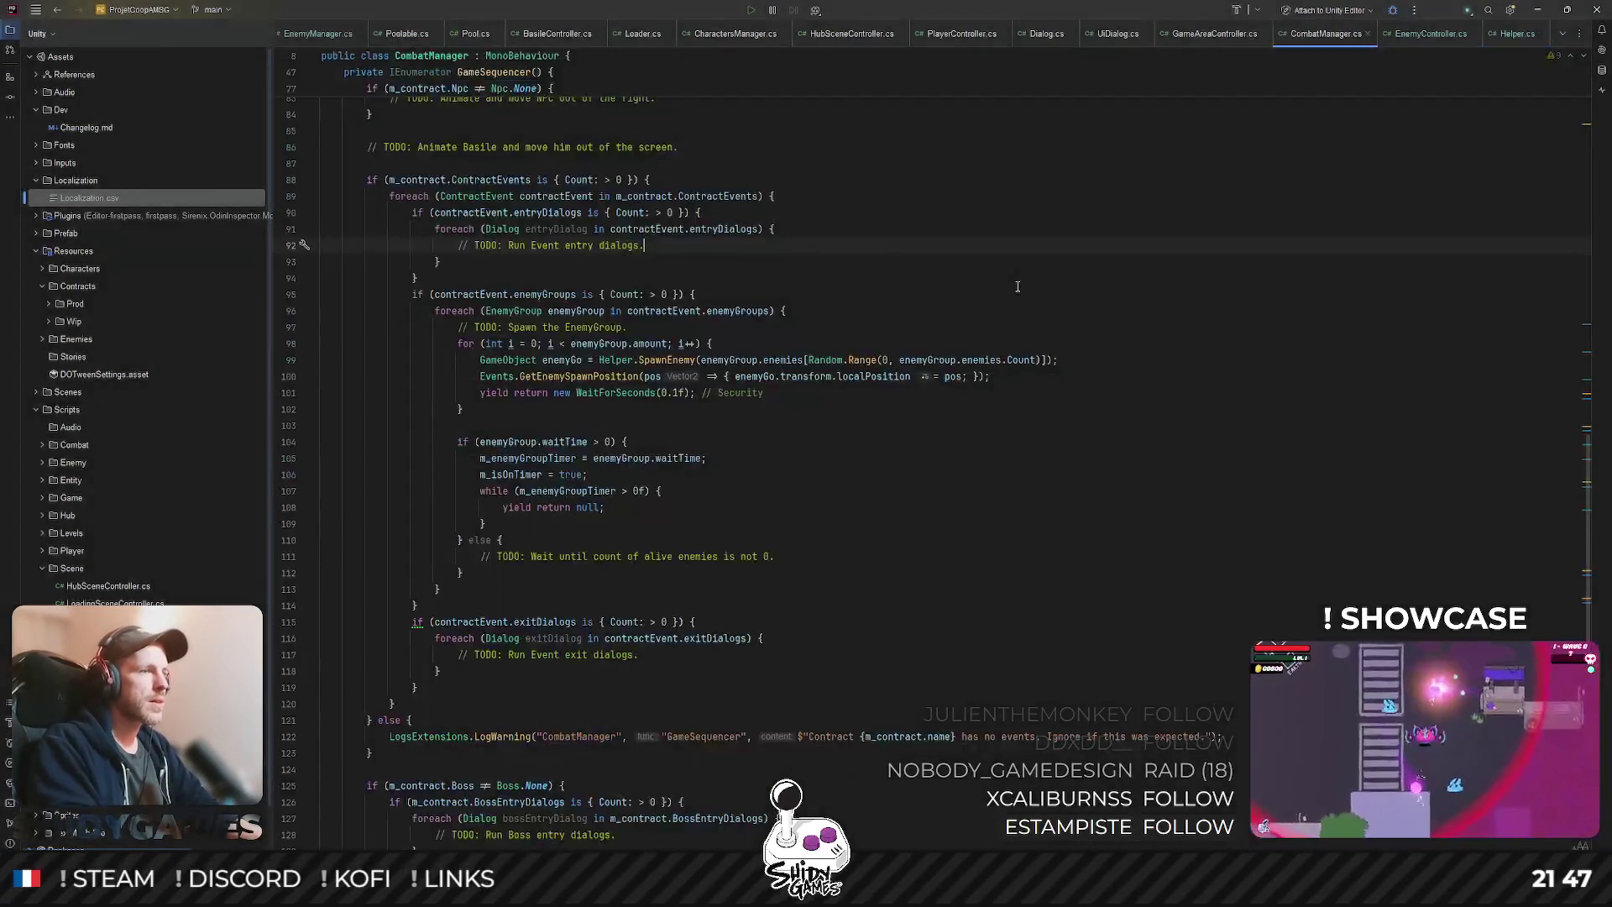
# - Review CombatManager.cs's OnDisable code and m_isOnTimer field, then bring up EnemyManager.cs
pyautogui.scroll(-10, 827, 400)
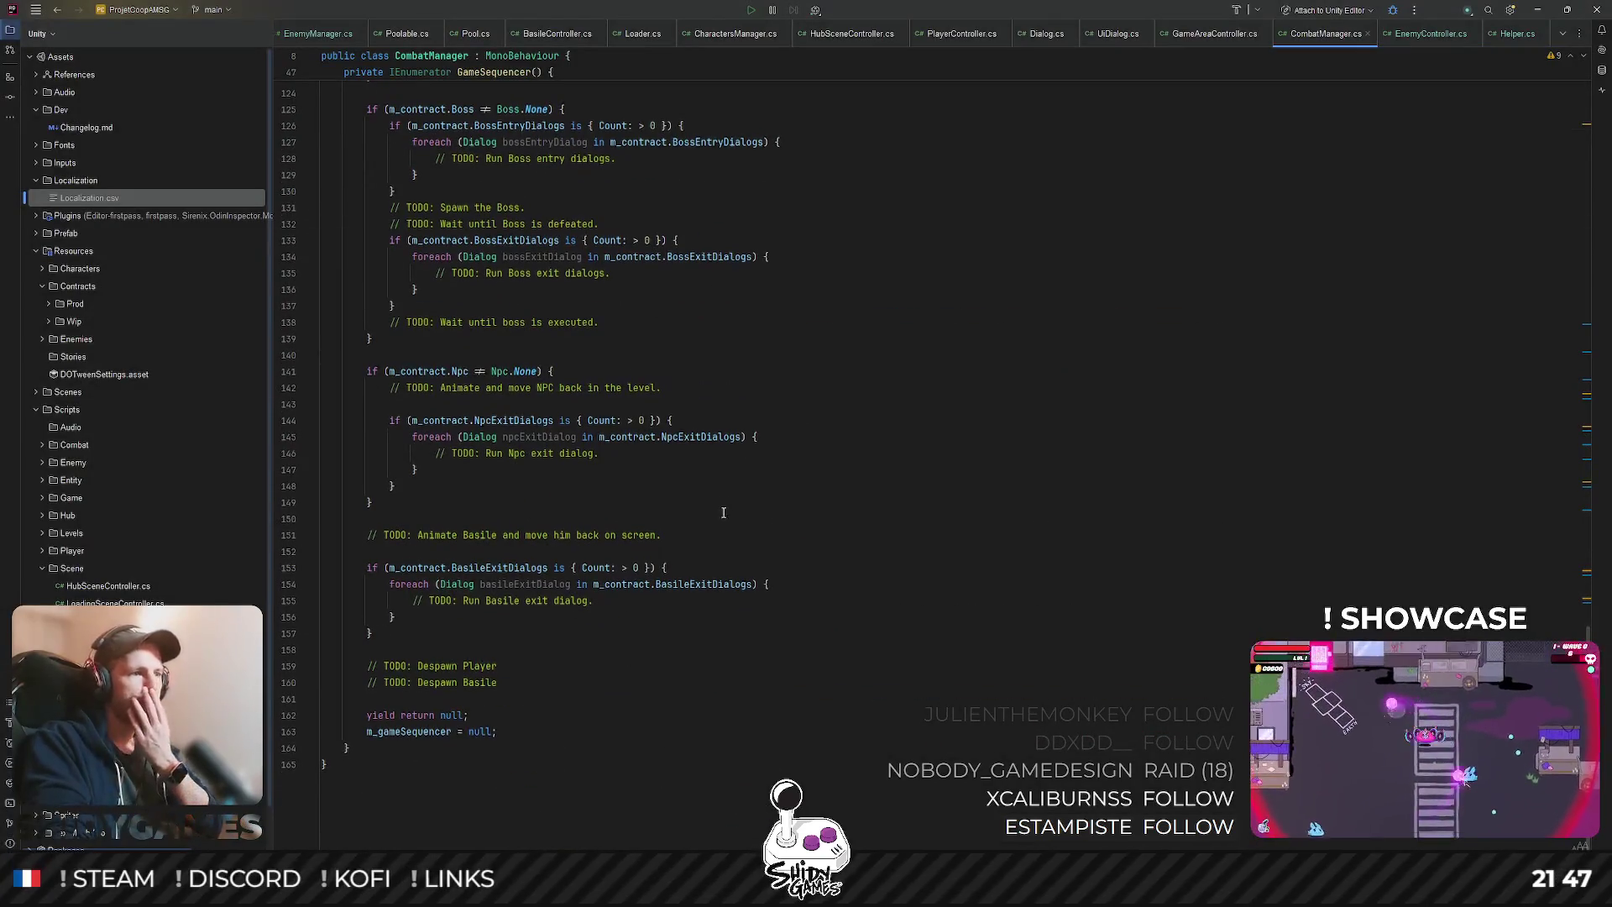
pyautogui.scroll(20, 723, 504)
pyautogui.scroll(8, 720, 492)
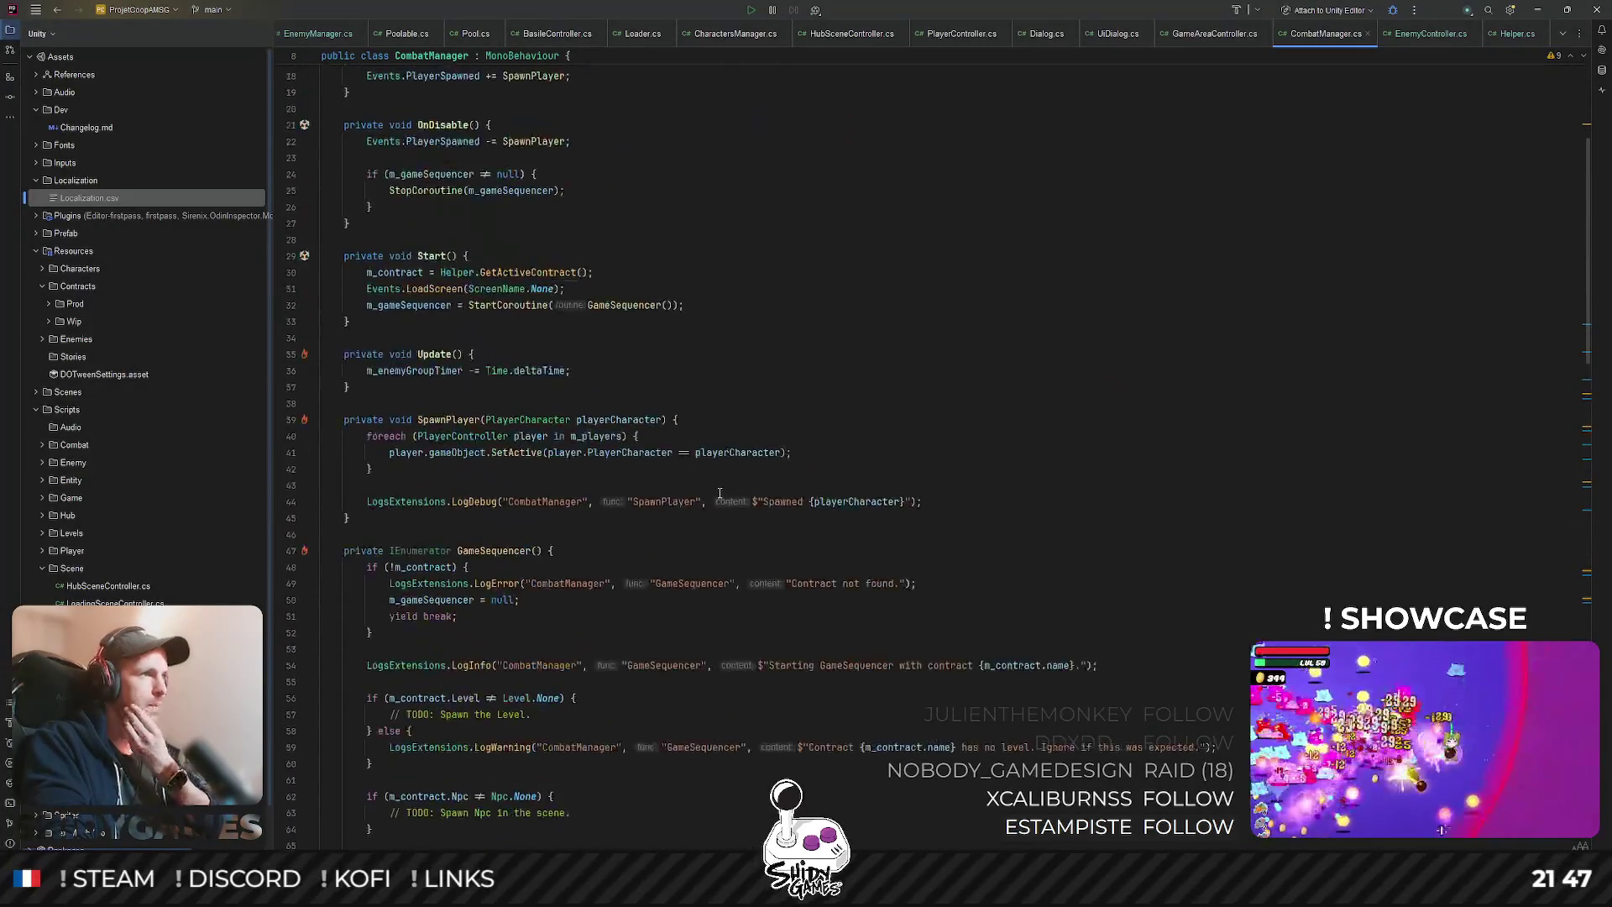
pyautogui.scroll(6, 722, 476)
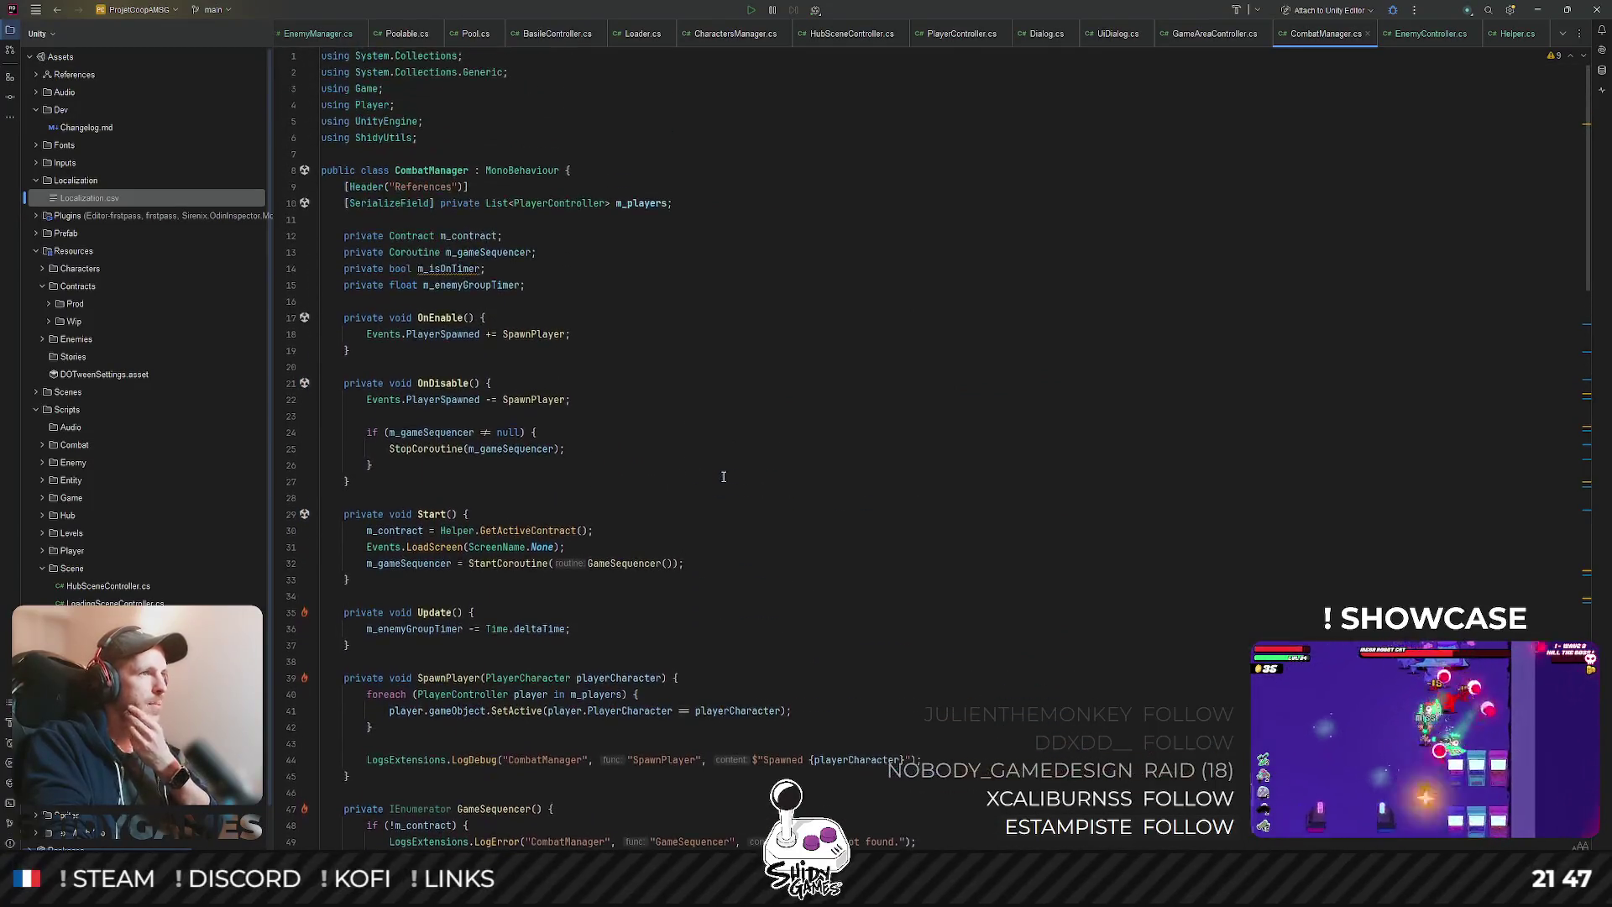
pyautogui.click(722, 476)
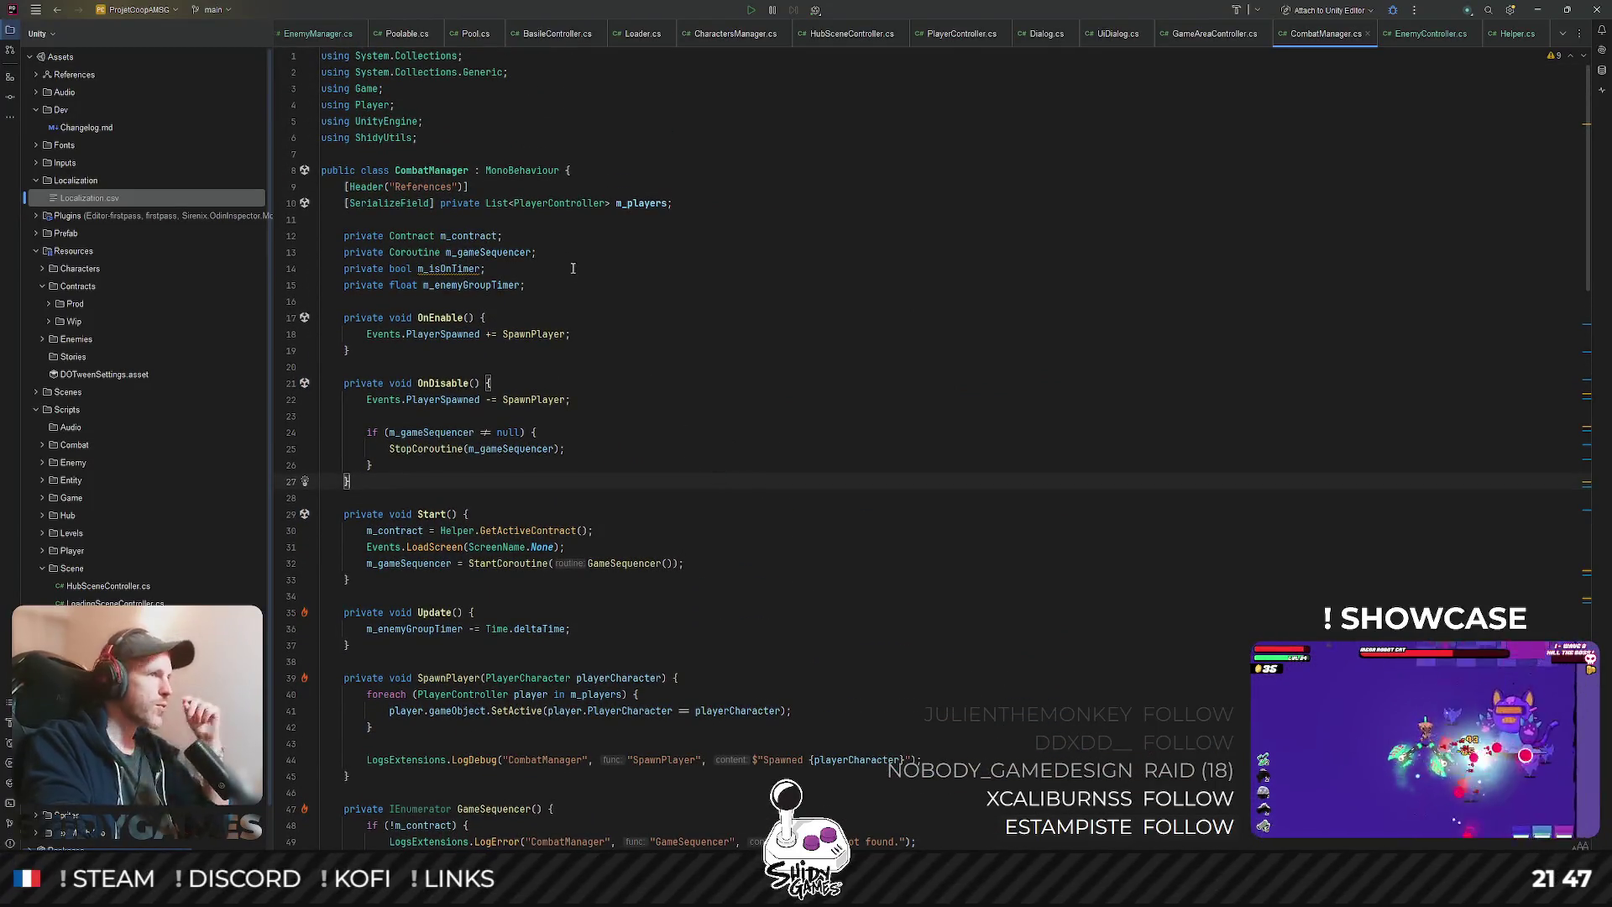
pyautogui.click(793, 263)
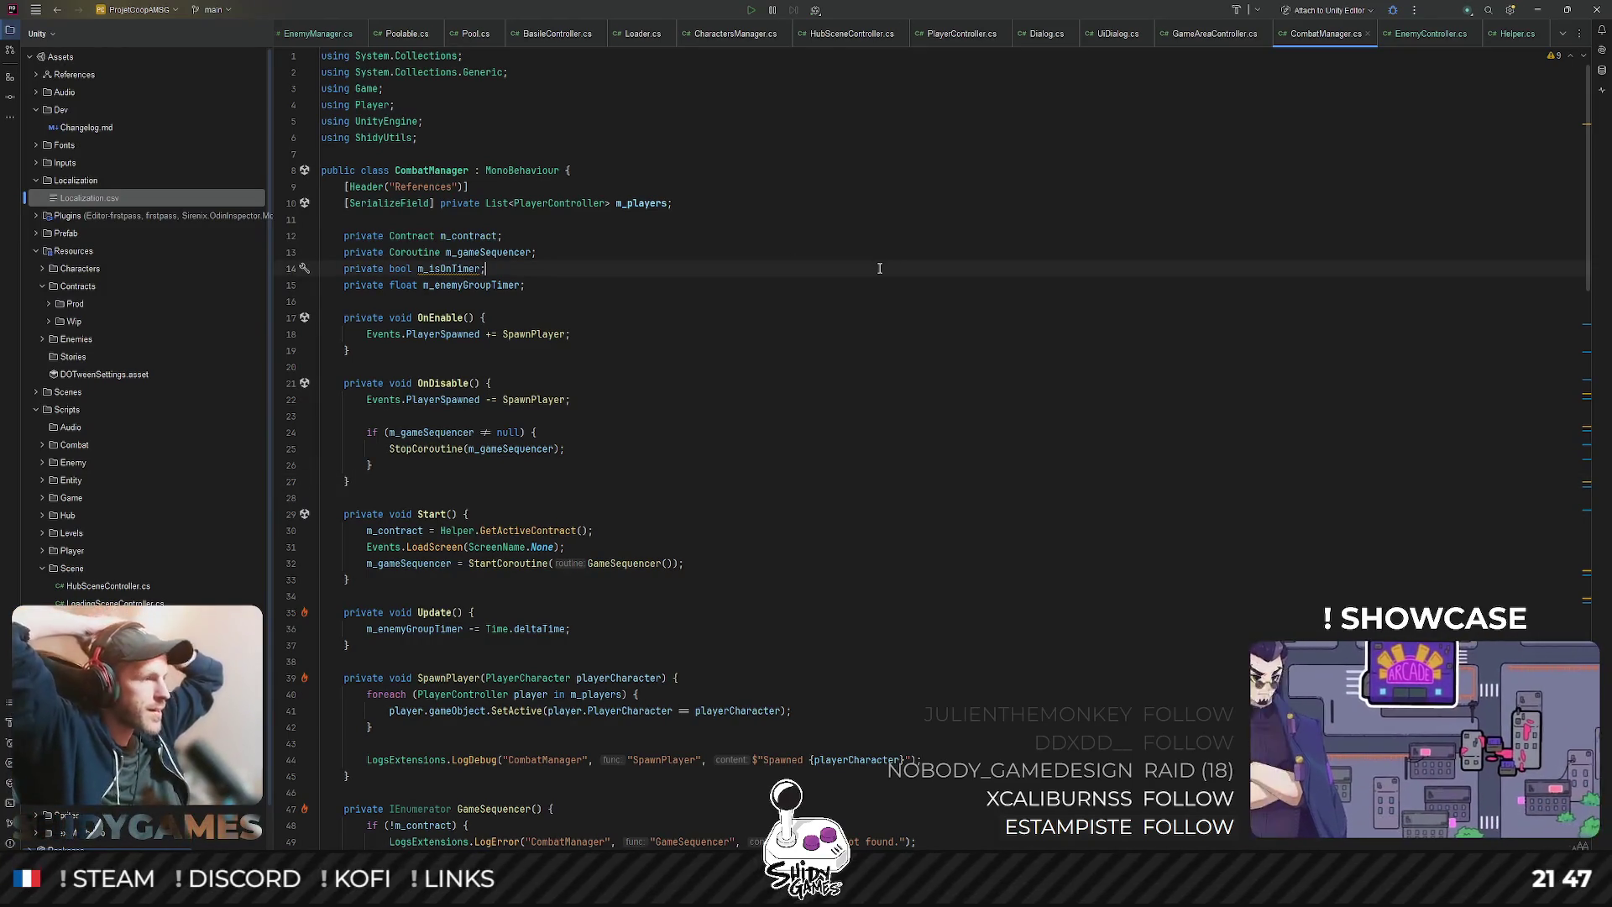
pyautogui.click(314, 28)
pyautogui.scroll(2, 574, 316)
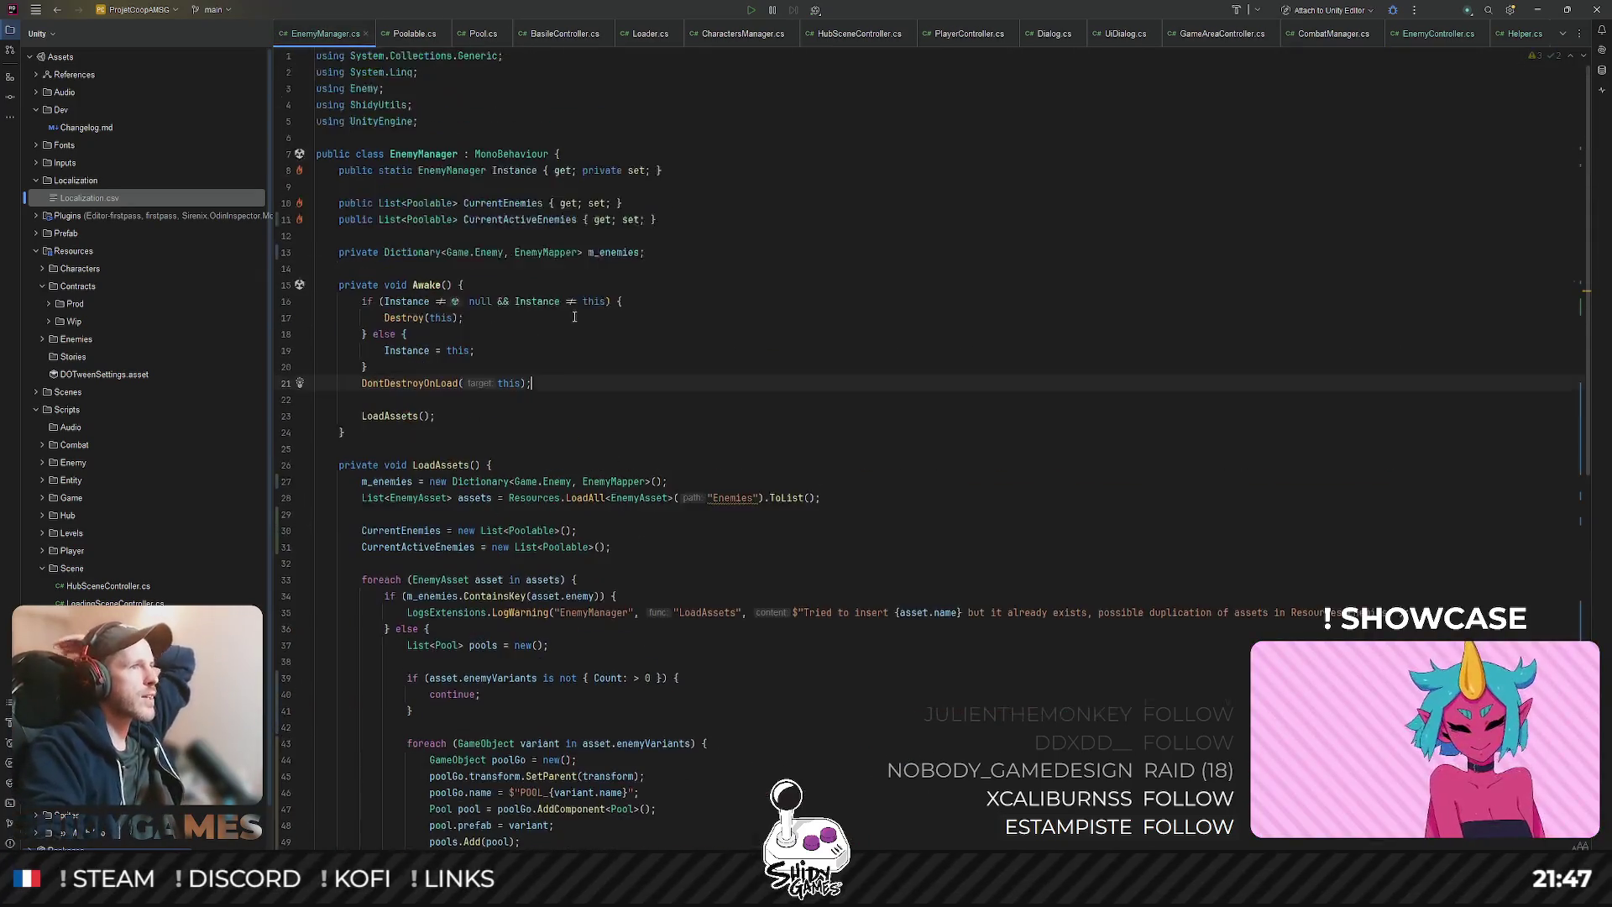
# - Highlight usages of CurrentEnemies and CurrentActiveEnemies, then scroll down to SpawnEnemy
pyautogui.doubleClick(510, 204)
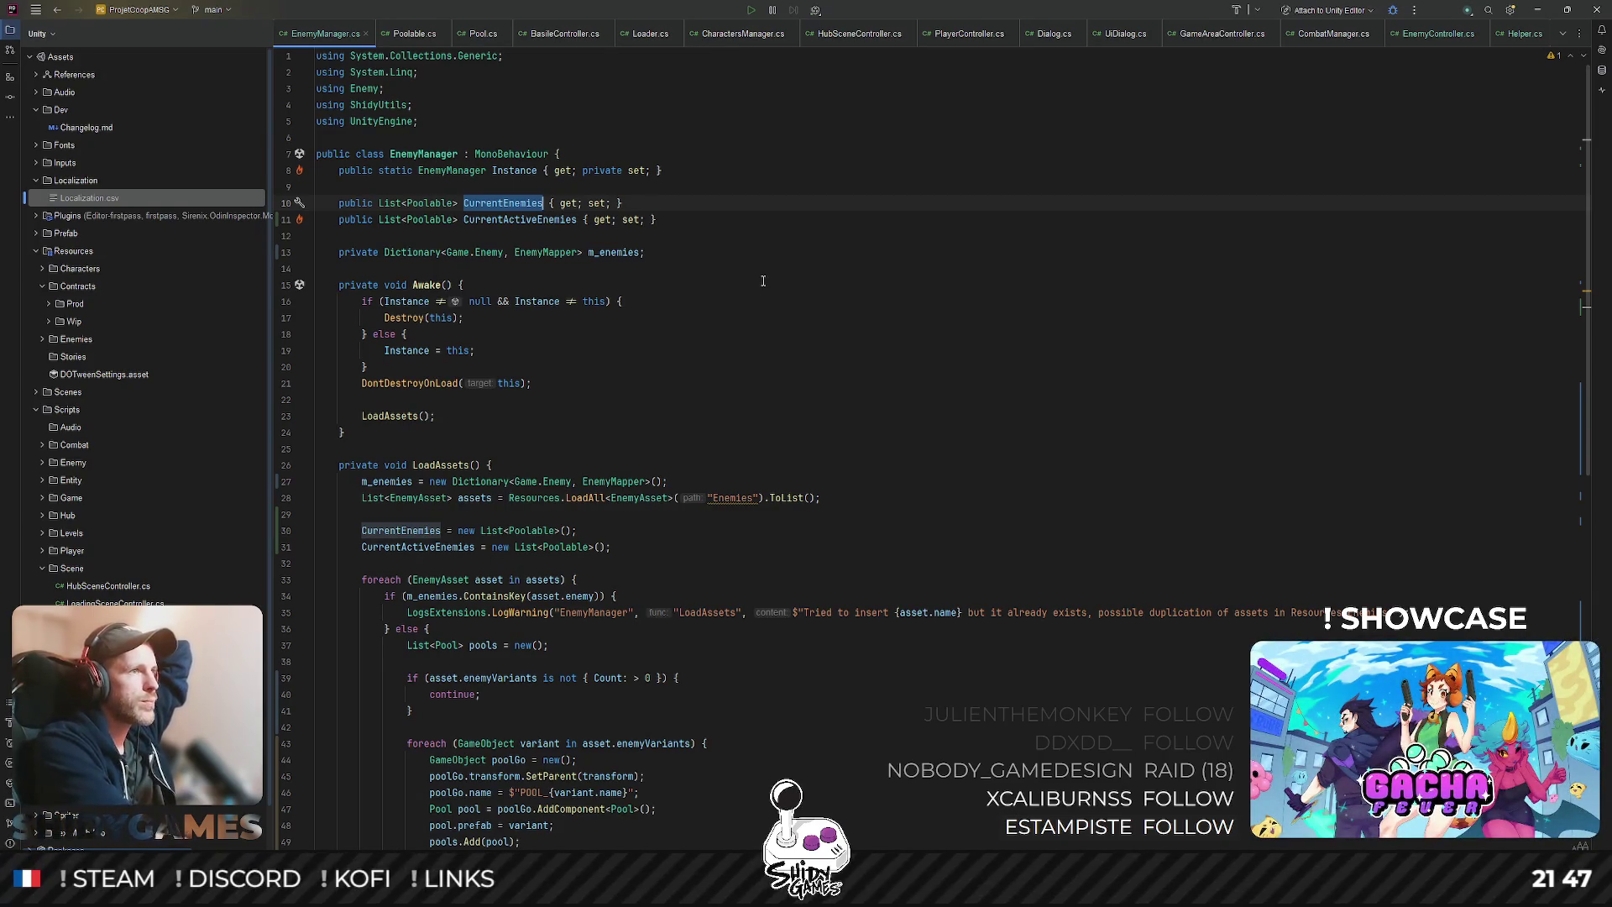
pyautogui.press('Down')
pyautogui.hotkey('ctrl', 'w')
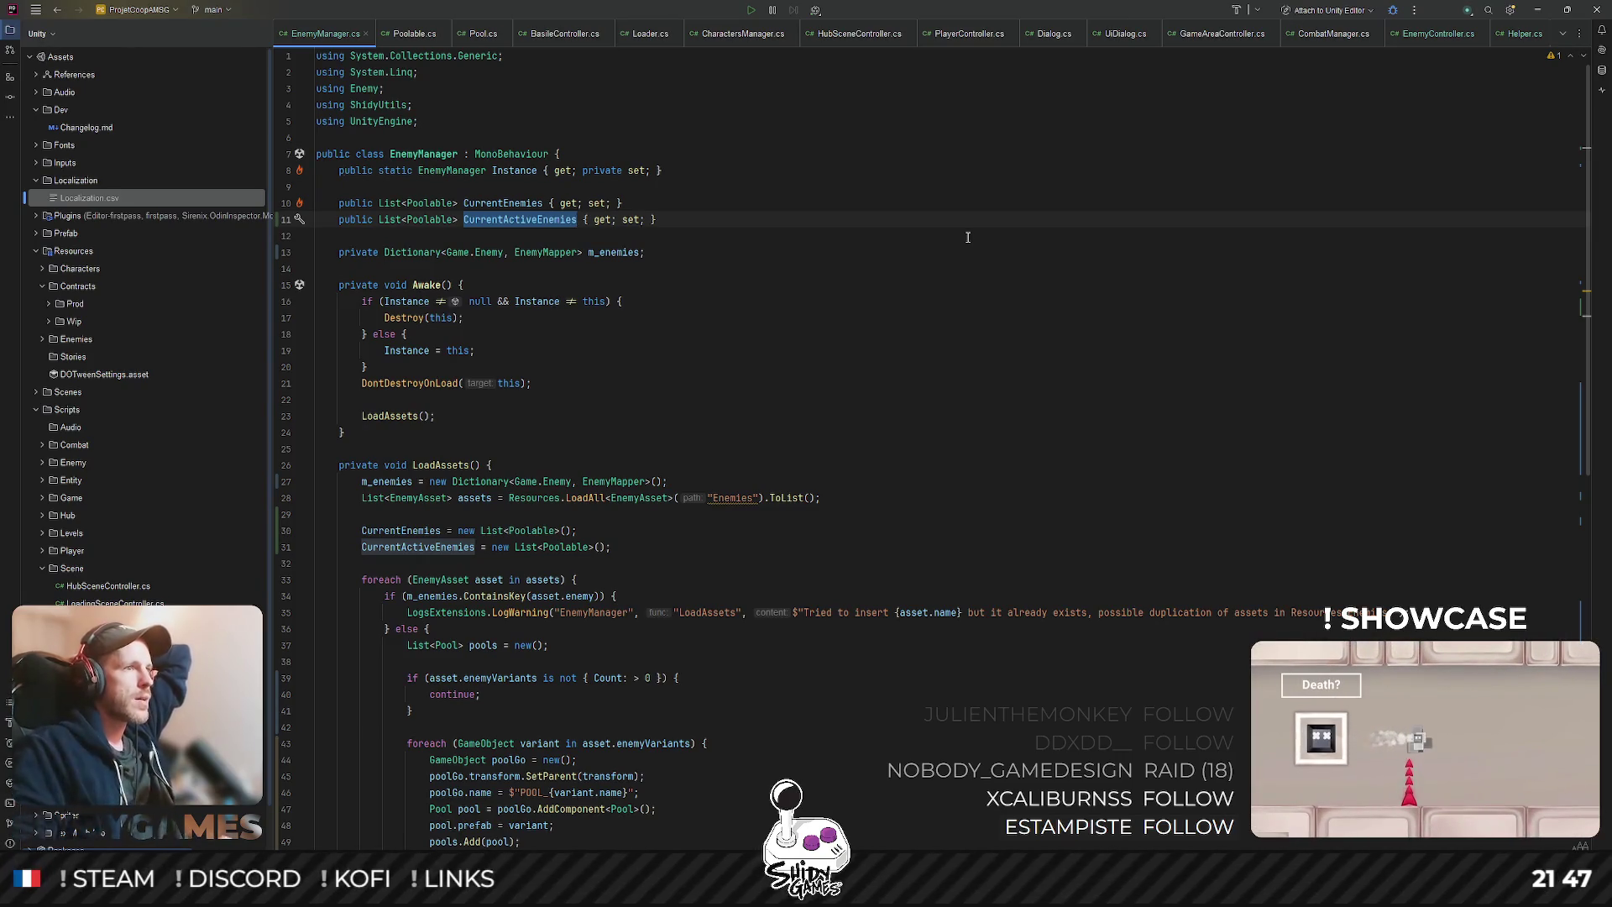
pyautogui.scroll(-2, 882, 252)
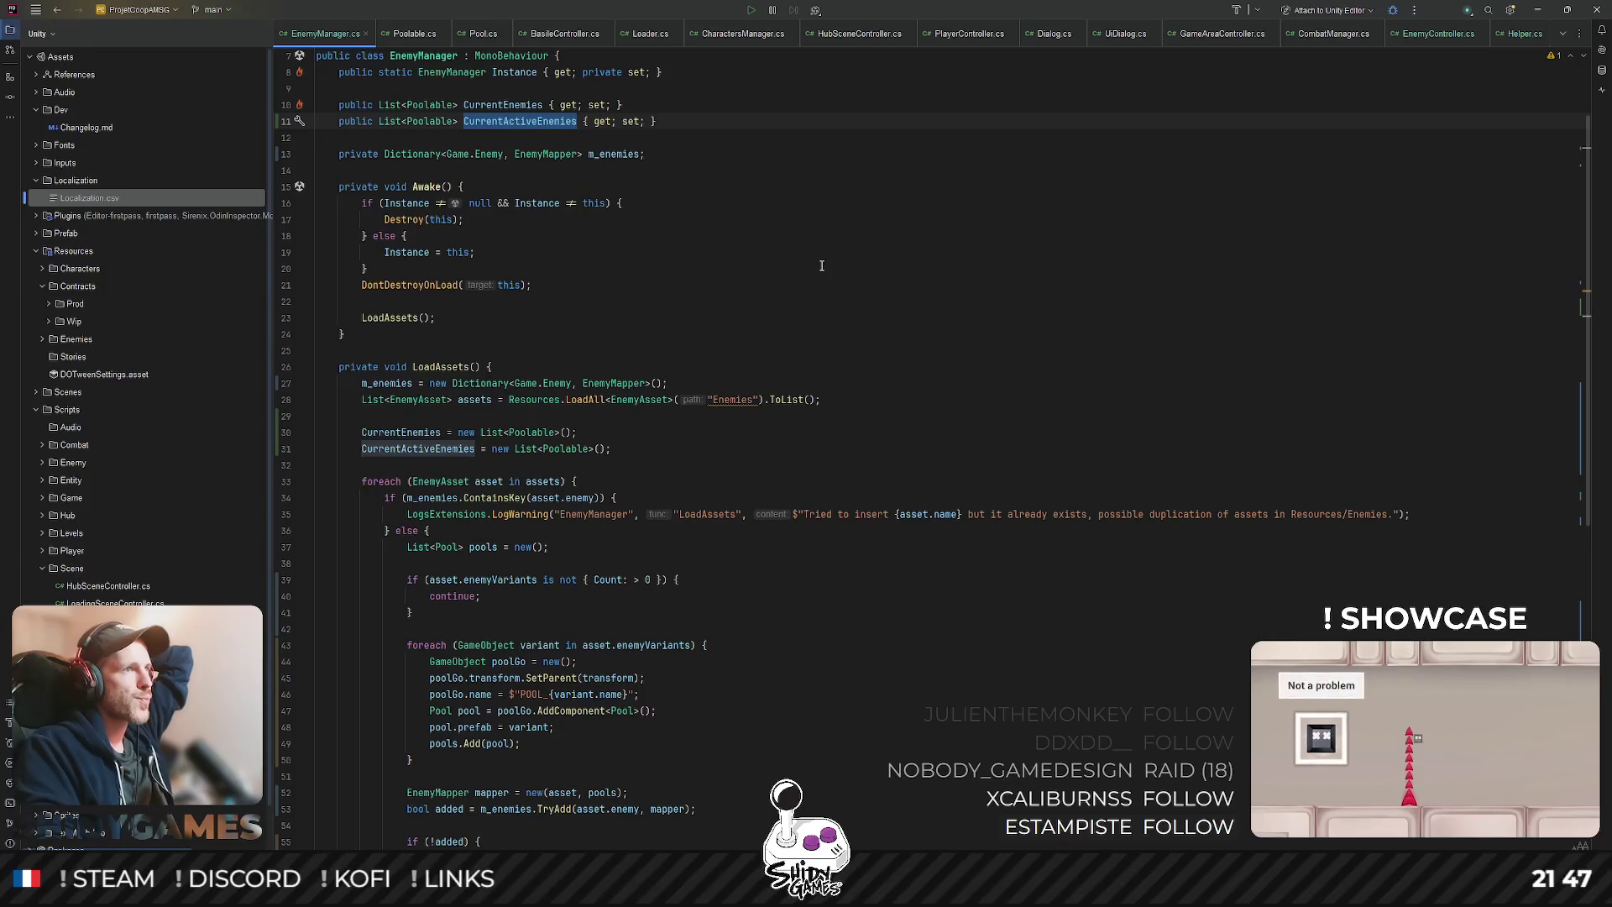
pyautogui.scroll(-10, 827, 261)
pyautogui.scroll(-3, 831, 256)
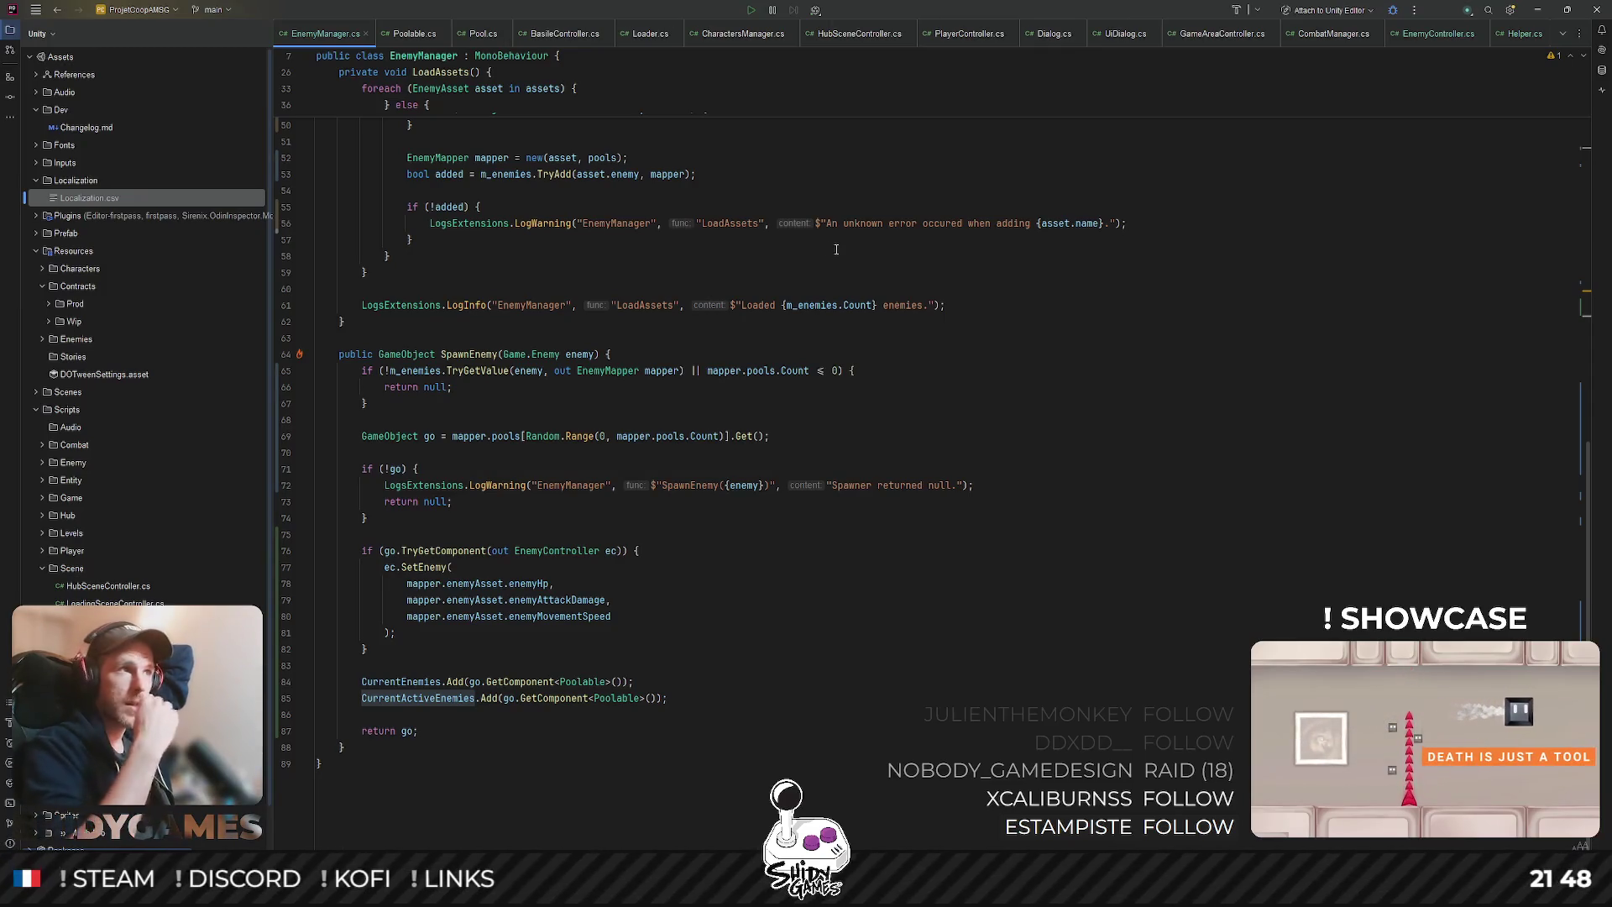
pyautogui.click(950, 746)
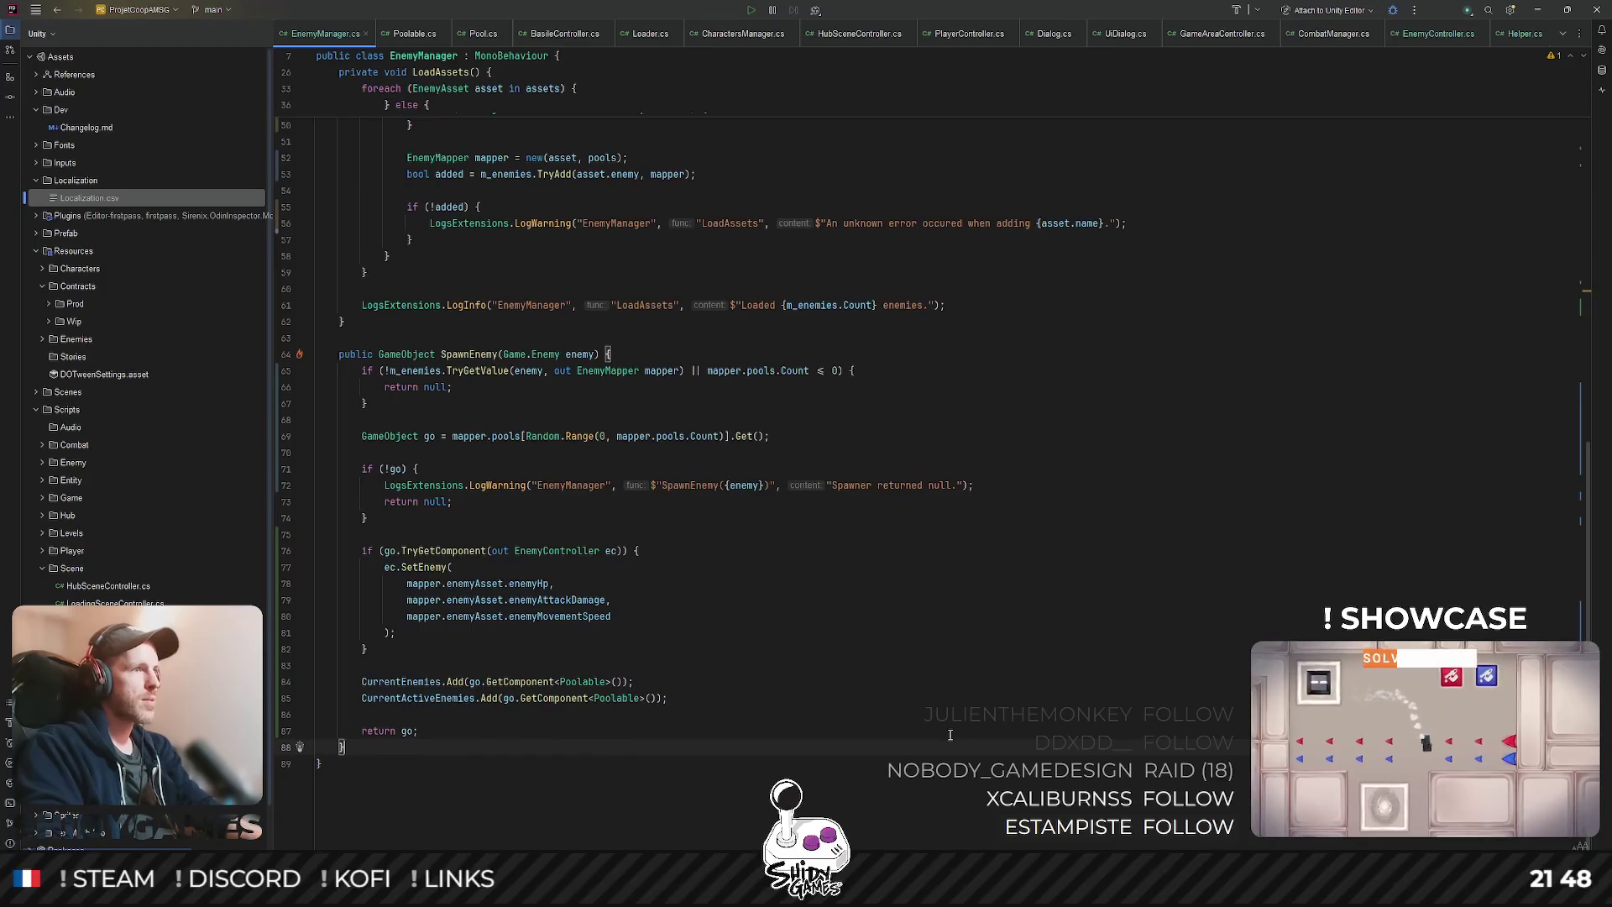
# - Add an empty public void ClearEnemies() method below SpawnEnemy
pyautogui.press('Return')
pyautogui.press('Return')
pyautogui.write('public')
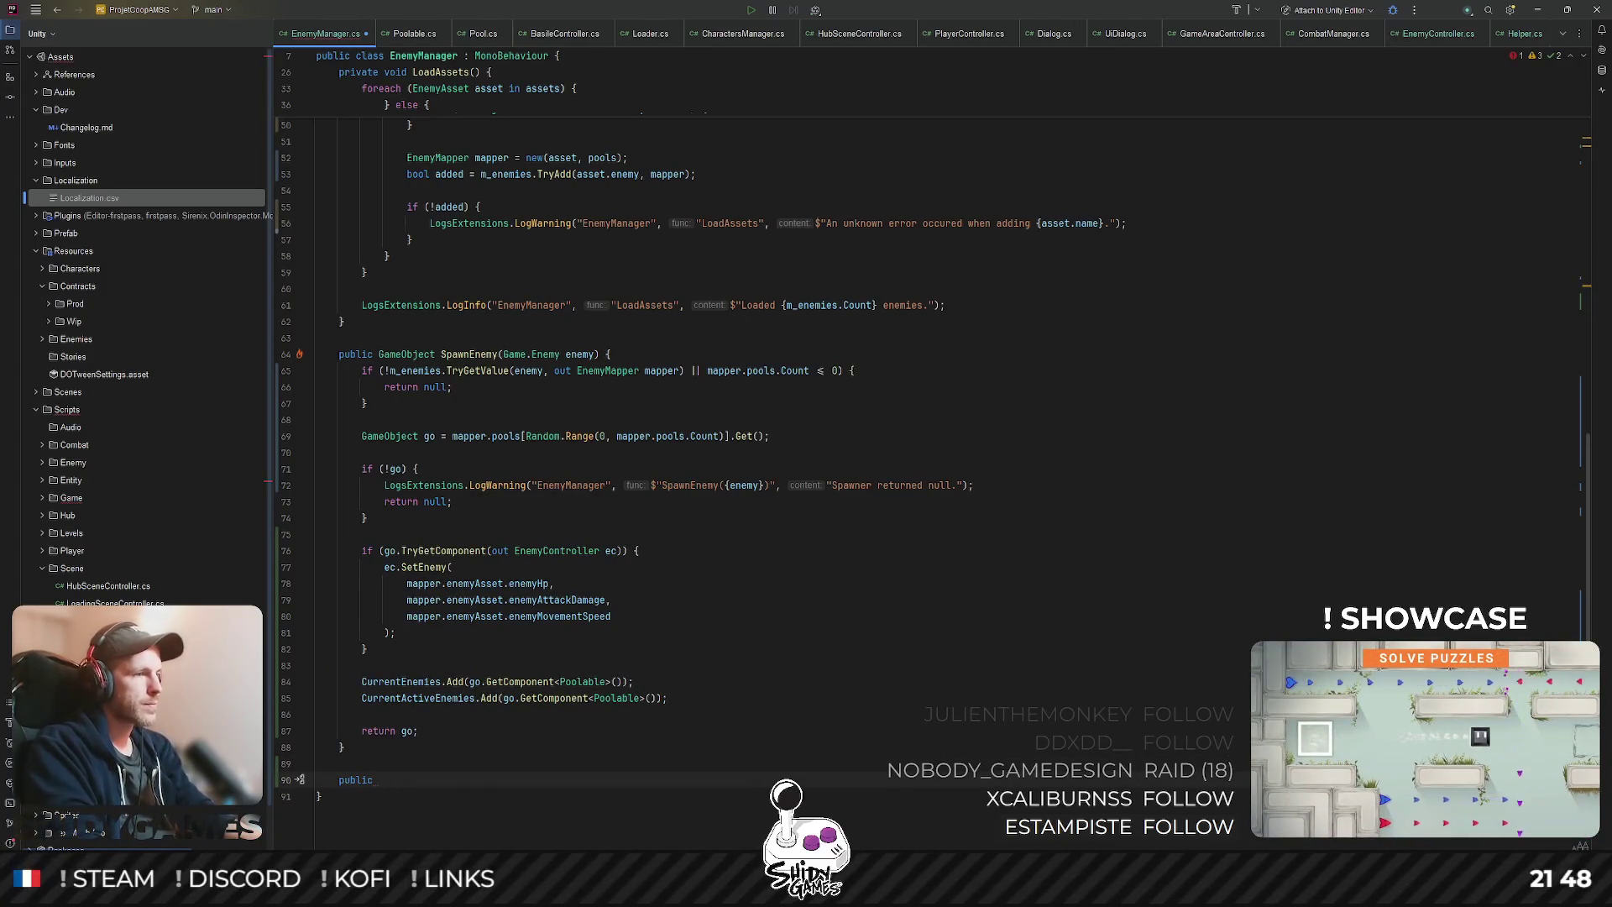
pyautogui.write(' void ClearEnemies() {')
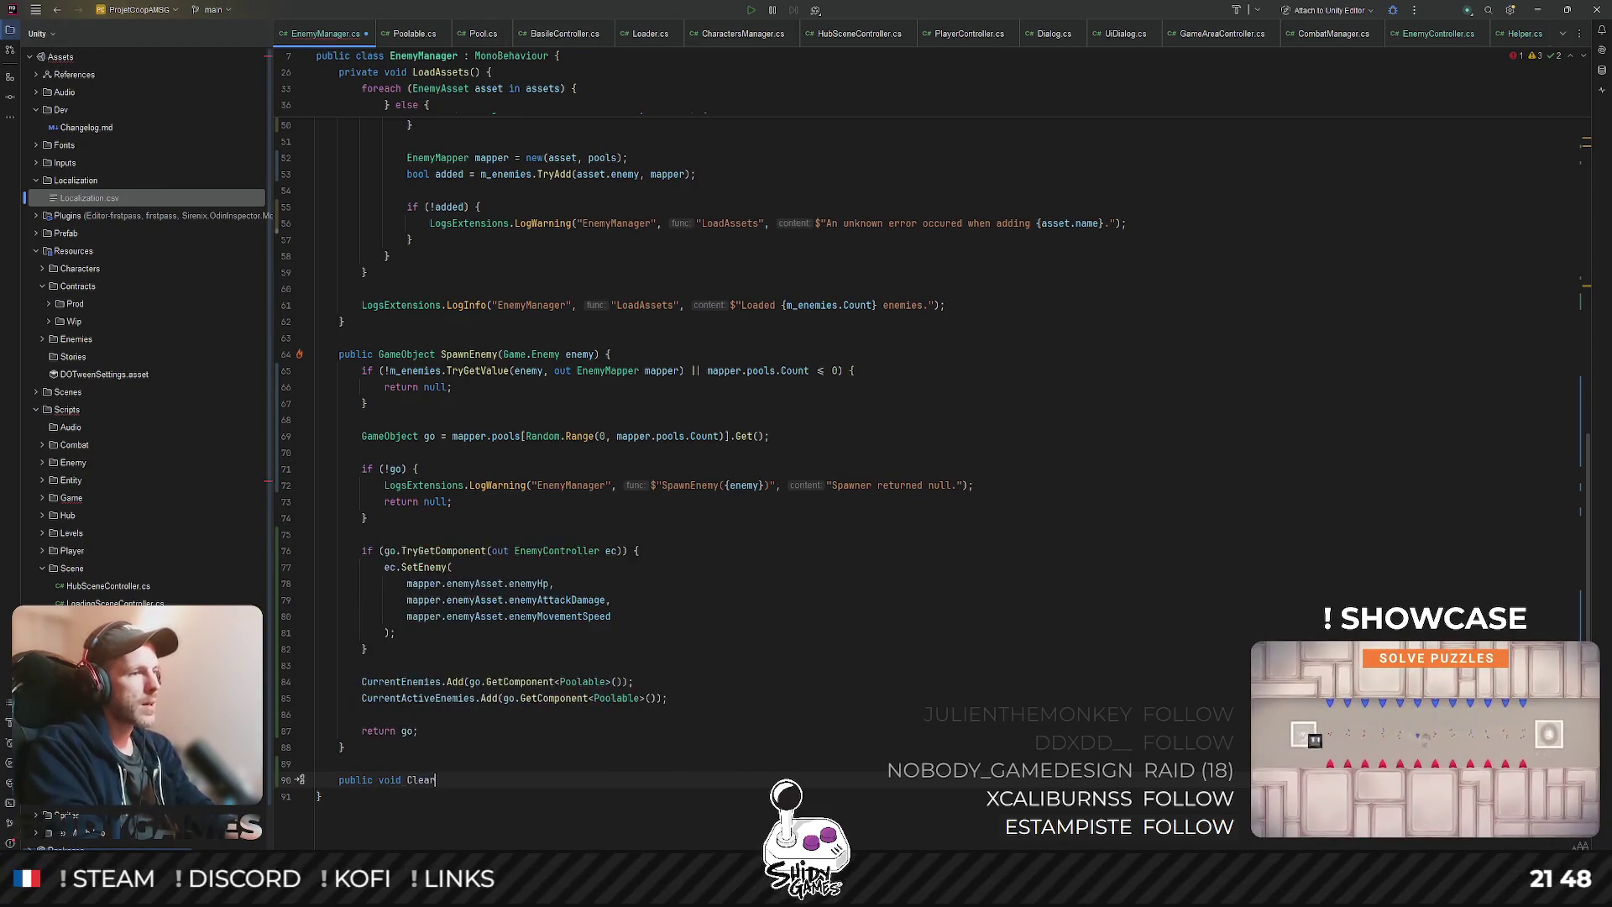
pyautogui.press('Return')
pyautogui.scroll(-2, 1068, 633)
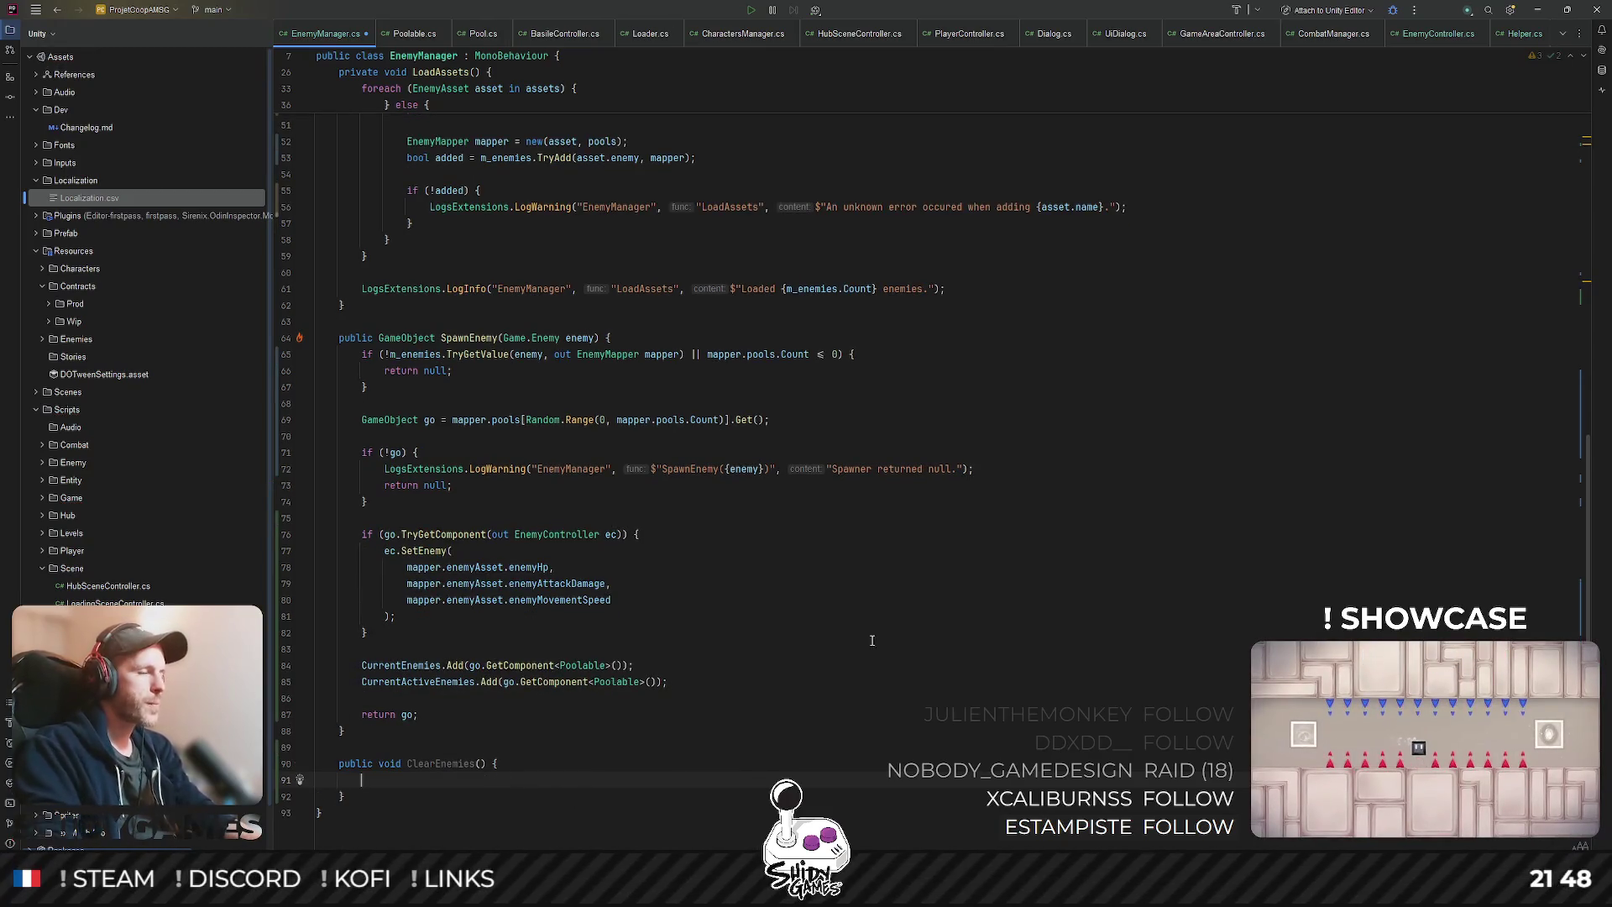
# - Insert a foreach loop over CurrentEnemies with loop variable enemy
pyautogui.write('foreach')
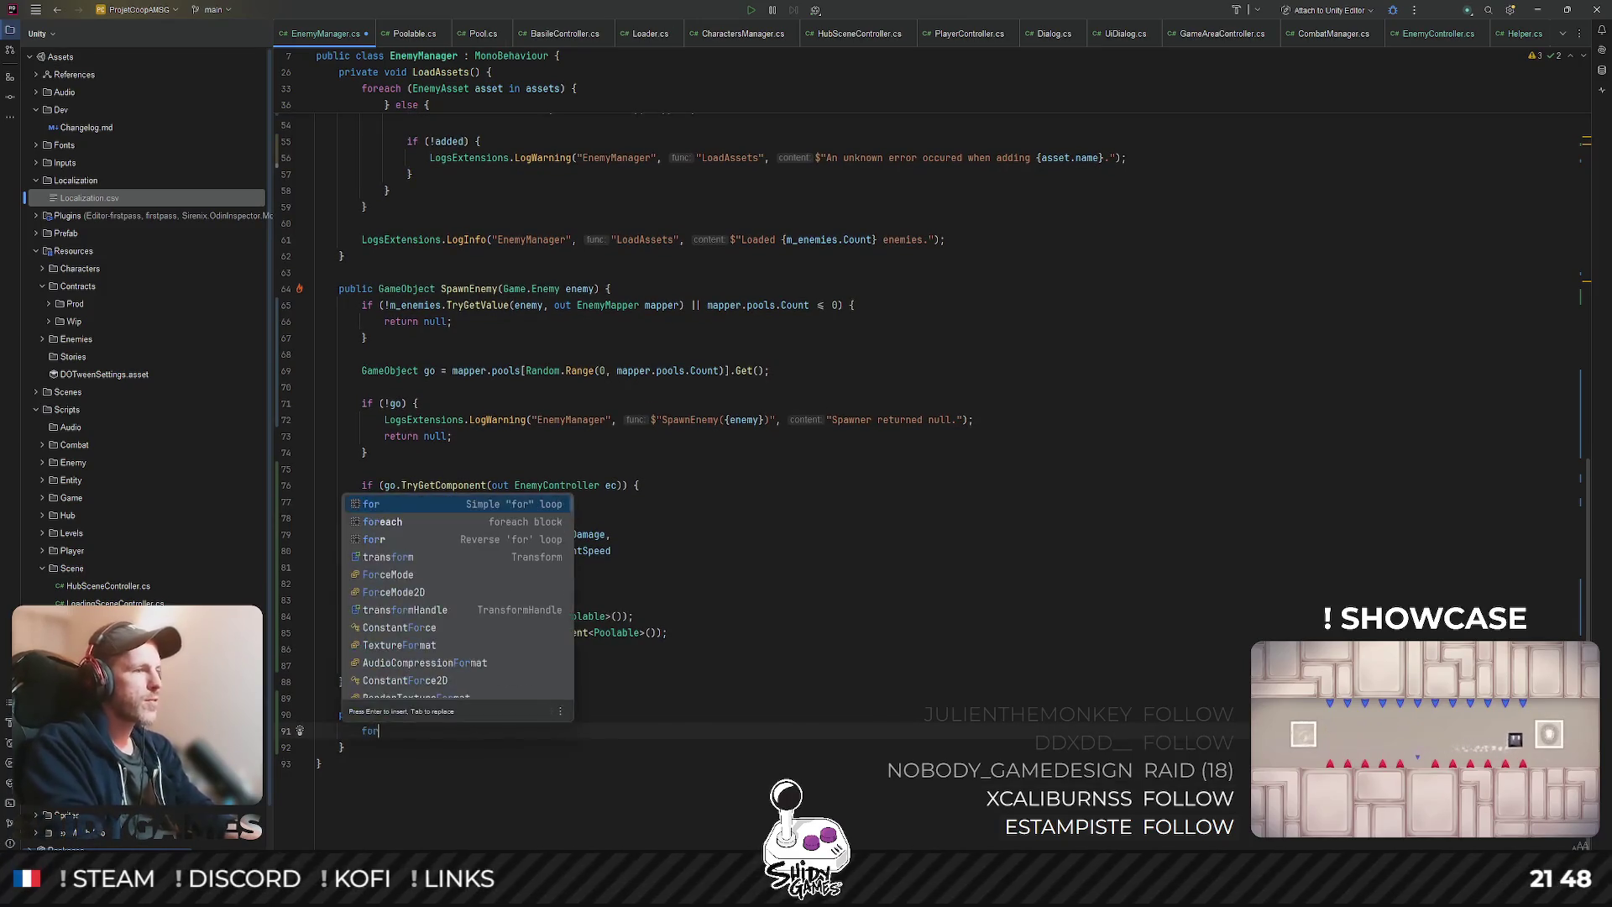
pyautogui.press('Tab')
pyautogui.write('Cur')
pyautogui.press('Return')
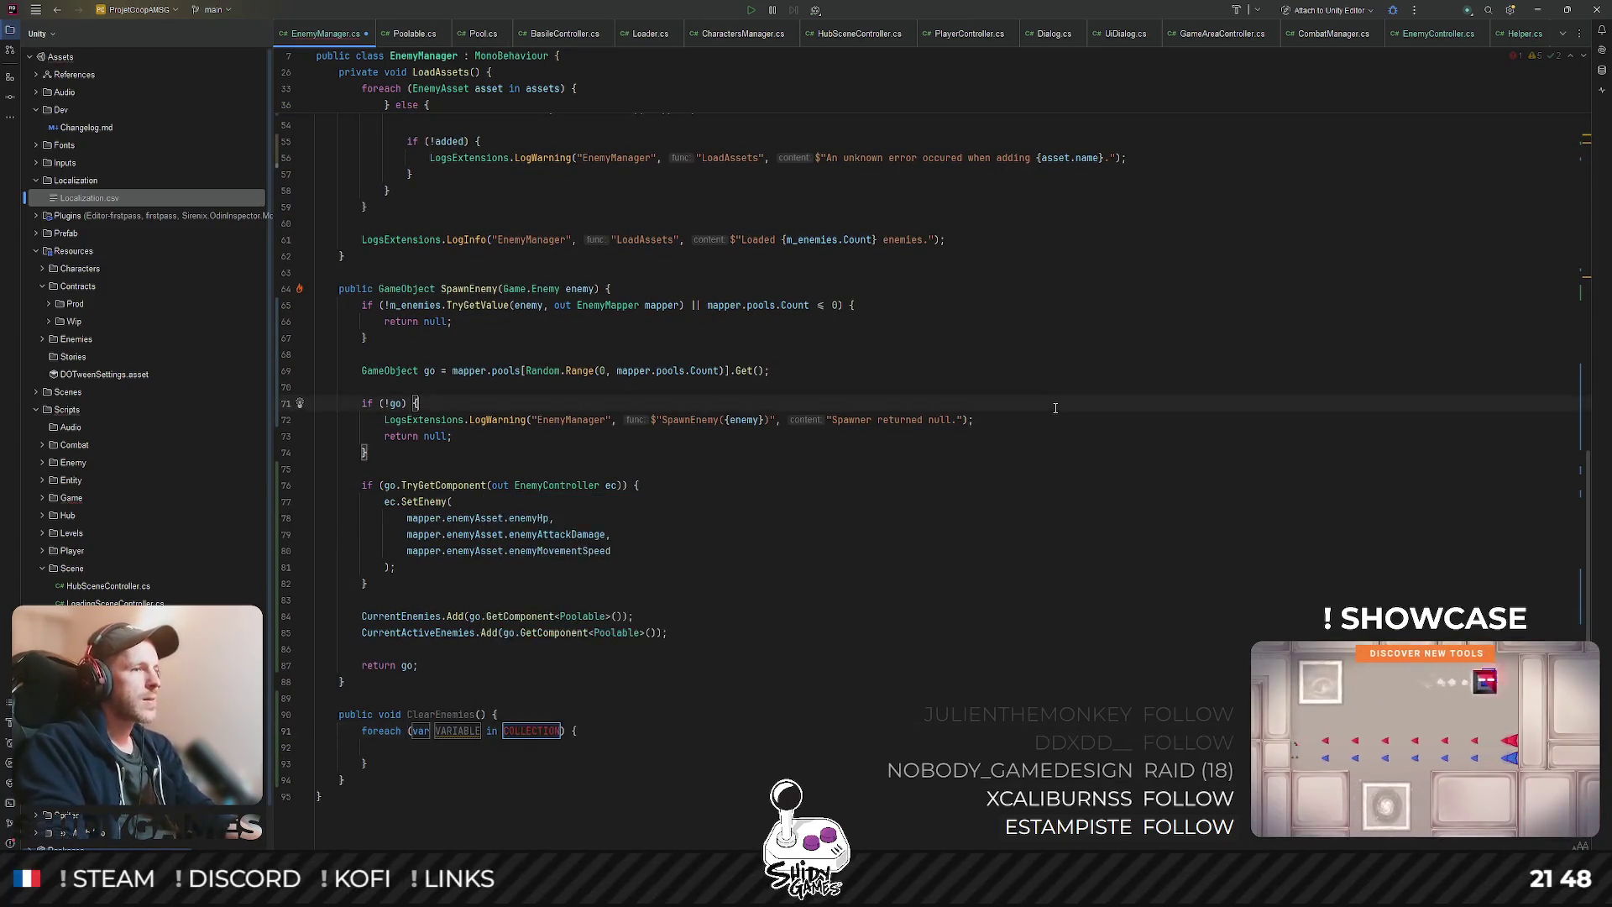
pyautogui.scroll(15, 482, 311)
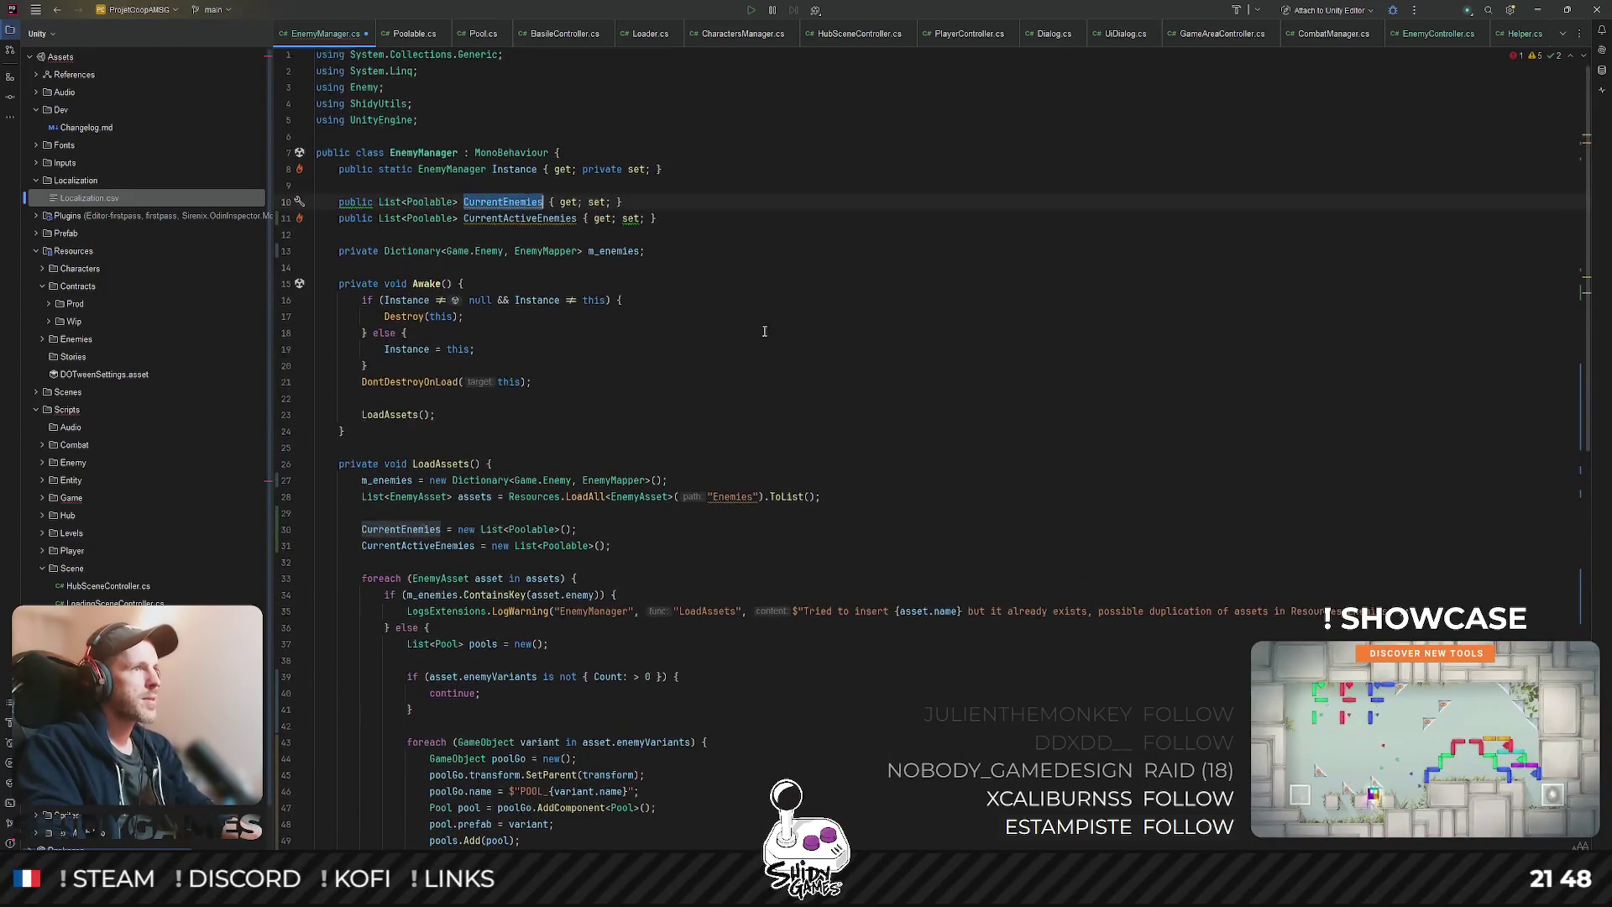
pyautogui.scroll(-15, 642, 614)
pyautogui.press('Return')
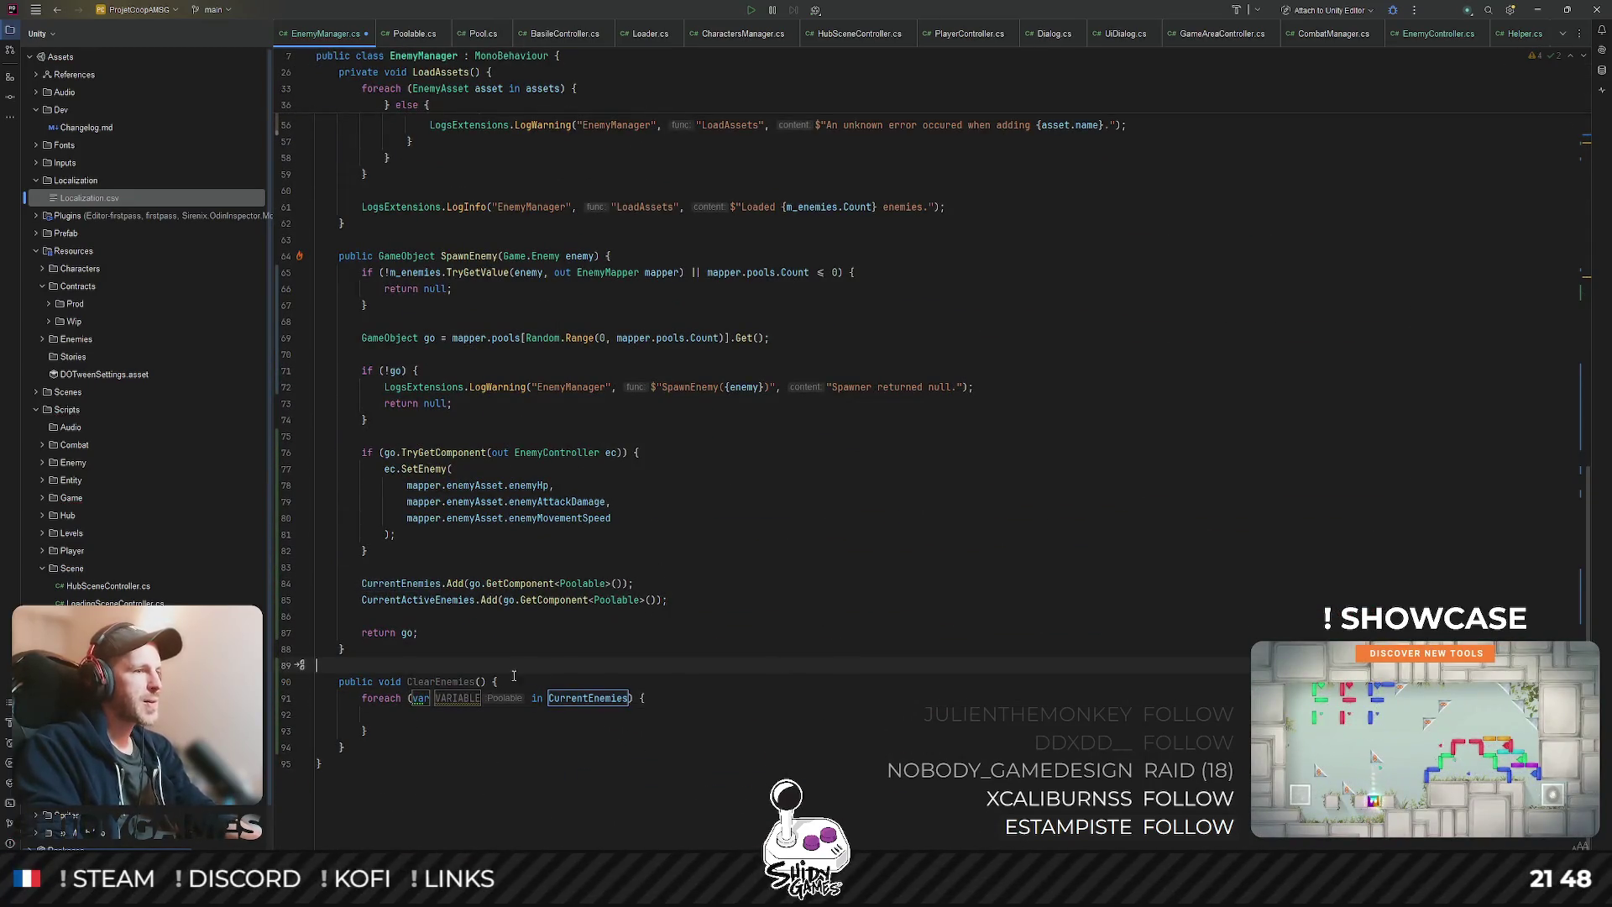
pyautogui.press('Tab')
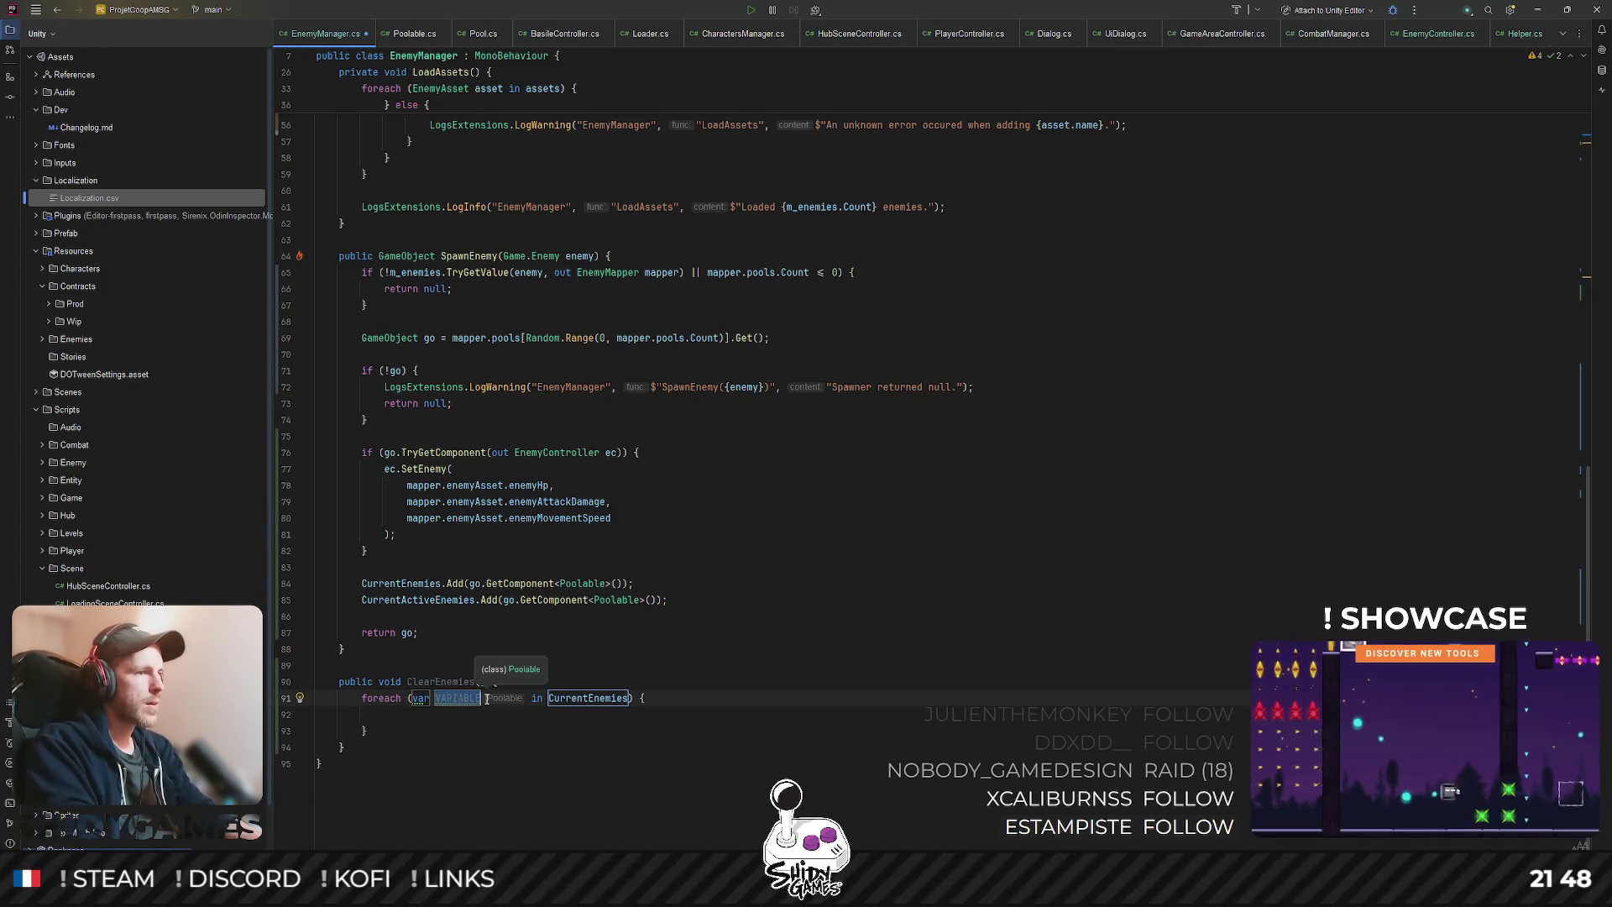
pyautogui.write('enemy')
pyautogui.press('Escape')
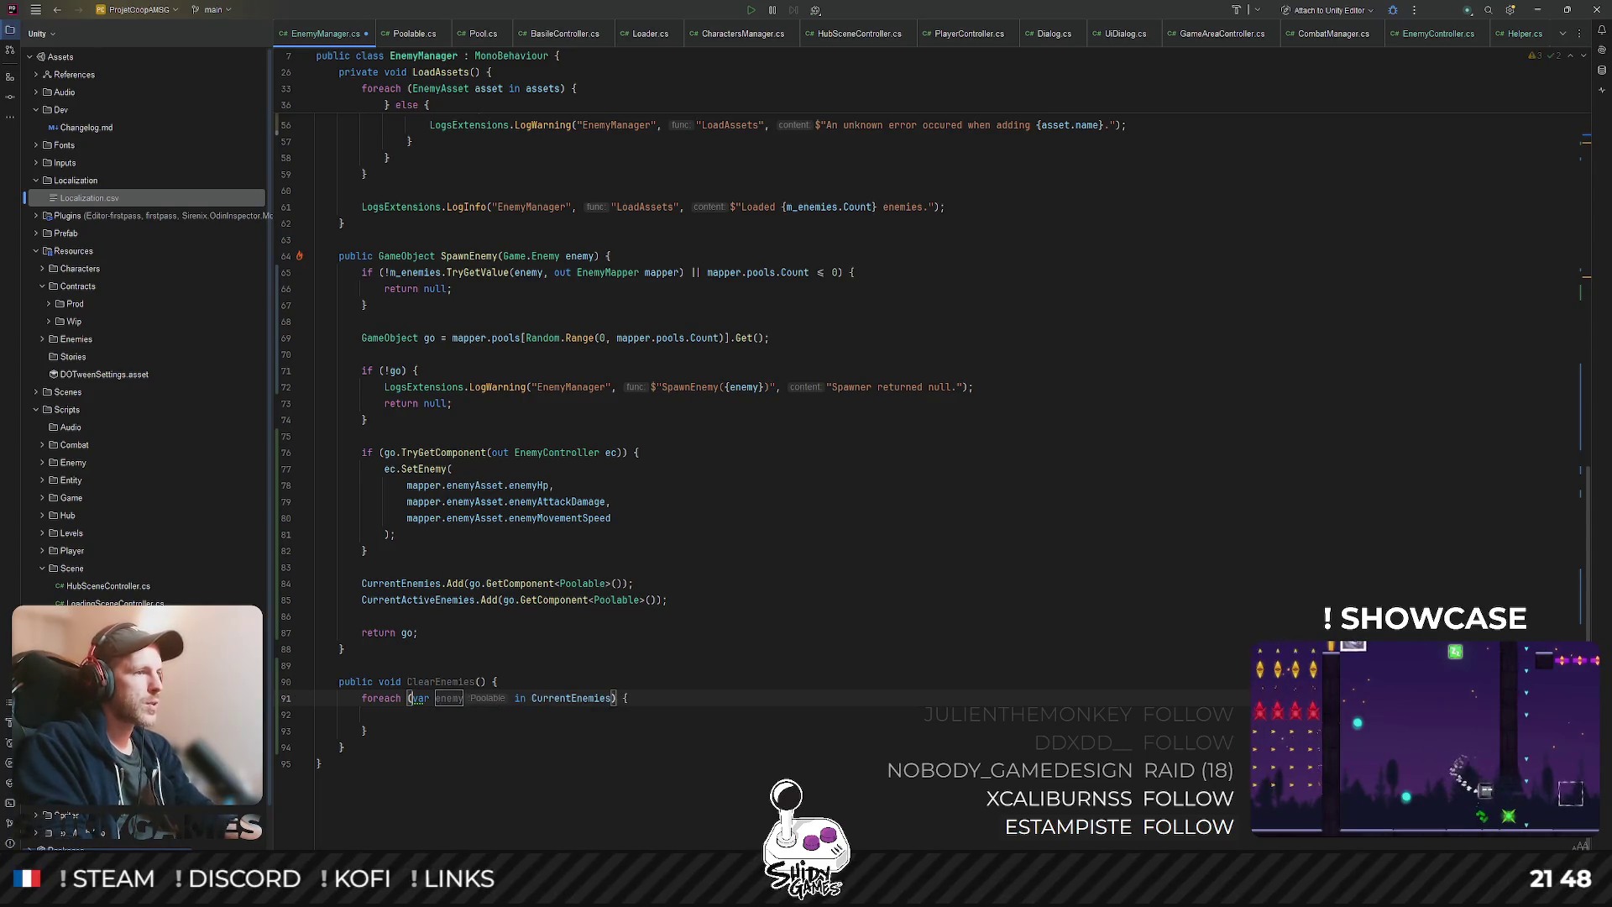
# - Change the loop variable's type from var to Poolable
pyautogui.press('Tab')
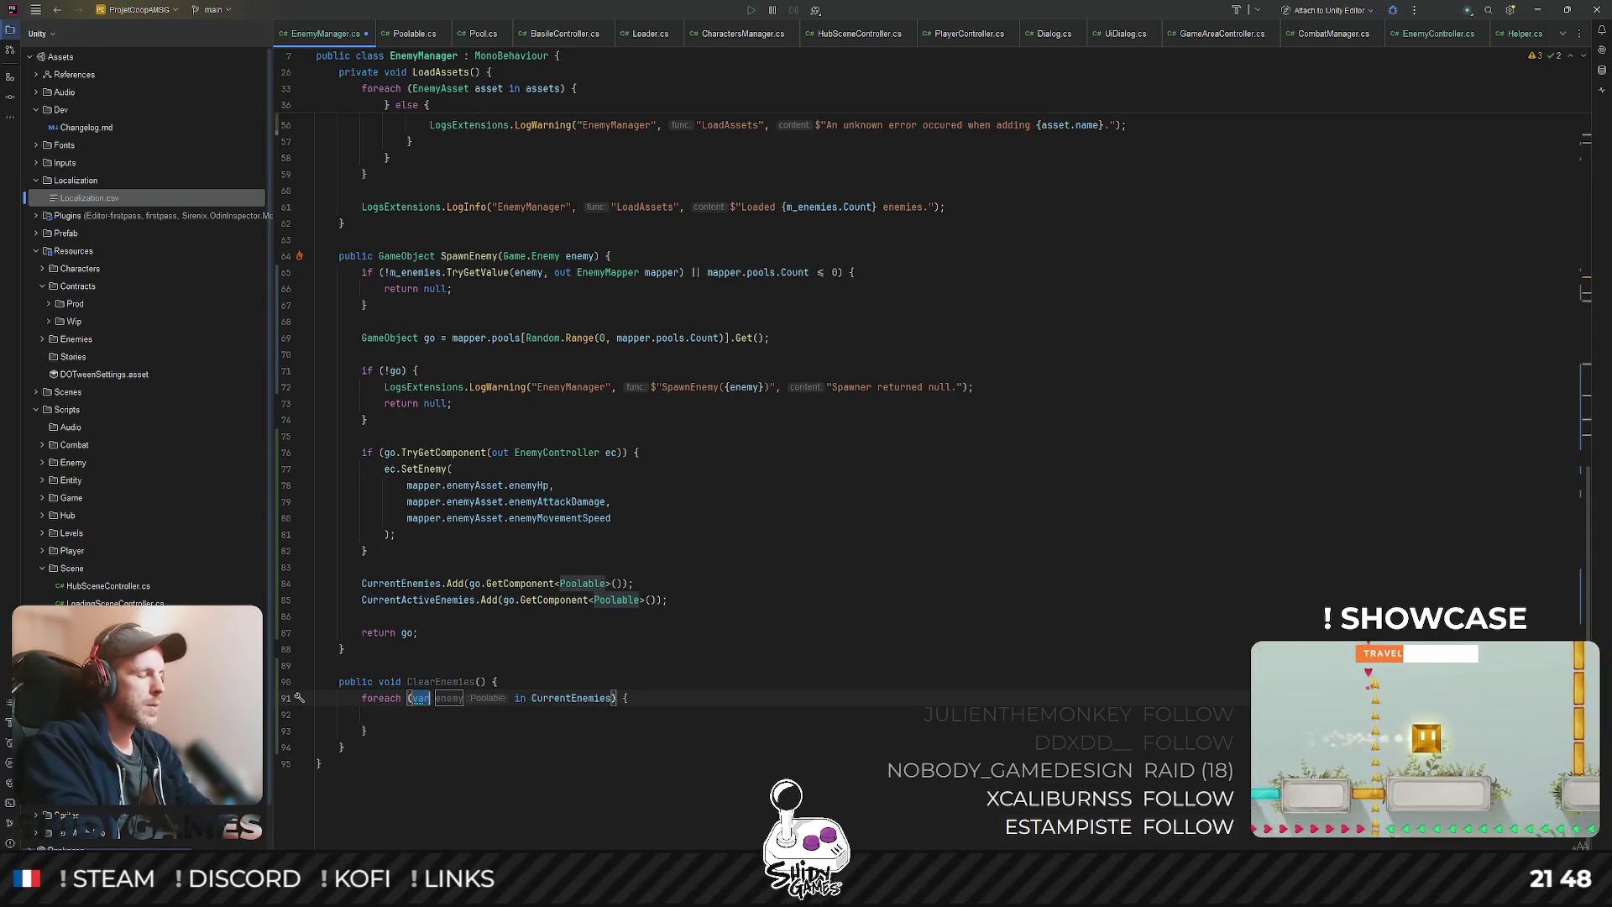
pyautogui.hotkey('alt', 'Return')
pyautogui.press('Escape')
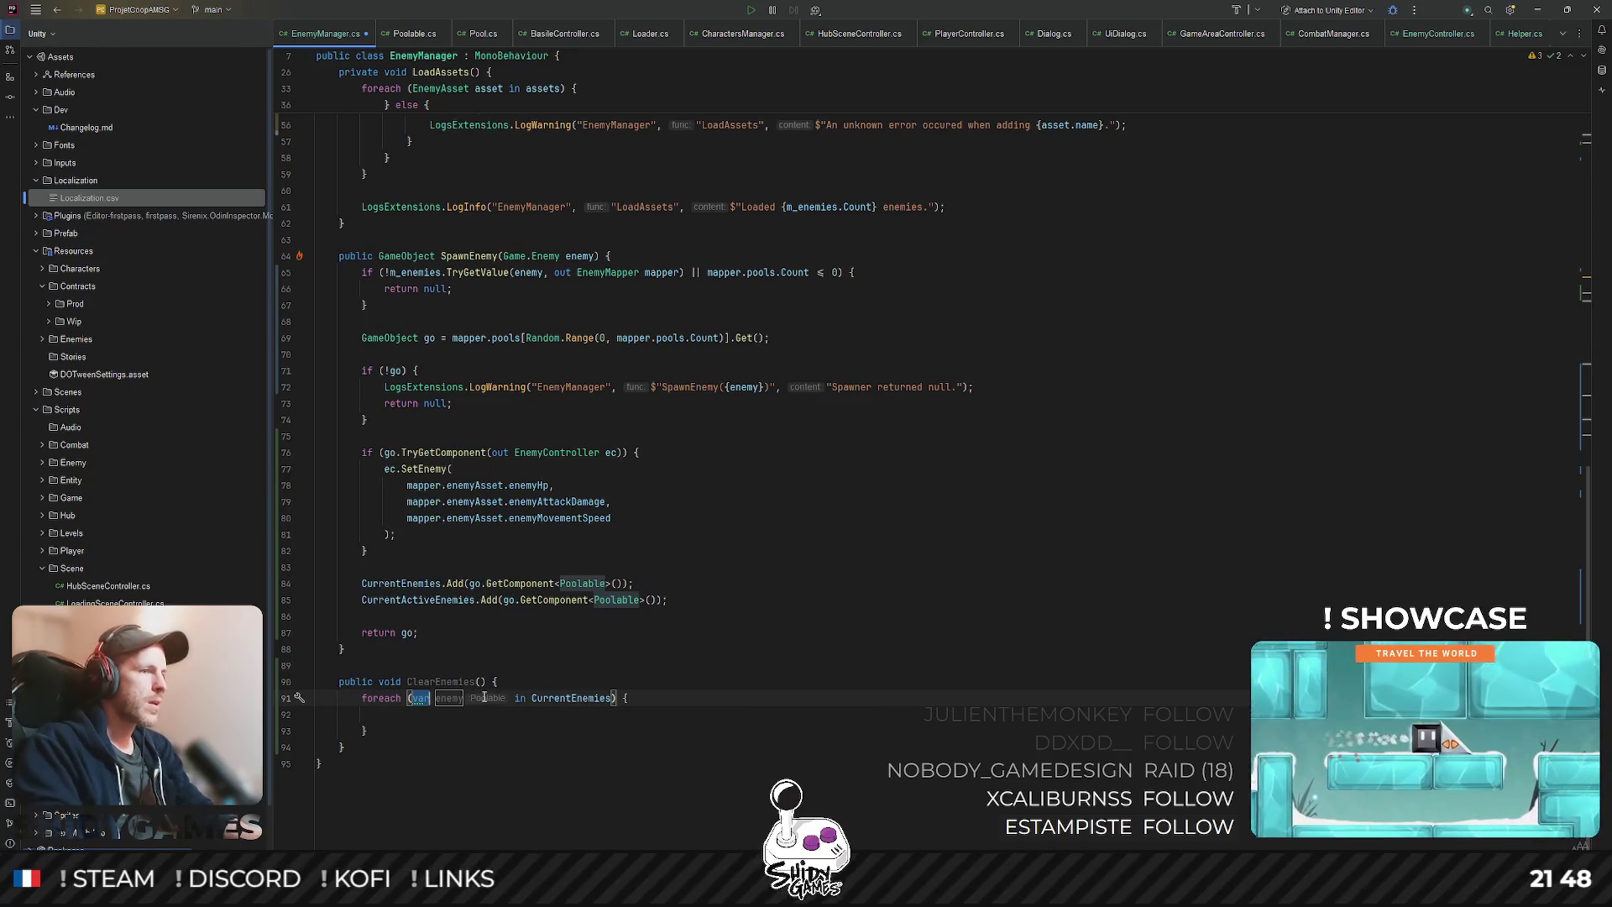
pyautogui.write('Pool')
pyautogui.press('Return')
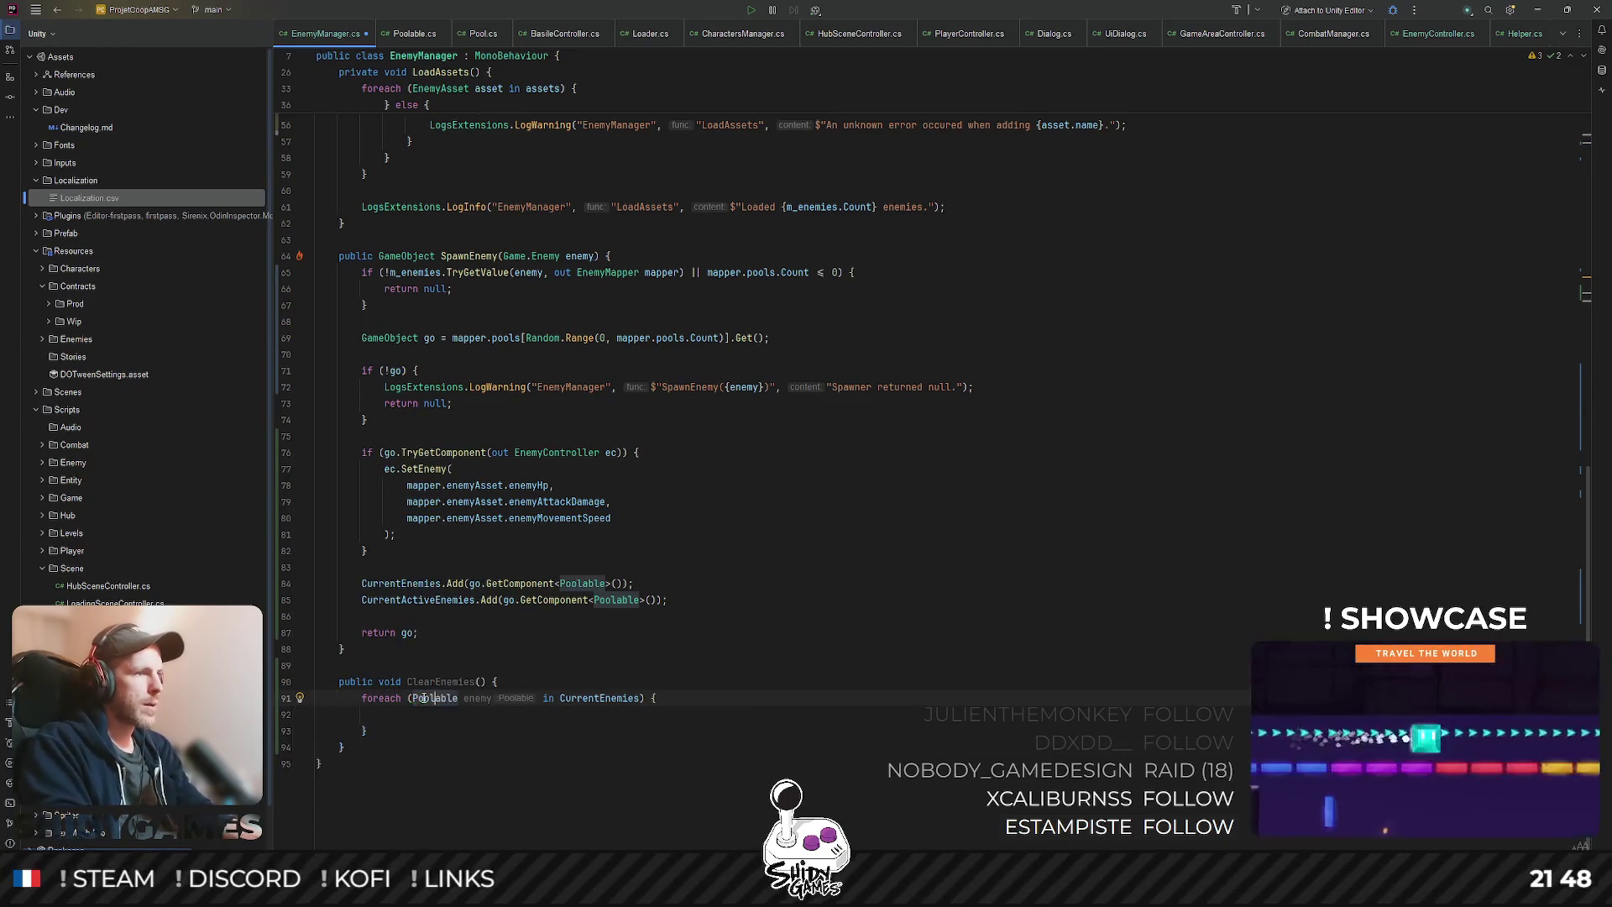
pyautogui.click(402, 712)
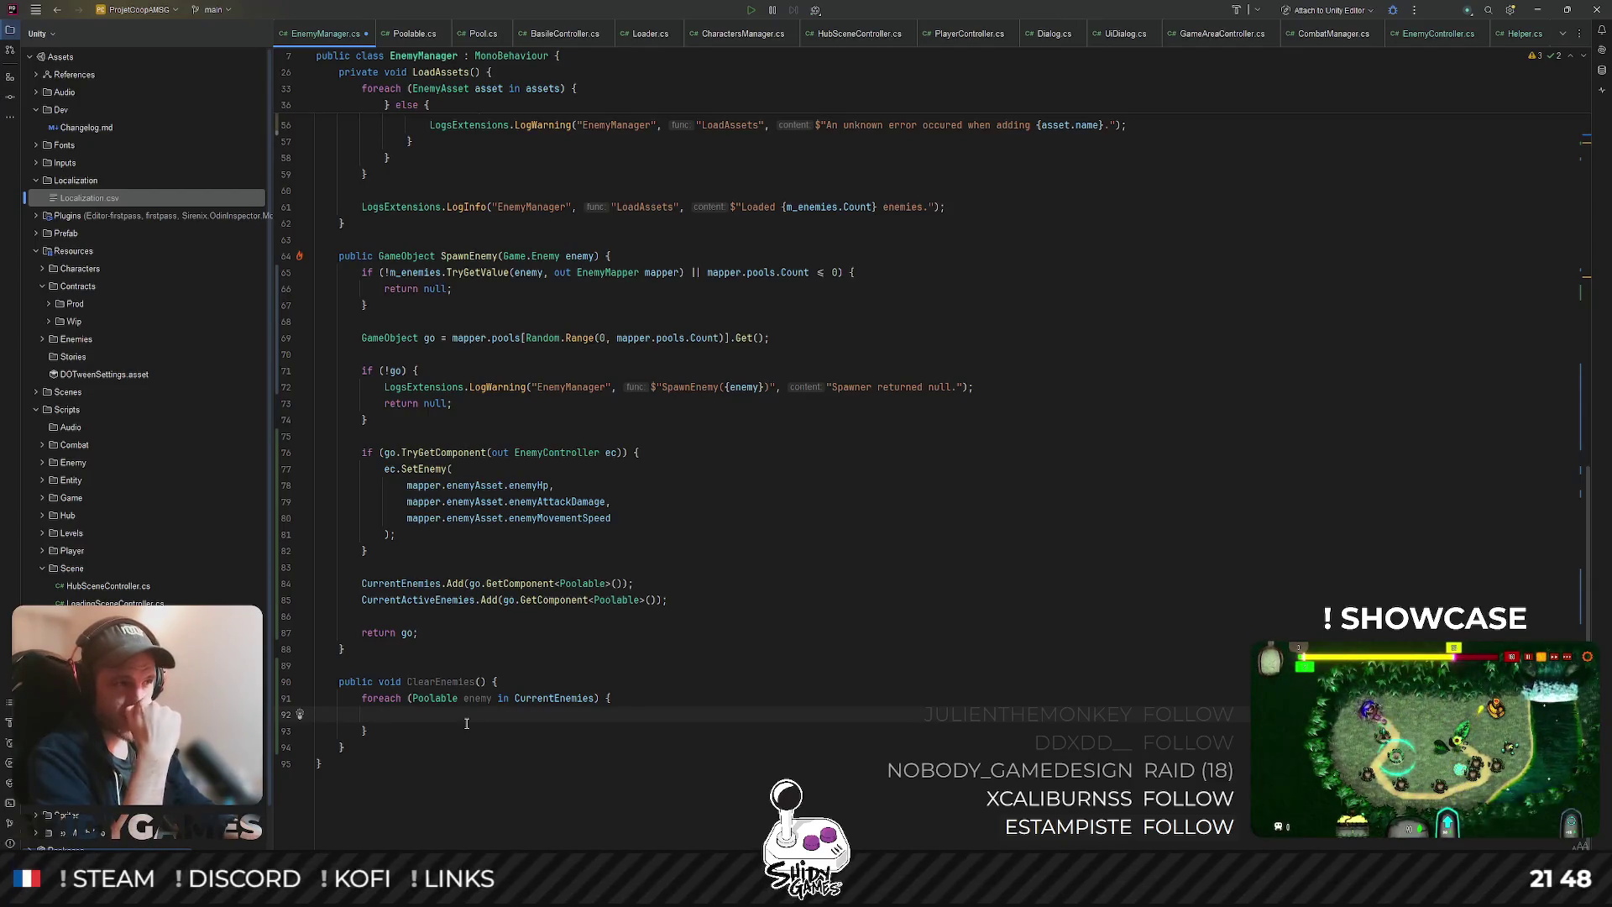
# - Write enemy.Source.Return(enemy.gameObject); inside the foreach loop
pyautogui.write('enemy/')
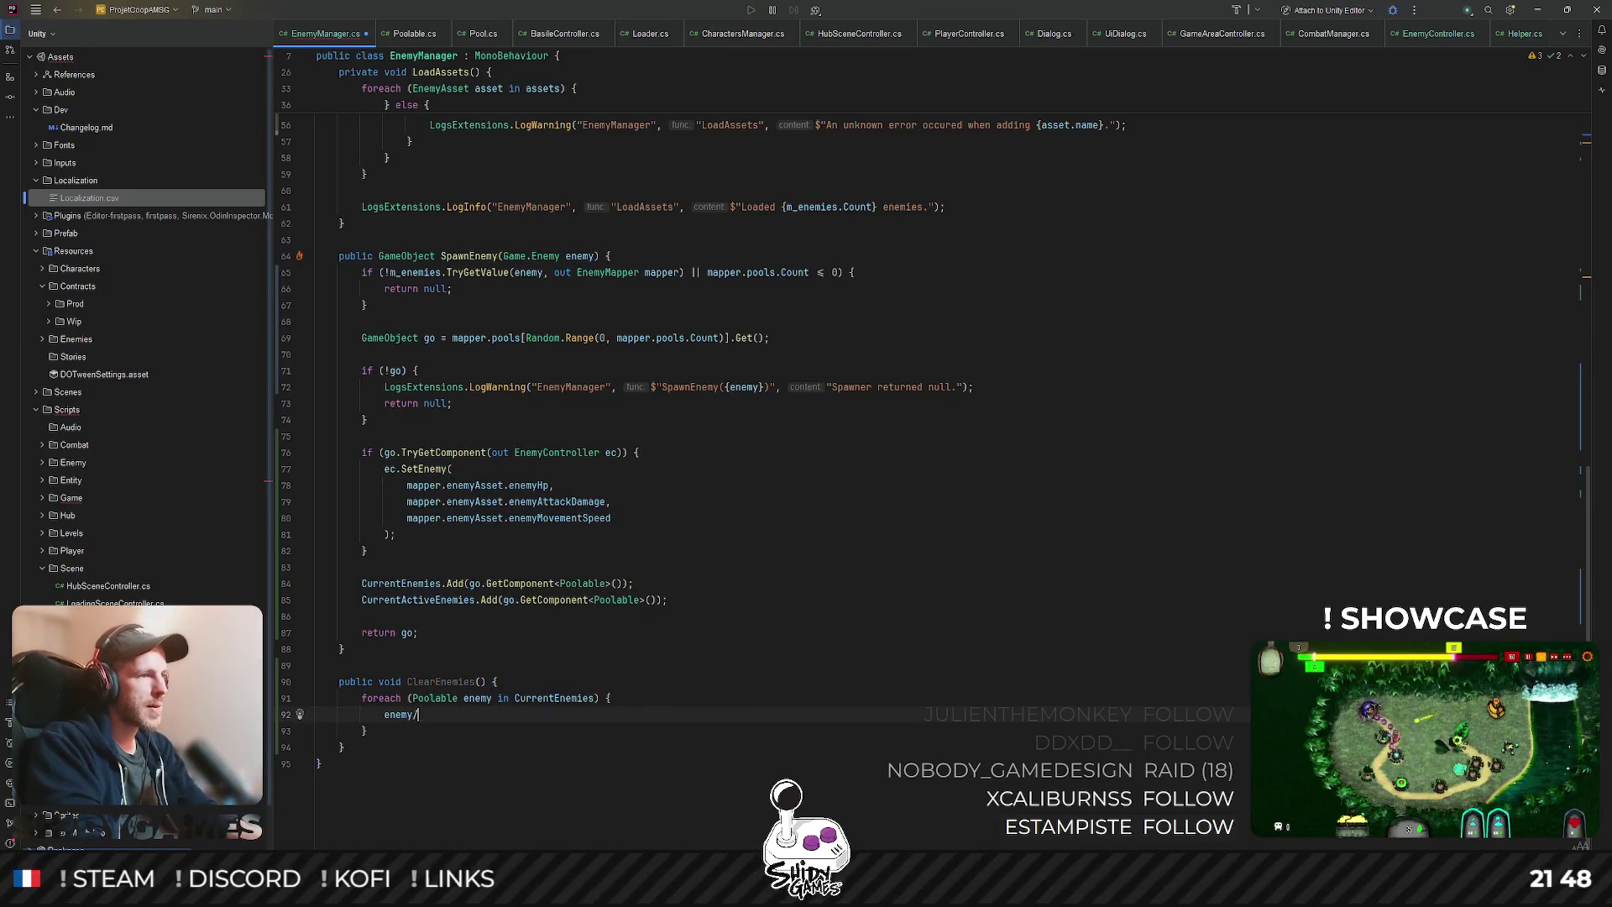
pyautogui.press('BackSpace')
pyautogui.write('.')
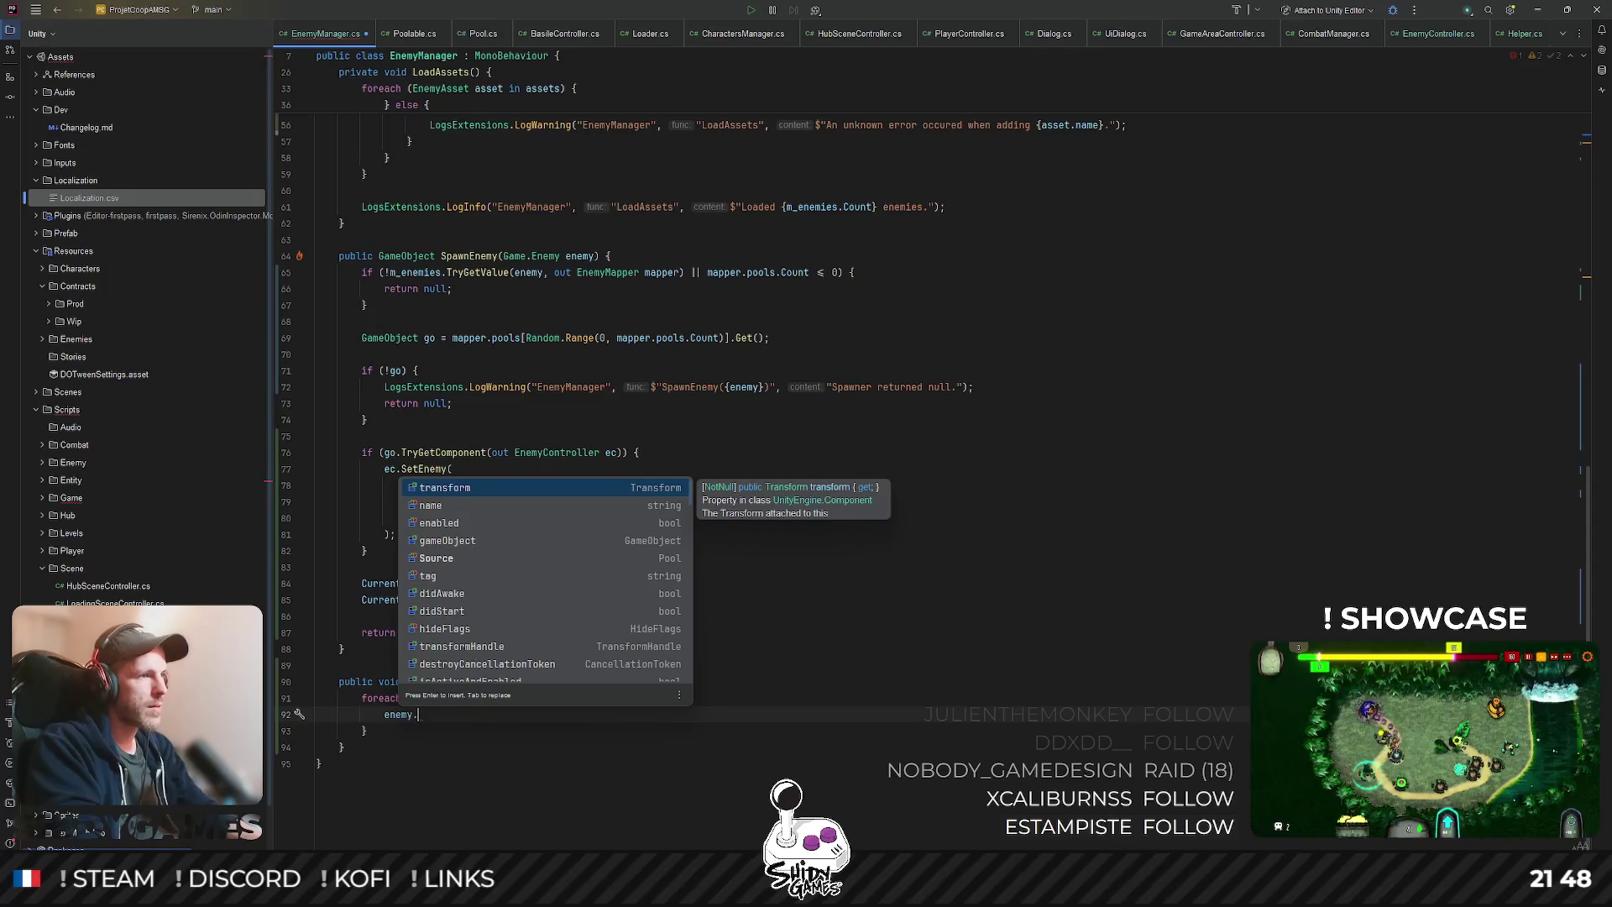
pyautogui.press('Down')
pyautogui.press('Down')
pyautogui.press('Down')
pyautogui.press('Return')
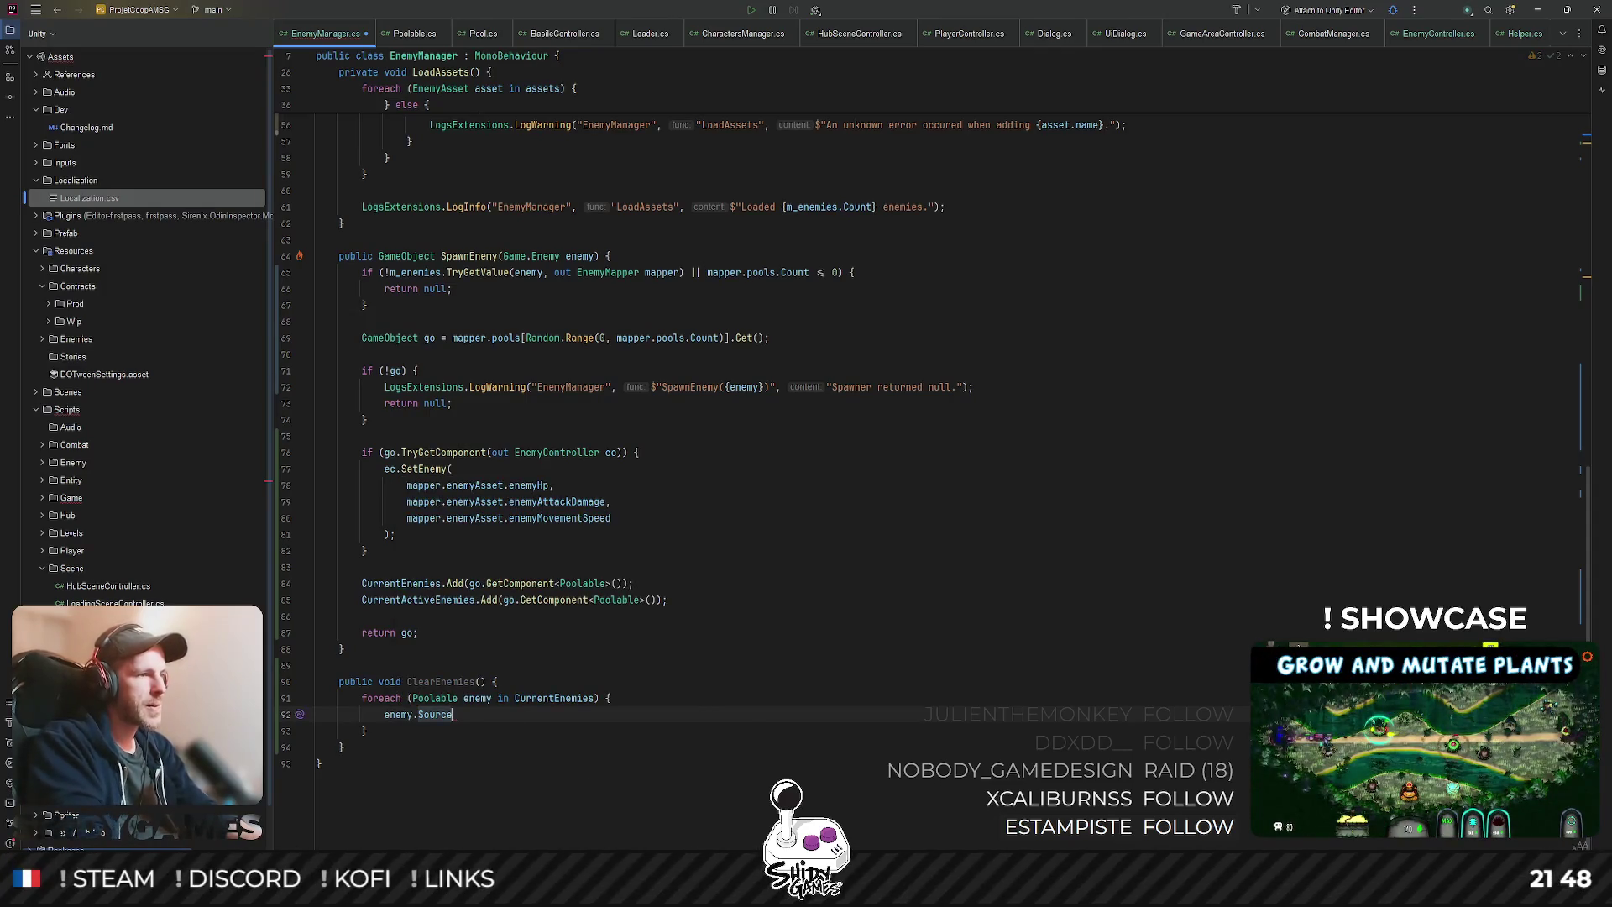
pyautogui.write('.')
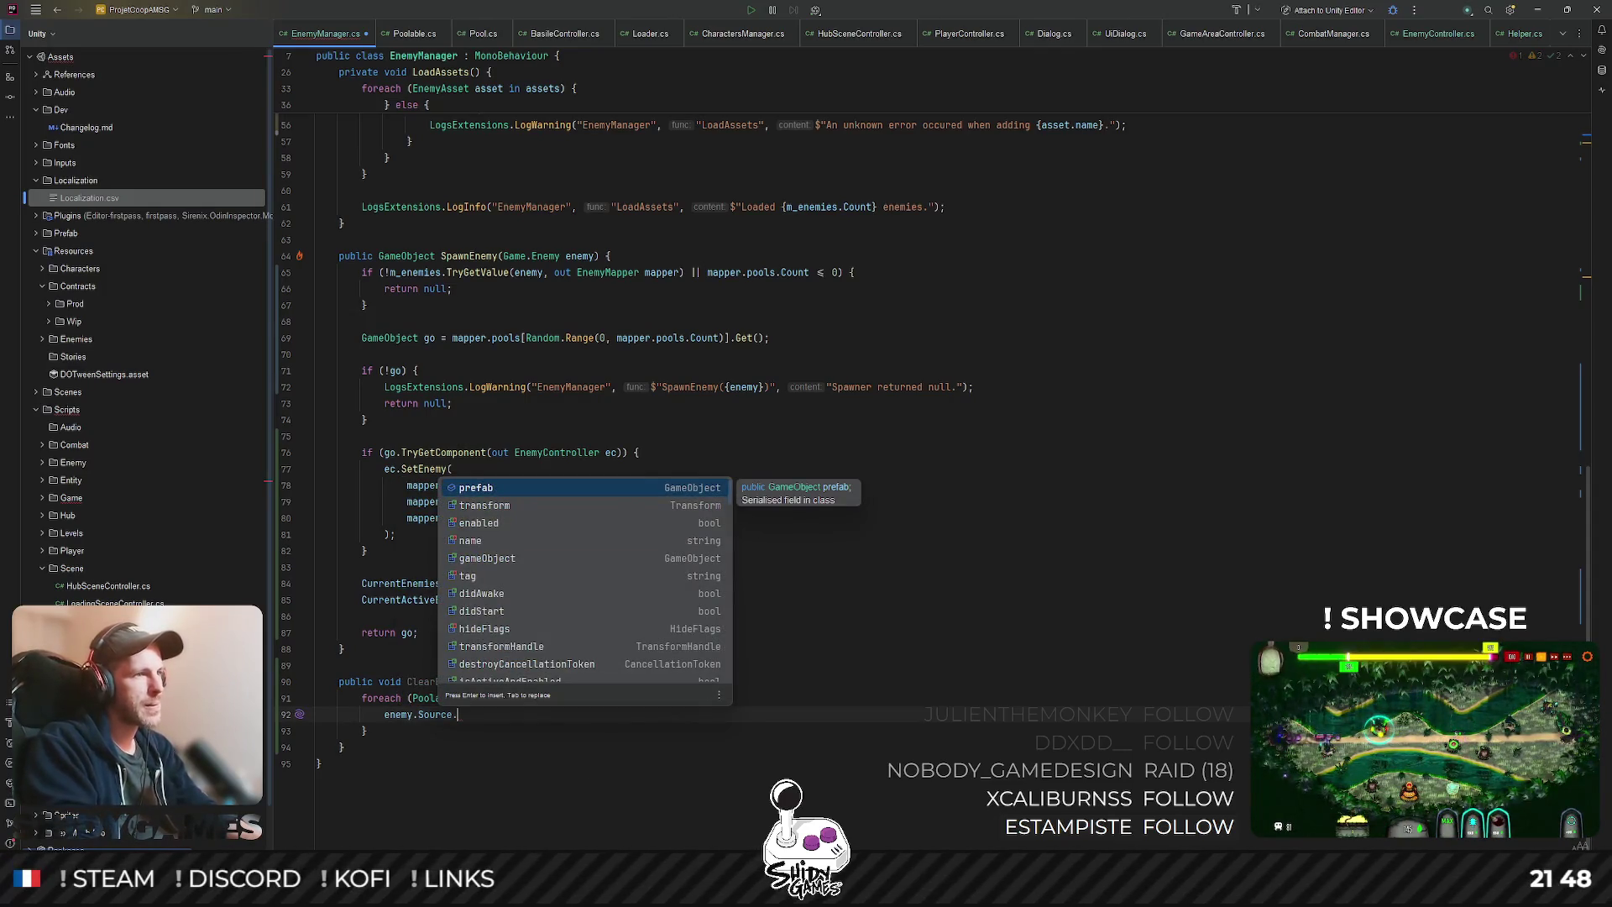
pyautogui.press('Down')
pyautogui.press('Down')
pyautogui.press('Down')
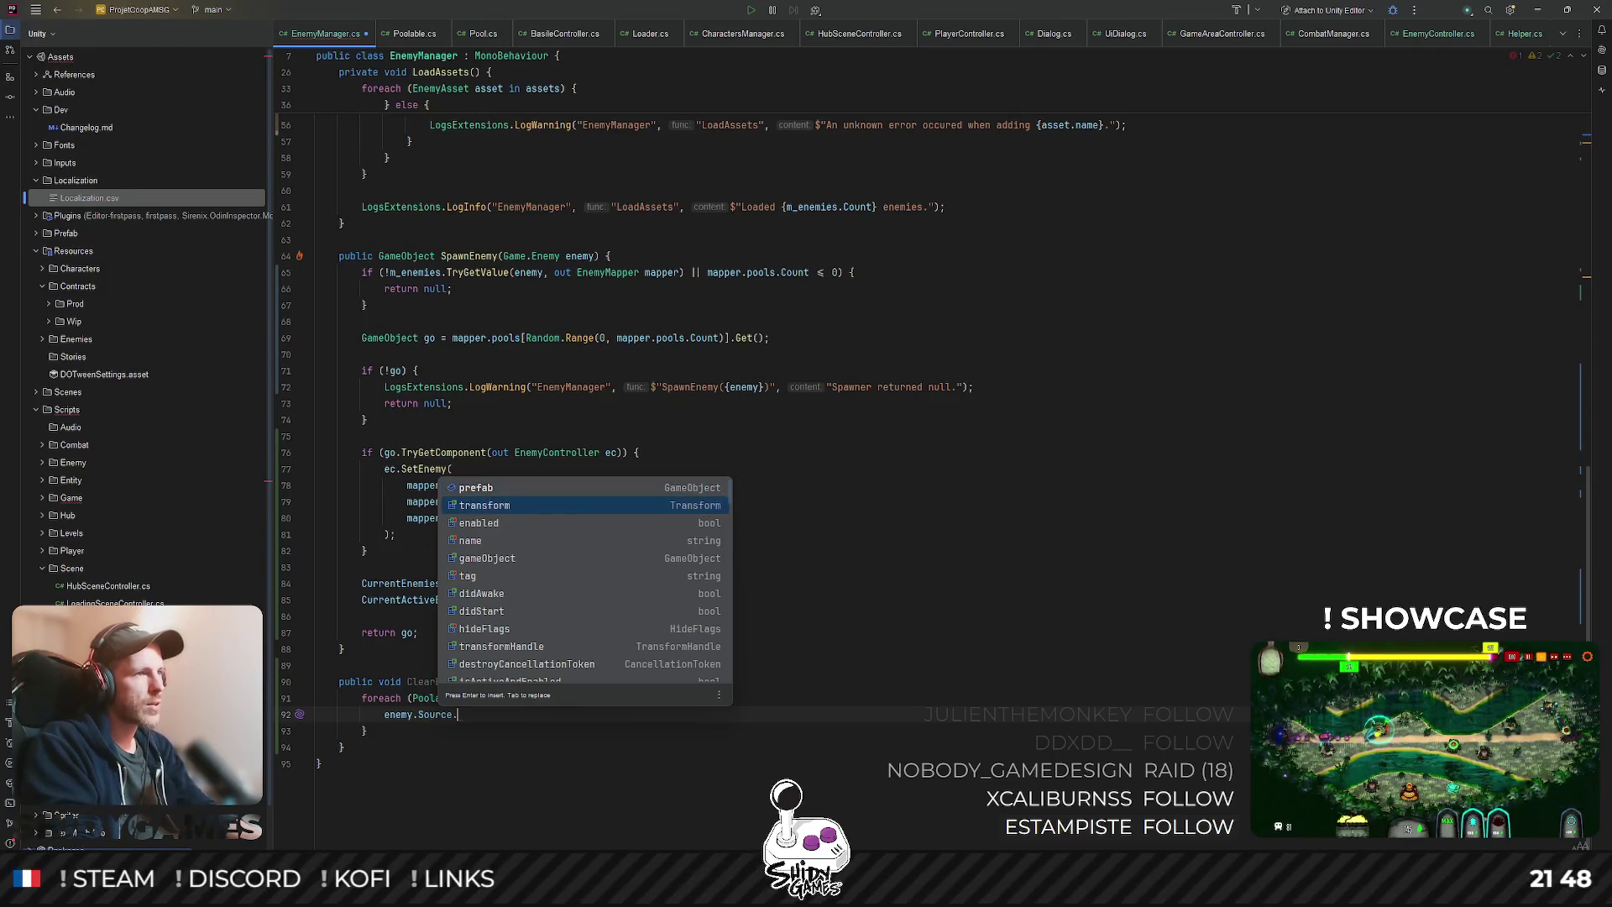
pyautogui.press('Down')
pyautogui.press('Down')
pyautogui.press('Down')
pyautogui.press('Up')
pyautogui.press('Up')
pyautogui.press('Return')
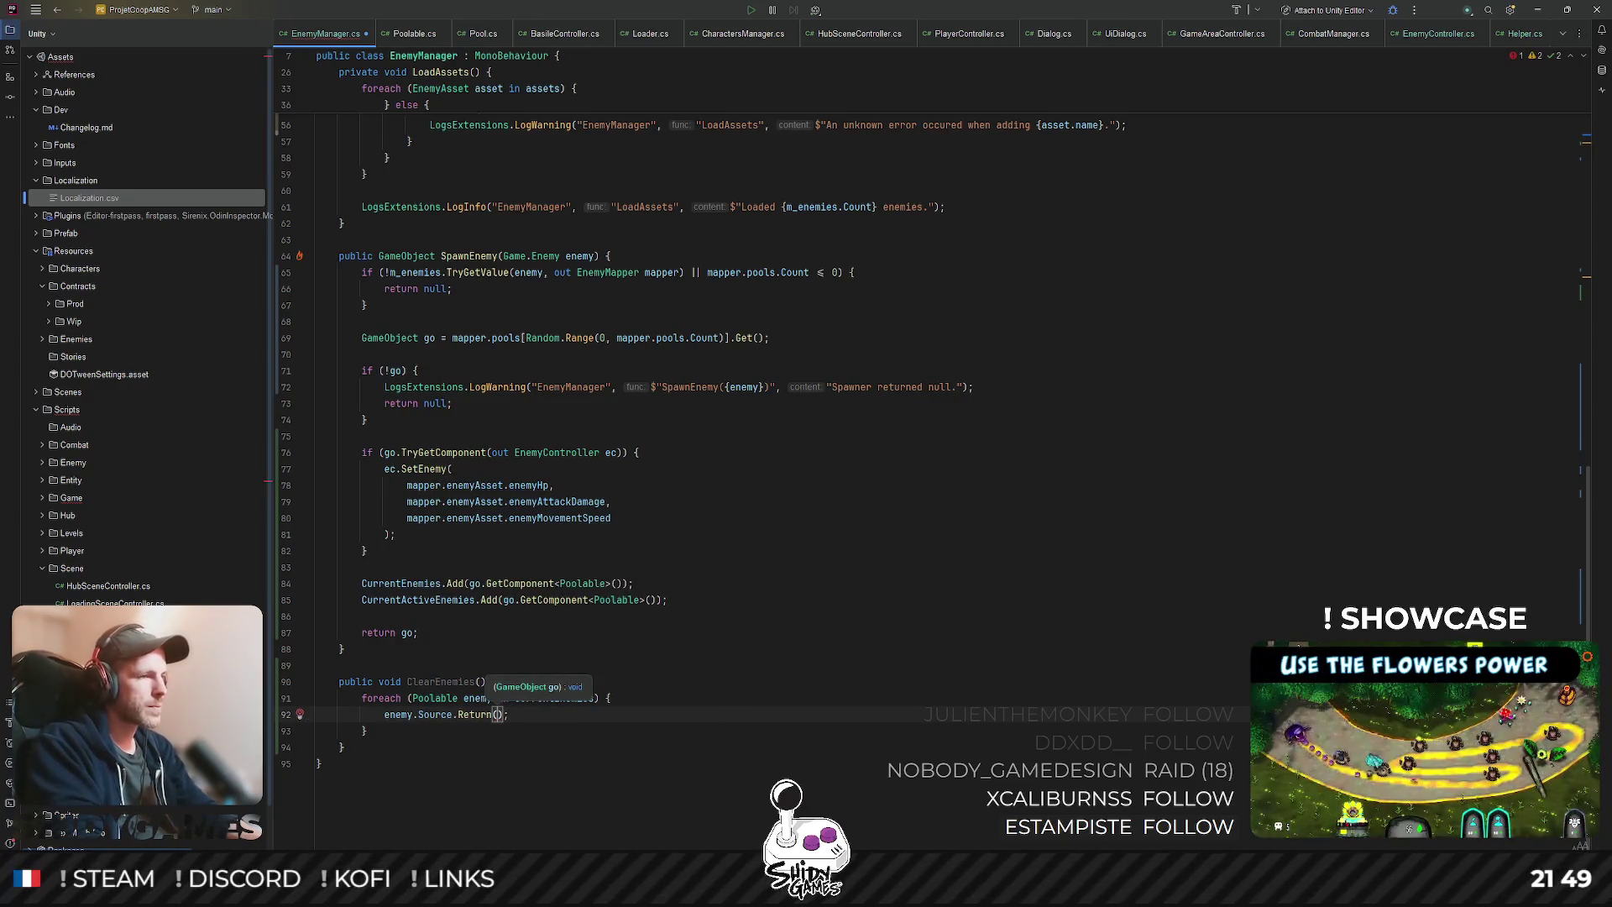
pyautogui.write('enemy')
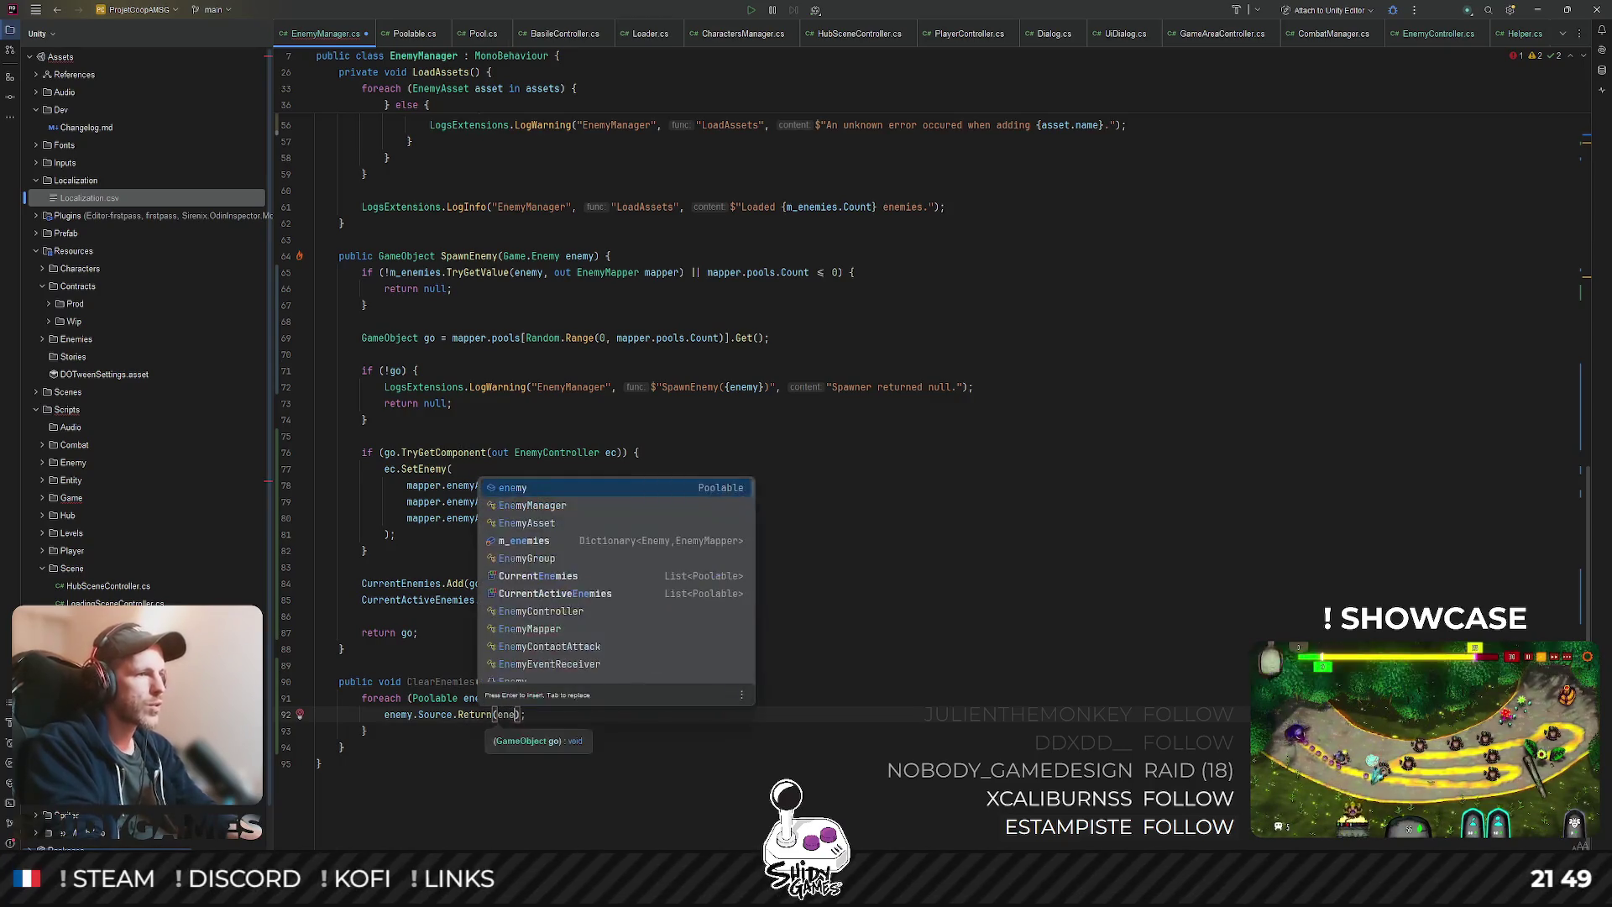
pyautogui.press('Return')
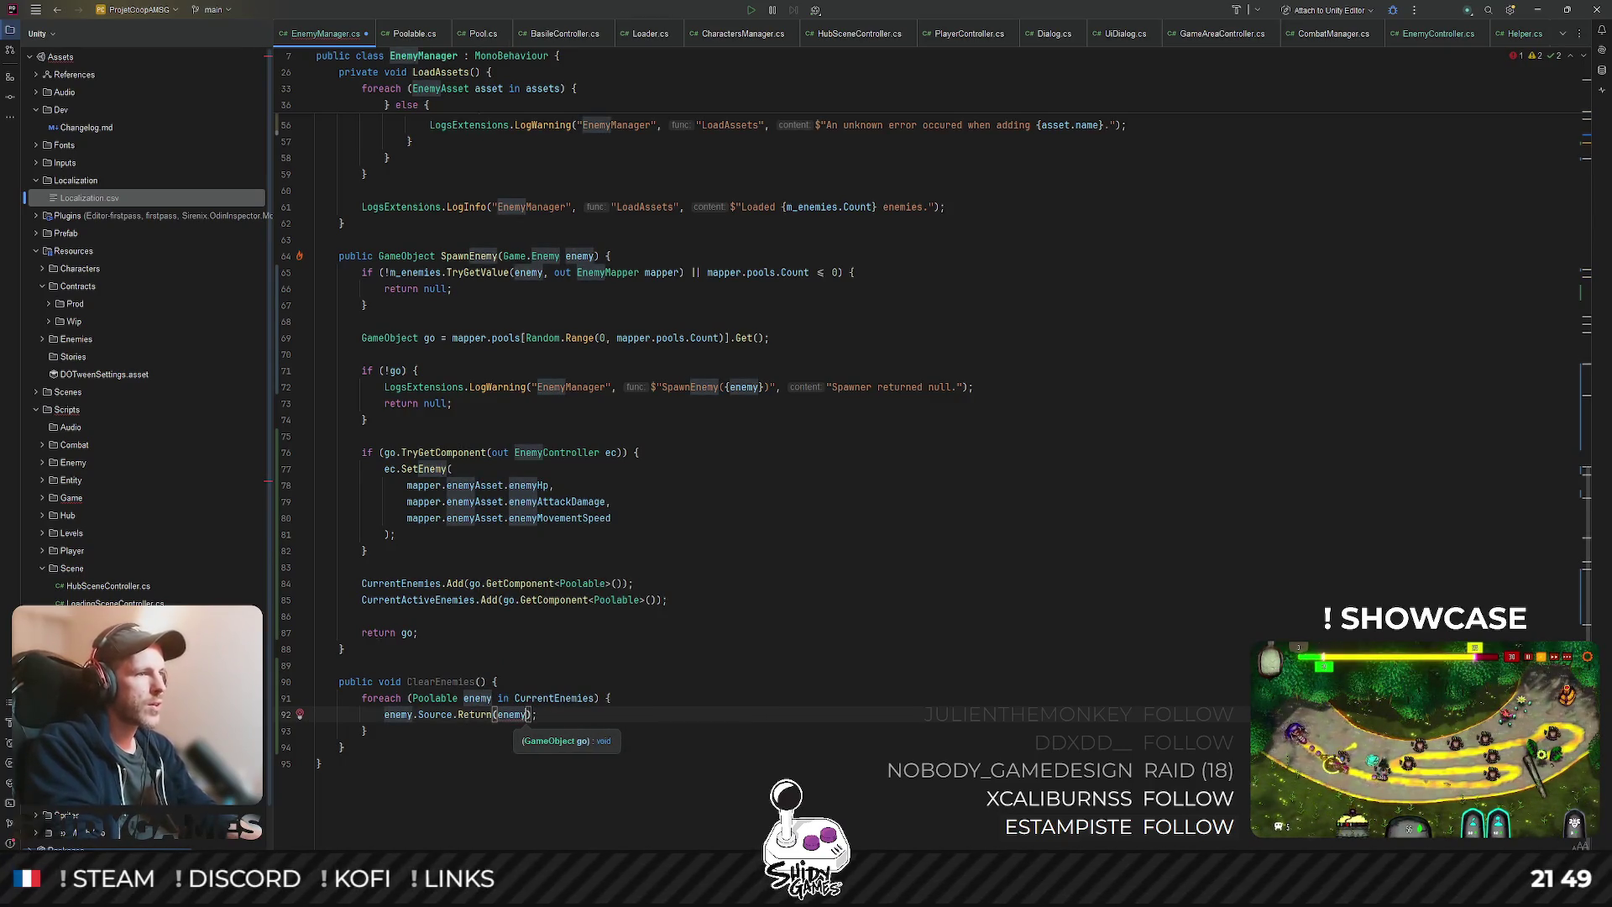
pyautogui.write('.')
pyautogui.press('Return')
pyautogui.click(770, 631)
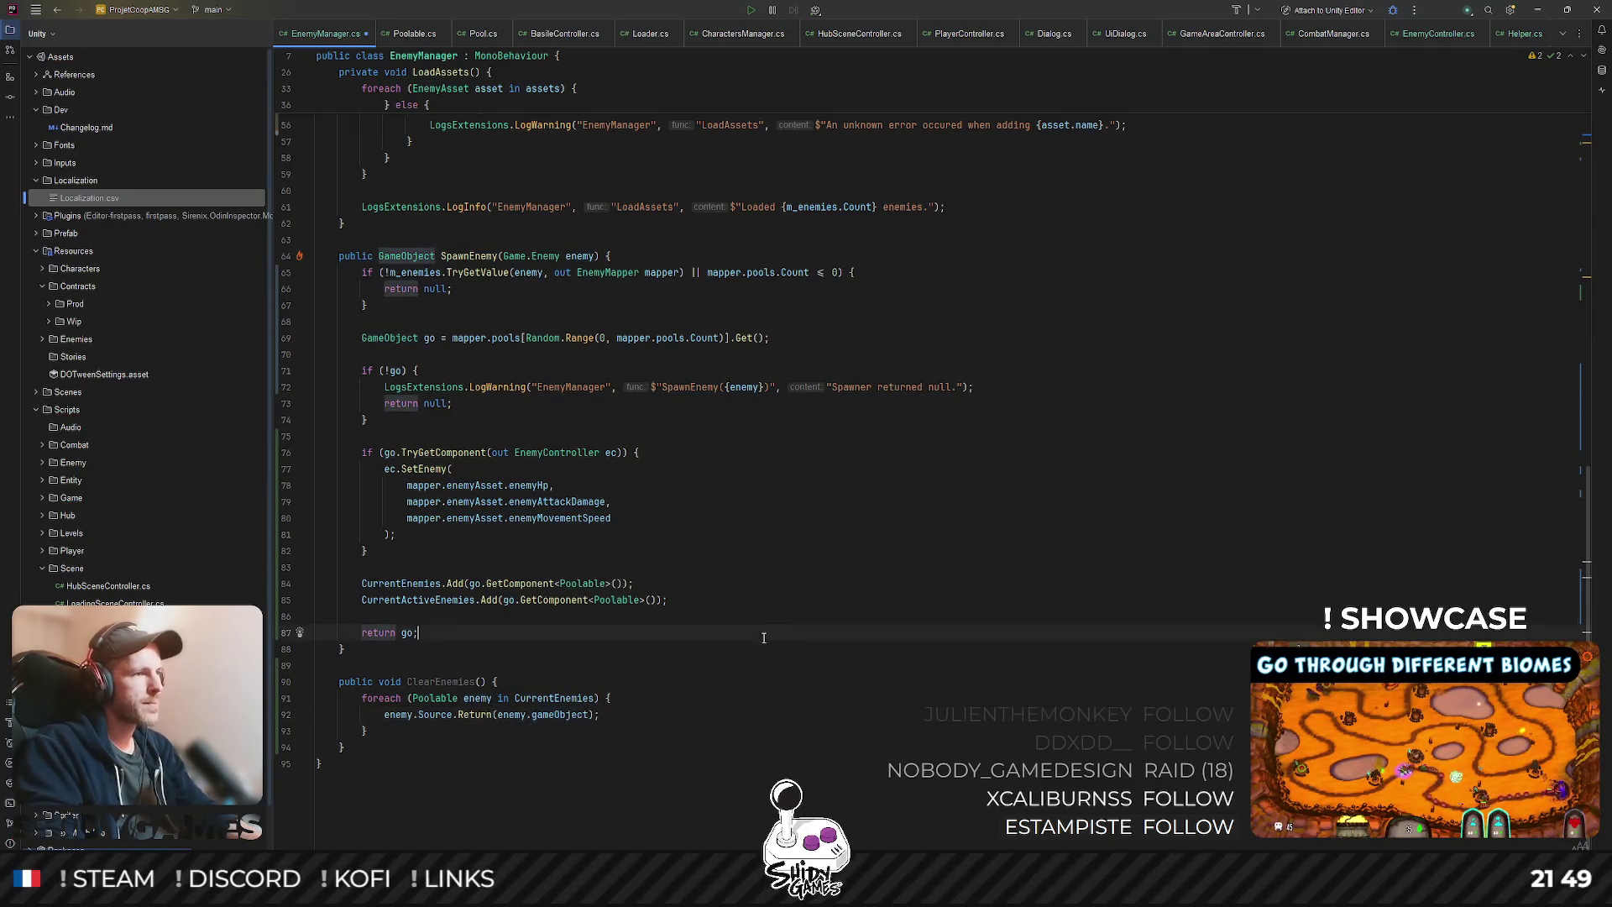
# - Add CurrentActiveEnemies.Clear(); after the foreach loop
pyautogui.click(638, 698)
pyautogui.click(453, 727)
pyautogui.press('Return')
pyautogui.press('Return')
pyautogui.write('Cur')
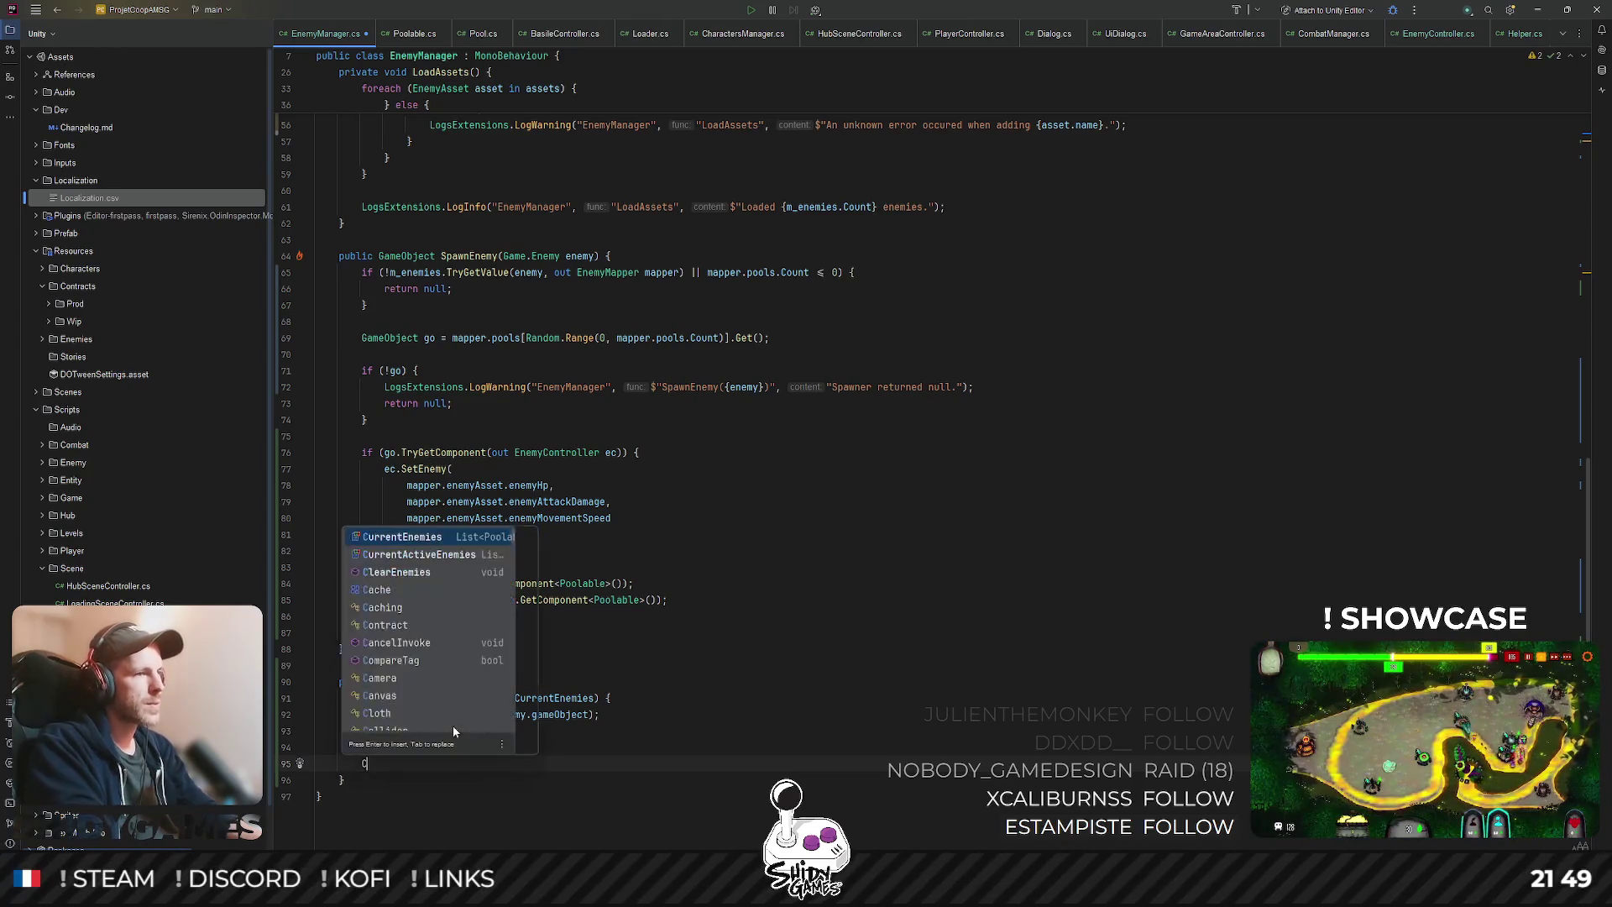
pyautogui.press('Return')
pyautogui.write('.C')
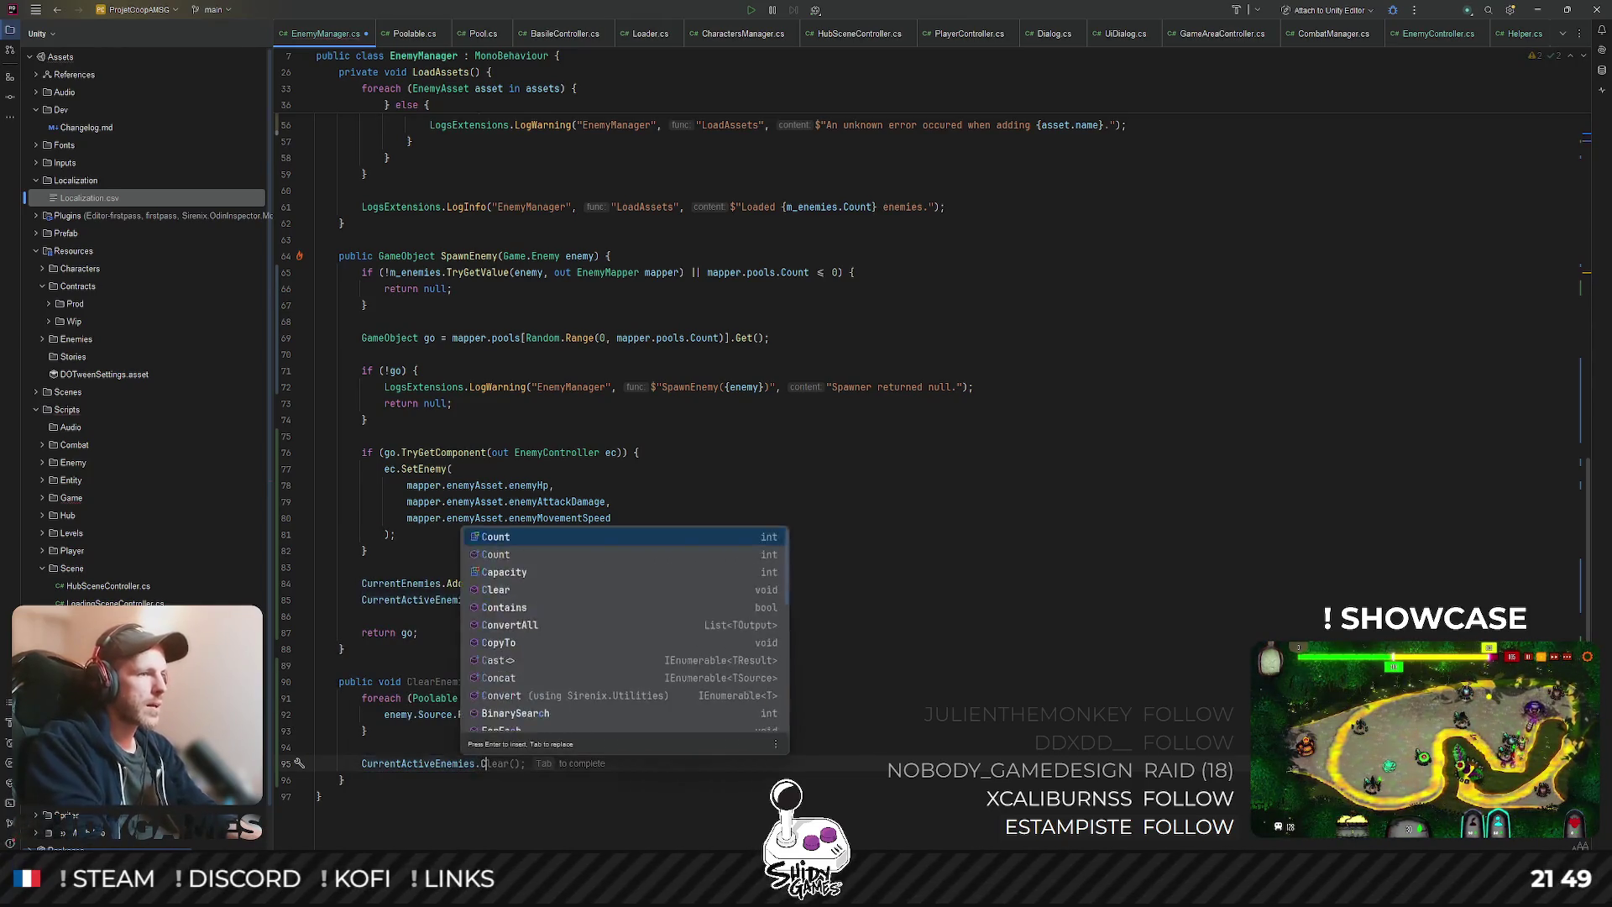
pyautogui.press('Tab')
# - Add CurrentEnemies.Clear(); below the loop, then go to the Poolable class declaration
pyautogui.click(453, 727)
pyautogui.click(670, 718)
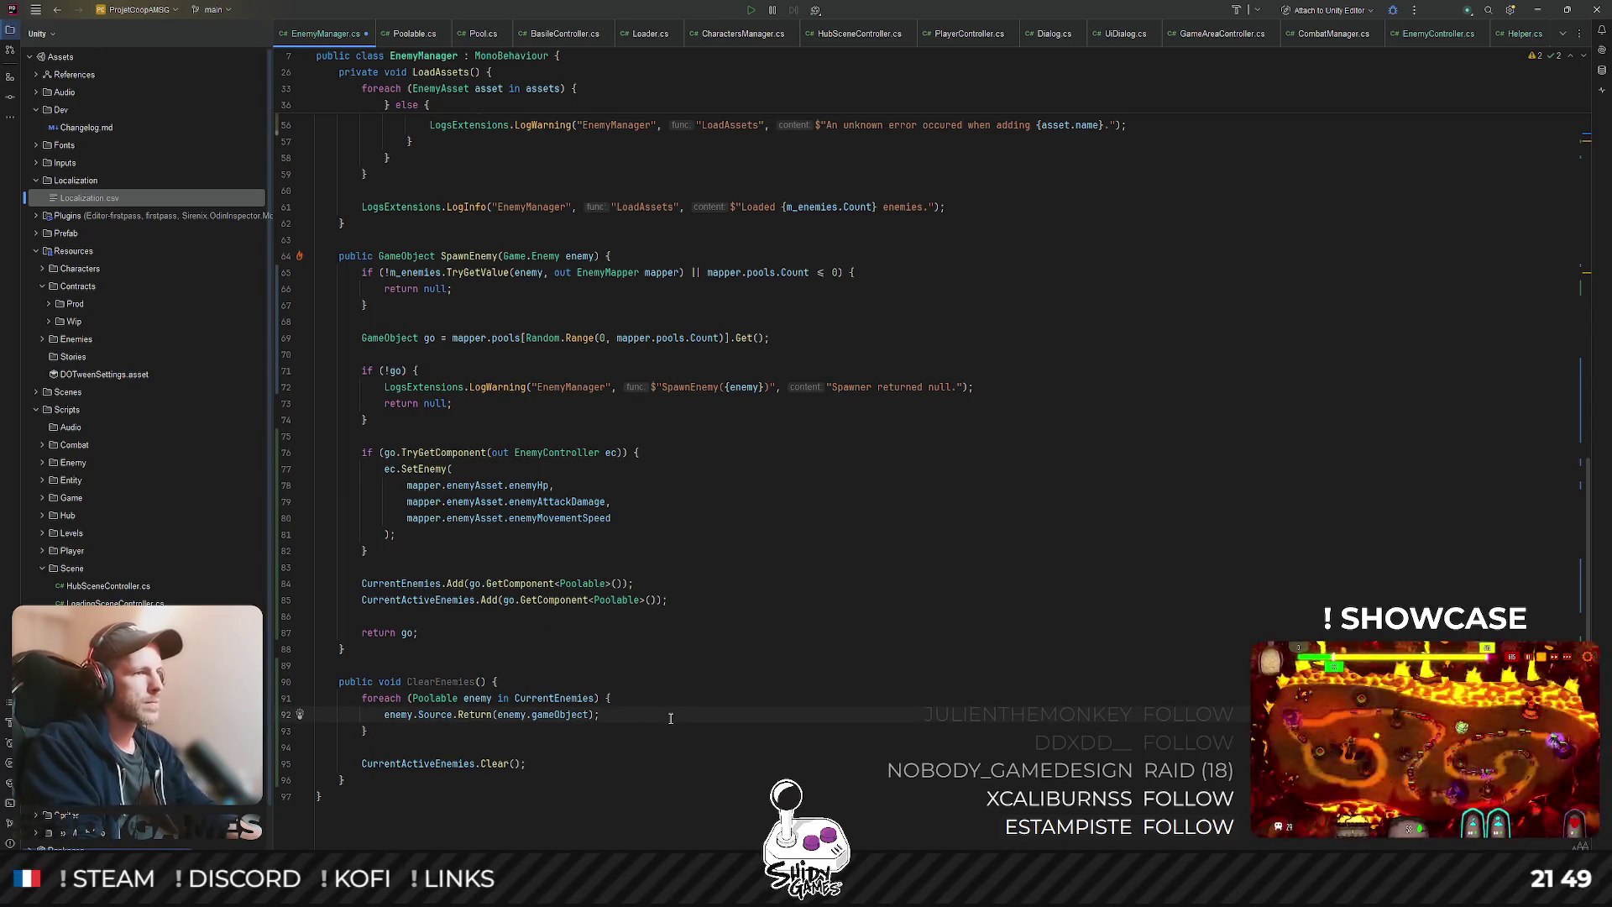
pyautogui.press('Down')
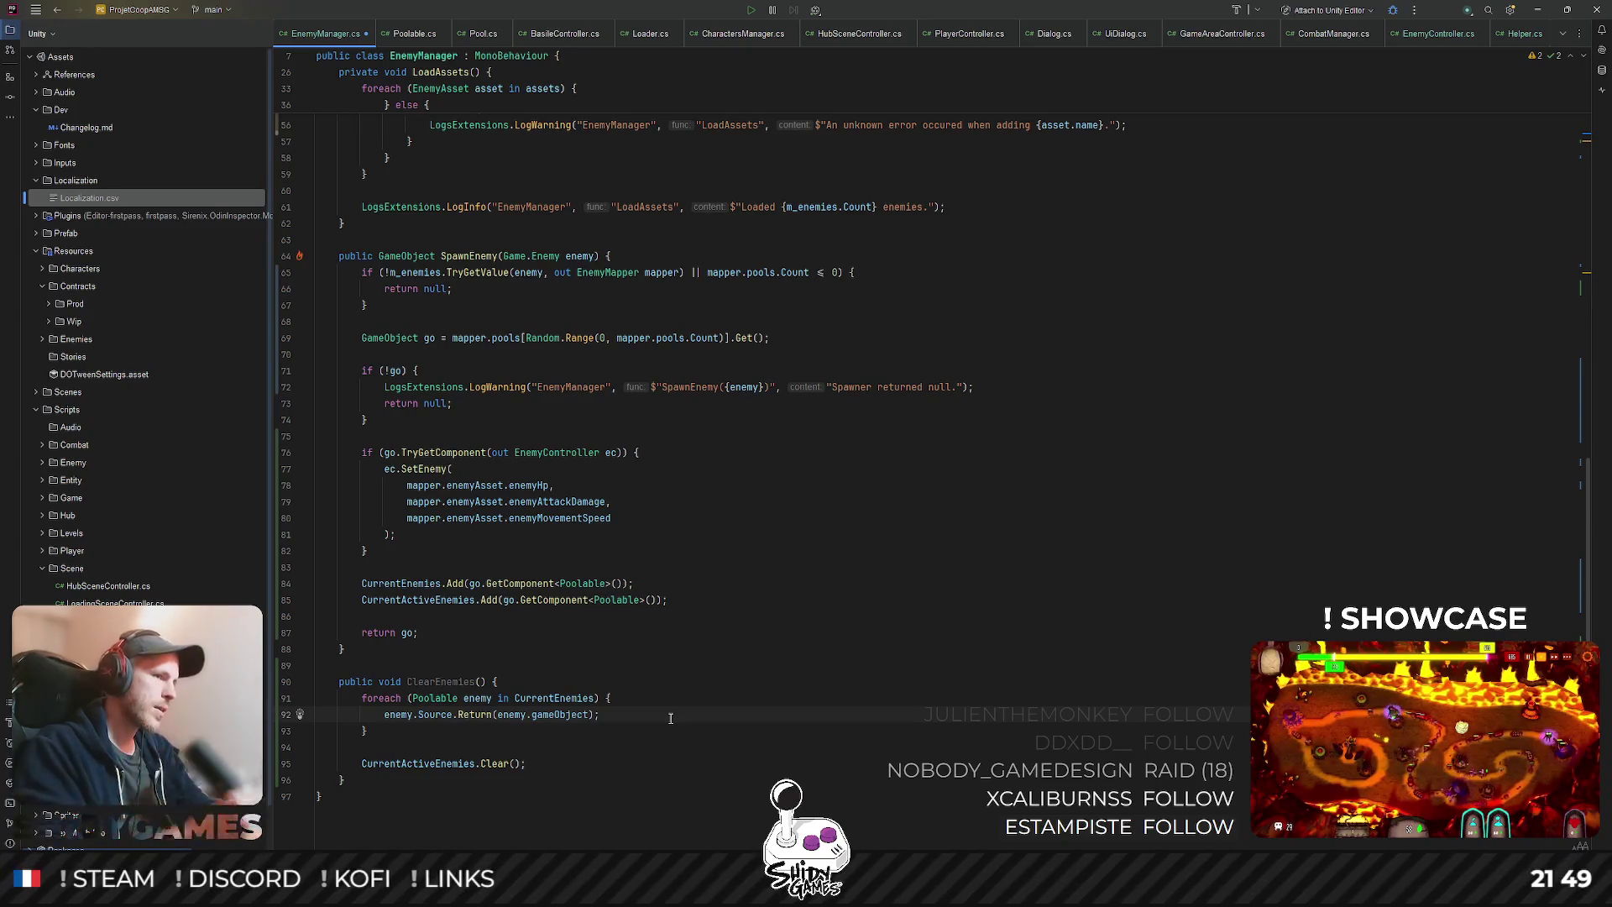
pyautogui.press('Return')
pyautogui.press('Delete')
pyautogui.write('CurrentEnemies.Clear();')
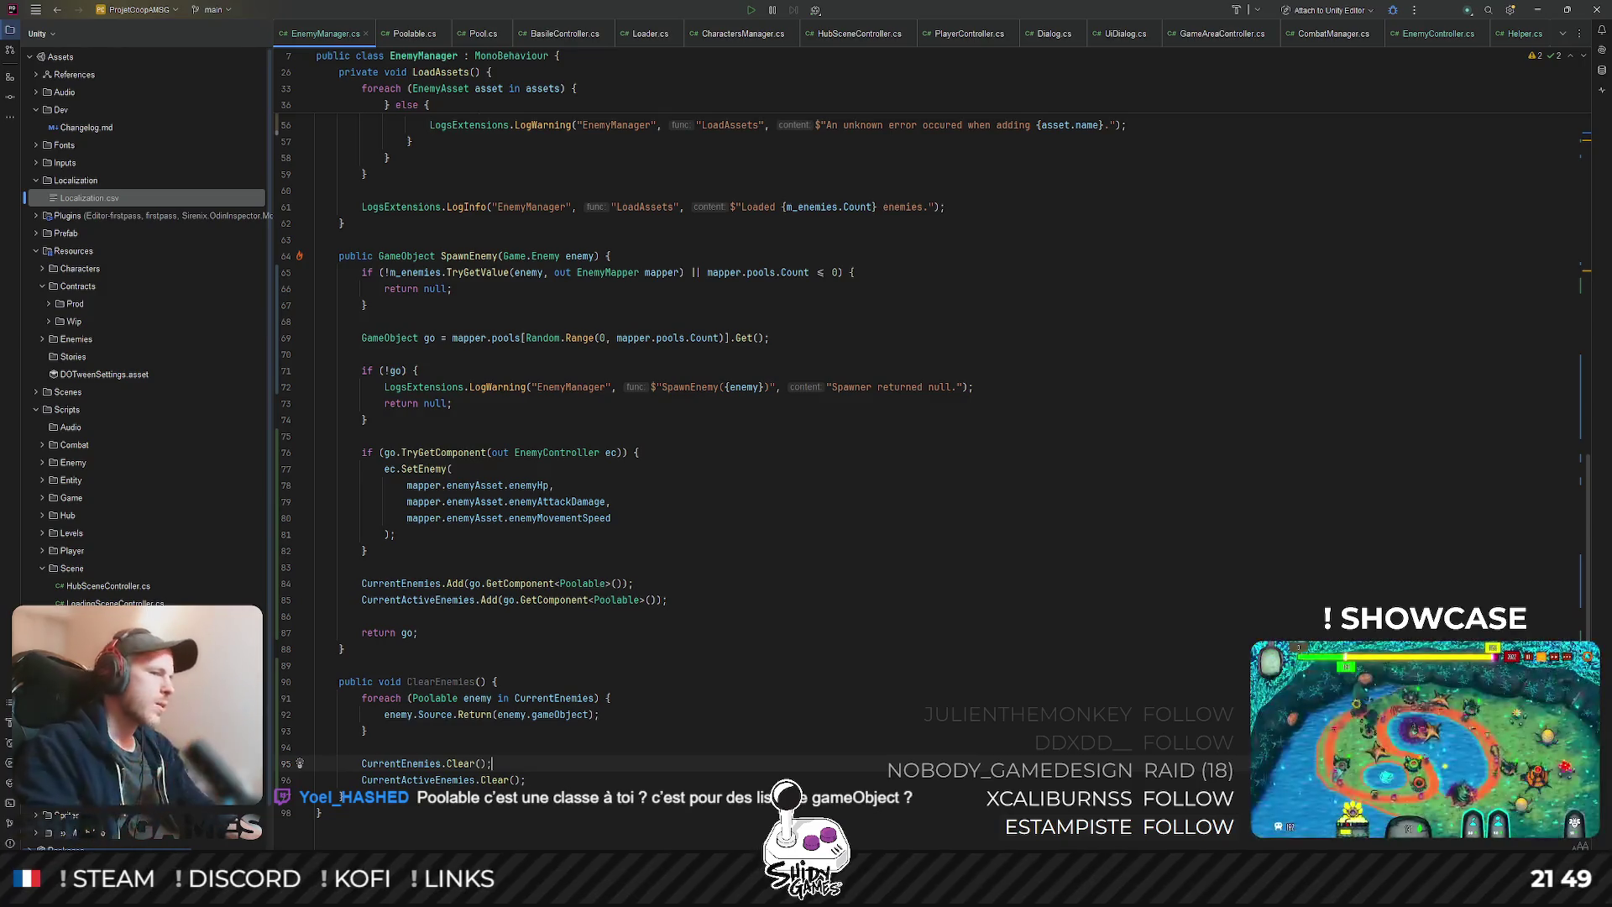
pyautogui.press('Up')
pyautogui.press('Up')
pyautogui.press('Up')
pyautogui.press('End')
pyautogui.keyDown('ctrl'); pyautogui.click(445, 702); pyautogui.keyUp('ctrl')
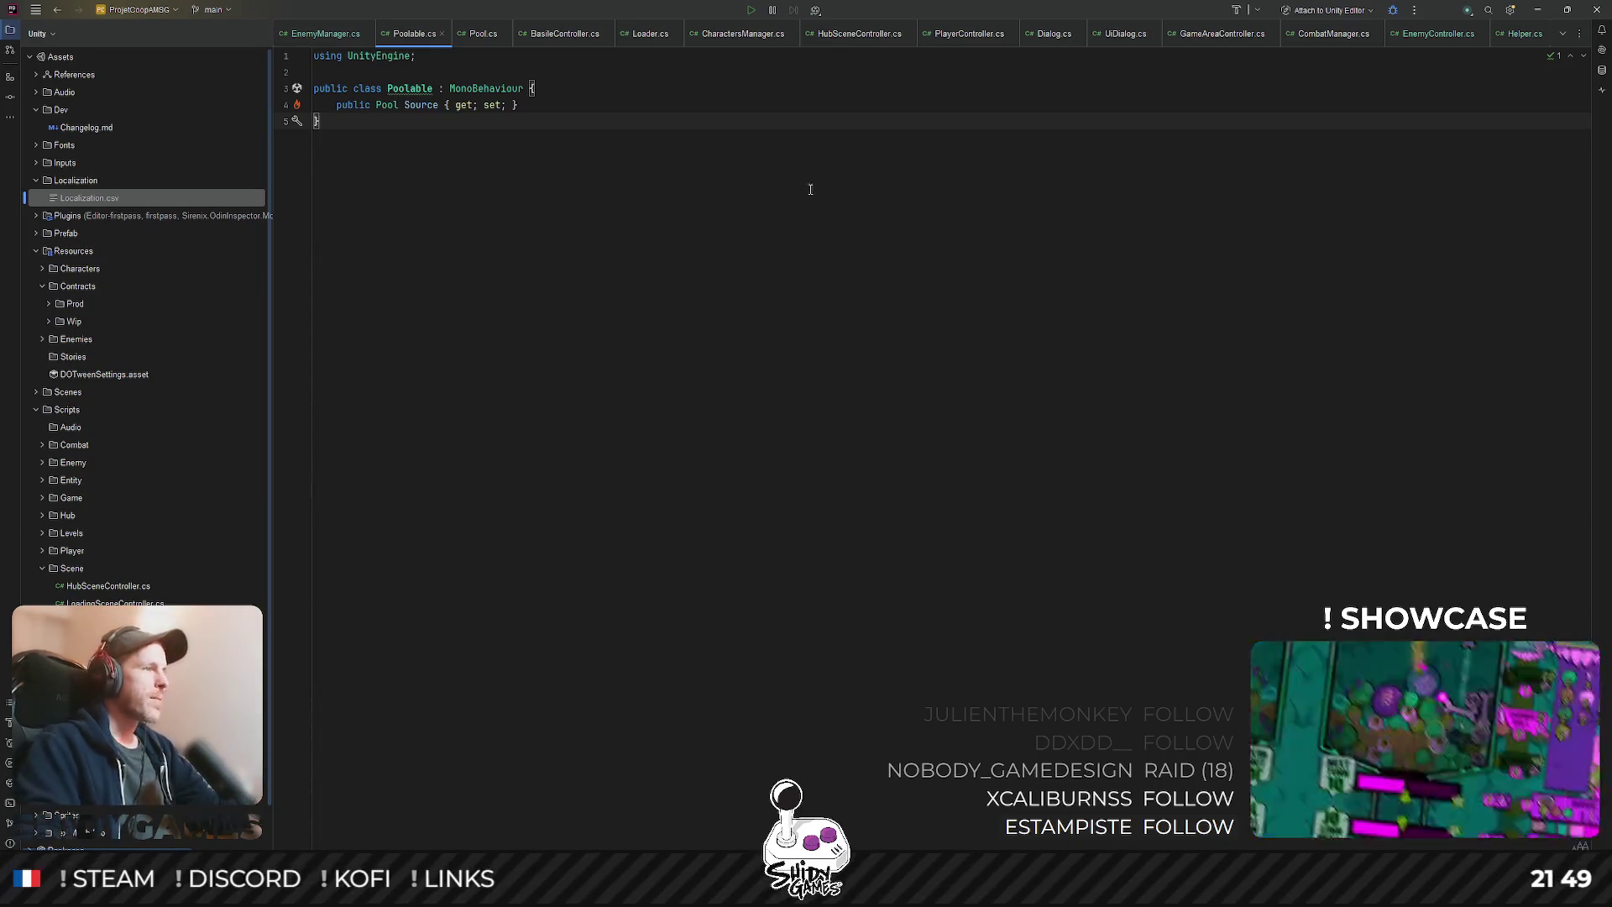
# - Open the Pool class and check usages of its Return, Get and CreateOne methods
pyautogui.keyDown('ctrl'); pyautogui.click(388, 104); pyautogui.keyUp('ctrl')
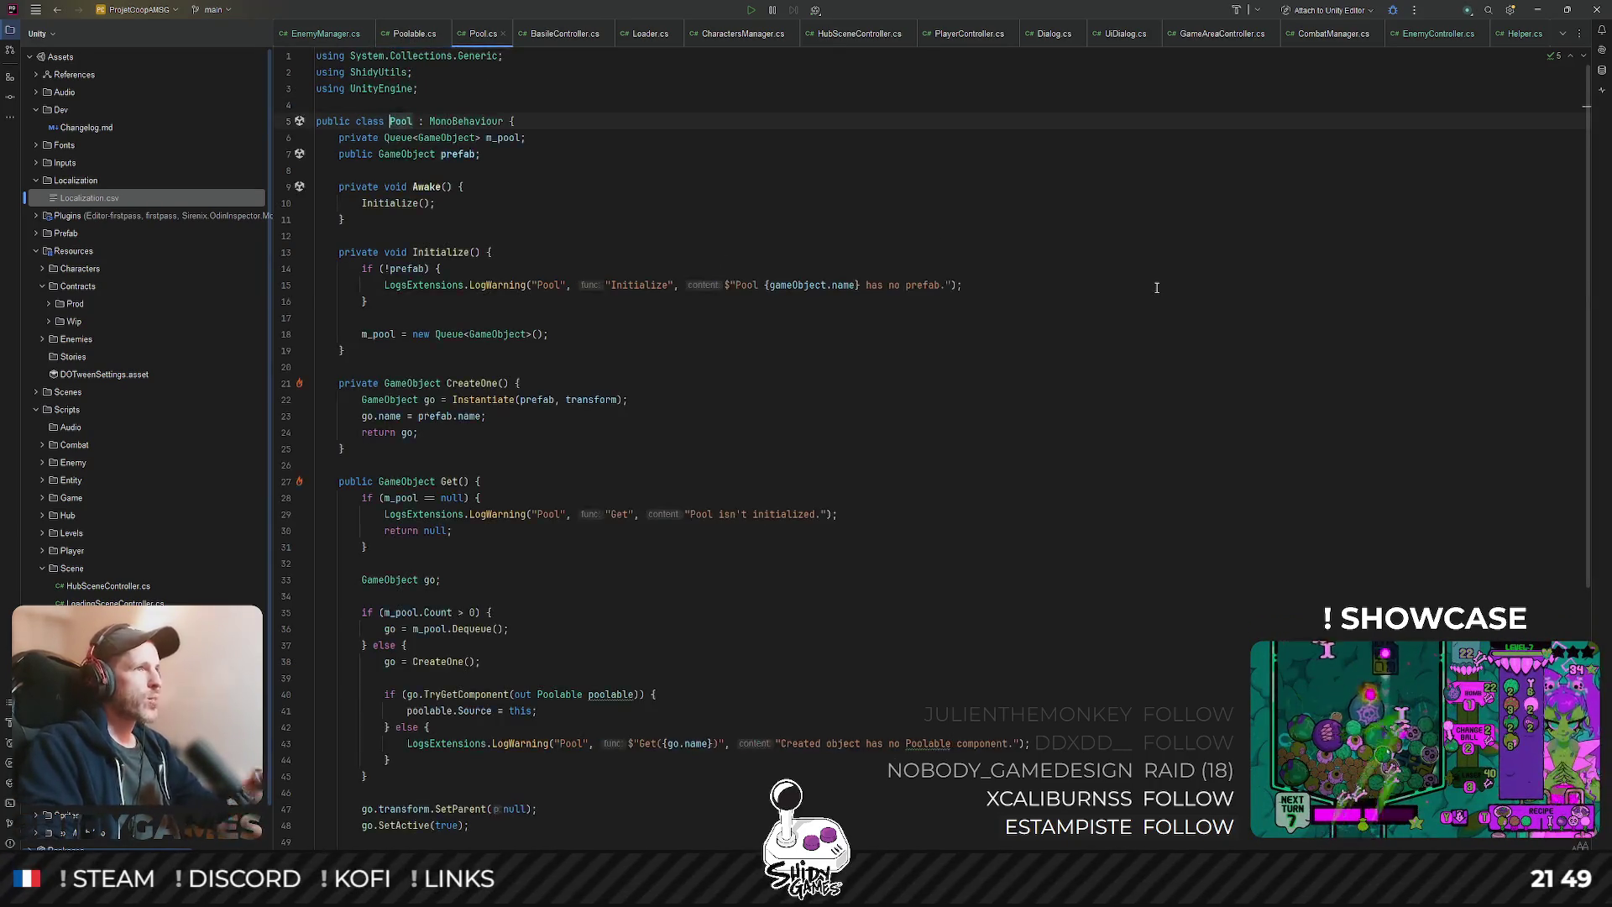
pyautogui.scroll(-1, 1156, 287)
pyautogui.scroll(-5, 1150, 292)
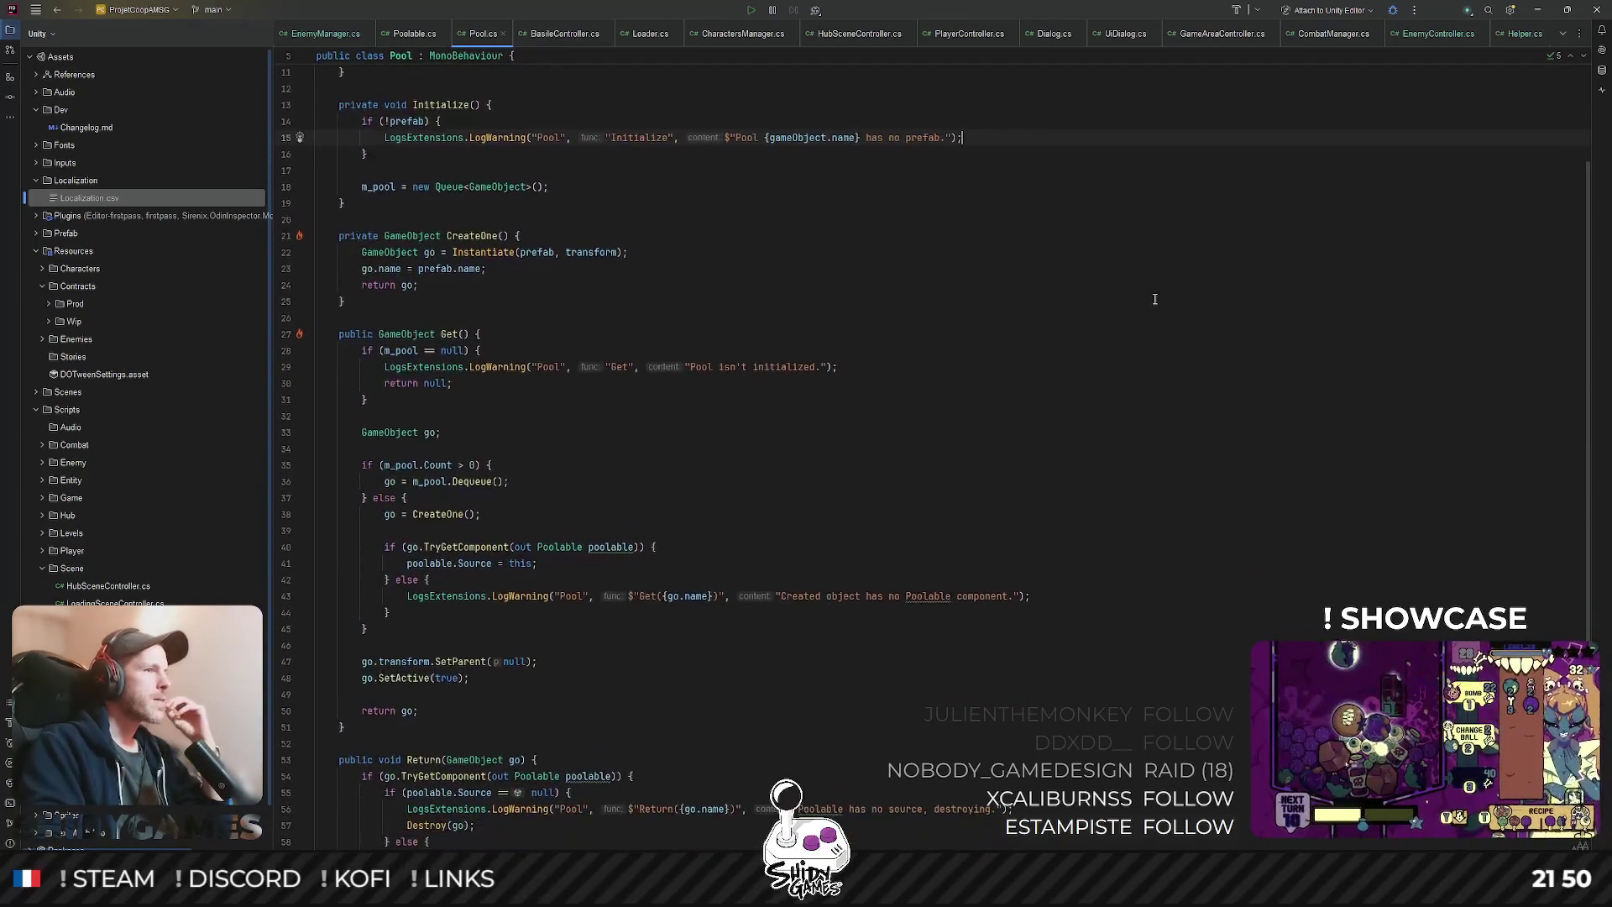
pyautogui.scroll(6, 1125, 309)
pyautogui.scroll(-5, 844, 228)
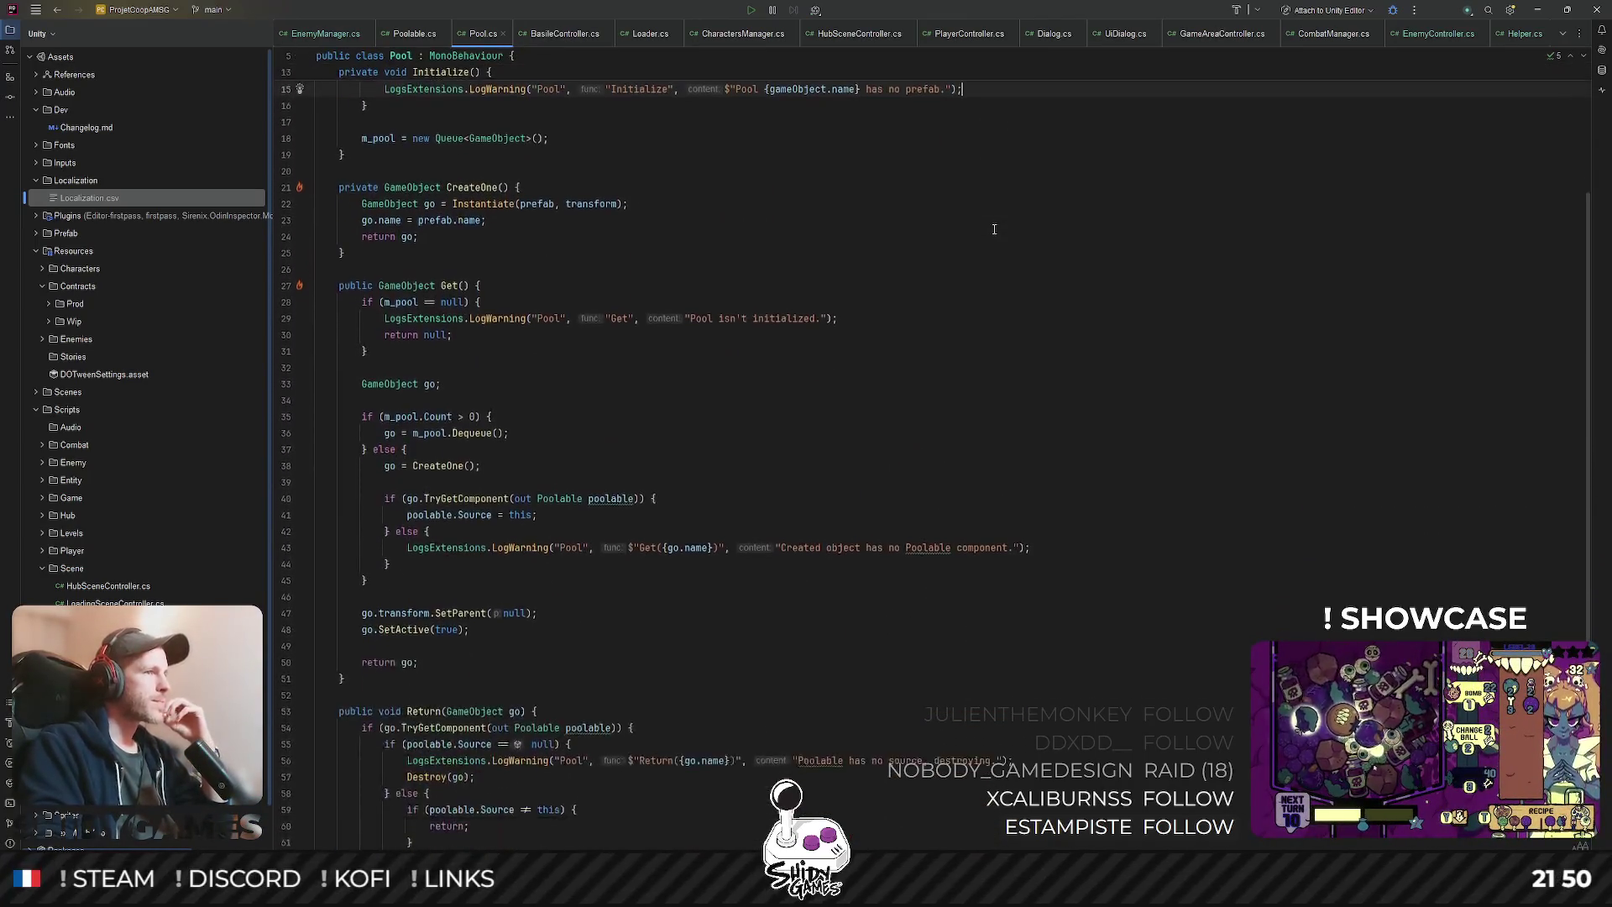
pyautogui.scroll(-2, 428, 504)
pyautogui.click(426, 501)
pyautogui.click(852, 455)
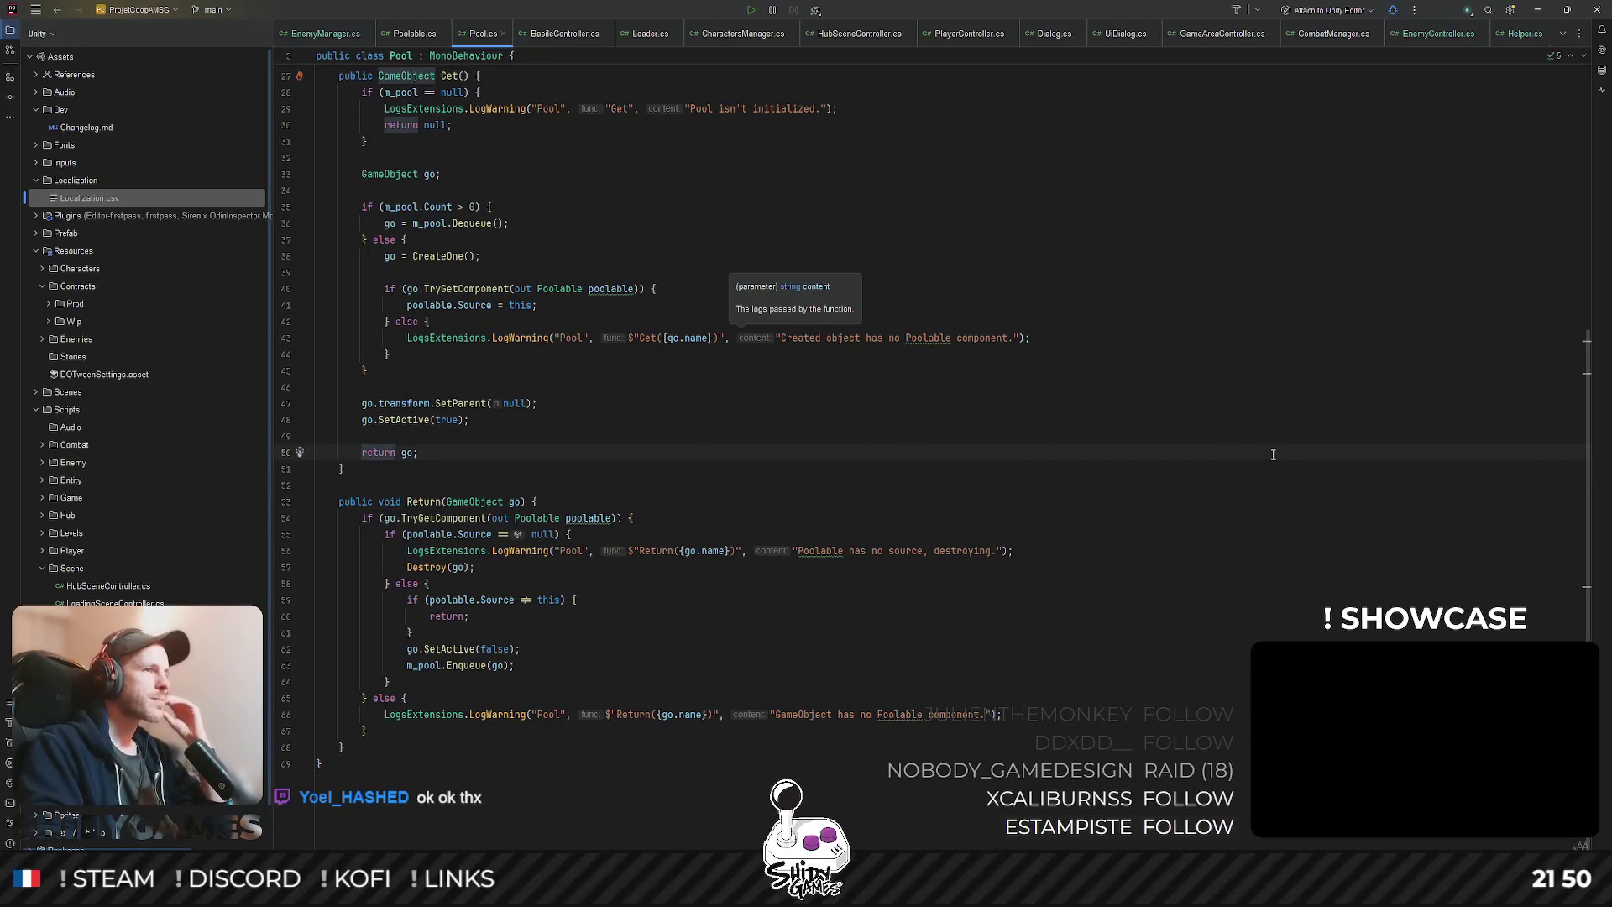
pyautogui.scroll(6, 404, 371)
pyautogui.click(460, 370)
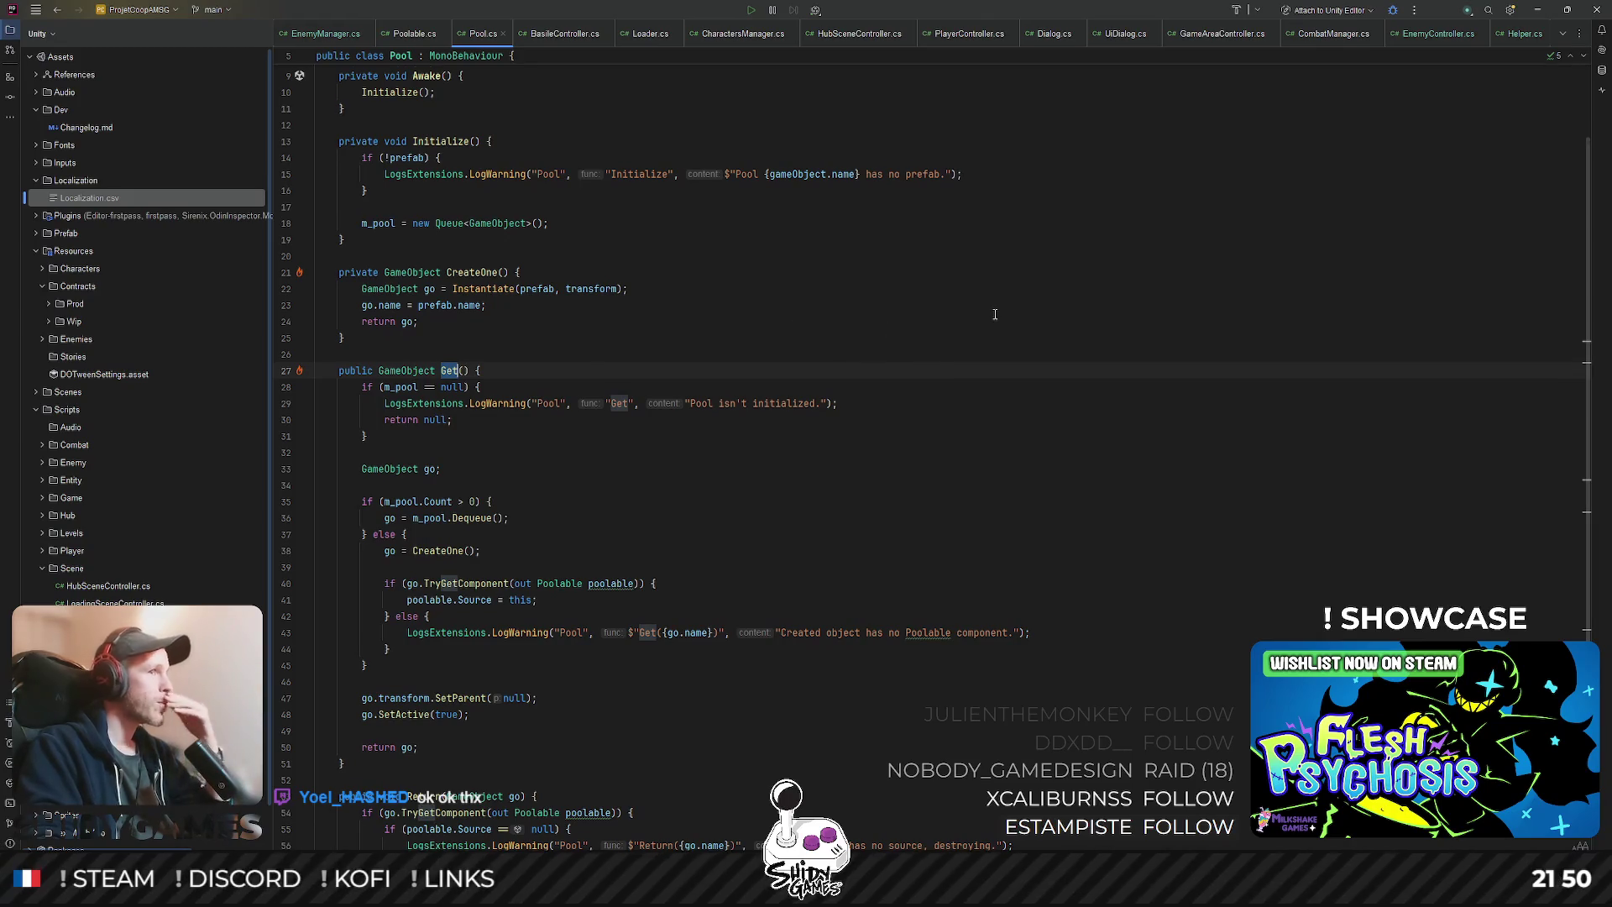
pyautogui.click(500, 272)
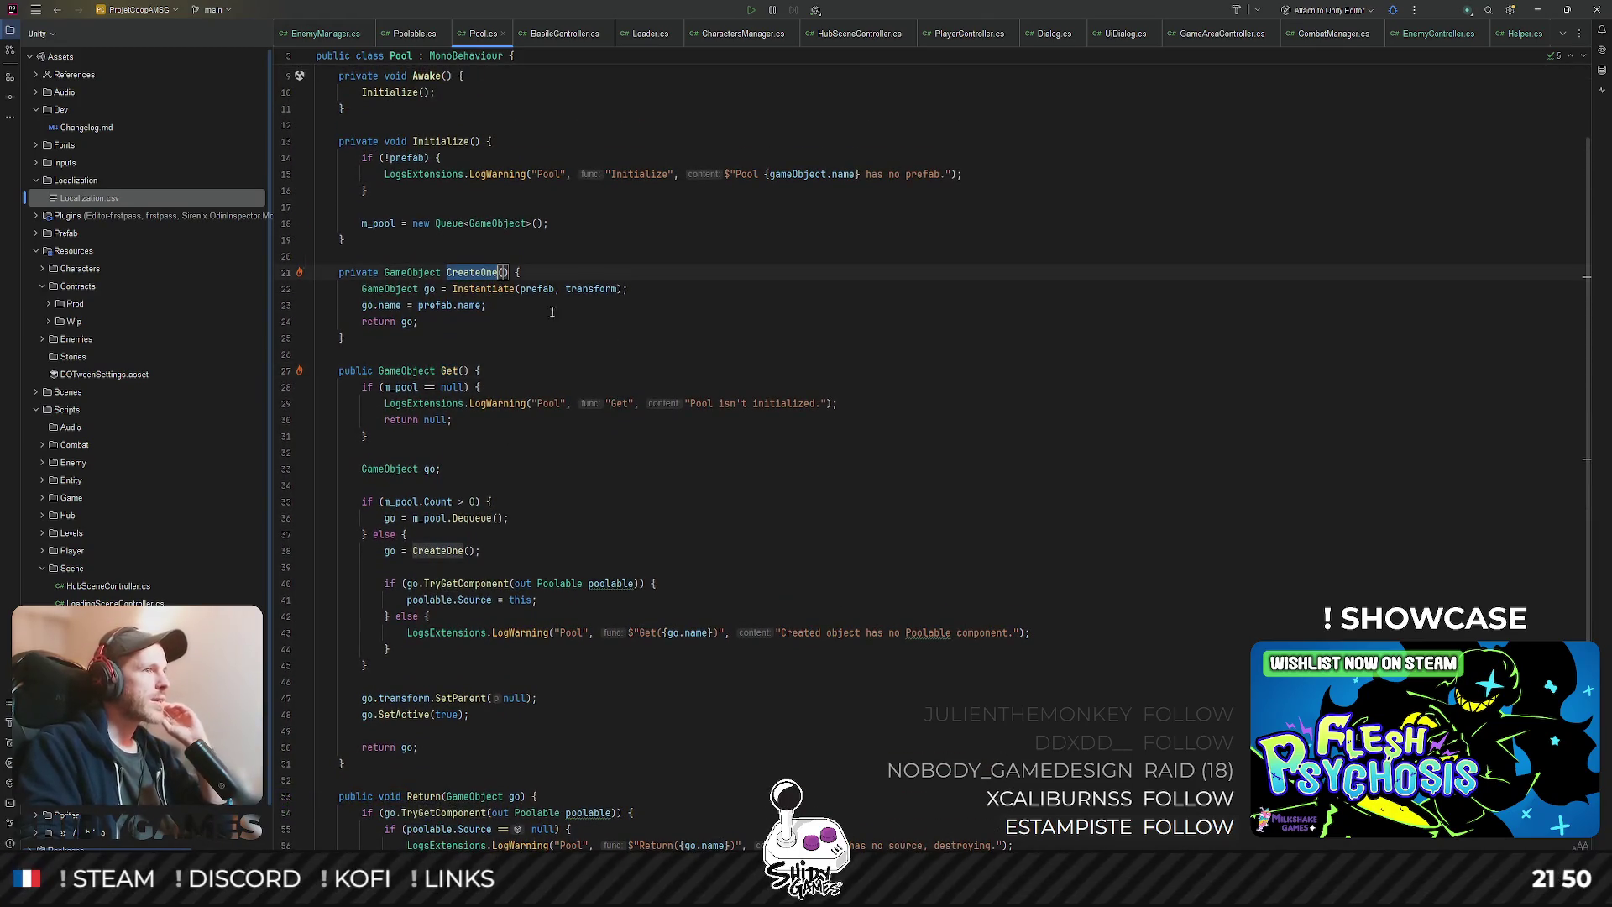
pyautogui.click(685, 348)
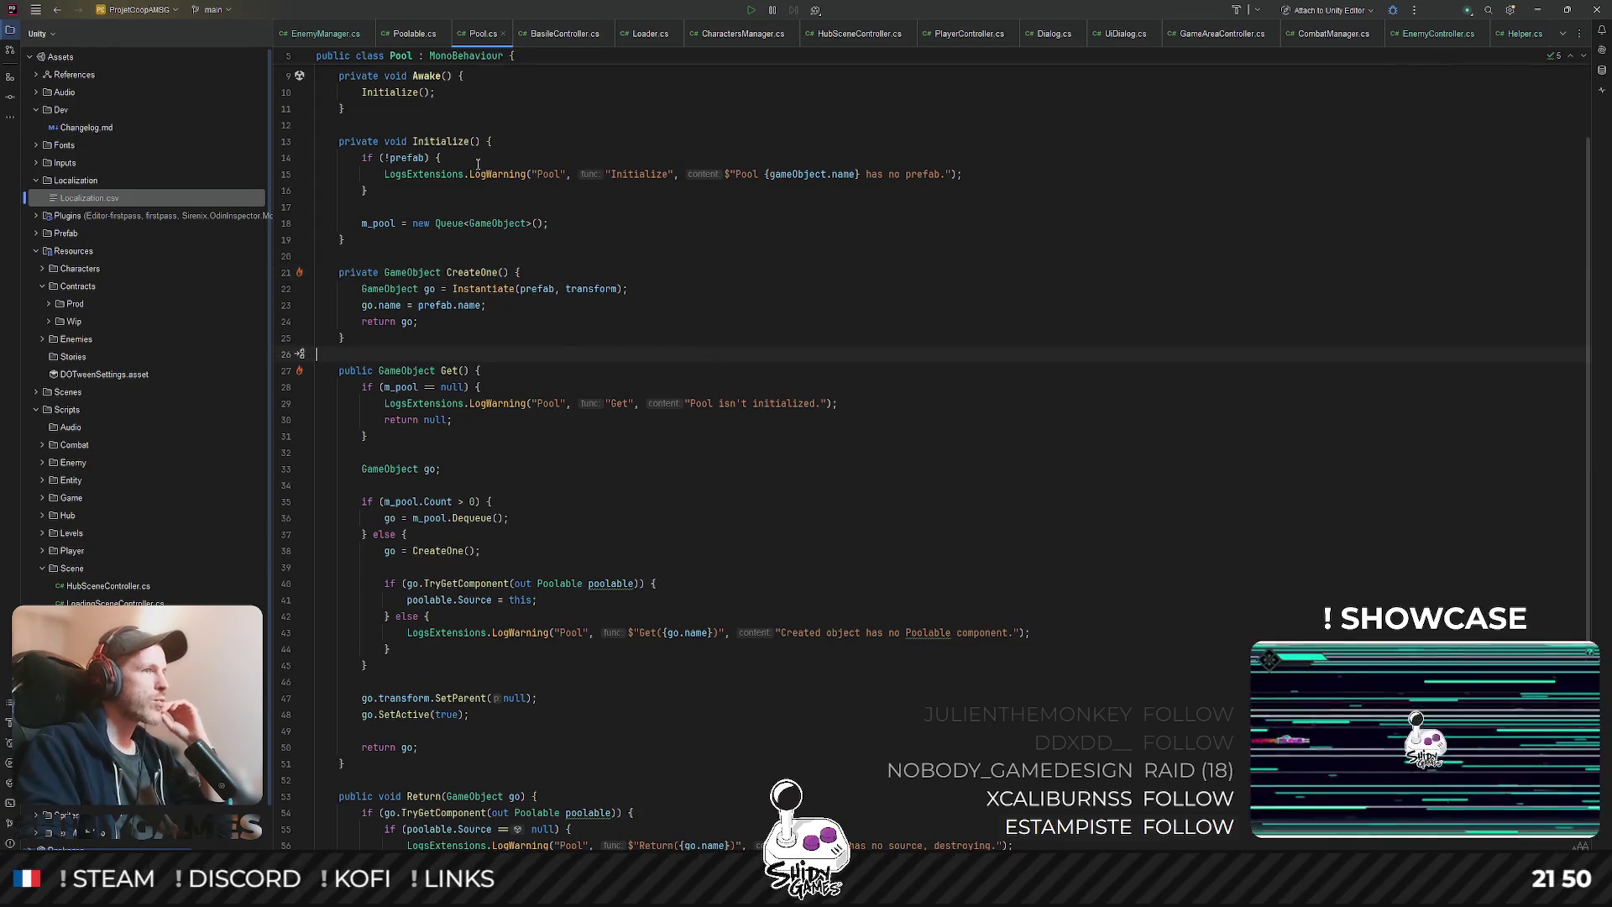
# - Examine Get's TryGetComponent check and poolable.Source = this assignment, then minimize Rider
pyautogui.scroll(-1, 476, 188)
pyautogui.scroll(-5, 465, 195)
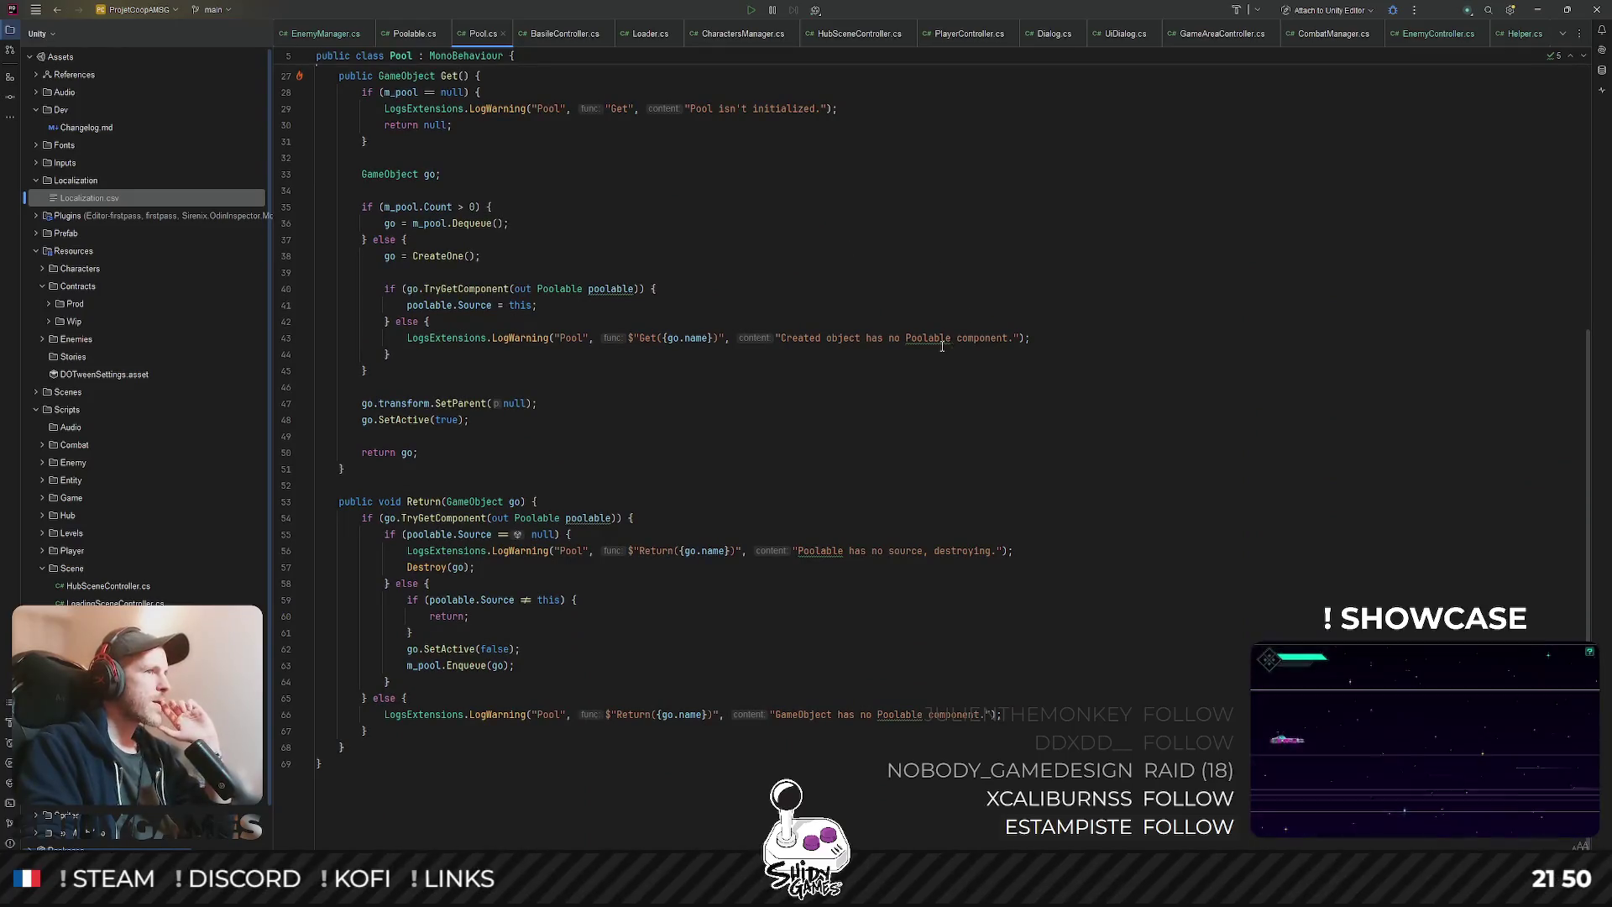
pyautogui.scroll(4, 483, 201)
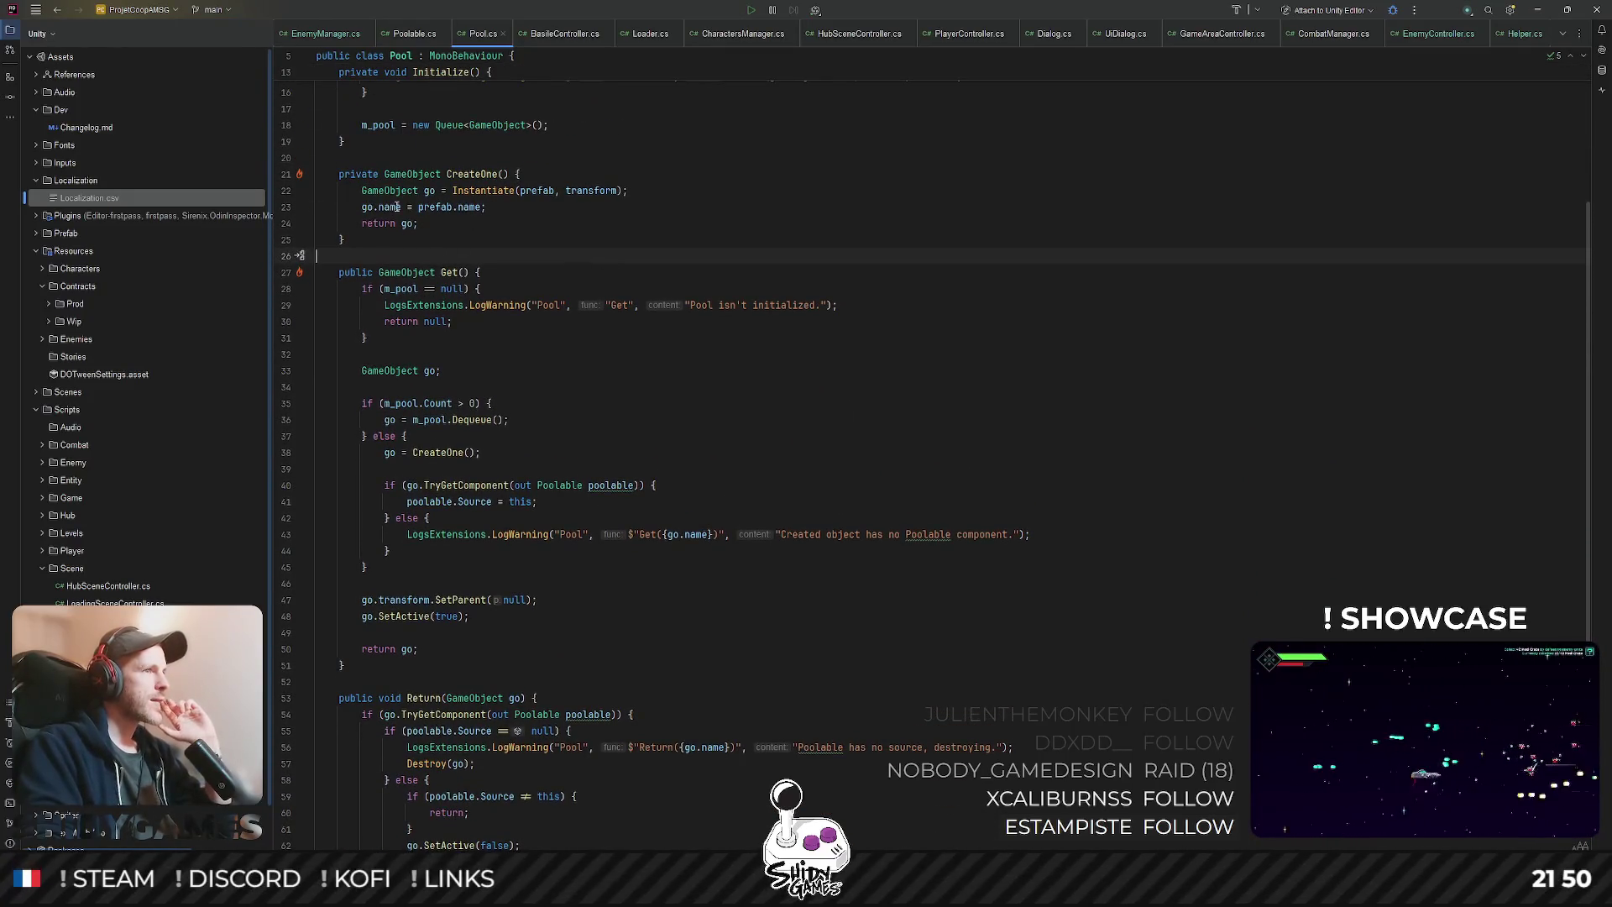
pyautogui.scroll(-1, 453, 294)
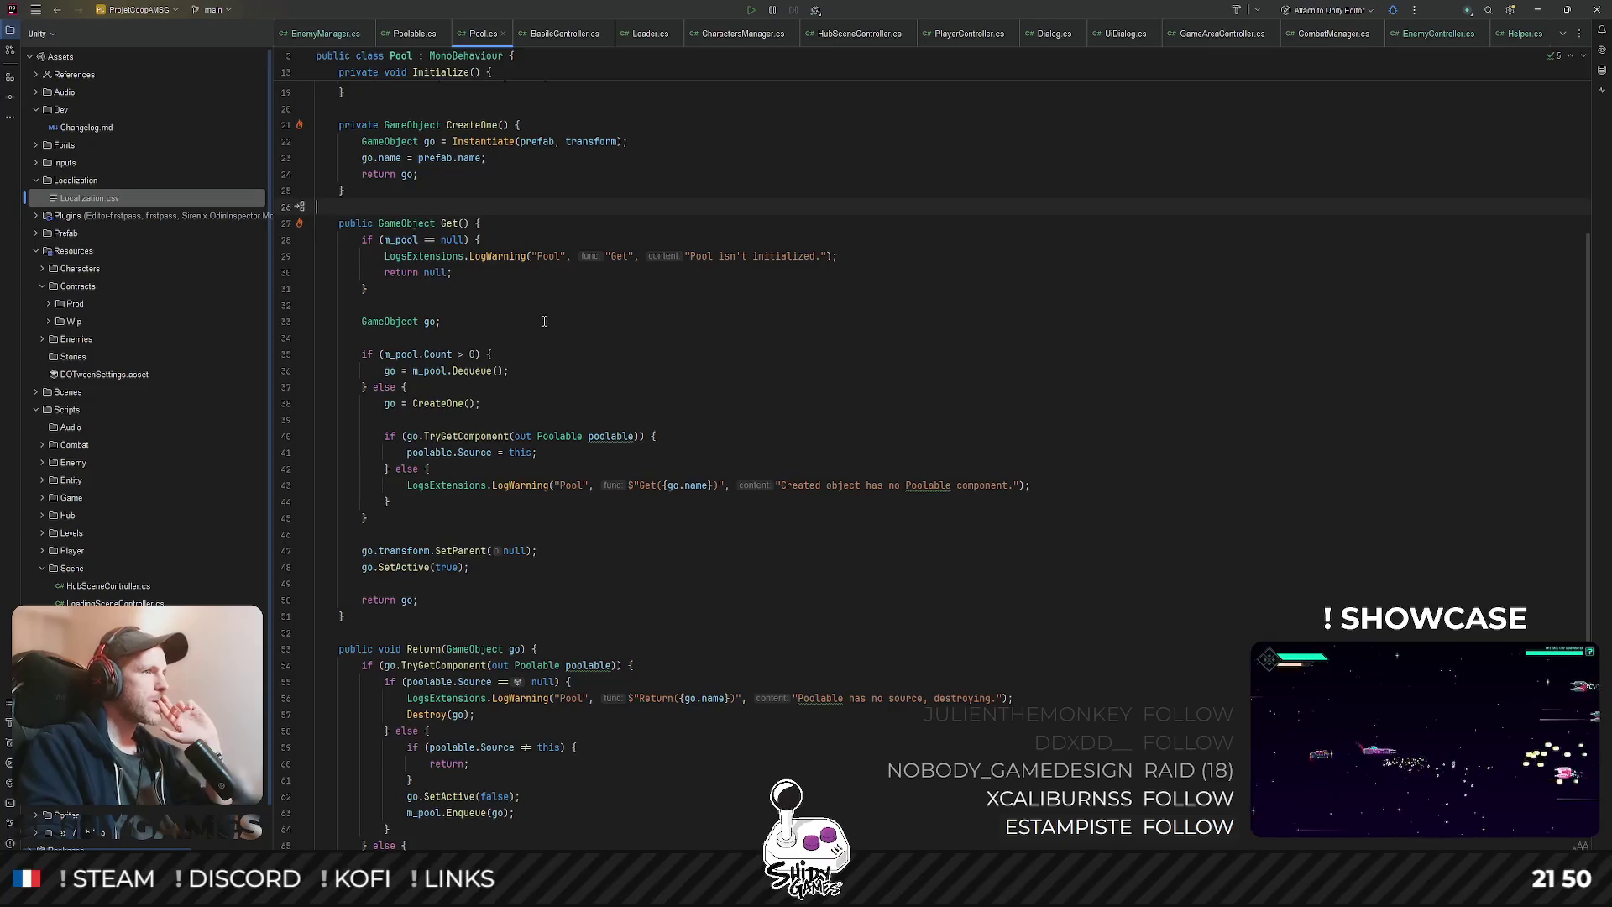
pyautogui.click(470, 436)
pyautogui.scroll(-1, 437, 403)
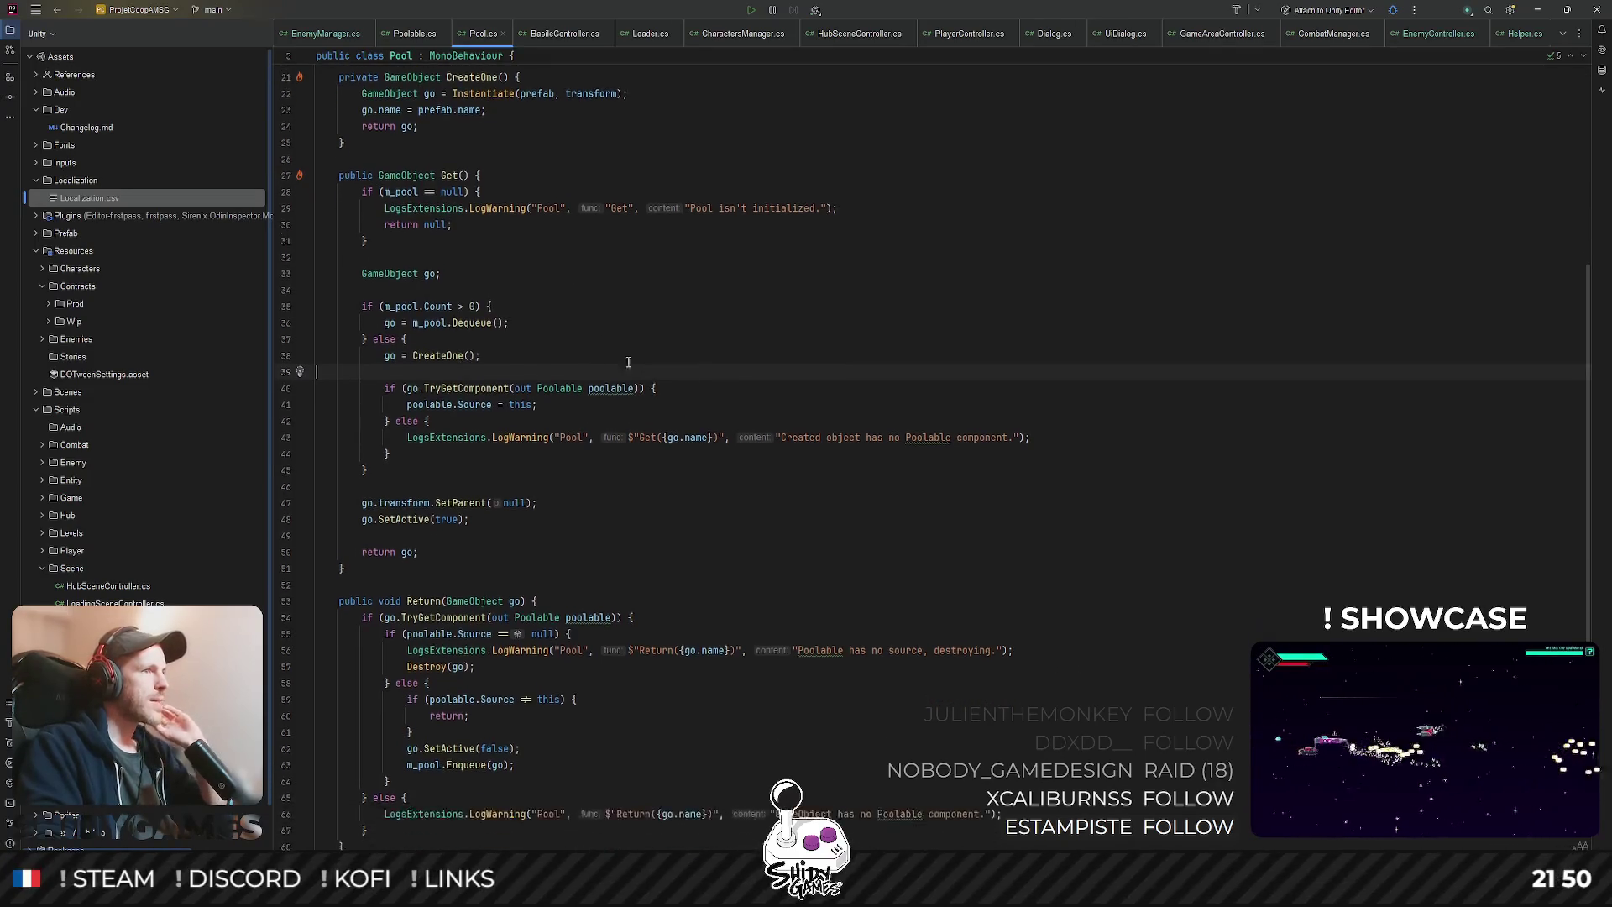
pyautogui.scroll(-1, 592, 358)
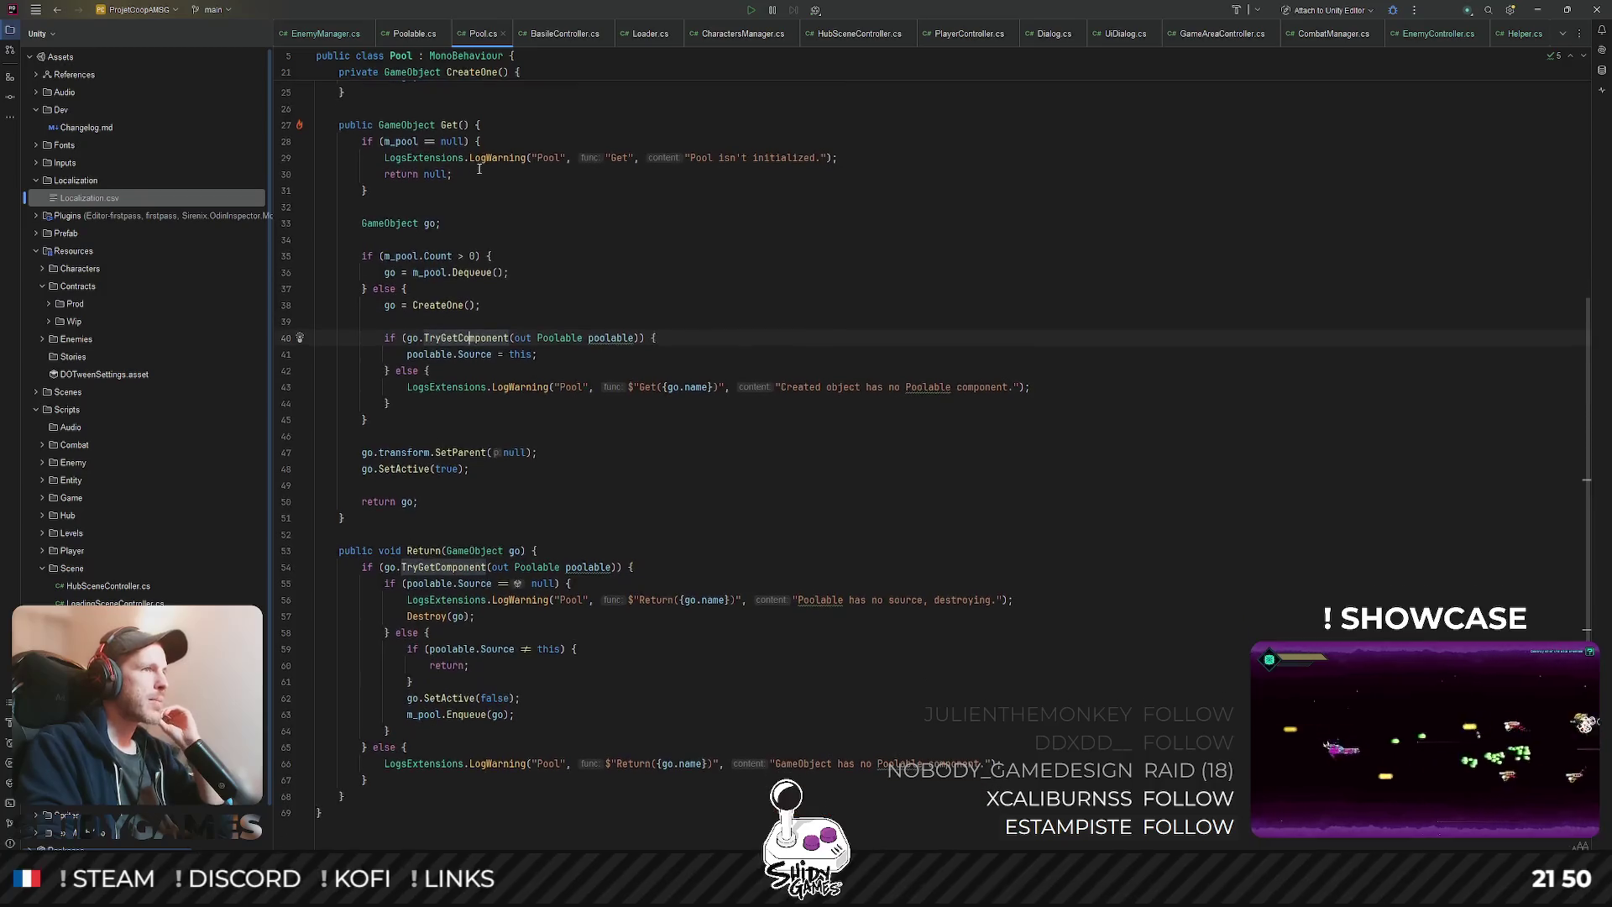
pyautogui.moveTo(457, 117)
pyautogui.mouseDown()
pyautogui.moveTo(385, 323)
pyautogui.moveTo(647, 339)
pyautogui.mouseUp()
pyautogui.click(583, 338)
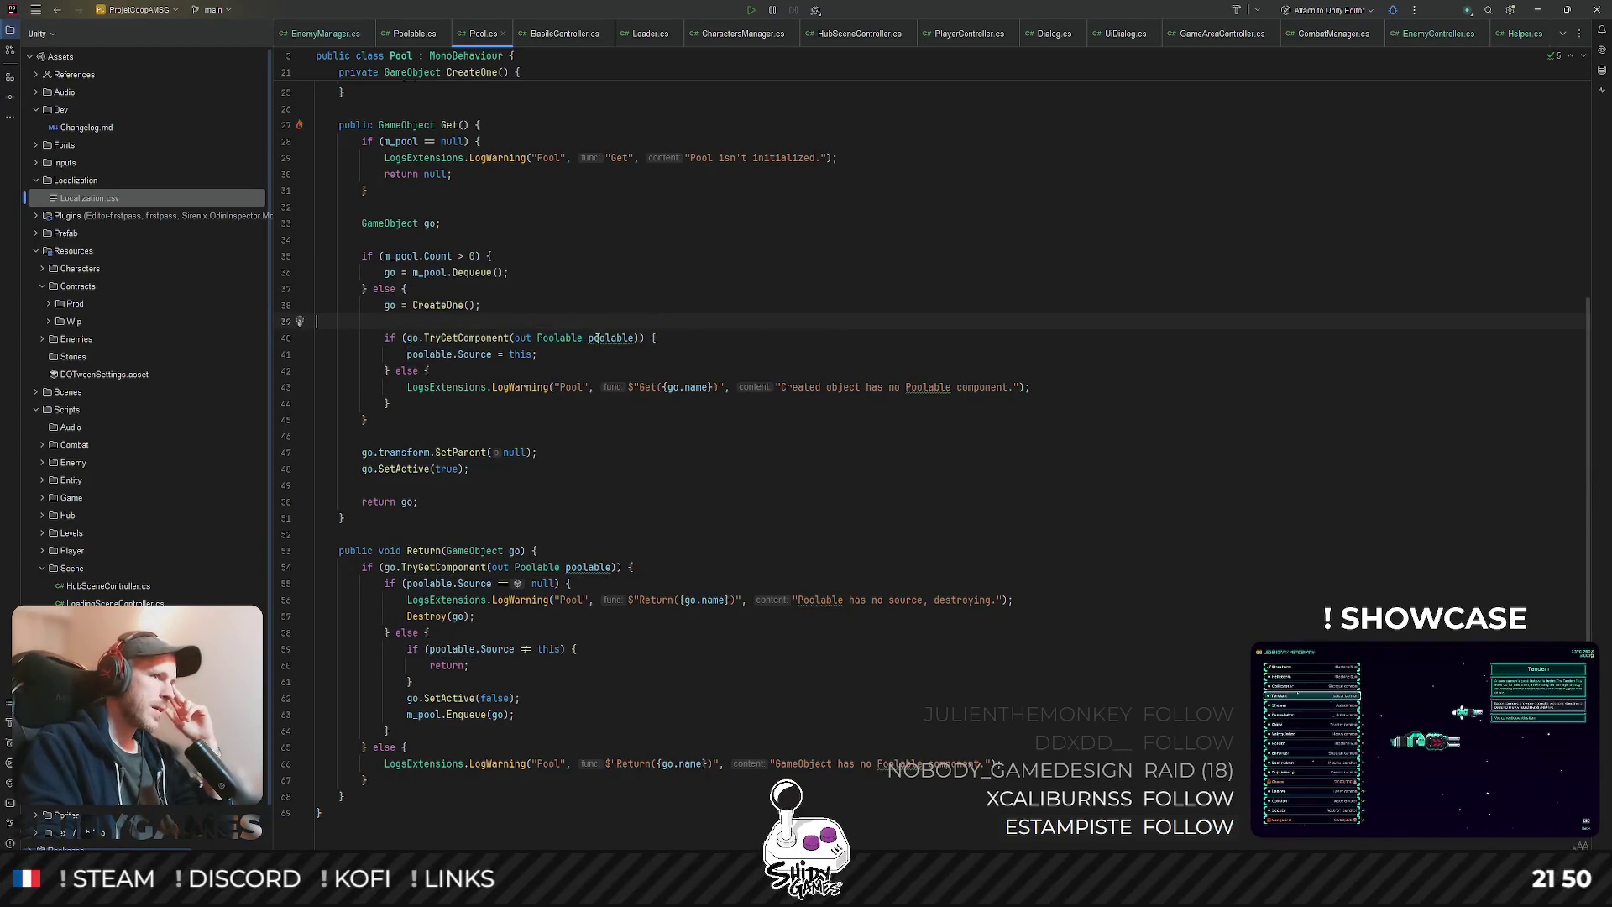
pyautogui.click(537, 354)
pyautogui.moveTo(406, 353); pyautogui.dragTo(578, 357)
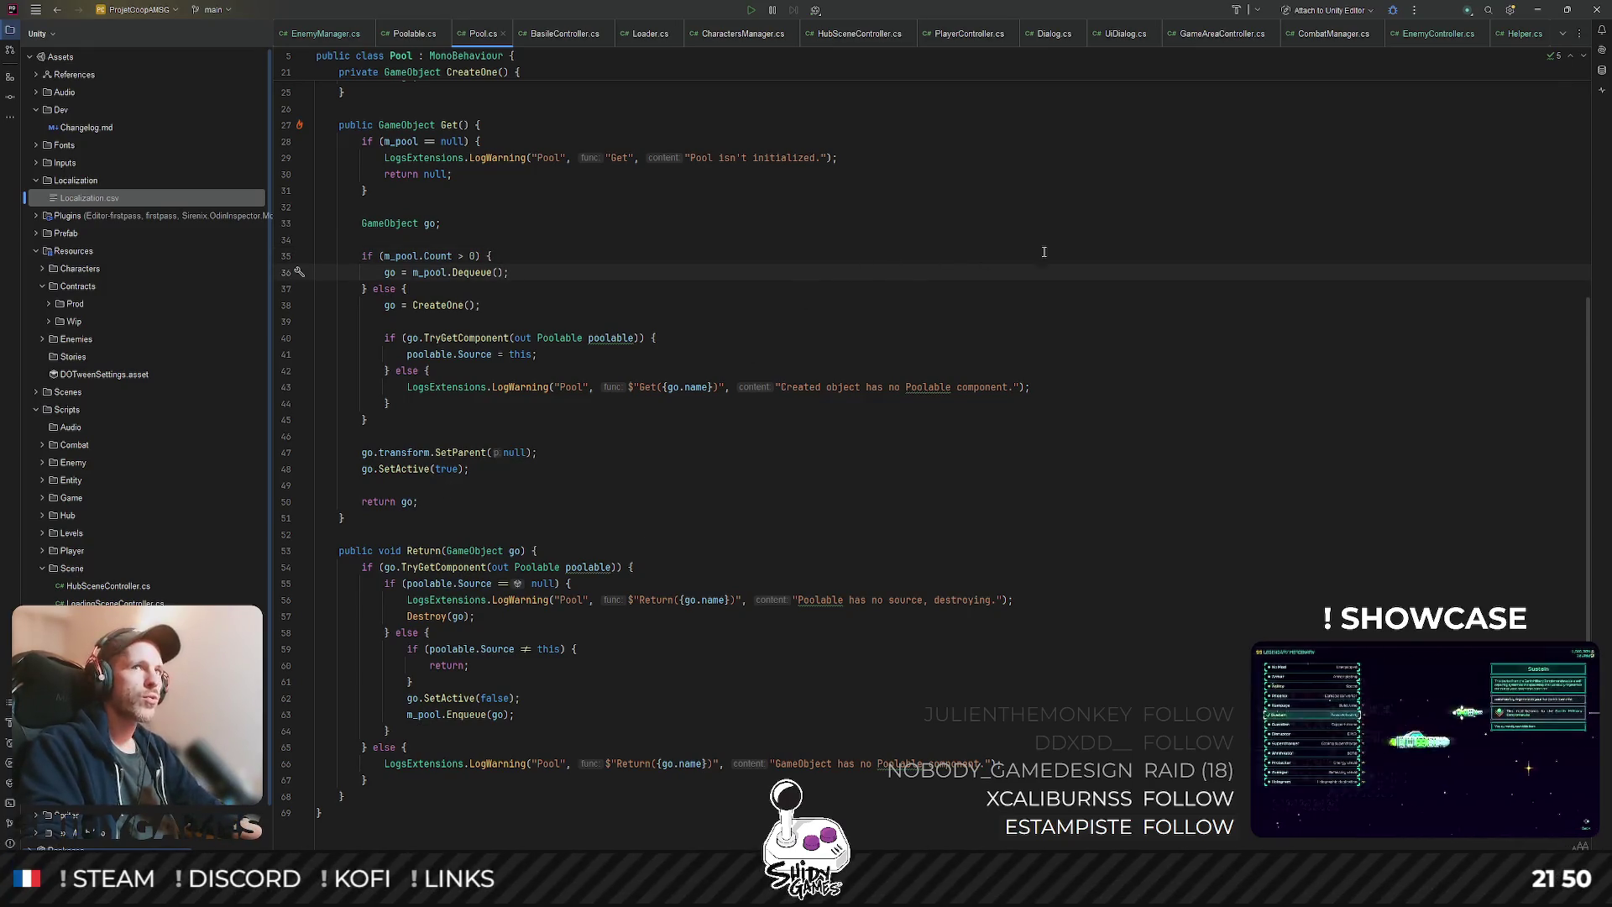
pyautogui.click(1541, 11)
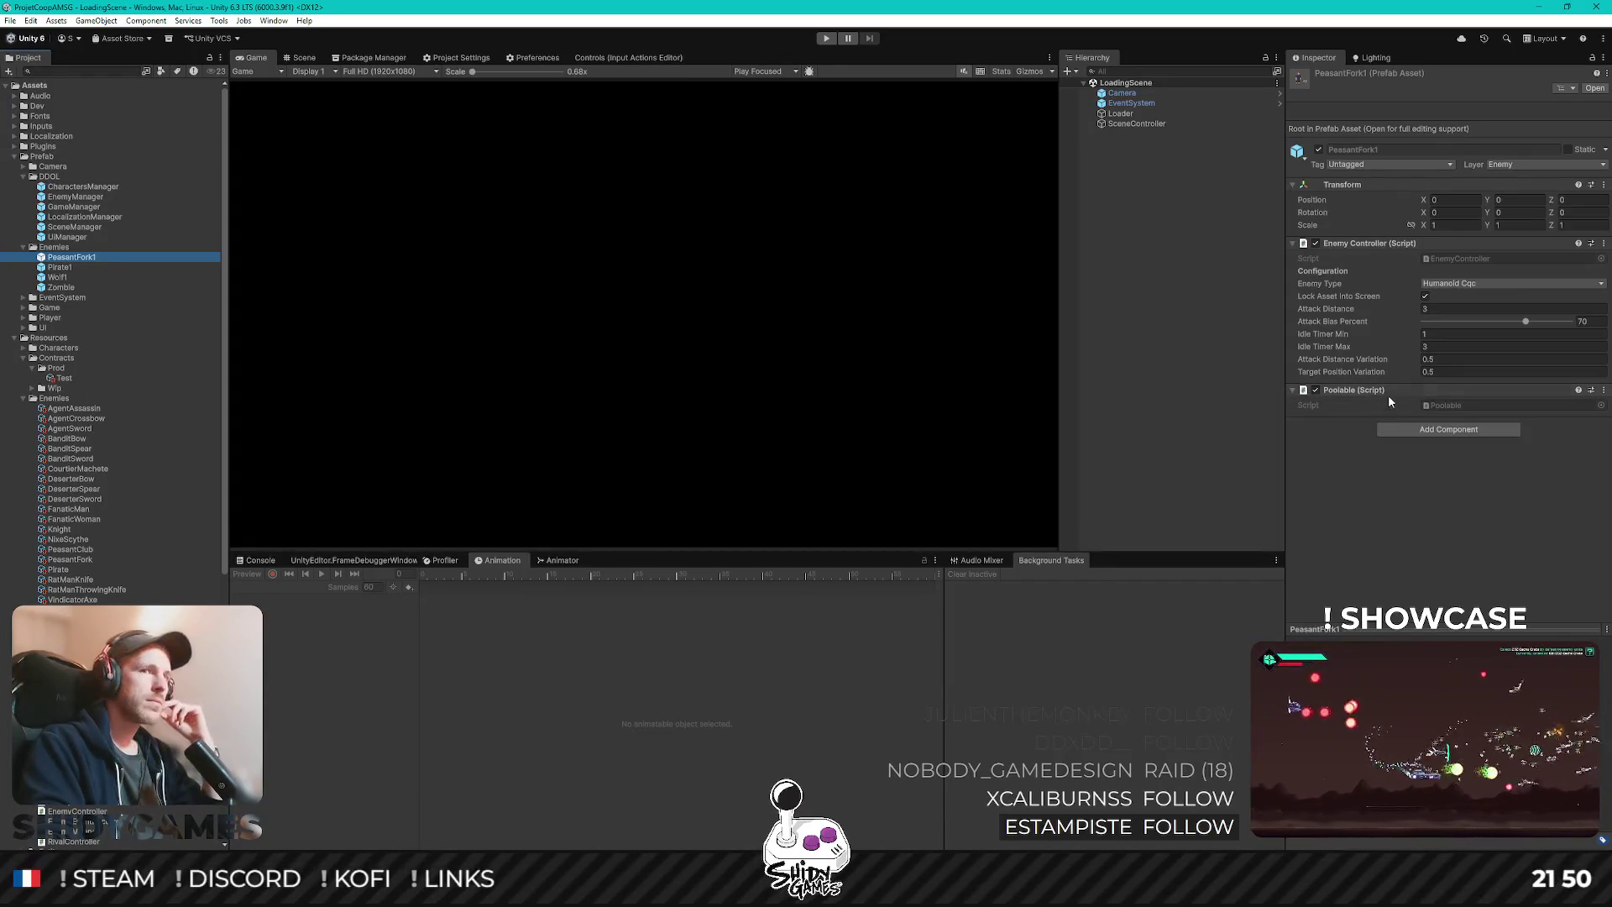
pyautogui.click(698, 295)
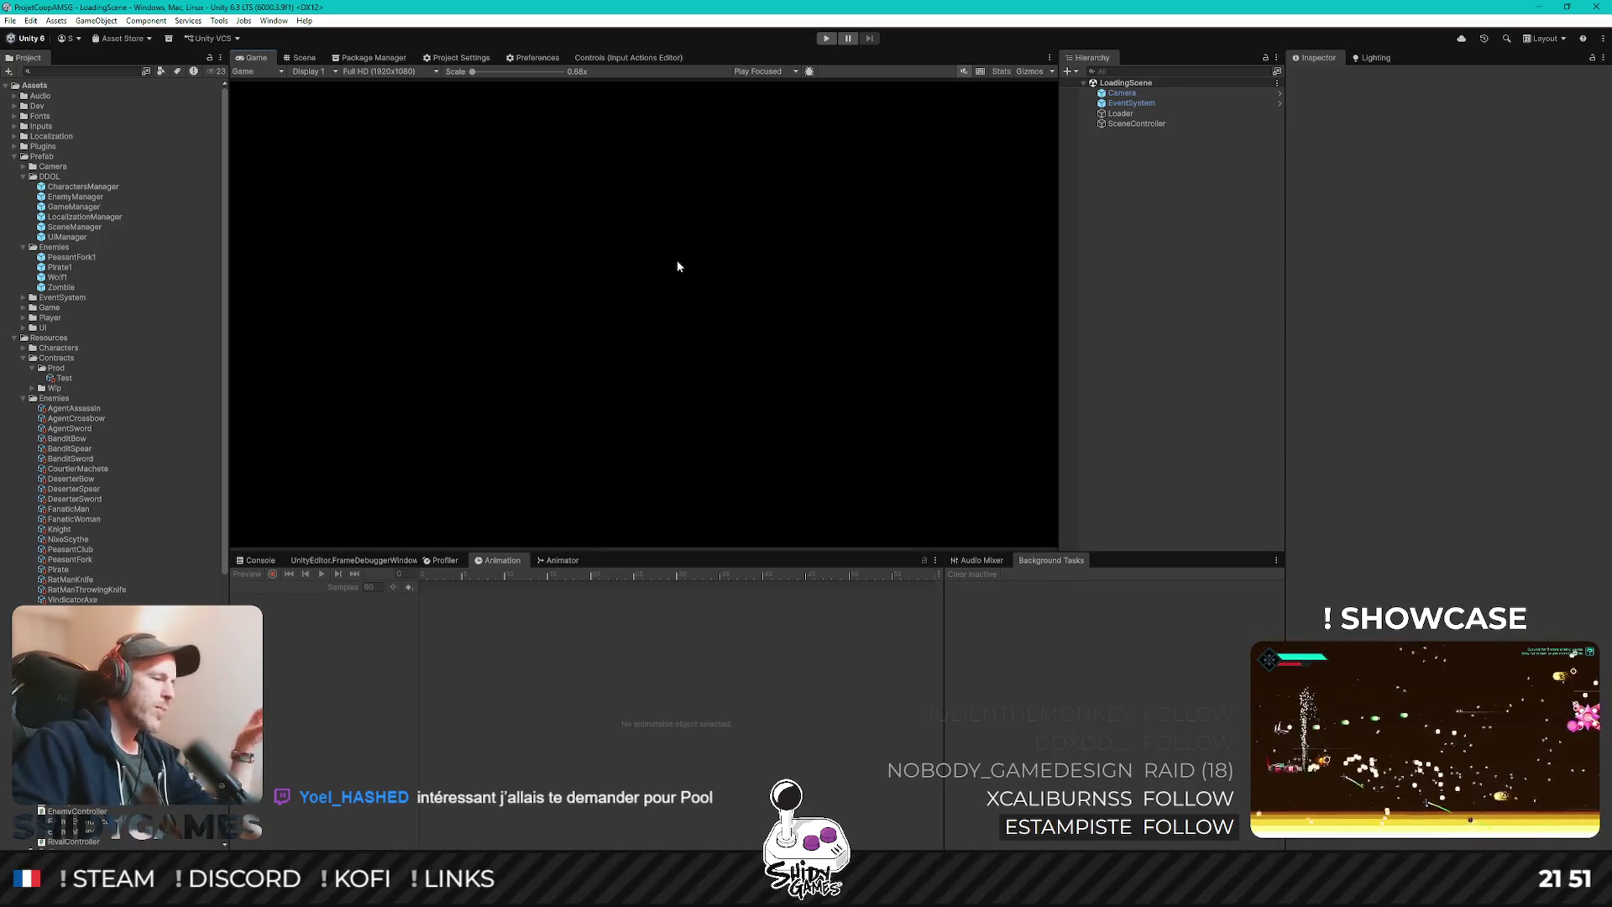
# - Enter Play mode and walk from the hub's notice board into the combat scene
pyautogui.click(826, 38)
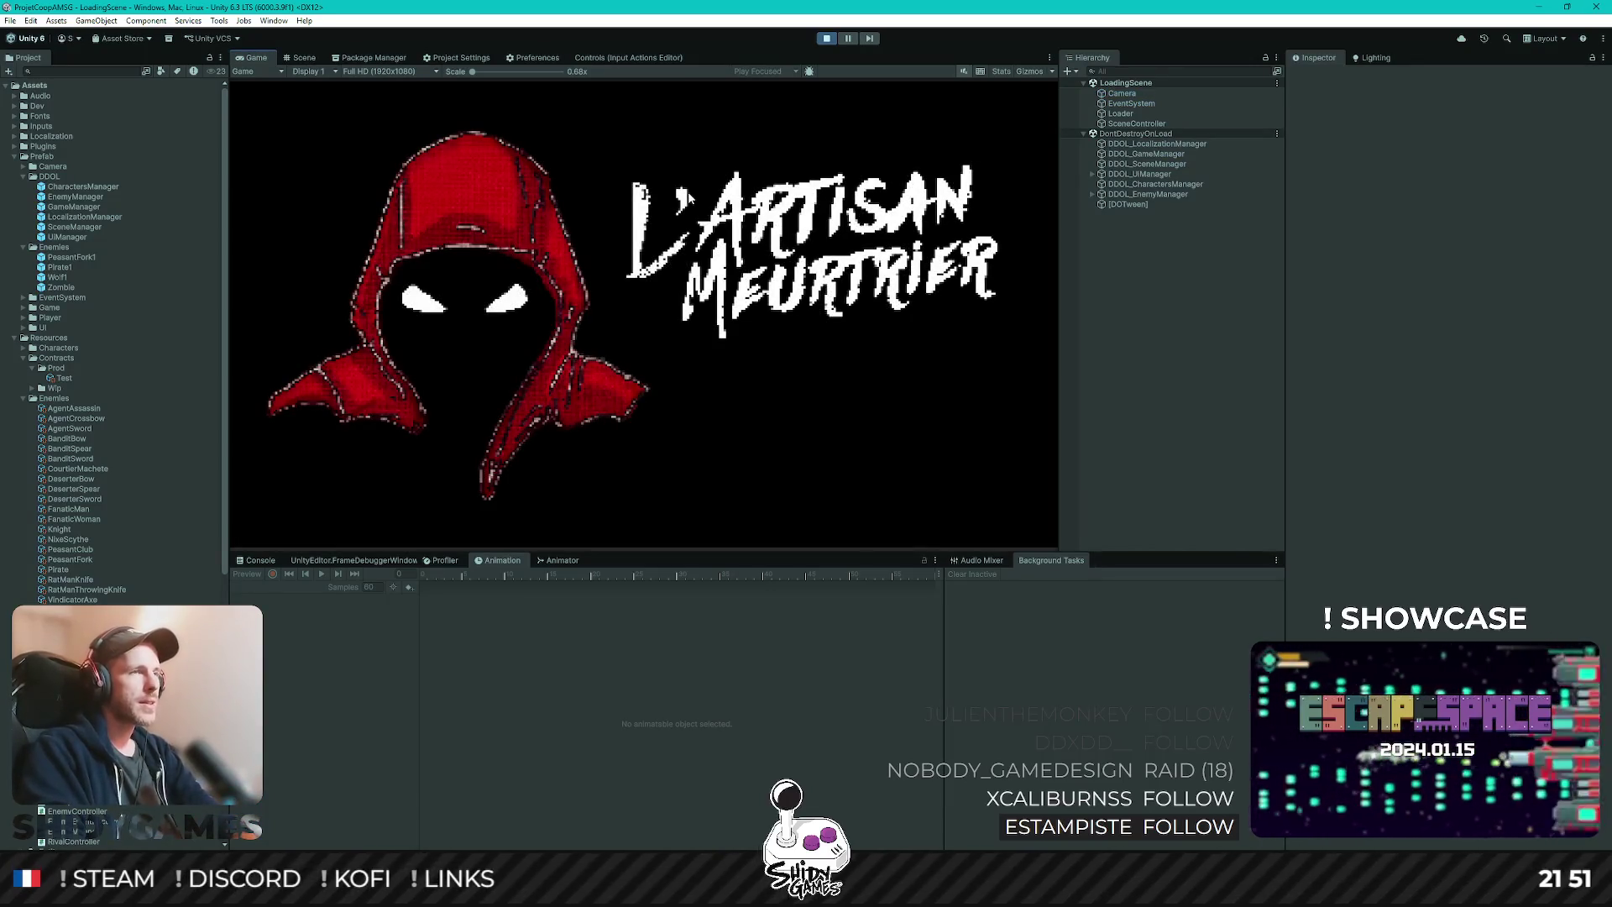
pyautogui.press('Return')
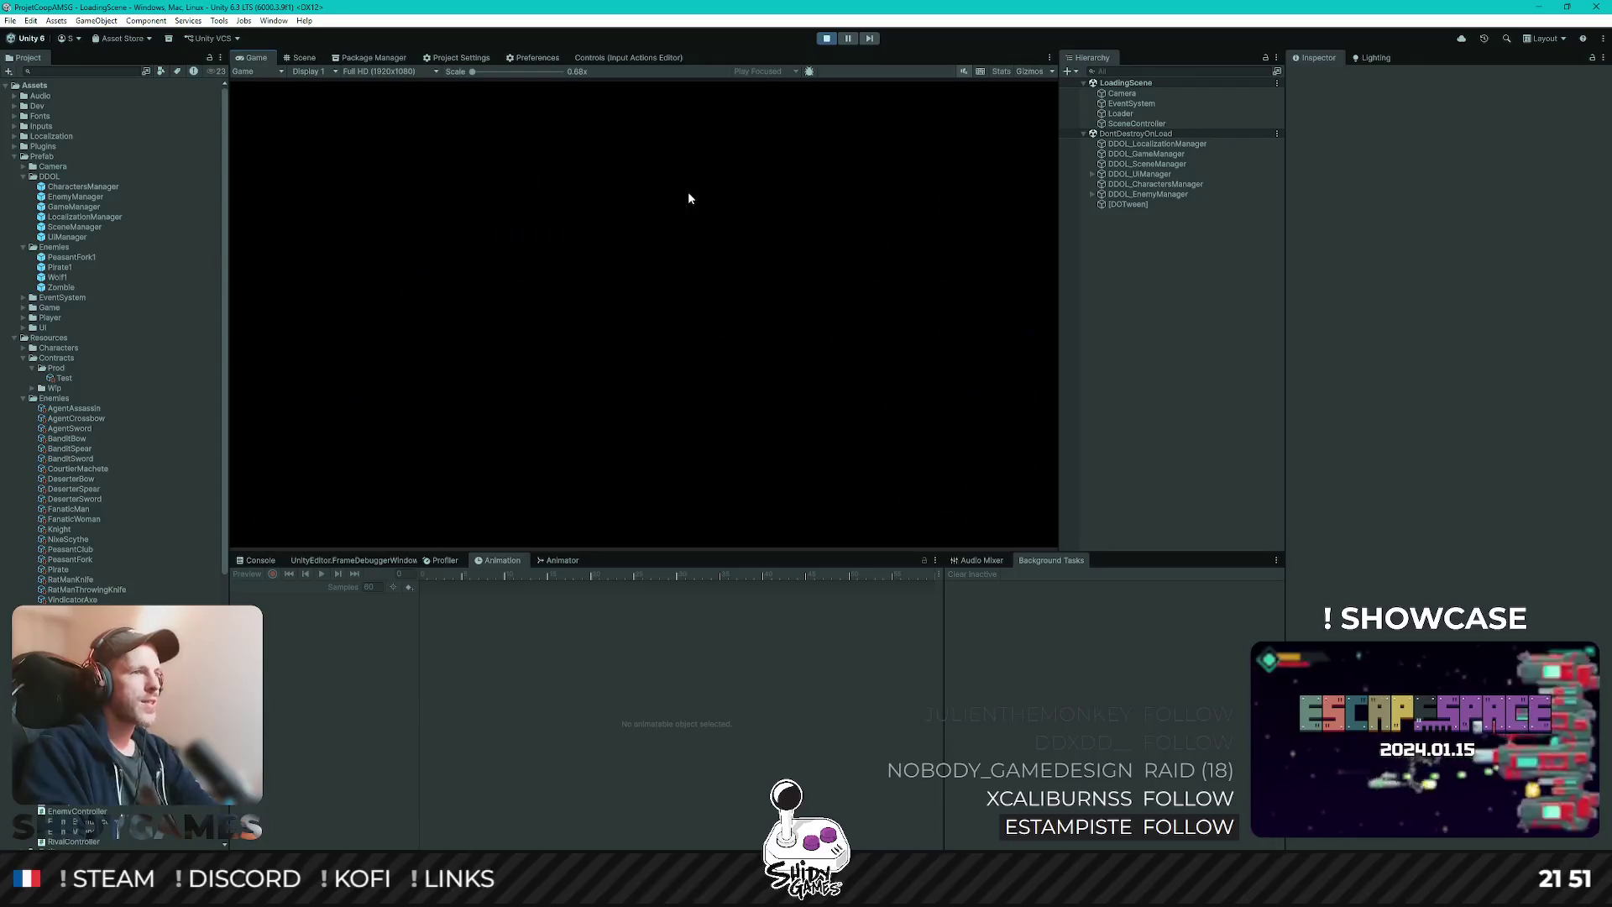
pyautogui.press('d')
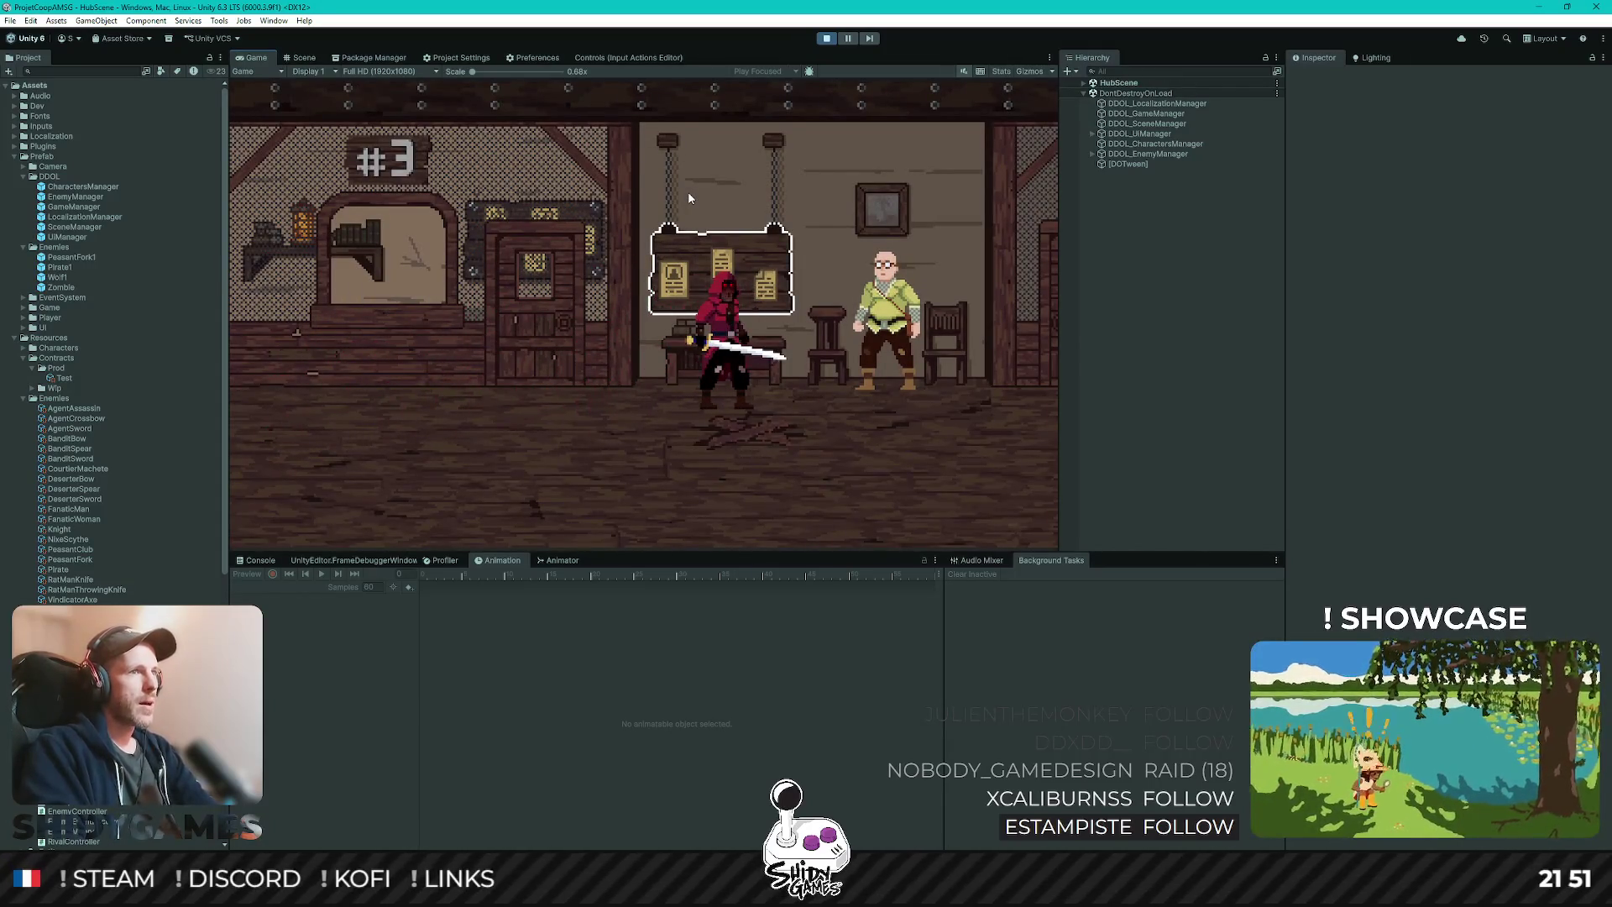
pyautogui.press('e')
pyautogui.press('Escape')
pyautogui.press('d')
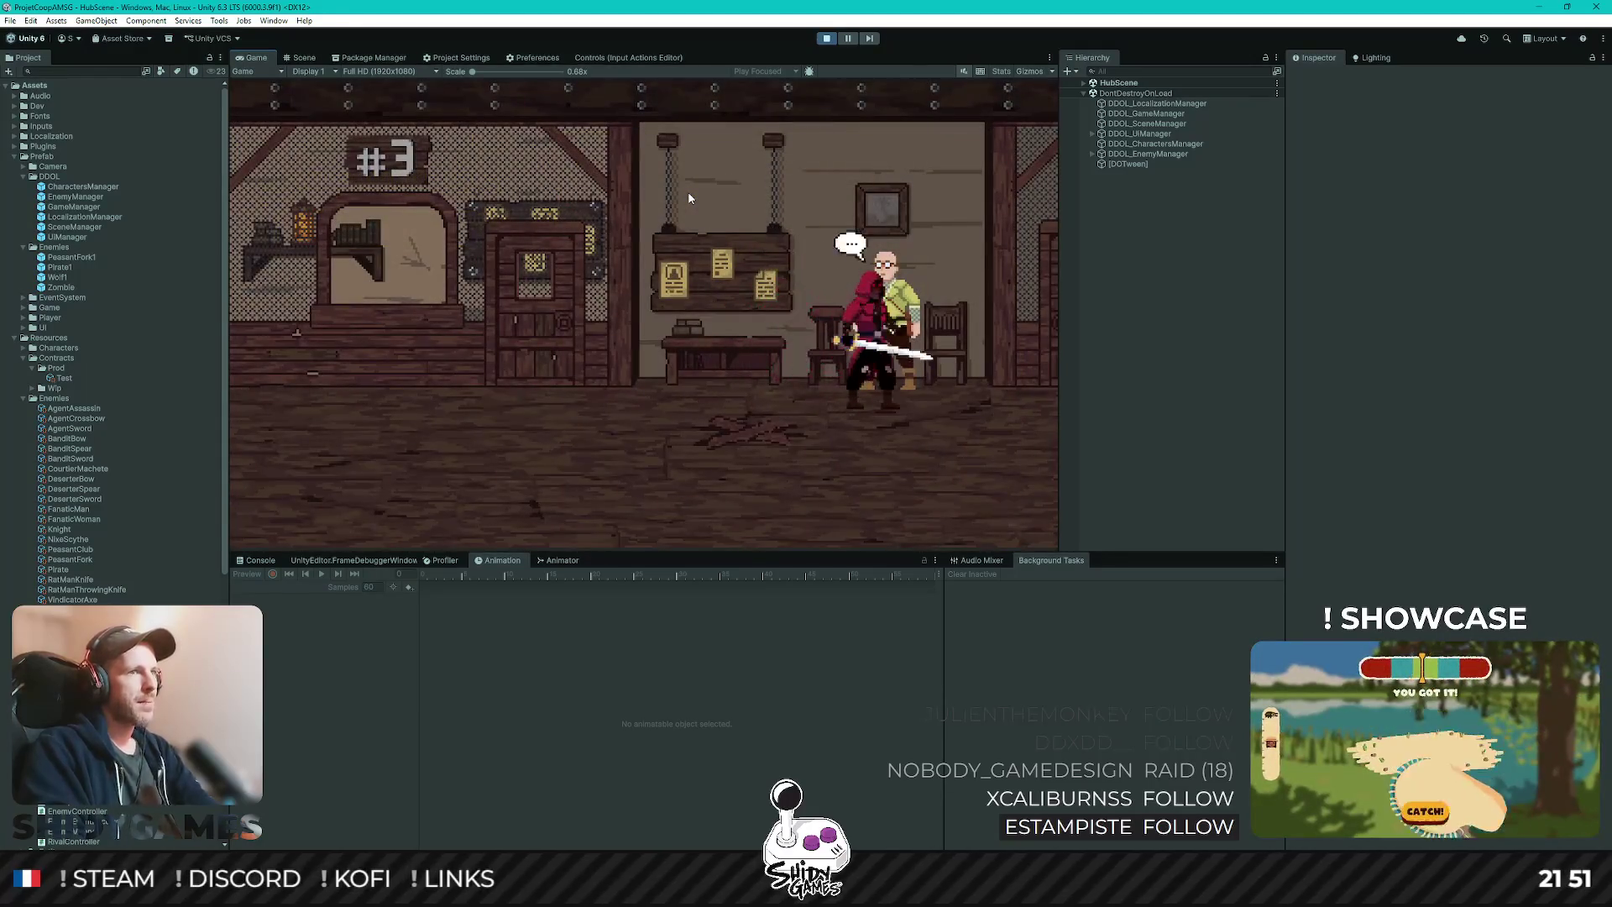
pyautogui.press('e')
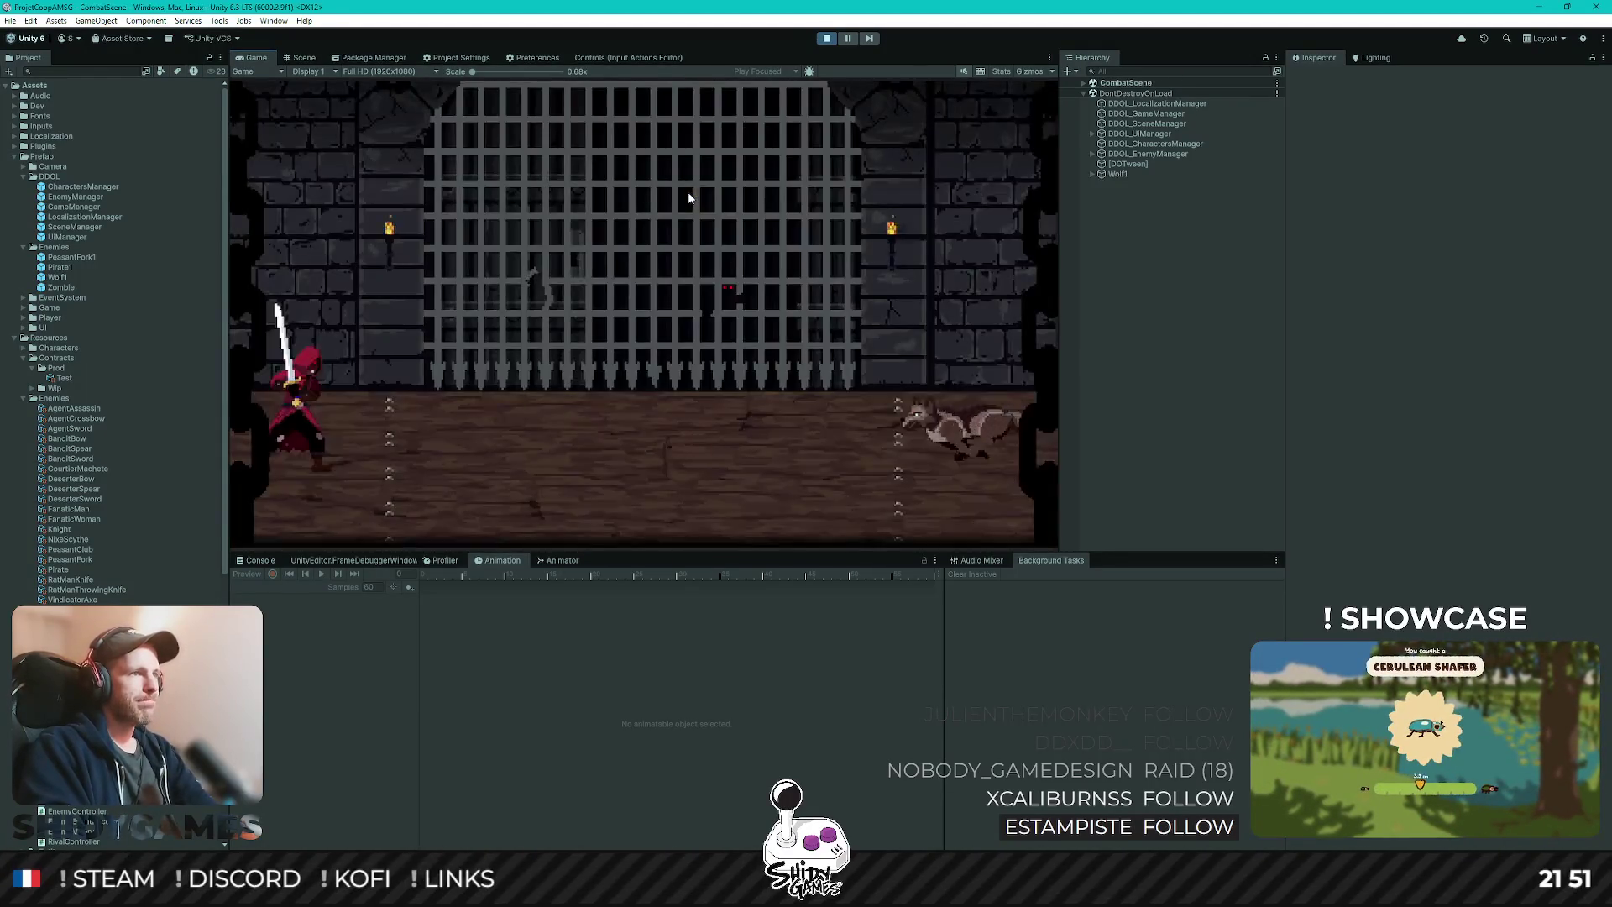
# - Cut down the wolf and peasant with sword attacks, move around, then select PeasantFork1
pyautogui.click(688, 191)
pyautogui.click(688, 191)
pyautogui.click(688, 192)
pyautogui.click(689, 192)
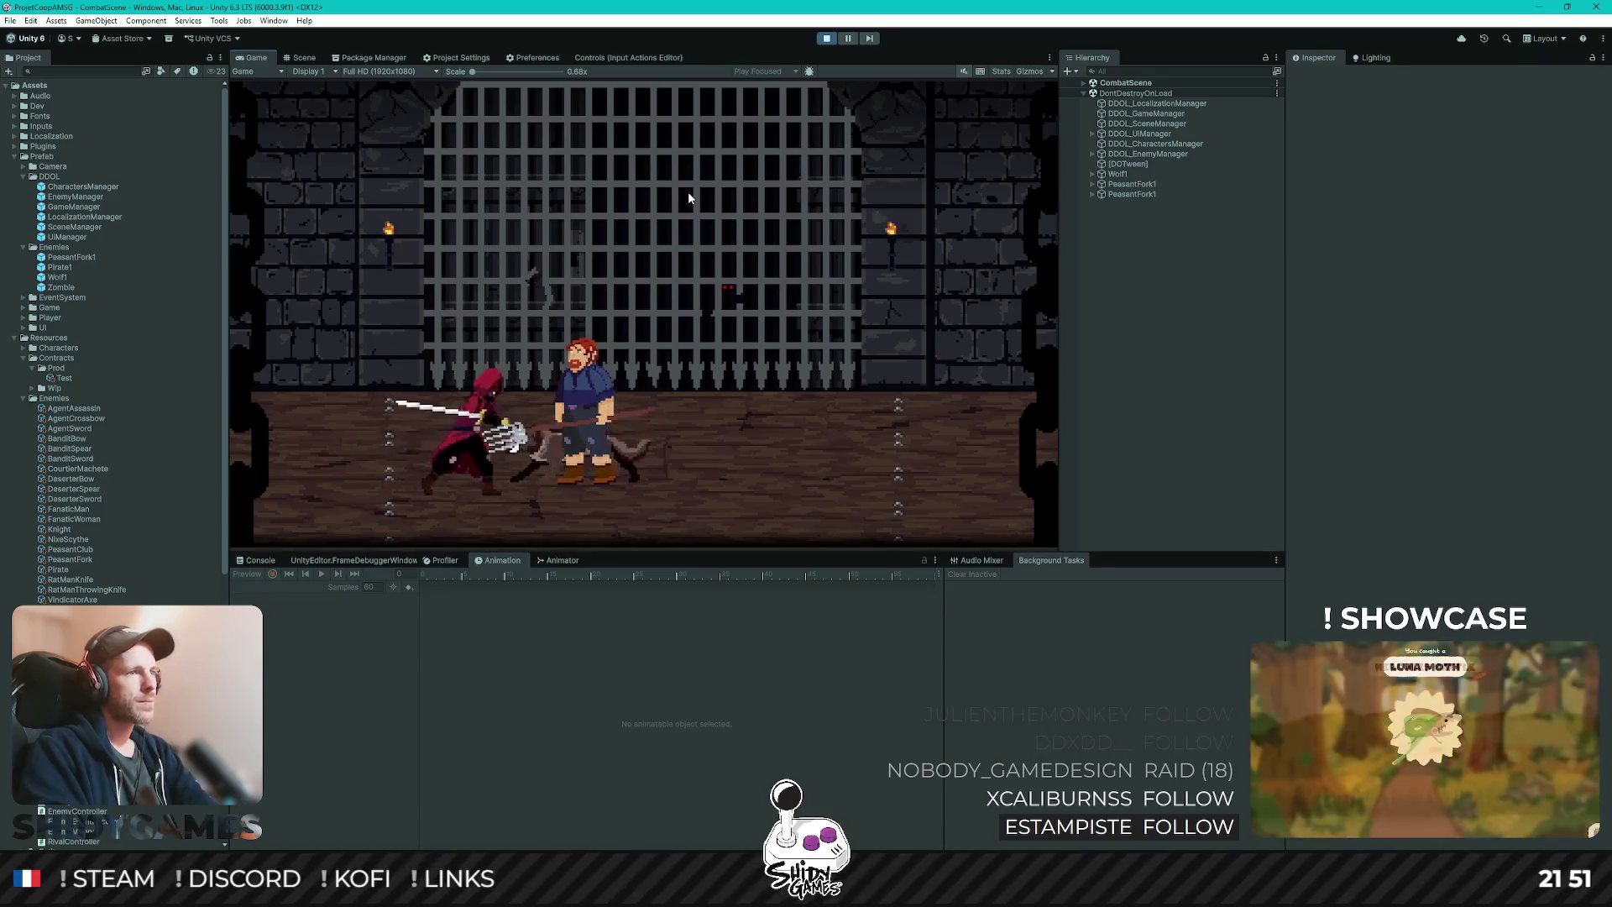
pyautogui.press('d')
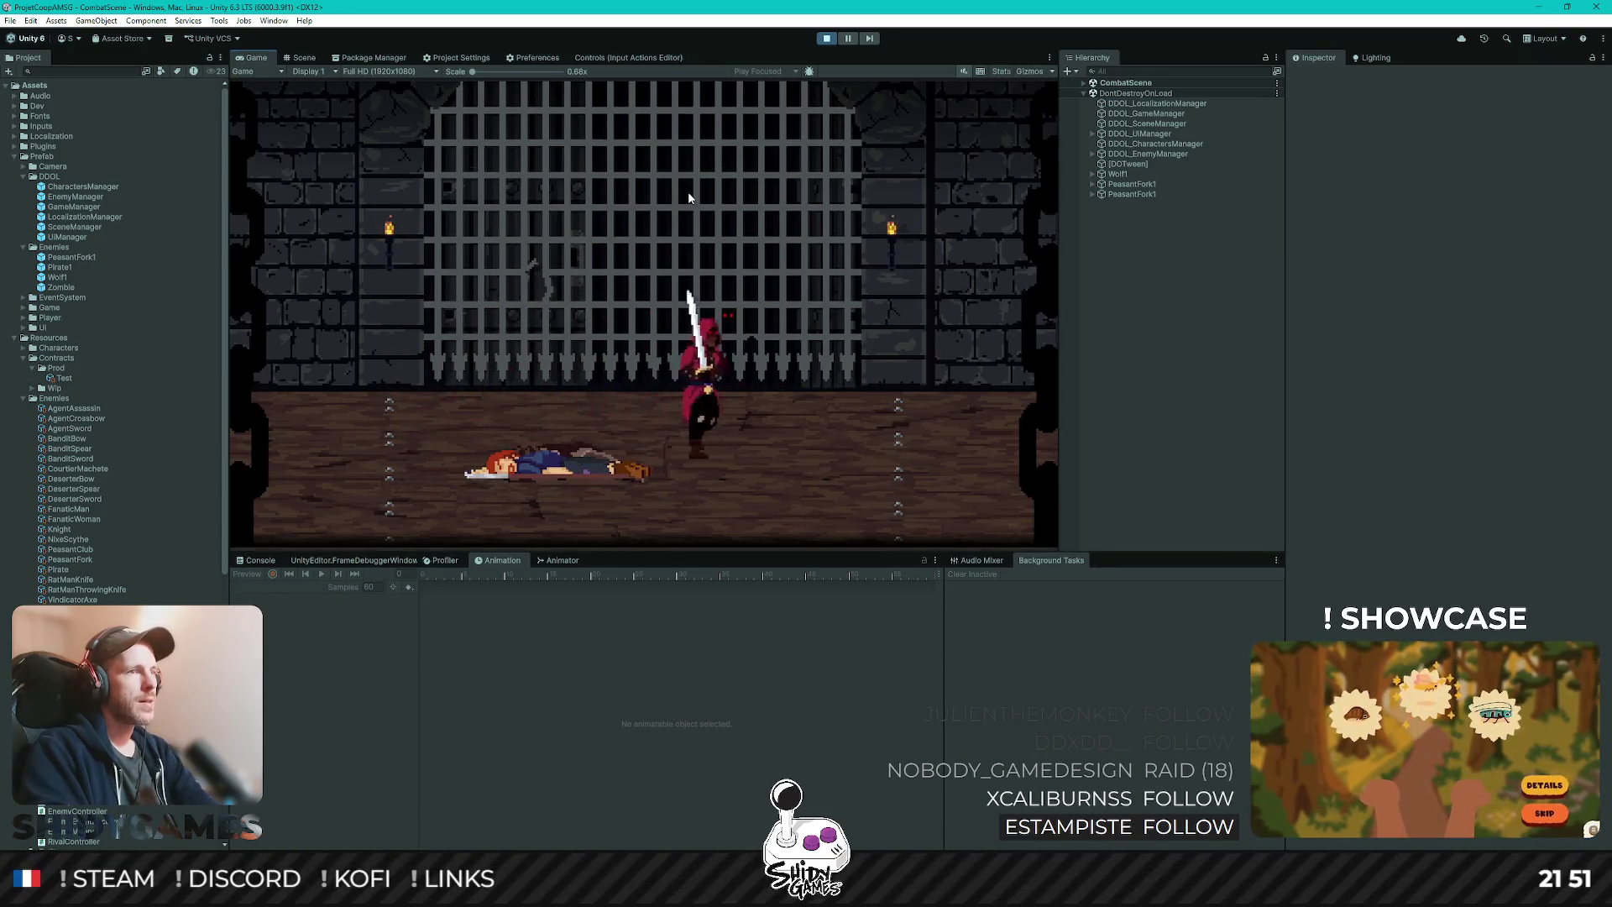
pyautogui.press('d')
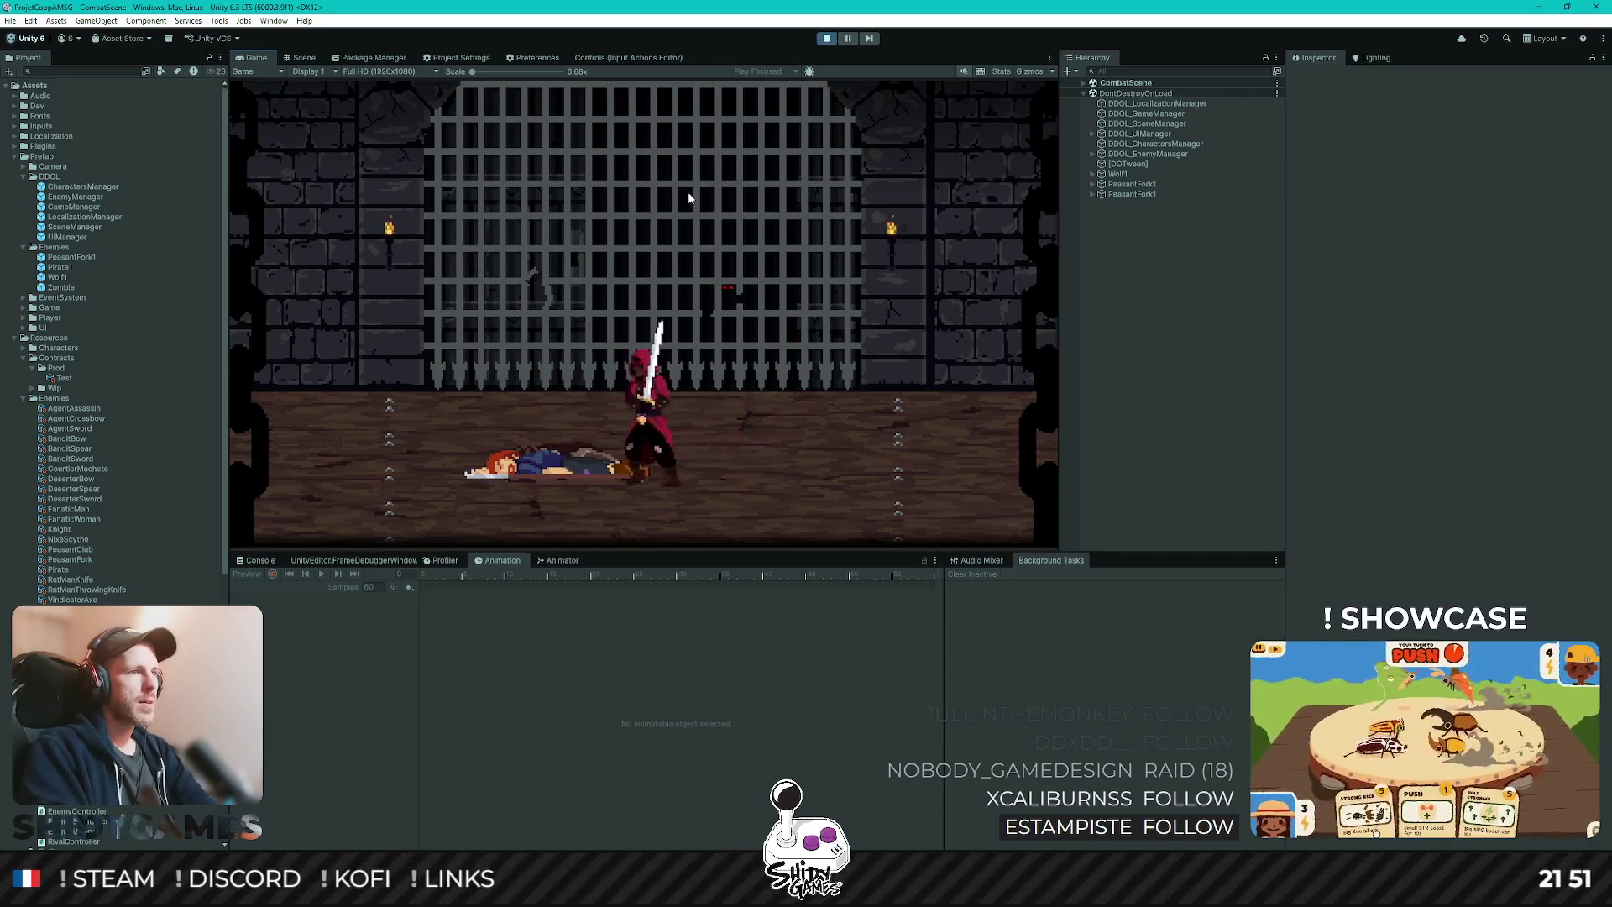
pyautogui.press('d')
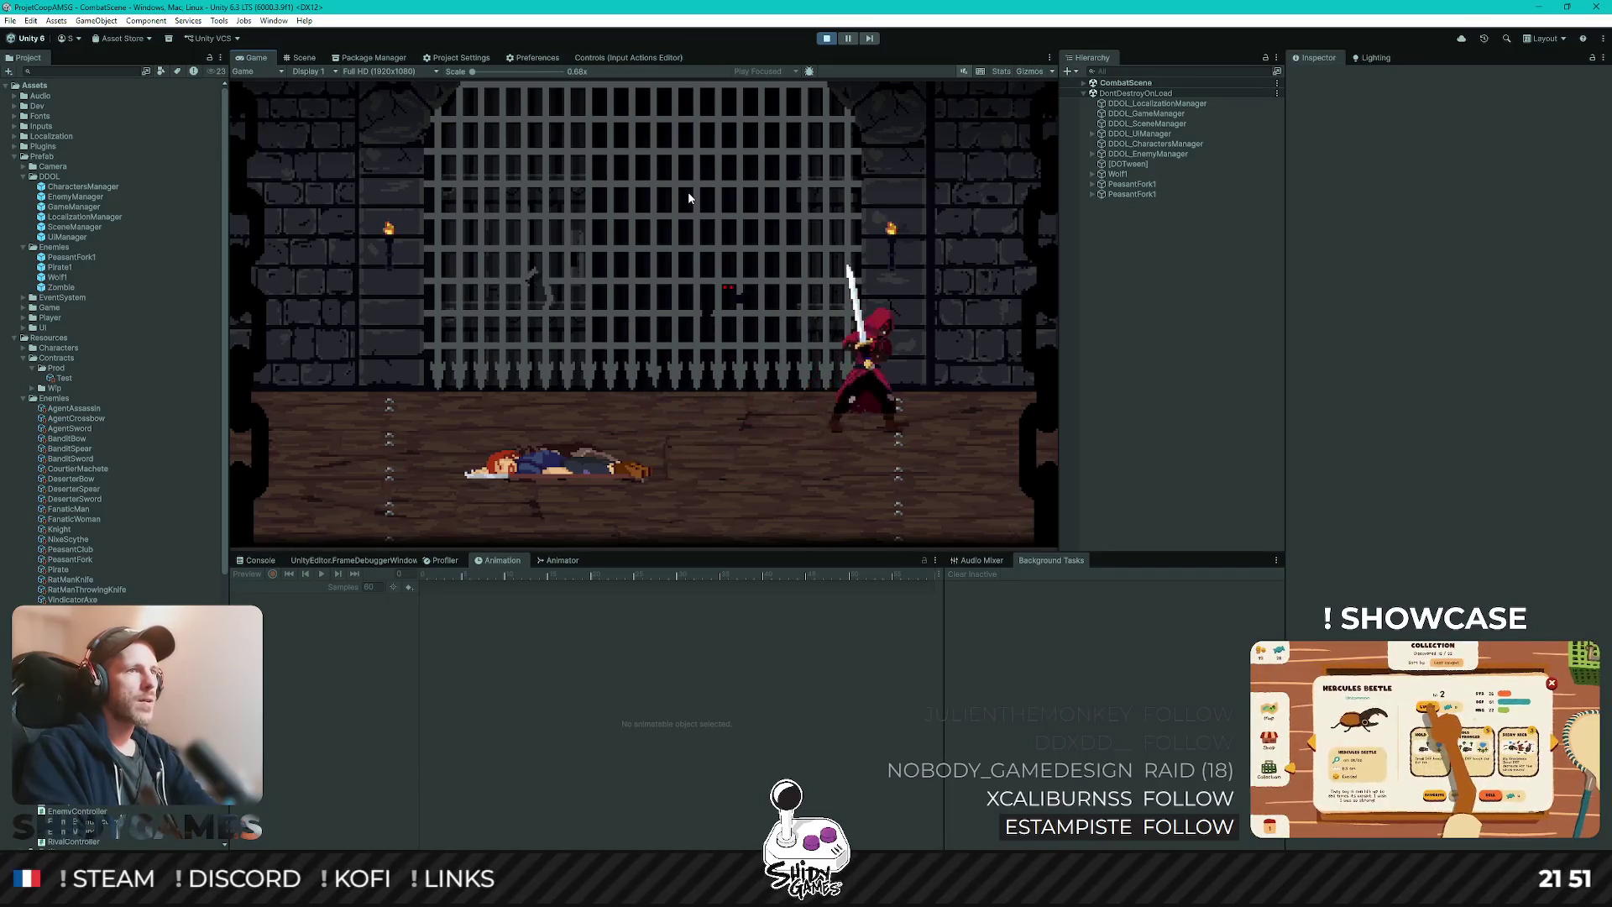
pyautogui.press('a')
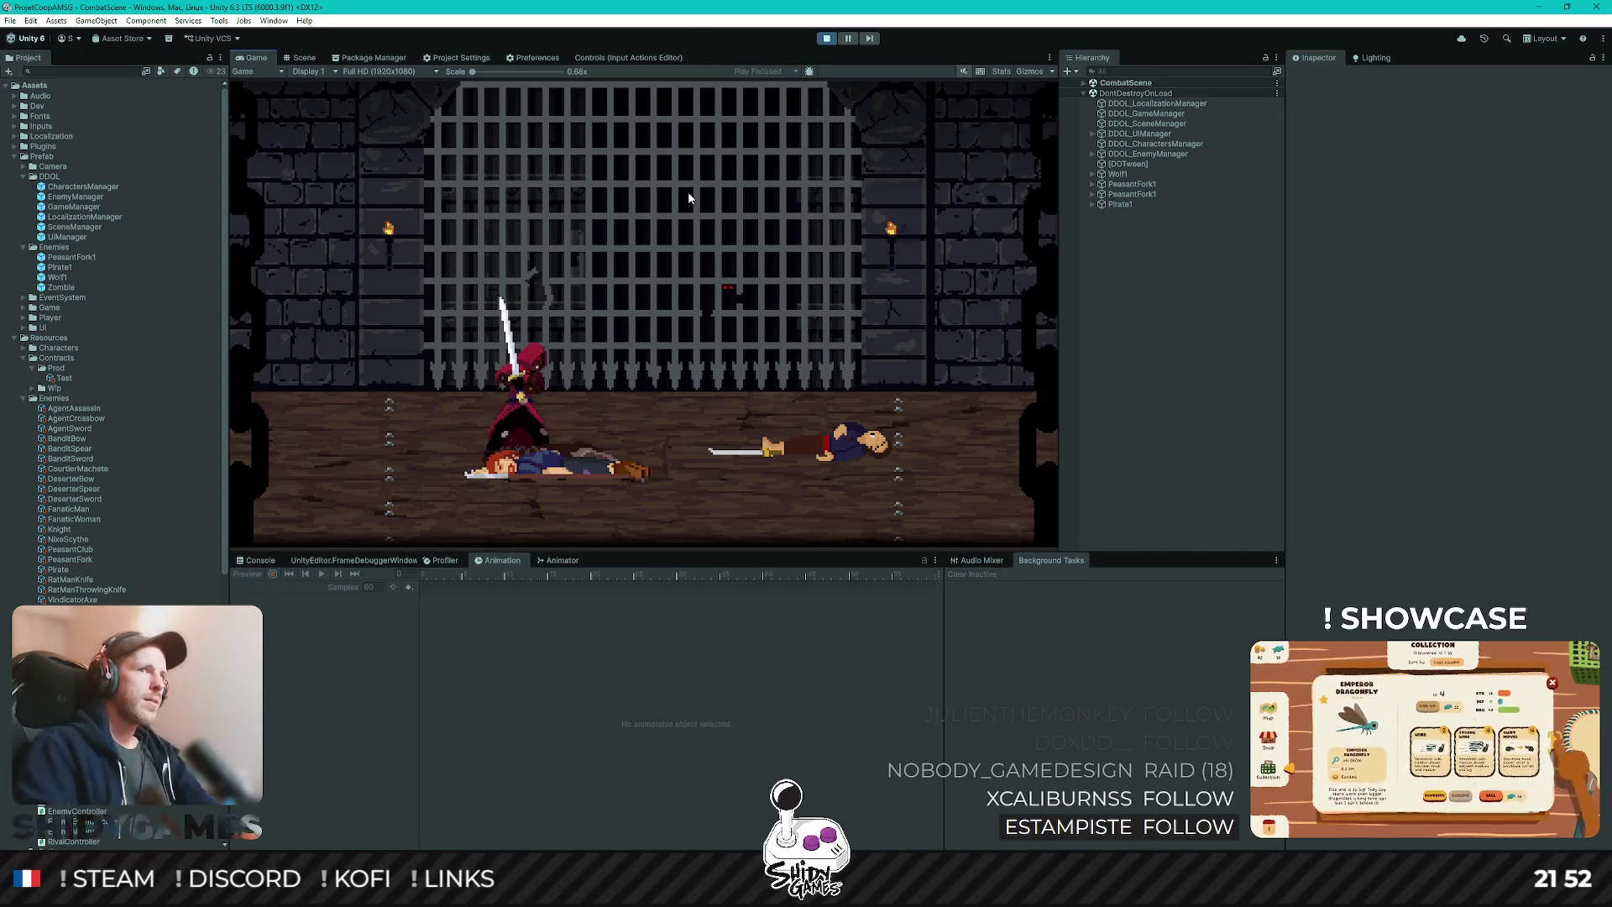
pyautogui.click(1132, 184)
# - Inspect Pirate1, POOL_Pirate1 and POOL_Wolf1 in the Hierarchy, then stop Play mode with Ctrl+P
pyautogui.click(1197, 204)
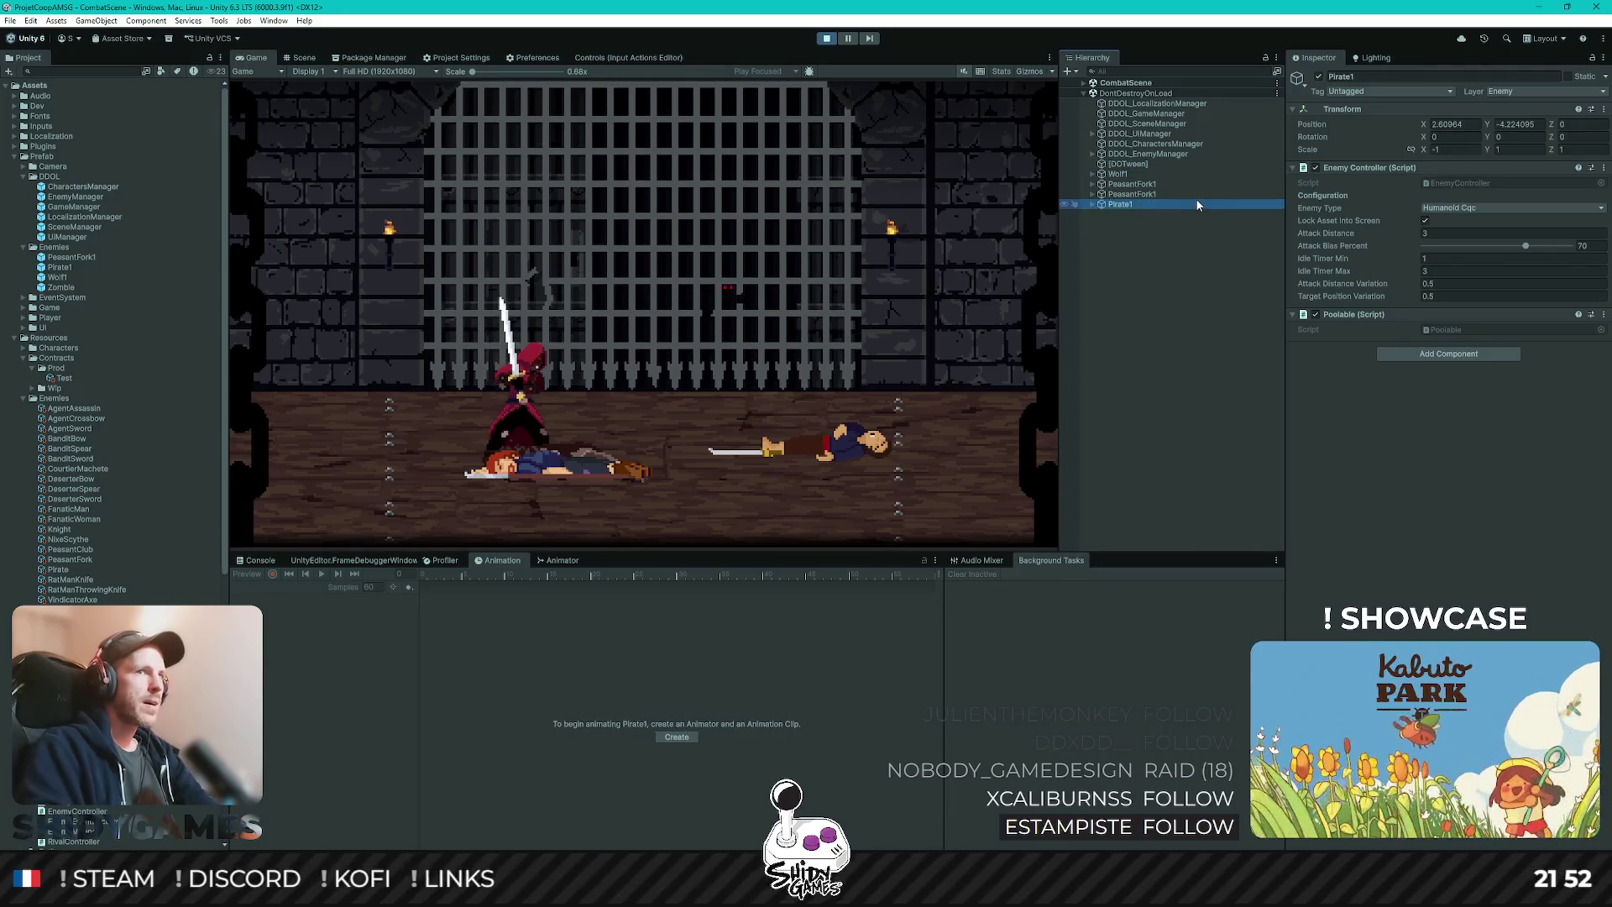
pyautogui.click(1093, 154)
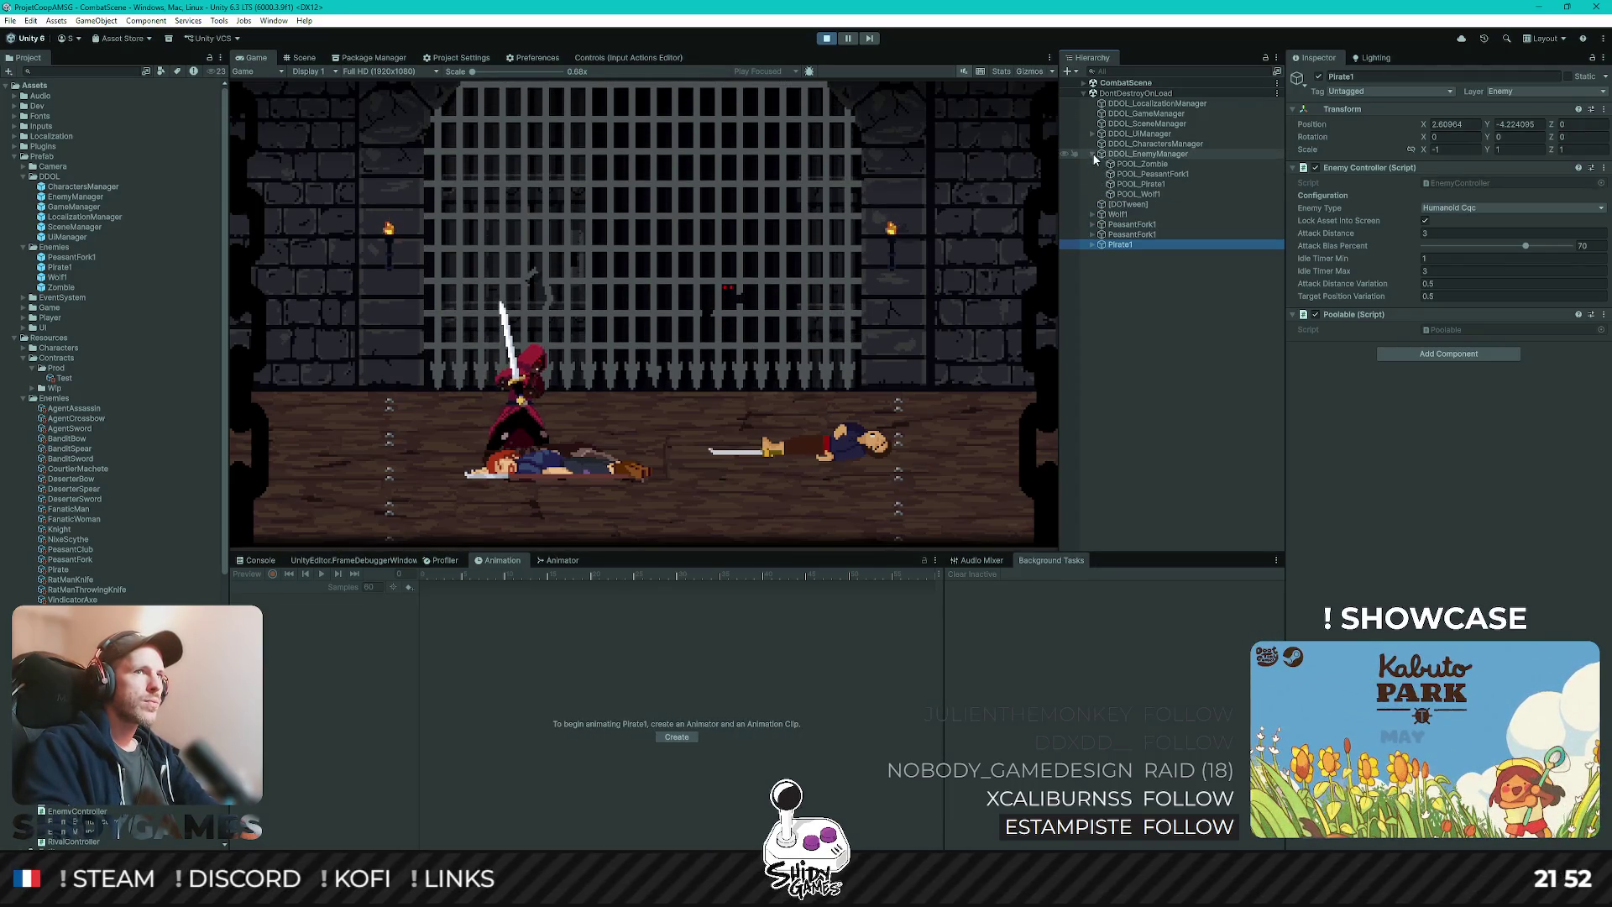
pyautogui.click(1140, 184)
pyautogui.click(1160, 195)
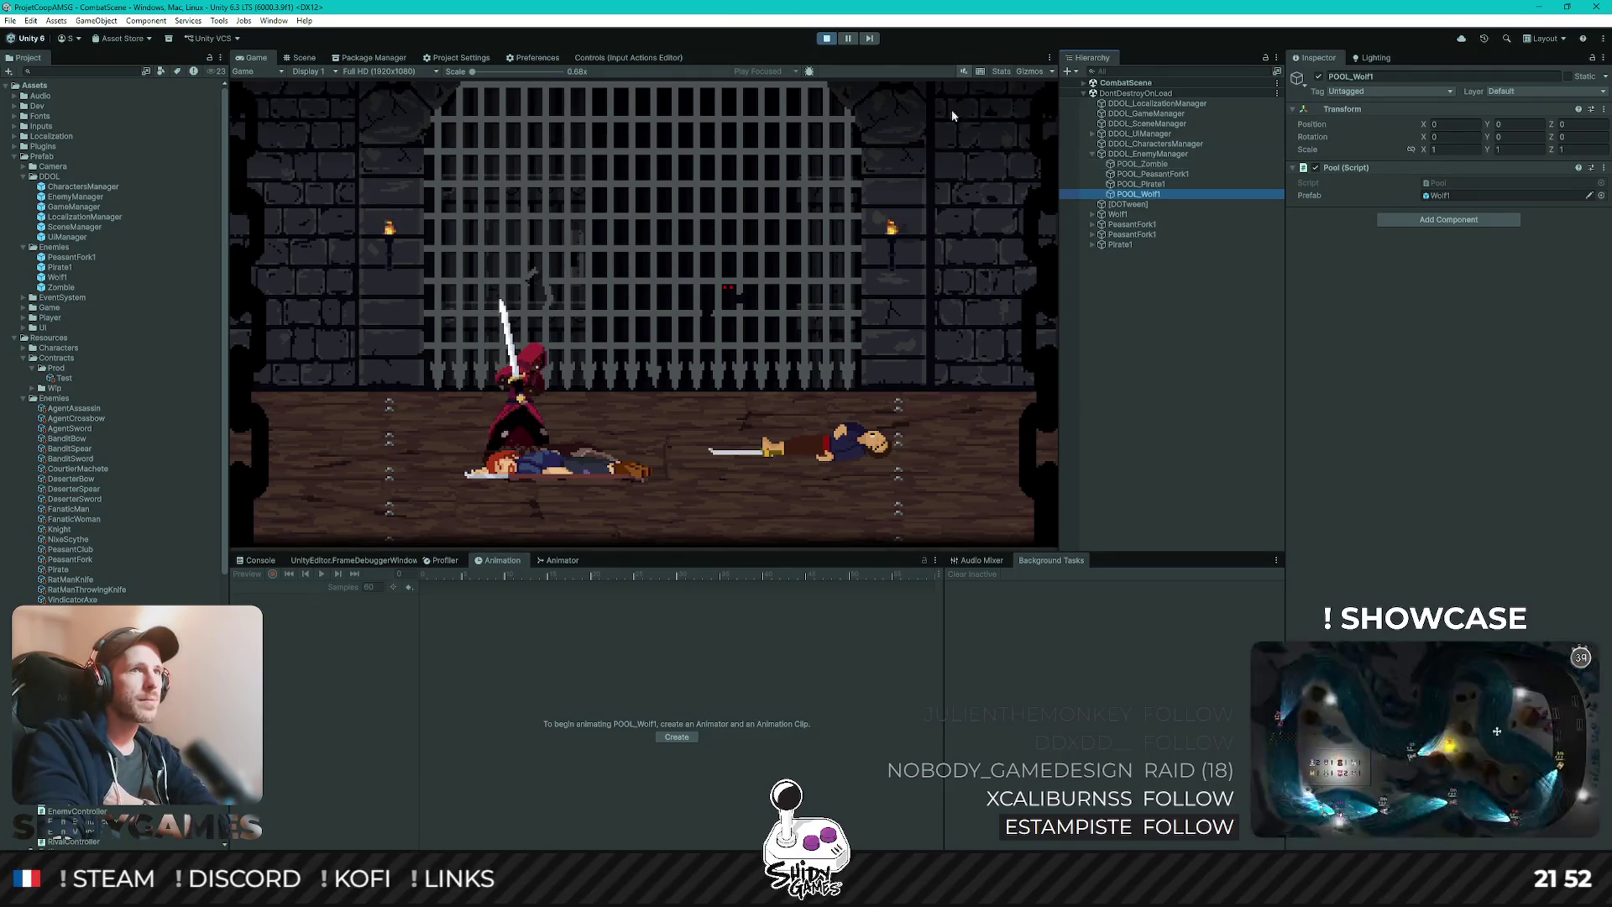
pyautogui.hotkey('ctrl', 'p')
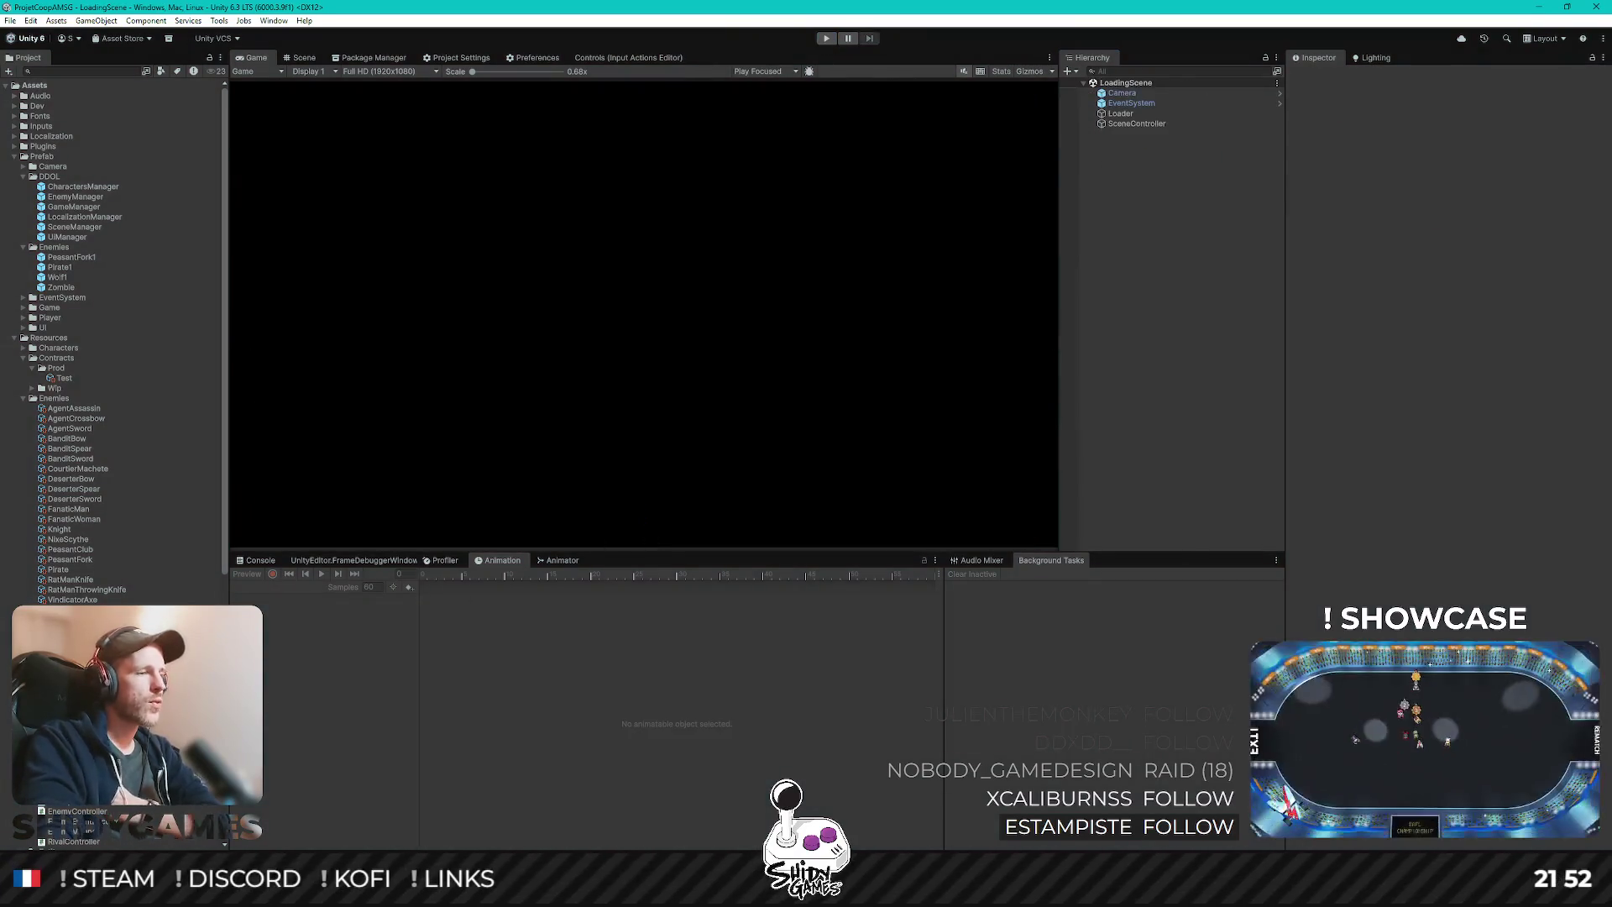
# - In Rider, pass transform to go.transform.SetParent on line 47, then minimize Rider
pyautogui.hotkey('alt', 'Tab')
pyautogui.scroll(2, 544, 291)
pyautogui.click(544, 291)
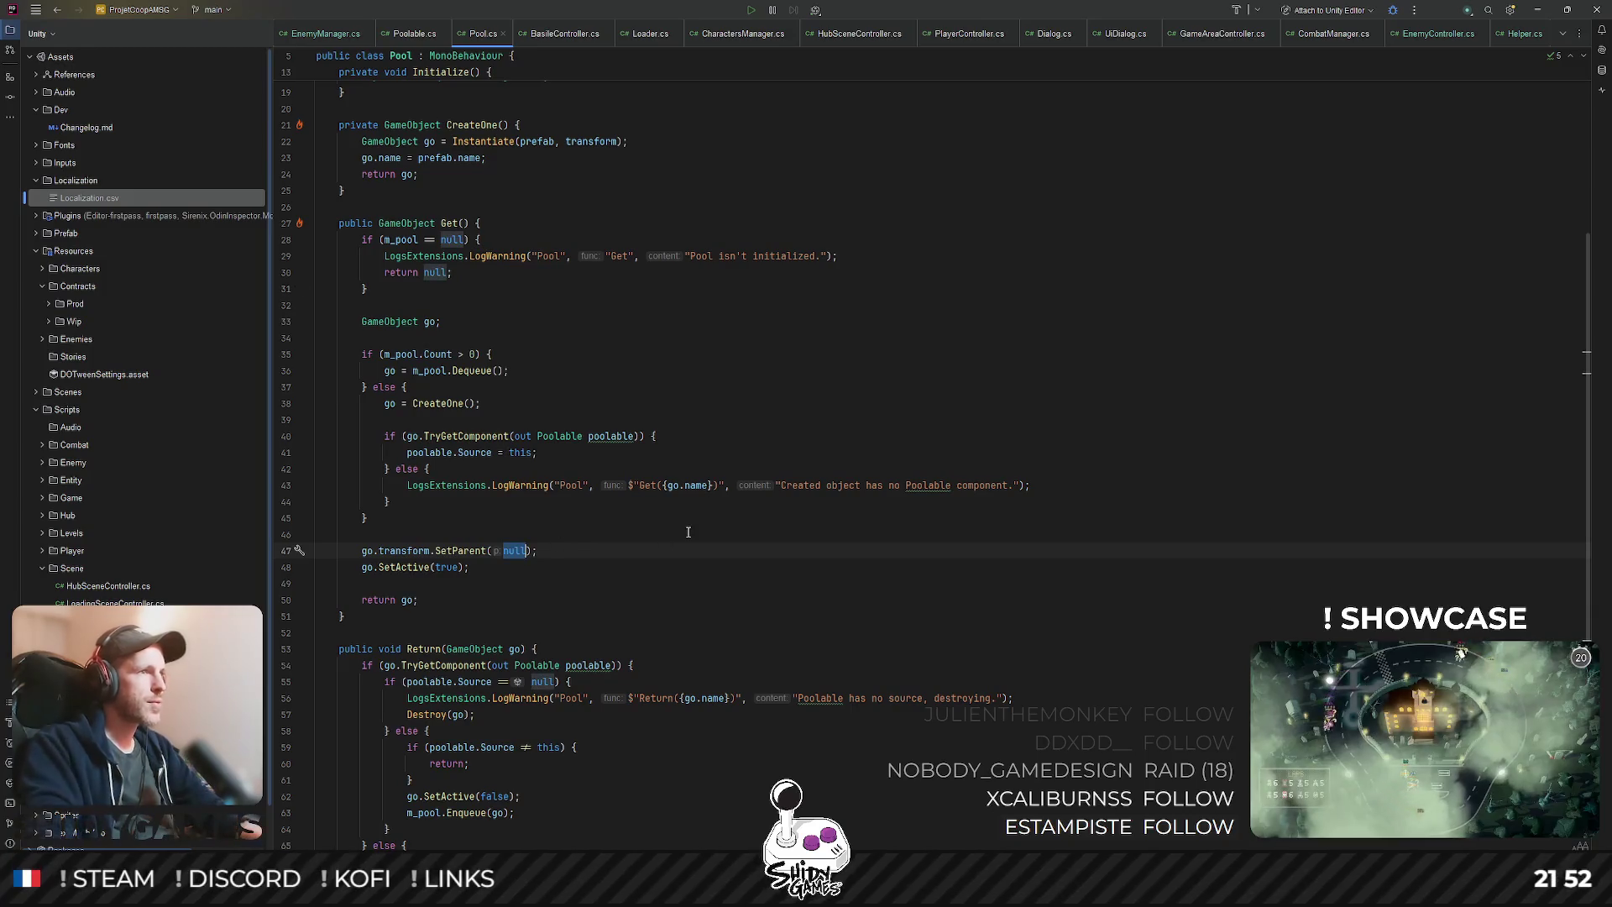
pyautogui.write('transform')
pyautogui.press('Return')
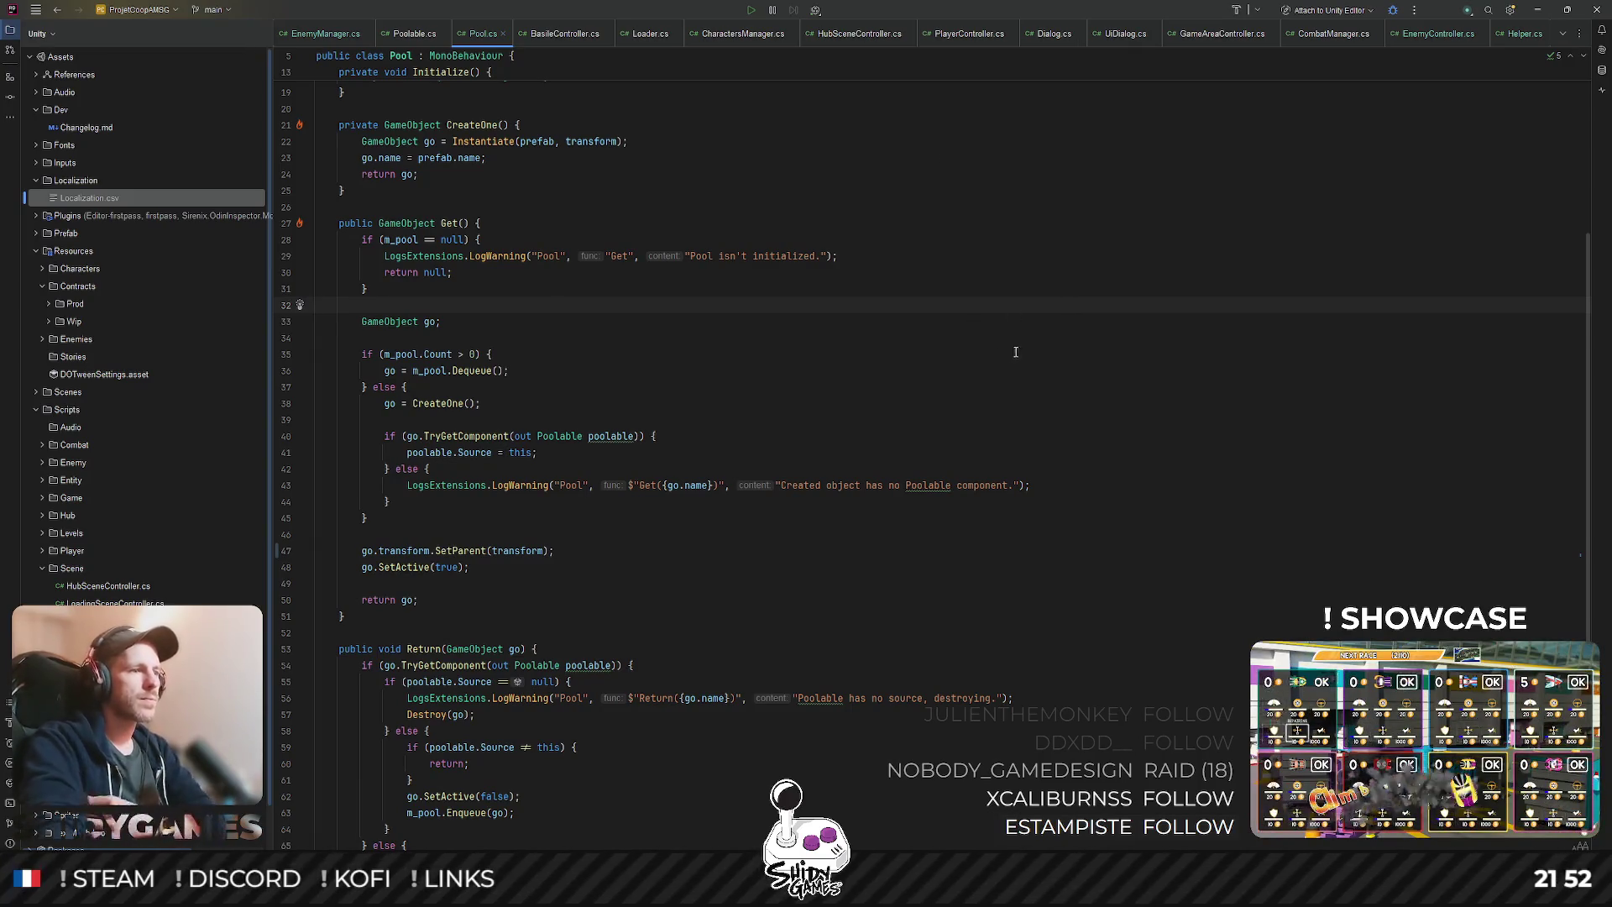
pyautogui.click(1537, 9)
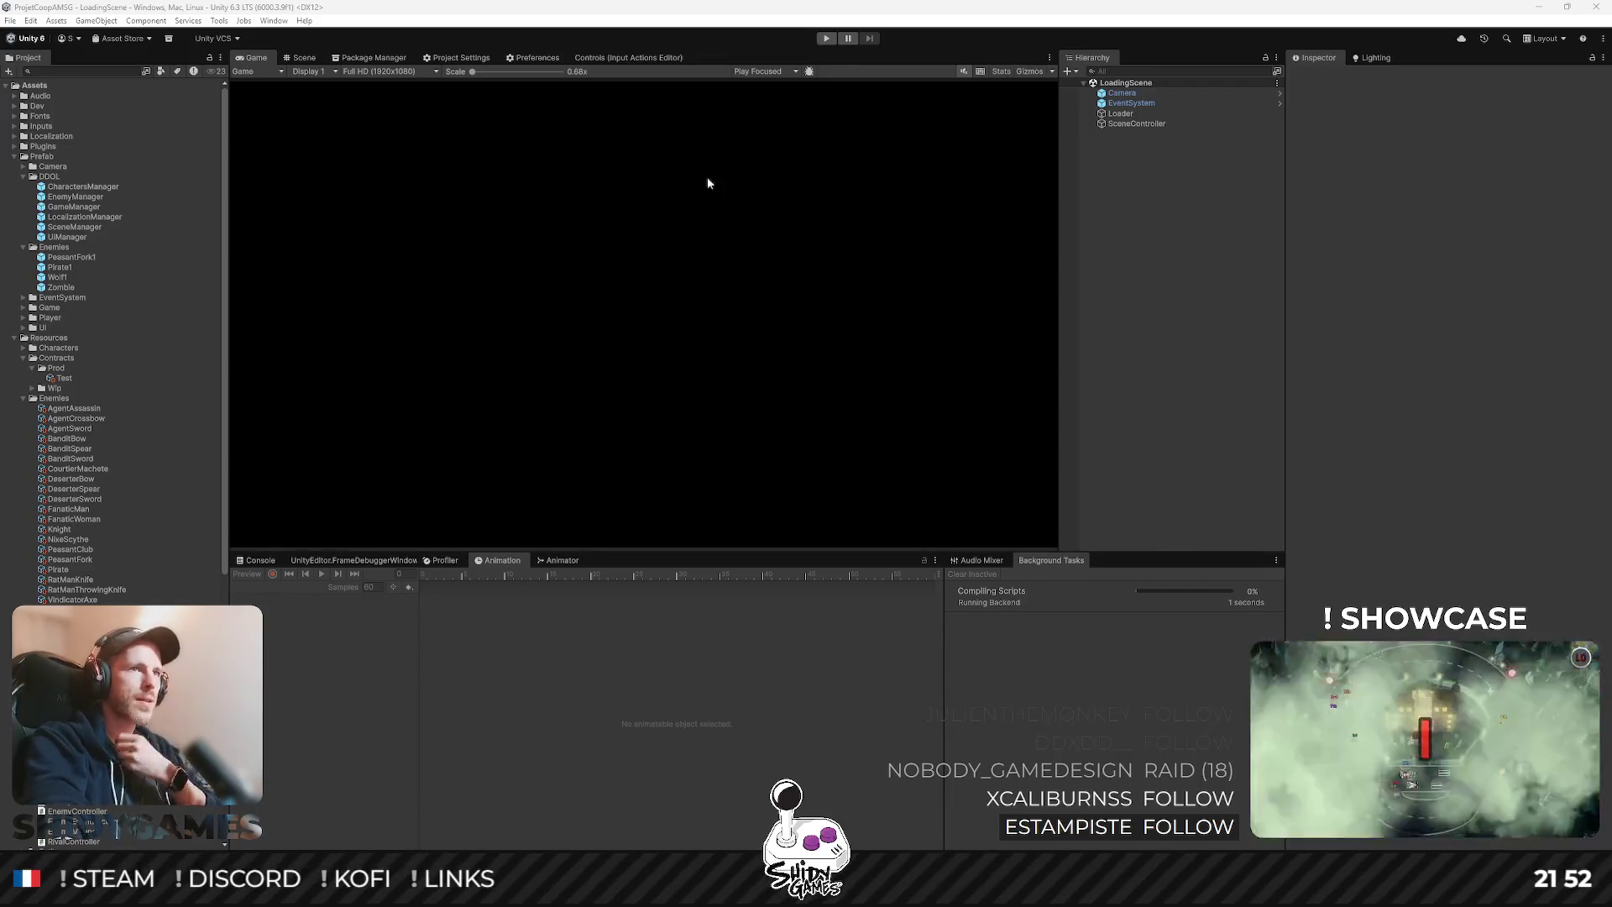
# - Start Play mode, expand DDOL_EnemyManager, choose Jouer, and walk via the notice board into CombatScene
pyautogui.click(828, 39)
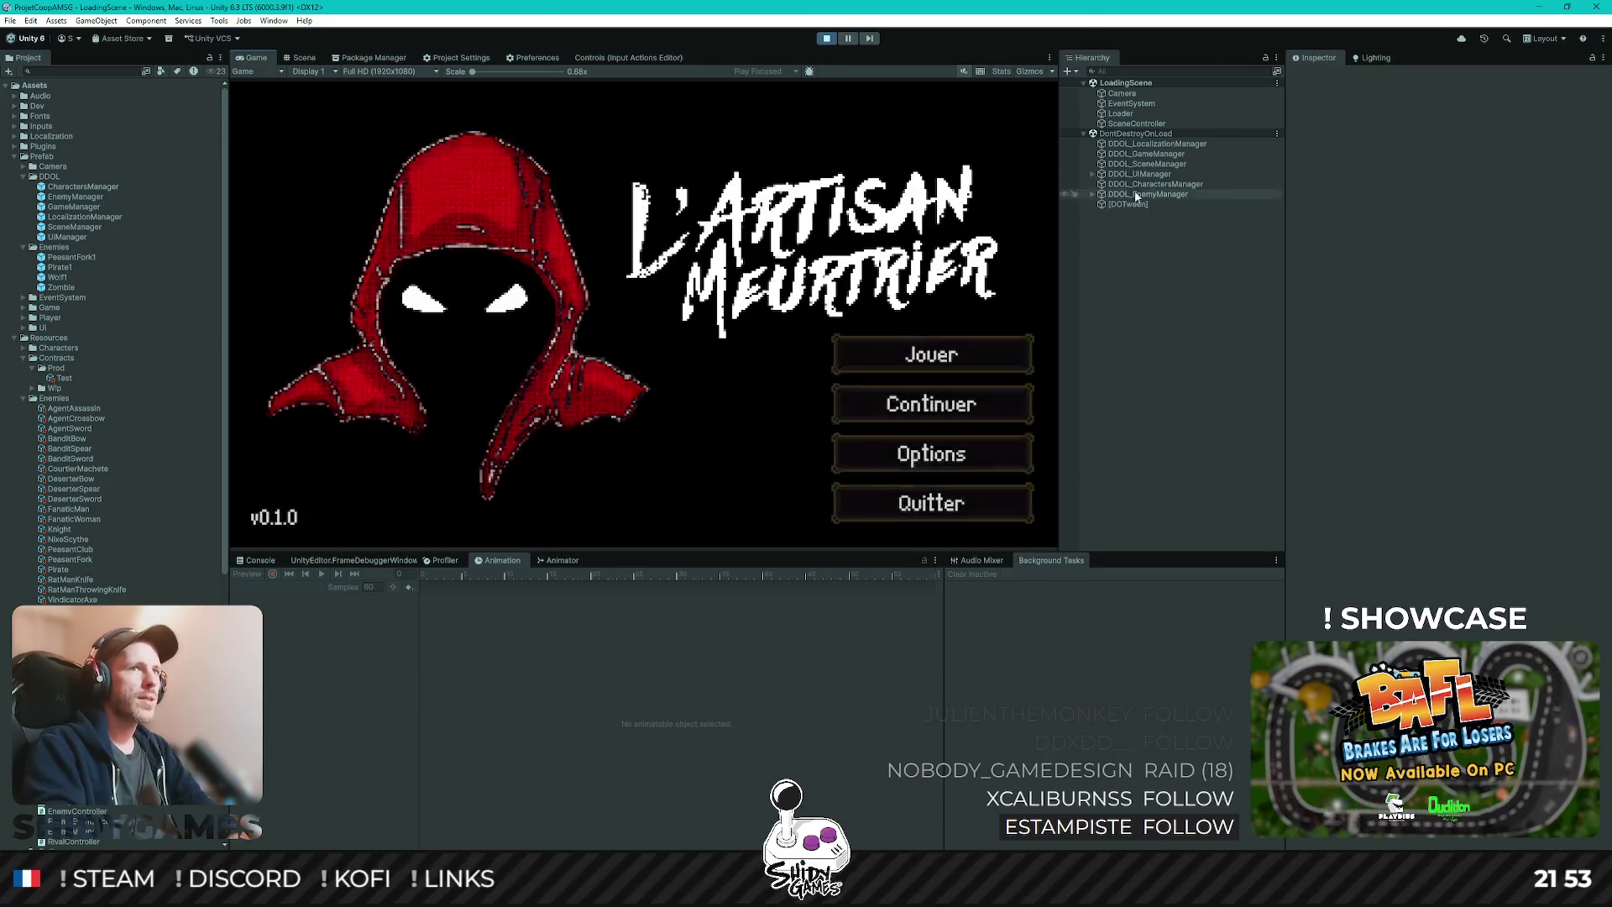
pyautogui.click(1092, 194)
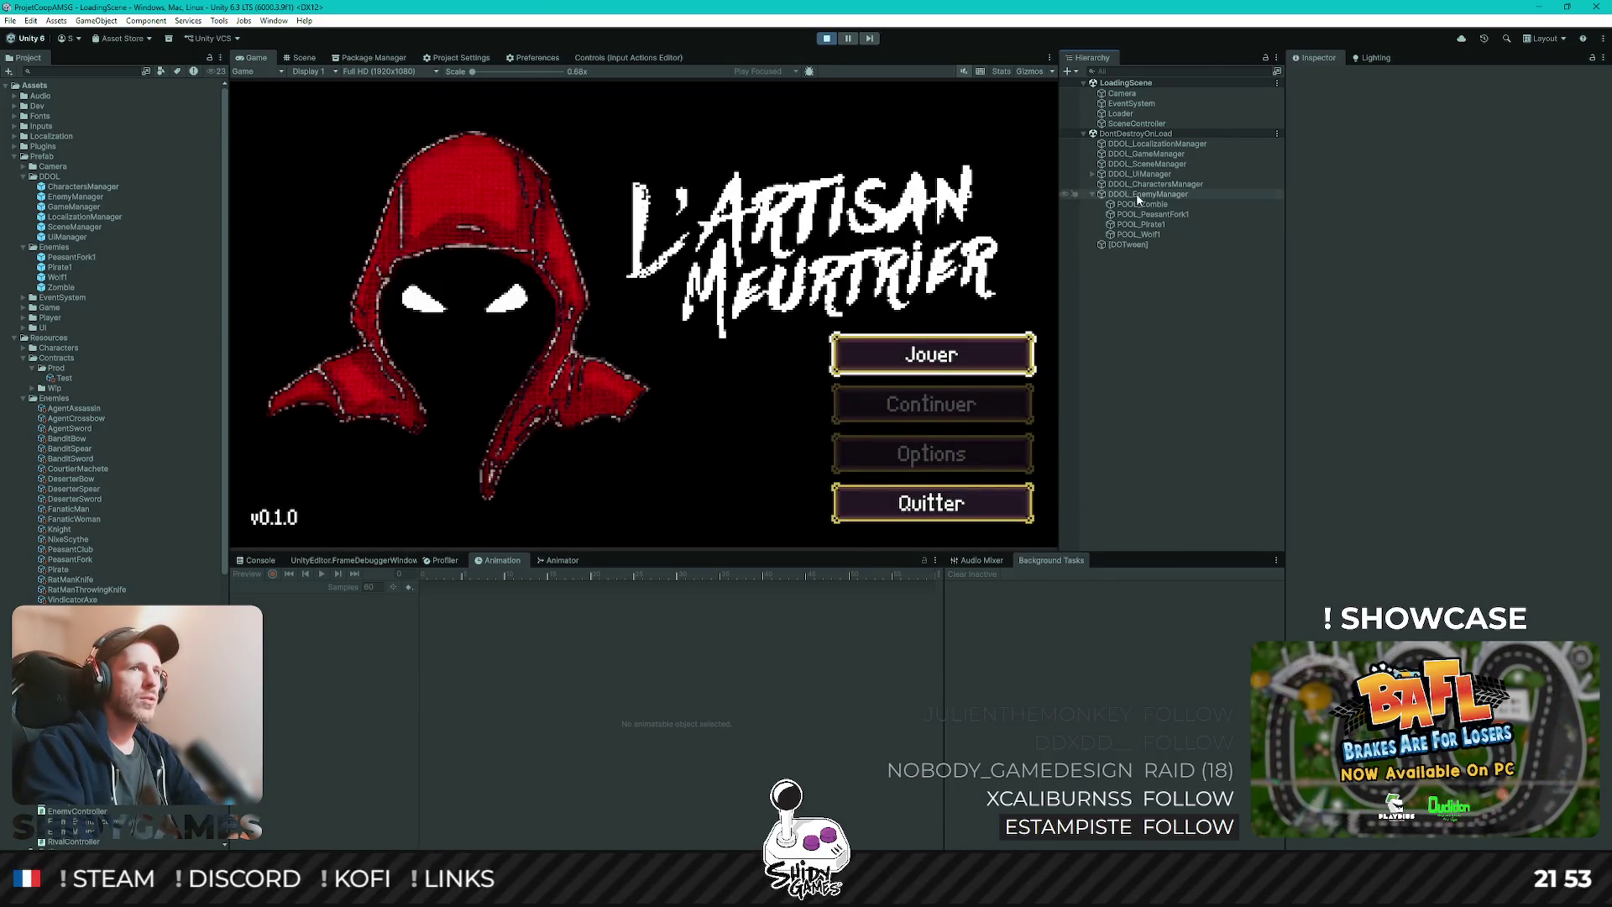
pyautogui.click(930, 342)
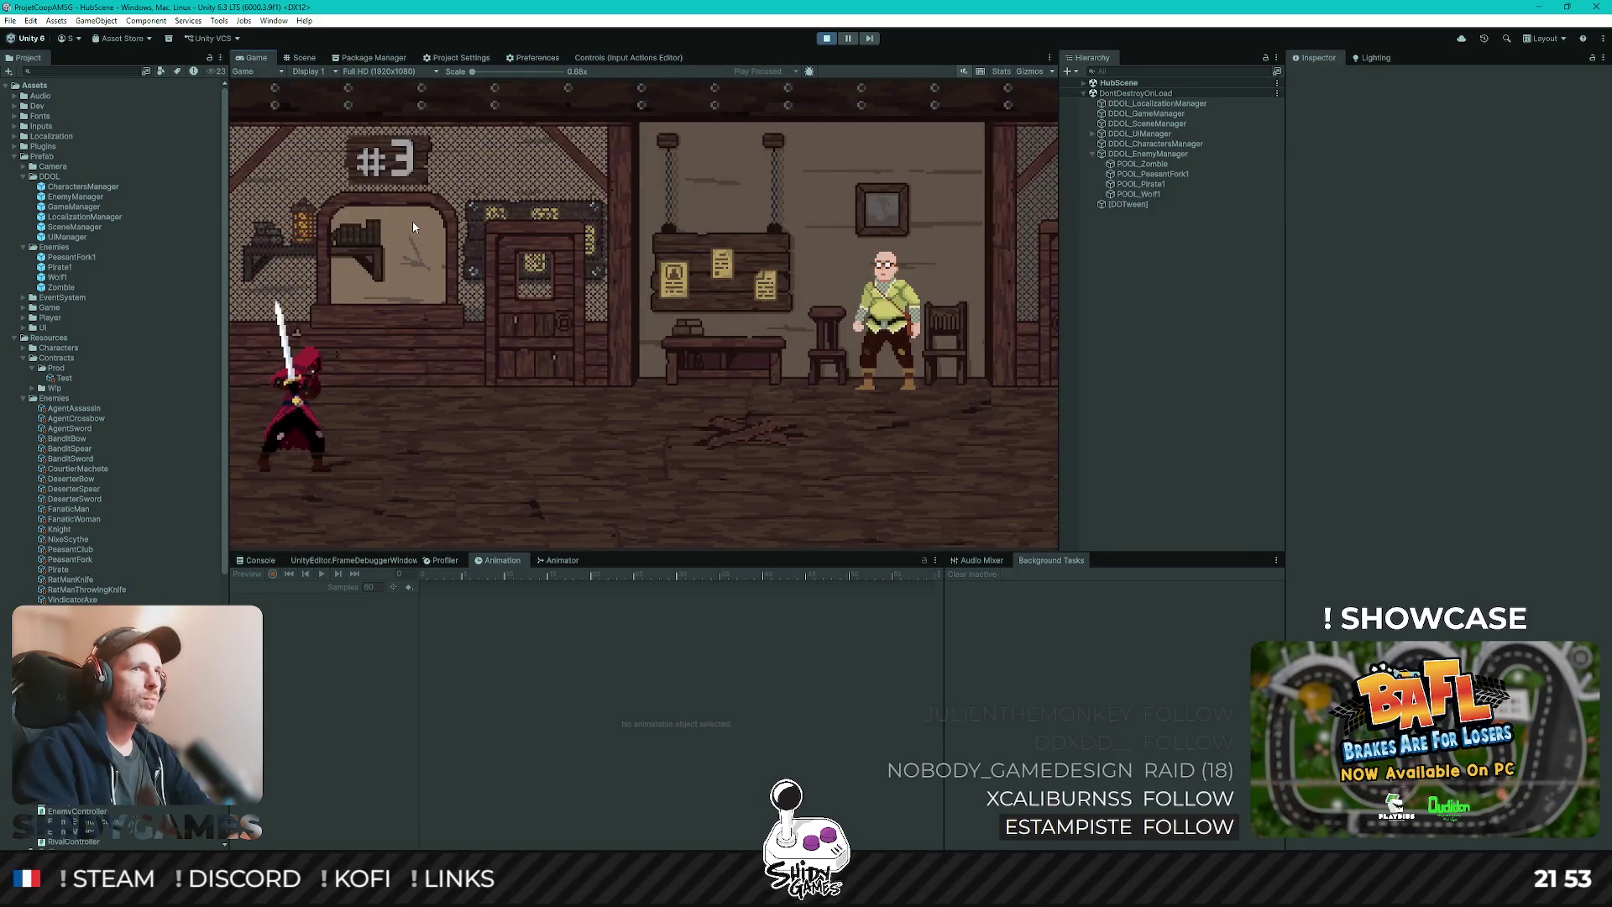
pyautogui.press('d')
pyautogui.press('d')
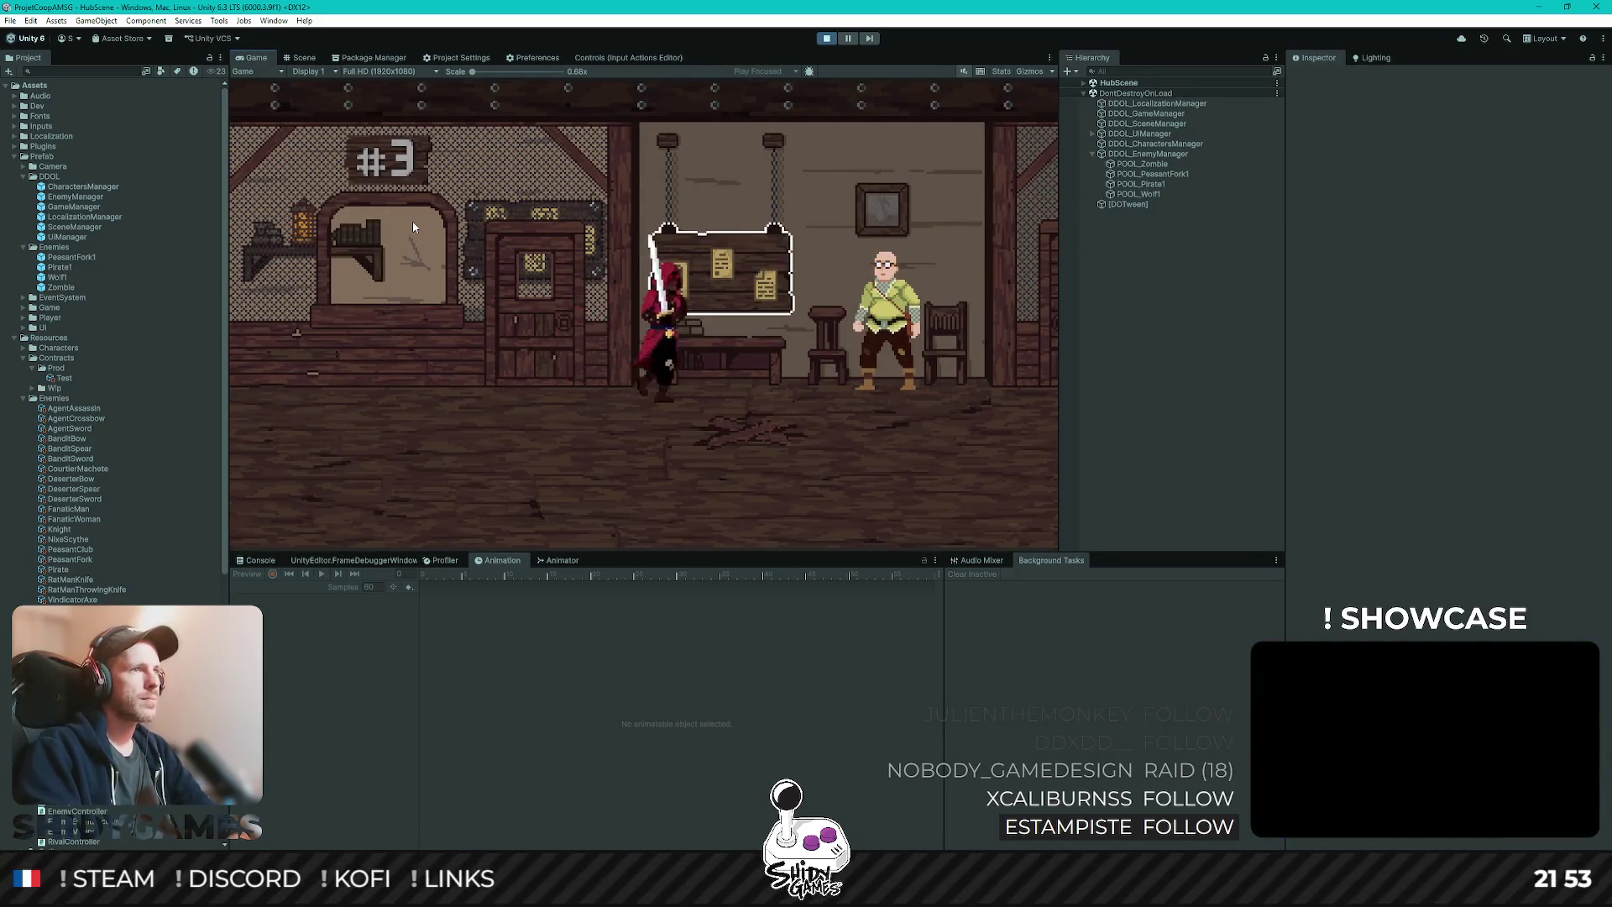
pyautogui.press('e')
pyautogui.press('Escape')
pyautogui.press('d')
pyautogui.press('d')
pyautogui.press('e')
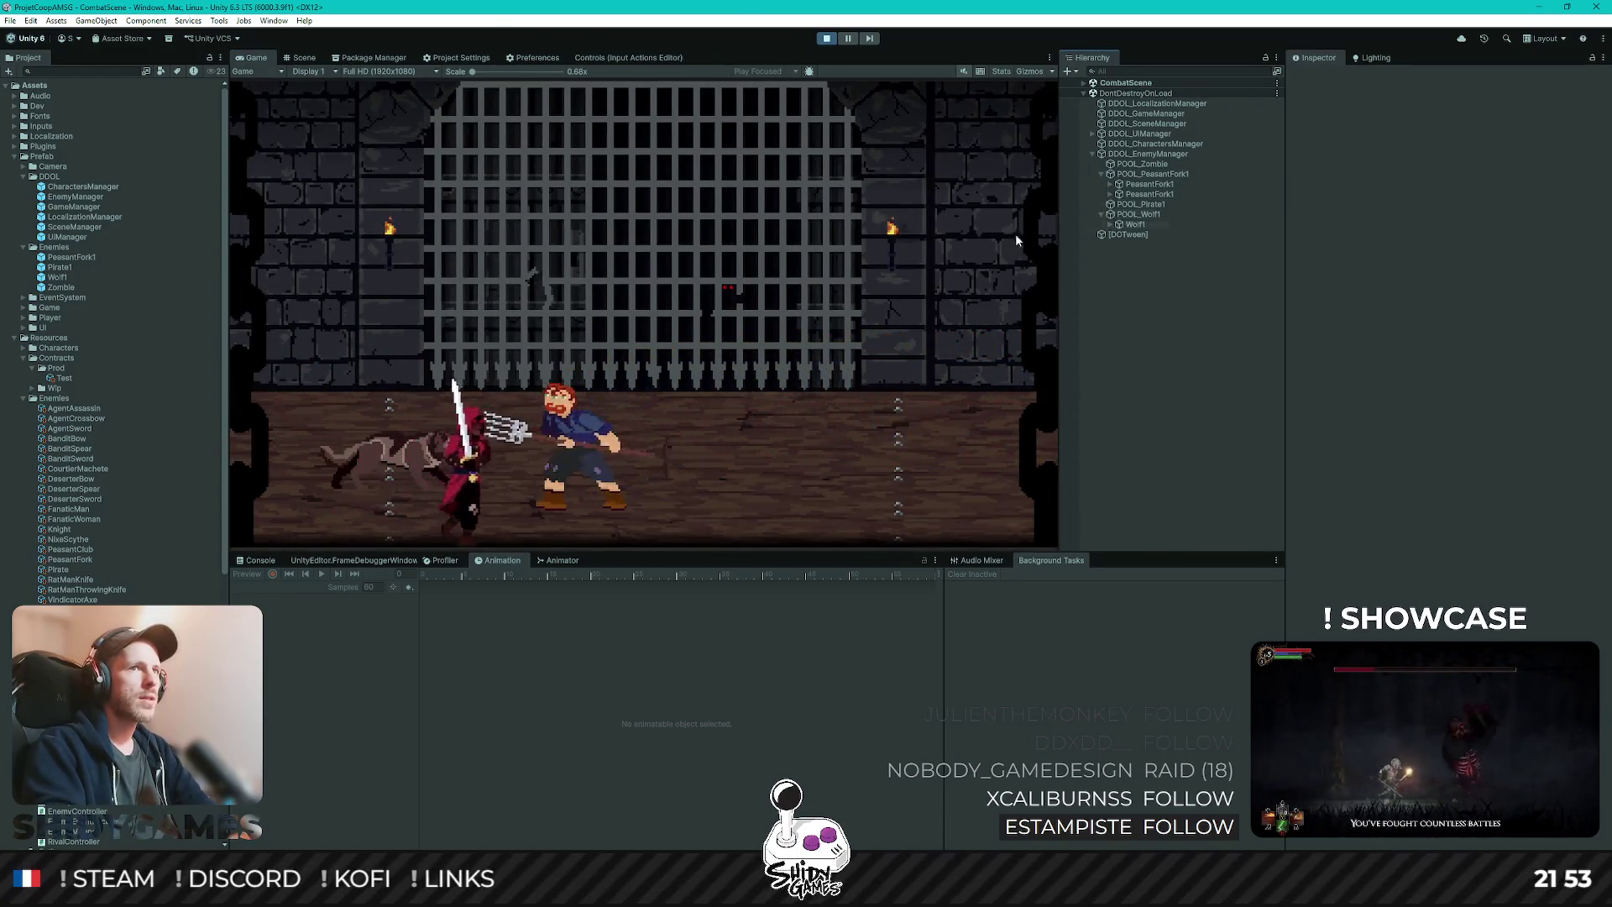
# - Defeat the peasants and the wolf with sword slashes while walking left and right
pyautogui.press('d')
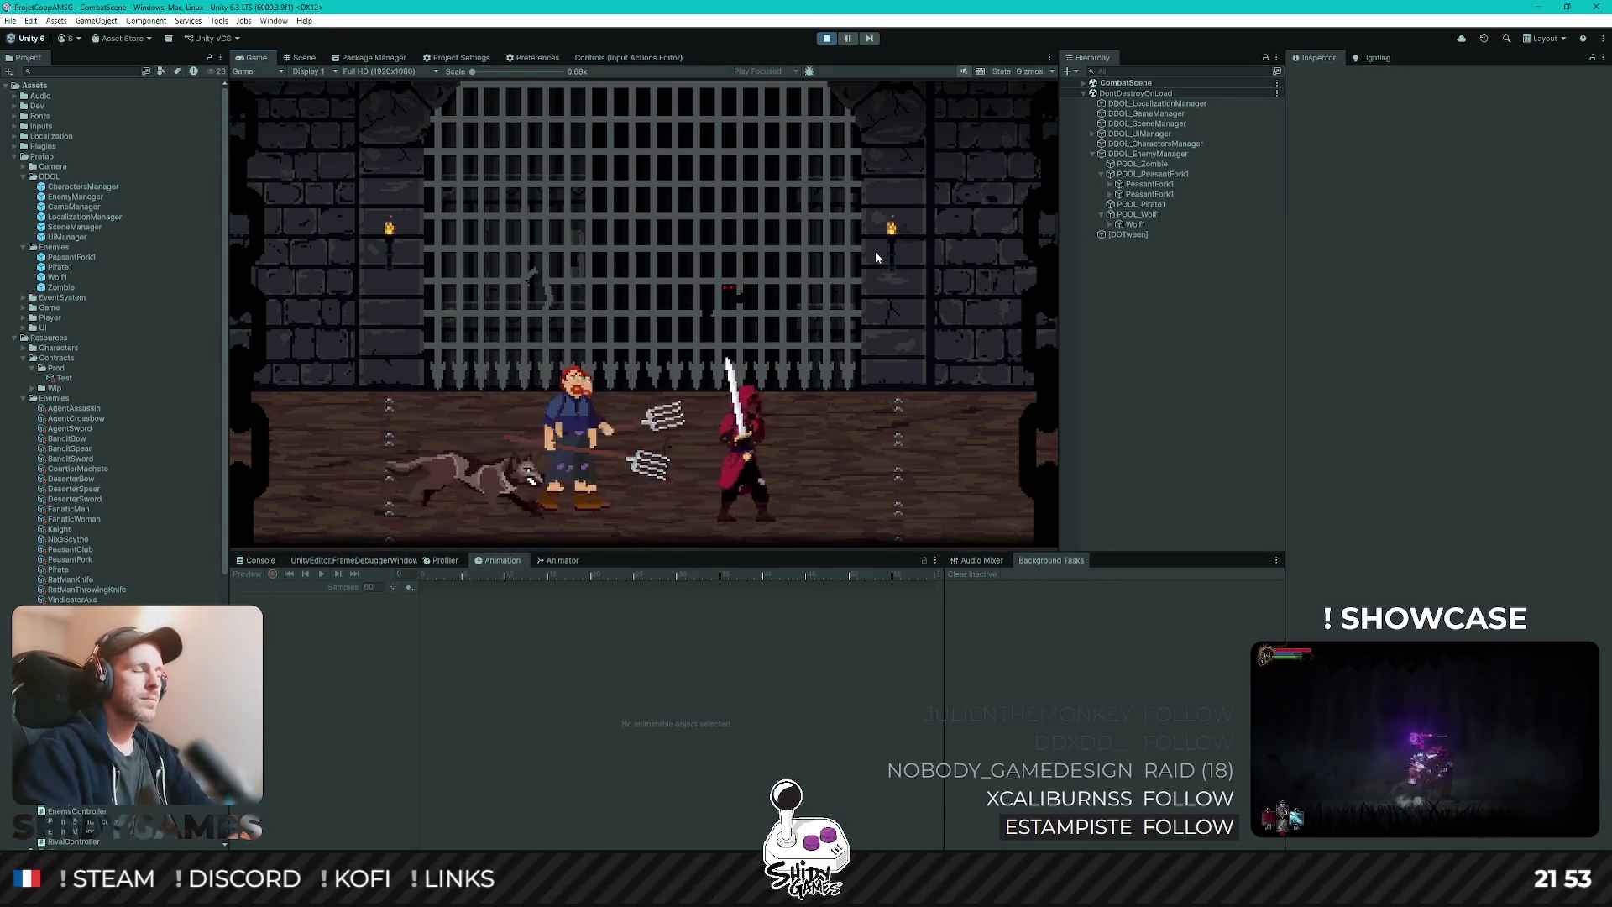
pyautogui.click(875, 251)
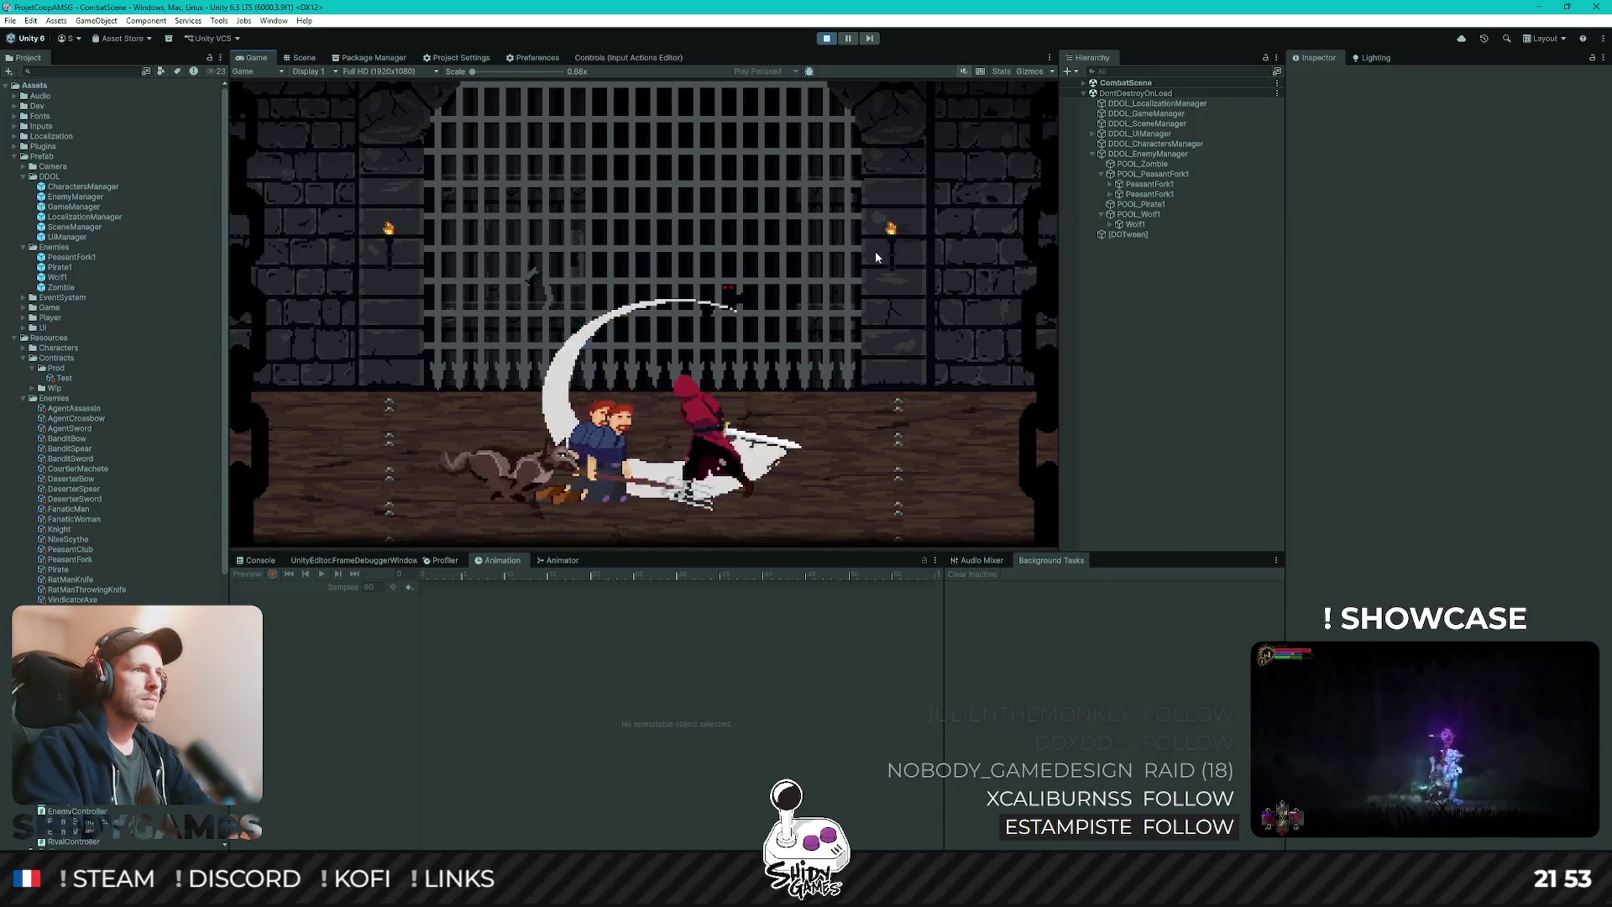
pyautogui.press('a')
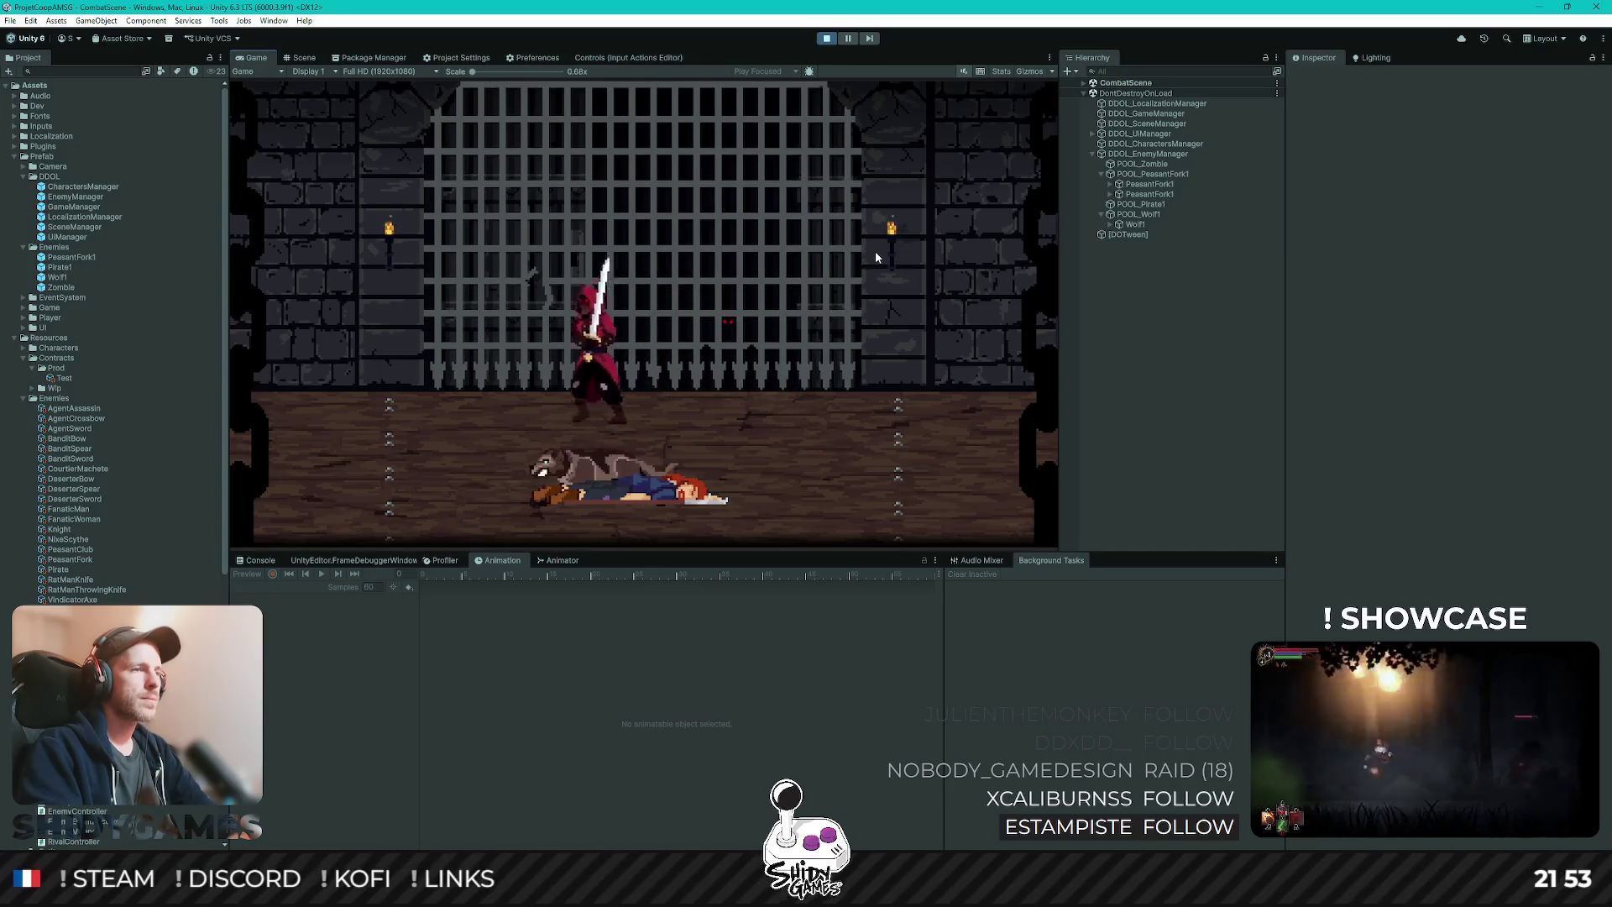
pyautogui.click(875, 250)
pyautogui.press('d')
pyautogui.click(874, 250)
pyautogui.click(874, 250)
pyautogui.click(875, 250)
pyautogui.click(875, 250)
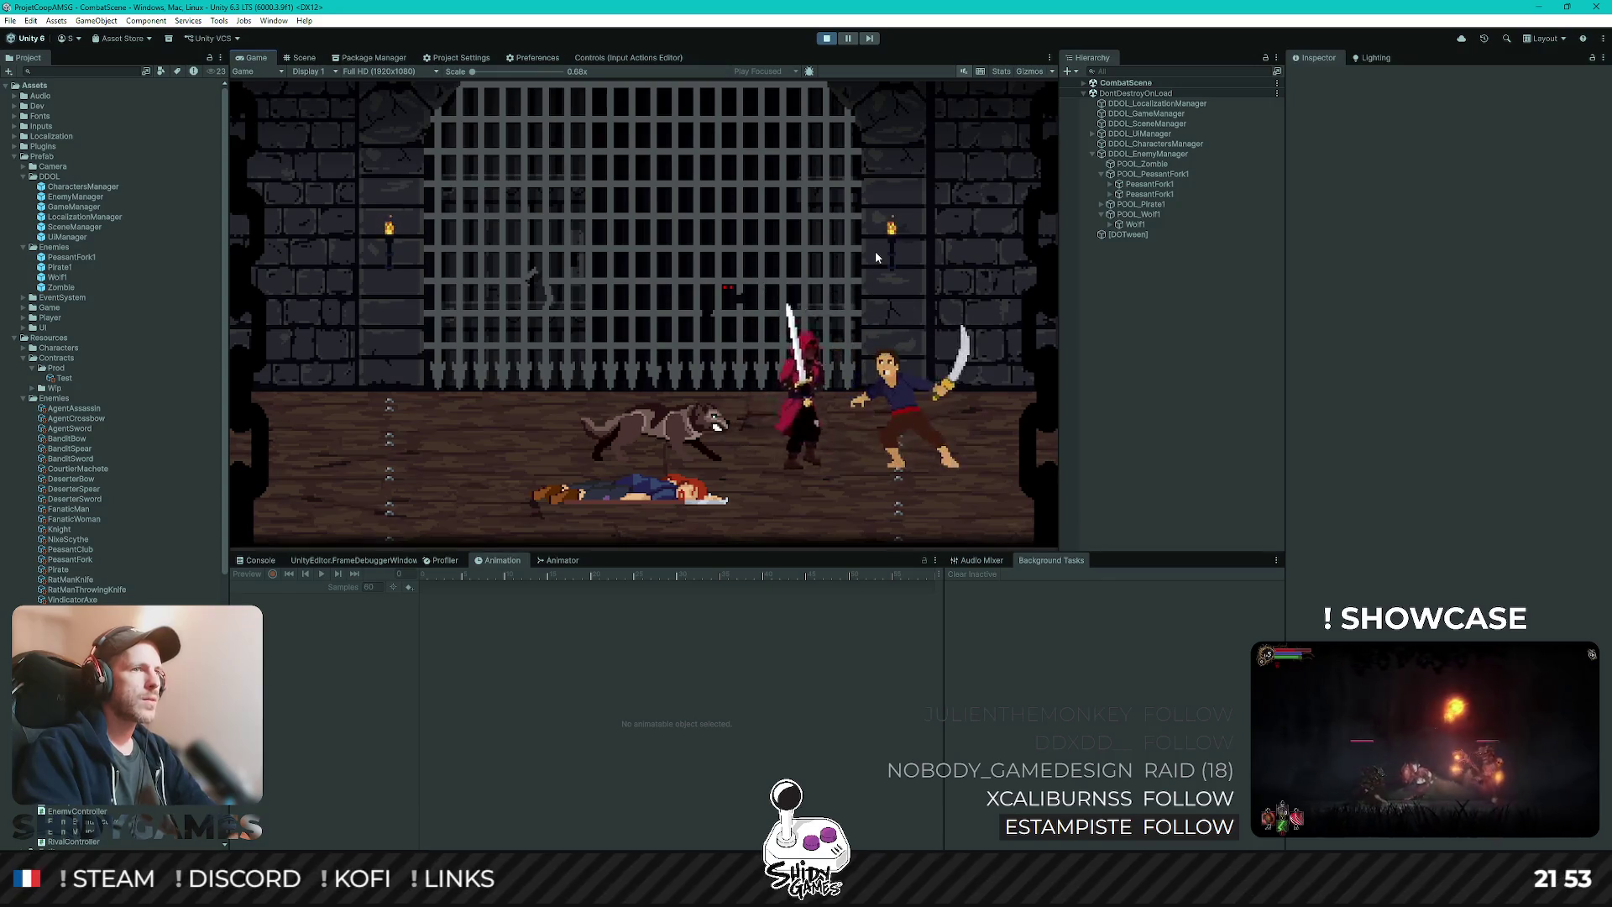
pyautogui.click(875, 250)
pyautogui.click(874, 250)
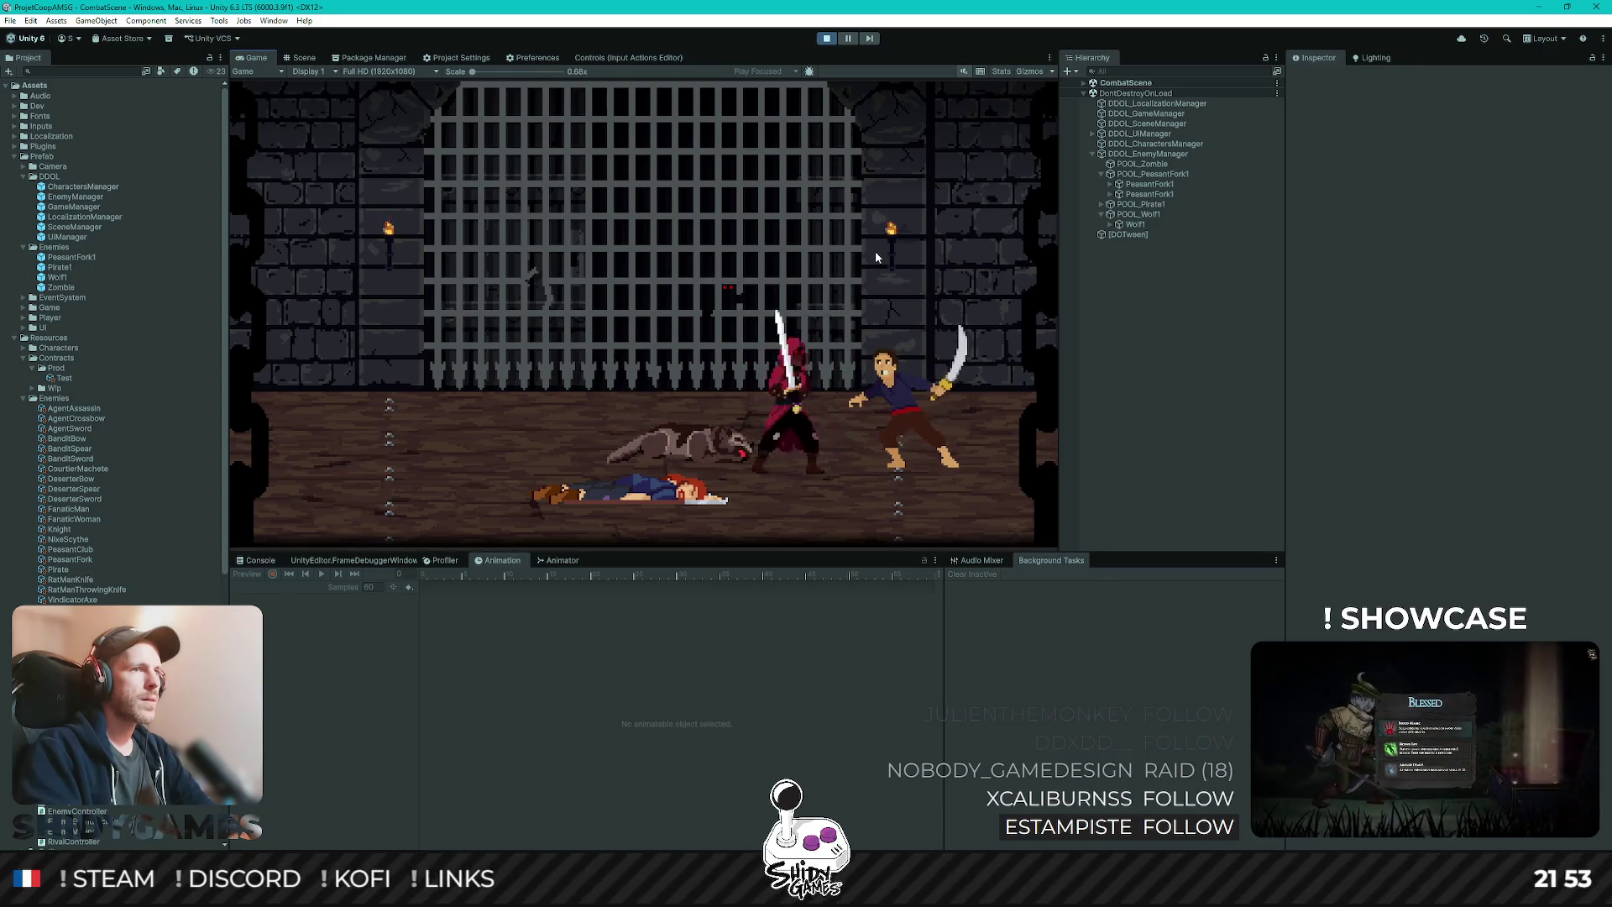
# - Kill the pirate and confirm its Pirate1 instance now sits under POOL_Pirate1
pyautogui.click(875, 251)
pyautogui.click(875, 250)
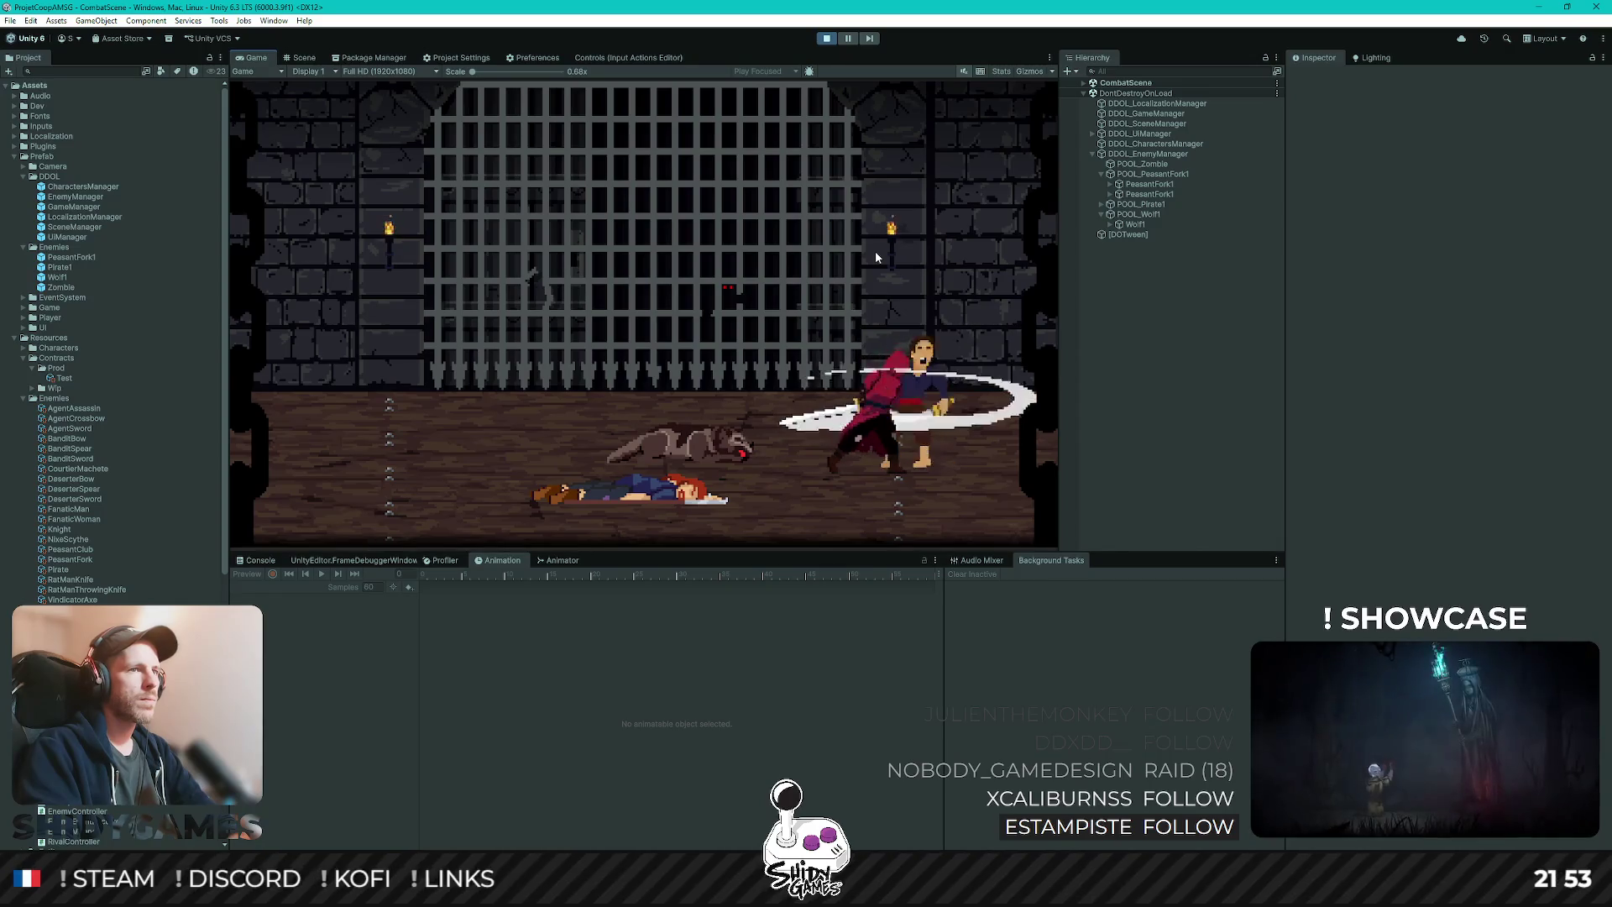
pyautogui.click(875, 250)
pyautogui.click(875, 250)
pyautogui.click(875, 250)
pyautogui.click(875, 250)
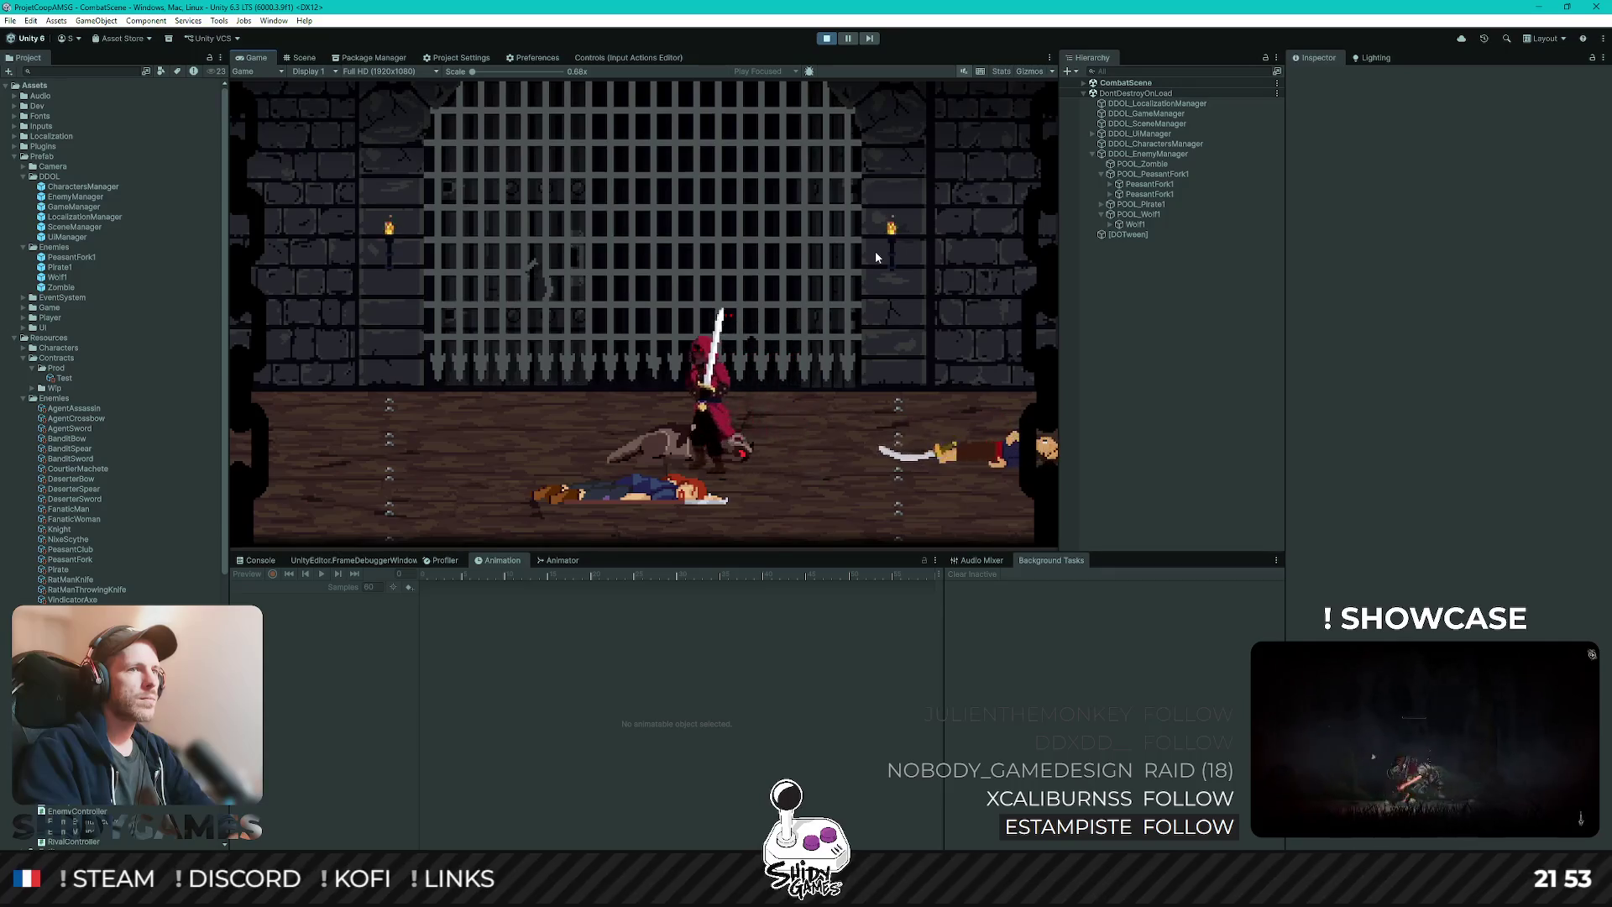
pyautogui.press('a')
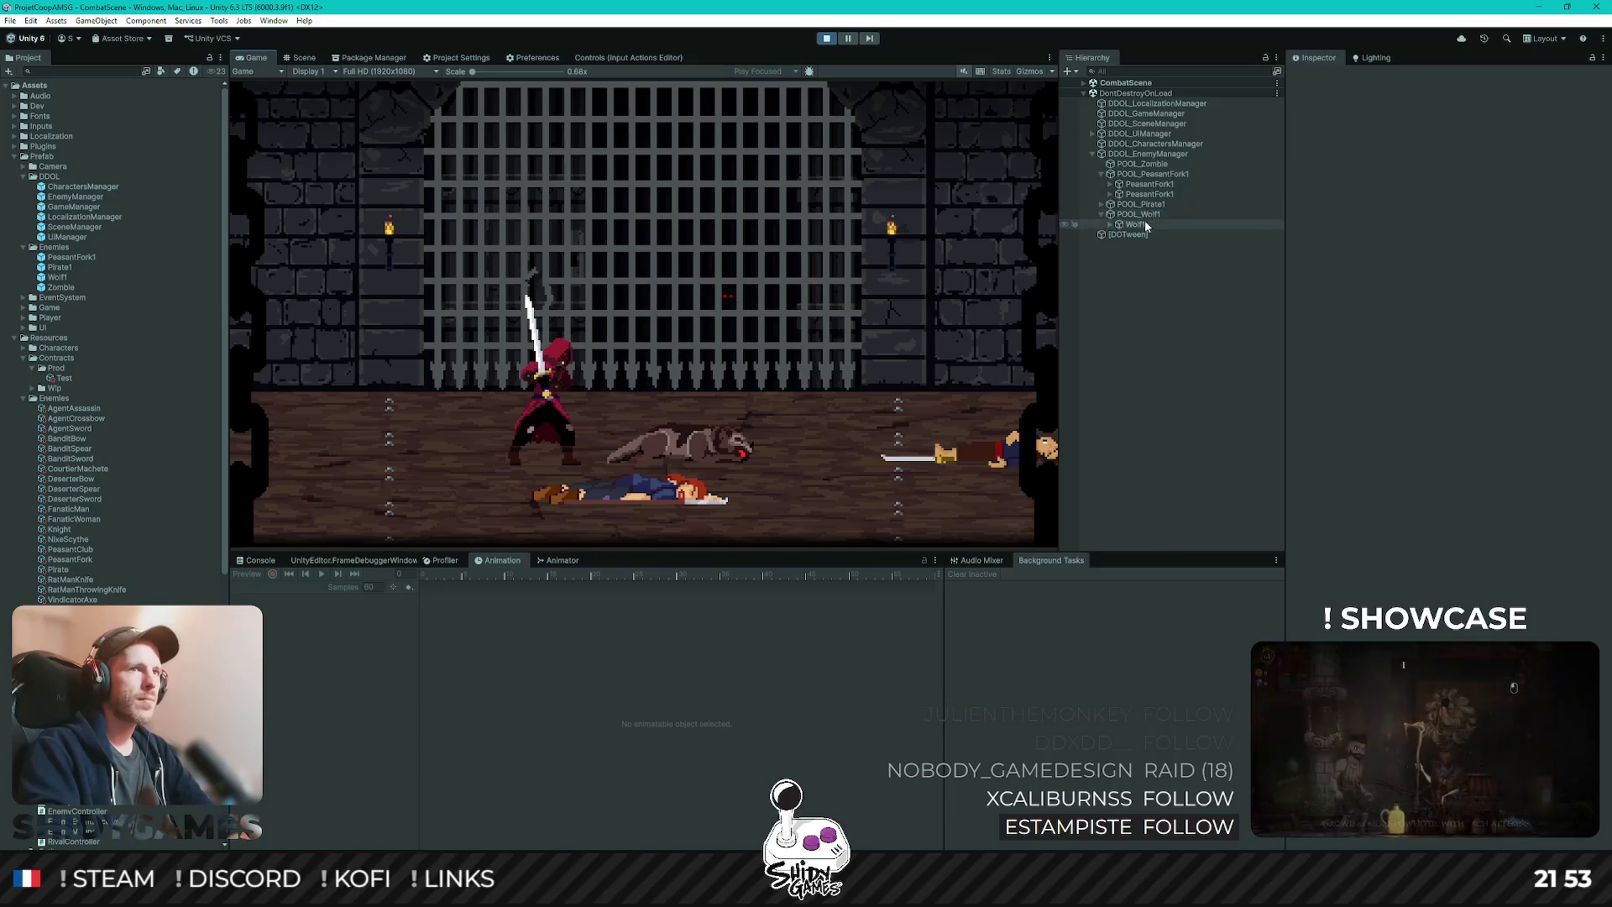
pyautogui.click(1101, 204)
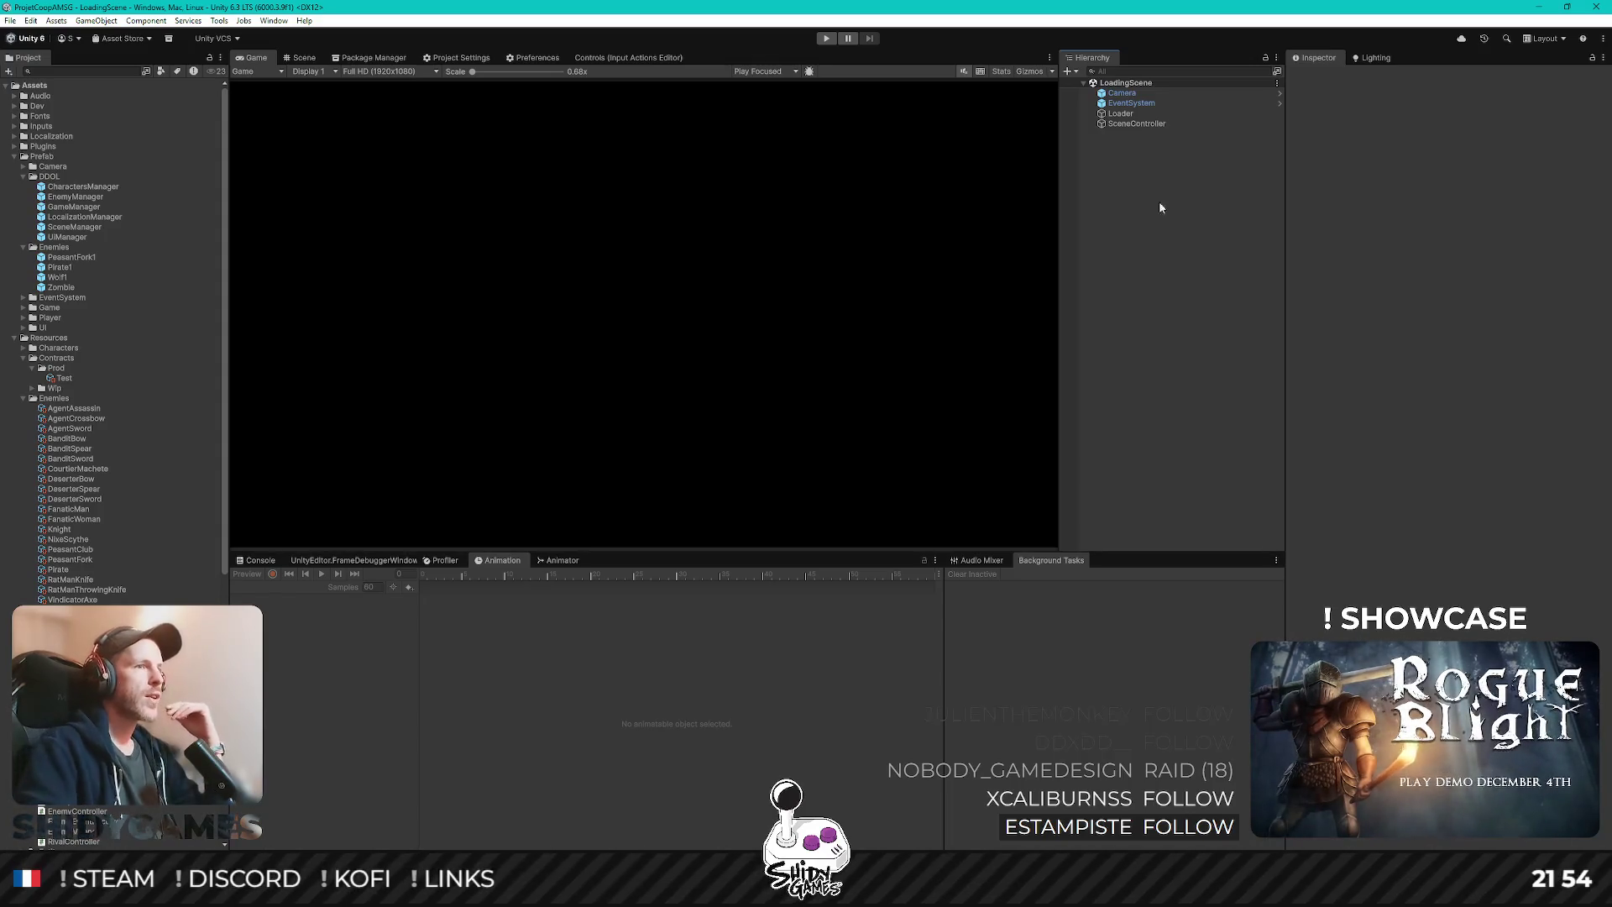
# - Create a Triangle sprite in the Hierarchy via 2D Object > Sprites > Triangle
pyautogui.rightClick(1132, 240)
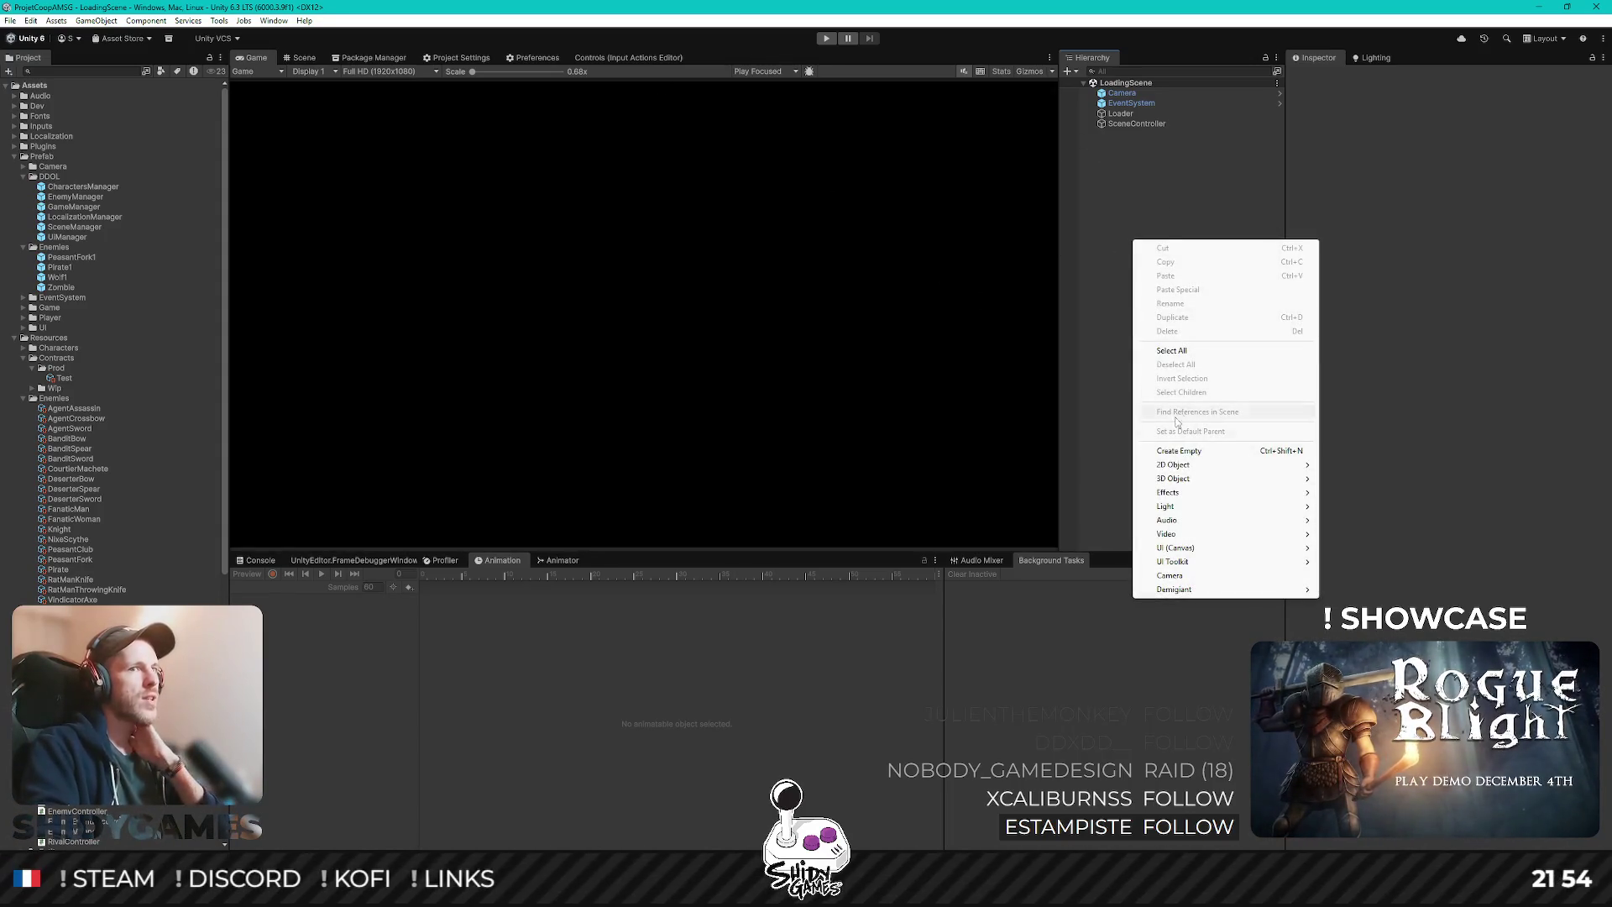
pyautogui.moveTo(1189, 466)
pyautogui.moveTo(1355, 466)
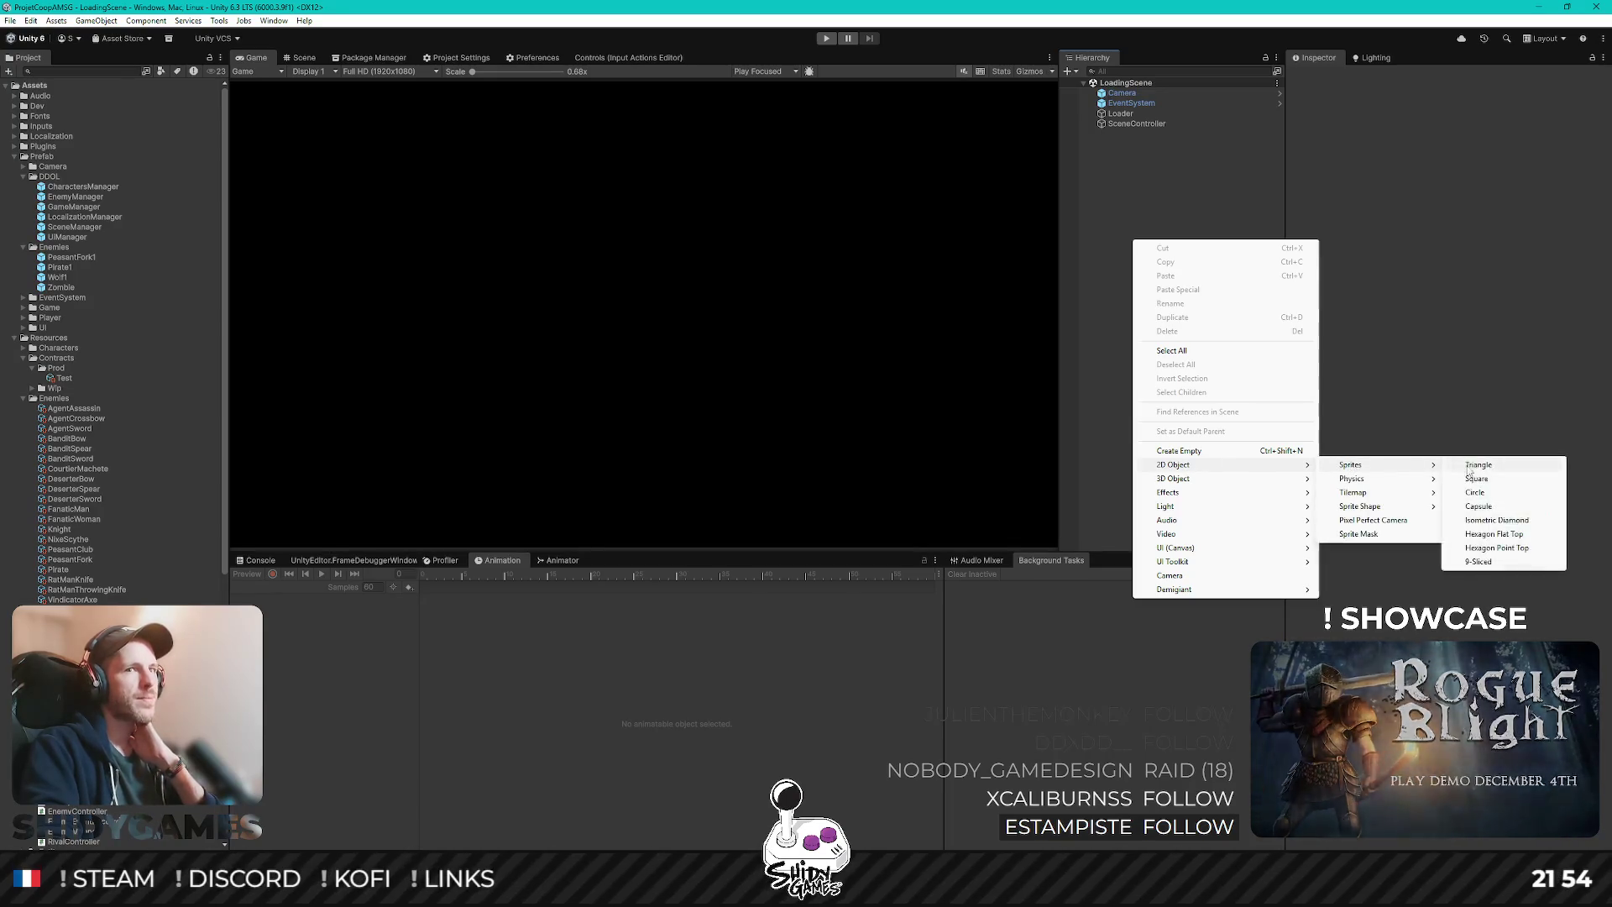
pyautogui.click(1467, 467)
pyautogui.click(1125, 134)
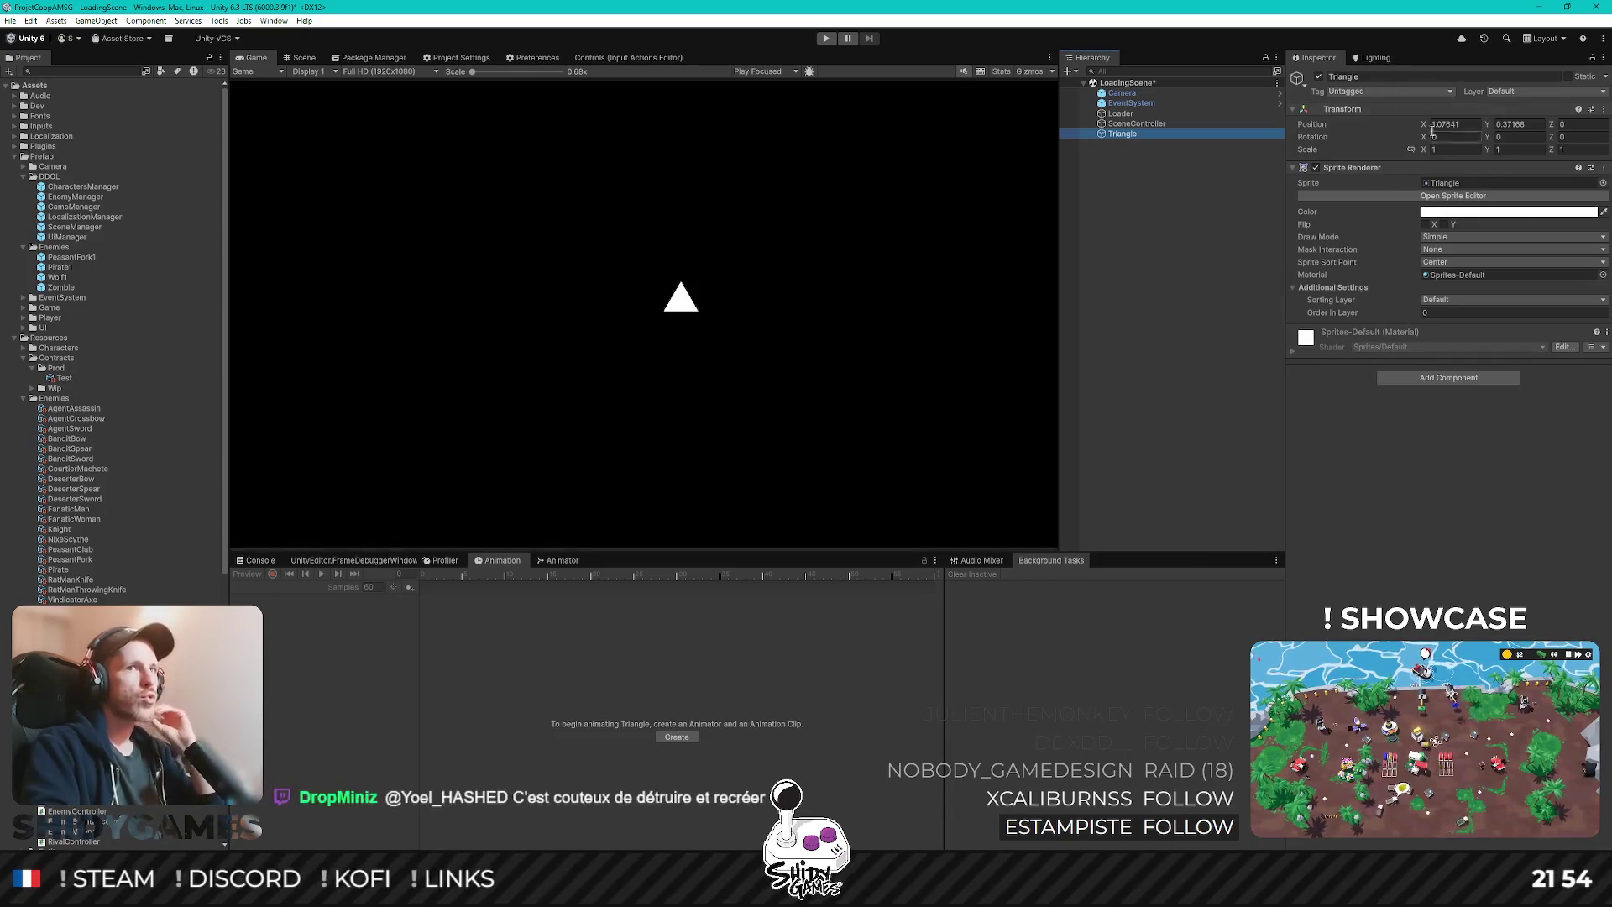
# - In the Scene view, set the Triangle's position to X 1, Y 0, then drag it left of the camera
pyautogui.click(302, 58)
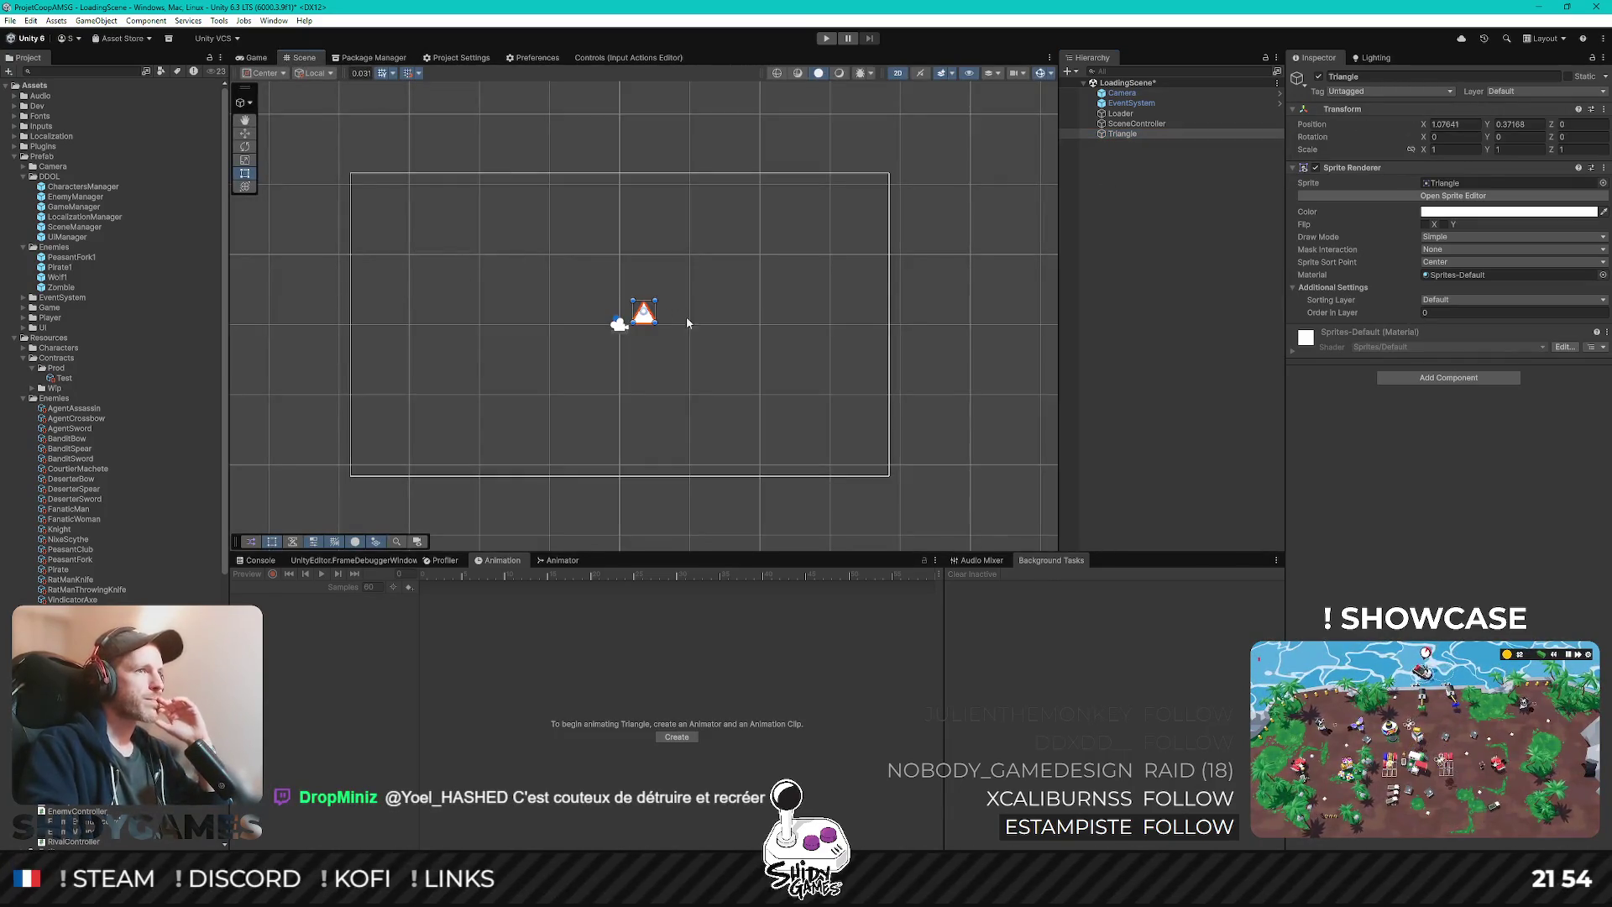
pyautogui.write('1')
pyautogui.press('Tab')
pyautogui.write('0')
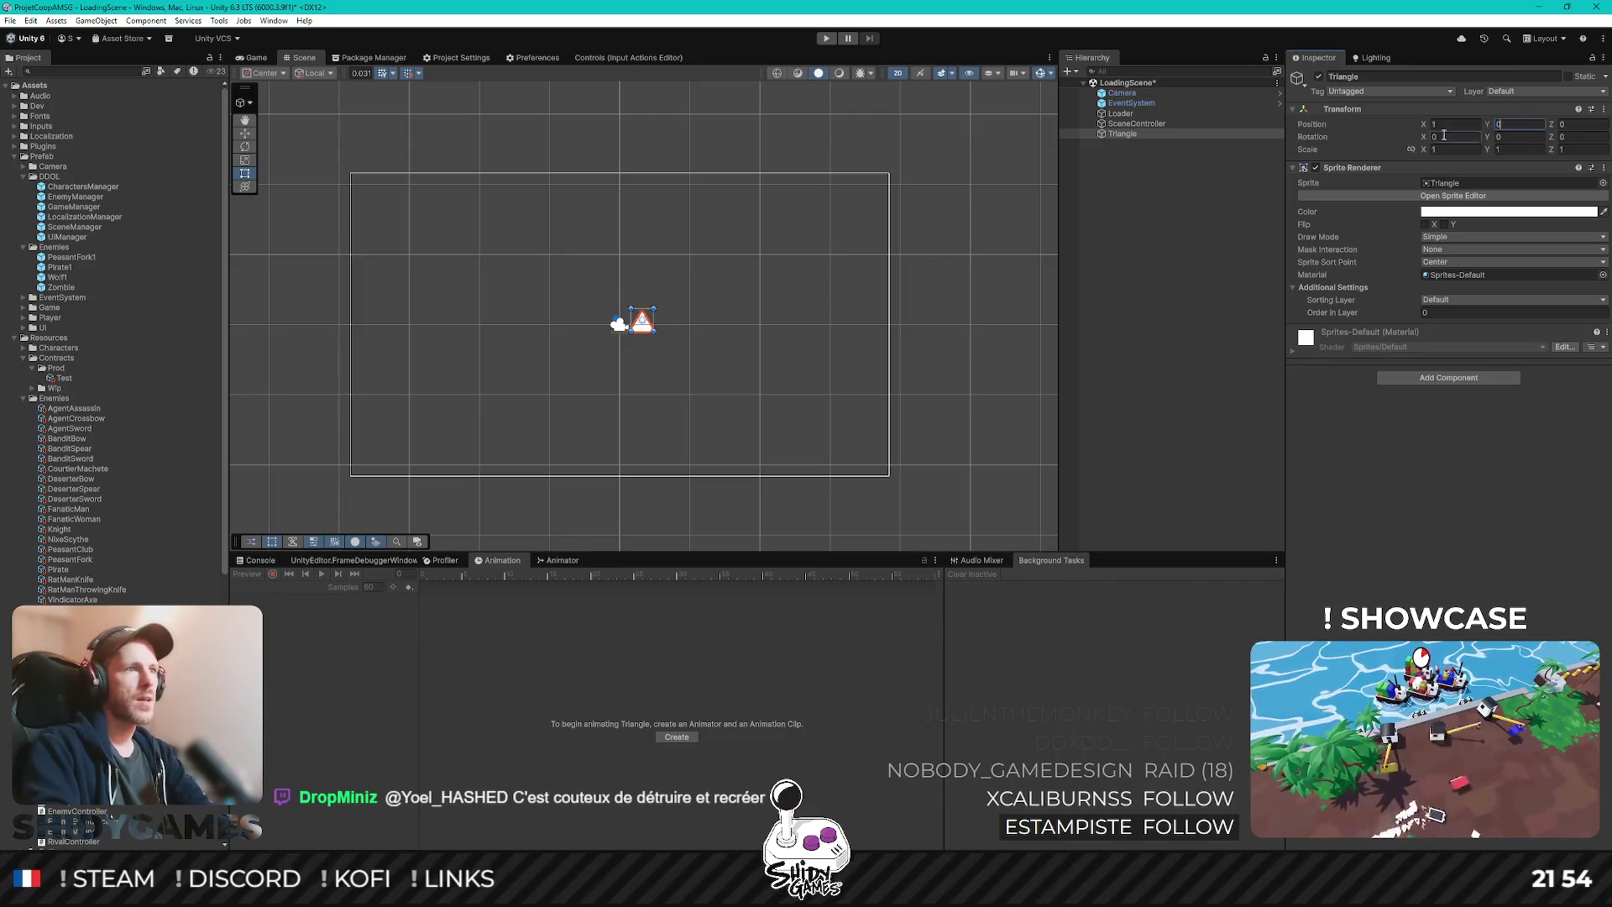
pyautogui.scroll(2, 743, 251)
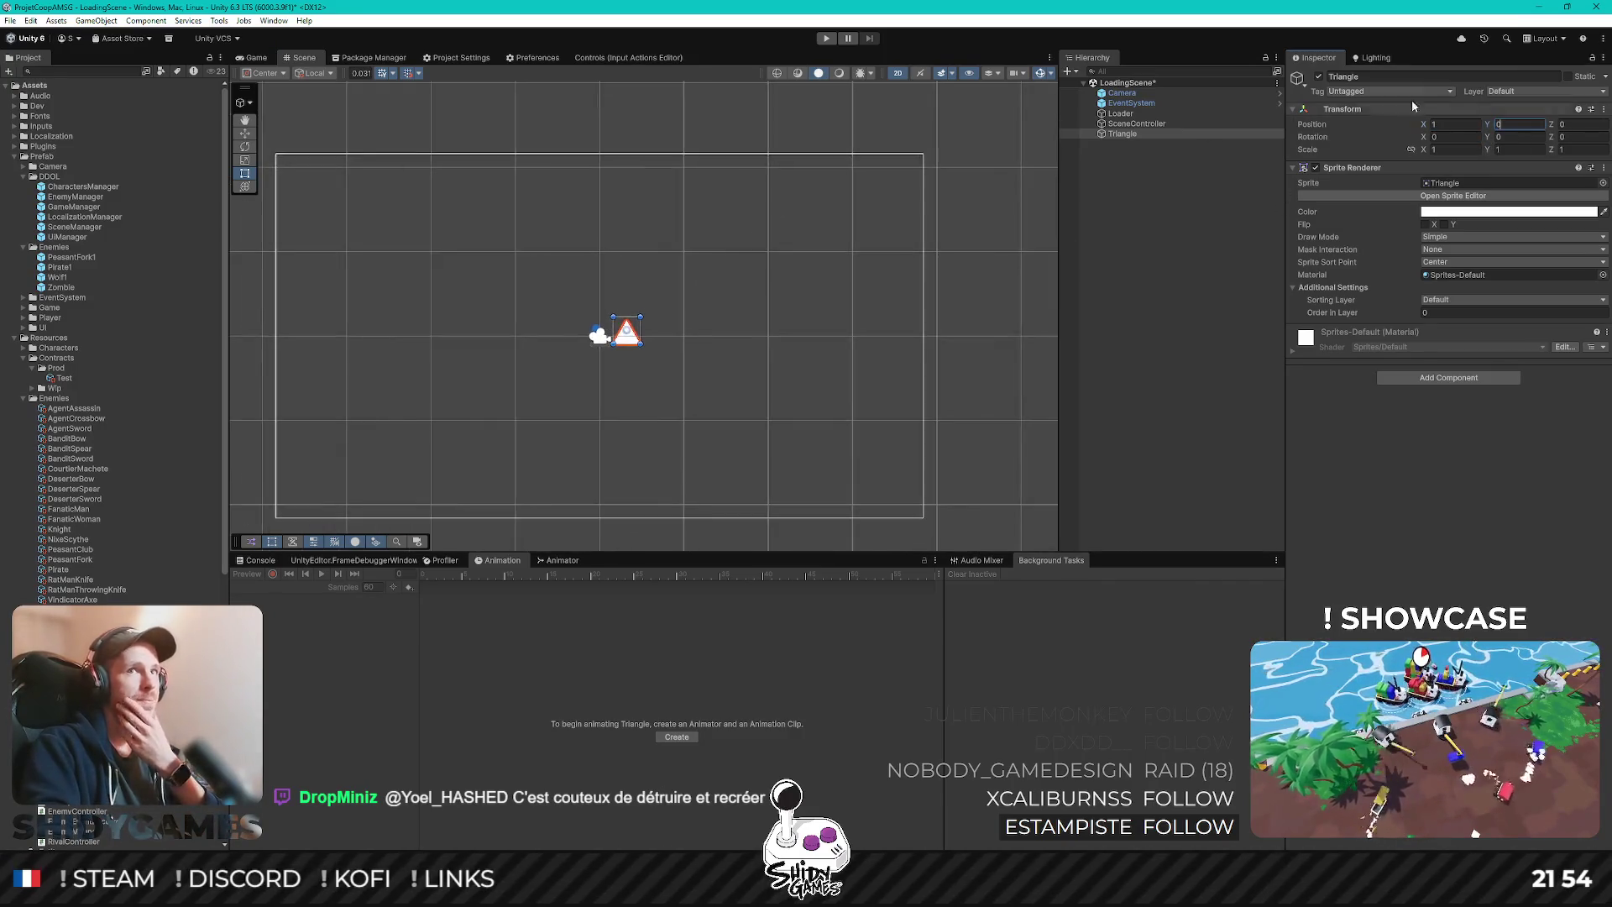
pyautogui.write('0')
pyautogui.scroll(2, 514, 328)
pyautogui.click(241, 135)
pyautogui.scroll(1, 611, 336)
pyautogui.moveTo(617, 329)
pyautogui.mouseDown()
pyautogui.moveTo(579, 304)
pyautogui.moveTo(772, 426)
pyautogui.moveTo(411, 370)
pyautogui.moveTo(596, 314)
pyautogui.moveTo(659, 373)
pyautogui.moveTo(518, 374)
pyautogui.moveTo(380, 308)
pyautogui.moveTo(696, 344)
pyautogui.moveTo(643, 294)
pyautogui.moveTo(317, 316)
pyautogui.moveTo(481, 265)
pyautogui.moveTo(412, 340)
pyautogui.moveTo(682, 280)
pyautogui.moveTo(556, 302)
pyautogui.moveTo(534, 350)
pyautogui.mouseUp()
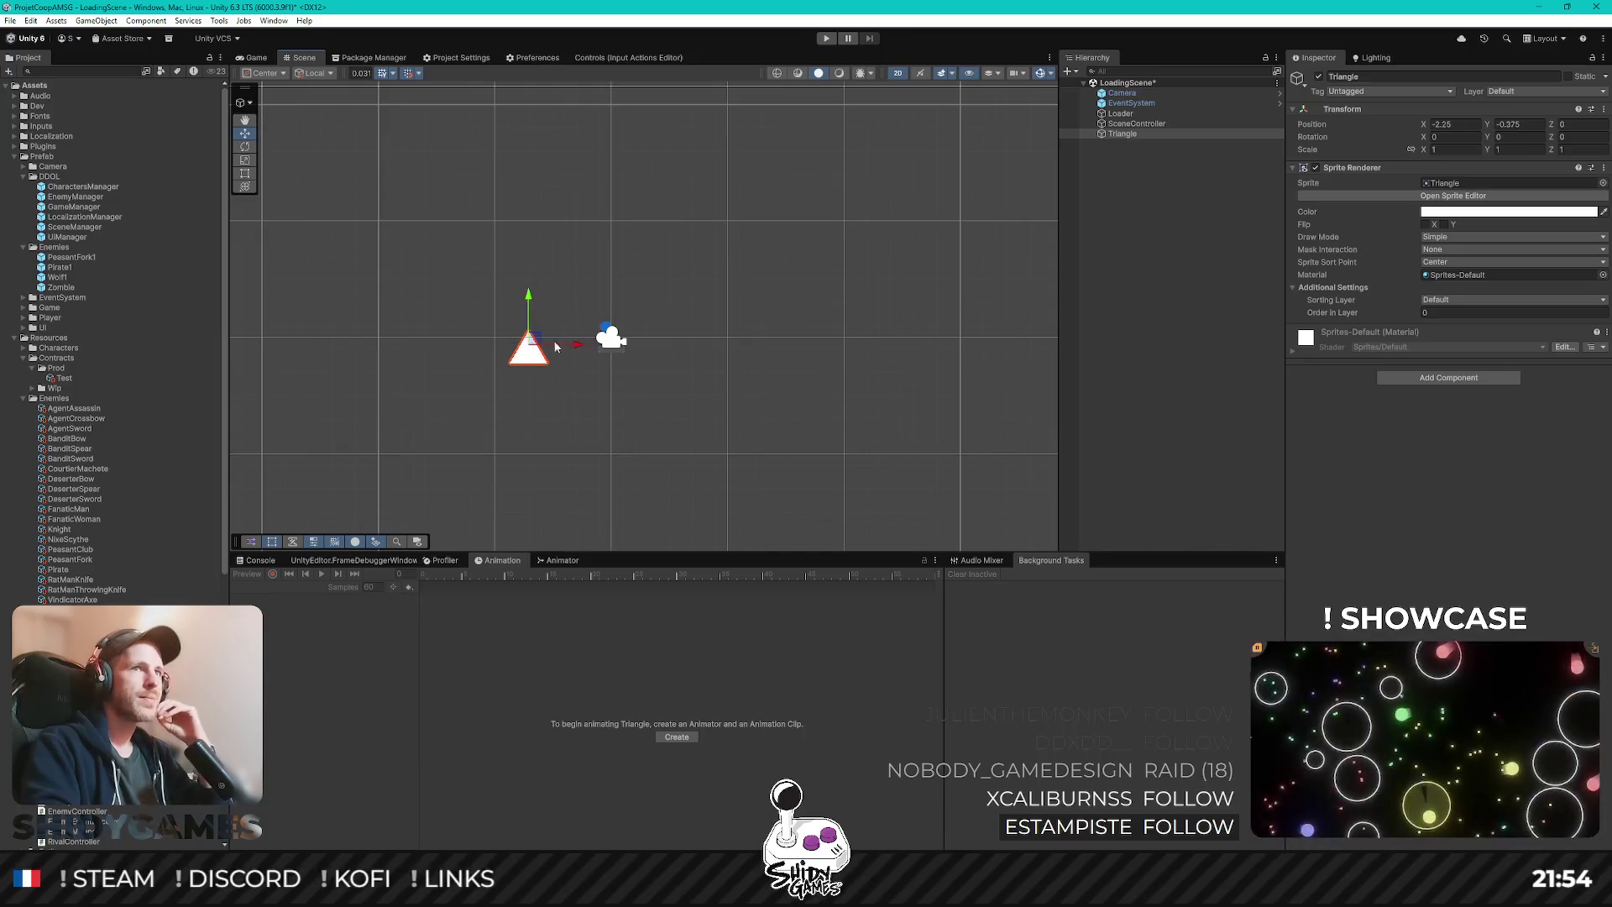
# - Deactivate the Triangle and set its Position X and Y to 0
pyautogui.click(1319, 77)
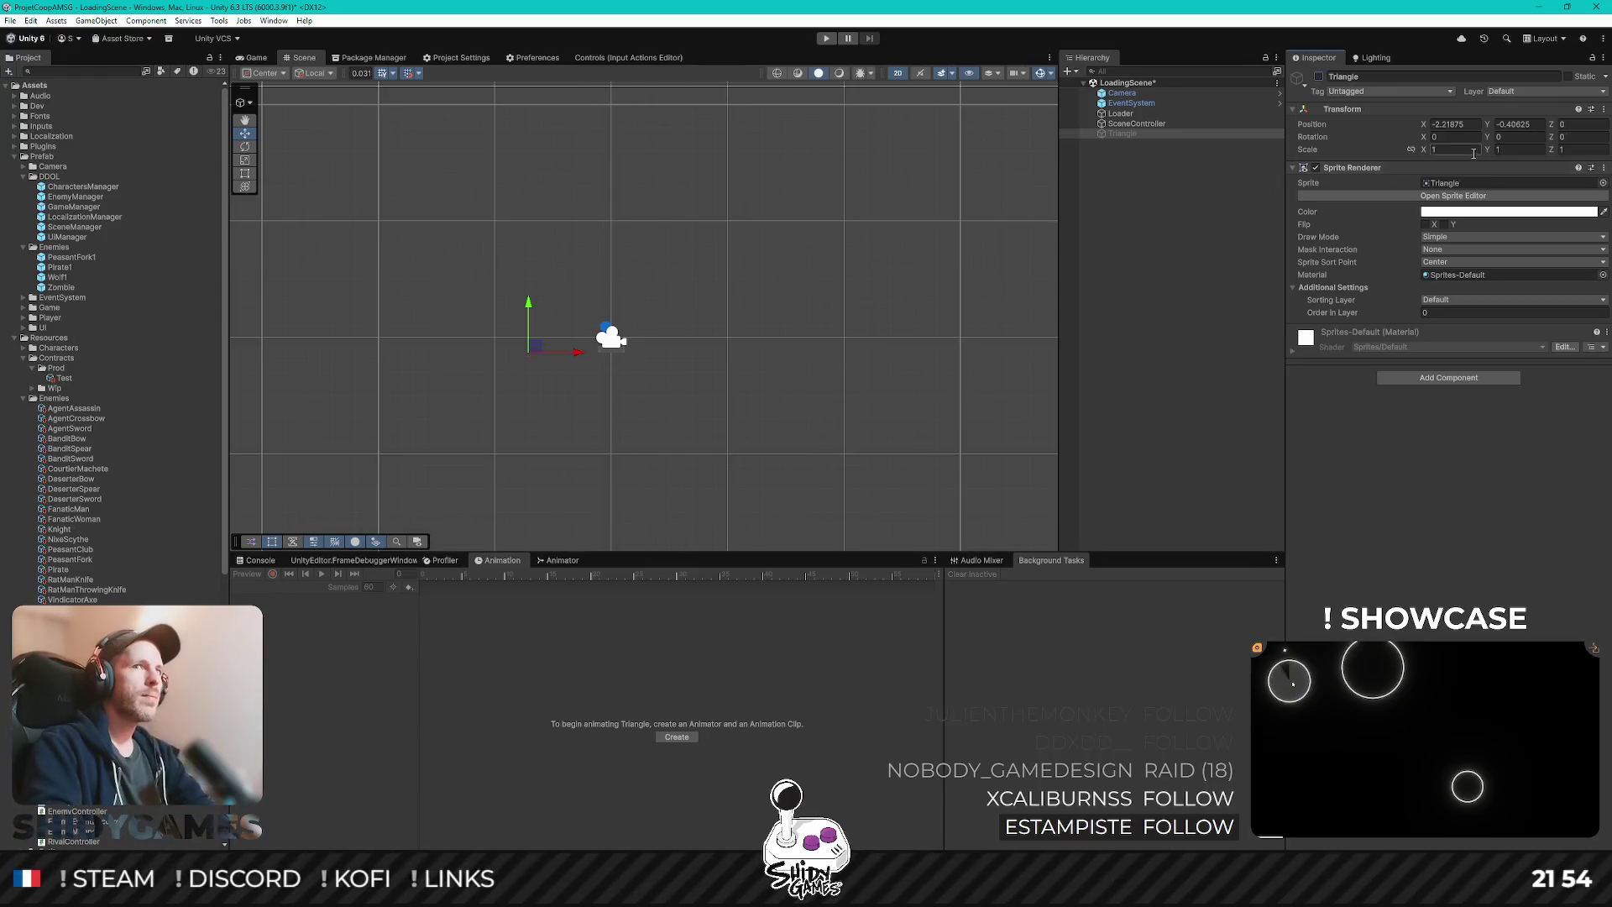
pyautogui.click(1448, 124)
pyautogui.write('0')
pyautogui.press('Tab')
pyautogui.write('0')
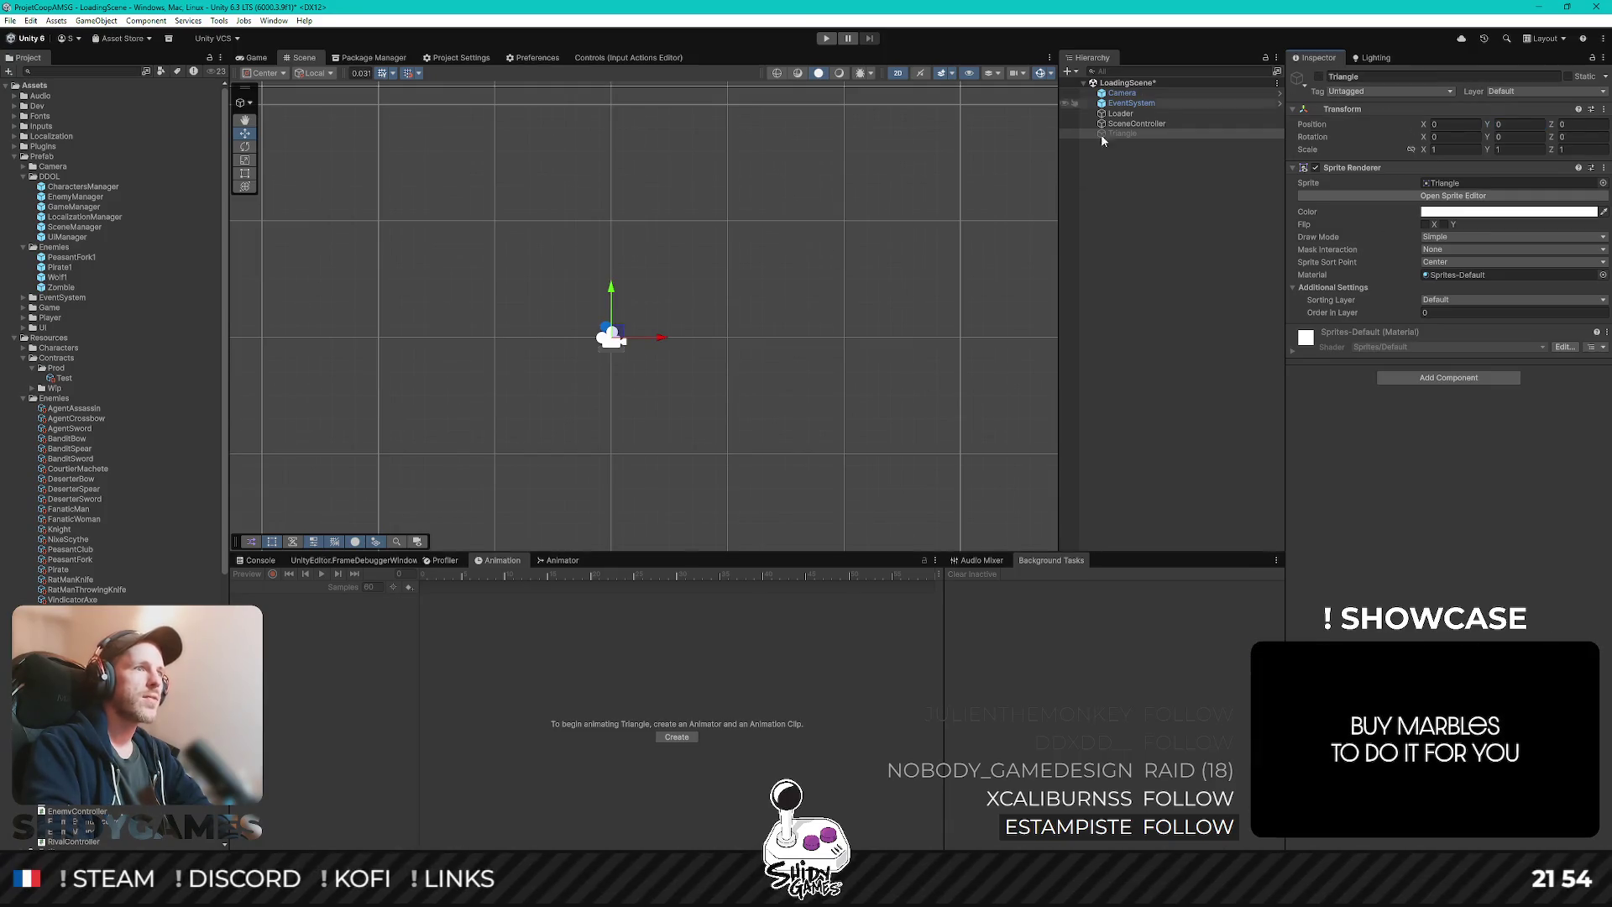
# - Toggle the Triangle's active checkbox repeatedly, leave it active, then delete it
pyautogui.click(1318, 76)
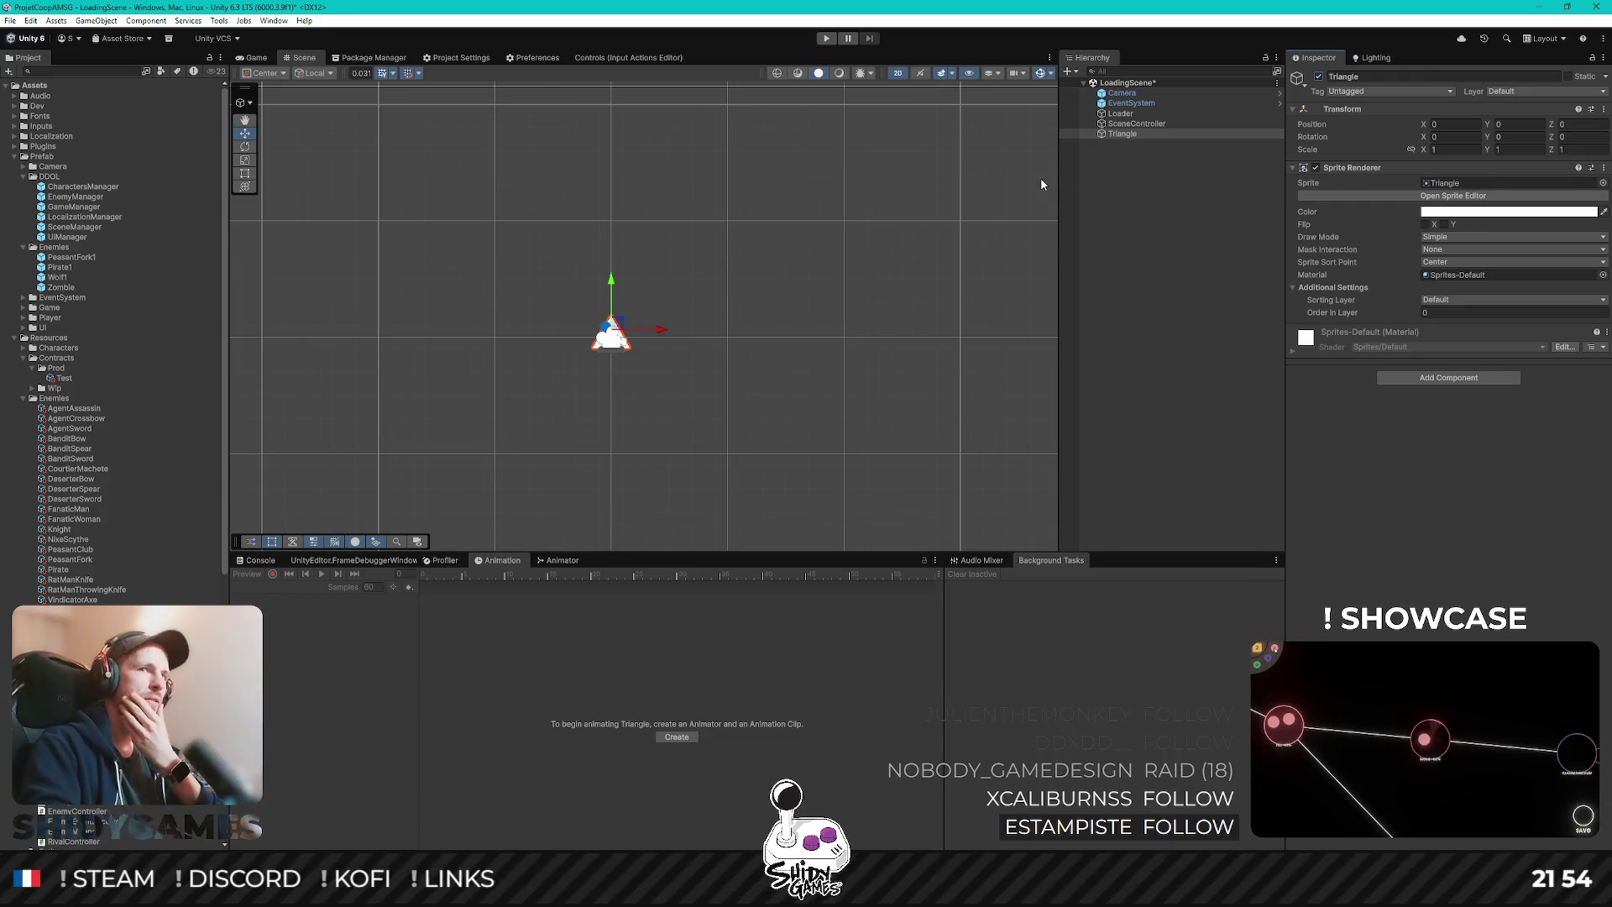
pyautogui.click(1318, 75)
pyautogui.click(1318, 75)
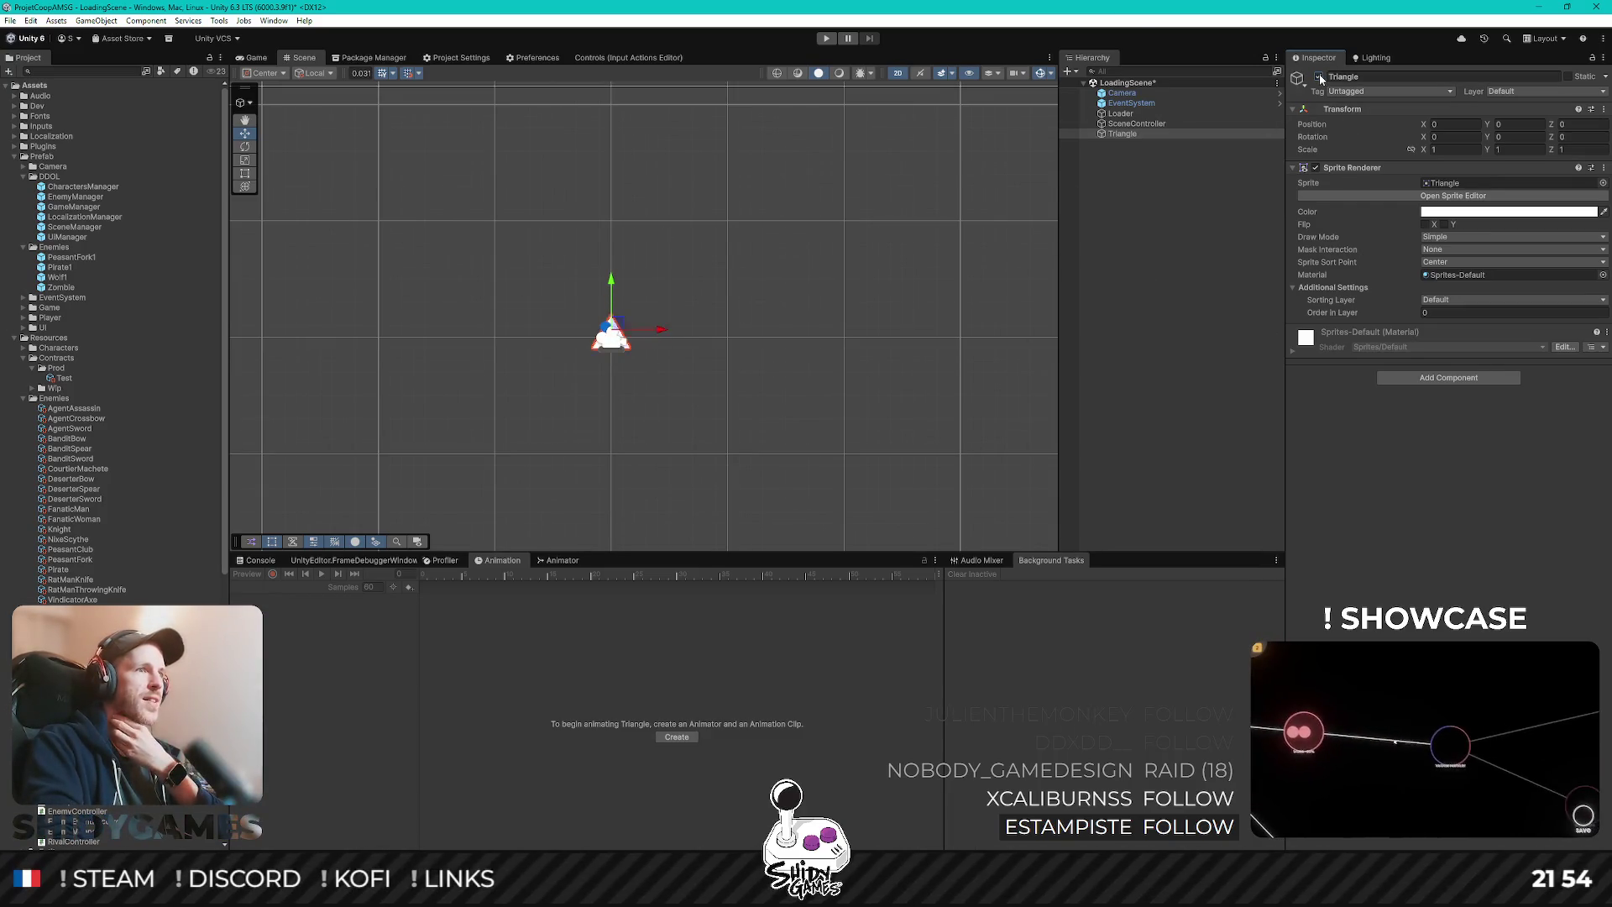
pyautogui.click(1318, 74)
pyautogui.click(1318, 74)
pyautogui.click(1318, 74)
pyautogui.click(1318, 74)
pyautogui.click(1318, 74)
pyautogui.click(1318, 74)
pyautogui.click(1137, 134)
pyautogui.press('Delete')
# - Add a new Triangle sprite and delete it right away
pyautogui.rightClick(1126, 182)
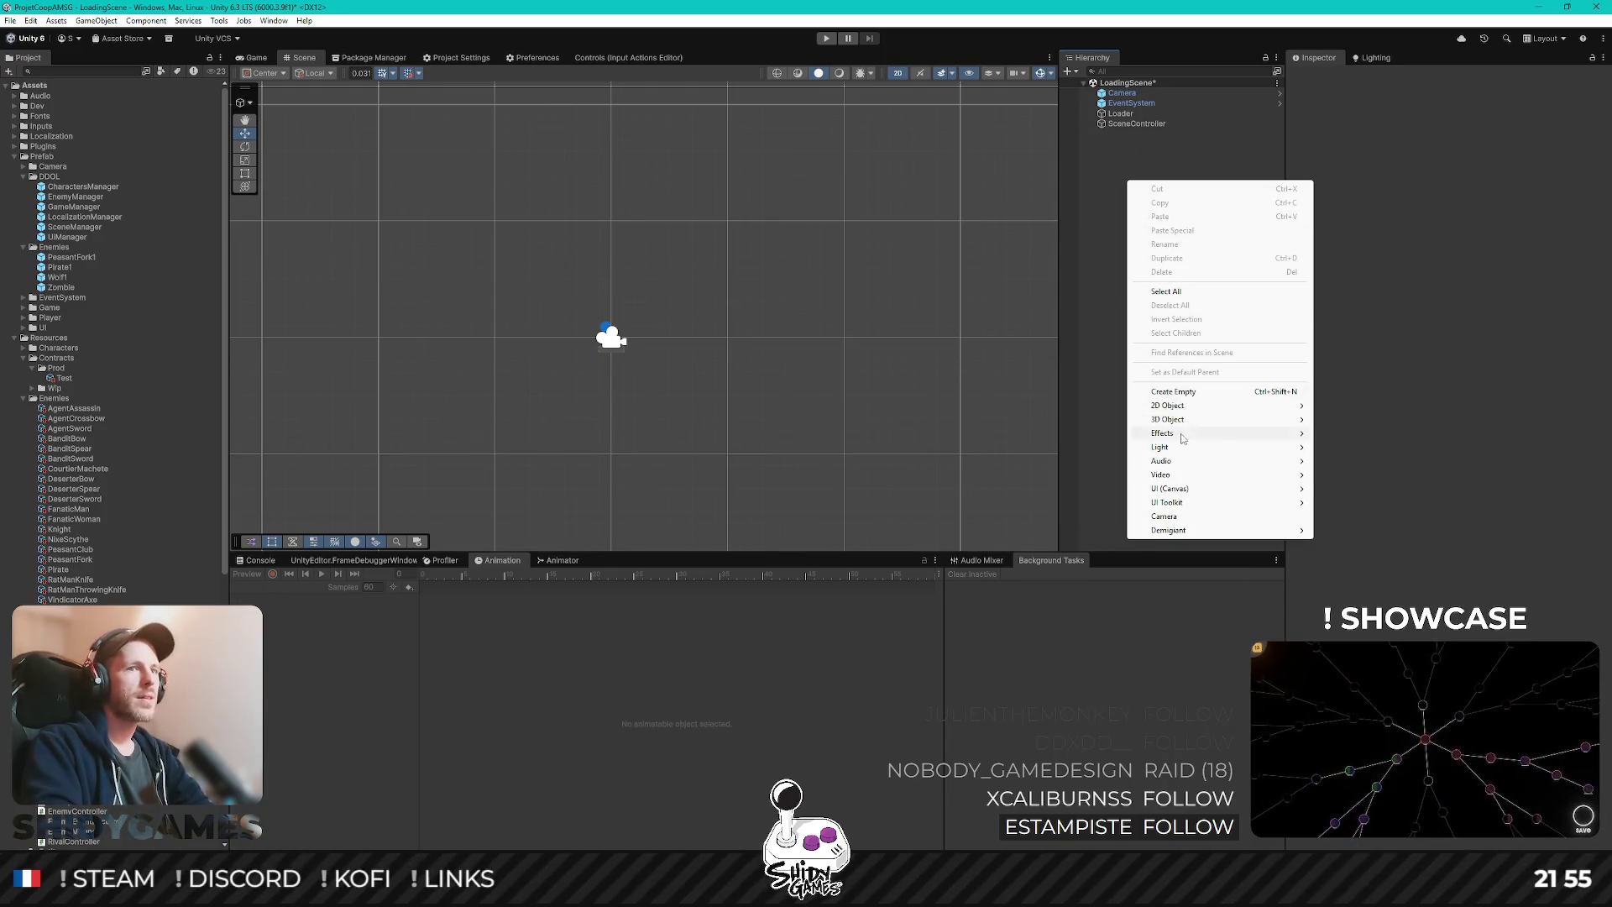
pyautogui.moveTo(1188, 413)
pyautogui.moveTo(1376, 405)
pyautogui.click(1465, 405)
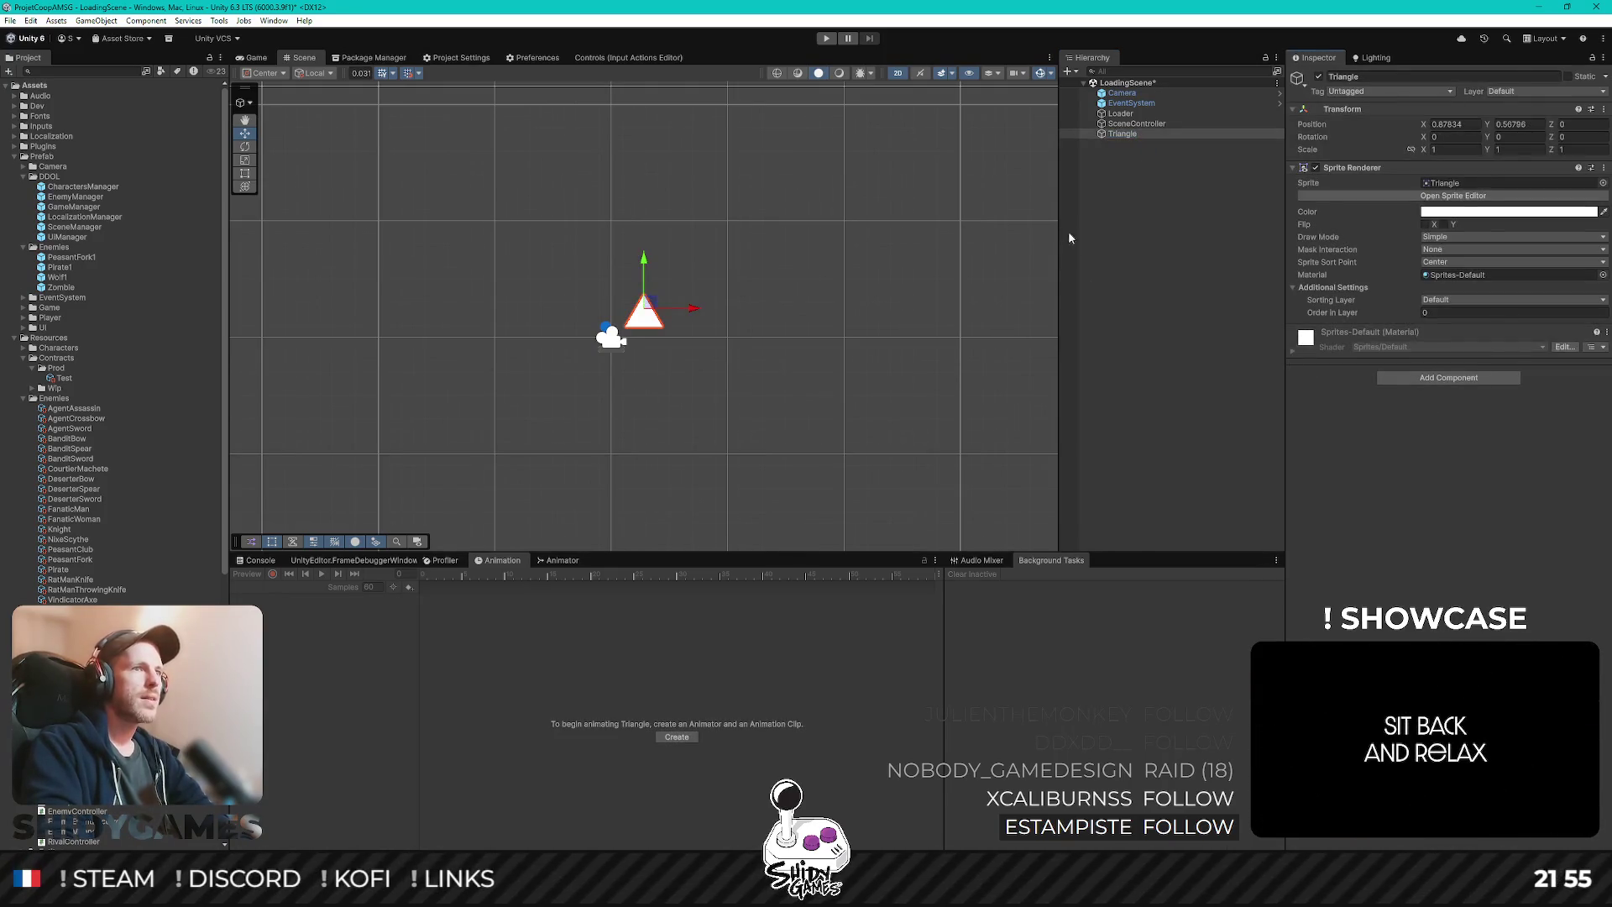
pyautogui.press('Delete')
# - Recreate the Triangle, delete it again, and switch to the Robot Arena Survivors Steam page
pyautogui.rightClick(1124, 198)
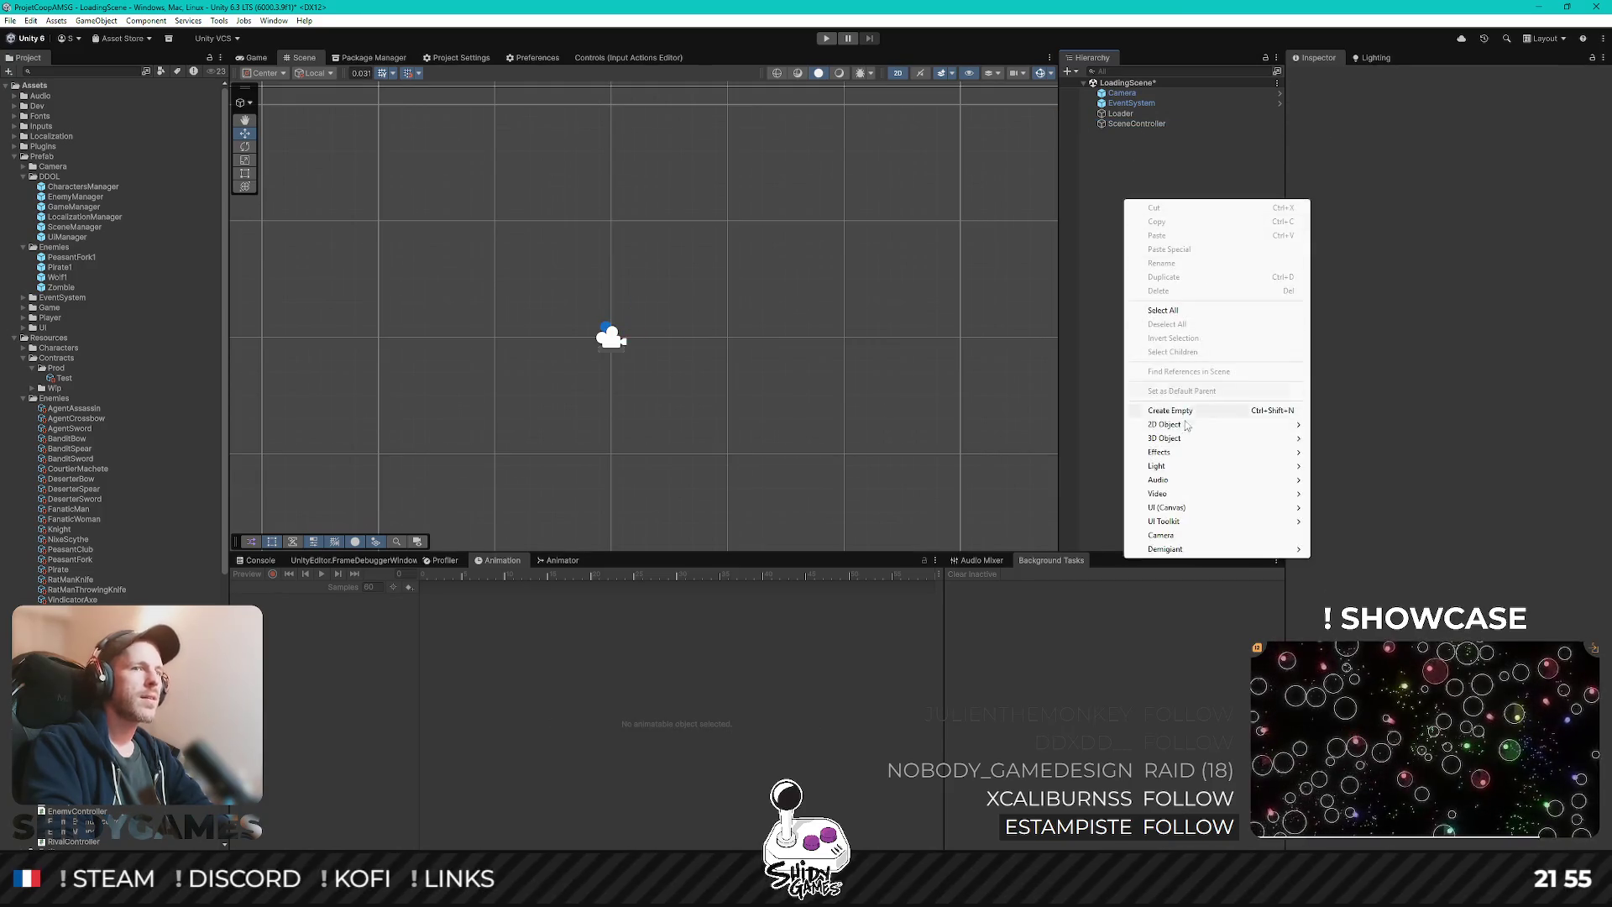
pyautogui.moveTo(1195, 425)
pyautogui.moveTo(1375, 434)
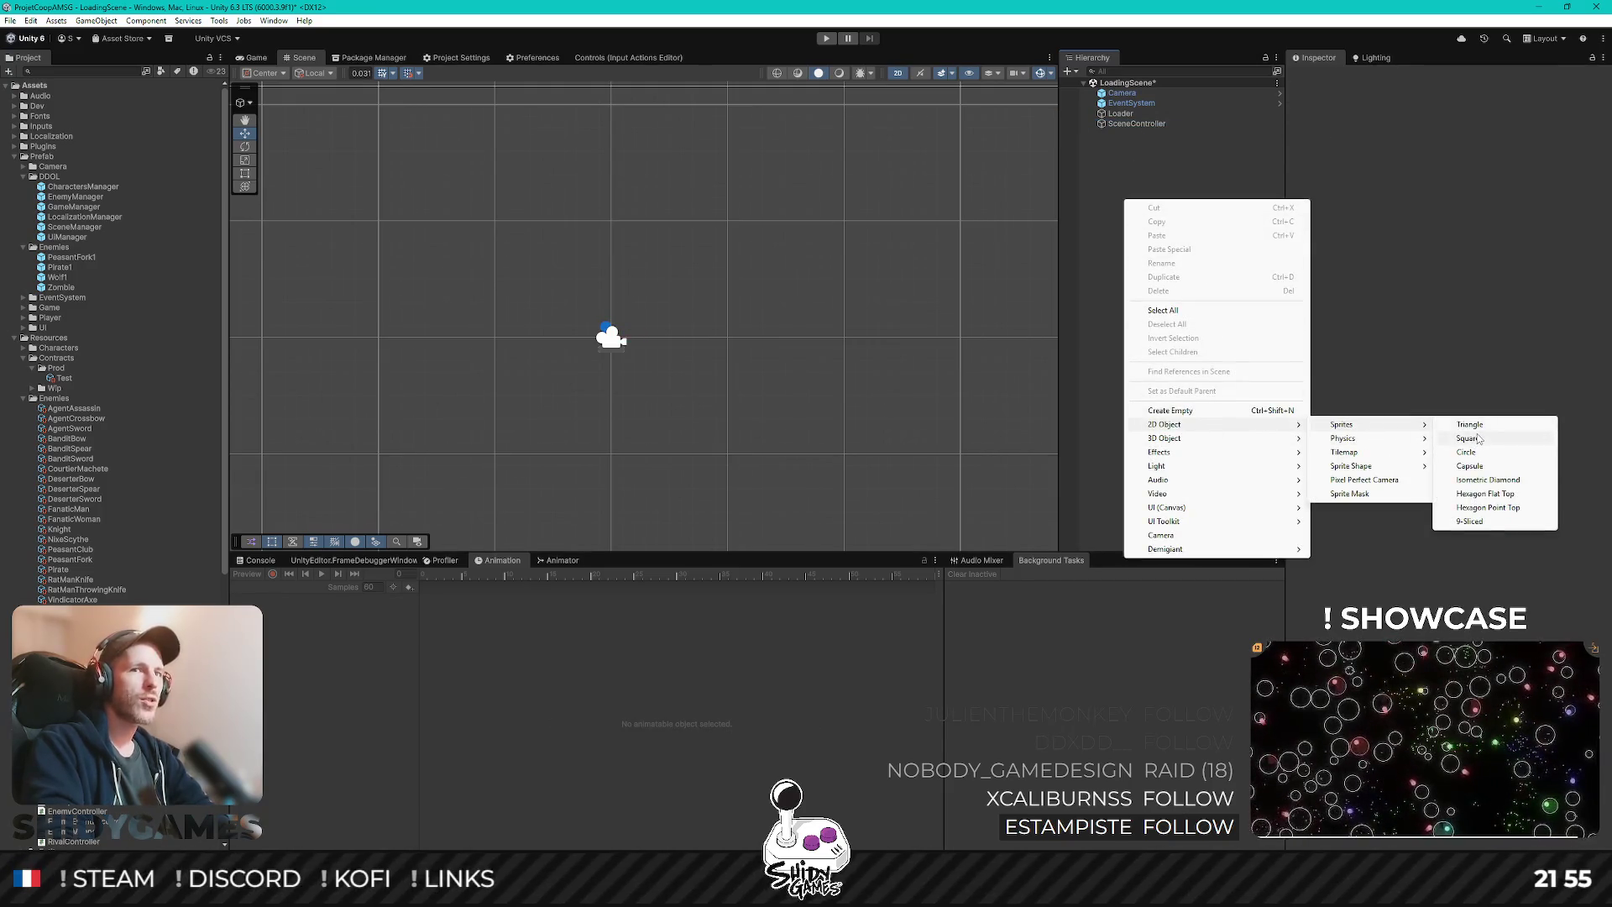
pyautogui.click(1478, 424)
pyautogui.click(1140, 142)
pyautogui.click(1125, 133)
pyautogui.press('Delete')
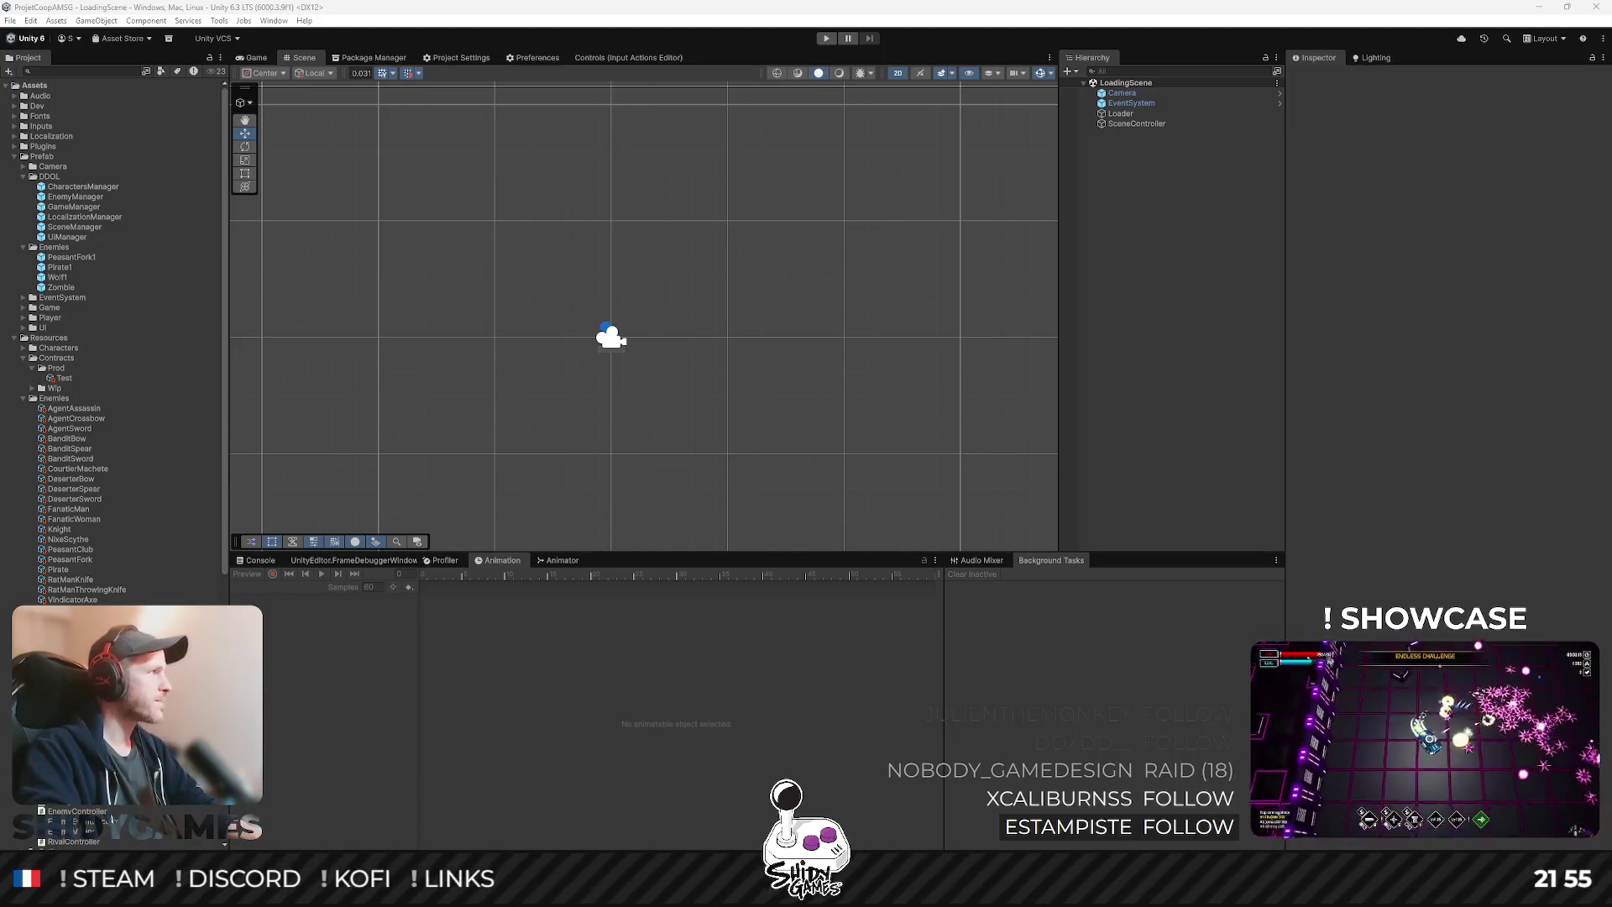
pyautogui.hotkey('alt', 'Tab')
pyautogui.scroll(-2, 289, 528)
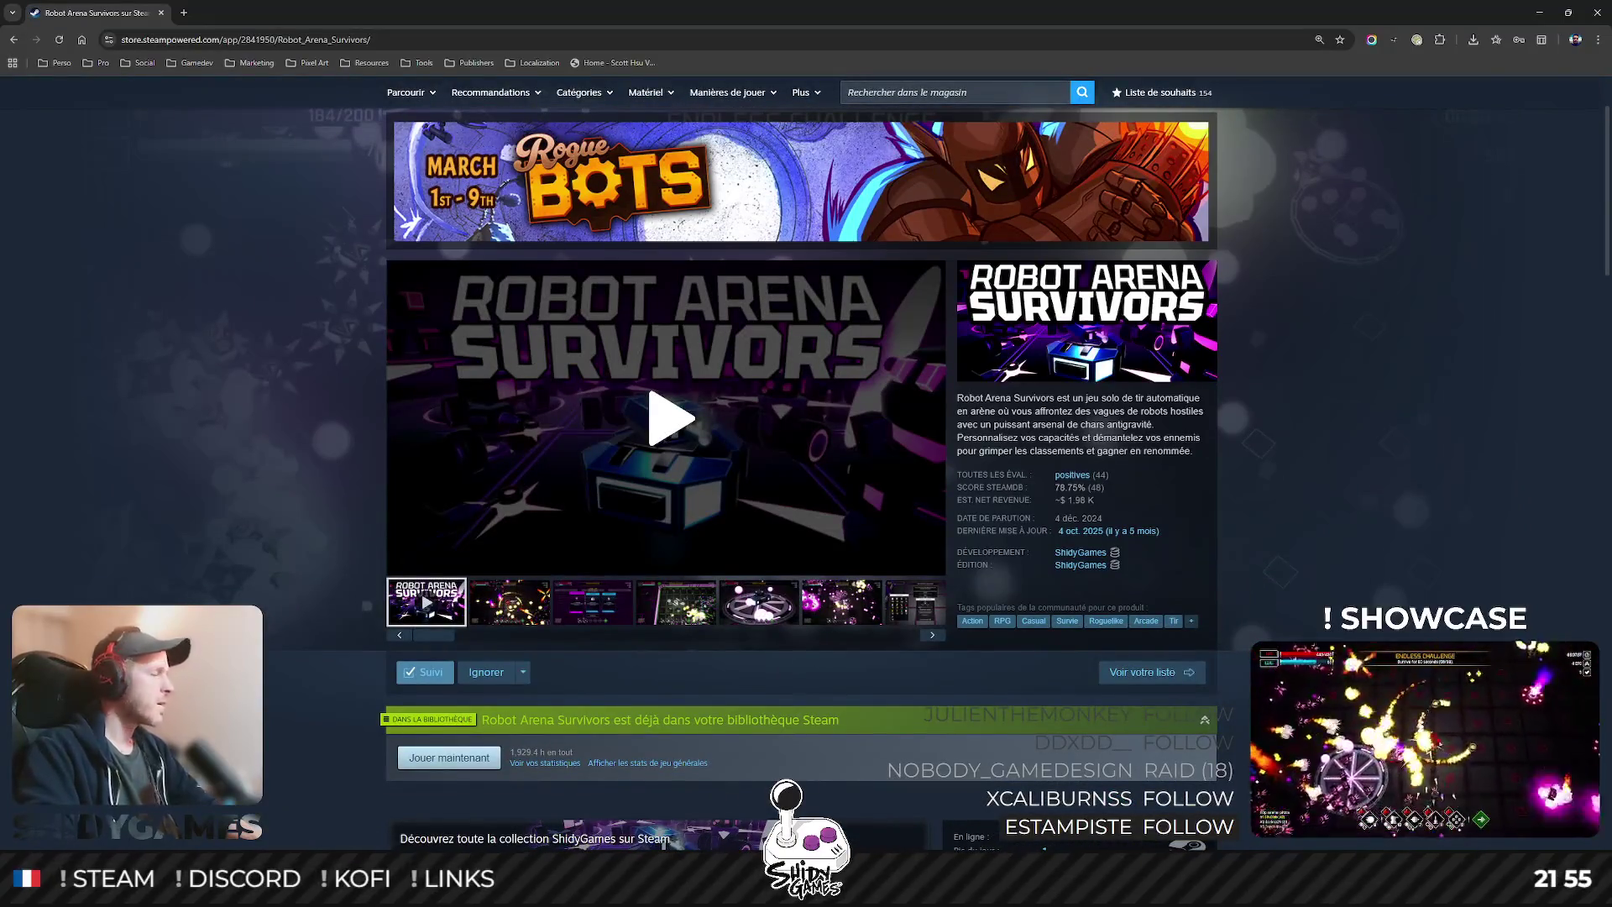
# - Play the Robot Arena Survivors trailer, then close the Steam store tab
pyautogui.click(445, 569)
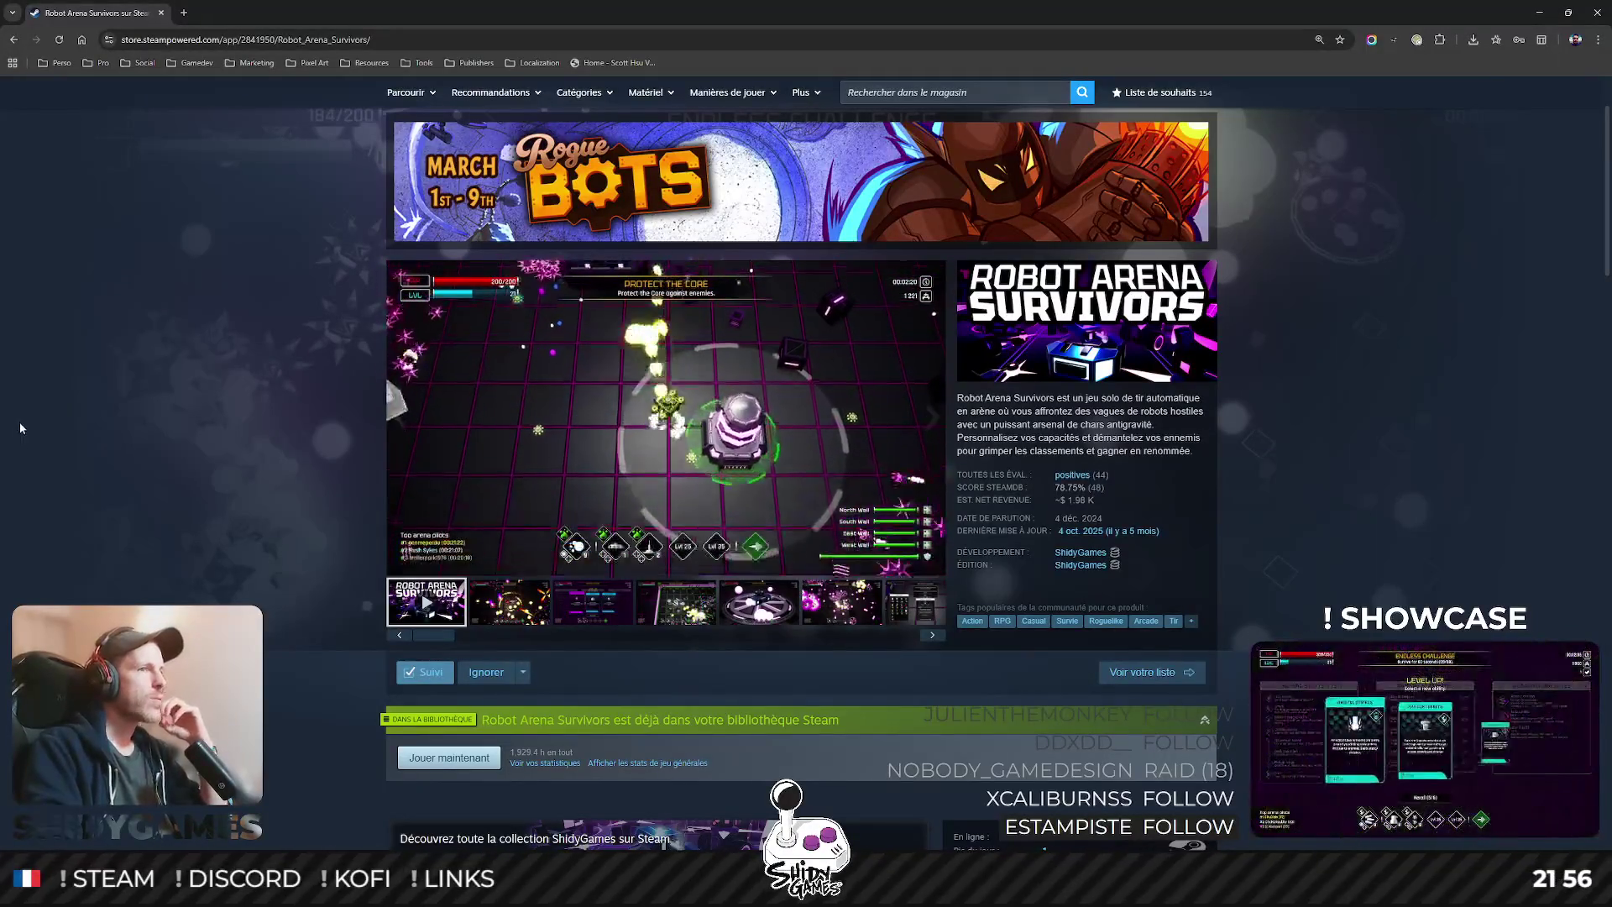
pyautogui.moveTo(777, 398)
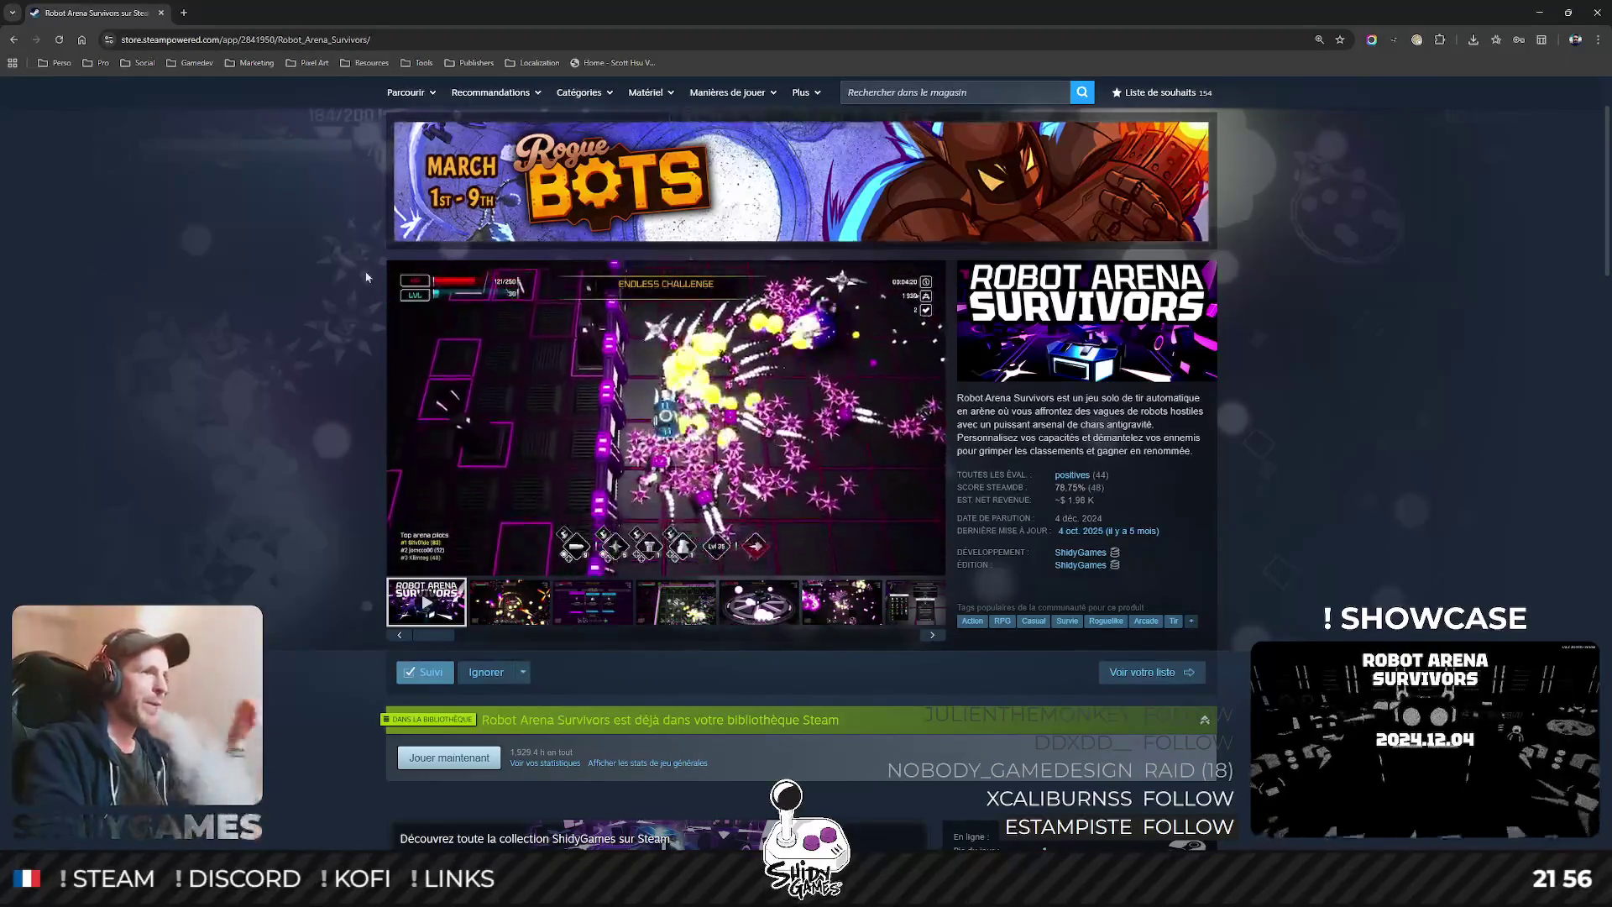
pyautogui.click(161, 14)
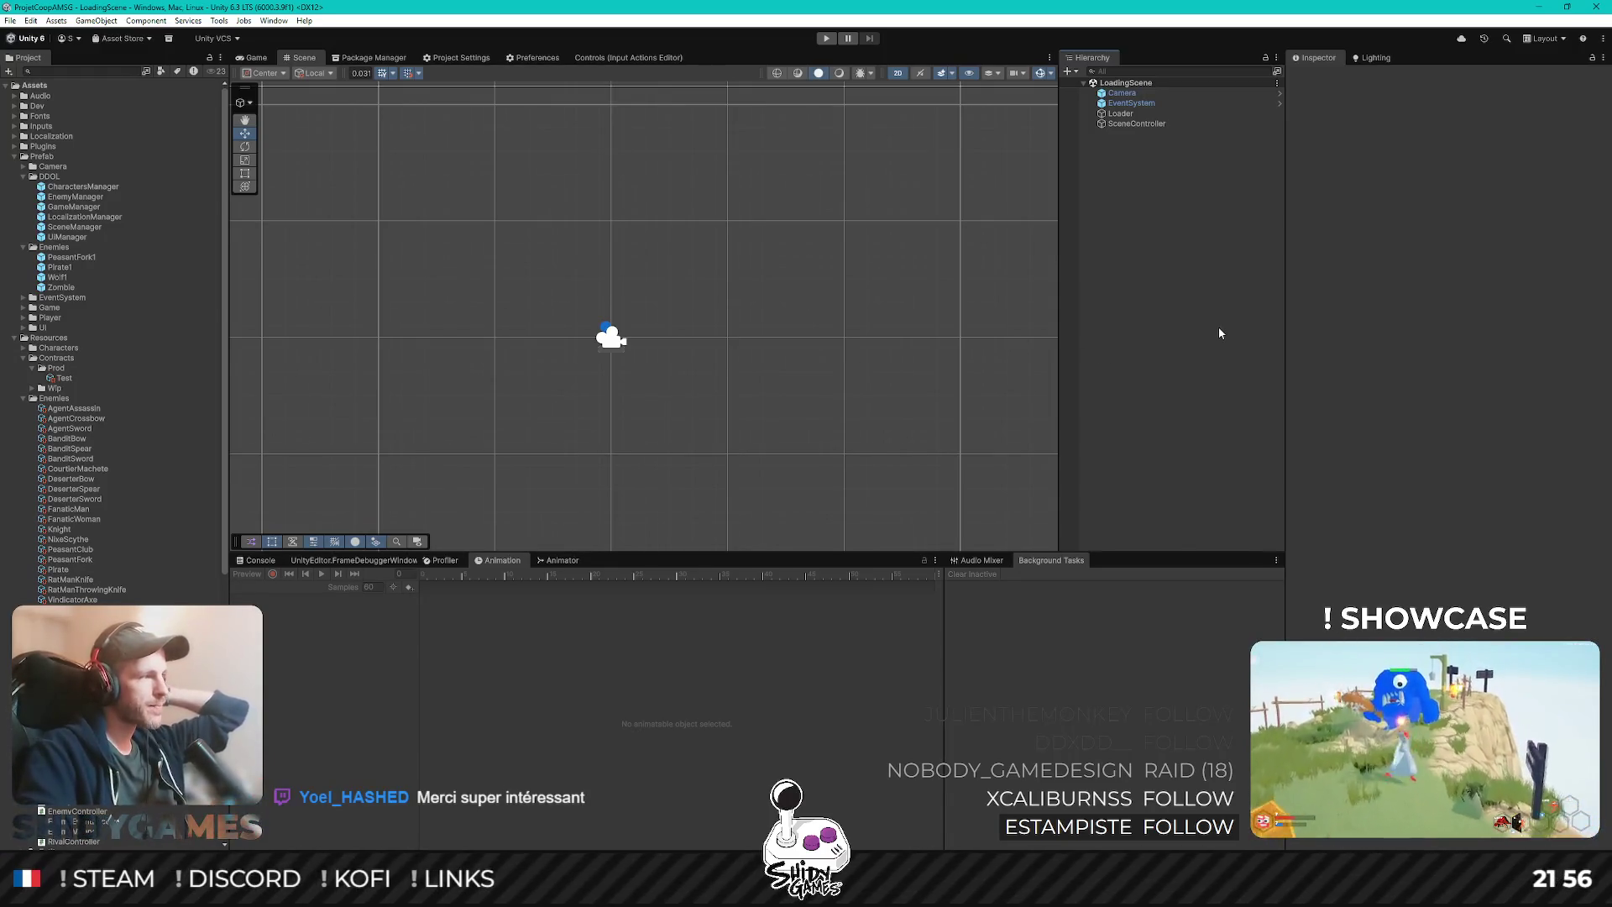
# - Show the Game view, then return to Rider at the top of Pool.cs over Queue
pyautogui.click(256, 57)
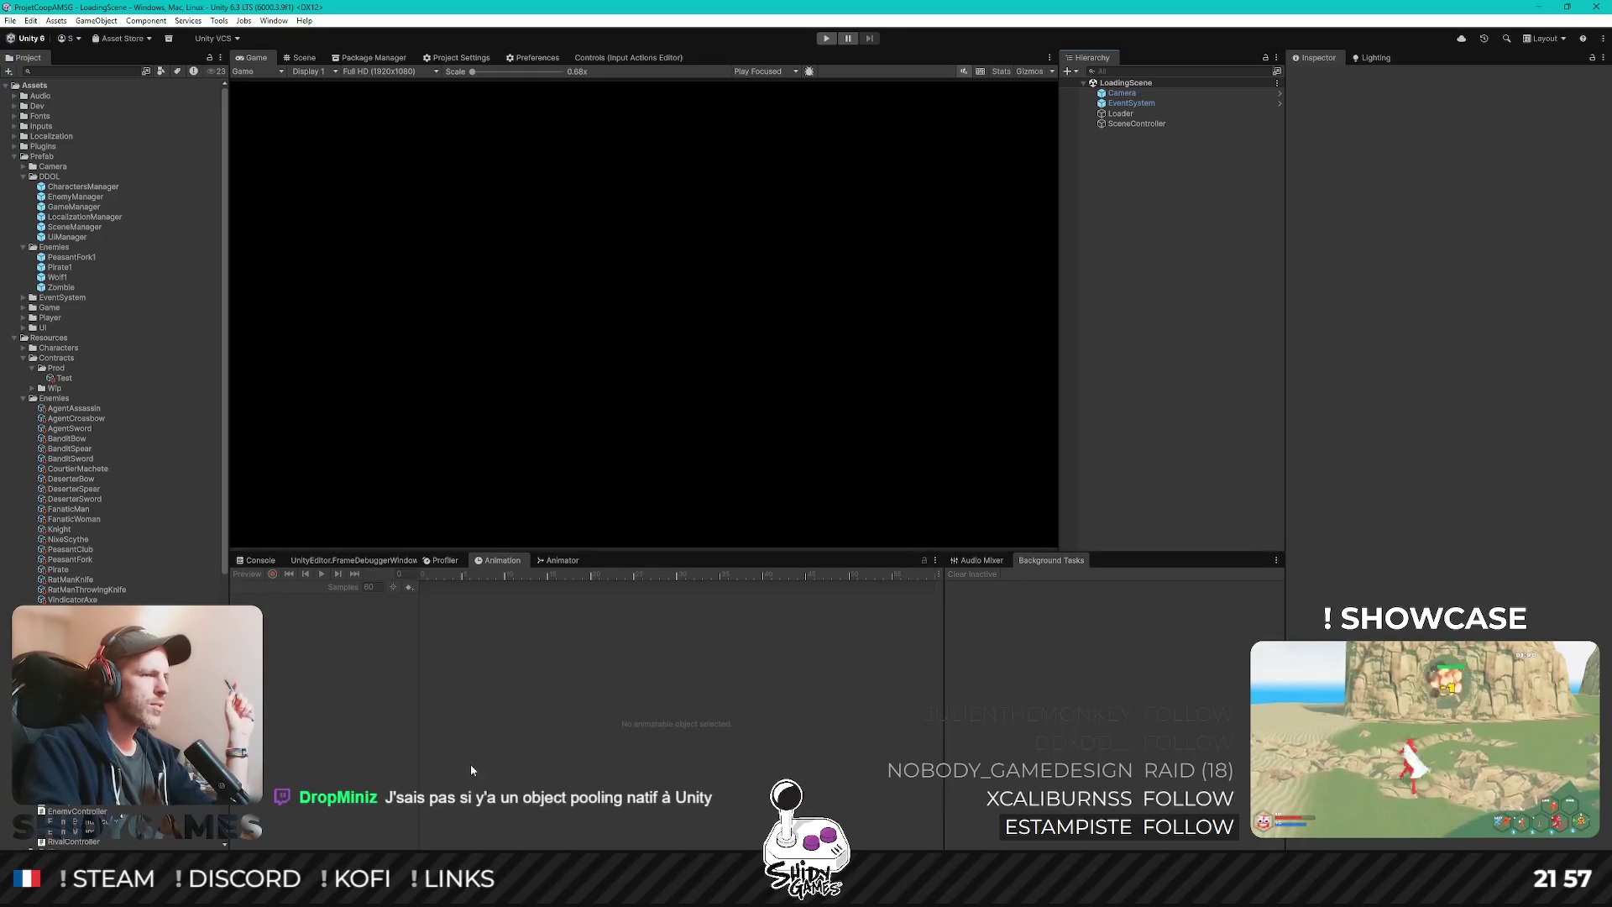
pyautogui.hotkey('alt', 'Tab')
pyautogui.scroll(5, 454, 343)
pyautogui.moveTo(447, 336)
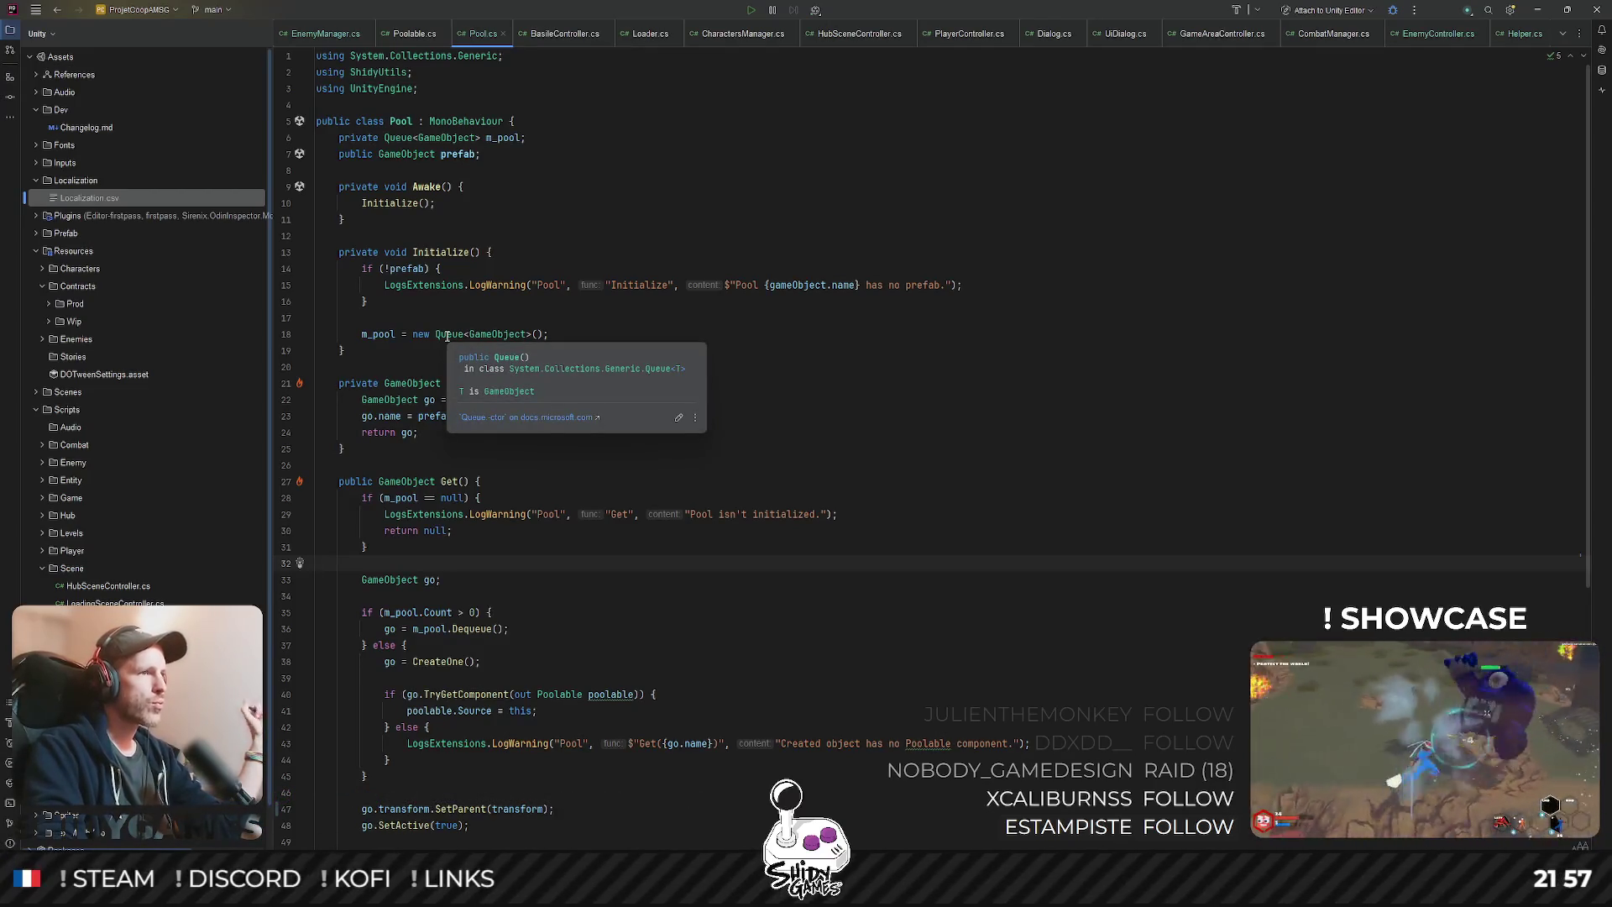
pyautogui.doubleClick(447, 335)
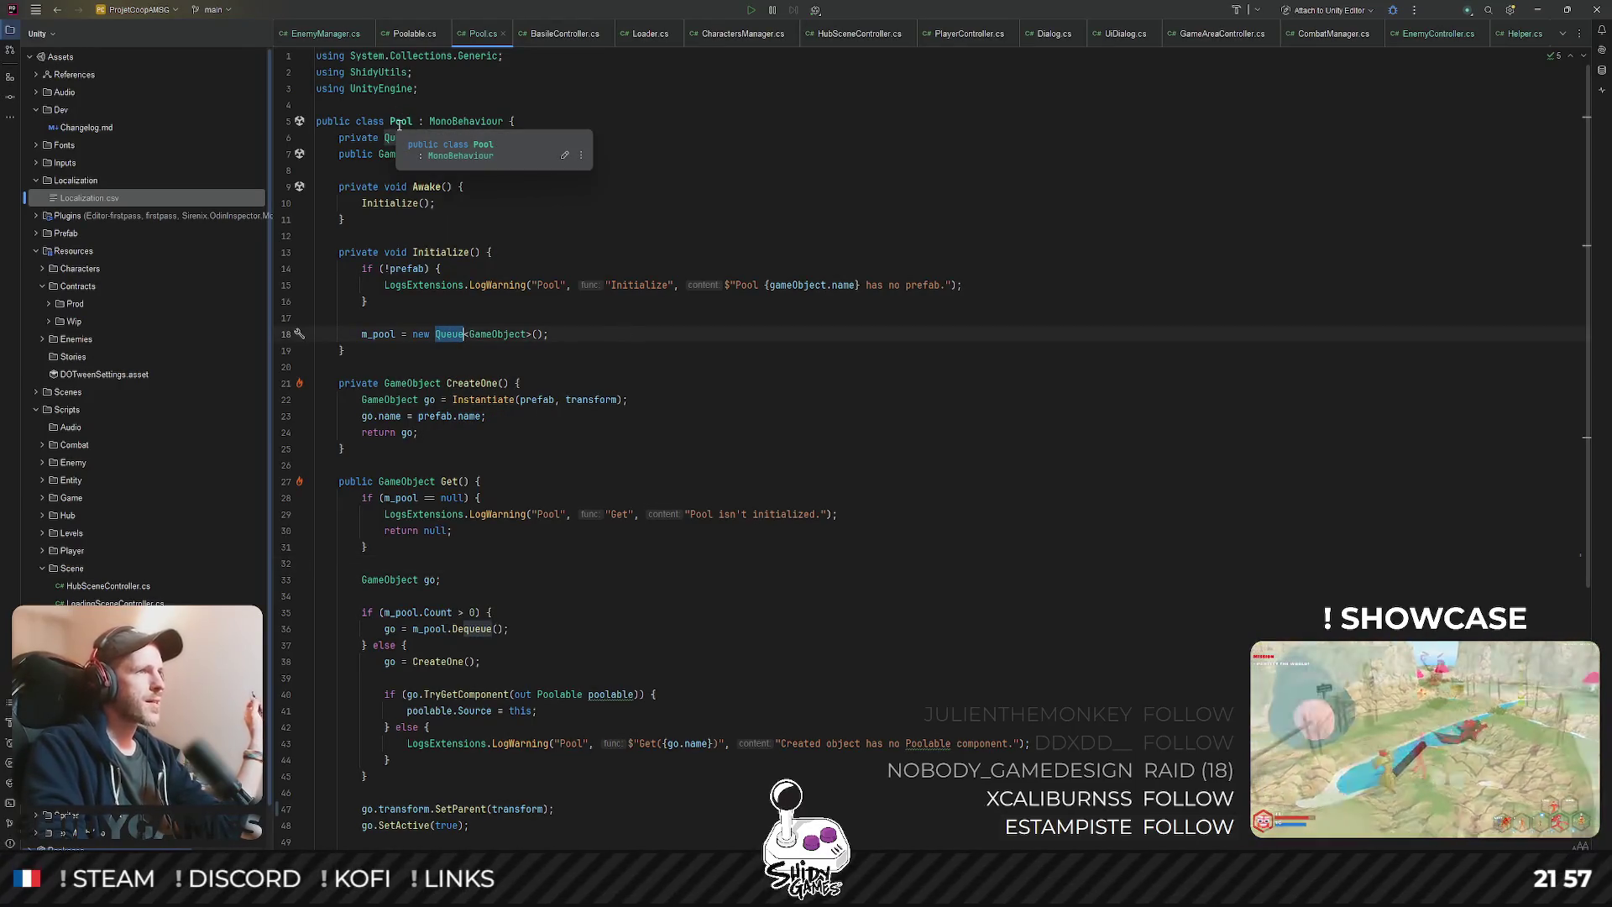
pyautogui.click(989, 124)
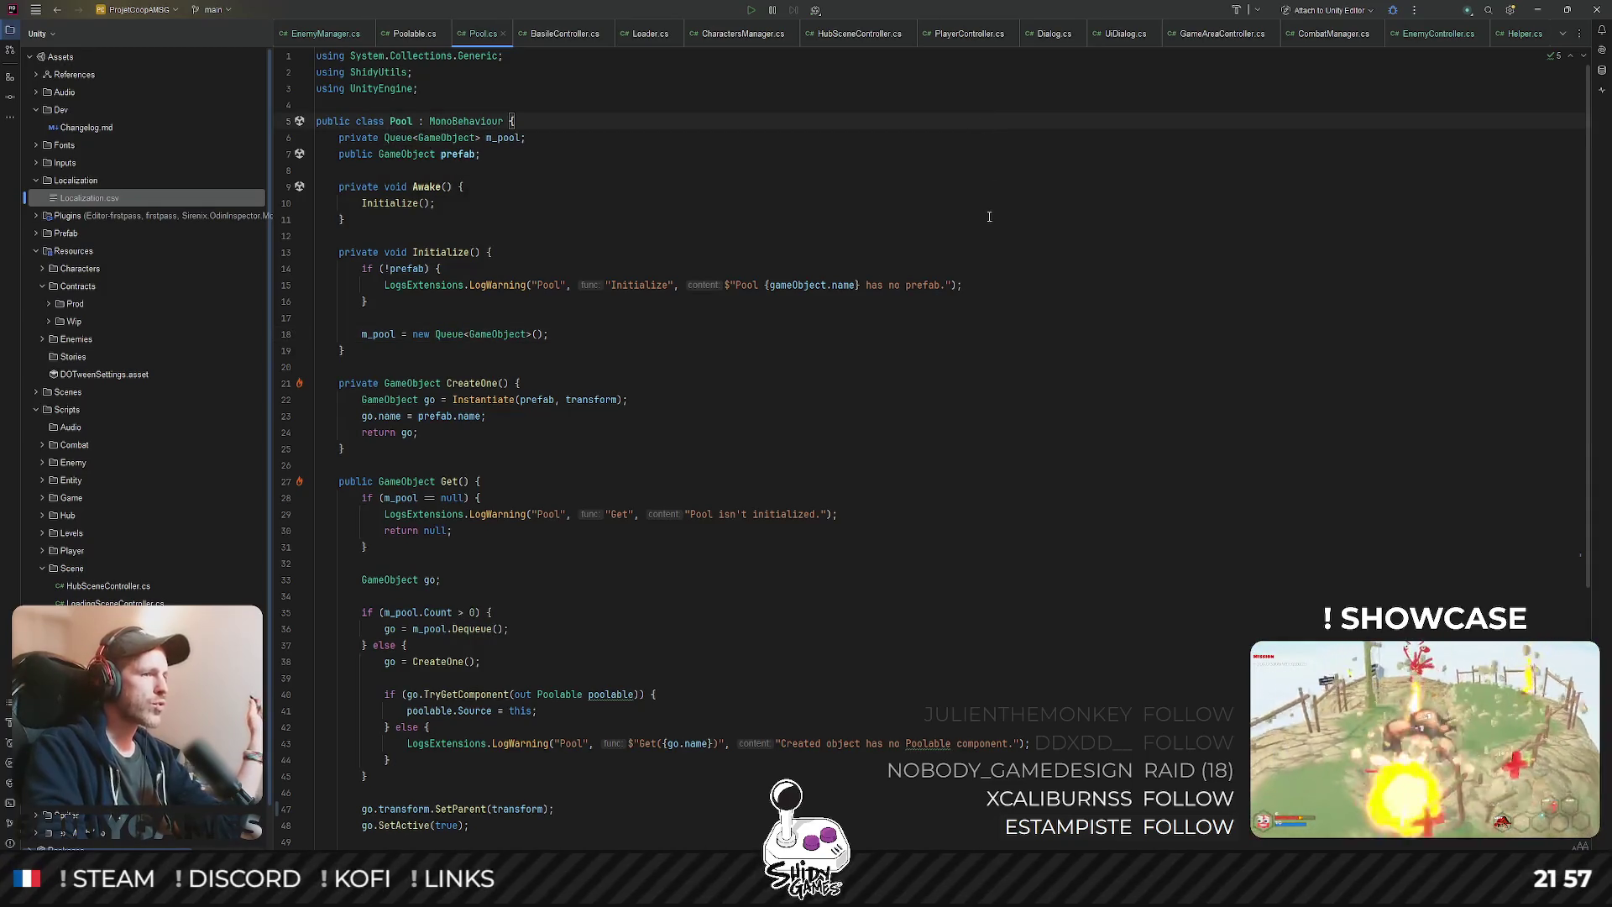
pyautogui.scroll(-5, 991, 199)
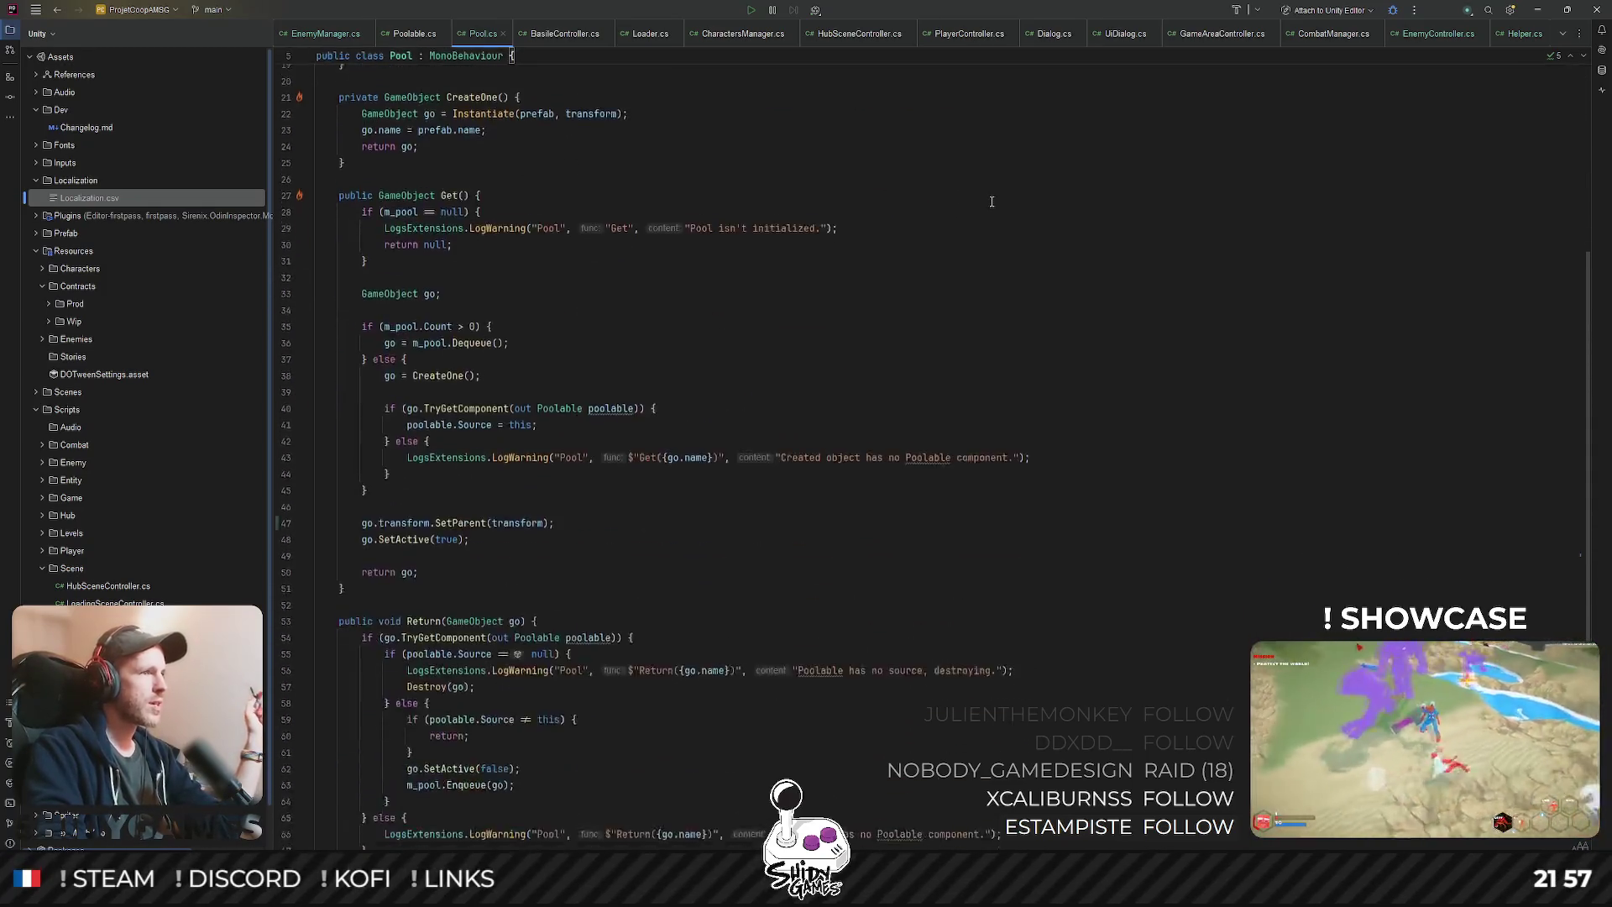
pyautogui.scroll(5, 991, 218)
pyautogui.scroll(-5, 452, 370)
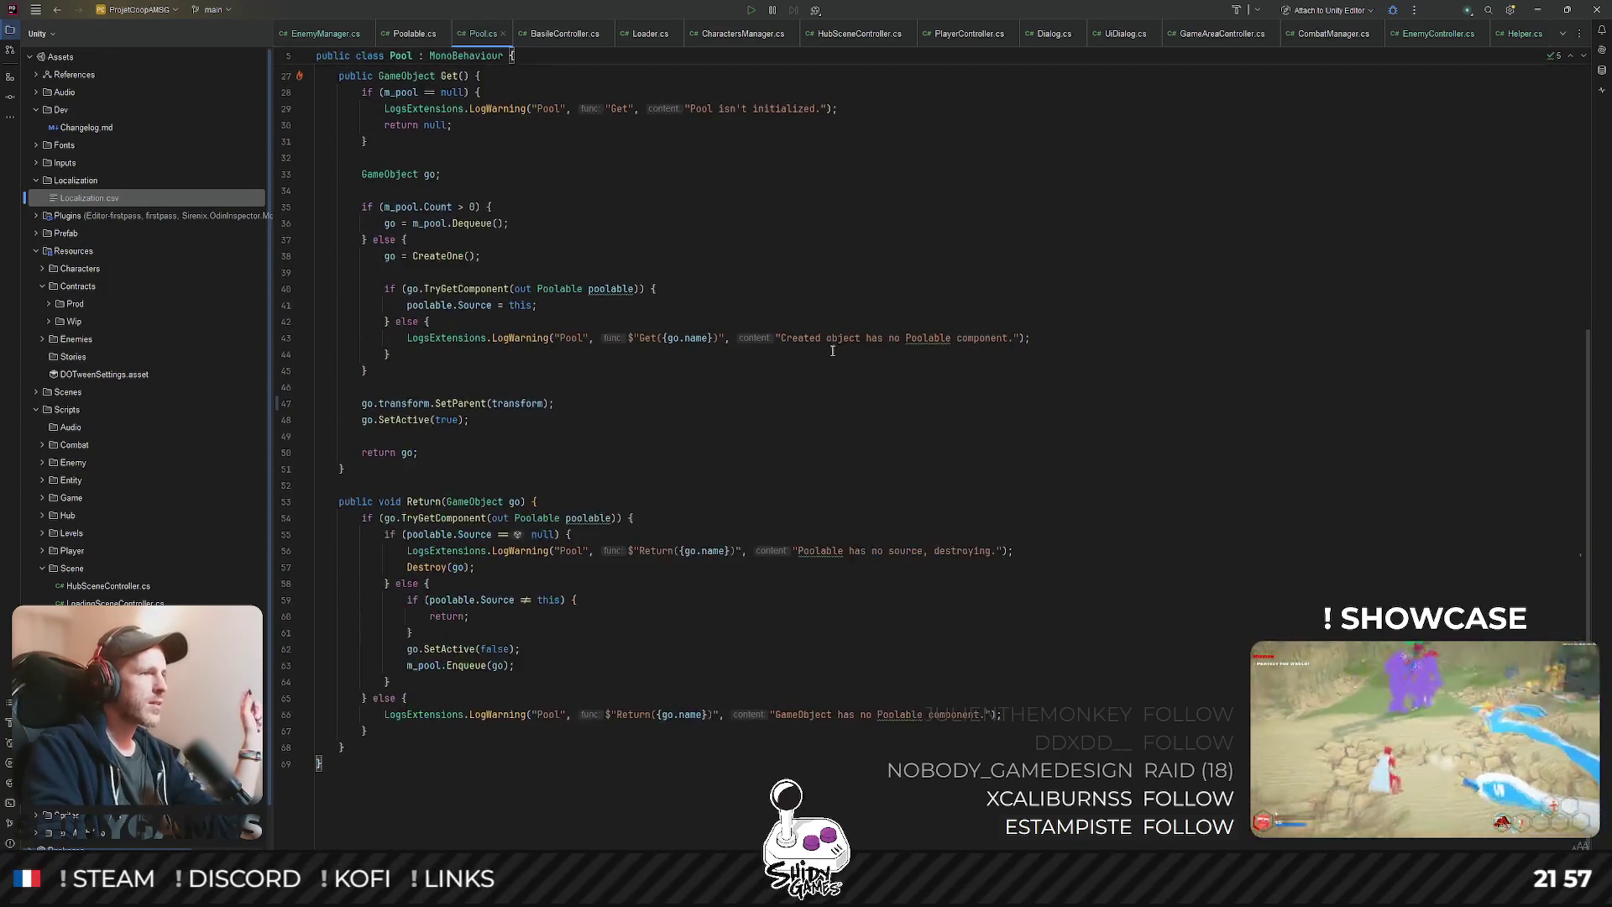
pyautogui.scroll(5, 529, 742)
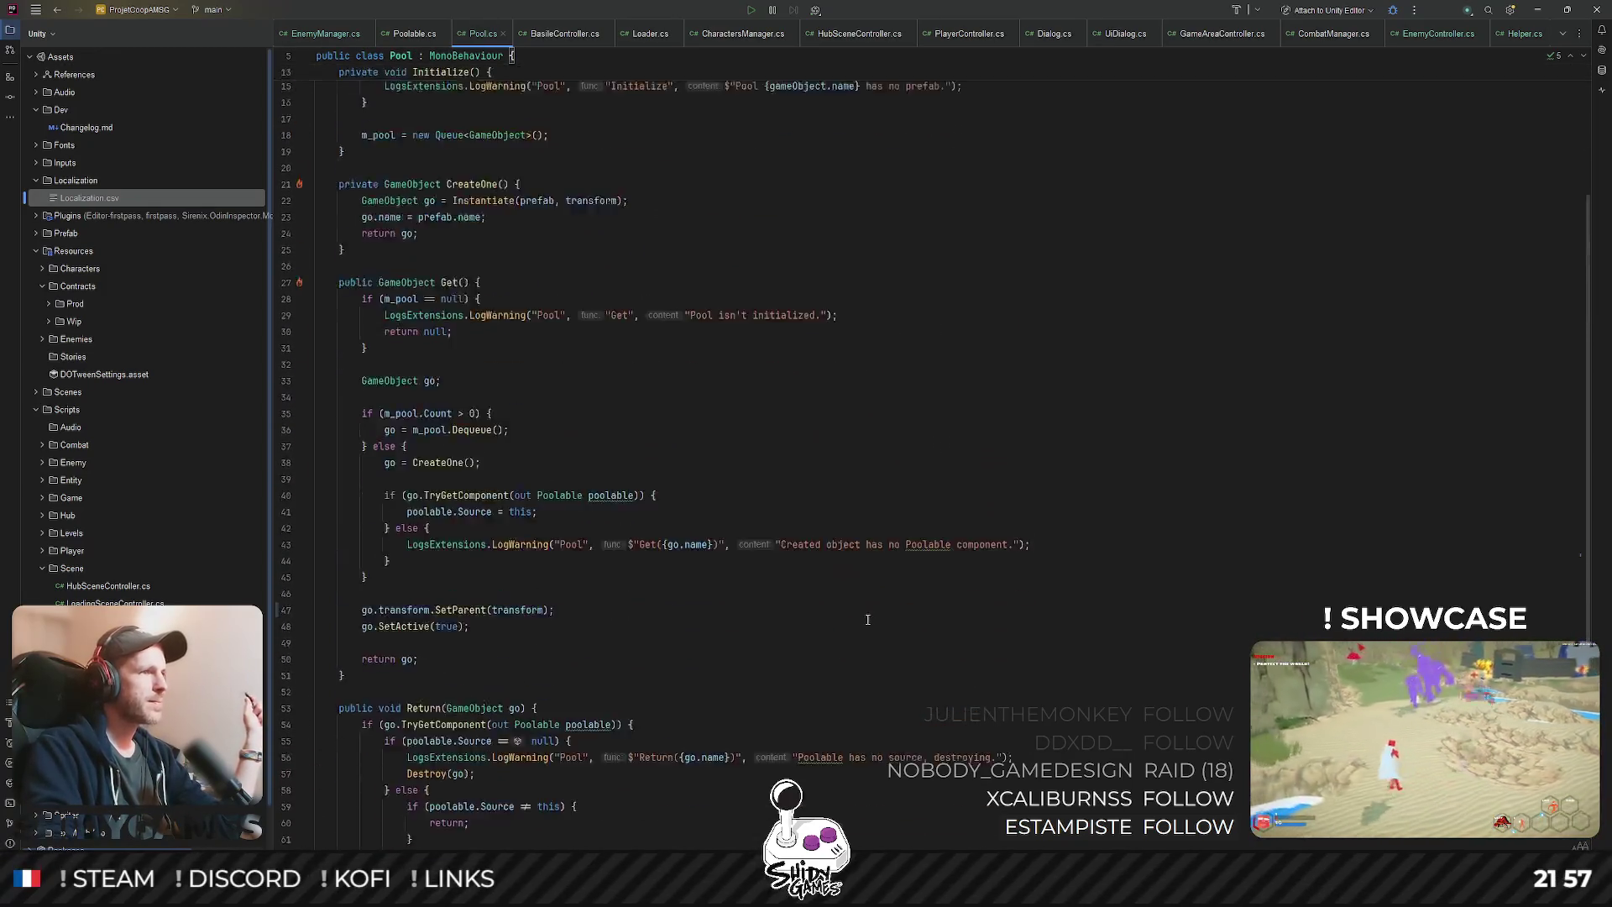
pyautogui.click(938, 513)
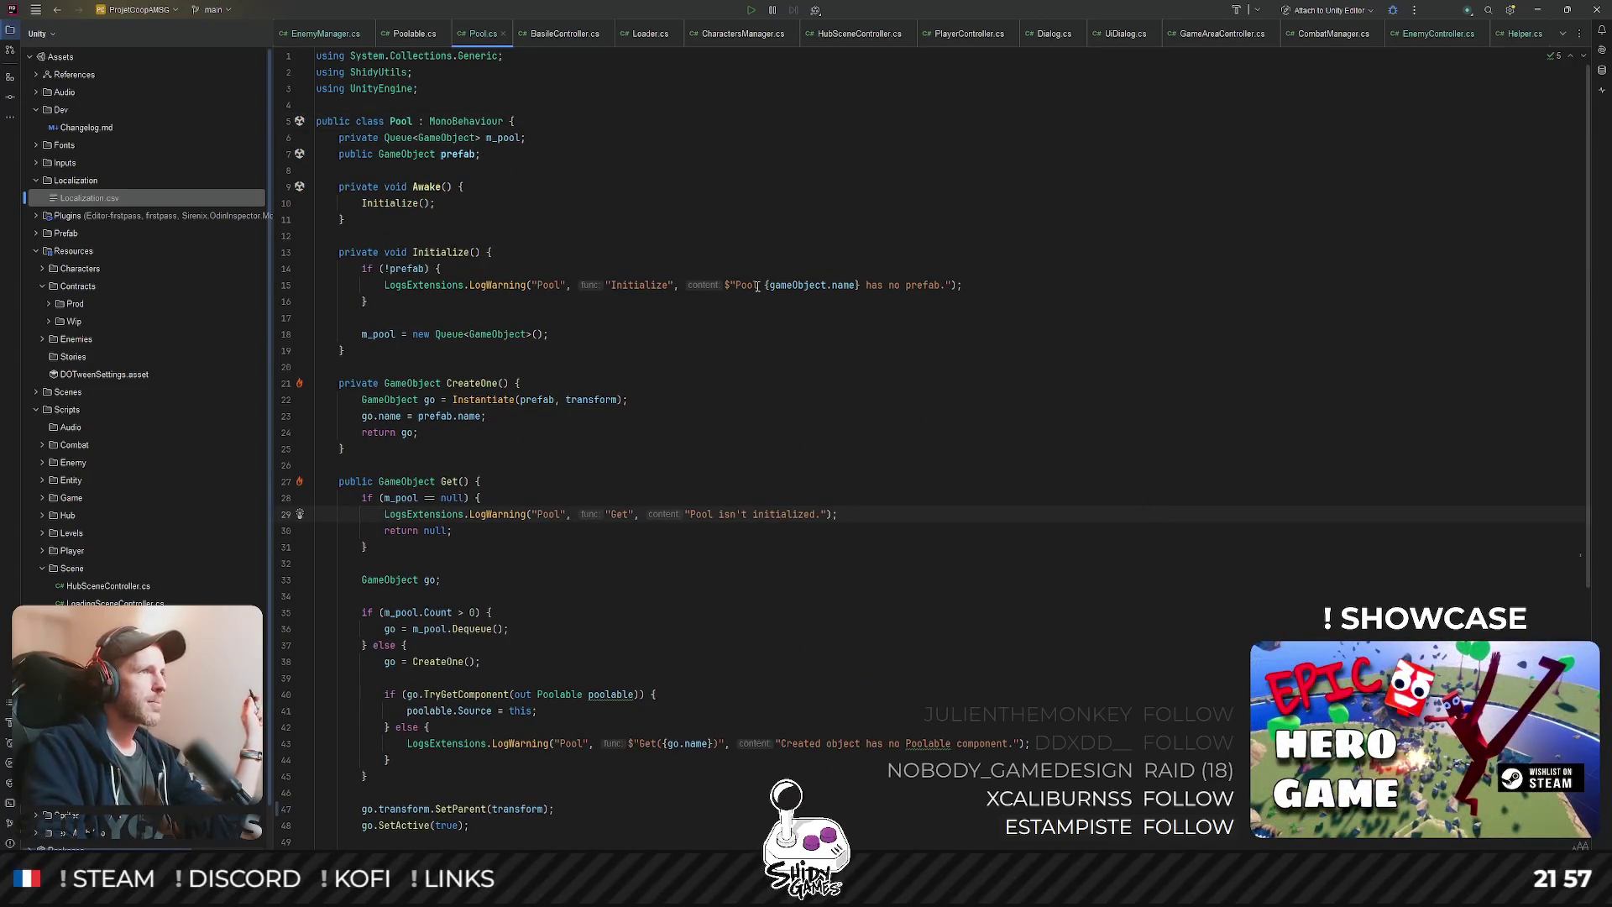
pyautogui.moveTo(381, 137)
pyautogui.mouseDown()
pyautogui.moveTo(526, 138)
pyautogui.moveTo(337, 138)
pyautogui.mouseUp()
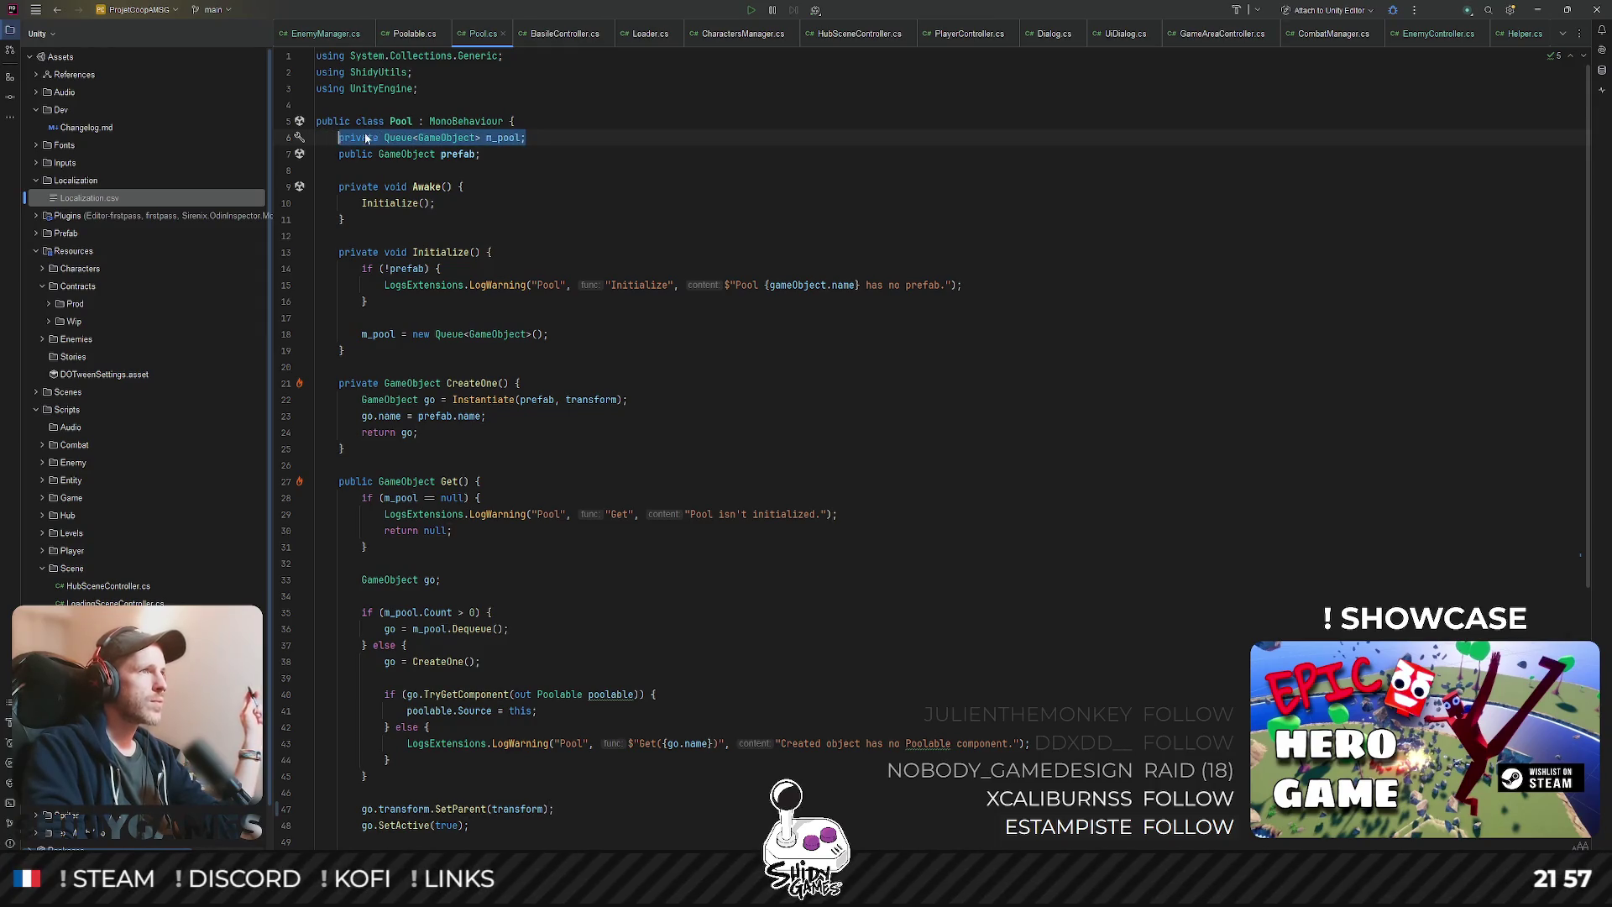
pyautogui.click(816, 156)
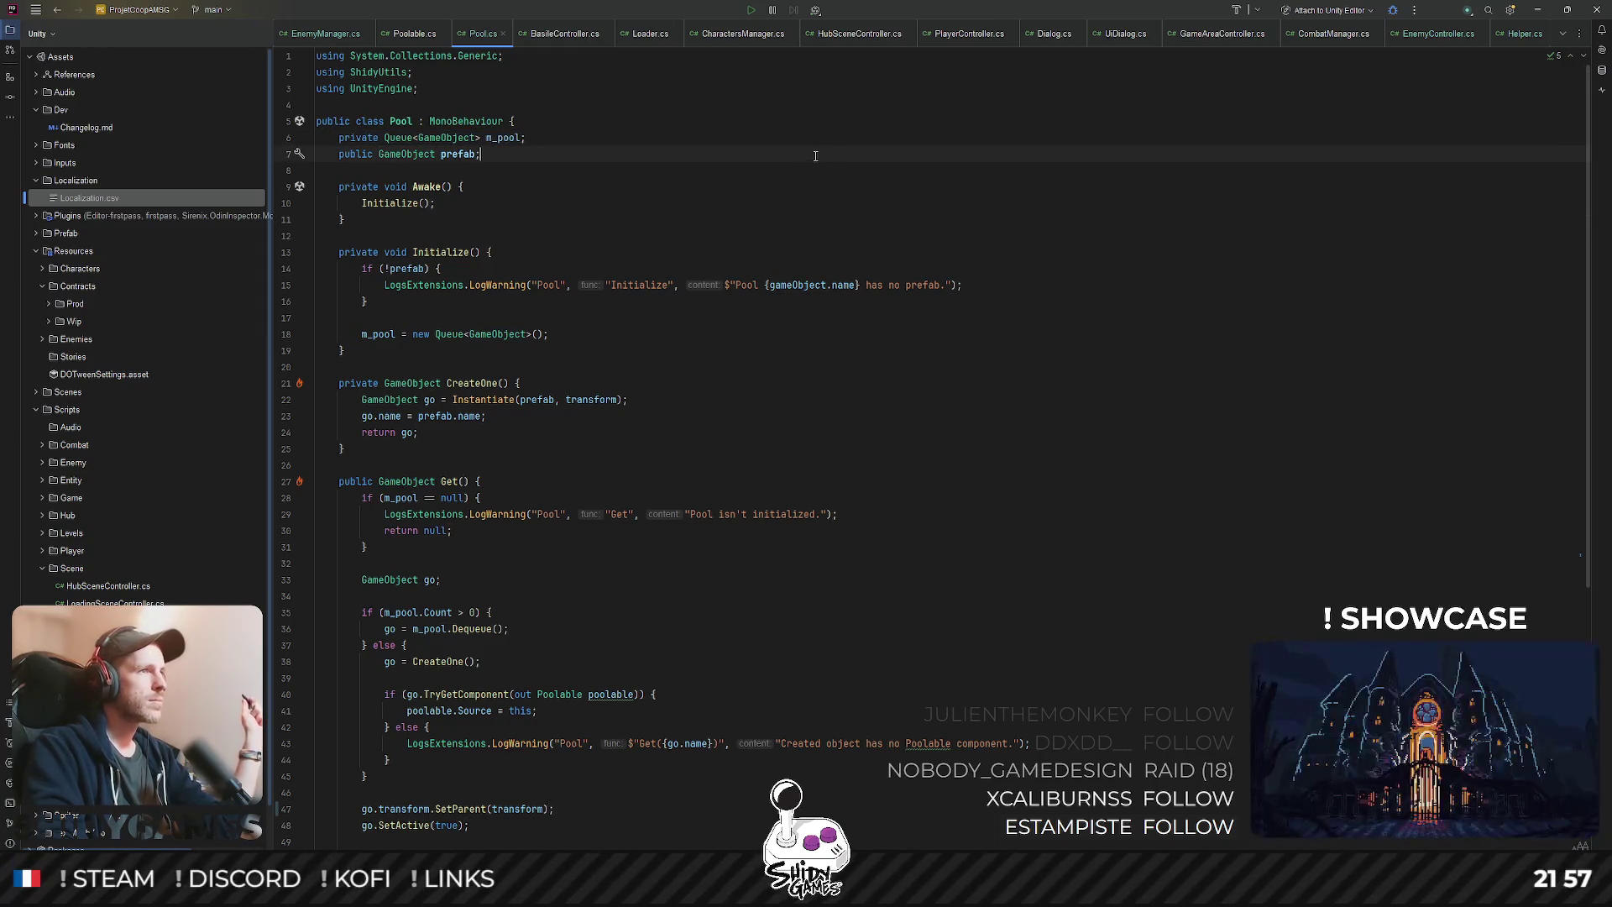
pyautogui.press('Up')
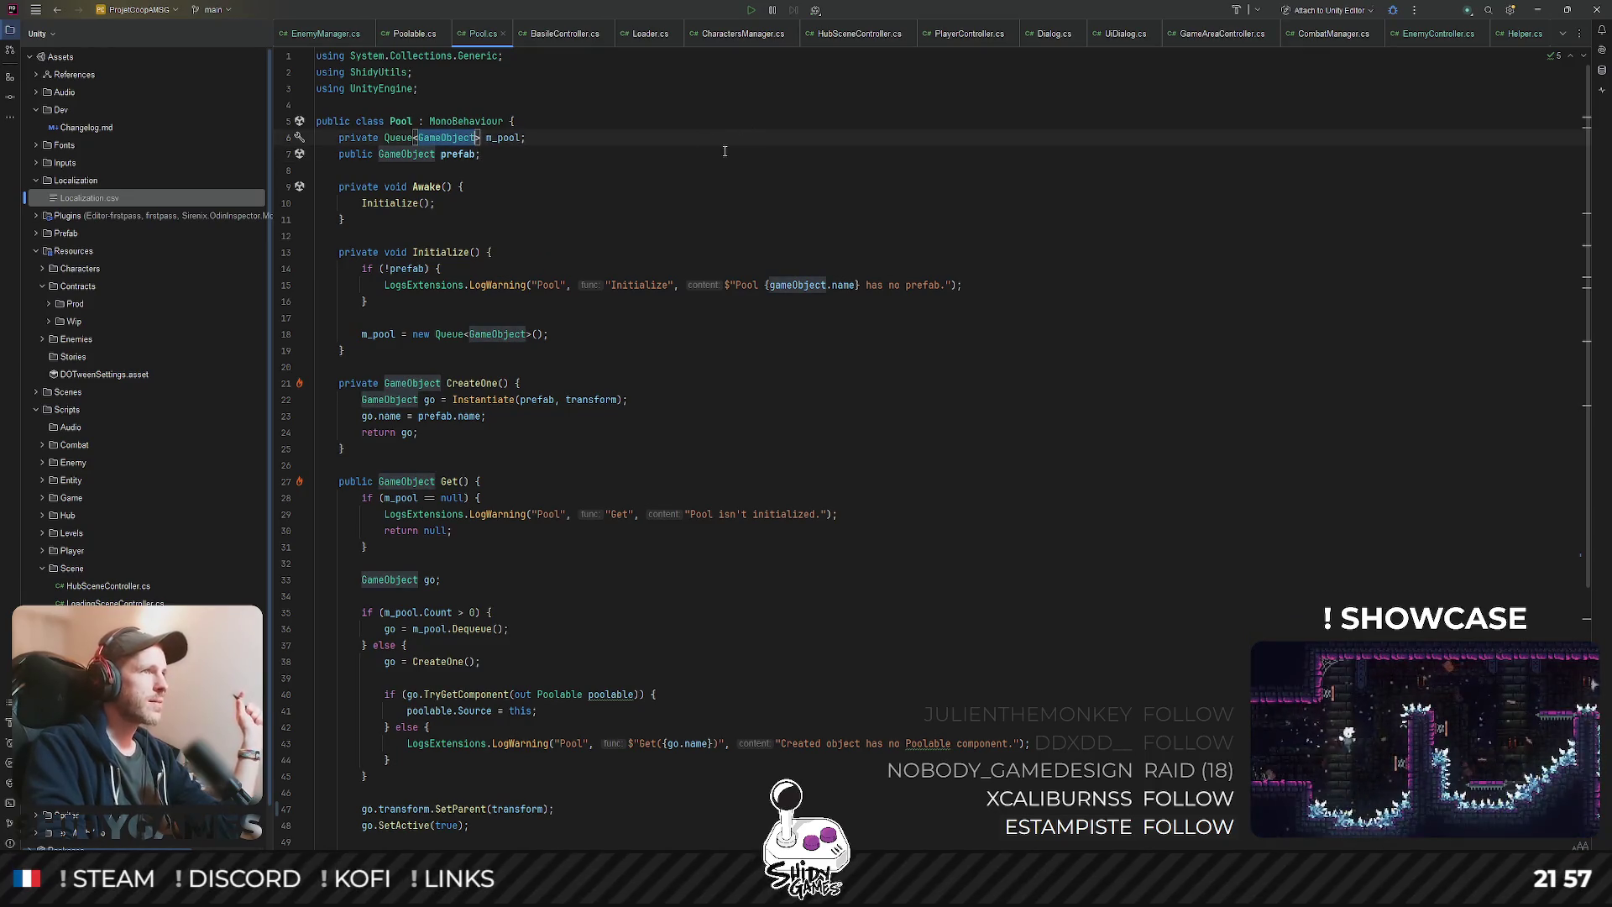
pyautogui.doubleClick(455, 155)
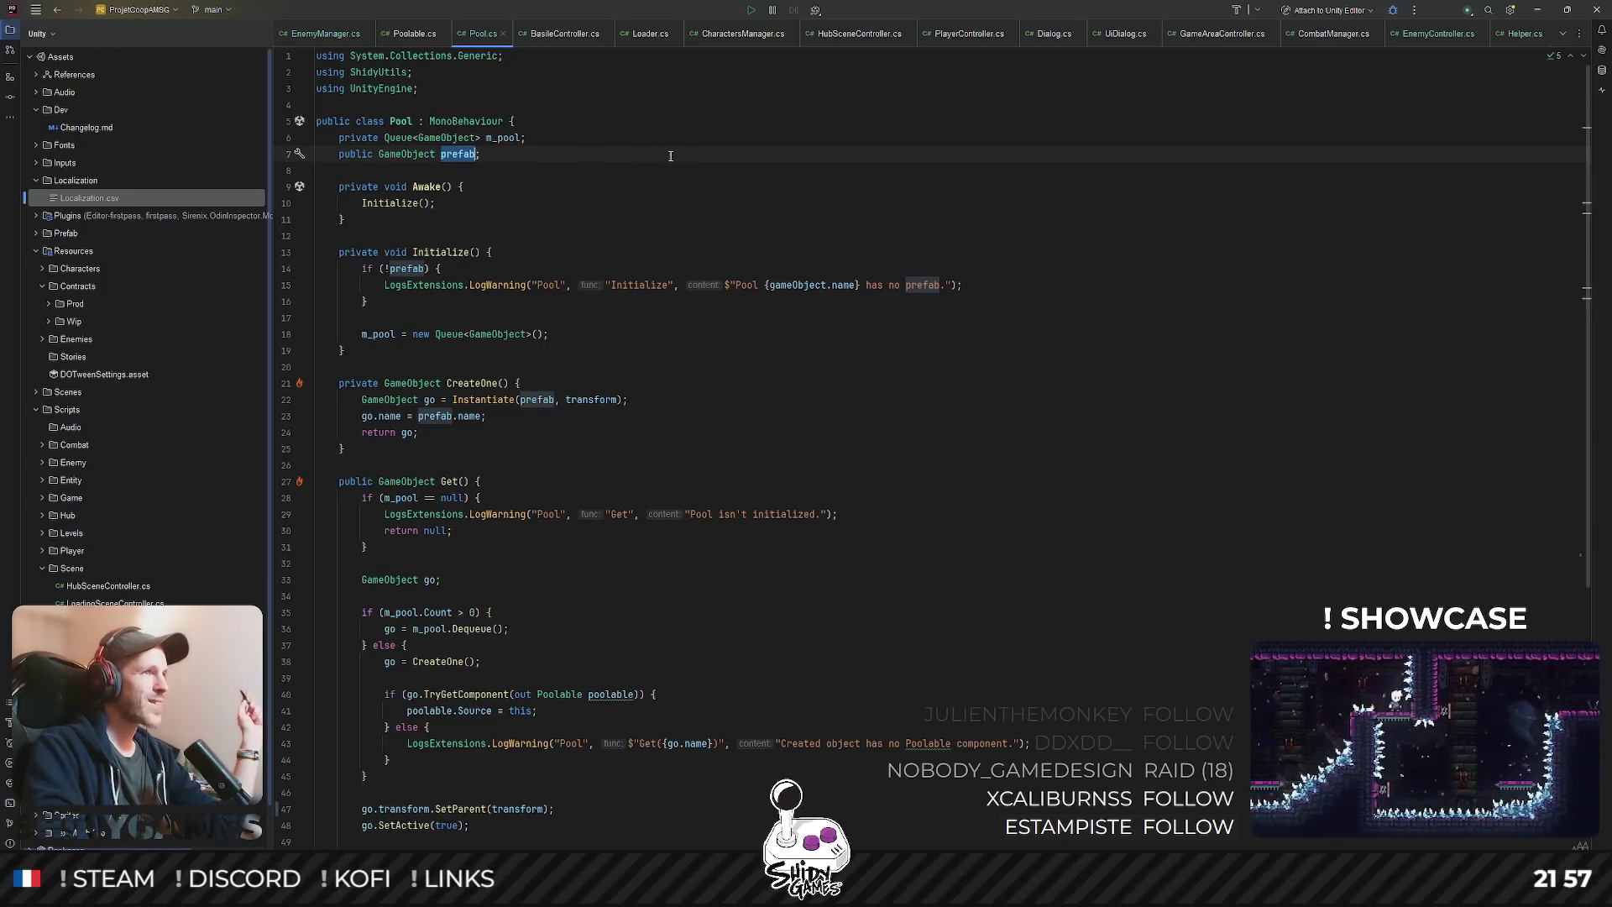
pyautogui.click(638, 130)
pyautogui.scroll(-1, 689, 133)
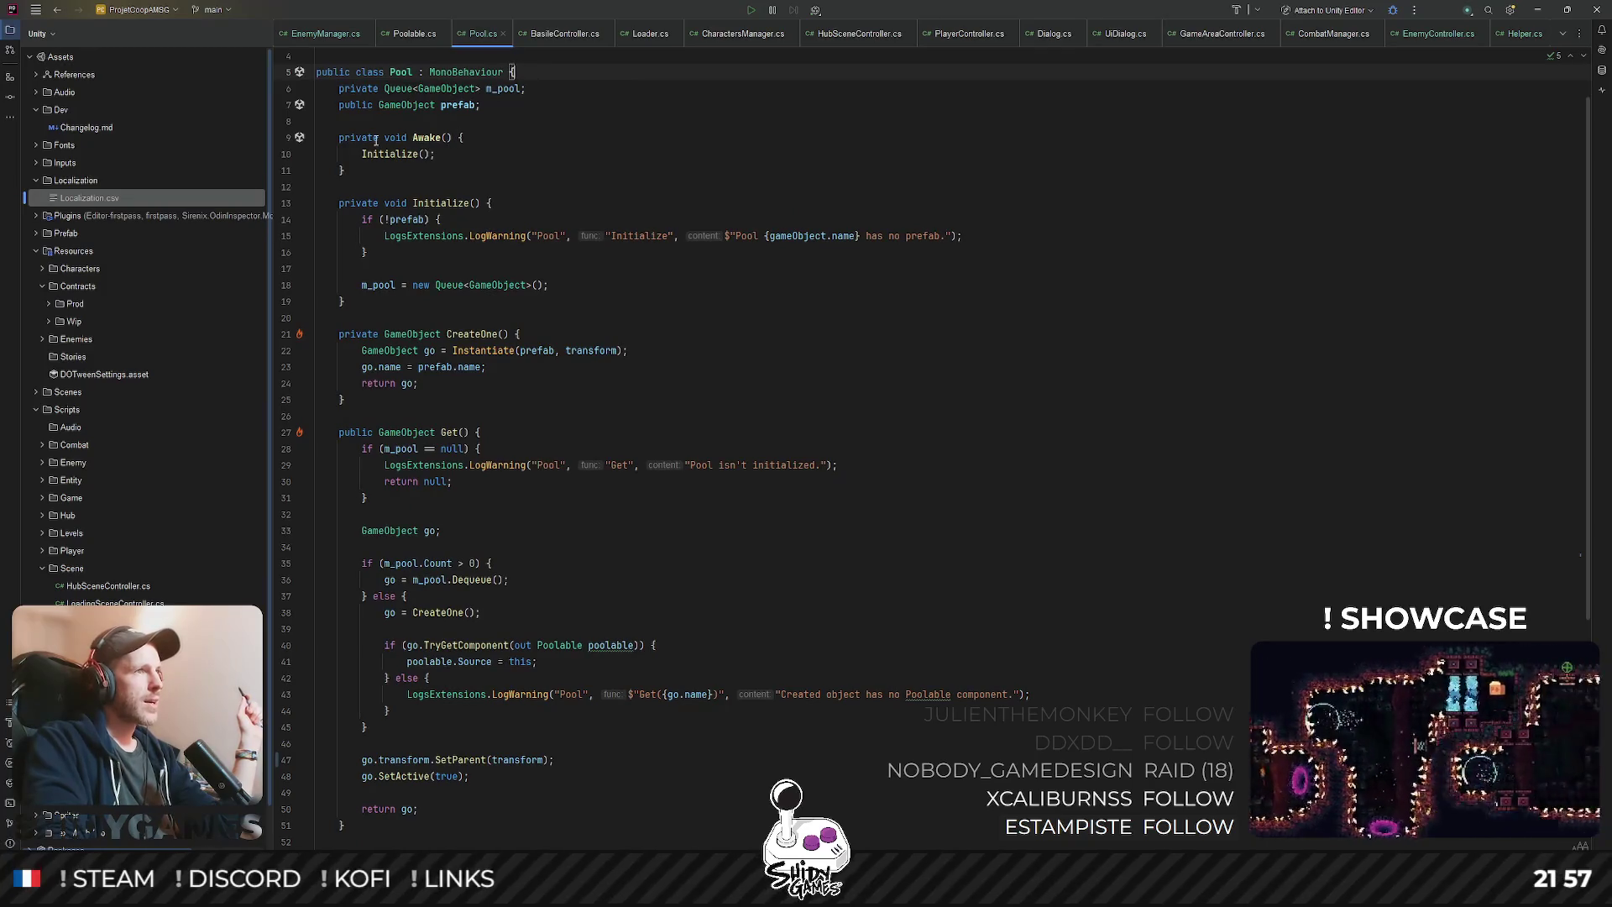
pyautogui.click(407, 153)
pyautogui.doubleClick(440, 203)
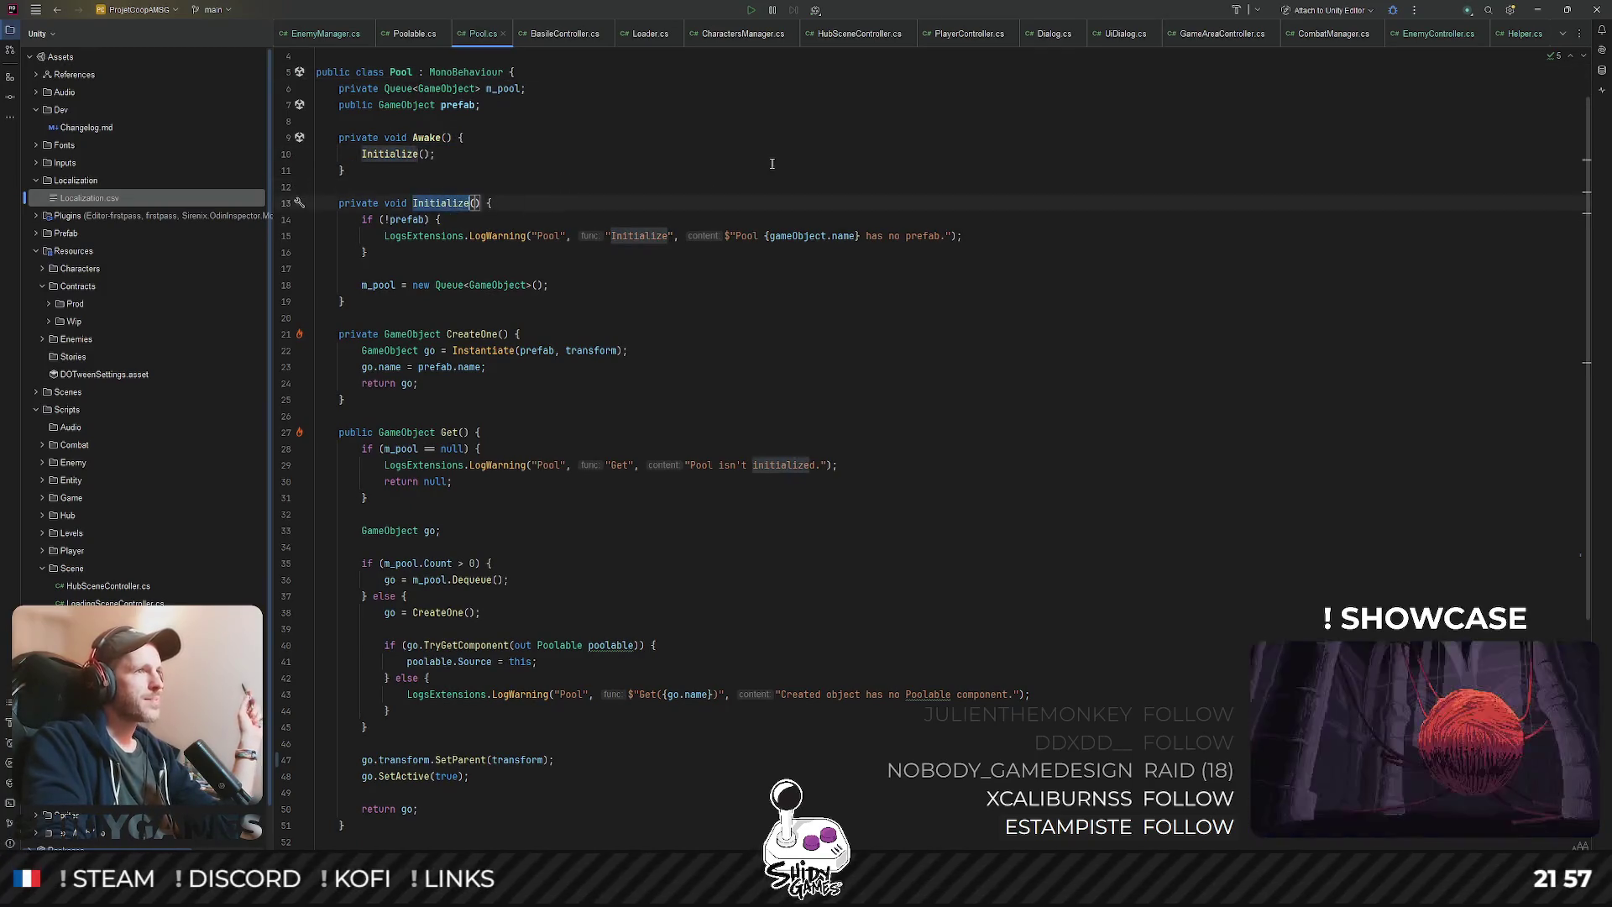
pyautogui.scroll(-1, 834, 181)
pyautogui.click(496, 121)
pyautogui.scroll(2, 496, 217)
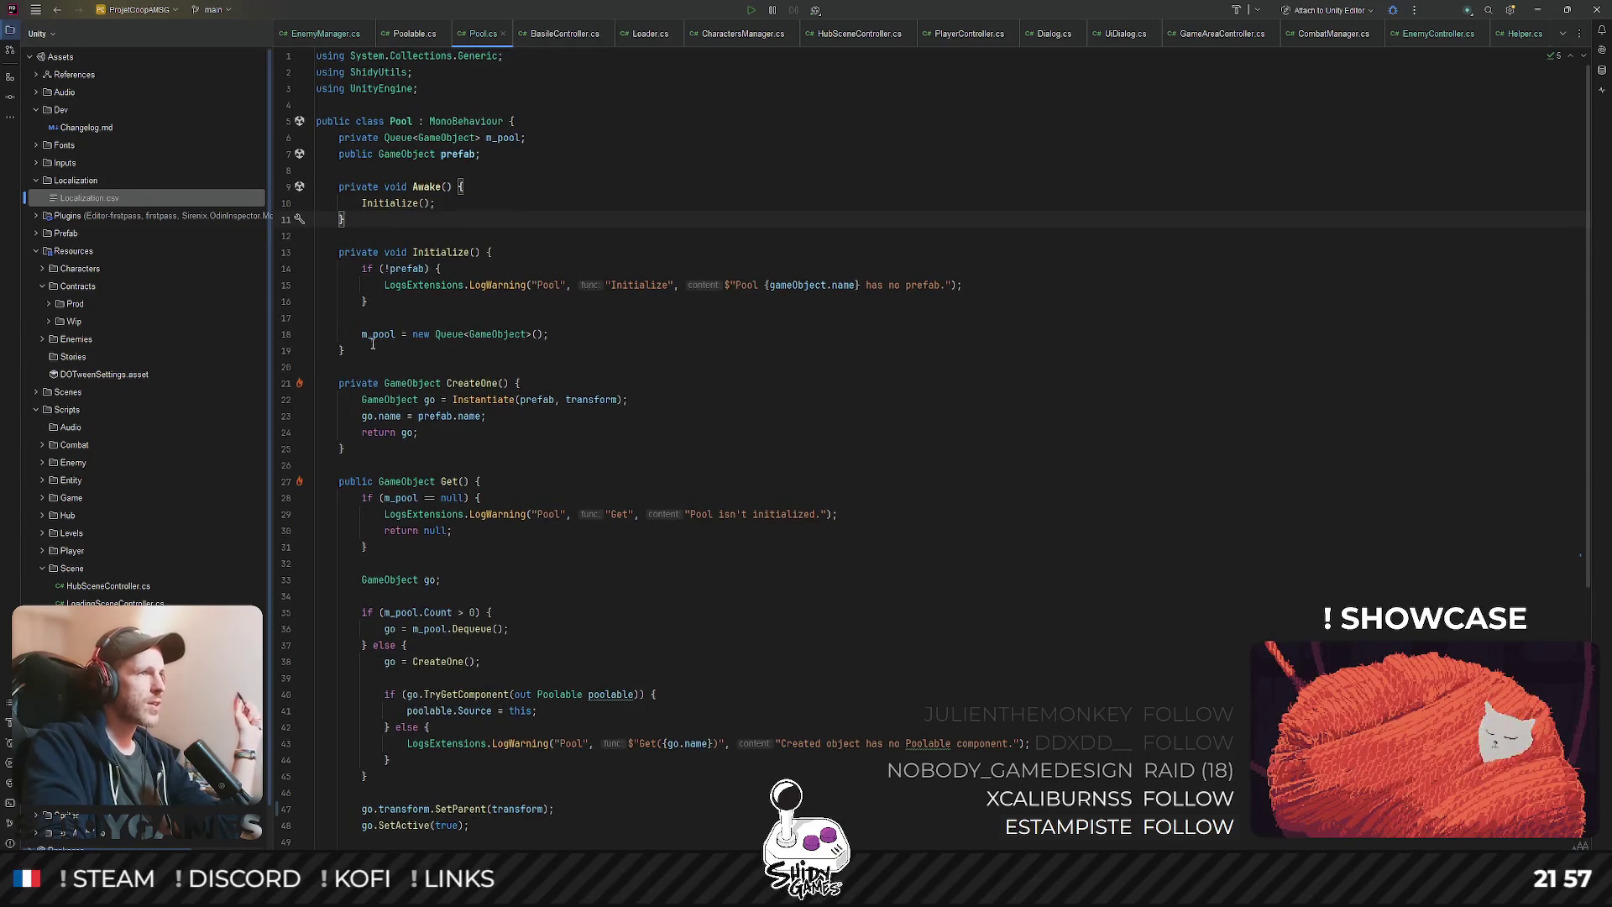
pyautogui.click(404, 268)
pyautogui.doubleClick(452, 154)
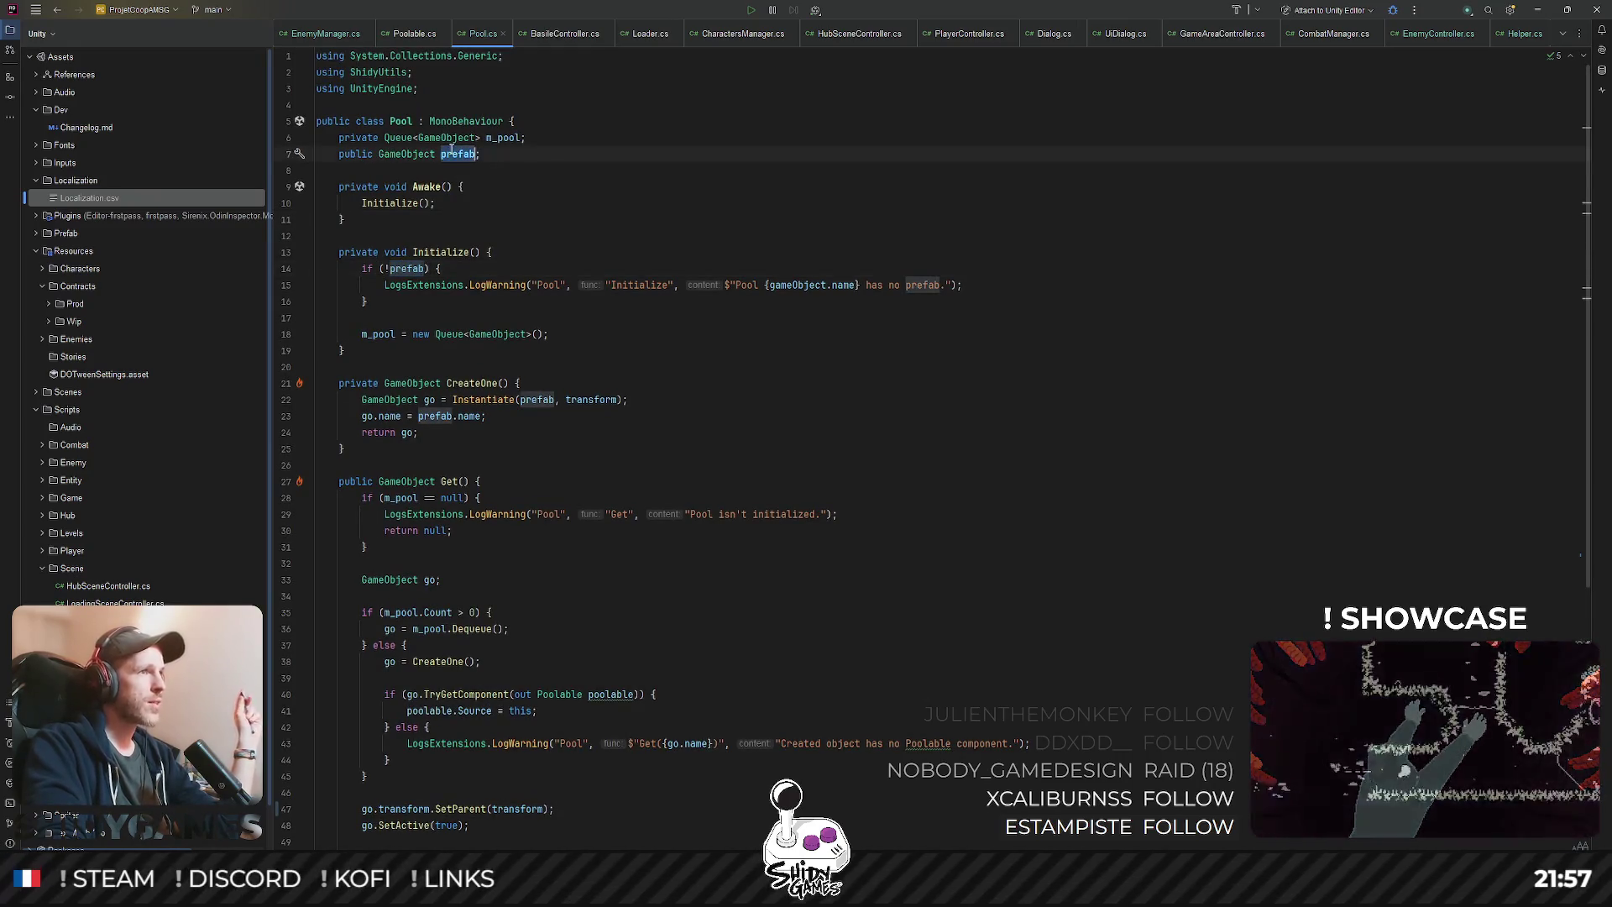
pyautogui.click(686, 169)
pyautogui.scroll(-1, 683, 163)
pyautogui.click(466, 285)
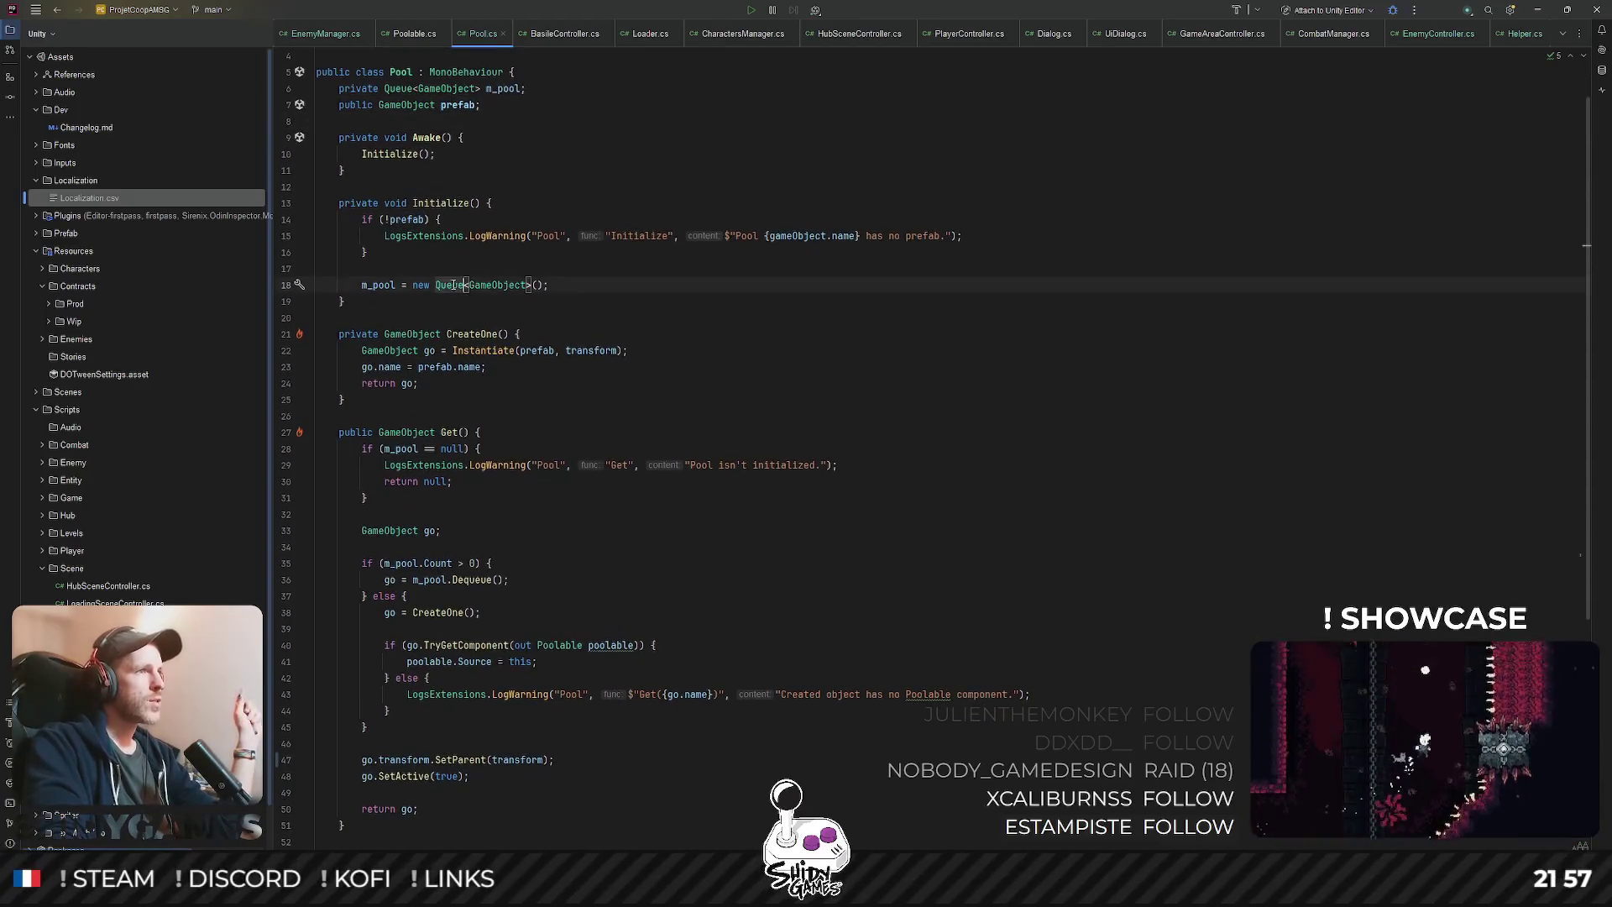
pyautogui.moveTo(362, 285); pyautogui.dragTo(526, 286)
pyautogui.press('Up')
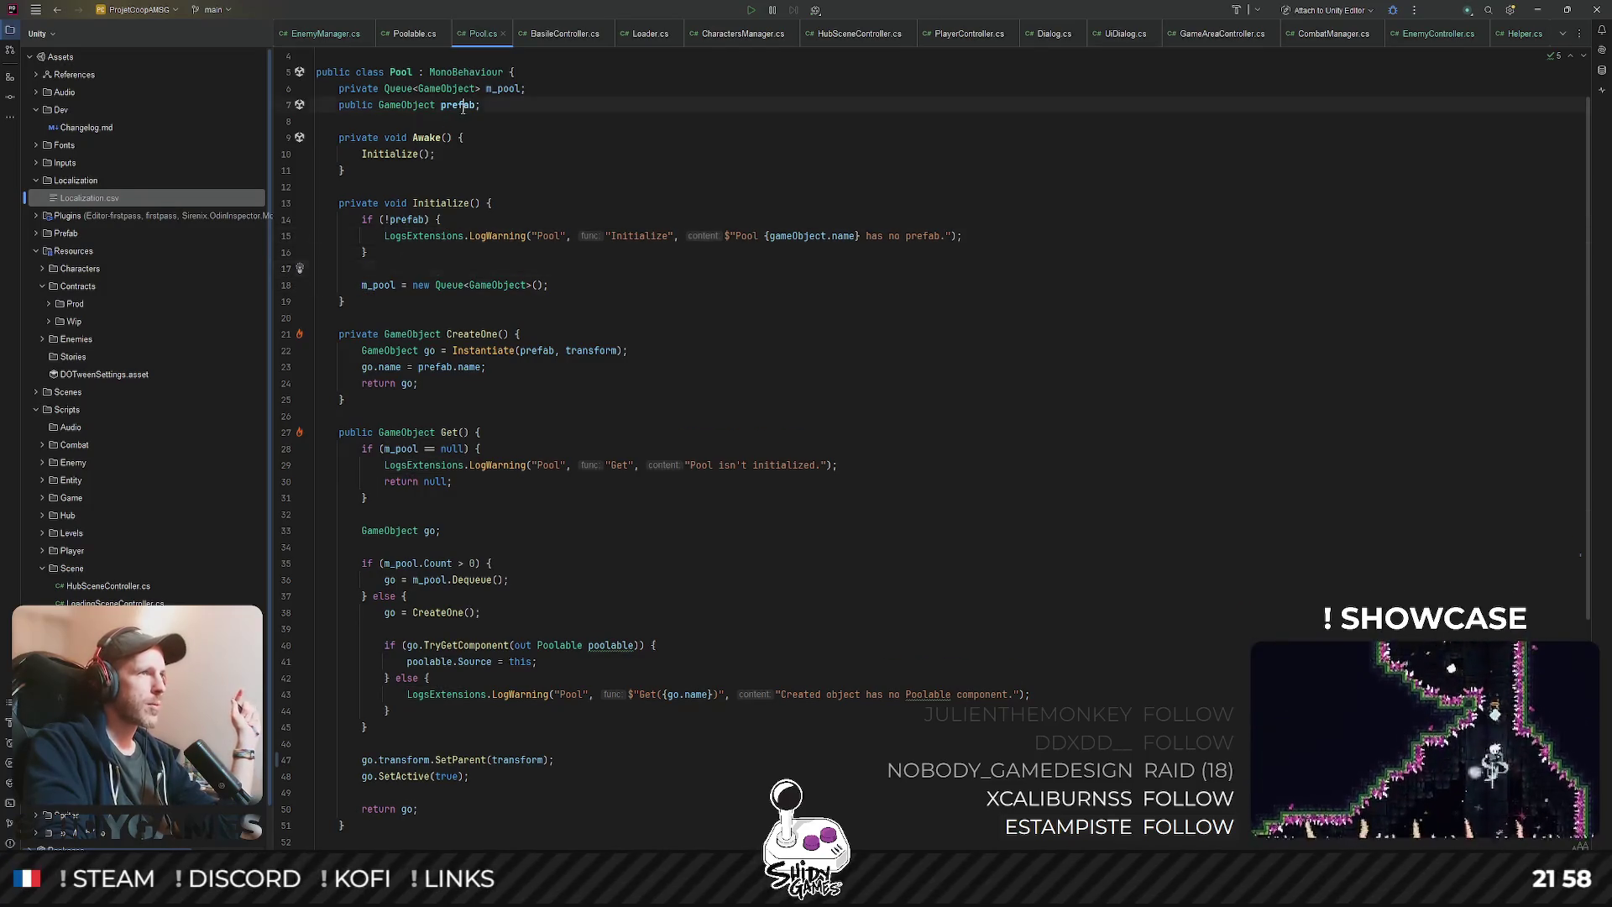
pyautogui.click(347, 294)
pyautogui.hotkey('shift', 'End')
pyautogui.press('End')
pyautogui.scroll(-3, 699, 257)
pyautogui.scroll(-1, 700, 256)
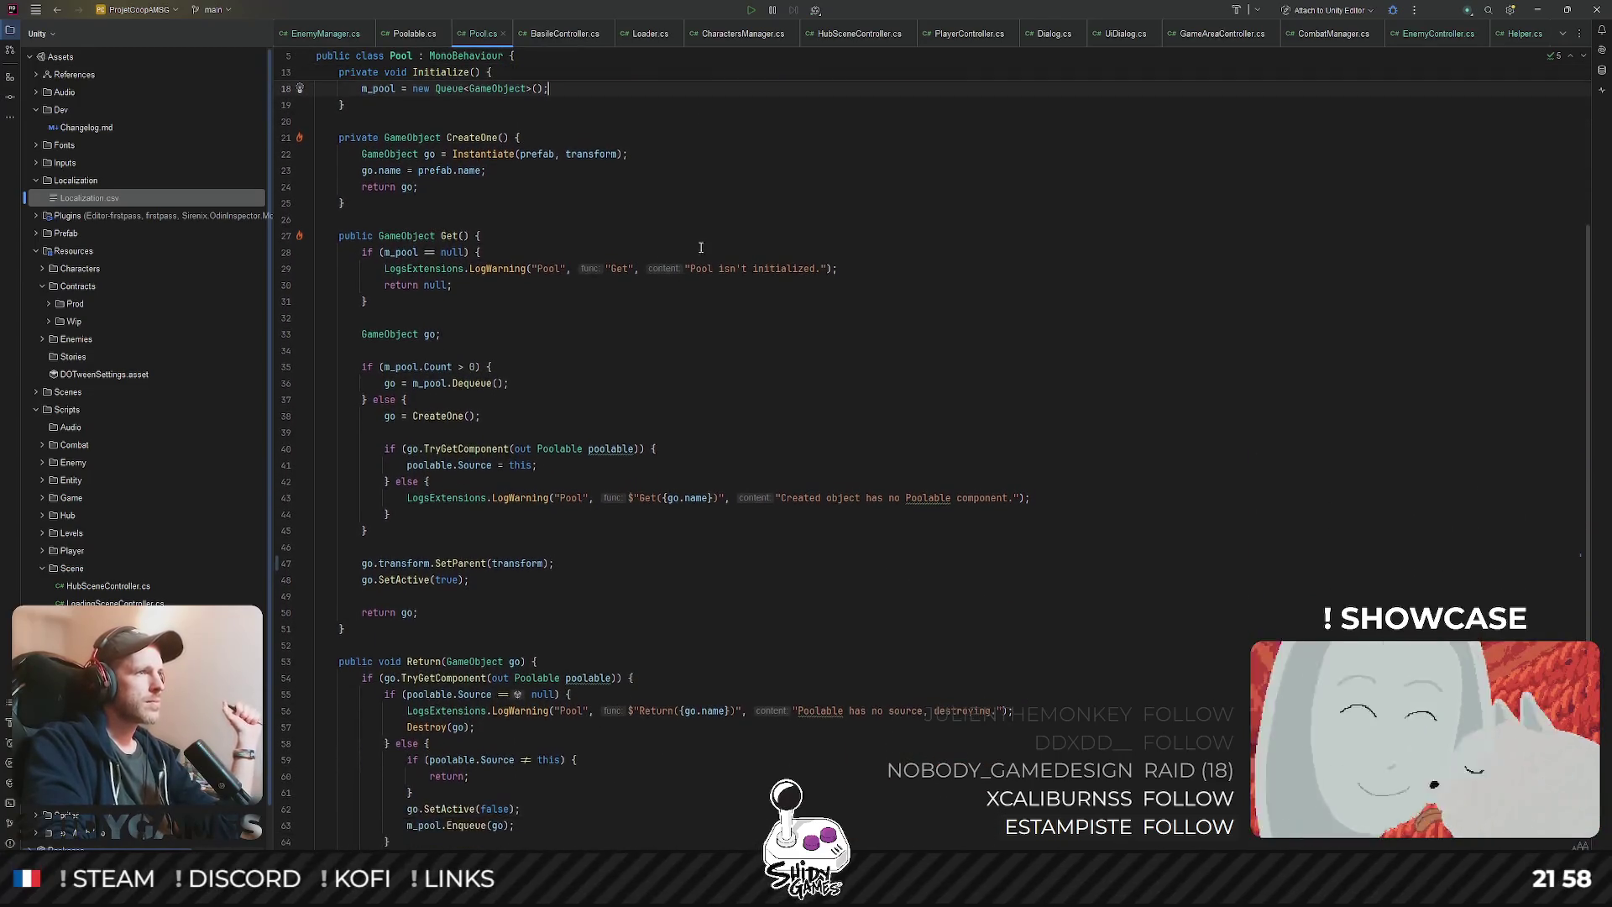
pyautogui.click(459, 239)
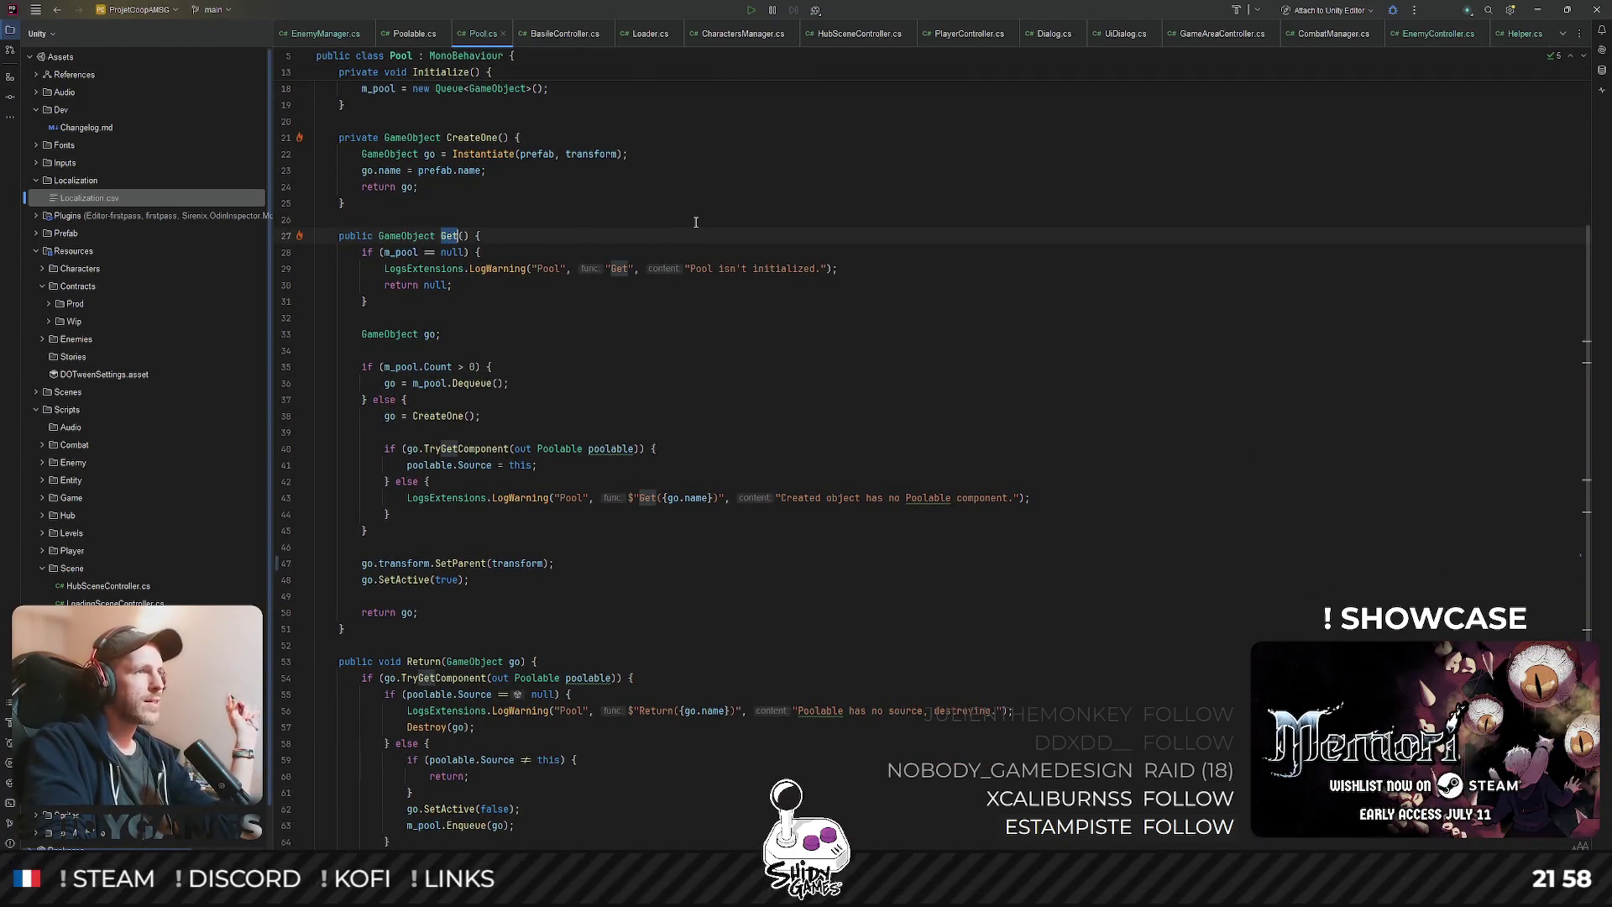
pyautogui.scroll(-1, 696, 222)
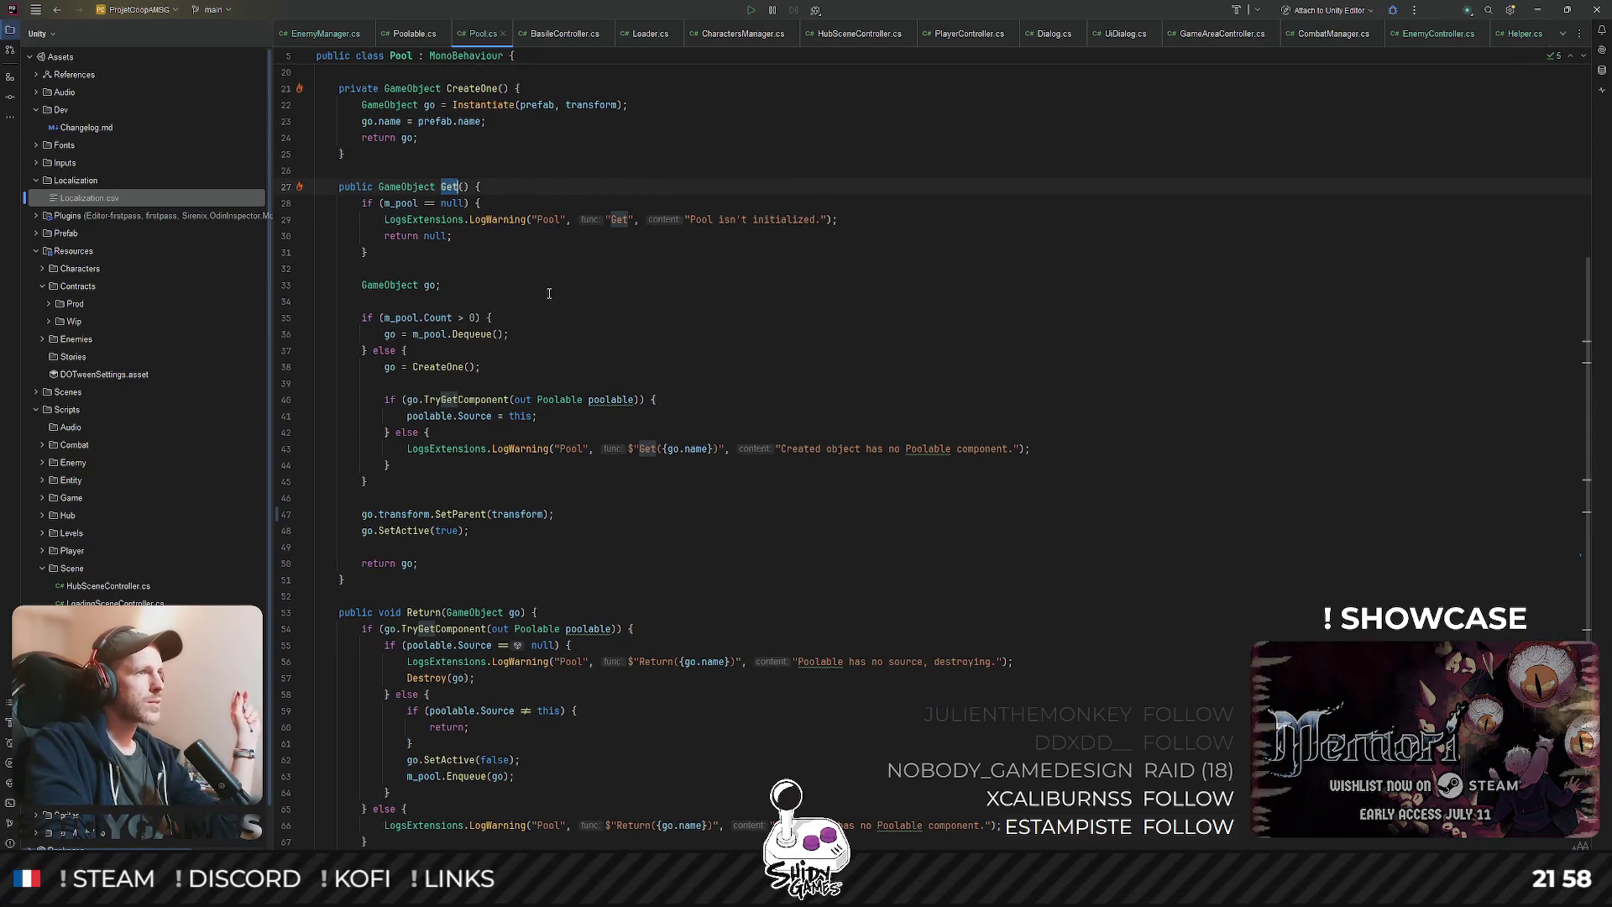
pyautogui.scroll(-1, 615, 261)
pyautogui.moveTo(383, 265); pyautogui.dragTo(495, 269)
pyautogui.click(469, 267)
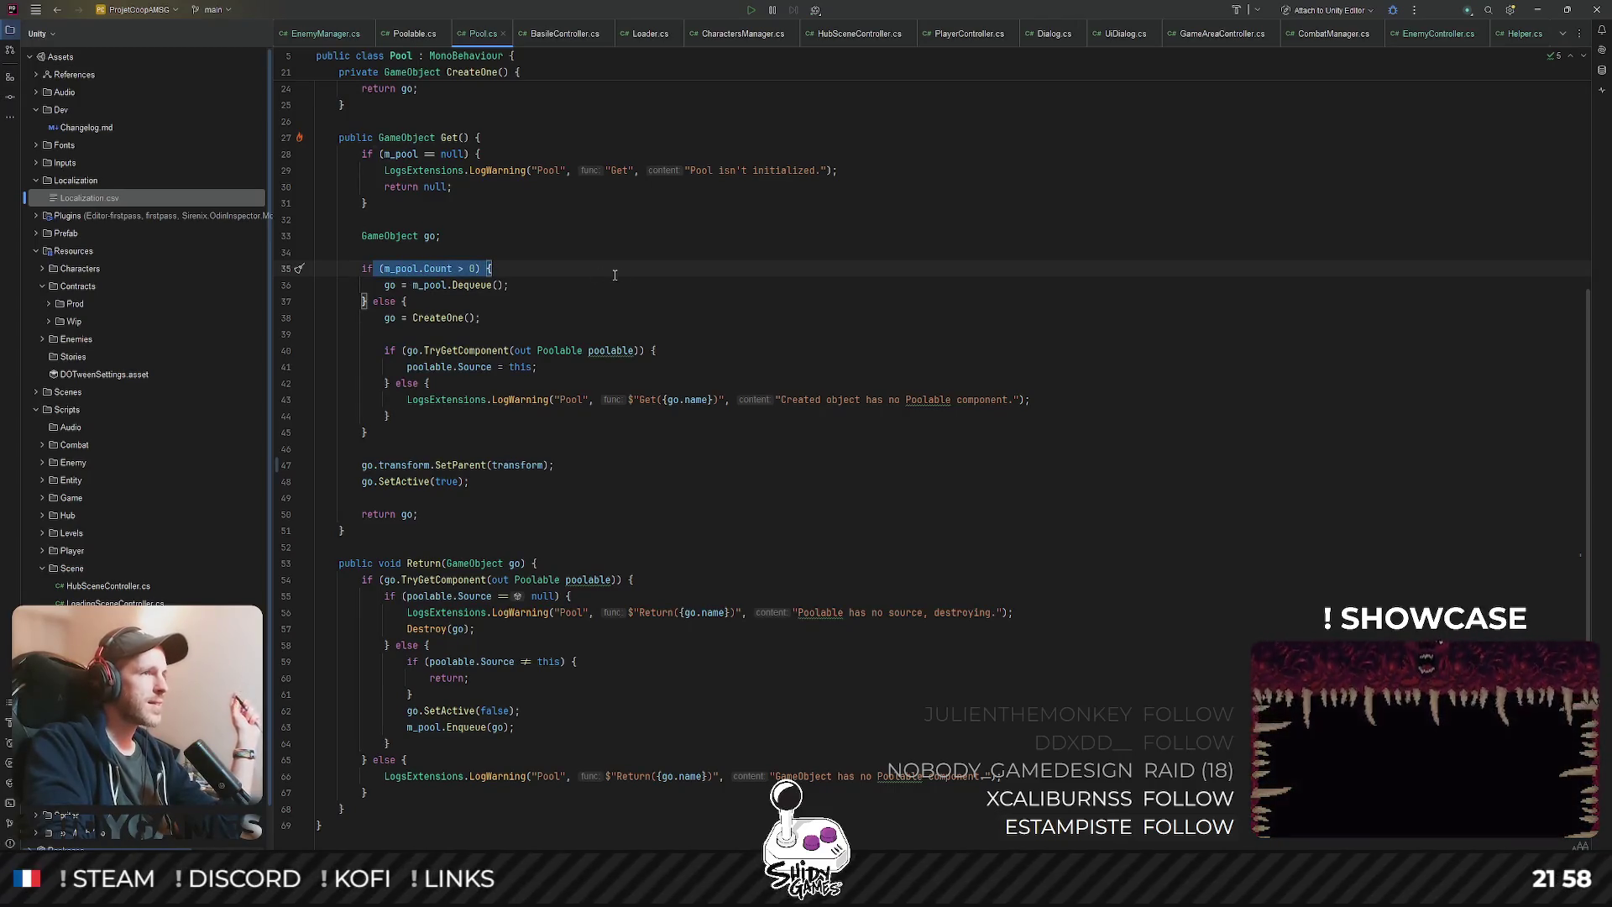
pyautogui.click(555, 282)
pyautogui.scroll(-1, 555, 277)
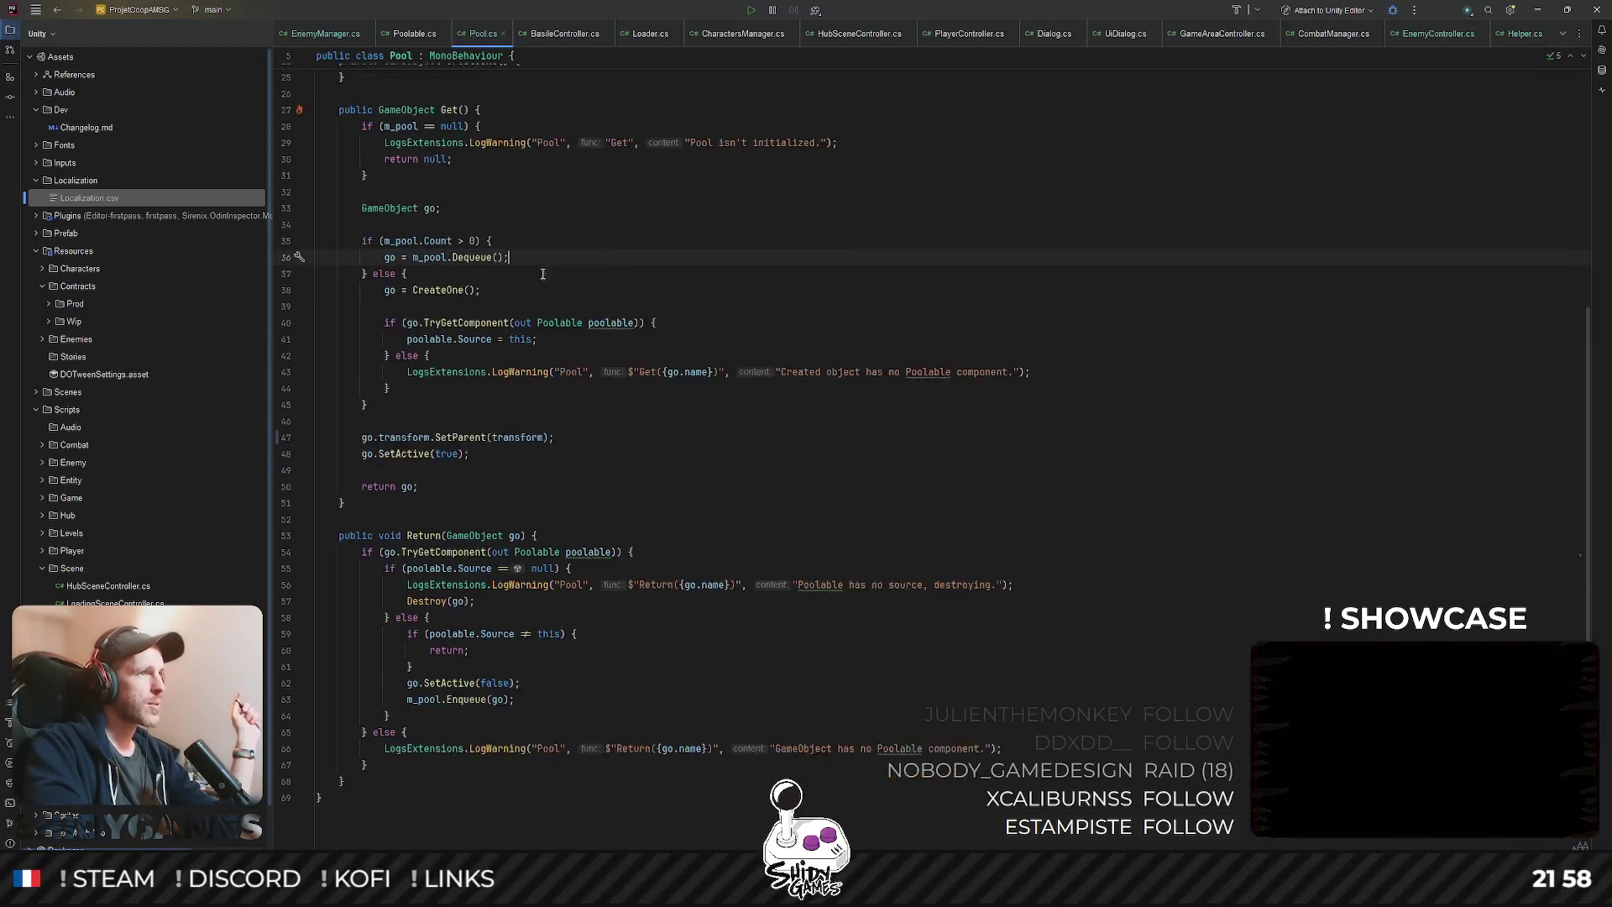
pyautogui.moveTo(413, 238); pyautogui.dragTo(504, 238)
pyautogui.press('Down')
pyautogui.press('Down')
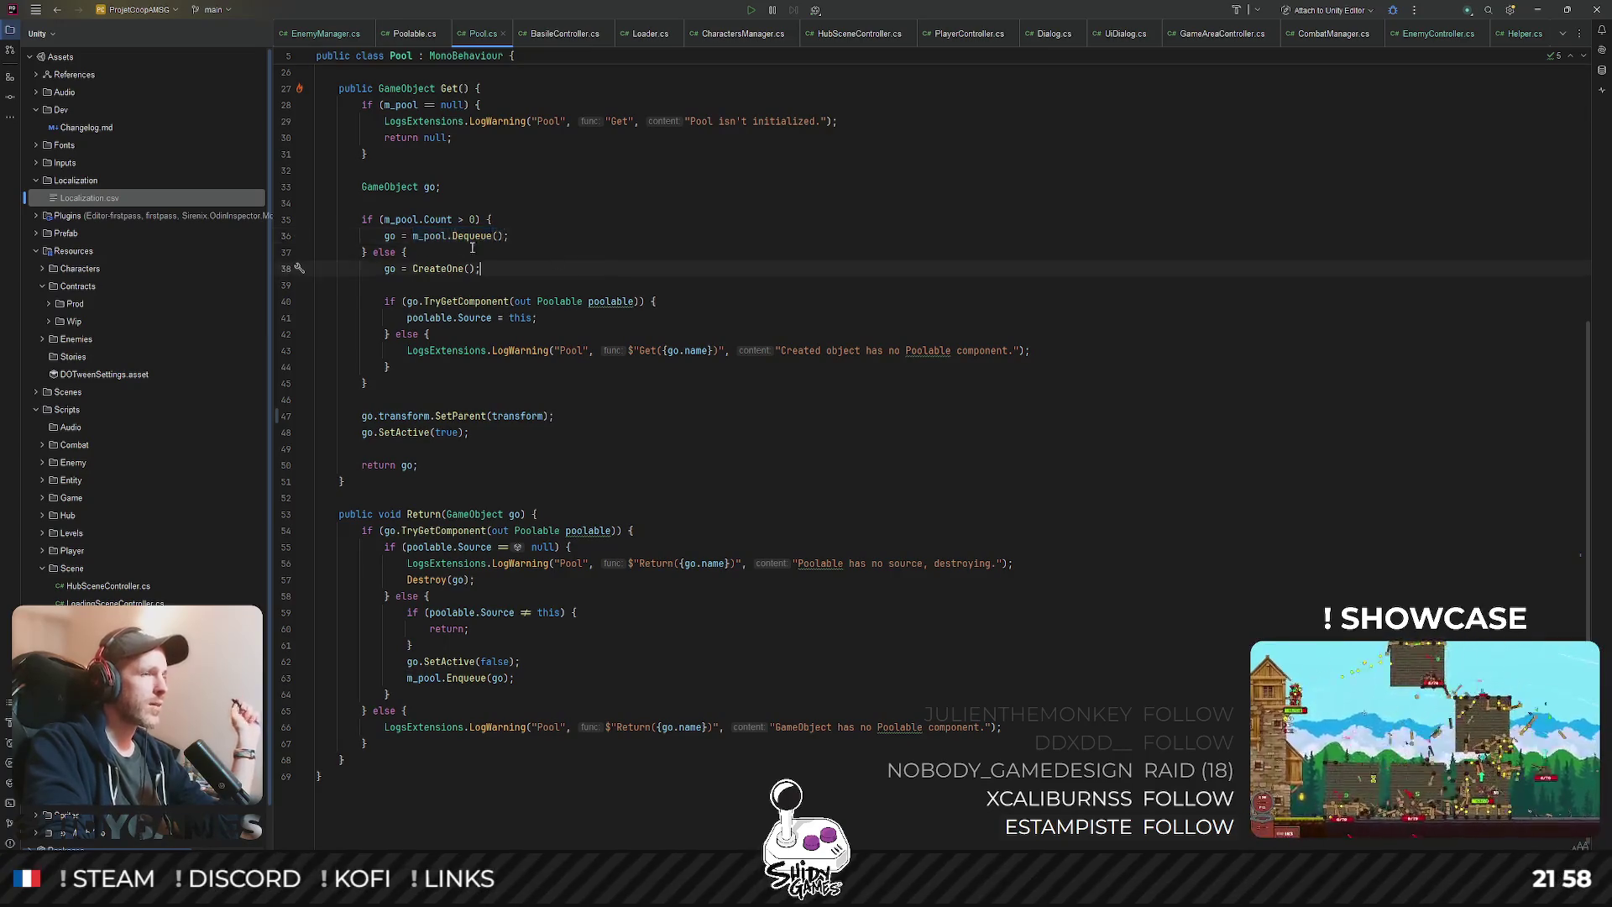
pyautogui.click(460, 239)
pyautogui.click(431, 235)
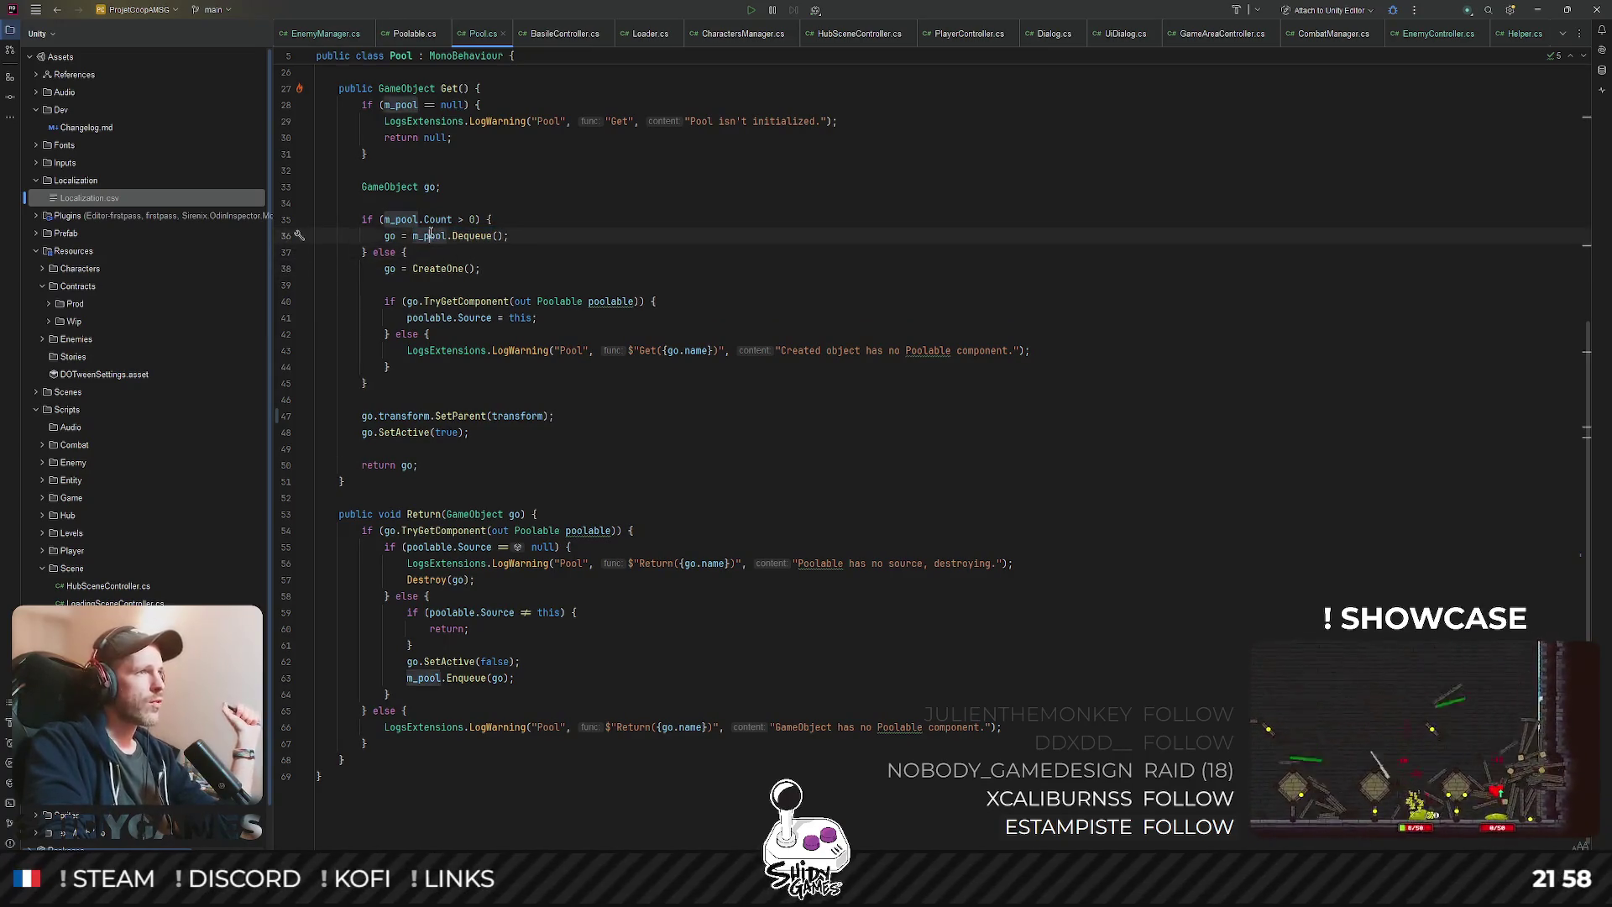
pyautogui.moveTo(386, 219); pyautogui.dragTo(466, 220)
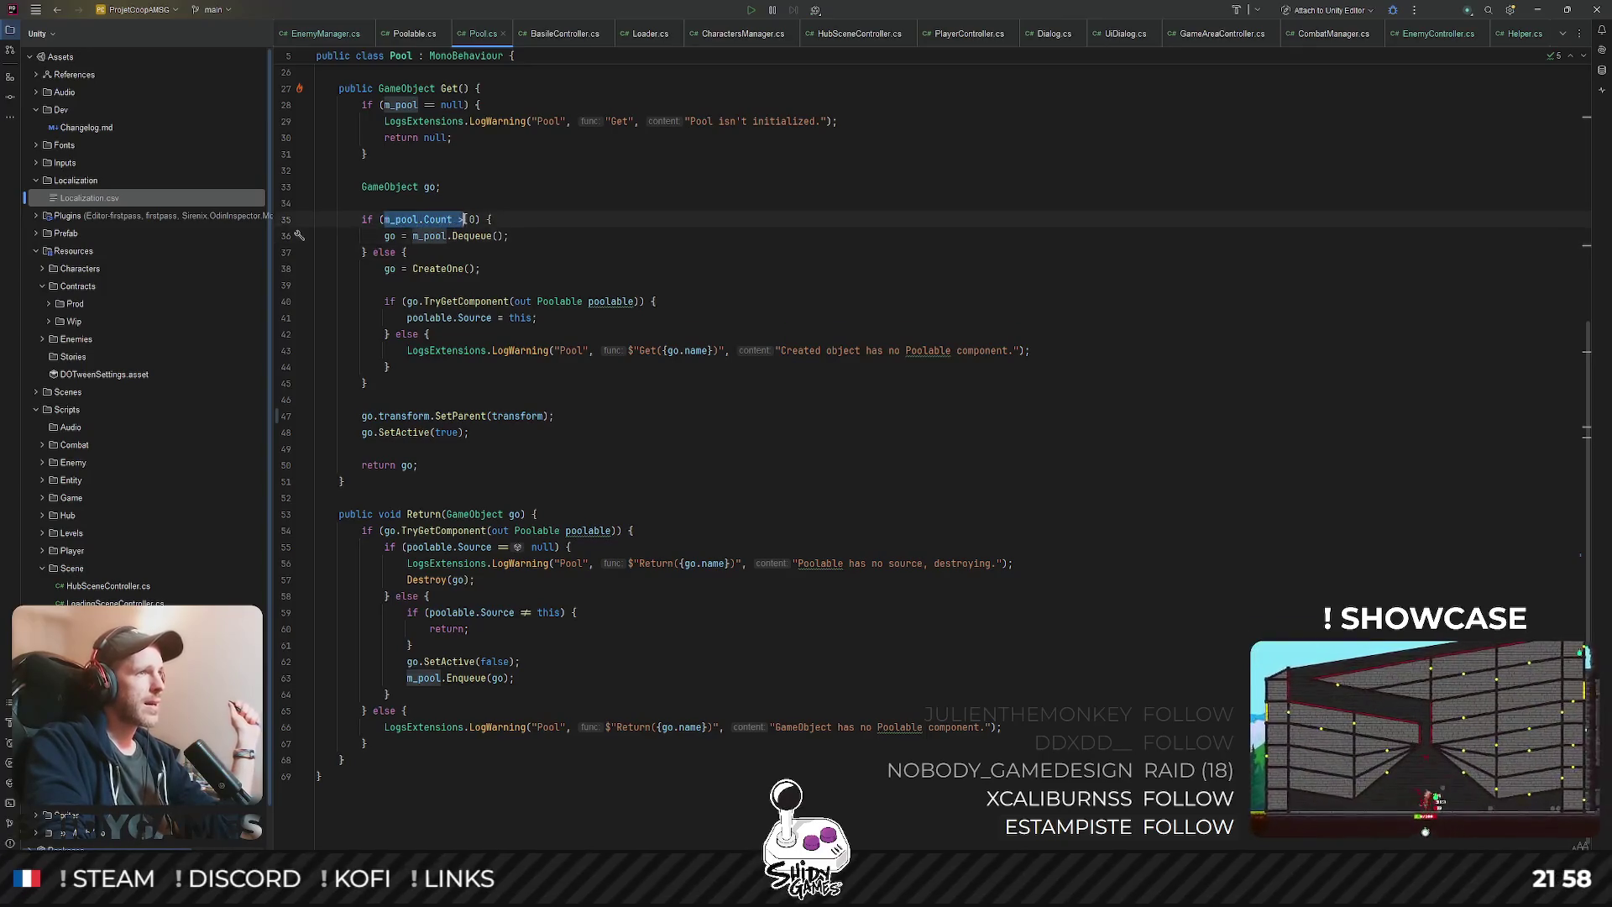
pyautogui.click(639, 228)
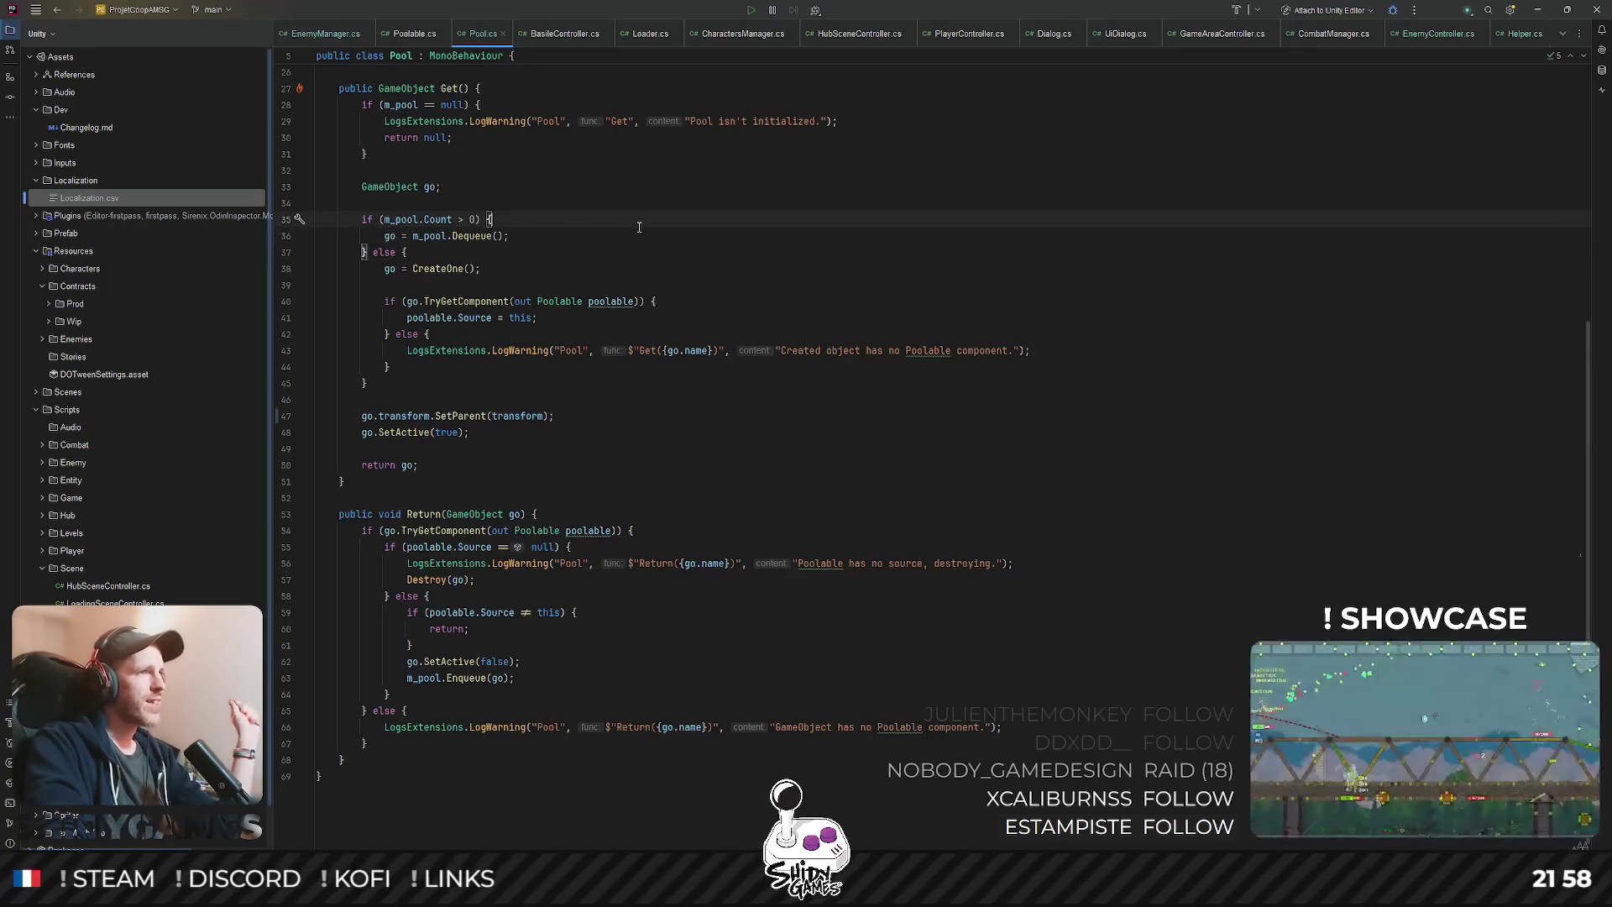
pyautogui.moveTo(385, 268); pyautogui.dragTo(504, 267)
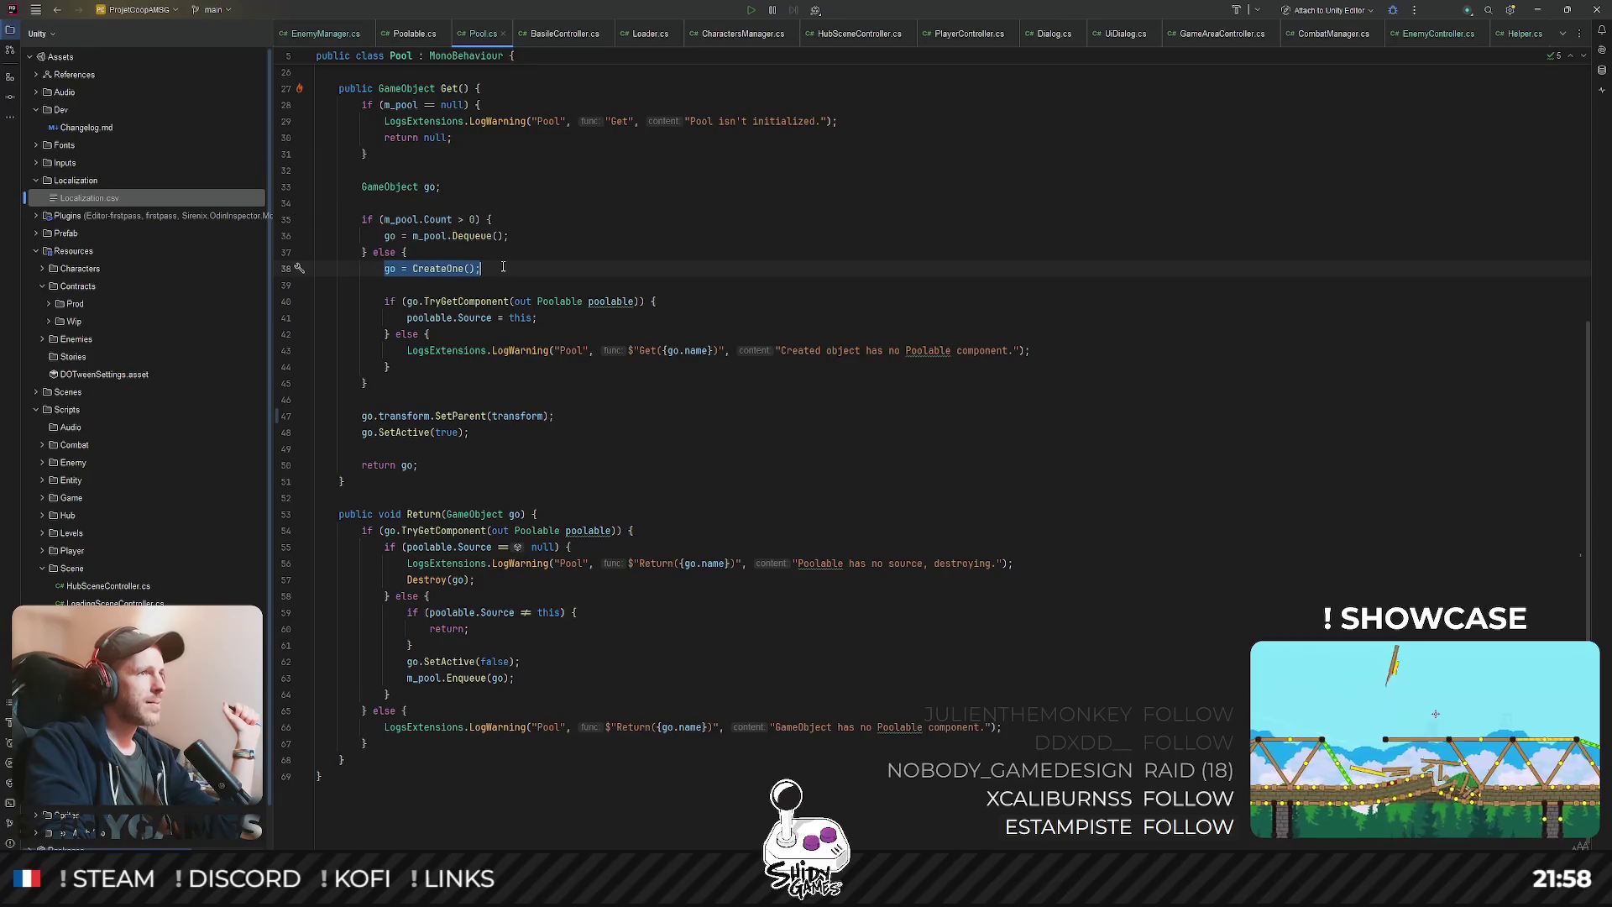
pyautogui.click(666, 244)
pyautogui.scroll(-1, 609, 228)
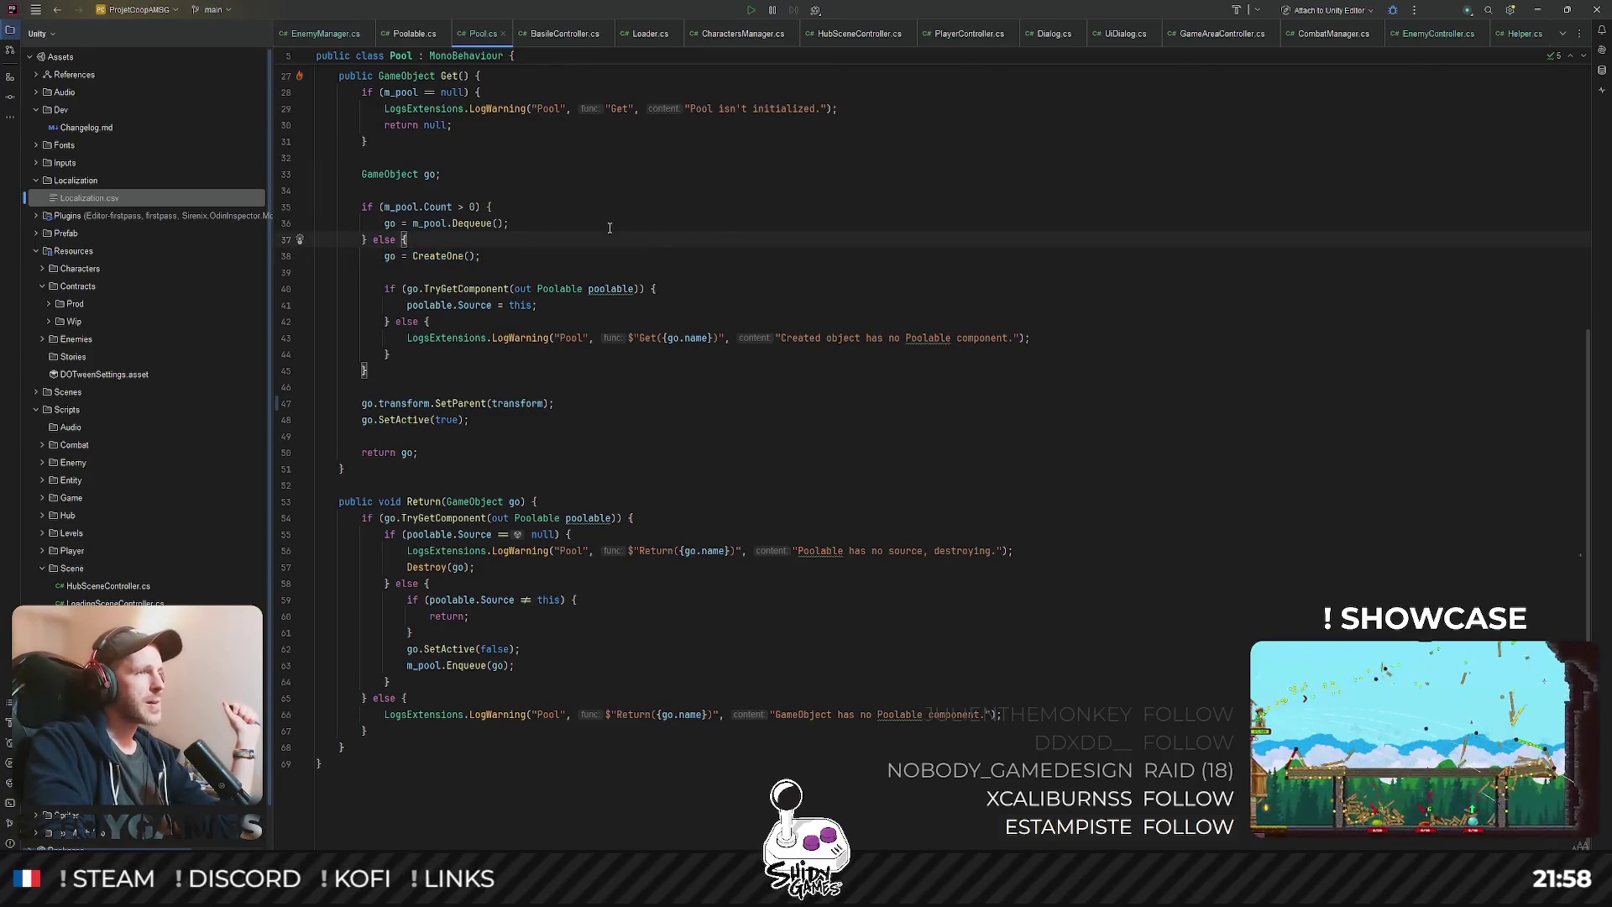
pyautogui.click(421, 500)
pyautogui.click(980, 472)
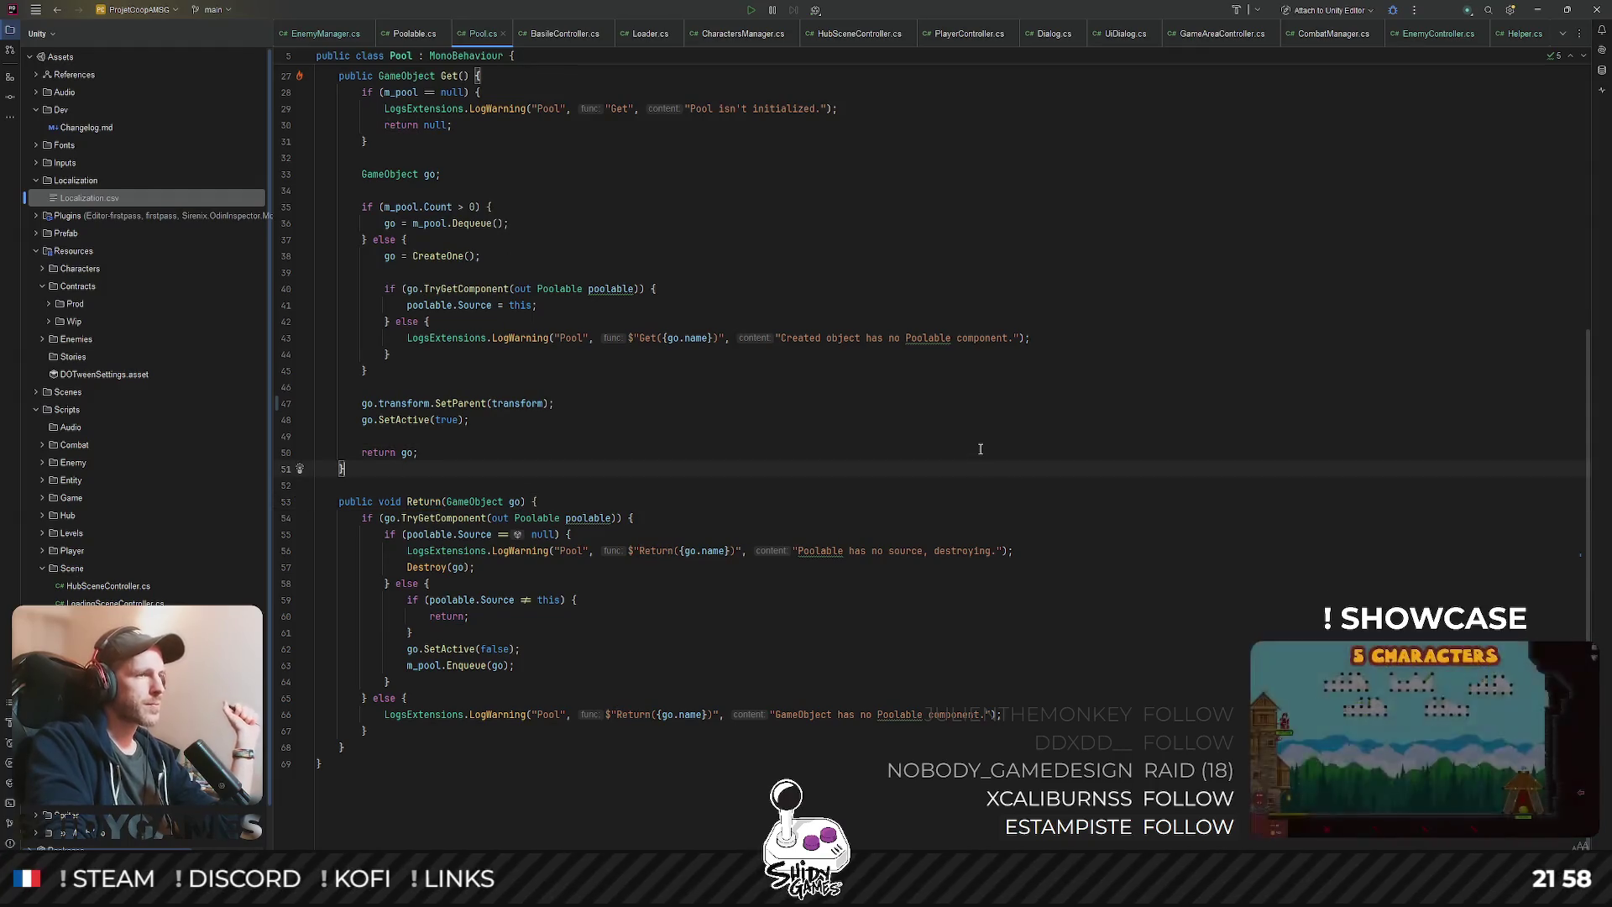
pyautogui.click(431, 502)
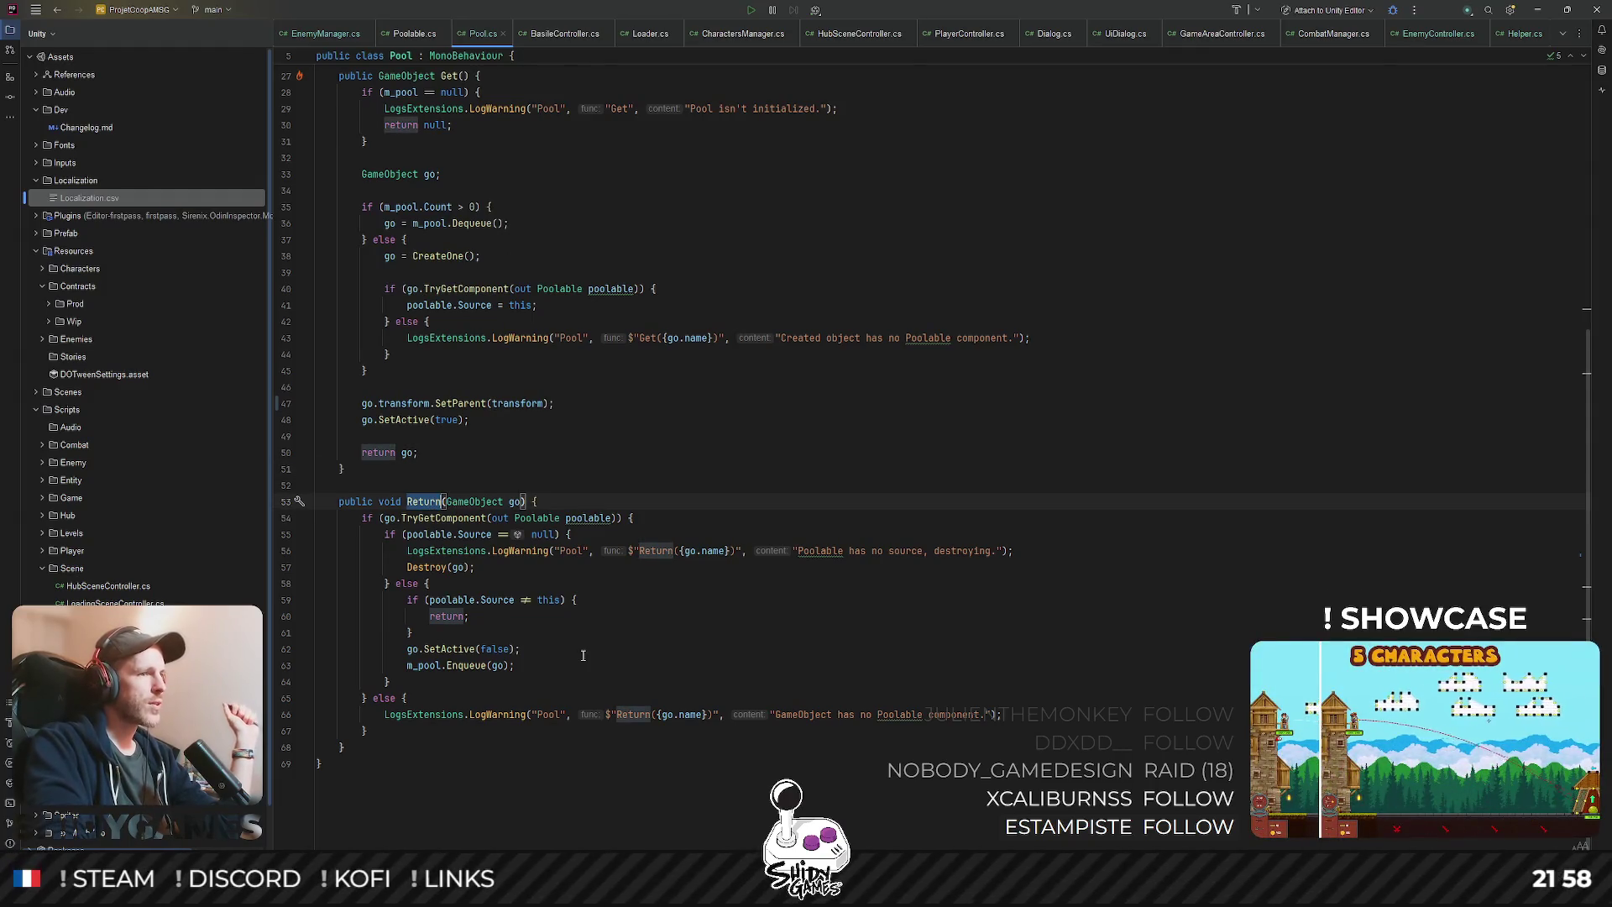
pyautogui.click(468, 666)
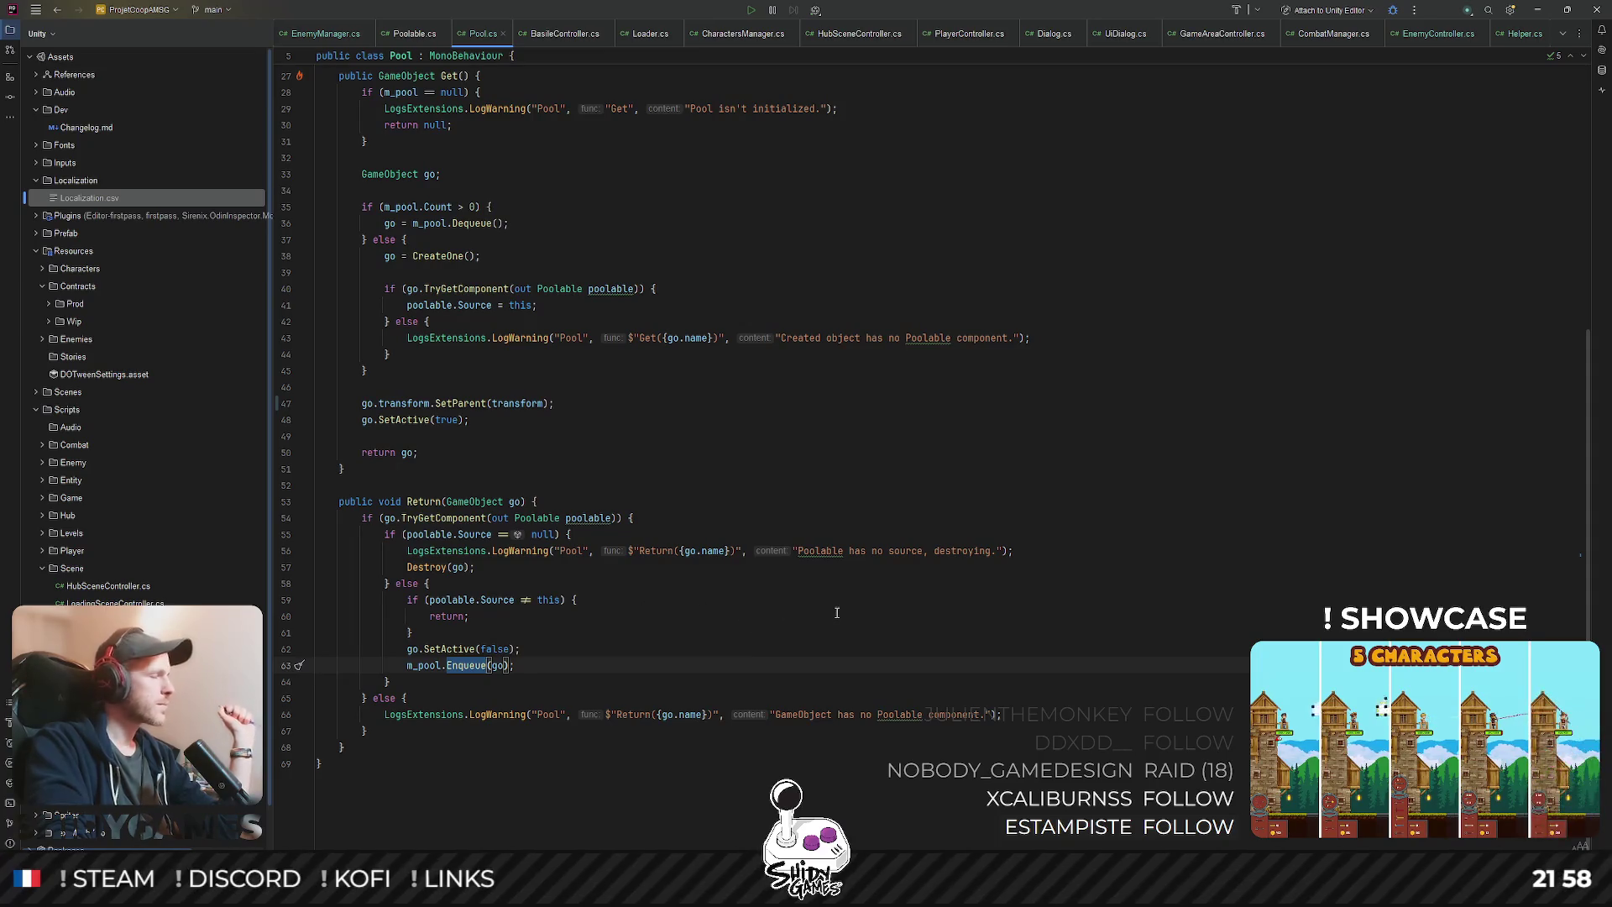
pyautogui.click(716, 617)
pyautogui.scroll(4, 467, 667)
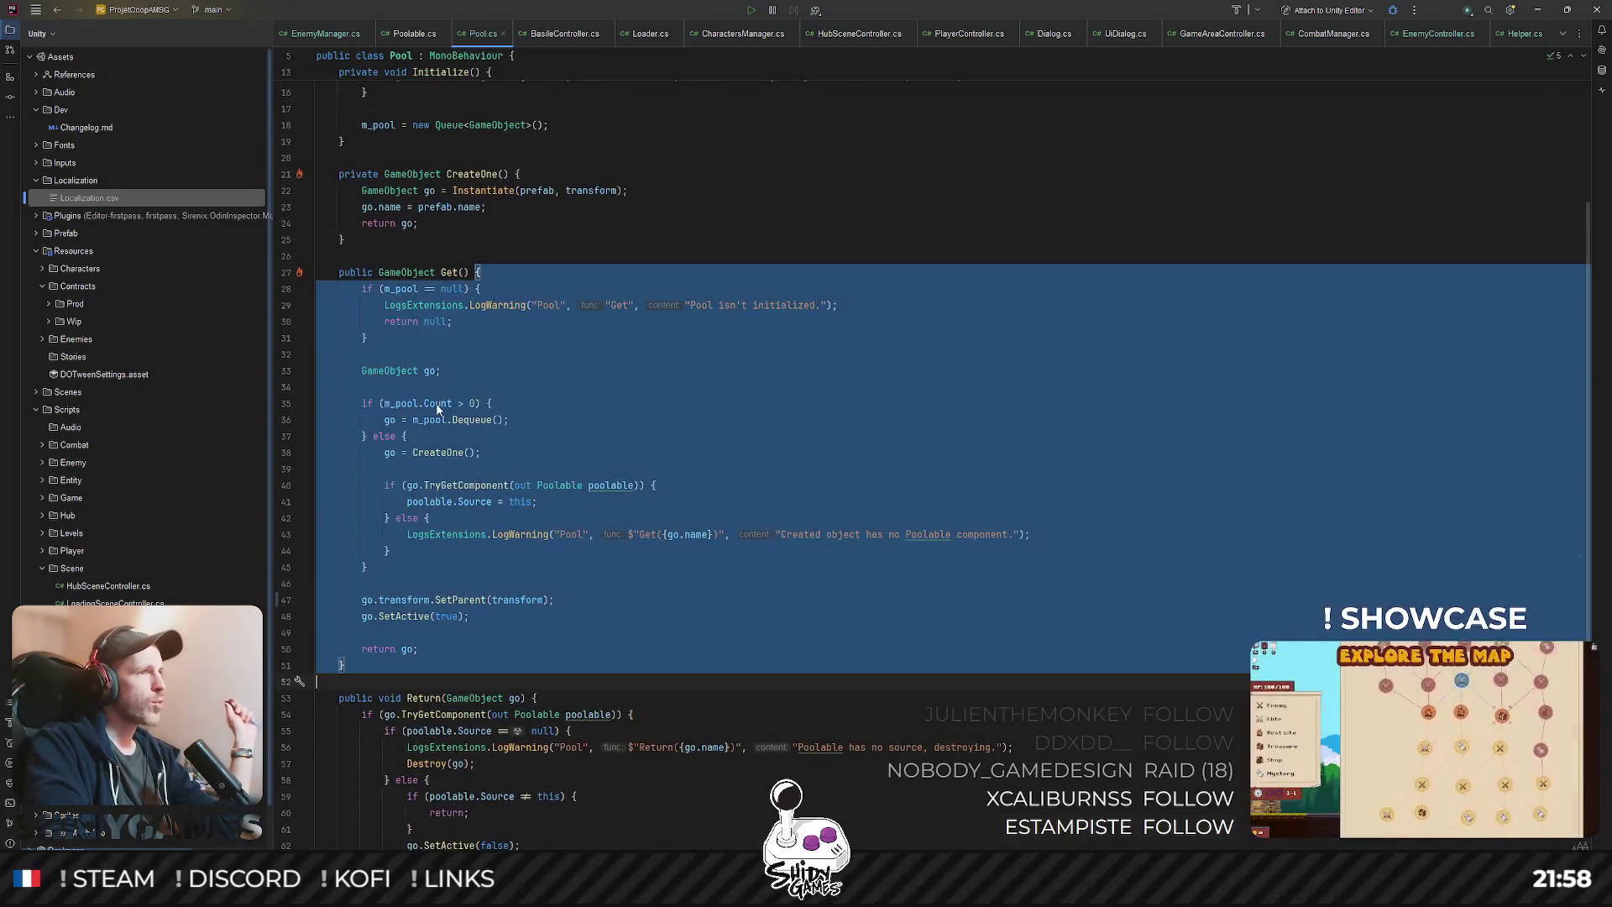
pyautogui.click(431, 408)
pyautogui.moveTo(389, 422); pyautogui.dragTo(514, 421)
pyautogui.click(514, 422)
pyautogui.press('Up')
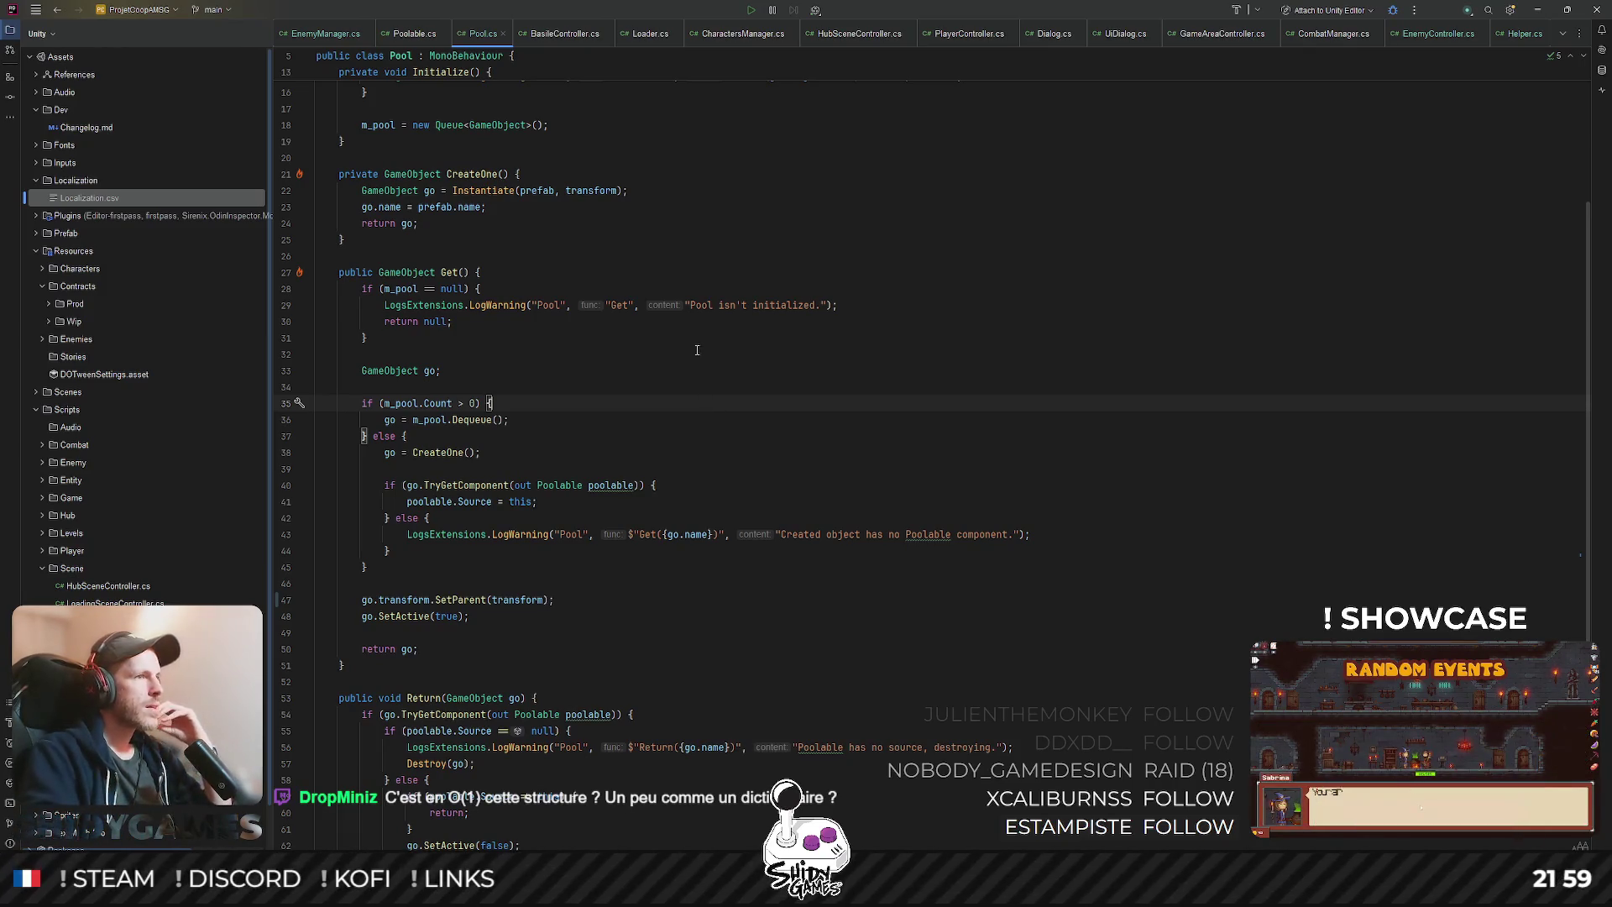
pyautogui.scroll(3, 745, 434)
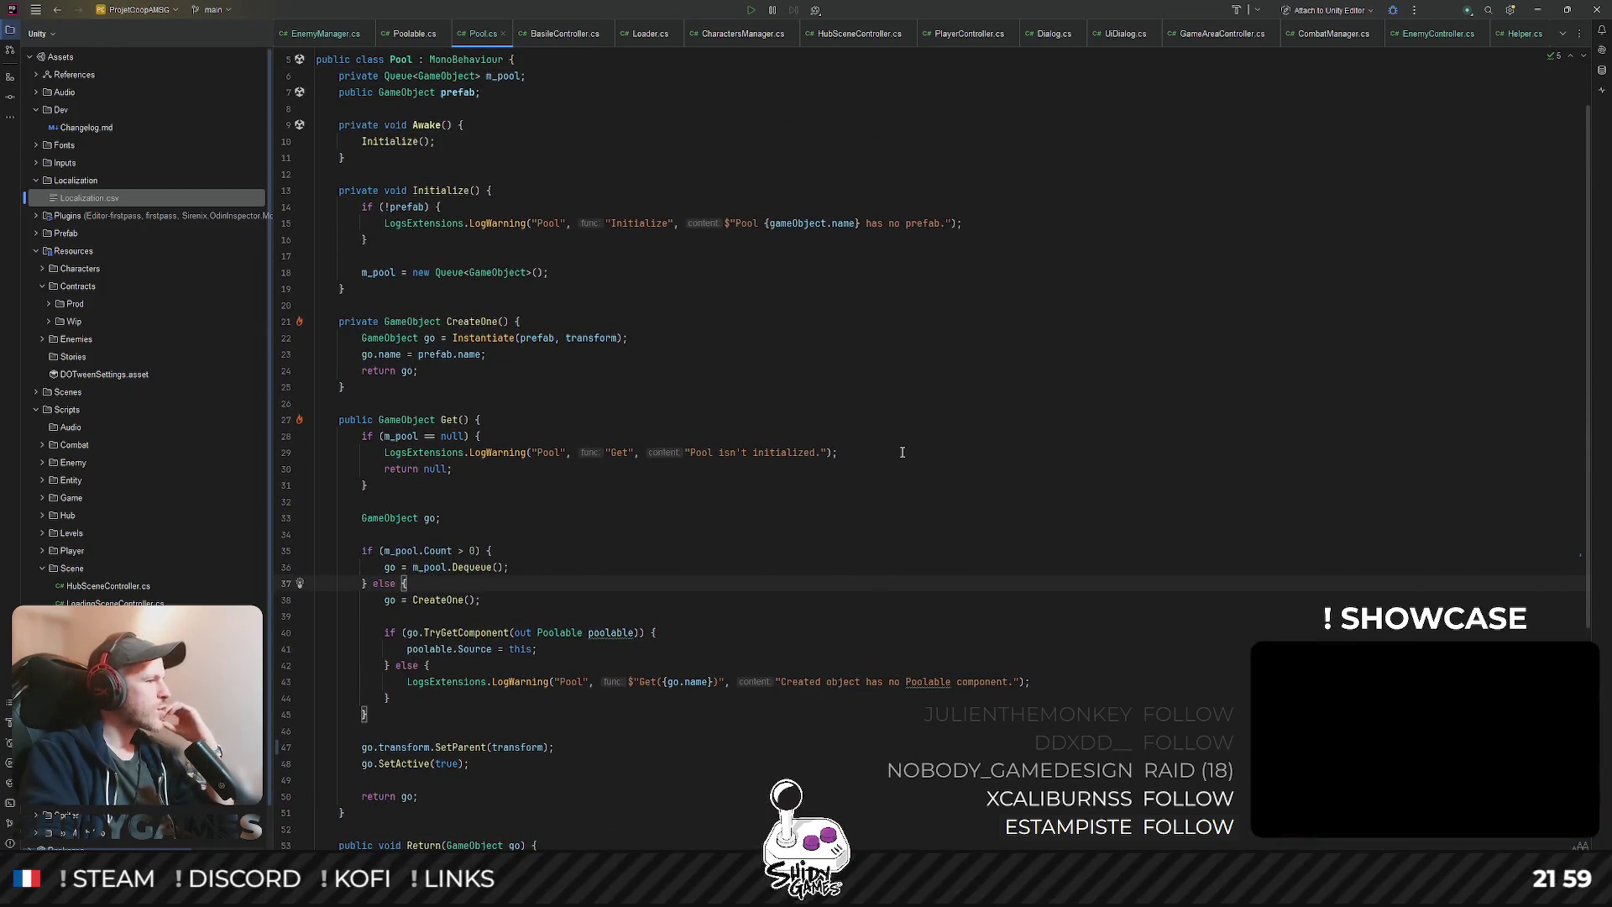
pyautogui.scroll(2, 806, 411)
pyautogui.click(737, 386)
pyautogui.scroll(-1, 756, 377)
pyautogui.press('Up')
pyautogui.click(444, 285)
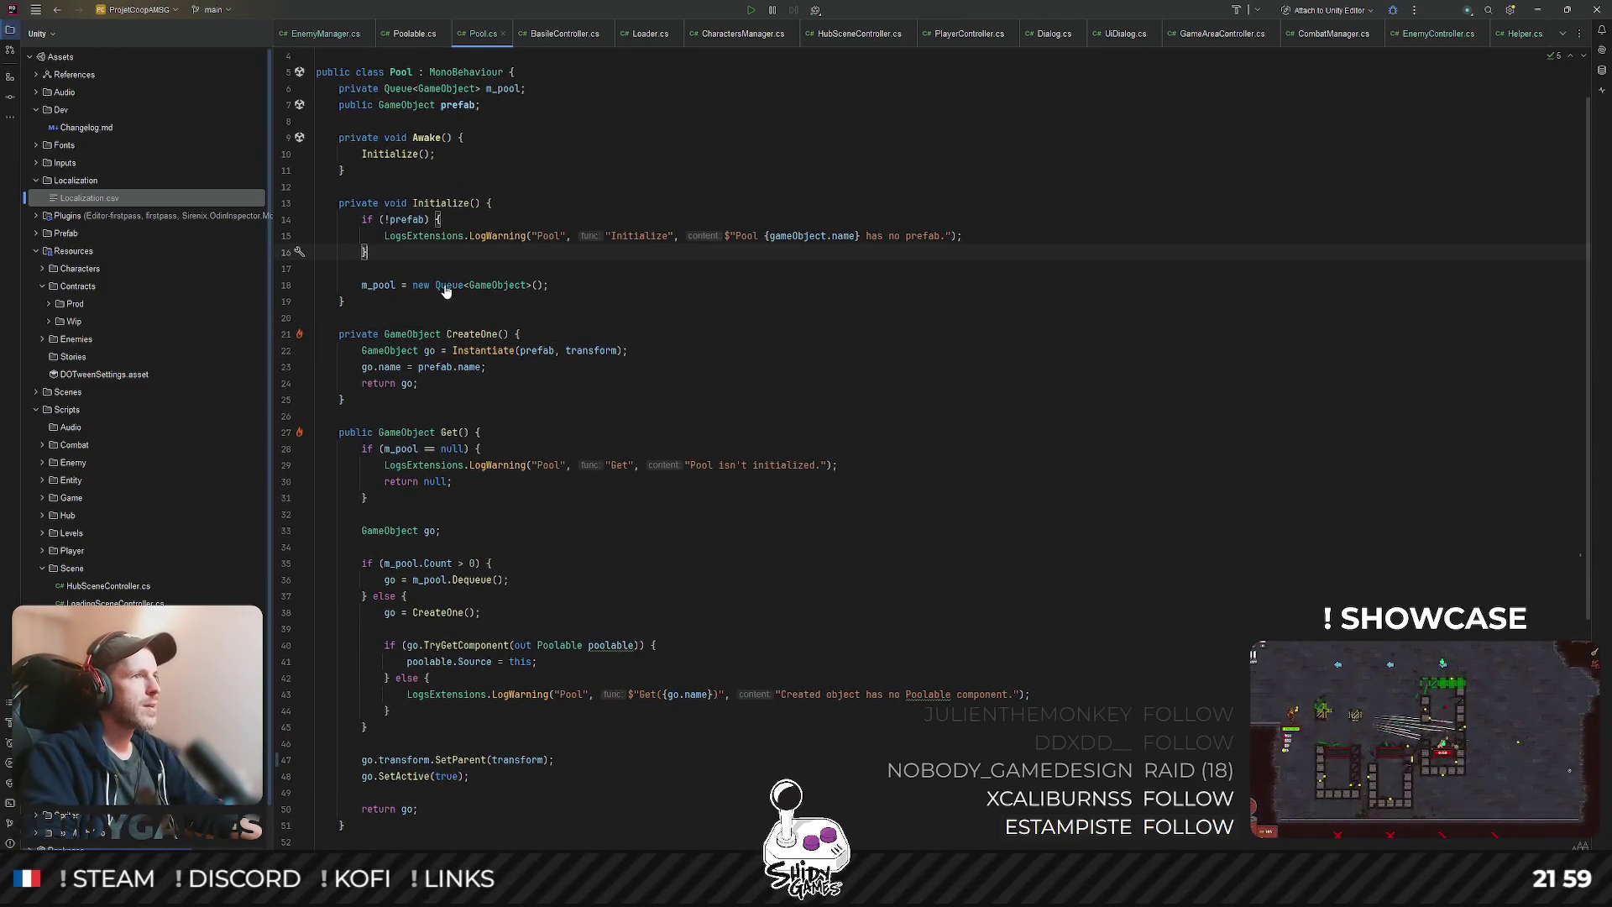
# - Inspect the decompiled Queue class source with F12, then close it back to Pool.cs
pyautogui.press('F12')
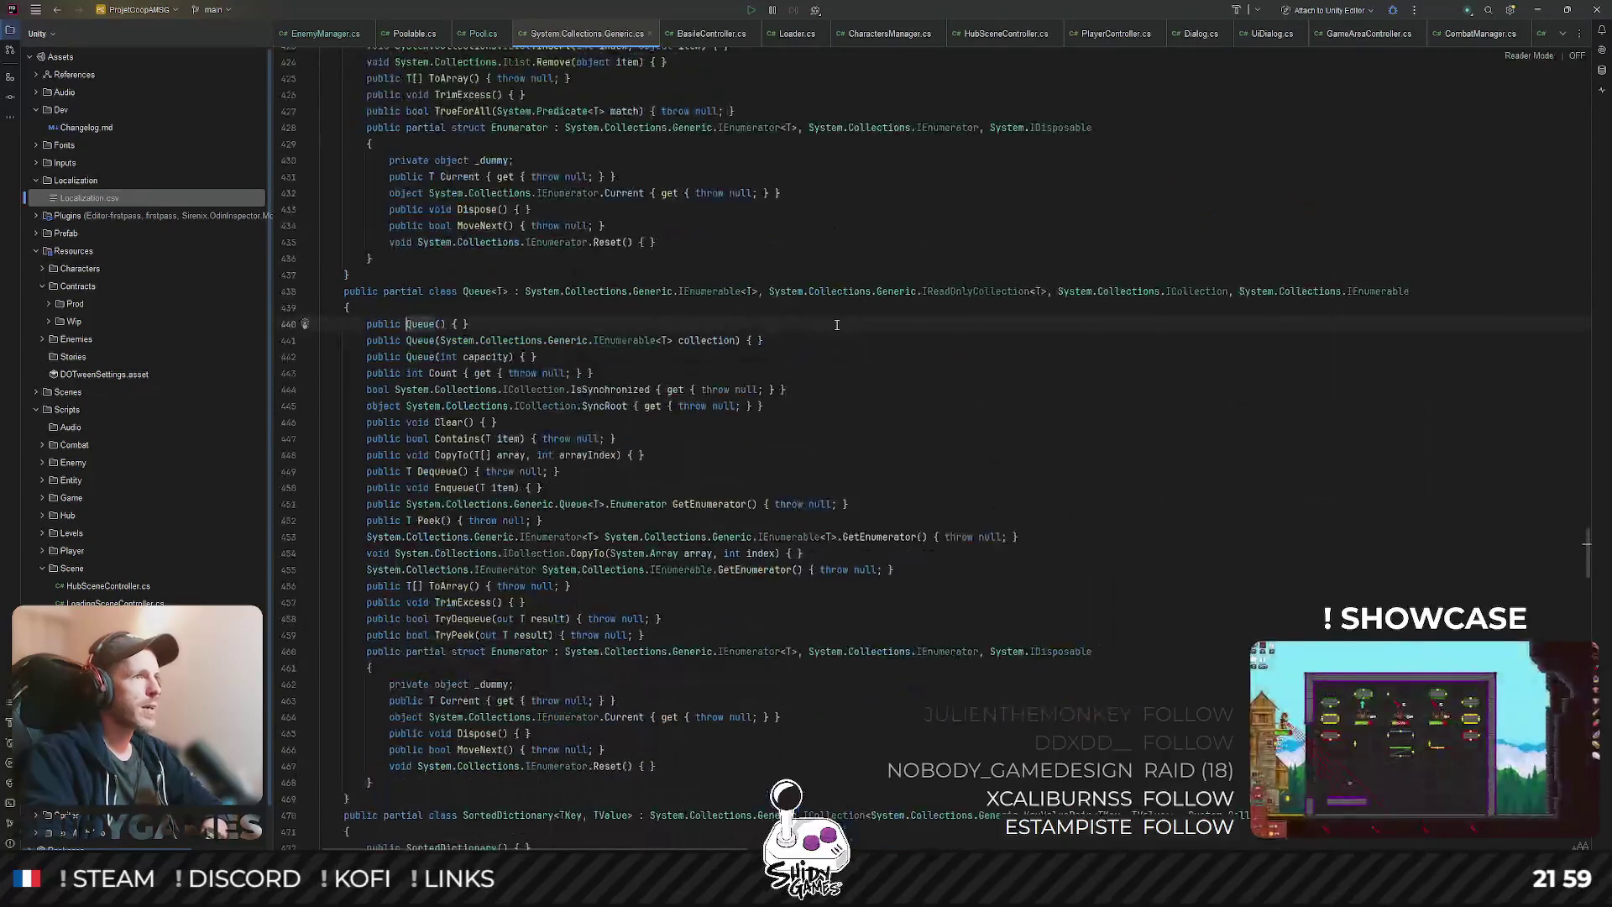
pyautogui.scroll(-3, 1134, 385)
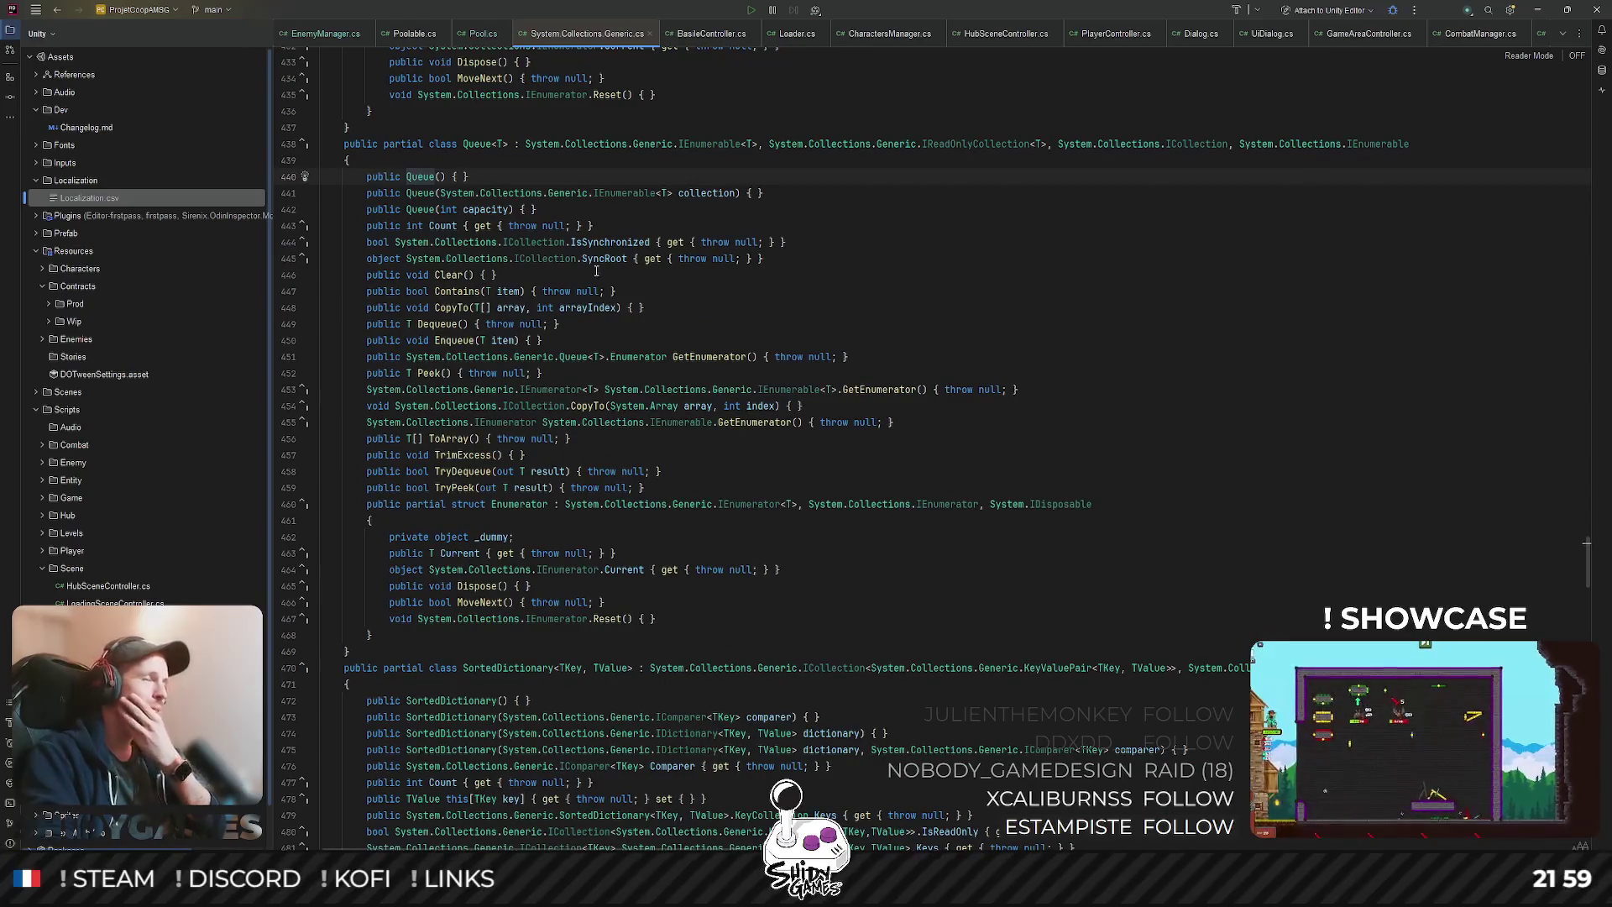
pyautogui.scroll(1, 832, 327)
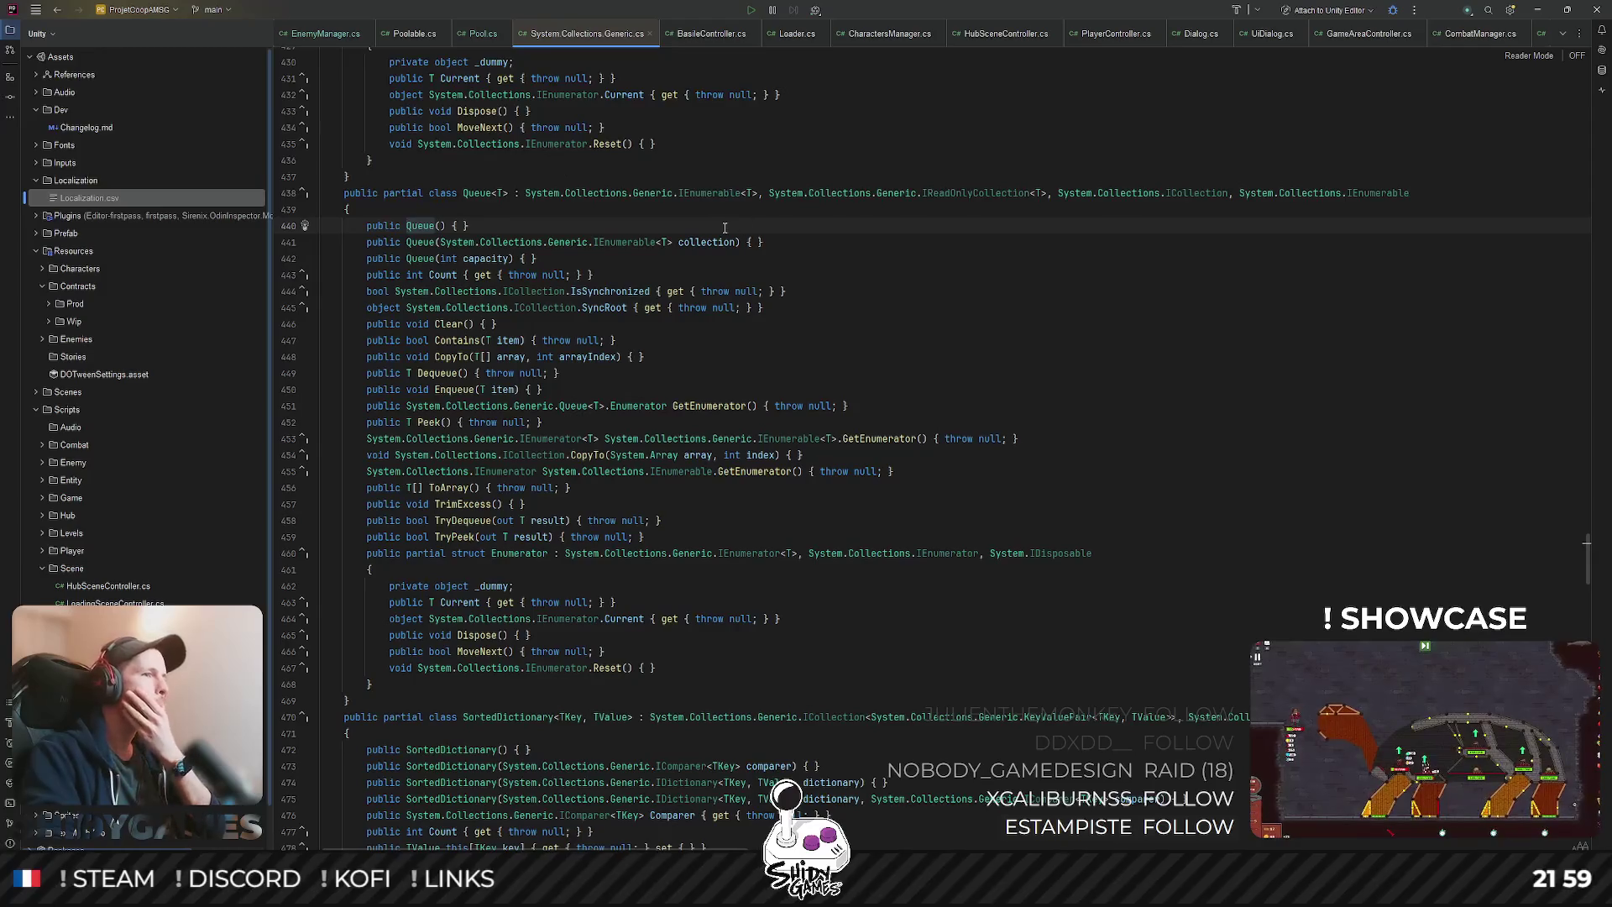
pyautogui.scroll(2, 437, 210)
pyautogui.click(650, 34)
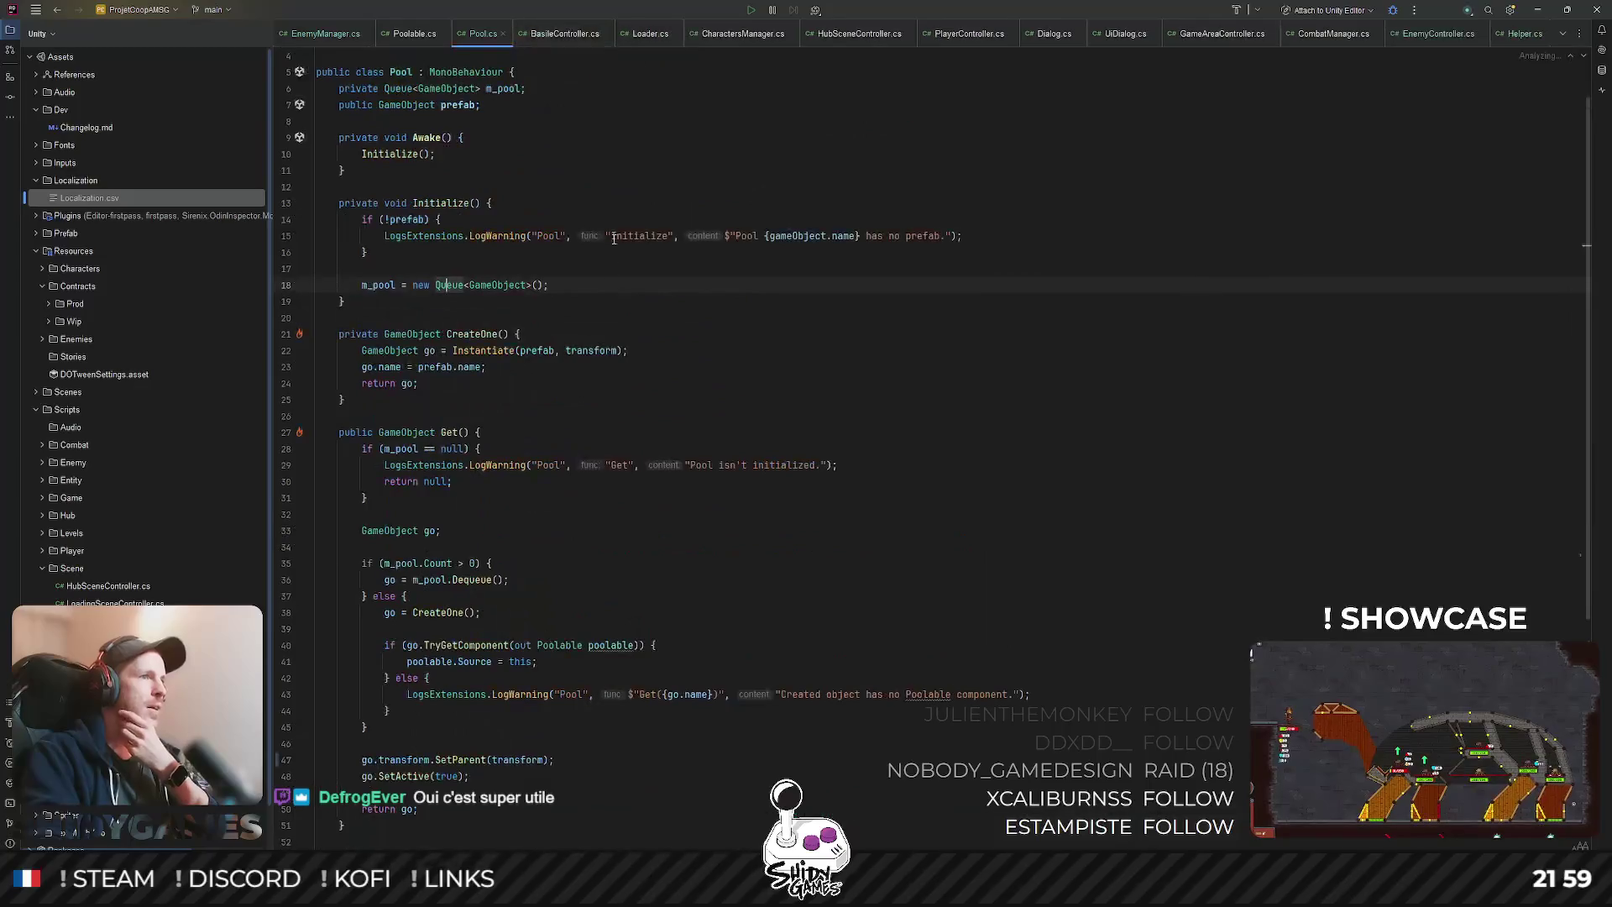
# - Move around the CreateOne method and open the Queue<T> Constructors docs from the Queue reference
pyautogui.press('Up')
pyautogui.press('Up')
pyautogui.press('Up')
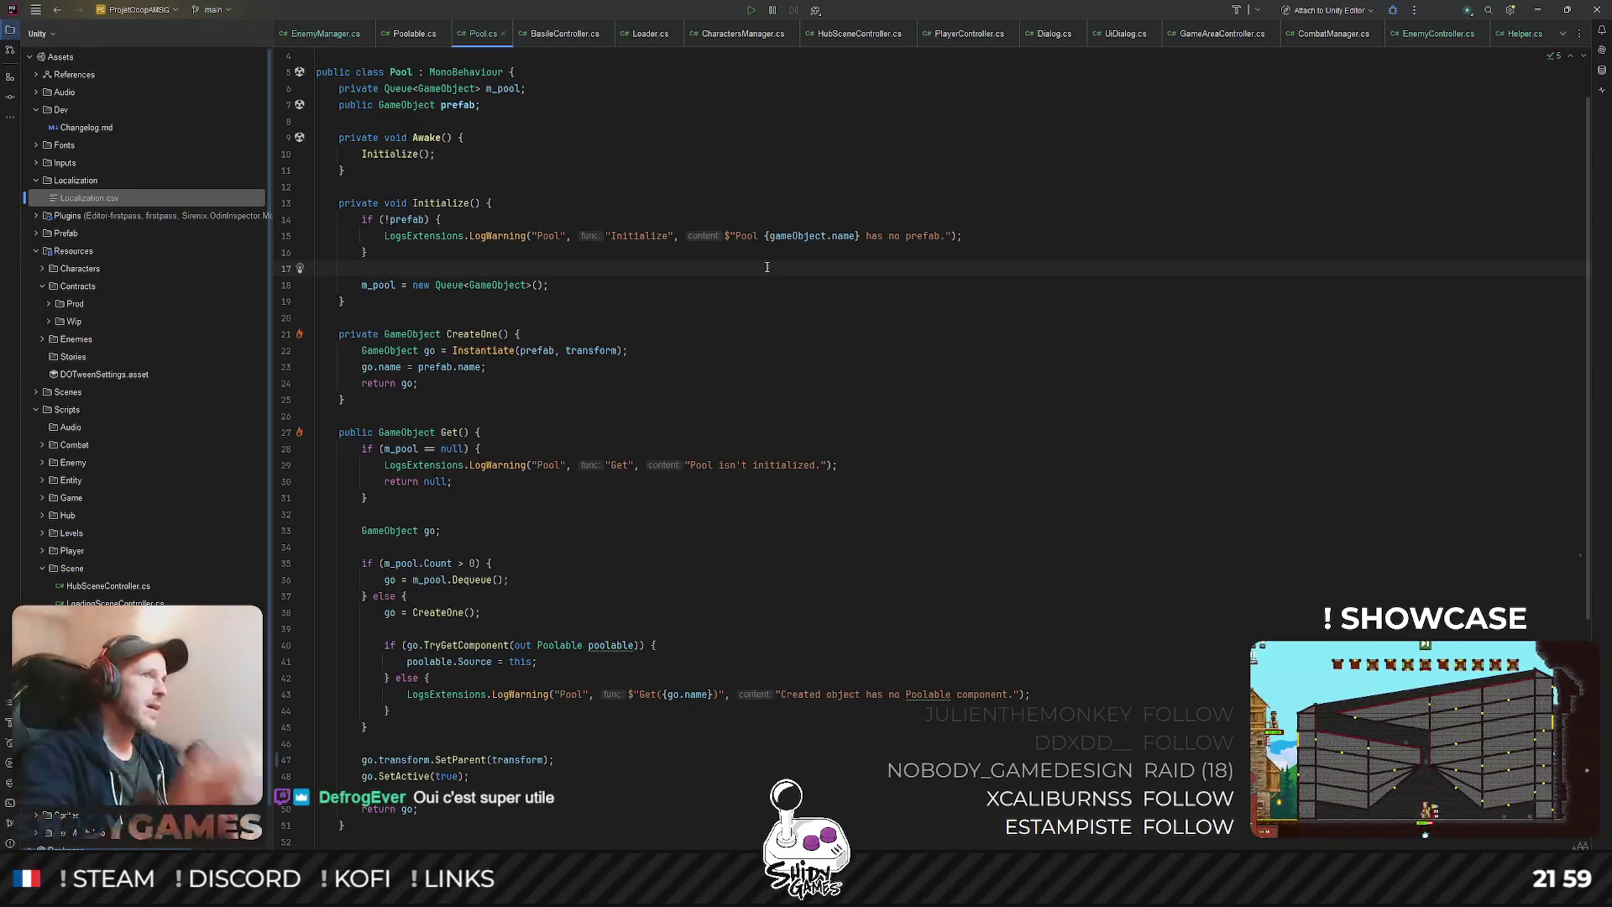
pyautogui.click(800, 405)
pyautogui.click(810, 352)
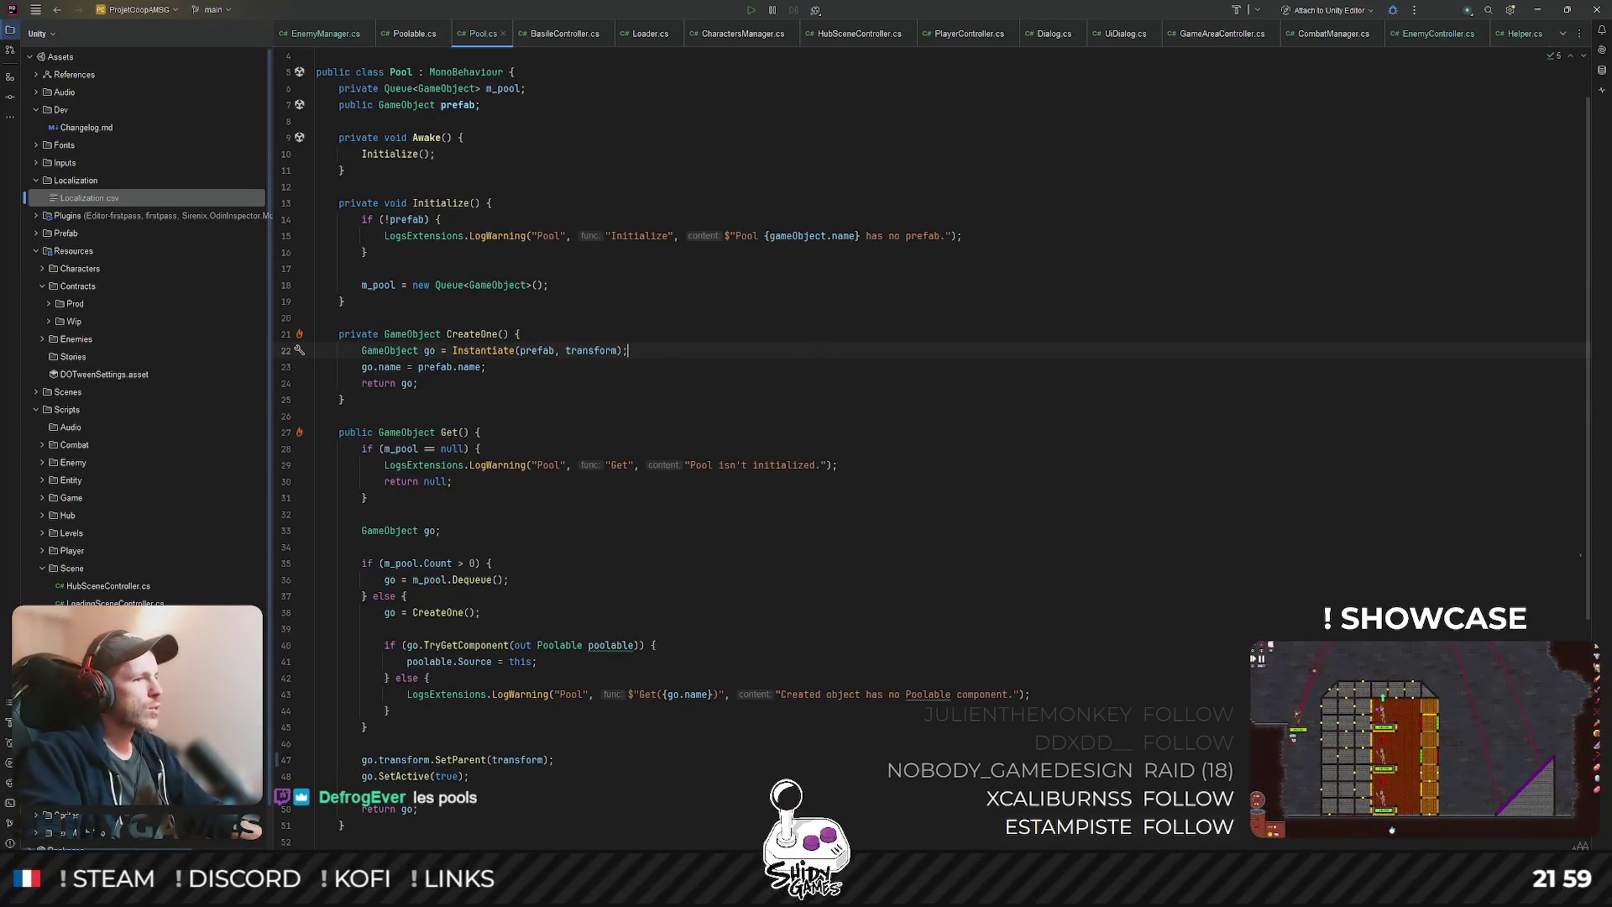
pyautogui.click(576, 397)
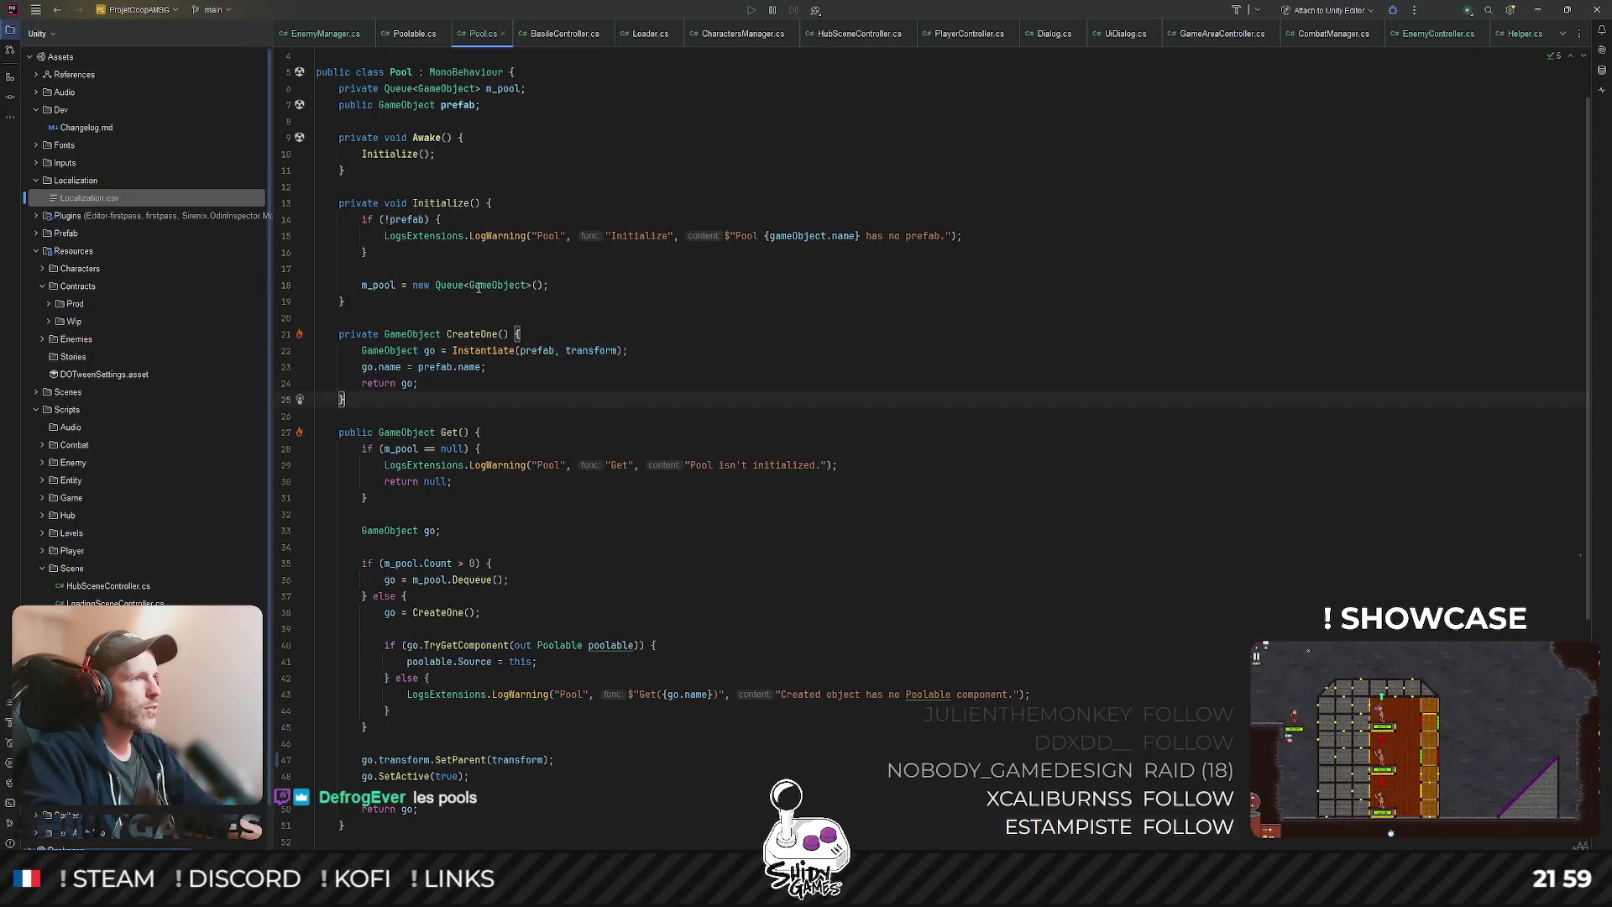
pyautogui.moveTo(459, 288)
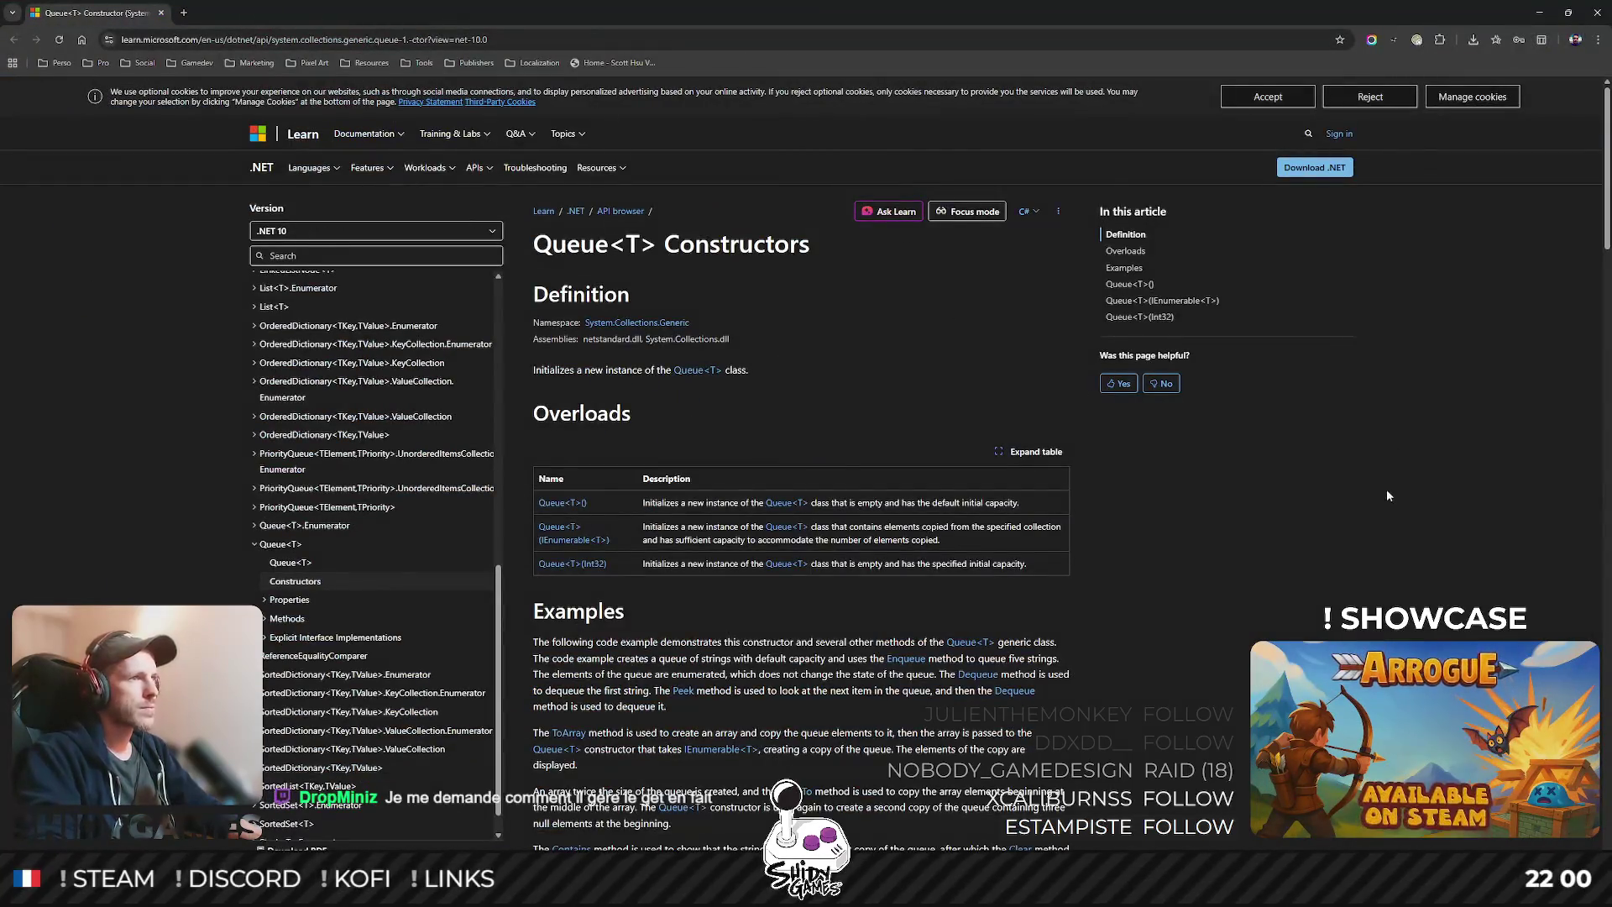
# - Scroll the Queue<T> Constructors page slightly and minimize the browser to get back to Pool.cs
pyautogui.scroll(-2, 1385, 493)
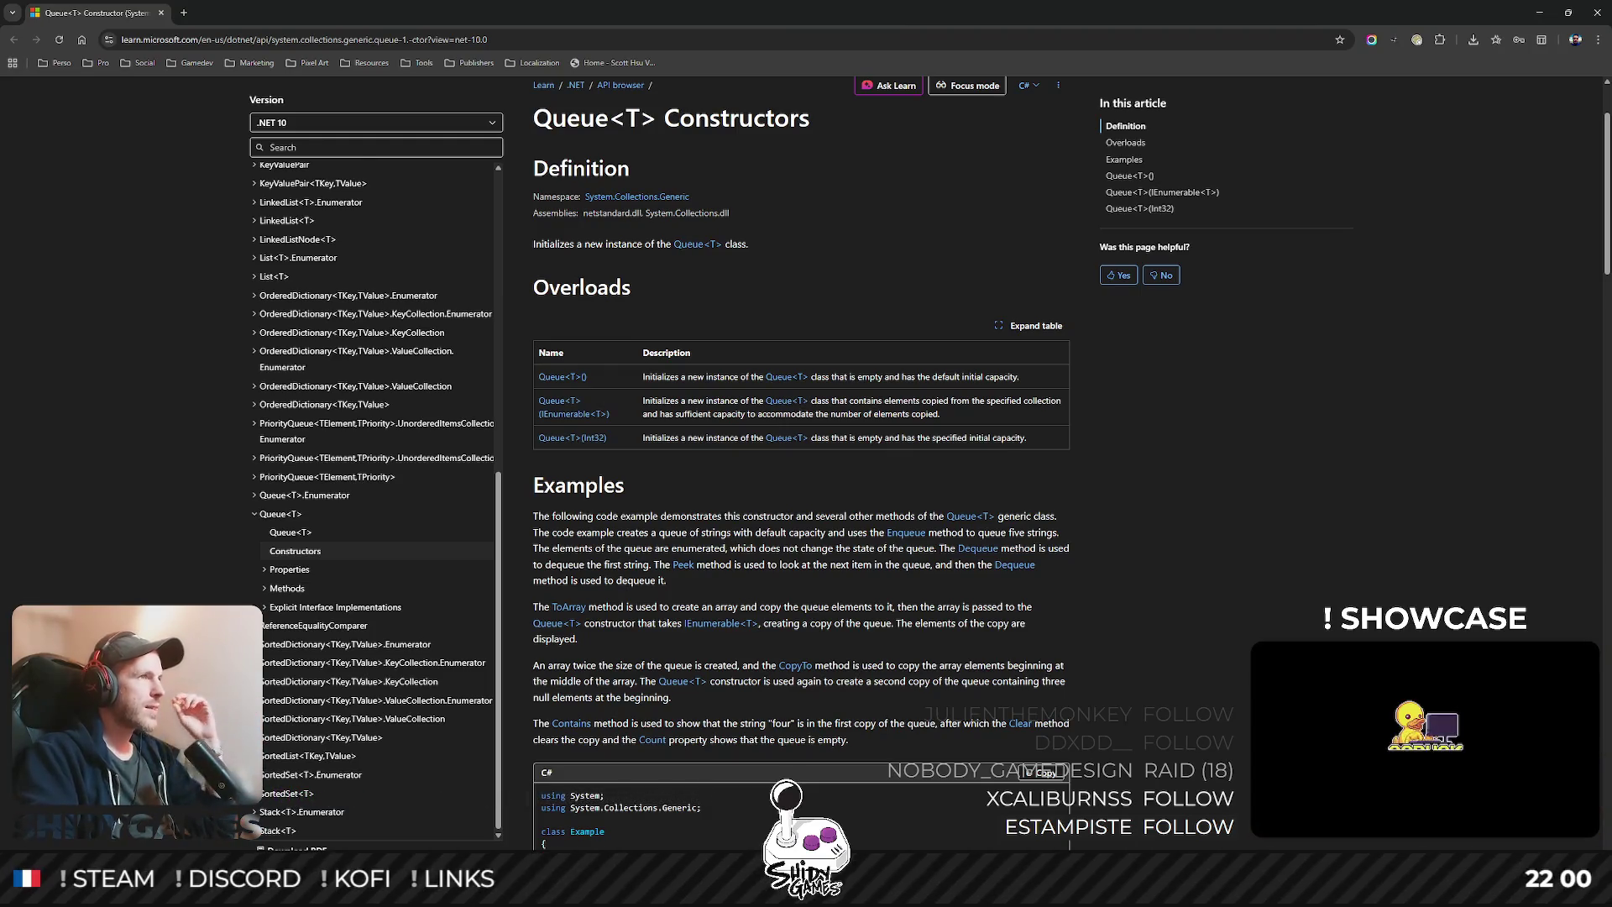
pyautogui.click(1539, 12)
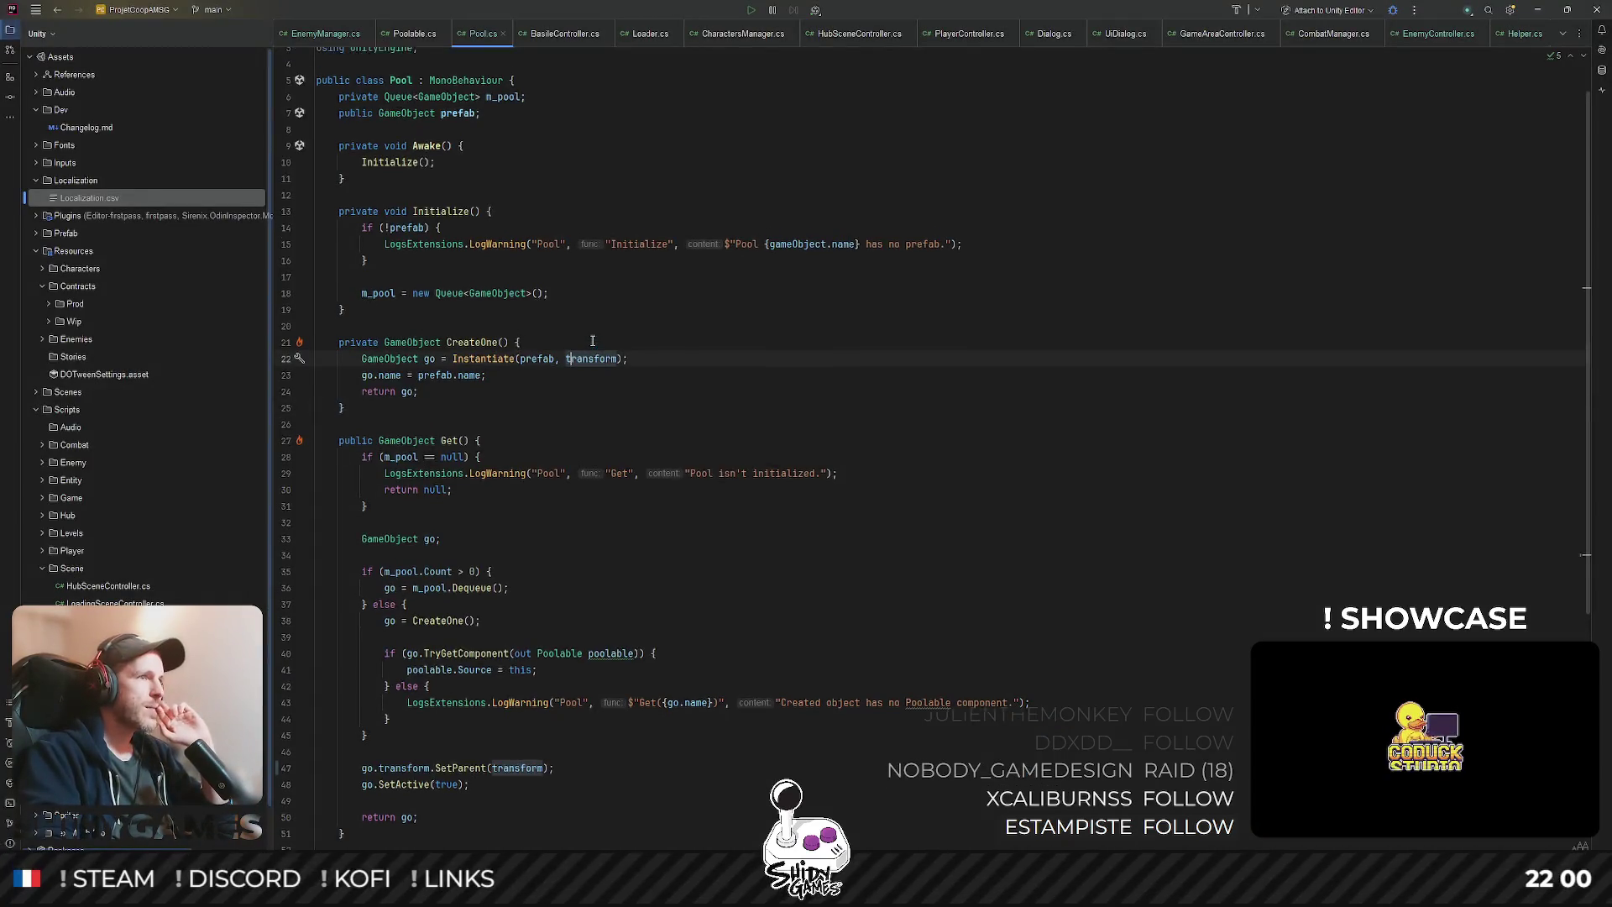
# - Select the Get method name and the Dequeue call on line 36
pyautogui.scroll(-1, 604, 352)
pyautogui.doubleClick(449, 412)
pyautogui.scroll(-2, 620, 370)
pyautogui.scroll(-3, 620, 369)
pyautogui.doubleClick(471, 334)
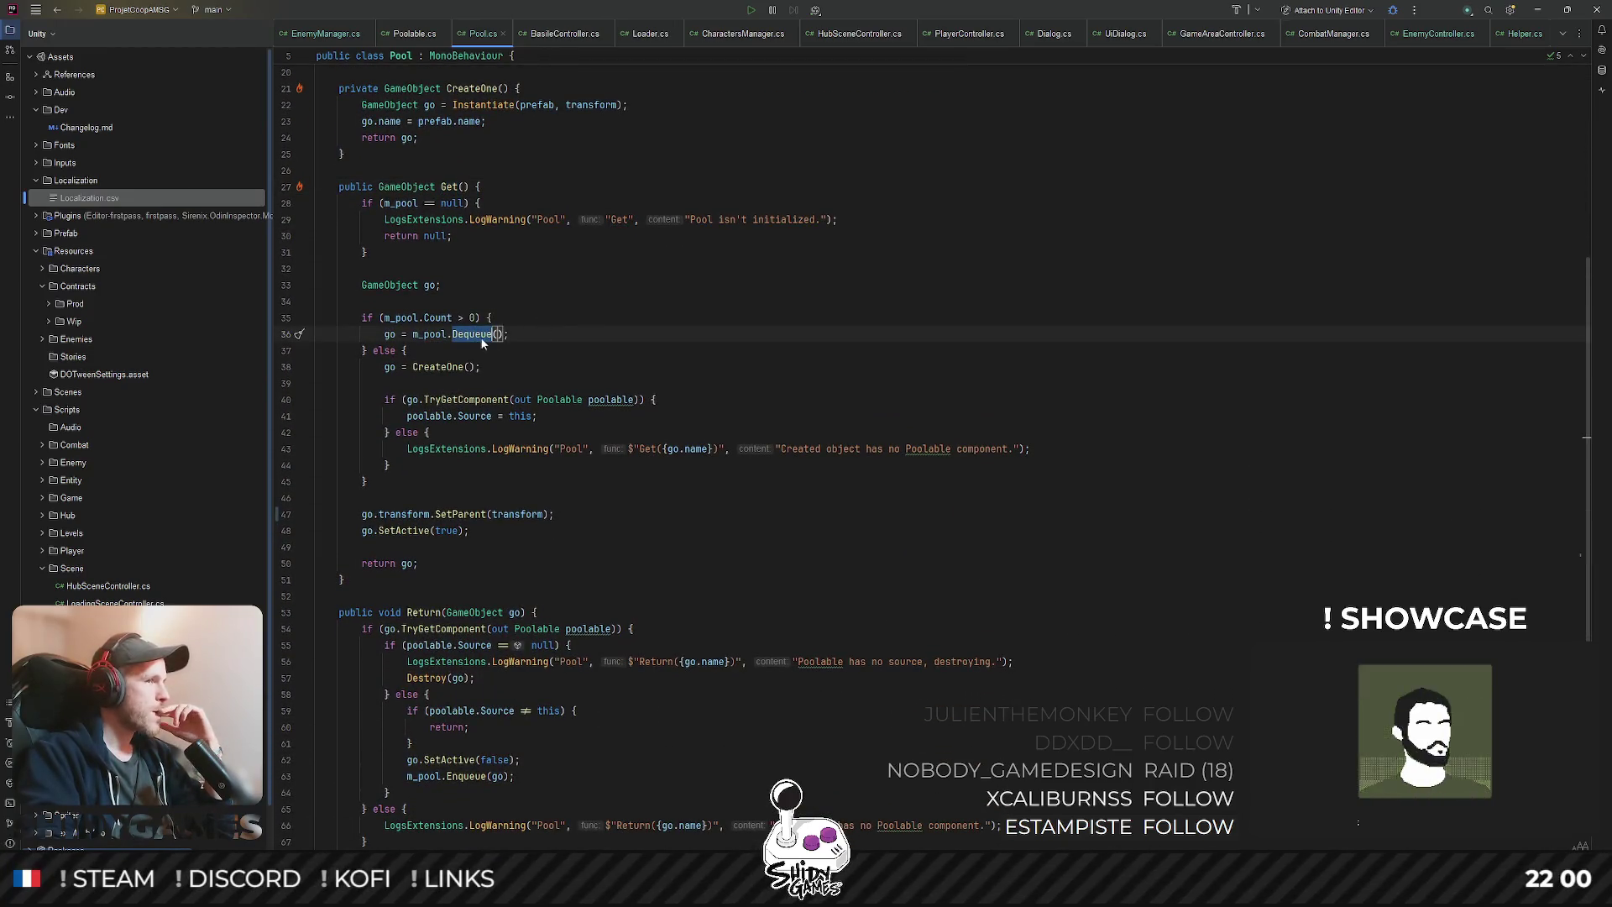
pyautogui.press('Down')
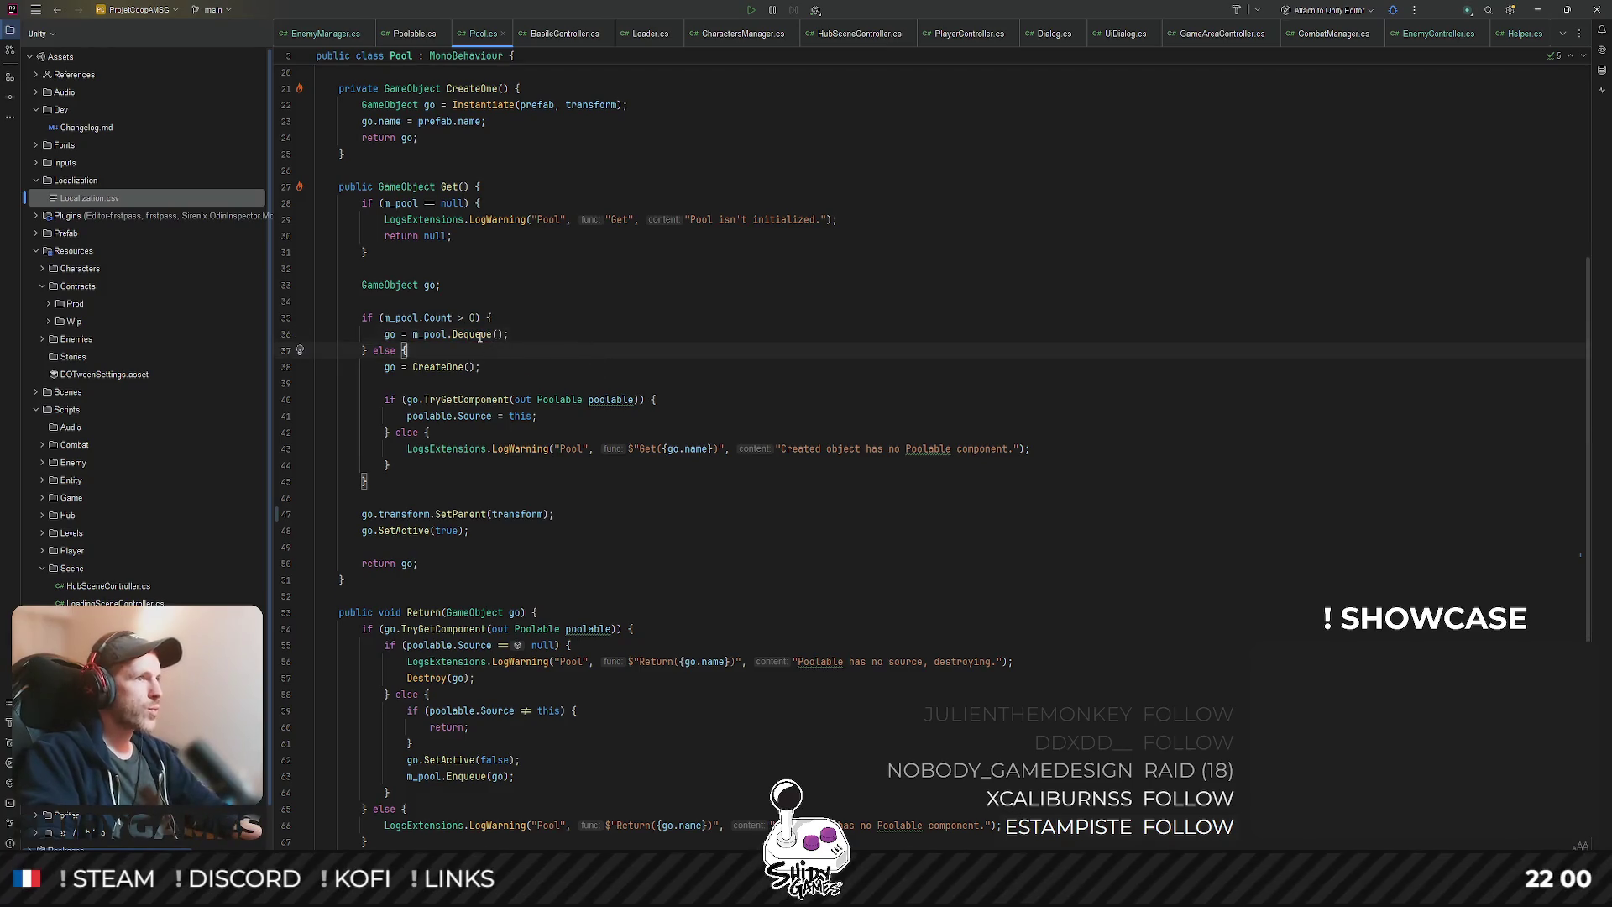
# - View Queue's decompiled Dequeue declaration, close it, and return to the Queue<T> docs
pyautogui.keyDown('ctrl'); pyautogui.click(480, 334); pyautogui.keyUp('ctrl')
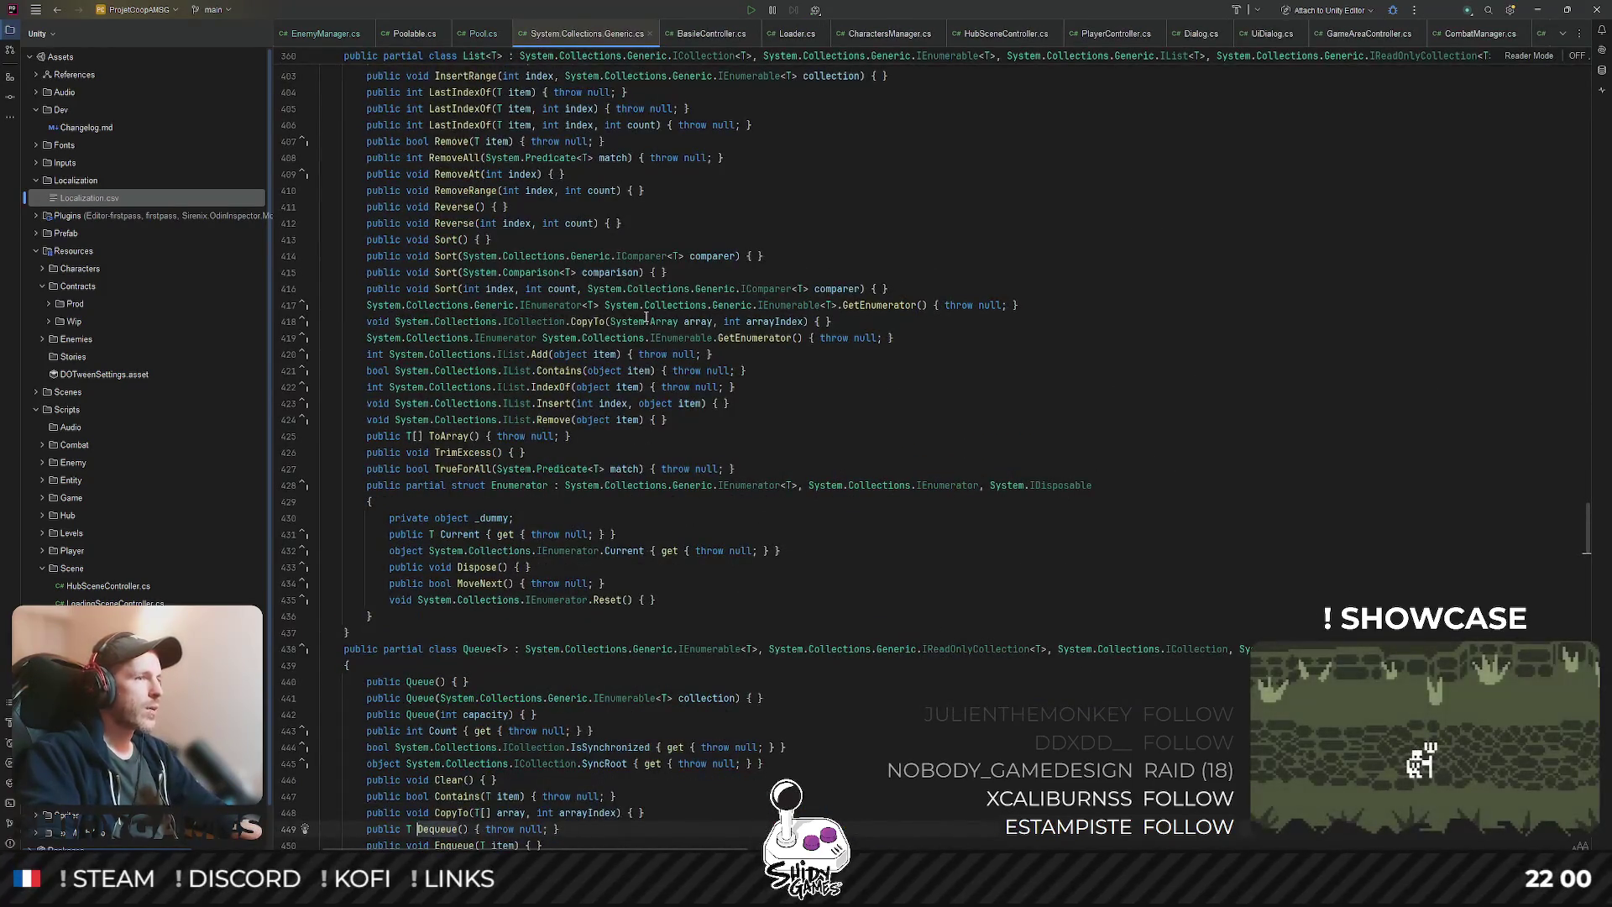
pyautogui.scroll(-3, 648, 251)
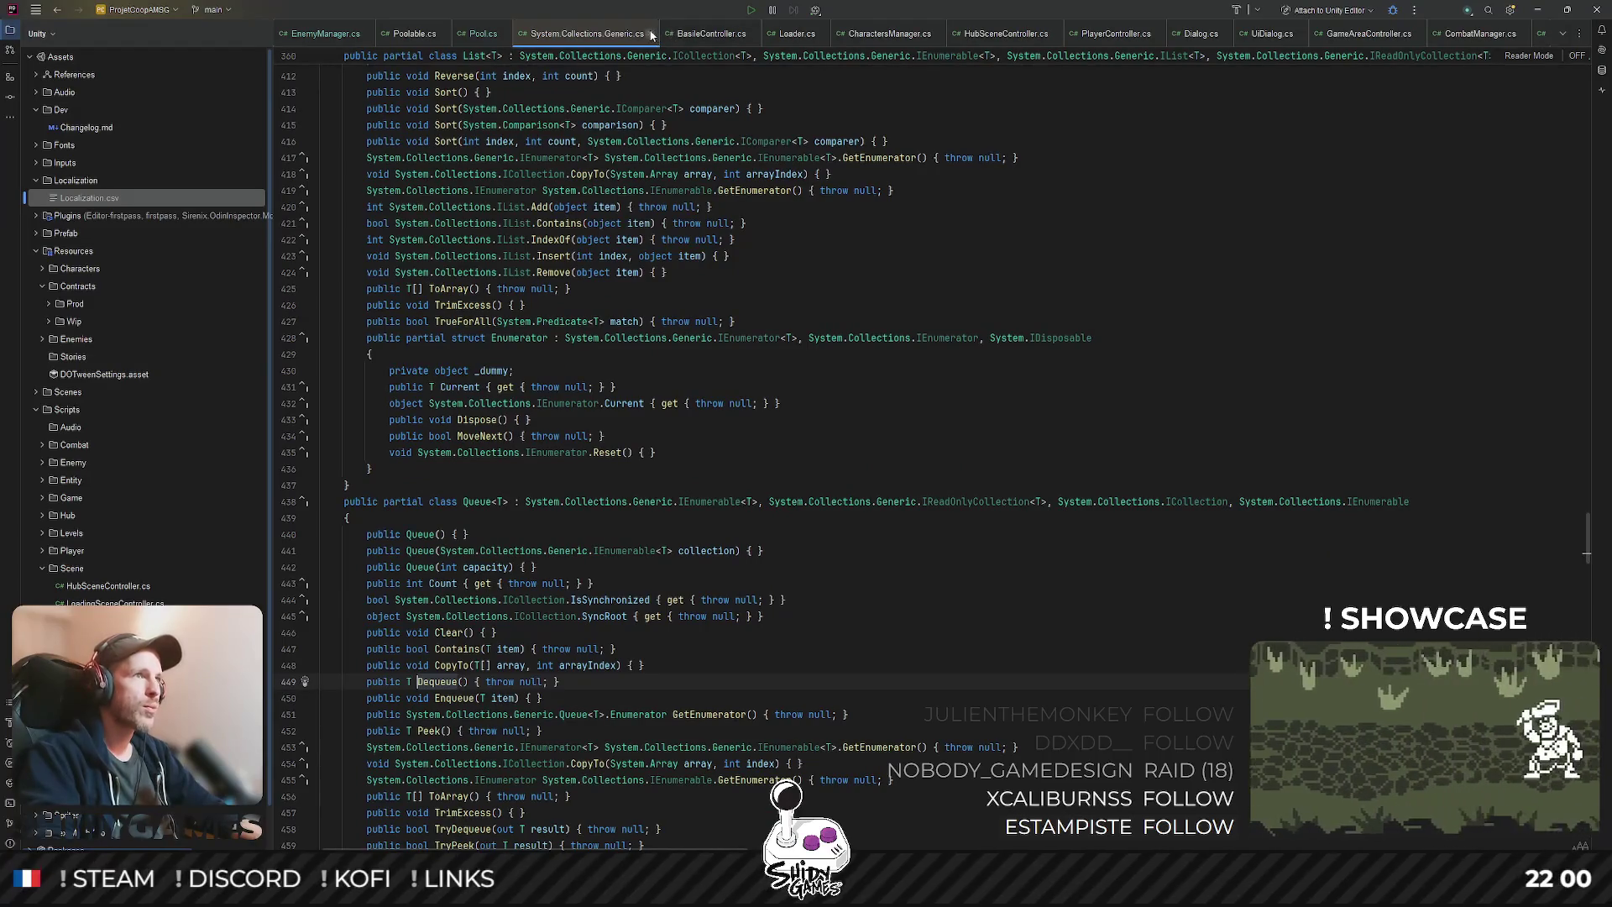
pyautogui.click(652, 34)
pyautogui.hotkey('alt', 'Tab')
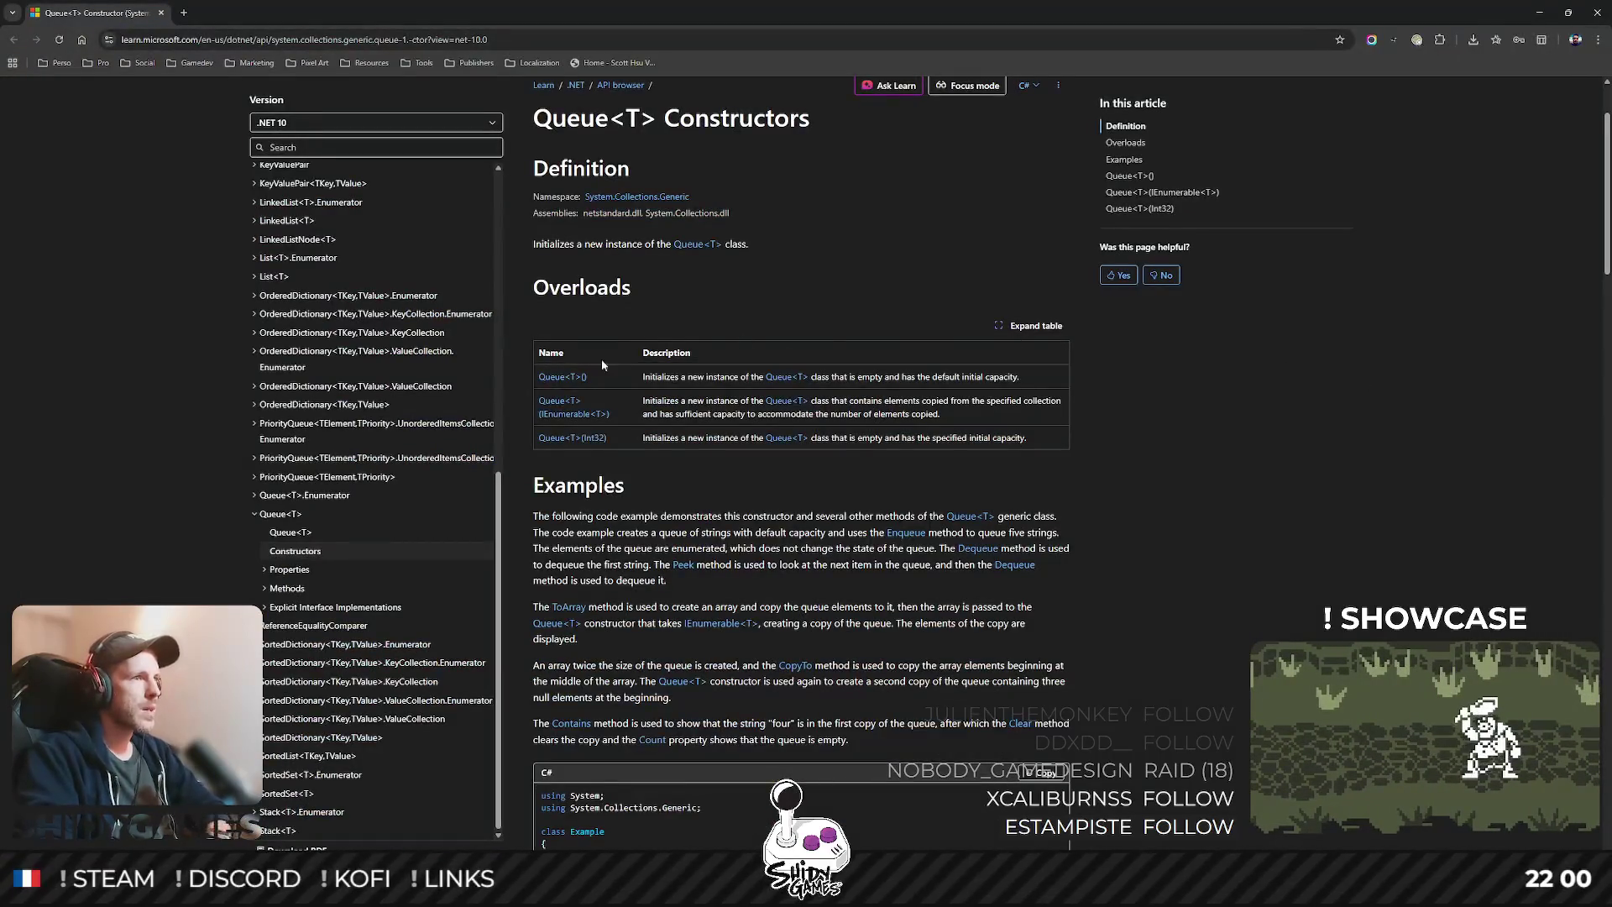
# - Read the Queue<T> constructor example, highlighting the Contains paragraph and the Enqueue lines
pyautogui.scroll(-1, 630, 336)
pyautogui.scroll(1, 656, 279)
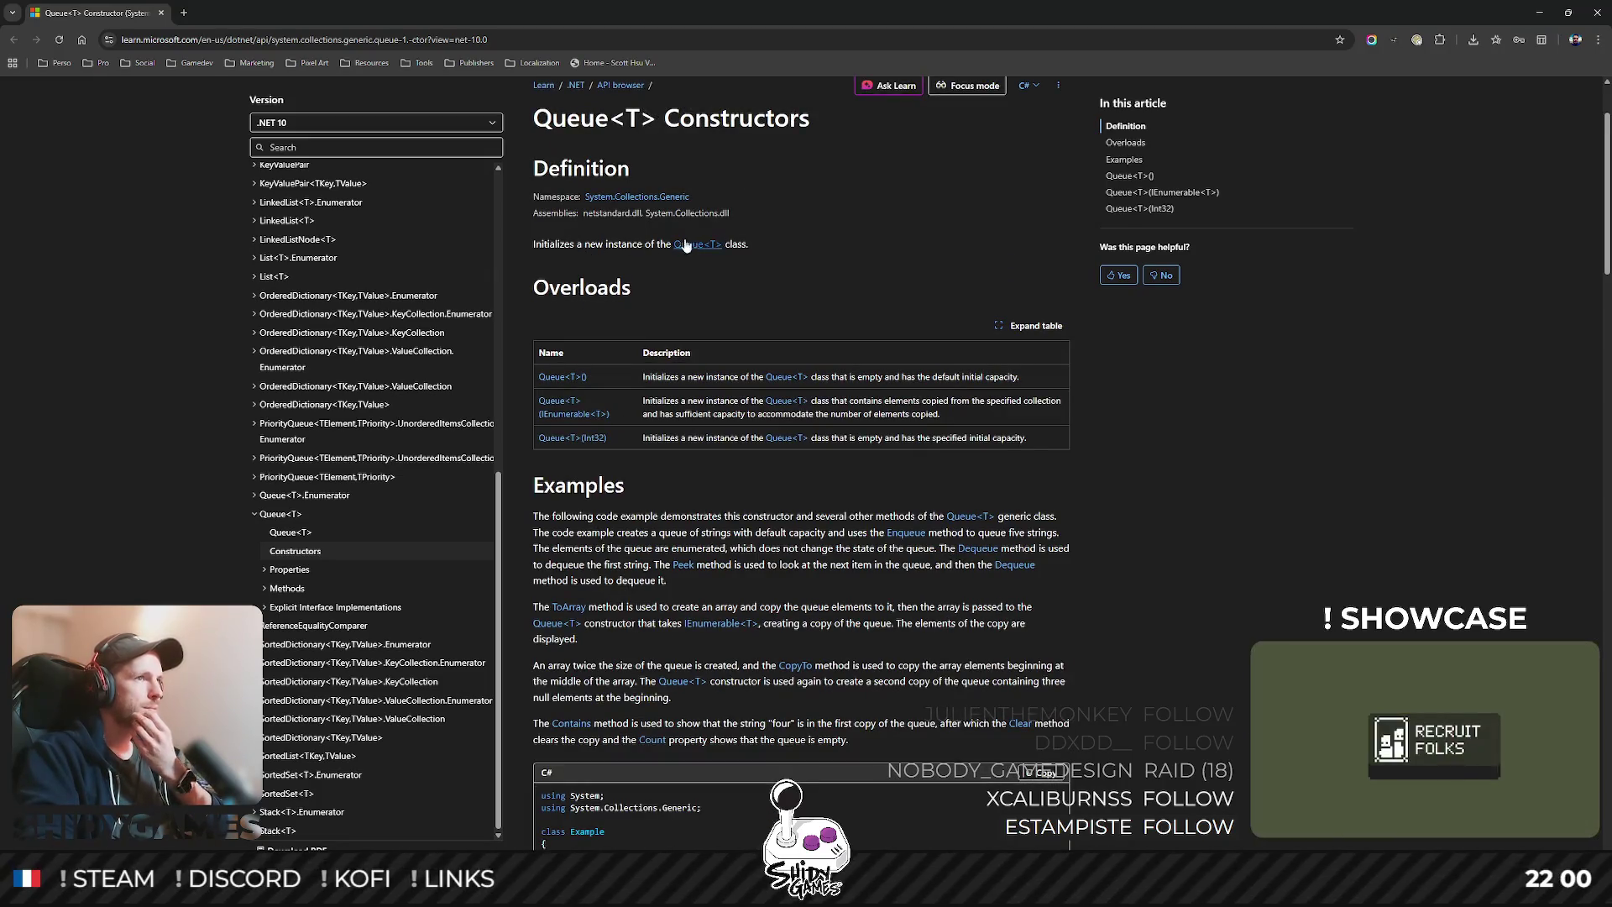
pyautogui.scroll(-2, 680, 244)
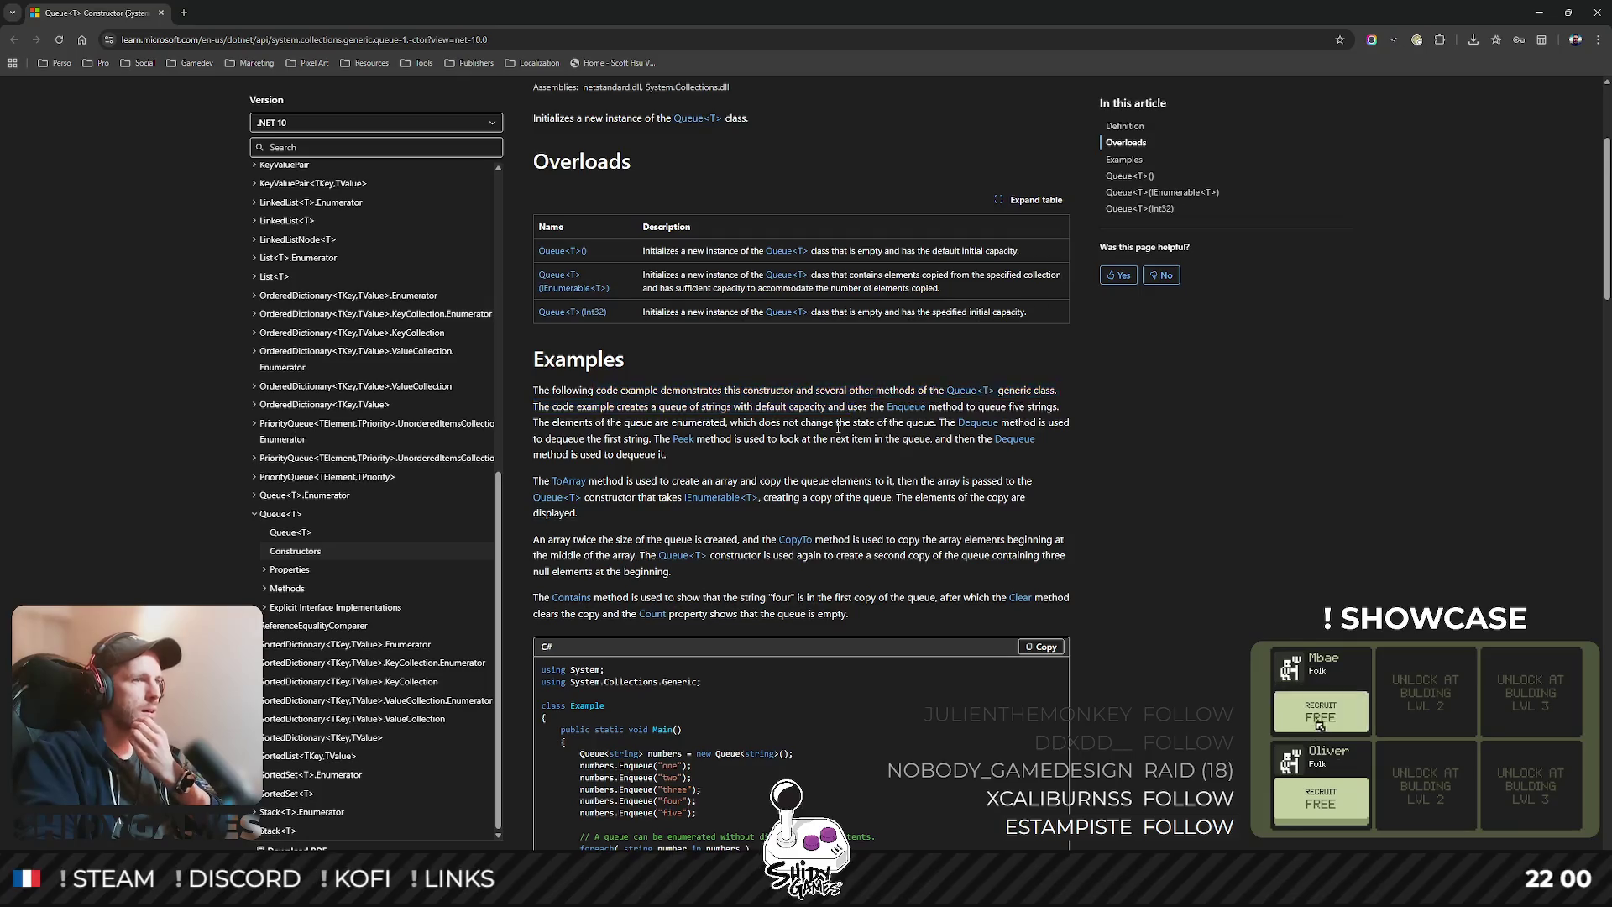
pyautogui.scroll(-2, 838, 428)
pyautogui.moveTo(674, 354); pyautogui.dragTo(889, 354)
pyautogui.click(811, 335)
pyautogui.scroll(-1, 958, 340)
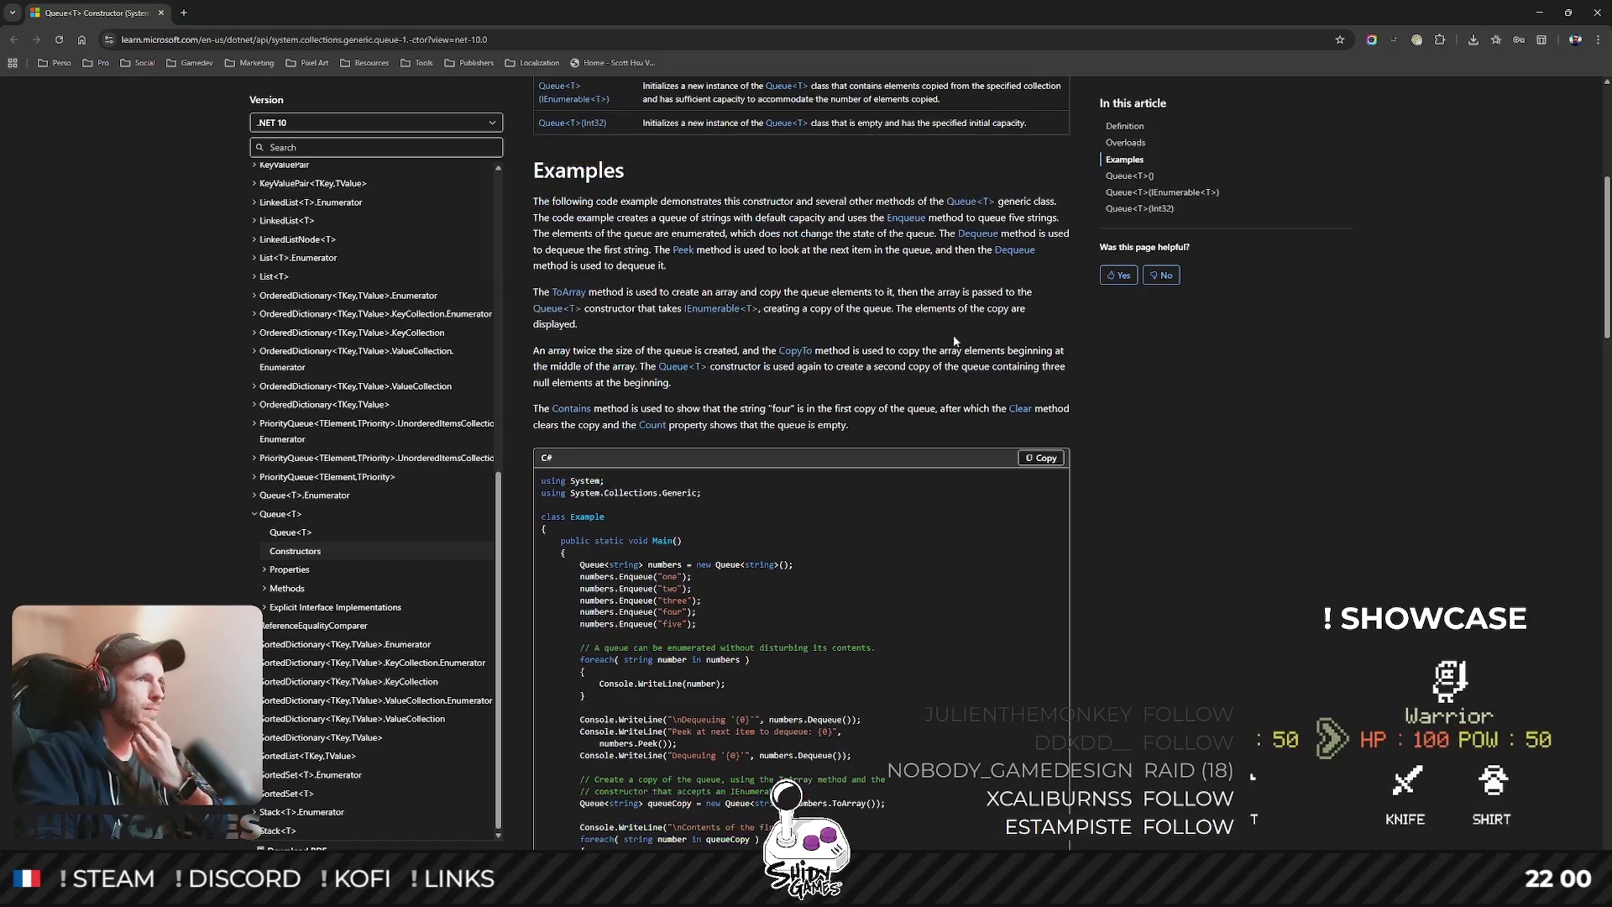
pyautogui.scroll(-1, 941, 336)
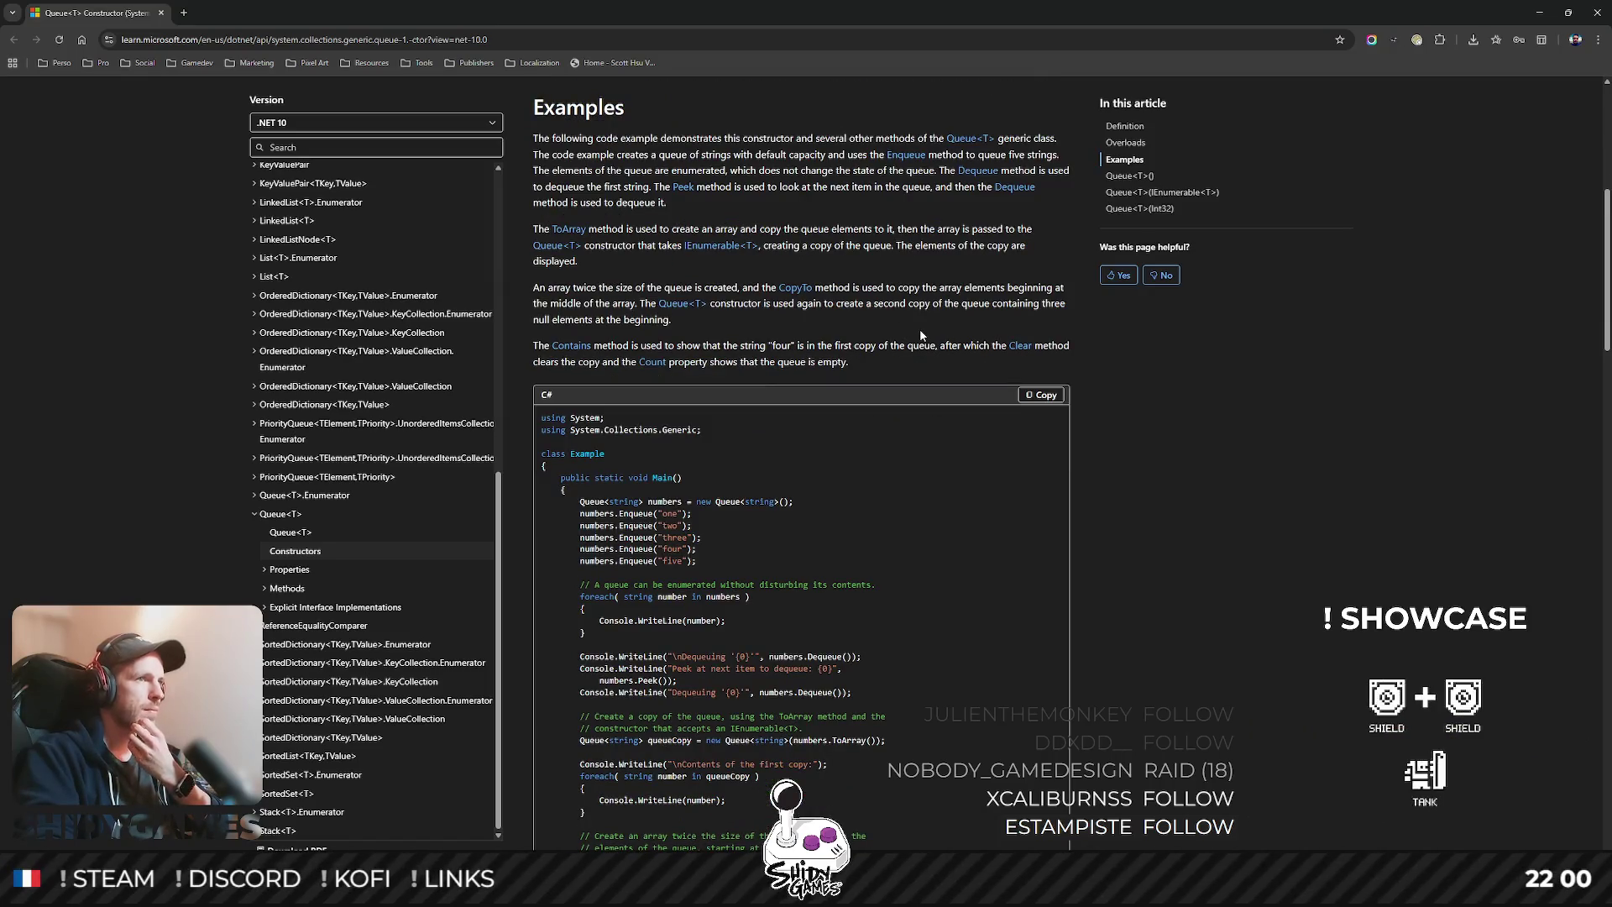
pyautogui.tripleClick(818, 357)
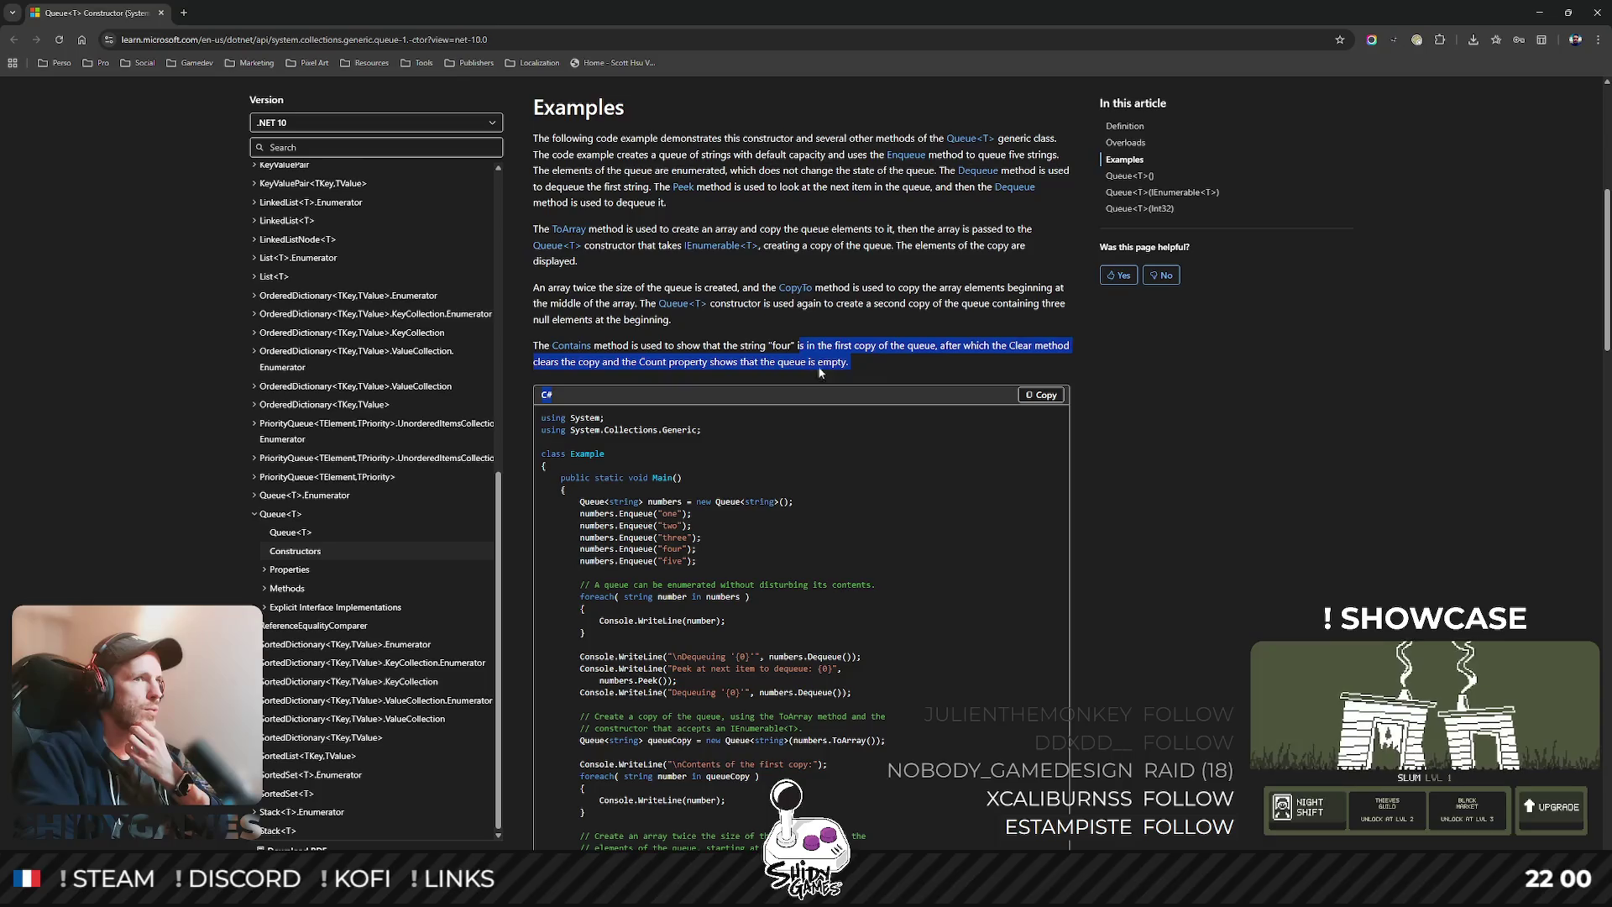
pyautogui.click(642, 344)
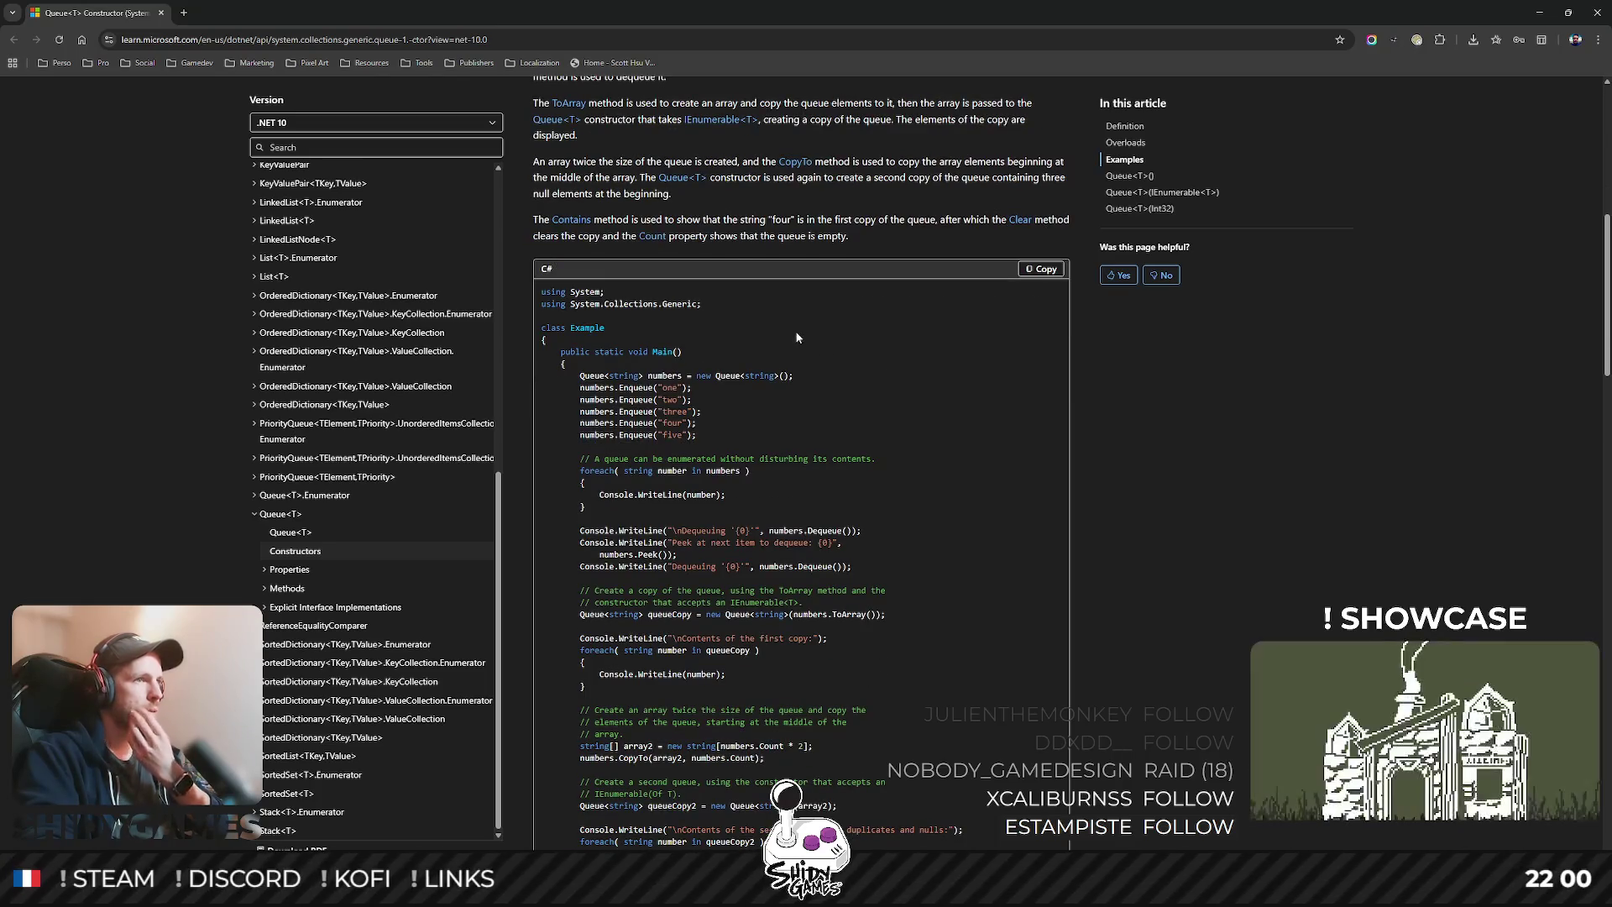
pyautogui.moveTo(642, 399); pyautogui.dragTo(645, 450)
pyautogui.scroll(-2, 752, 401)
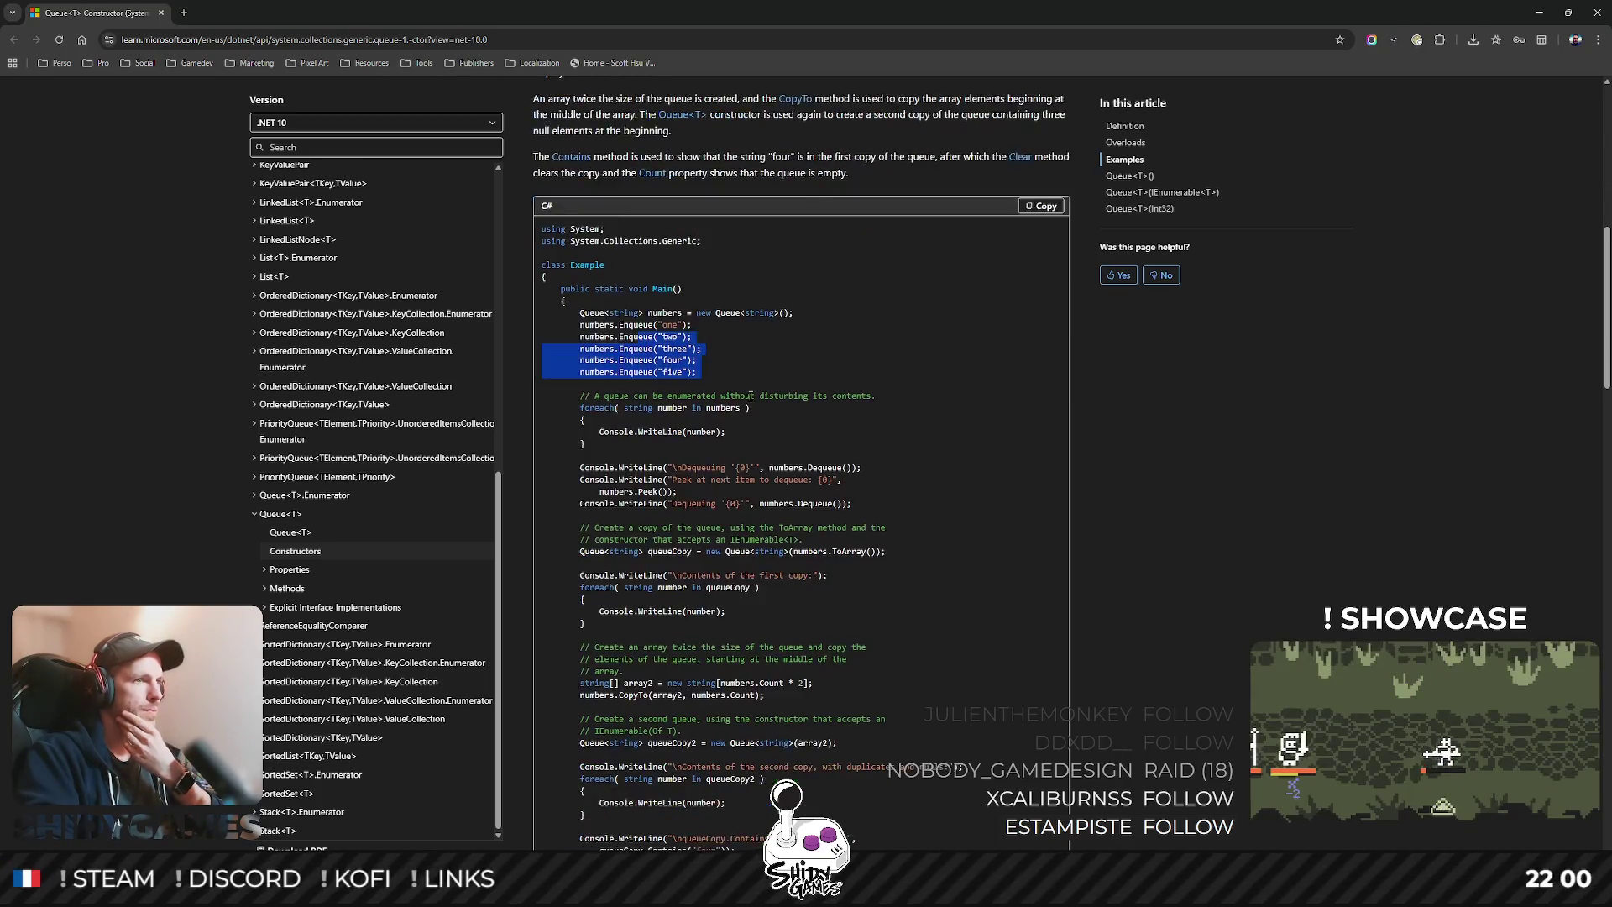
pyautogui.click(767, 271)
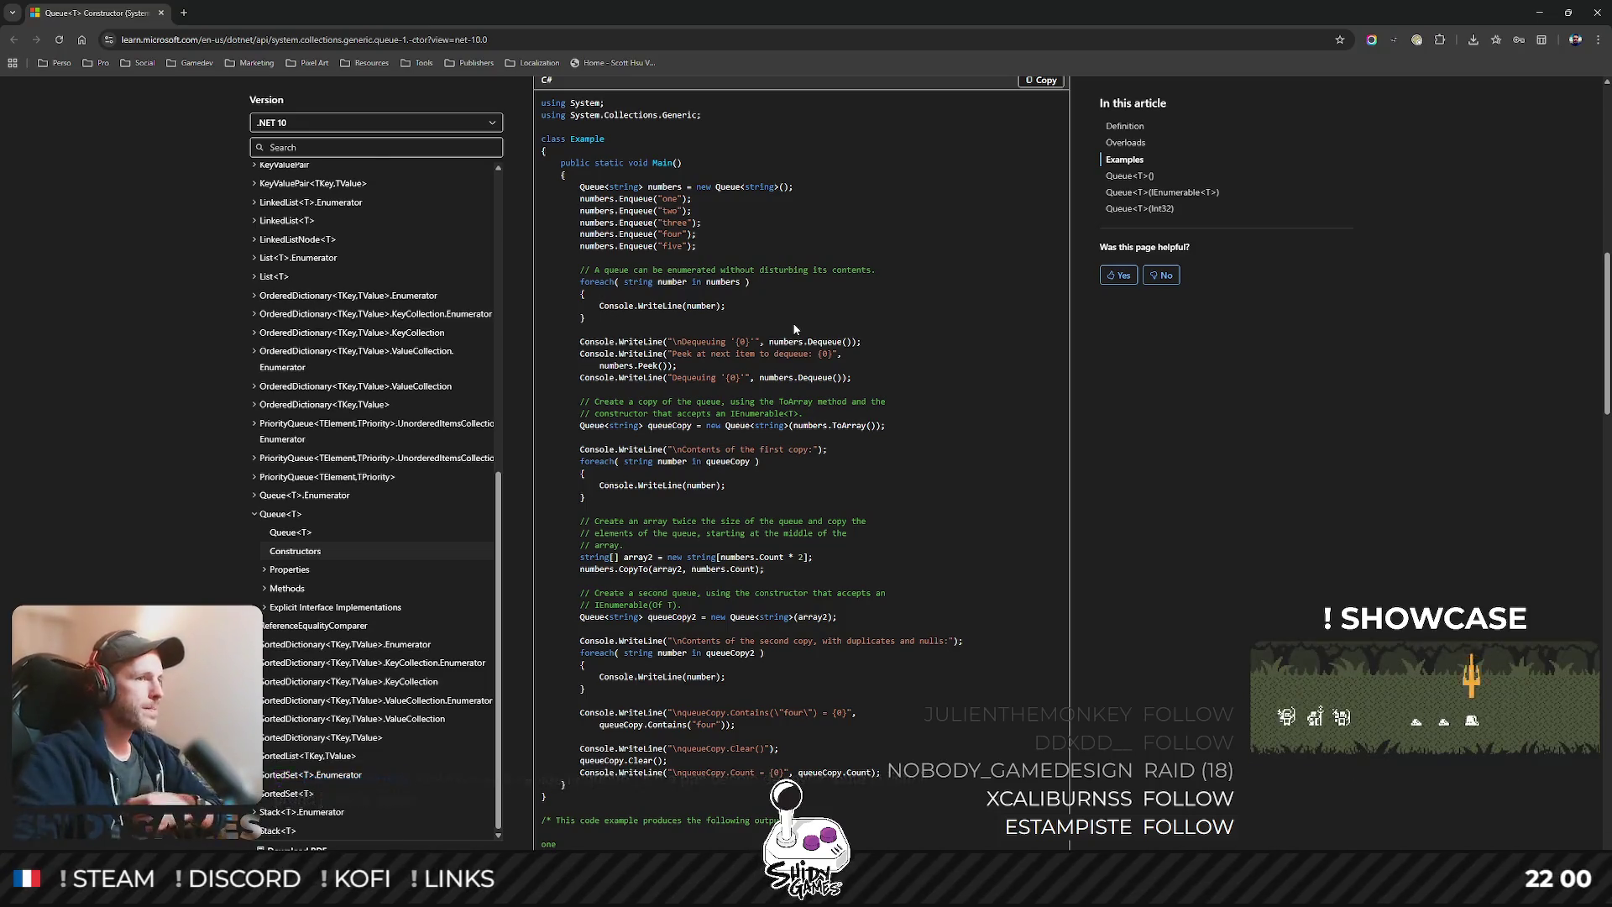
# - Scroll through the example's output, glance at Pool.cs, then bring up the Escape Space Steam page
pyautogui.scroll(-2, 926, 390)
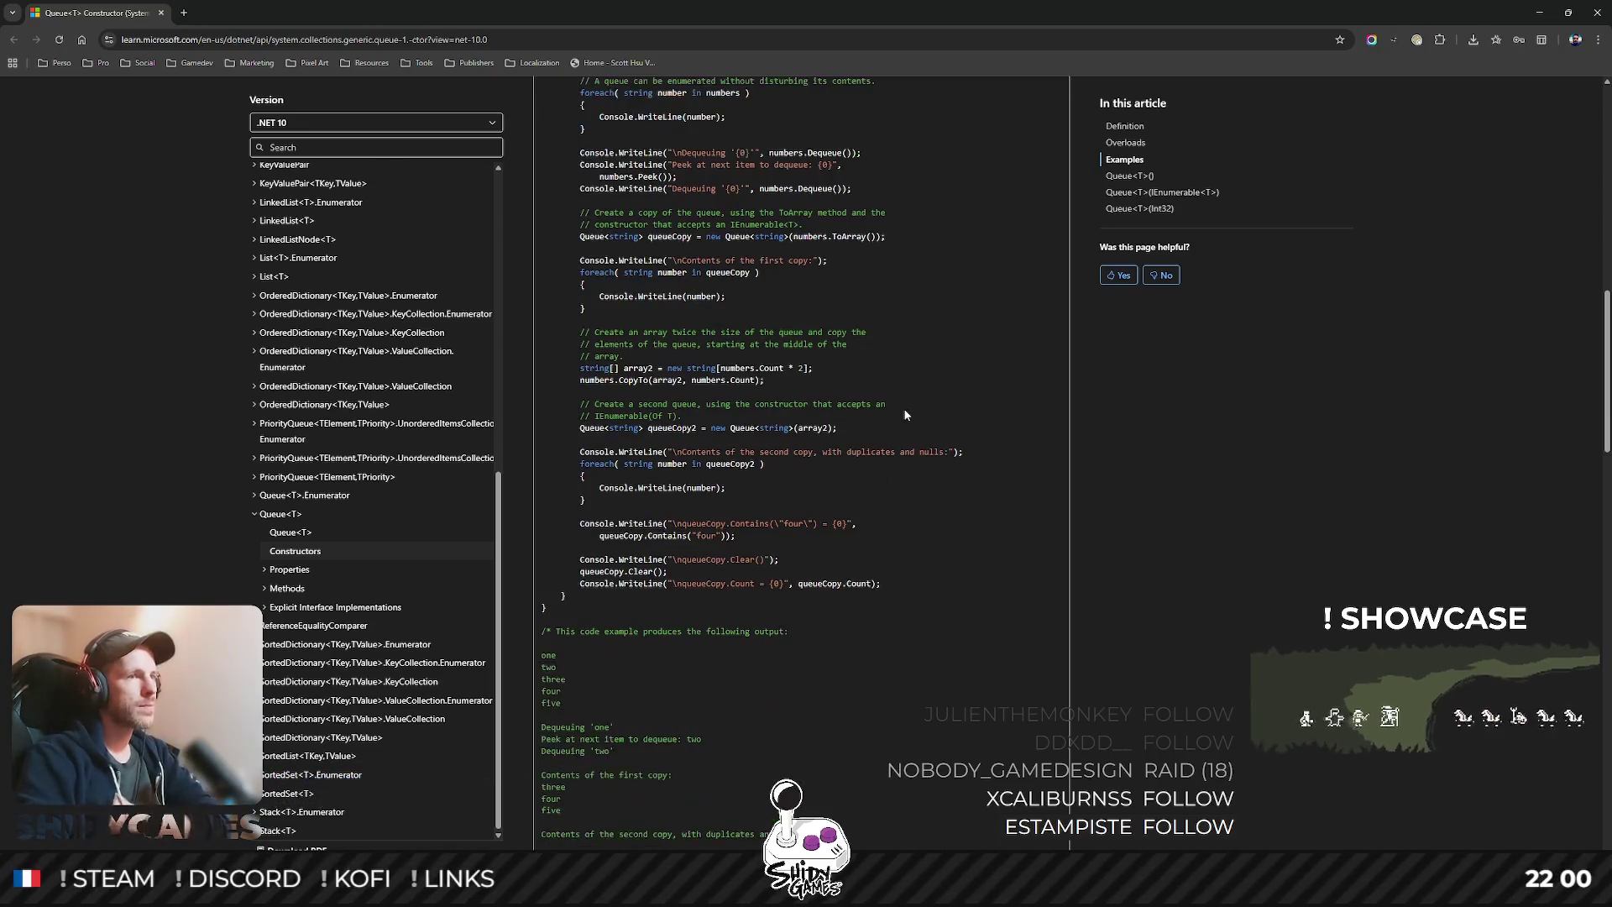
pyautogui.scroll(-1, 905, 398)
pyautogui.scroll(-2, 907, 394)
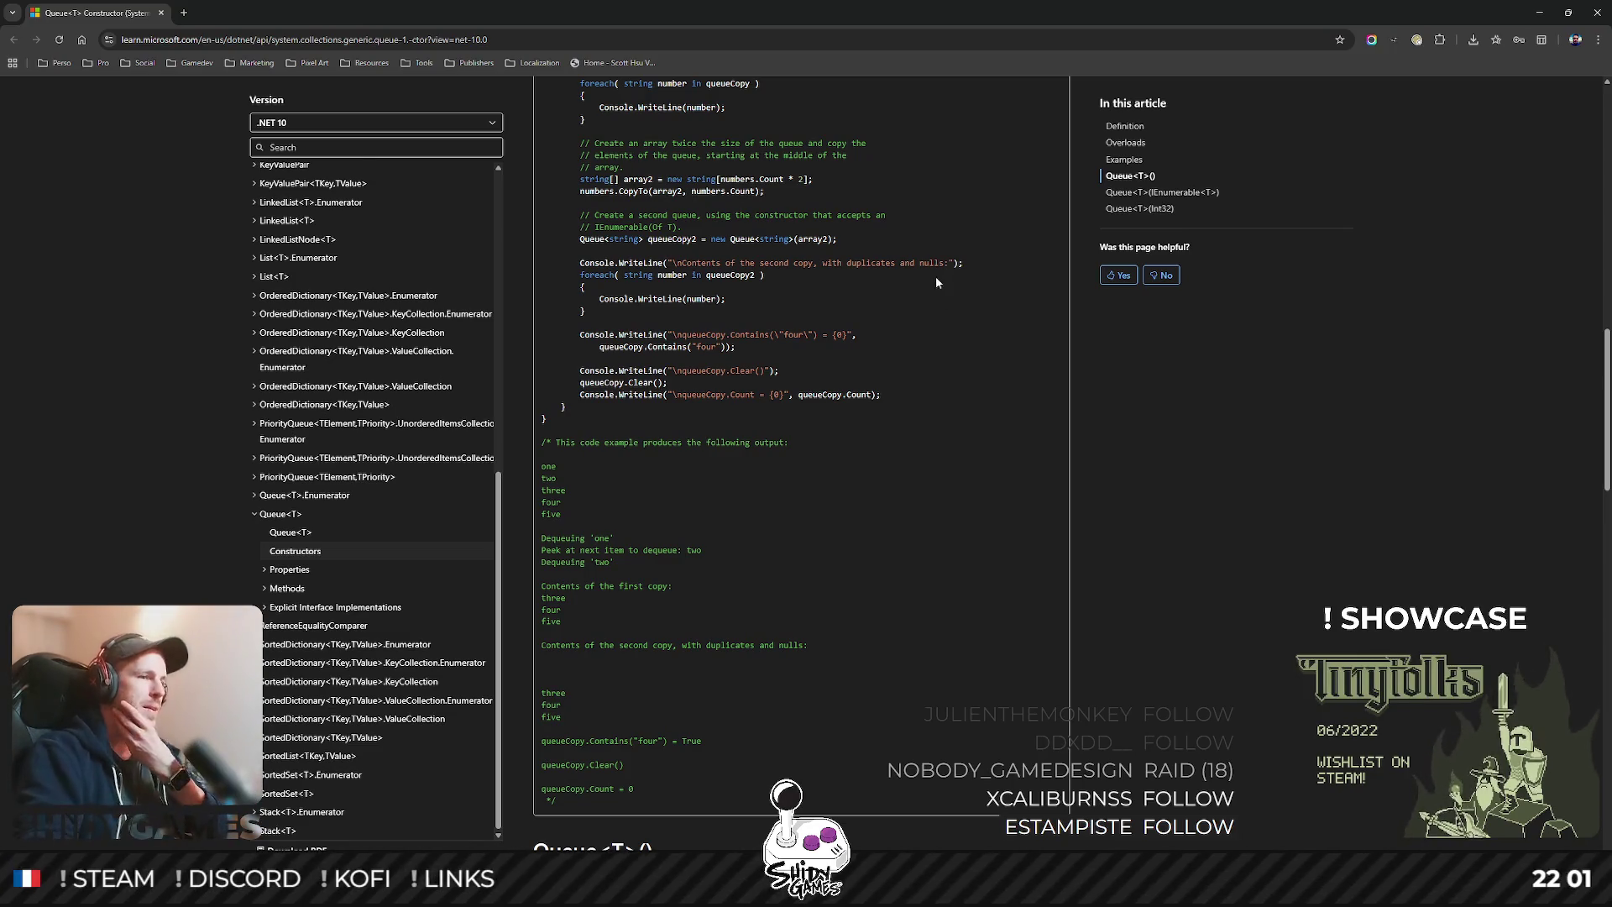
pyautogui.scroll(-3, 908, 202)
pyautogui.scroll(-4, 909, 202)
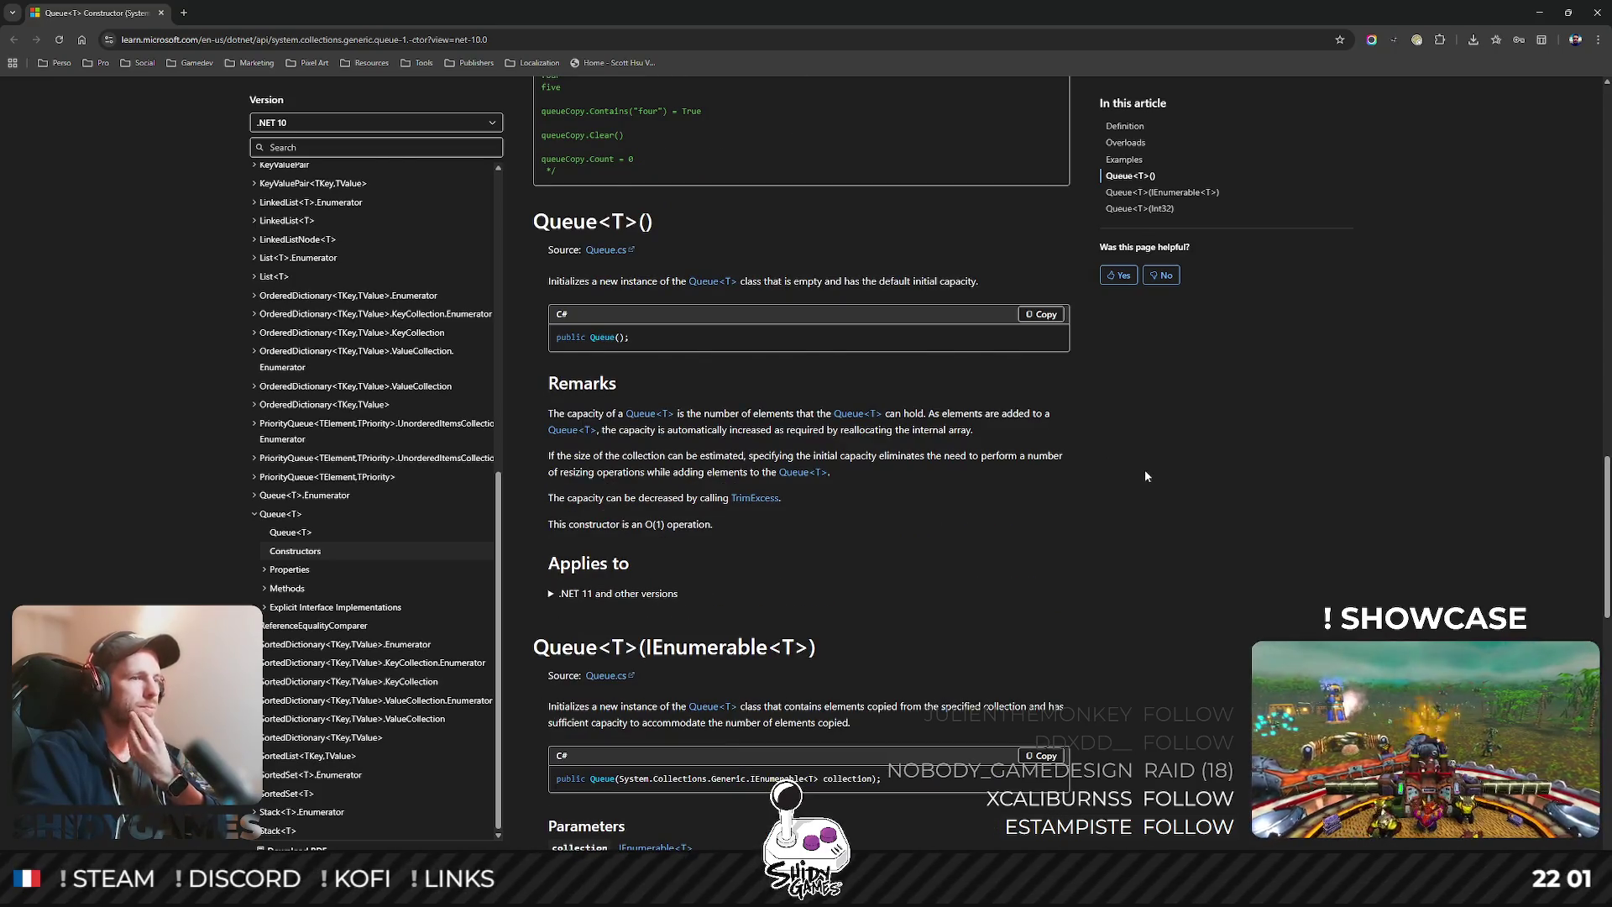
pyautogui.scroll(-1, 1145, 476)
pyautogui.scroll(2, 1145, 476)
pyautogui.hotkey('alt', 'Tab')
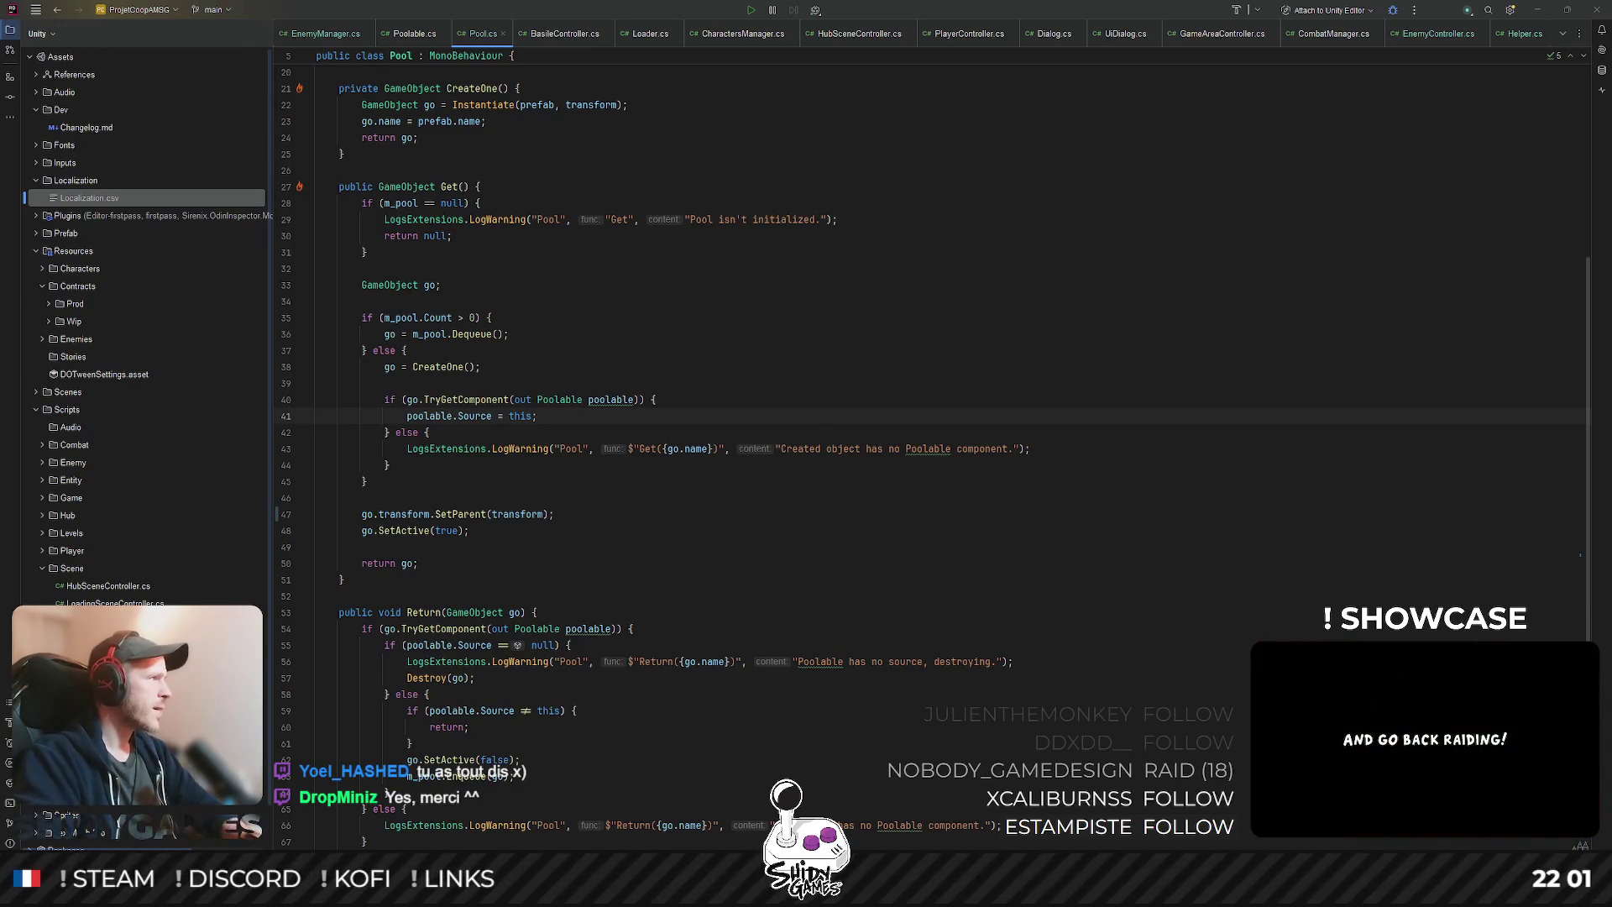
pyautogui.hotkey('alt', 'Tab')
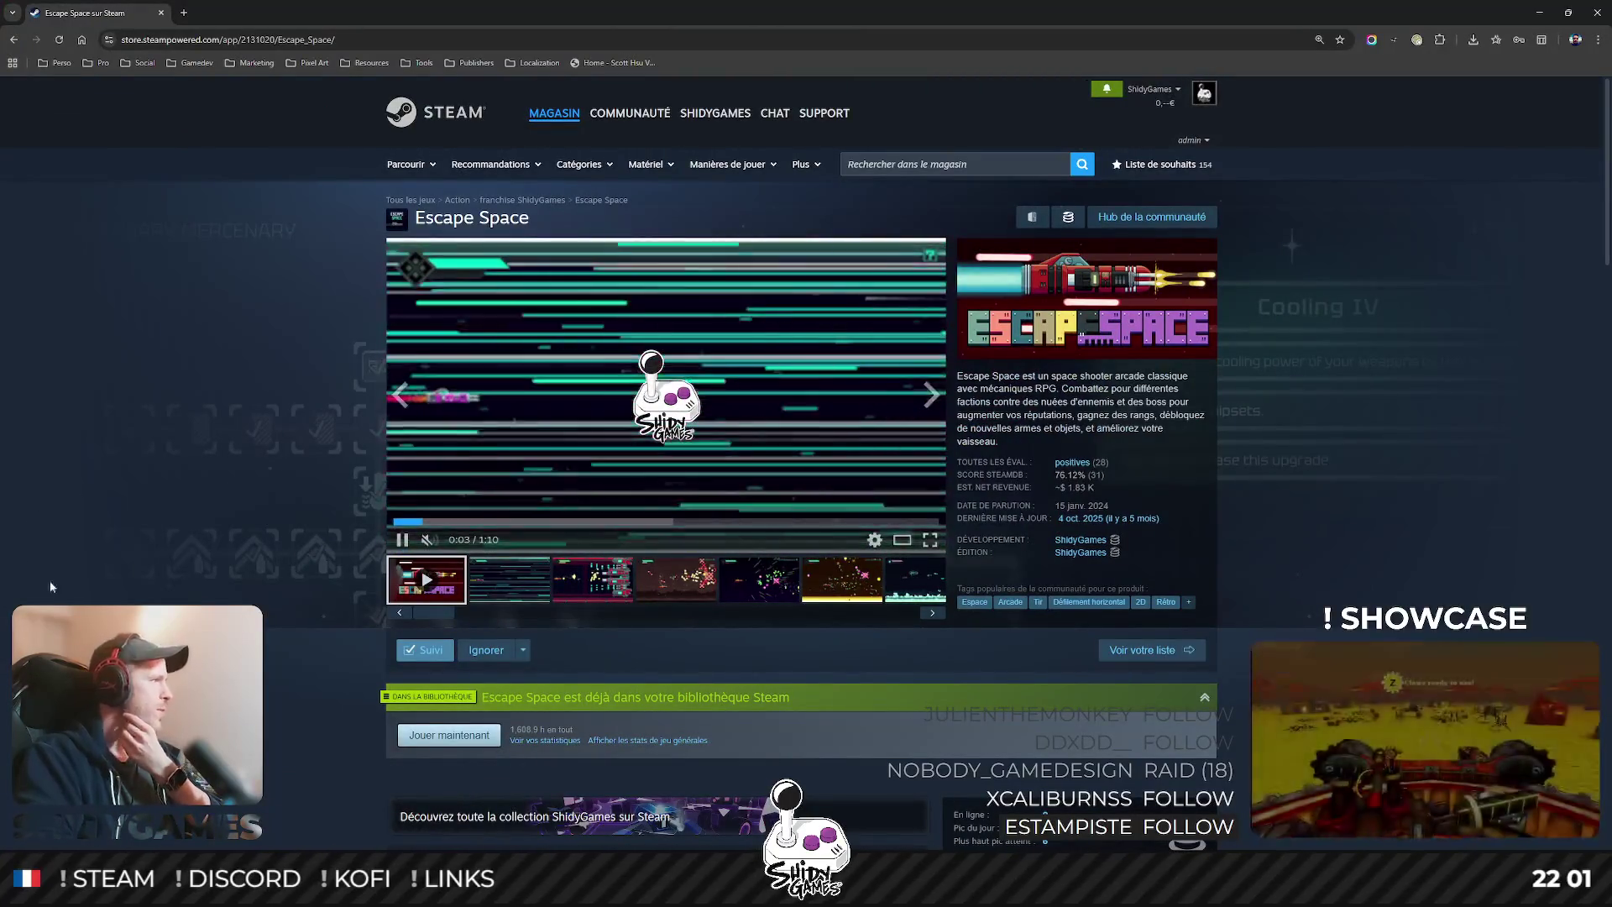
# - Scroll the Escape Space page past the system requirements to the Escape 2 Space Demo tile in Autres jeux
pyautogui.moveTo(474, 422)
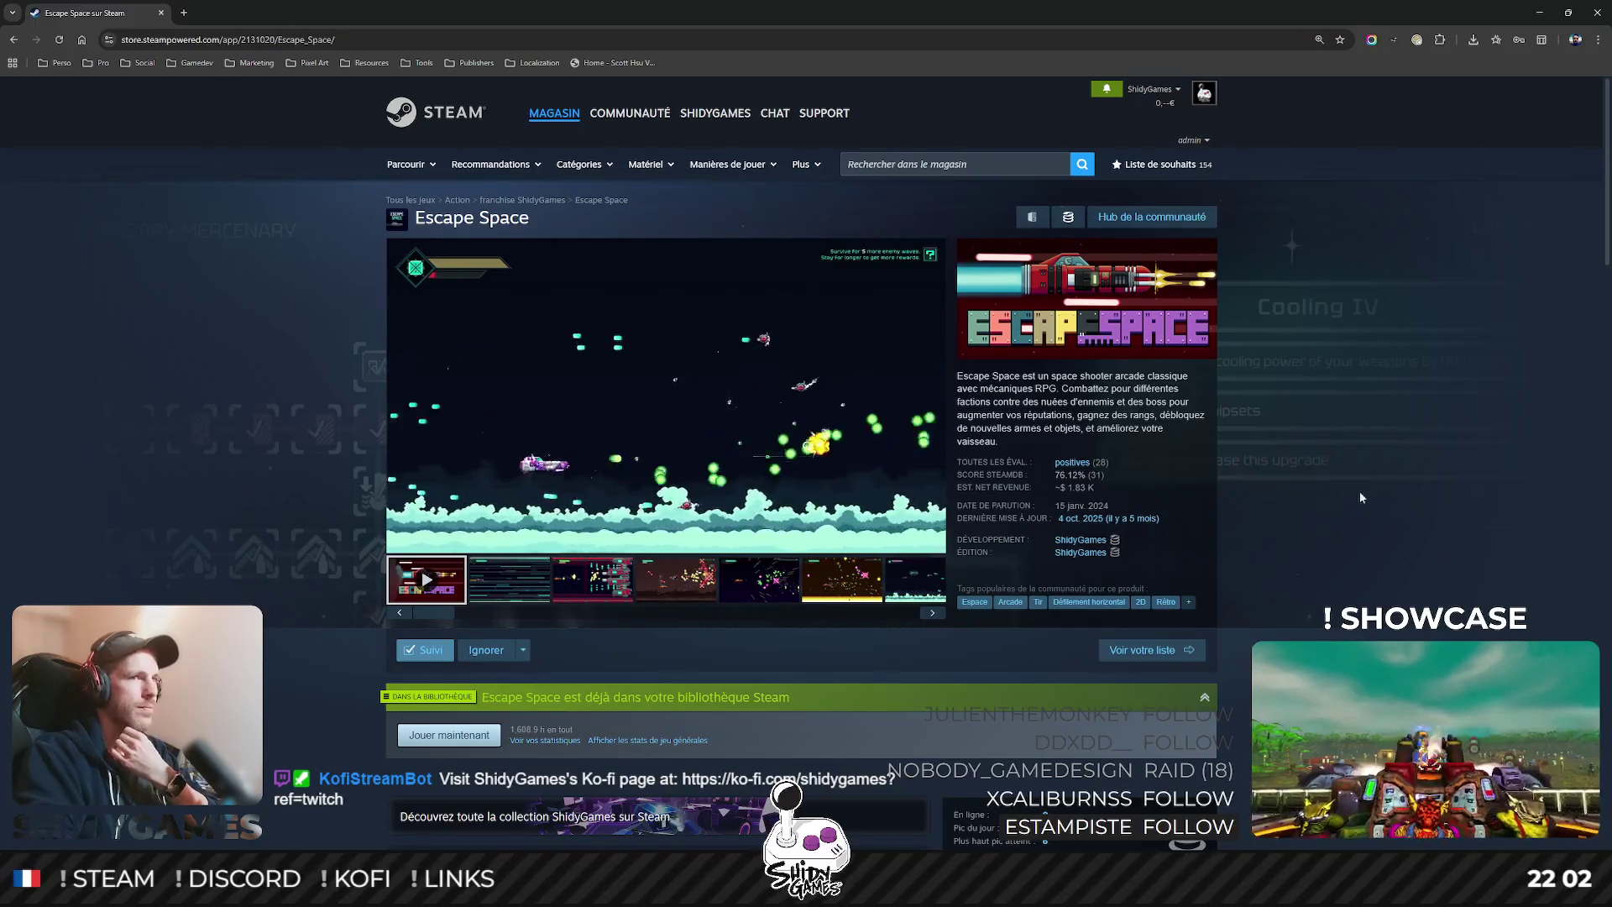
pyautogui.scroll(-5, 1409, 450)
pyautogui.scroll(-1, 1411, 450)
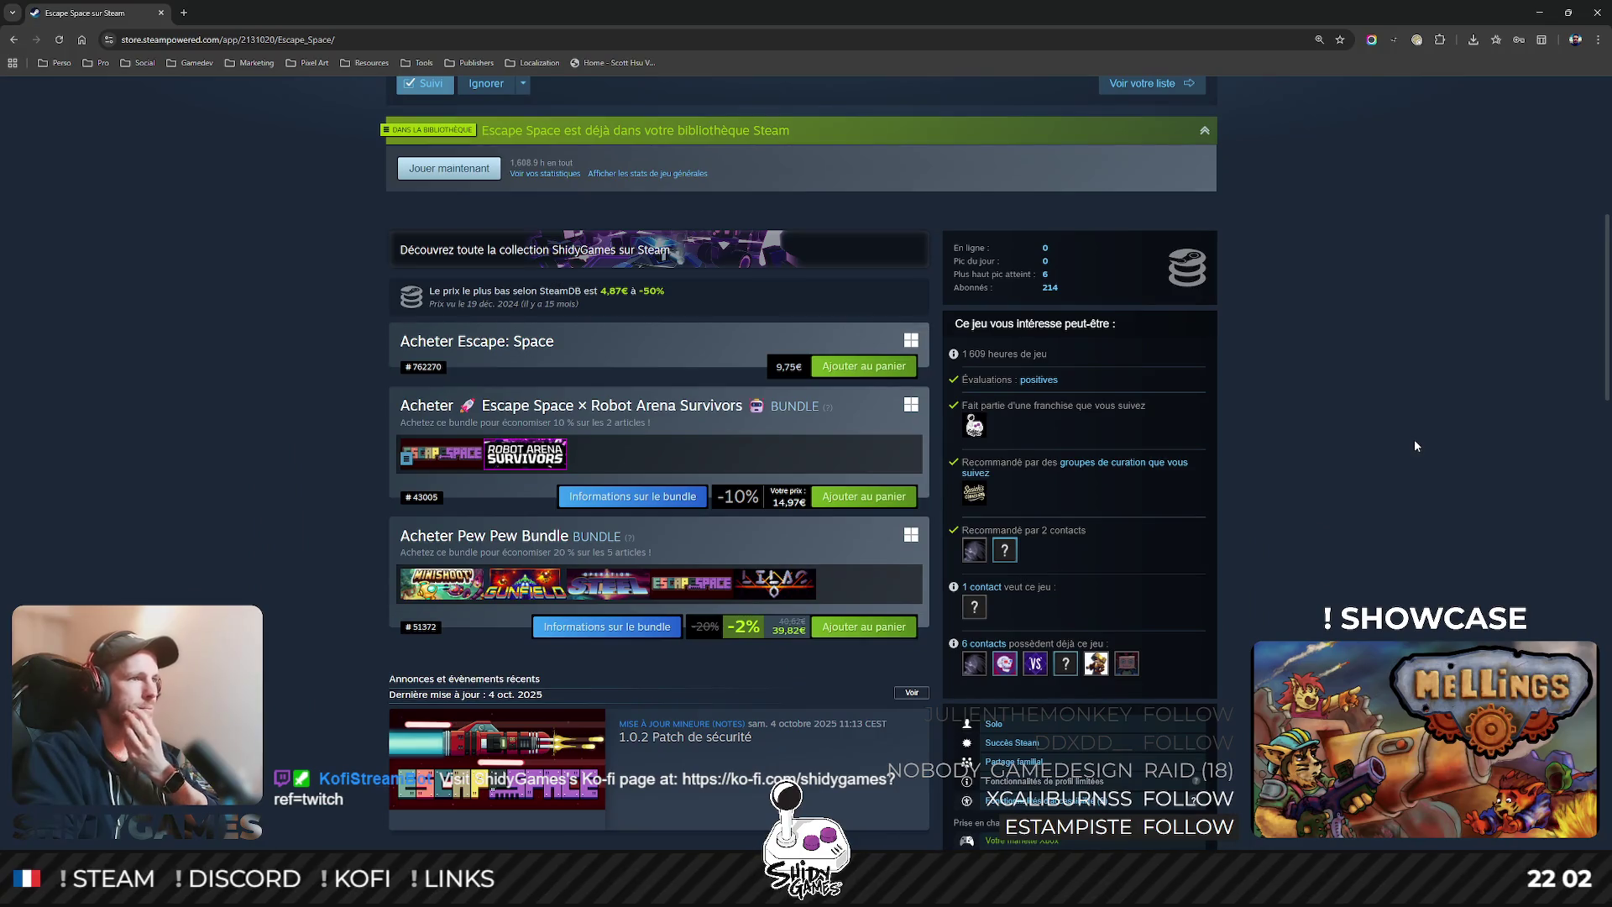
pyautogui.scroll(-1, 1418, 433)
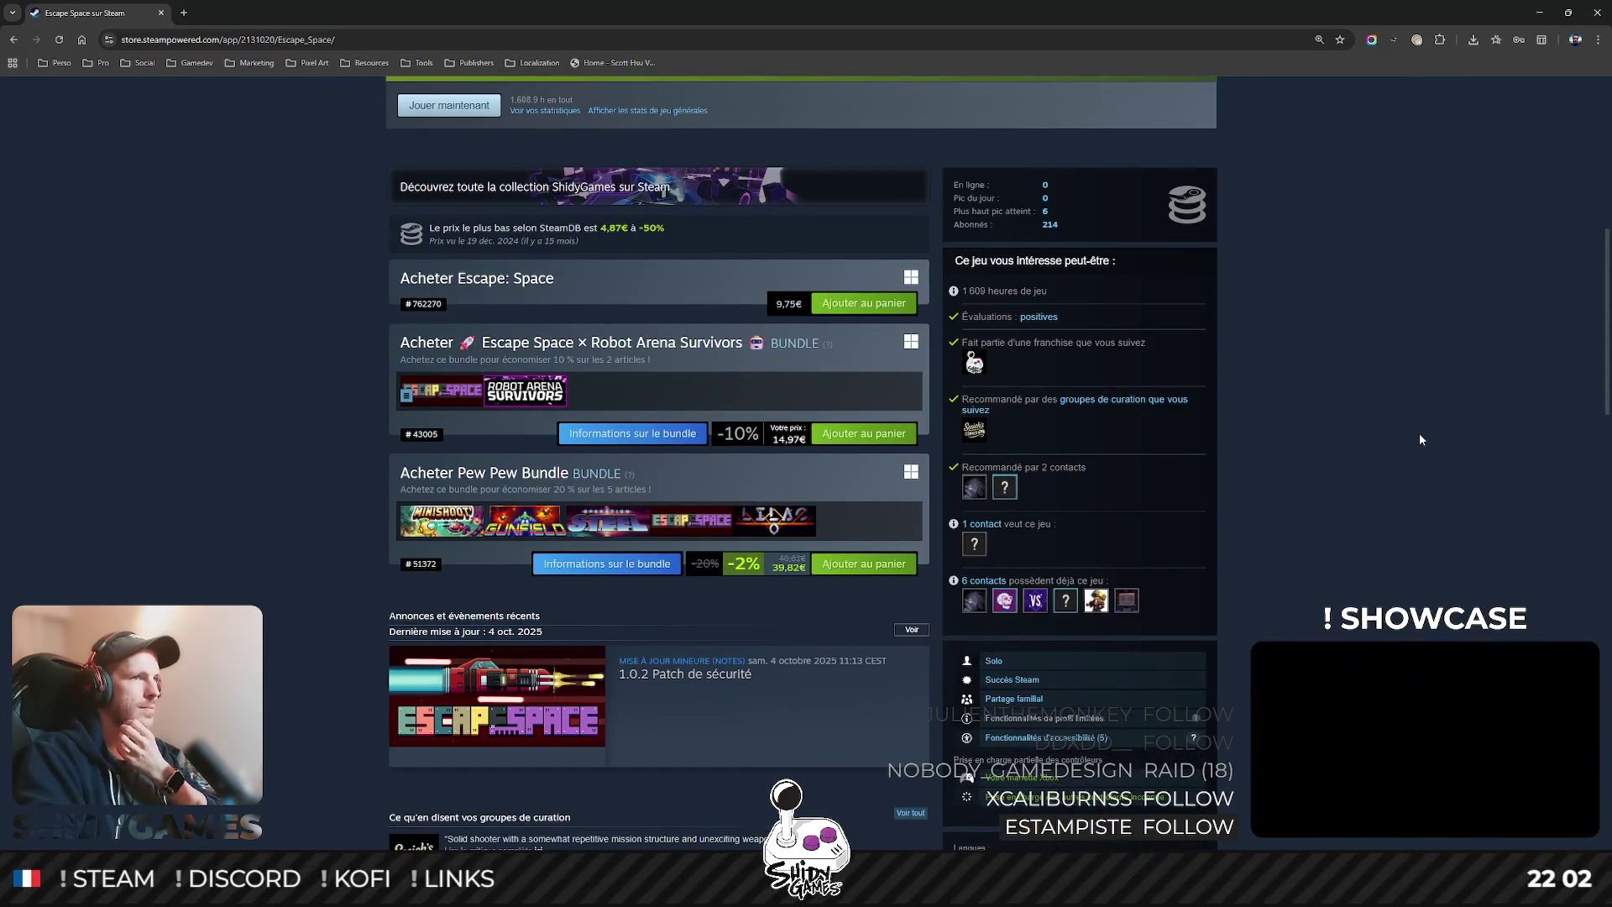
pyautogui.scroll(-1, 1420, 439)
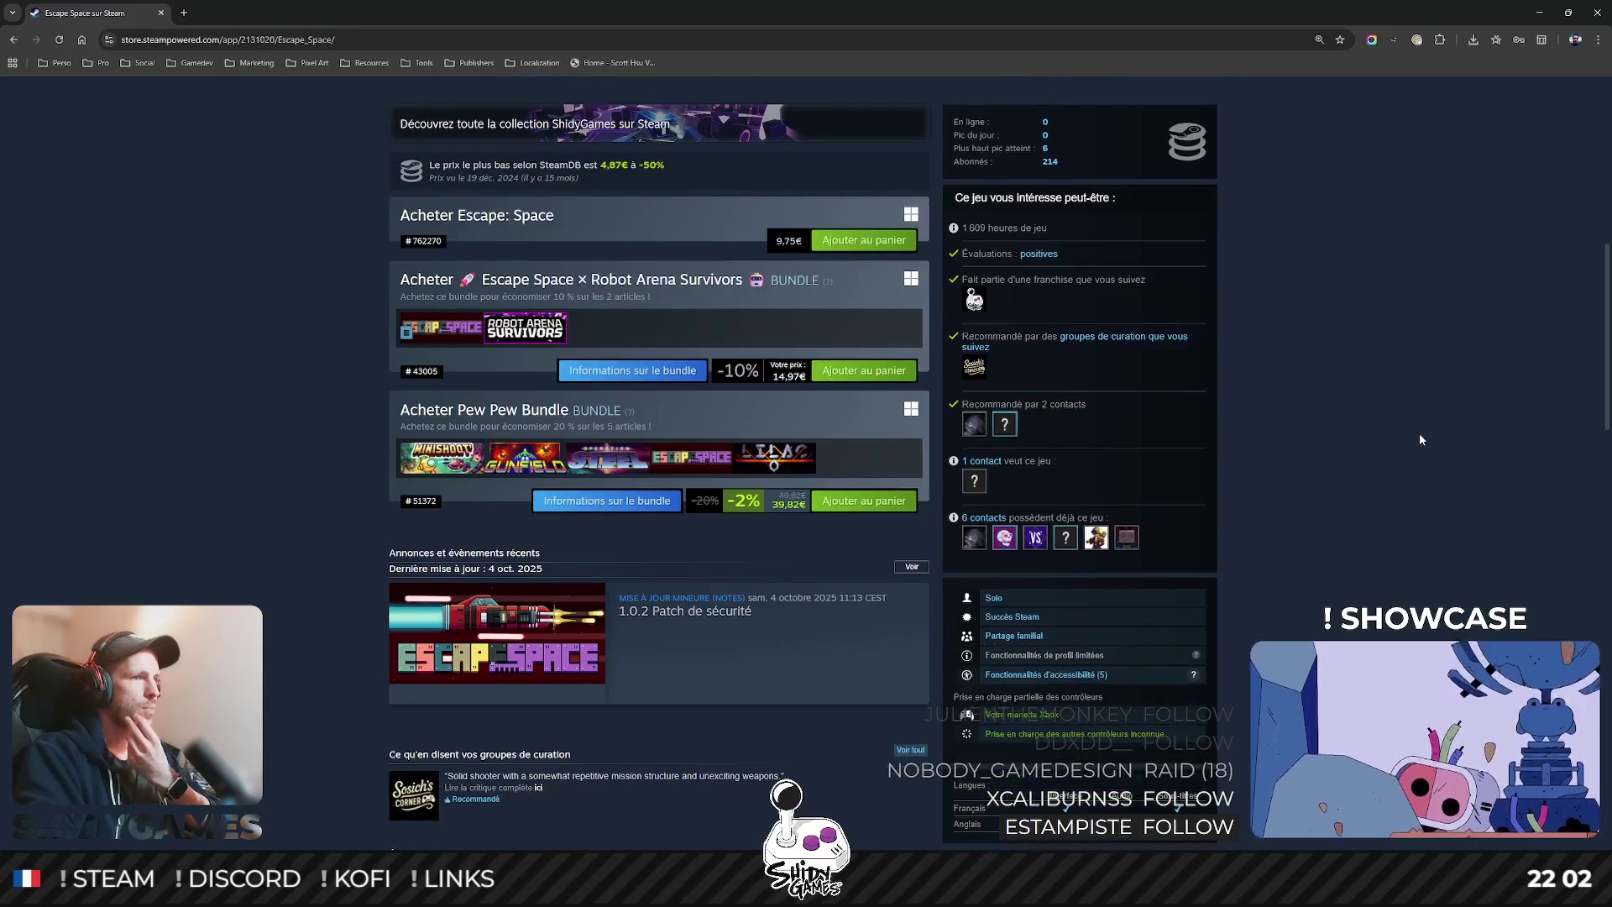
pyautogui.scroll(-1, 1419, 434)
pyautogui.scroll(-5, 1420, 435)
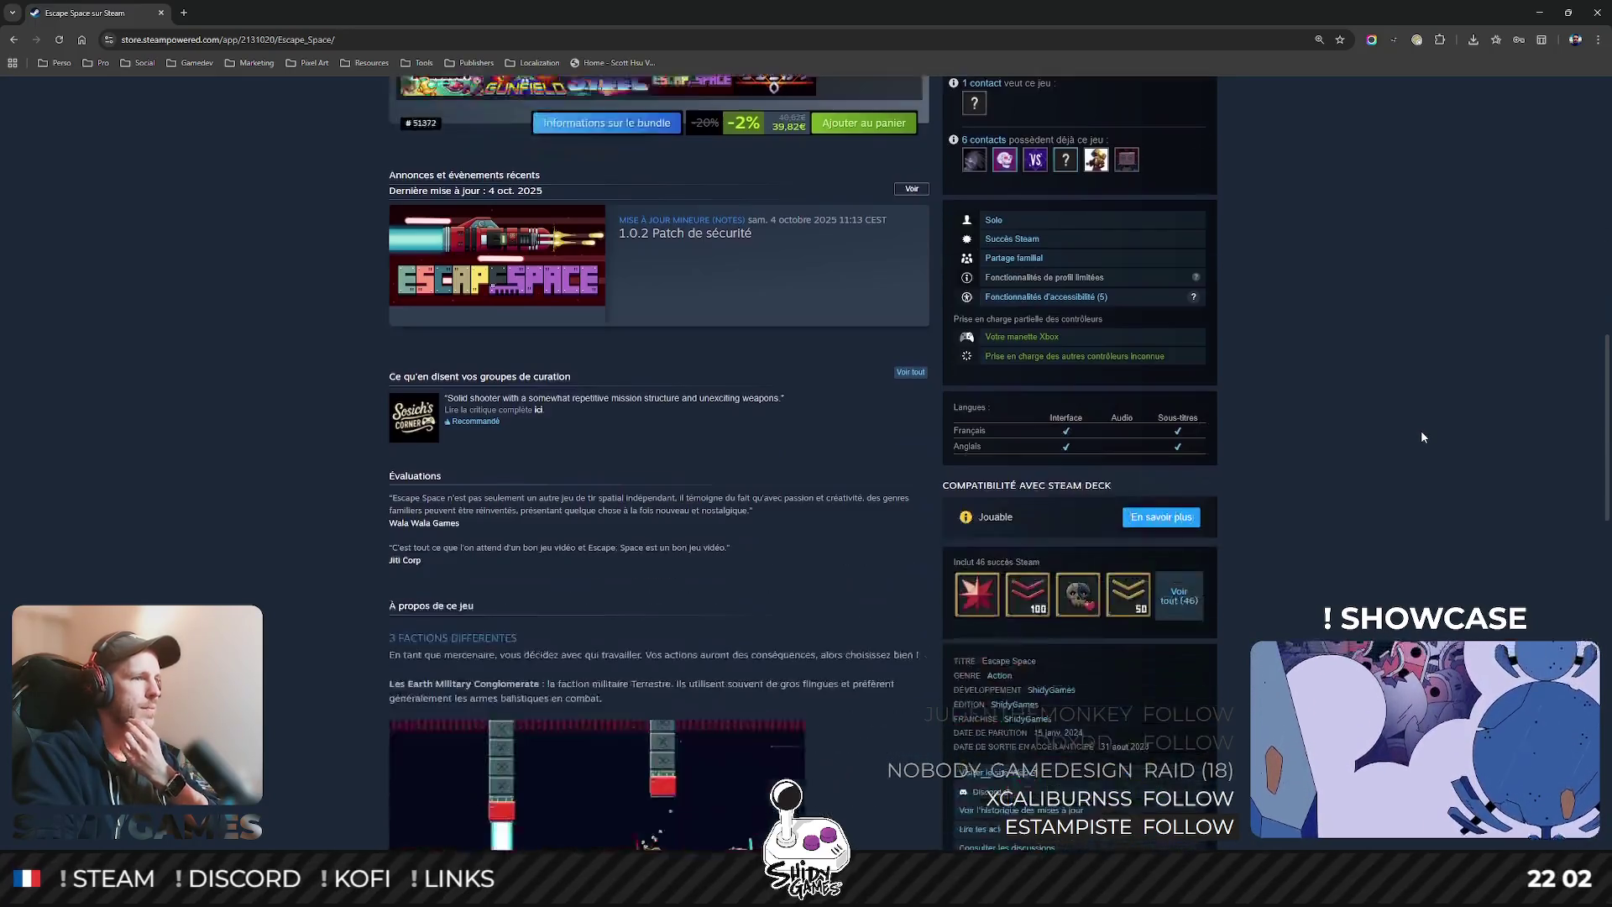
pyautogui.scroll(-5, 1421, 436)
pyautogui.scroll(-5, 1422, 435)
pyautogui.scroll(-5, 1423, 432)
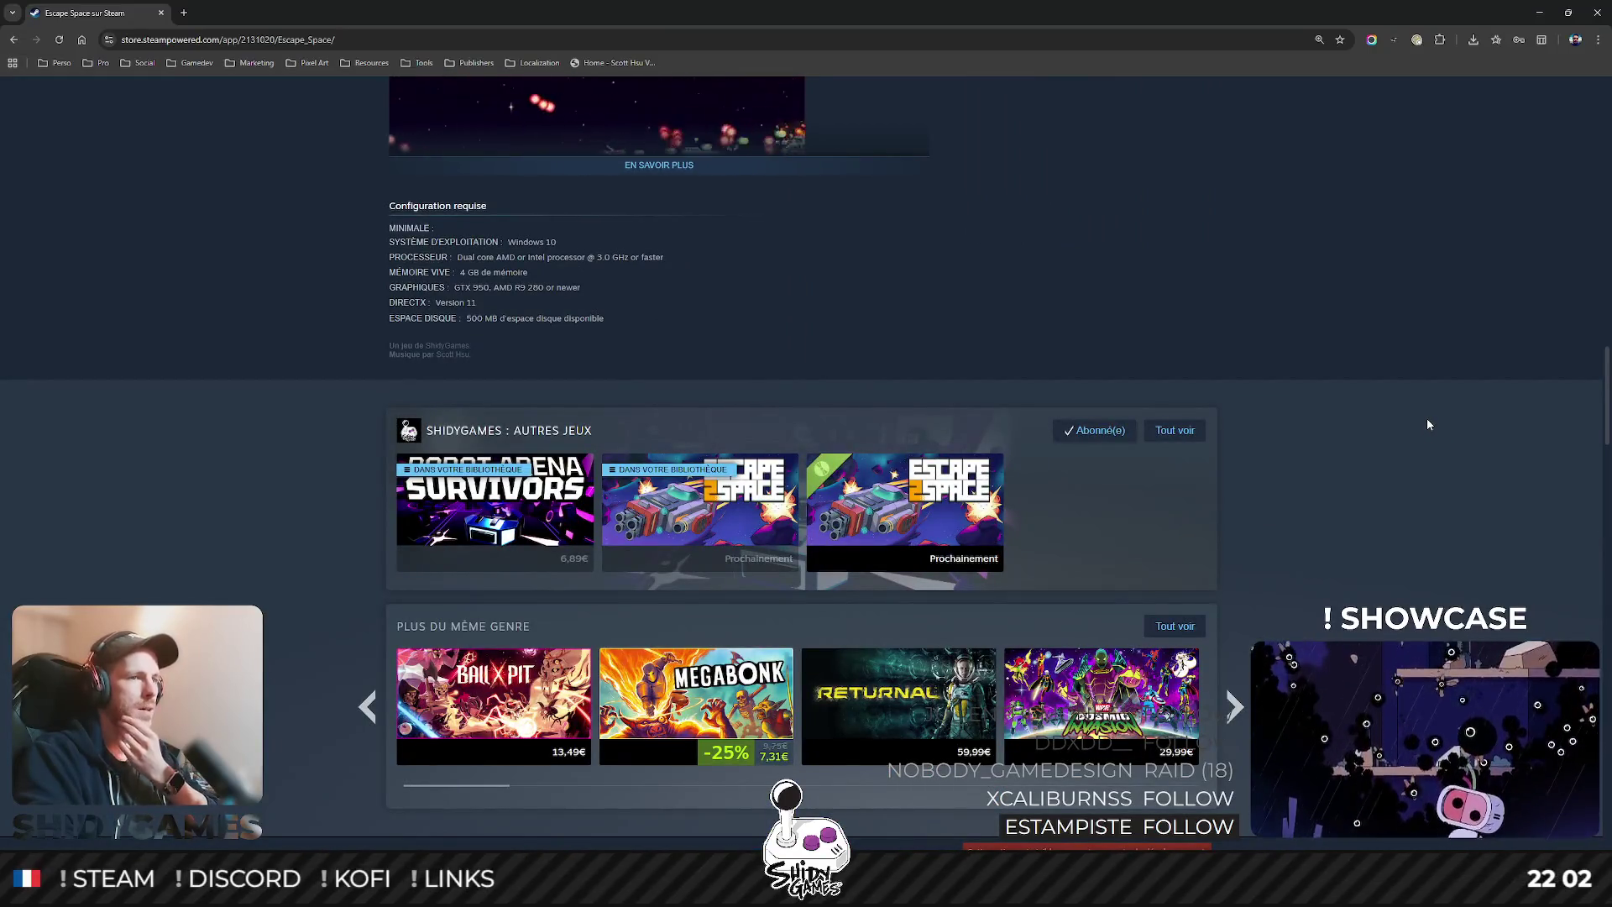
pyautogui.moveTo(907, 483)
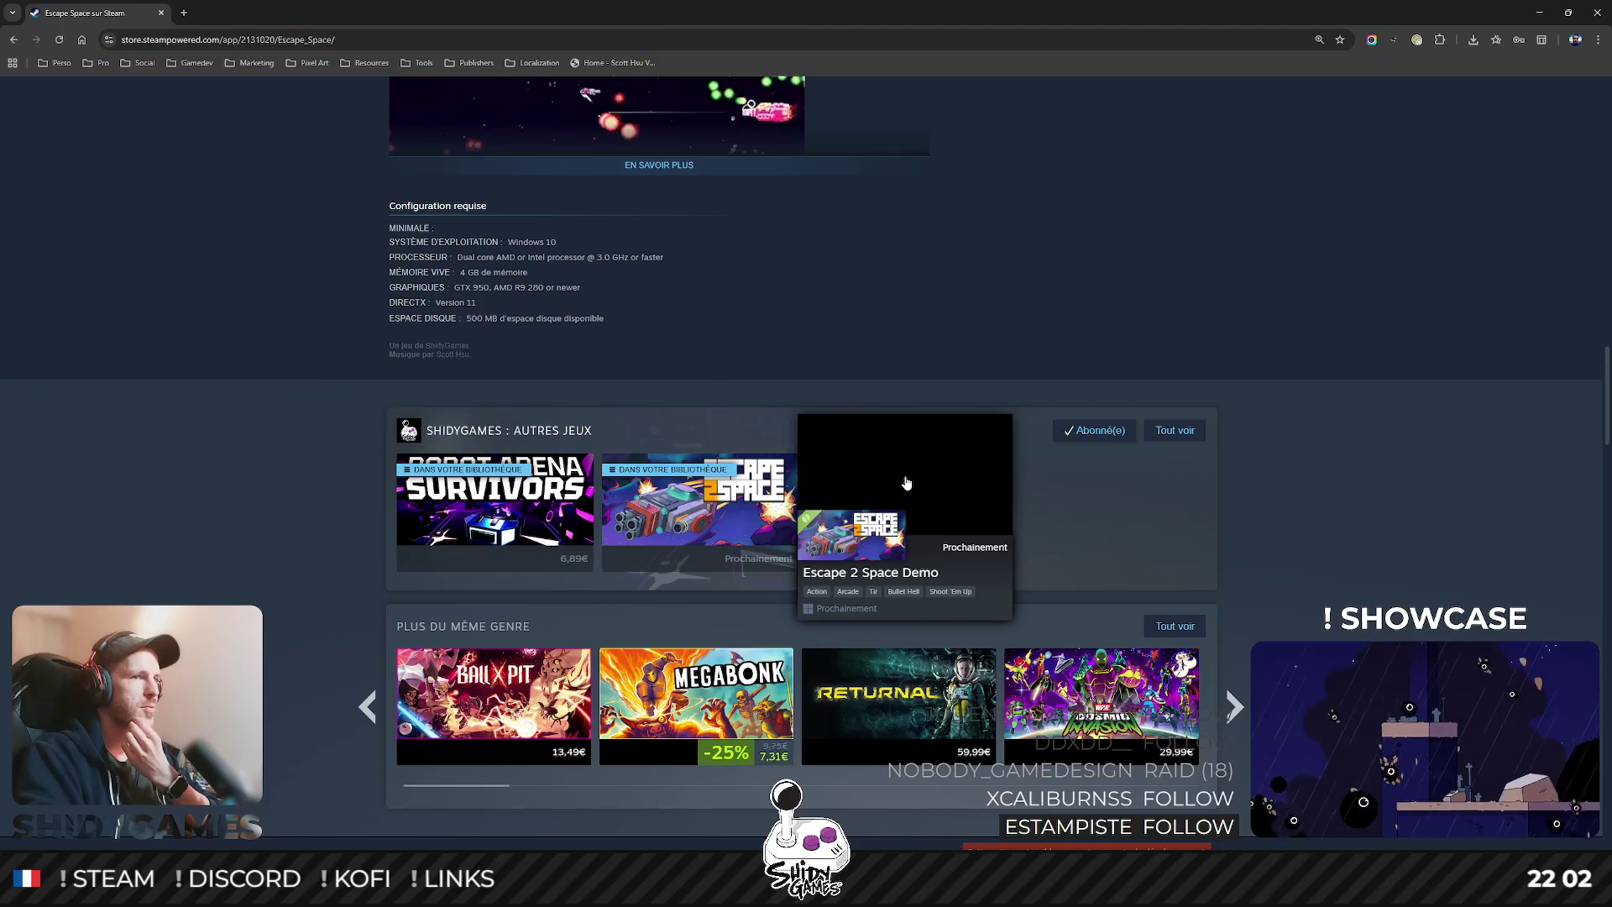